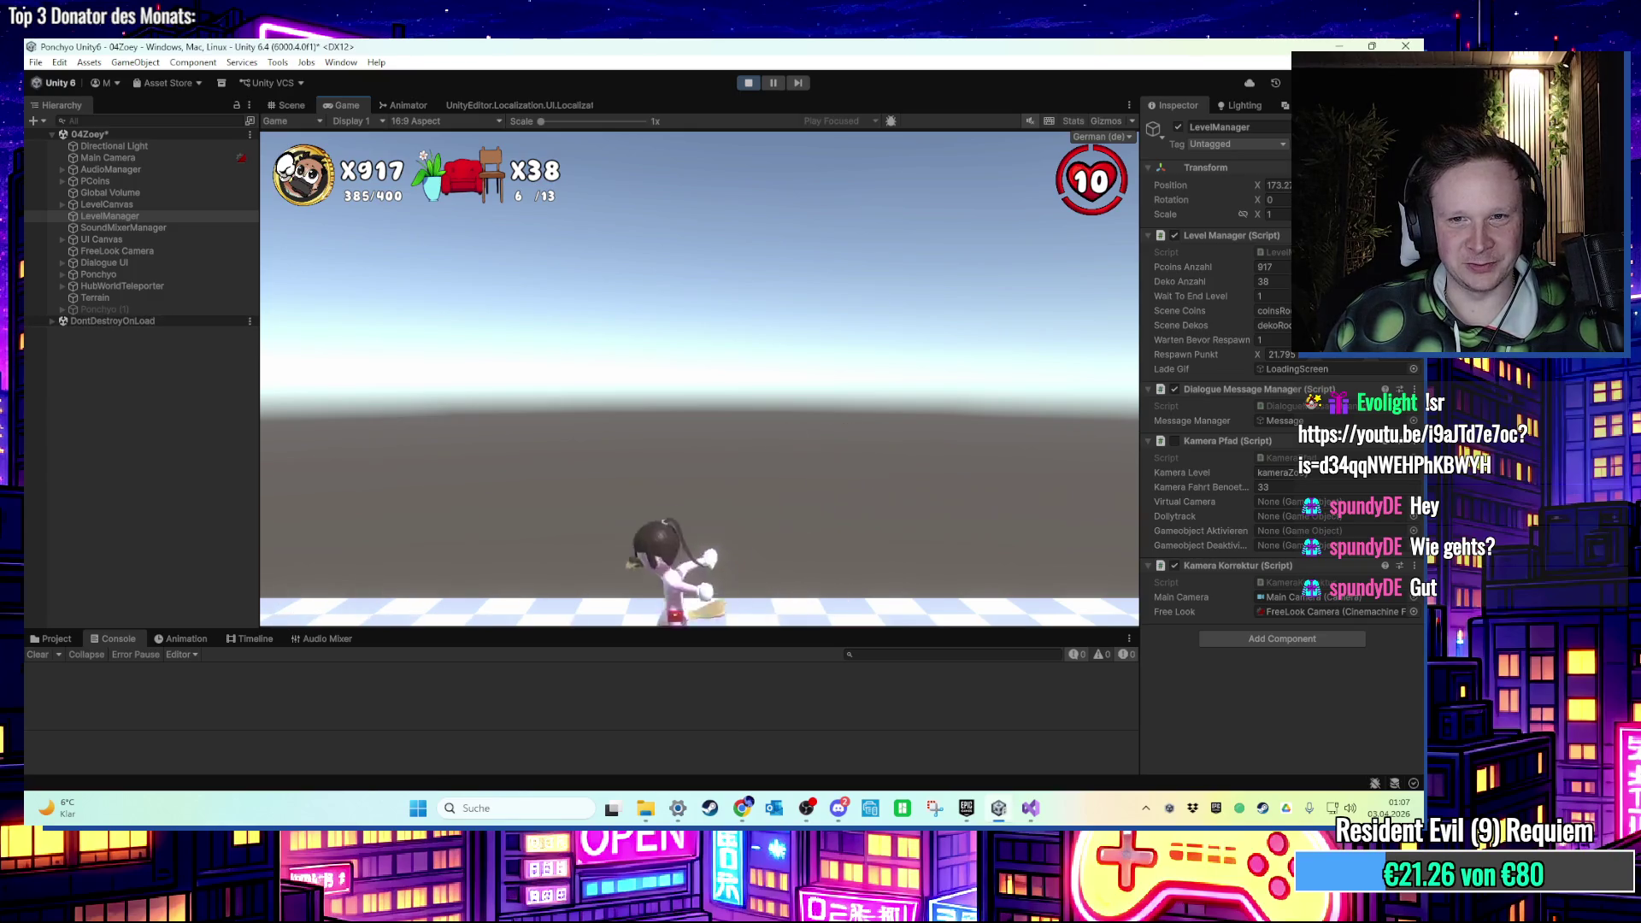
Make the character jump around the 04Zoey level, then stop the play test.
{"action": "key", "text": "space"}
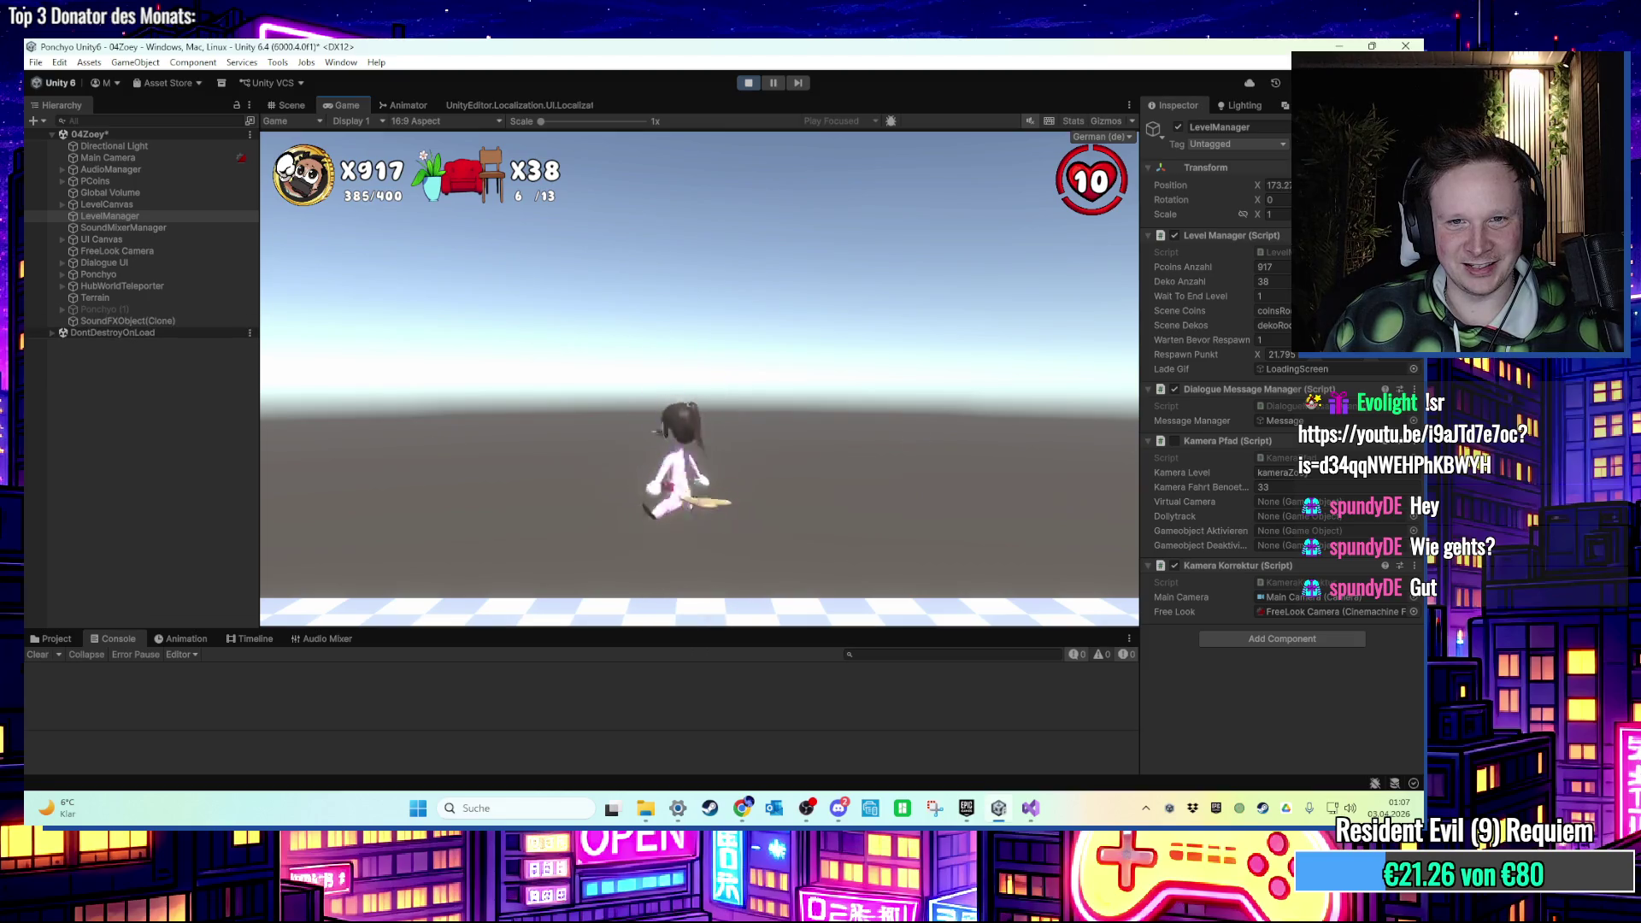
{"action": "key", "text": "space"}
{"action": "key", "text": "space"}
{"action": "key", "text": "space"}
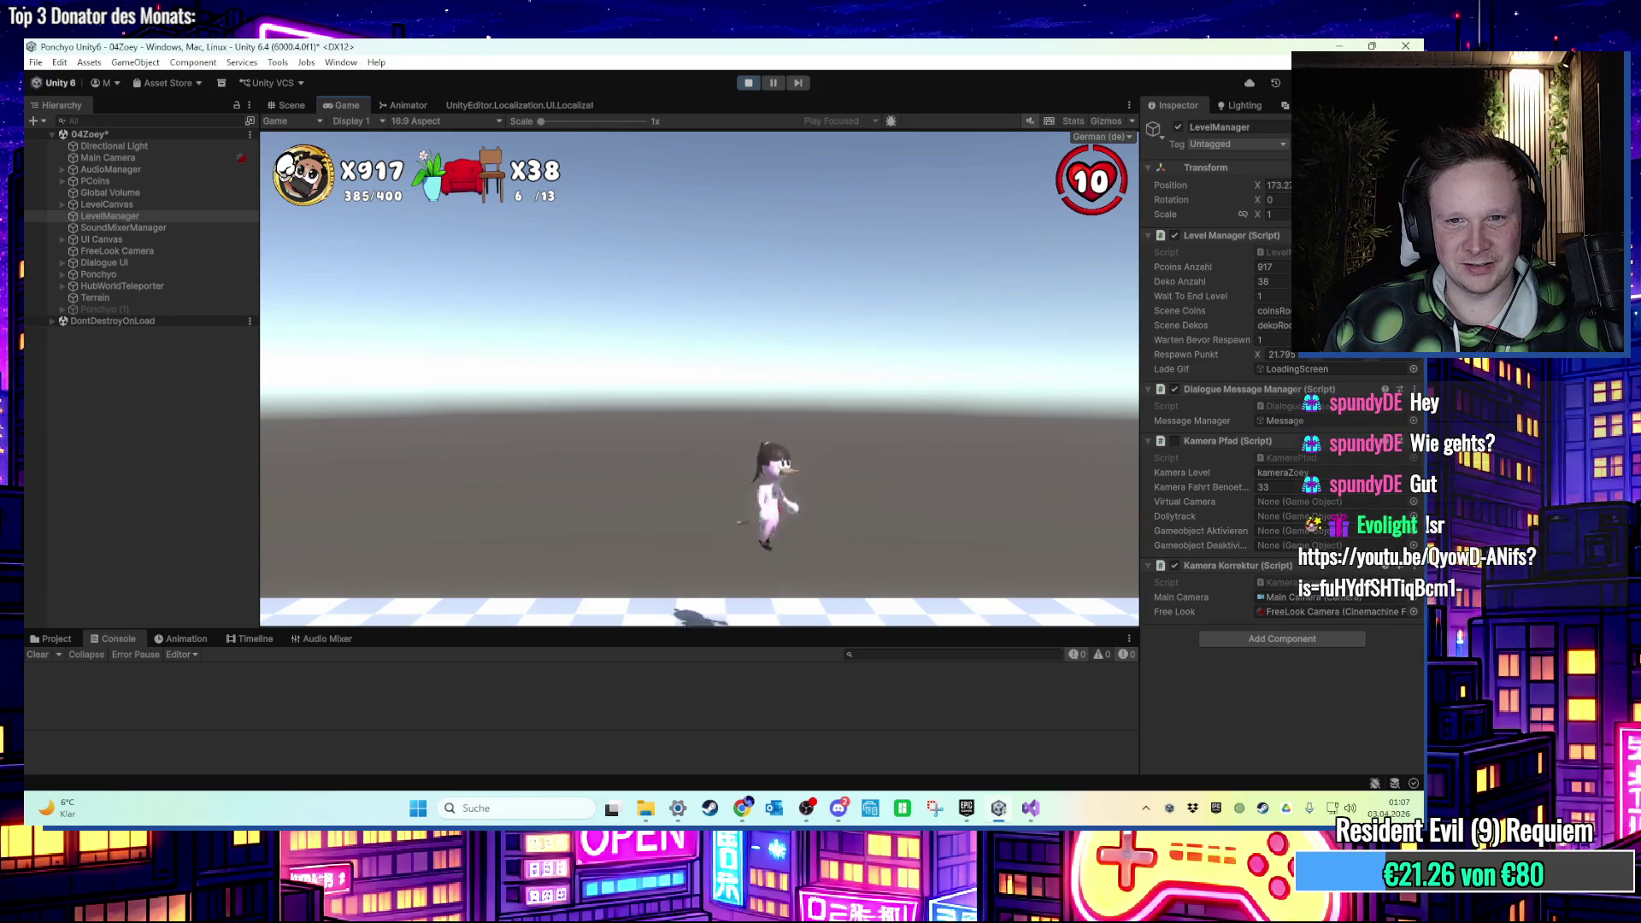
{"action": "key", "text": "super"}
{"action": "left_click", "coordinate": [748, 83]}
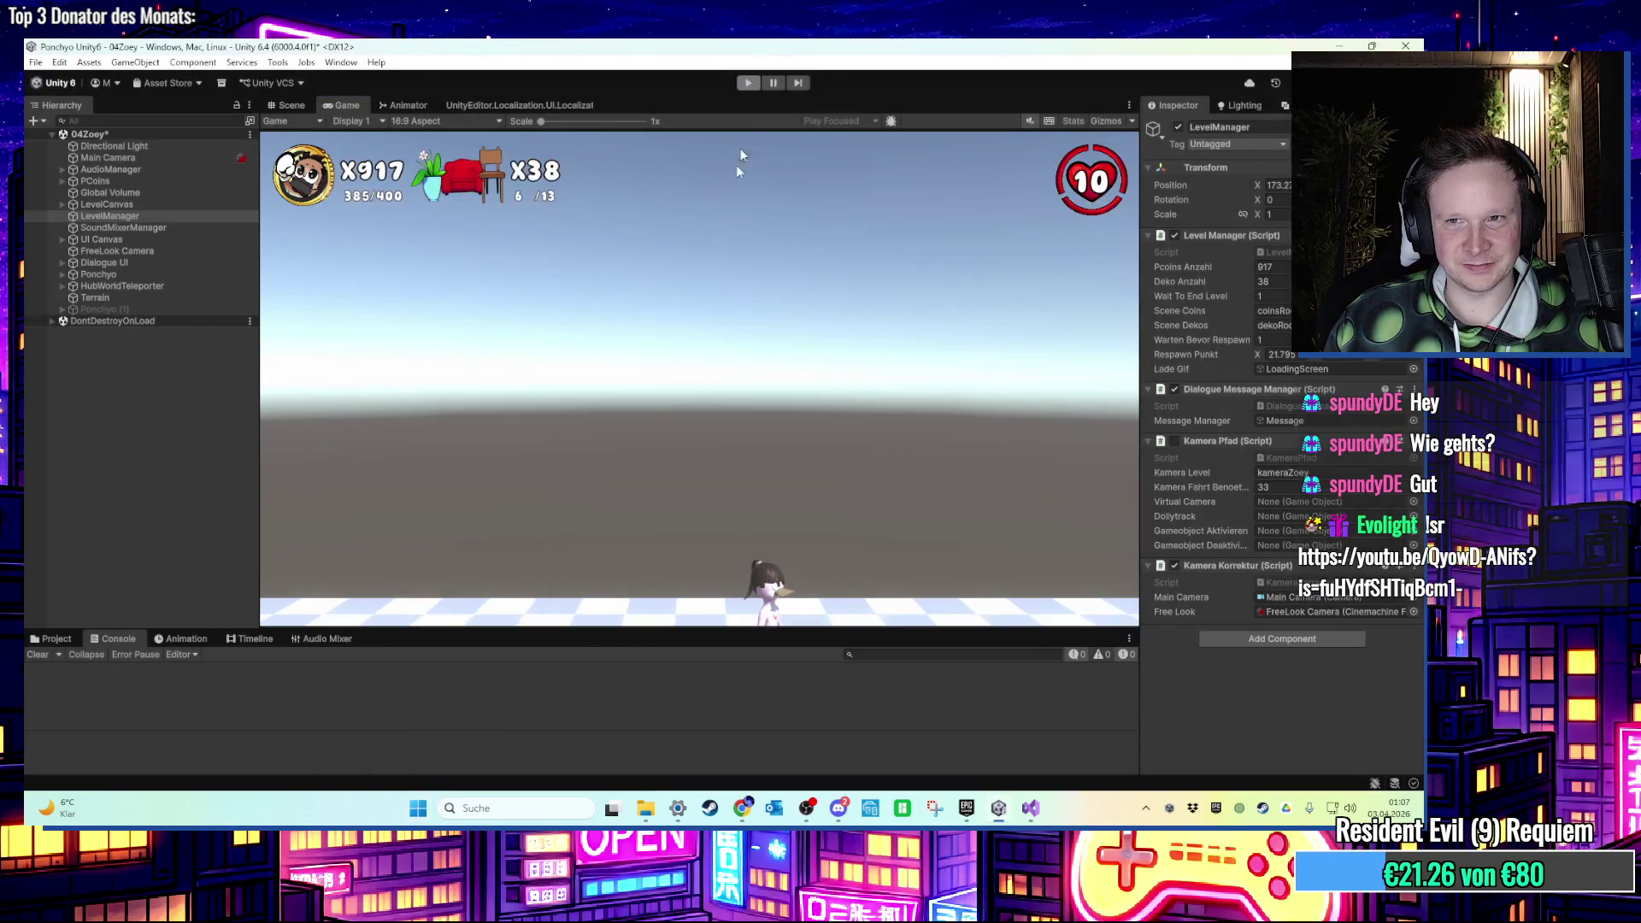
Inspect Main Camera, FreeLook Camera and Ponchyo's child objects and controller settings.
{"action": "scroll", "coordinate": [977, 491], "scroll_direction": "up", "scroll_amount": 5}
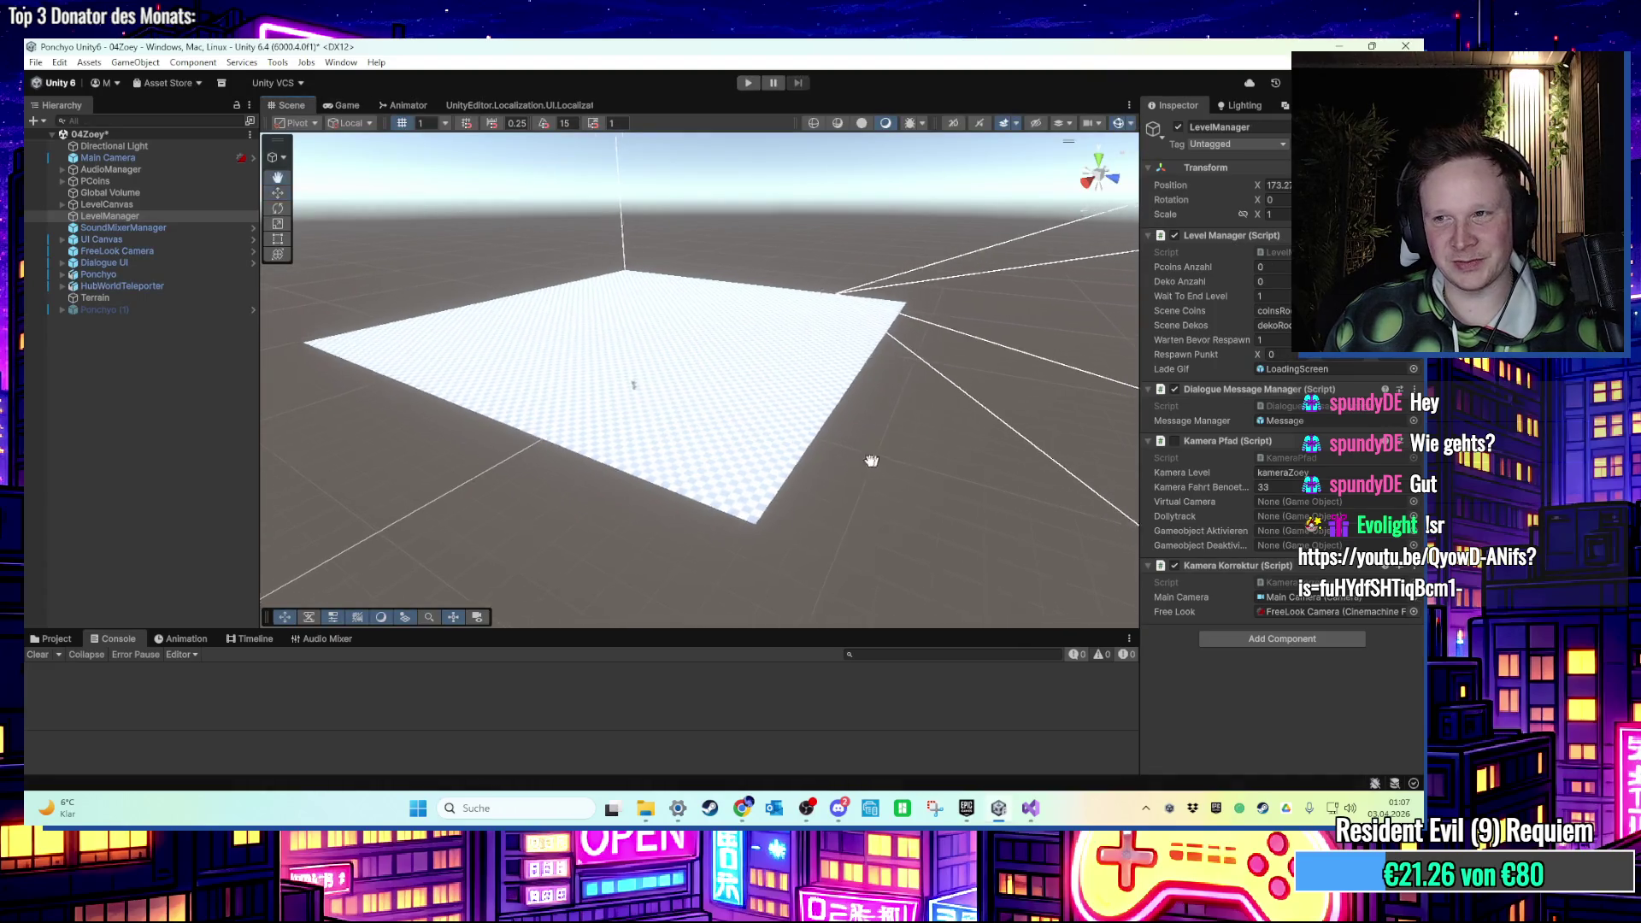
{"action": "scroll", "coordinate": [766, 458], "scroll_direction": "up", "scroll_amount": 5}
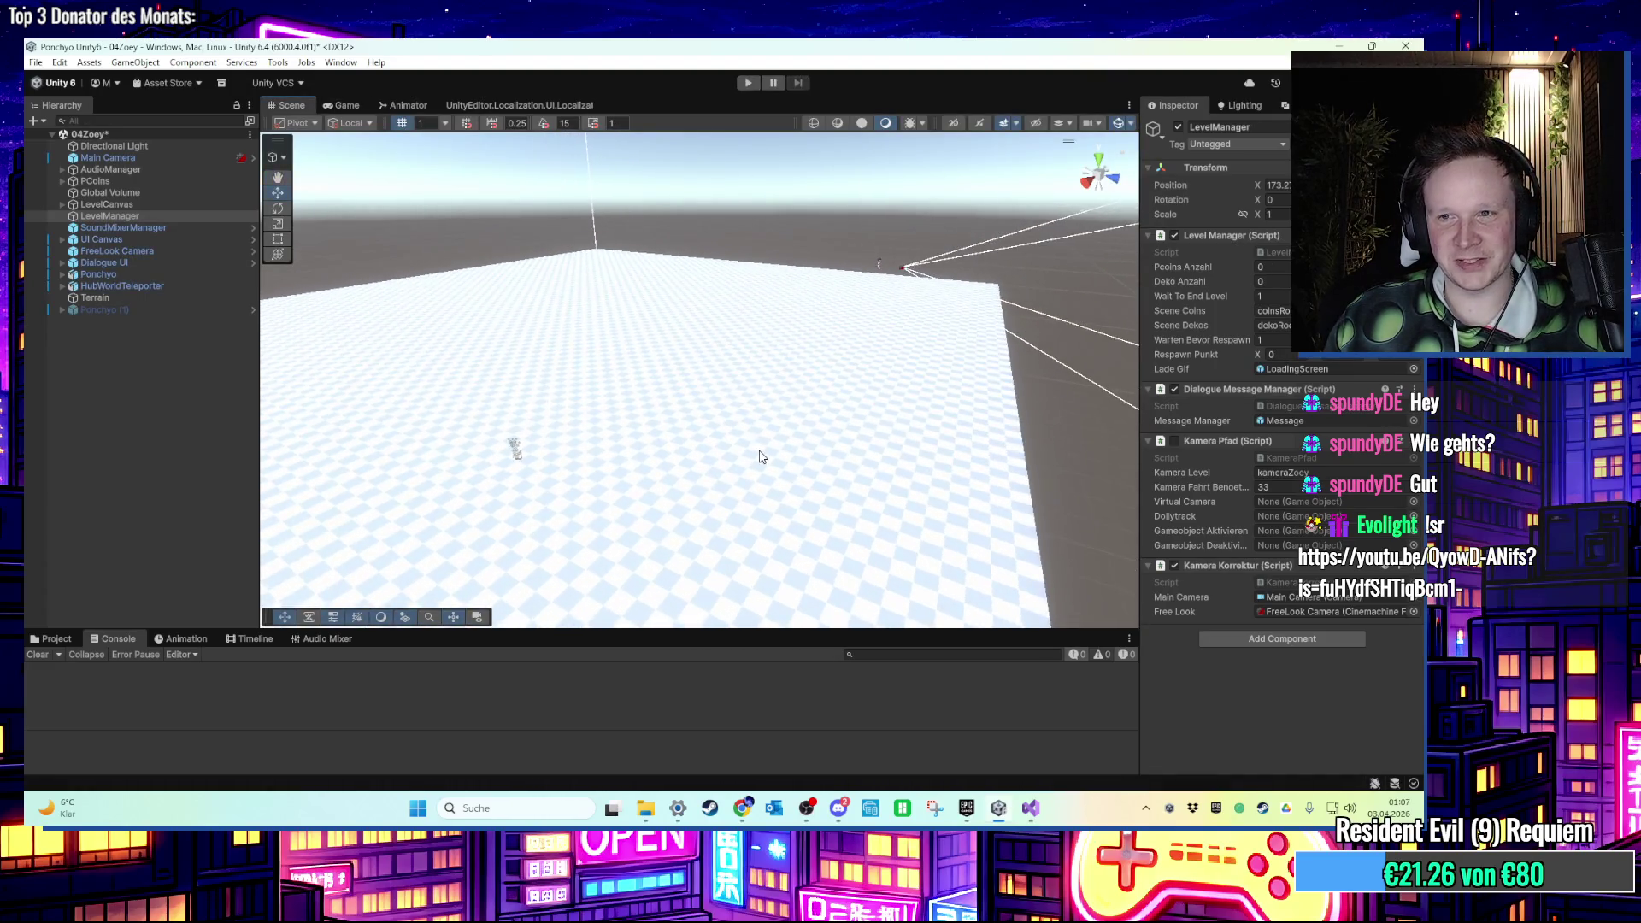
{"action": "left_click", "coordinate": [137, 158]}
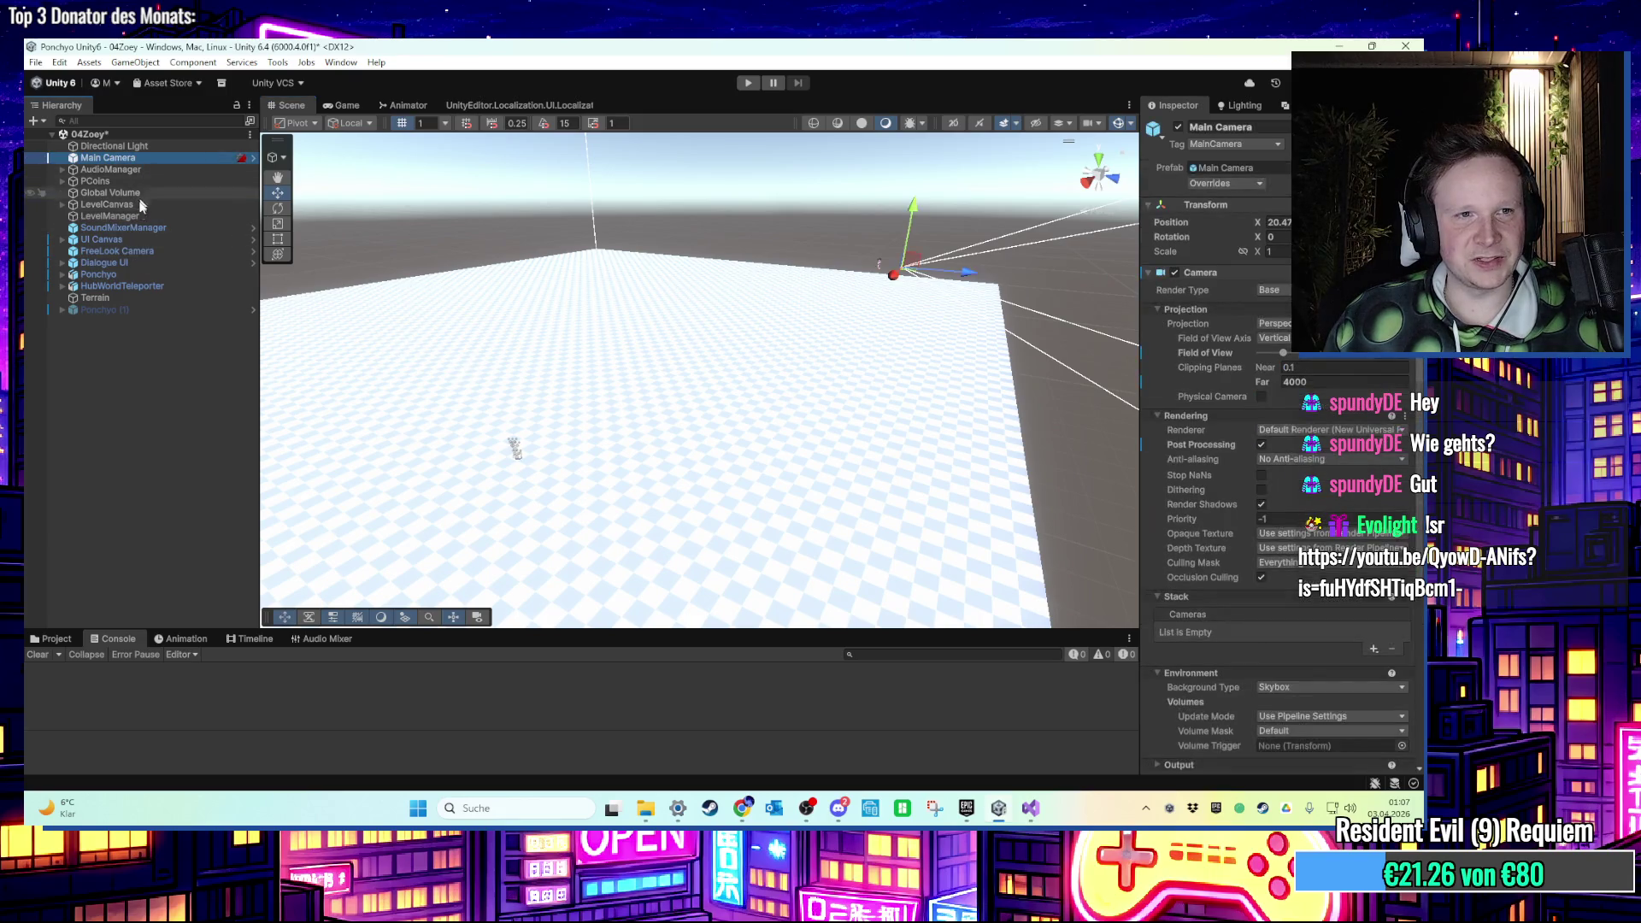
{"action": "left_click", "coordinate": [141, 252]}
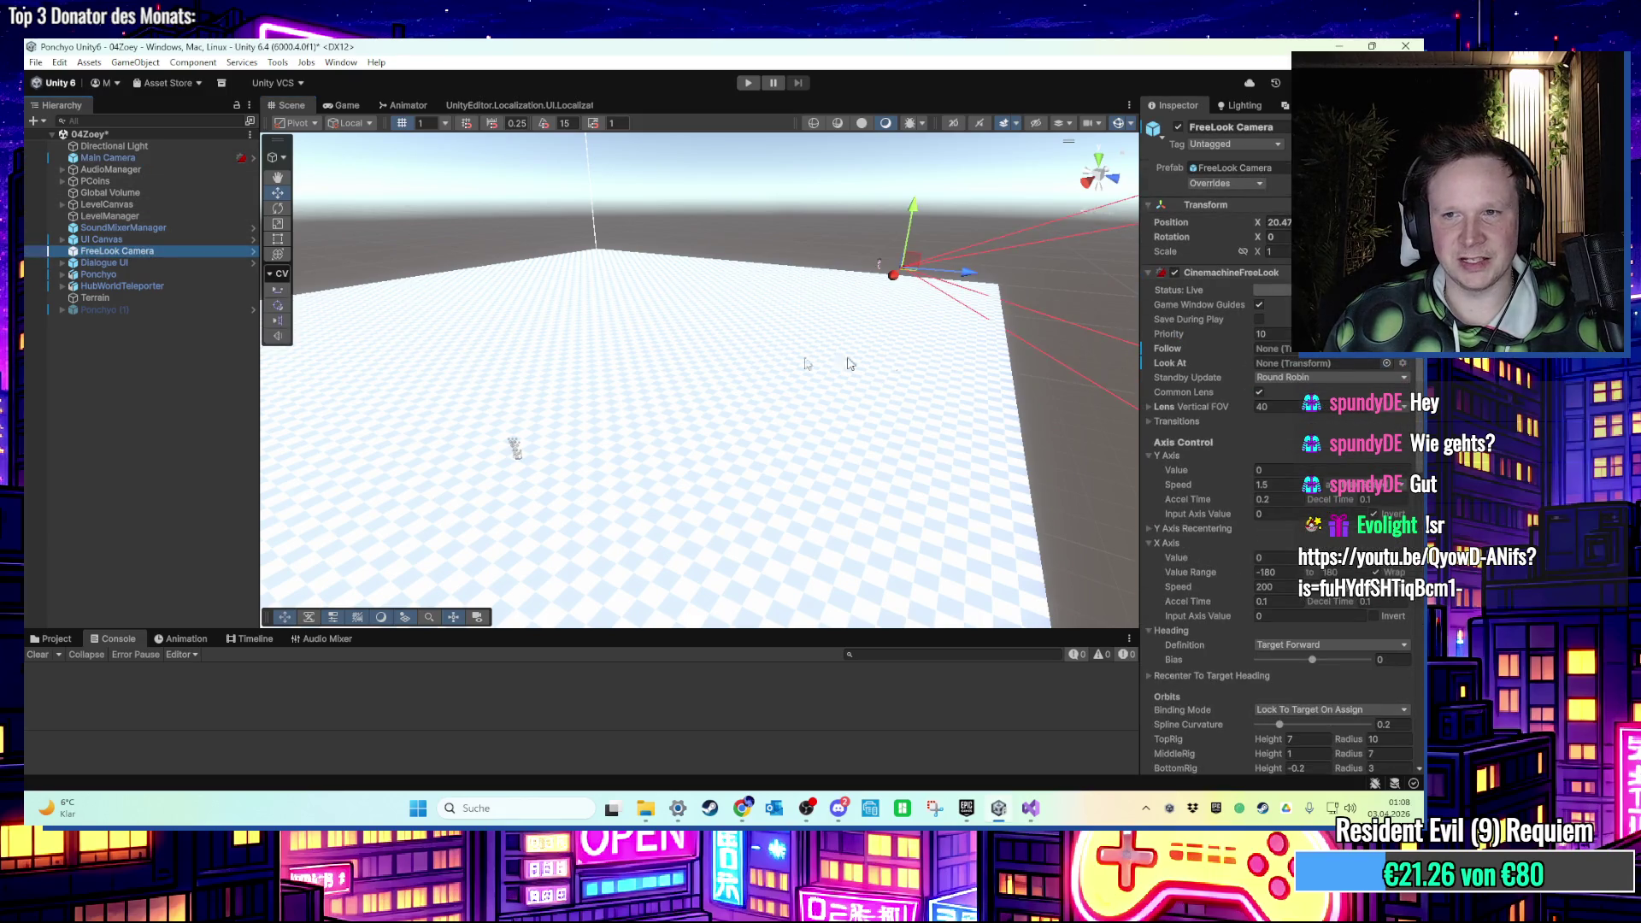
{"action": "left_click", "coordinate": [63, 276]}
{"action": "left_click", "coordinate": [106, 418]}
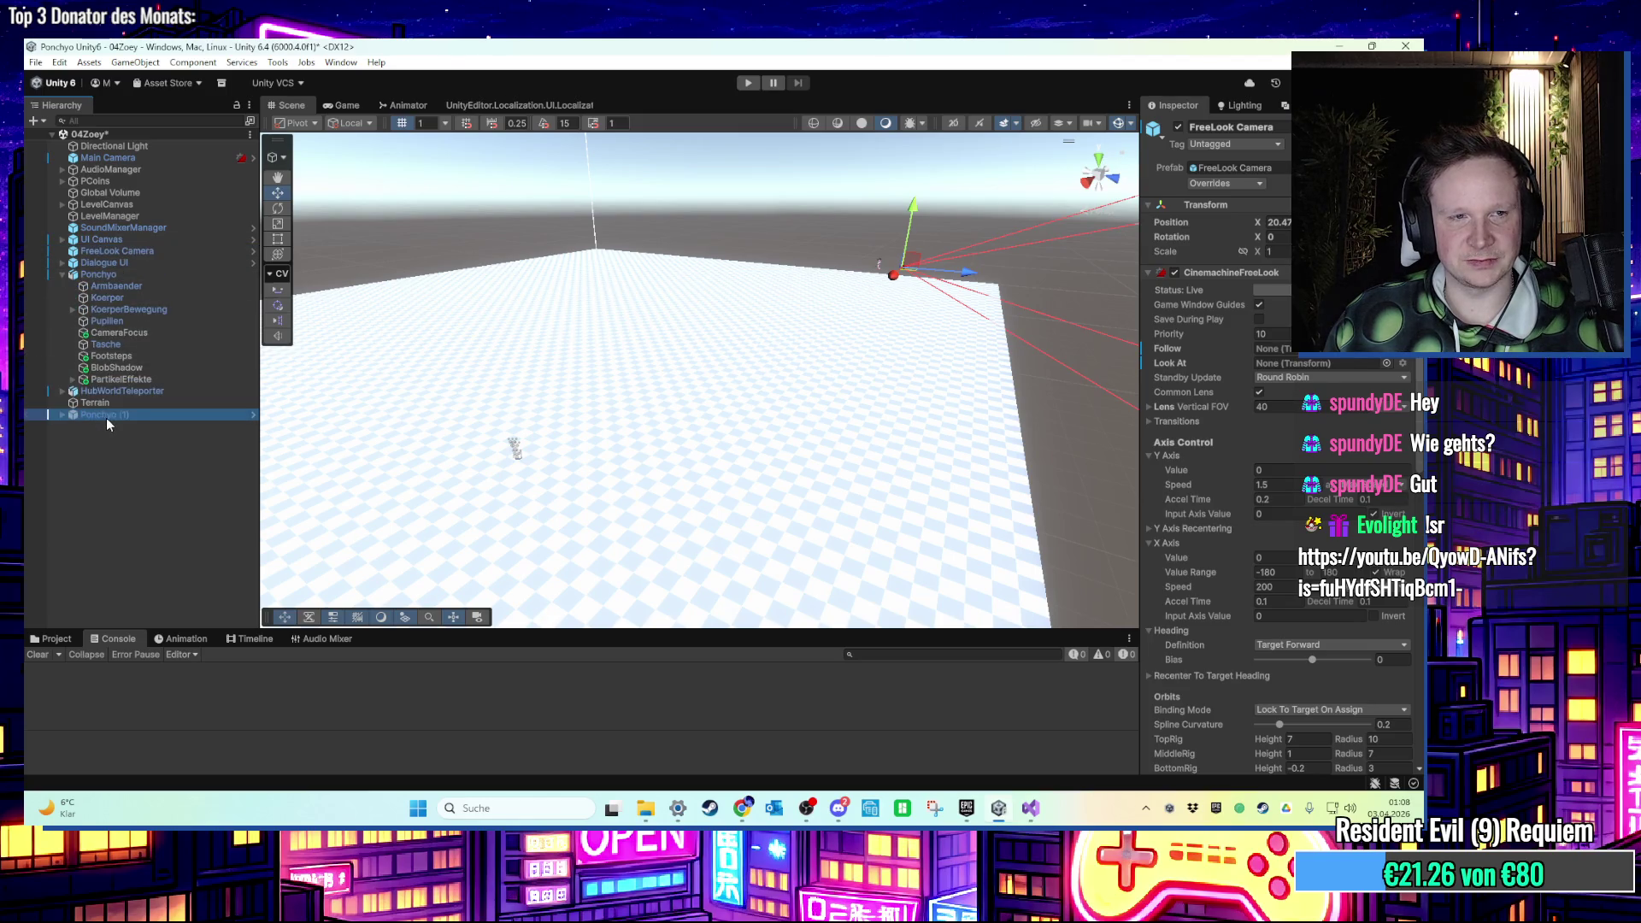
{"action": "left_click", "coordinate": [98, 274]}
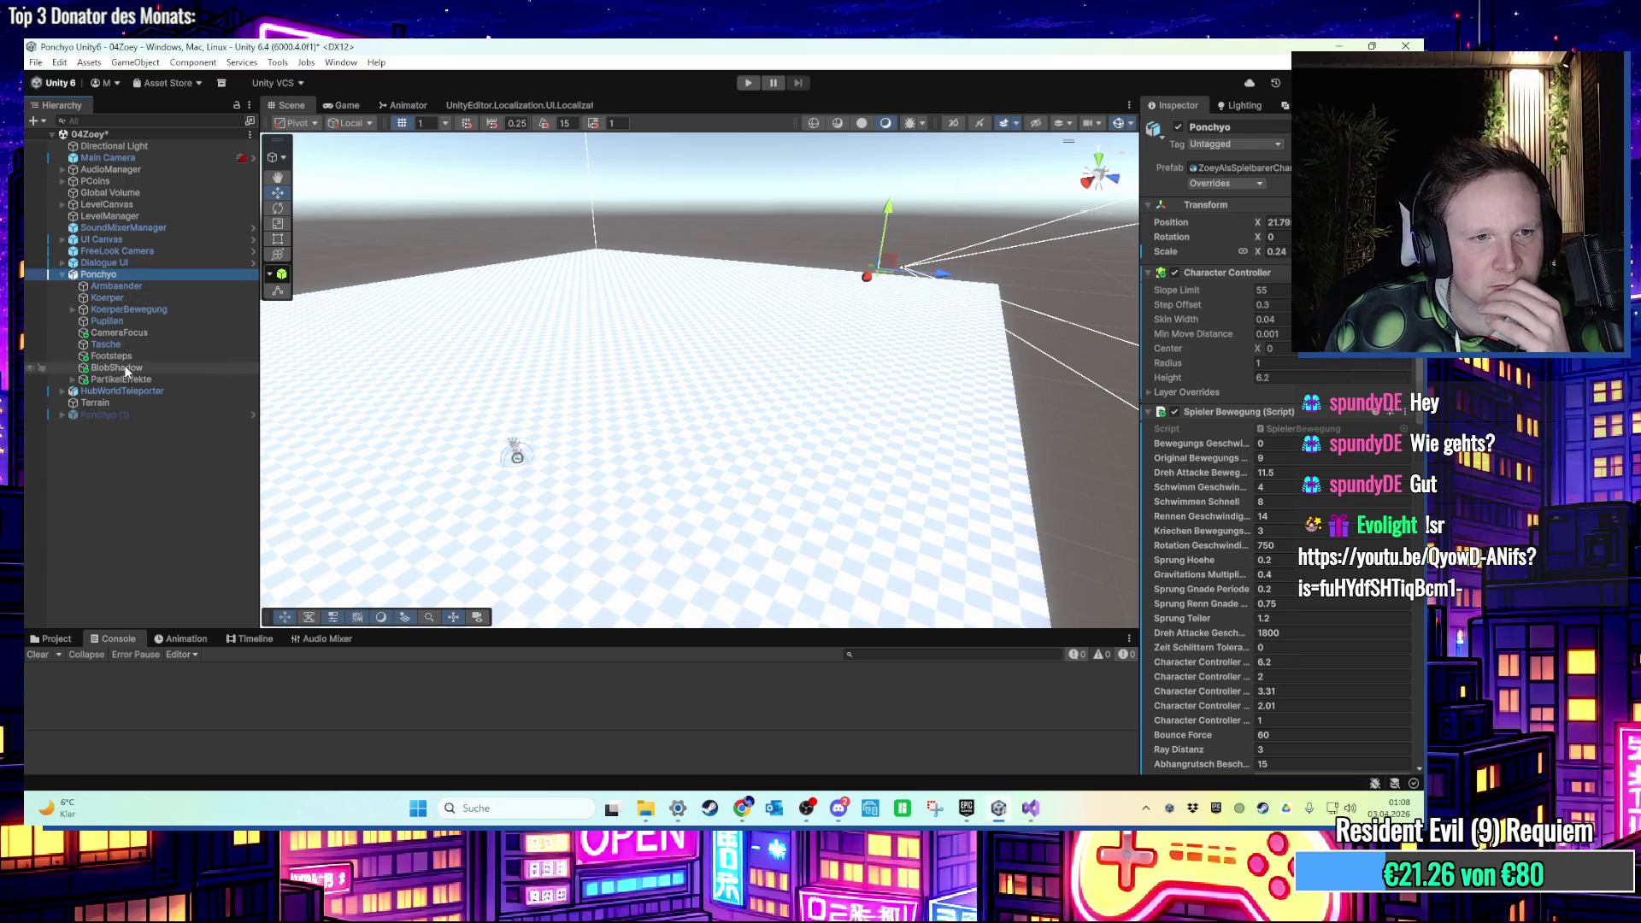
Set the FreeLook Camera's Follow and Look At to Ponchyo's CameraFocus, then play-test.
{"action": "left_click", "coordinate": [147, 253]}
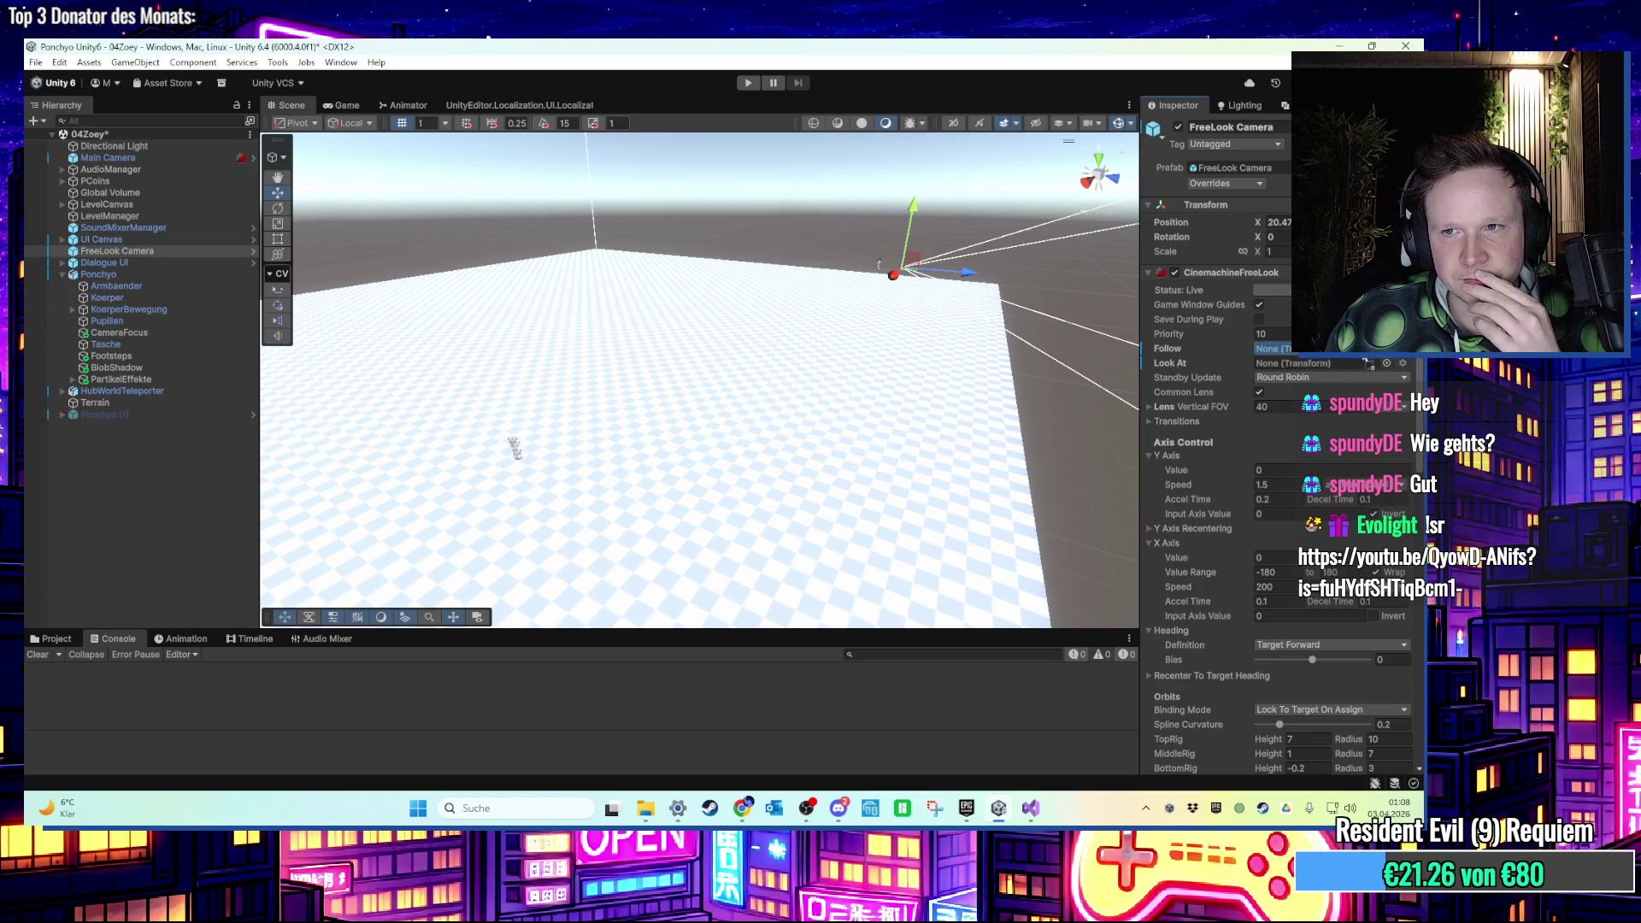
{"action": "left_click_drag", "start_coordinate": [1365, 361], "coordinate": [1359, 350]}
{"action": "left_click_drag", "start_coordinate": [142, 337], "coordinate": [1280, 377]}
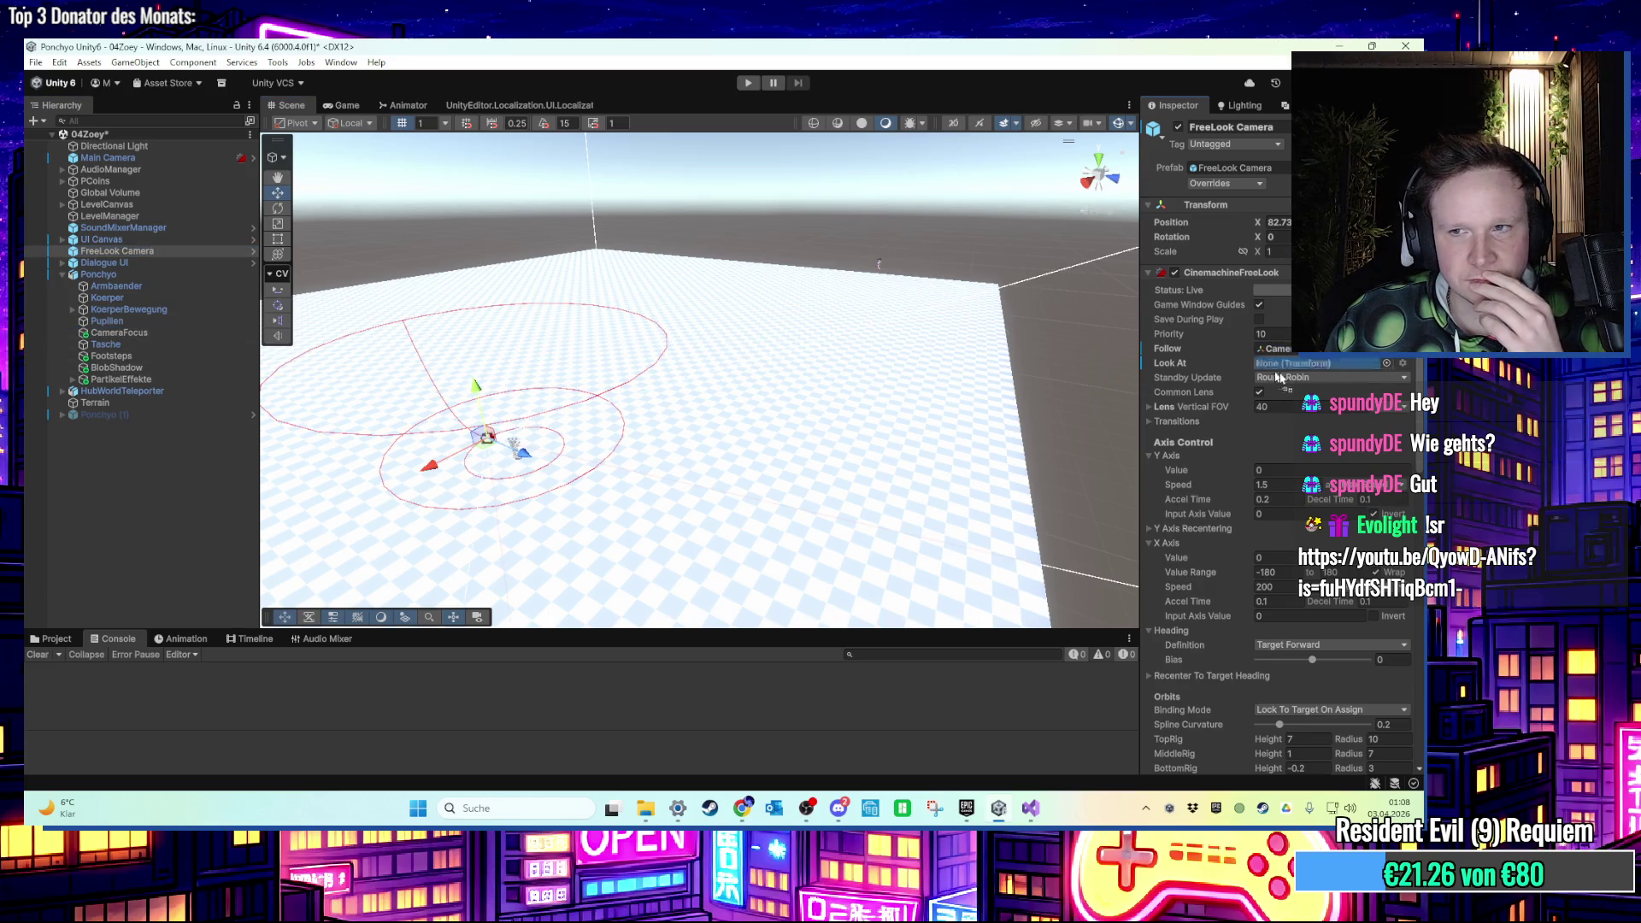
{"action": "left_click", "coordinate": [748, 83]}
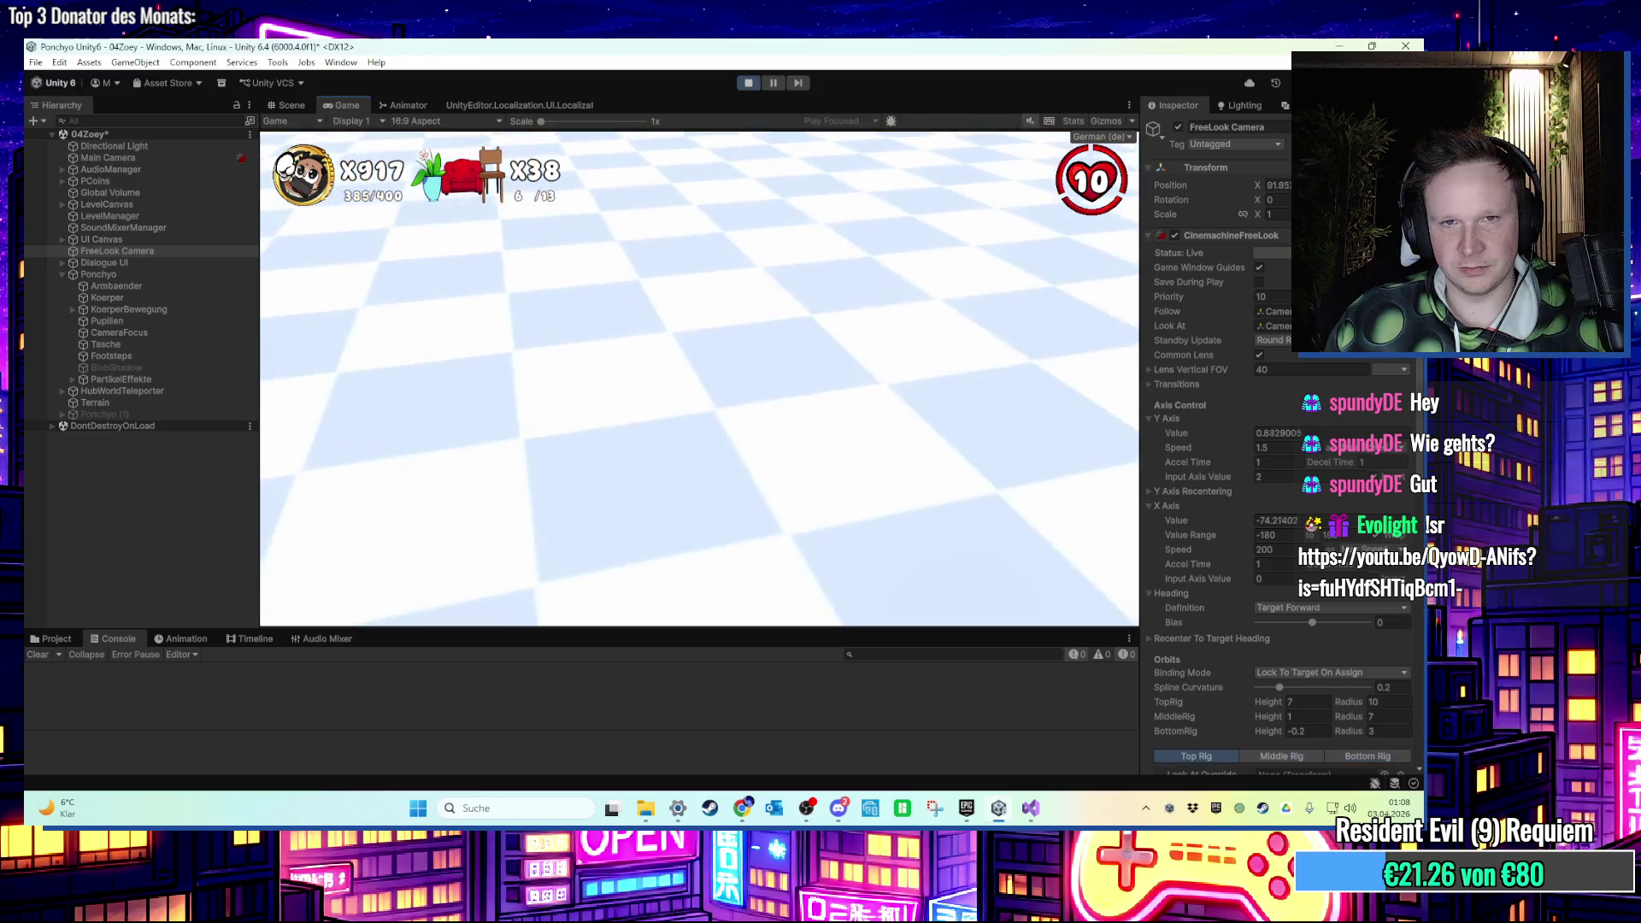
Stop the play test and open 03RooftopTrouble, saving the 04Zoey changes.
{"action": "key", "text": "super"}
{"action": "left_click", "coordinate": [749, 83]}
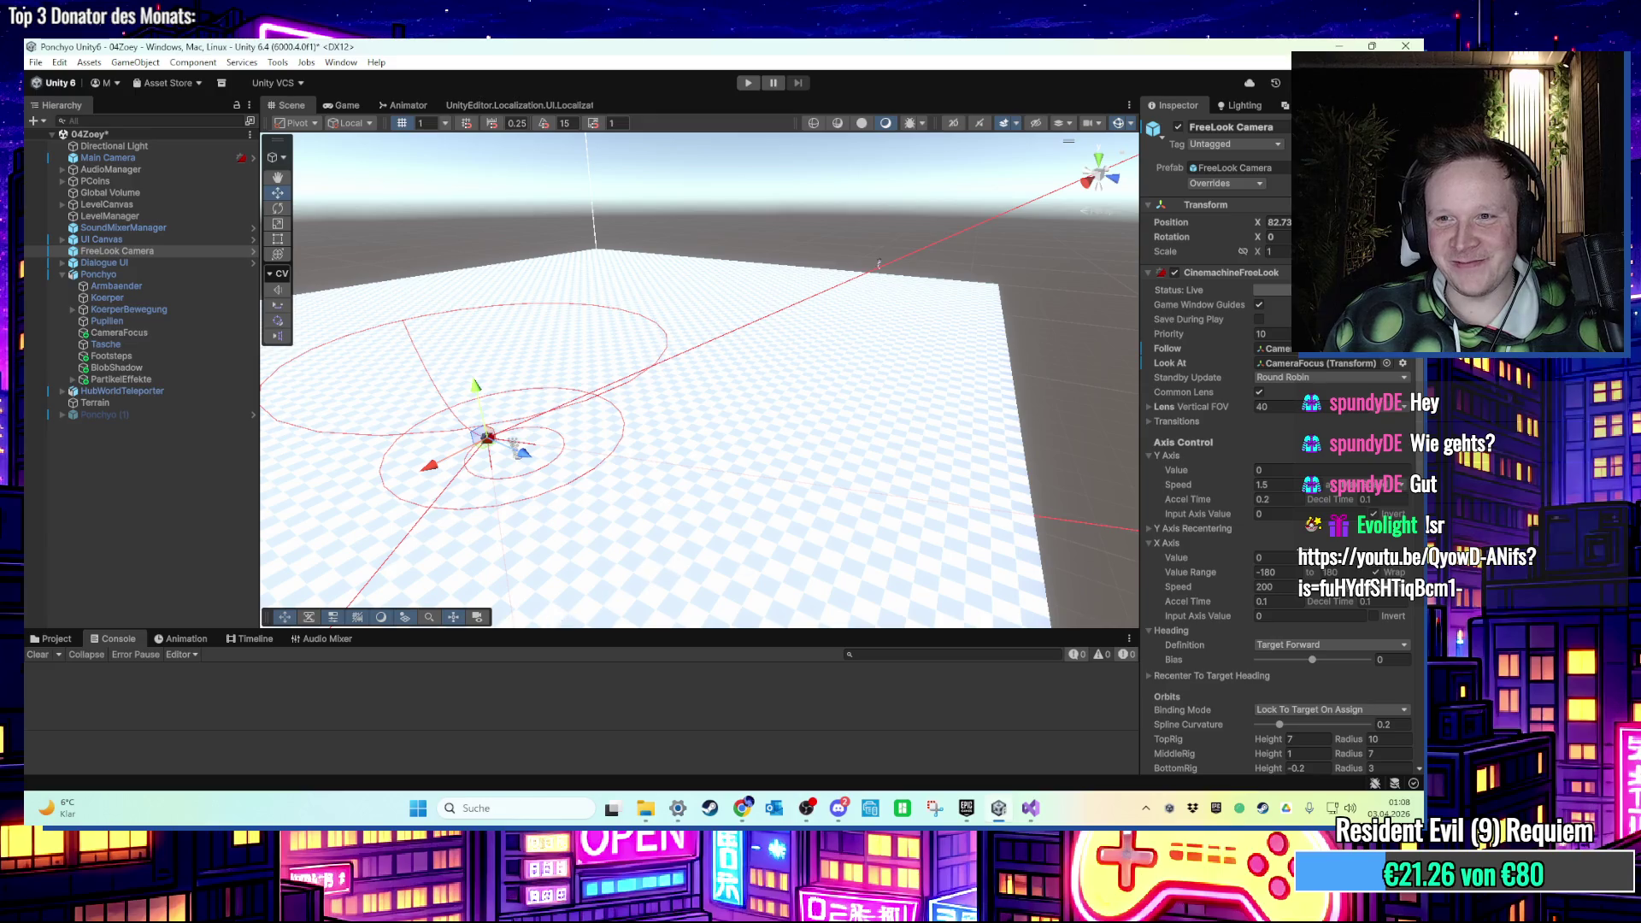
{"action": "scroll", "coordinate": [1284, 566], "scroll_direction": "down", "scroll_amount": 5}
{"action": "left_click", "coordinate": [51, 638]}
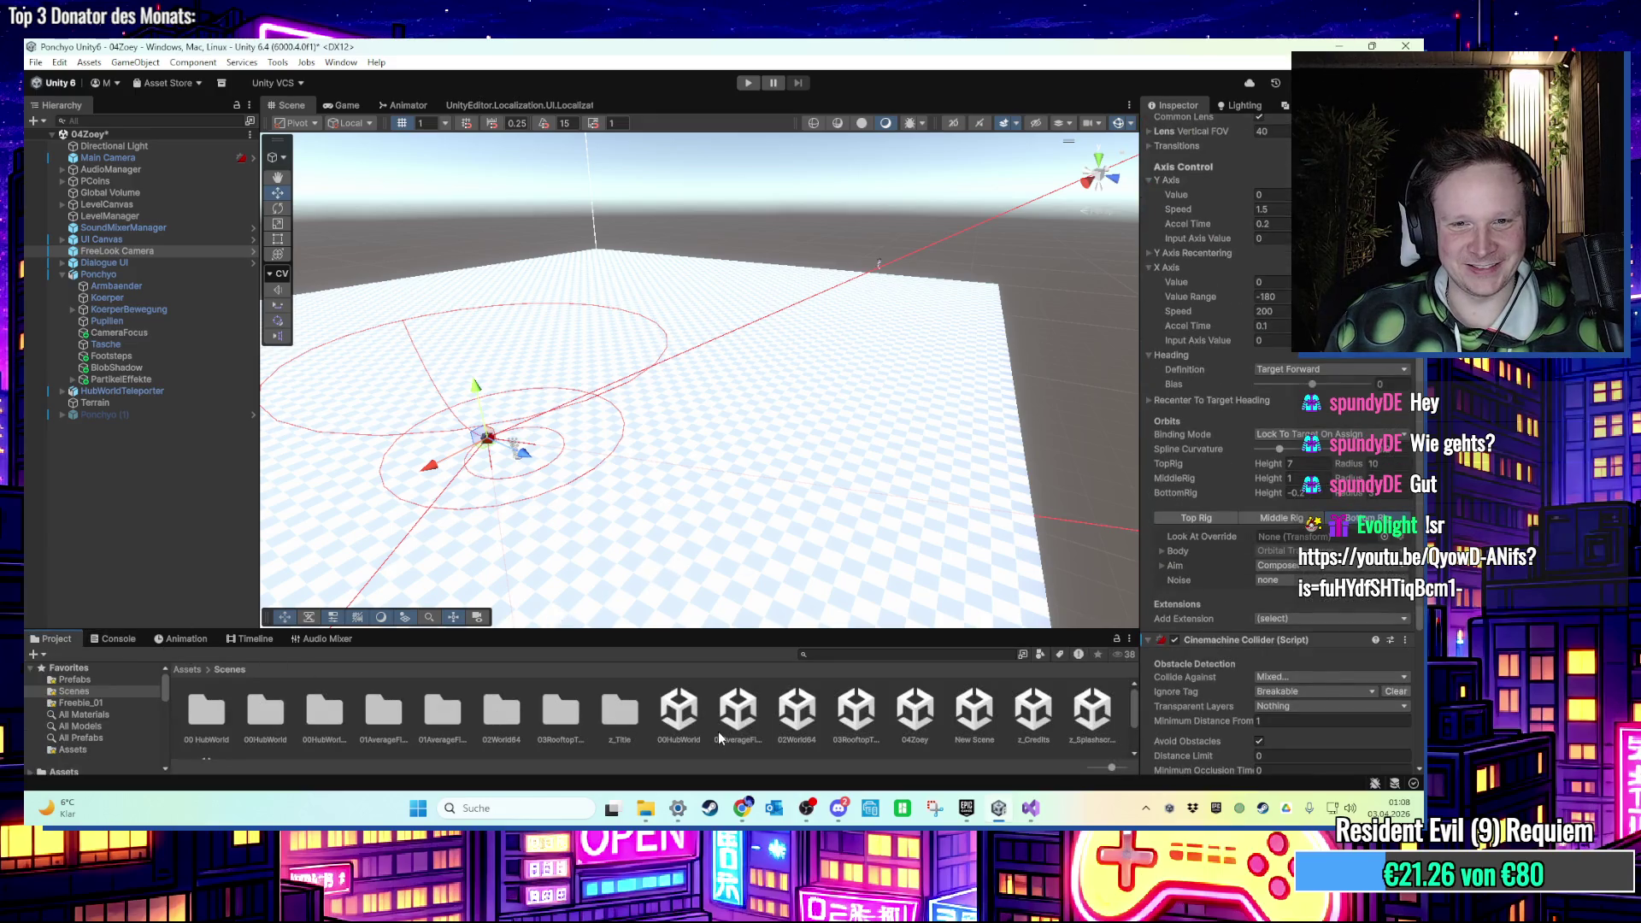
{"action": "double_click", "coordinate": [863, 699]}
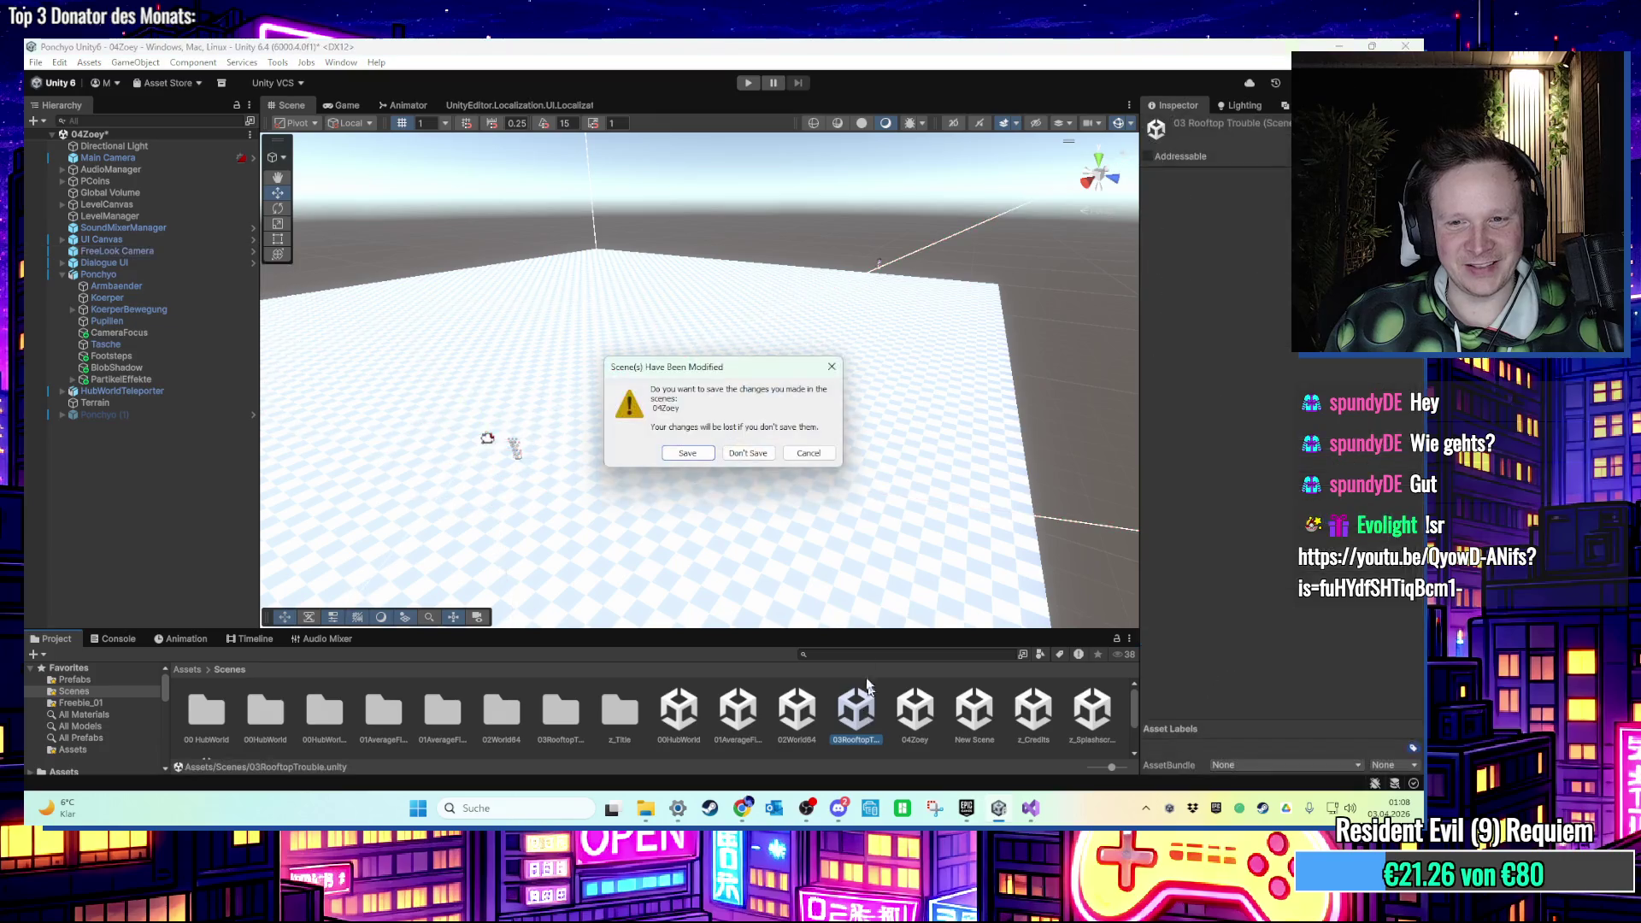
{"action": "left_click", "coordinate": [691, 455]}
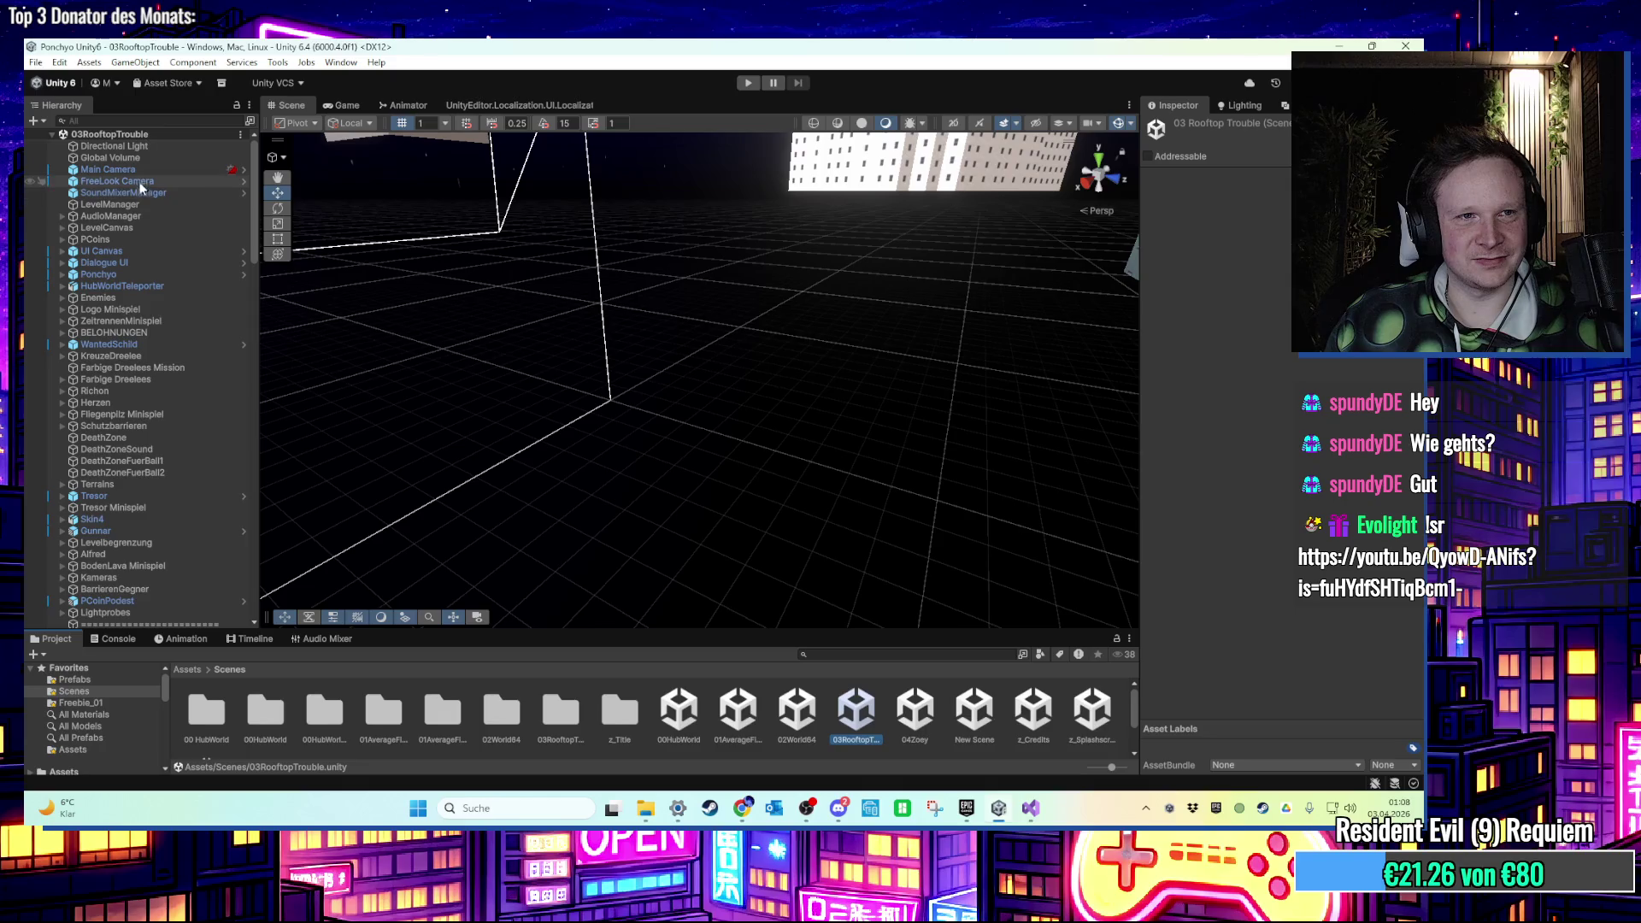
Compare 03RooftopTrouble's FreeLook and Main Camera settings, then reopen the 04Zoey scene.
{"action": "left_click", "coordinate": [141, 186]}
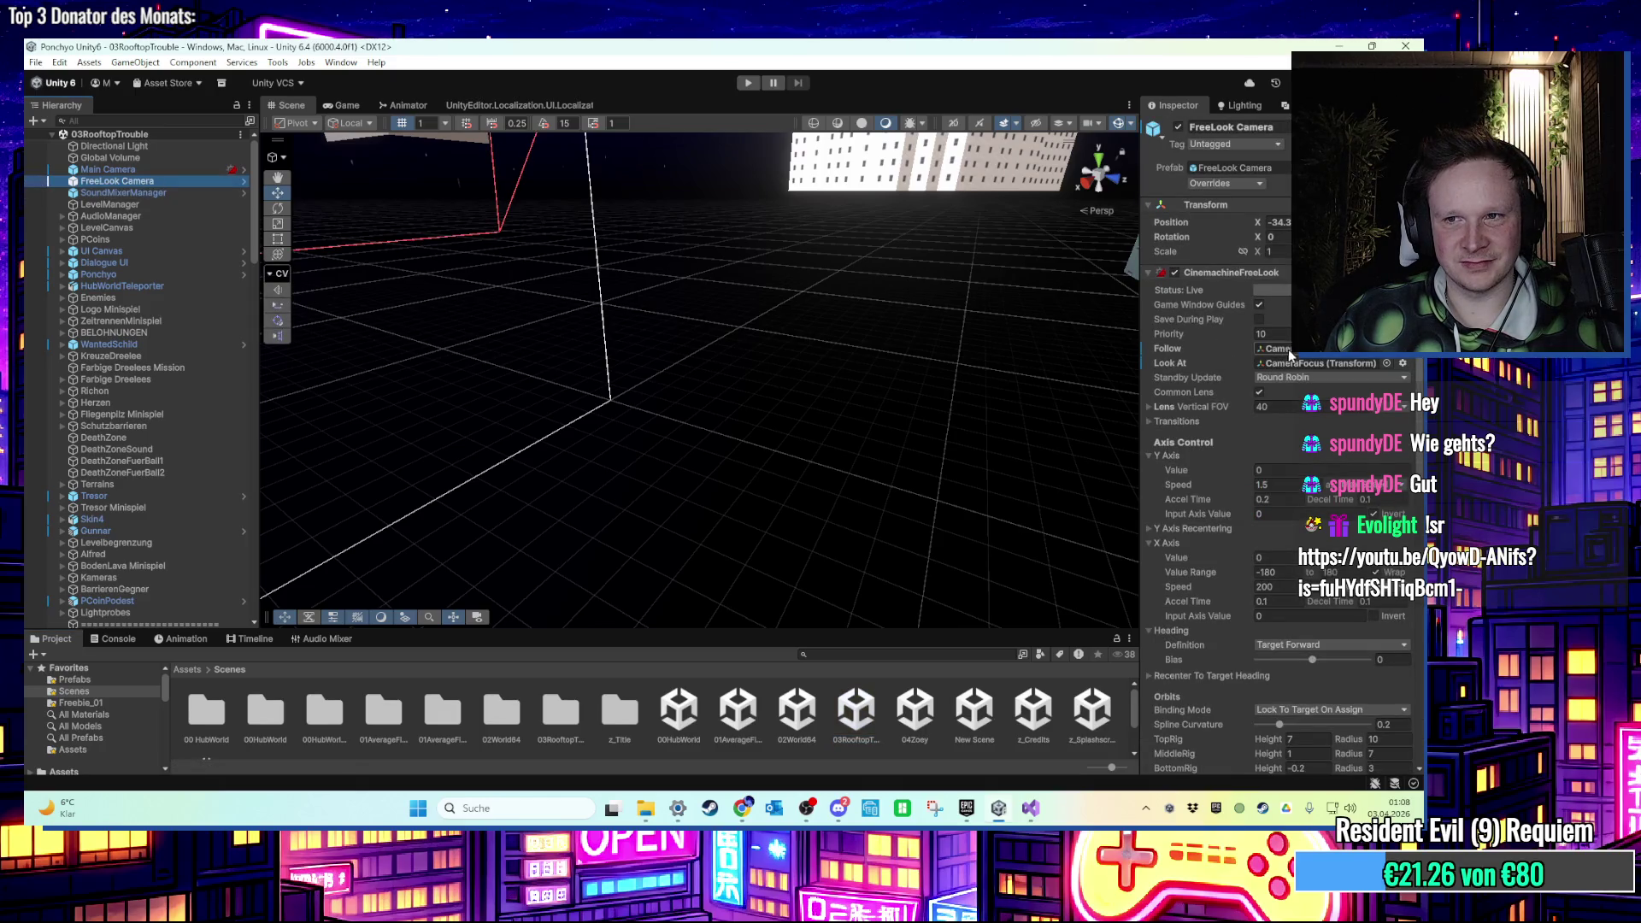
{"action": "left_click", "coordinate": [1289, 362]}
{"action": "left_click", "coordinate": [109, 172]}
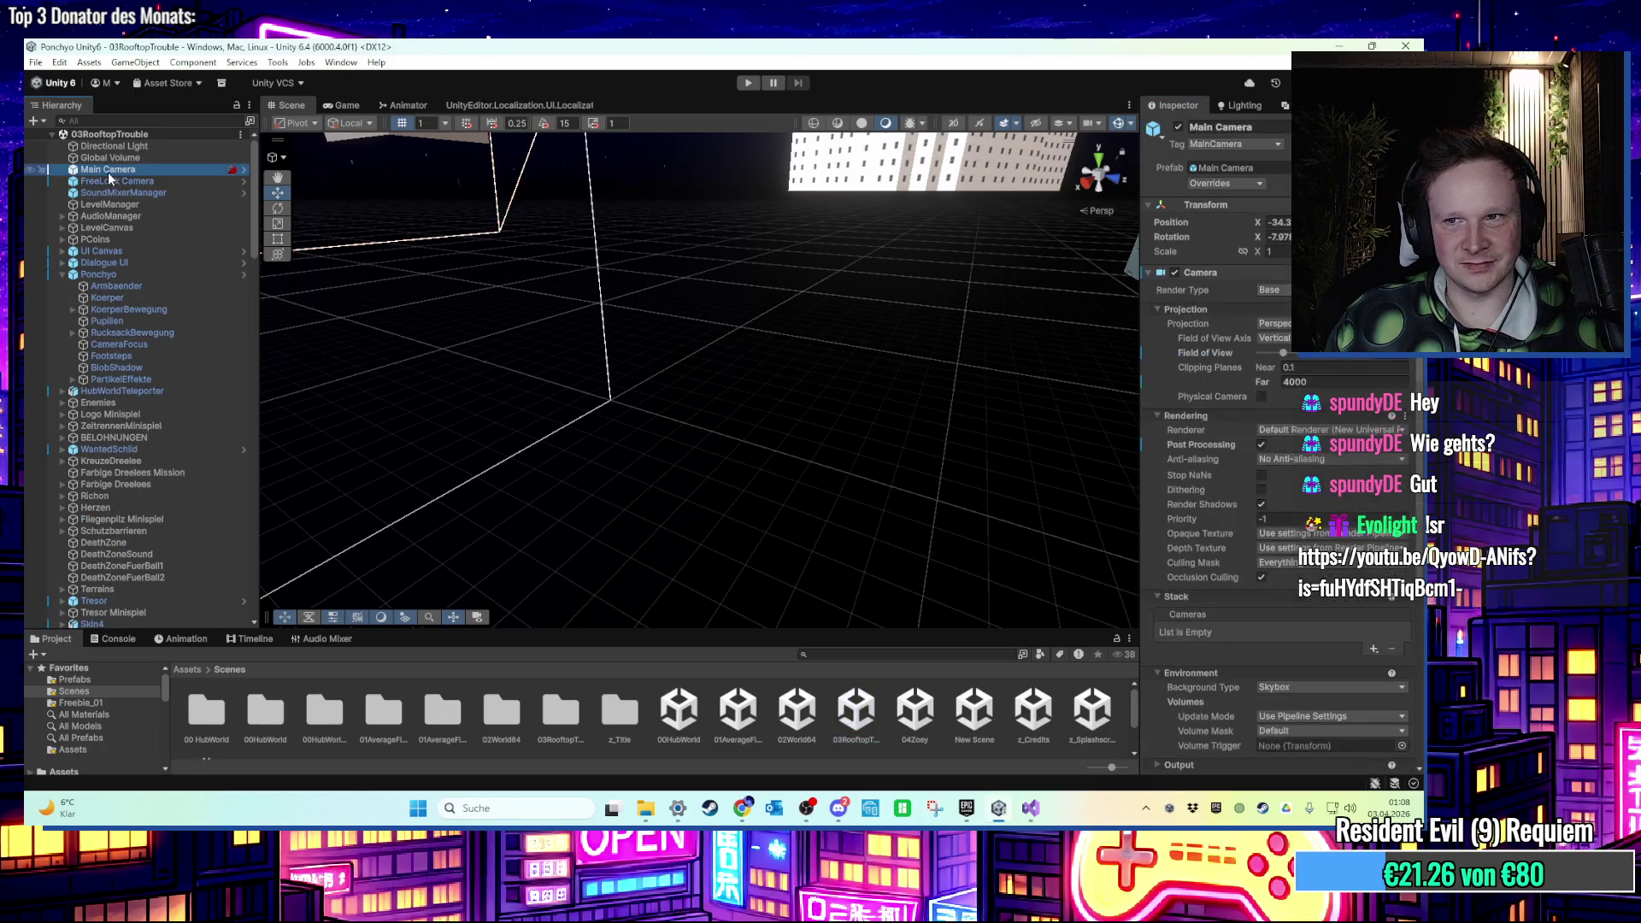
{"action": "scroll", "coordinate": [1208, 428], "scroll_direction": "down", "scroll_amount": 5}
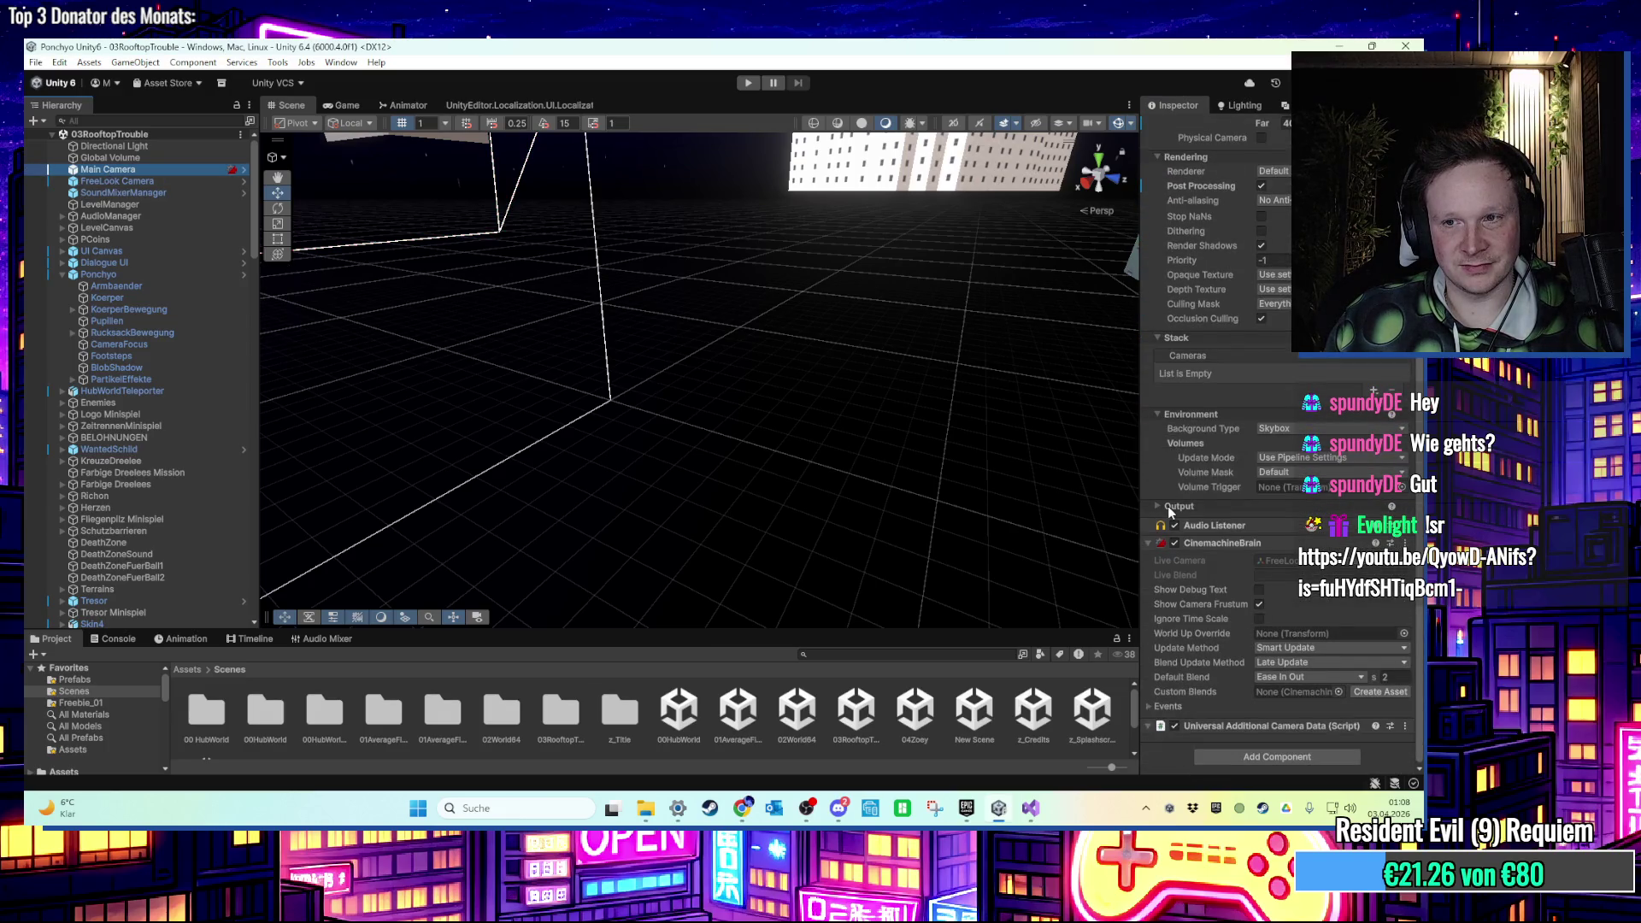
{"action": "scroll", "coordinate": [1166, 504], "scroll_direction": "up", "scroll_amount": 2}
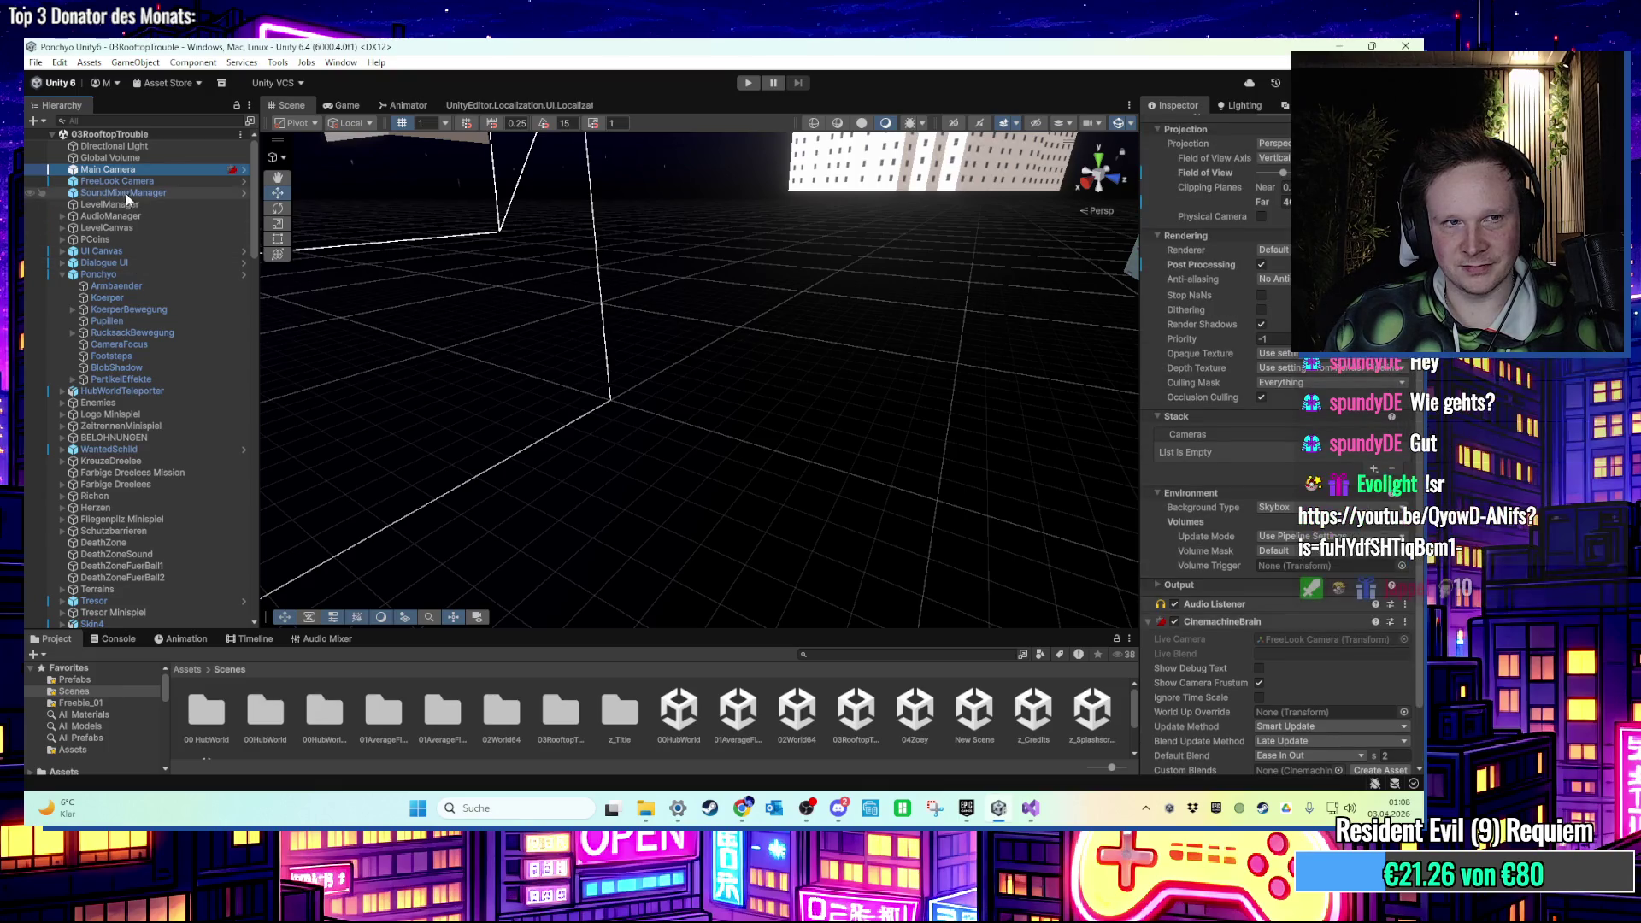
{"action": "left_click", "coordinate": [147, 182]}
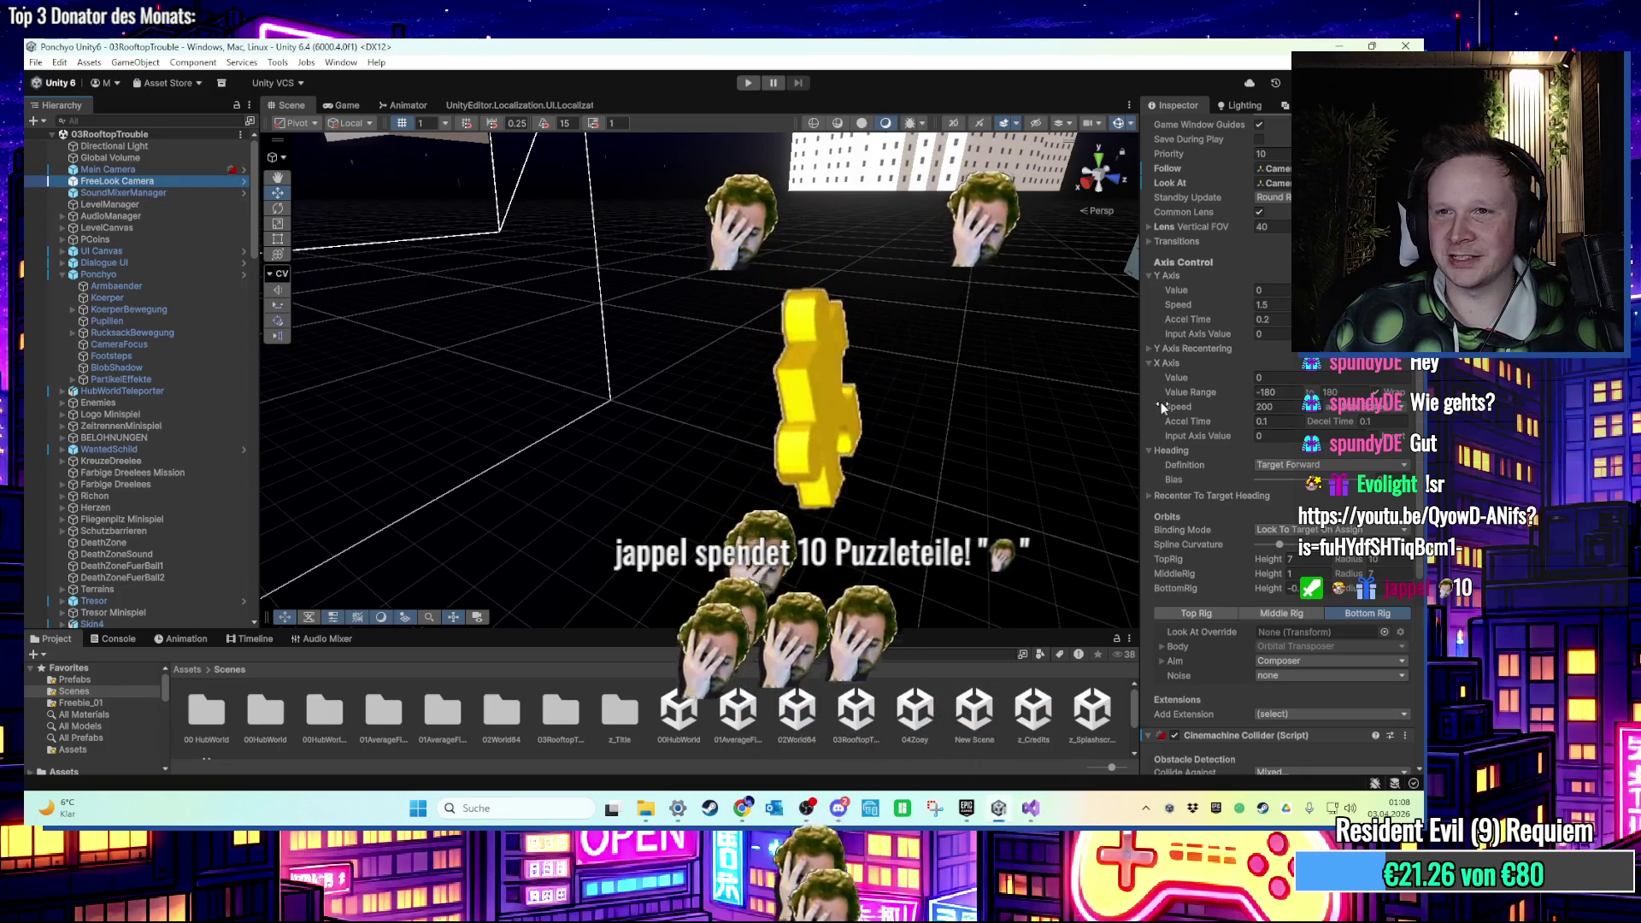
{"action": "scroll", "coordinate": [1169, 405], "scroll_direction": "up", "scroll_amount": 4}
{"action": "scroll", "coordinate": [1162, 419], "scroll_direction": "down", "scroll_amount": 12}
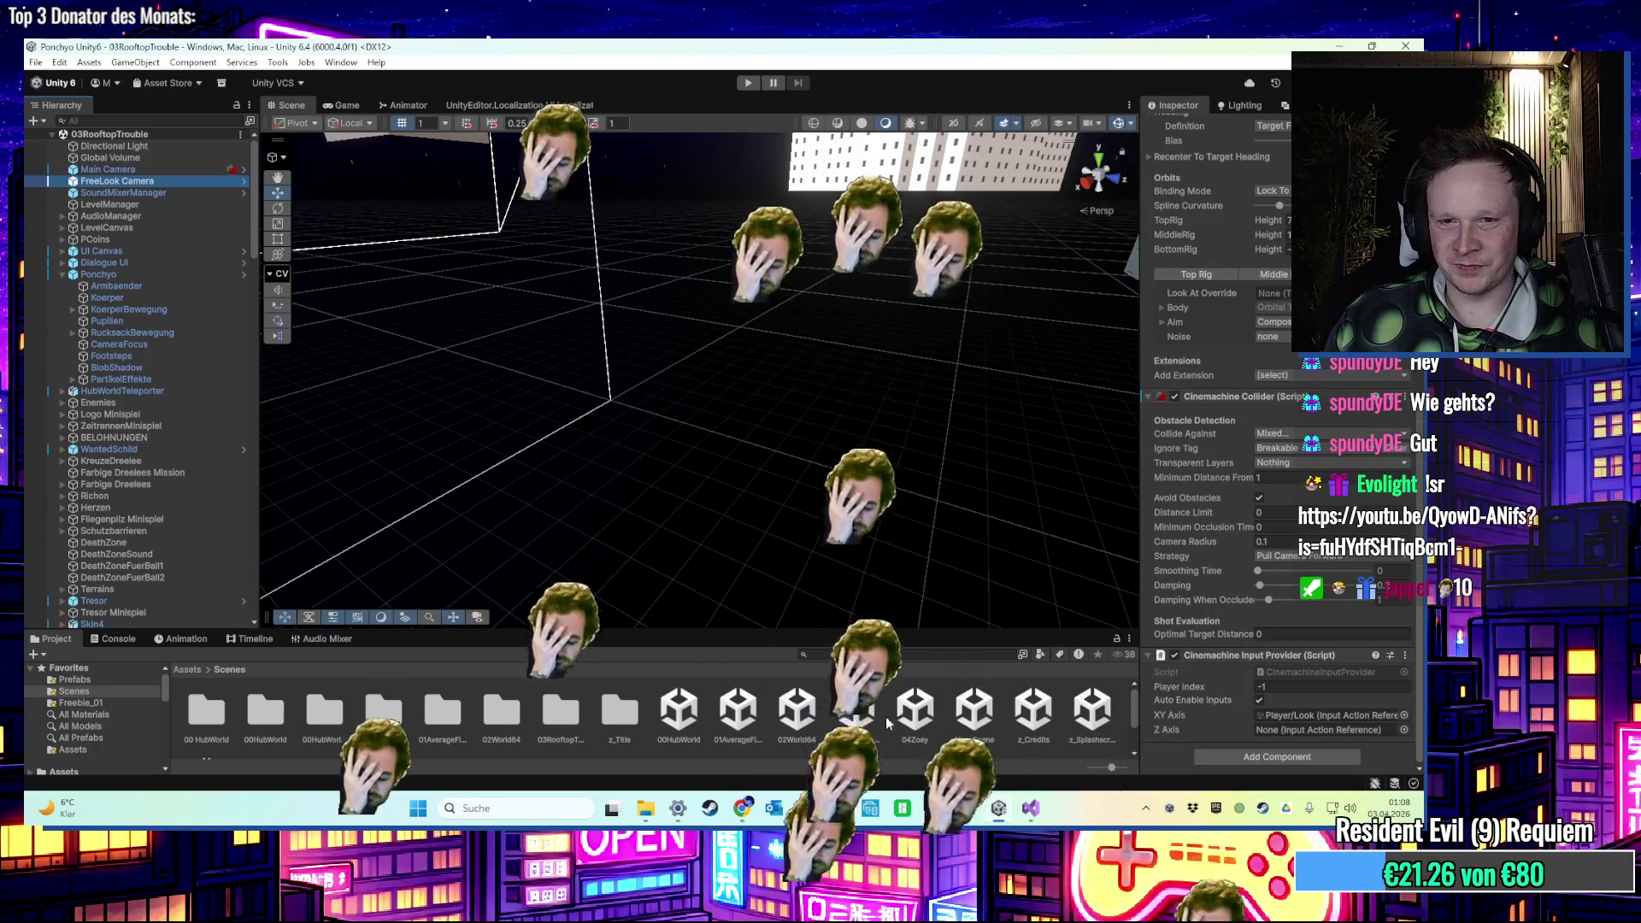
{"action": "left_click", "coordinate": [857, 713]}
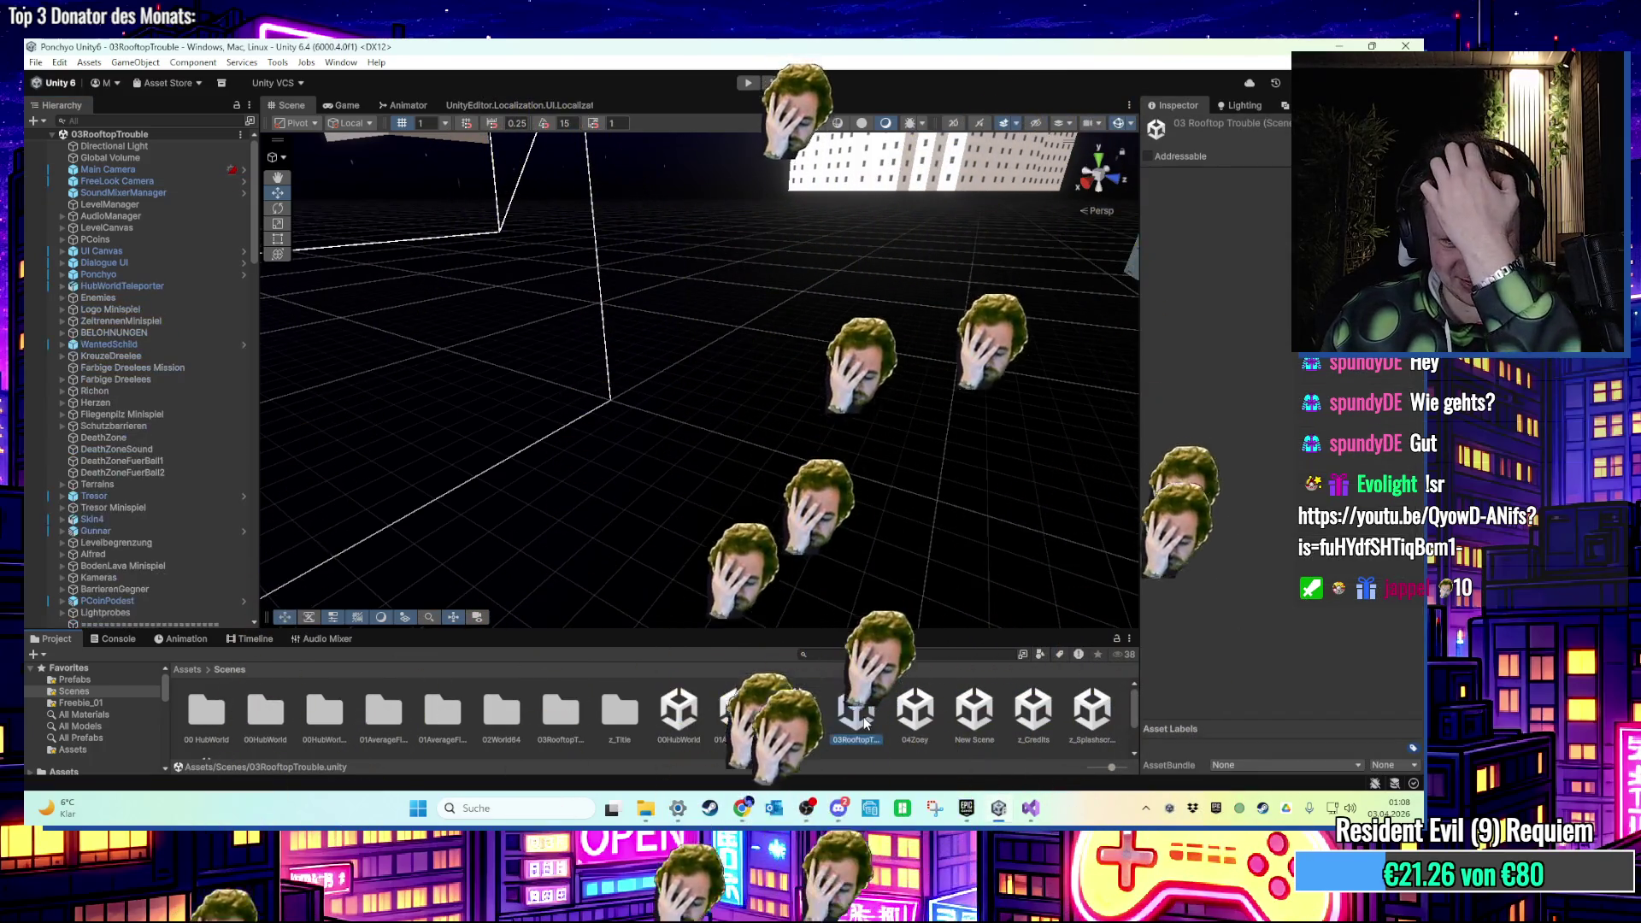
{"action": "double_click", "coordinate": [902, 718]}
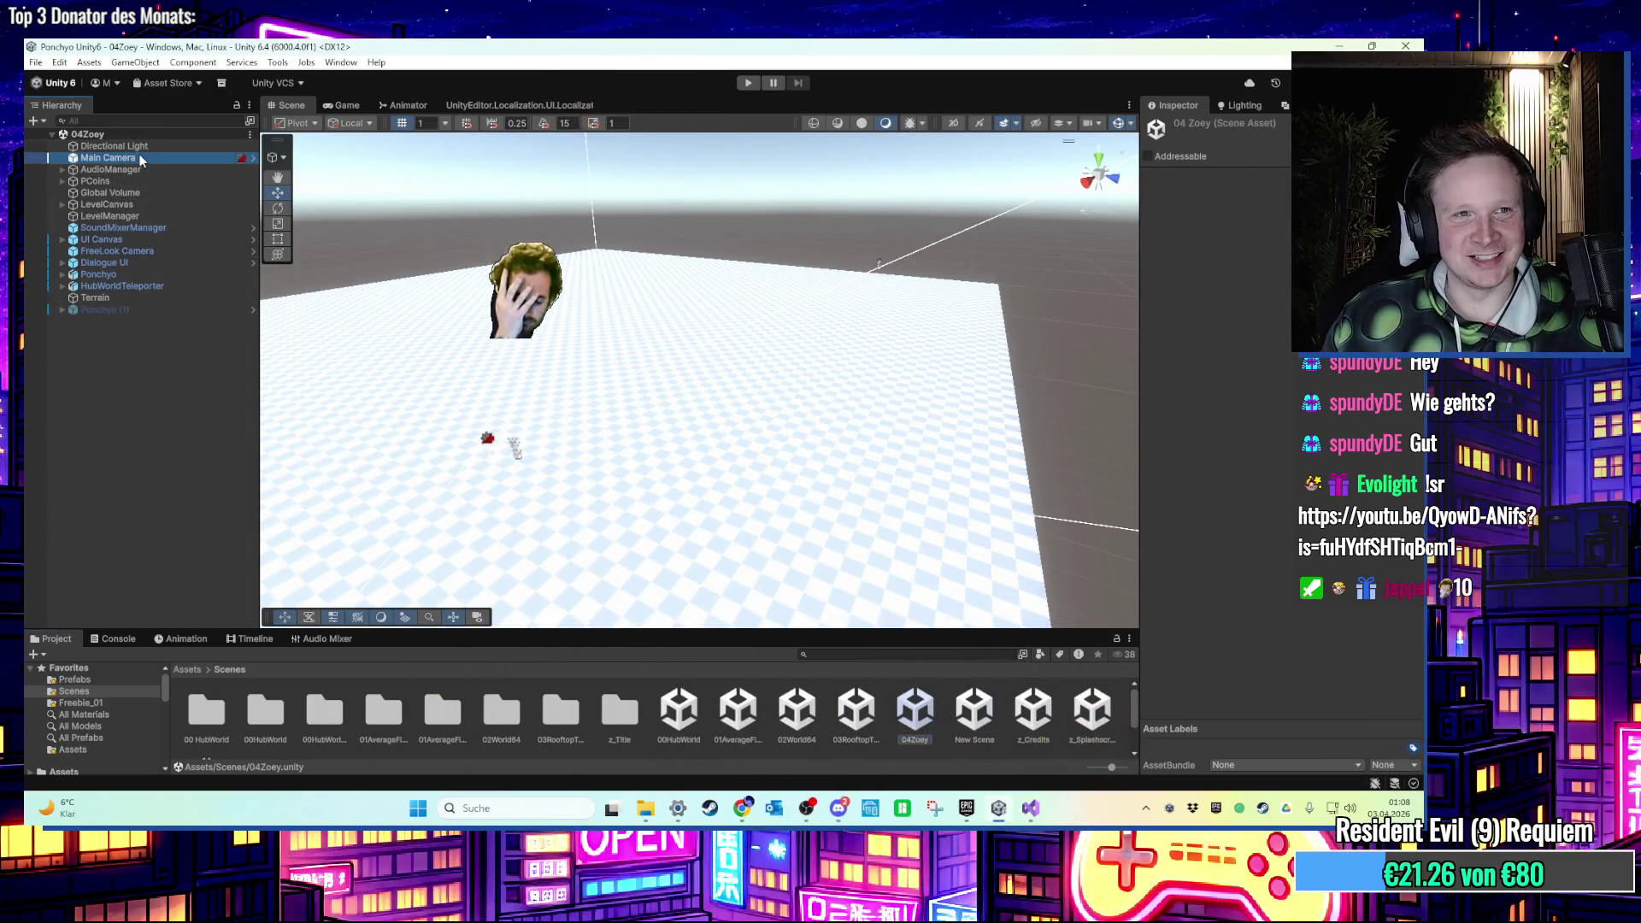
Move FreeLook Camera directly under Main Camera in the Hierarchy and start a play test.
{"action": "left_click", "coordinate": [140, 157]}
{"action": "left_click_drag", "start_coordinate": [117, 251], "coordinate": [157, 169]}
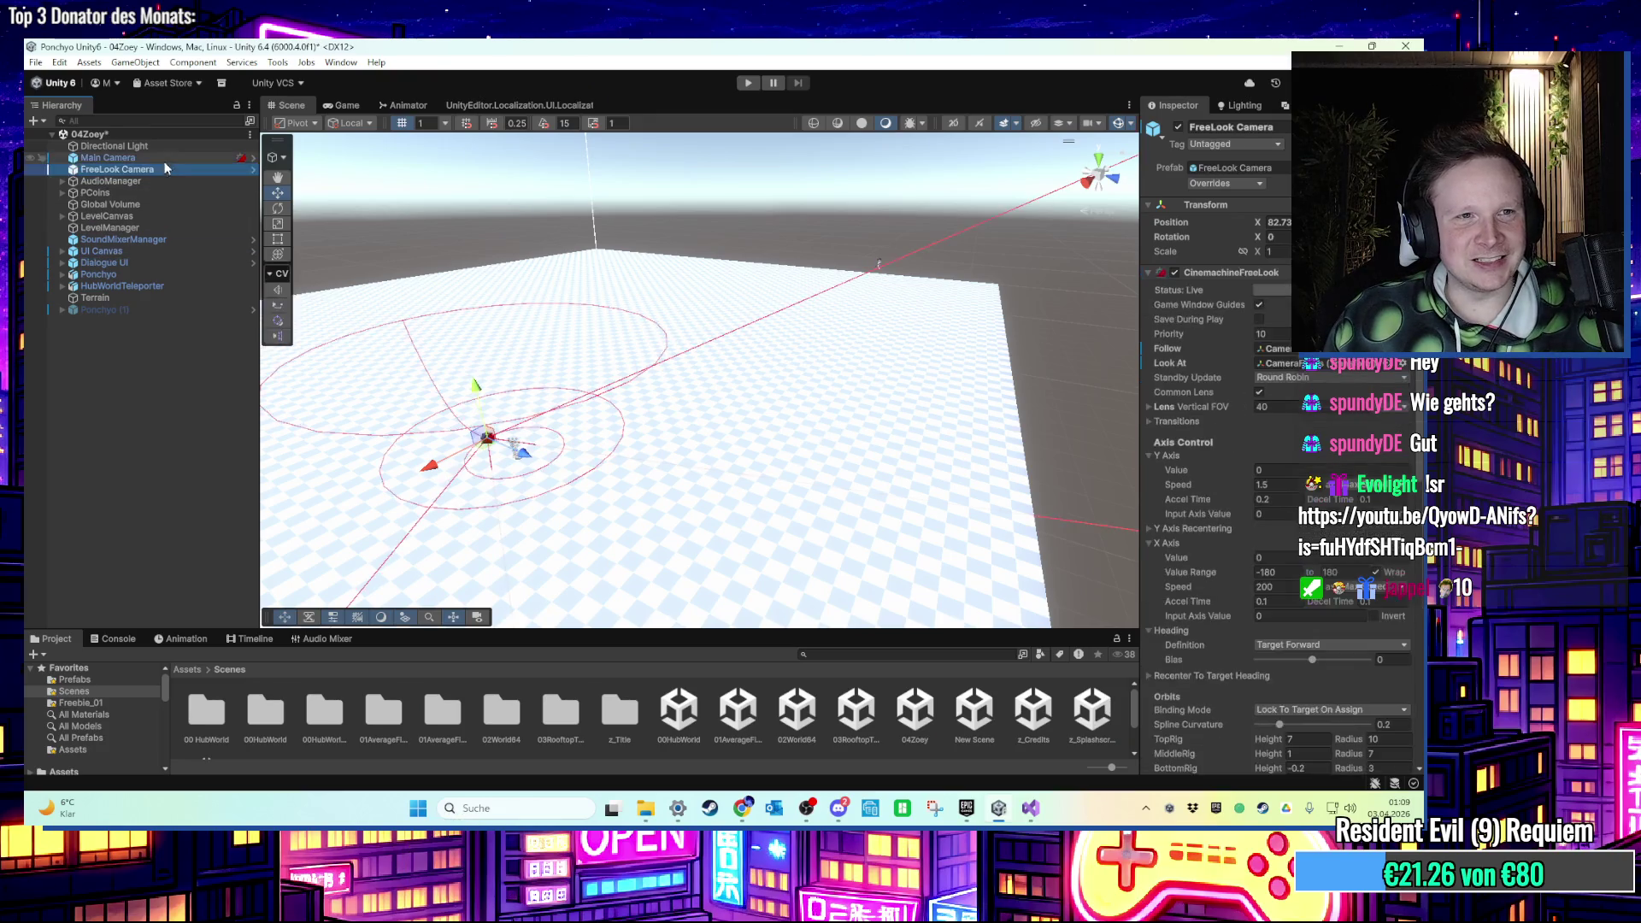
{"action": "scroll", "coordinate": [1201, 444], "scroll_direction": "down", "scroll_amount": 10}
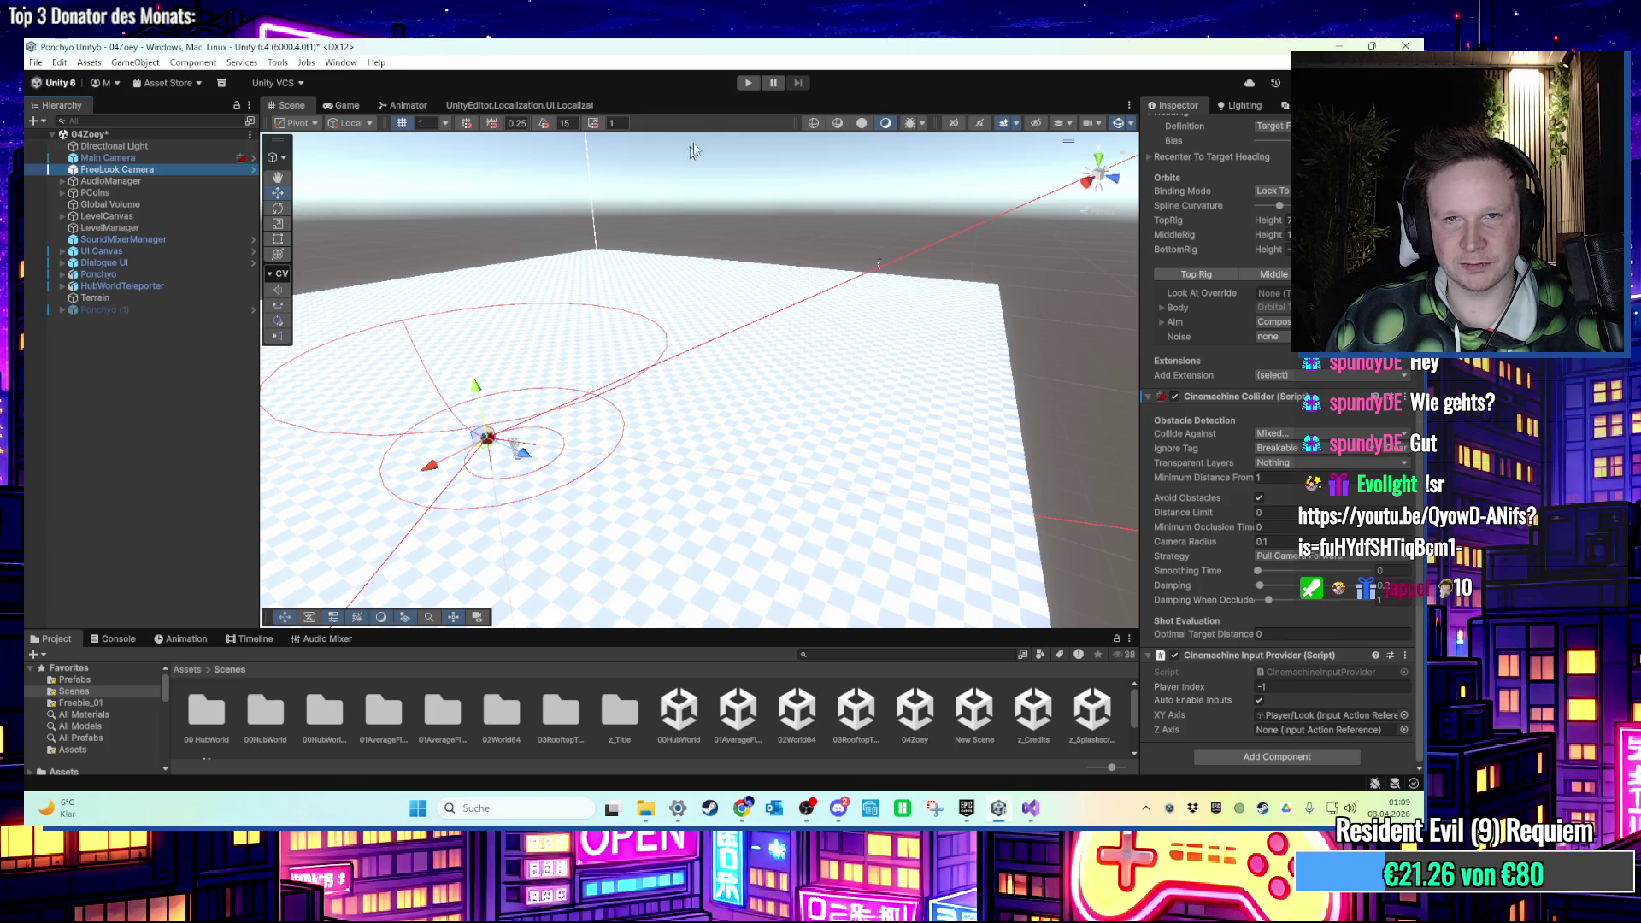
{"action": "left_click", "coordinate": [748, 82]}
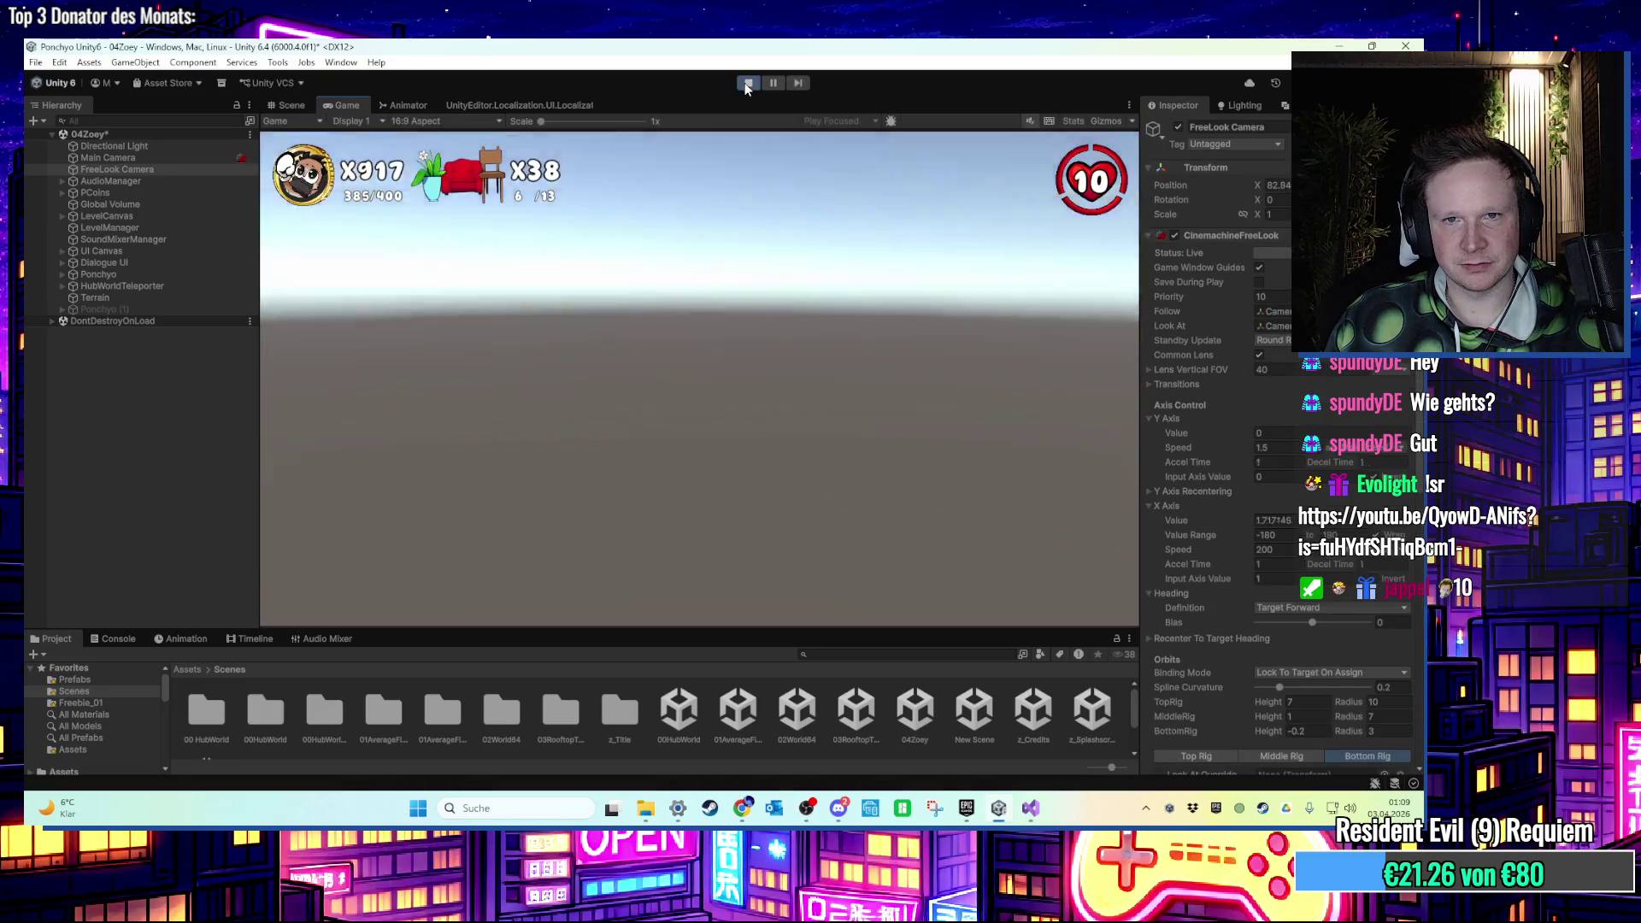
{"action": "key", "text": "super"}
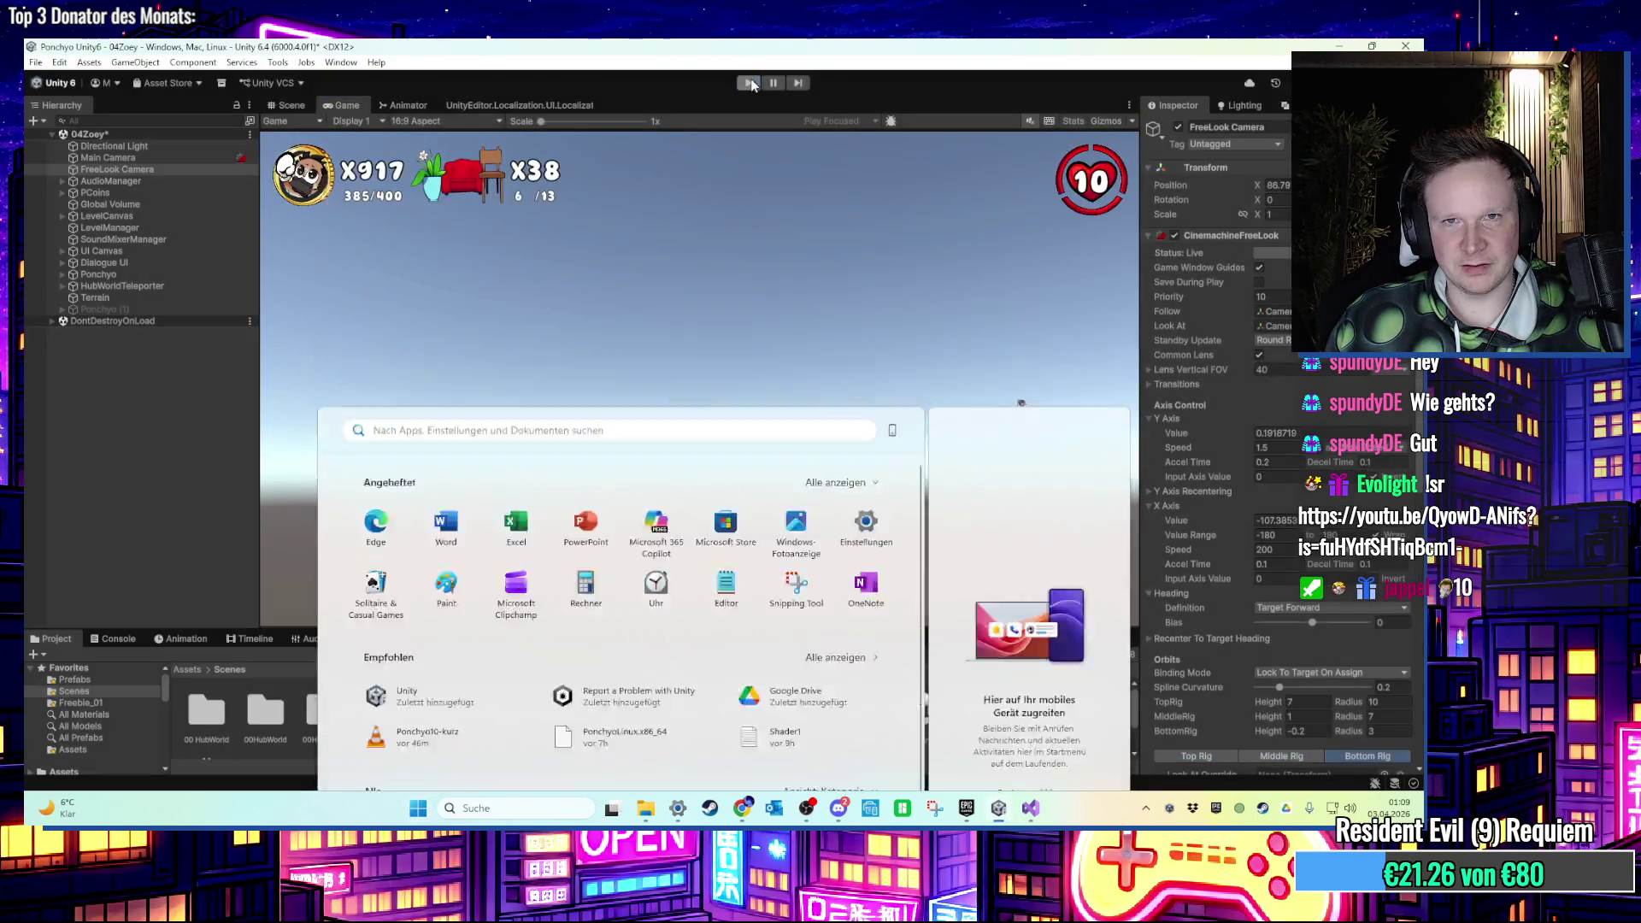
Stop the play test, select Ponchyo and frame the whole ground in the Scene view.
{"action": "left_click", "coordinate": [750, 83]}
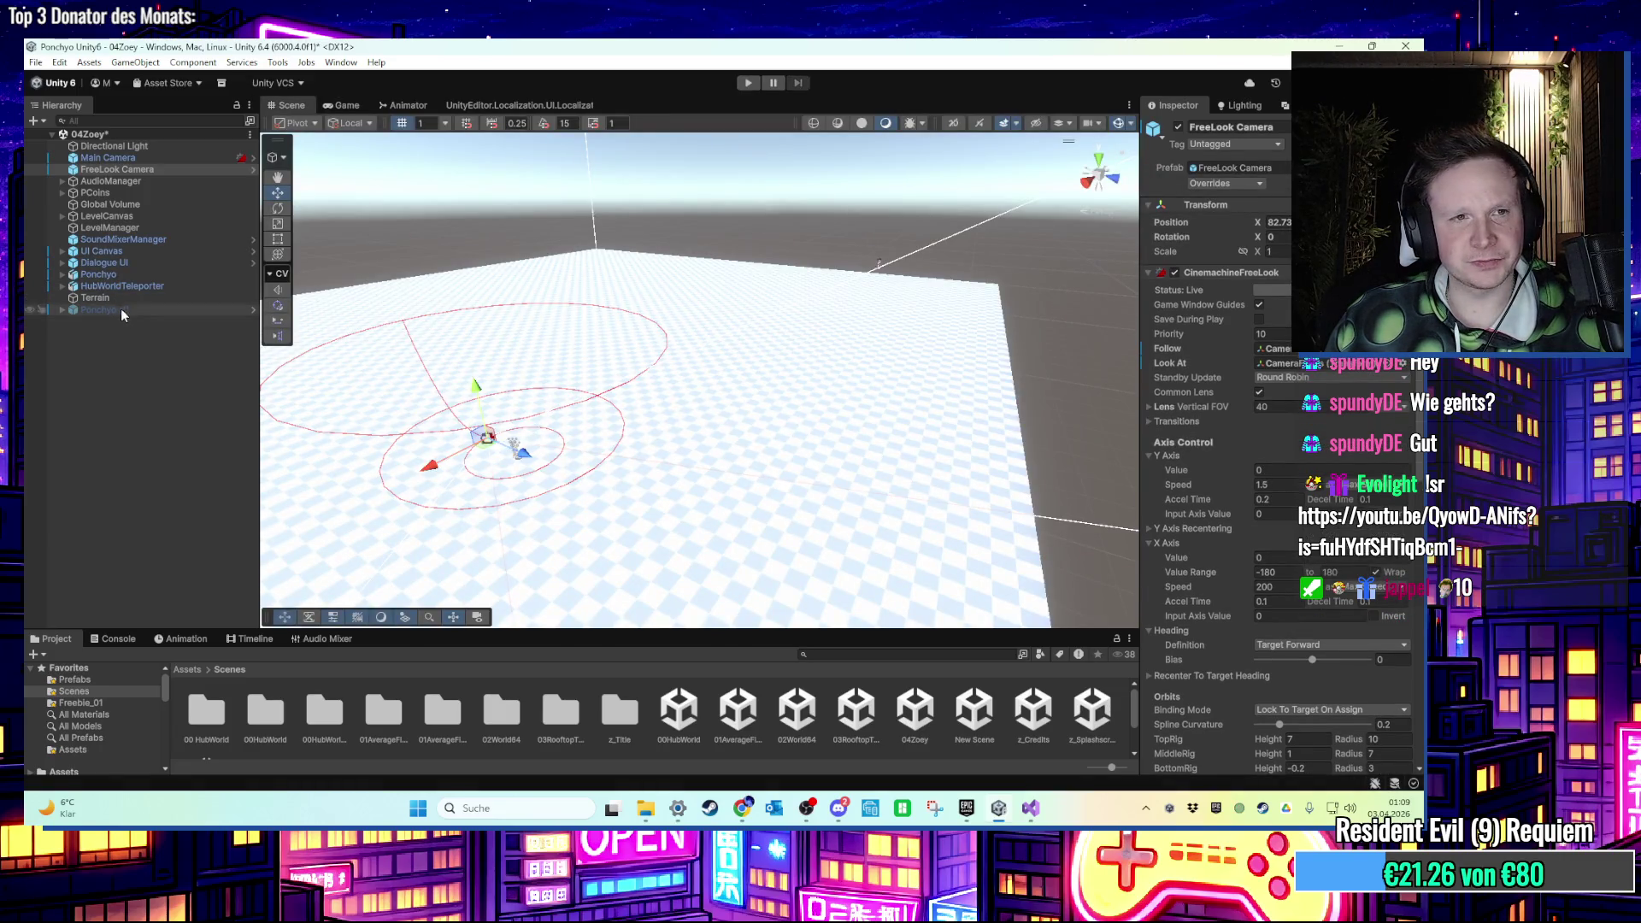
{"action": "left_click", "coordinate": [186, 279]}
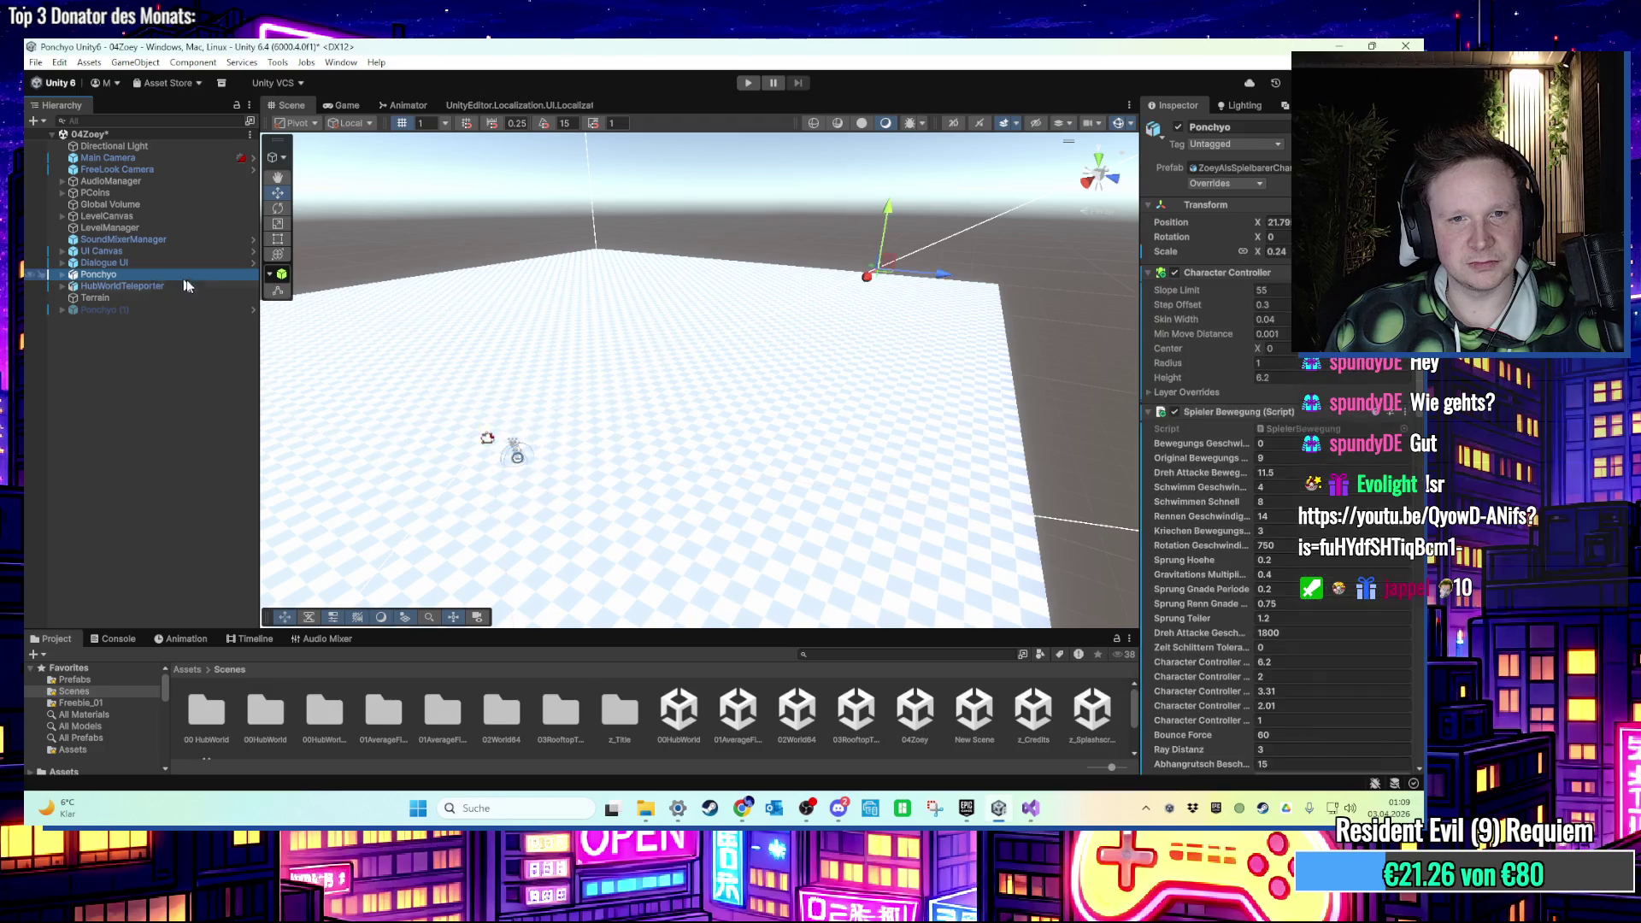
{"action": "scroll", "coordinate": [718, 448], "scroll_direction": "up", "scroll_amount": 5}
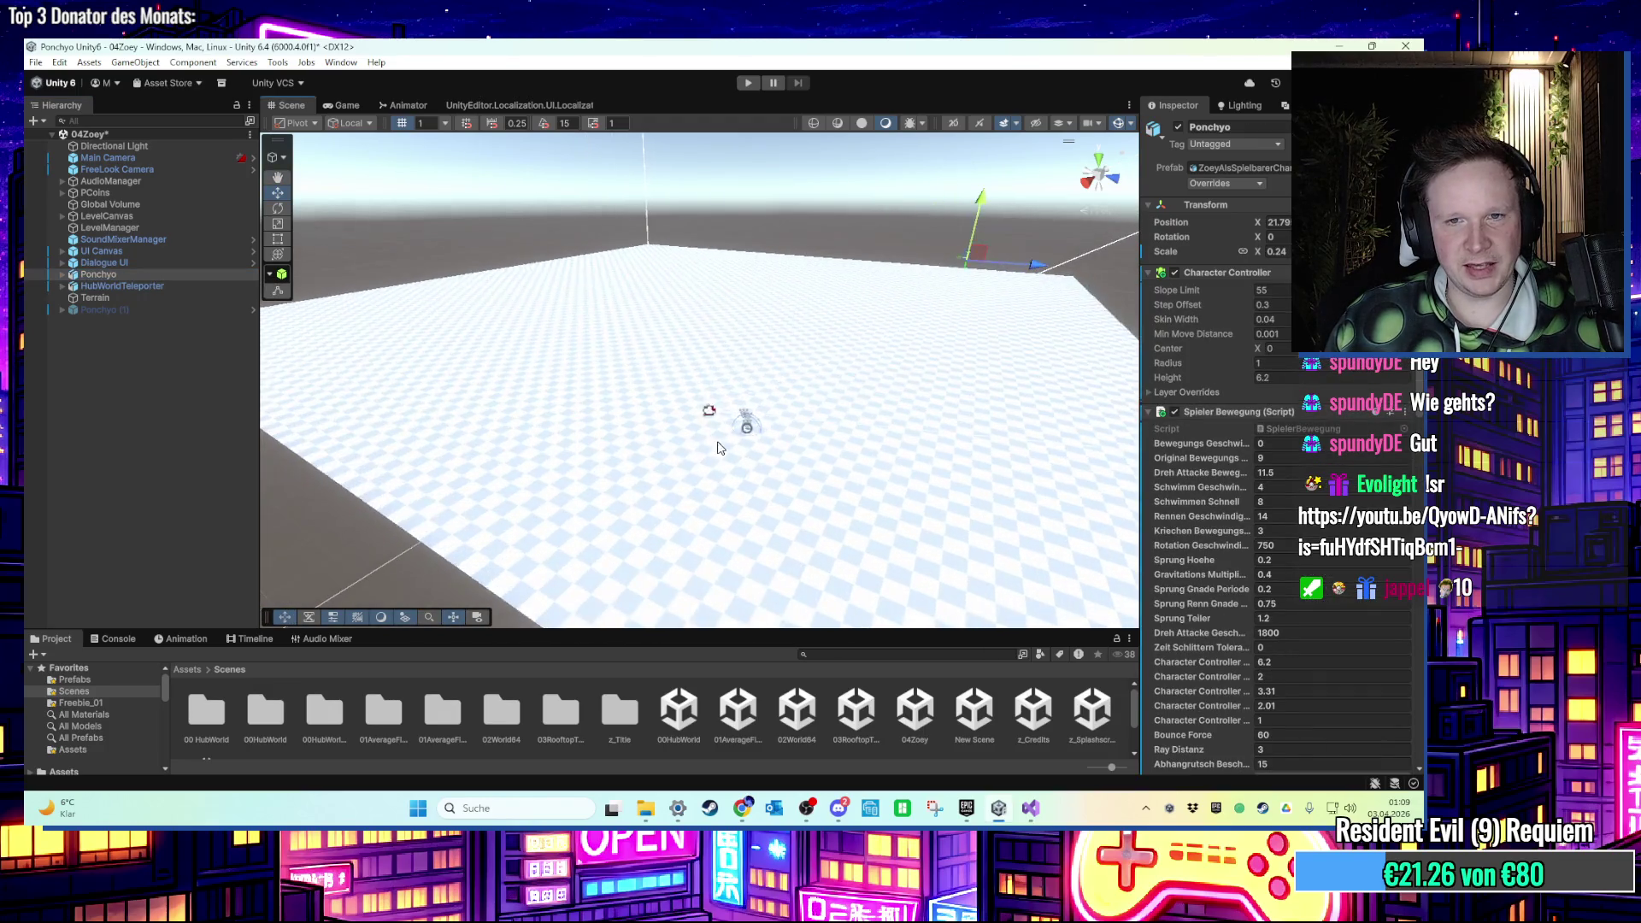
{"action": "scroll", "coordinate": [718, 448], "scroll_direction": "up", "scroll_amount": 5}
{"action": "mouse_move", "coordinate": [641, 380]}
{"action": "left_mouse_down"}
{"action": "mouse_move", "coordinate": [806, 300]}
{"action": "mouse_move", "coordinate": [659, 356]}
{"action": "mouse_move", "coordinate": [912, 327]}
{"action": "mouse_move", "coordinate": [921, 251]}
{"action": "left_mouse_up"}
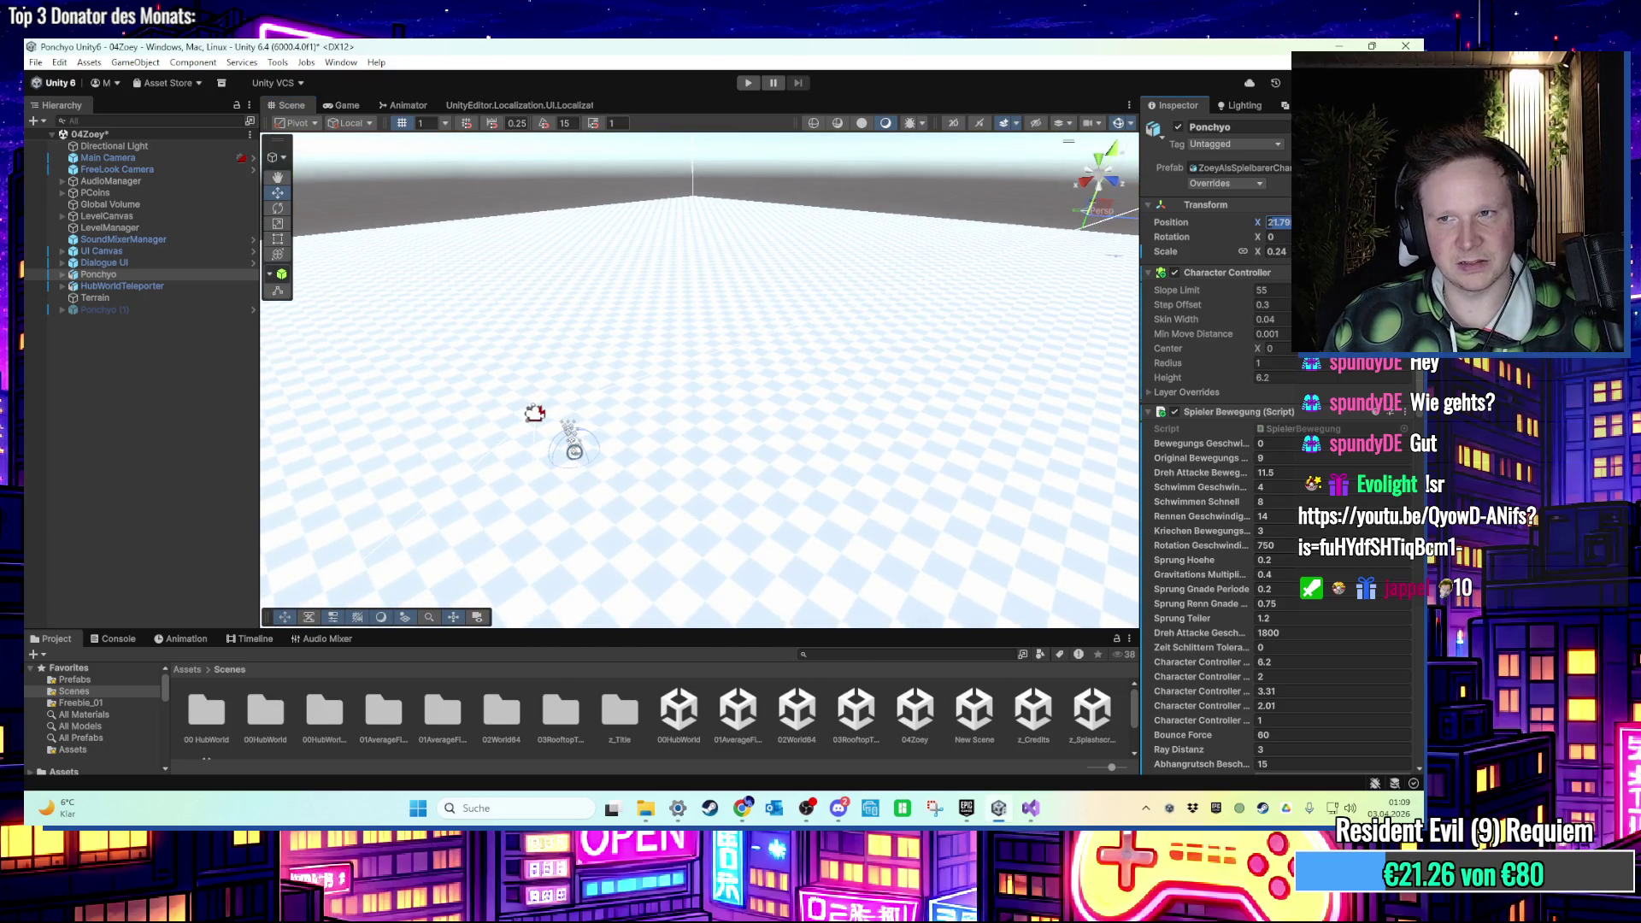
{"action": "left_click_drag", "start_coordinate": [1111, 274], "coordinate": [1043, 325]}
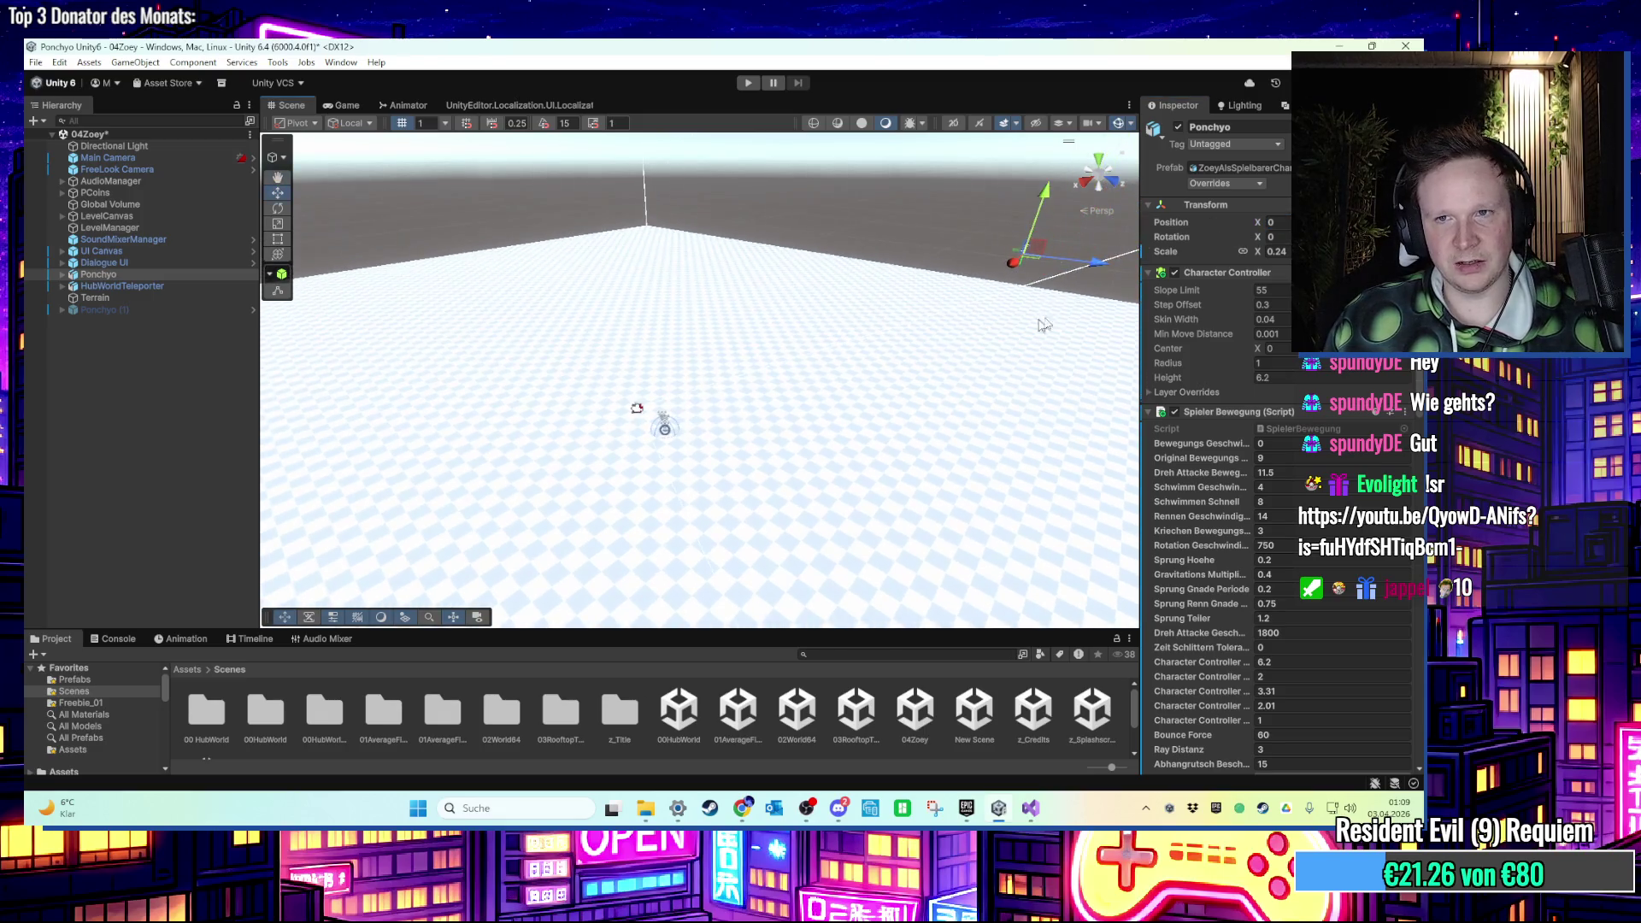
Slide Ponchyo along X to 34.19 and expand its children in the Hierarchy.
{"action": "mouse_move", "coordinate": [1041, 264]}
{"action": "left_mouse_down"}
{"action": "mouse_move", "coordinate": [873, 287]}
{"action": "mouse_move", "coordinate": [1017, 233]}
{"action": "left_mouse_up"}
{"action": "mouse_move", "coordinate": [753, 343]}
{"action": "left_mouse_down"}
{"action": "mouse_move", "coordinate": [751, 322]}
{"action": "mouse_move", "coordinate": [623, 439]}
{"action": "mouse_move", "coordinate": [824, 389]}
{"action": "mouse_move", "coordinate": [1041, 283]}
{"action": "left_mouse_up"}
{"action": "left_click_drag", "start_coordinate": [1013, 204], "coordinate": [1000, 214]}
{"action": "mouse_move", "coordinate": [956, 264]}
{"action": "left_mouse_down"}
{"action": "mouse_move", "coordinate": [960, 337]}
{"action": "mouse_move", "coordinate": [373, 374]}
{"action": "left_mouse_up"}
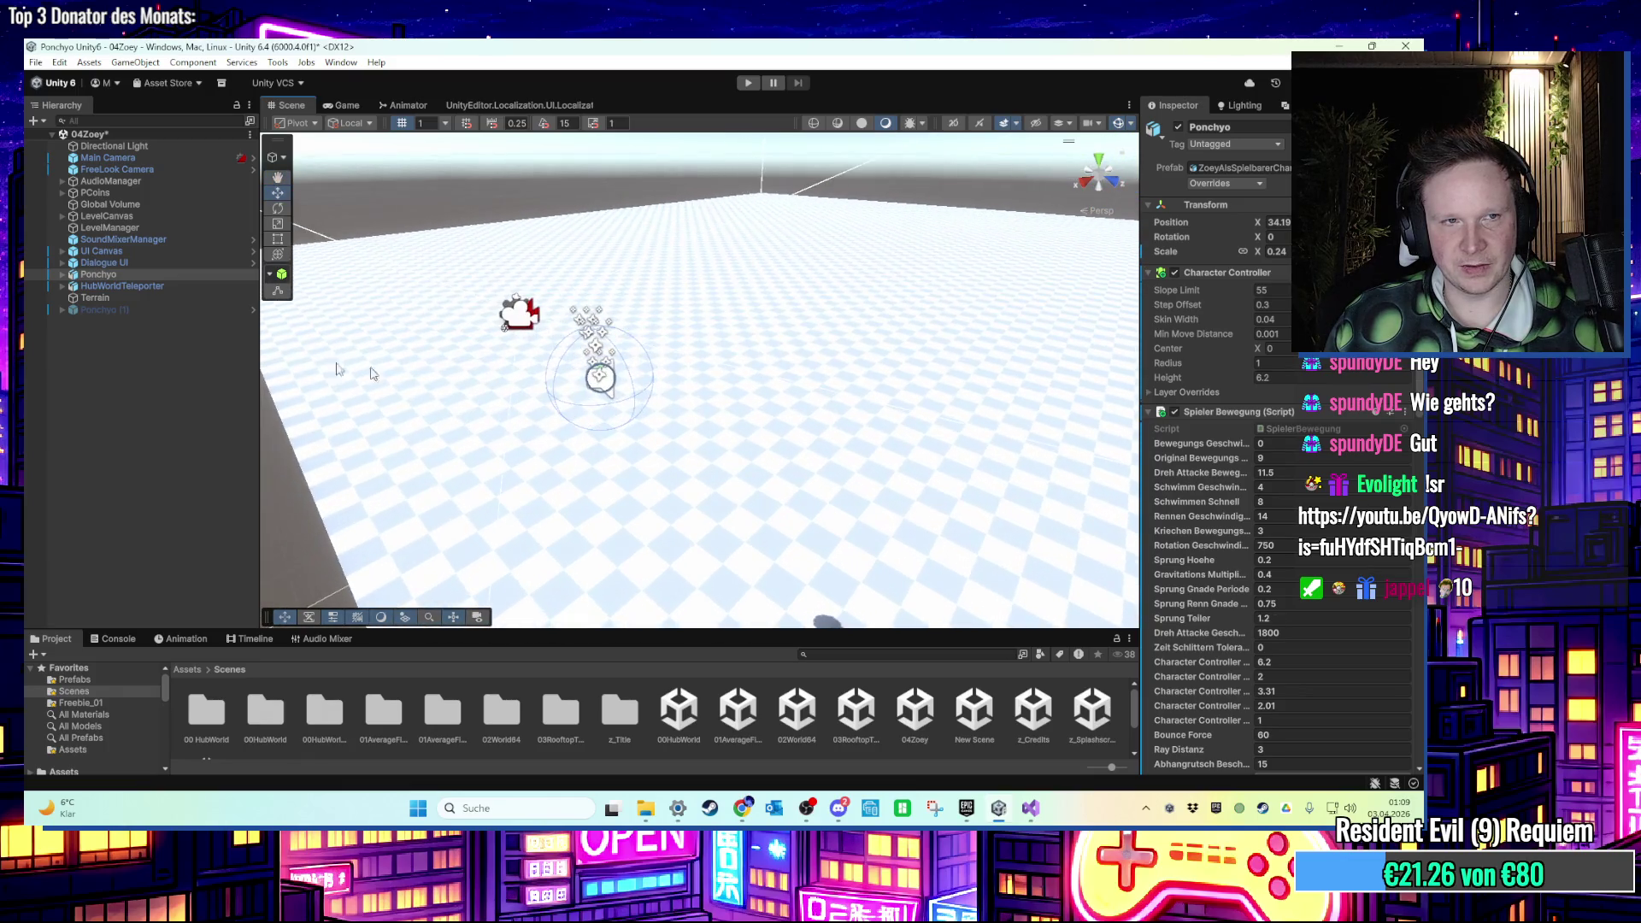
{"action": "left_click", "coordinate": [129, 277]}
{"action": "key", "text": "Right"}
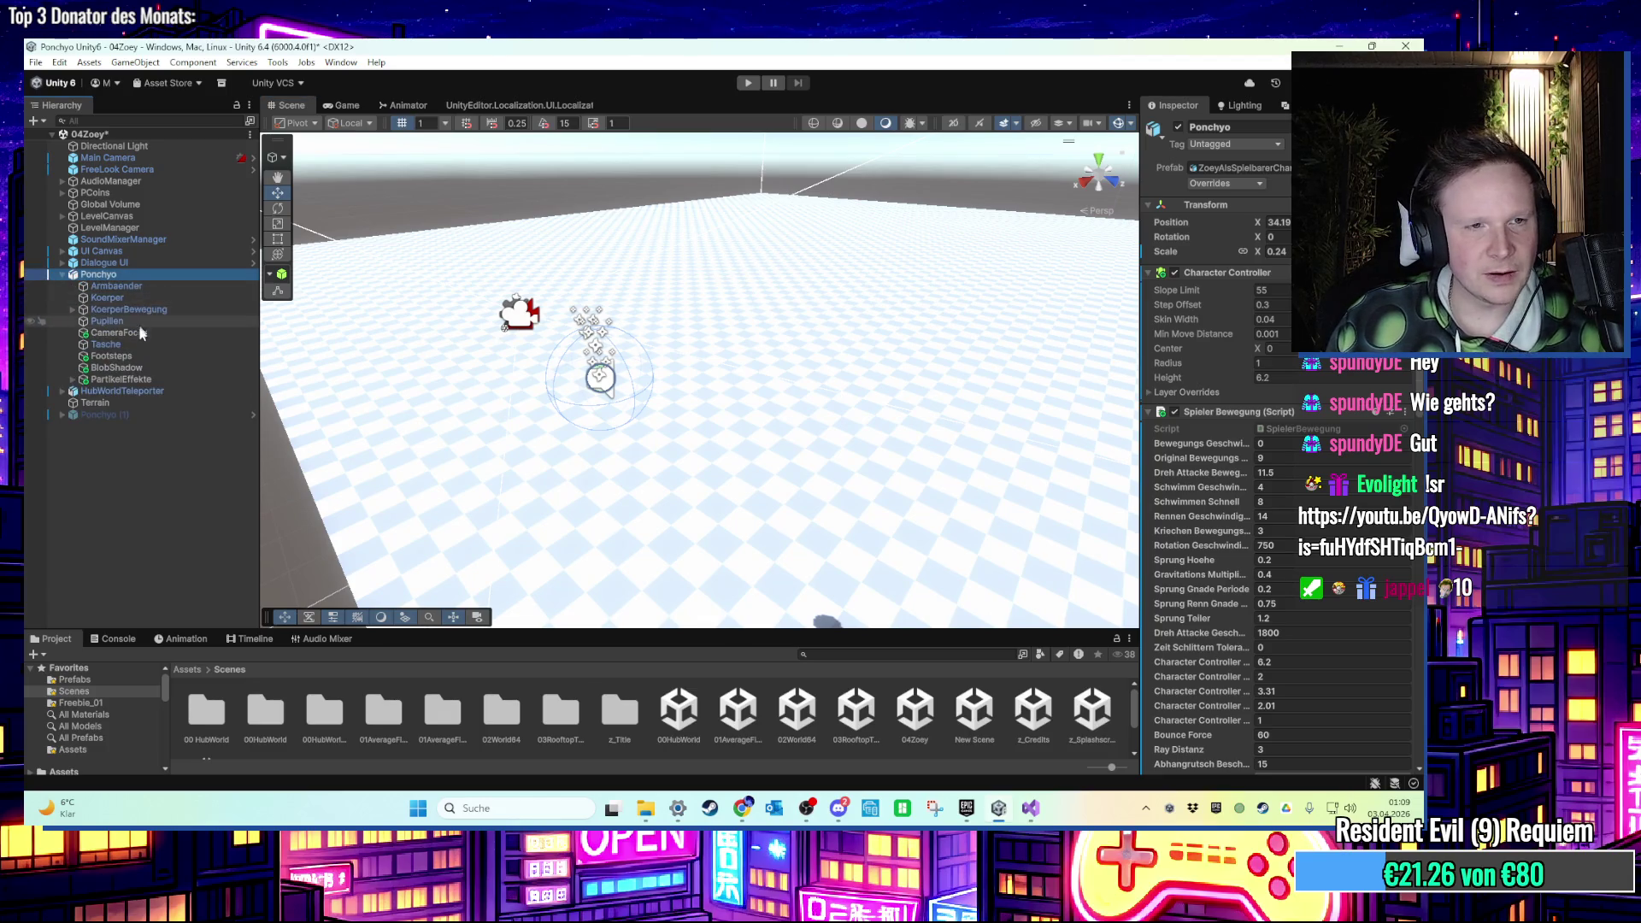
Set Position X to 0 on Footsteps, BlobShadow and PartikelEffekte, then play-test.
{"action": "left_click", "coordinate": [119, 332]}
{"action": "left_click", "coordinate": [1275, 184]}
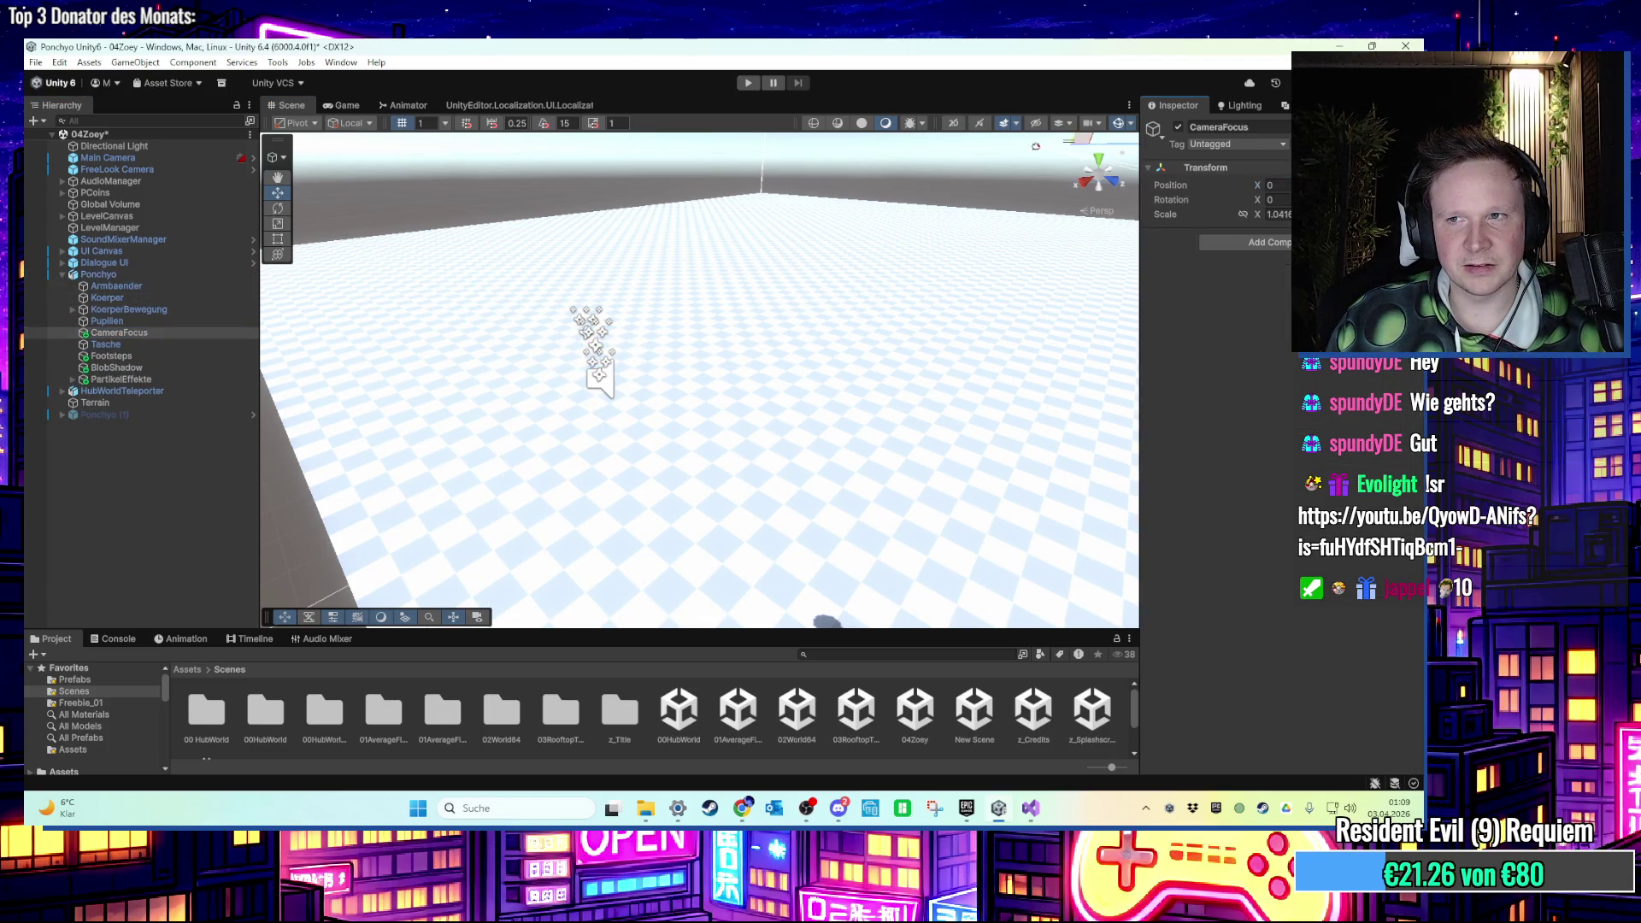
{"action": "left_click", "coordinate": [119, 356]}
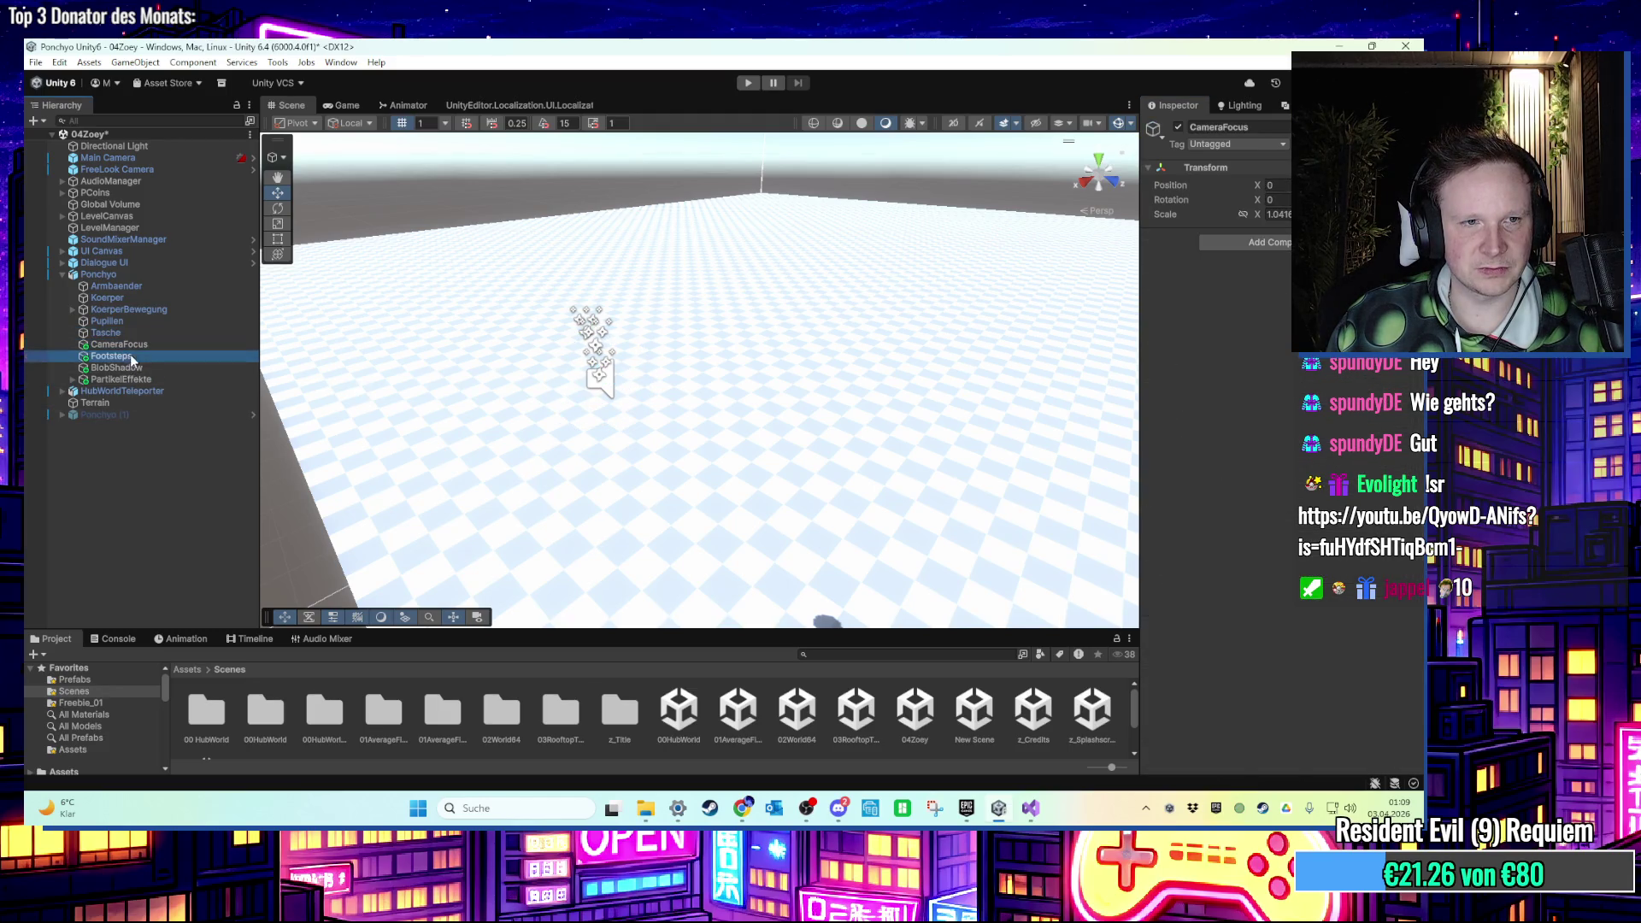
{"action": "left_click", "coordinate": [132, 380], "text": "shift"}
{"action": "left_click", "coordinate": [1277, 185]}
{"action": "type", "text": "0"}
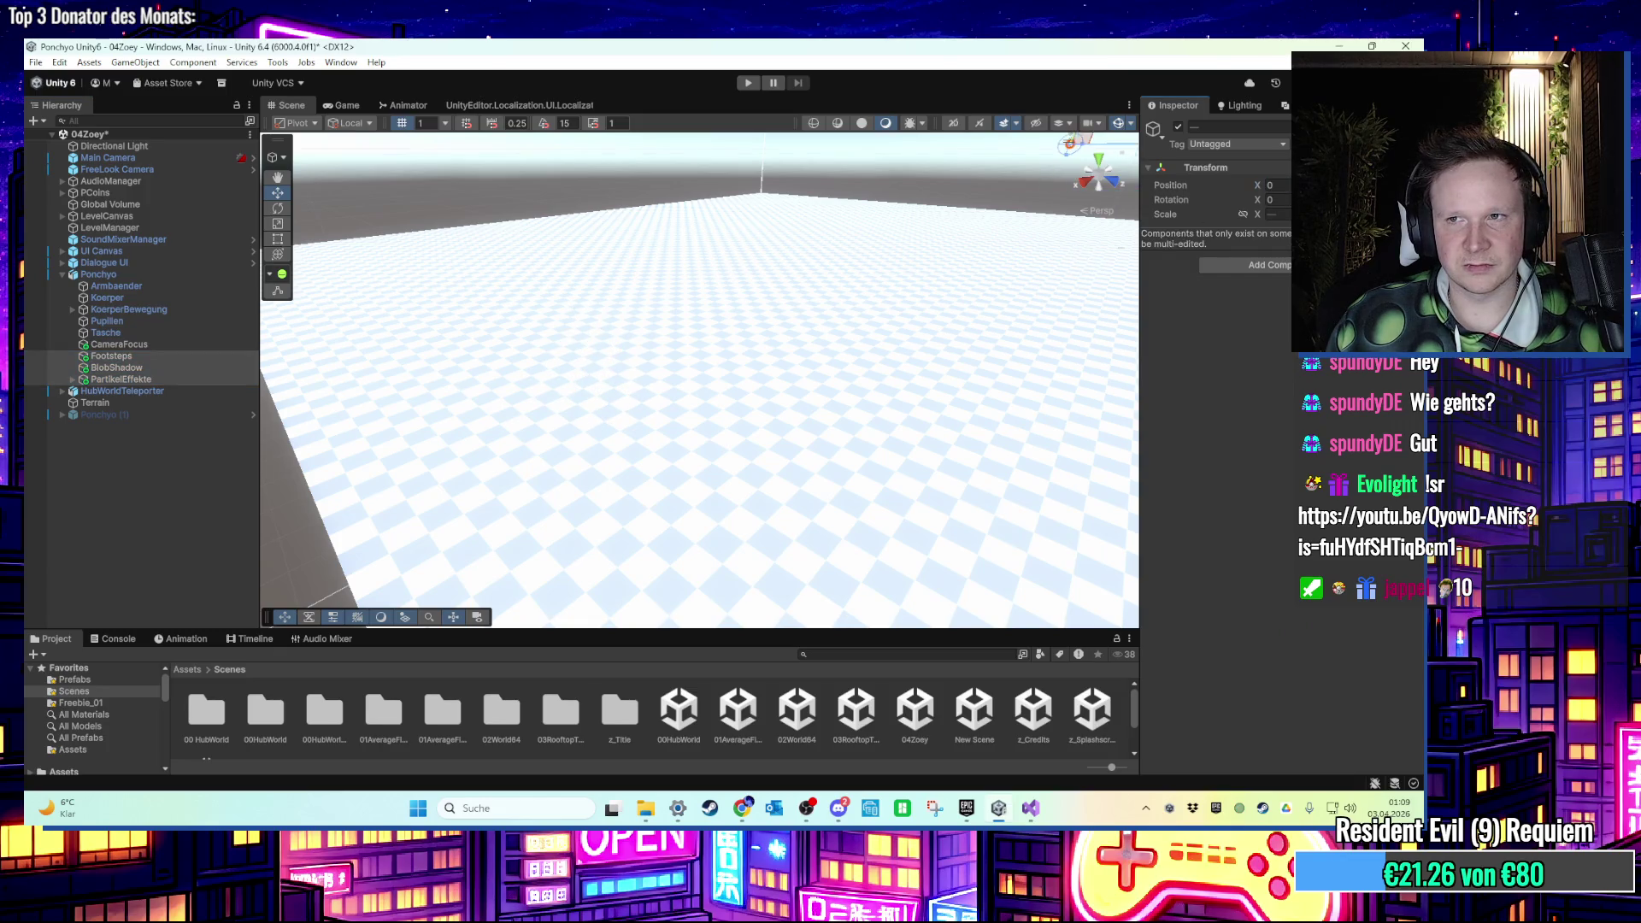
{"action": "left_click", "coordinate": [744, 83]}
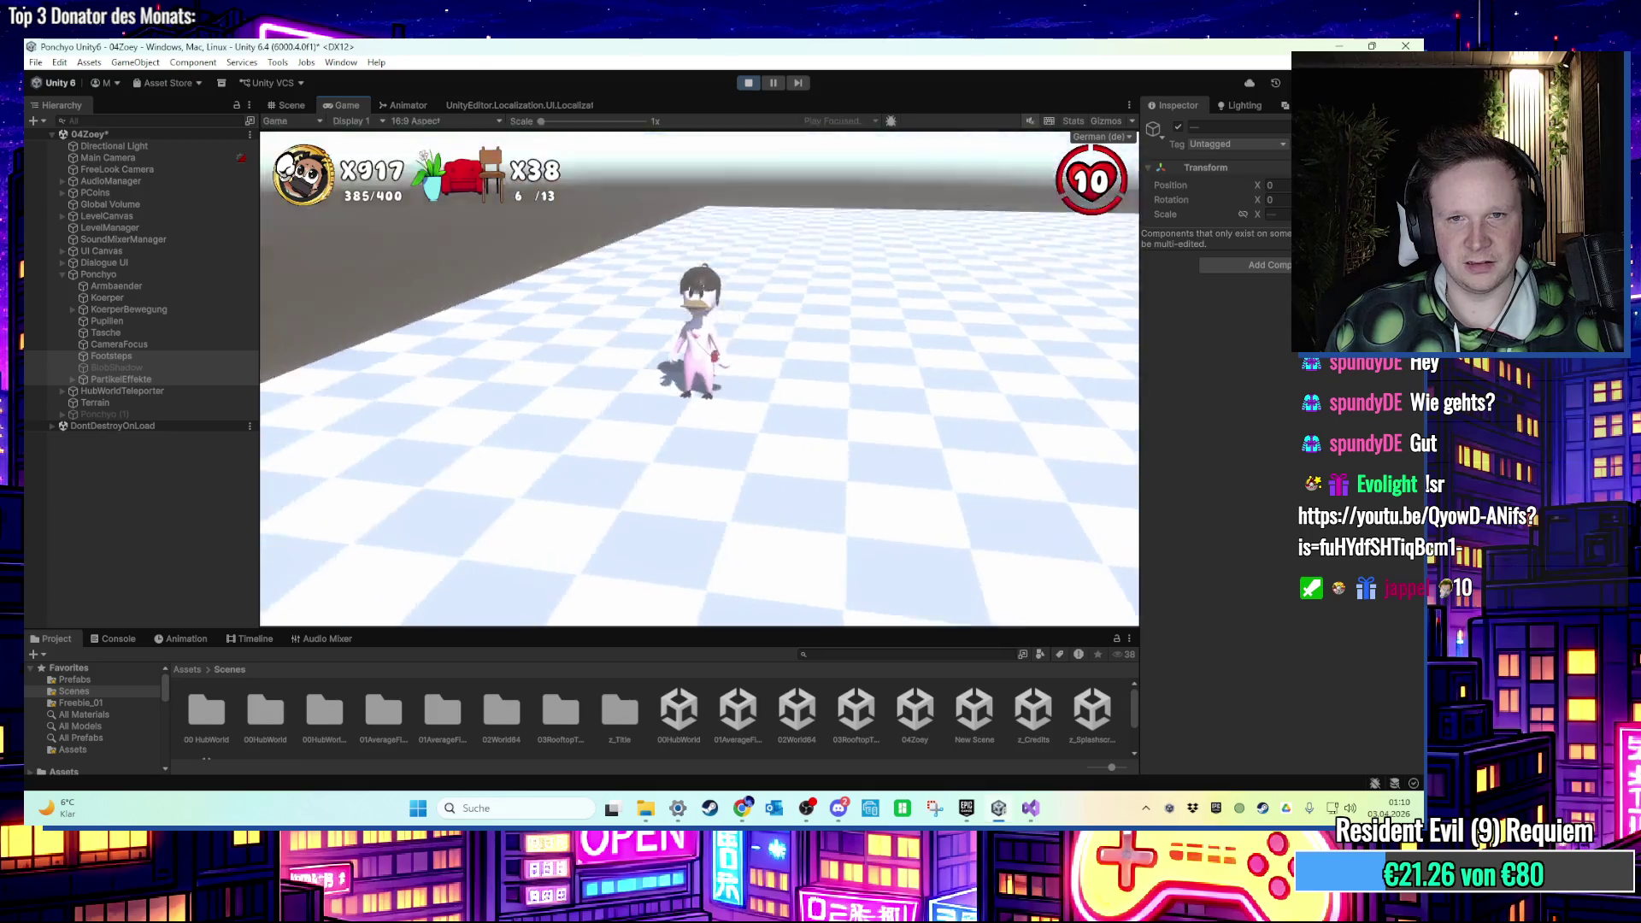
Stop the game, frame CameraFocus, and enable the Ponchyo (1) duplicate.
{"action": "key", "text": "super"}
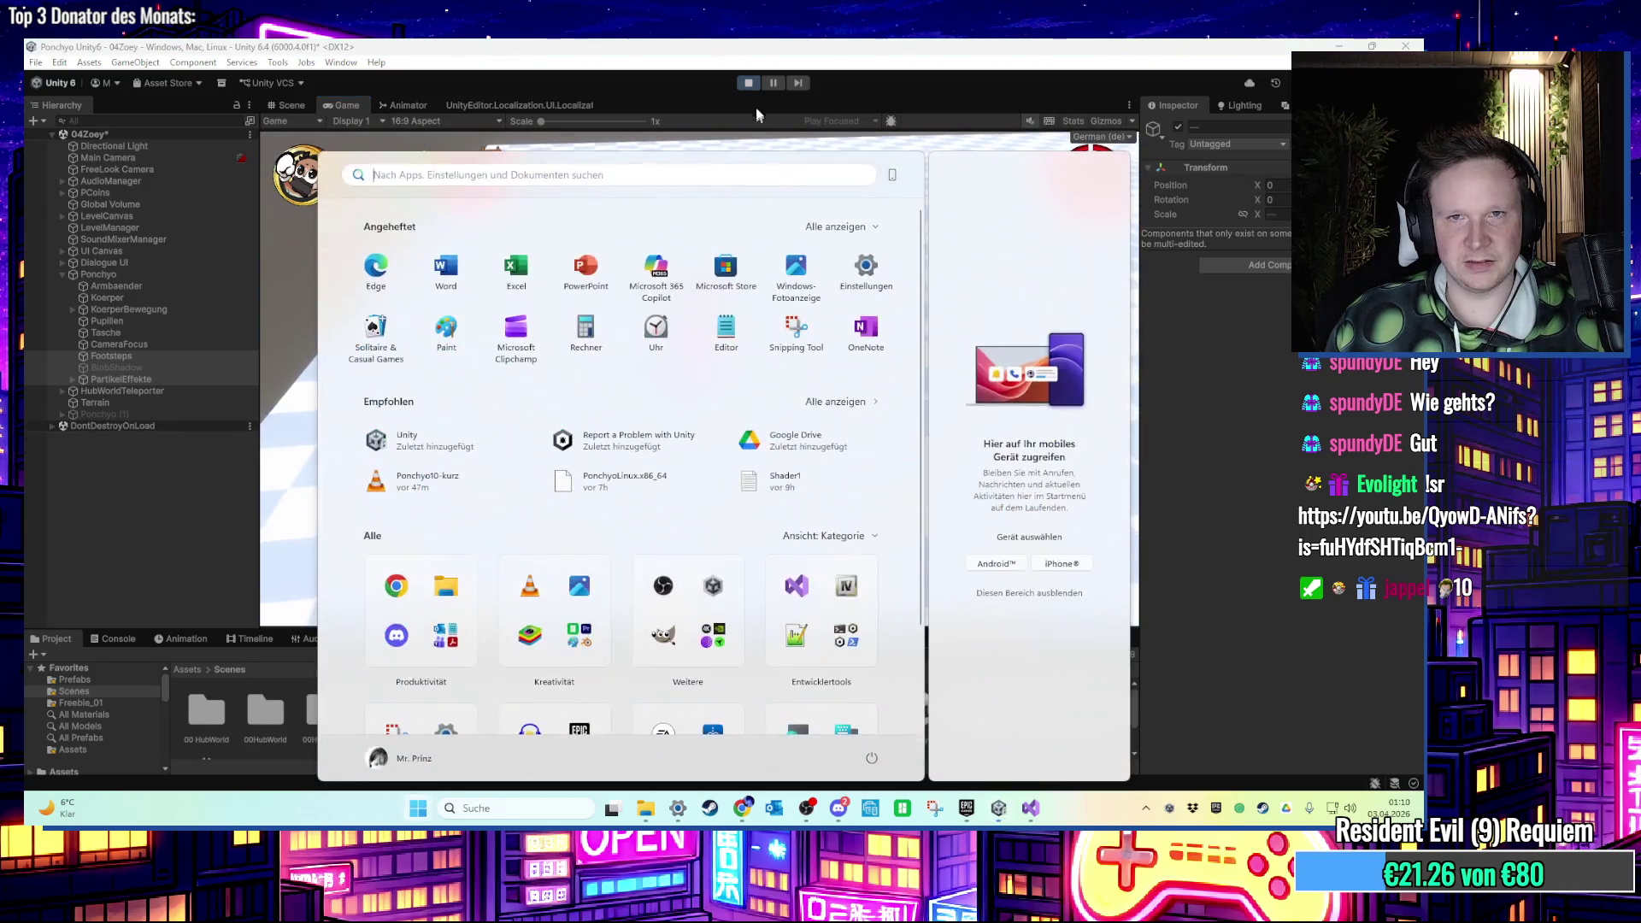
{"action": "left_click", "coordinate": [747, 82]}
{"action": "double_click", "coordinate": [118, 343]}
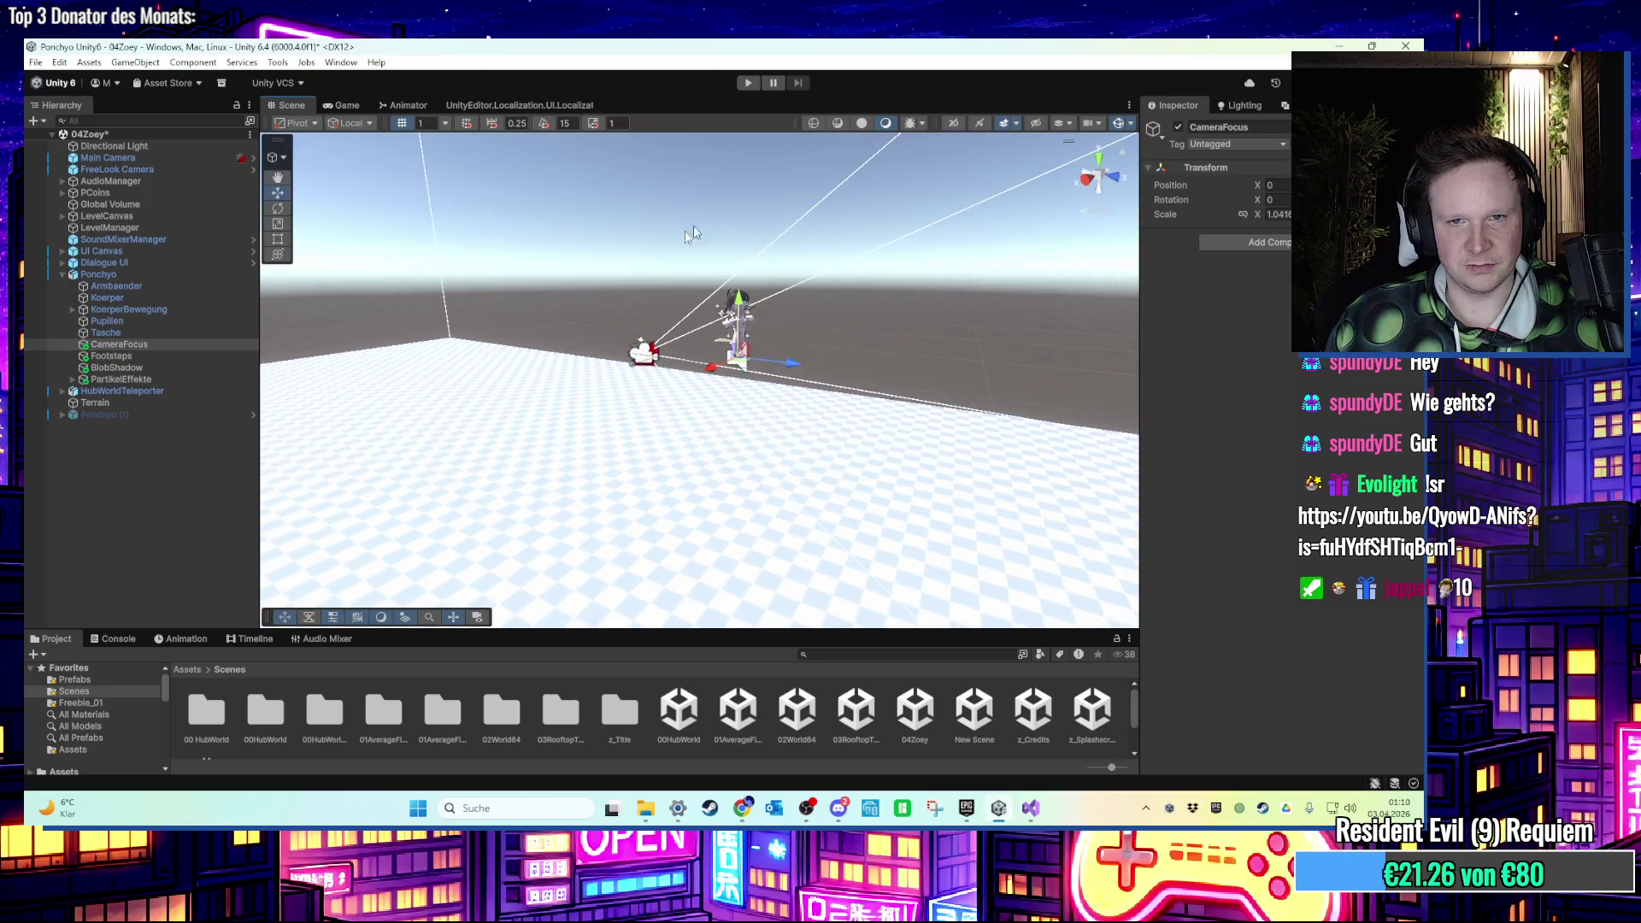
{"action": "mouse_move", "coordinate": [757, 463]}
{"action": "left_mouse_down"}
{"action": "mouse_move", "coordinate": [334, 411]}
{"action": "mouse_move", "coordinate": [353, 432]}
{"action": "left_mouse_up"}
{"action": "double_click", "coordinate": [187, 414]}
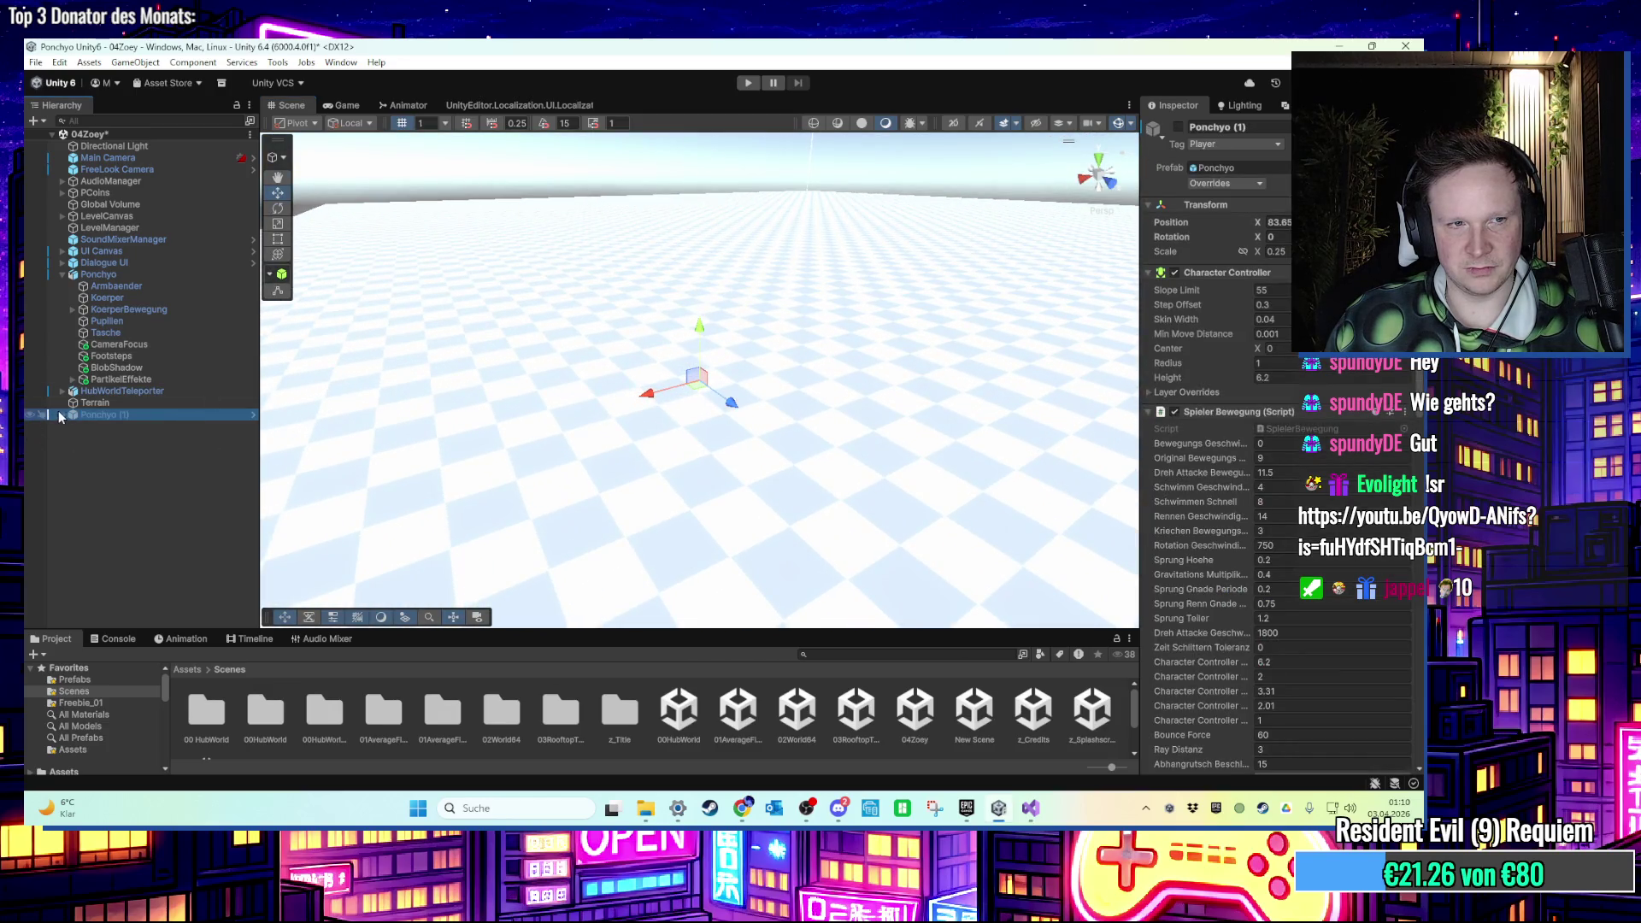
{"action": "left_click", "coordinate": [1179, 126]}
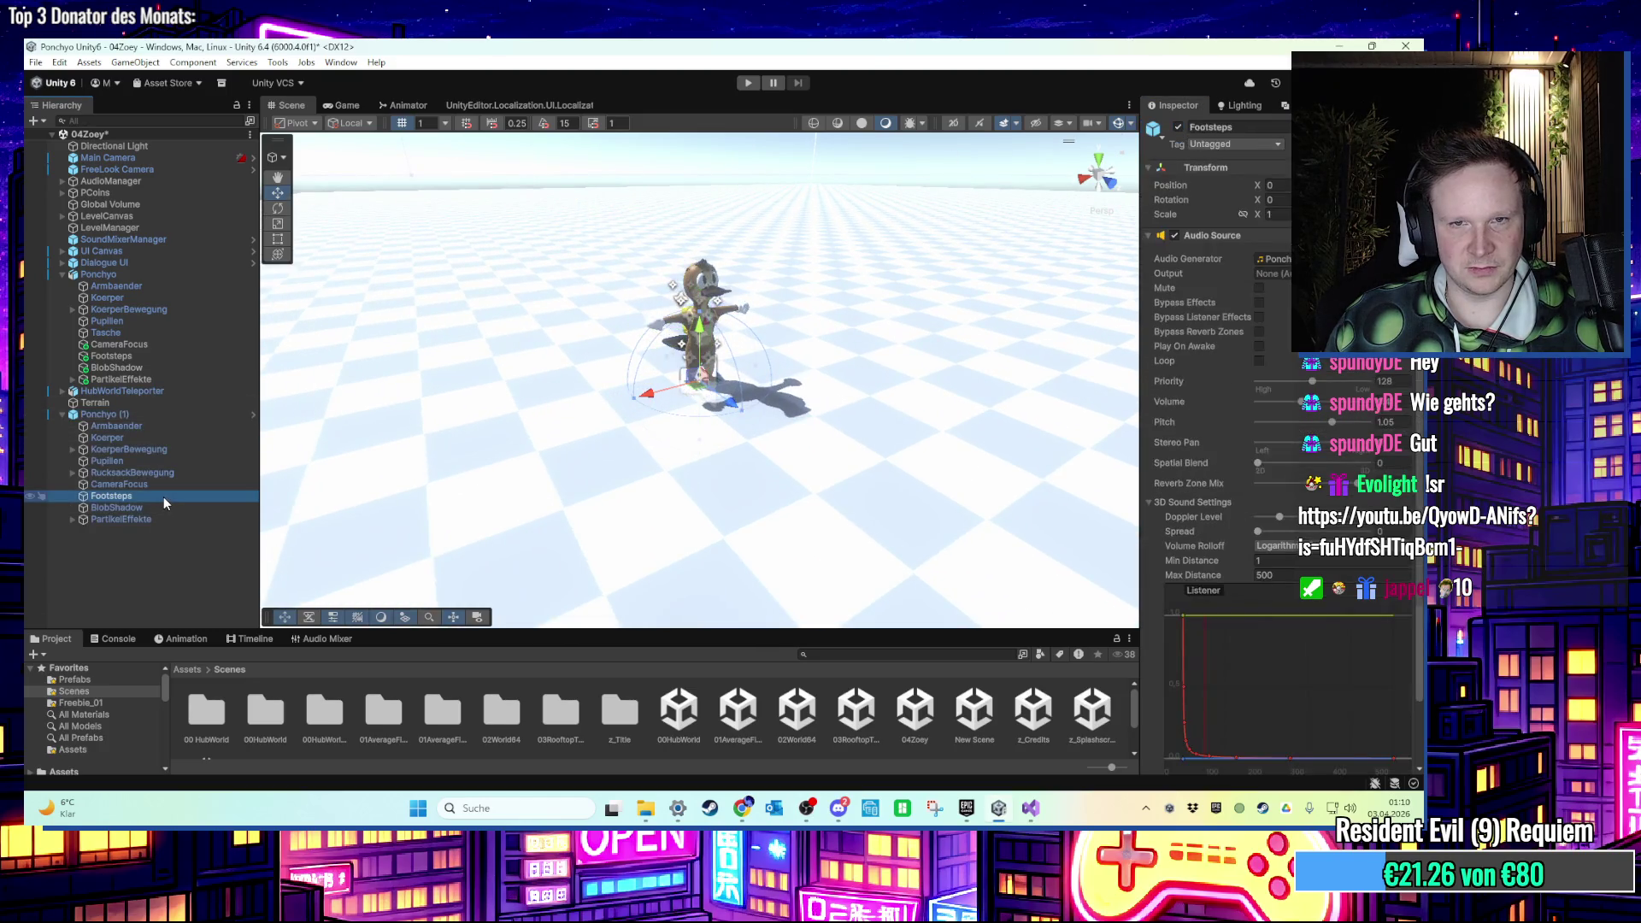
Copy the duplicate's CameraFocus Transform, then disable Ponchyo (1) again.
{"action": "left_click", "coordinate": [160, 486]}
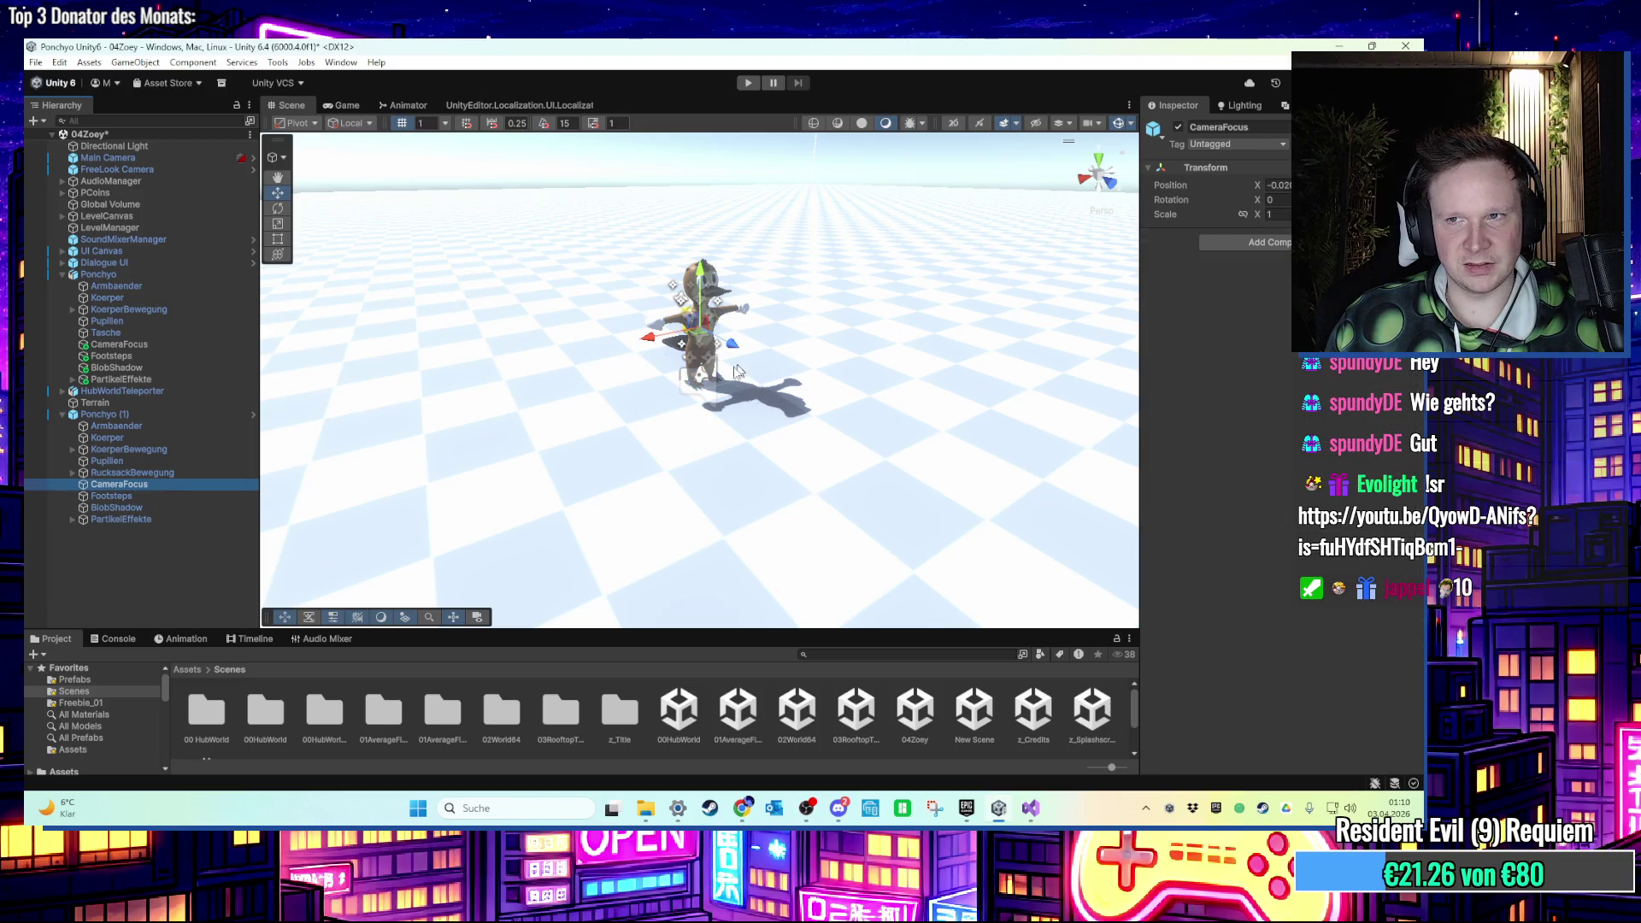
{"action": "left_click", "coordinate": [1164, 210]}
{"action": "right_click", "coordinate": [1263, 171]}
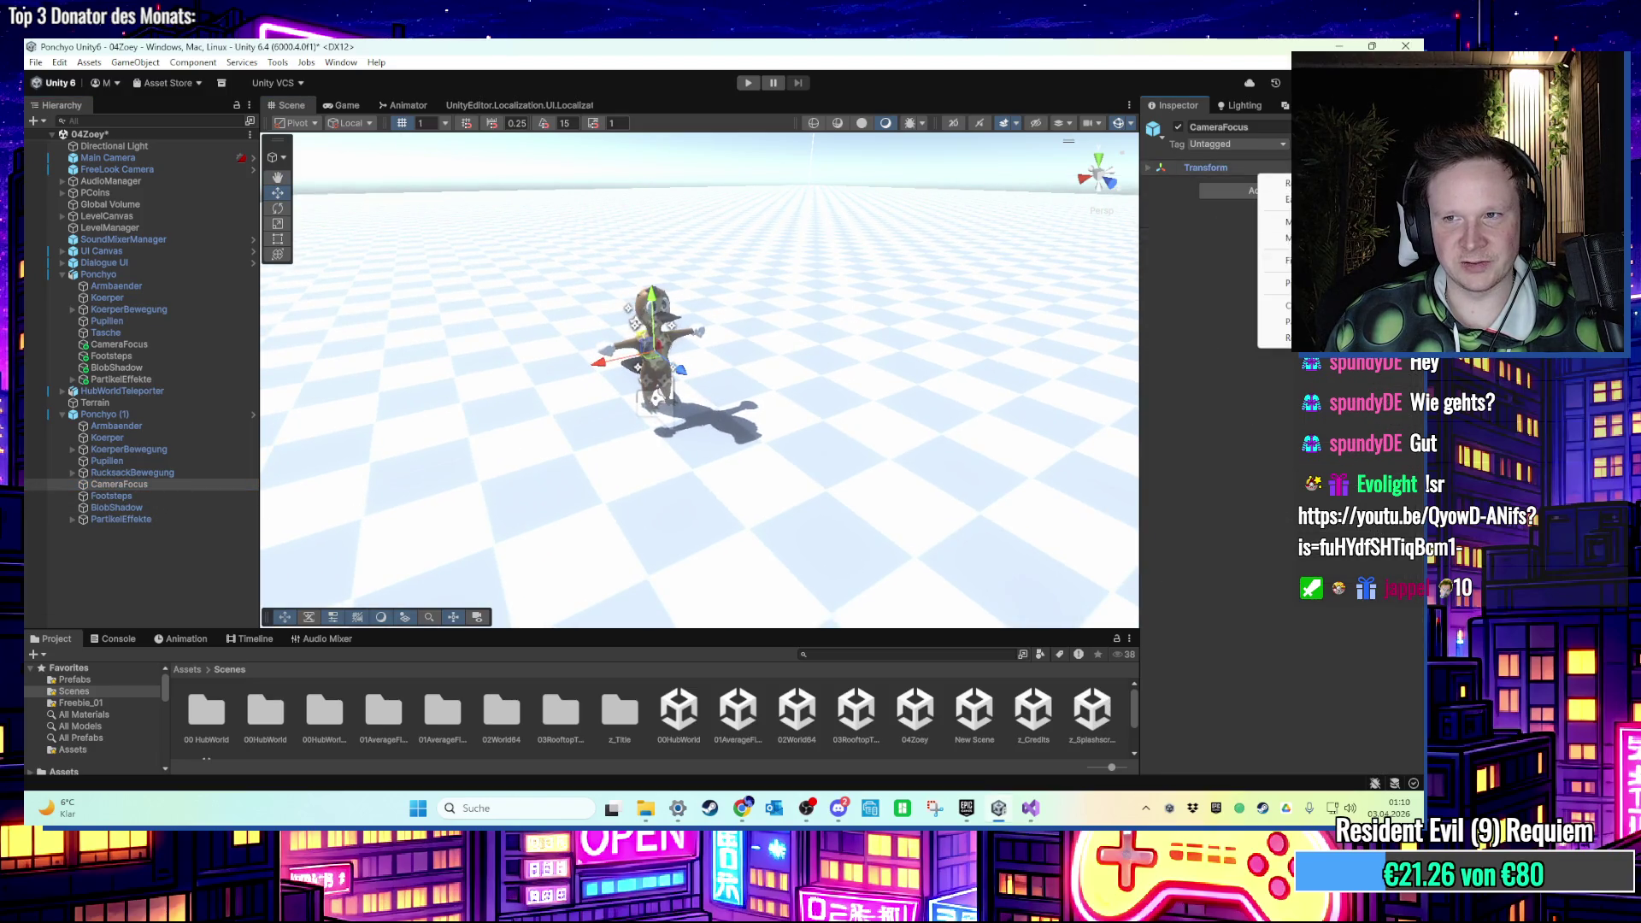
{"action": "mouse_move", "coordinate": [1273, 306]}
{"action": "left_click", "coordinate": [1194, 308]}
{"action": "left_click", "coordinate": [105, 414]}
{"action": "left_click", "coordinate": [1177, 127]}
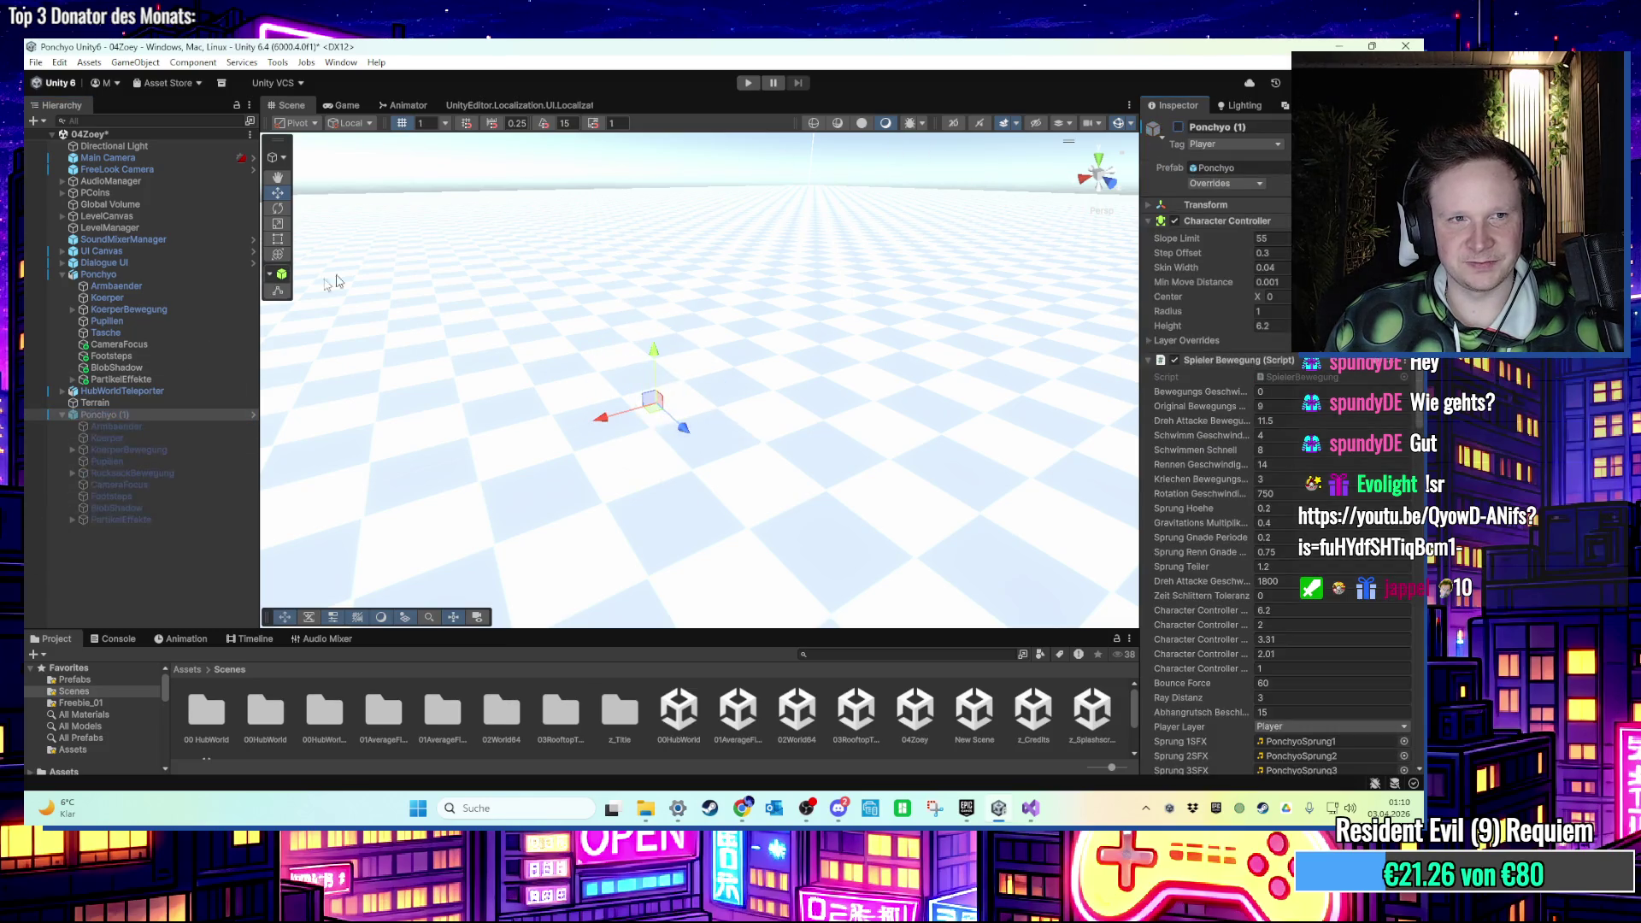
Paste the copied position onto Ponchyo's own CameraFocus and start the game.
{"action": "double_click", "coordinate": [190, 276]}
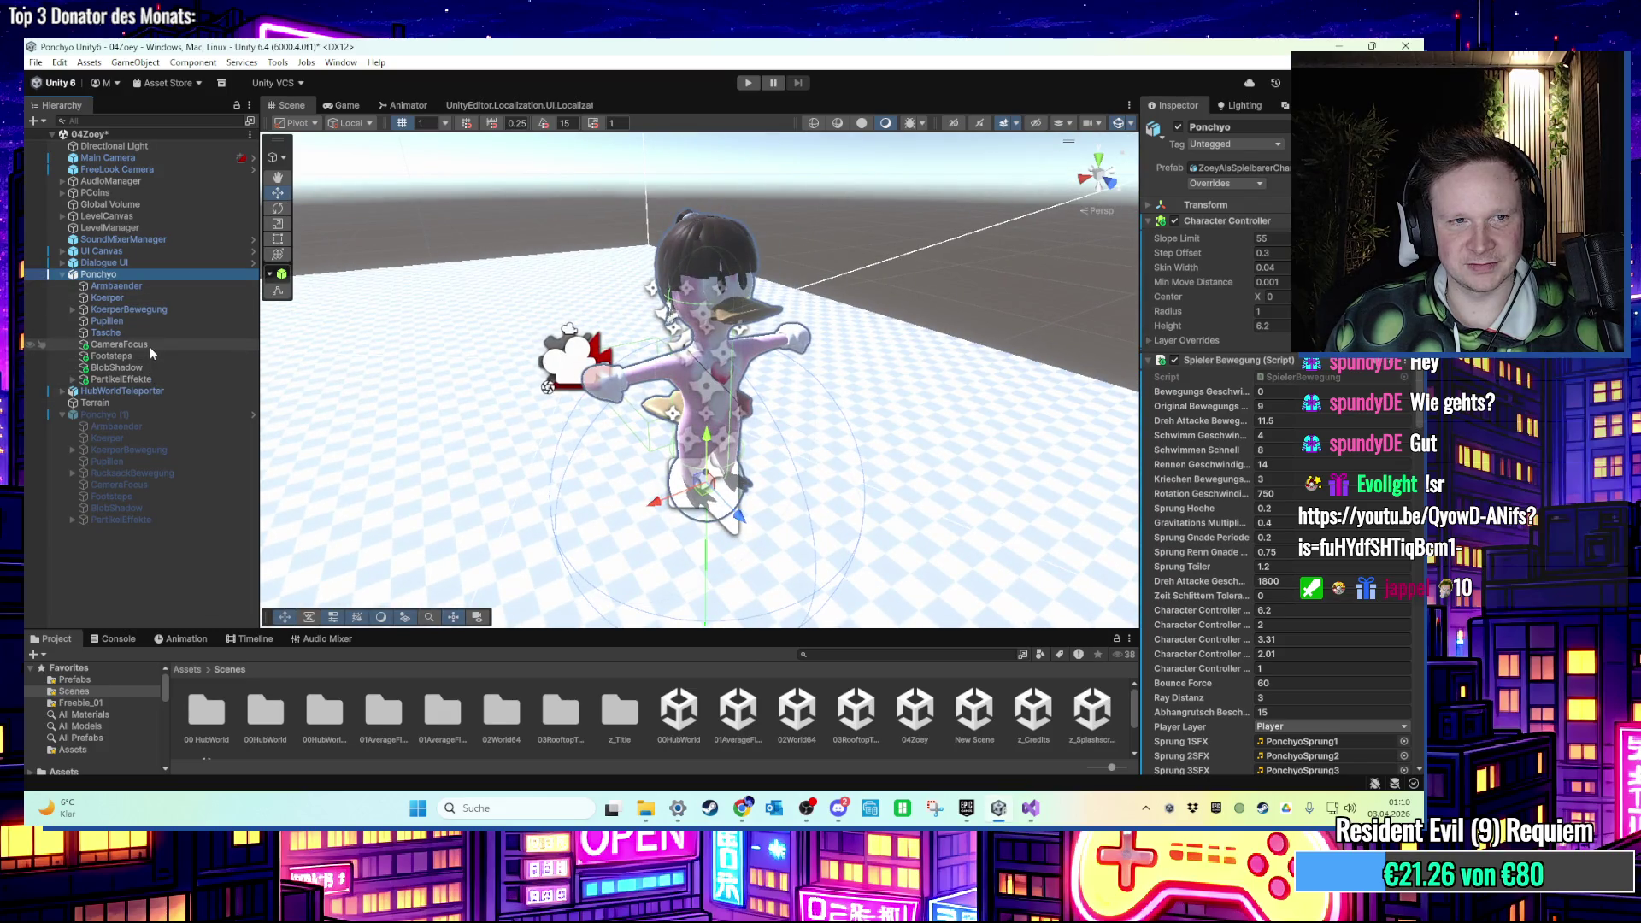
{"action": "left_click", "coordinate": [148, 344]}
{"action": "left_click", "coordinate": [1274, 172]}
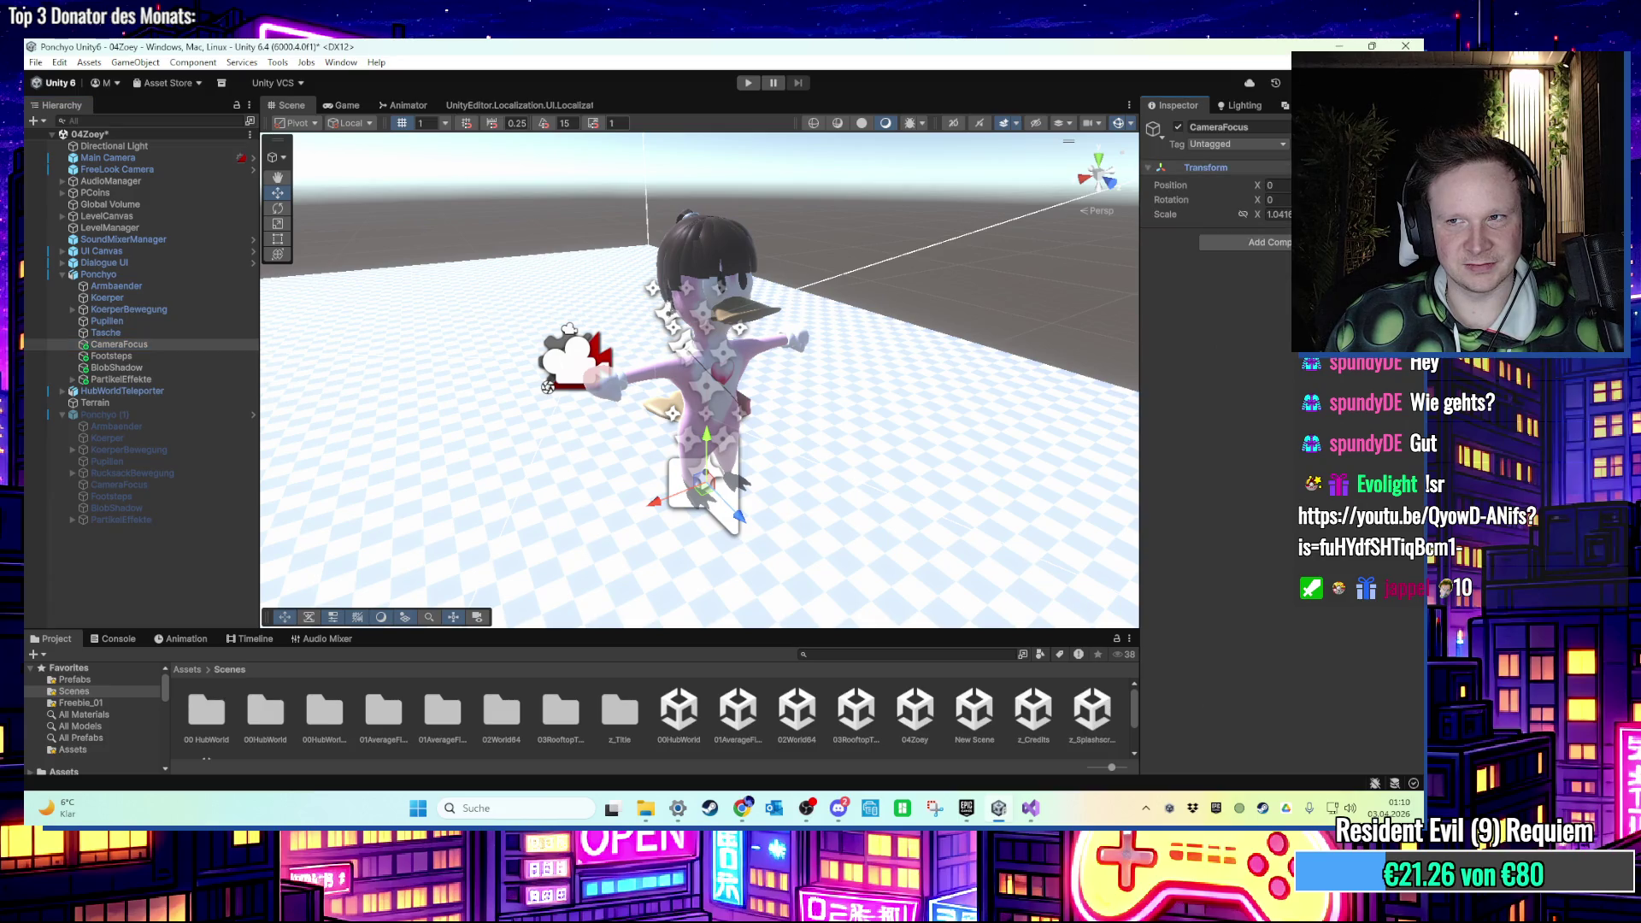
{"action": "right_click", "coordinate": [1258, 169]}
{"action": "left_click", "coordinate": [1185, 323]}
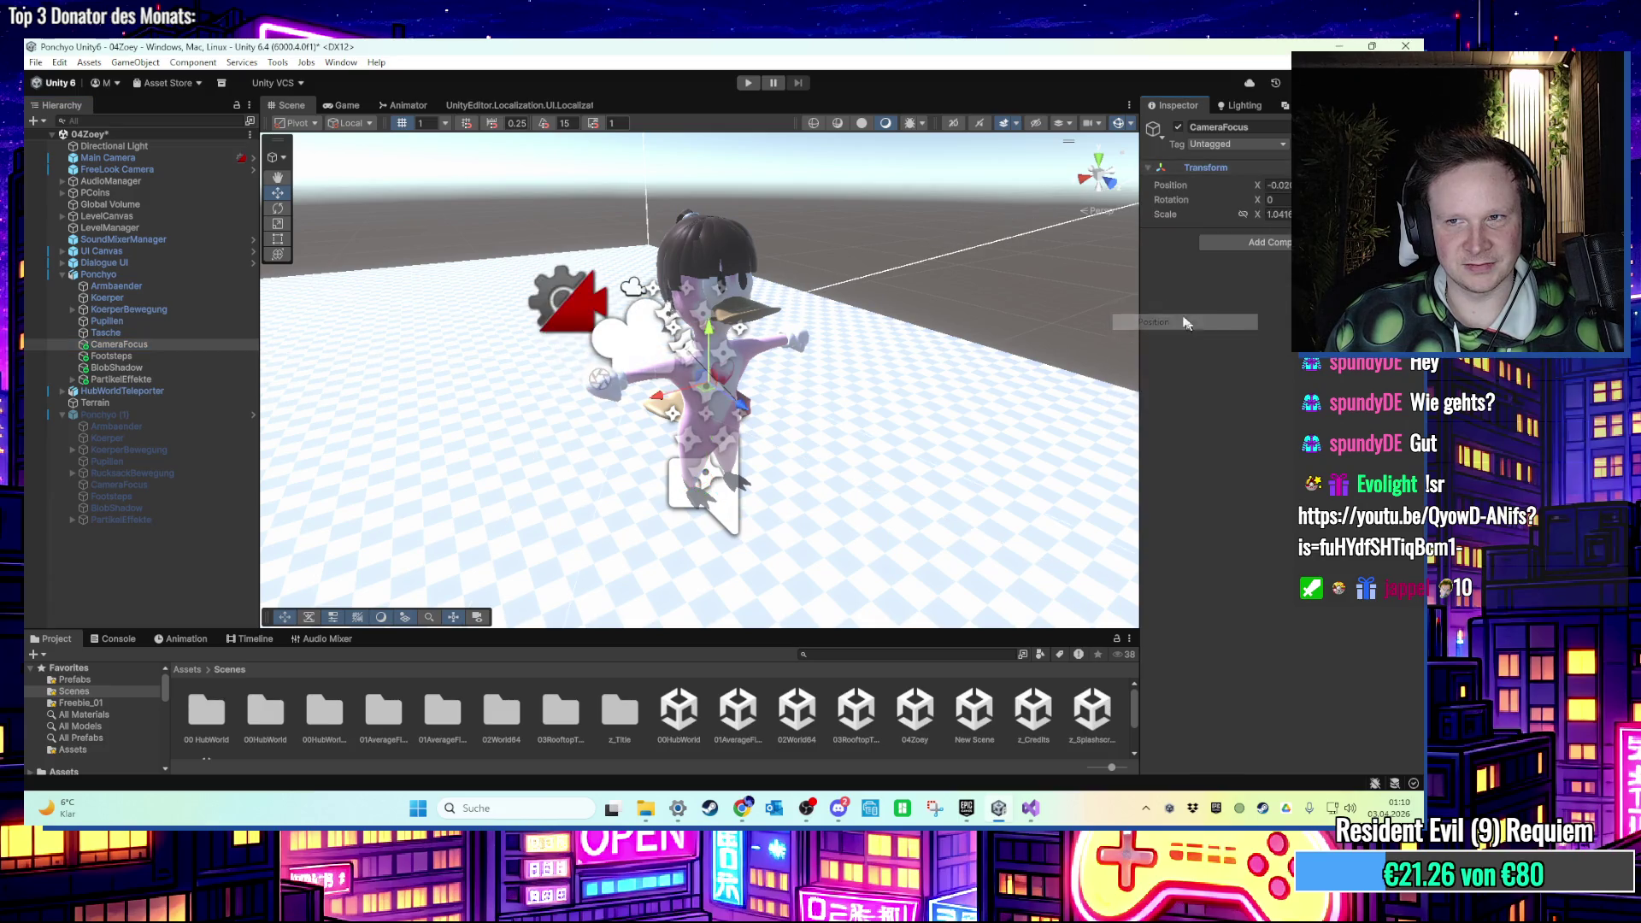
{"action": "key", "text": "ctrl+p"}
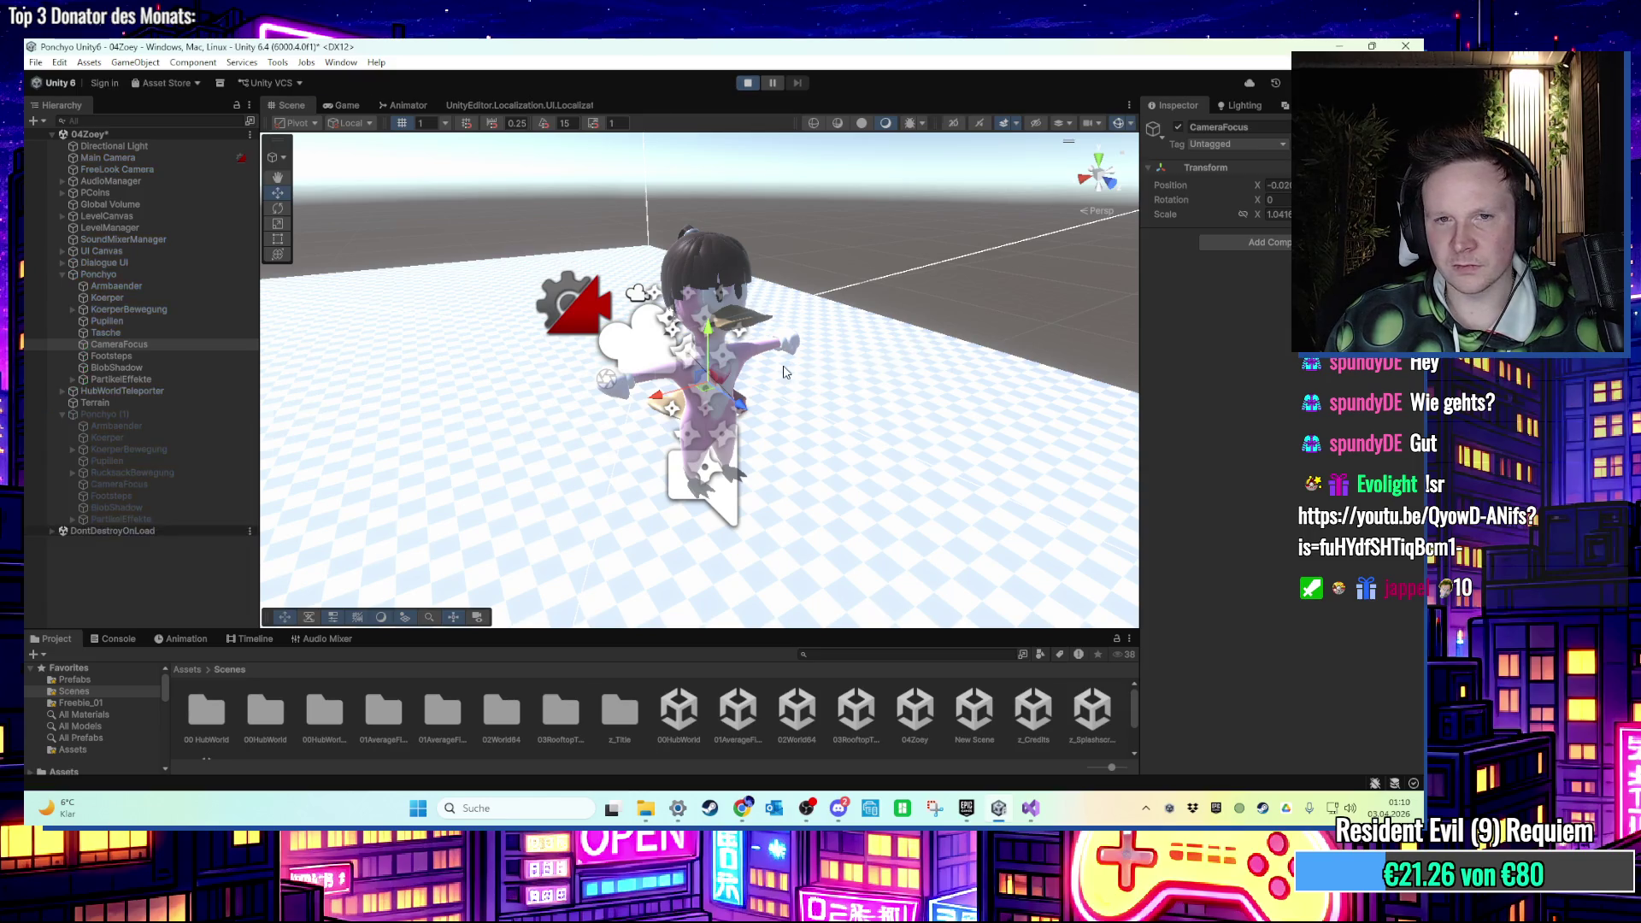
Restart the test, compare both CameraFocus positions, and run the game again.
{"action": "key", "text": "super"}
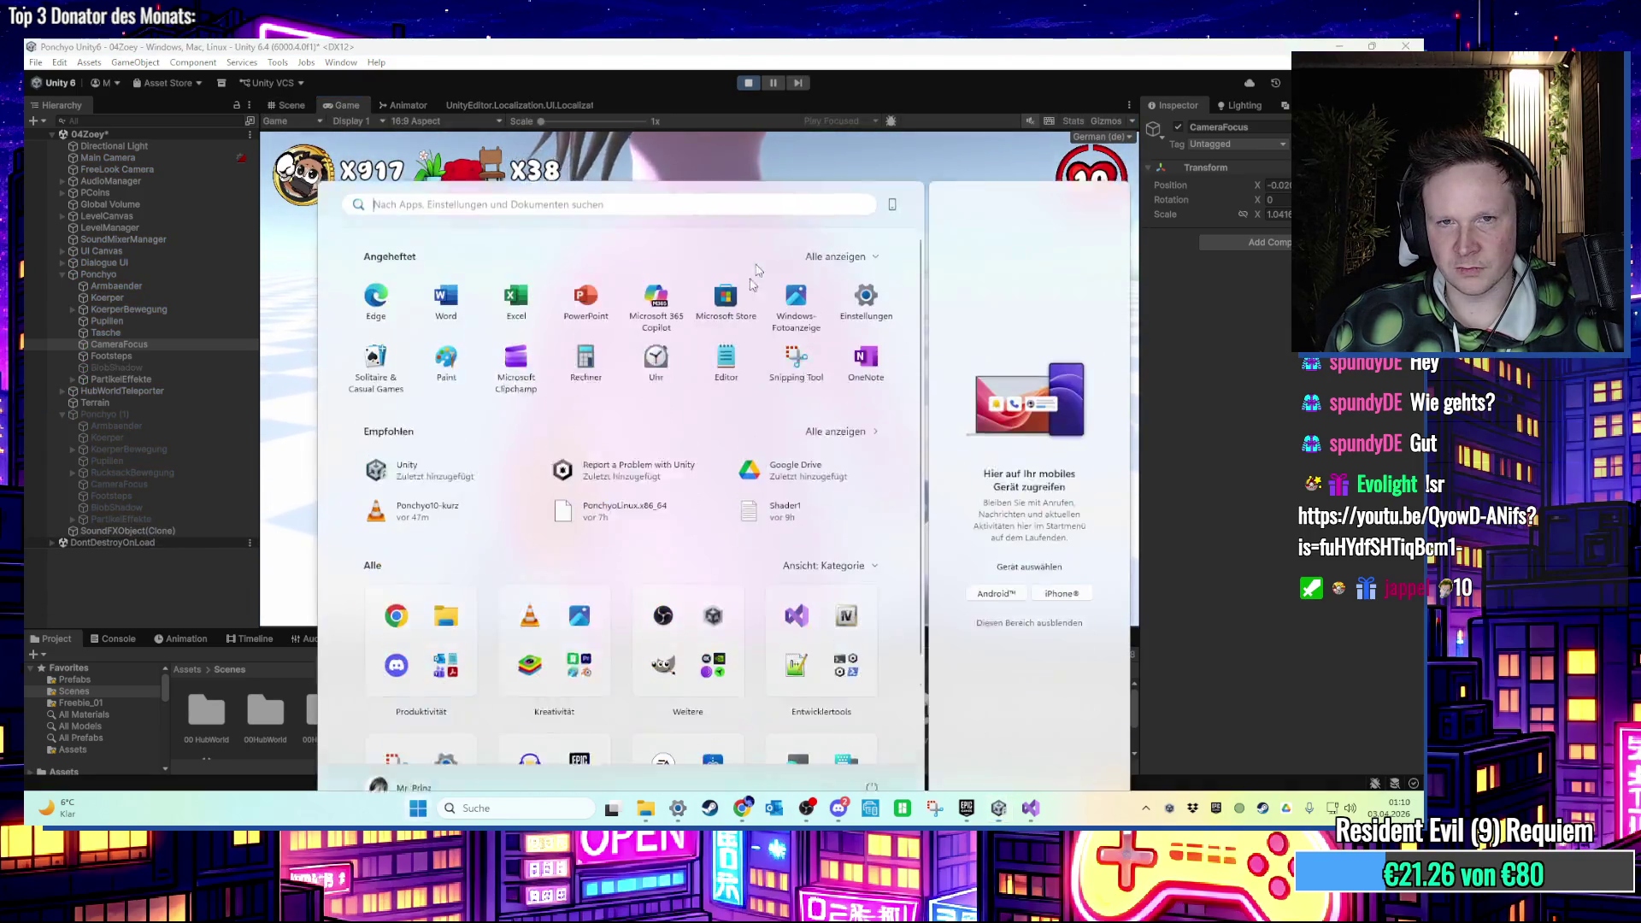
{"action": "key", "text": "Escape"}
{"action": "key", "text": "ctrl+p"}
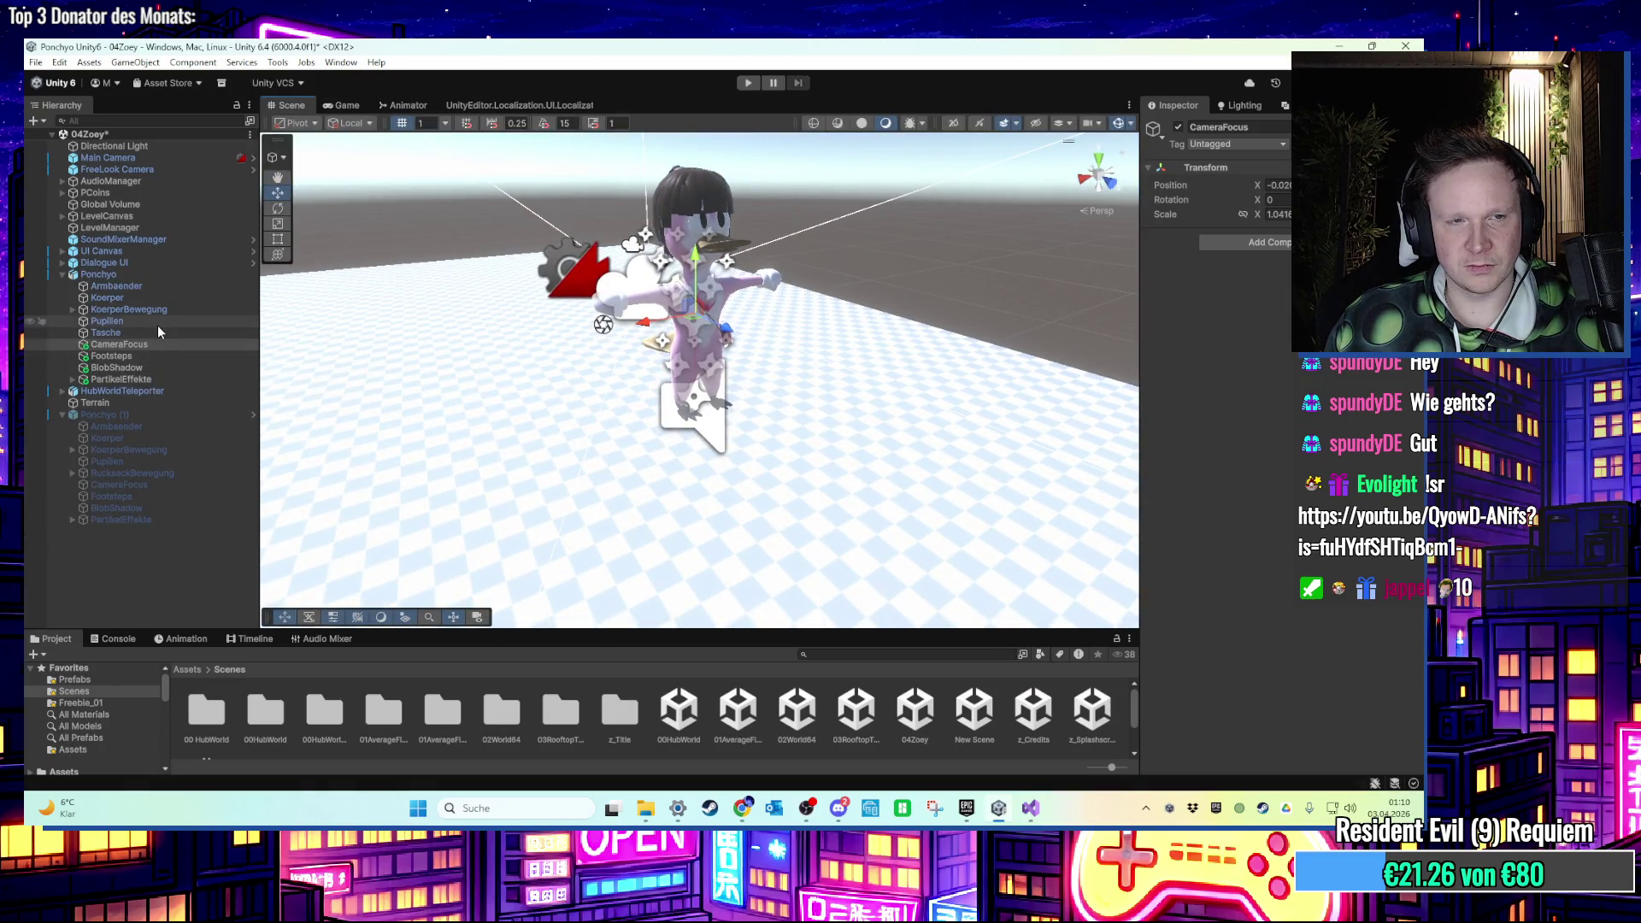
{"action": "left_click_drag", "start_coordinate": [758, 389], "coordinate": [684, 423]}
{"action": "left_click", "coordinate": [120, 485]}
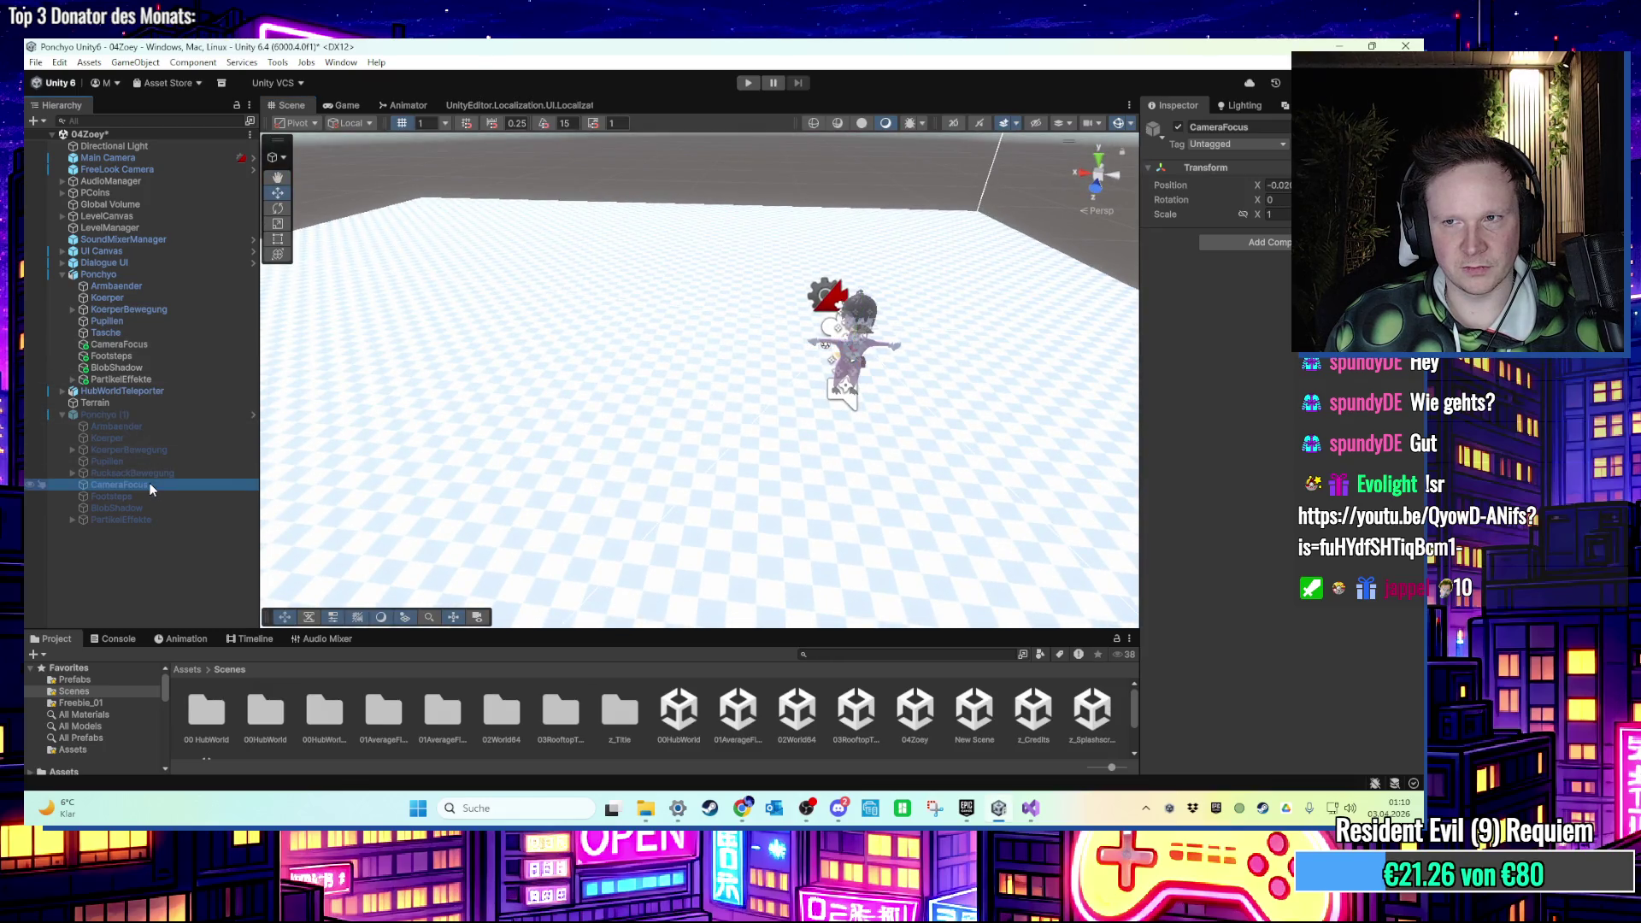
{"action": "left_click", "coordinate": [172, 345]}
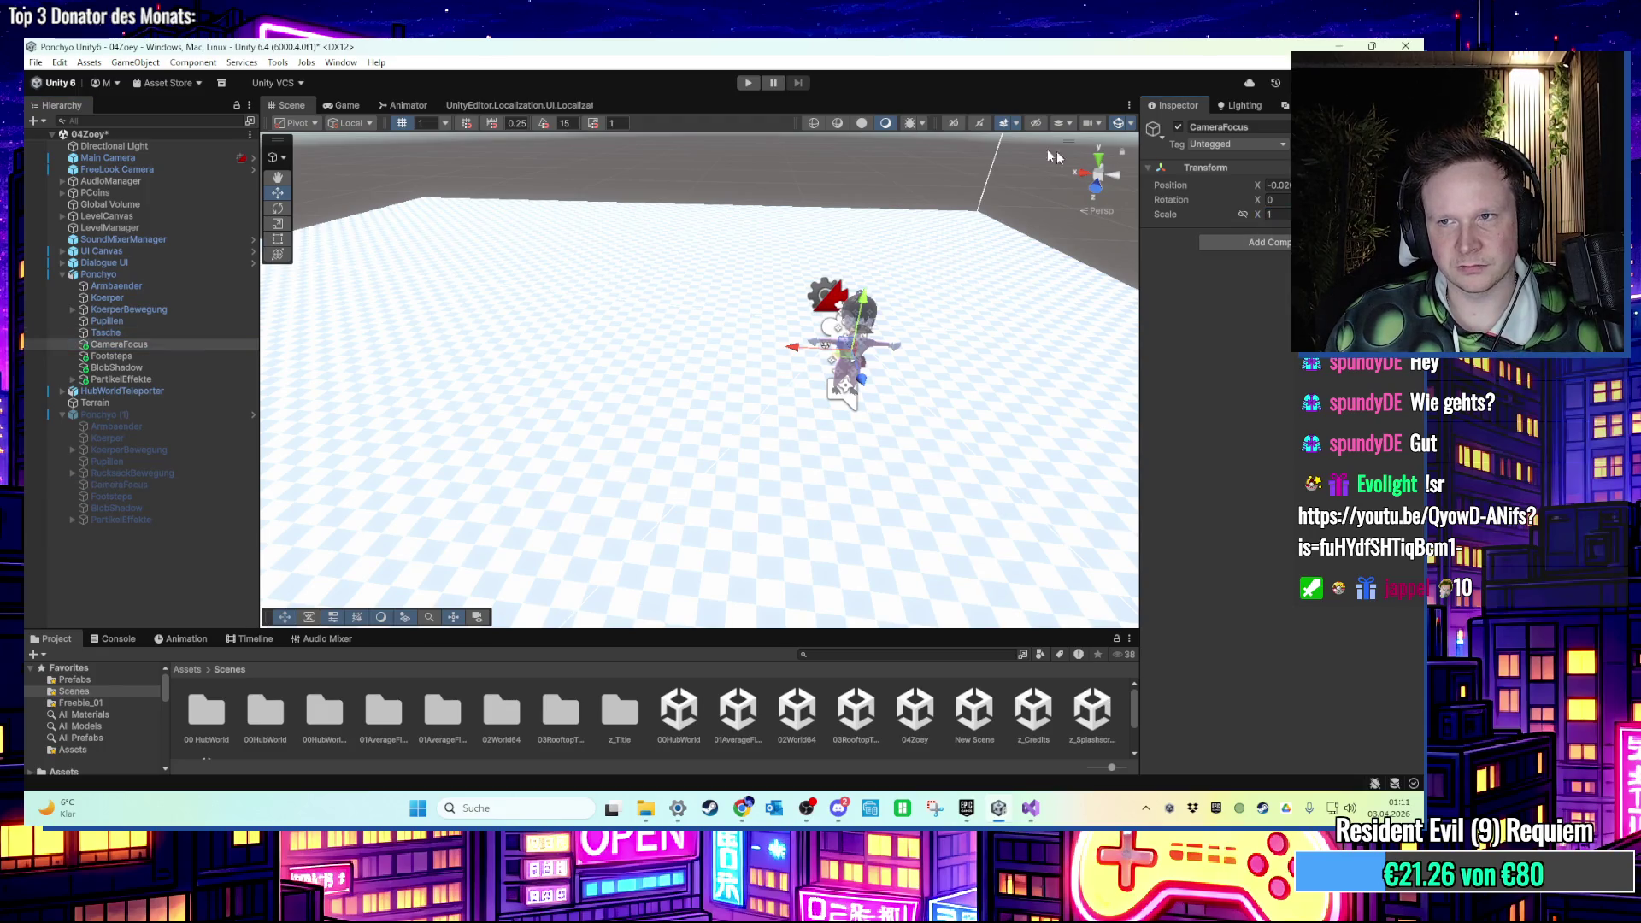
{"action": "left_click", "coordinate": [748, 83]}
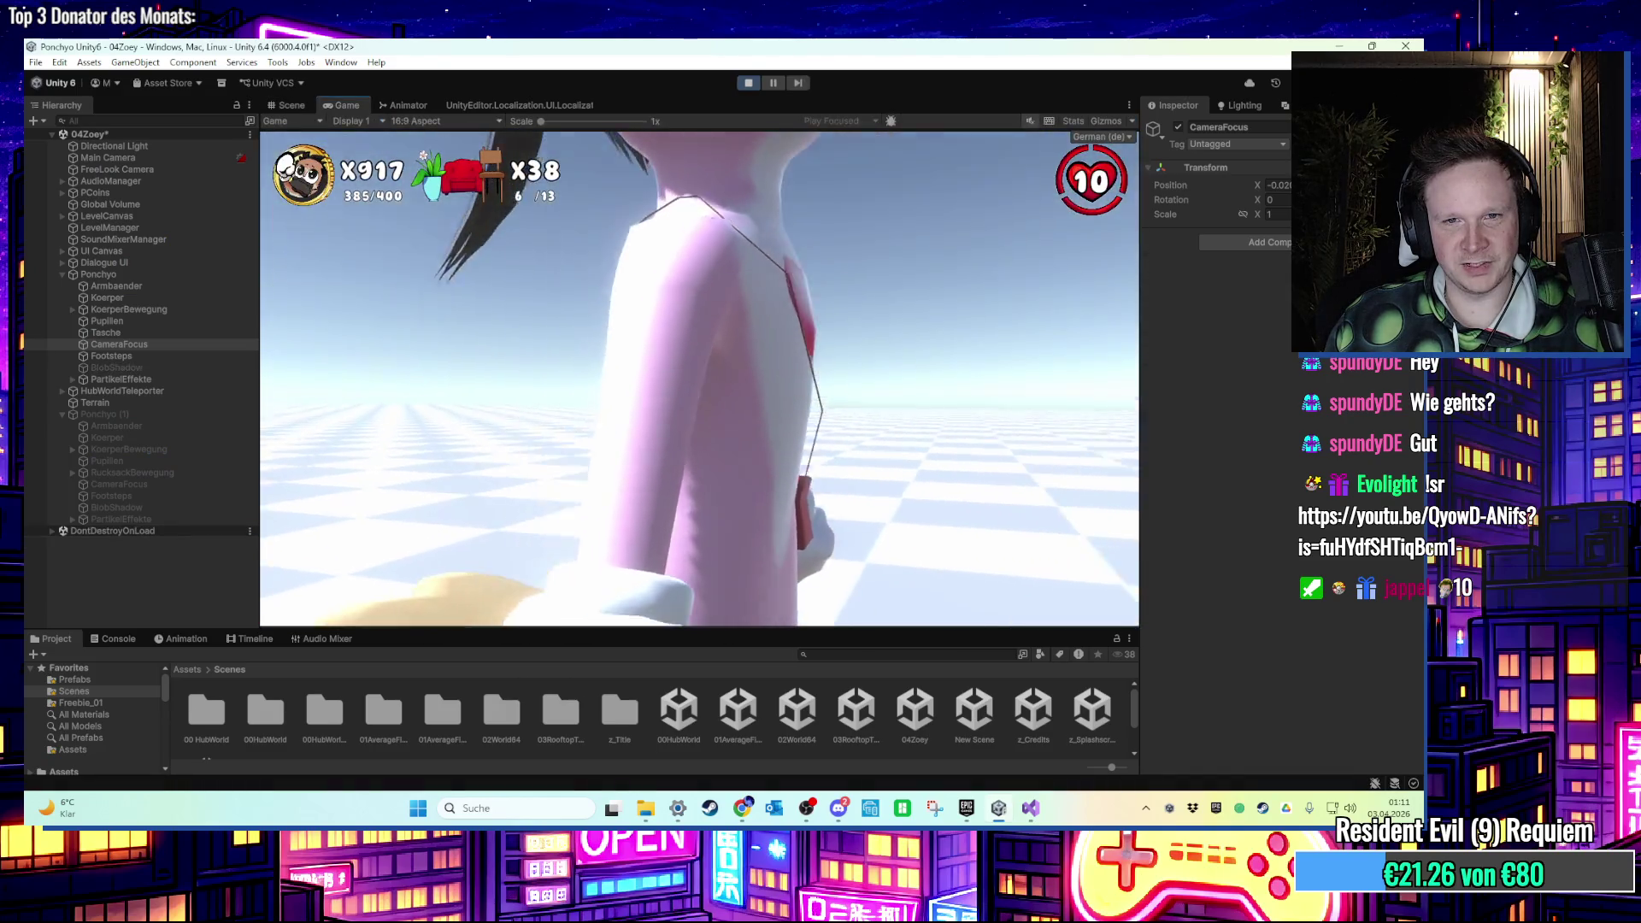
{"action": "key", "text": "super"}
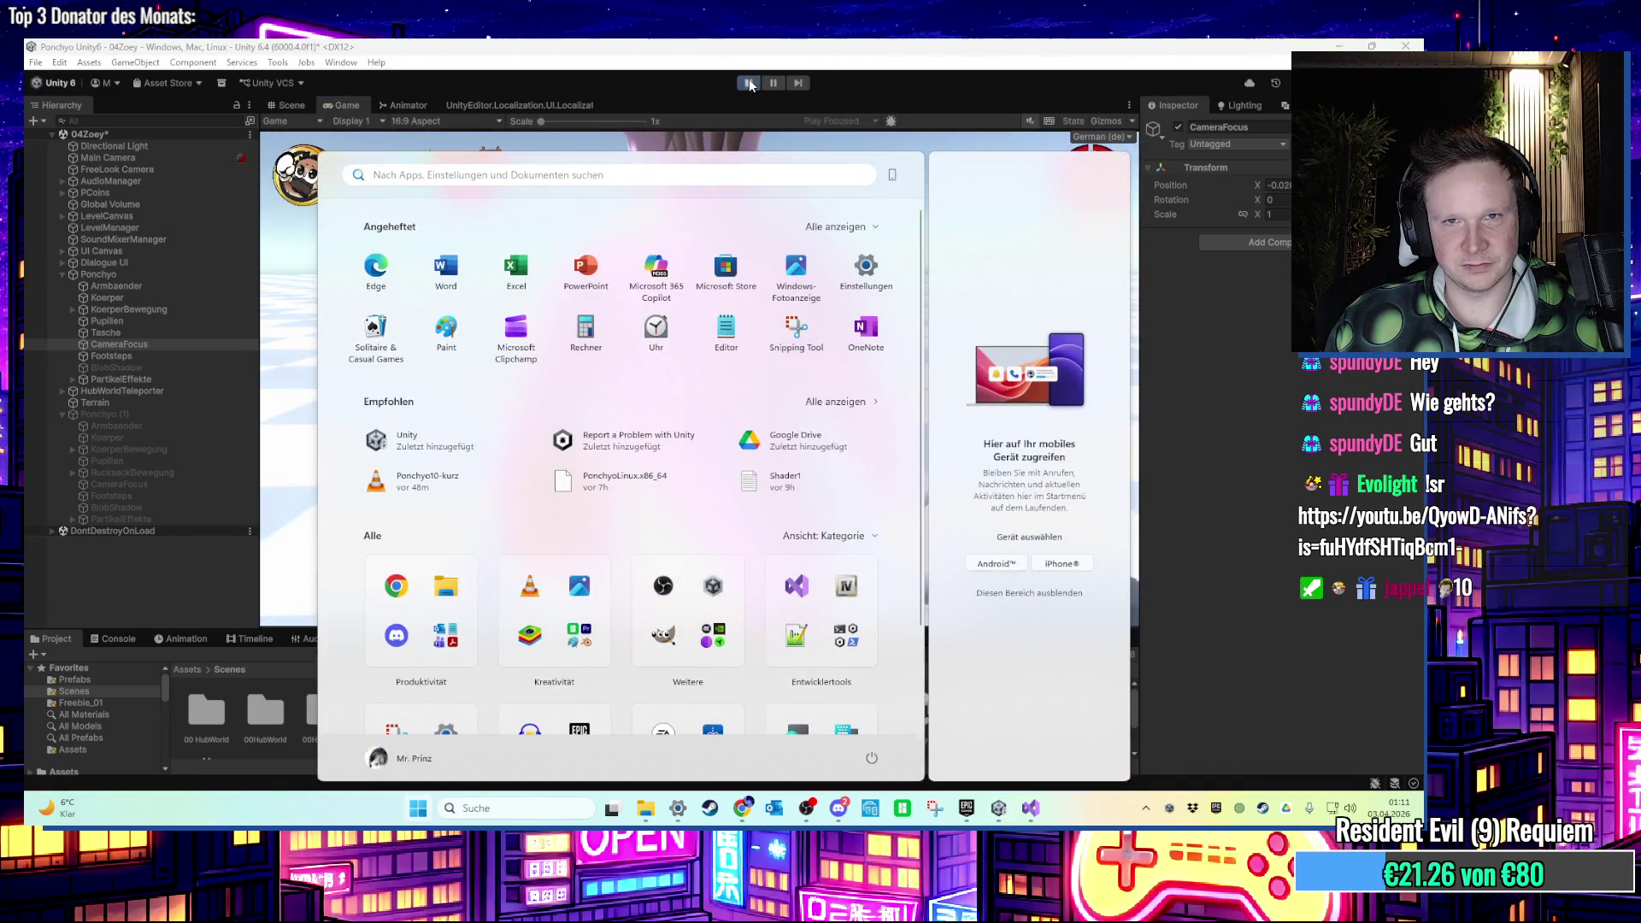
Stop the game, browse the duplicate's children, and check Ponchyo's tag list without changing it.
{"action": "left_click", "coordinate": [749, 83]}
{"action": "left_click", "coordinate": [124, 277]}
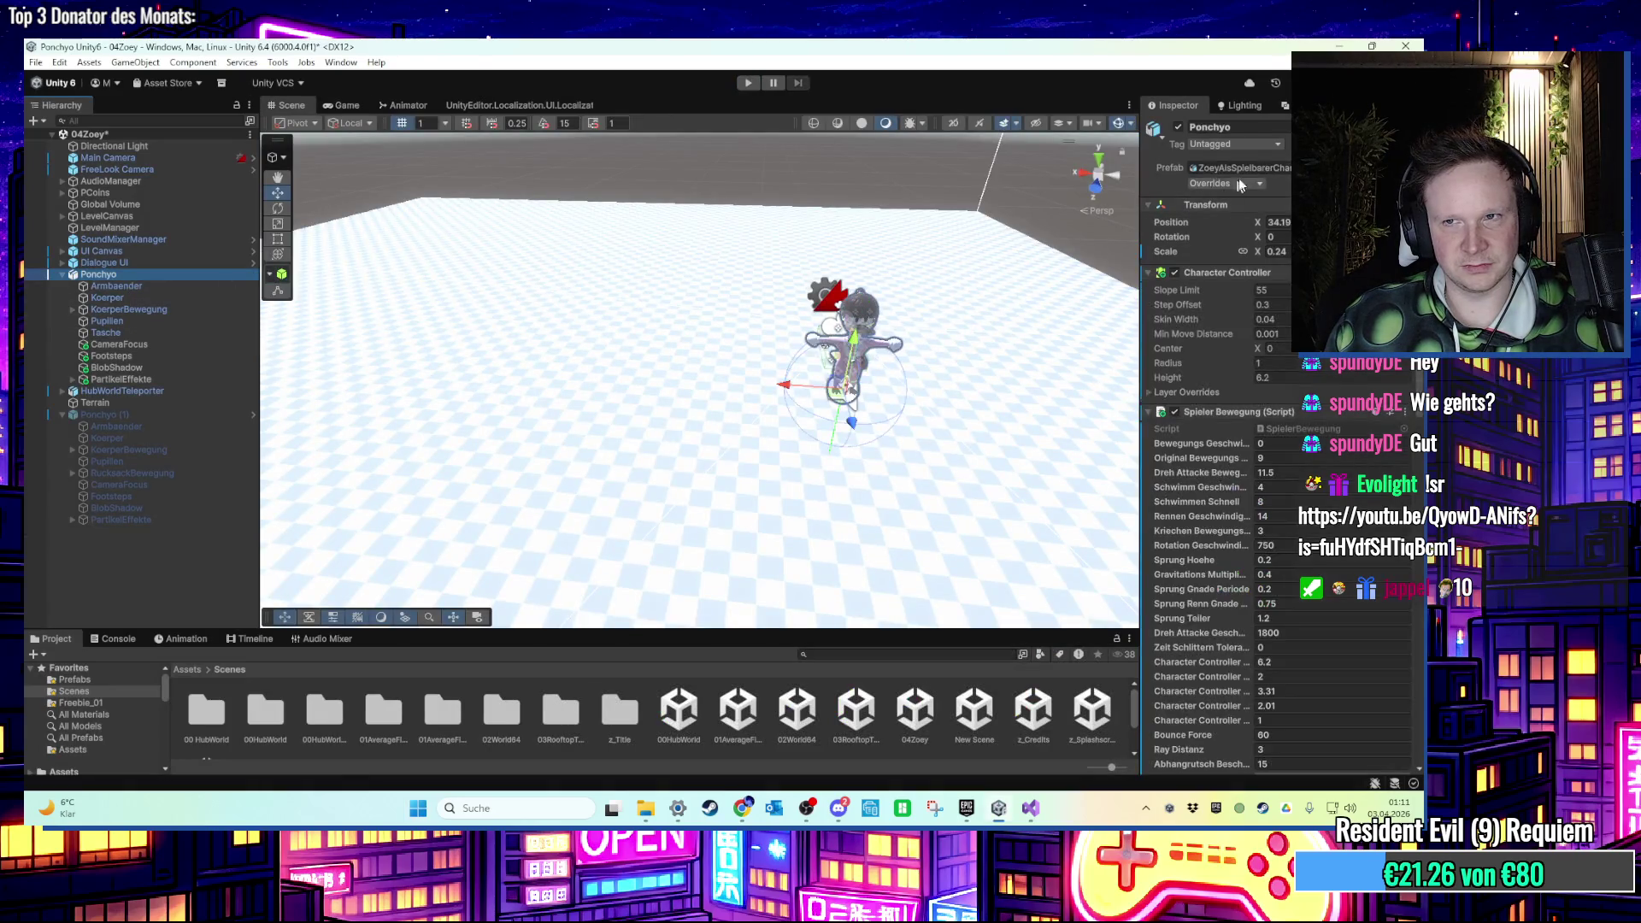
{"action": "left_click", "coordinate": [151, 414]}
{"action": "key", "text": "Down"}
{"action": "key", "text": "Down"}
{"action": "key", "text": "Down"}
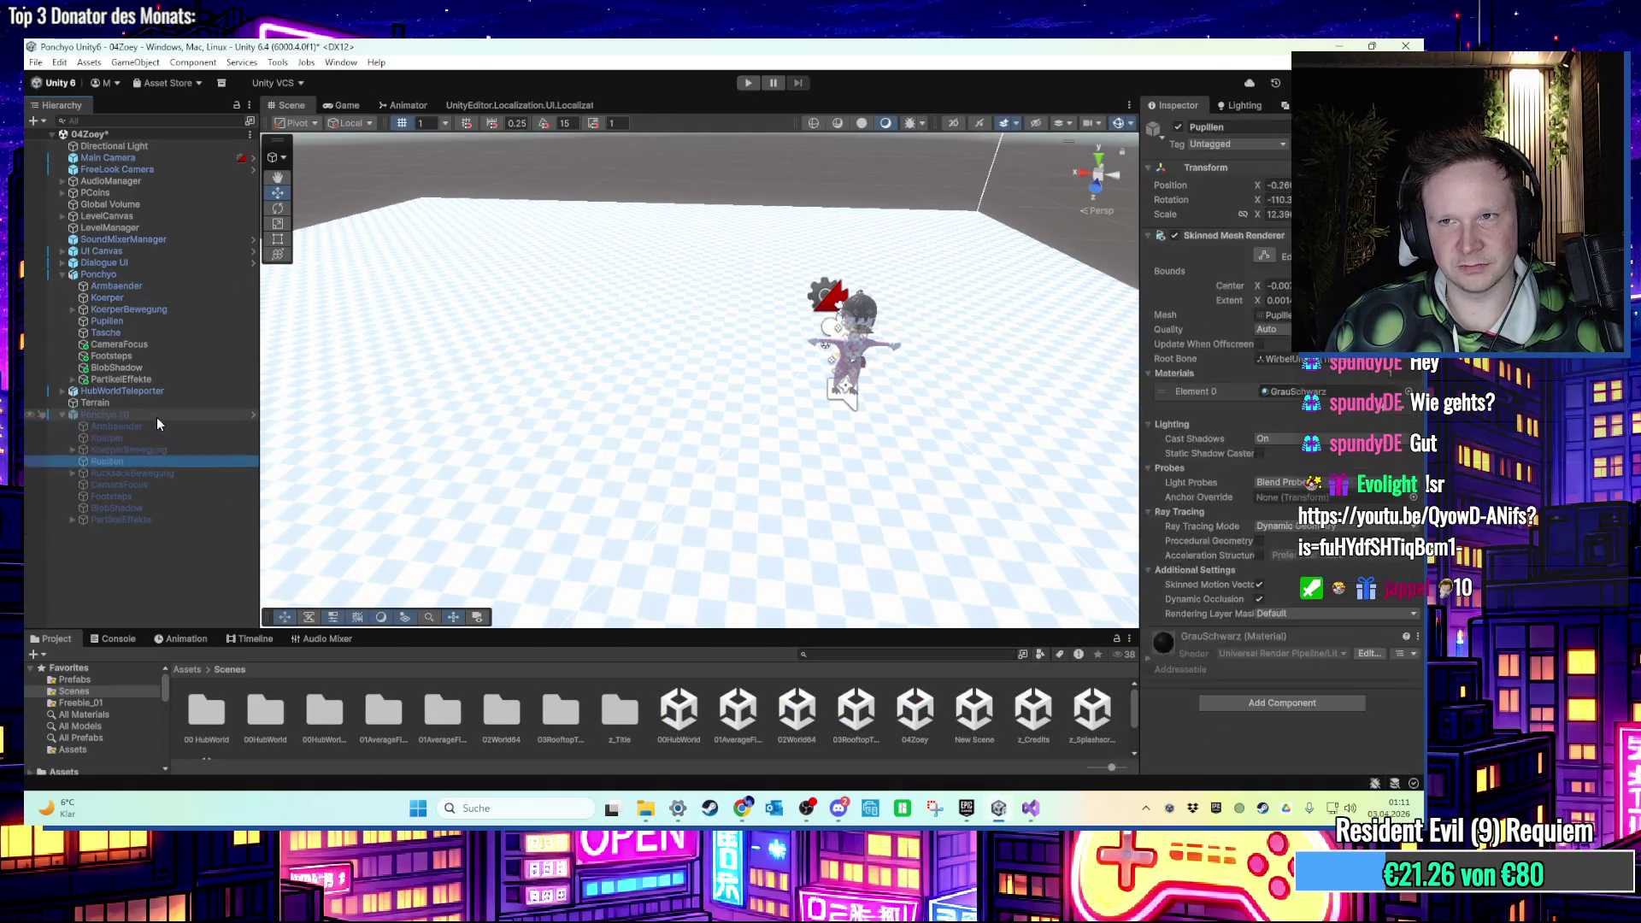
{"action": "key", "text": "Up"}
{"action": "key", "text": "Up"}
{"action": "key", "text": "Up"}
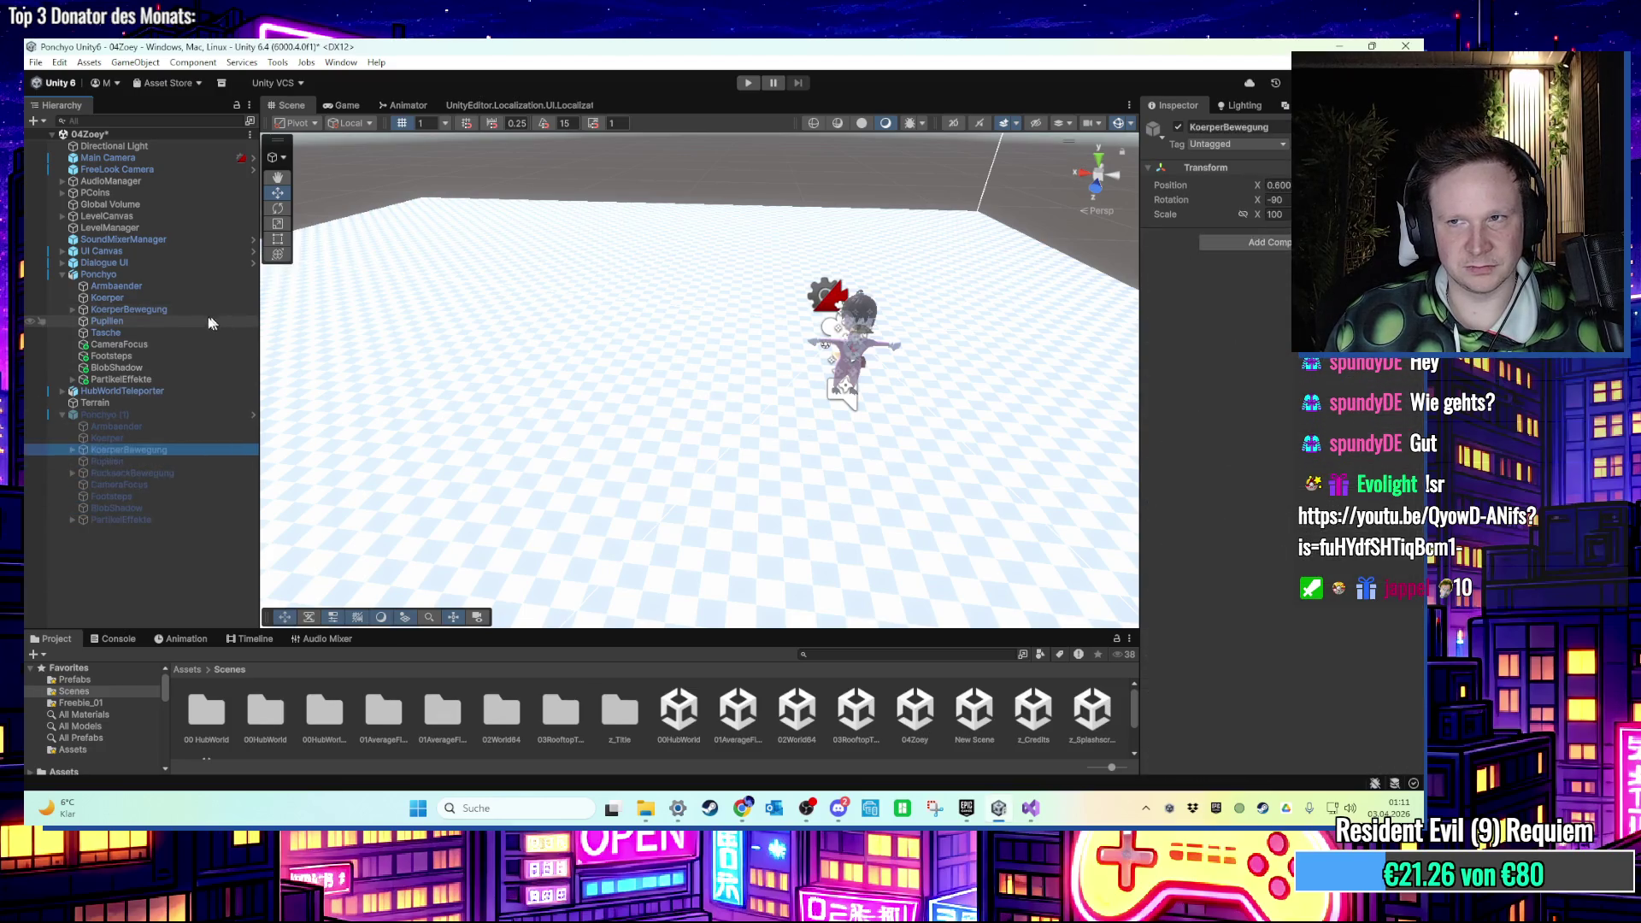
{"action": "left_click", "coordinate": [128, 277]}
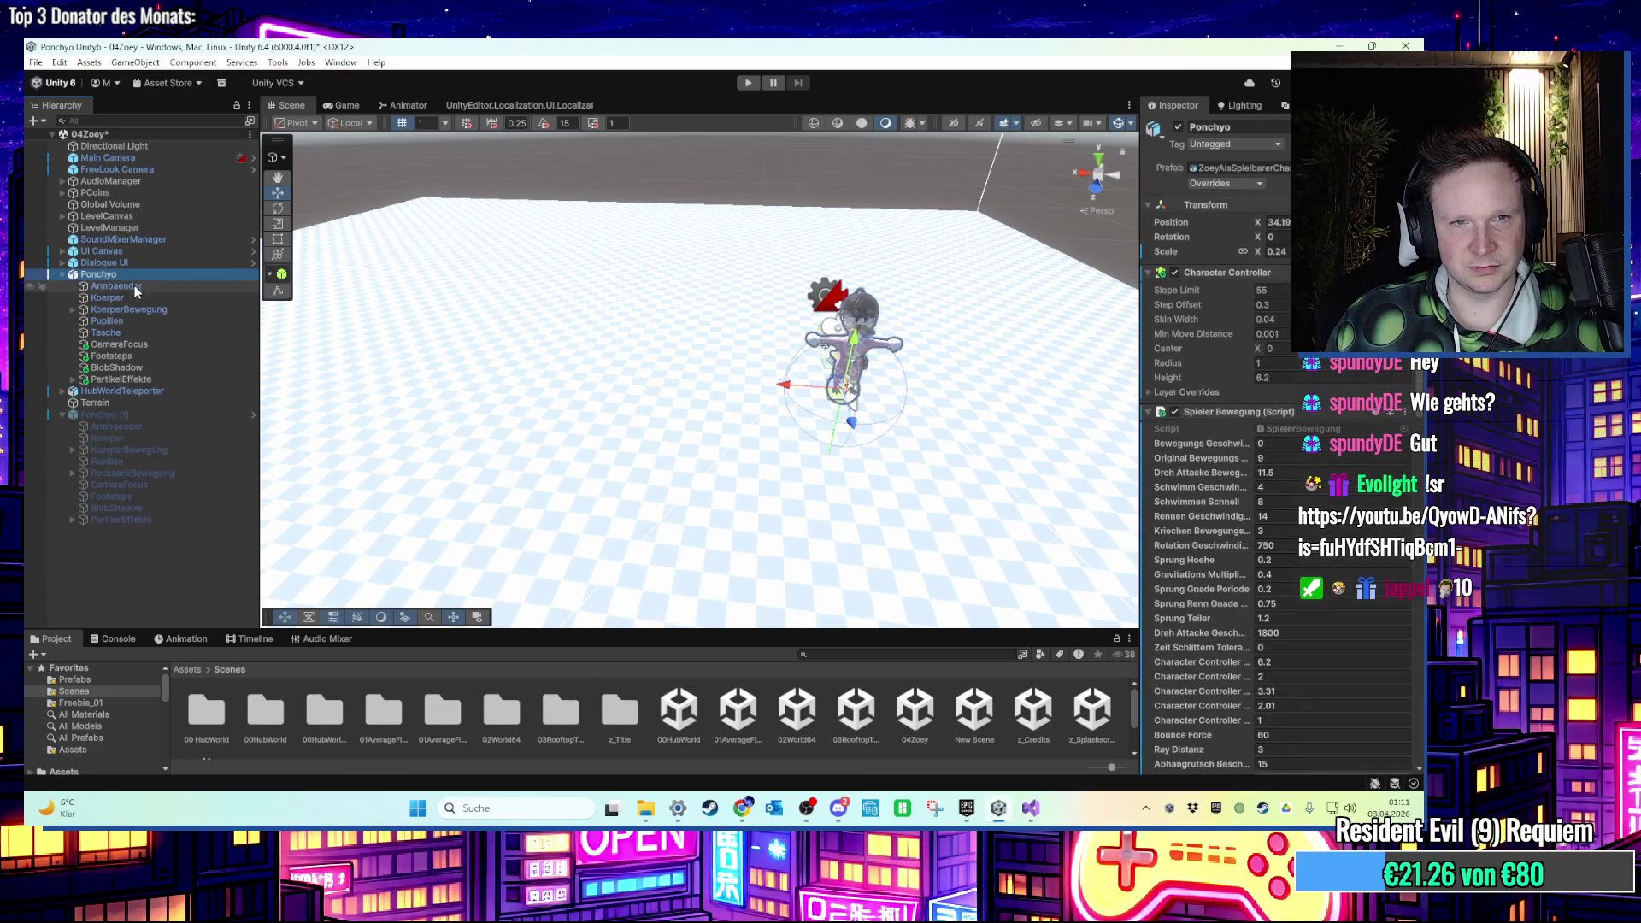
{"action": "left_click", "coordinate": [1220, 148]}
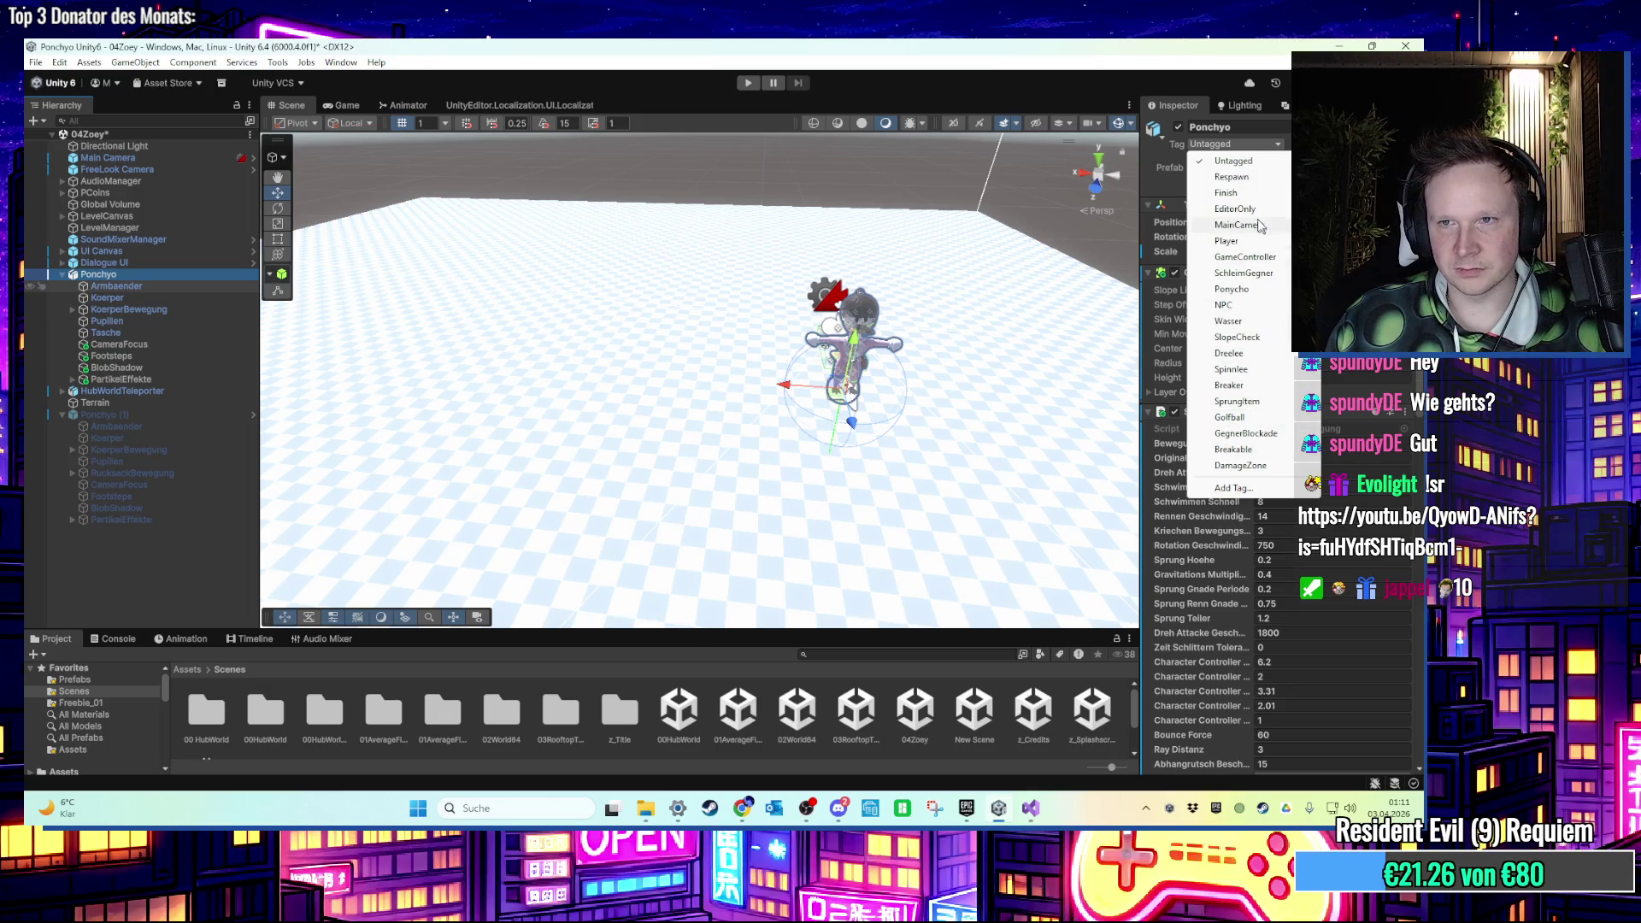
{"action": "left_click", "coordinate": [1226, 241]}
Inspect Ponchyo (1)'s KoerperBewegung and its FussLinksStaubPartikel particle system.
{"action": "left_click", "coordinate": [120, 287]}
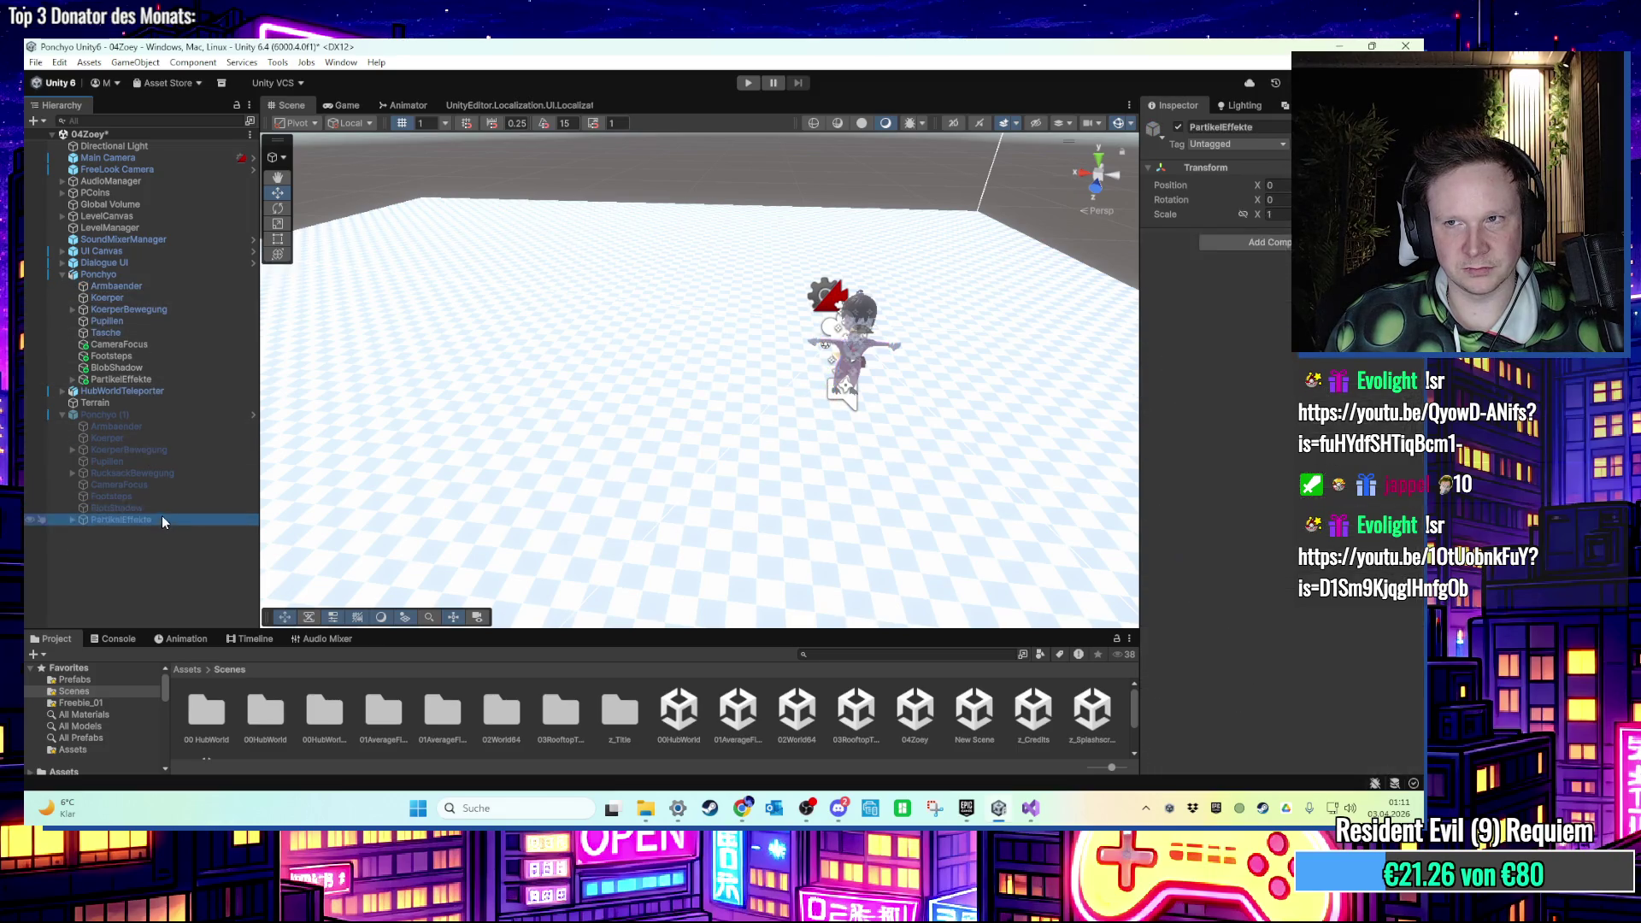
{"action": "left_click", "coordinate": [181, 450]}
{"action": "left_click", "coordinate": [140, 519]}
{"action": "key", "text": "Right"}
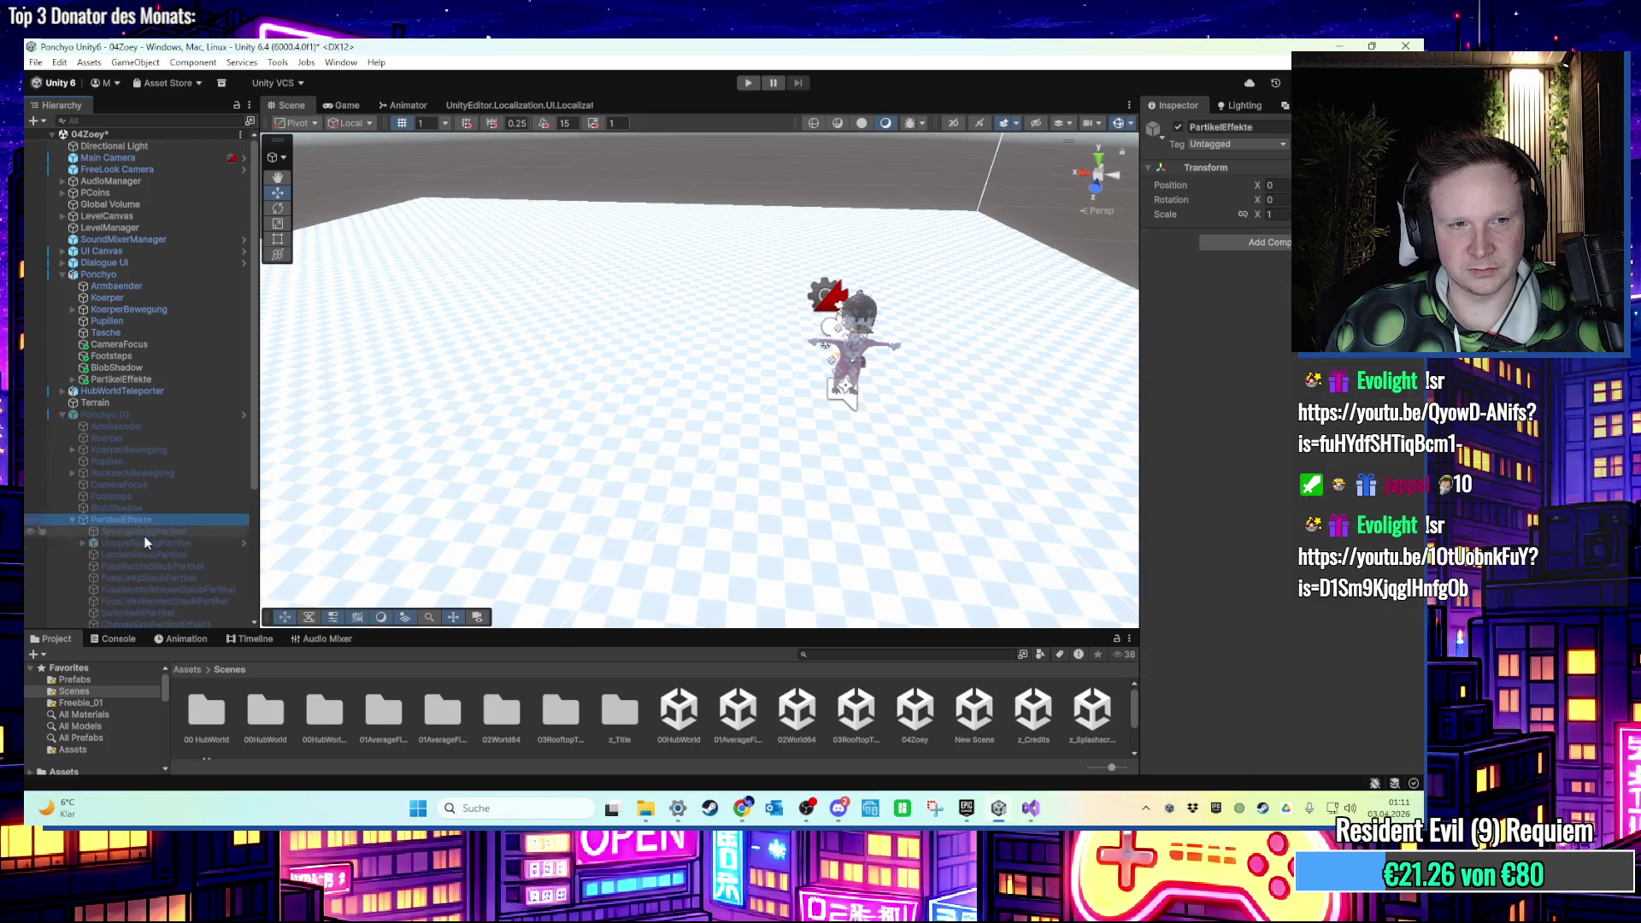
{"action": "left_click", "coordinate": [140, 531]}
{"action": "key", "text": "Down"}
{"action": "key", "text": "Down"}
{"action": "key", "text": "Down"}
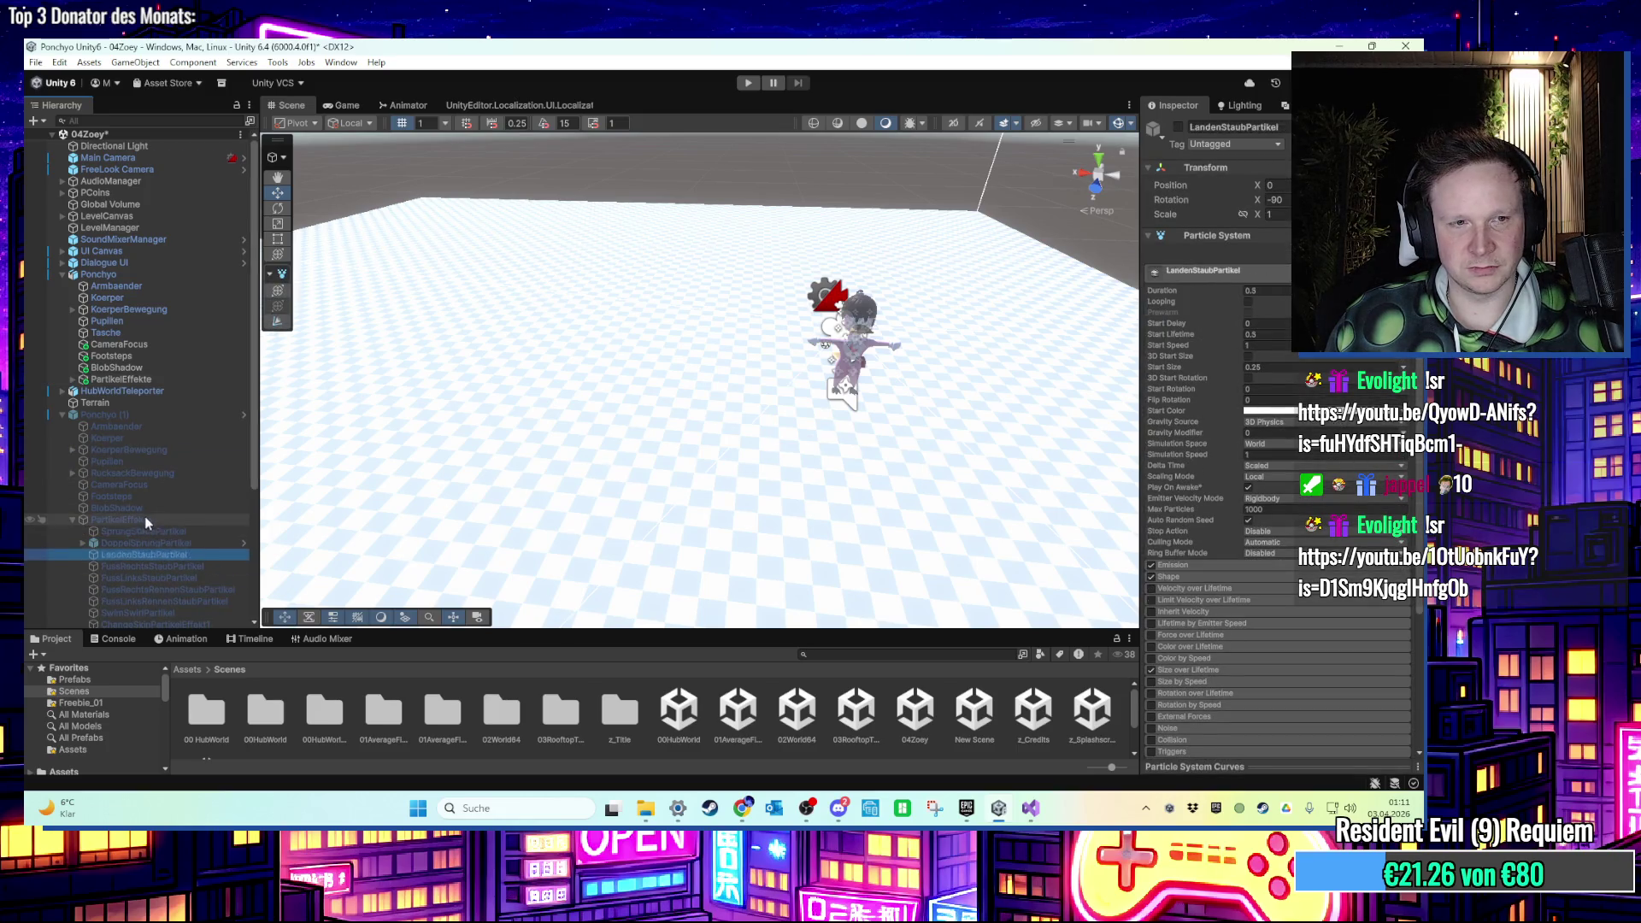
Expand Ponchyo's PartikelEffekte and KoerperBewegung to inspect DoppelSprungPartikel, WirbelUnten and HuefteLinks.
{"action": "left_click", "coordinate": [152, 379]}
{"action": "key", "text": "Right"}
{"action": "left_click", "coordinate": [152, 403]}
{"action": "key", "text": "Right"}
{"action": "left_click", "coordinate": [128, 309]}
{"action": "key", "text": "Right"}
{"action": "left_click", "coordinate": [137, 359]}
{"action": "left_click", "coordinate": [143, 322]}
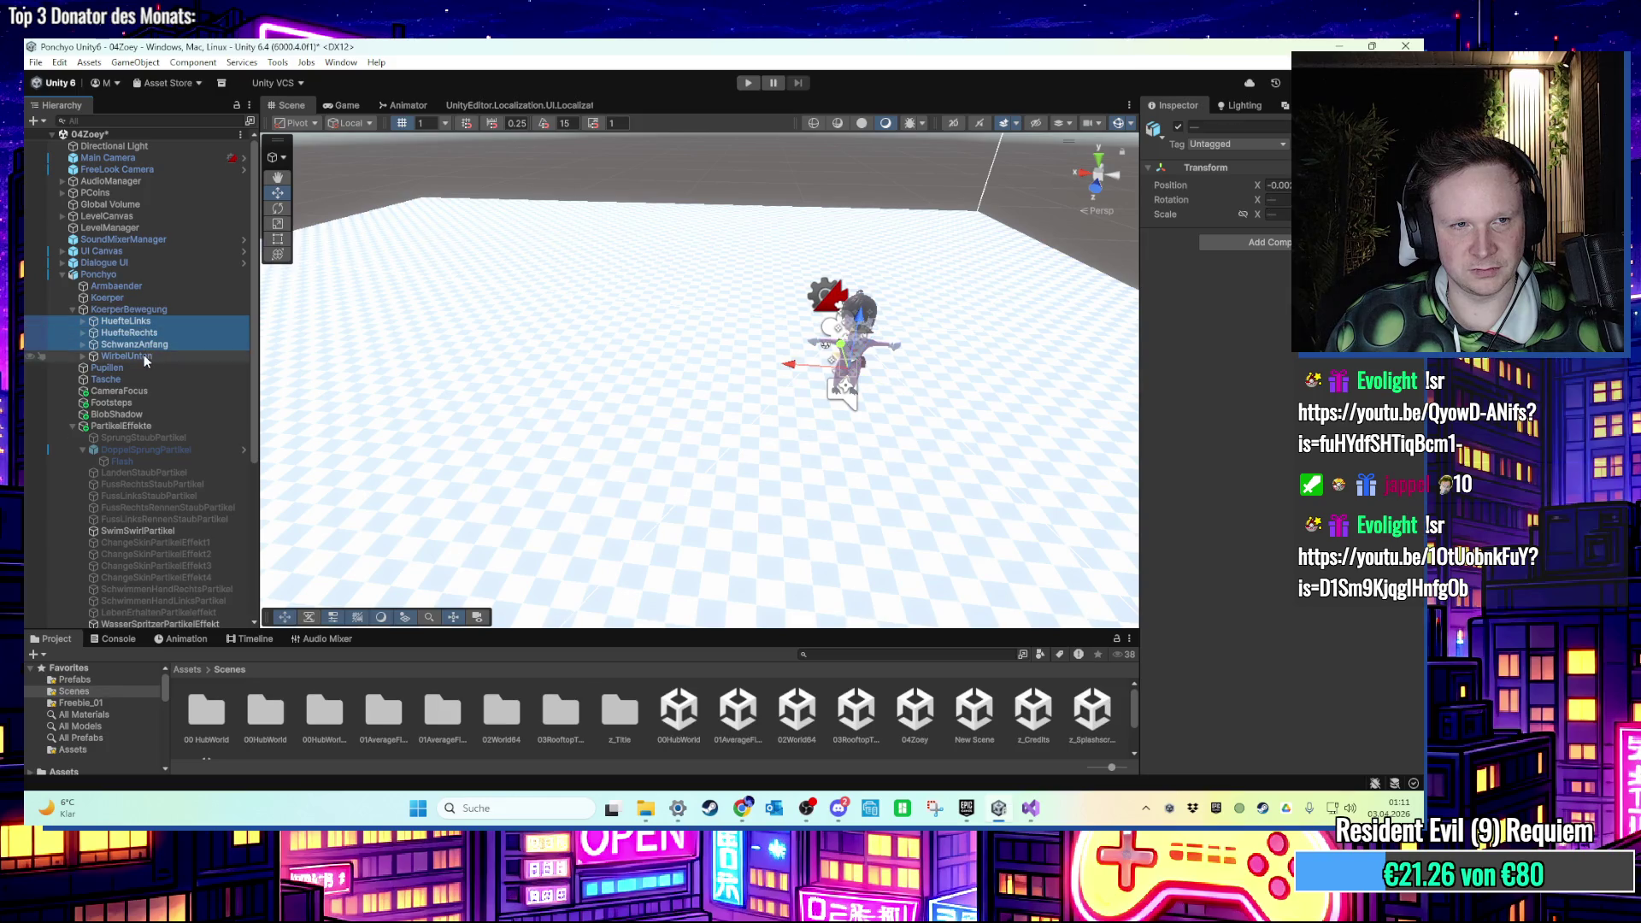
Set Ponchyo's layer to Player, answer the Change Layer prompt, and collapse it.
{"action": "left_click", "coordinate": [98, 274]}
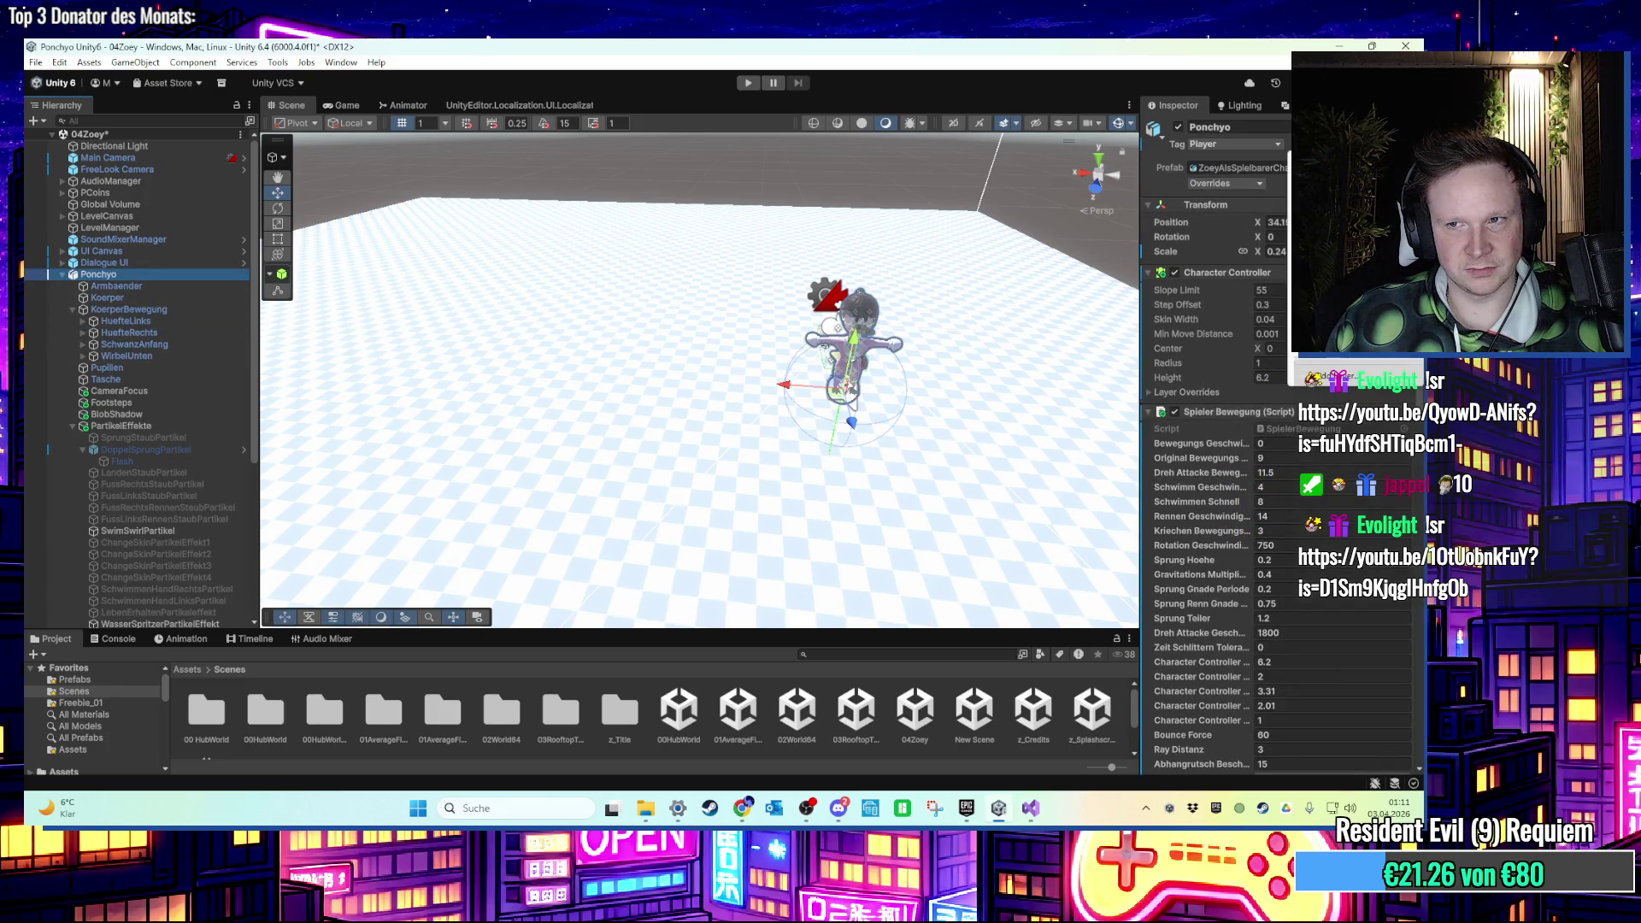
{"action": "key", "text": "Delete"}
{"action": "key", "text": "Escape"}
{"action": "key", "text": "Left"}
Start play mode and run, jump and attack with Ponchyo across the checkered floor.
{"action": "left_click", "coordinate": [748, 83]}
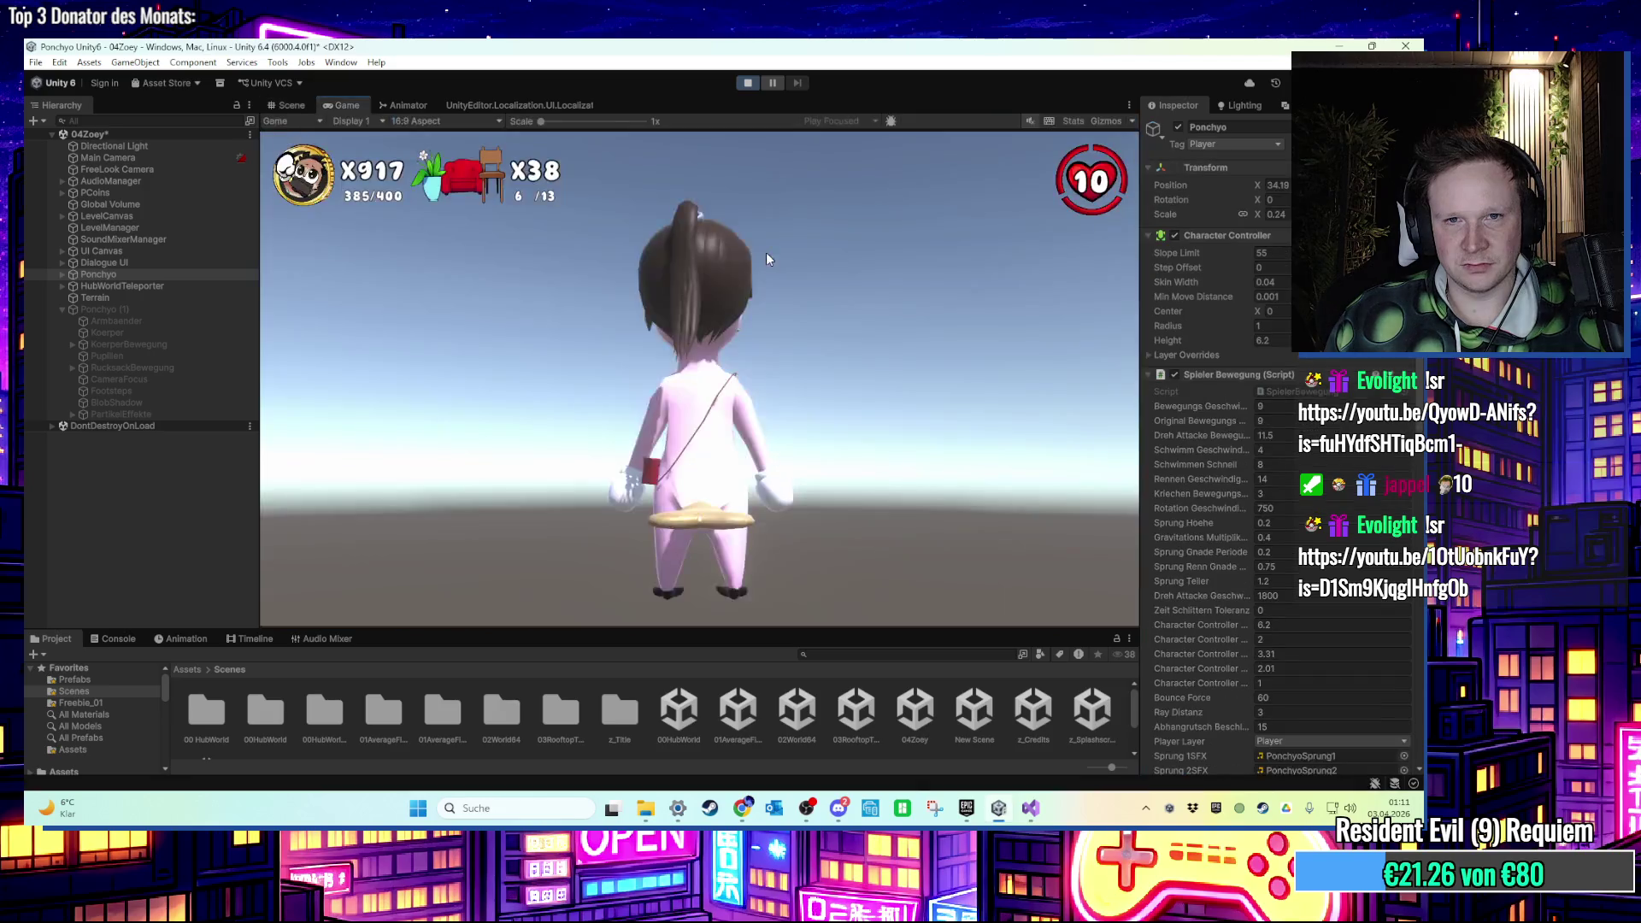
{"action": "left_click", "coordinate": [765, 259]}
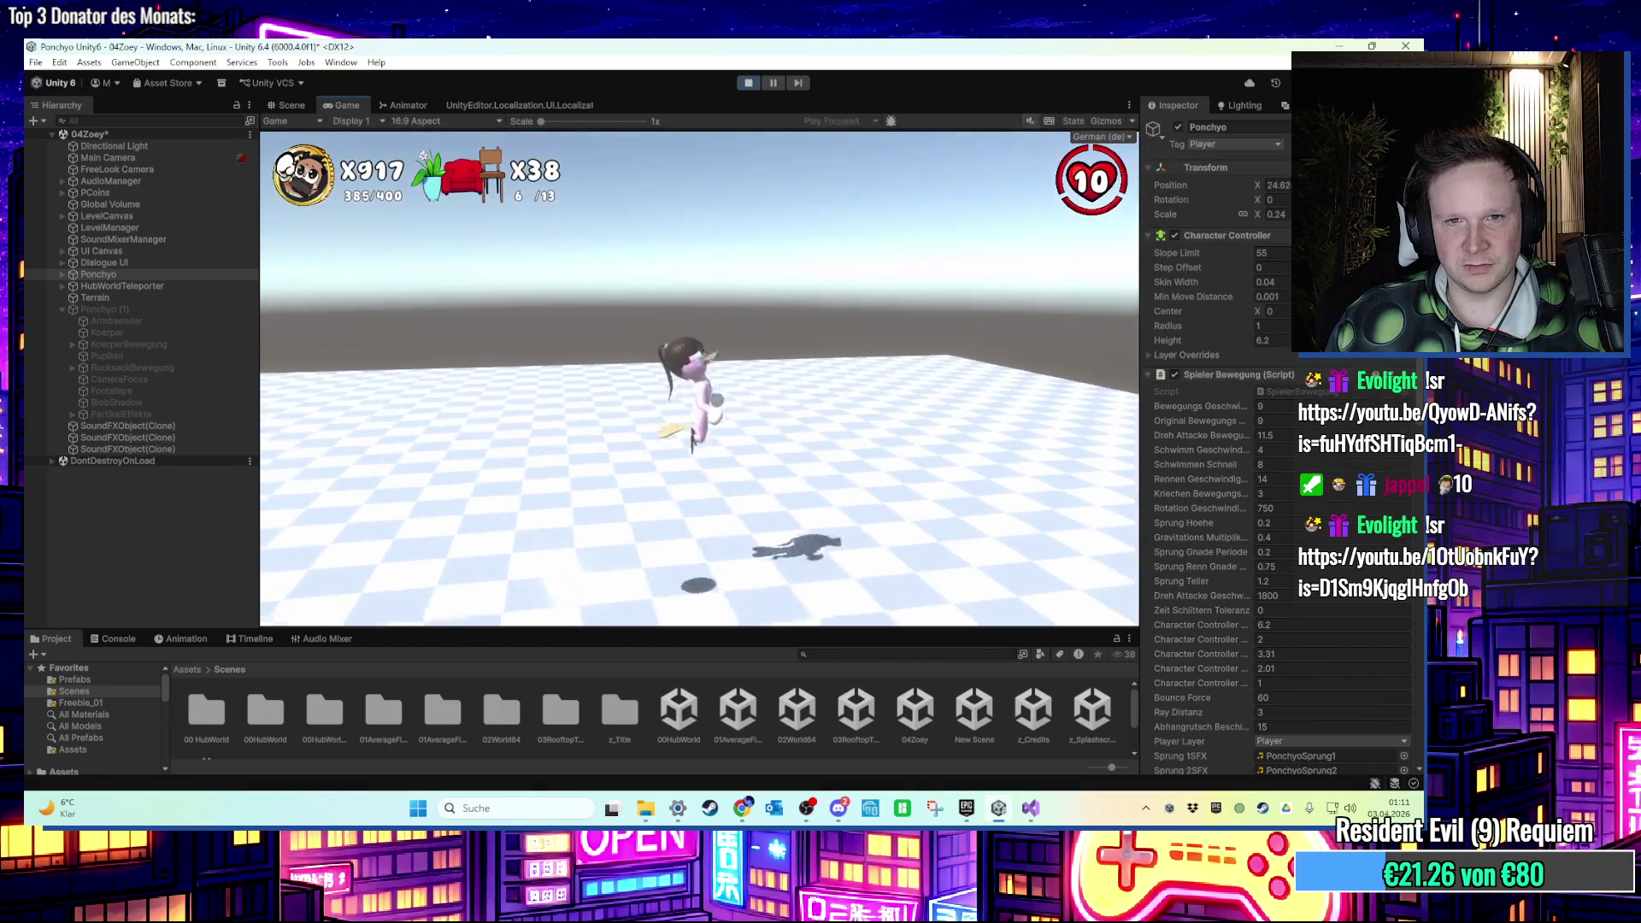
{"action": "key", "text": "d"}
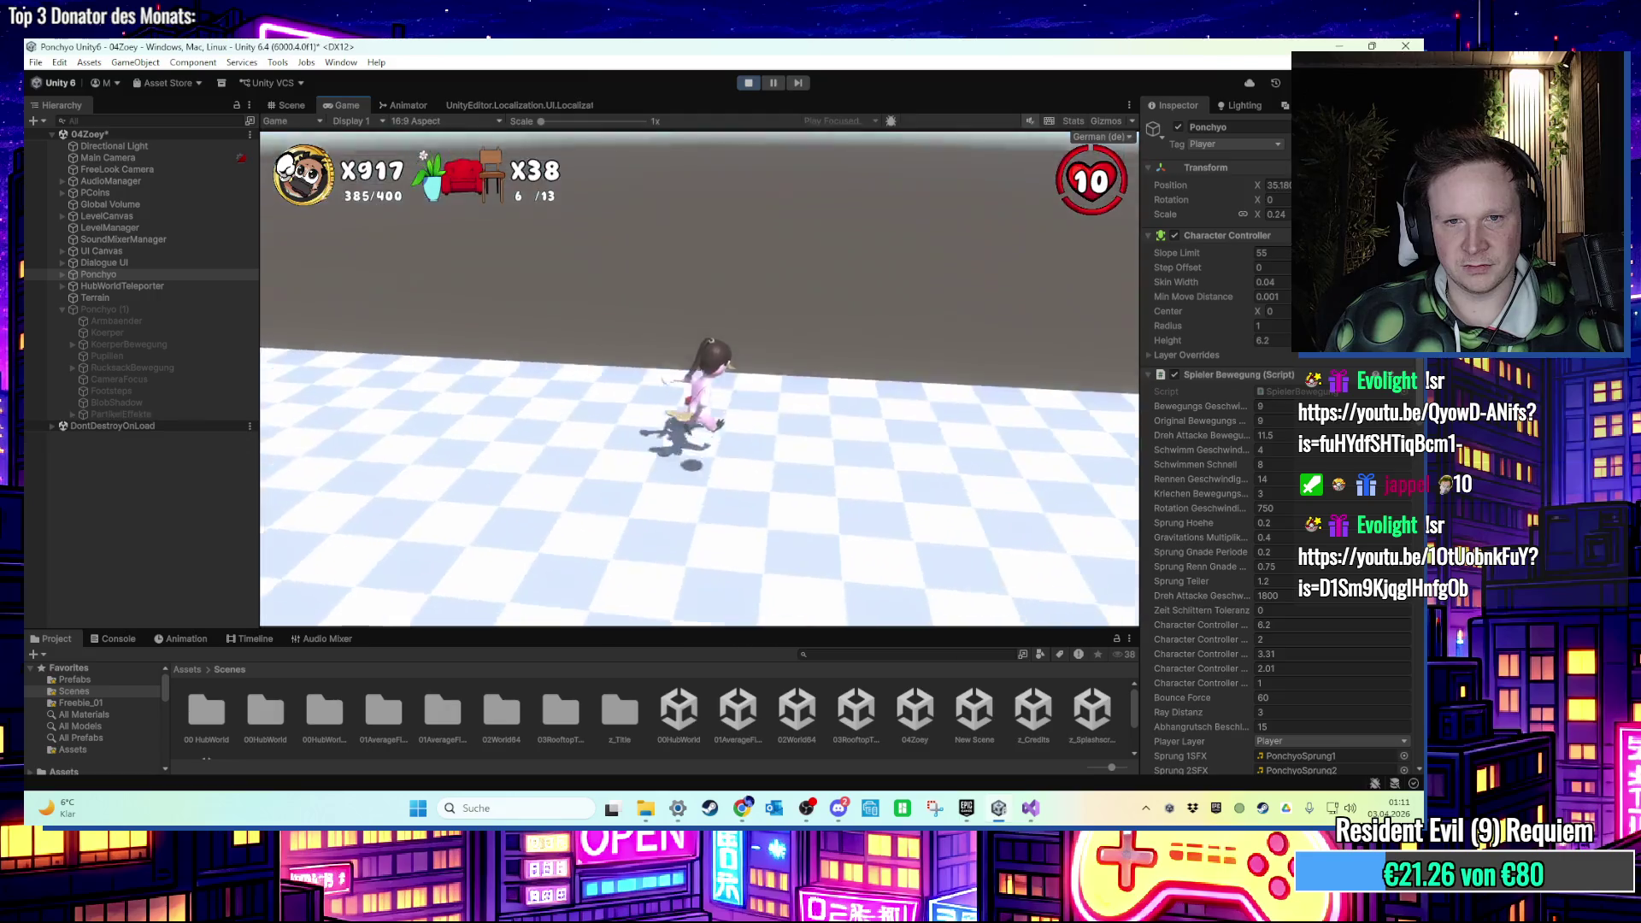
{"action": "key", "text": "space"}
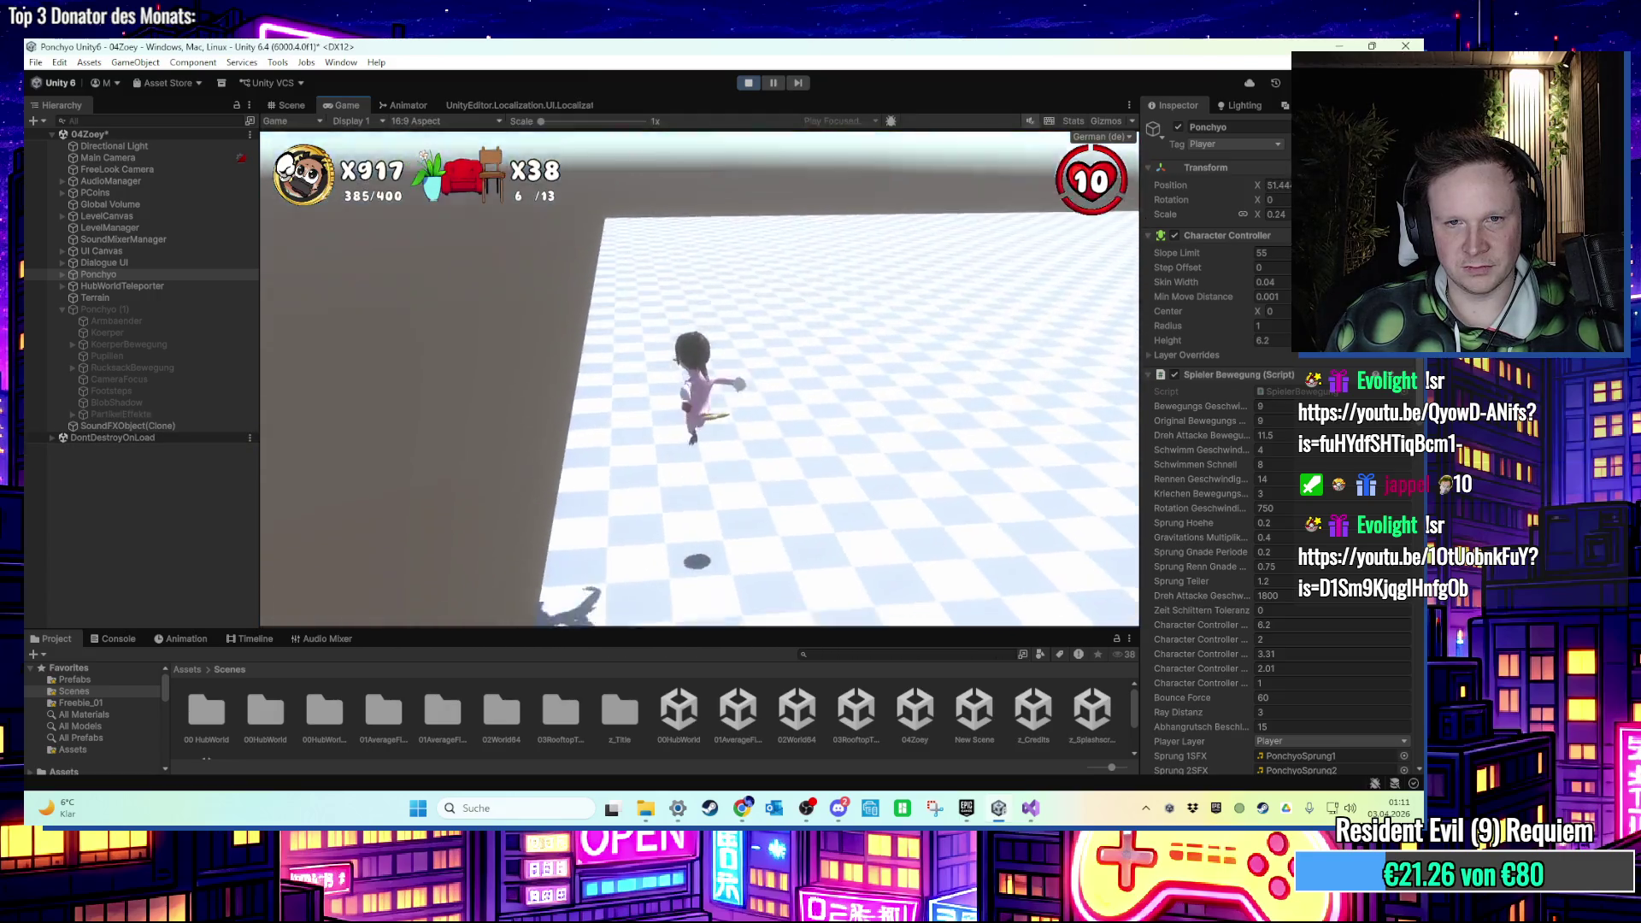
{"action": "key", "text": "s"}
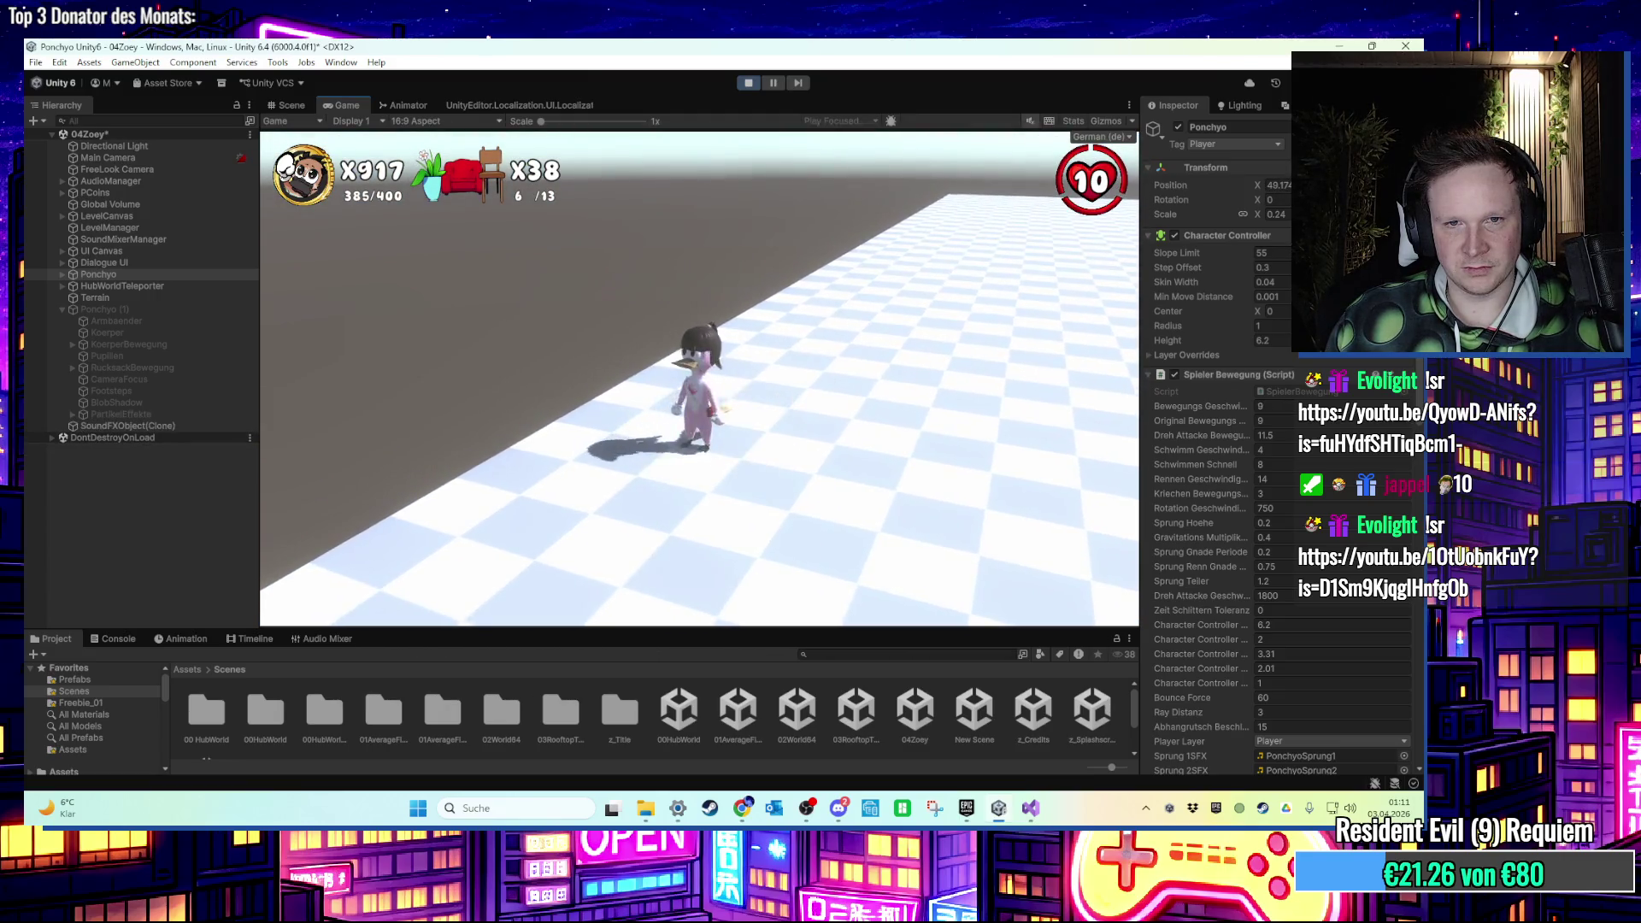
{"action": "key", "text": "w"}
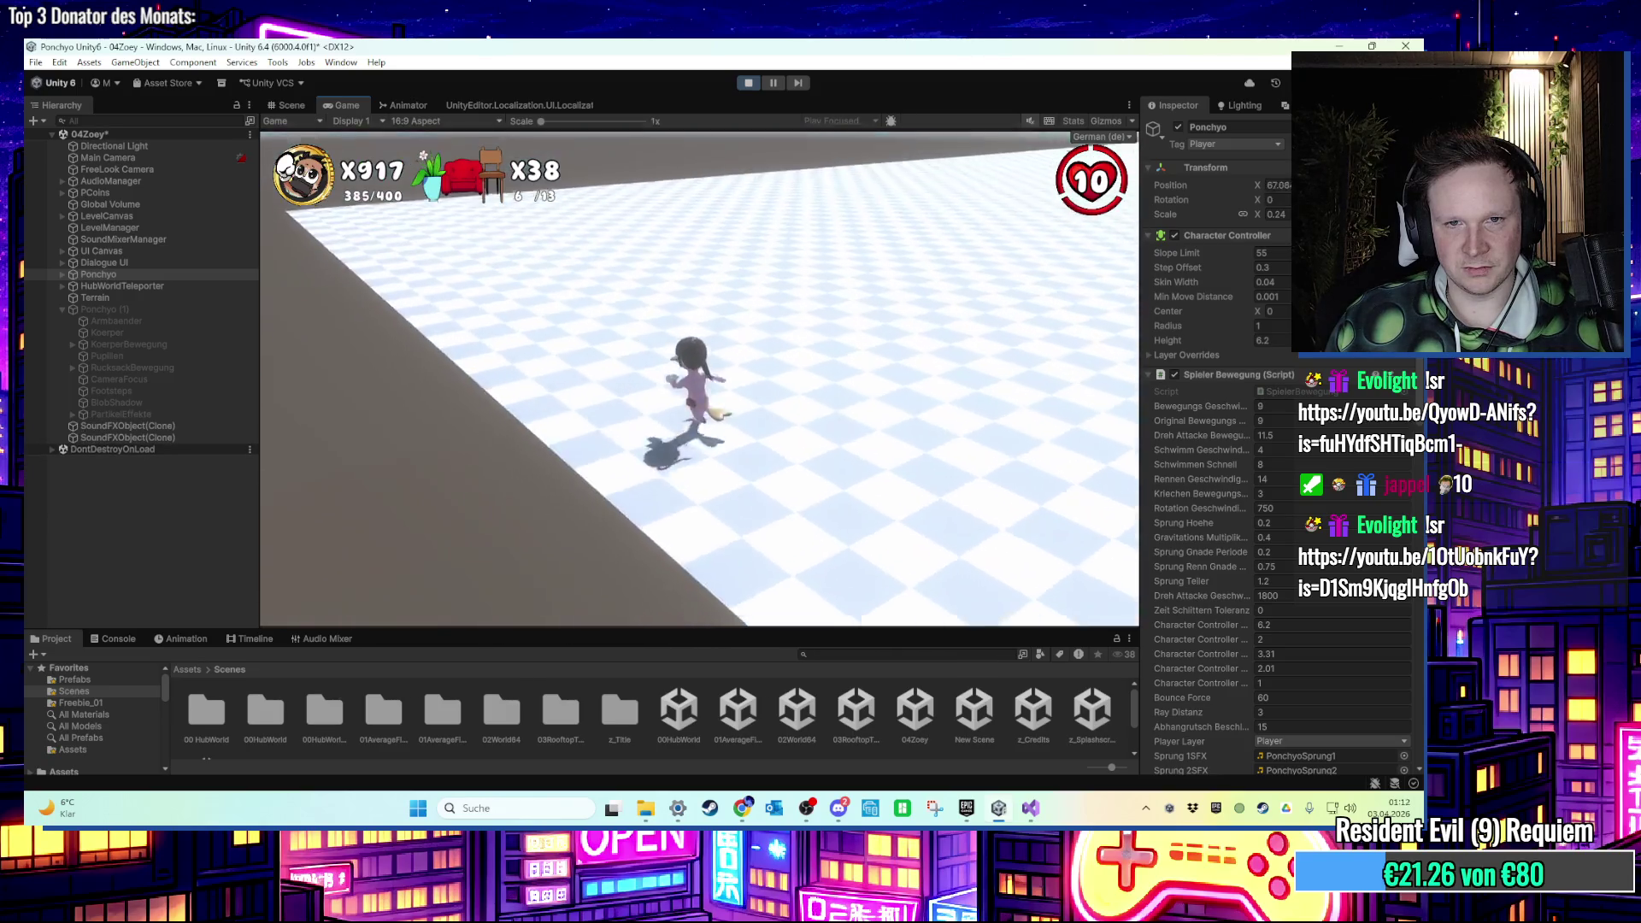
{"action": "key", "text": "a"}
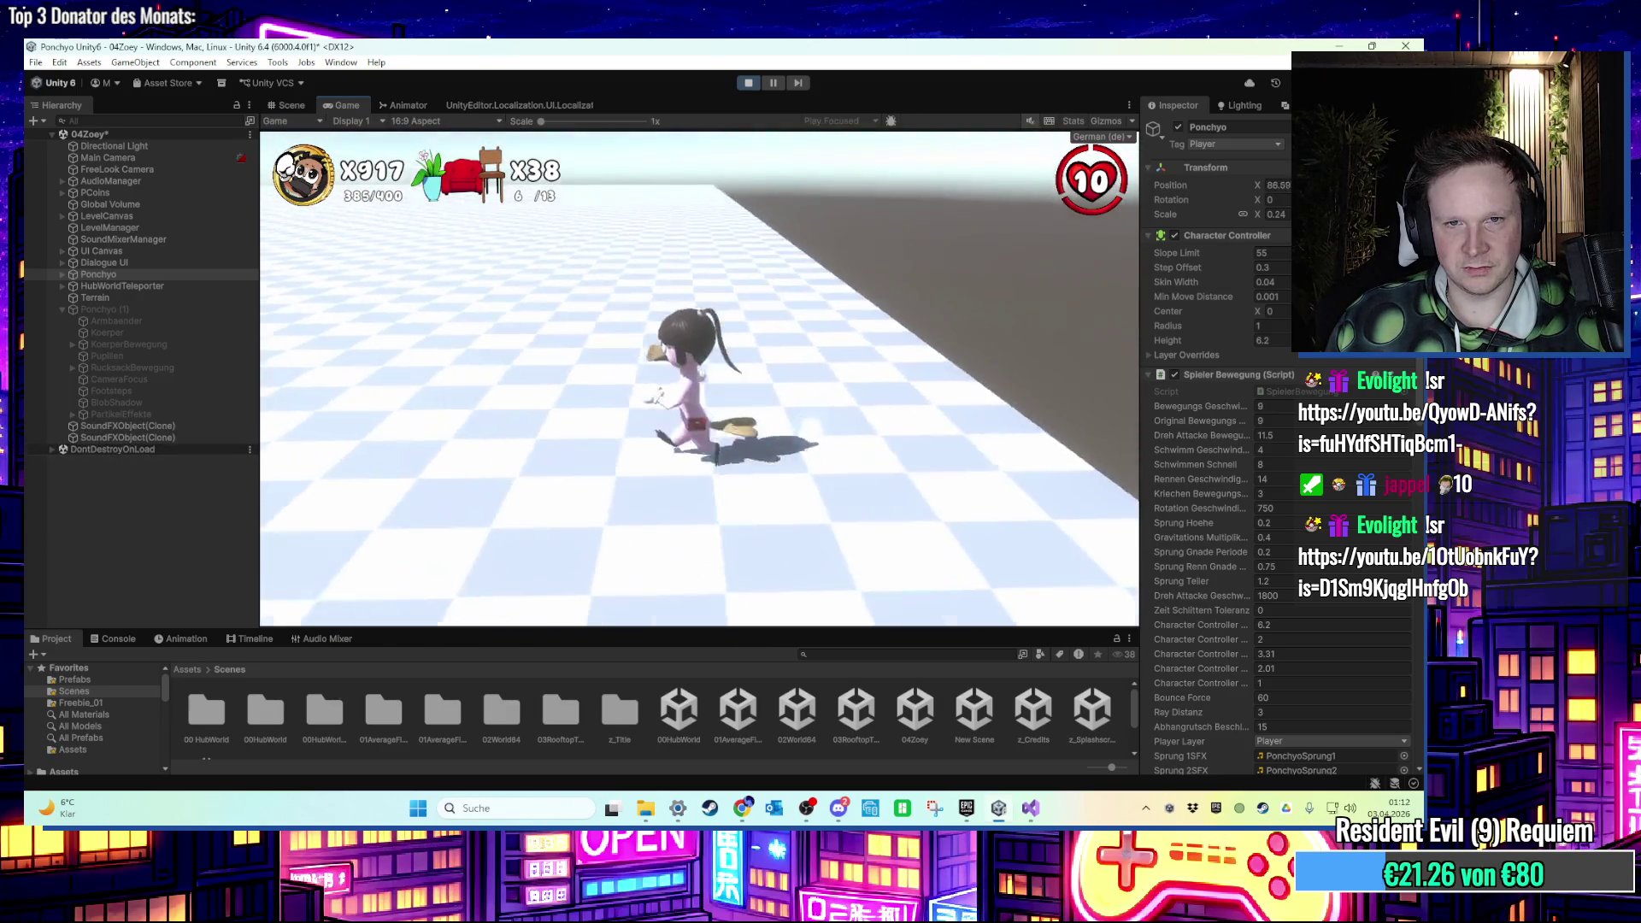
{"action": "key", "text": "space"}
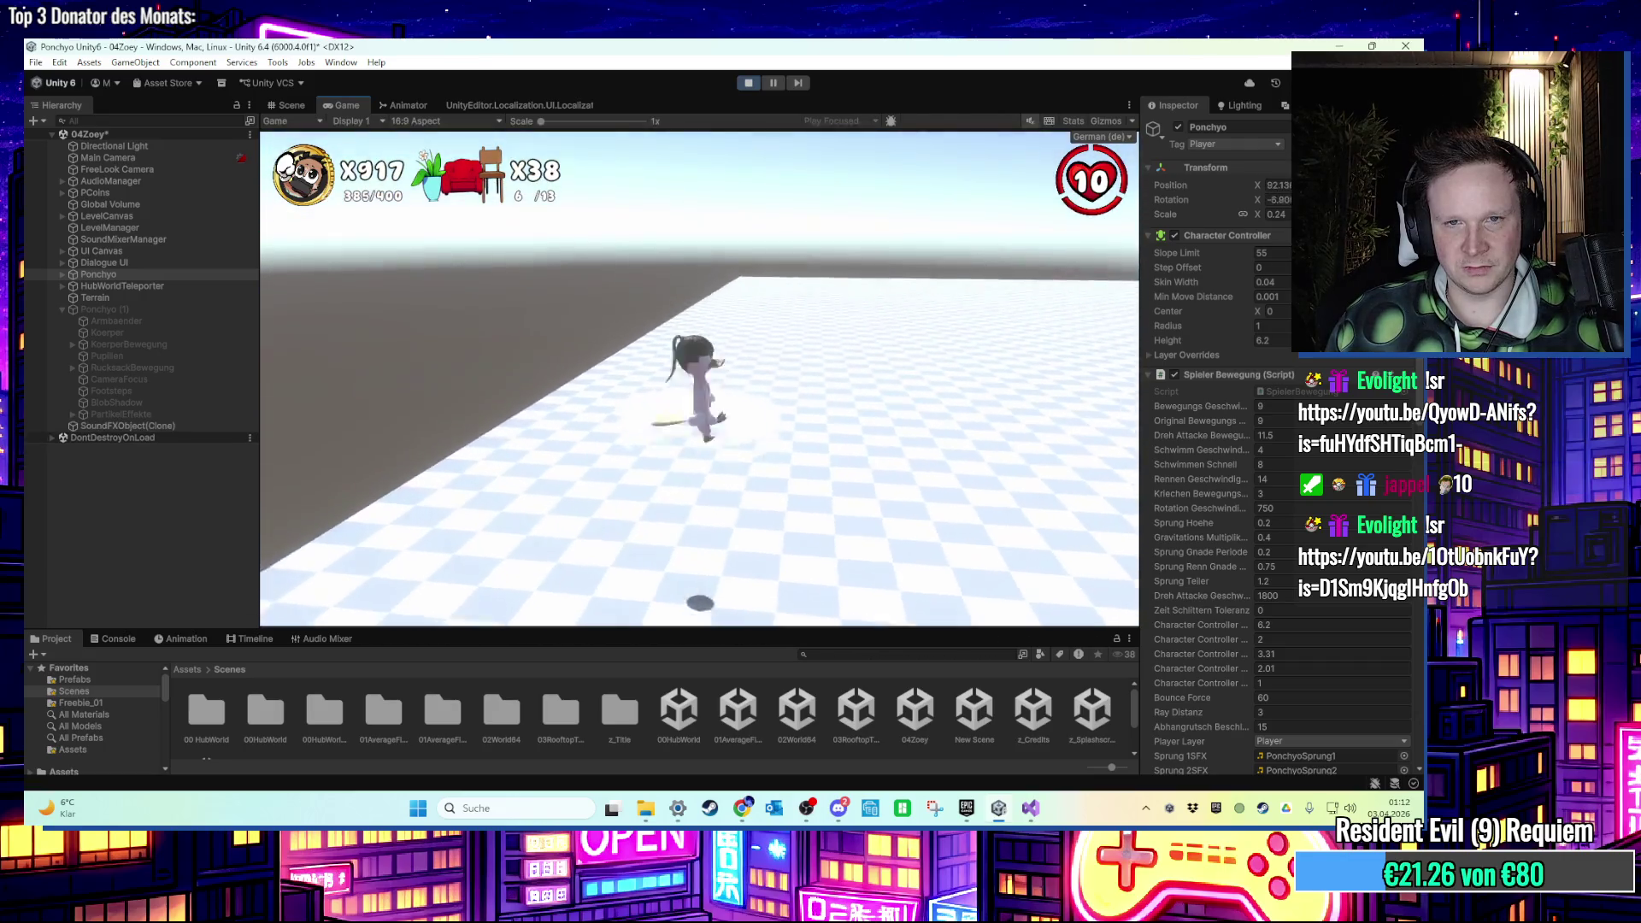
{"action": "key", "text": "w"}
{"action": "key", "text": "w"}
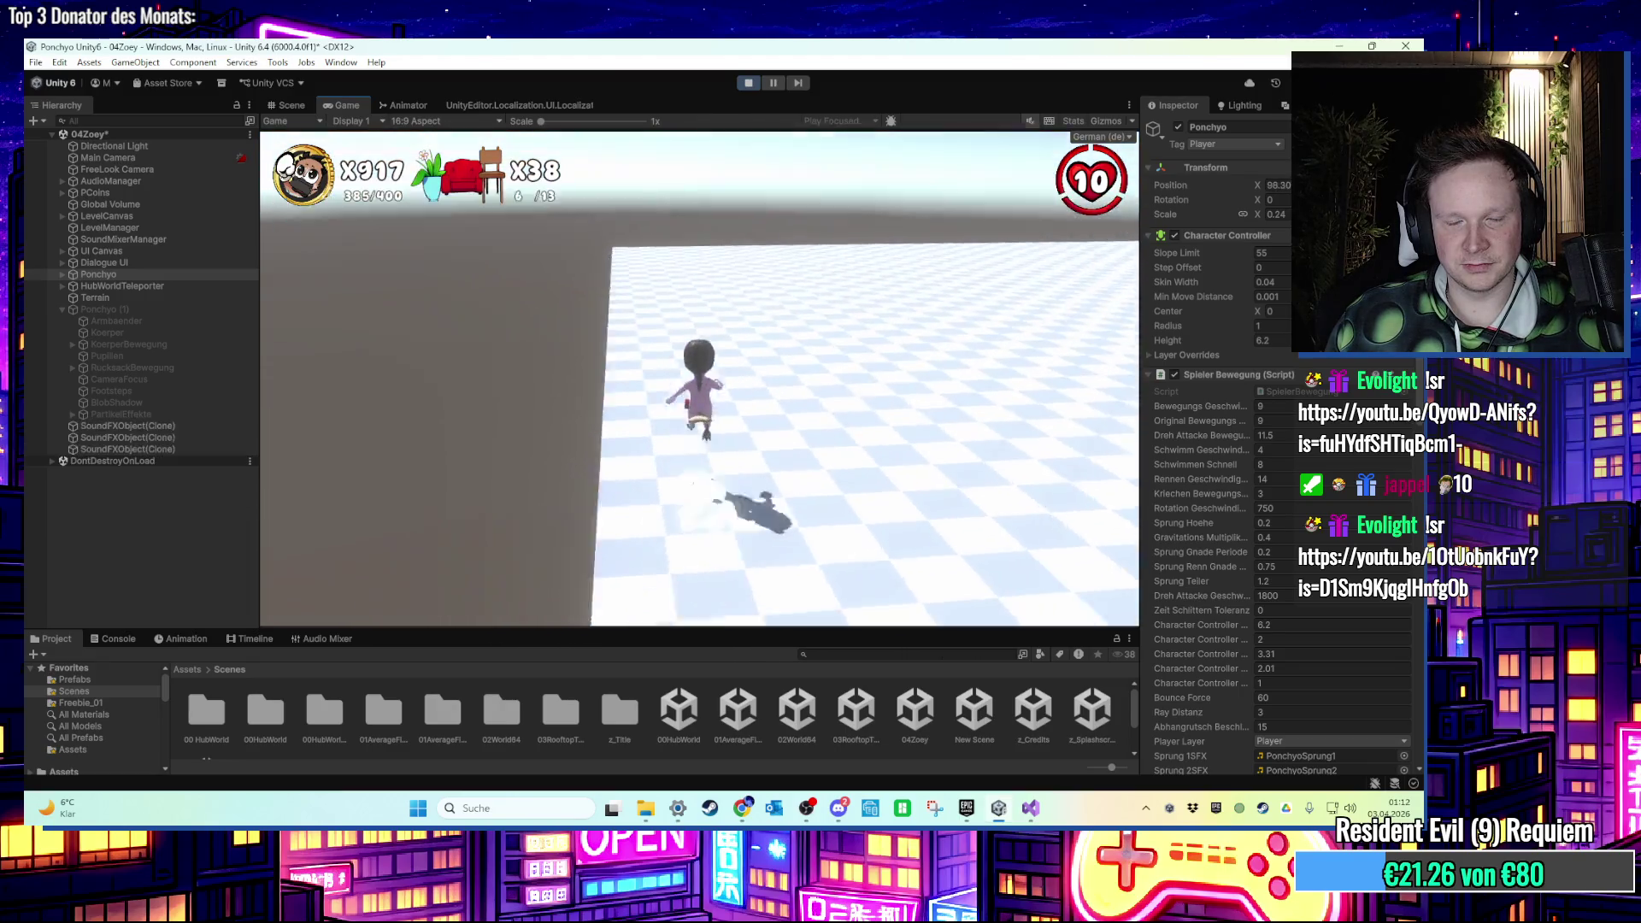
{"action": "key", "text": "s"}
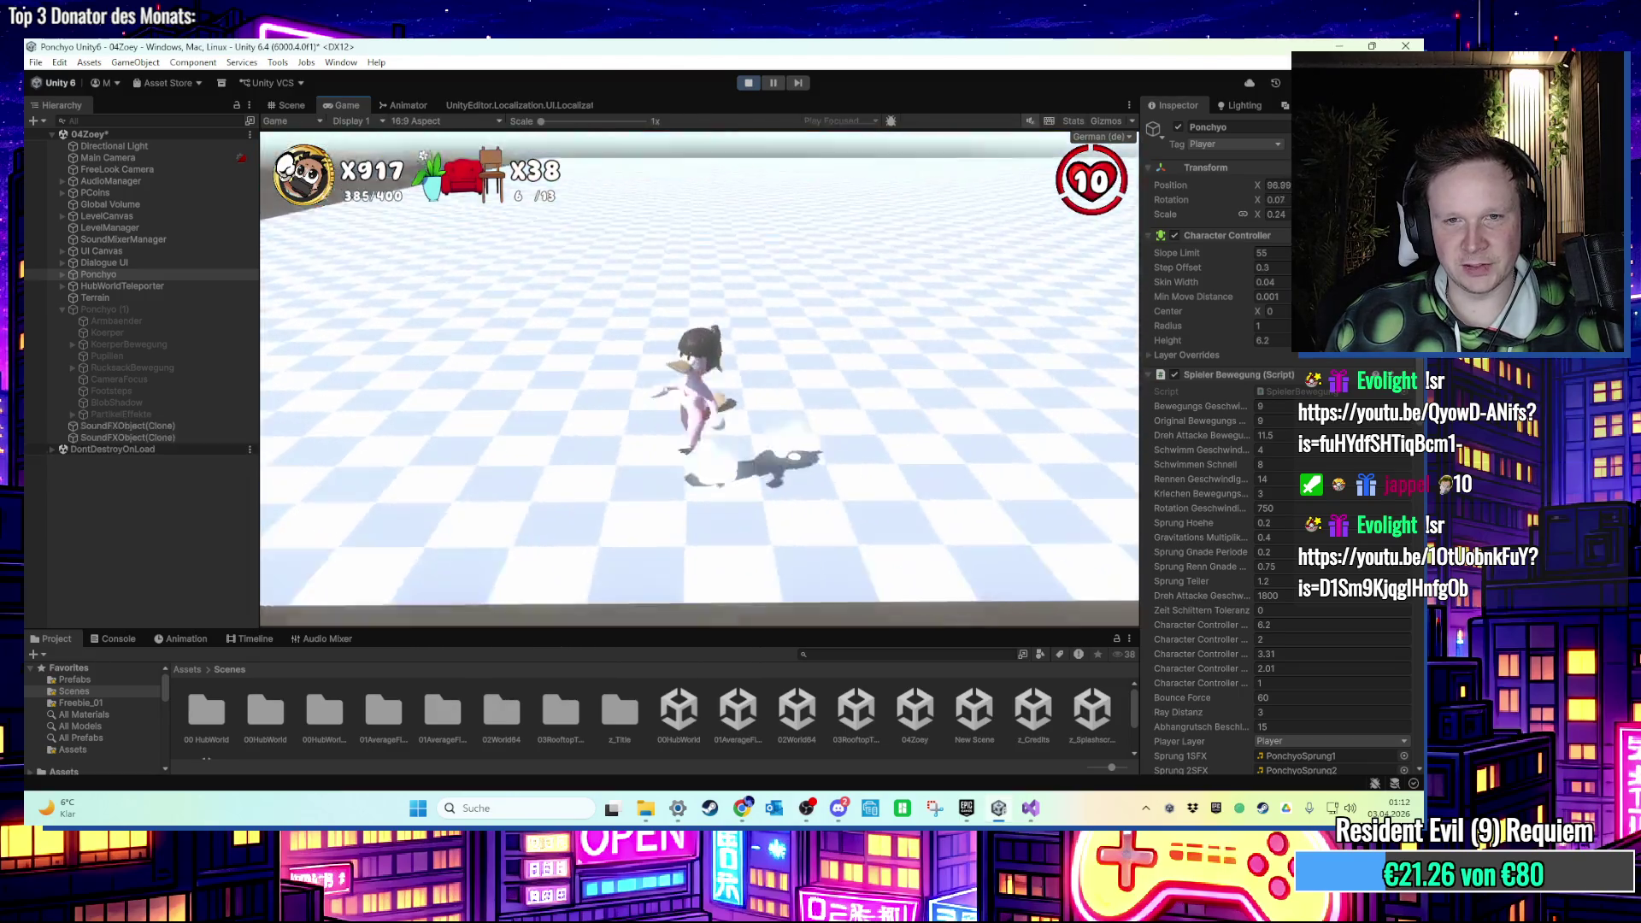
{"action": "key", "text": "s"}
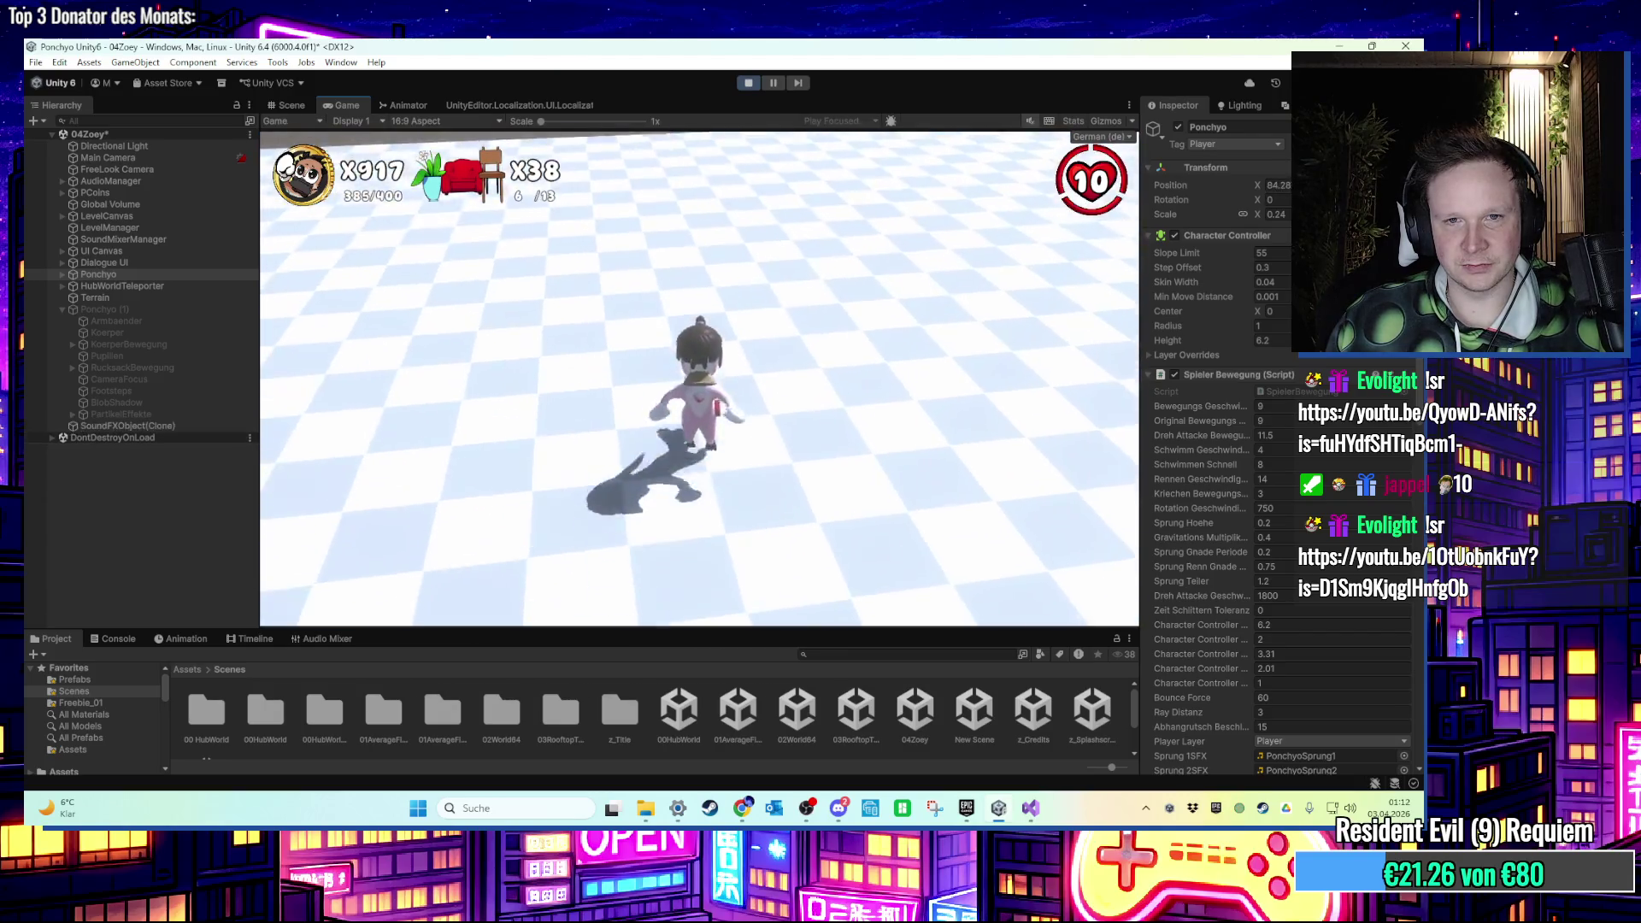
Keep running and jumping Ponchyo around the floor, then stop play mode.
{"action": "key", "text": "super"}
{"action": "left_click", "coordinate": [947, 203]}
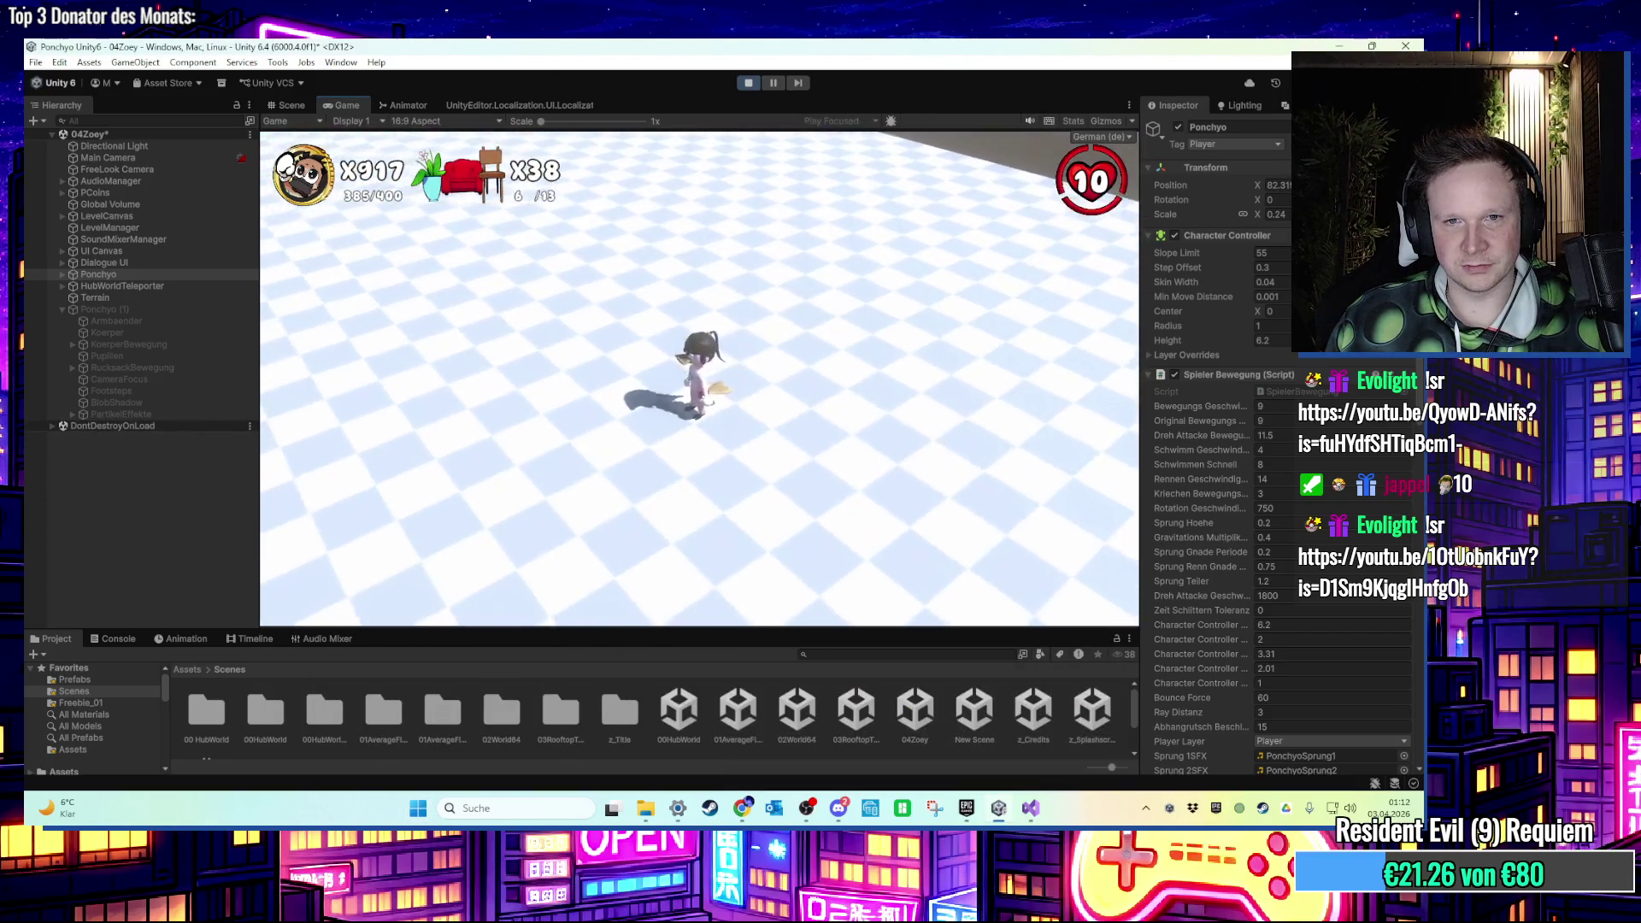
{"action": "key", "text": "s"}
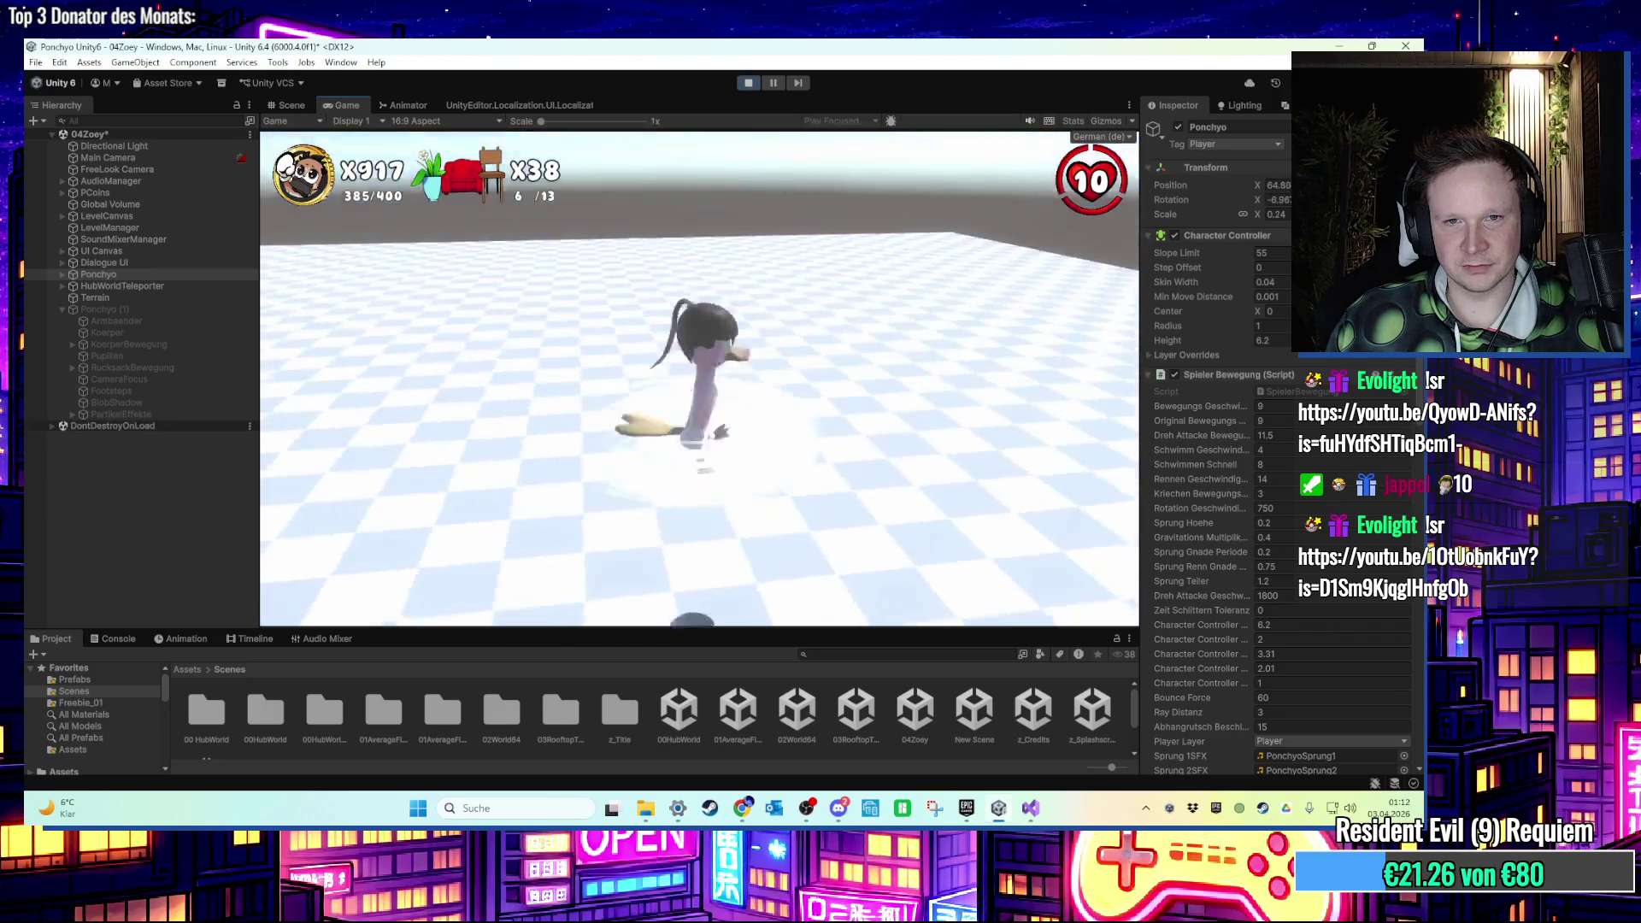
{"action": "key", "text": "s"}
{"action": "key", "text": "space"}
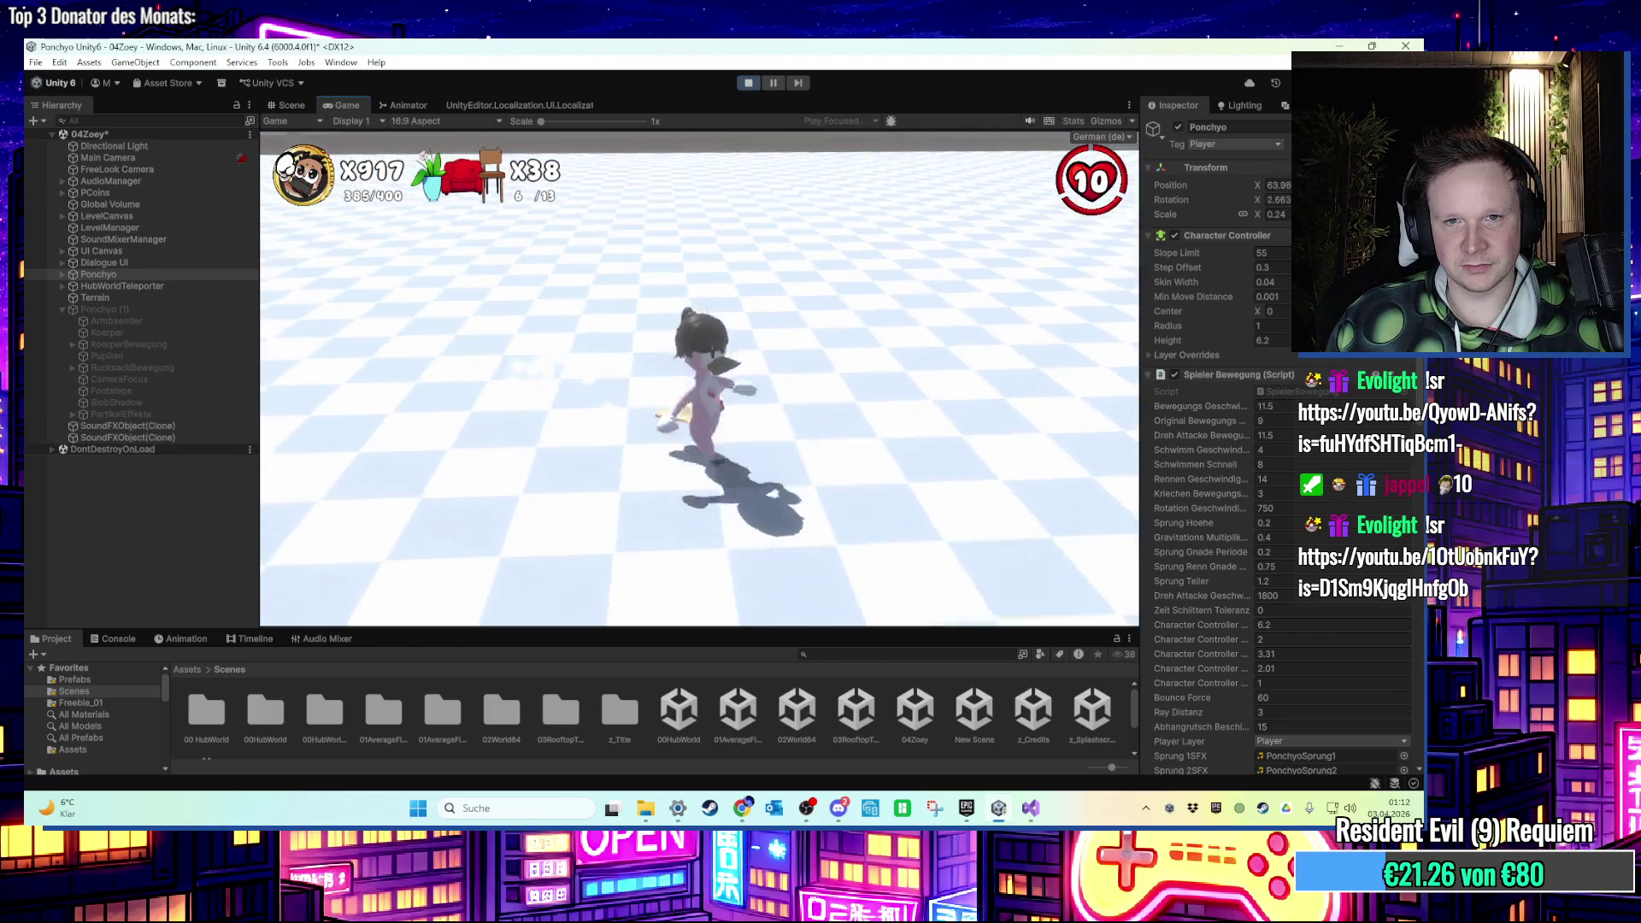
{"action": "key", "text": "s"}
{"action": "key", "text": "space"}
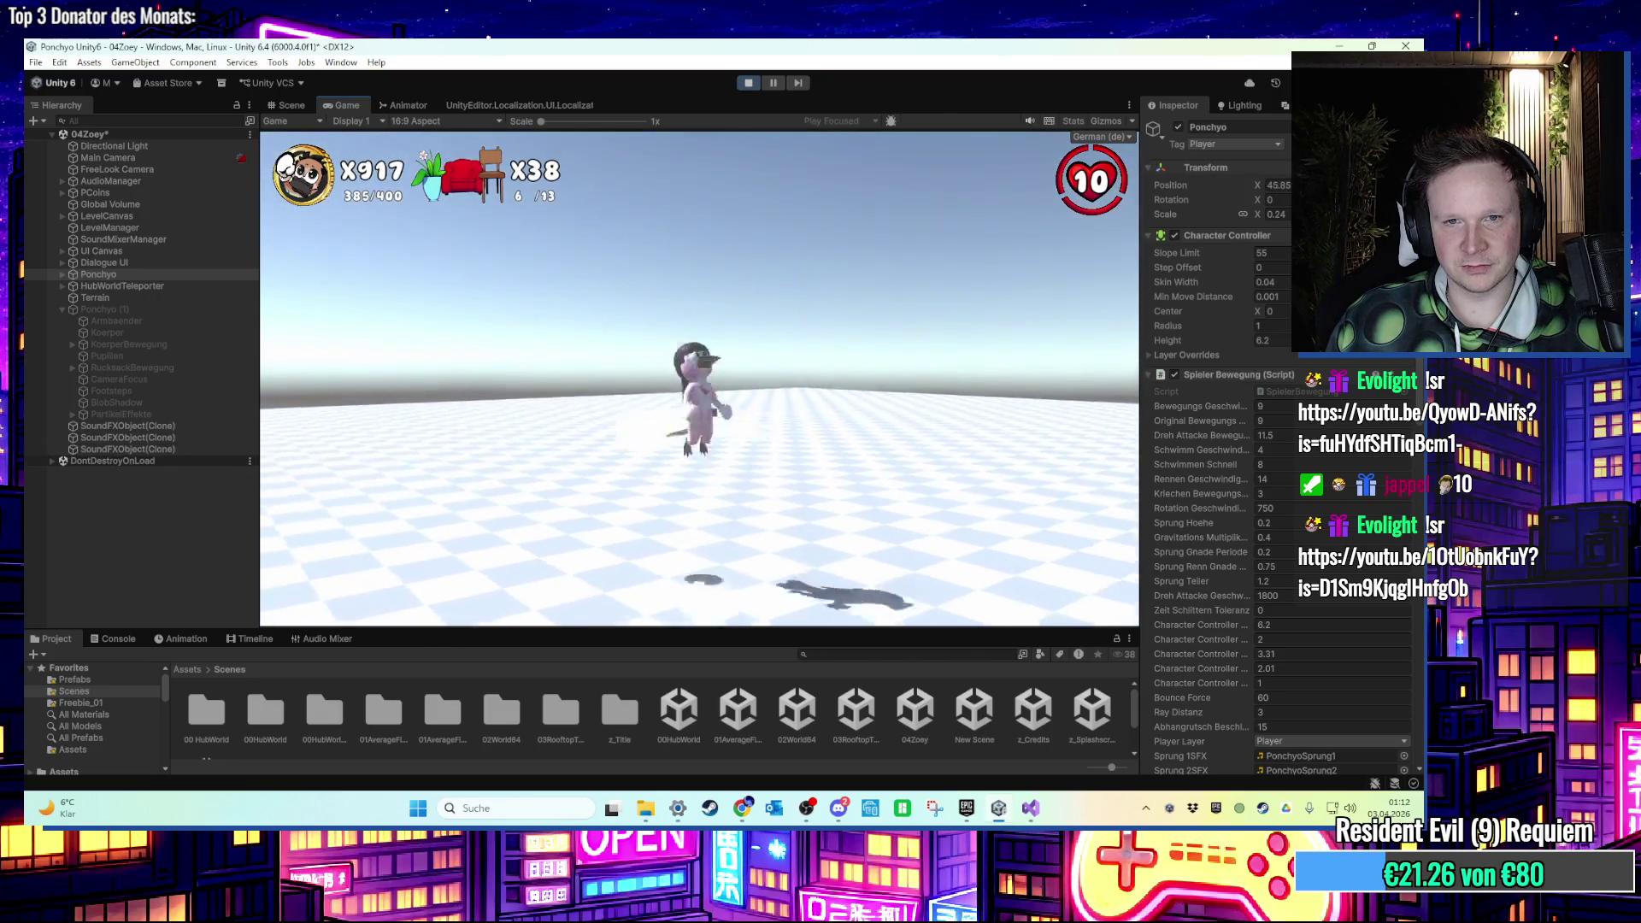
{"action": "key", "text": "w"}
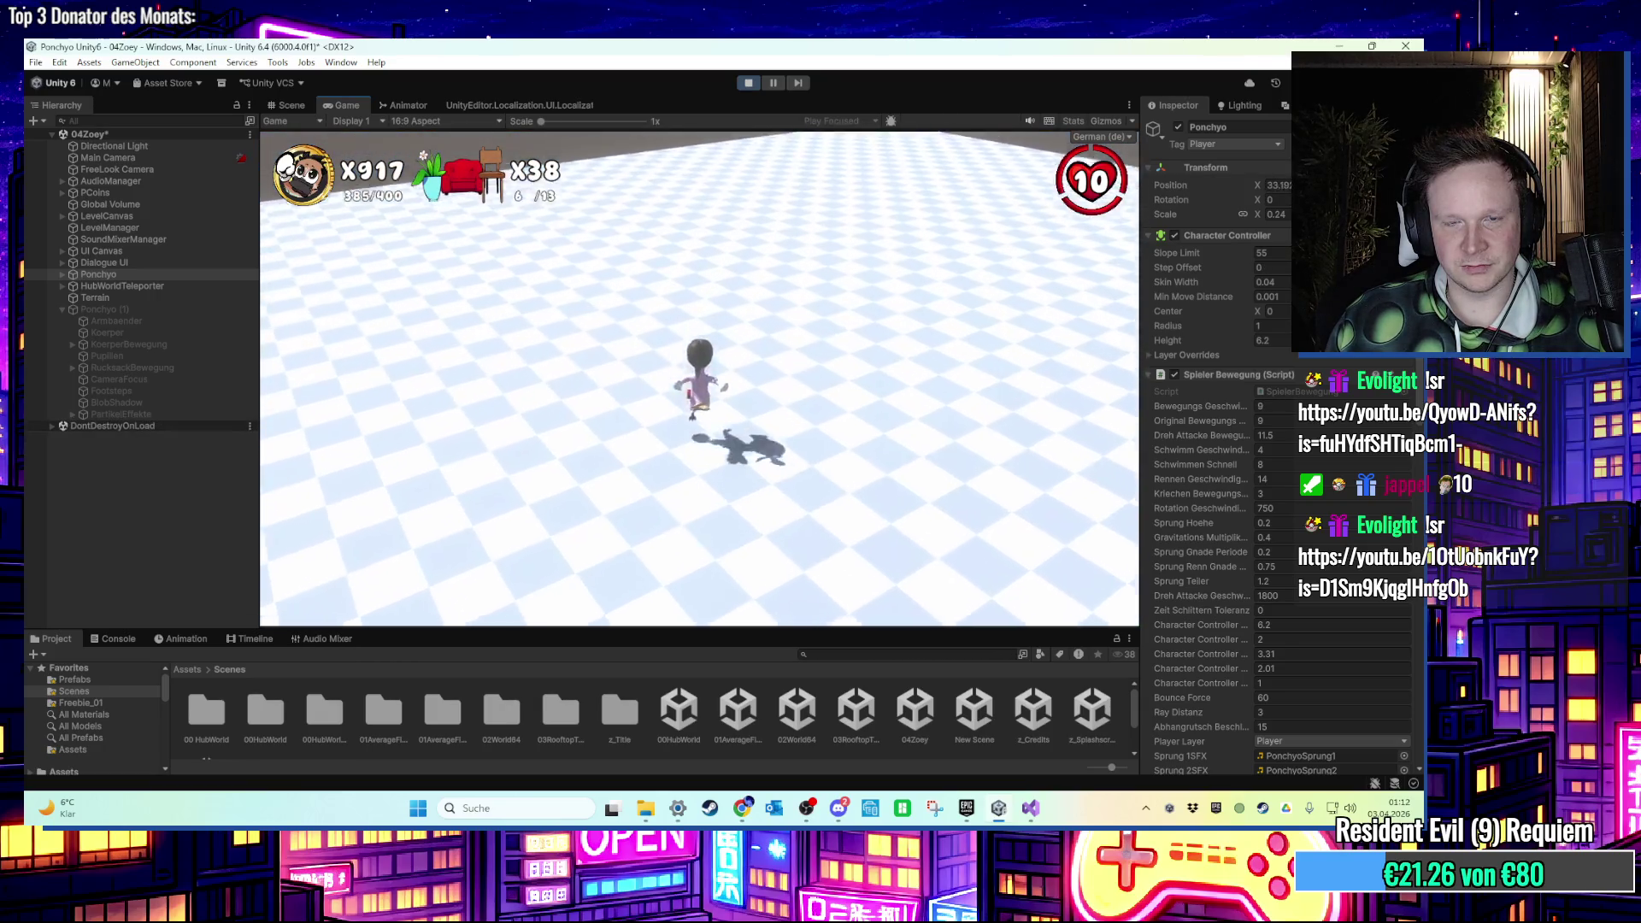
{"action": "key", "text": "super"}
{"action": "left_click", "coordinate": [748, 83]}
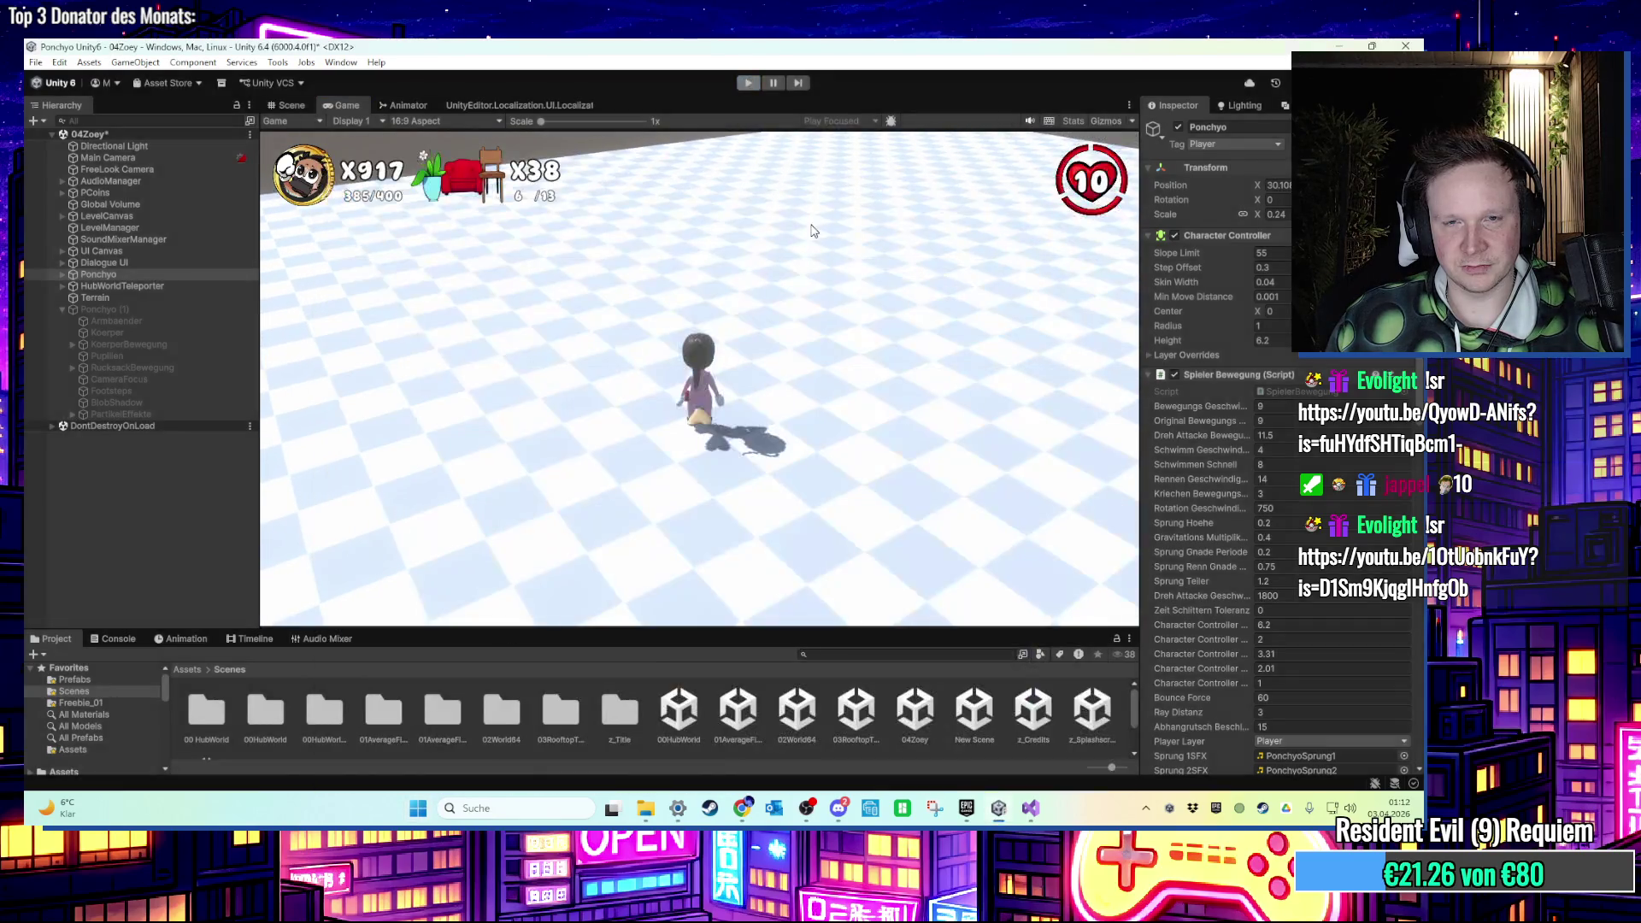
Select and frame the Terrain, briefly checking the Lighting and Occlusion Culling panels.
{"action": "scroll", "coordinate": [699, 270], "scroll_direction": "down", "scroll_amount": 5}
{"action": "mouse_move", "coordinate": [699, 270]}
{"action": "left_mouse_down"}
{"action": "mouse_move", "coordinate": [598, 265]}
{"action": "mouse_move", "coordinate": [753, 359]}
{"action": "mouse_move", "coordinate": [615, 248]}
{"action": "mouse_move", "coordinate": [663, 376]}
{"action": "left_mouse_up"}
{"action": "left_click", "coordinate": [708, 427]}
{"action": "key", "text": "f"}
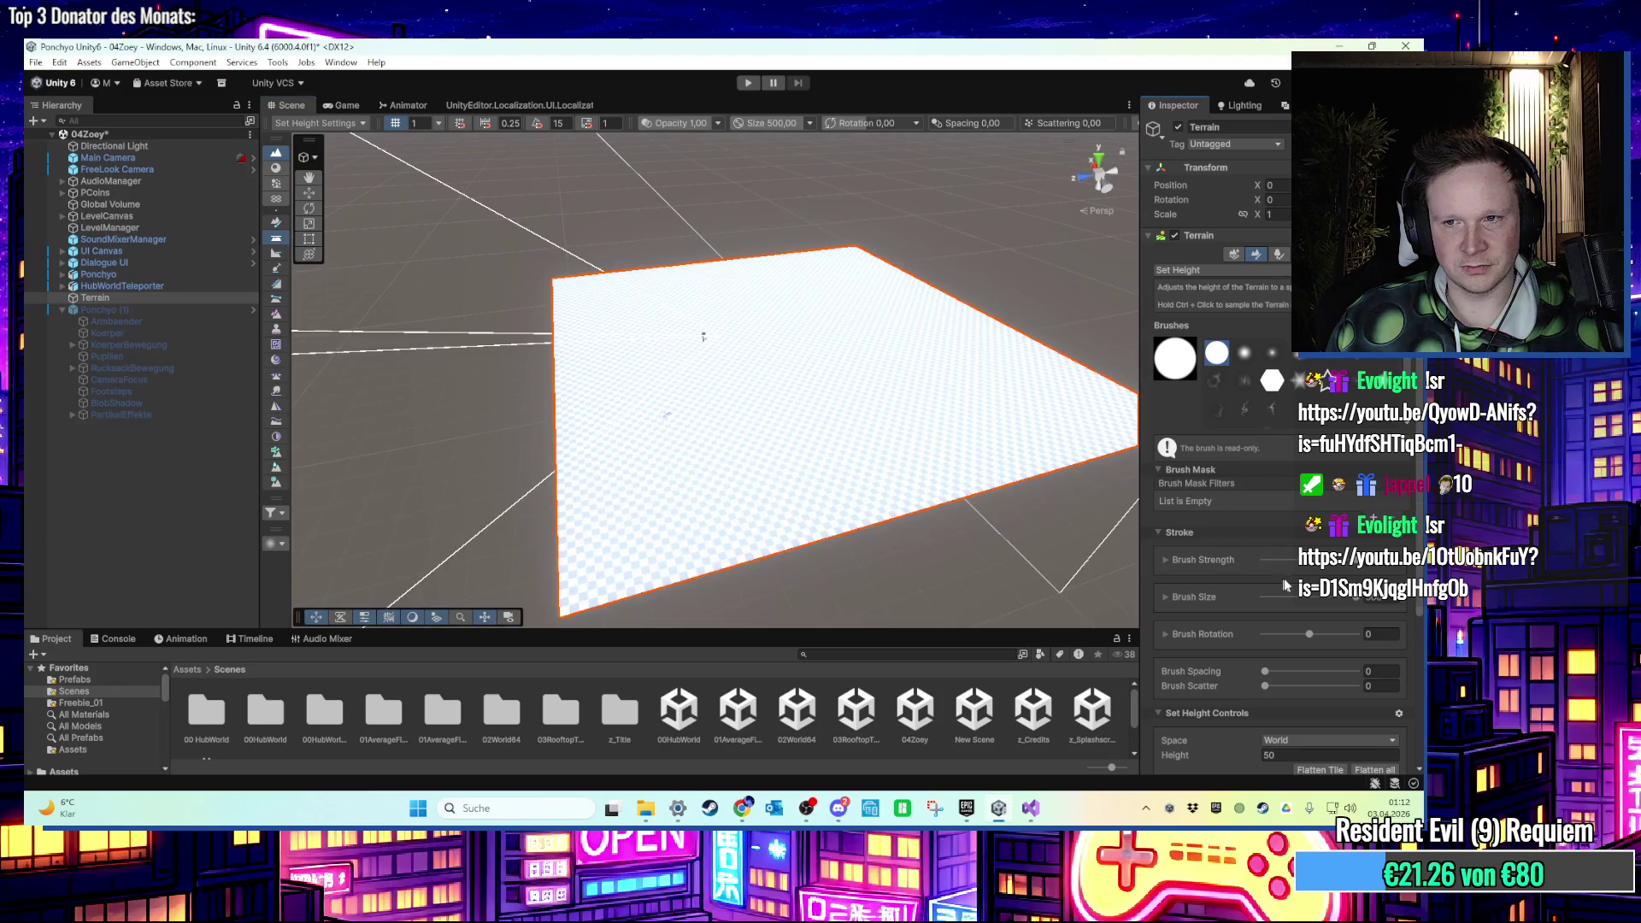
{"action": "left_click_drag", "start_coordinate": [667, 348], "coordinate": [668, 349]}
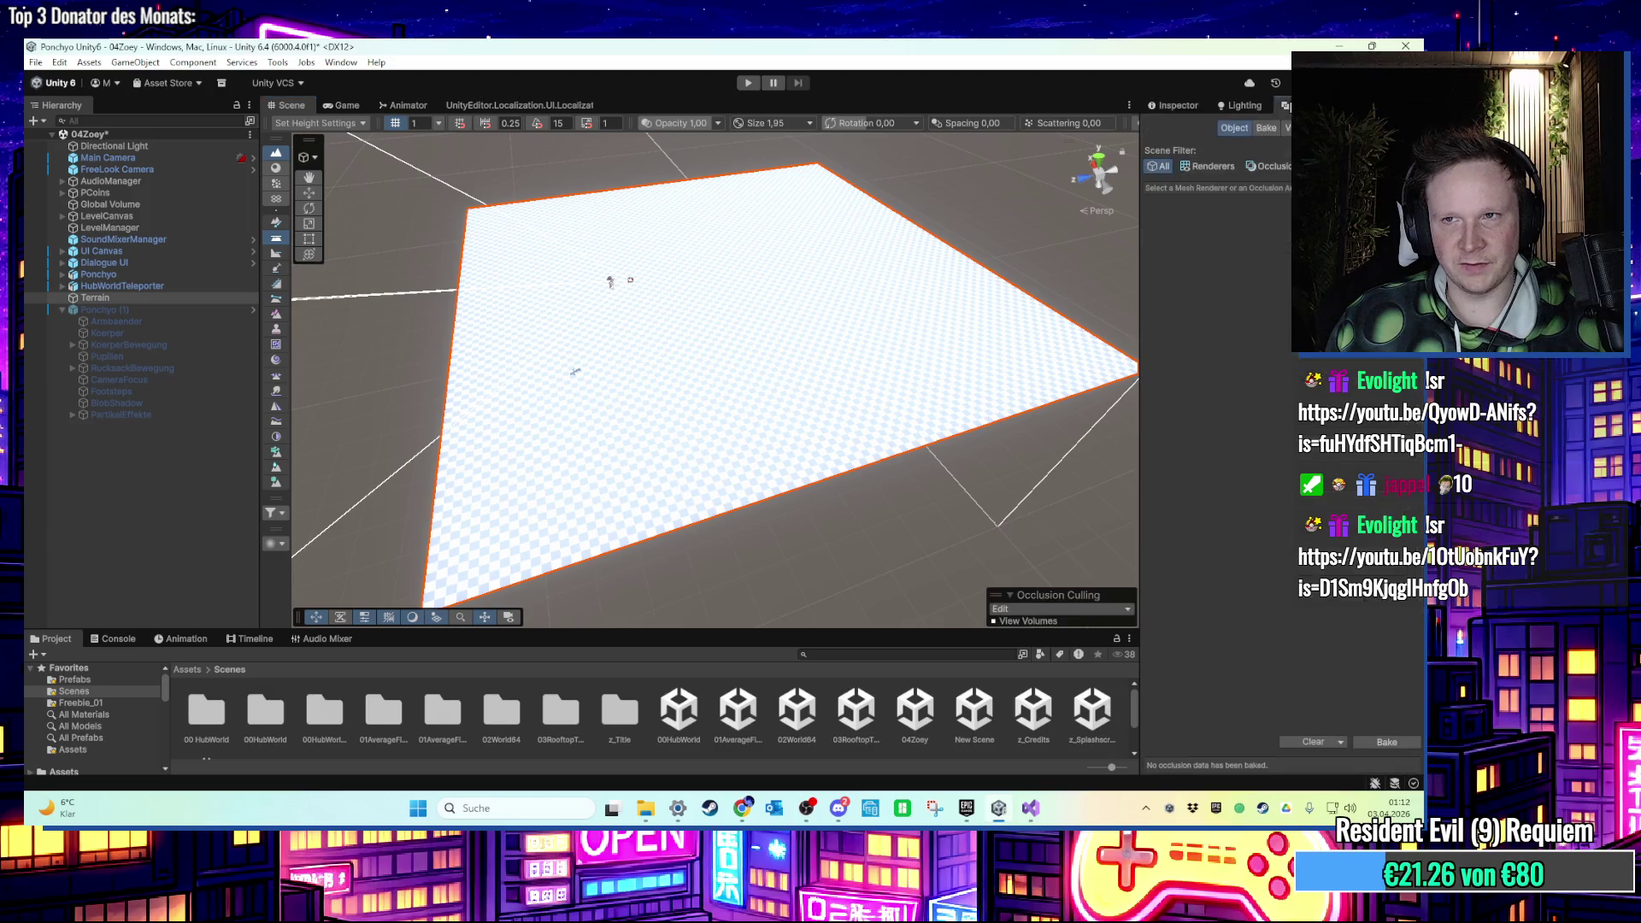
{"action": "left_click", "coordinate": [1253, 107]}
{"action": "left_click", "coordinate": [1284, 105]}
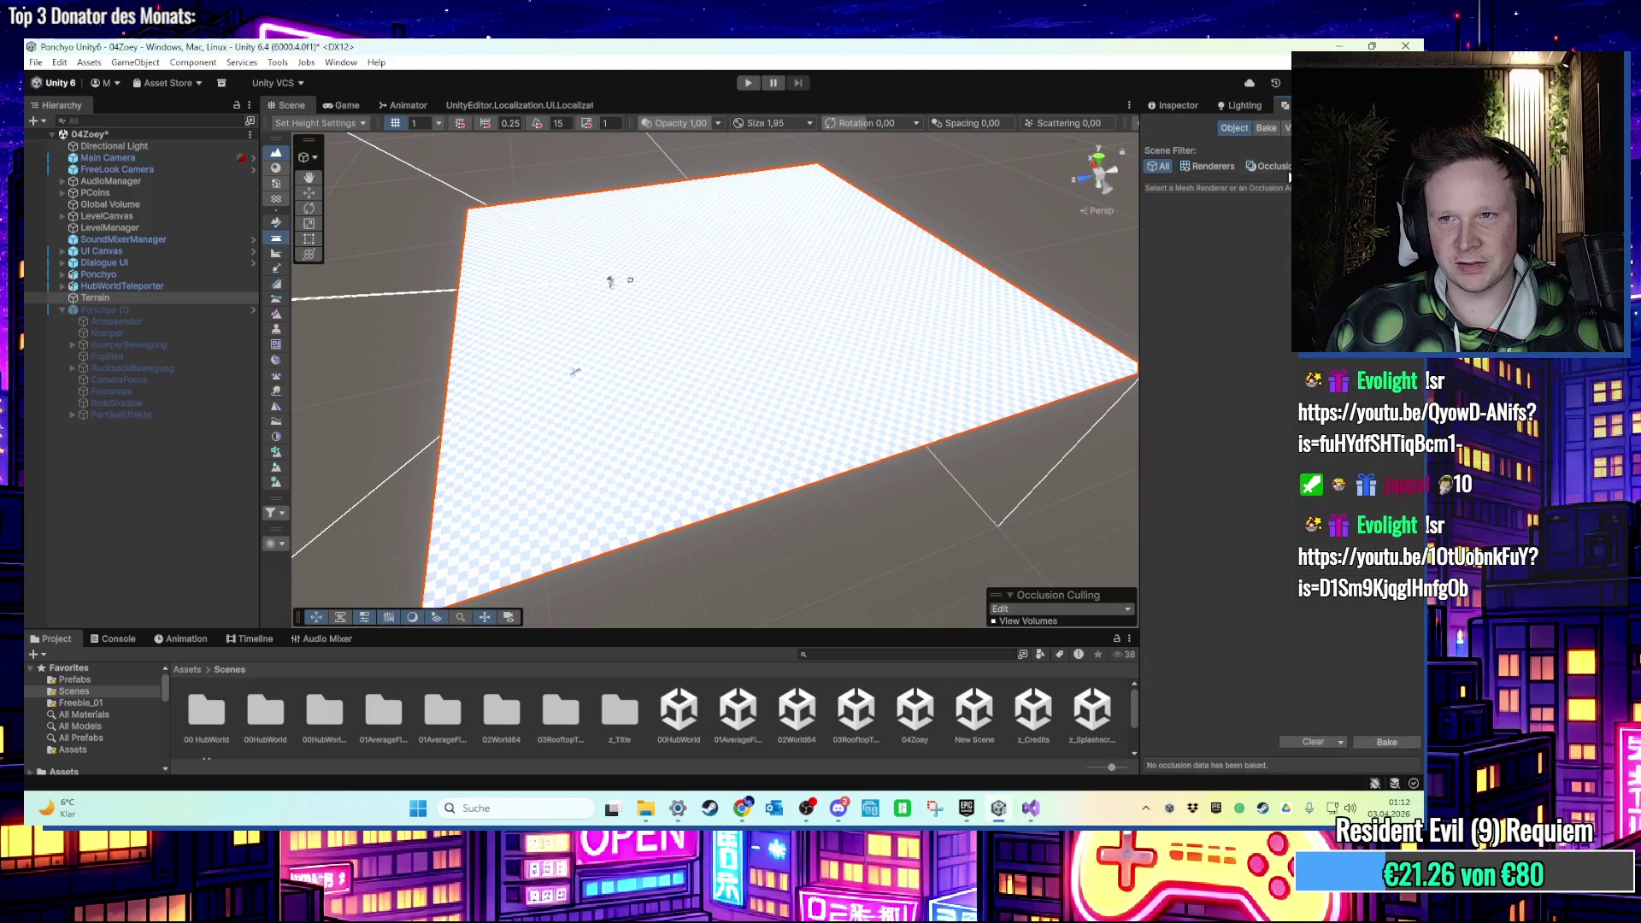
{"action": "left_click", "coordinate": [1179, 106]}
Set the terrain's width to 100 and length to 200 in its settings.
{"action": "left_click", "coordinate": [1300, 254]}
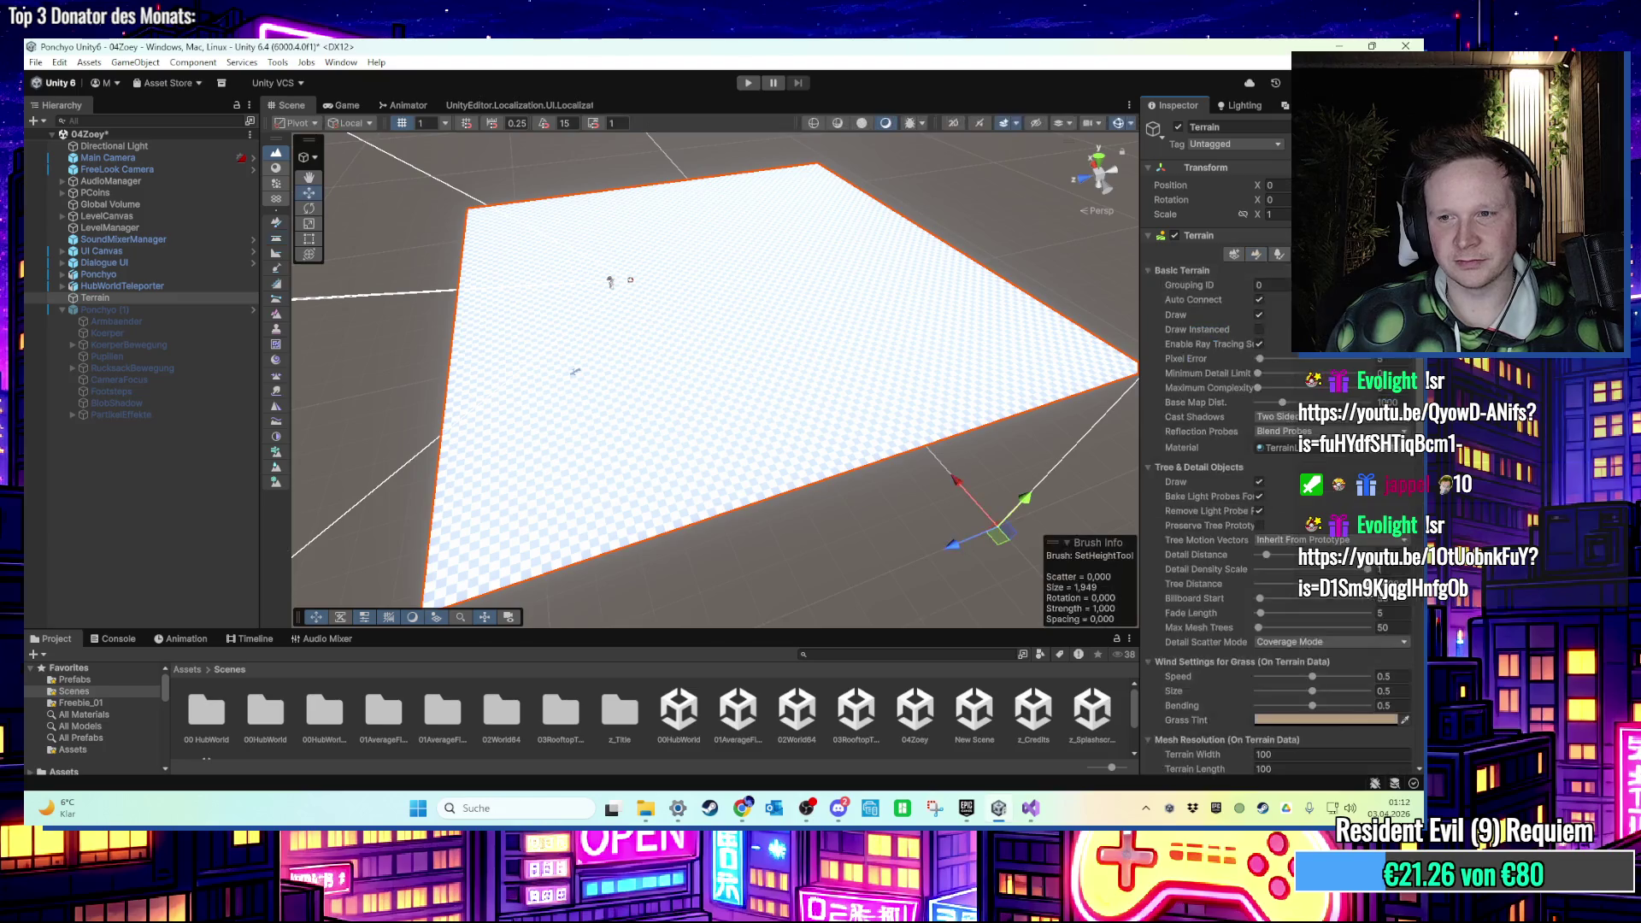
{"action": "scroll", "coordinate": [1265, 487], "scroll_direction": "down", "scroll_amount": 10}
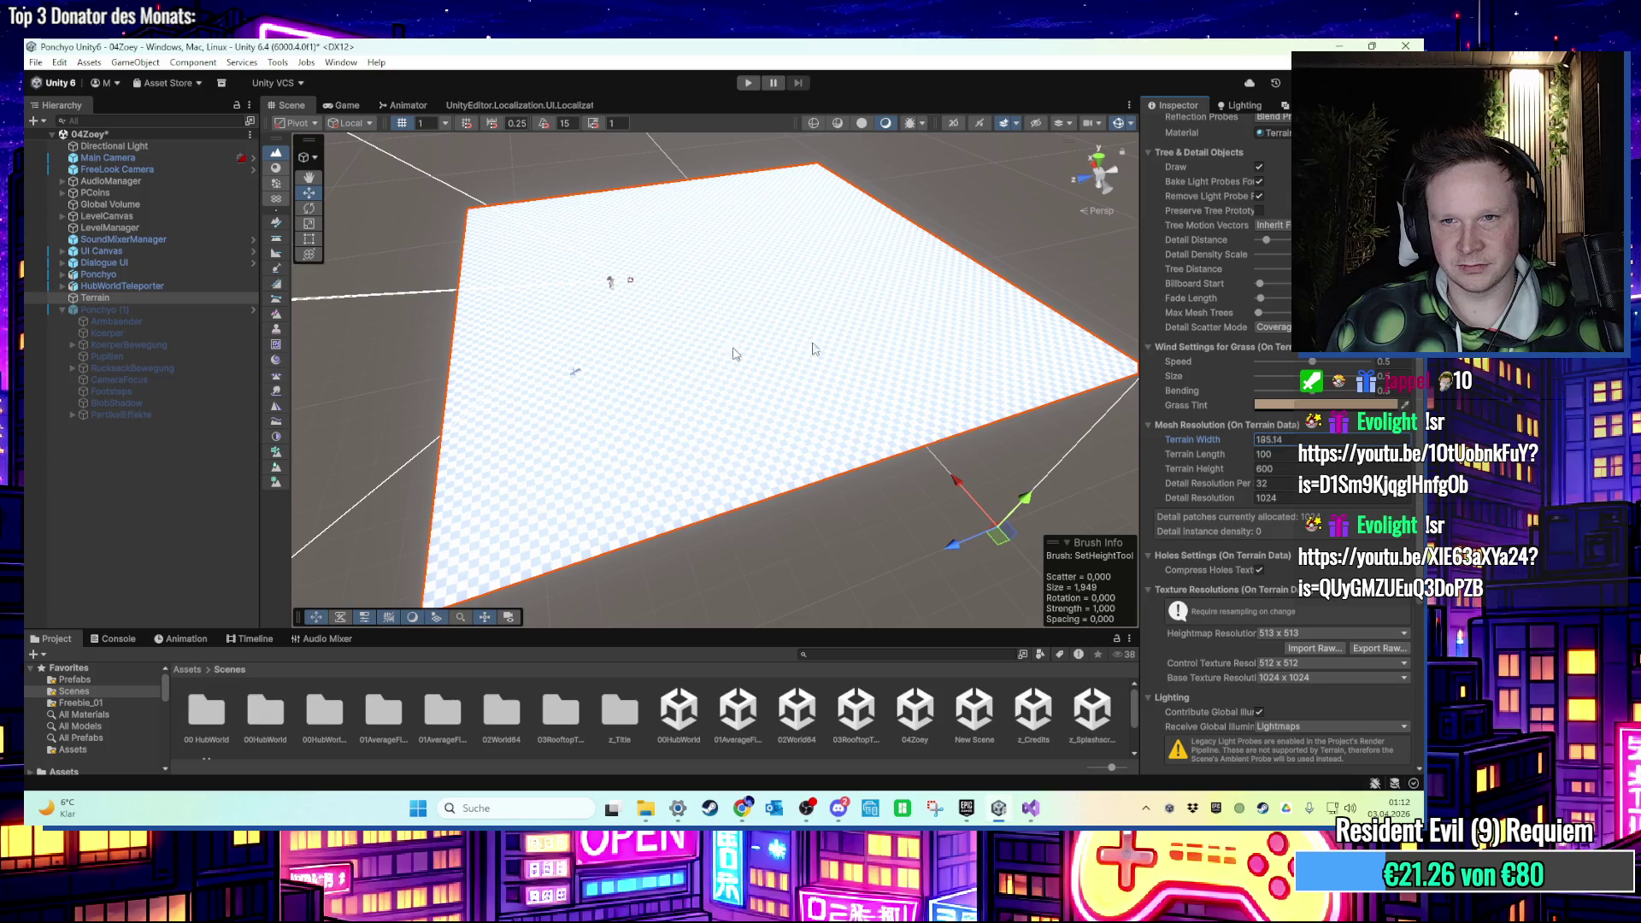
{"action": "type", "text": "100"}
{"action": "key", "text": "Return"}
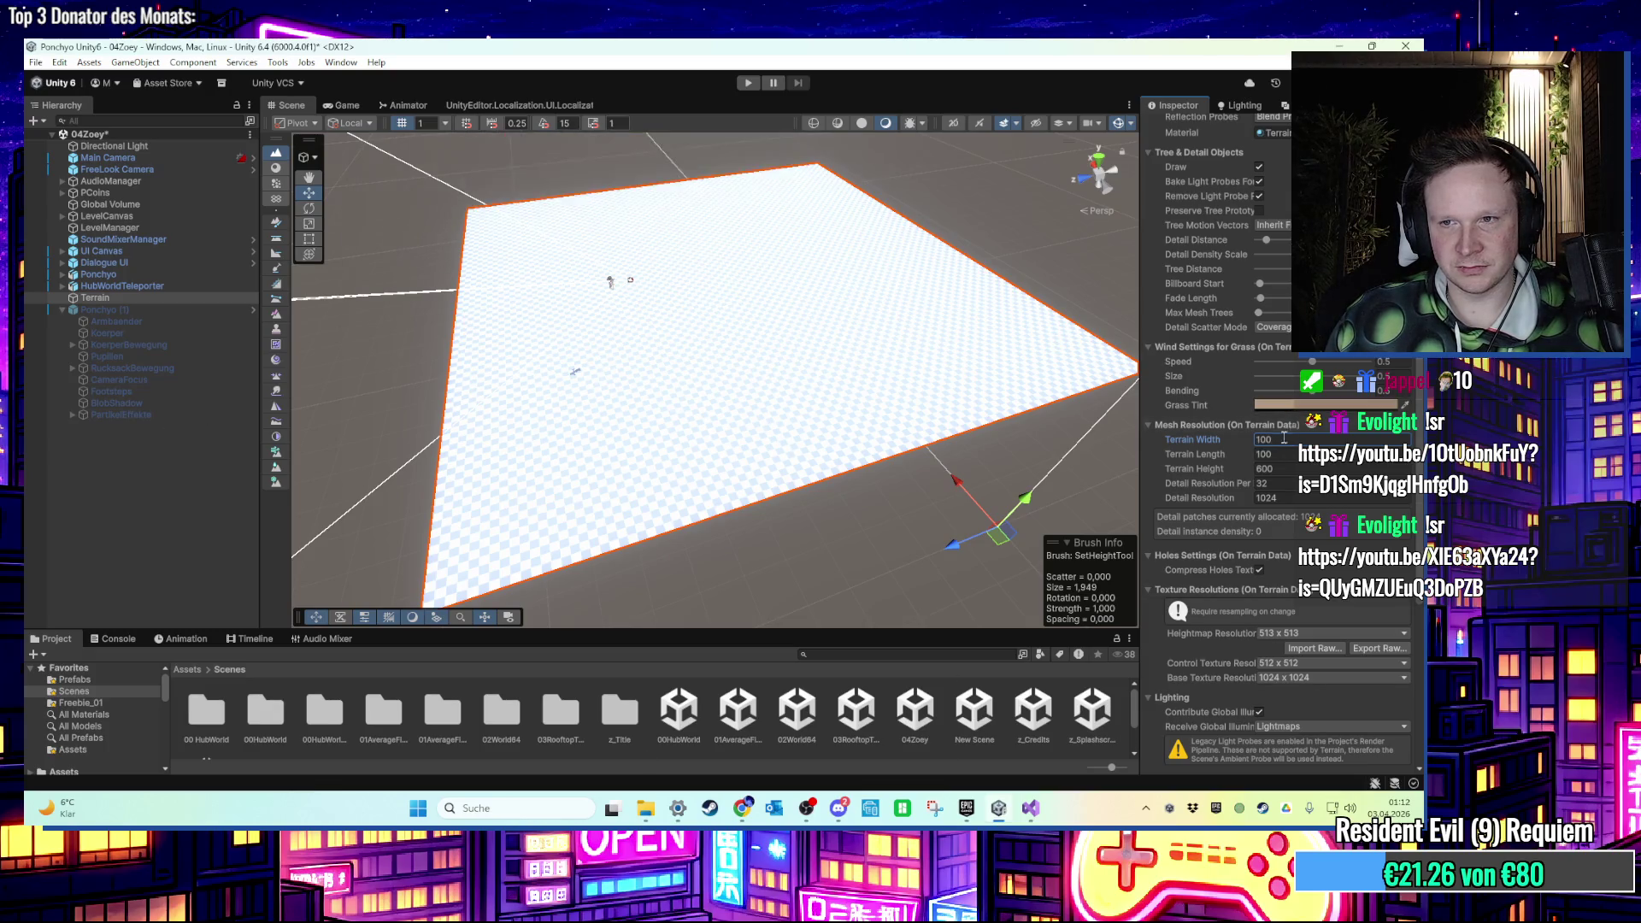
{"action": "left_click_drag", "start_coordinate": [1196, 463], "coordinate": [26, 454]}
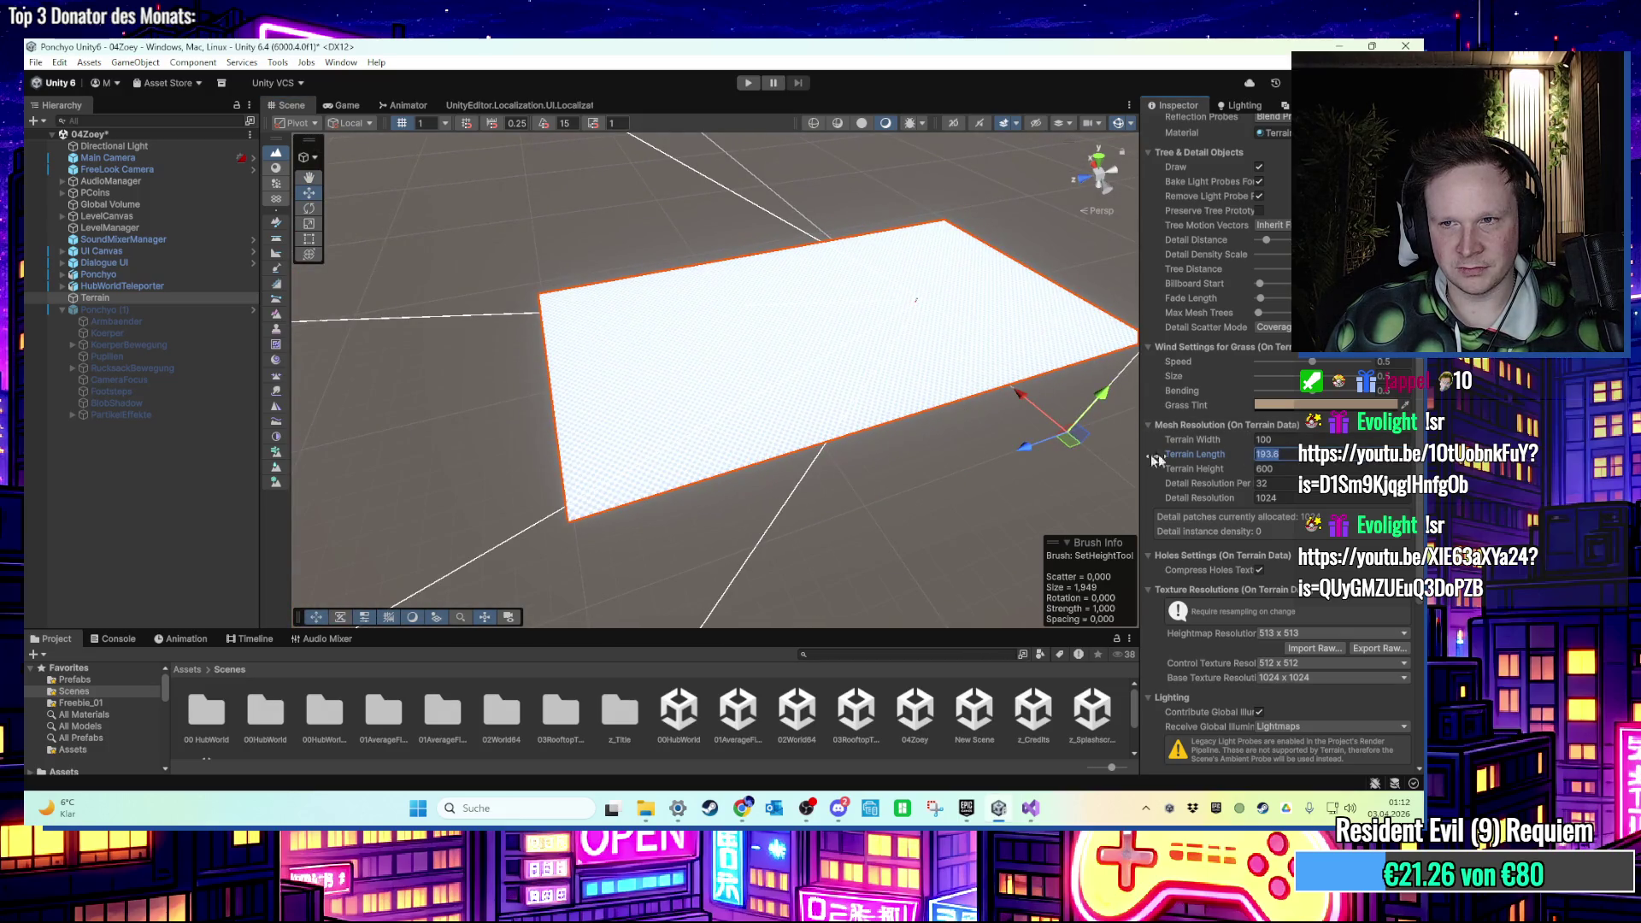
{"action": "type", "text": "200"}
{"action": "key", "text": "Return"}
Frame the Ponchyo character on the terrain, pan across, and reselect the Terrain.
{"action": "scroll", "coordinate": [681, 387], "scroll_direction": "up", "scroll_amount": 5}
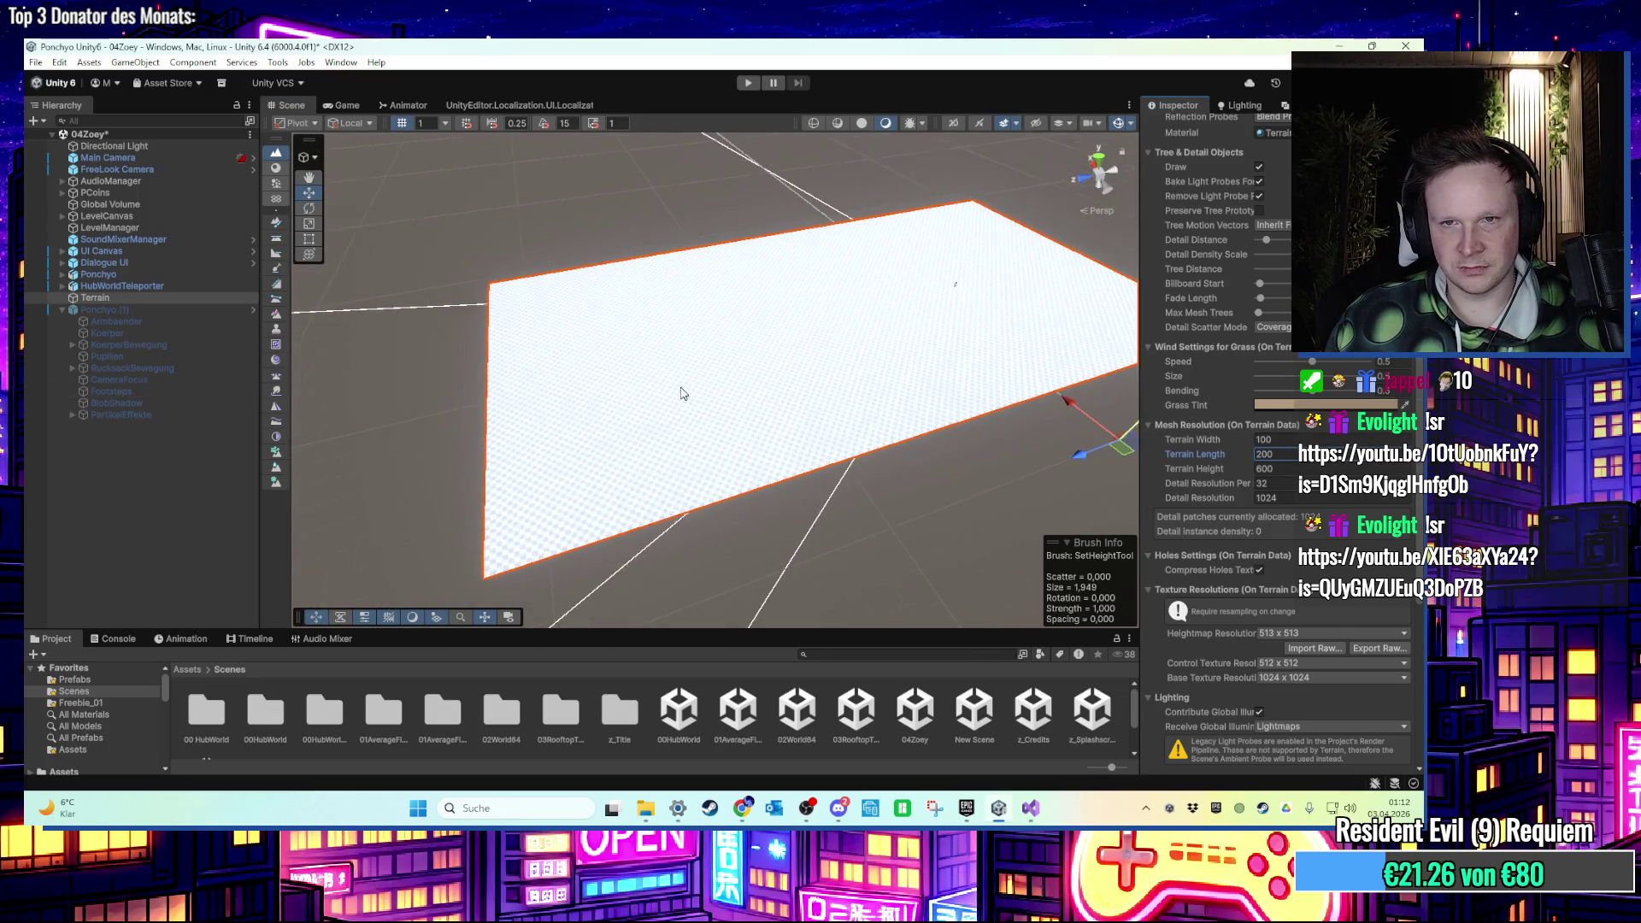
{"action": "mouse_move", "coordinate": [630, 367]}
{"action": "left_mouse_down"}
{"action": "mouse_move", "coordinate": [703, 336]}
{"action": "mouse_move", "coordinate": [754, 236]}
{"action": "mouse_move", "coordinate": [732, 227]}
{"action": "mouse_move", "coordinate": [715, 264]}
{"action": "mouse_move", "coordinate": [597, 322]}
{"action": "mouse_move", "coordinate": [697, 348]}
{"action": "mouse_move", "coordinate": [736, 333]}
{"action": "mouse_move", "coordinate": [677, 403]}
{"action": "mouse_move", "coordinate": [575, 411]}
{"action": "mouse_move", "coordinate": [427, 256]}
{"action": "left_mouse_up"}
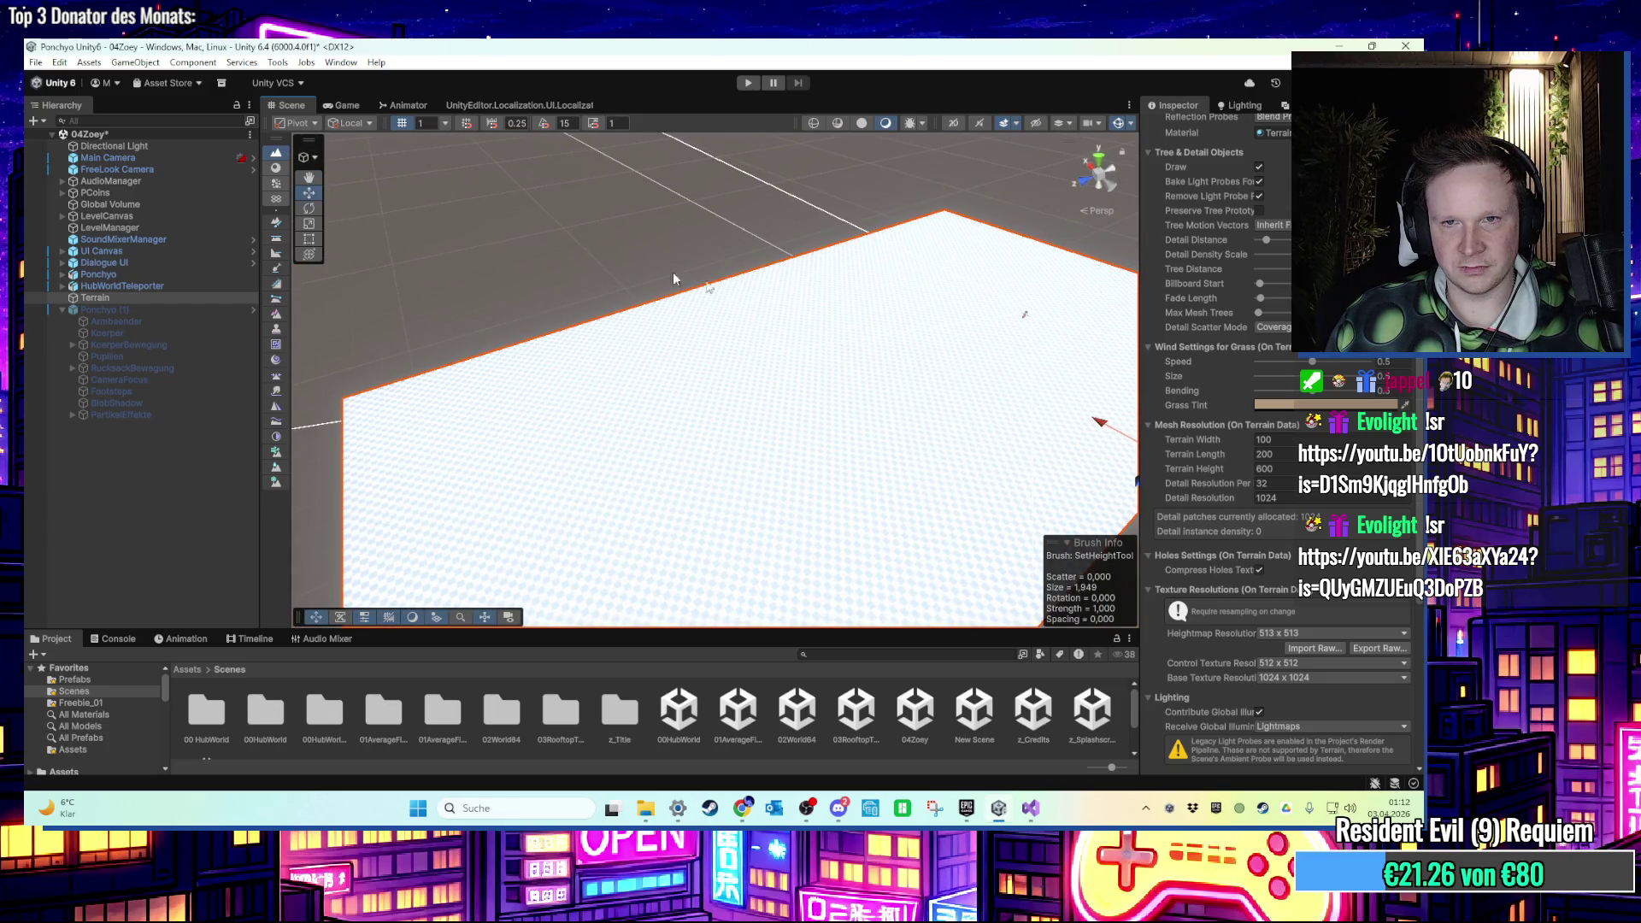
{"action": "left_click_drag", "start_coordinate": [673, 278], "coordinate": [453, 285]}
{"action": "left_click", "coordinate": [62, 310]}
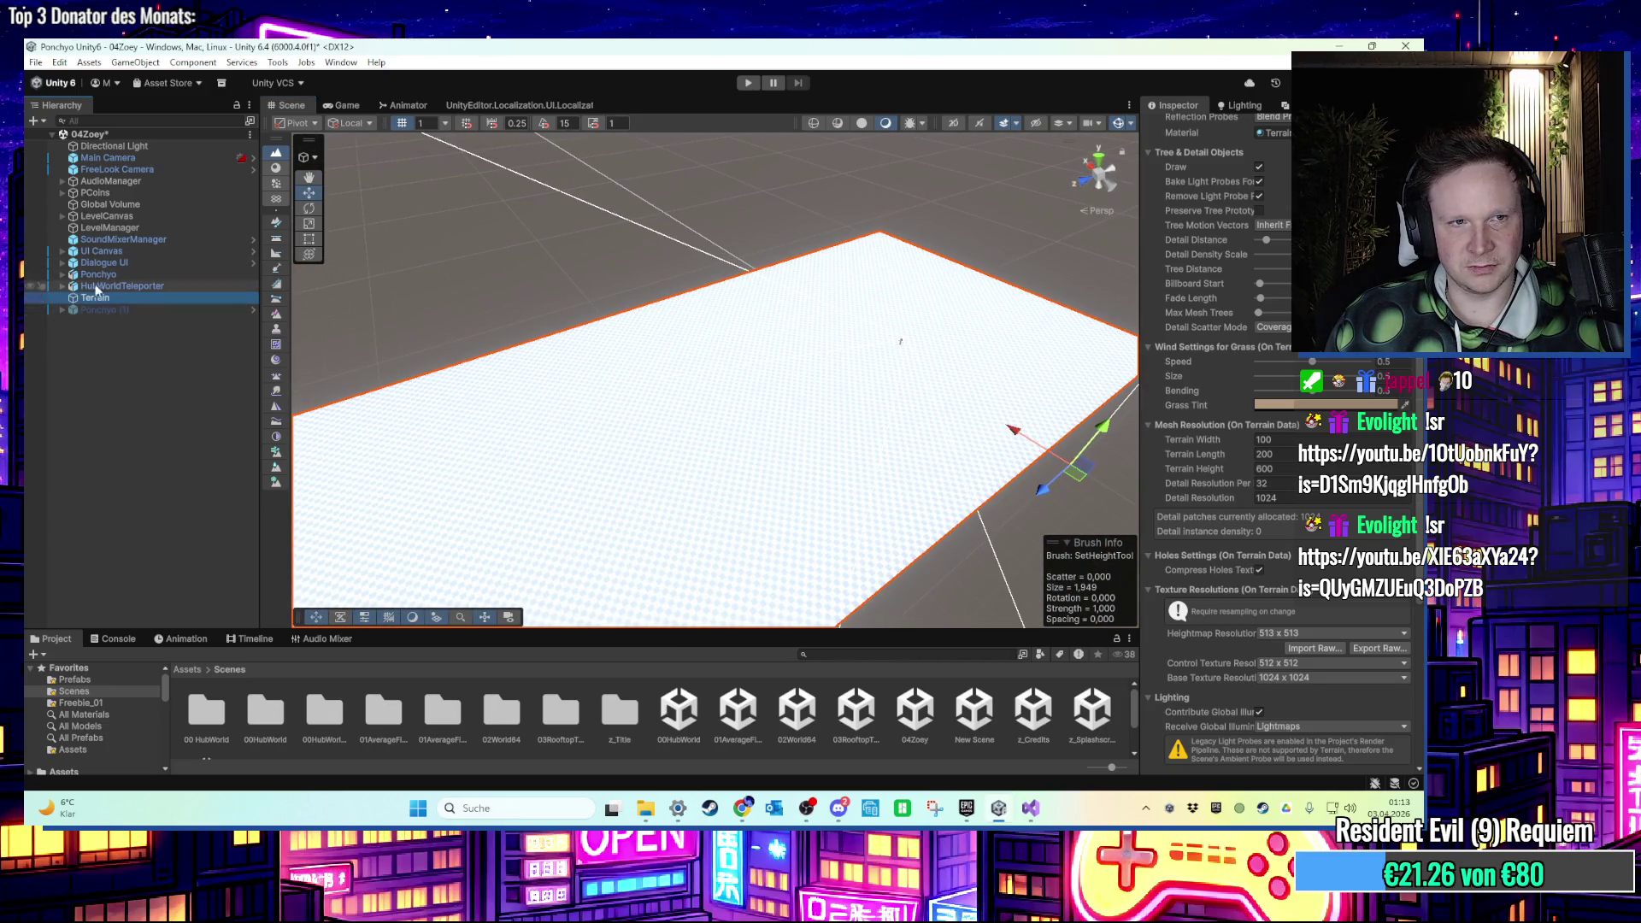
{"action": "double_click", "coordinate": [99, 274]}
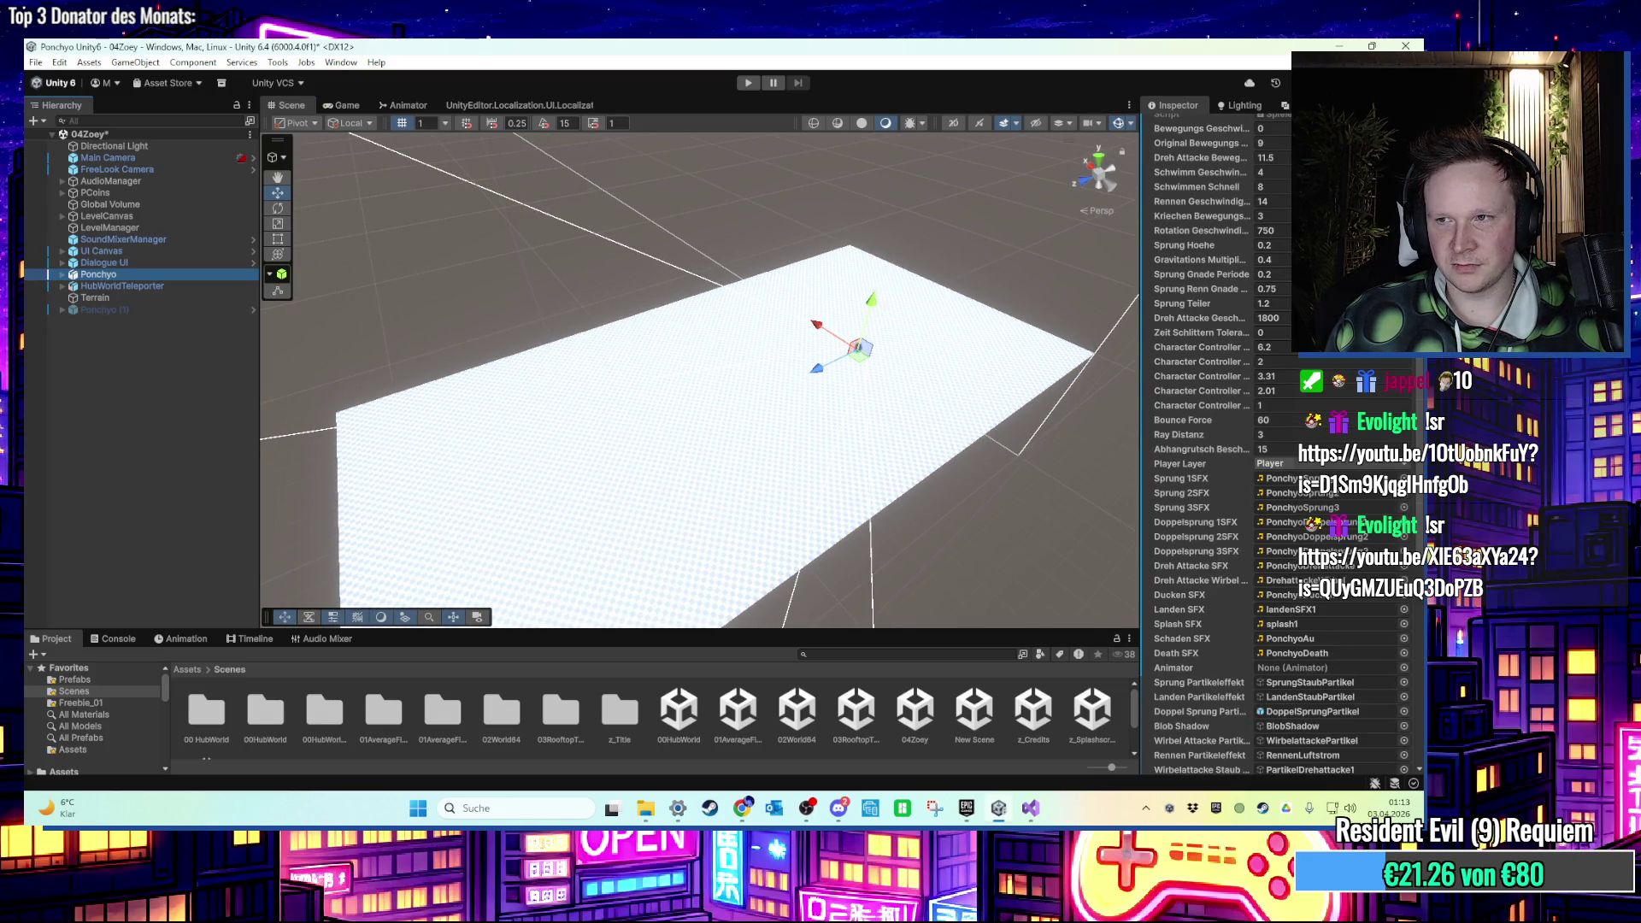
{"action": "mouse_move", "coordinate": [846, 368]}
{"action": "left_mouse_down"}
{"action": "mouse_move", "coordinate": [495, 549]}
{"action": "mouse_move", "coordinate": [605, 468]}
{"action": "mouse_move", "coordinate": [752, 423]}
{"action": "mouse_move", "coordinate": [706, 402]}
{"action": "mouse_move", "coordinate": [707, 439]}
{"action": "mouse_move", "coordinate": [774, 469]}
{"action": "left_mouse_up"}
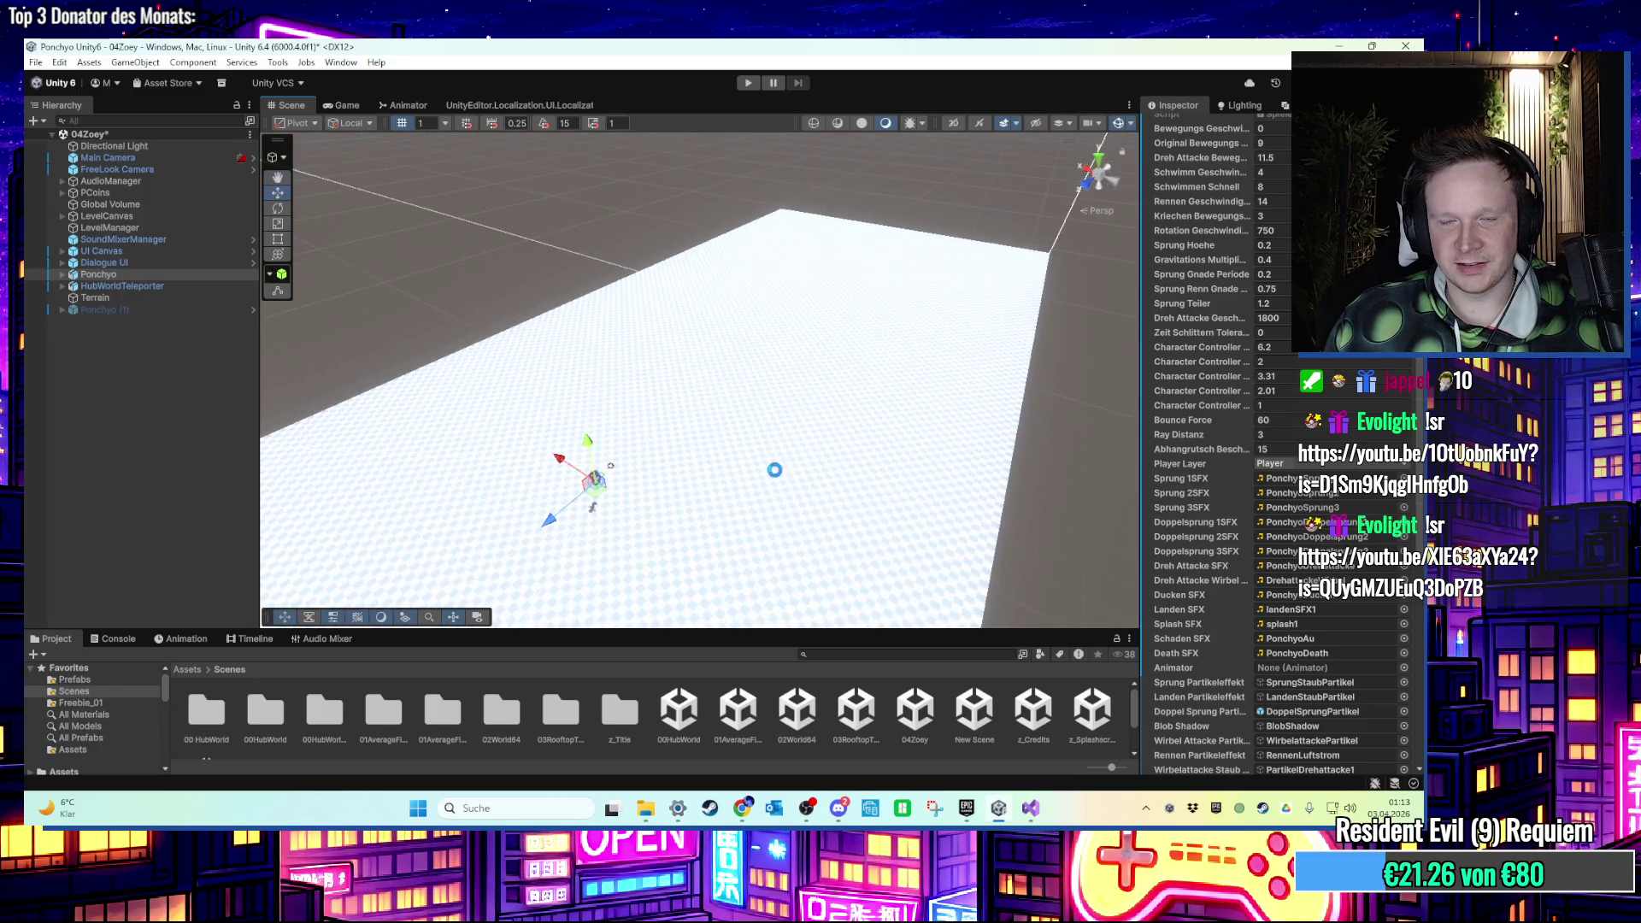
{"action": "left_click", "coordinate": [774, 470]}
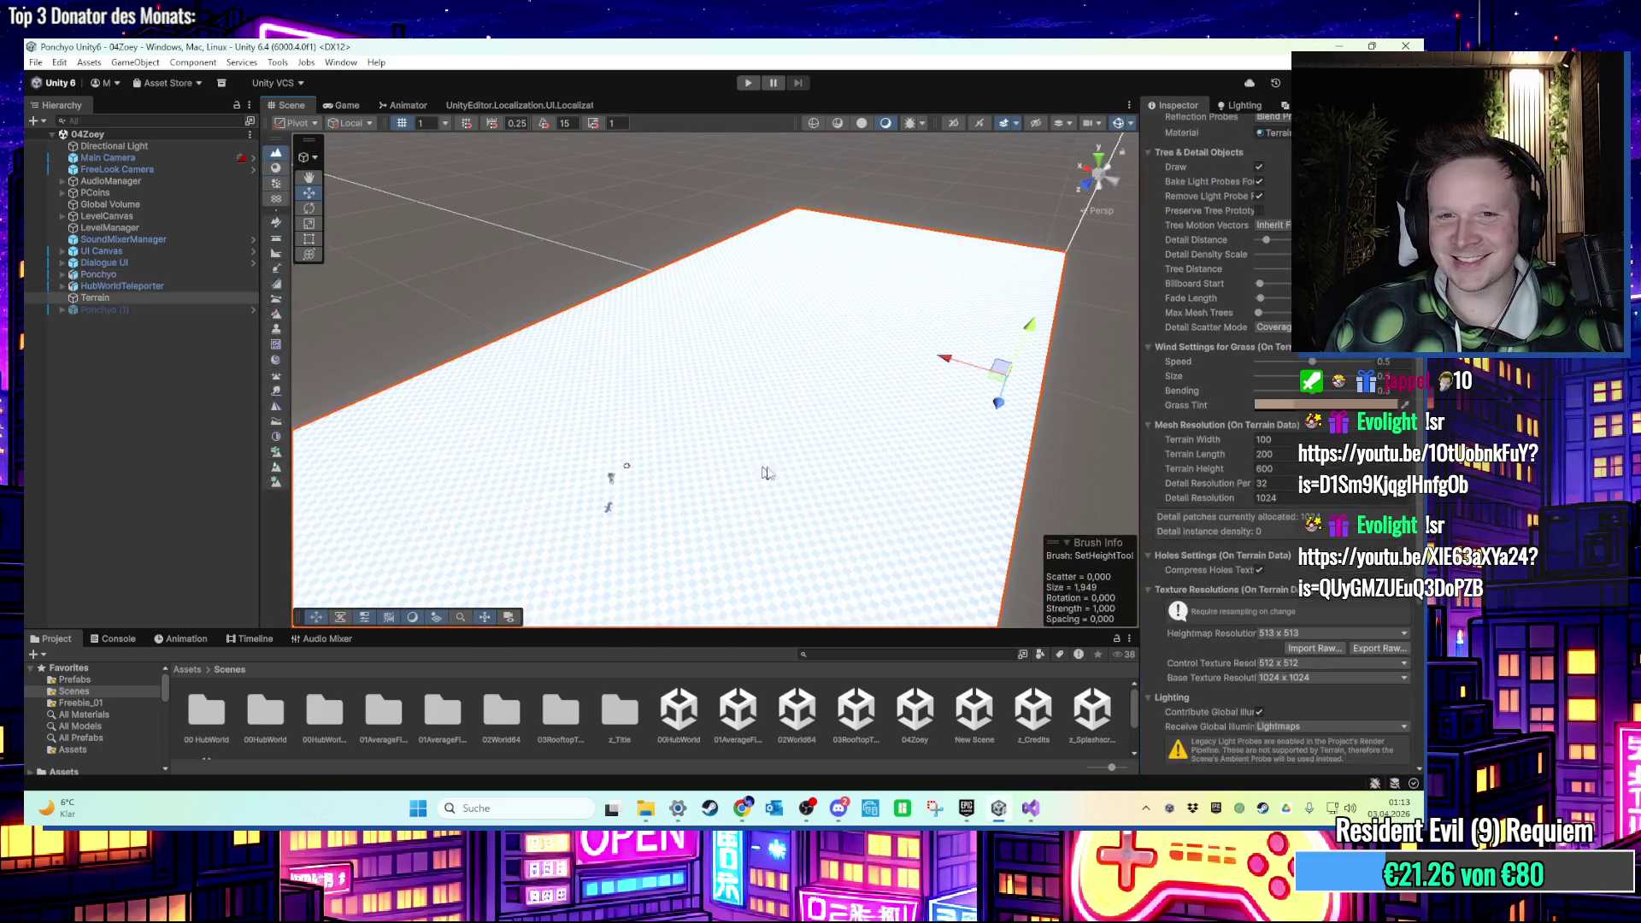
{"action": "scroll", "coordinate": [1222, 385], "scroll_direction": "up", "scroll_amount": 10}
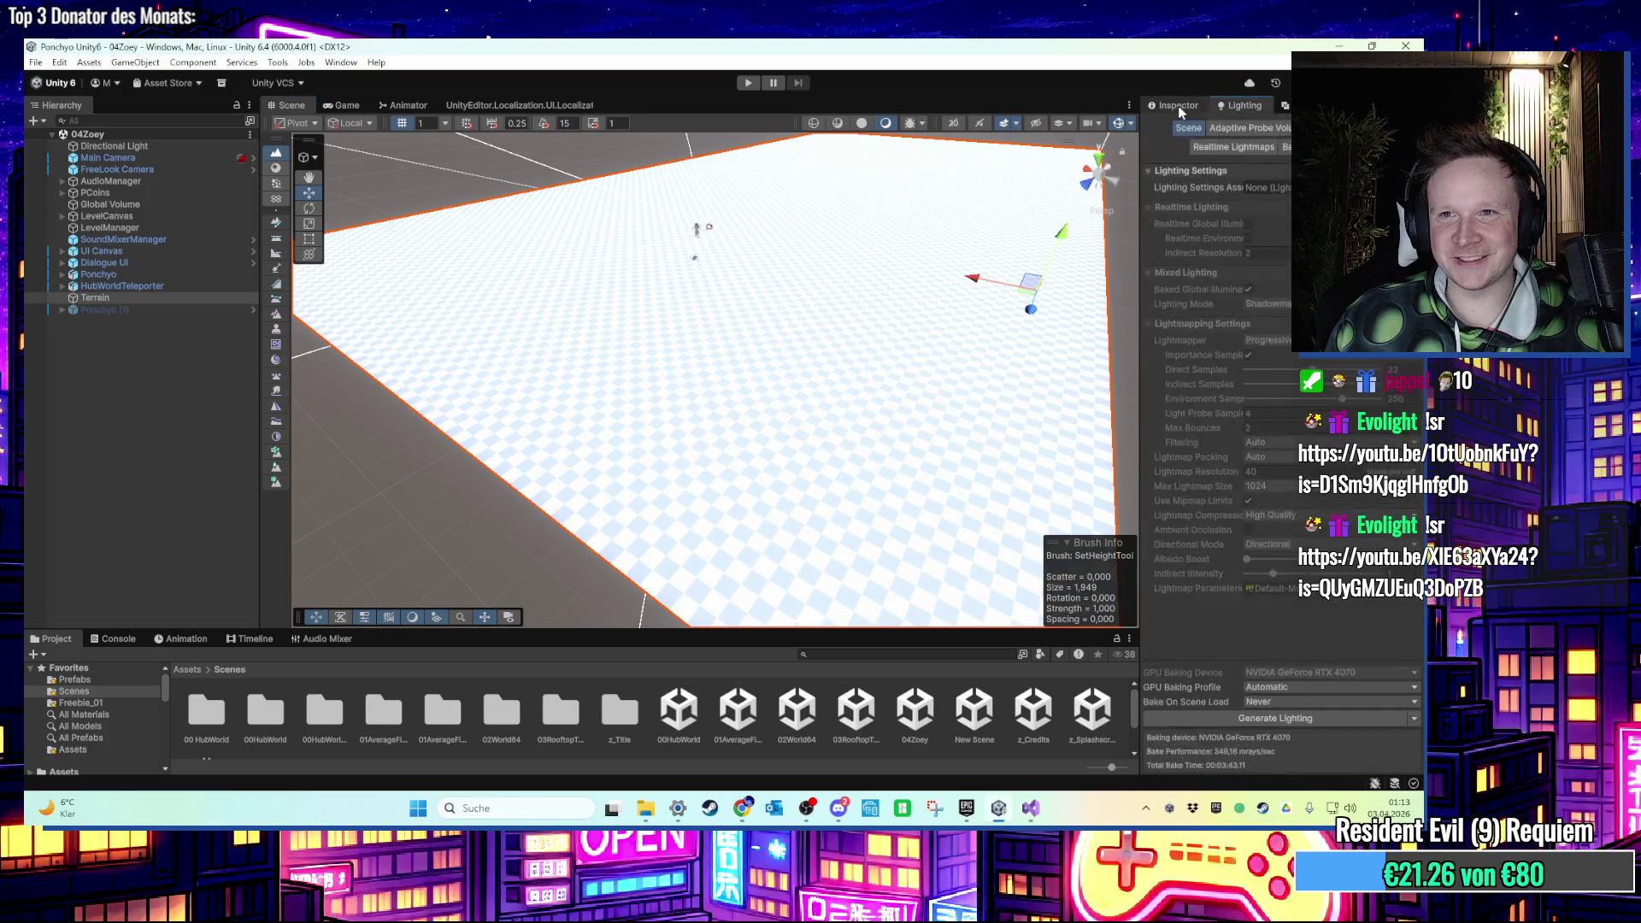
Switch the Terrain Inspector's brush tool to Paint Texture.
{"action": "left_click", "coordinate": [1238, 254]}
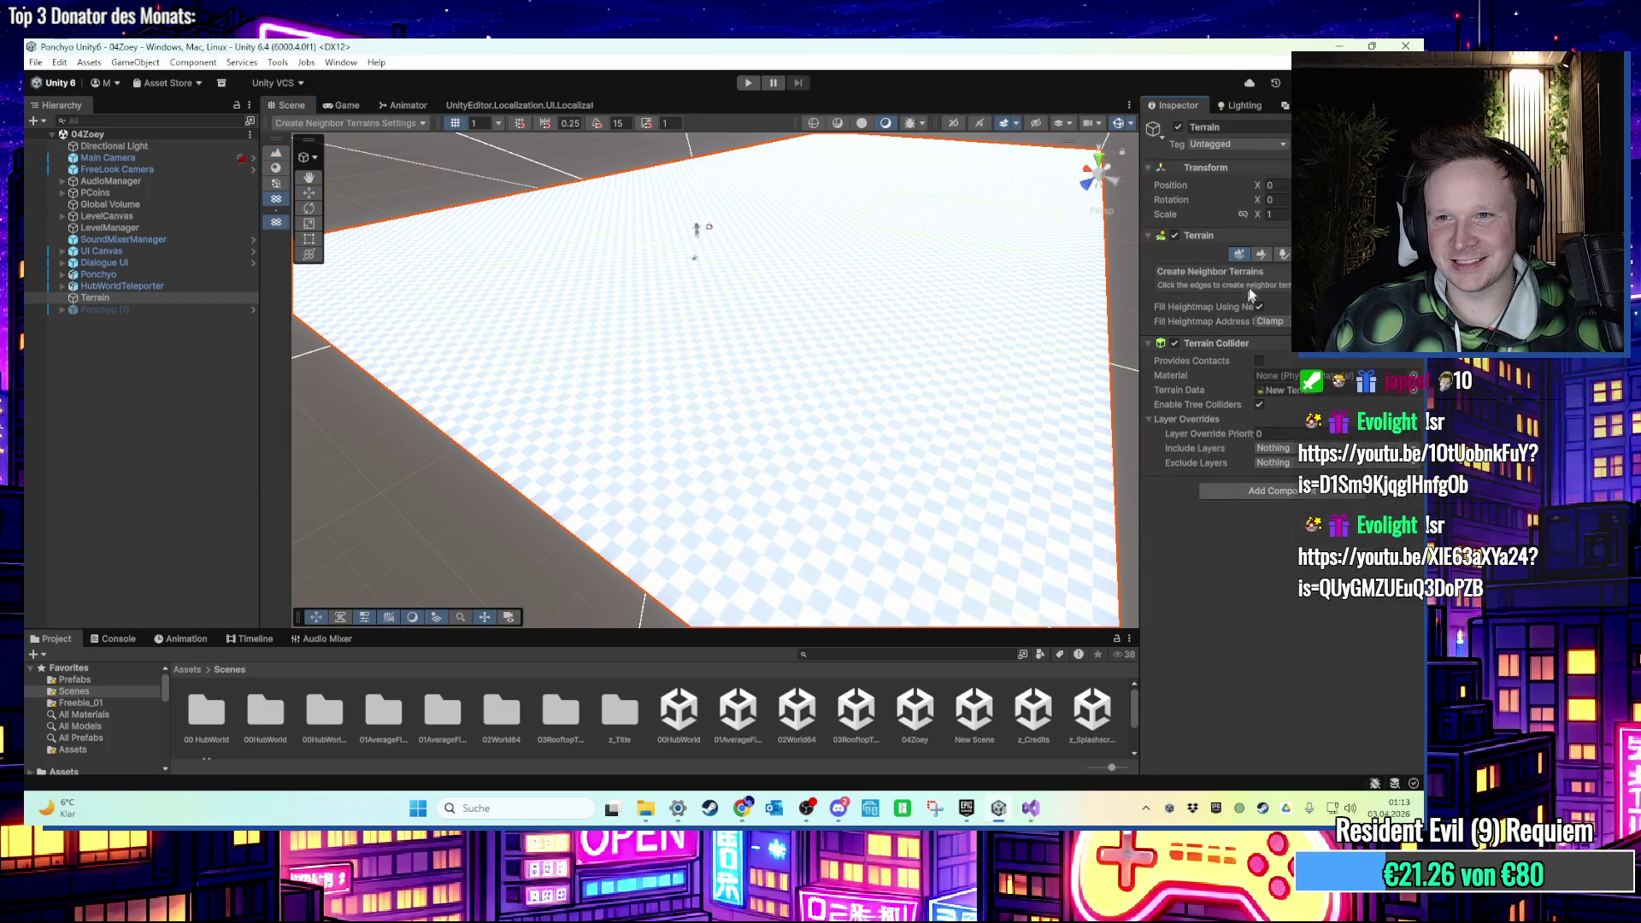
{"action": "left_click", "coordinate": [1261, 254]}
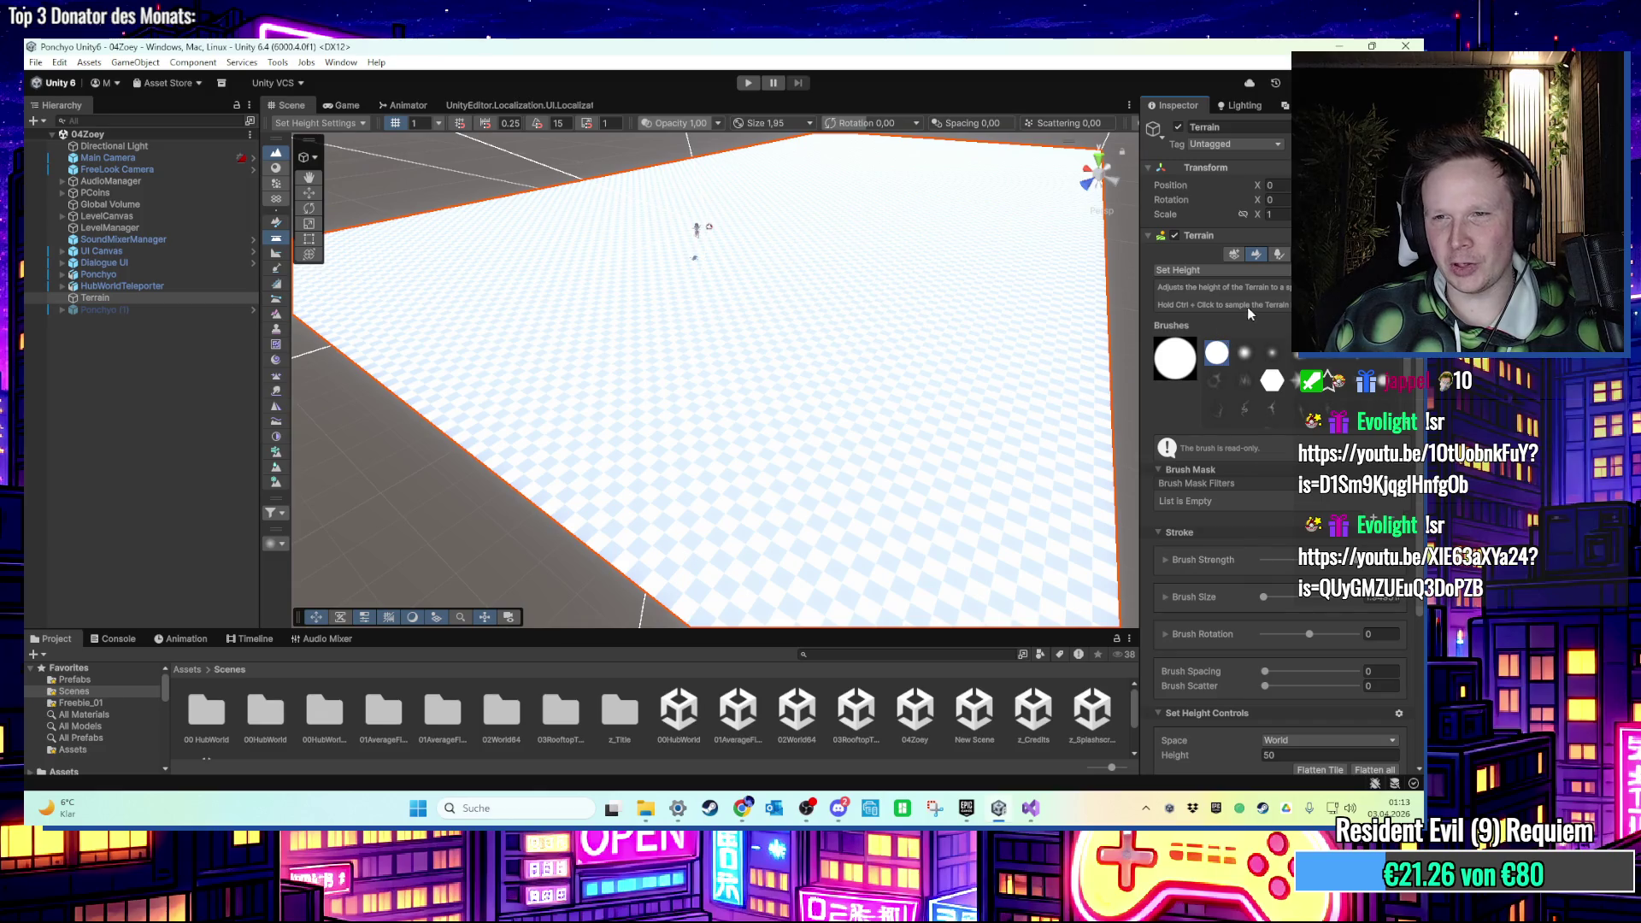
{"action": "left_click", "coordinate": [1238, 270]}
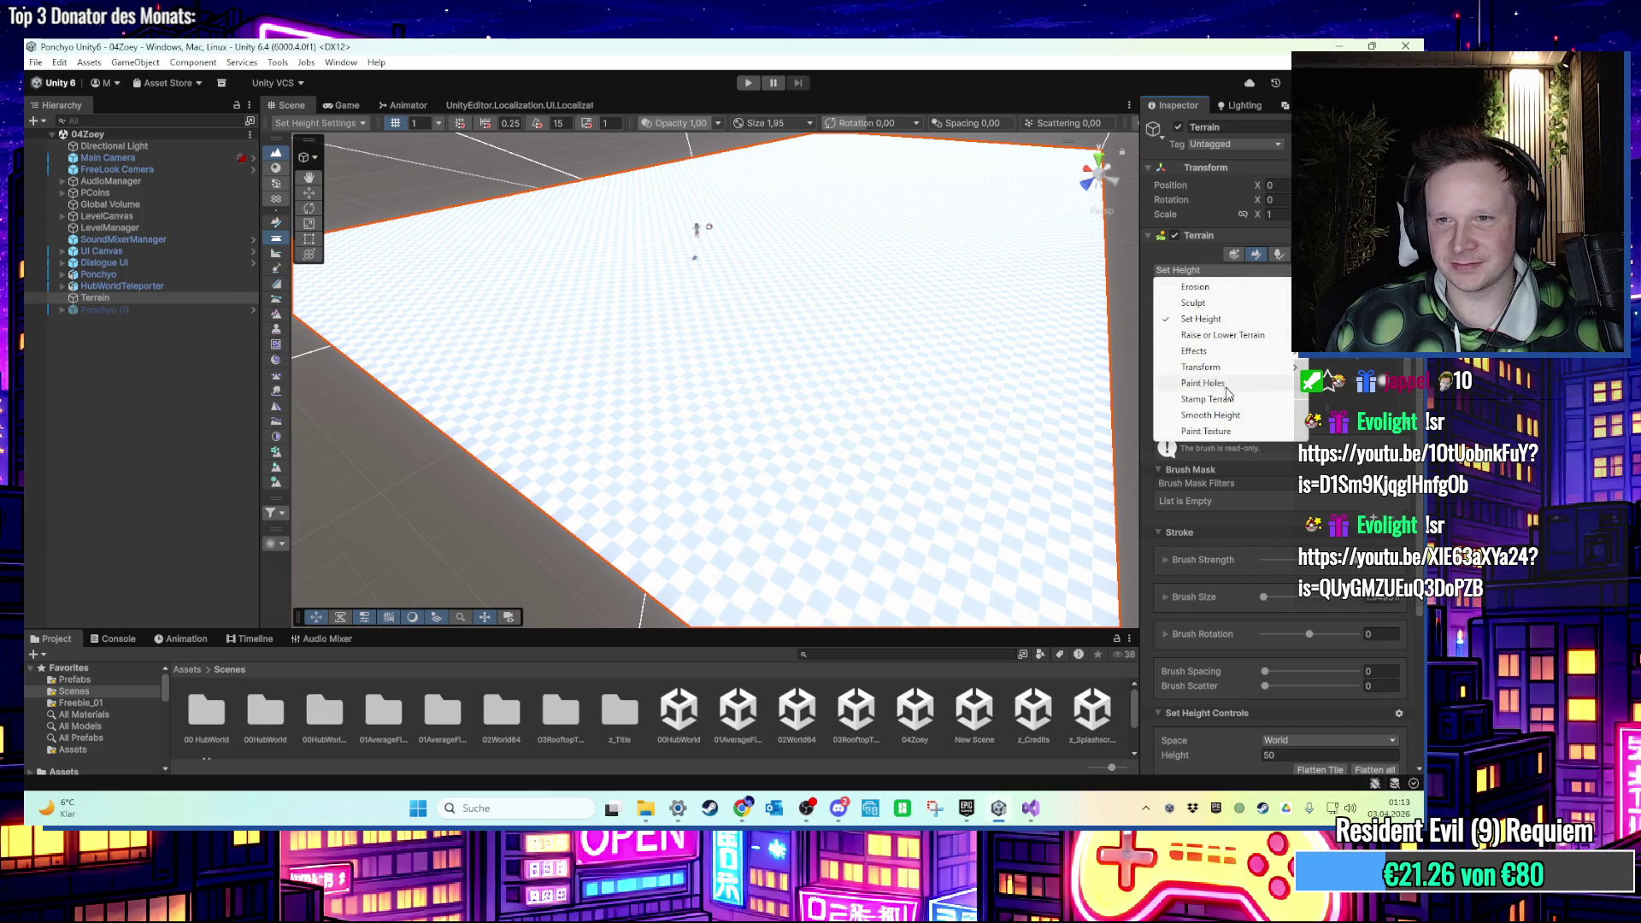
{"action": "mouse_move", "coordinate": [1233, 373]}
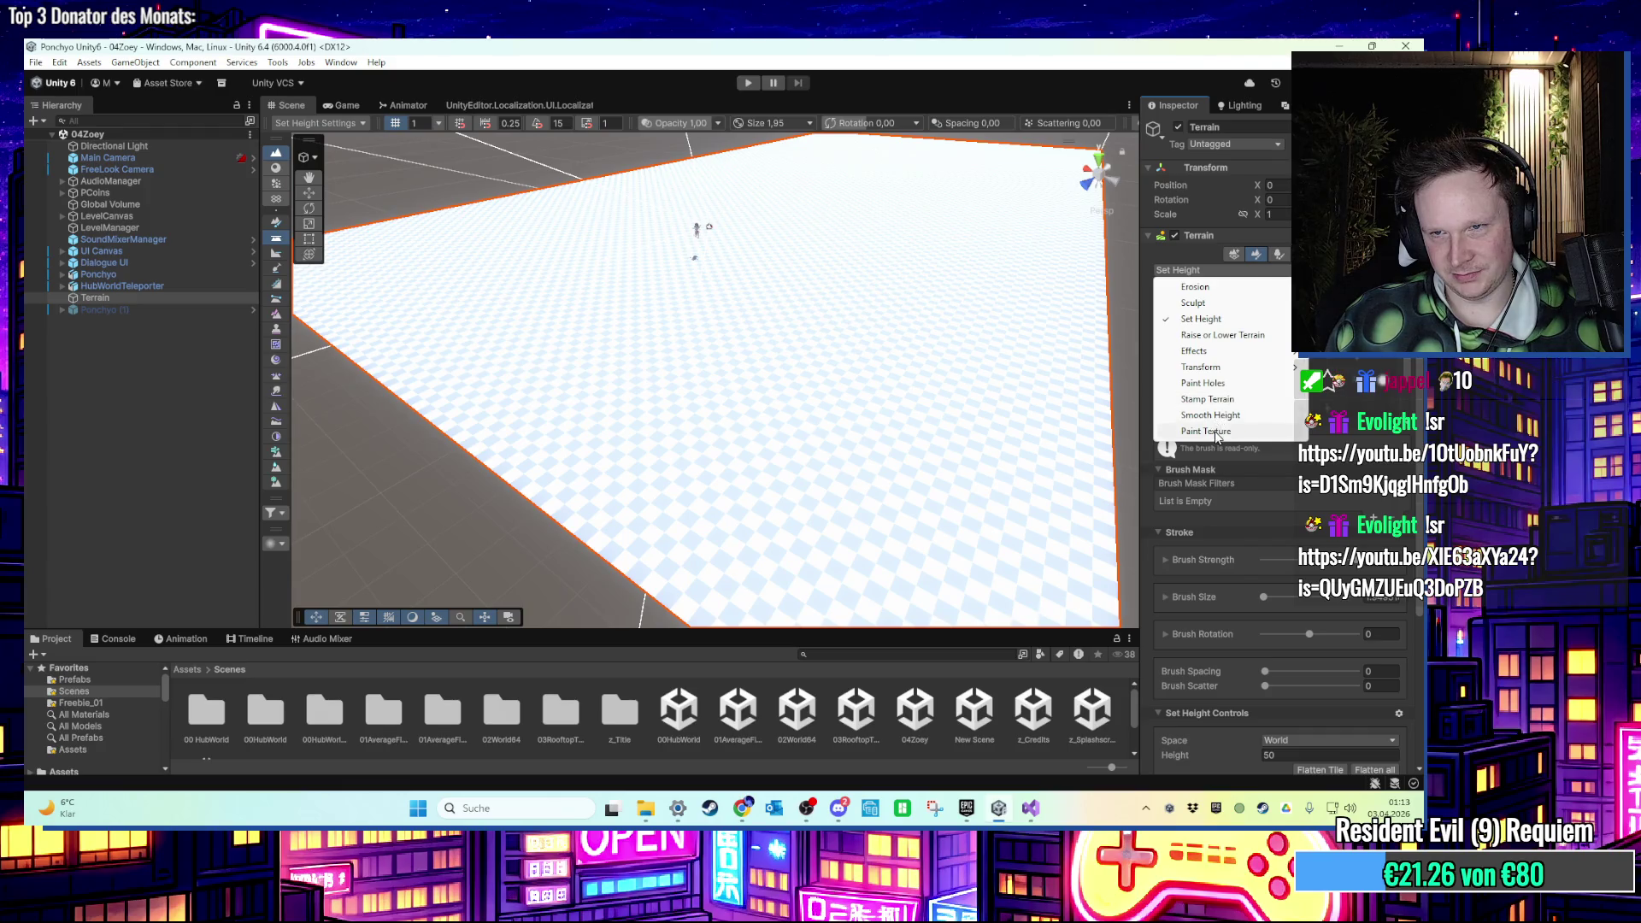
{"action": "left_click", "coordinate": [1217, 432]}
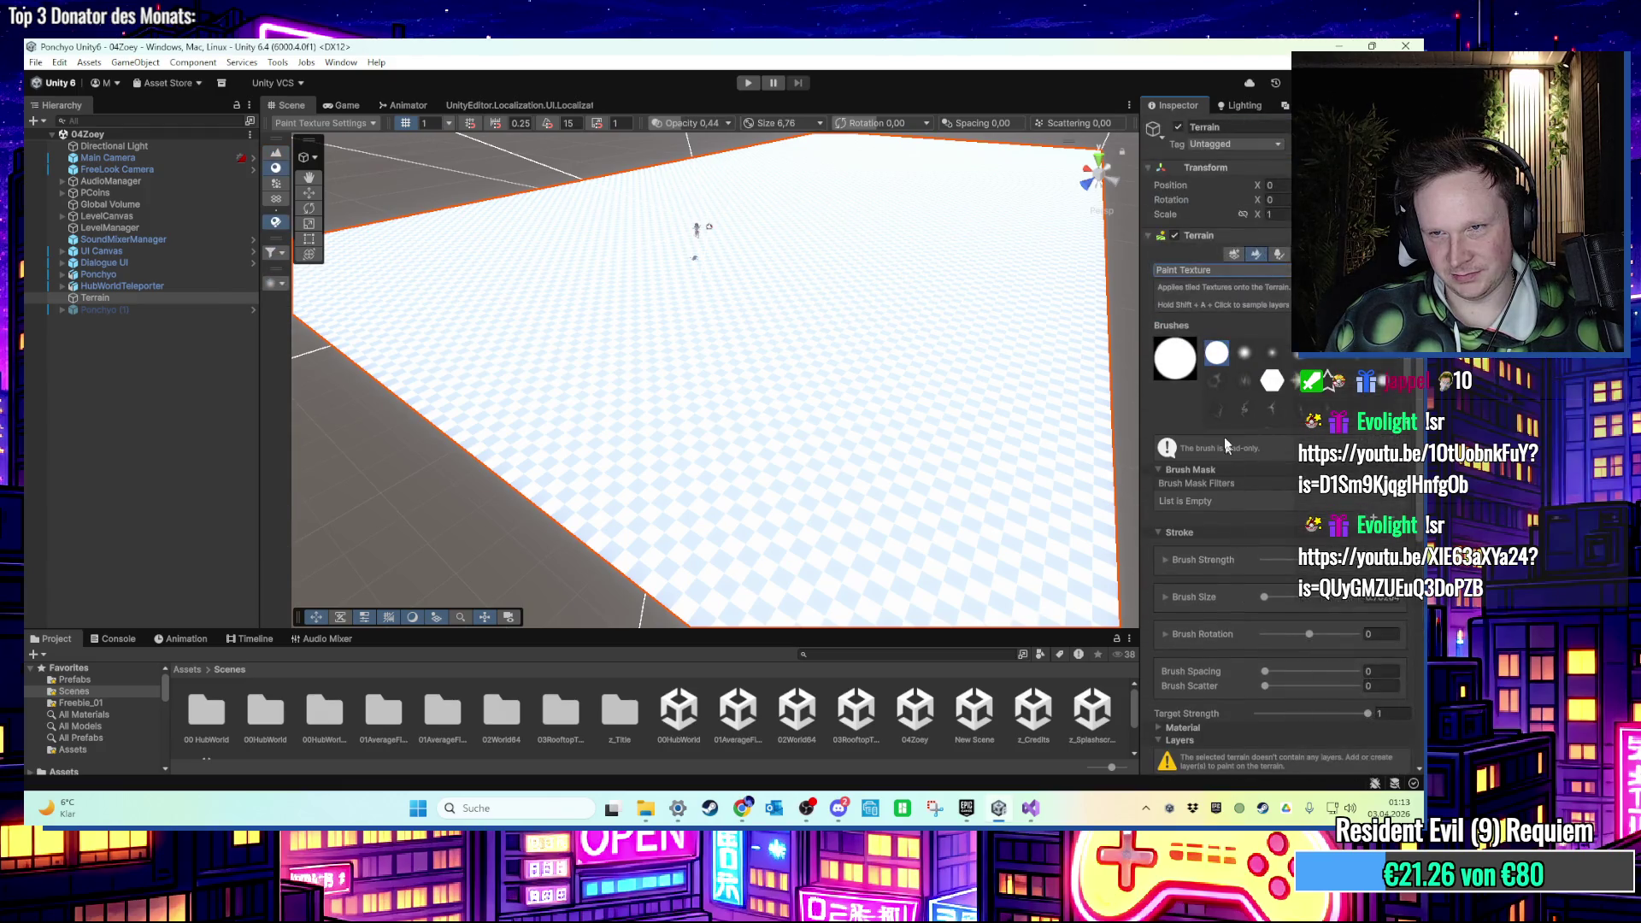
Add a green grass terrain layer, found by searching 'gh', to cover the terrain.
{"action": "scroll", "coordinate": [1231, 505], "scroll_direction": "down", "scroll_amount": 5}
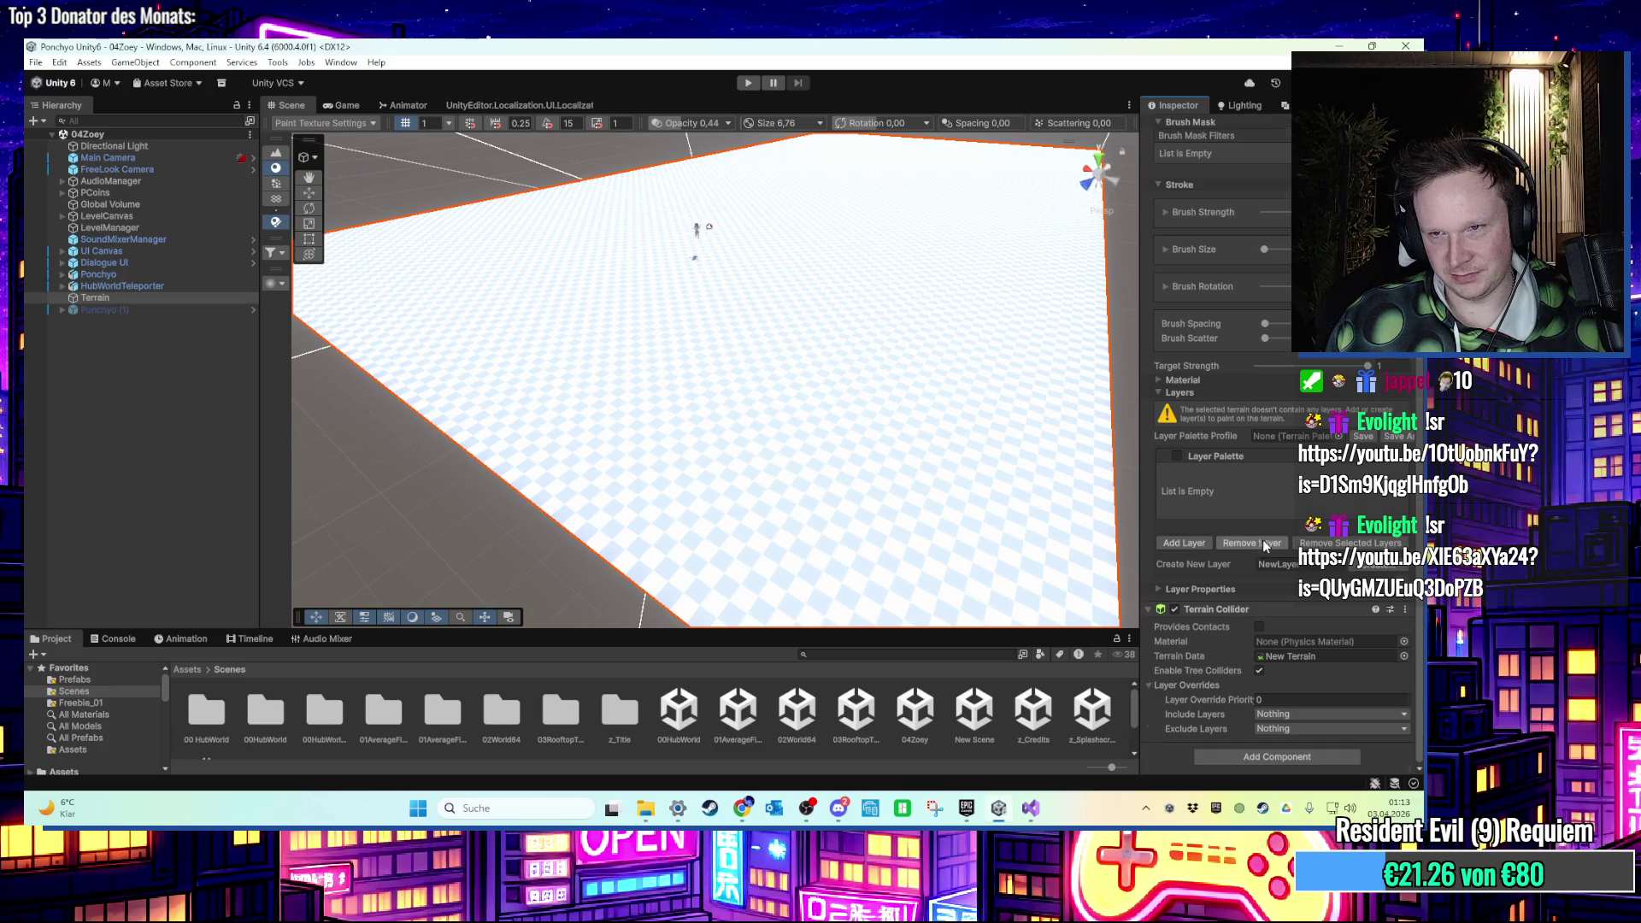
{"action": "scroll", "coordinate": [1266, 545], "scroll_direction": "up", "scroll_amount": 5}
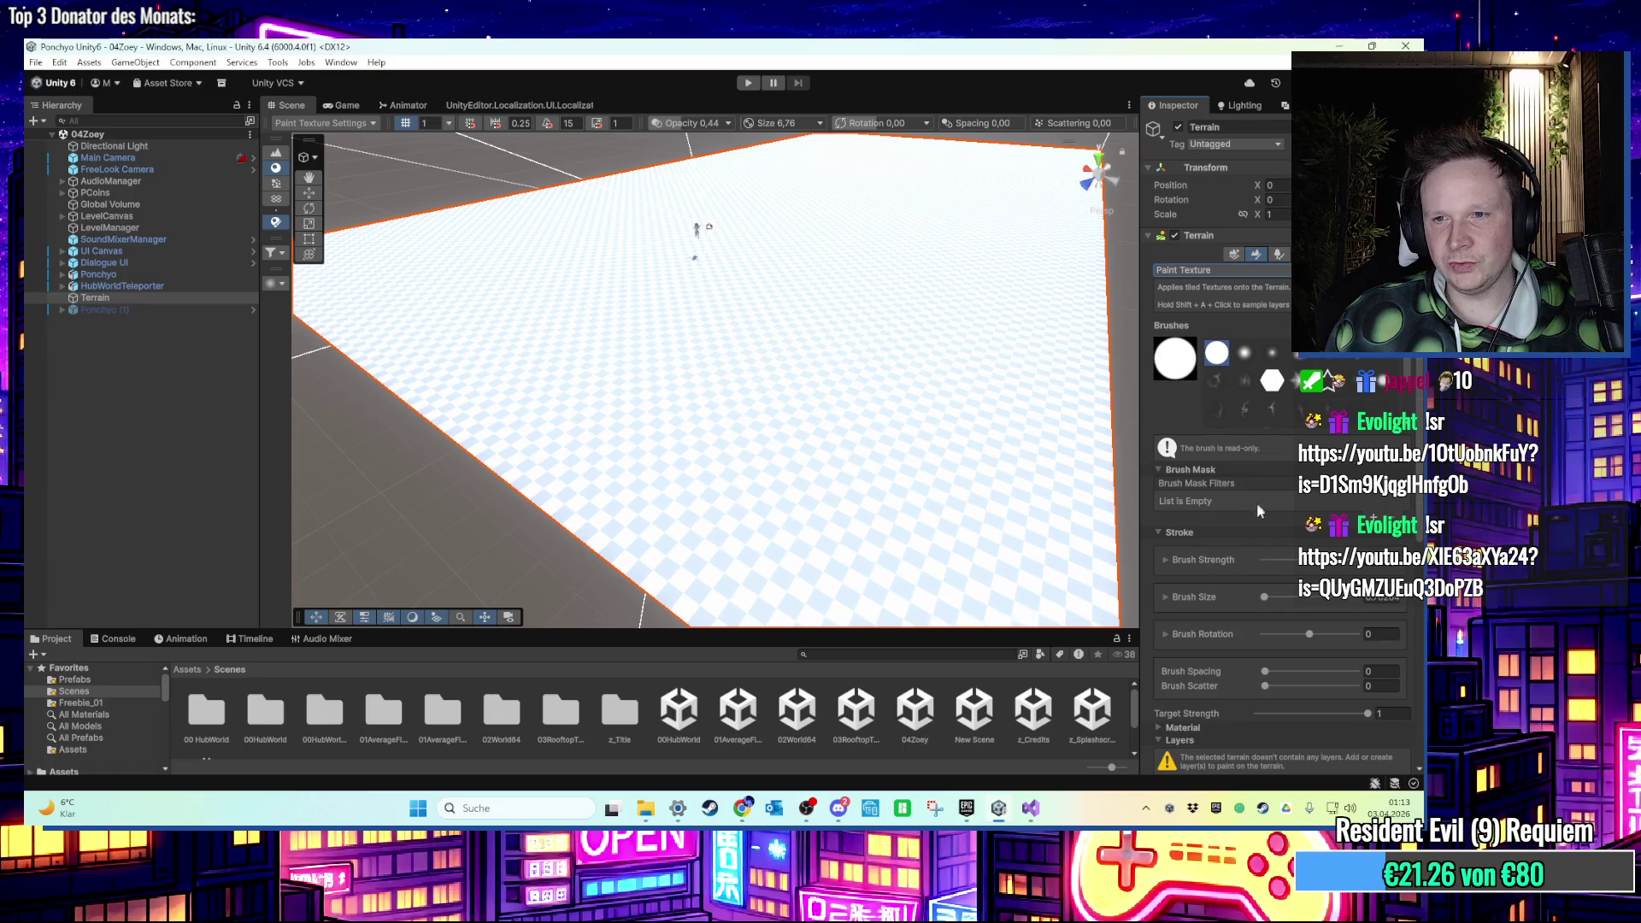
{"action": "scroll", "coordinate": [1257, 502], "scroll_direction": "down", "scroll_amount": 3}
{"action": "left_click", "coordinate": [1214, 648]}
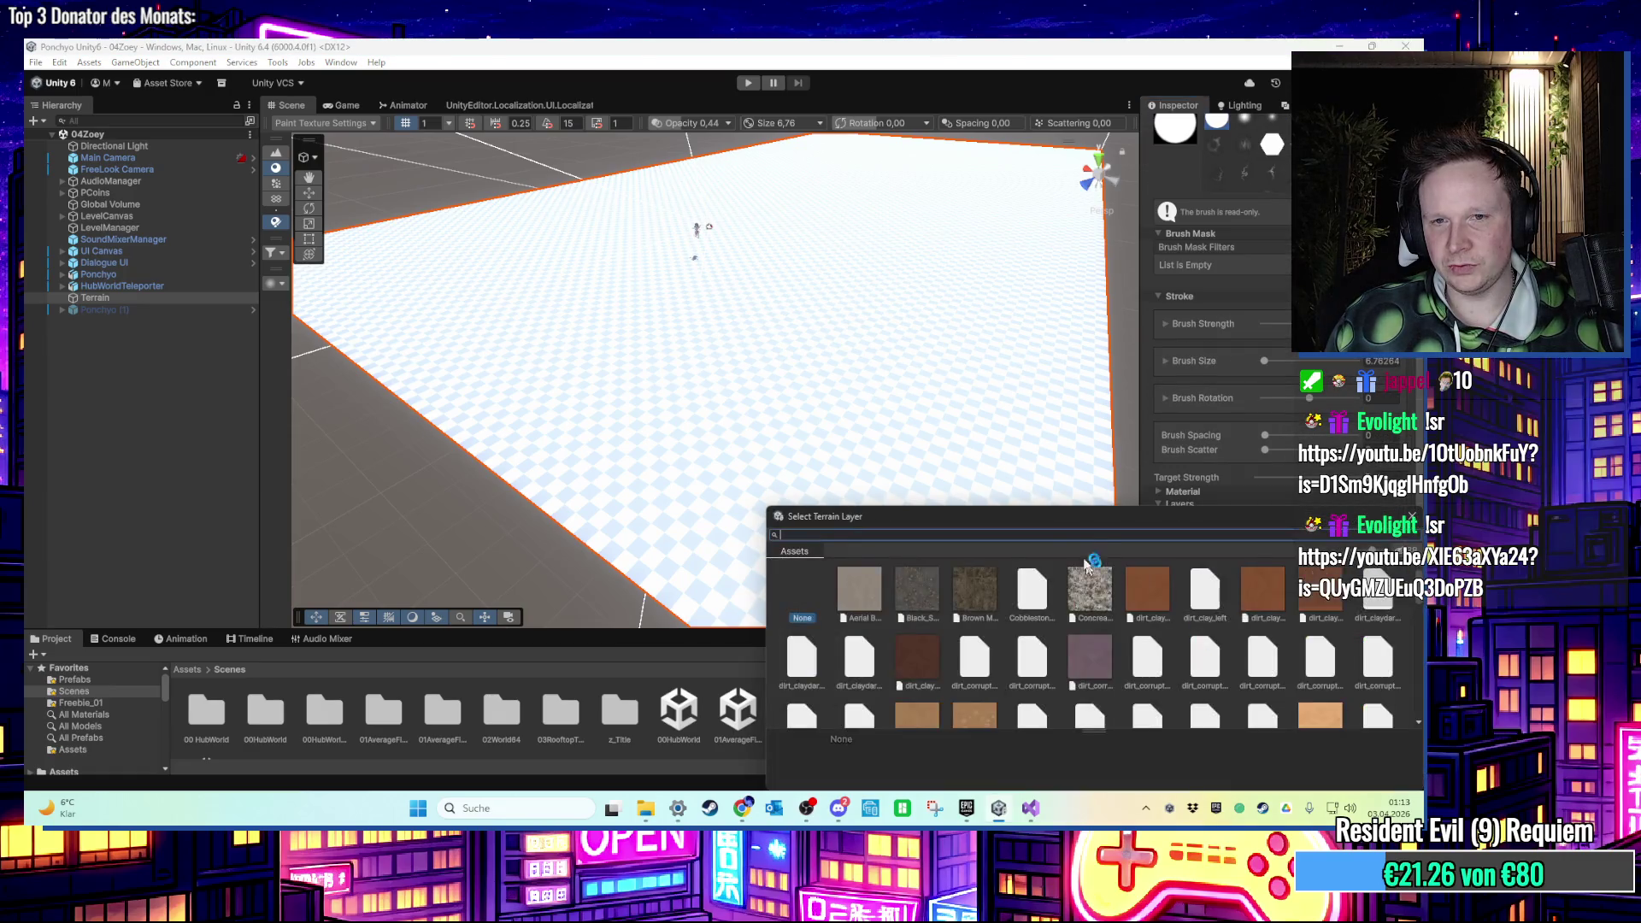
{"action": "scroll", "coordinate": [1087, 564], "scroll_direction": "down", "scroll_amount": 2}
{"action": "type", "text": "gh"}
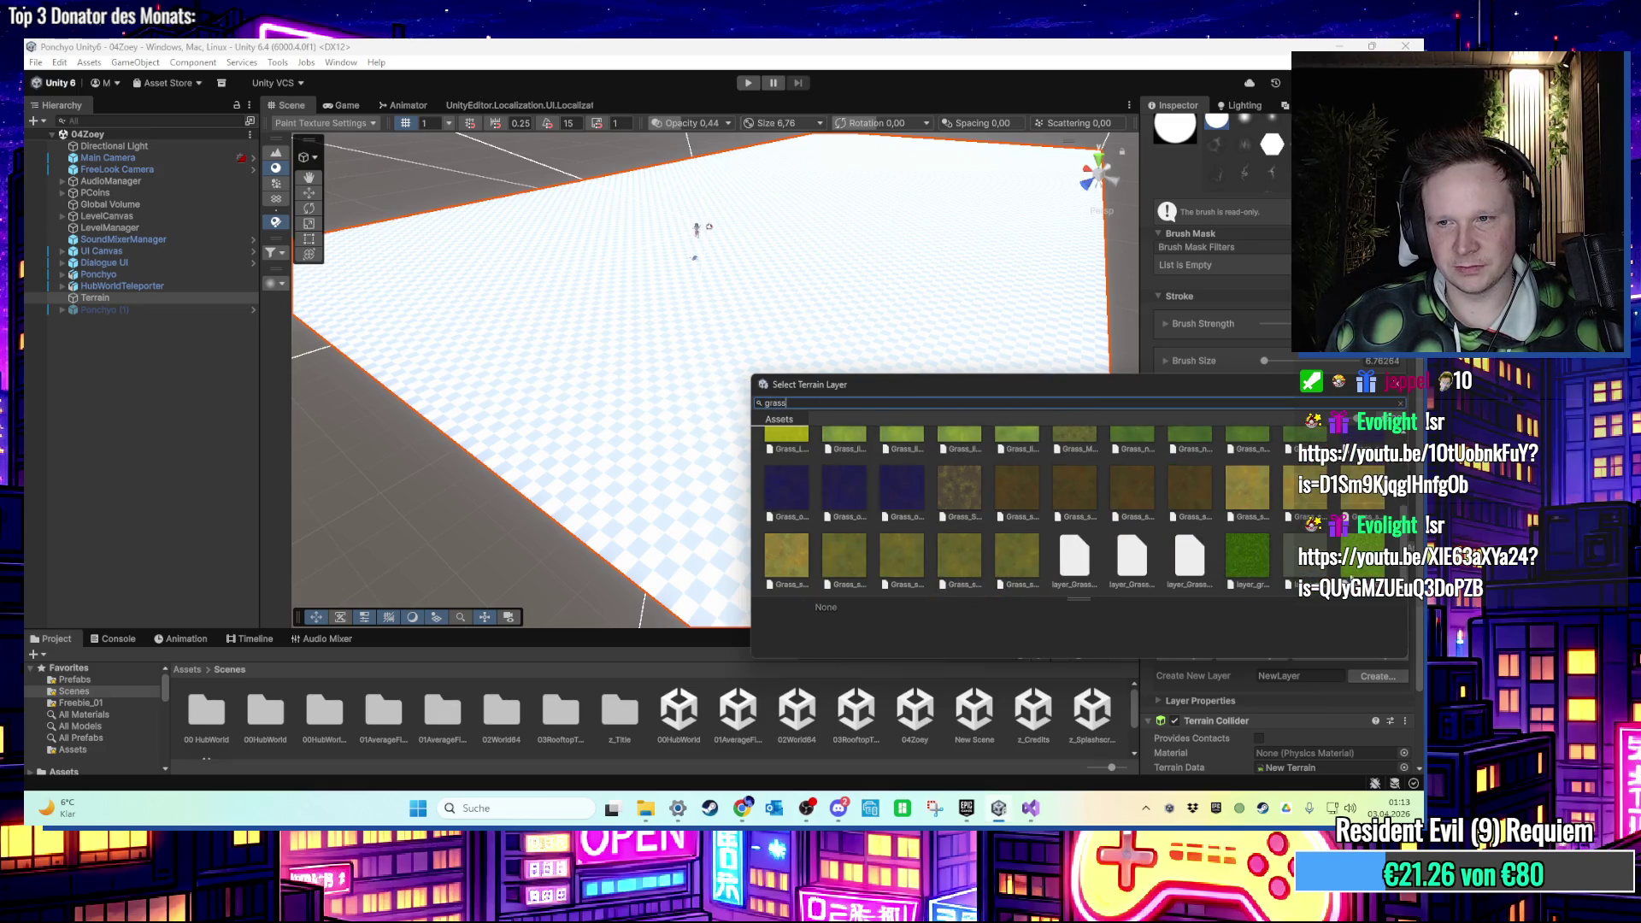
{"action": "double_click", "coordinate": [782, 622]}
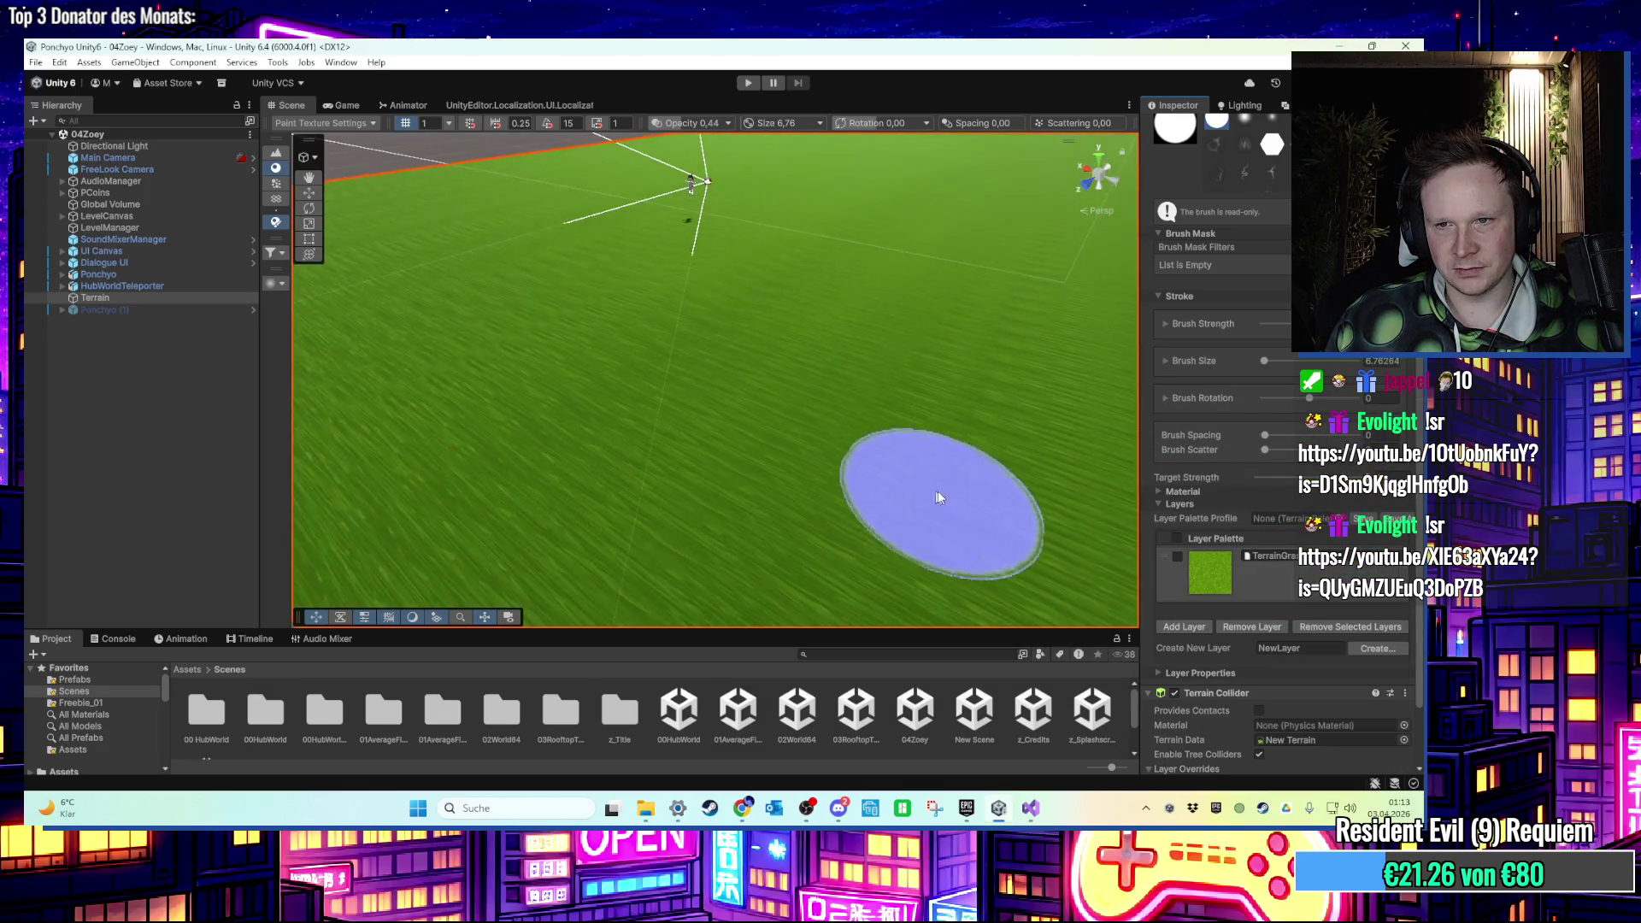
Locate the TerrainGrass layer asset, inspect it and Texture_Rock_Diffuse, then reselect the terrain.
{"action": "scroll", "coordinate": [937, 490], "scroll_direction": "down", "scroll_amount": 3}
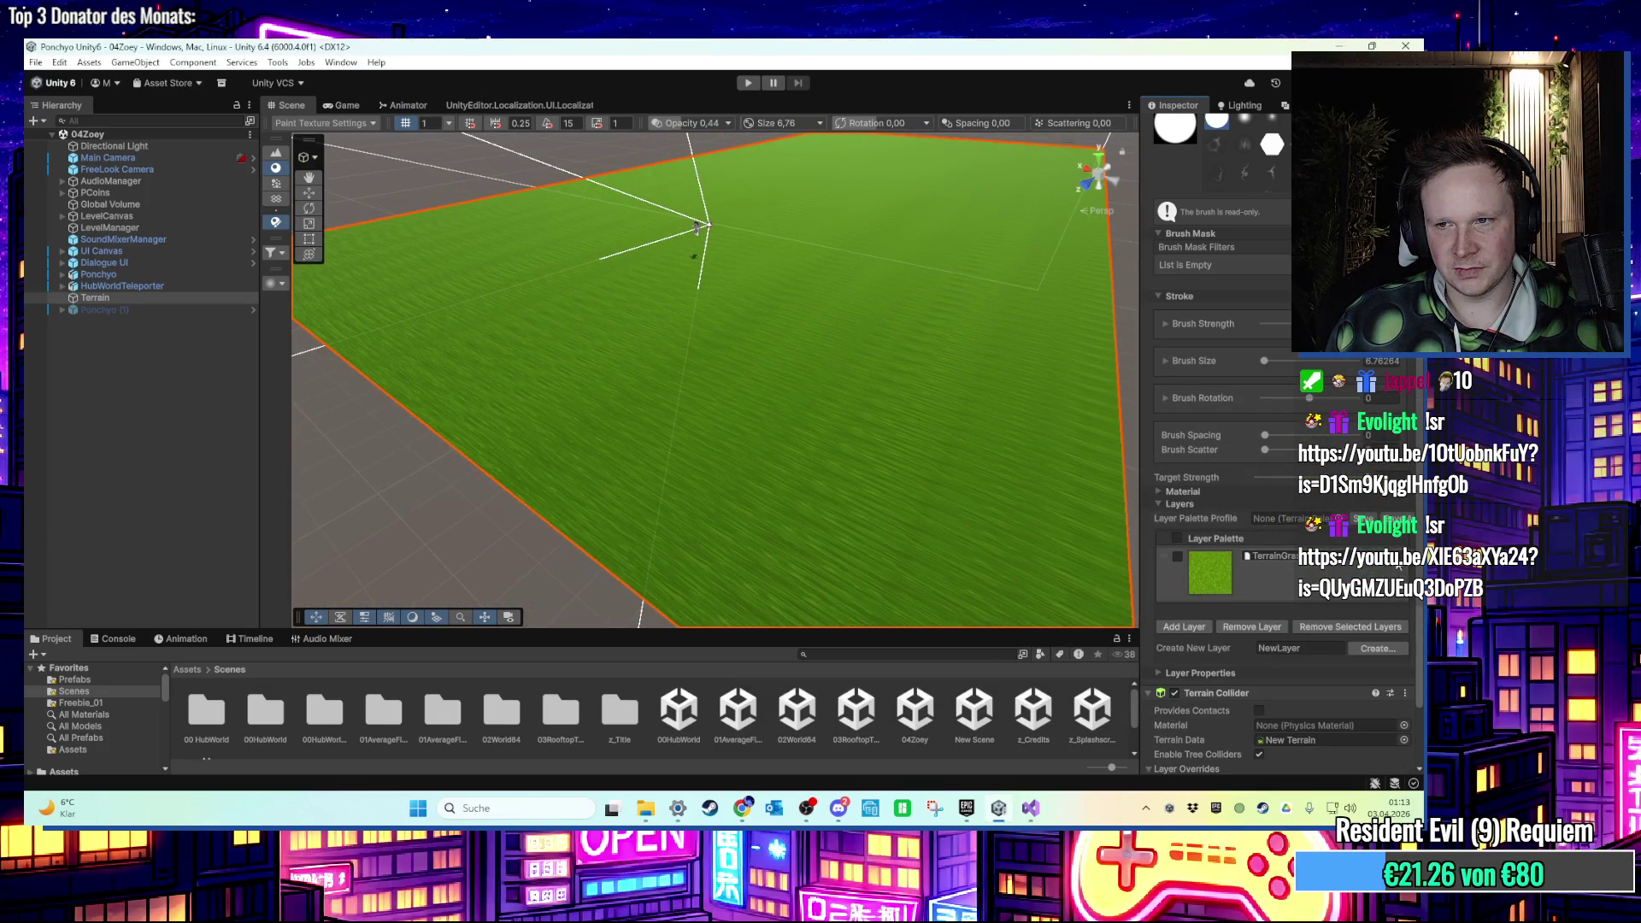
{"action": "left_click", "coordinate": [1361, 568]}
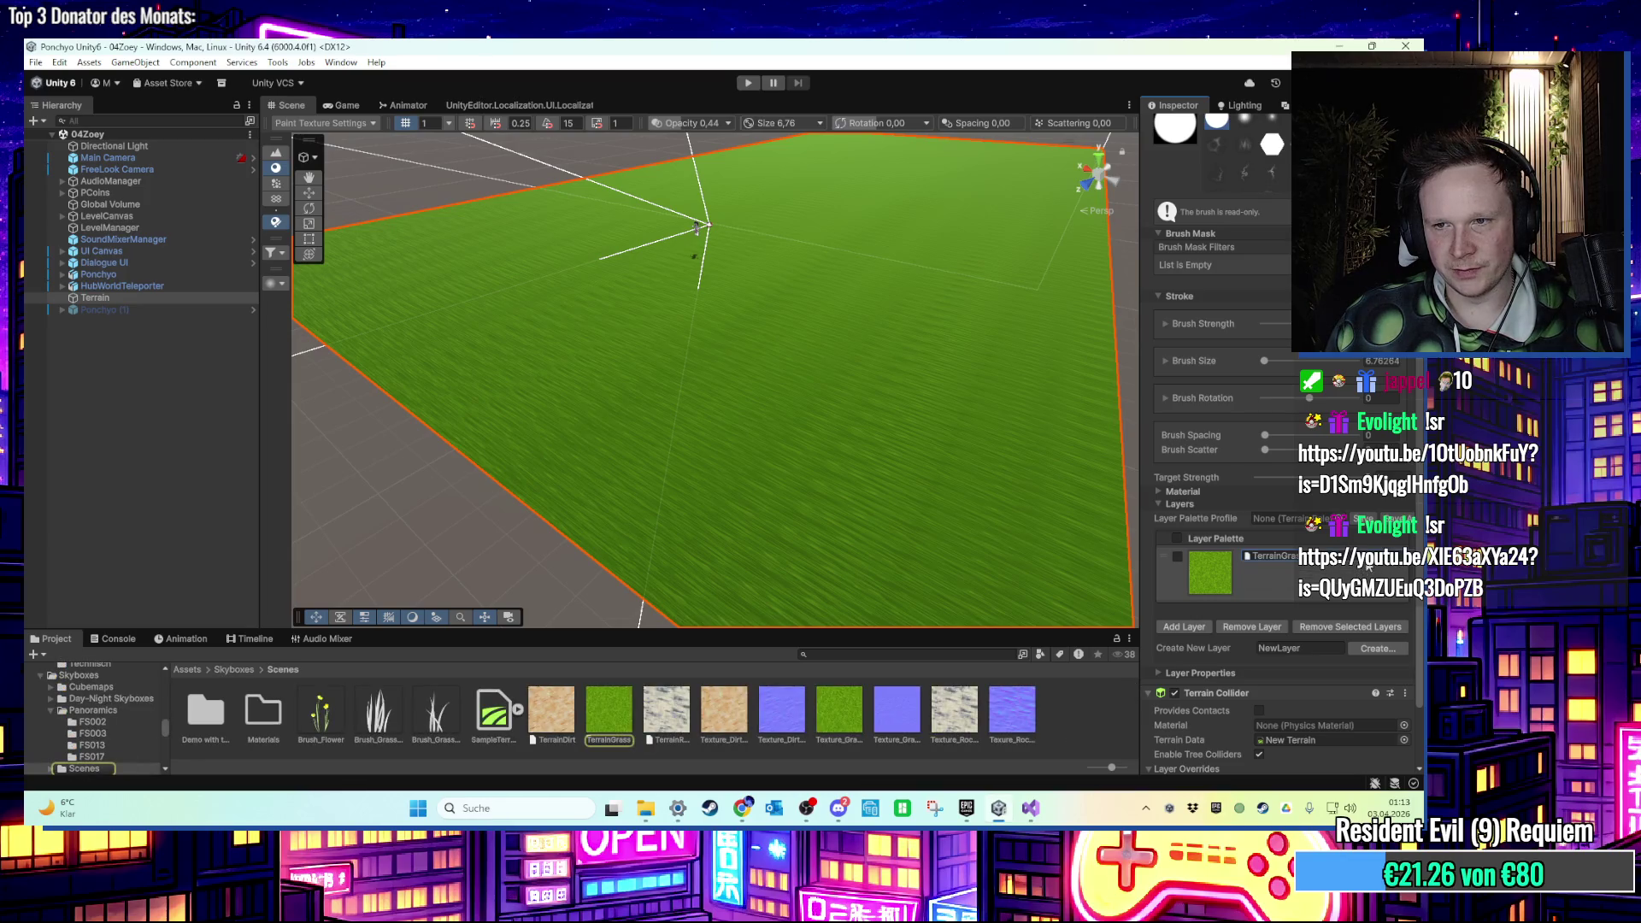
{"action": "left_click", "coordinate": [609, 711]}
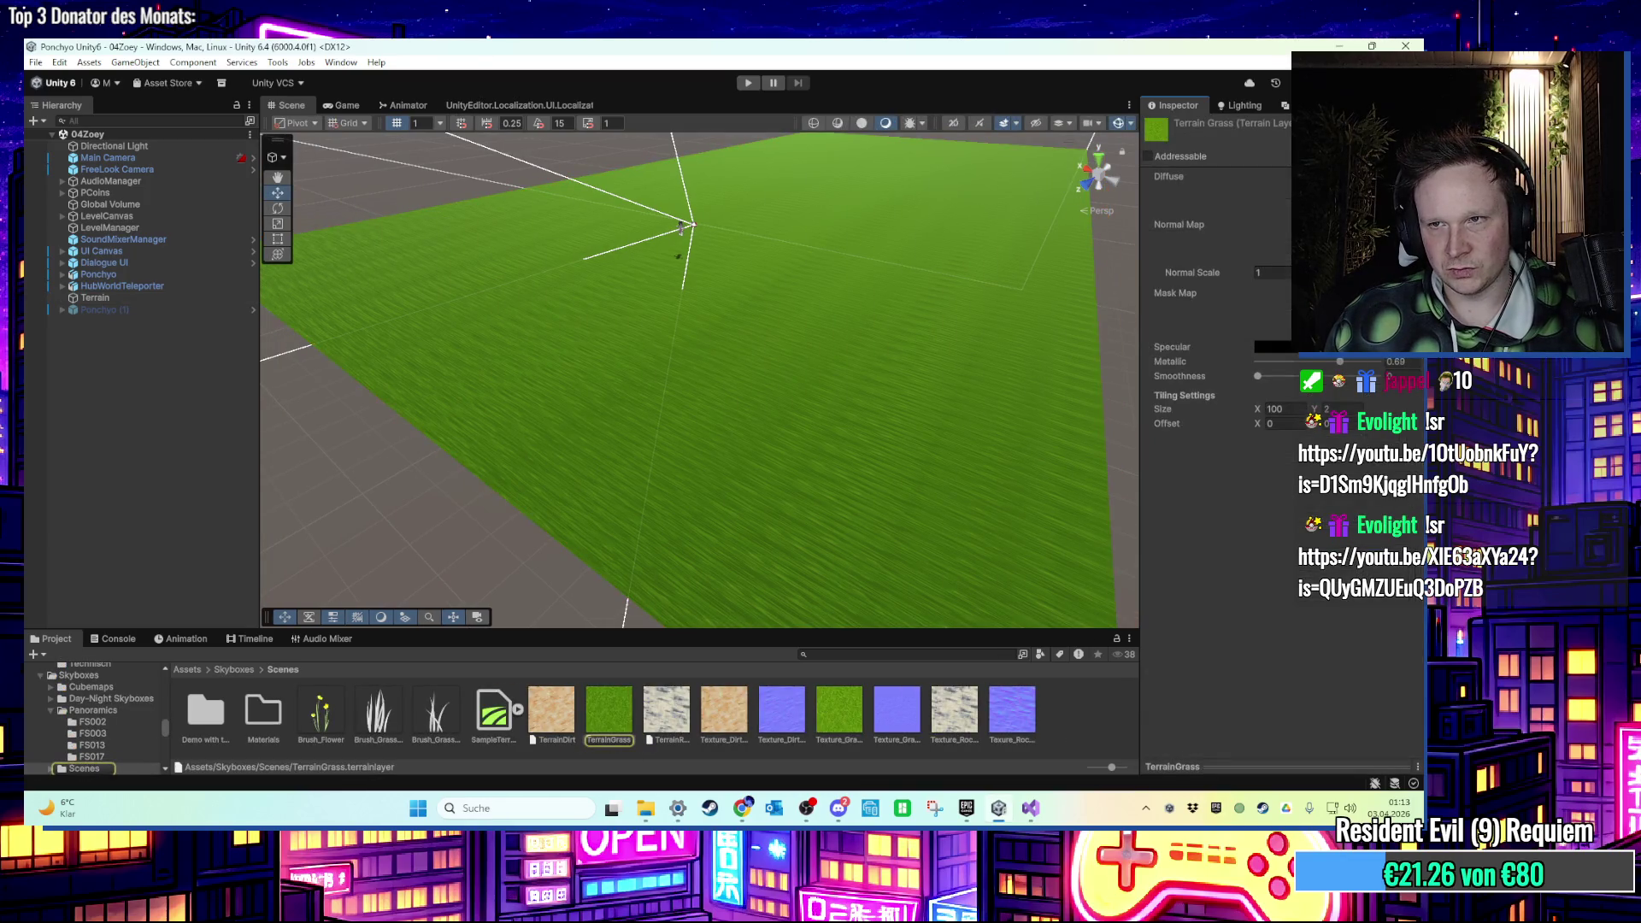
{"action": "left_click", "coordinate": [972, 731]}
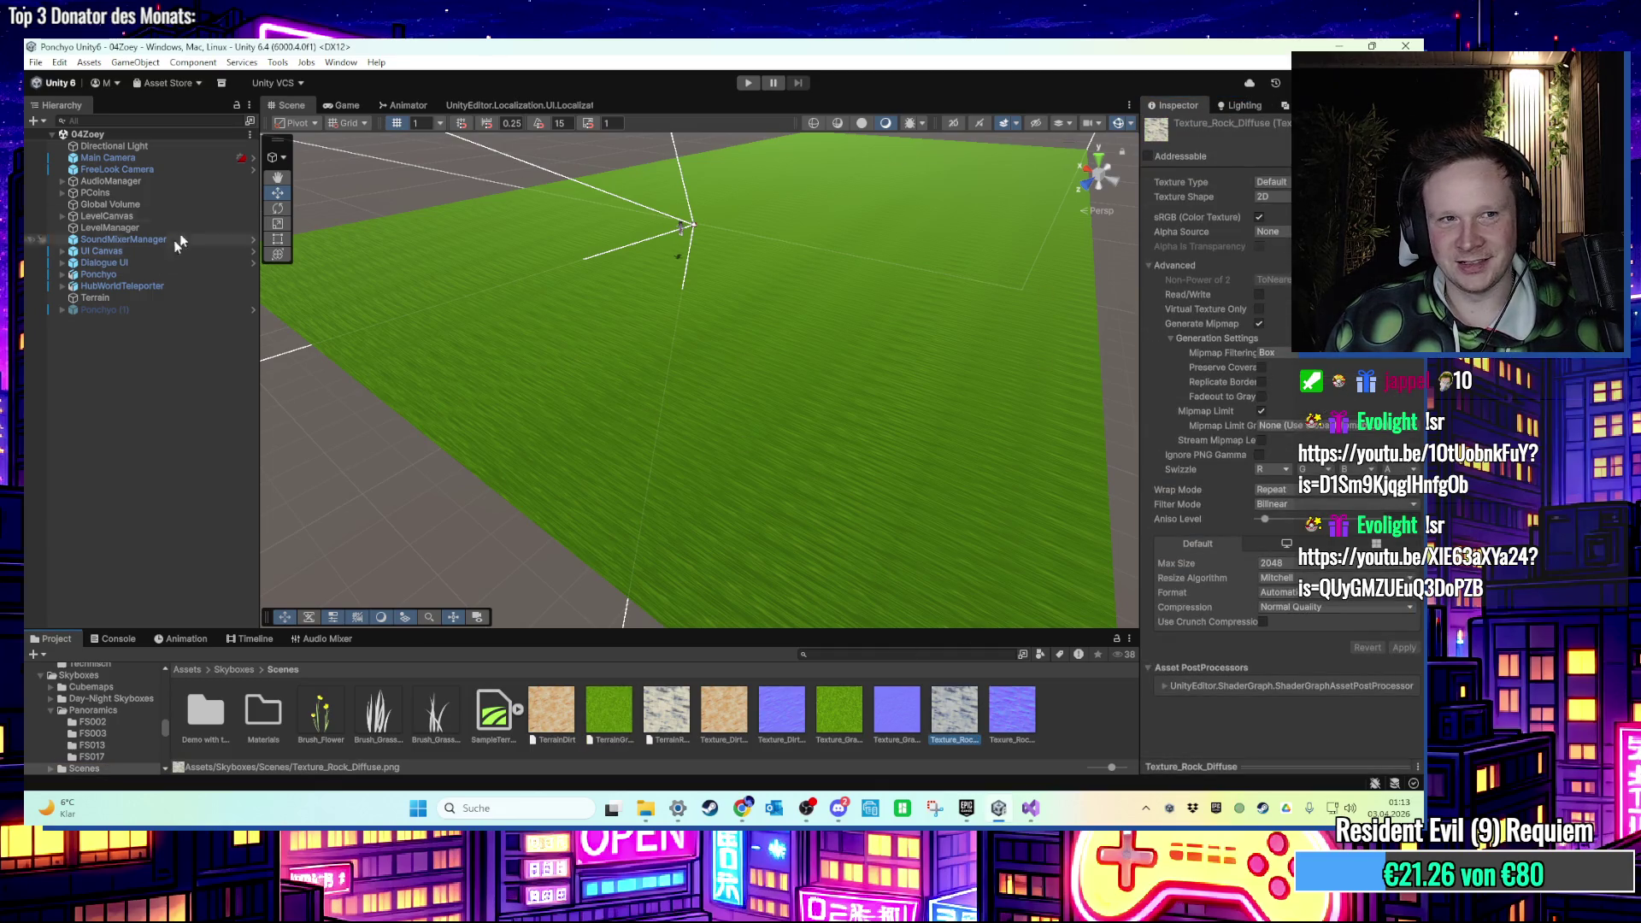
{"action": "left_click", "coordinate": [96, 297]}
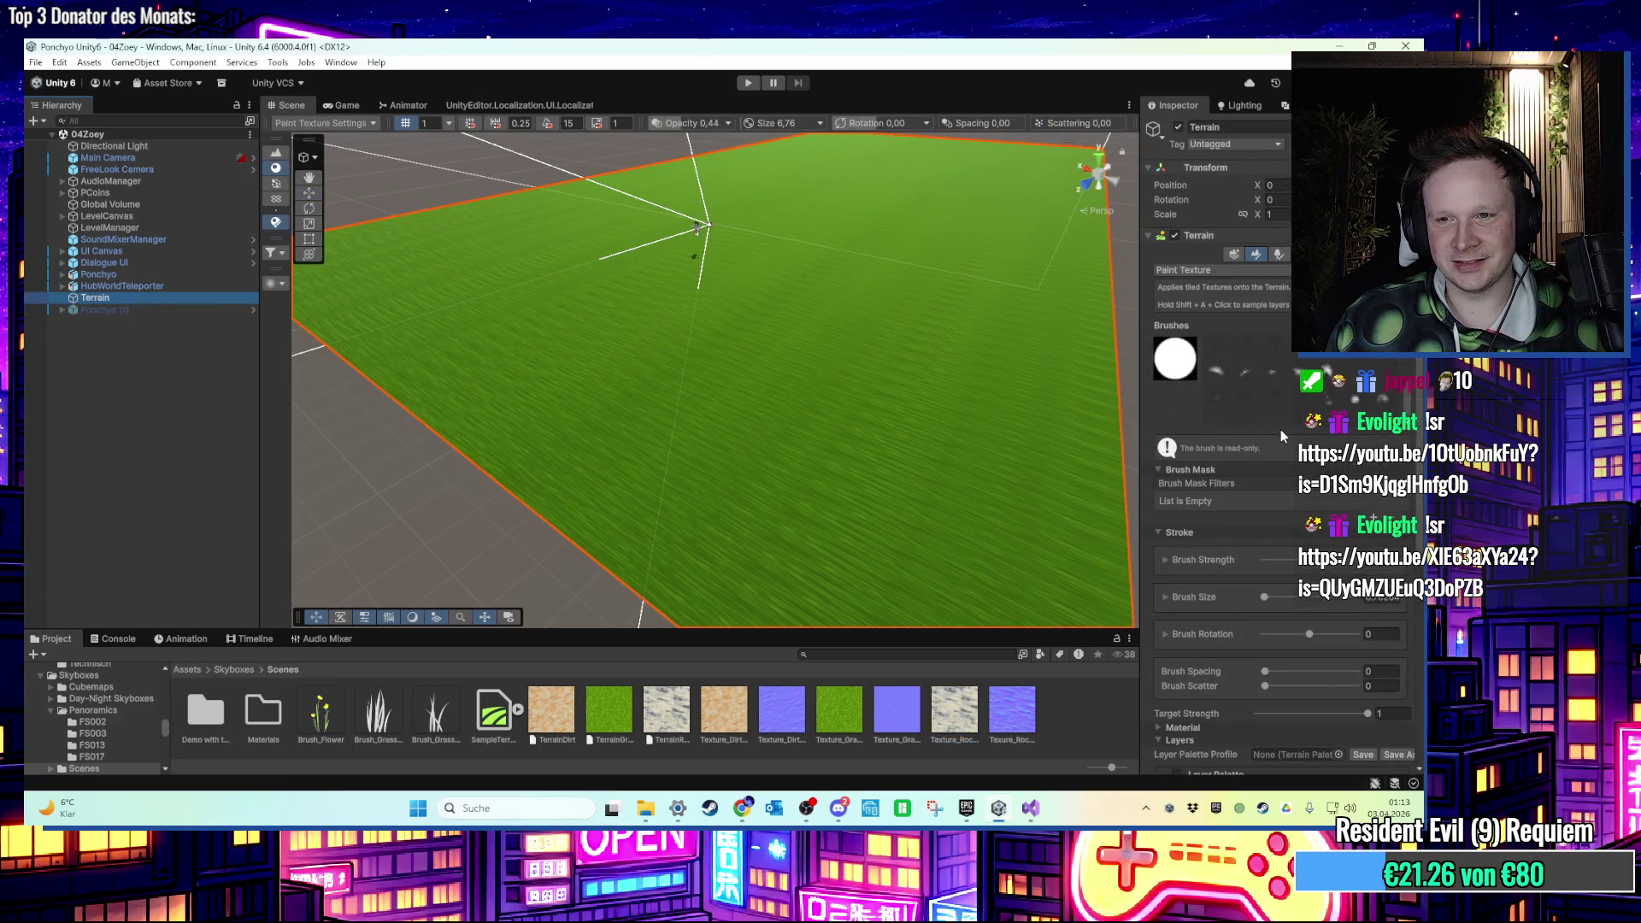
Replace the grass layer with a different grass layer found by searching 'grass'.
{"action": "scroll", "coordinate": [1280, 429], "scroll_direction": "down", "scroll_amount": 5}
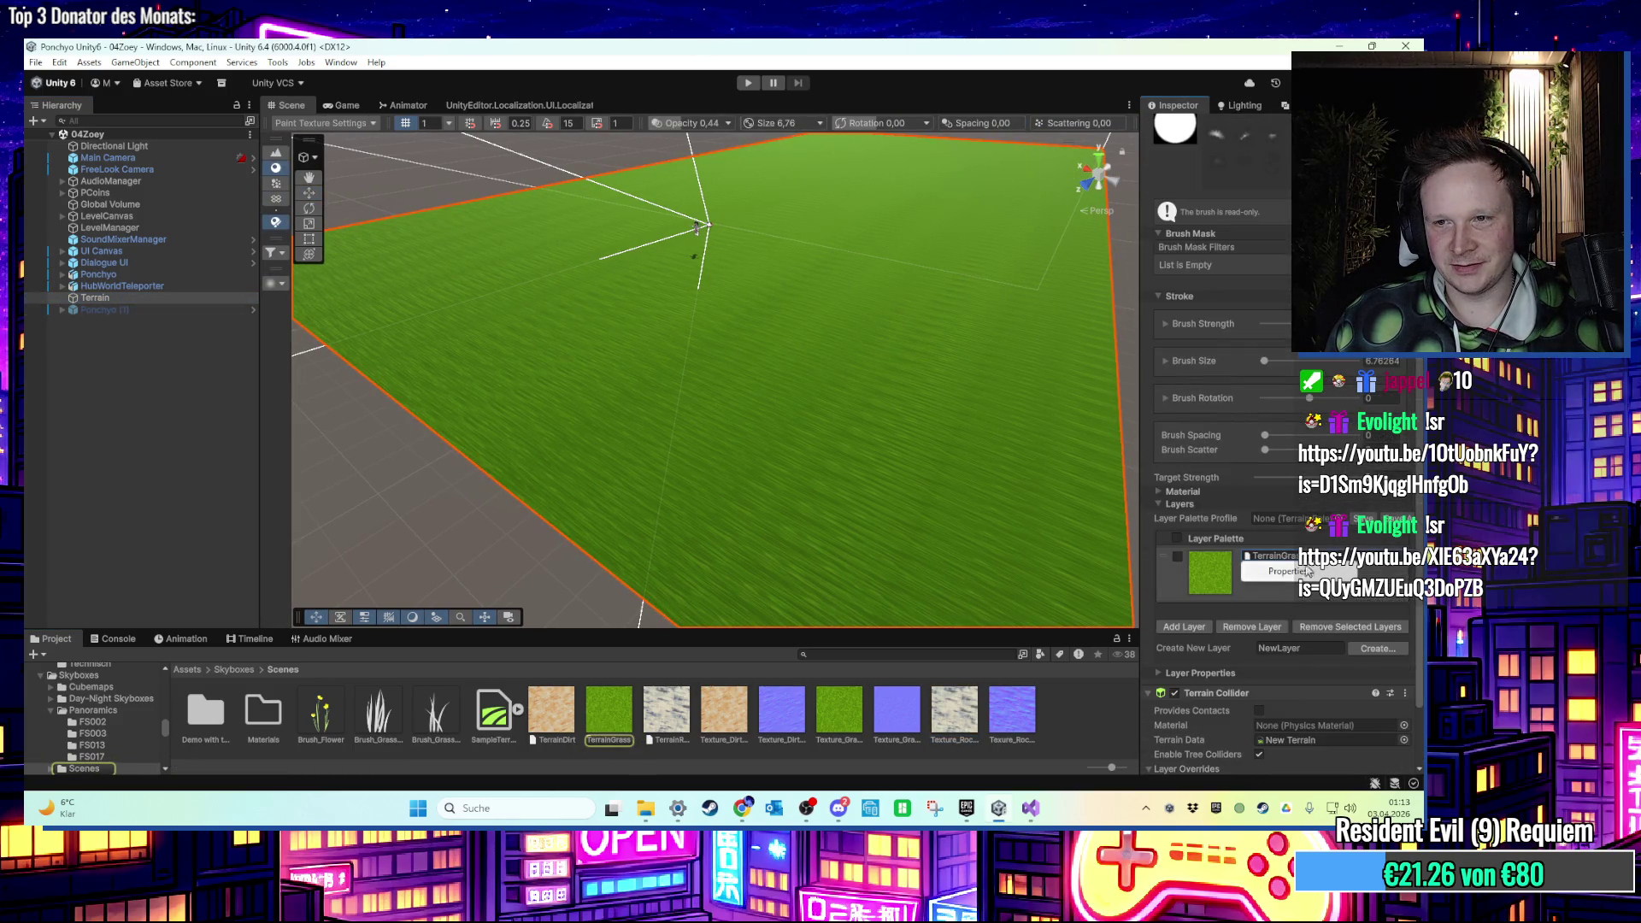
{"action": "left_click", "coordinate": [1264, 625]}
{"action": "left_click", "coordinate": [740, 446]}
{"action": "left_click", "coordinate": [1190, 613]}
{"action": "type", "text": "grass"}
{"action": "left_click", "coordinate": [1091, 593]}
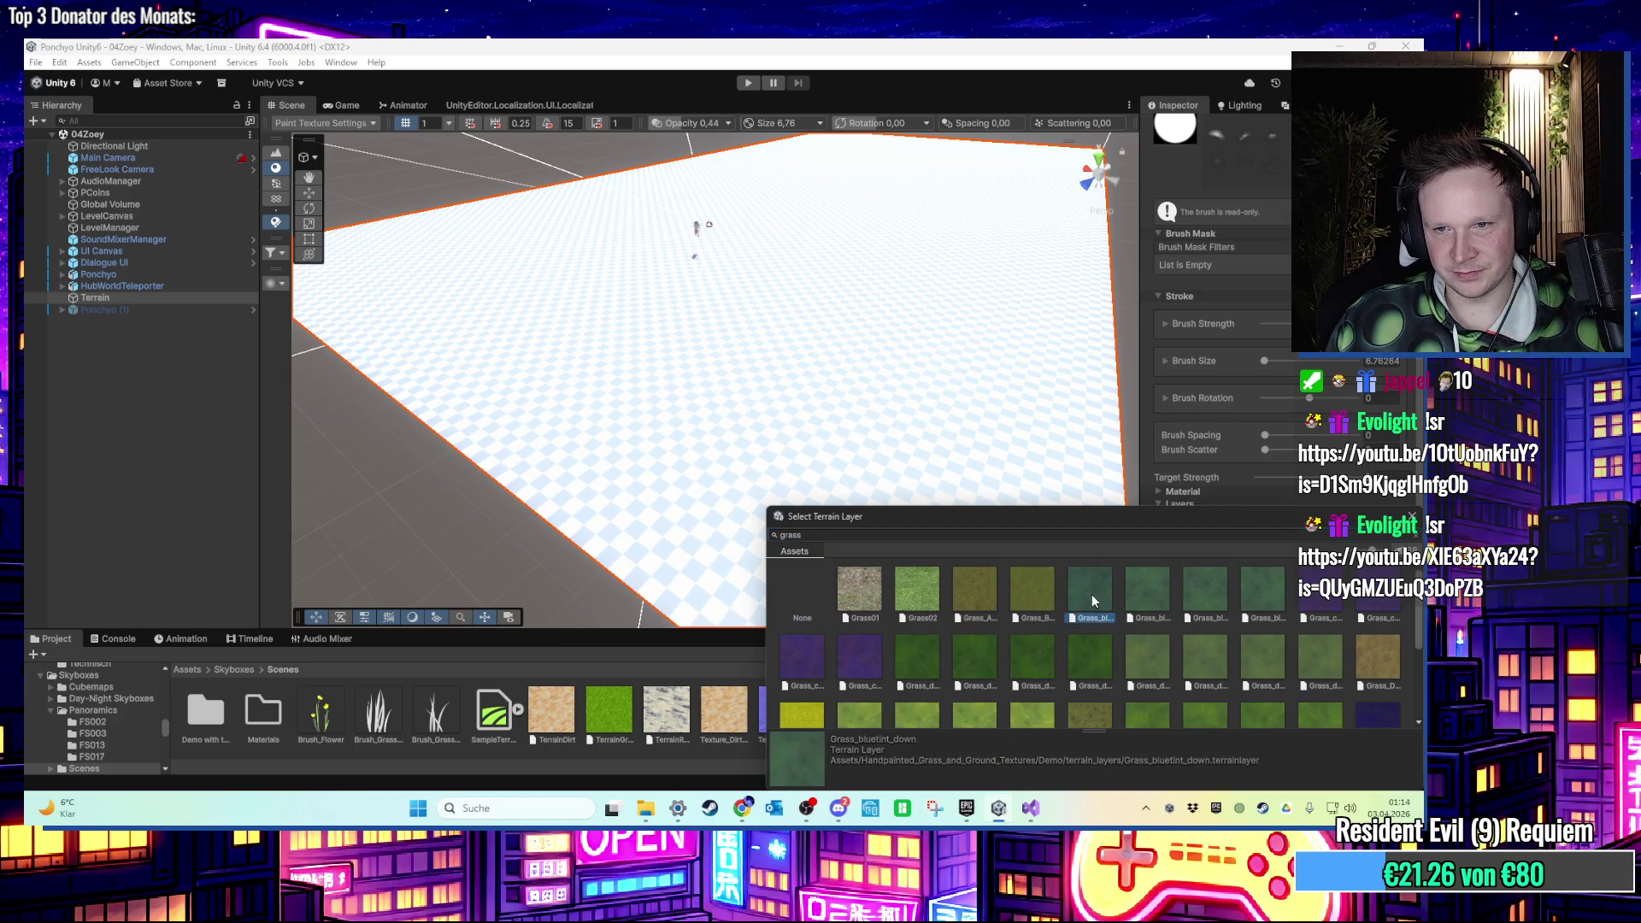
{"action": "scroll", "coordinate": [1138, 634], "scroll_direction": "down", "scroll_amount": 3}
{"action": "double_click", "coordinate": [1263, 675]}
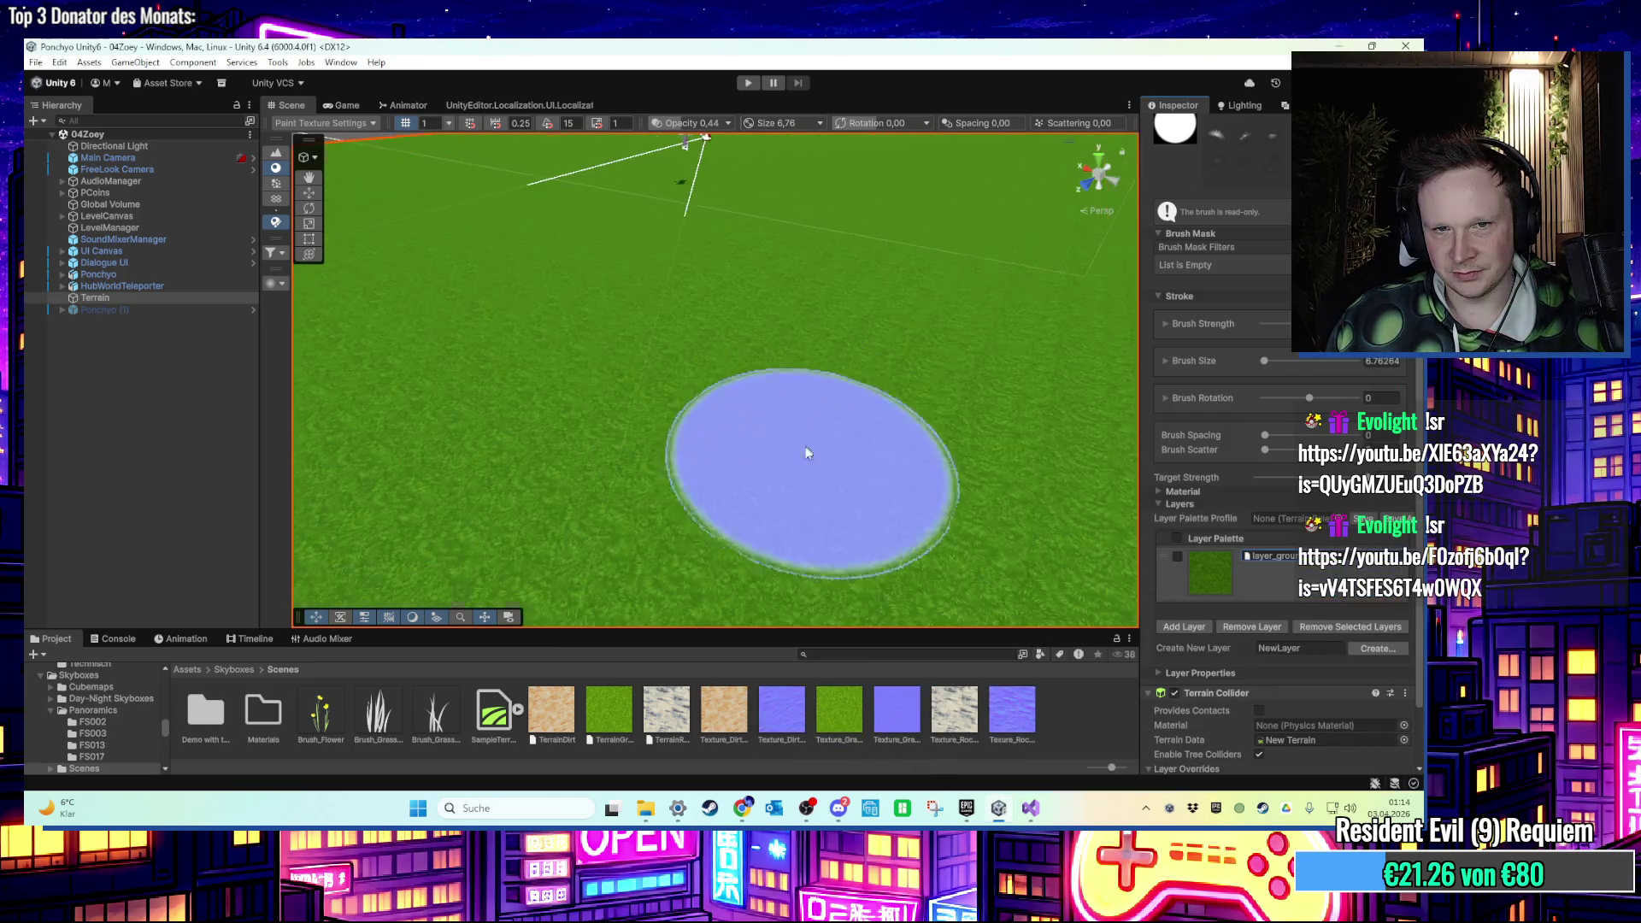
Remove the current ground layer from the terrain's layer palette.
{"action": "scroll", "coordinate": [842, 406], "scroll_direction": "down", "scroll_amount": 5}
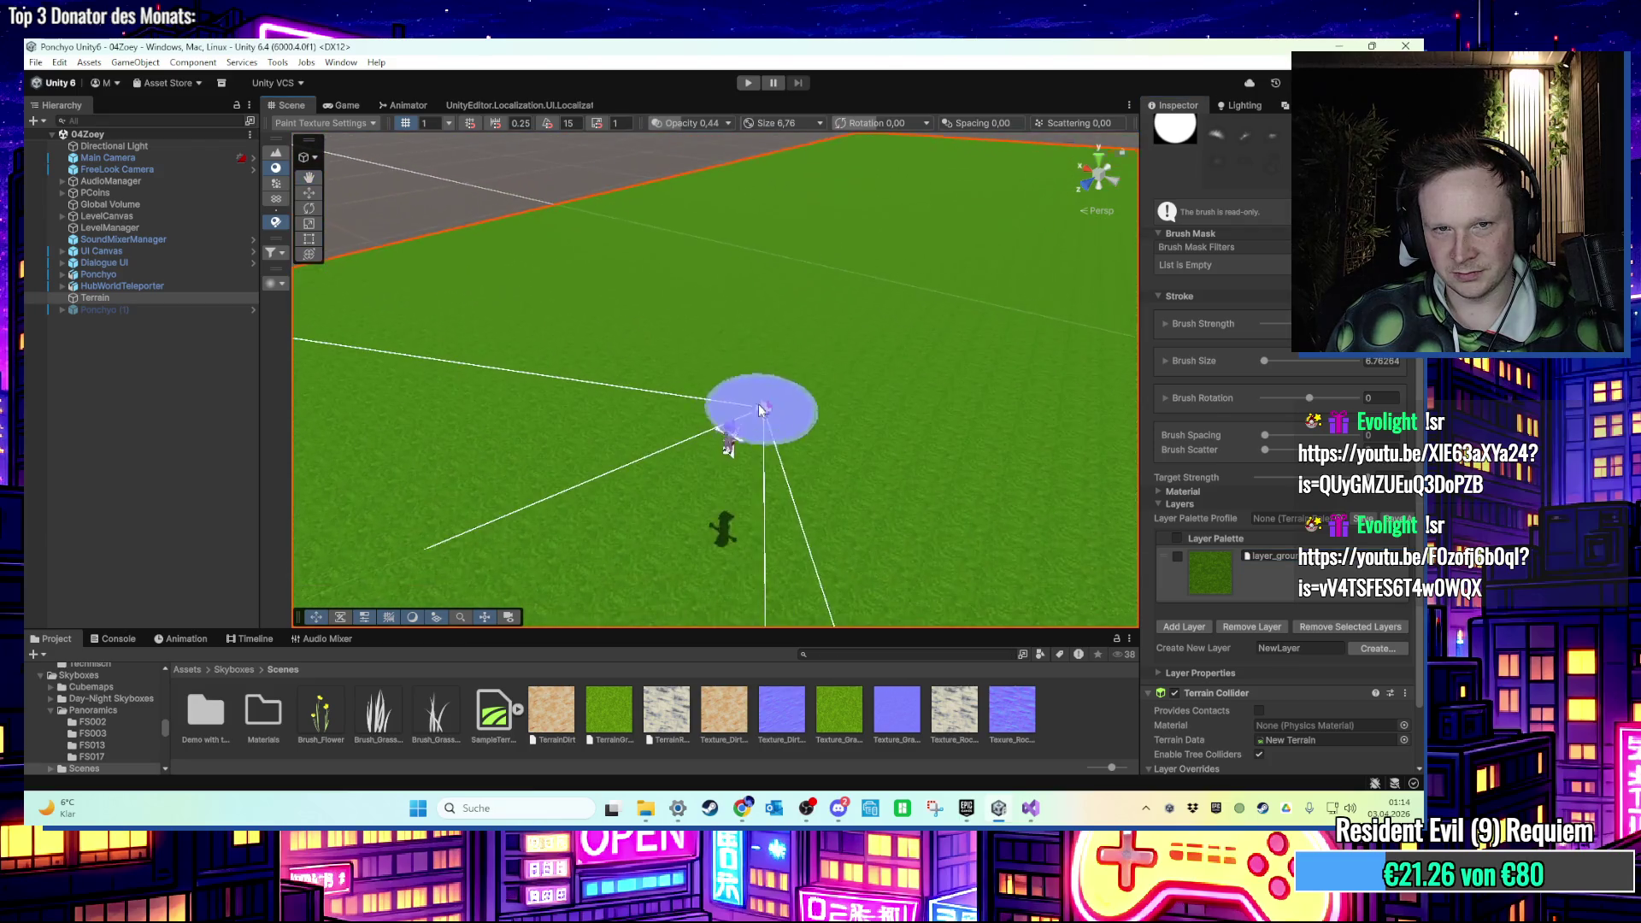
{"action": "scroll", "coordinate": [757, 408], "scroll_direction": "up", "scroll_amount": 6}
{"action": "scroll", "coordinate": [727, 384], "scroll_direction": "down", "scroll_amount": 5}
{"action": "scroll", "coordinate": [742, 381], "scroll_direction": "up", "scroll_amount": 5}
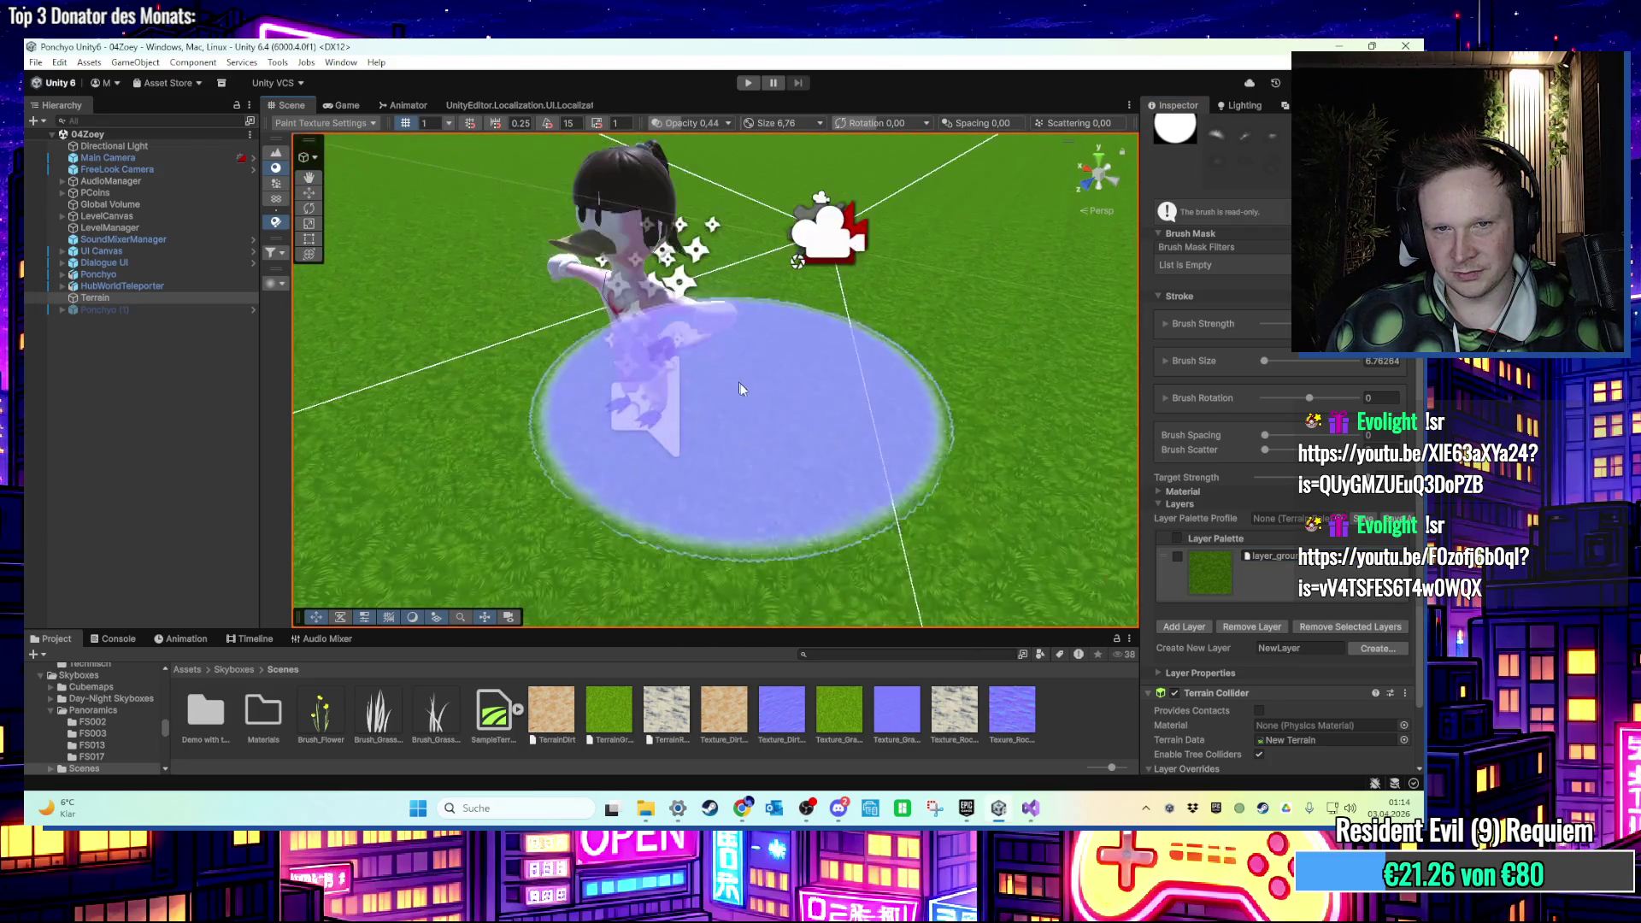
{"action": "scroll", "coordinate": [865, 481], "scroll_direction": "up", "scroll_amount": 4}
{"action": "scroll", "coordinate": [726, 316], "scroll_direction": "down", "scroll_amount": 8}
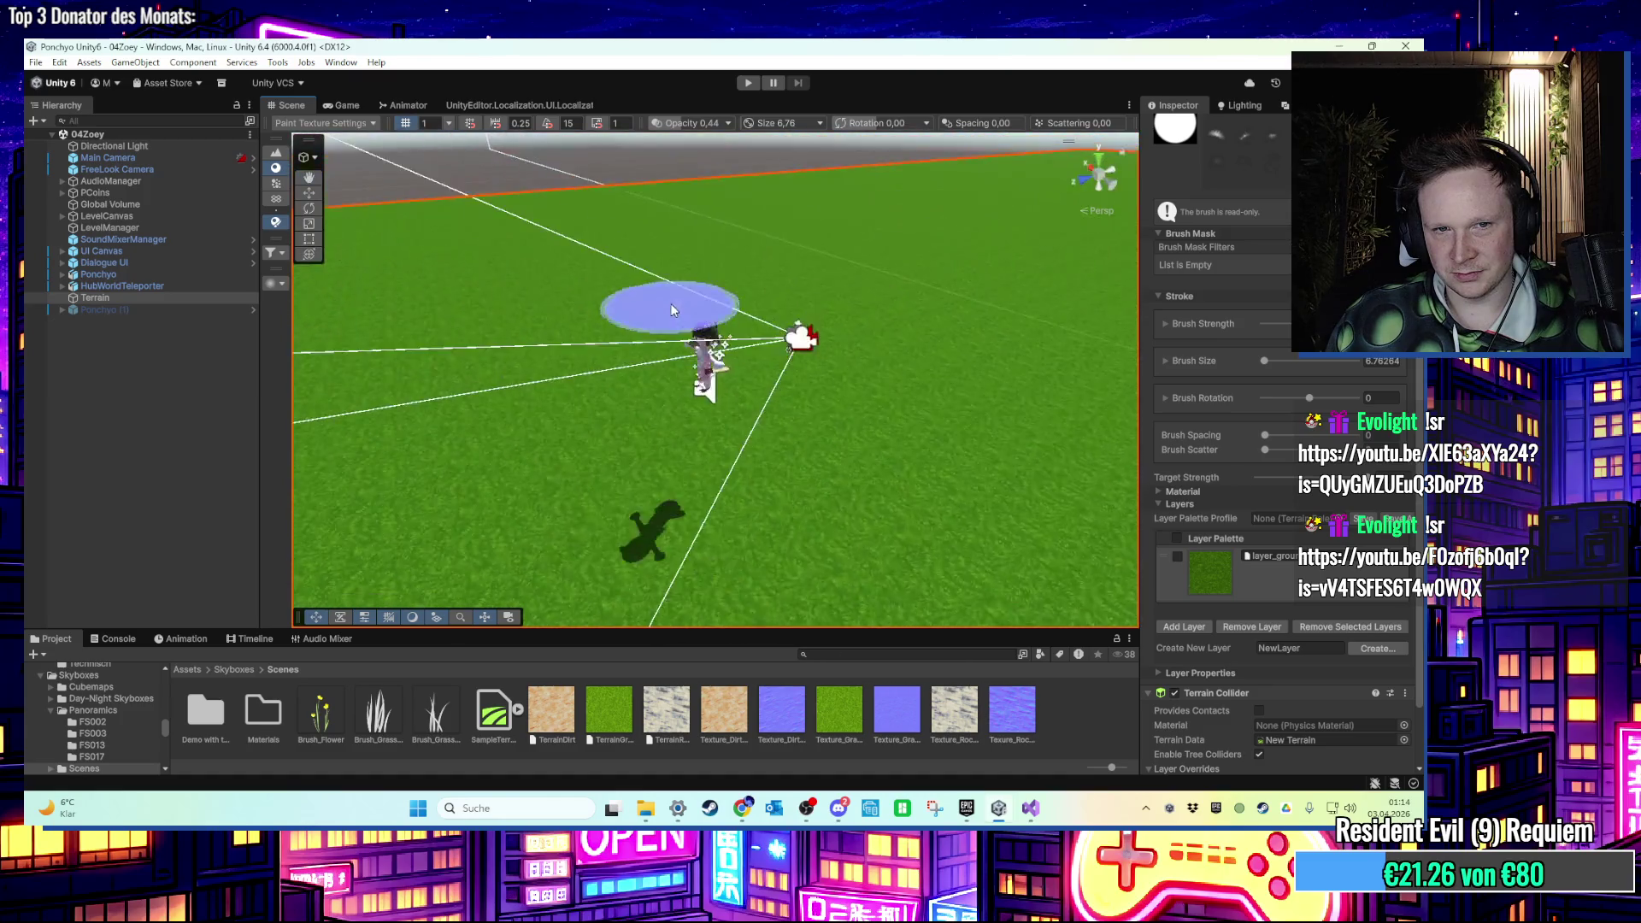
{"action": "left_click", "coordinate": [1214, 628]}
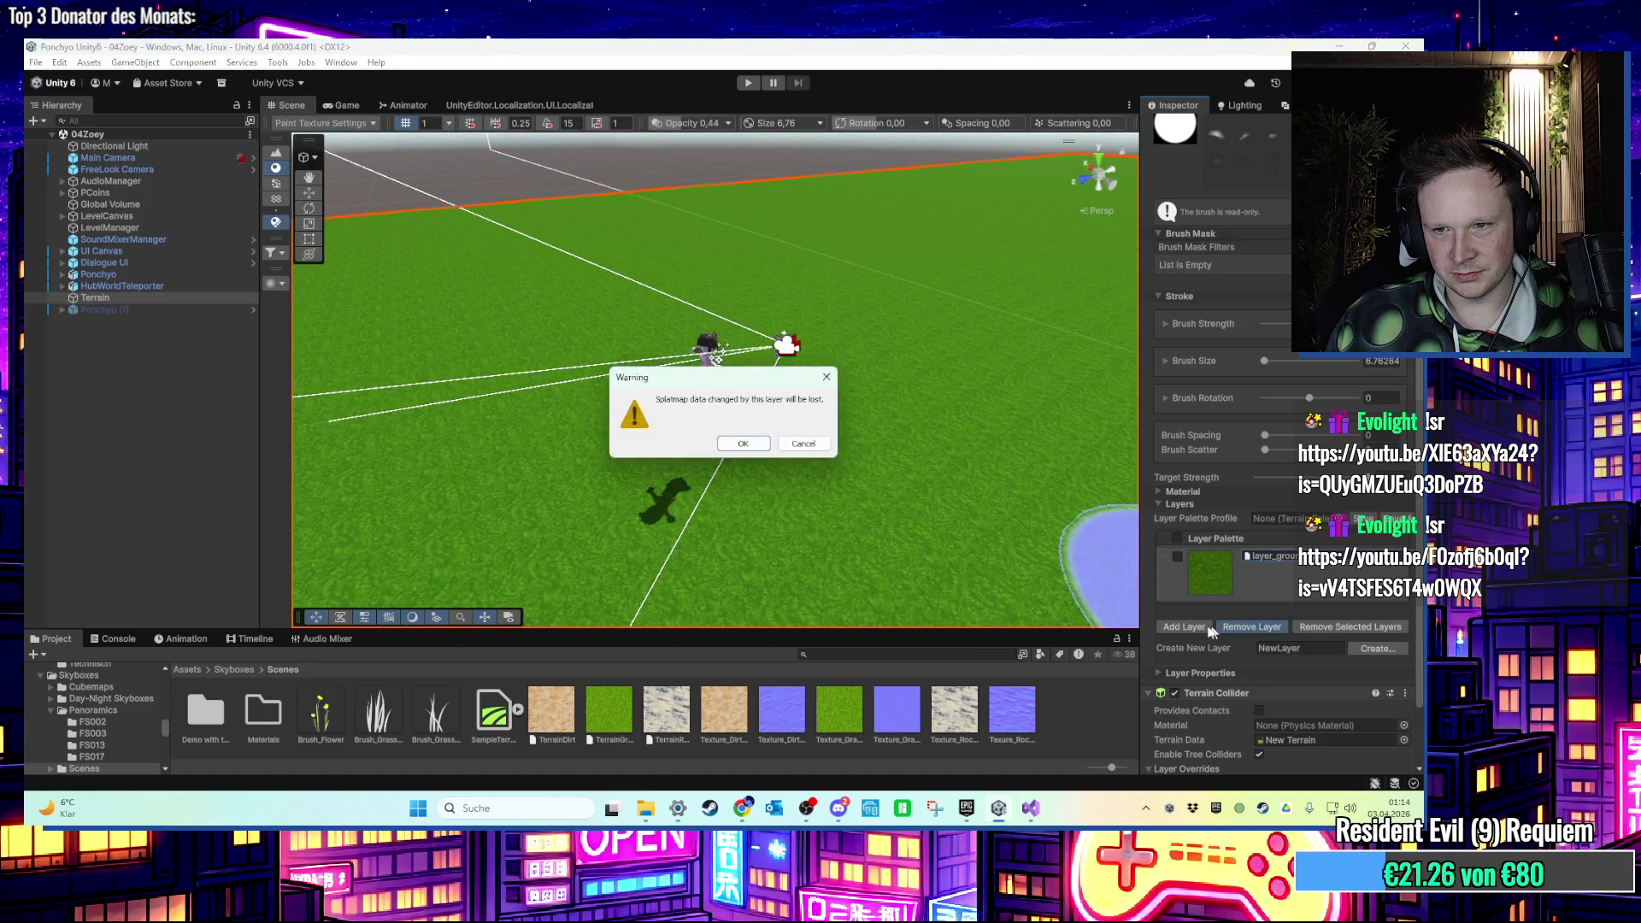
{"action": "left_click", "coordinate": [736, 444]}
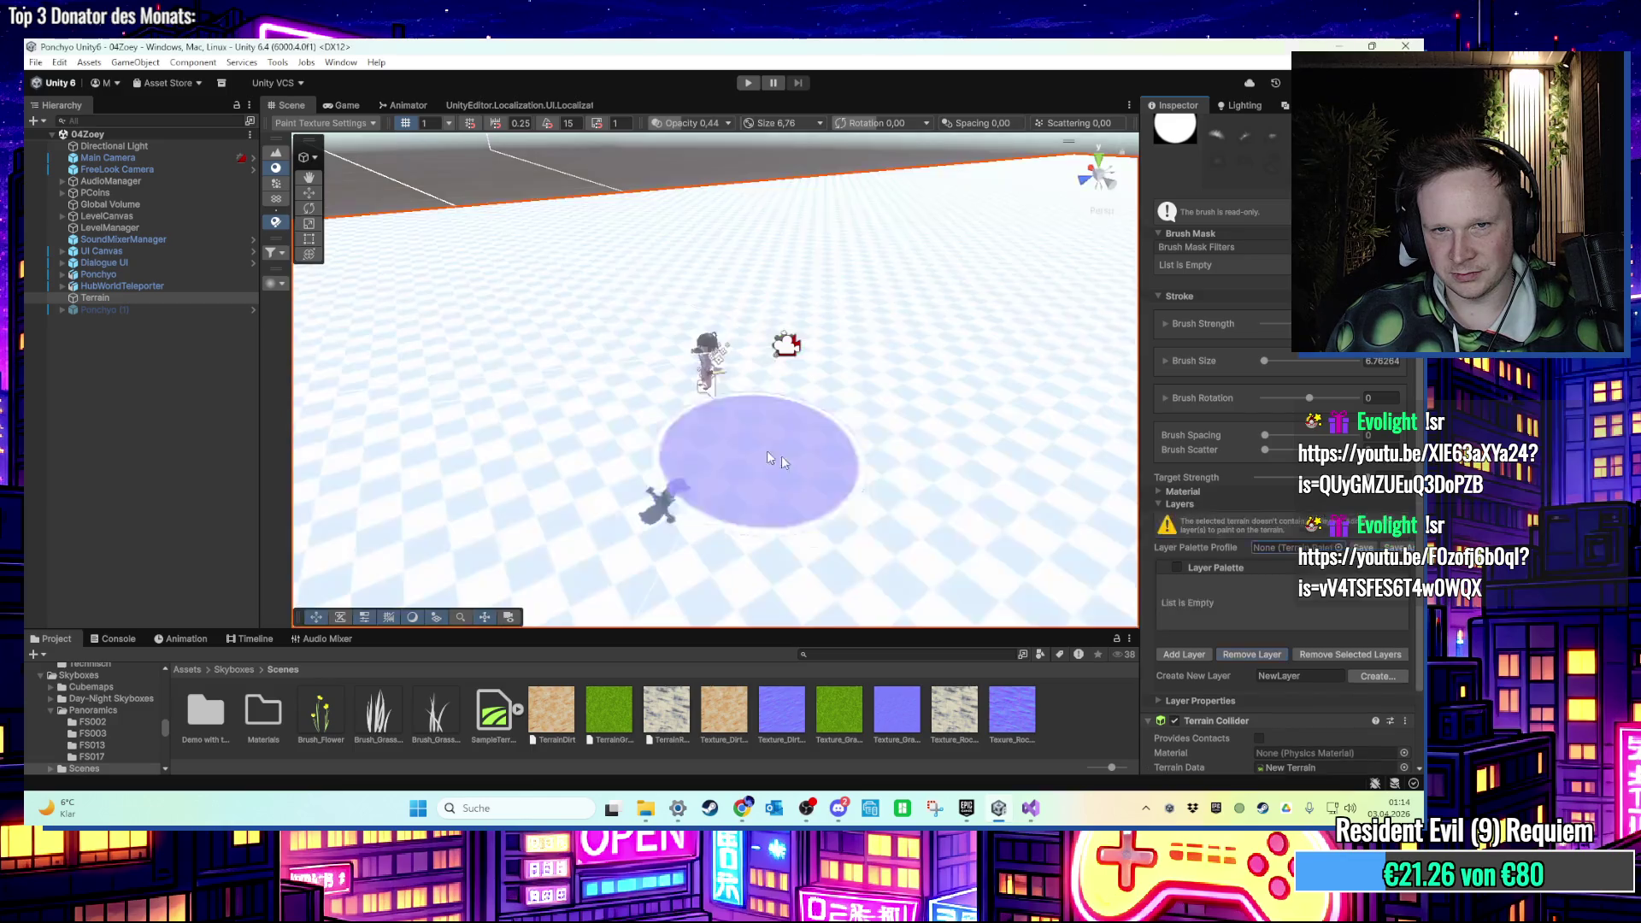
Add the green Ground layer found by searching 'ground'.
{"action": "left_click", "coordinate": [1183, 627]}
{"action": "type", "text": "gra"}
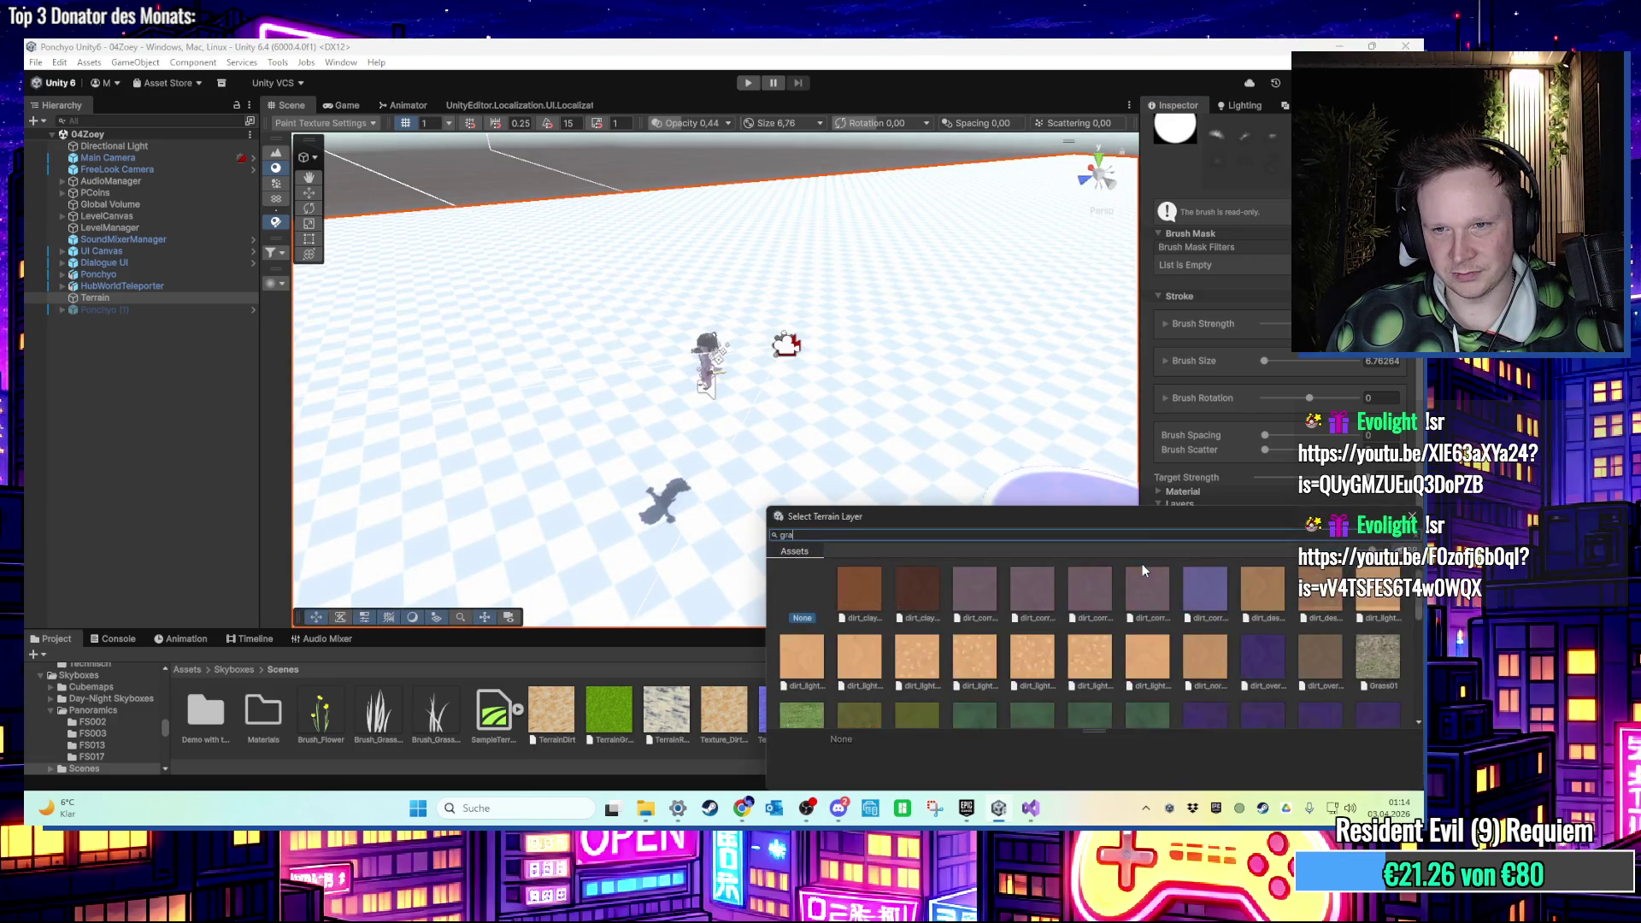
{"action": "key", "text": "BackSpace"}
{"action": "key", "text": "BackSpace"}
{"action": "type", "text": "round"}
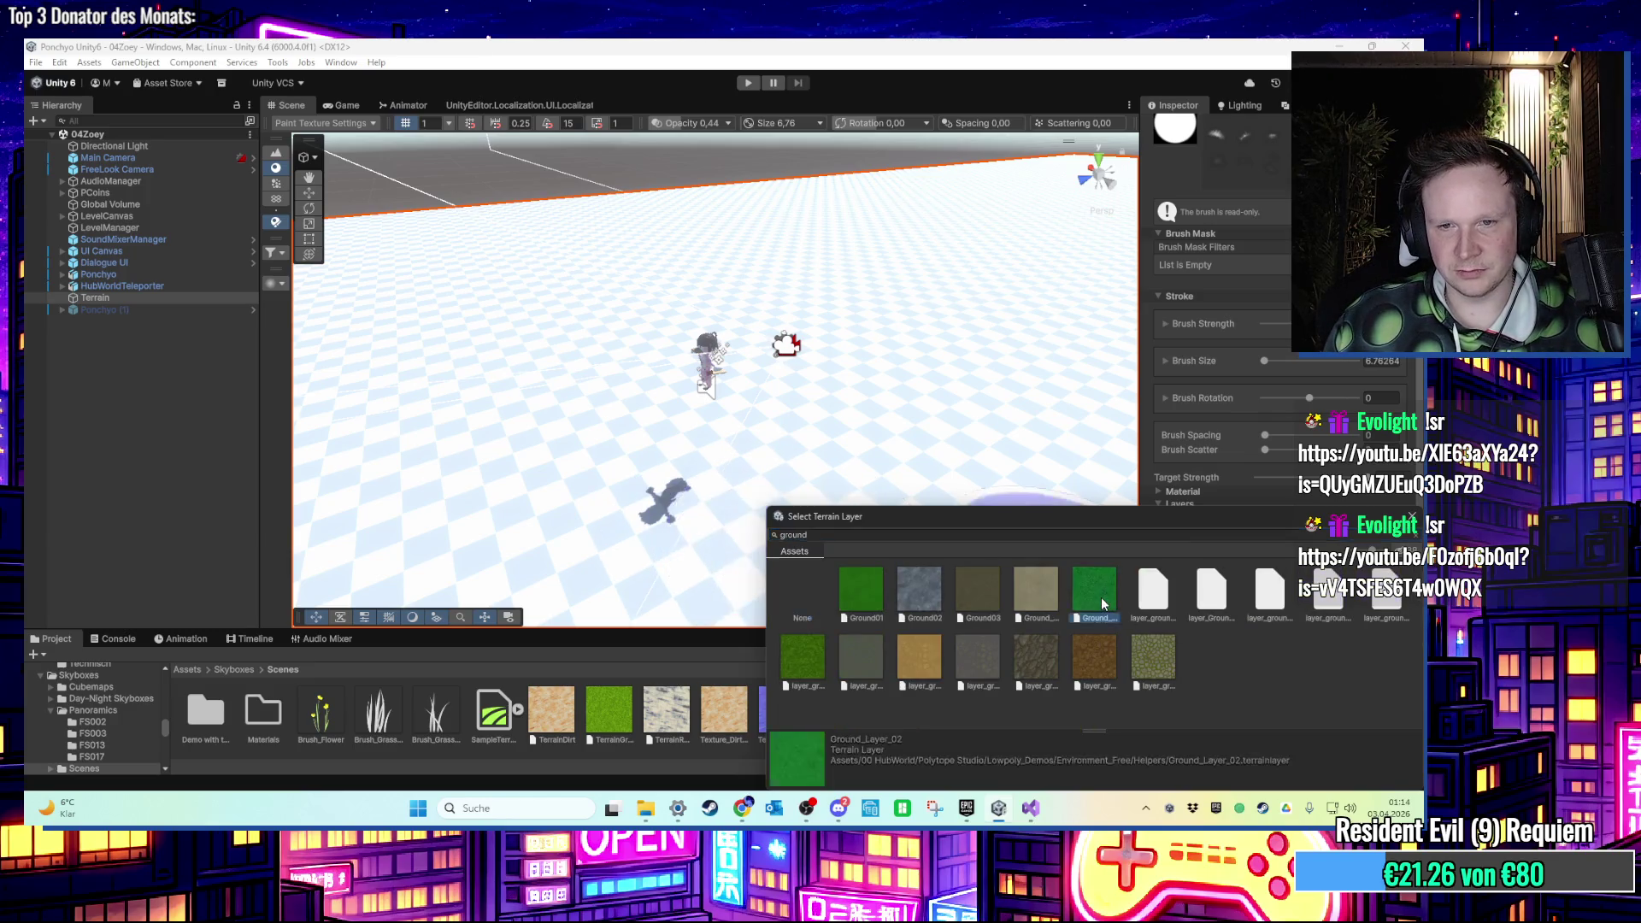
{"action": "double_click", "coordinate": [1101, 597]}
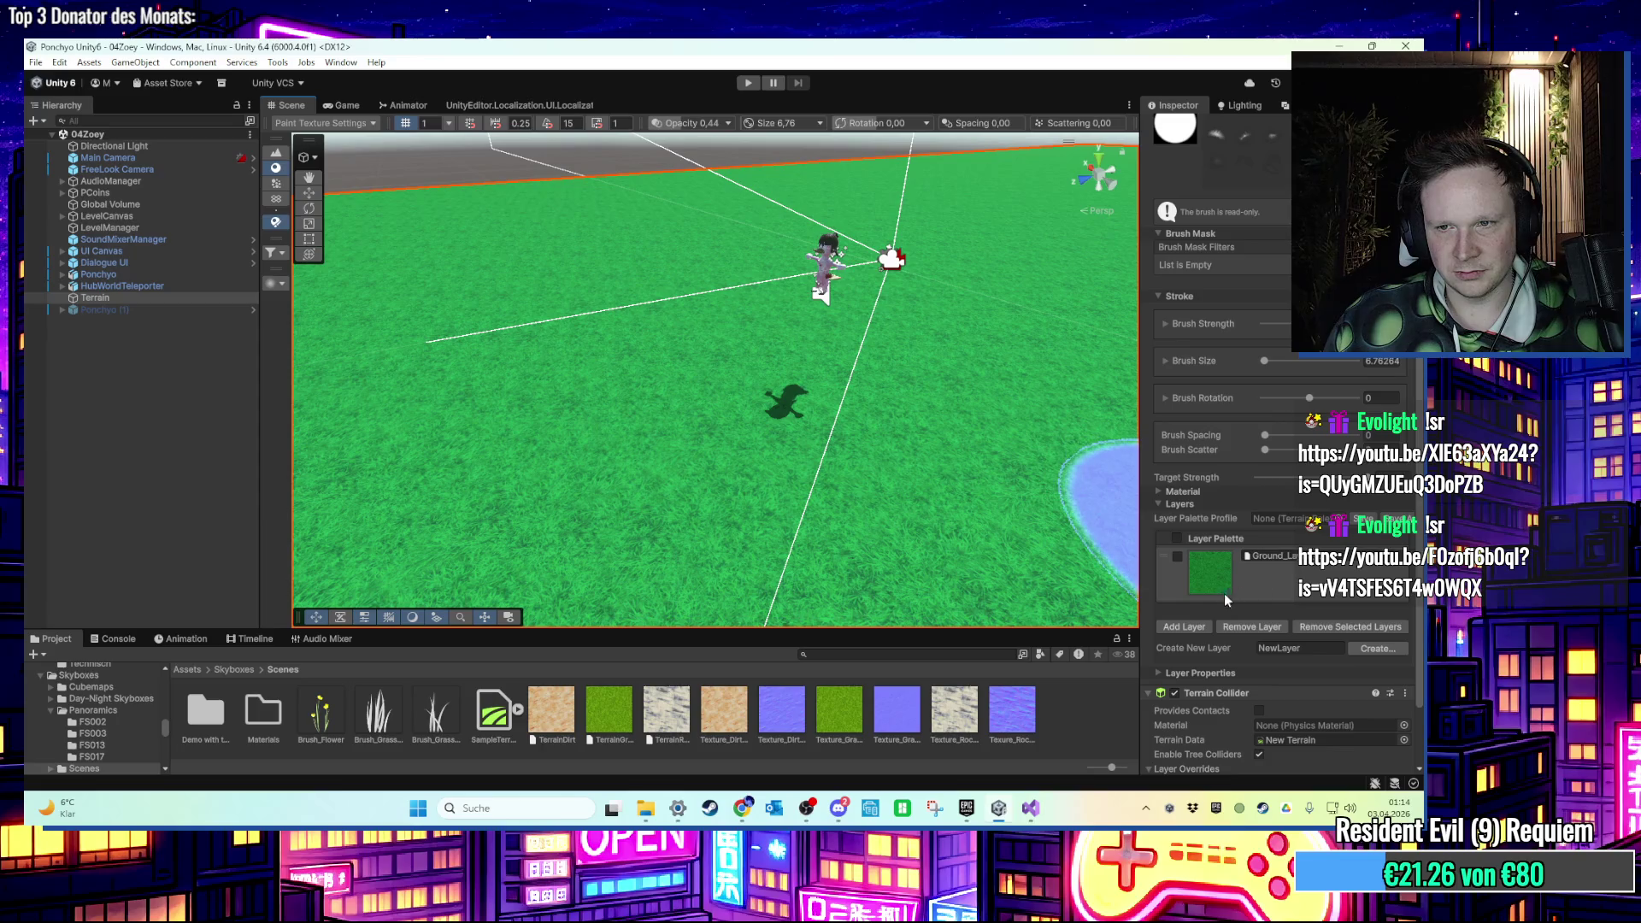
Add Ground01 as a second layer and drag it into the base slot.
{"action": "left_click", "coordinate": [1205, 628]}
{"action": "type", "text": "ound"}
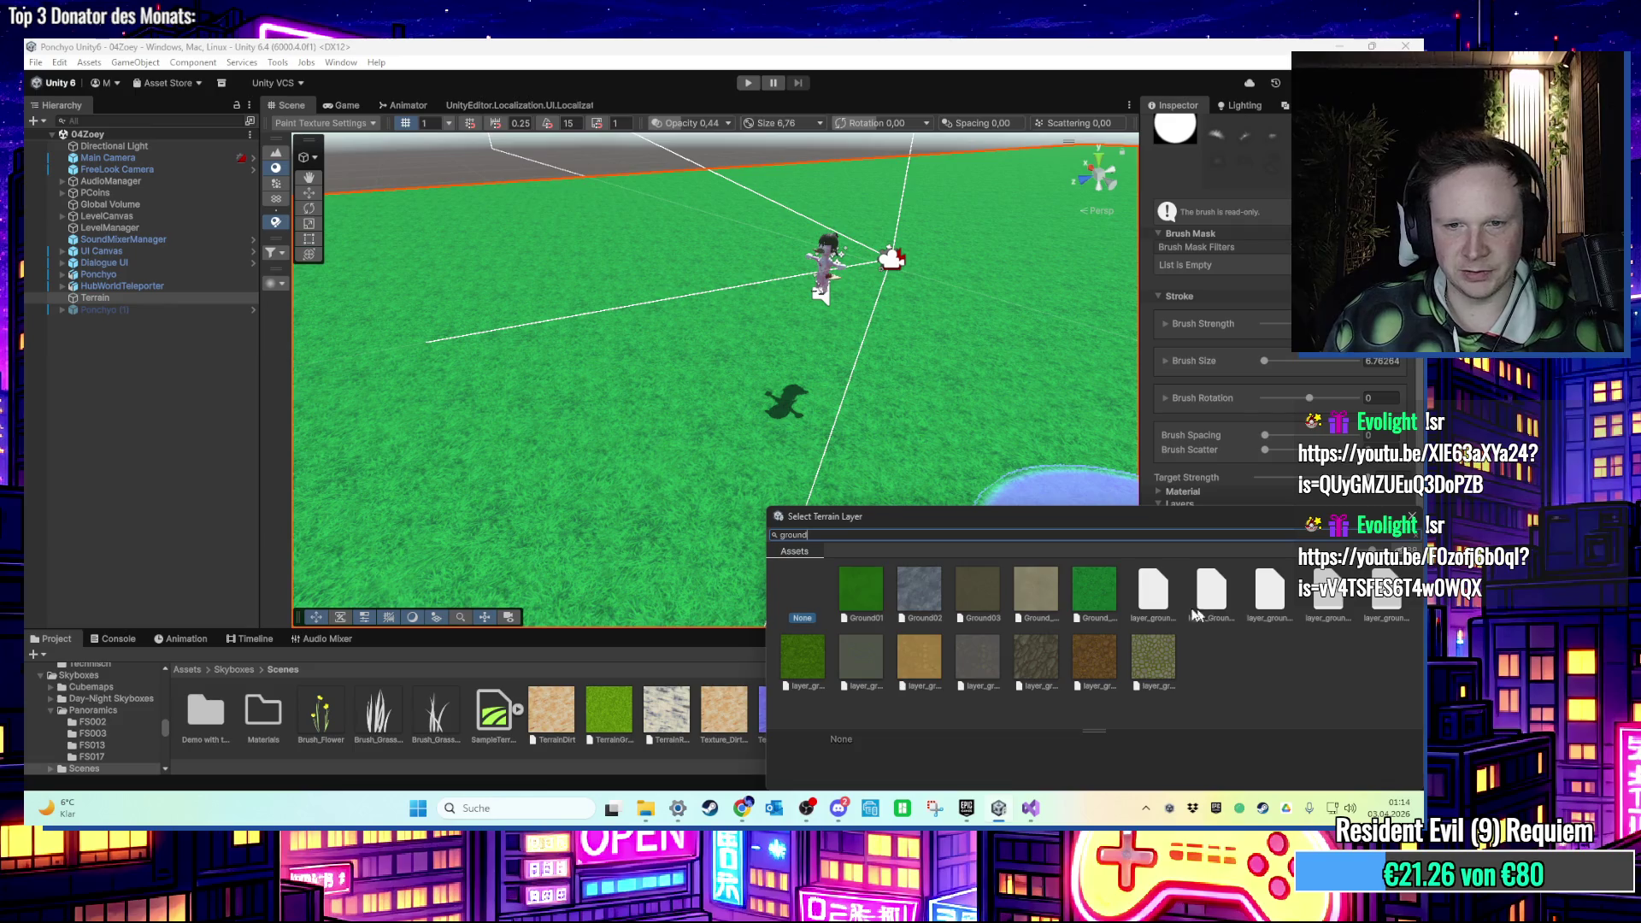
{"action": "double_click", "coordinate": [860, 598]}
{"action": "mouse_move", "coordinate": [1274, 628]}
{"action": "left_mouse_down"}
{"action": "mouse_move", "coordinate": [1262, 561]}
{"action": "mouse_move", "coordinate": [1275, 622]}
{"action": "left_mouse_up"}
Remove the Ground01 layer, confirming loss of its painted data.
{"action": "scroll", "coordinate": [770, 453], "scroll_direction": "up", "scroll_amount": 3}
{"action": "scroll", "coordinate": [704, 448], "scroll_direction": "down", "scroll_amount": 2}
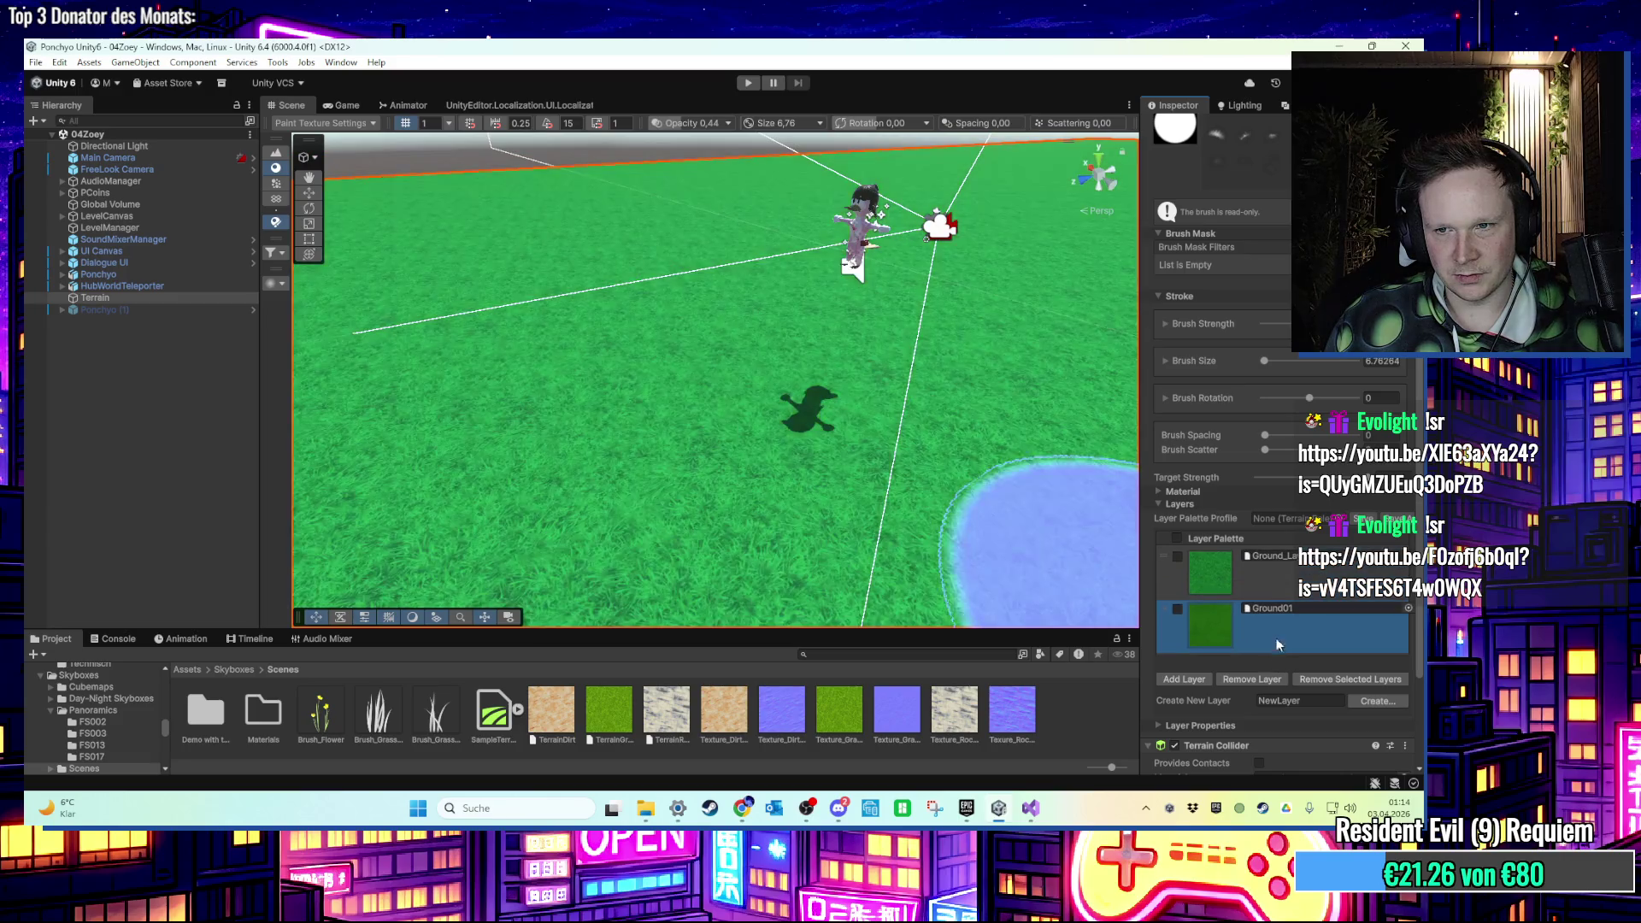
{"action": "left_click", "coordinate": [1253, 680]}
{"action": "left_click", "coordinate": [735, 443]}
{"action": "scroll", "coordinate": [684, 470], "scroll_direction": "down", "scroll_amount": 5}
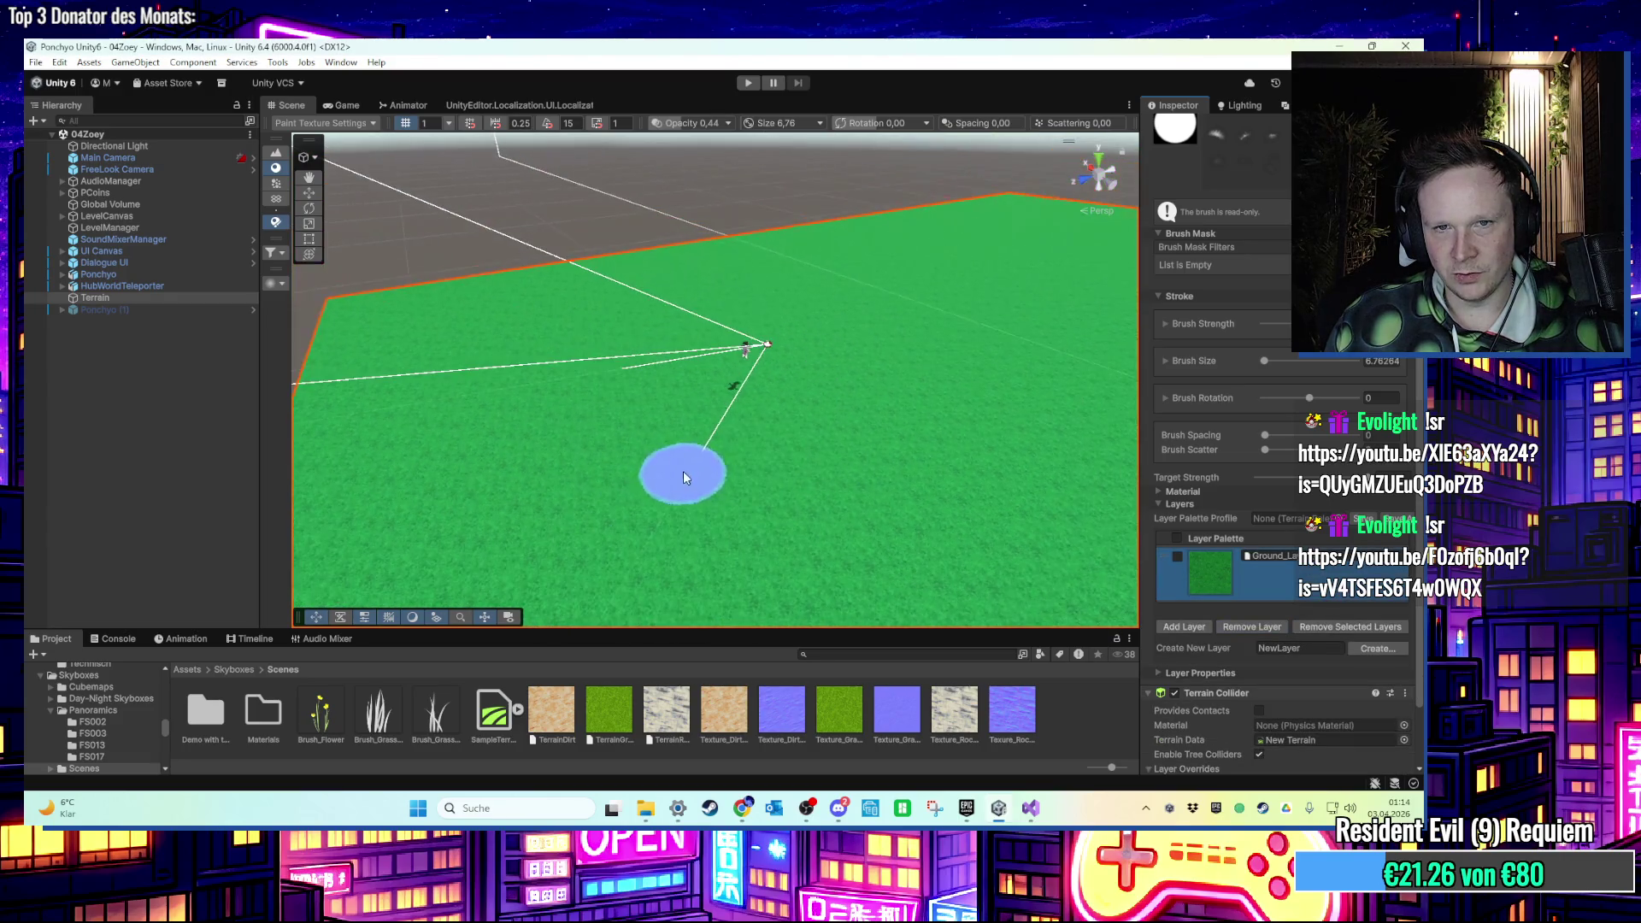
Browse the terrain layer picker without choosing anything, then close it.
{"action": "left_click", "coordinate": [1194, 626]}
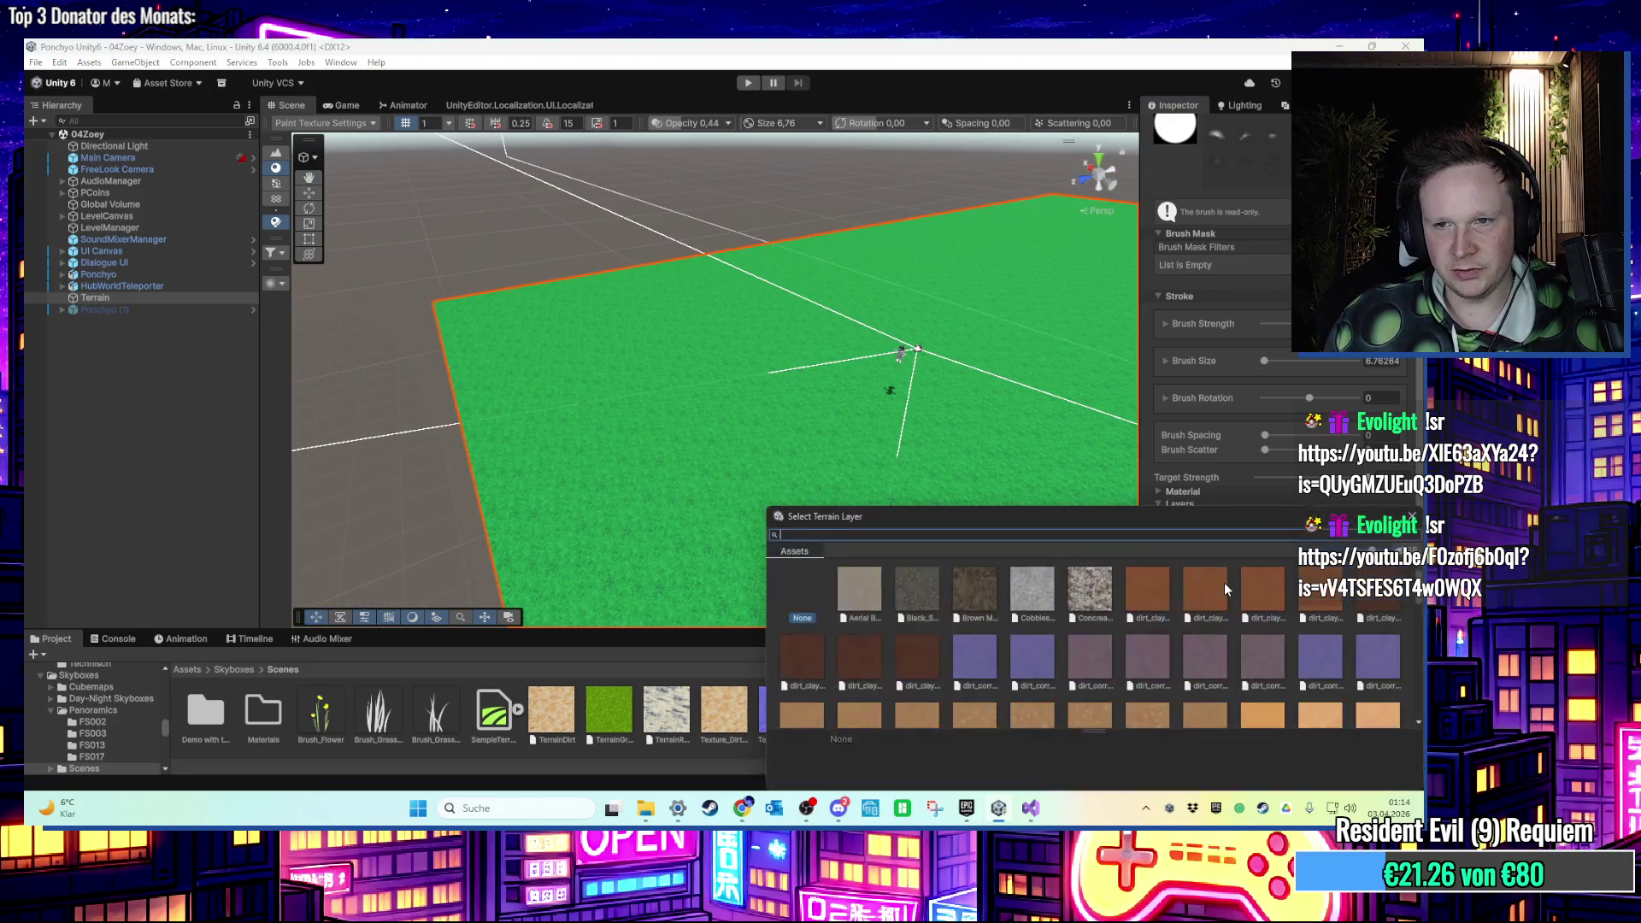
{"action": "scroll", "coordinate": [1231, 646], "scroll_direction": "down", "scroll_amount": 5}
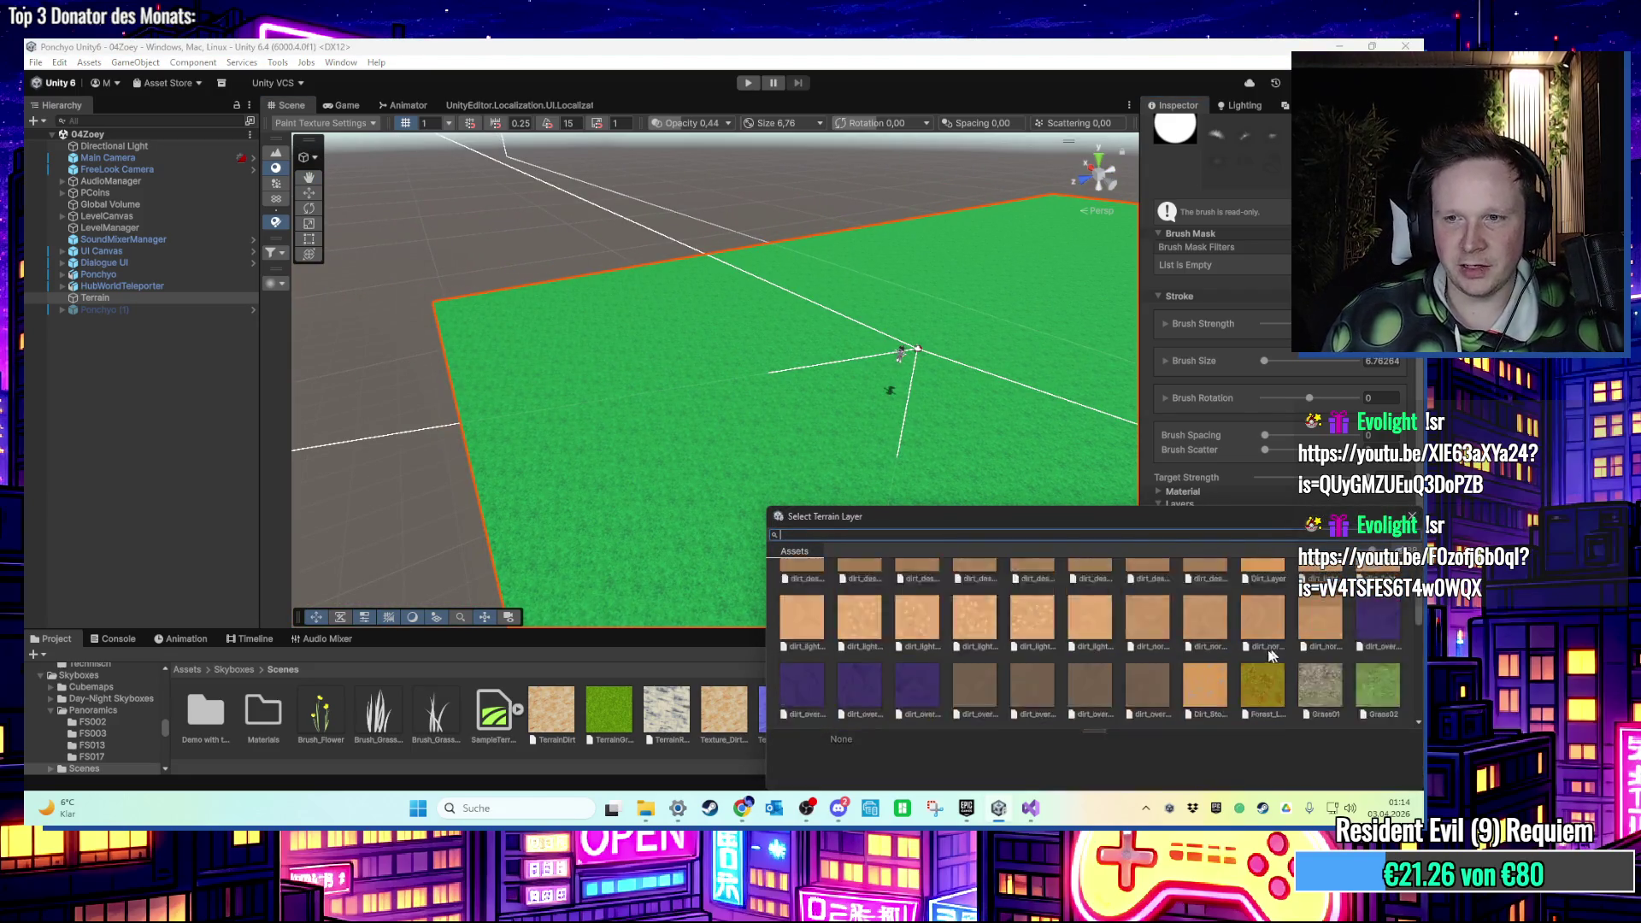
{"action": "scroll", "coordinate": [1241, 654], "scroll_direction": "down", "scroll_amount": 5}
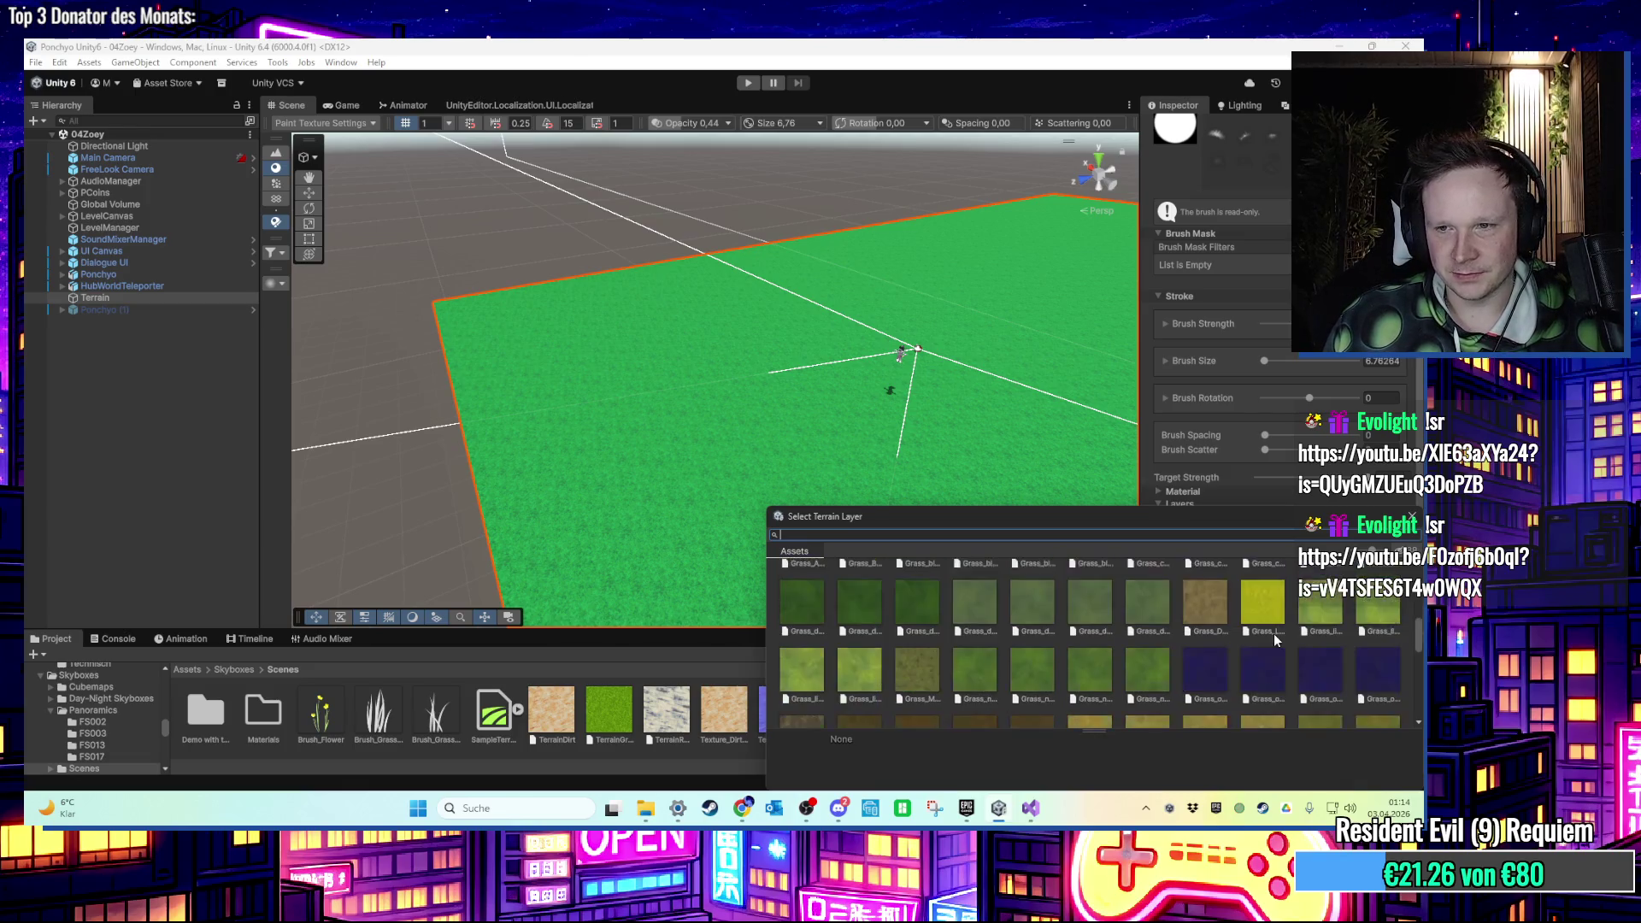
{"action": "scroll", "coordinate": [1246, 667], "scroll_direction": "down", "scroll_amount": 3}
{"action": "scroll", "coordinate": [1249, 677], "scroll_direction": "down", "scroll_amount": 2}
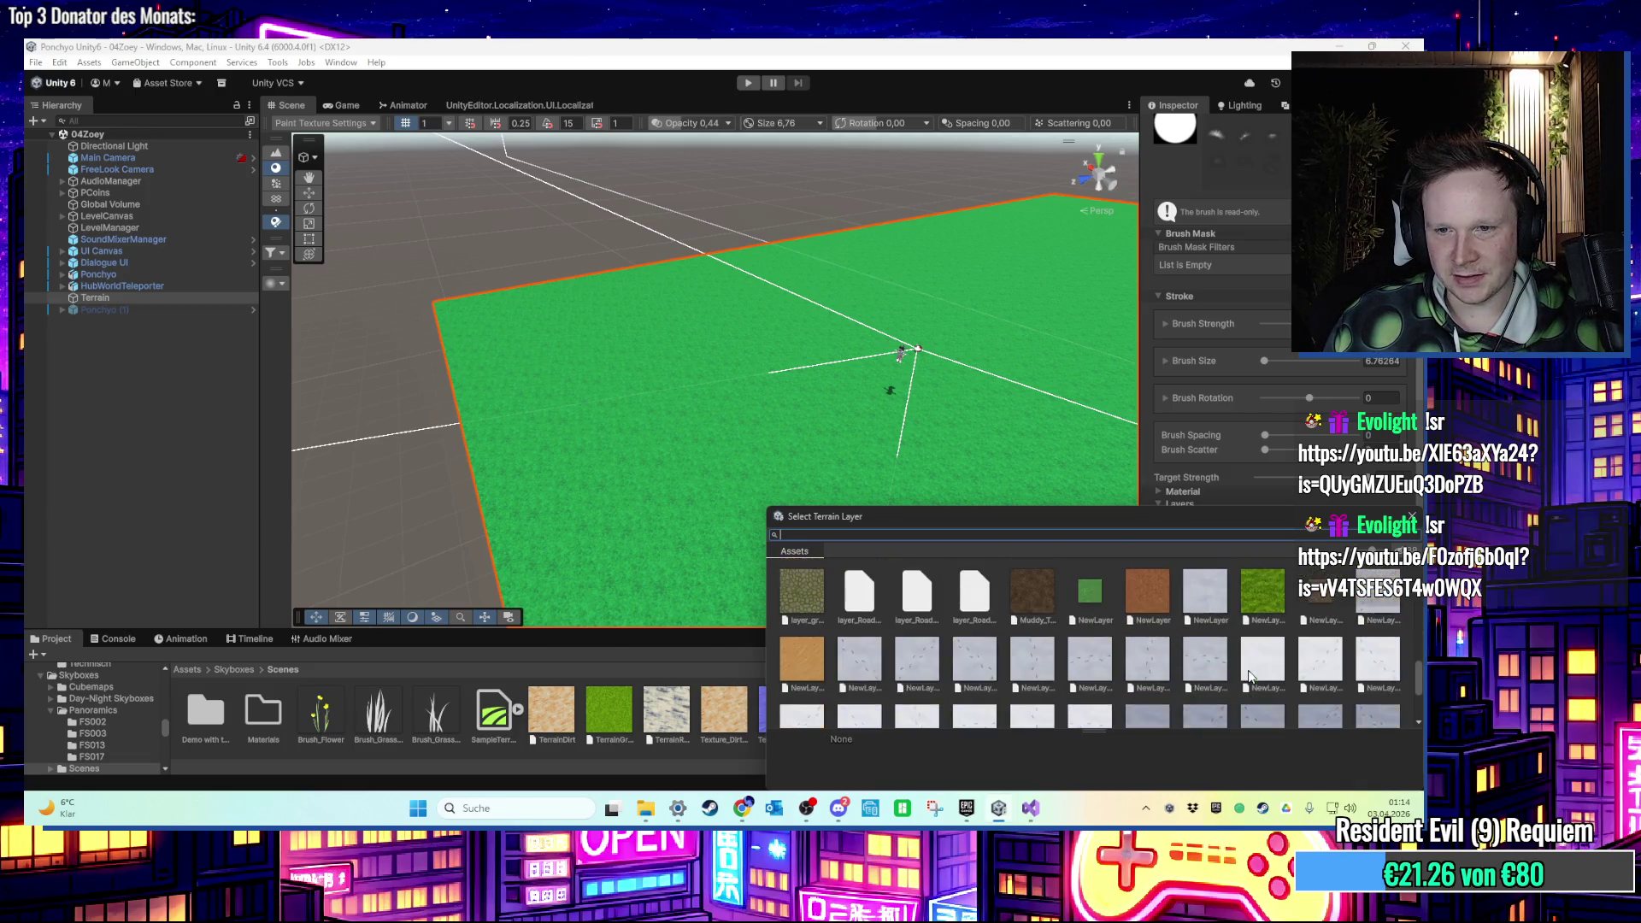
{"action": "scroll", "coordinate": [1250, 677], "scroll_direction": "down", "scroll_amount": 5}
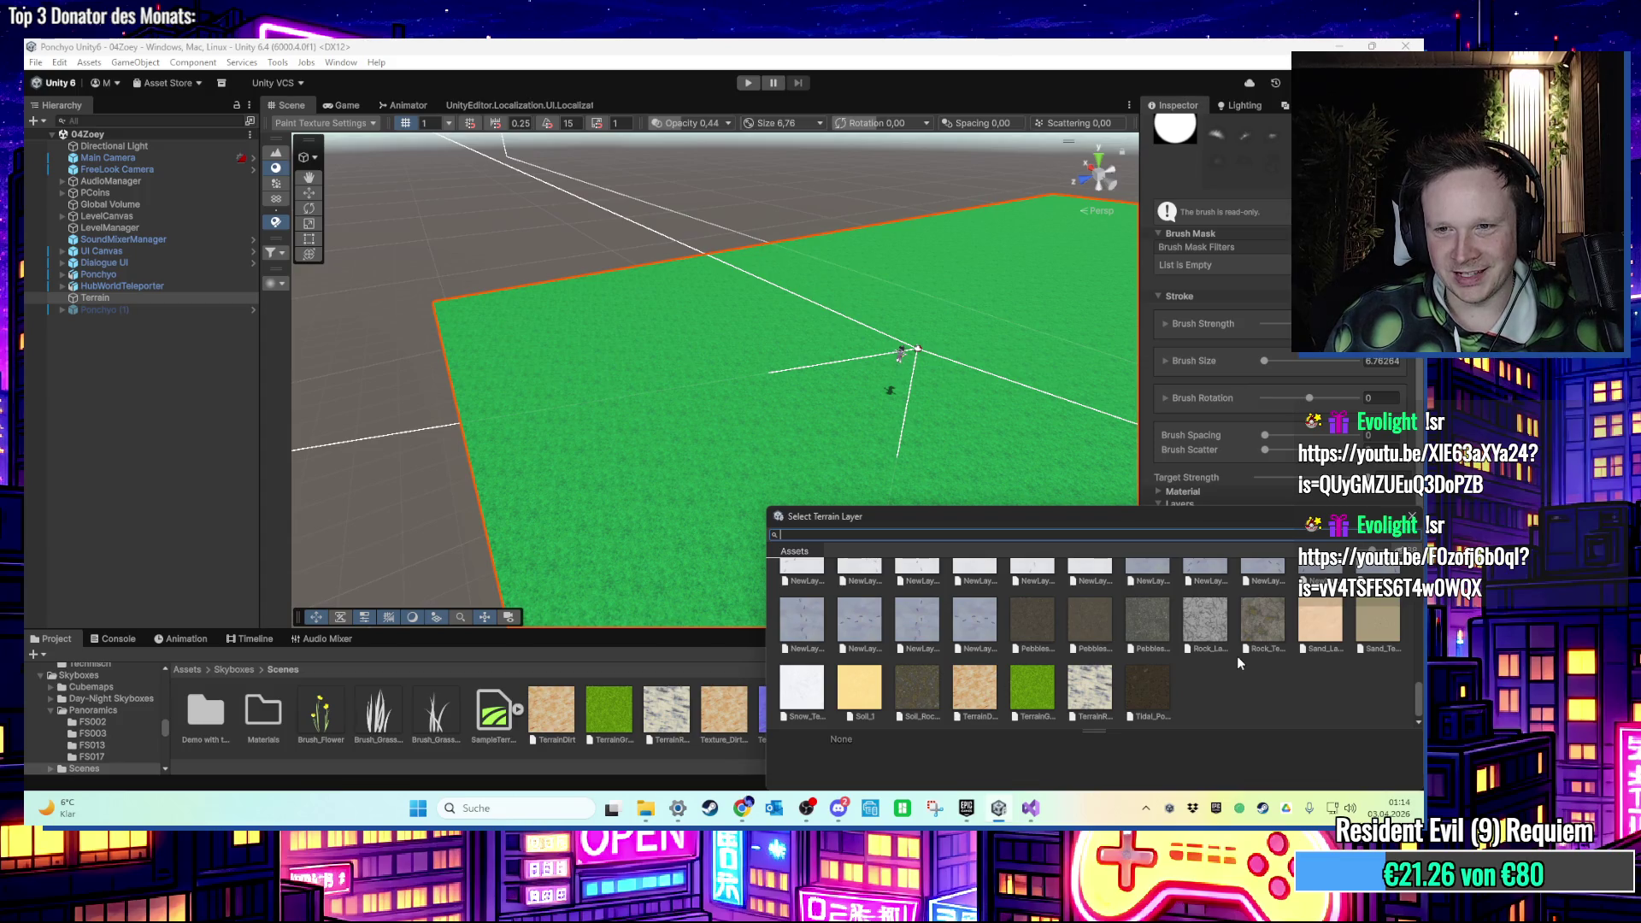
{"action": "left_click", "coordinate": [1412, 516]}
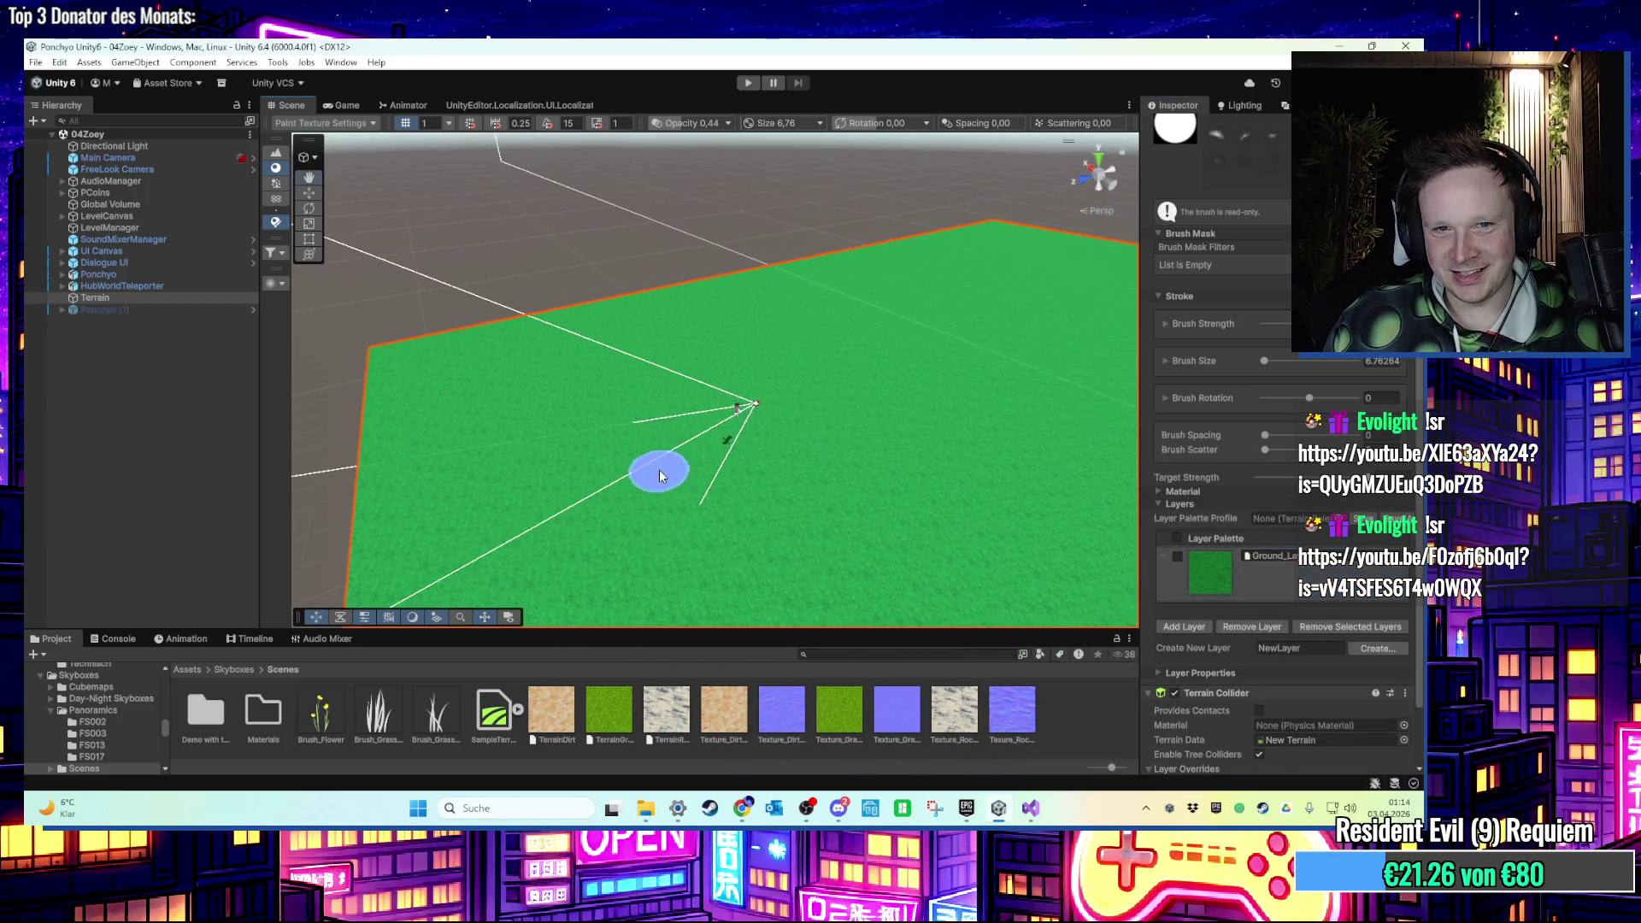
{"action": "mouse_move", "coordinate": [659, 470]}
{"action": "left_mouse_down"}
{"action": "mouse_move", "coordinate": [681, 427]}
{"action": "mouse_move", "coordinate": [613, 536]}
{"action": "mouse_move", "coordinate": [752, 480]}
{"action": "left_mouse_up"}
Try rebinding the S shortcut to Terrain/Adjust Brush Size in the conflict dialog.
{"action": "key", "text": "s"}
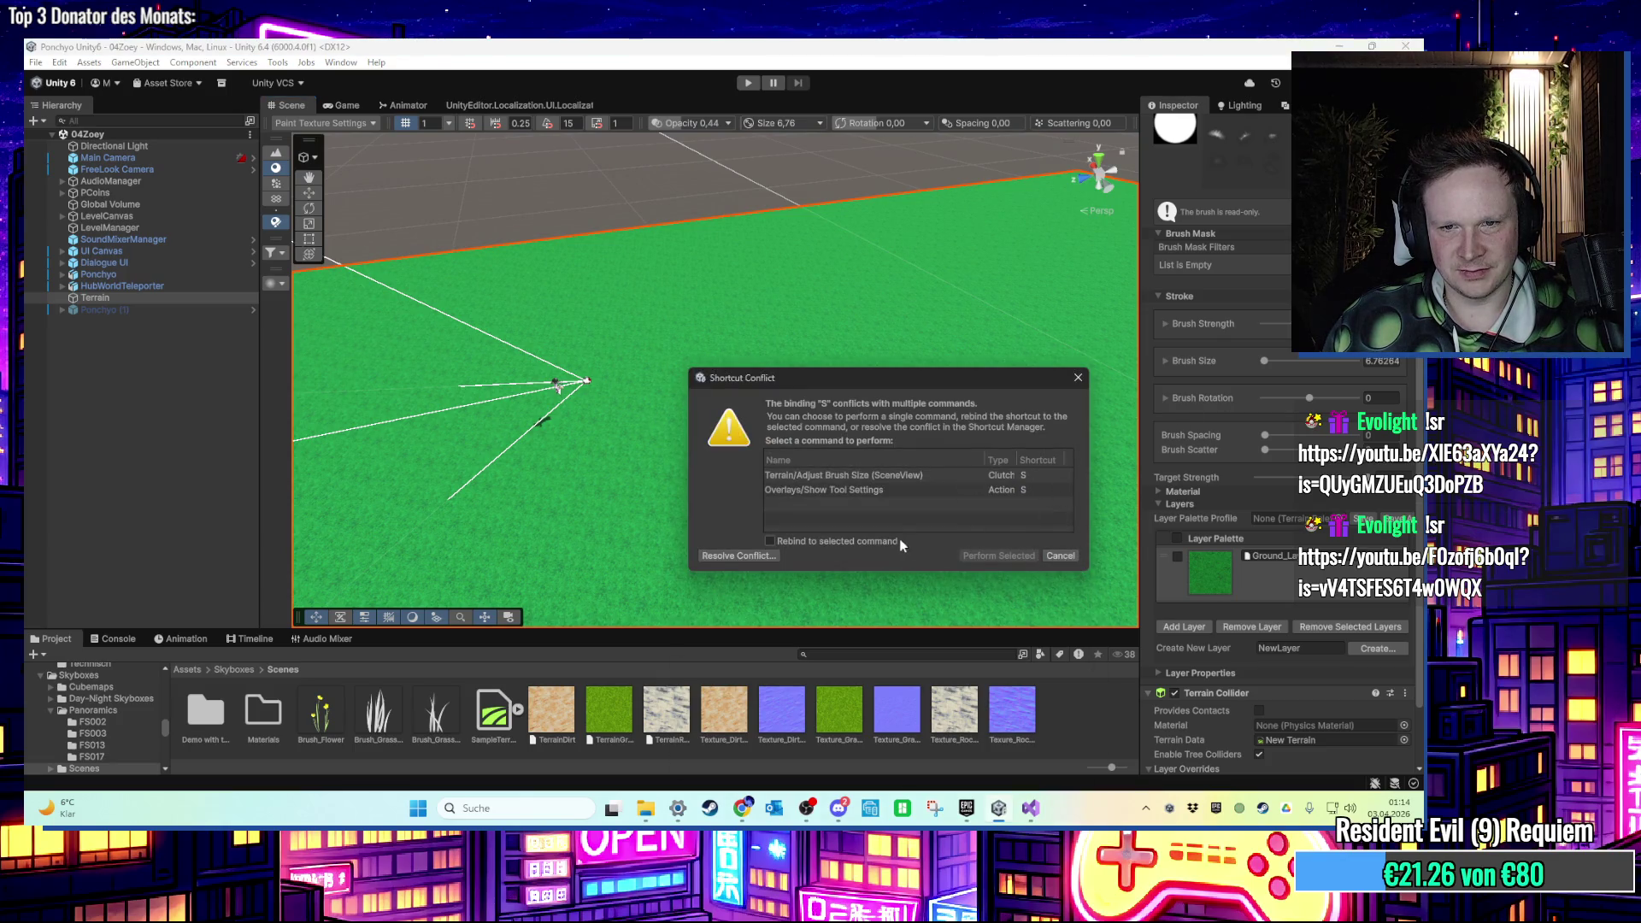
{"action": "left_click", "coordinate": [990, 475]}
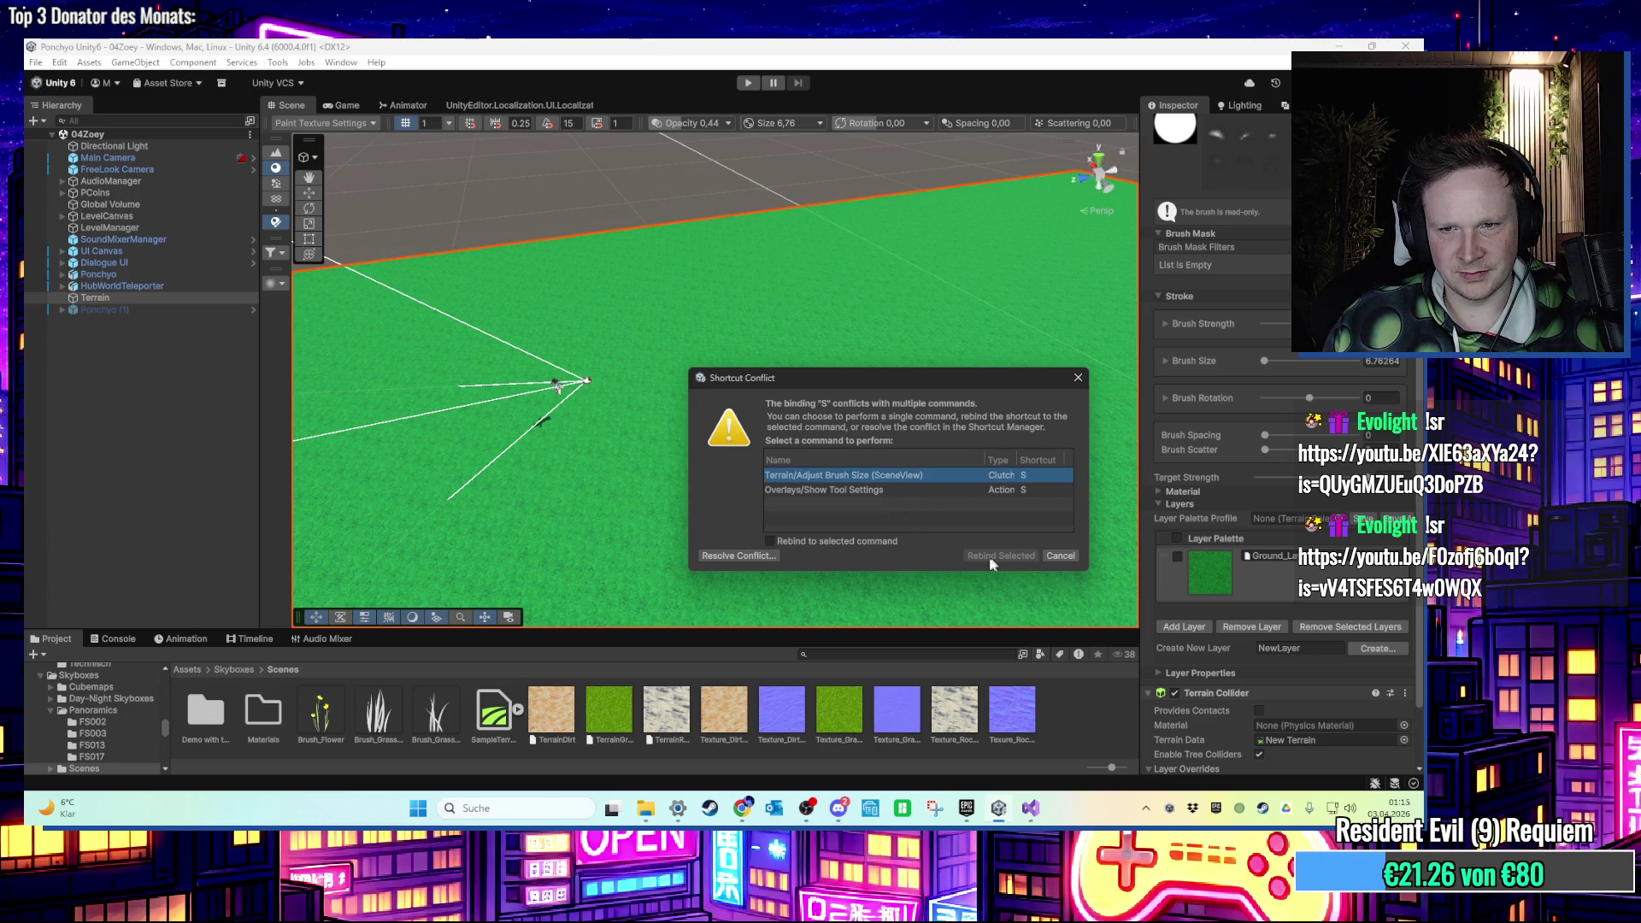
{"action": "left_click", "coordinate": [877, 541]}
{"action": "left_click", "coordinate": [992, 557]}
Run Terrain/Adjust Brush Size just once using Perform Selected.
{"action": "key", "text": "s"}
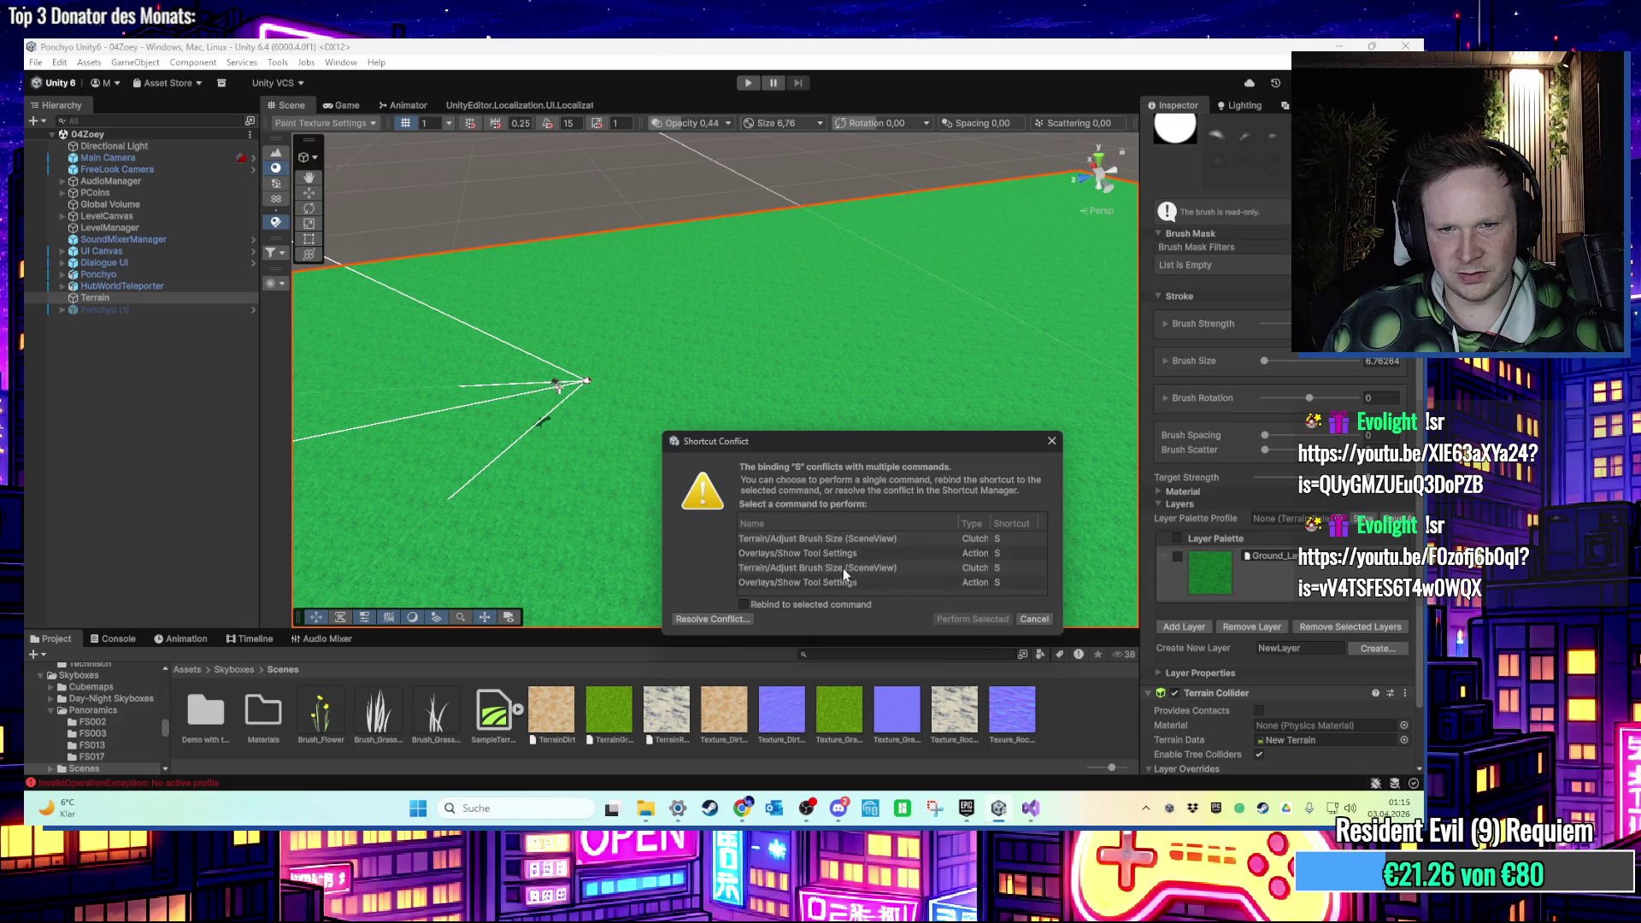
{"action": "left_click", "coordinate": [837, 540]}
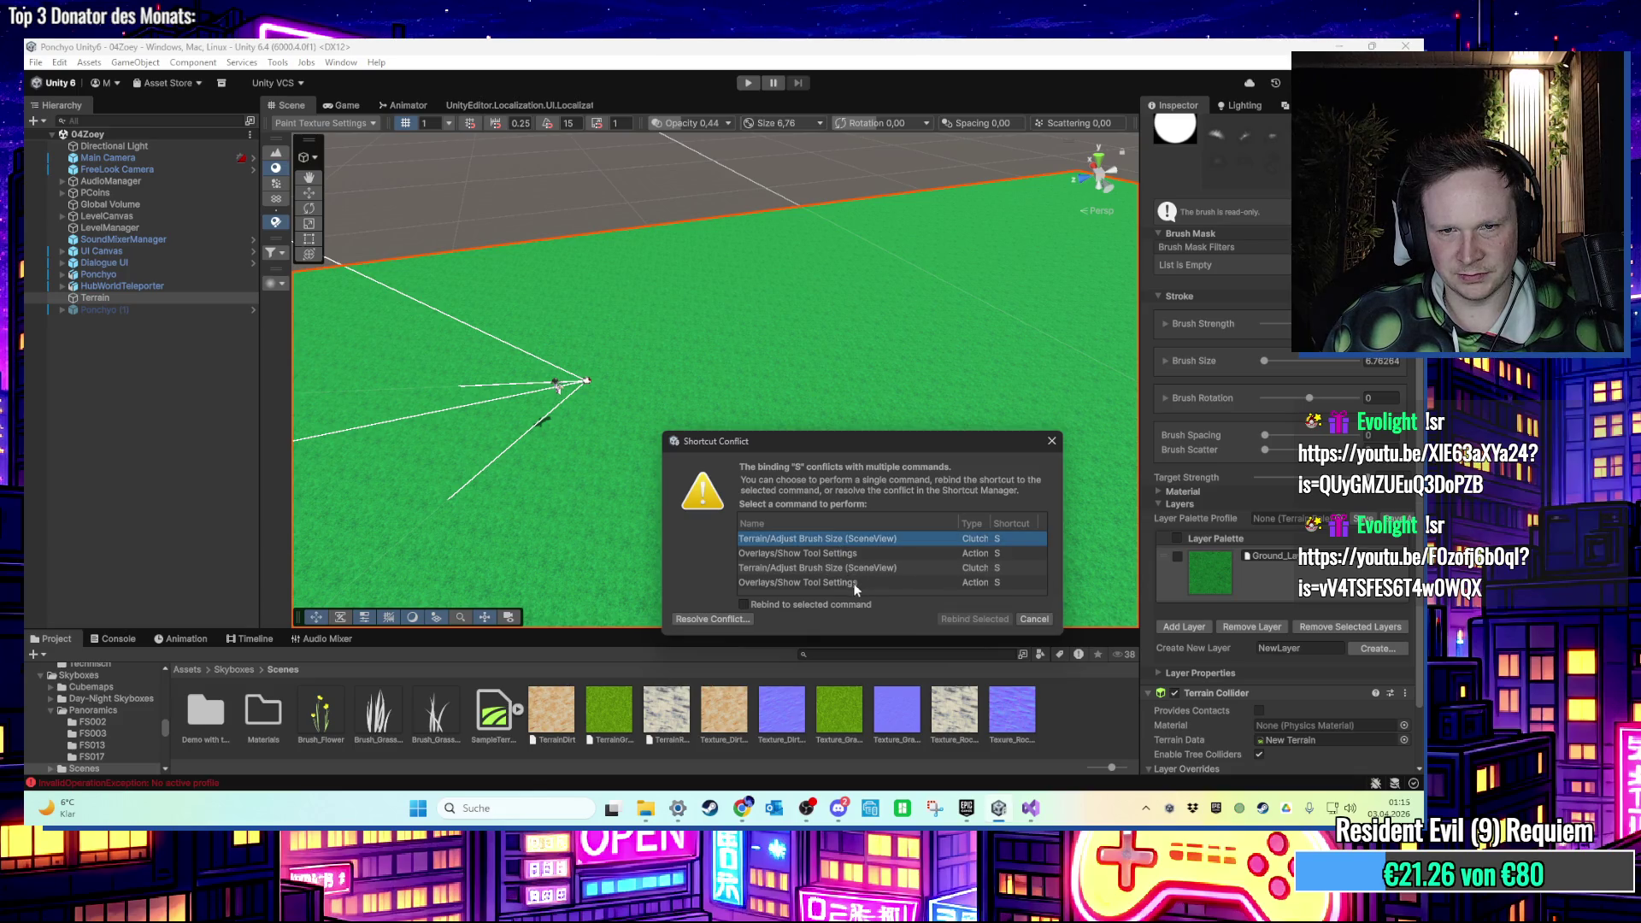
{"action": "left_click", "coordinate": [868, 604]}
{"action": "left_click", "coordinate": [961, 617]}
Dismiss the shortcut conflict, minimize Unity, and open the Eigene Dateien folder.
{"action": "key", "text": "s"}
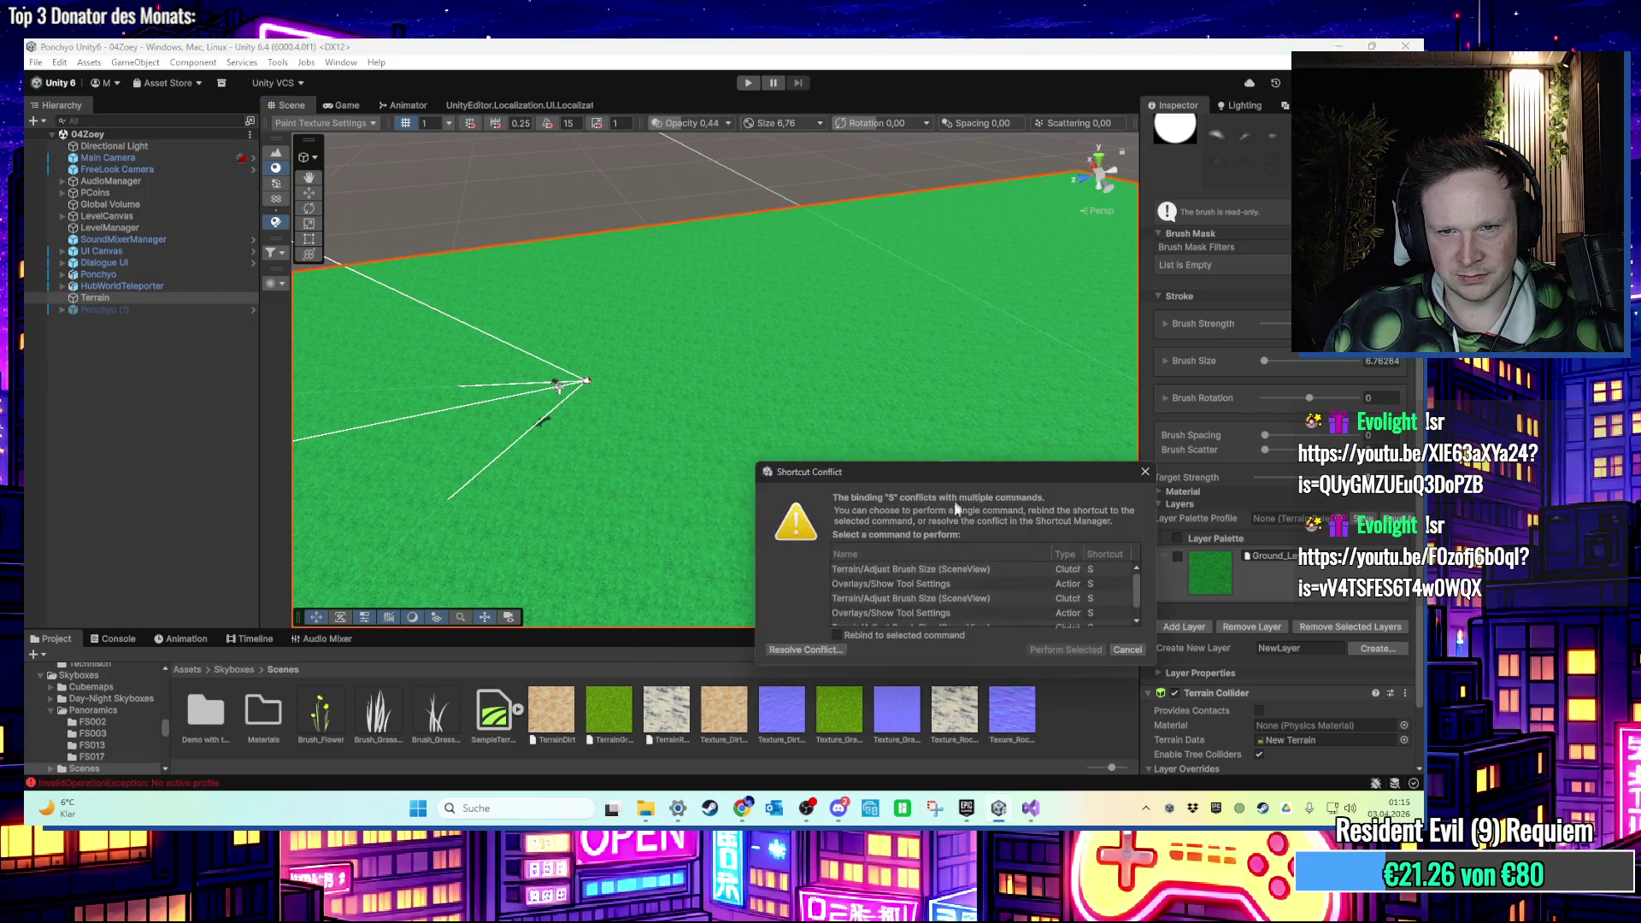
{"action": "left_click", "coordinate": [1046, 649]}
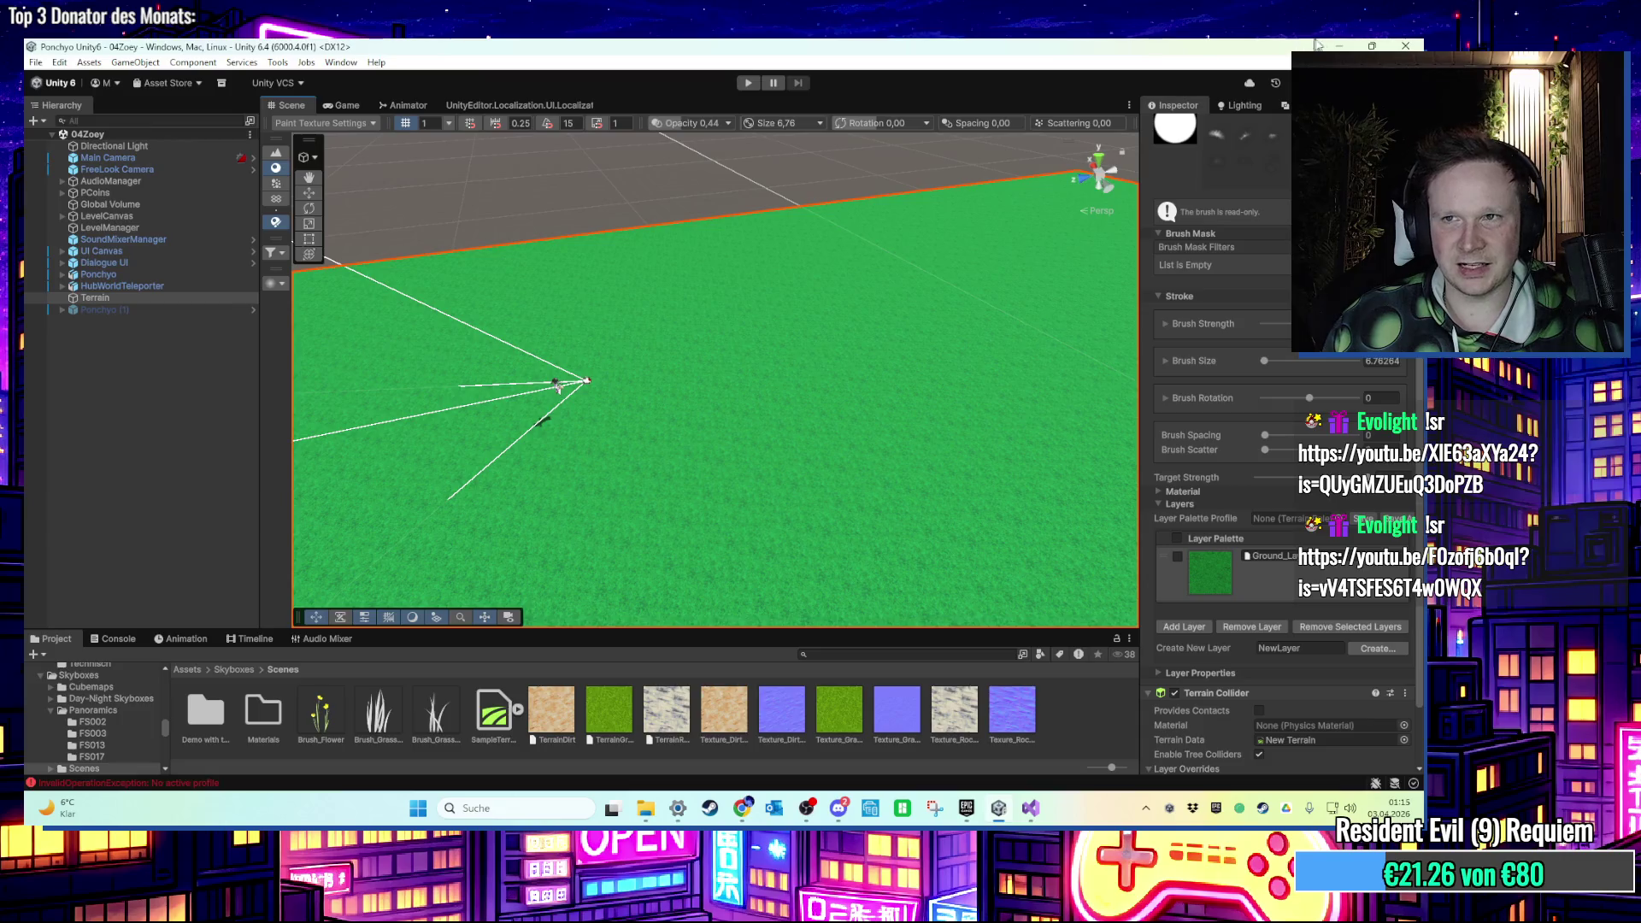
{"action": "left_click", "coordinate": [1339, 46]}
{"action": "double_click", "coordinate": [155, 64]}
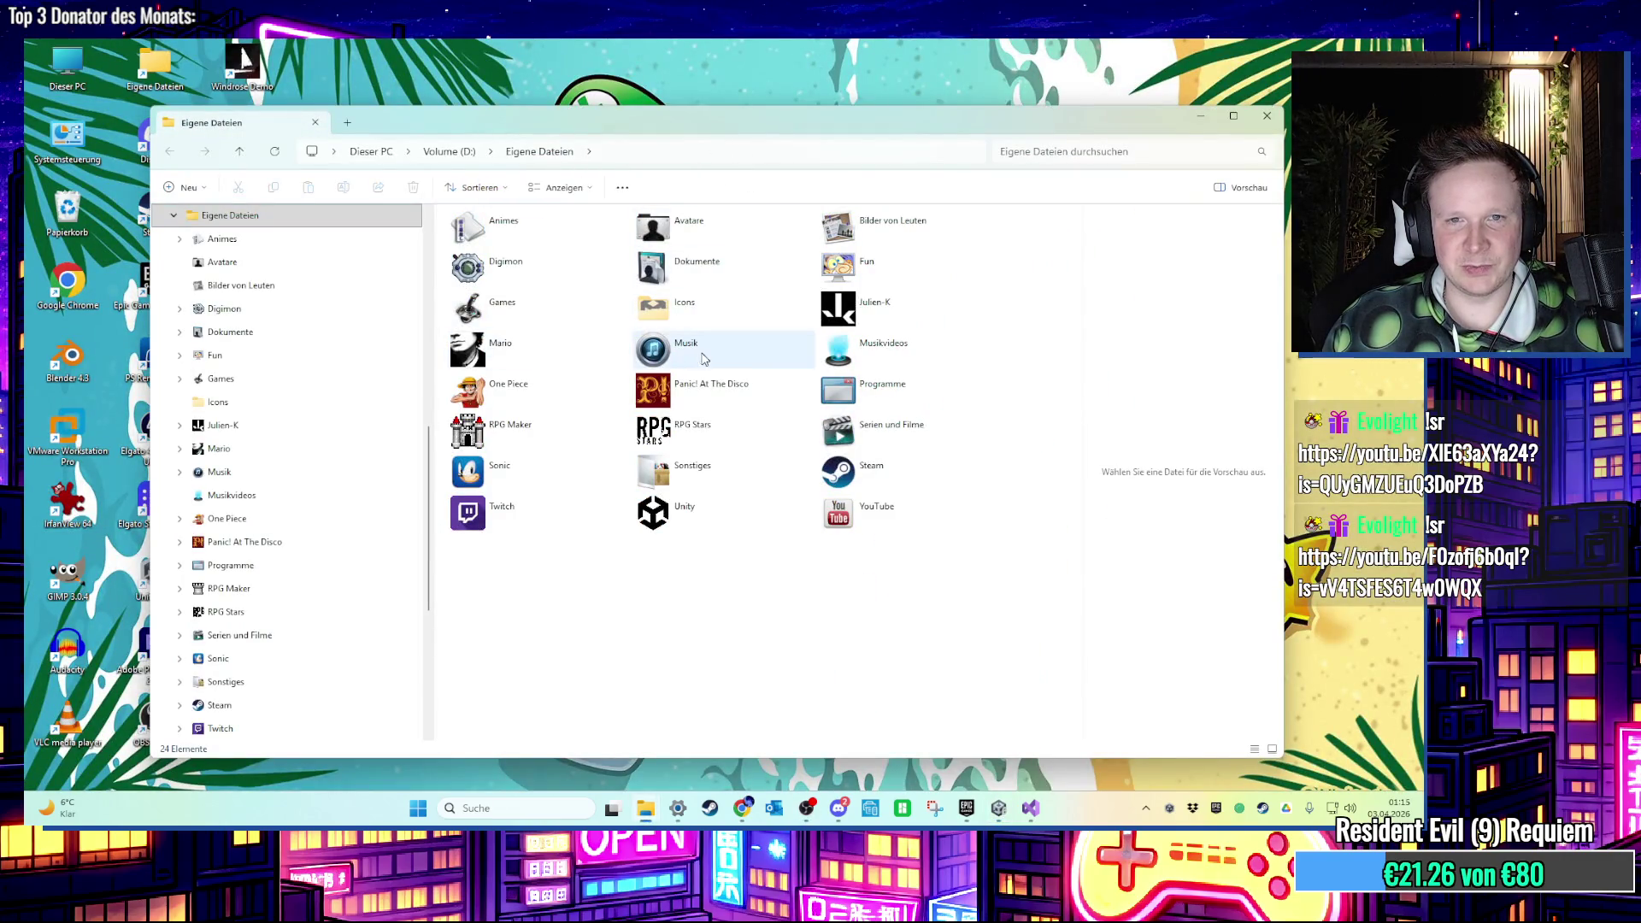
Browse to Meine Songs › Typus RED › Songs › Genocide City and play 'Genocide City ruff final'.
{"action": "double_click", "coordinate": [516, 338]}
{"action": "double_click", "coordinate": [522, 253]}
{"action": "scroll", "coordinate": [544, 539], "scroll_direction": "down", "scroll_amount": 5}
{"action": "double_click", "coordinate": [506, 391]}
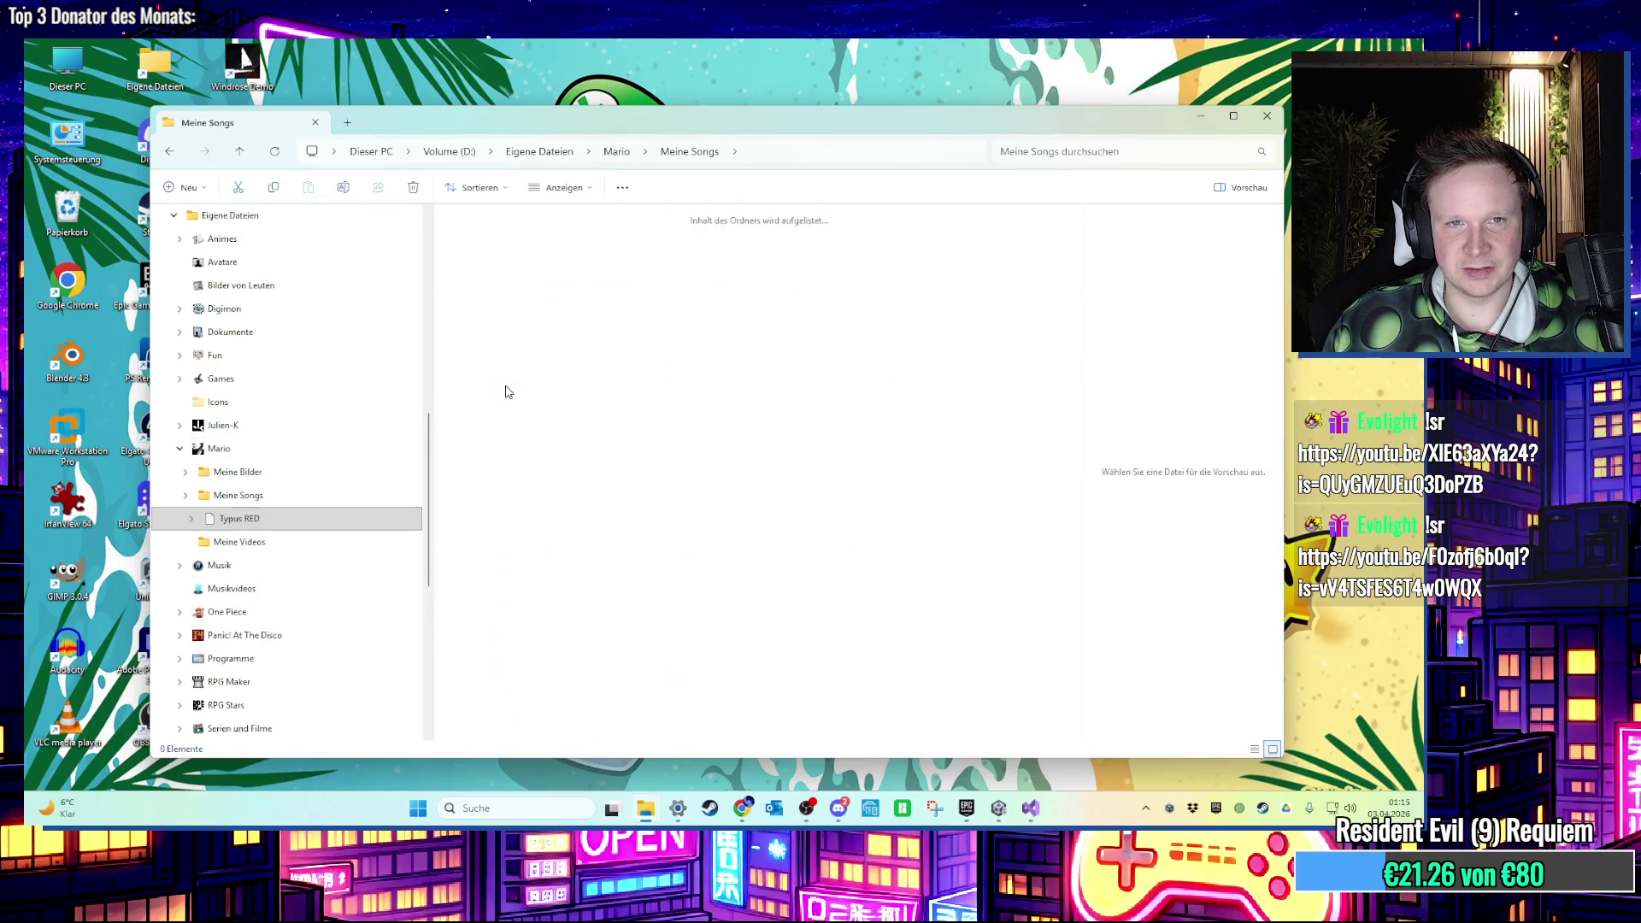
{"action": "double_click", "coordinate": [791, 254]}
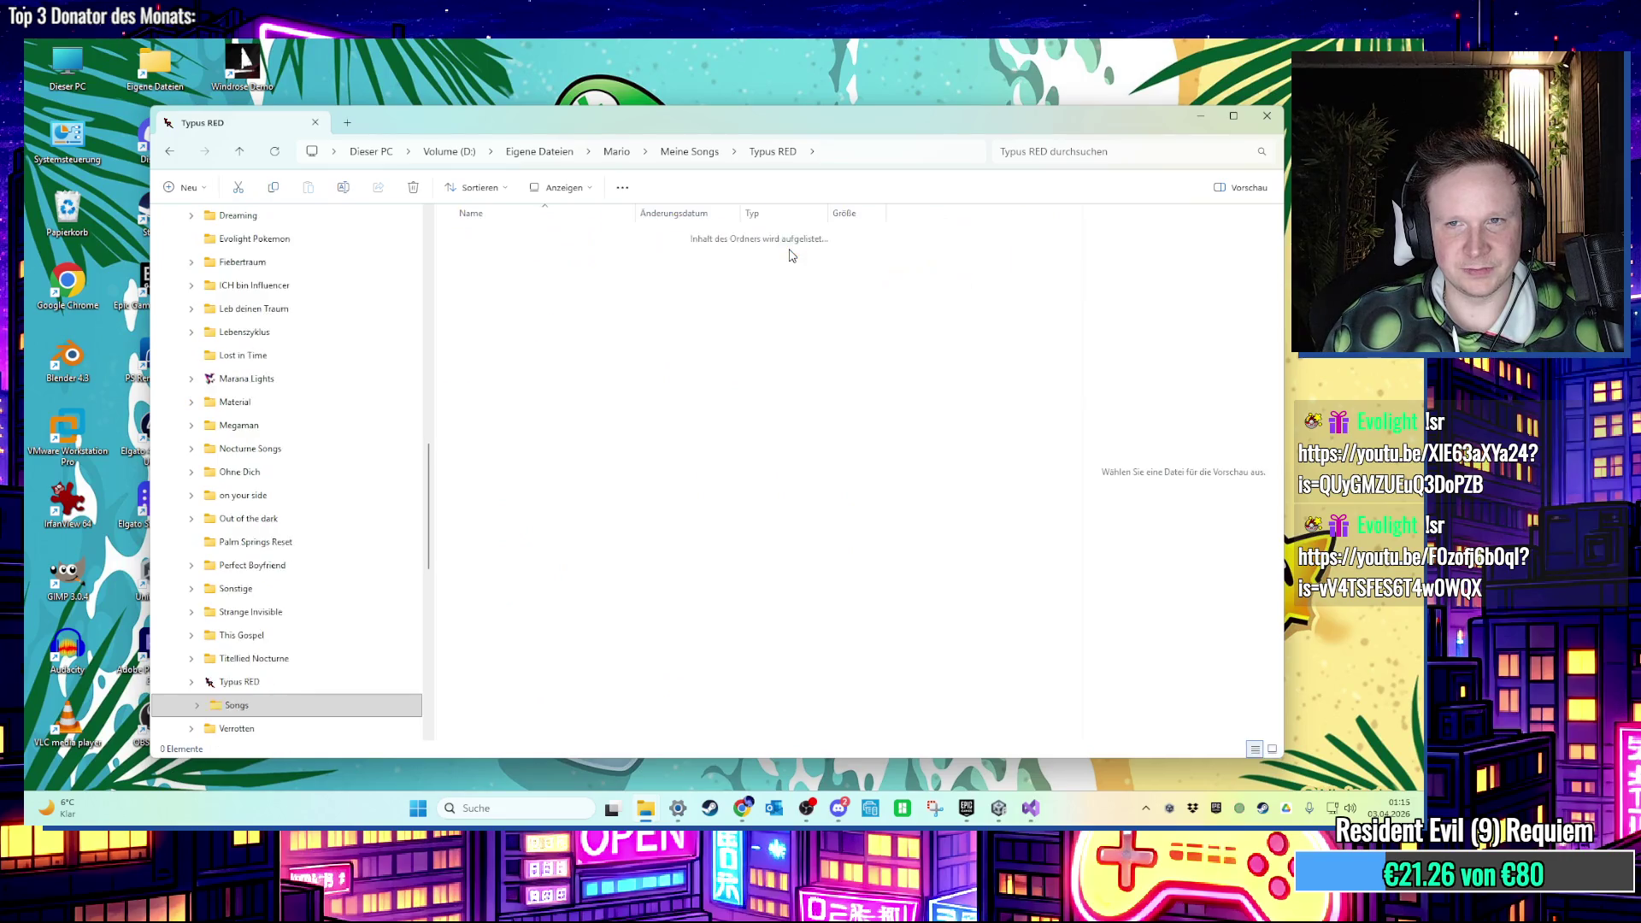
{"action": "left_click", "coordinate": [504, 244]}
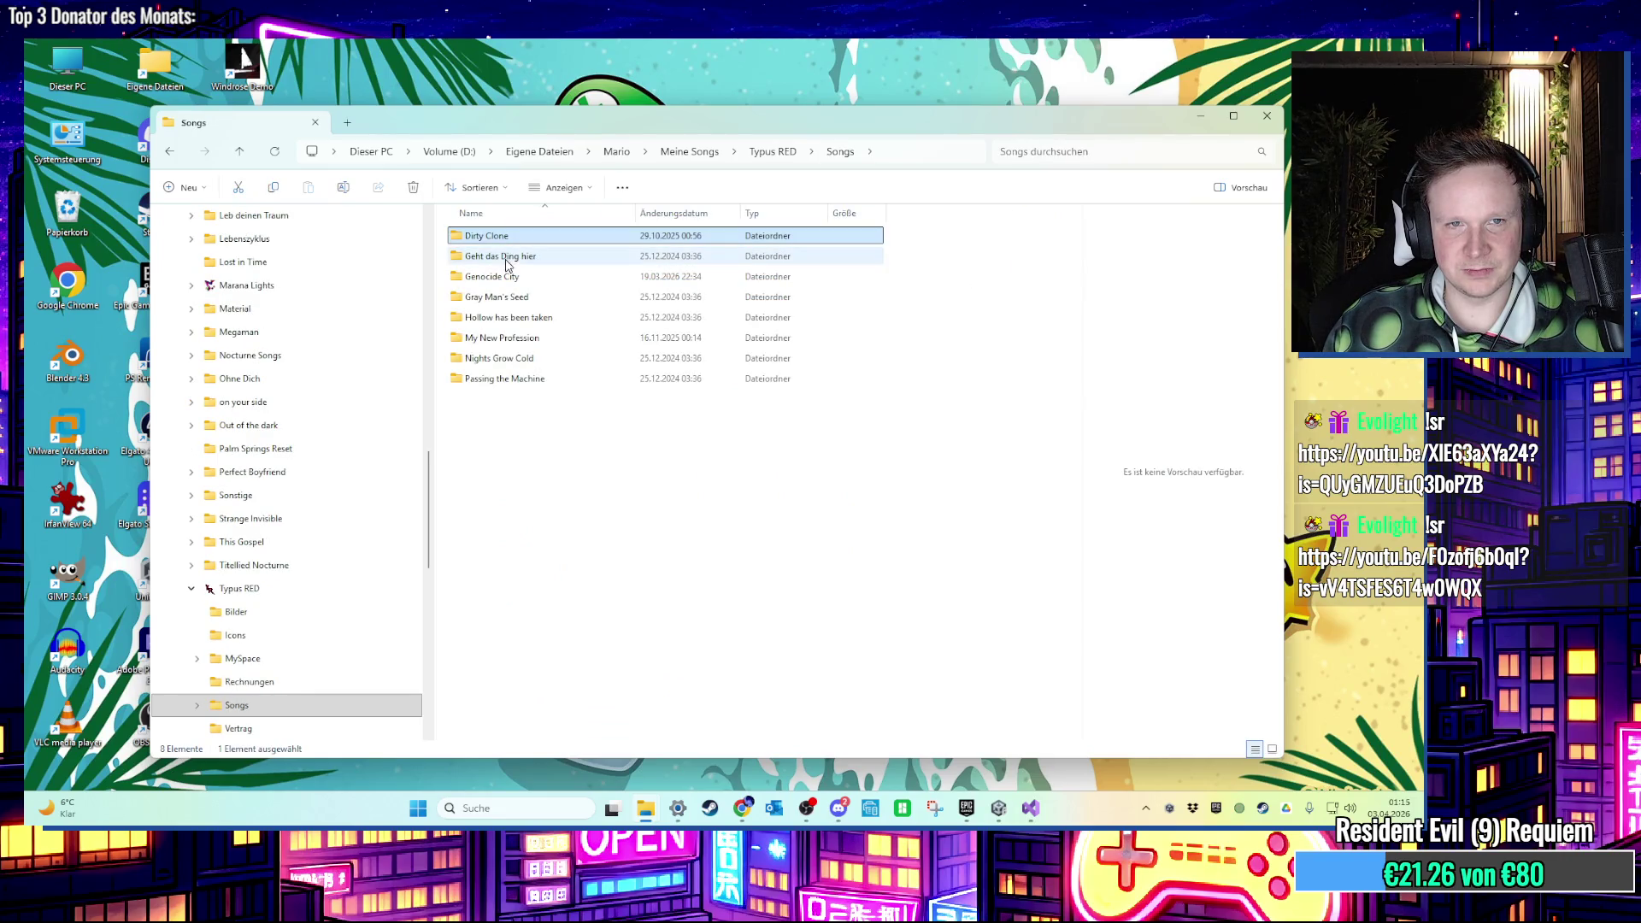
{"action": "left_click", "coordinate": [504, 280]}
{"action": "double_click", "coordinate": [504, 279]}
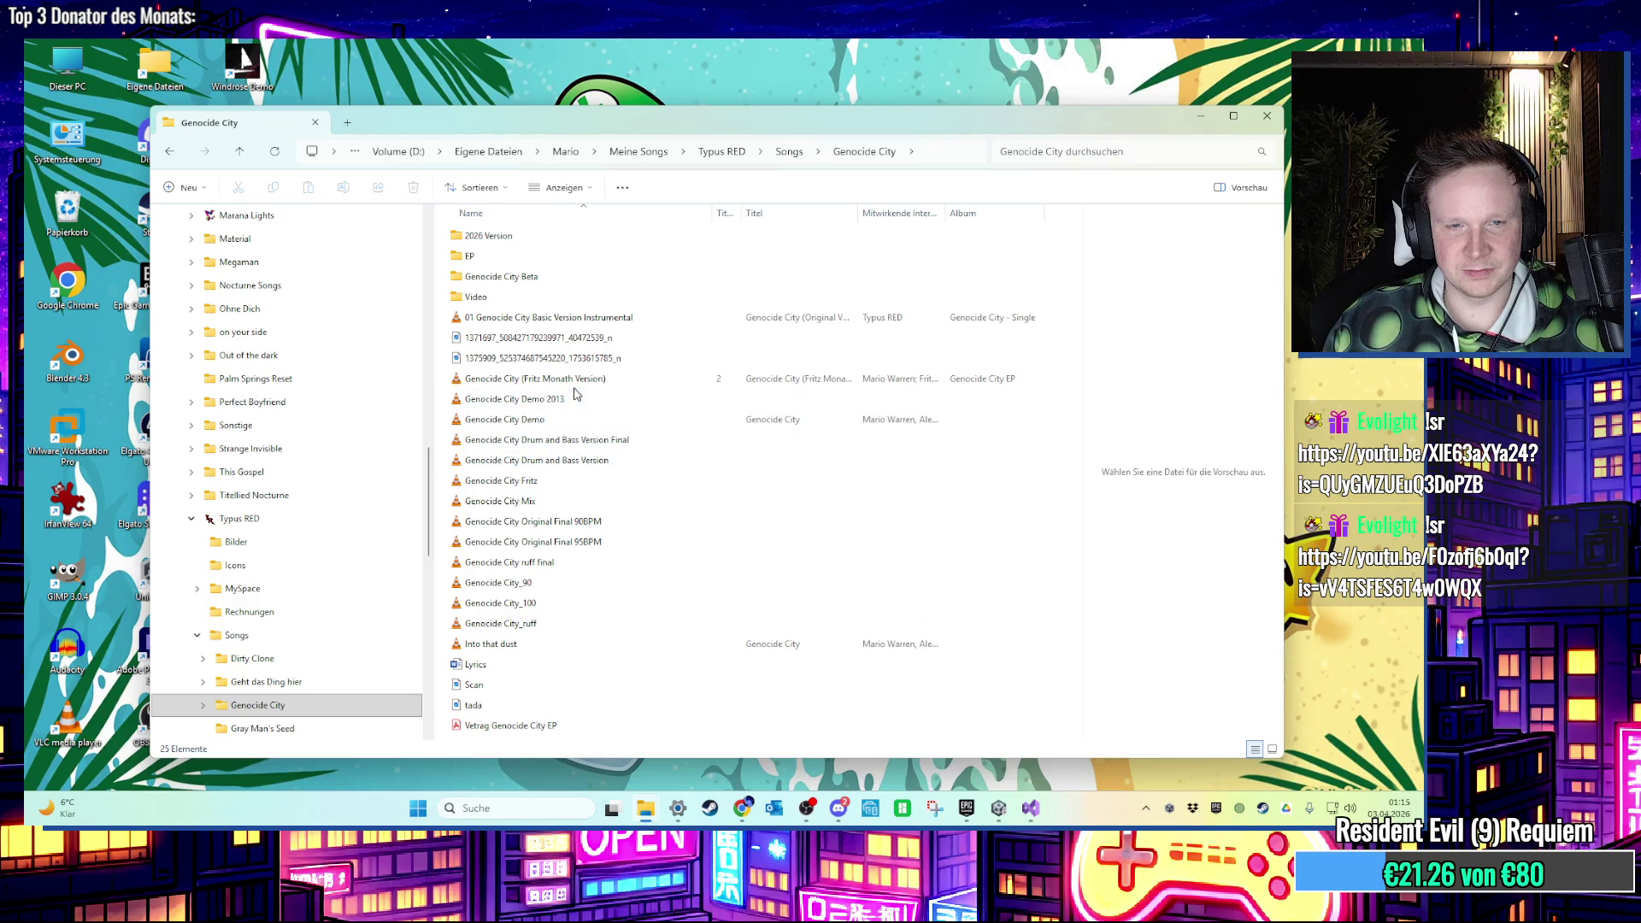
{"action": "left_click", "coordinate": [536, 566]}
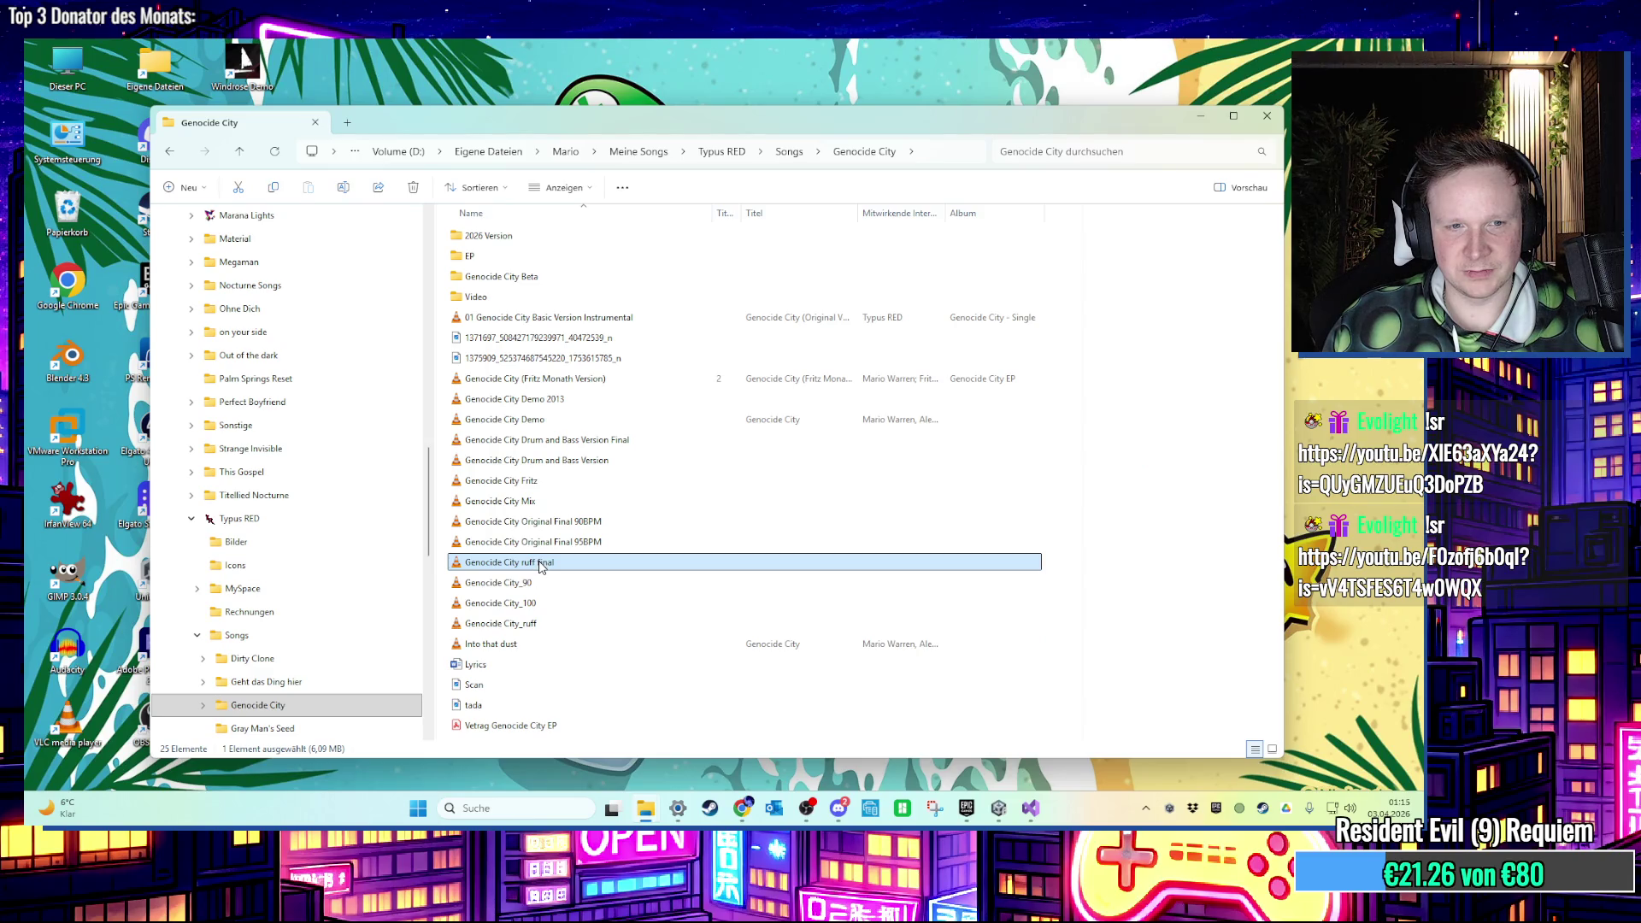
{"action": "double_click", "coordinate": [539, 566]}
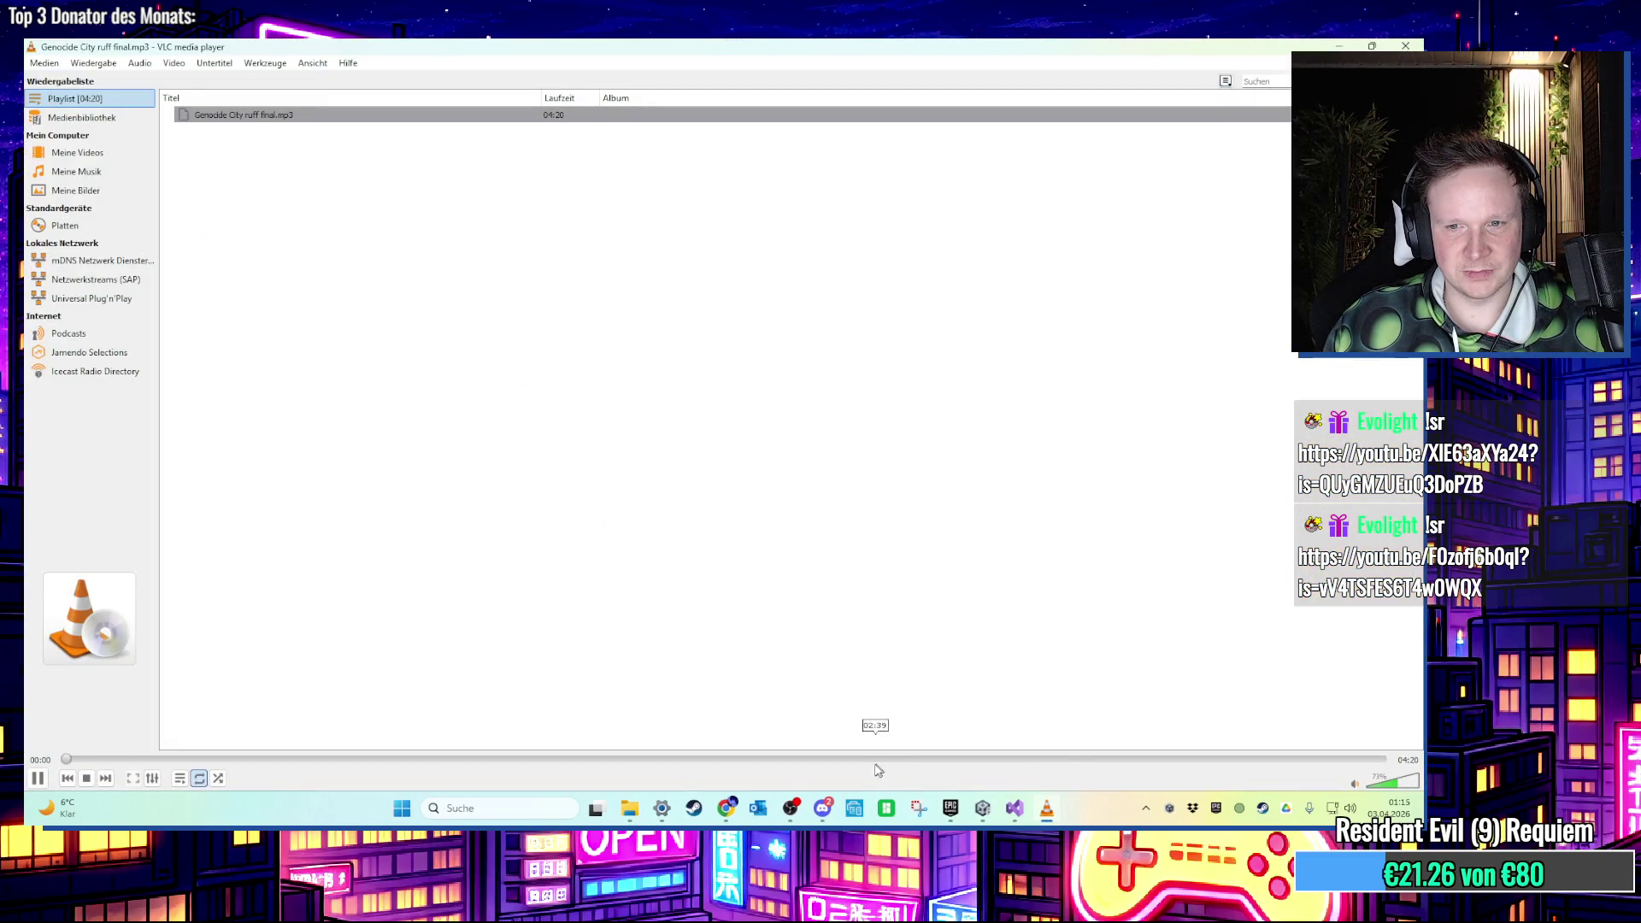
Close VLC and look through the EP and Video subfolders of Genocide City.
{"action": "left_click", "coordinate": [1406, 45]}
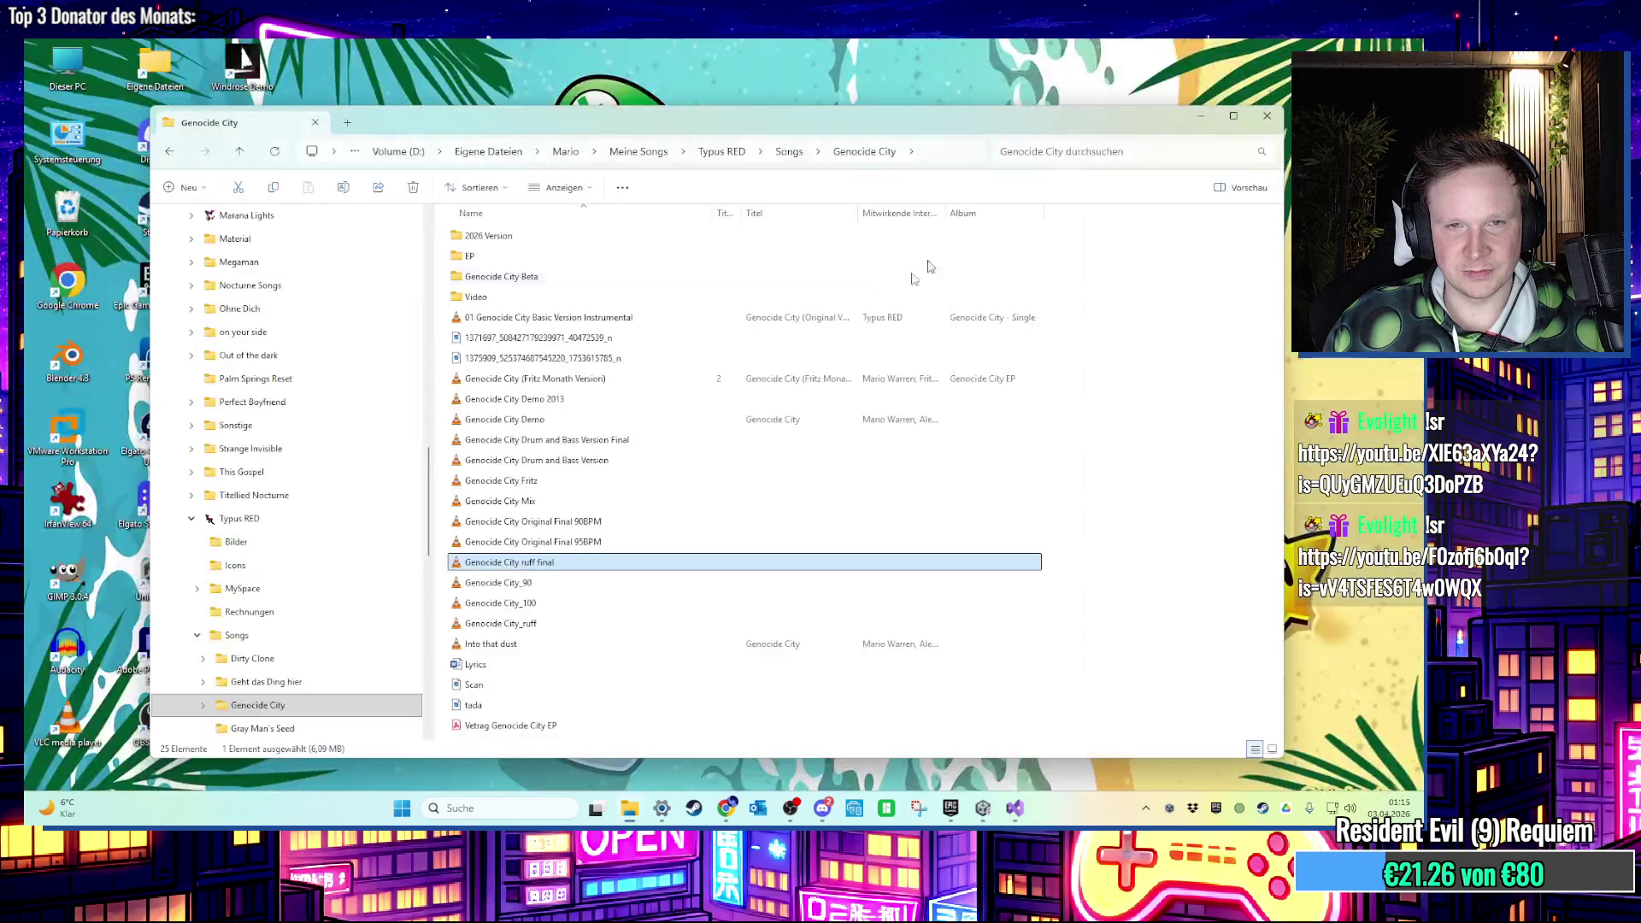
{"action": "double_click", "coordinate": [479, 257]}
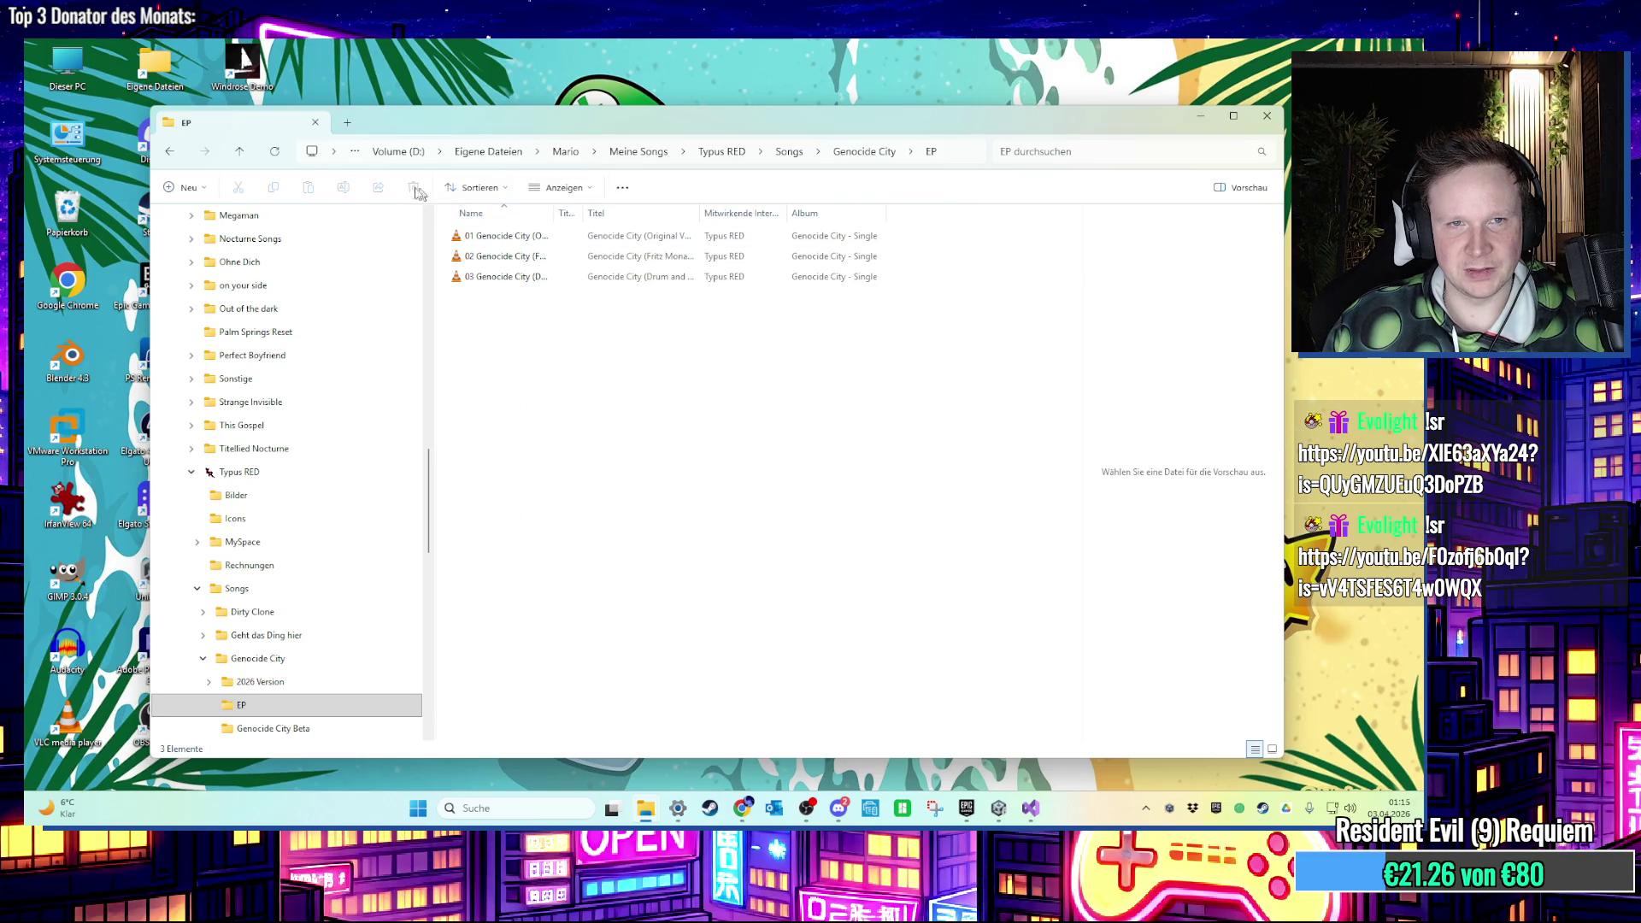
{"action": "left_click", "coordinate": [169, 152]}
{"action": "left_click", "coordinate": [487, 299]}
{"action": "double_click", "coordinate": [487, 299]}
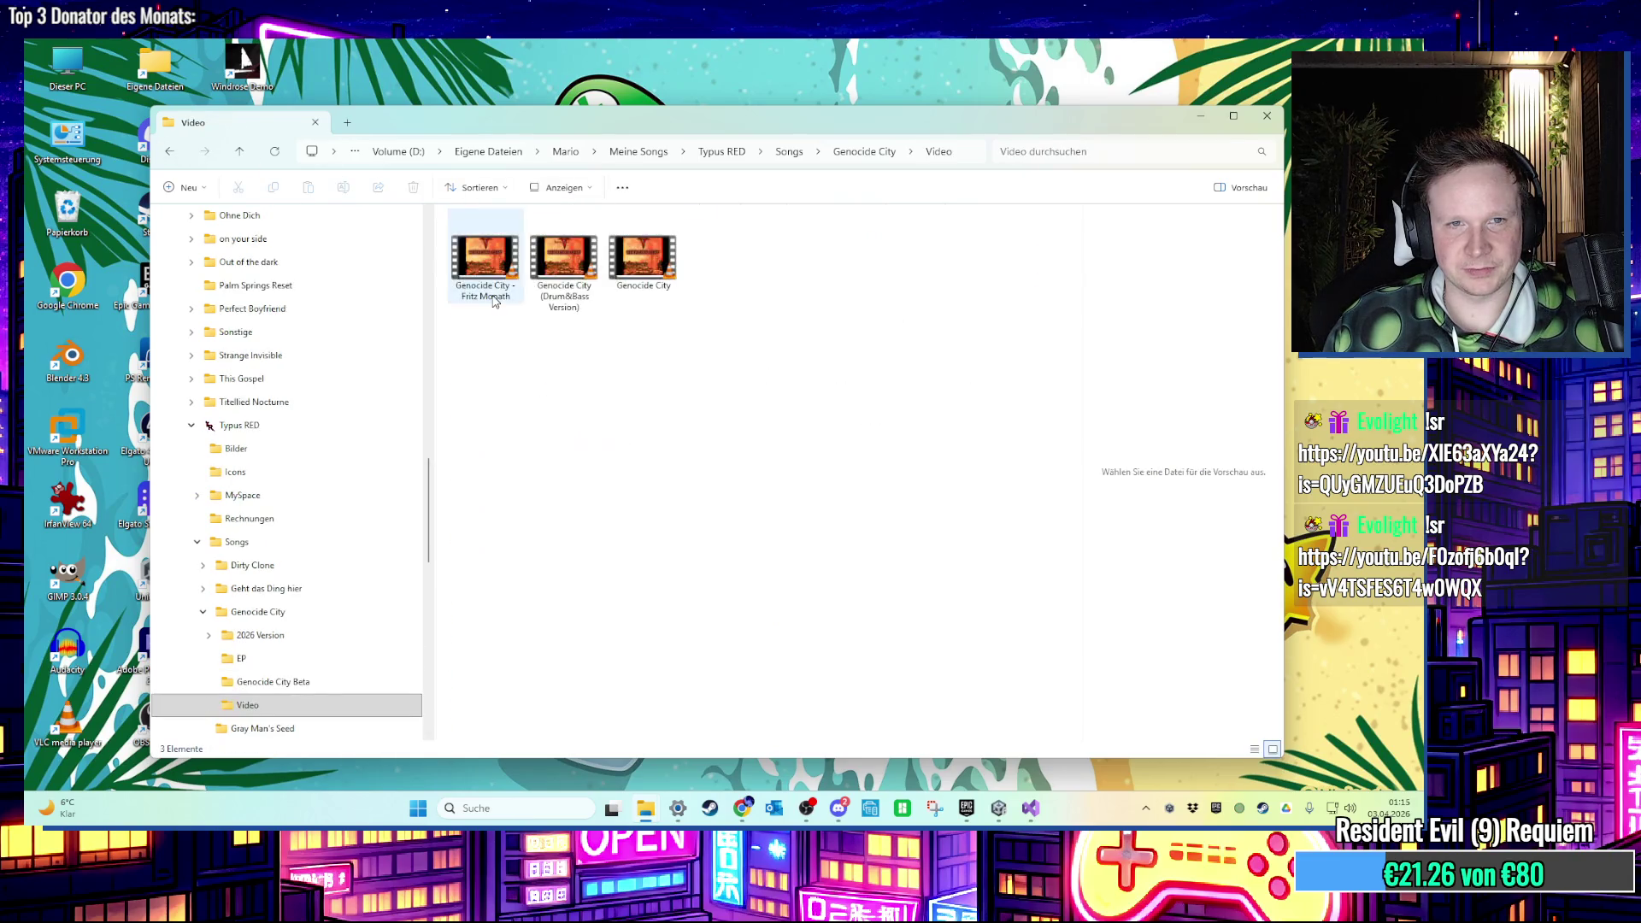
{"action": "left_click", "coordinate": [169, 151]}
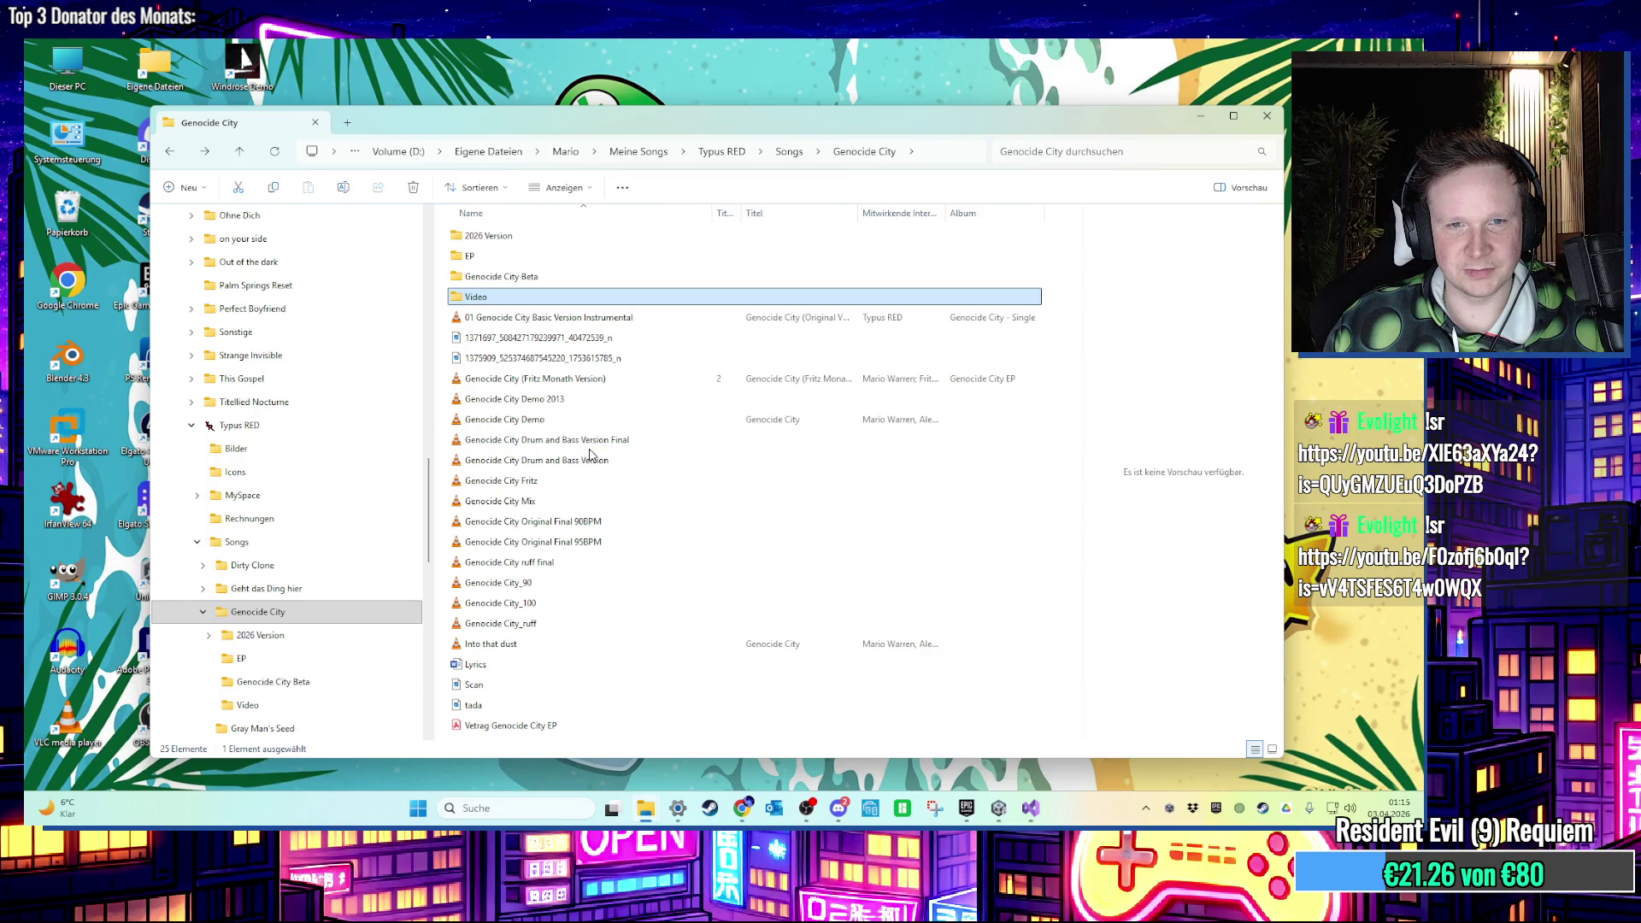
Play '01 Genocide City Basic Version Instrumental' and check its file properties.
{"action": "left_click", "coordinate": [599, 323]}
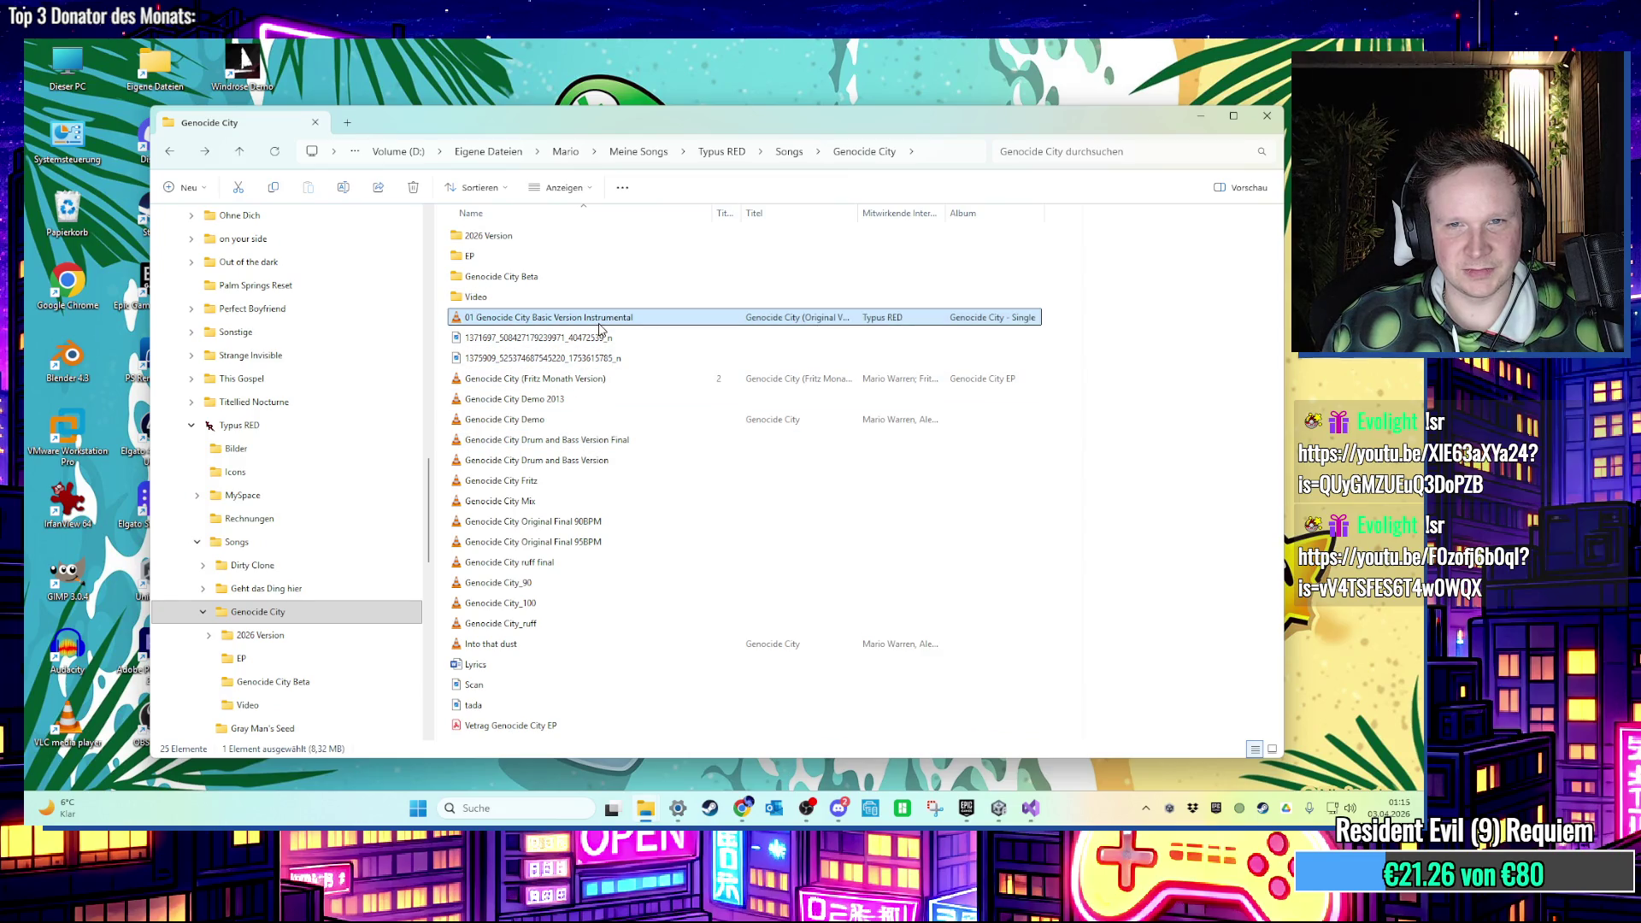
{"action": "double_click", "coordinate": [600, 323]}
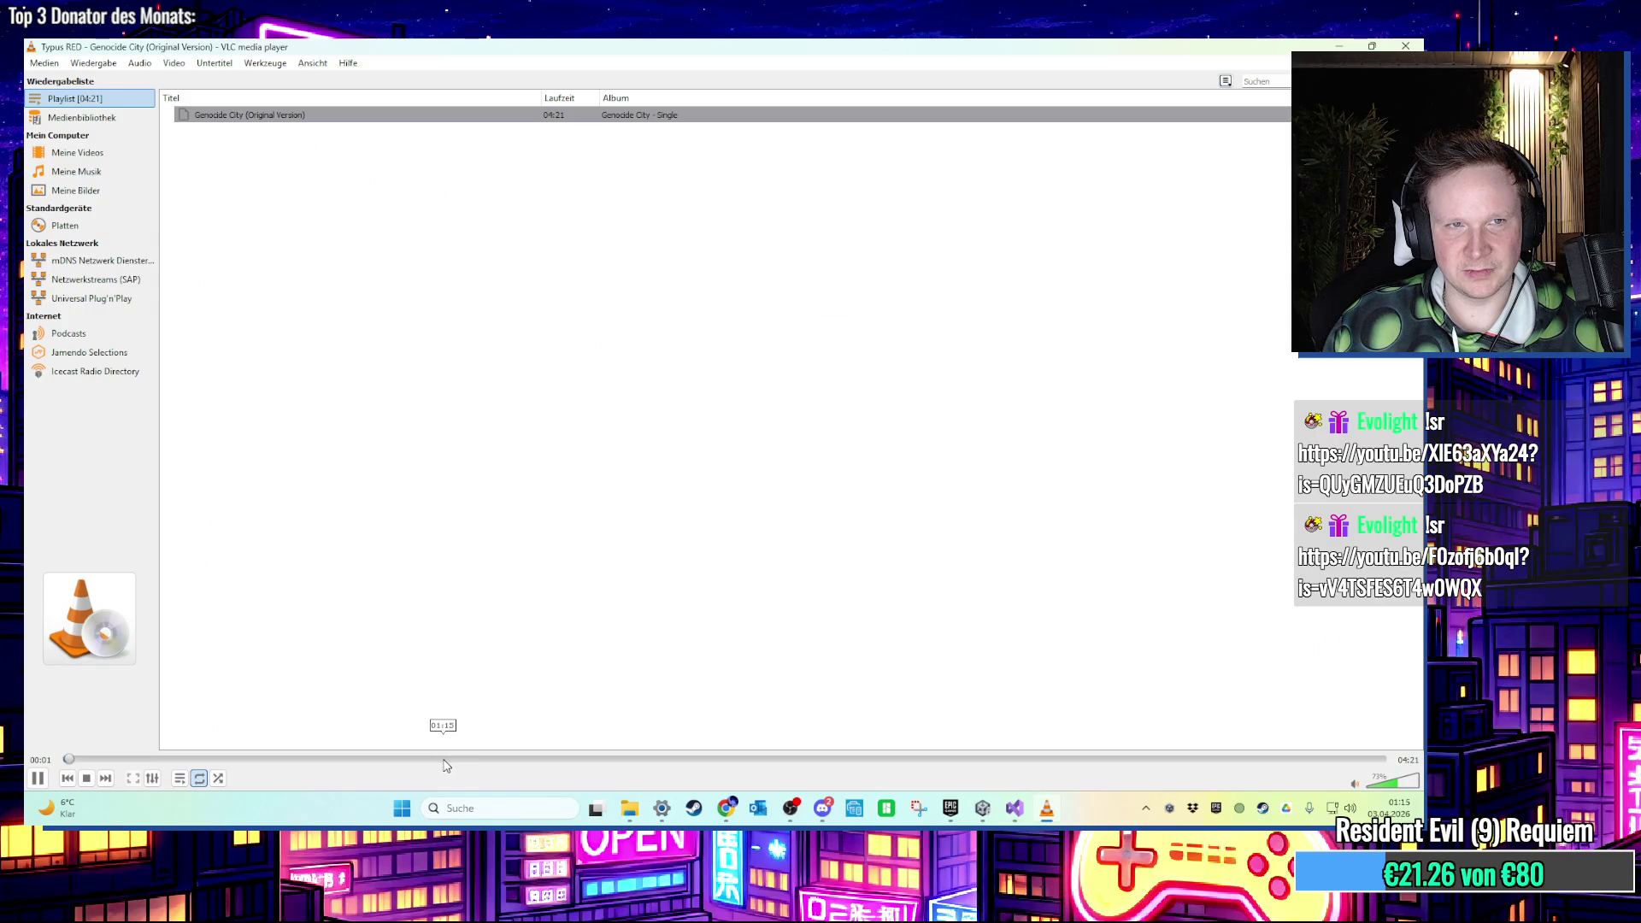
{"action": "left_click", "coordinate": [727, 808]}
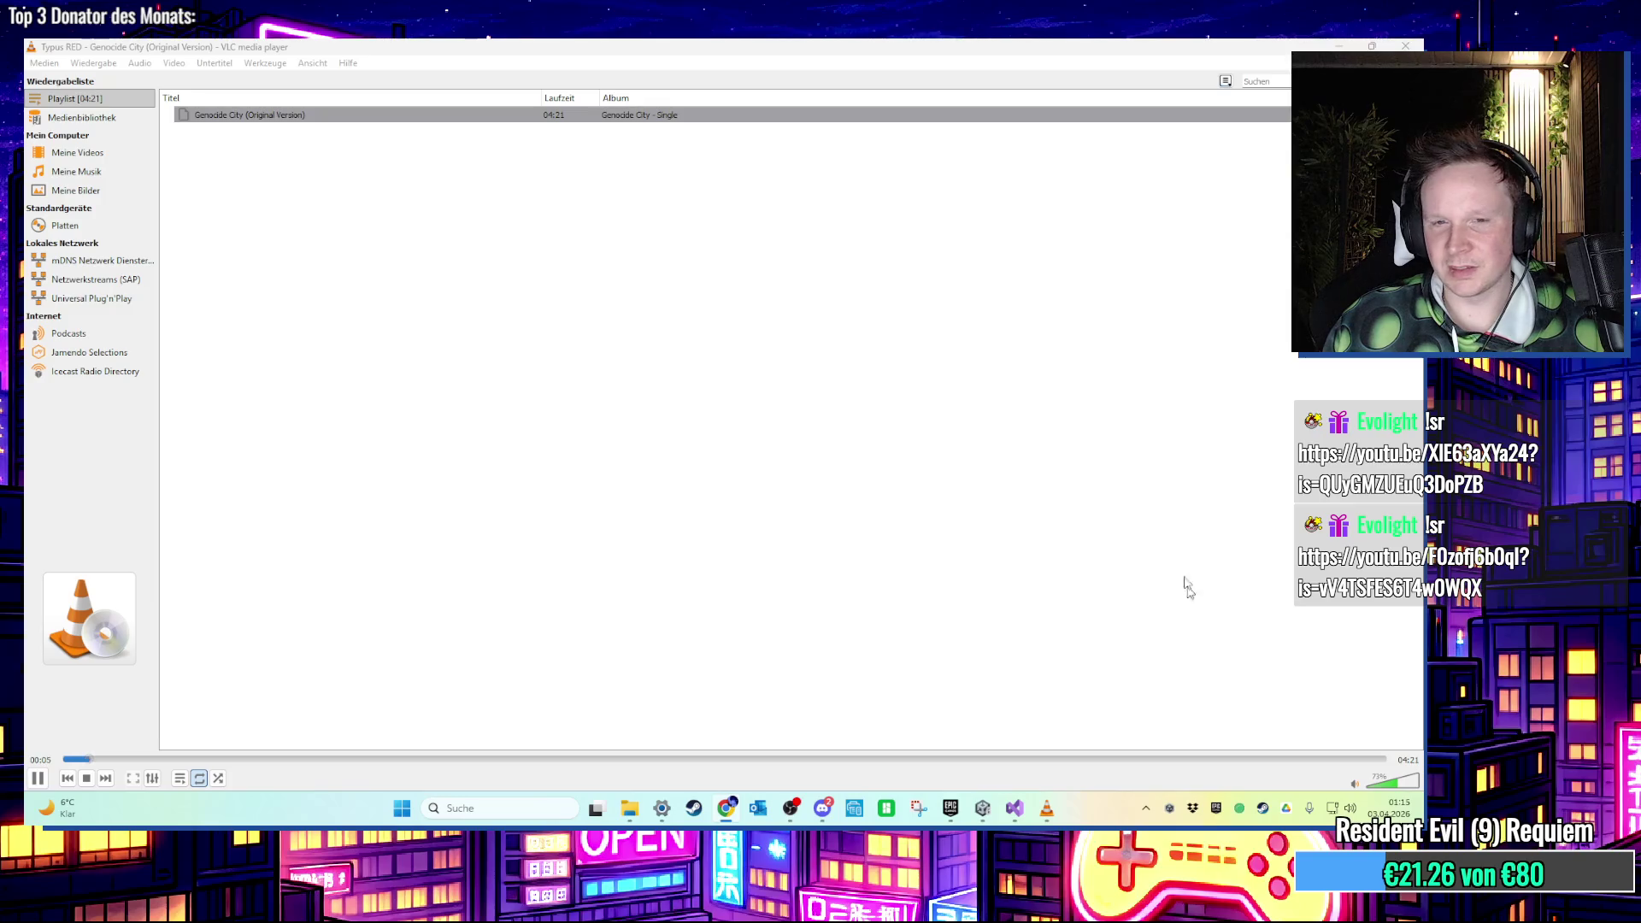
{"action": "left_click", "coordinate": [1339, 45]}
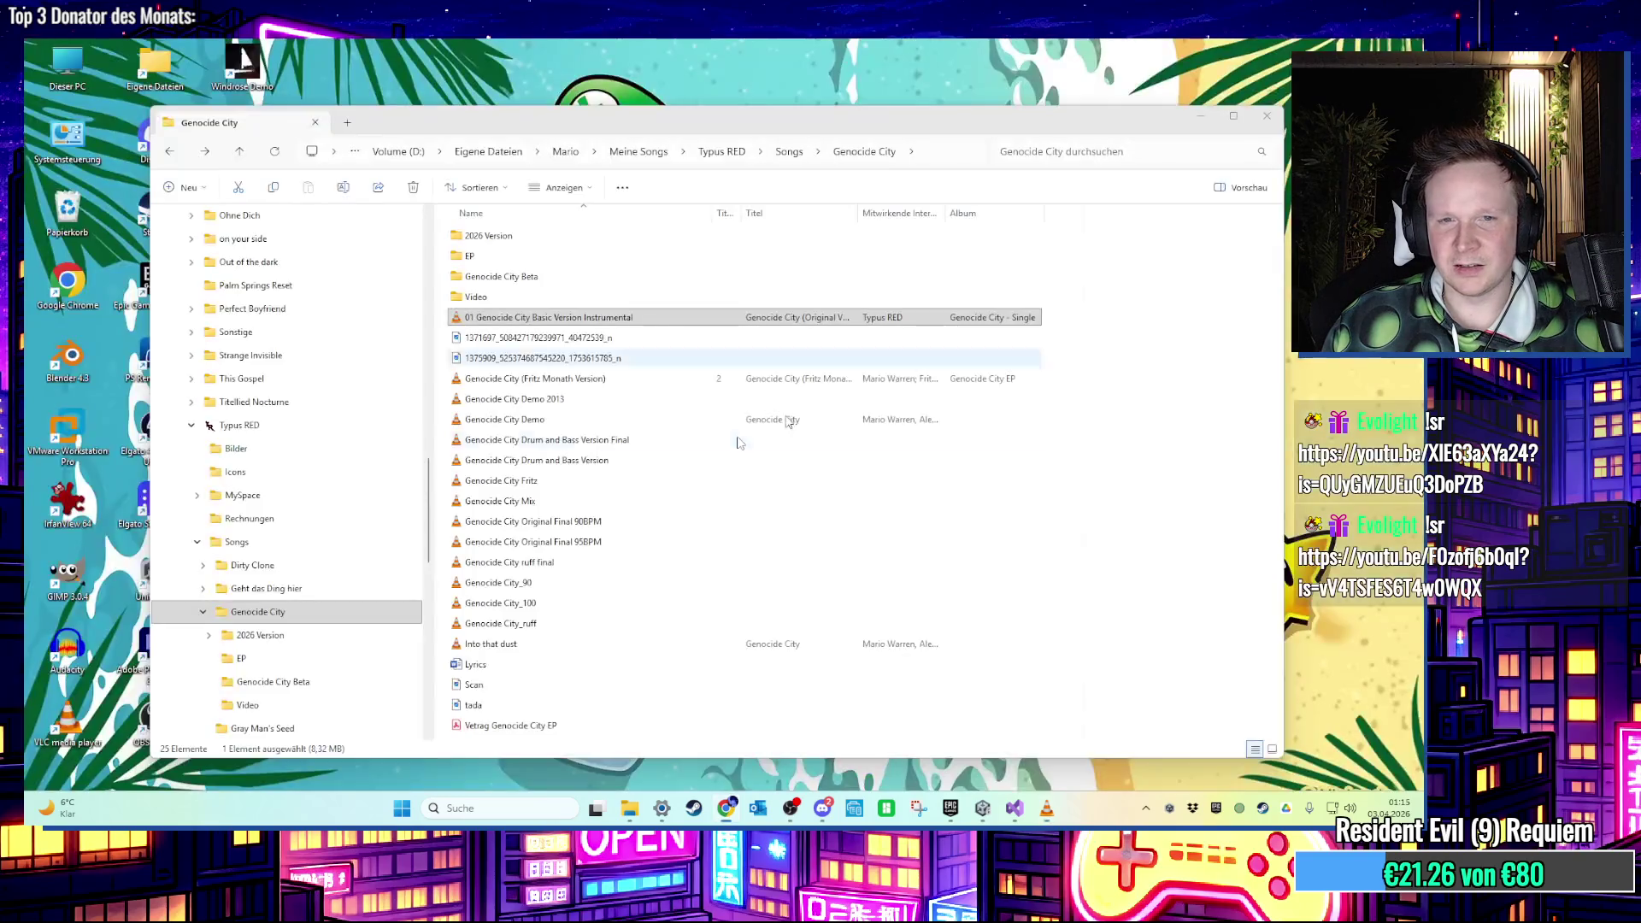
{"action": "right_click", "coordinate": [630, 319]}
{"action": "left_click", "coordinate": [673, 519]}
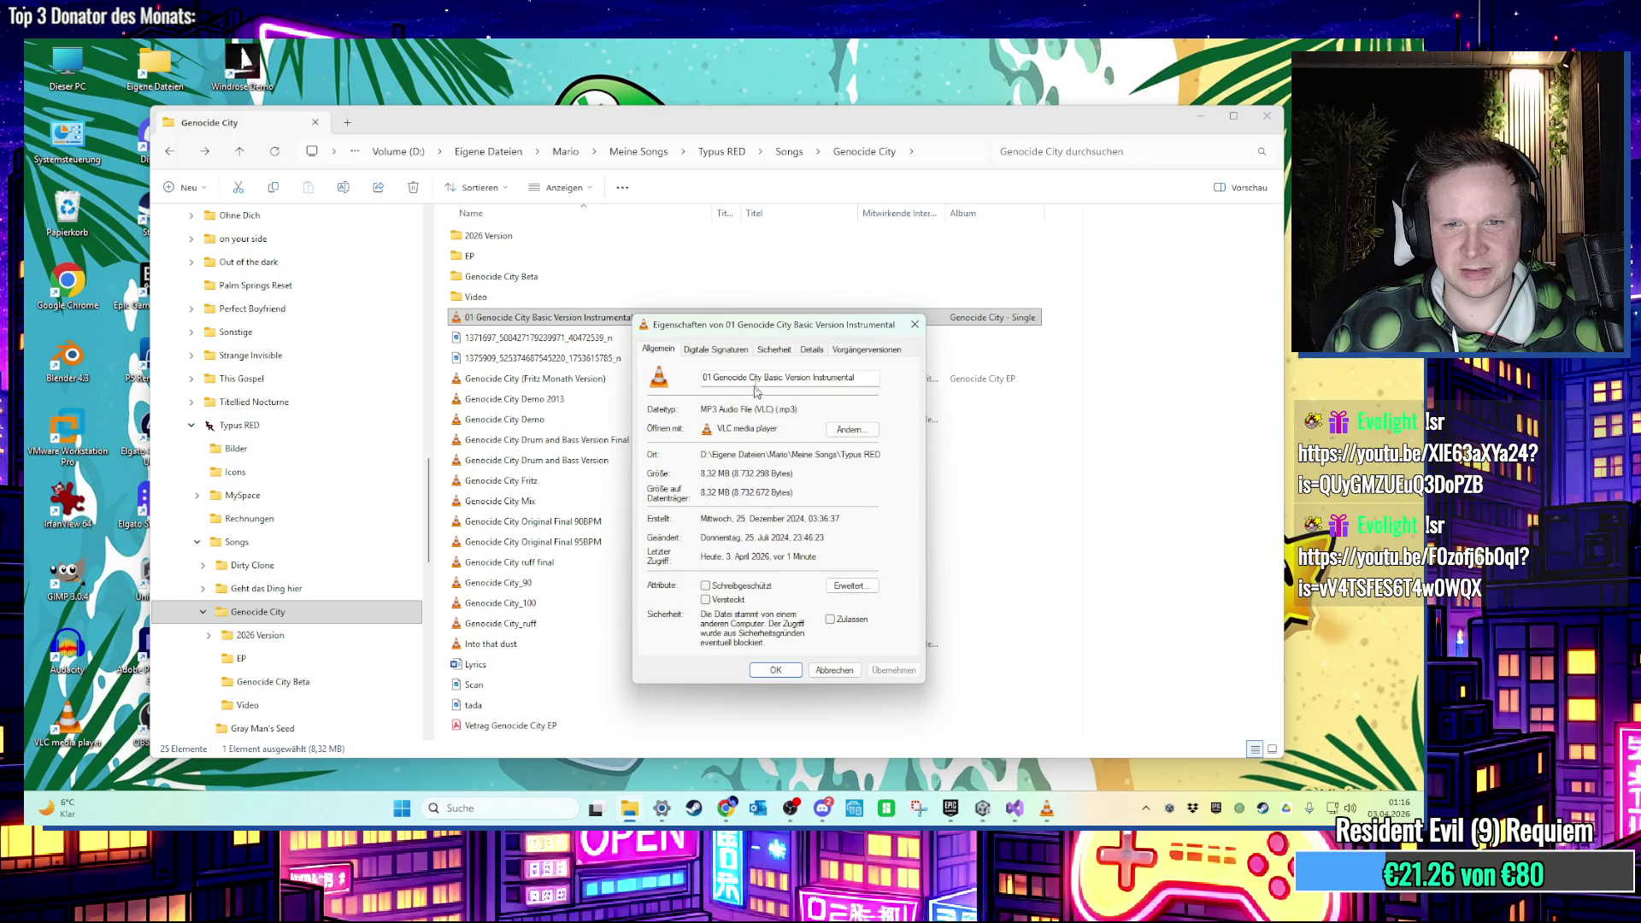
{"action": "left_click", "coordinate": [914, 325]}
Lower VLC's playback volume to 63%, then close the player.
{"action": "left_click", "coordinate": [1047, 809]}
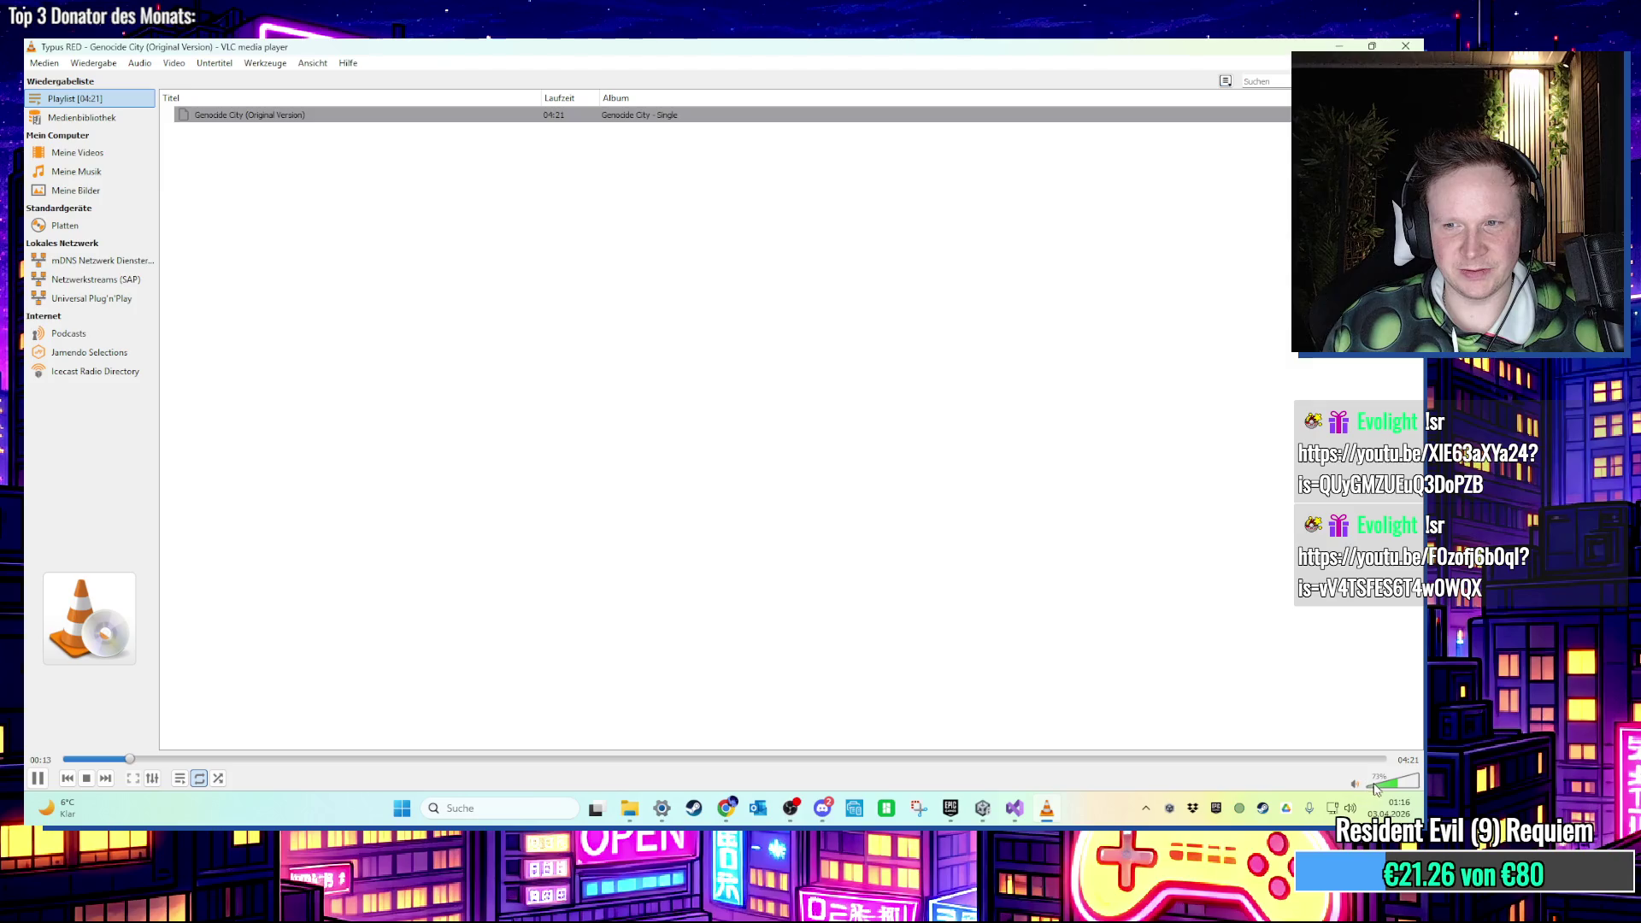
{"action": "left_click", "coordinate": [1385, 784]}
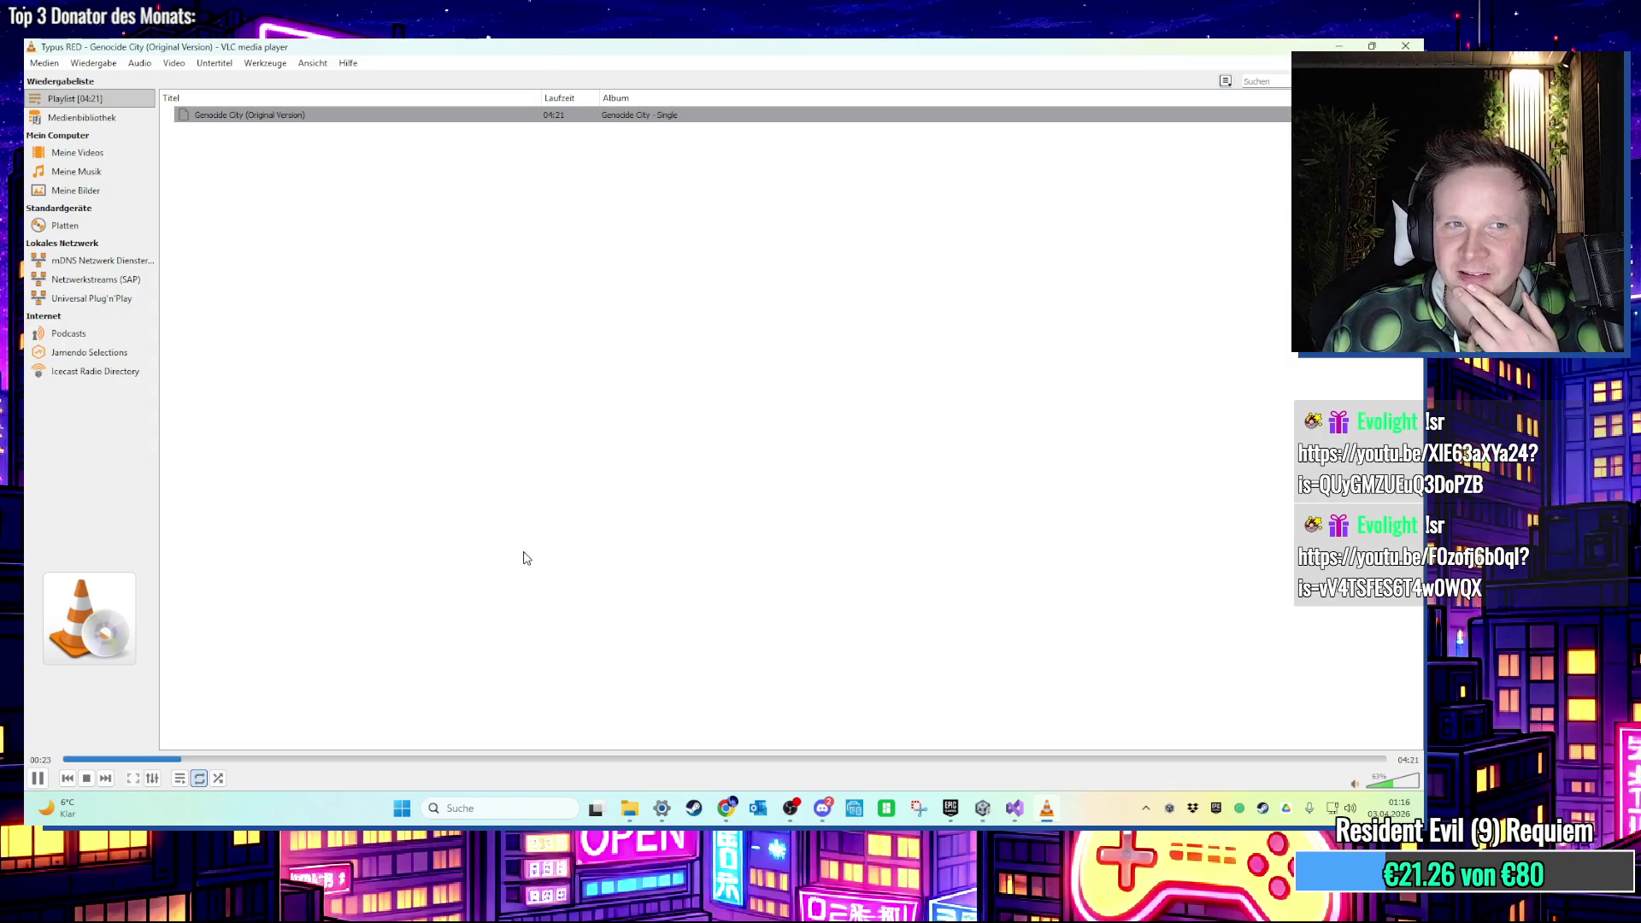
{"action": "left_click", "coordinate": [1423, 43]}
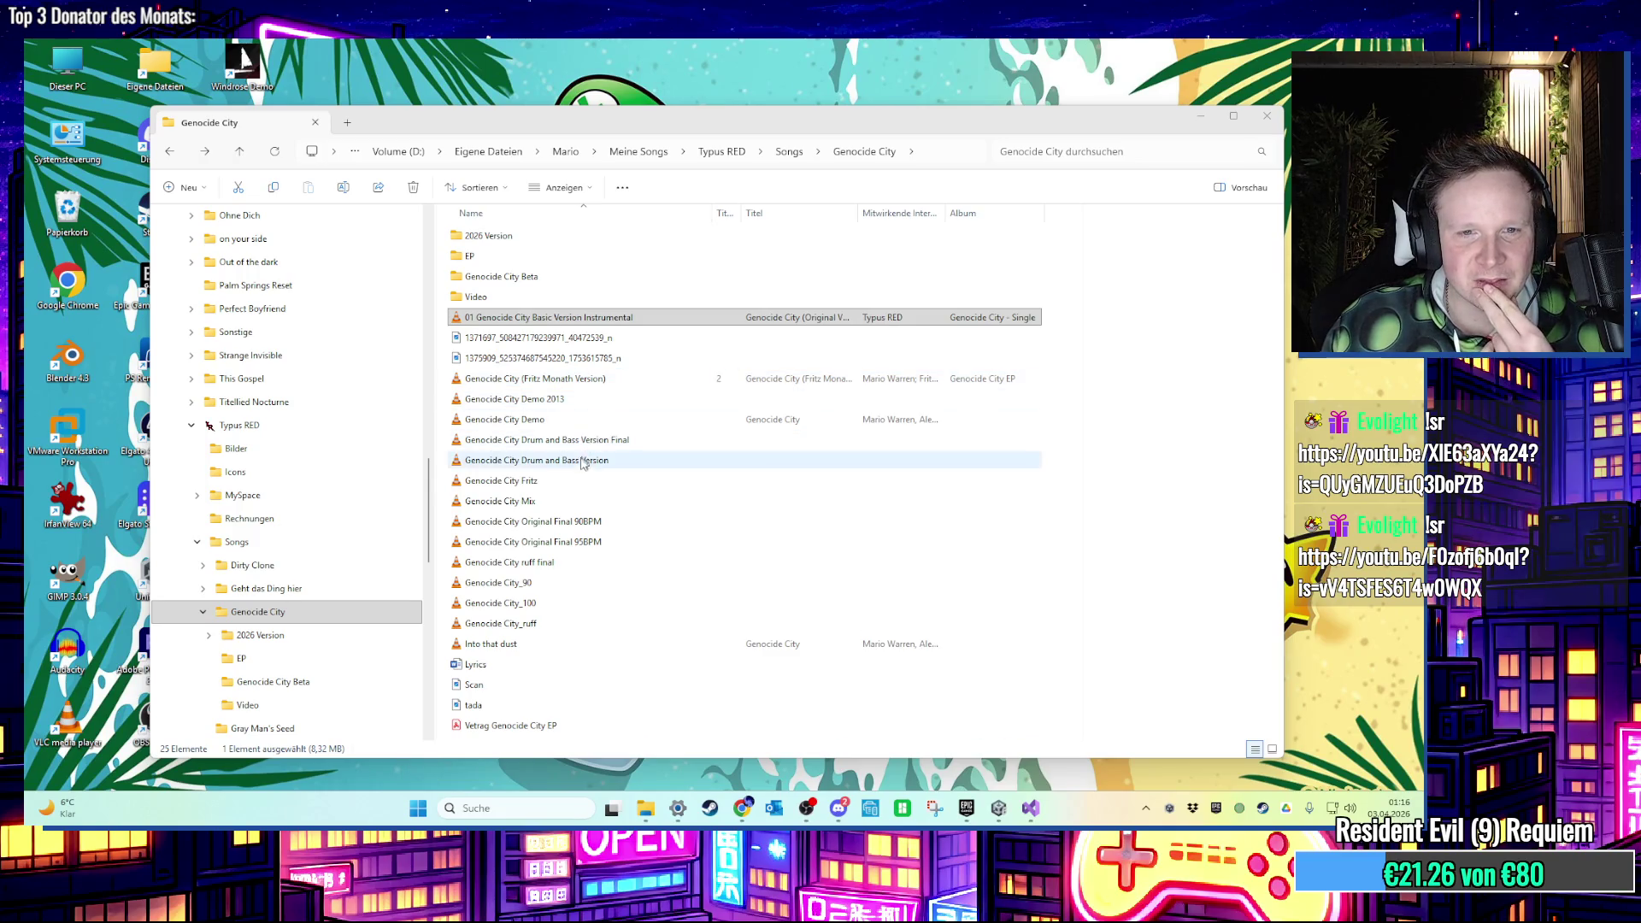
{"action": "left_click", "coordinate": [512, 706]}
{"action": "left_click", "coordinate": [504, 688]}
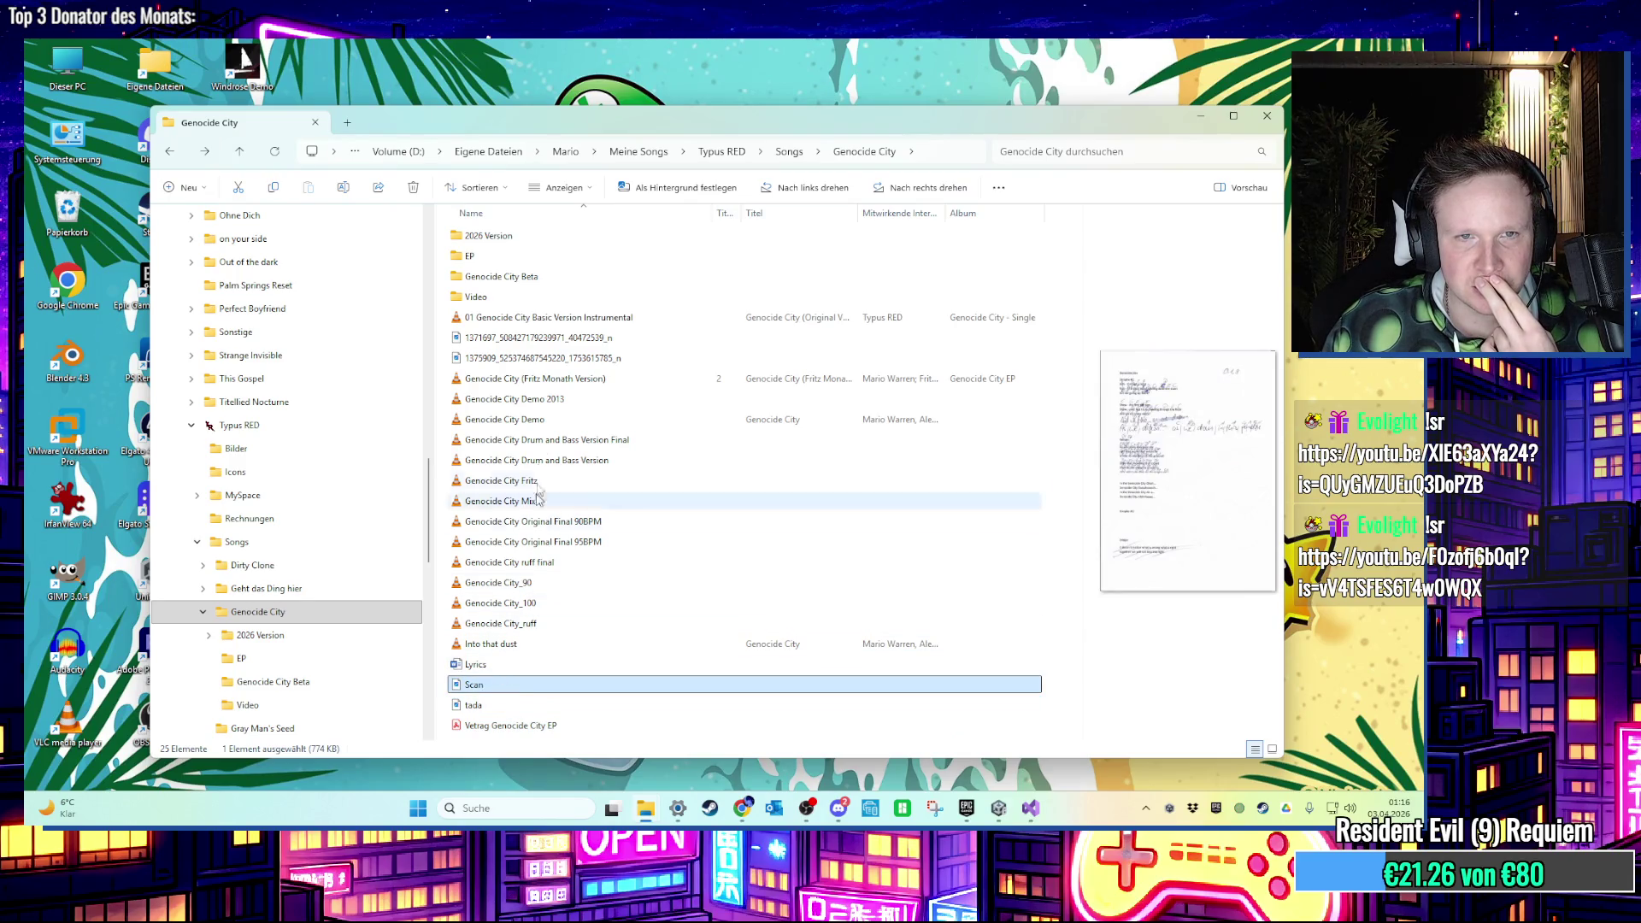
{"action": "double_click", "coordinate": [503, 280]}
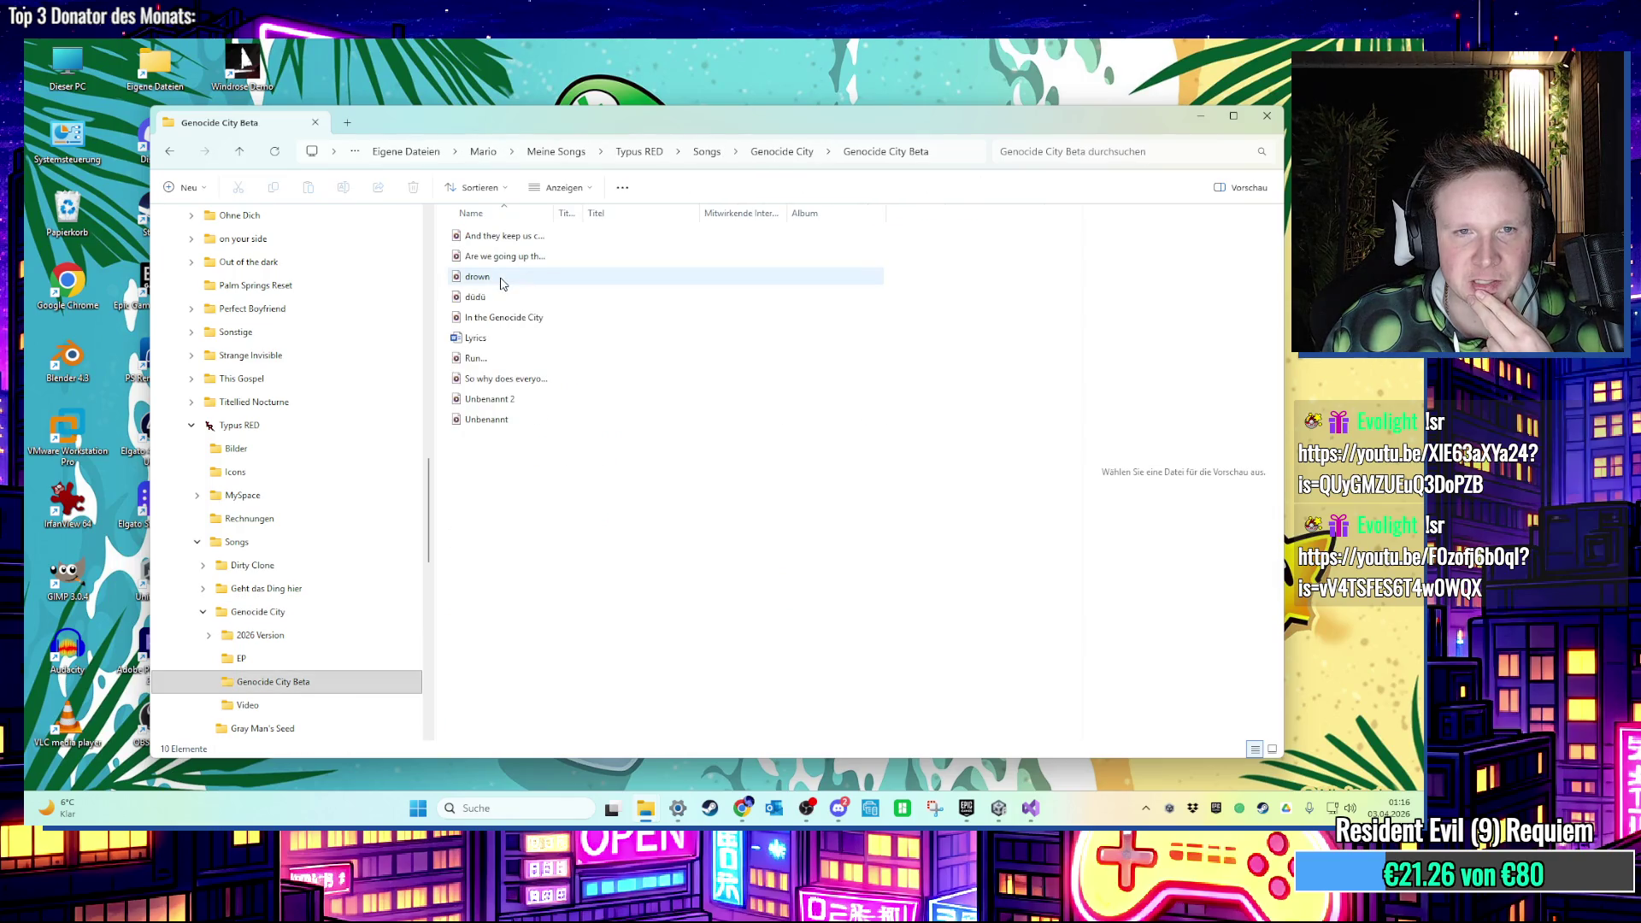
{"action": "left_click", "coordinate": [170, 161]}
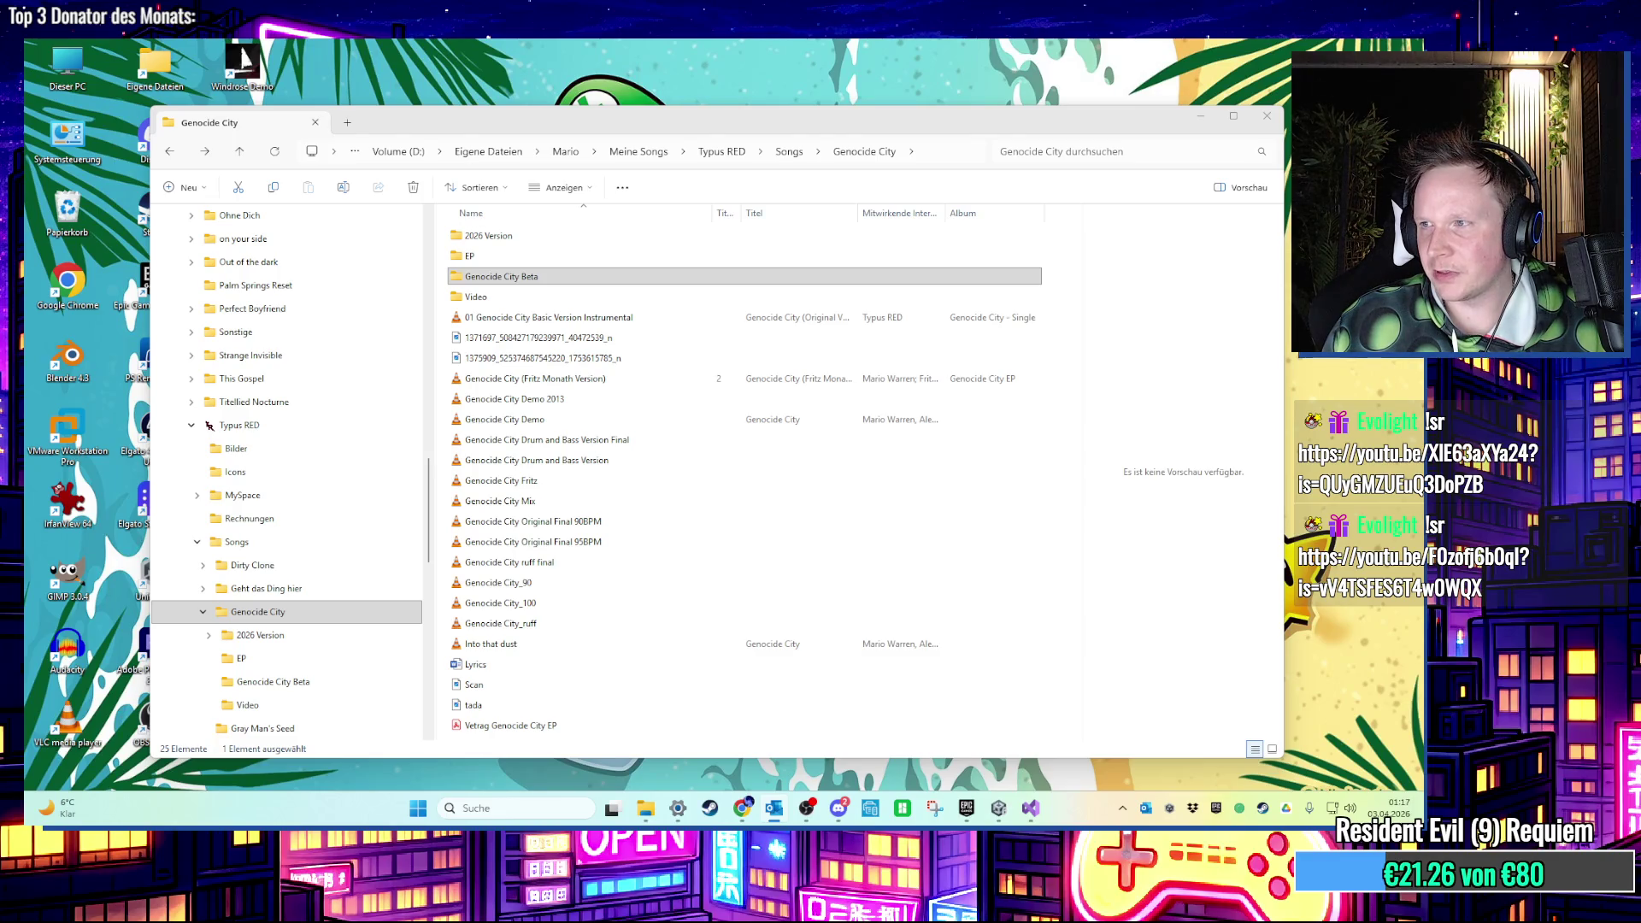
{"action": "double_click", "coordinate": [498, 582]}
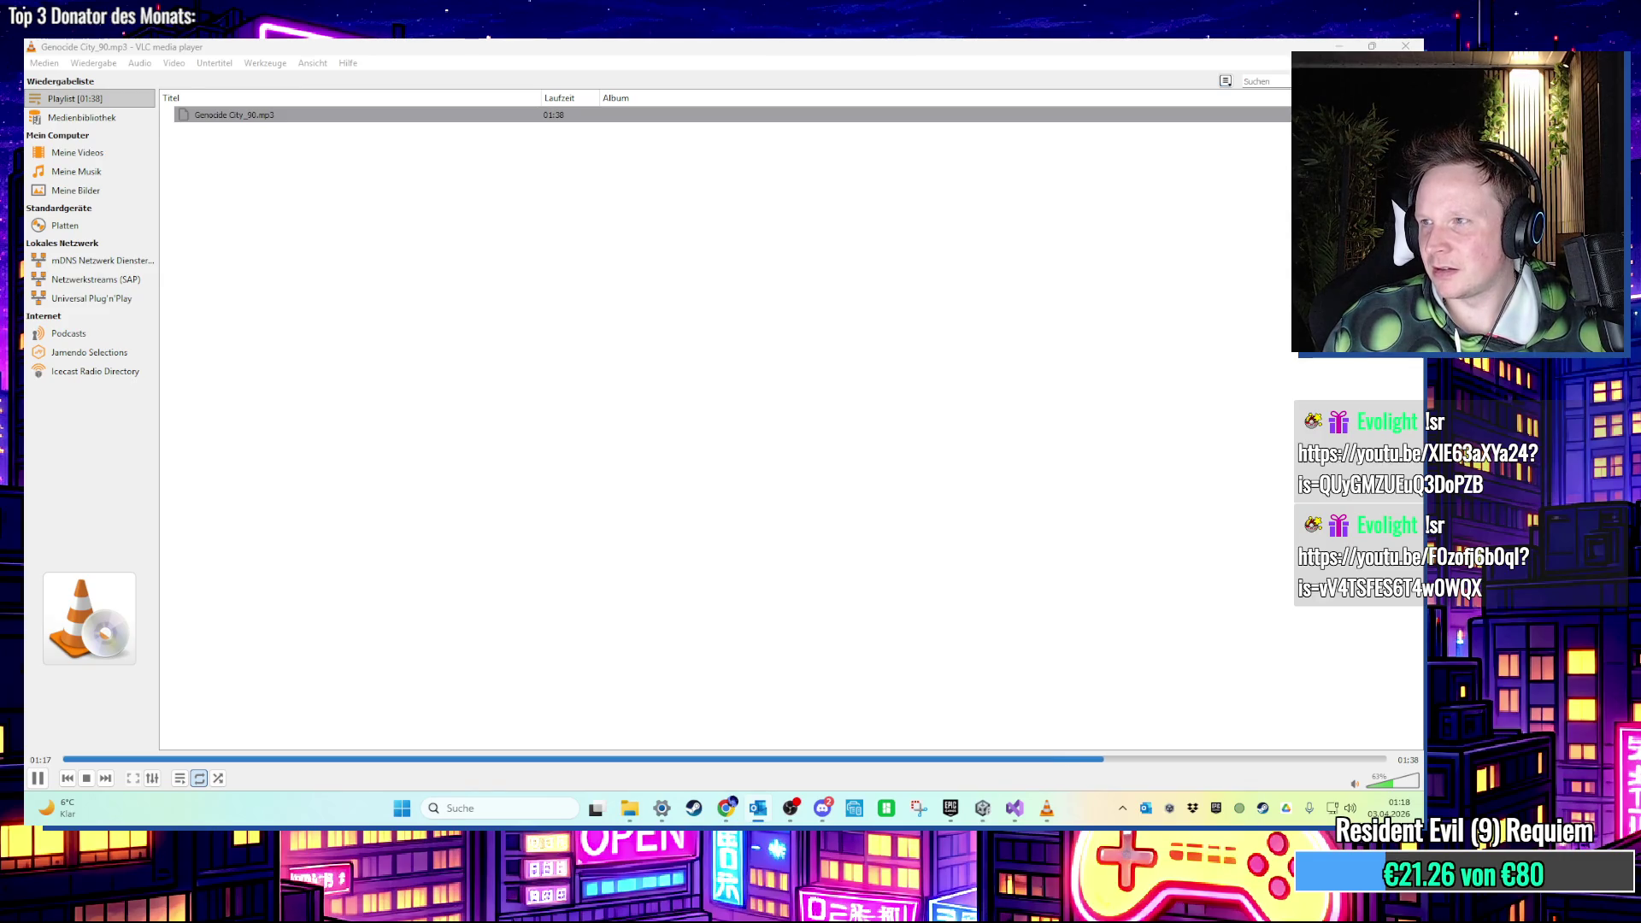
{"action": "left_click", "coordinate": [1406, 47]}
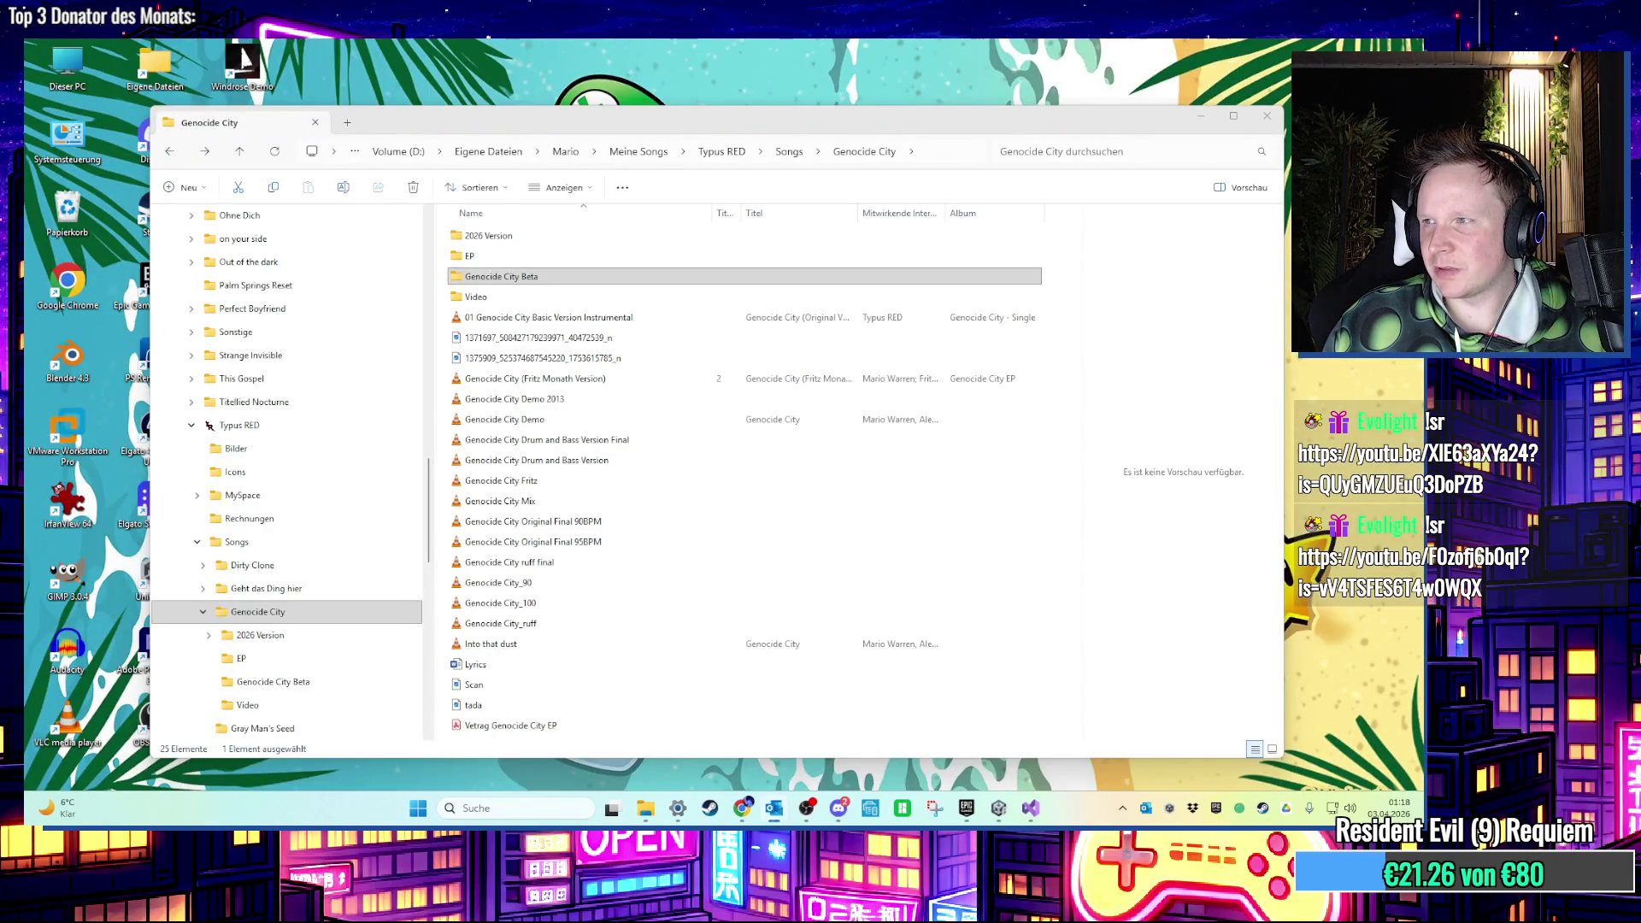
{"action": "double_click", "coordinate": [500, 623]}
{"action": "left_click", "coordinate": [290, 759]}
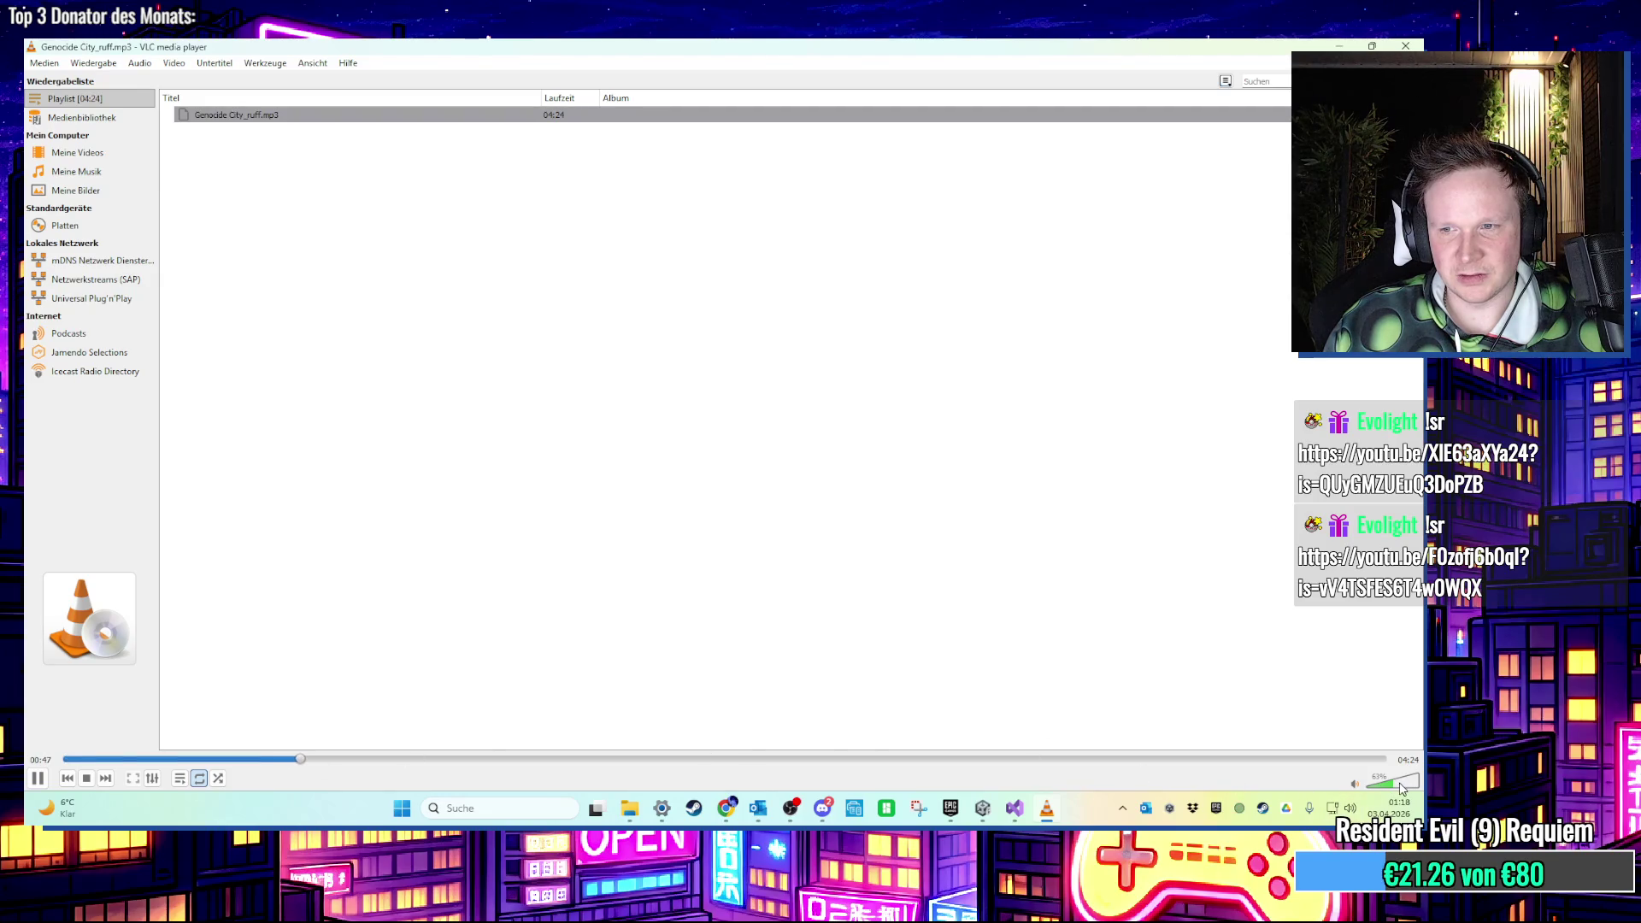
{"action": "left_click", "coordinate": [335, 759]}
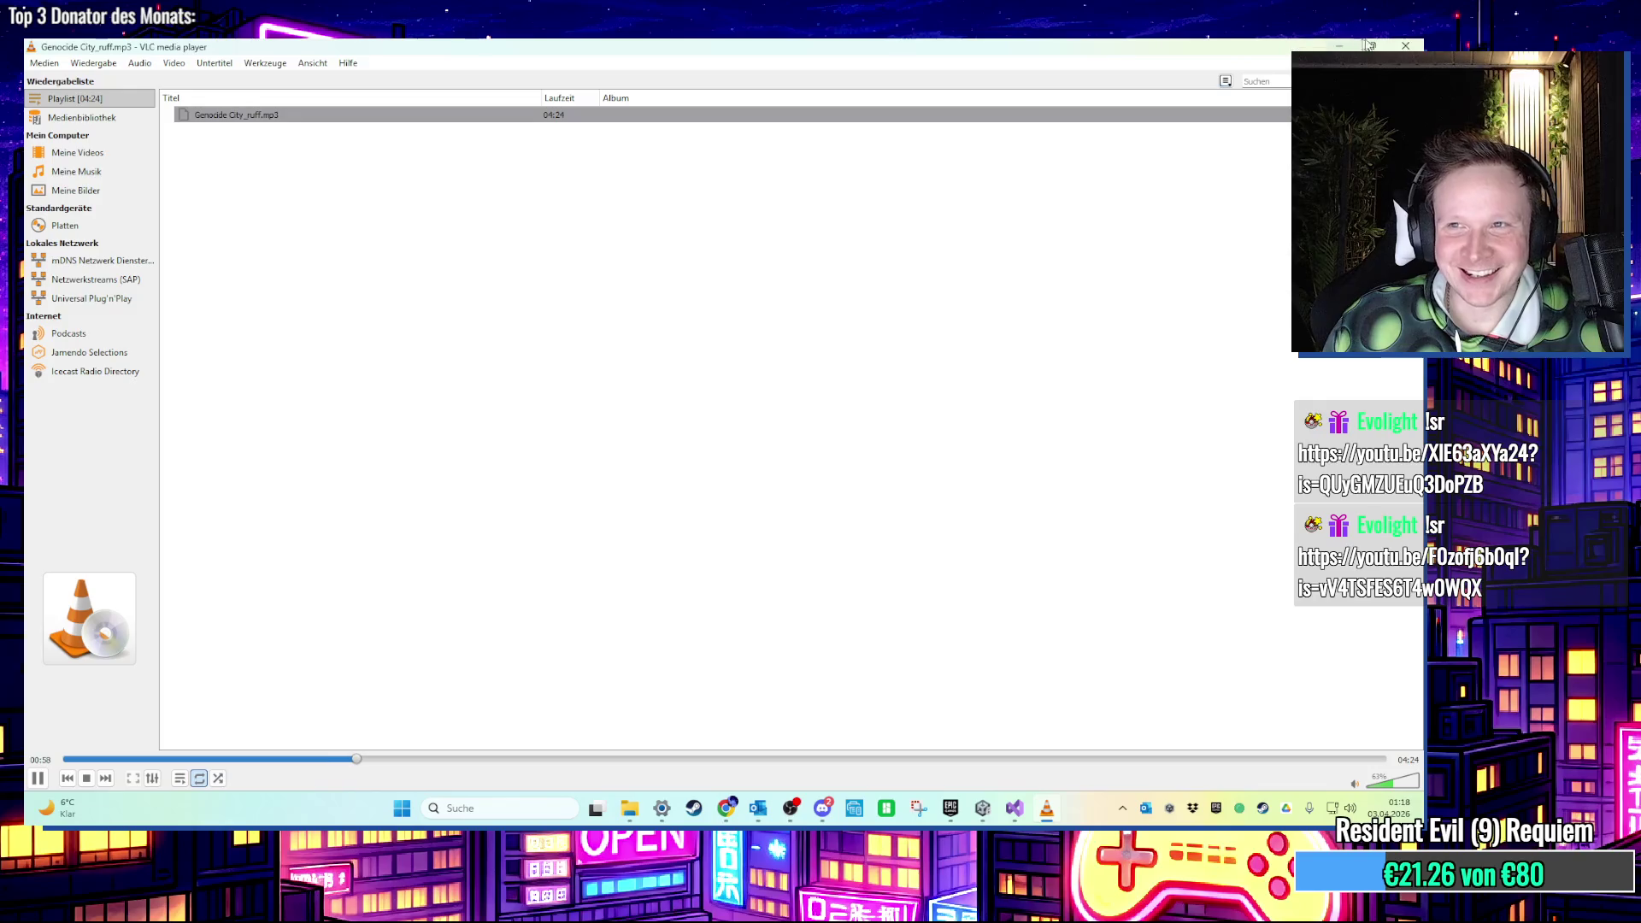
{"action": "left_click", "coordinate": [1406, 45]}
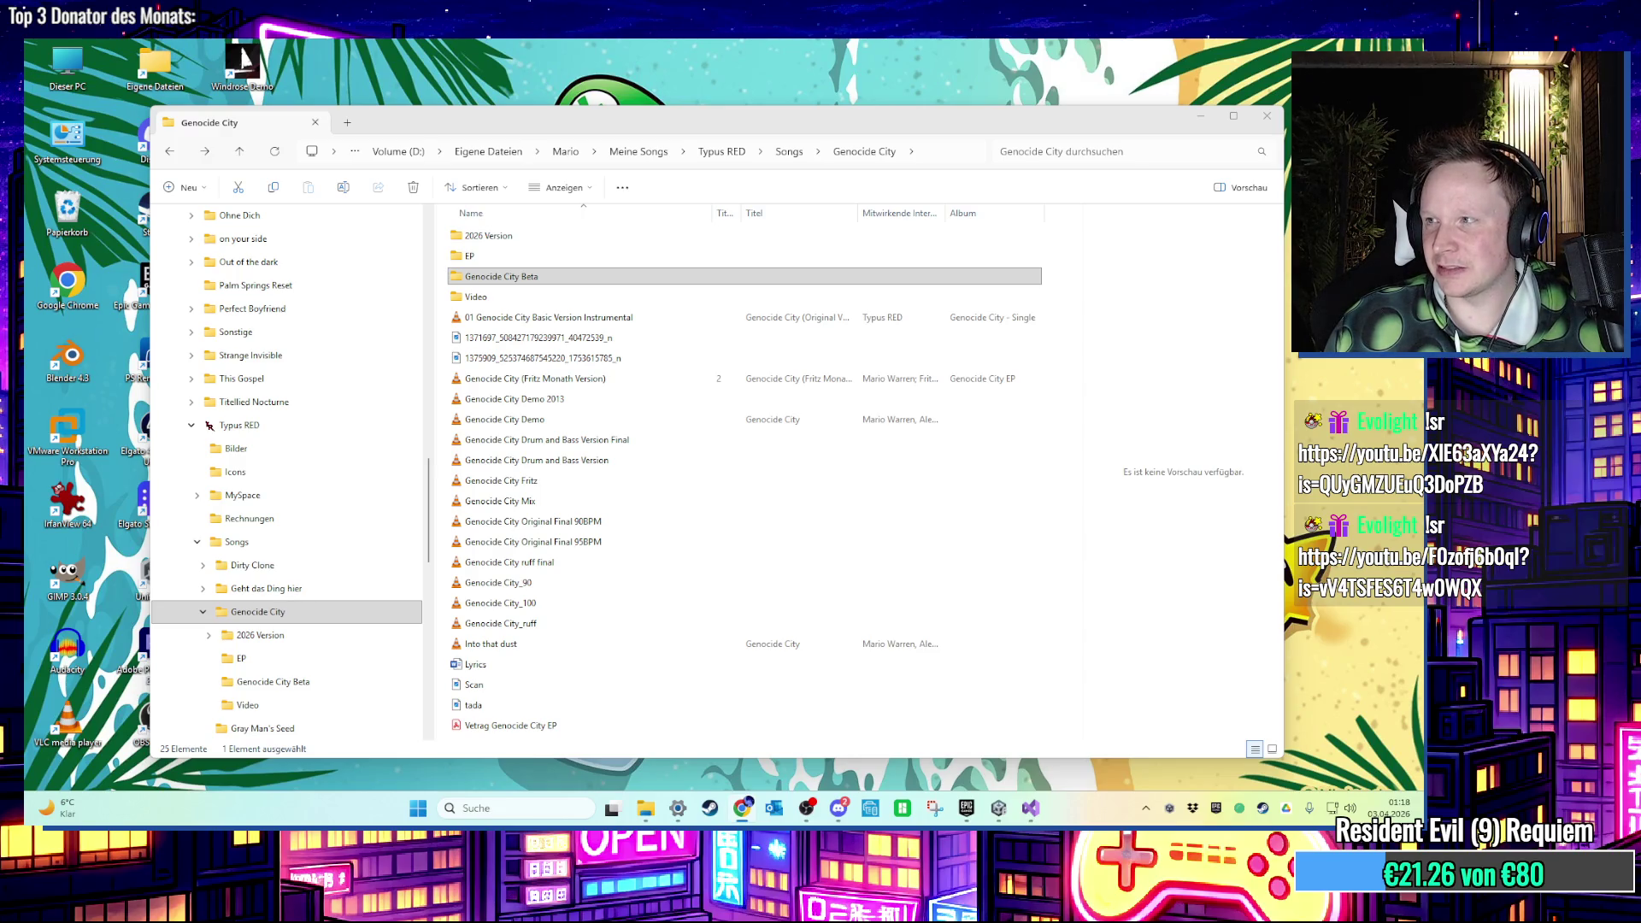
{"action": "left_click", "coordinate": [1103, 306]}
Move the music Explorer window to the other monitor and bring Unity back over the terrain.
{"action": "left_click_drag", "start_coordinate": [812, 129], "coordinate": [1640, 166]}
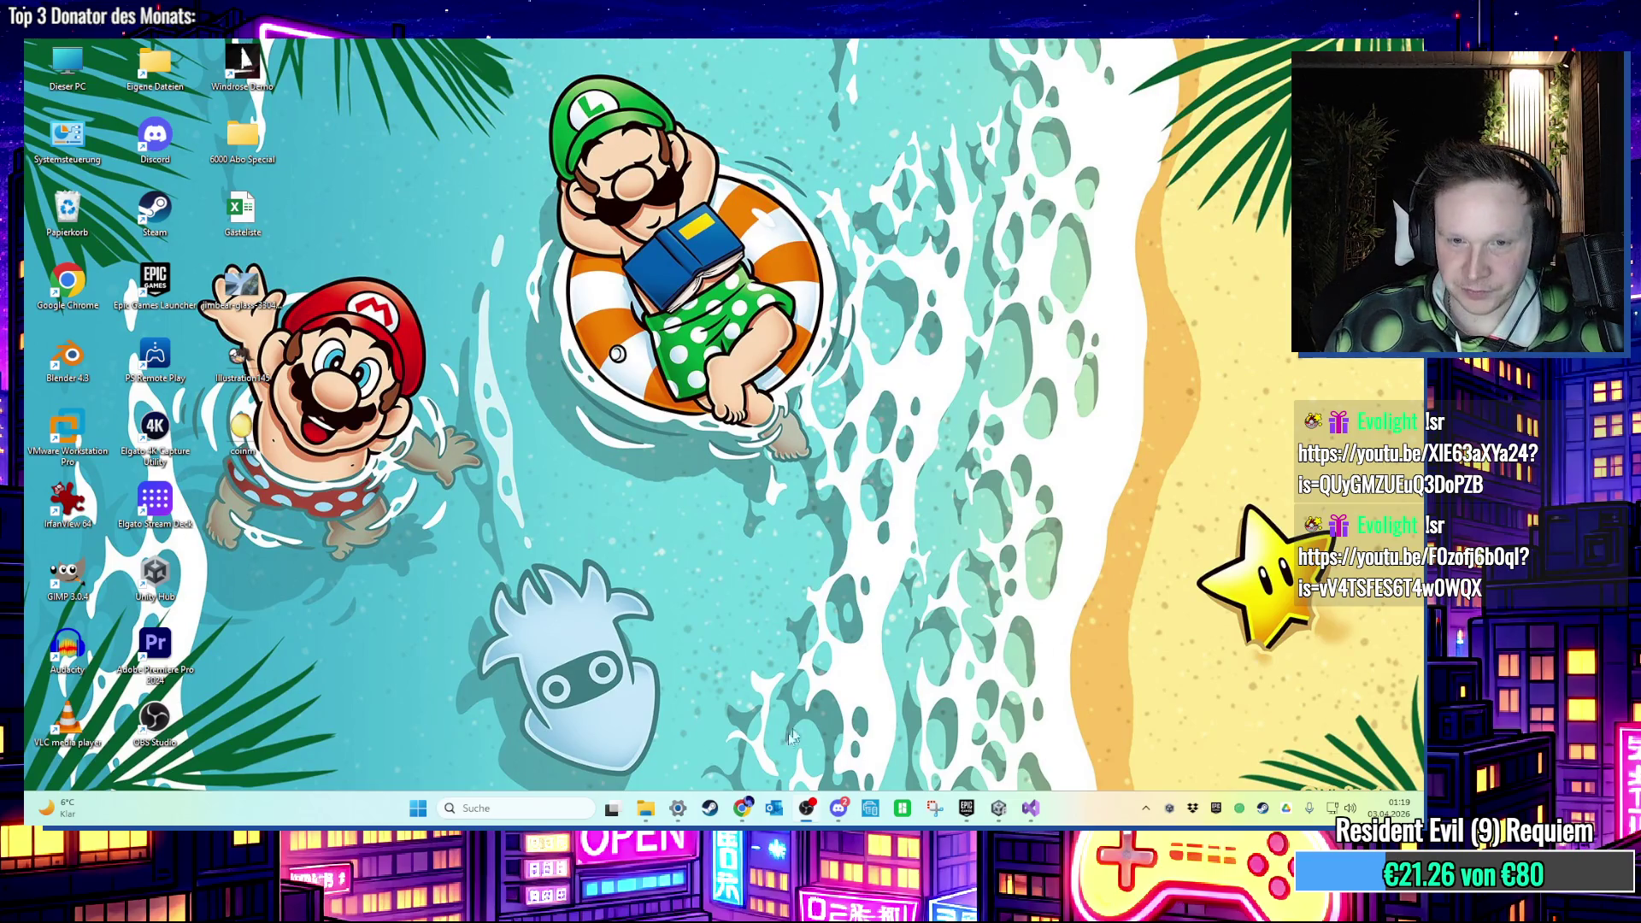
{"action": "mouse_move", "coordinate": [658, 812]}
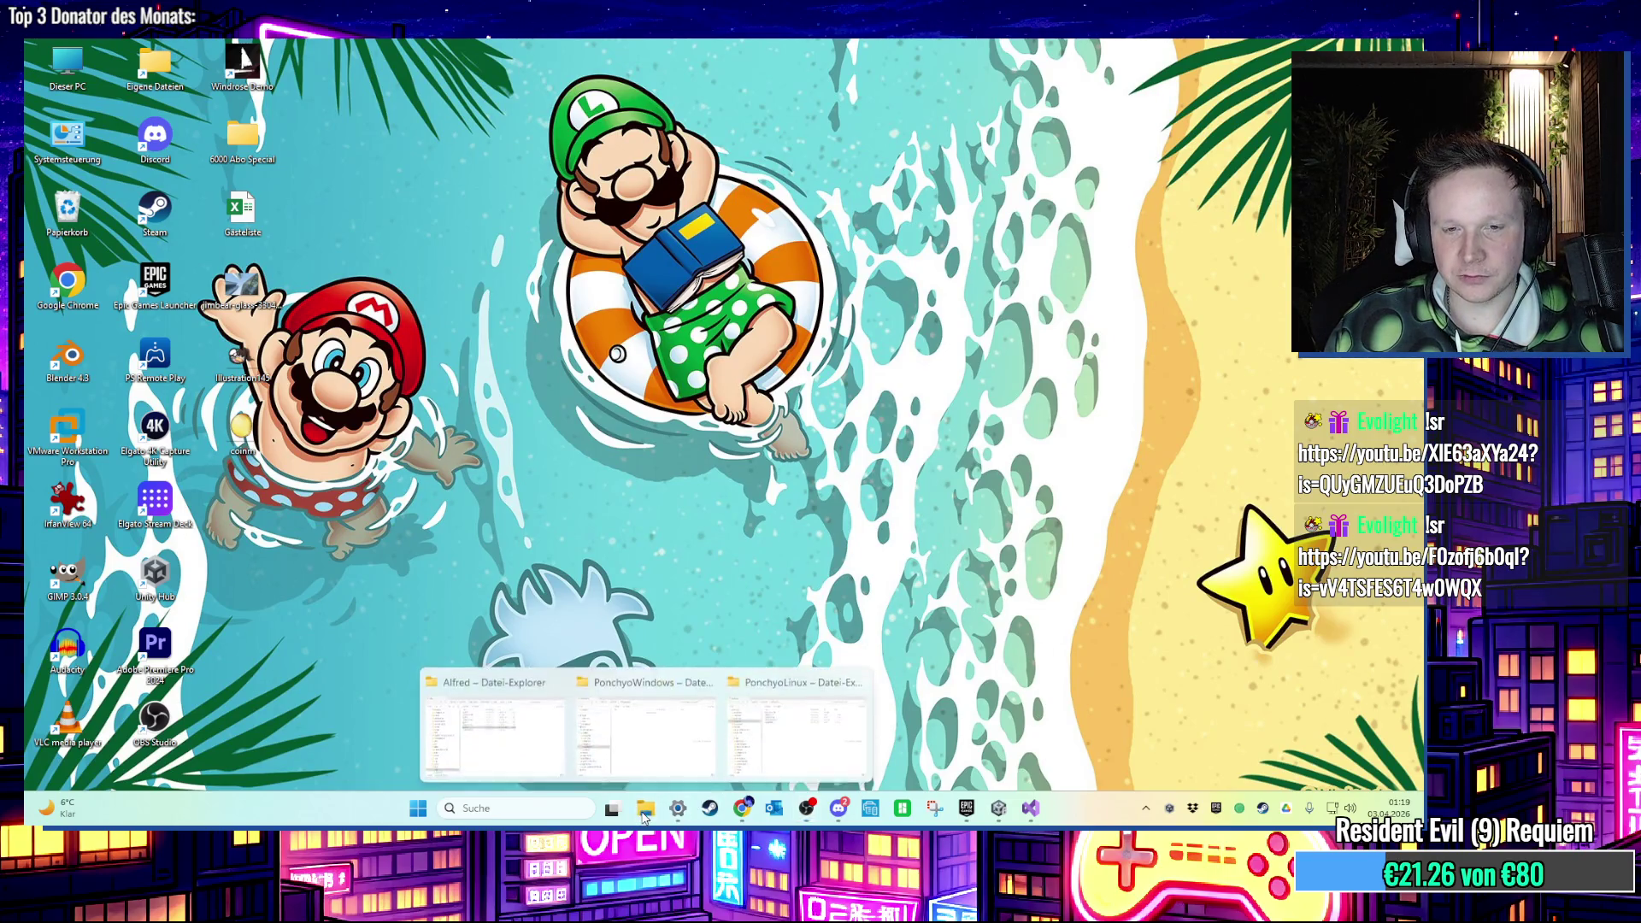
{"action": "left_click", "coordinate": [806, 754]}
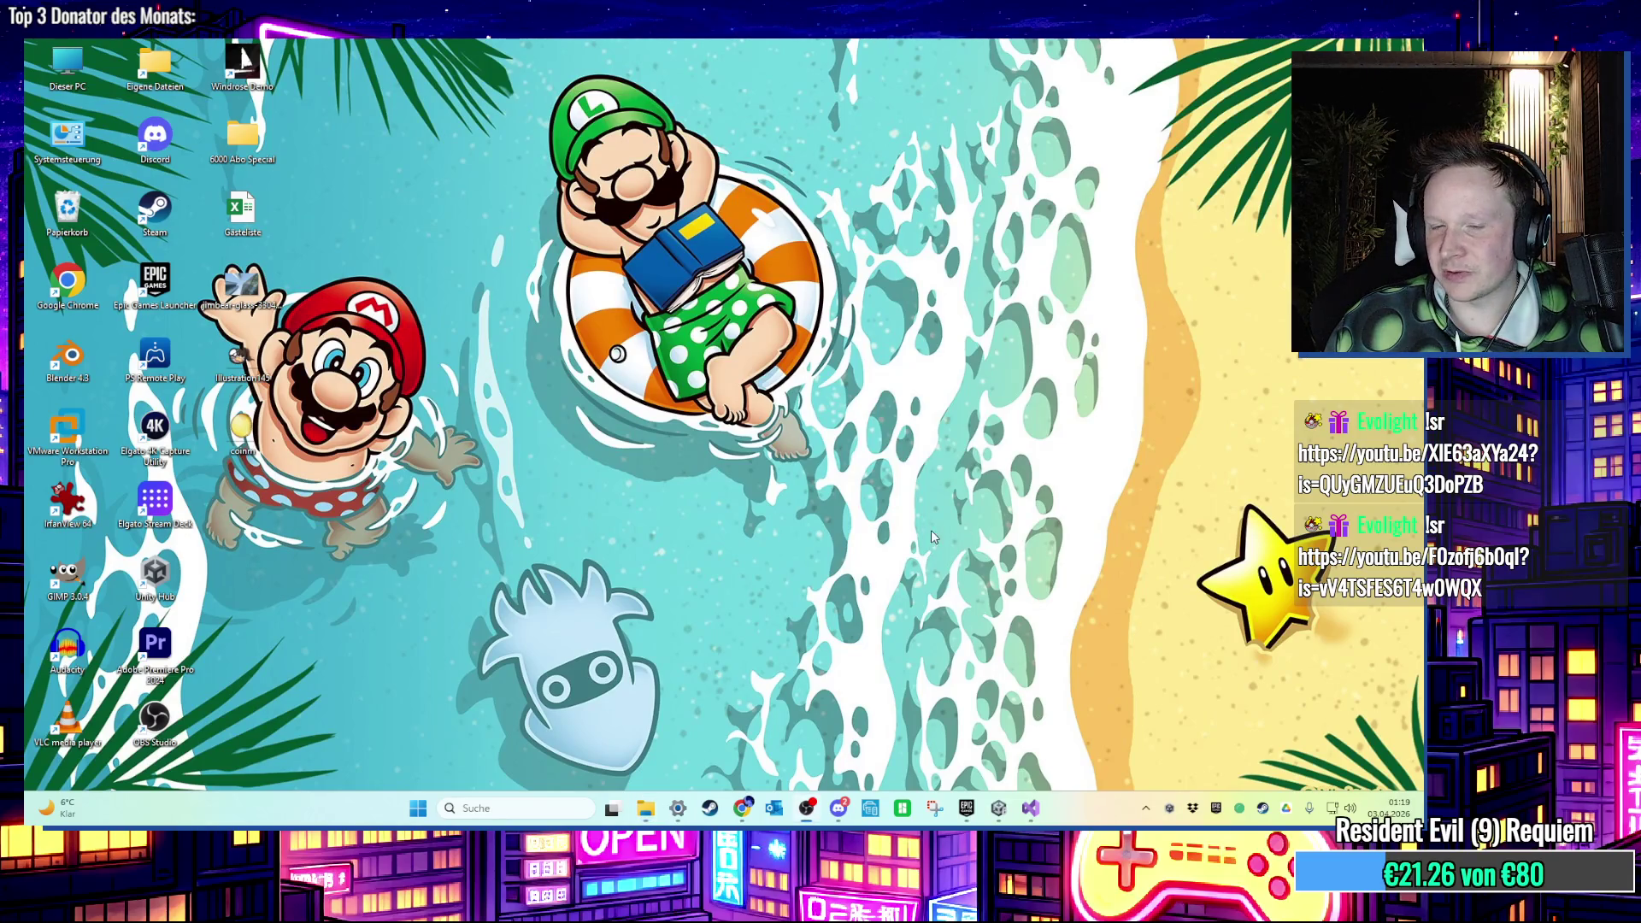
{"action": "left_click", "coordinate": [998, 808]}
{"action": "mouse_move", "coordinate": [572, 442]}
{"action": "left_mouse_down"}
{"action": "mouse_move", "coordinate": [558, 434]}
{"action": "mouse_move", "coordinate": [778, 407]}
{"action": "mouse_move", "coordinate": [725, 410]}
{"action": "mouse_move", "coordinate": [762, 433]}
{"action": "mouse_move", "coordinate": [653, 401]}
{"action": "mouse_move", "coordinate": [648, 451]}
{"action": "mouse_move", "coordinate": [781, 384]}
{"action": "left_mouse_up"}
{"action": "scroll", "coordinate": [1223, 479], "scroll_direction": "up", "scroll_amount": 3}
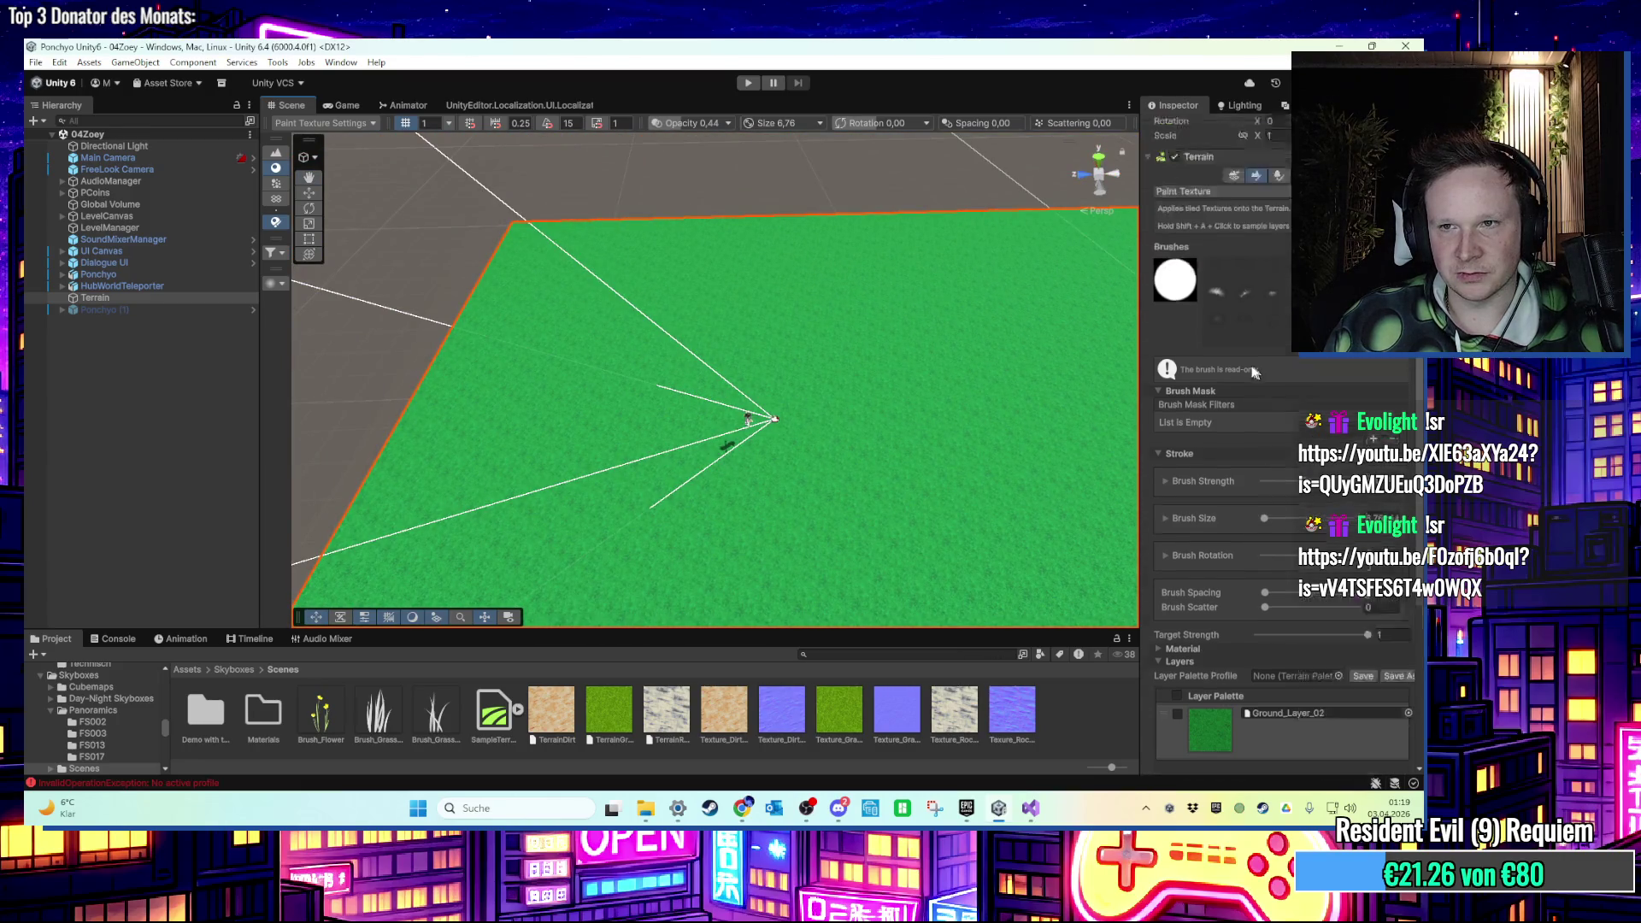
With Raise or Lower Terrain and the Flatmountain stamp at rotation 52.44, raise a hill across the left side.
{"action": "scroll", "coordinate": [1253, 371], "scroll_direction": "up", "scroll_amount": 1}
{"action": "left_click", "coordinate": [1201, 233]}
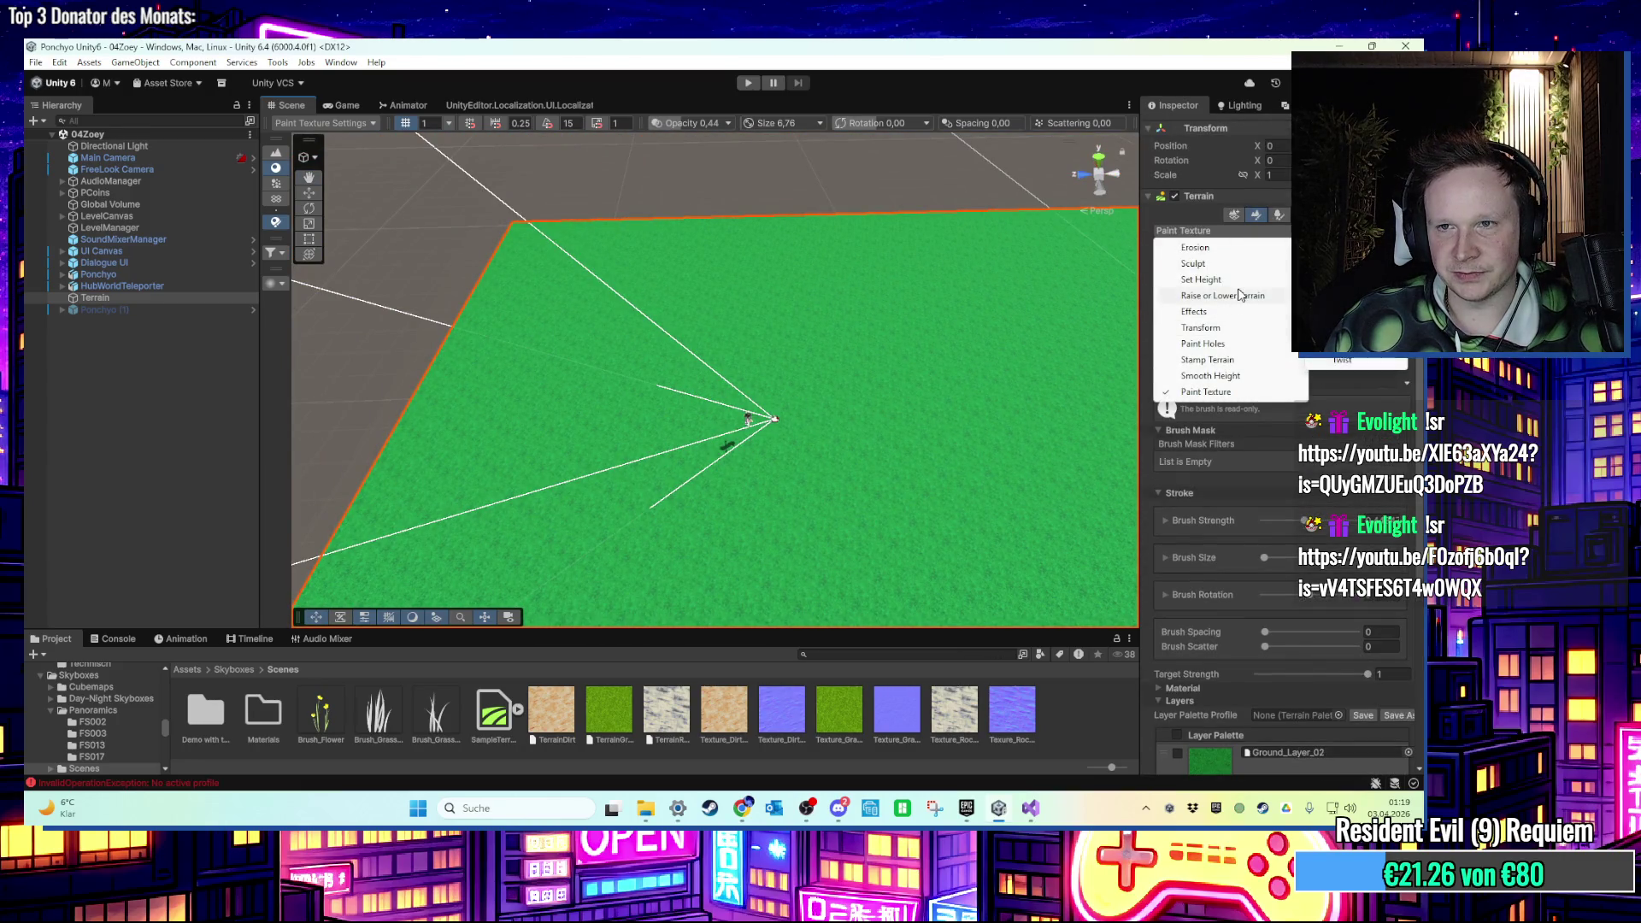
{"action": "left_click", "coordinate": [1241, 294]}
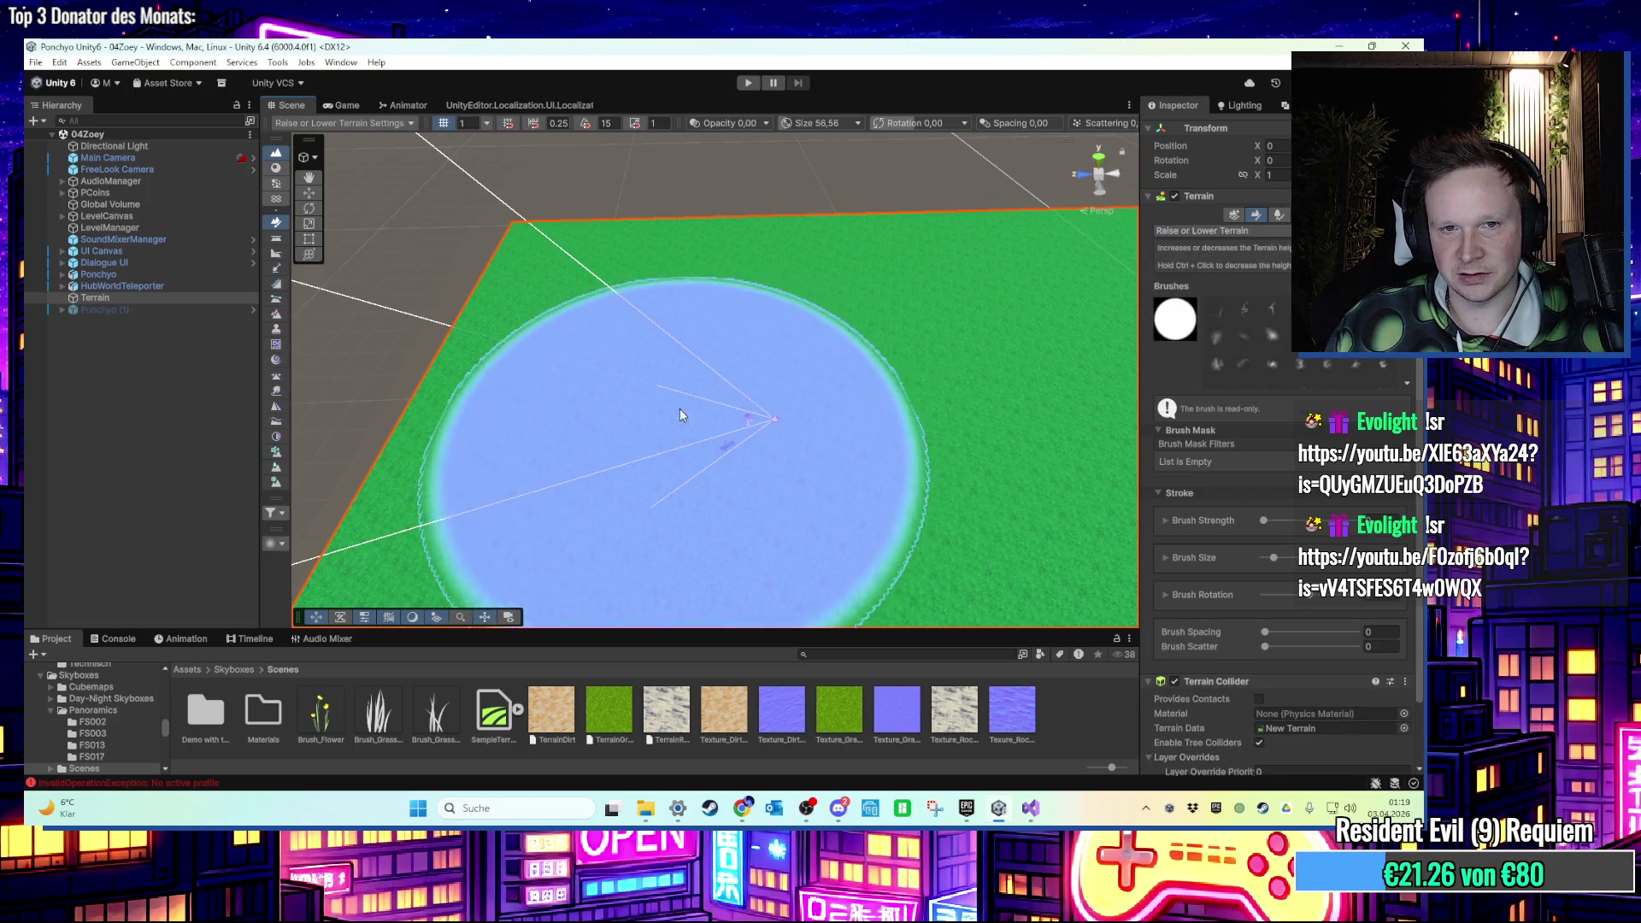
{"action": "left_click", "coordinate": [1272, 335]}
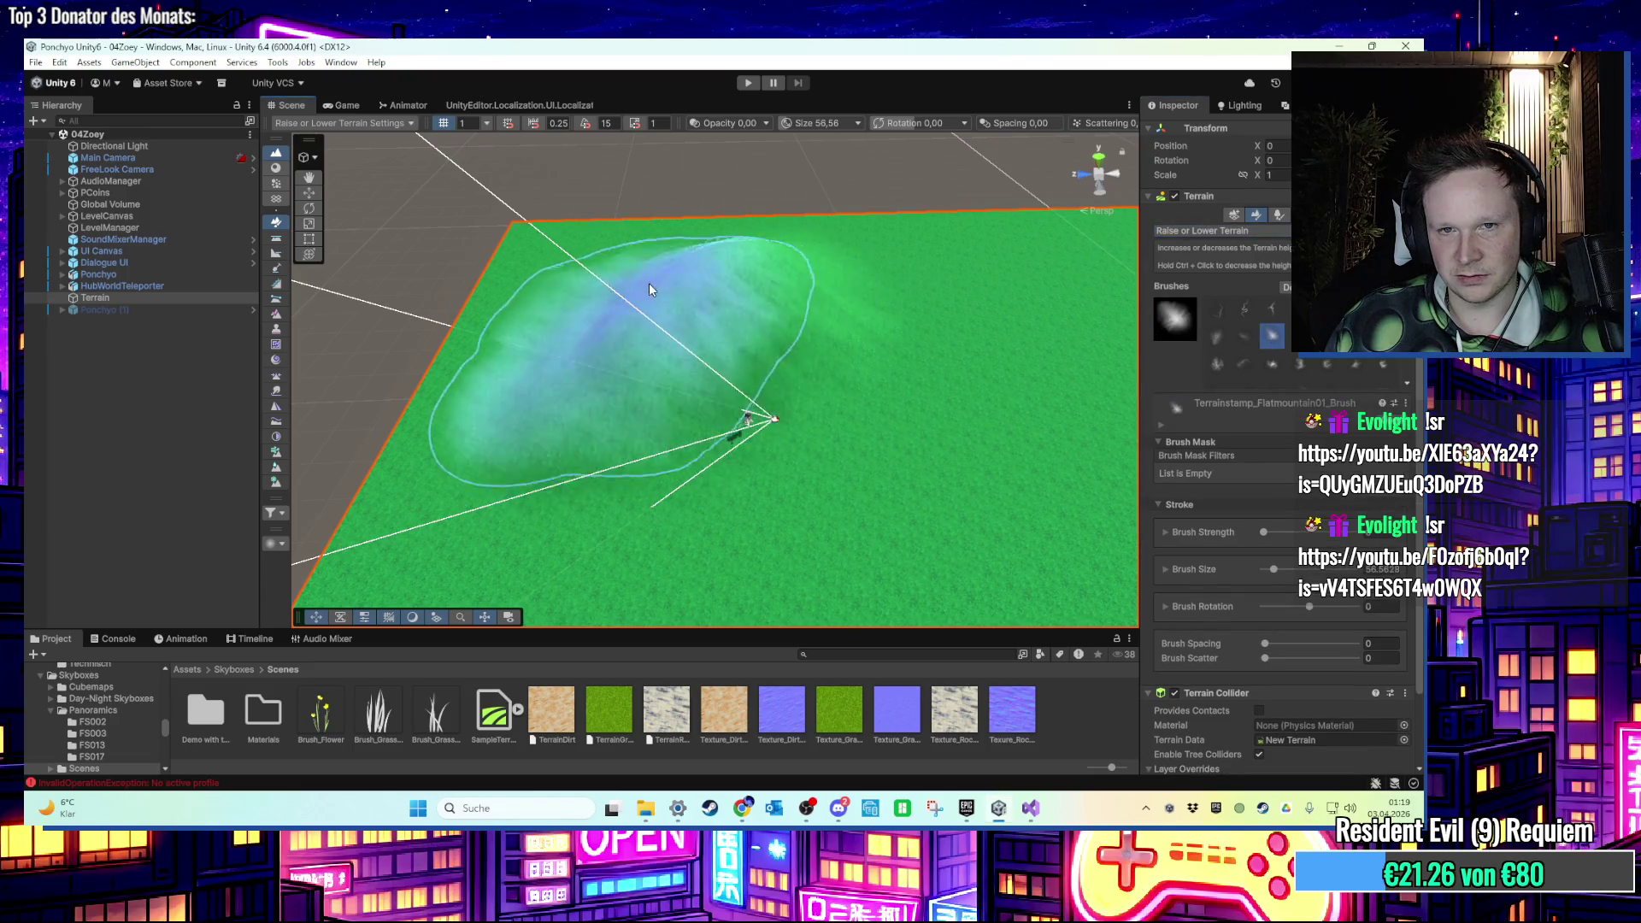
{"action": "left_click_drag", "start_coordinate": [663, 249], "coordinate": [711, 398]}
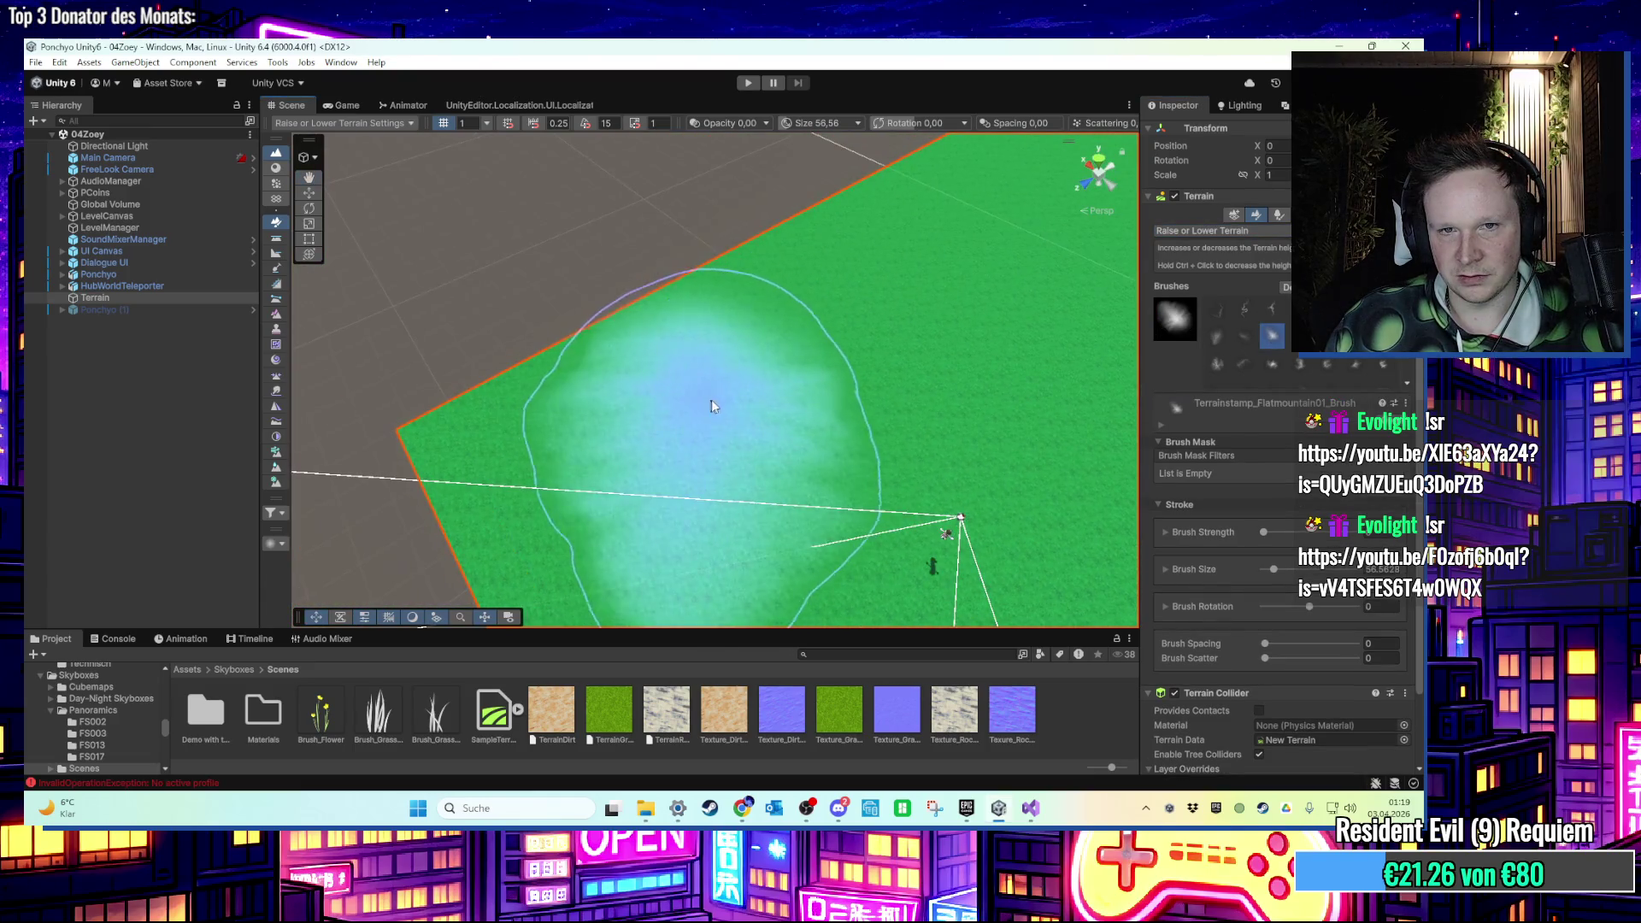
{"action": "key", "text": "r"}
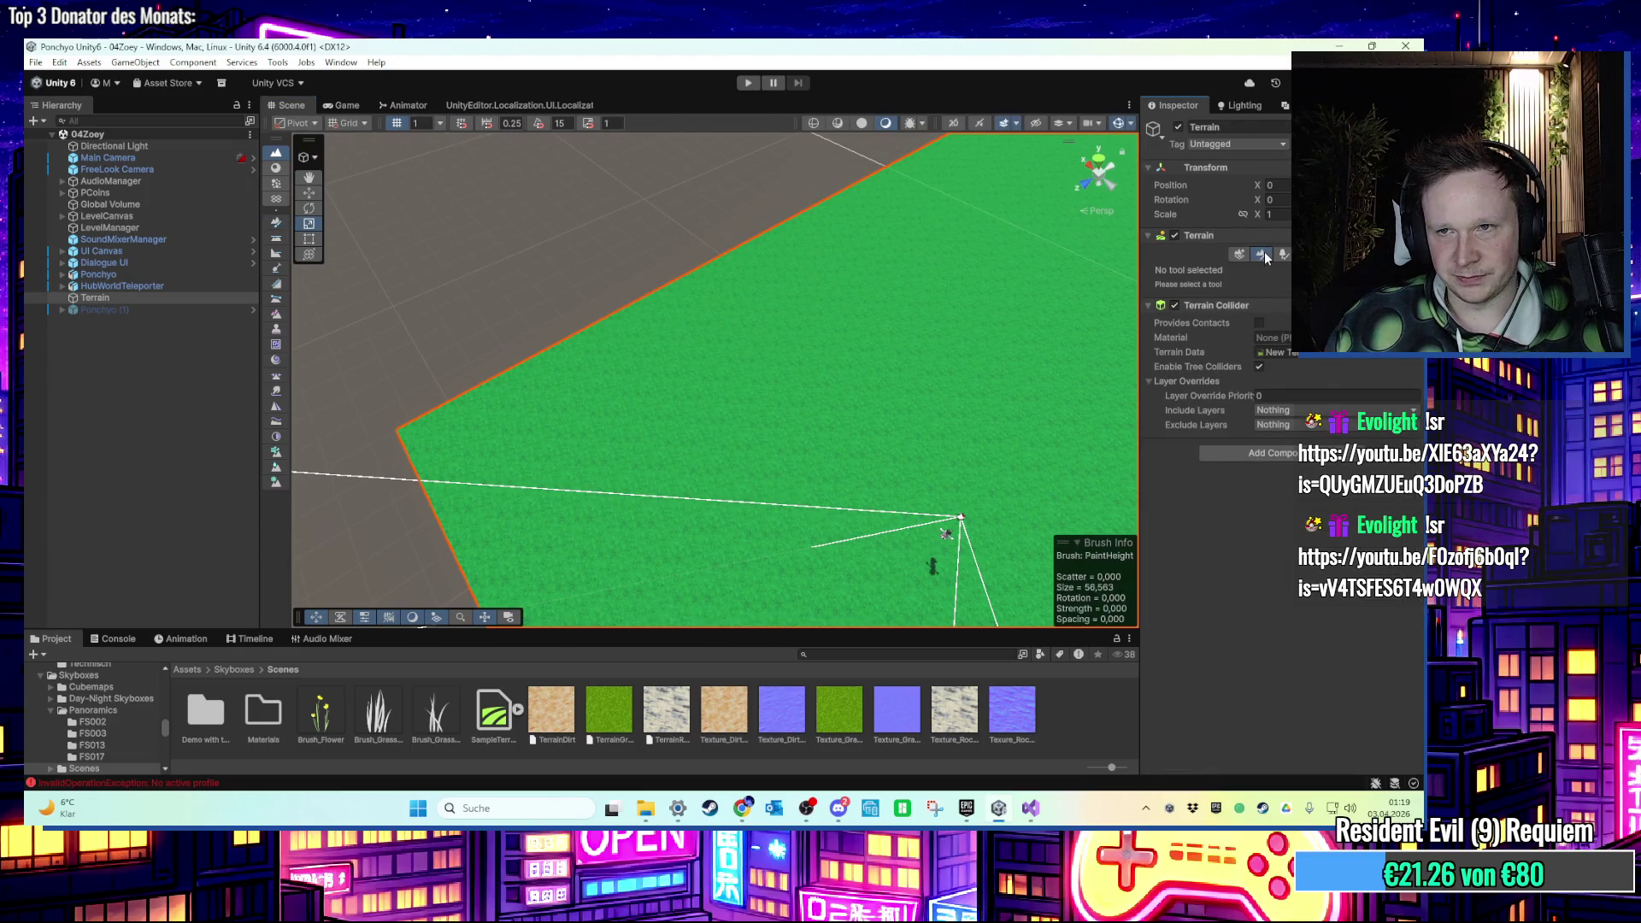
{"action": "left_click", "coordinate": [1263, 253]}
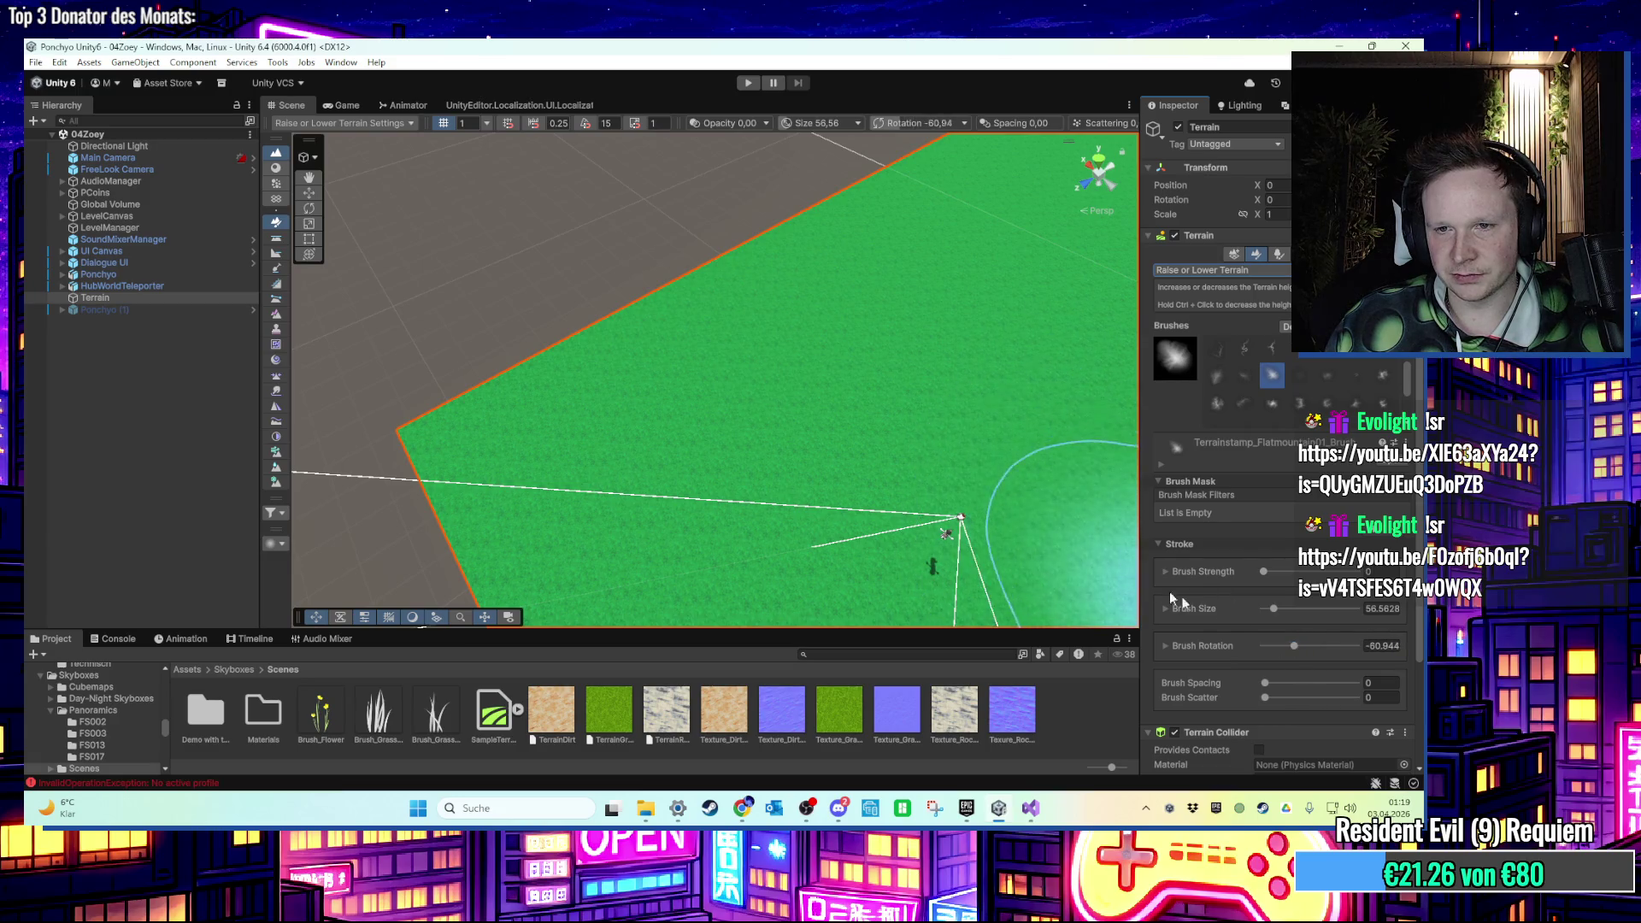
{"action": "left_click_drag", "start_coordinate": [1290, 648], "coordinate": [1320, 650]}
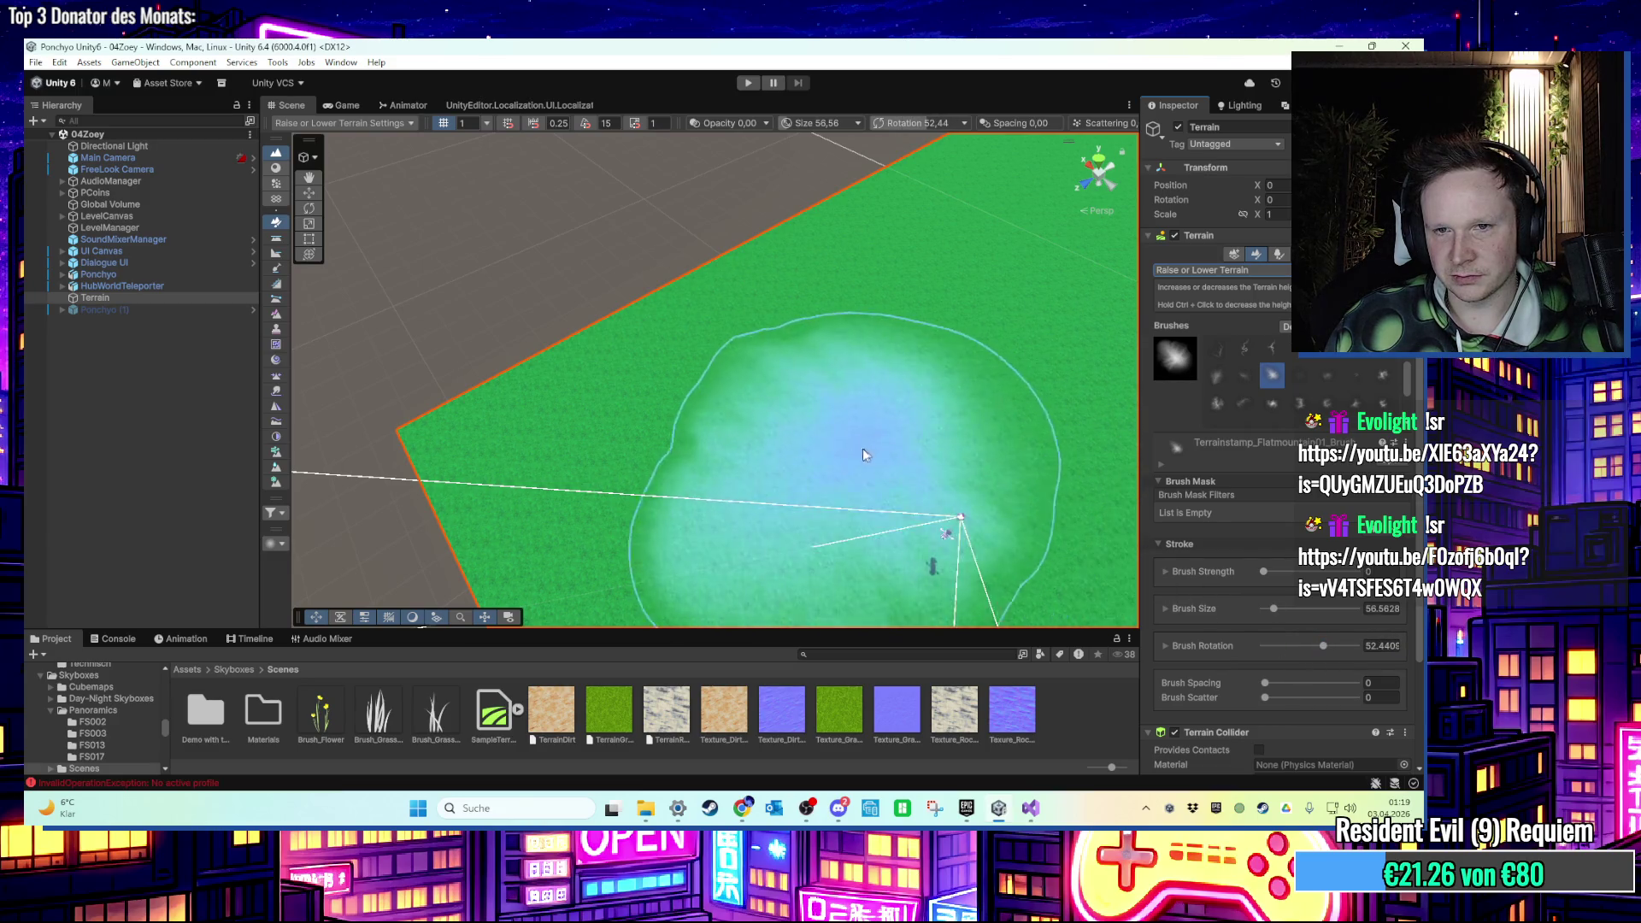
{"action": "mouse_move", "coordinate": [793, 288]}
{"action": "left_mouse_down"}
{"action": "mouse_move", "coordinate": [675, 299]}
{"action": "mouse_move", "coordinate": [578, 346]}
{"action": "mouse_move", "coordinate": [610, 289]}
{"action": "mouse_move", "coordinate": [792, 255]}
{"action": "mouse_move", "coordinate": [637, 381]}
{"action": "mouse_move", "coordinate": [737, 359]}
{"action": "mouse_move", "coordinate": [682, 416]}
{"action": "mouse_move", "coordinate": [674, 337]}
{"action": "mouse_move", "coordinate": [733, 476]}
{"action": "mouse_move", "coordinate": [833, 607]}
{"action": "mouse_move", "coordinate": [586, 476]}
{"action": "mouse_move", "coordinate": [614, 549]}
{"action": "mouse_move", "coordinate": [593, 470]}
{"action": "mouse_move", "coordinate": [704, 410]}
{"action": "mouse_move", "coordinate": [792, 443]}
{"action": "mouse_move", "coordinate": [815, 493]}
{"action": "mouse_move", "coordinate": [966, 425]}
{"action": "mouse_move", "coordinate": [1209, 387]}
{"action": "left_mouse_up"}
Try extra mounds with the round brush, undo them all, and view the hill from the side.
{"action": "scroll", "coordinate": [1222, 381], "scroll_direction": "up", "scroll_amount": 2}
{"action": "left_click", "coordinate": [1218, 354]}
{"action": "left_click_drag", "start_coordinate": [769, 422], "coordinate": [940, 428]}
{"action": "key", "text": "ctrl+z"}
{"action": "mouse_move", "coordinate": [1047, 447]}
{"action": "left_mouse_down"}
{"action": "mouse_move", "coordinate": [948, 470]}
{"action": "mouse_move", "coordinate": [858, 409]}
{"action": "mouse_move", "coordinate": [753, 409]}
{"action": "left_mouse_up"}
{"action": "key", "text": "ctrl+z"}
{"action": "left_click", "coordinate": [842, 384]}
{"action": "key", "text": "ctrl+z"}
{"action": "mouse_move", "coordinate": [887, 389]}
{"action": "left_mouse_down"}
{"action": "mouse_move", "coordinate": [397, 381]}
{"action": "mouse_move", "coordinate": [700, 550]}
{"action": "mouse_move", "coordinate": [499, 439]}
{"action": "mouse_move", "coordinate": [703, 432]}
{"action": "mouse_move", "coordinate": [854, 459]}
{"action": "mouse_move", "coordinate": [795, 462]}
{"action": "left_mouse_up"}
{"action": "scroll", "coordinate": [855, 459], "scroll_direction": "down", "scroll_amount": 5}
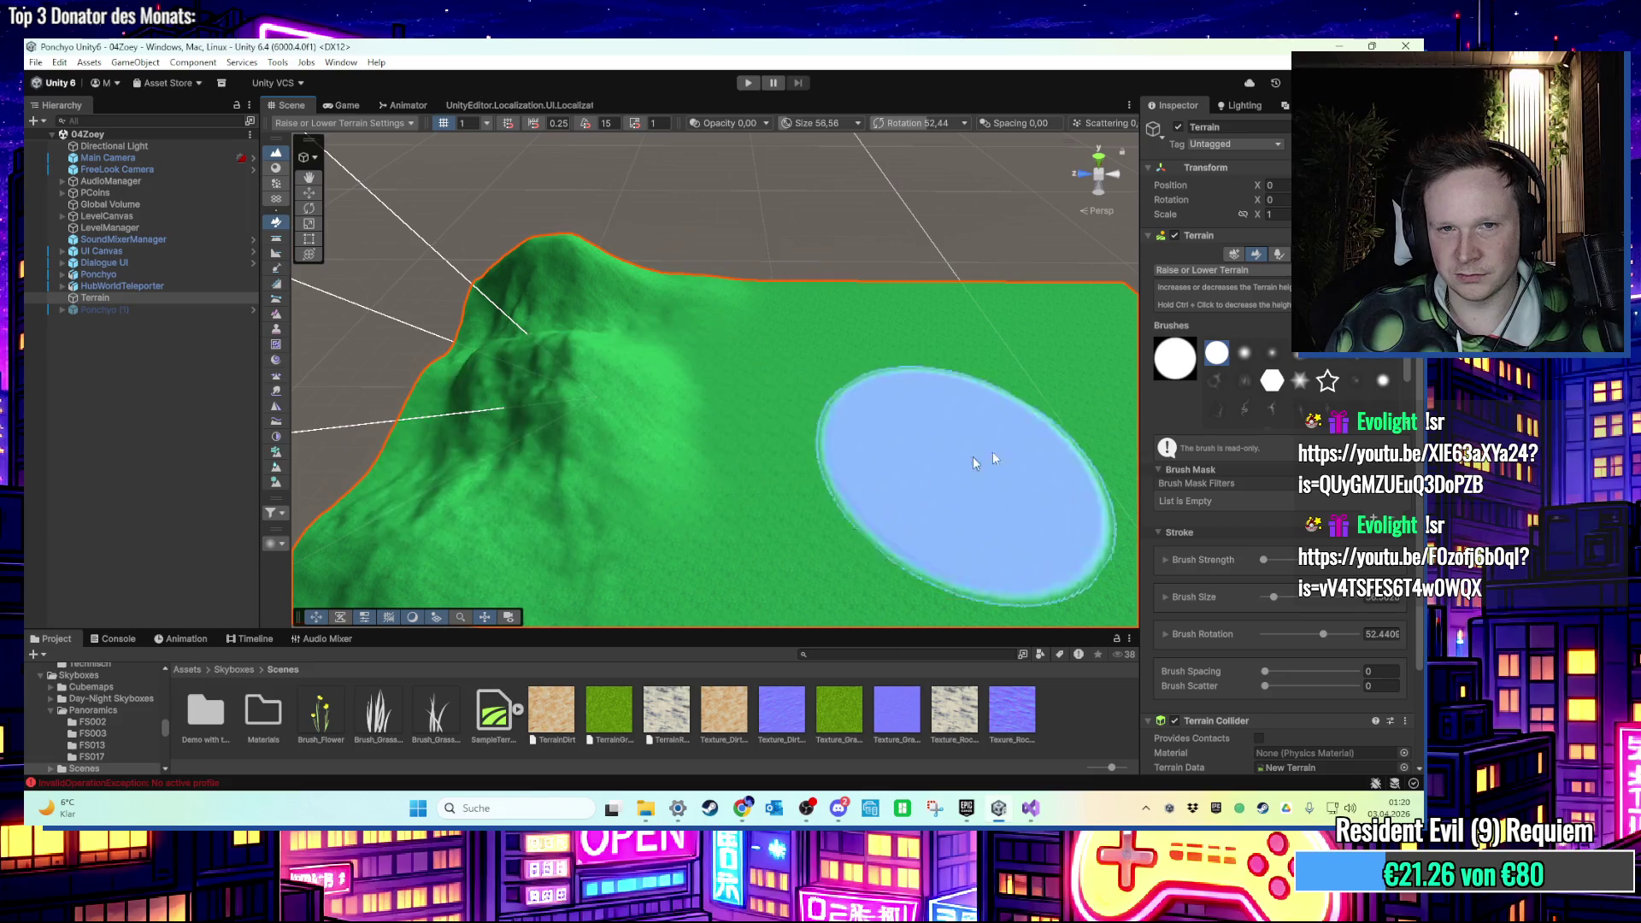
{"action": "left_click", "coordinate": [1222, 270]}
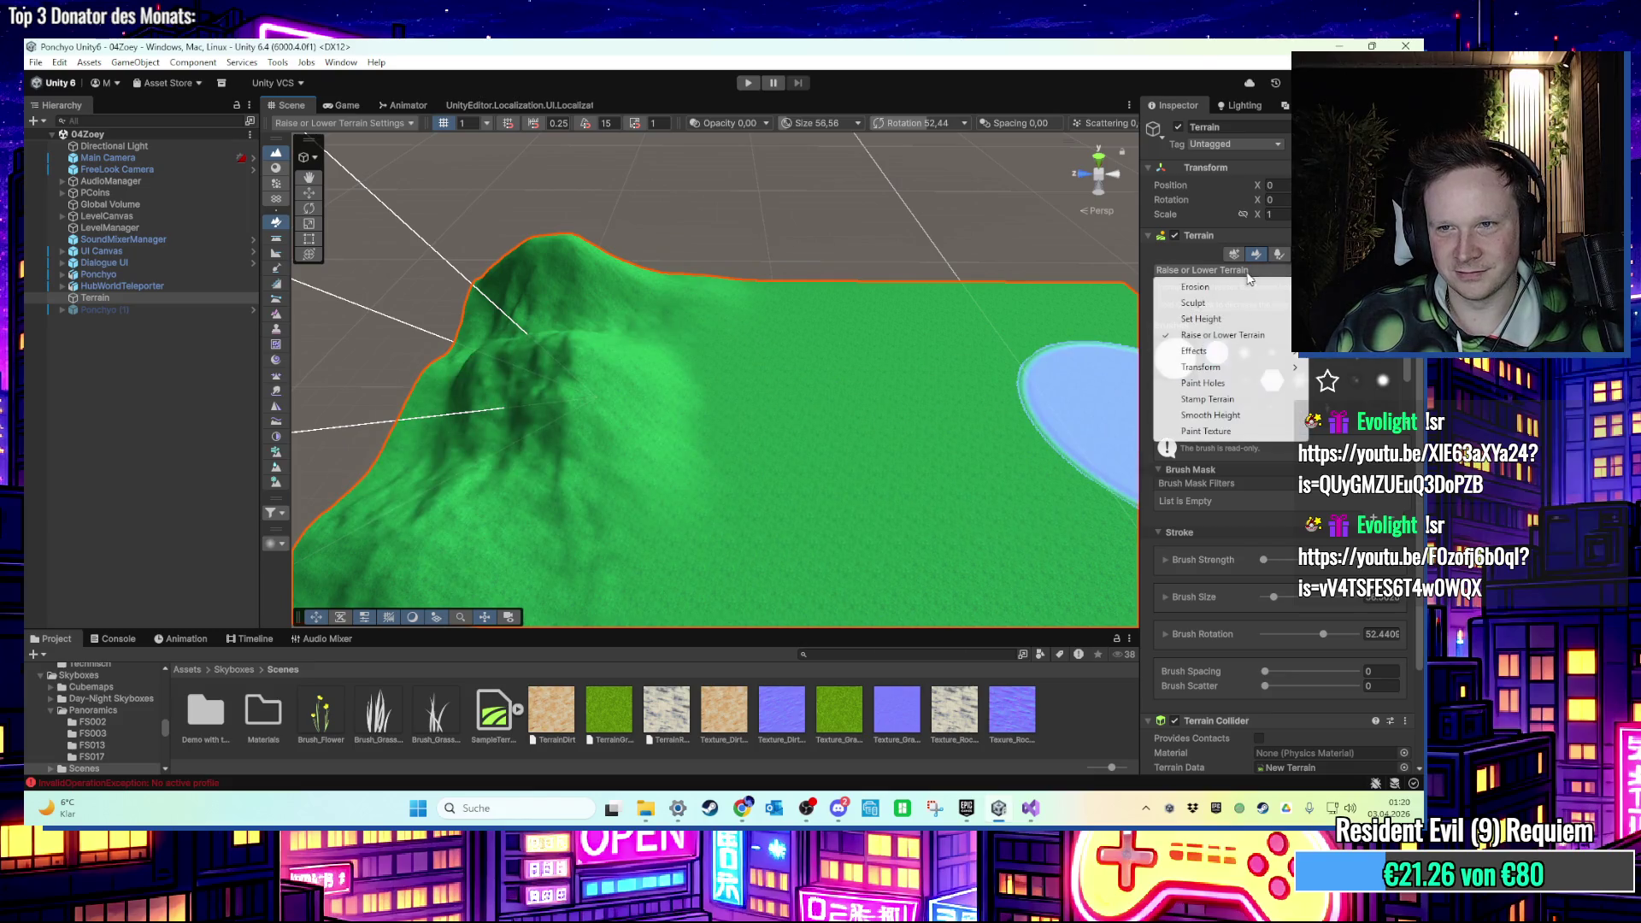
Flatten the hill back to level ground with Set Height at 50.
{"action": "left_click", "coordinate": [1240, 319]}
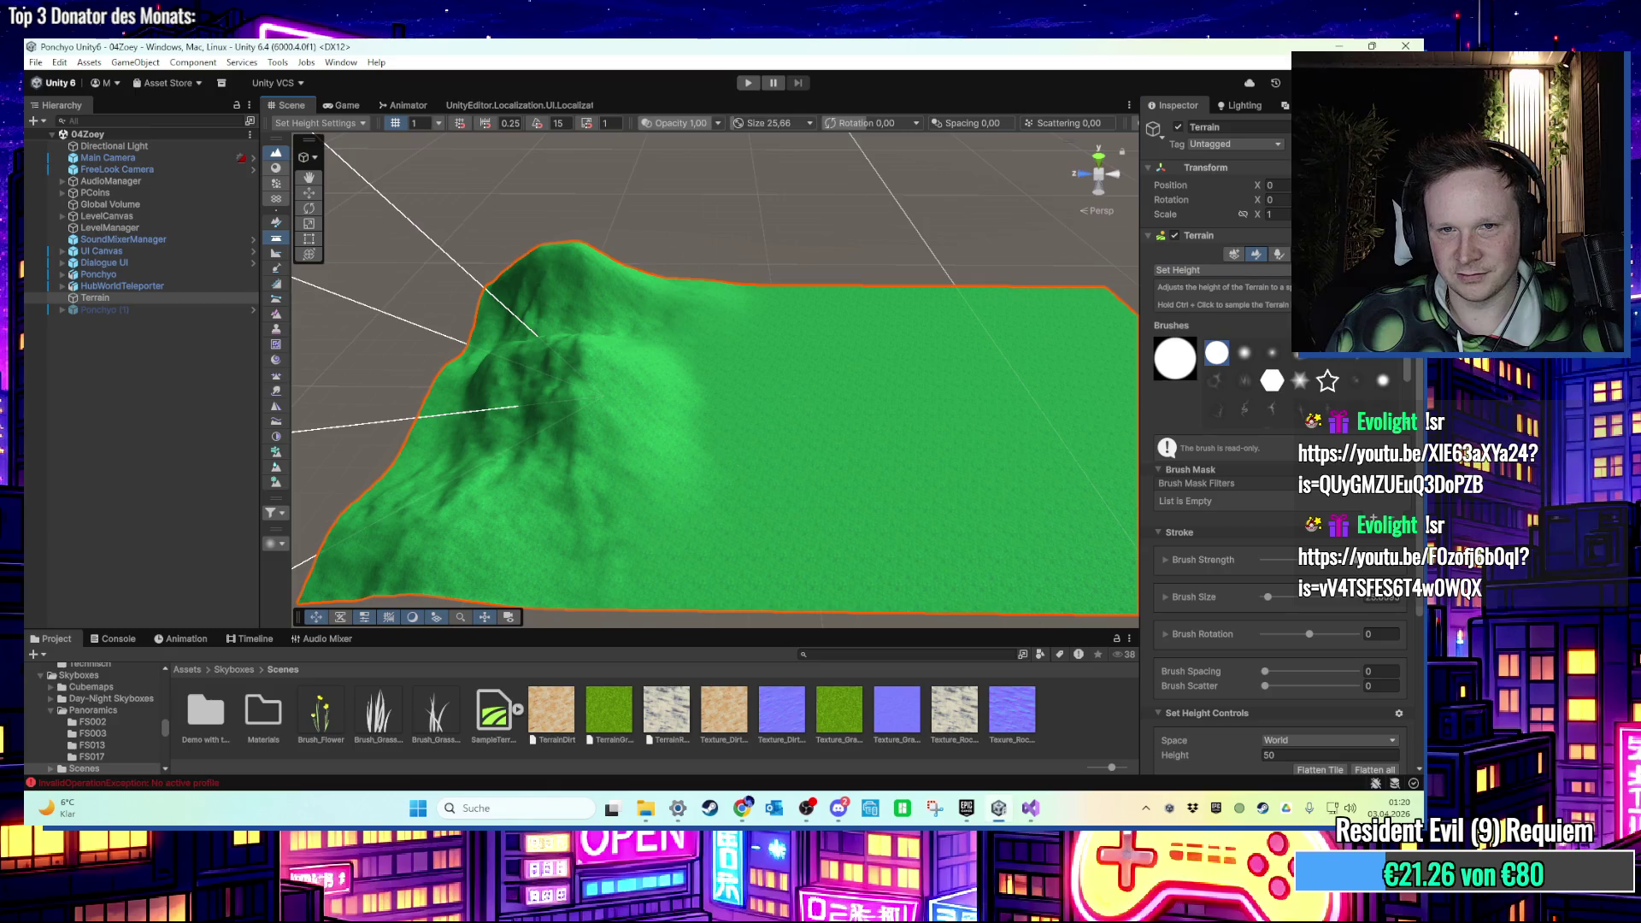
{"action": "mouse_move", "coordinate": [458, 421]}
{"action": "left_mouse_down"}
{"action": "mouse_move", "coordinate": [555, 367]}
{"action": "mouse_move", "coordinate": [625, 359]}
{"action": "mouse_move", "coordinate": [634, 319]}
{"action": "mouse_move", "coordinate": [513, 286]}
{"action": "mouse_move", "coordinate": [604, 323]}
{"action": "mouse_move", "coordinate": [467, 411]}
{"action": "mouse_move", "coordinate": [531, 549]}
{"action": "mouse_move", "coordinate": [587, 432]}
{"action": "left_mouse_up"}
{"action": "left_click_drag", "start_coordinate": [757, 350], "coordinate": [726, 419]}
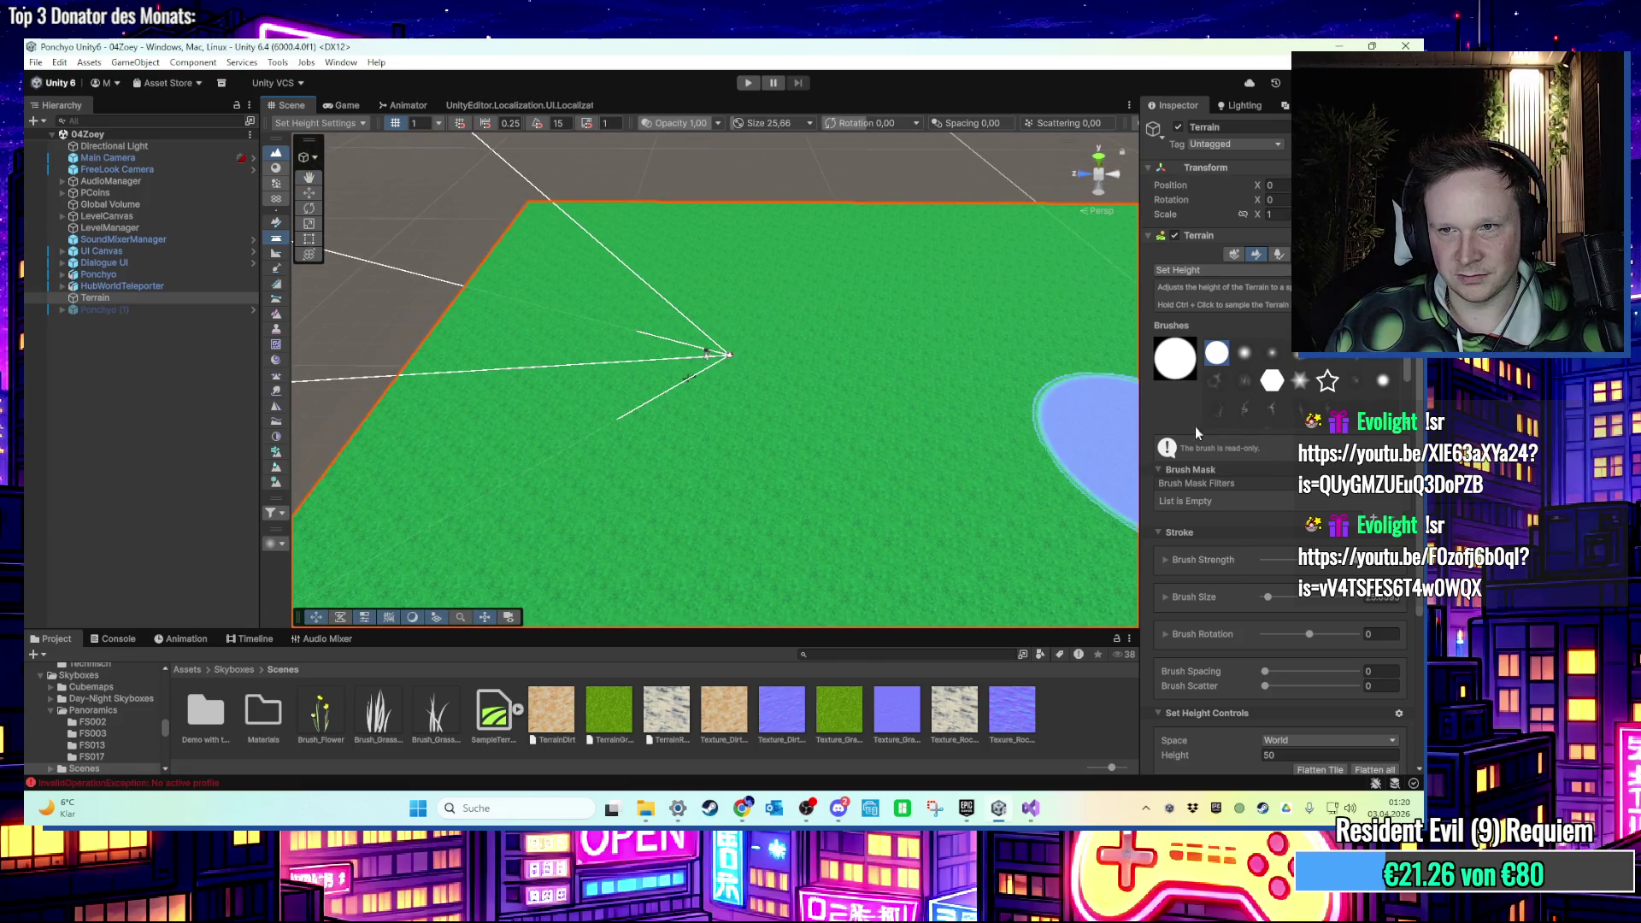
{"action": "scroll", "coordinate": [1194, 428], "scroll_direction": "down", "scroll_amount": 3}
{"action": "scroll", "coordinate": [1239, 547], "scroll_direction": "up", "scroll_amount": 3}
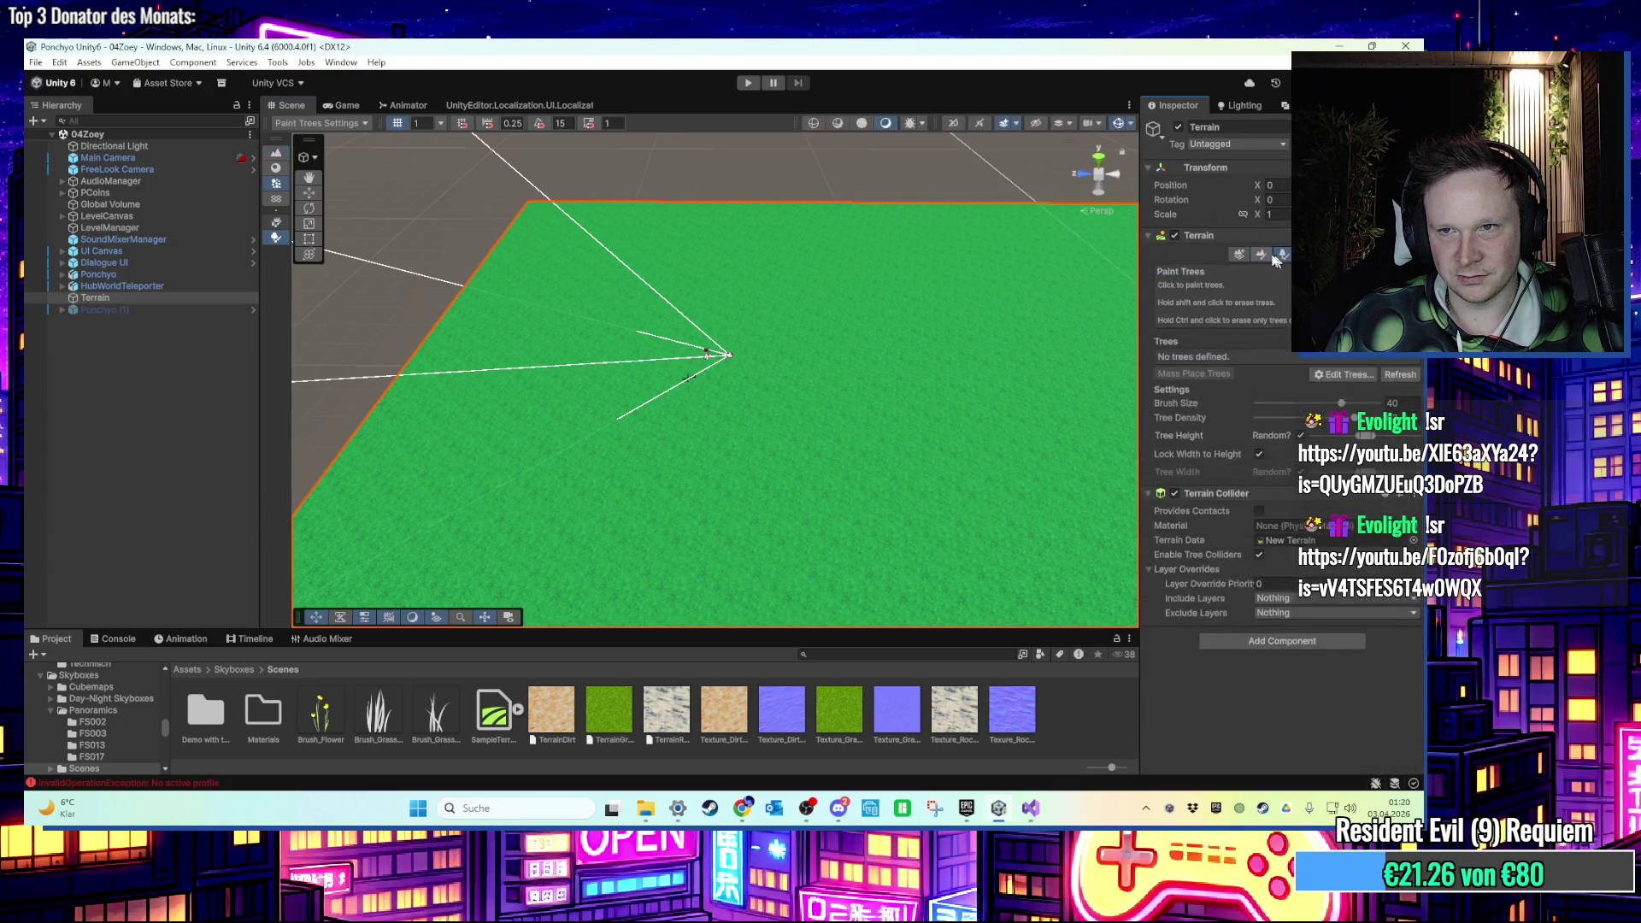
In Paint Texture, add a new terrain layer by searching 'road' and picking layer_ground_road.
{"action": "left_click", "coordinate": [1243, 272]}
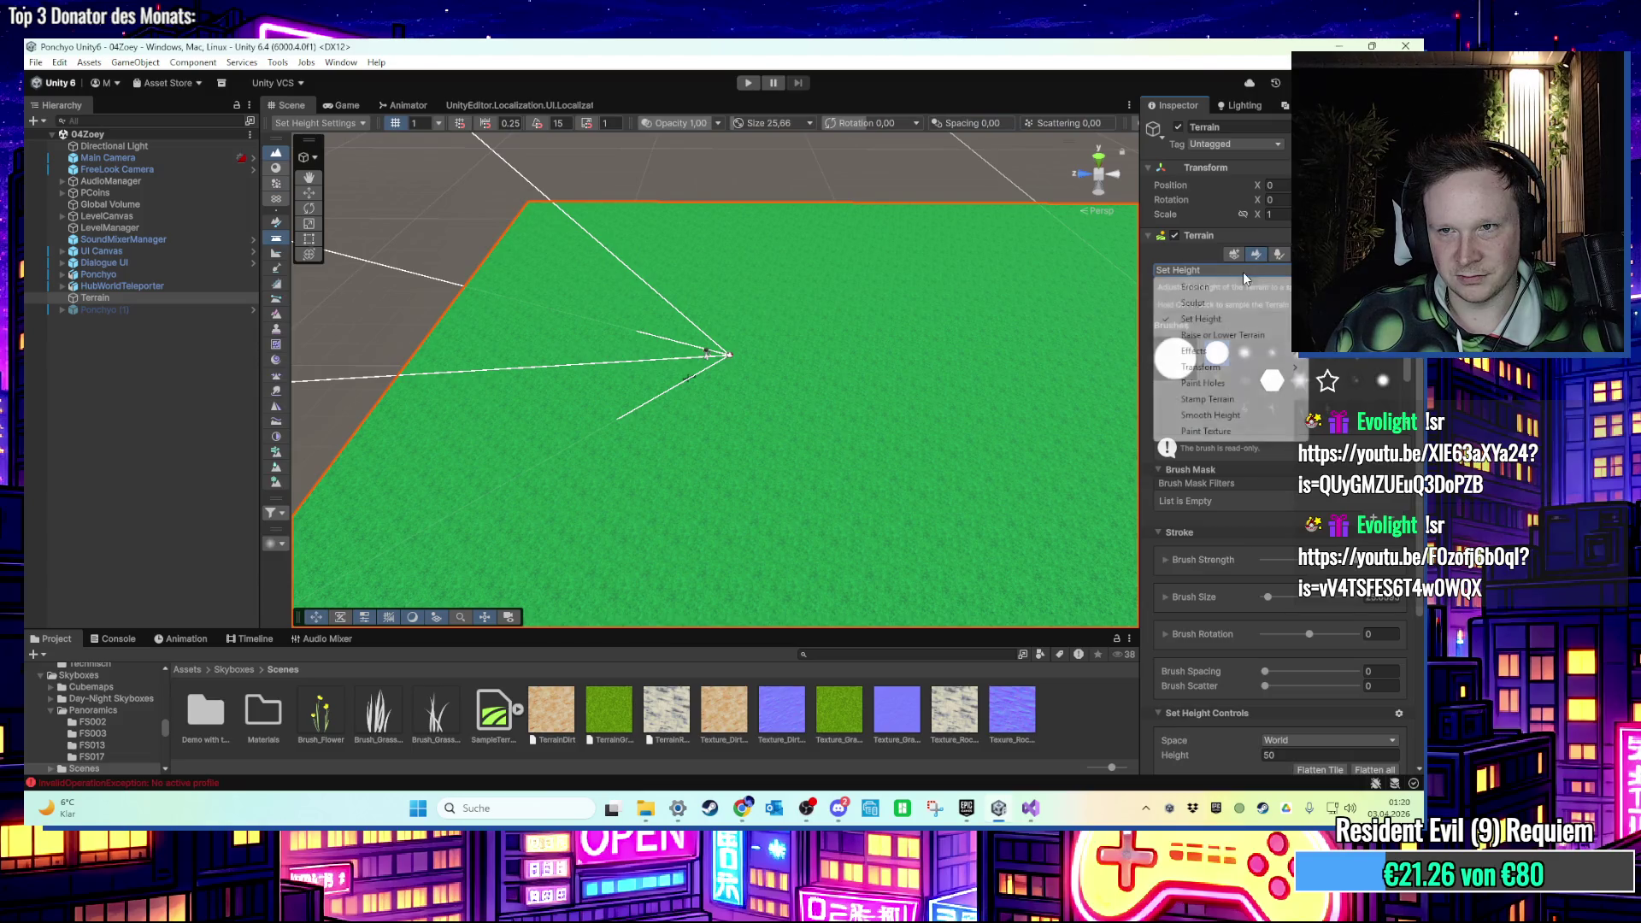
{"action": "left_click", "coordinate": [1257, 419]}
{"action": "scroll", "coordinate": [1282, 539], "scroll_direction": "down", "scroll_amount": 3}
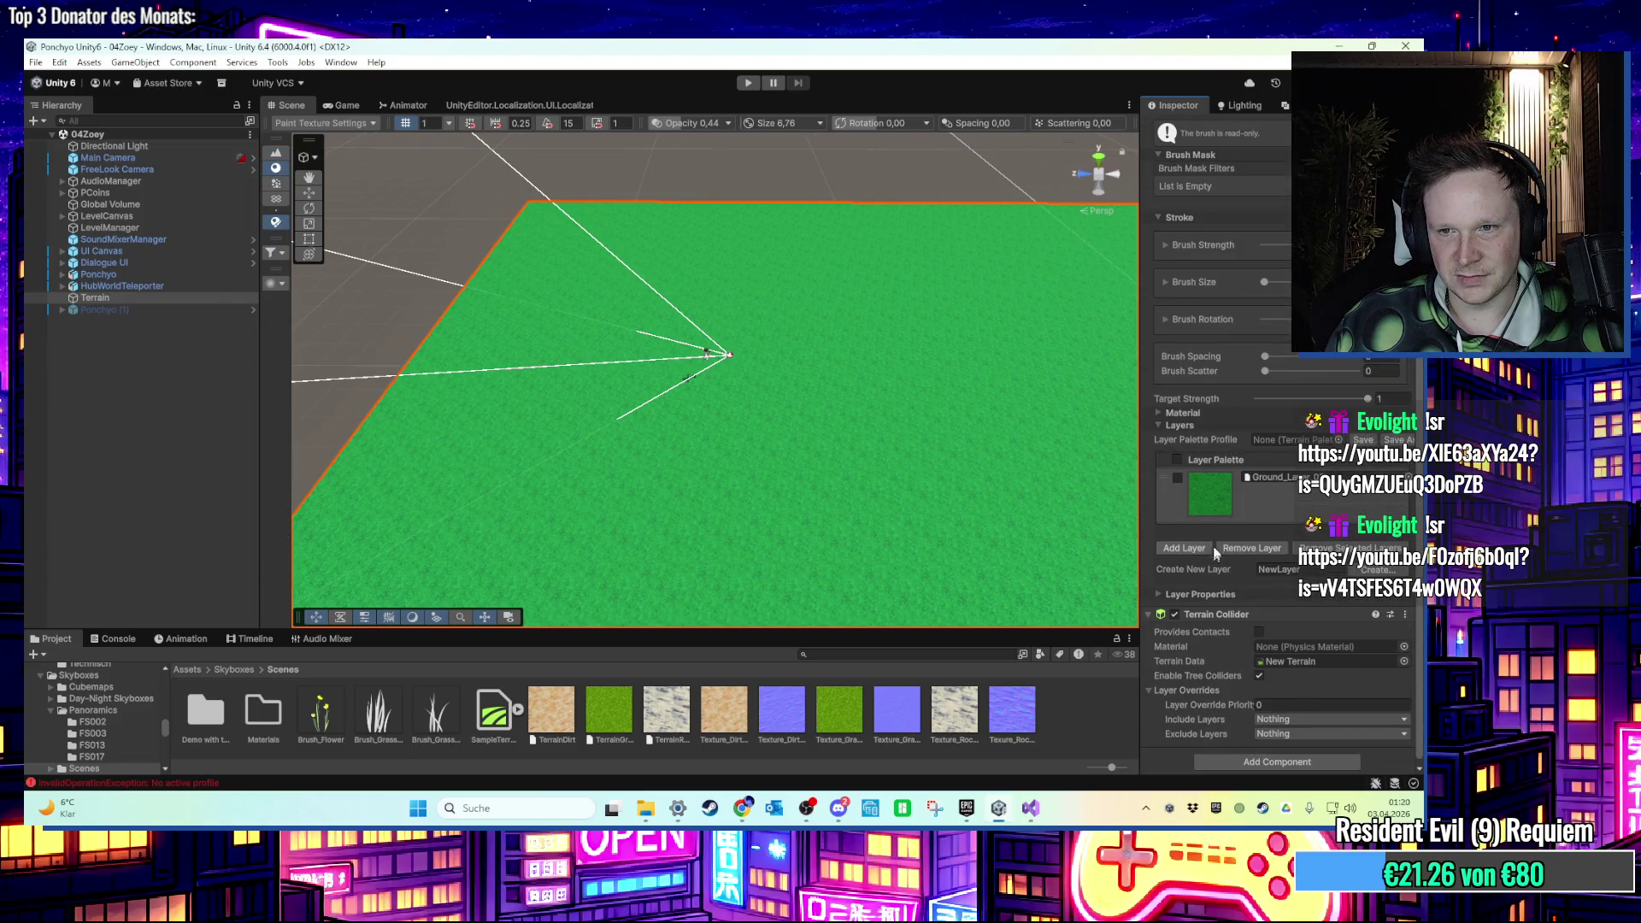
{"action": "left_click", "coordinate": [1199, 550]}
{"action": "type", "text": "road"}
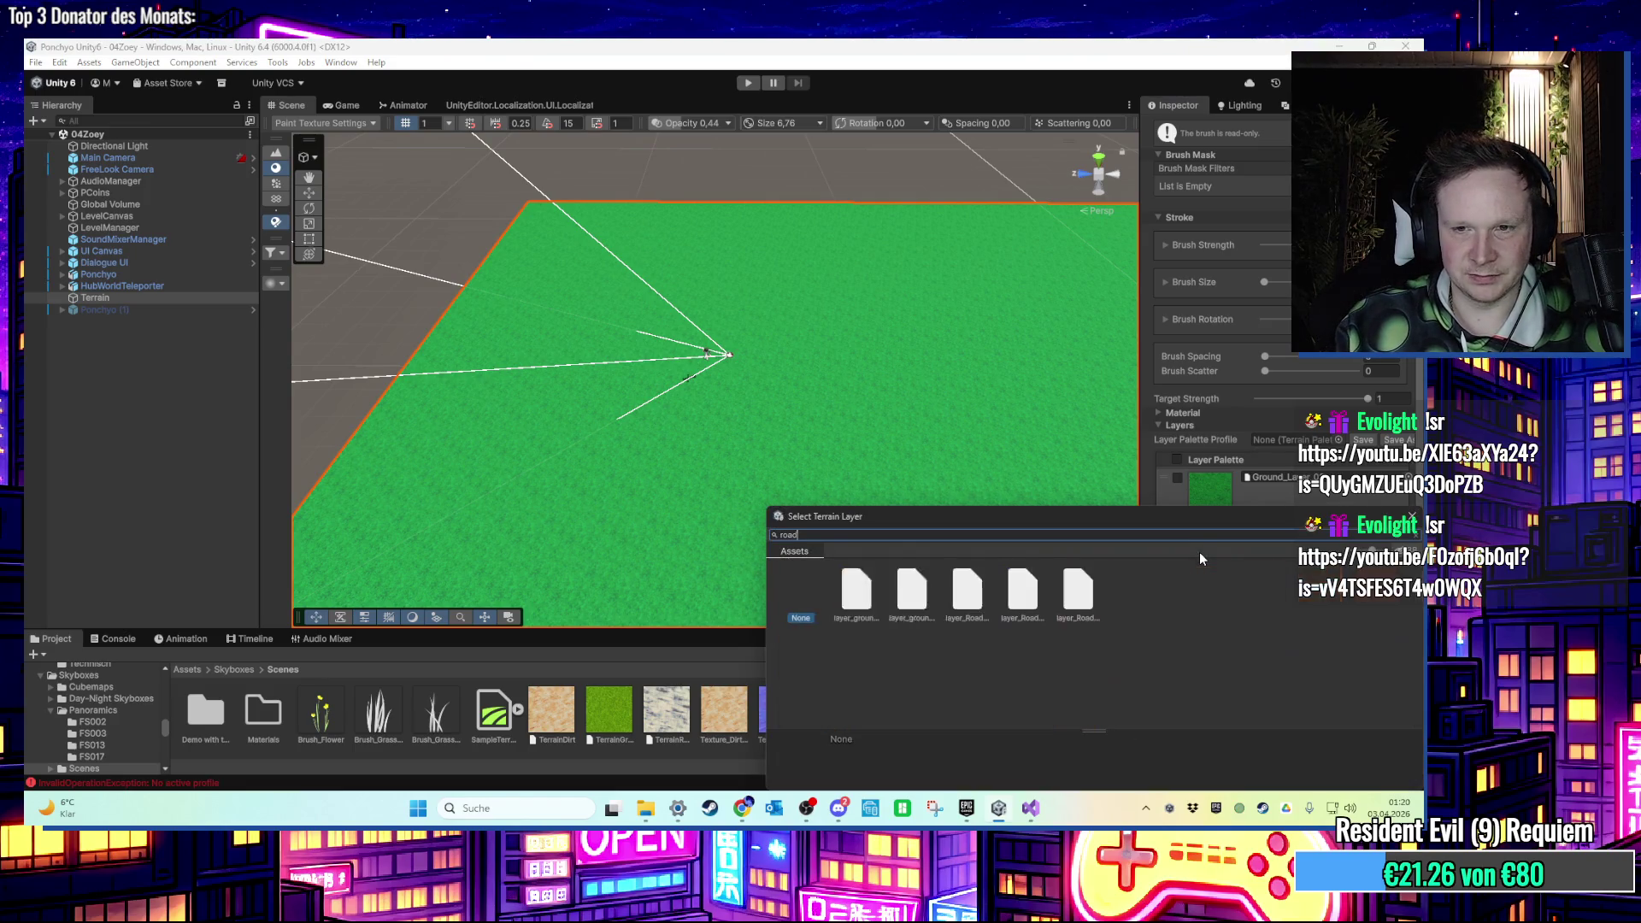
{"action": "left_click", "coordinate": [857, 592]}
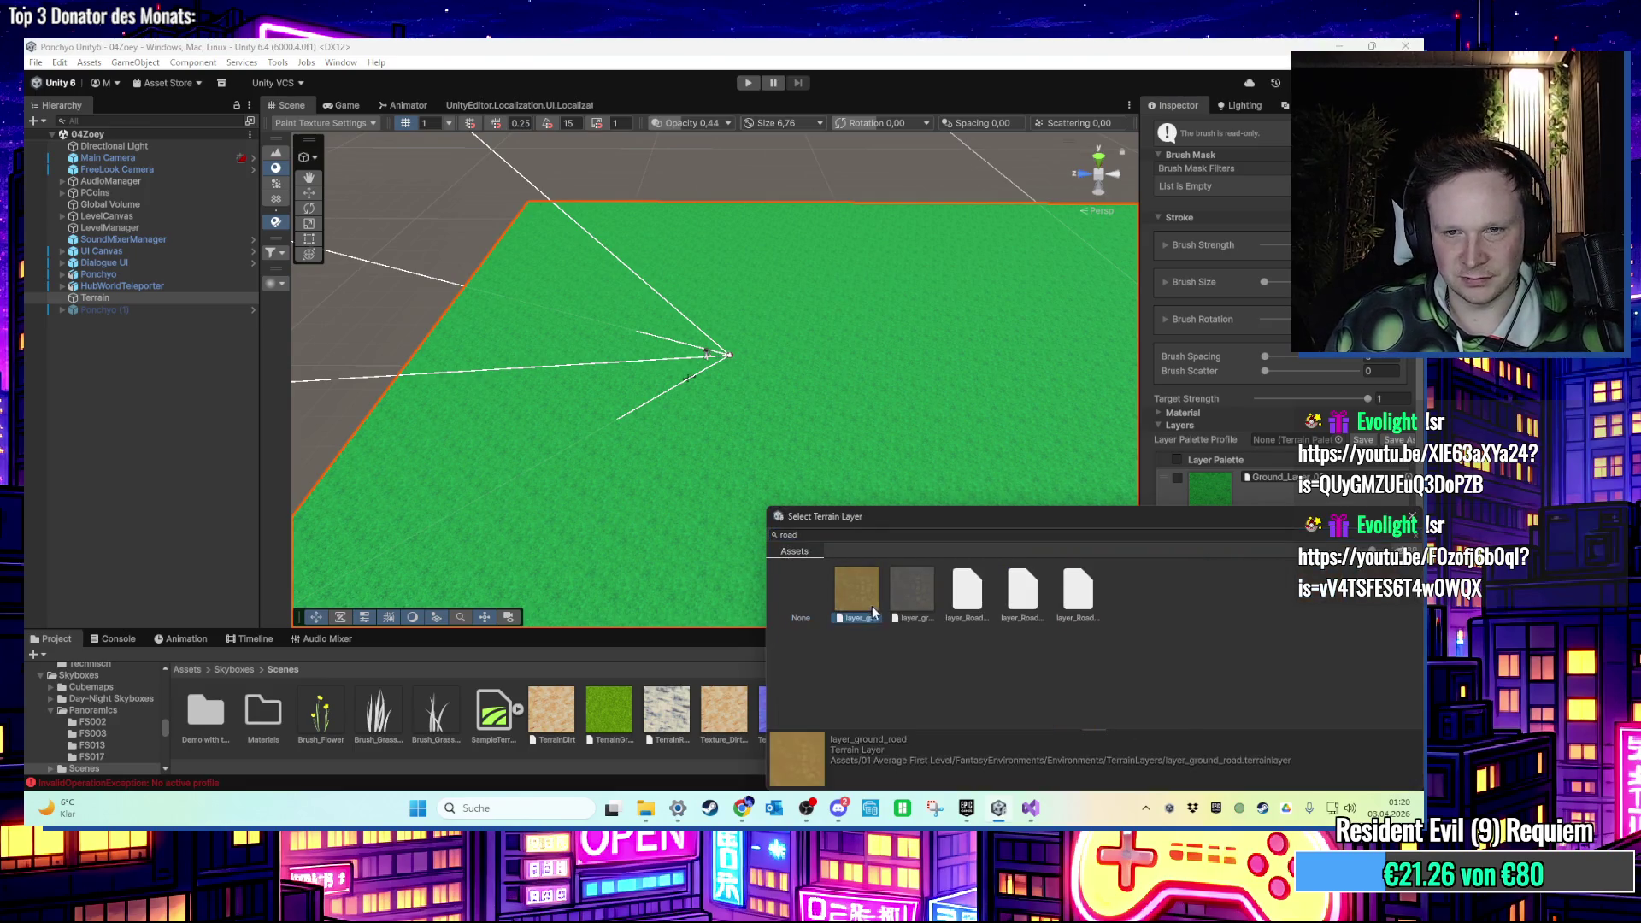
Add layer_ground_road and paint a curving sand road across the grass toward the terrain edge.
{"action": "double_click", "coordinate": [872, 606]}
{"action": "mouse_move", "coordinate": [626, 392]}
{"action": "left_mouse_down"}
{"action": "mouse_move", "coordinate": [667, 470]}
{"action": "mouse_move", "coordinate": [788, 579]}
{"action": "mouse_move", "coordinate": [644, 475]}
{"action": "mouse_move", "coordinate": [720, 422]}
{"action": "mouse_move", "coordinate": [891, 443]}
{"action": "left_mouse_up"}
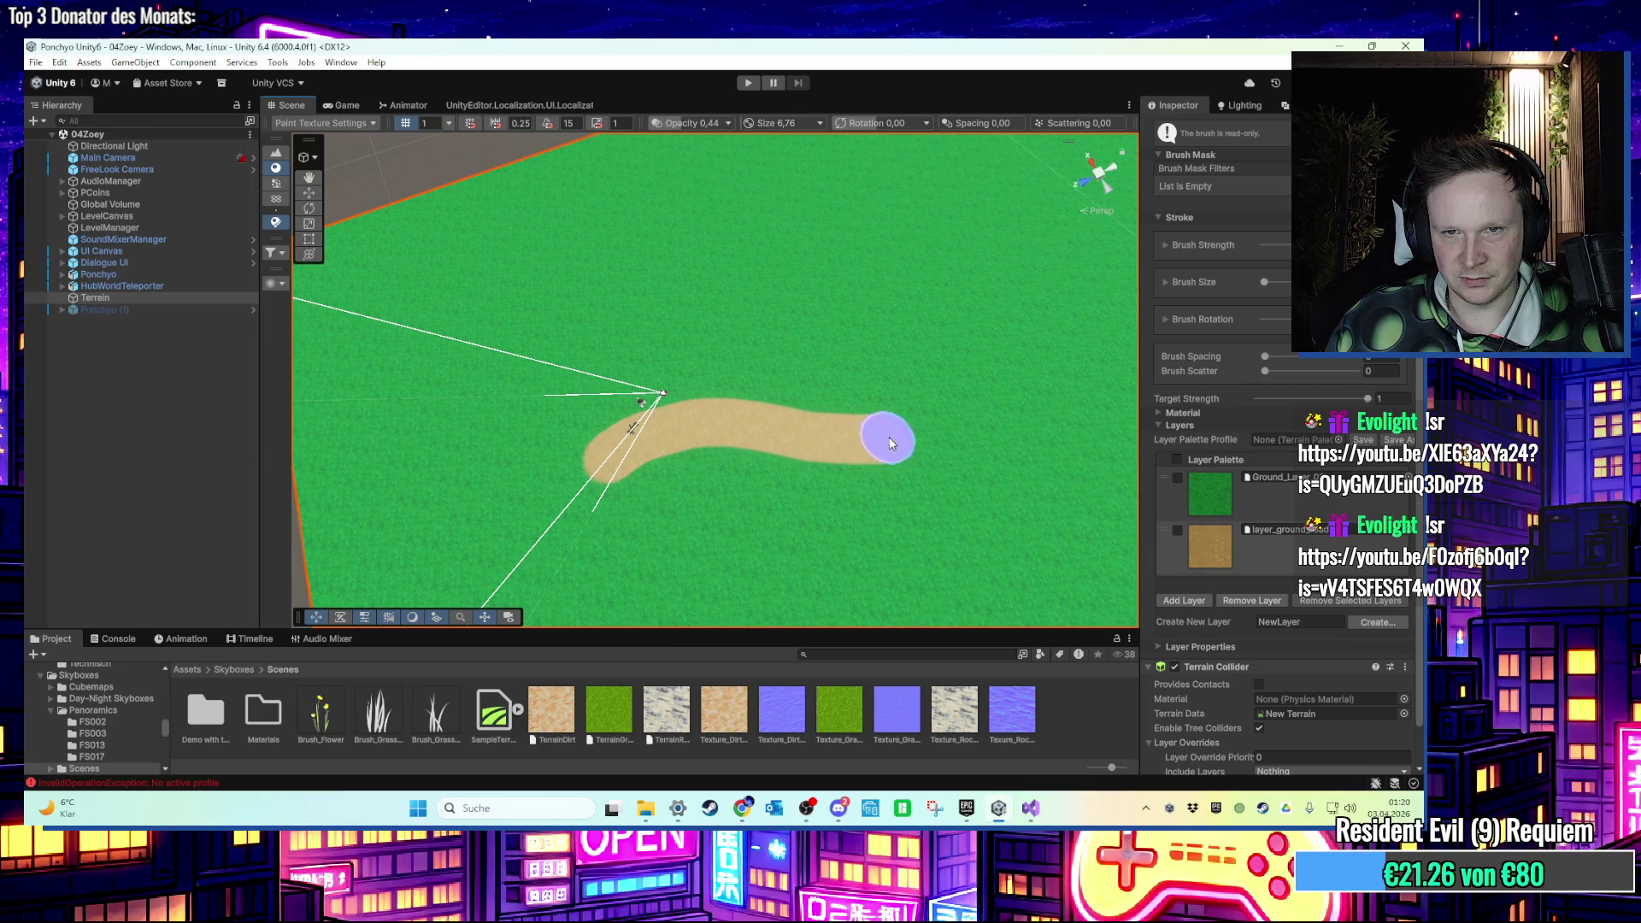
{"action": "mouse_move", "coordinate": [852, 363]}
{"action": "left_mouse_down"}
{"action": "mouse_move", "coordinate": [808, 321]}
{"action": "mouse_move", "coordinate": [804, 278]}
{"action": "mouse_move", "coordinate": [930, 265]}
{"action": "left_mouse_up"}
{"action": "mouse_move", "coordinate": [1044, 272]}
{"action": "left_mouse_down"}
{"action": "mouse_move", "coordinate": [1103, 186]}
{"action": "mouse_move", "coordinate": [895, 348]}
{"action": "mouse_move", "coordinate": [824, 480]}
{"action": "mouse_move", "coordinate": [890, 395]}
{"action": "mouse_move", "coordinate": [802, 457]}
{"action": "mouse_move", "coordinate": [751, 377]}
{"action": "mouse_move", "coordinate": [1051, 469]}
{"action": "mouse_move", "coordinate": [990, 473]}
{"action": "left_mouse_up"}
{"action": "scroll", "coordinate": [895, 348], "scroll_direction": "down", "scroll_amount": 5}
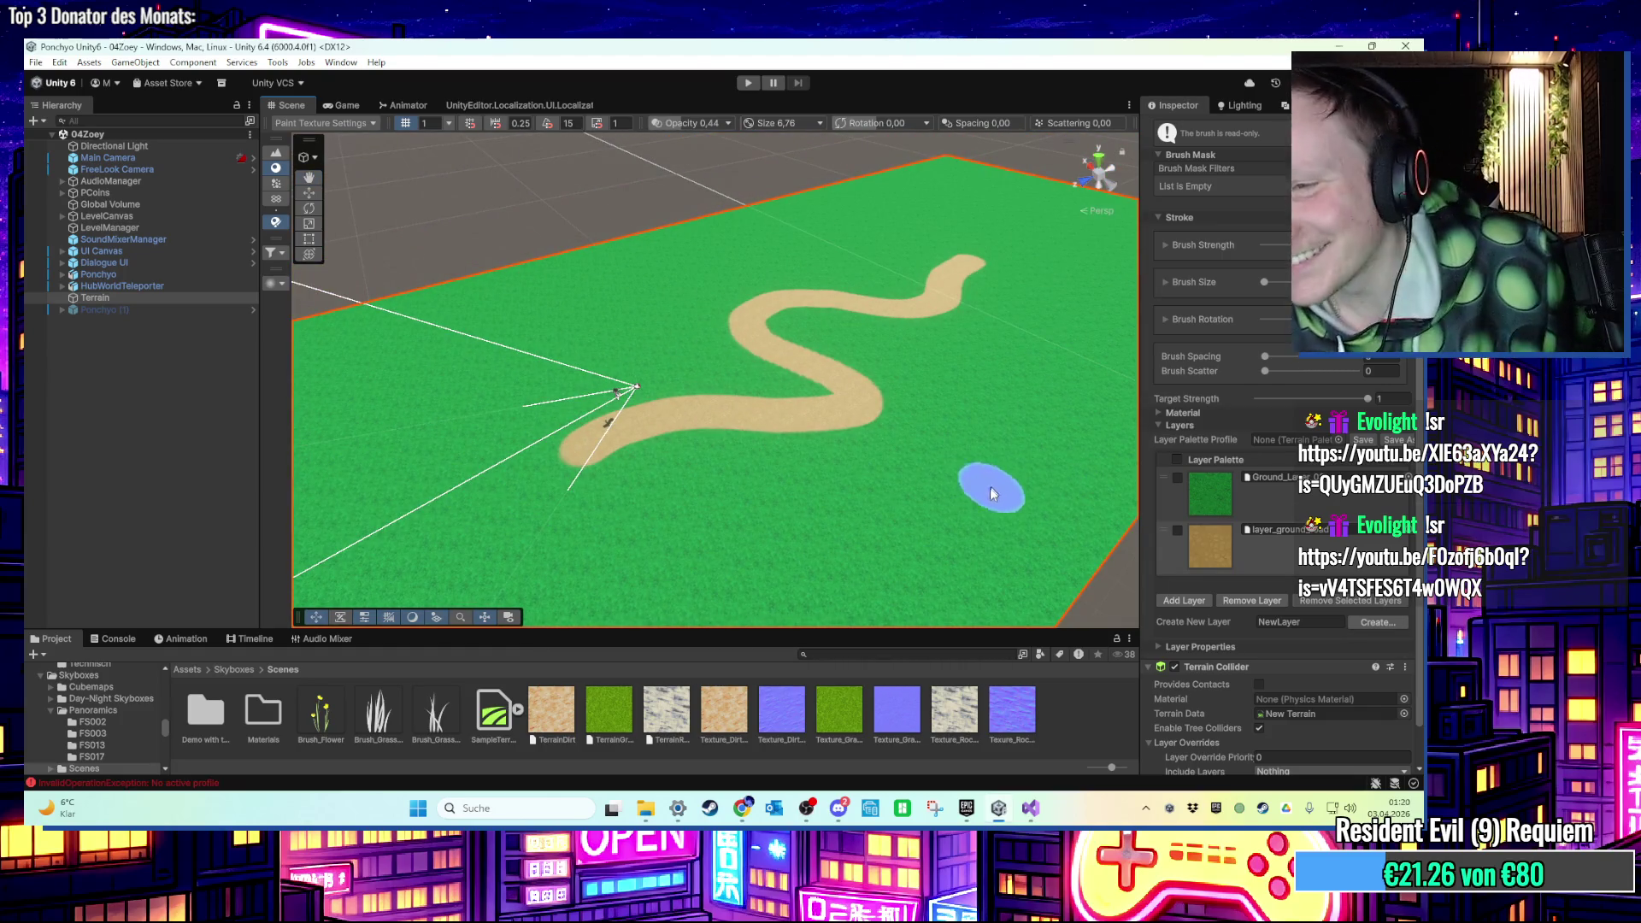
{"action": "scroll", "coordinate": [1241, 455], "scroll_direction": "up", "scroll_amount": 6}
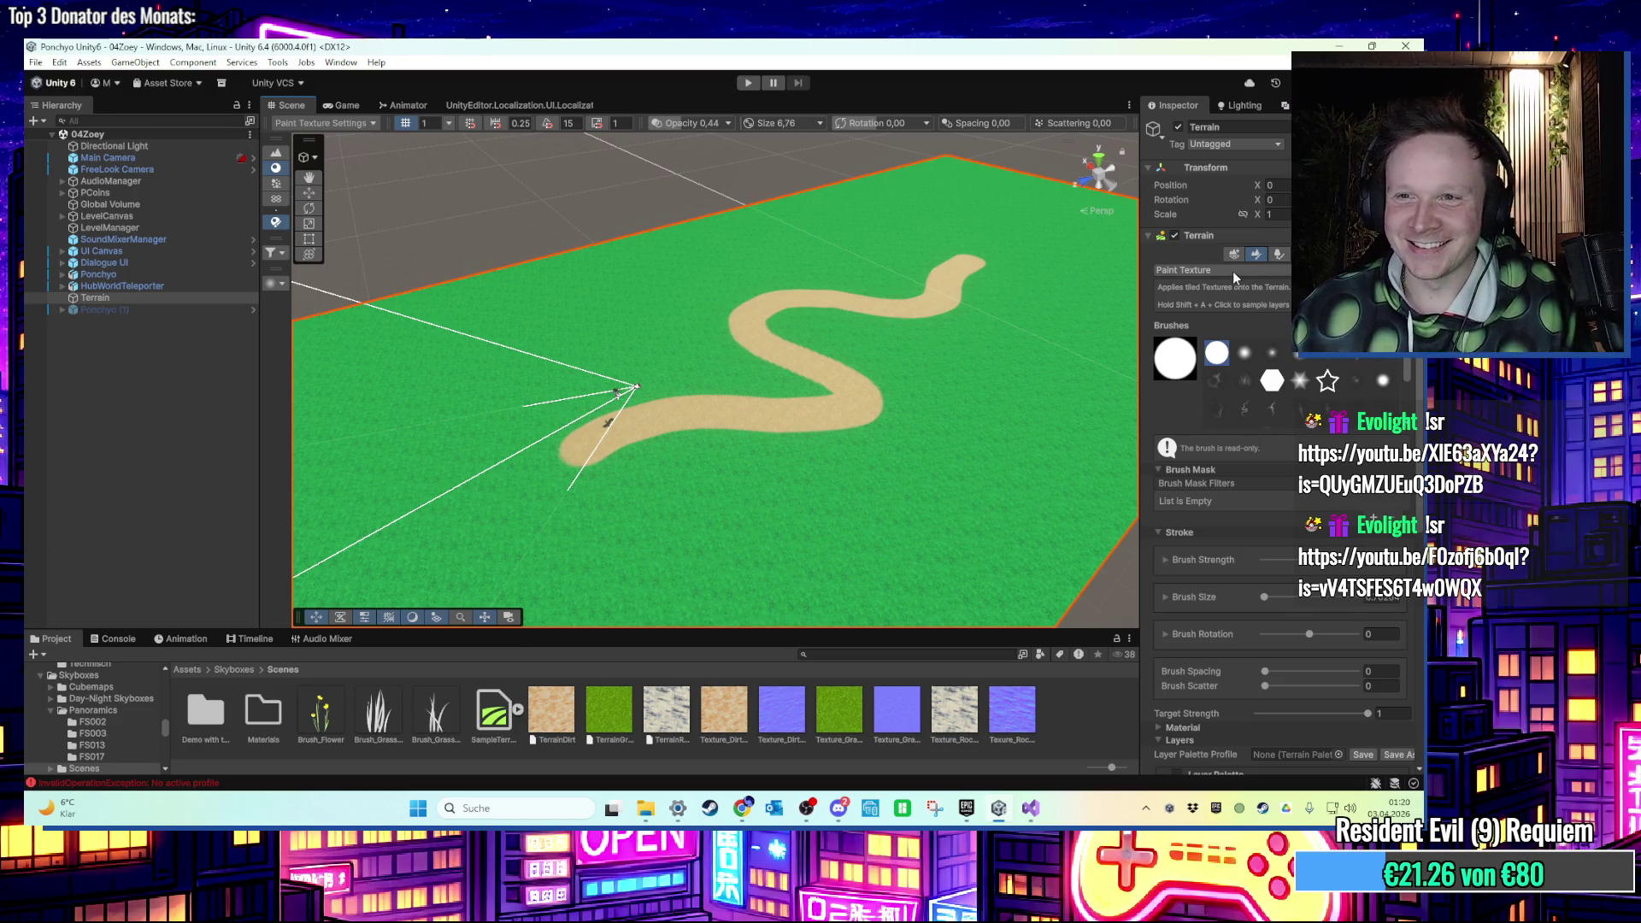
Switch to Raise or Lower Terrain and raise a large dome near the road, replacing an oversized one.
{"action": "left_click", "coordinate": [1233, 270]}
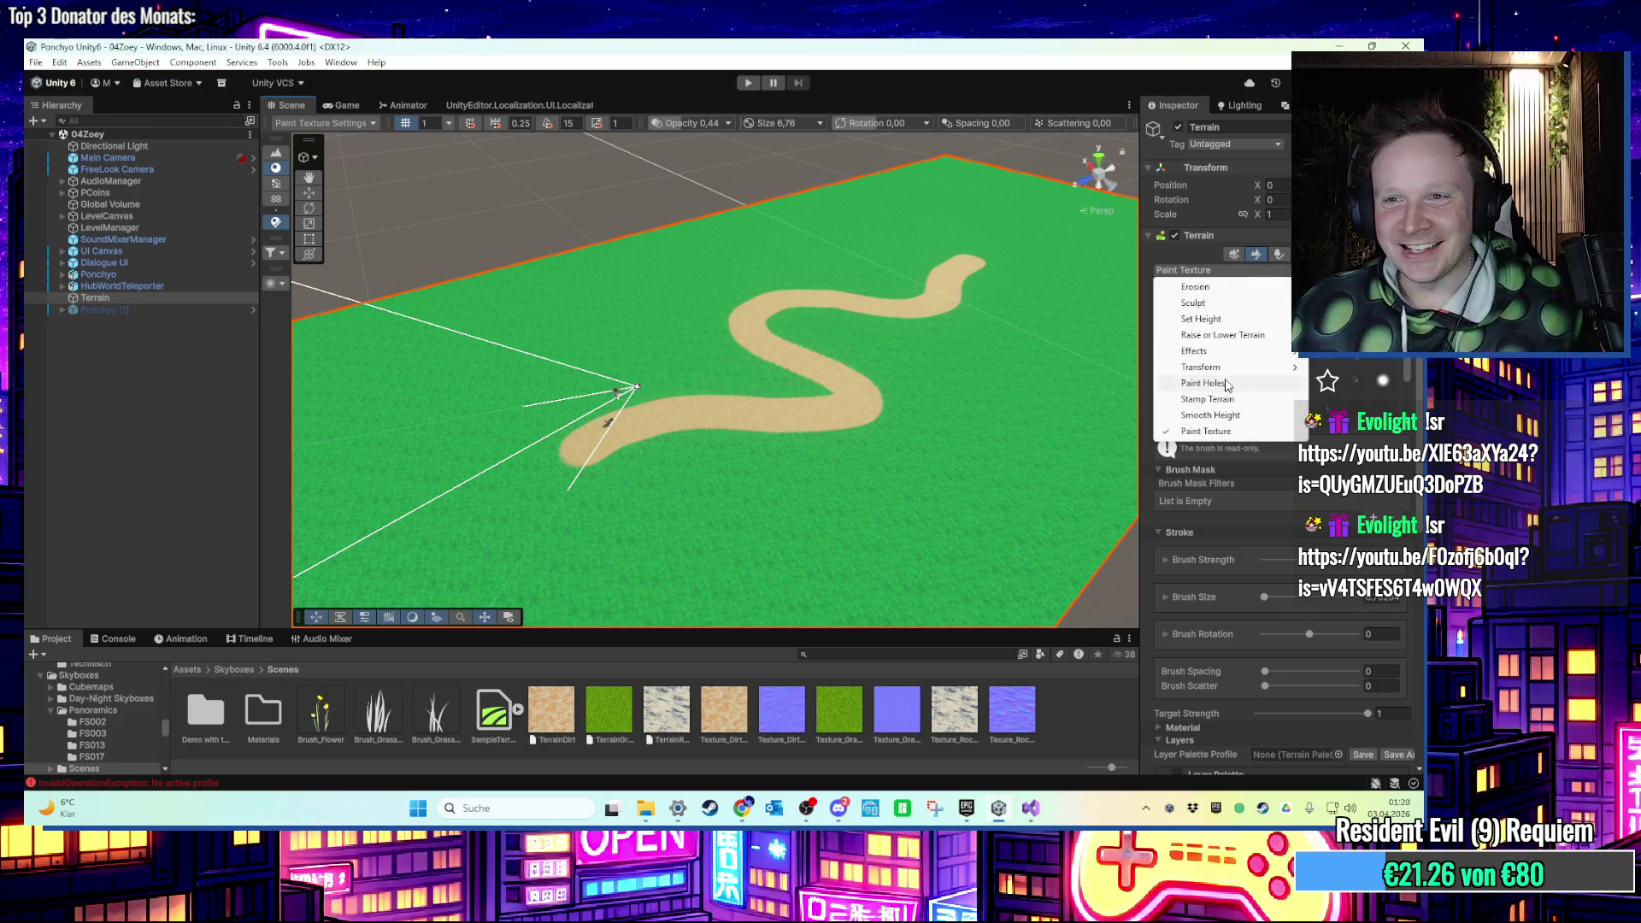
{"action": "mouse_move", "coordinate": [1231, 368]}
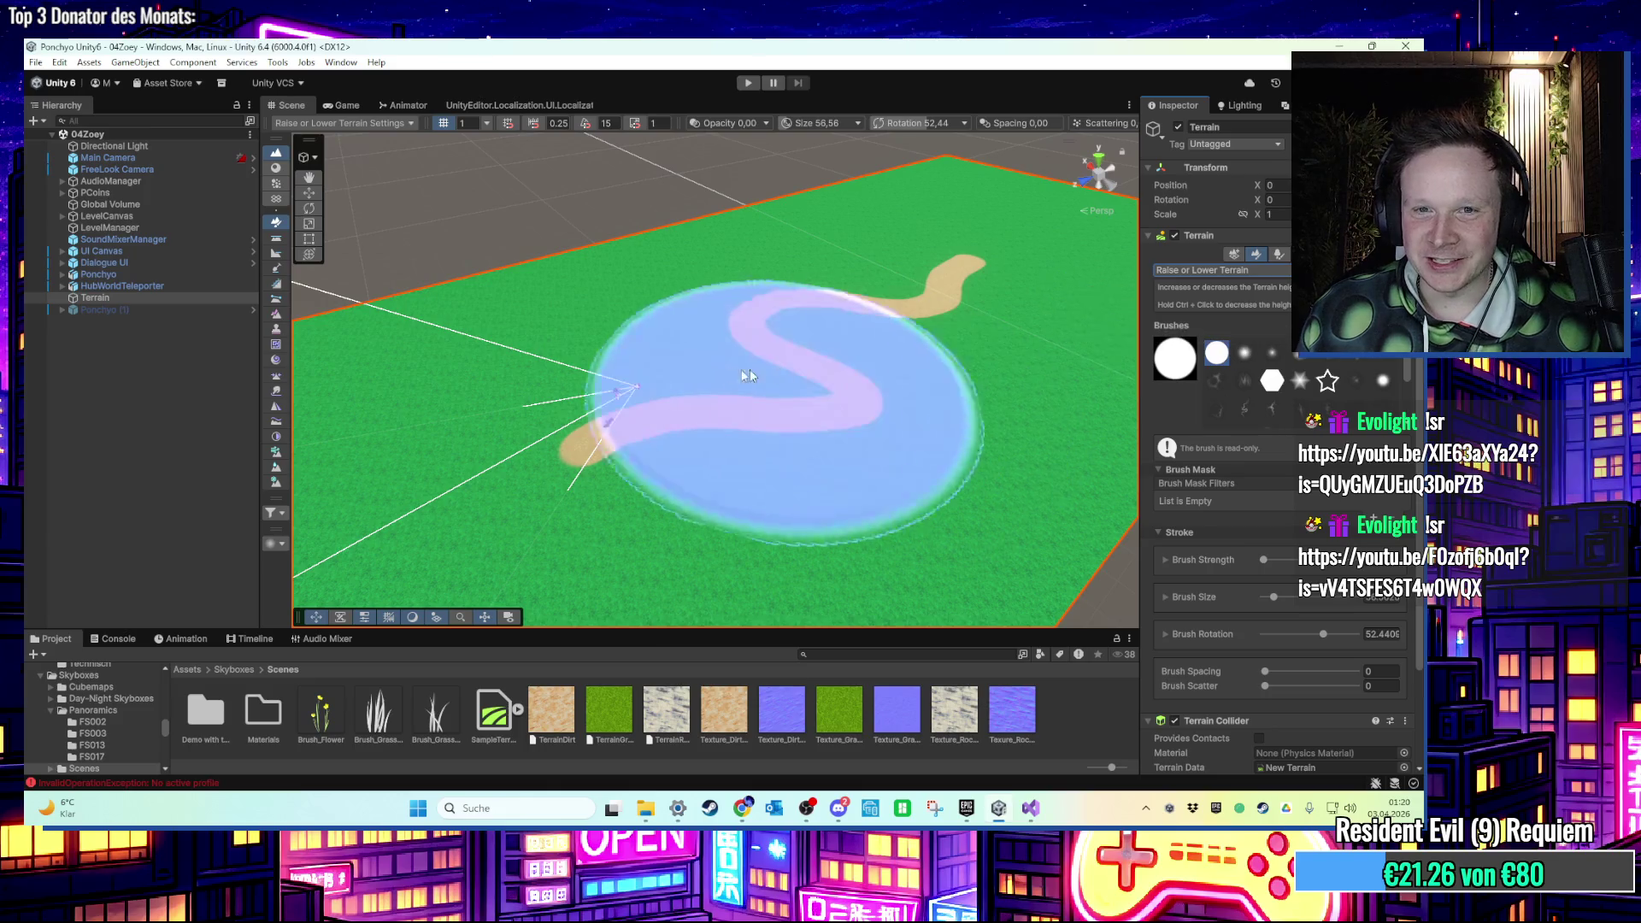
{"action": "mouse_move", "coordinate": [752, 368]}
{"action": "left_mouse_down"}
{"action": "mouse_move", "coordinate": [575, 392]}
{"action": "mouse_move", "coordinate": [665, 384]}
{"action": "left_mouse_up"}
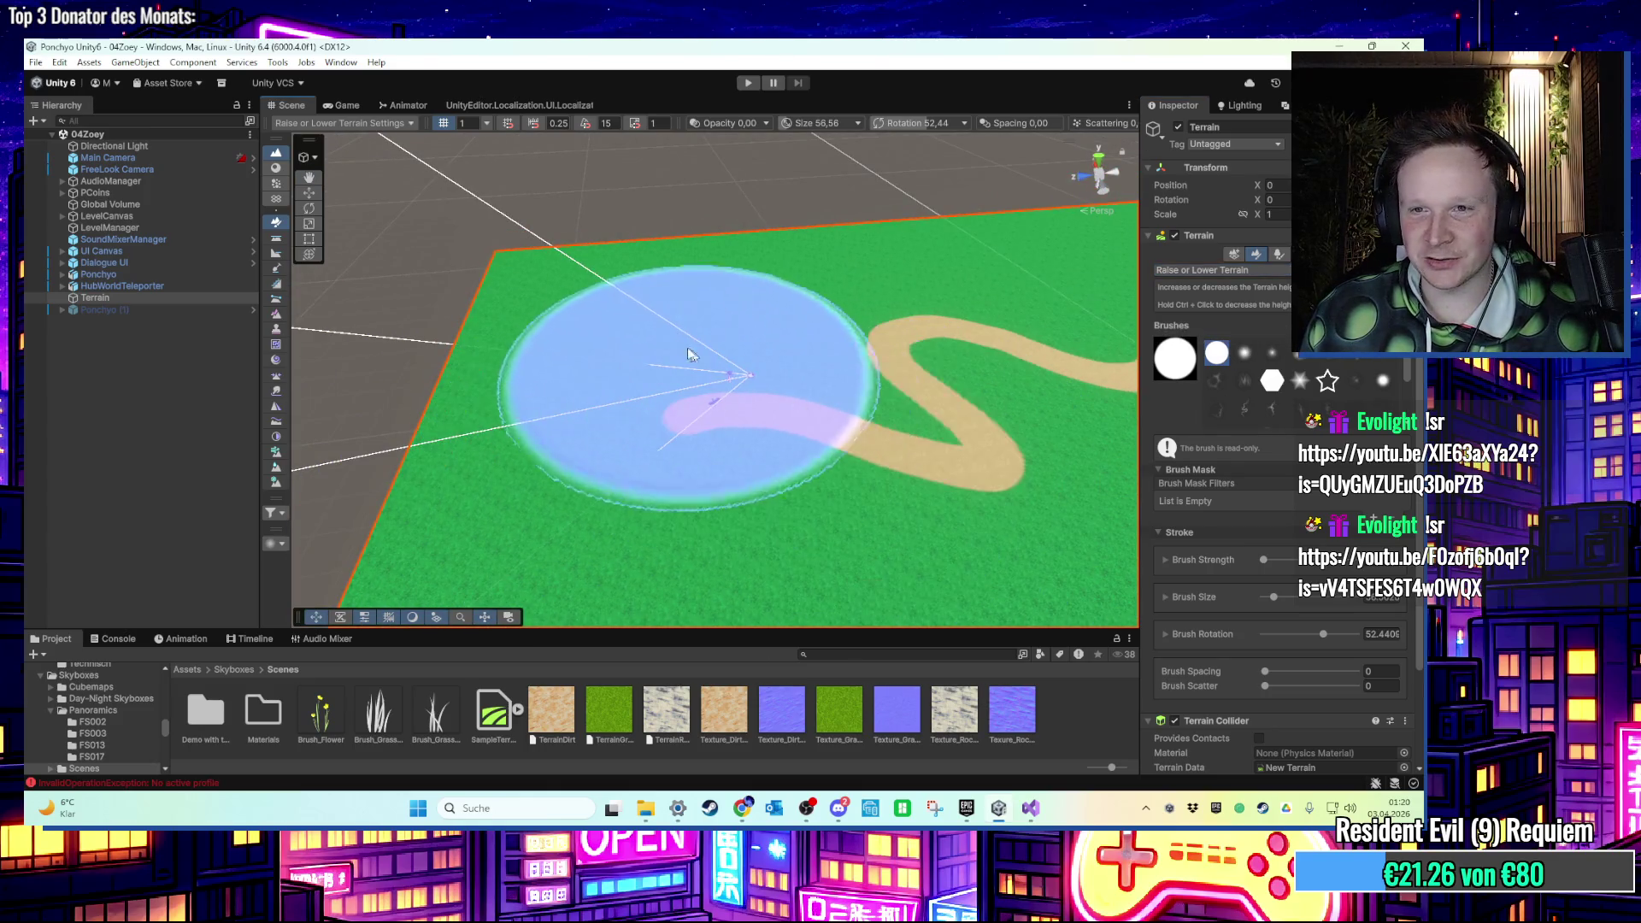
{"action": "left_click_drag", "start_coordinate": [592, 294], "coordinate": [598, 301]}
{"action": "key", "text": "ctrl+z"}
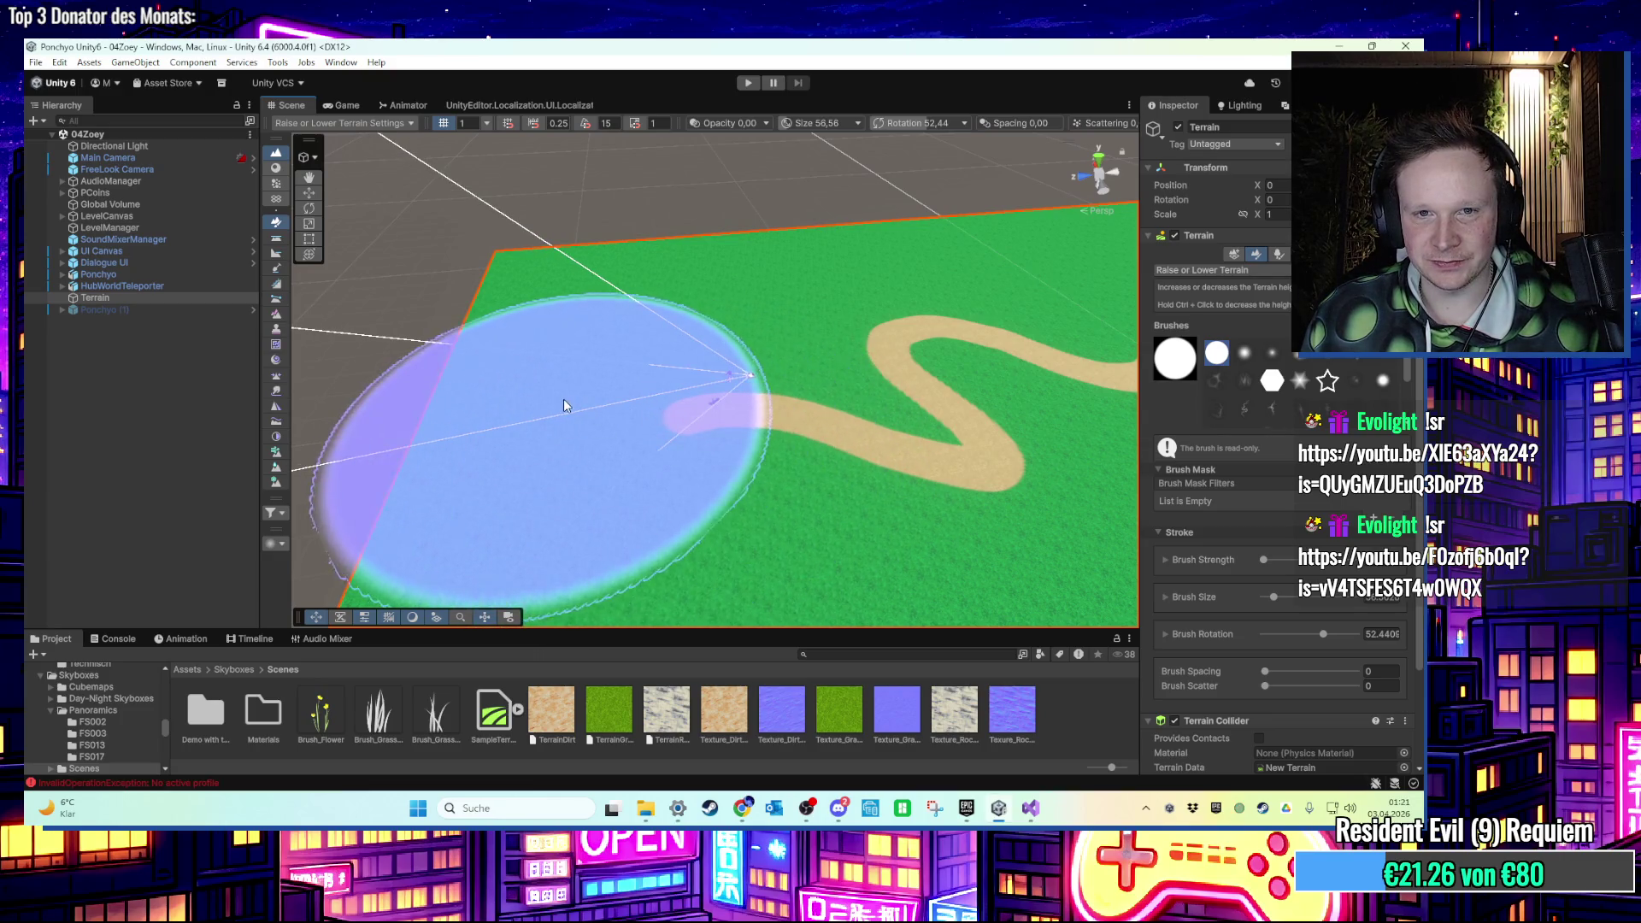
{"action": "left_click_drag", "start_coordinate": [562, 398], "coordinate": [678, 419]}
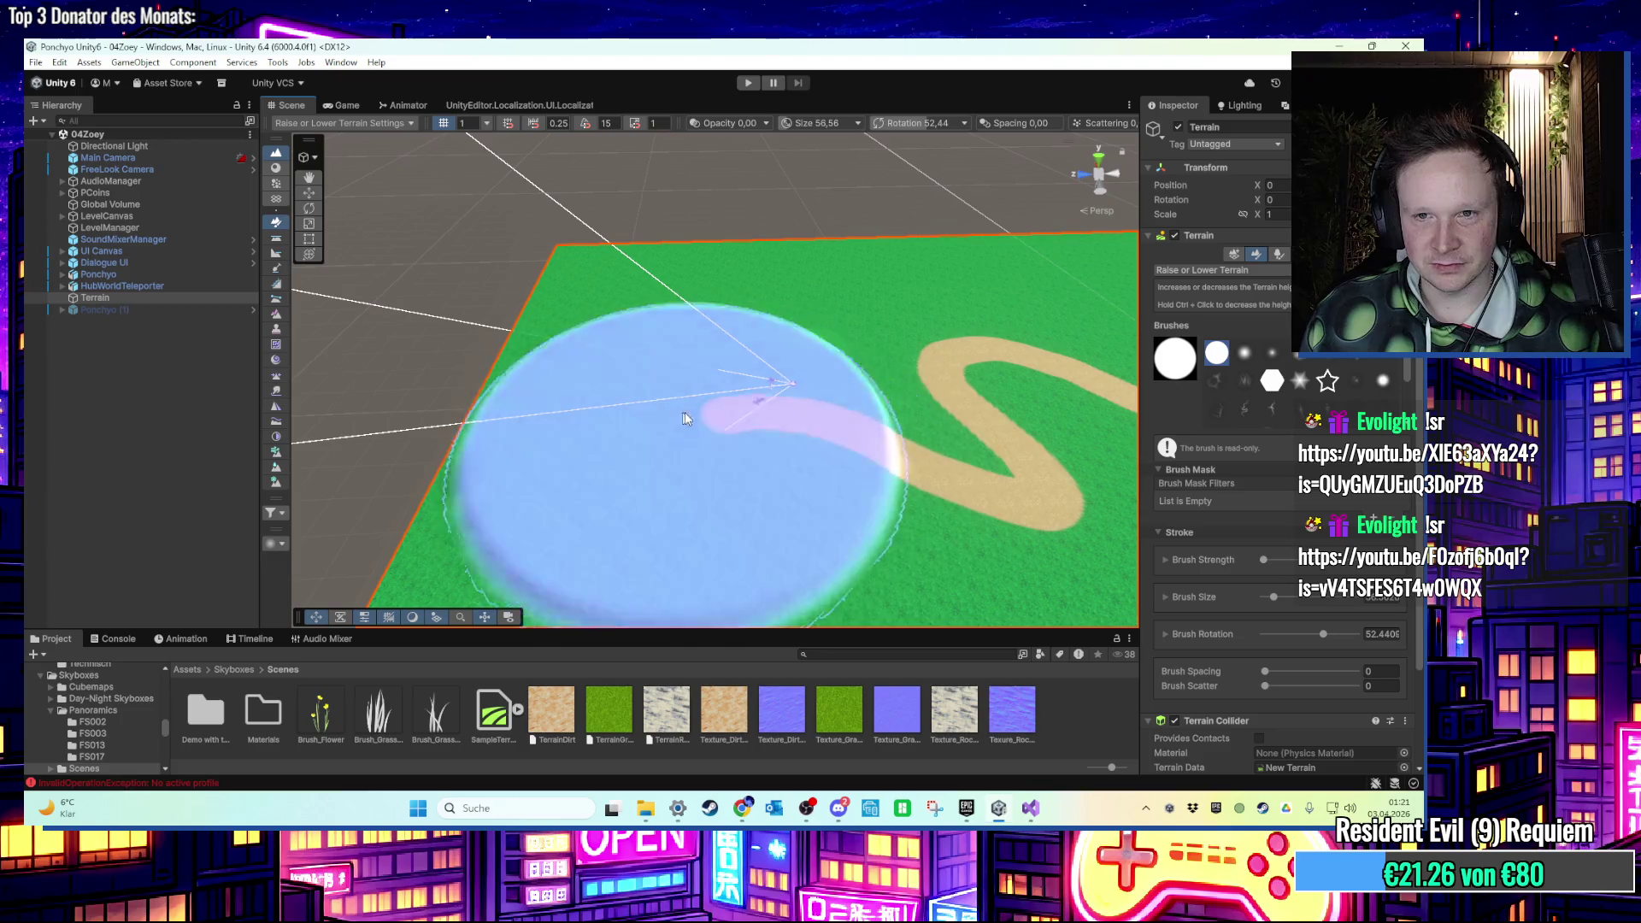
{"action": "scroll", "coordinate": [684, 412], "scroll_direction": "up", "scroll_amount": 5}
{"action": "key", "text": "f"}
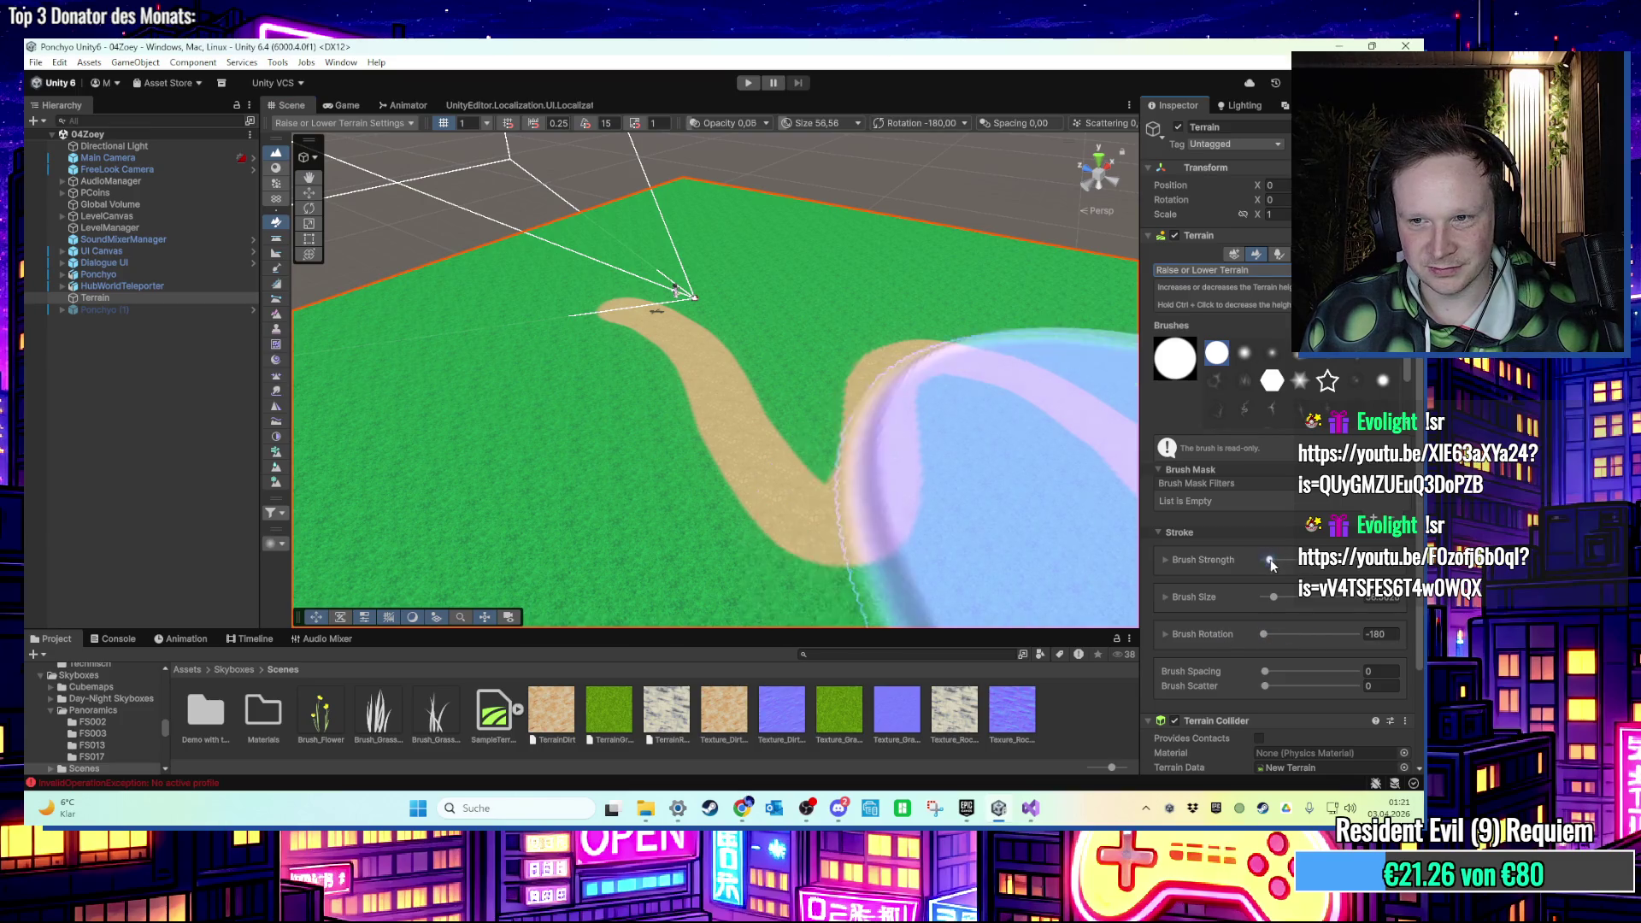
Undo a test plateau and turn the brush strength down.
{"action": "left_click_drag", "start_coordinate": [1276, 565], "coordinate": [1305, 560]}
{"action": "left_click", "coordinate": [569, 362]}
{"action": "key", "text": "ctrl+z"}
{"action": "left_click_drag", "start_coordinate": [1284, 557], "coordinate": [1263, 559]}
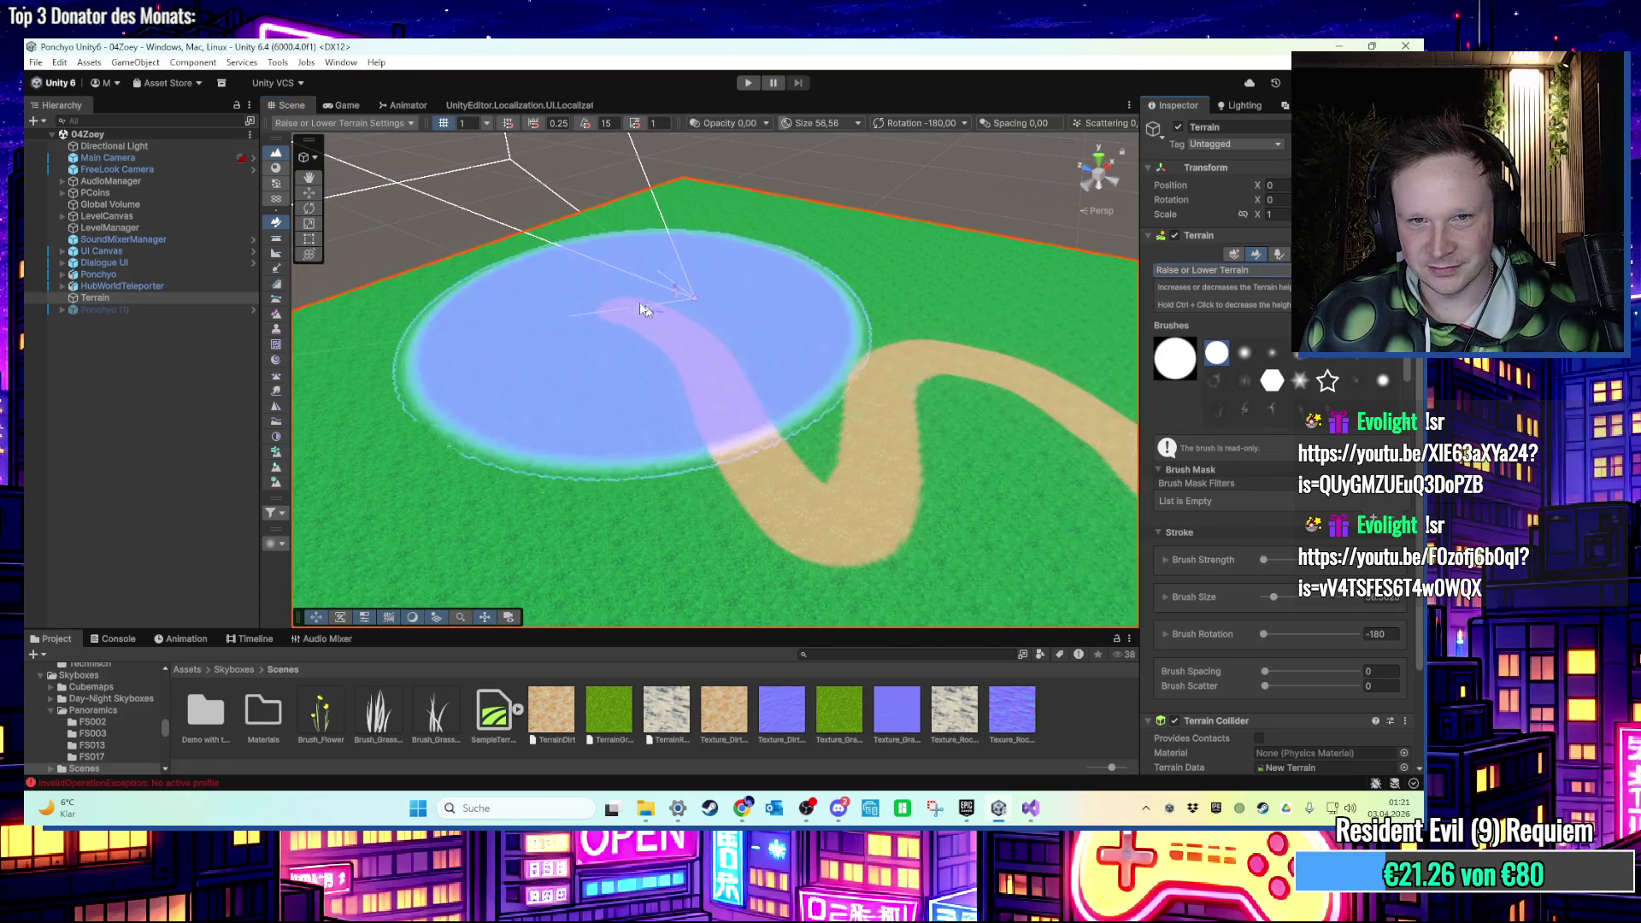
{"action": "scroll", "coordinate": [532, 249], "scroll_direction": "down", "scroll_amount": 5}
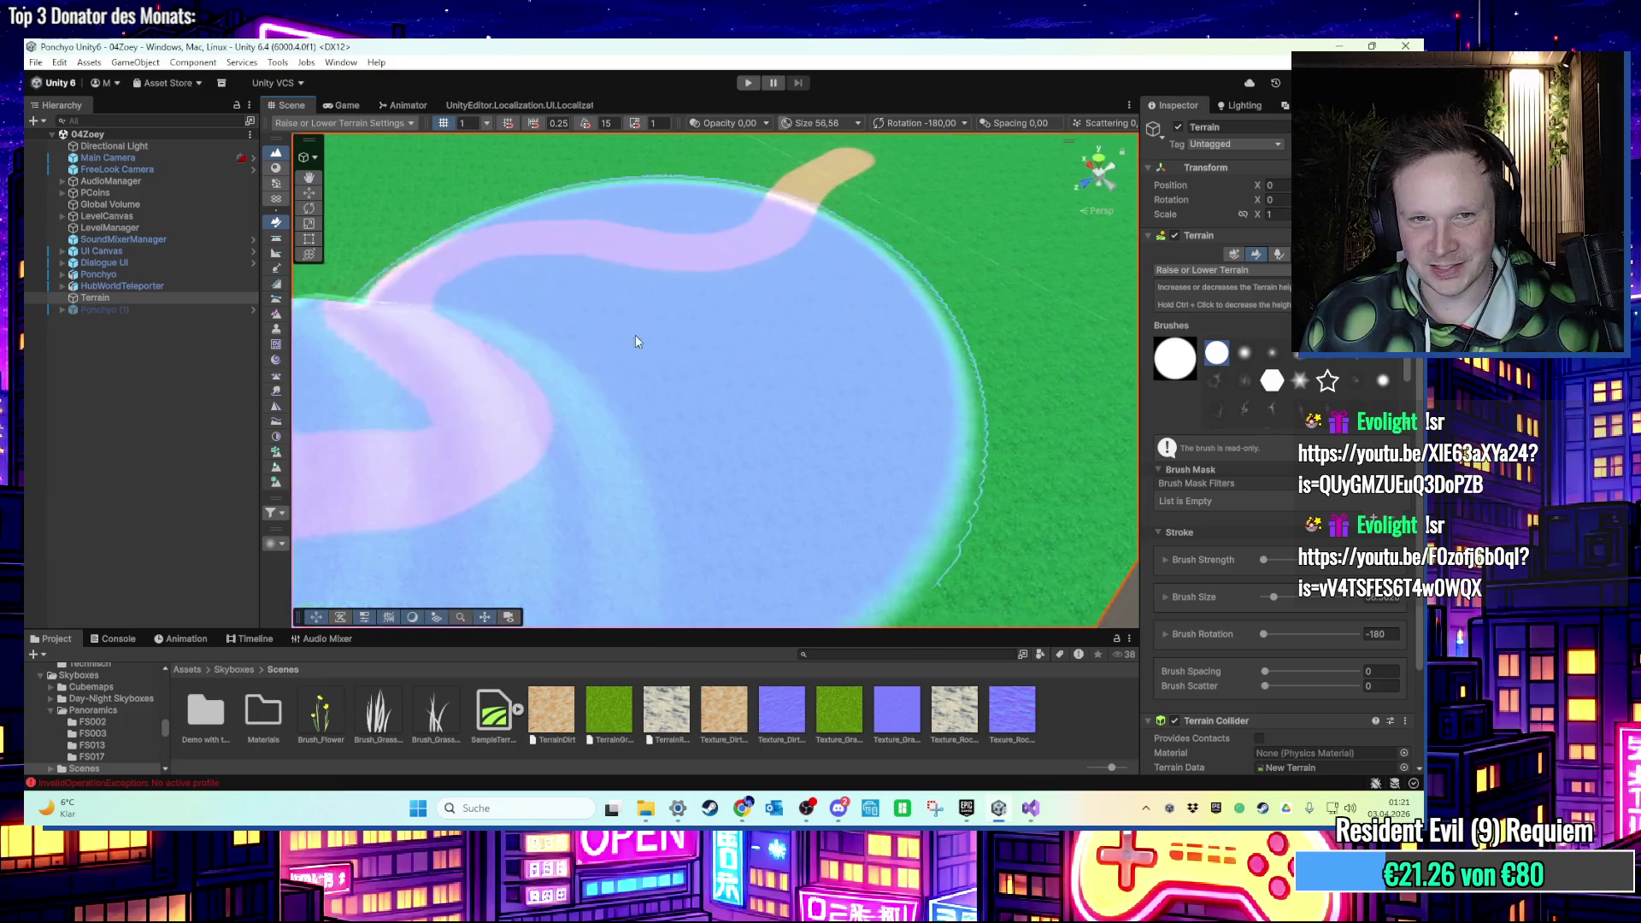
{"action": "scroll", "coordinate": [636, 342], "scroll_direction": "up", "scroll_amount": 10}
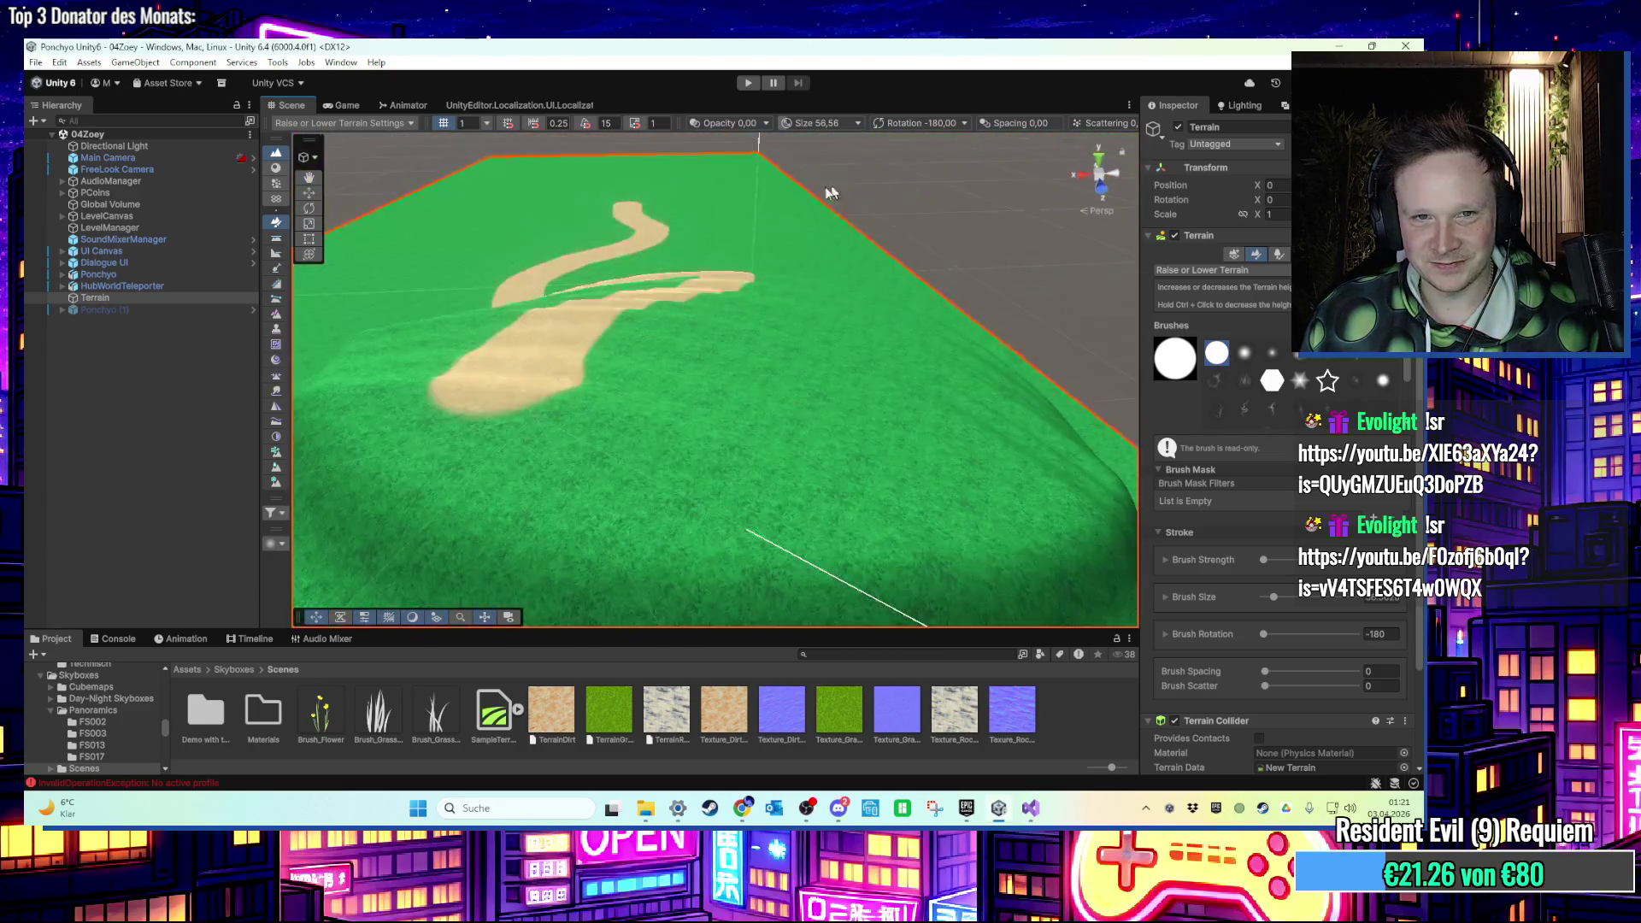
{"action": "scroll", "coordinate": [761, 251], "scroll_direction": "down", "scroll_amount": 5}
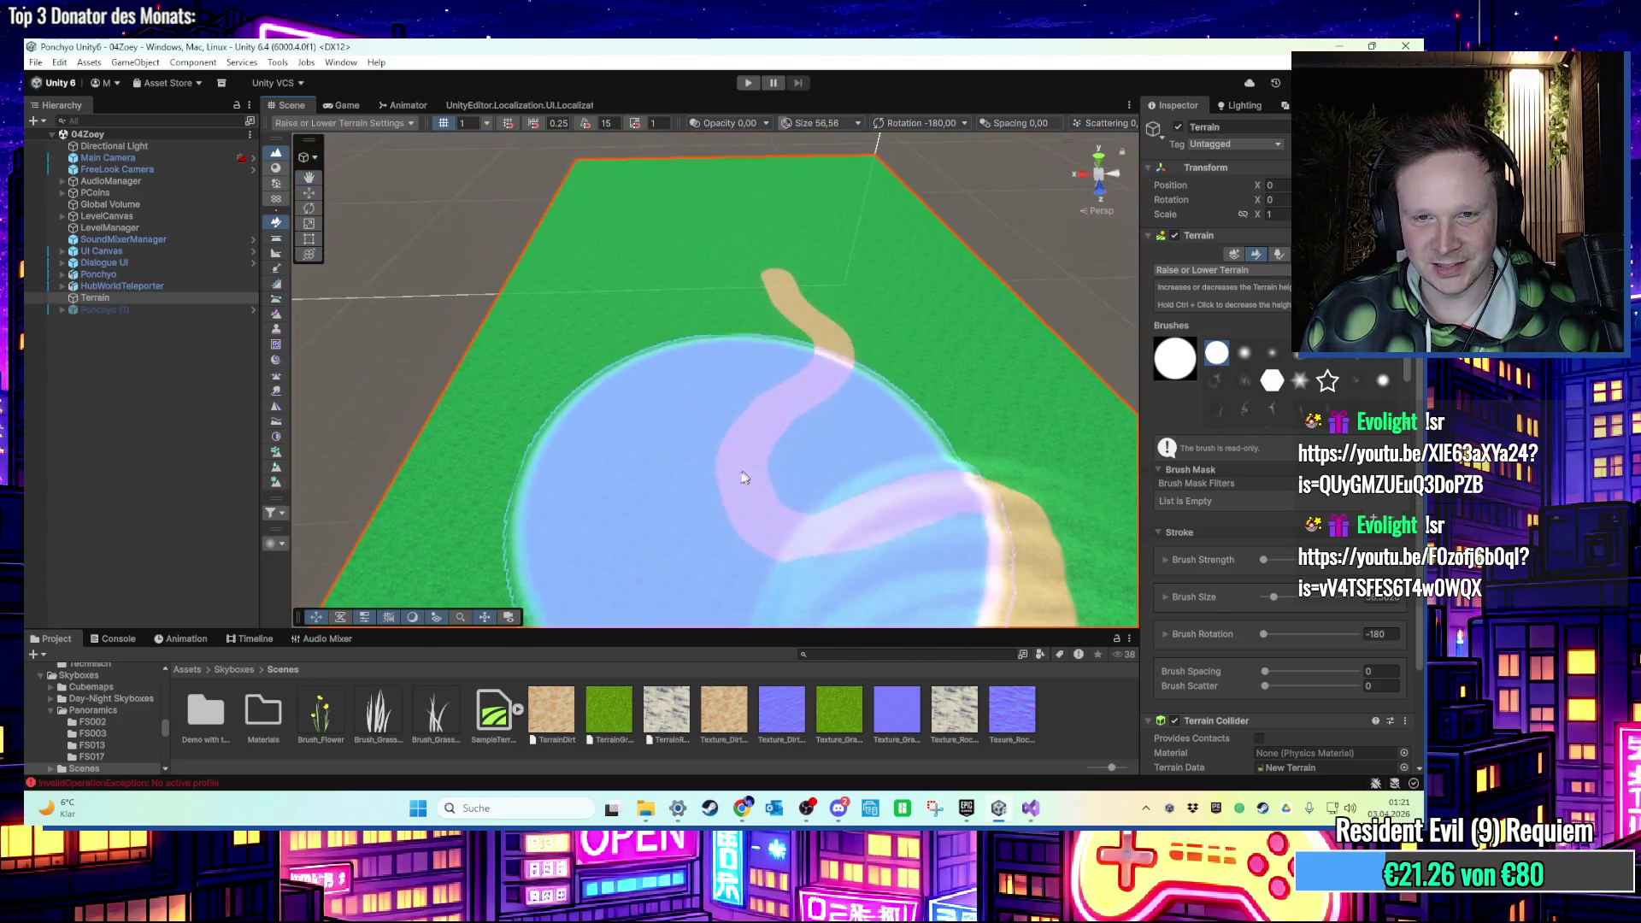
Raise a rippled mound and a large mound beside the sand road.
{"action": "mouse_move", "coordinate": [772, 413]}
{"action": "left_mouse_down"}
{"action": "mouse_move", "coordinate": [702, 330]}
{"action": "mouse_move", "coordinate": [643, 346]}
{"action": "mouse_move", "coordinate": [869, 377]}
{"action": "mouse_move", "coordinate": [703, 338]}
{"action": "mouse_move", "coordinate": [737, 387]}
{"action": "mouse_move", "coordinate": [736, 414]}
{"action": "mouse_move", "coordinate": [706, 404]}
{"action": "left_mouse_up"}
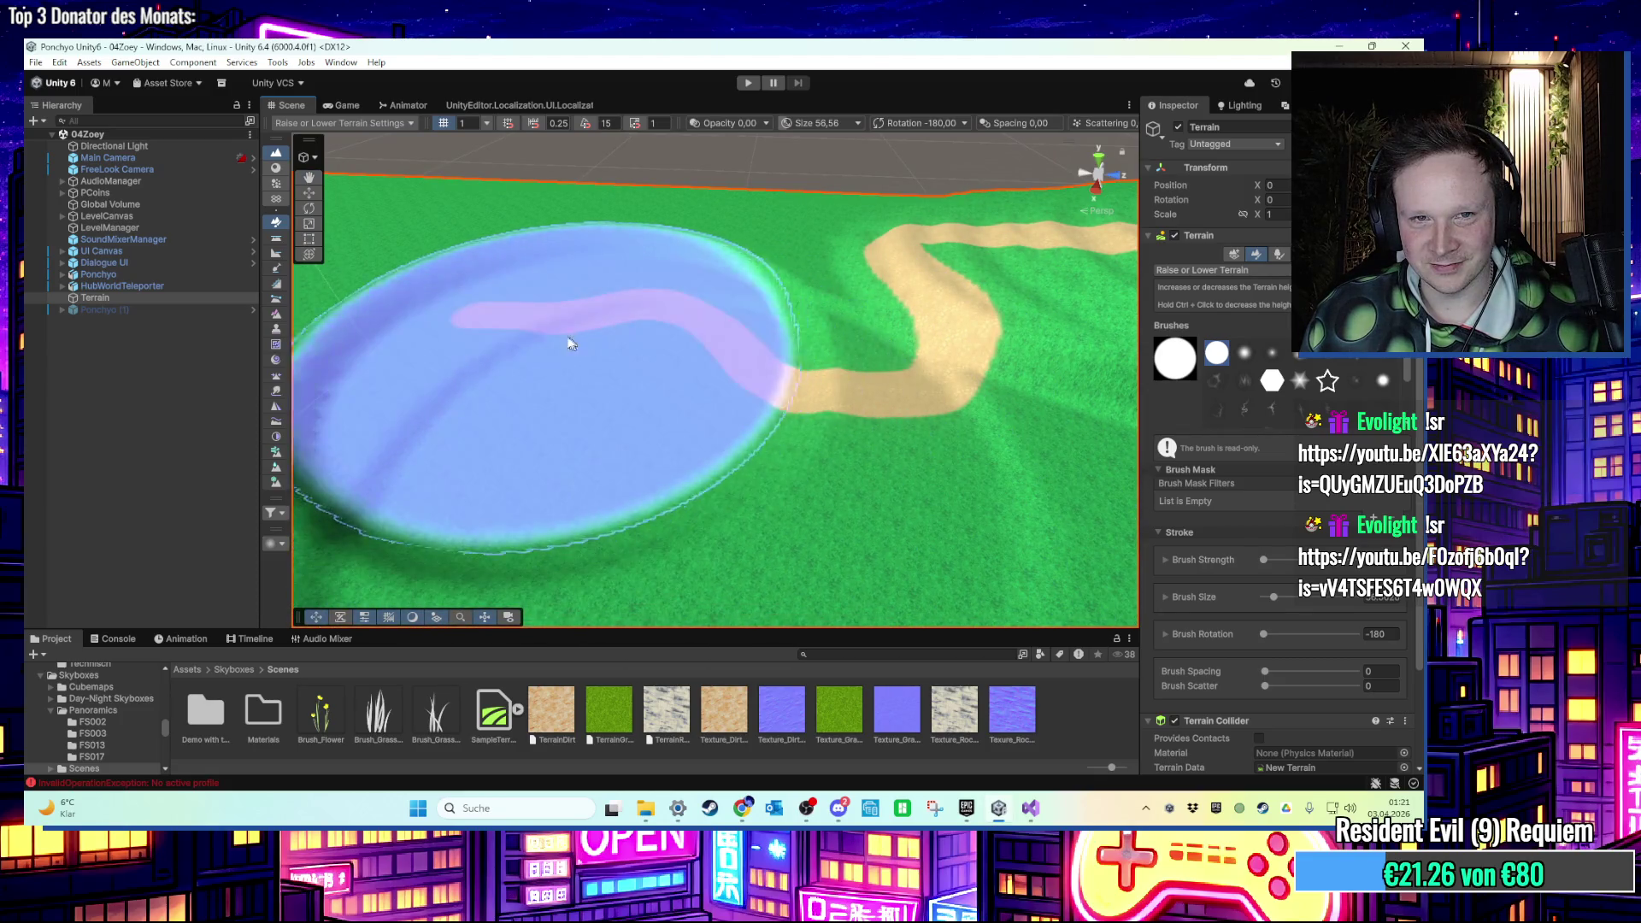
{"action": "scroll", "coordinate": [593, 344], "scroll_direction": "up", "scroll_amount": 5}
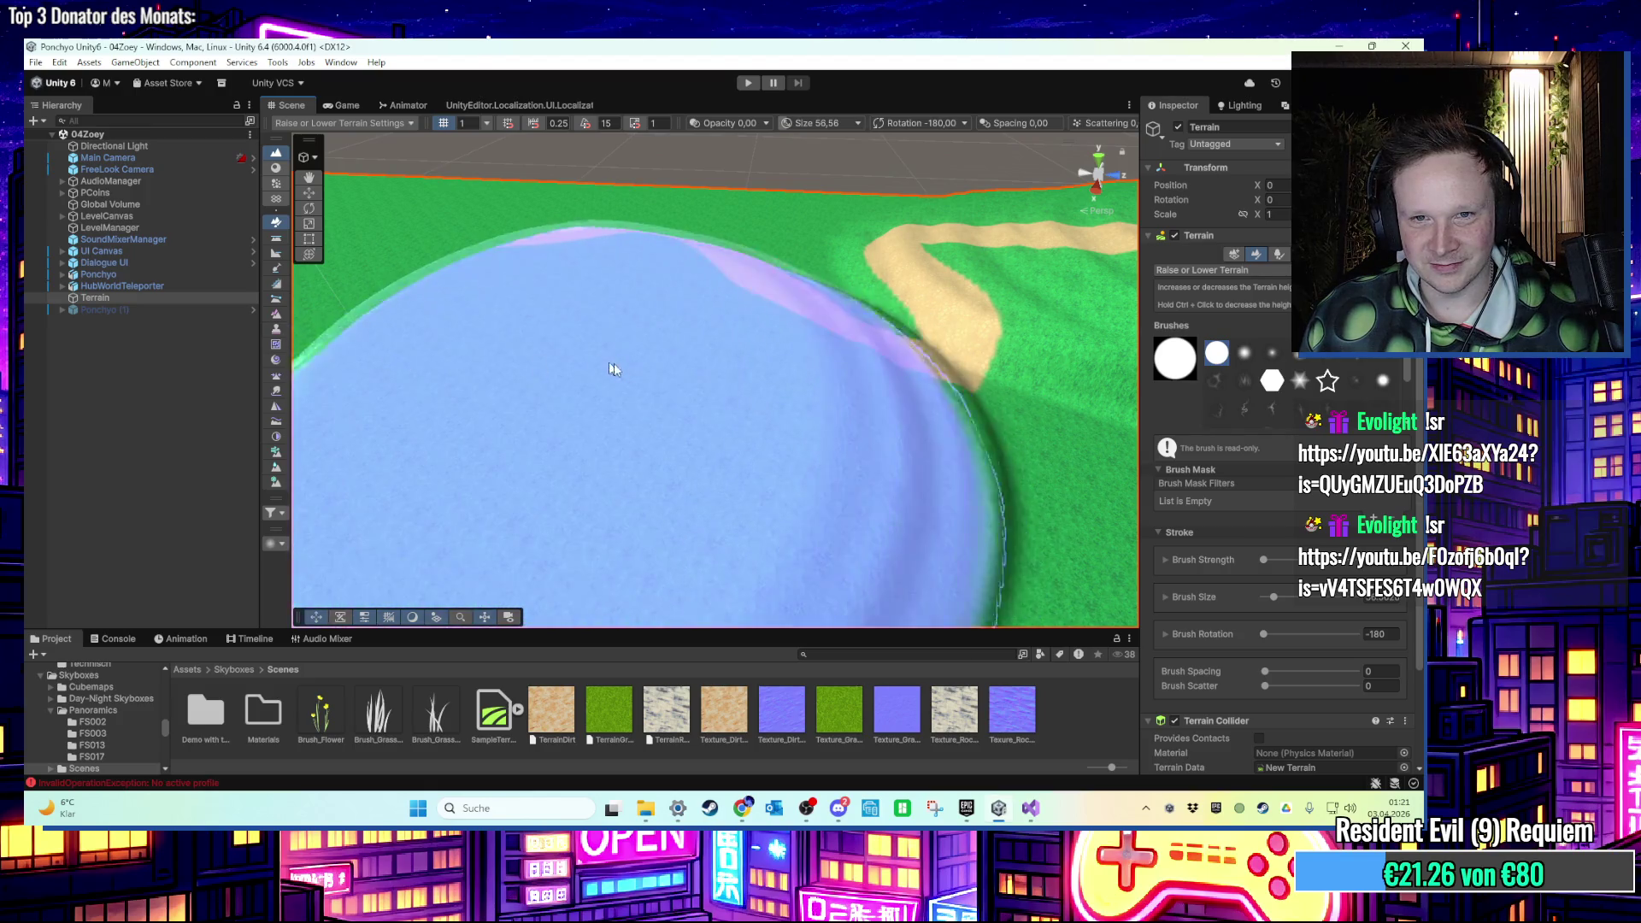
{"action": "scroll", "coordinate": [457, 310], "scroll_direction": "down", "scroll_amount": 5}
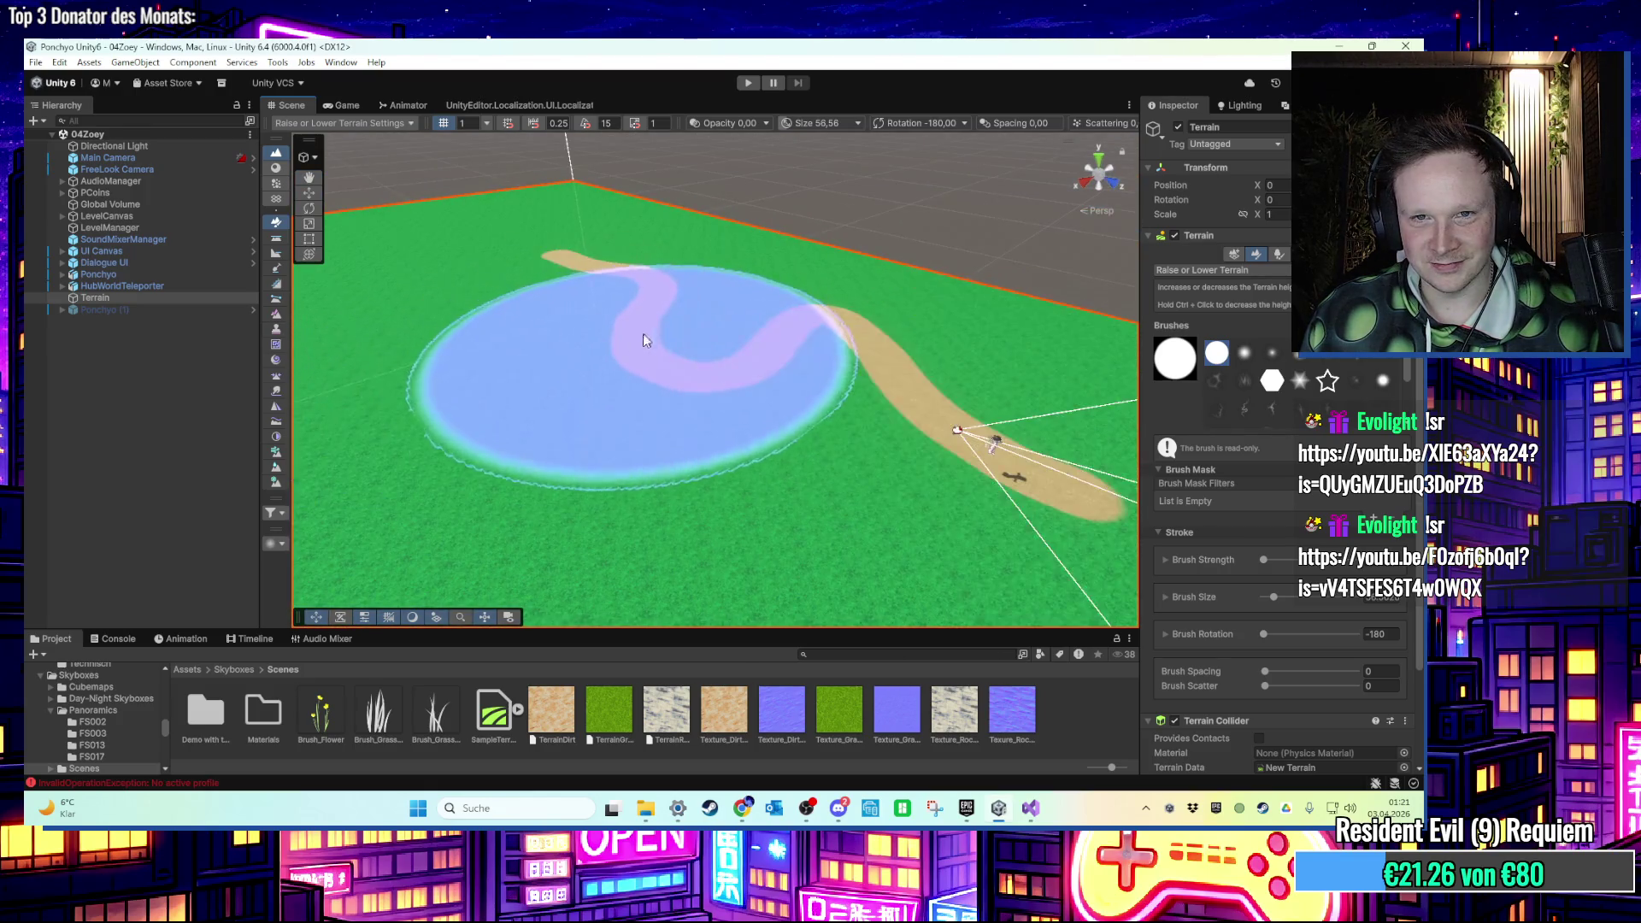
{"action": "scroll", "coordinate": [808, 364], "scroll_direction": "up", "scroll_amount": 2}
{"action": "mouse_move", "coordinate": [808, 364]}
{"action": "left_mouse_down"}
{"action": "mouse_move", "coordinate": [362, 379]}
{"action": "mouse_move", "coordinate": [563, 397]}
{"action": "mouse_move", "coordinate": [538, 366]}
{"action": "mouse_move", "coordinate": [899, 511]}
{"action": "left_mouse_up"}
{"action": "scroll", "coordinate": [769, 513], "scroll_direction": "down", "scroll_amount": 3}
{"action": "mouse_move", "coordinate": [769, 513]}
{"action": "left_mouse_down"}
{"action": "mouse_move", "coordinate": [787, 294]}
{"action": "mouse_move", "coordinate": [524, 289]}
{"action": "mouse_move", "coordinate": [681, 382]}
{"action": "mouse_move", "coordinate": [645, 322]}
{"action": "mouse_move", "coordinate": [828, 249]}
{"action": "mouse_move", "coordinate": [772, 372]}
{"action": "left_mouse_up"}
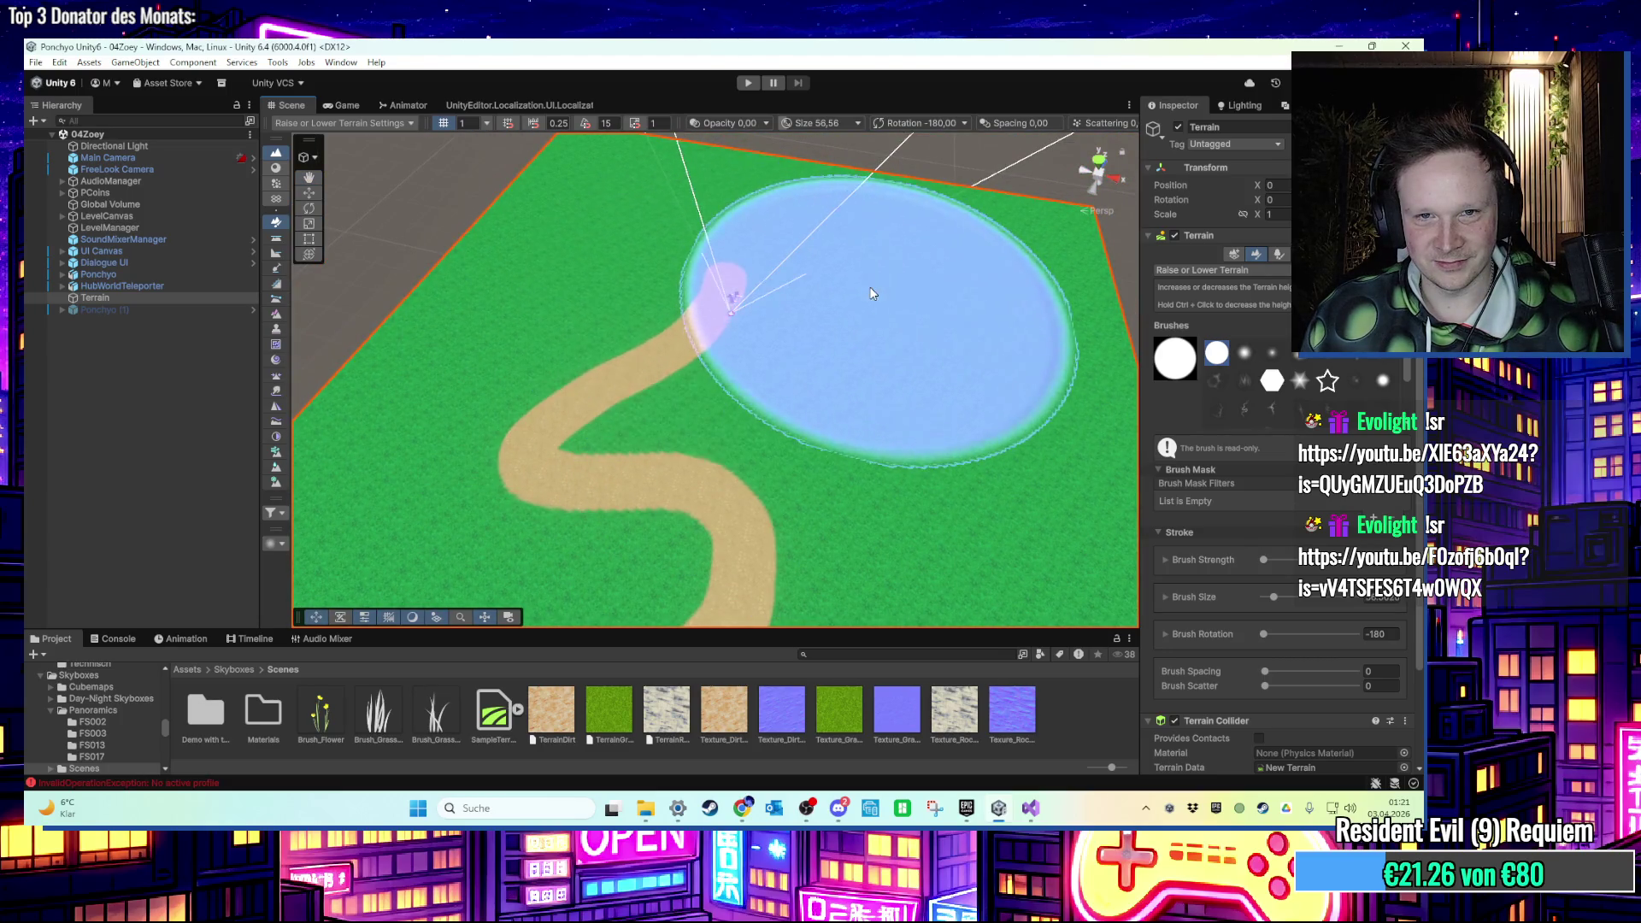
{"action": "left_click", "coordinate": [1244, 352]}
Zoom in and out over the rolling hills around the sand road.
{"action": "scroll", "coordinate": [716, 279], "scroll_direction": "up", "scroll_amount": 3}
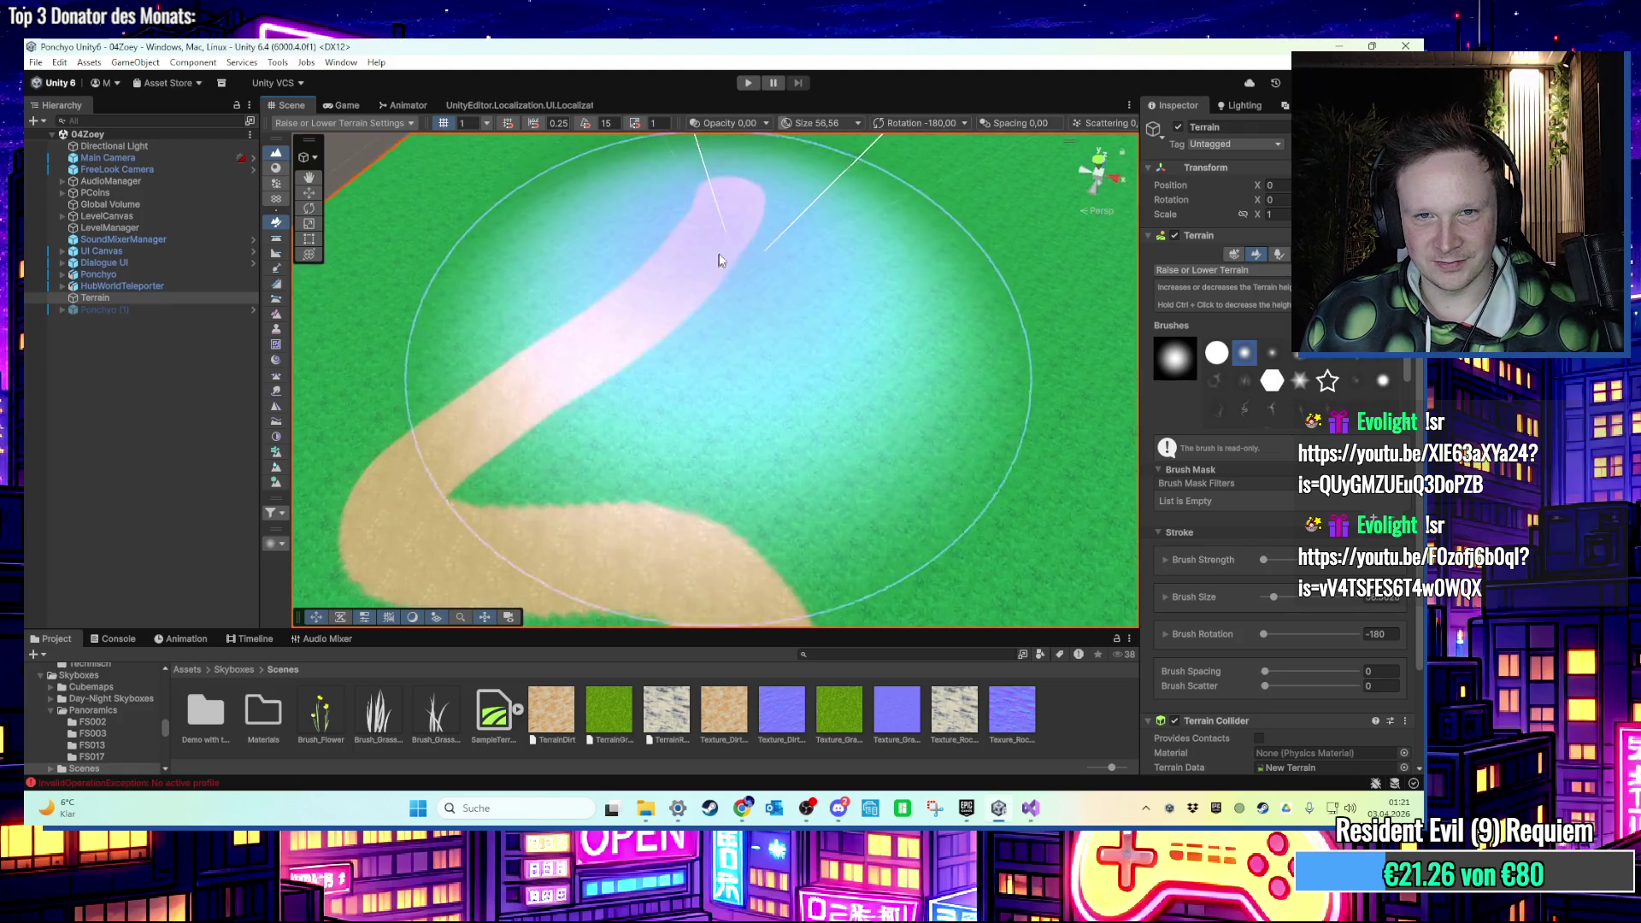
{"action": "scroll", "coordinate": [742, 216], "scroll_direction": "up", "scroll_amount": 5}
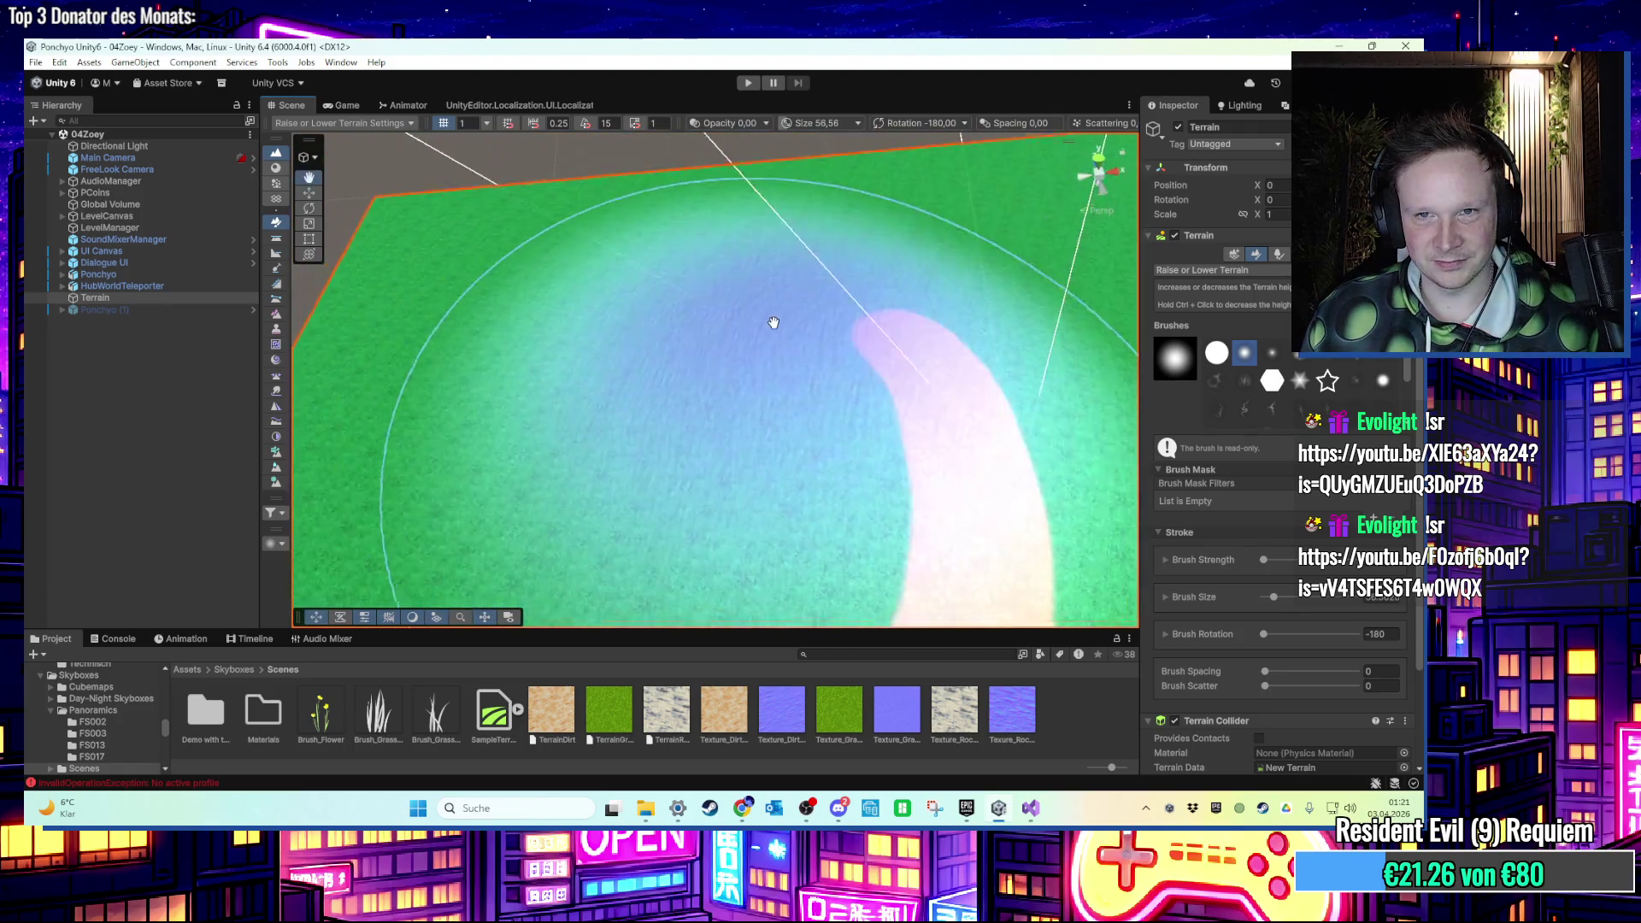
{"action": "scroll", "coordinate": [860, 313], "scroll_direction": "down", "scroll_amount": 4}
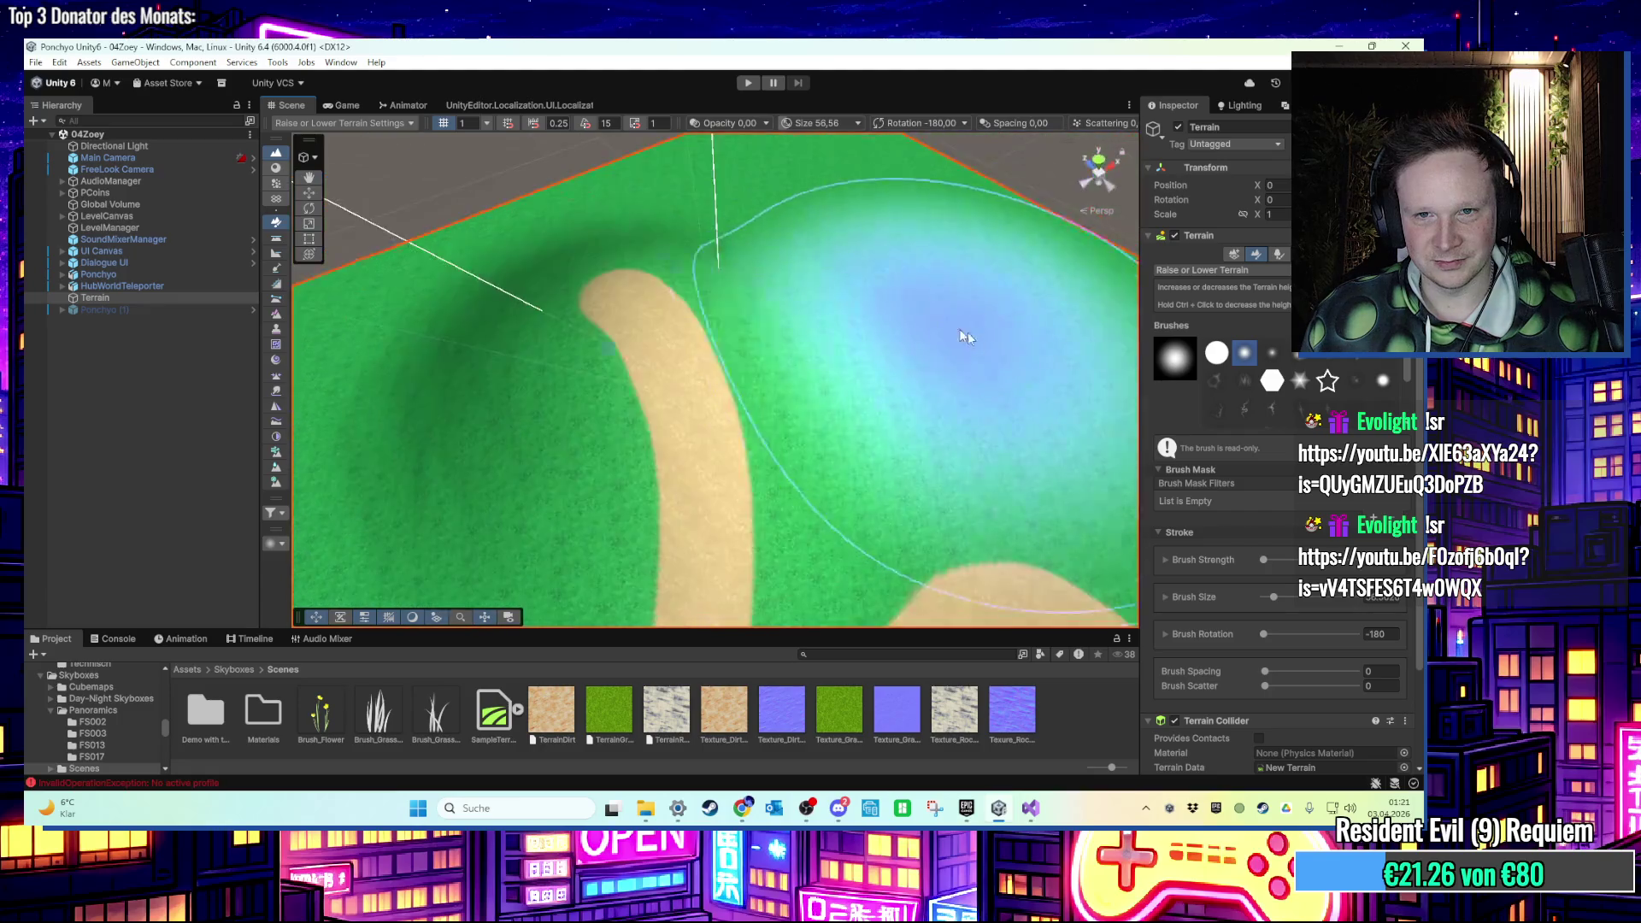
{"action": "scroll", "coordinate": [706, 246], "scroll_direction": "up", "scroll_amount": 4}
{"action": "scroll", "coordinate": [706, 245], "scroll_direction": "down", "scroll_amount": 4}
{"action": "scroll", "coordinate": [561, 222], "scroll_direction": "up", "scroll_amount": 4}
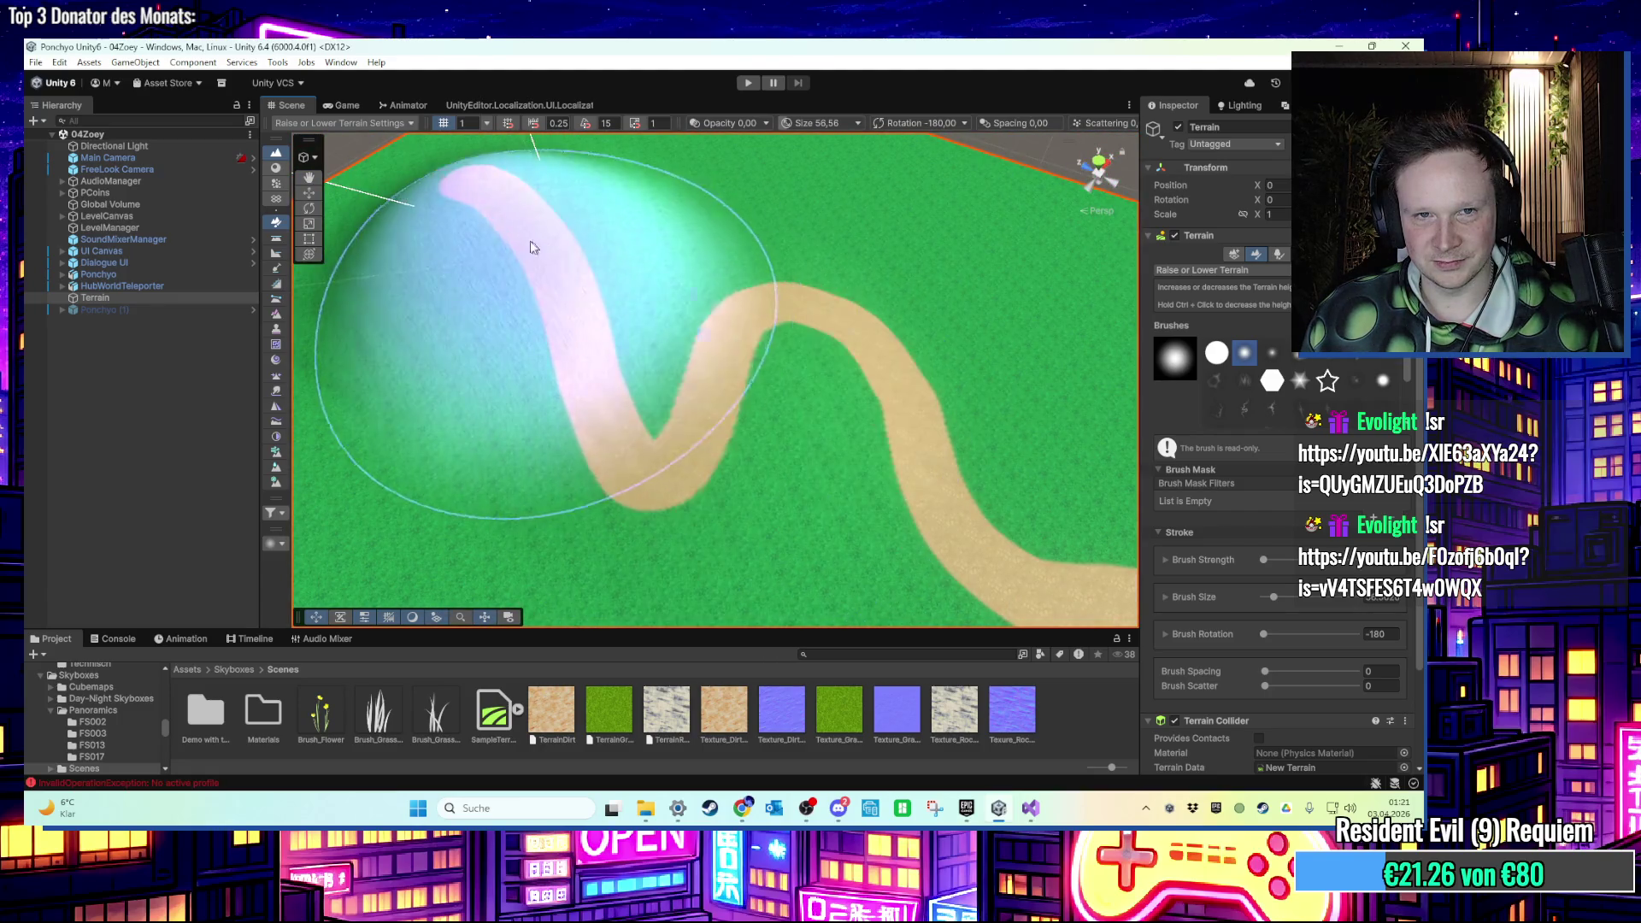
{"action": "scroll", "coordinate": [715, 330], "scroll_direction": "down", "scroll_amount": 3}
{"action": "scroll", "coordinate": [751, 337], "scroll_direction": "up", "scroll_amount": 4}
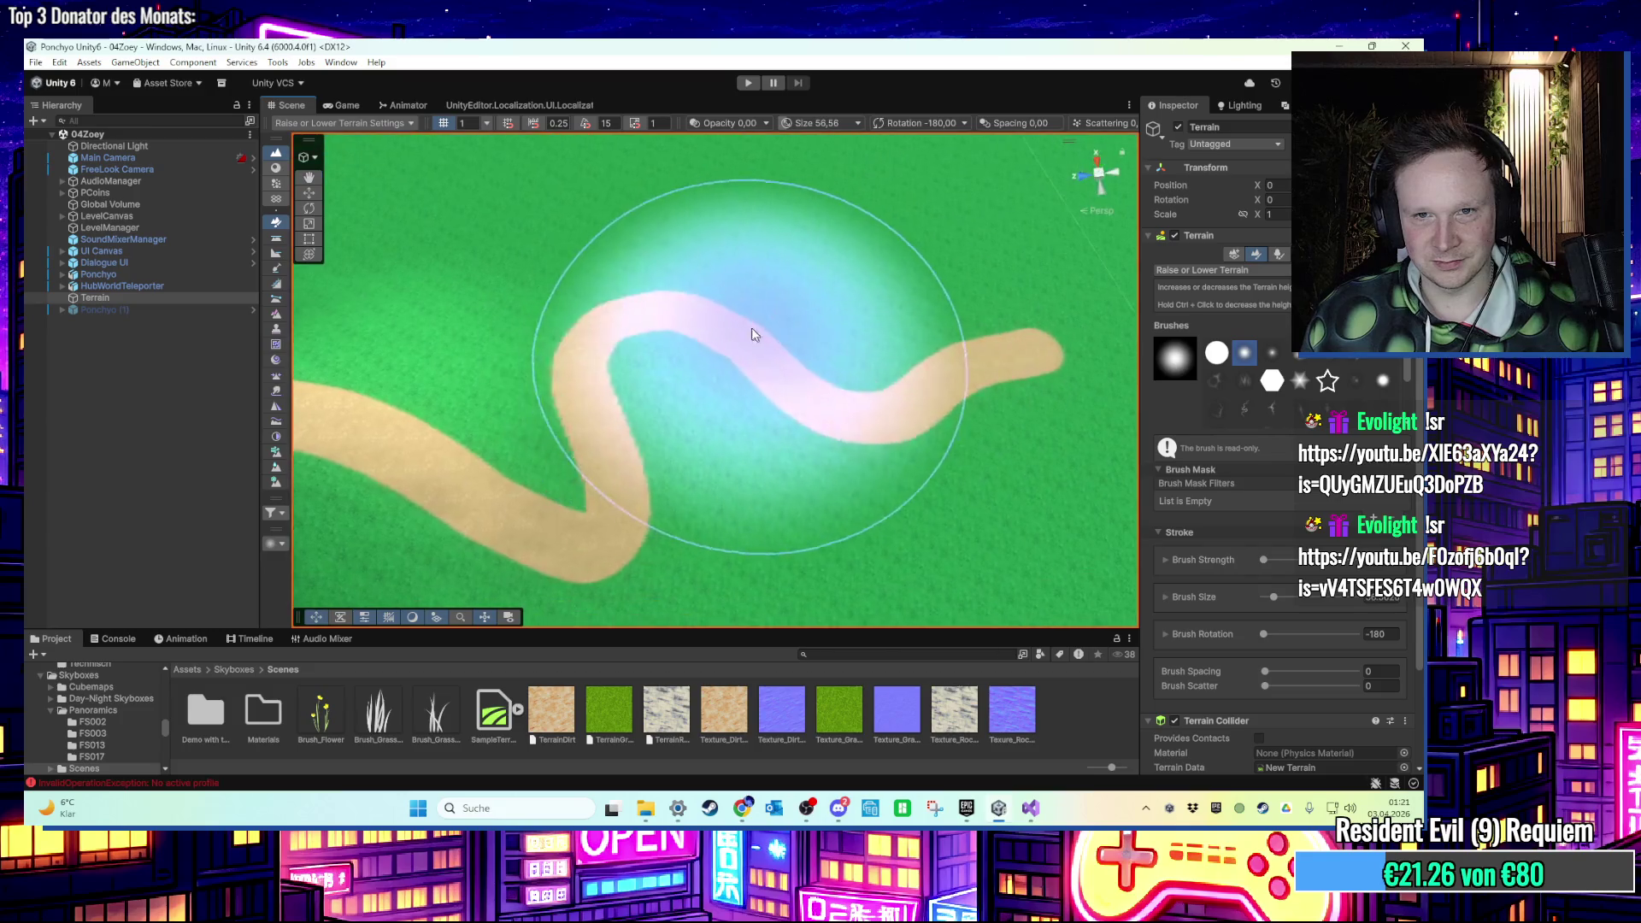
{"action": "scroll", "coordinate": [908, 337], "scroll_direction": "down", "scroll_amount": 4}
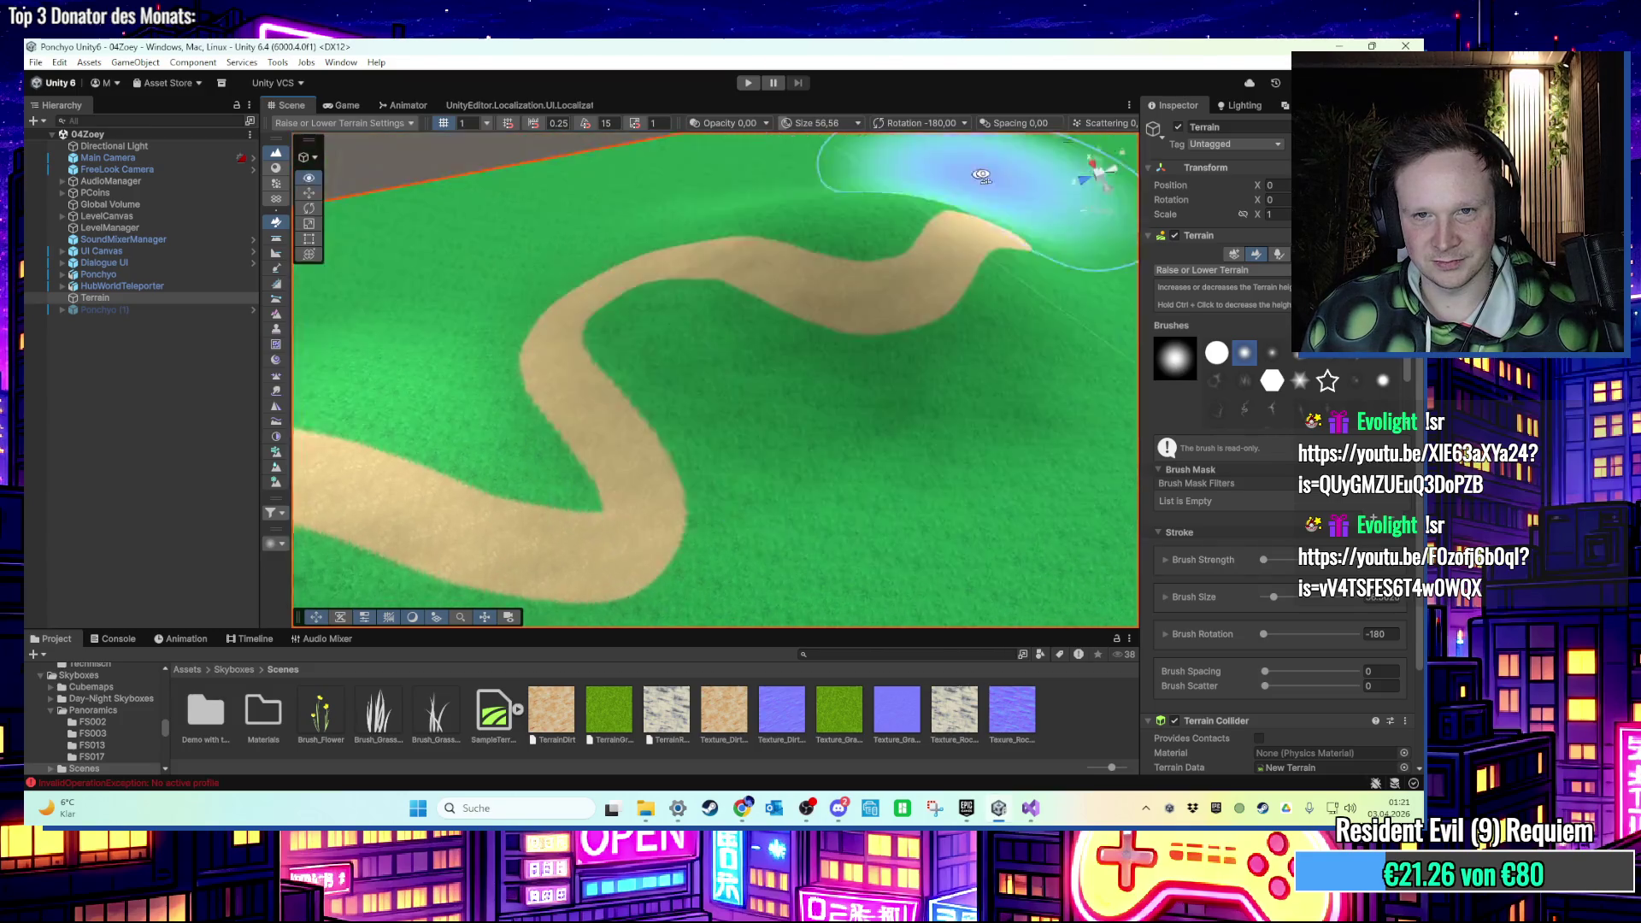
{"action": "scroll", "coordinate": [655, 349], "scroll_direction": "up", "scroll_amount": 4}
{"action": "scroll", "coordinate": [752, 340], "scroll_direction": "up", "scroll_amount": 4}
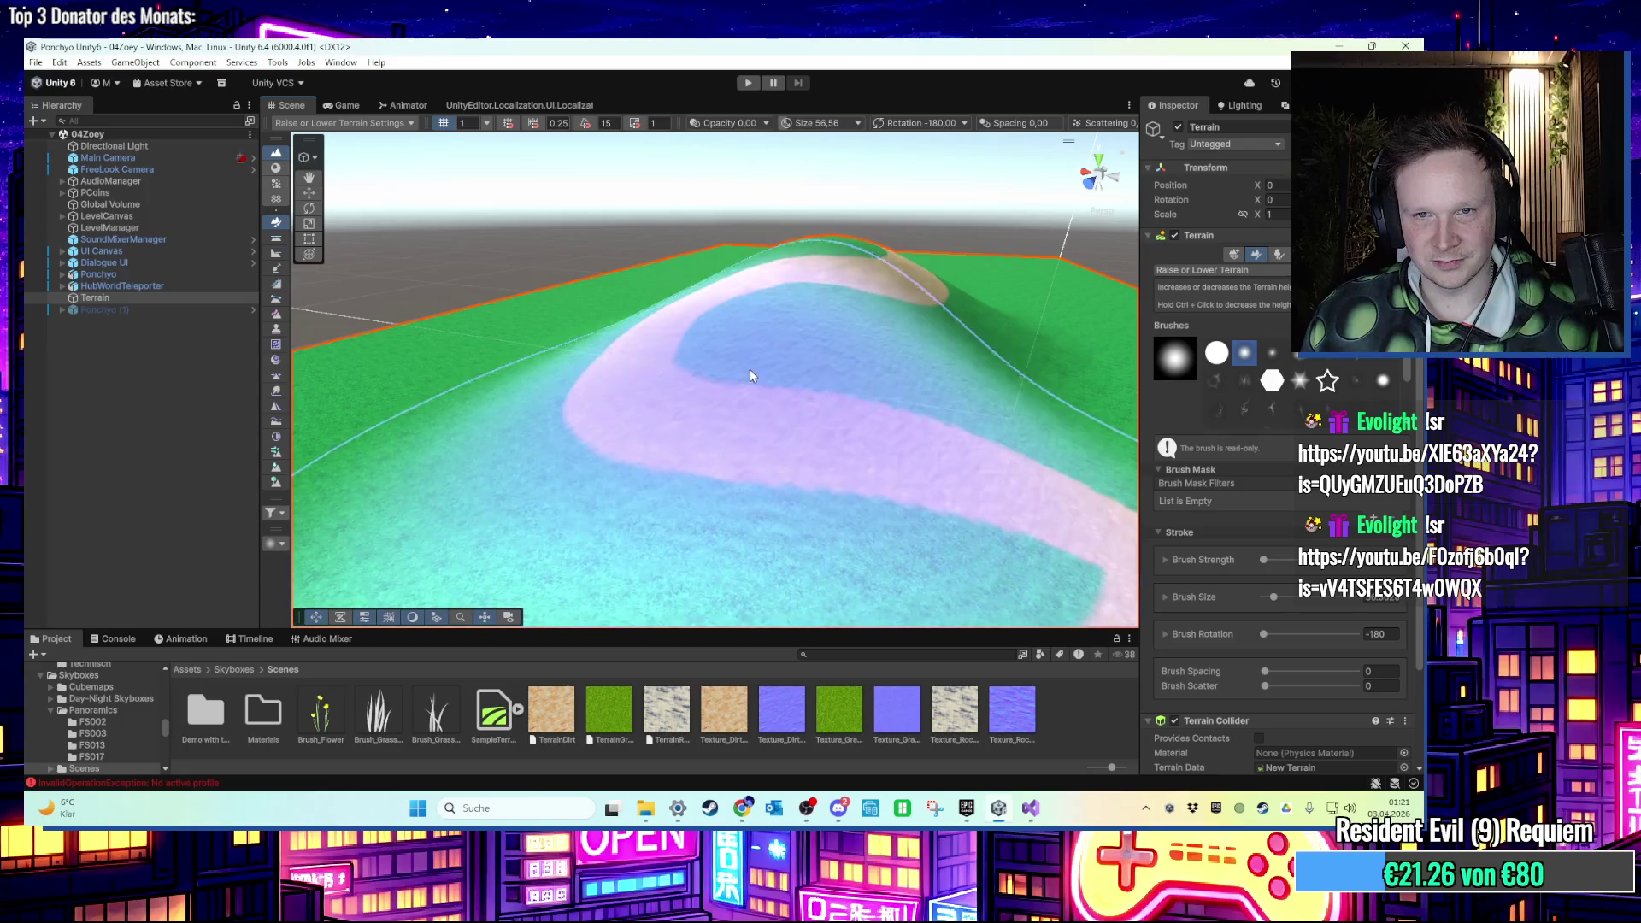
Check the S-shaped road from above and up close, undo the last height change, and select Ponchyo.
{"action": "mouse_move", "coordinate": [754, 374]}
{"action": "left_mouse_down"}
{"action": "mouse_move", "coordinate": [578, 433]}
{"action": "mouse_move", "coordinate": [774, 412]}
{"action": "mouse_move", "coordinate": [614, 433]}
{"action": "mouse_move", "coordinate": [701, 428]}
{"action": "mouse_move", "coordinate": [660, 367]}
{"action": "mouse_move", "coordinate": [598, 436]}
{"action": "left_mouse_up"}
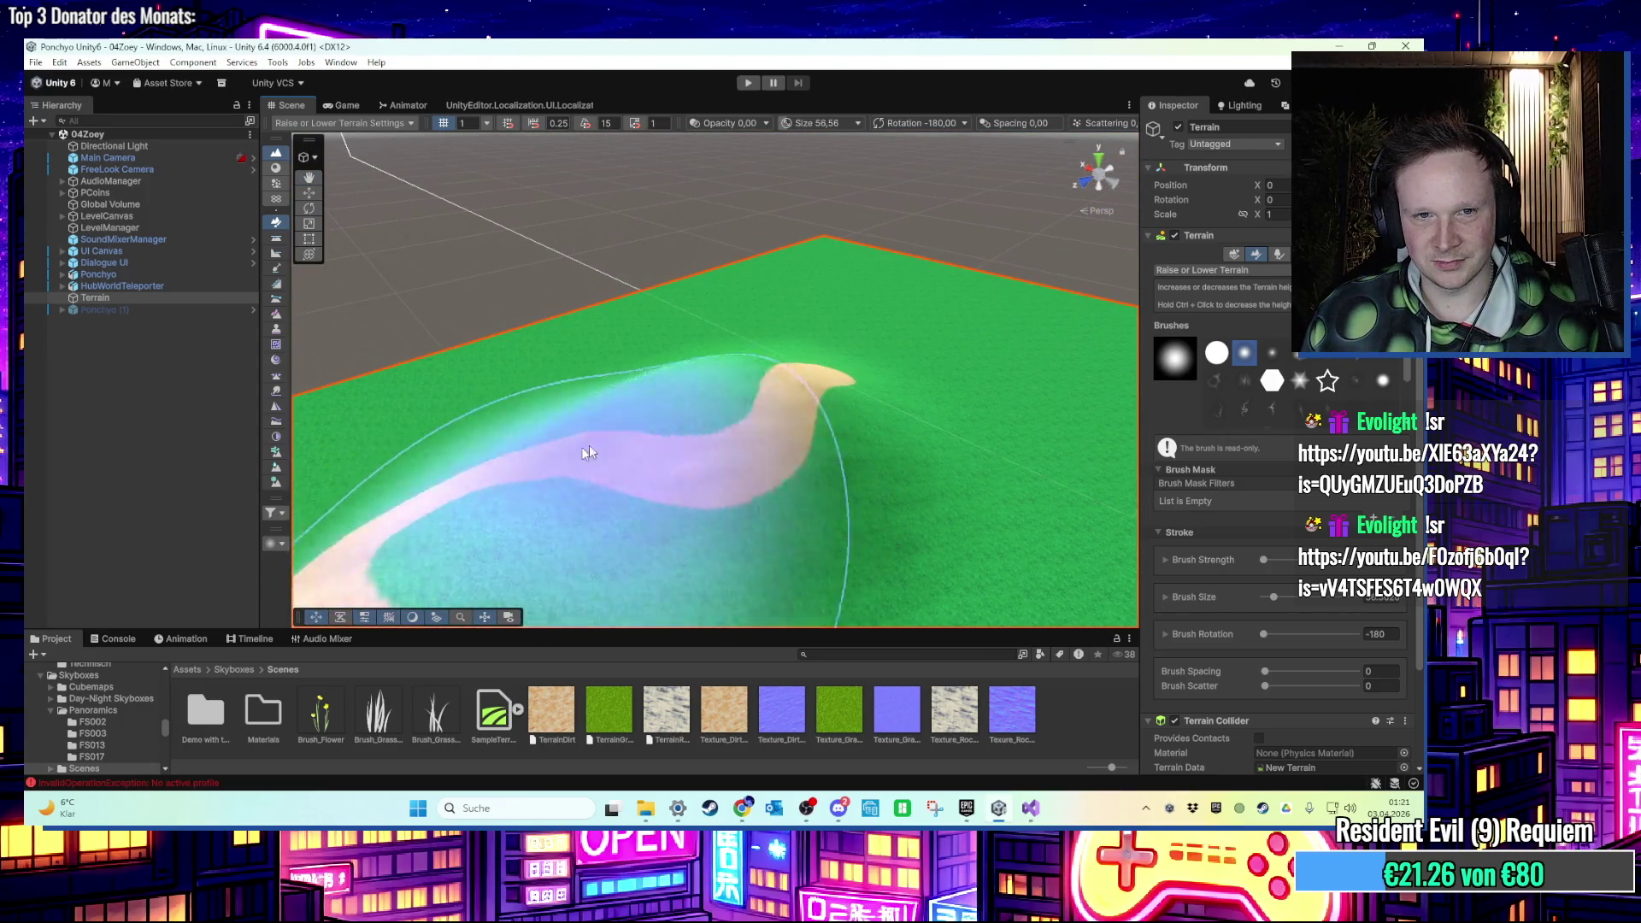
{"action": "mouse_move", "coordinate": [735, 392]}
{"action": "left_mouse_down"}
{"action": "mouse_move", "coordinate": [778, 381]}
{"action": "mouse_move", "coordinate": [685, 434]}
{"action": "mouse_move", "coordinate": [752, 363]}
{"action": "mouse_move", "coordinate": [803, 345]}
{"action": "left_mouse_up"}
{"action": "mouse_move", "coordinate": [710, 386]}
{"action": "left_mouse_down"}
{"action": "mouse_move", "coordinate": [636, 486]}
{"action": "mouse_move", "coordinate": [599, 441]}
{"action": "mouse_move", "coordinate": [613, 478]}
{"action": "mouse_move", "coordinate": [586, 432]}
{"action": "mouse_move", "coordinate": [811, 479]}
{"action": "mouse_move", "coordinate": [868, 464]}
{"action": "mouse_move", "coordinate": [828, 386]}
{"action": "mouse_move", "coordinate": [875, 400]}
{"action": "mouse_move", "coordinate": [668, 356]}
{"action": "mouse_move", "coordinate": [744, 222]}
{"action": "mouse_move", "coordinate": [751, 334]}
{"action": "mouse_move", "coordinate": [737, 292]}
{"action": "mouse_move", "coordinate": [716, 404]}
{"action": "left_mouse_up"}
{"action": "key", "text": "ctrl+z"}
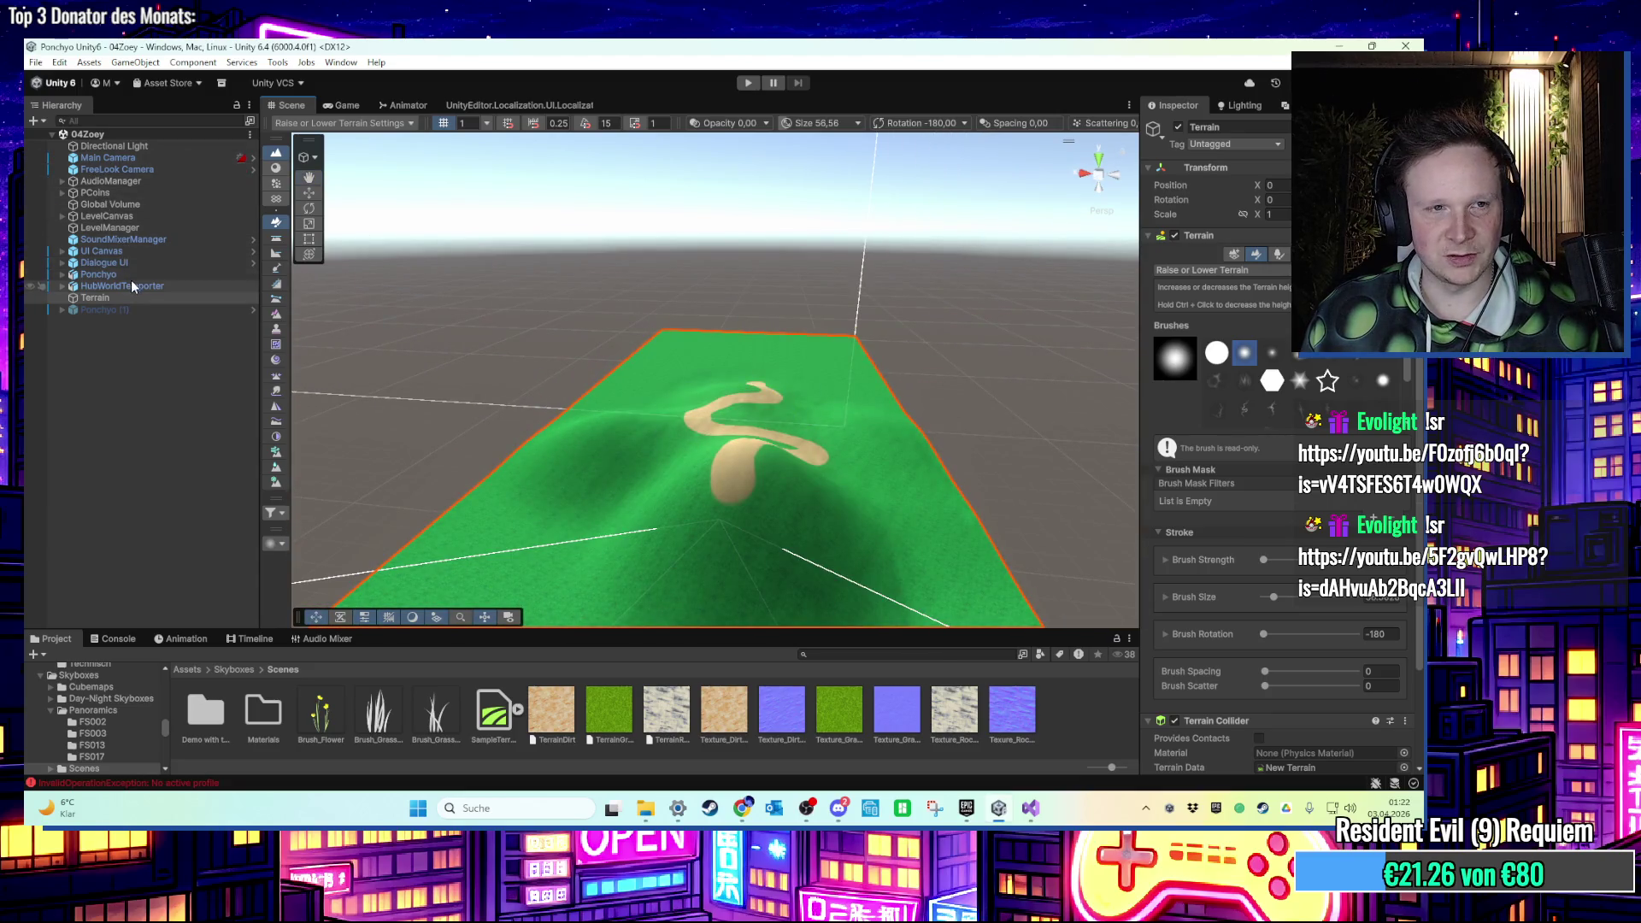
{"action": "left_click", "coordinate": [130, 274]}
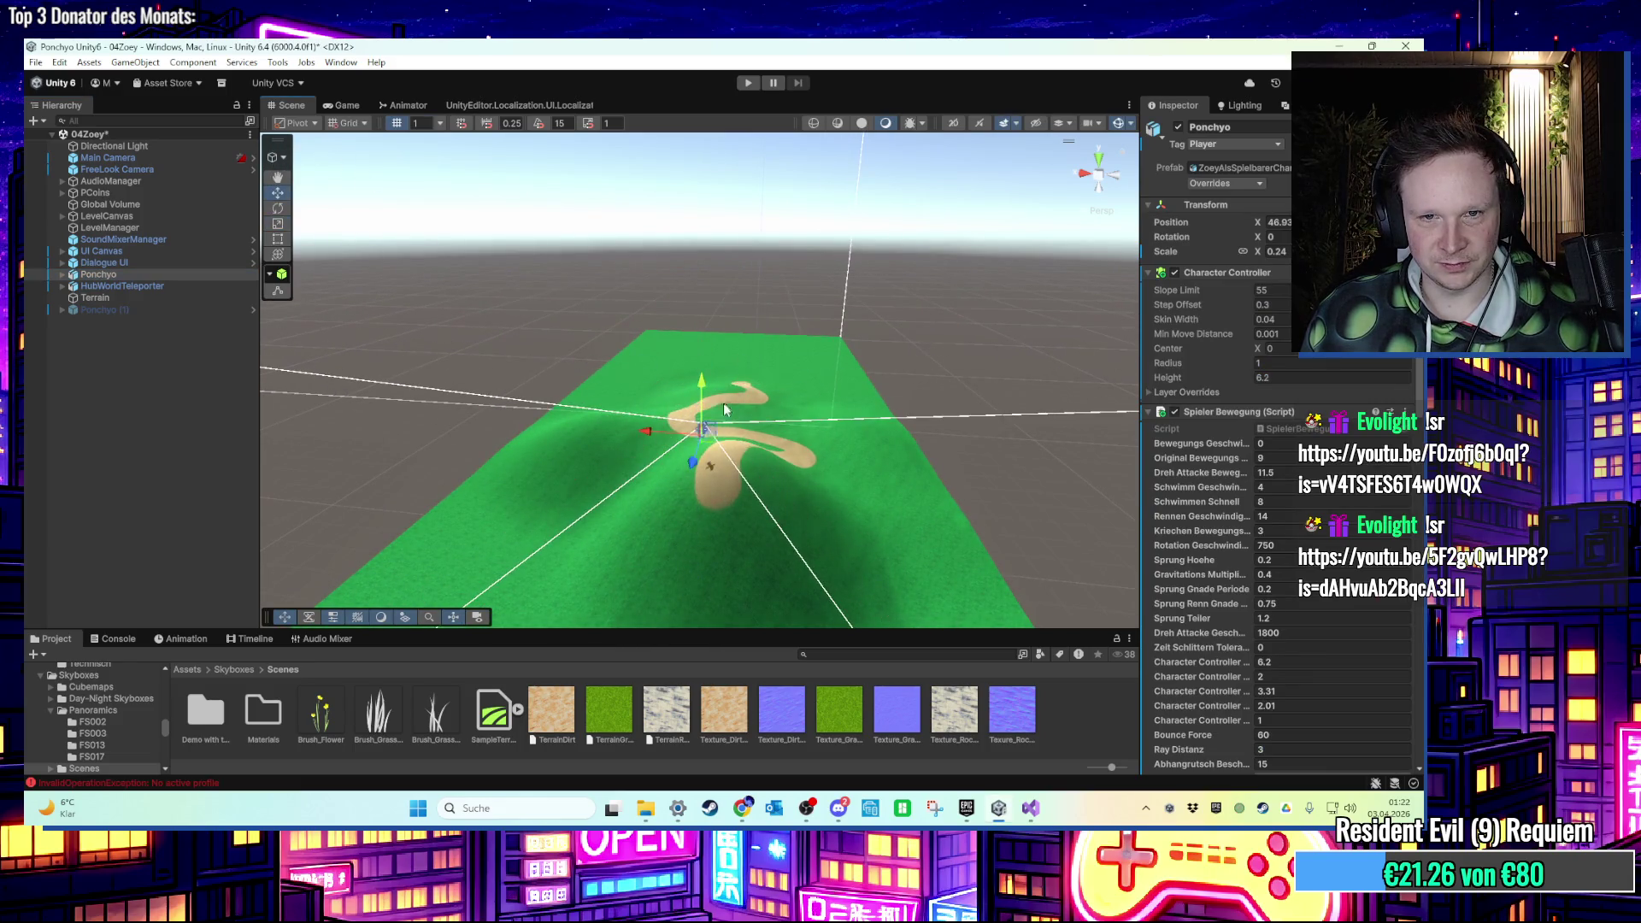
Play the level, running Ponchyo left and right along the sand road and jumping.
{"action": "left_click", "coordinate": [747, 84]}
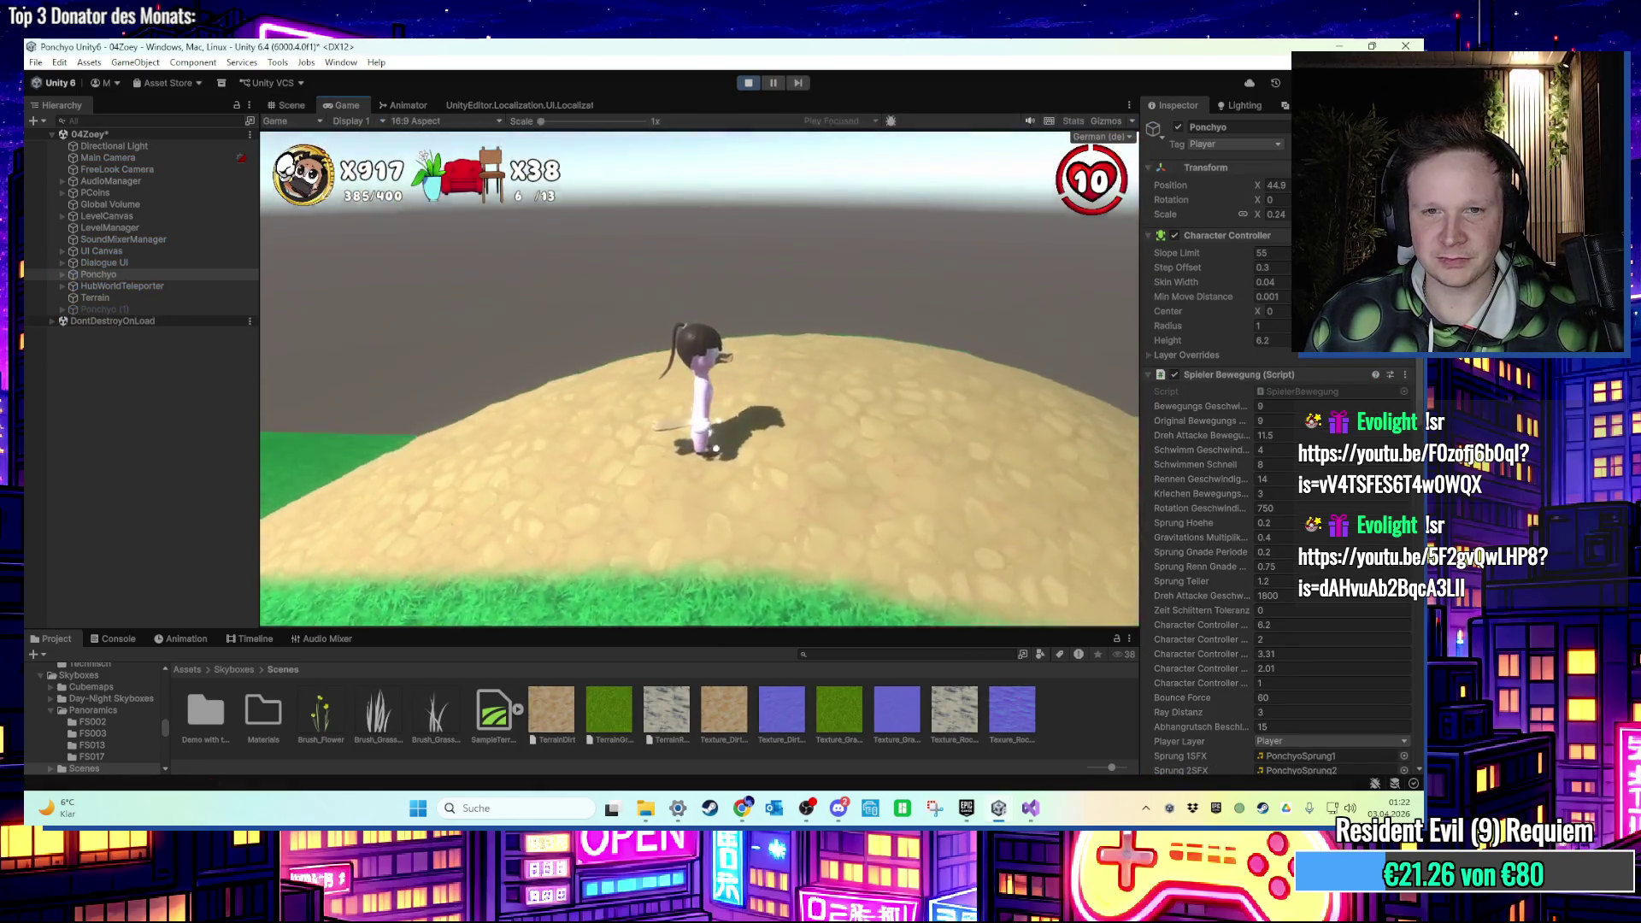
{"action": "key", "text": "a"}
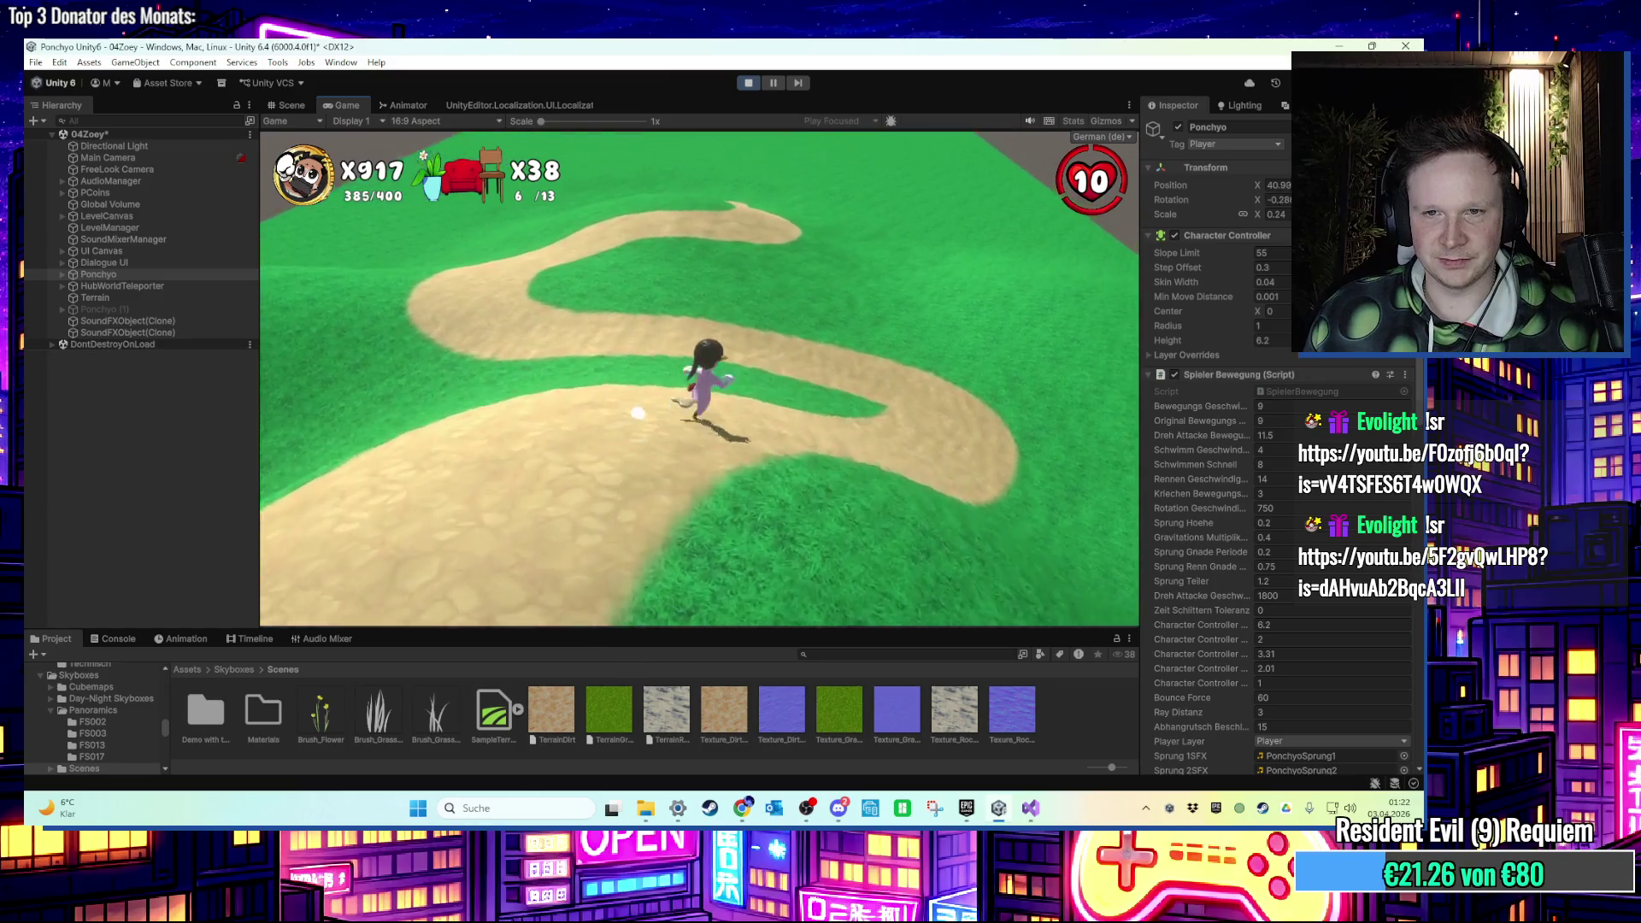
{"action": "key", "text": "a"}
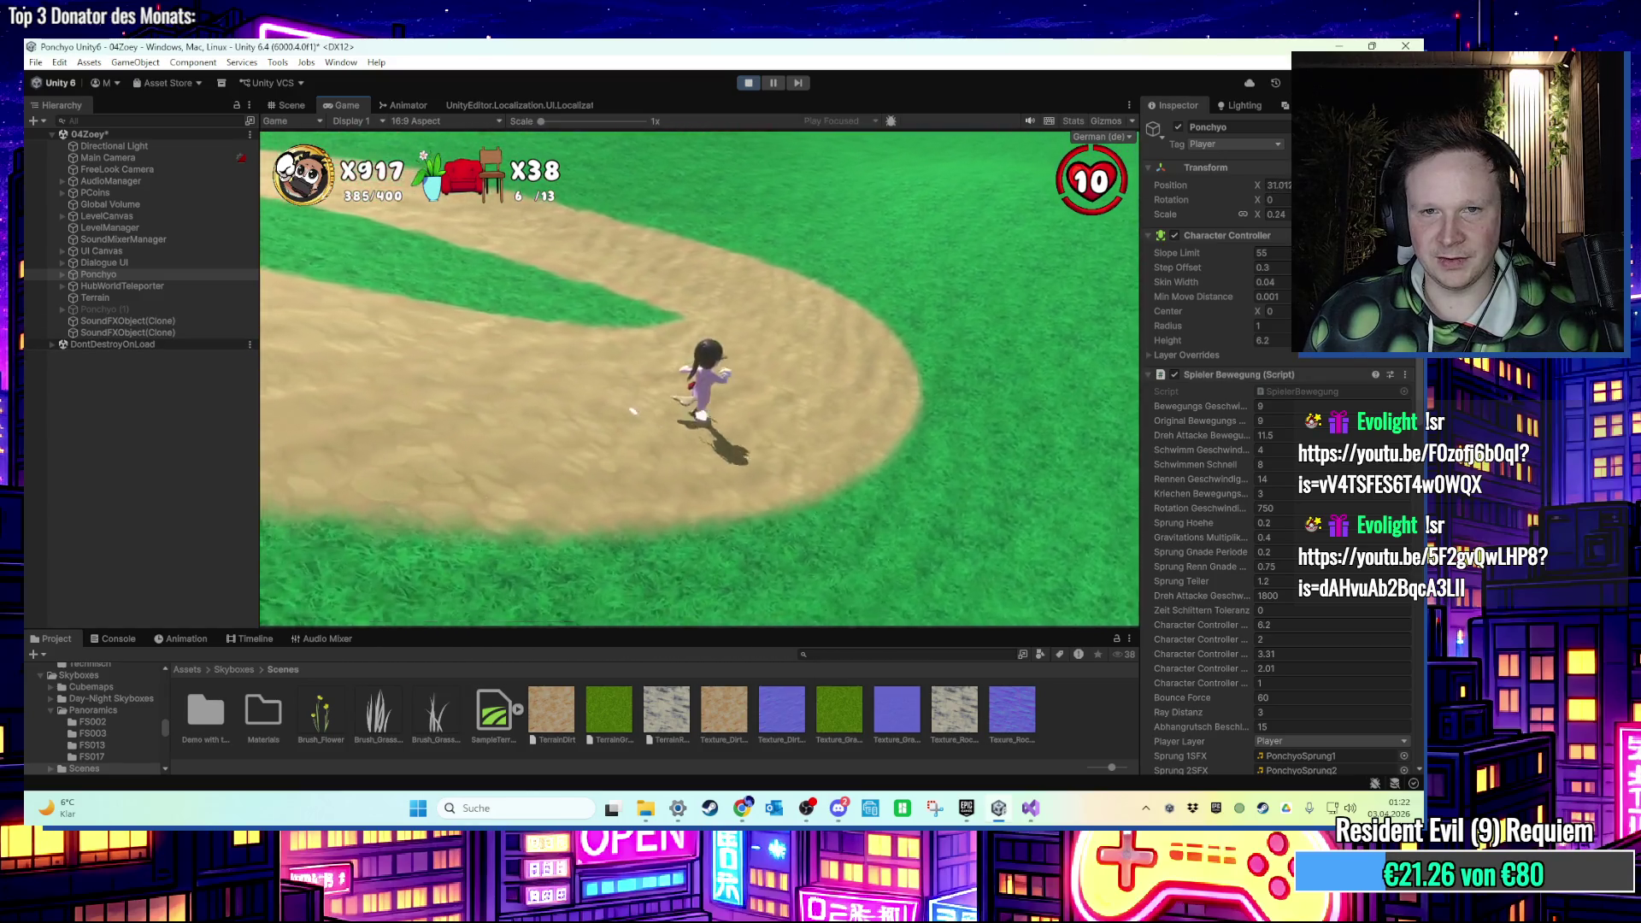
{"action": "key", "text": "d"}
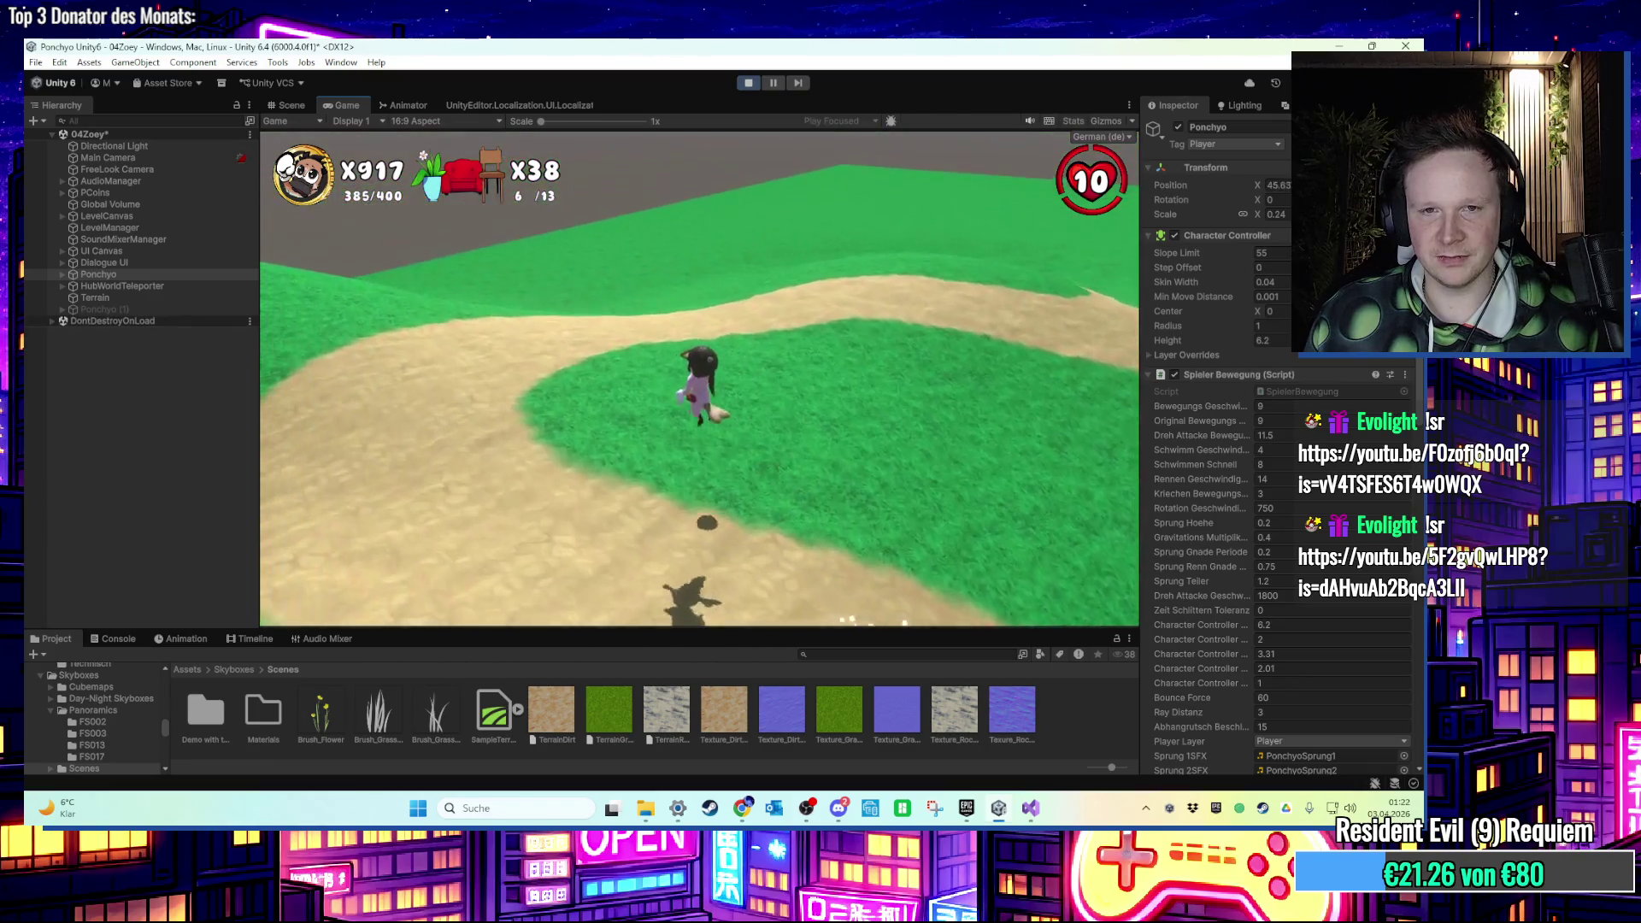
{"action": "key", "text": "d"}
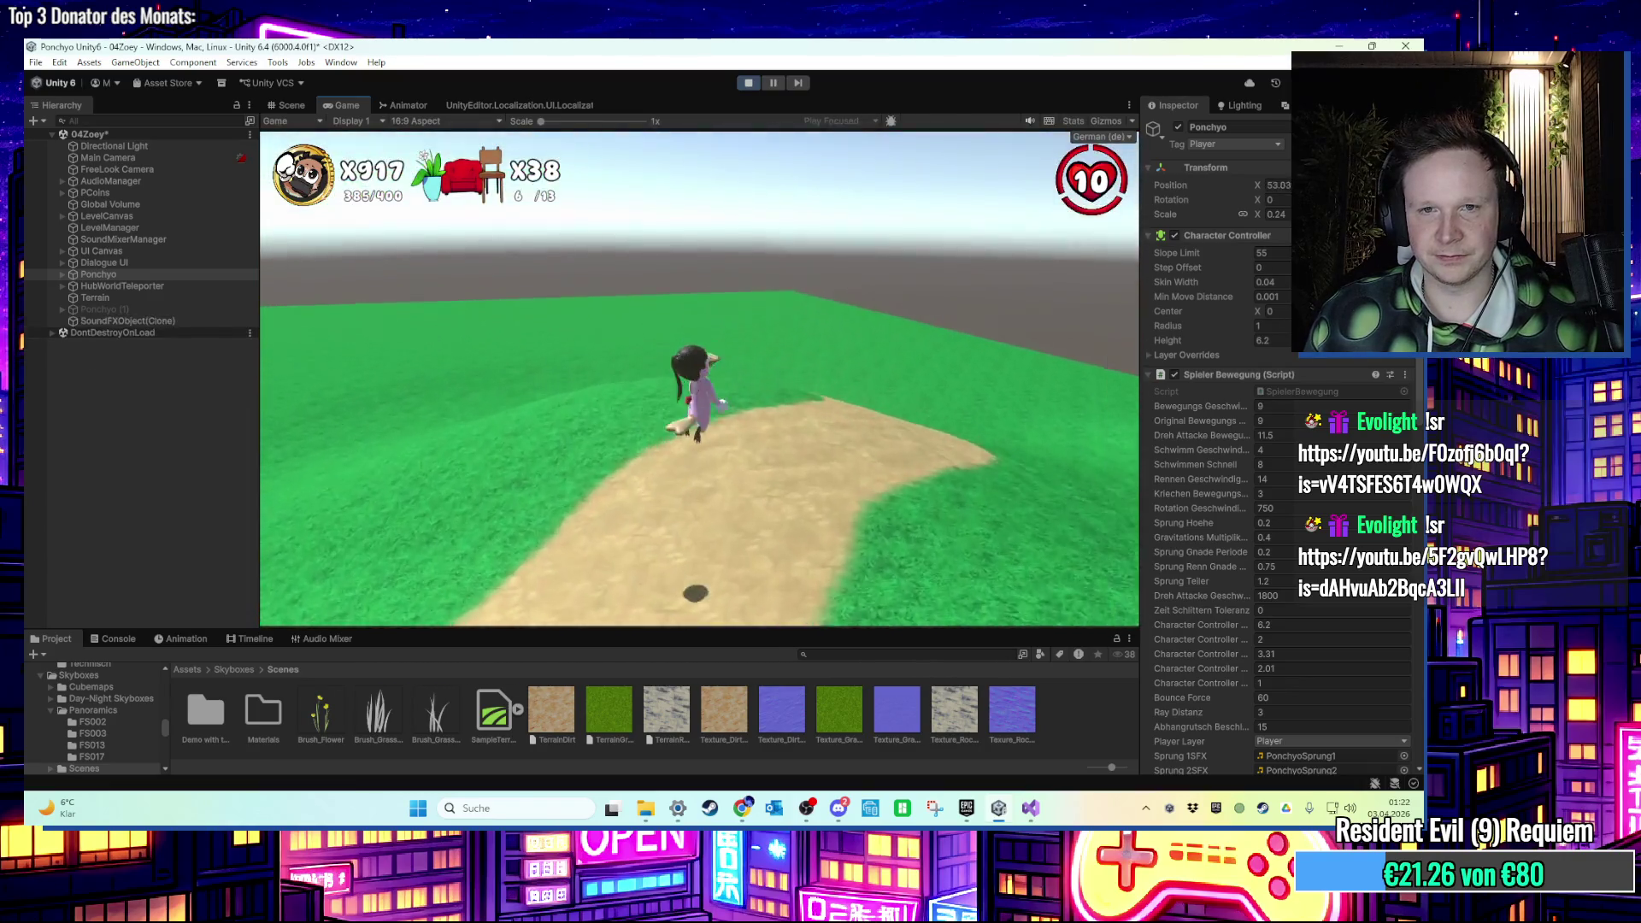
{"action": "key", "text": "a"}
{"action": "key", "text": "a"}
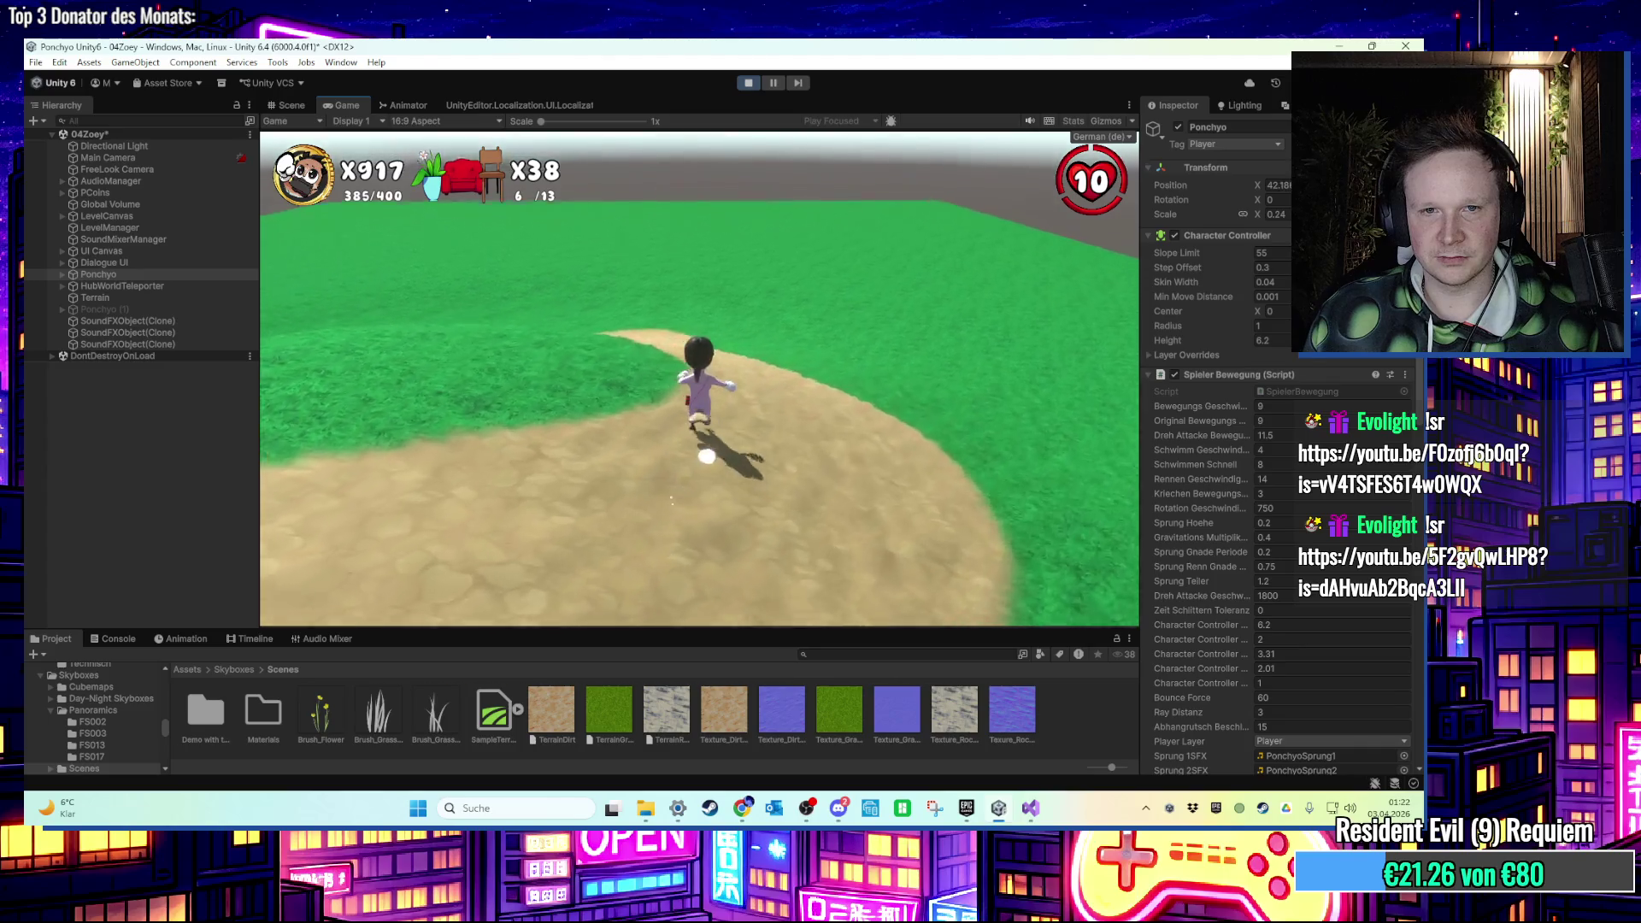
{"action": "key", "text": "space"}
{"action": "key", "text": "space"}
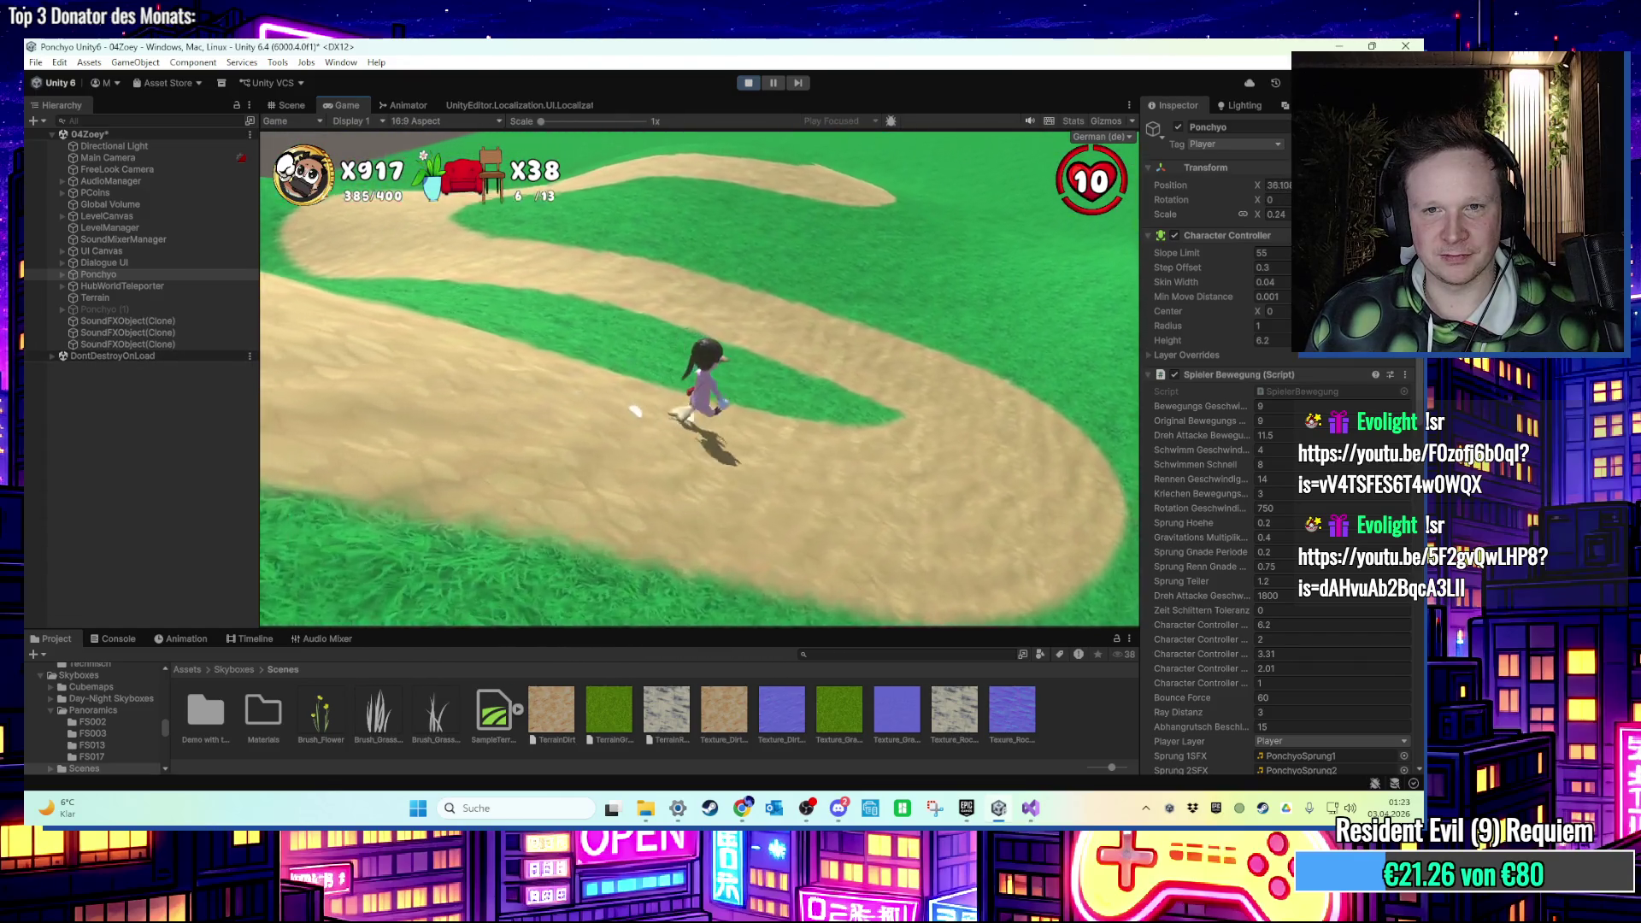
{"action": "key", "text": "super"}
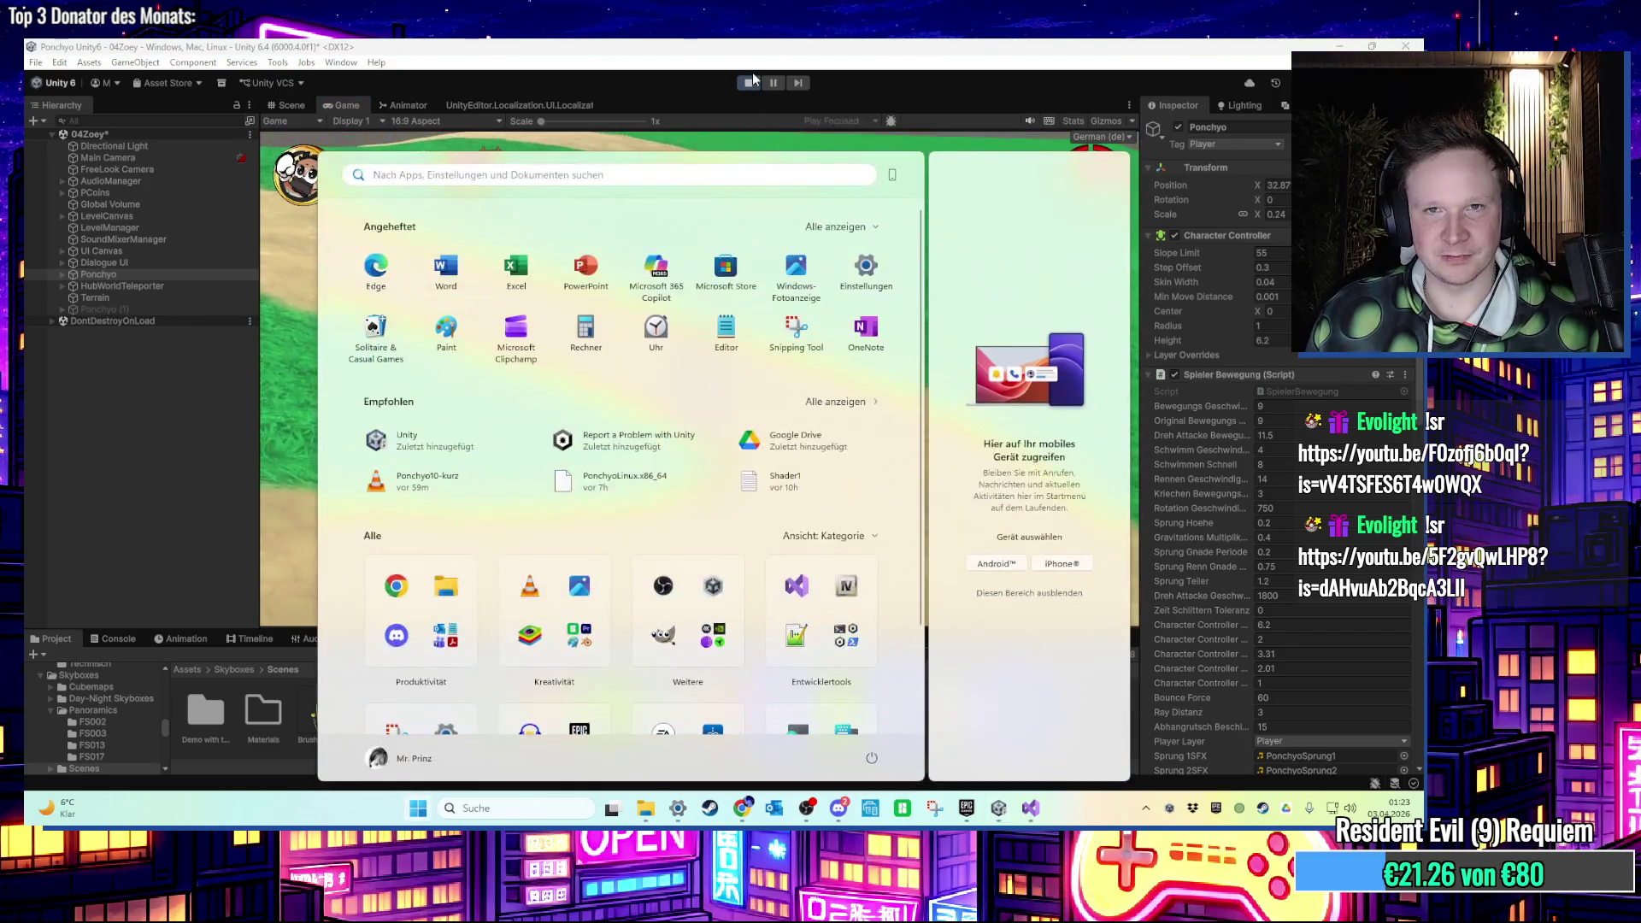
Stop play mode and select the terrain in the Scene view.
{"action": "left_click", "coordinate": [755, 86]}
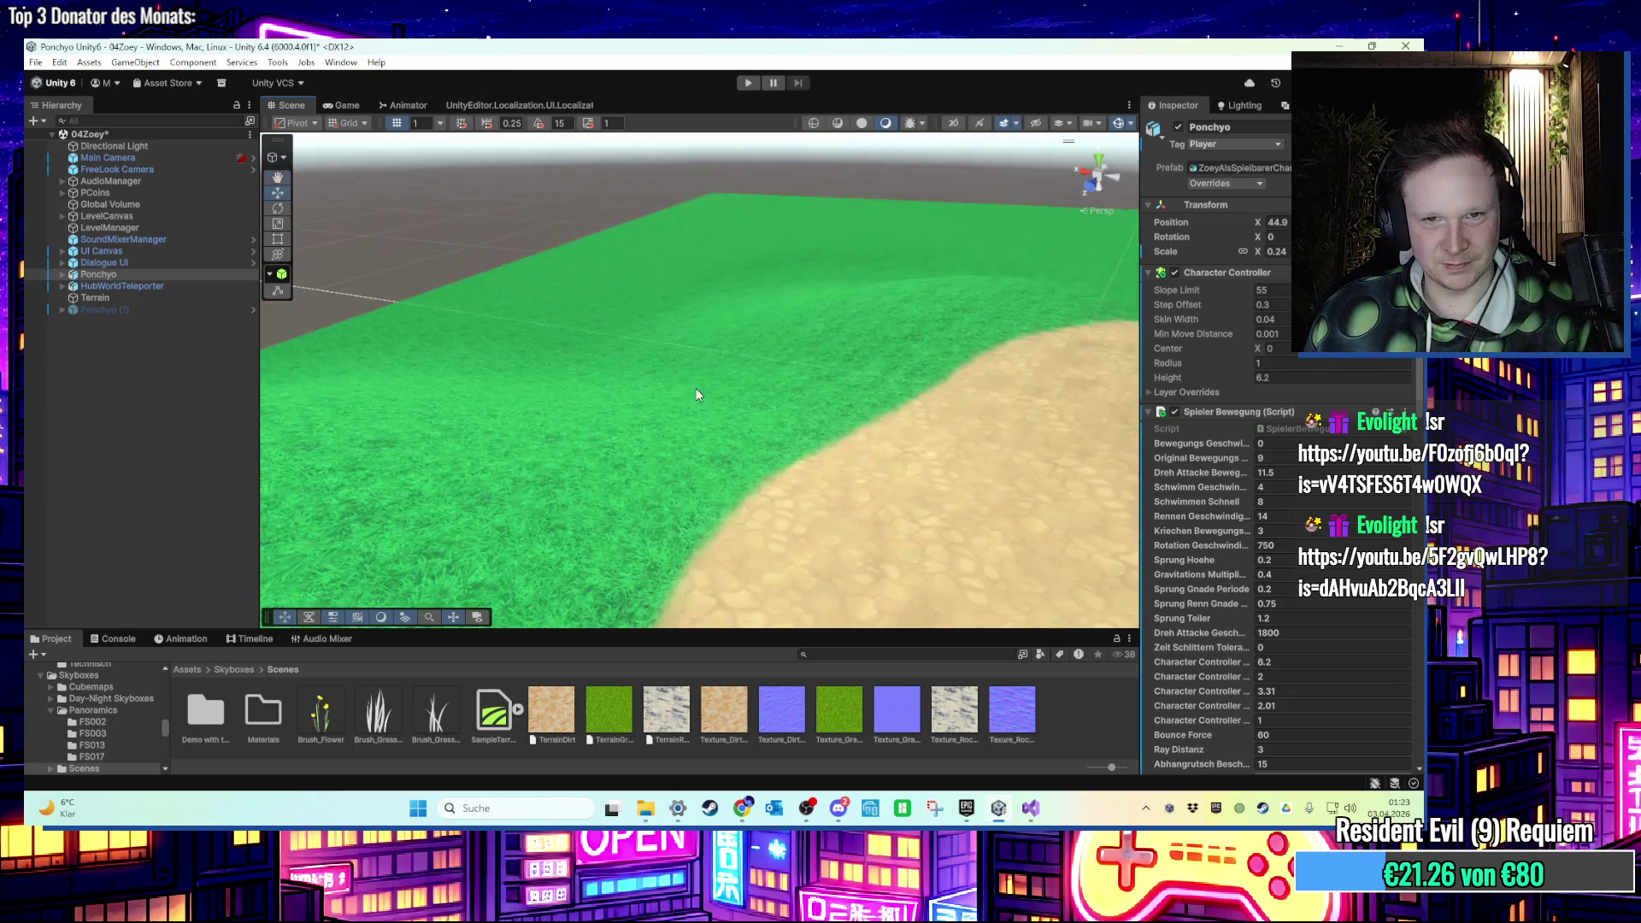
{"action": "left_click", "coordinate": [735, 398]}
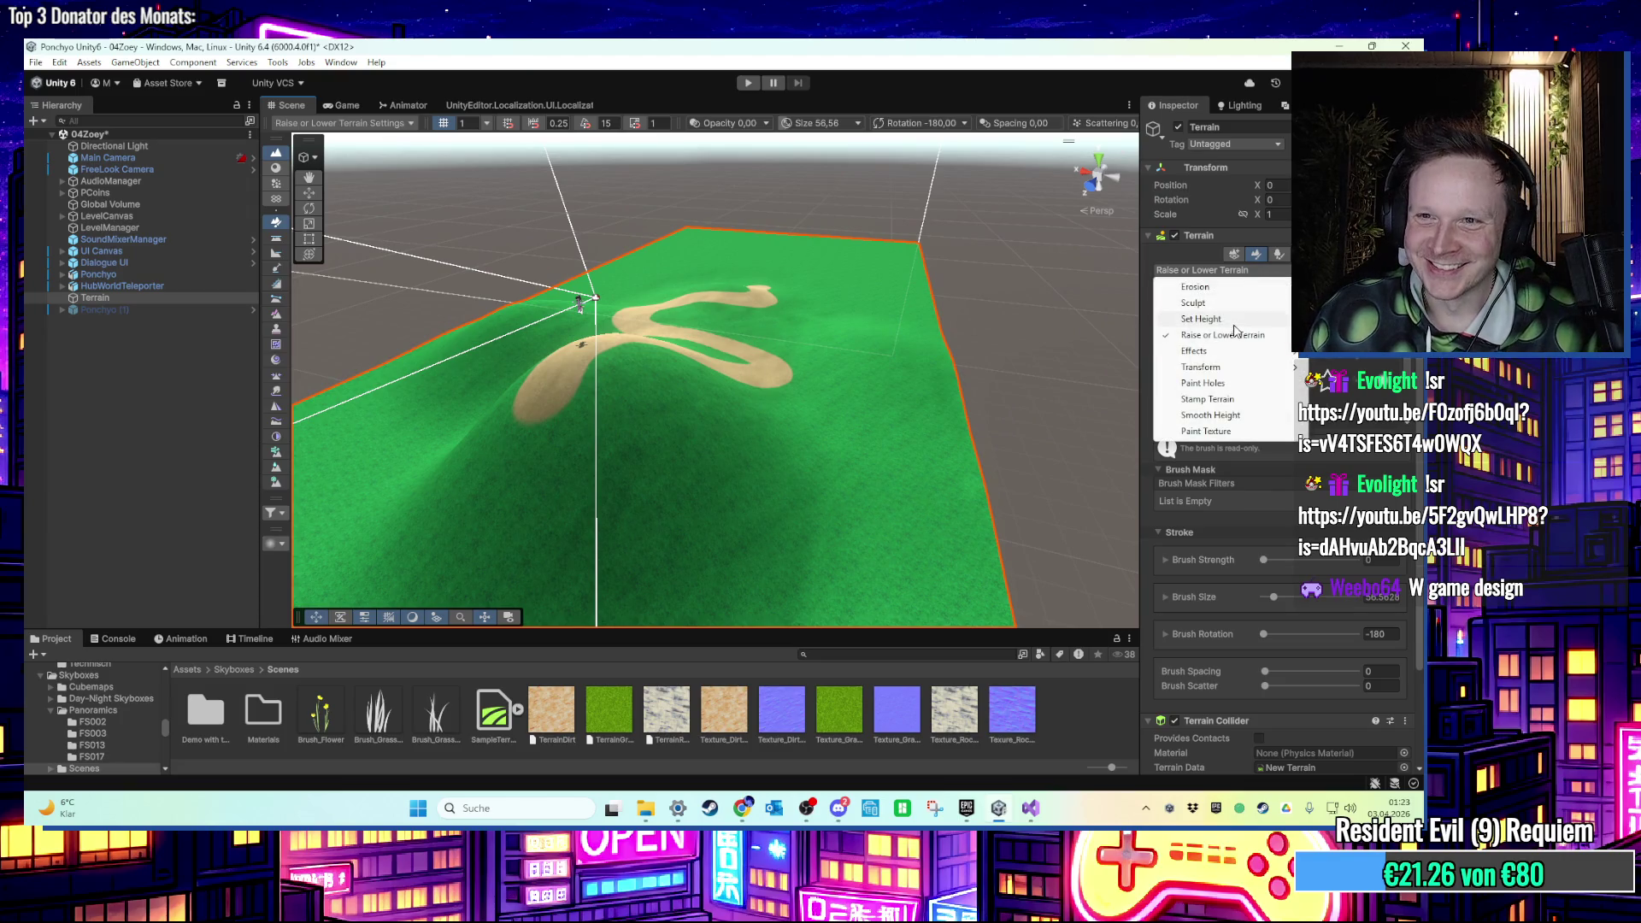
With Set Height, enter heights 55 then 60 and stamp a test plateau.
{"action": "left_click", "coordinate": [1201, 319]}
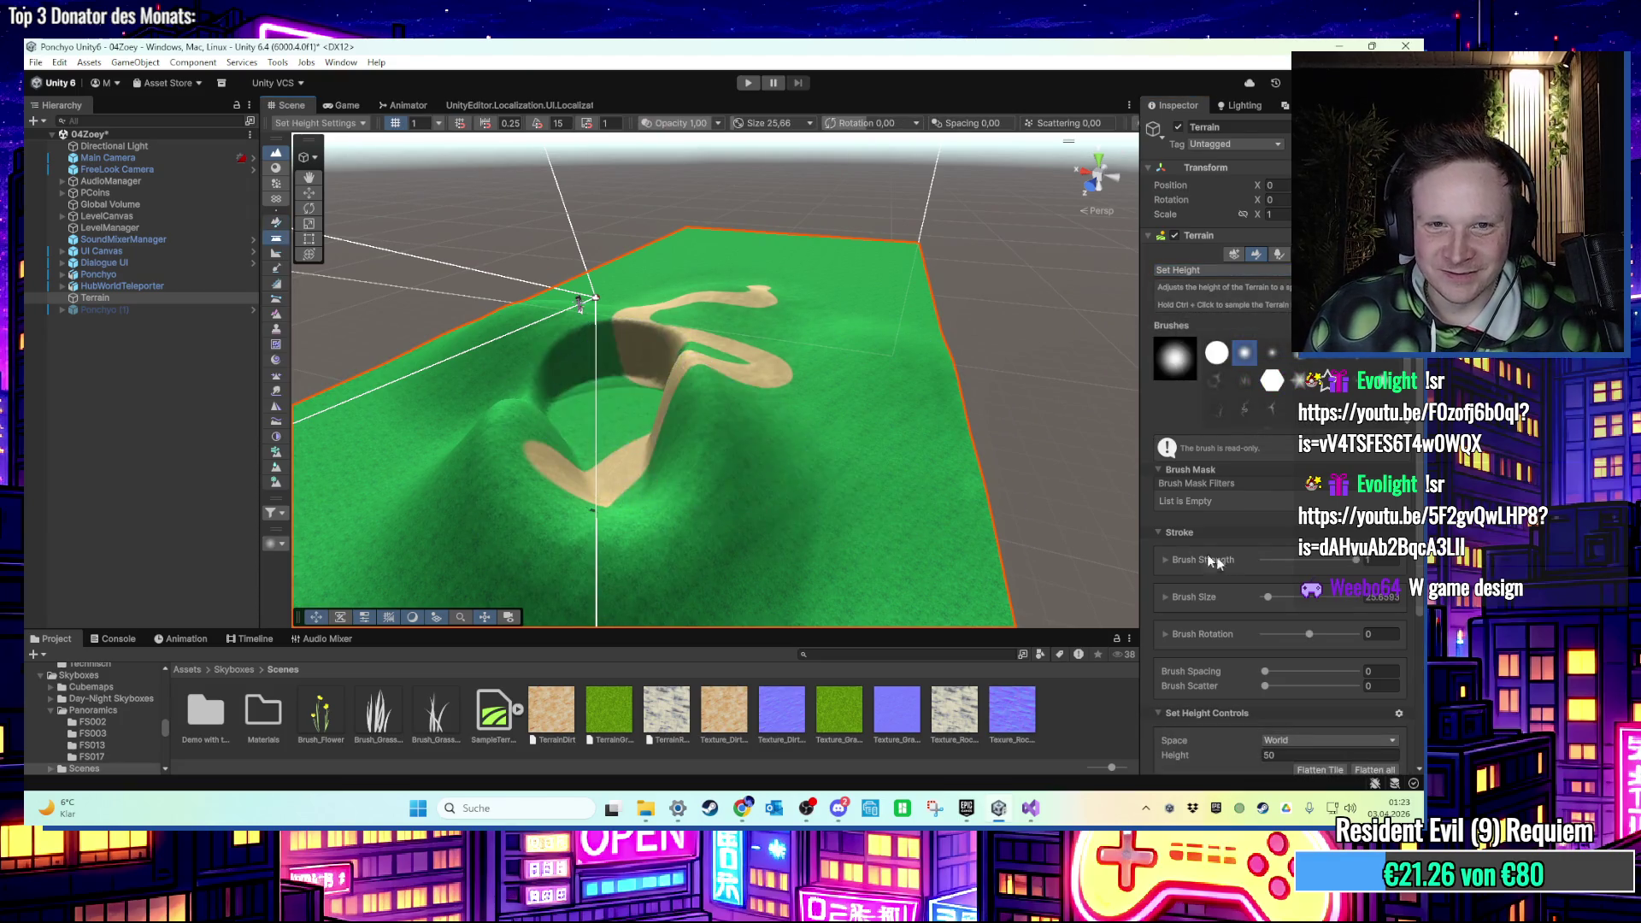
{"action": "scroll", "coordinate": [1307, 578], "scroll_direction": "down", "scroll_amount": 5}
{"action": "type", "text": "55"}
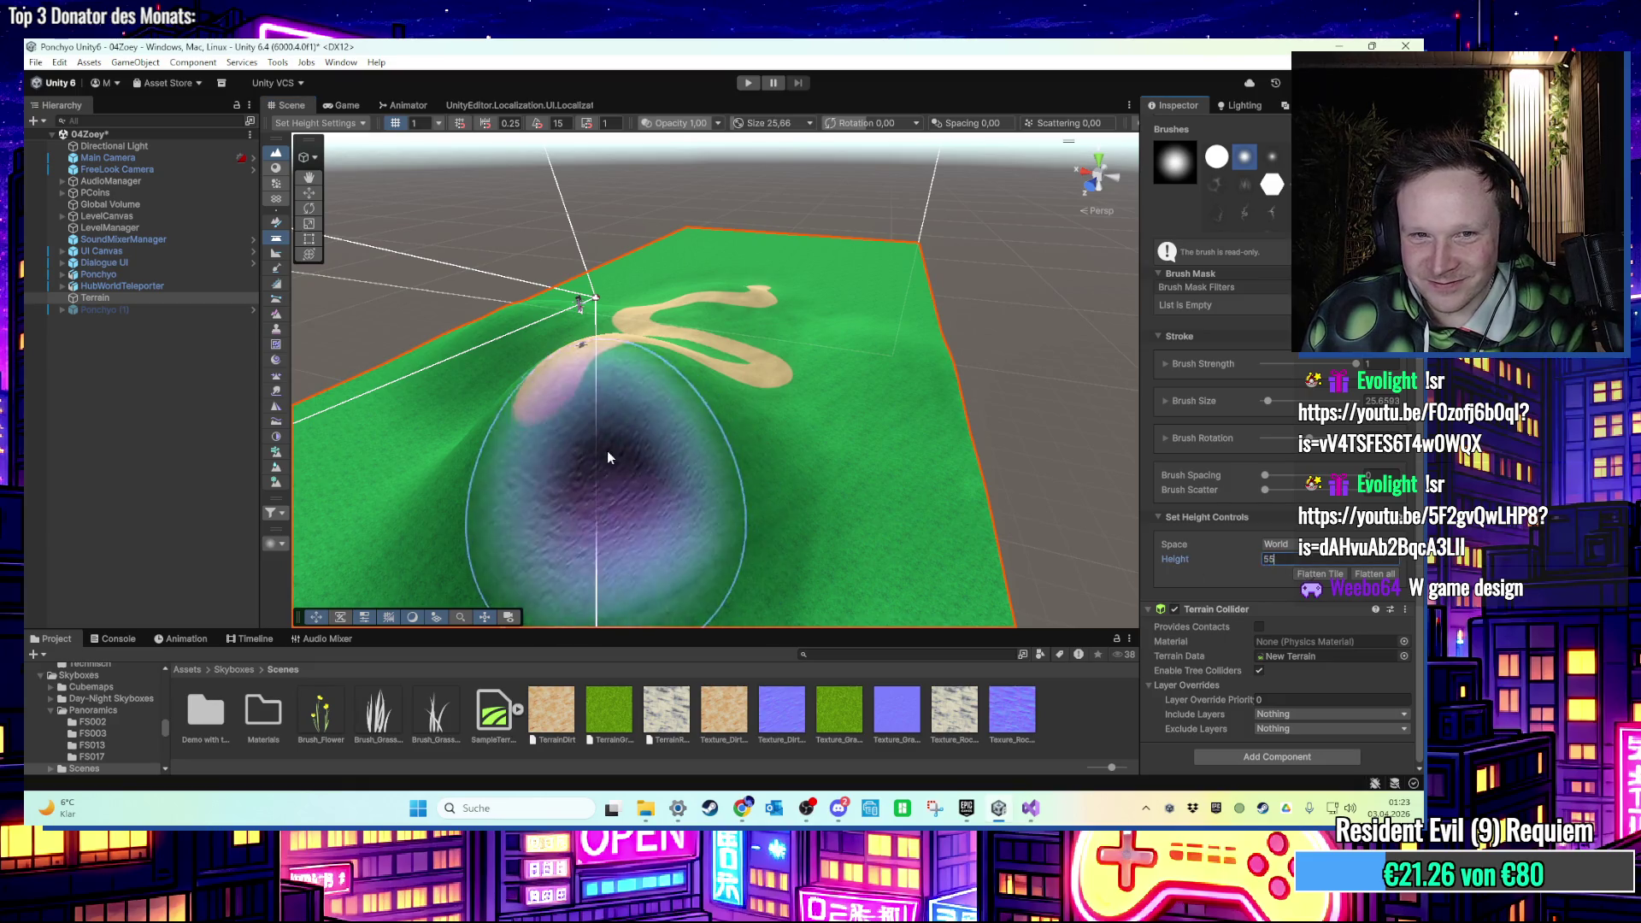
{"action": "key", "text": "Return"}
{"action": "scroll", "coordinate": [983, 564], "scroll_direction": "up", "scroll_amount": 2}
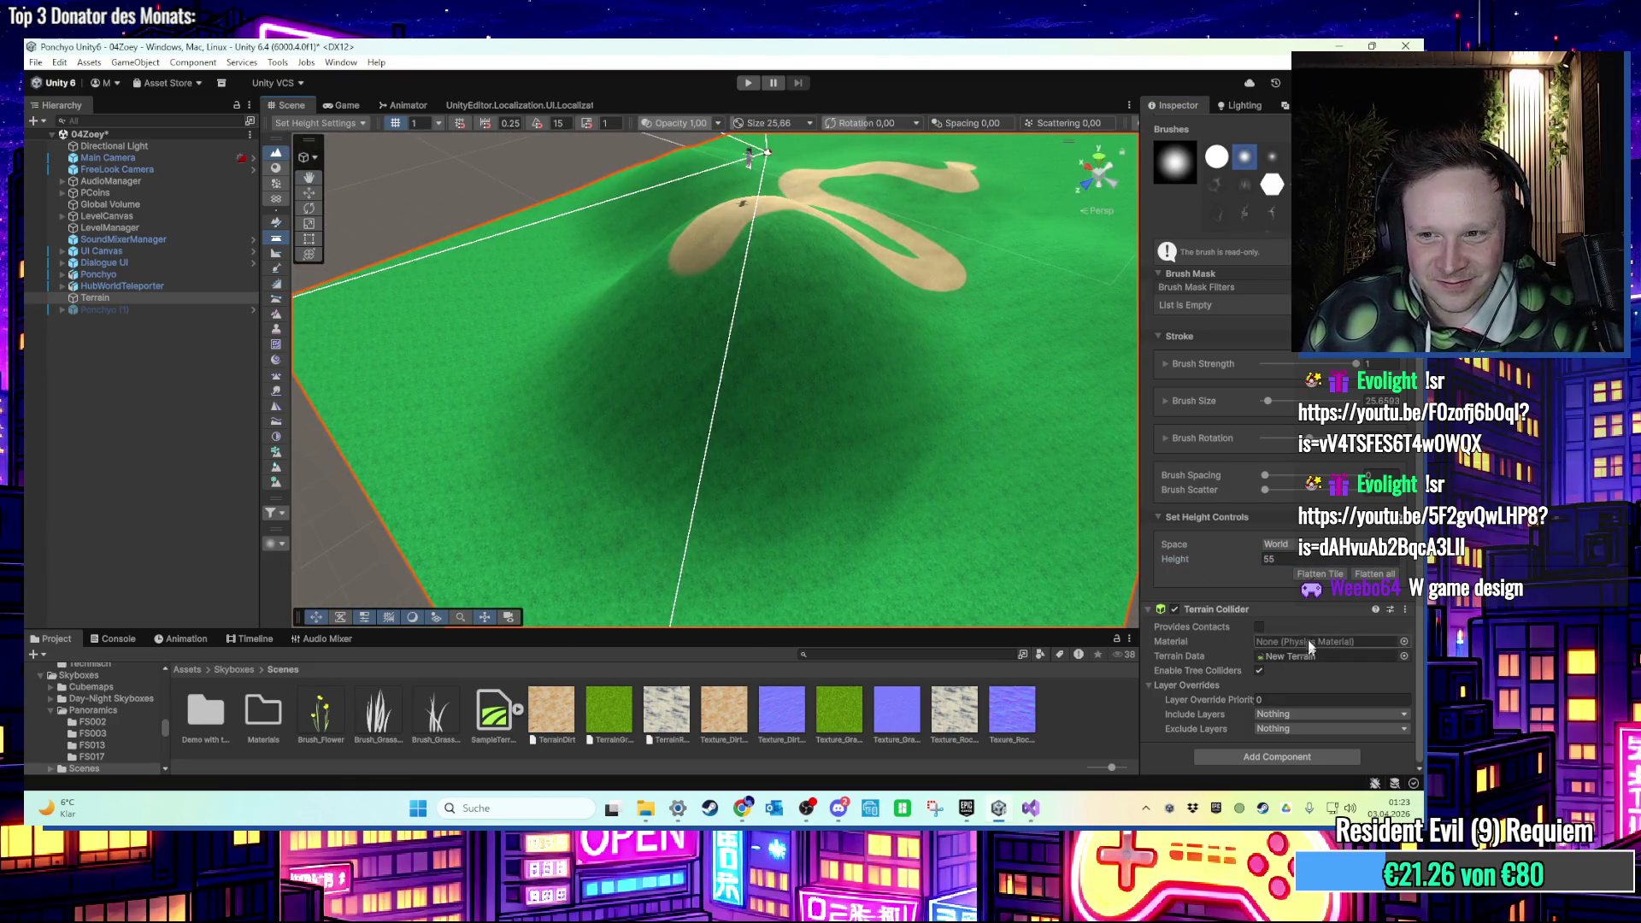
{"action": "type", "text": "6"}
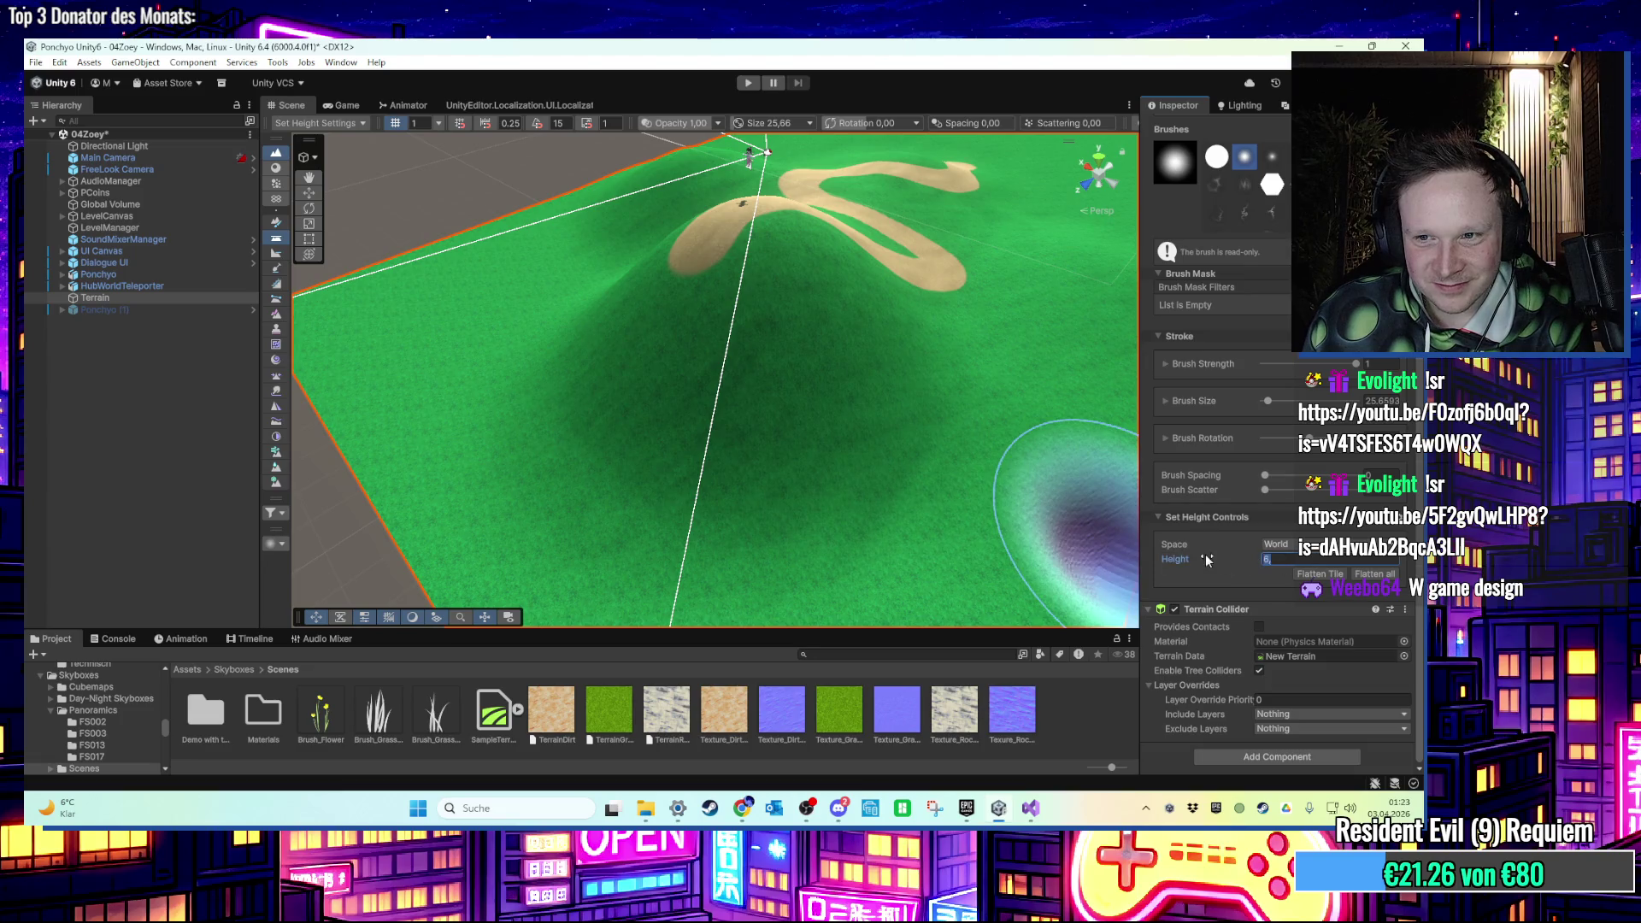
{"action": "type", "text": "0"}
{"action": "scroll", "coordinate": [878, 422], "scroll_direction": "down", "scroll_amount": 3}
{"action": "left_click", "coordinate": [697, 508]}
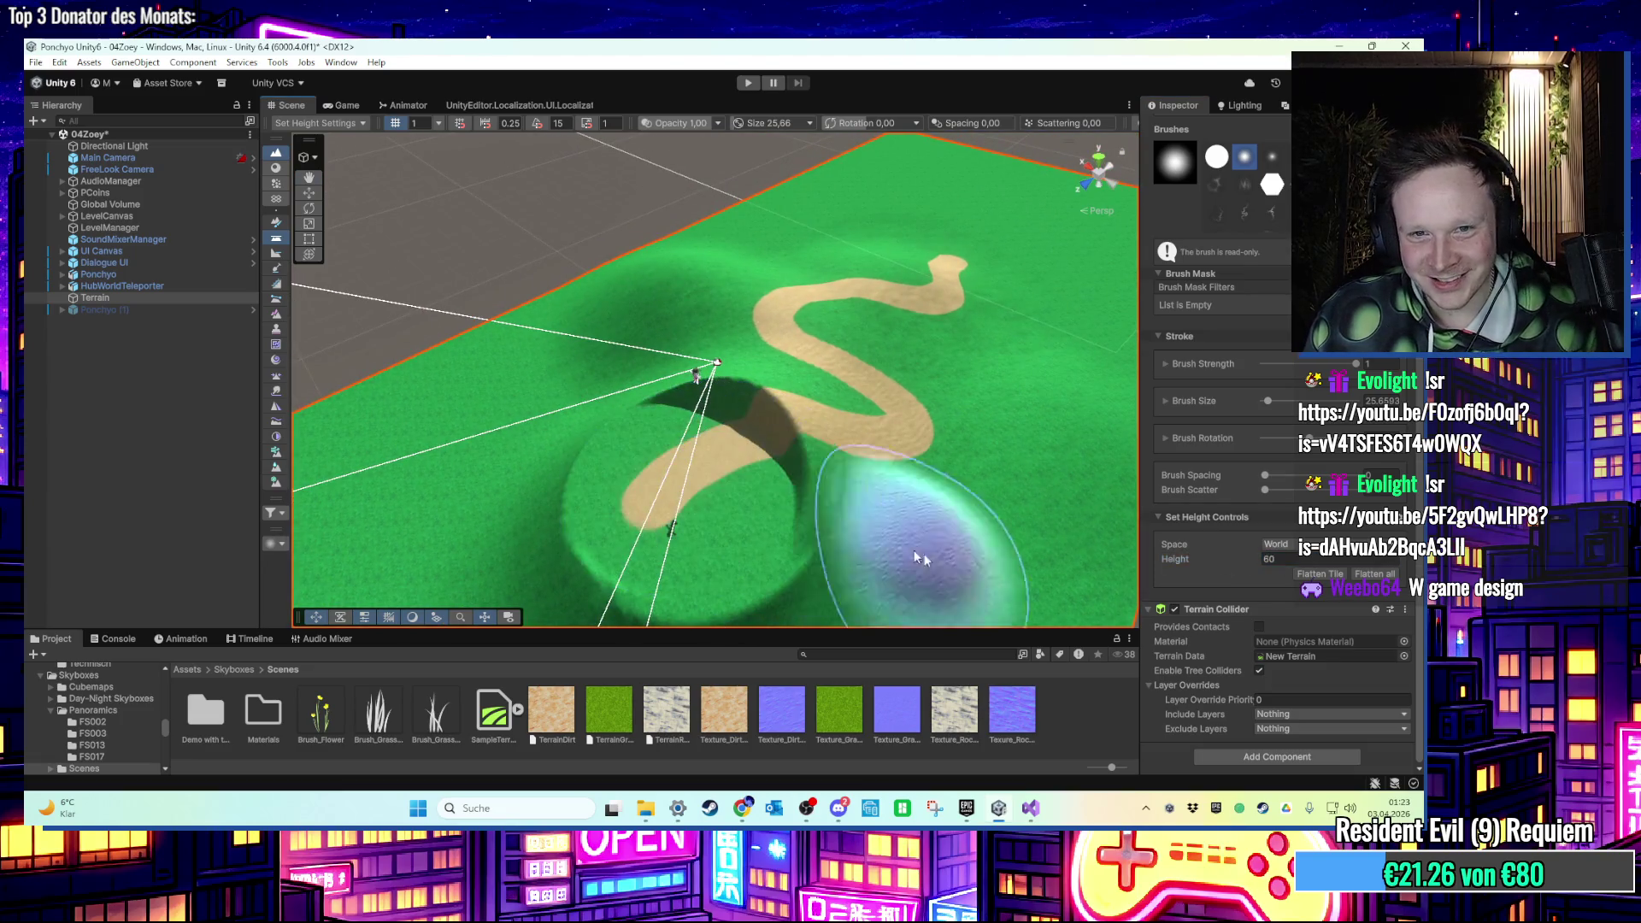
Stamp test plateaus at heights 65 and 70, undoing each, leaving the height at 70.
{"action": "double_click", "coordinate": [1274, 559]}
{"action": "type", "text": "65"}
{"action": "left_click", "coordinate": [701, 522]}
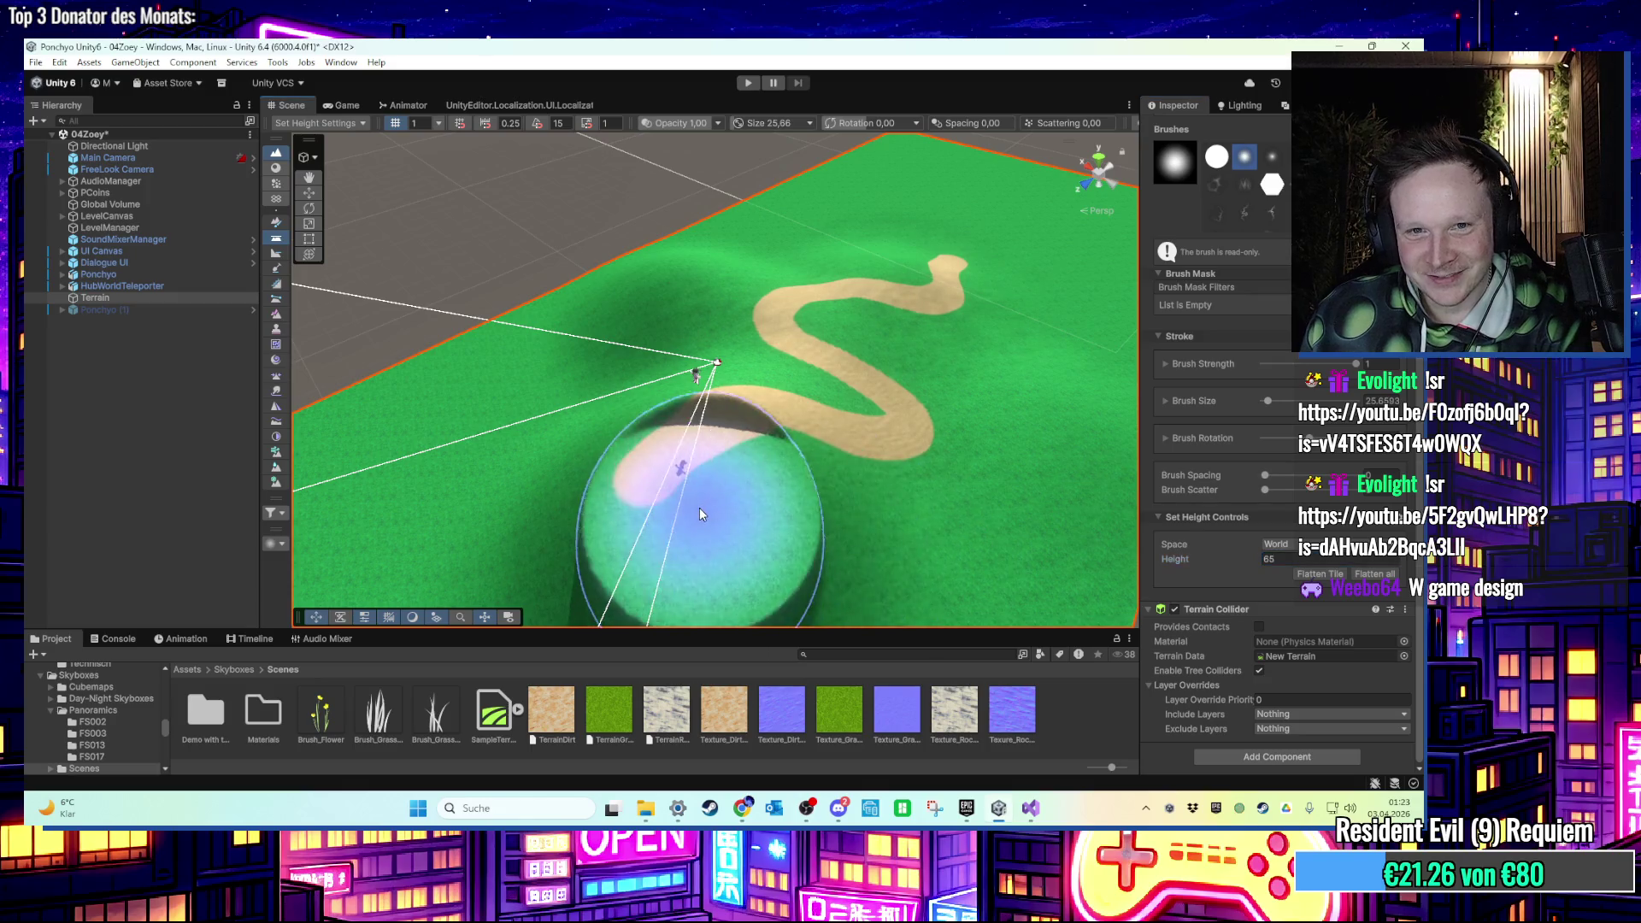
{"action": "key", "text": "ctrl+z"}
{"action": "left_click", "coordinate": [1197, 562]}
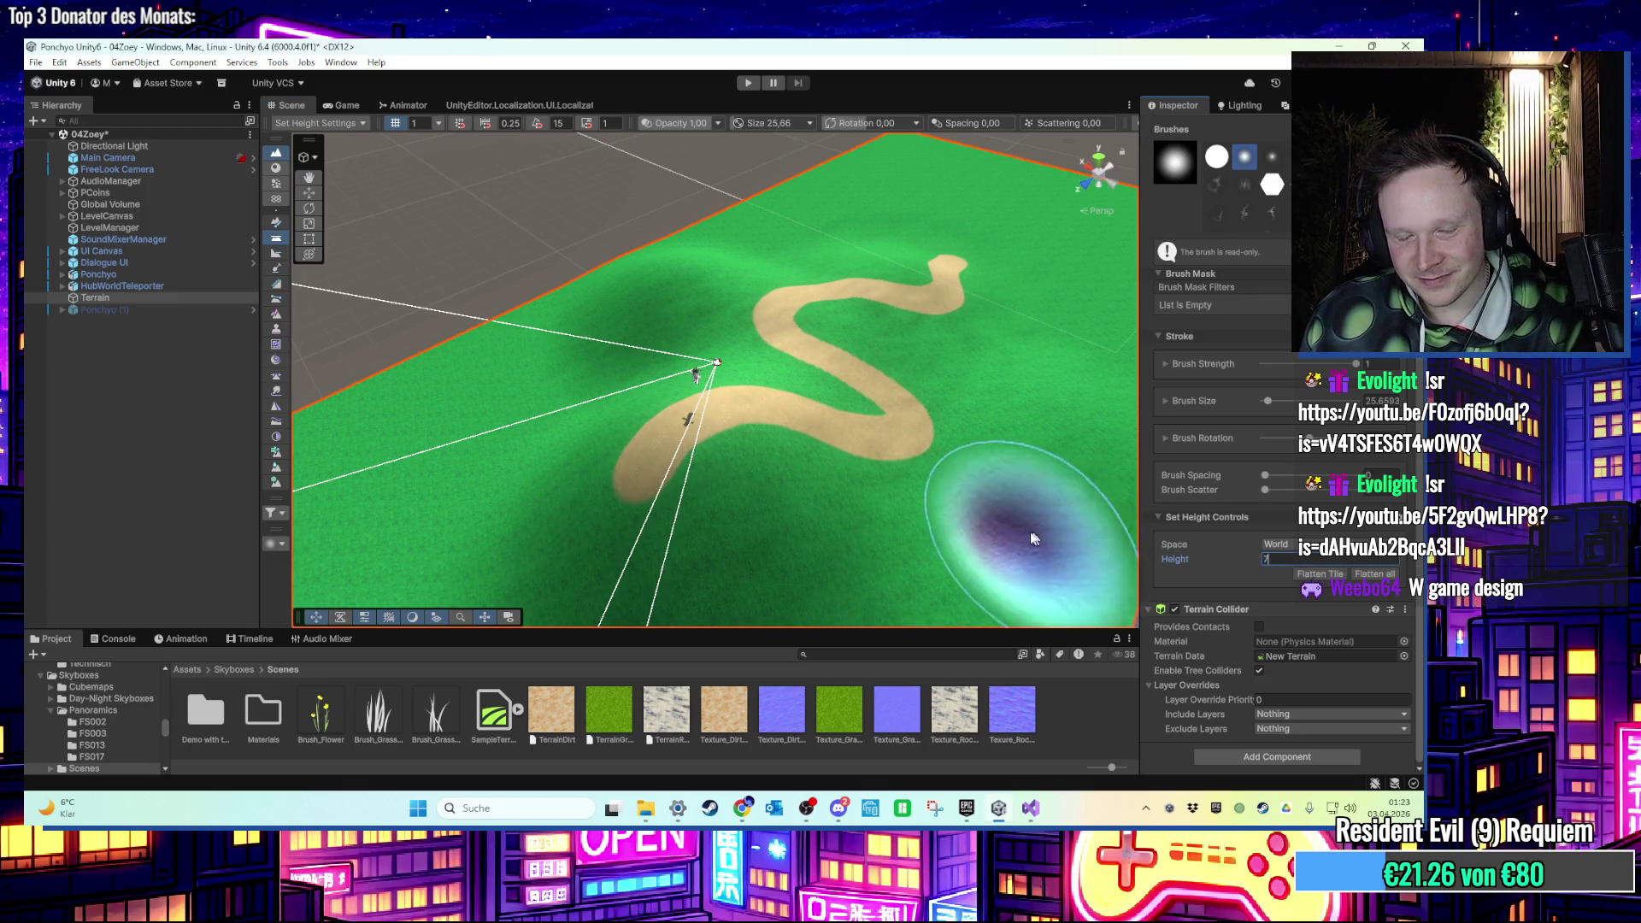
{"action": "type", "text": "0"}
{"action": "left_click", "coordinate": [748, 497]}
{"action": "key", "text": "ctrl+z"}
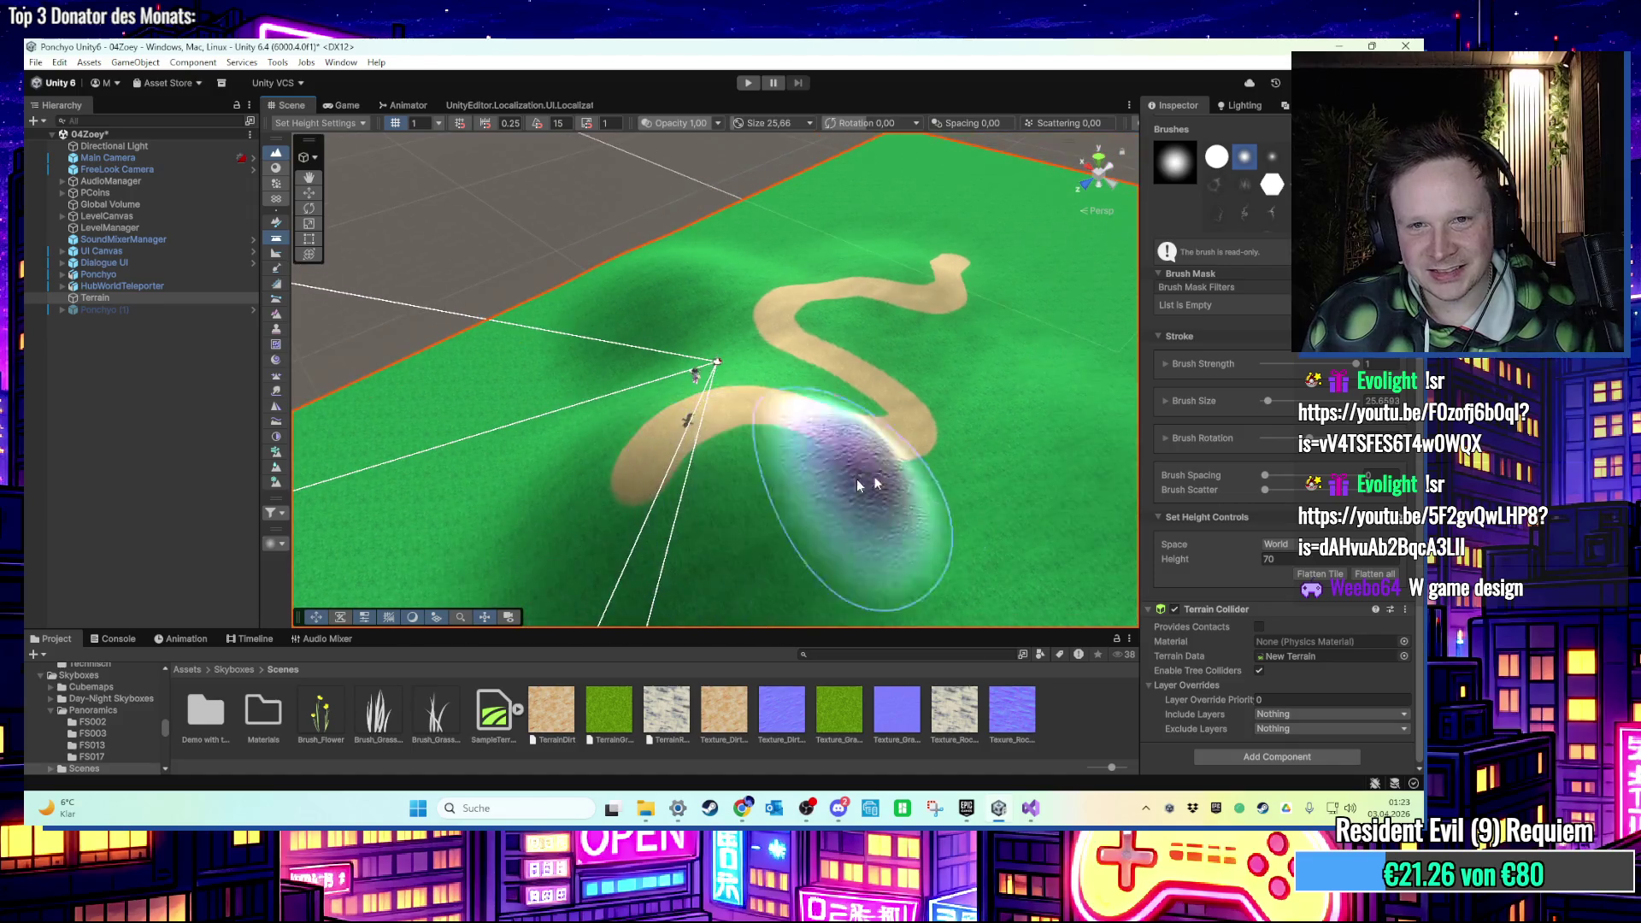
{"action": "scroll", "coordinate": [752, 484], "scroll_direction": "down", "scroll_amount": 3}
{"action": "scroll", "coordinate": [1257, 376], "scroll_direction": "up", "scroll_amount": 4}
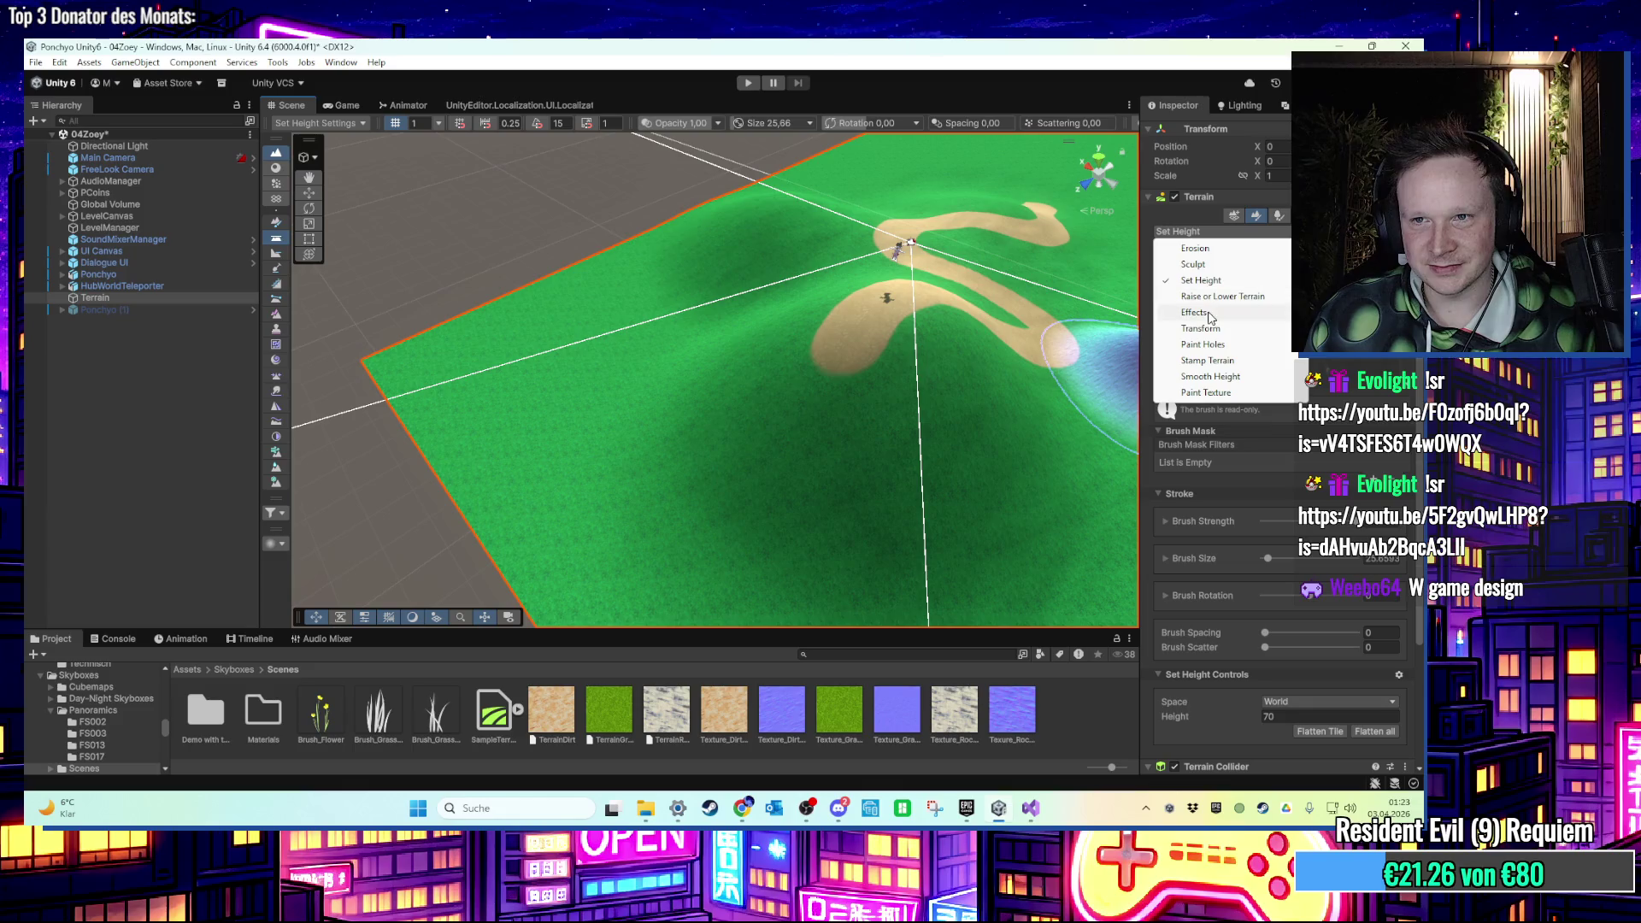
Switch to Raise or Lower Terrain and raise a broad rounded hill beside the sand road.
{"action": "left_click", "coordinate": [1216, 297]}
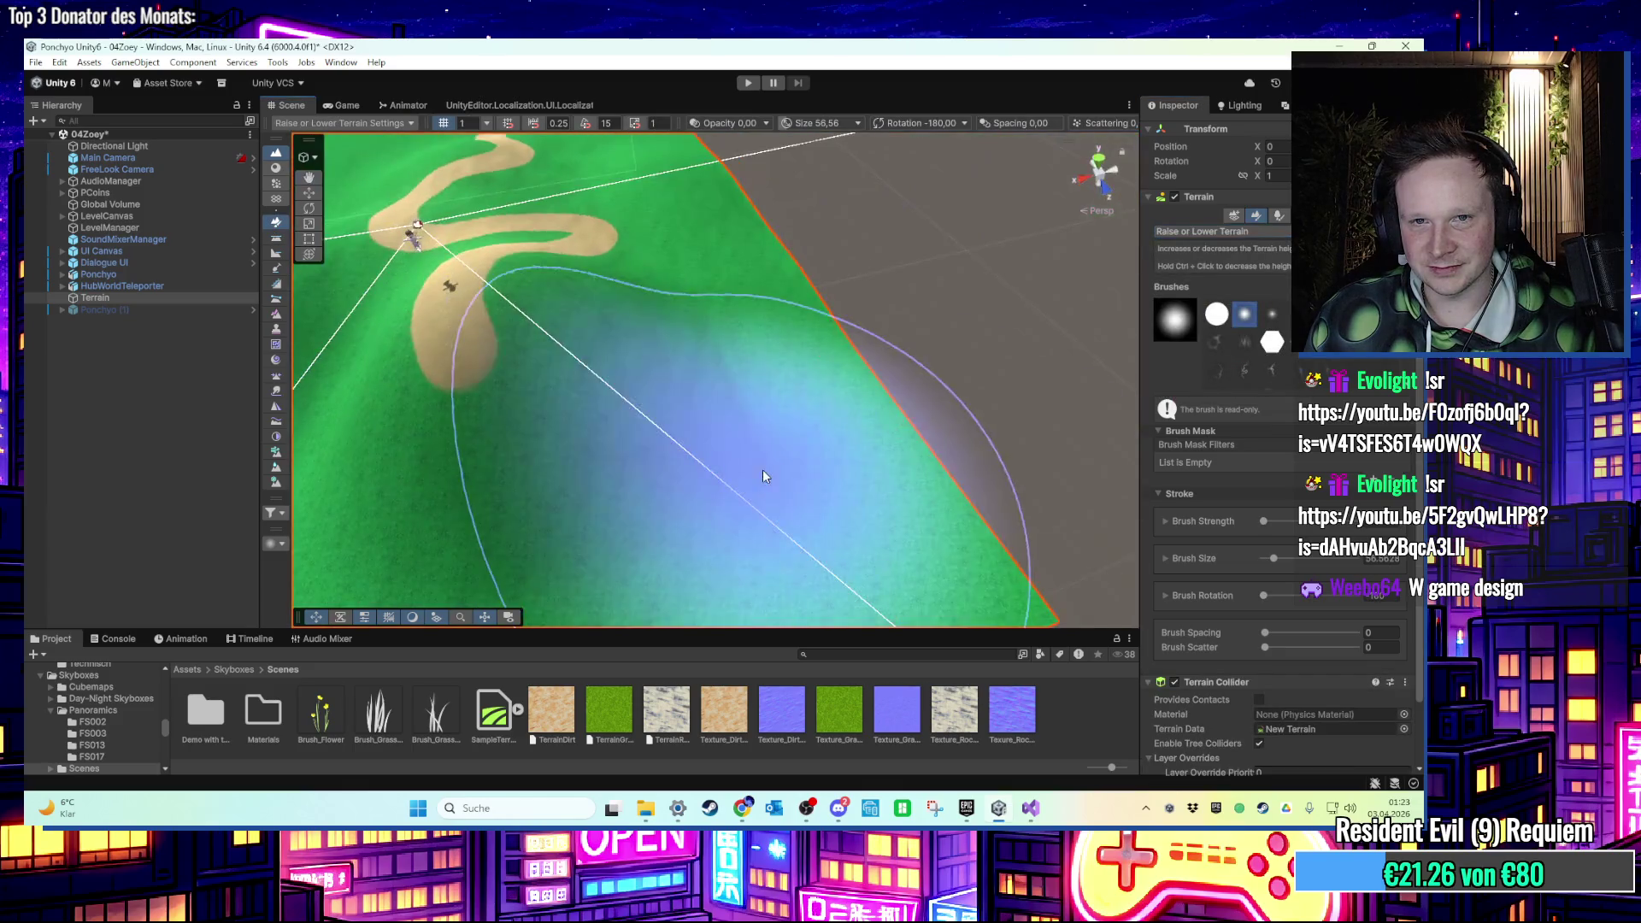
{"action": "mouse_move", "coordinate": [897, 490]}
{"action": "left_mouse_down"}
{"action": "mouse_move", "coordinate": [909, 313]}
{"action": "mouse_move", "coordinate": [868, 293]}
{"action": "mouse_move", "coordinate": [841, 393]}
{"action": "mouse_move", "coordinate": [769, 385]}
{"action": "mouse_move", "coordinate": [868, 397]}
{"action": "mouse_move", "coordinate": [810, 387]}
{"action": "mouse_move", "coordinate": [667, 422]}
{"action": "mouse_move", "coordinate": [721, 475]}
{"action": "left_mouse_up"}
{"action": "scroll", "coordinate": [922, 356], "scroll_direction": "down", "scroll_amount": 5}
{"action": "scroll", "coordinate": [833, 337], "scroll_direction": "up", "scroll_amount": 5}
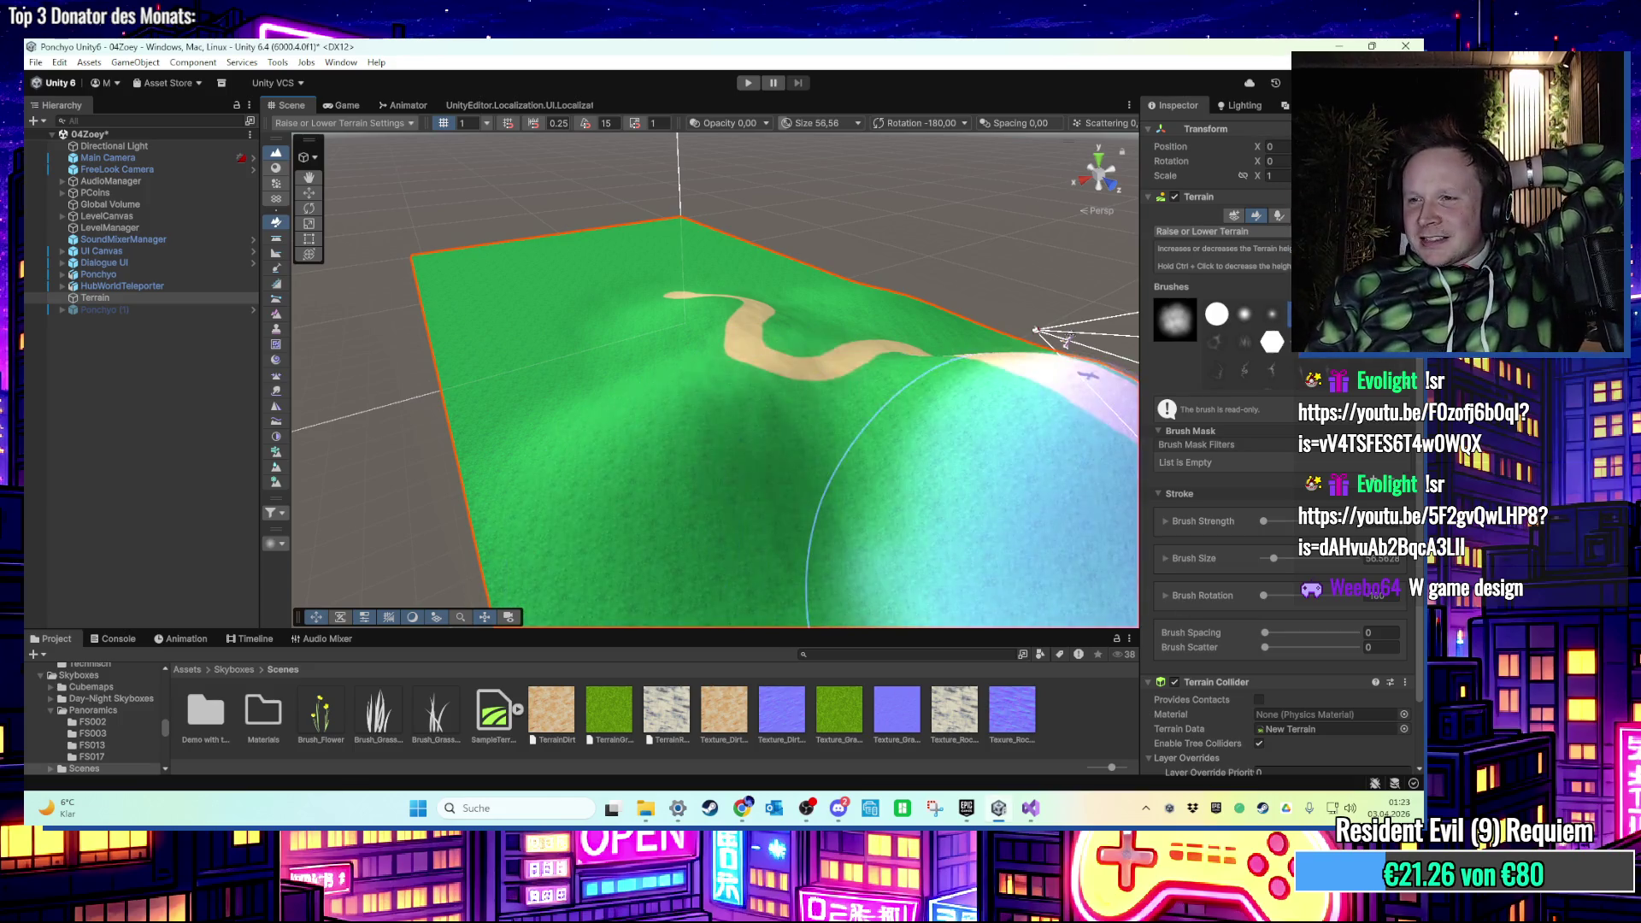
{"action": "key", "text": "alt+Tab"}
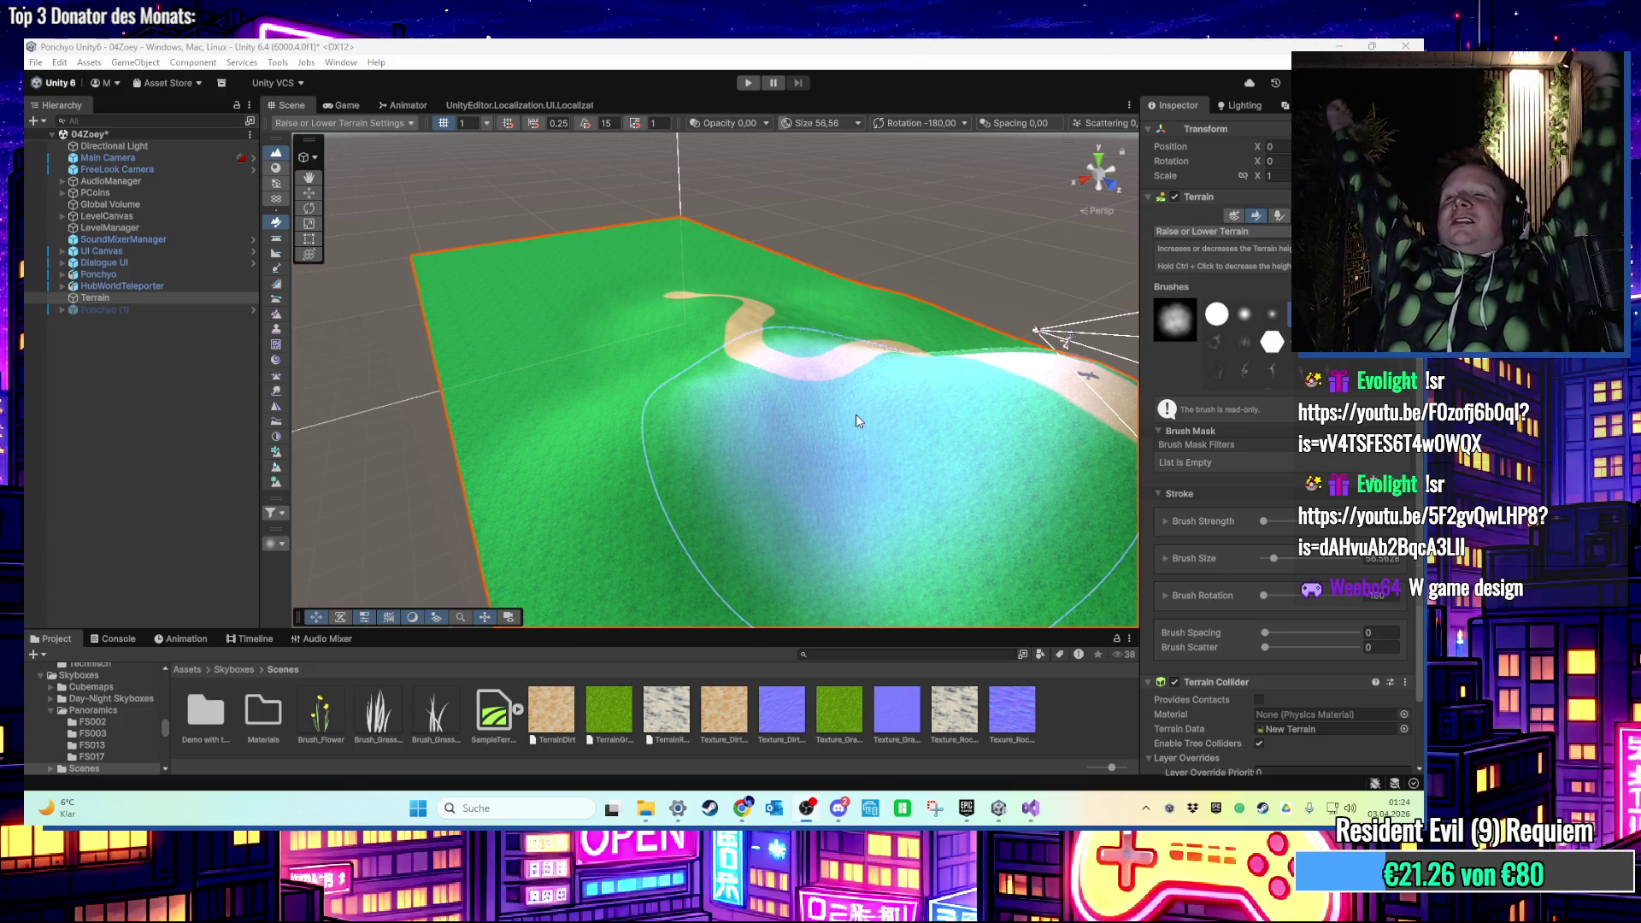
{"action": "mouse_move", "coordinate": [851, 414]}
{"action": "left_mouse_down"}
{"action": "mouse_move", "coordinate": [875, 446]}
{"action": "mouse_move", "coordinate": [778, 418]}
{"action": "left_mouse_up"}
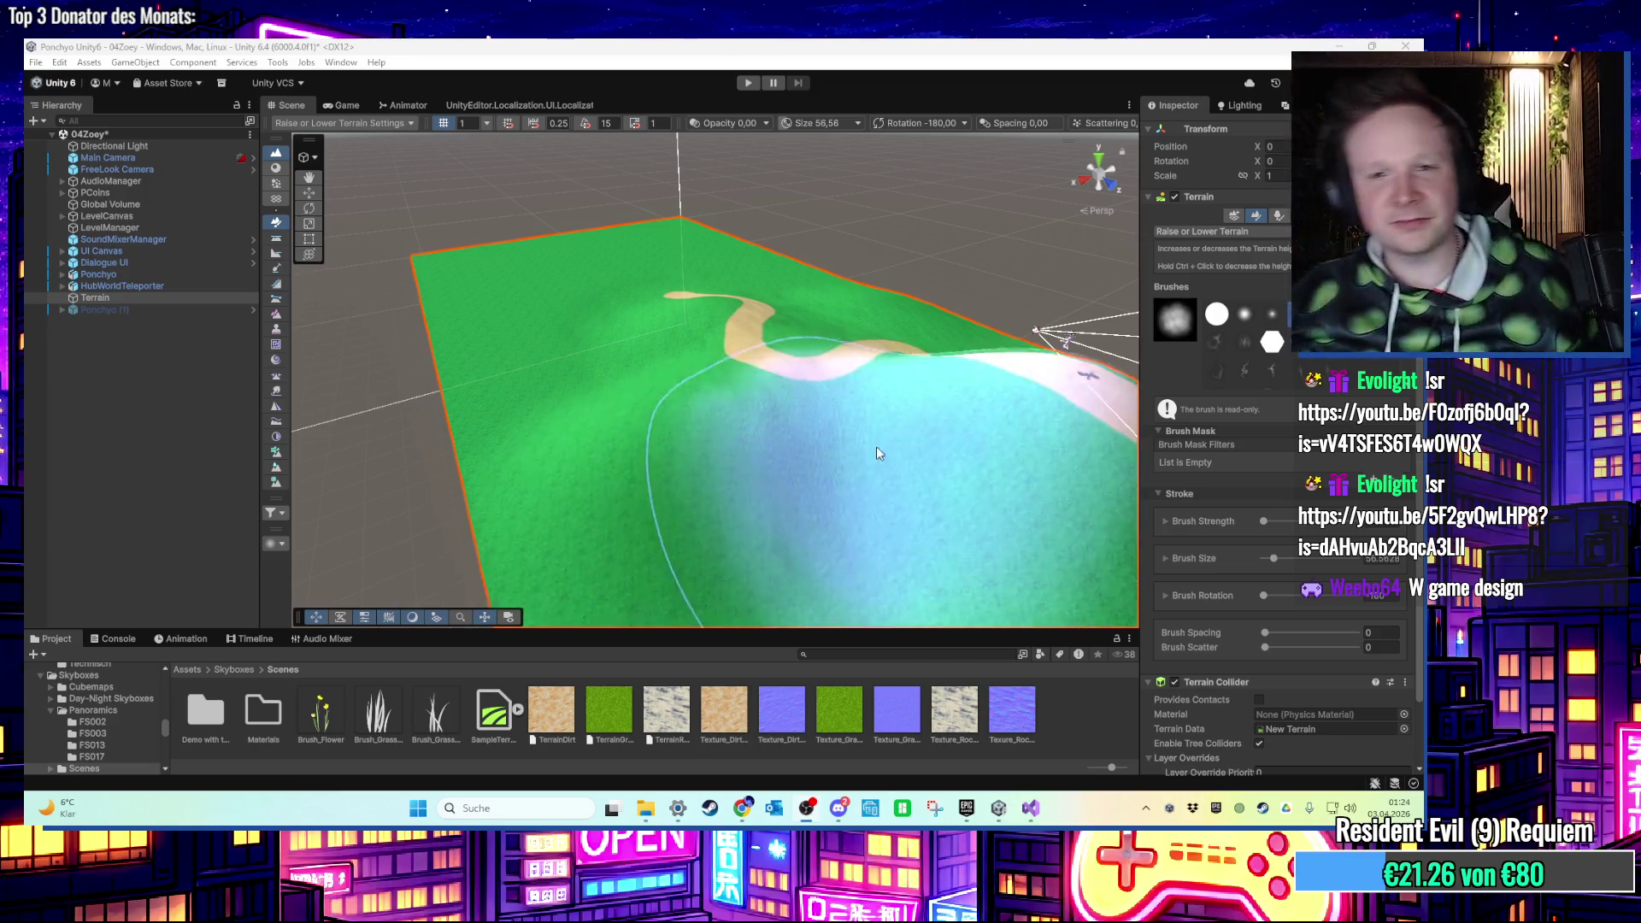
{"action": "scroll", "coordinate": [733, 427], "scroll_direction": "up", "scroll_amount": 3}
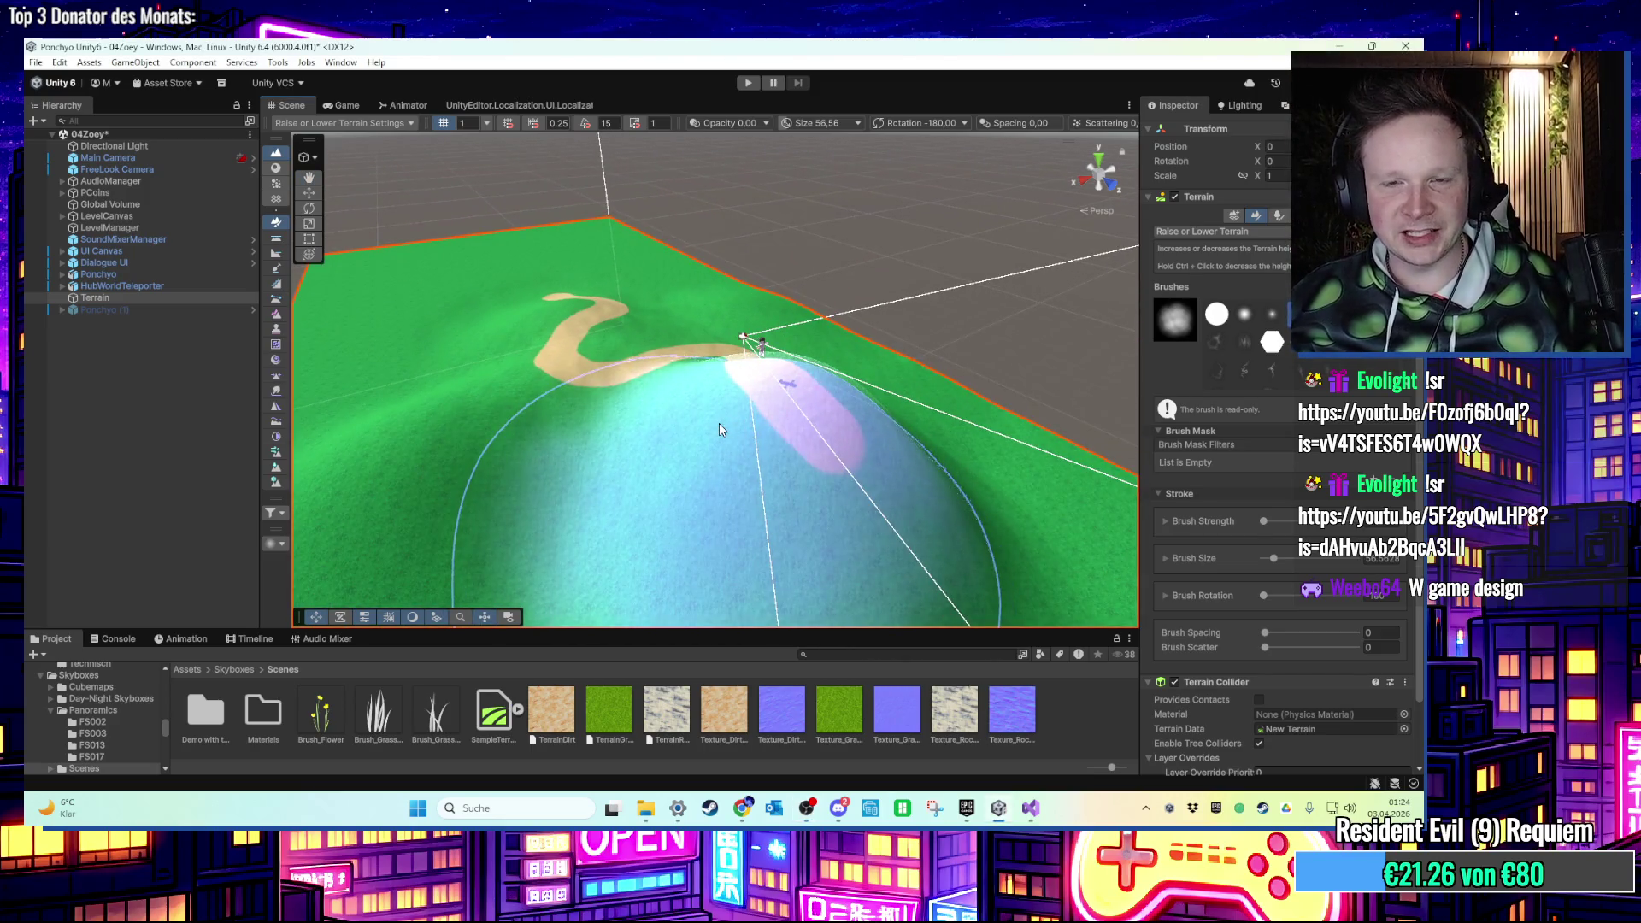
{"action": "mouse_move", "coordinate": [747, 418]}
{"action": "left_mouse_down"}
{"action": "mouse_move", "coordinate": [679, 400]}
{"action": "mouse_move", "coordinate": [783, 417]}
{"action": "mouse_move", "coordinate": [798, 448]}
{"action": "mouse_move", "coordinate": [922, 484]}
{"action": "mouse_move", "coordinate": [916, 457]}
{"action": "mouse_move", "coordinate": [709, 434]}
{"action": "mouse_move", "coordinate": [1041, 547]}
{"action": "mouse_move", "coordinate": [549, 282]}
{"action": "mouse_move", "coordinate": [439, 367]}
{"action": "mouse_move", "coordinate": [770, 476]}
{"action": "mouse_move", "coordinate": [605, 336]}
{"action": "mouse_move", "coordinate": [679, 345]}
{"action": "mouse_move", "coordinate": [740, 268]}
{"action": "mouse_move", "coordinate": [854, 258]}
{"action": "mouse_move", "coordinate": [989, 322]}
{"action": "mouse_move", "coordinate": [604, 275]}
{"action": "mouse_move", "coordinate": [896, 460]}
{"action": "mouse_move", "coordinate": [824, 369]}
{"action": "mouse_move", "coordinate": [663, 295]}
{"action": "mouse_move", "coordinate": [750, 305]}
{"action": "mouse_move", "coordinate": [716, 419]}
{"action": "mouse_move", "coordinate": [1070, 388]}
{"action": "mouse_move", "coordinate": [832, 336]}
{"action": "mouse_move", "coordinate": [848, 287]}
{"action": "left_mouse_up"}
{"action": "scroll", "coordinate": [742, 440], "scroll_direction": "down", "scroll_amount": 5}
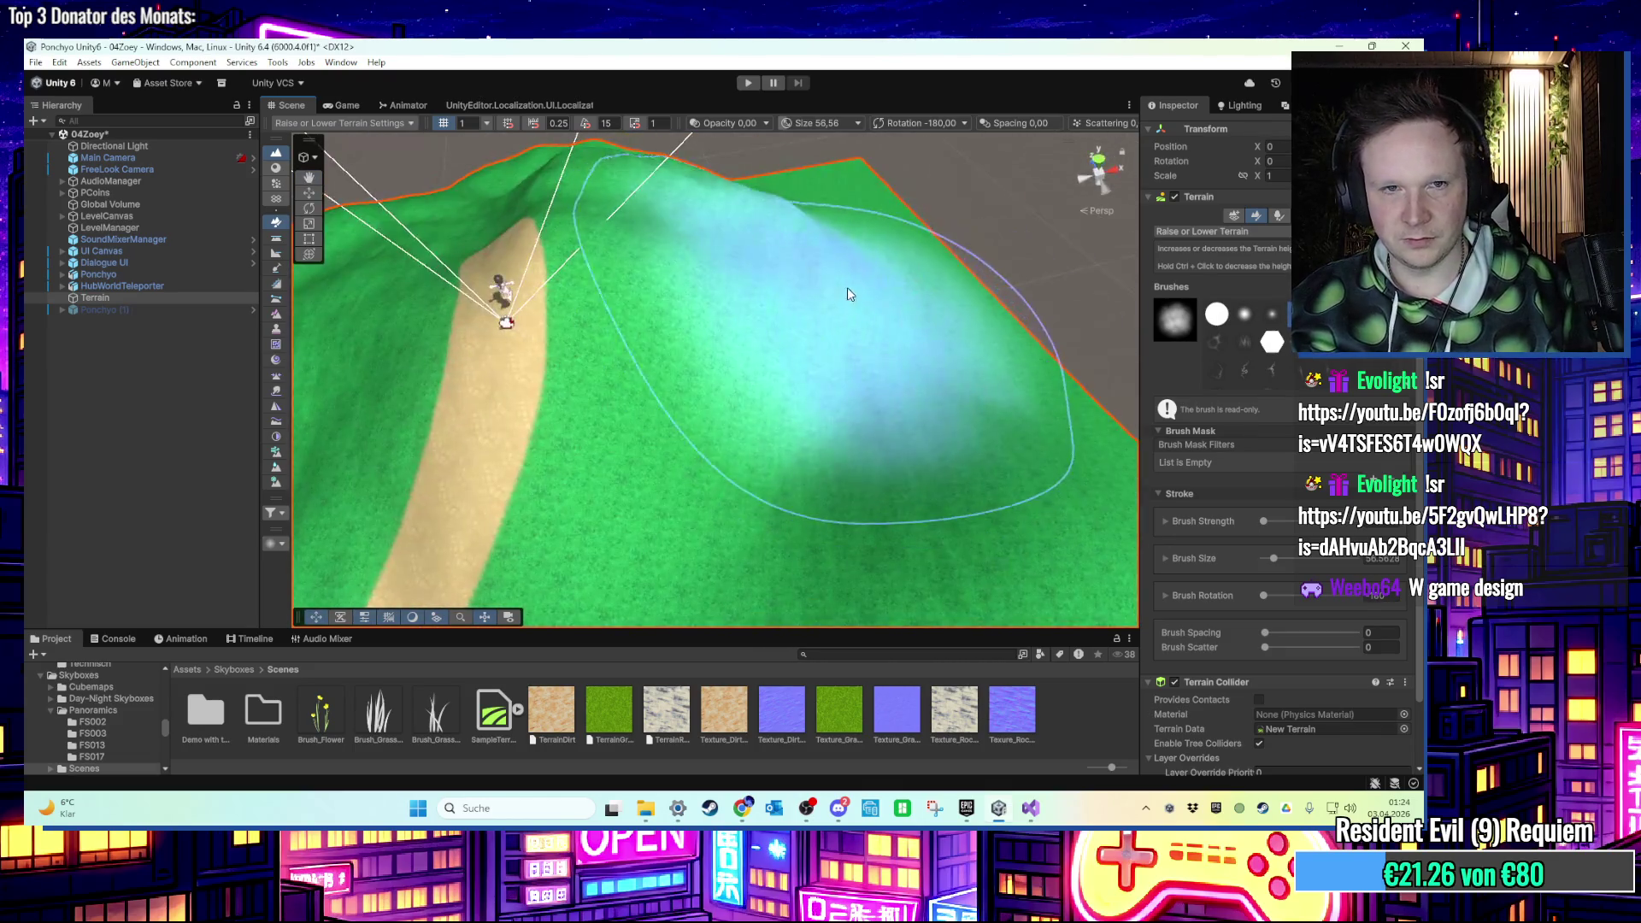
{"action": "mouse_move", "coordinate": [773, 355]}
{"action": "left_mouse_down"}
{"action": "mouse_move", "coordinate": [752, 342]}
{"action": "mouse_move", "coordinate": [744, 359]}
{"action": "mouse_move", "coordinate": [759, 352]}
{"action": "mouse_move", "coordinate": [614, 369]}
{"action": "mouse_move", "coordinate": [740, 311]}
{"action": "mouse_move", "coordinate": [641, 280]}
{"action": "mouse_move", "coordinate": [674, 337]}
{"action": "mouse_move", "coordinate": [786, 348]}
{"action": "mouse_move", "coordinate": [912, 330]}
{"action": "mouse_move", "coordinate": [729, 336]}
{"action": "mouse_move", "coordinate": [806, 322]}
{"action": "mouse_move", "coordinate": [850, 271]}
{"action": "mouse_move", "coordinate": [830, 331]}
{"action": "left_mouse_up"}
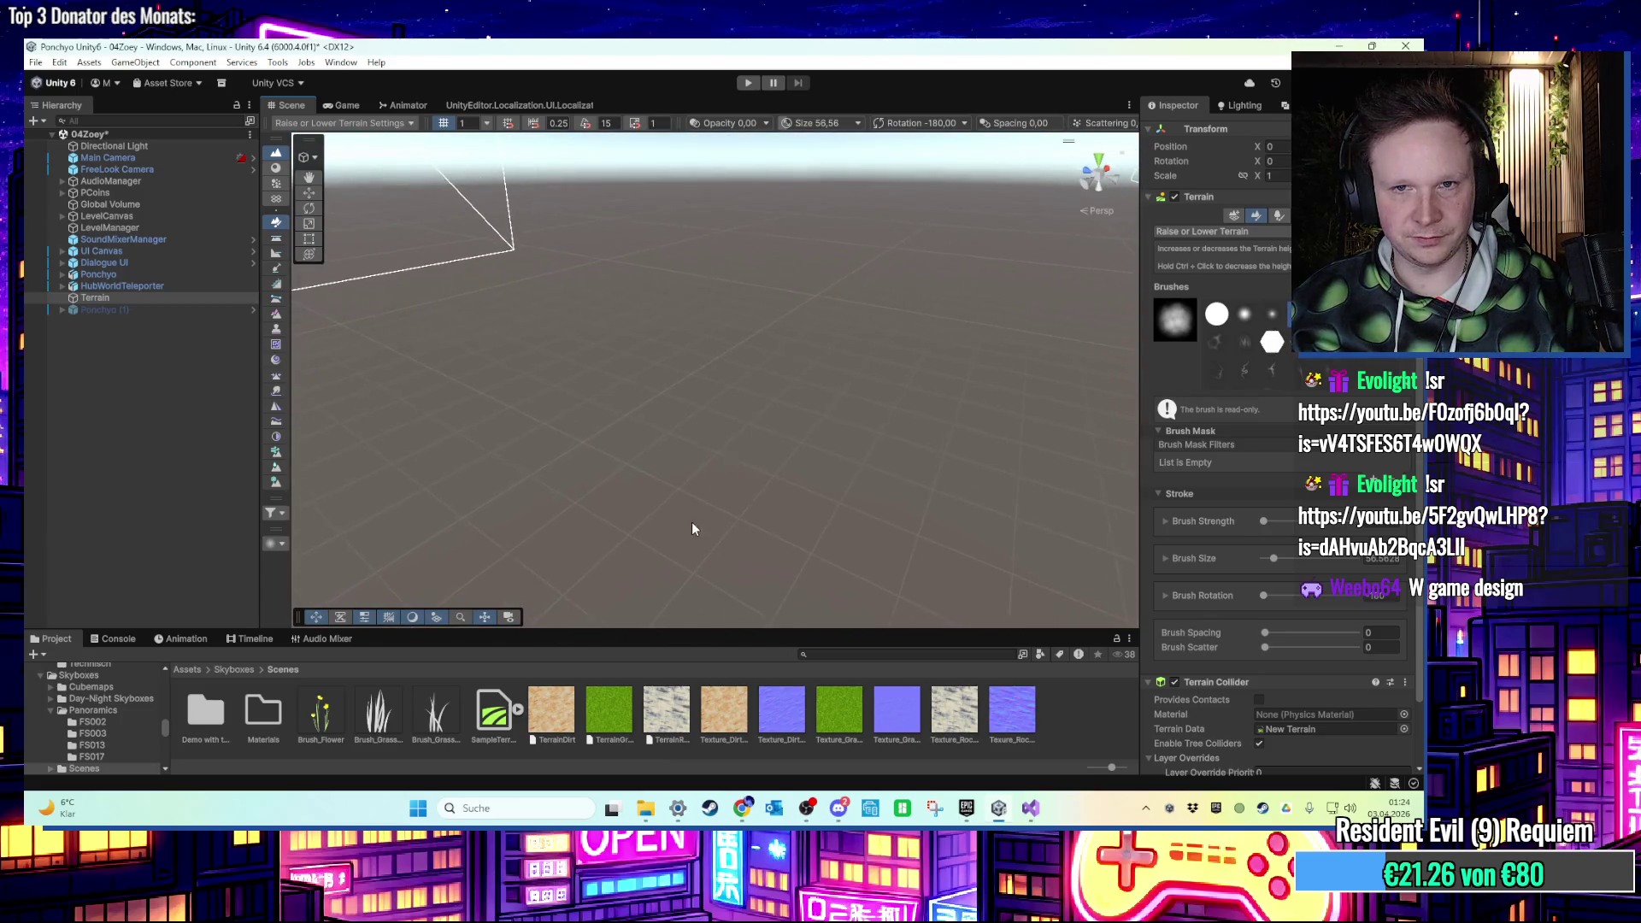
{"action": "mouse_move", "coordinate": [761, 443]}
{"action": "left_mouse_down"}
{"action": "mouse_move", "coordinate": [780, 413]}
{"action": "mouse_move", "coordinate": [785, 448]}
{"action": "mouse_move", "coordinate": [850, 194]}
{"action": "mouse_move", "coordinate": [696, 420]}
{"action": "mouse_move", "coordinate": [813, 424]}
{"action": "mouse_move", "coordinate": [868, 367]}
{"action": "mouse_move", "coordinate": [843, 304]}
{"action": "mouse_move", "coordinate": [670, 330]}
{"action": "mouse_move", "coordinate": [725, 348]}
{"action": "mouse_move", "coordinate": [846, 278]}
{"action": "mouse_move", "coordinate": [1029, 333]}
{"action": "mouse_move", "coordinate": [929, 370]}
{"action": "mouse_move", "coordinate": [478, 368]}
{"action": "mouse_move", "coordinate": [870, 359]}
{"action": "left_mouse_up"}
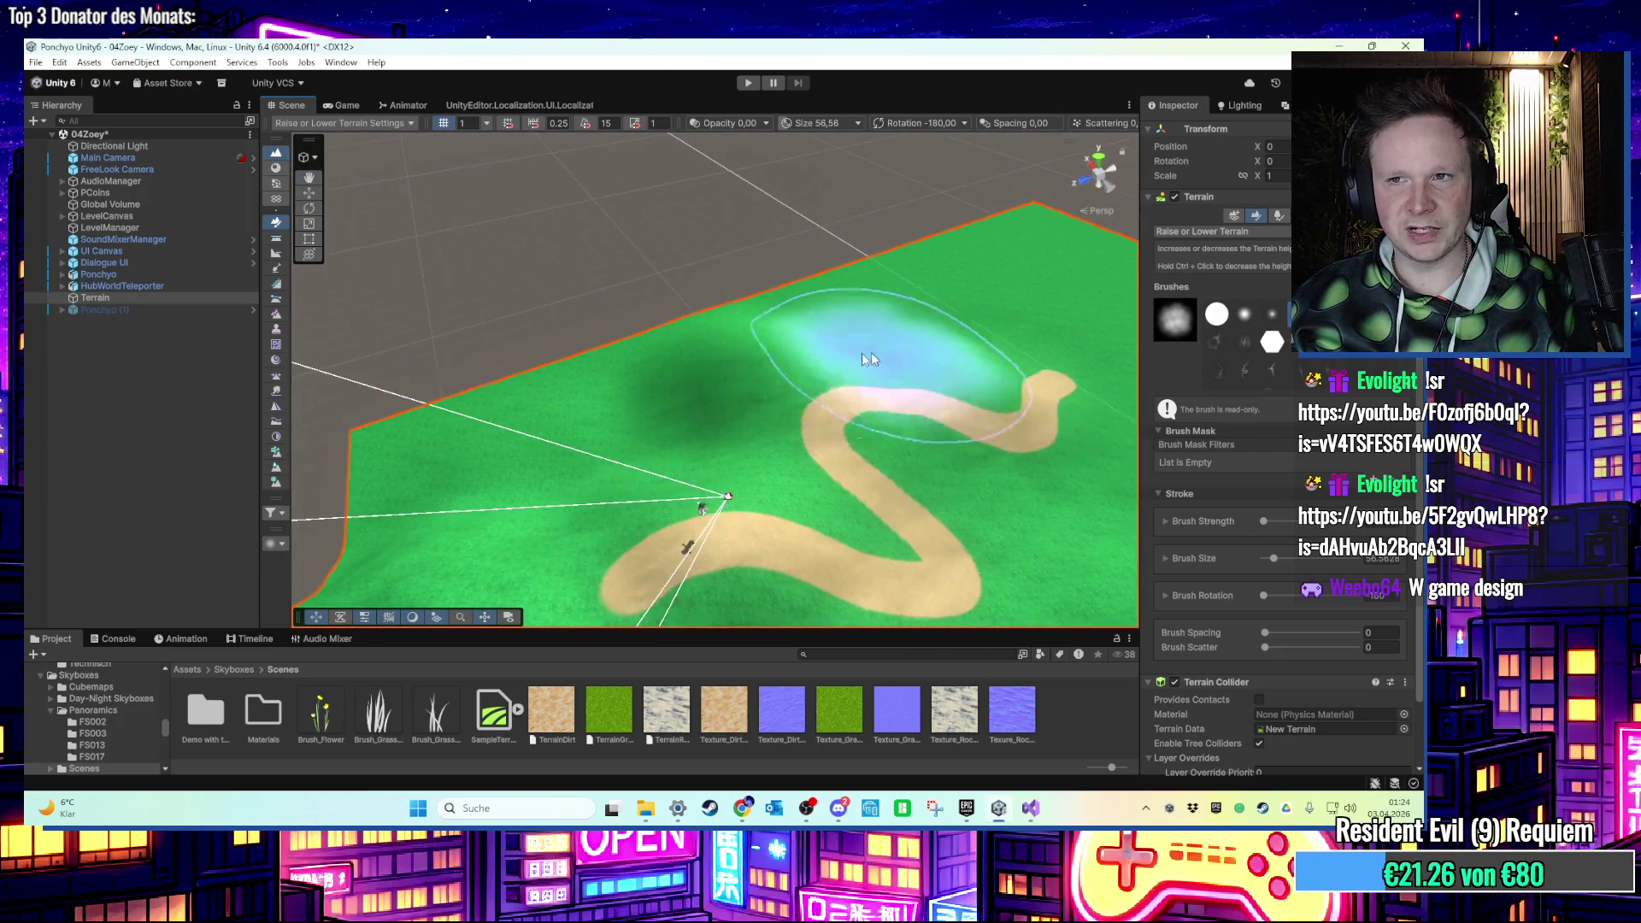
{"action": "left_click", "coordinate": [1278, 216]}
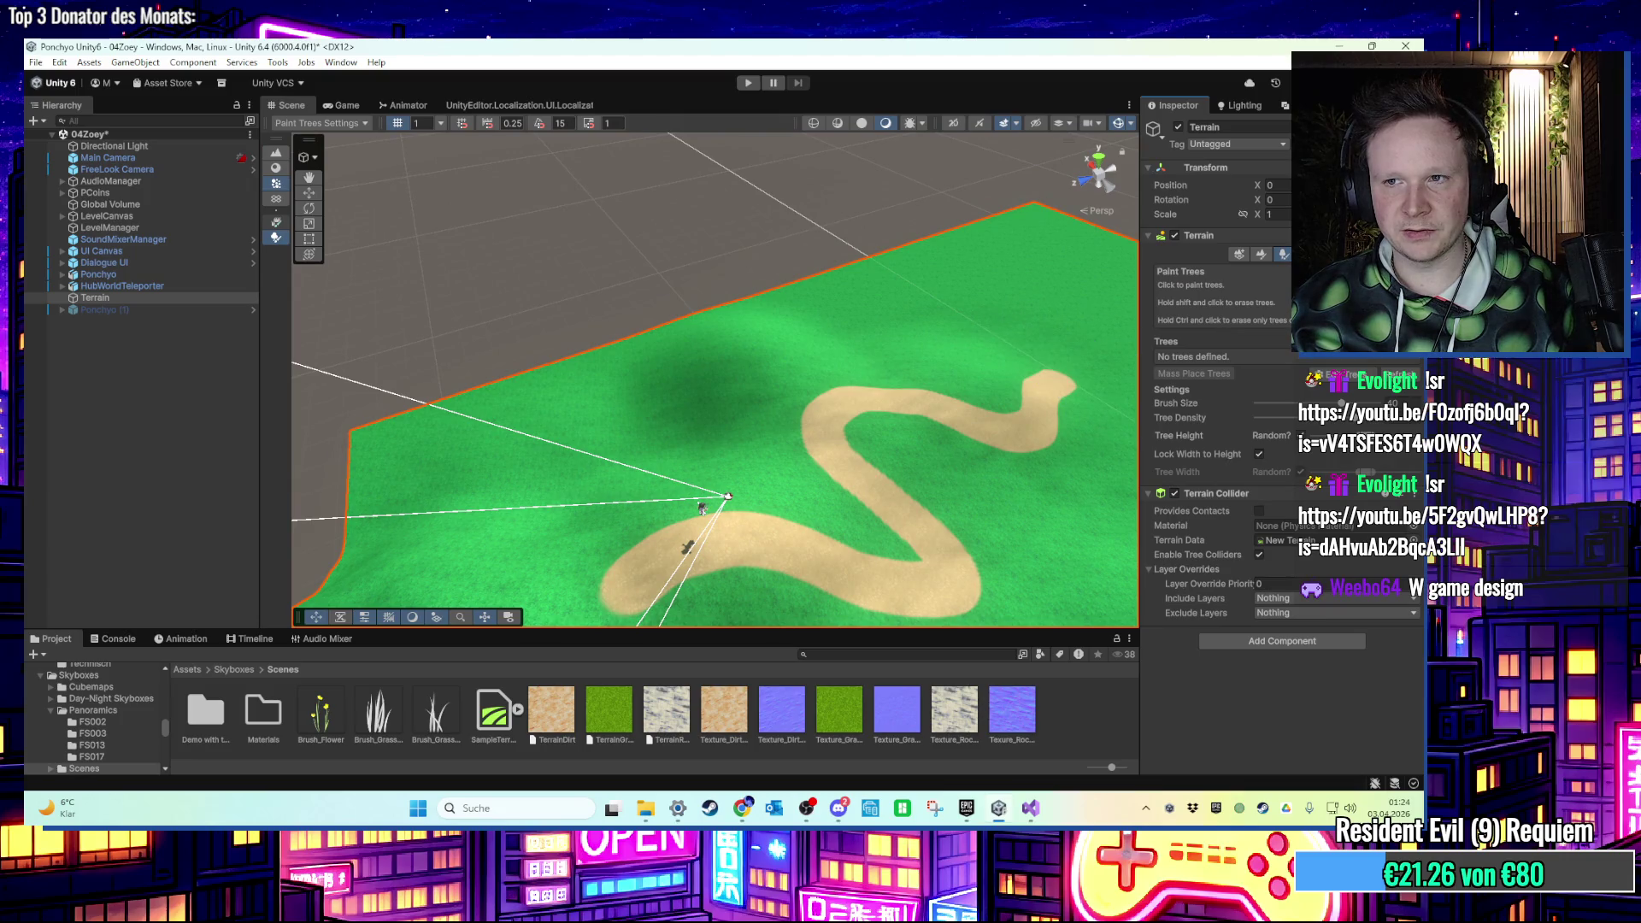
Set Terrain Width to 120 under Mesh Resolution in Terrain Settings.
{"action": "left_click", "coordinate": [1302, 253]}
{"action": "scroll", "coordinate": [1252, 557], "scroll_direction": "down", "scroll_amount": 5}
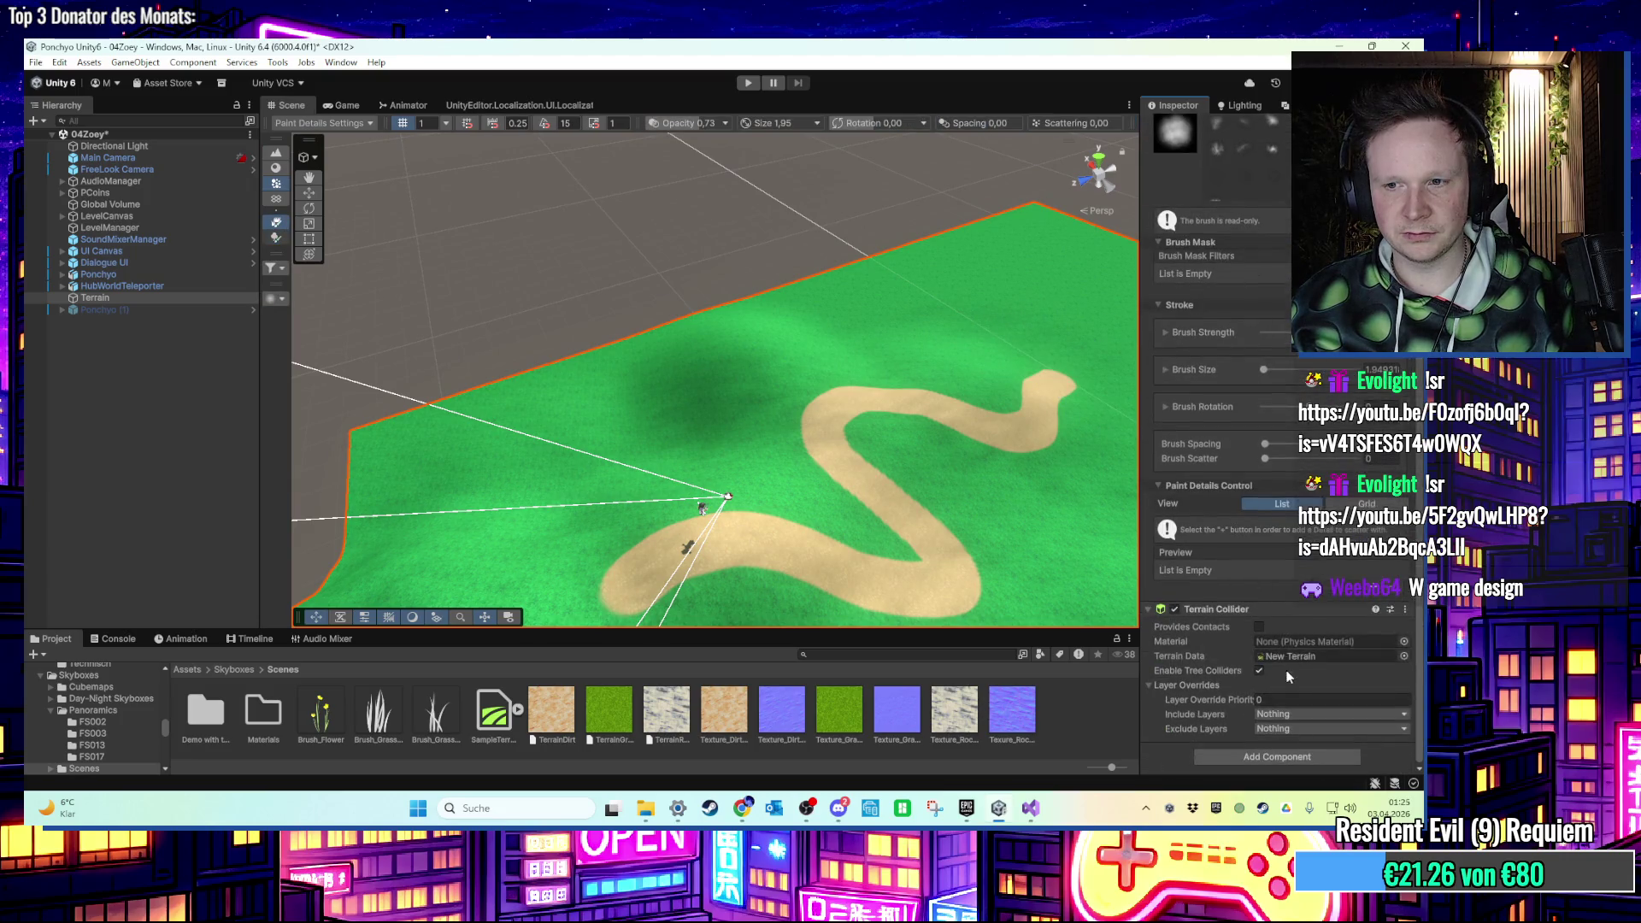
{"action": "scroll", "coordinate": [1251, 556], "scroll_direction": "up", "scroll_amount": 4}
{"action": "left_click", "coordinate": [1301, 204]}
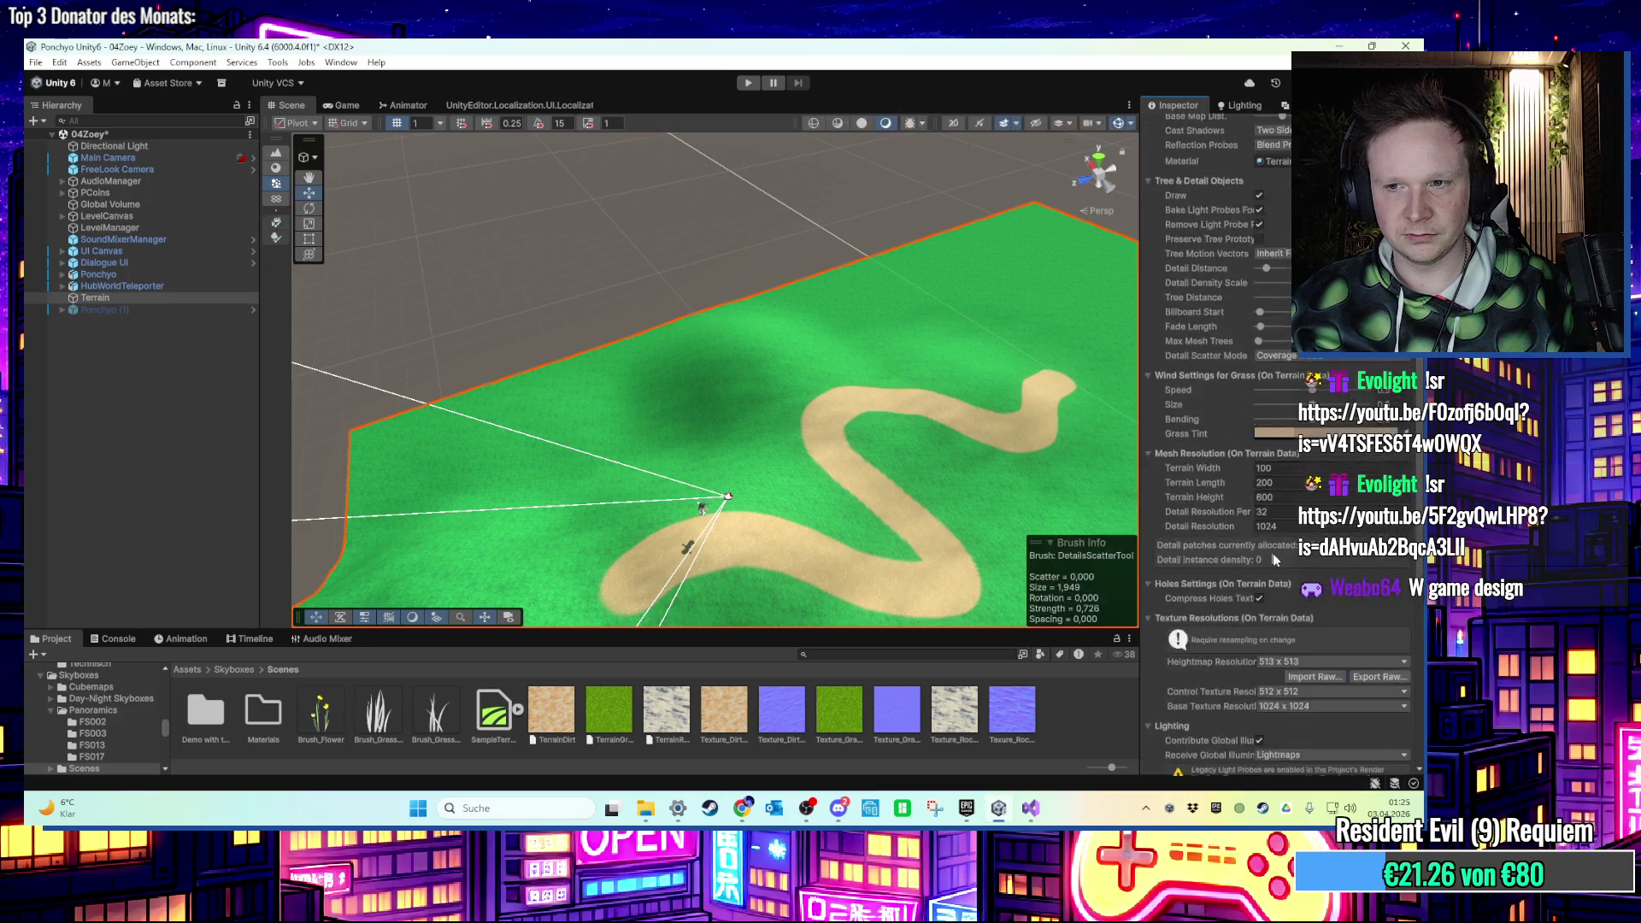
{"action": "scroll", "coordinate": [1242, 425], "scroll_direction": "down", "scroll_amount": 5}
{"action": "left_click_drag", "start_coordinate": [1235, 394], "coordinate": [1210, 411]}
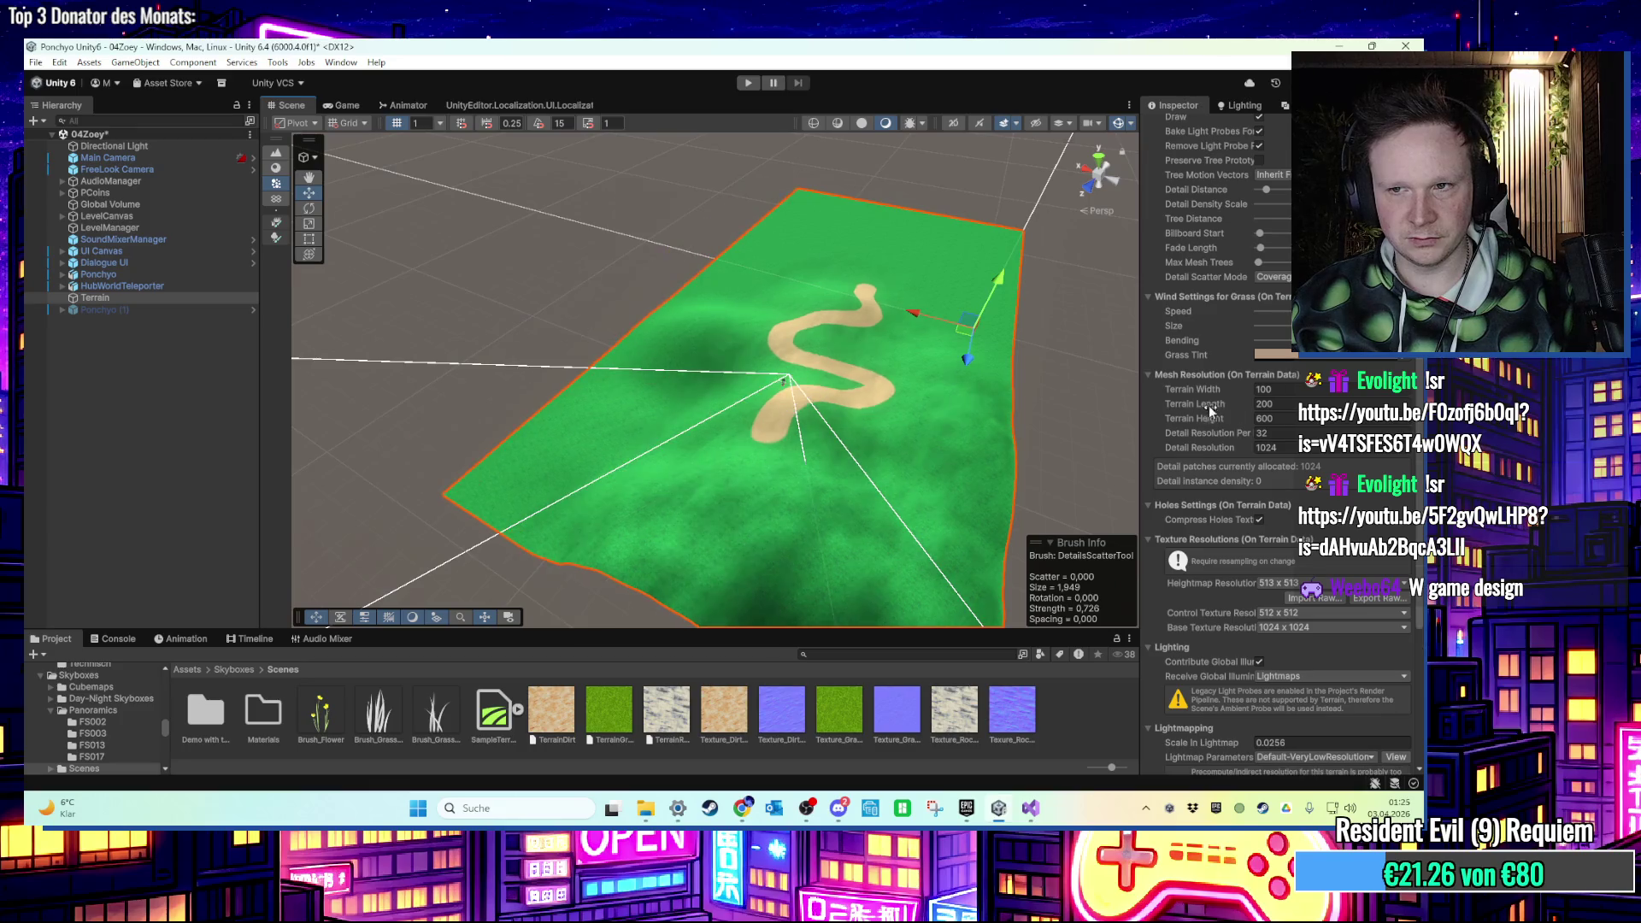
{"action": "left_click_drag", "start_coordinate": [98, 421], "coordinate": [926, 468]}
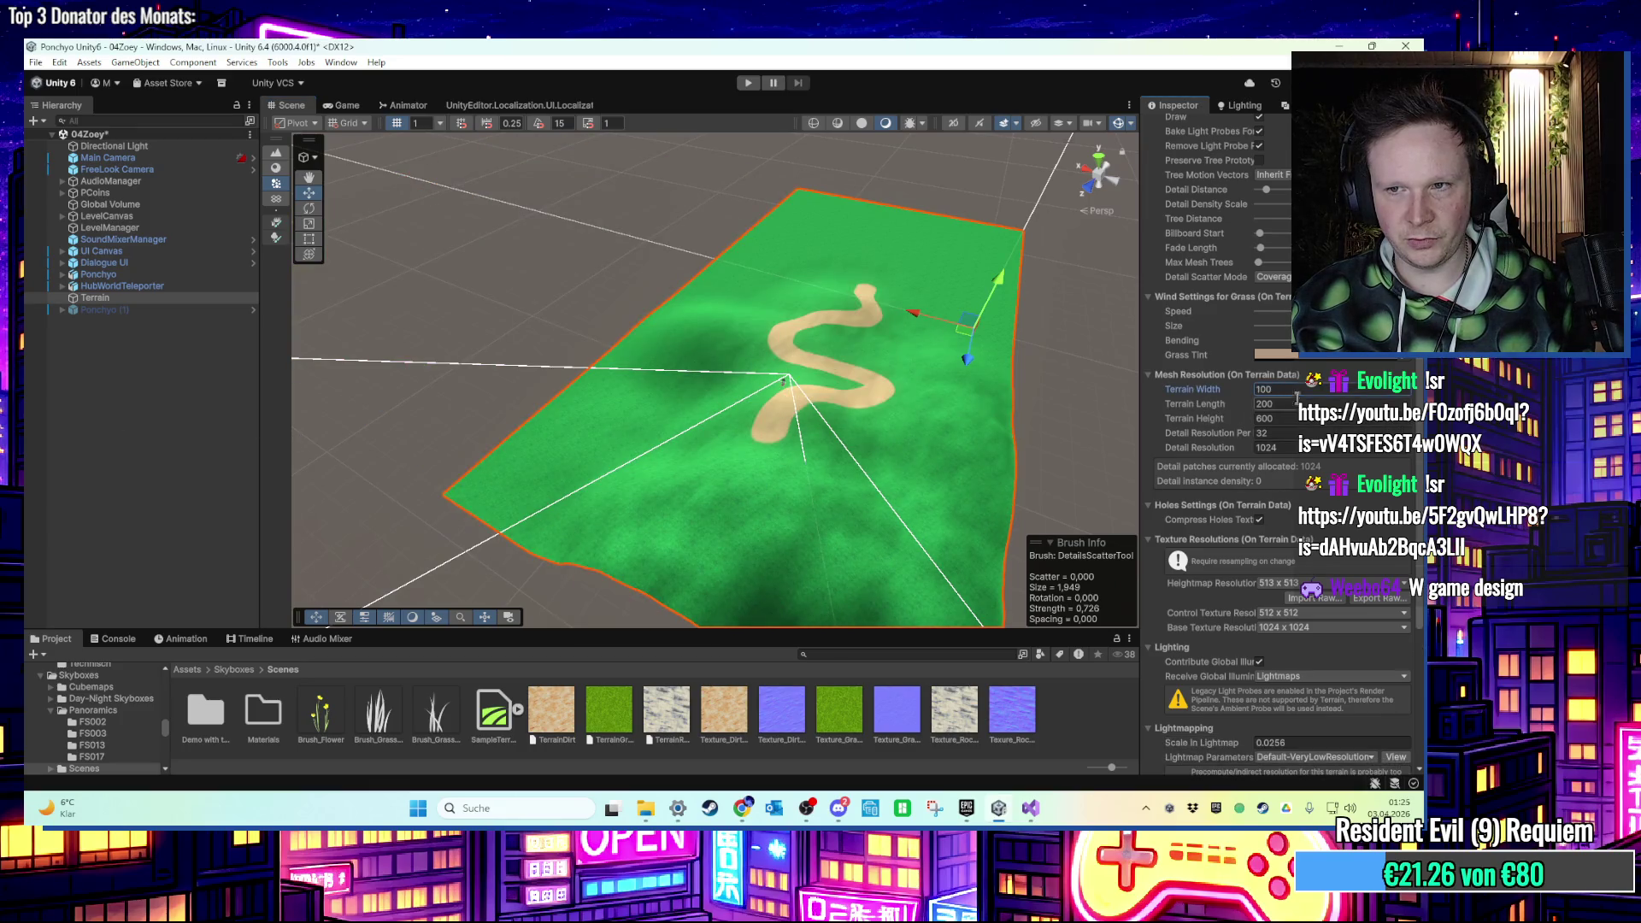
{"action": "type", "text": "120"}
{"action": "key", "text": "Return"}
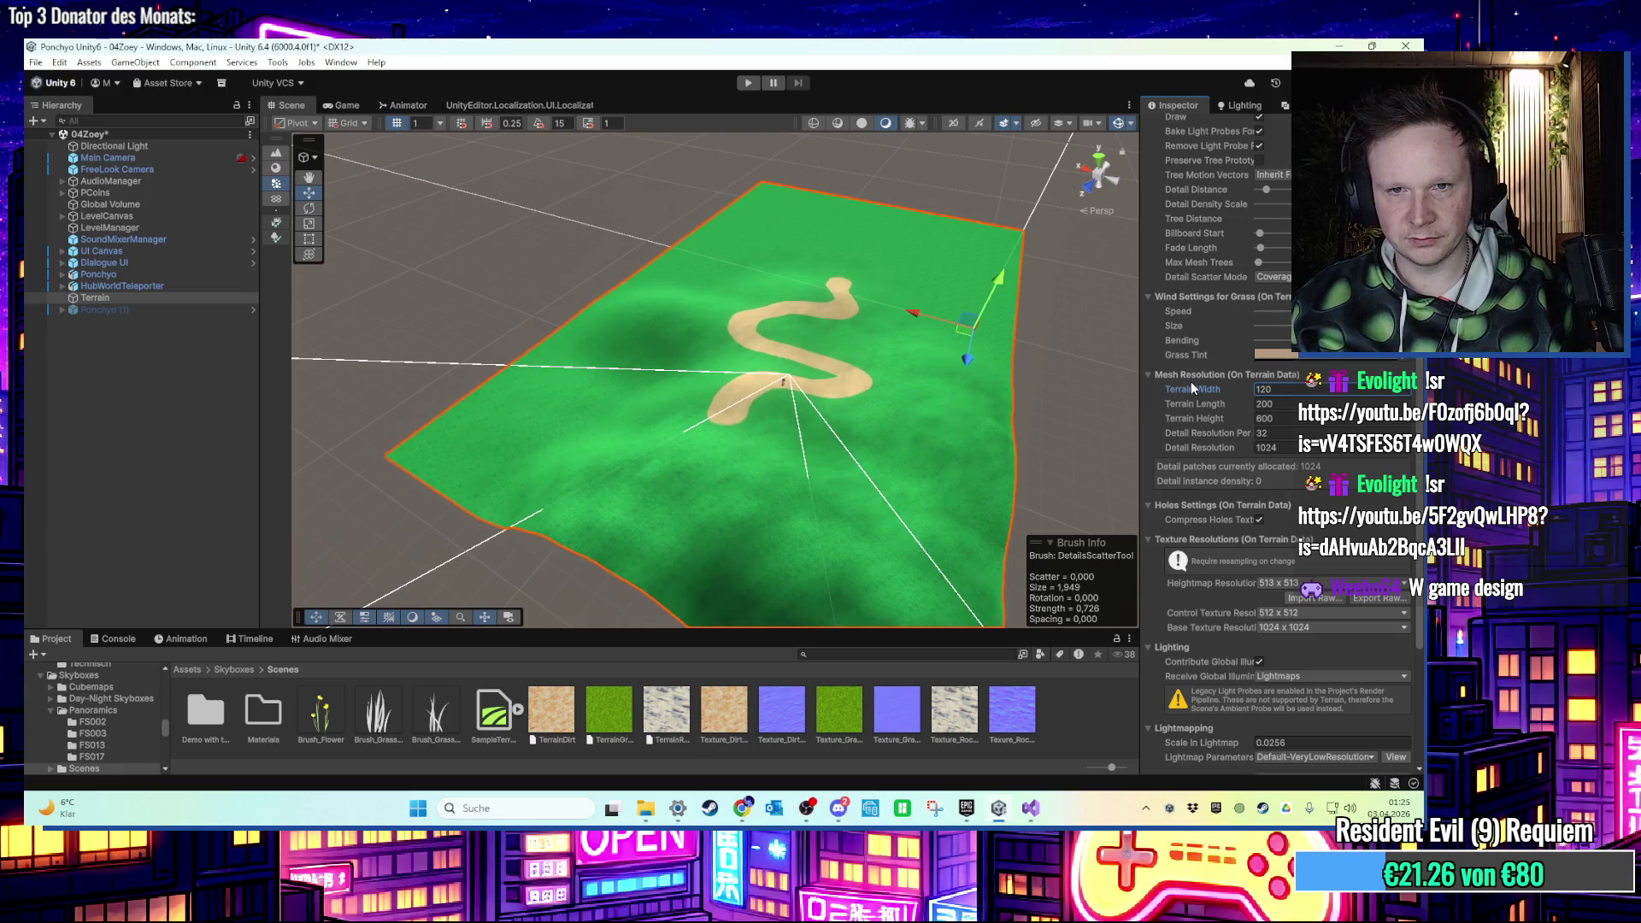
{"action": "mouse_move", "coordinate": [807, 466]}
{"action": "left_mouse_down"}
{"action": "mouse_move", "coordinate": [792, 443]}
{"action": "mouse_move", "coordinate": [942, 398]}
{"action": "mouse_move", "coordinate": [392, 524]}
{"action": "mouse_move", "coordinate": [778, 334]}
{"action": "mouse_move", "coordinate": [755, 356]}
{"action": "mouse_move", "coordinate": [851, 544]}
{"action": "mouse_move", "coordinate": [769, 505]}
{"action": "mouse_move", "coordinate": [832, 557]}
{"action": "mouse_move", "coordinate": [792, 466]}
{"action": "mouse_move", "coordinate": [710, 440]}
{"action": "mouse_move", "coordinate": [736, 440]}
{"action": "mouse_move", "coordinate": [578, 418]}
{"action": "mouse_move", "coordinate": [710, 436]}
{"action": "mouse_move", "coordinate": [678, 419]}
{"action": "mouse_move", "coordinate": [810, 363]}
{"action": "left_mouse_up"}
Review 01AverageFirstLevel's Terrain Settings in the Inspector, then reopen the 04Zoey scene.
{"action": "left_click", "coordinate": [747, 83]}
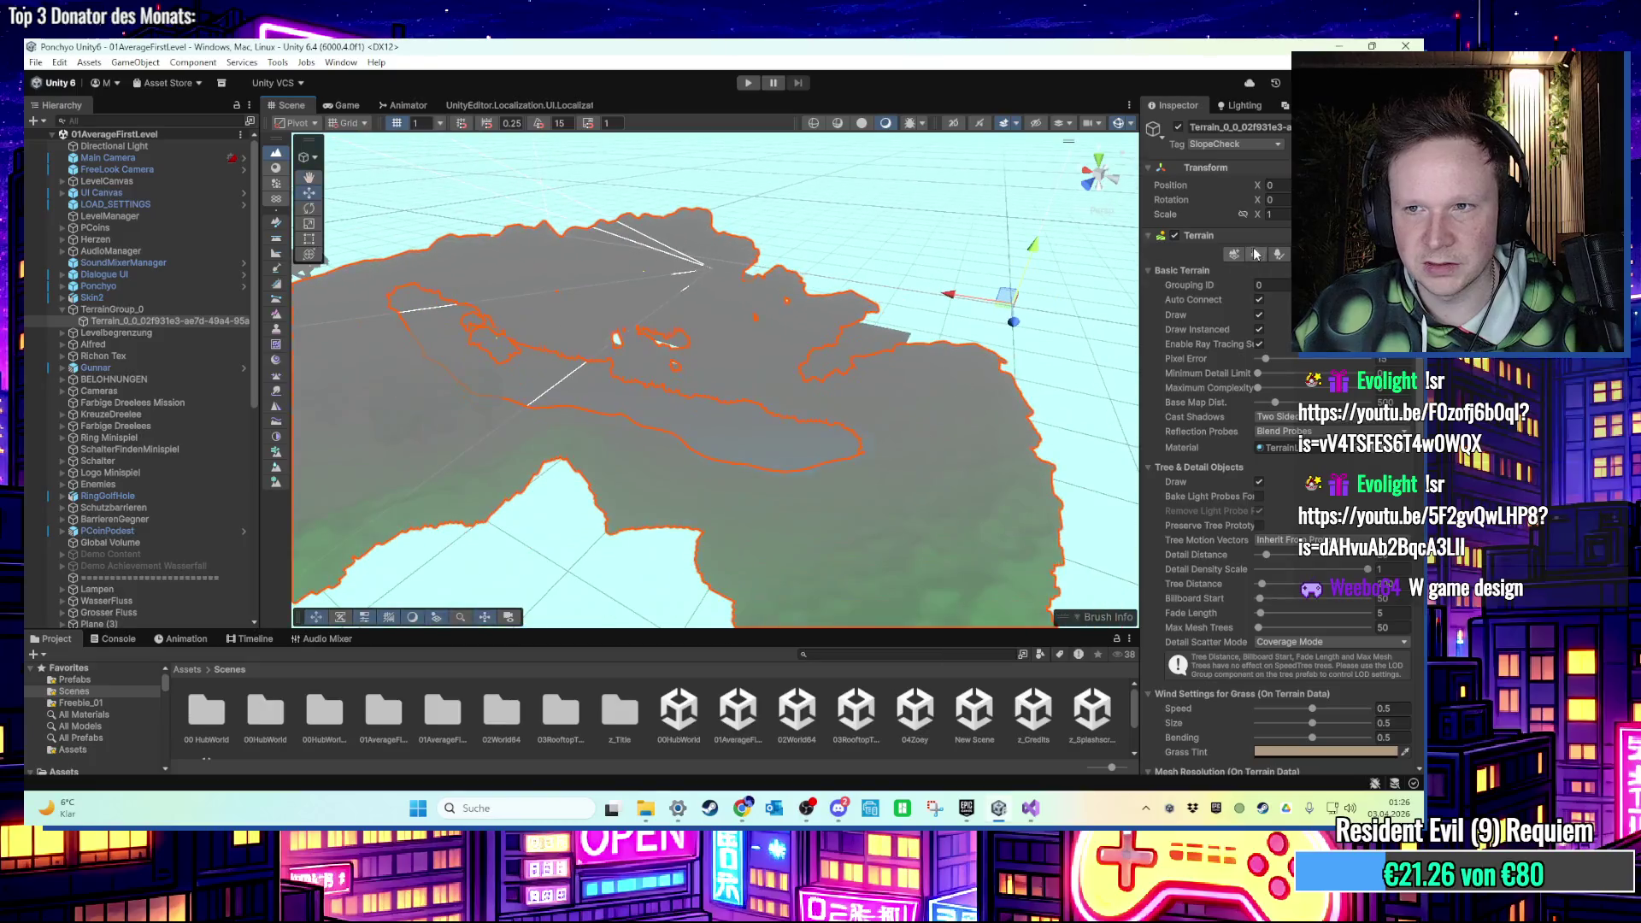
{"action": "left_click", "coordinate": [1278, 254]}
{"action": "left_click", "coordinate": [1303, 255]}
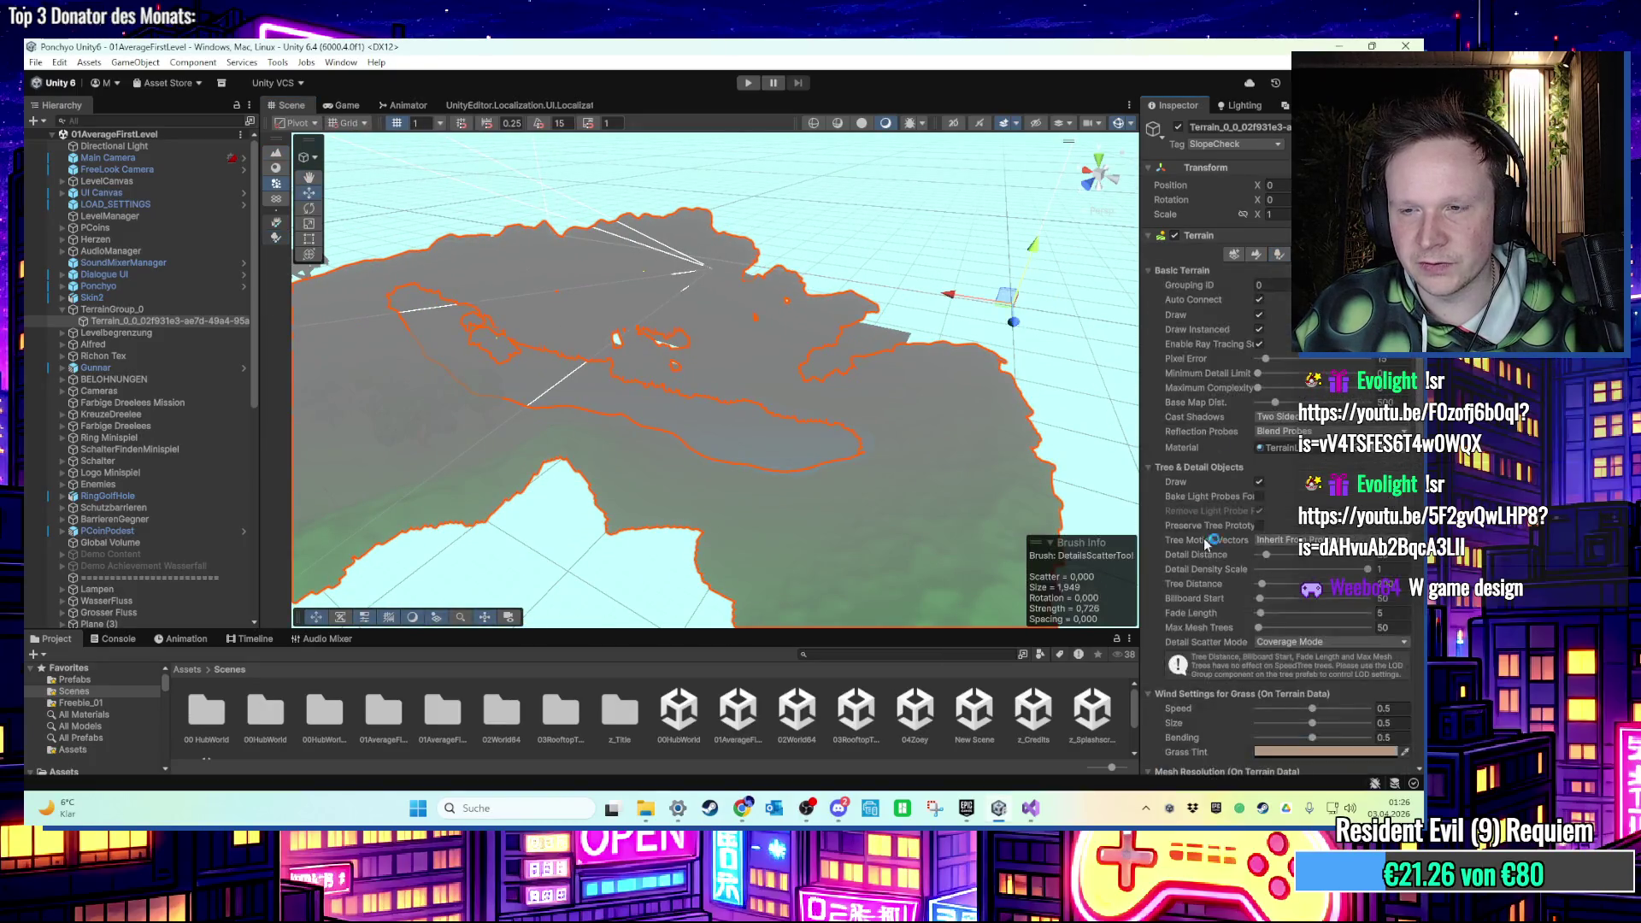
{"action": "scroll", "coordinate": [1227, 564], "scroll_direction": "down", "scroll_amount": 5}
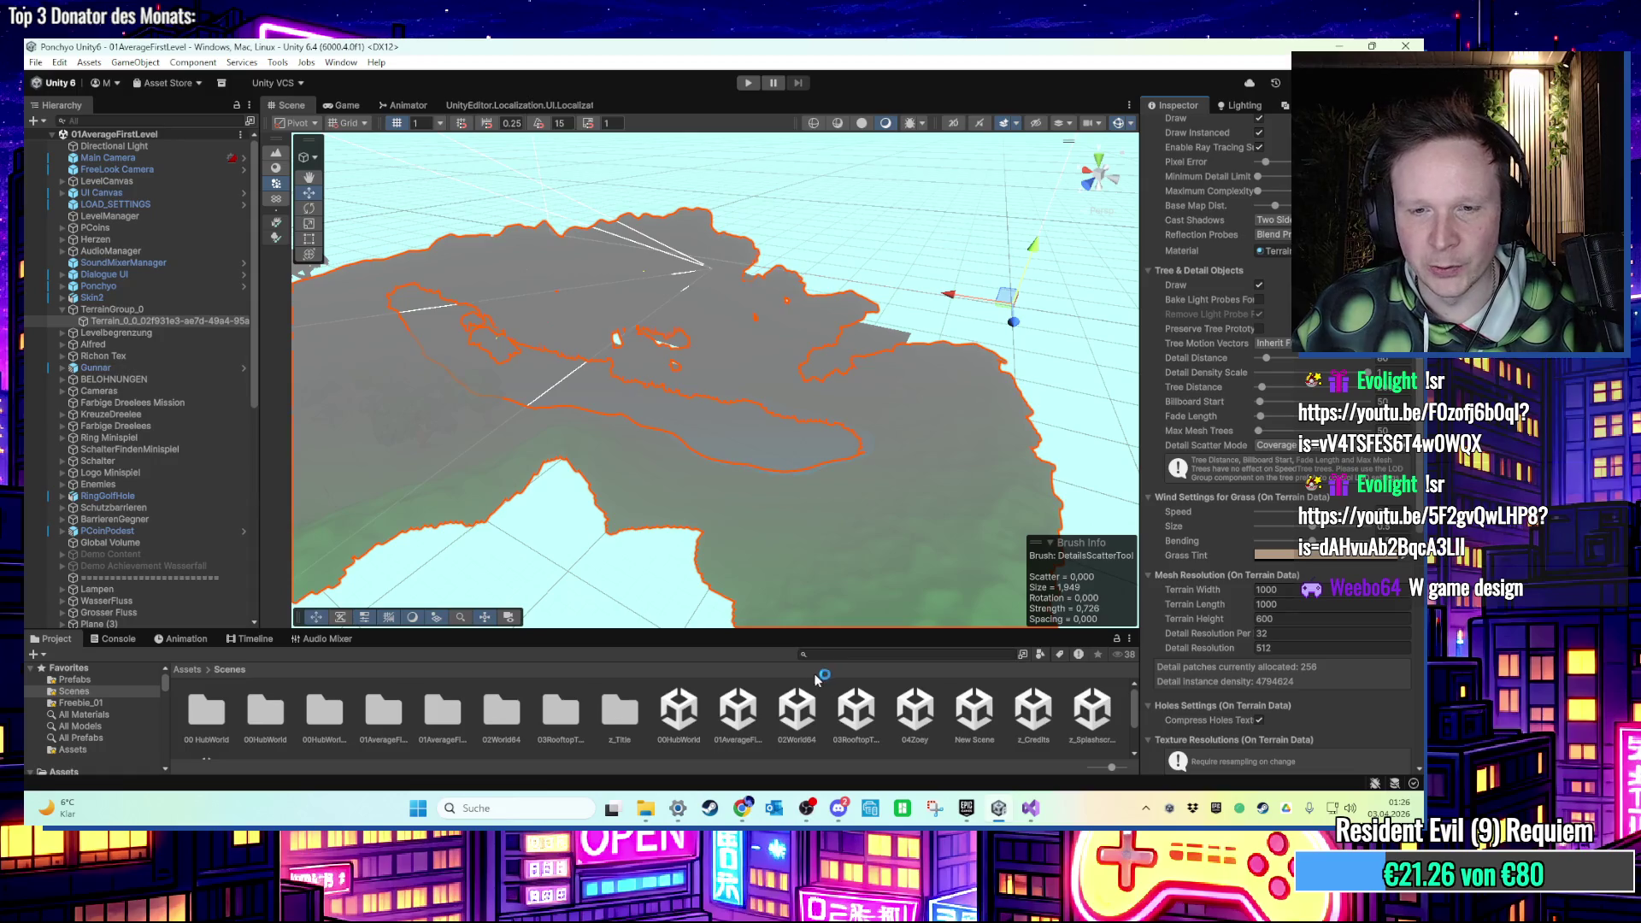
{"action": "double_click", "coordinate": [907, 715]}
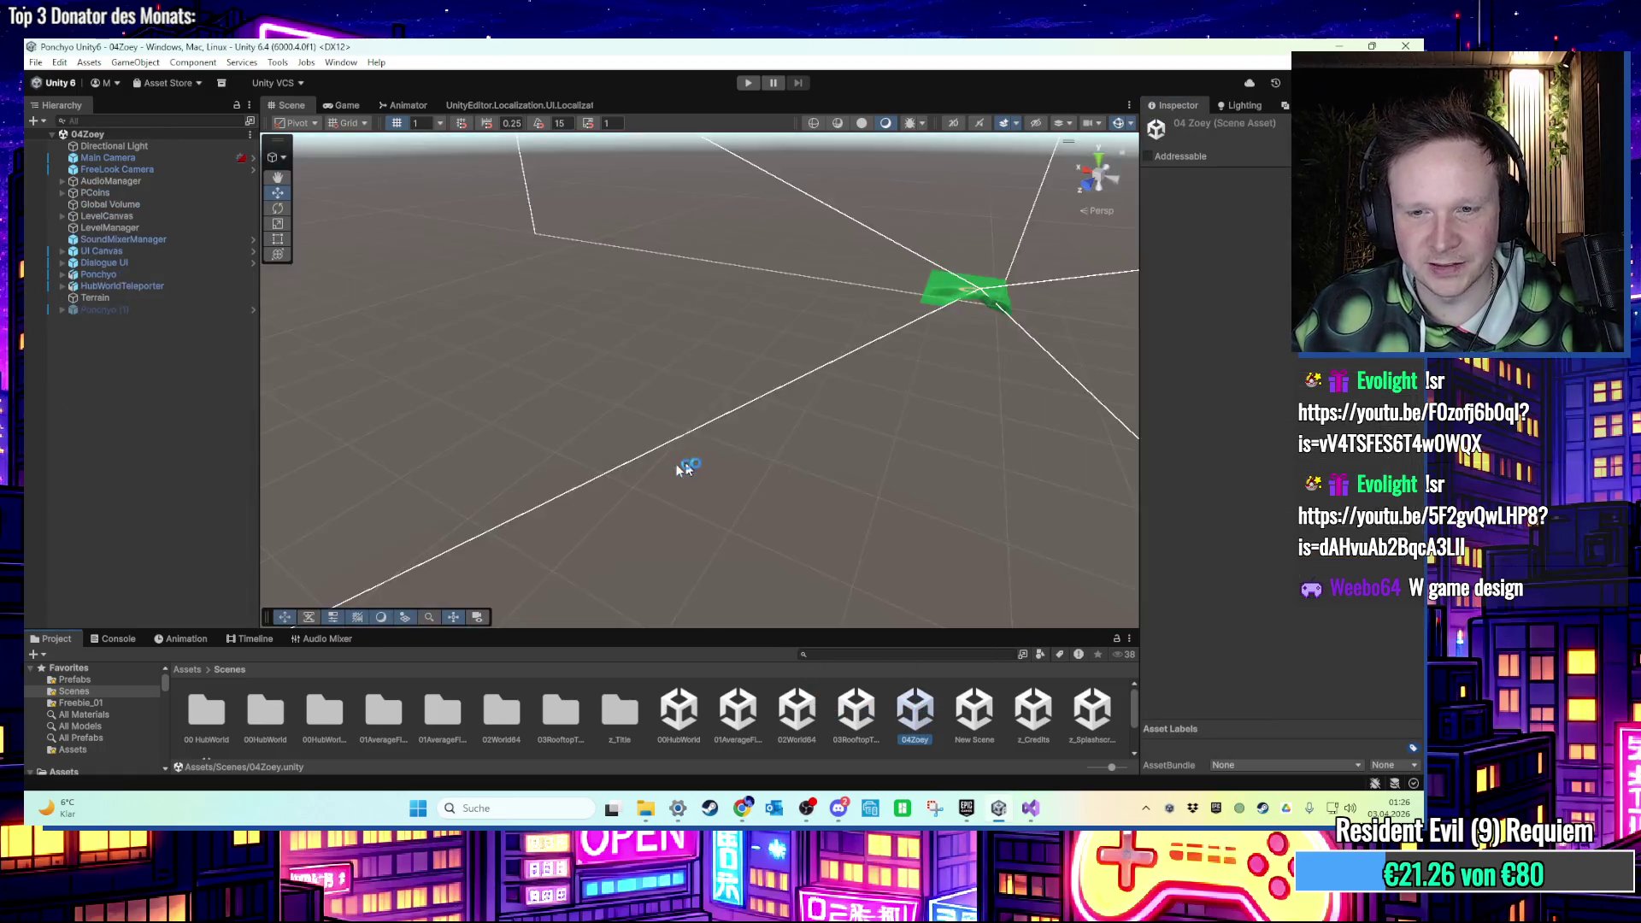
Select the Terrain and set its Terrain Width to 200.
{"action": "left_click", "coordinate": [130, 275]}
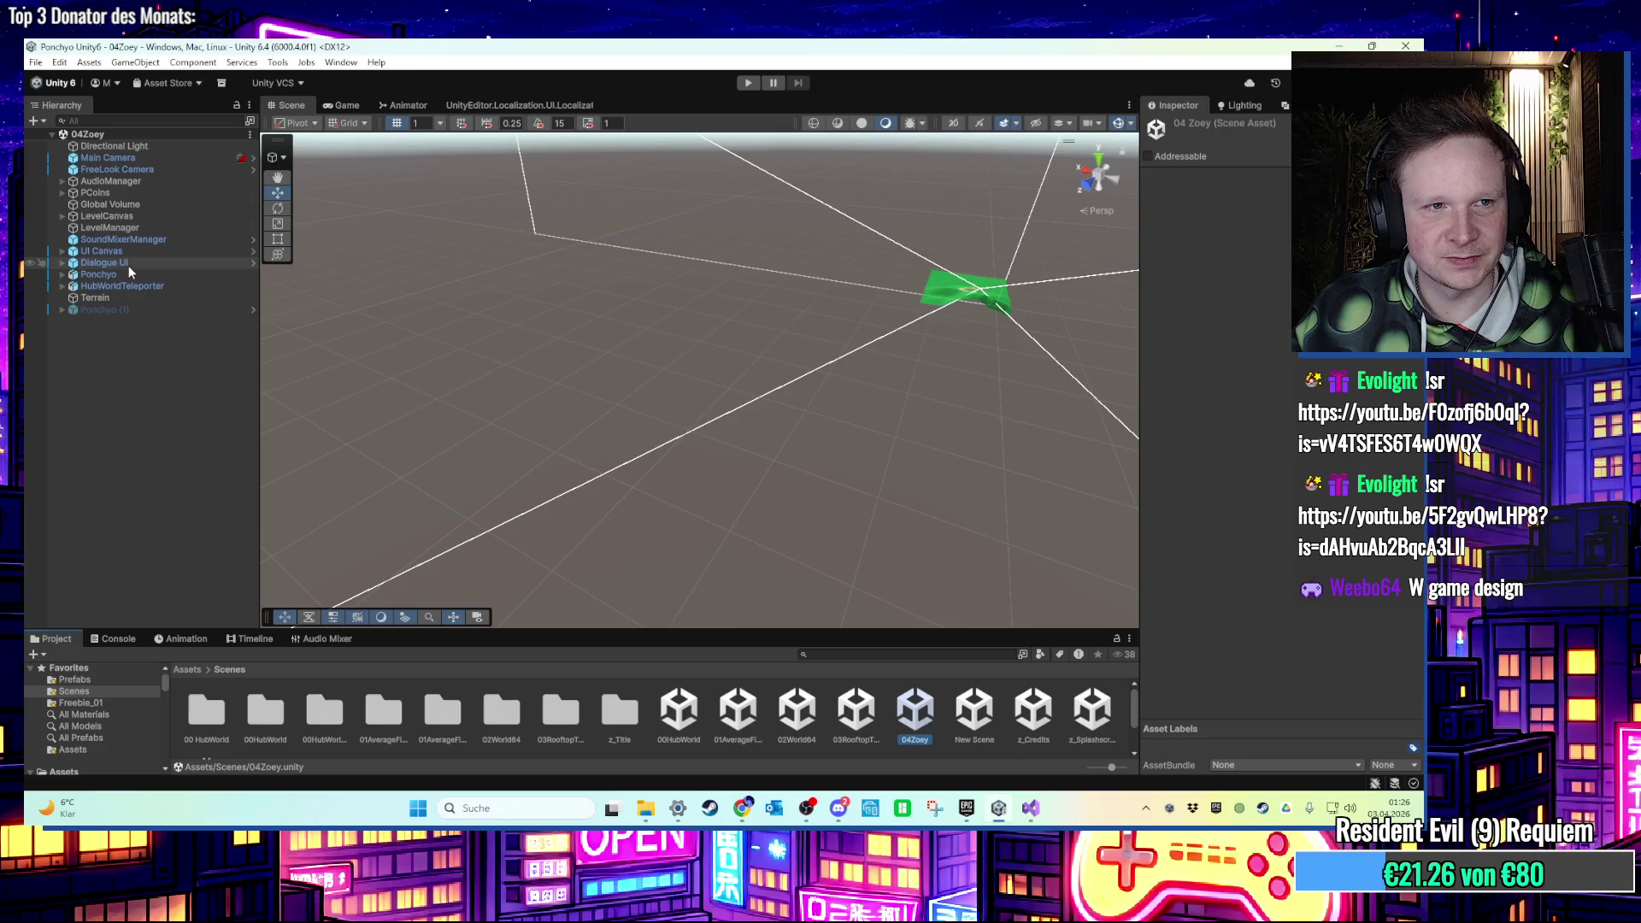
{"action": "left_click", "coordinate": [141, 206]}
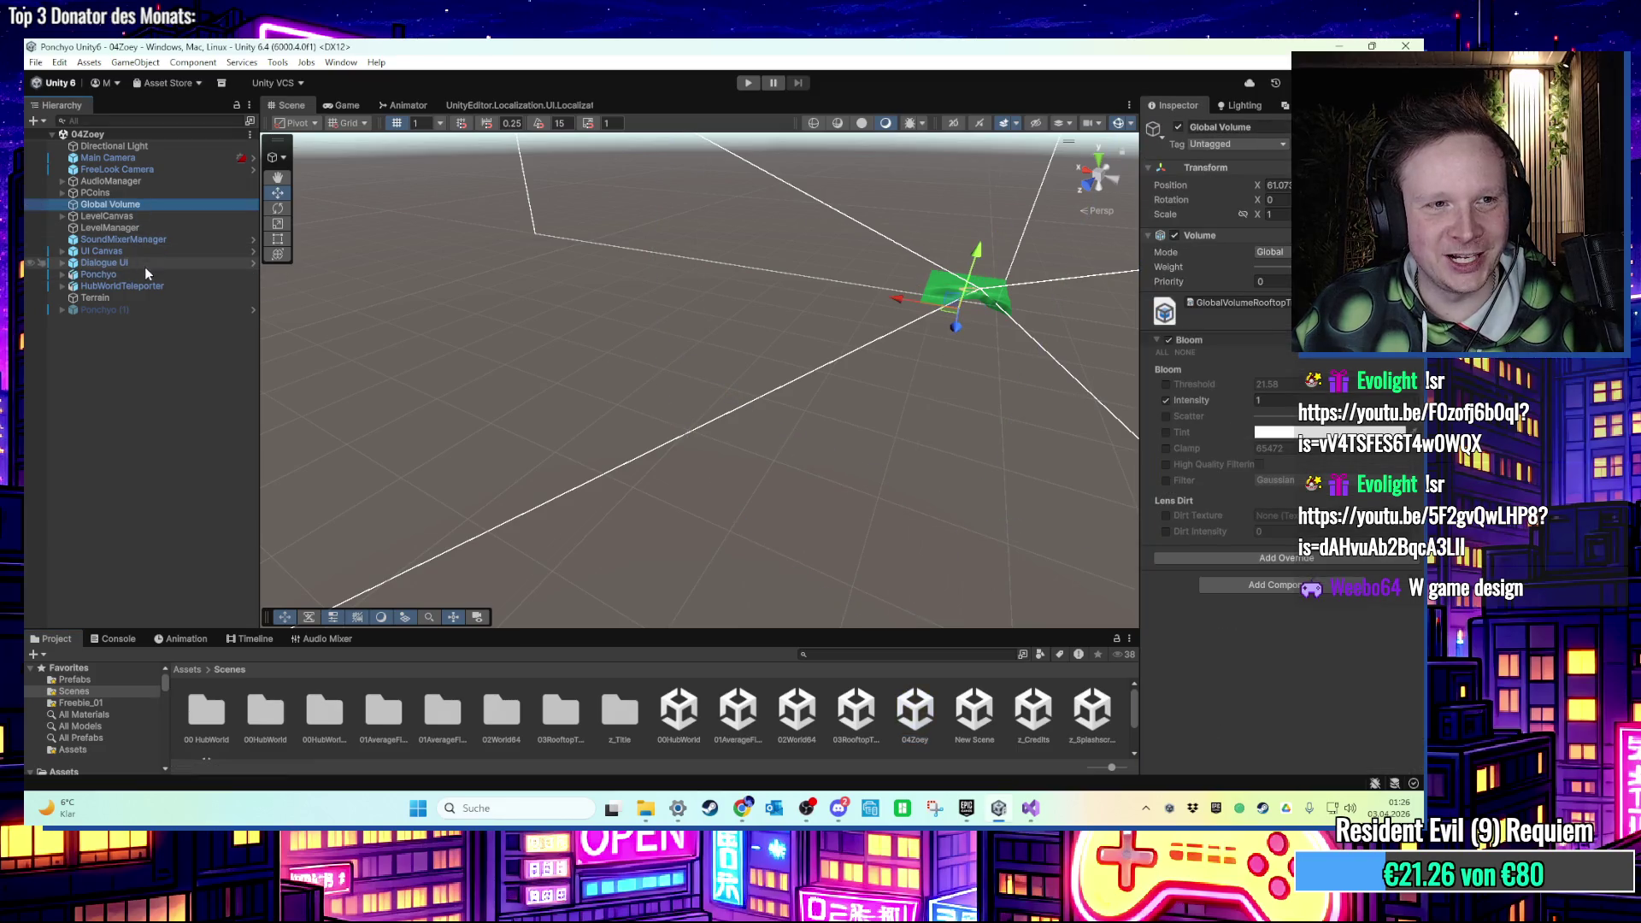
{"action": "left_click", "coordinate": [147, 295]}
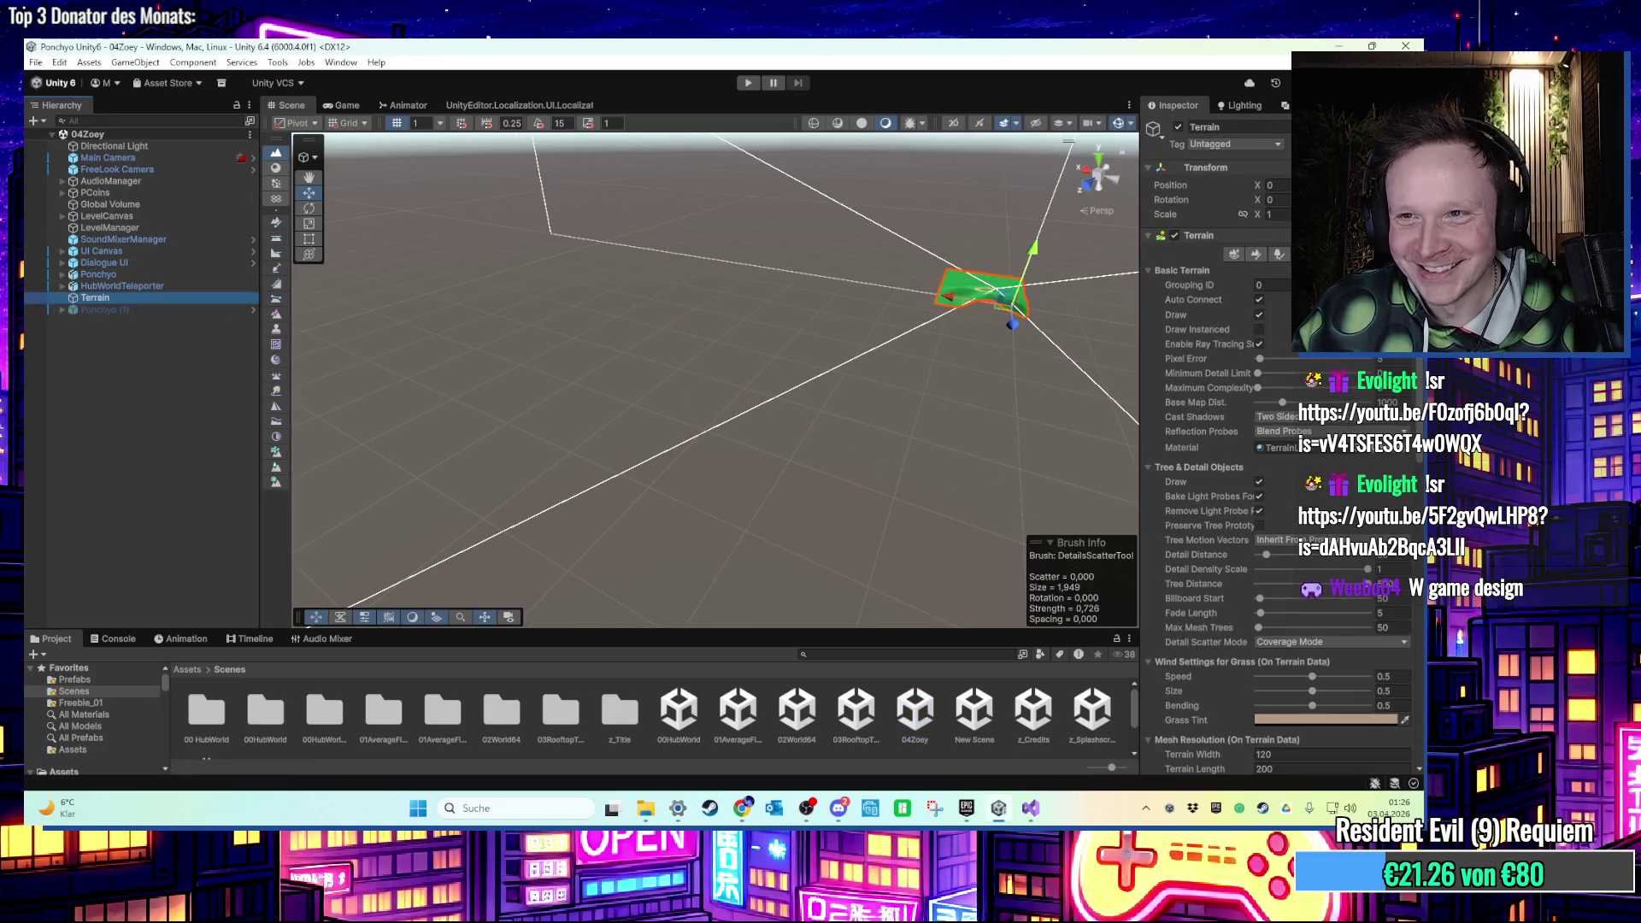
{"action": "scroll", "coordinate": [1244, 421], "scroll_direction": "down", "scroll_amount": 5}
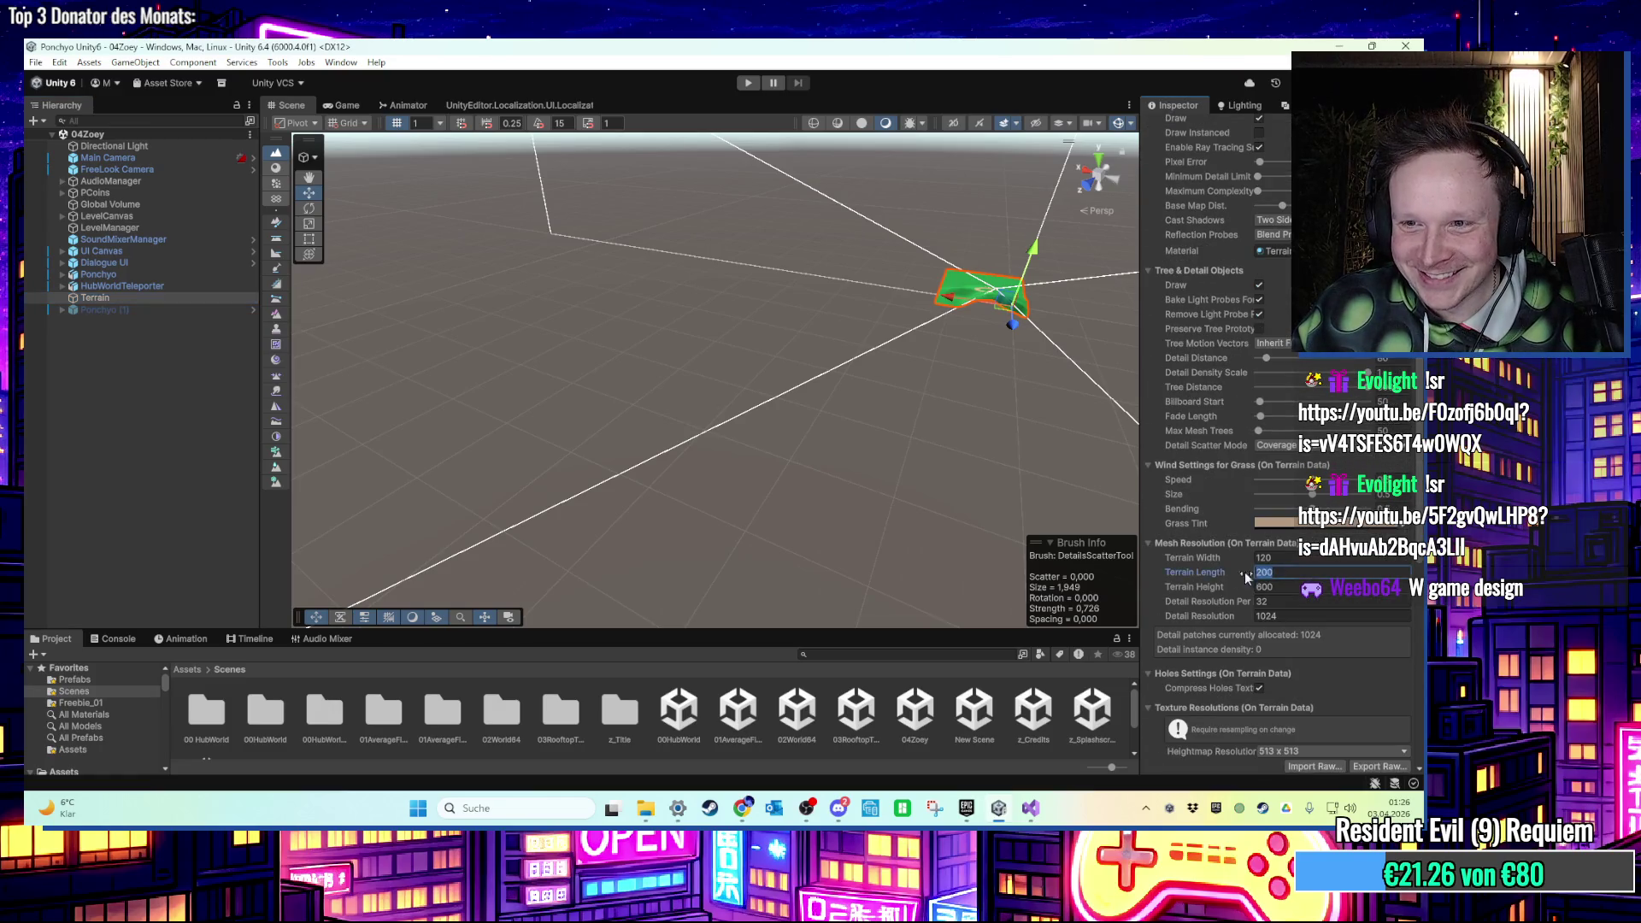
{"action": "mouse_move", "coordinate": [1026, 461]}
{"action": "left_mouse_down"}
{"action": "mouse_move", "coordinate": [932, 469]}
{"action": "mouse_move", "coordinate": [664, 566]}
{"action": "mouse_move", "coordinate": [668, 525]}
{"action": "mouse_move", "coordinate": [759, 398]}
{"action": "mouse_move", "coordinate": [1115, 542]}
{"action": "left_mouse_up"}
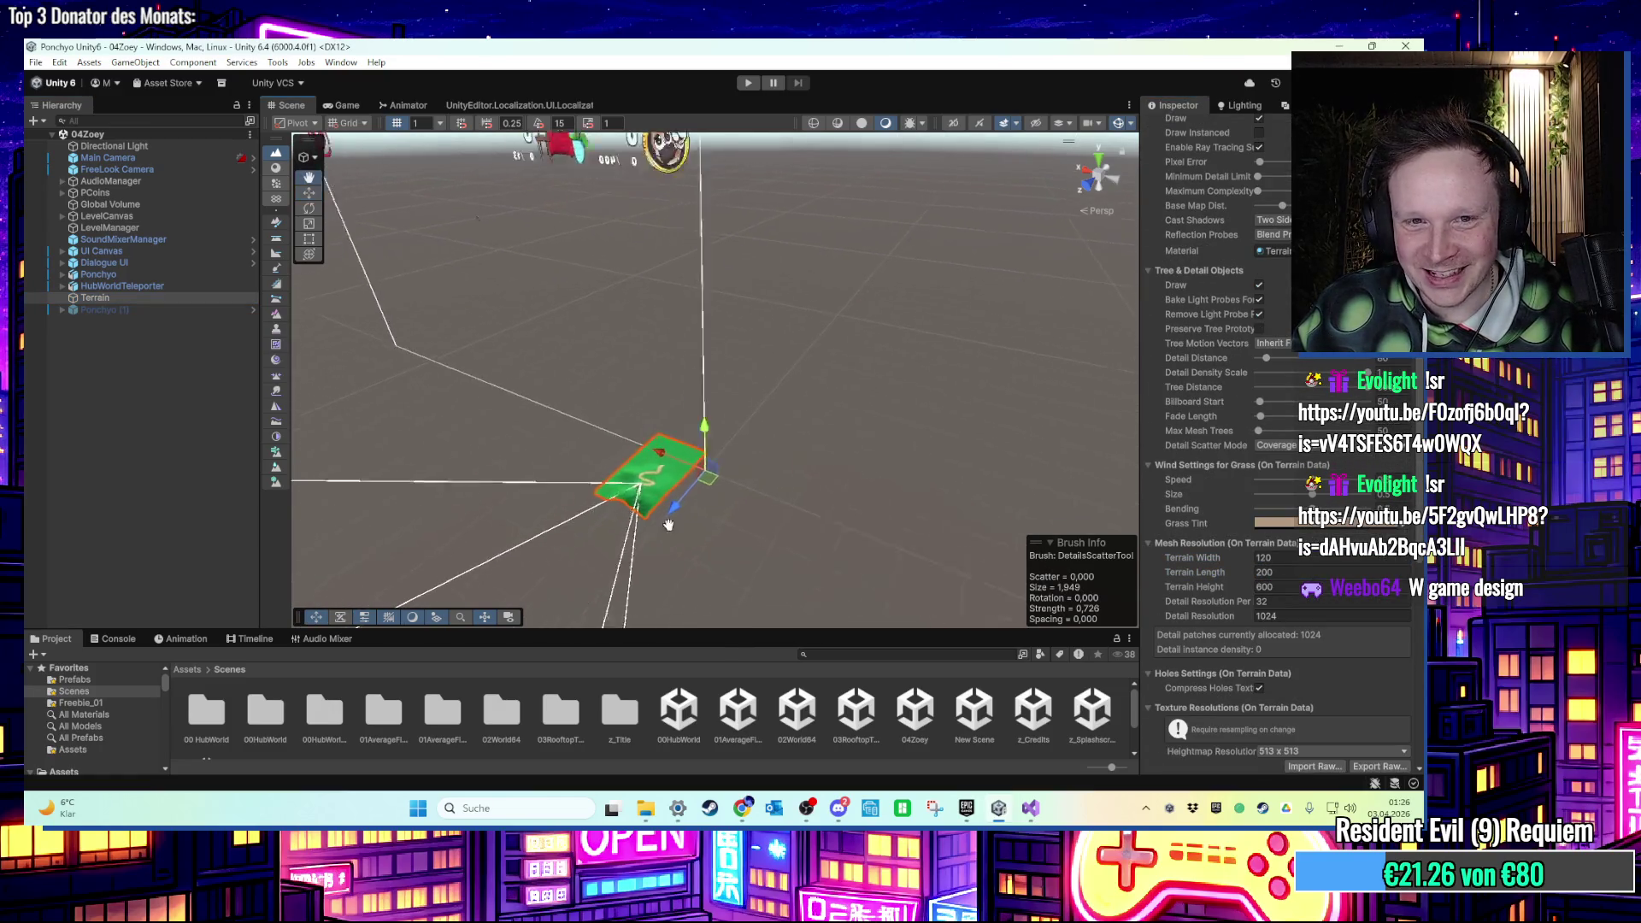
{"action": "scroll", "coordinate": [1282, 633], "scroll_direction": "up", "scroll_amount": 2}
{"action": "type", "text": "200"}
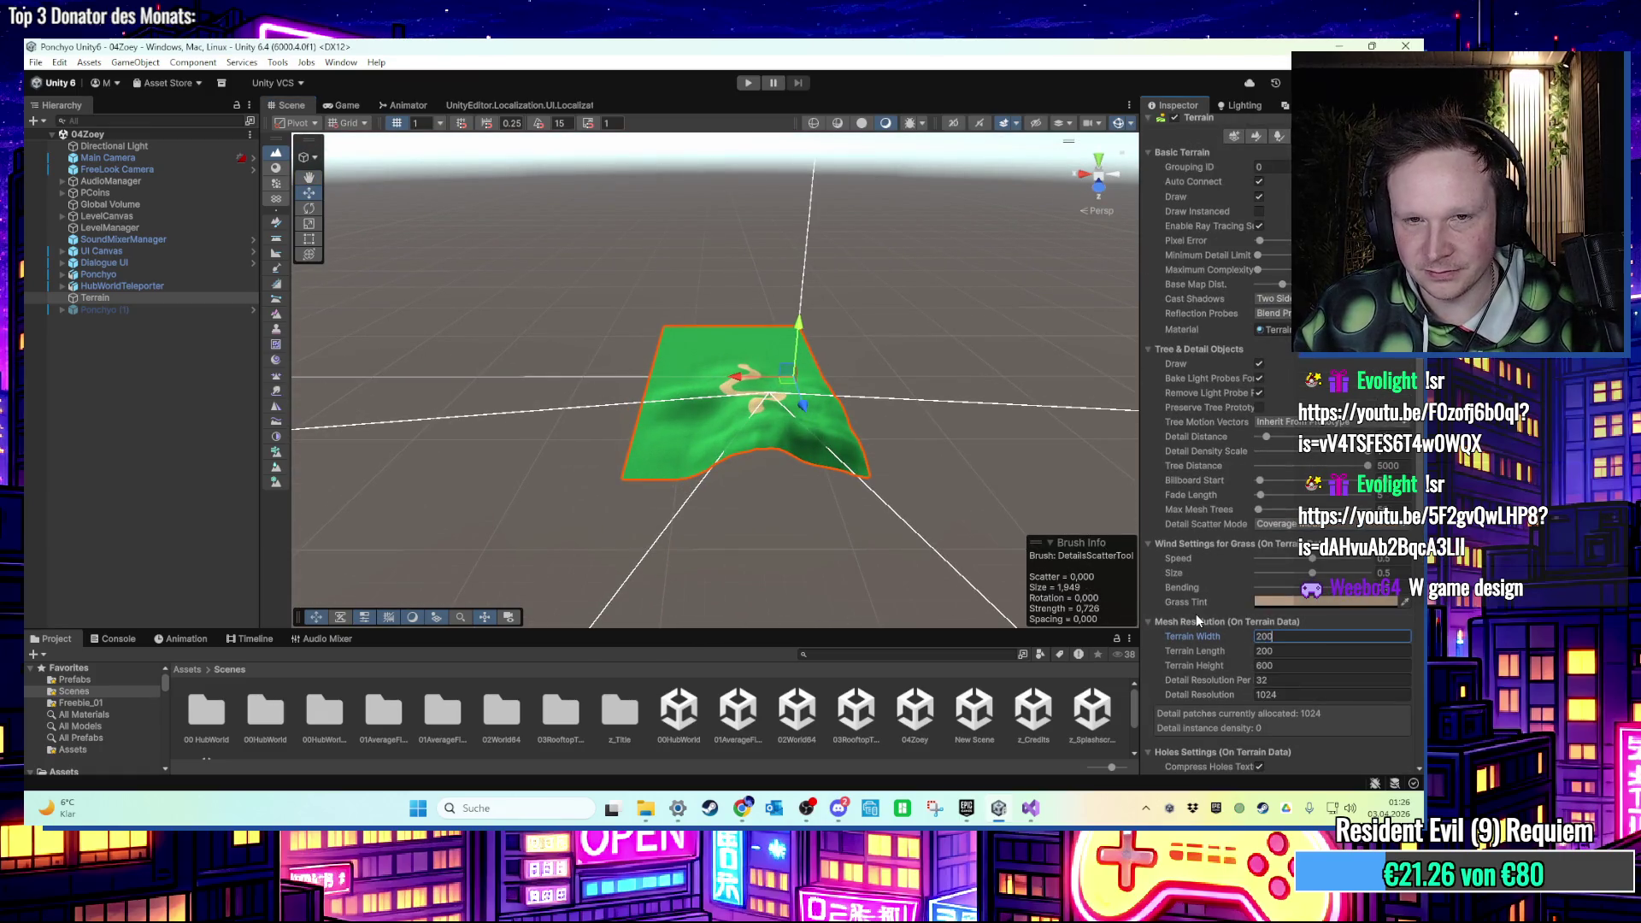
{"action": "key", "text": "Return"}
Orbit and pan the view to inspect the enlarged 200 by 200 terrain.
{"action": "mouse_move", "coordinate": [642, 555]}
{"action": "left_mouse_down"}
{"action": "mouse_move", "coordinate": [817, 532]}
{"action": "mouse_move", "coordinate": [957, 487]}
{"action": "mouse_move", "coordinate": [884, 500]}
{"action": "mouse_move", "coordinate": [1058, 404]}
{"action": "mouse_move", "coordinate": [766, 454]}
{"action": "mouse_move", "coordinate": [847, 410]}
{"action": "mouse_move", "coordinate": [803, 388]}
{"action": "mouse_move", "coordinate": [750, 397]}
{"action": "mouse_move", "coordinate": [736, 432]}
{"action": "mouse_move", "coordinate": [443, 510]}
{"action": "mouse_move", "coordinate": [605, 459]}
{"action": "mouse_move", "coordinate": [685, 470]}
{"action": "left_mouse_up"}
{"action": "right_click", "coordinate": [729, 460]}
{"action": "left_click", "coordinate": [798, 356]}
{"action": "mouse_move", "coordinate": [797, 355]}
{"action": "left_mouse_down"}
{"action": "mouse_move", "coordinate": [791, 332]}
{"action": "mouse_move", "coordinate": [822, 293]}
{"action": "mouse_move", "coordinate": [744, 439]}
{"action": "mouse_move", "coordinate": [674, 487]}
{"action": "mouse_move", "coordinate": [699, 422]}
{"action": "mouse_move", "coordinate": [809, 385]}
{"action": "mouse_move", "coordinate": [765, 436]}
{"action": "mouse_move", "coordinate": [773, 470]}
{"action": "mouse_move", "coordinate": [781, 454]}
{"action": "mouse_move", "coordinate": [732, 435]}
{"action": "mouse_move", "coordinate": [710, 461]}
{"action": "left_mouse_up"}
{"action": "left_click", "coordinate": [685, 443]}
{"action": "mouse_move", "coordinate": [813, 469]}
{"action": "left_mouse_down"}
{"action": "mouse_move", "coordinate": [747, 377]}
{"action": "mouse_move", "coordinate": [758, 388]}
{"action": "mouse_move", "coordinate": [660, 430]}
{"action": "mouse_move", "coordinate": [780, 476]}
{"action": "mouse_move", "coordinate": [769, 444]}
{"action": "mouse_move", "coordinate": [727, 509]}
{"action": "left_mouse_up"}
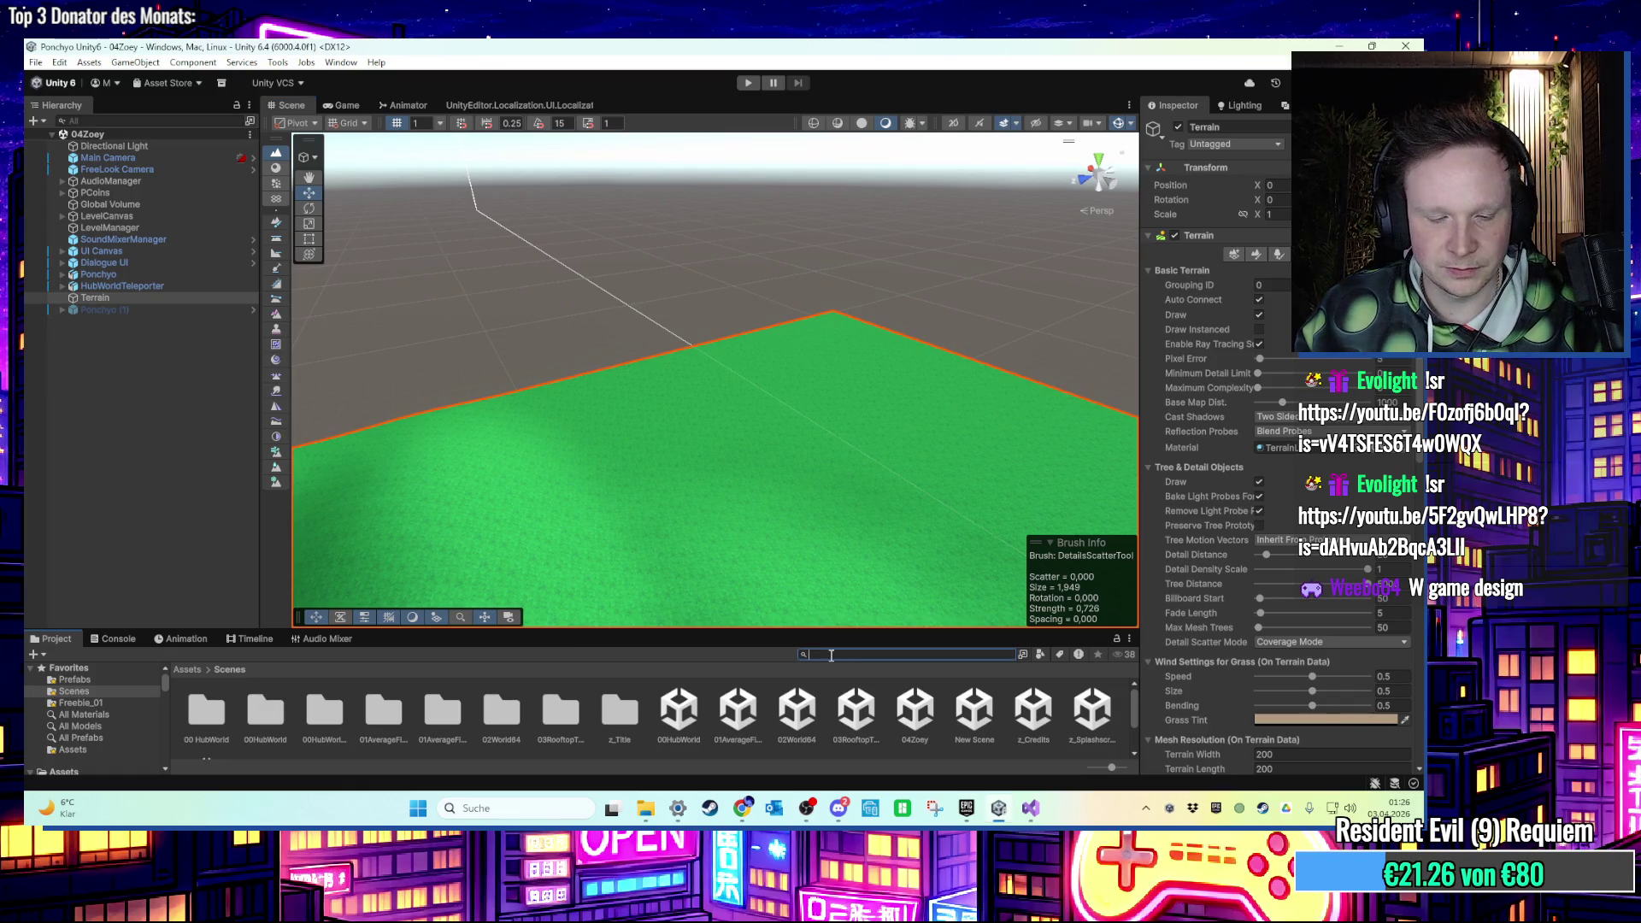
Drag the Windmill prefab from the 'mill' search onto the terrain and frame it.
{"action": "type", "text": "mill"}
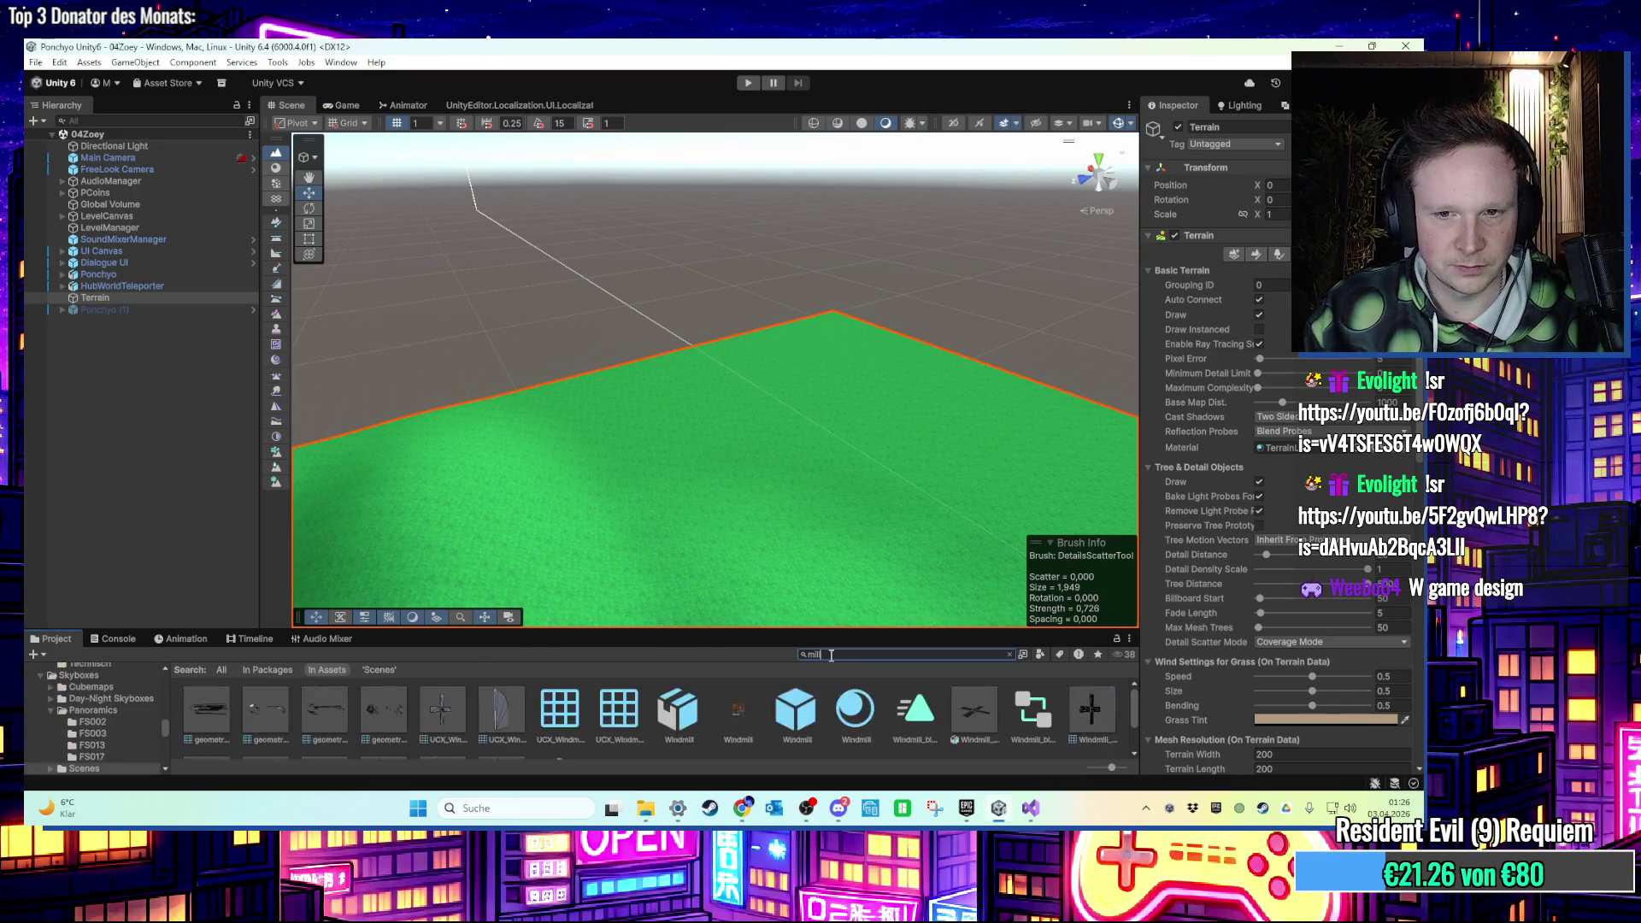
{"action": "mouse_move", "coordinate": [782, 719]}
{"action": "left_mouse_down"}
{"action": "mouse_move", "coordinate": [820, 513]}
{"action": "mouse_move", "coordinate": [745, 458]}
{"action": "mouse_move", "coordinate": [582, 404]}
{"action": "mouse_move", "coordinate": [714, 267]}
{"action": "mouse_move", "coordinate": [732, 351]}
{"action": "mouse_move", "coordinate": [777, 403]}
{"action": "mouse_move", "coordinate": [765, 396]}
{"action": "left_mouse_up"}
{"action": "scroll", "coordinate": [800, 476], "scroll_direction": "up", "scroll_amount": 5}
{"action": "left_click", "coordinate": [764, 396]}
{"action": "key", "text": "f"}
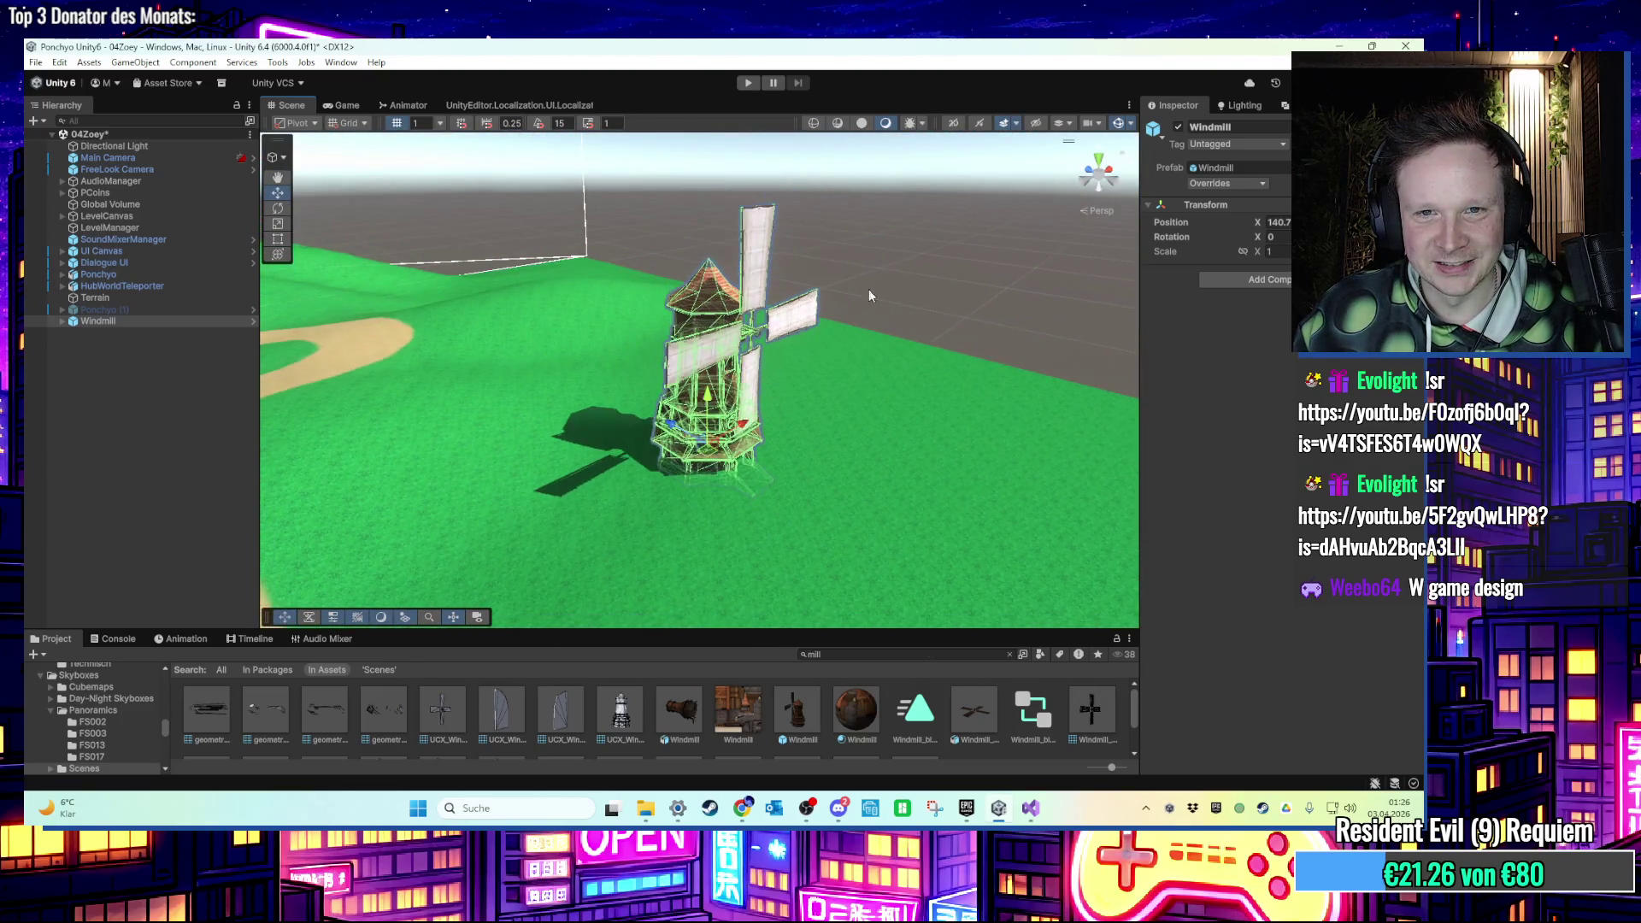
Inspect the placed windmill and its blades from several angles.
{"action": "left_click", "coordinate": [742, 268]}
{"action": "left_click_drag", "start_coordinate": [742, 268], "coordinate": [743, 272]}
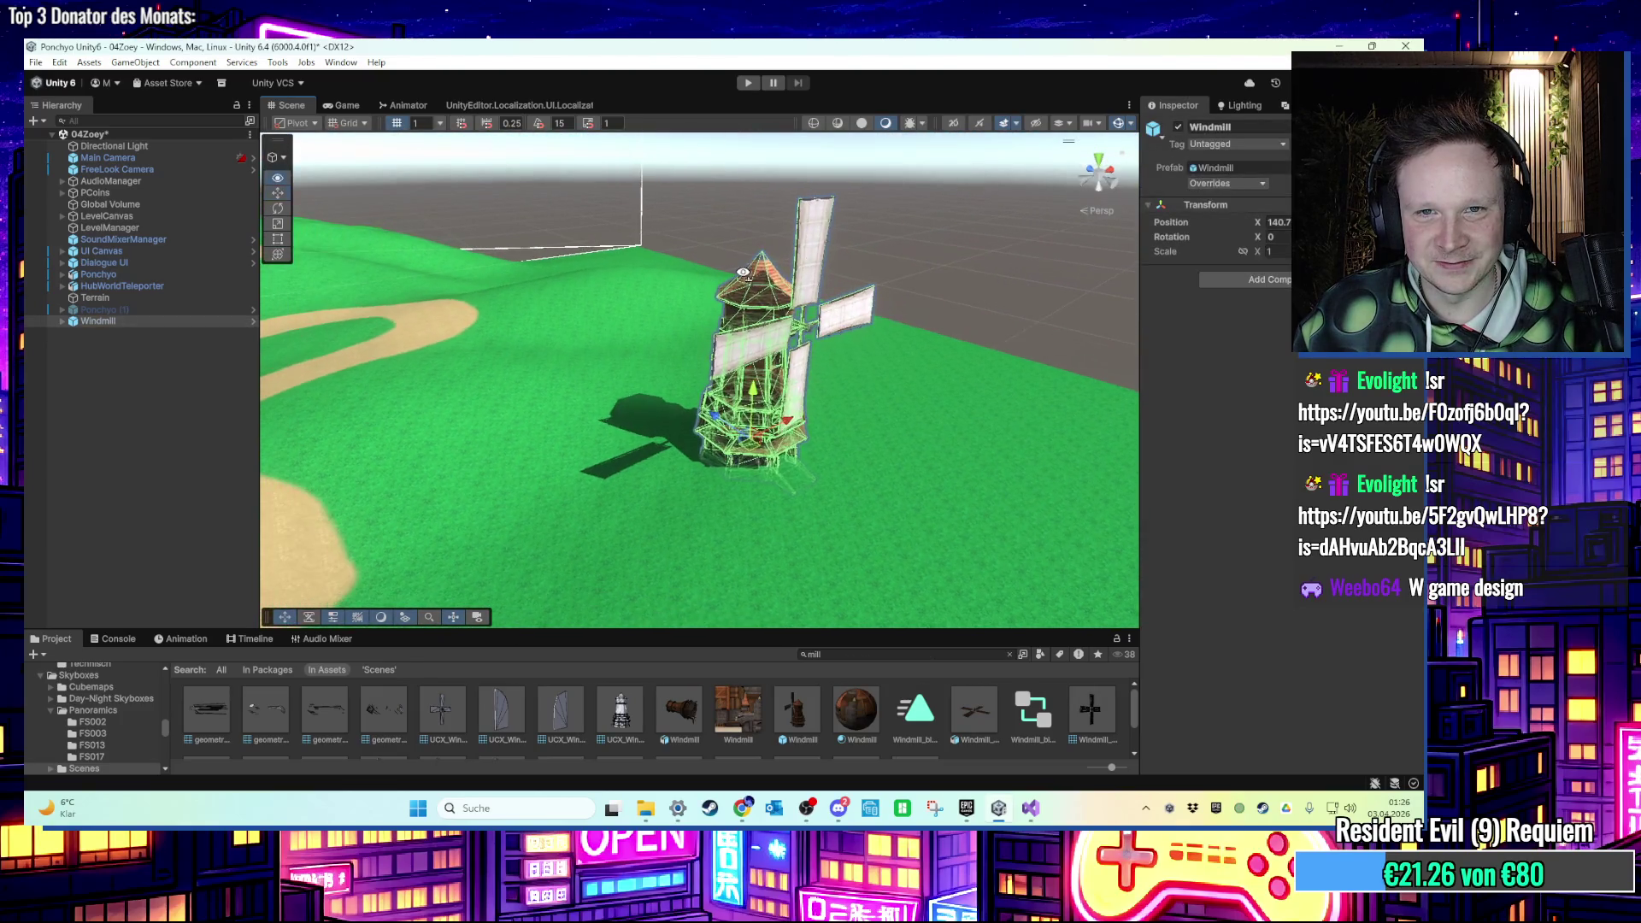
{"action": "left_click", "coordinate": [815, 267]}
{"action": "key", "text": "f"}
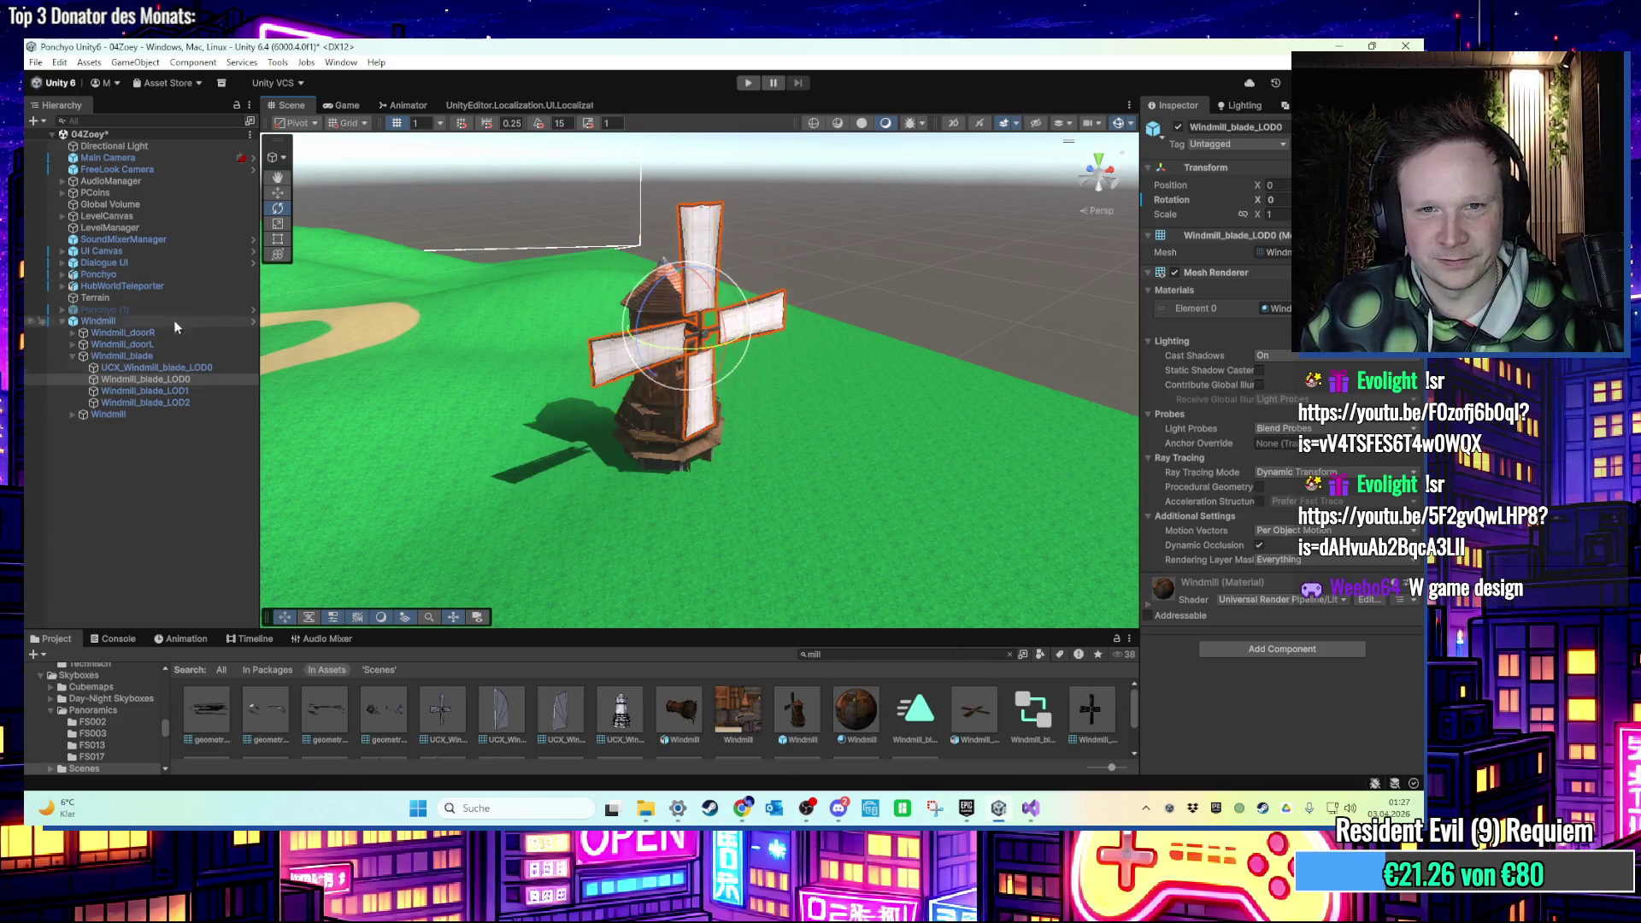
{"action": "left_click_drag", "start_coordinate": [699, 326], "coordinate": [655, 369]}
{"action": "left_click", "coordinate": [663, 364]}
{"action": "scroll", "coordinate": [655, 369], "scroll_direction": "up", "scroll_amount": 5}
{"action": "scroll", "coordinate": [684, 371], "scroll_direction": "down", "scroll_amount": 6}
{"action": "left_click", "coordinate": [780, 374]}
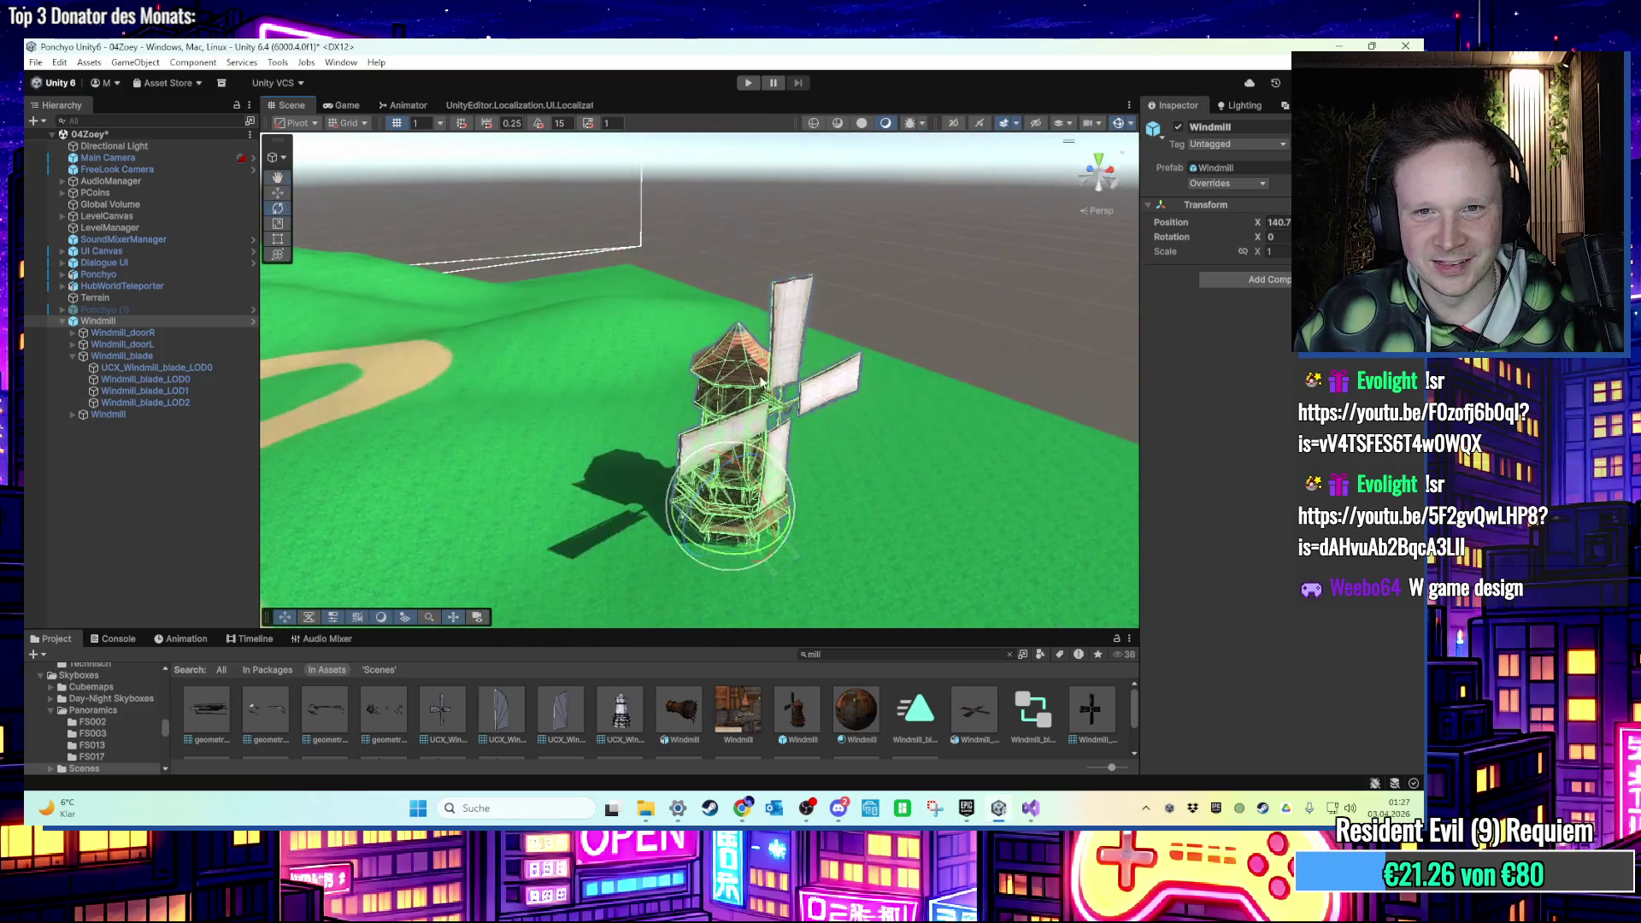
{"action": "left_click", "coordinate": [779, 374]}
{"action": "scroll", "coordinate": [746, 411], "scroll_direction": "down", "scroll_amount": 3}
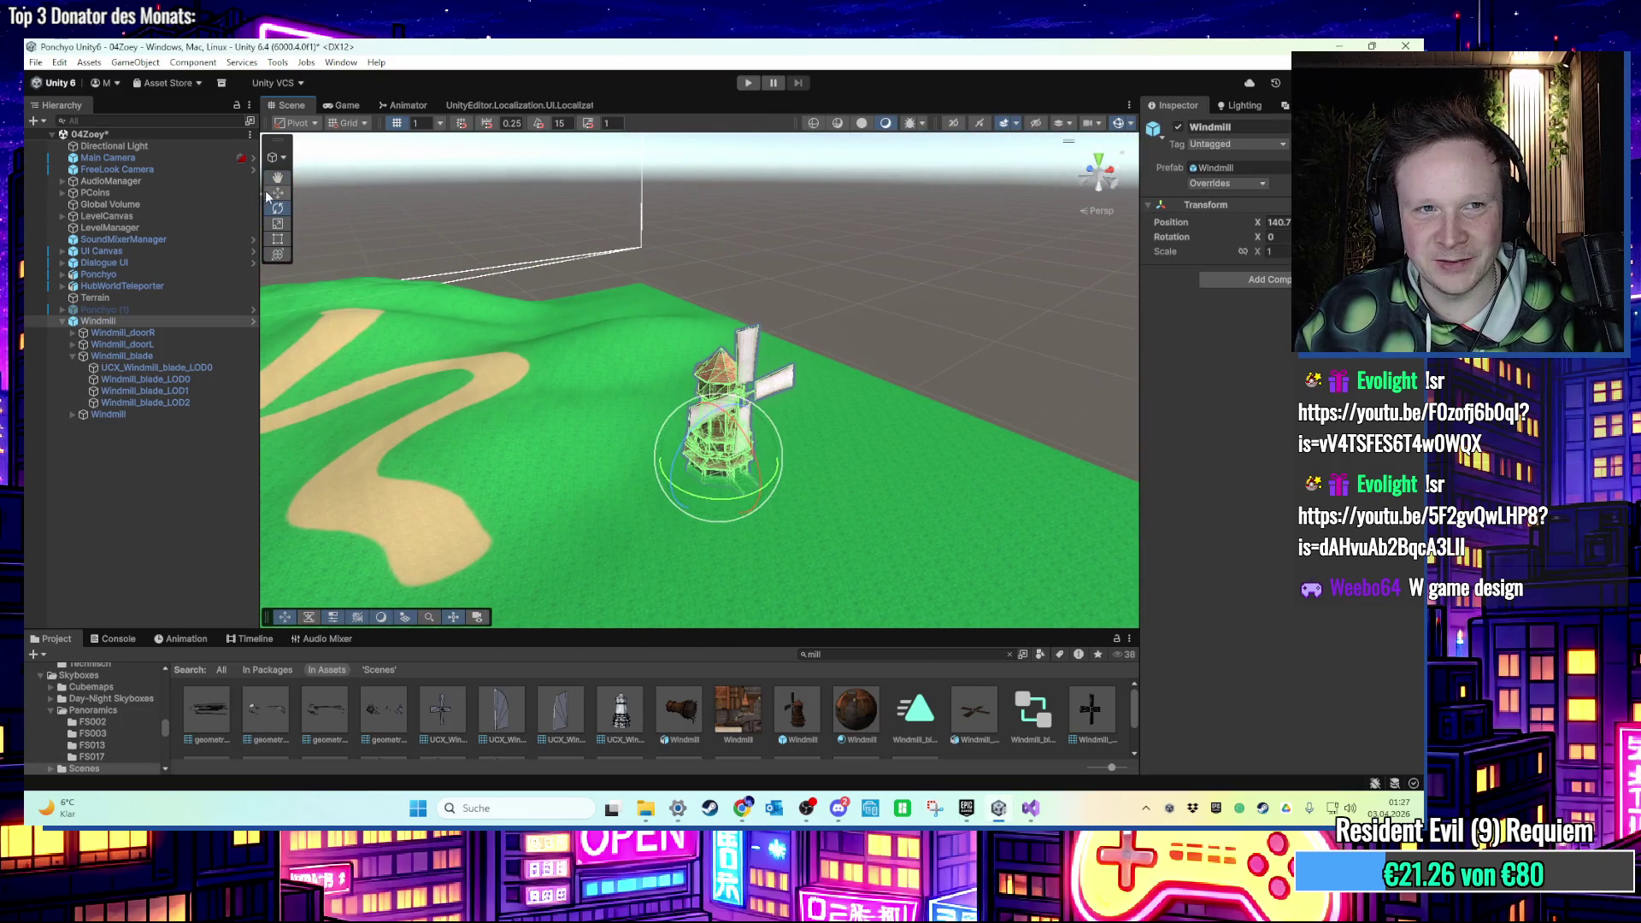
Try shifting the windmill along X, undo it, and orbit to show the winding path.
{"action": "left_click_drag", "start_coordinate": [893, 254], "coordinate": [852, 348]}
{"action": "key", "text": "ctrl+z"}
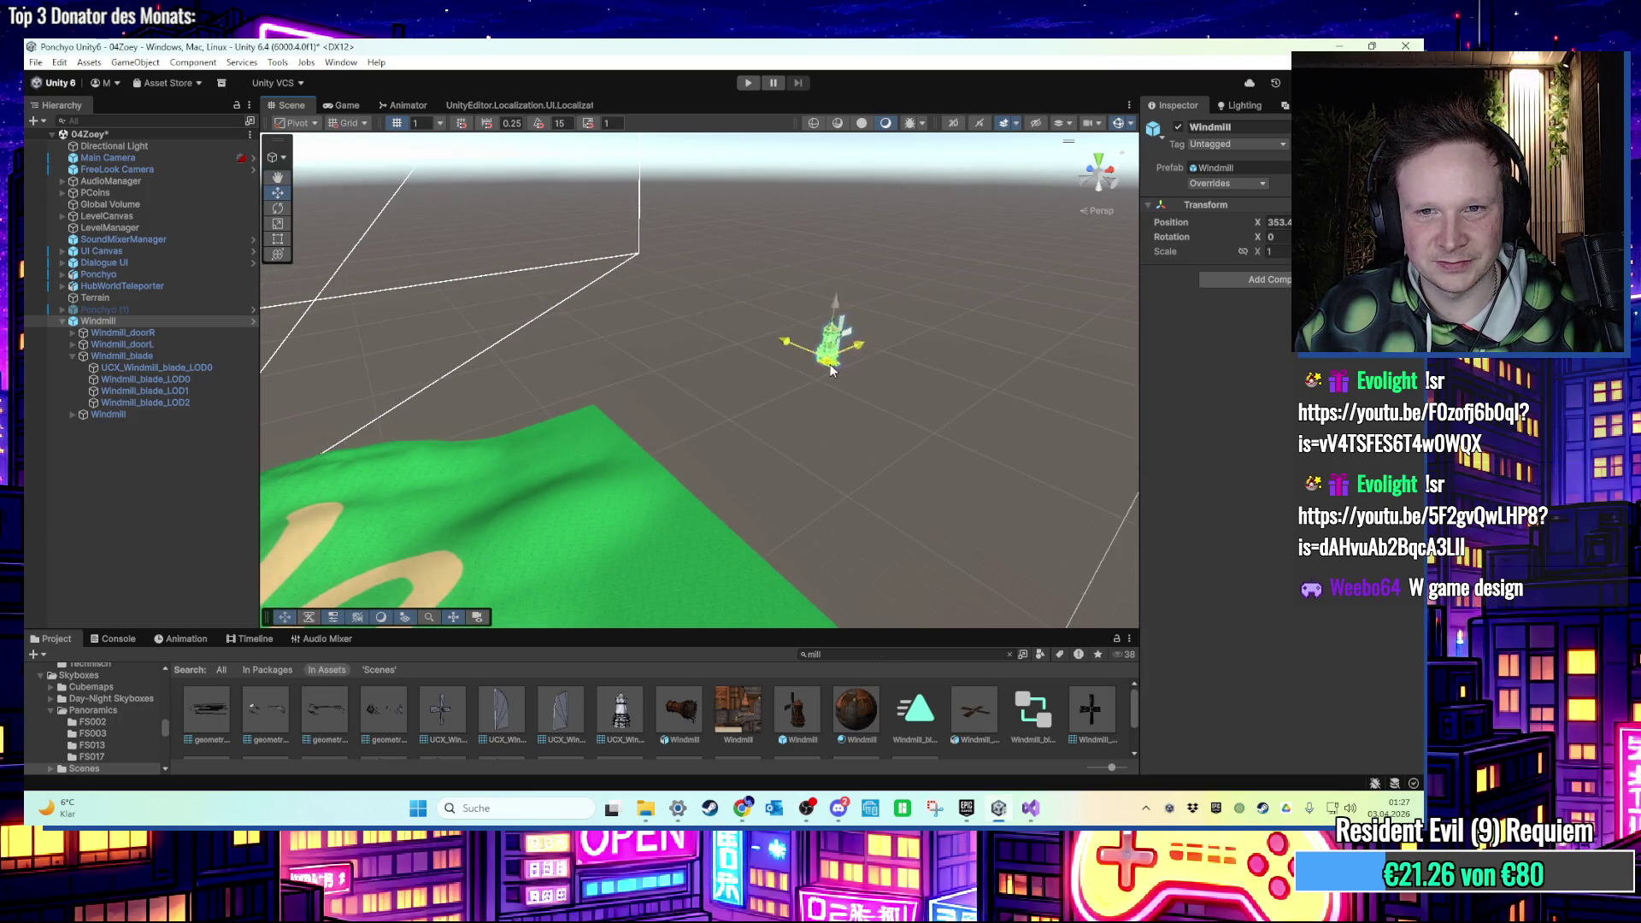
{"action": "mouse_move", "coordinate": [745, 423]}
{"action": "left_mouse_down"}
{"action": "mouse_move", "coordinate": [765, 384]}
{"action": "mouse_move", "coordinate": [725, 340]}
{"action": "mouse_move", "coordinate": [826, 358]}
{"action": "mouse_move", "coordinate": [914, 322]}
{"action": "left_mouse_up"}
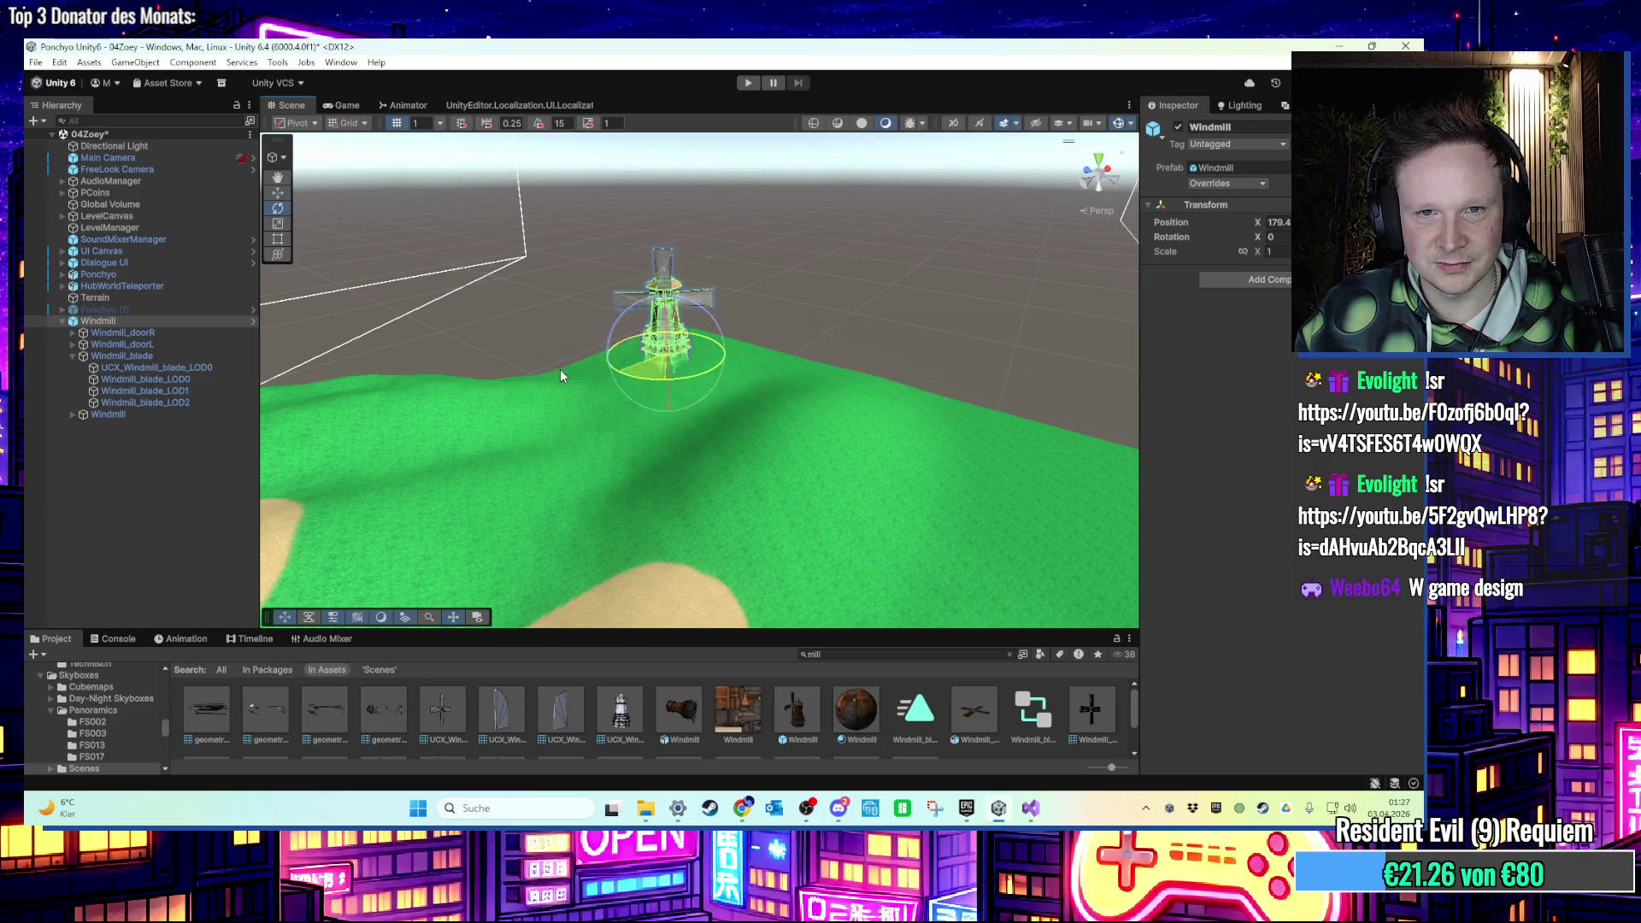
{"action": "mouse_move", "coordinate": [817, 276]}
{"action": "left_mouse_down"}
{"action": "mouse_move", "coordinate": [429, 363]}
{"action": "mouse_move", "coordinate": [565, 298]}
{"action": "mouse_move", "coordinate": [838, 427]}
{"action": "mouse_move", "coordinate": [844, 413]}
{"action": "left_mouse_up"}
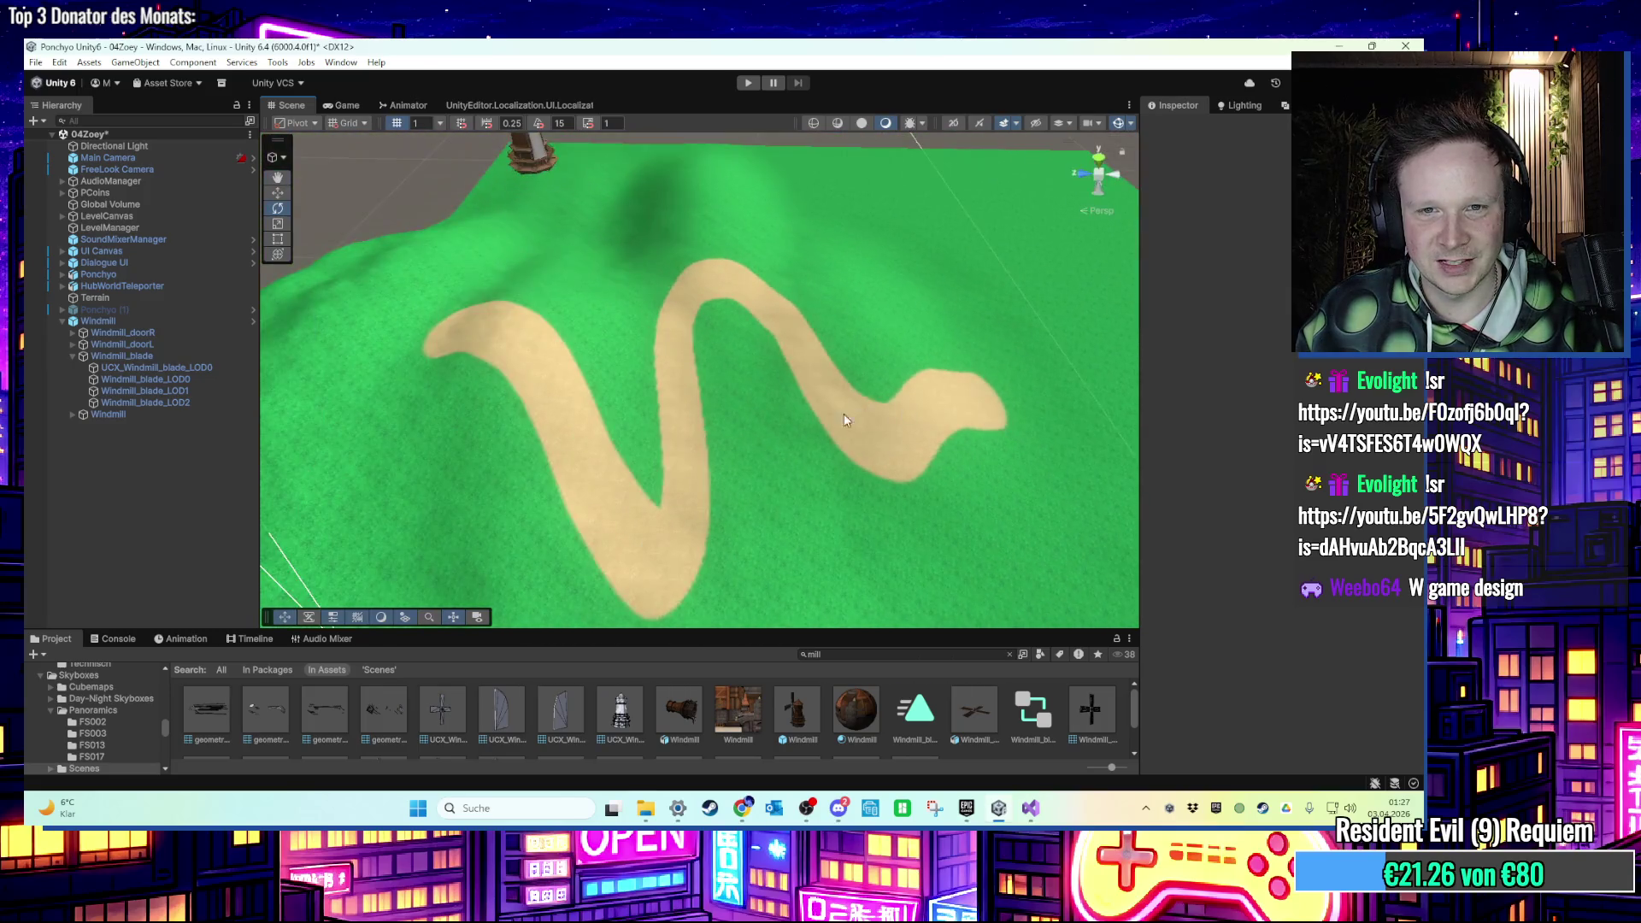
Select the Terrain and switch its terrain tool to Paint Texture.
{"action": "left_click", "coordinate": [792, 439]}
{"action": "left_click", "coordinate": [1256, 254]}
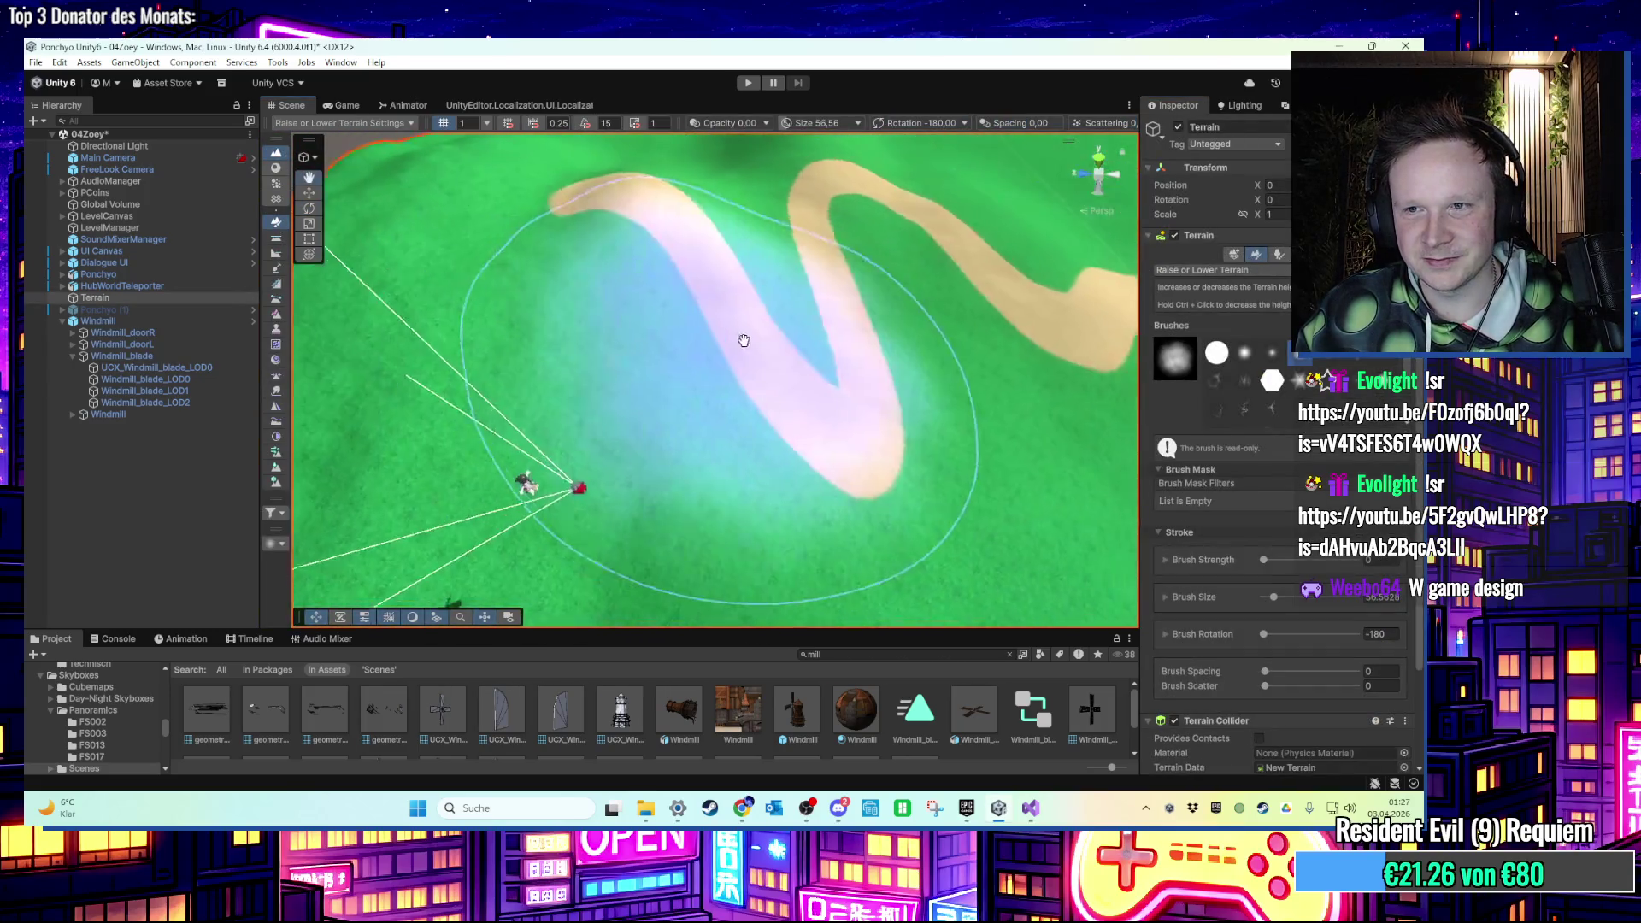
{"action": "scroll", "coordinate": [1186, 566], "scroll_direction": "down", "scroll_amount": 3}
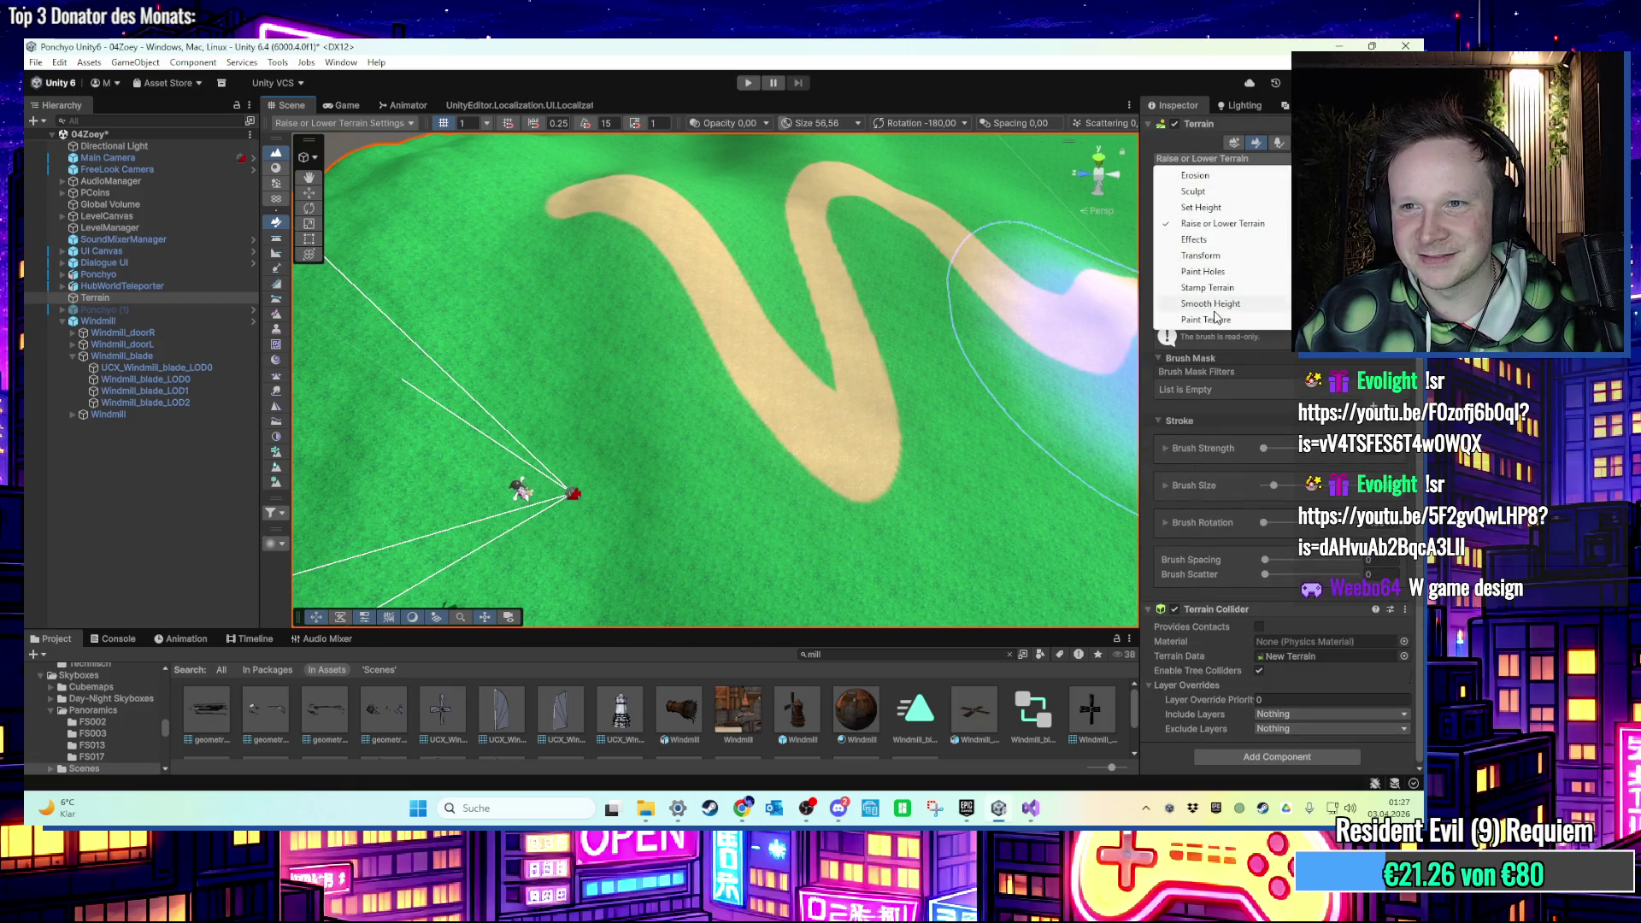
{"action": "left_click", "coordinate": [1205, 320]}
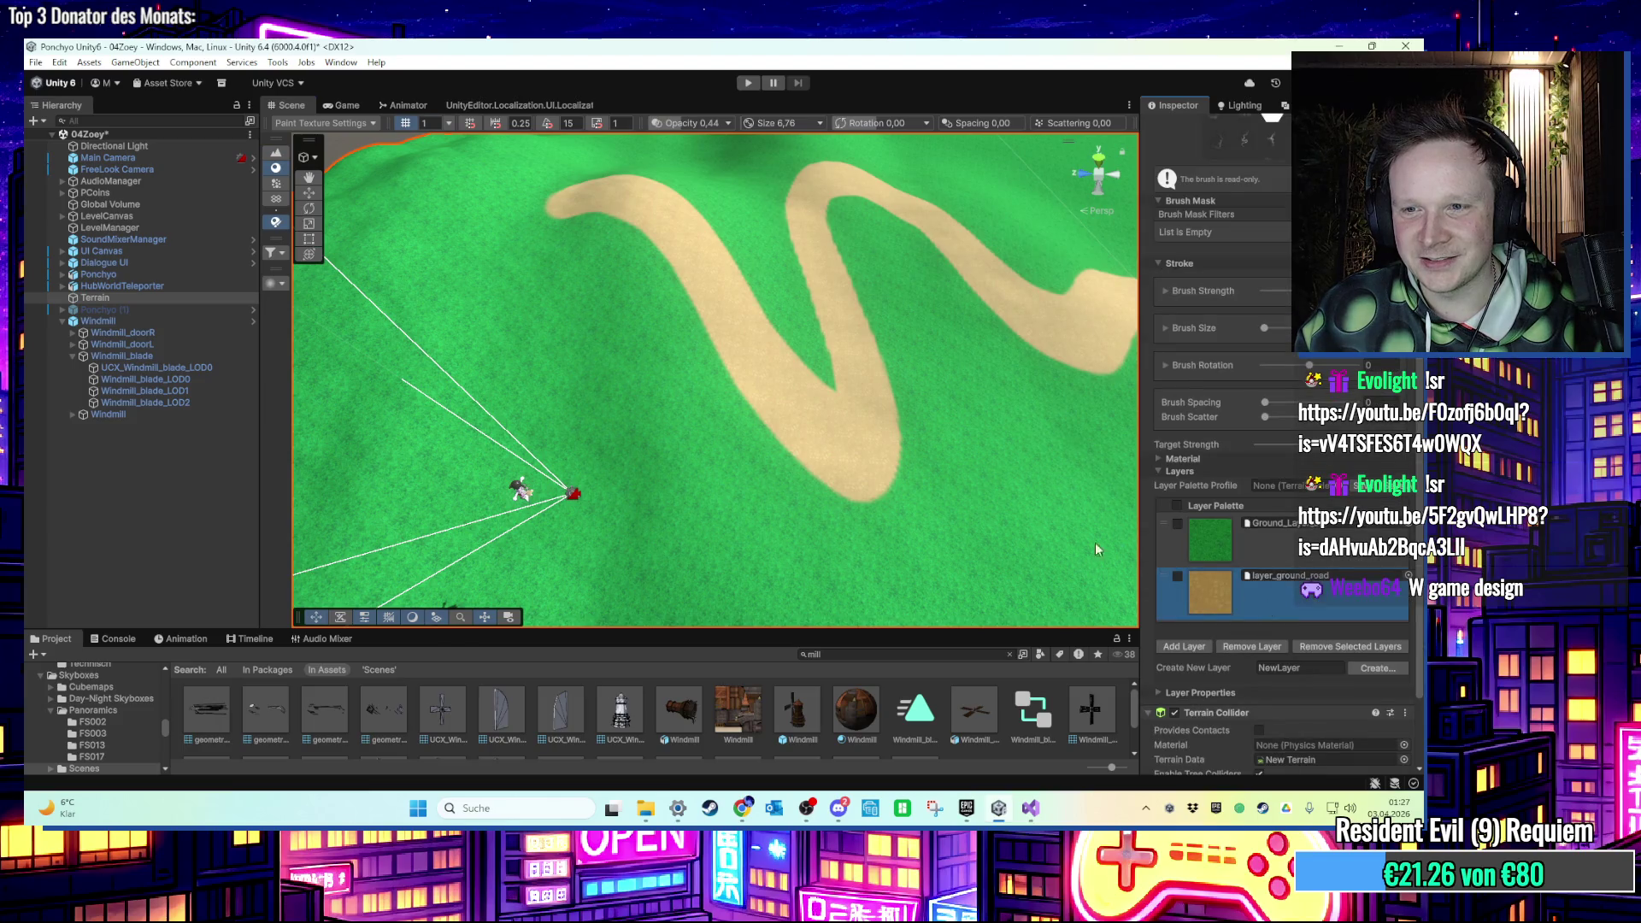
{"action": "scroll", "coordinate": [762, 392], "scroll_direction": "down", "scroll_amount": 5}
{"action": "scroll", "coordinate": [743, 376], "scroll_direction": "up", "scroll_amount": 3}
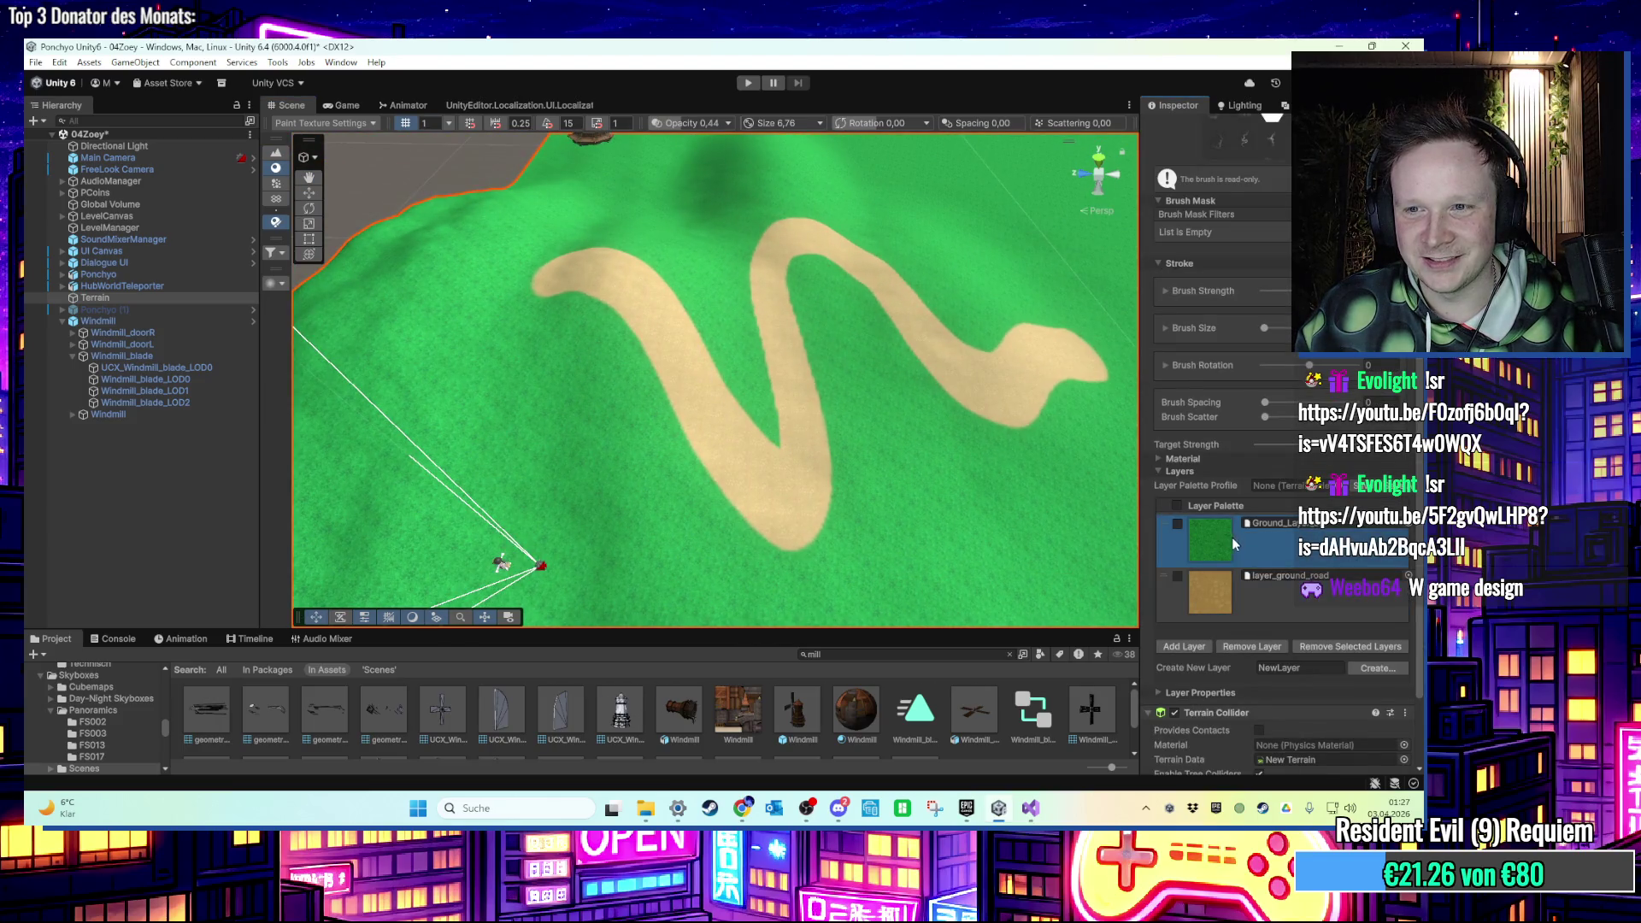
Brush grass over the old sand path and adjust the brush size.
{"action": "mouse_move", "coordinate": [666, 385]}
{"action": "left_mouse_down"}
{"action": "mouse_move", "coordinate": [839, 325]}
{"action": "mouse_move", "coordinate": [823, 294]}
{"action": "mouse_move", "coordinate": [849, 341]}
{"action": "left_mouse_up"}
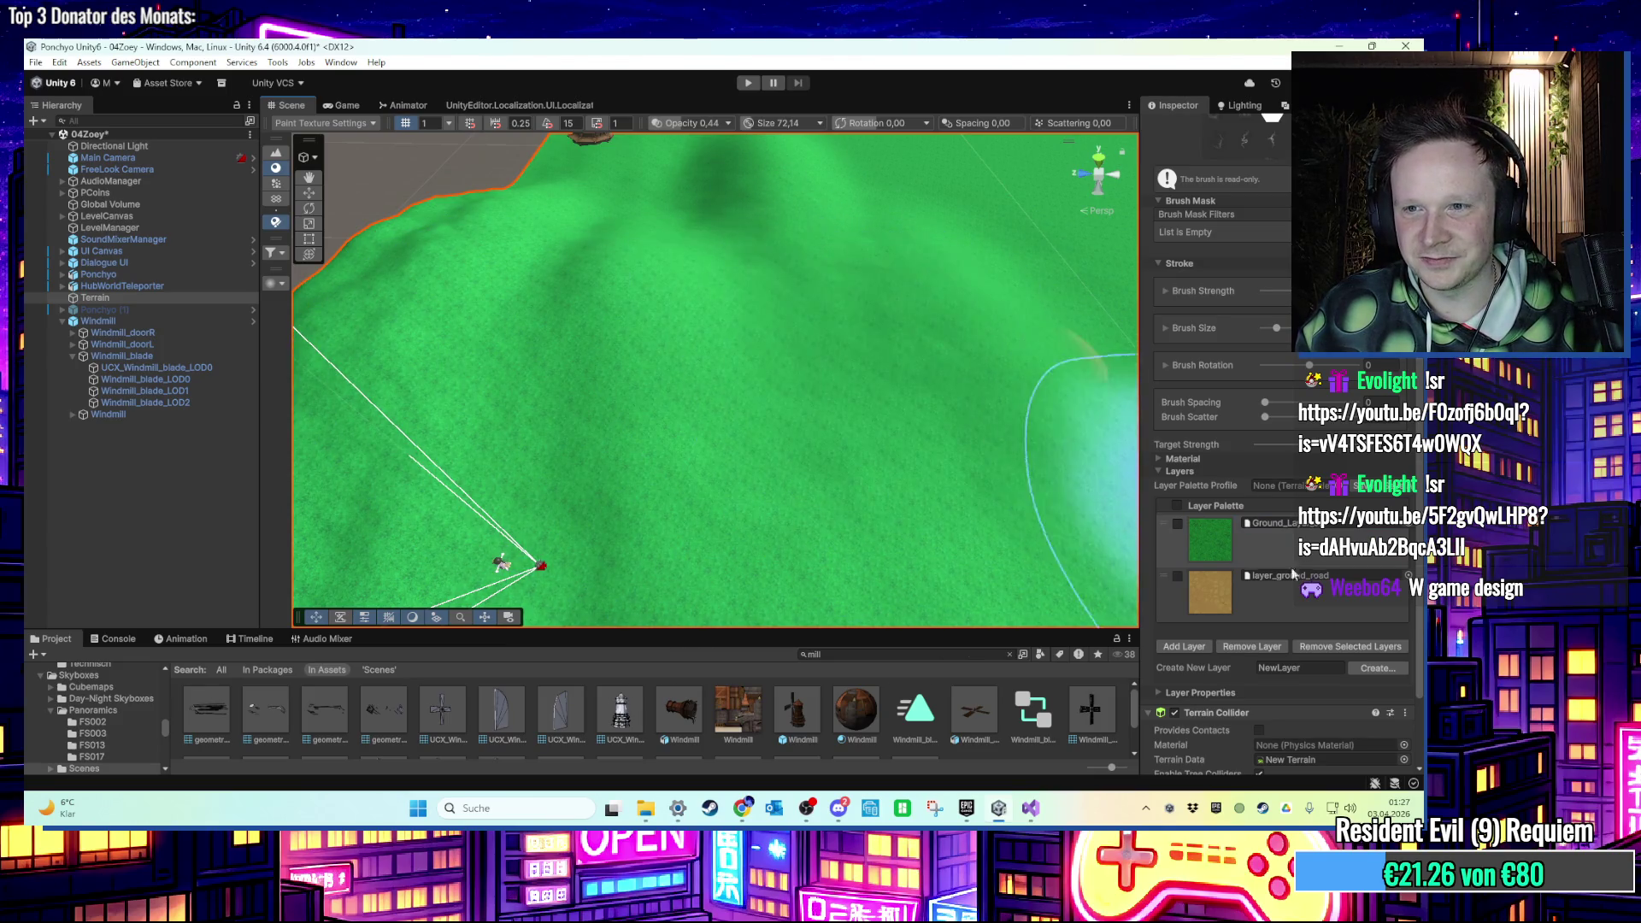
{"action": "left_click", "coordinate": [1210, 593]}
{"action": "mouse_move", "coordinate": [440, 312]}
{"action": "left_mouse_down"}
{"action": "mouse_move", "coordinate": [623, 341]}
{"action": "mouse_move", "coordinate": [935, 348]}
{"action": "mouse_move", "coordinate": [807, 355]}
{"action": "left_mouse_up"}
{"action": "key", "text": "s"}
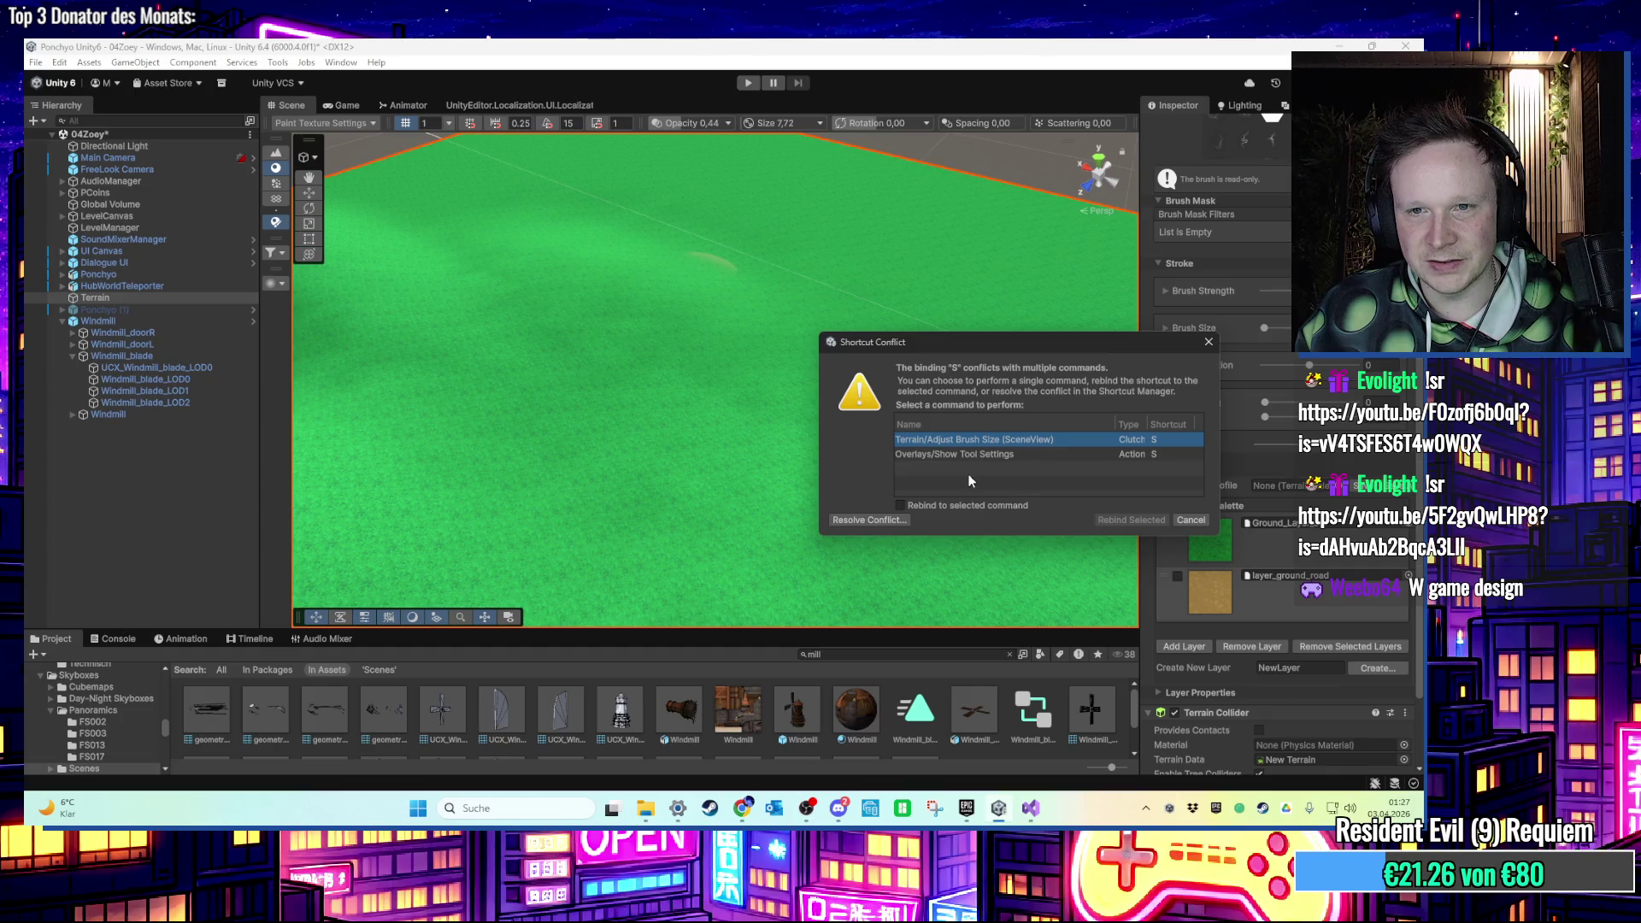
Dismiss the Shortcut Conflict dialog and paint a winding road with the road layer.
{"action": "left_click", "coordinate": [1191, 519]}
{"action": "left_click", "coordinate": [1239, 535]}
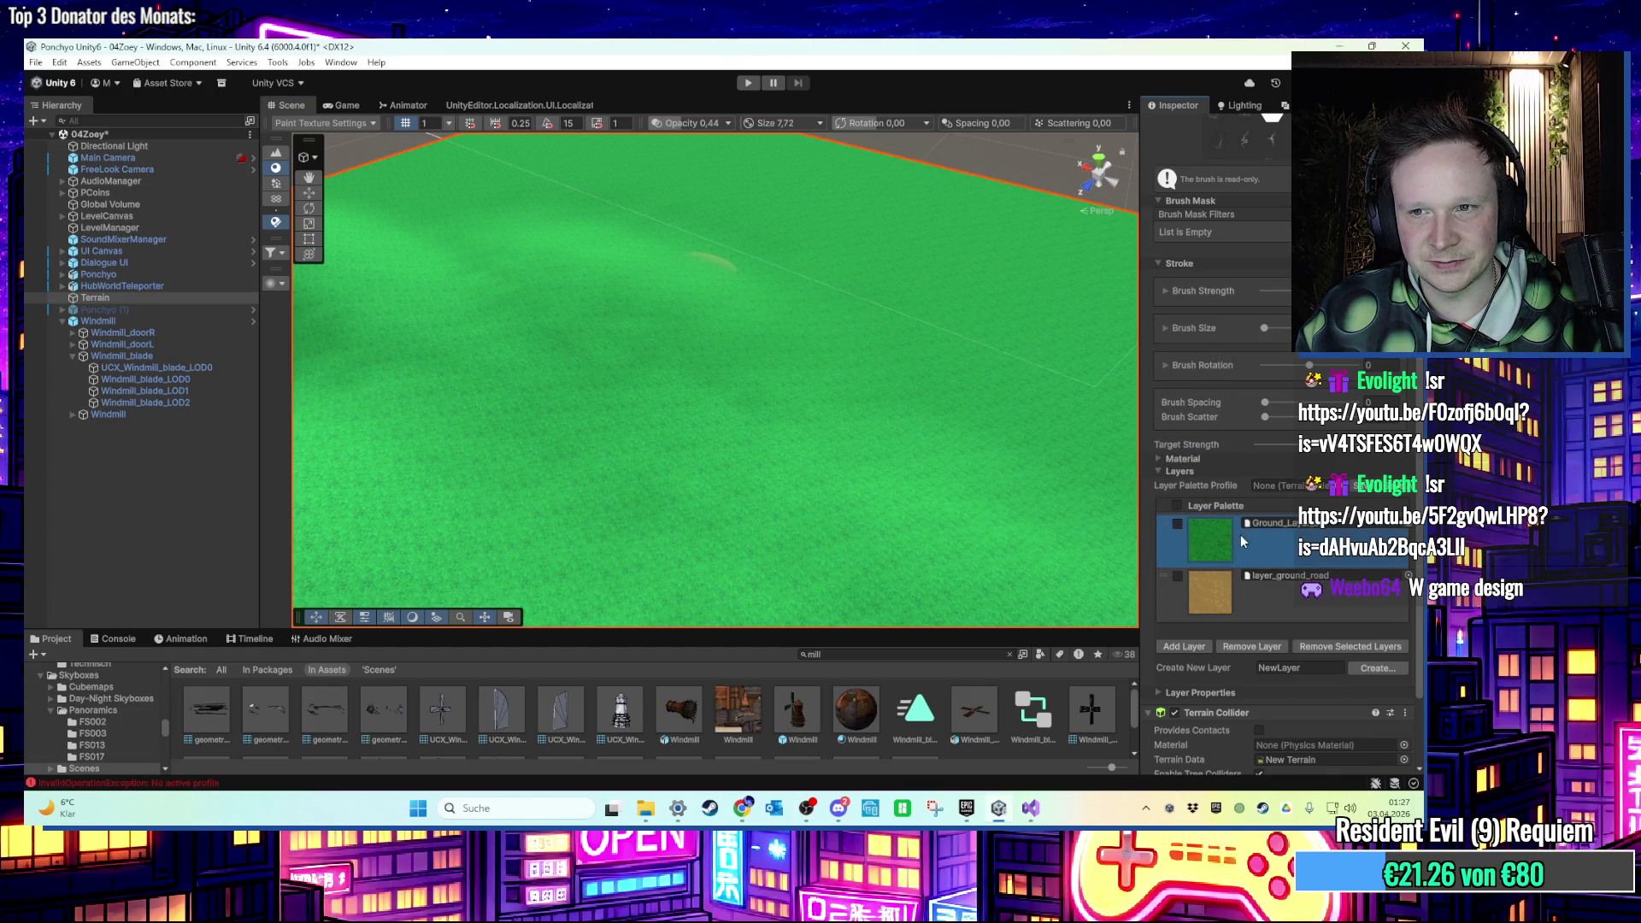
{"action": "scroll", "coordinate": [725, 346], "scroll_direction": "down", "scroll_amount": 3}
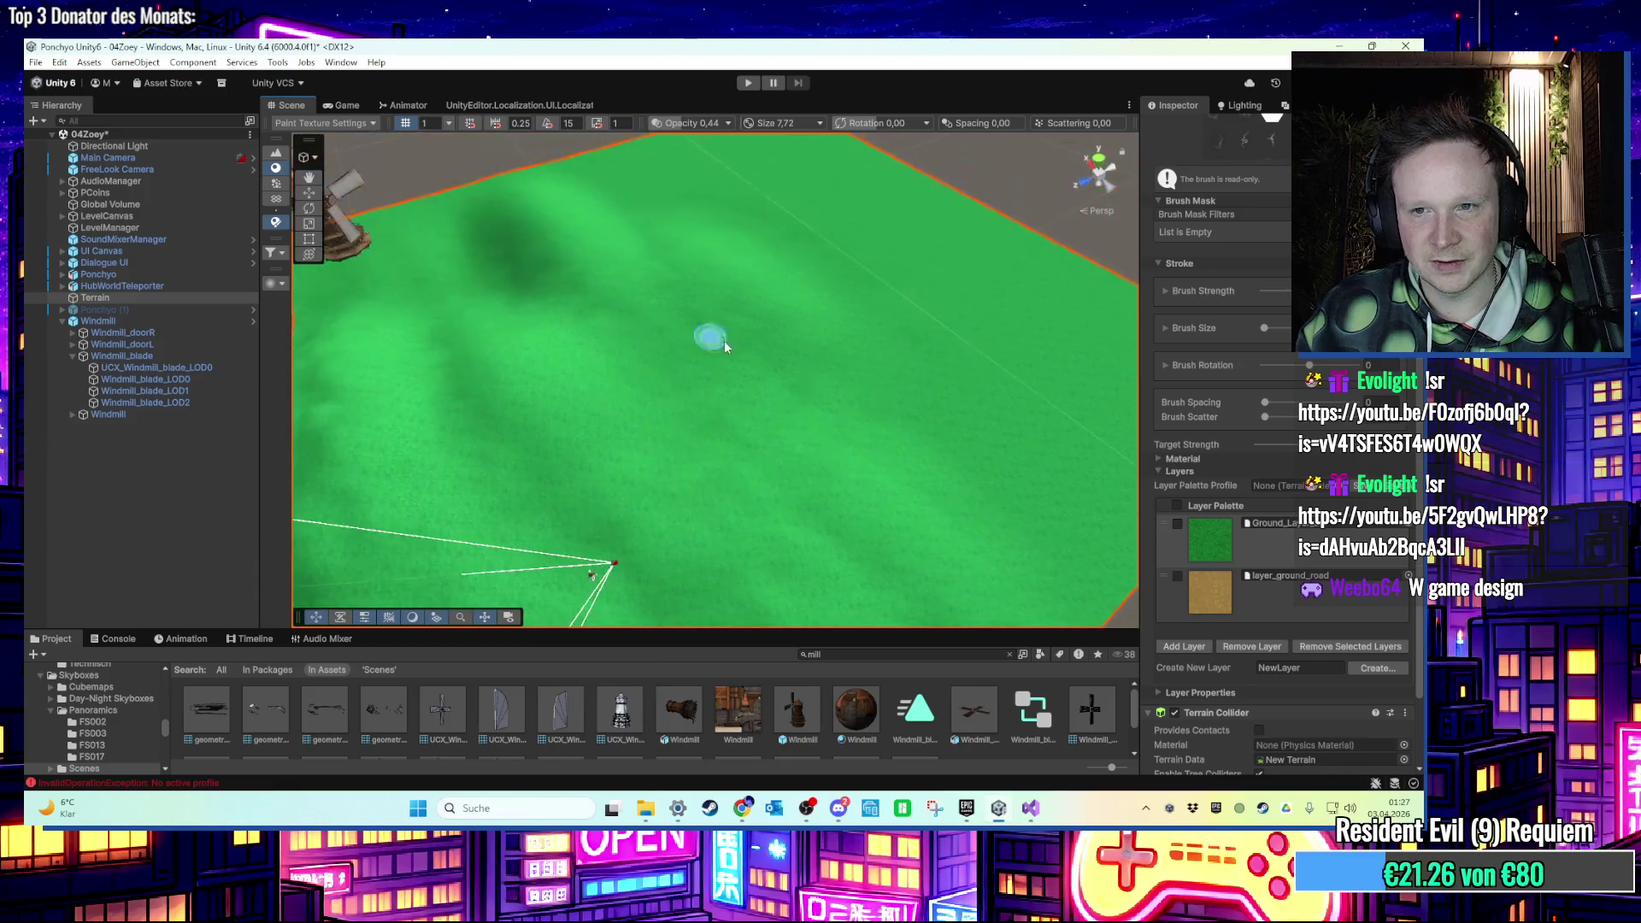
{"action": "mouse_move", "coordinate": [705, 434]}
{"action": "left_mouse_down"}
{"action": "mouse_move", "coordinate": [747, 413]}
{"action": "mouse_move", "coordinate": [652, 453]}
{"action": "left_mouse_up"}
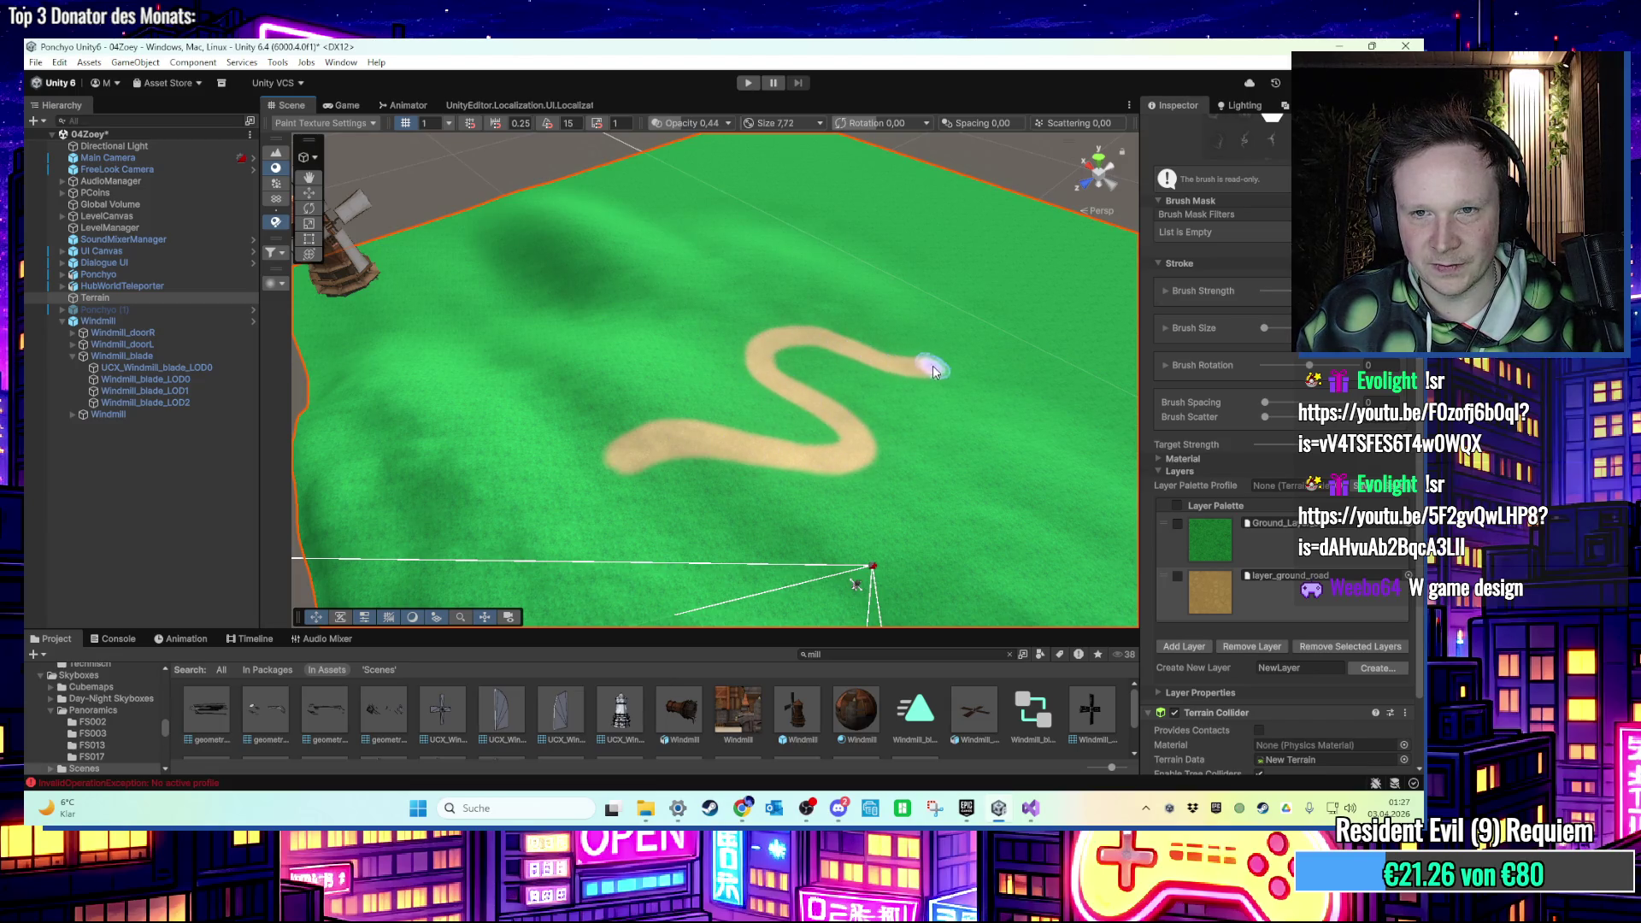
Orbit the view to review the new S-shaped sand road across the terrain.
{"action": "mouse_move", "coordinate": [958, 323]}
{"action": "left_mouse_down"}
{"action": "mouse_move", "coordinate": [684, 366]}
{"action": "mouse_move", "coordinate": [832, 245]}
{"action": "mouse_move", "coordinate": [812, 282]}
{"action": "mouse_move", "coordinate": [824, 366]}
{"action": "mouse_move", "coordinate": [876, 373]}
{"action": "mouse_move", "coordinate": [787, 322]}
{"action": "mouse_move", "coordinate": [934, 414]}
{"action": "mouse_move", "coordinate": [733, 413]}
{"action": "left_mouse_up"}
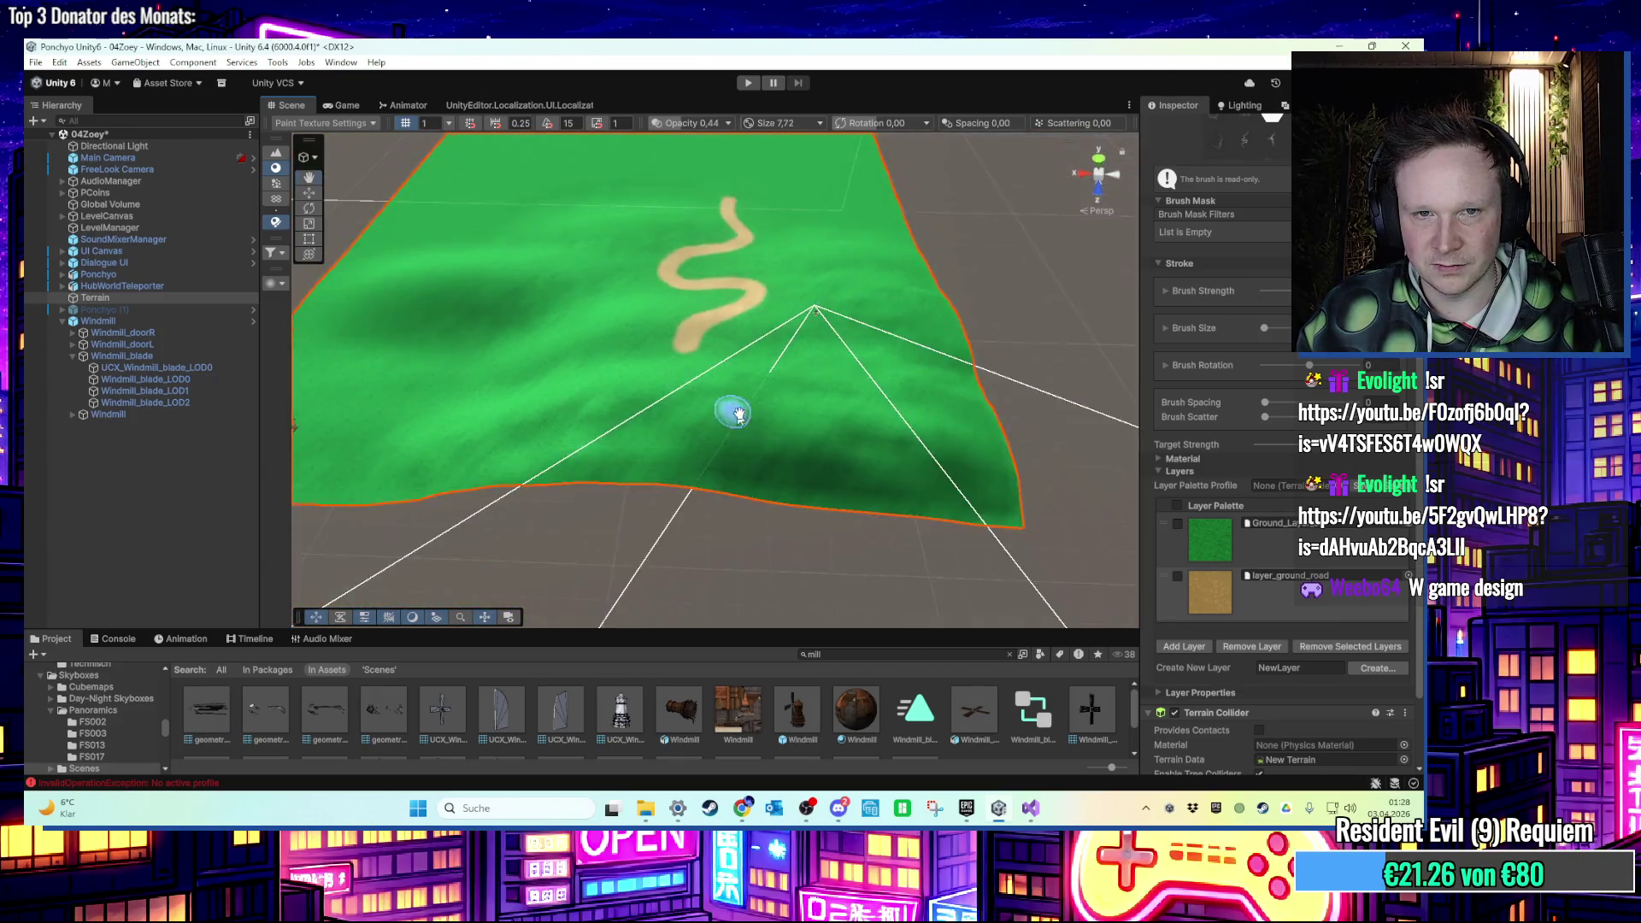
{"action": "scroll", "coordinate": [740, 419], "scroll_direction": "up", "scroll_amount": 5}
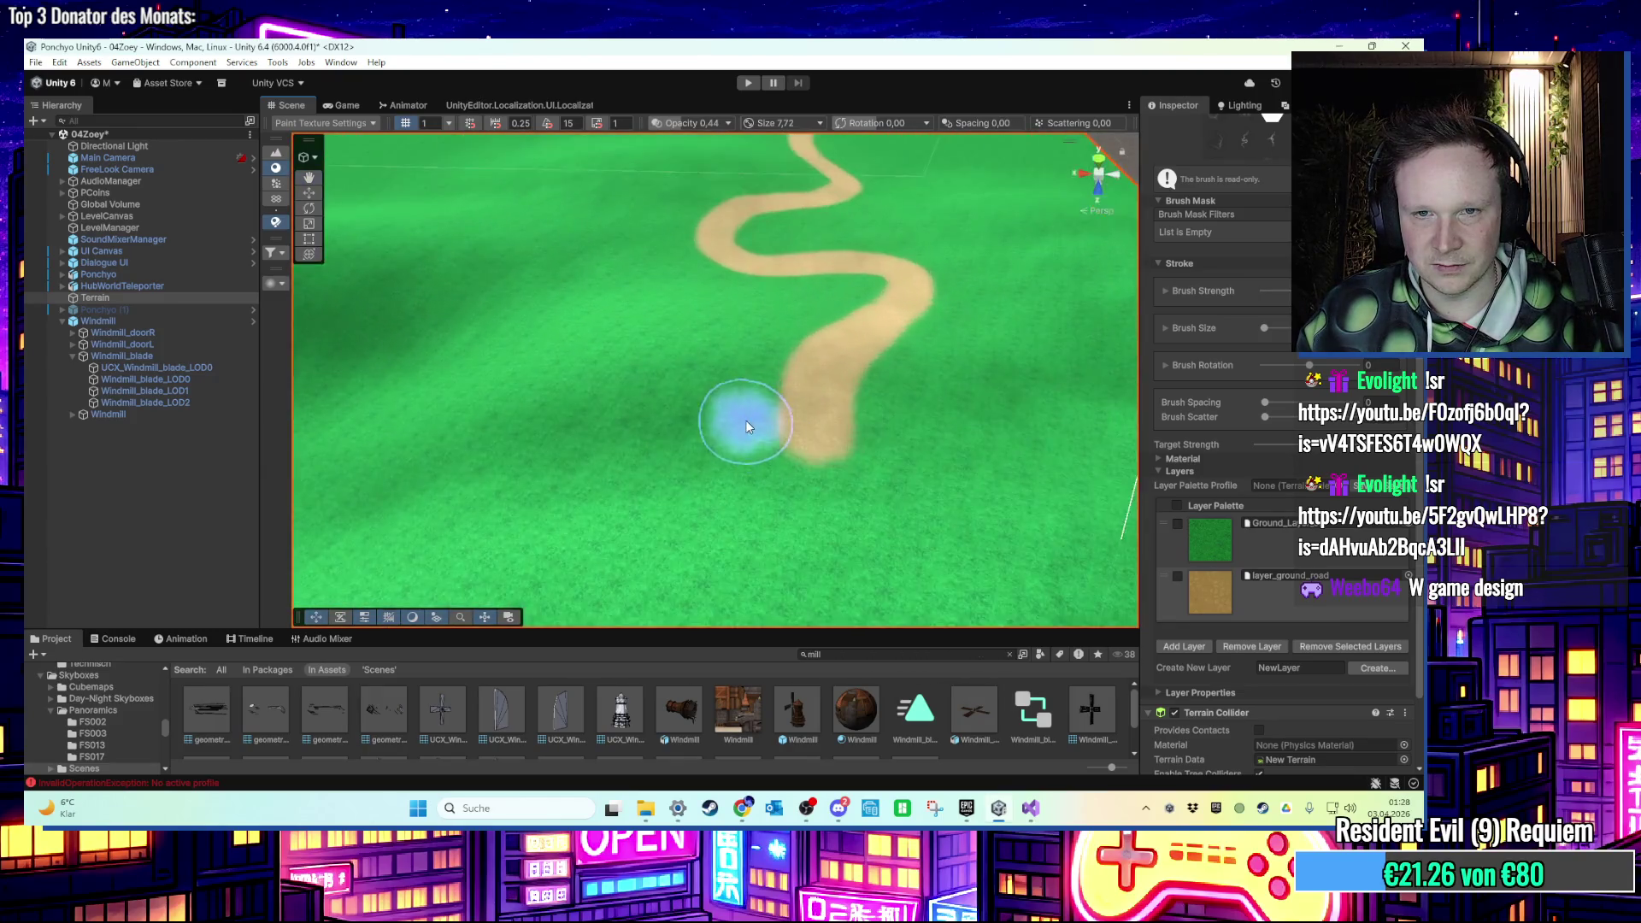
{"action": "scroll", "coordinate": [745, 425], "scroll_direction": "down", "scroll_amount": 5}
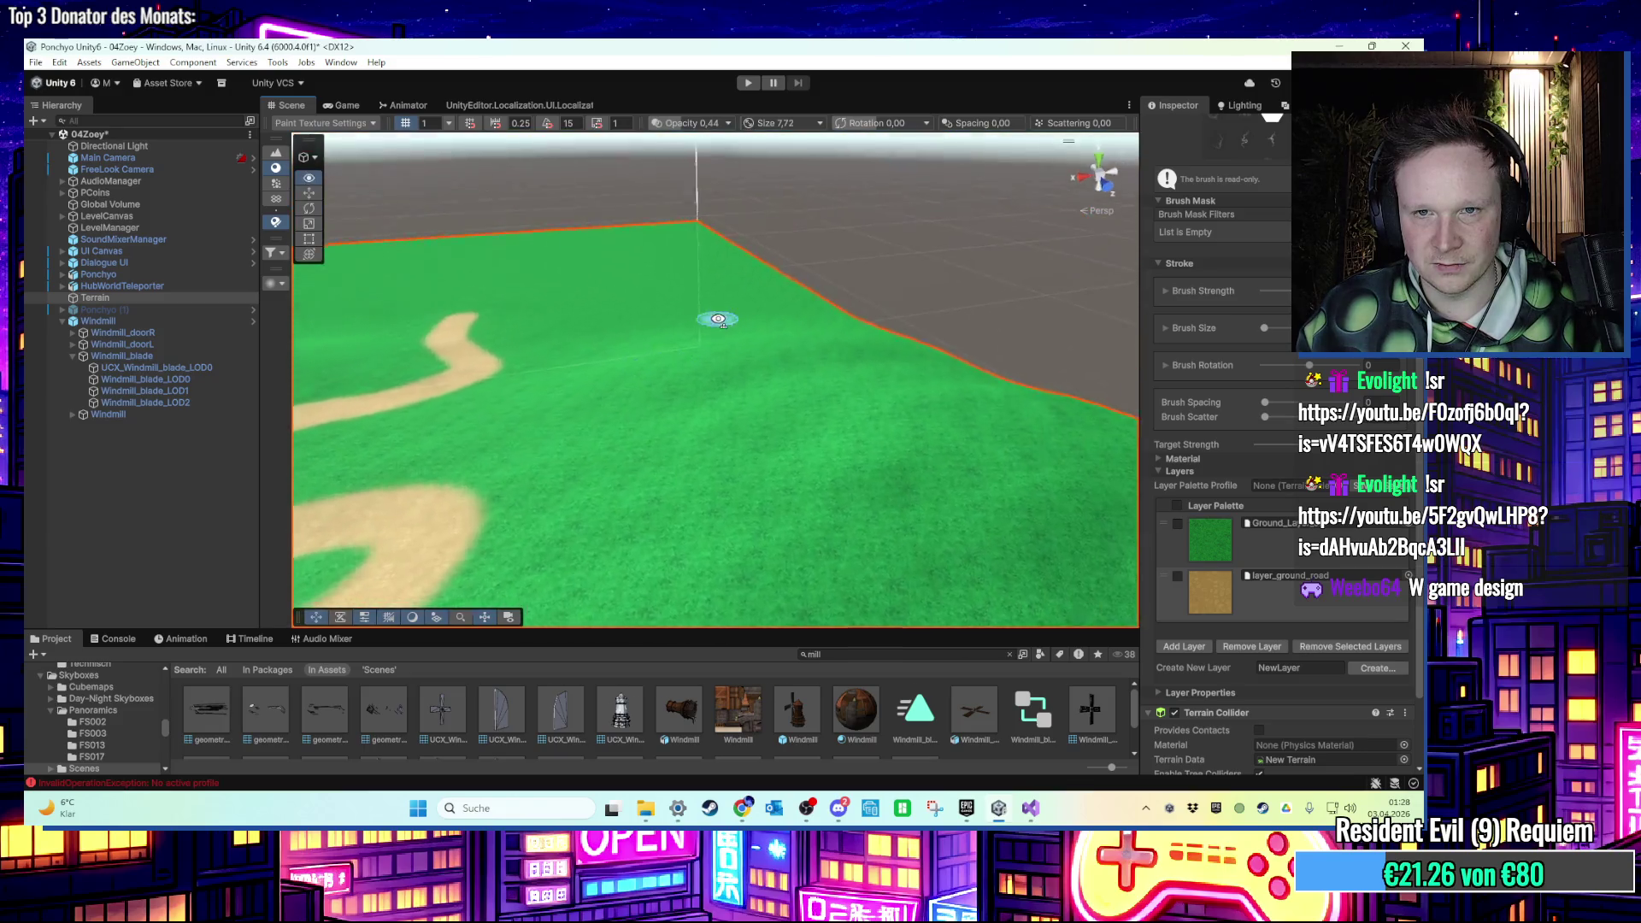
{"action": "left_click_drag", "start_coordinate": [719, 320], "coordinate": [729, 432]}
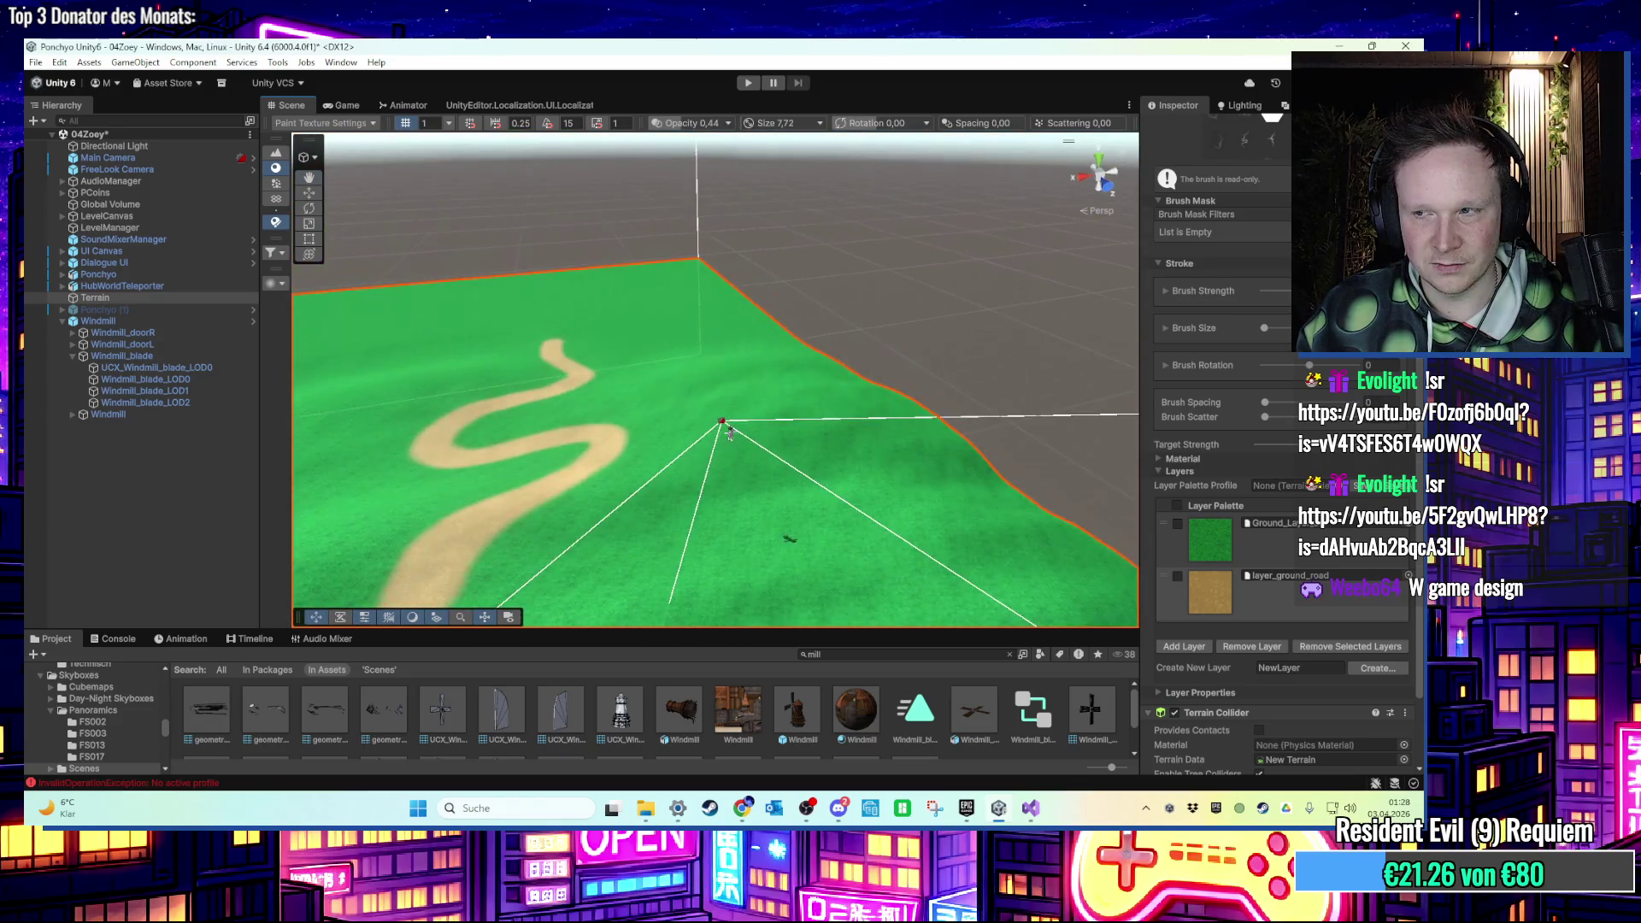
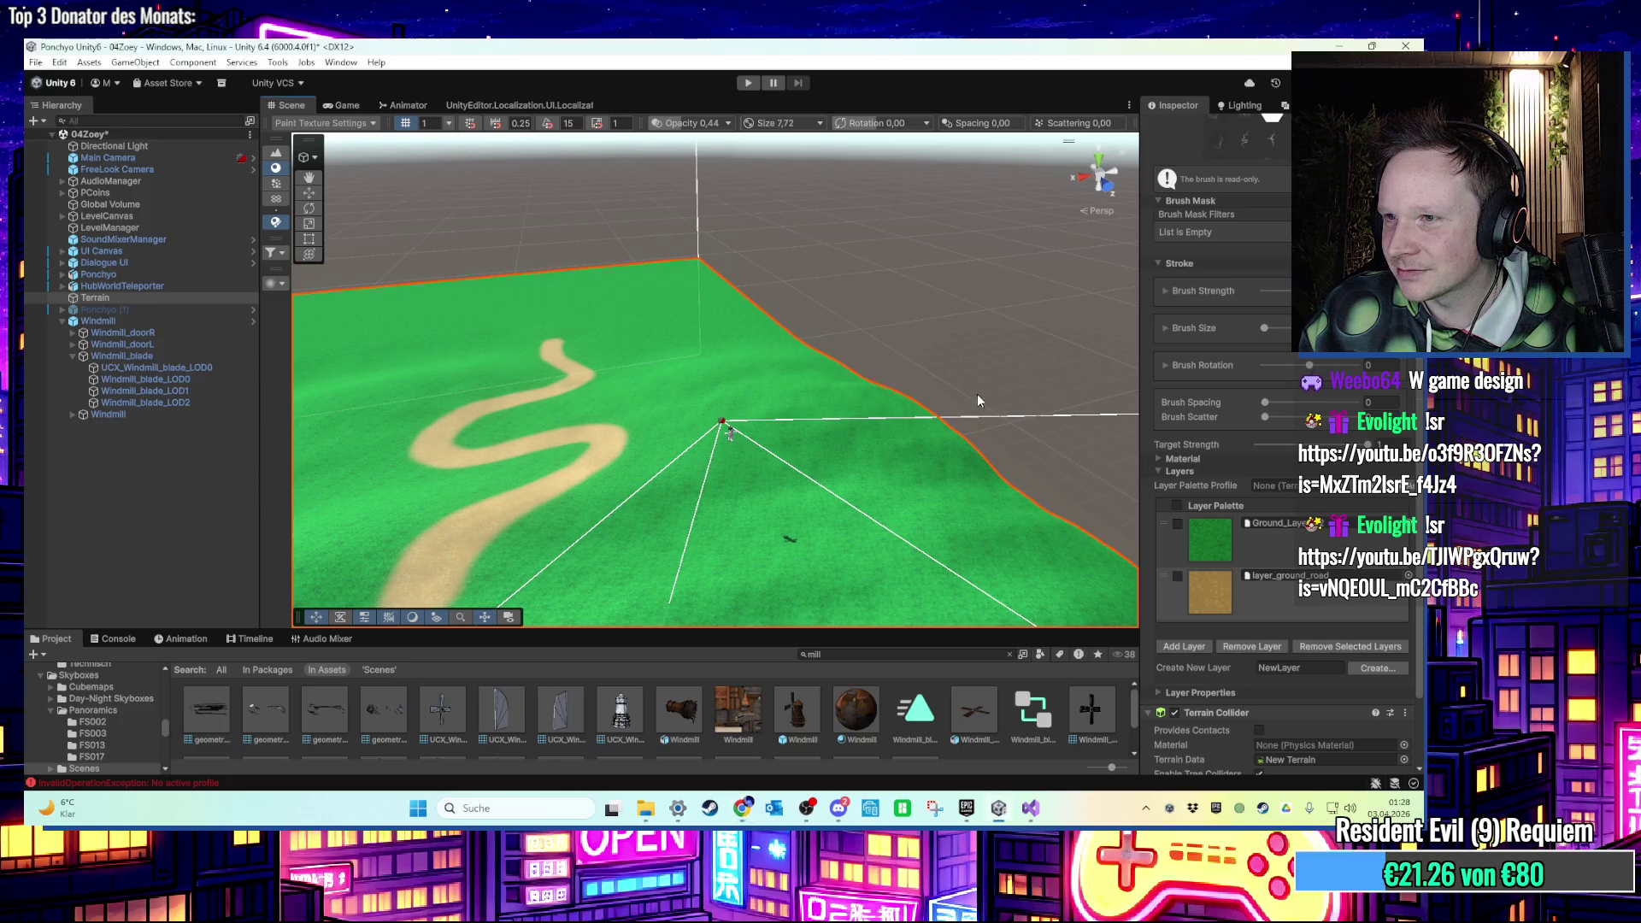
Frame the terrain and switch the terrain tool to Raise or Lower Terrain.
{"action": "key", "text": "f"}
{"action": "mouse_move", "coordinate": [571, 469]}
{"action": "left_mouse_down"}
{"action": "mouse_move", "coordinate": [652, 433]}
{"action": "mouse_move", "coordinate": [898, 433]}
{"action": "mouse_move", "coordinate": [822, 461]}
{"action": "mouse_move", "coordinate": [675, 450]}
{"action": "mouse_move", "coordinate": [687, 475]}
{"action": "mouse_move", "coordinate": [787, 467]}
{"action": "mouse_move", "coordinate": [836, 447]}
{"action": "mouse_move", "coordinate": [884, 376]}
{"action": "left_mouse_up"}
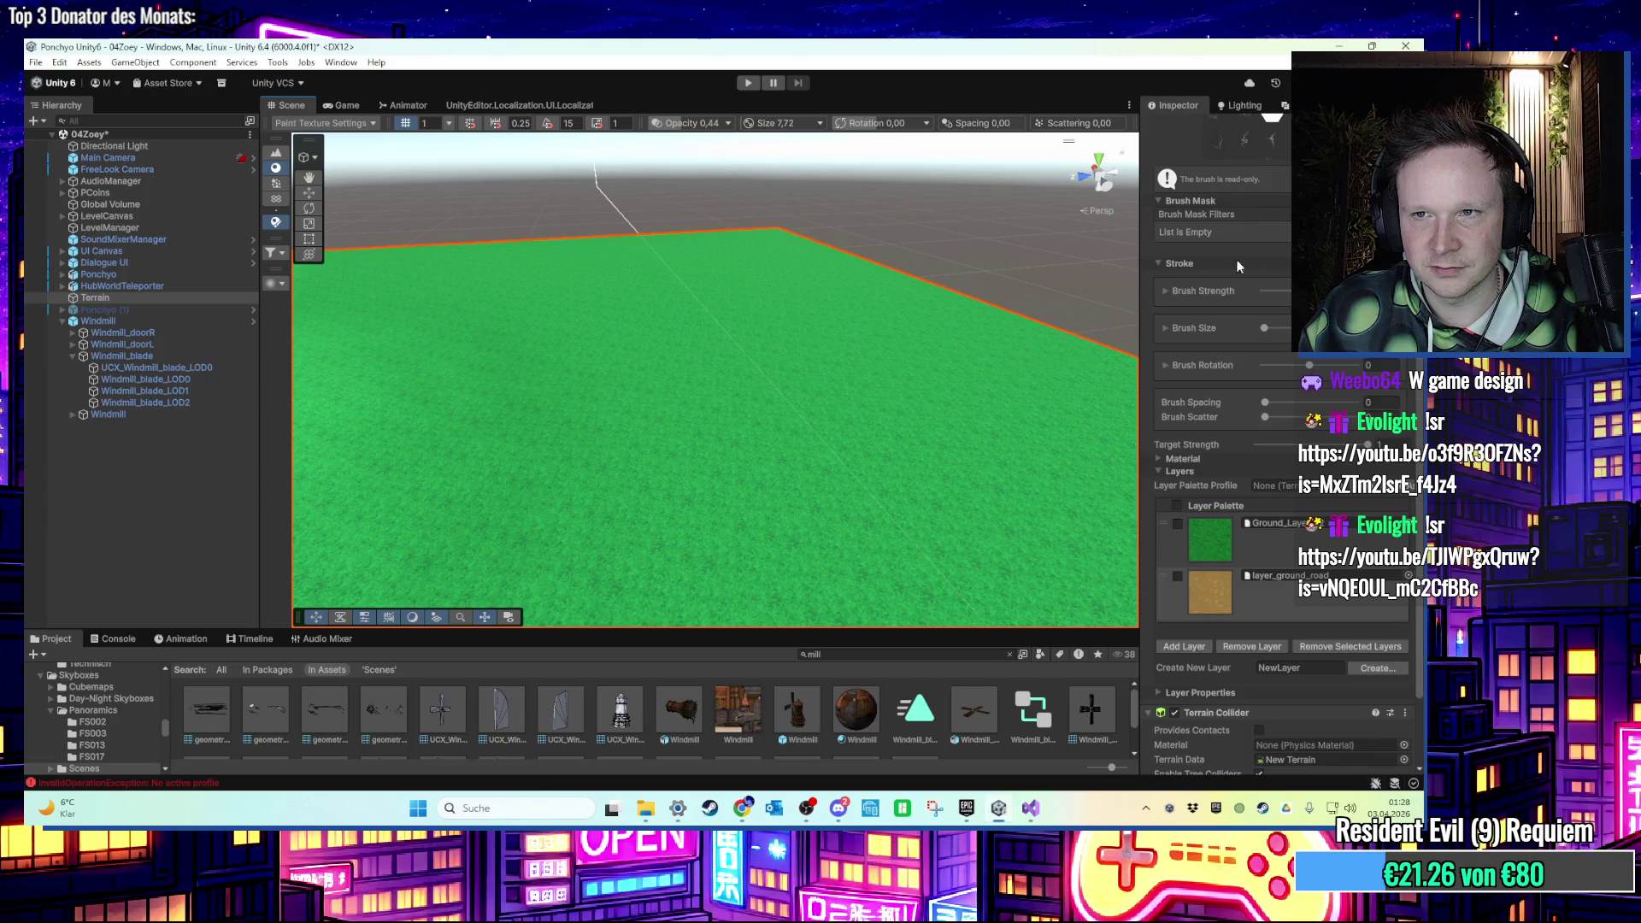
{"action": "scroll", "coordinate": [1237, 266], "scroll_direction": "up", "scroll_amount": 4}
{"action": "left_click", "coordinate": [1241, 161]}
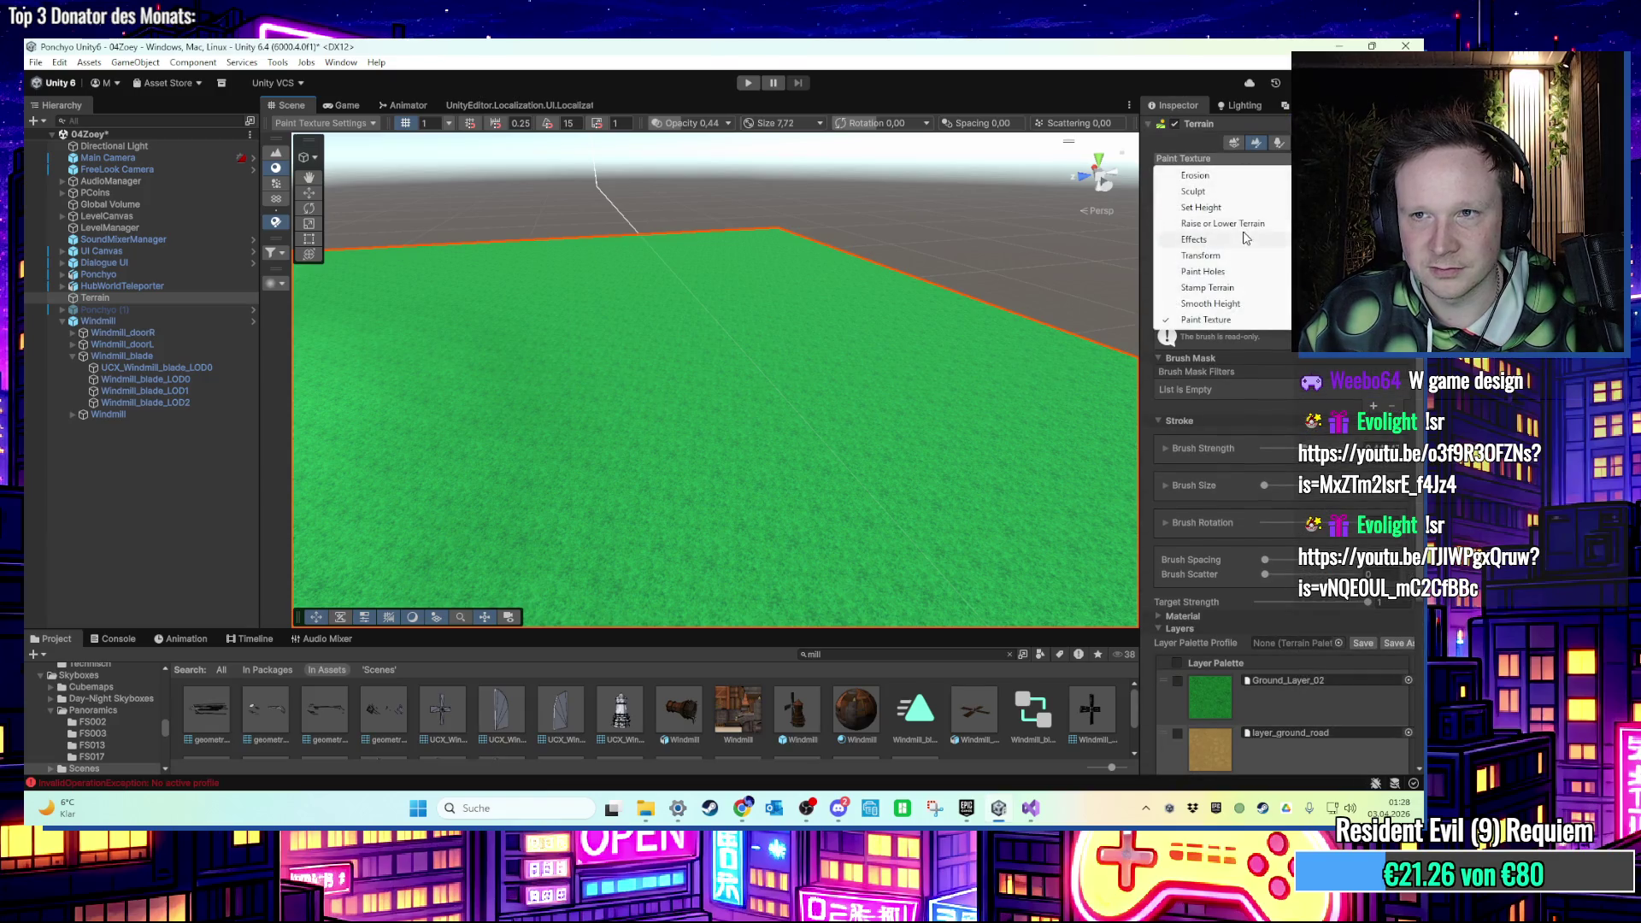
{"action": "left_click", "coordinate": [1222, 224]}
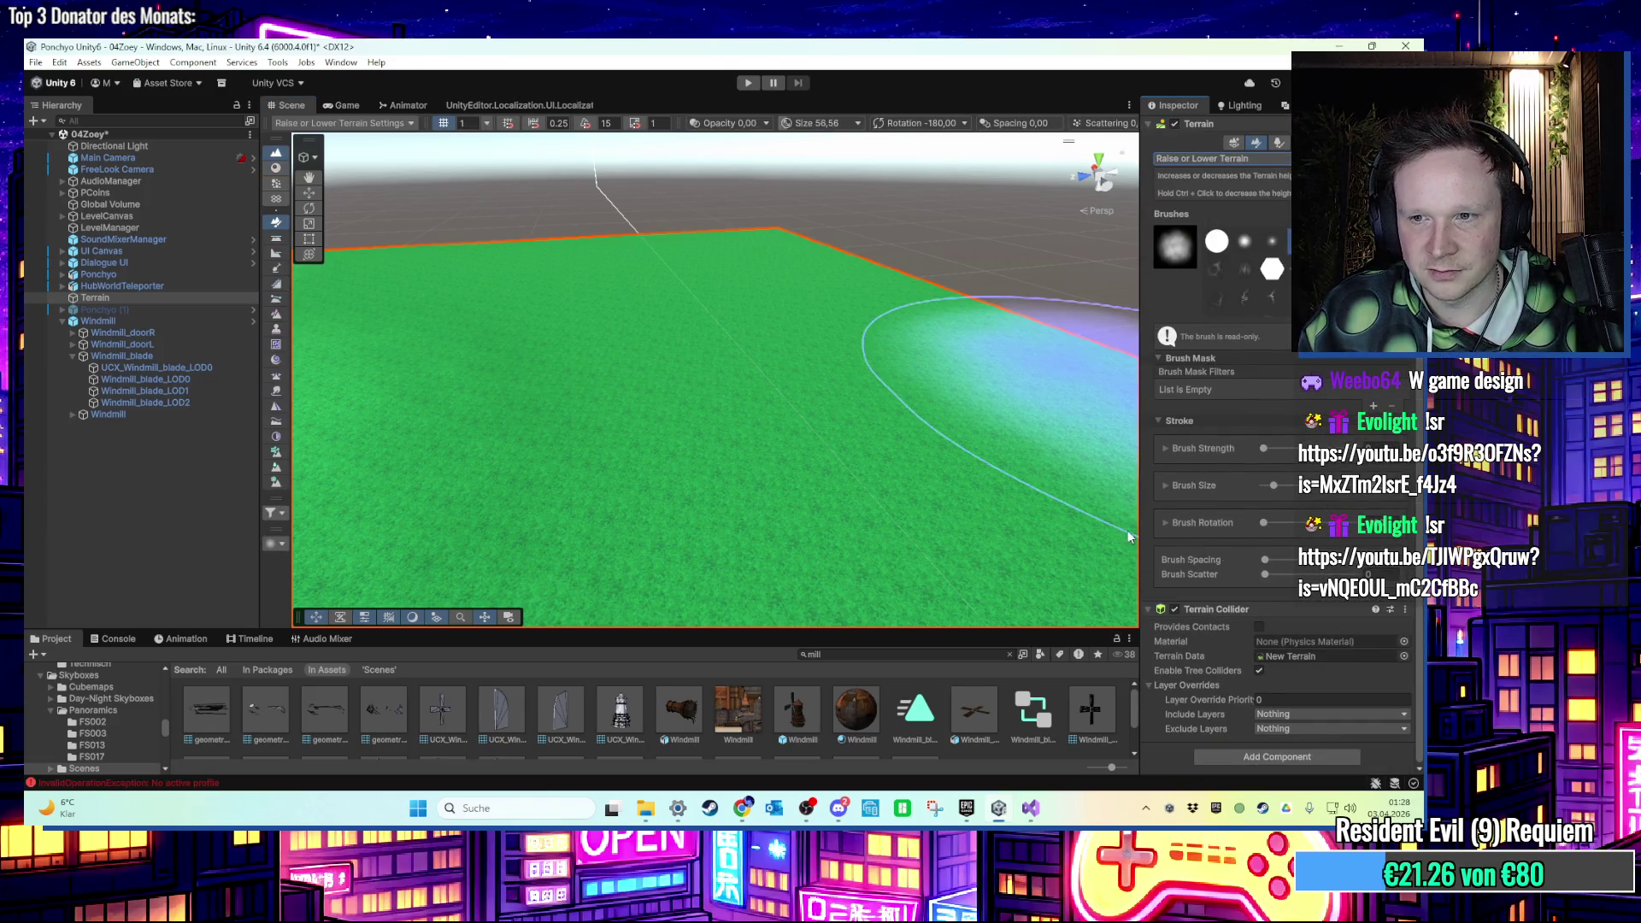
Briefly try Set Height, return to Raise or Lower Terrain, then answer the S shortcut conflict with brush size.
{"action": "scroll", "coordinate": [1285, 443], "scroll_direction": "up", "scroll_amount": 3}
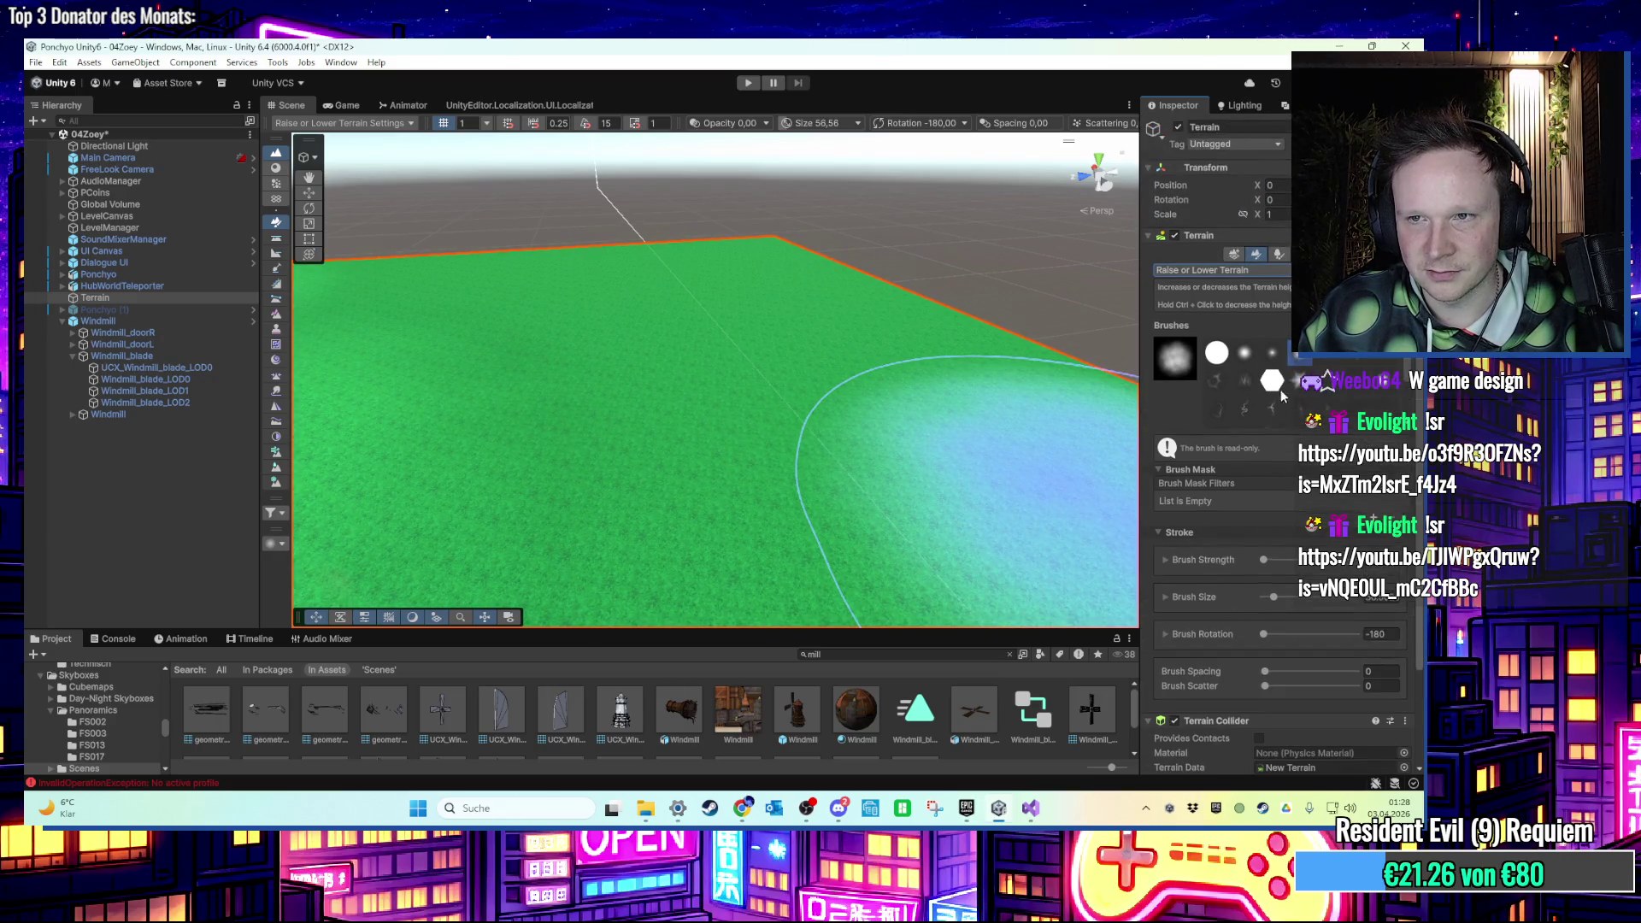
{"action": "left_click", "coordinate": [1236, 272]}
{"action": "left_click", "coordinate": [1241, 332]}
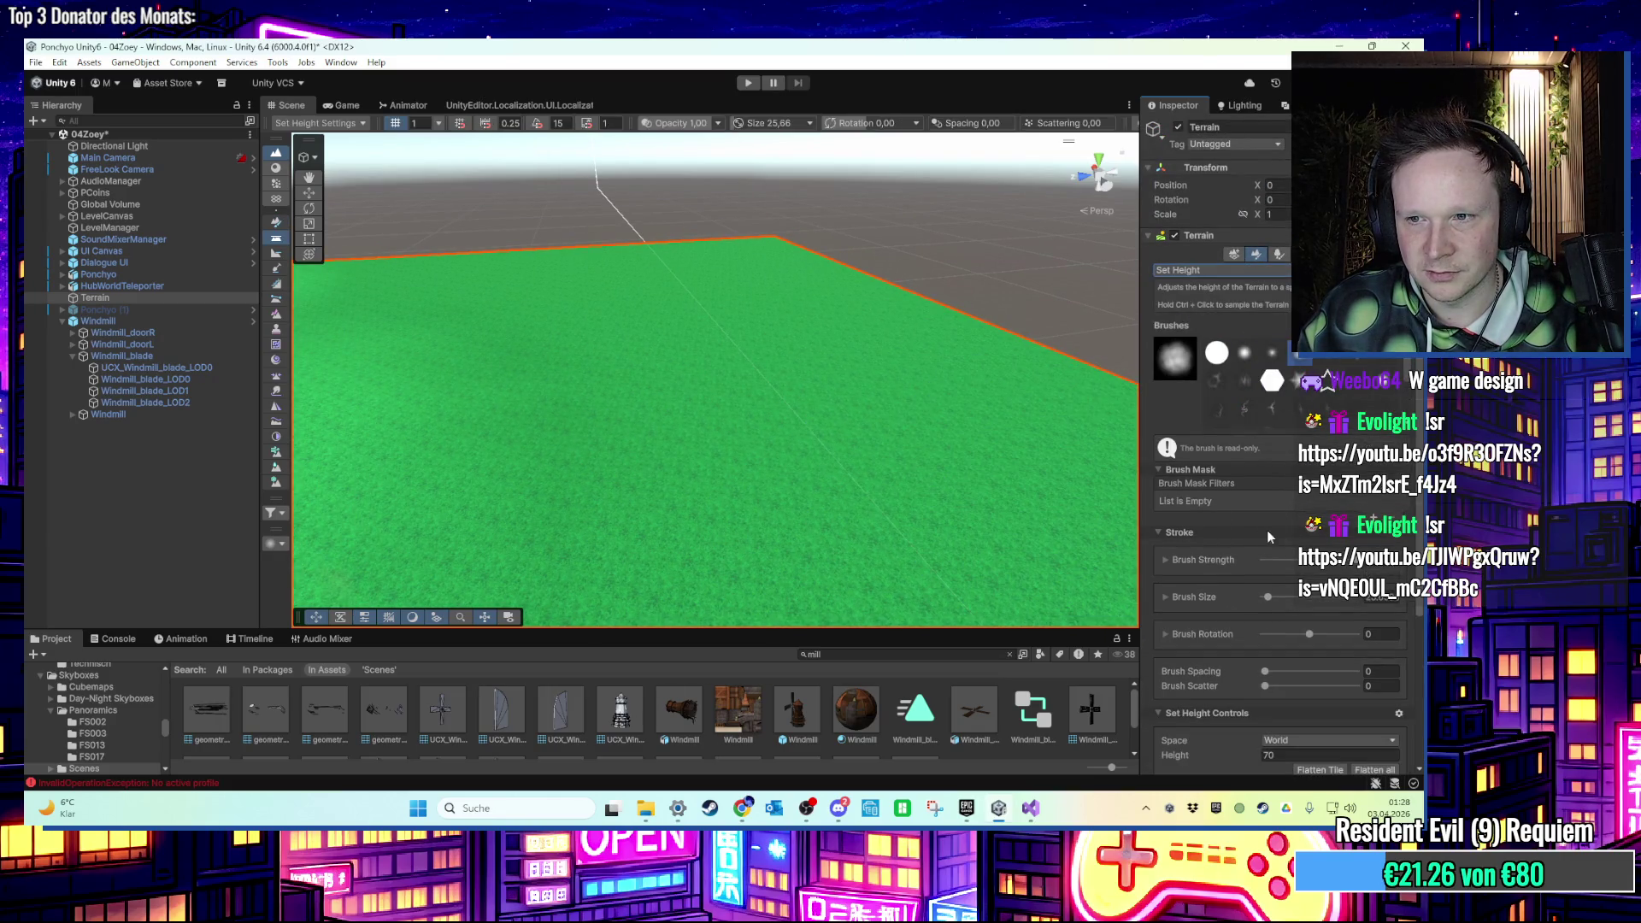
{"action": "left_click", "coordinate": [1194, 269]}
{"action": "left_click", "coordinate": [1201, 288]}
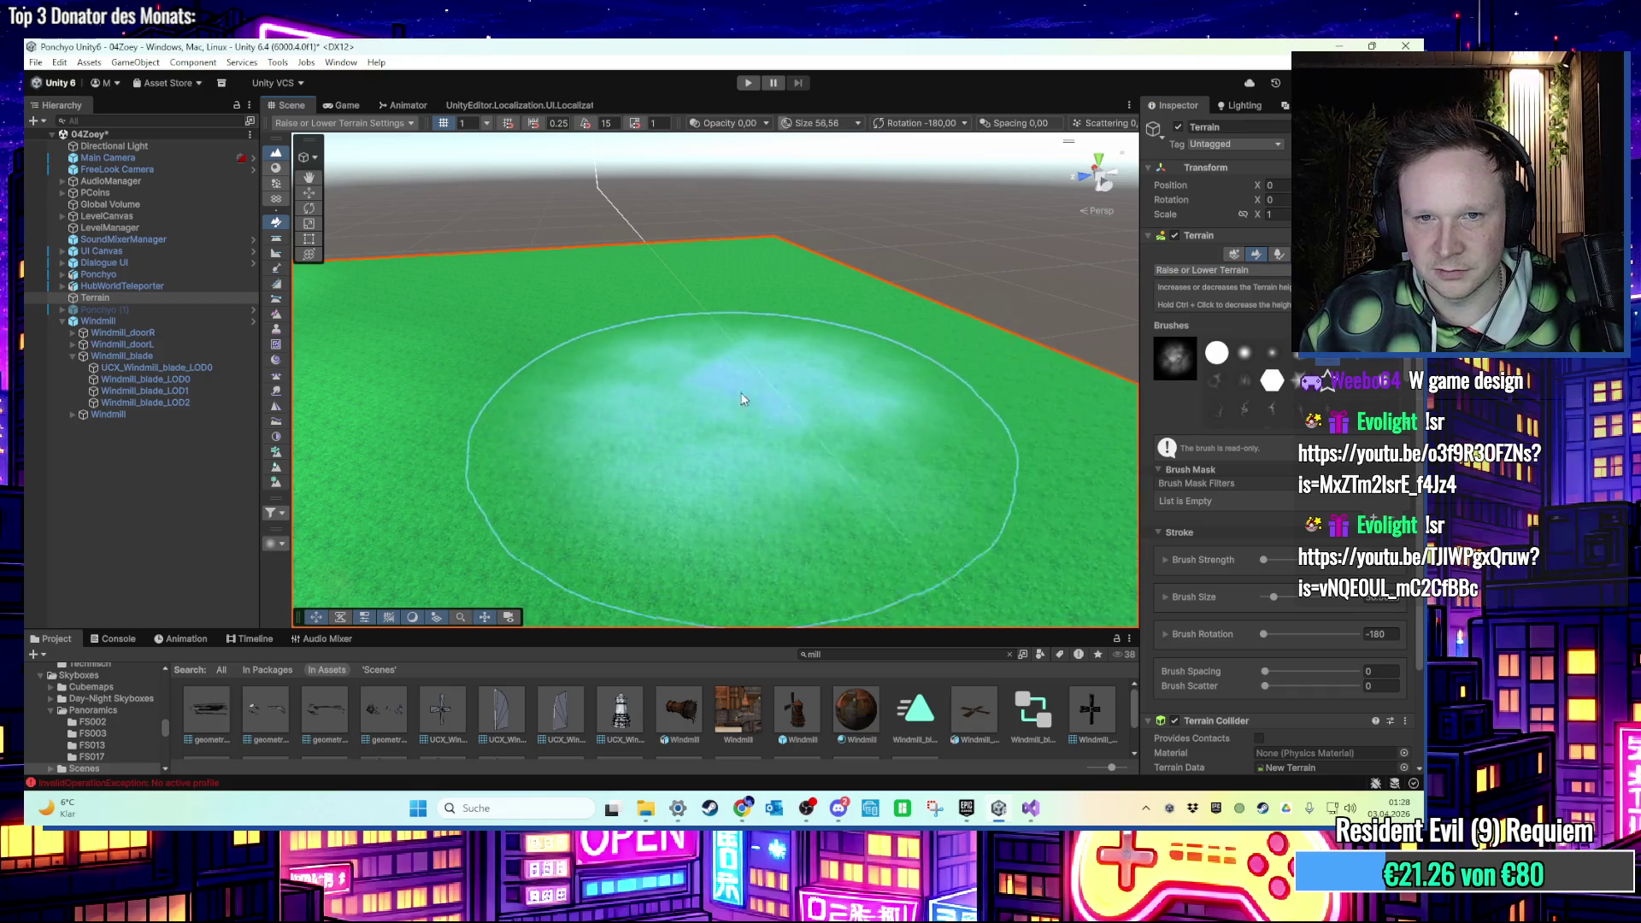
{"action": "key", "text": "s"}
{"action": "left_click", "coordinate": [931, 511]}
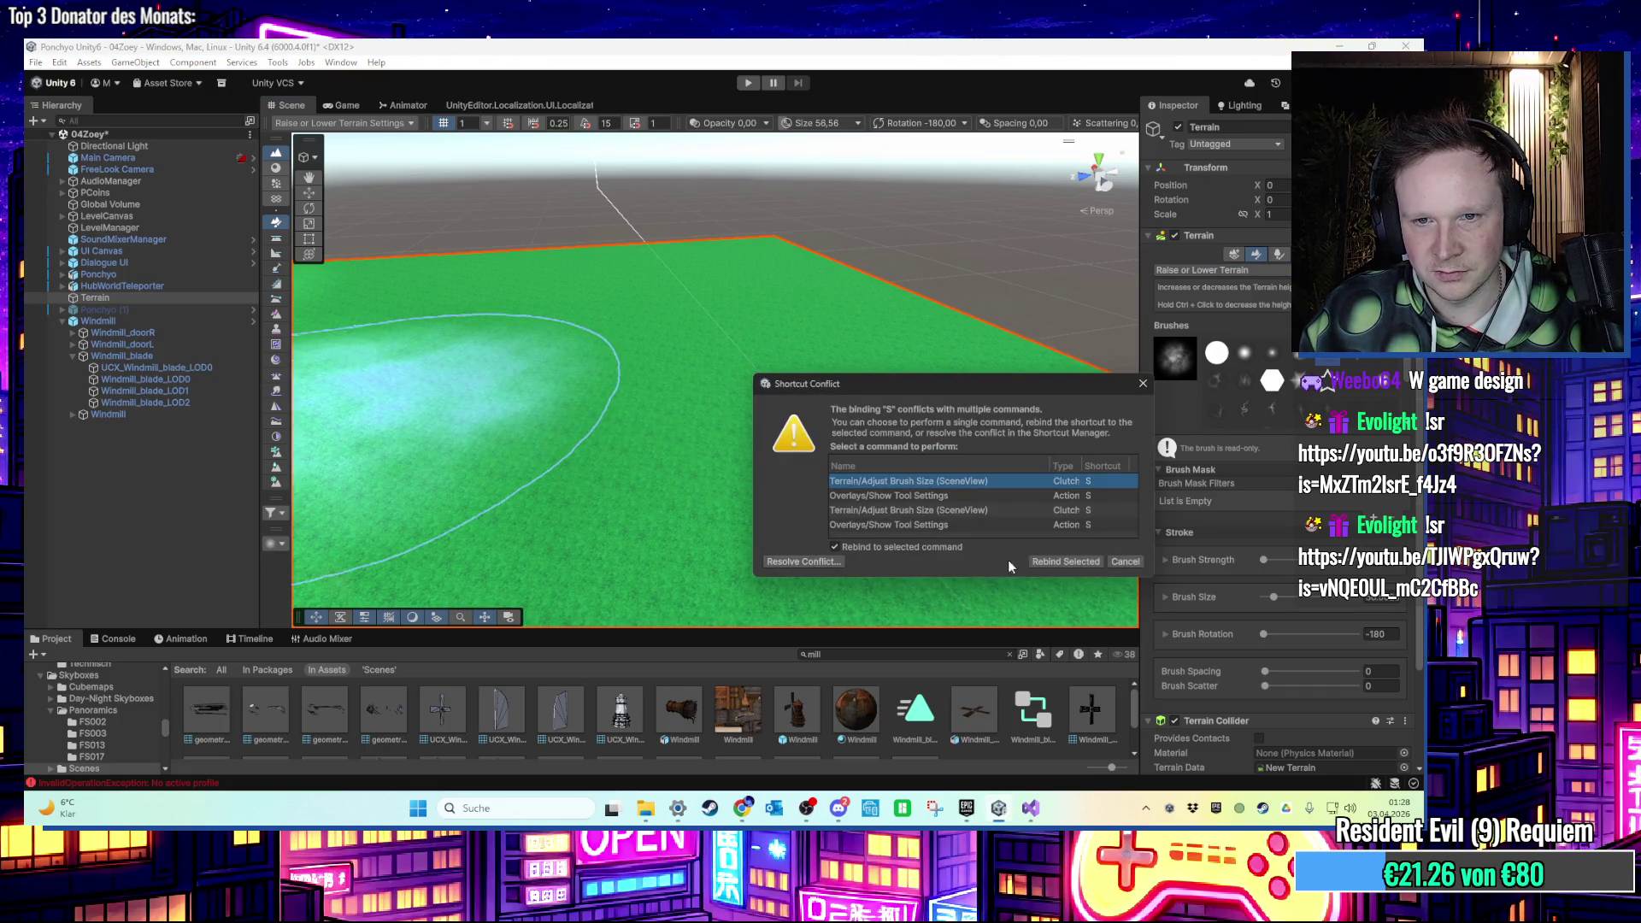
Confirm the brush-size binding and close the Shortcut Conflict and Shortcuts windows.
{"action": "left_click", "coordinate": [1051, 561]}
{"action": "key", "text": "s"}
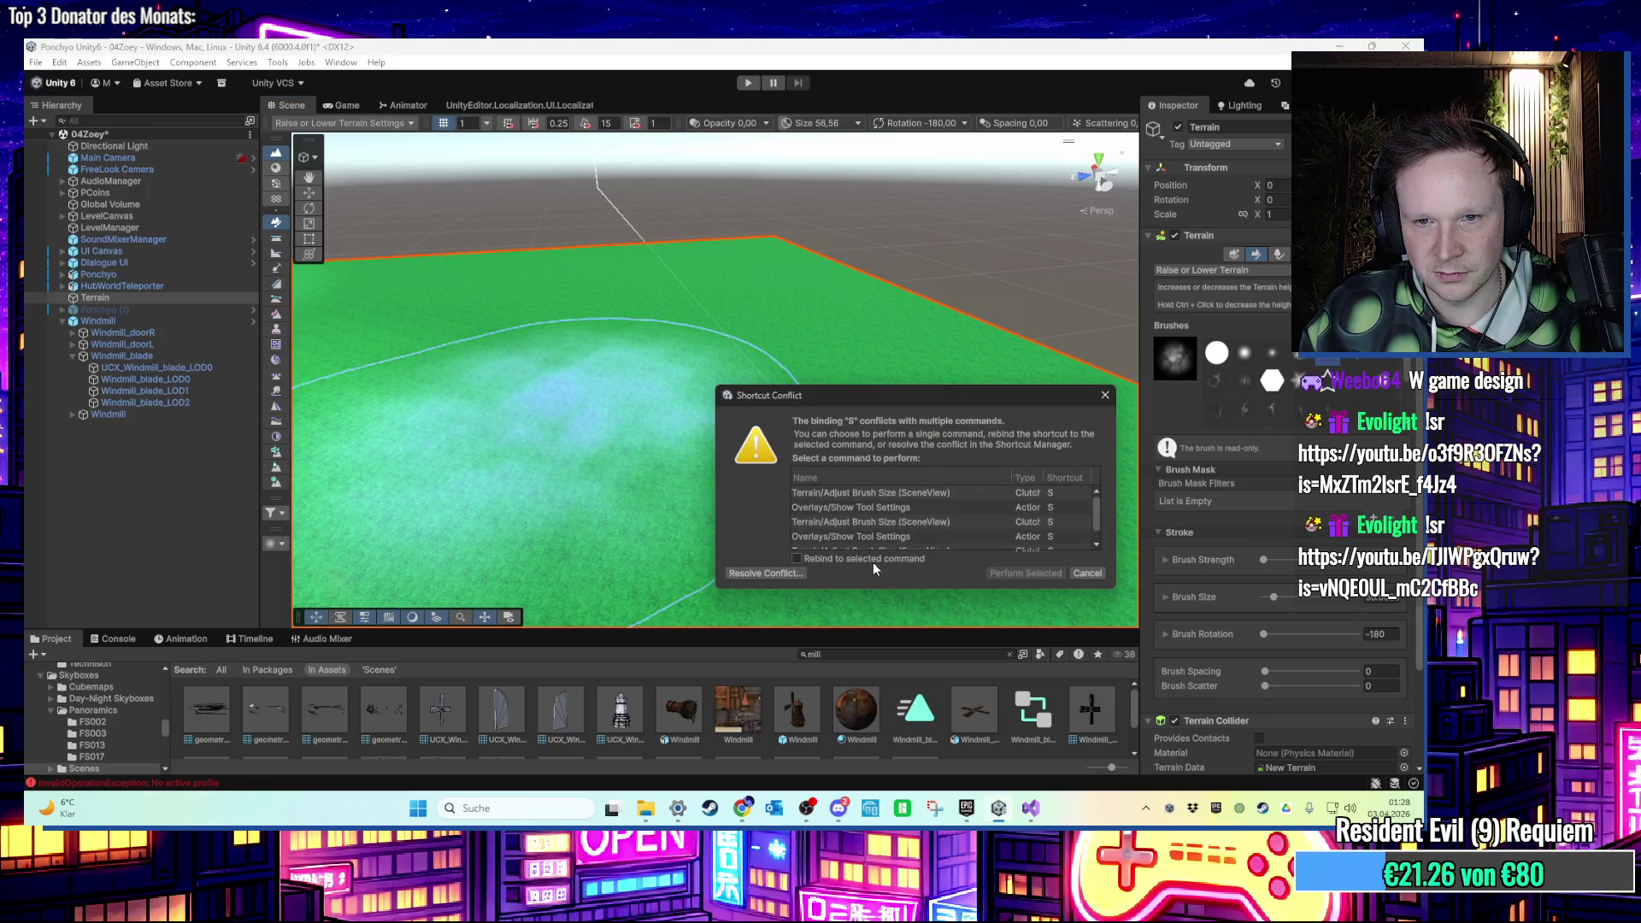
{"action": "left_click", "coordinate": [765, 573]}
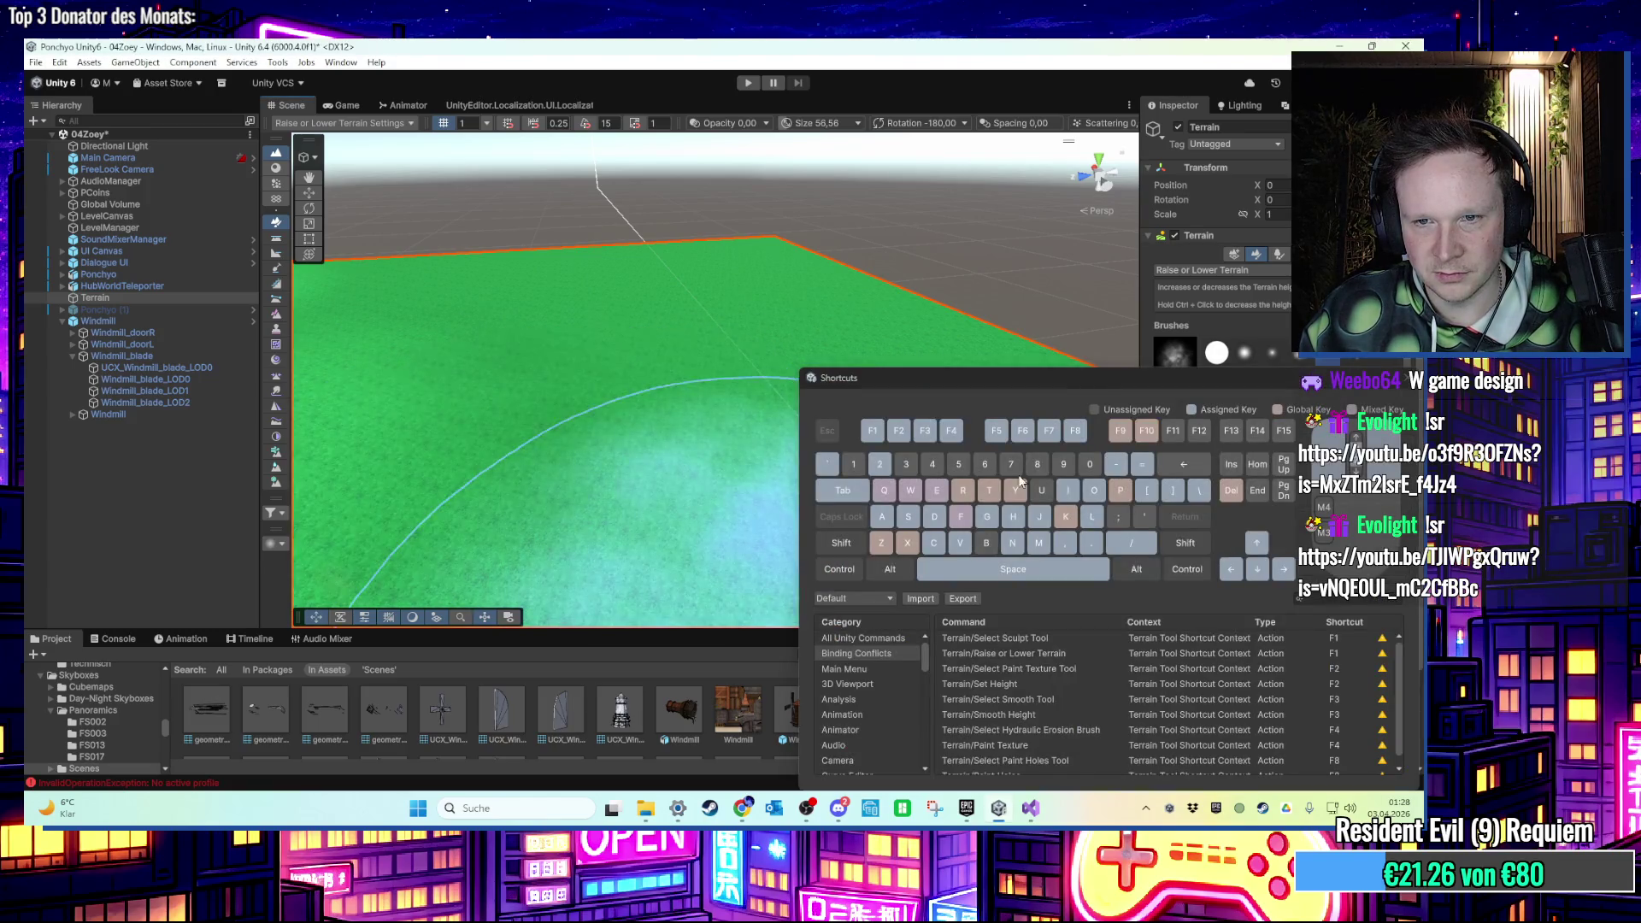
{"action": "left_click", "coordinate": [1067, 286]}
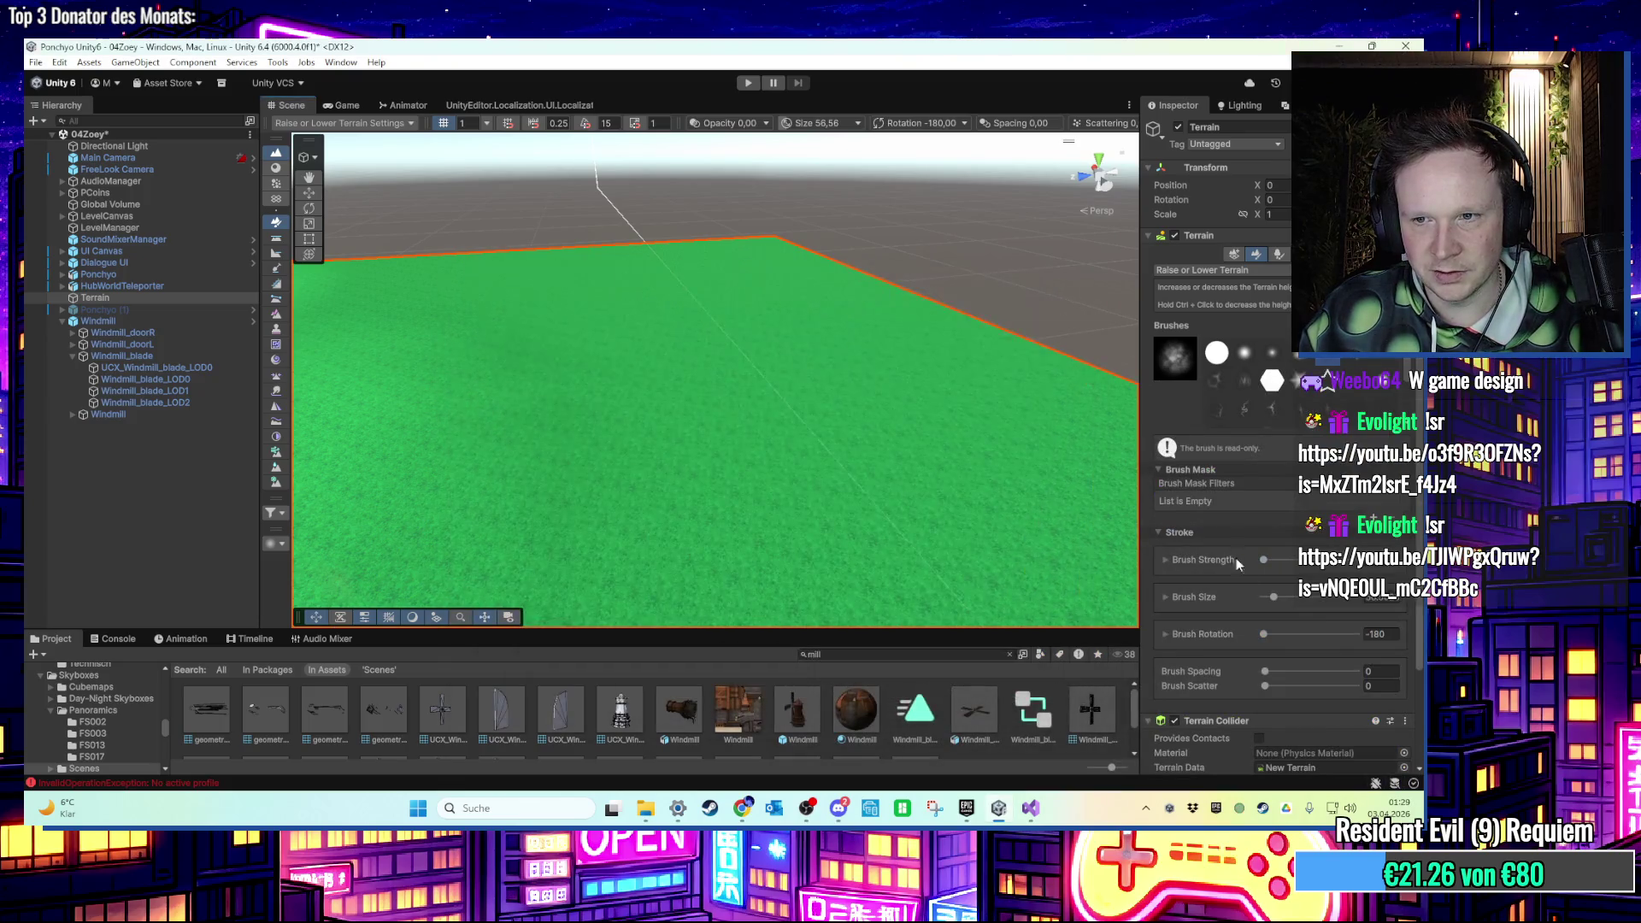
Test brush sizes and a hill stroke, undo the bumps, and switch to Set Height.
{"action": "left_click_drag", "start_coordinate": [1280, 602], "coordinate": [1256, 603]}
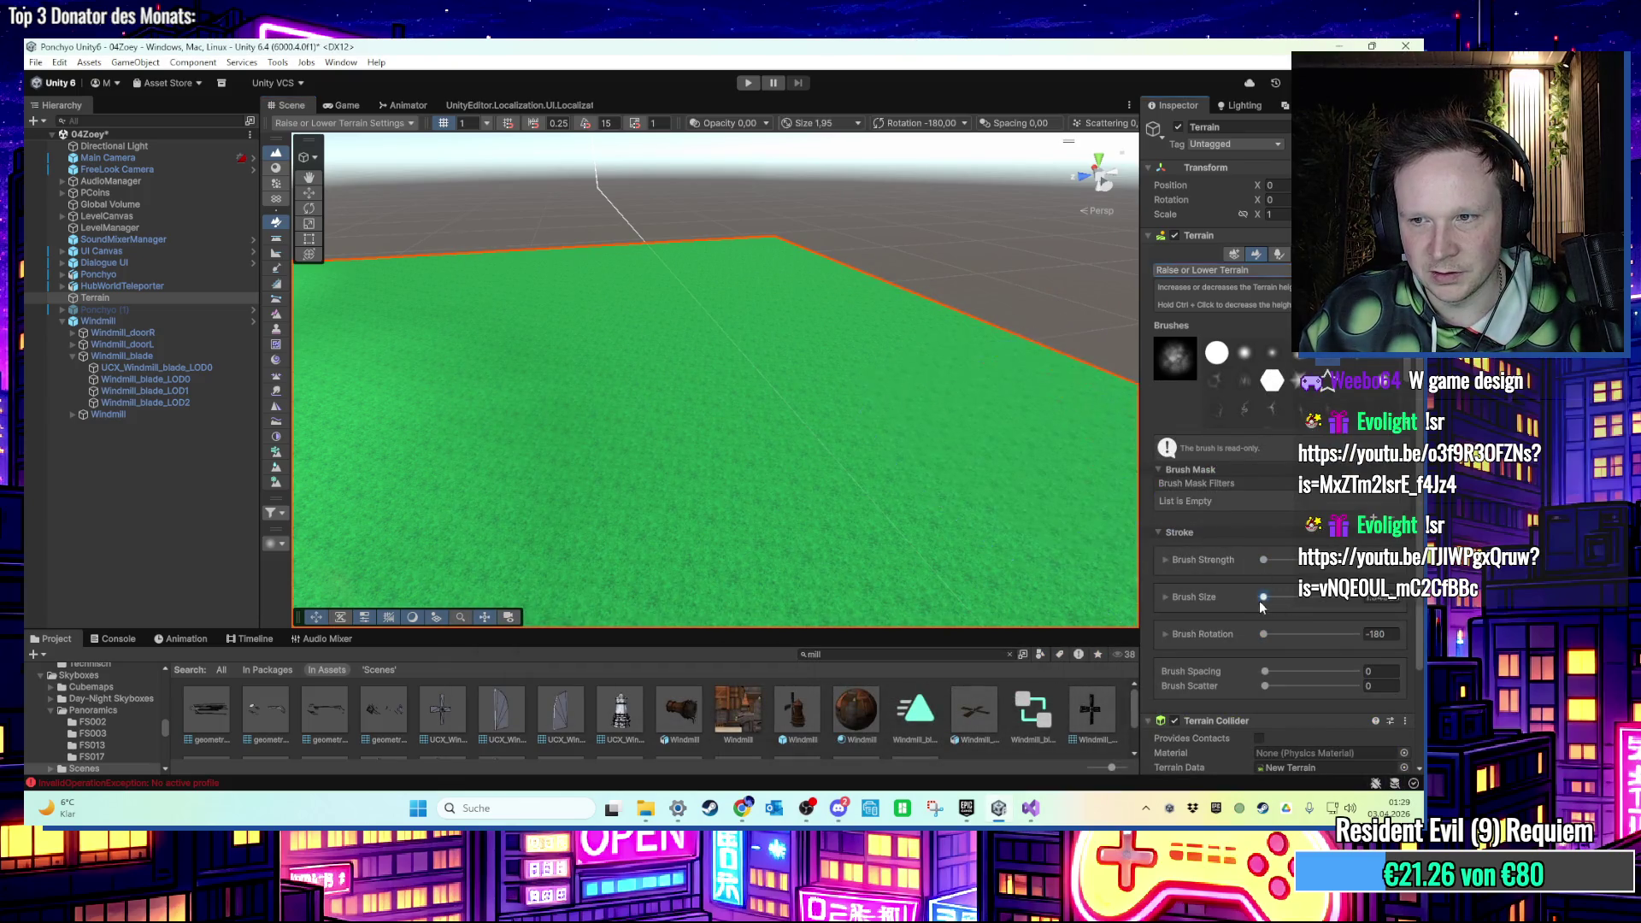
{"action": "mouse_move", "coordinate": [658, 428]}
{"action": "left_mouse_down"}
{"action": "mouse_move", "coordinate": [872, 432]}
{"action": "mouse_move", "coordinate": [680, 436]}
{"action": "left_mouse_up"}
{"action": "key", "text": "ctrl+z"}
{"action": "key", "text": "ctrl+z"}
{"action": "key", "text": "ctrl+z"}
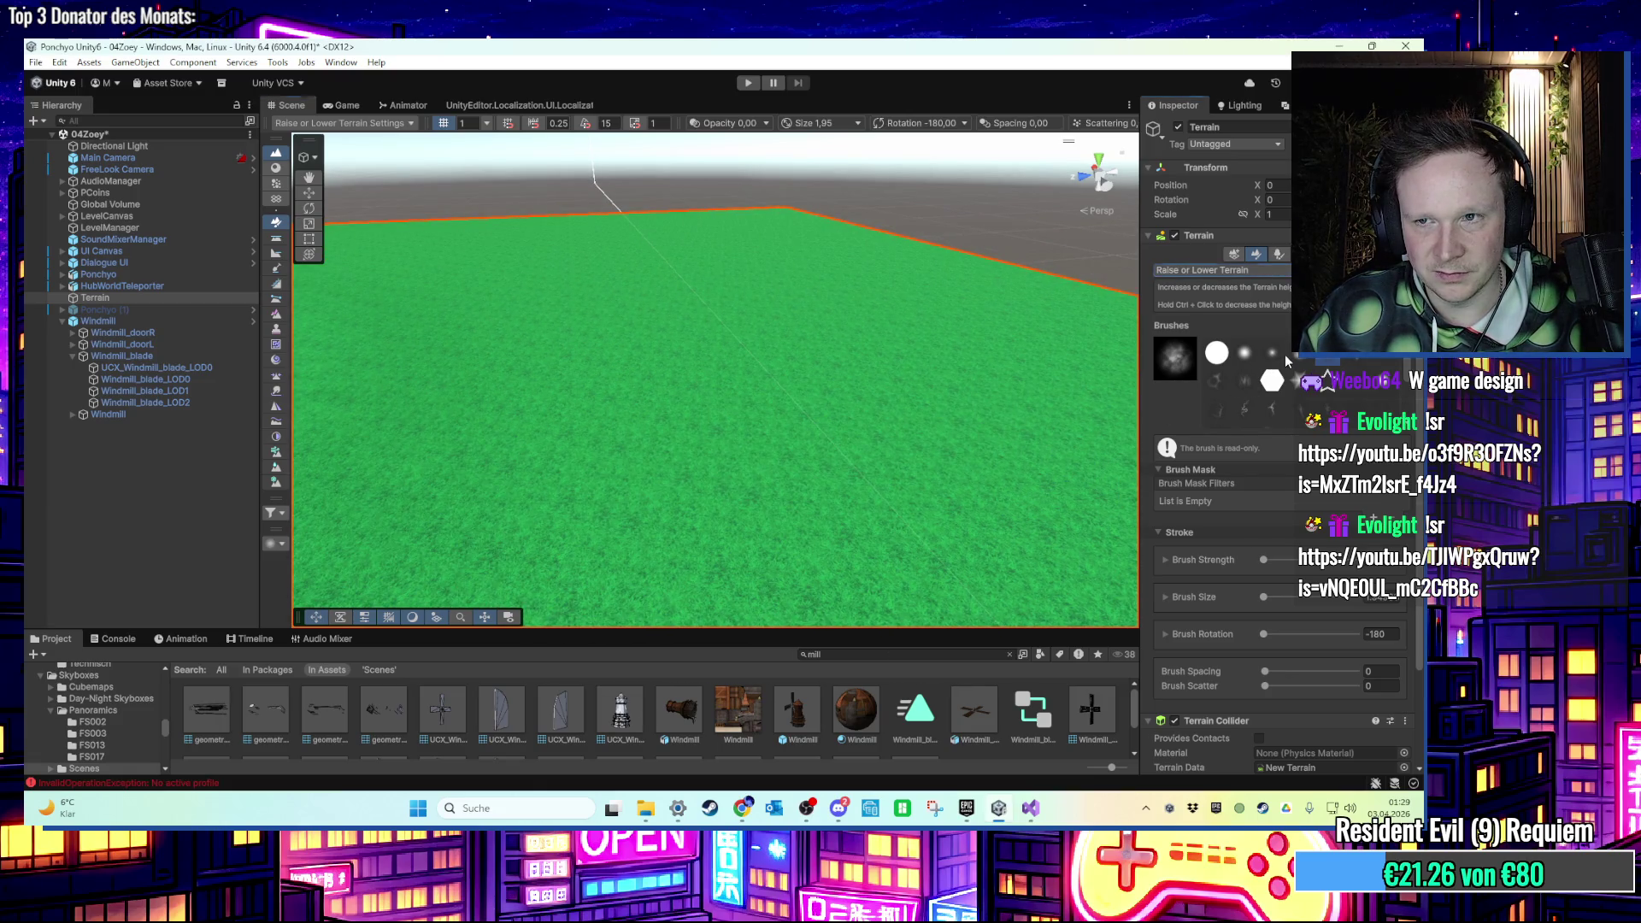
{"action": "left_click", "coordinate": [1271, 597]}
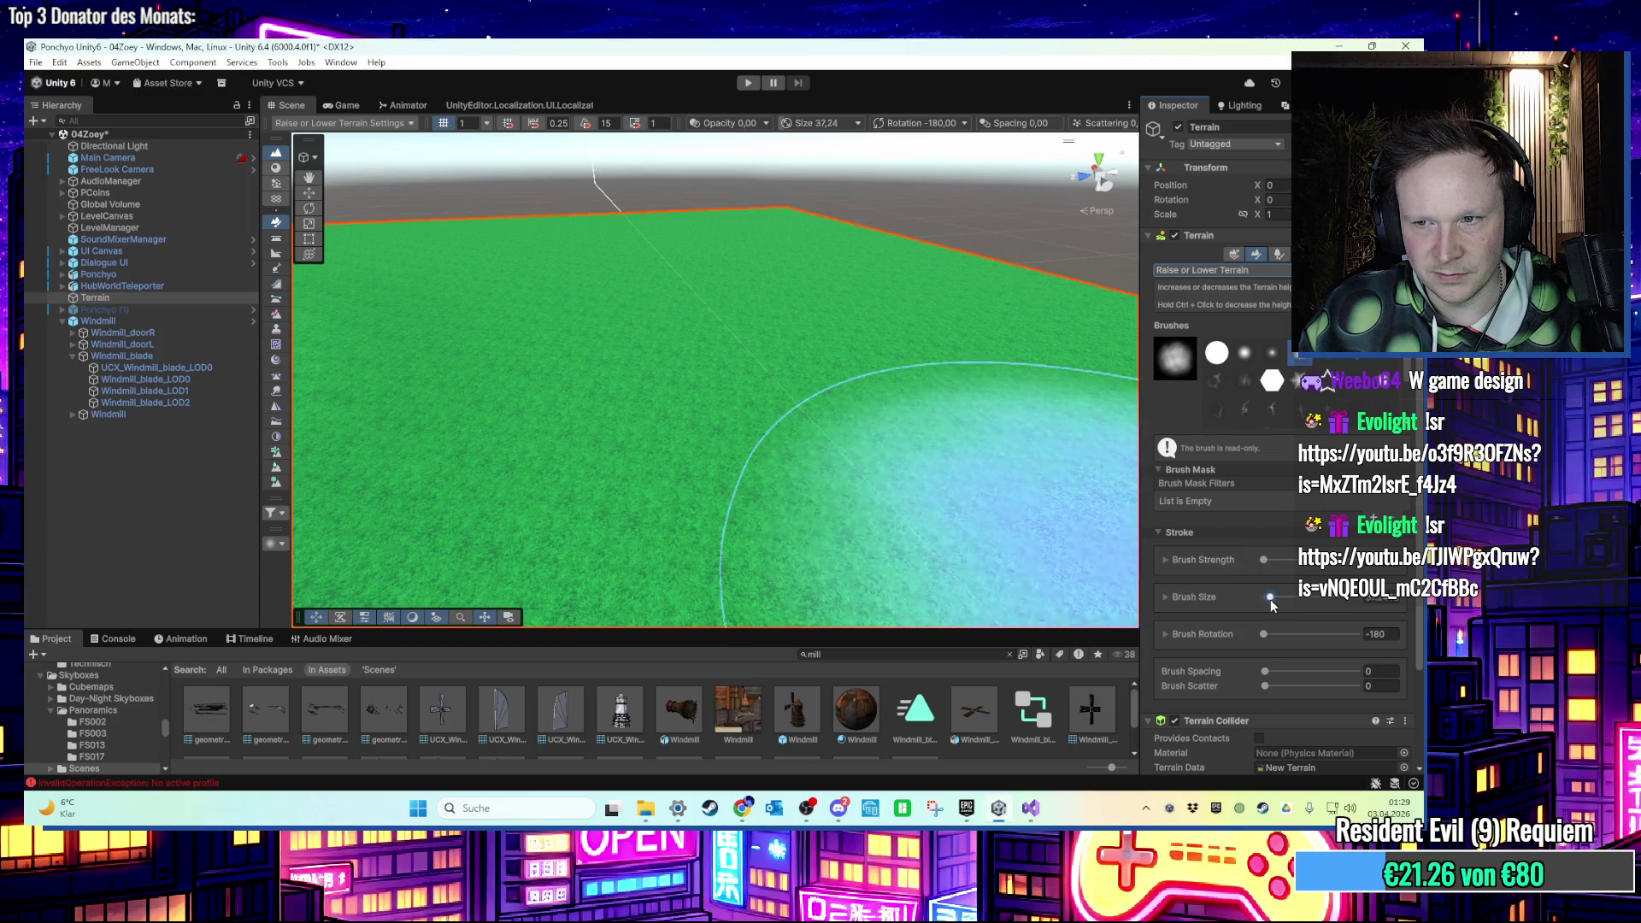
{"action": "left_click_drag", "start_coordinate": [737, 397], "coordinate": [882, 464]}
{"action": "key", "text": "ctrl+z"}
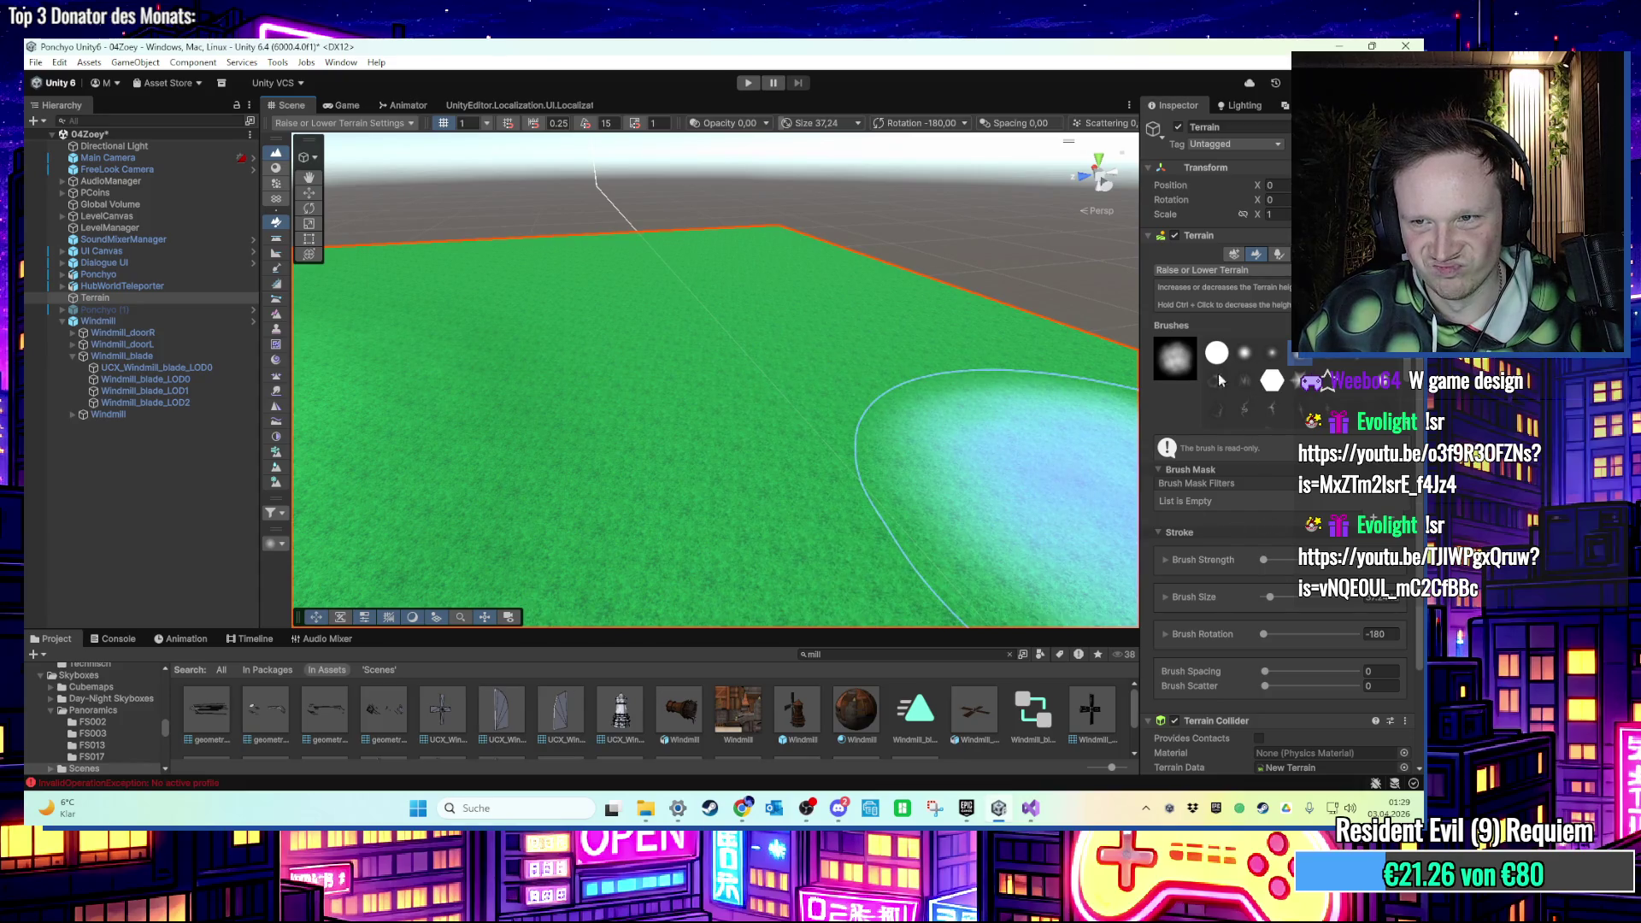
{"action": "left_click", "coordinate": [1238, 272]}
{"action": "left_click", "coordinate": [1242, 322]}
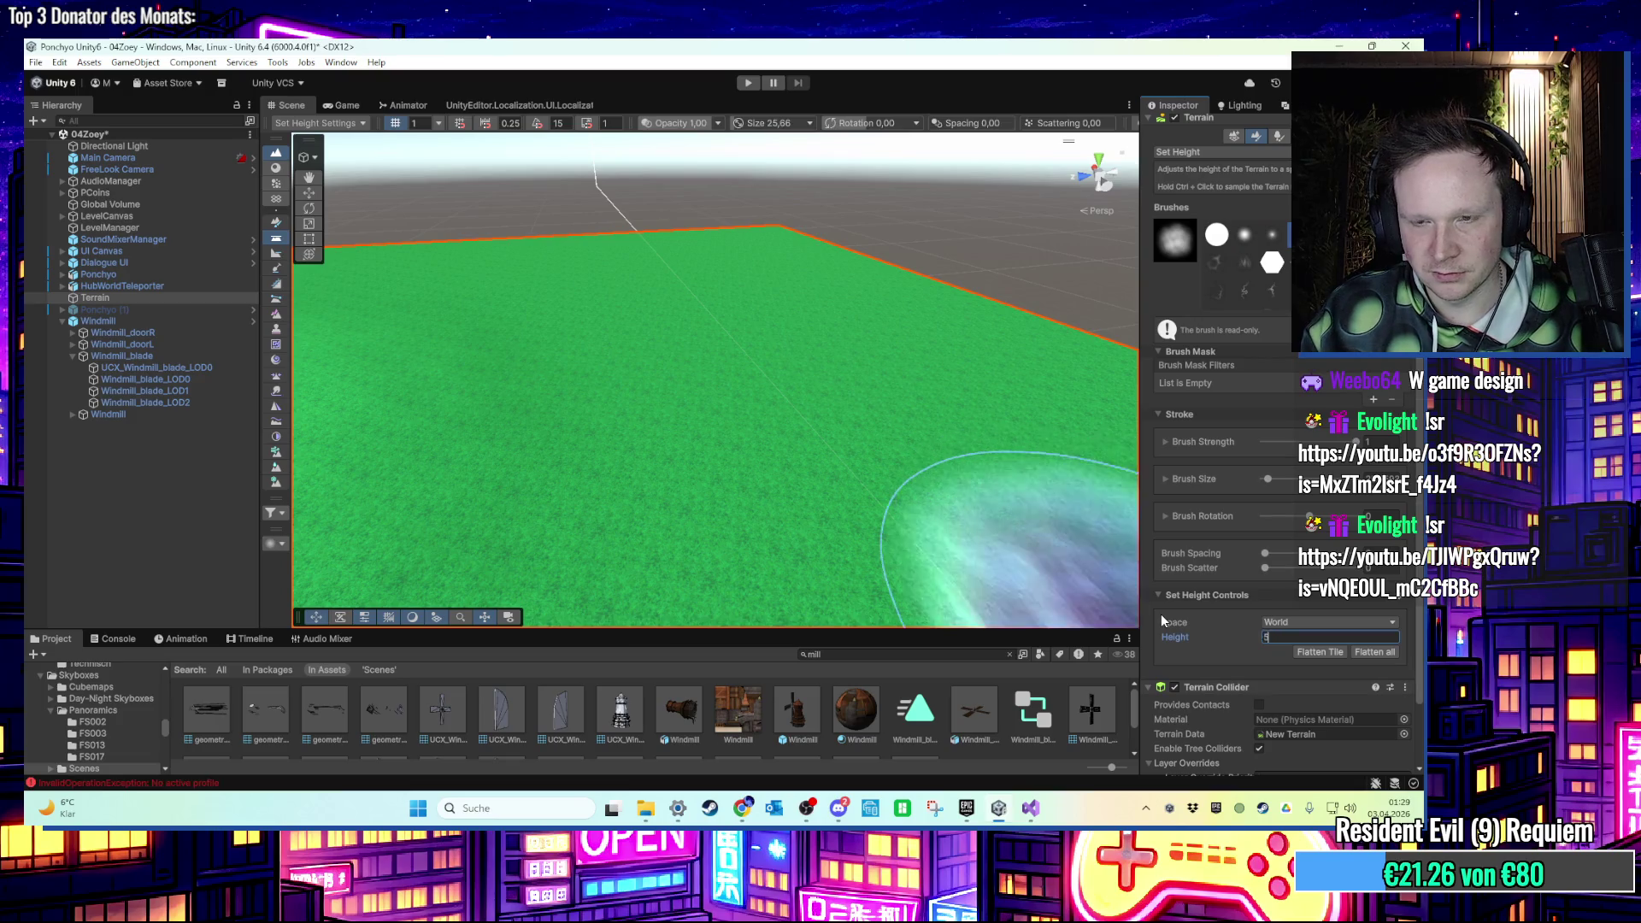
Set target height 55, then lower it to 51, testing and undoing plateau strokes.
{"action": "type", "text": "55"}
{"action": "left_click_drag", "start_coordinate": [793, 426], "coordinate": [972, 380]}
{"action": "key", "text": "ctrl+z"}
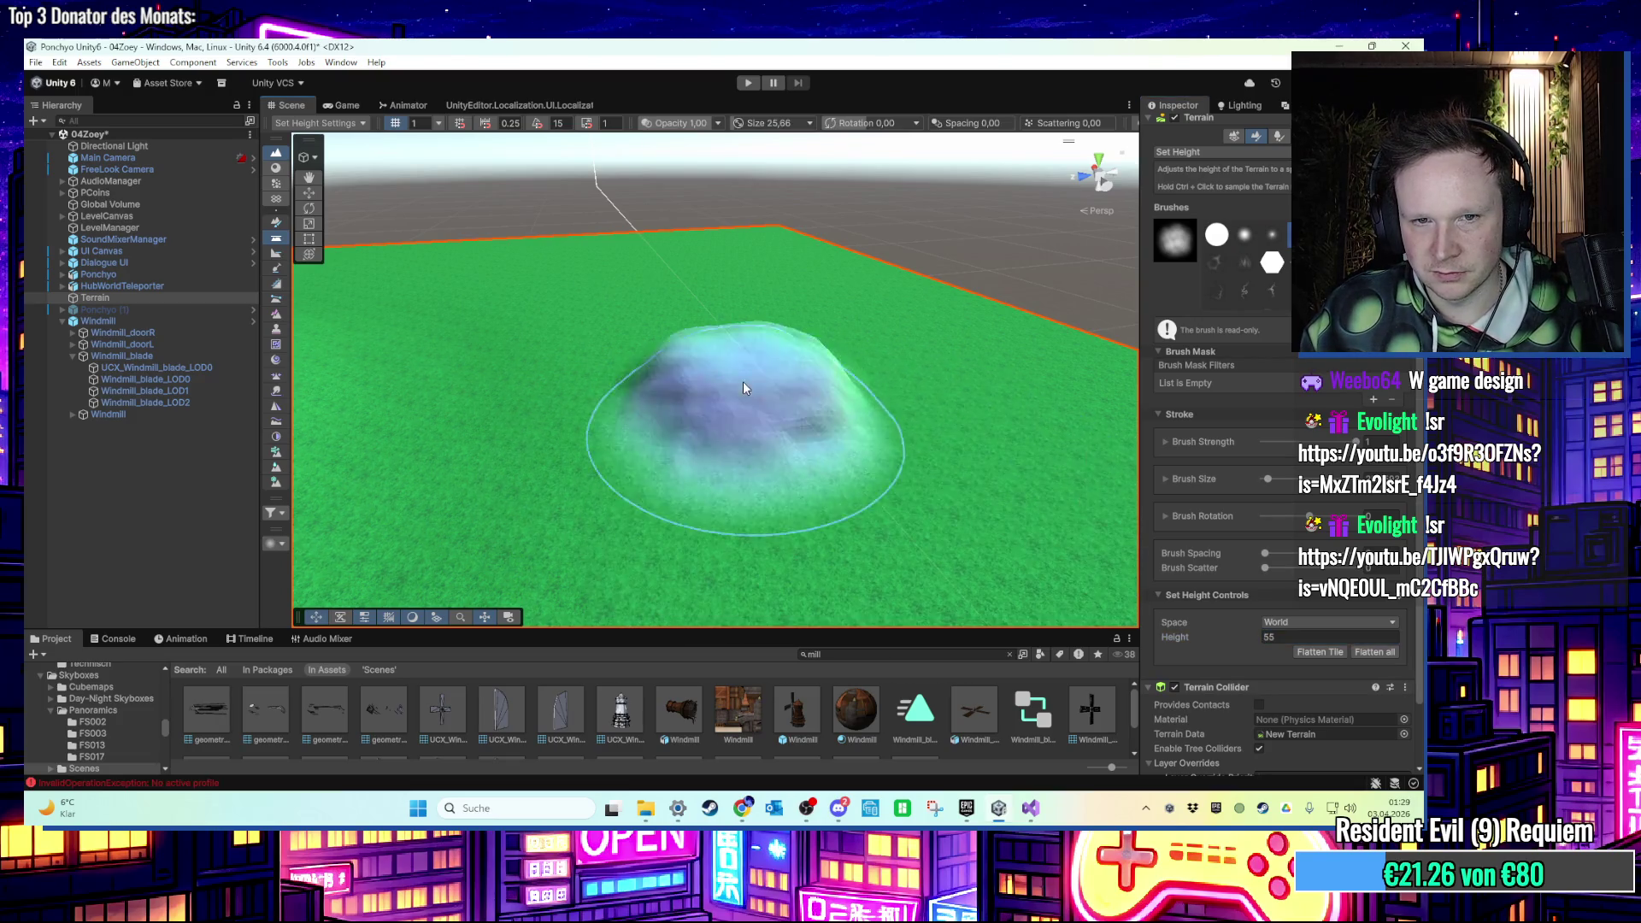
{"action": "key", "text": "ctrl+z"}
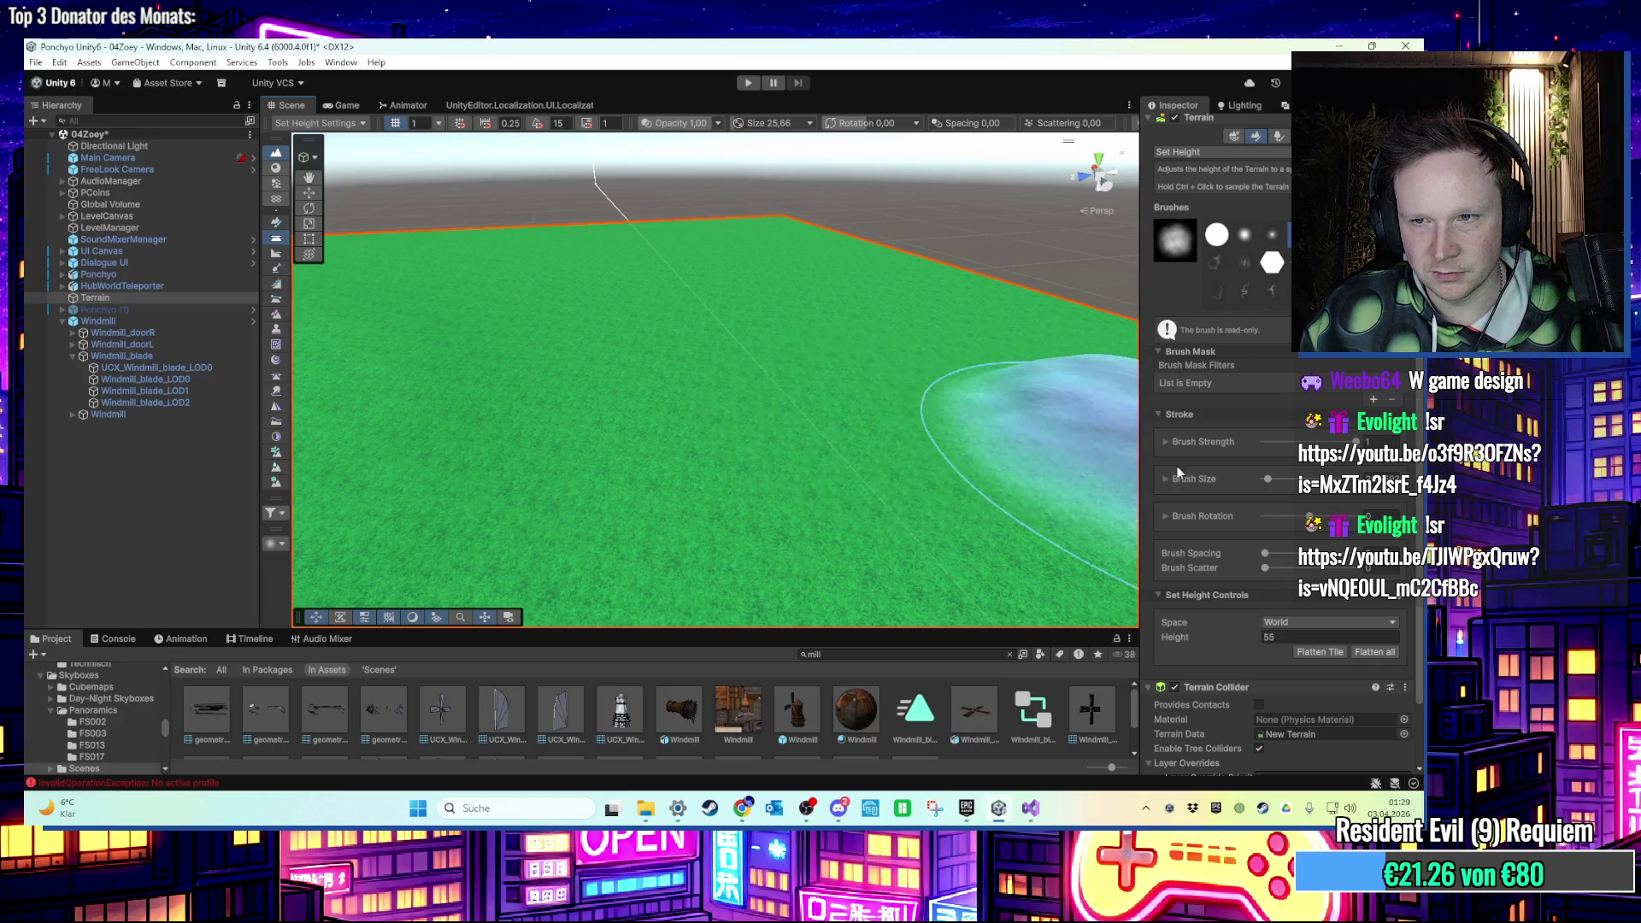
{"action": "left_click_drag", "start_coordinate": [1259, 639], "coordinate": [1244, 640]}
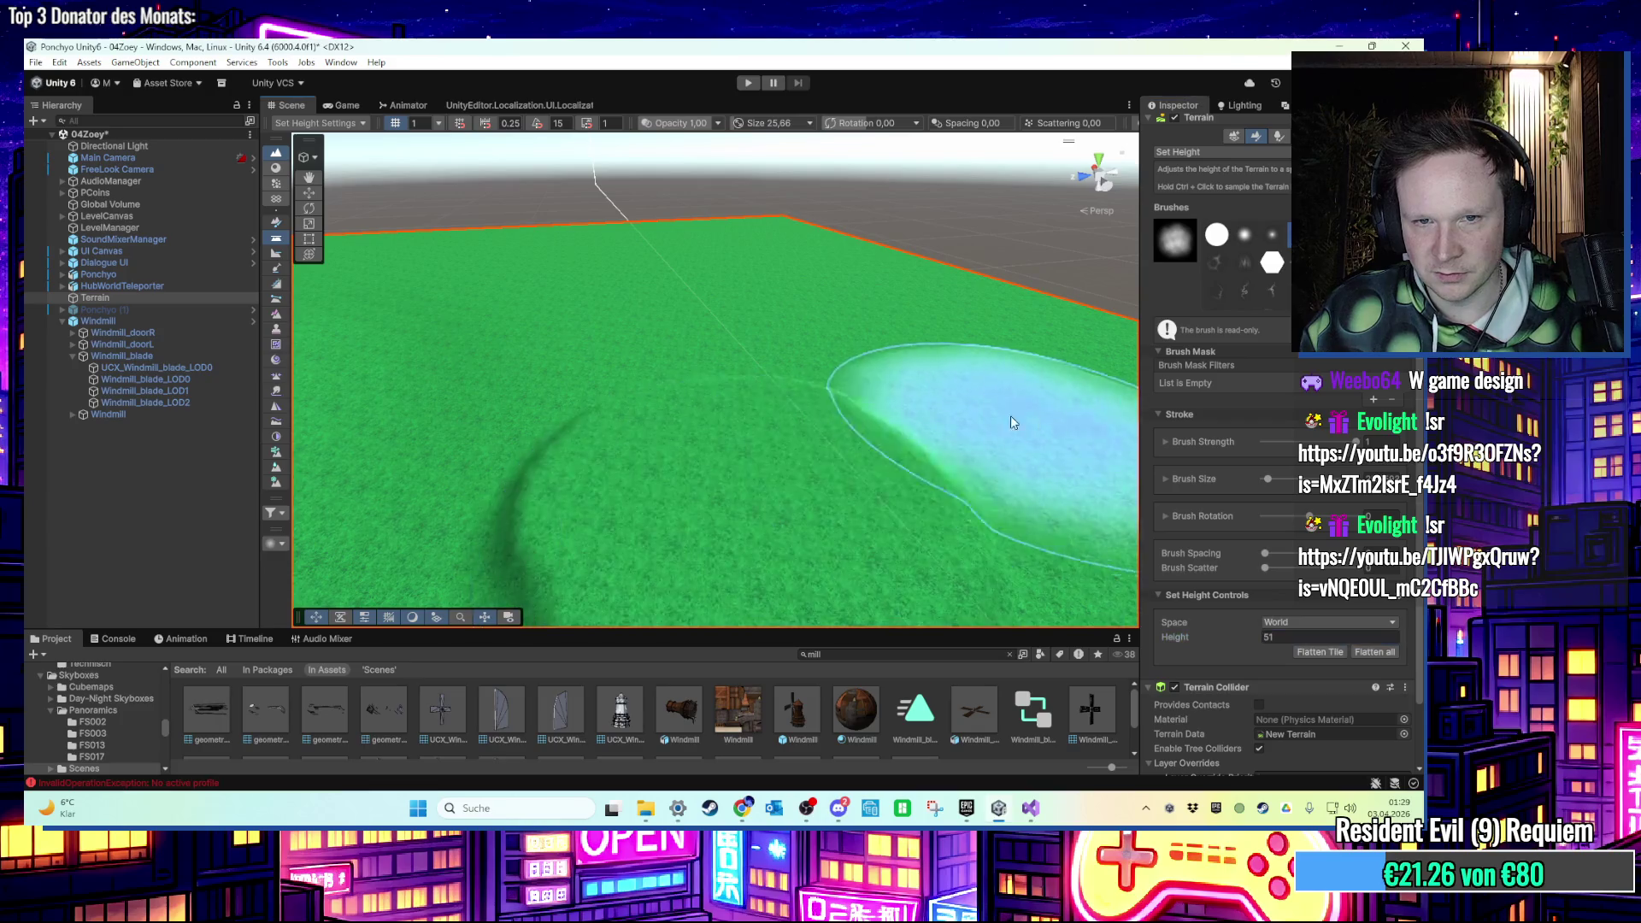
{"action": "left_click_drag", "start_coordinate": [1010, 415], "coordinate": [927, 366]}
{"action": "key", "text": "ctrl+z"}
{"action": "scroll", "coordinate": [769, 356], "scroll_direction": "up", "scroll_amount": 3}
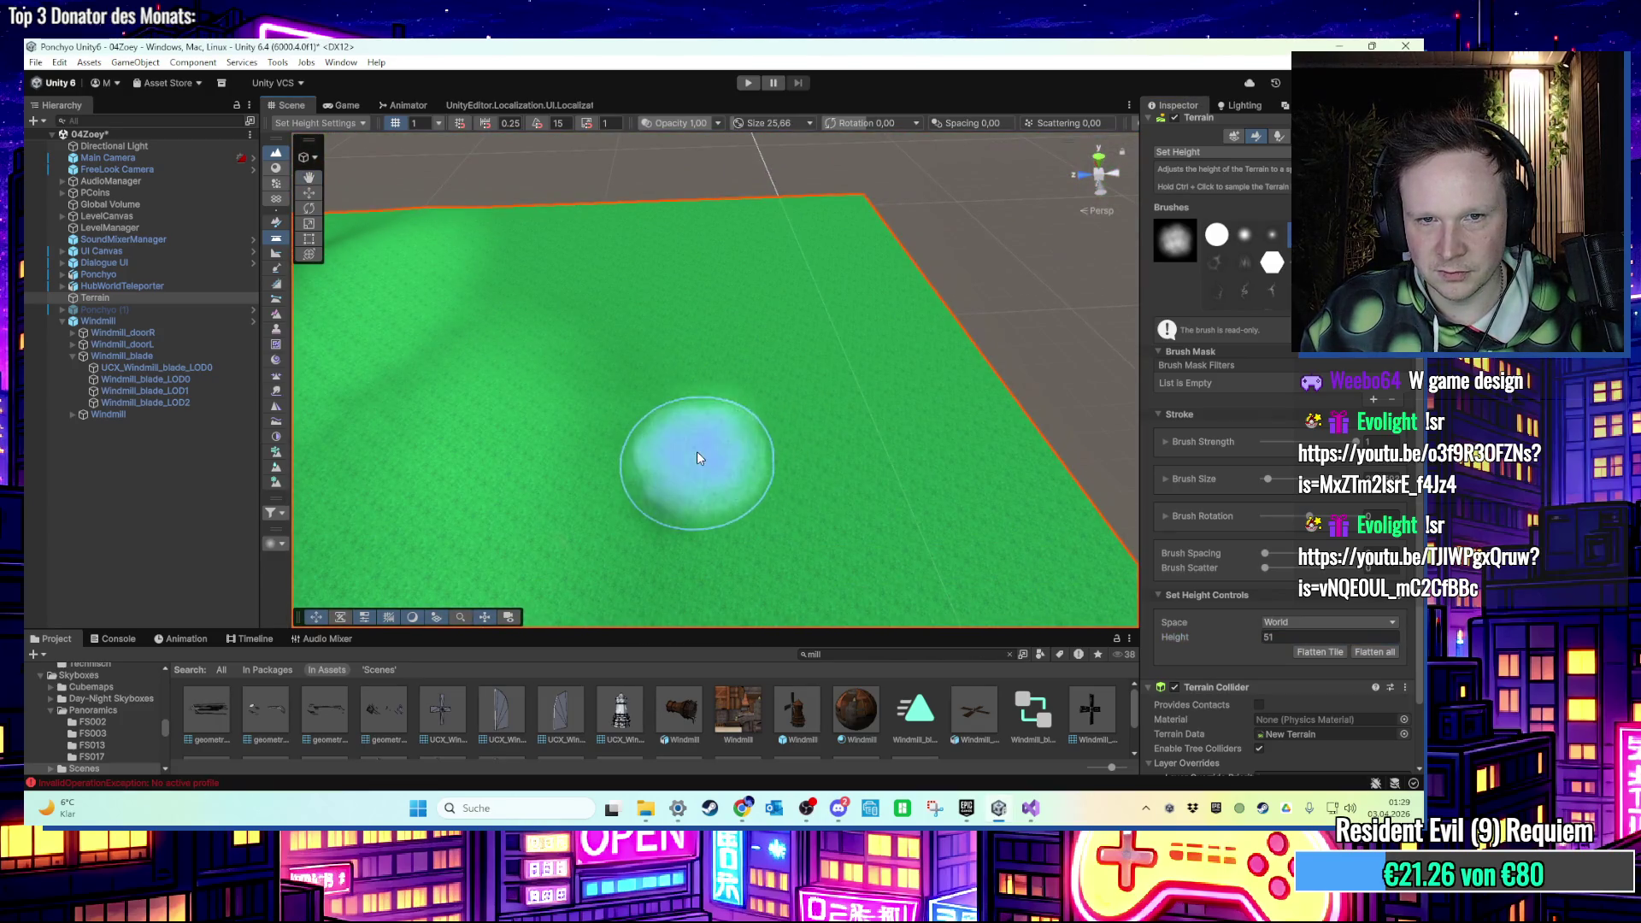
{"action": "mouse_move", "coordinate": [699, 457]}
{"action": "left_mouse_down"}
{"action": "mouse_move", "coordinate": [598, 350]}
{"action": "mouse_move", "coordinate": [718, 317]}
{"action": "mouse_move", "coordinate": [718, 293]}
{"action": "mouse_move", "coordinate": [644, 245]}
{"action": "mouse_move", "coordinate": [773, 341]}
{"action": "left_mouse_up"}
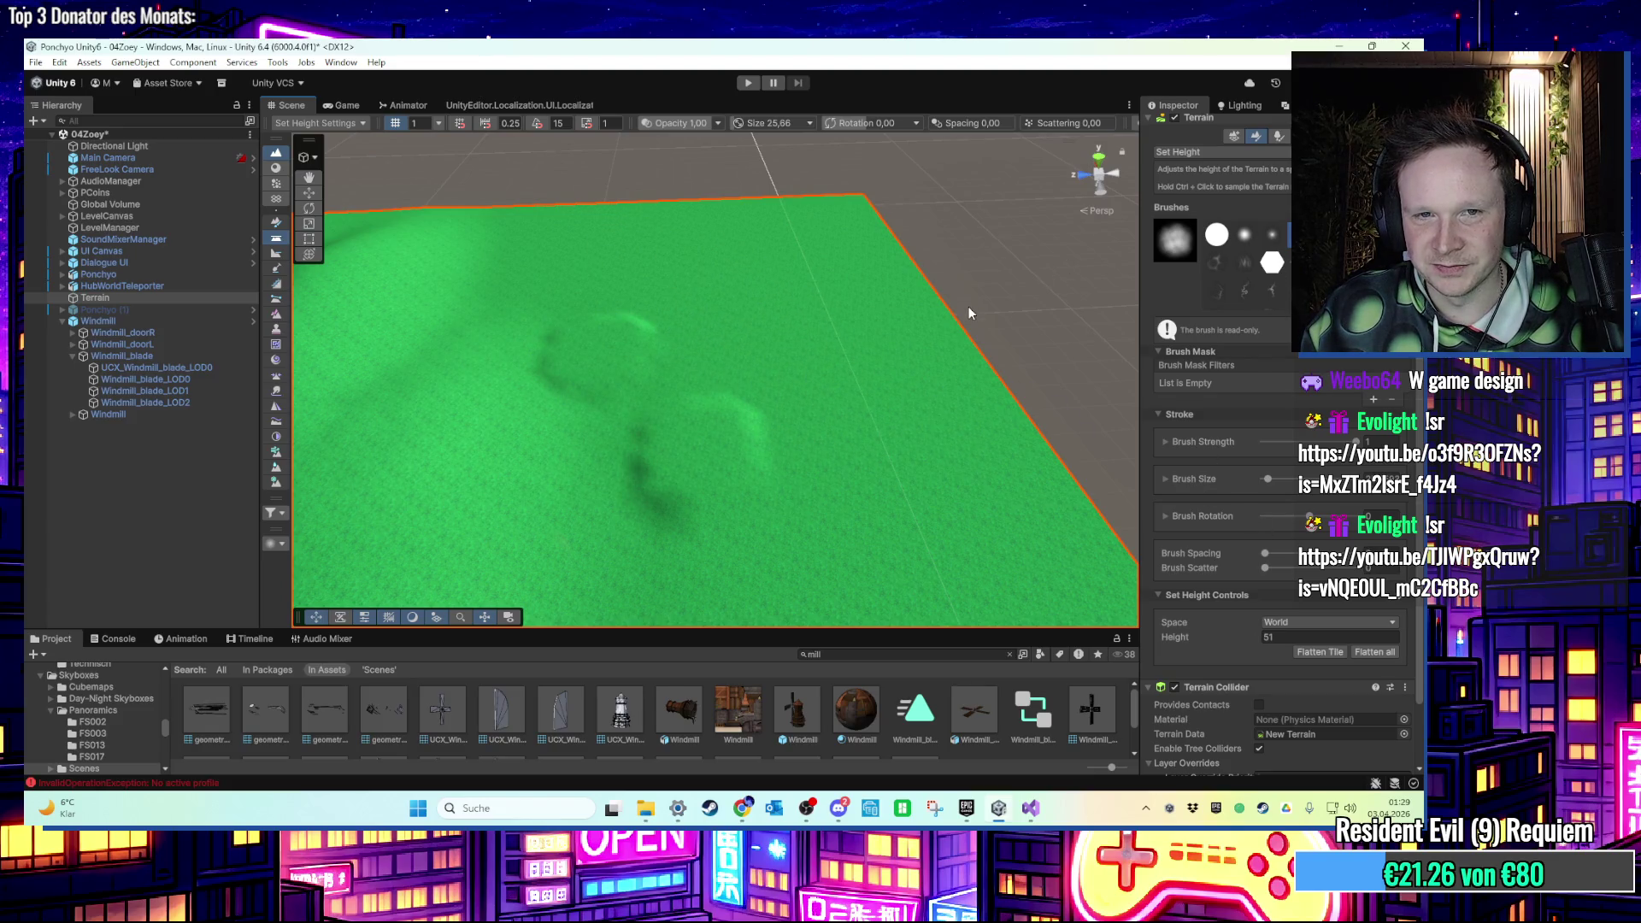
Pick a small soft brush at size about 6, then 10, and stamp raised spots.
{"action": "scroll", "coordinate": [676, 419], "scroll_direction": "up", "scroll_amount": 3}
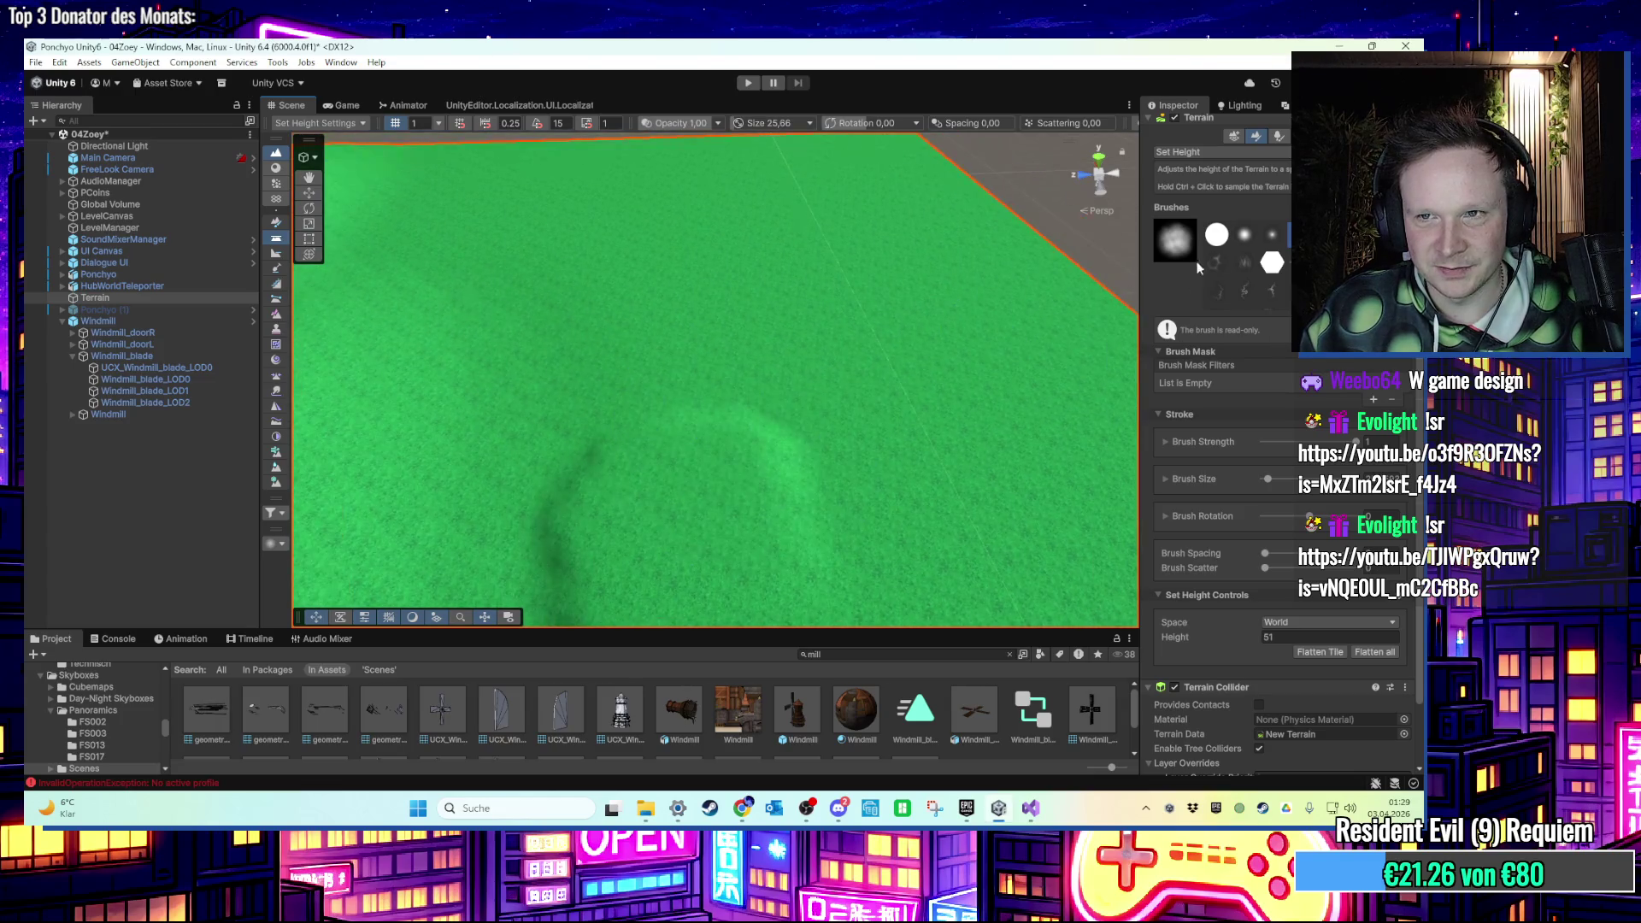
{"action": "left_click", "coordinate": [1271, 235]}
{"action": "left_click", "coordinate": [569, 303]}
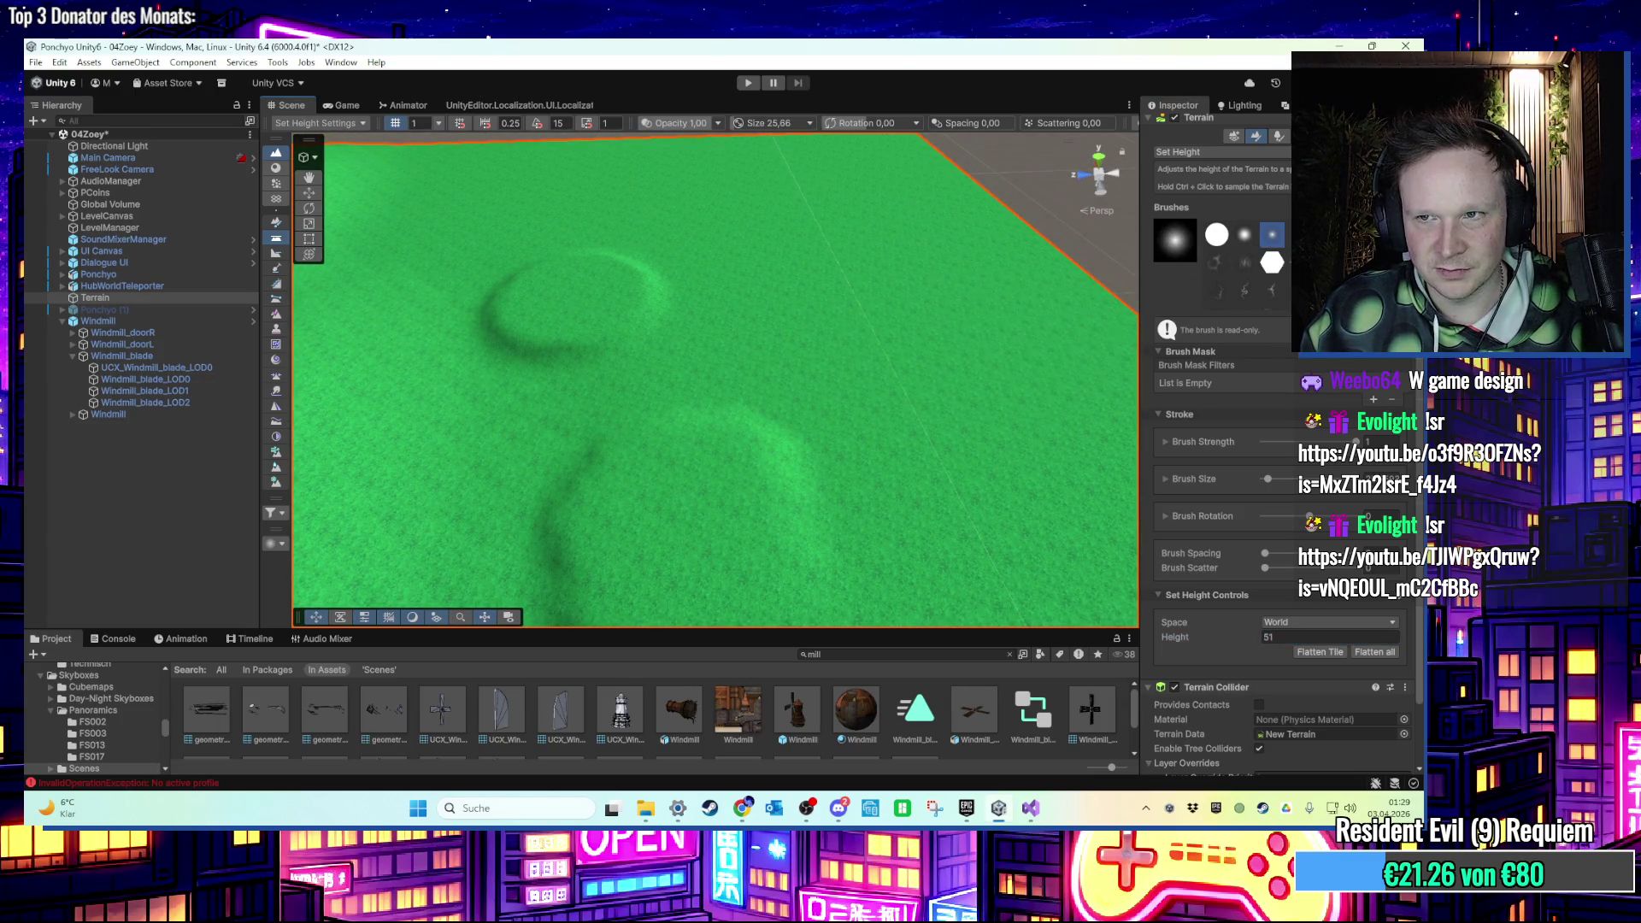
{"action": "left_click_drag", "start_coordinate": [1269, 477], "coordinate": [1264, 479]}
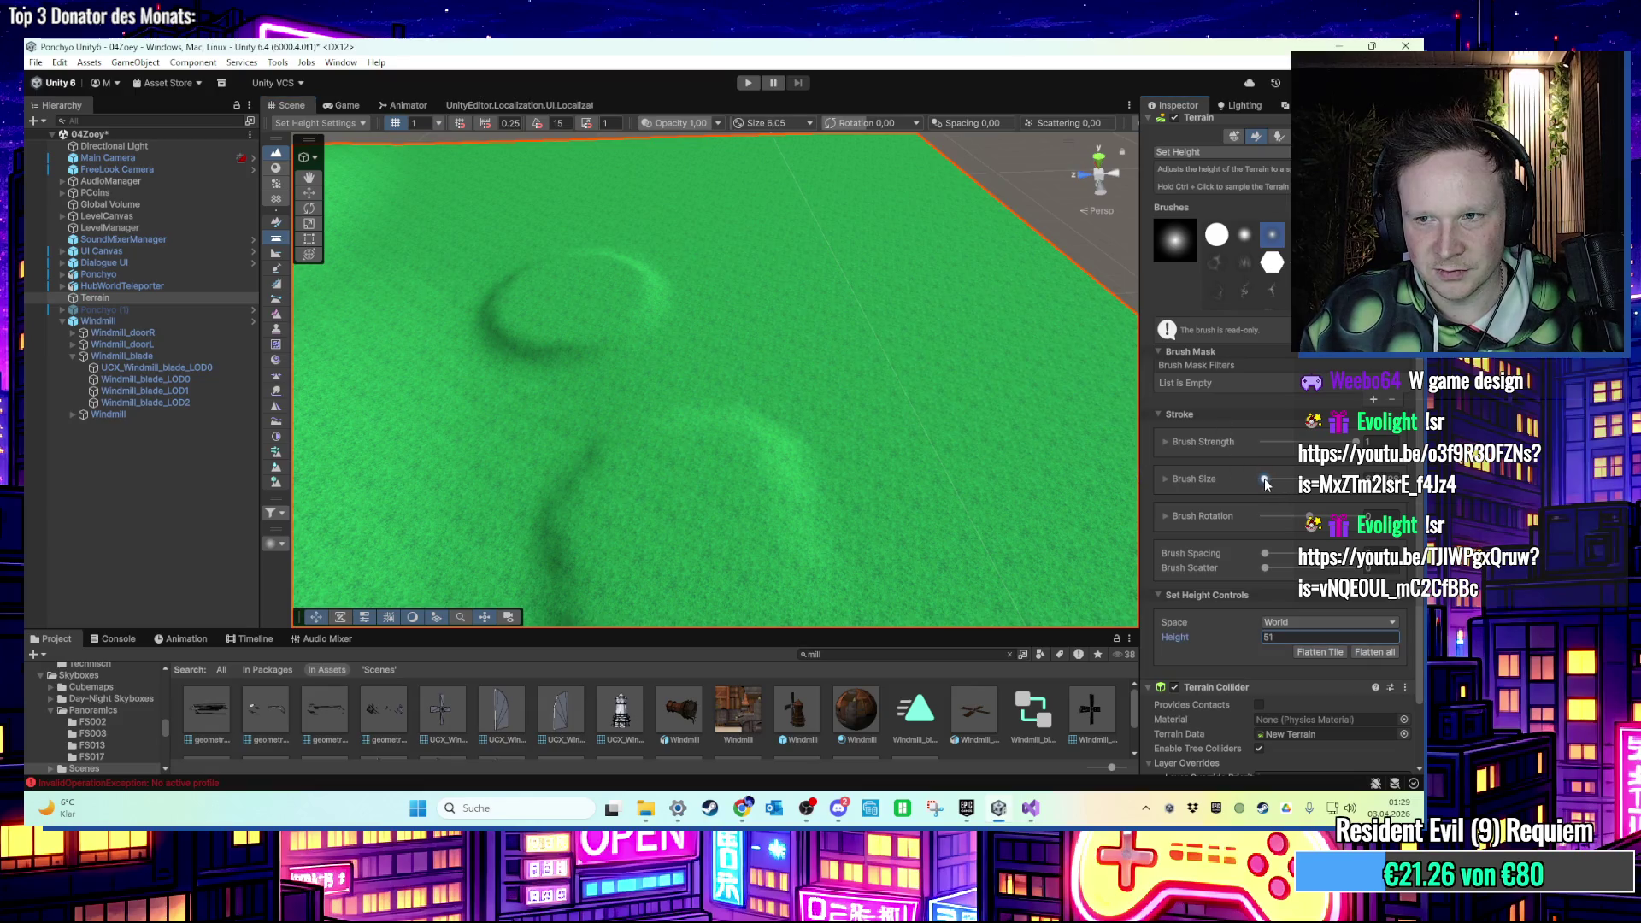
{"action": "left_click", "coordinate": [795, 259]}
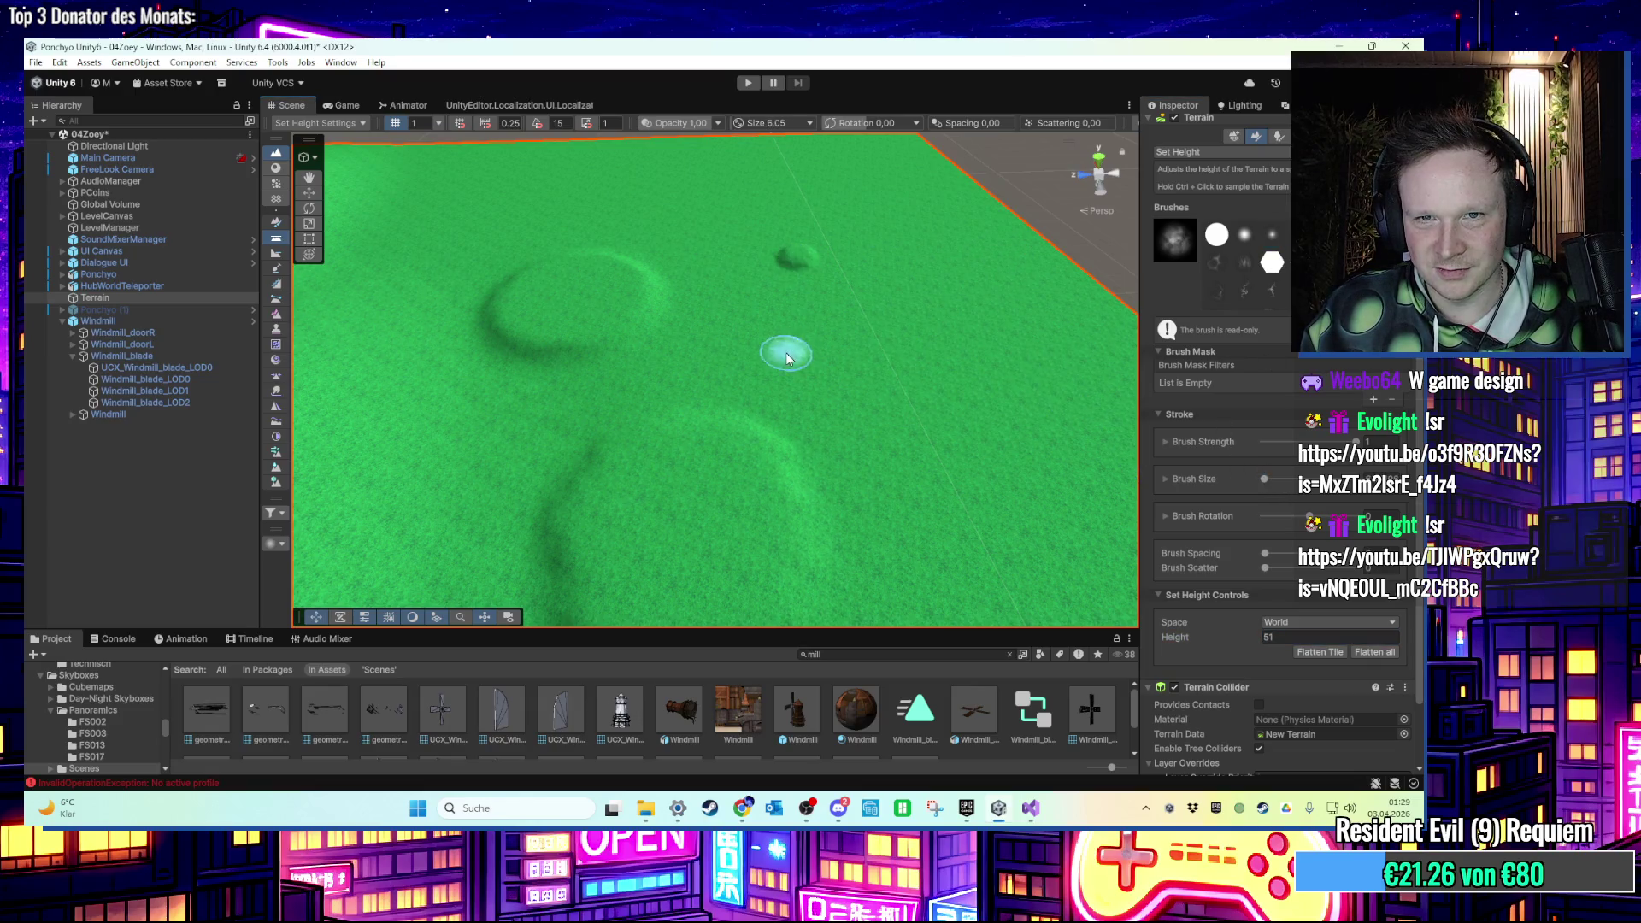
{"action": "left_click", "coordinate": [1208, 323]}
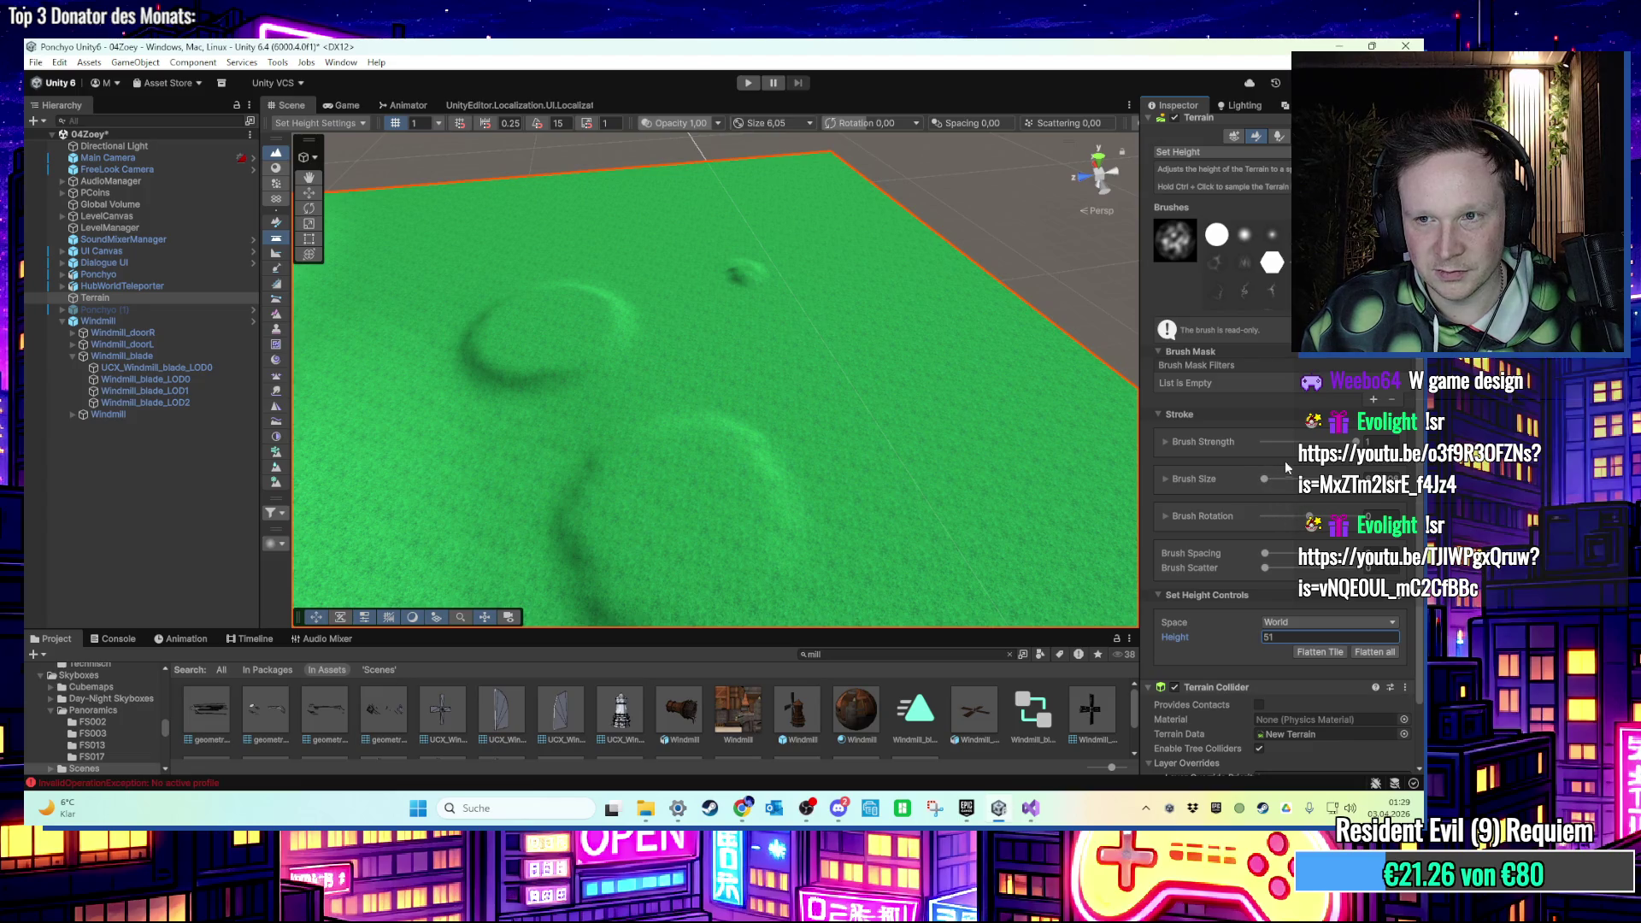
{"action": "left_click_drag", "start_coordinate": [1265, 480], "coordinate": [1266, 481]}
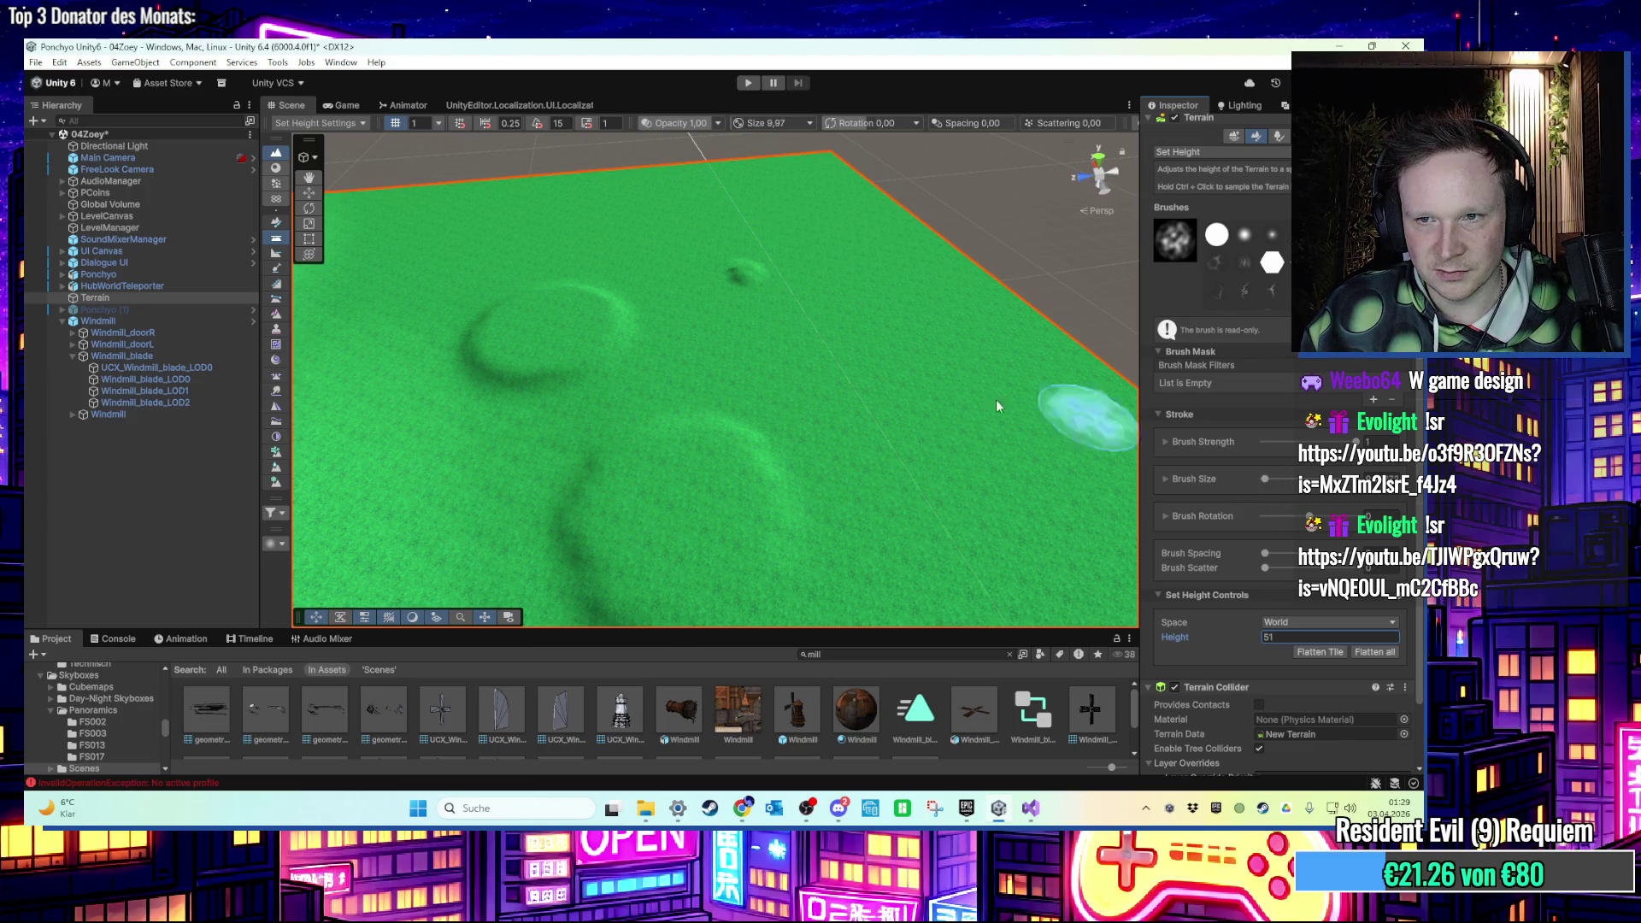
{"action": "left_click", "coordinate": [787, 366]}
{"action": "key", "text": "ctrl+z"}
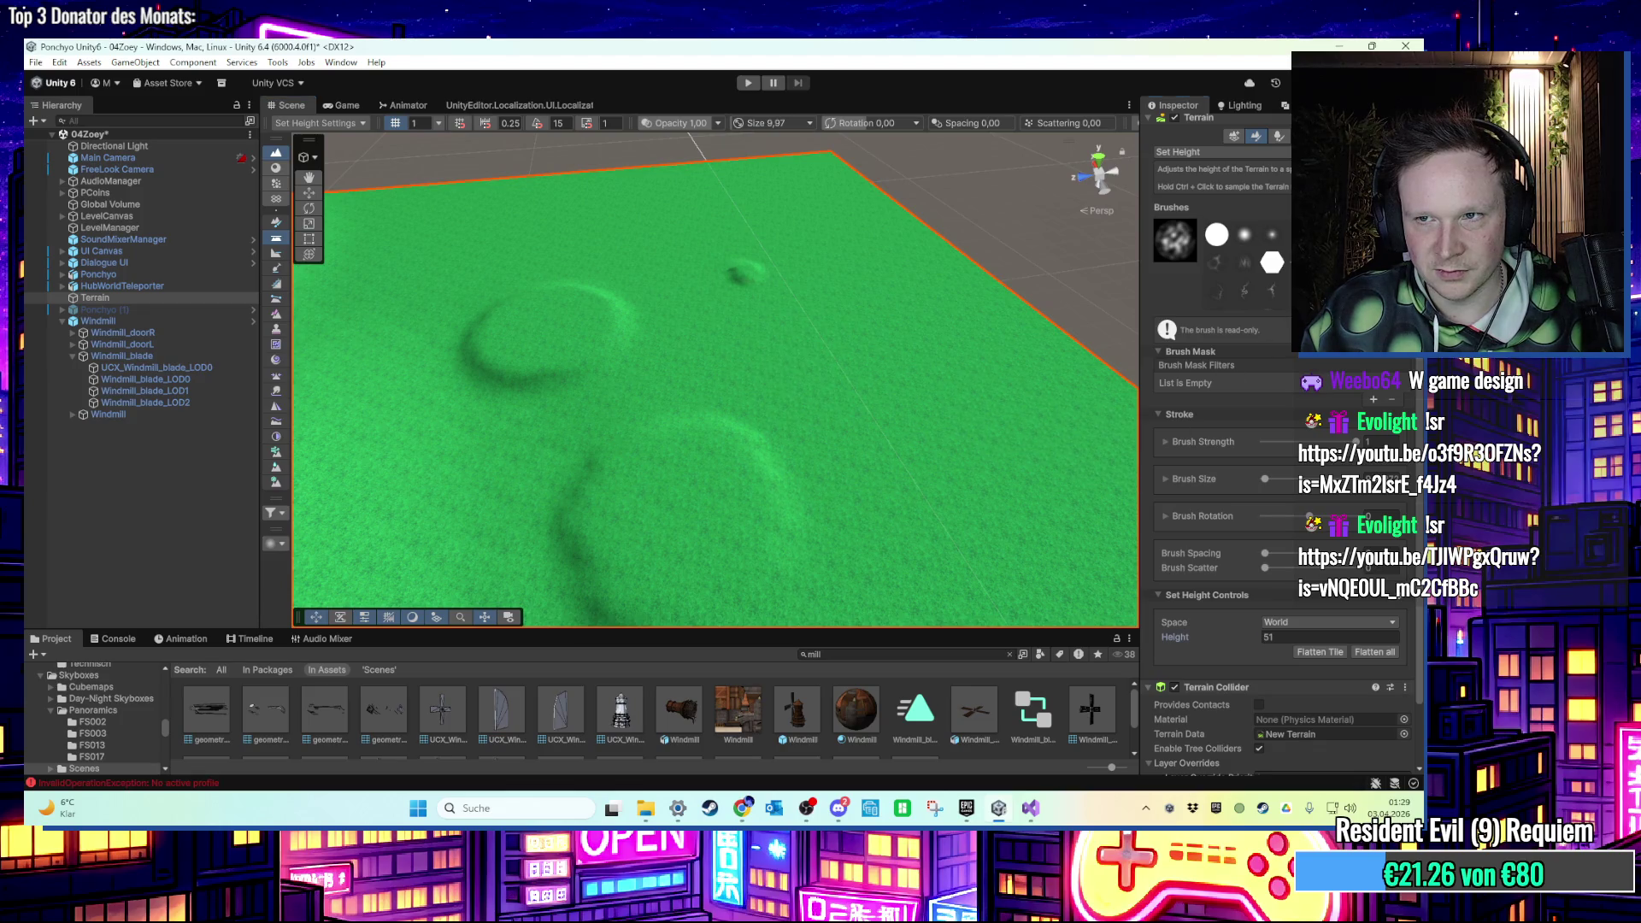
{"action": "left_click", "coordinate": [955, 405]}
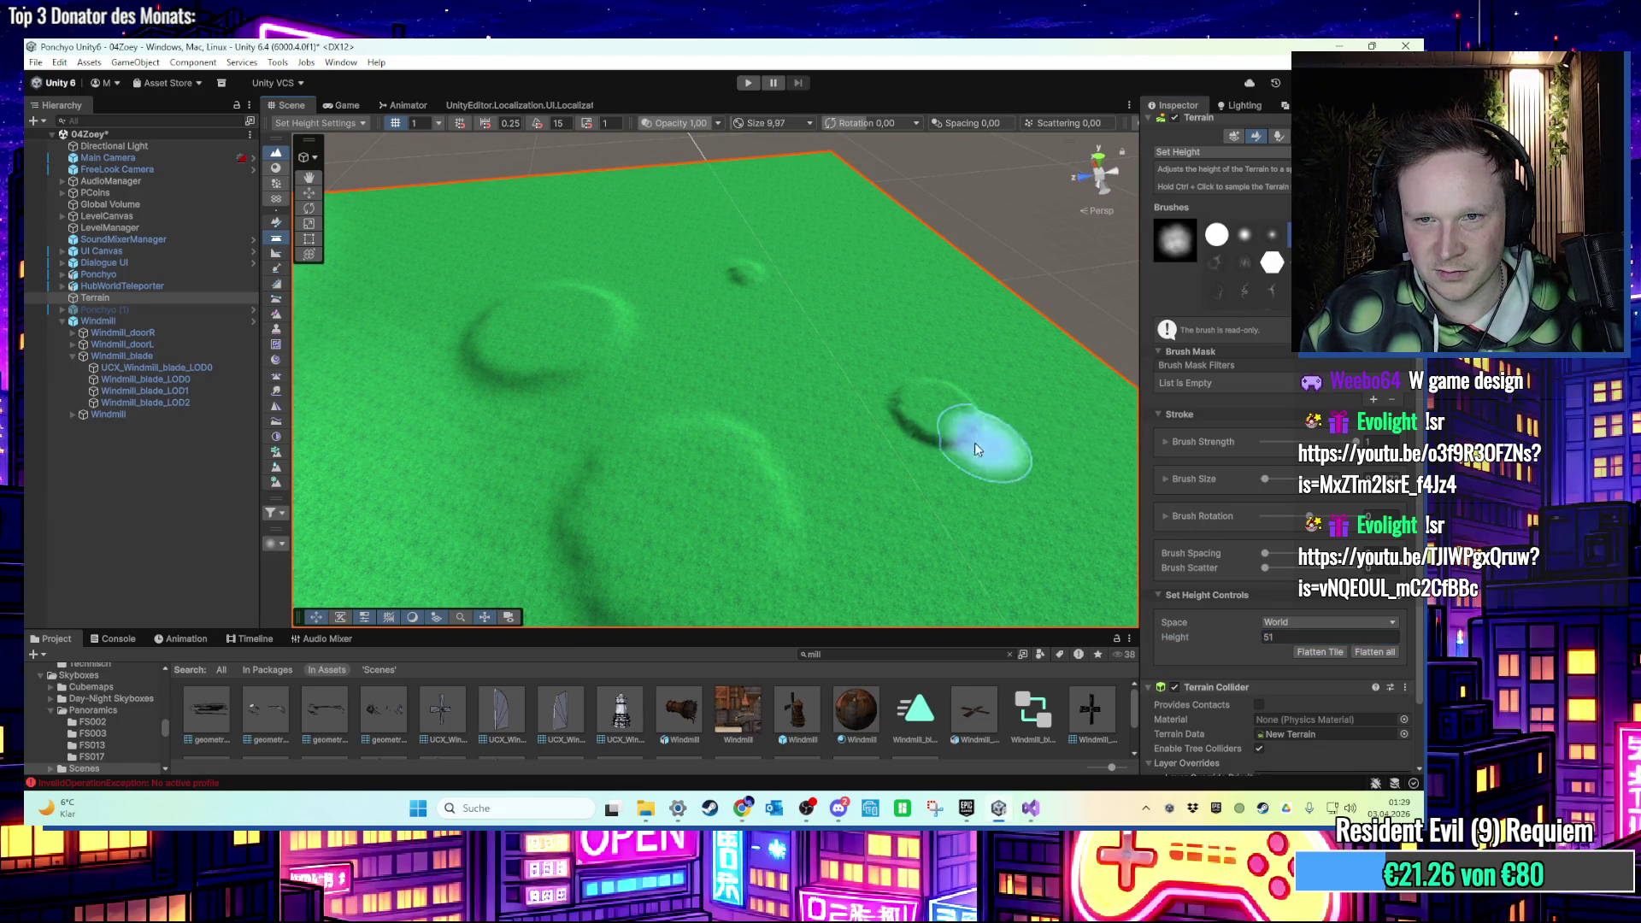
Flatten the raised circular bump on the terrain and edit the target height.
{"action": "scroll", "coordinate": [935, 433], "scroll_direction": "up", "scroll_amount": 5}
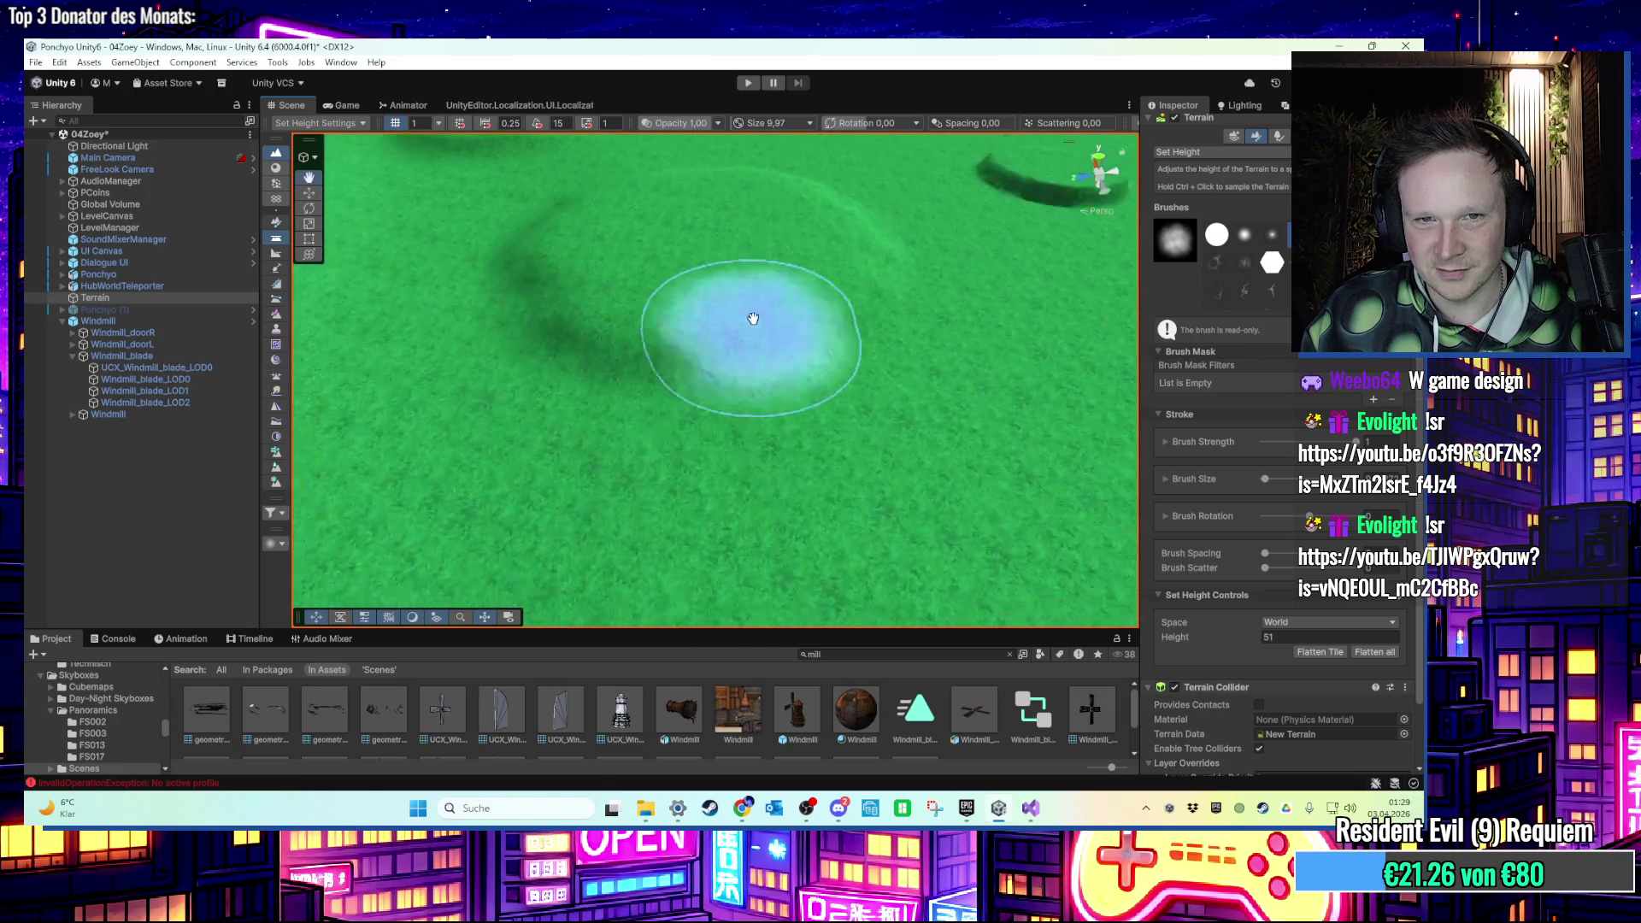
{"action": "scroll", "coordinate": [753, 319], "scroll_direction": "down", "scroll_amount": 8}
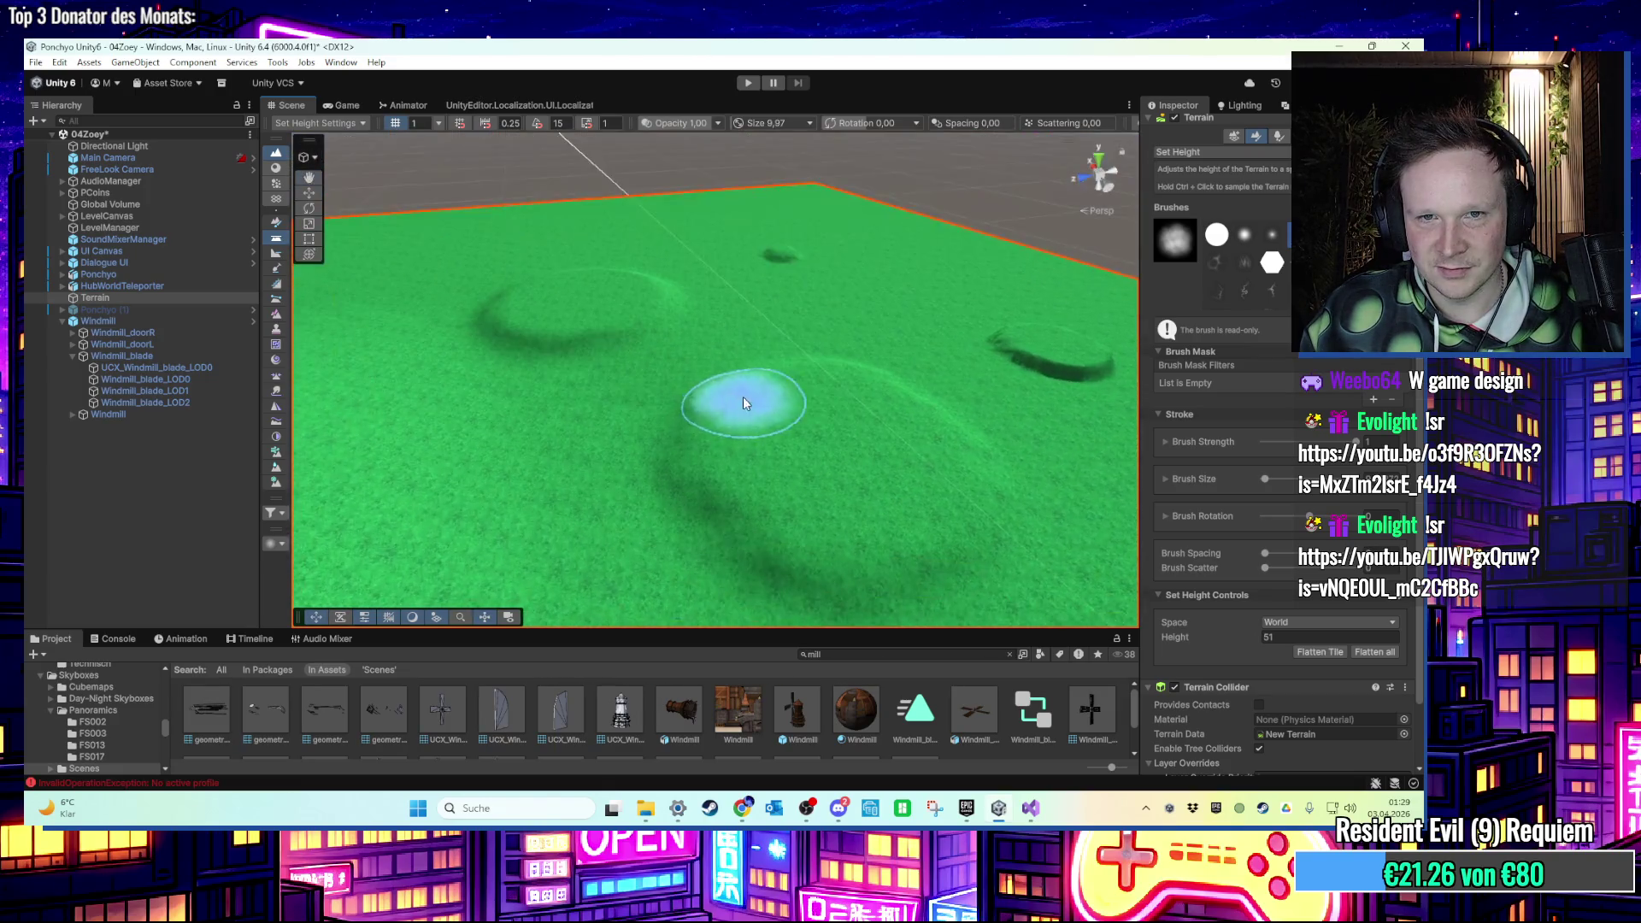
{"action": "scroll", "coordinate": [744, 403], "scroll_direction": "down", "scroll_amount": 3}
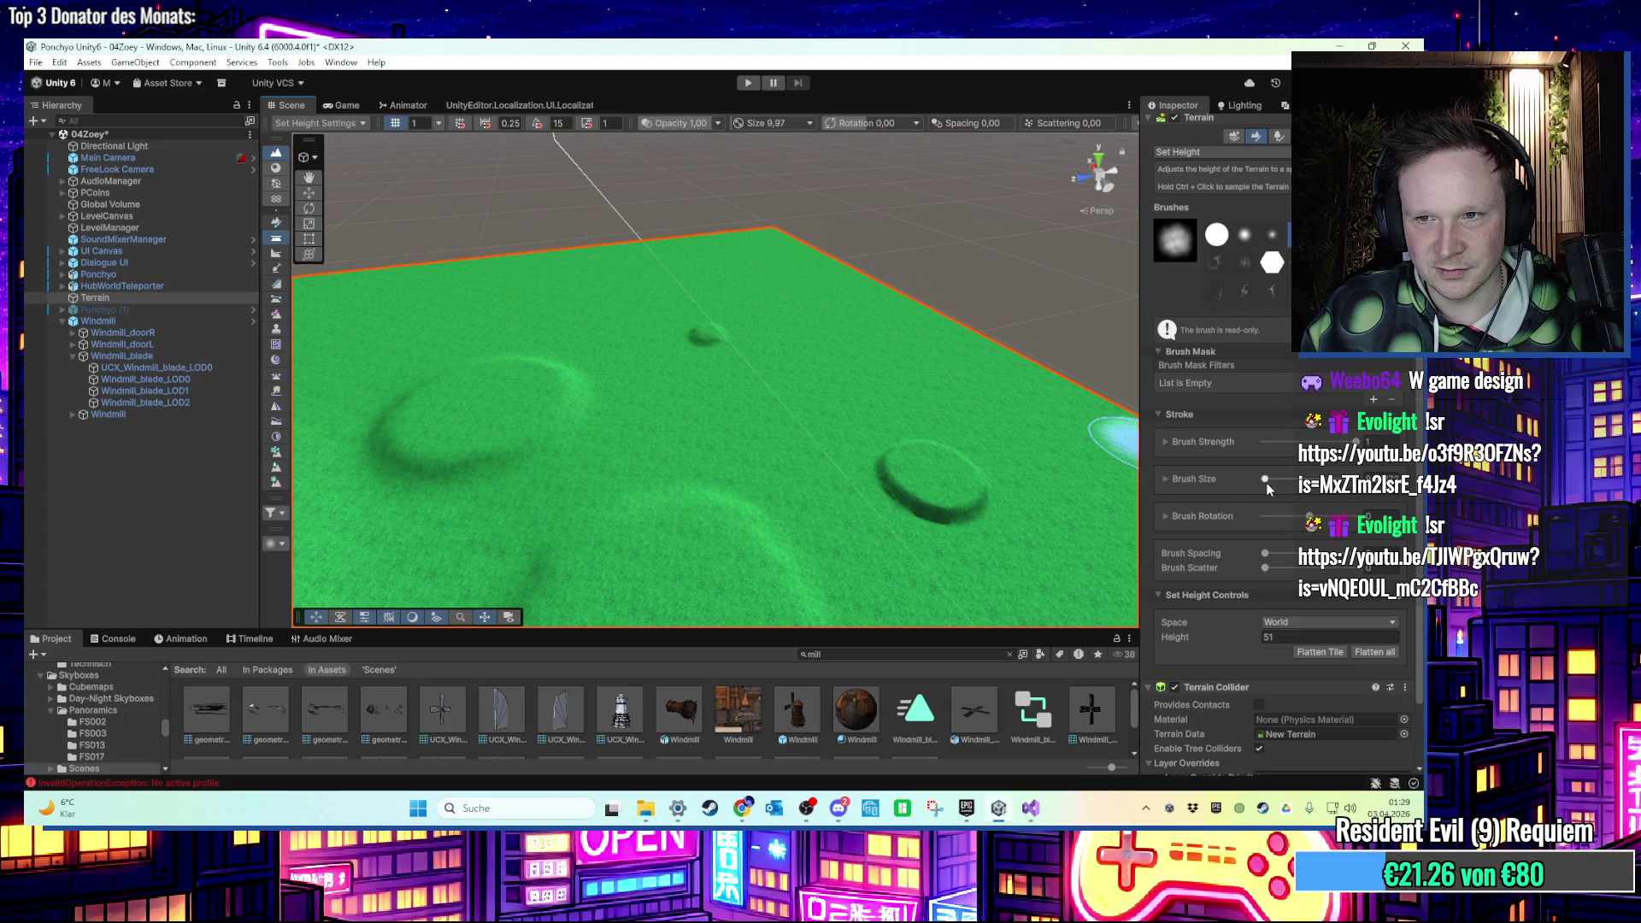
{"action": "left_click_drag", "start_coordinate": [928, 483], "coordinate": [762, 388]}
{"action": "left_click", "coordinate": [1286, 637]}
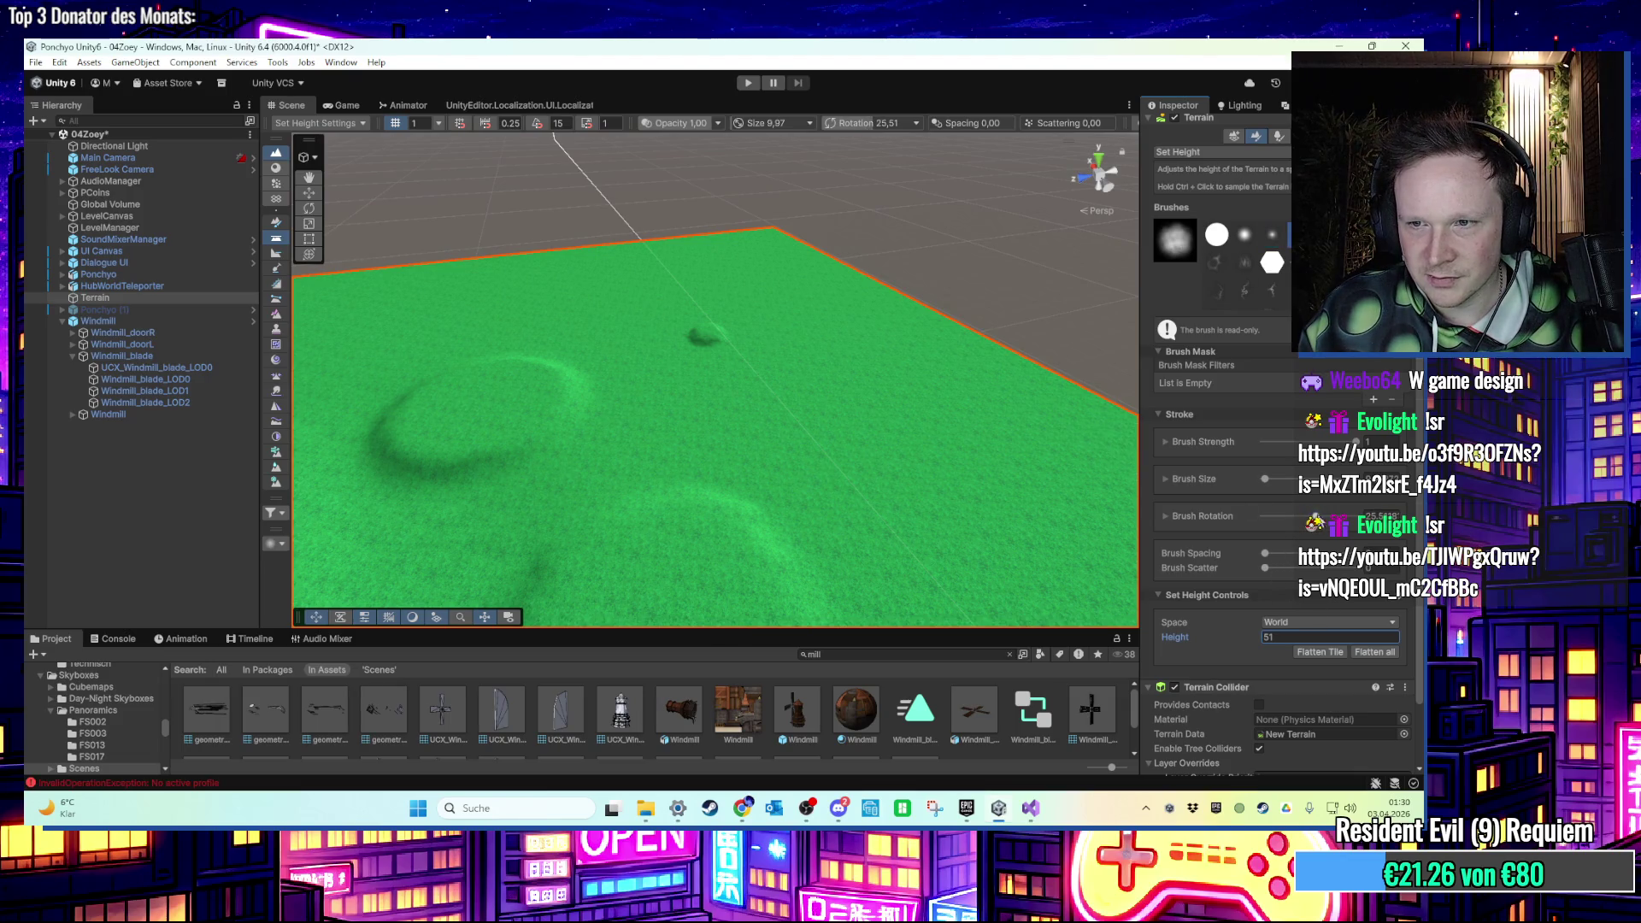
Trigger the S shortcut conflict again and browse the Shortcuts manager before closing it.
{"action": "key", "text": "a"}
{"action": "key", "text": "s"}
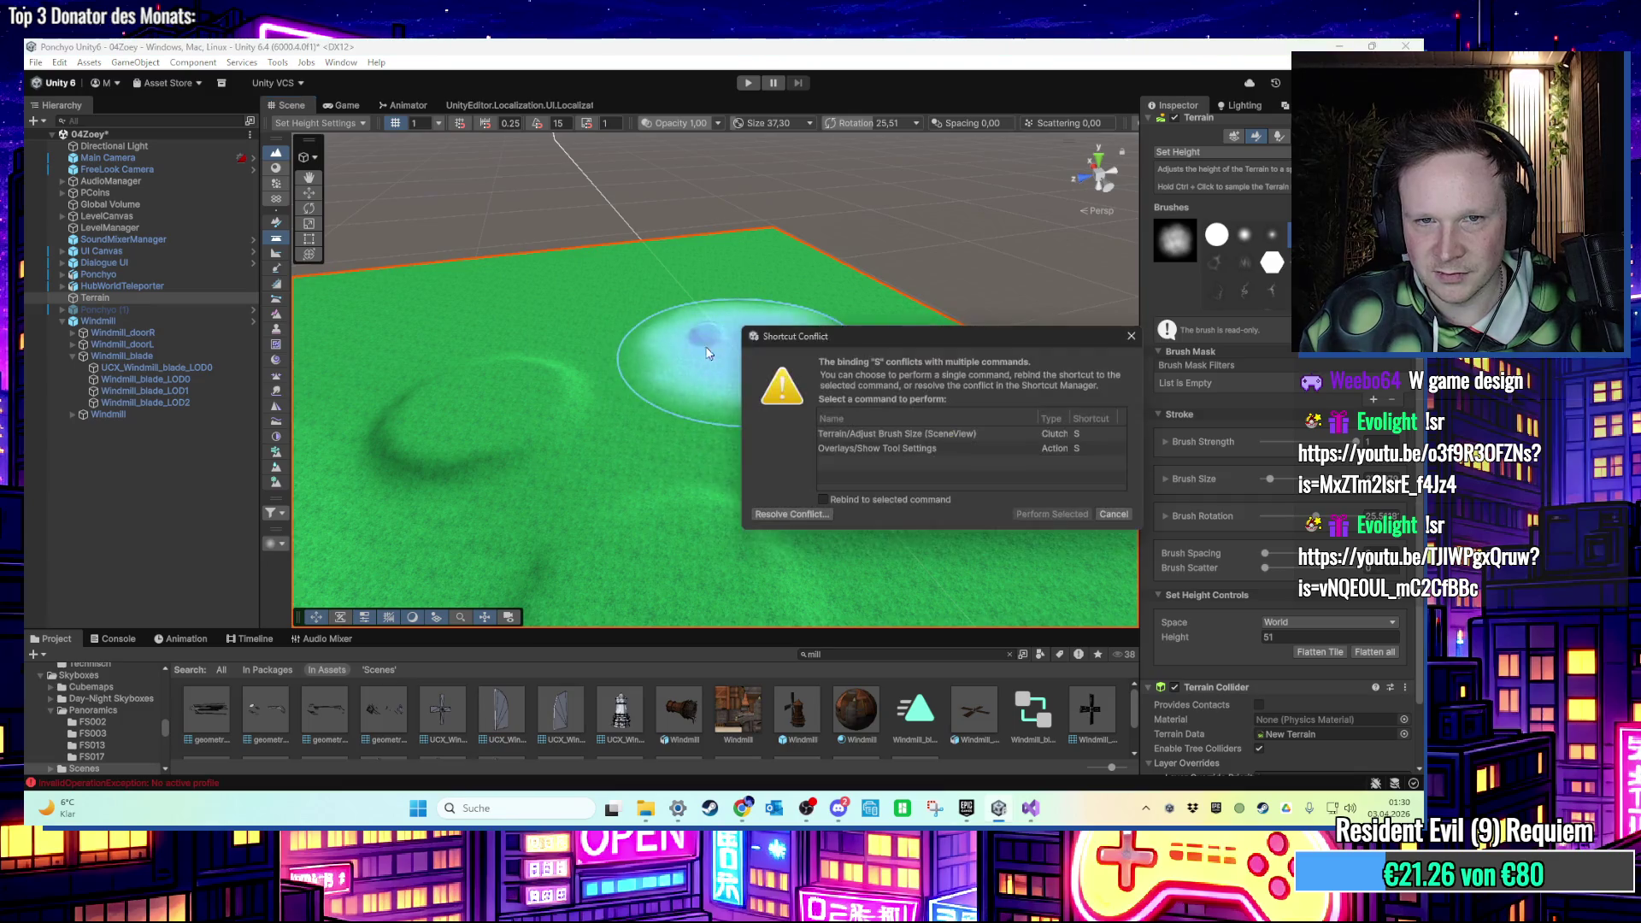
{"action": "left_click", "coordinate": [920, 453]}
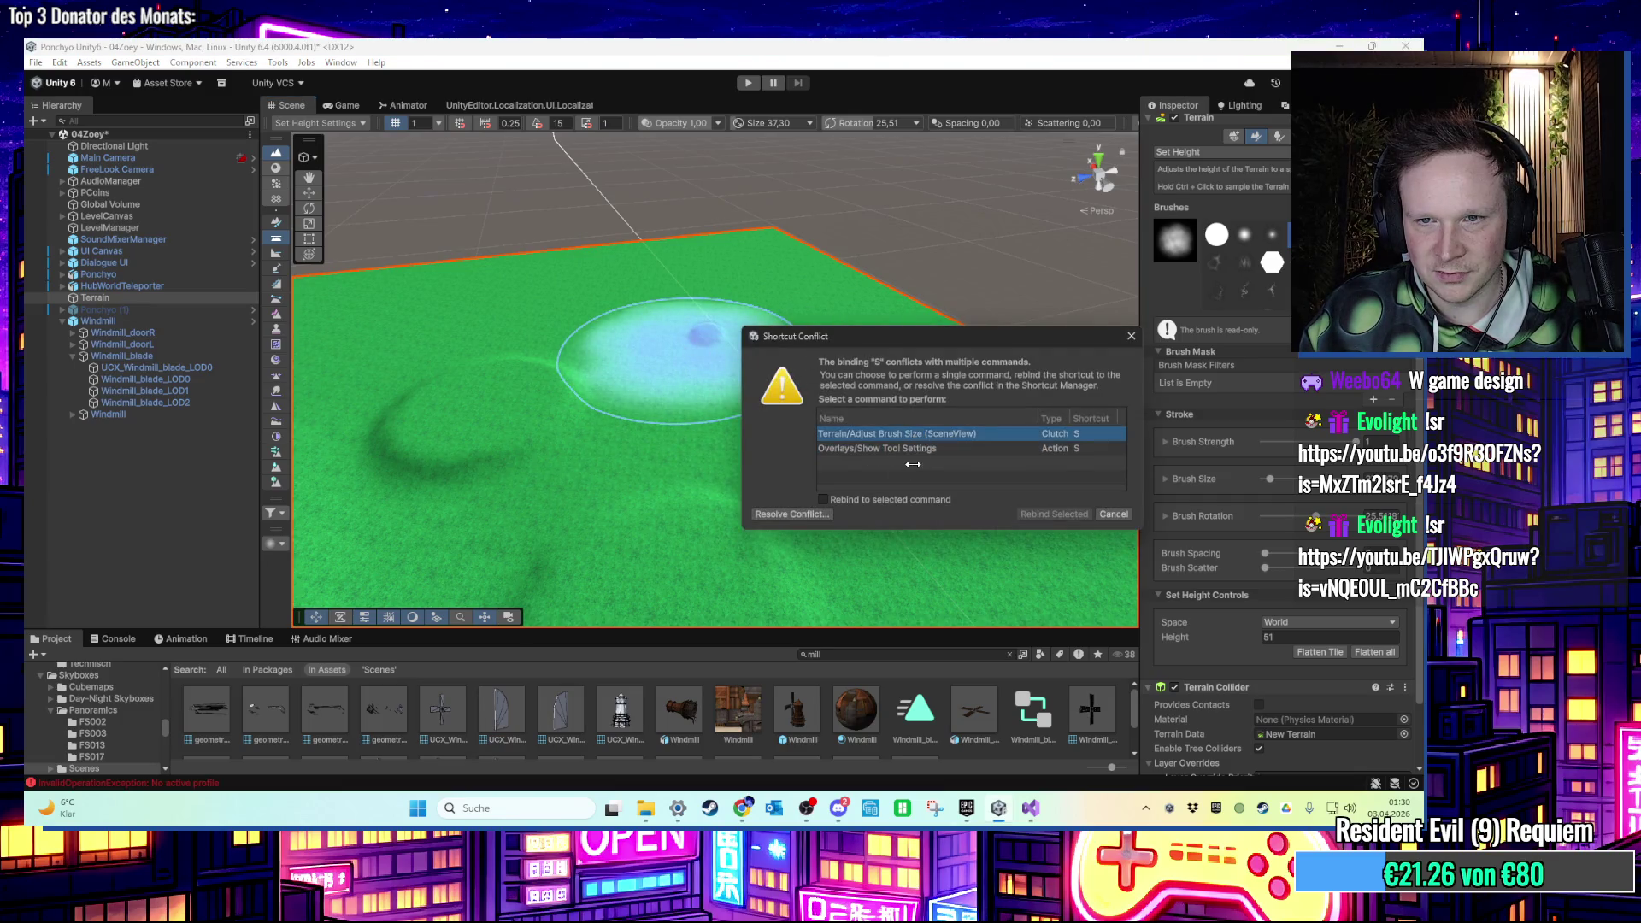
{"action": "left_click", "coordinate": [792, 513]}
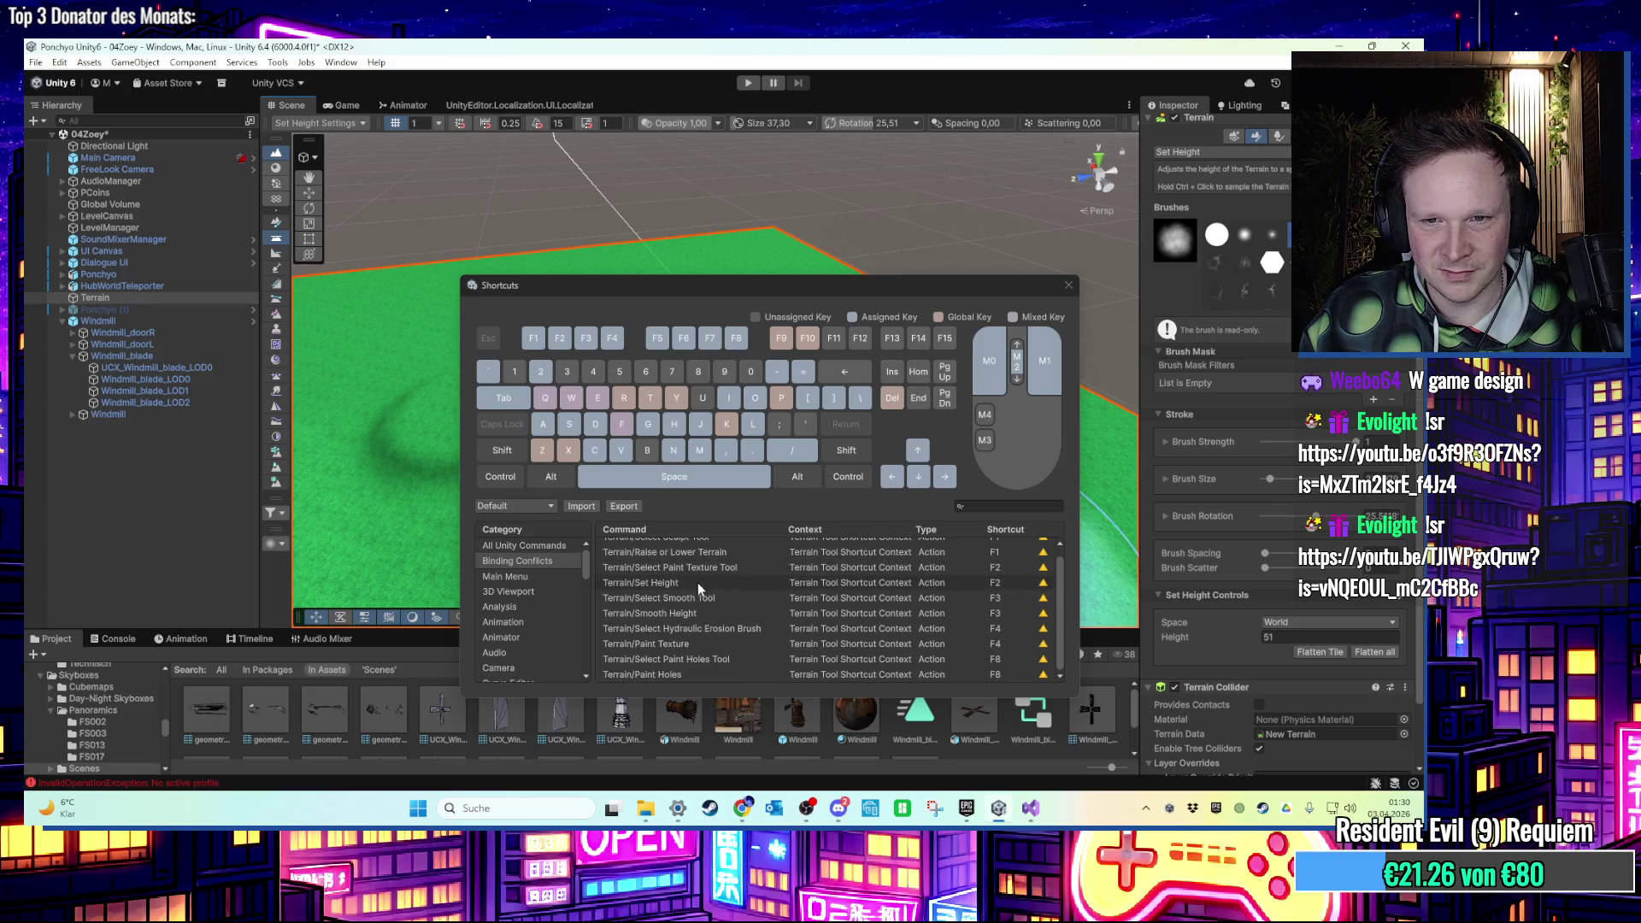
{"action": "scroll", "coordinate": [526, 599], "scroll_direction": "down", "scroll_amount": 5}
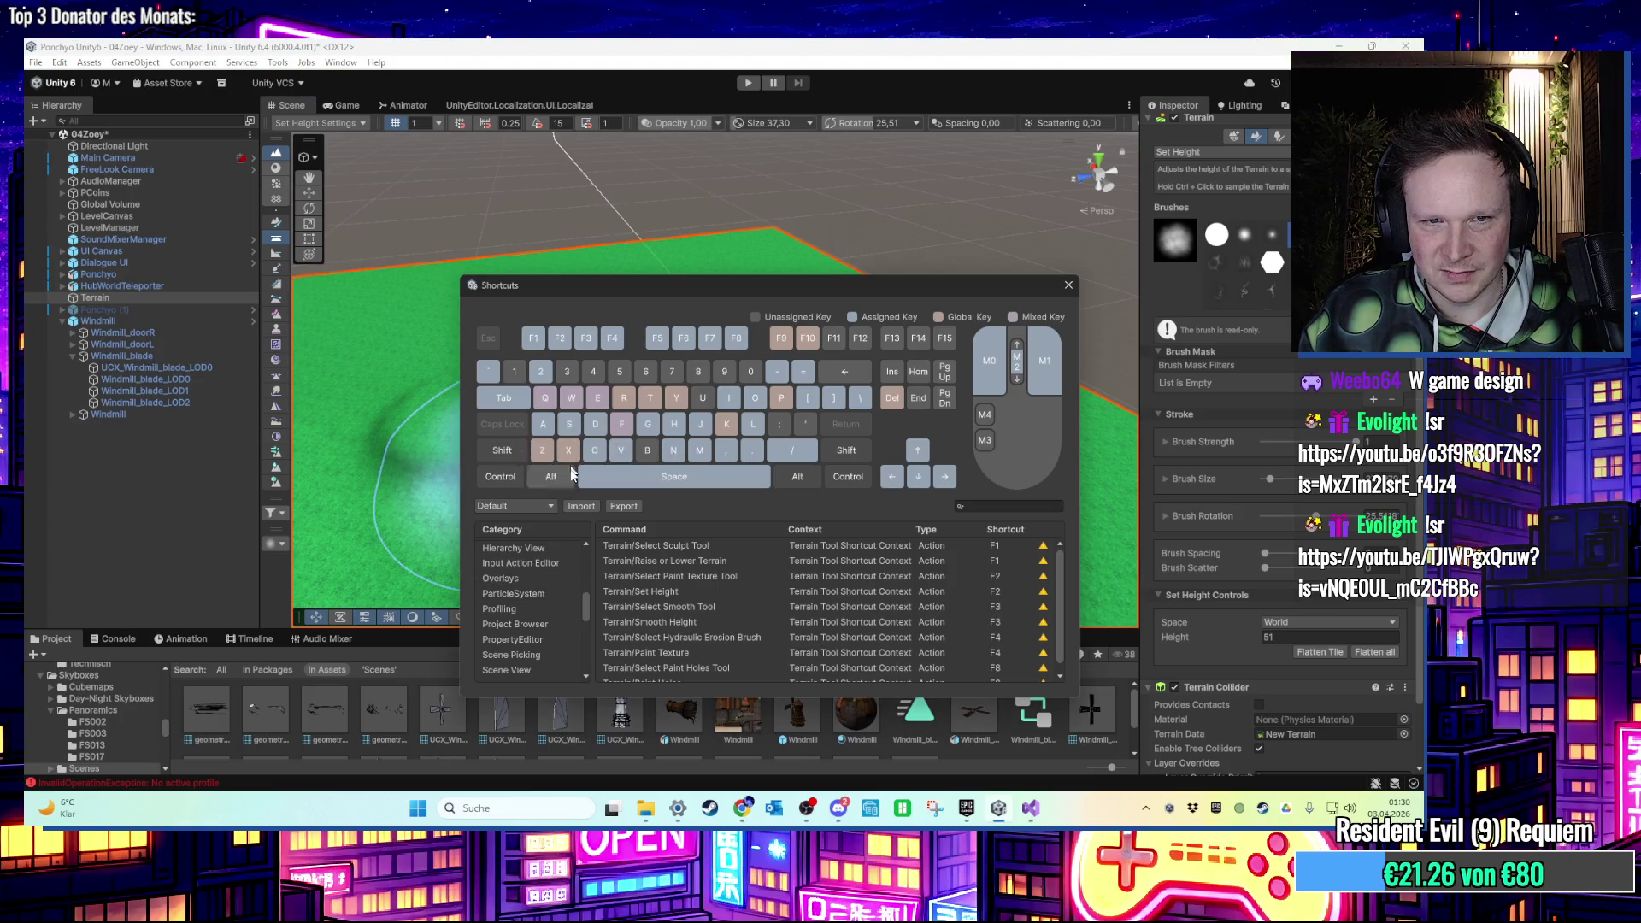
{"action": "key", "text": "ctrl"}
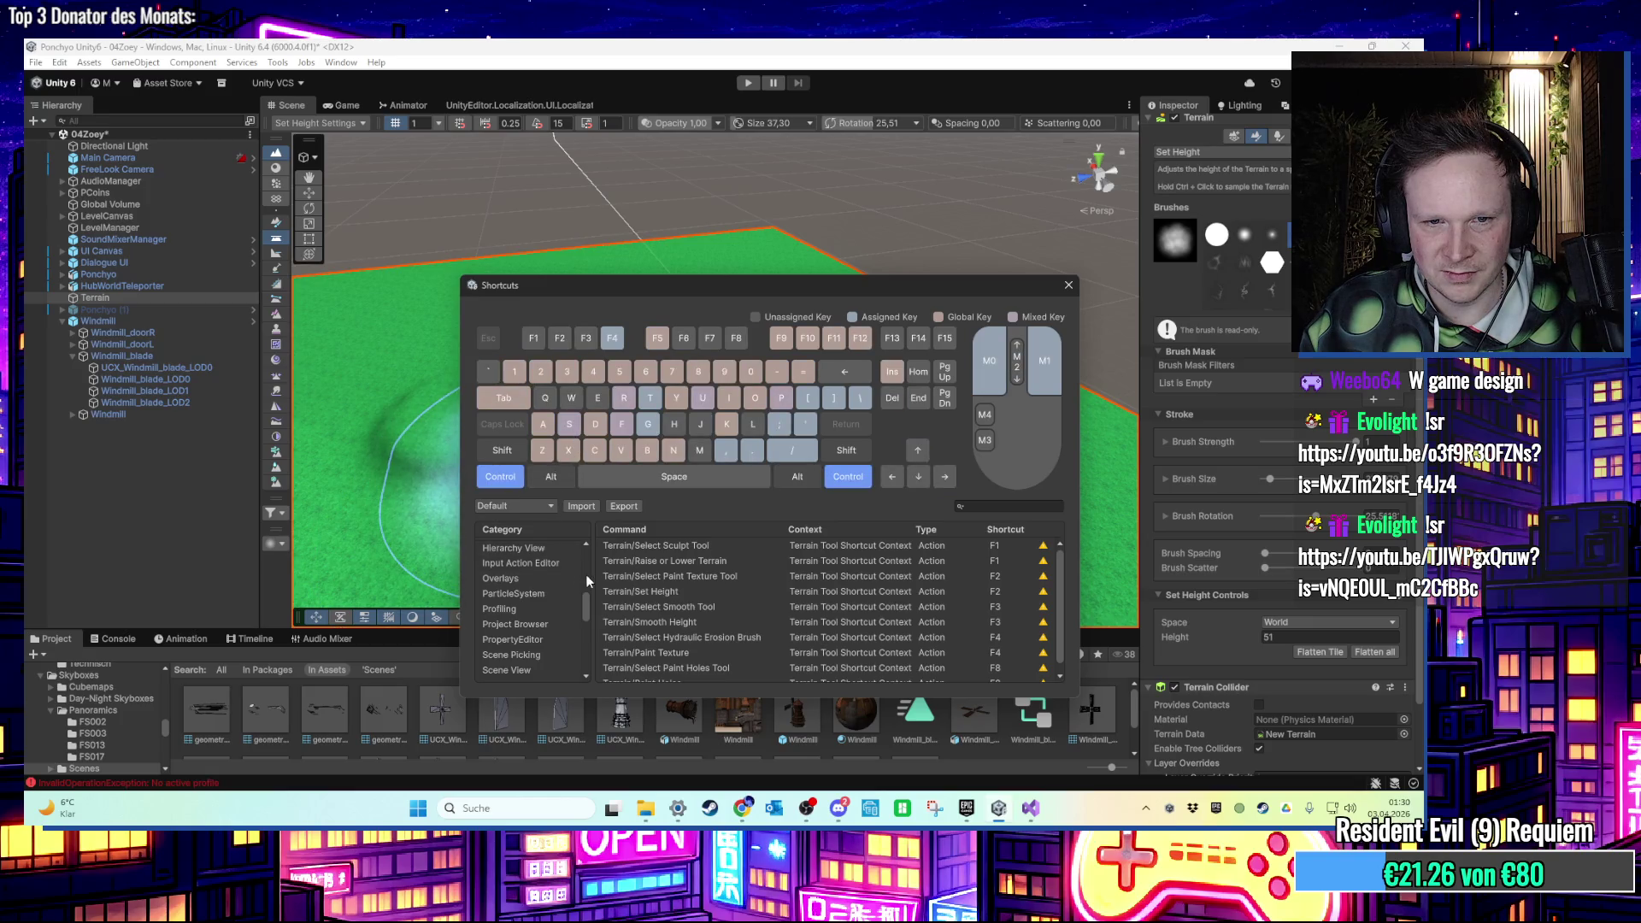
{"action": "scroll", "coordinate": [585, 615], "scroll_direction": "down", "scroll_amount": 5}
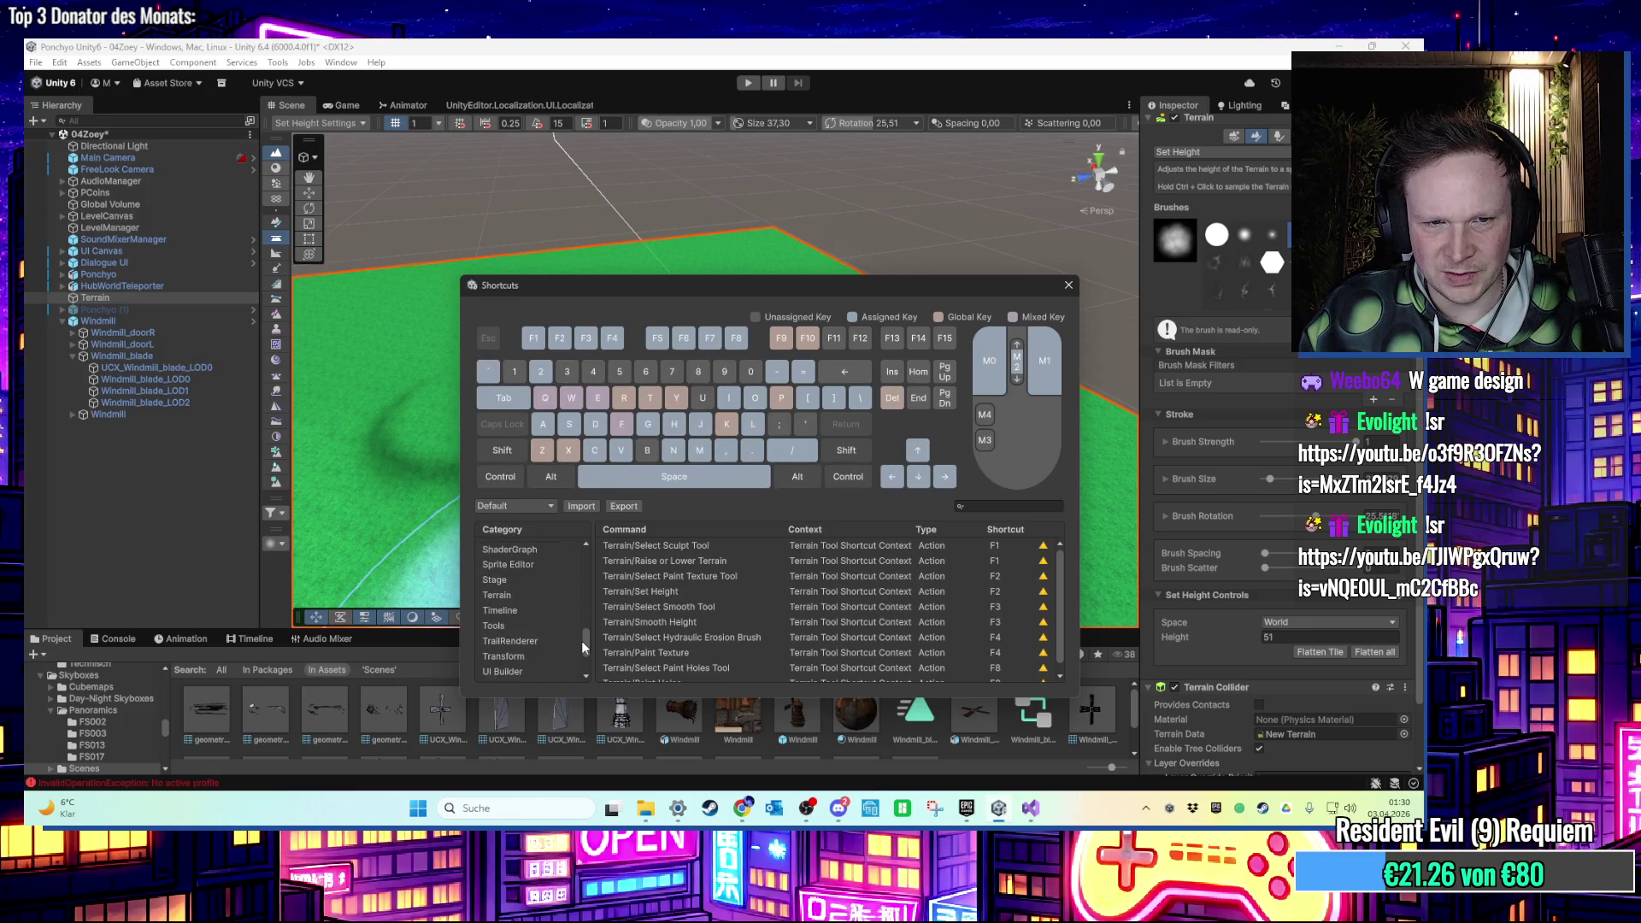
{"action": "scroll", "coordinate": [583, 647], "scroll_direction": "up", "scroll_amount": 5}
{"action": "key", "text": "ctrl"}
{"action": "key", "text": "ctrl"}
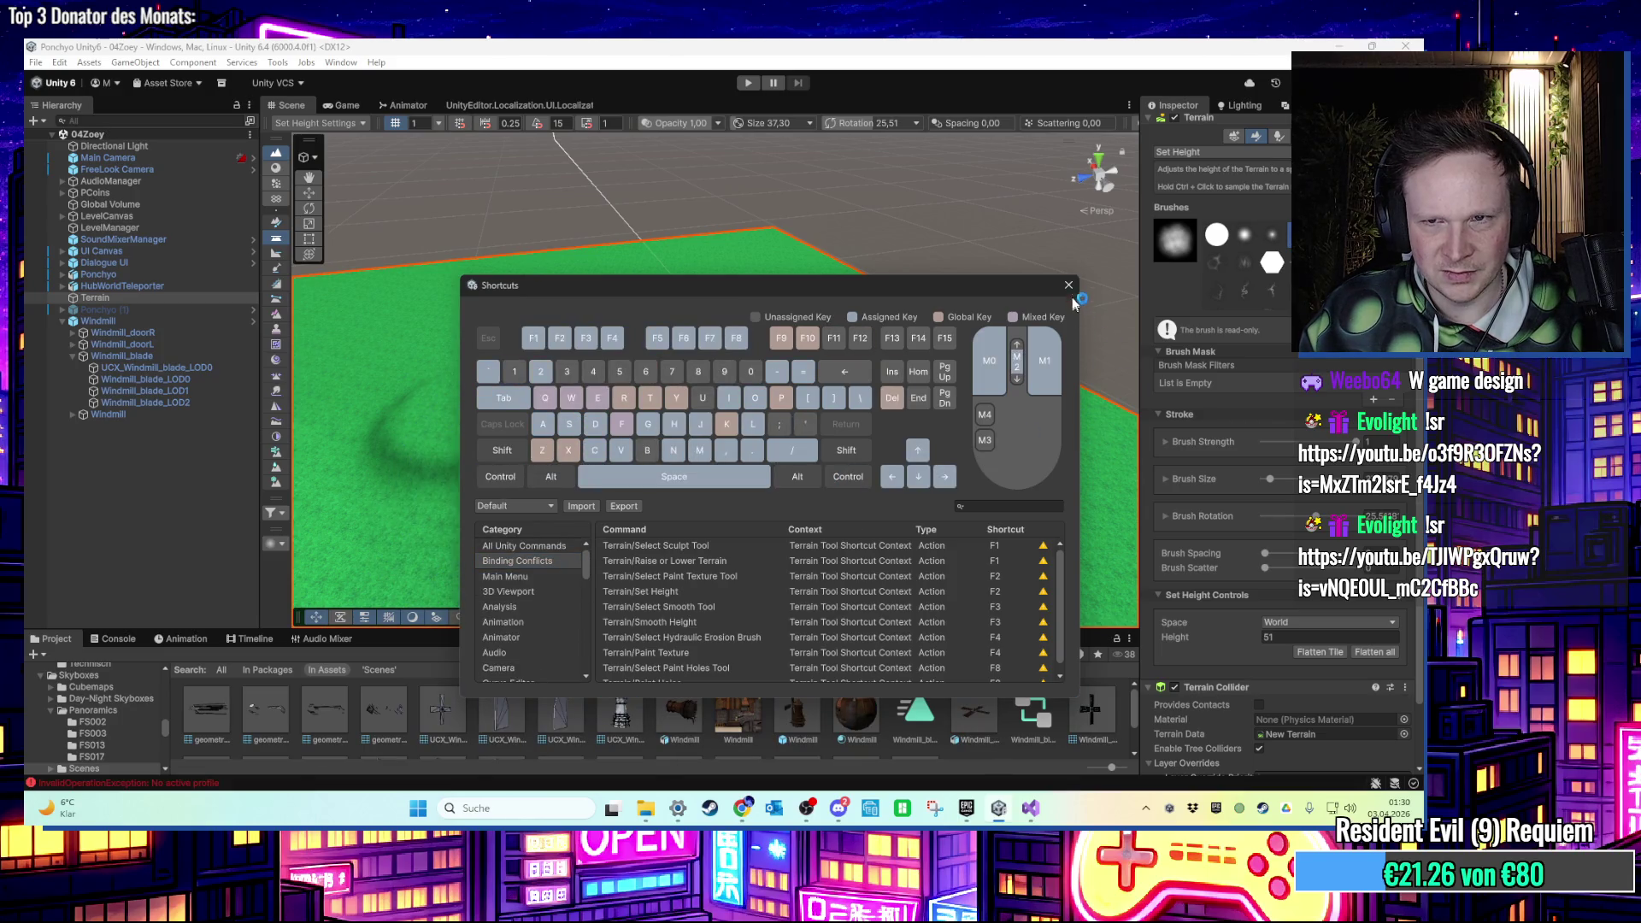
{"action": "key", "text": "Escape"}
Resolve the S conflict by performing Overlays/Show Tool Settings, revealing the Set Height overlay.
{"action": "key", "text": "s"}
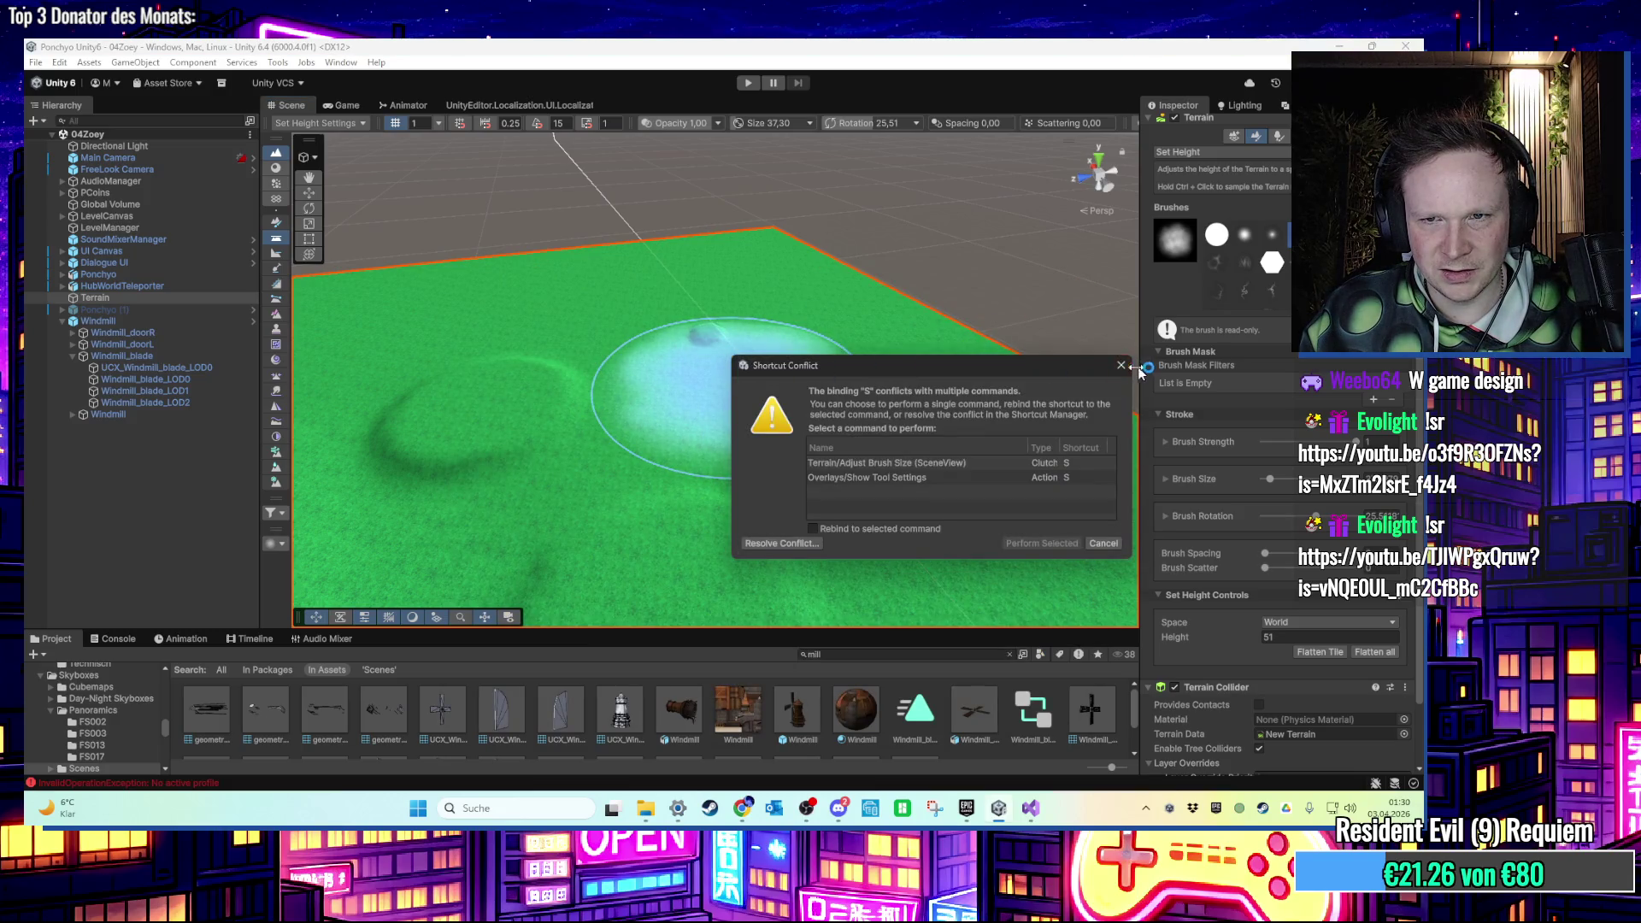
{"action": "key", "text": "Escape"}
{"action": "key", "text": "s"}
{"action": "key", "text": "Escape"}
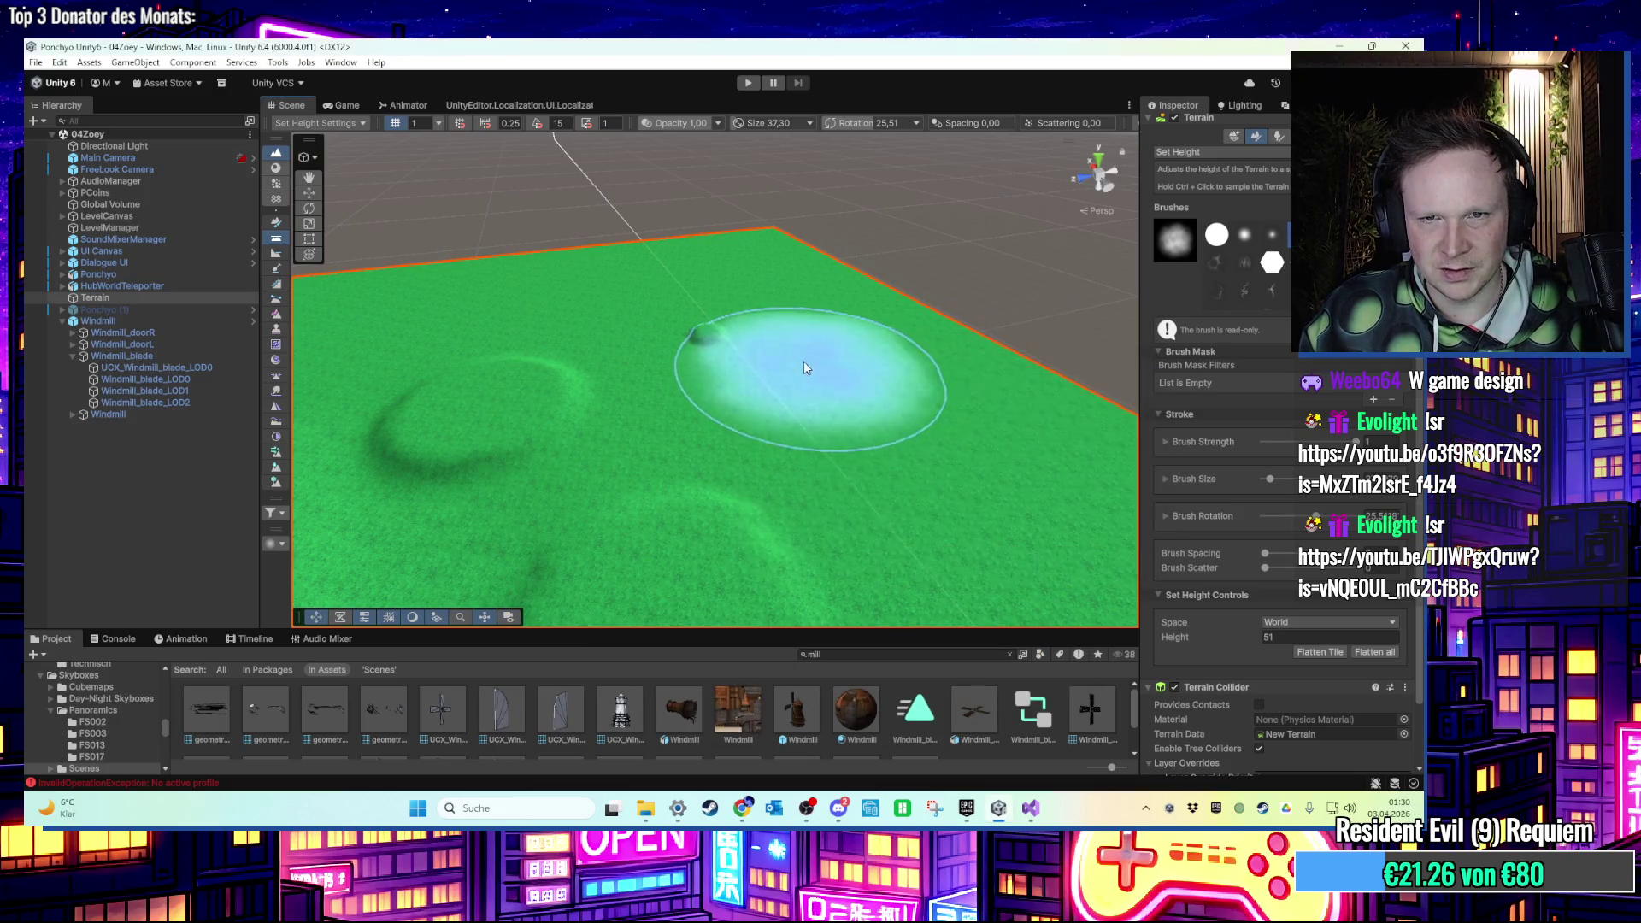
{"action": "key", "text": "s"}
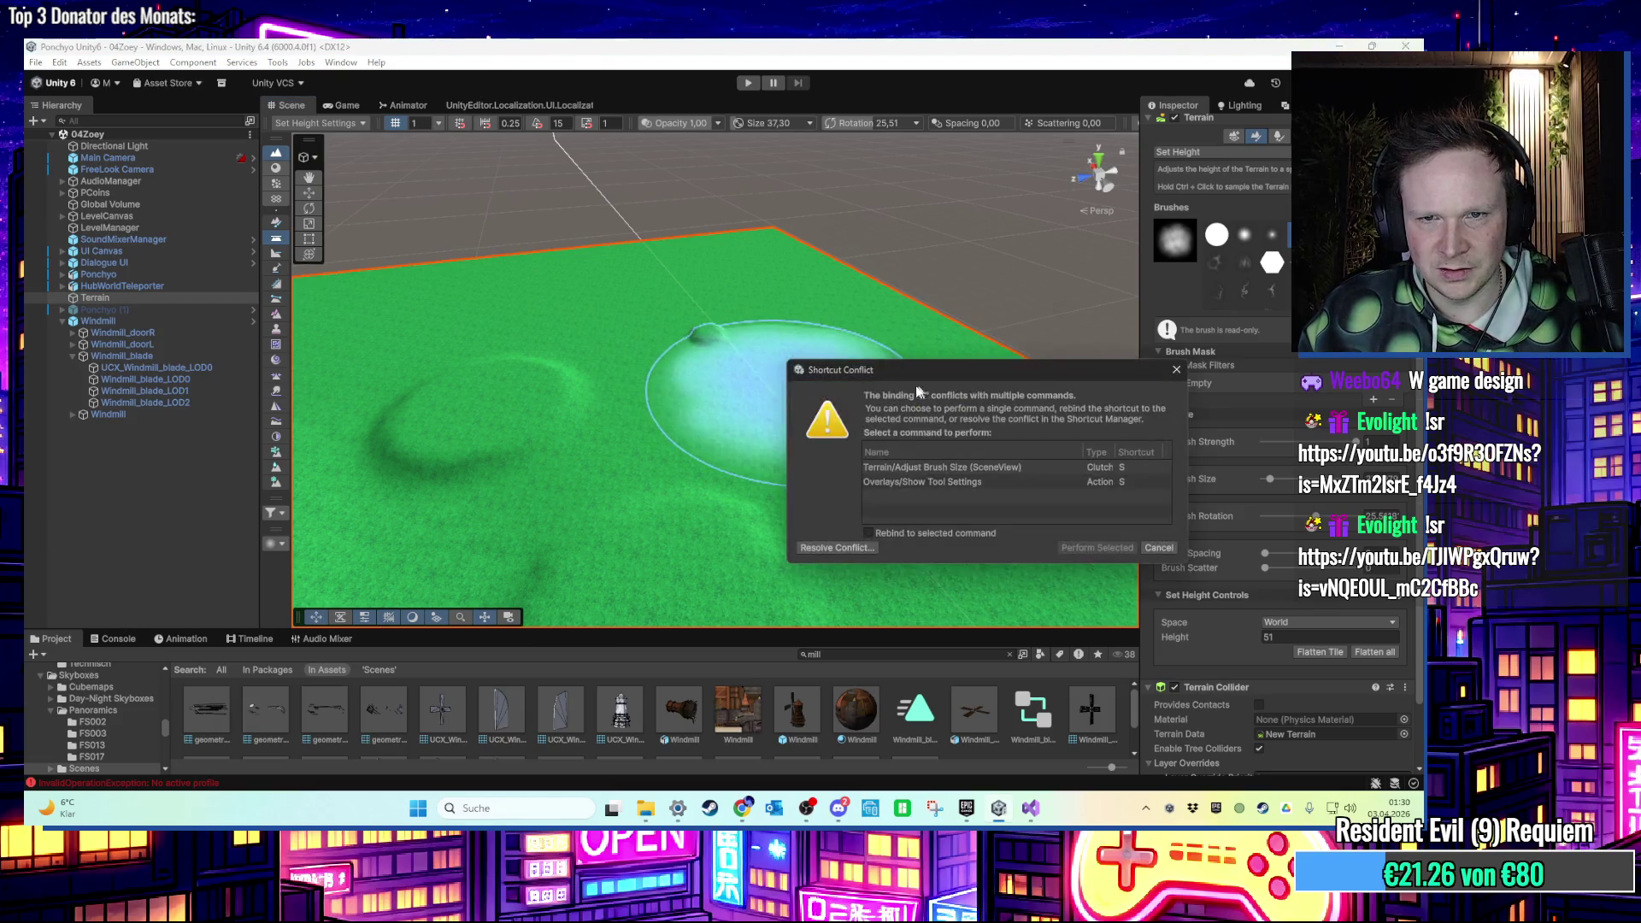
{"action": "left_click", "coordinate": [940, 468]}
{"action": "left_click", "coordinate": [966, 533]}
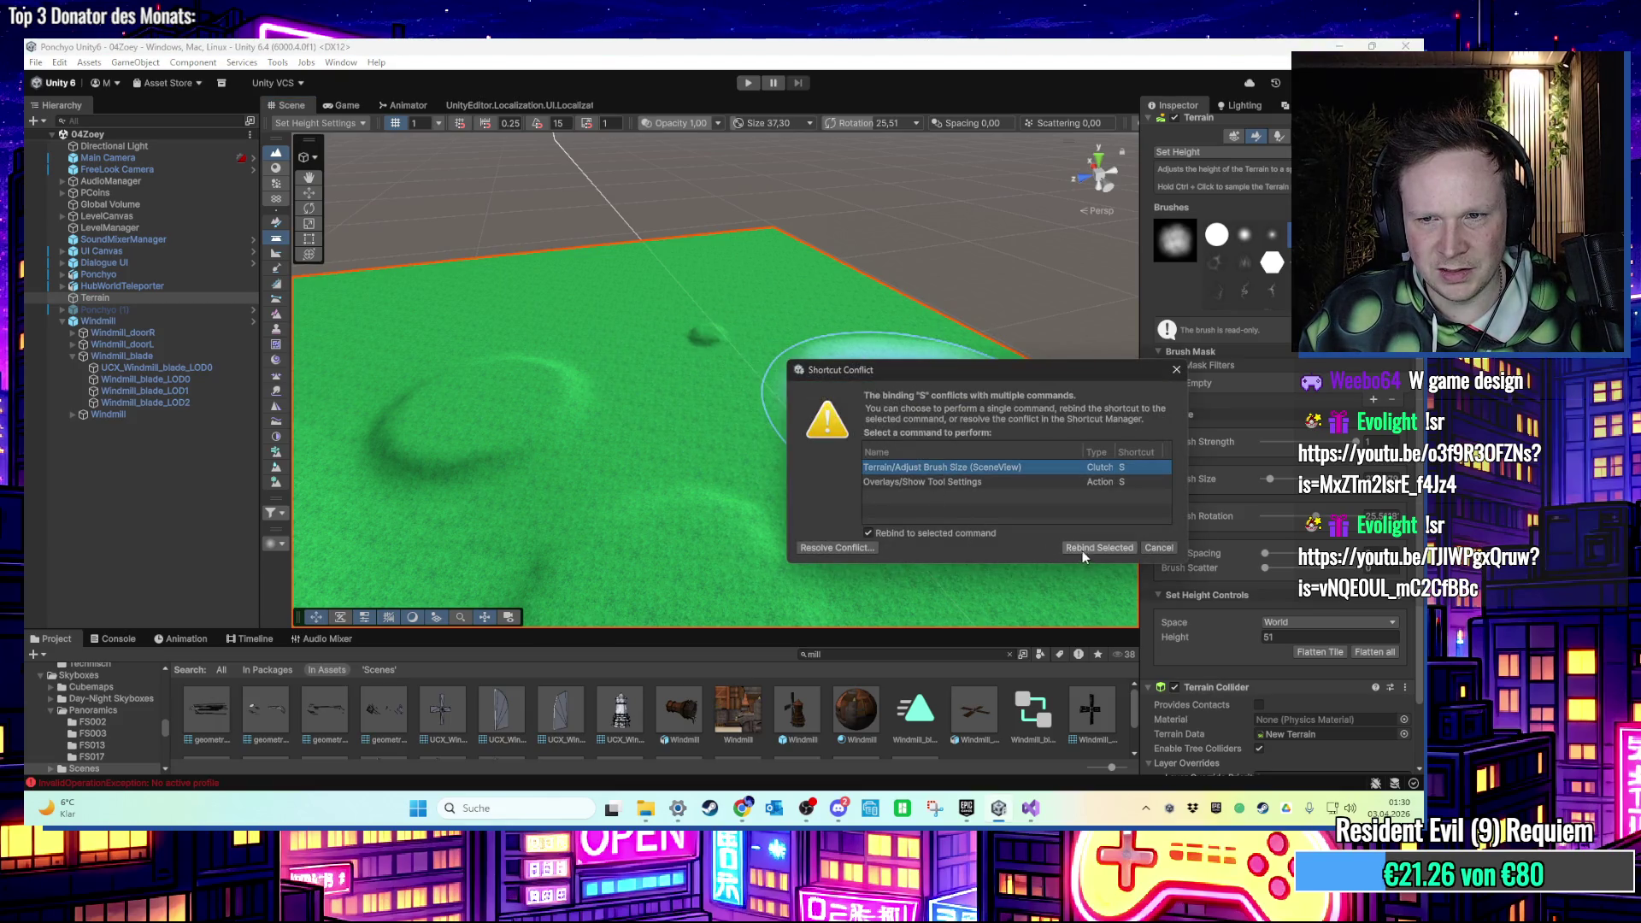
{"action": "left_click", "coordinate": [969, 532]}
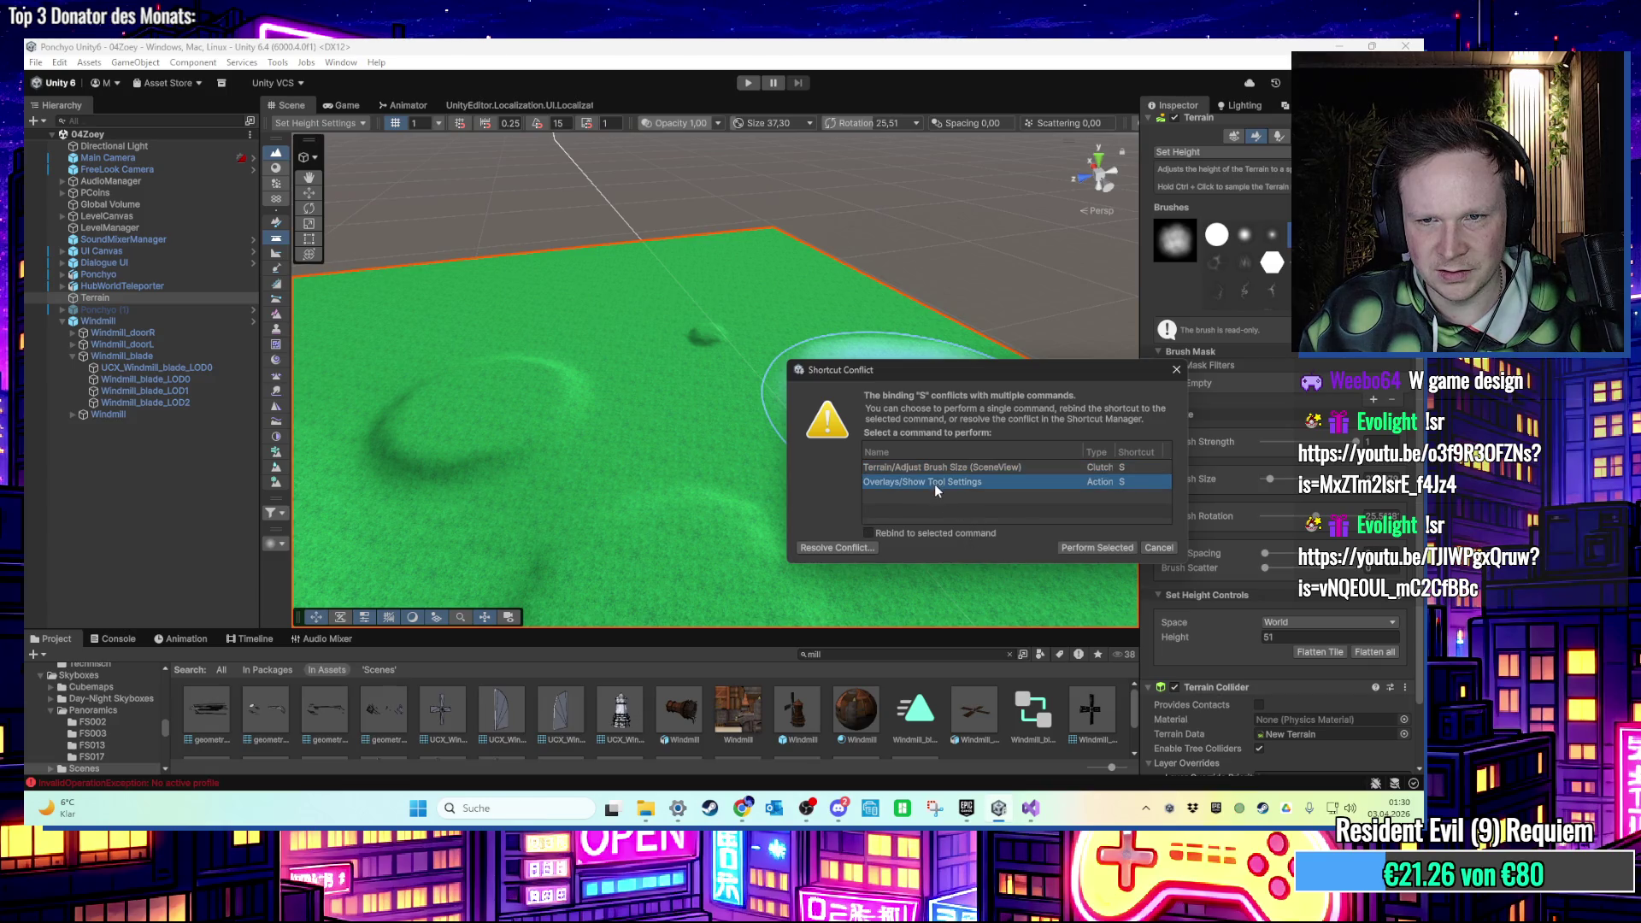
{"action": "left_click", "coordinate": [1067, 484]}
{"action": "left_click", "coordinate": [1043, 467]}
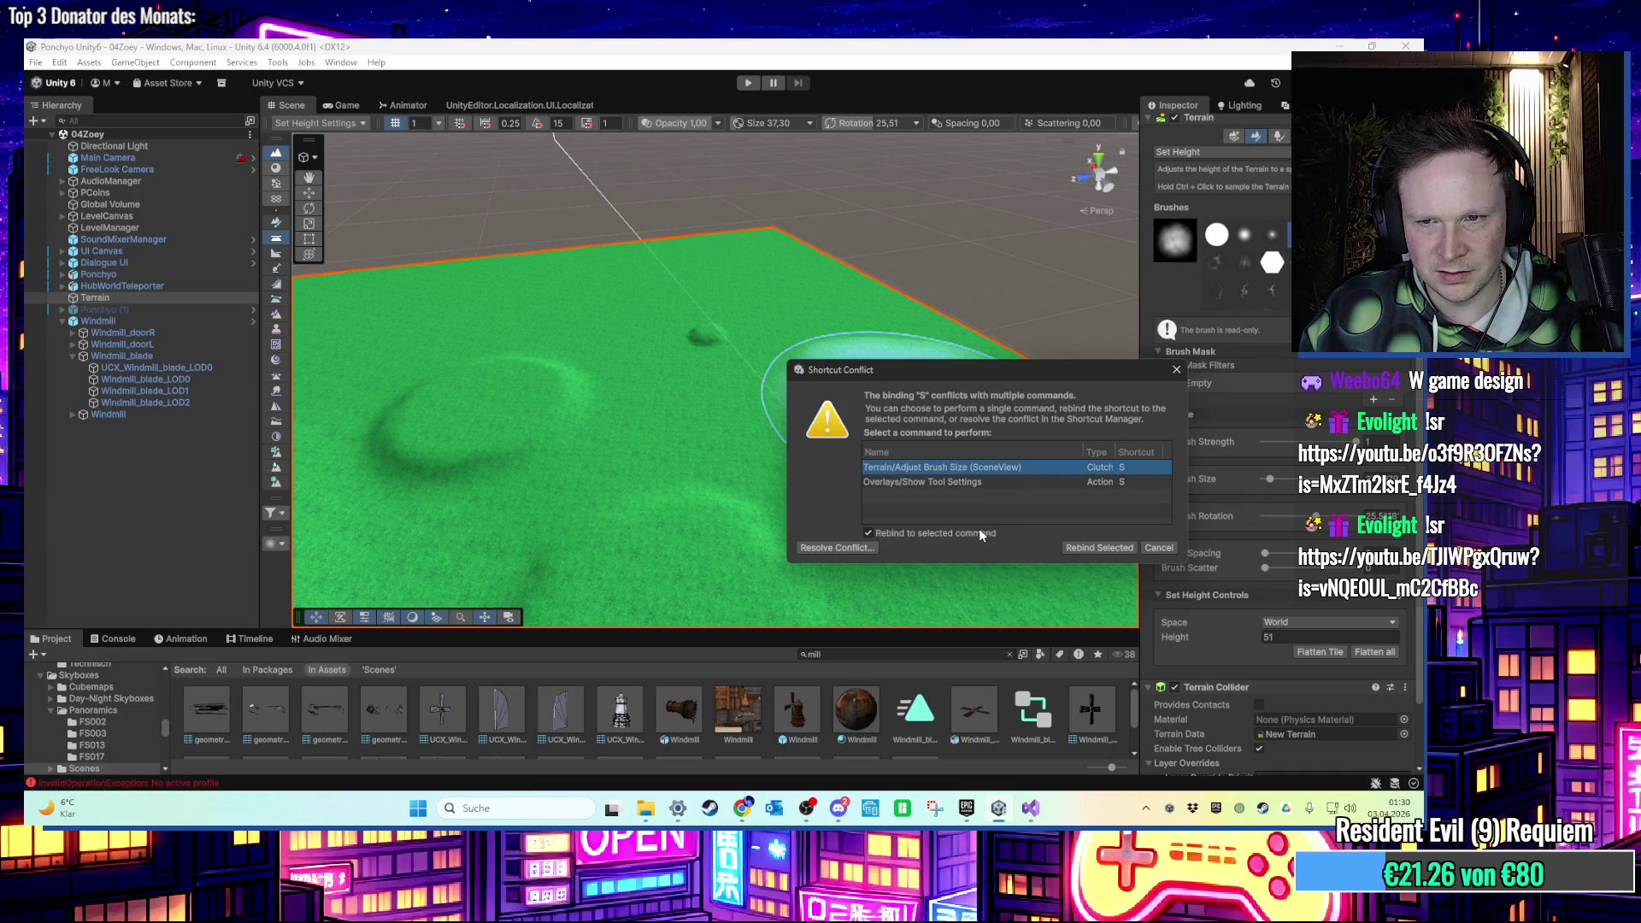
{"action": "left_click", "coordinate": [998, 481]}
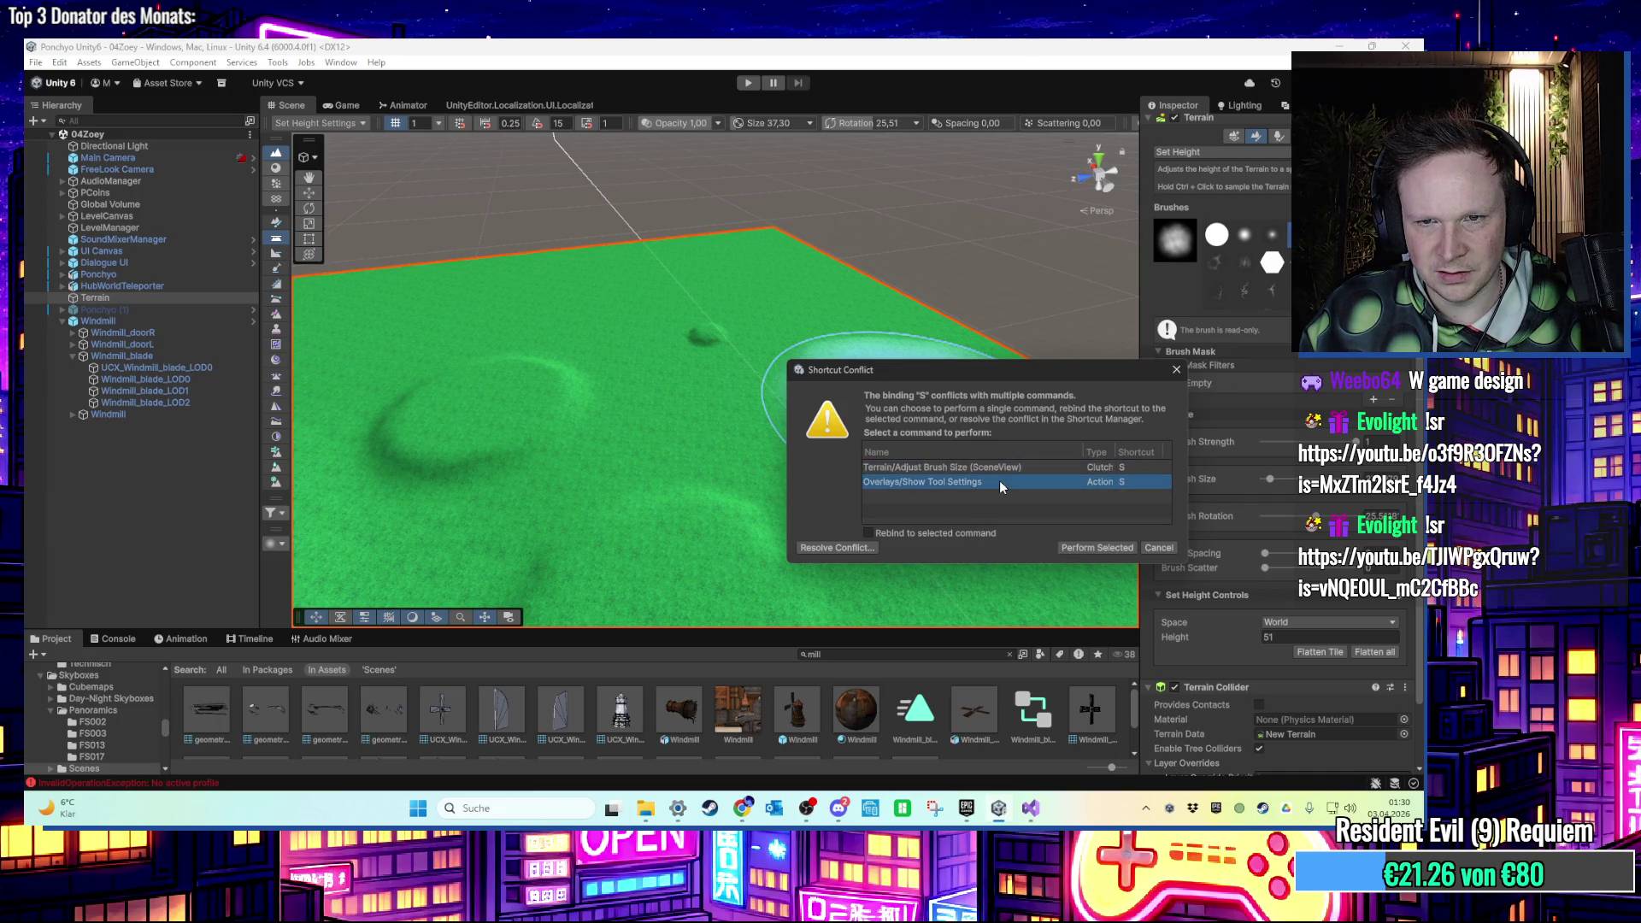
{"action": "left_click", "coordinate": [1099, 548]}
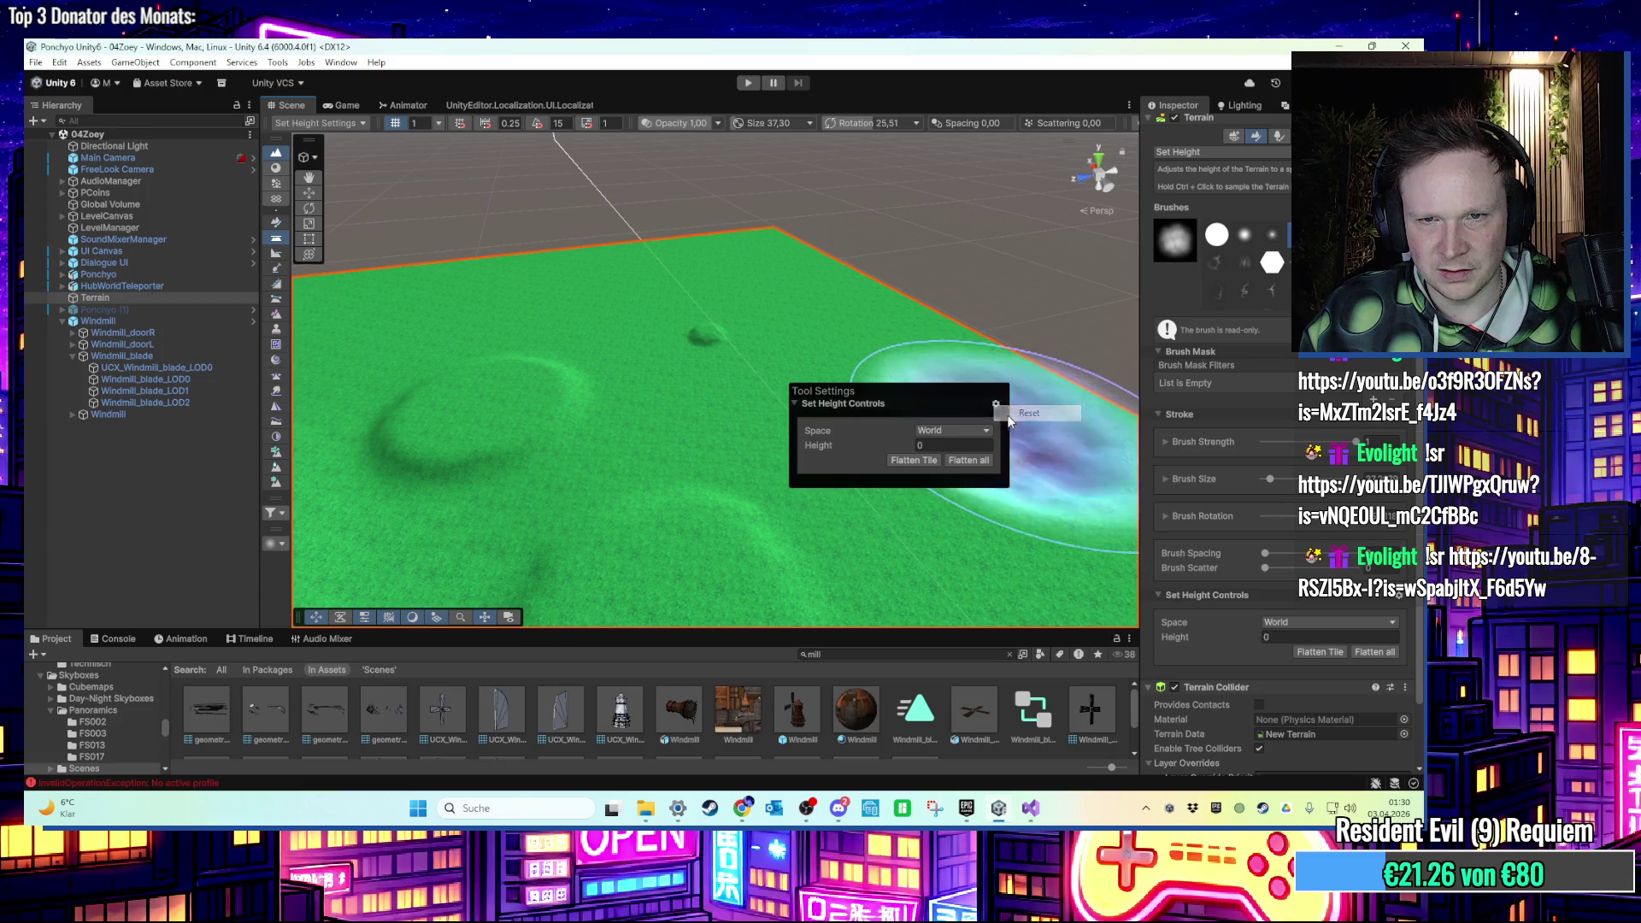
Undo the accidental deep pit and set the target height to 51.
{"action": "mouse_move", "coordinate": [859, 397]}
{"action": "left_mouse_down"}
{"action": "mouse_move", "coordinate": [705, 348]}
{"action": "mouse_move", "coordinate": [857, 404]}
{"action": "mouse_move", "coordinate": [735, 382]}
{"action": "mouse_move", "coordinate": [807, 414]}
{"action": "left_mouse_up"}
{"action": "key", "text": "ctrl+z"}
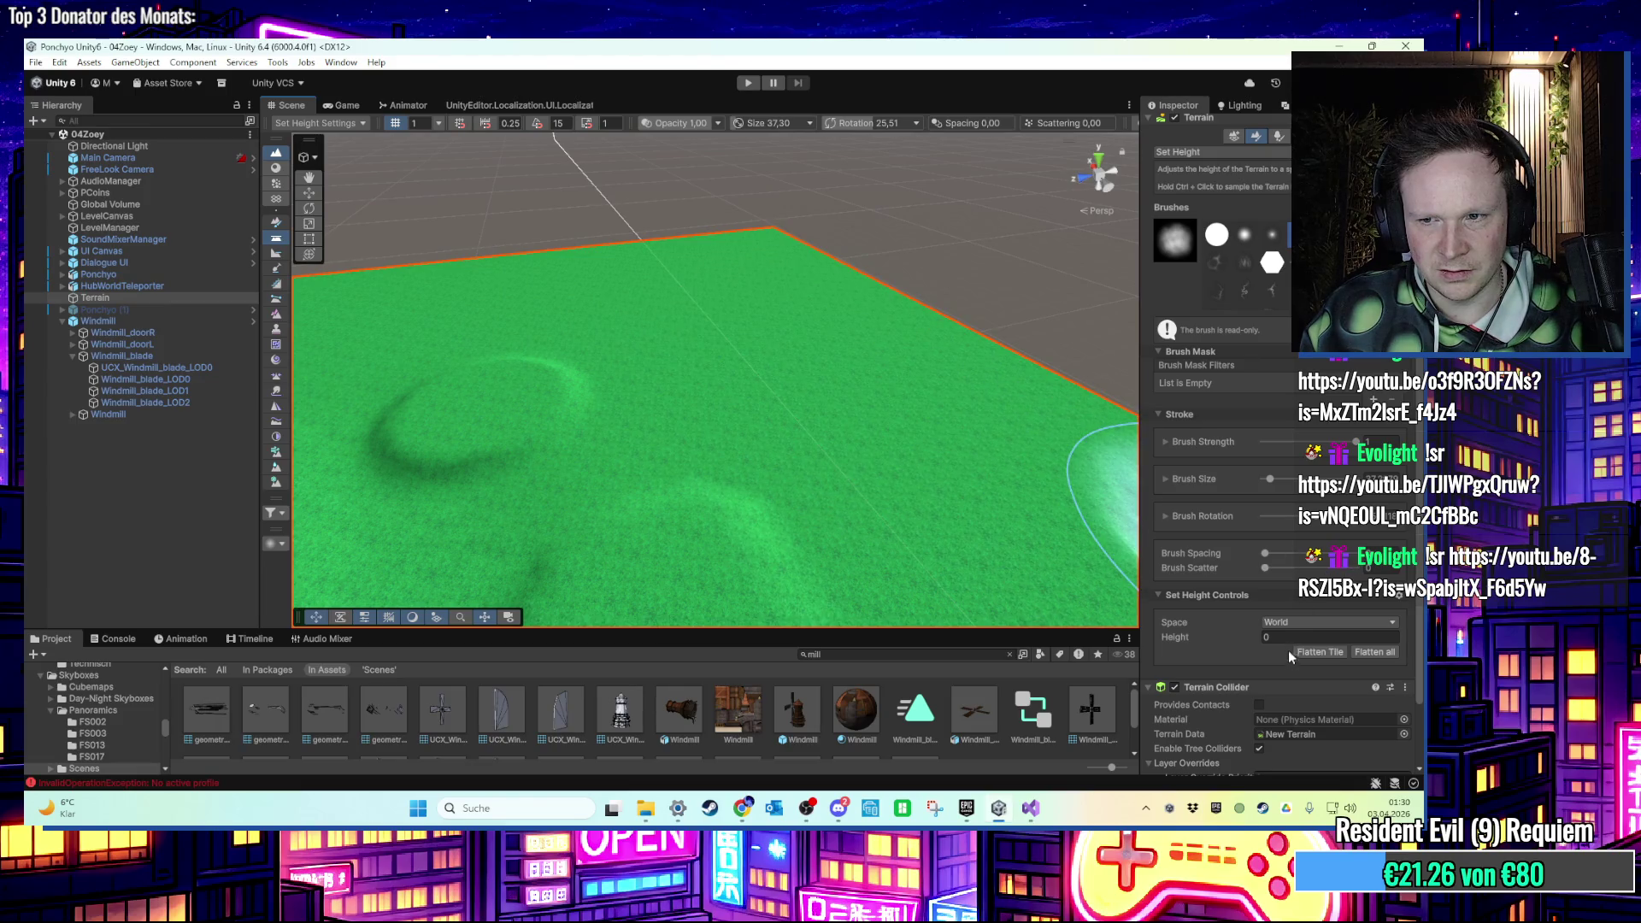
{"action": "scroll", "coordinate": [1239, 563], "scroll_direction": "up", "scroll_amount": 3}
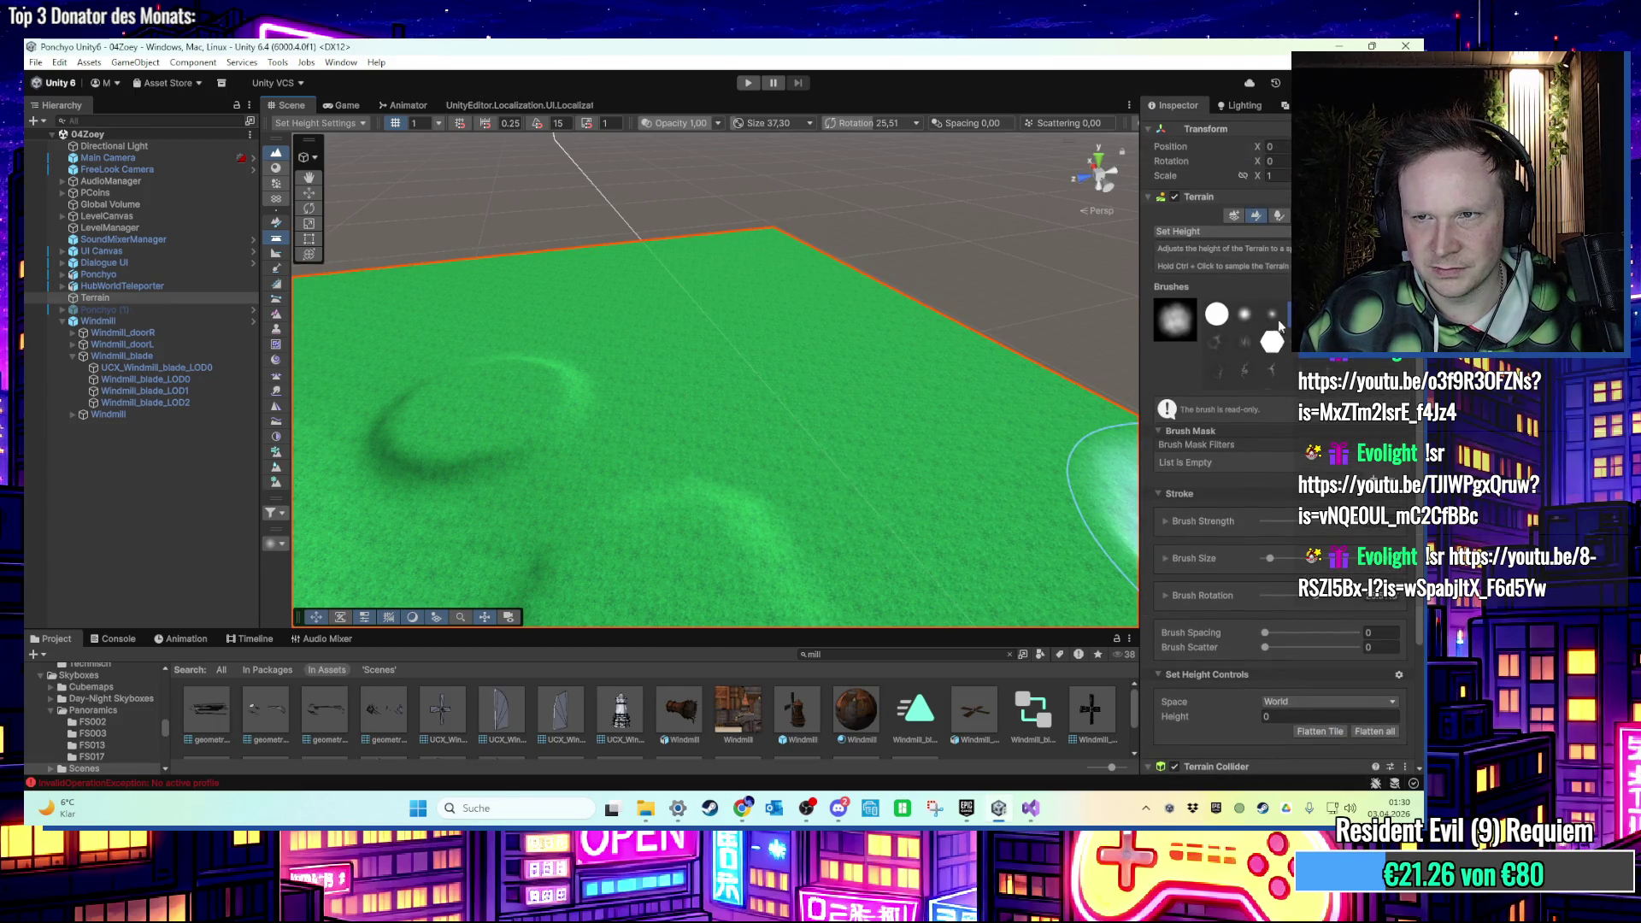
{"action": "left_click", "coordinate": [1295, 717]}
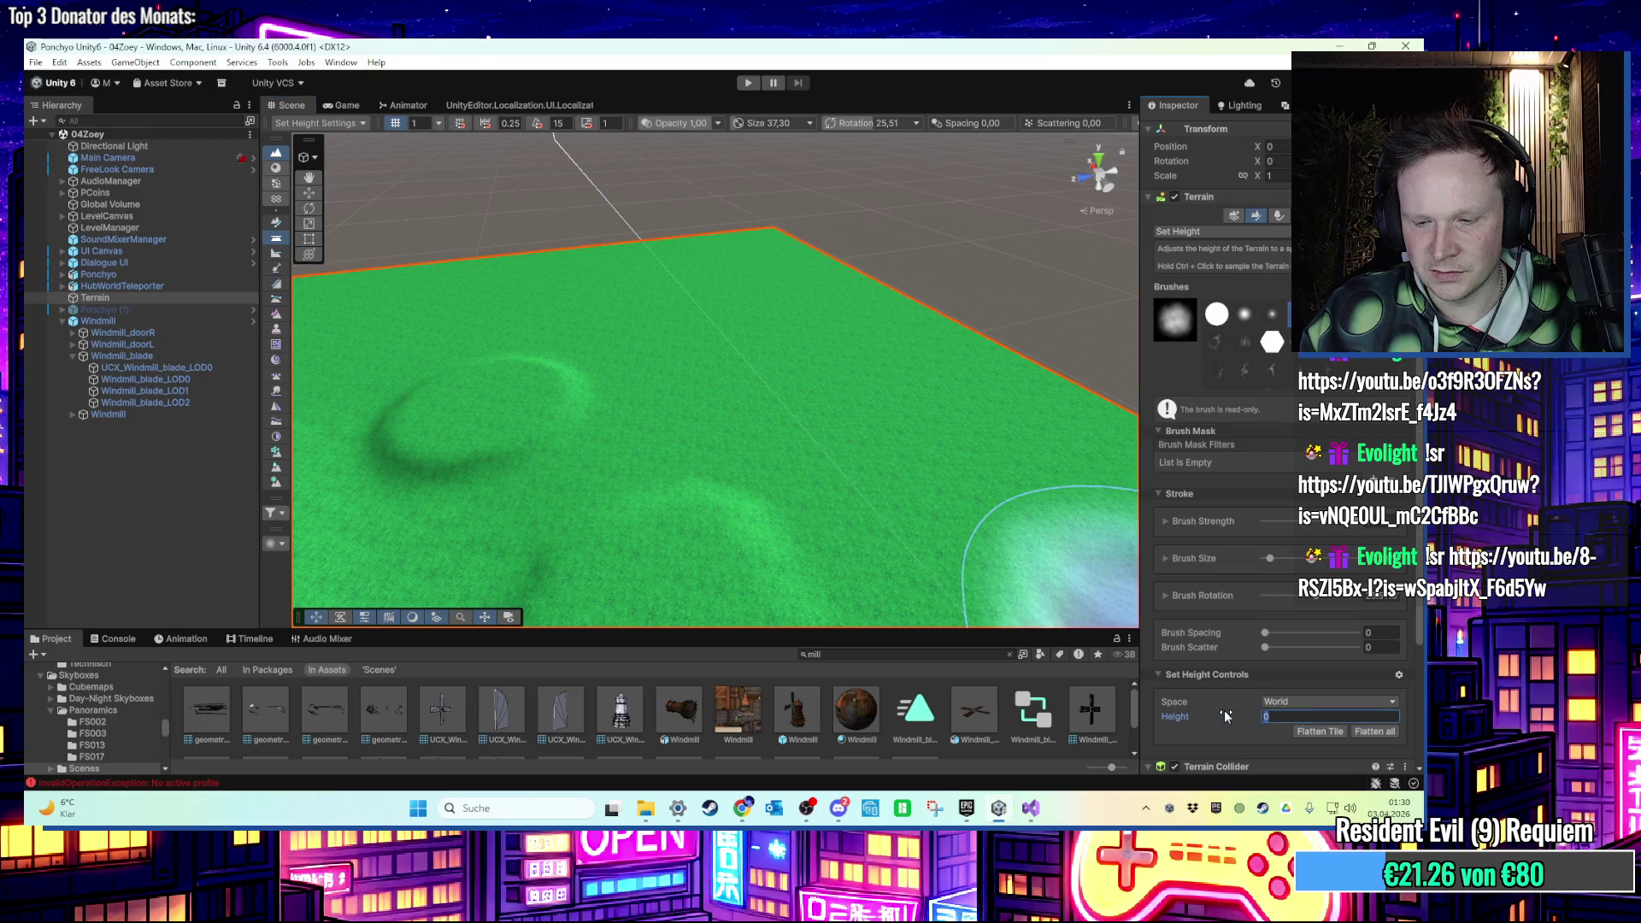
{"action": "type", "text": "51"}
{"action": "key", "text": "Return"}
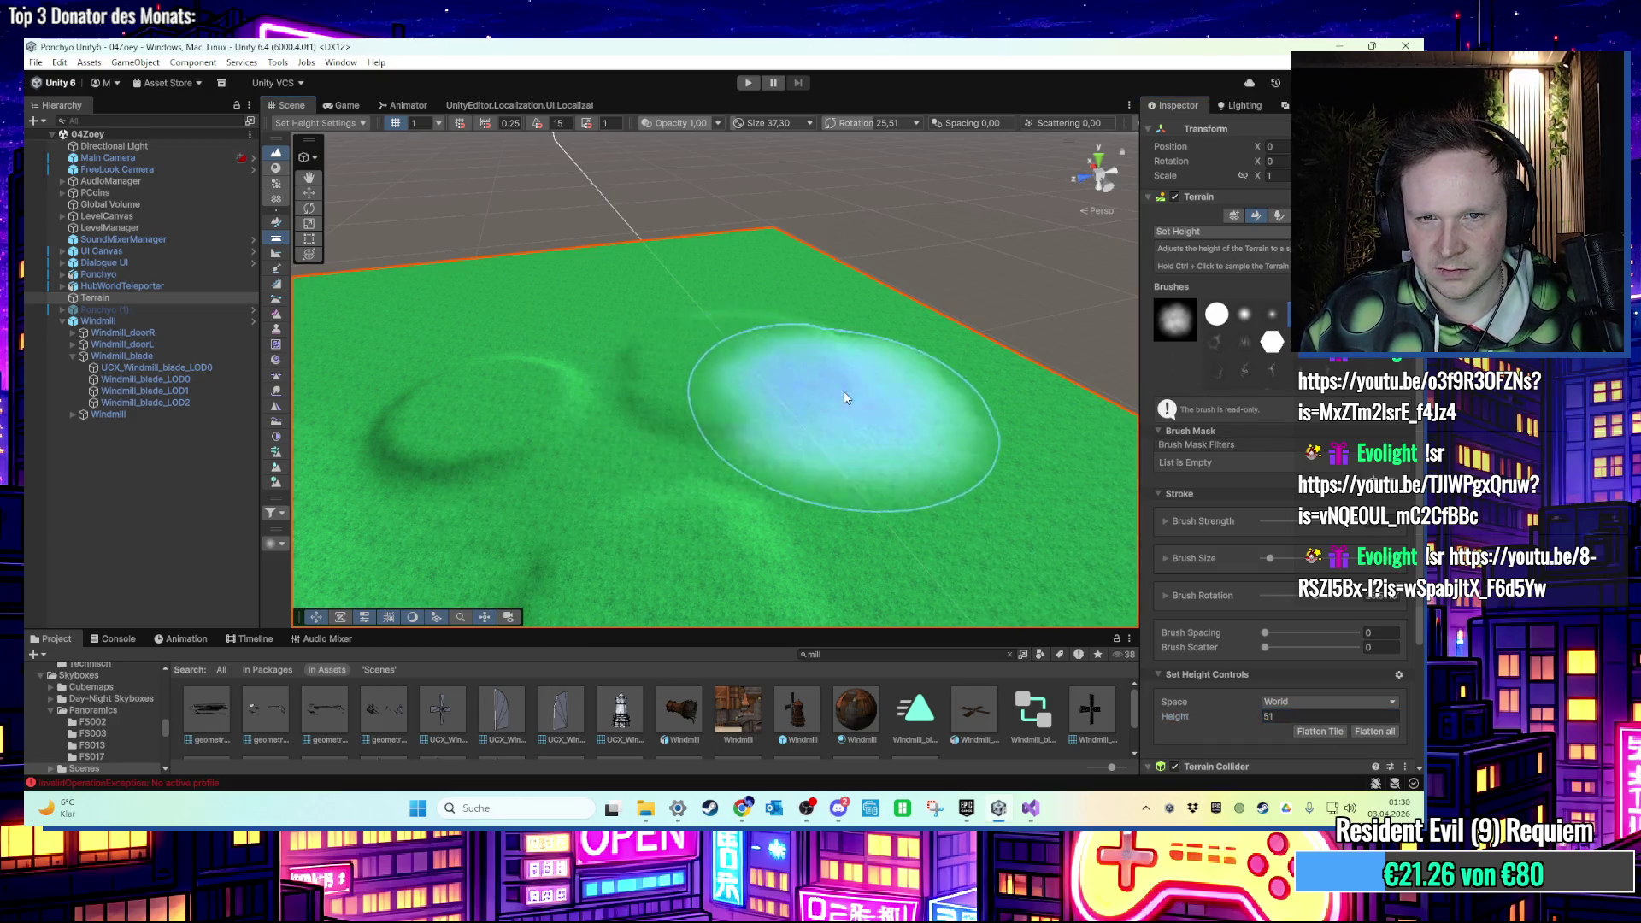
Change the target height to 52 and paint several raised plateaus on the terrain.
{"action": "left_click", "coordinate": [1282, 716]}
{"action": "type", "text": "52"}
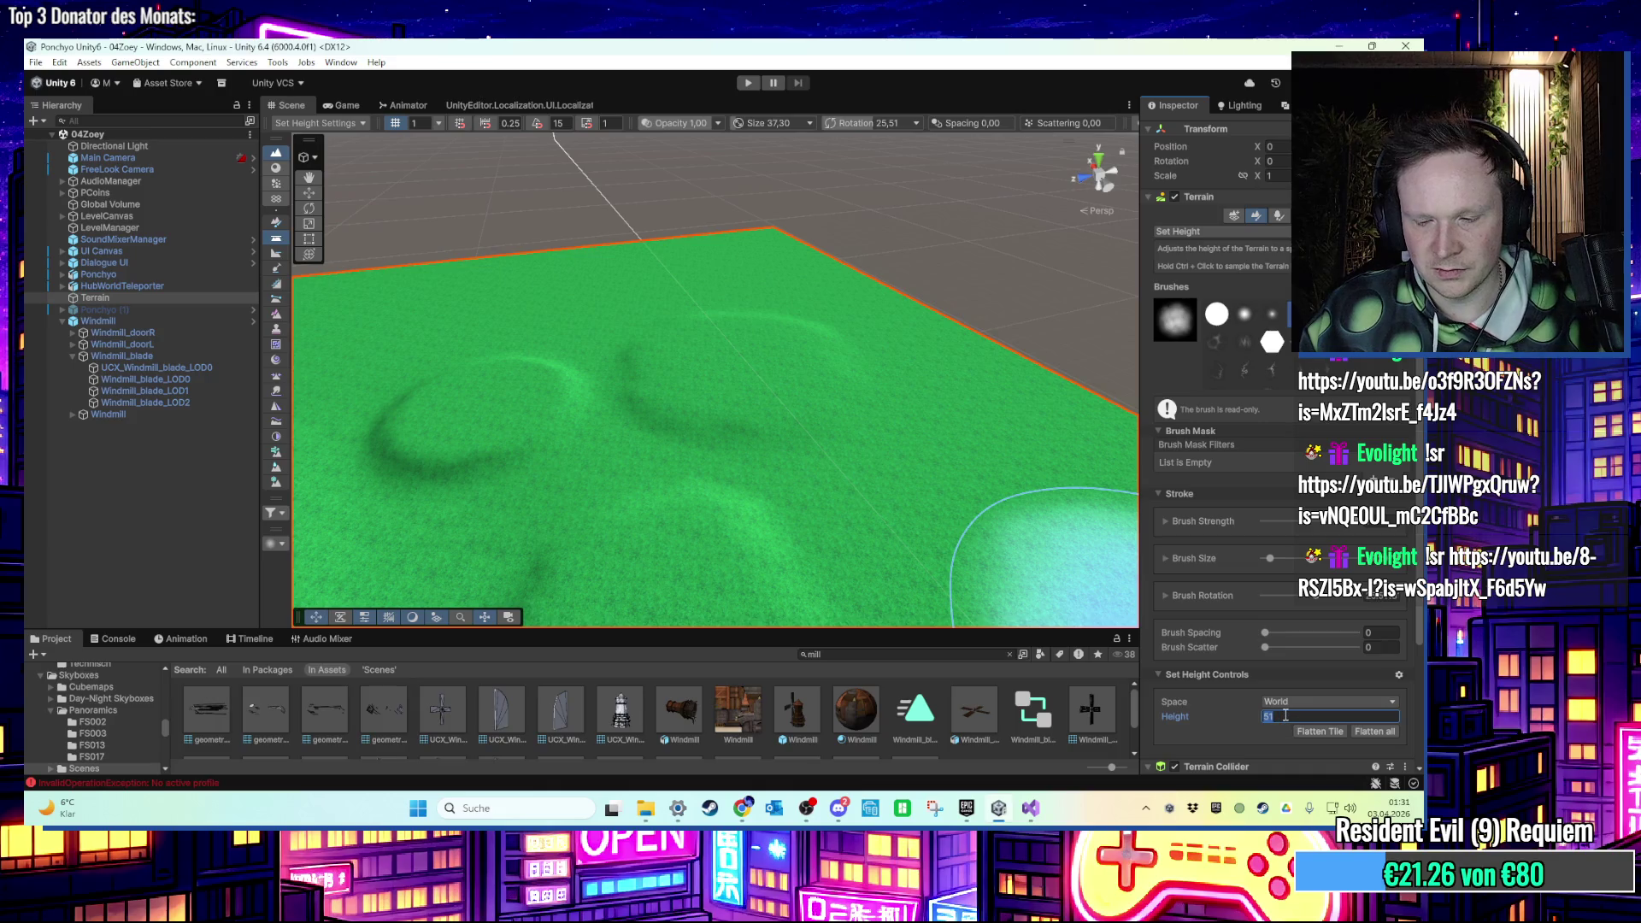
{"action": "left_click", "coordinate": [675, 348]}
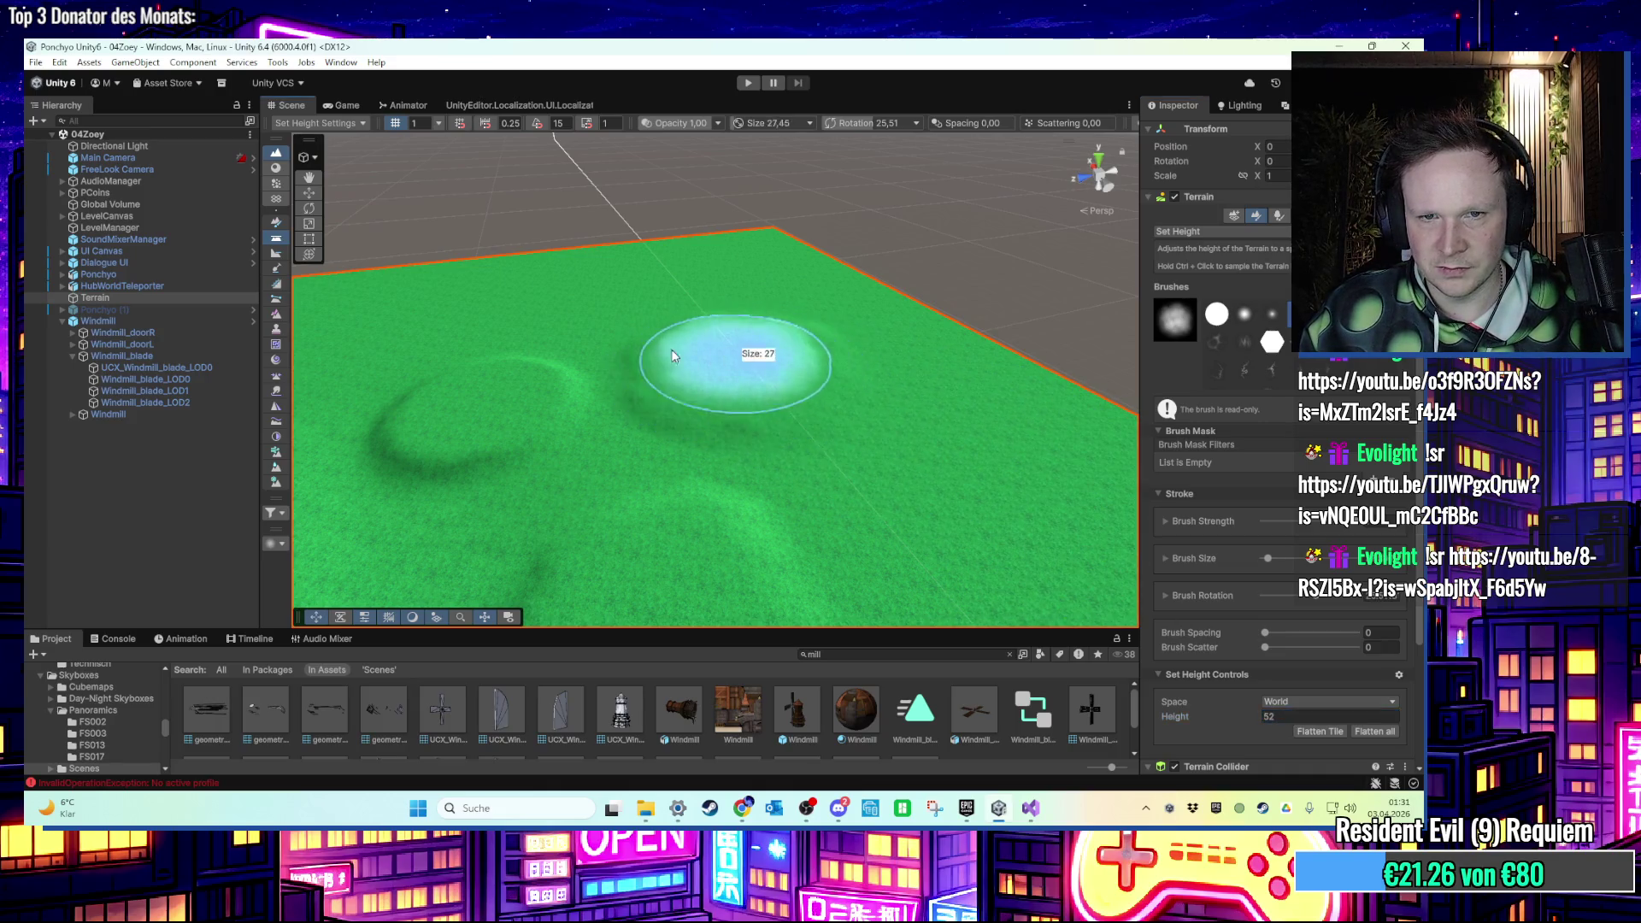
{"action": "mouse_move", "coordinate": [858, 369]}
{"action": "left_mouse_down"}
{"action": "mouse_move", "coordinate": [921, 393]}
{"action": "mouse_move", "coordinate": [824, 344]}
{"action": "mouse_move", "coordinate": [913, 366]}
{"action": "left_mouse_up"}
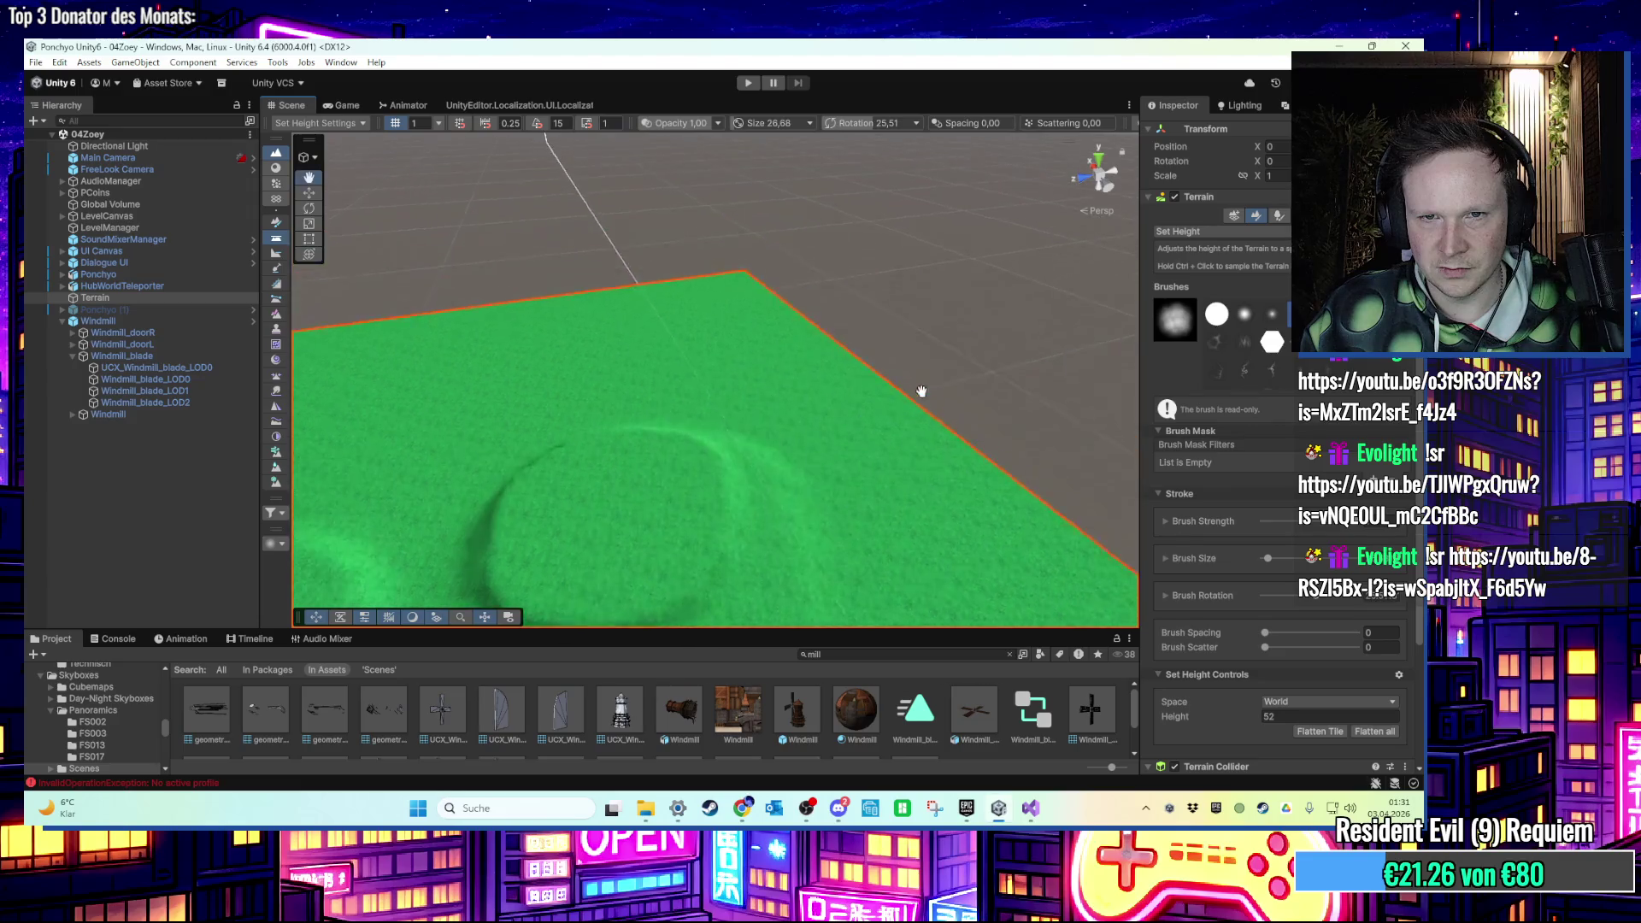
{"action": "left_click", "coordinate": [770, 449]}
{"action": "mouse_move", "coordinate": [587, 437]}
{"action": "left_mouse_down"}
{"action": "mouse_move", "coordinate": [587, 495]}
{"action": "mouse_move", "coordinate": [1085, 431]}
{"action": "left_mouse_up"}
{"action": "scroll", "coordinate": [861, 355], "scroll_direction": "down", "scroll_amount": 3}
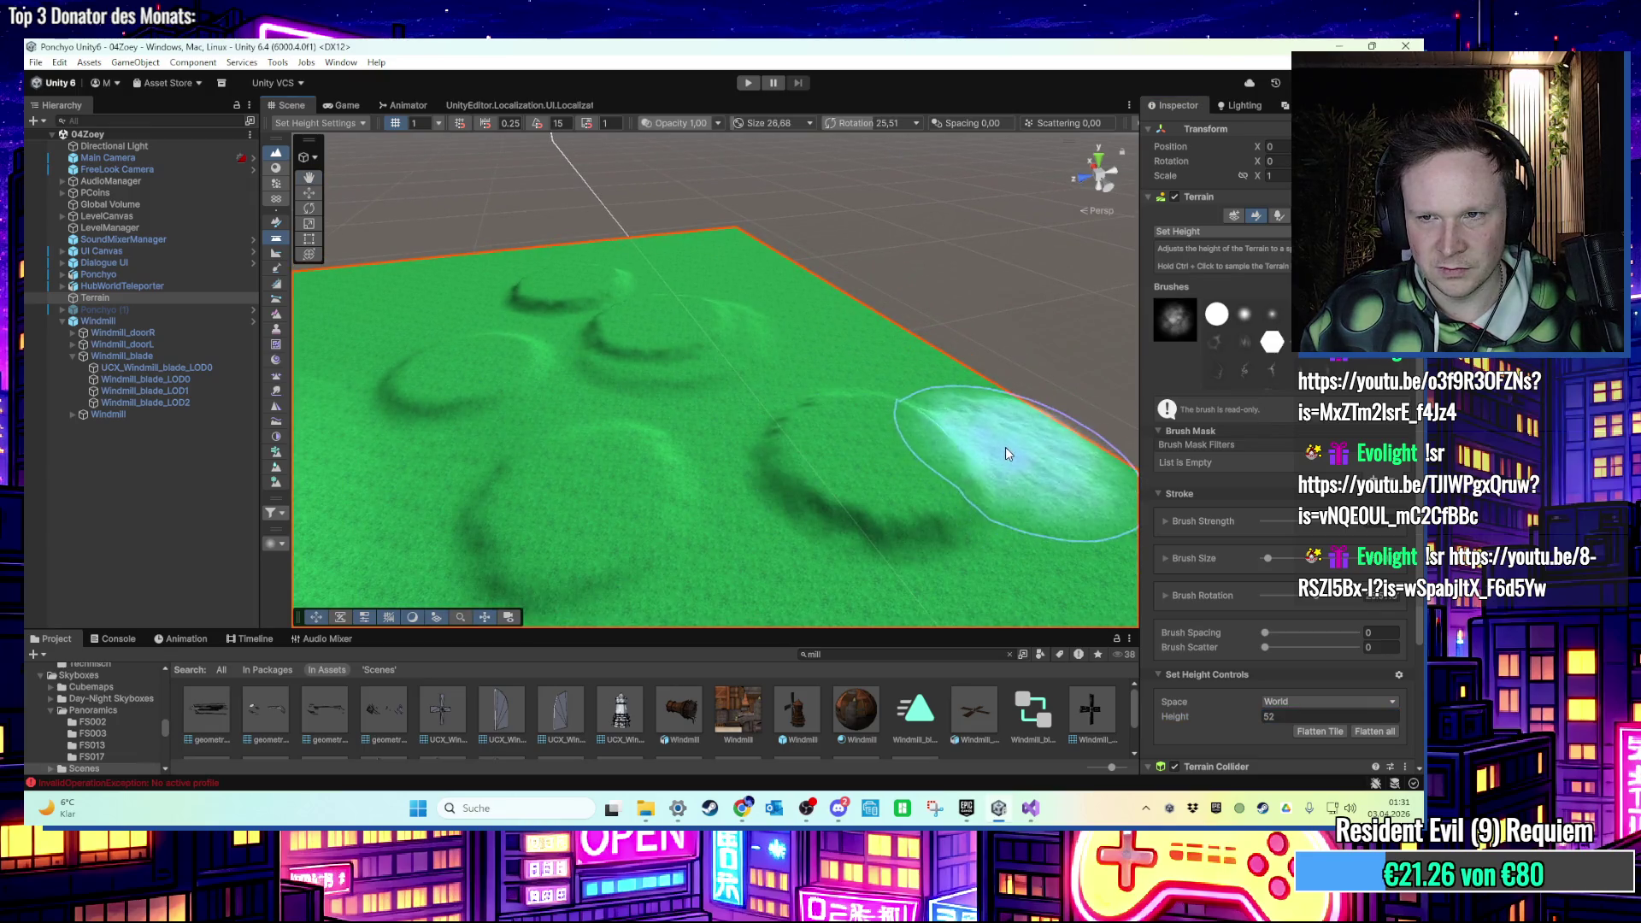
Trigger the S shortcut conflict again and open the Shortcuts manager from it.
{"action": "key", "text": "s"}
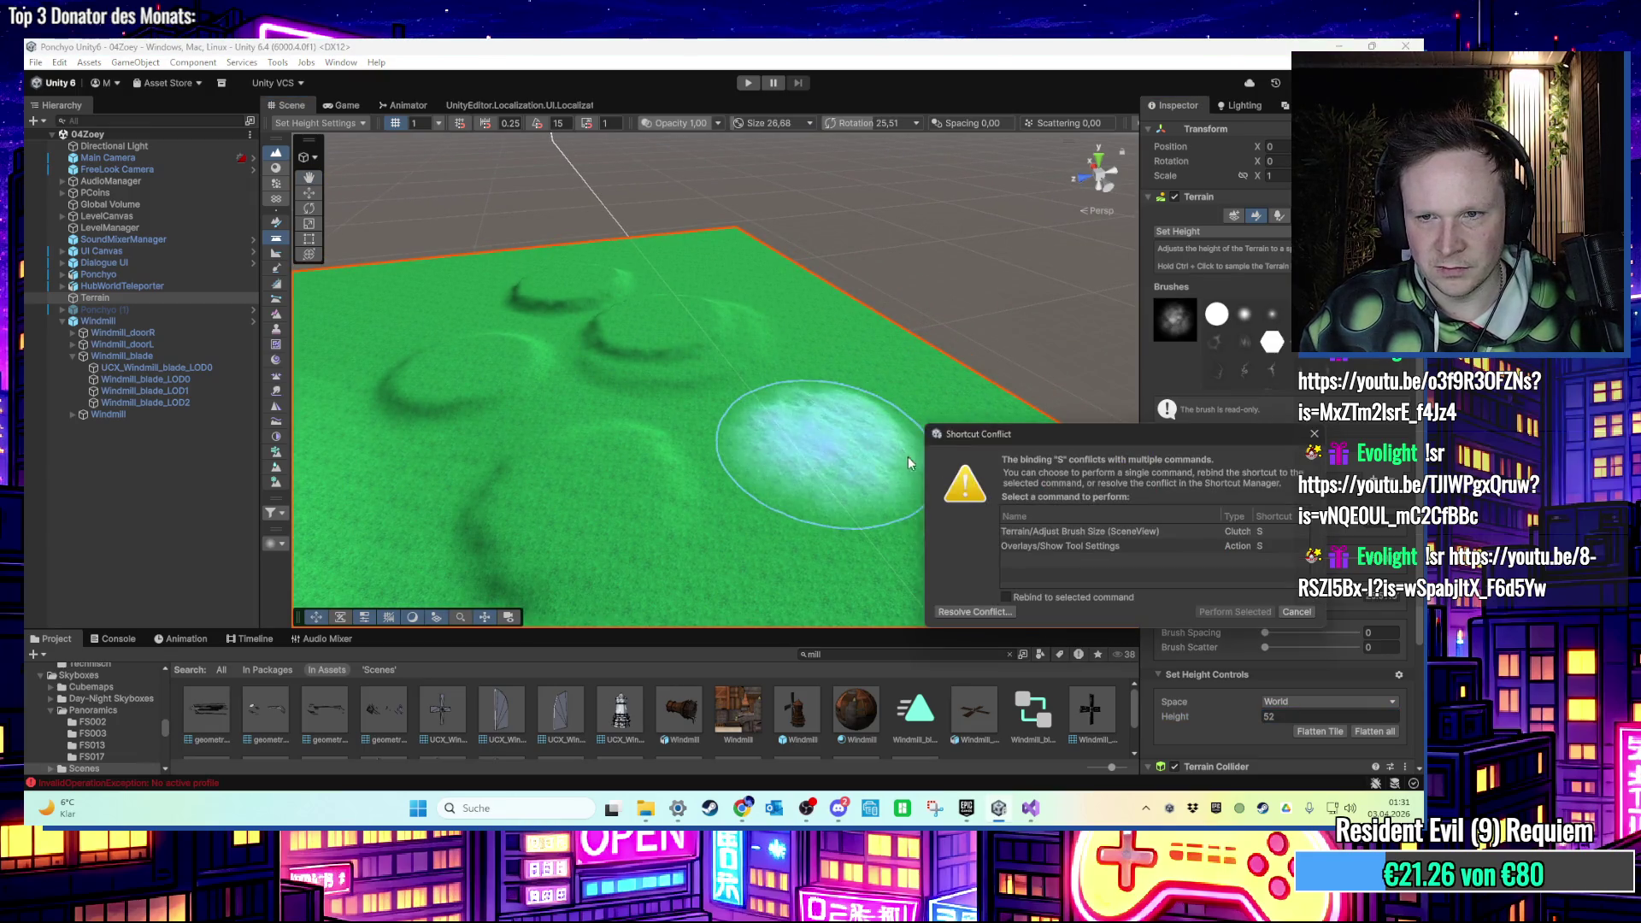
{"action": "left_click", "coordinate": [1041, 531]}
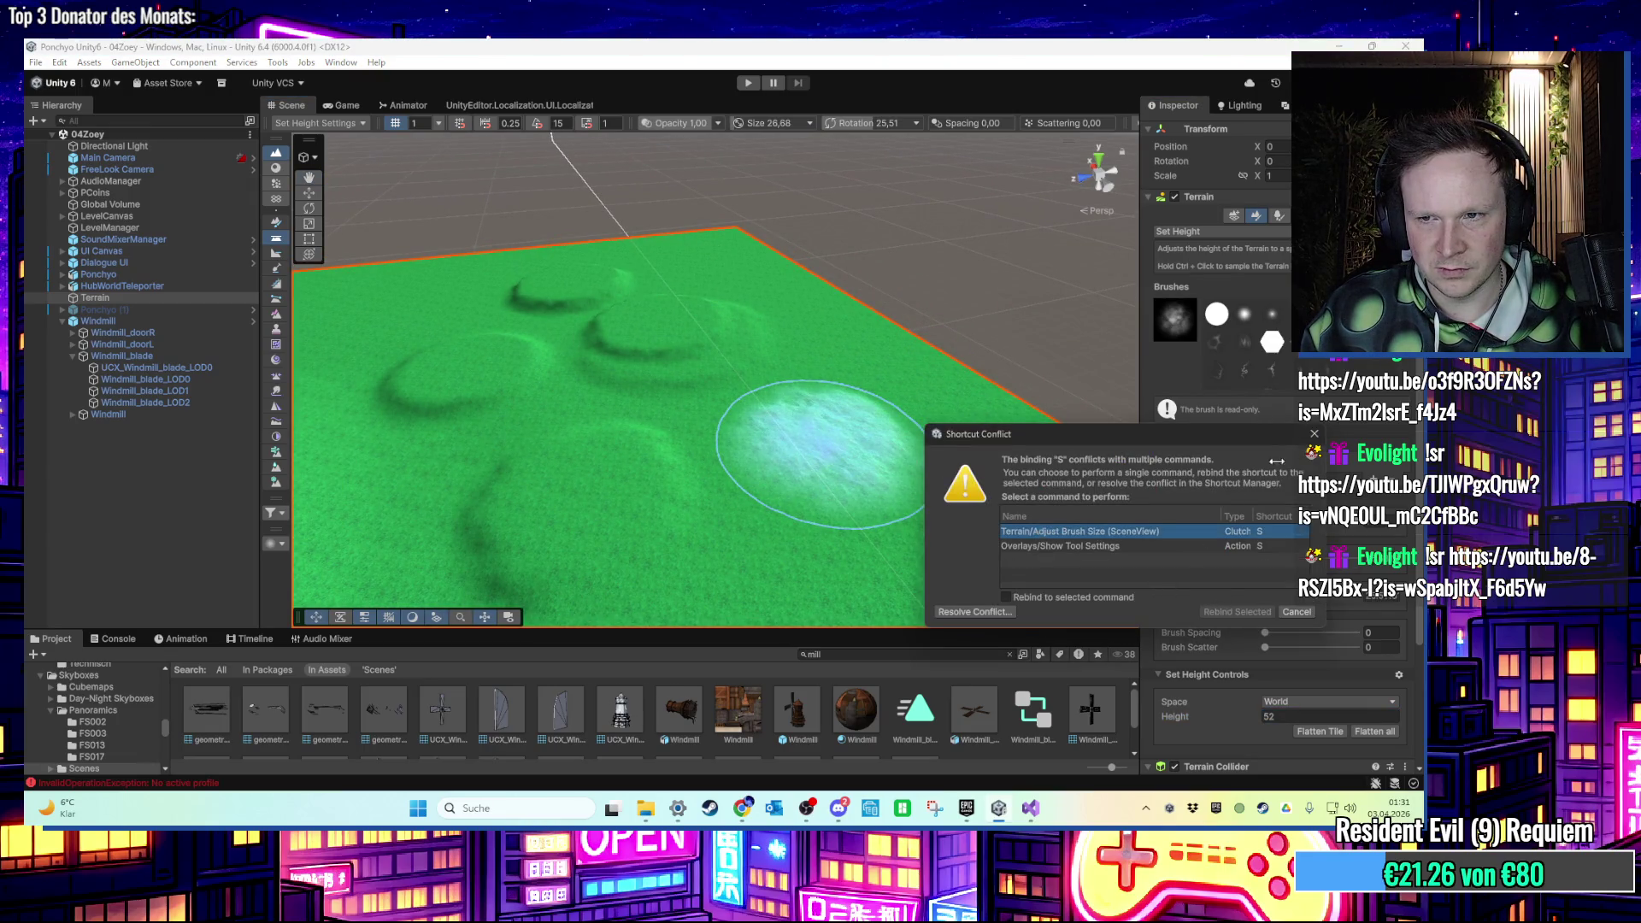
{"action": "key", "text": "Escape"}
{"action": "key", "text": "s"}
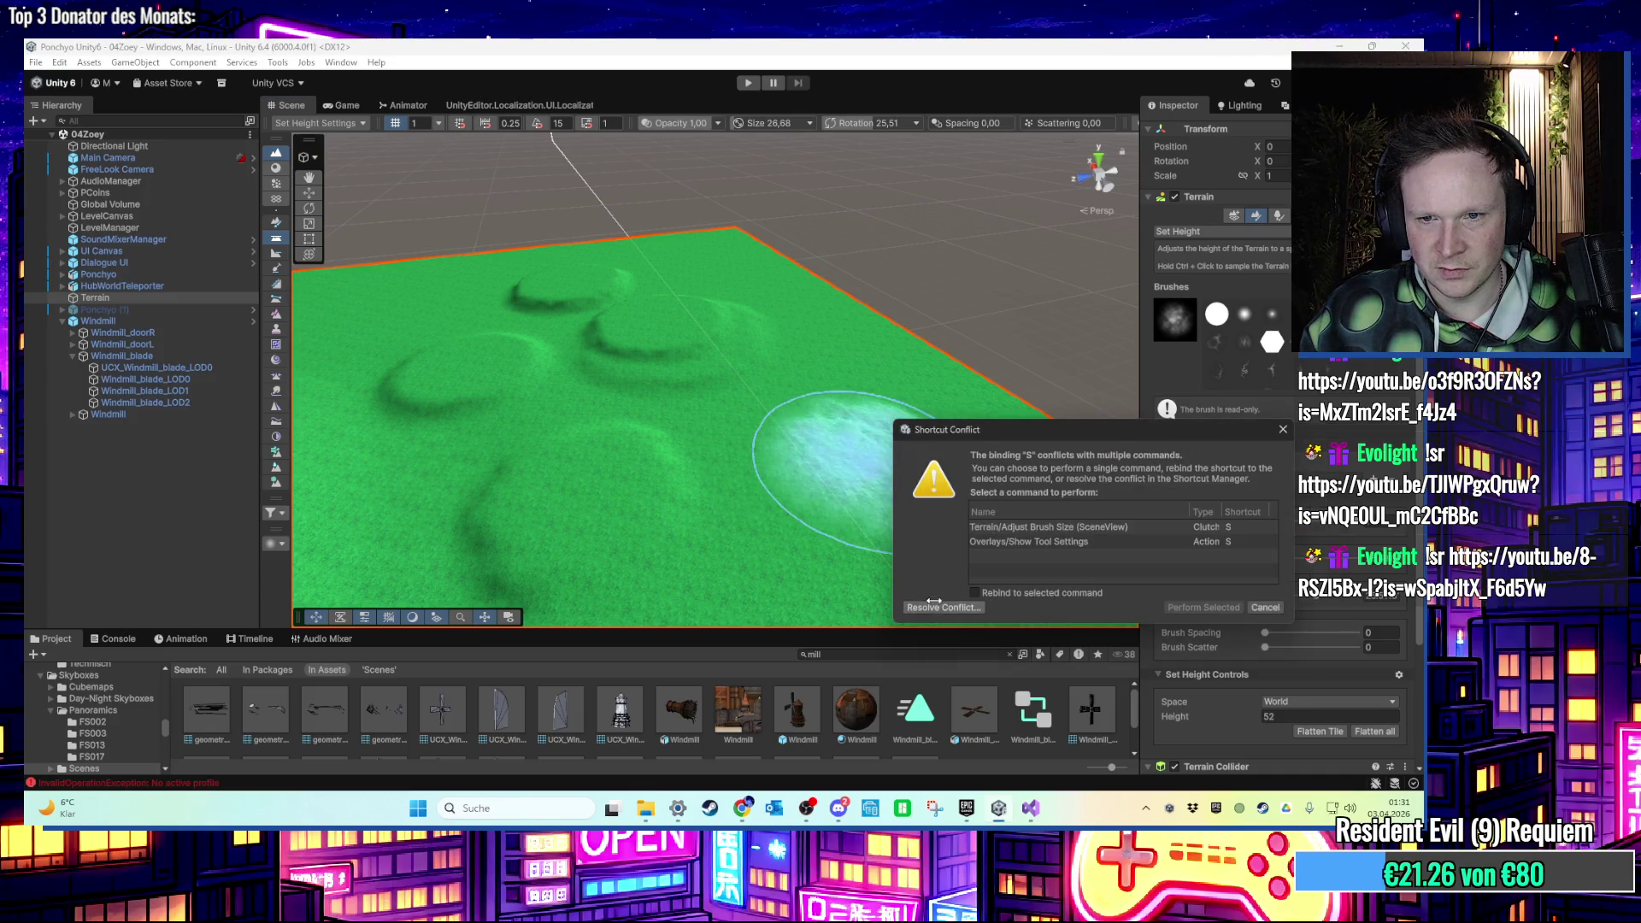
{"action": "left_click", "coordinate": [944, 608]}
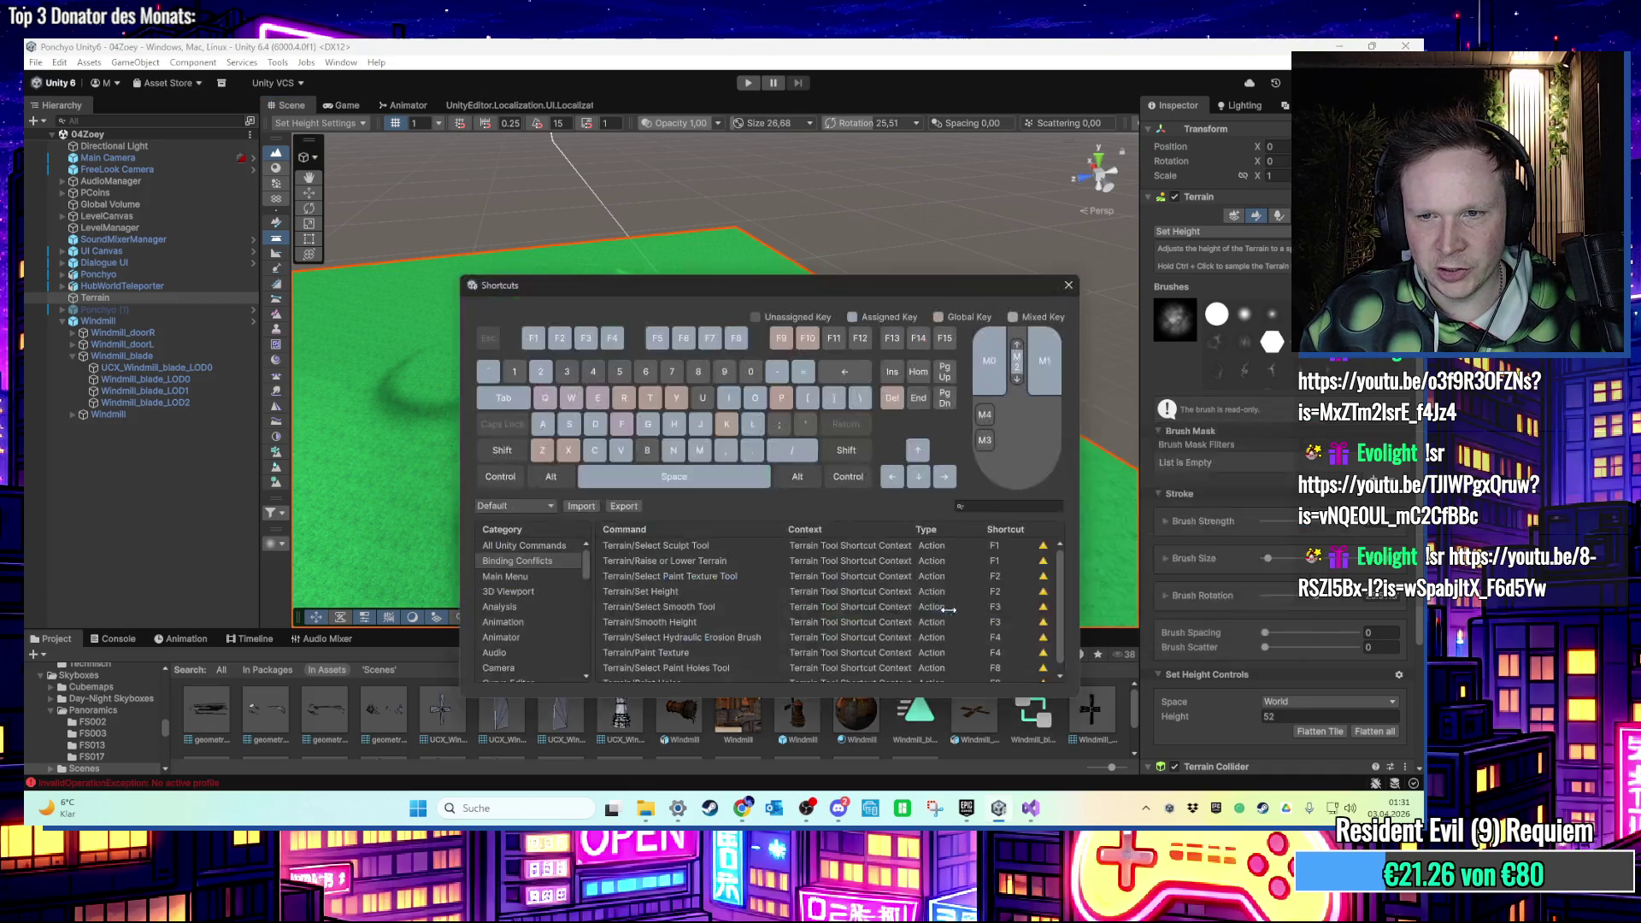
Remove the Overlays Show Tool Settings shortcut, close Shortcuts, and shrink the brush to 11.42.
{"action": "scroll", "coordinate": [537, 576], "scroll_direction": "up", "scroll_amount": 1}
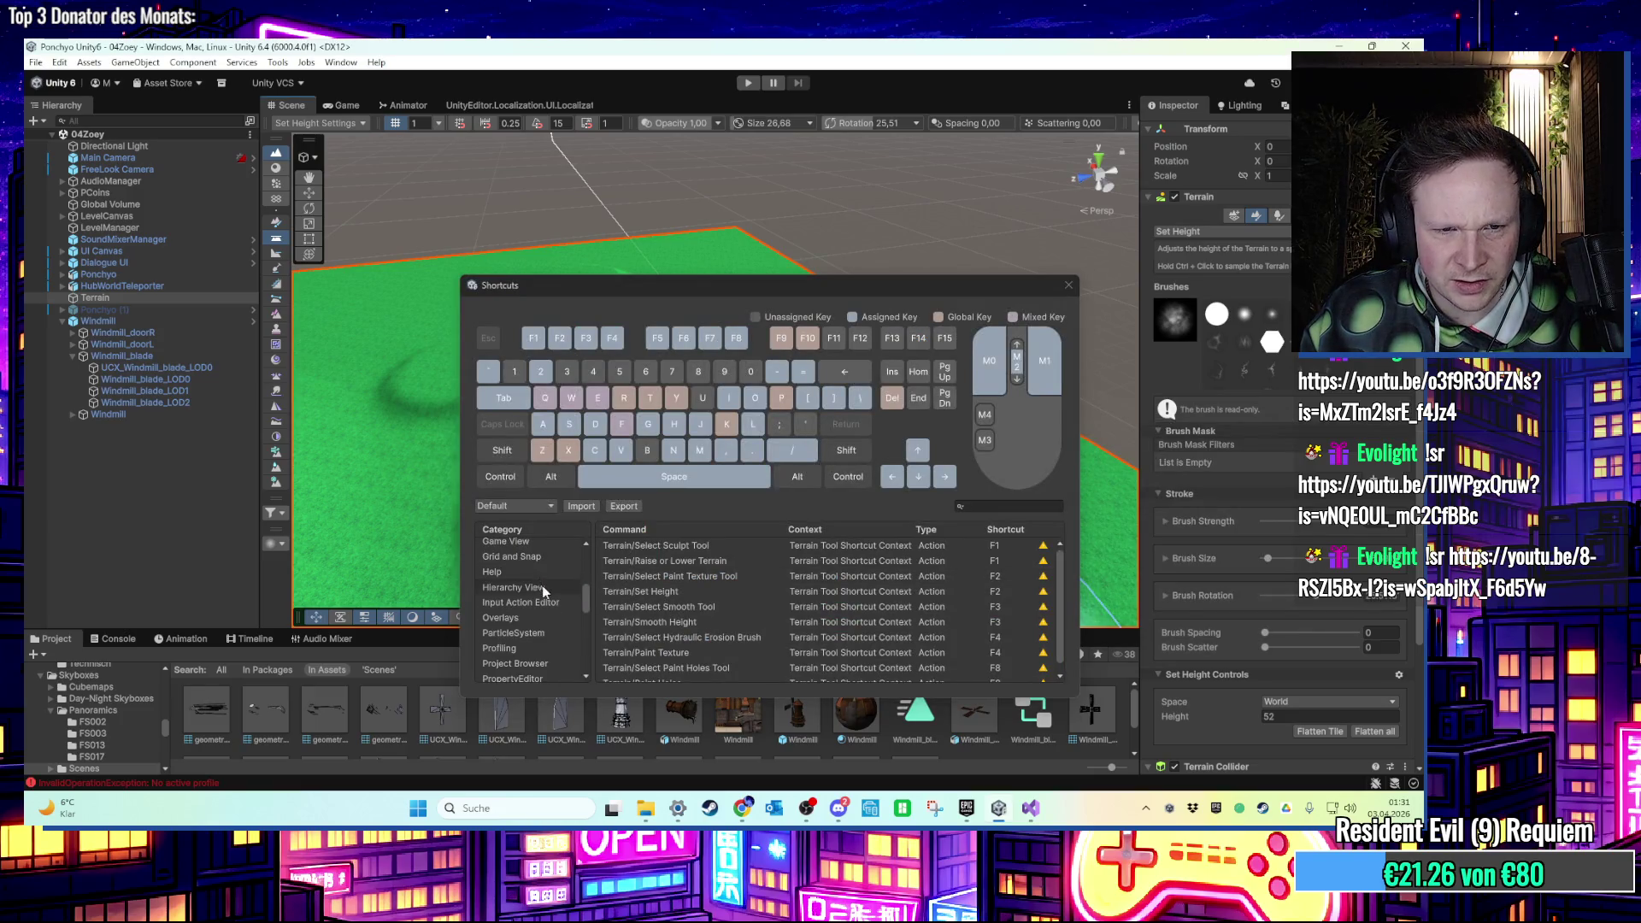
{"action": "left_click", "coordinate": [538, 618]}
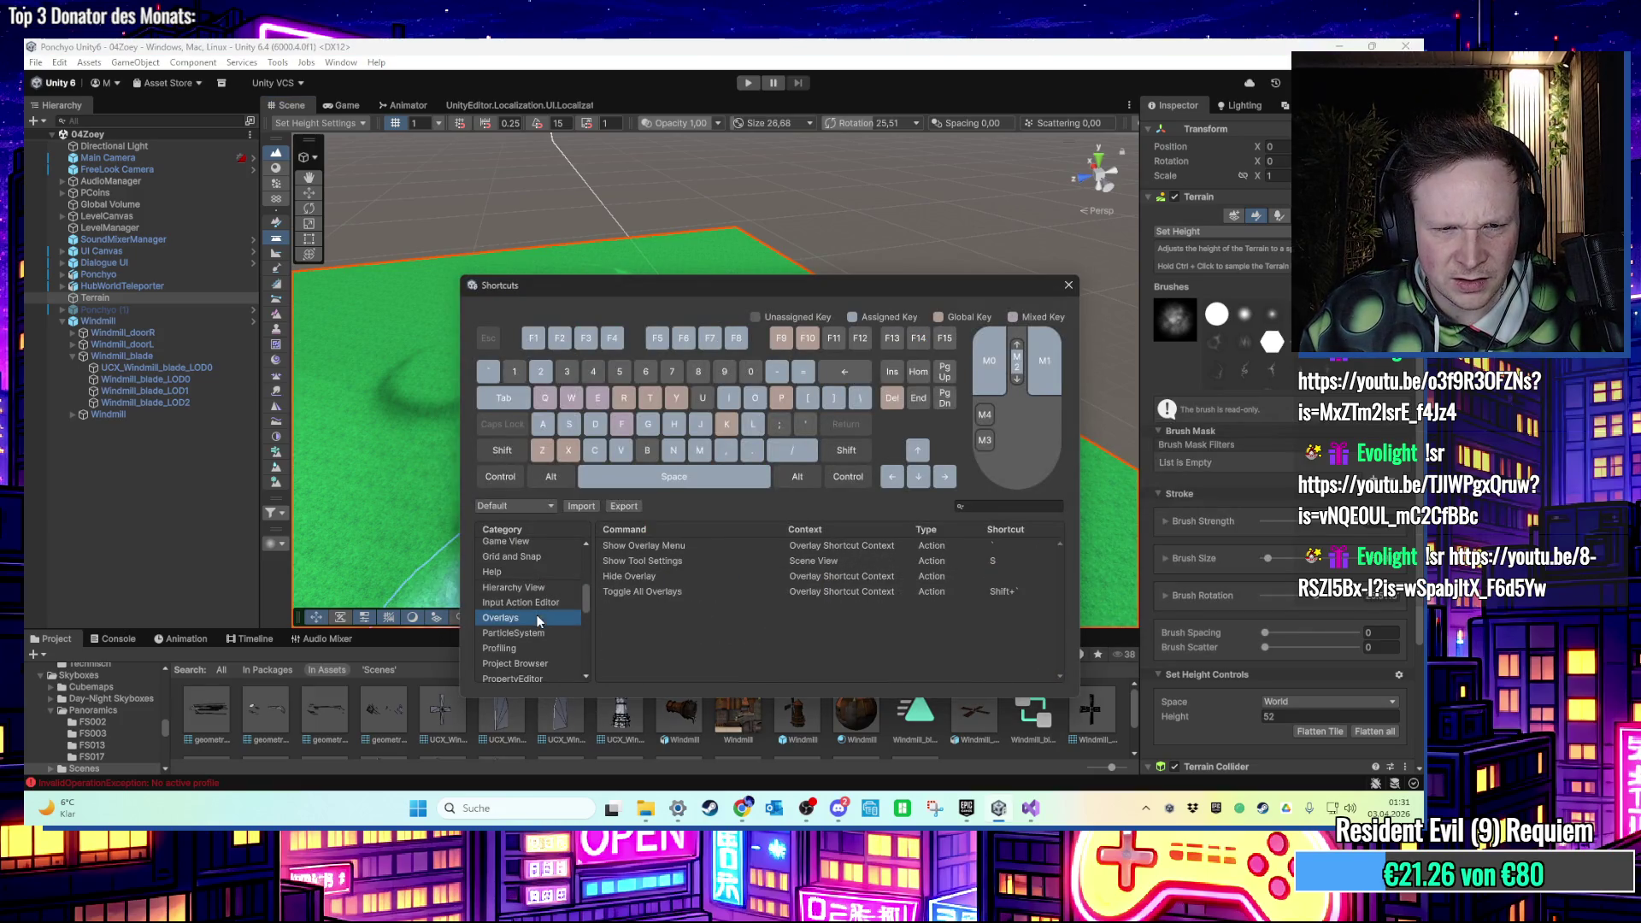
{"action": "left_click", "coordinate": [679, 562]}
{"action": "right_click", "coordinate": [679, 563]}
{"action": "mouse_move", "coordinate": [846, 575]}
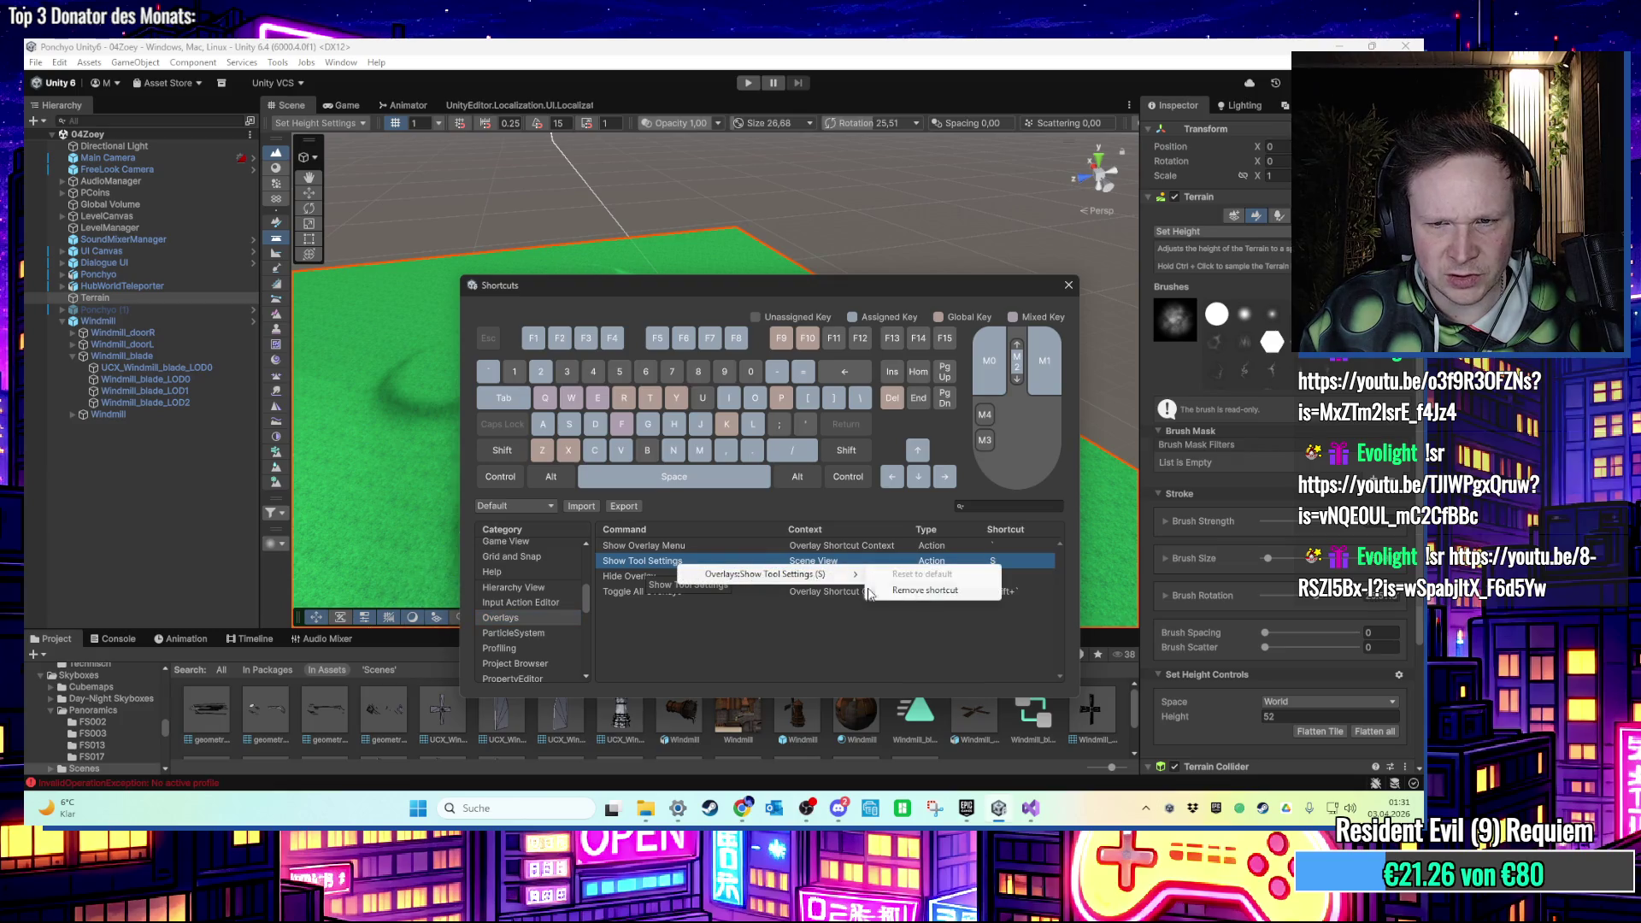
{"action": "left_click", "coordinate": [922, 591]}
{"action": "left_click", "coordinate": [1068, 284]}
{"action": "key", "text": "a"}
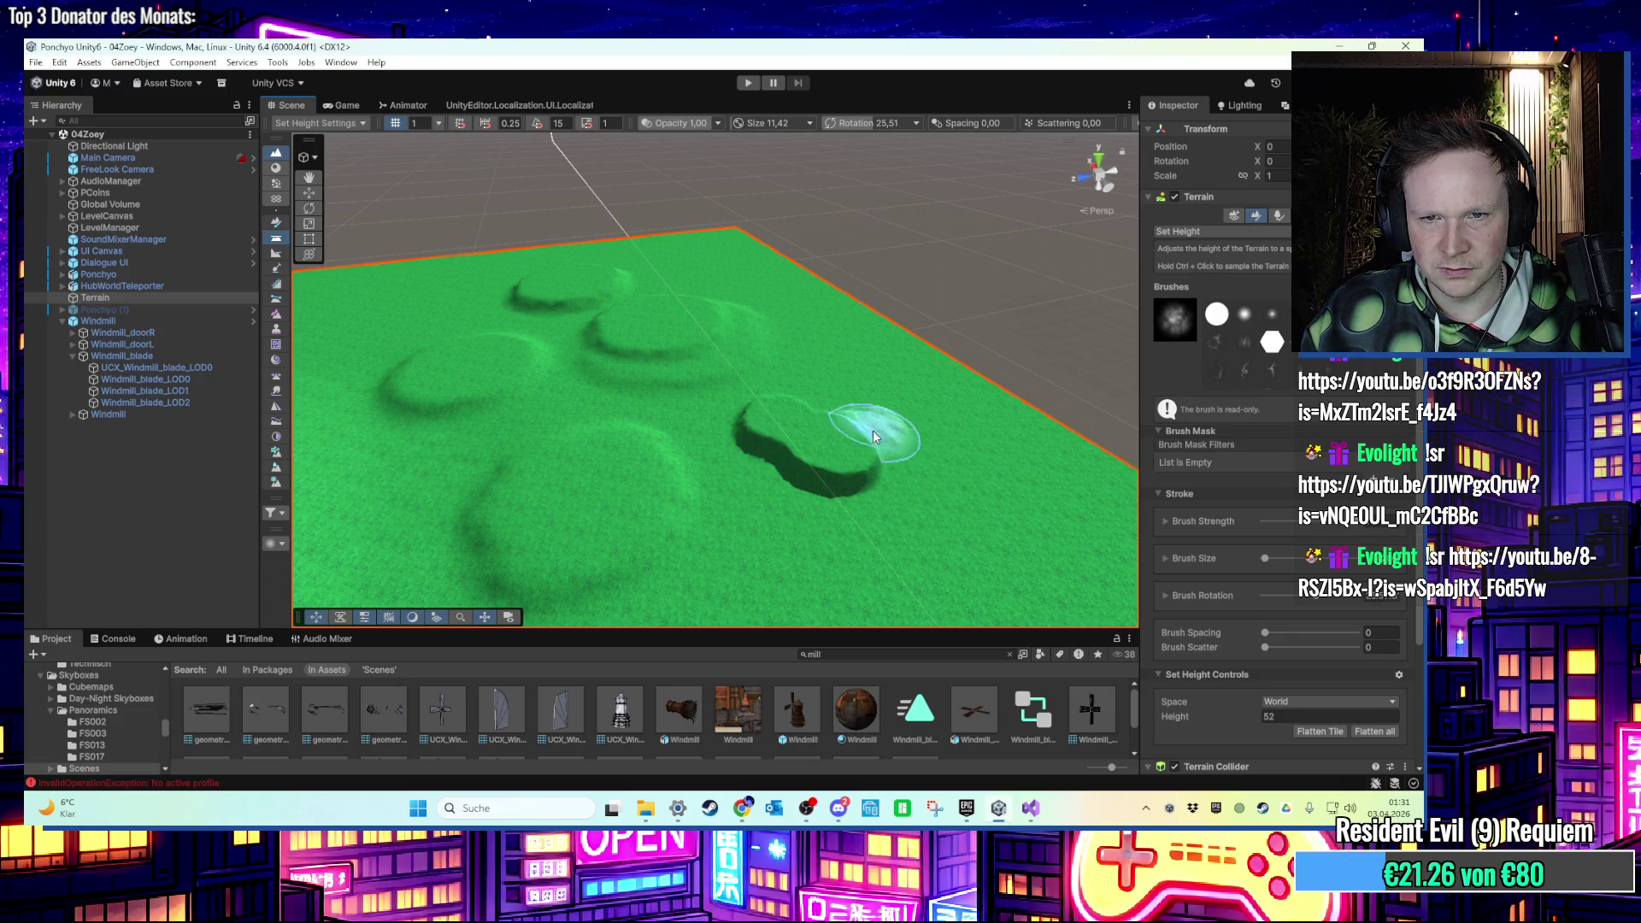
Enlarge the height-52 brush to 34.95 and paint wide flat plateaus with steep edges.
{"action": "key", "text": "Right"}
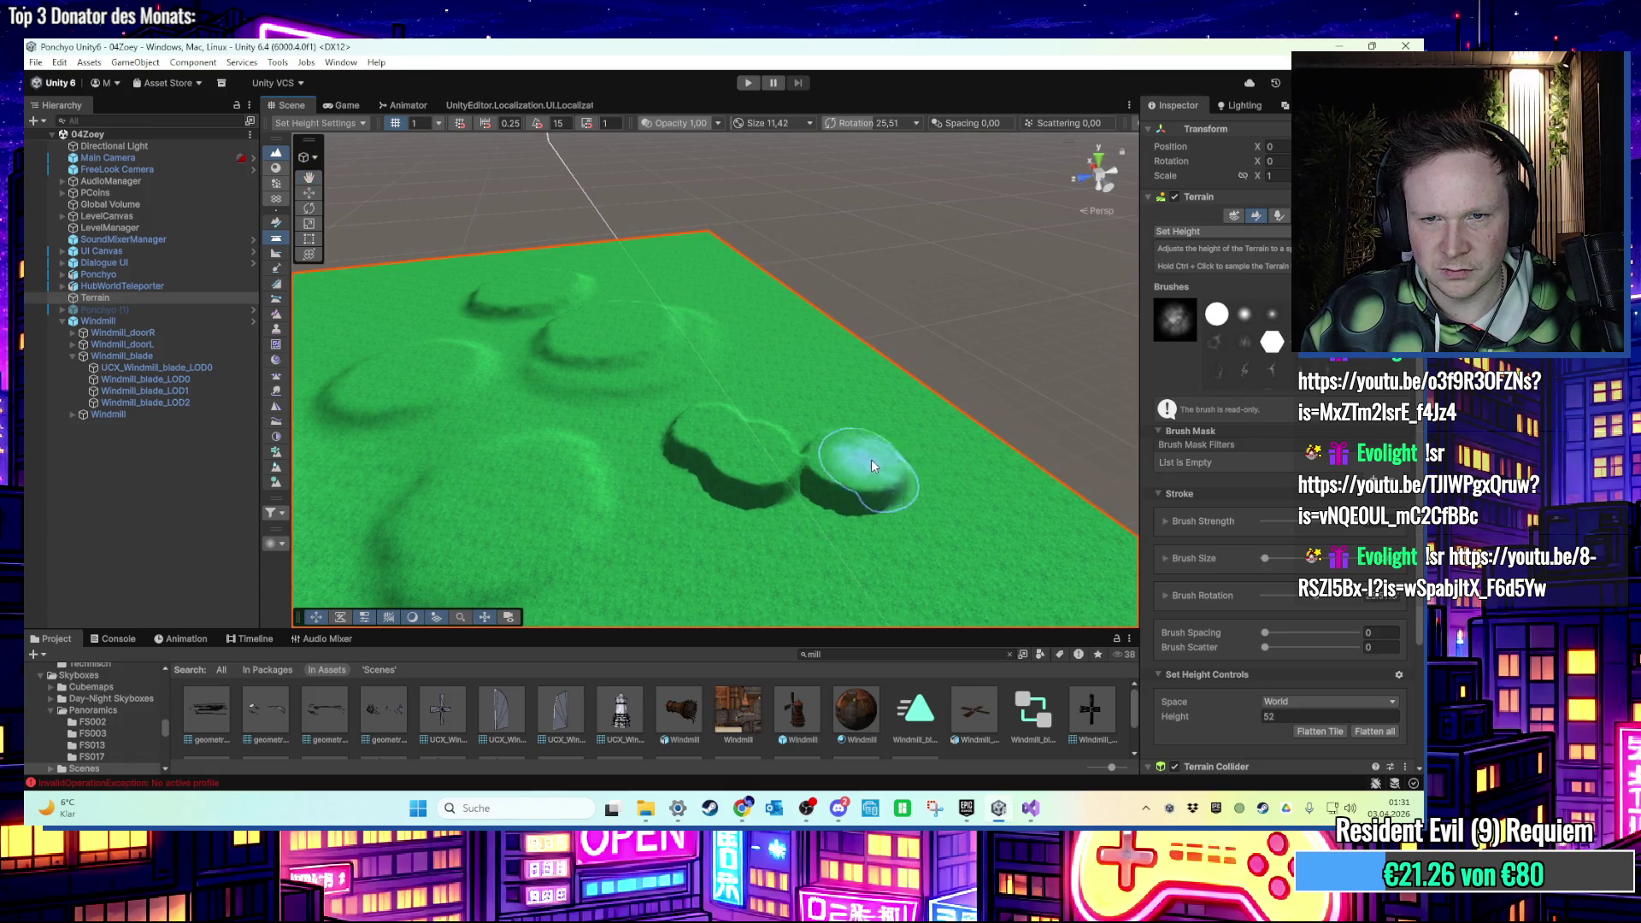
{"action": "mouse_move", "coordinate": [907, 449]}
{"action": "left_mouse_down"}
{"action": "mouse_move", "coordinate": [787, 411]}
{"action": "mouse_move", "coordinate": [660, 439]}
{"action": "mouse_move", "coordinate": [843, 466]}
{"action": "mouse_move", "coordinate": [729, 442]}
{"action": "mouse_move", "coordinate": [842, 410]}
{"action": "mouse_move", "coordinate": [897, 356]}
{"action": "mouse_move", "coordinate": [971, 377]}
{"action": "mouse_move", "coordinate": [630, 477]}
{"action": "left_mouse_up"}
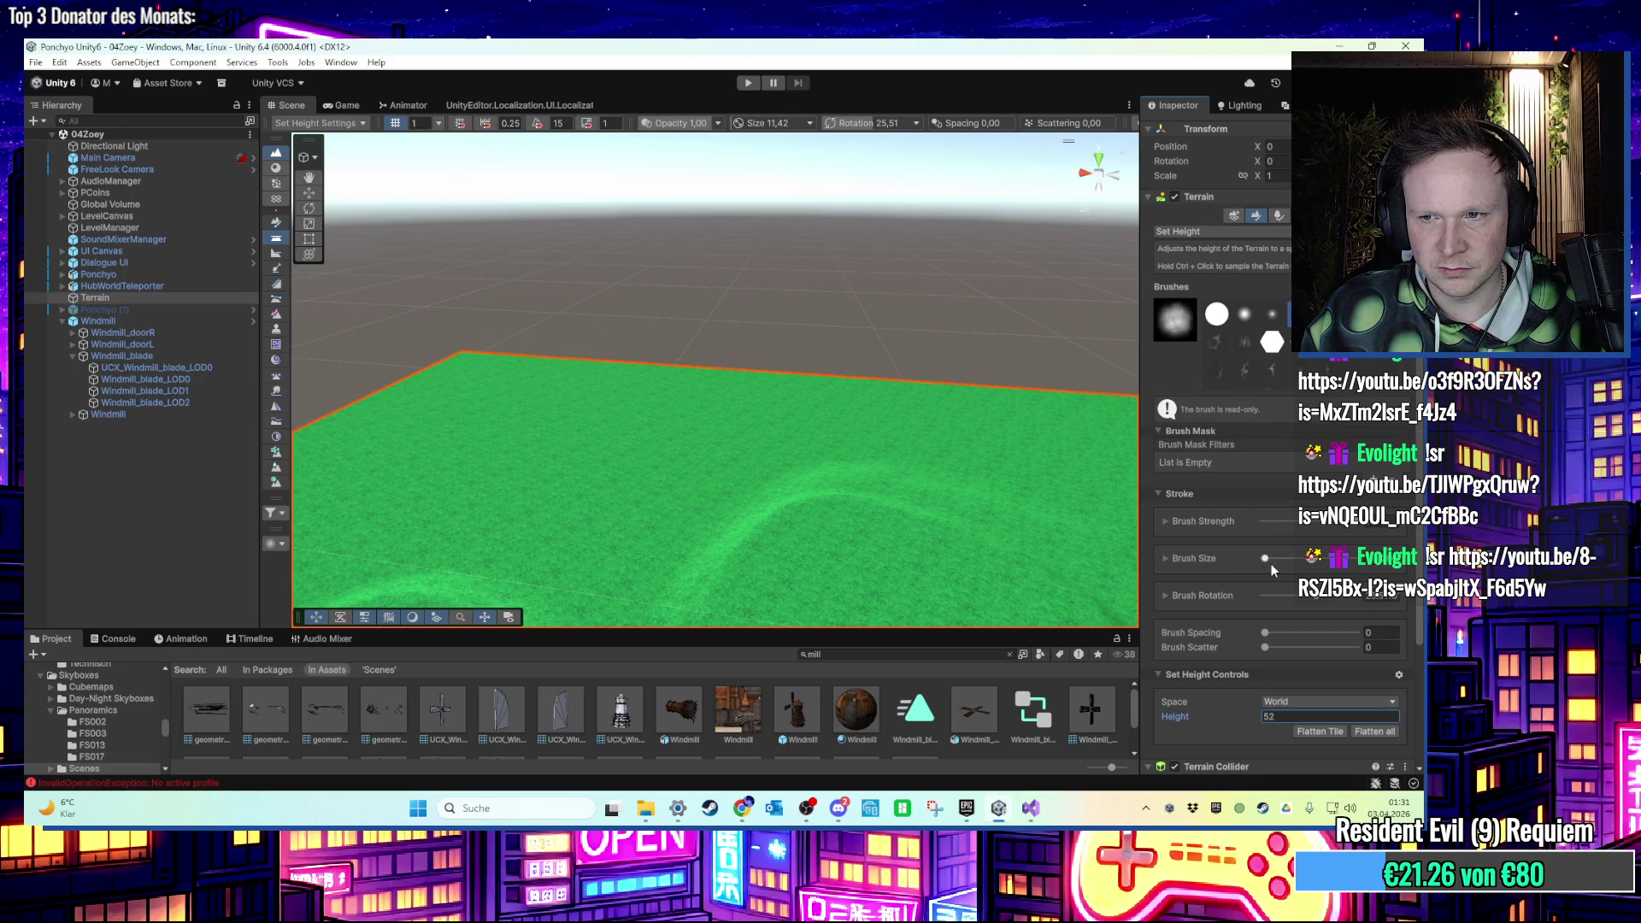
{"action": "left_click_drag", "start_coordinate": [1266, 561], "coordinate": [1269, 558]}
{"action": "mouse_move", "coordinate": [568, 459]}
{"action": "left_mouse_down"}
{"action": "mouse_move", "coordinate": [868, 412]}
{"action": "mouse_move", "coordinate": [850, 323]}
{"action": "mouse_move", "coordinate": [824, 322]}
{"action": "mouse_move", "coordinate": [872, 334]}
{"action": "mouse_move", "coordinate": [678, 385]}
{"action": "left_mouse_up"}
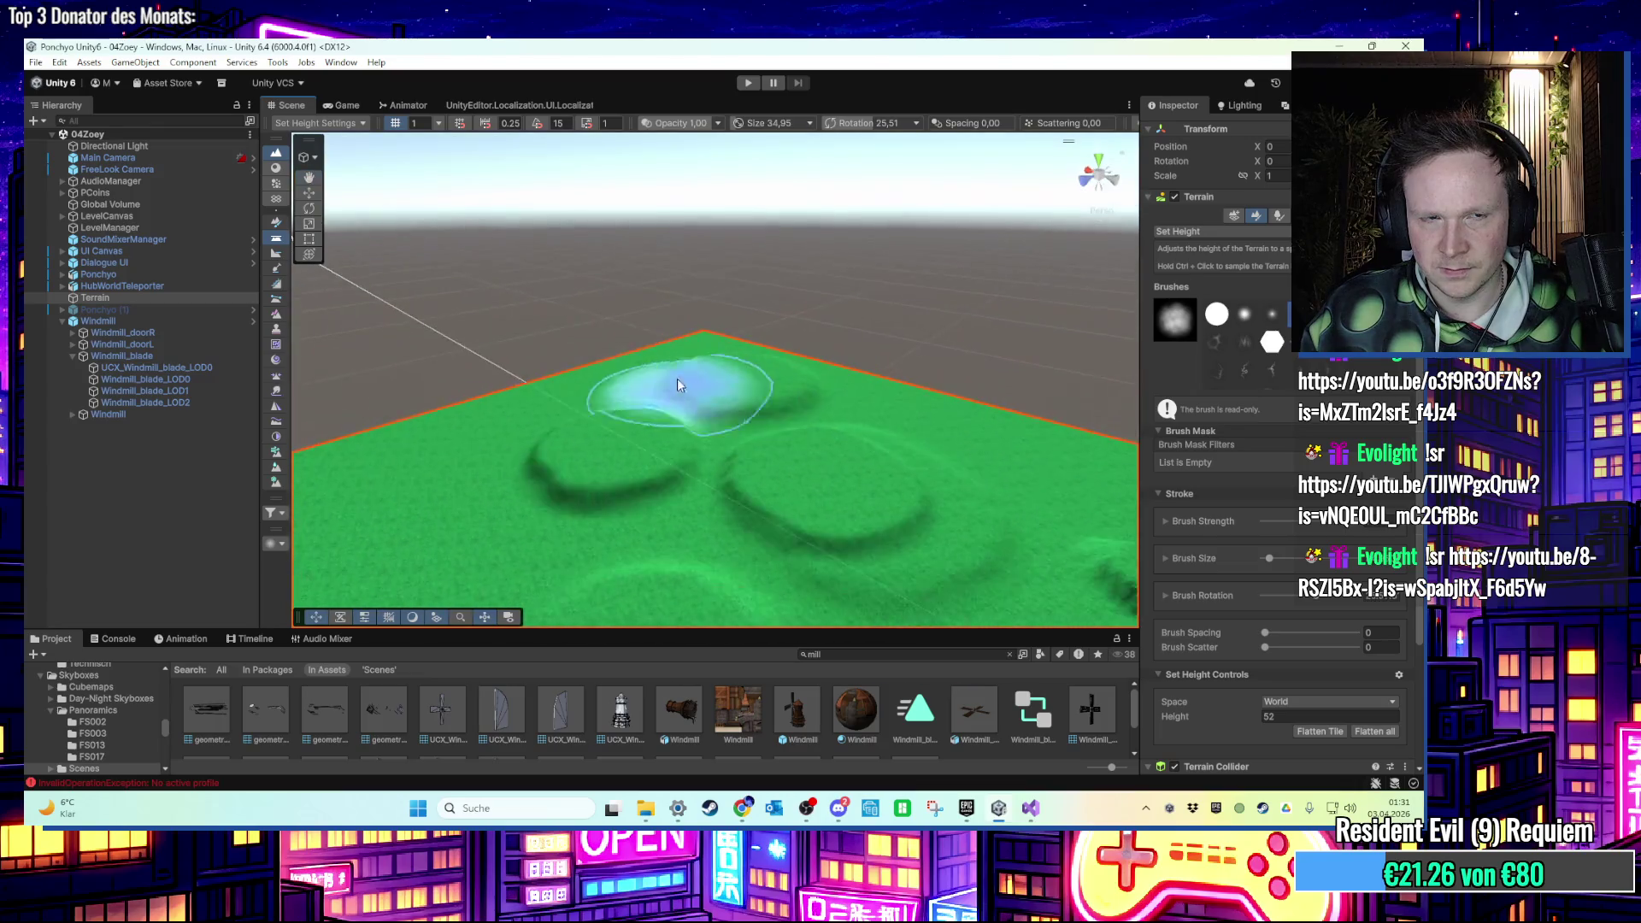
{"action": "key", "text": "w"}
{"action": "mouse_move", "coordinate": [582, 259]}
{"action": "left_mouse_down"}
{"action": "mouse_move", "coordinate": [750, 400]}
{"action": "mouse_move", "coordinate": [690, 350]}
{"action": "left_mouse_up"}
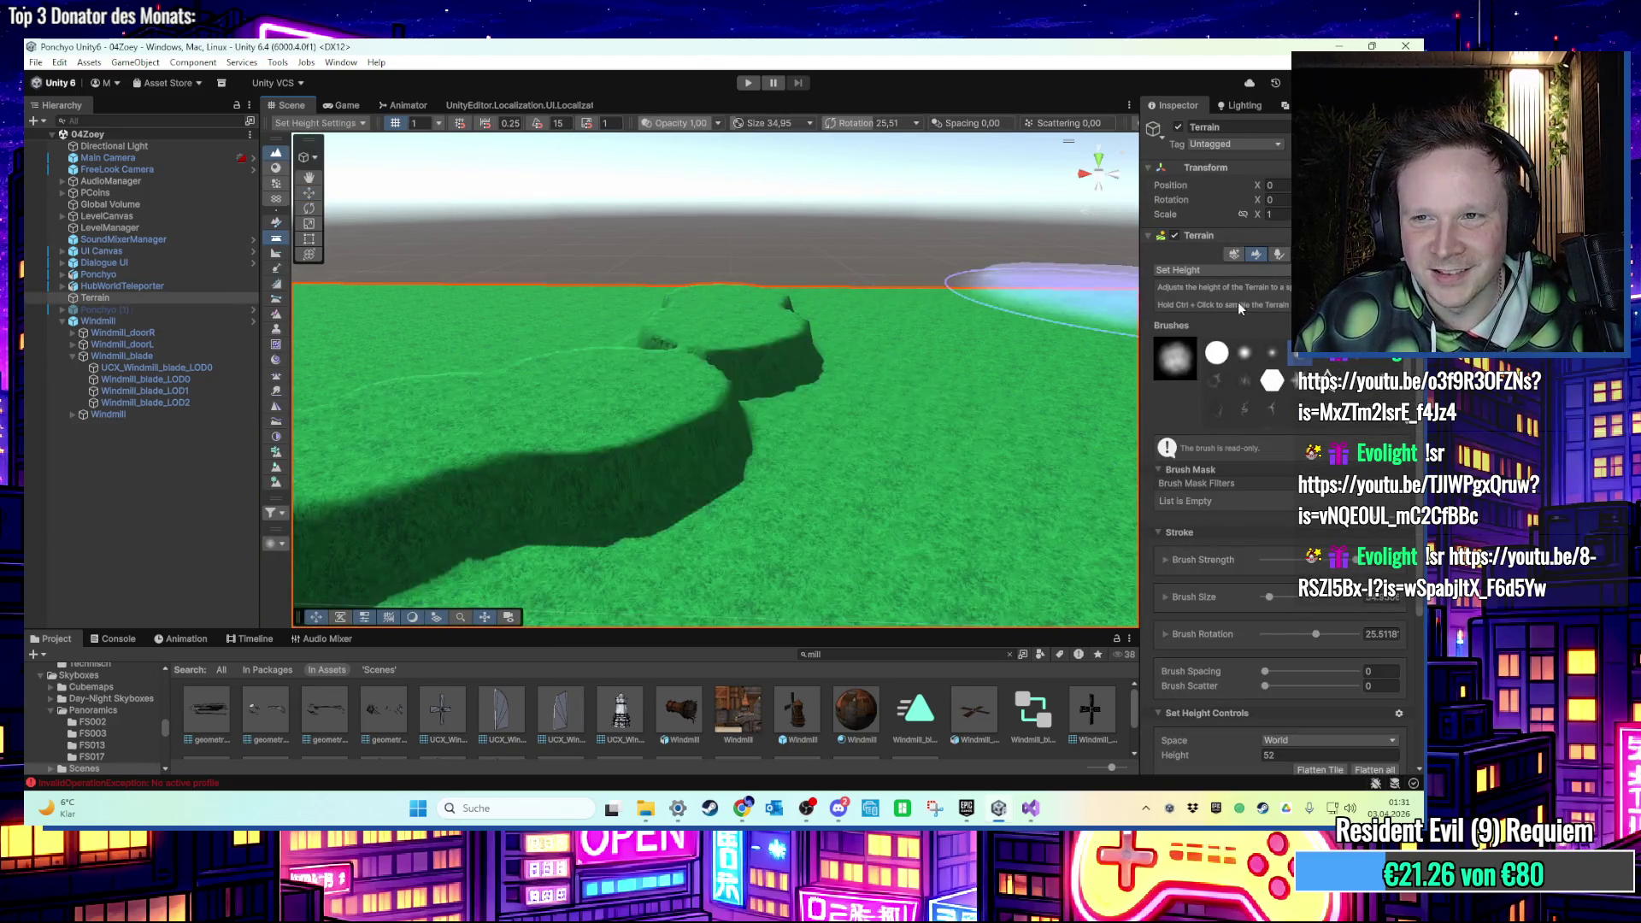
{"action": "left_click", "coordinate": [1241, 256]}
{"action": "left_click", "coordinate": [1256, 254]}
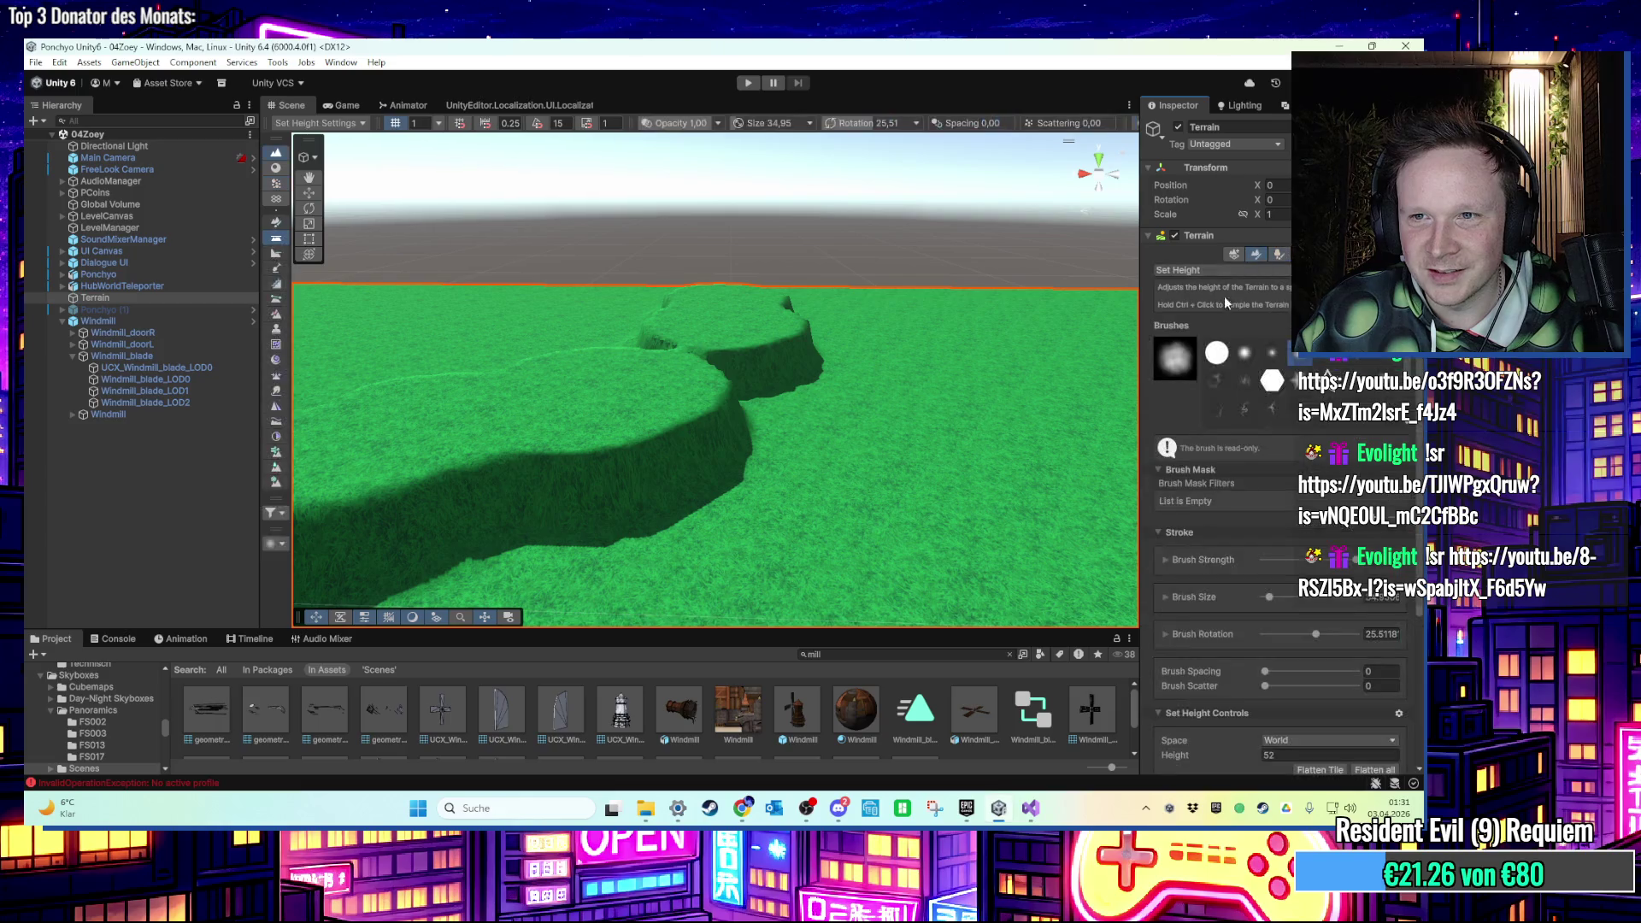
{"action": "left_click", "coordinate": [1218, 271]}
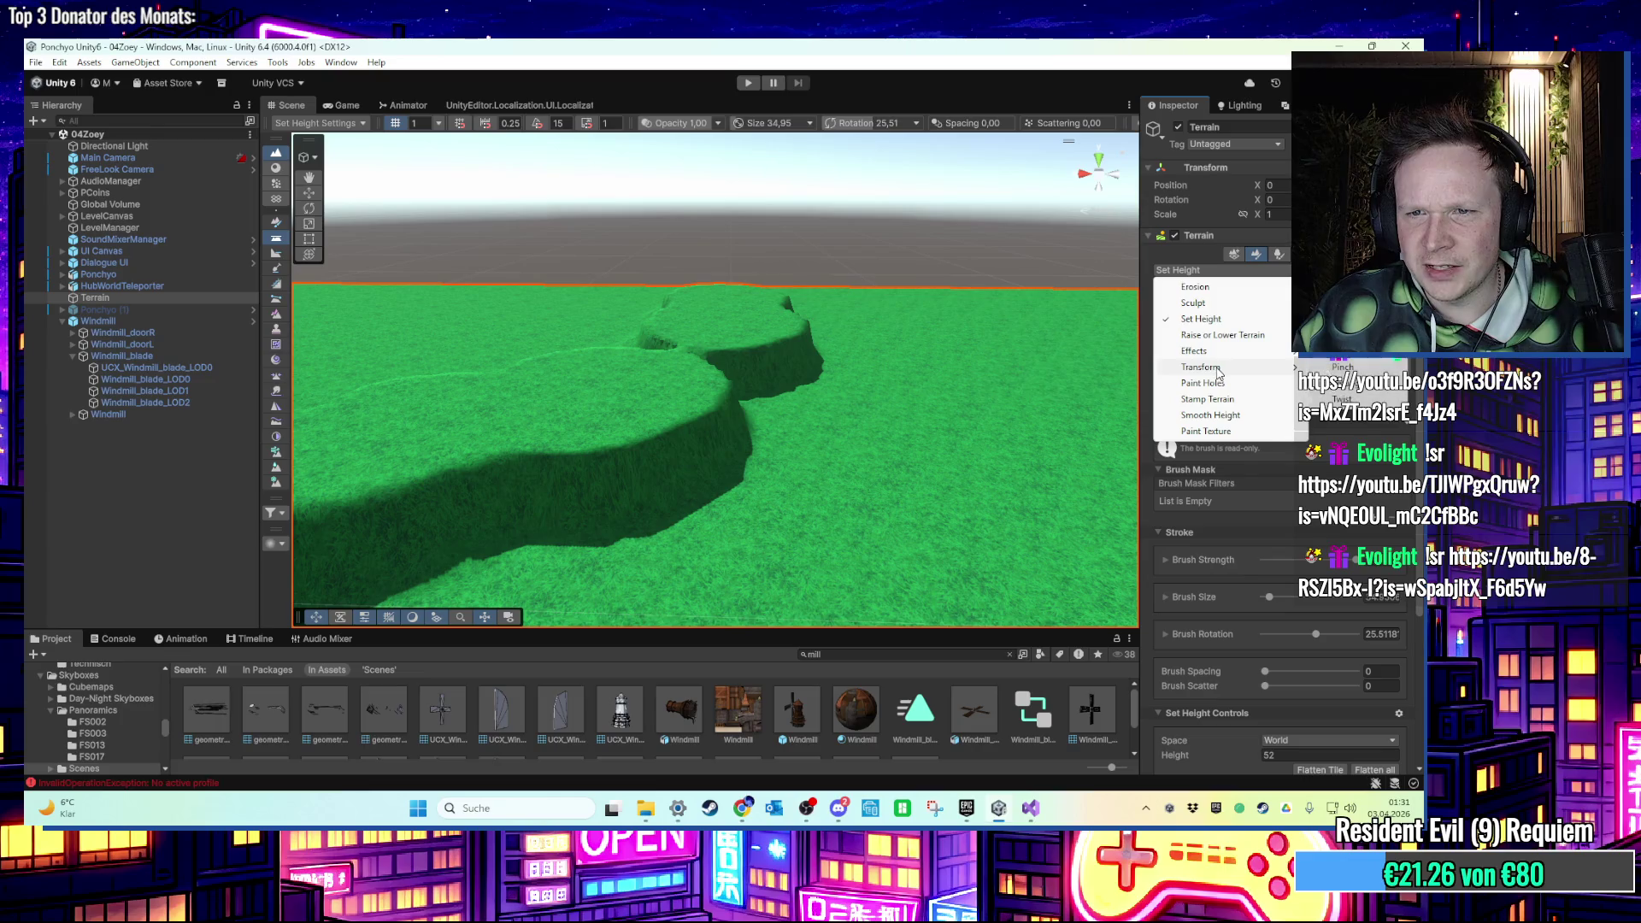
Use Smooth Height to soften the dark cliff ridges around the plateaus.
{"action": "left_click", "coordinate": [1210, 416]}
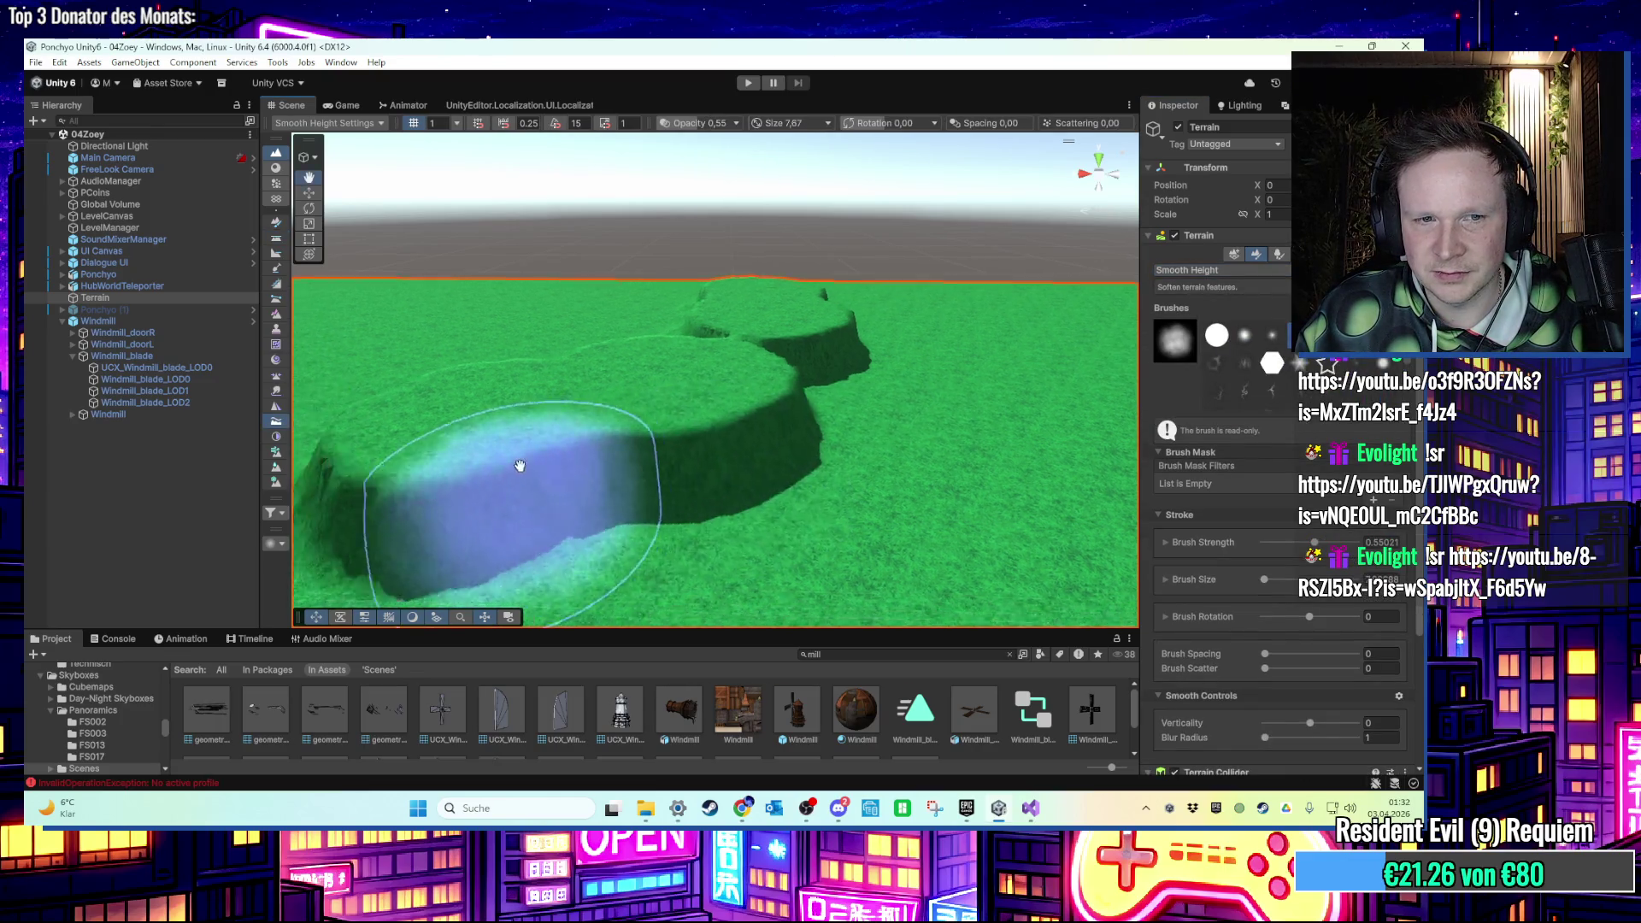
{"action": "mouse_move", "coordinate": [484, 414]}
{"action": "left_mouse_down"}
{"action": "mouse_move", "coordinate": [714, 513]}
{"action": "mouse_move", "coordinate": [542, 540]}
{"action": "mouse_move", "coordinate": [605, 542]}
{"action": "mouse_move", "coordinate": [890, 458]}
{"action": "mouse_move", "coordinate": [707, 337]}
{"action": "mouse_move", "coordinate": [588, 287]}
{"action": "mouse_move", "coordinate": [642, 384]}
{"action": "mouse_move", "coordinate": [871, 427]}
{"action": "left_mouse_up"}
{"action": "mouse_move", "coordinate": [663, 506]}
{"action": "left_mouse_down"}
{"action": "mouse_move", "coordinate": [879, 414]}
{"action": "mouse_move", "coordinate": [853, 330]}
{"action": "mouse_move", "coordinate": [970, 403]}
{"action": "mouse_move", "coordinate": [795, 212]}
{"action": "left_mouse_up"}
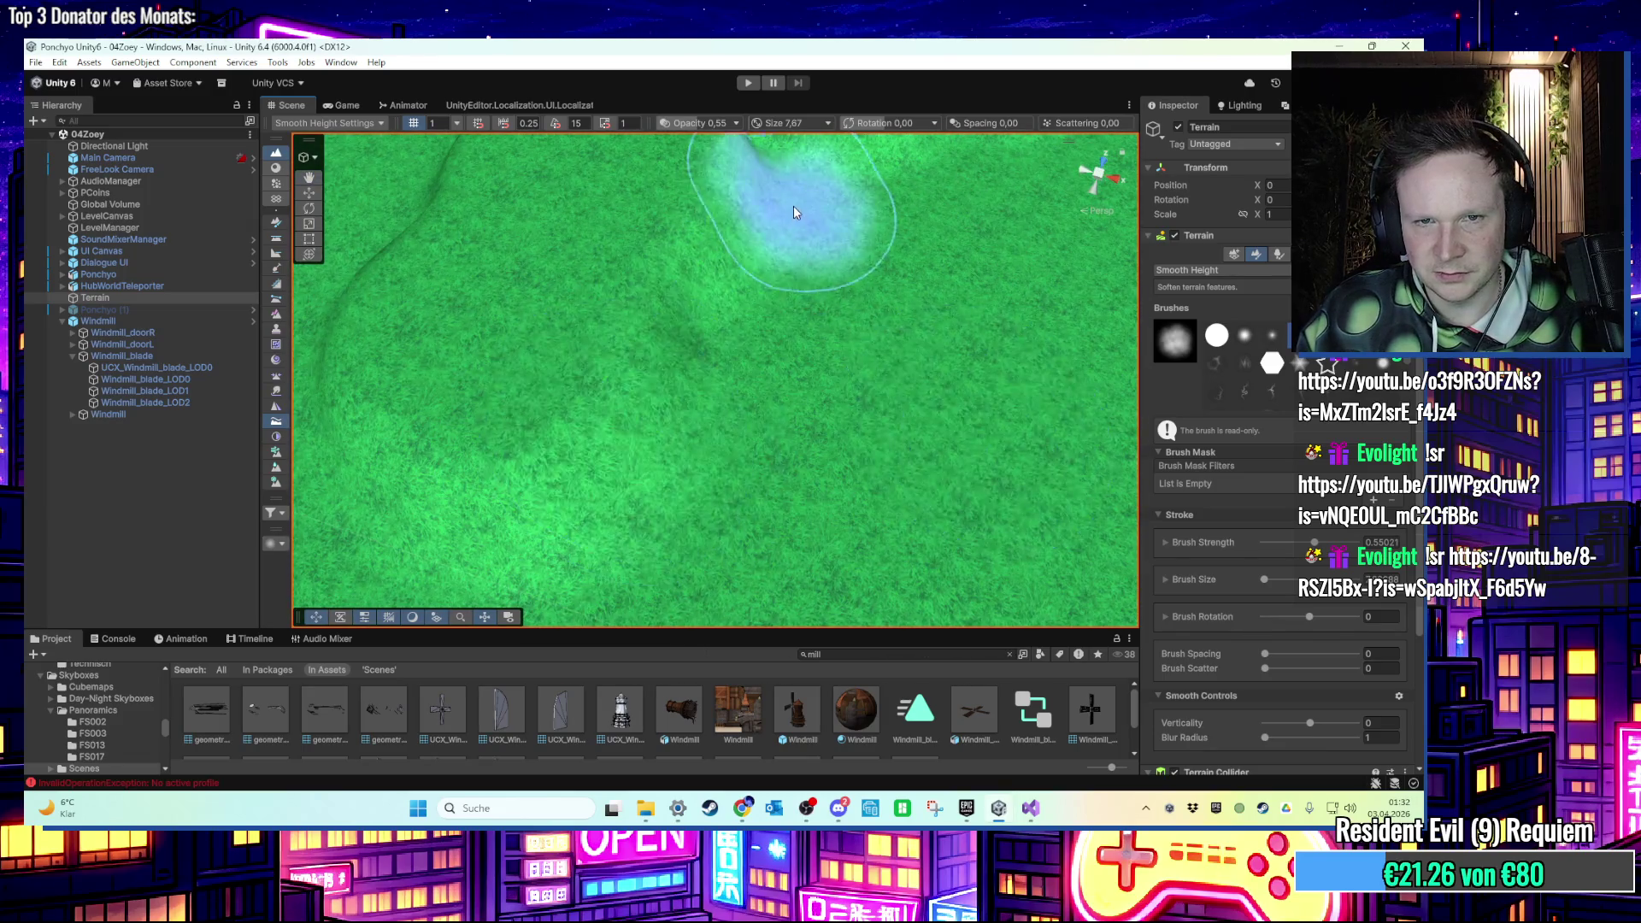
{"action": "scroll", "coordinate": [794, 212], "scroll_direction": "down", "scroll_amount": 5}
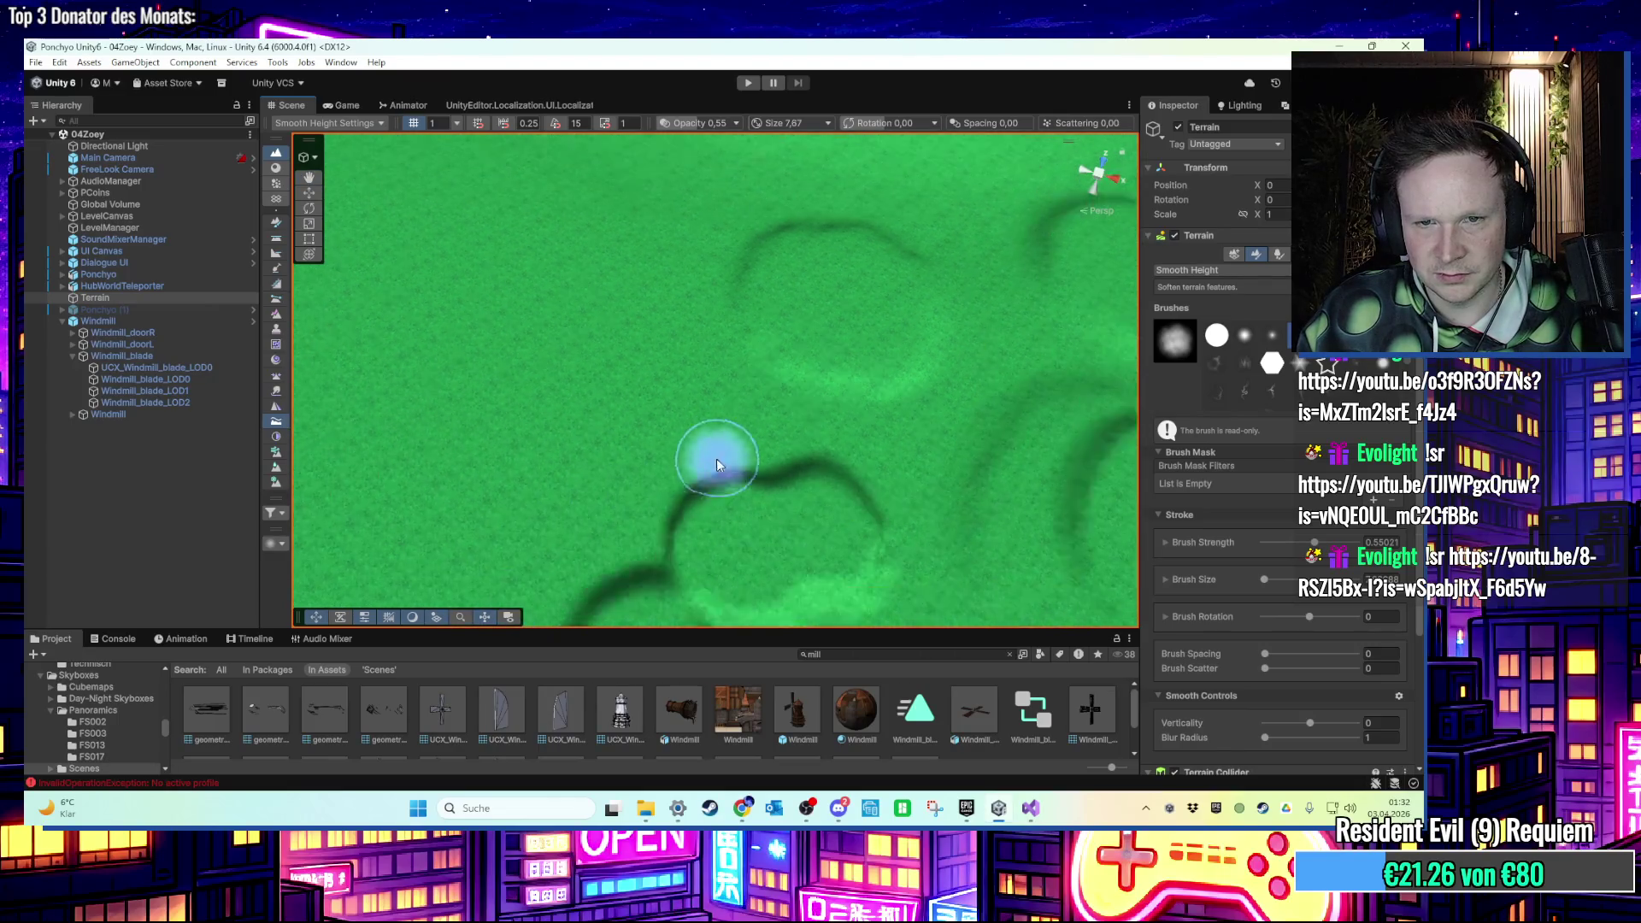
{"action": "scroll", "coordinate": [755, 366], "scroll_direction": "down", "scroll_amount": 2}
{"action": "mouse_move", "coordinate": [623, 557]}
{"action": "left_mouse_down"}
{"action": "mouse_move", "coordinate": [780, 506]}
{"action": "mouse_move", "coordinate": [806, 550]}
{"action": "mouse_move", "coordinate": [700, 382]}
{"action": "mouse_move", "coordinate": [804, 286]}
{"action": "mouse_move", "coordinate": [732, 392]}
{"action": "mouse_move", "coordinate": [890, 311]}
{"action": "mouse_move", "coordinate": [623, 419]}
{"action": "mouse_move", "coordinate": [835, 476]}
{"action": "left_mouse_up"}
Return to the Move tool and bring the windmill and terrain back into view.
{"action": "left_click", "coordinate": [309, 192]}
{"action": "mouse_move", "coordinate": [684, 427]}
{"action": "left_mouse_down"}
{"action": "mouse_move", "coordinate": [765, 393]}
{"action": "mouse_move", "coordinate": [831, 458]}
{"action": "mouse_move", "coordinate": [612, 392]}
{"action": "mouse_move", "coordinate": [804, 368]}
{"action": "mouse_move", "coordinate": [745, 518]}
{"action": "mouse_move", "coordinate": [744, 479]}
{"action": "mouse_move", "coordinate": [973, 463]}
{"action": "mouse_move", "coordinate": [749, 444]}
{"action": "left_mouse_up"}
{"action": "mouse_move", "coordinate": [769, 282]}
{"action": "left_mouse_down"}
{"action": "mouse_move", "coordinate": [797, 268]}
{"action": "mouse_move", "coordinate": [855, 342]}
{"action": "mouse_move", "coordinate": [1197, 432]}
{"action": "mouse_move", "coordinate": [752, 396]}
{"action": "mouse_move", "coordinate": [1001, 324]}
{"action": "left_mouse_up"}
{"action": "left_click_drag", "start_coordinate": [600, 339], "coordinate": [480, 137]}
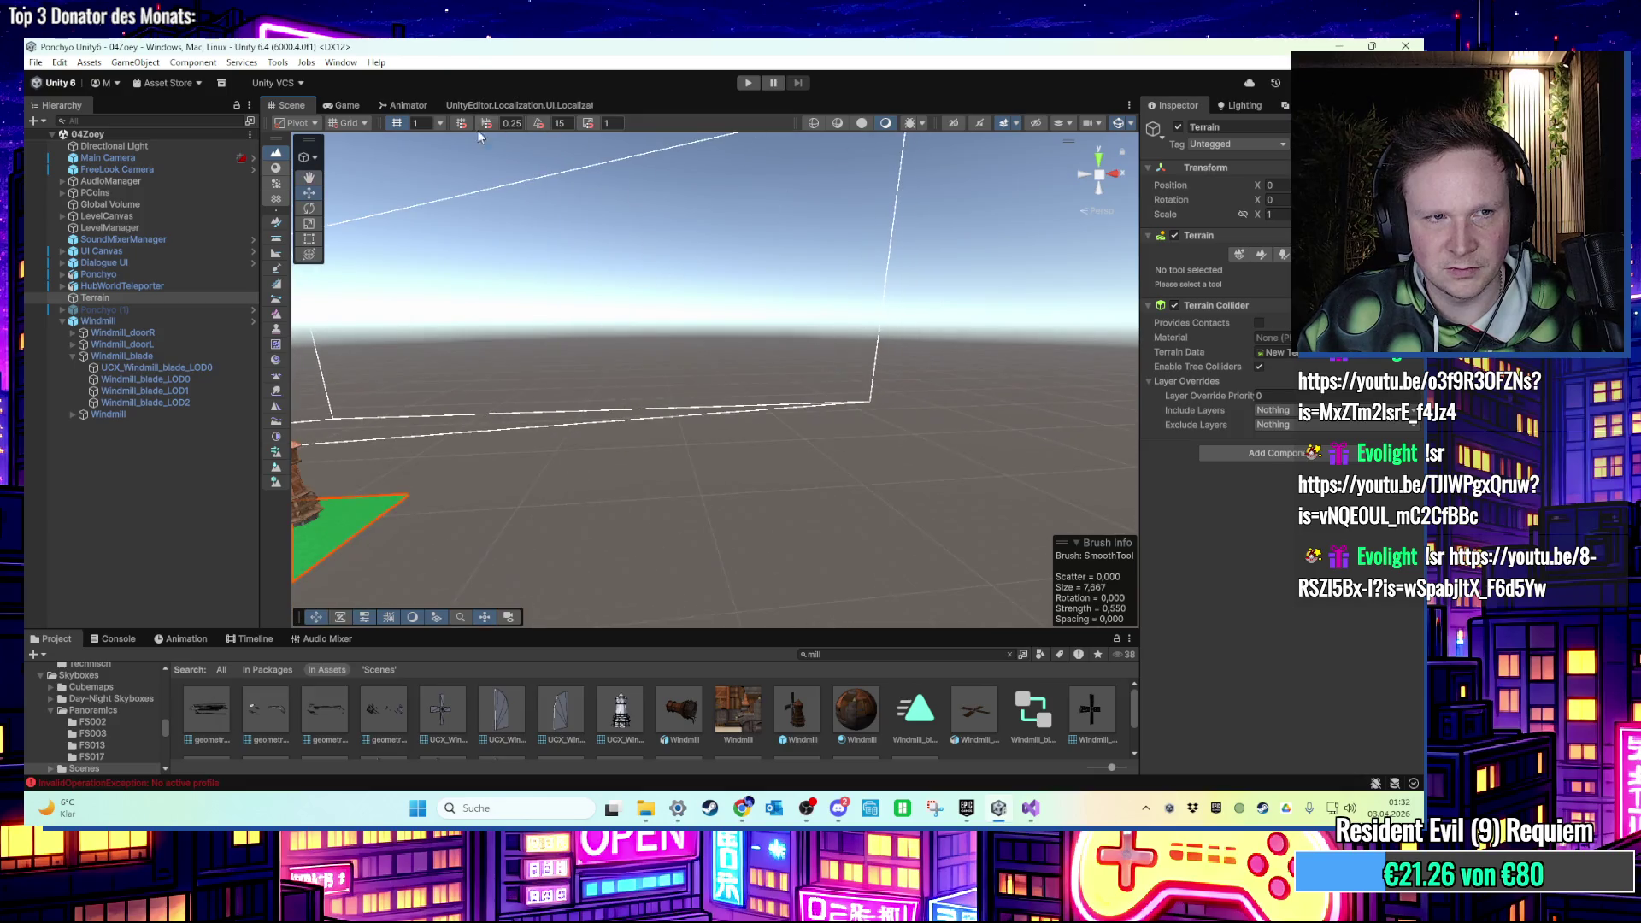
Frame HubWorldTeleporter and move the arch onto the hilltop at the dirt path's end.
{"action": "left_click", "coordinate": [62, 321]}
{"action": "left_click", "coordinate": [149, 286]}
{"action": "double_click", "coordinate": [149, 286]}
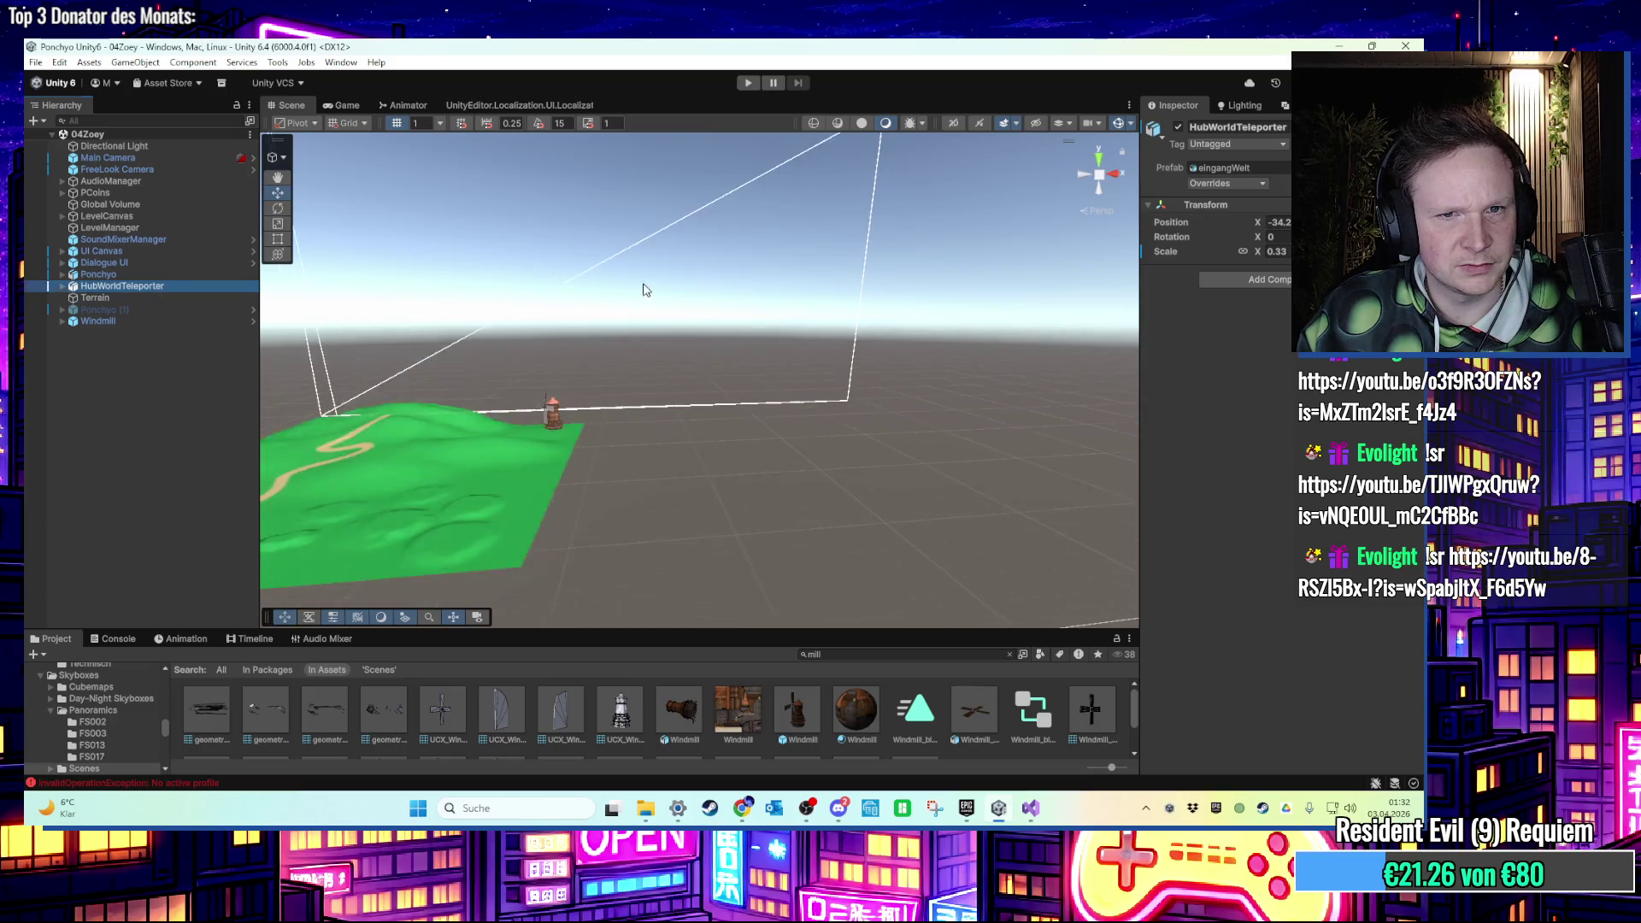
{"action": "mouse_move", "coordinate": [601, 541]}
{"action": "left_mouse_down"}
{"action": "mouse_move", "coordinate": [703, 353]}
{"action": "mouse_move", "coordinate": [751, 543]}
{"action": "left_mouse_up"}
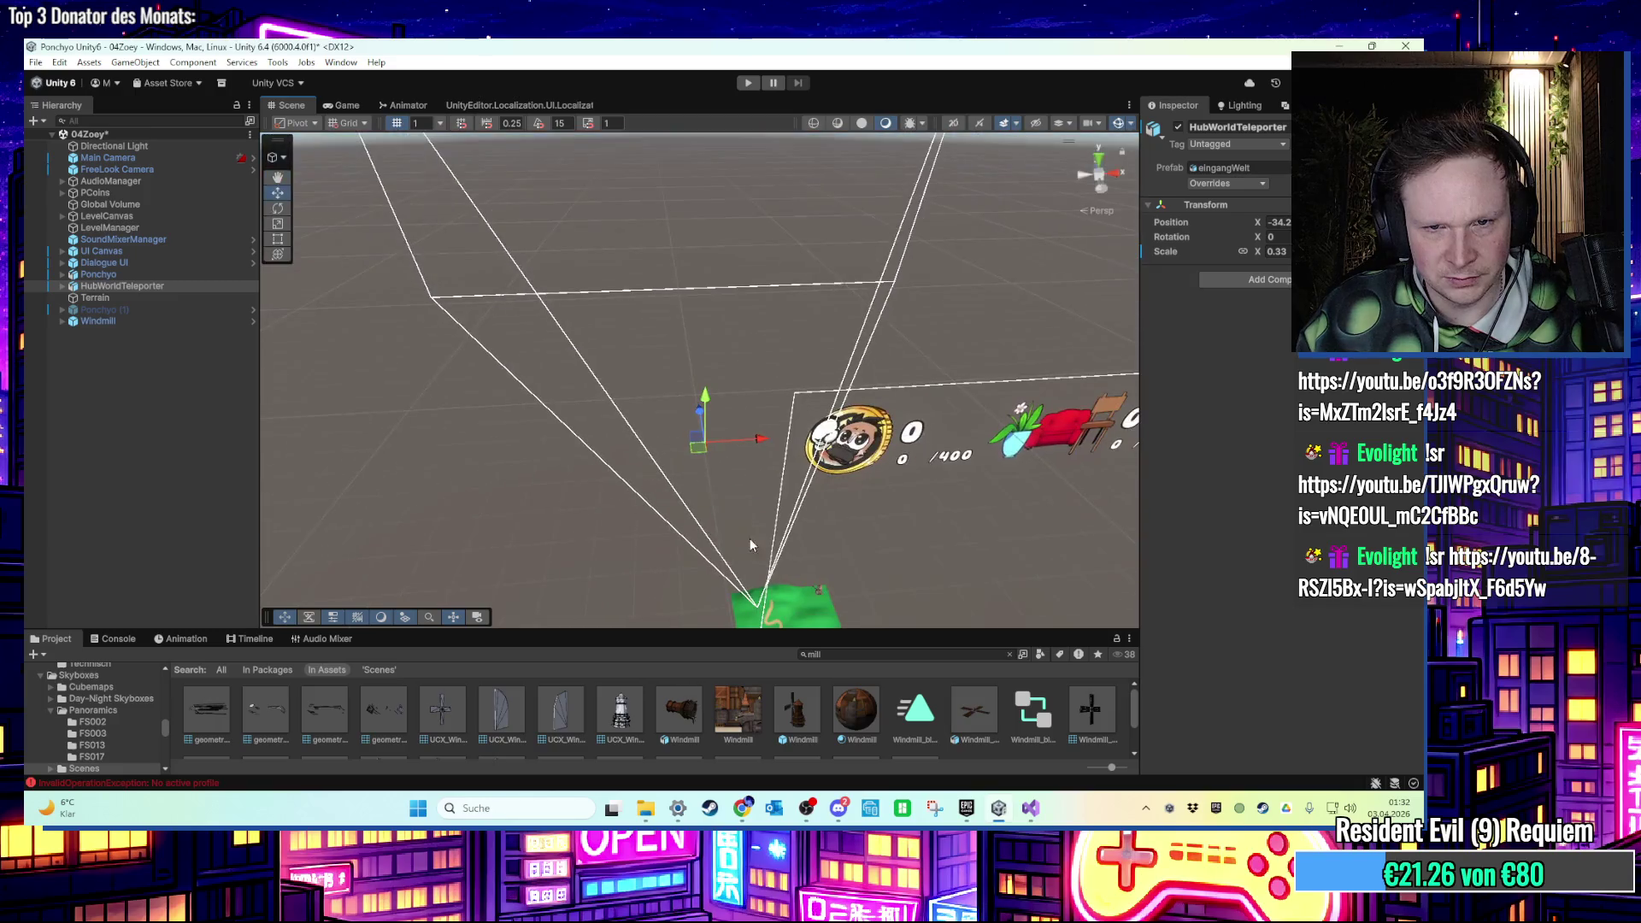
{"action": "mouse_move", "coordinate": [698, 458]}
{"action": "left_mouse_down"}
{"action": "mouse_move", "coordinate": [721, 534]}
{"action": "mouse_move", "coordinate": [725, 299]}
{"action": "mouse_move", "coordinate": [825, 505]}
{"action": "left_mouse_up"}
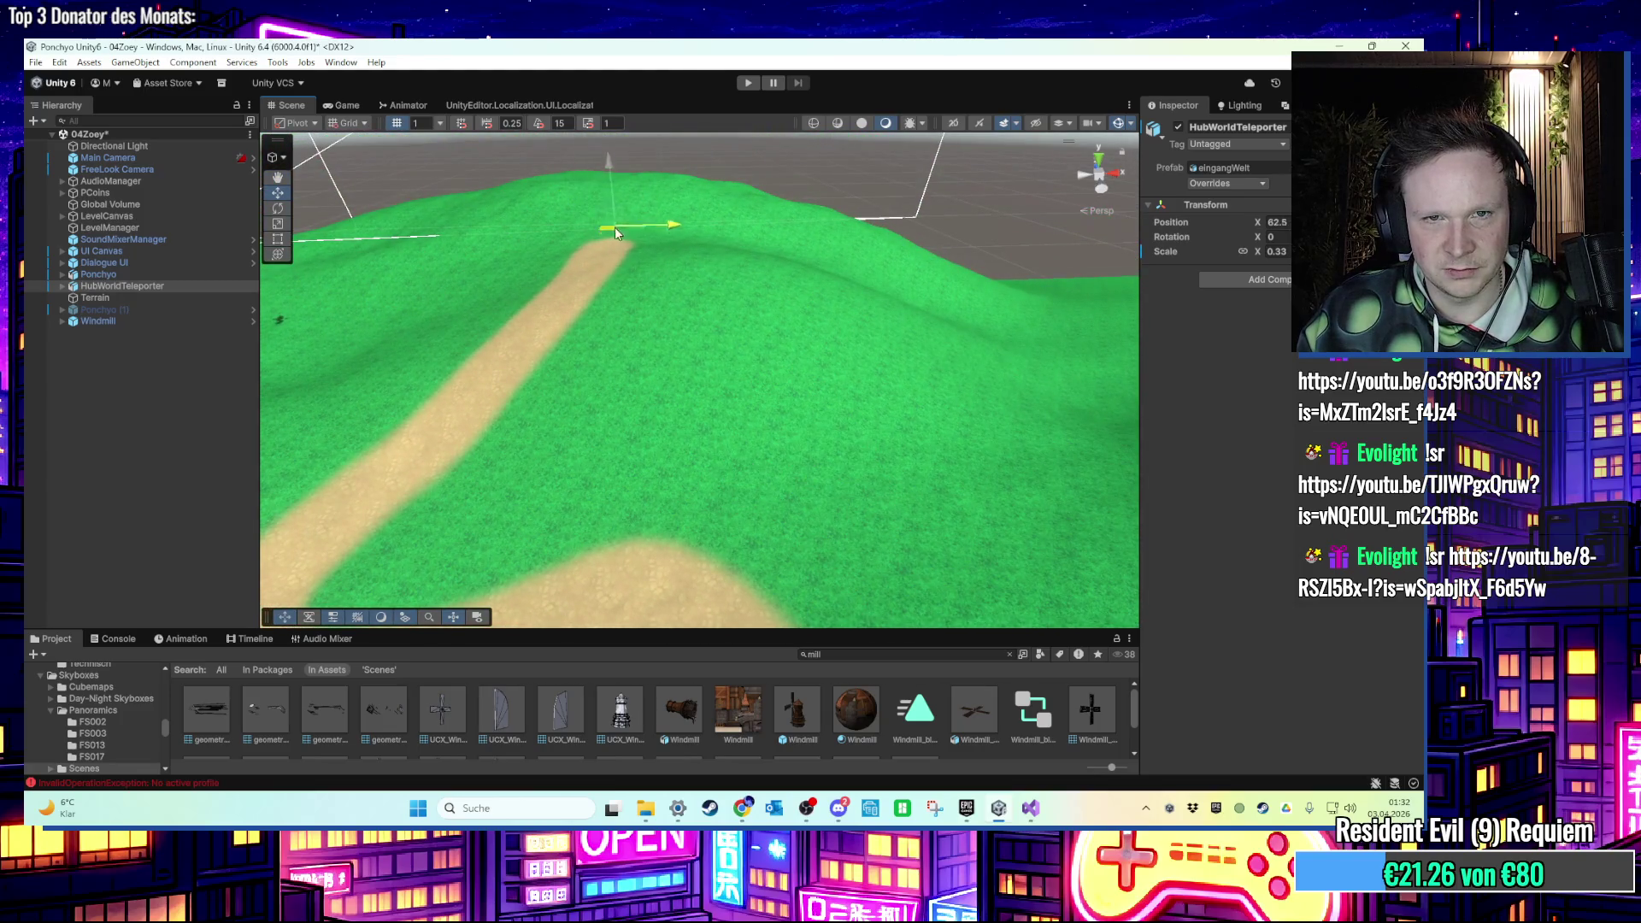
{"action": "key", "text": "f"}
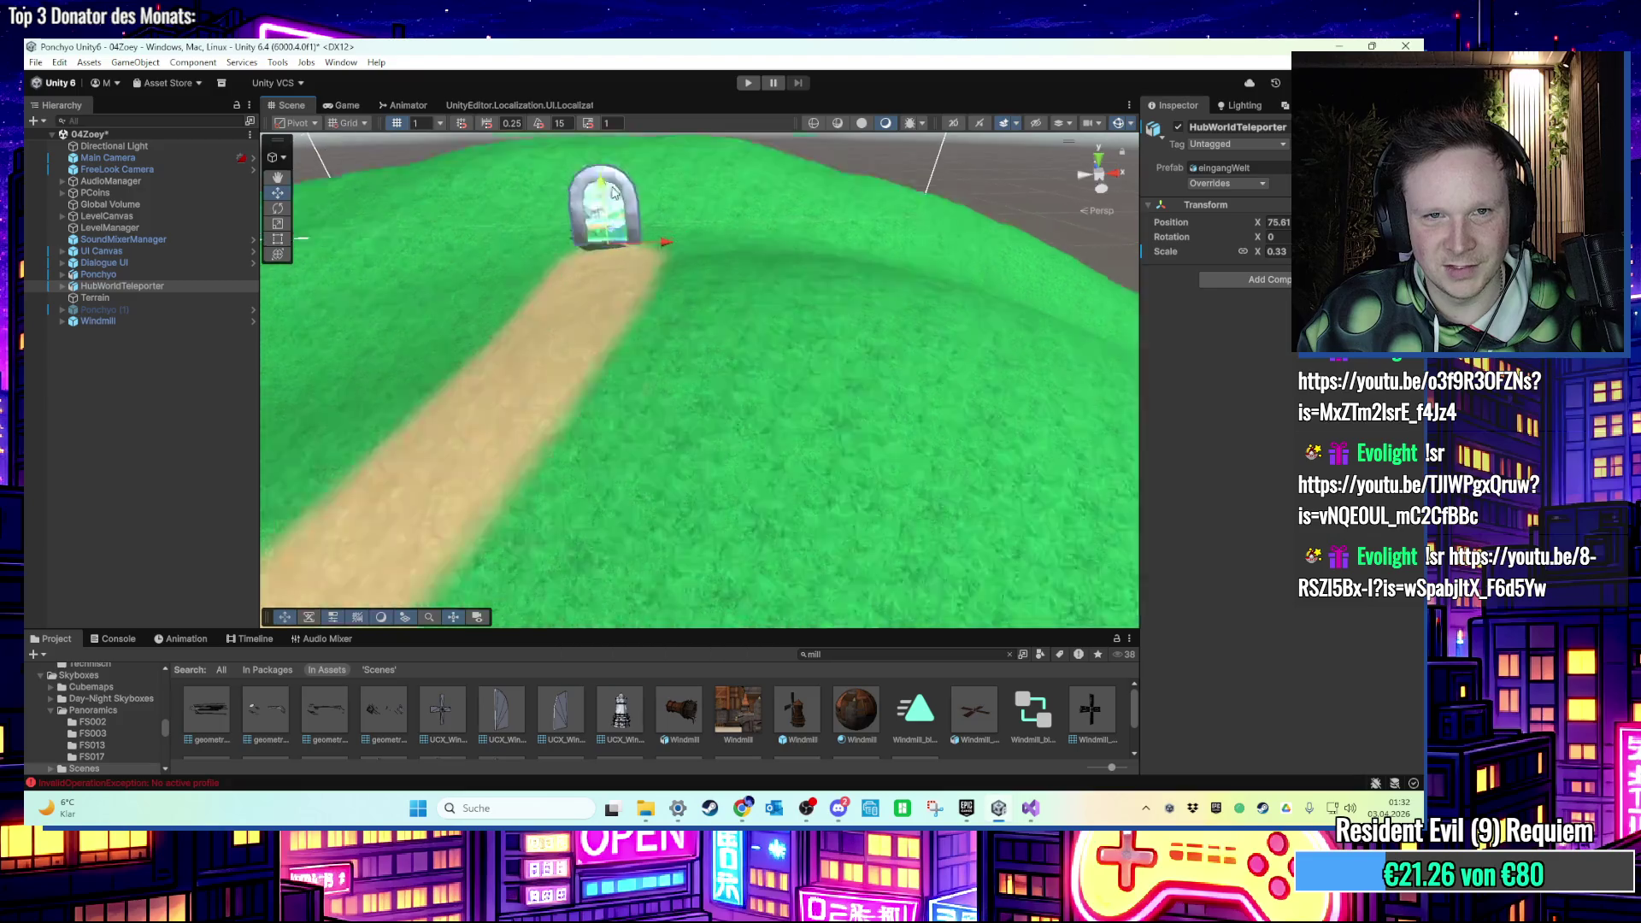
{"action": "mouse_move", "coordinate": [668, 282]}
{"action": "left_mouse_down"}
{"action": "mouse_move", "coordinate": [683, 395]}
{"action": "mouse_move", "coordinate": [764, 278]}
{"action": "mouse_move", "coordinate": [670, 392]}
{"action": "mouse_move", "coordinate": [749, 419]}
{"action": "mouse_move", "coordinate": [855, 337]}
{"action": "mouse_move", "coordinate": [1063, 304]}
{"action": "mouse_move", "coordinate": [809, 370]}
{"action": "mouse_move", "coordinate": [872, 425]}
{"action": "mouse_move", "coordinate": [809, 392]}
{"action": "mouse_move", "coordinate": [732, 477]}
{"action": "mouse_move", "coordinate": [649, 487]}
{"action": "mouse_move", "coordinate": [767, 435]}
{"action": "mouse_move", "coordinate": [783, 380]}
{"action": "mouse_move", "coordinate": [583, 429]}
{"action": "mouse_move", "coordinate": [791, 424]}
{"action": "mouse_move", "coordinate": [674, 444]}
{"action": "mouse_move", "coordinate": [591, 483]}
{"action": "mouse_move", "coordinate": [652, 444]}
{"action": "mouse_move", "coordinate": [562, 375]}
{"action": "mouse_move", "coordinate": [577, 425]}
{"action": "mouse_move", "coordinate": [601, 352]}
{"action": "mouse_move", "coordinate": [494, 362]}
{"action": "mouse_move", "coordinate": [982, 376]}
{"action": "mouse_move", "coordinate": [702, 312]}
{"action": "mouse_move", "coordinate": [638, 334]}
{"action": "mouse_move", "coordinate": [659, 351]}
{"action": "mouse_move", "coordinate": [397, 270]}
{"action": "mouse_move", "coordinate": [89, 260]}
{"action": "left_mouse_up"}
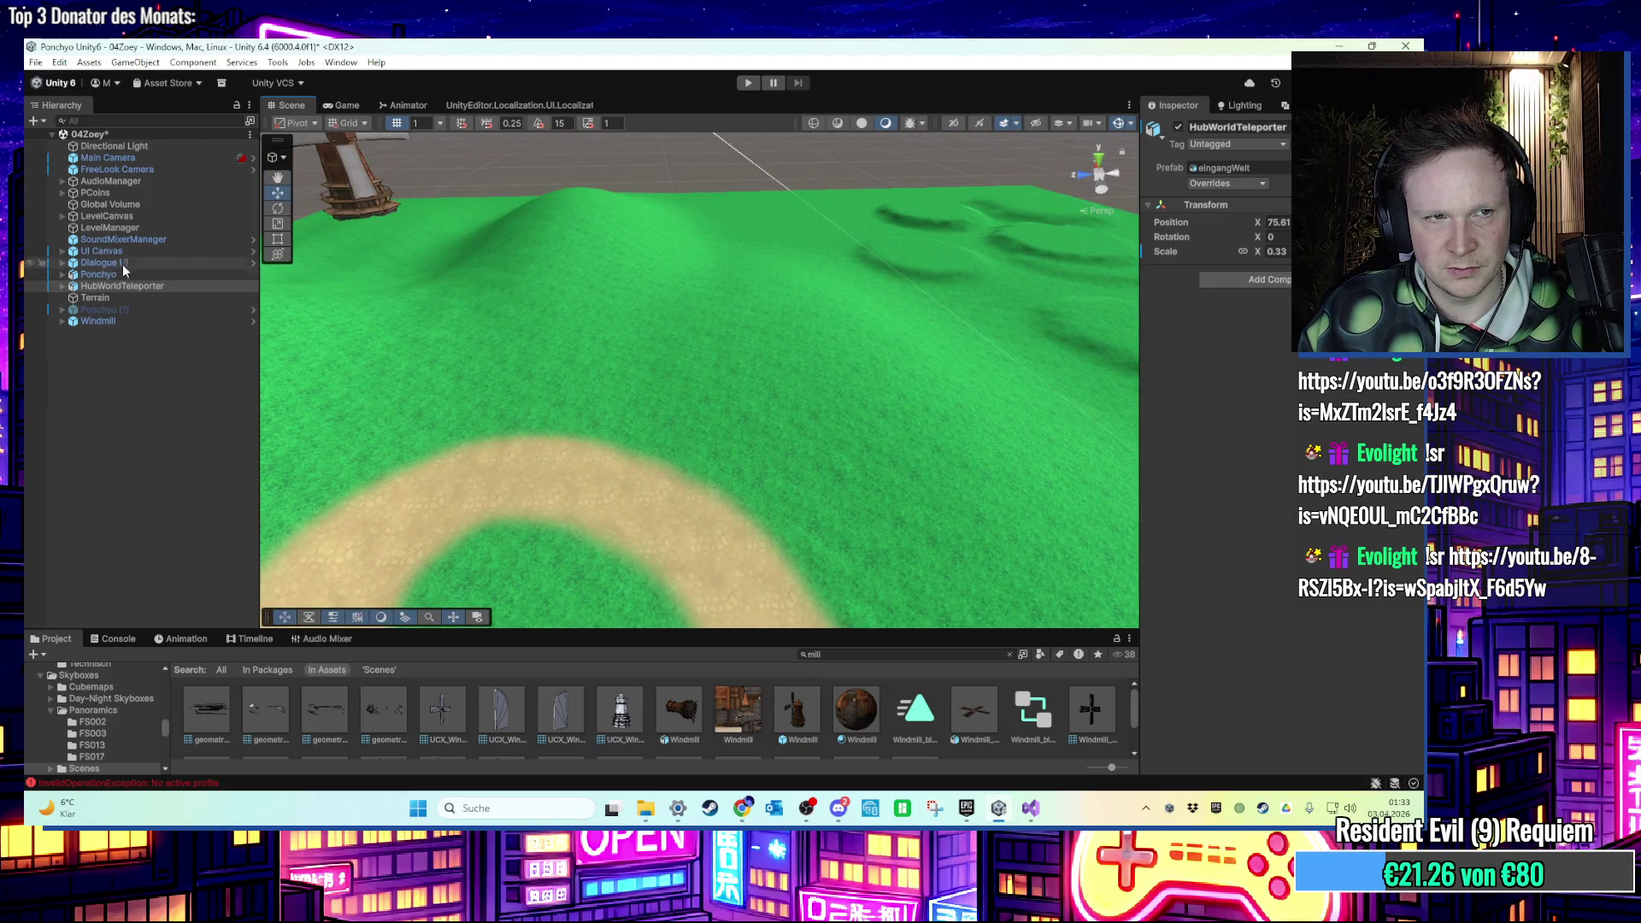
{"action": "left_click", "coordinate": [94, 193]}
Delete coins PCoin (2) through PCoin (100), leaving only PCoin (1).
{"action": "left_click", "coordinate": [64, 192]}
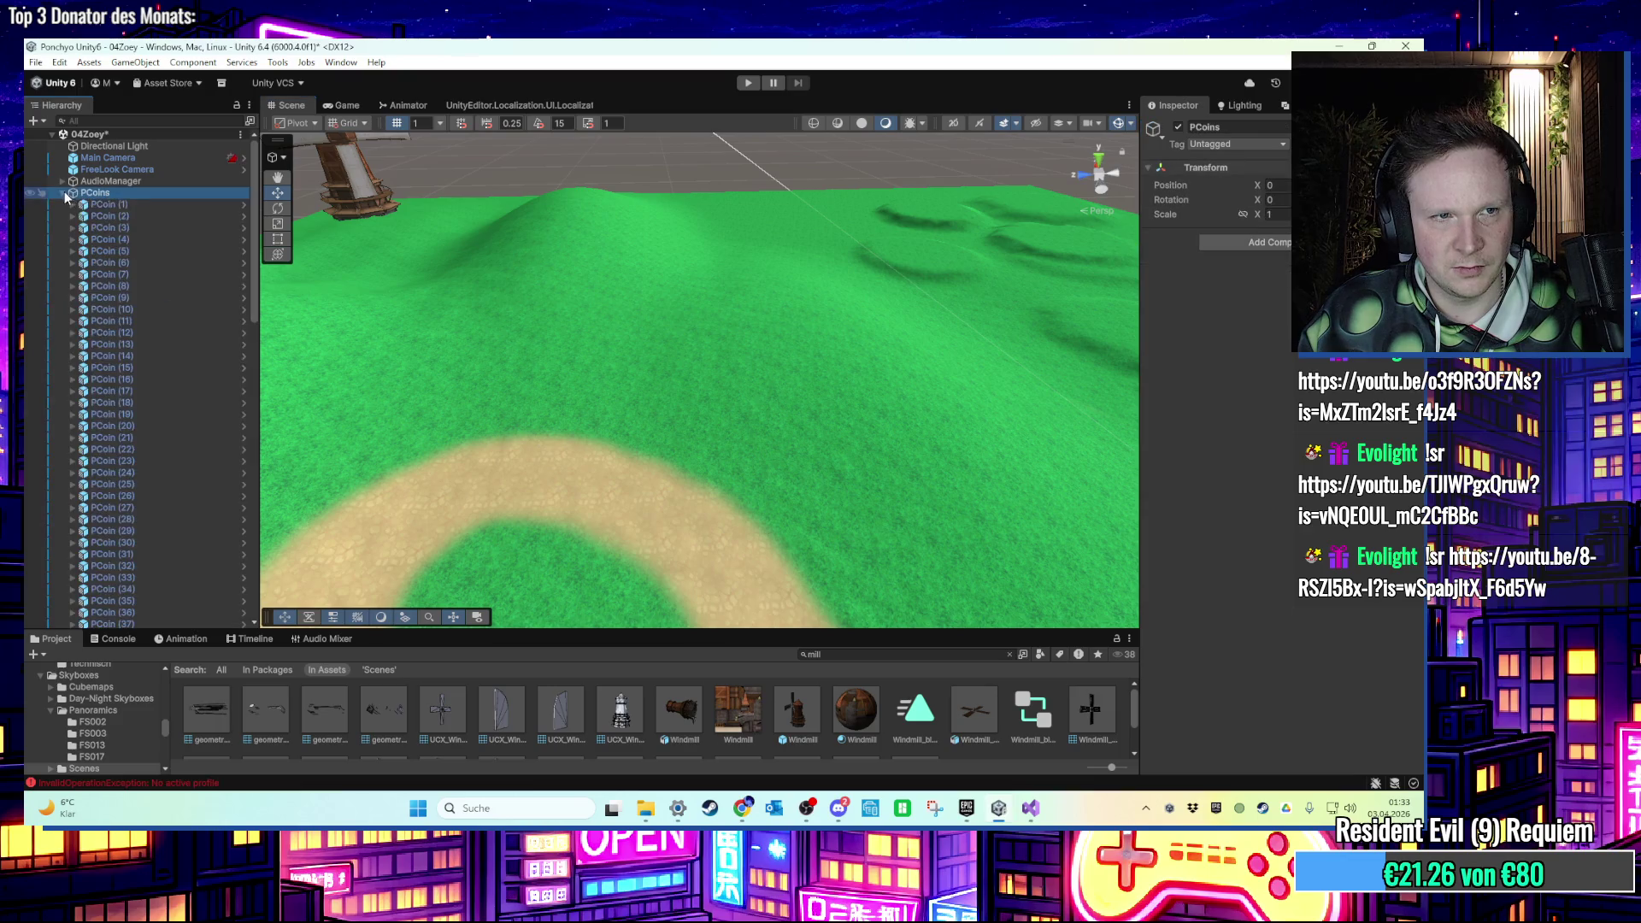
{"action": "left_click", "coordinate": [104, 214]}
{"action": "mouse_move", "coordinate": [253, 229]}
{"action": "left_mouse_down"}
{"action": "mouse_move", "coordinate": [274, 505]}
{"action": "mouse_move", "coordinate": [248, 513]}
{"action": "left_mouse_up"}
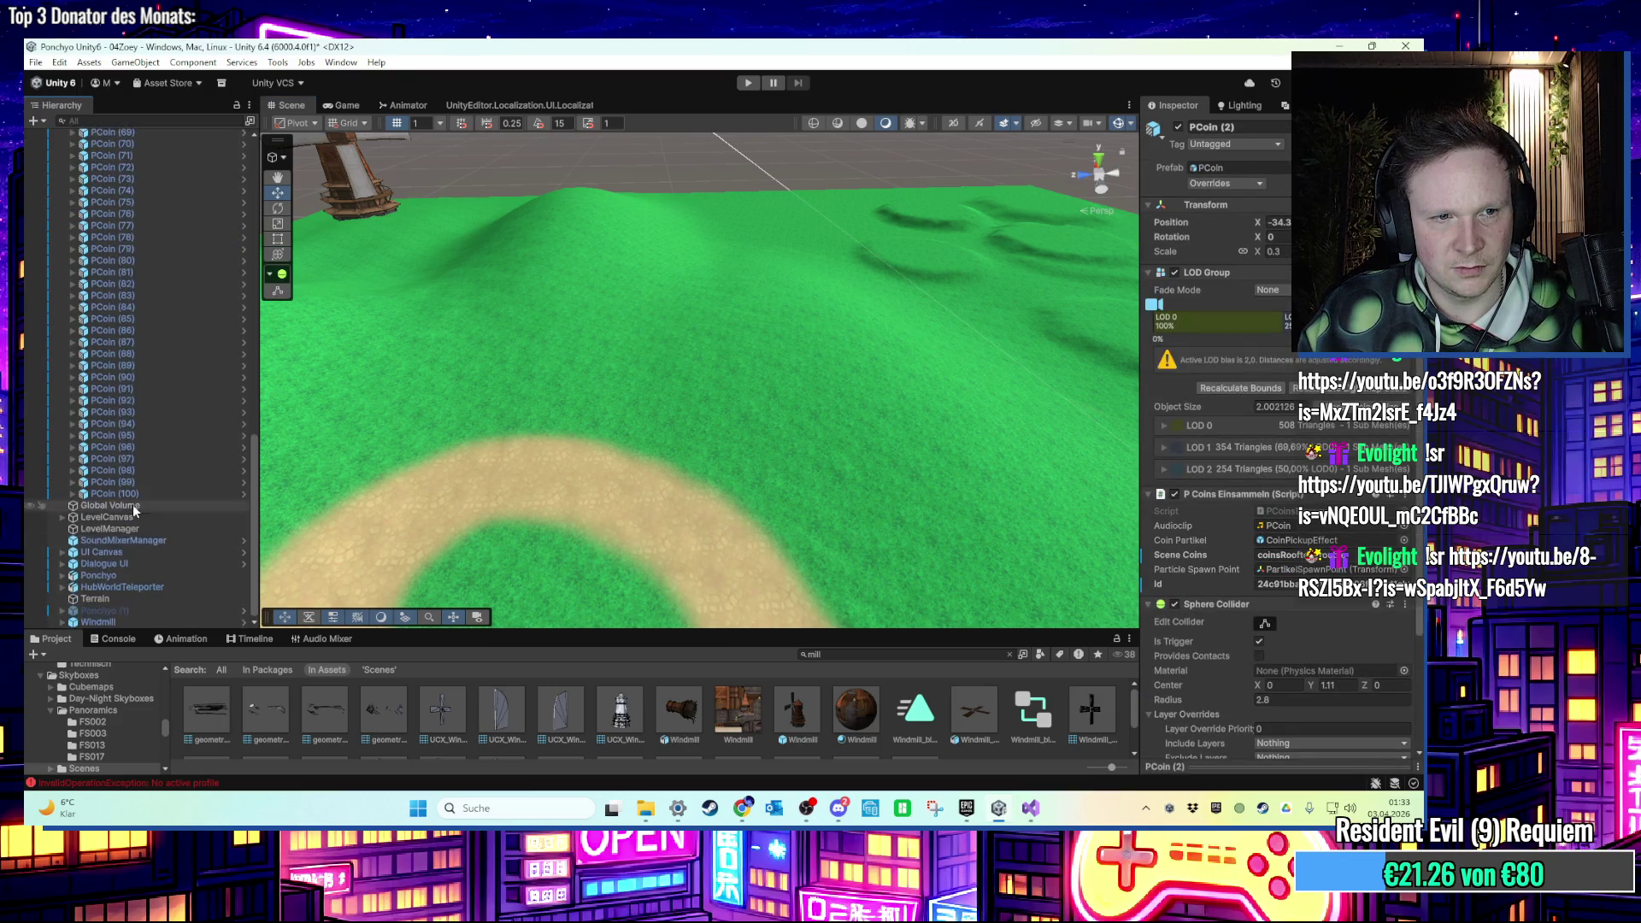
{"action": "left_click", "coordinate": [128, 494], "text": "shift"}
{"action": "key", "text": "Delete"}
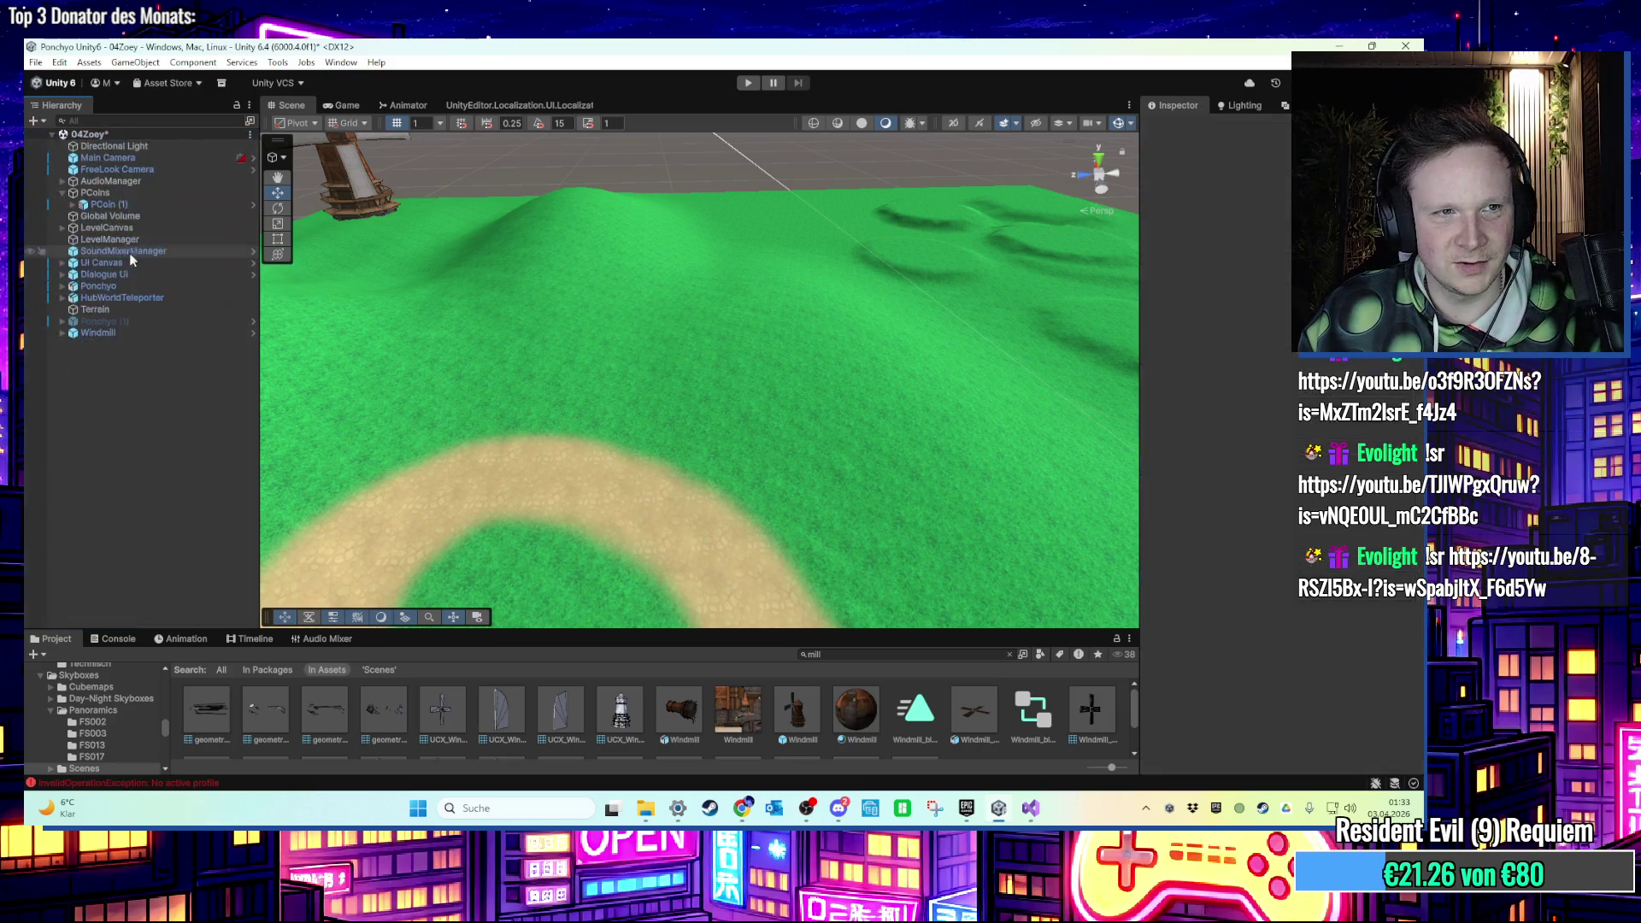
Frame PCoin (1) in the Scene view and nudge it along X.
{"action": "left_click", "coordinate": [120, 204]}
{"action": "key", "text": "f"}
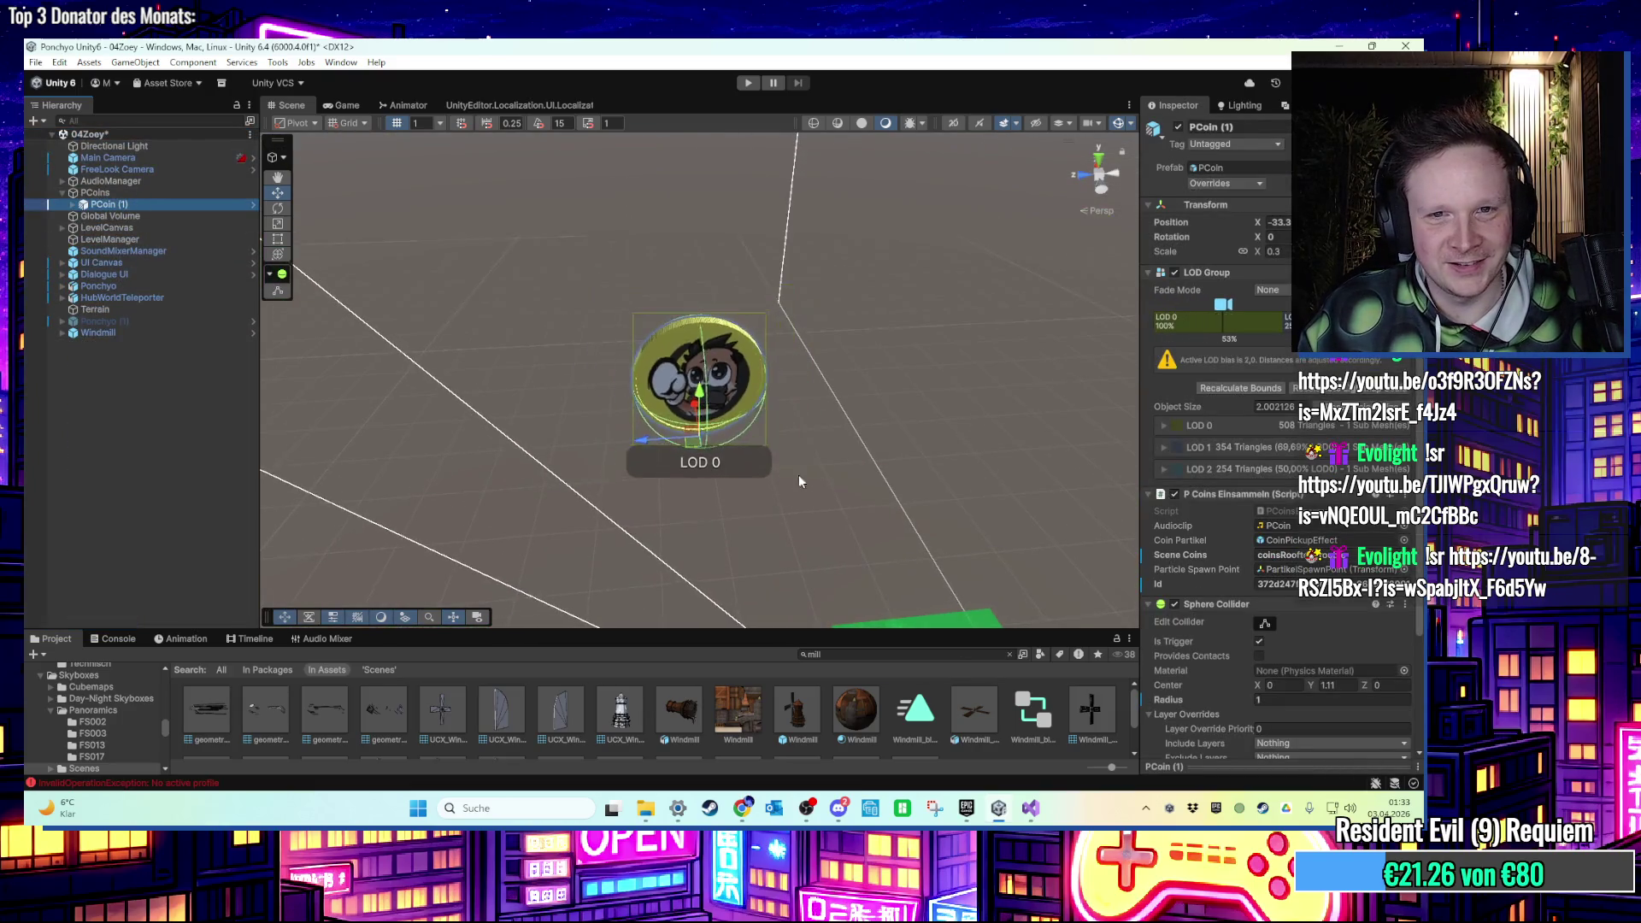
{"action": "scroll", "coordinate": [799, 481], "scroll_direction": "down", "scroll_amount": 5}
{"action": "mouse_move", "coordinate": [694, 370]}
{"action": "left_mouse_down"}
{"action": "mouse_move", "coordinate": [1058, 267]}
{"action": "mouse_move", "coordinate": [759, 245]}
{"action": "left_mouse_up"}
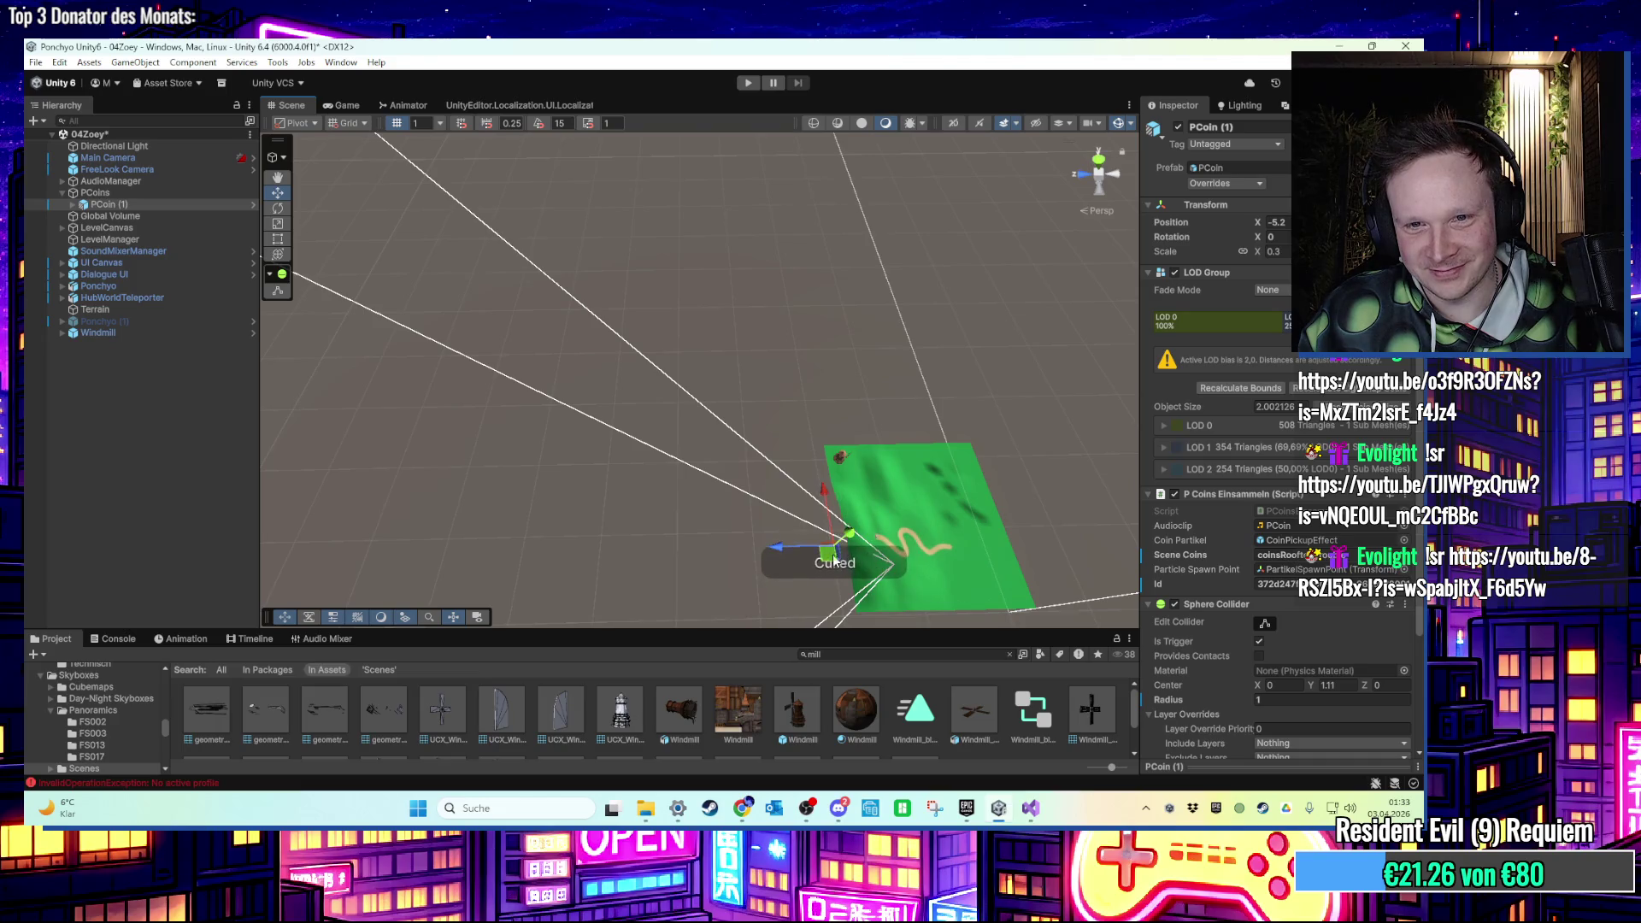
{"action": "key", "text": "f"}
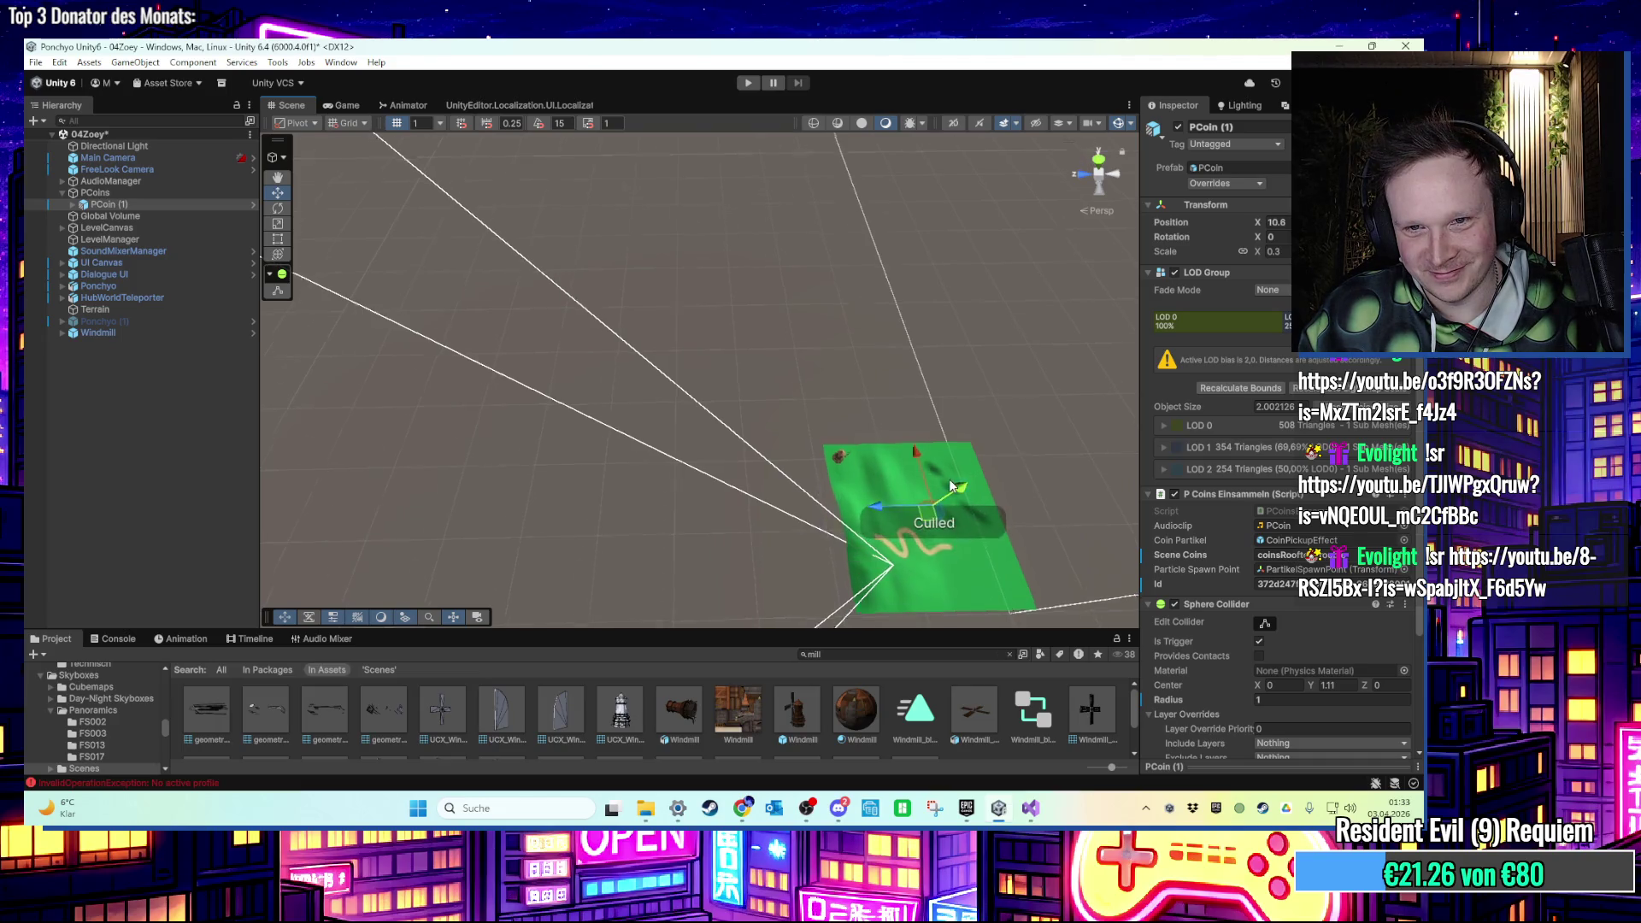
{"action": "scroll", "coordinate": [710, 424], "scroll_direction": "down", "scroll_amount": 5}
{"action": "mouse_move", "coordinate": [710, 424]}
{"action": "left_mouse_down"}
{"action": "mouse_move", "coordinate": [745, 537]}
{"action": "mouse_move", "coordinate": [752, 513]}
{"action": "mouse_move", "coordinate": [718, 511]}
{"action": "mouse_move", "coordinate": [691, 421]}
{"action": "left_mouse_up"}
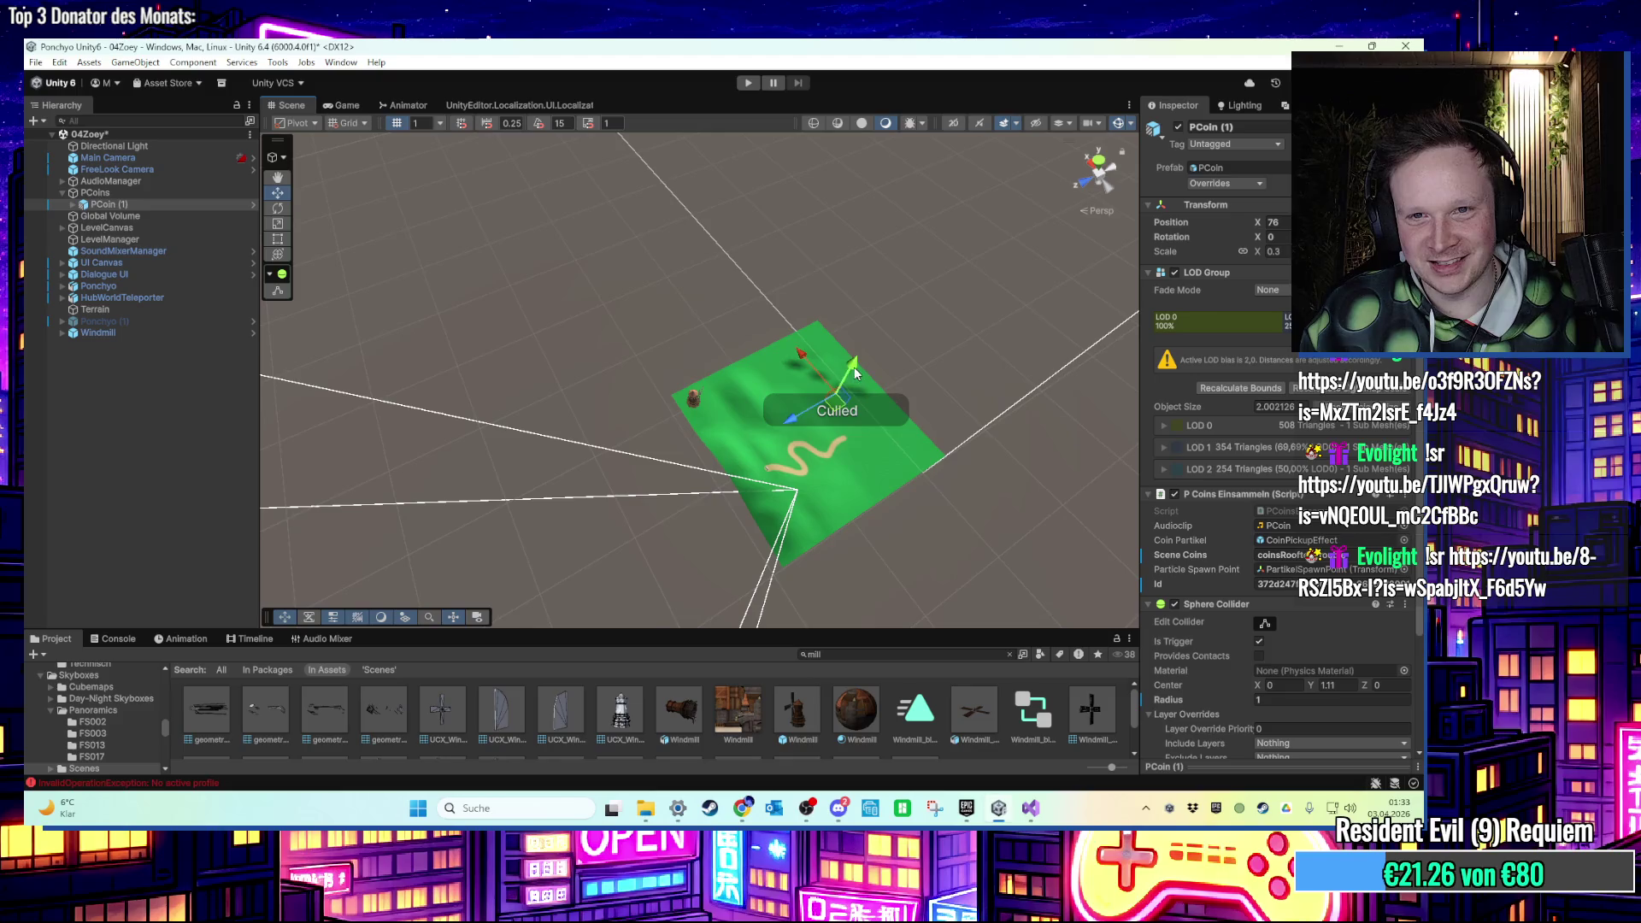
Move the coin onto the green terrain and reframe the view around it.
{"action": "left_click_drag", "start_coordinate": [775, 506], "coordinate": [825, 418]}
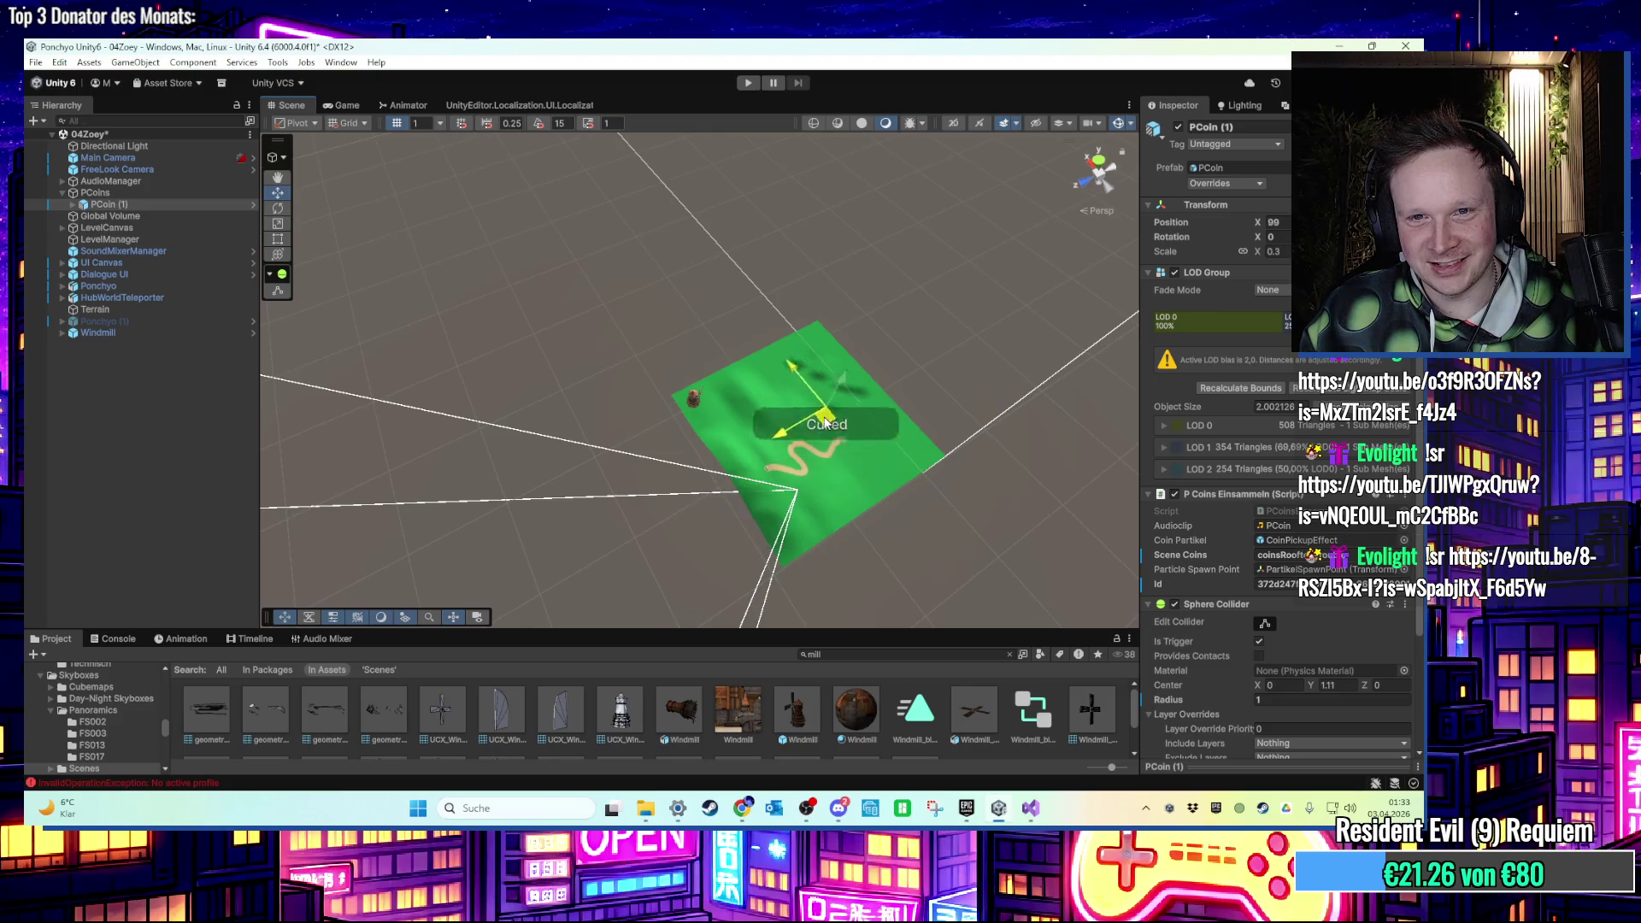
{"action": "key", "text": "f"}
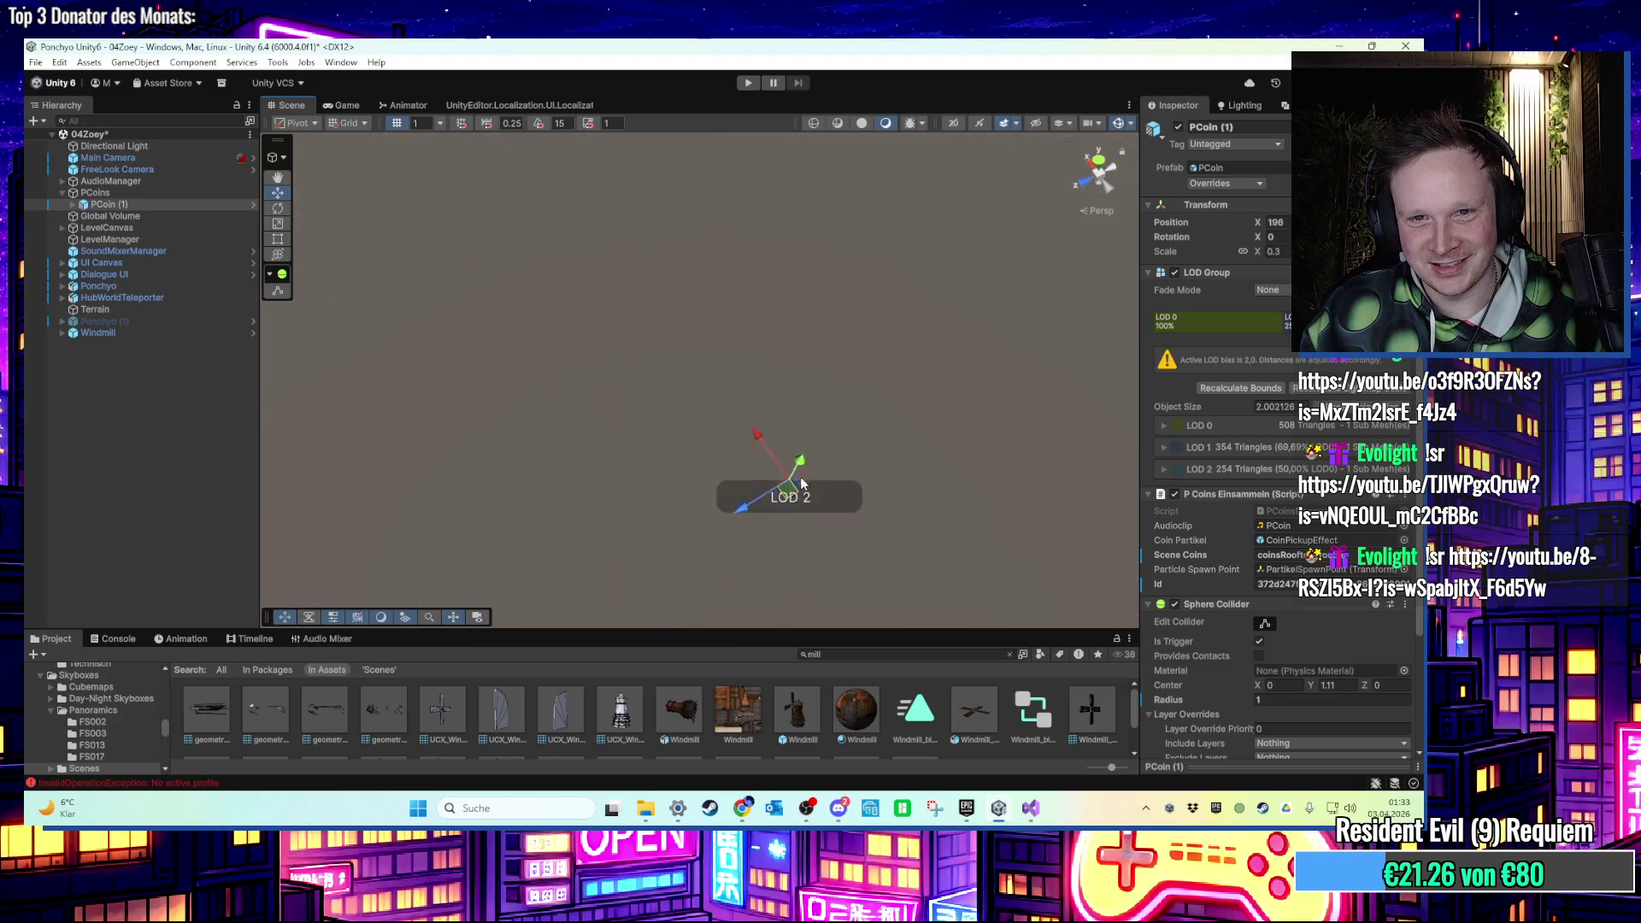
{"action": "scroll", "coordinate": [820, 504], "scroll_direction": "down", "scroll_amount": 3}
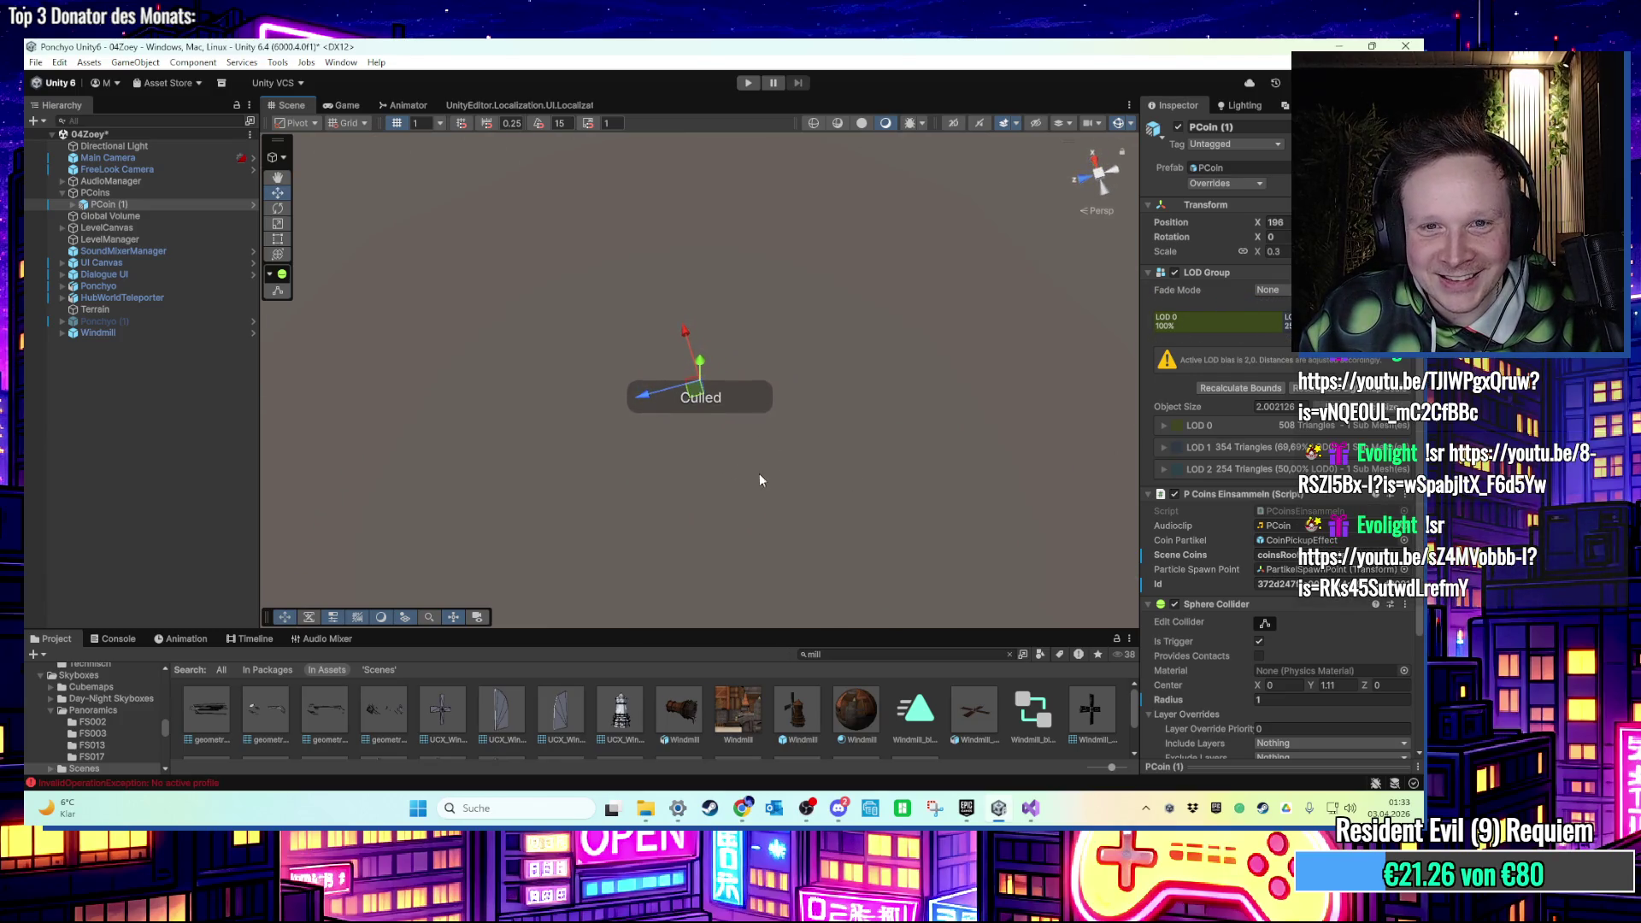
{"action": "scroll", "coordinate": [721, 499], "scroll_direction": "down", "scroll_amount": 3}
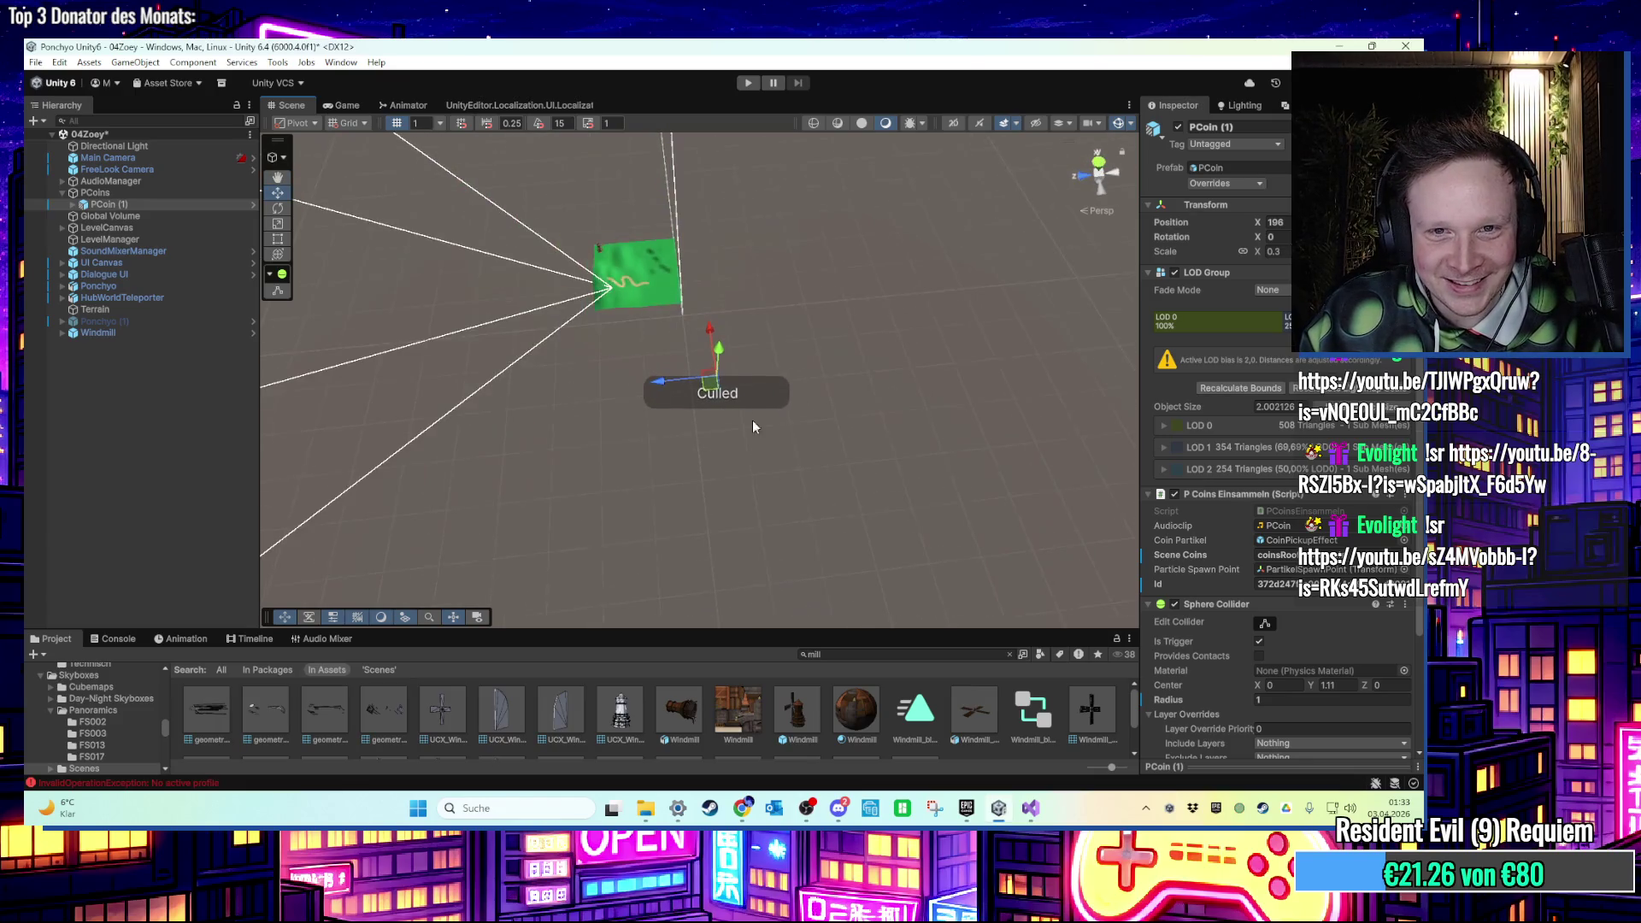
{"action": "mouse_move", "coordinate": [722, 352]}
{"action": "left_mouse_down"}
{"action": "mouse_move", "coordinate": [742, 264]}
{"action": "mouse_move", "coordinate": [765, 254]}
{"action": "mouse_move", "coordinate": [993, 412]}
{"action": "left_mouse_up"}
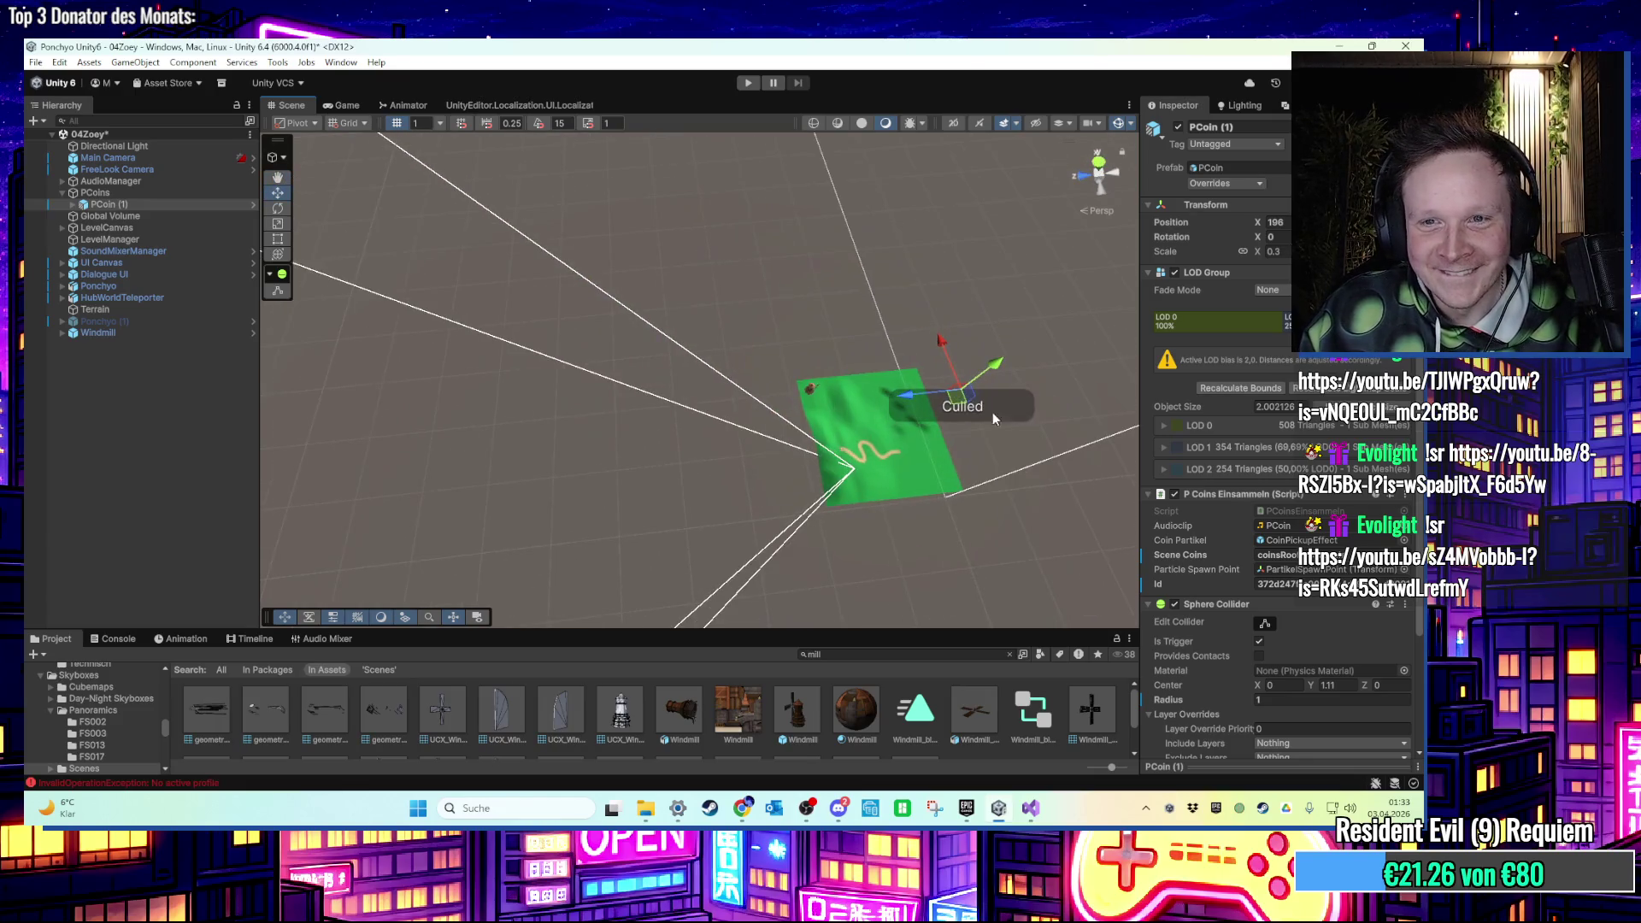
{"action": "key", "text": "f"}
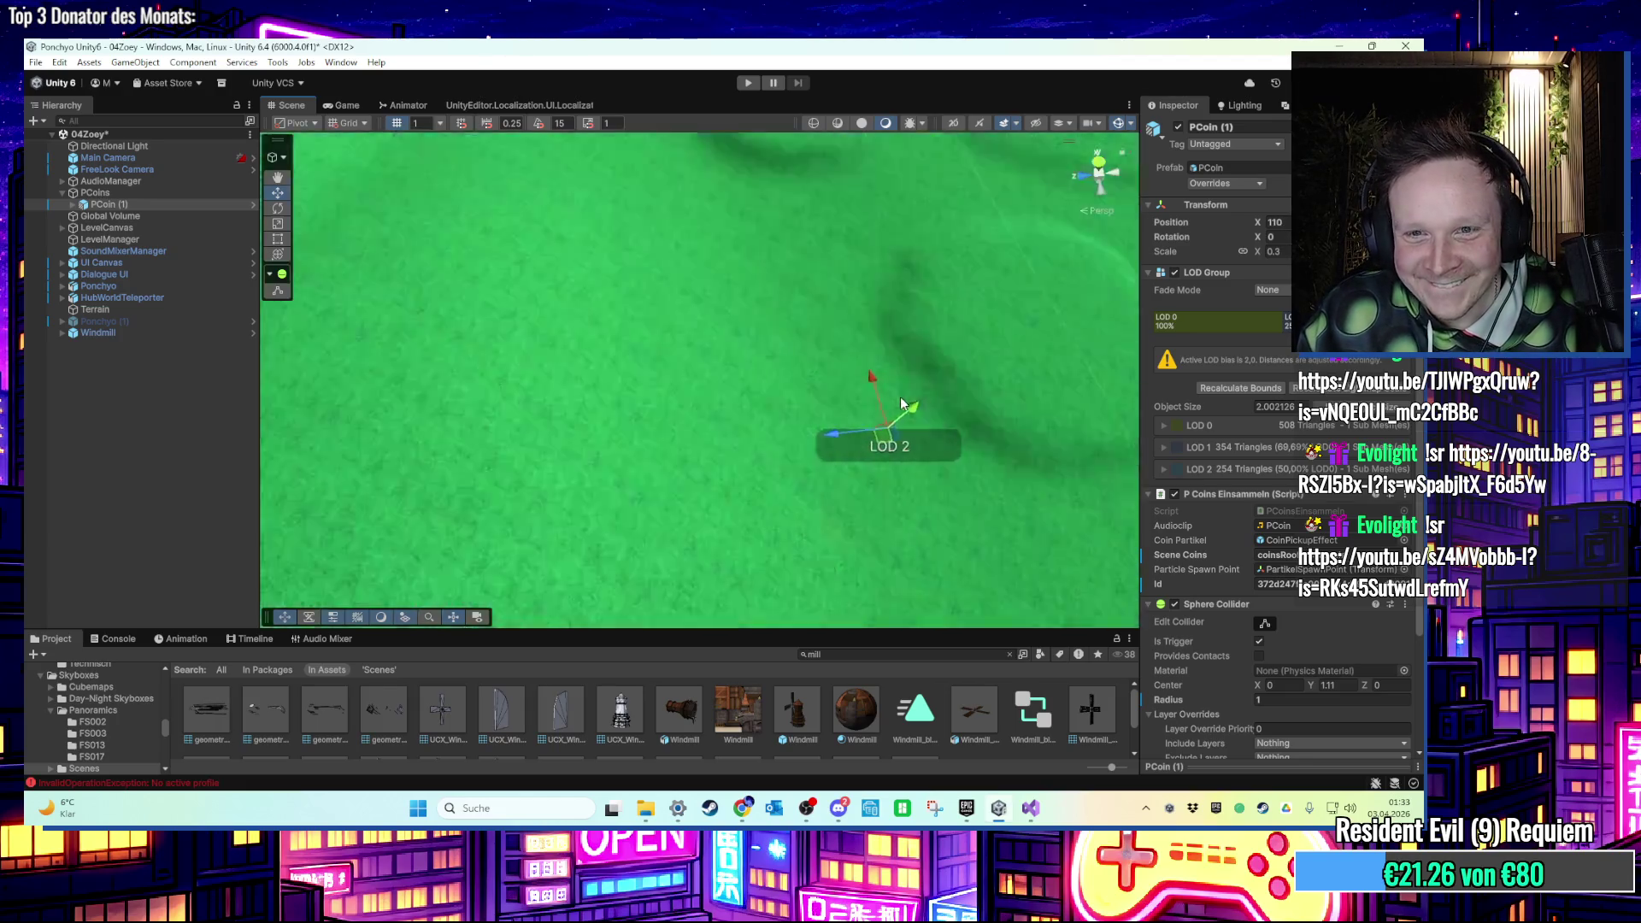
{"action": "right_click", "coordinate": [818, 470]}
{"action": "left_click", "coordinate": [827, 374]}
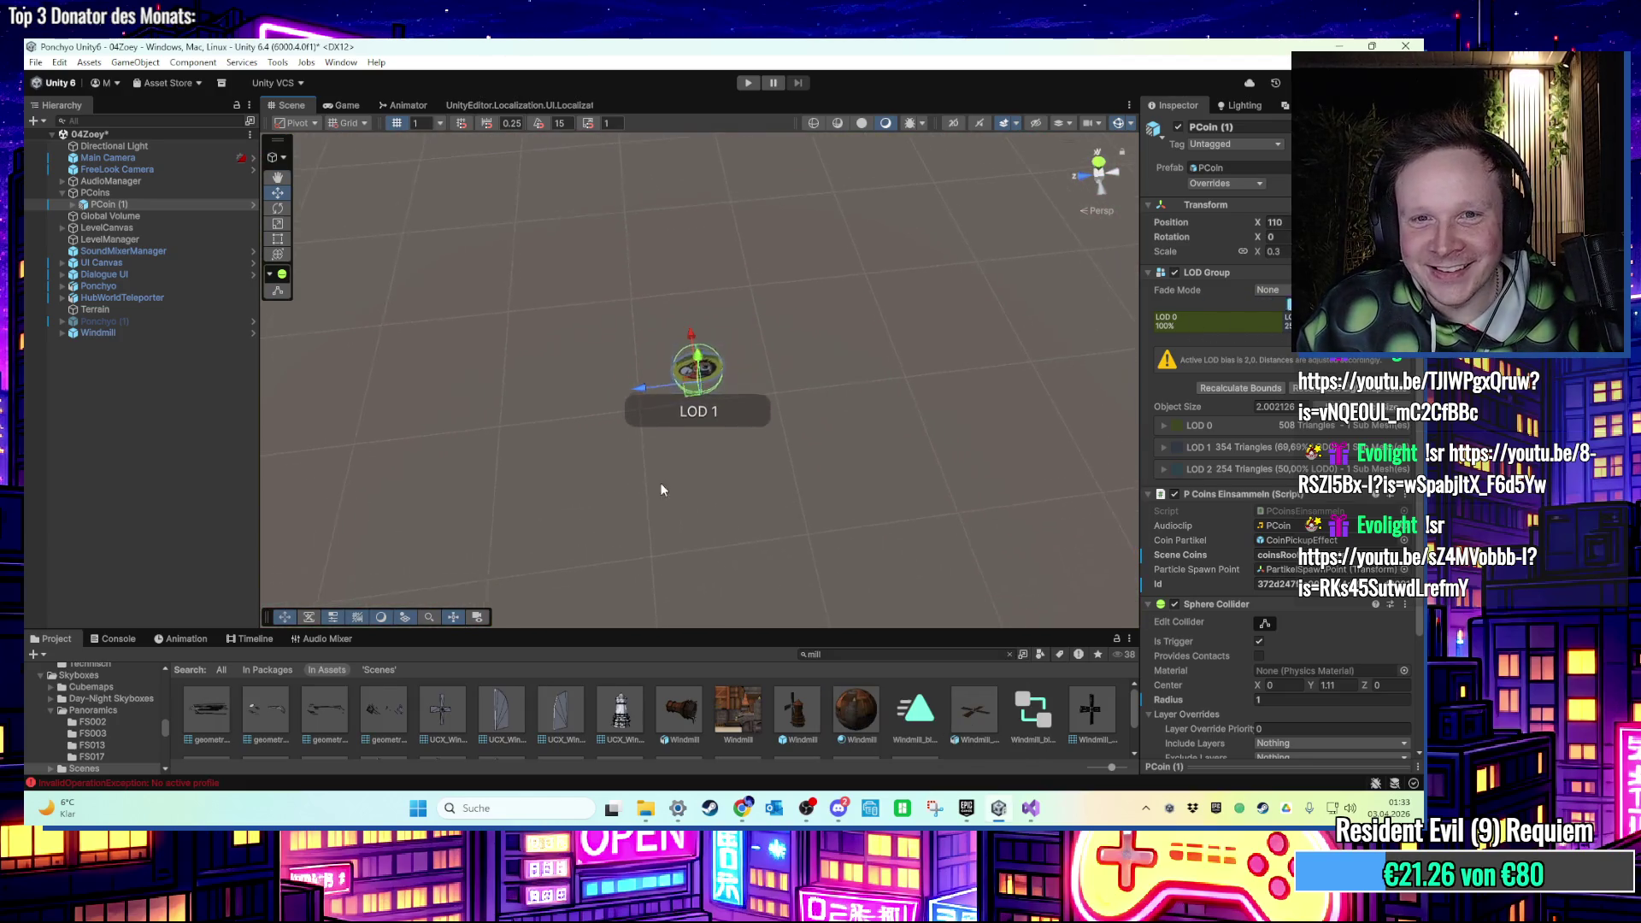
{"action": "scroll", "coordinate": [697, 432], "scroll_direction": "down", "scroll_amount": 6}
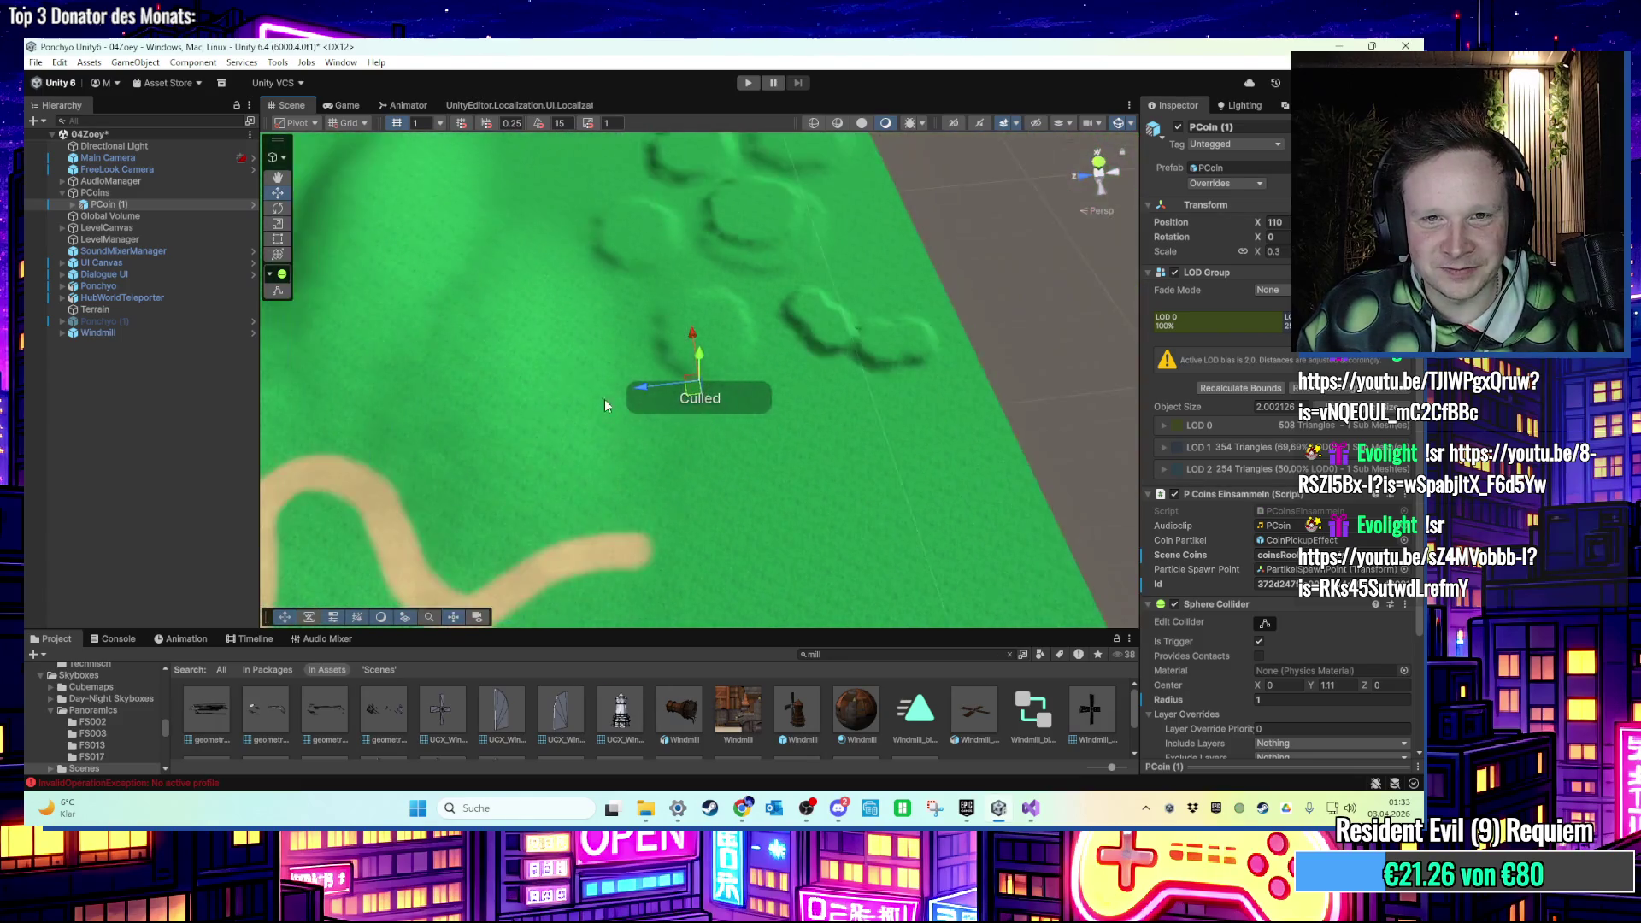
{"action": "scroll", "coordinate": [810, 241], "scroll_direction": "down", "scroll_amount": 4}
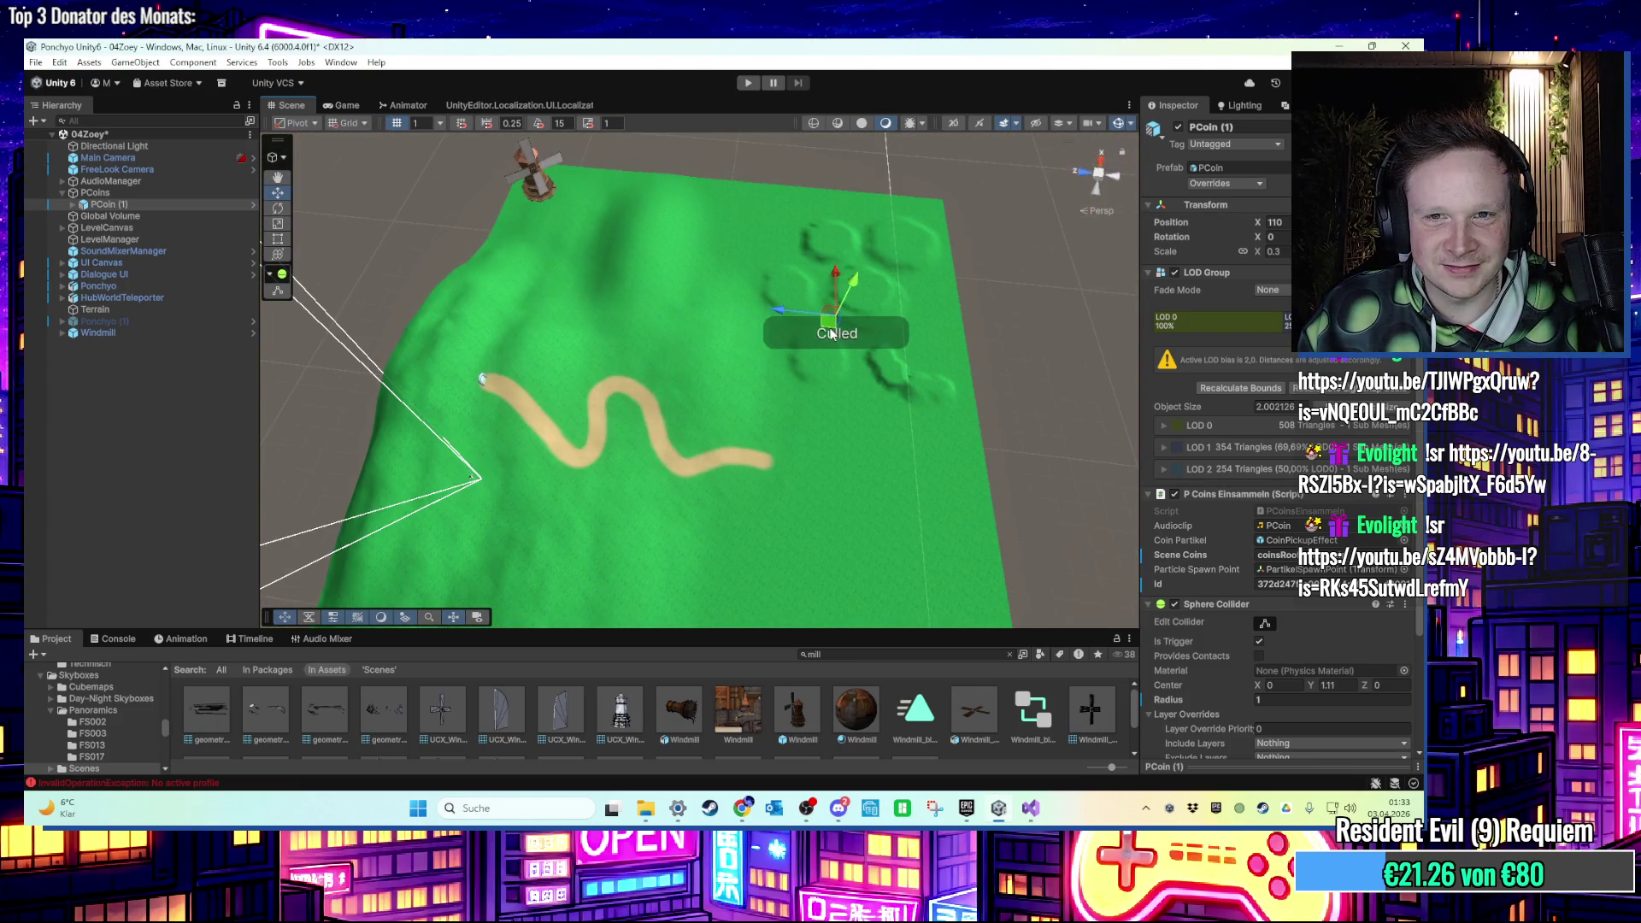
{"action": "scroll", "coordinate": [514, 395], "scroll_direction": "up", "scroll_amount": 1}
{"action": "scroll", "coordinate": [450, 325], "scroll_direction": "up", "scroll_amount": 1}
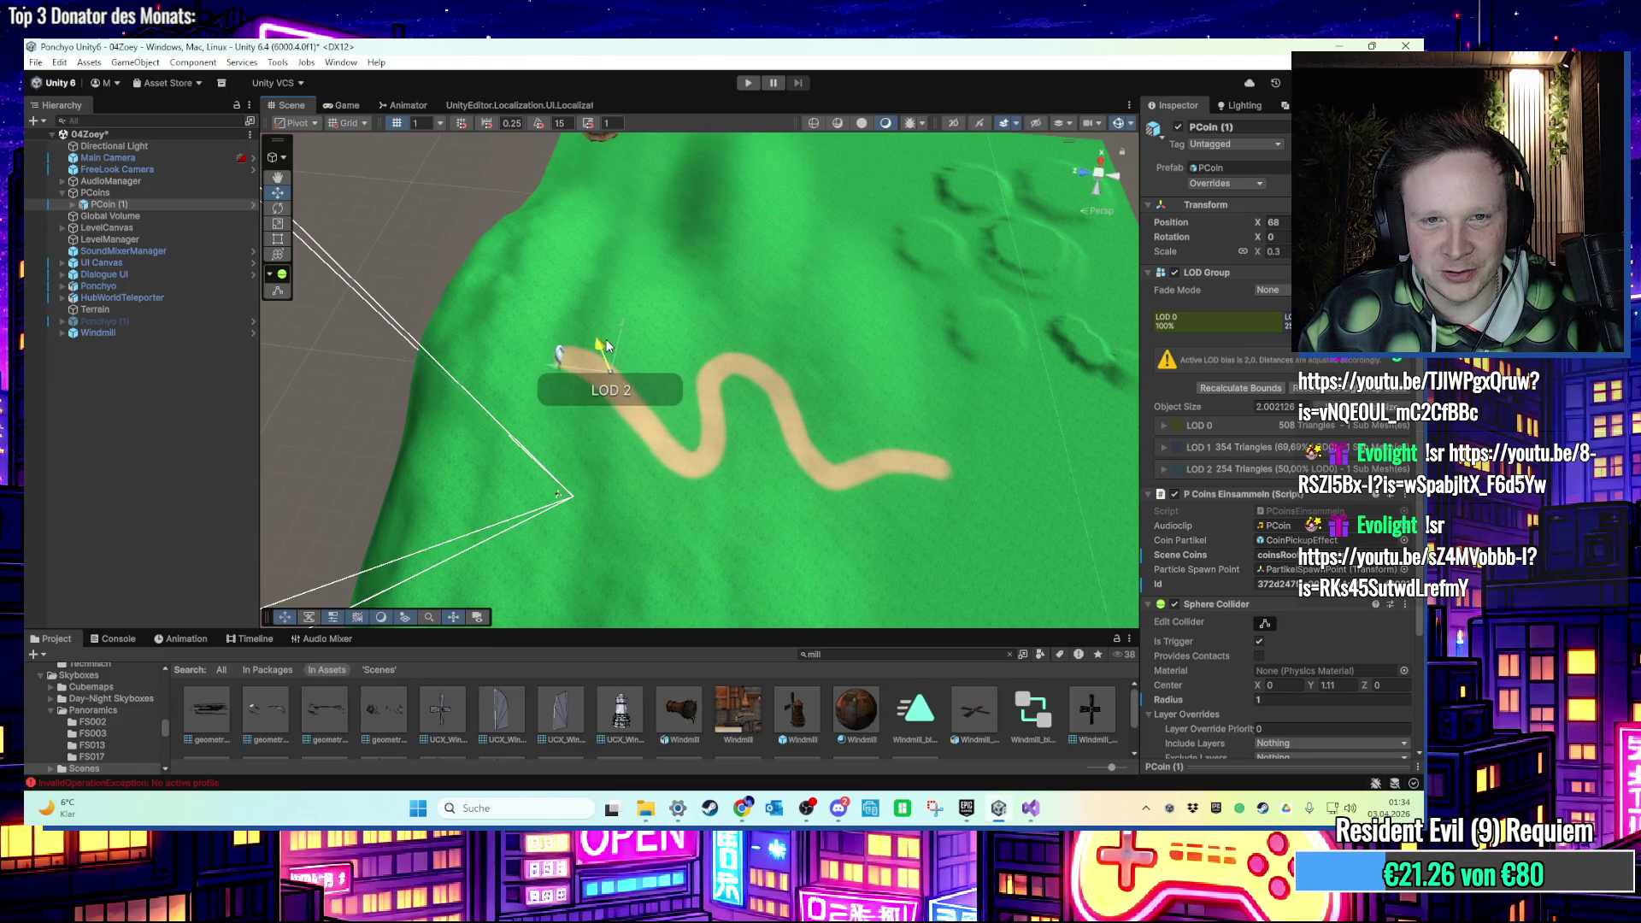
Nudge the coin further along X, orbiting to check it sits over the path.
{"action": "left_click_drag", "start_coordinate": [611, 370], "coordinate": [578, 350]}
{"action": "key", "text": "f"}
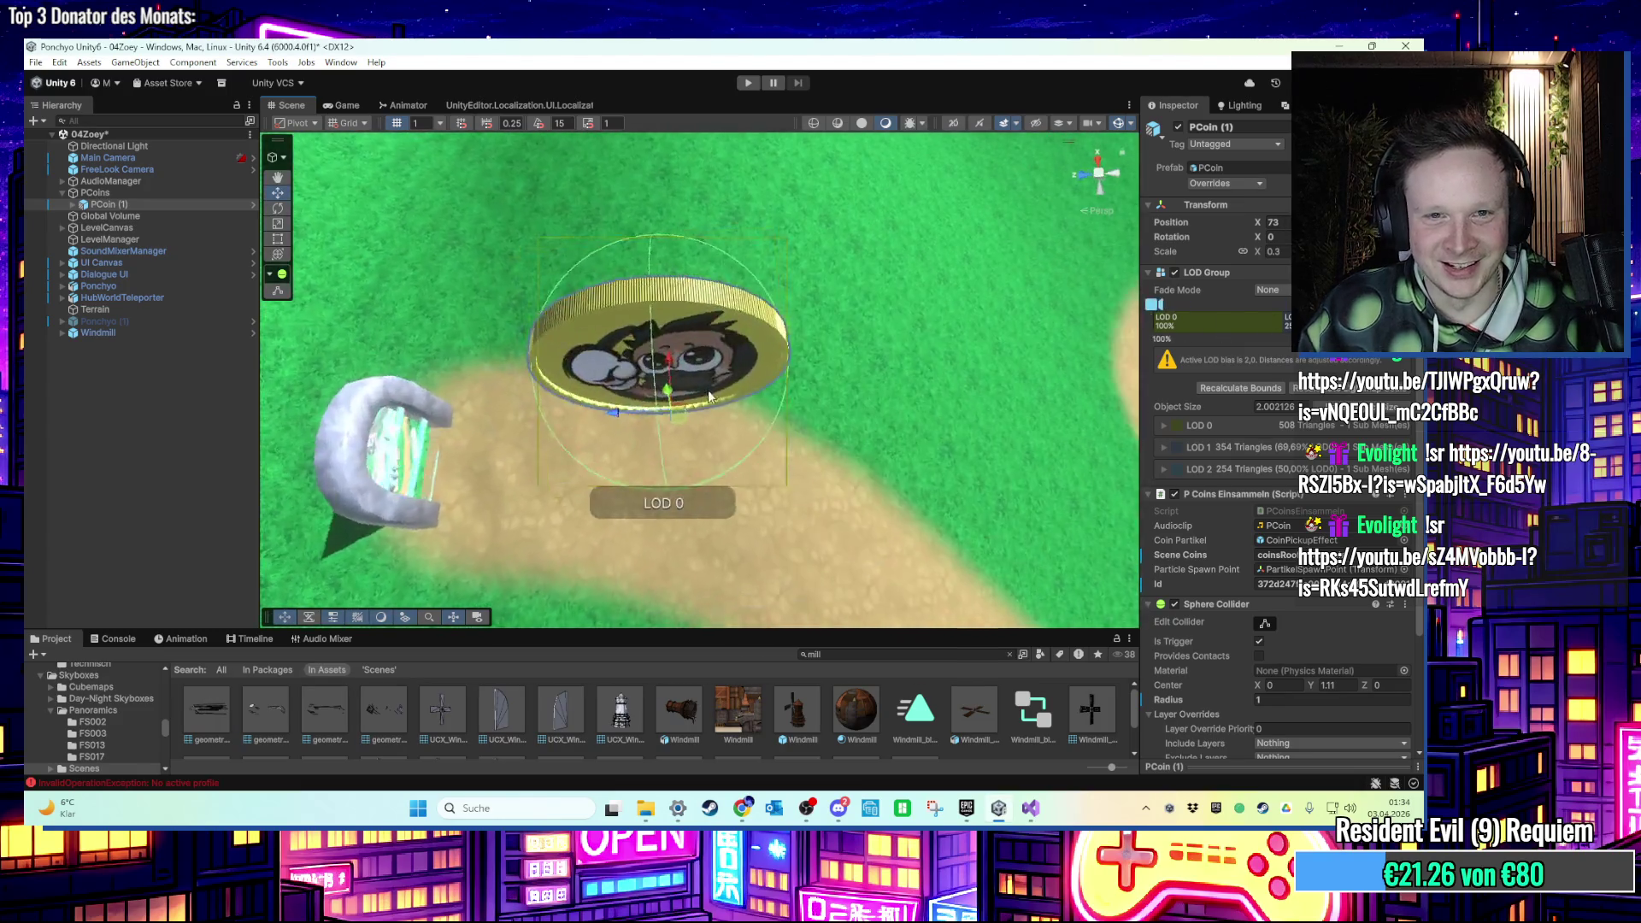
{"action": "left_click_drag", "start_coordinate": [675, 391], "coordinate": [628, 534]}
{"action": "left_click_drag", "start_coordinate": [708, 579], "coordinate": [812, 322]}
{"action": "key", "text": "e"}
{"action": "left_click_drag", "start_coordinate": [666, 572], "coordinate": [697, 327]}
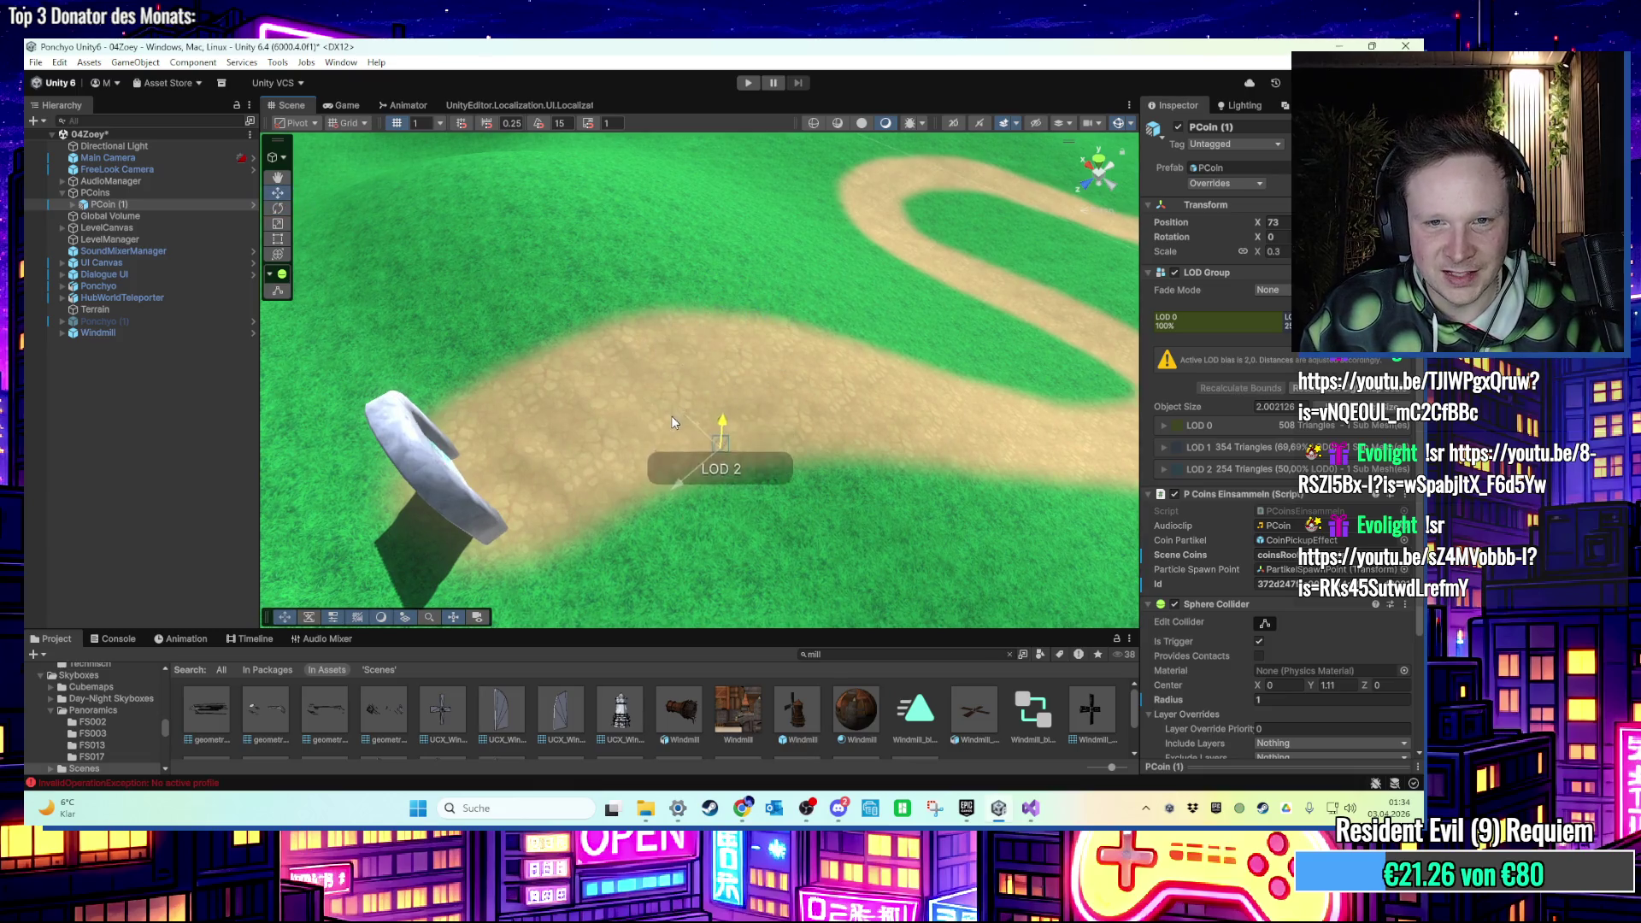
{"action": "mouse_move", "coordinate": [714, 394]}
{"action": "left_mouse_down"}
{"action": "mouse_move", "coordinate": [641, 401]}
{"action": "mouse_move", "coordinate": [541, 369]}
{"action": "mouse_move", "coordinate": [629, 329]}
{"action": "mouse_move", "coordinate": [709, 360]}
{"action": "mouse_move", "coordinate": [675, 339]}
{"action": "mouse_move", "coordinate": [547, 328]}
{"action": "mouse_move", "coordinate": [556, 359]}
{"action": "mouse_move", "coordinate": [632, 381]}
{"action": "mouse_move", "coordinate": [582, 207]}
{"action": "mouse_move", "coordinate": [568, 256]}
{"action": "mouse_move", "coordinate": [601, 285]}
{"action": "mouse_move", "coordinate": [619, 400]}
{"action": "mouse_move", "coordinate": [590, 301]}
{"action": "mouse_move", "coordinate": [538, 393]}
{"action": "mouse_move", "coordinate": [479, 345]}
{"action": "mouse_move", "coordinate": [679, 323]}
{"action": "left_mouse_up"}
Reselect the coin, check it over the path, and show the Scenes folder contents.
{"action": "right_click", "coordinate": [649, 386]}
{"action": "scroll", "coordinate": [680, 322], "scroll_direction": "up", "scroll_amount": 5}
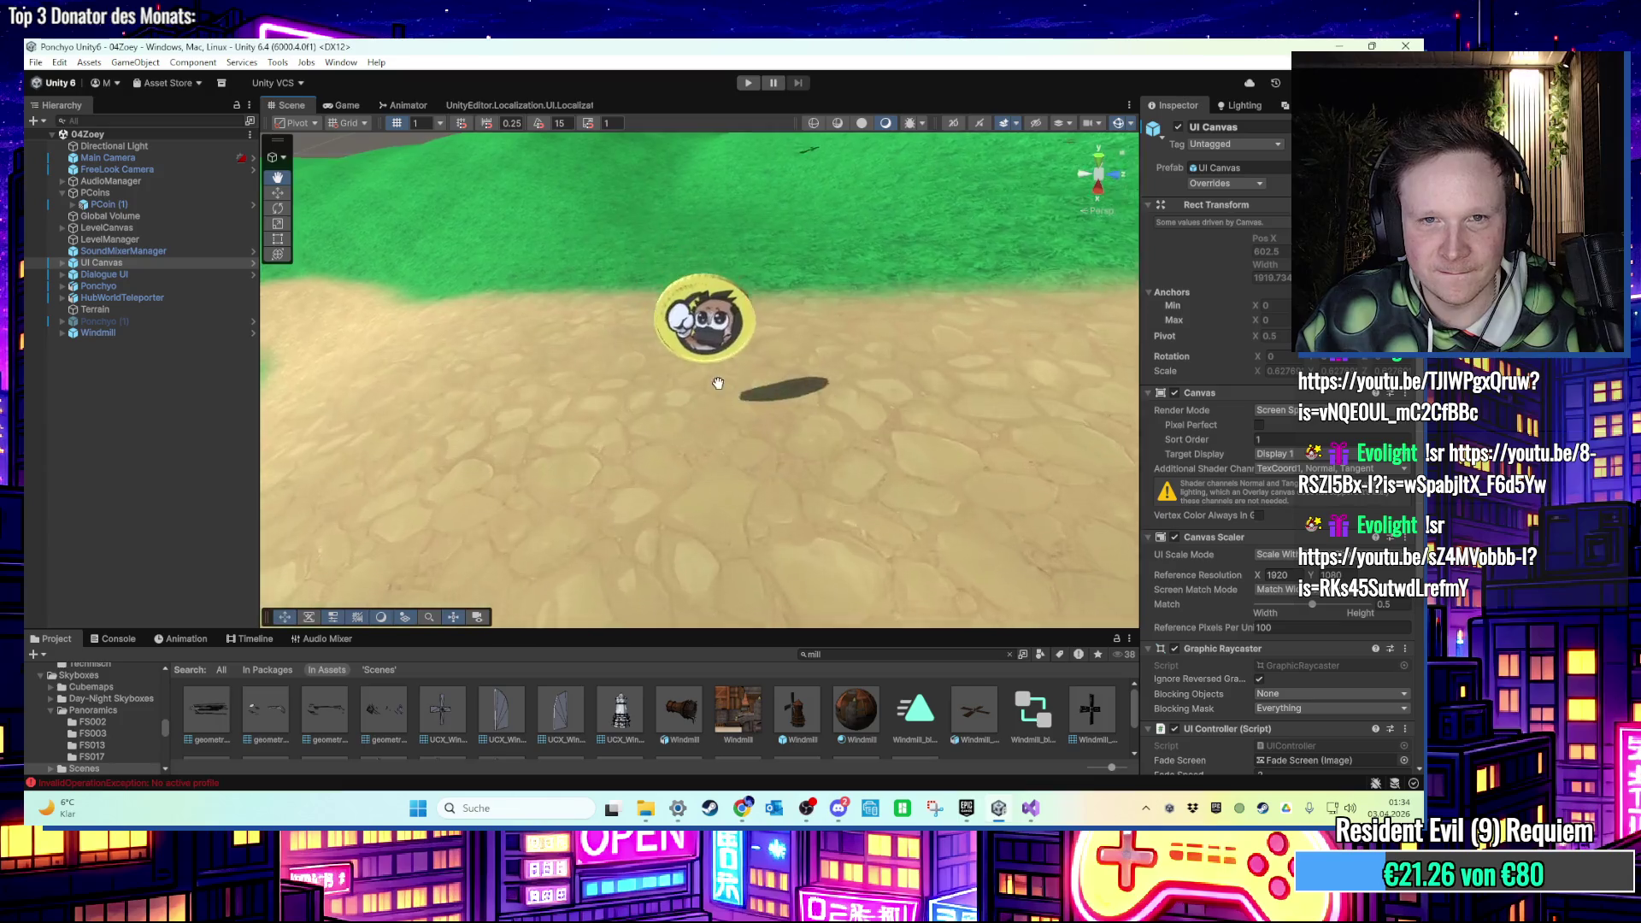
{"action": "left_click", "coordinate": [708, 282]}
{"action": "scroll", "coordinate": [616, 339], "scroll_direction": "down", "scroll_amount": 5}
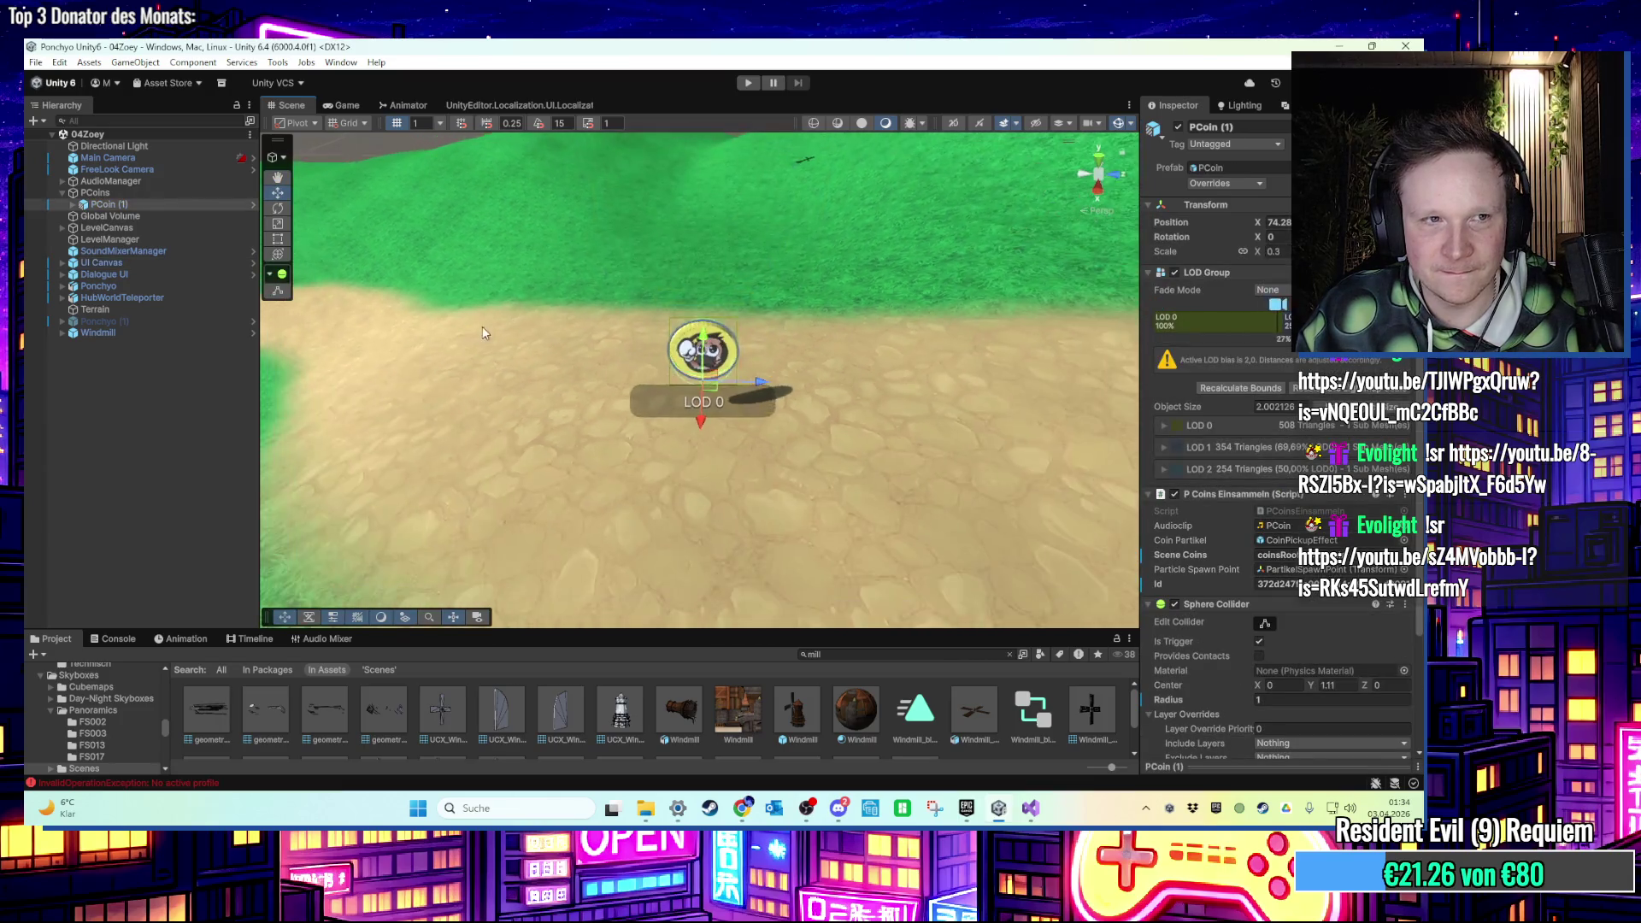
{"action": "scroll", "coordinate": [552, 368], "scroll_direction": "down", "scroll_amount": 5}
{"action": "mouse_move", "coordinate": [551, 374]}
{"action": "left_mouse_down"}
{"action": "mouse_move", "coordinate": [794, 424]}
{"action": "mouse_move", "coordinate": [678, 377]}
{"action": "mouse_move", "coordinate": [670, 355]}
{"action": "mouse_move", "coordinate": [604, 355]}
{"action": "mouse_move", "coordinate": [935, 386]}
{"action": "mouse_move", "coordinate": [743, 305]}
{"action": "mouse_move", "coordinate": [700, 355]}
{"action": "mouse_move", "coordinate": [670, 348]}
{"action": "mouse_move", "coordinate": [685, 350]}
{"action": "mouse_move", "coordinate": [647, 253]}
{"action": "mouse_move", "coordinate": [689, 344]}
{"action": "mouse_move", "coordinate": [520, 349]}
{"action": "left_mouse_up"}
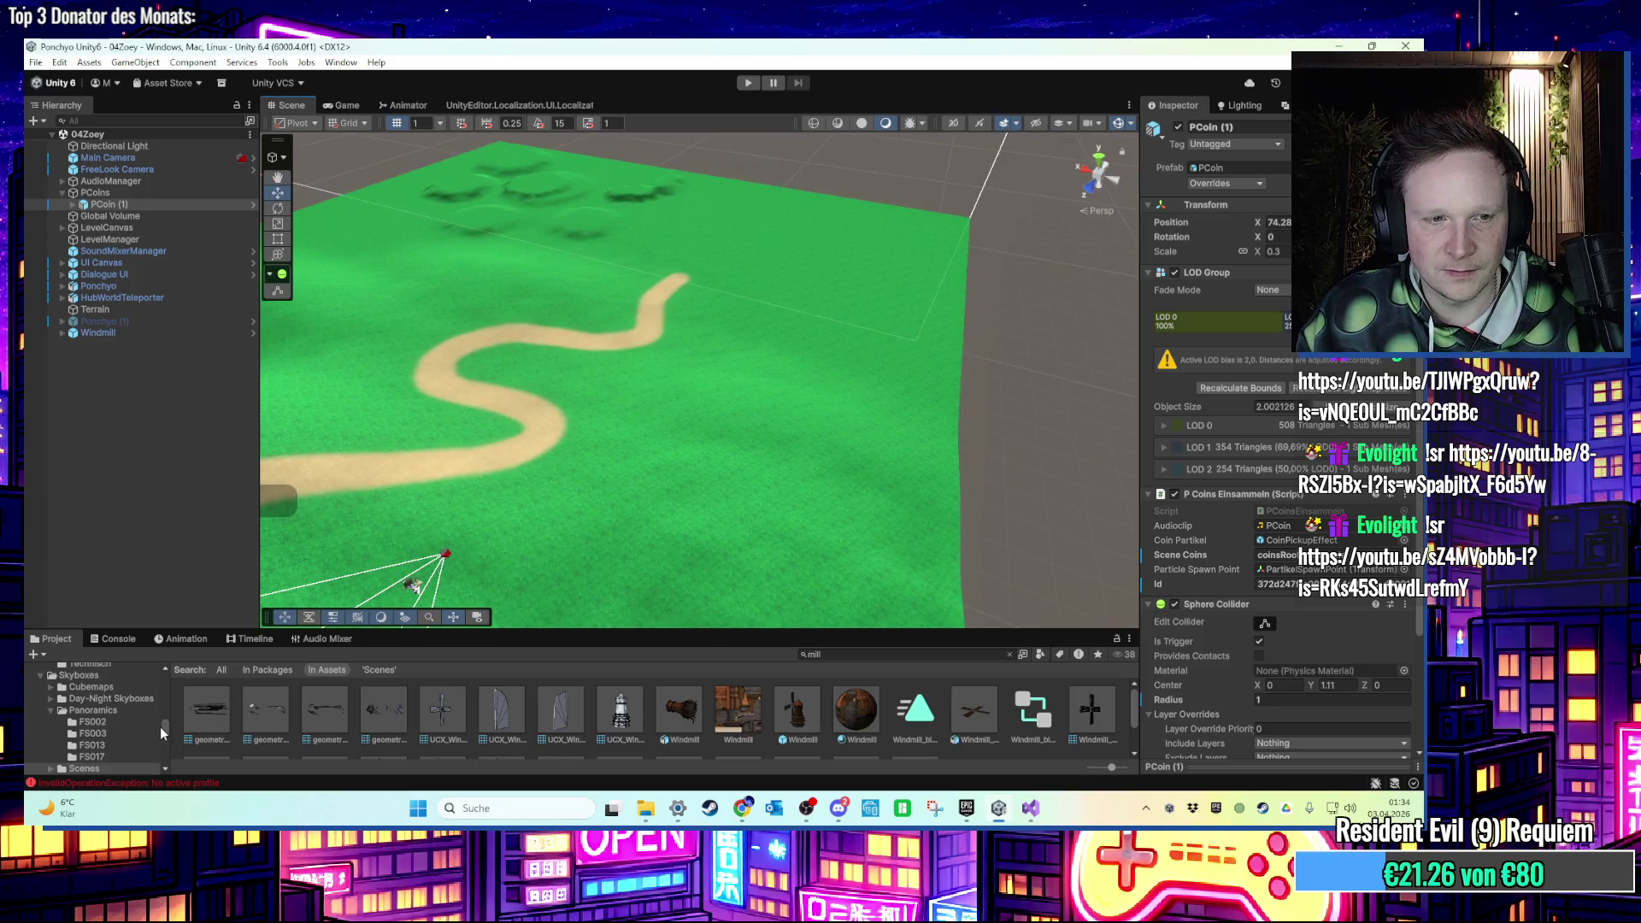
{"action": "left_click", "coordinate": [124, 689]}
Open 00HubWorld and pick its WaterRenderAndTag water plane to copy.
{"action": "left_click", "coordinate": [682, 716]}
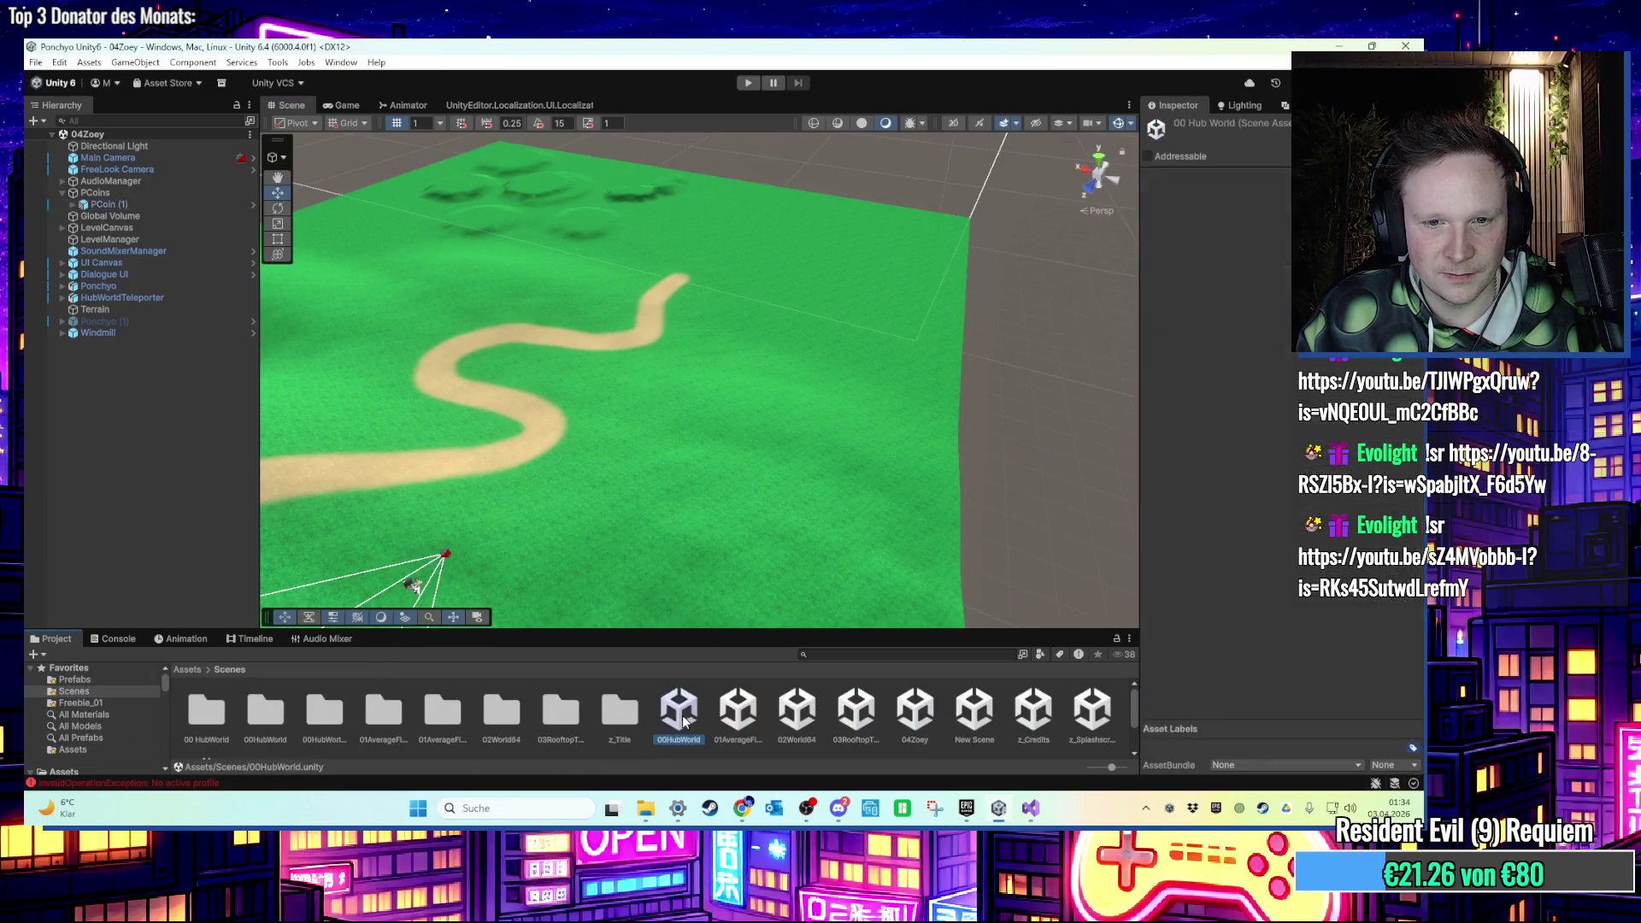
{"action": "left_click_drag", "start_coordinate": [864, 446], "coordinate": [651, 451]}
{"action": "left_click", "coordinate": [853, 385]}
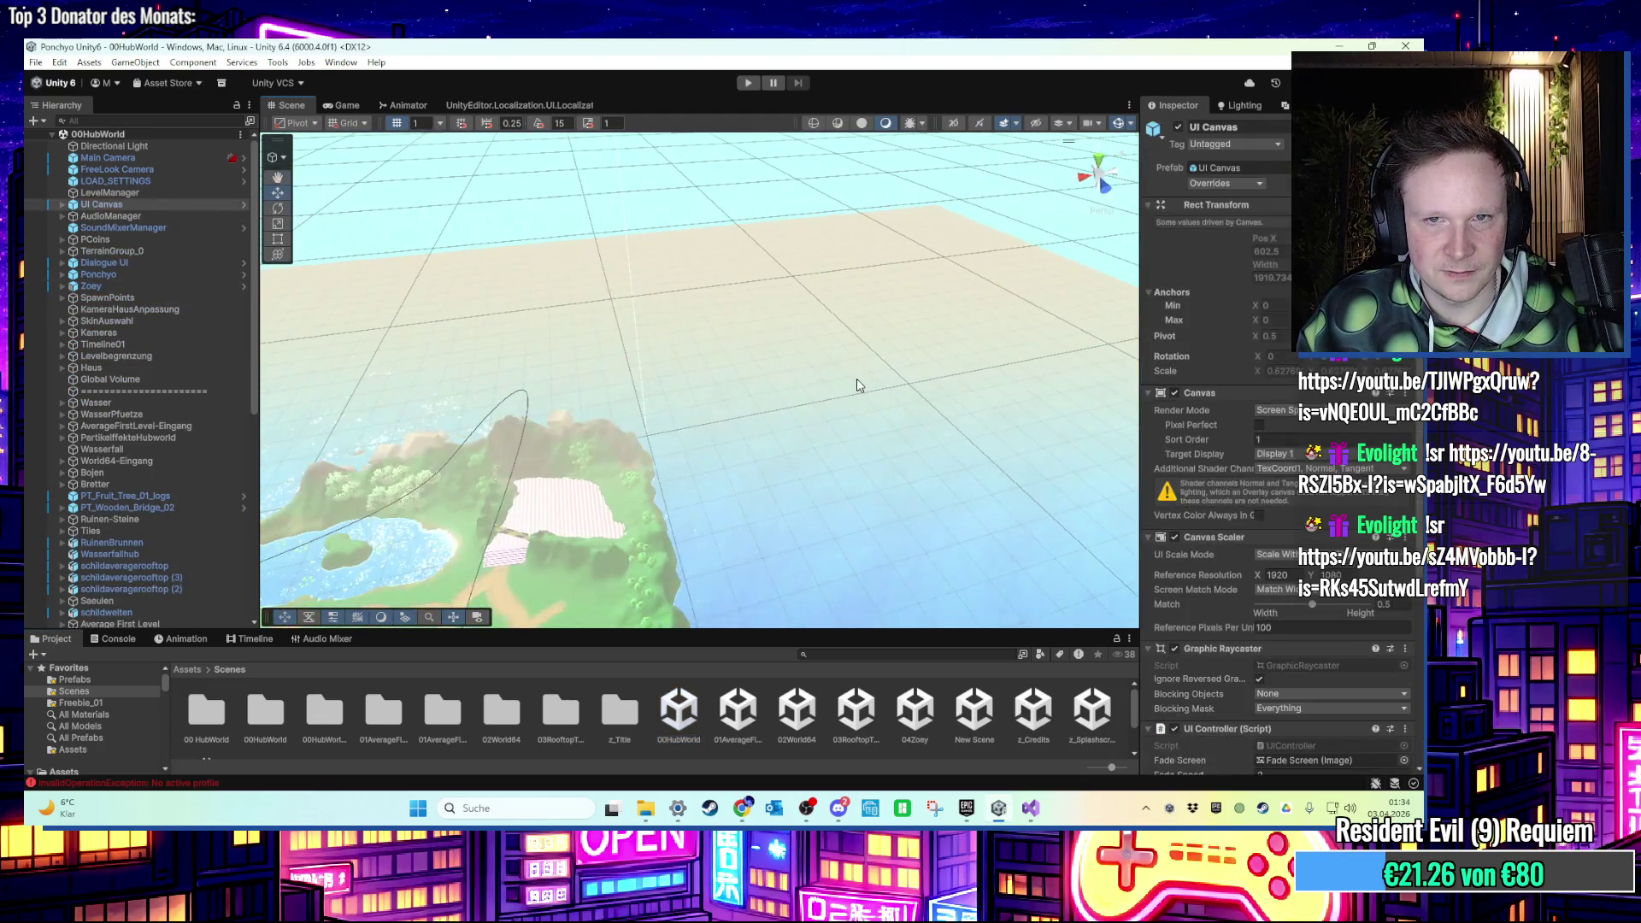
{"action": "scroll", "coordinate": [854, 380], "scroll_direction": "down", "scroll_amount": 5}
{"action": "scroll", "coordinate": [879, 372], "scroll_direction": "up", "scroll_amount": 5}
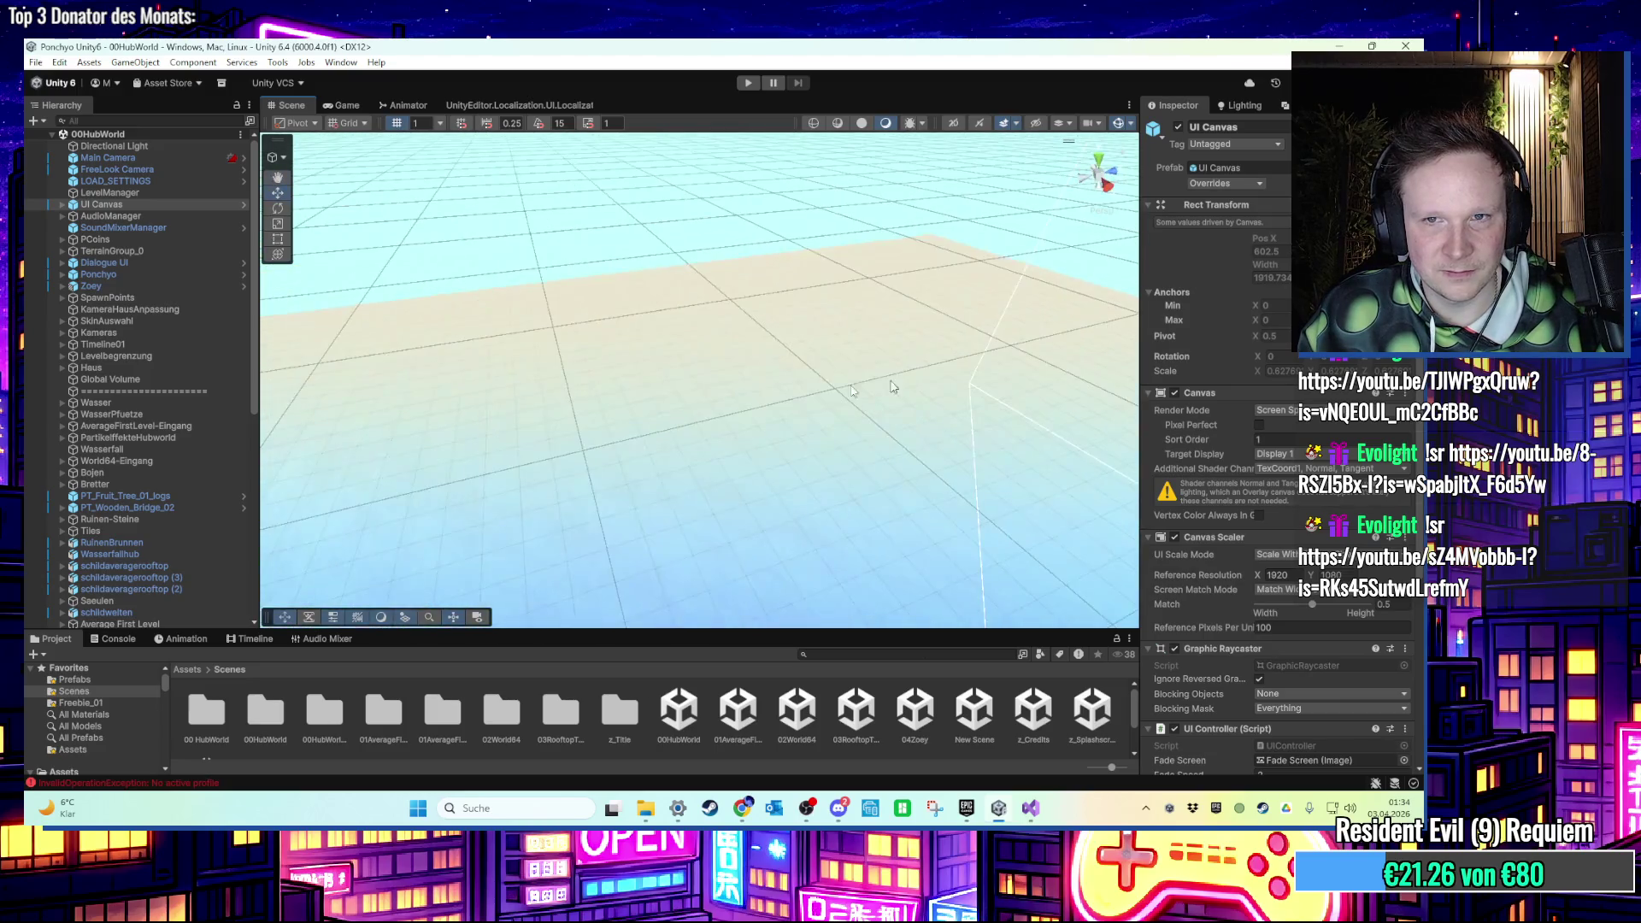
{"action": "left_click", "coordinate": [879, 372]}
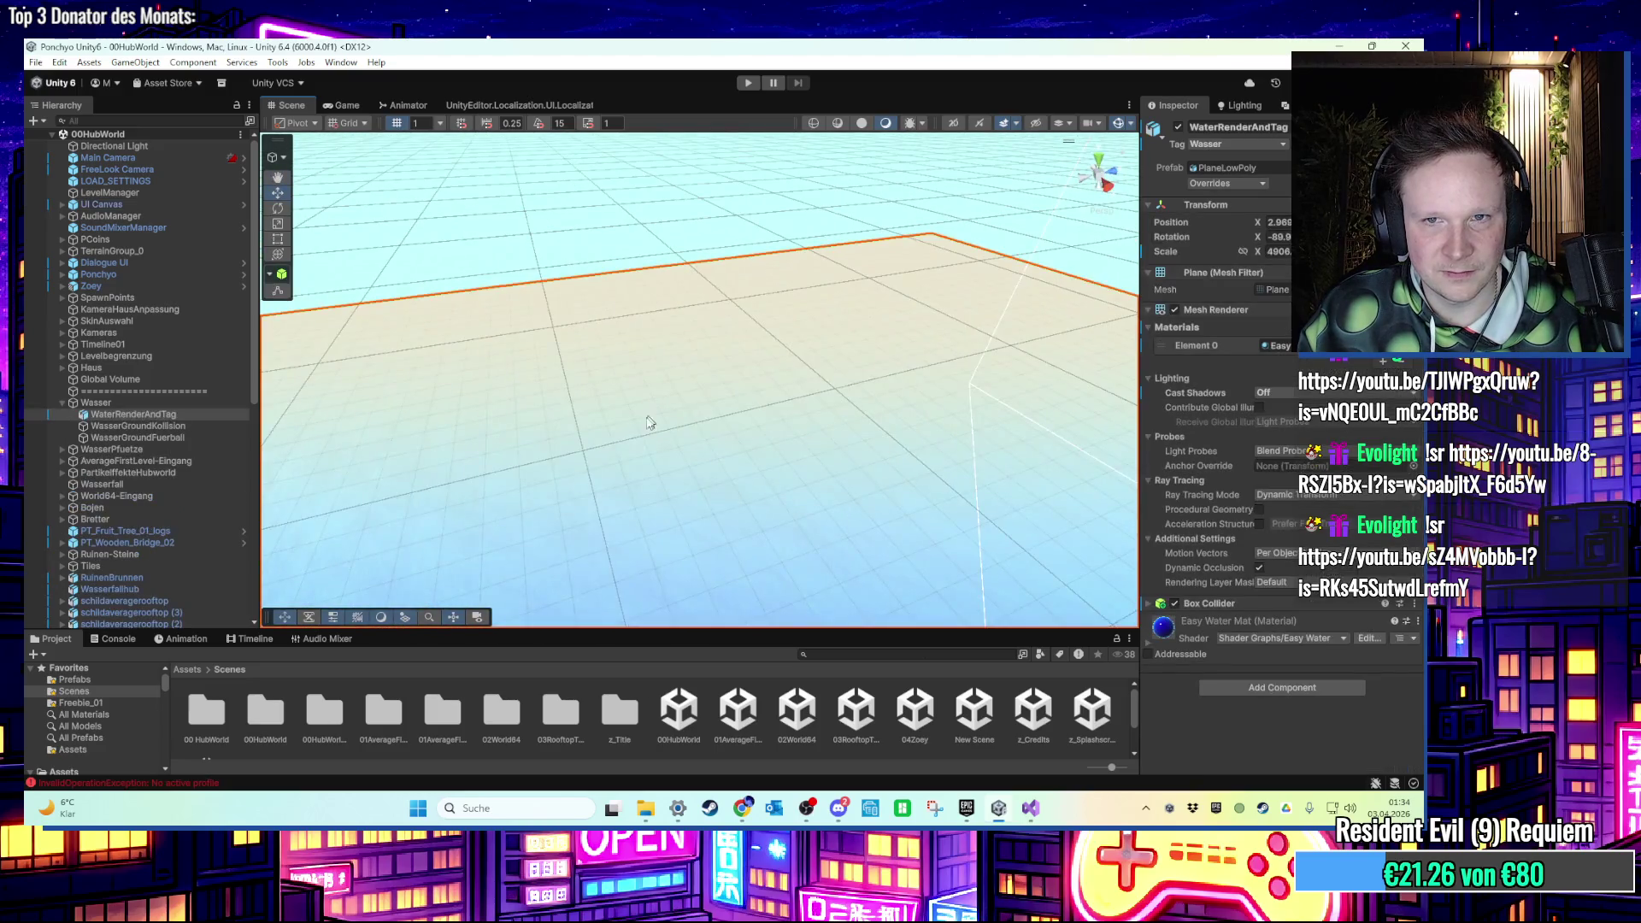
Paste the water plane into 04Zoey, set its height around the terrain, and start Play.
{"action": "double_click", "coordinate": [889, 718]}
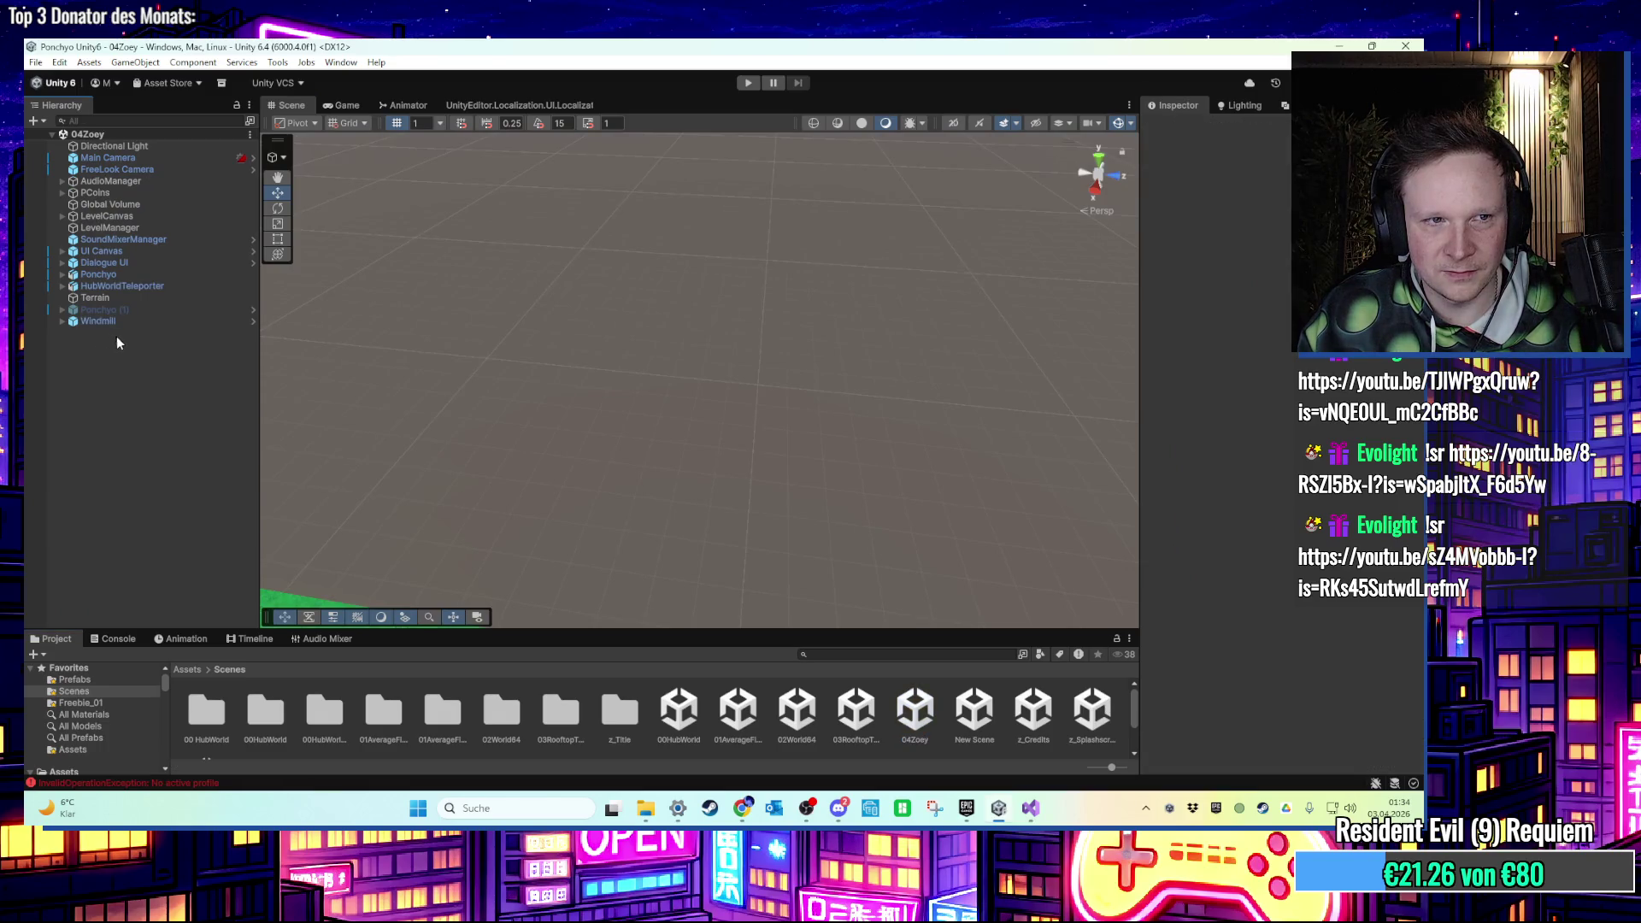
{"action": "key", "text": "ctrl+v"}
{"action": "mouse_move", "coordinate": [621, 314]}
{"action": "left_mouse_down"}
{"action": "mouse_move", "coordinate": [602, 302]}
{"action": "mouse_move", "coordinate": [720, 352]}
{"action": "mouse_move", "coordinate": [817, 280]}
{"action": "mouse_move", "coordinate": [618, 301]}
{"action": "left_mouse_up"}
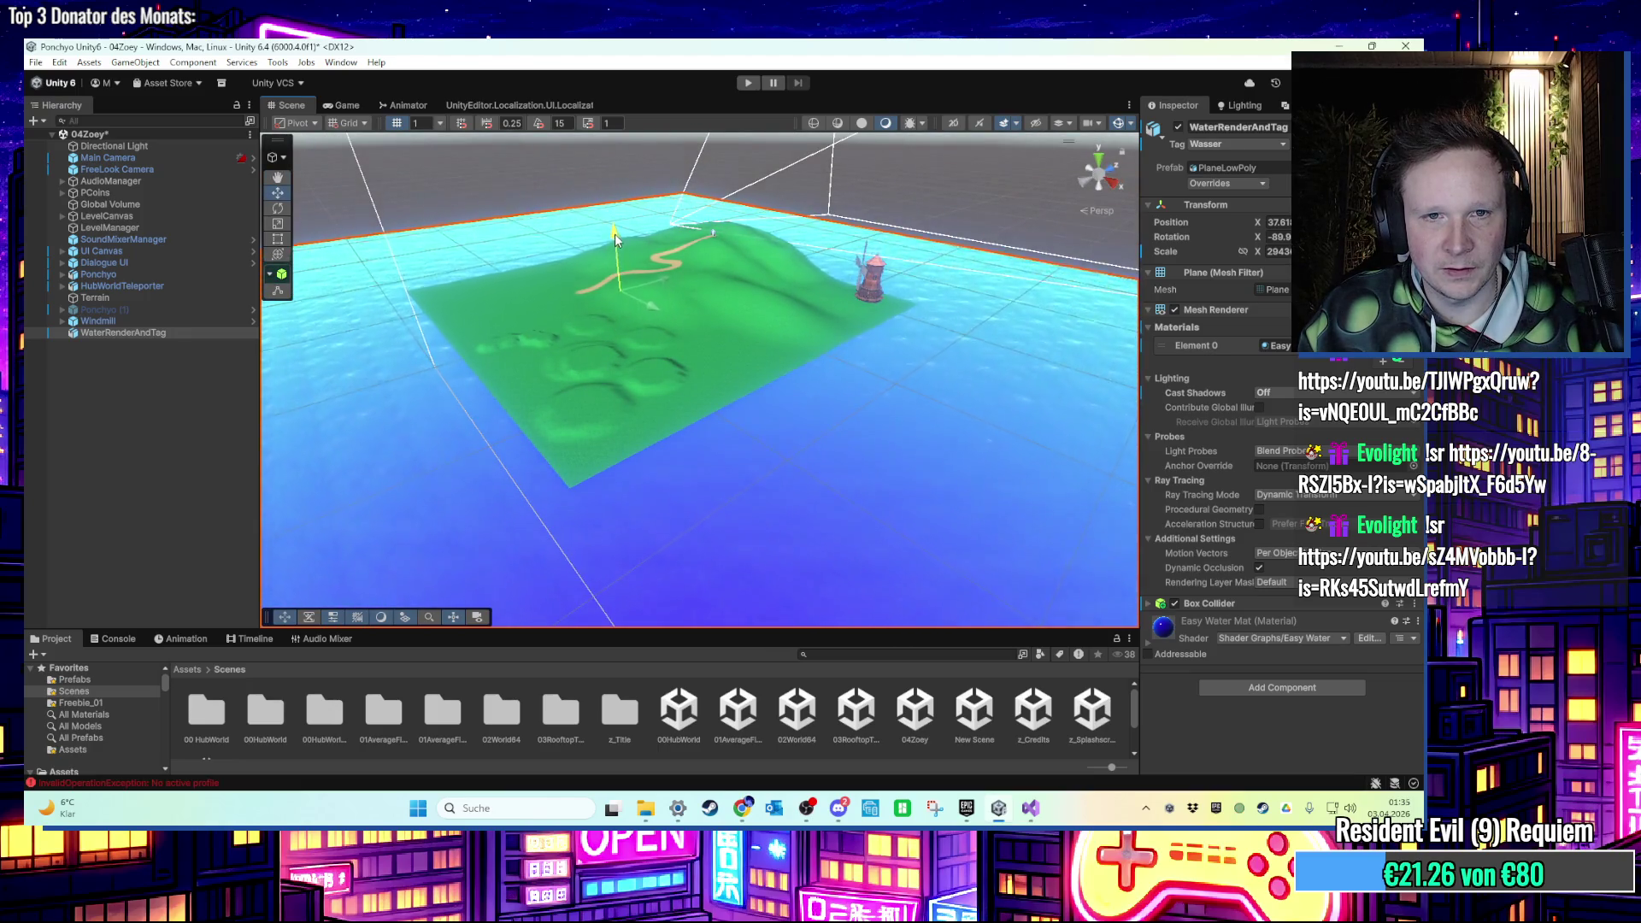
{"action": "mouse_move", "coordinate": [618, 223]}
{"action": "left_mouse_down"}
{"action": "mouse_move", "coordinate": [617, 210]}
{"action": "mouse_move", "coordinate": [617, 380]}
{"action": "mouse_move", "coordinate": [742, 248]}
{"action": "left_mouse_up"}
{"action": "left_click", "coordinate": [748, 83]}
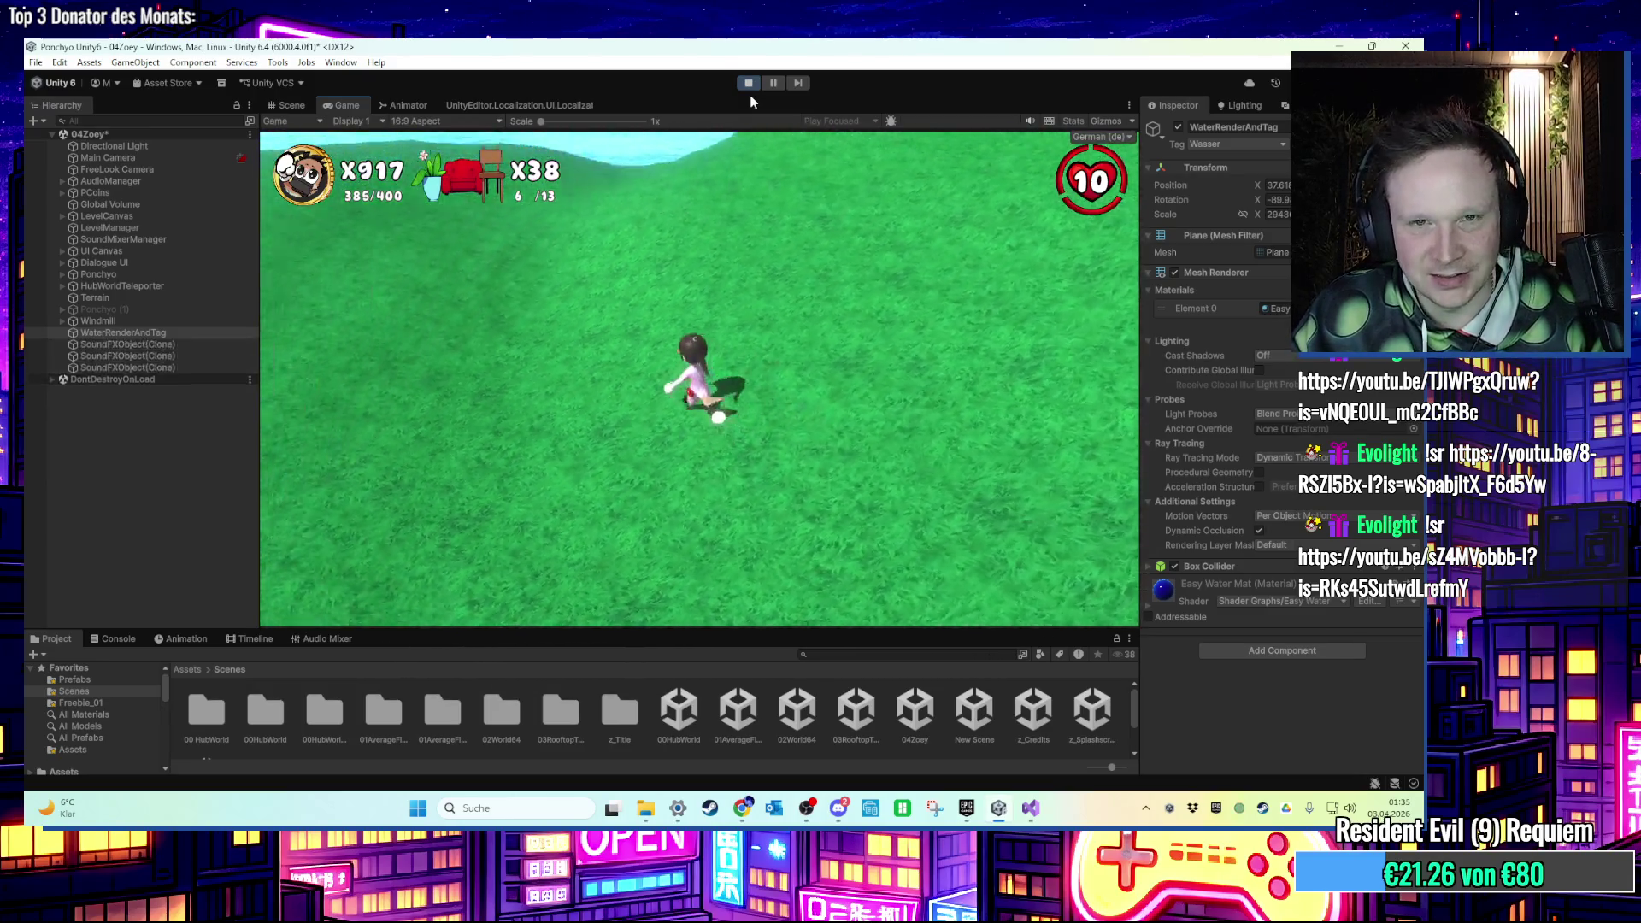
Run and jump to the shoreline, swim into the water and back onto the grass, then stop Play.
{"action": "key", "text": "space"}
{"action": "key", "text": "w"}
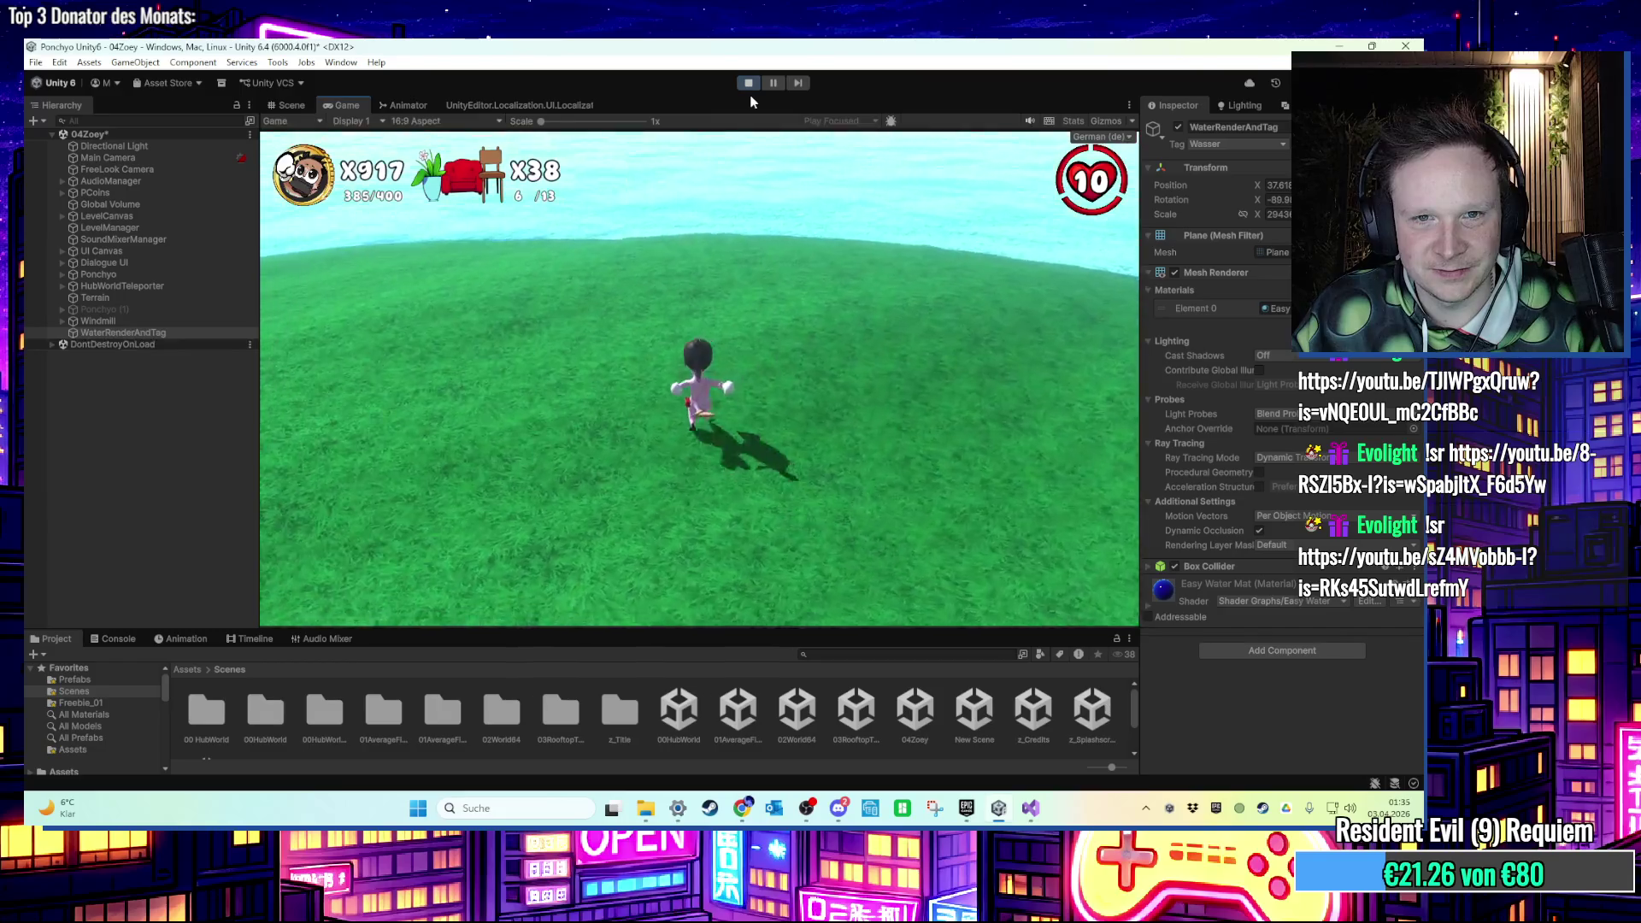
{"action": "key", "text": "space"}
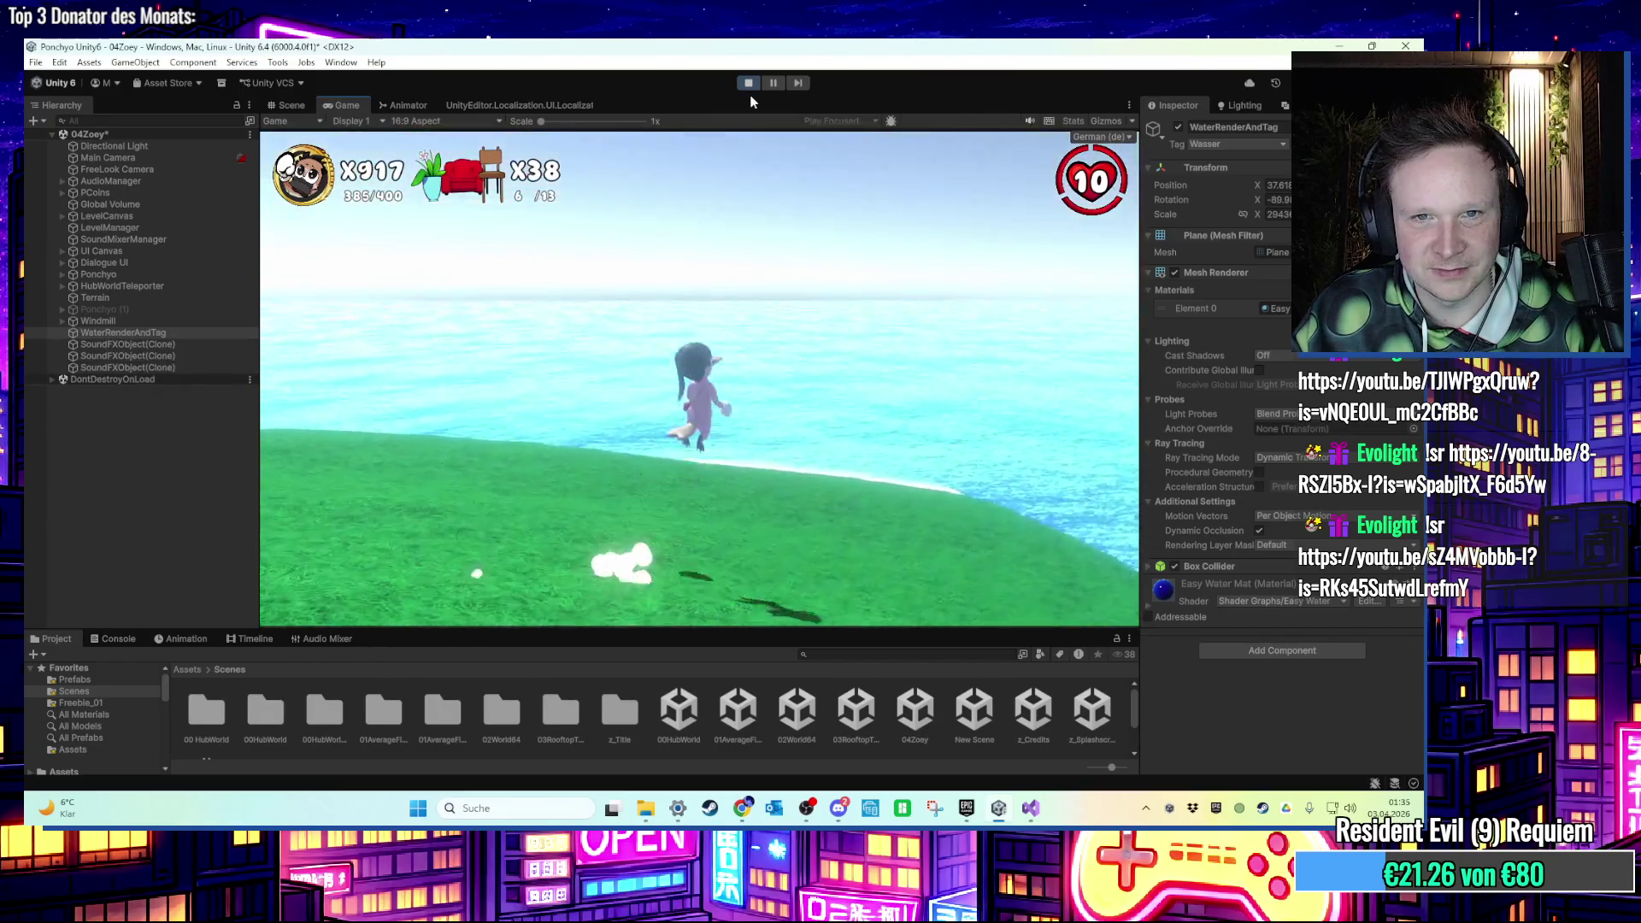
{"action": "key", "text": "w"}
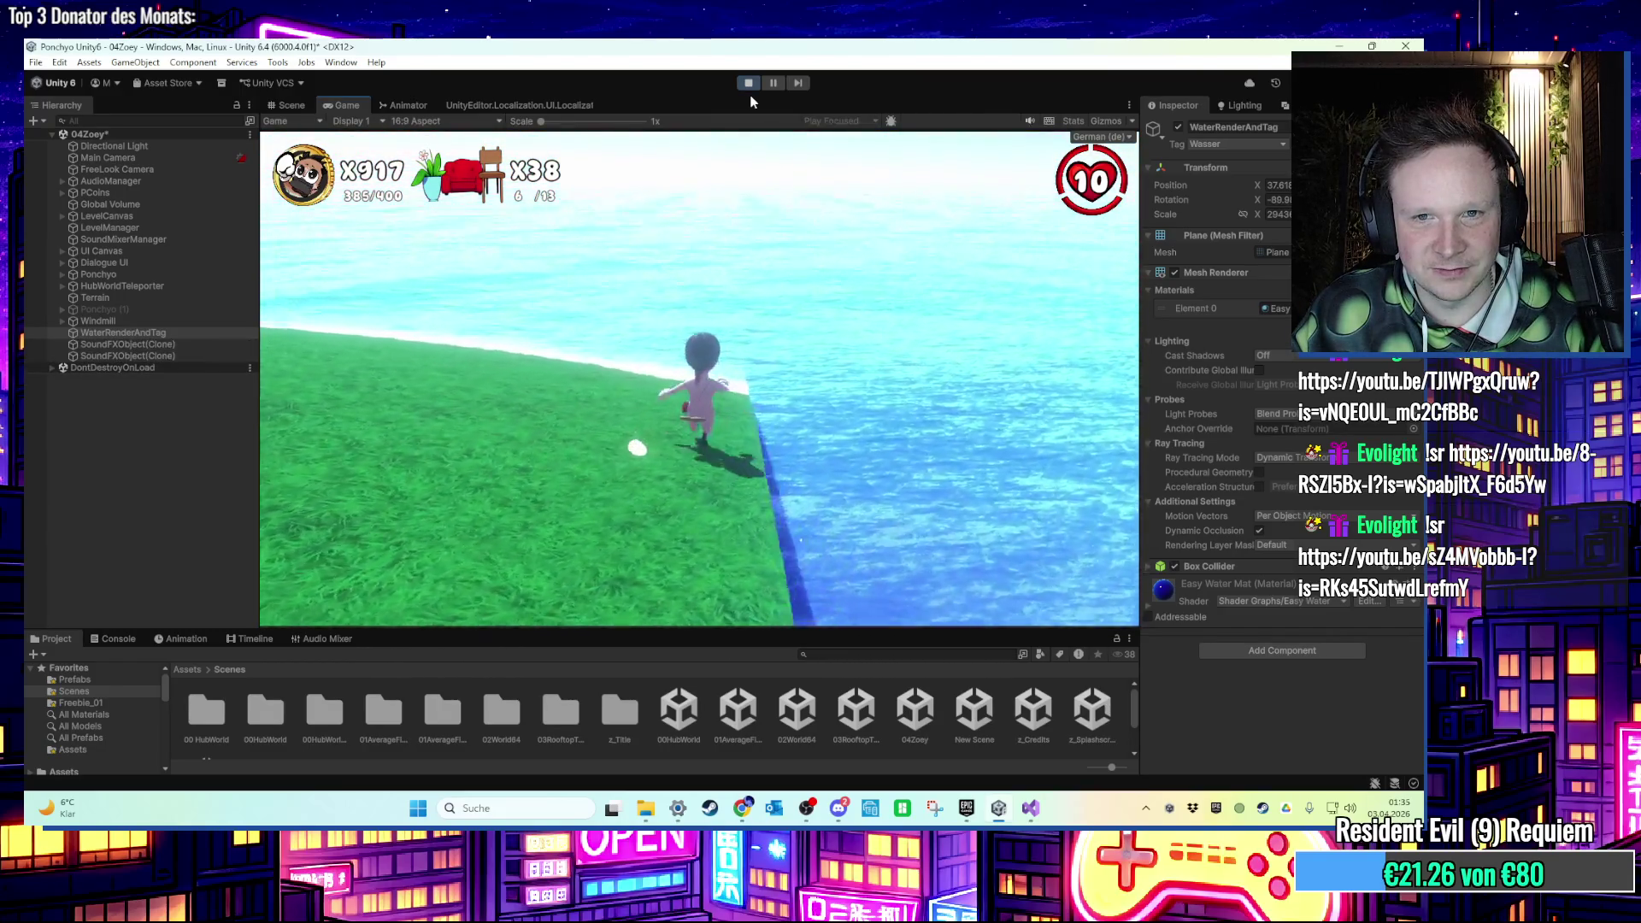
{"action": "key", "text": "w"}
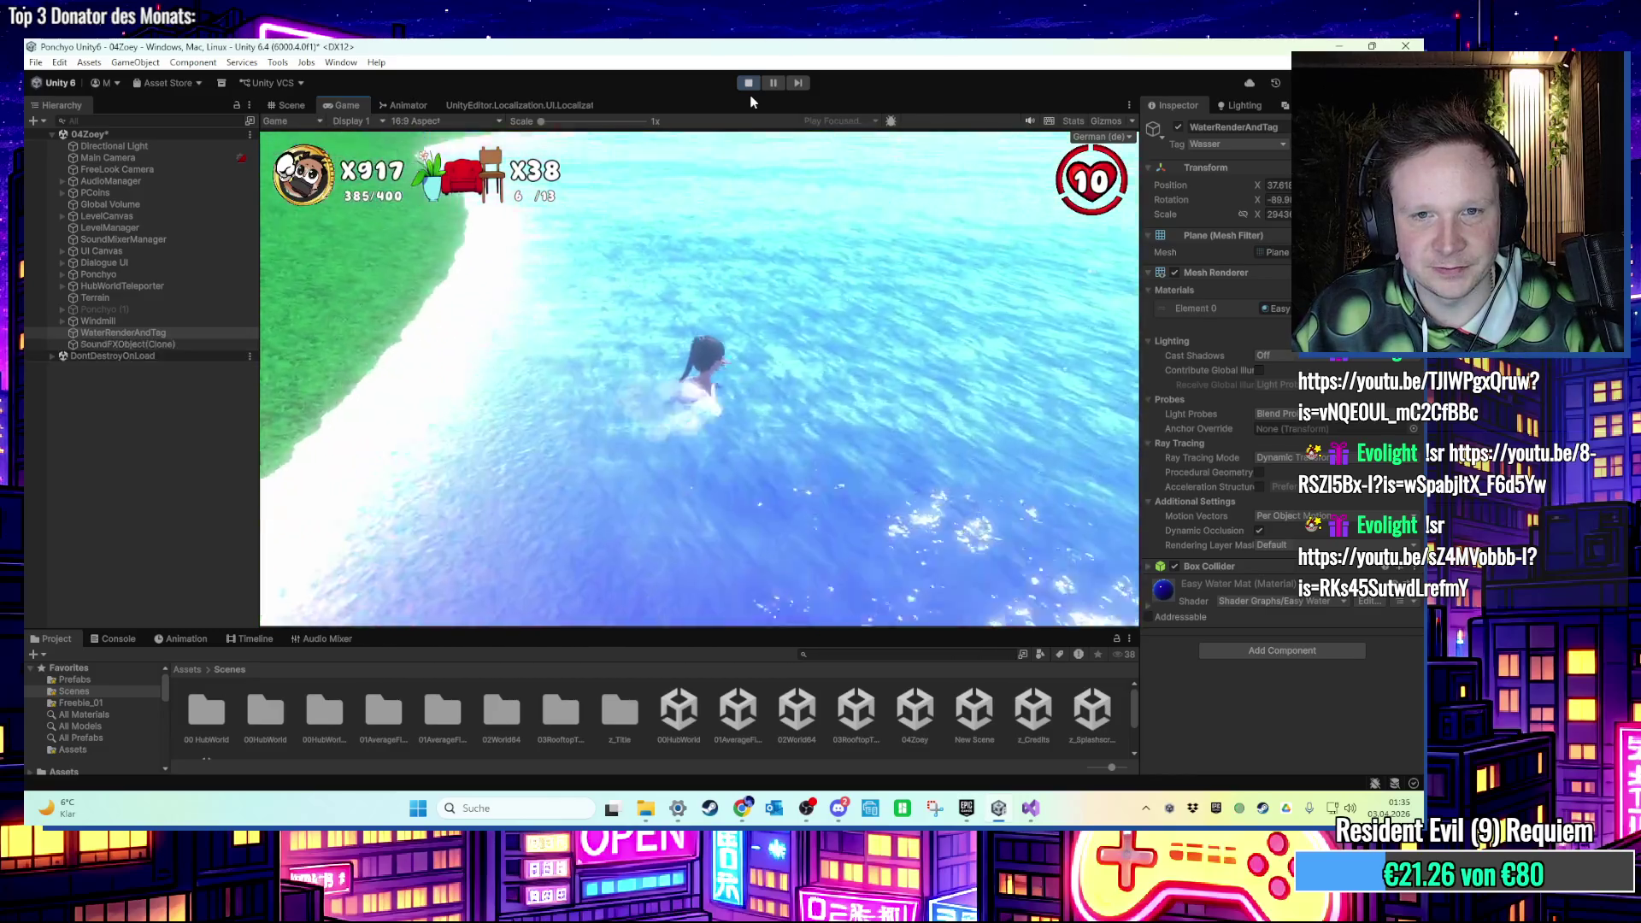
{"action": "key", "text": "w"}
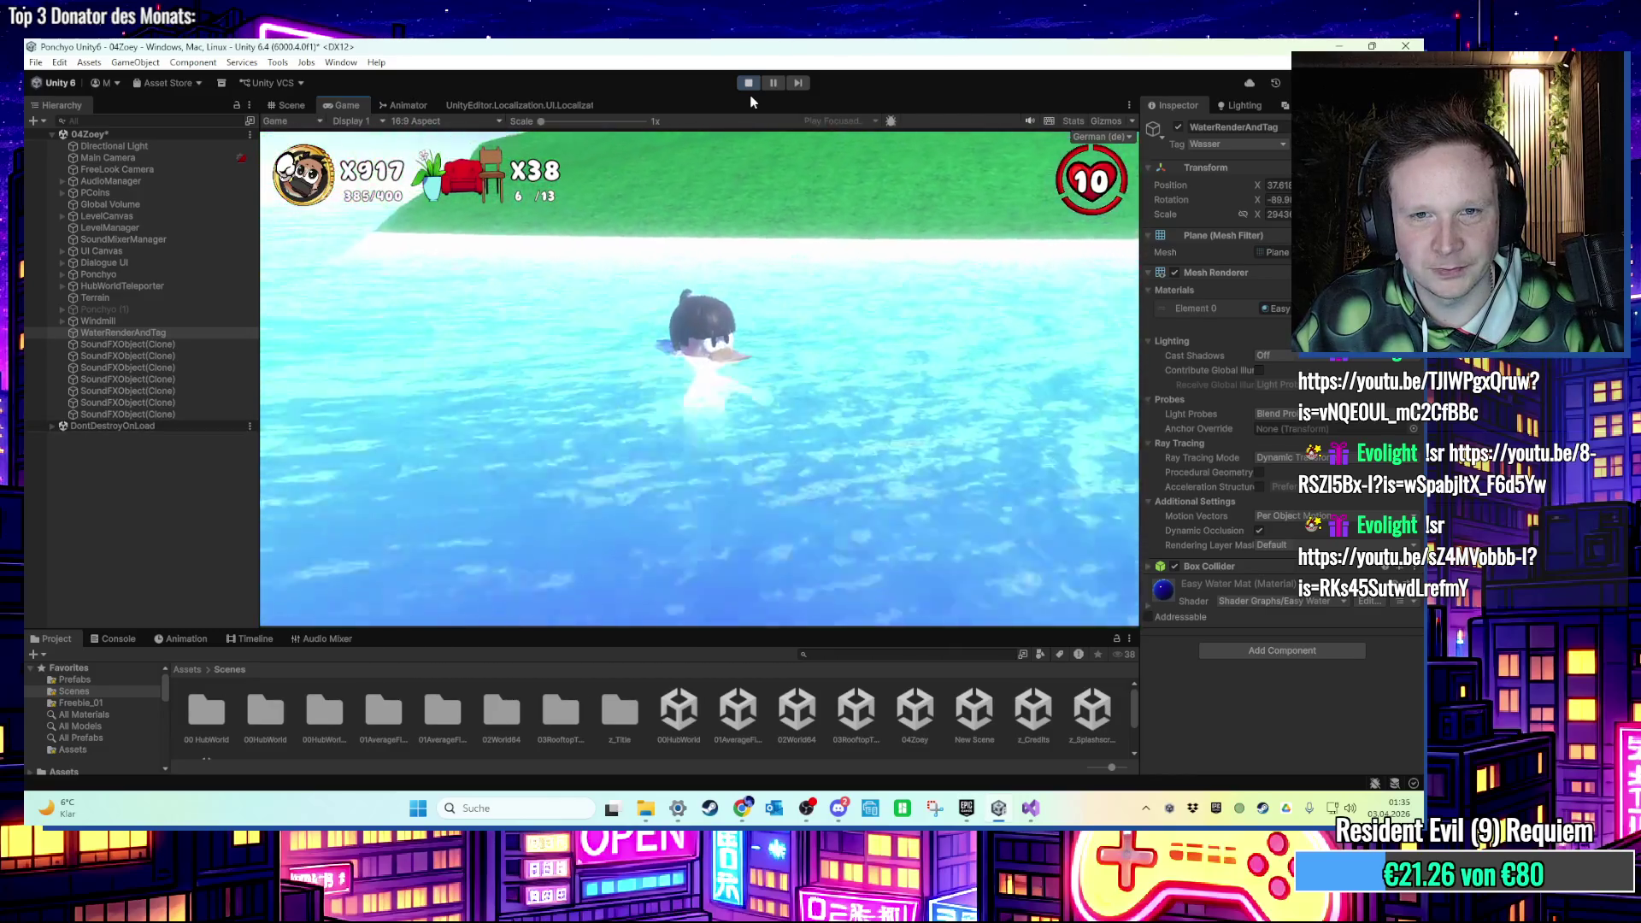
{"action": "key", "text": "w"}
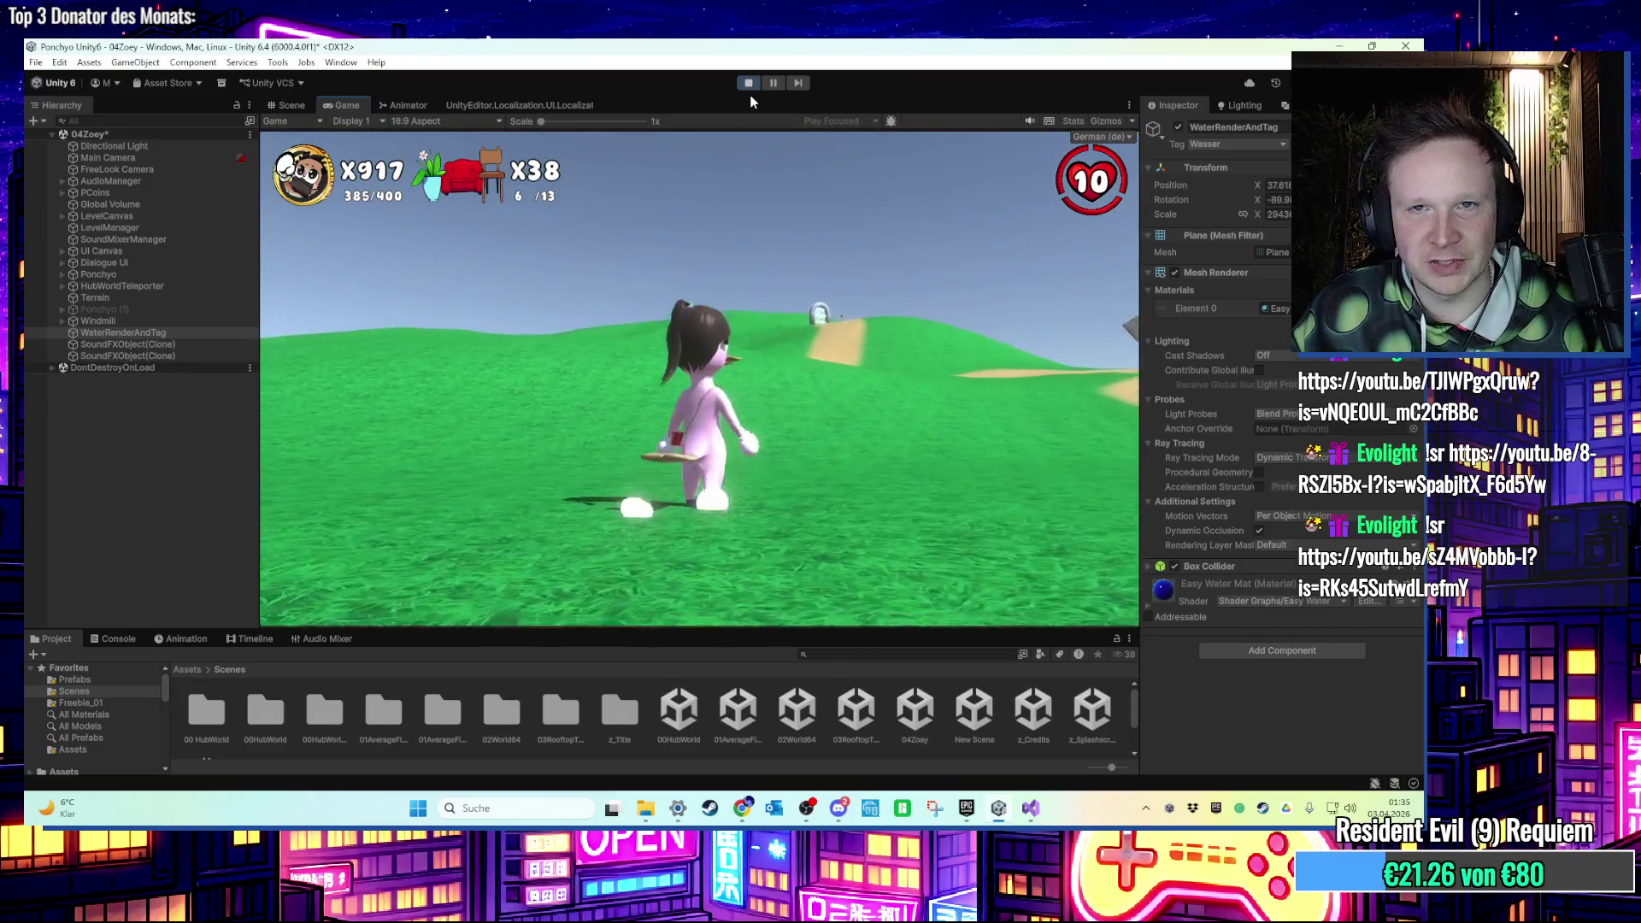
{"action": "left_click", "coordinate": [748, 82]}
{"action": "double_click", "coordinate": [678, 714]}
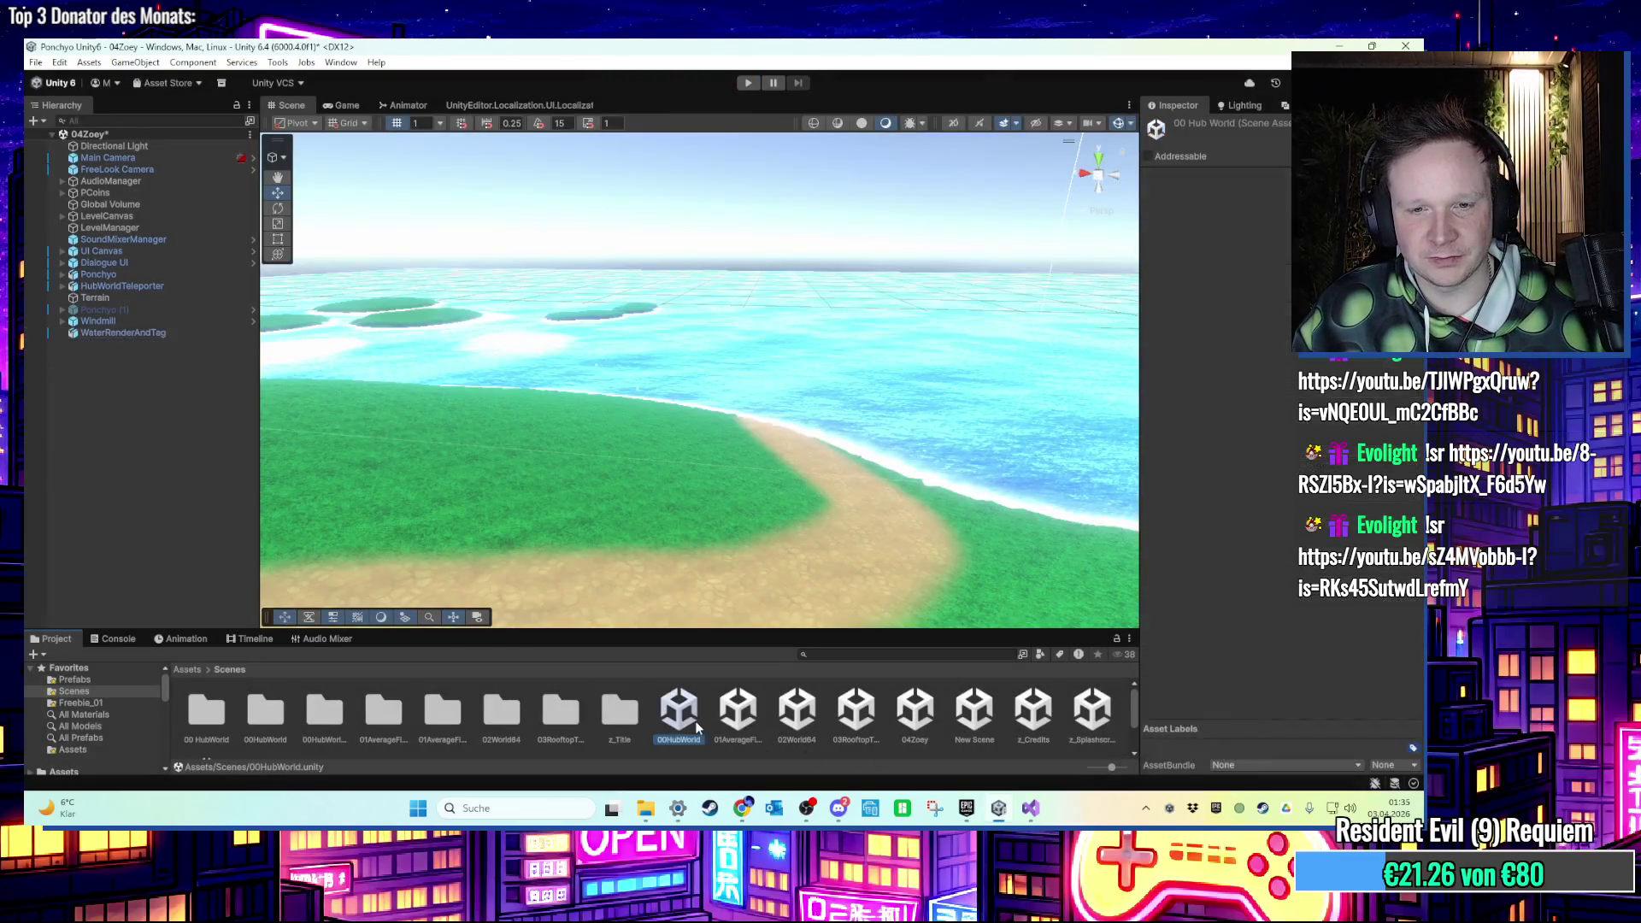
Save the 04Zoey changes and select the hub world's Wasser water group for copying.
{"action": "left_click", "coordinate": [681, 454]}
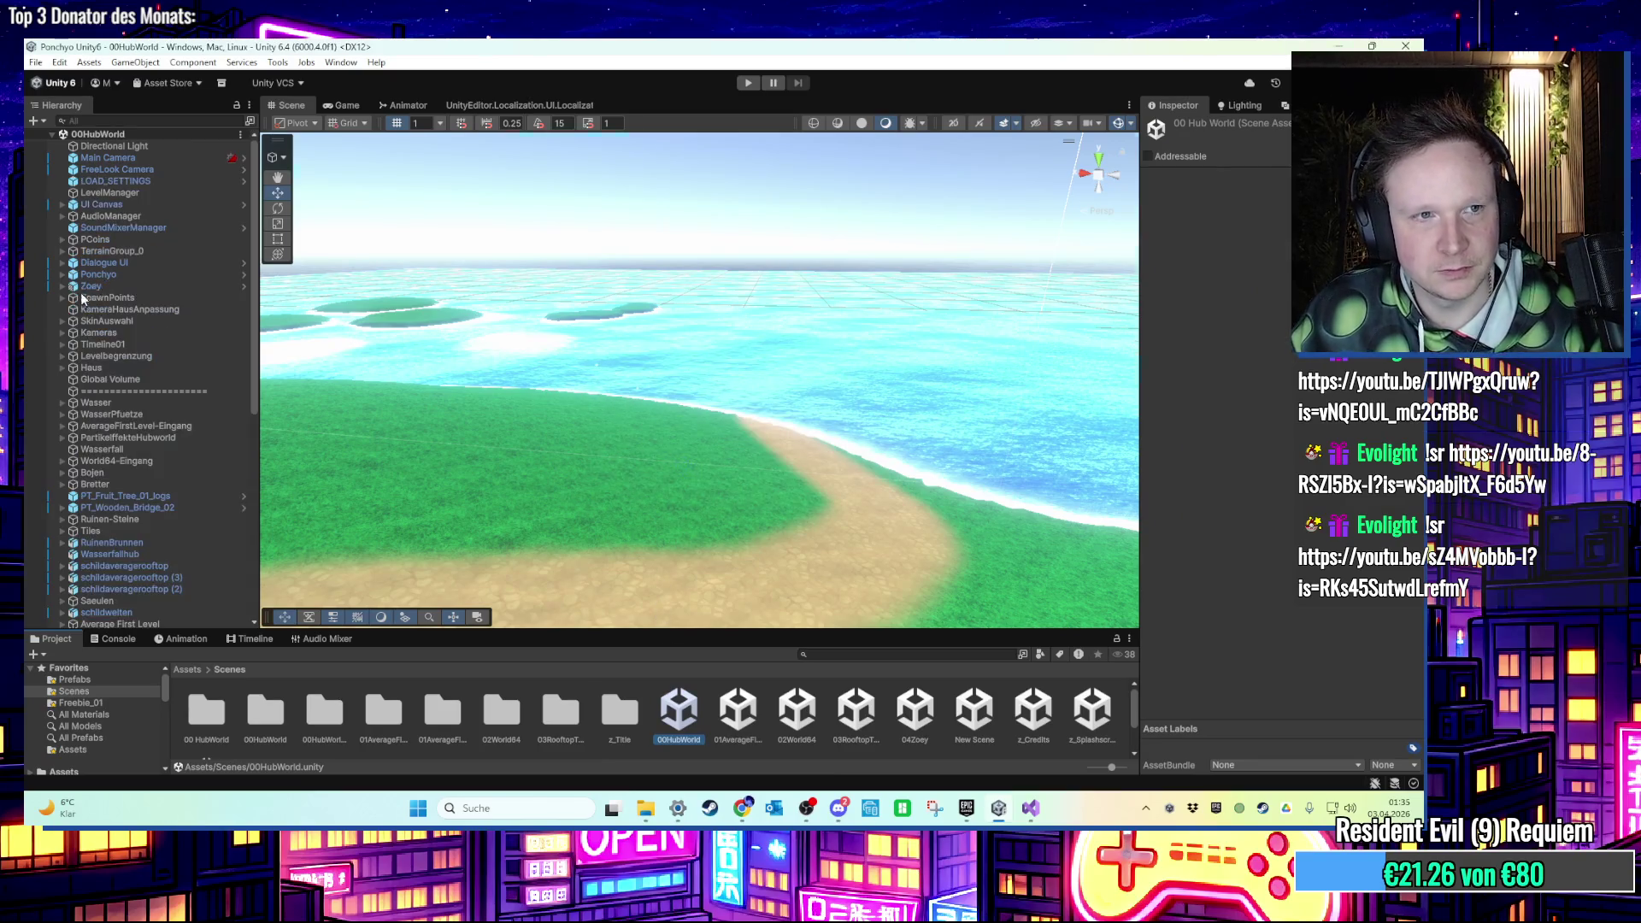
{"action": "mouse_move", "coordinate": [693, 362]}
{"action": "left_mouse_down"}
{"action": "mouse_move", "coordinate": [477, 337]}
{"action": "mouse_move", "coordinate": [670, 407]}
{"action": "left_mouse_up"}
{"action": "left_click", "coordinate": [671, 407]}
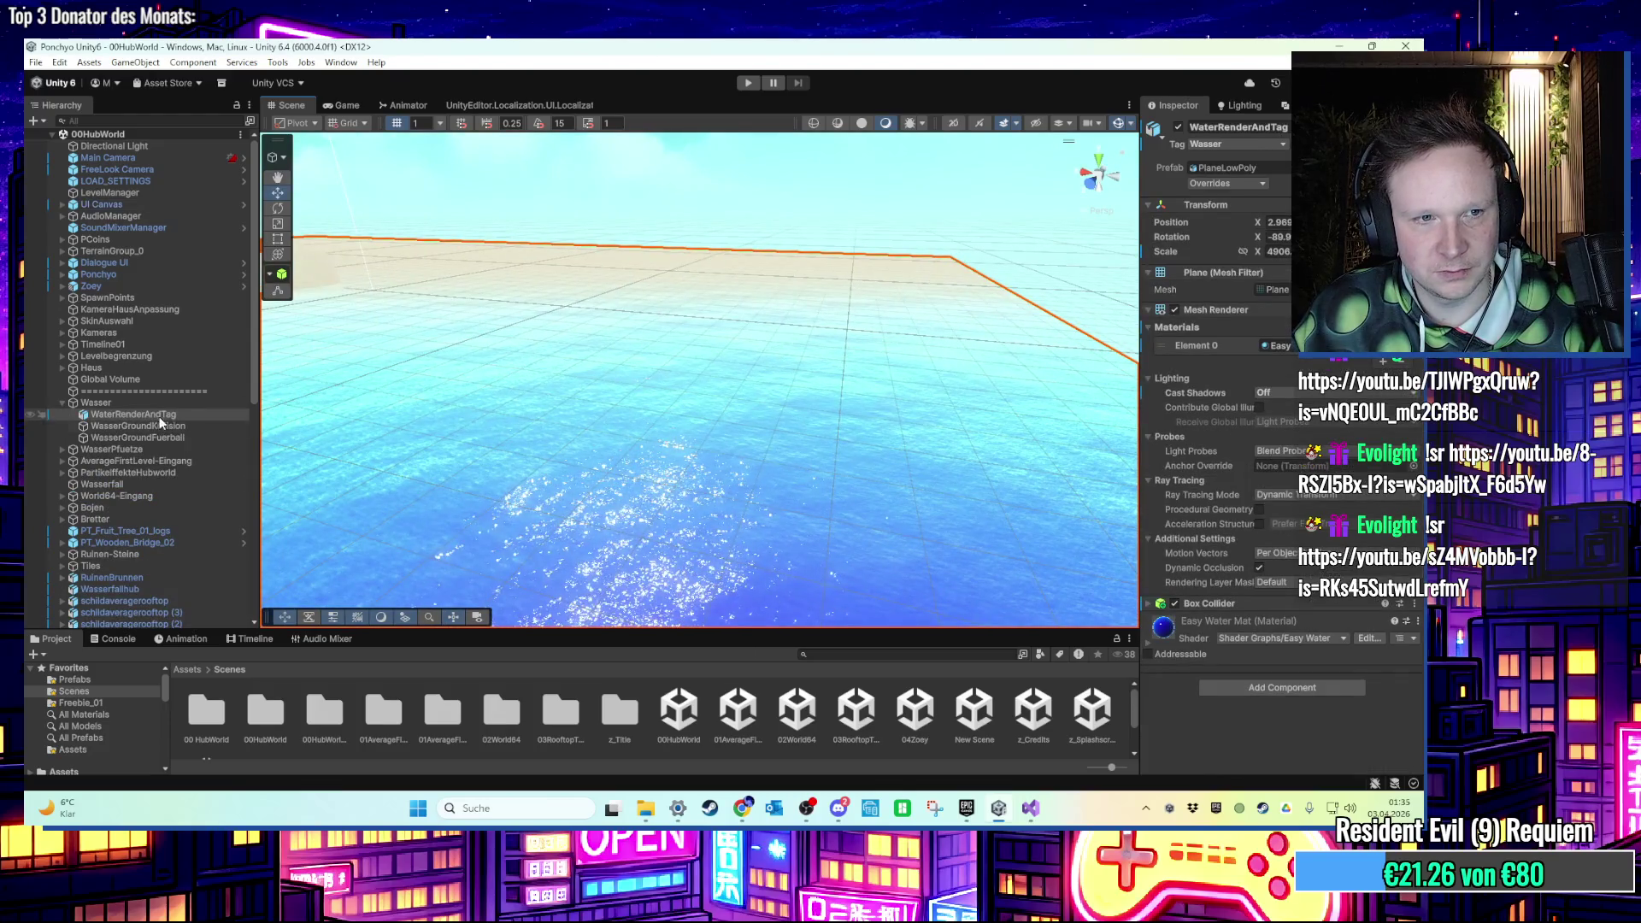
{"action": "left_click", "coordinate": [162, 403]}
{"action": "scroll", "coordinate": [789, 568], "scroll_direction": "down", "scroll_amount": 2}
In 04Zoey, delete the old water plane, paste Wasser, and shift it along Y and X around the island.
{"action": "double_click", "coordinate": [915, 709]}
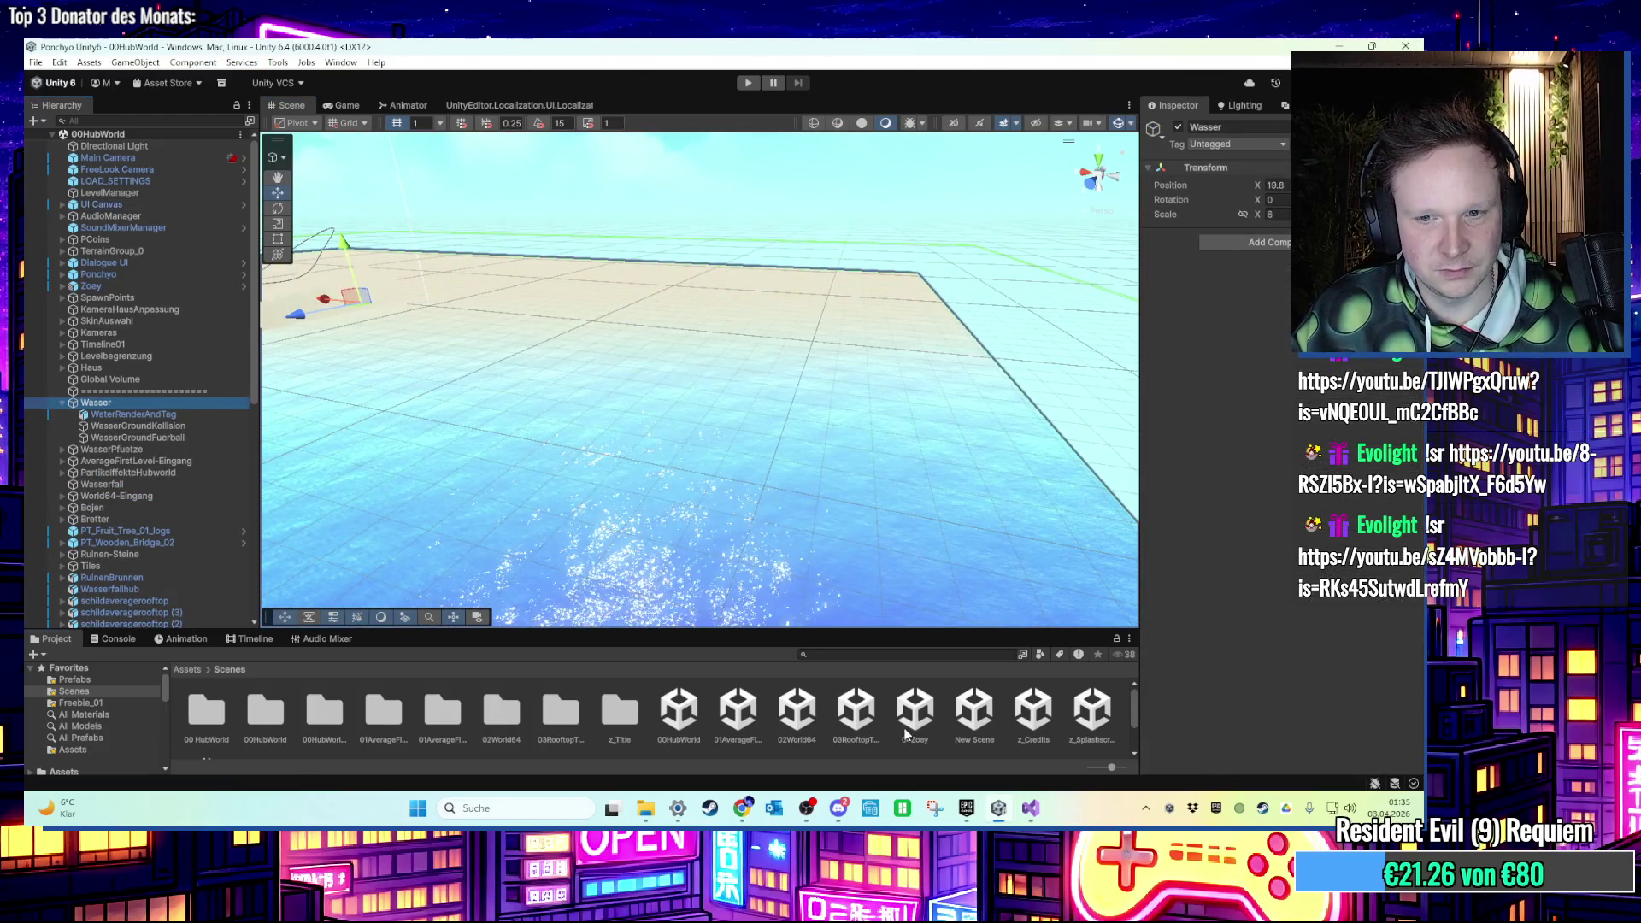
{"action": "scroll", "coordinate": [682, 444], "scroll_direction": "down", "scroll_amount": 5}
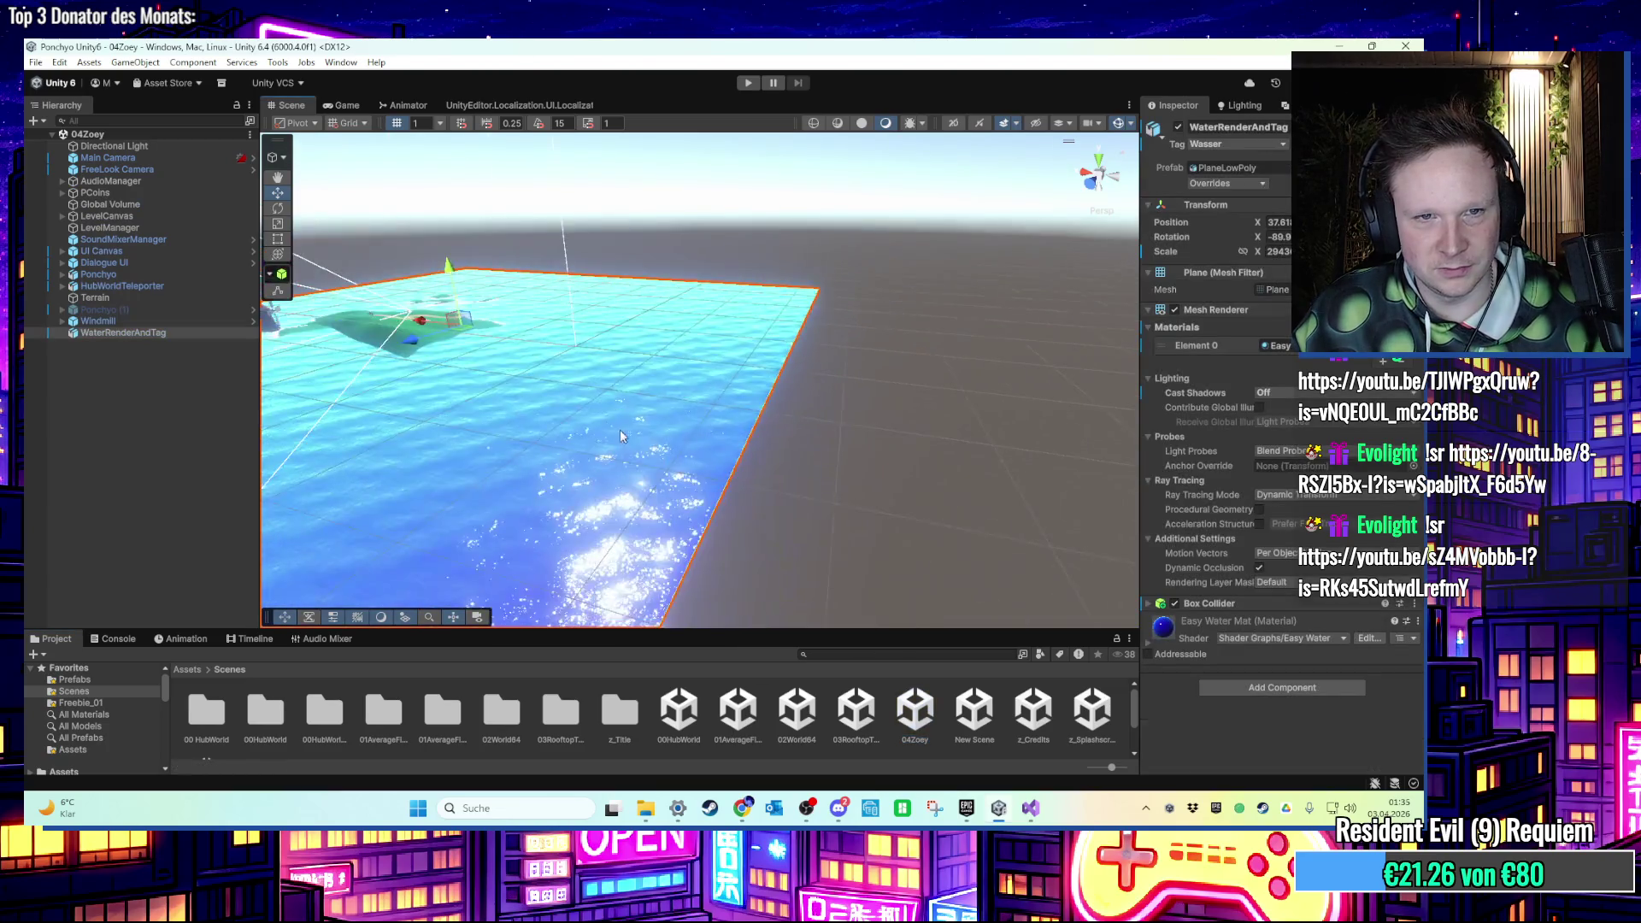
{"action": "key", "text": "Delete"}
{"action": "left_click", "coordinate": [159, 342]}
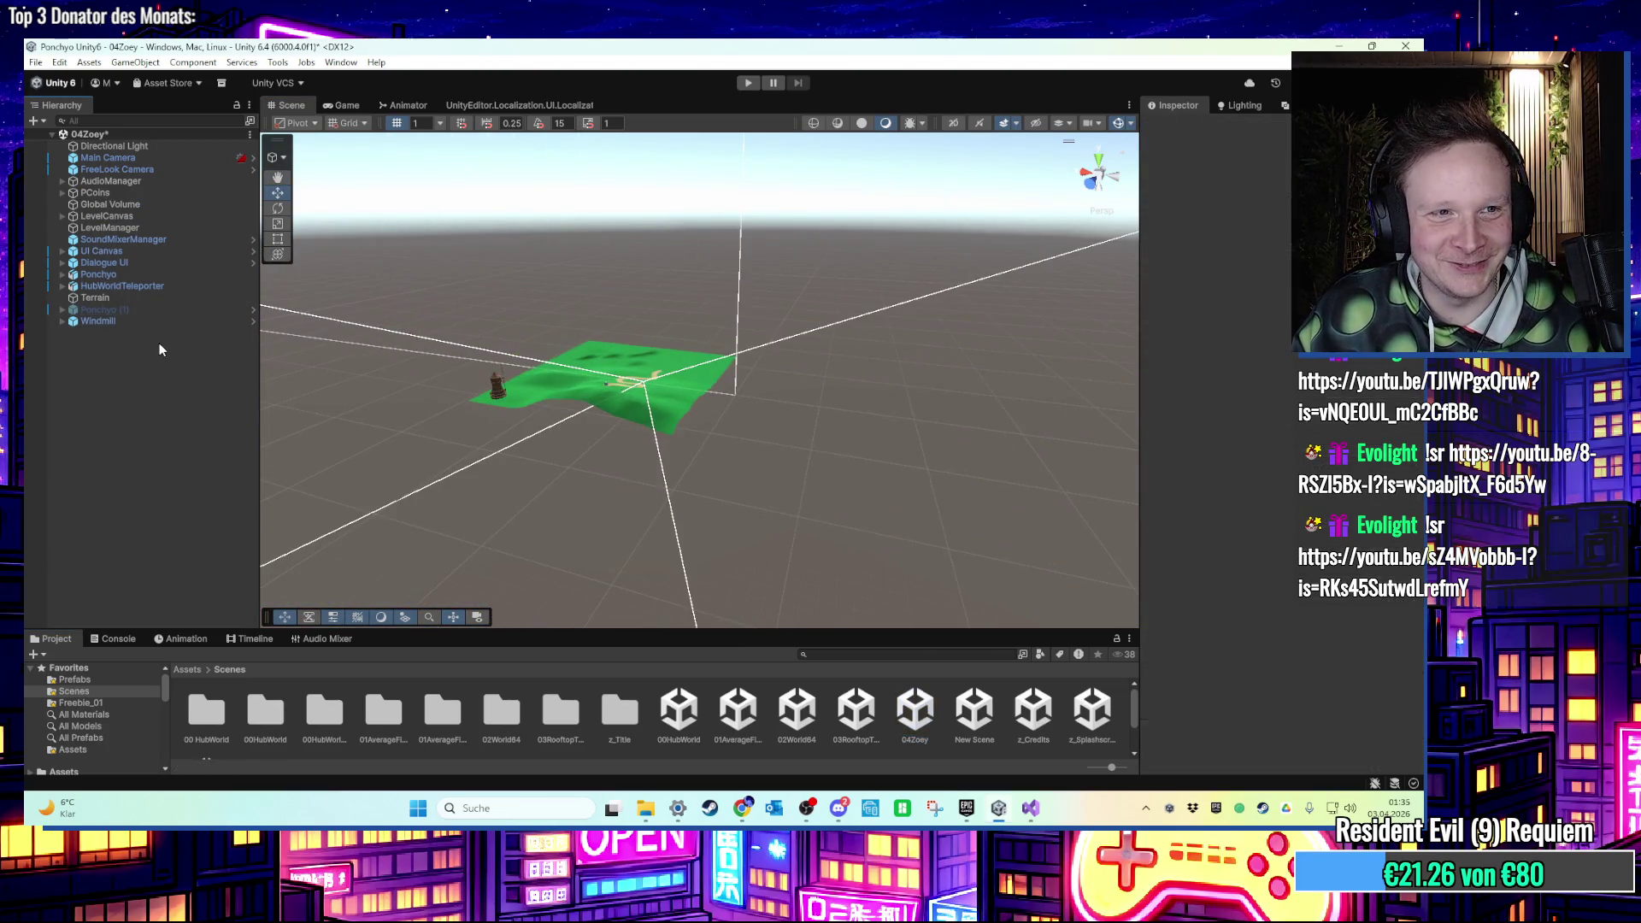
{"action": "key", "text": "ctrl+v"}
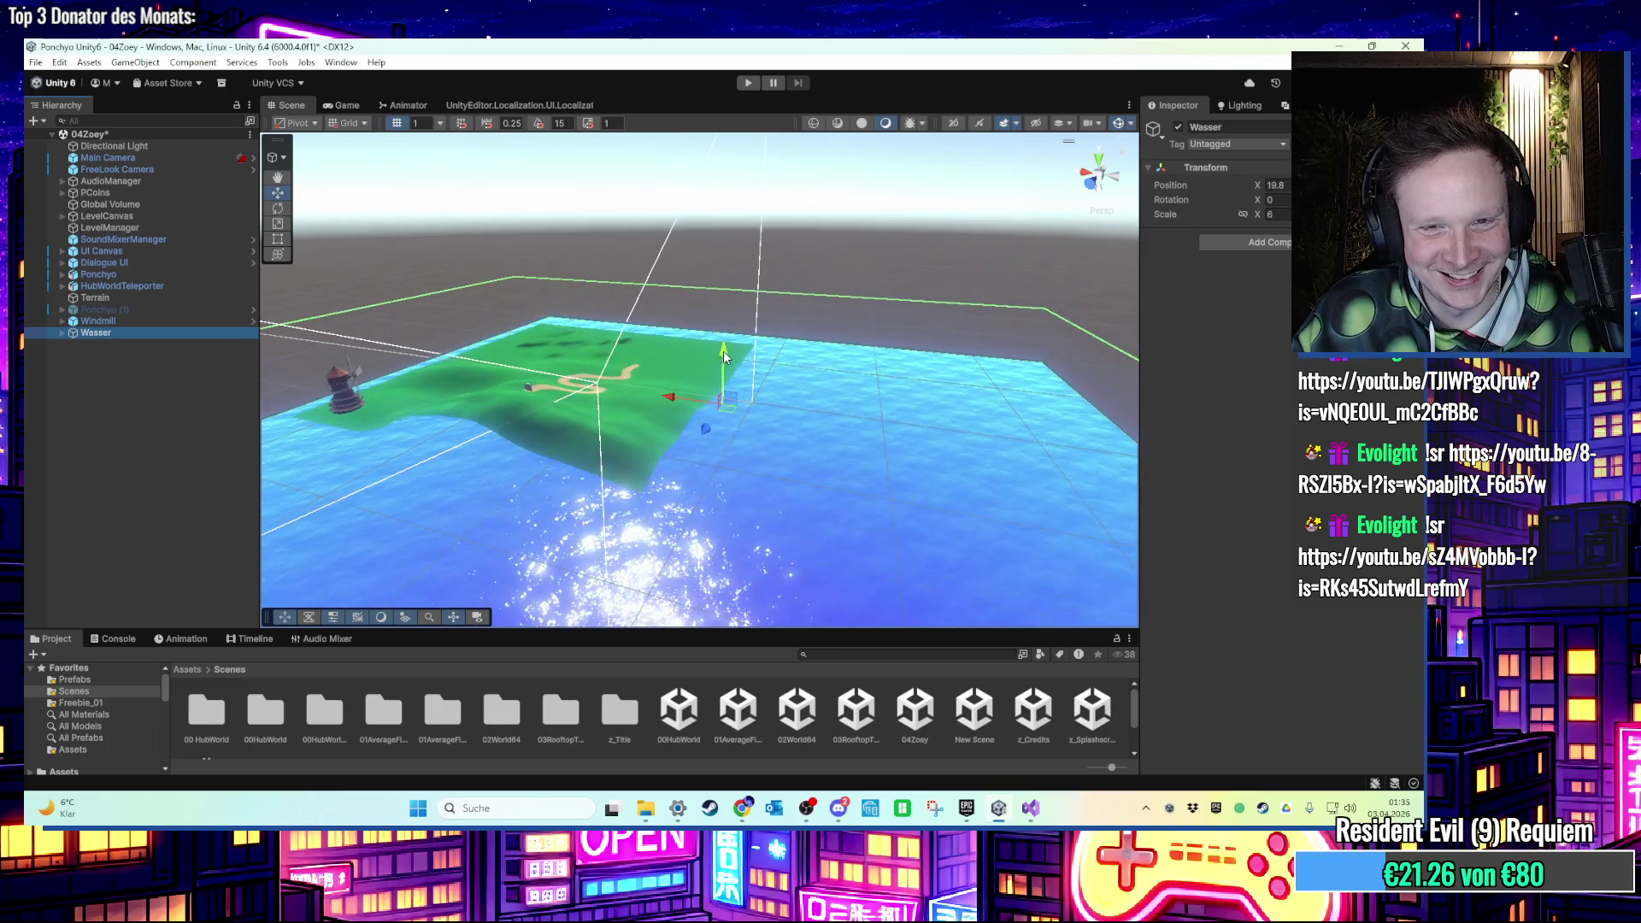
{"action": "mouse_move", "coordinate": [721, 352]}
{"action": "left_mouse_down"}
{"action": "mouse_move", "coordinate": [723, 277]}
{"action": "mouse_move", "coordinate": [724, 307]}
{"action": "left_mouse_up"}
{"action": "scroll", "coordinate": [609, 365], "scroll_direction": "up", "scroll_amount": 5}
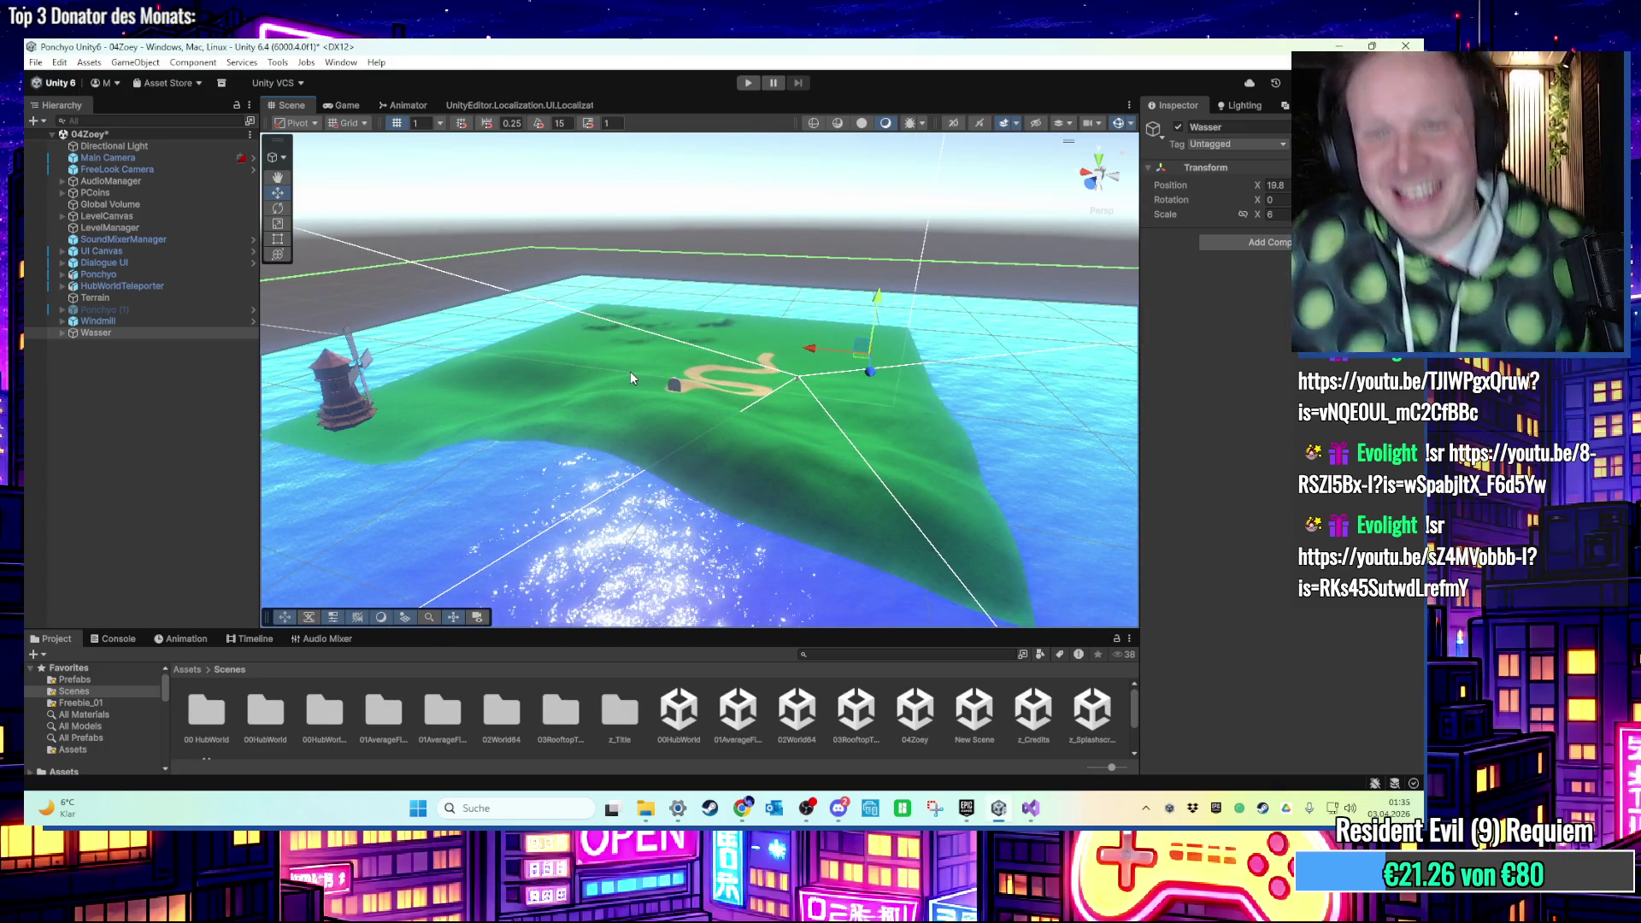
{"action": "mouse_move", "coordinate": [638, 378]}
{"action": "left_mouse_down"}
{"action": "mouse_move", "coordinate": [891, 448]}
{"action": "mouse_move", "coordinate": [867, 495]}
{"action": "left_mouse_up"}
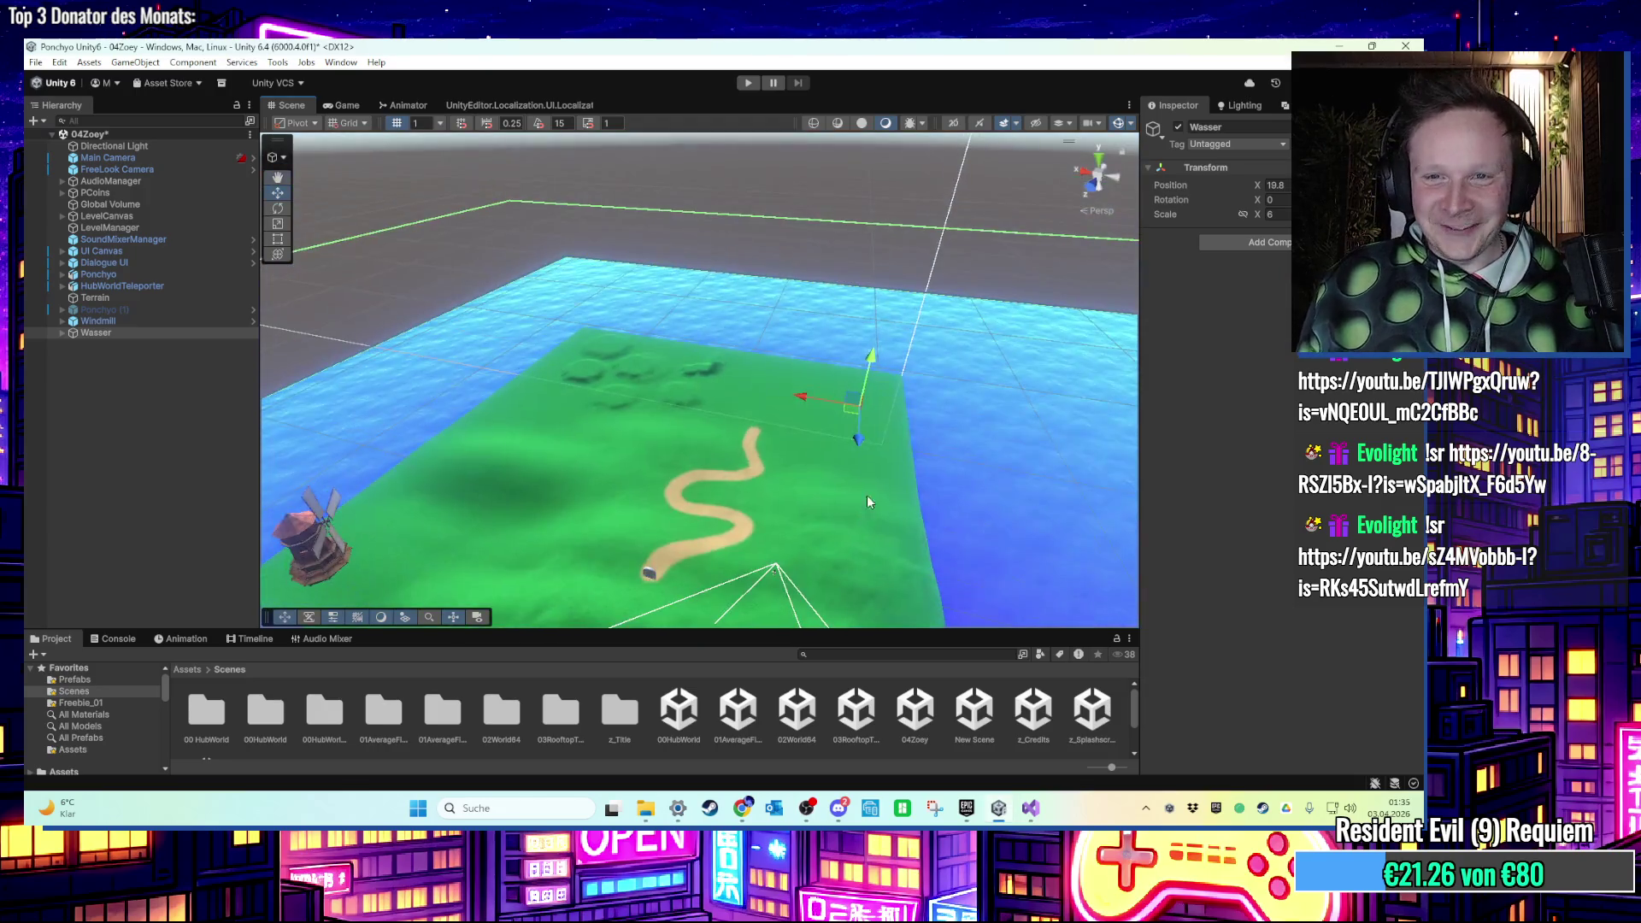
{"action": "left_click_drag", "start_coordinate": [842, 410], "coordinate": [705, 393]}
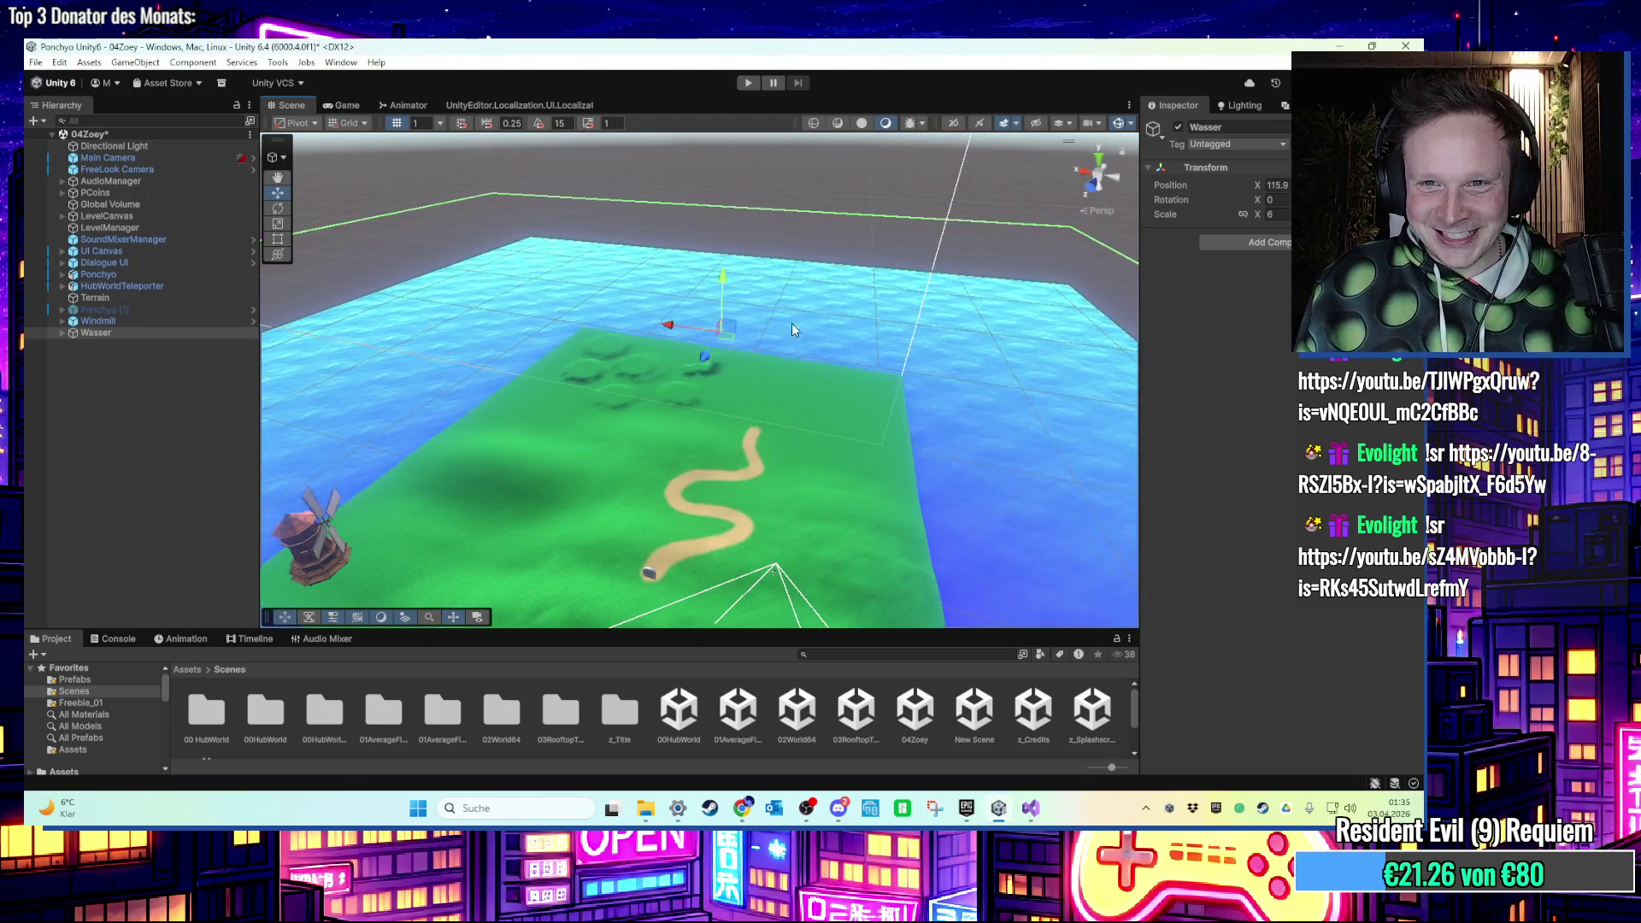
Look over the terrain and windmill, then drag WaterRenderAndTag upward to flood the low ground.
{"action": "key", "text": "f"}
{"action": "left_click_drag", "start_coordinate": [771, 344], "coordinate": [745, 459]}
{"action": "left_click", "coordinate": [746, 459]}
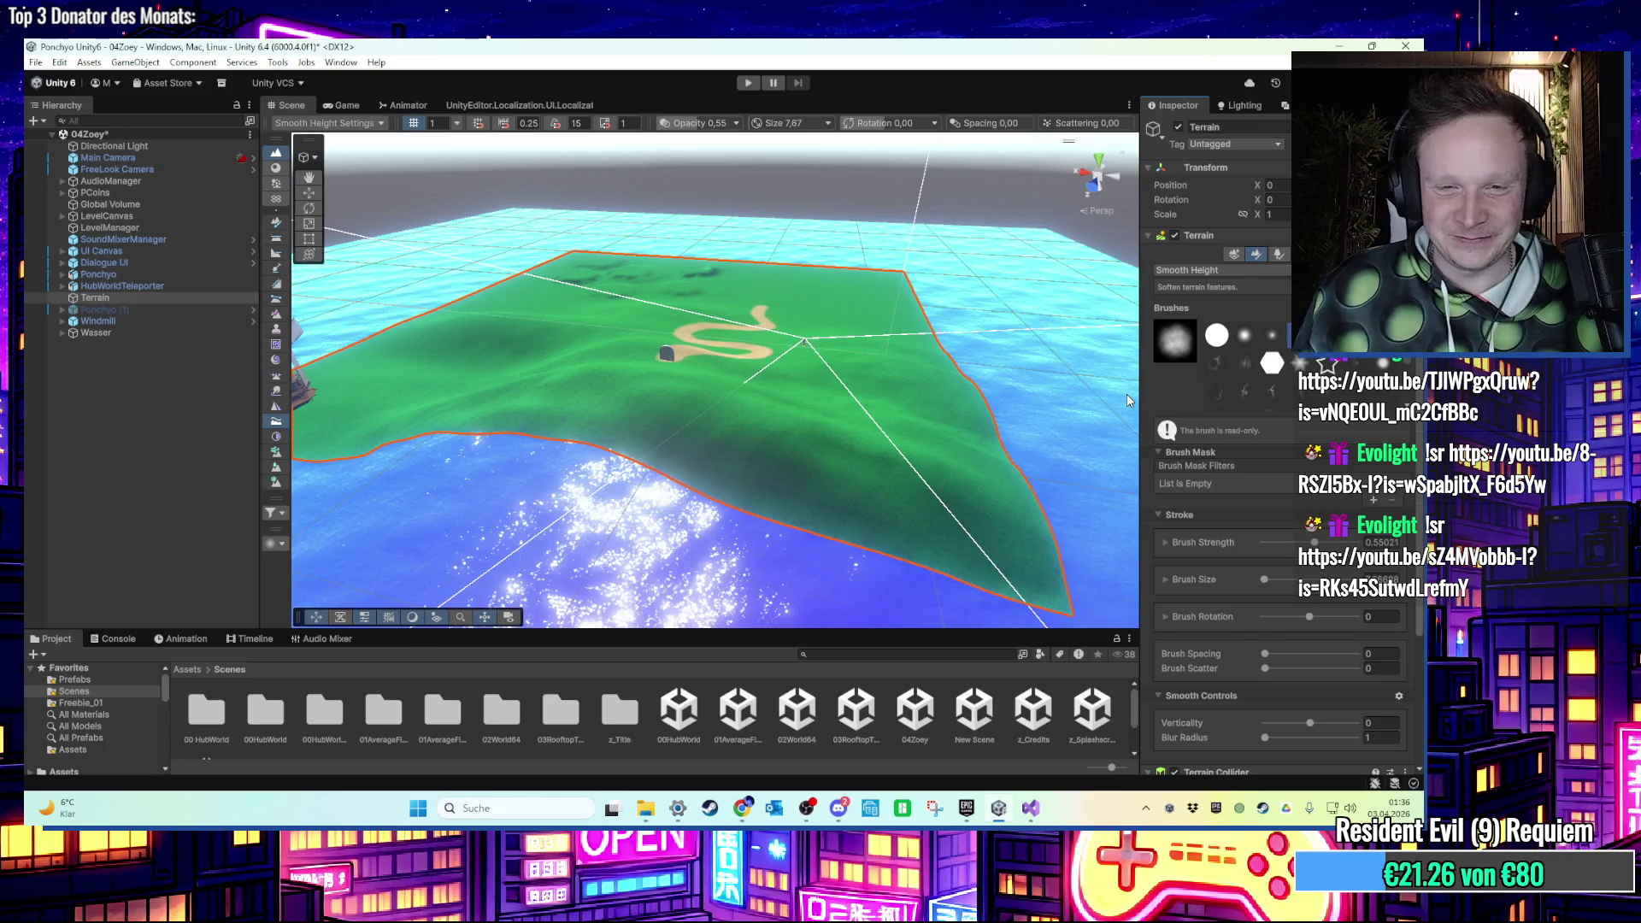
{"action": "mouse_move", "coordinate": [678, 396]}
{"action": "left_mouse_down"}
{"action": "mouse_move", "coordinate": [712, 405]}
{"action": "mouse_move", "coordinate": [695, 433]}
{"action": "left_mouse_up"}
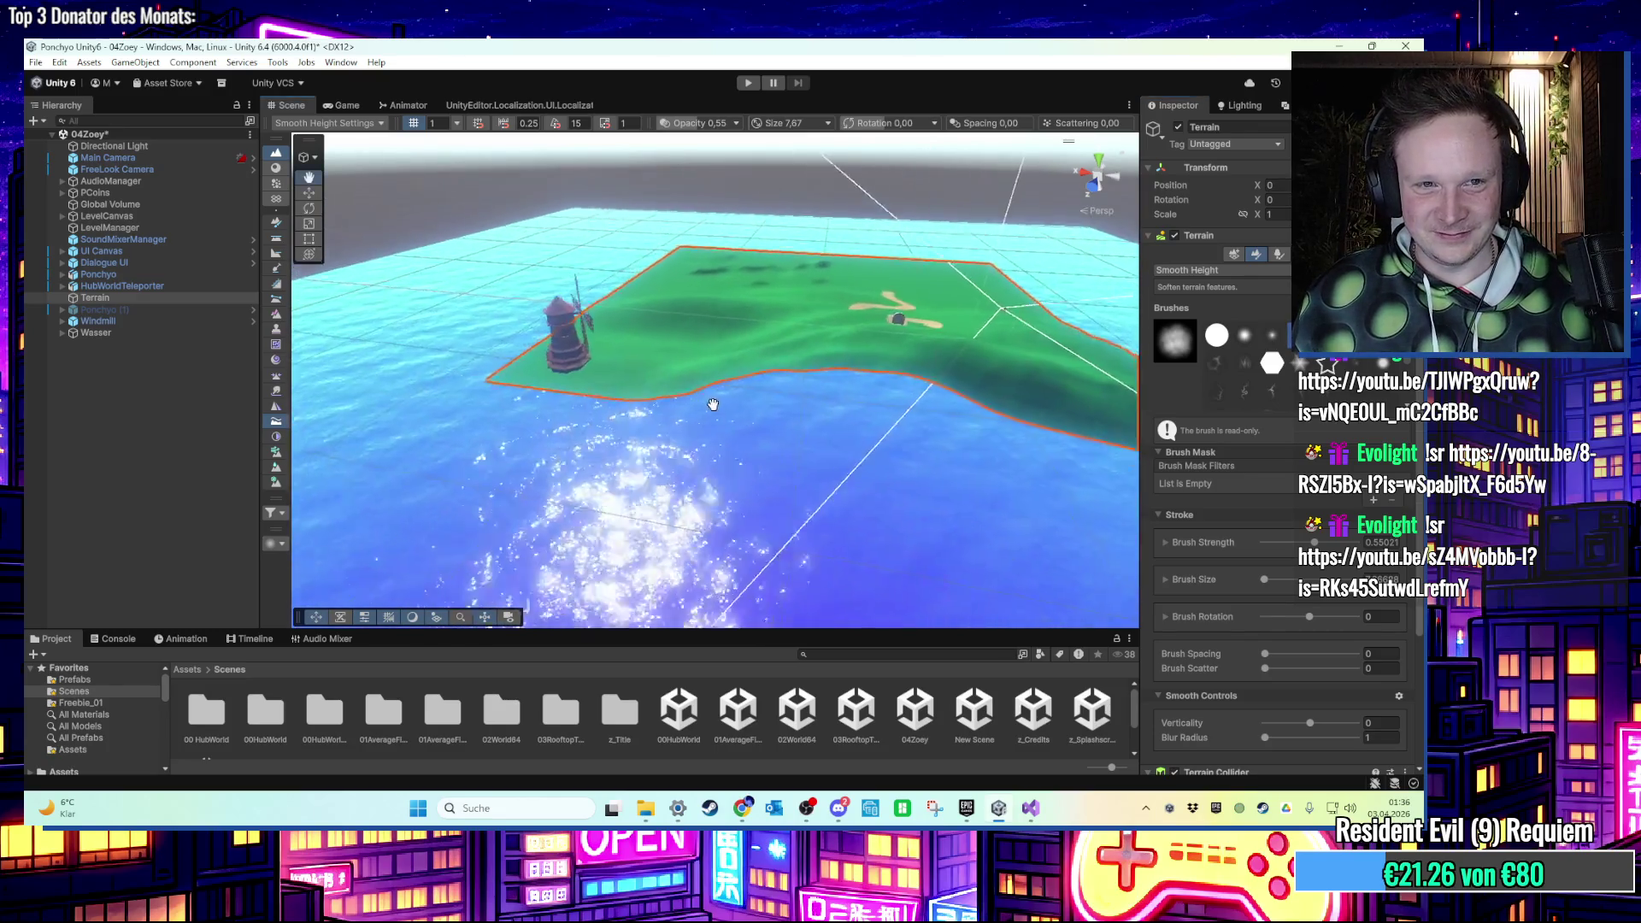
{"action": "mouse_move", "coordinate": [808, 446]}
{"action": "left_mouse_down"}
{"action": "mouse_move", "coordinate": [685, 268]}
{"action": "mouse_move", "coordinate": [821, 329]}
{"action": "mouse_move", "coordinate": [817, 342]}
{"action": "mouse_move", "coordinate": [816, 301]}
{"action": "left_mouse_up"}
{"action": "key", "text": "w"}
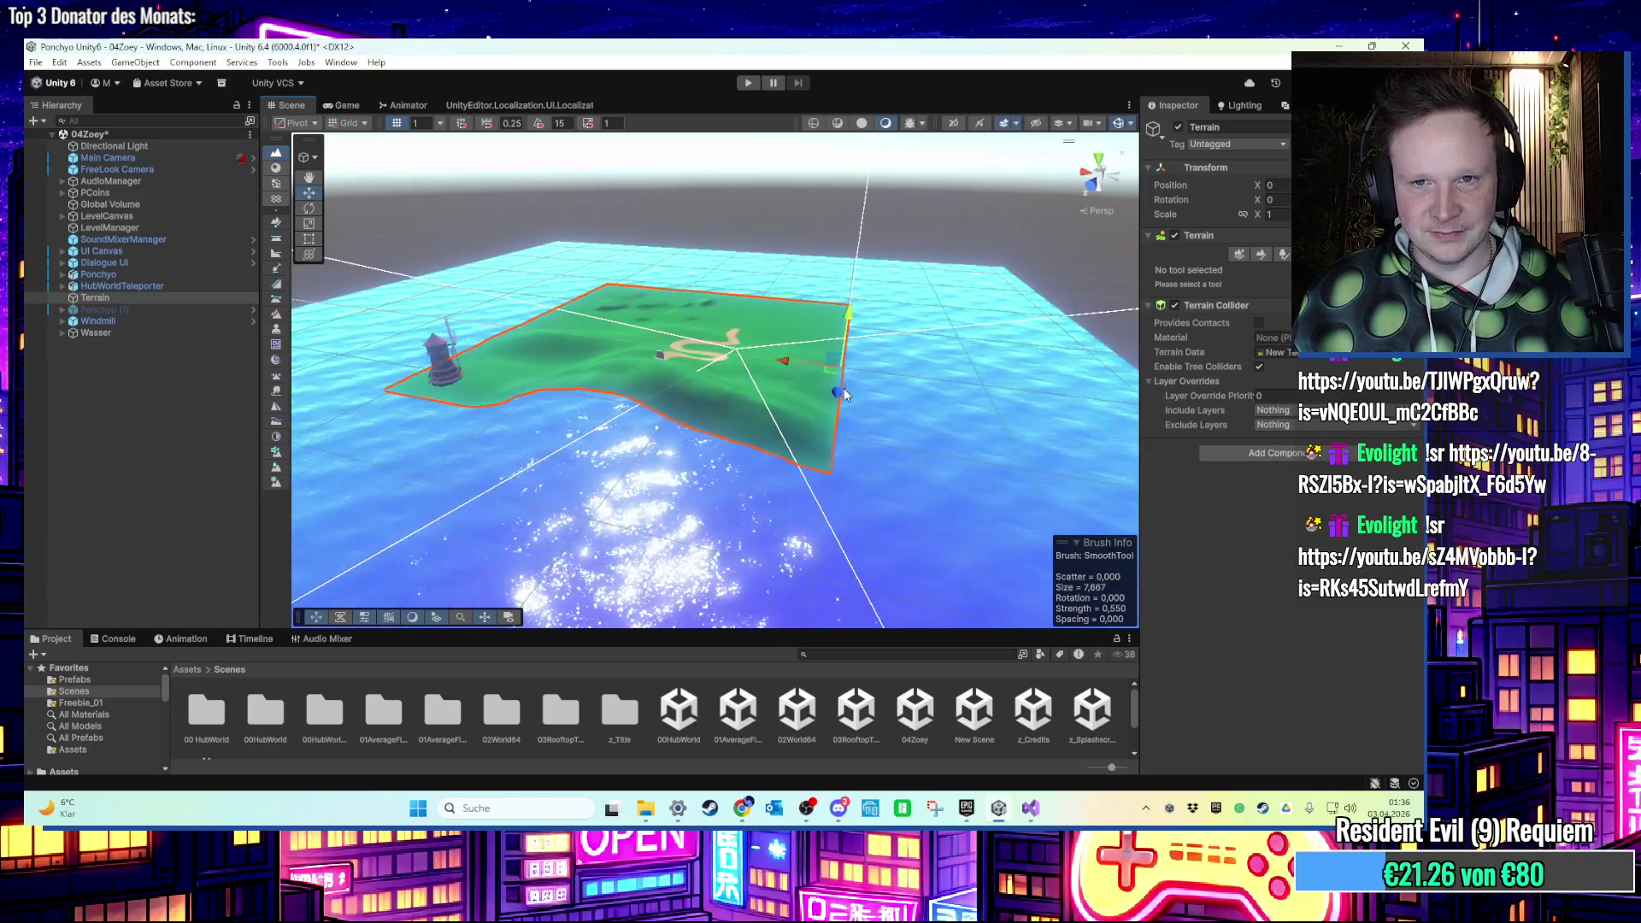
{"action": "left_click", "coordinate": [792, 380]}
{"action": "mouse_move", "coordinate": [636, 270]}
{"action": "left_mouse_down"}
{"action": "mouse_move", "coordinate": [640, 240]}
{"action": "mouse_move", "coordinate": [653, 277]}
{"action": "mouse_move", "coordinate": [658, 253]}
{"action": "left_mouse_up"}
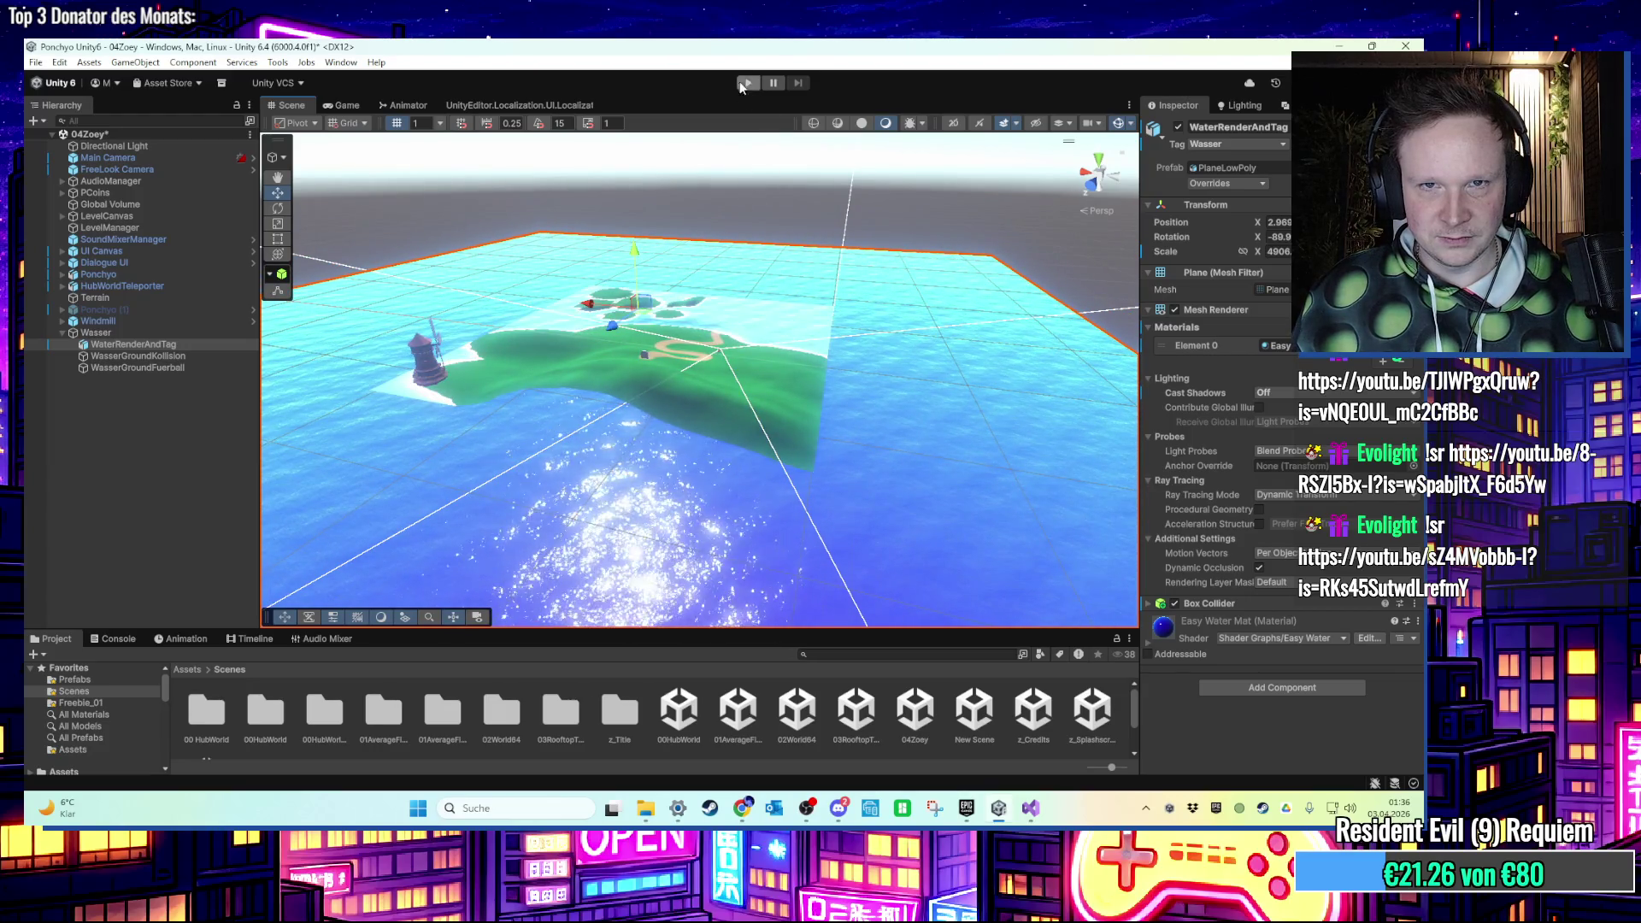
{"action": "key", "text": "ctrl+p"}
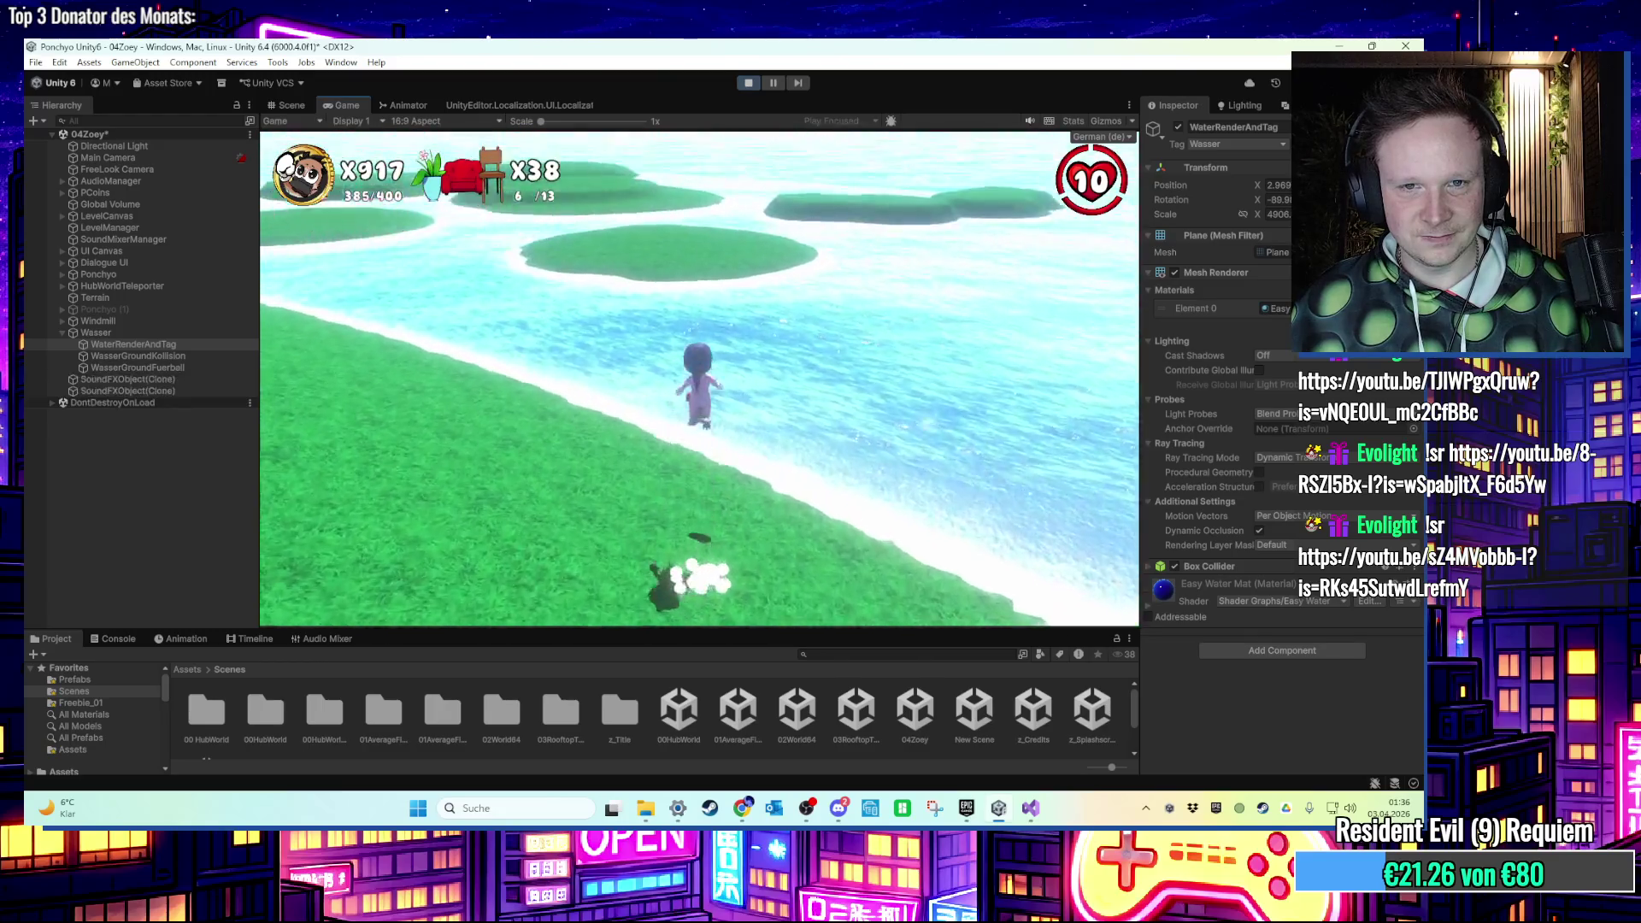
{"action": "key", "text": "super"}
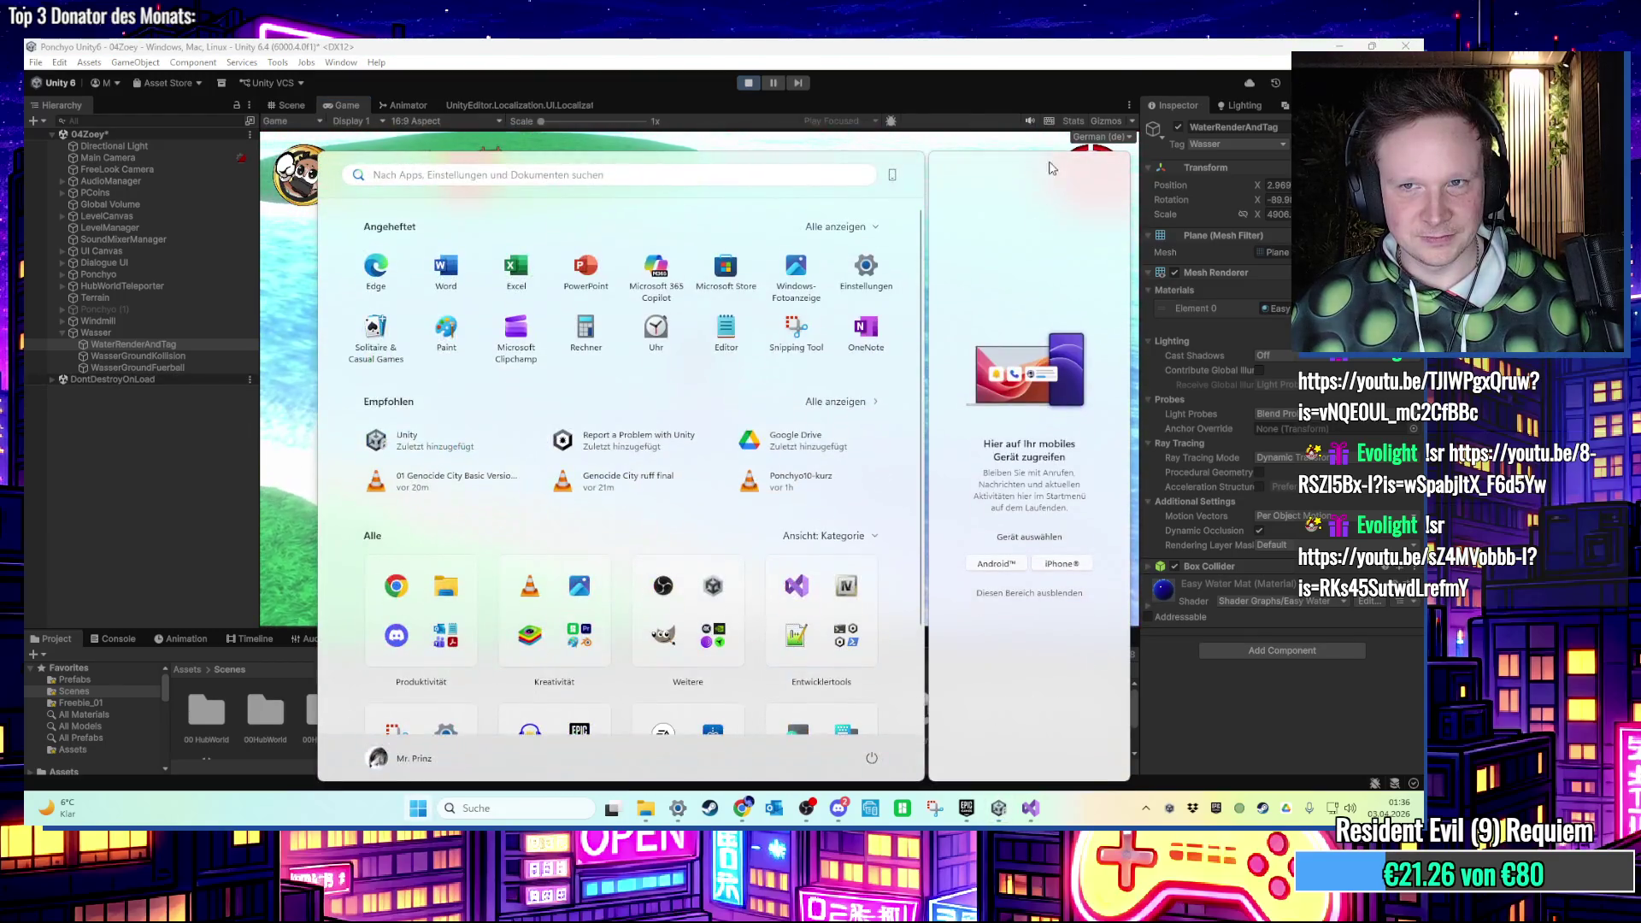
{"action": "key", "text": "super"}
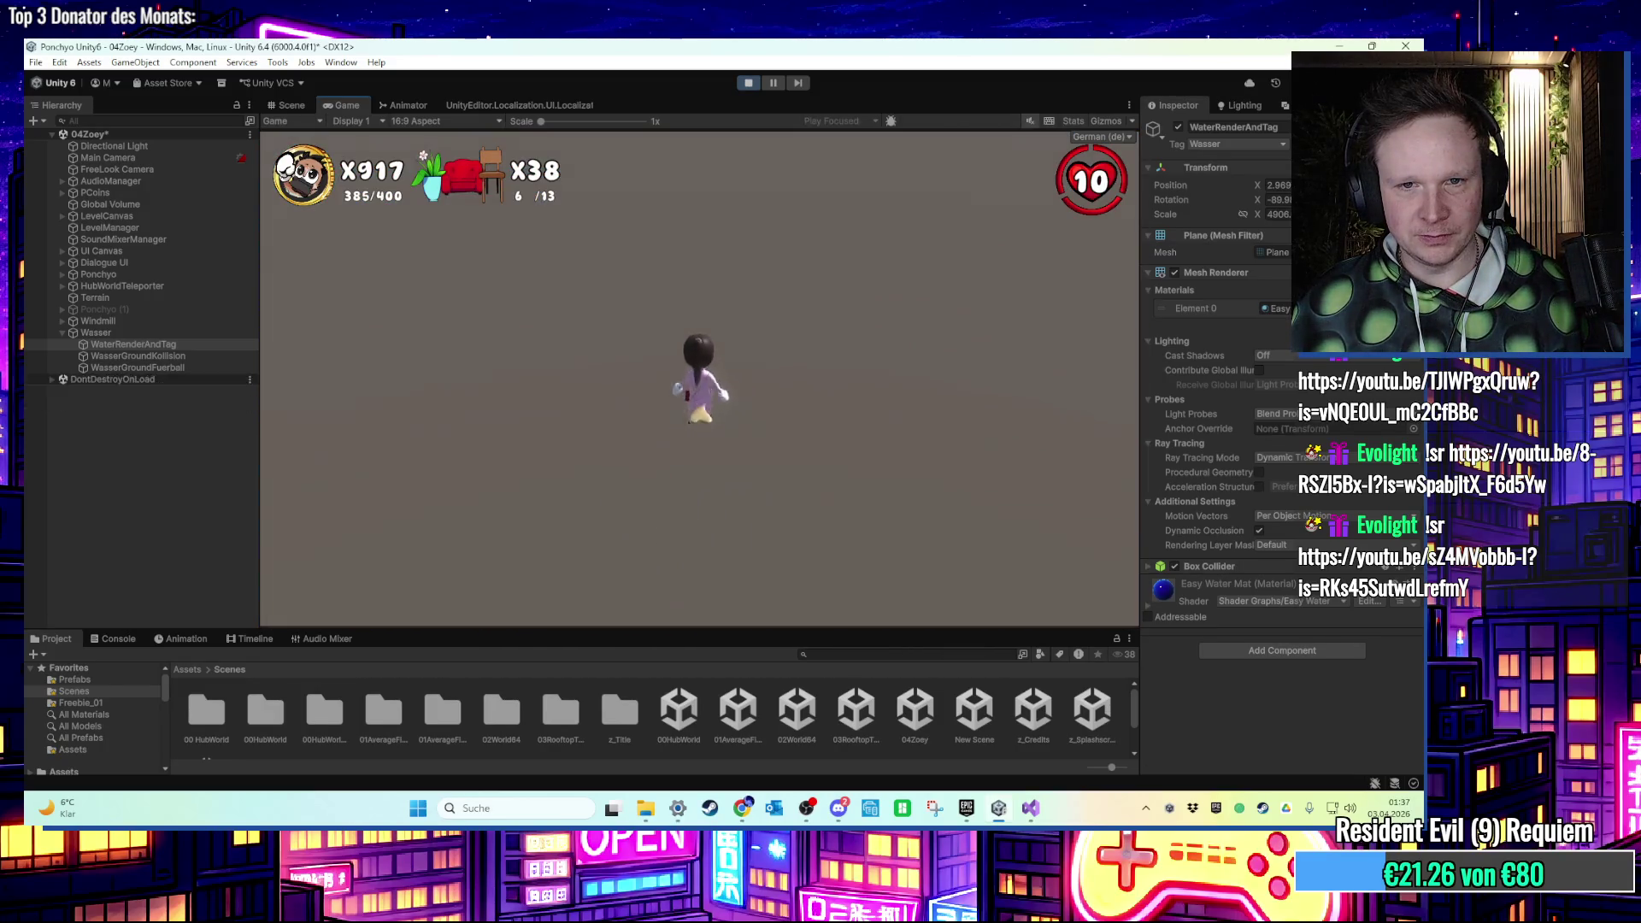
{"action": "key", "text": "super"}
{"action": "left_click", "coordinate": [749, 84]}
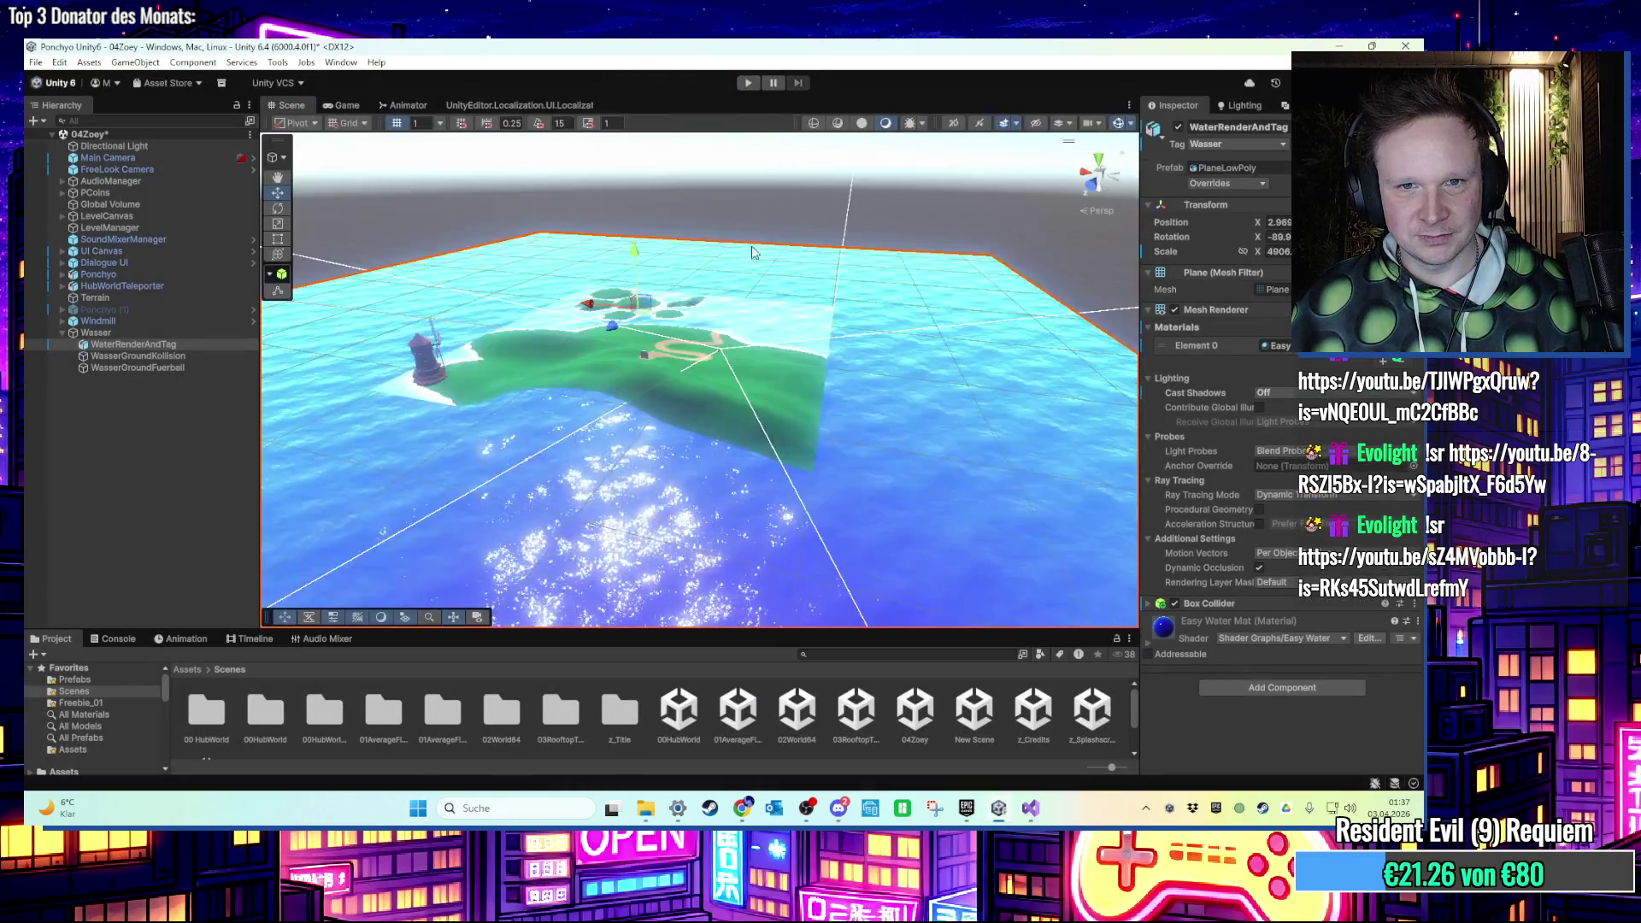
{"action": "scroll", "coordinate": [812, 417], "scroll_direction": "up", "scroll_amount": 3}
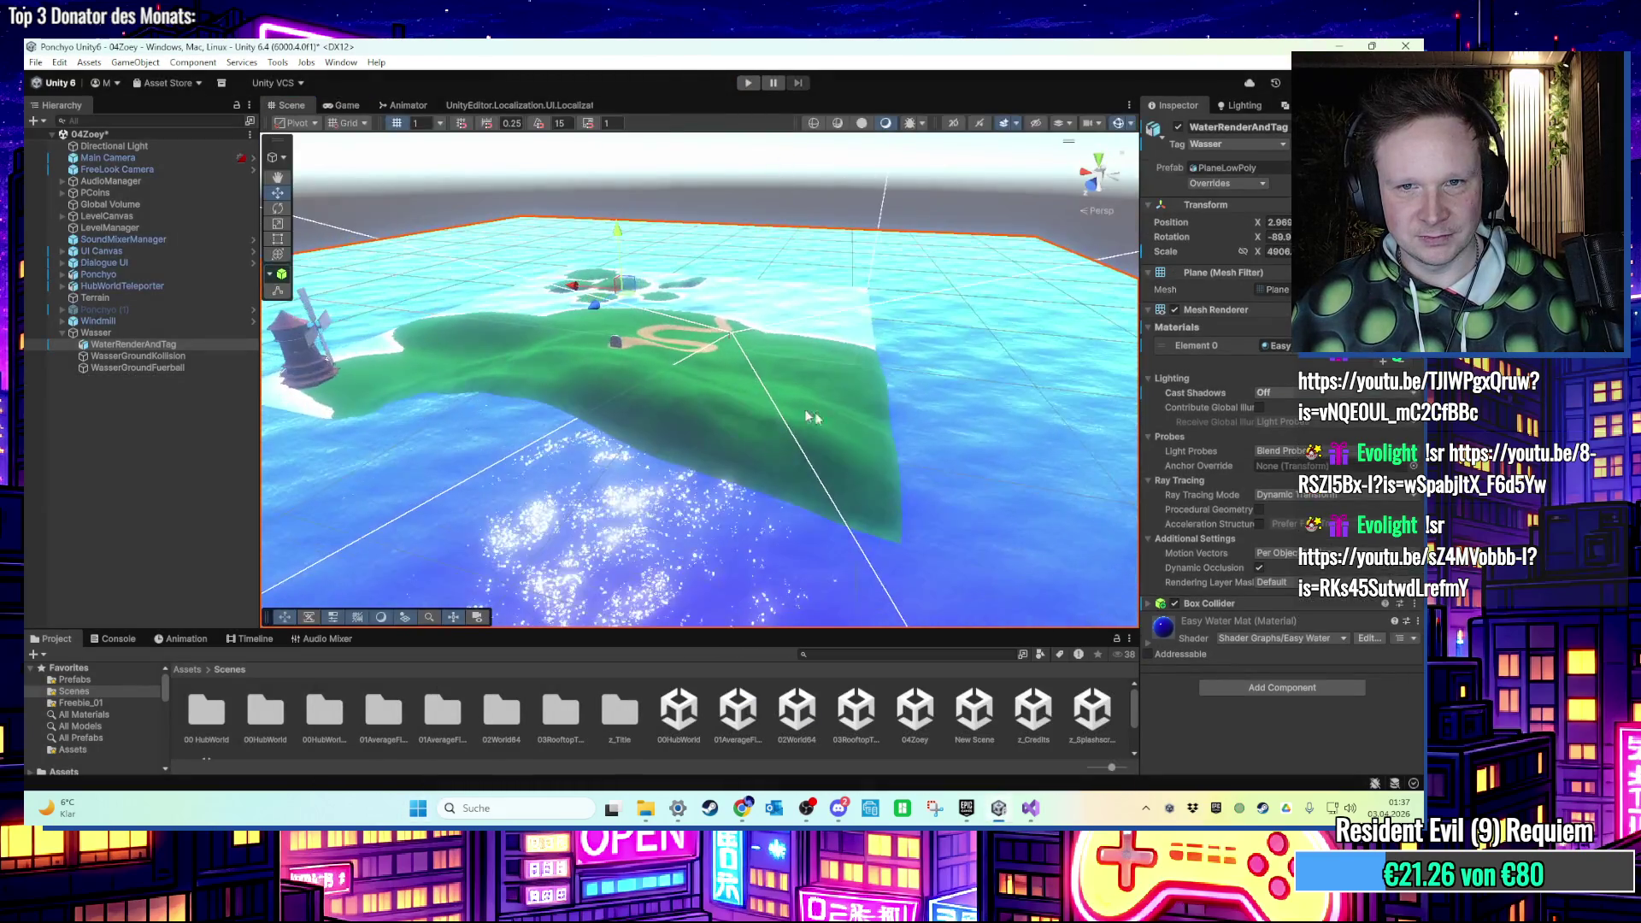
{"action": "left_click", "coordinate": [151, 356]}
{"action": "left_click", "coordinate": [152, 368]}
{"action": "left_click_drag", "start_coordinate": [575, 359], "coordinate": [576, 213]}
{"action": "scroll", "coordinate": [579, 205], "scroll_direction": "down", "scroll_amount": 2}
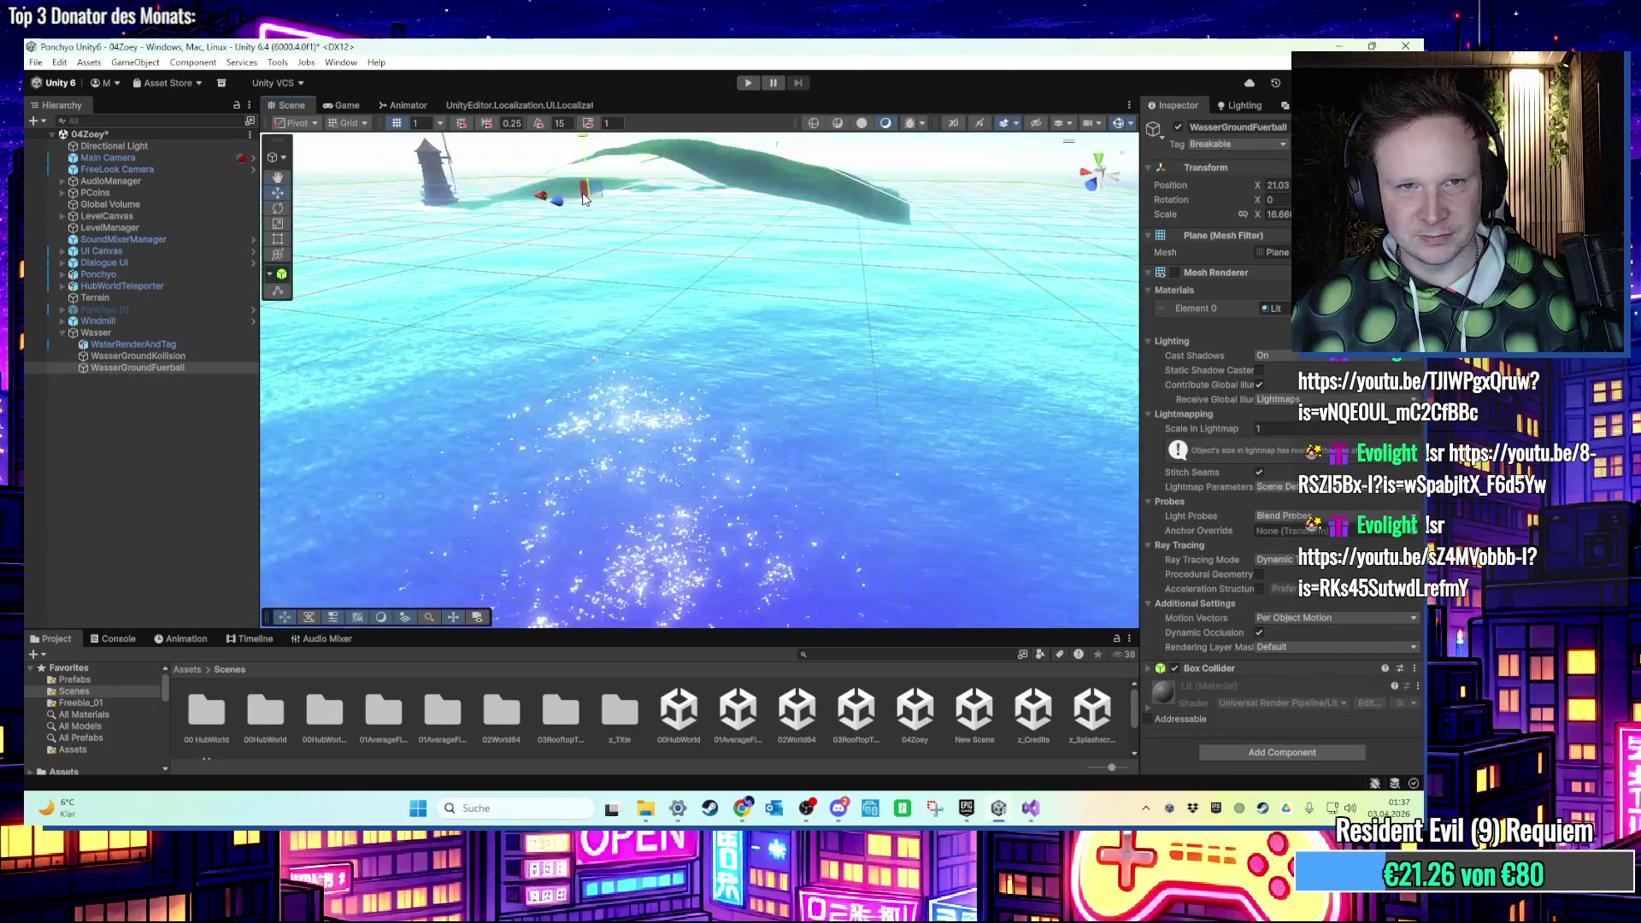
{"action": "left_click", "coordinate": [747, 84]}
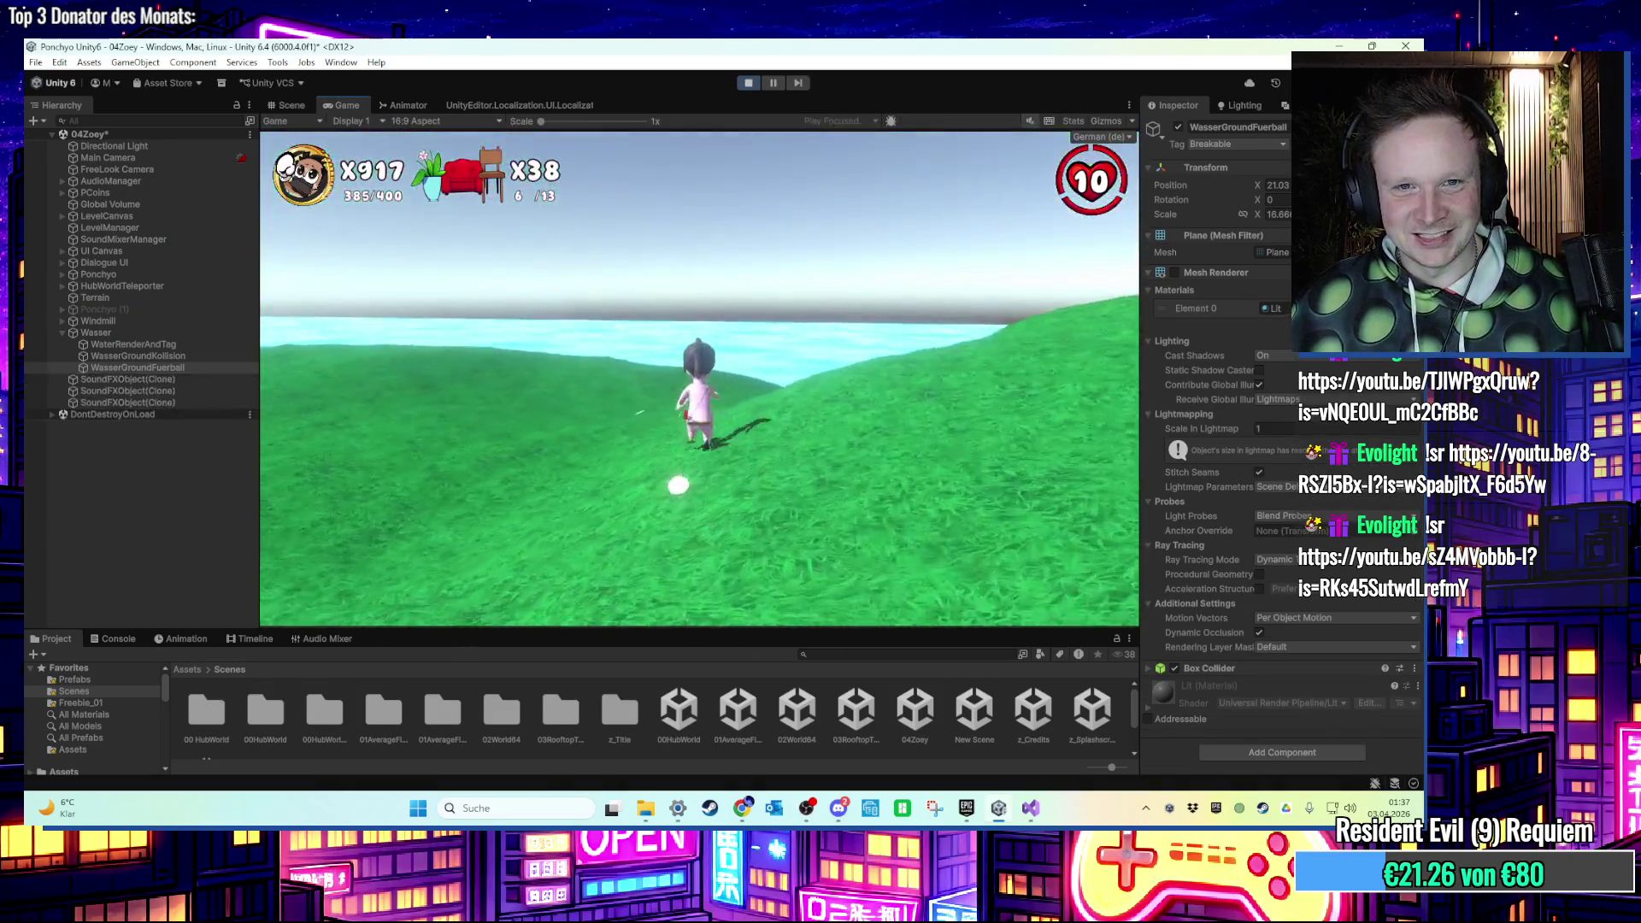
{"action": "key", "text": "space"}
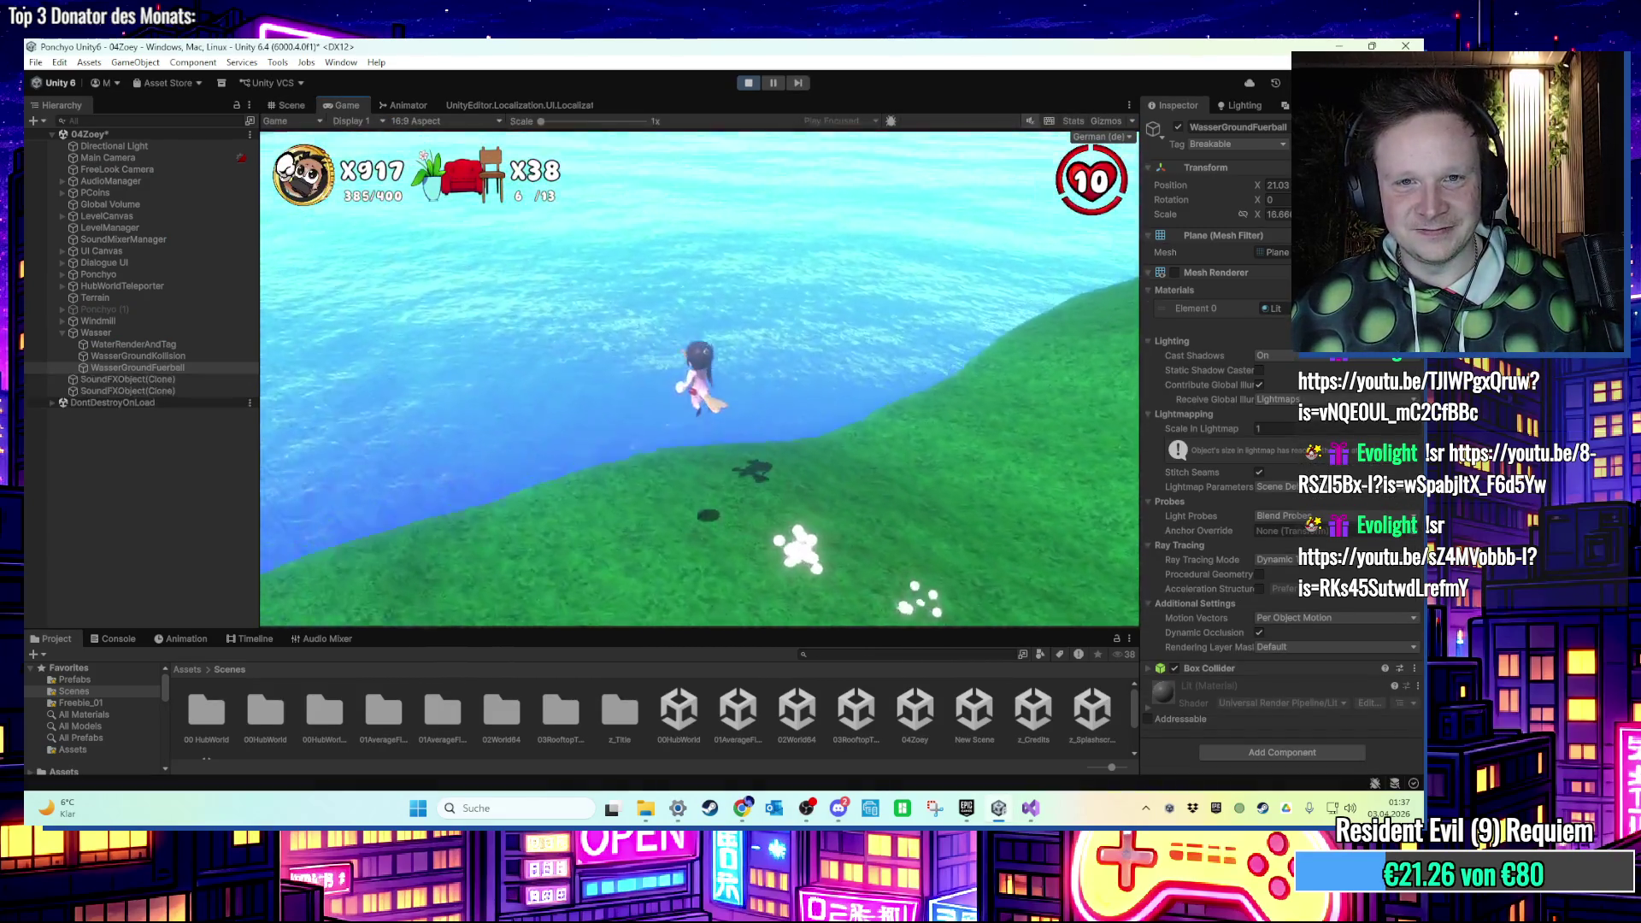
{"action": "key", "text": "super"}
{"action": "key", "text": "super"}
{"action": "key", "text": "super"}
{"action": "key", "text": "super"}
{"action": "key", "text": "ctrl+p"}
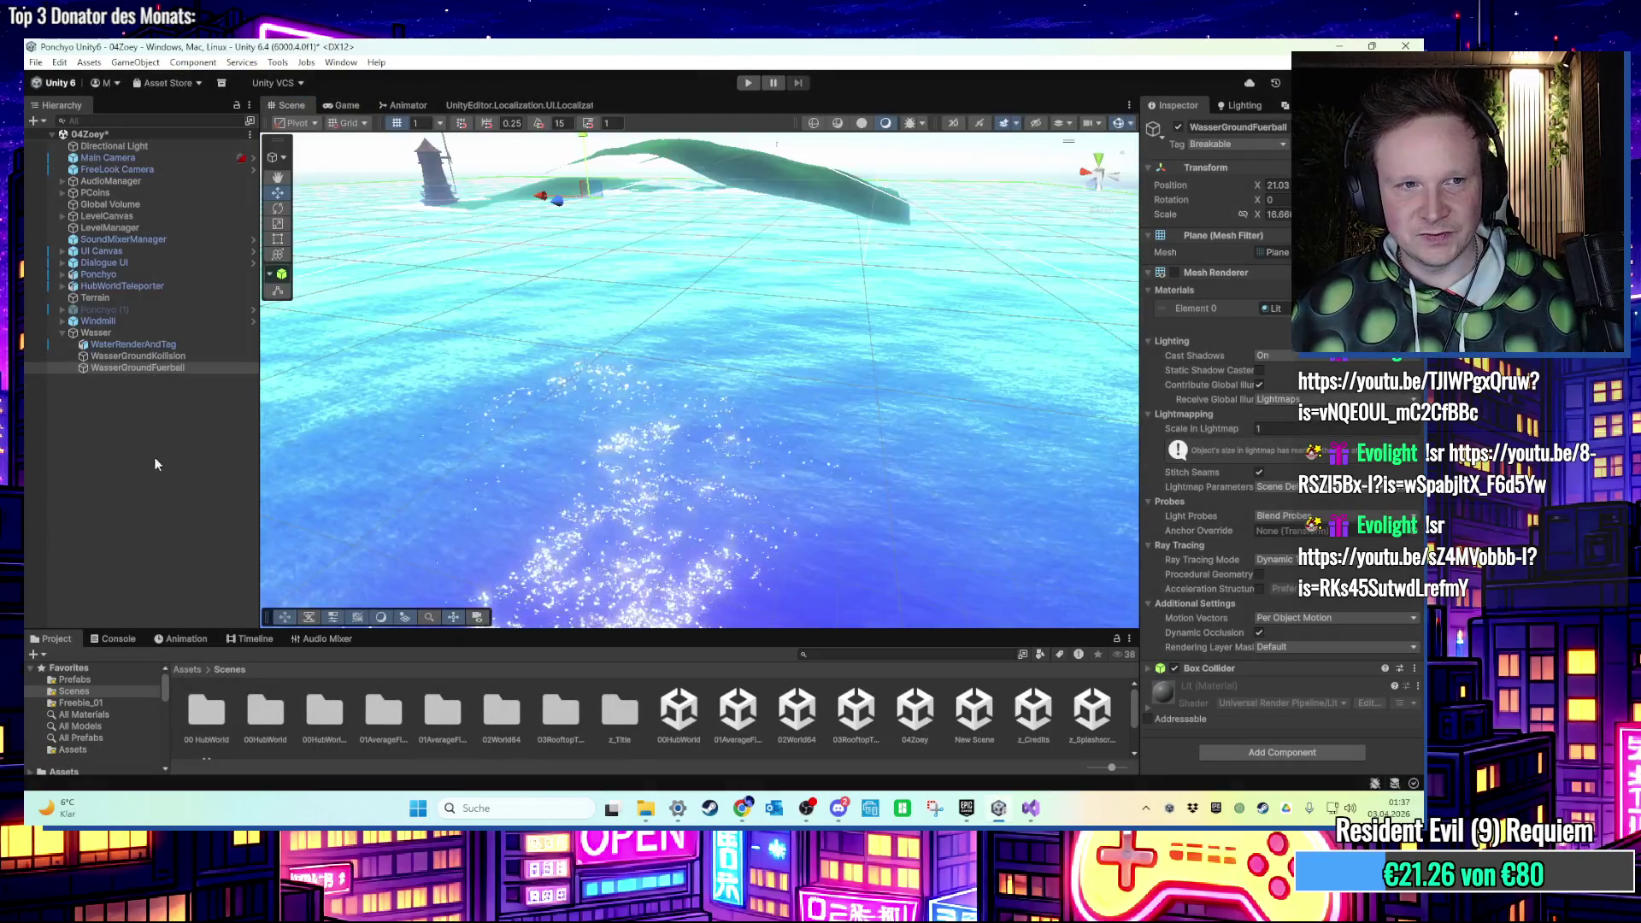
Delete WasserGroundFuerball and select WasserGroundKollision, looking over the water plane.
{"action": "double_click", "coordinate": [176, 366]}
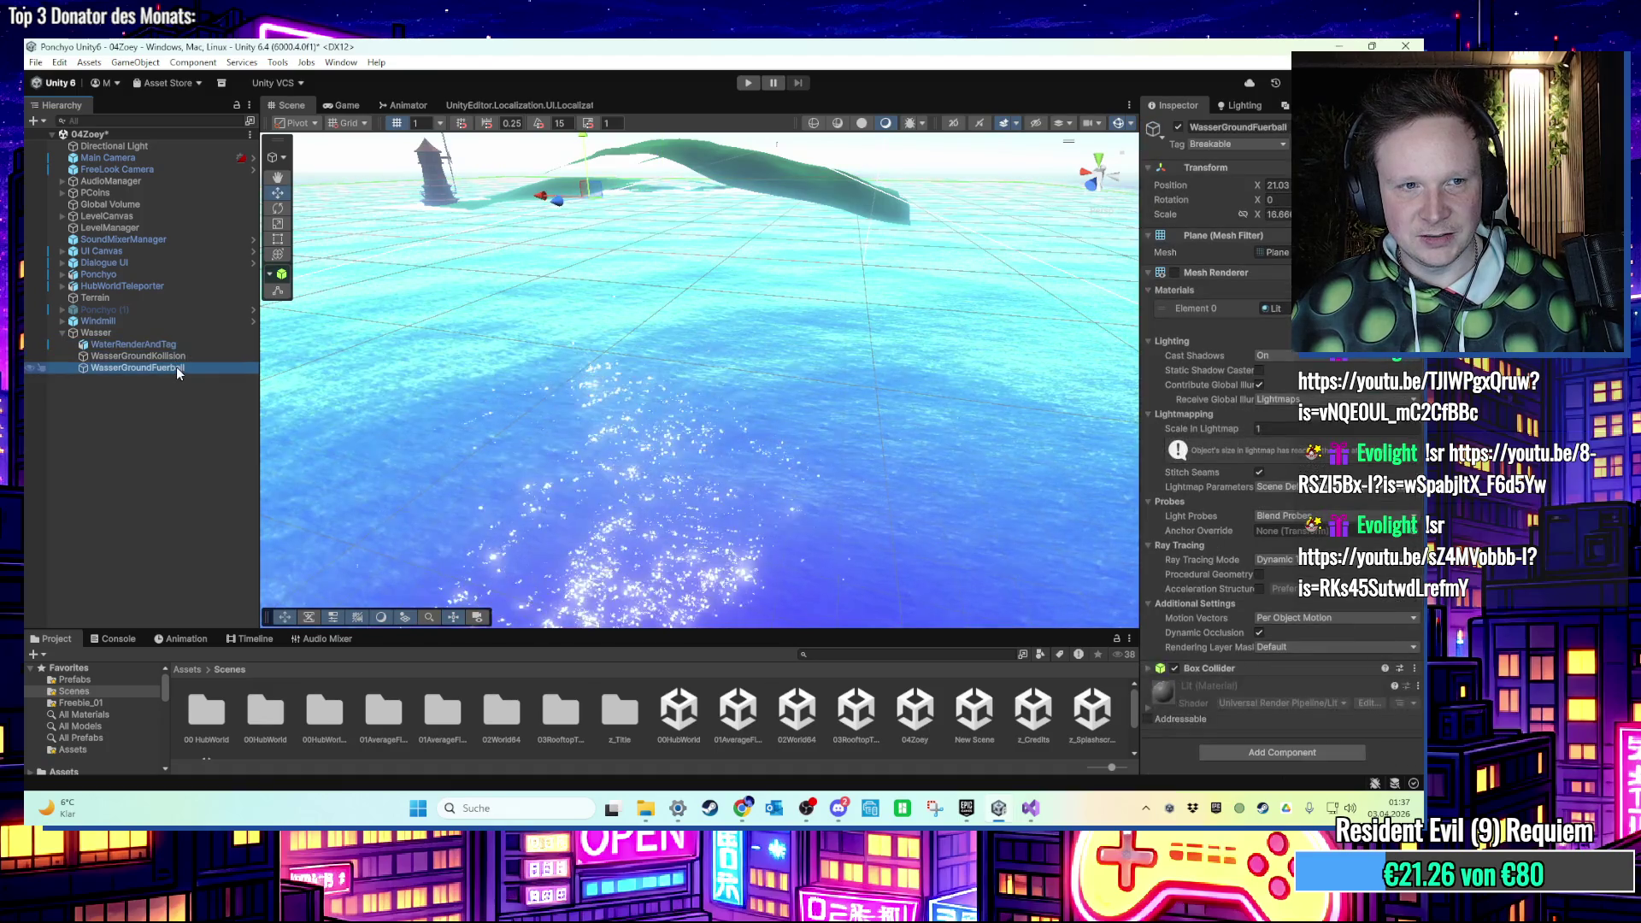
{"action": "key", "text": "Delete"}
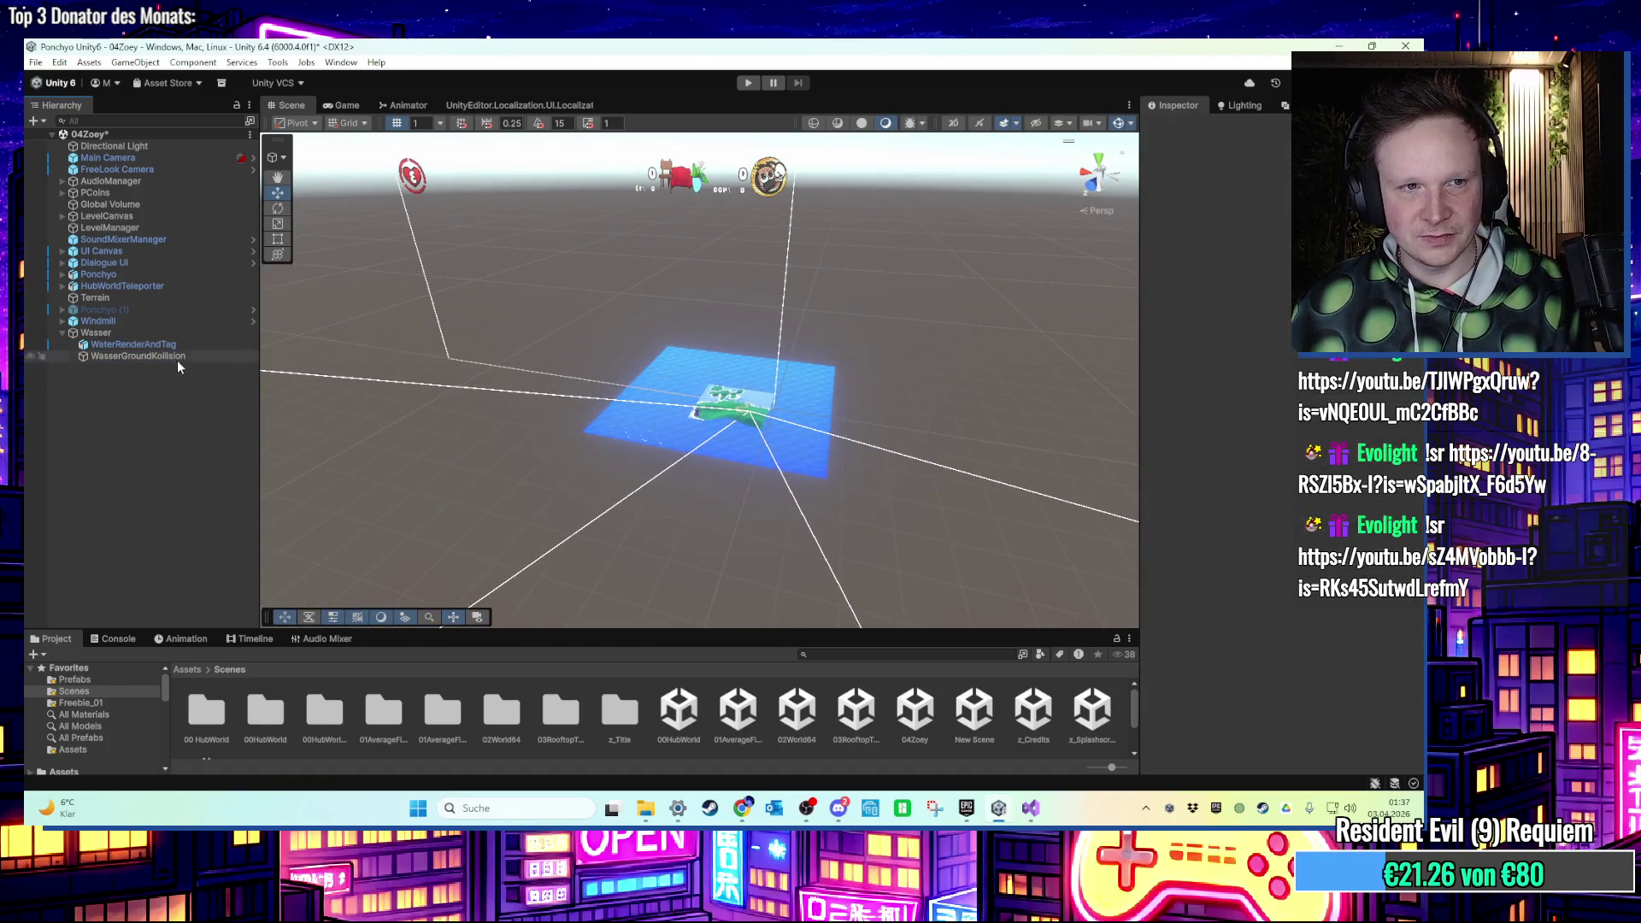
{"action": "left_click", "coordinate": [177, 357]}
{"action": "scroll", "coordinate": [693, 403], "scroll_direction": "up", "scroll_amount": 5}
{"action": "scroll", "coordinate": [689, 393], "scroll_direction": "down", "scroll_amount": 4}
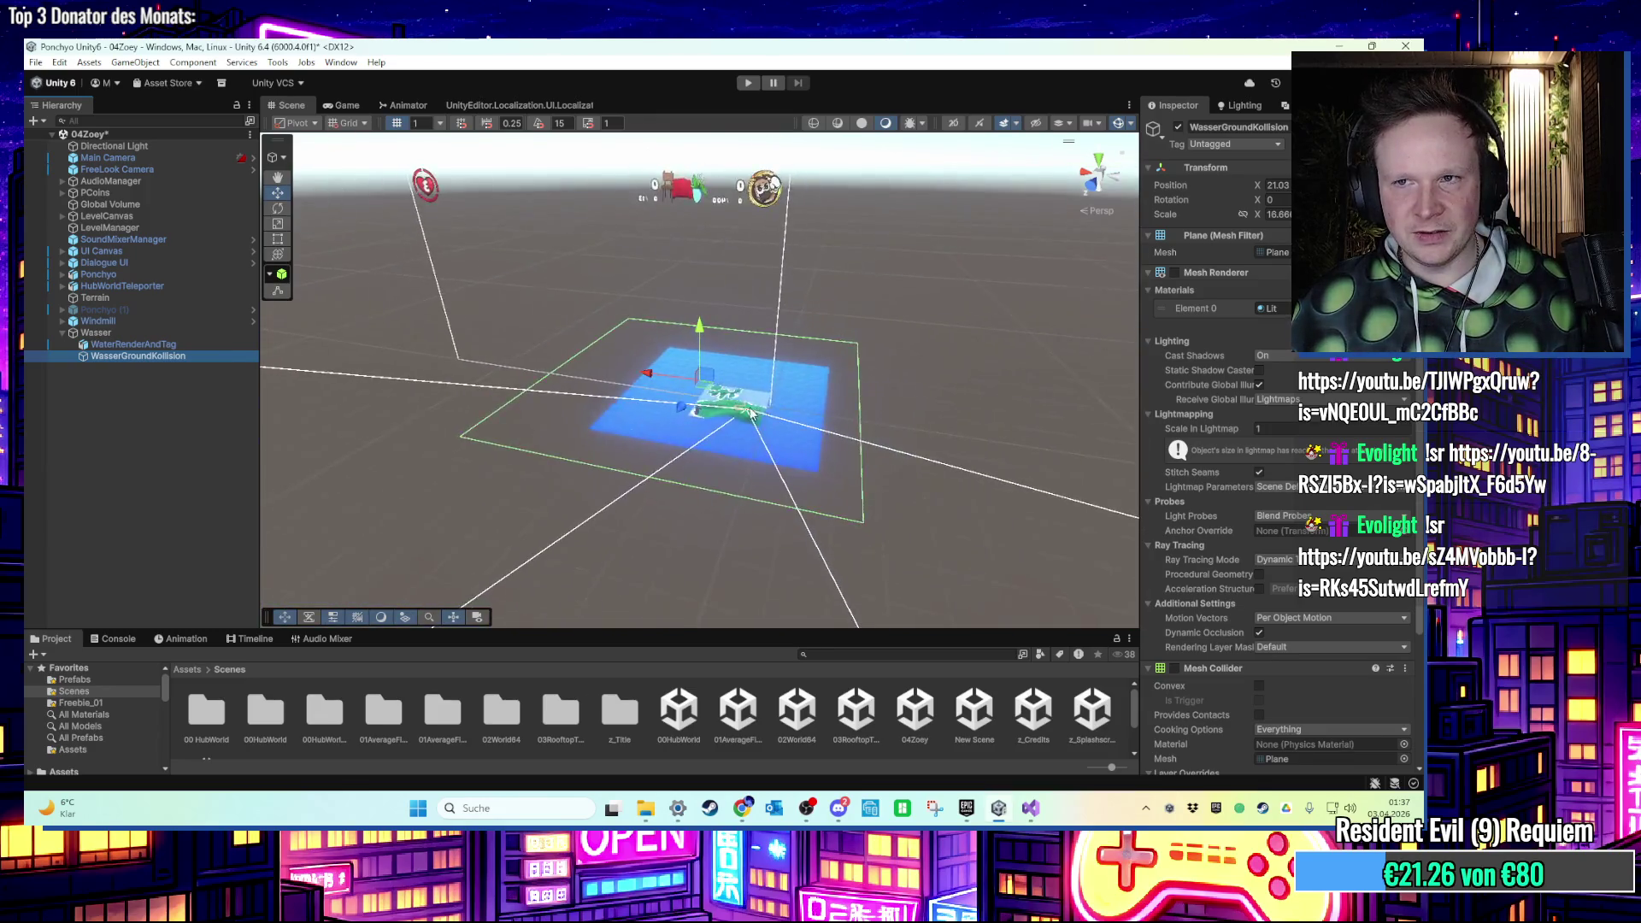
{"action": "left_click_drag", "start_coordinate": [642, 411], "coordinate": [650, 491]}
{"action": "scroll", "coordinate": [1268, 516], "scroll_direction": "down", "scroll_amount": 3}
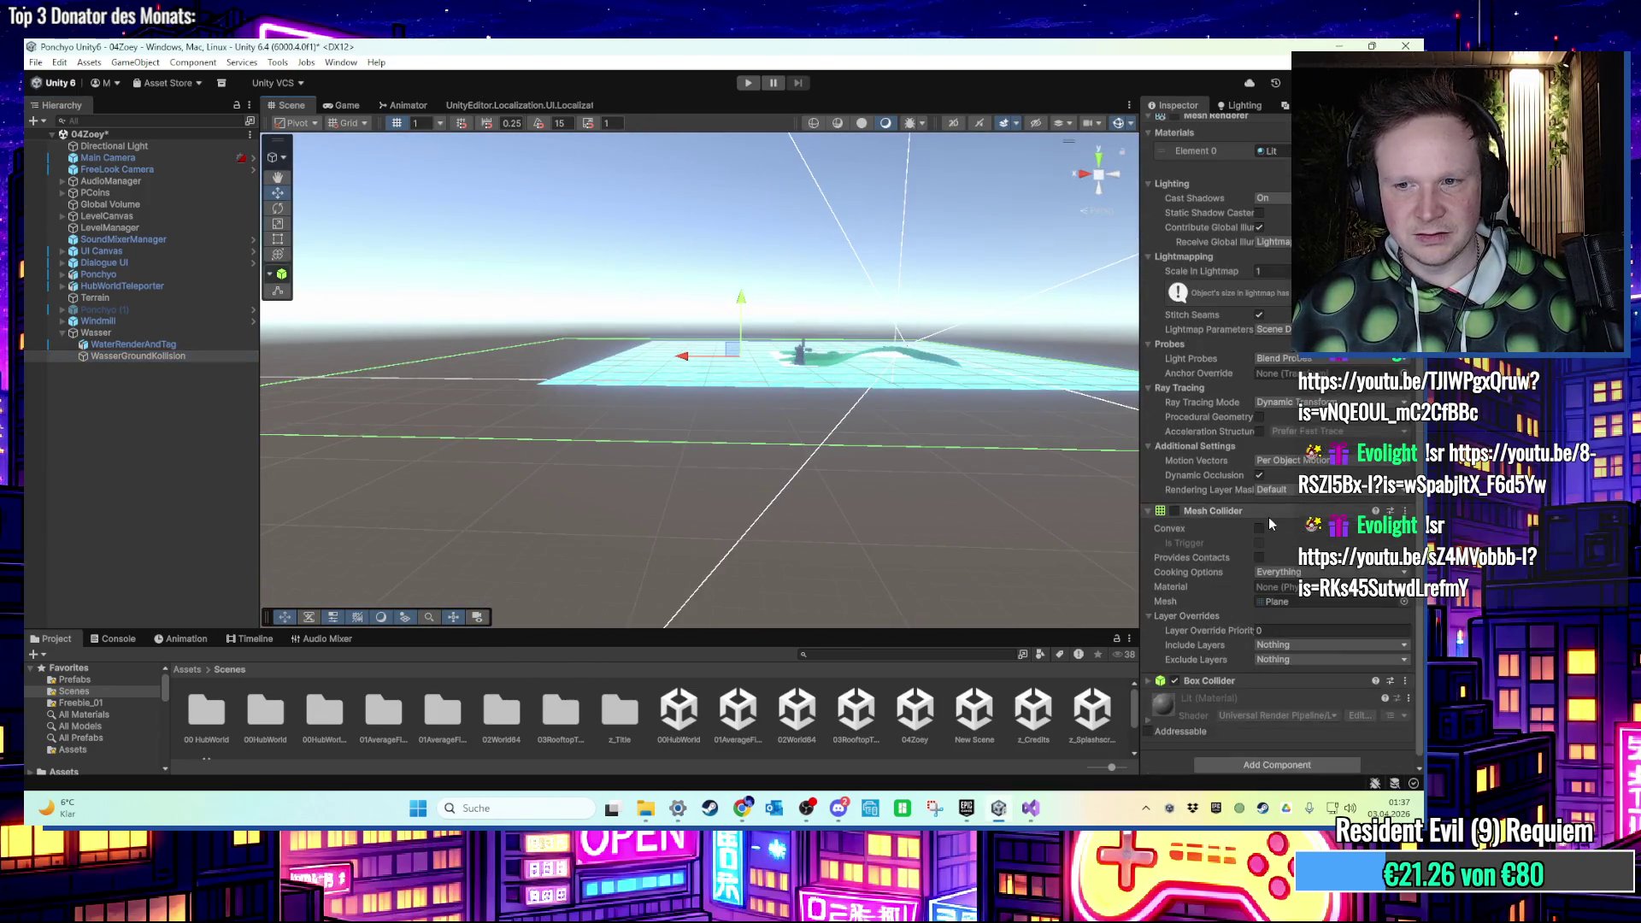
{"action": "scroll", "coordinate": [1231, 564], "scroll_direction": "down", "scroll_amount": 1}
{"action": "left_click_drag", "start_coordinate": [977, 520], "coordinate": [812, 454]}
{"action": "scroll", "coordinate": [825, 457], "scroll_direction": "up", "scroll_amount": 4}
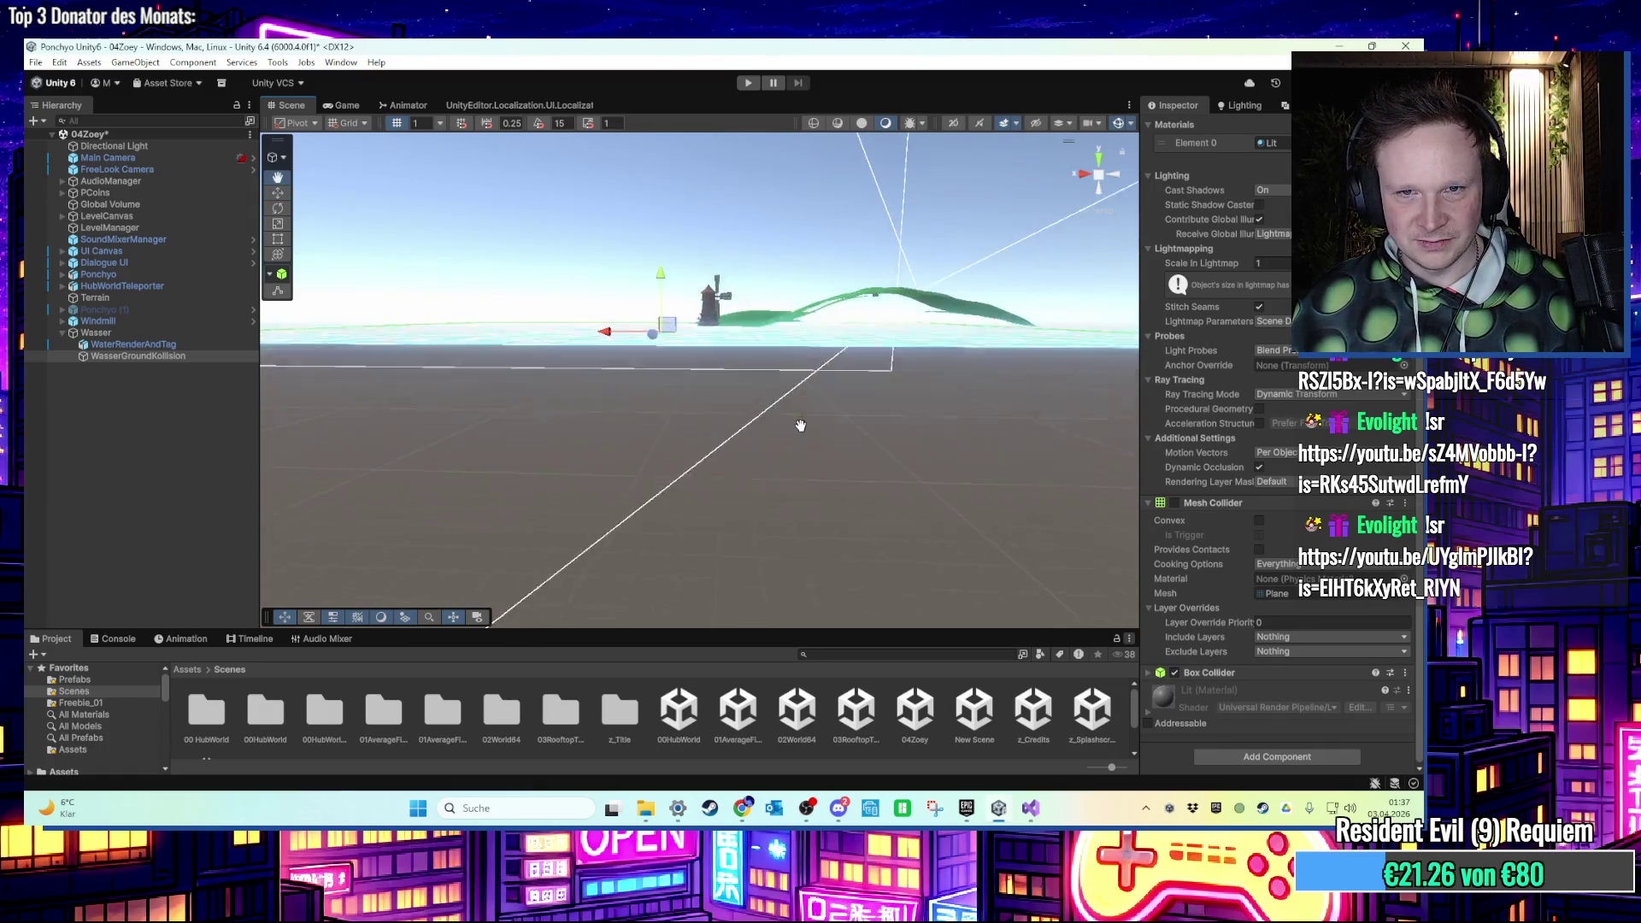
Frame the Ponchyo character and WasserGroundKollision, and inspect the ground plane's collider size.
{"action": "left_click", "coordinate": [99, 274]}
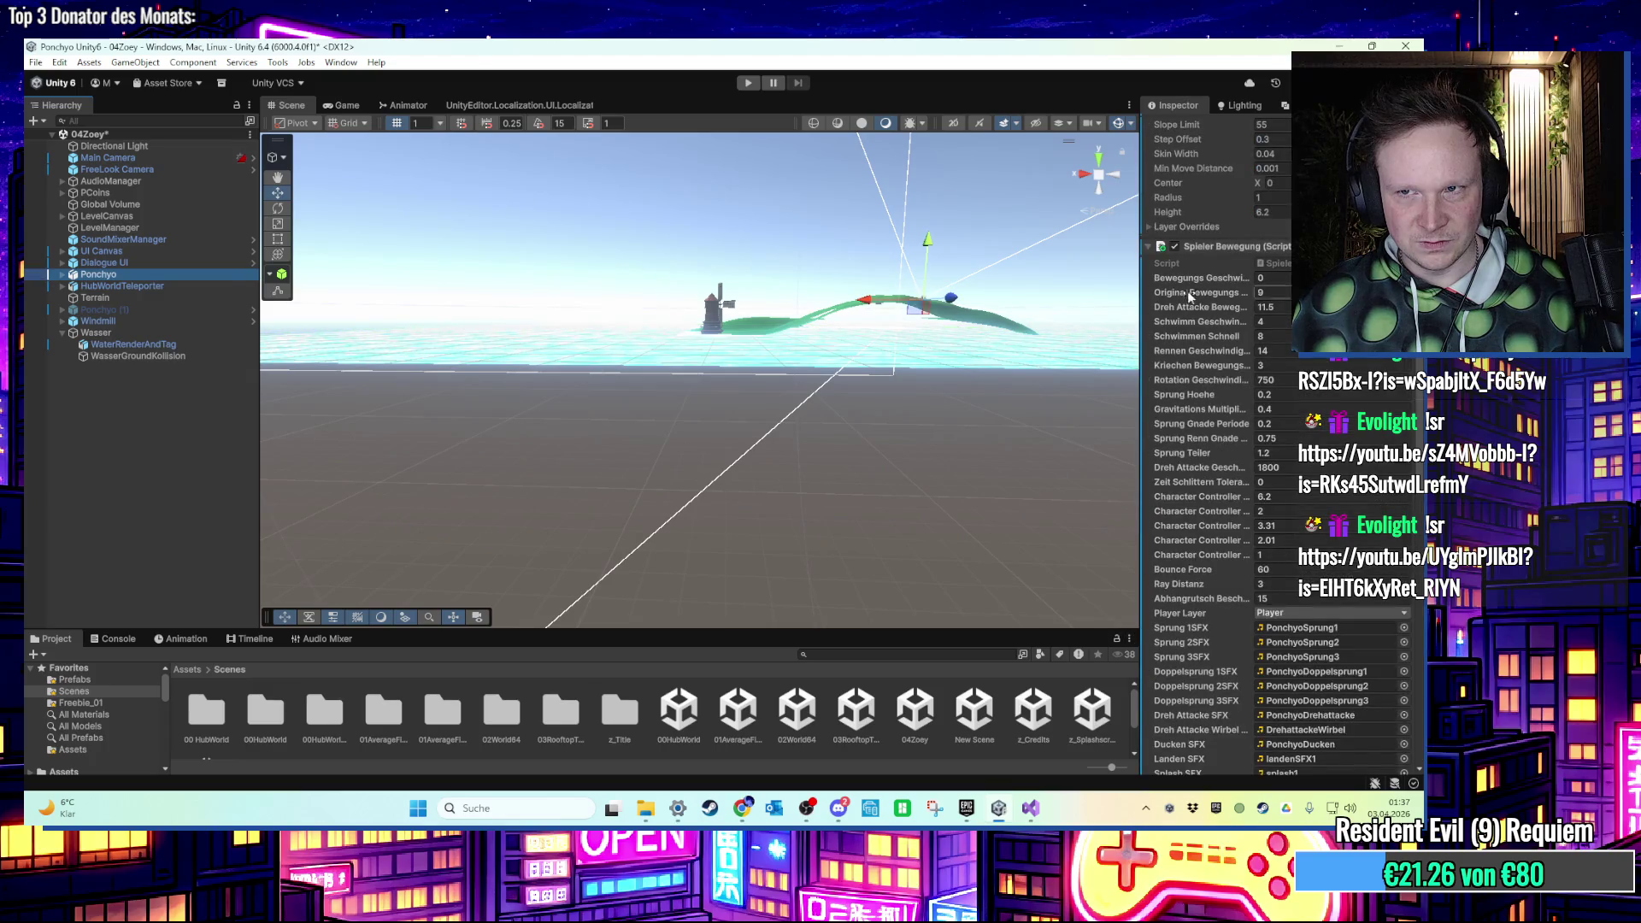
{"action": "key", "text": "f"}
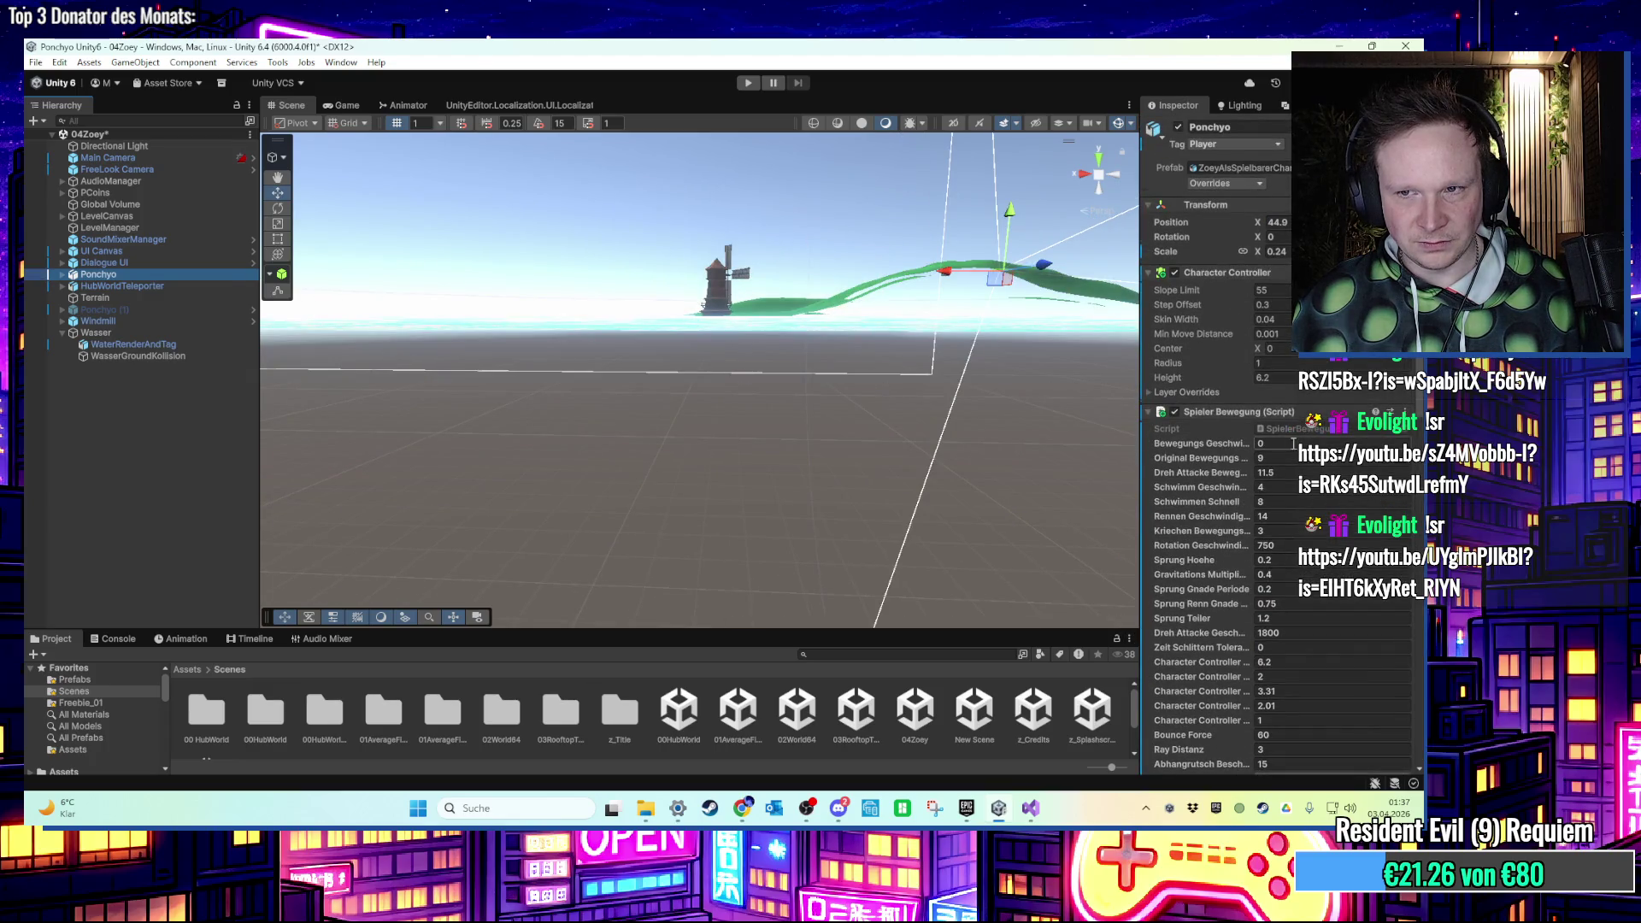
{"action": "left_click", "coordinate": [214, 357]}
{"action": "key", "text": "f"}
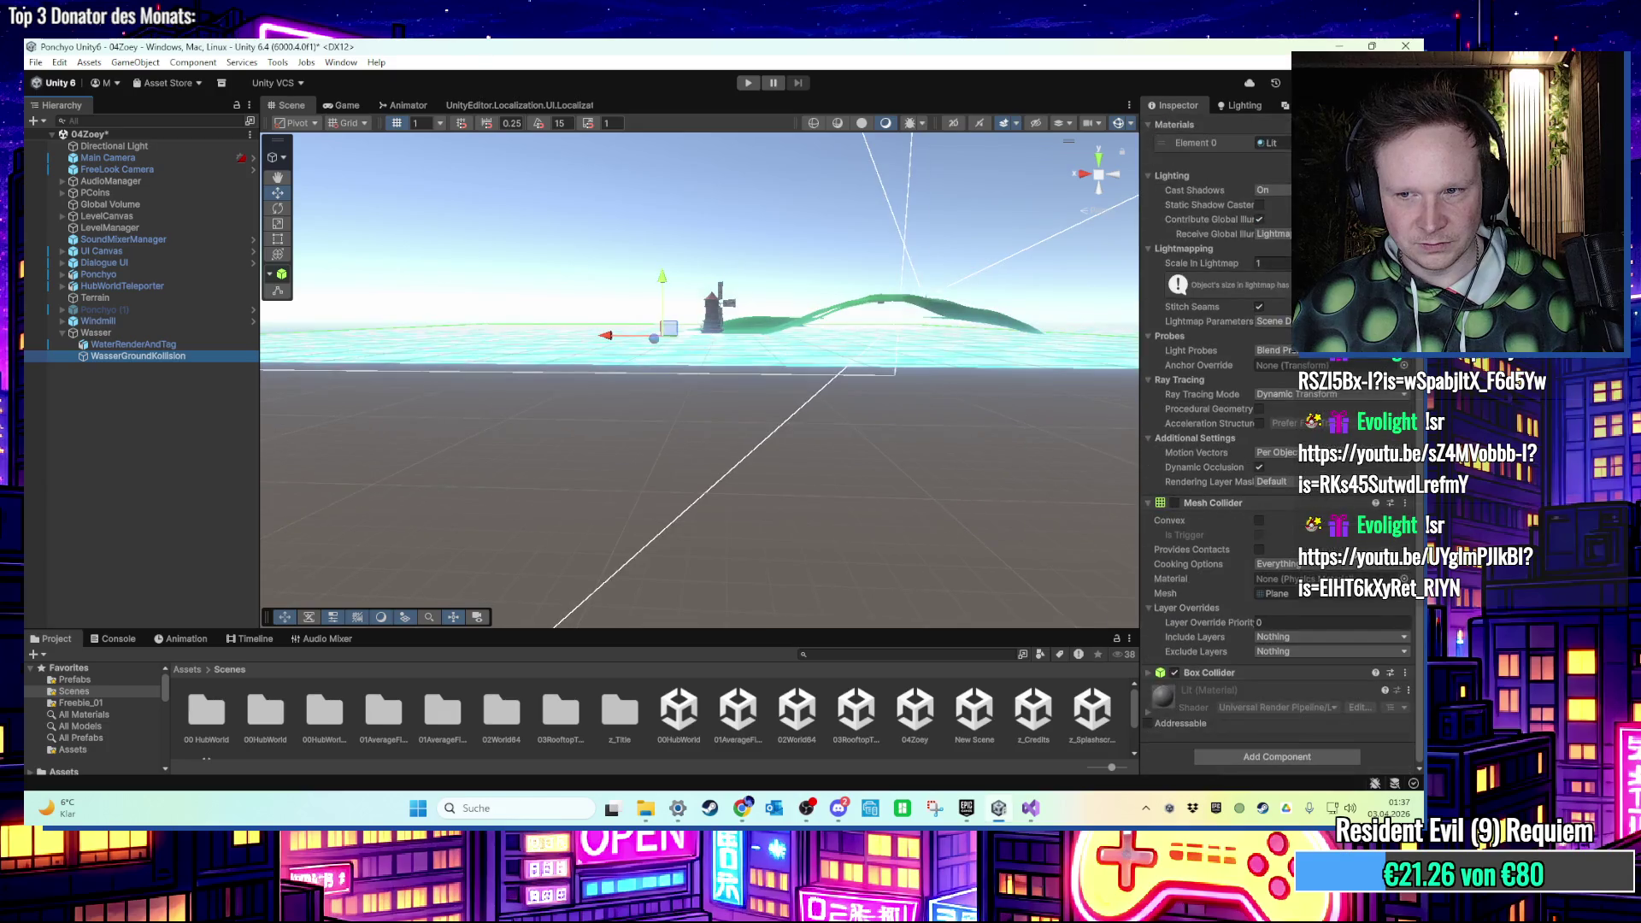
{"action": "left_click", "coordinate": [1147, 672]}
{"action": "scroll", "coordinate": [1213, 598], "scroll_direction": "down", "scroll_amount": 2}
{"action": "left_click_drag", "start_coordinate": [992, 463], "coordinate": [688, 401]}
{"action": "scroll", "coordinate": [1190, 349], "scroll_direction": "up", "scroll_amount": 3}
{"action": "scroll", "coordinate": [1189, 349], "scroll_direction": "up", "scroll_amount": 2}
Toggle WasserGroundKollision's Mesh Renderer off and back on, then run and stop a play test.
{"action": "left_click", "coordinate": [1196, 272]}
{"action": "left_click", "coordinate": [1177, 271]}
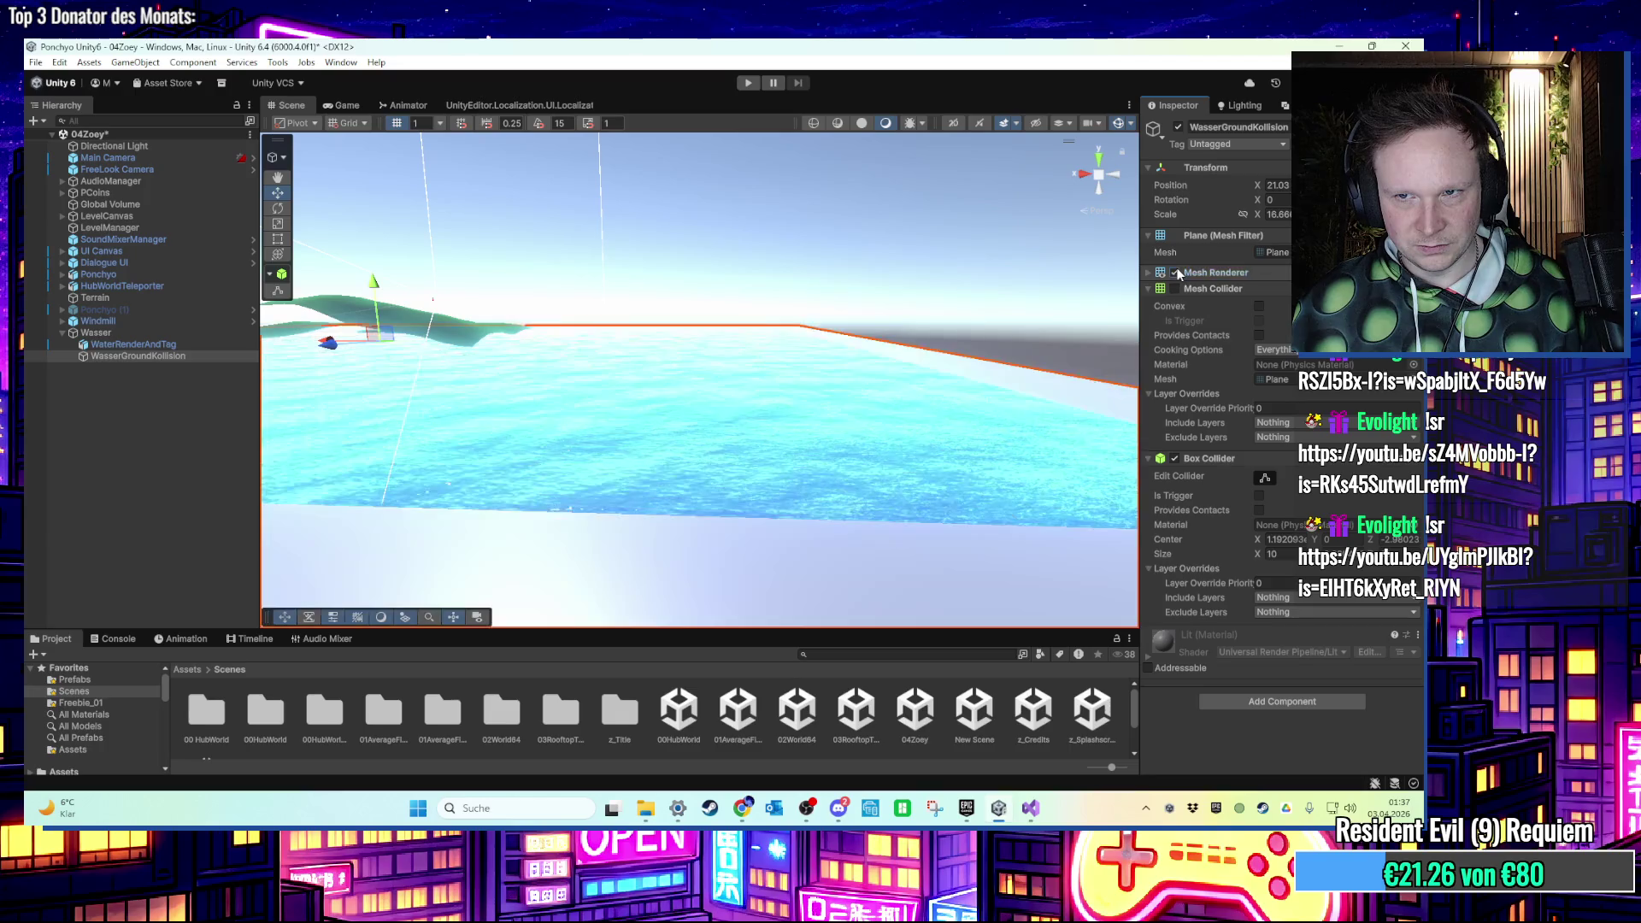
{"action": "left_click", "coordinate": [1177, 272]}
{"action": "mouse_move", "coordinate": [963, 312]}
{"action": "left_mouse_down"}
{"action": "mouse_move", "coordinate": [882, 340]}
{"action": "mouse_move", "coordinate": [785, 309]}
{"action": "mouse_move", "coordinate": [859, 312]}
{"action": "left_mouse_up"}
{"action": "left_click", "coordinate": [748, 82]}
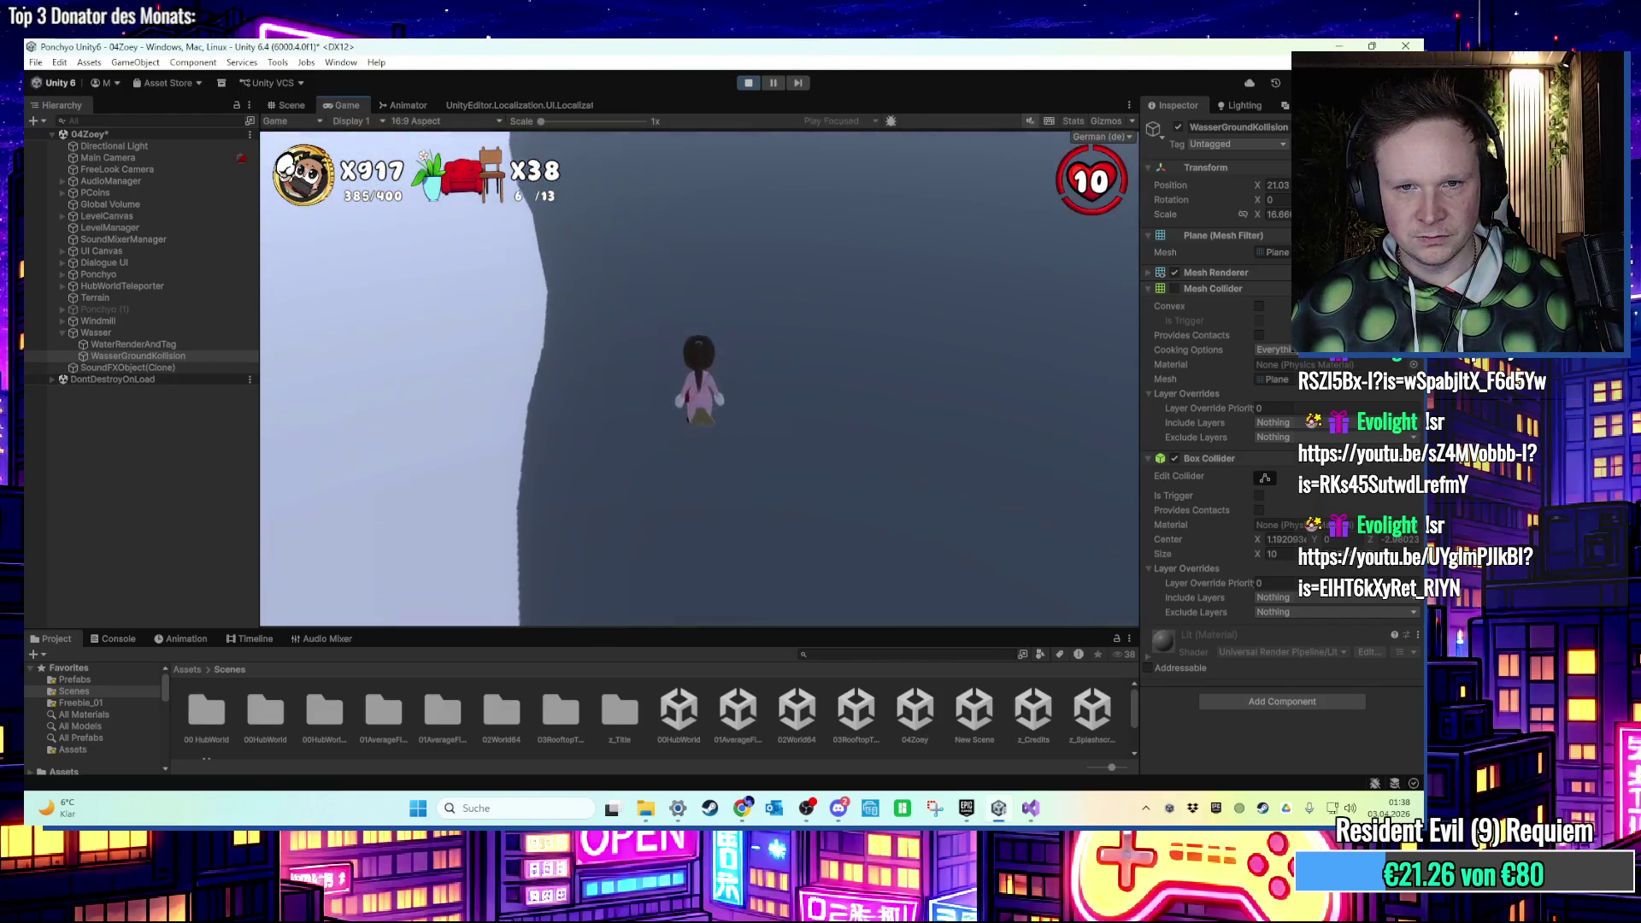
{"action": "key", "text": "super"}
{"action": "left_click", "coordinate": [740, 86]}
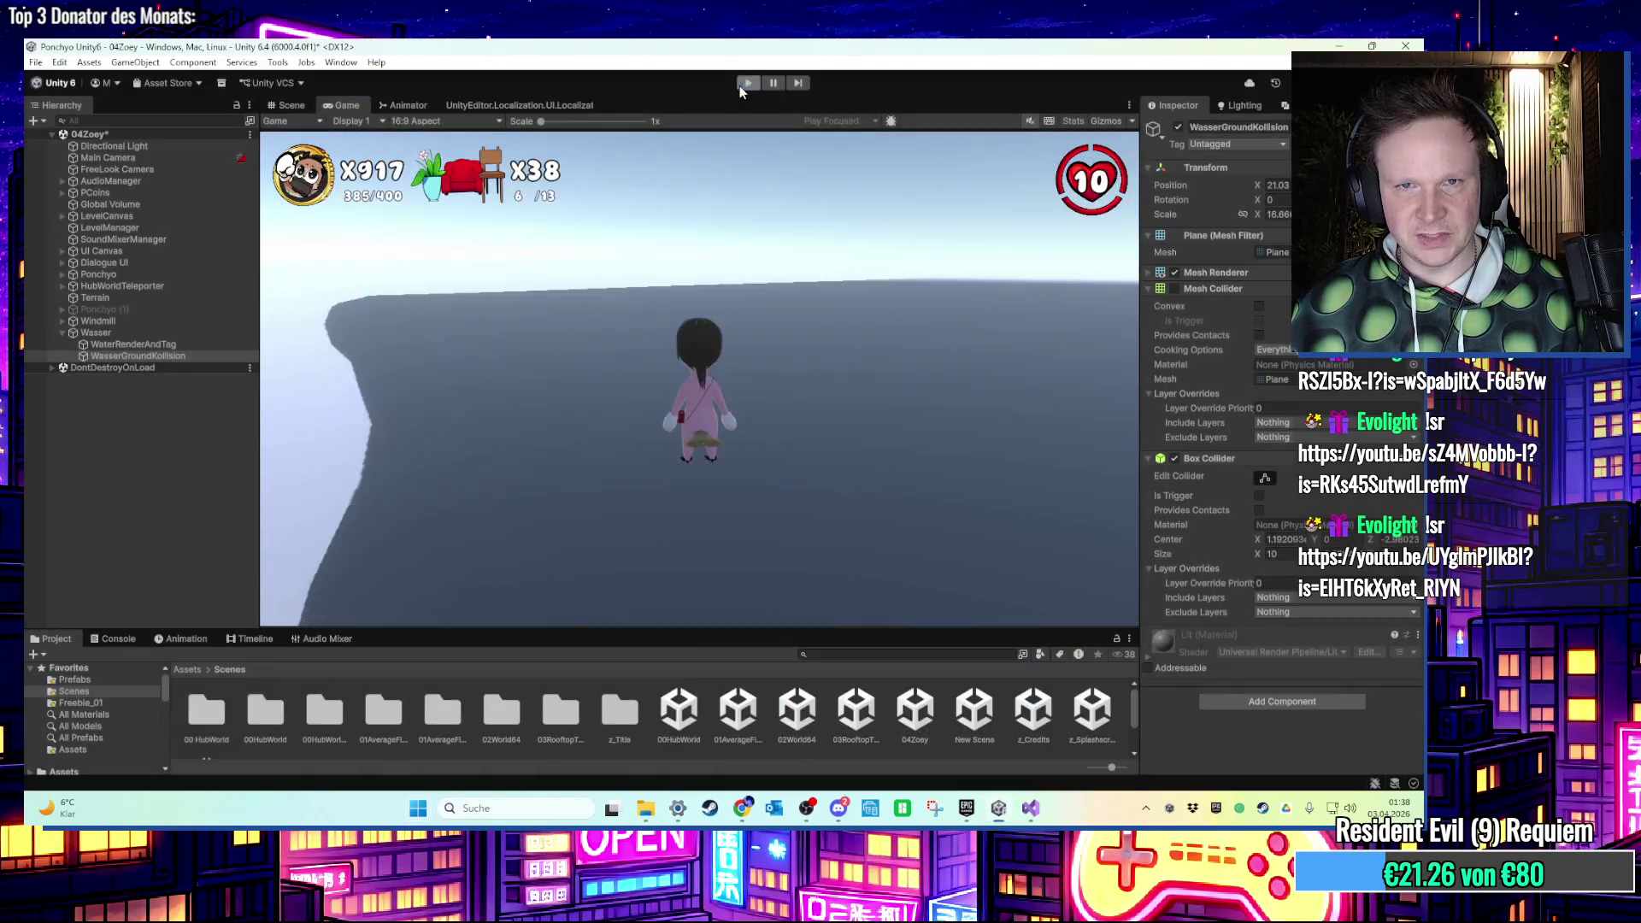
{"action": "scroll", "coordinate": [735, 376], "scroll_direction": "down", "scroll_amount": 5}
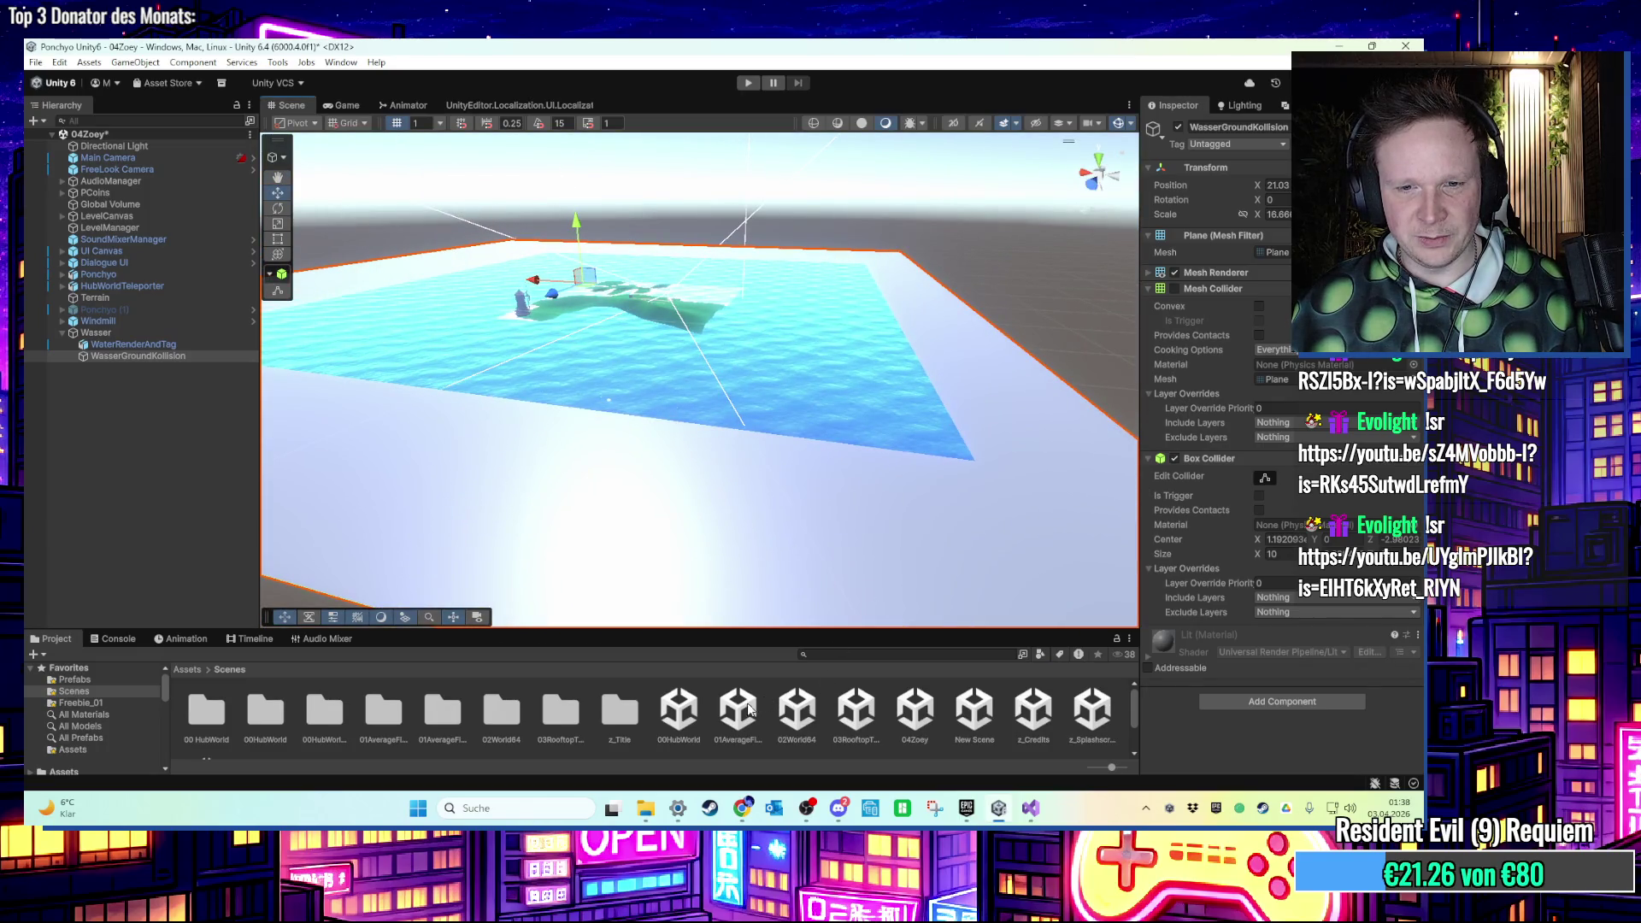
Open 00HubWorld, saving the island scene's changes, and play-test the hub world.
{"action": "double_click", "coordinate": [679, 710]}
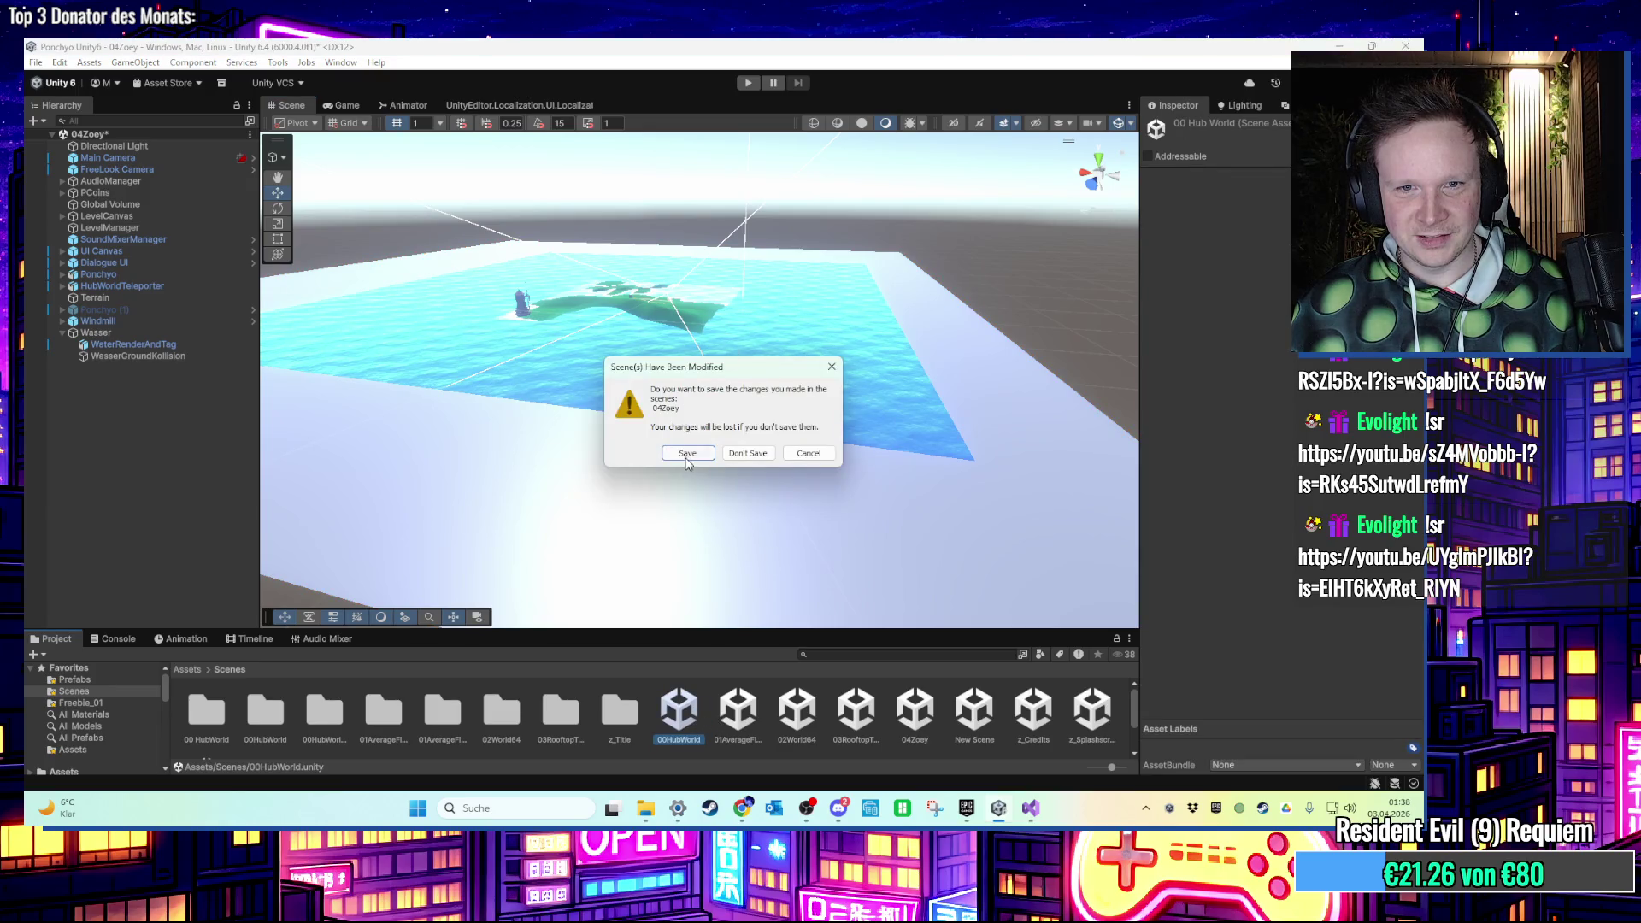
{"action": "left_click", "coordinate": [689, 456]}
{"action": "left_click", "coordinate": [747, 83]}
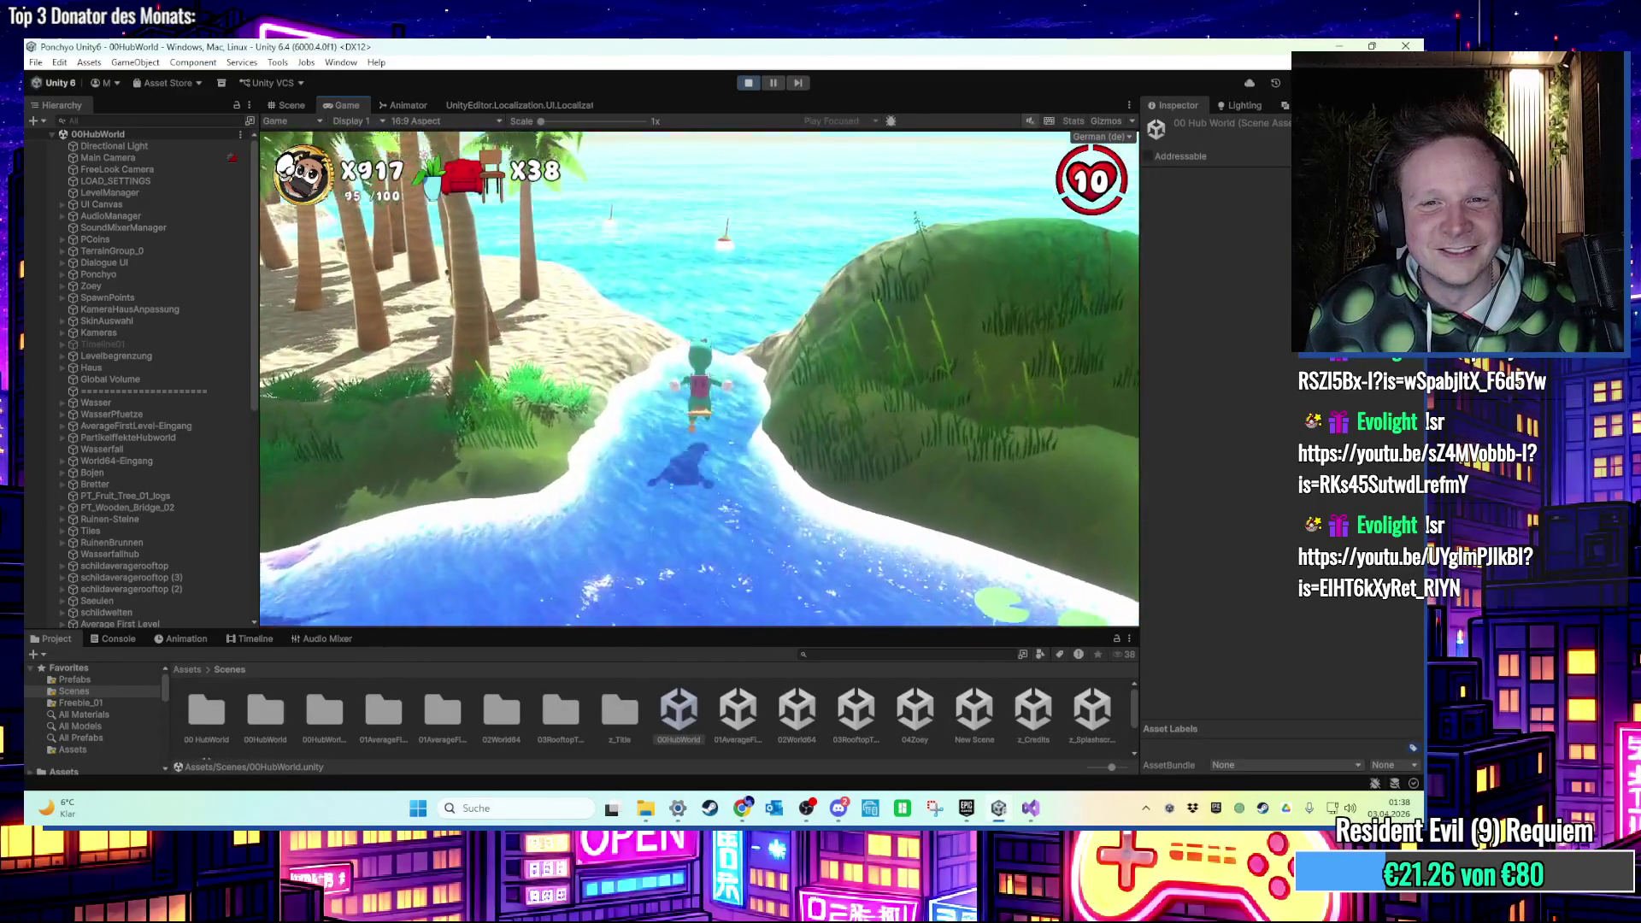
{"action": "key", "text": "super"}
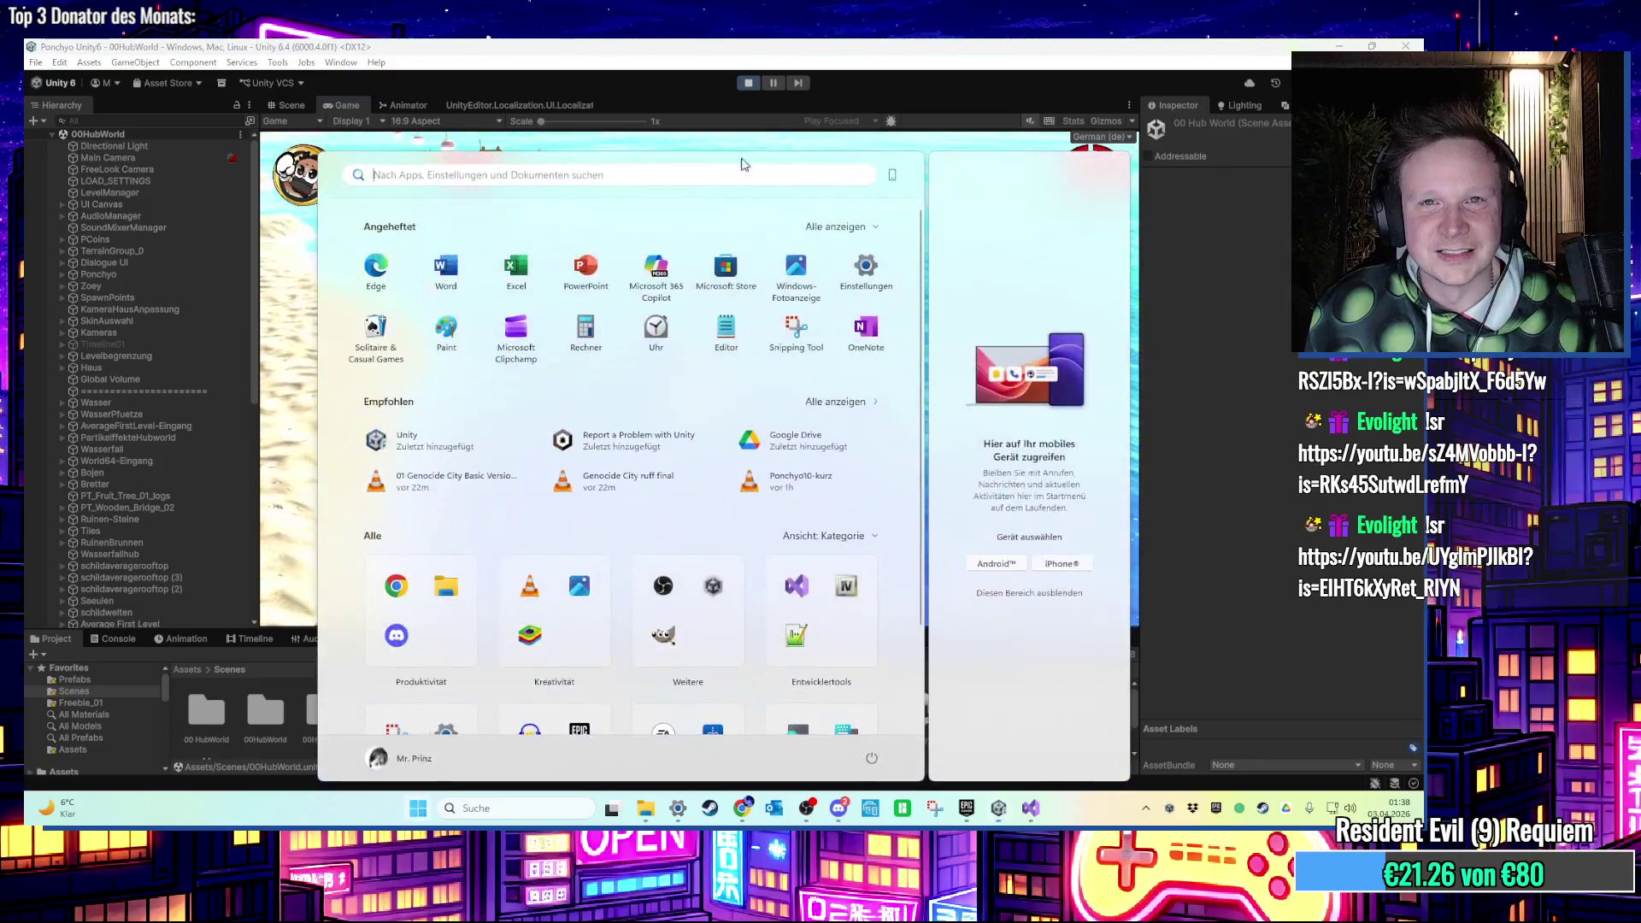
Stop Play, select WasserGroundKollision, and toggle its Mesh Renderer on then off again.
{"action": "left_click", "coordinate": [748, 82]}
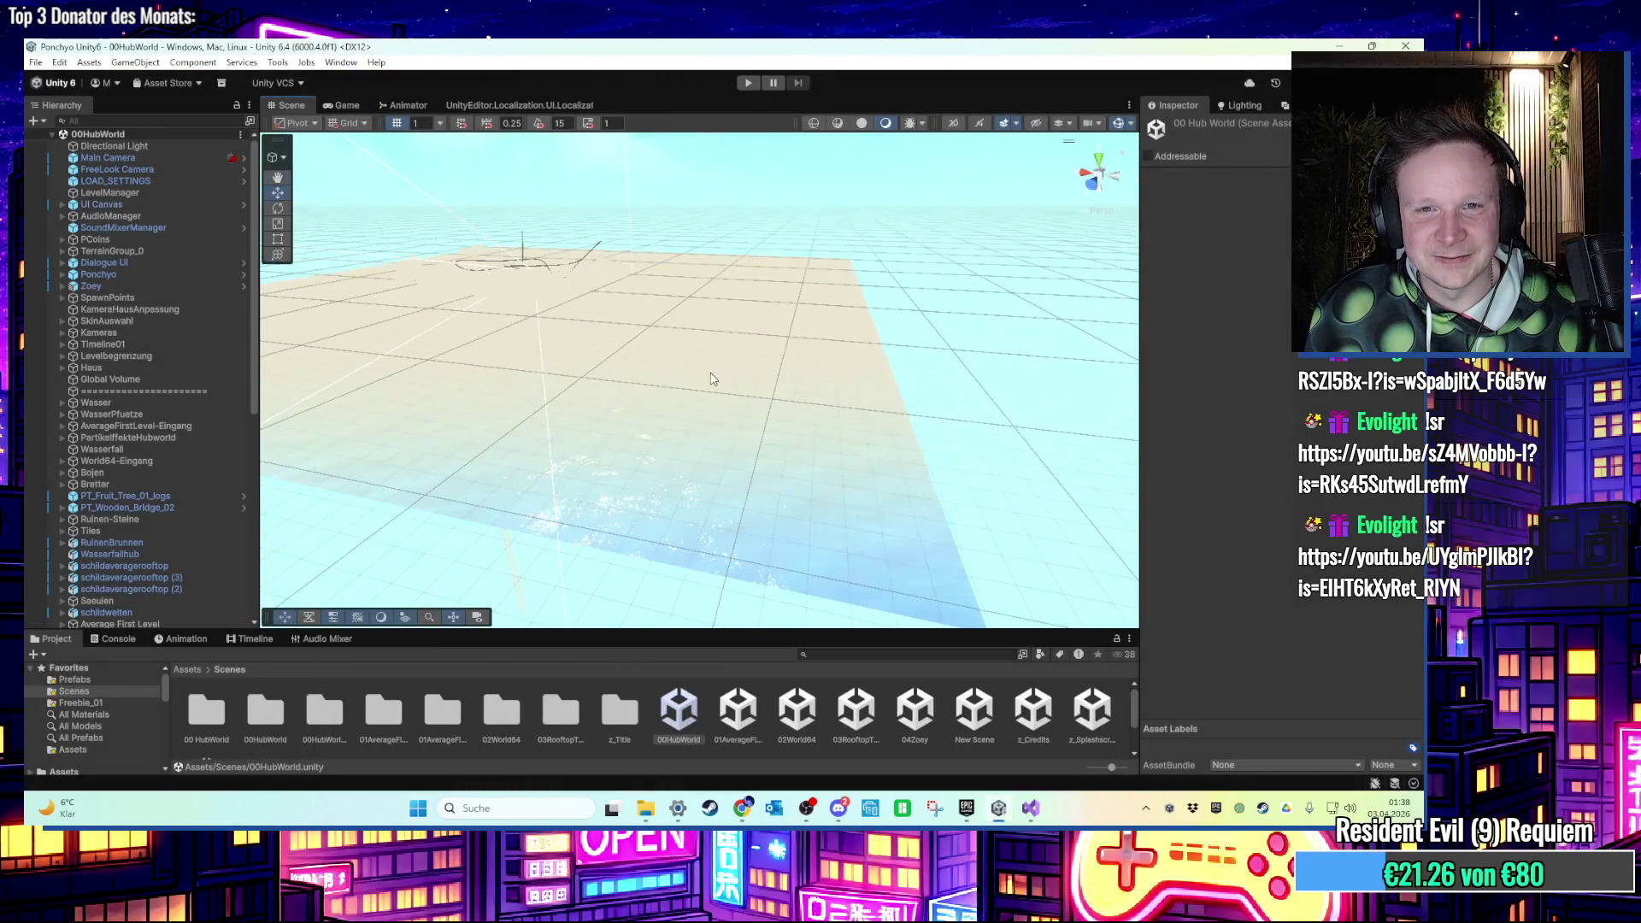
{"action": "left_click", "coordinate": [713, 379]}
{"action": "left_click", "coordinate": [184, 416]}
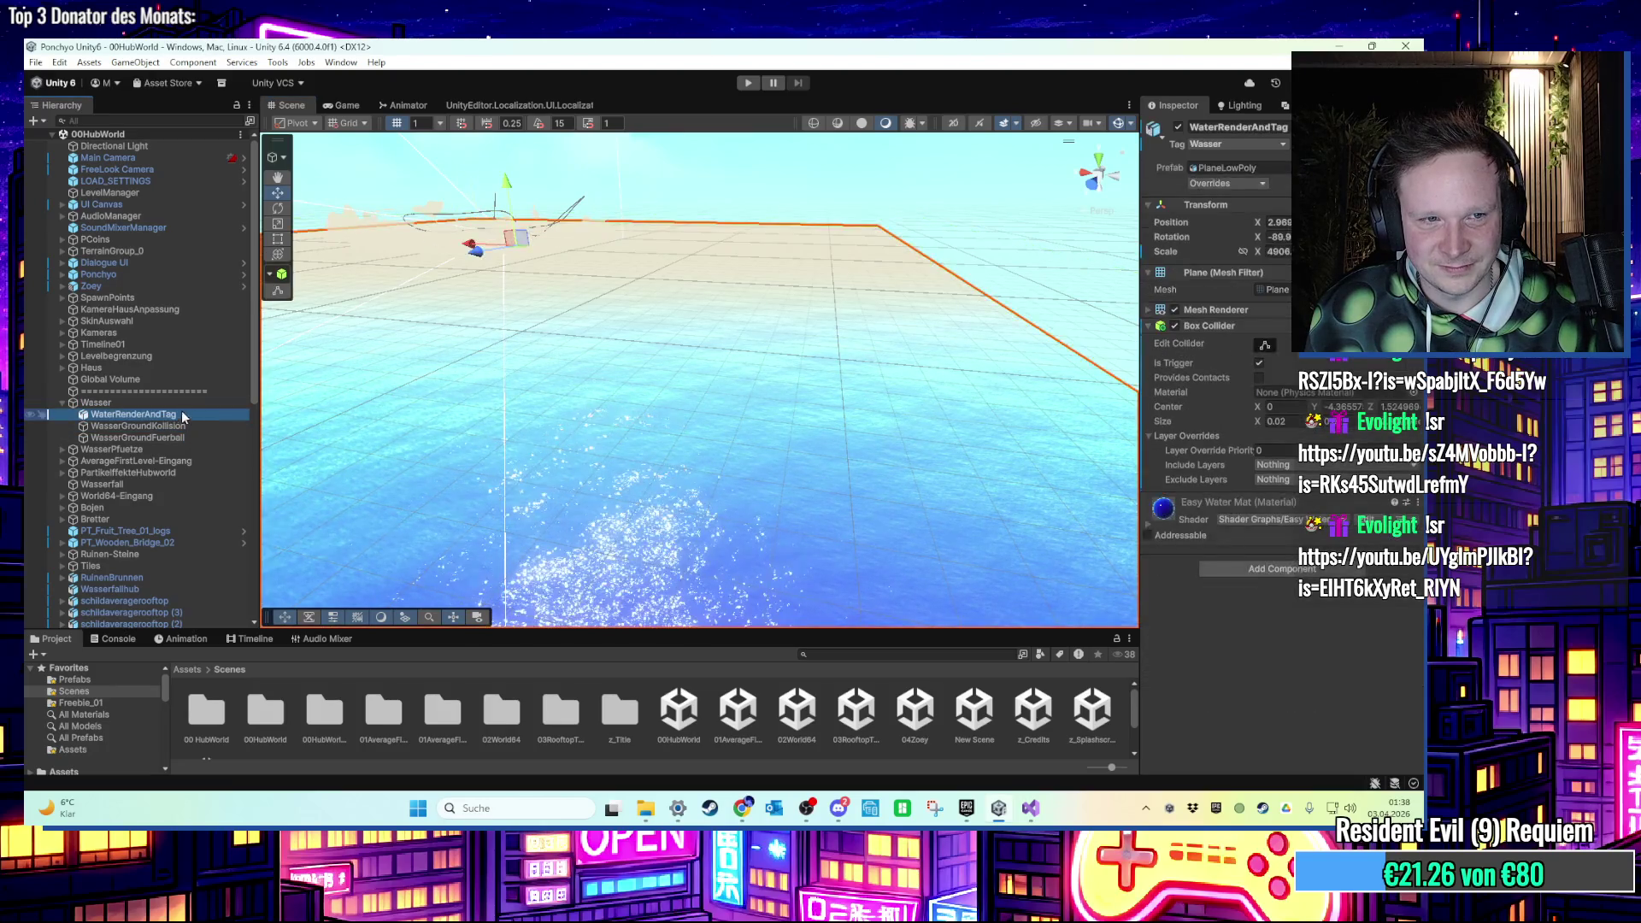
{"action": "left_click", "coordinate": [182, 426]}
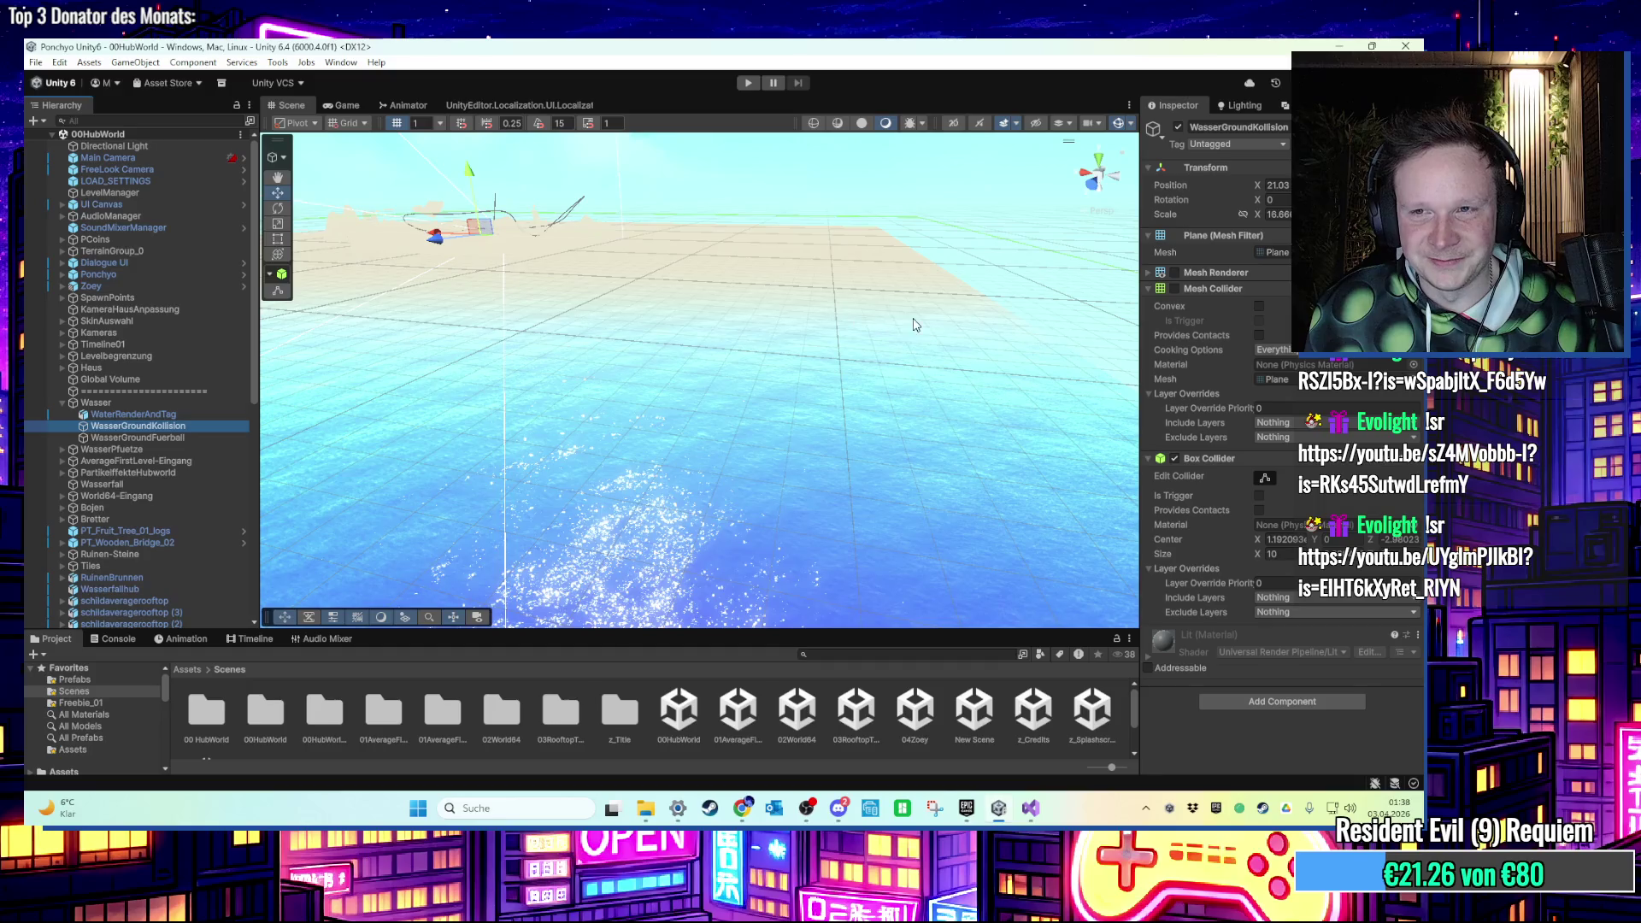
{"action": "left_click", "coordinate": [1174, 272]}
{"action": "left_click_drag", "start_coordinate": [940, 359], "coordinate": [974, 257]}
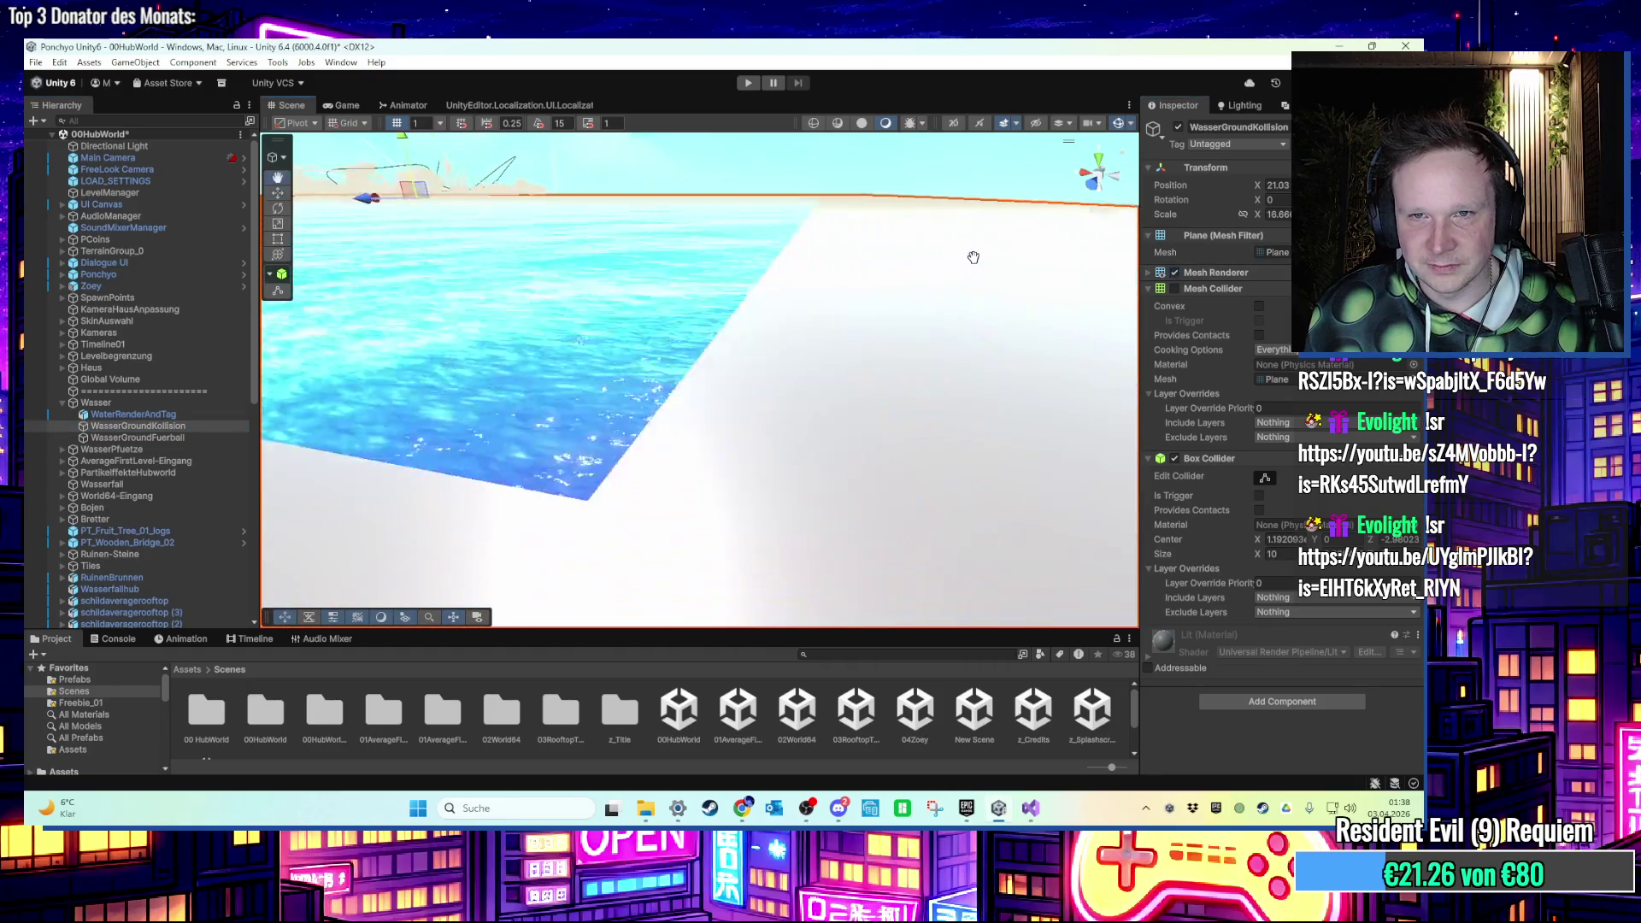
{"action": "scroll", "coordinate": [974, 257], "scroll_direction": "down", "scroll_amount": 5}
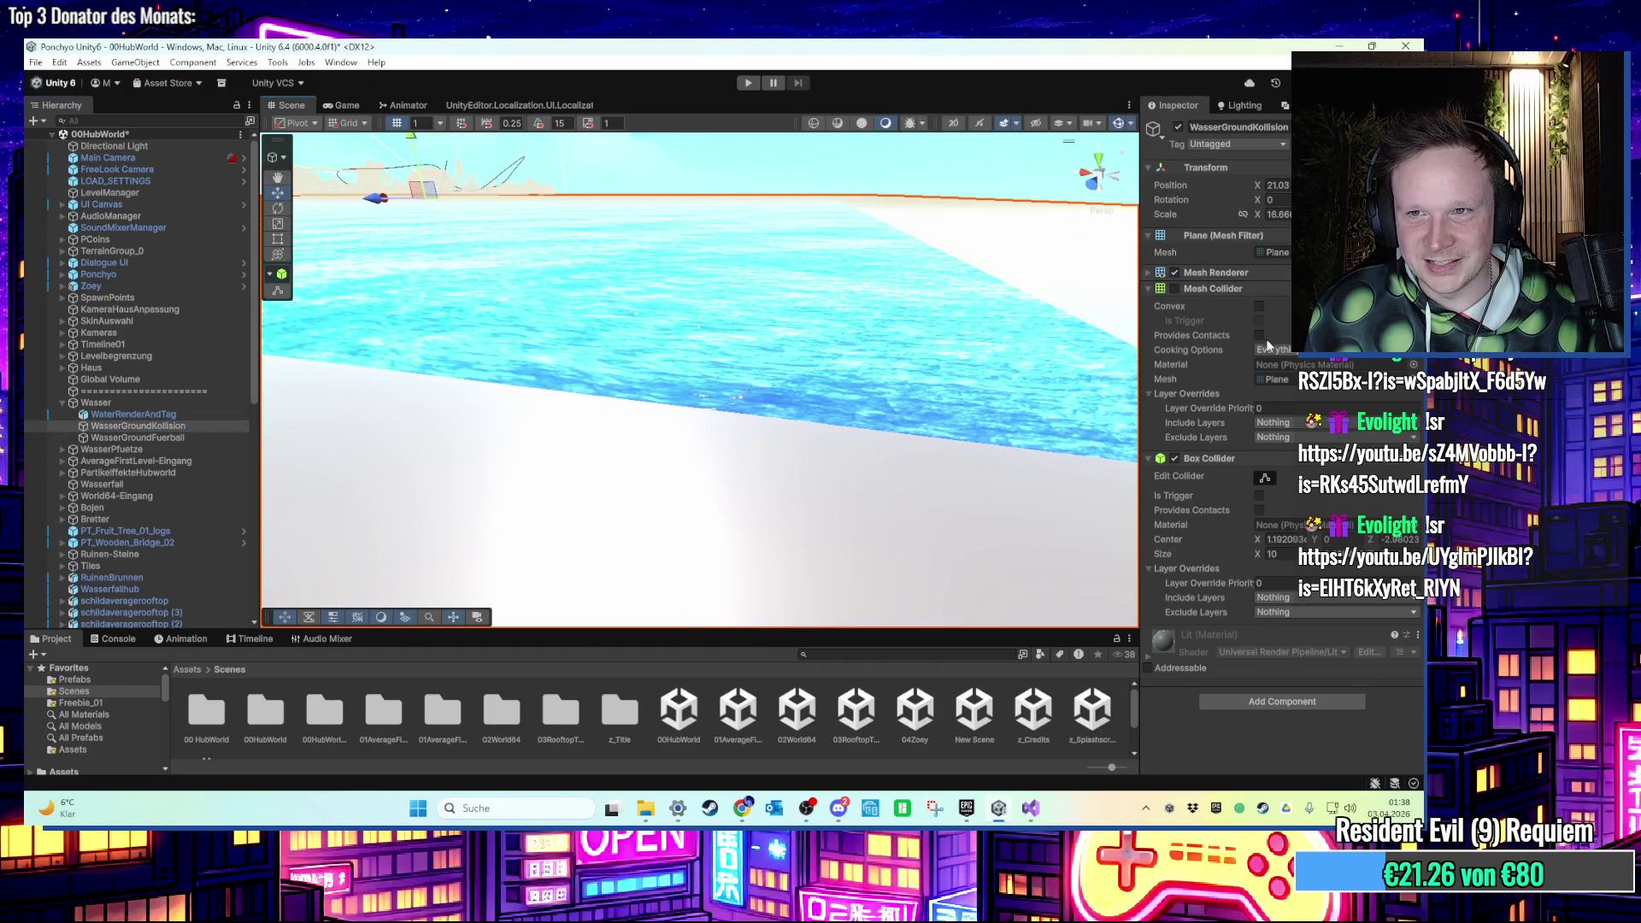
{"action": "left_click", "coordinate": [1174, 272]}
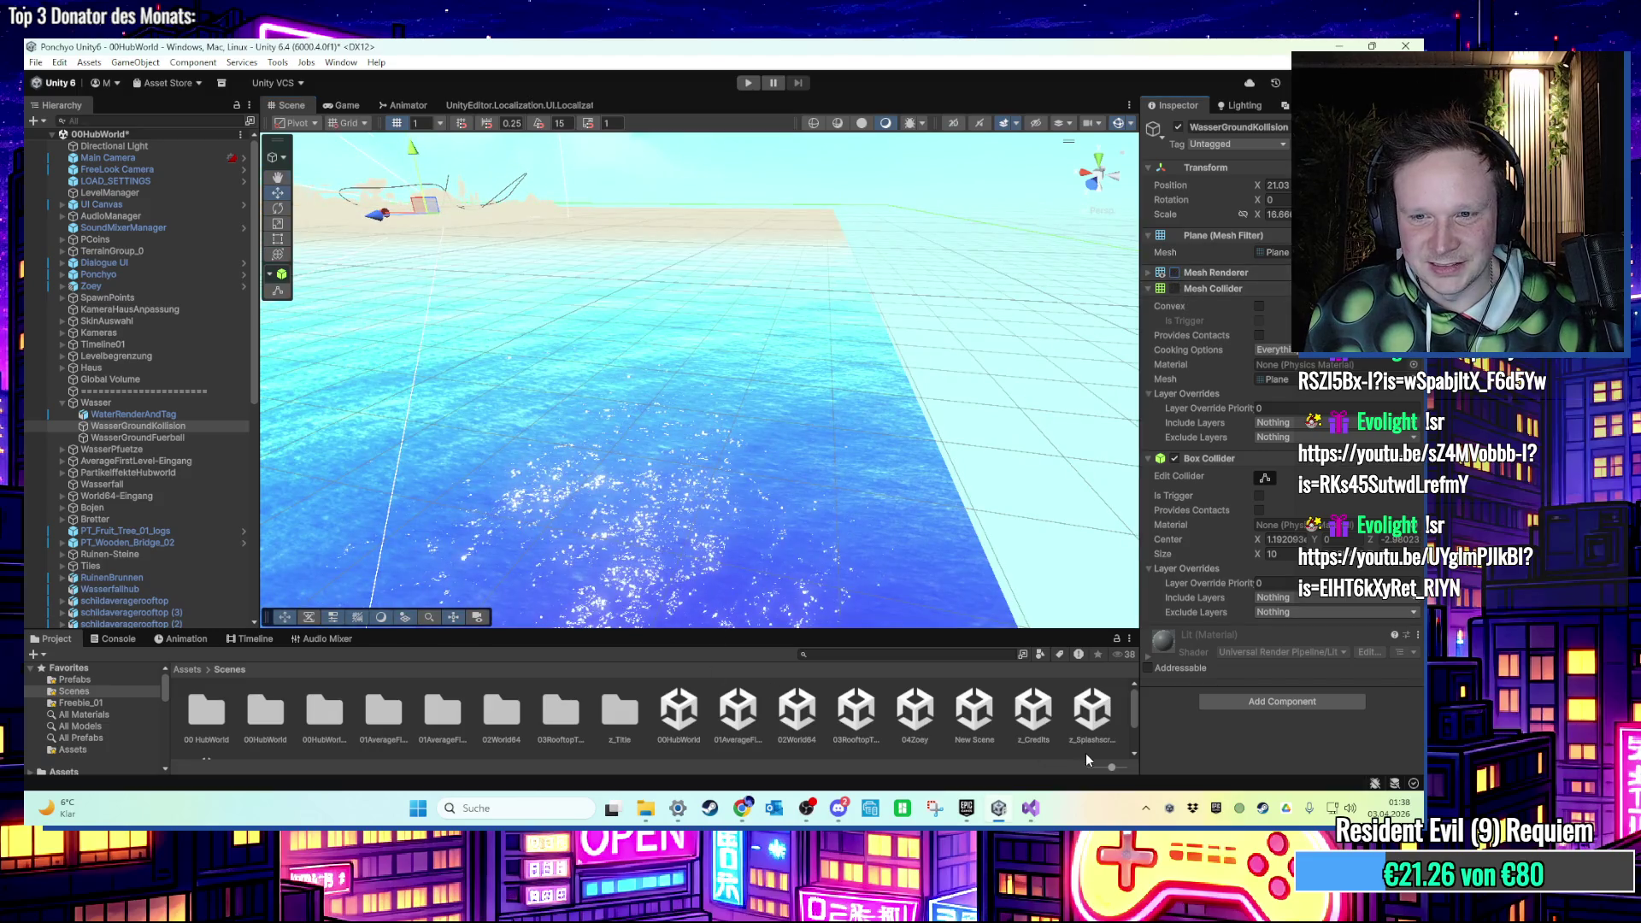
Reopen 04Zoey after saving the hub world, frame WasserGroundKollision, and start Play.
{"action": "double_click", "coordinate": [915, 714]}
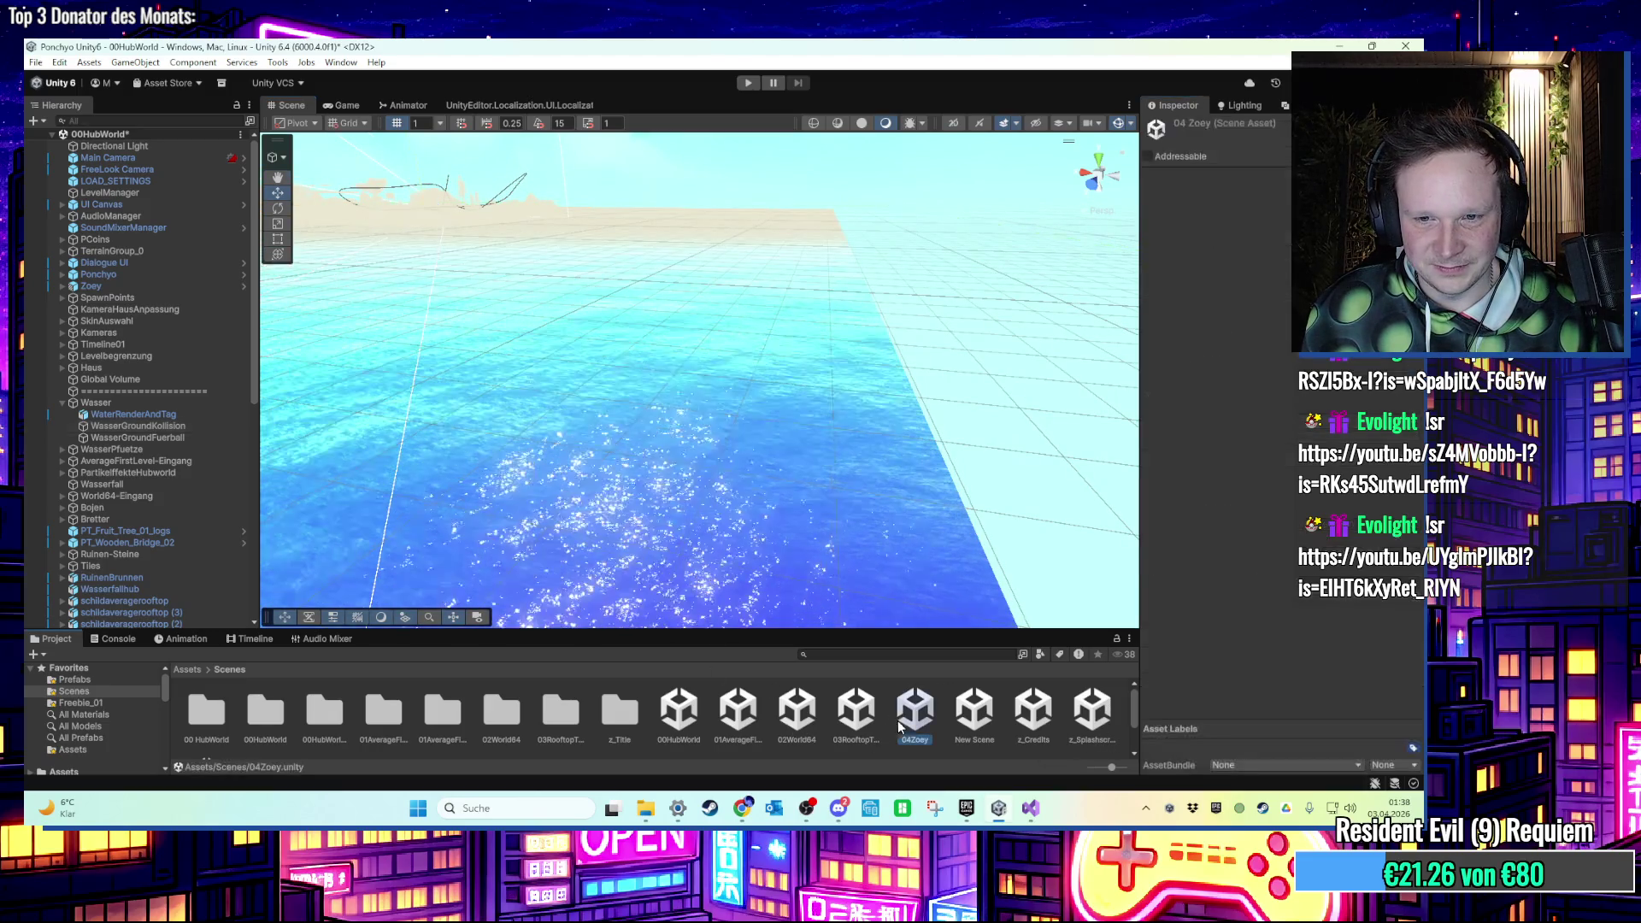
{"action": "left_click", "coordinate": [667, 488]}
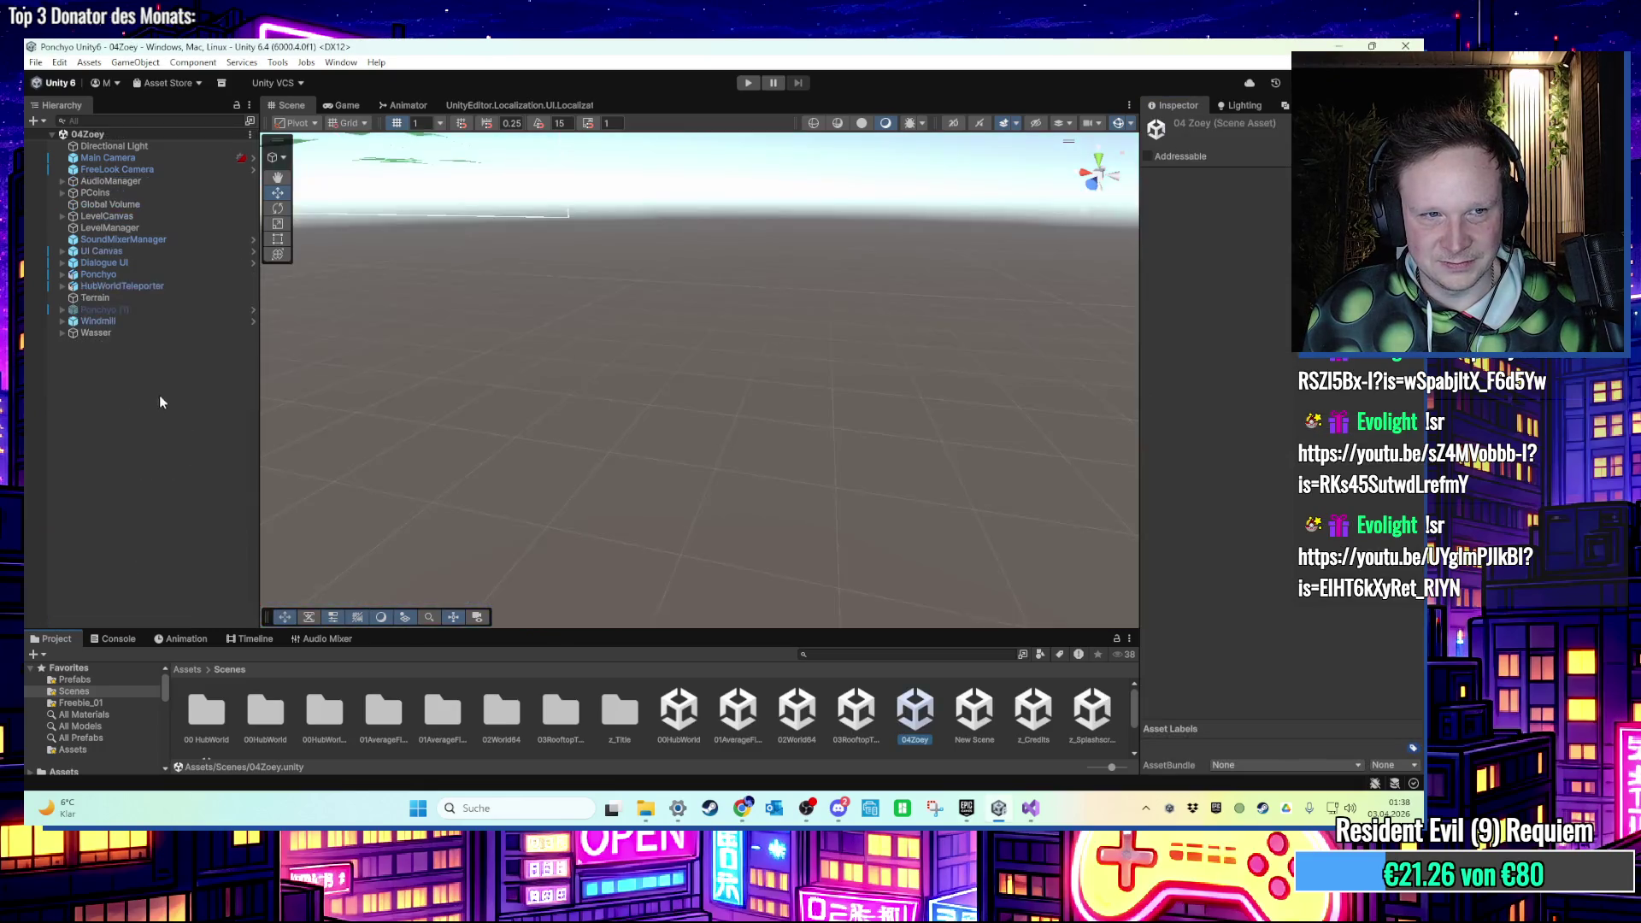
{"action": "left_click", "coordinate": [144, 335]}
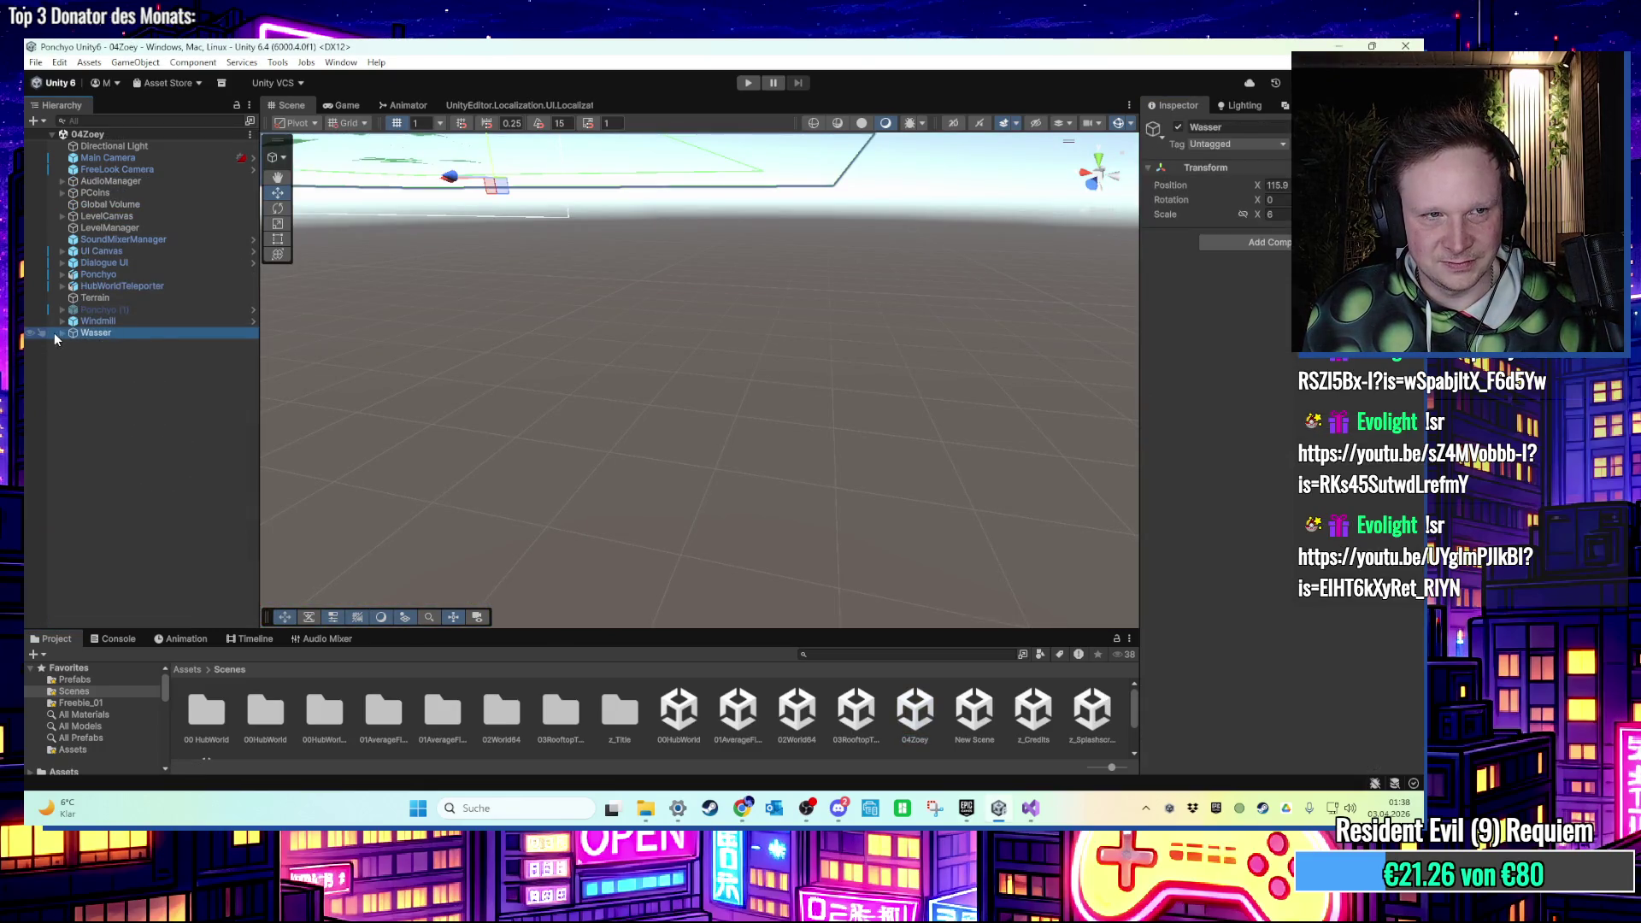
{"action": "double_click", "coordinate": [137, 355]}
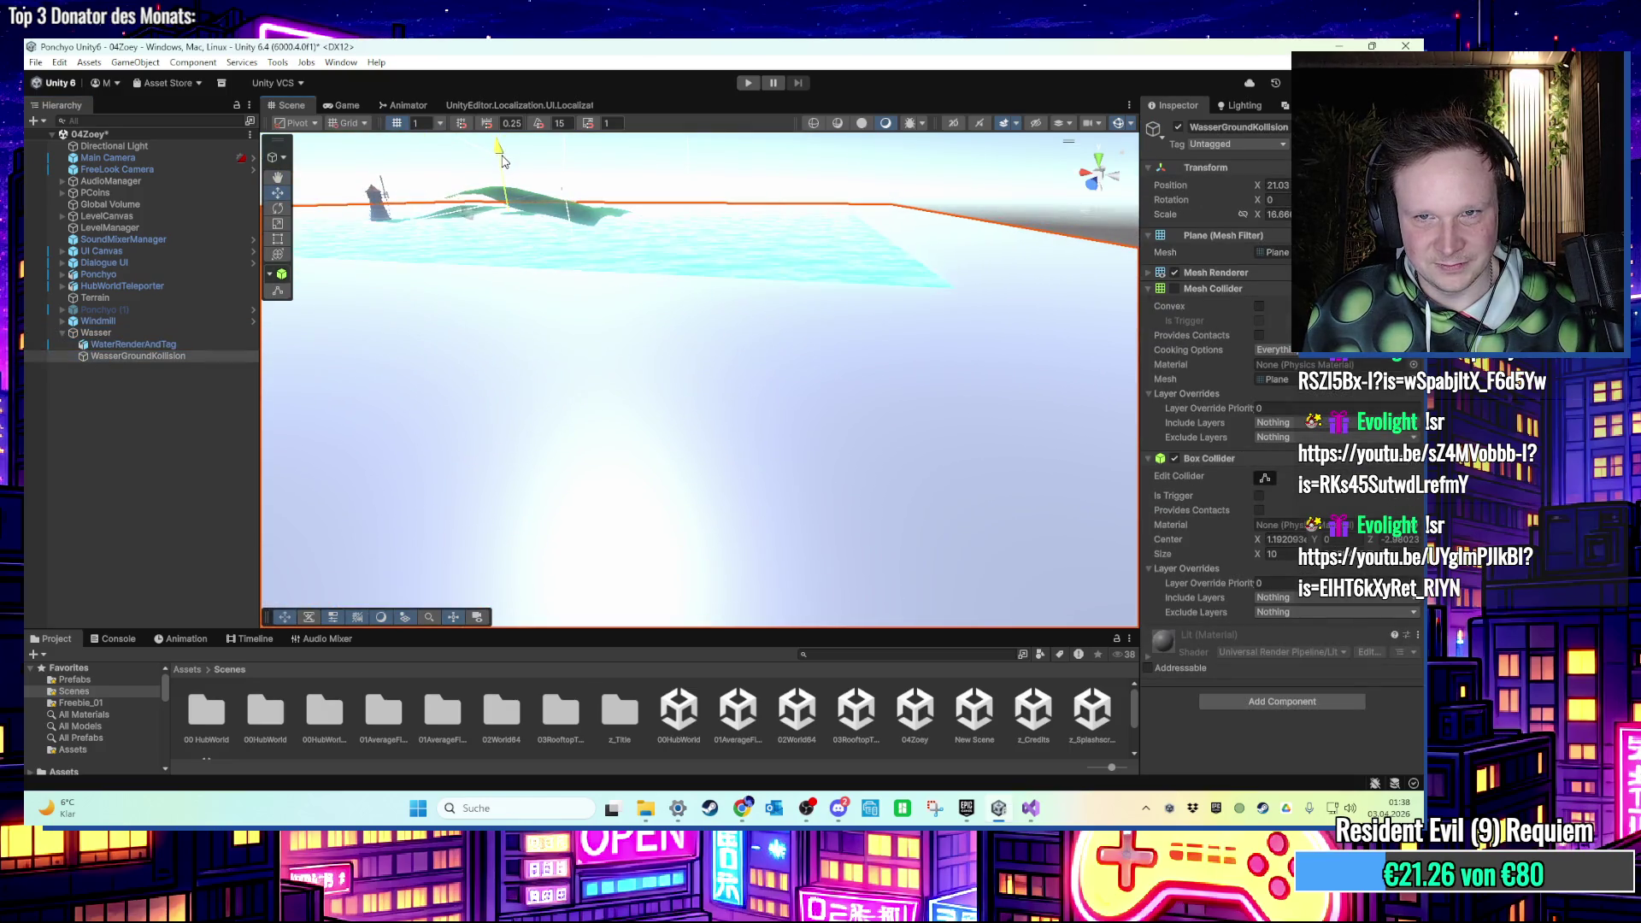
{"action": "left_click", "coordinate": [749, 83]}
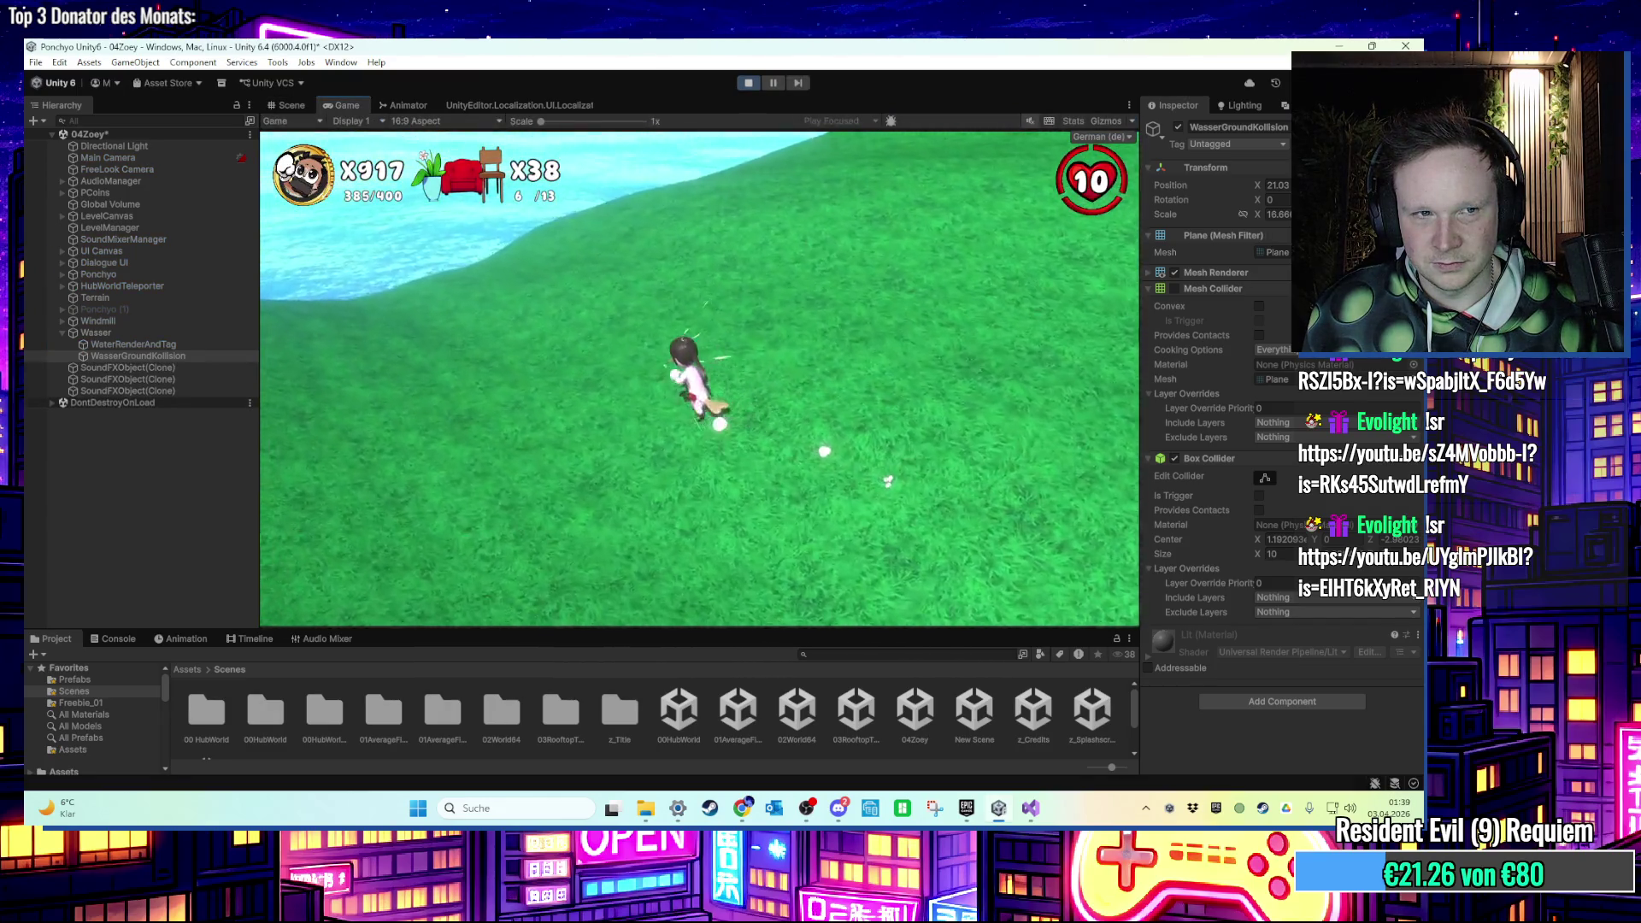
{"action": "key", "text": "space"}
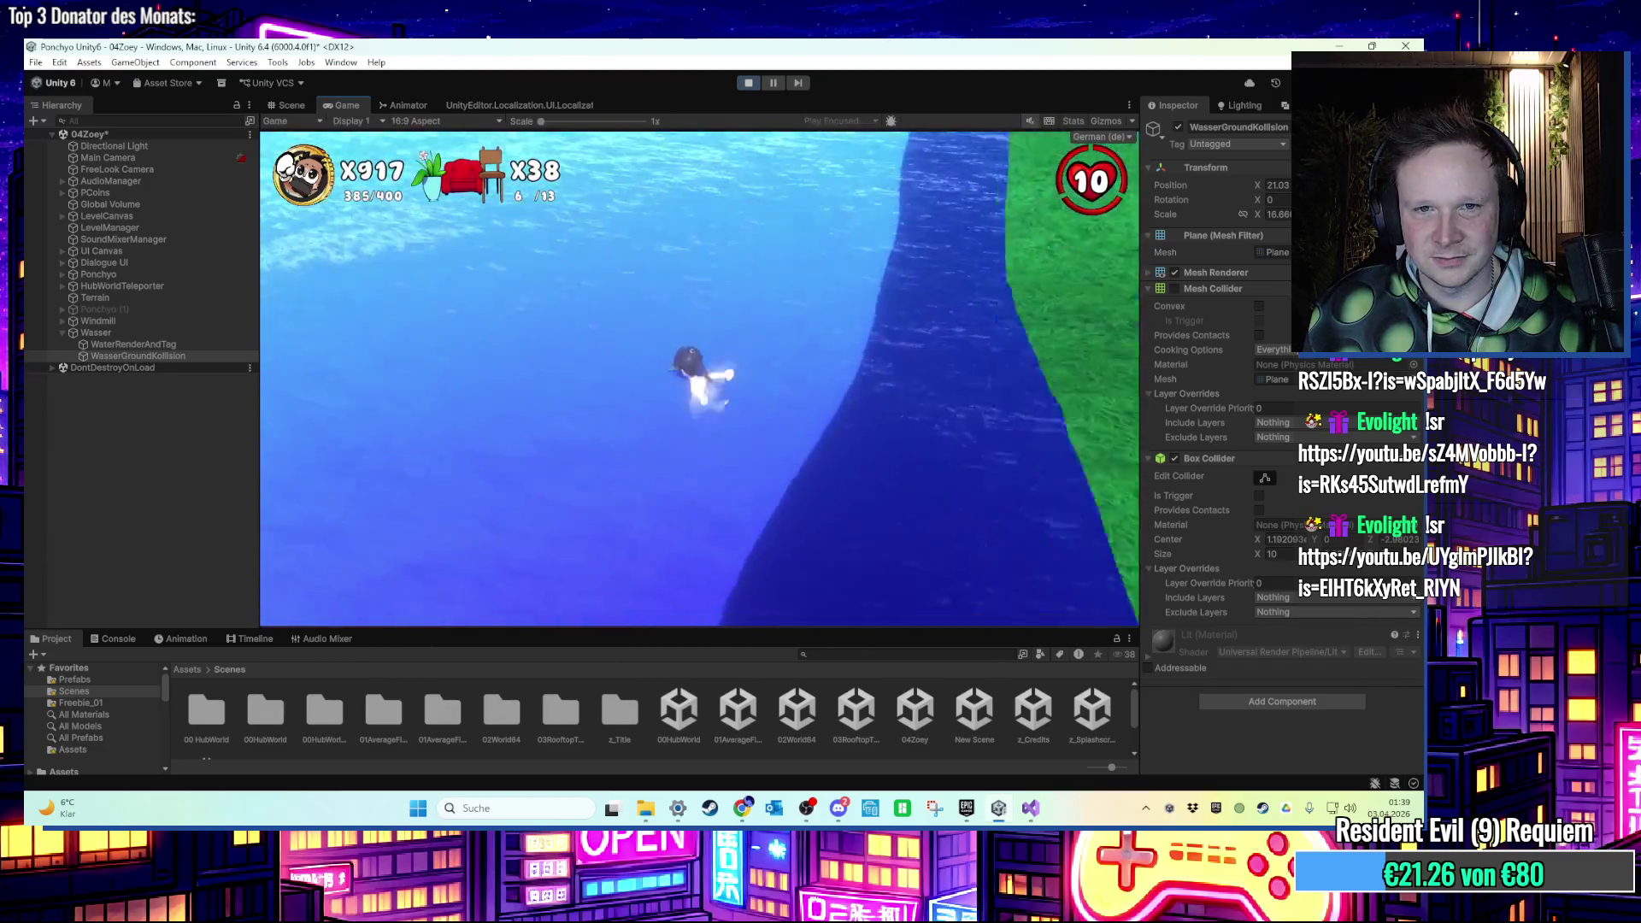
{"action": "key", "text": "super"}
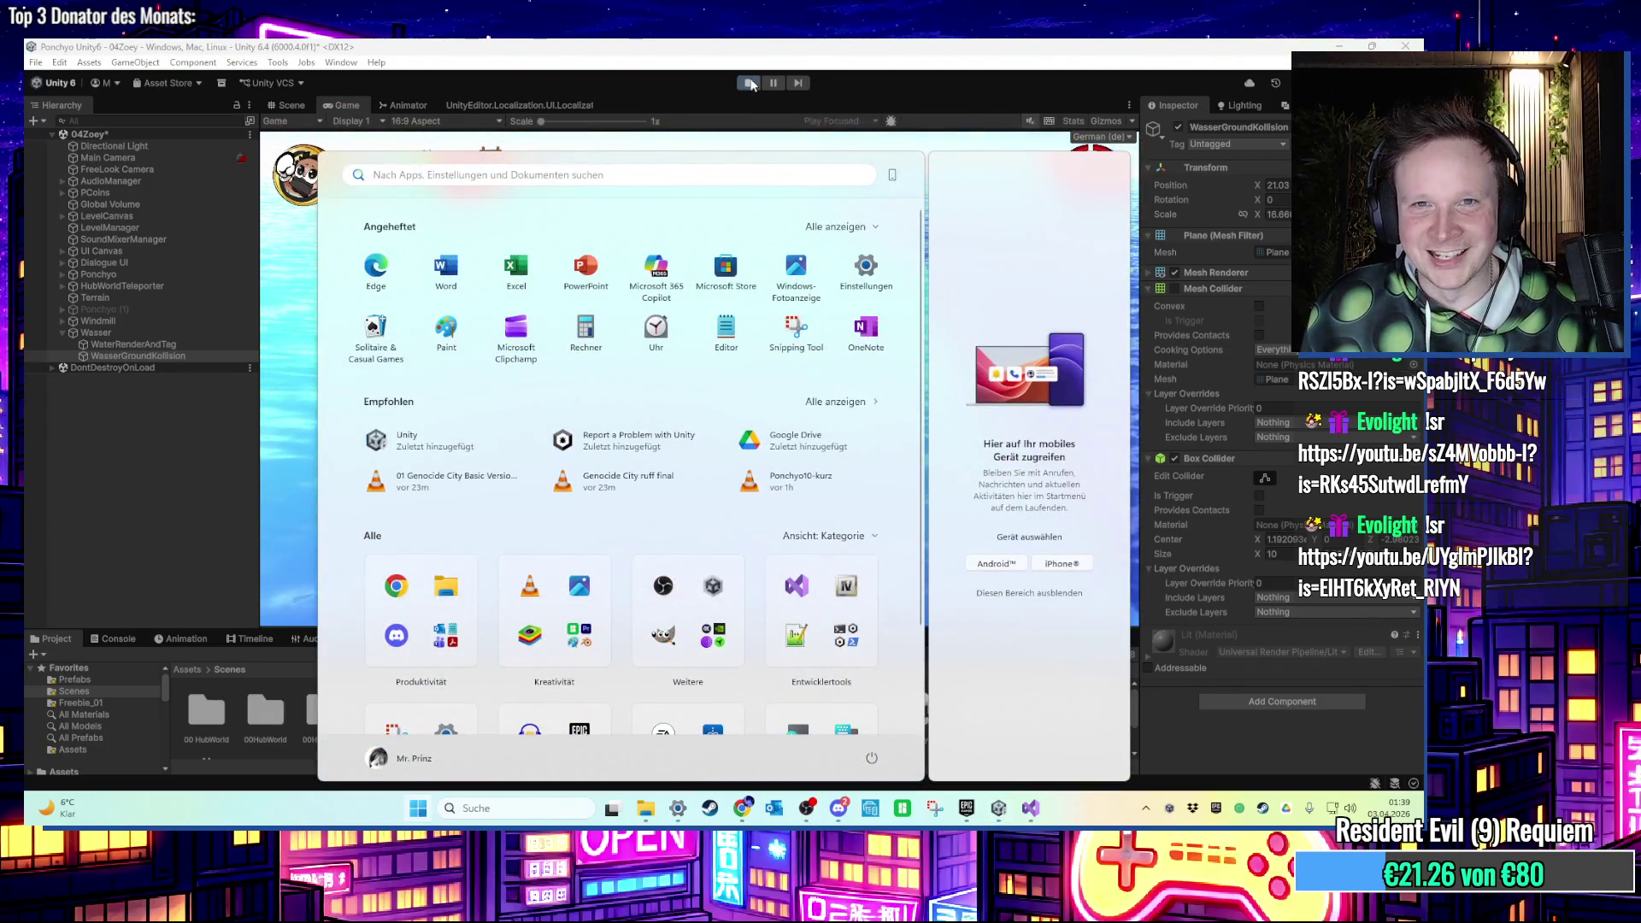
{"action": "left_click", "coordinate": [749, 83]}
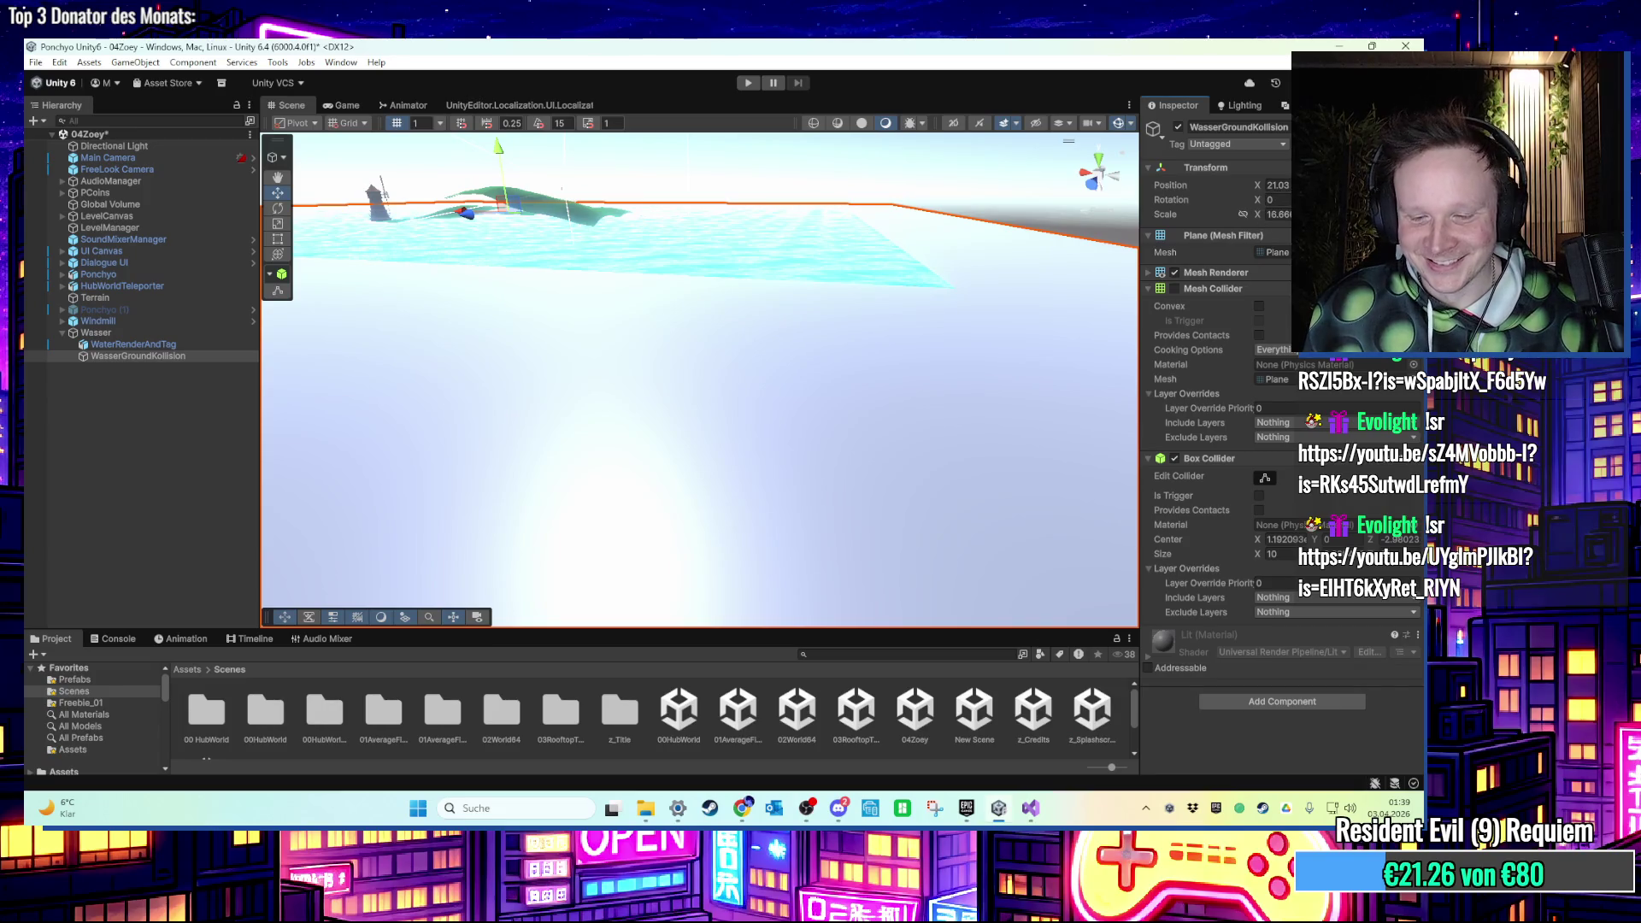
{"action": "left_click", "coordinate": [748, 83]}
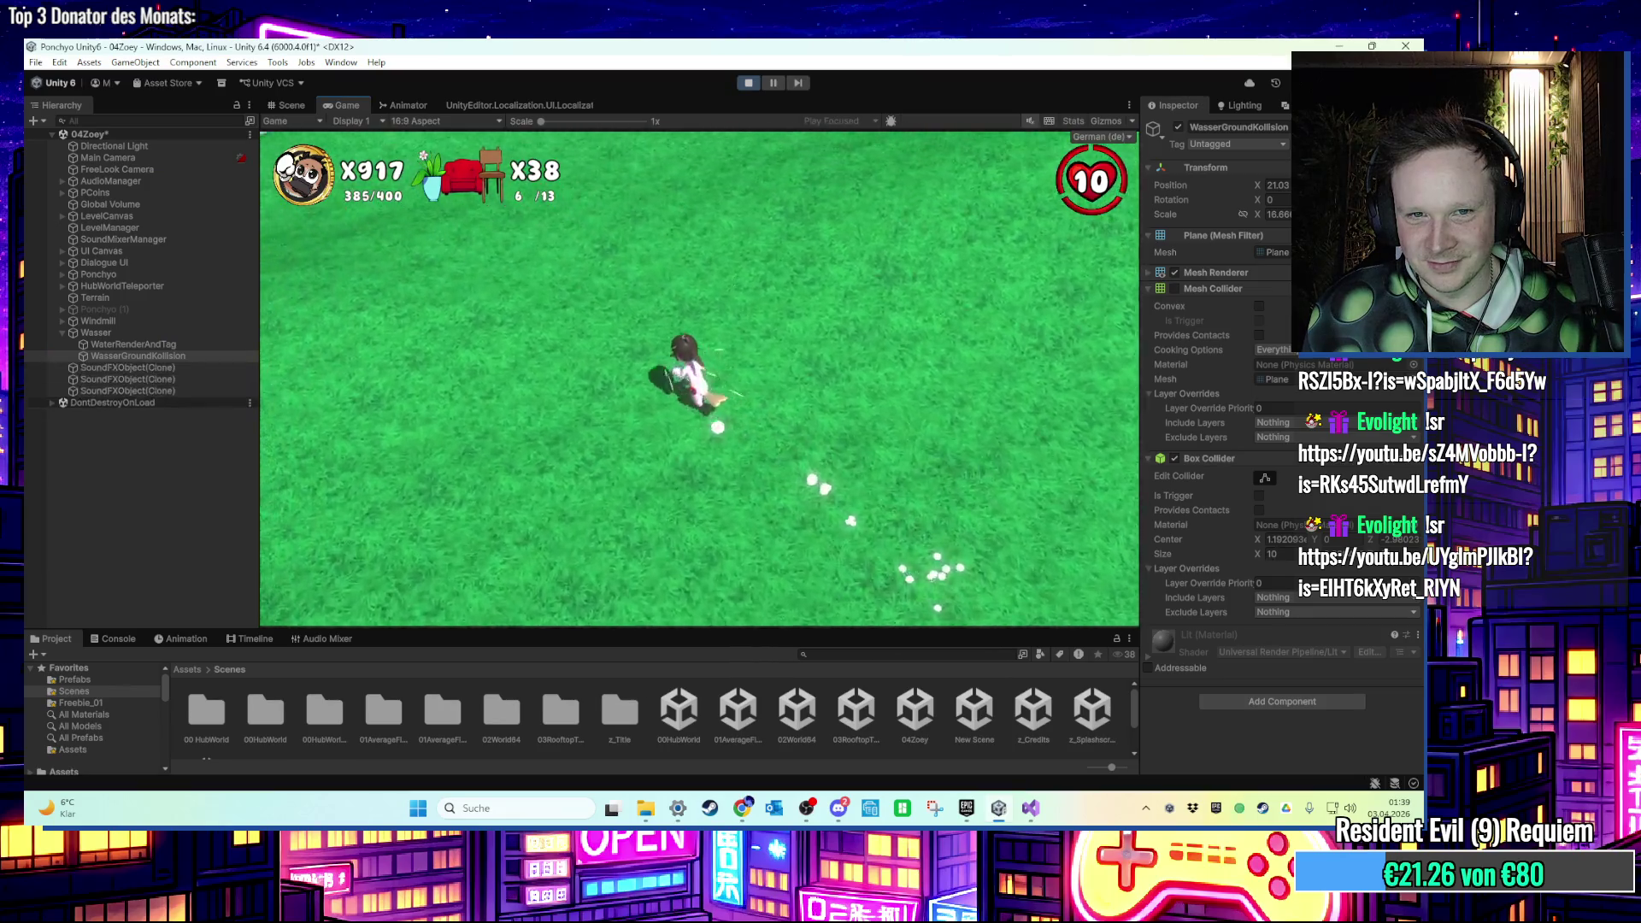
{"action": "key", "text": "w"}
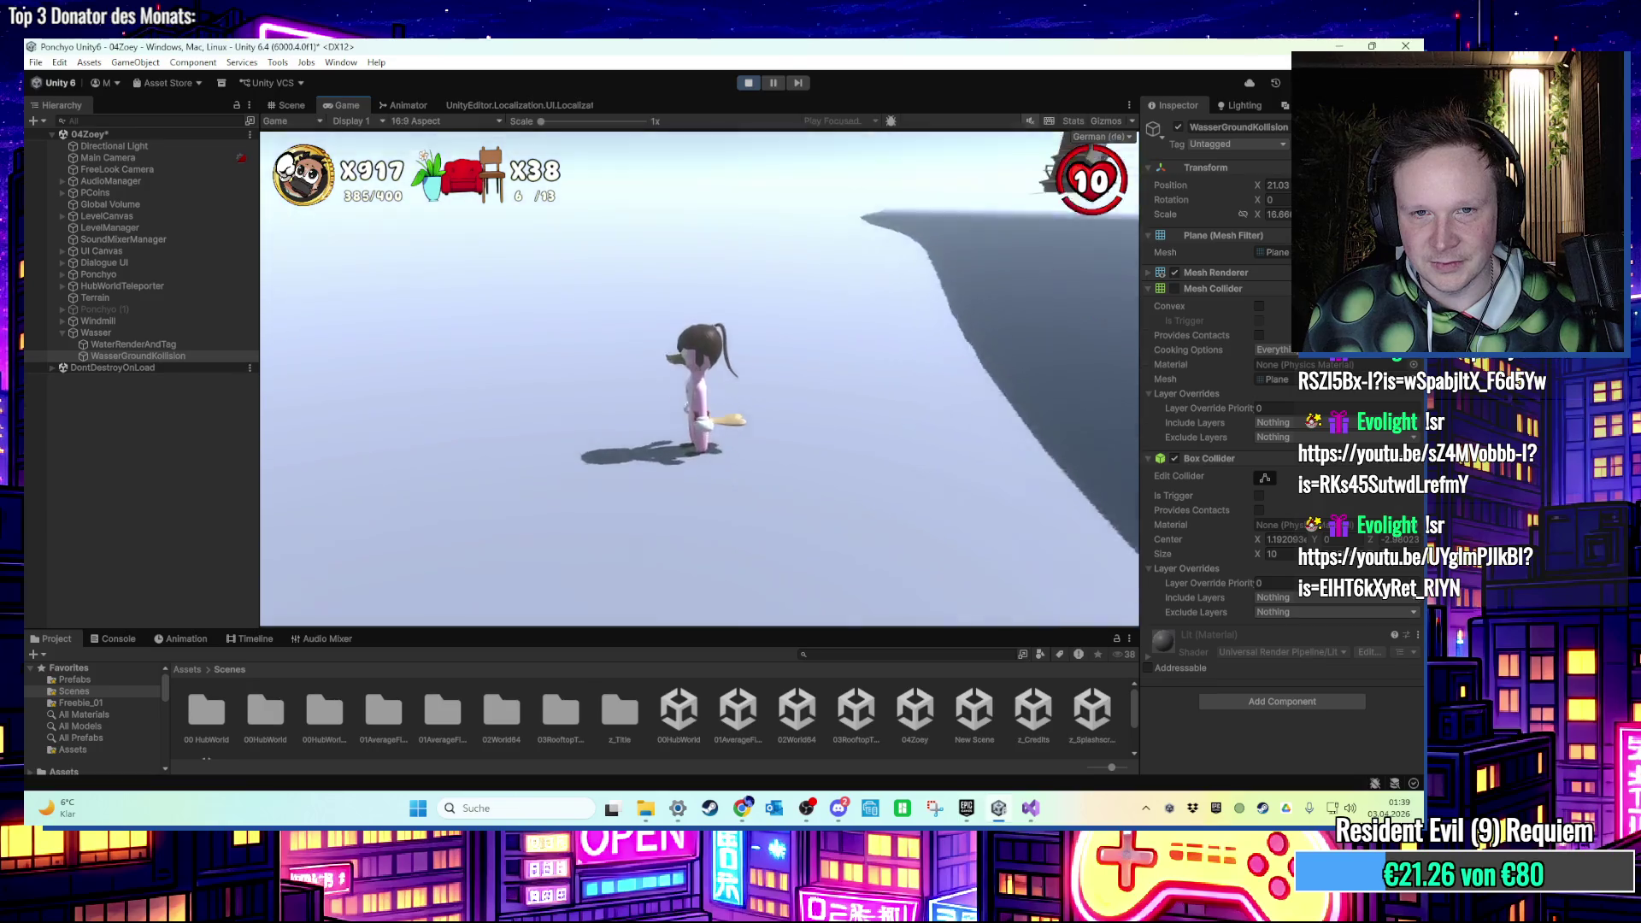
{"action": "key", "text": "super"}
{"action": "key", "text": "super"}
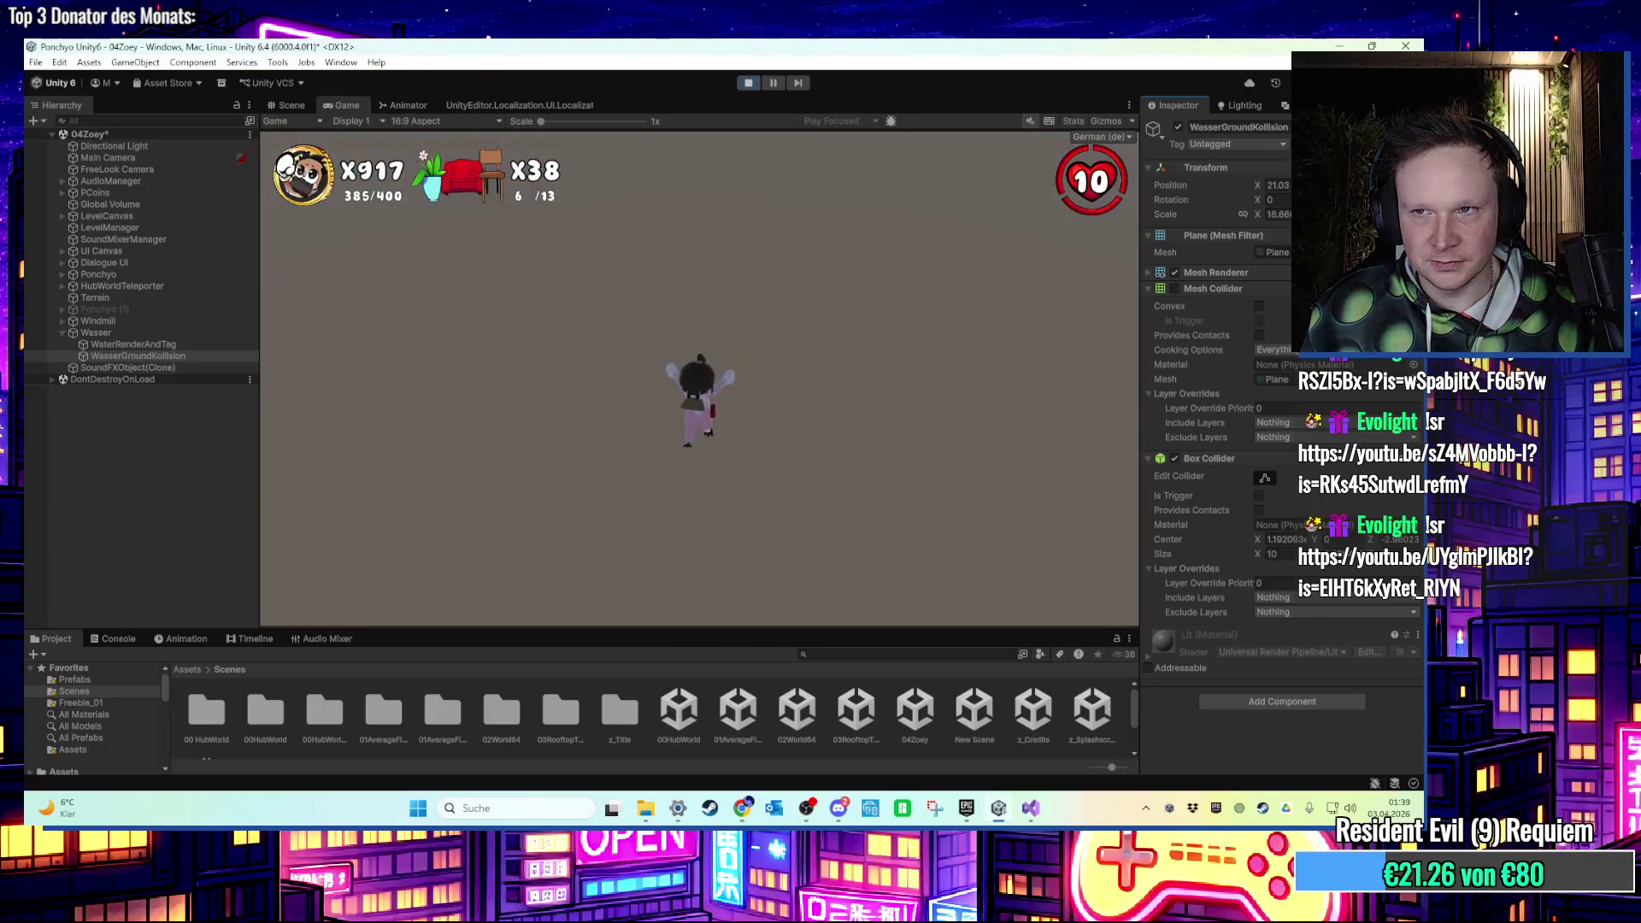
{"action": "key", "text": "super"}
{"action": "key", "text": "super"}
{"action": "key", "text": "ctrl+p"}
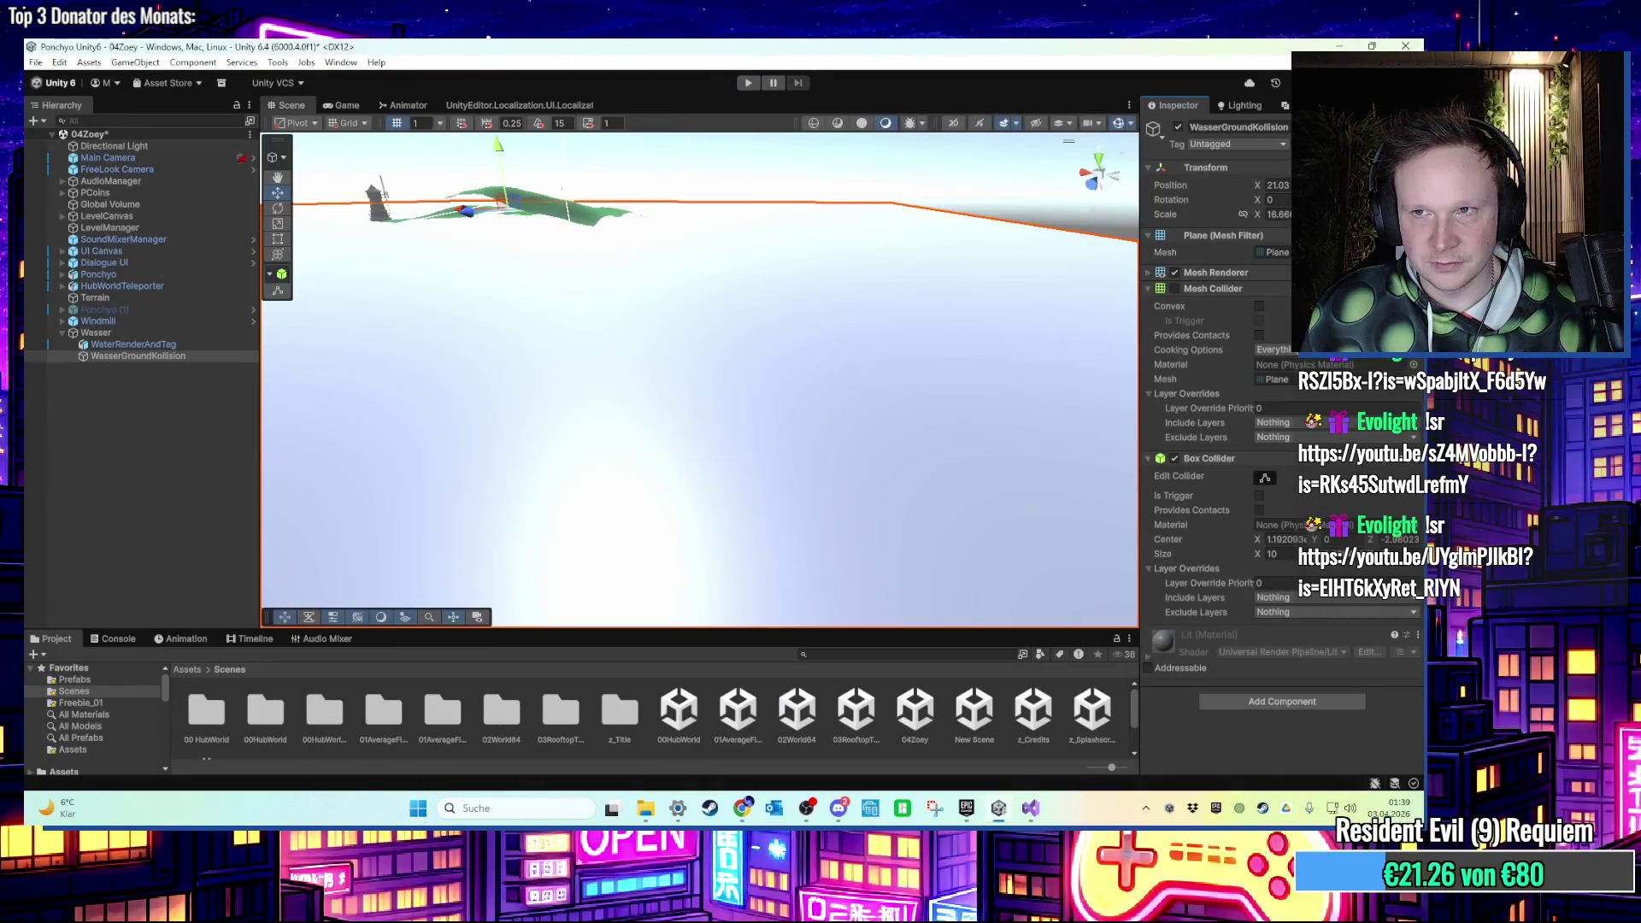
Run the character from the grass into the lake and swim around, steering left, right and jumping.
{"action": "left_click", "coordinate": [743, 84]}
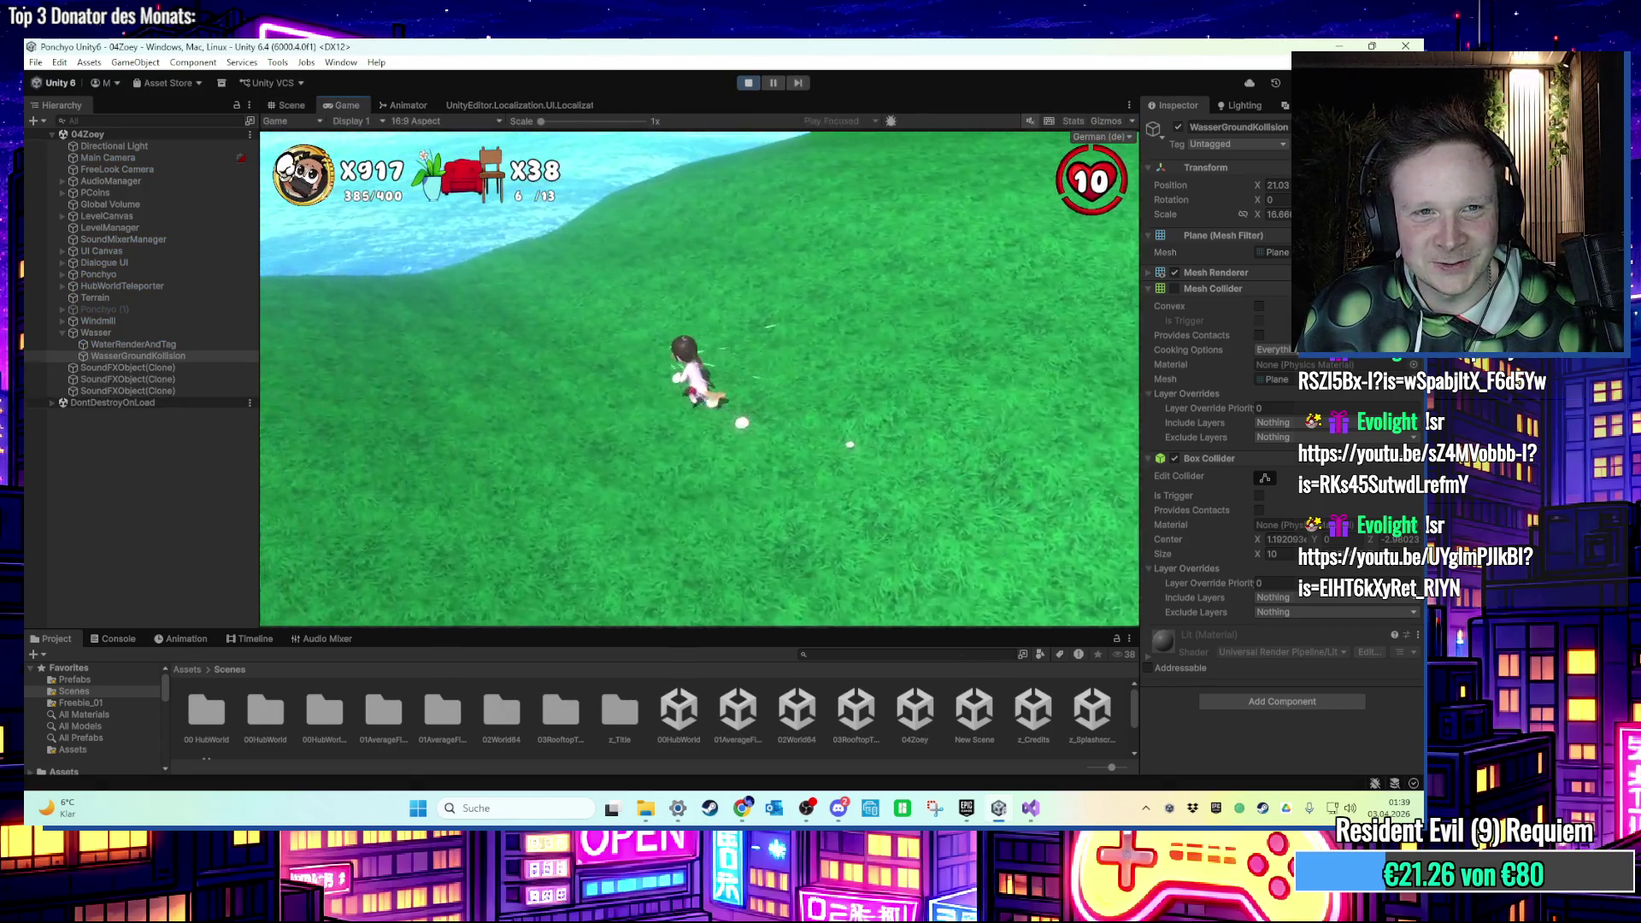
{"action": "key", "text": "w"}
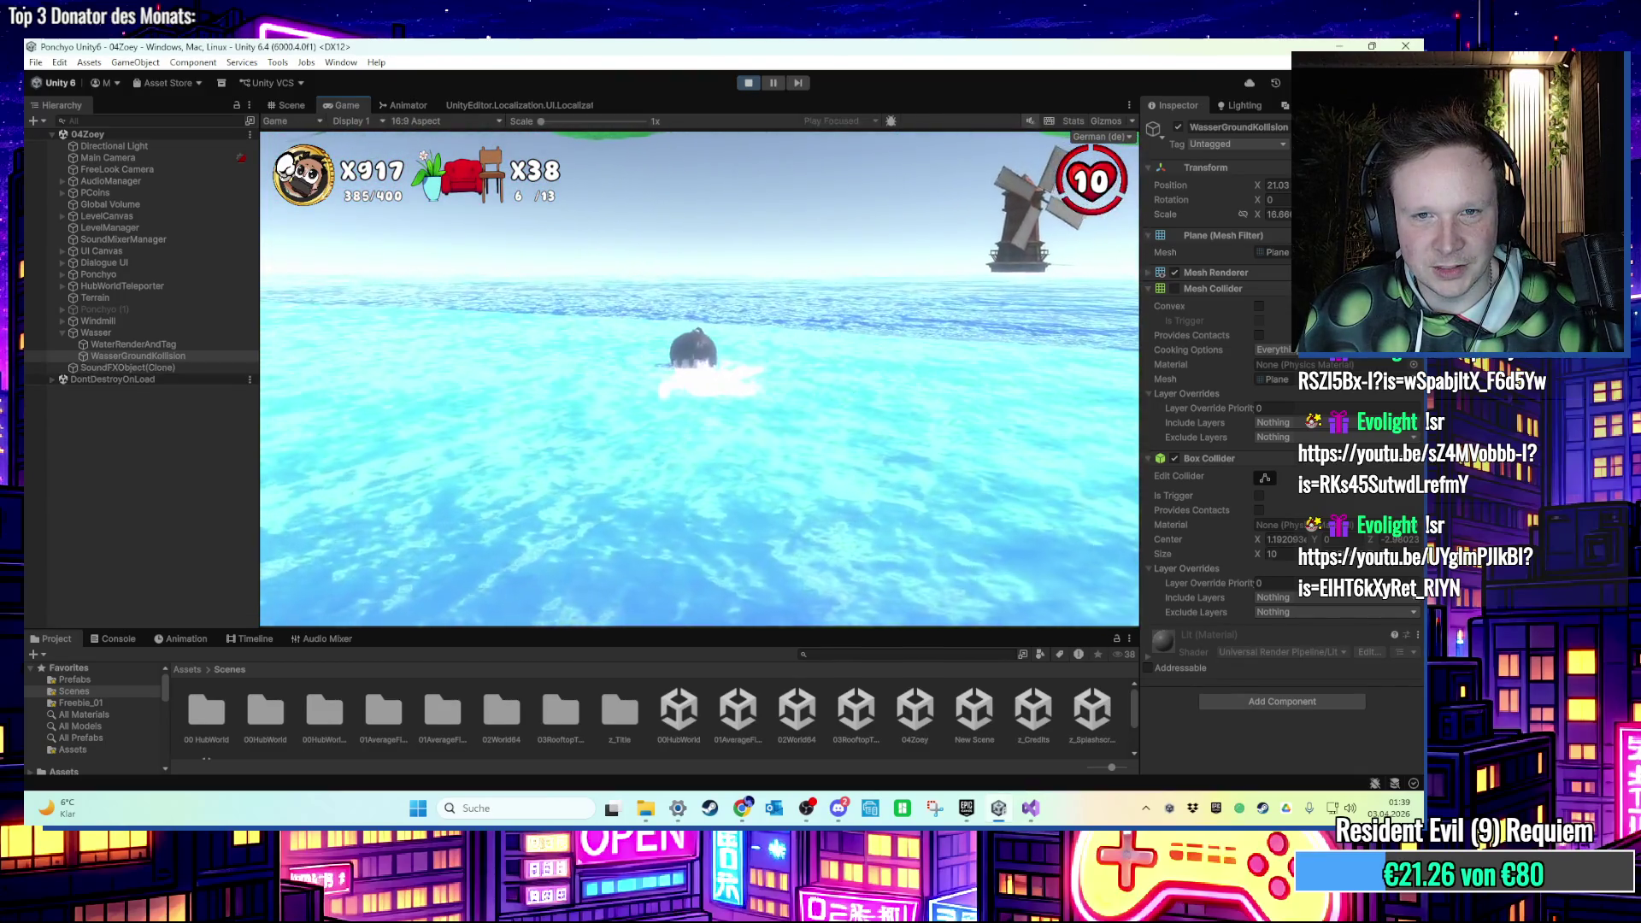
{"action": "key", "text": "super"}
{"action": "key", "text": "super"}
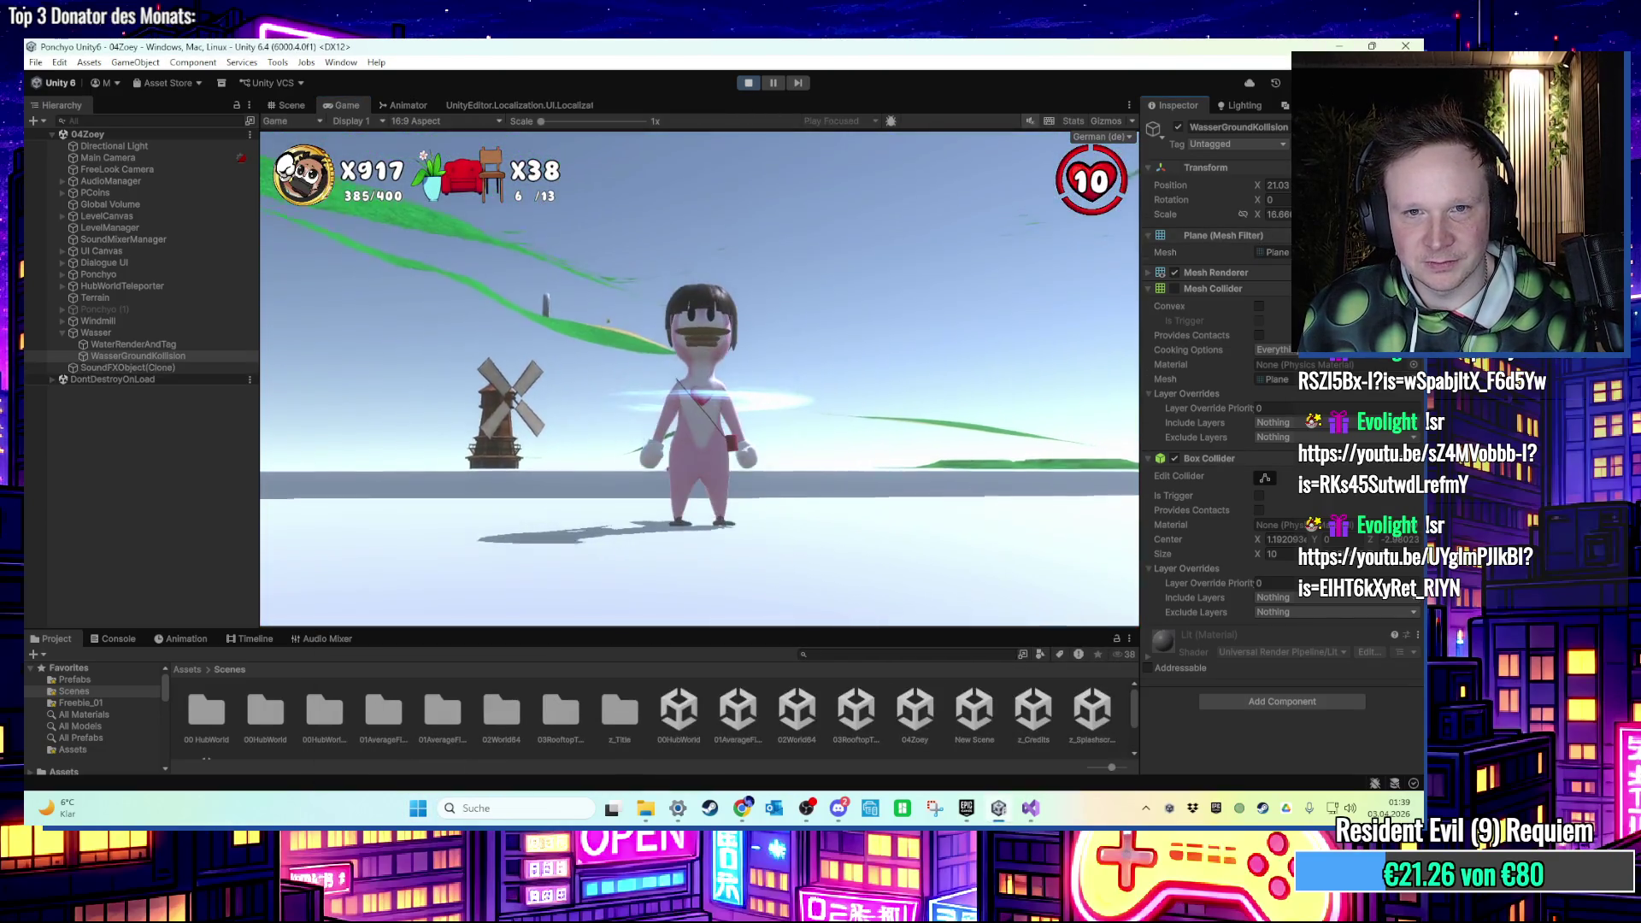
{"action": "key", "text": "w"}
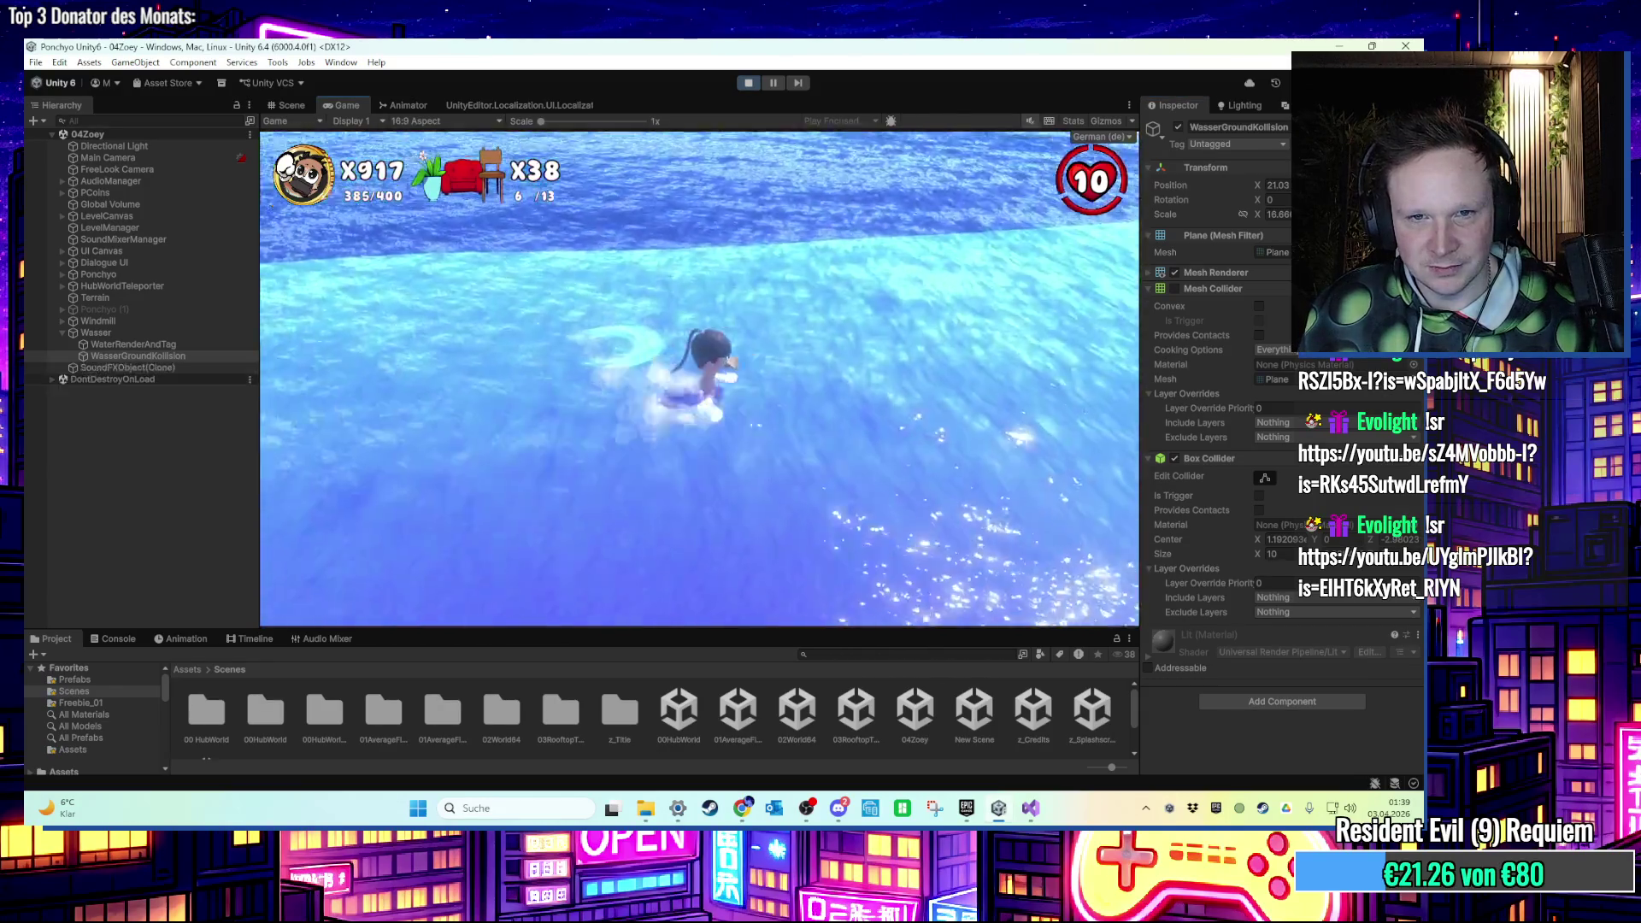
{"action": "key", "text": "s"}
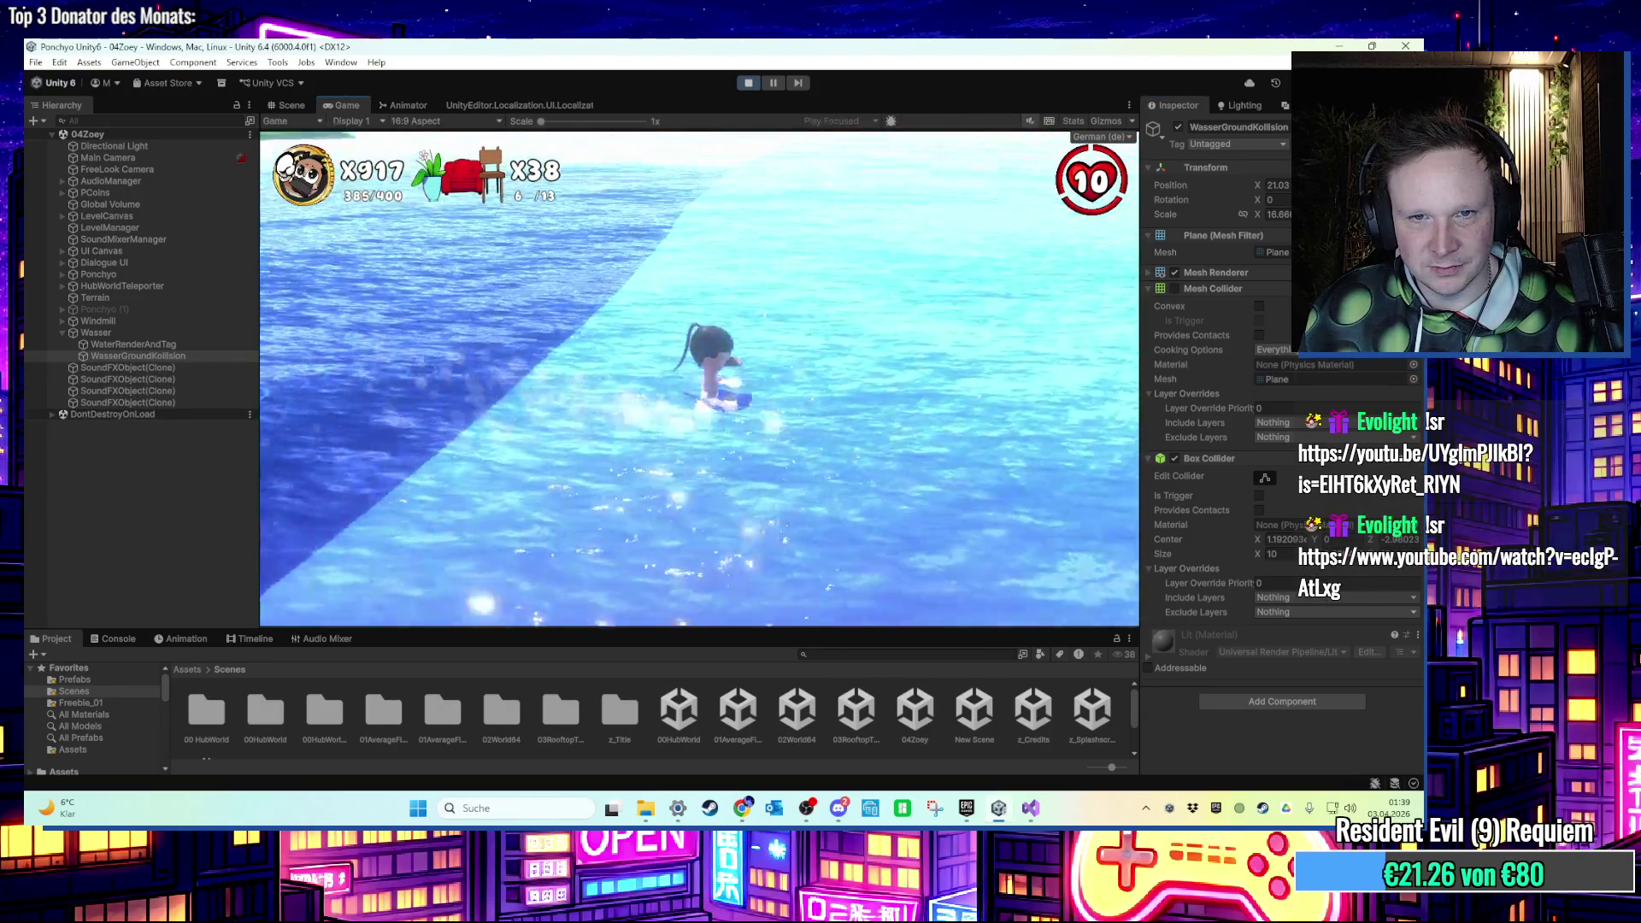
{"action": "key", "text": "super"}
{"action": "key", "text": "super"}
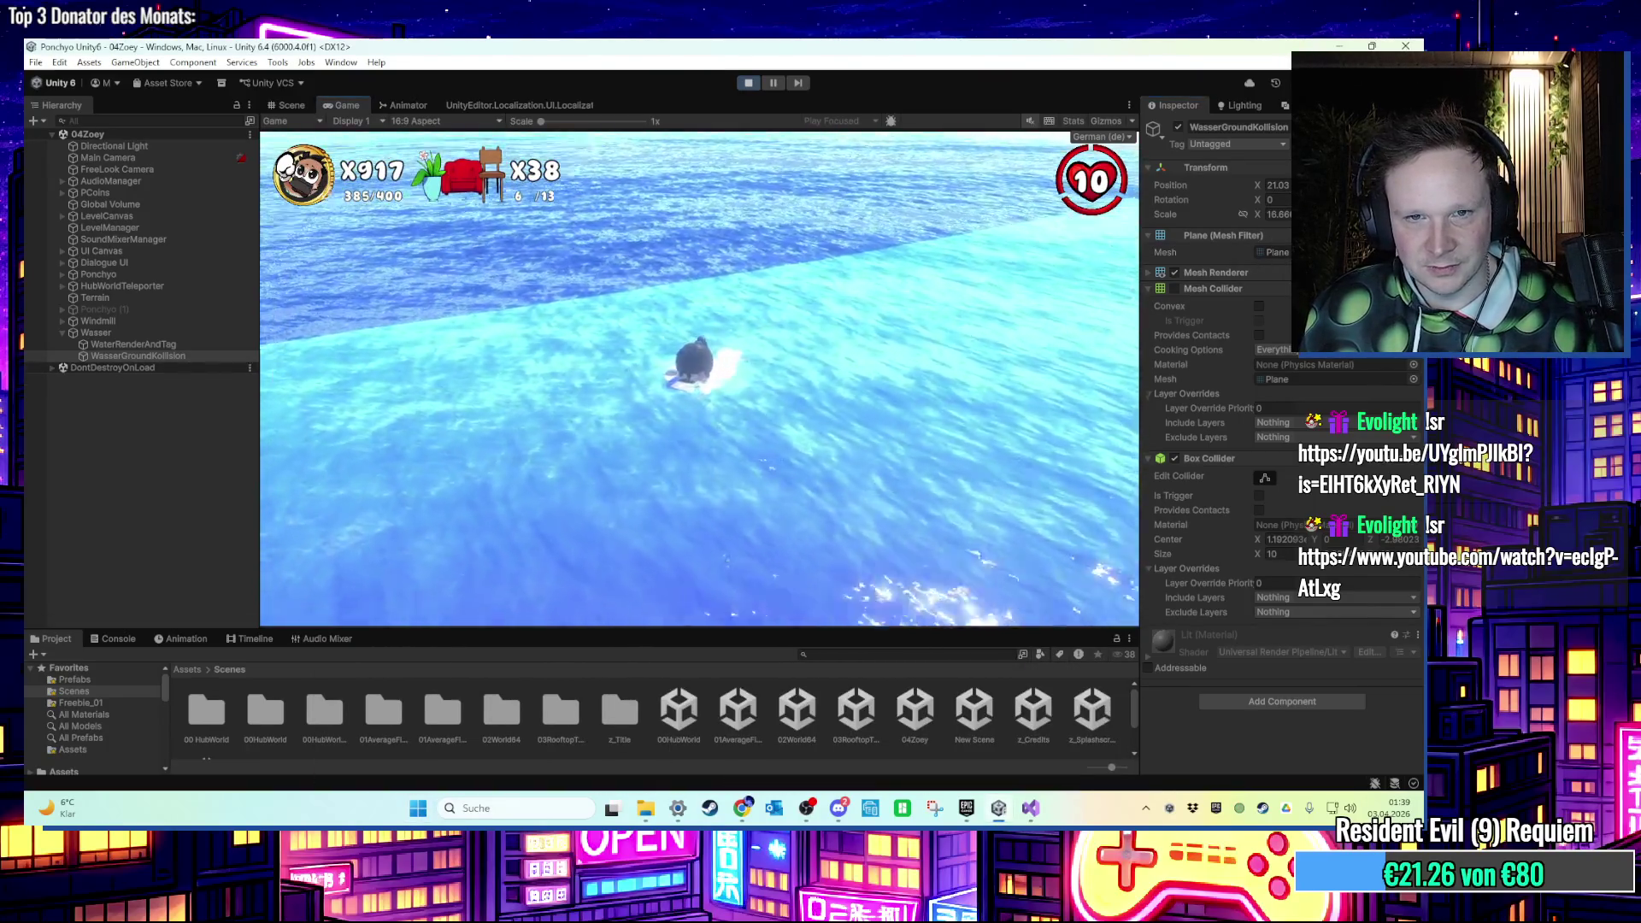
{"action": "key", "text": "super"}
{"action": "key", "text": "super"}
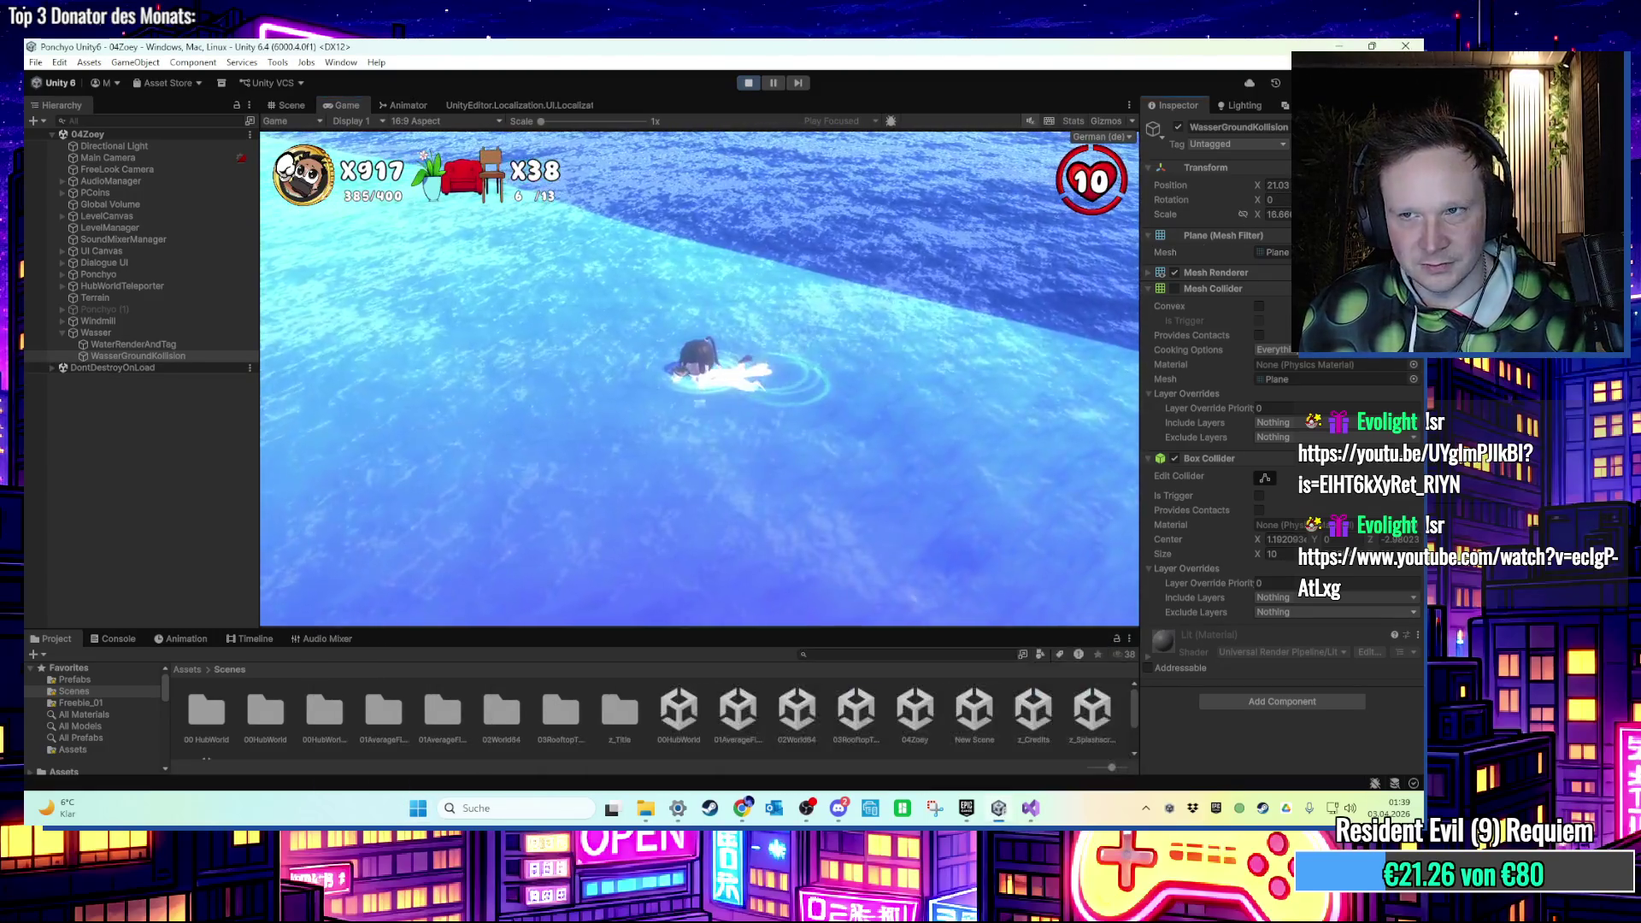
{"action": "key", "text": "w"}
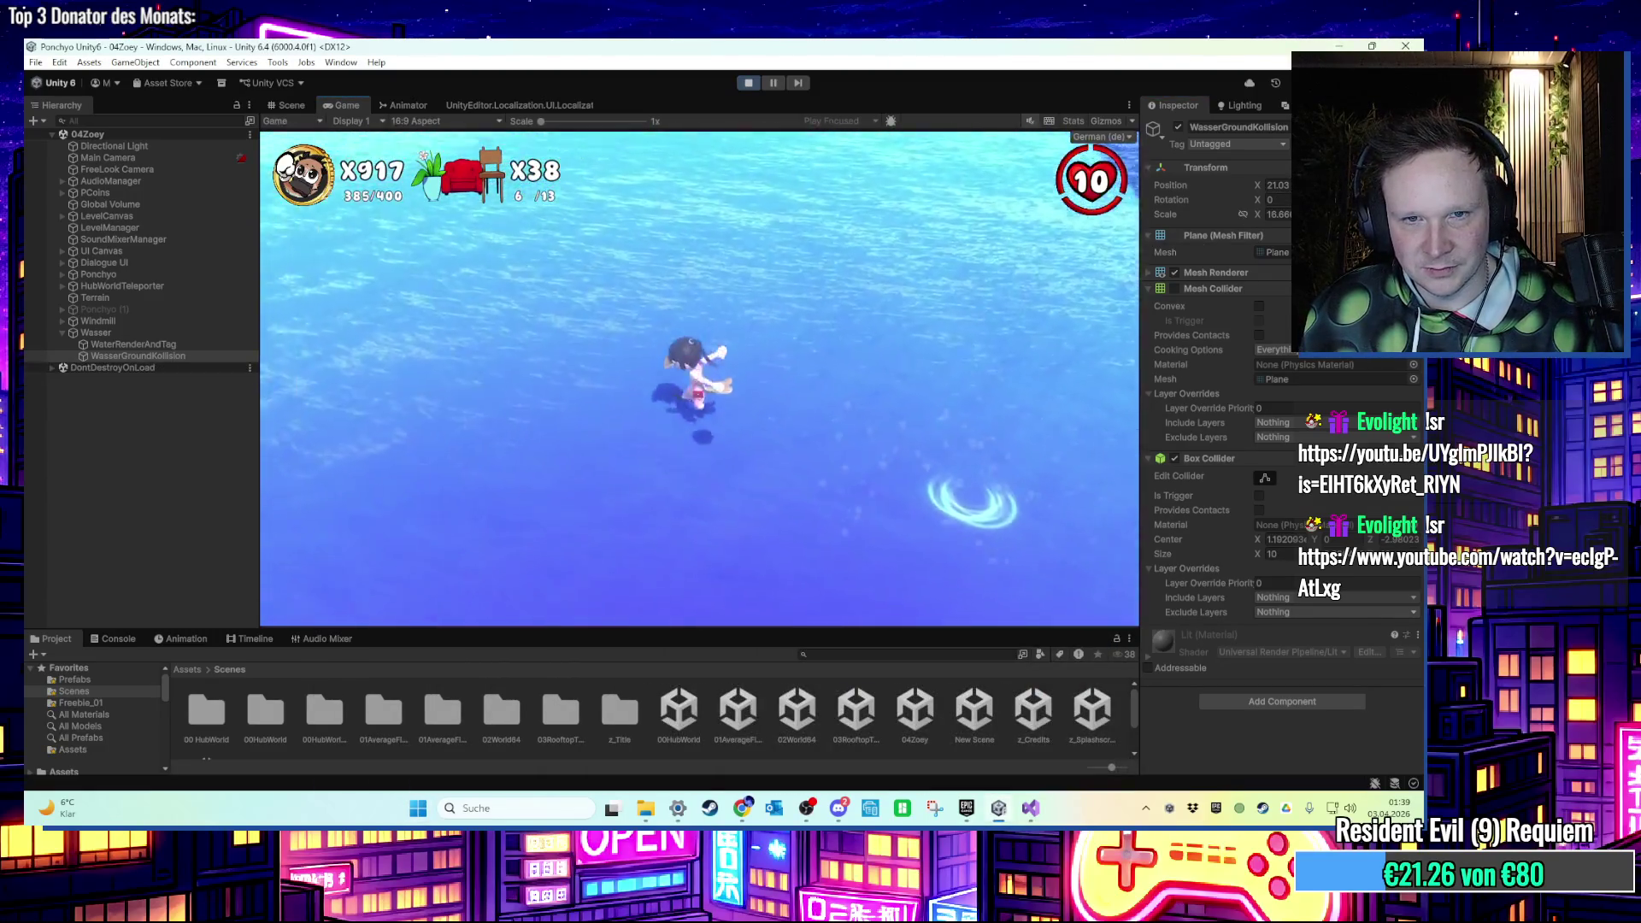
{"action": "key", "text": "a"}
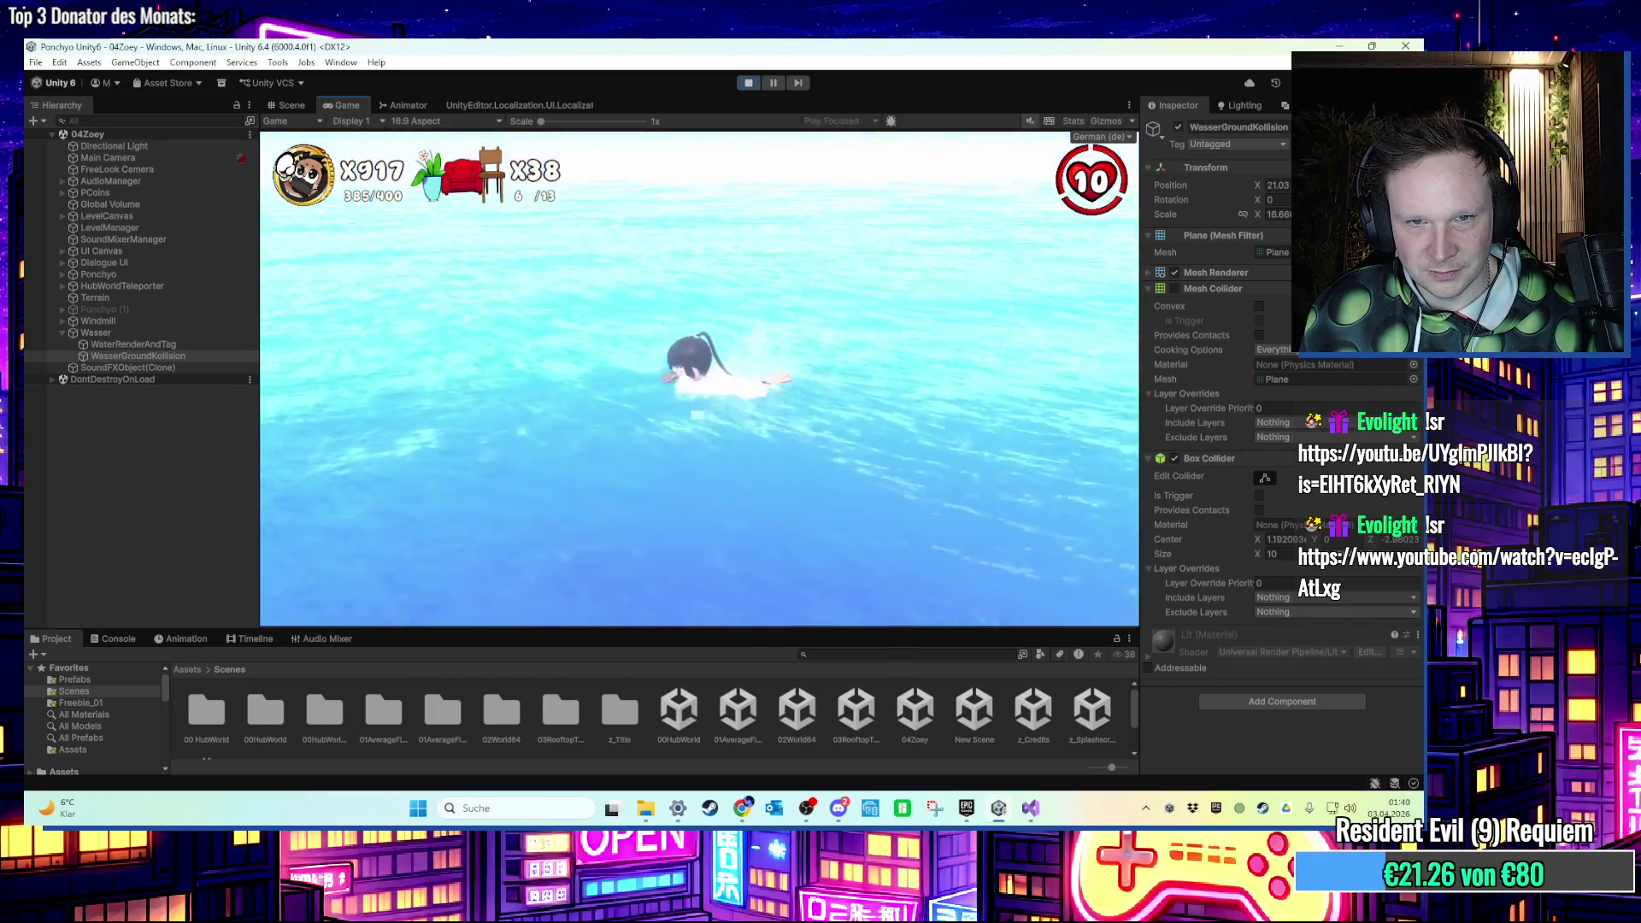
{"action": "key", "text": "d"}
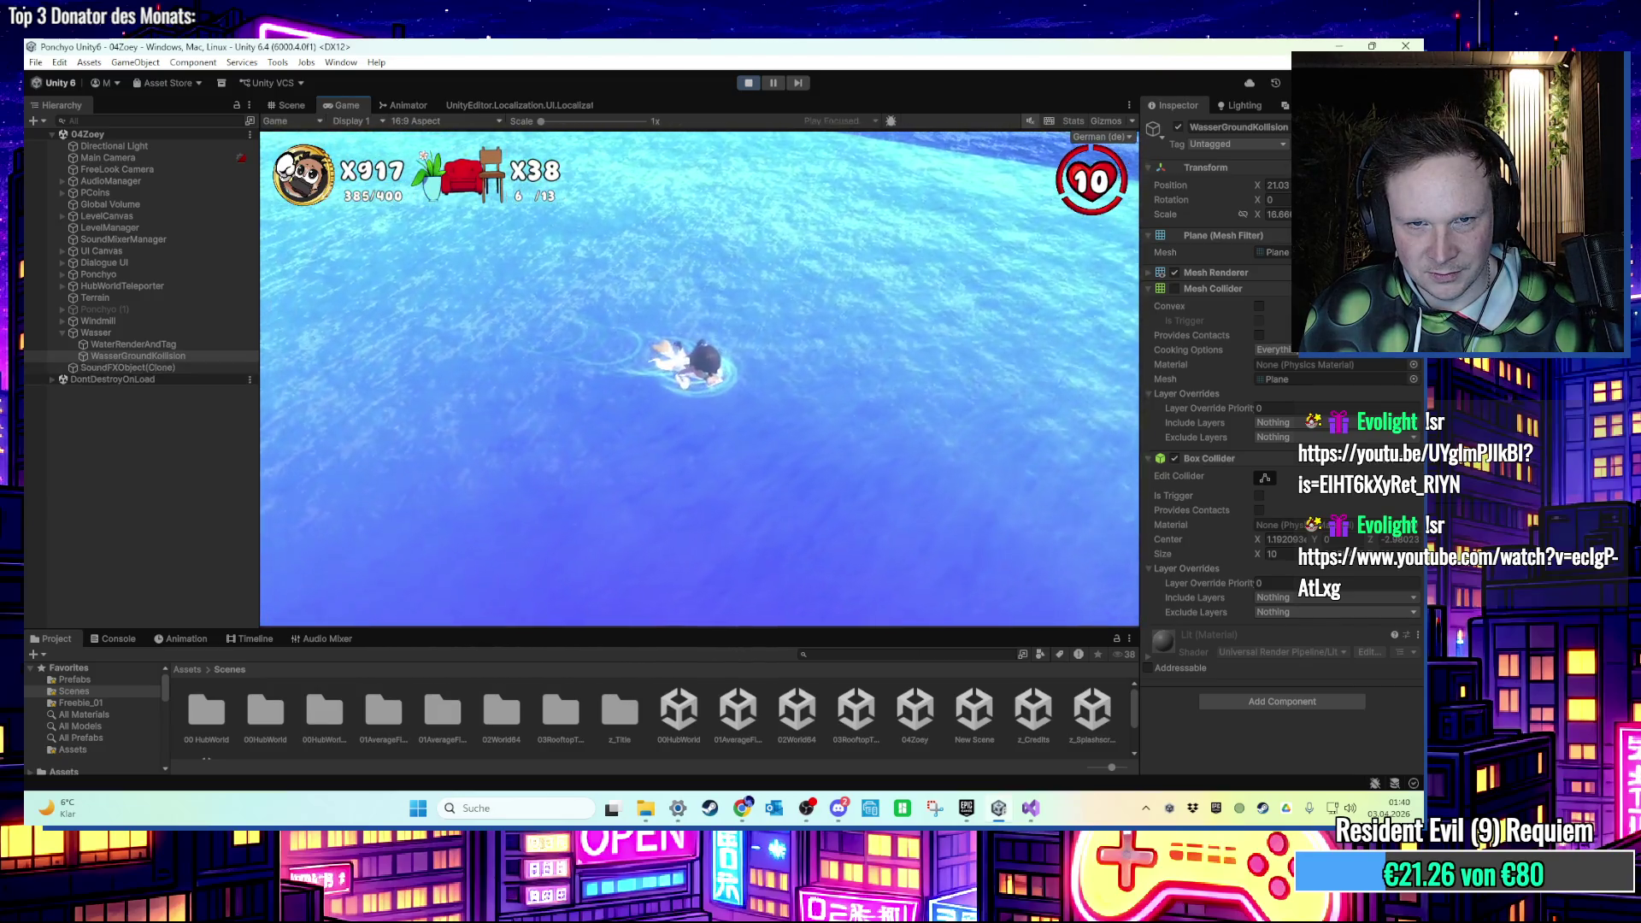
{"action": "key", "text": "w"}
{"action": "key", "text": "space"}
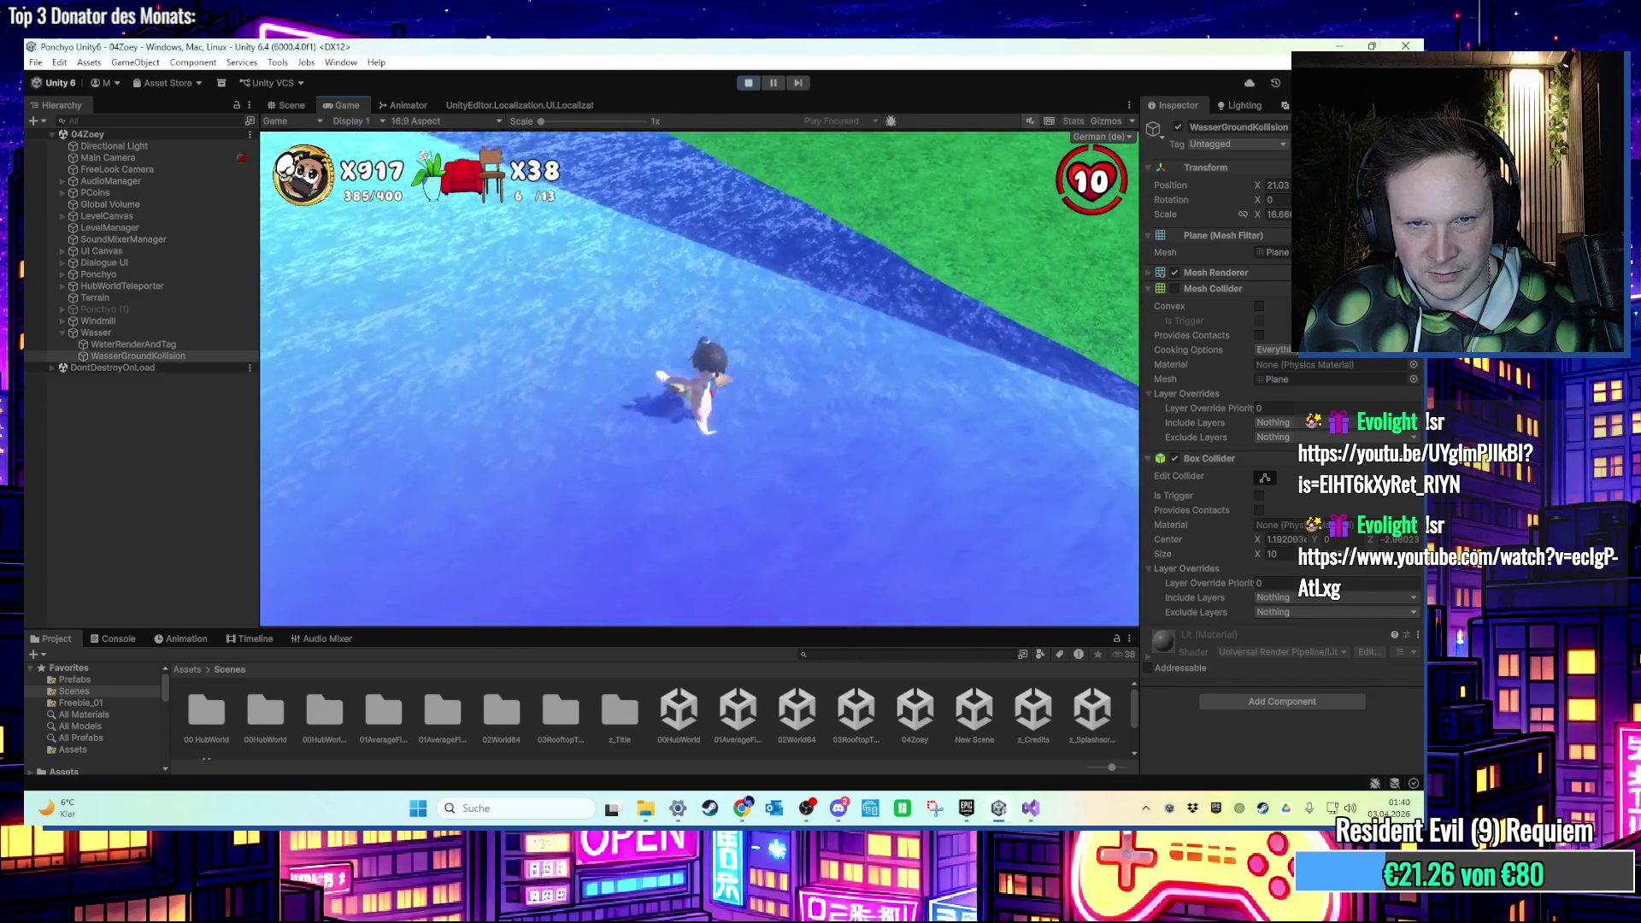
{"action": "key", "text": "super"}
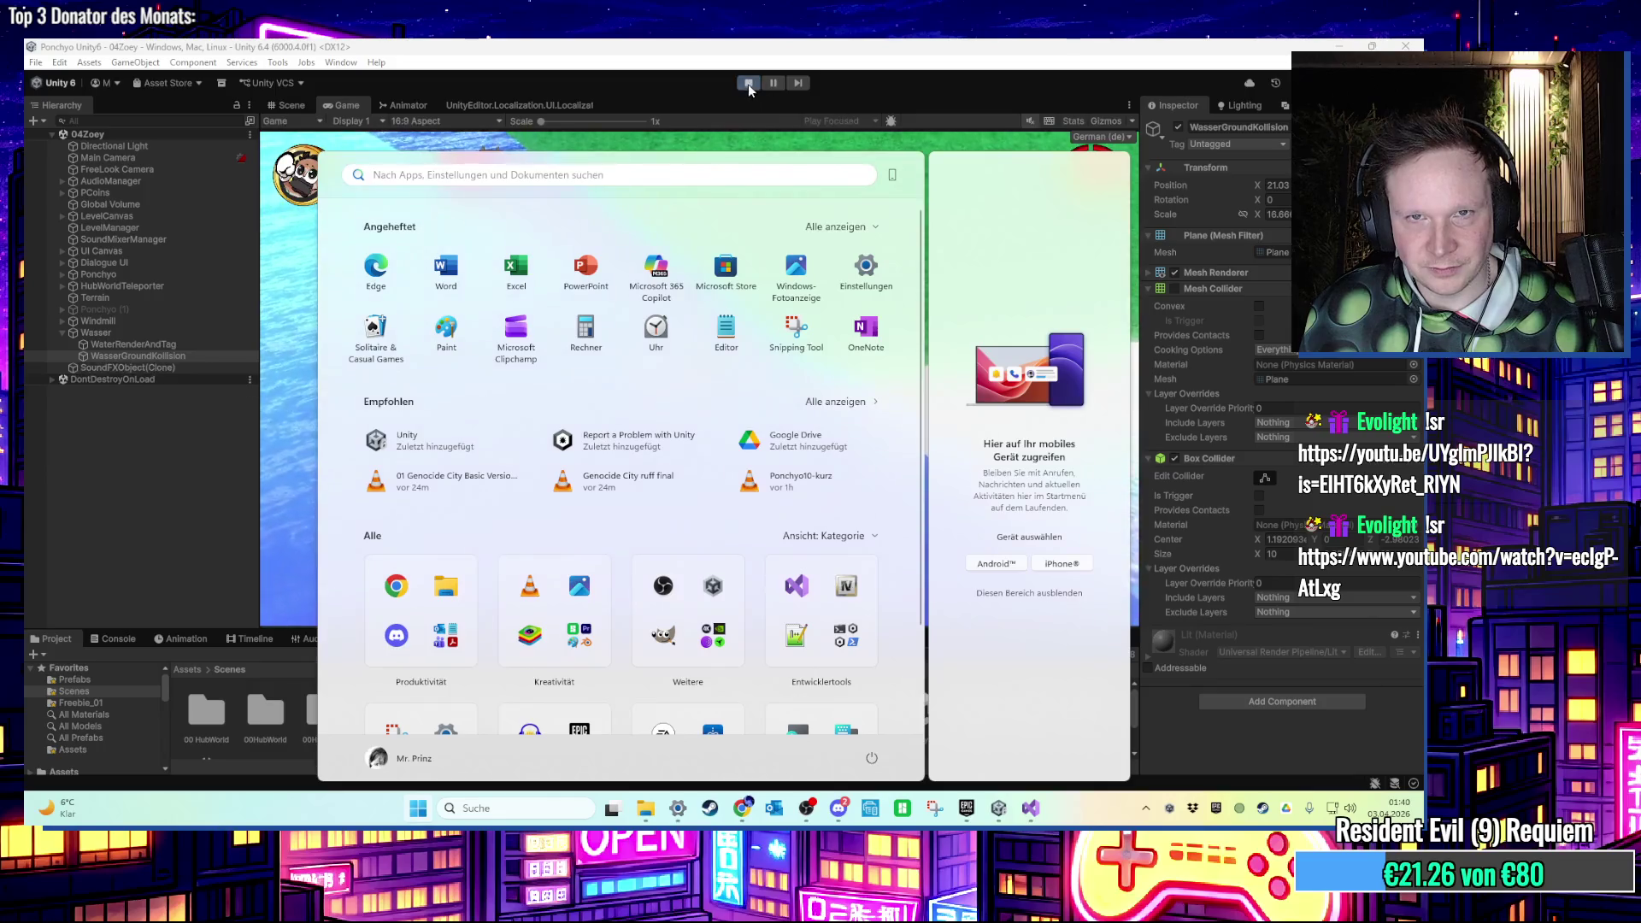
Reopen the 00HubWorld scene and start play-testing it.
{"action": "left_click", "coordinate": [749, 83]}
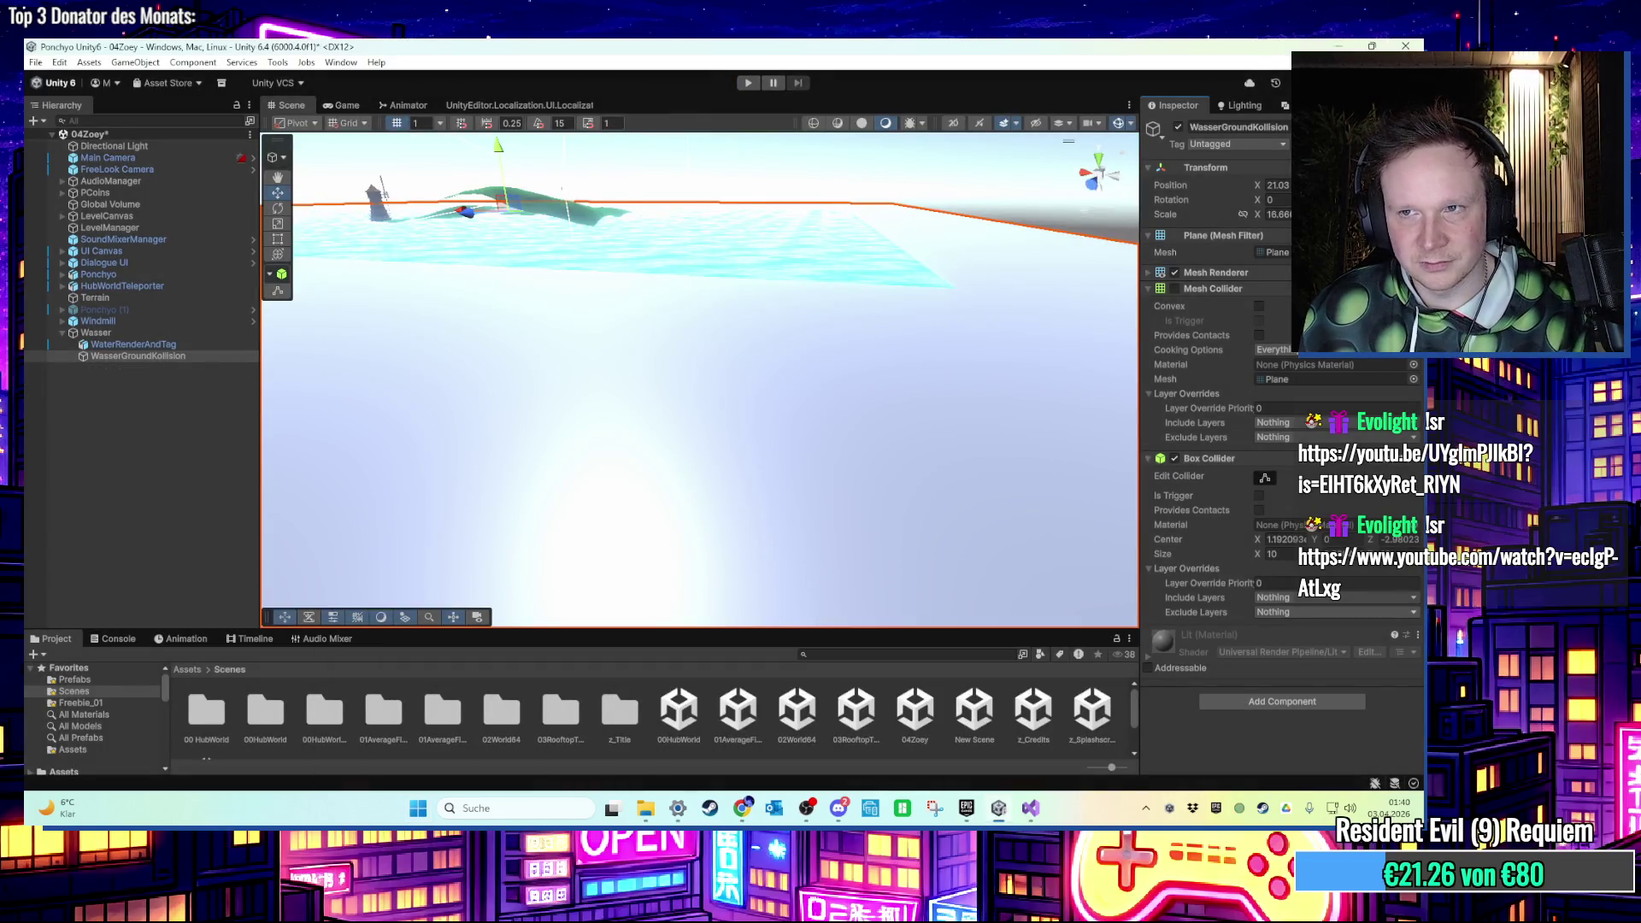
{"action": "double_click", "coordinate": [675, 710]}
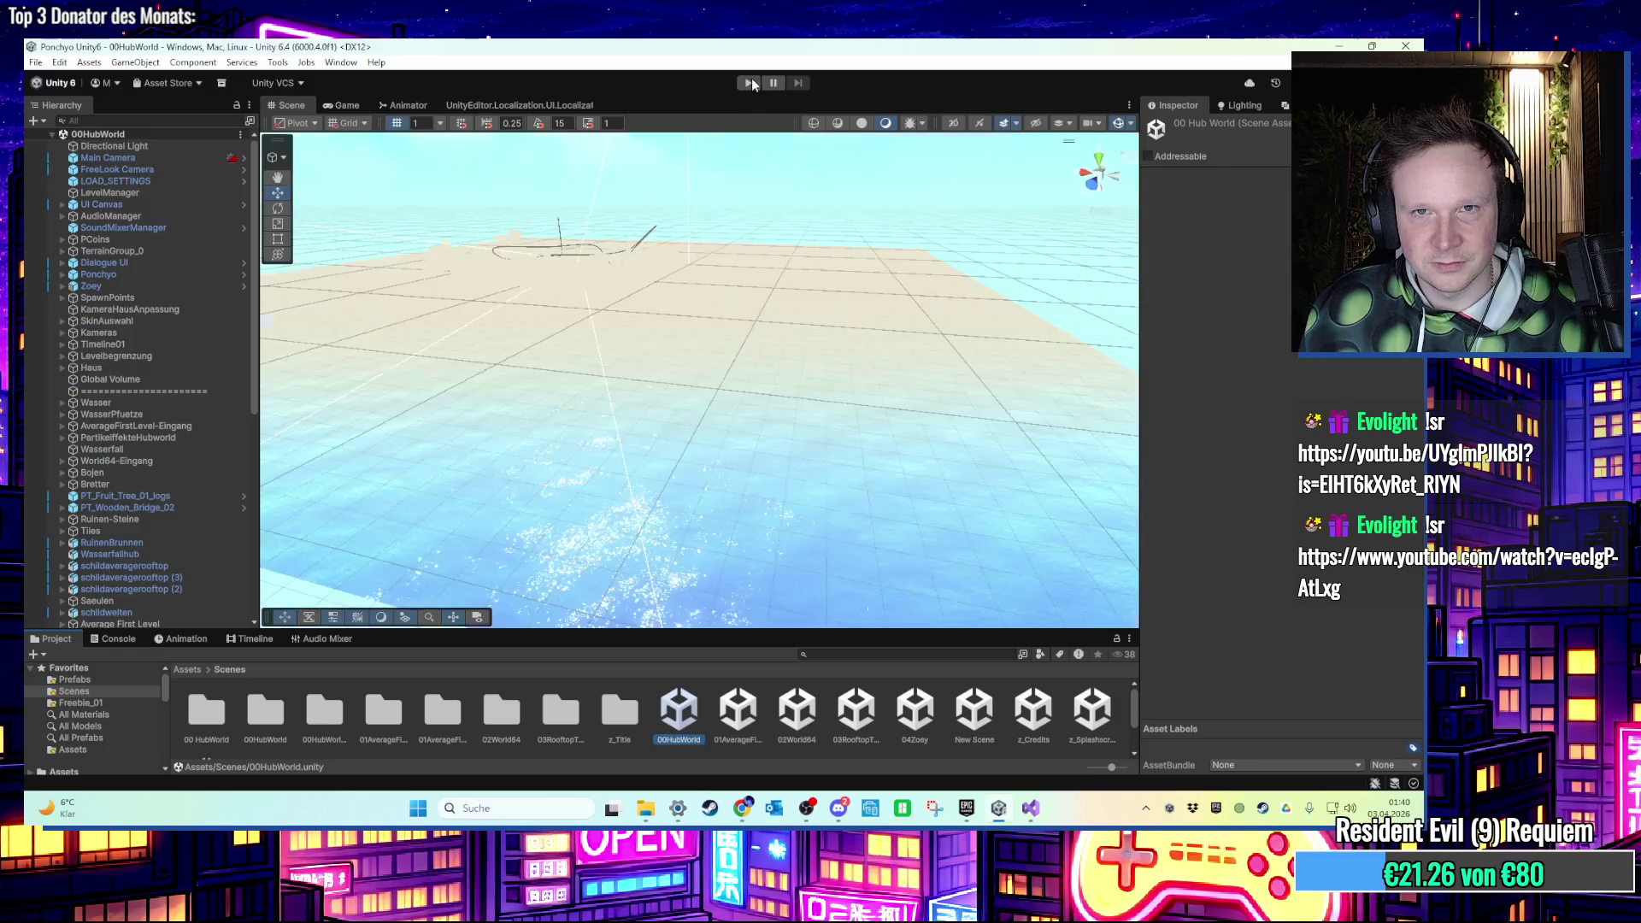
{"action": "left_click", "coordinate": [749, 83]}
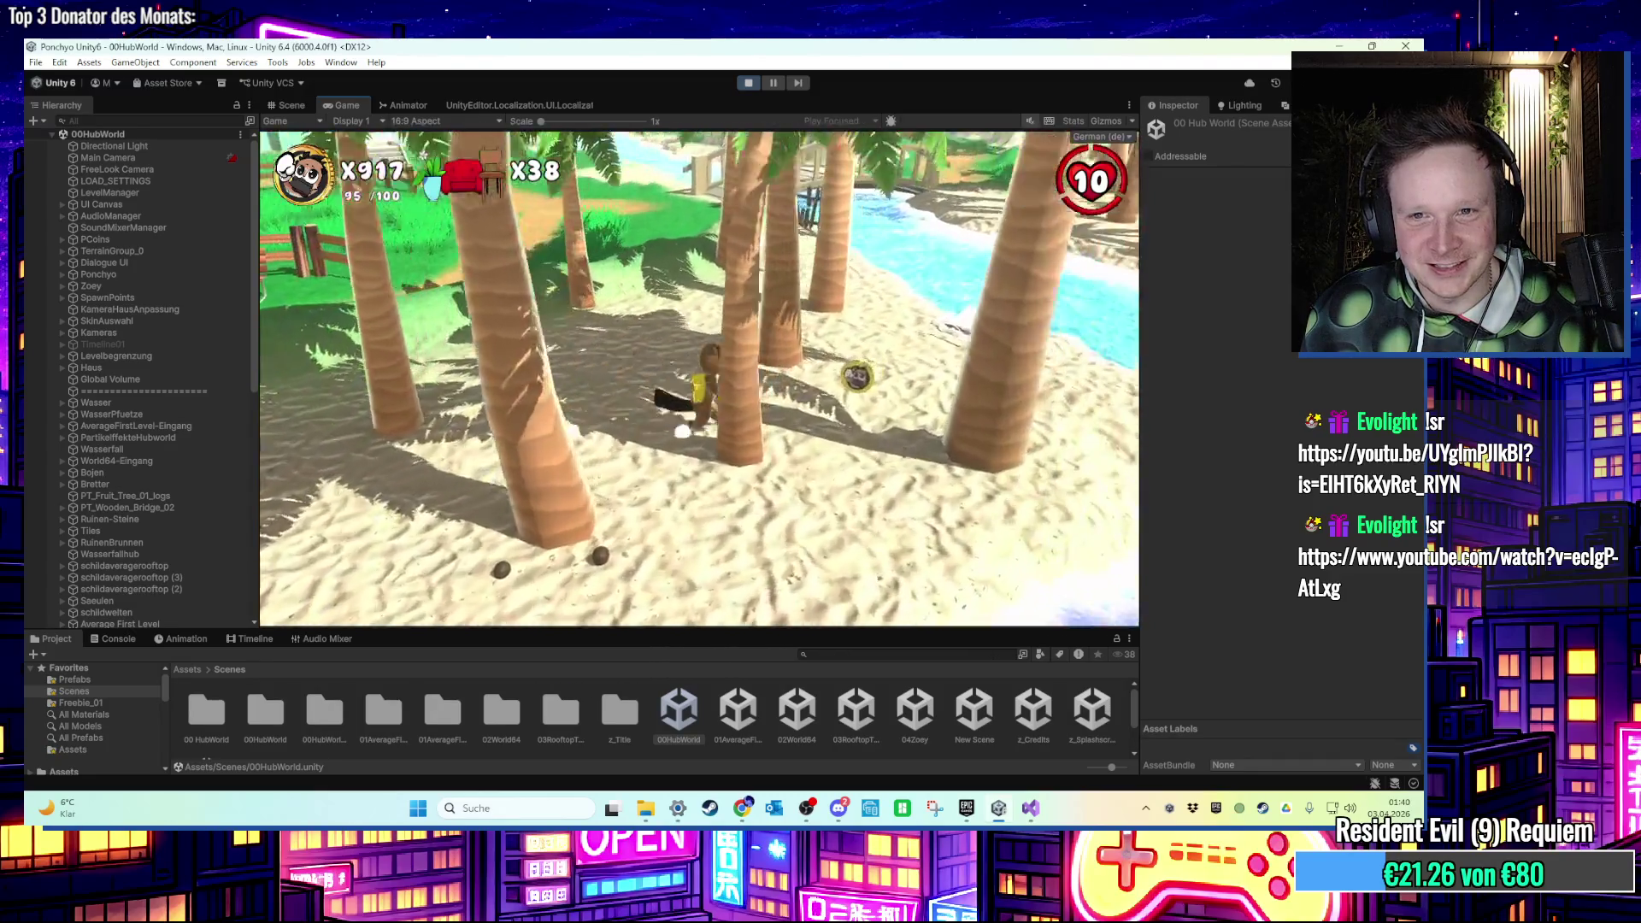
Stop the hub world play-test with Ctrl+P and open the 04Zoey scene.
{"action": "key", "text": "super"}
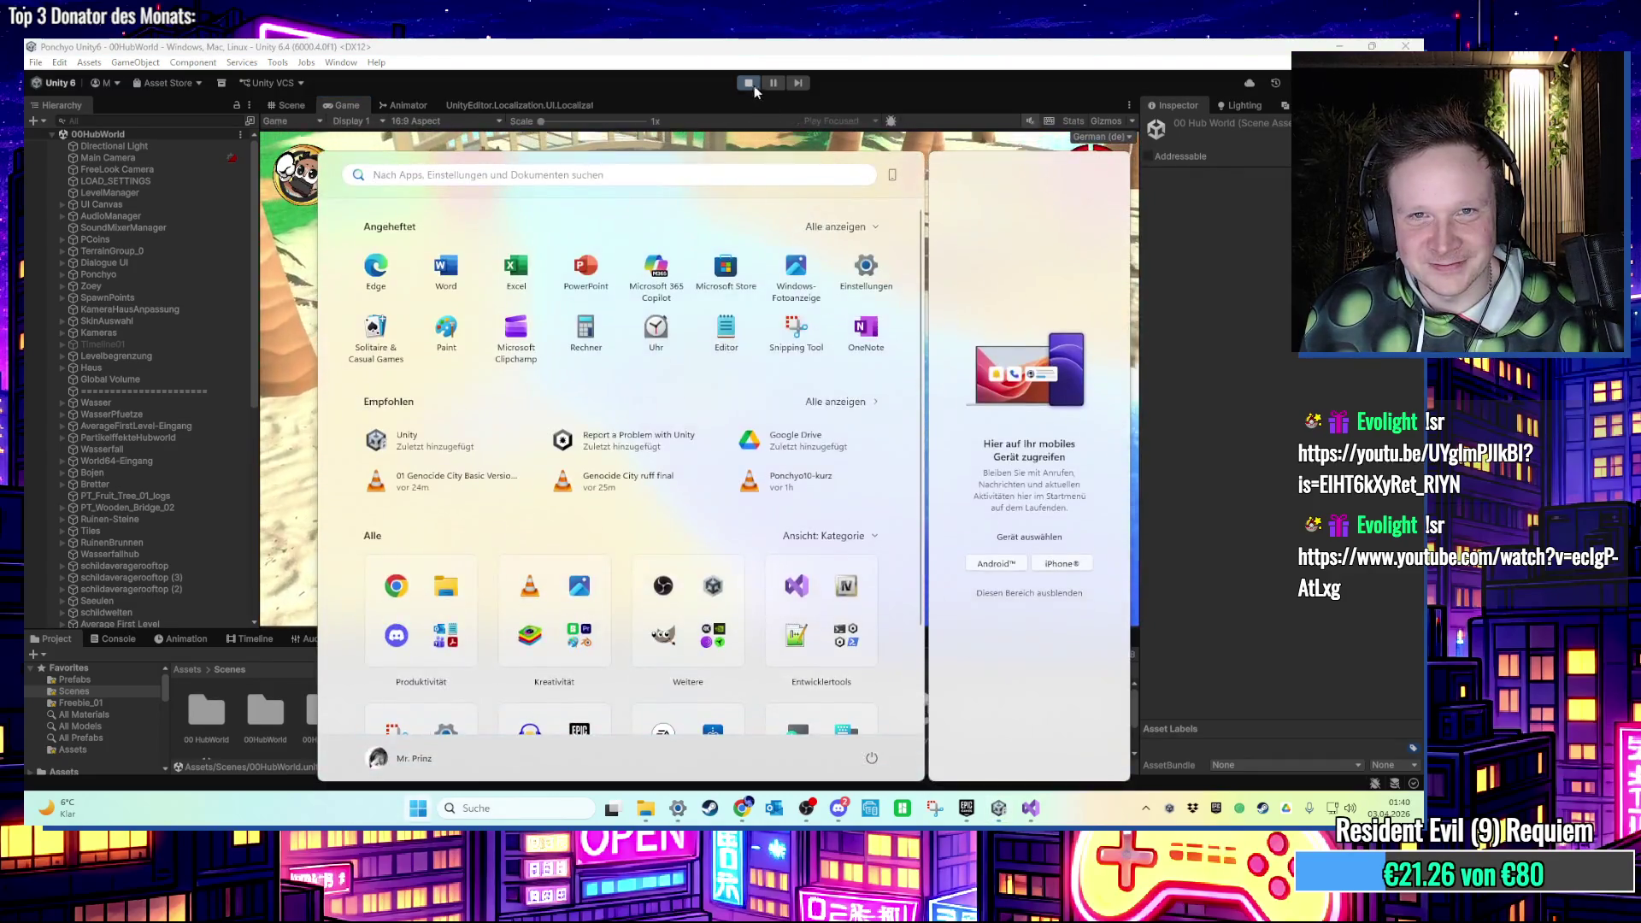
{"action": "key", "text": "Escape"}
{"action": "key", "text": "ctrl+p"}
{"action": "double_click", "coordinate": [936, 730]}
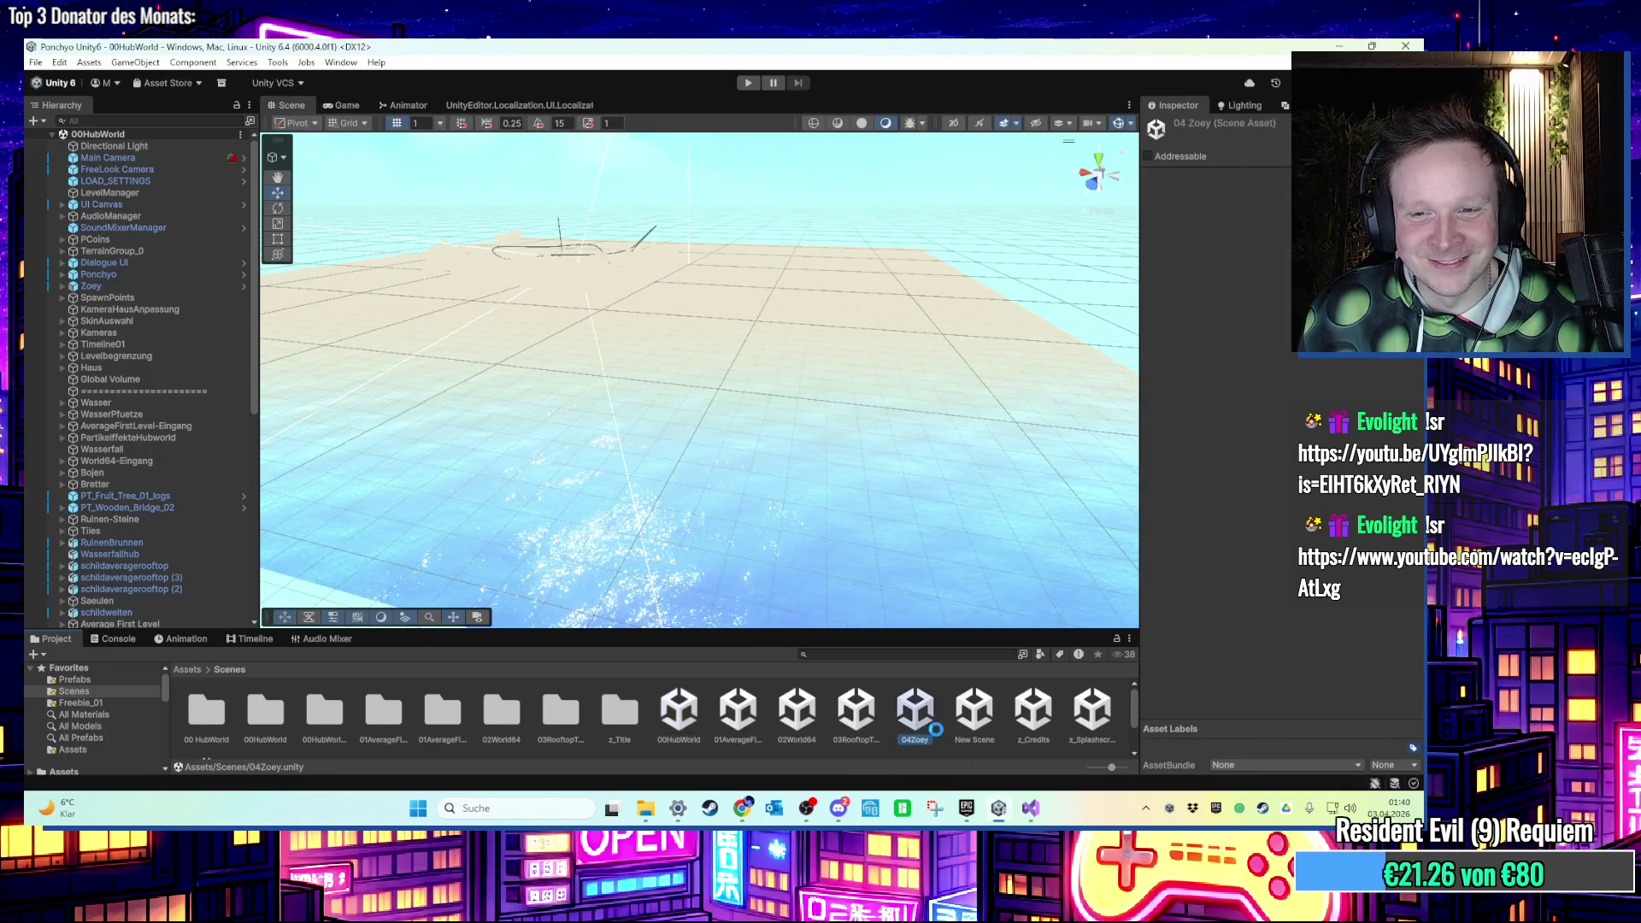
Orbit the Scene view toward the windmill island and select its terrain.
{"action": "scroll", "coordinate": [824, 385], "scroll_direction": "up", "scroll_amount": 5}
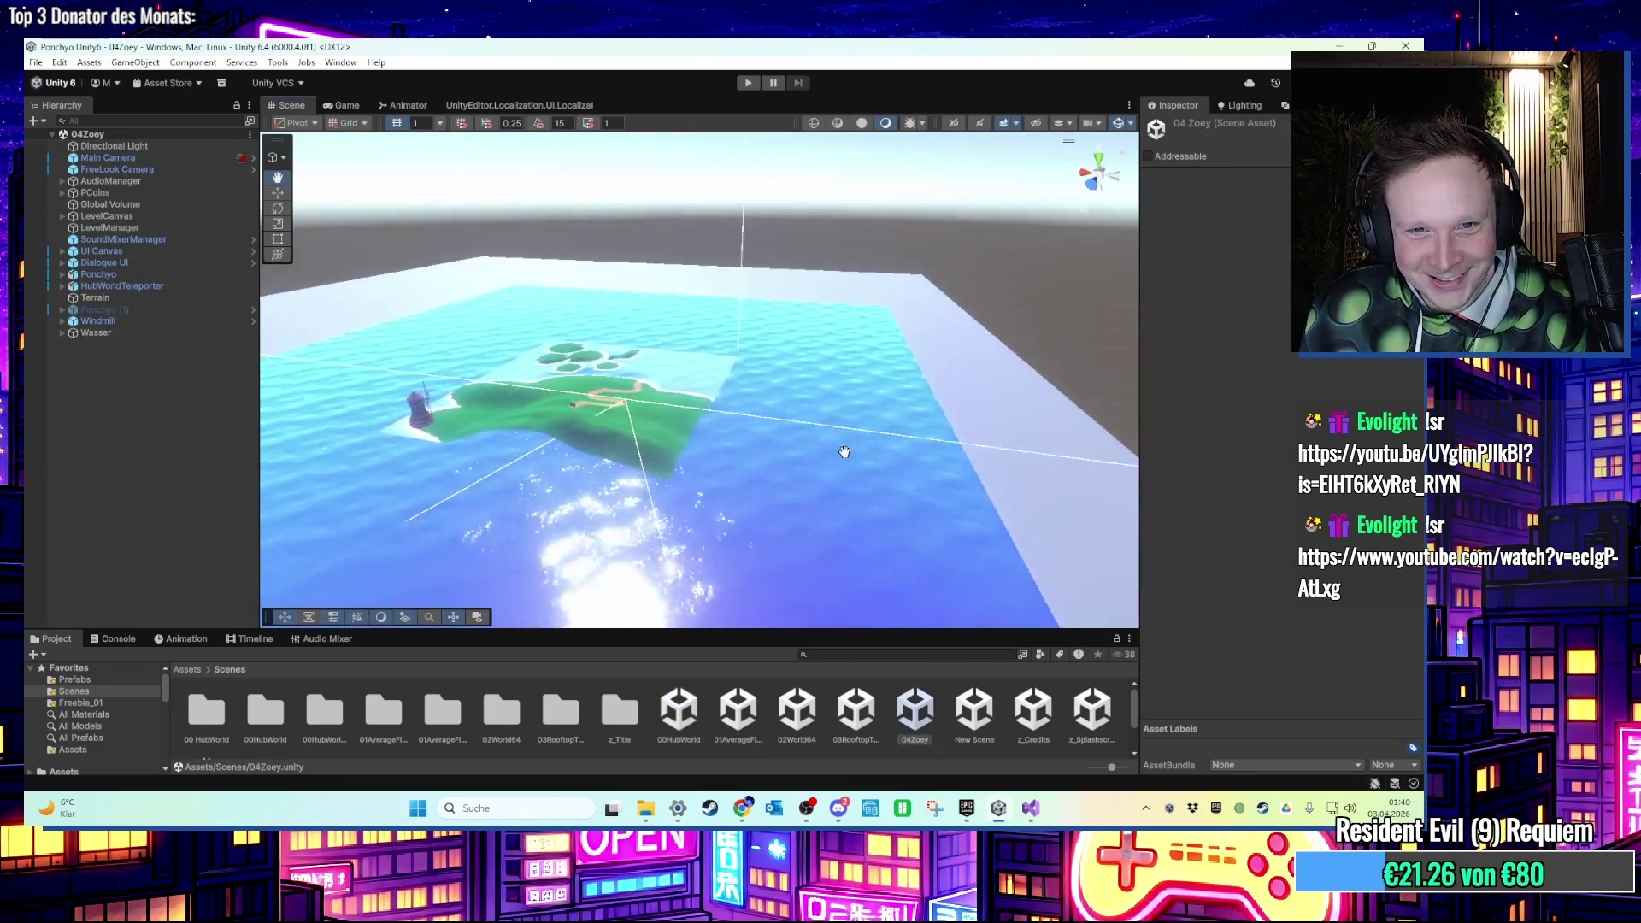
{"action": "mouse_move", "coordinate": [790, 474]}
{"action": "left_mouse_down"}
{"action": "mouse_move", "coordinate": [766, 465]}
{"action": "mouse_move", "coordinate": [834, 432]}
{"action": "mouse_move", "coordinate": [755, 426]}
{"action": "mouse_move", "coordinate": [763, 402]}
{"action": "mouse_move", "coordinate": [701, 385]}
{"action": "mouse_move", "coordinate": [749, 384]}
{"action": "mouse_move", "coordinate": [643, 378]}
{"action": "mouse_move", "coordinate": [638, 393]}
{"action": "mouse_move", "coordinate": [758, 362]}
{"action": "mouse_move", "coordinate": [894, 396]}
{"action": "mouse_move", "coordinate": [747, 448]}
{"action": "mouse_move", "coordinate": [696, 418]}
{"action": "mouse_move", "coordinate": [778, 463]}
{"action": "mouse_move", "coordinate": [766, 443]}
{"action": "mouse_move", "coordinate": [722, 447]}
{"action": "mouse_move", "coordinate": [722, 500]}
{"action": "mouse_move", "coordinate": [697, 478]}
{"action": "mouse_move", "coordinate": [752, 447]}
{"action": "mouse_move", "coordinate": [780, 504]}
{"action": "mouse_move", "coordinate": [747, 454]}
{"action": "mouse_move", "coordinate": [842, 432]}
{"action": "left_mouse_up"}
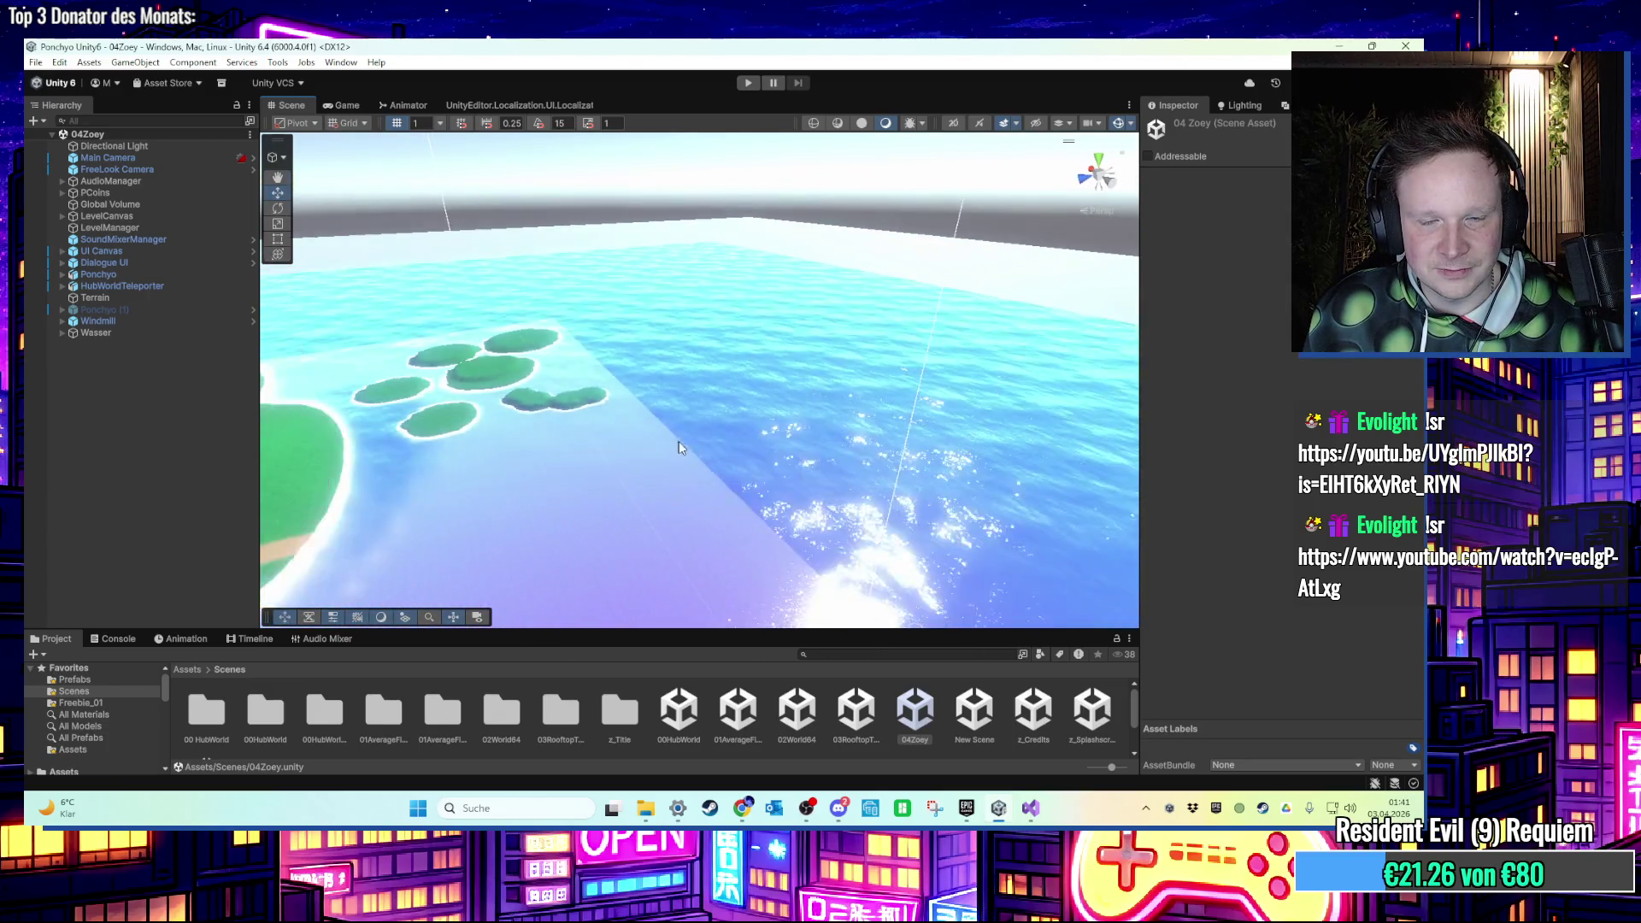
{"action": "left_click", "coordinate": [679, 441]}
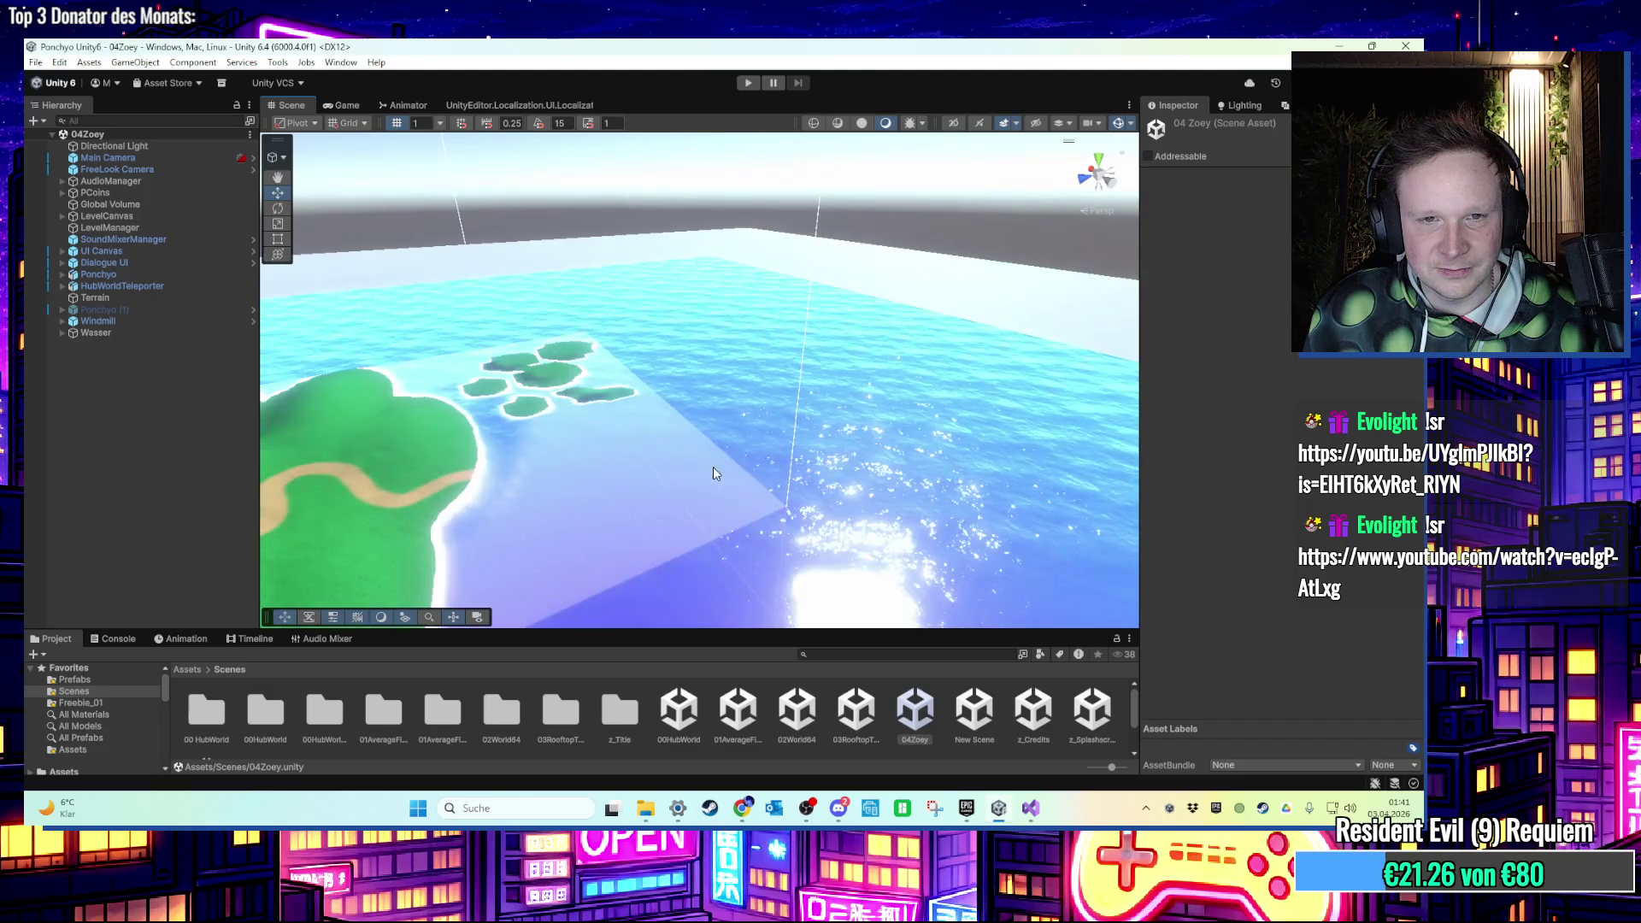
Frame the terrain, open Terrain Settings, and undo a trial length drag to about 390.
{"action": "key", "text": "f"}
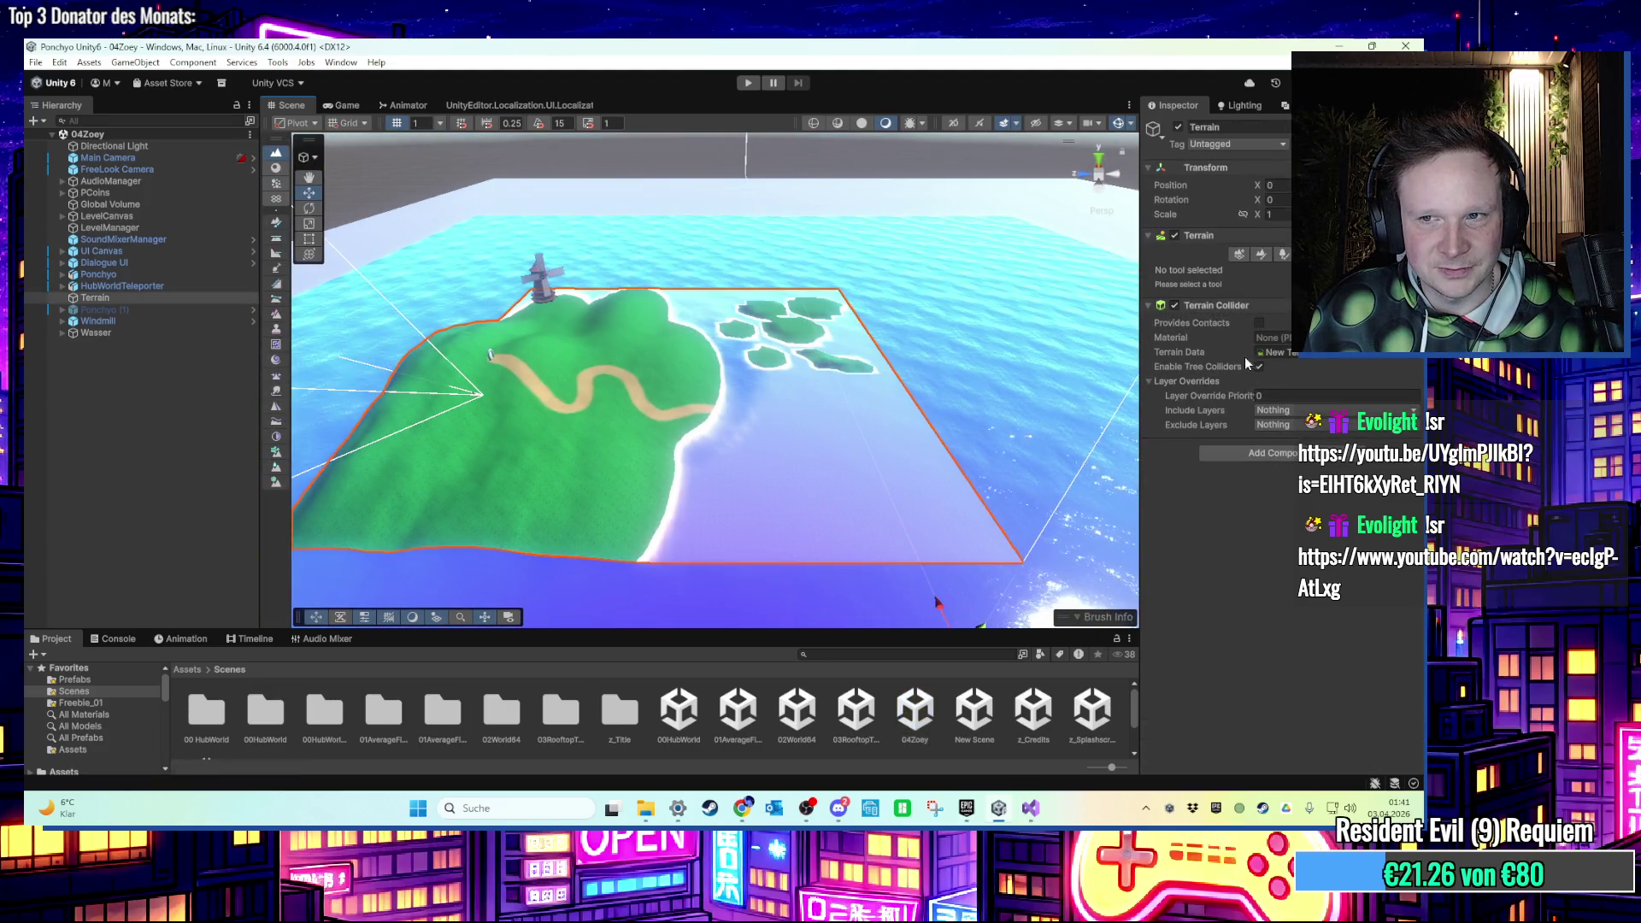
{"action": "left_click", "coordinate": [1305, 254]}
{"action": "scroll", "coordinate": [1202, 571], "scroll_direction": "down", "scroll_amount": 10}
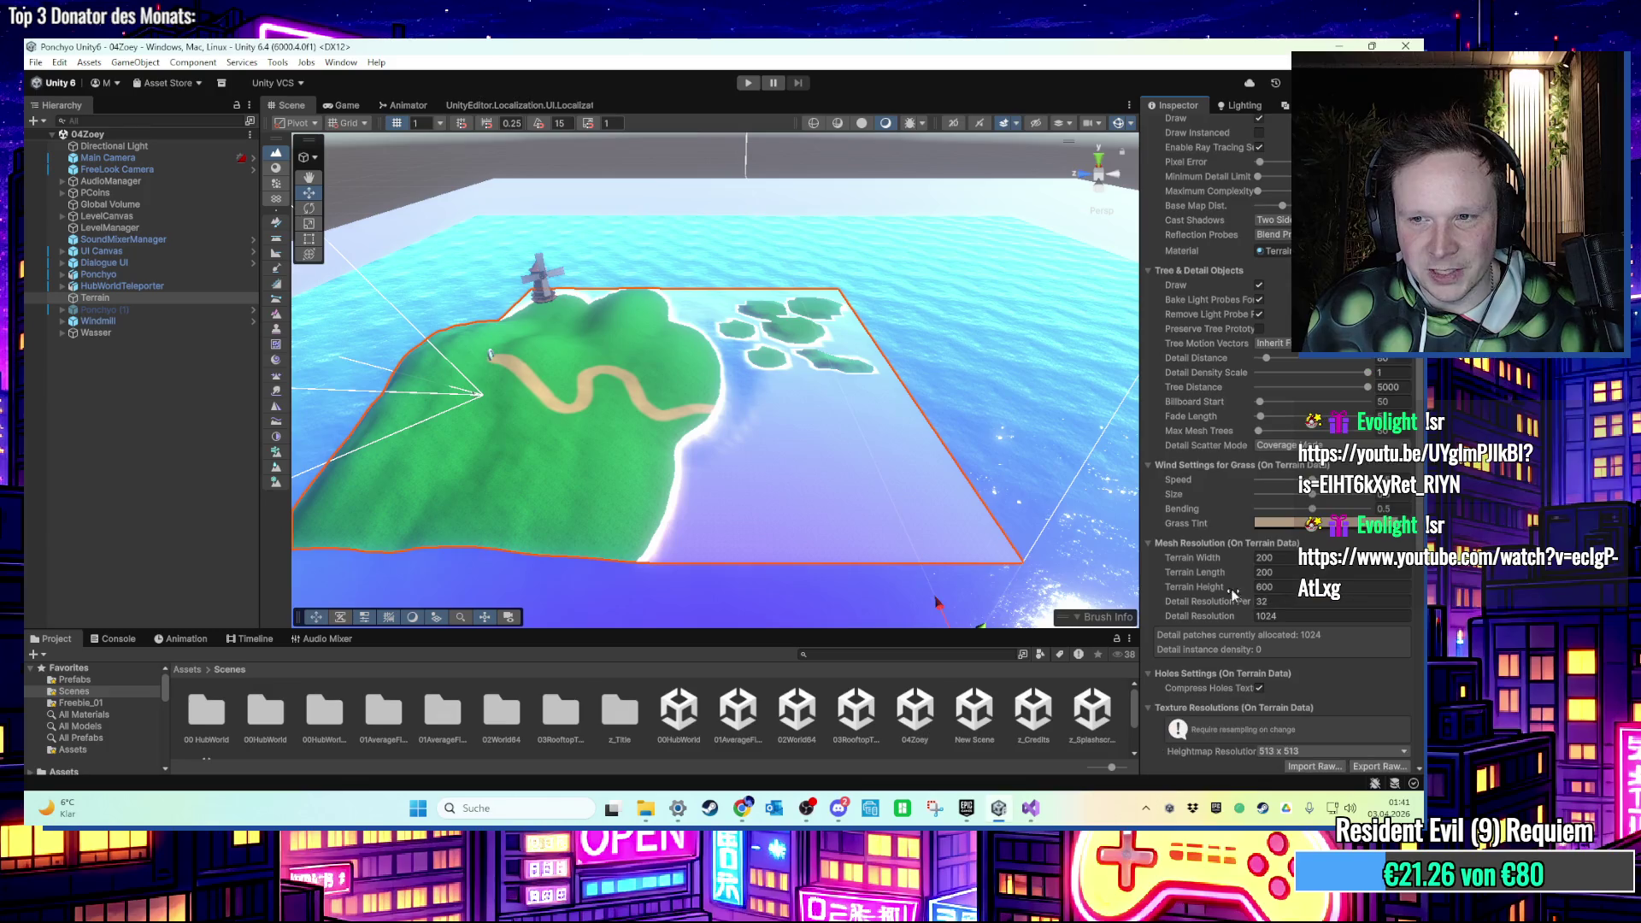
{"action": "mouse_move", "coordinate": [1201, 571]}
{"action": "left_mouse_down"}
{"action": "mouse_move", "coordinate": [563, 407]}
{"action": "mouse_move", "coordinate": [816, 463]}
{"action": "left_mouse_up"}
{"action": "key", "text": "ctrl+z"}
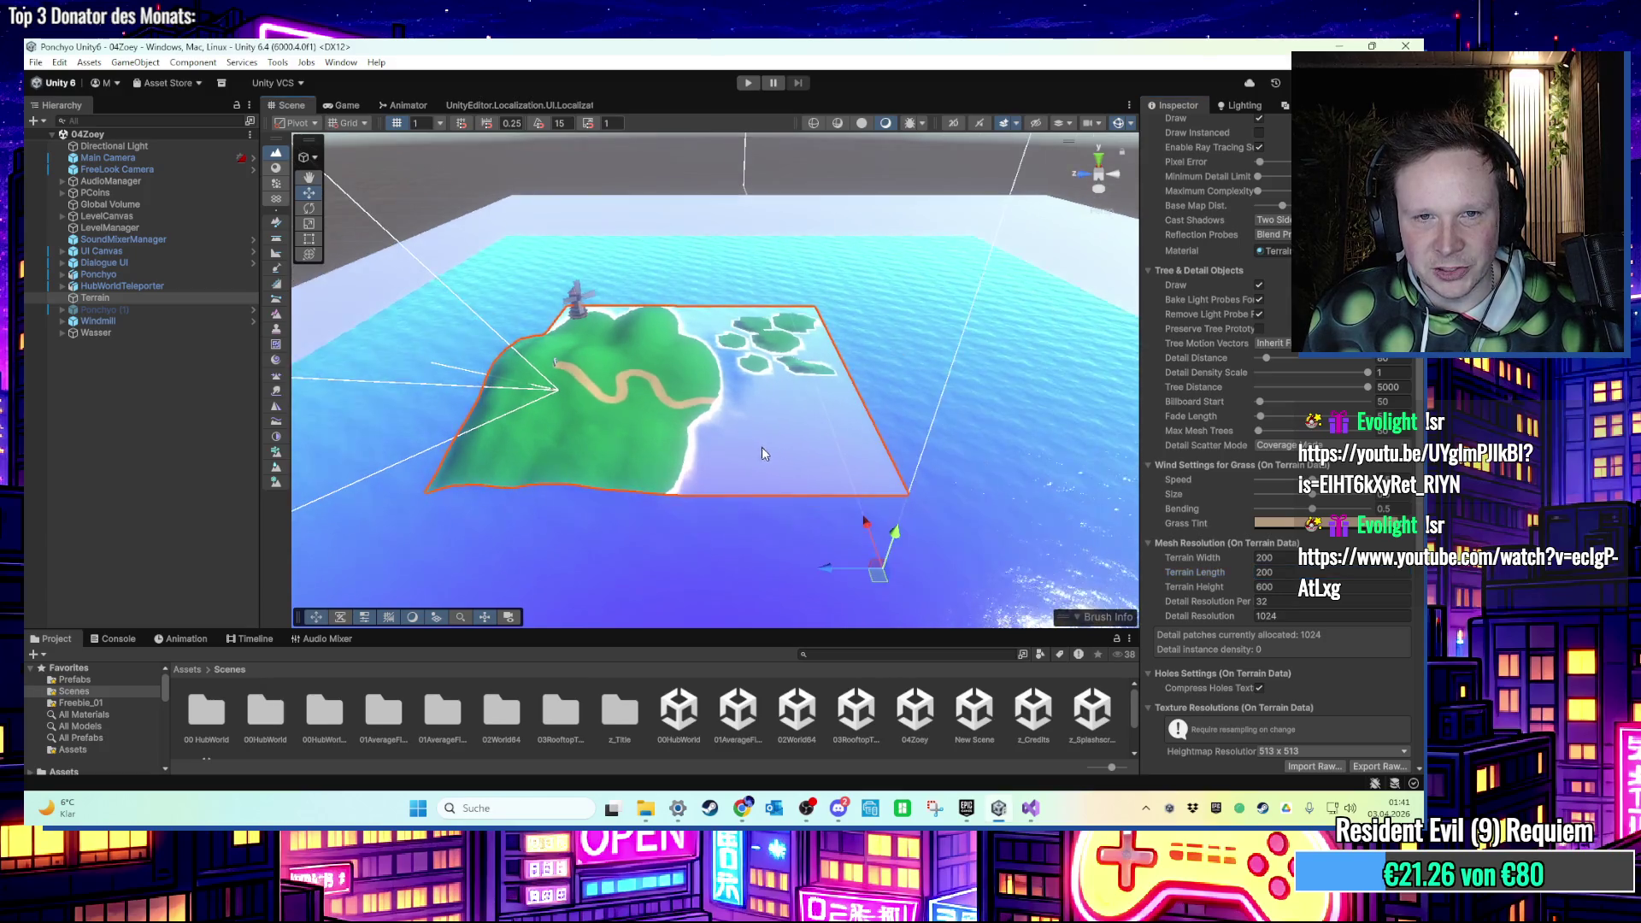
{"action": "scroll", "coordinate": [761, 445], "scroll_direction": "up", "scroll_amount": 3}
{"action": "scroll", "coordinate": [769, 427], "scroll_direction": "up", "scroll_amount": 5}
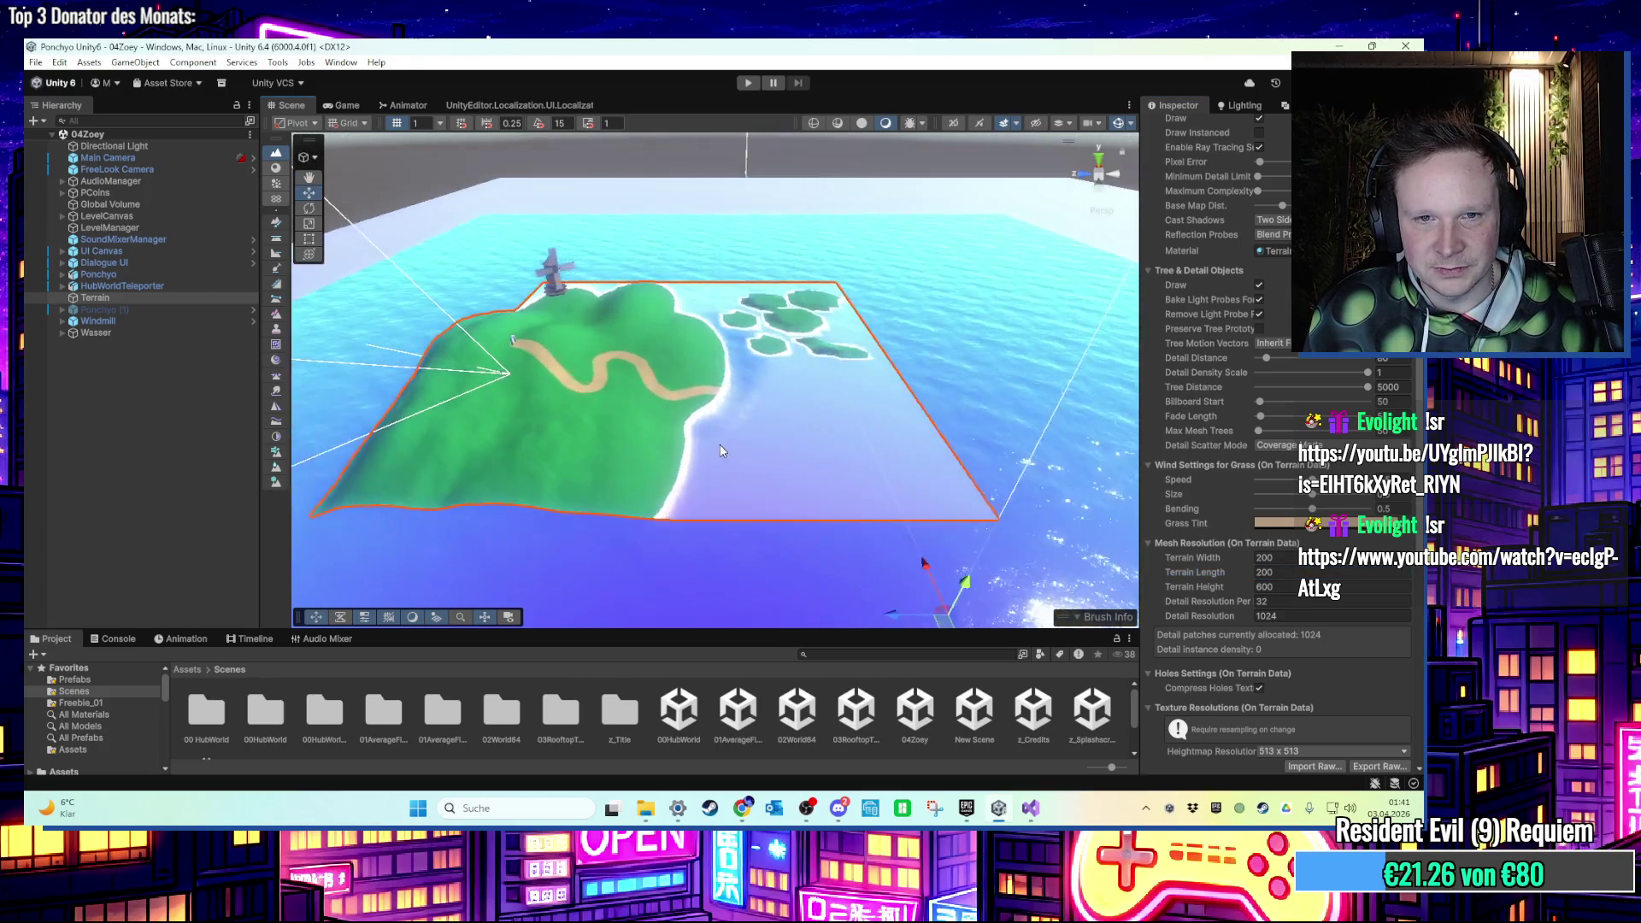
{"action": "mouse_move", "coordinate": [775, 394]}
{"action": "left_mouse_down"}
{"action": "mouse_move", "coordinate": [822, 442]}
{"action": "mouse_move", "coordinate": [961, 480]}
{"action": "mouse_move", "coordinate": [769, 453]}
{"action": "mouse_move", "coordinate": [829, 541]}
{"action": "left_mouse_up"}
{"action": "scroll", "coordinate": [962, 480], "scroll_direction": "down", "scroll_amount": 4}
{"action": "scroll", "coordinate": [829, 541], "scroll_direction": "up", "scroll_amount": 3}
Set Terrain Length to 350 and view the stretched island from several sides.
{"action": "left_click", "coordinate": [1188, 576]}
{"action": "type", "text": "350"}
{"action": "key", "text": "Return"}
{"action": "mouse_move", "coordinate": [864, 468]}
{"action": "left_mouse_down"}
{"action": "mouse_move", "coordinate": [863, 411]}
{"action": "mouse_move", "coordinate": [941, 509]}
{"action": "left_mouse_up"}
{"action": "scroll", "coordinate": [810, 444], "scroll_direction": "down", "scroll_amount": 6}
{"action": "mouse_move", "coordinate": [810, 444]}
{"action": "left_mouse_down"}
{"action": "mouse_move", "coordinate": [832, 437]}
{"action": "mouse_move", "coordinate": [809, 209]}
{"action": "left_mouse_up"}
{"action": "key", "text": "ctrl+p"}
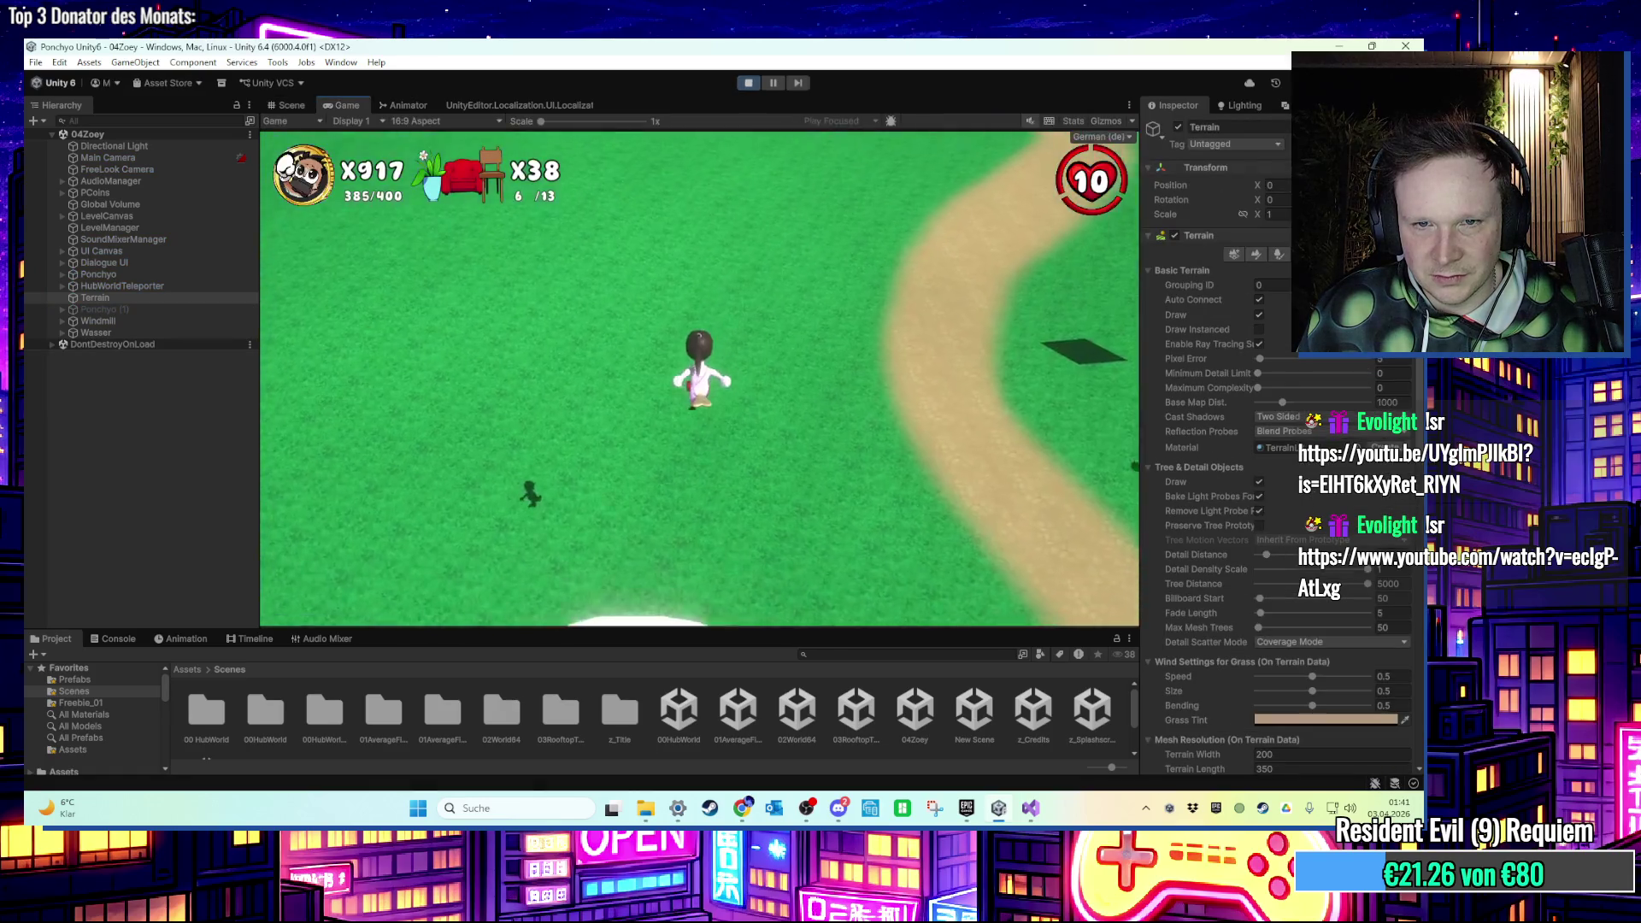
Run the character across the grass and onto the dirt path.
{"action": "key", "text": "w"}
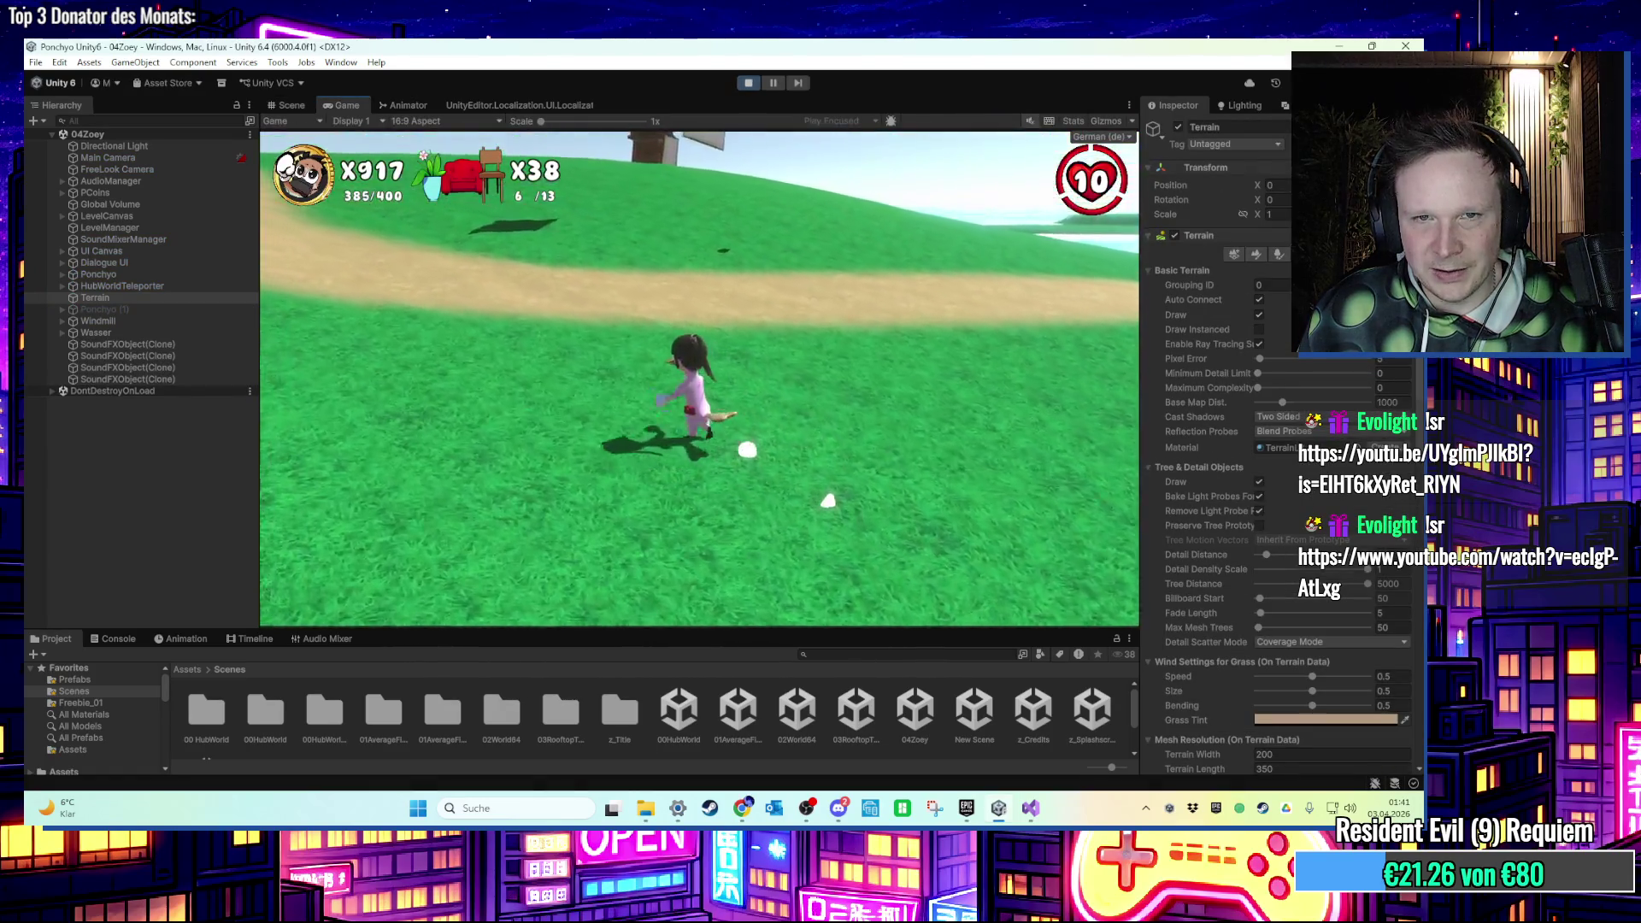
{"action": "key", "text": "w"}
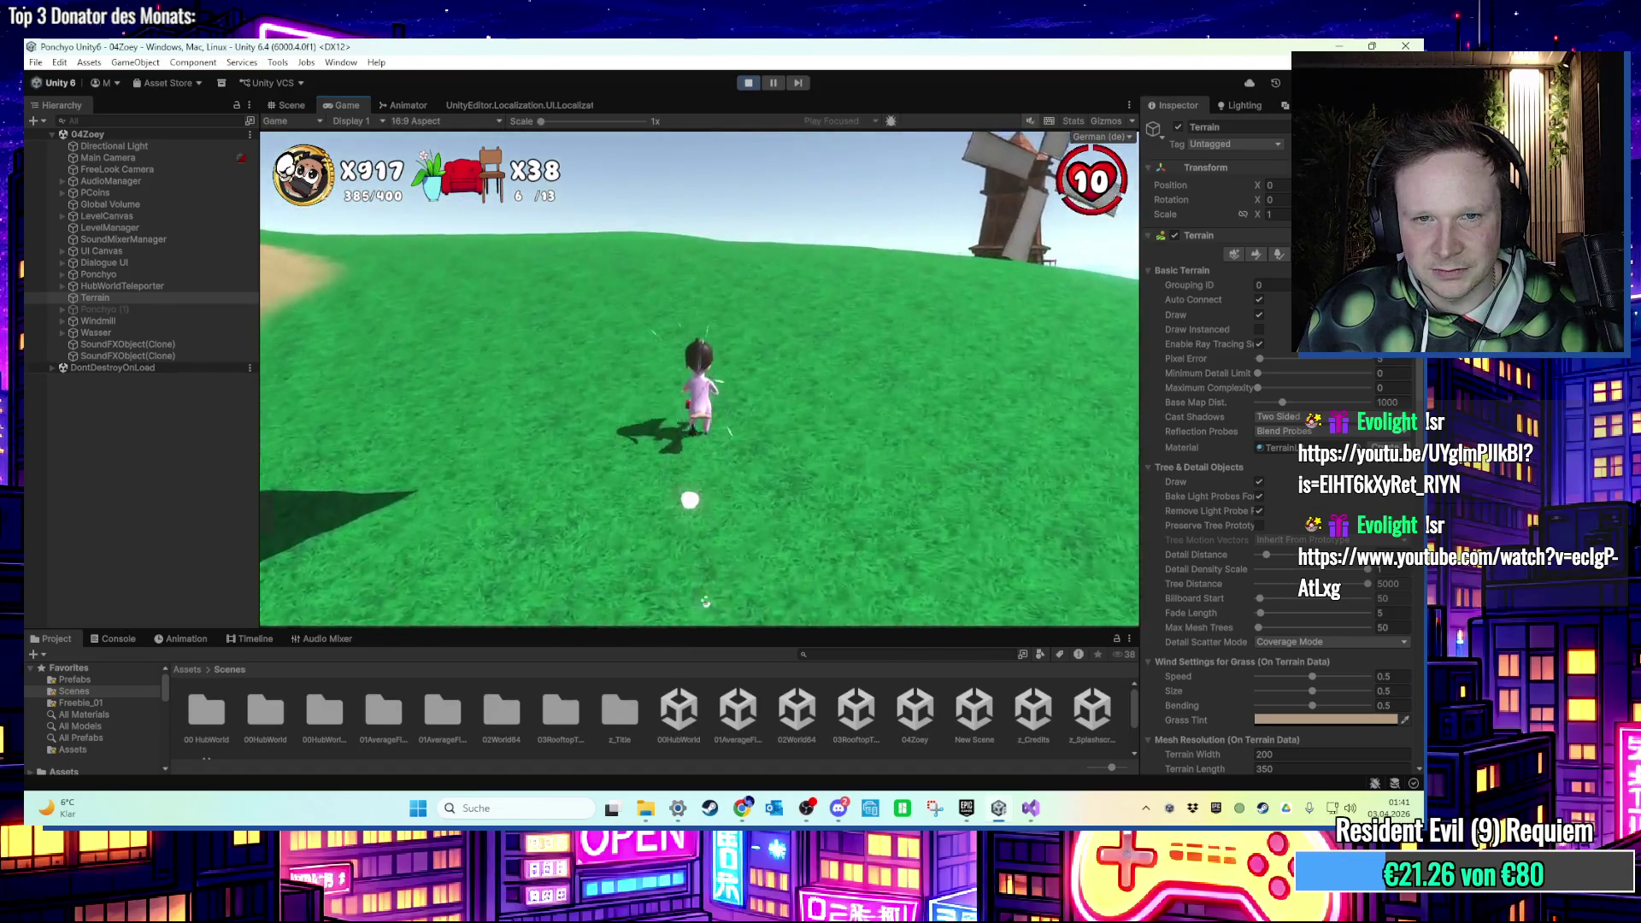
{"action": "key", "text": "w"}
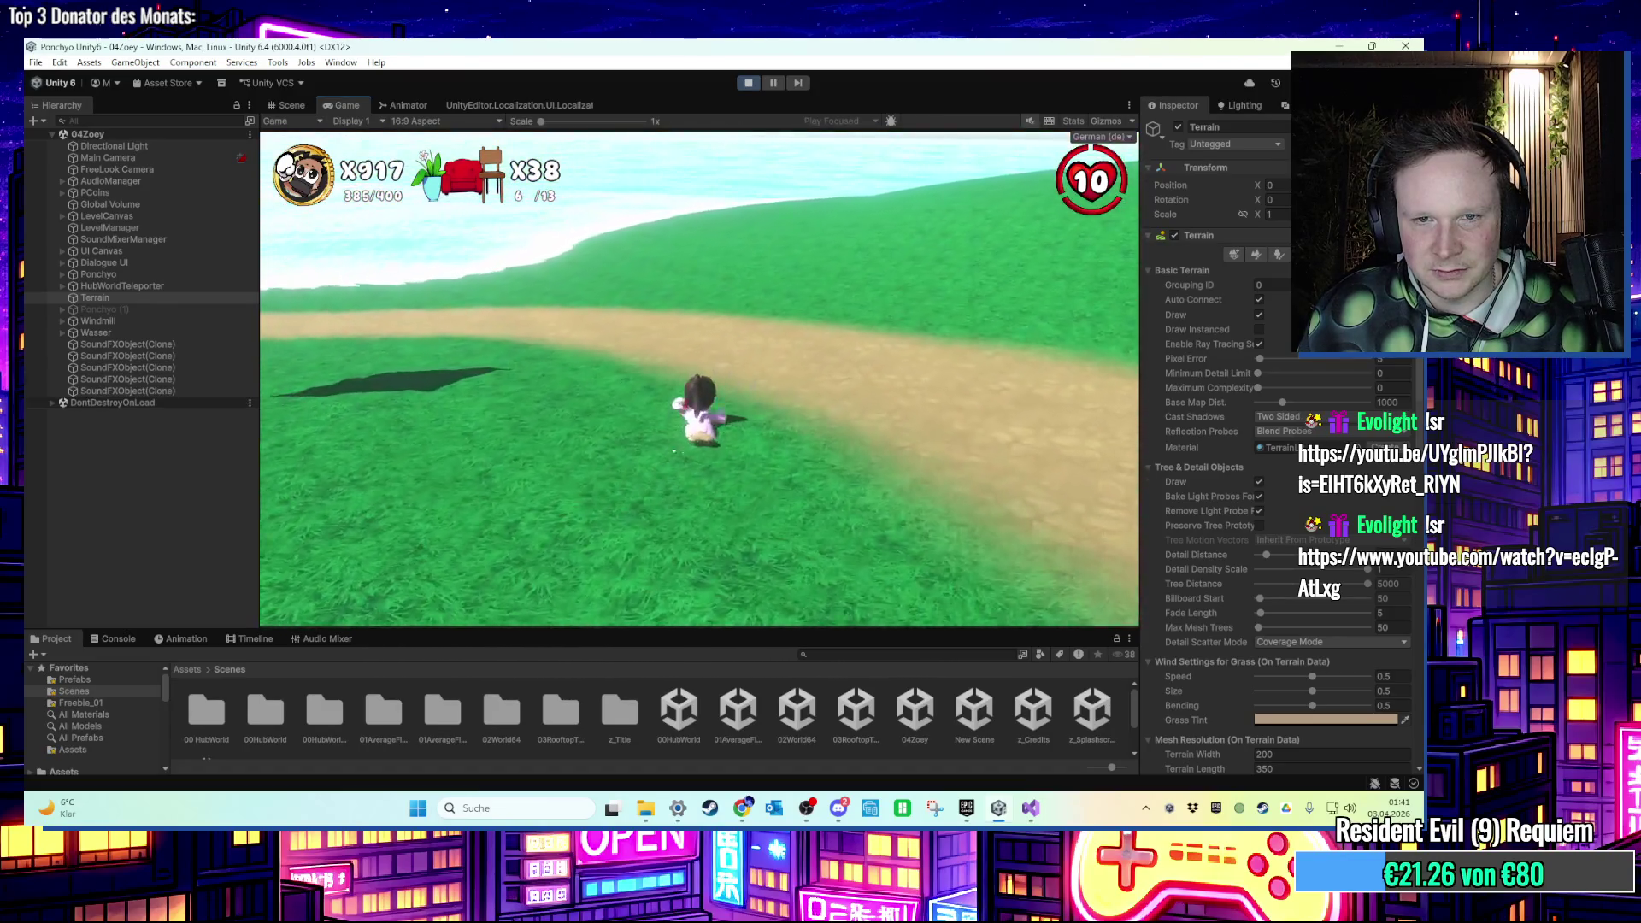
{"action": "key", "text": "w"}
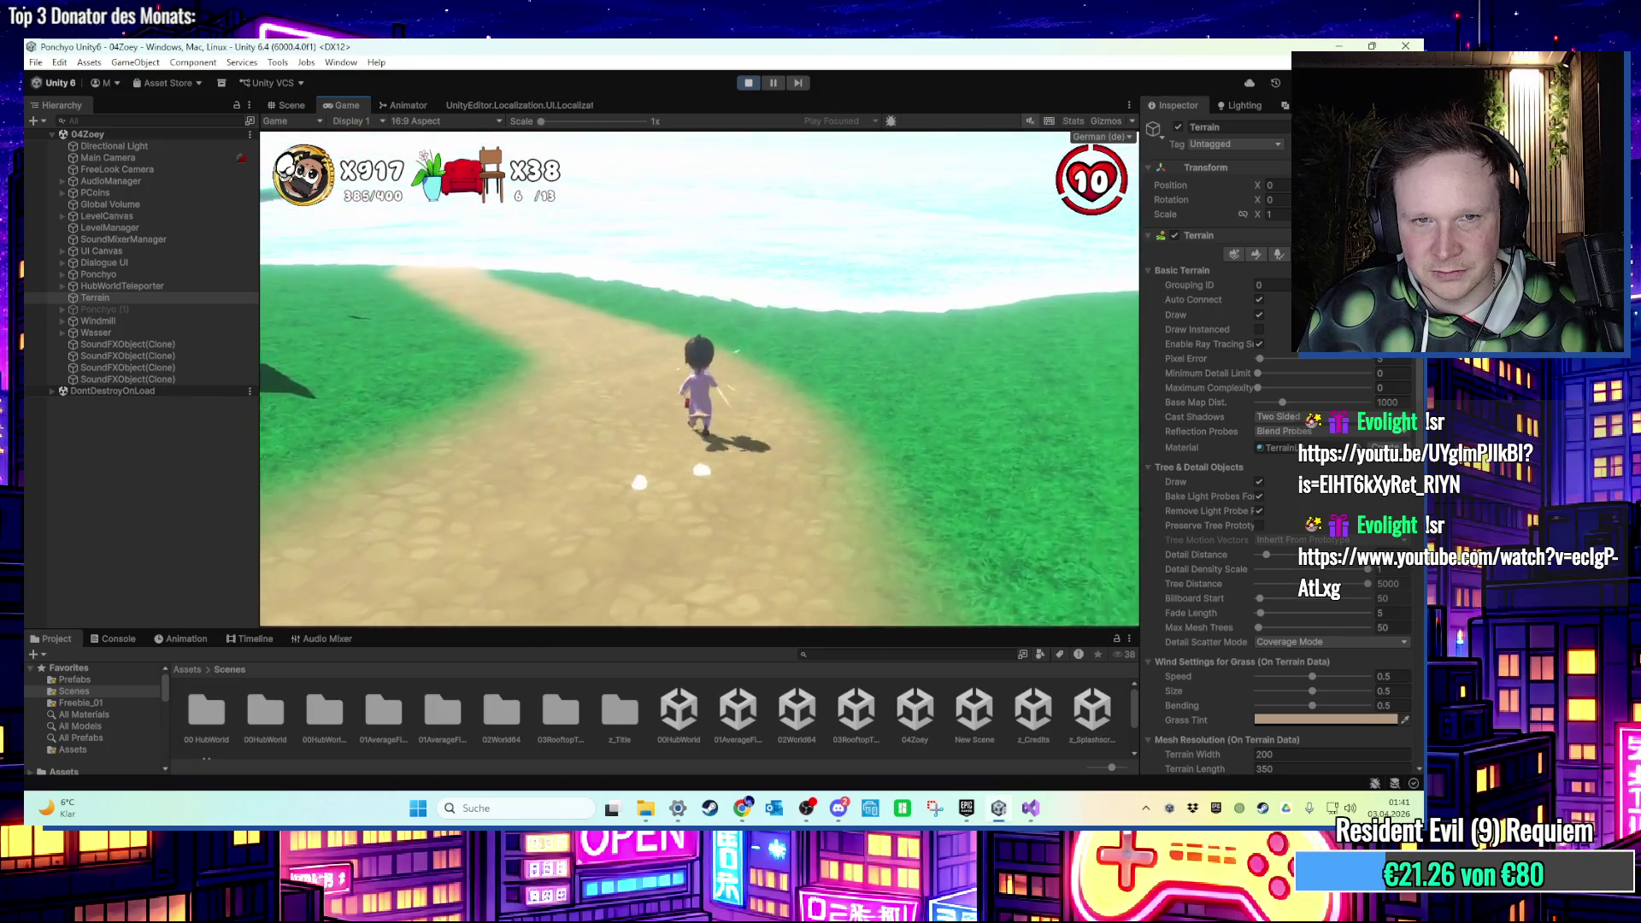
{"action": "key", "text": "w"}
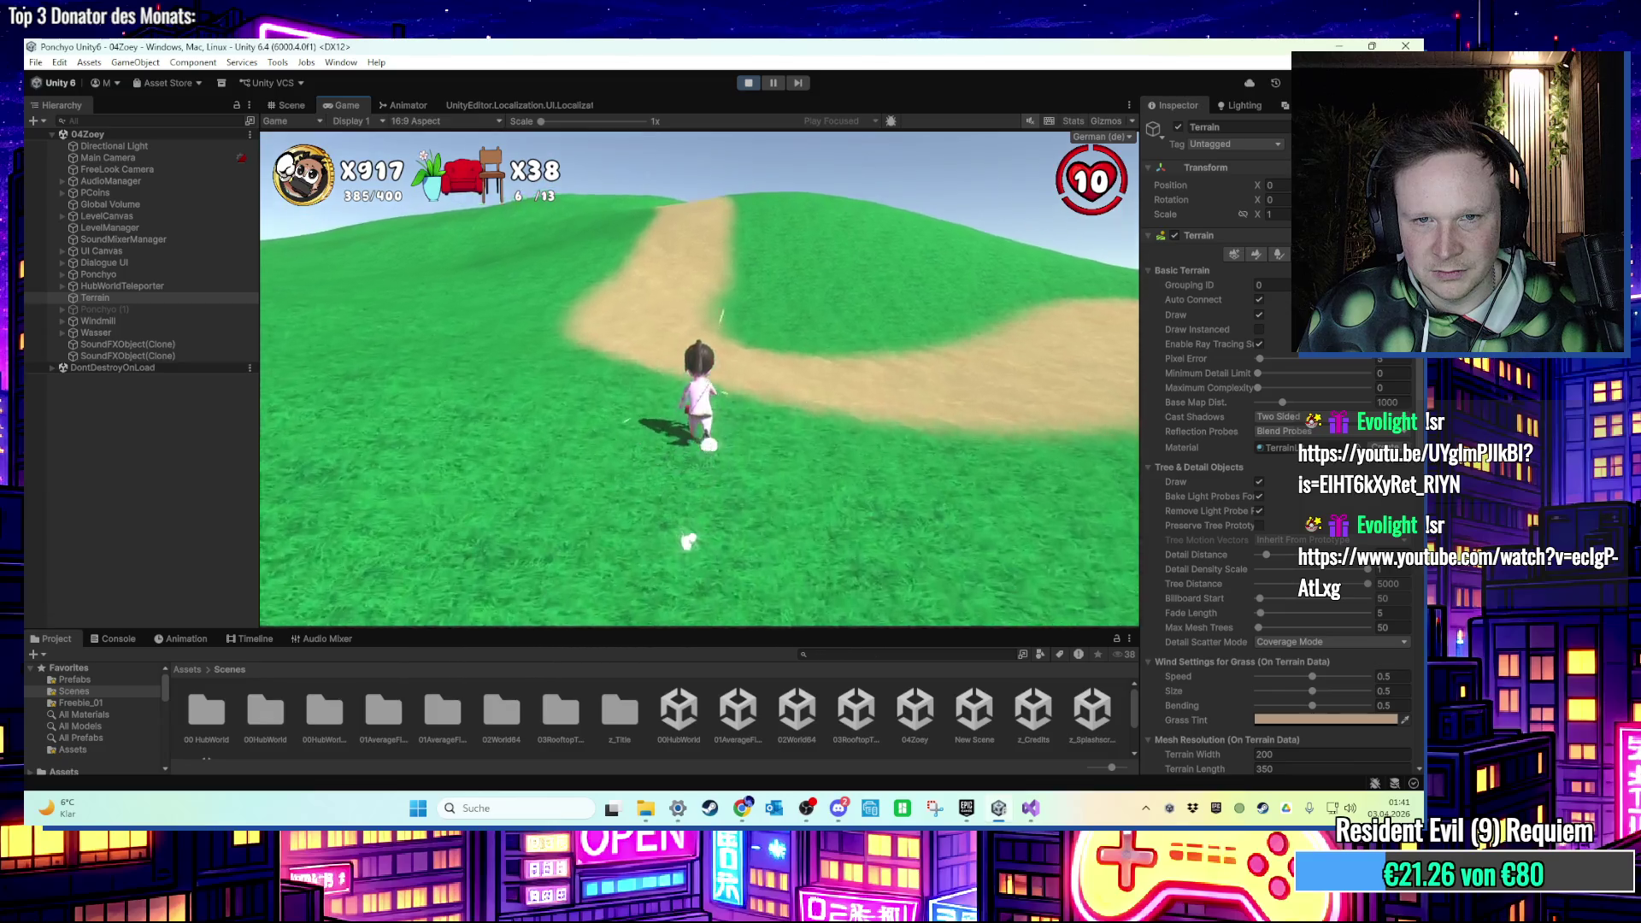
{"action": "key", "text": "w"}
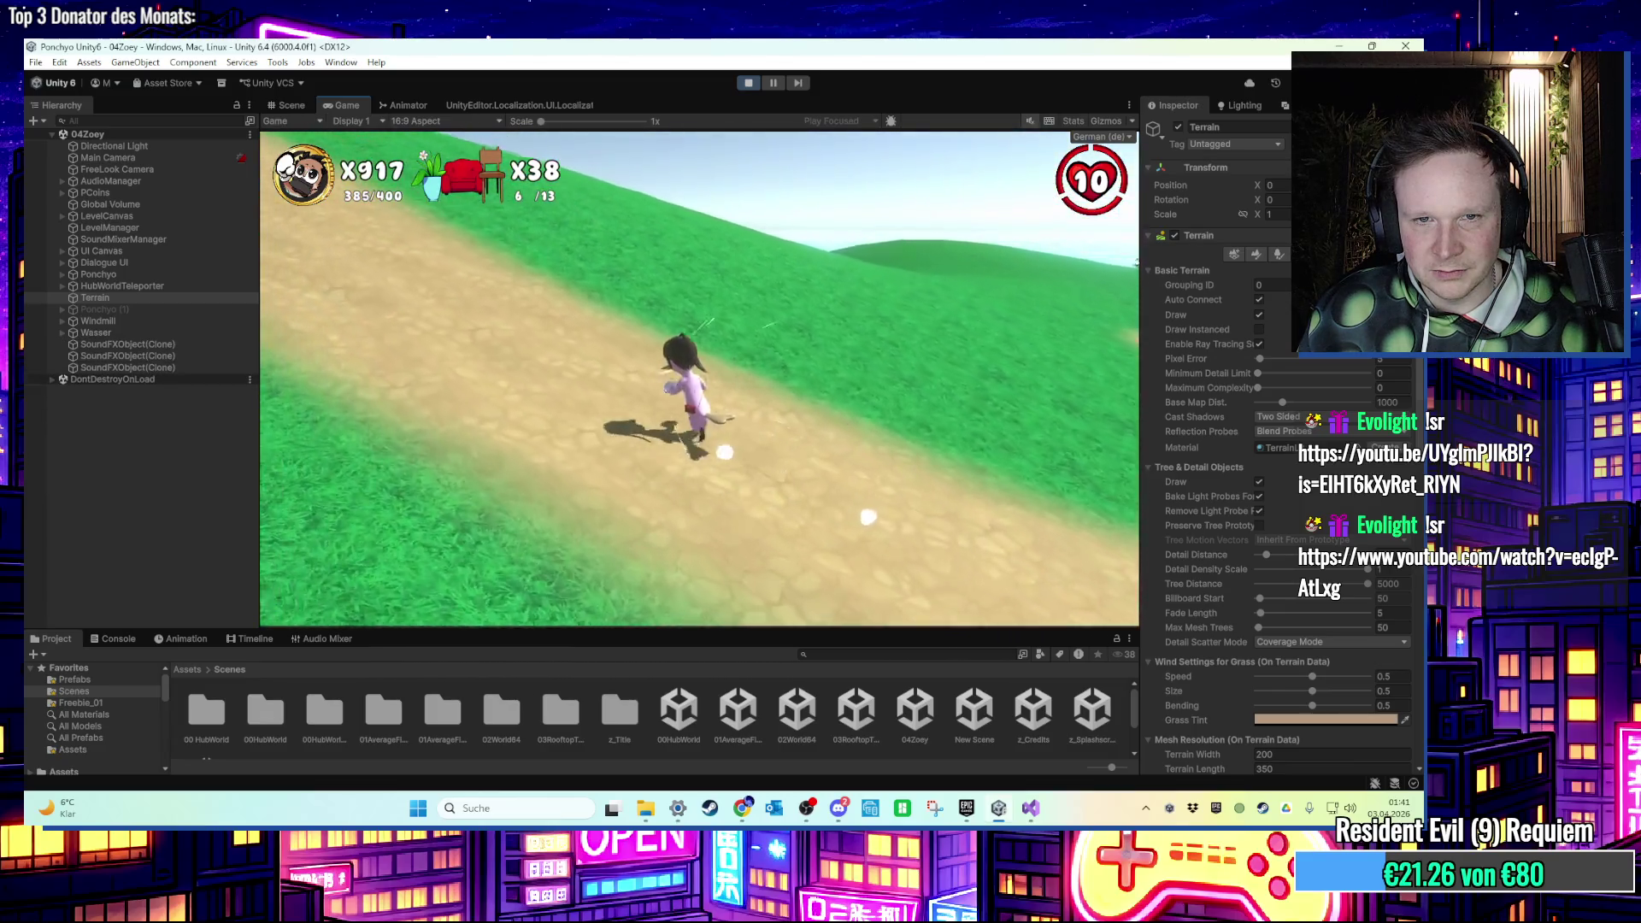
Run along the dirt path toward the windmill, then exit Play mode.
{"action": "key", "text": "w"}
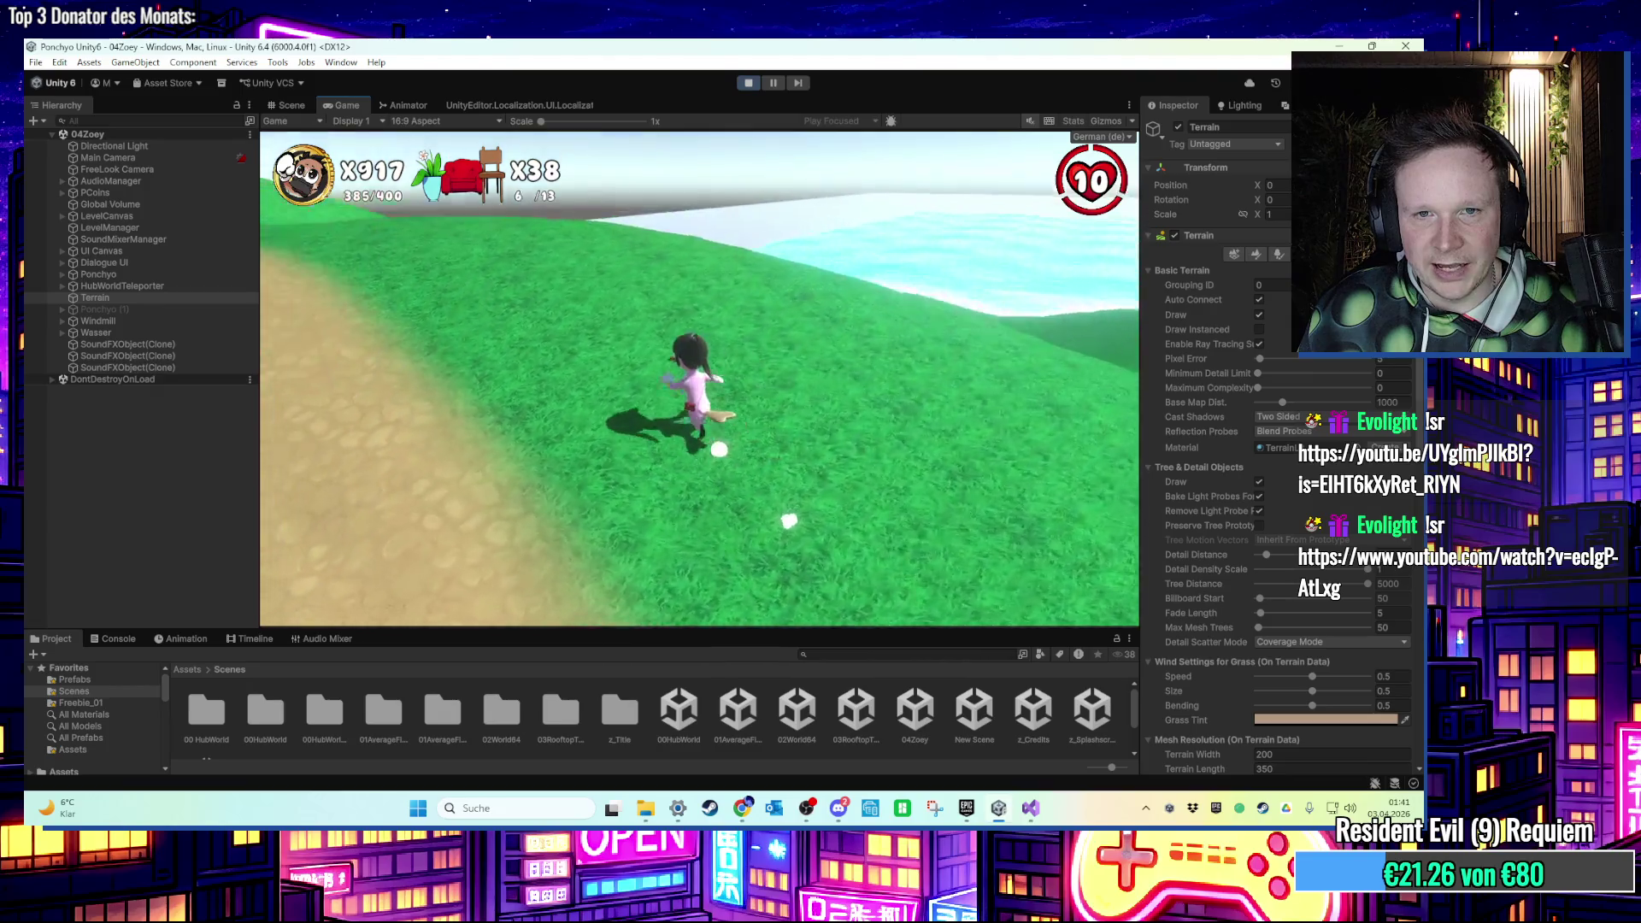
{"action": "key", "text": "w"}
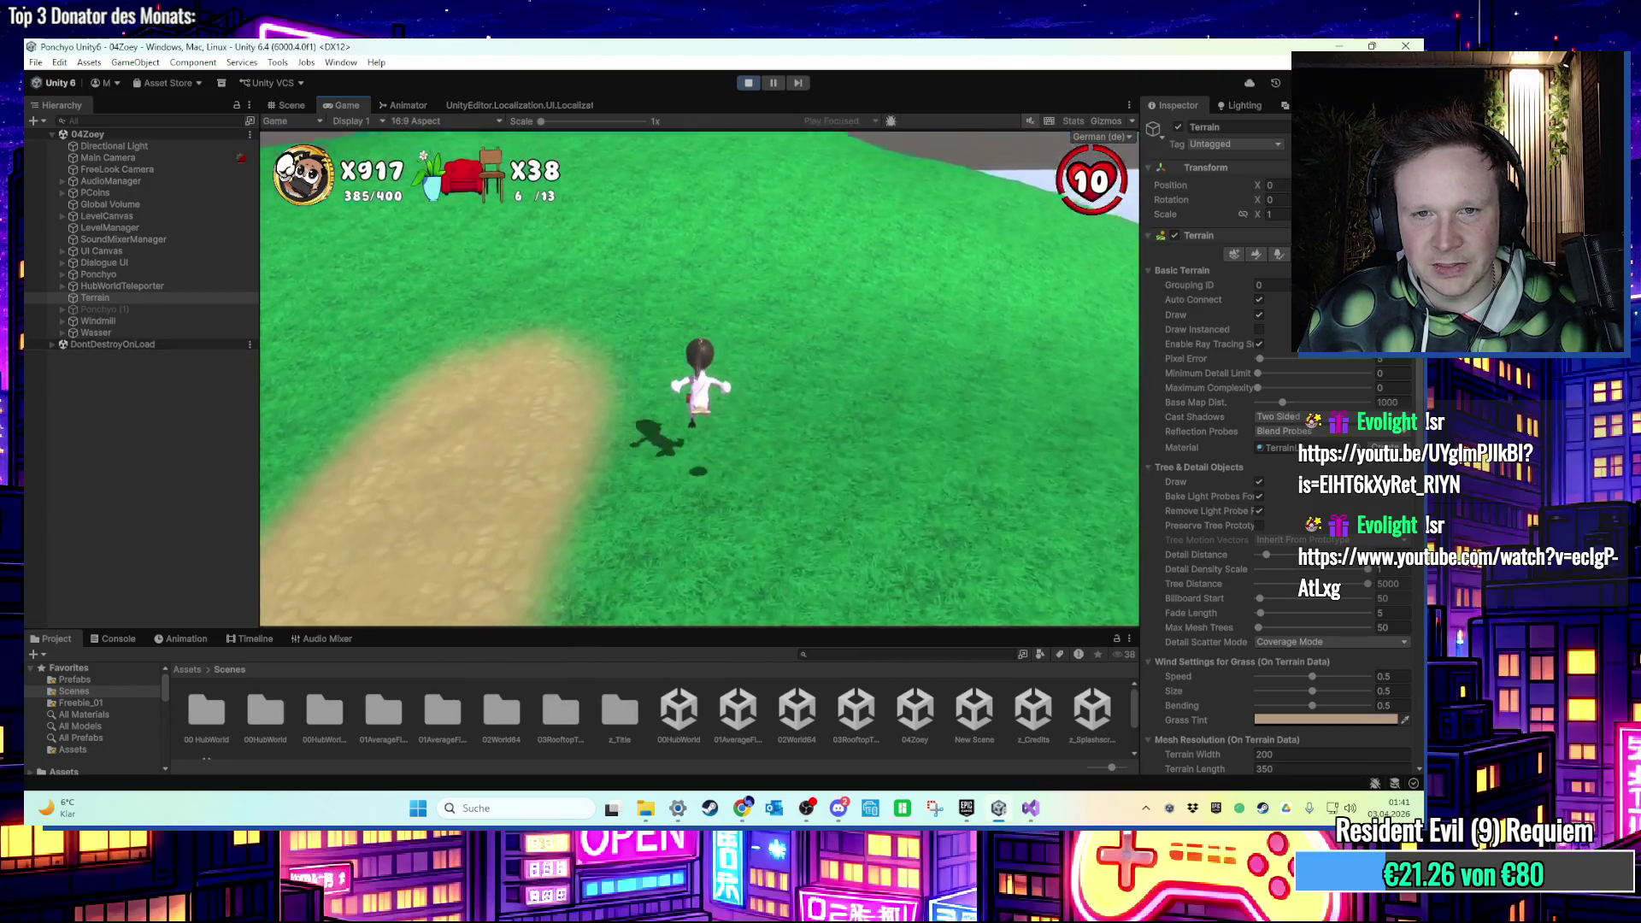
{"action": "key", "text": "w"}
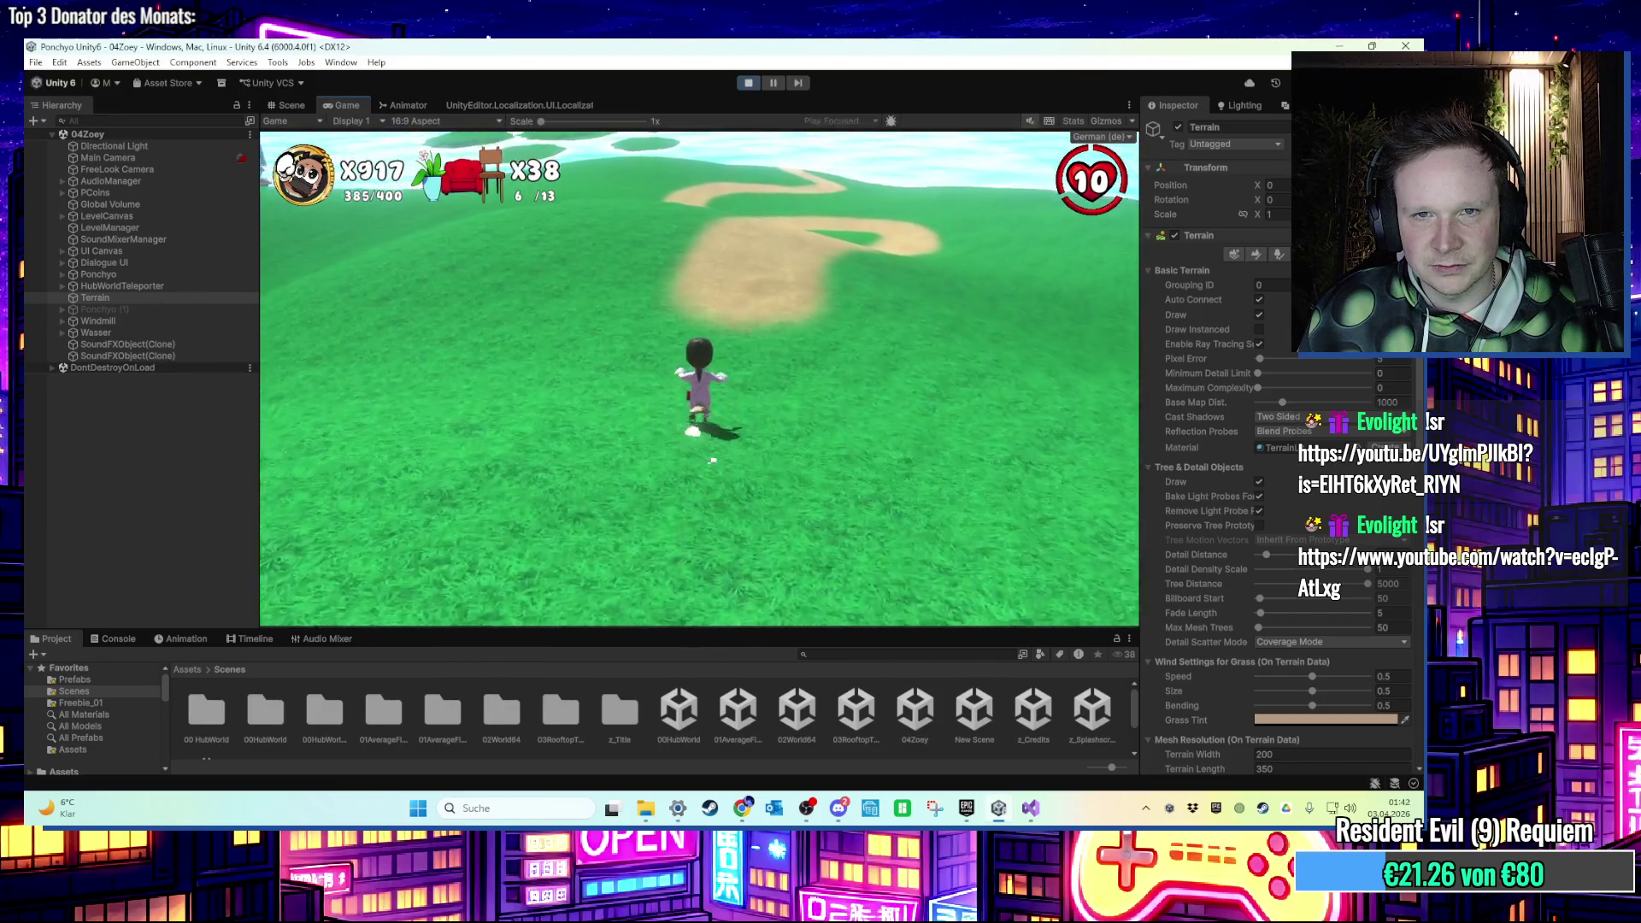
{"action": "key", "text": "w"}
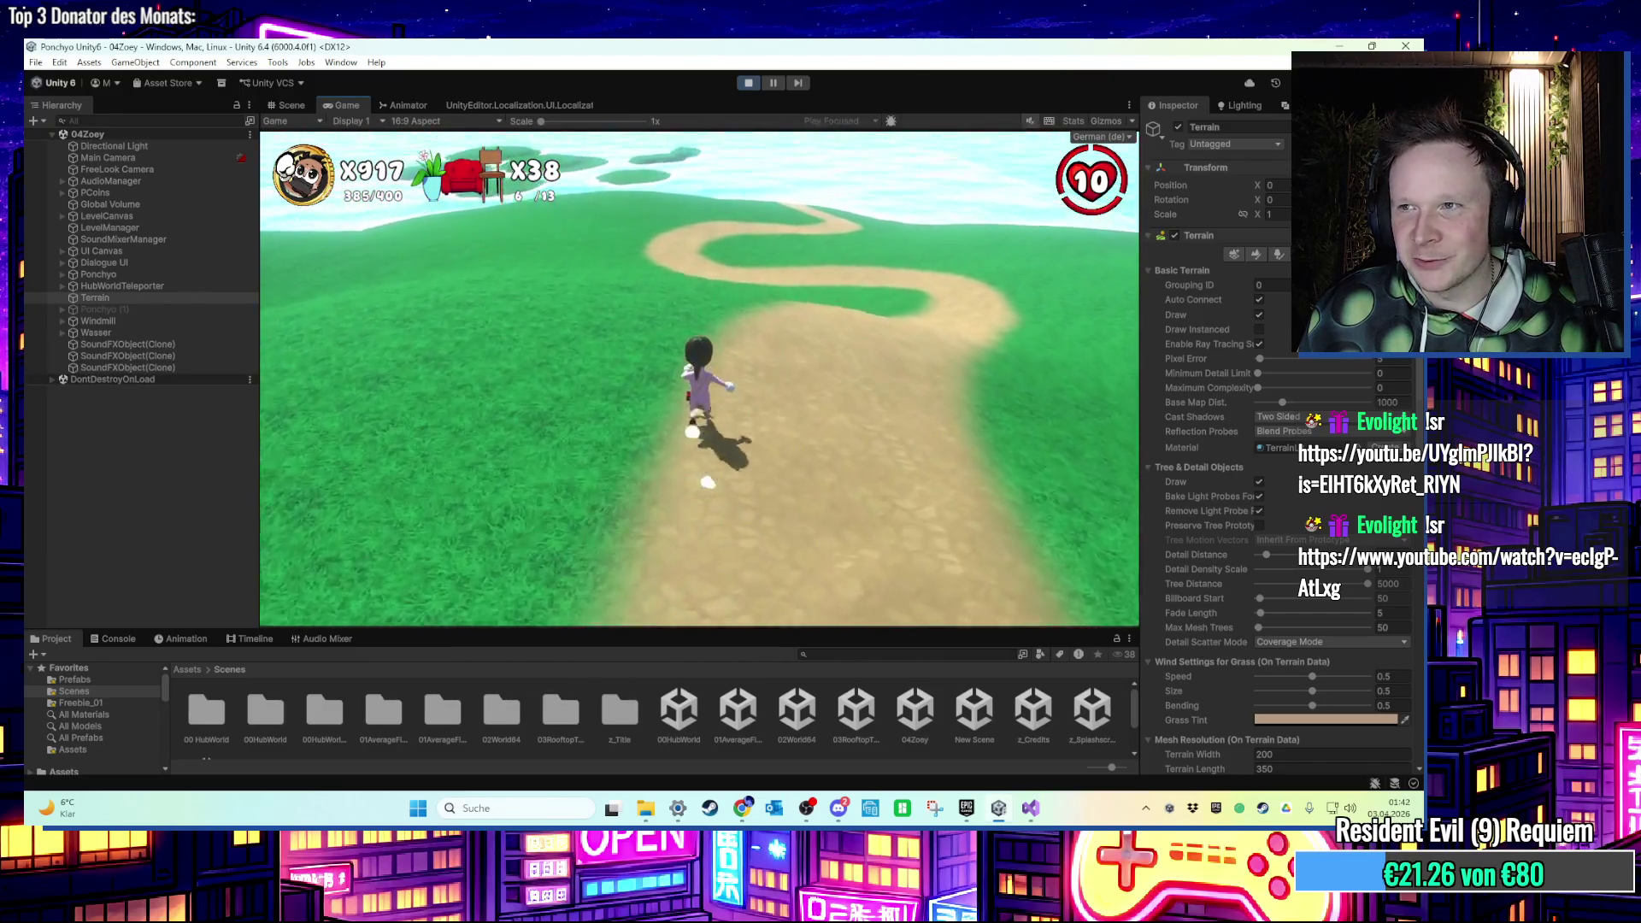
{"action": "key", "text": "w"}
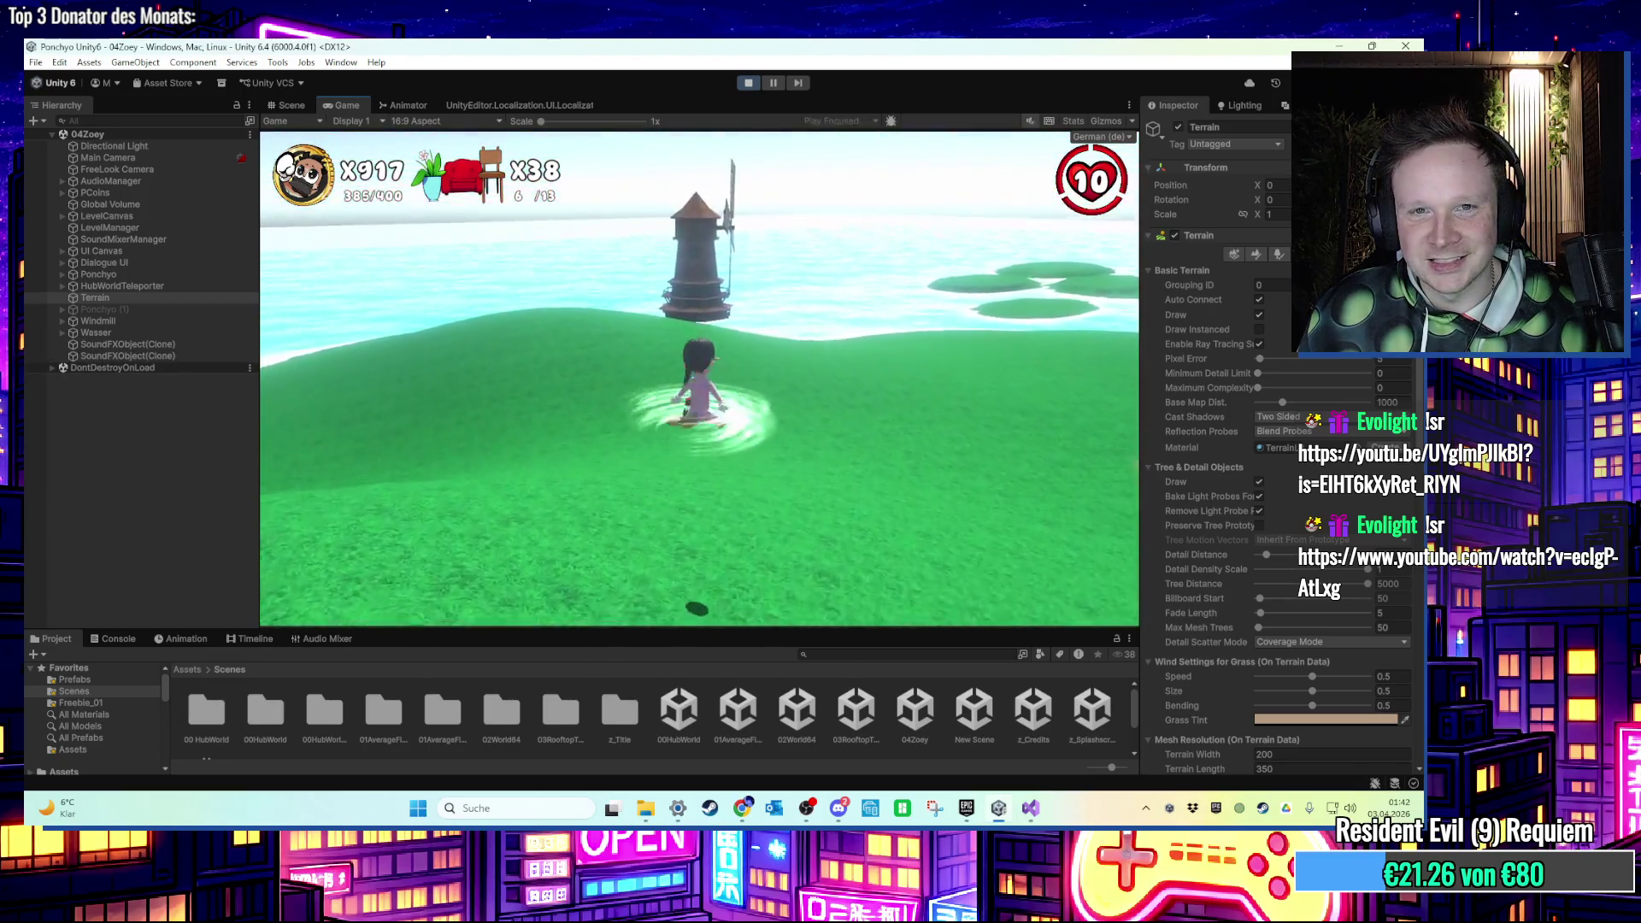
{"action": "key", "text": "w"}
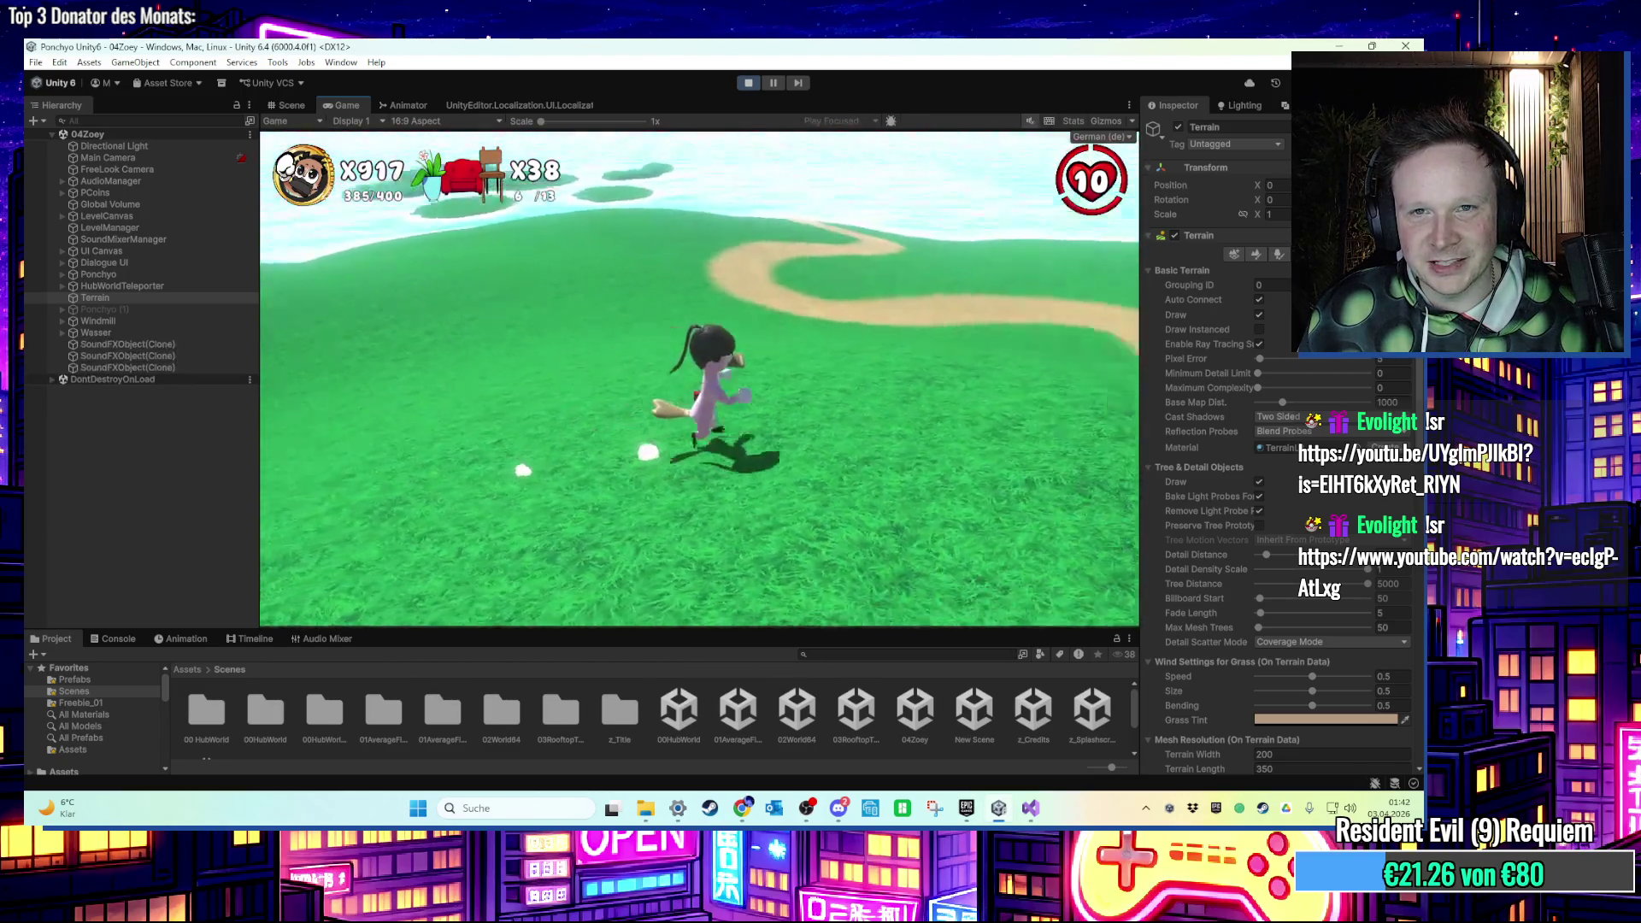
{"action": "key", "text": "super"}
{"action": "left_click", "coordinate": [748, 83]}
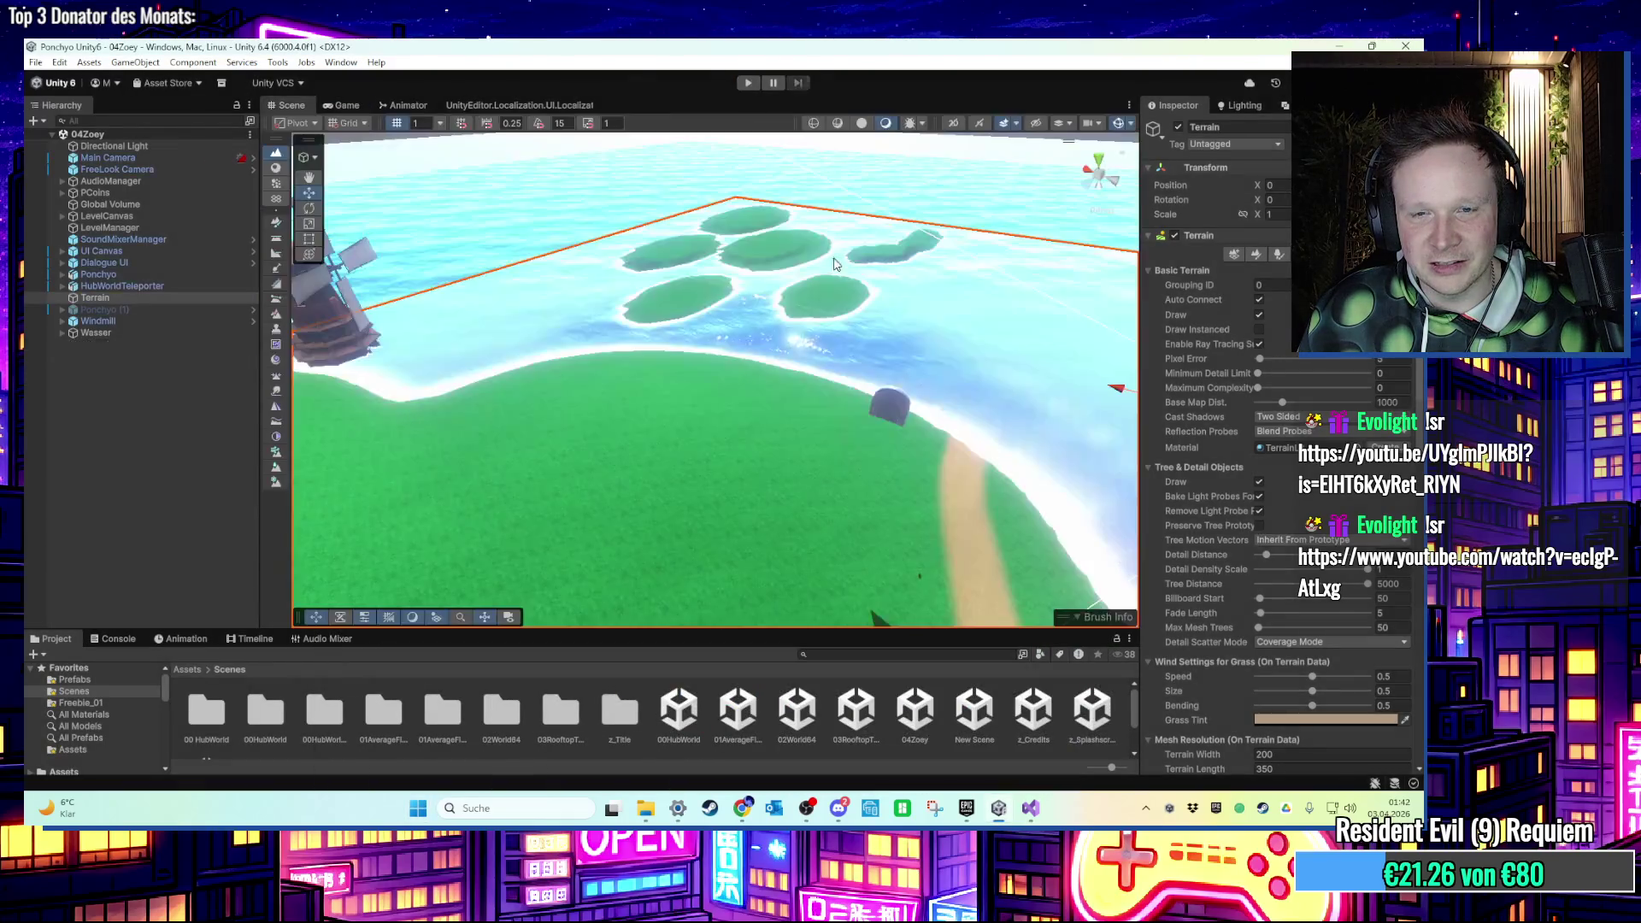
Pull back to see the whole island and start Play mode again.
{"action": "scroll", "coordinate": [835, 265], "scroll_direction": "down", "scroll_amount": 5}
{"action": "mouse_move", "coordinate": [836, 264]}
{"action": "left_mouse_down"}
{"action": "mouse_move", "coordinate": [884, 368]}
{"action": "mouse_move", "coordinate": [776, 369]}
{"action": "left_mouse_up"}
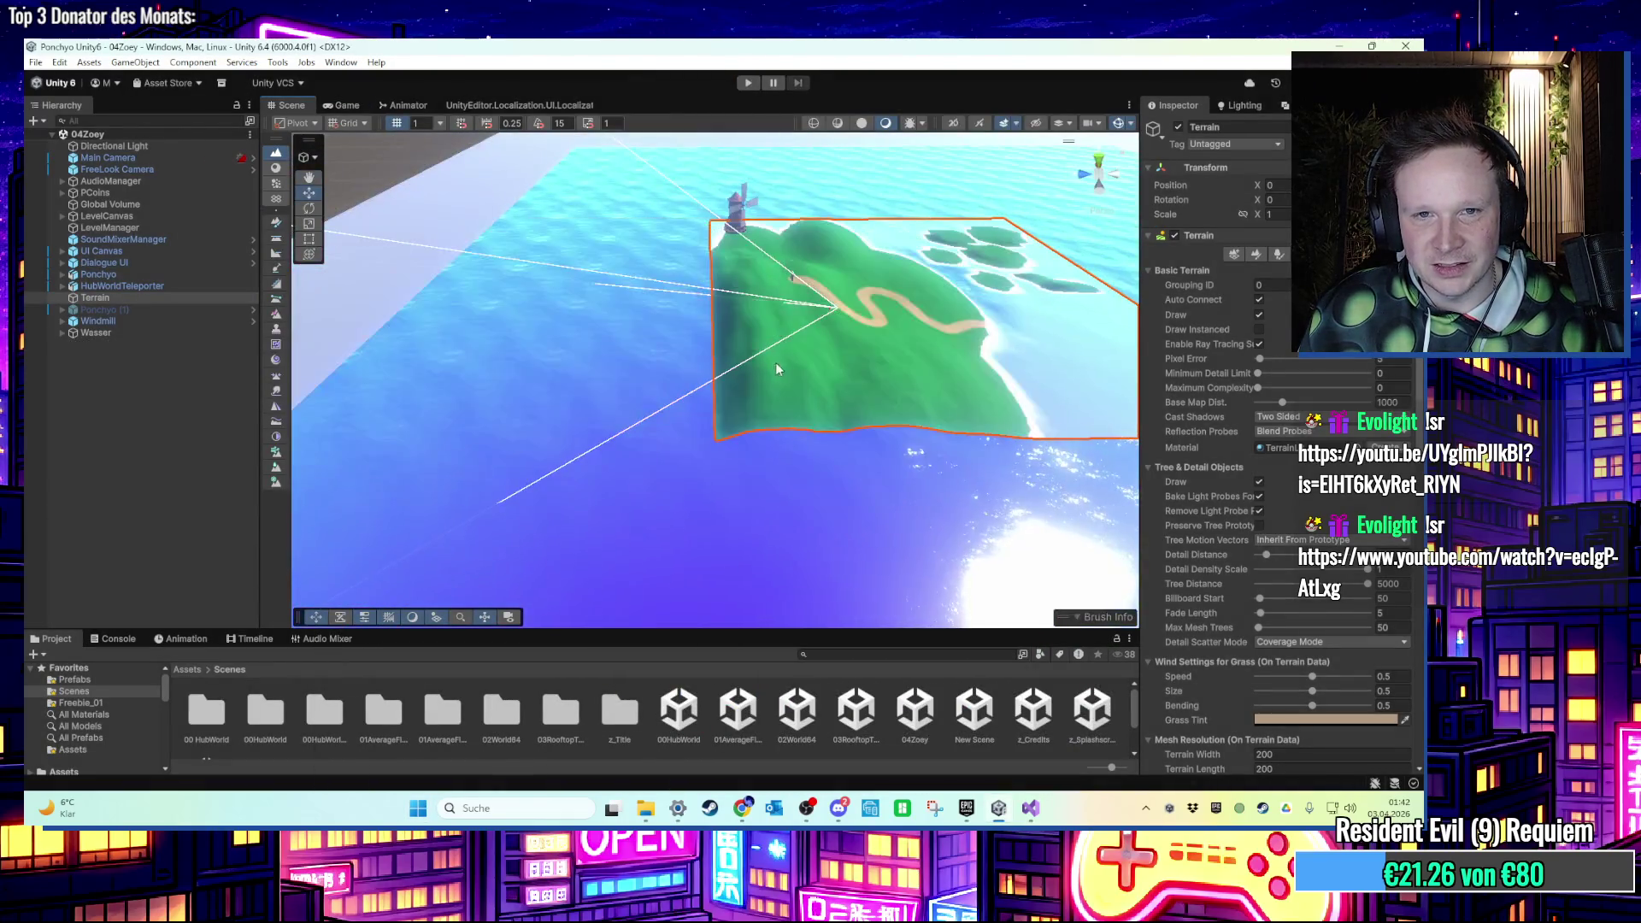
{"action": "scroll", "coordinate": [863, 360], "scroll_direction": "up", "scroll_amount": 5}
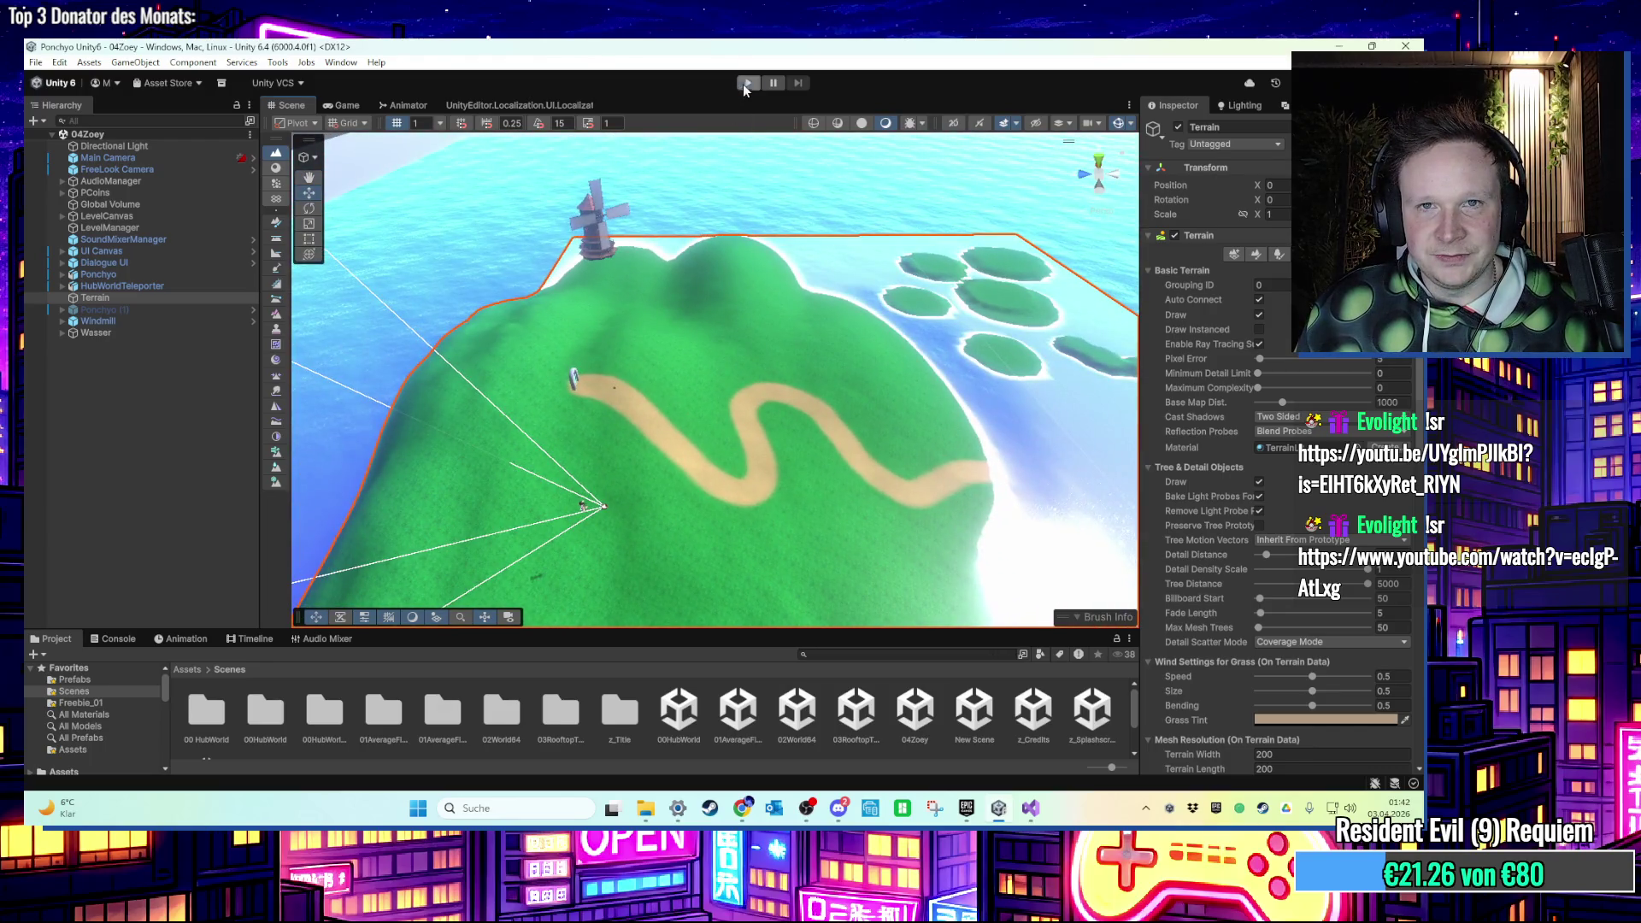
{"action": "left_click", "coordinate": [746, 84]}
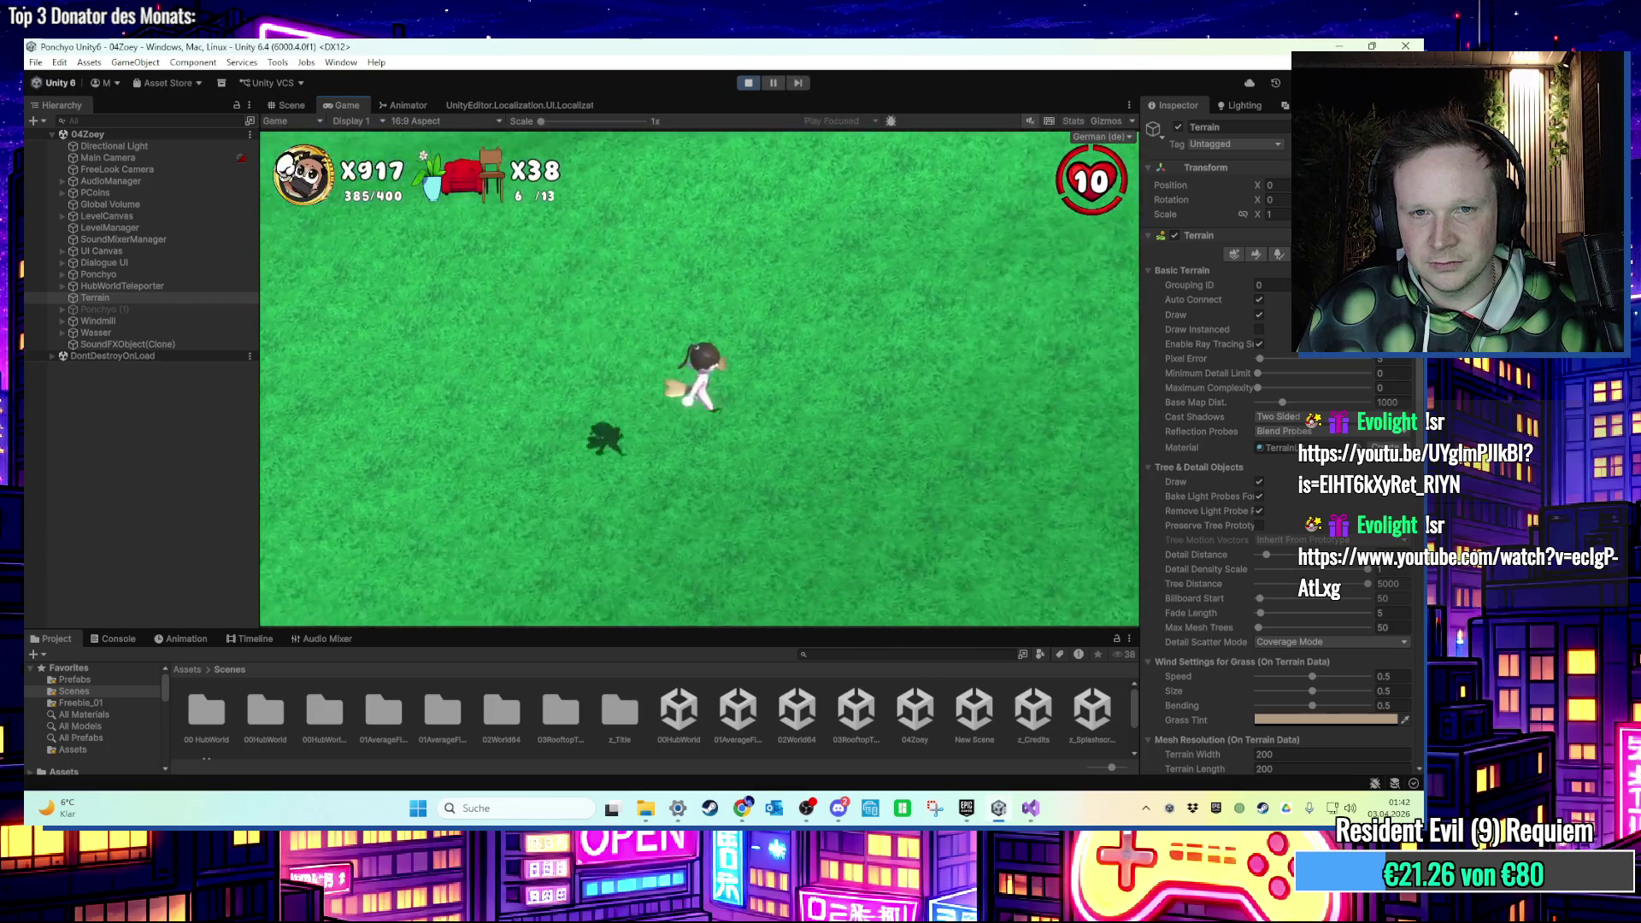
Run the character along the path, collect a coin, jump down the hill and cross the grass.
{"action": "key", "text": "w"}
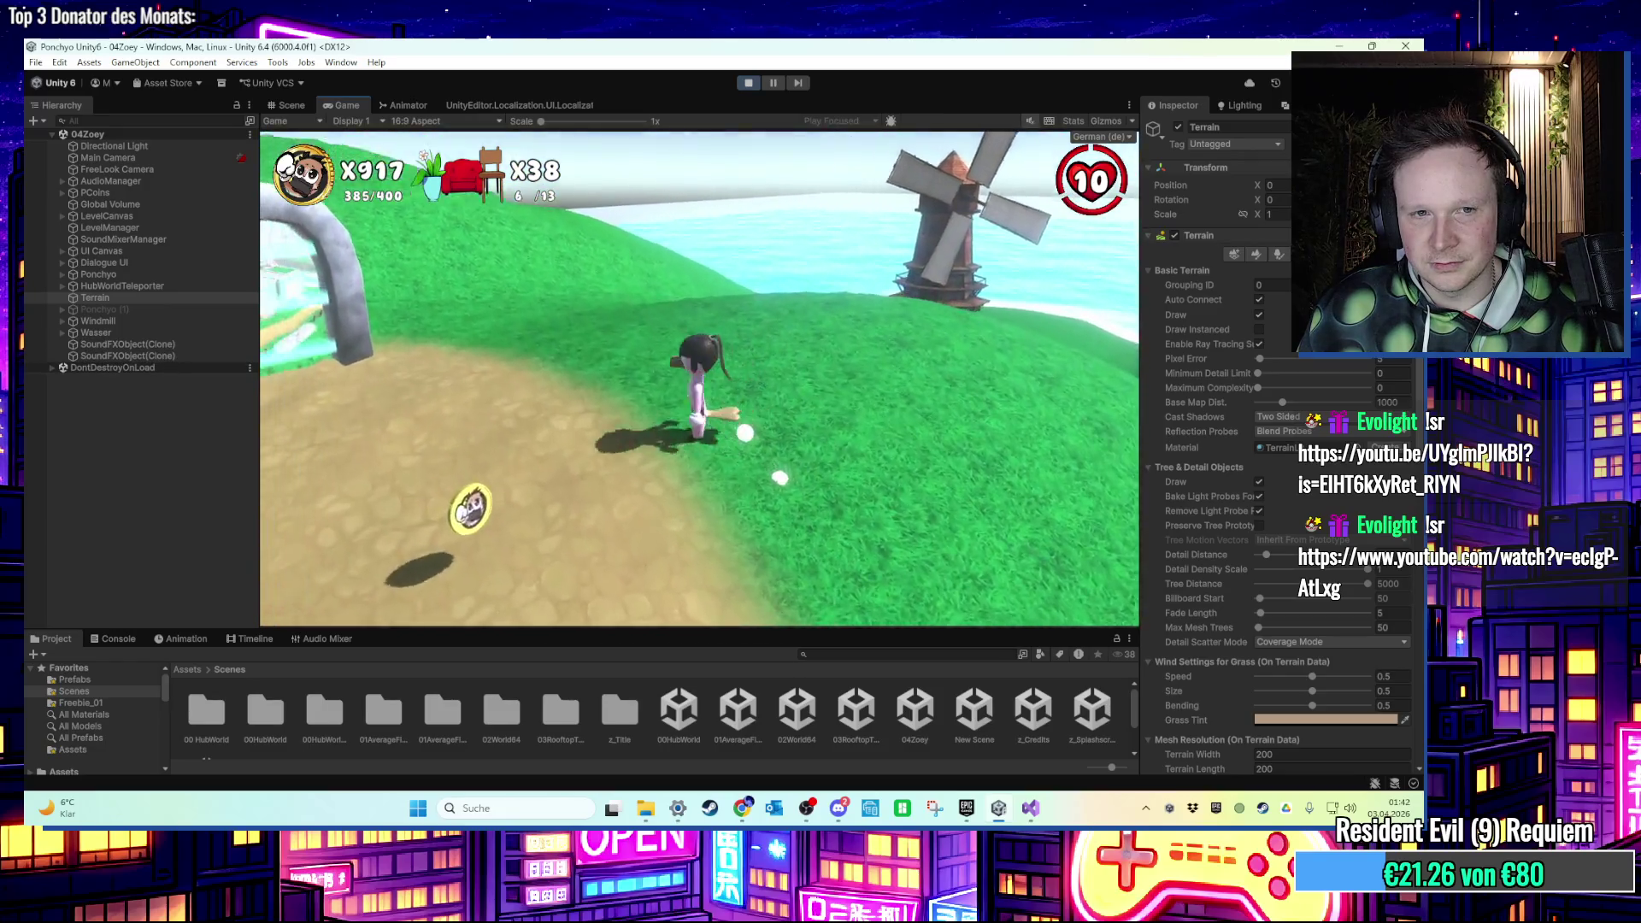
{"action": "key", "text": "w"}
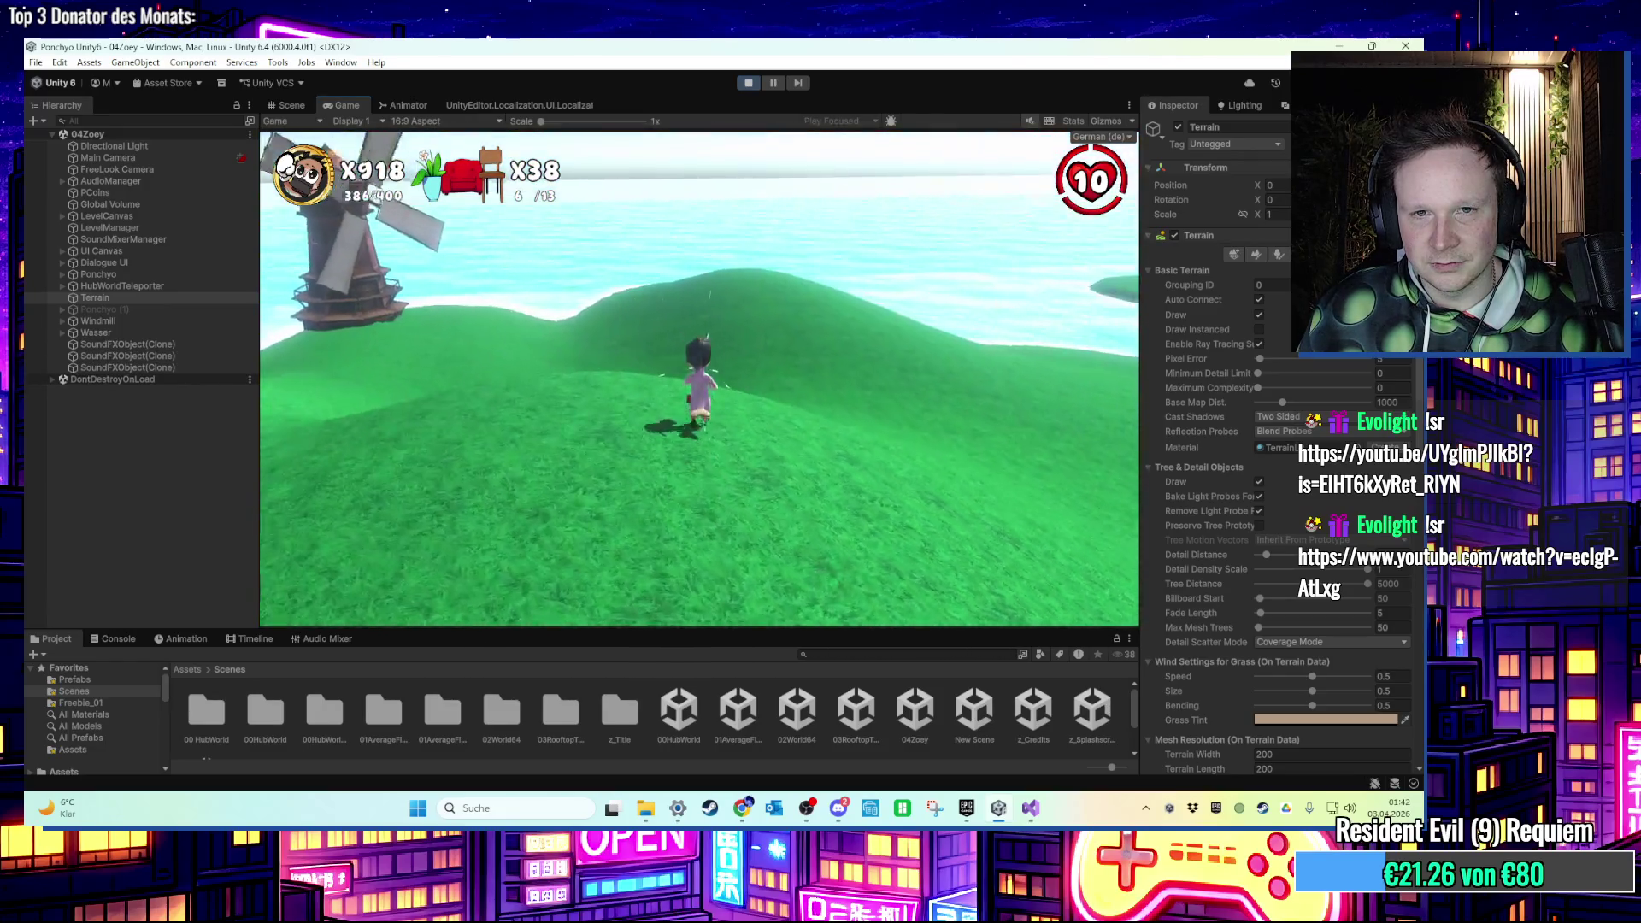
{"action": "key", "text": "space"}
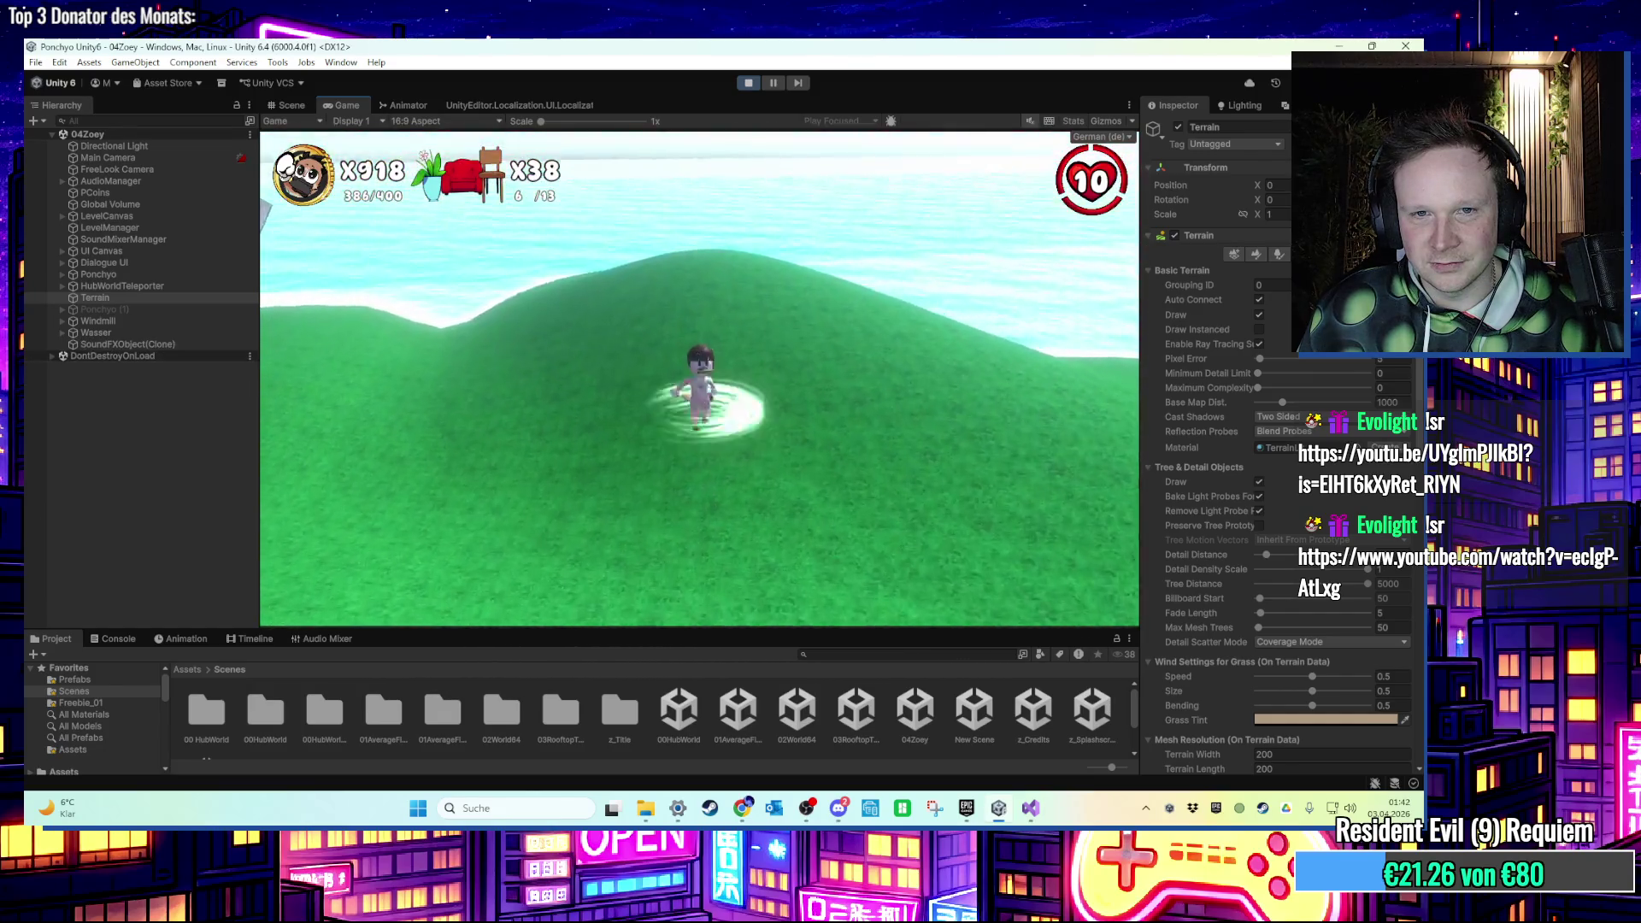
{"action": "key", "text": "w"}
{"action": "key", "text": "space"}
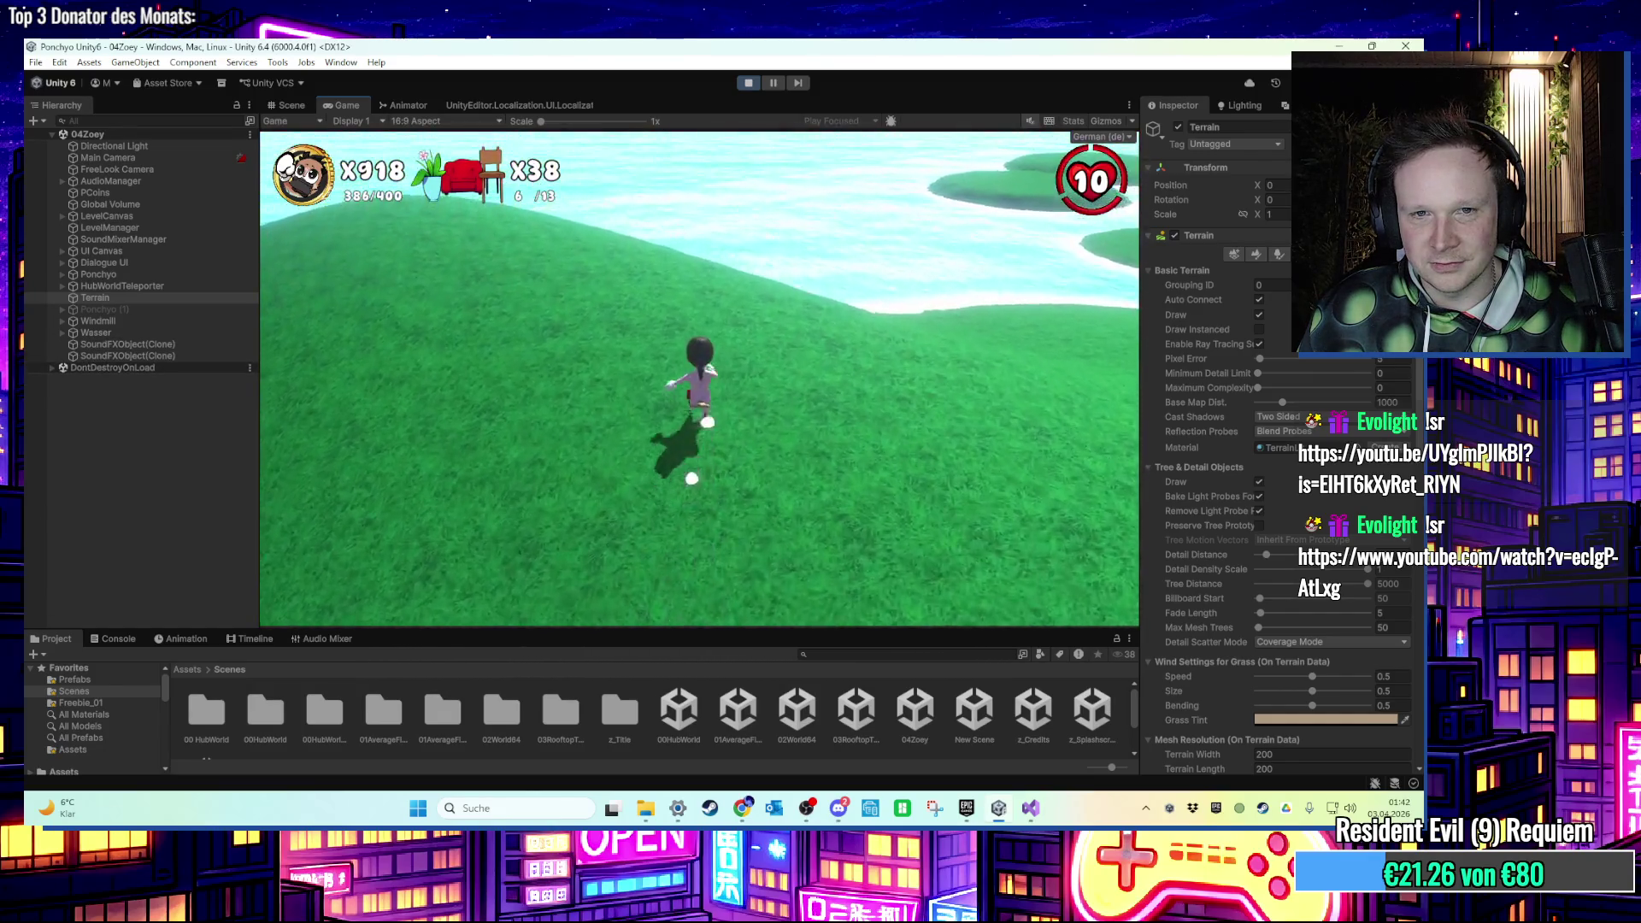
{"action": "key", "text": "w"}
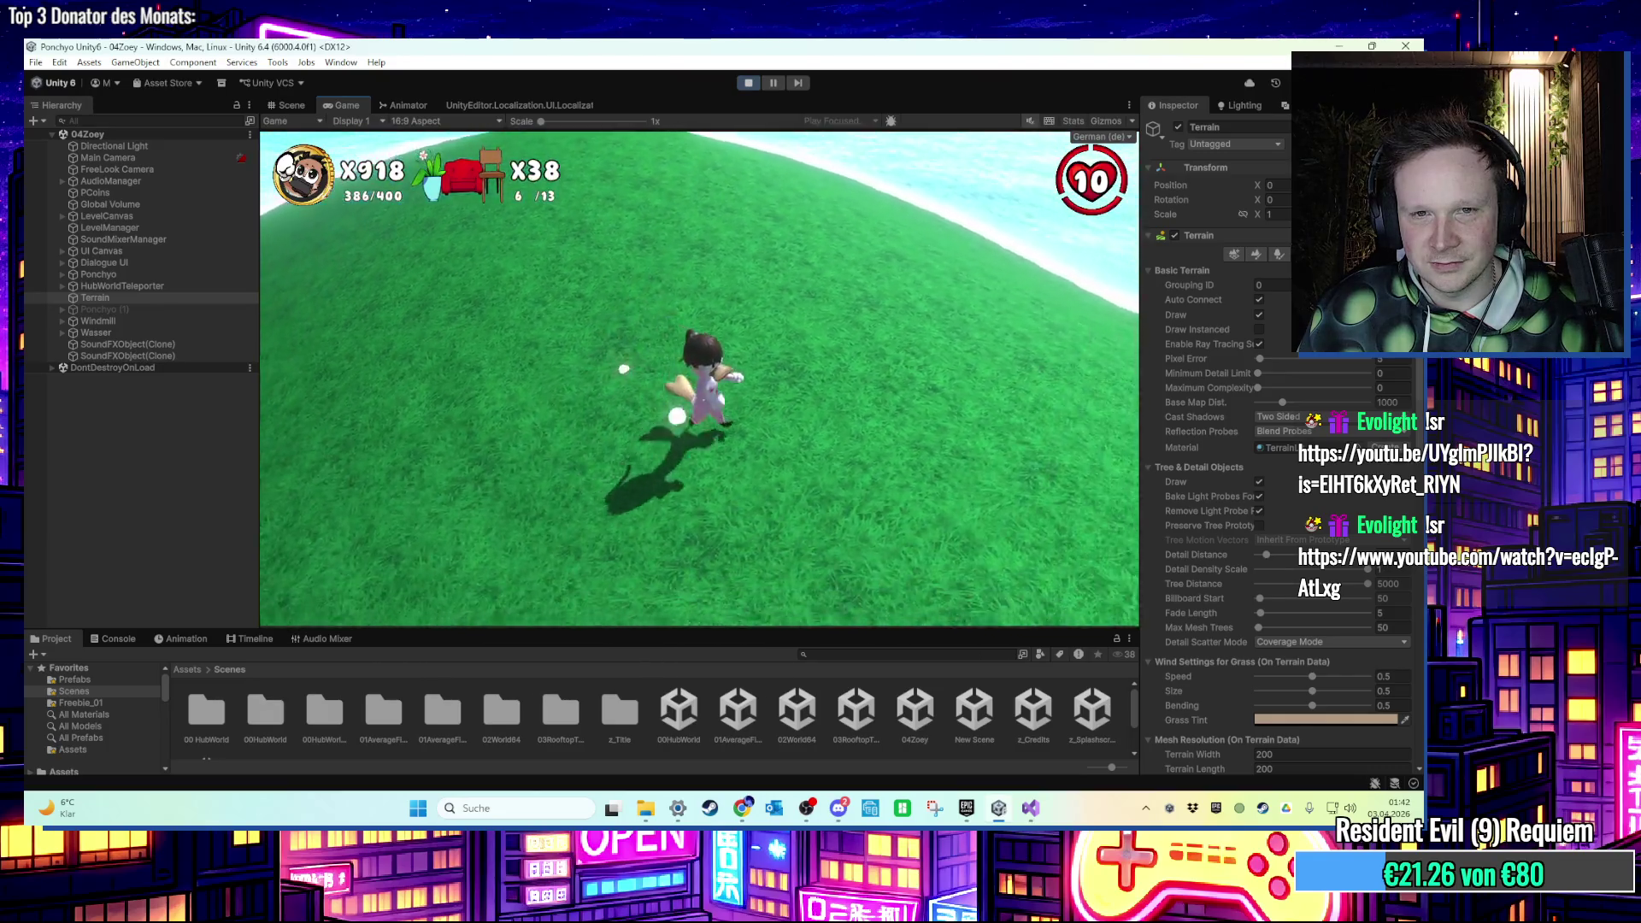
{"action": "key", "text": "w"}
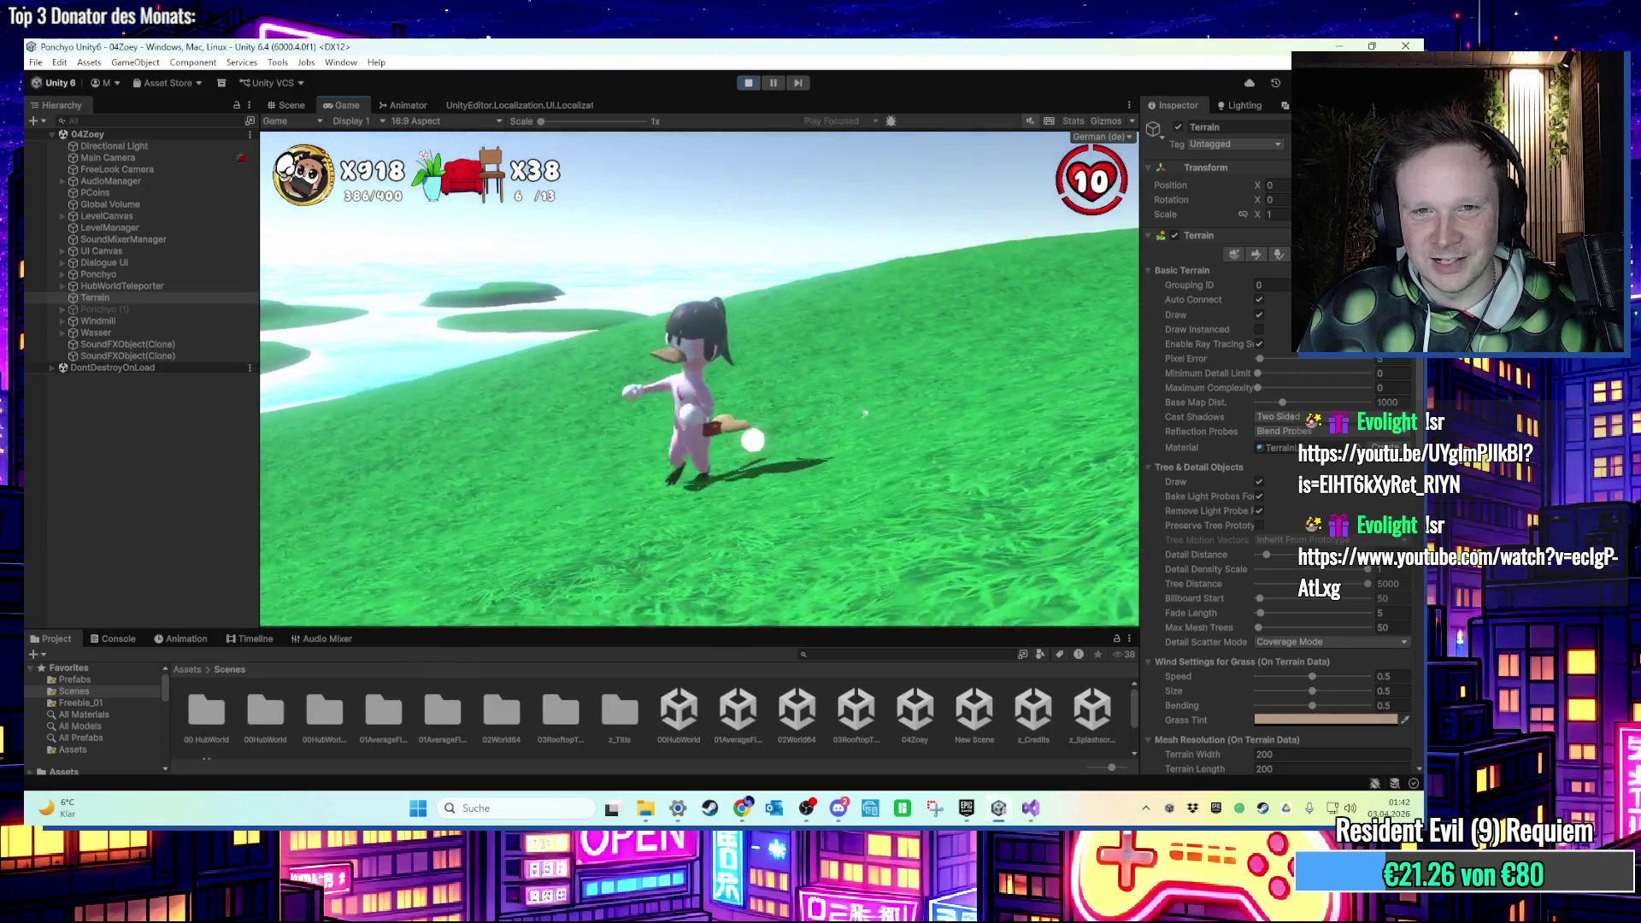
{"action": "key", "text": "s"}
{"action": "key", "text": "w"}
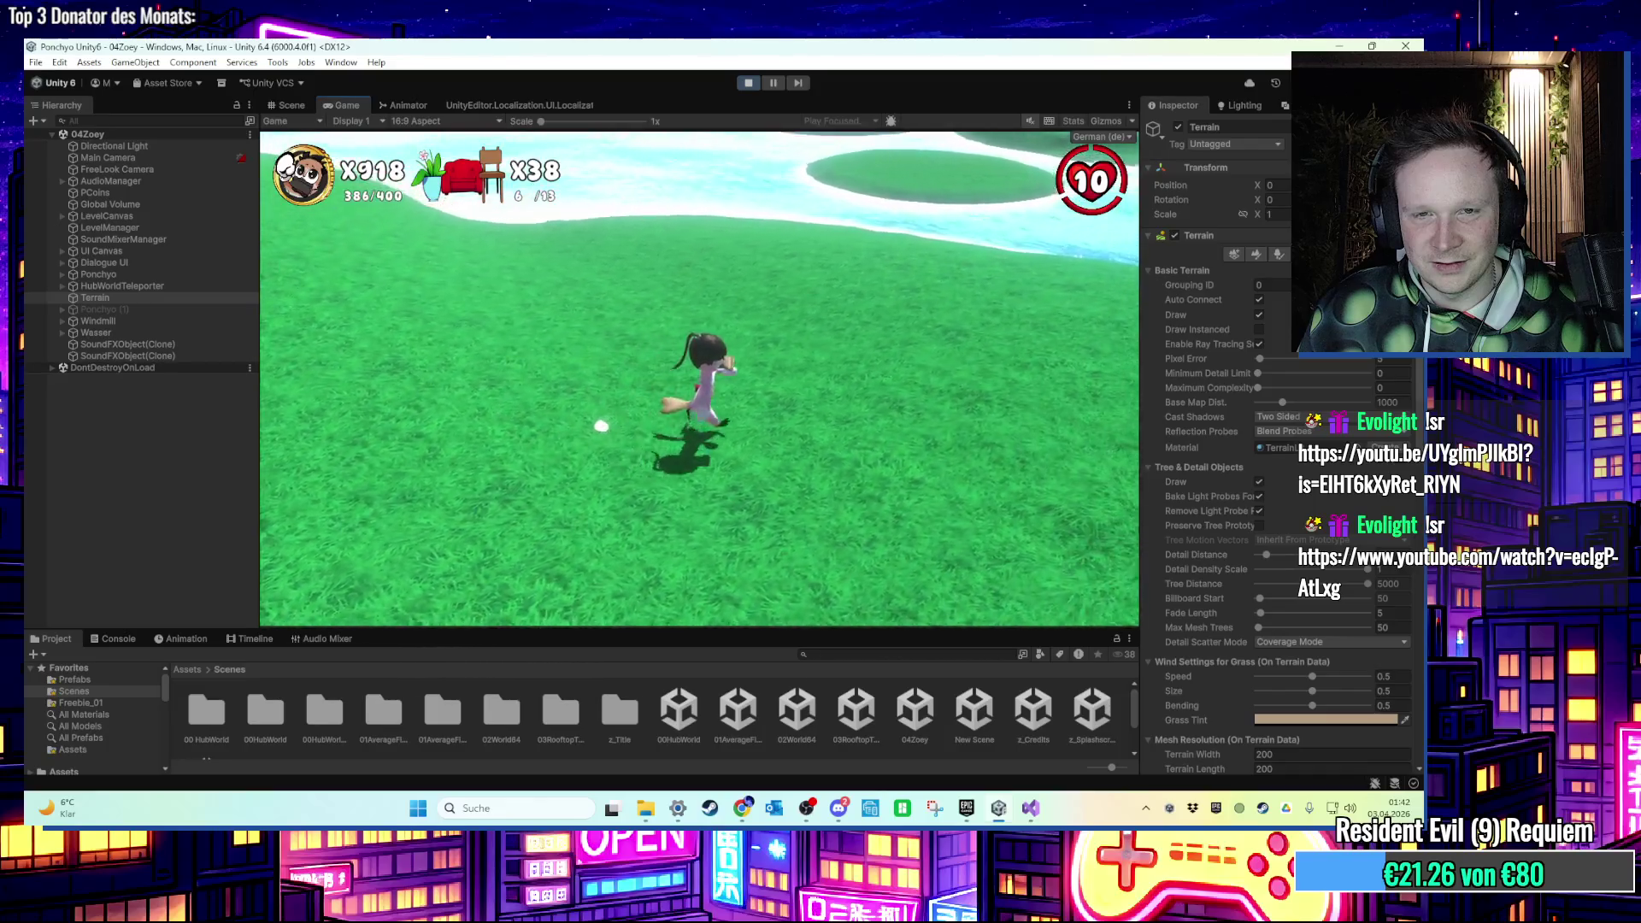
{"action": "key", "text": "s"}
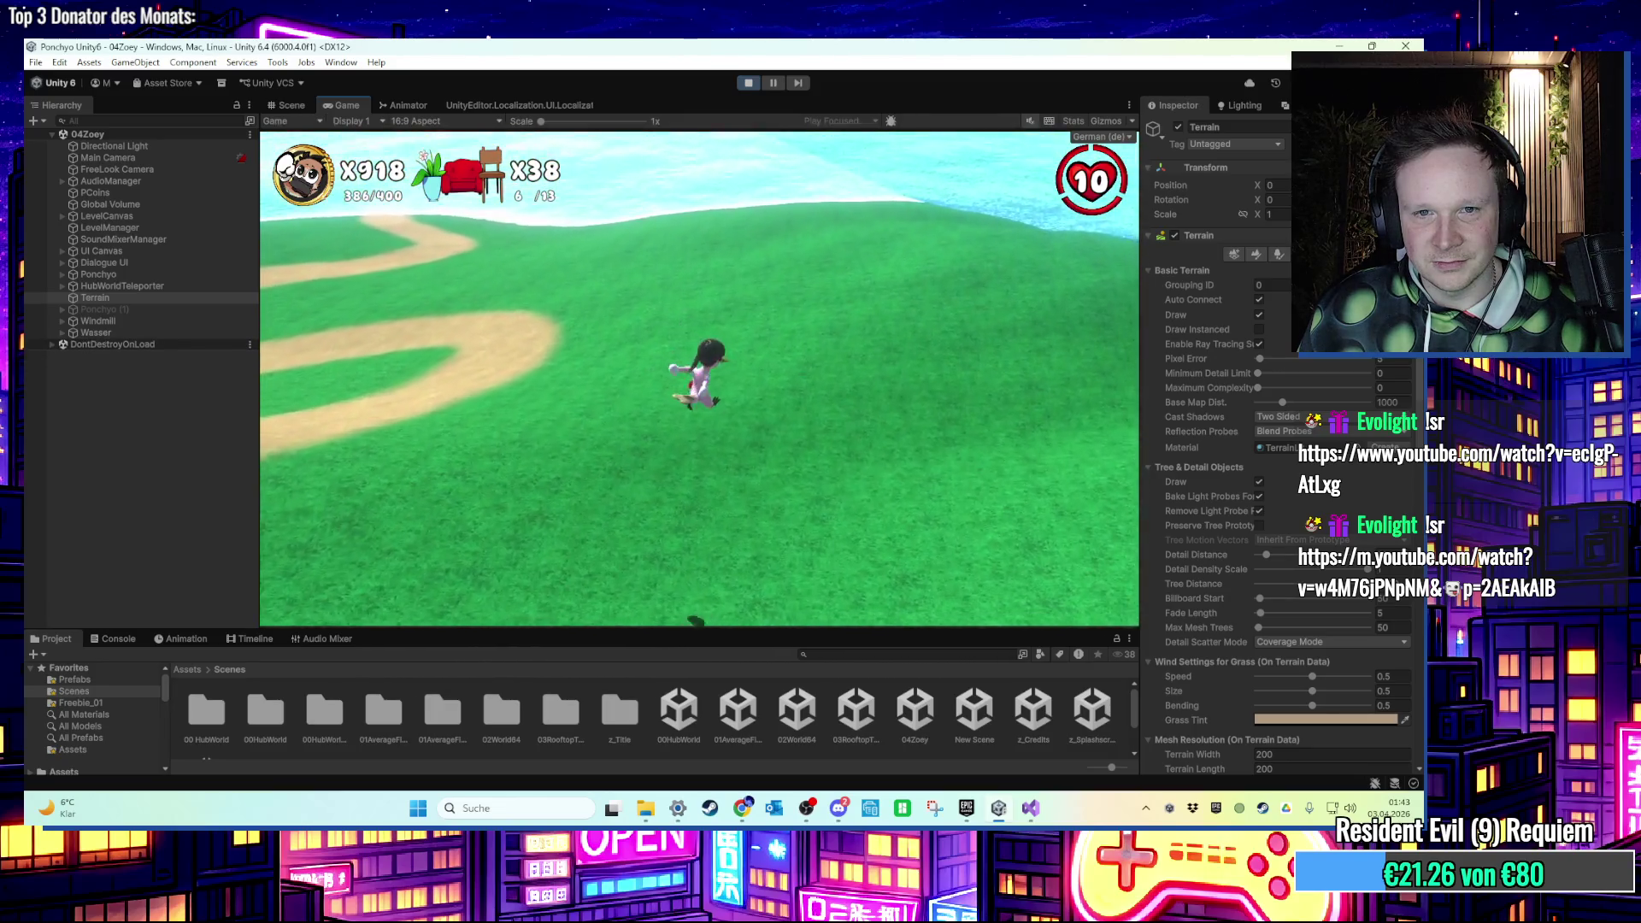
Exit Play mode with Ctrl+P to resume editing the 04Zoey scene.
{"action": "key", "text": "ctrl+p"}
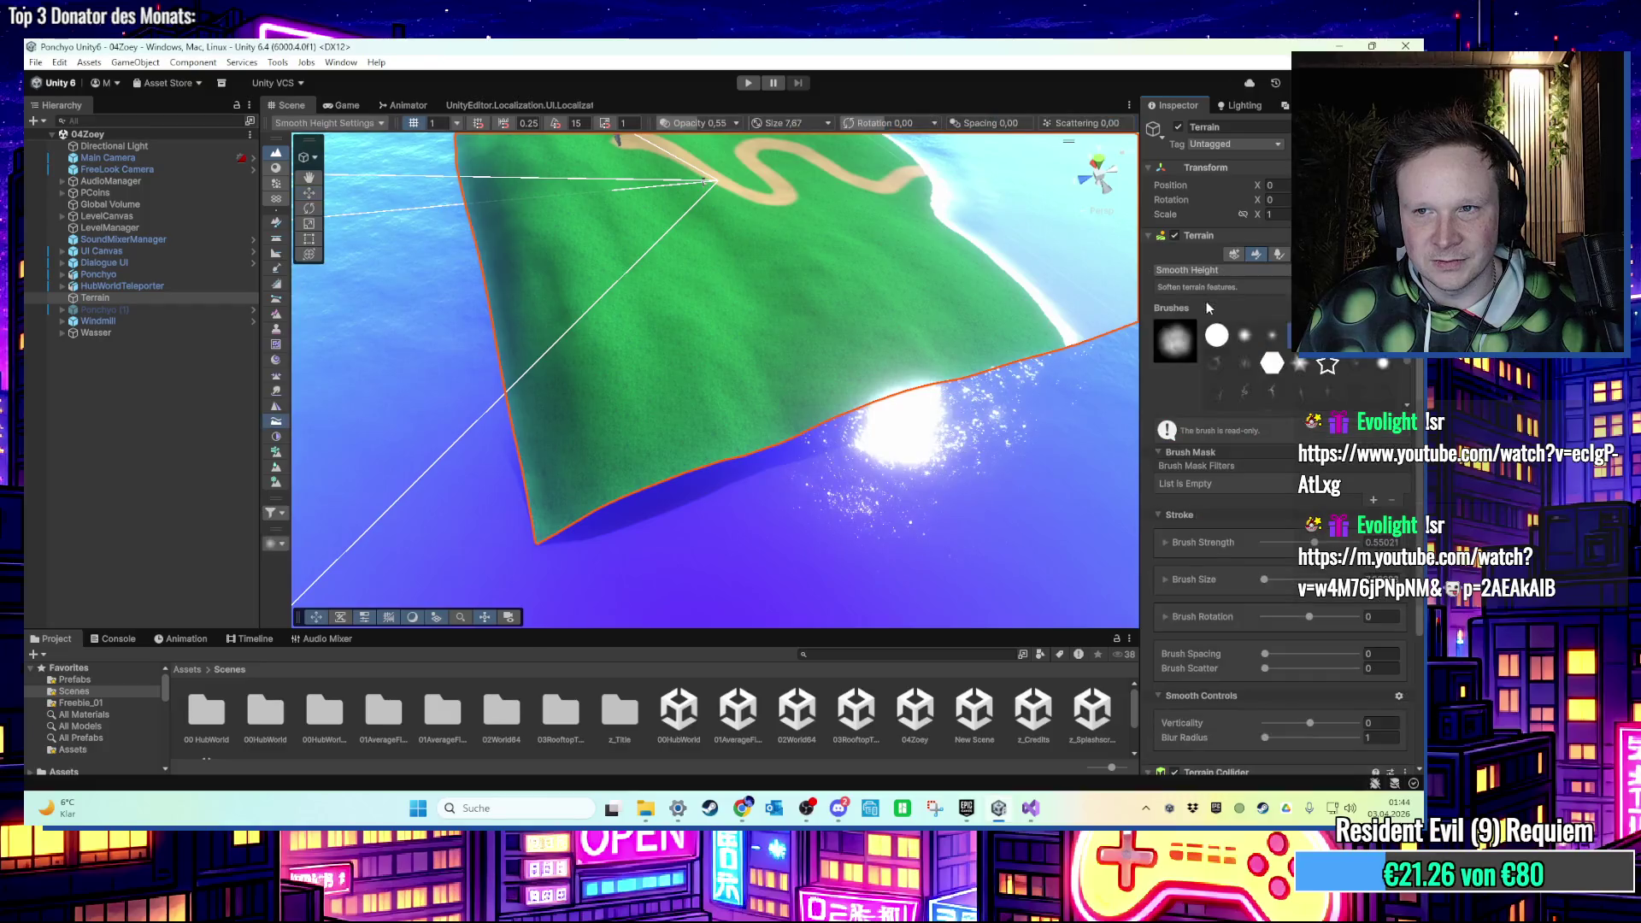
Choose Raise or Lower Terrain and sink a stretch of coastline into the water.
{"action": "left_click", "coordinate": [1226, 335]}
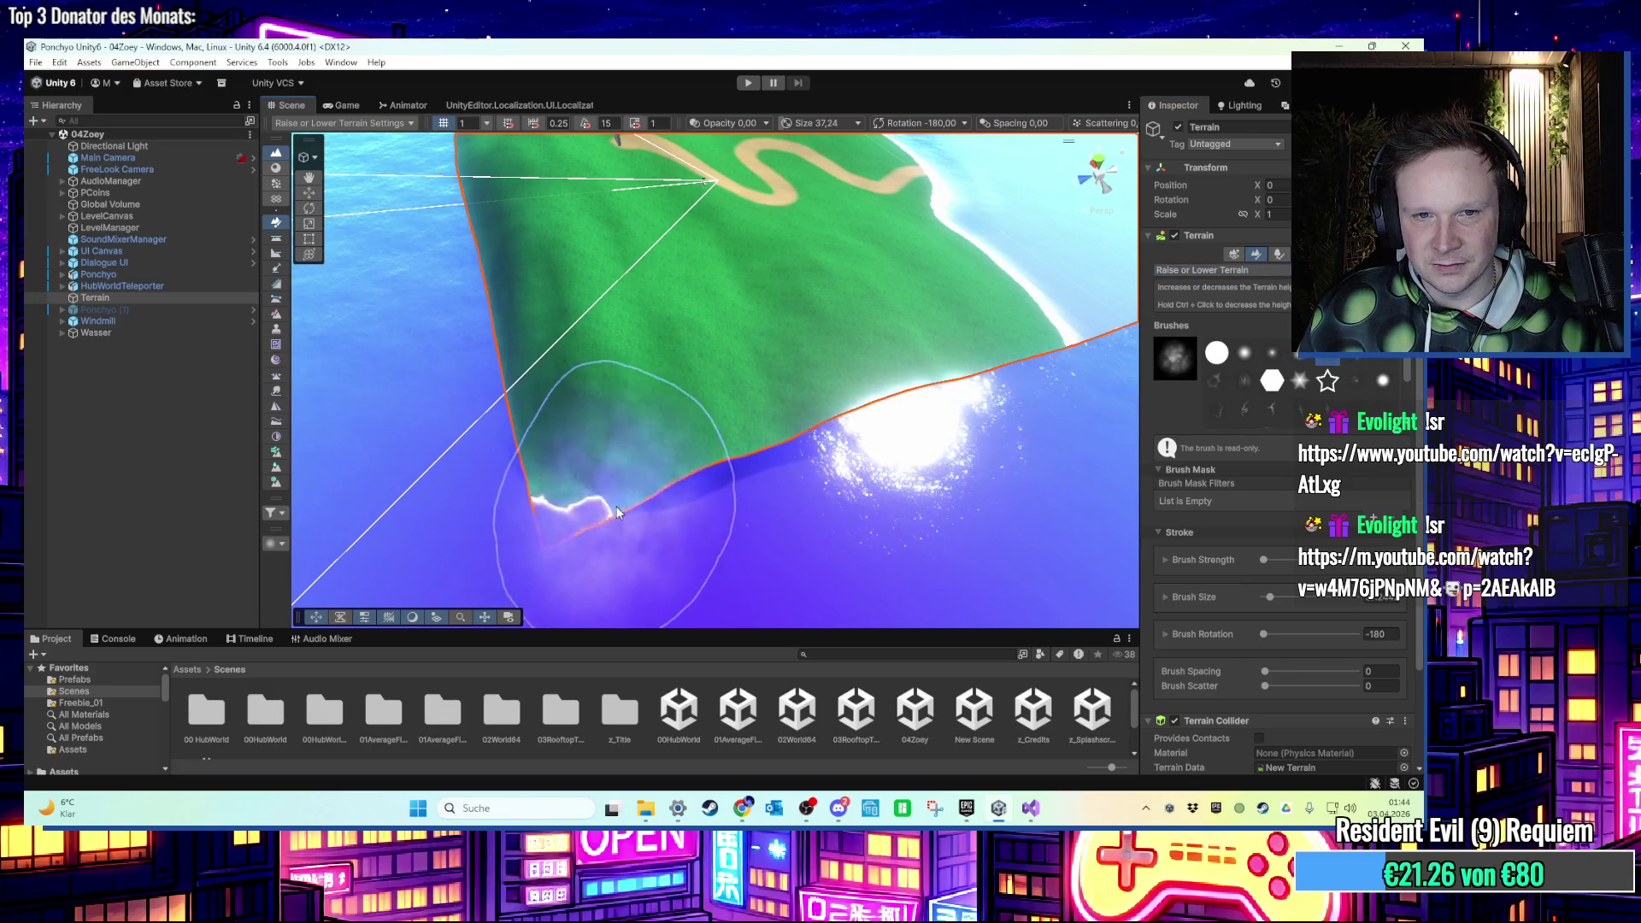
{"action": "mouse_move", "coordinate": [728, 458]}
{"action": "left_mouse_down"}
{"action": "mouse_move", "coordinate": [769, 432]}
{"action": "mouse_move", "coordinate": [808, 446]}
{"action": "mouse_move", "coordinate": [745, 459]}
{"action": "left_mouse_up"}
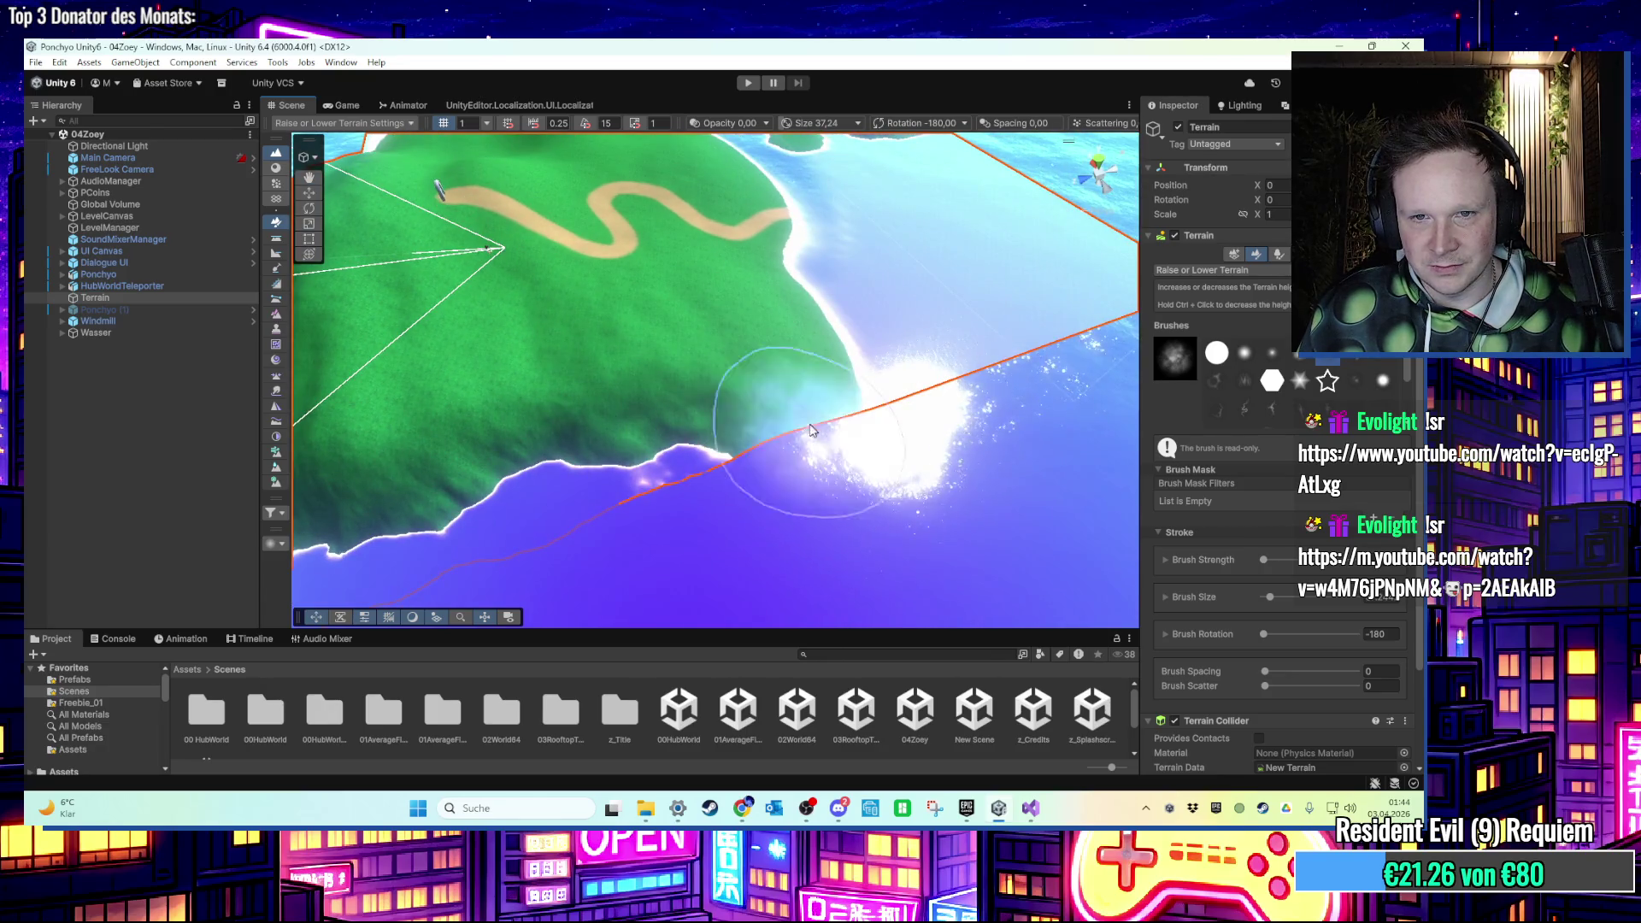
{"action": "left_click_drag", "start_coordinate": [659, 494], "coordinate": [790, 469]}
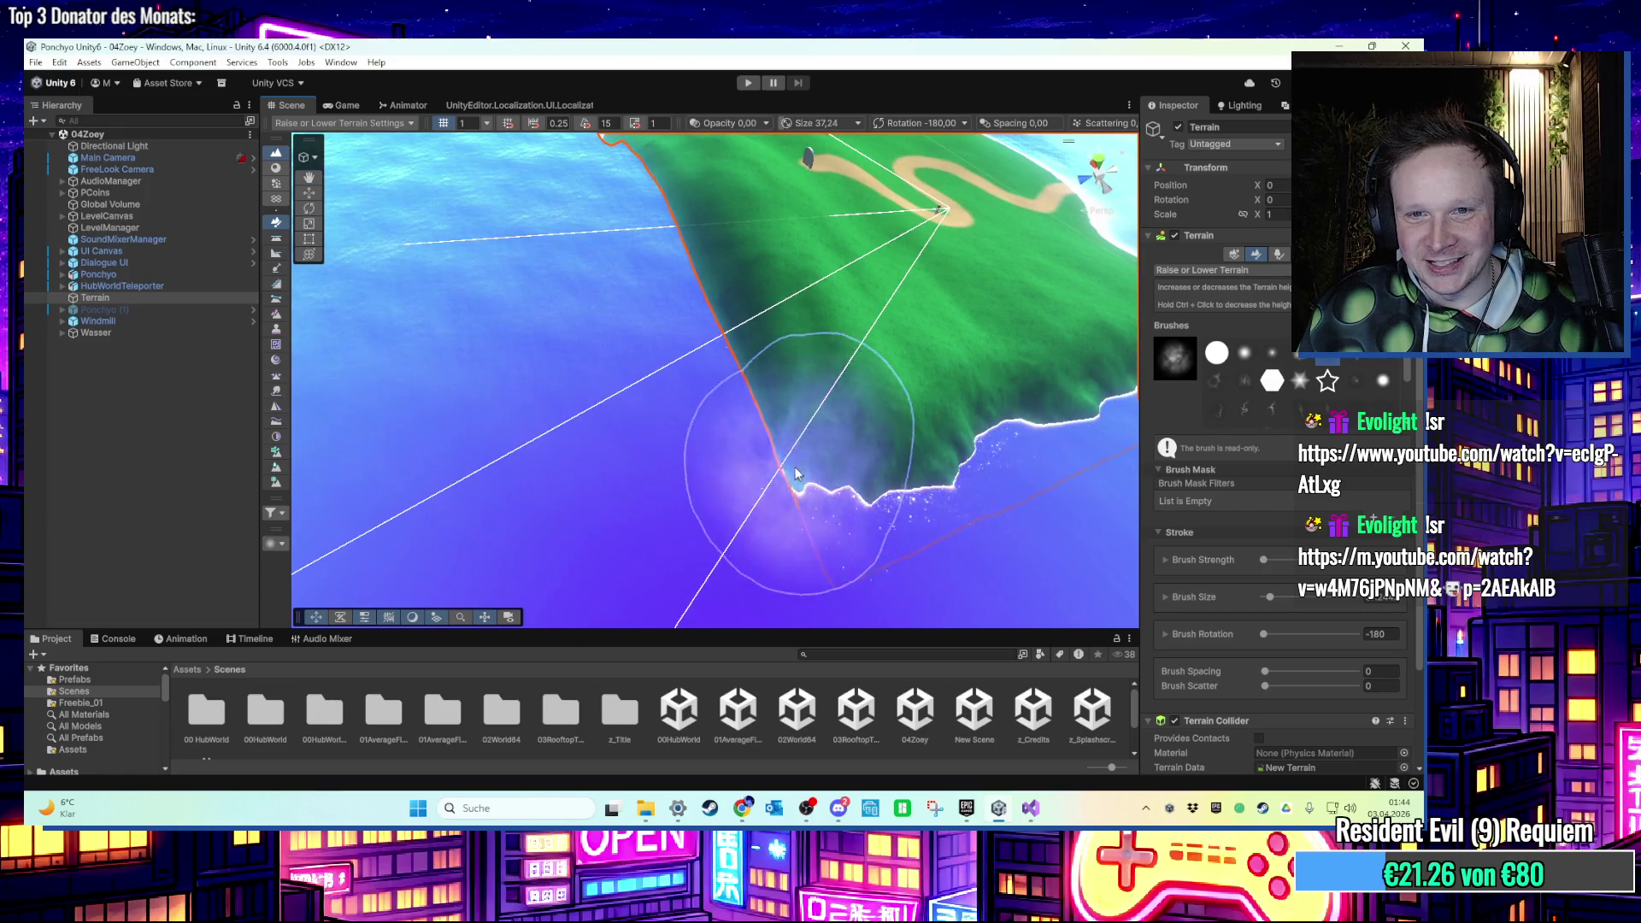
{"action": "mouse_move", "coordinate": [761, 414]}
{"action": "left_mouse_down"}
{"action": "mouse_move", "coordinate": [944, 474]}
{"action": "mouse_move", "coordinate": [843, 385]}
{"action": "left_mouse_up"}
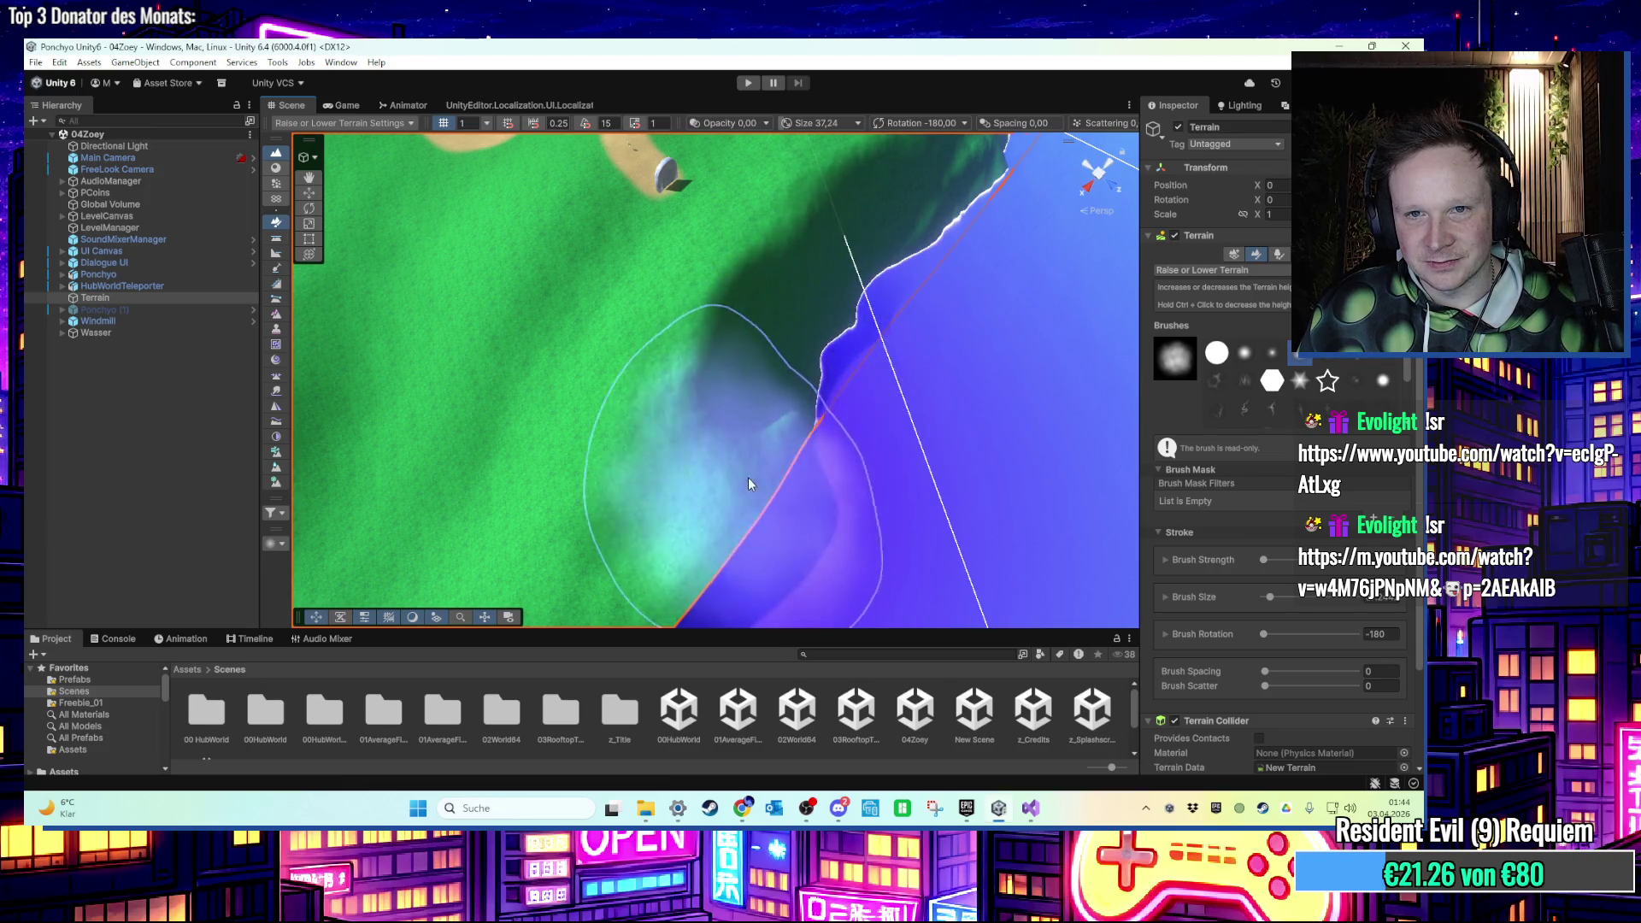
{"action": "scroll", "coordinate": [893, 314], "scroll_direction": "up", "scroll_amount": 2}
{"action": "scroll", "coordinate": [892, 309], "scroll_direction": "down", "scroll_amount": 3}
{"action": "left_click_drag", "start_coordinate": [925, 203], "coordinate": [793, 290]}
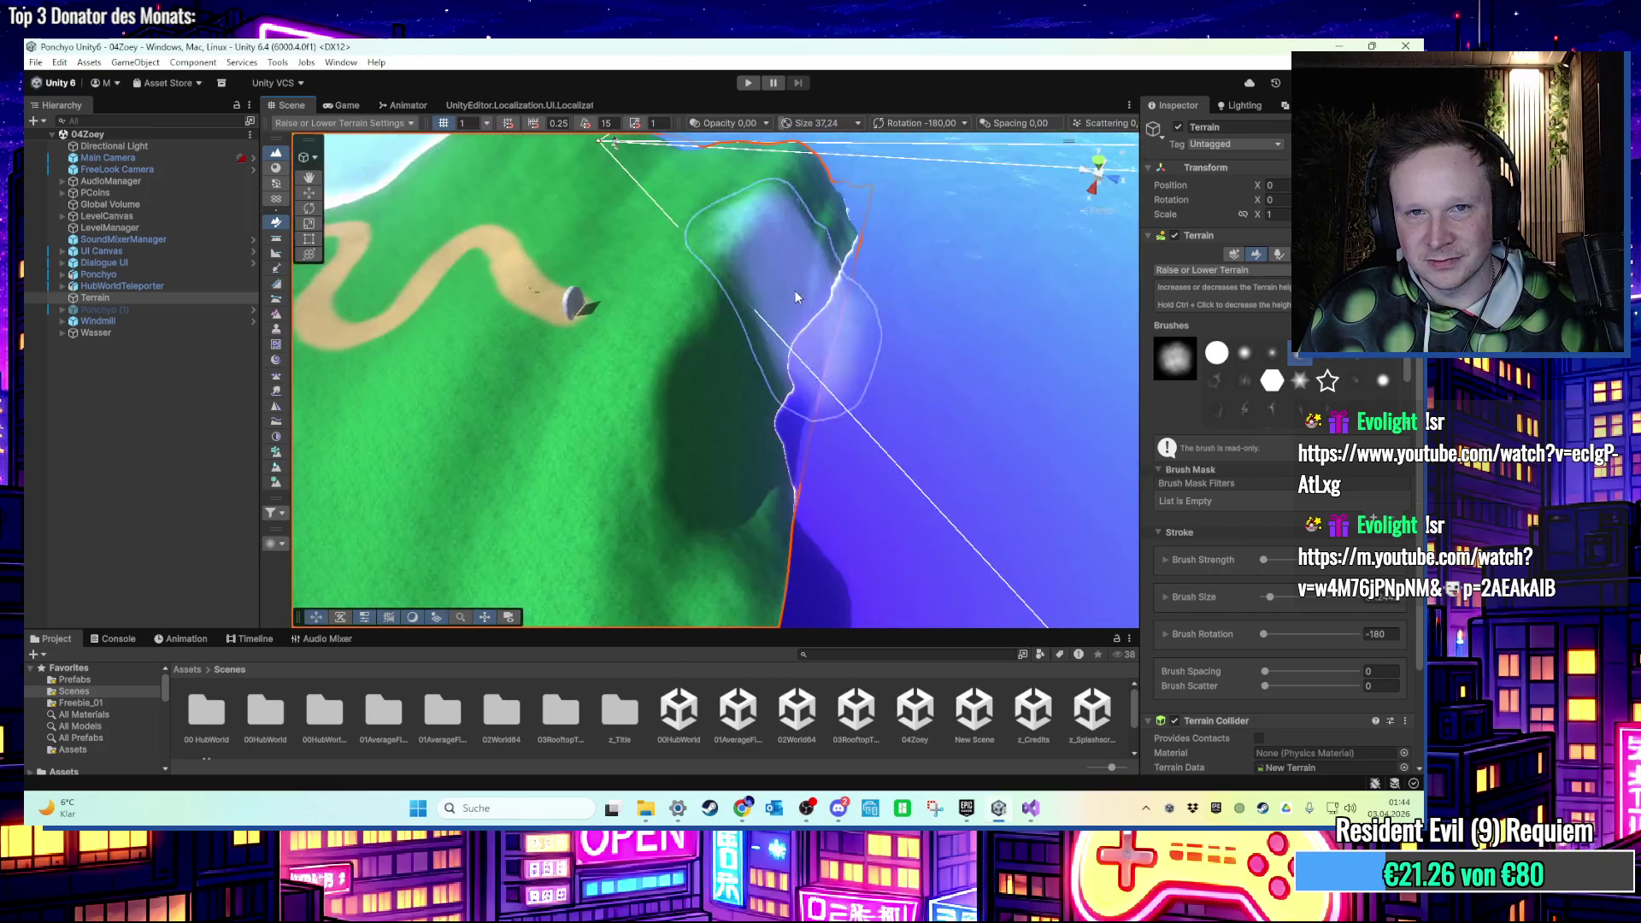
Lower the coast further inland, undo two strokes, then switch to the Move tool.
{"action": "left_click_drag", "start_coordinate": [706, 392], "coordinate": [784, 278]}
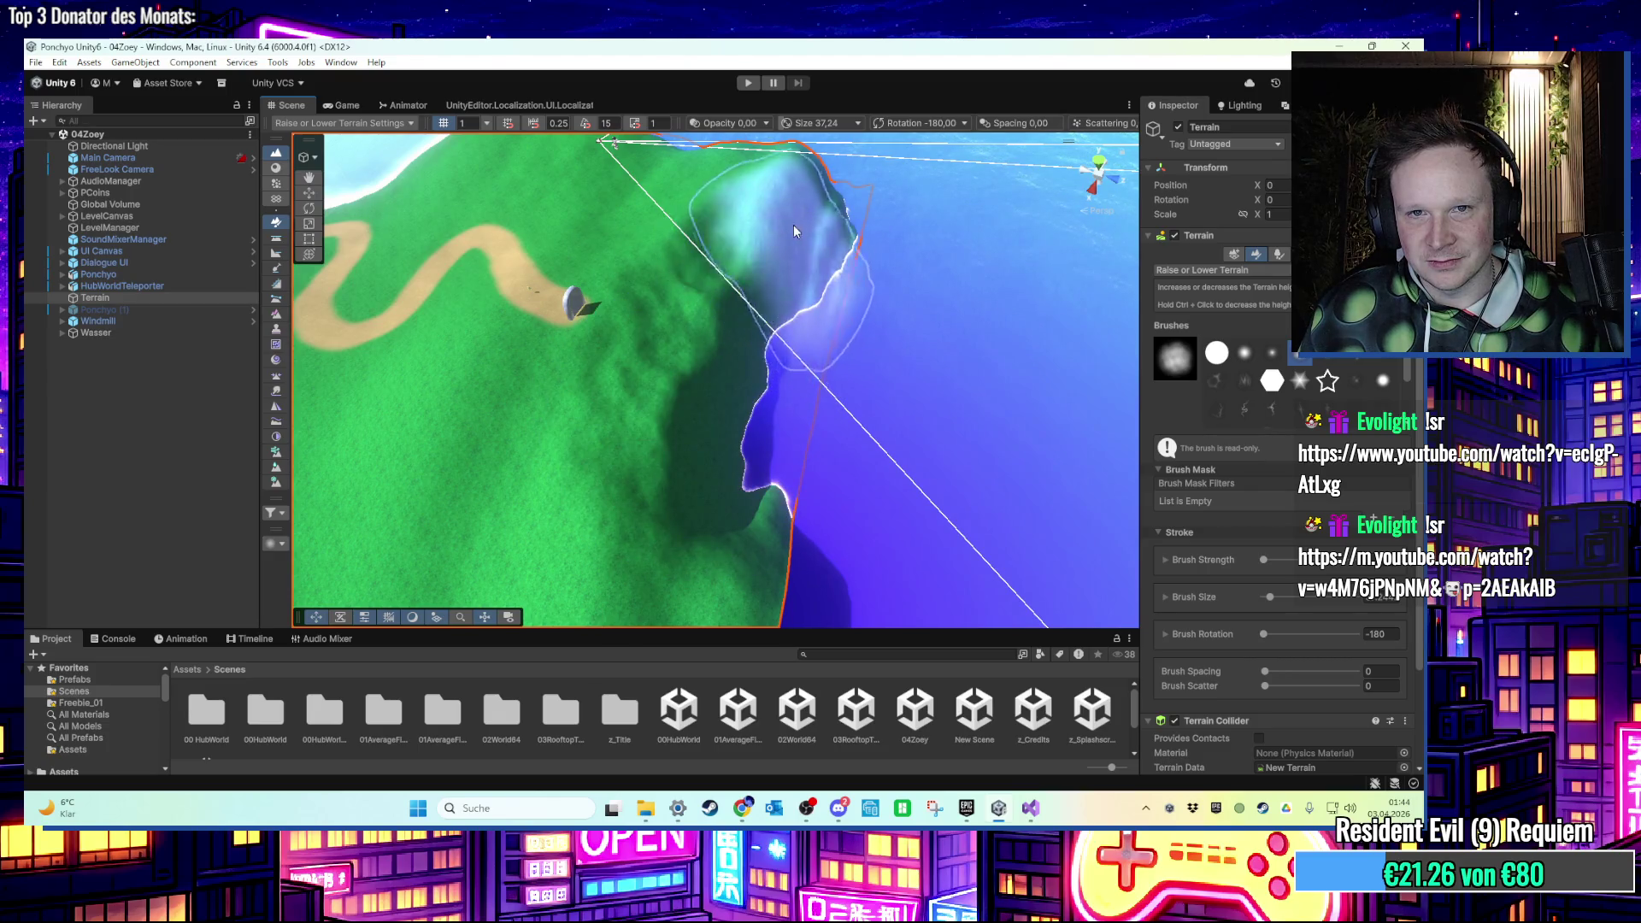
{"action": "key", "text": "ctrl+z"}
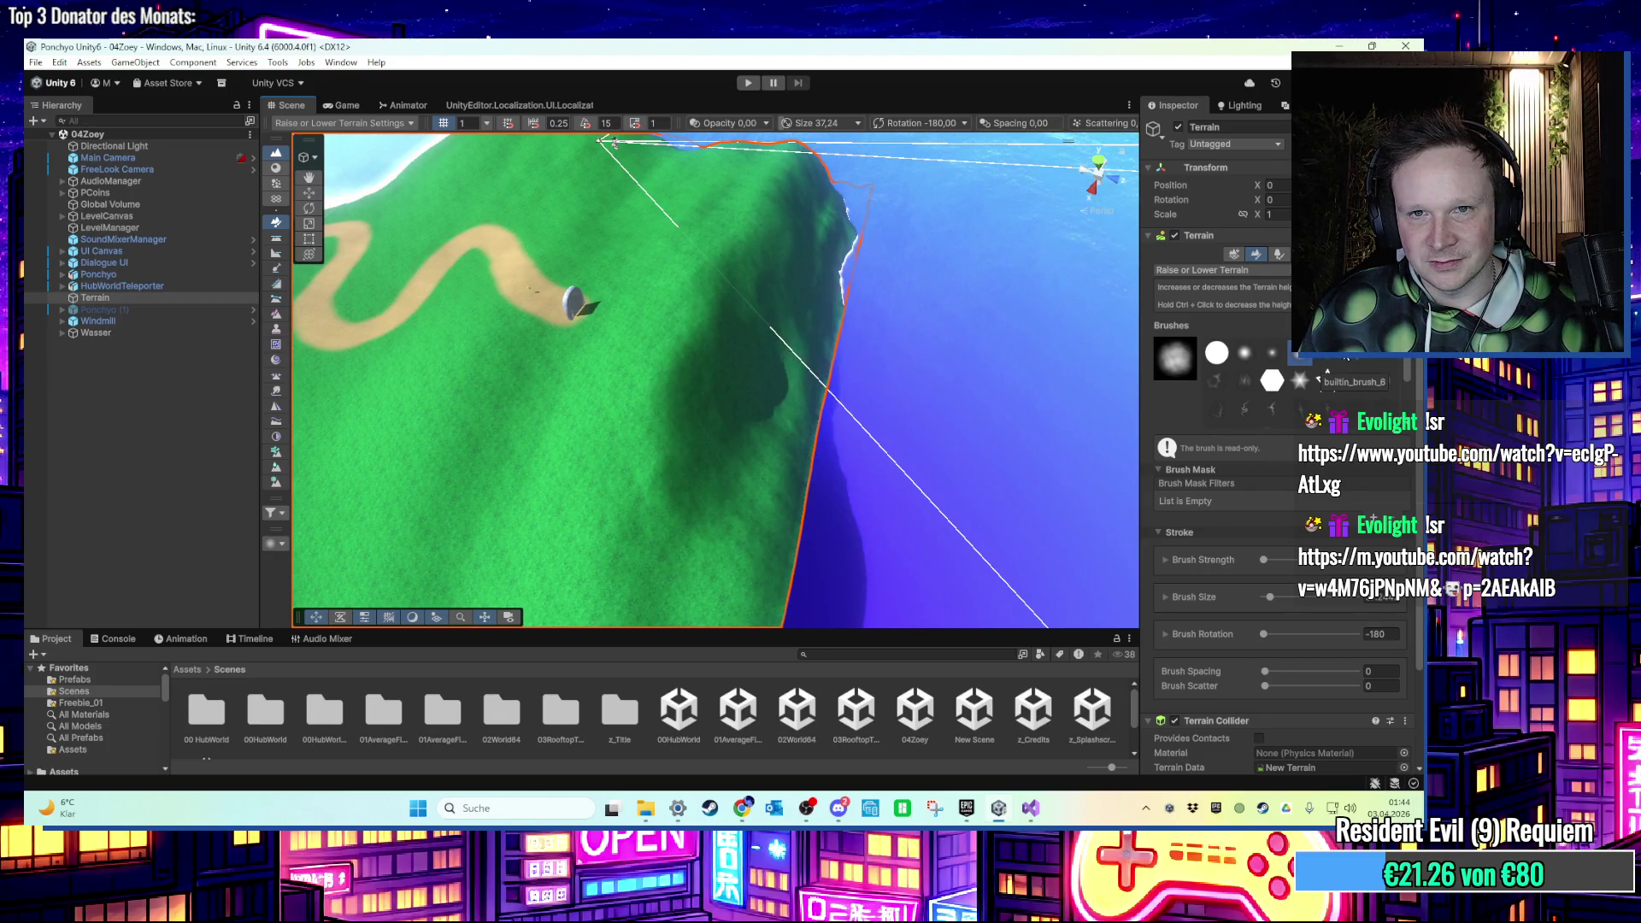
{"action": "key", "text": "ctrl+z"}
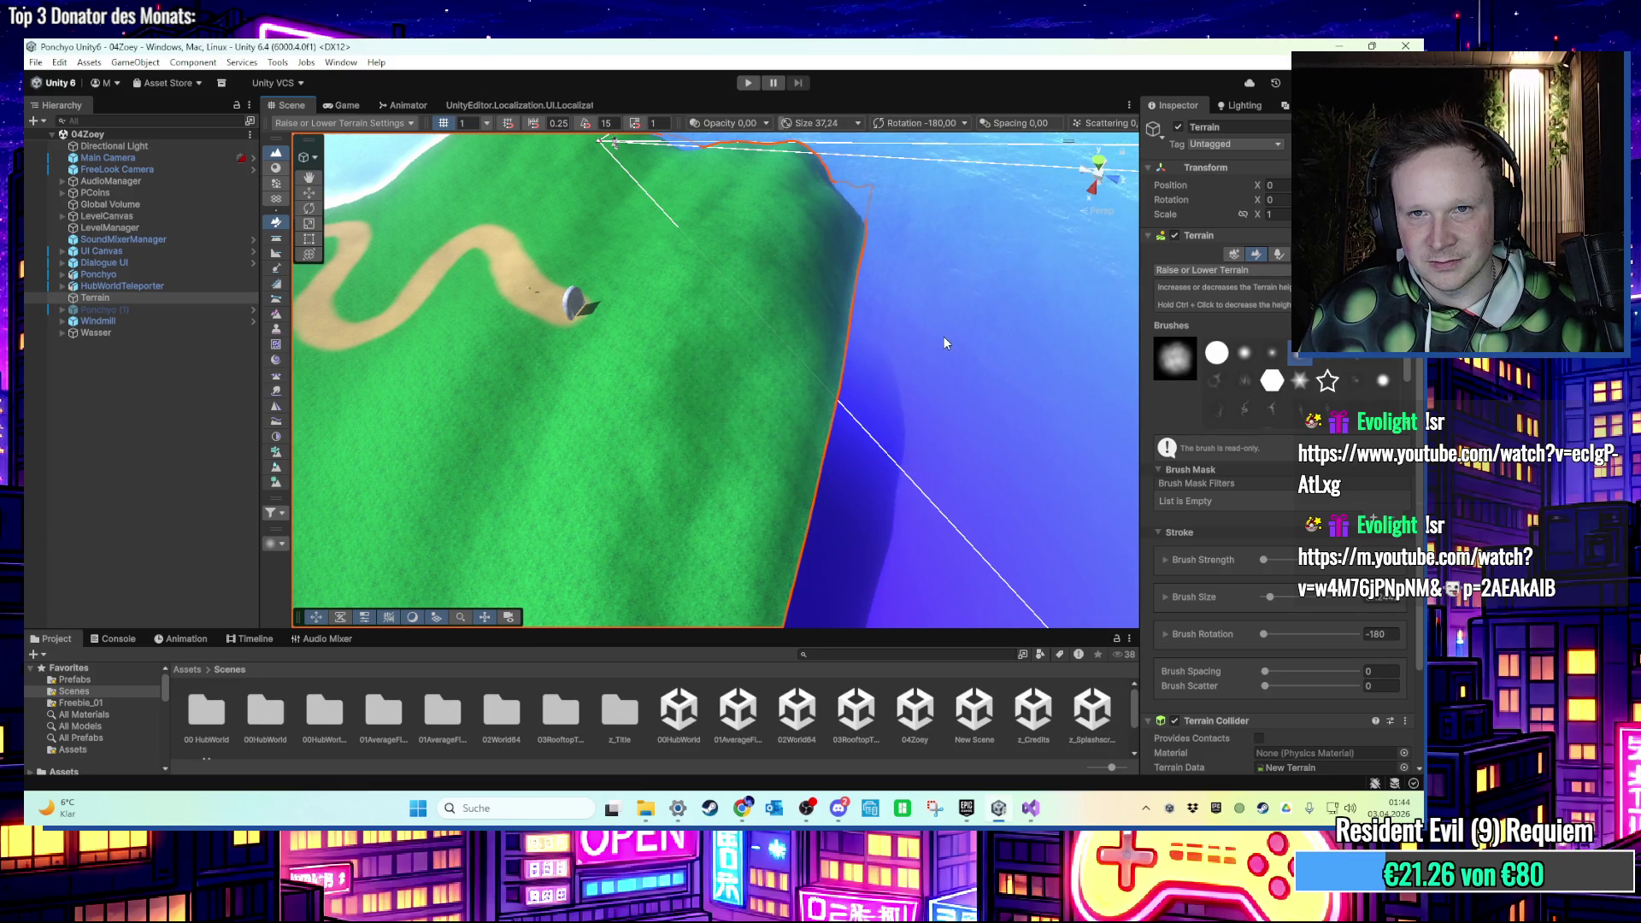
{"action": "mouse_move", "coordinate": [947, 345]}
{"action": "left_mouse_down"}
{"action": "mouse_move", "coordinate": [825, 368]}
{"action": "mouse_move", "coordinate": [733, 330]}
{"action": "mouse_move", "coordinate": [769, 365]}
{"action": "mouse_move", "coordinate": [806, 366]}
{"action": "mouse_move", "coordinate": [713, 474]}
{"action": "mouse_move", "coordinate": [758, 352]}
{"action": "mouse_move", "coordinate": [779, 368]}
{"action": "mouse_move", "coordinate": [819, 270]}
{"action": "left_mouse_up"}
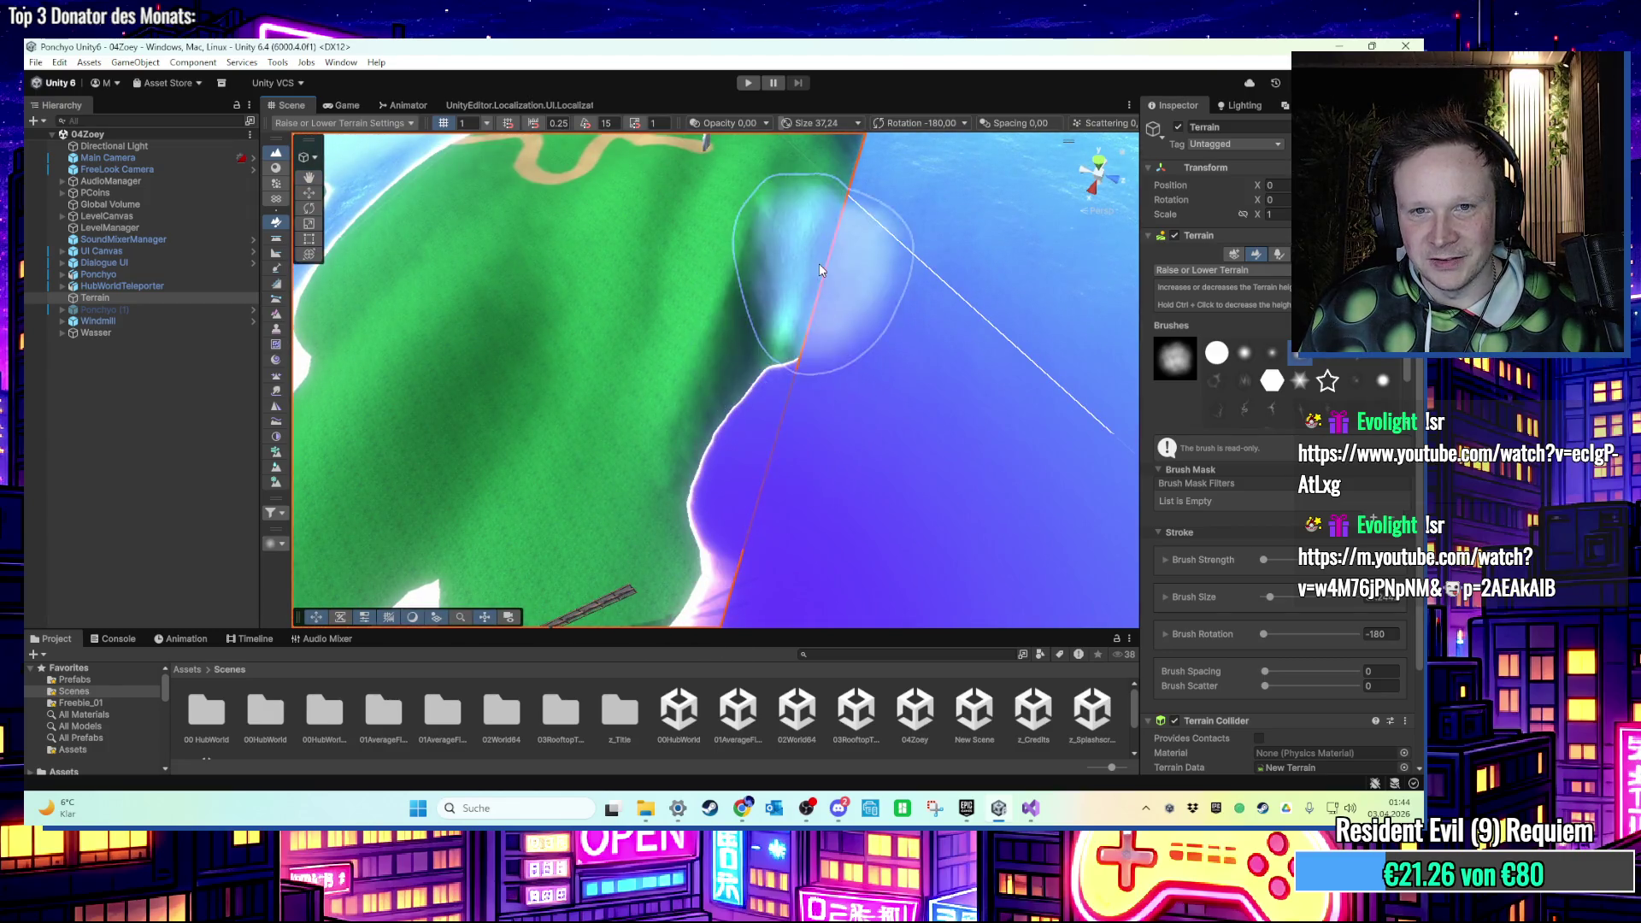
{"action": "scroll", "coordinate": [804, 369], "scroll_direction": "down", "scroll_amount": 3}
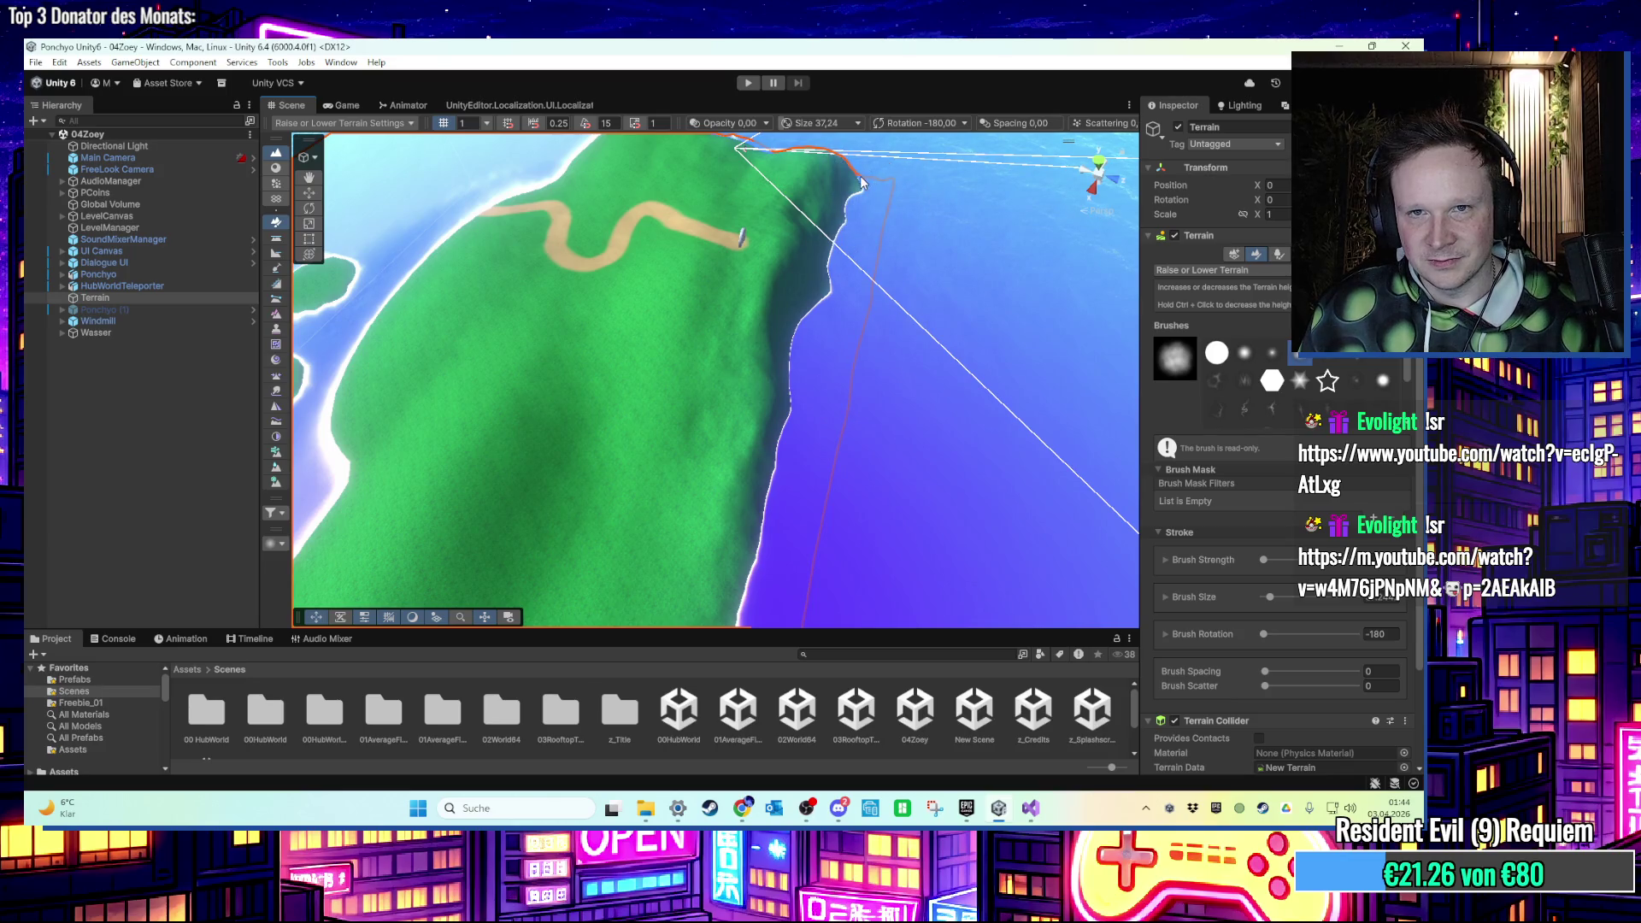
{"action": "mouse_move", "coordinate": [611, 388]}
{"action": "left_mouse_down"}
{"action": "mouse_move", "coordinate": [798, 336]}
{"action": "mouse_move", "coordinate": [864, 348]}
{"action": "mouse_move", "coordinate": [1065, 330]}
{"action": "mouse_move", "coordinate": [798, 352]}
{"action": "mouse_move", "coordinate": [795, 323]}
{"action": "mouse_move", "coordinate": [476, 245]}
{"action": "left_mouse_up"}
{"action": "left_click", "coordinate": [309, 194]}
{"action": "mouse_move", "coordinate": [771, 314]}
{"action": "left_mouse_down"}
{"action": "mouse_move", "coordinate": [793, 309]}
{"action": "mouse_move", "coordinate": [789, 280]}
{"action": "left_mouse_up"}
{"action": "scroll", "coordinate": [789, 280], "scroll_direction": "up", "scroll_amount": 2}
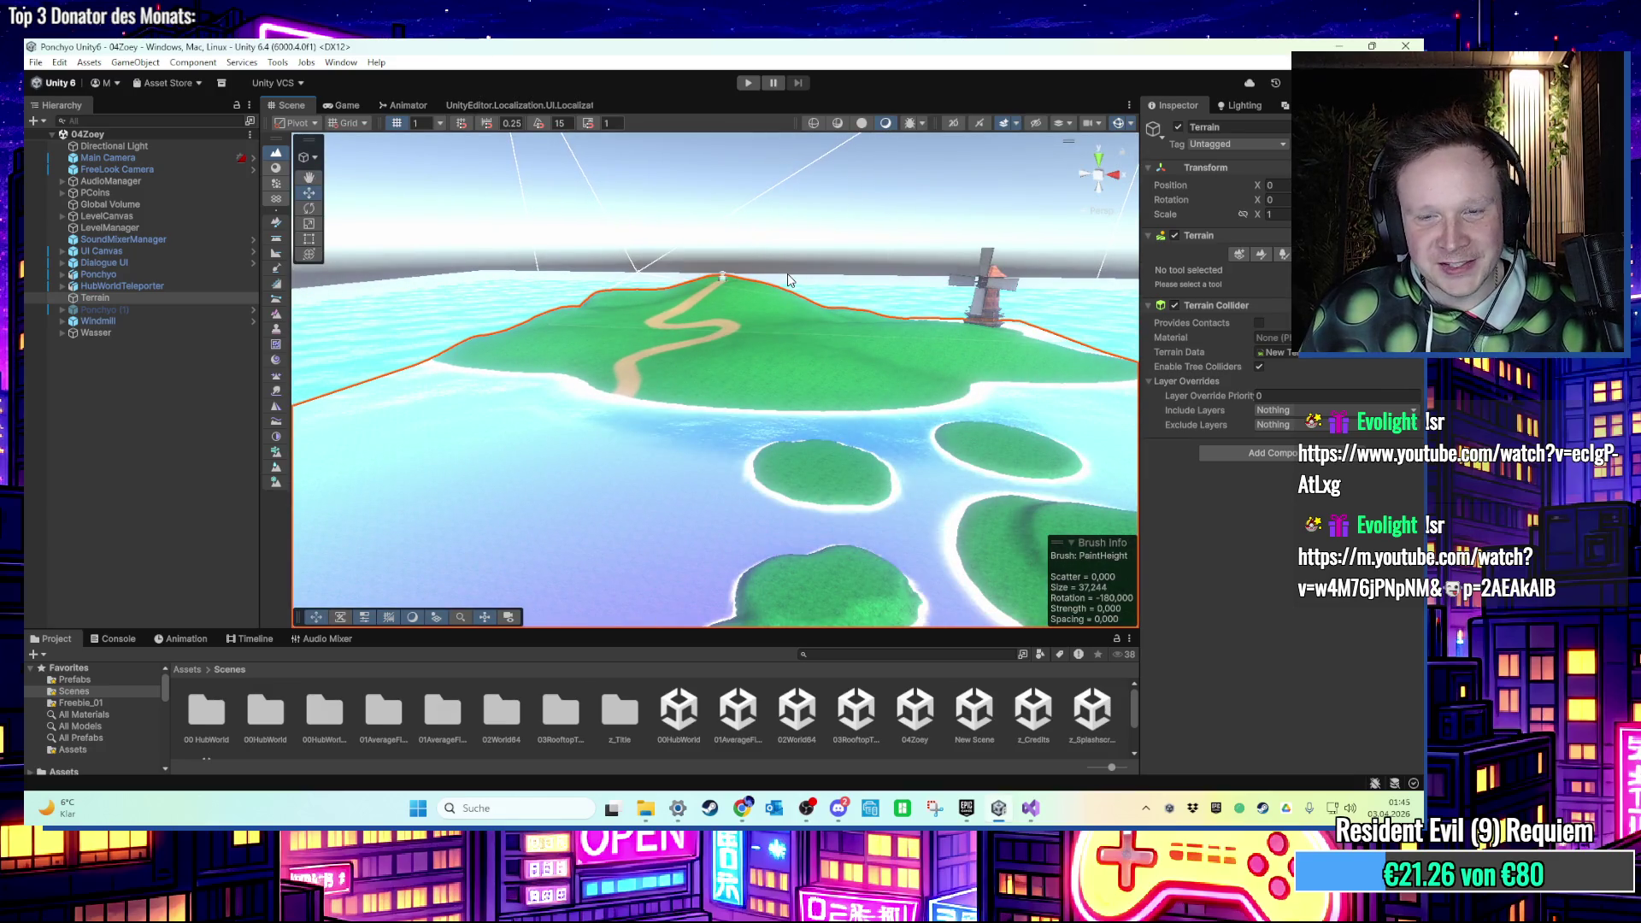
{"action": "mouse_move", "coordinate": [789, 283]}
{"action": "left_mouse_down"}
{"action": "mouse_move", "coordinate": [750, 311]}
{"action": "mouse_move", "coordinate": [700, 275]}
{"action": "mouse_move", "coordinate": [687, 471]}
{"action": "mouse_move", "coordinate": [795, 524]}
{"action": "mouse_move", "coordinate": [796, 551]}
{"action": "mouse_move", "coordinate": [718, 521]}
{"action": "mouse_move", "coordinate": [695, 532]}
{"action": "left_mouse_up"}
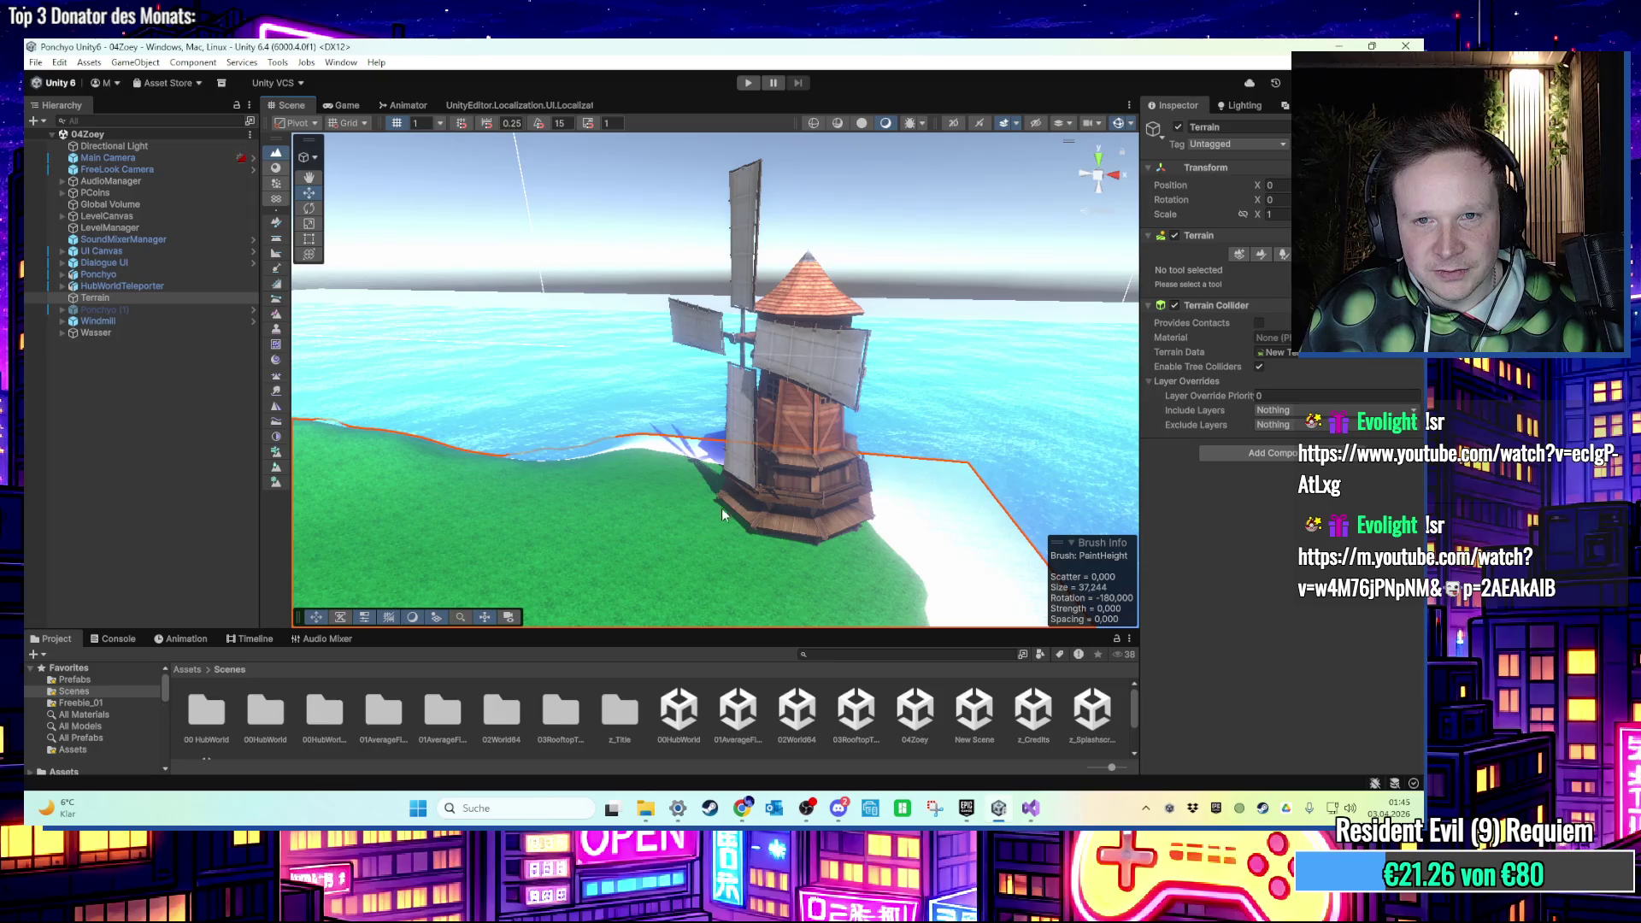
{"action": "key", "text": "Left"}
{"action": "key", "text": "Left"}
{"action": "key", "text": "Left"}
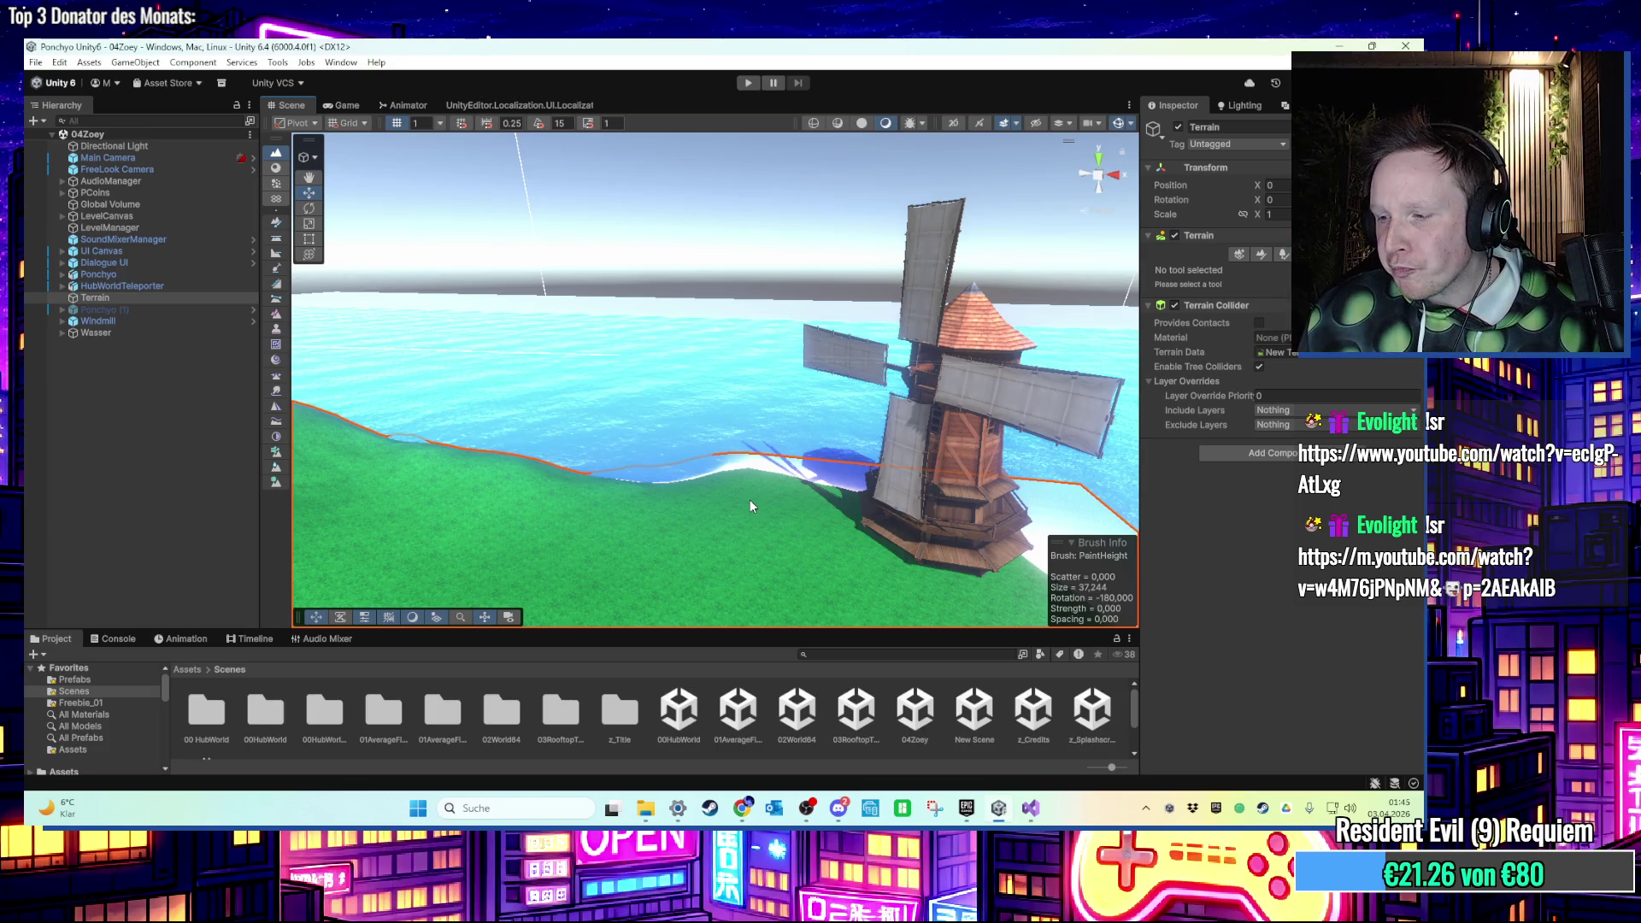
{"action": "key", "text": "f"}
{"action": "scroll", "coordinate": [769, 444], "scroll_direction": "up", "scroll_amount": 5}
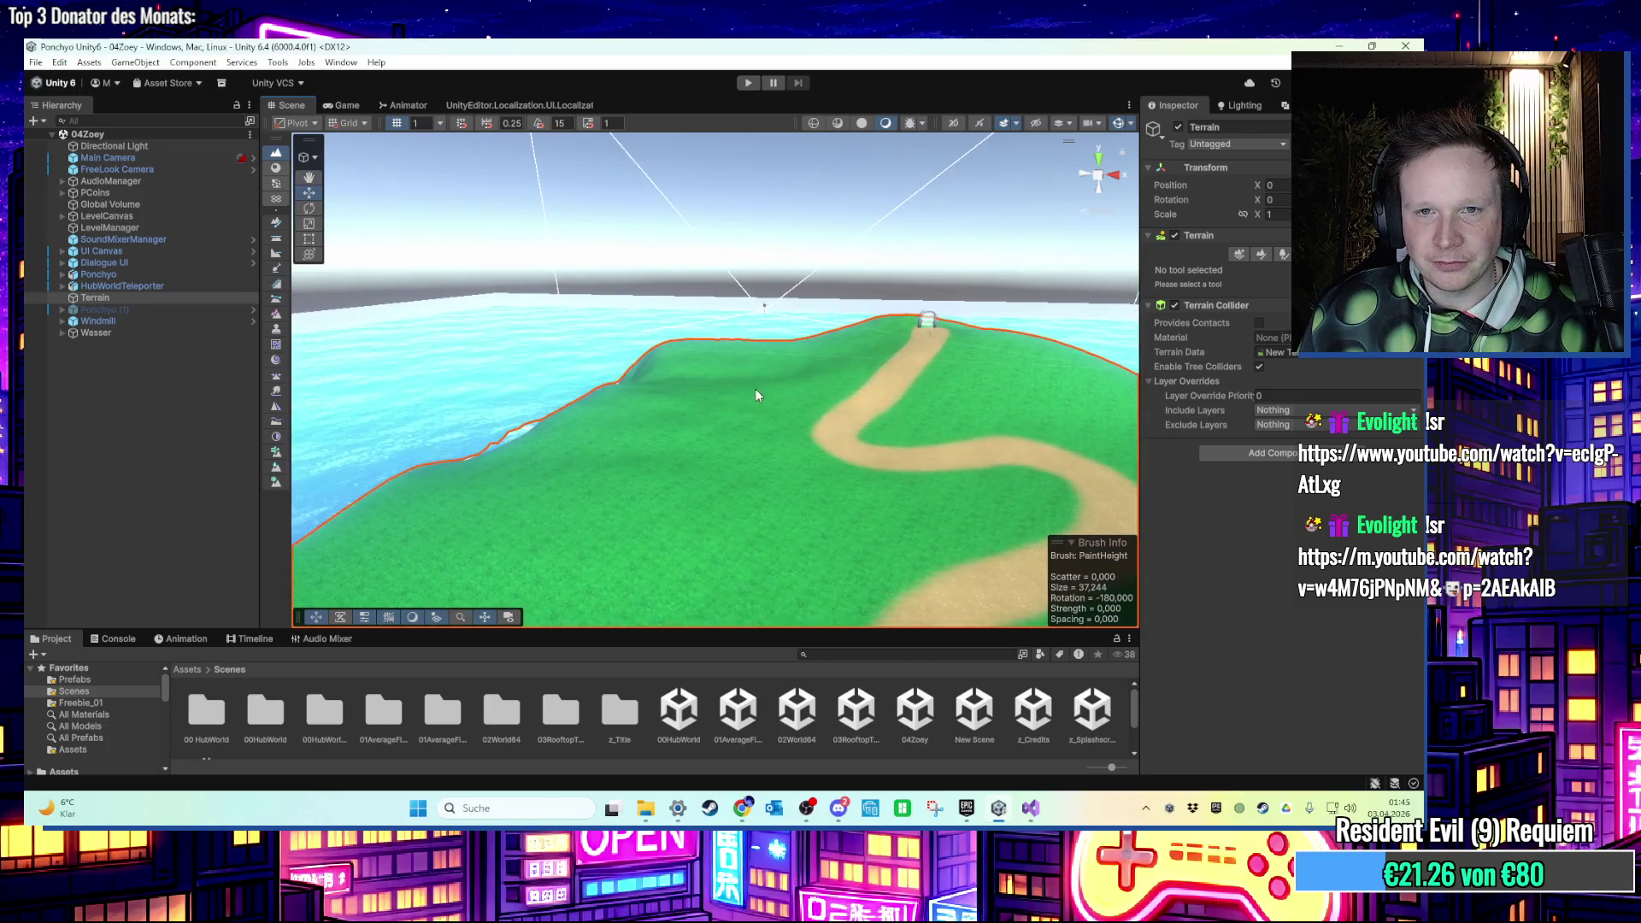
{"action": "mouse_move", "coordinate": [756, 388]}
{"action": "left_mouse_down"}
{"action": "mouse_move", "coordinate": [860, 435]}
{"action": "mouse_move", "coordinate": [976, 386]}
{"action": "mouse_move", "coordinate": [707, 376]}
{"action": "mouse_move", "coordinate": [899, 387]}
{"action": "mouse_move", "coordinate": [664, 424]}
{"action": "left_mouse_up"}
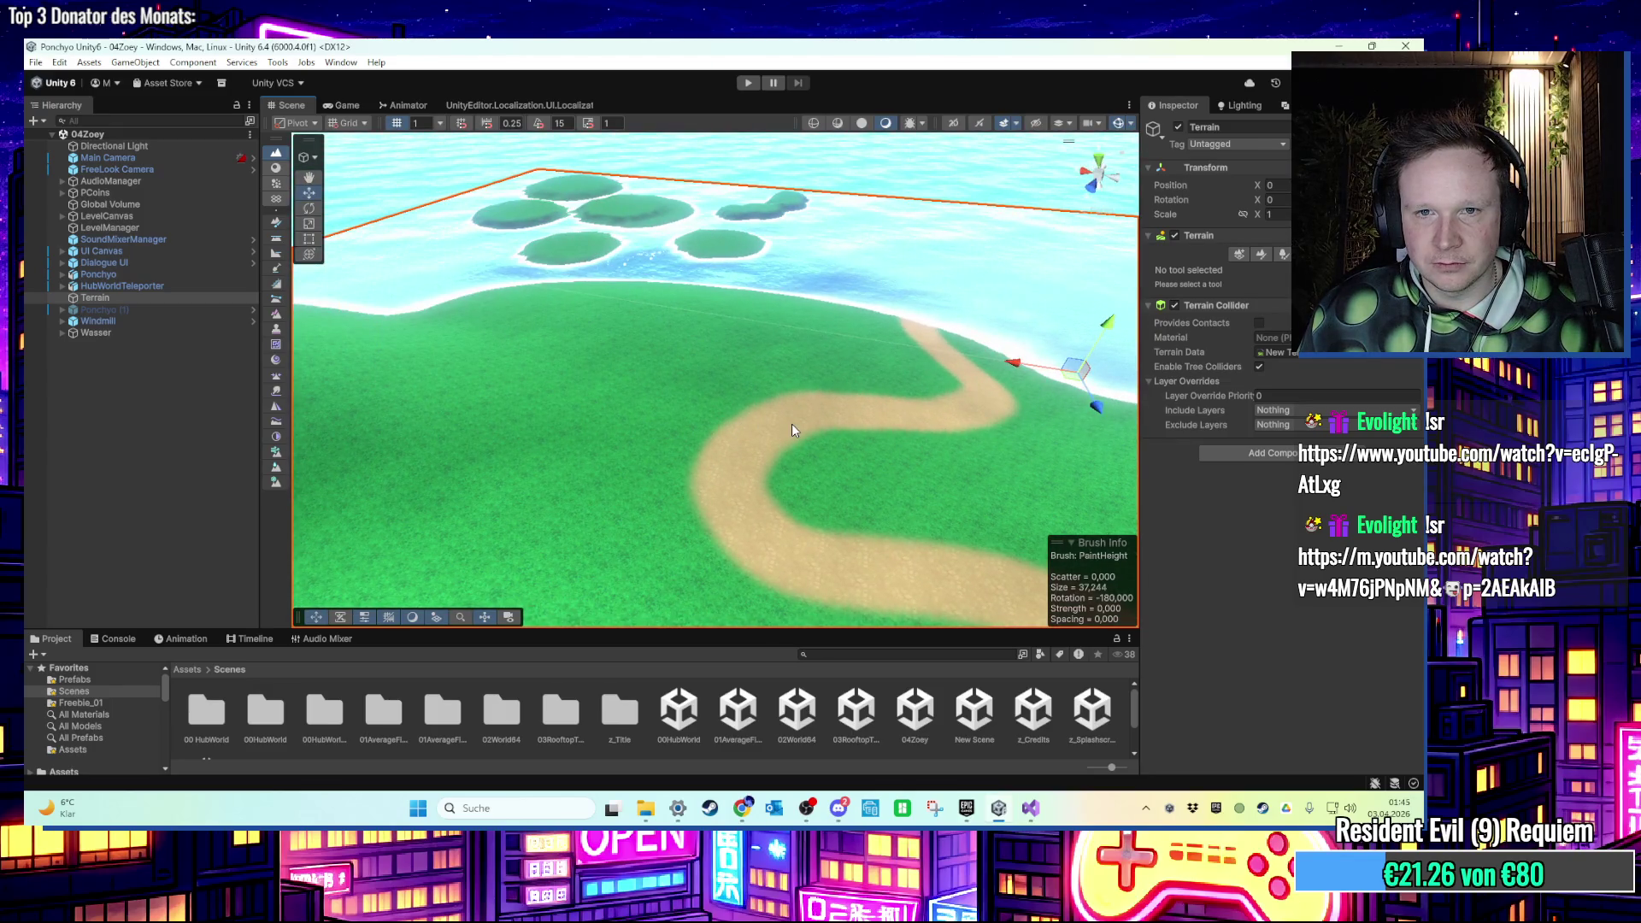
{"action": "scroll", "coordinate": [792, 423], "scroll_direction": "down", "scroll_amount": 3}
{"action": "mouse_move", "coordinate": [788, 428]}
{"action": "left_mouse_down"}
{"action": "mouse_move", "coordinate": [732, 447]}
{"action": "mouse_move", "coordinate": [798, 439]}
{"action": "left_mouse_up"}
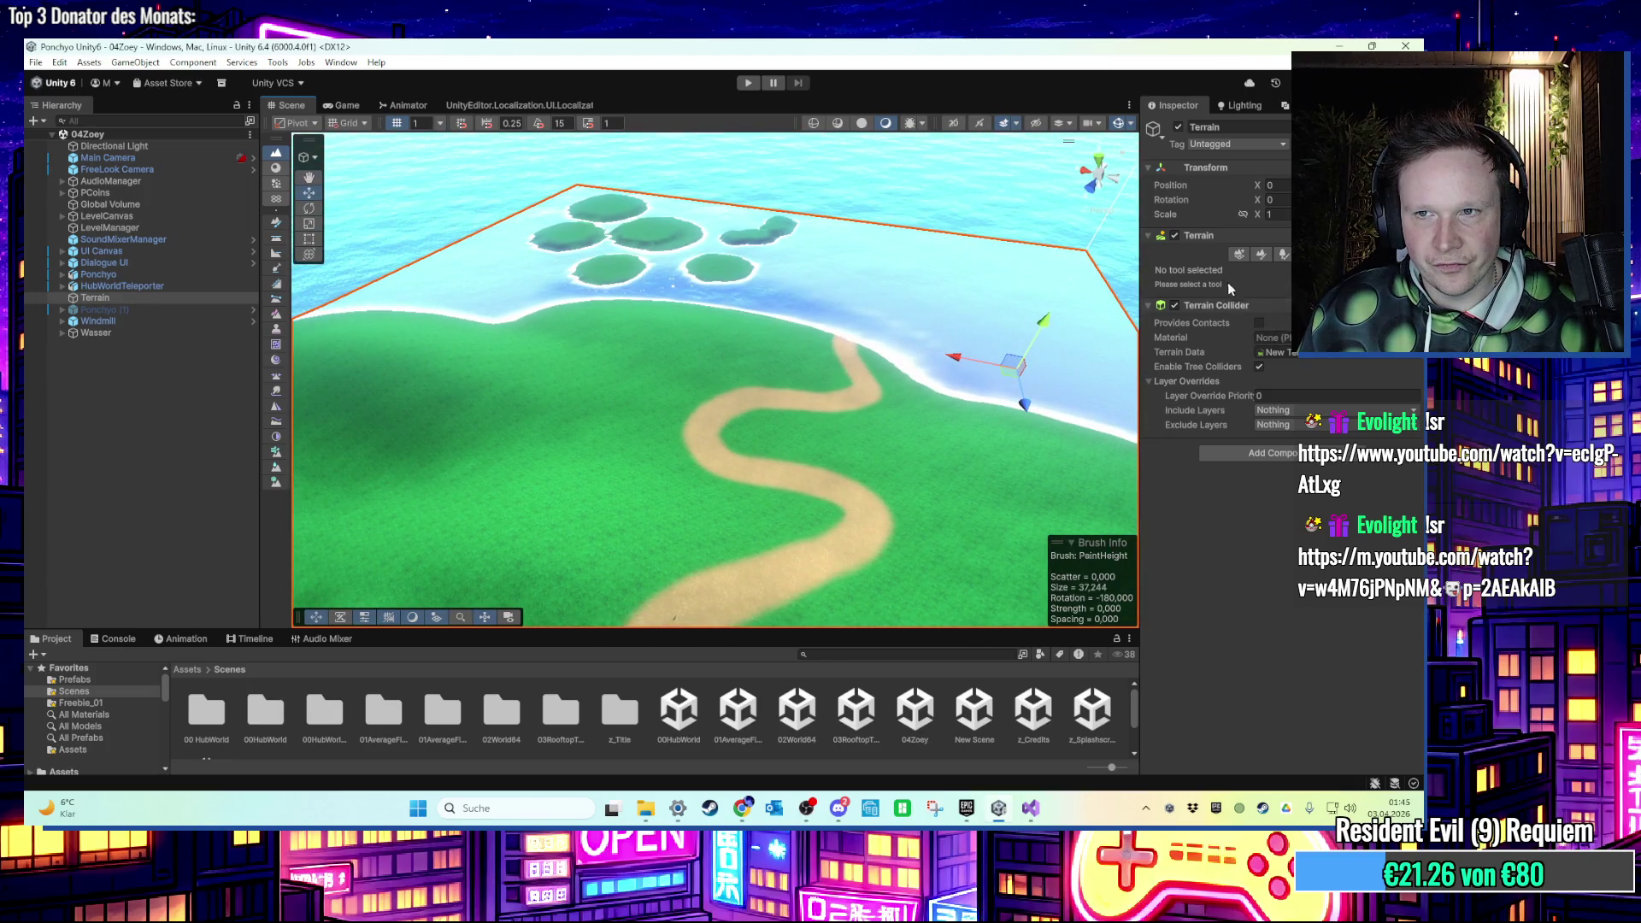
{"action": "left_click", "coordinate": [1260, 254]}
{"action": "scroll", "coordinate": [1265, 256], "scroll_direction": "down", "scroll_amount": 2}
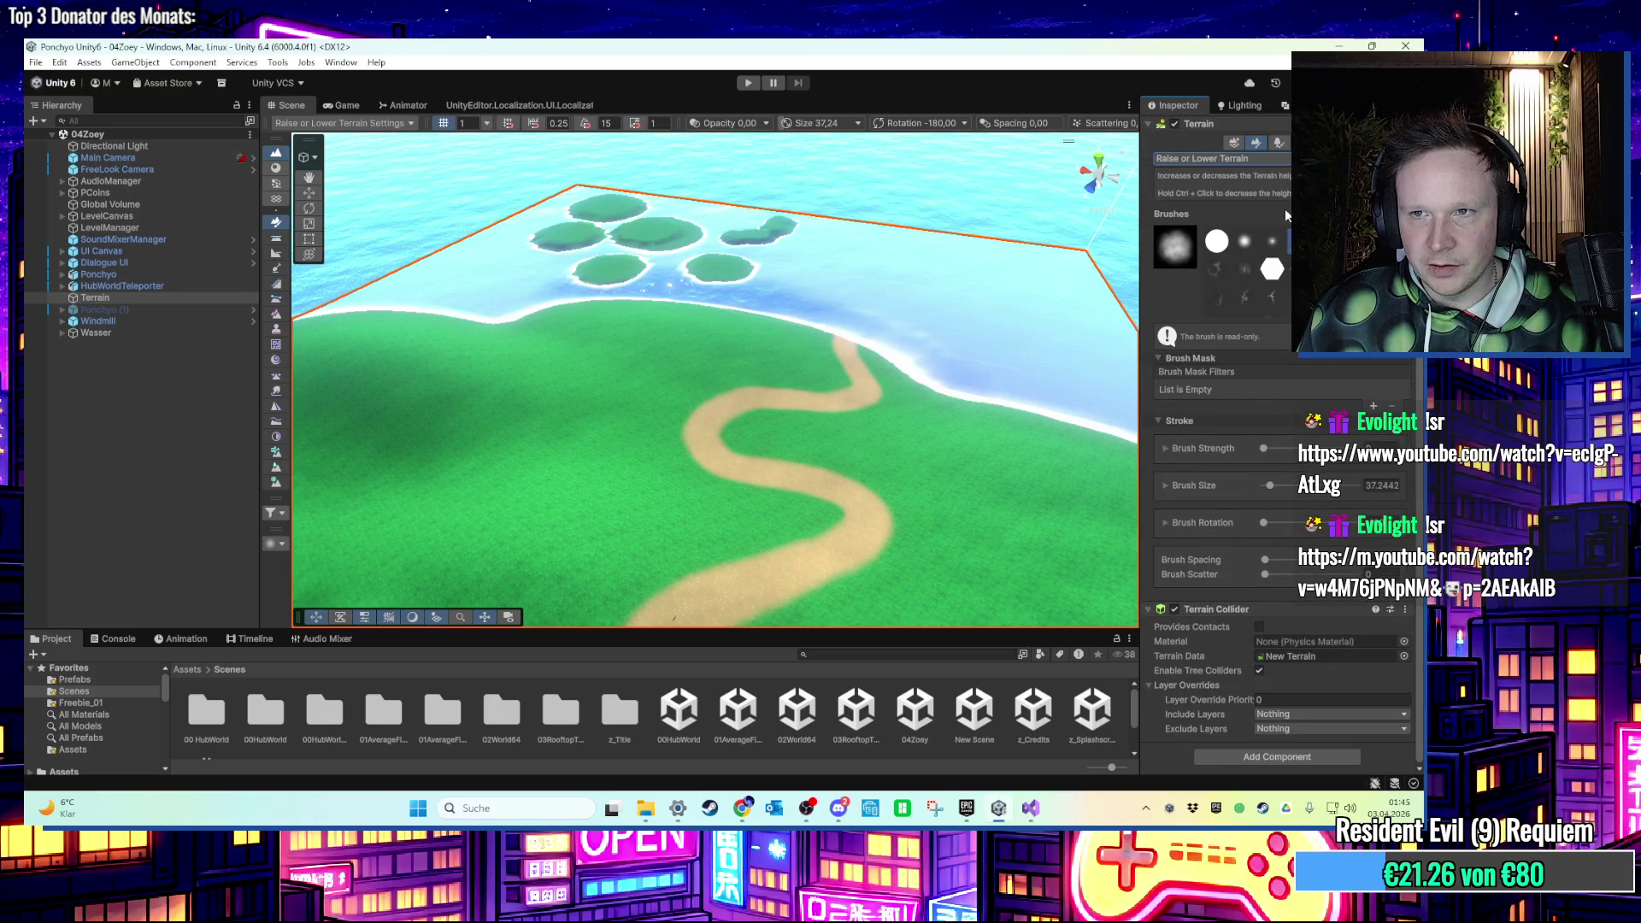
Switch the terrain tool to Paint Texture and select a terrain layer.
{"action": "left_click", "coordinate": [1279, 144]}
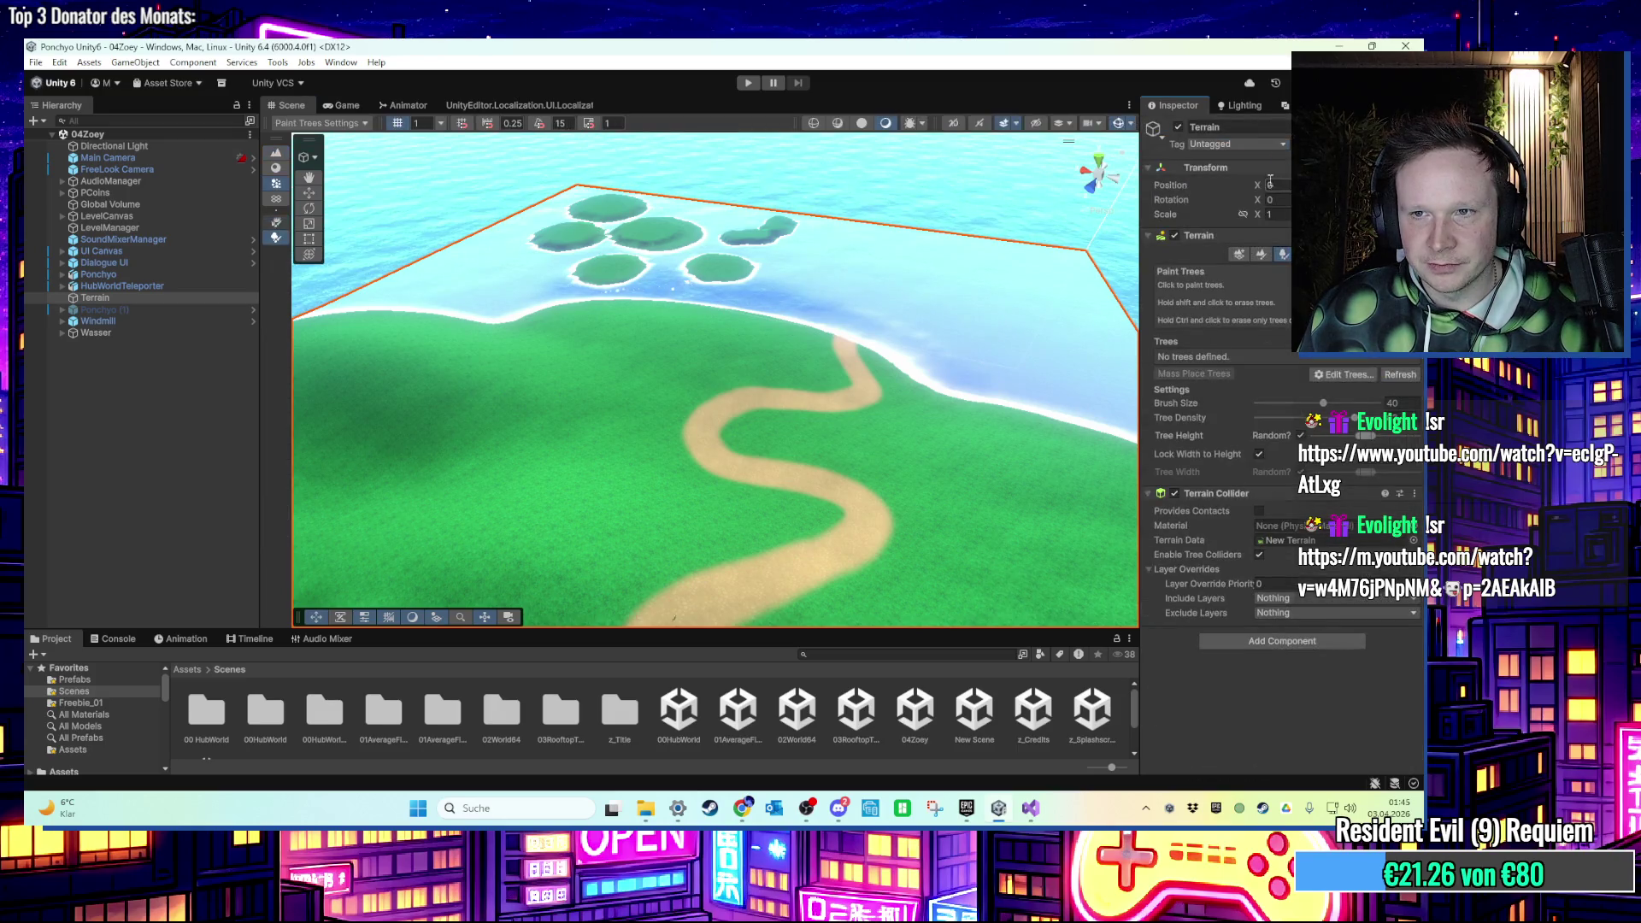
{"action": "left_click", "coordinate": [1261, 254]}
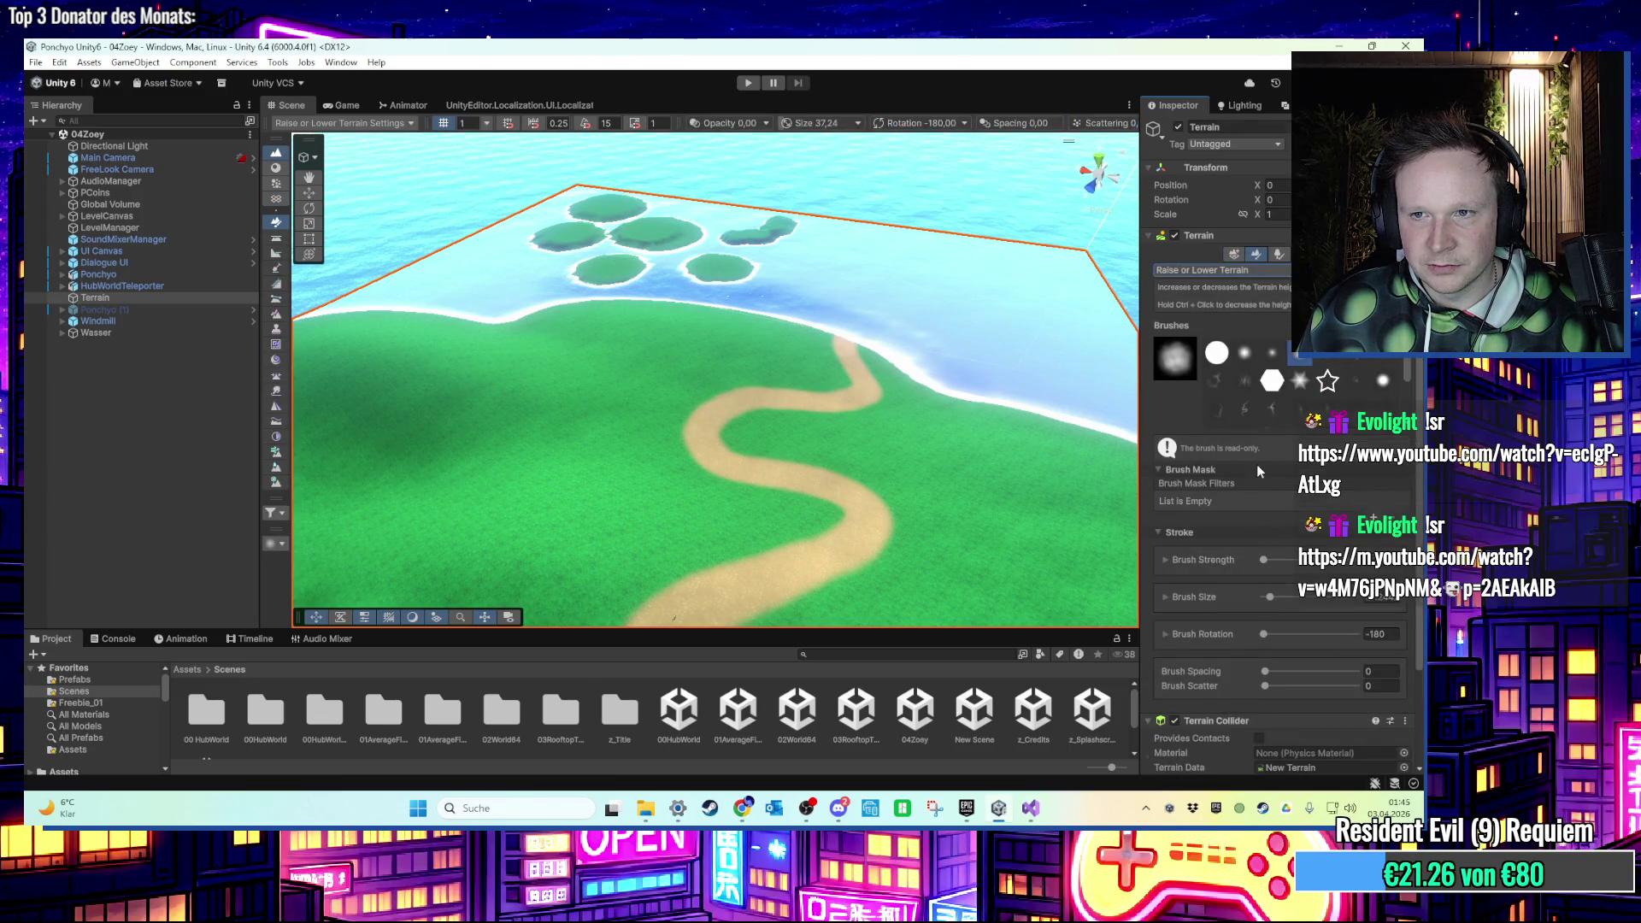
{"action": "left_click", "coordinate": [1222, 270]}
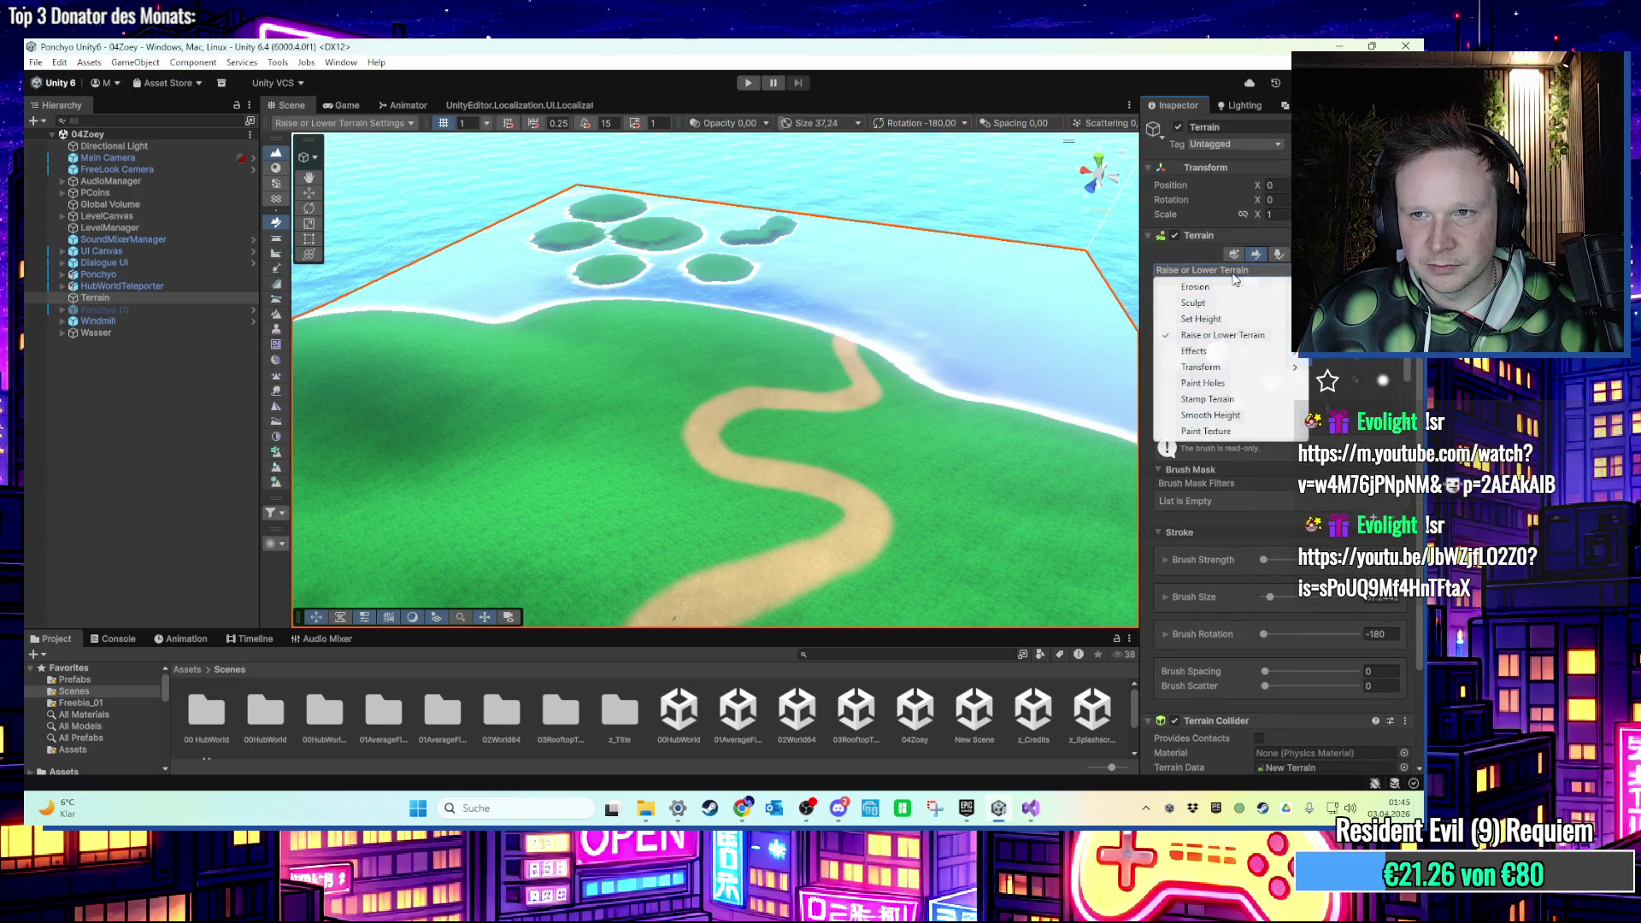
{"action": "left_click", "coordinate": [1232, 432]}
{"action": "scroll", "coordinate": [1273, 591], "scroll_direction": "down", "scroll_amount": 5}
{"action": "left_click", "coordinate": [1213, 536]}
Reveal Ground_Layer_02's PT_Ground_Grass_Green_01 texture in Explorer and paste it onto the desktop.
{"action": "left_click", "coordinate": [441, 726]}
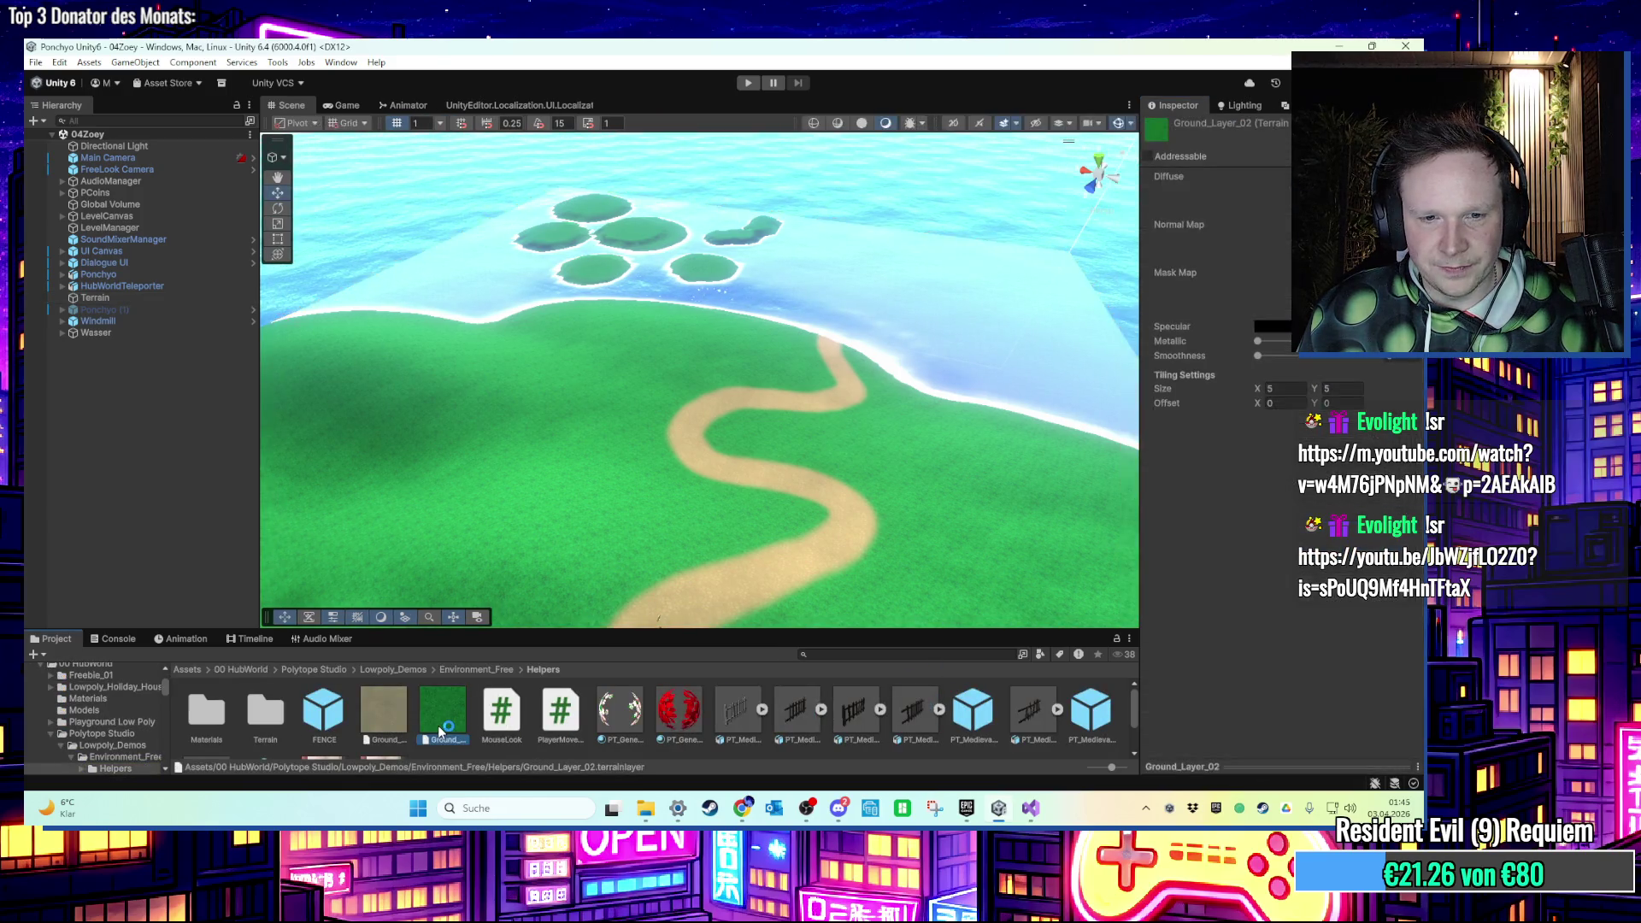
{"action": "left_click", "coordinate": [1265, 192]}
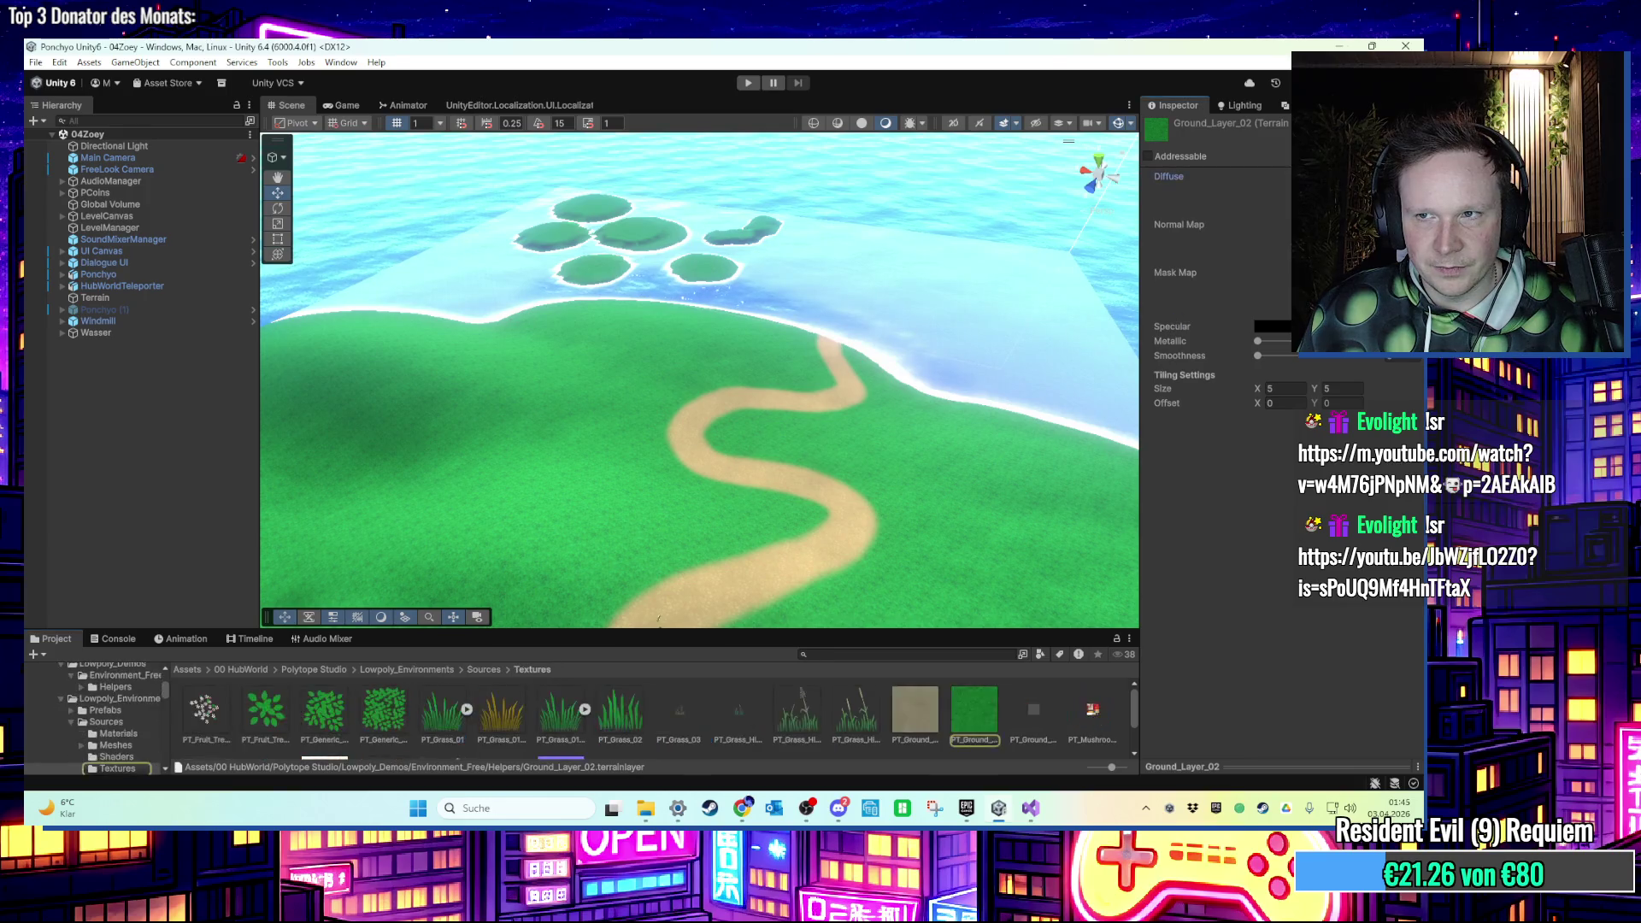
{"action": "right_click", "coordinate": [985, 702]}
{"action": "left_click", "coordinate": [1060, 291]}
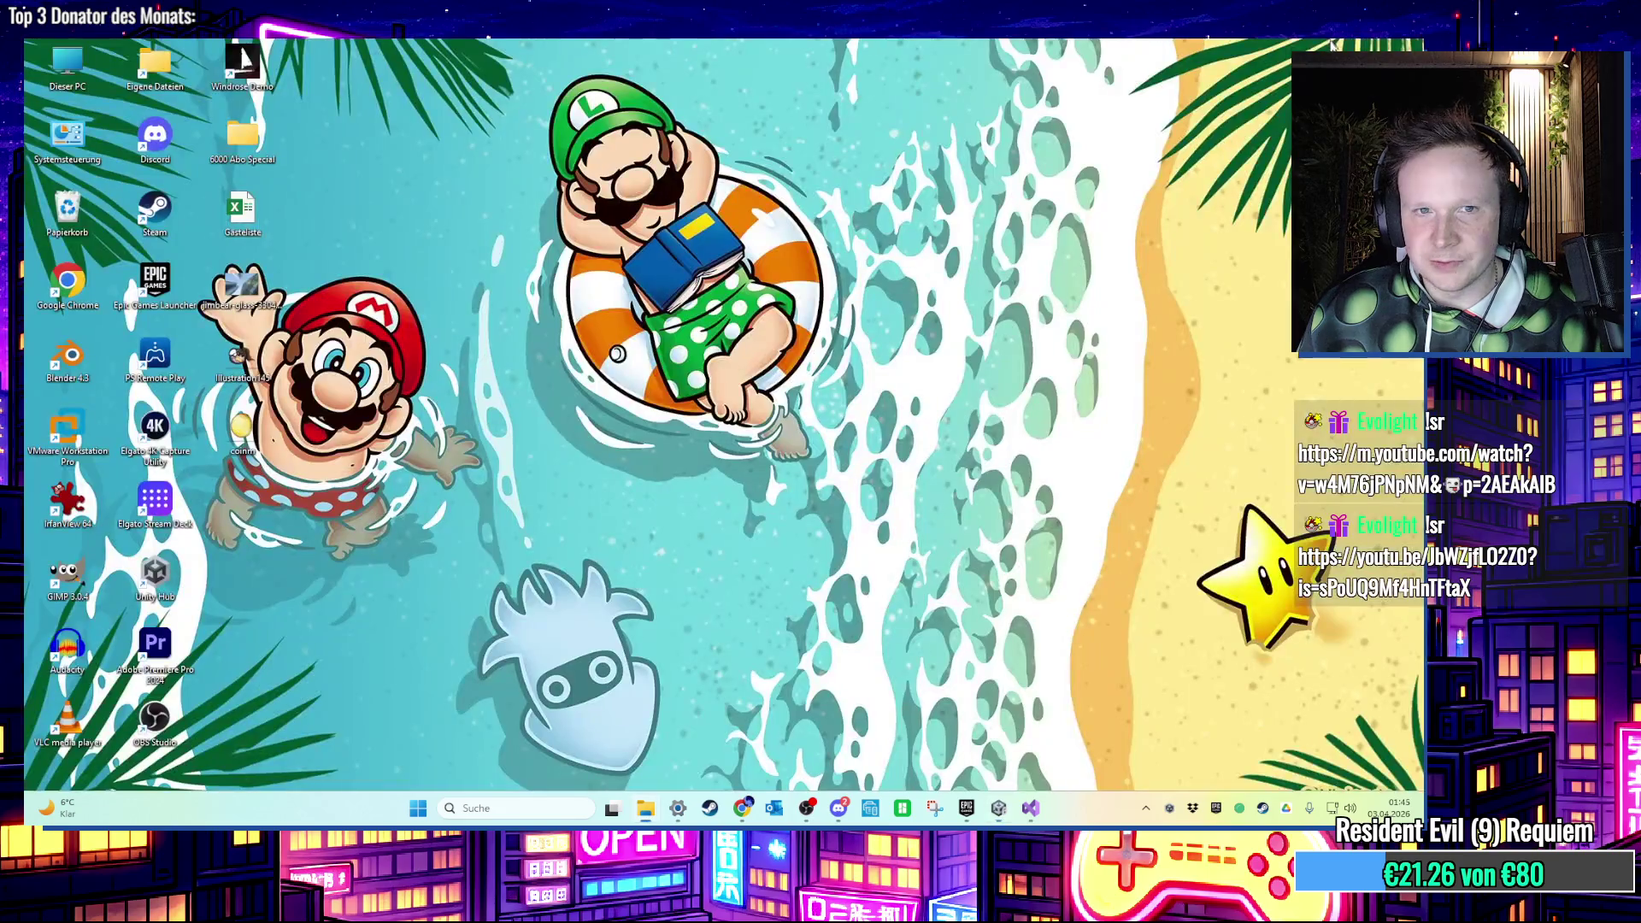
{"action": "key", "text": "super+d"}
{"action": "right_click", "coordinate": [682, 365]}
{"action": "left_click", "coordinate": [712, 398]}
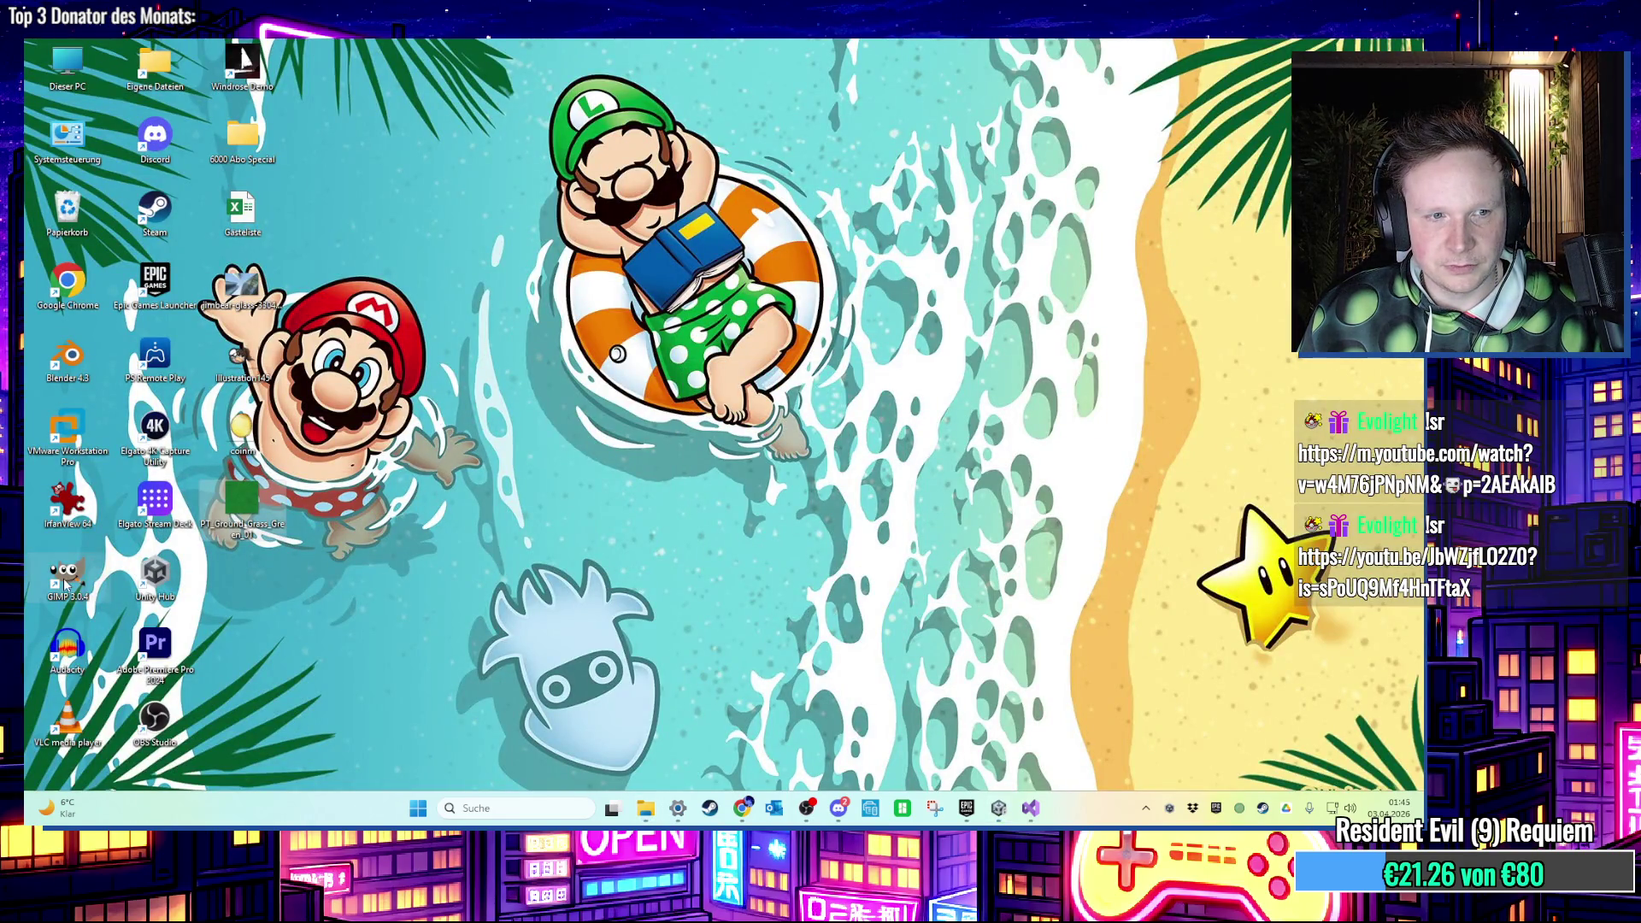
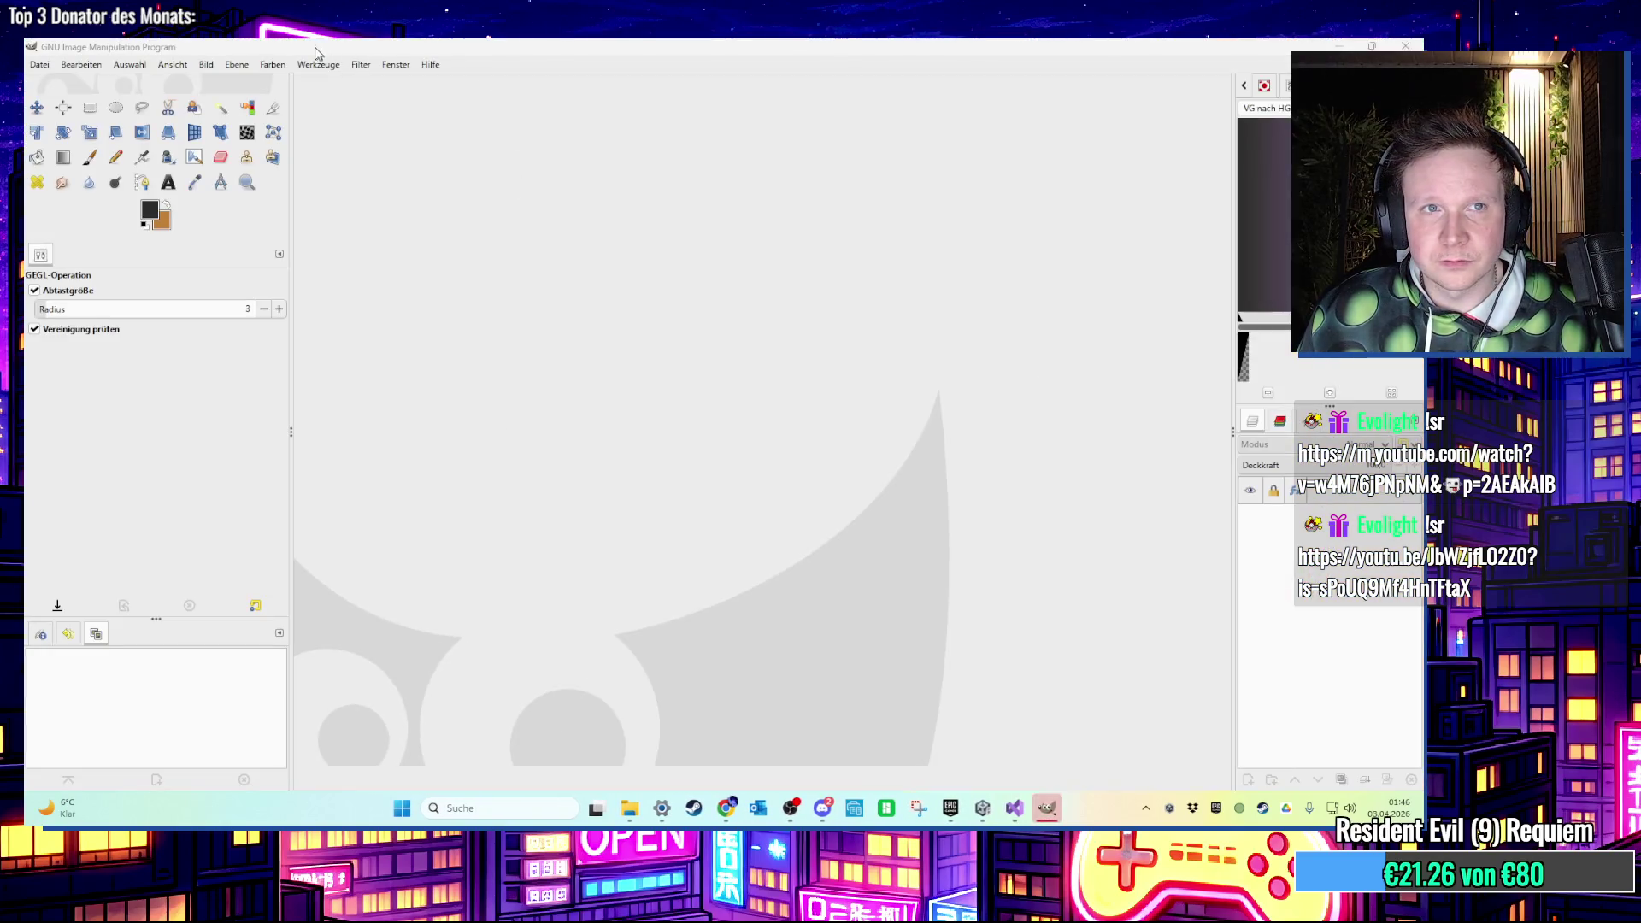
Open PT_Ground_Grass_Green_01 in a maximized GIMP window and launch Colours > Colour Temperature.
{"action": "double_click", "coordinate": [314, 52]}
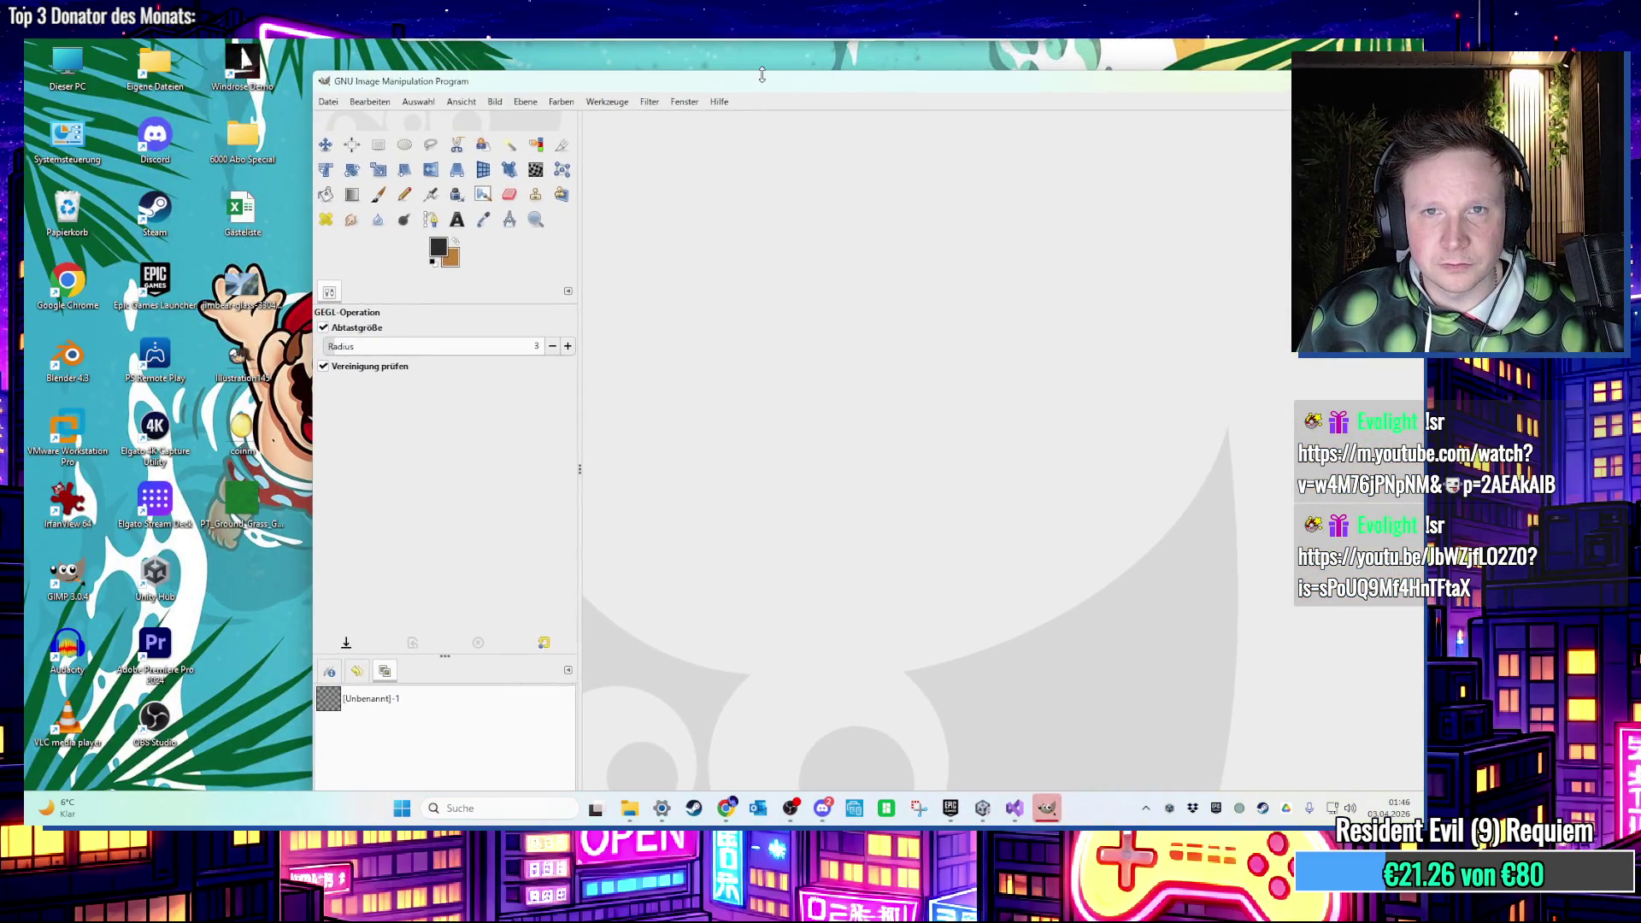
{"action": "double_click", "coordinate": [761, 74]}
{"action": "left_click", "coordinate": [359, 64]}
{"action": "left_click", "coordinate": [353, 65]}
{"action": "left_click", "coordinate": [361, 65]}
{"action": "mouse_move", "coordinate": [434, 193]}
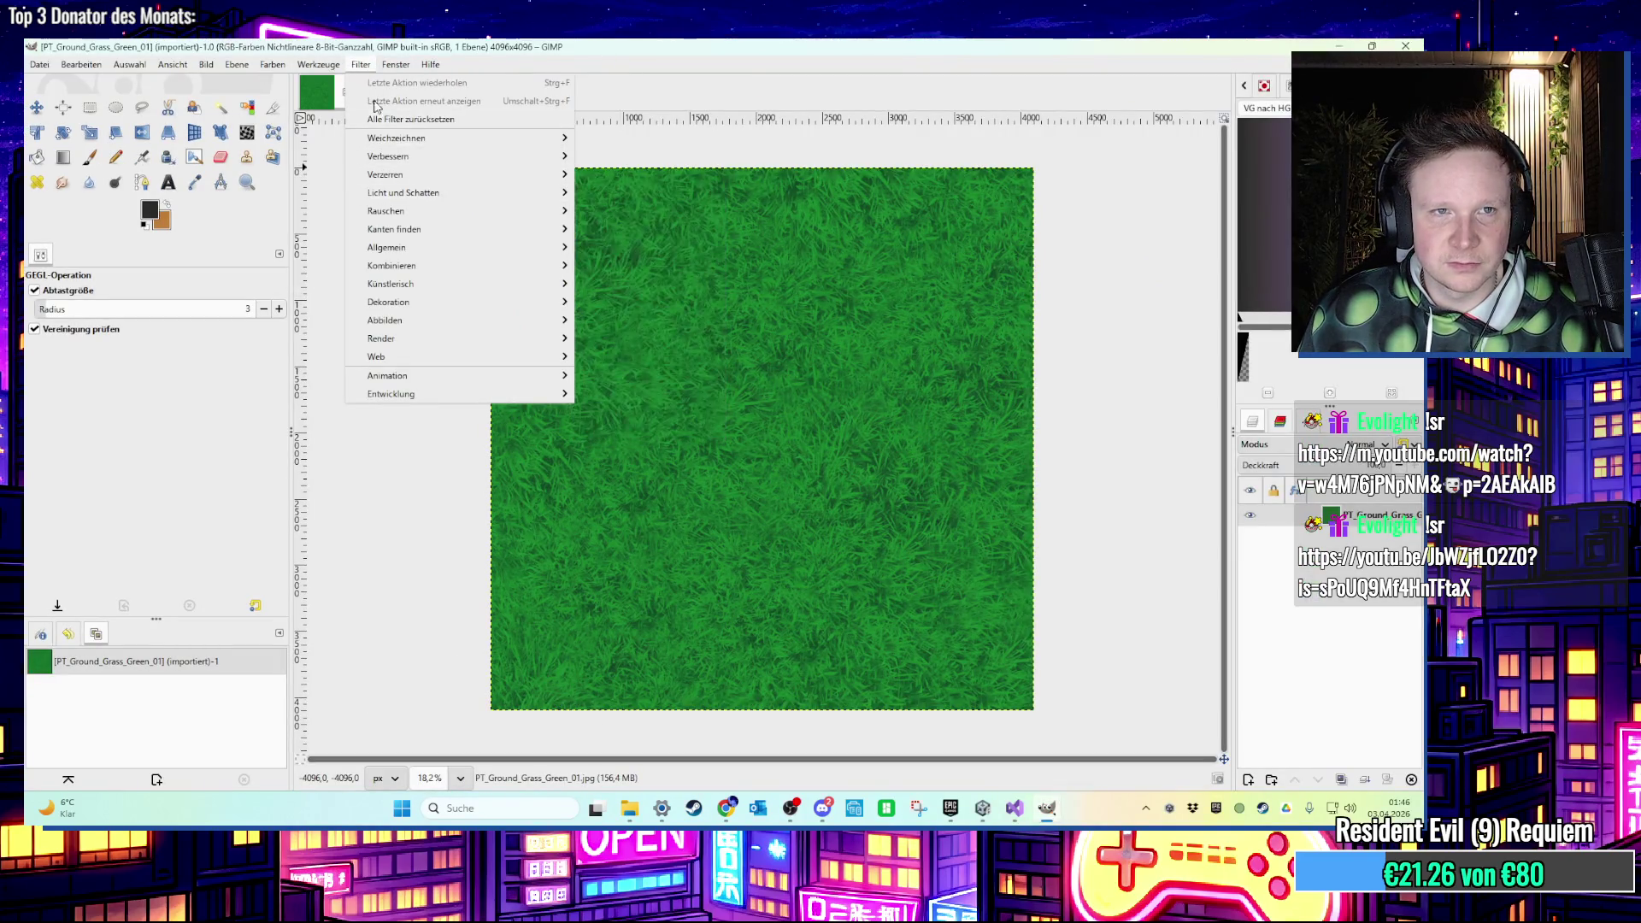
{"action": "mouse_move", "coordinate": [273, 64]}
{"action": "left_click", "coordinate": [296, 100]}
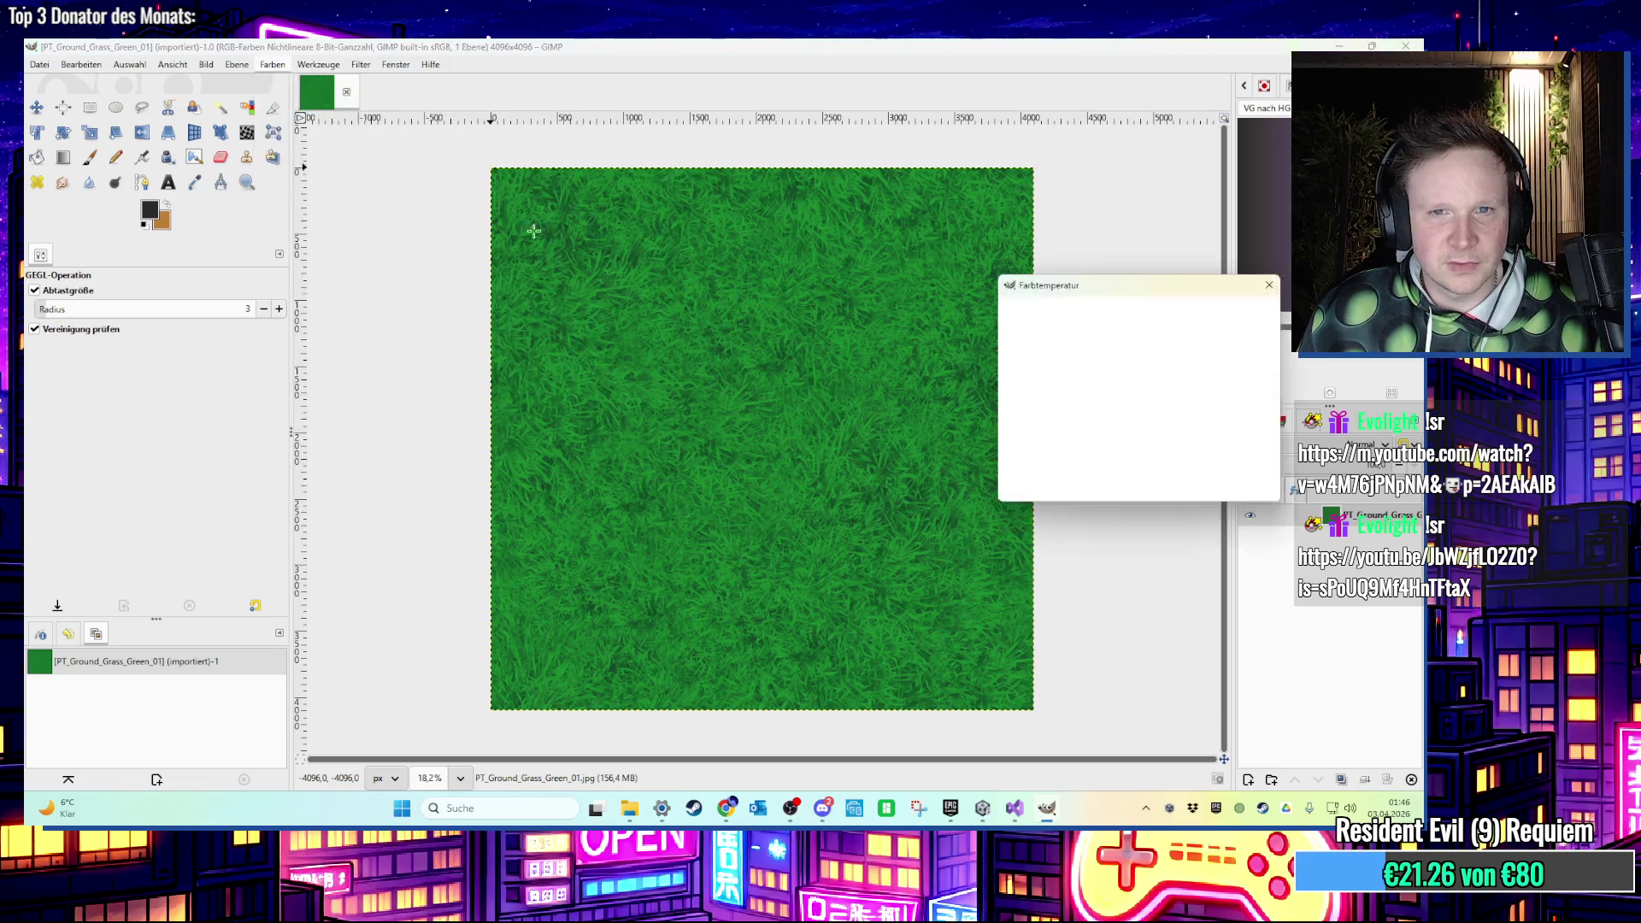
Try a 1000 original colour temperature on the grass, then cancel the dialog.
{"action": "left_click", "coordinate": [1039, 370]}
{"action": "double_click", "coordinate": [1201, 360]}
{"action": "type", "text": "1000"}
{"action": "key", "text": "Return"}
{"action": "left_click", "coordinate": [1243, 486]}
Apply a Colour Balance shift toward red and green to the grass texture.
{"action": "left_click", "coordinate": [273, 64]}
{"action": "left_click", "coordinate": [296, 83]}
{"action": "left_click_drag", "start_coordinate": [1160, 453], "coordinate": [1186, 446]}
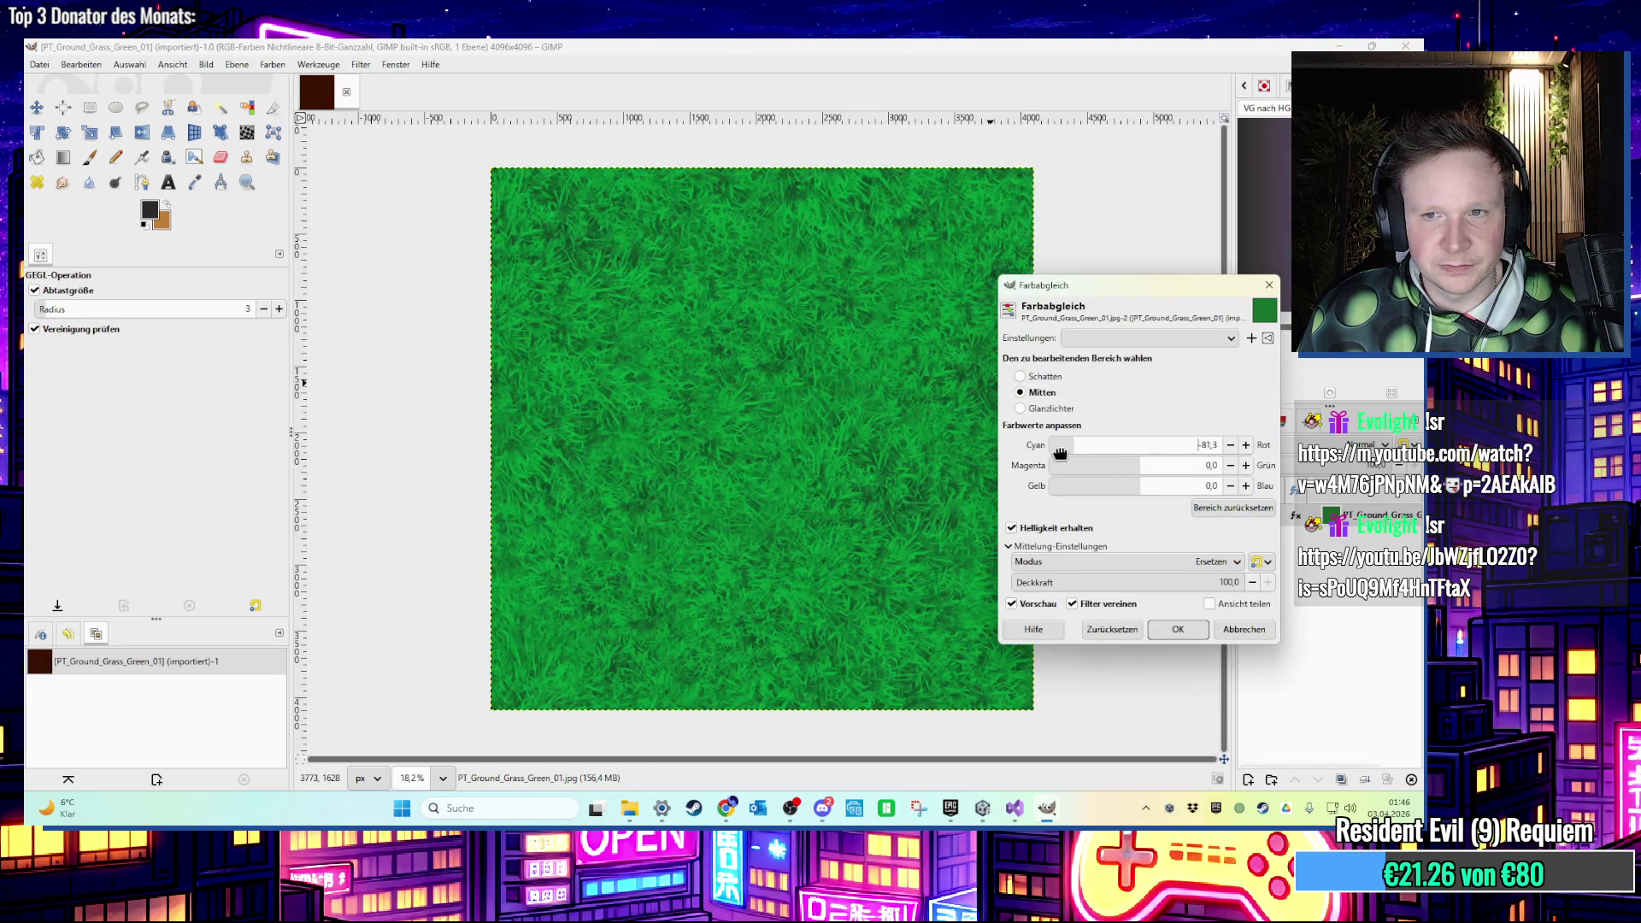
{"action": "left_click_drag", "start_coordinate": [1068, 469], "coordinate": [1176, 466]}
{"action": "left_click", "coordinate": [1192, 628]}
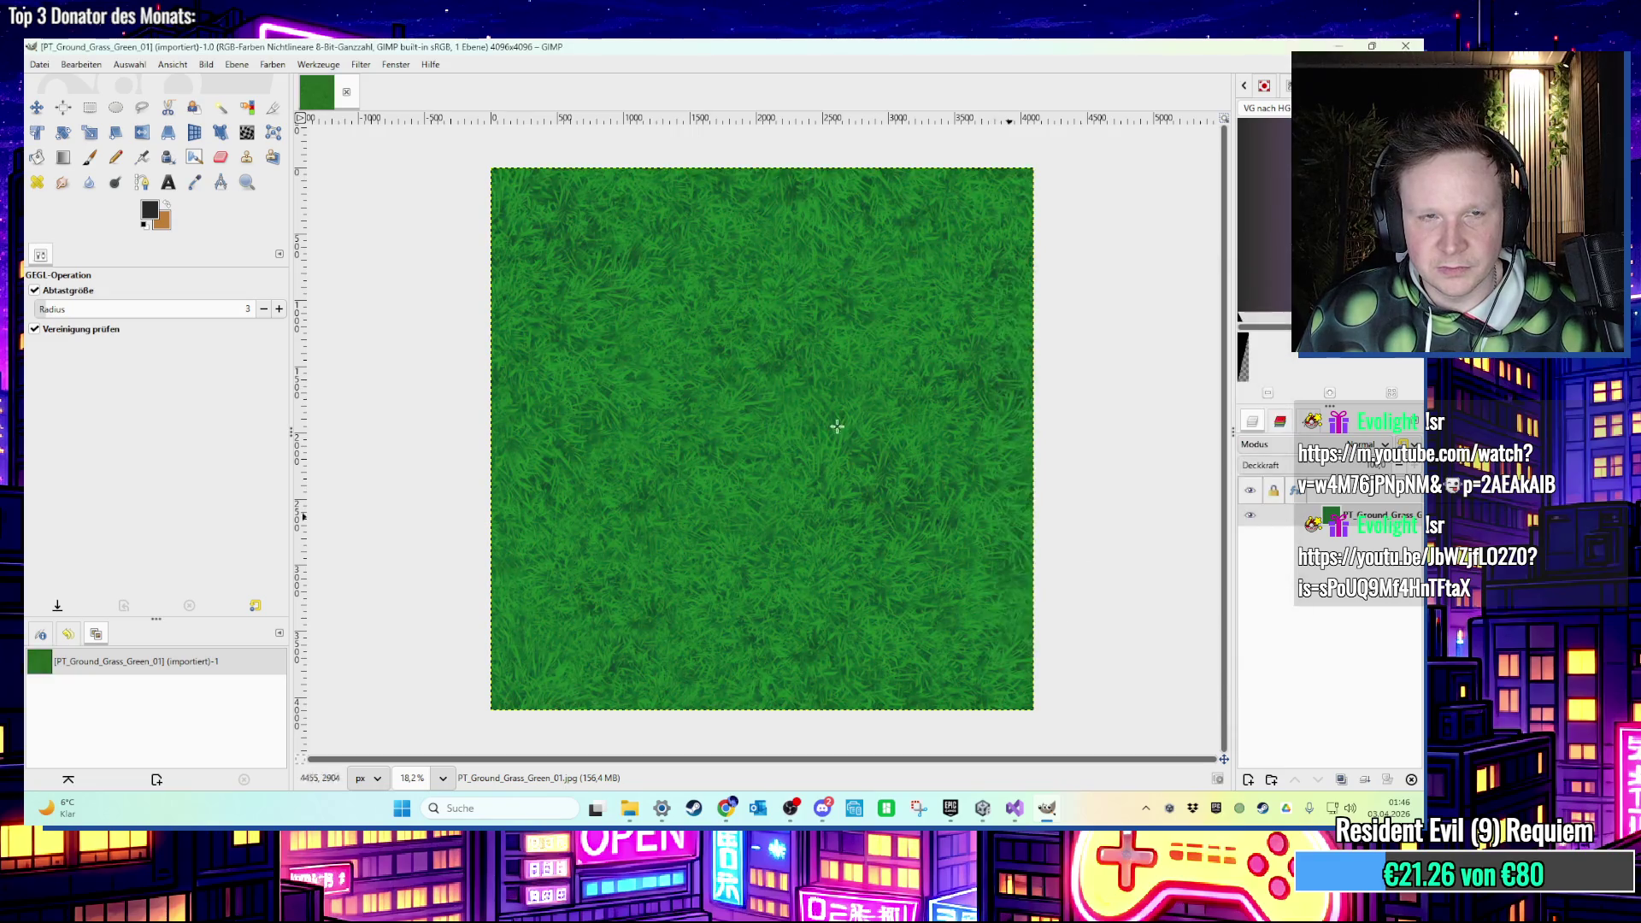
Rotate the grass hue in Hue-Saturation to make it light pink.
{"action": "left_click", "coordinate": [273, 64]}
{"action": "left_click", "coordinate": [312, 120]}
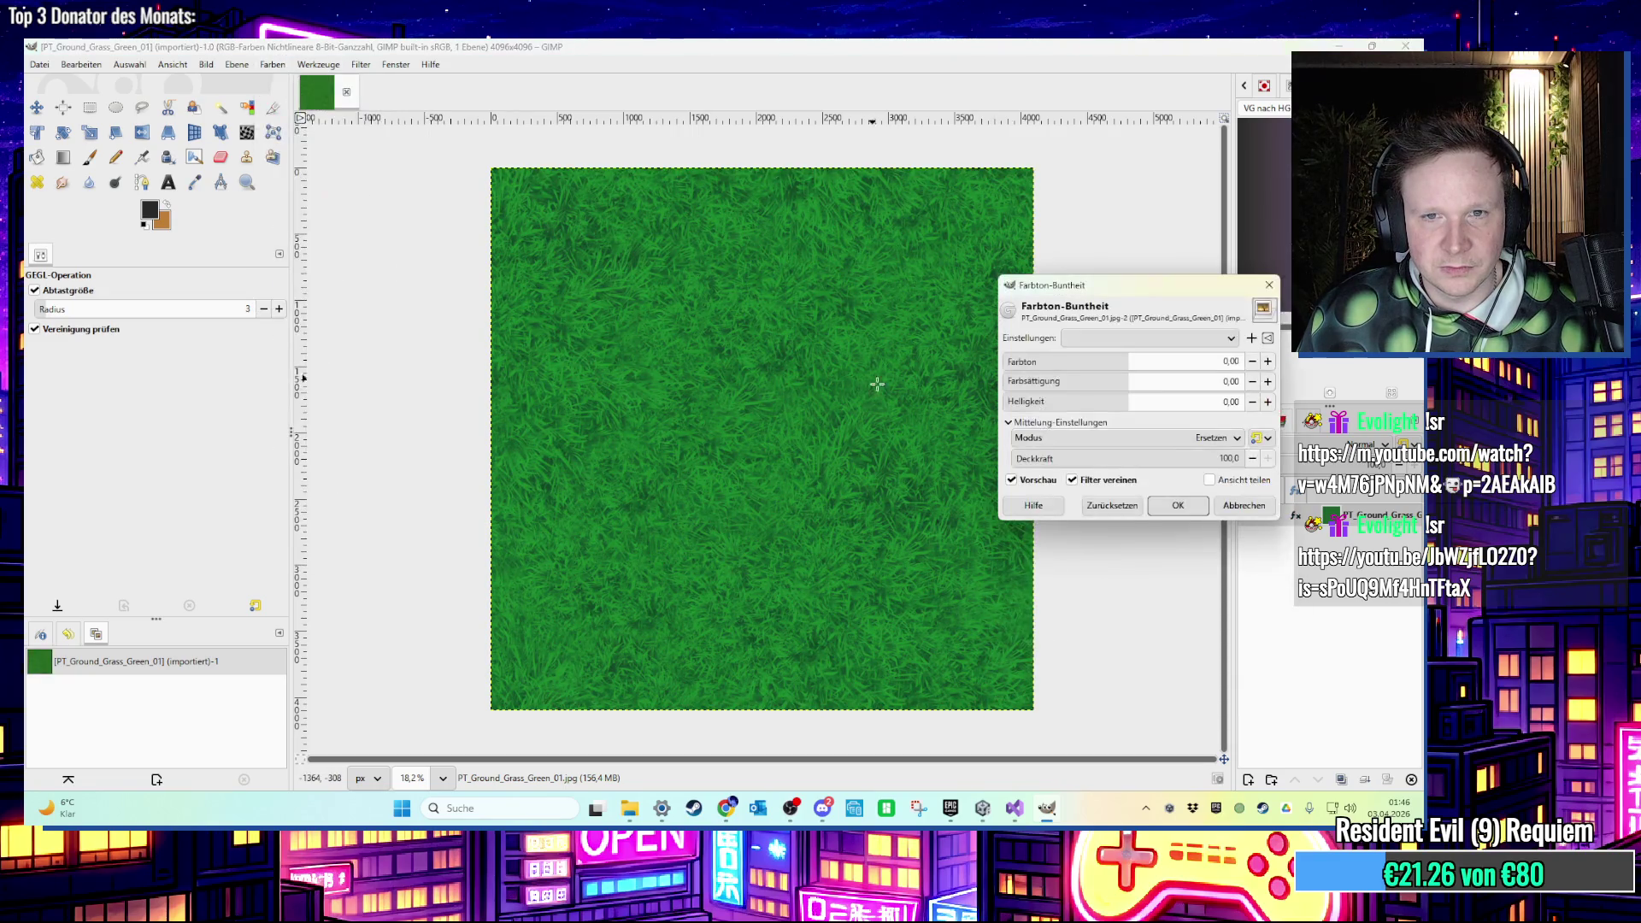
{"action": "mouse_move", "coordinate": [1128, 370]}
{"action": "left_mouse_down"}
{"action": "mouse_move", "coordinate": [1007, 369]}
{"action": "mouse_move", "coordinate": [1191, 388]}
{"action": "mouse_move", "coordinate": [1081, 403]}
{"action": "mouse_move", "coordinate": [1201, 419]}
{"action": "mouse_move", "coordinate": [1164, 422]}
{"action": "left_mouse_up"}
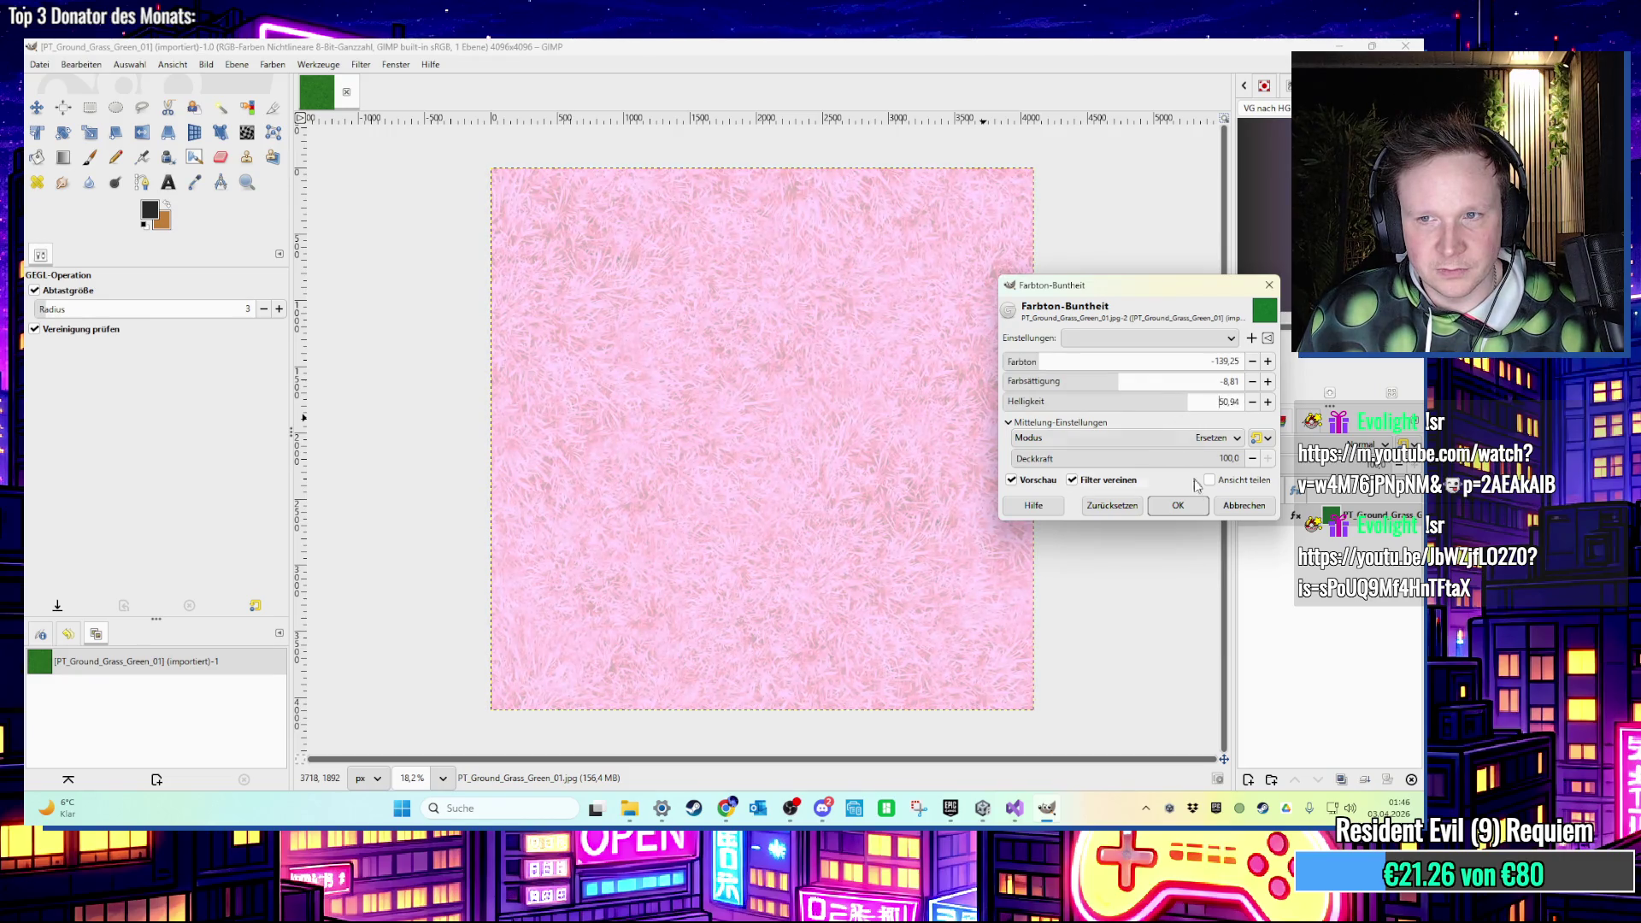
{"action": "left_click", "coordinate": [1178, 505]}
Export the light pink texture as PT_Ground_Grass_hellrosa.jpg.
{"action": "left_click", "coordinate": [39, 64]}
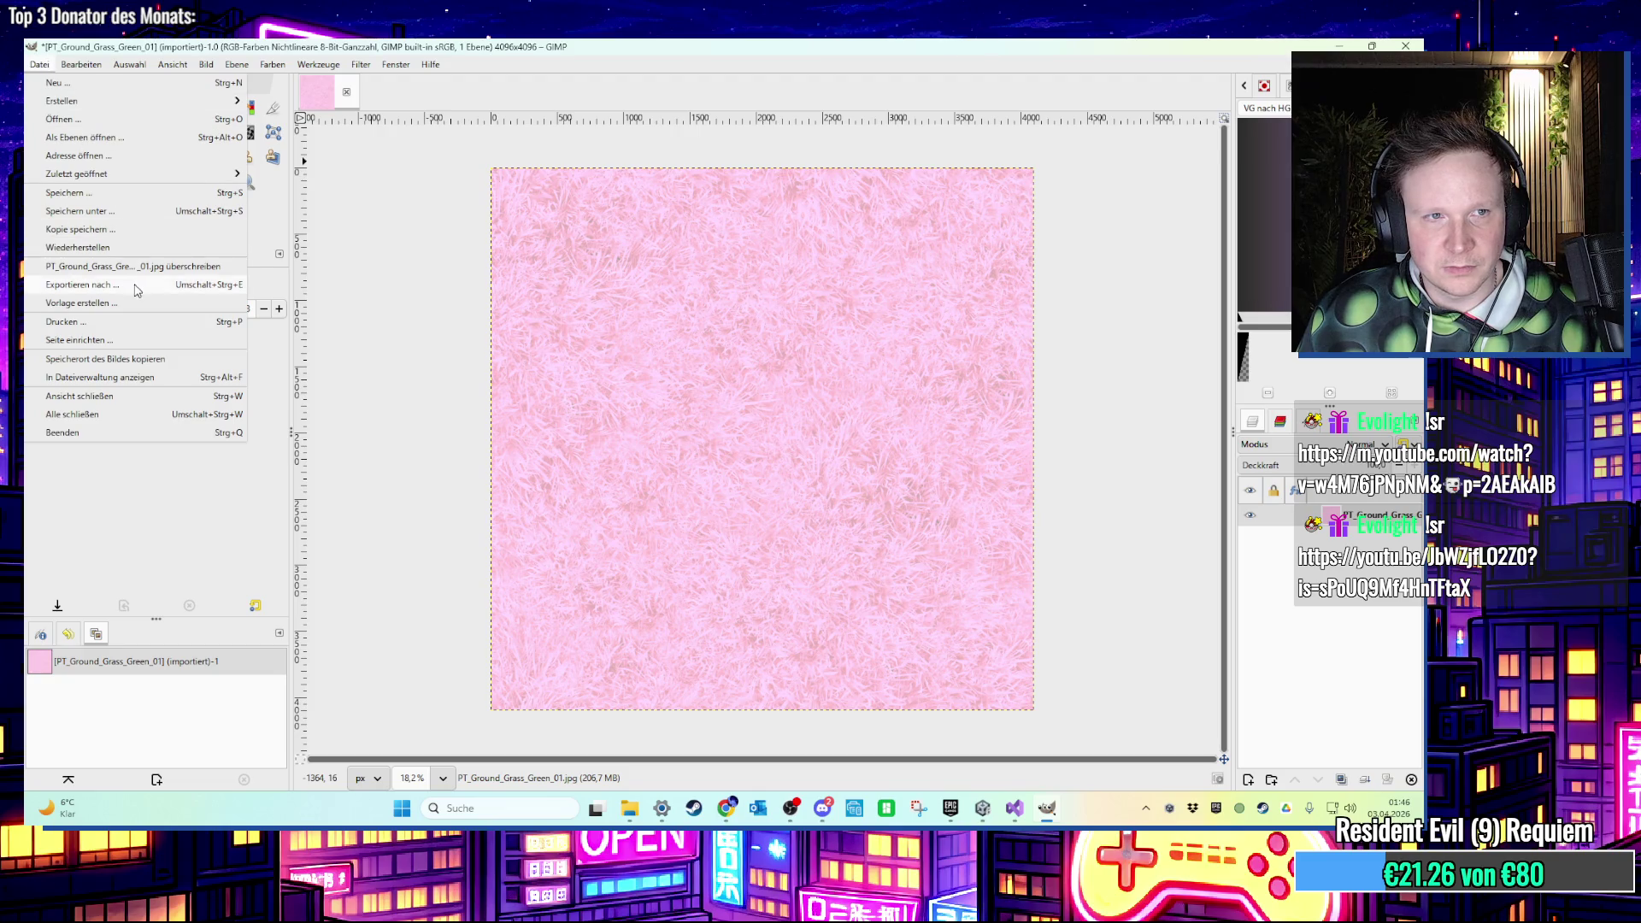
{"action": "left_click", "coordinate": [94, 287]}
{"action": "left_click", "coordinate": [558, 219]}
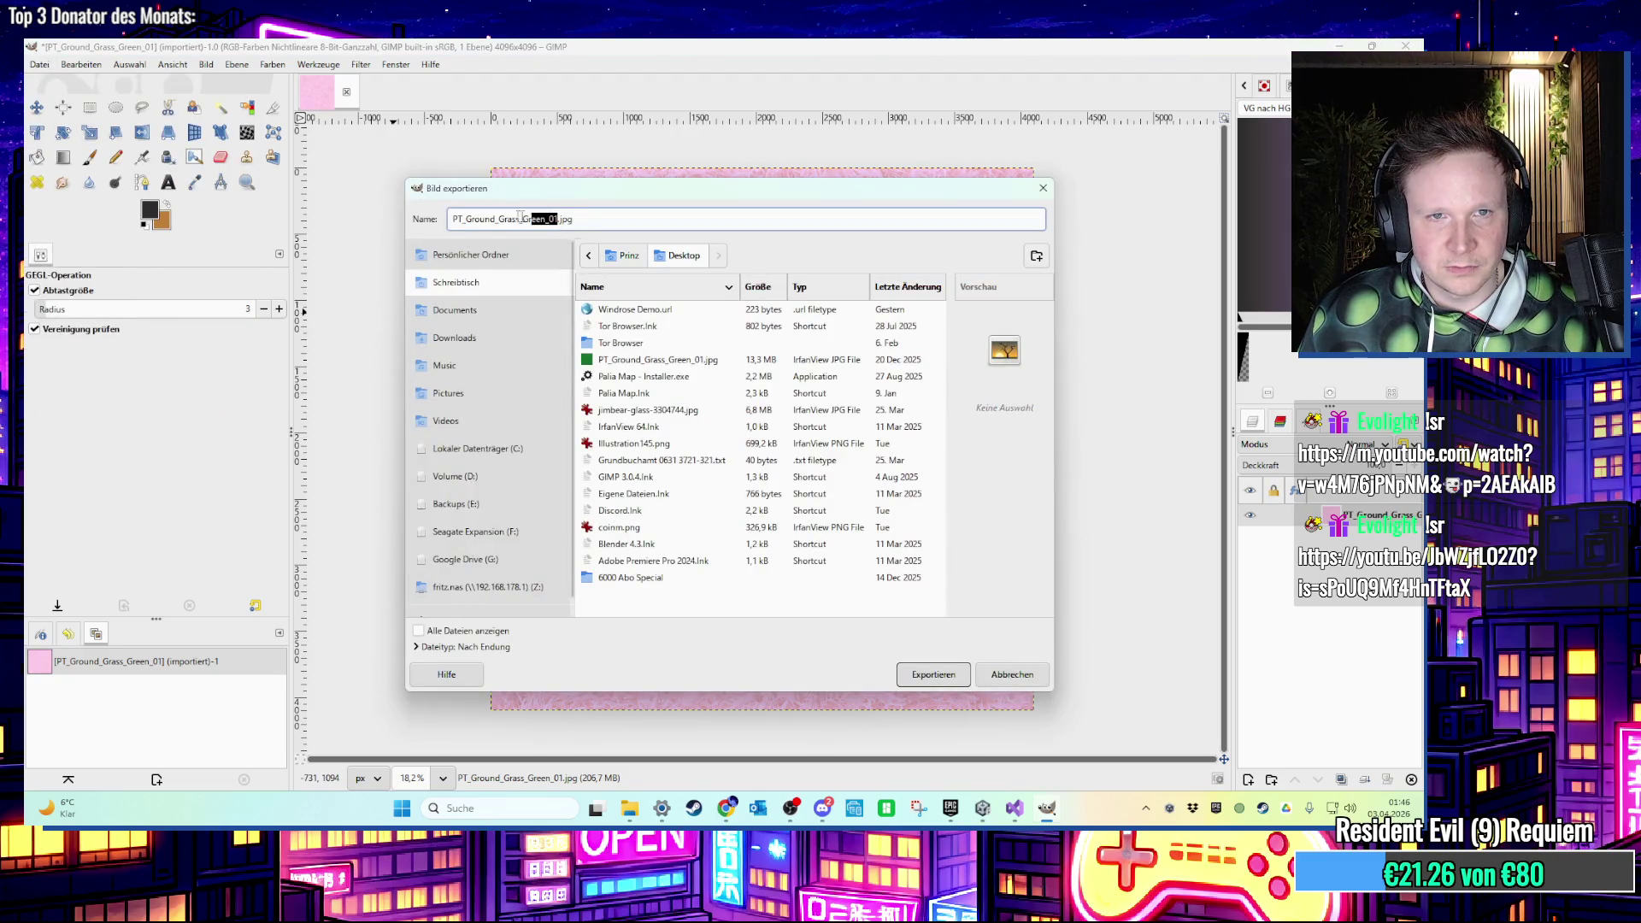
{"action": "left_click_drag", "start_coordinate": [501, 220], "coordinate": [523, 219]}
{"action": "type", "text": "hellrosa"}
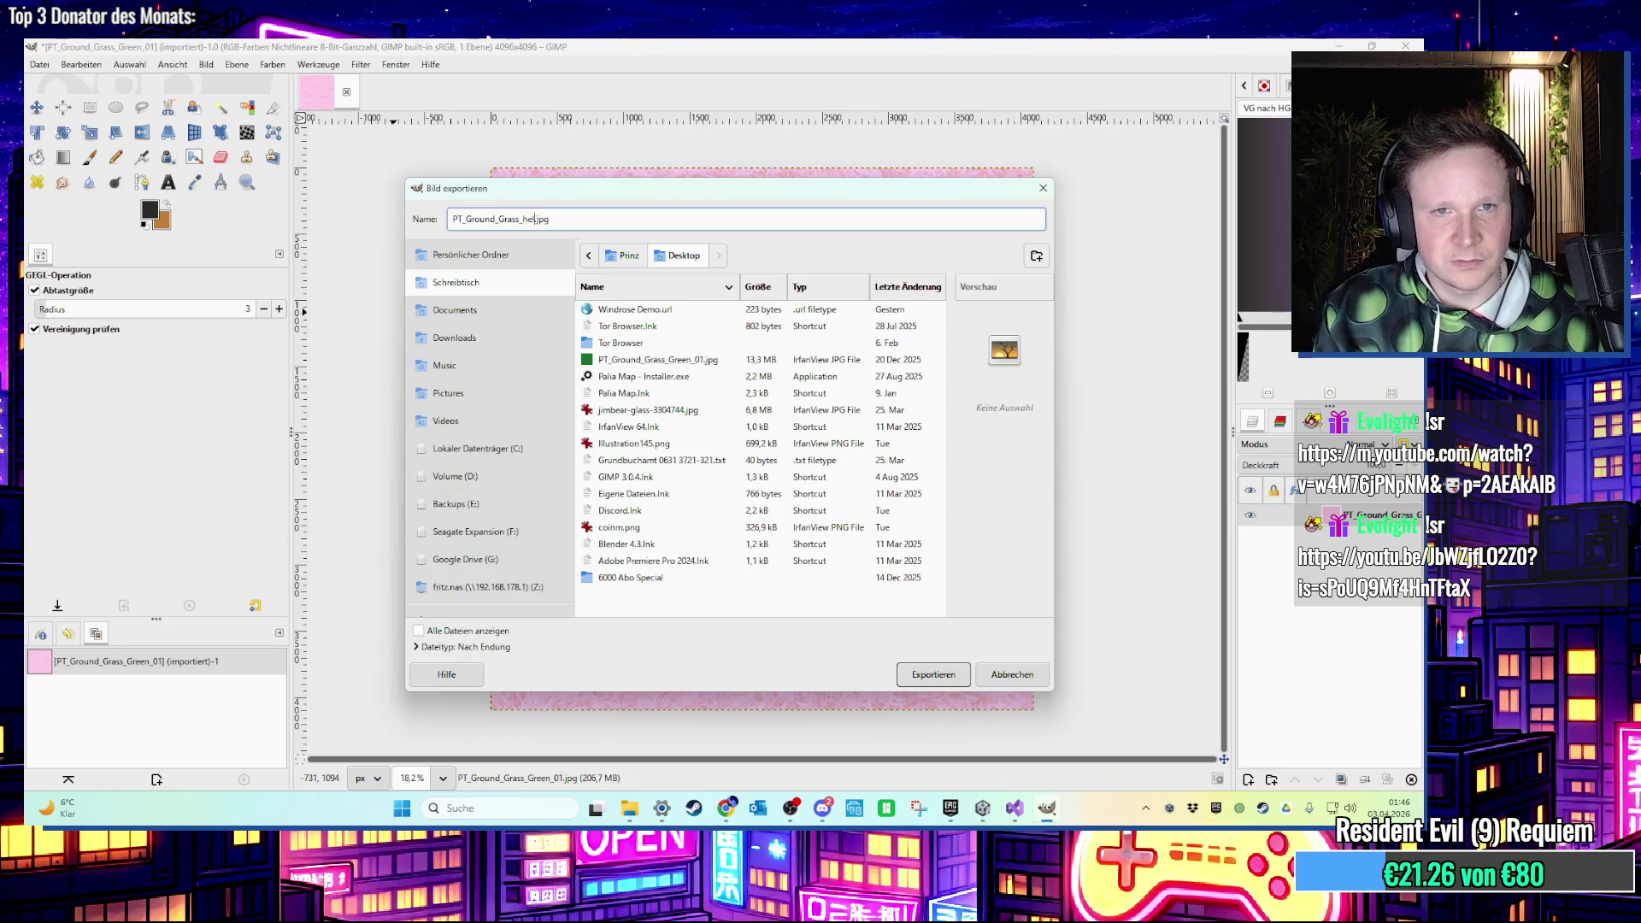
{"action": "key", "text": "Return"}
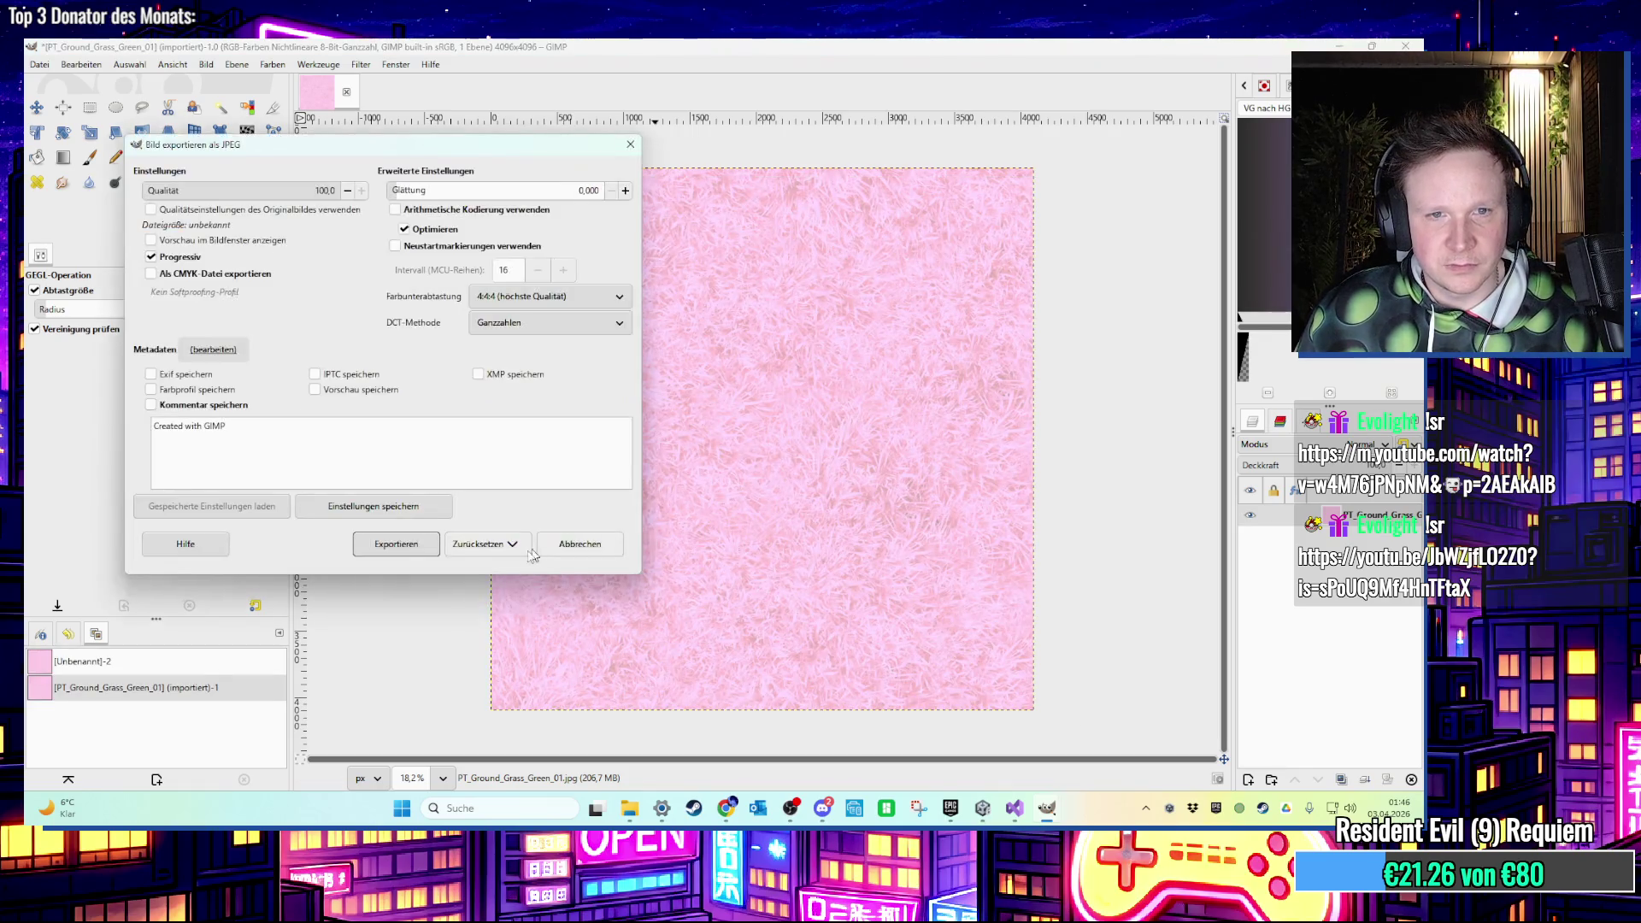
{"action": "left_click", "coordinate": [396, 544]}
{"action": "left_click", "coordinate": [360, 65]}
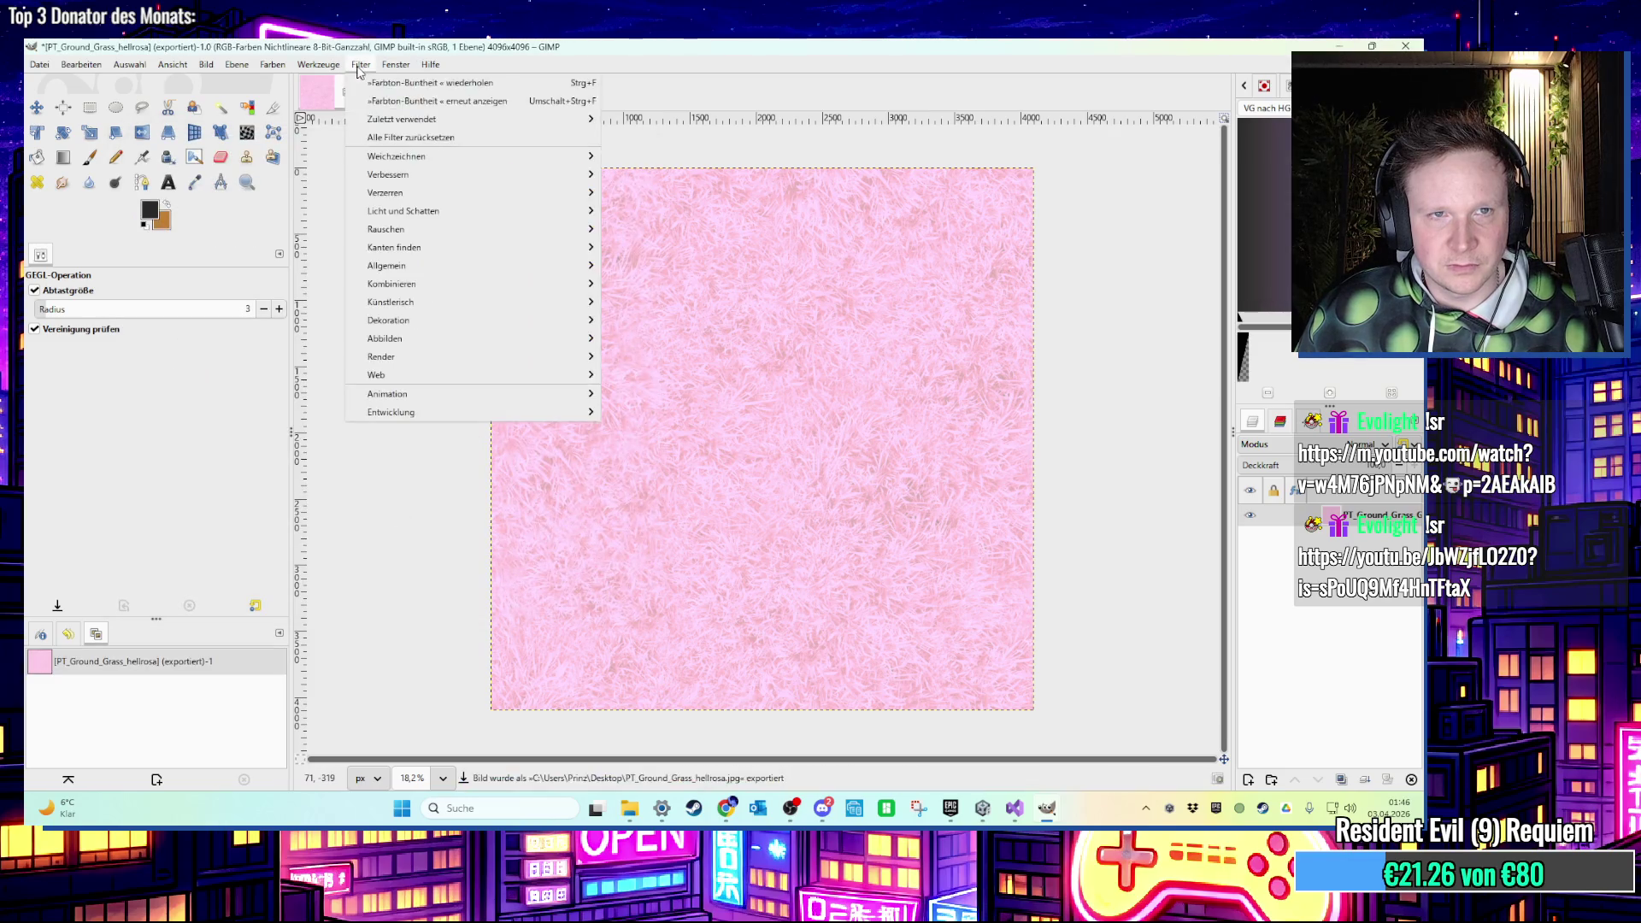
Reapply Hue-Saturation with raised lightness for a paler pink grass.
{"action": "left_click", "coordinate": [441, 106]}
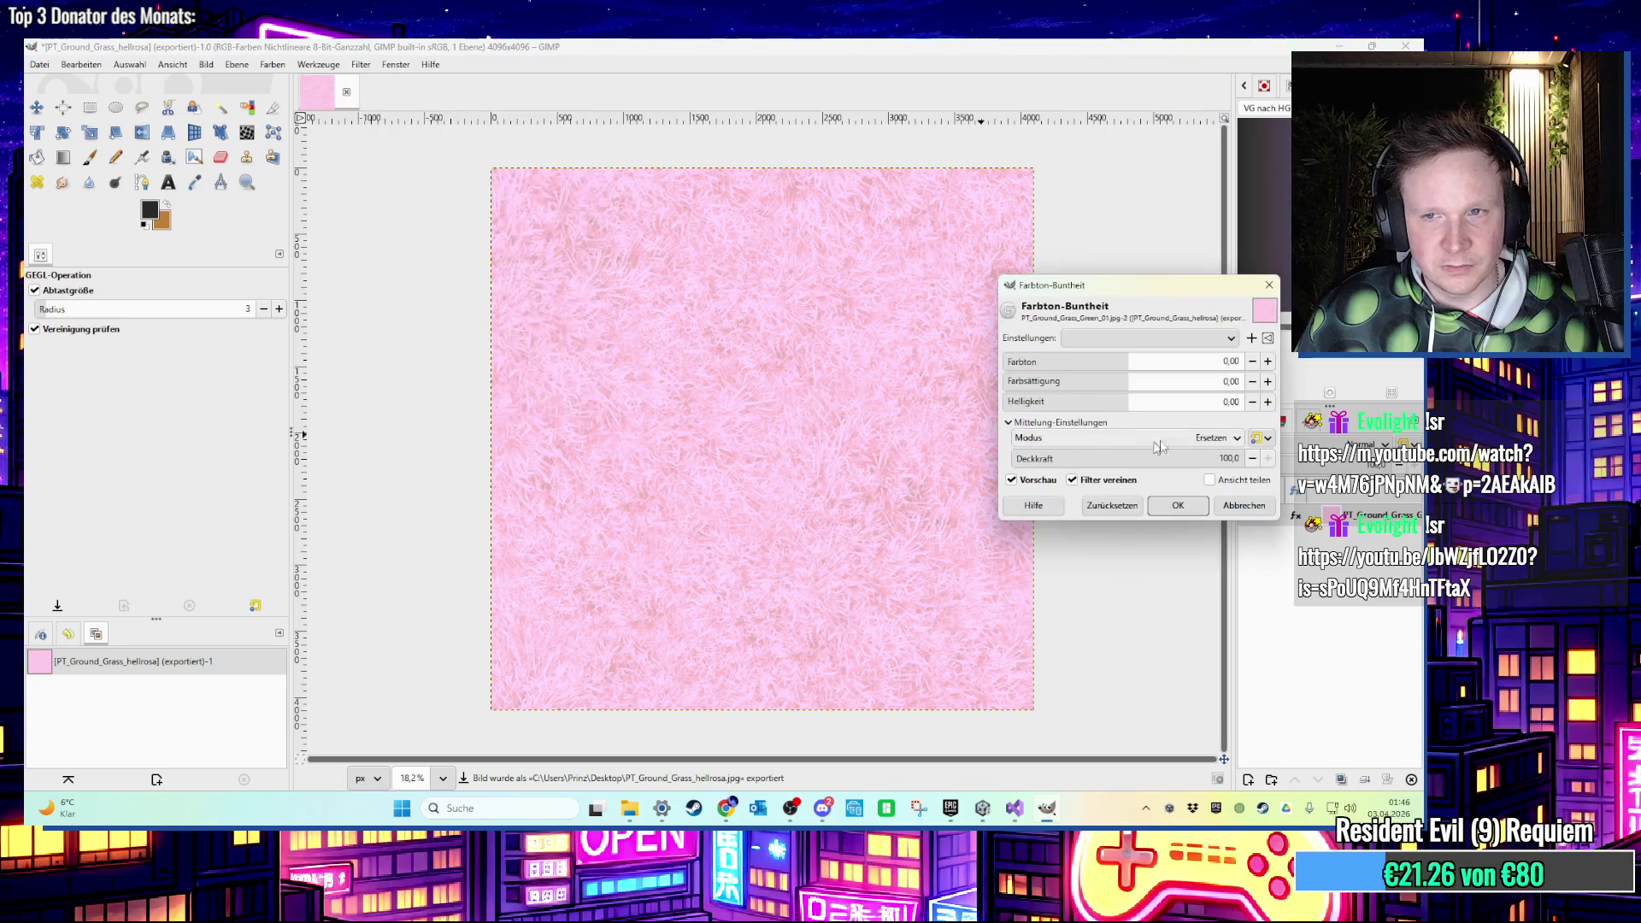
{"action": "left_click", "coordinate": [1228, 504]}
{"action": "left_click", "coordinate": [360, 65]}
{"action": "left_click", "coordinate": [441, 104]}
{"action": "mouse_move", "coordinate": [1146, 412]}
{"action": "left_mouse_down"}
{"action": "mouse_move", "coordinate": [1076, 407]}
{"action": "mouse_move", "coordinate": [1188, 407]}
{"action": "mouse_move", "coordinate": [1102, 409]}
{"action": "mouse_move", "coordinate": [1141, 381]}
{"action": "mouse_move", "coordinate": [1246, 381]}
{"action": "mouse_move", "coordinate": [1207, 400]}
{"action": "left_mouse_up"}
{"action": "left_click", "coordinate": [1201, 500]}
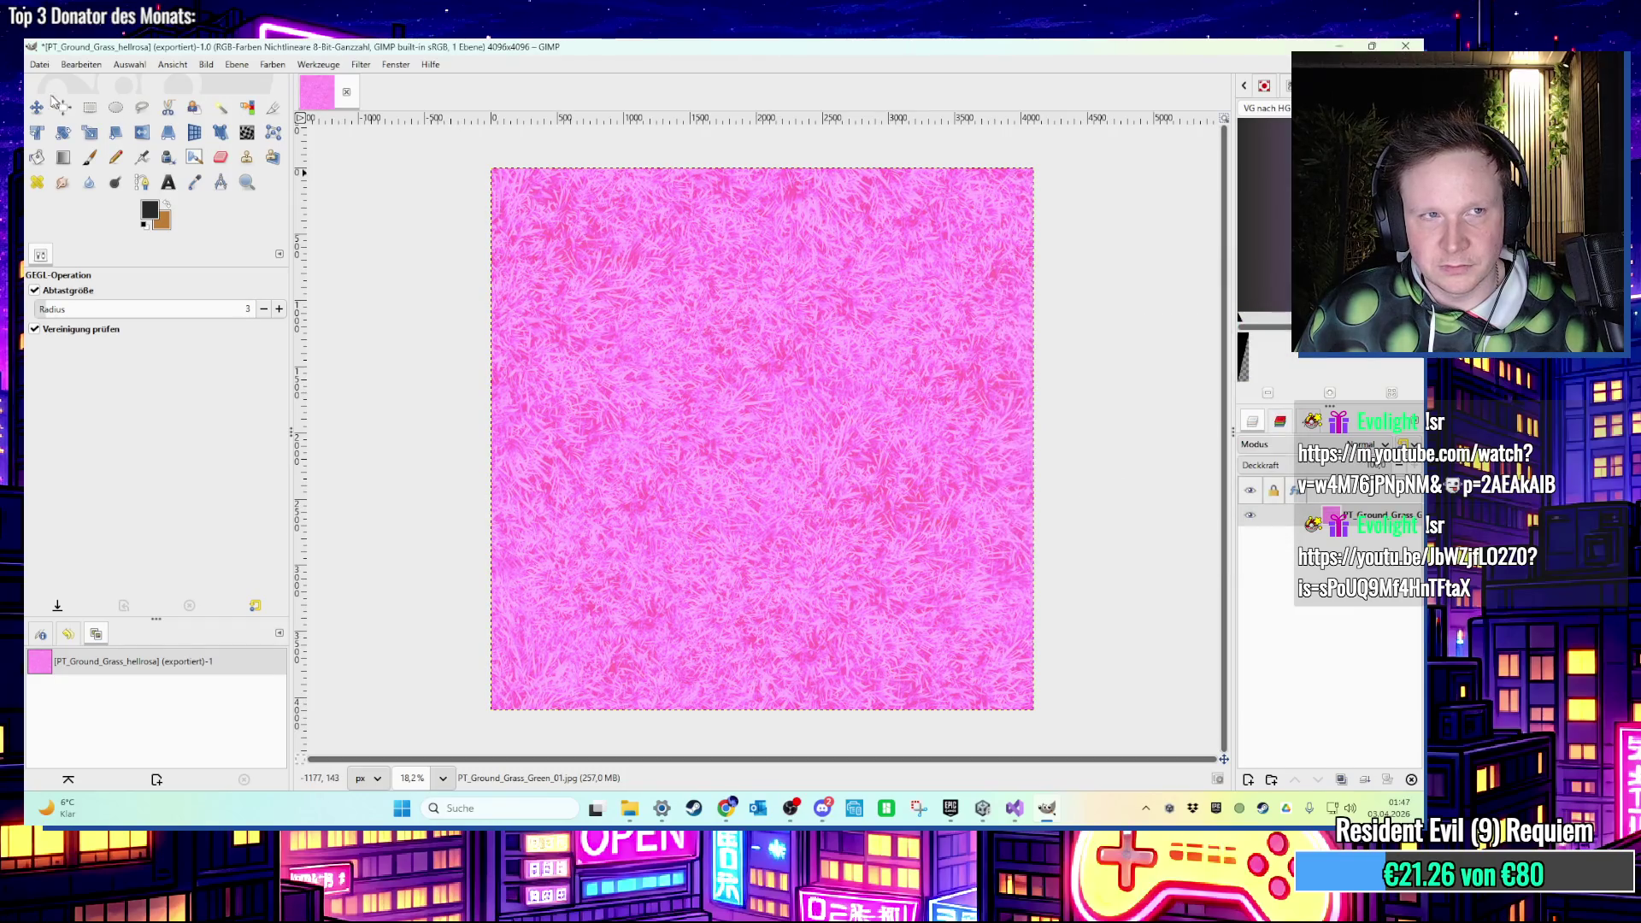
Export this variant as PT_Ground_Grass_mittel.jpg, then undo back to the green original.
{"action": "left_click", "coordinate": [39, 64]}
{"action": "left_click", "coordinate": [128, 284]}
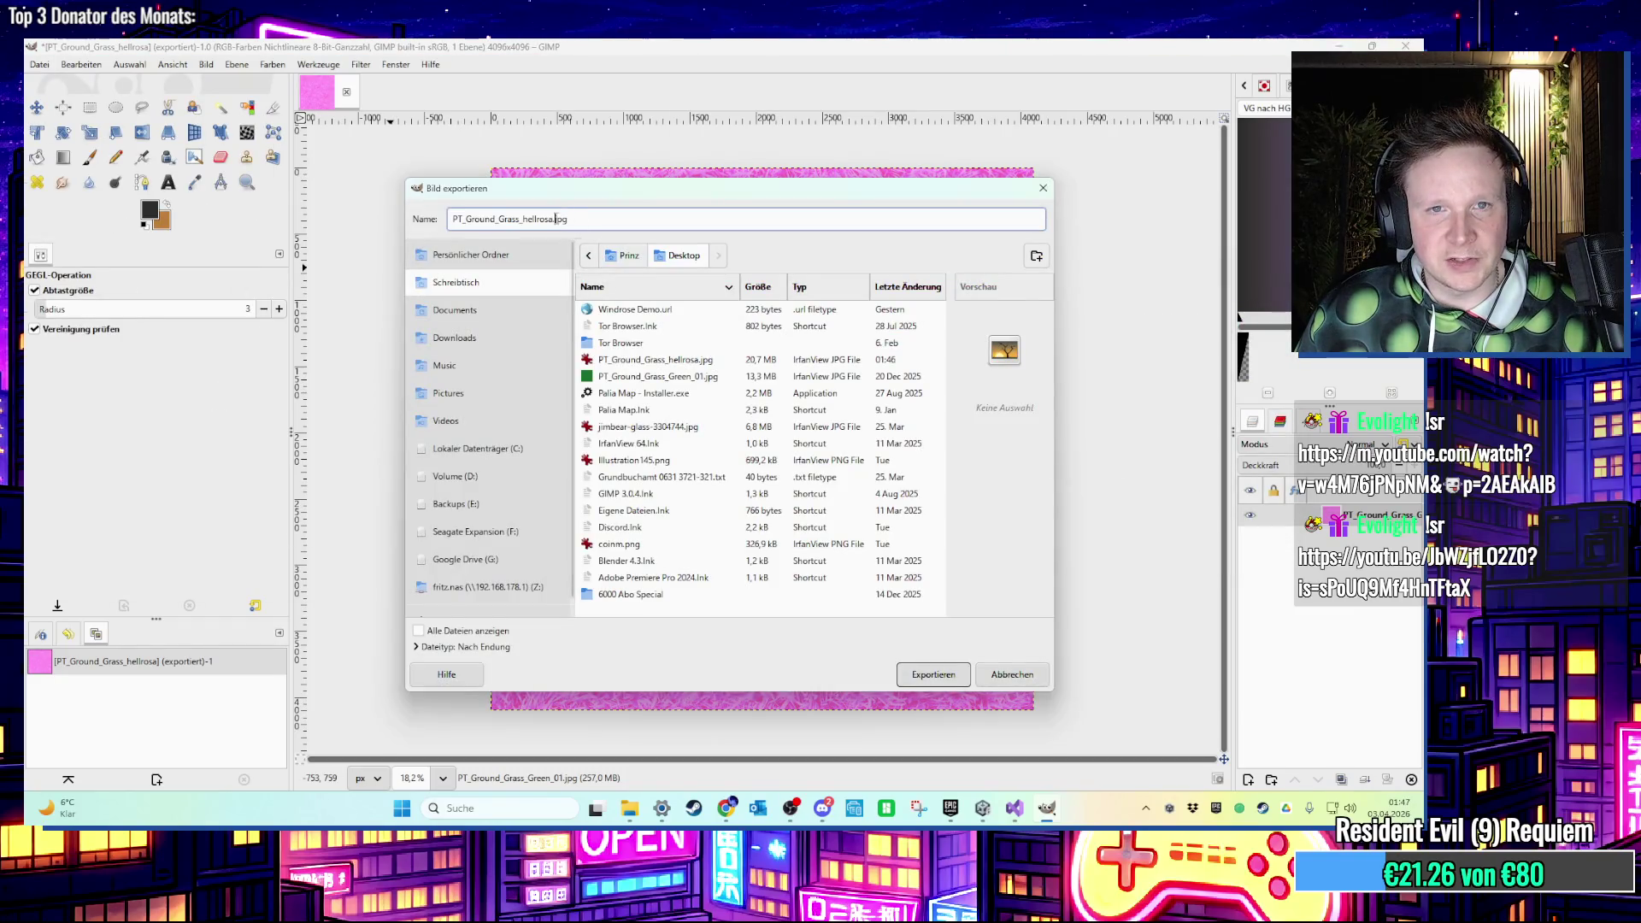
{"action": "key", "text": "BackSpace"}
{"action": "key", "text": "BackSpace"}
{"action": "key", "text": "BackSpace"}
{"action": "key", "text": "BackSpace"}
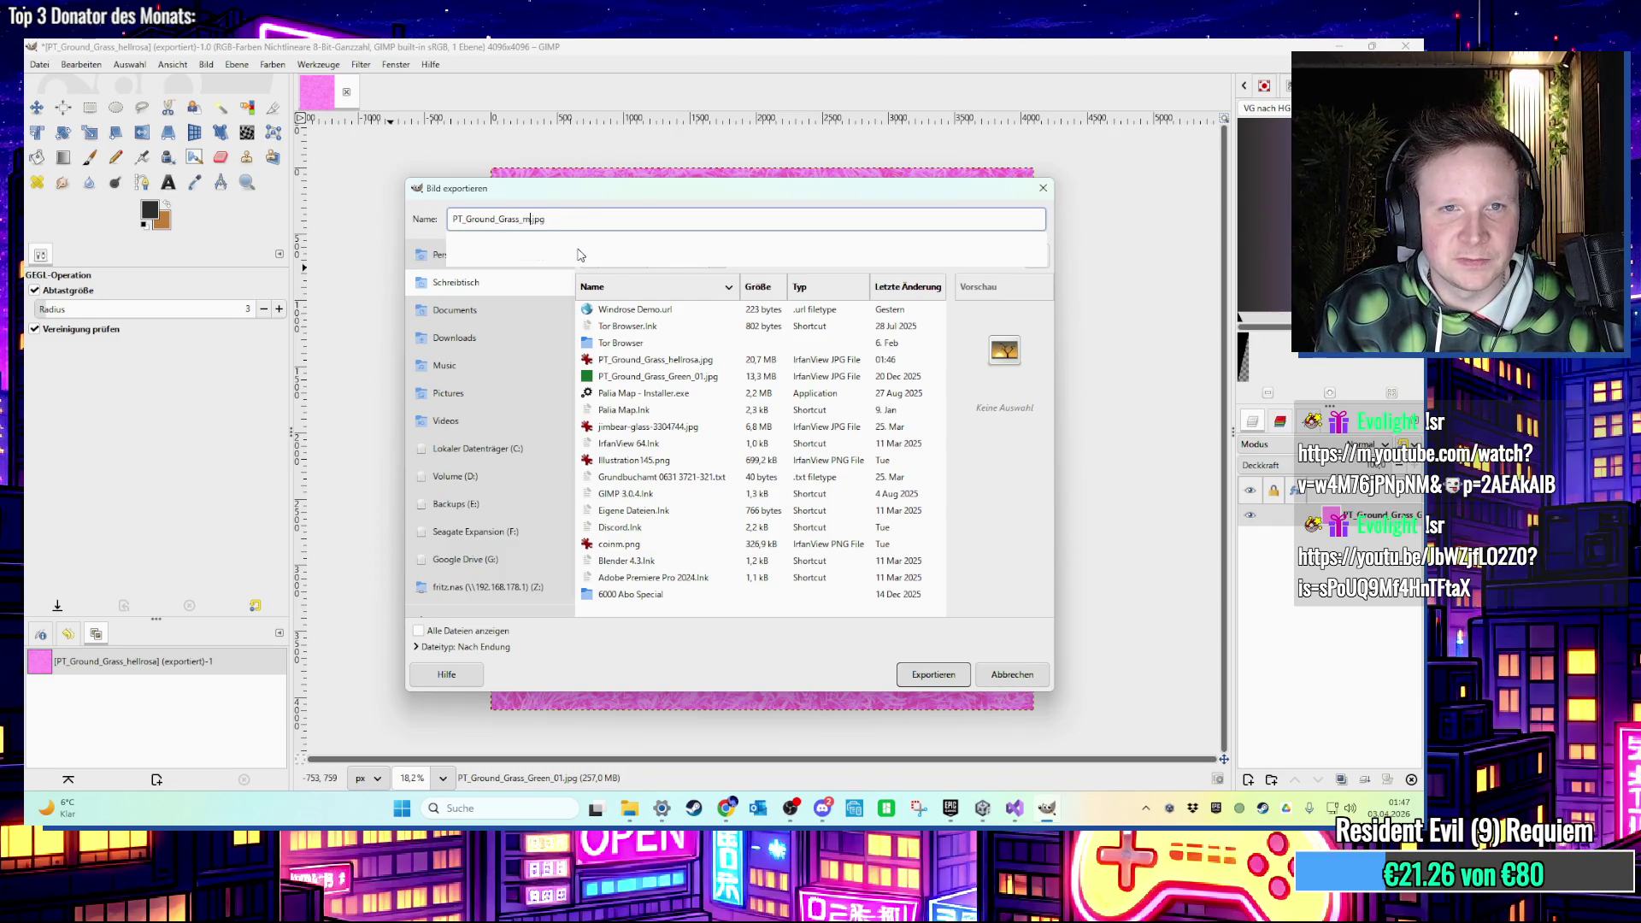
{"action": "type", "text": "mittel"}
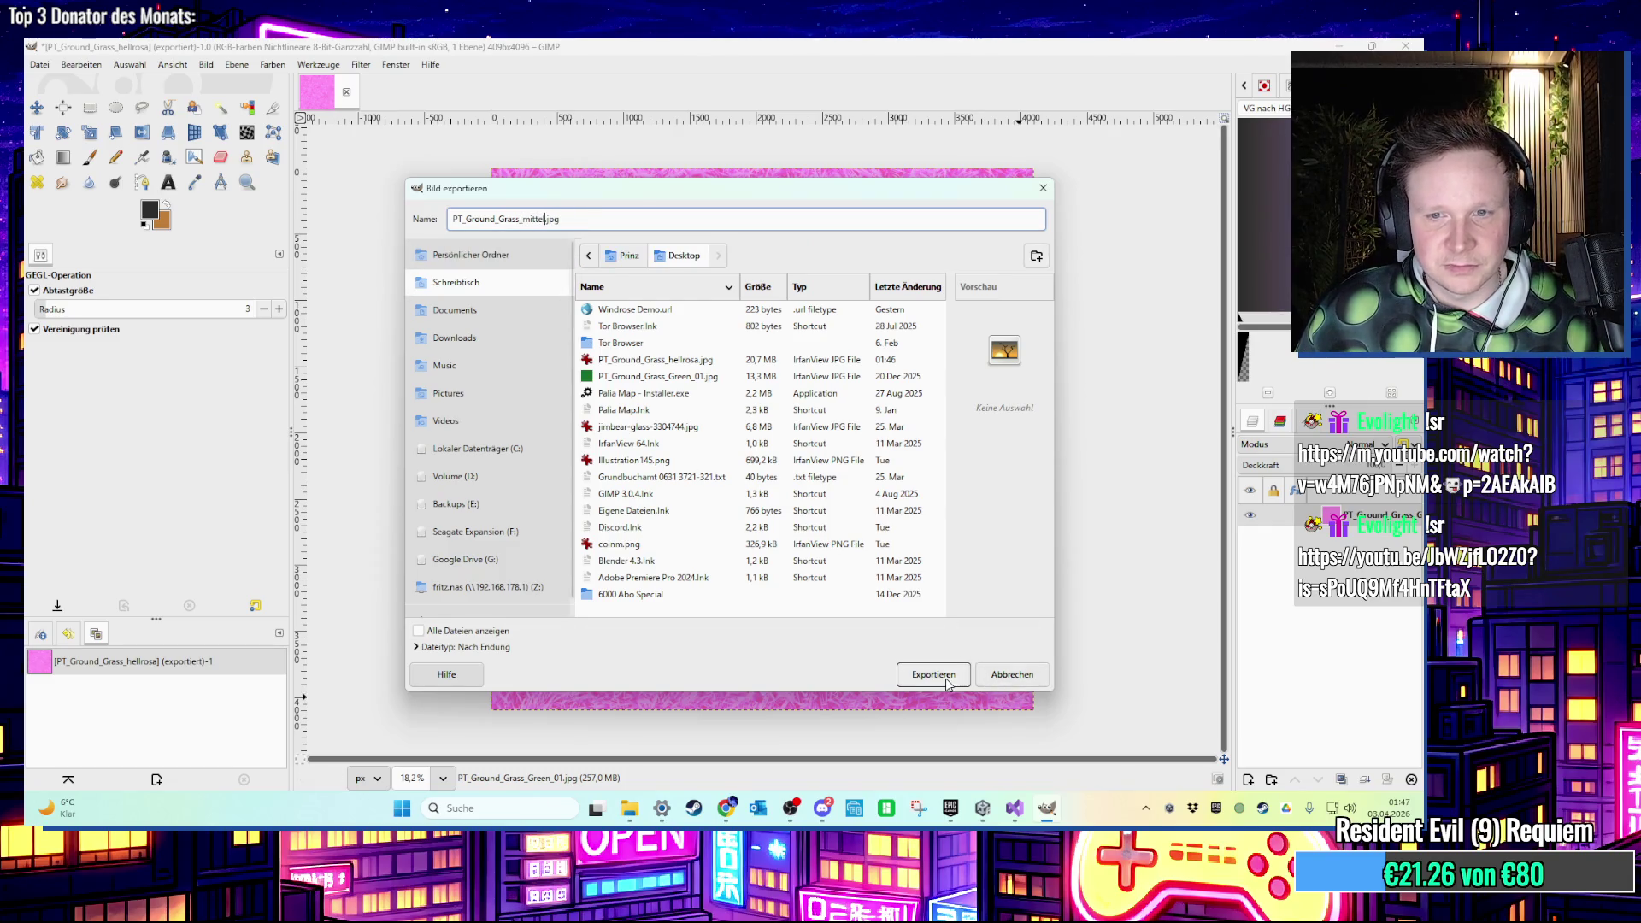
{"action": "left_click", "coordinate": [962, 673]}
{"action": "left_click", "coordinate": [512, 618]}
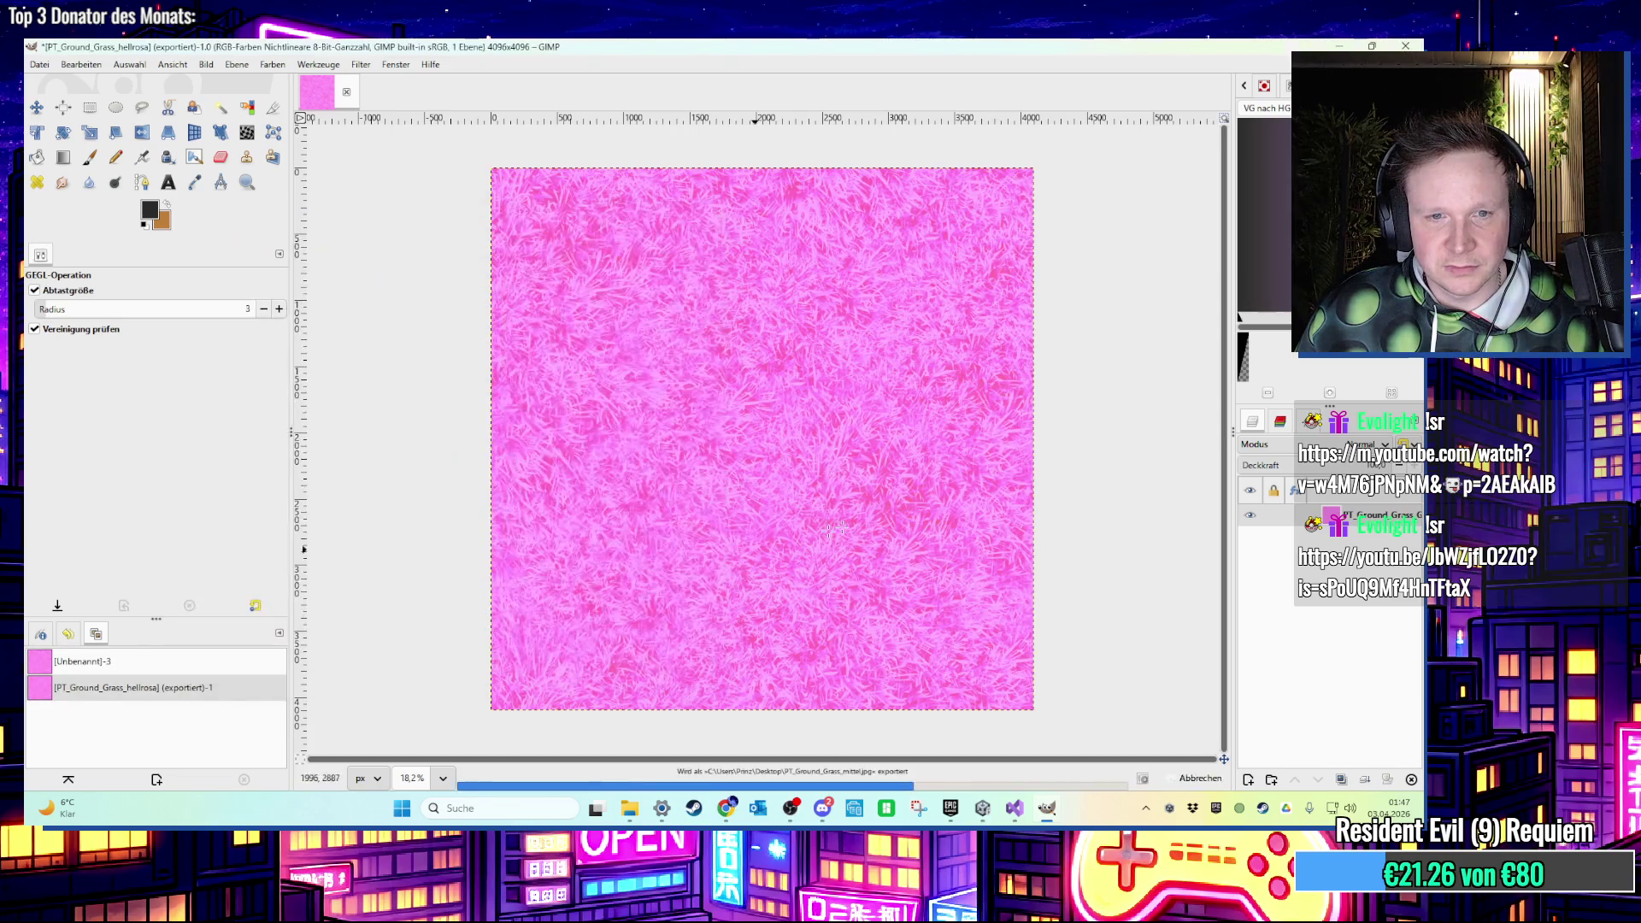
{"action": "key", "text": "ctrl+z"}
{"action": "key", "text": "ctrl+z"}
{"action": "left_click", "coordinate": [273, 64]}
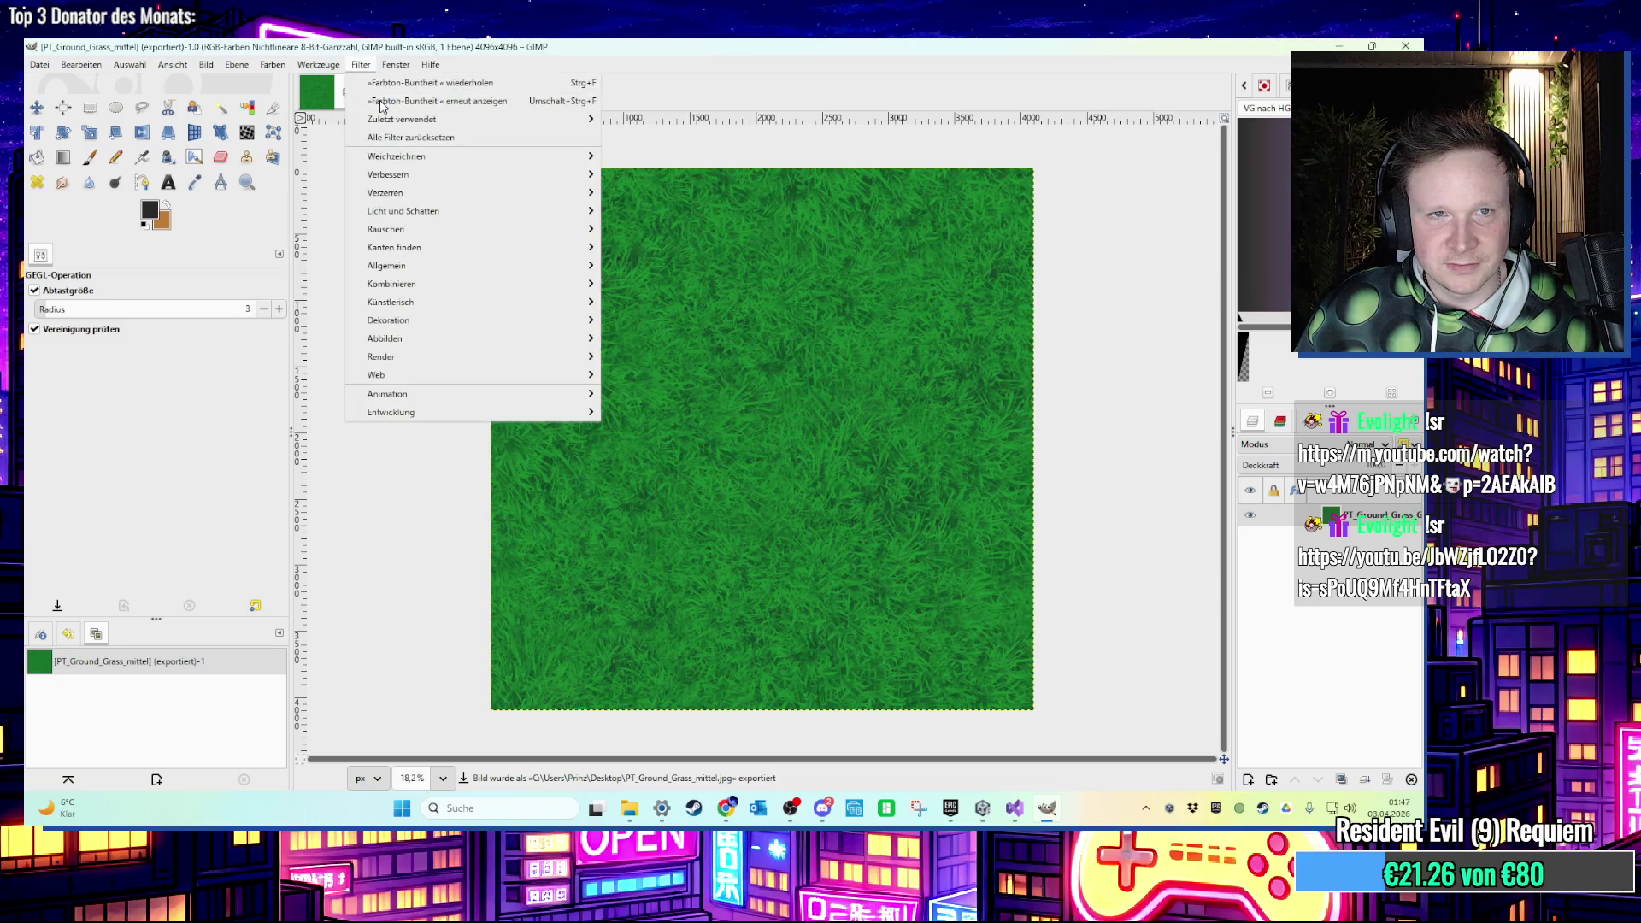
Shift the grass hue in Hue-Saturation to a deep magenta.
{"action": "left_click", "coordinate": [341, 76]}
{"action": "mouse_move", "coordinate": [1141, 366]}
{"action": "left_mouse_down"}
{"action": "mouse_move", "coordinate": [1197, 369]}
{"action": "mouse_move", "coordinate": [1027, 378]}
{"action": "mouse_move", "coordinate": [1161, 390]}
{"action": "mouse_move", "coordinate": [1108, 393]}
{"action": "mouse_move", "coordinate": [1158, 413]}
{"action": "mouse_move", "coordinate": [1117, 410]}
{"action": "left_mouse_up"}
{"action": "type", "text": "0"}
{"action": "left_click", "coordinate": [1178, 505]}
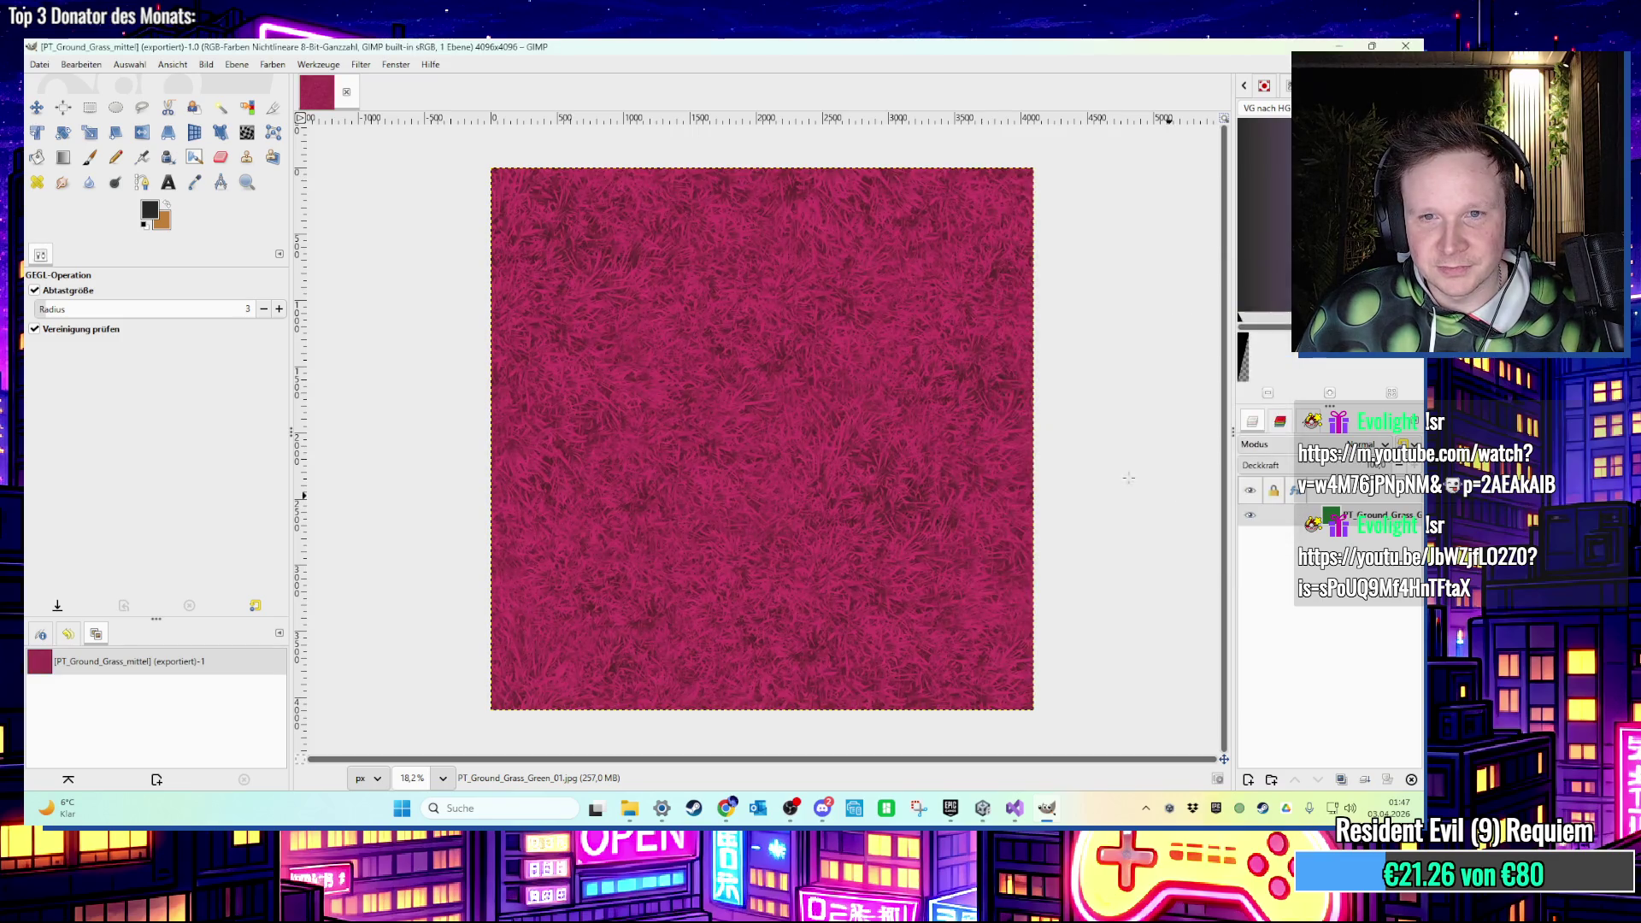
Export the magenta texture as PT_Ground_Grass_pinkstark.jpg.
{"action": "left_click", "coordinate": [40, 64]}
{"action": "left_click", "coordinate": [111, 296]}
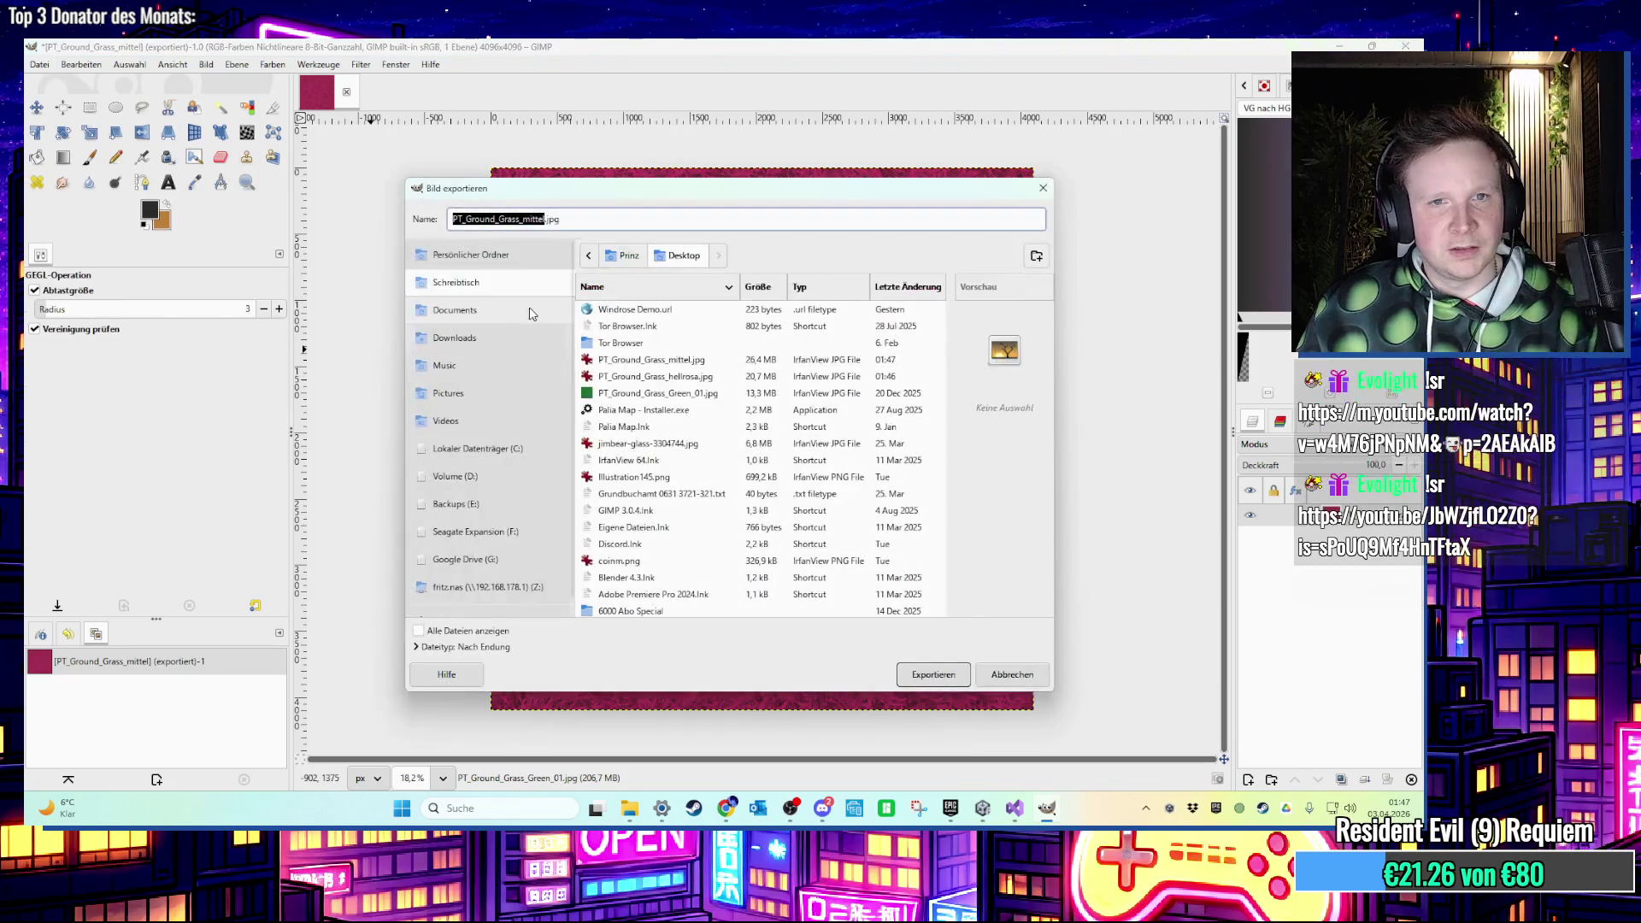
{"action": "key", "text": "Right"}
{"action": "key", "text": "BackSpace"}
{"action": "key", "text": "BackSpace"}
{"action": "key", "text": "BackSpace"}
{"action": "key", "text": "BackSpace"}
{"action": "key", "text": "BackSpace"}
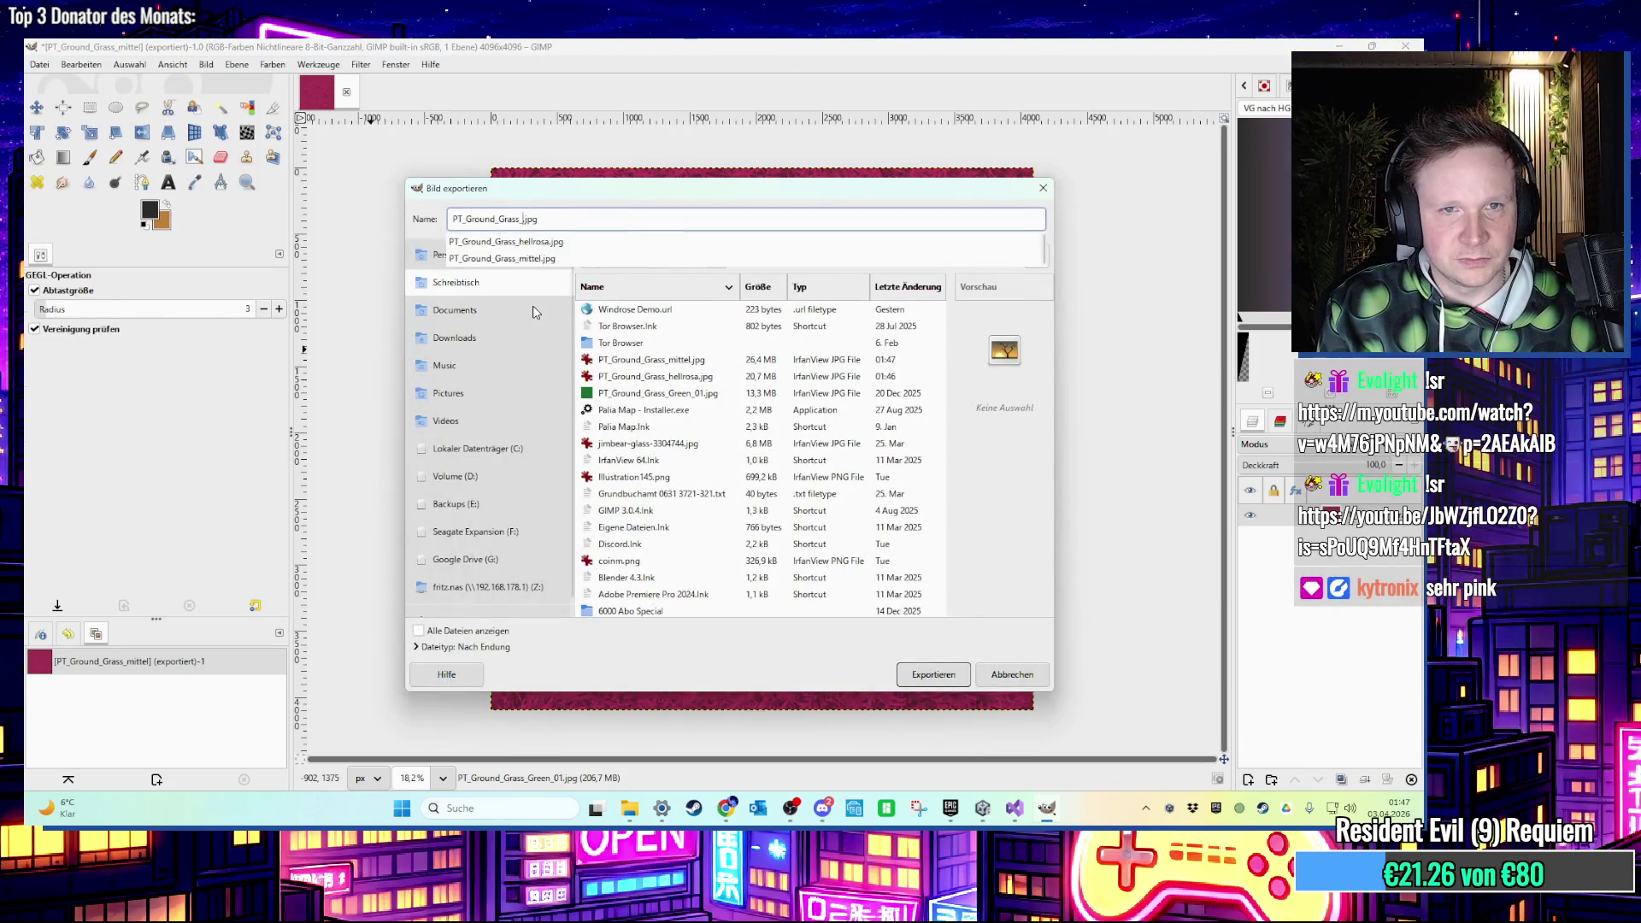
{"action": "type", "text": "stark"}
{"action": "key", "text": "BackSpace"}
{"action": "key", "text": "BackSpace"}
{"action": "key", "text": "BackSpace"}
{"action": "type", "text": "pin"}
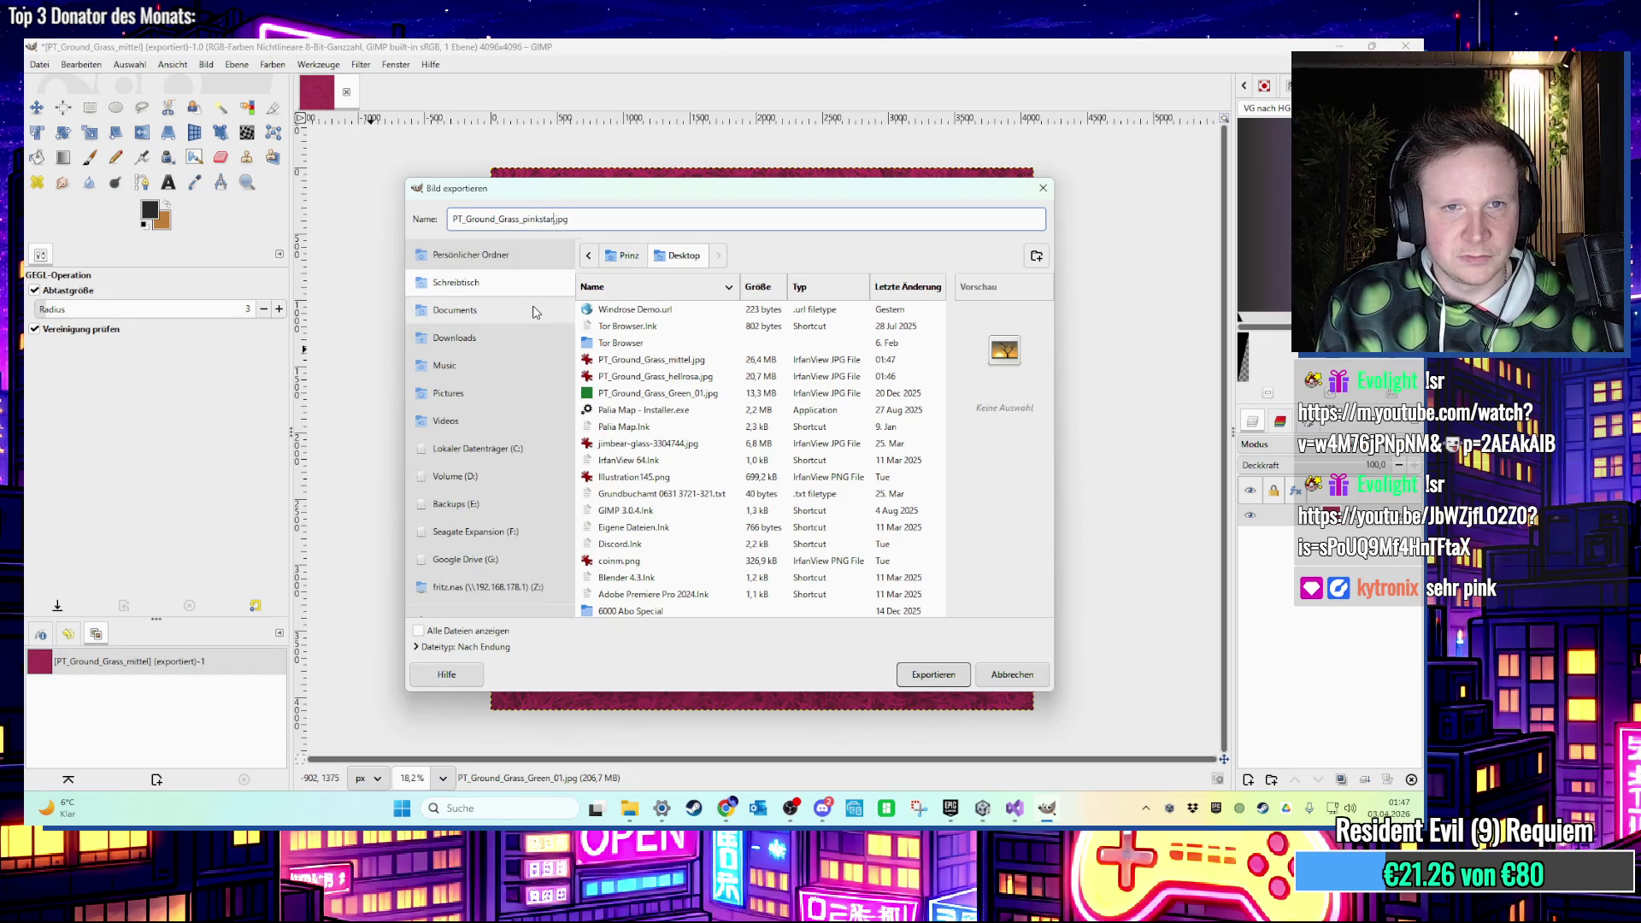
{"action": "key", "text": "Return"}
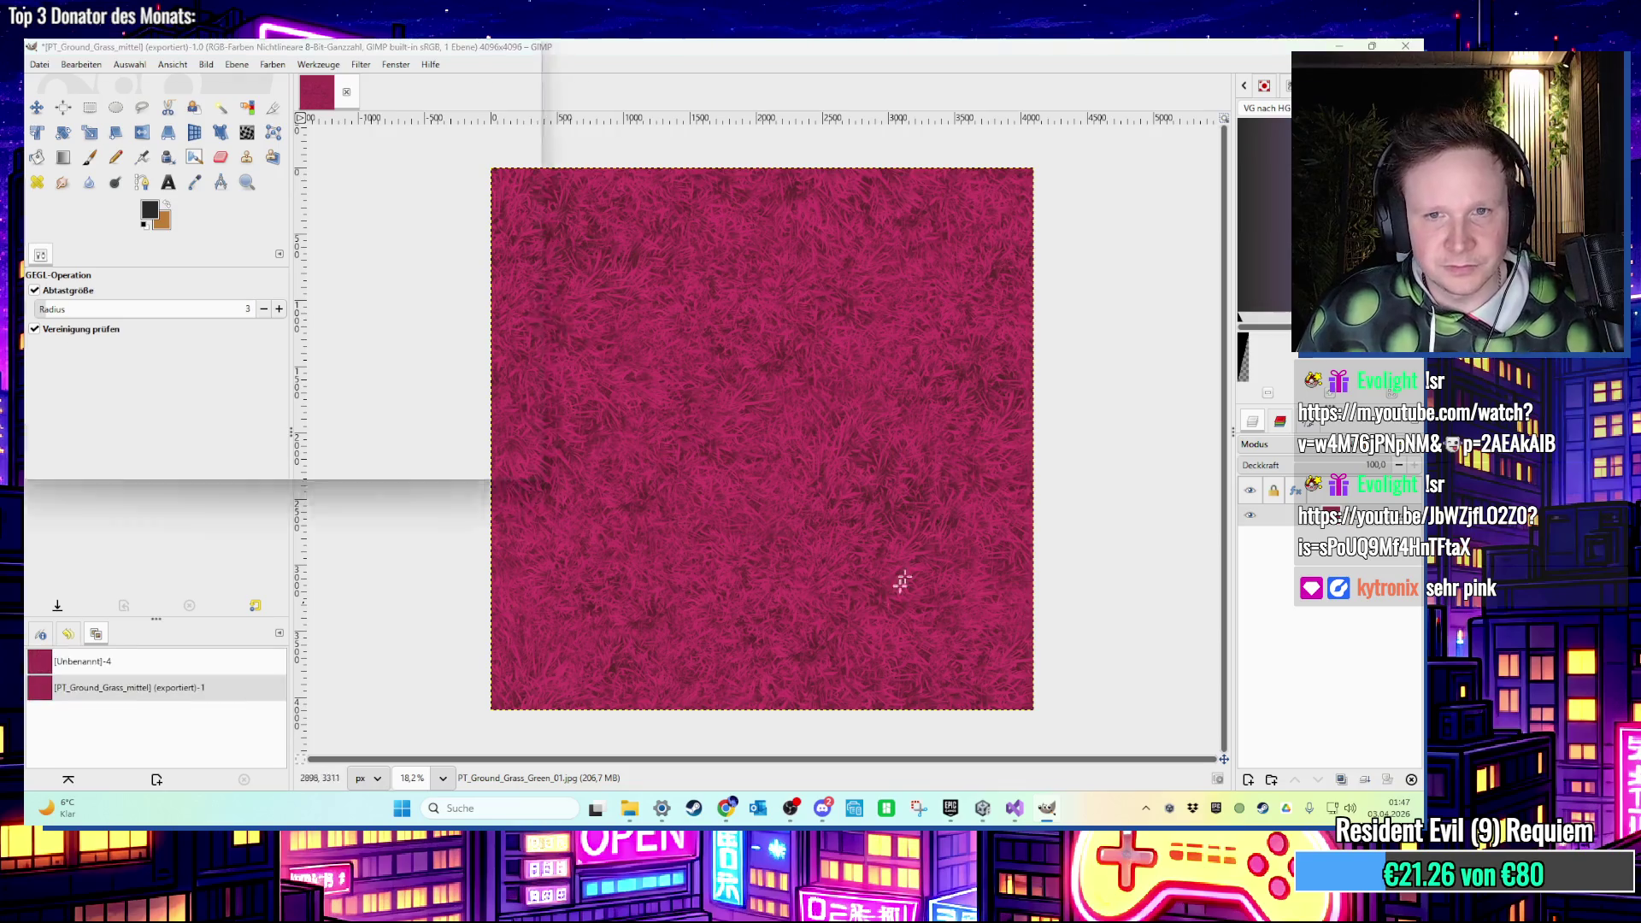
{"action": "left_click", "coordinate": [360, 511]}
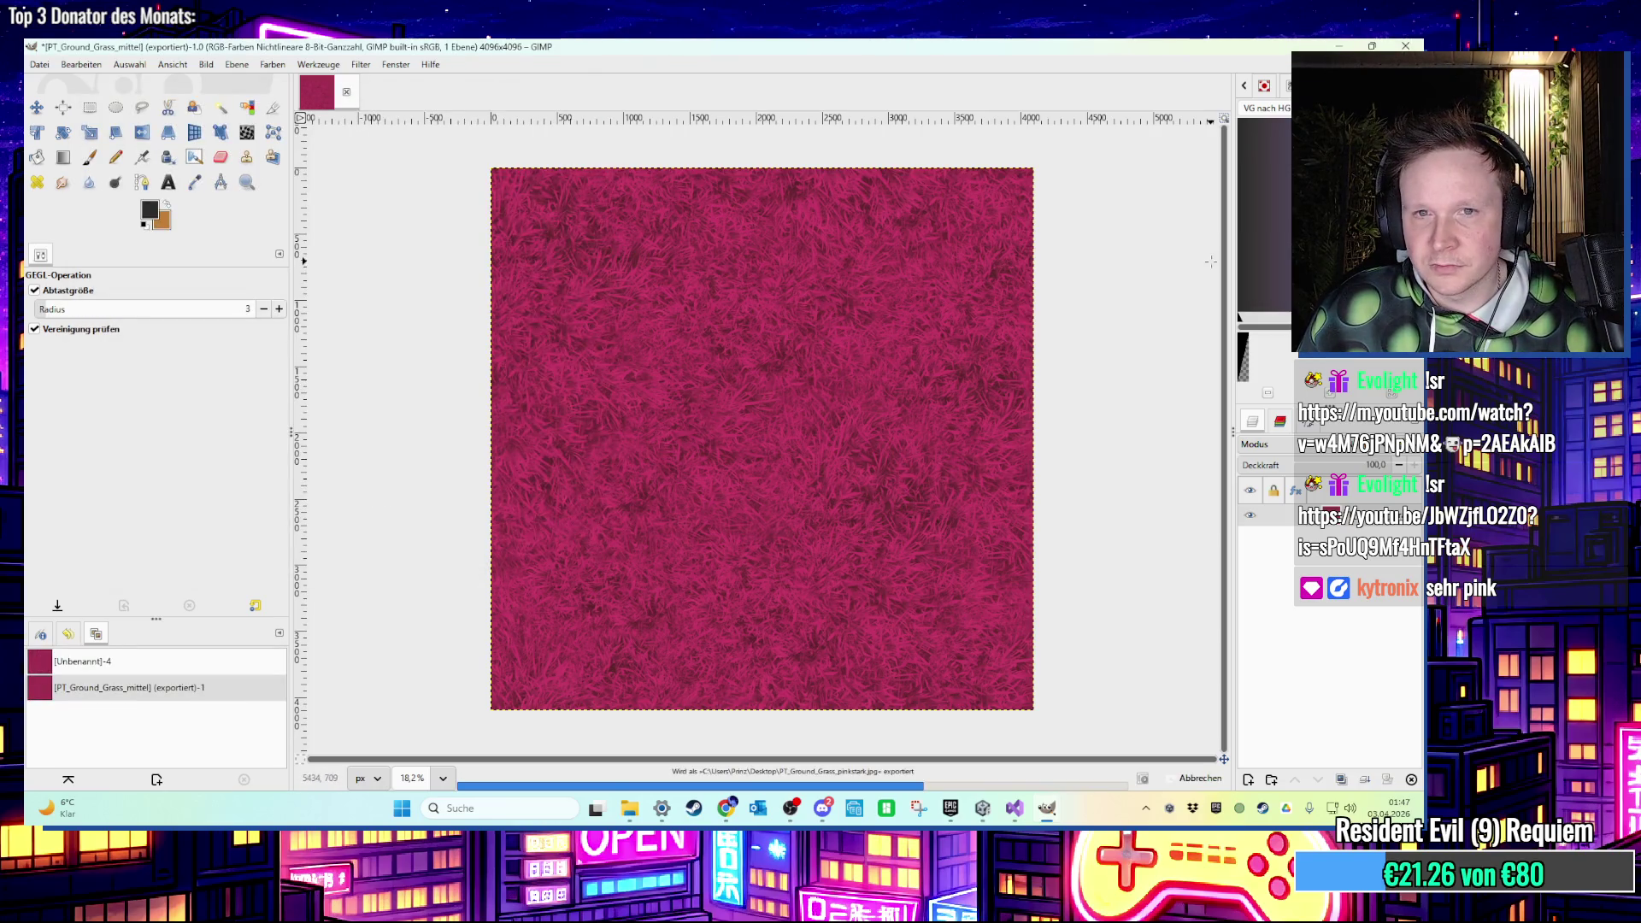
Minimize GIMP and group the three exported grass textures together on the desktop.
{"action": "left_click", "coordinate": [1339, 46]}
{"action": "left_click_drag", "start_coordinate": [325, 558], "coordinate": [202, 752]}
{"action": "left_click_drag", "start_coordinate": [242, 590], "coordinate": [504, 295]}
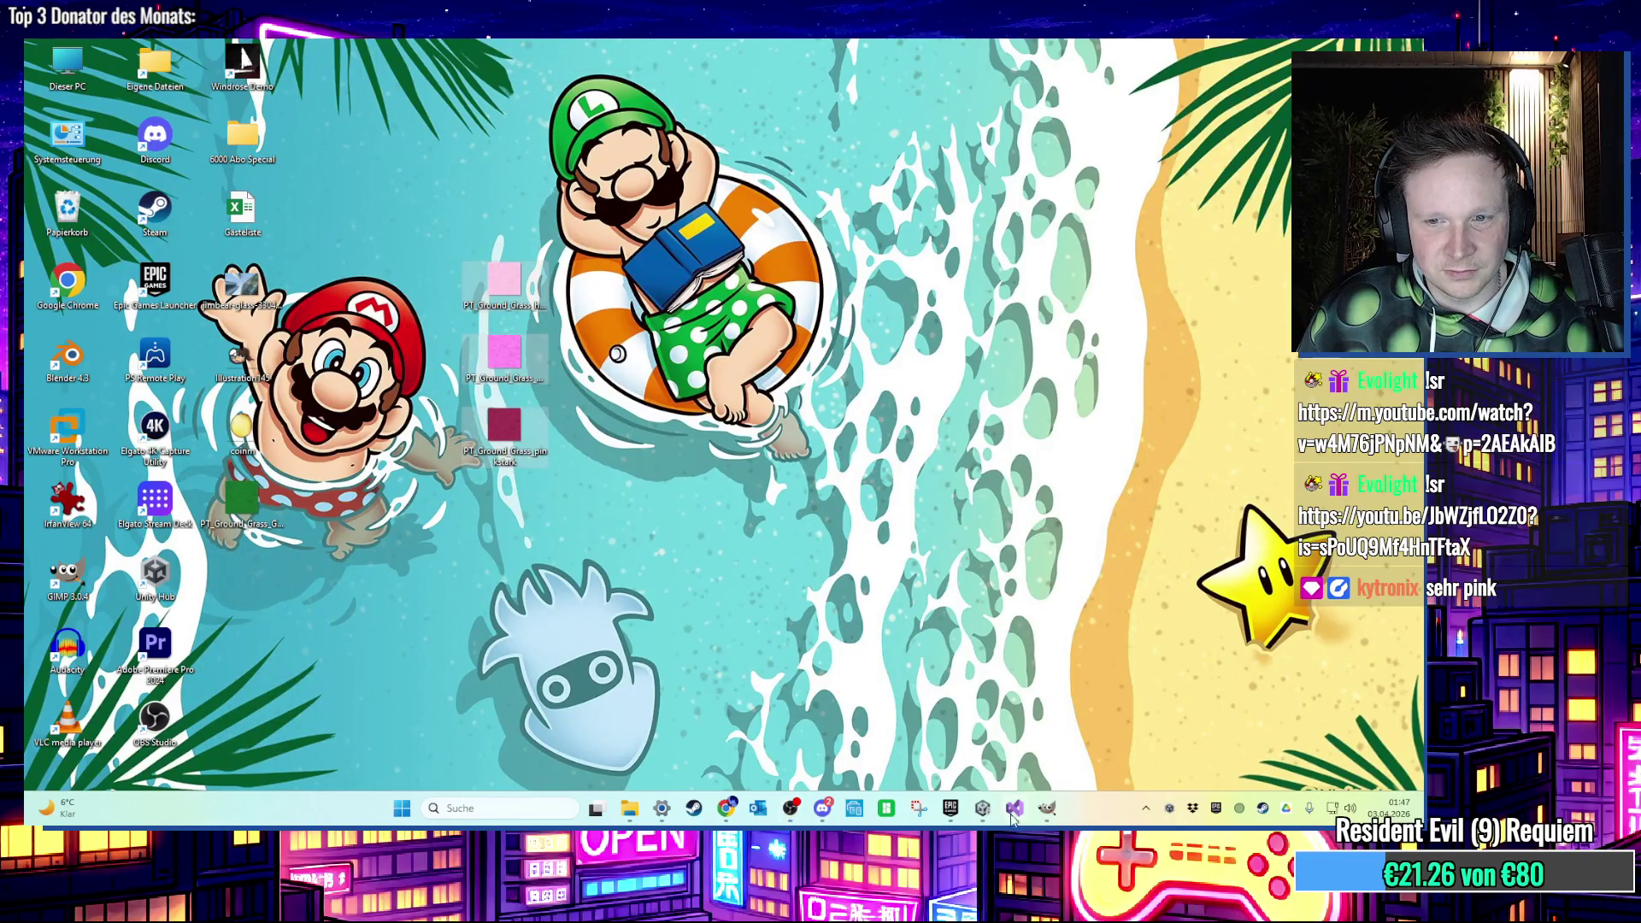
Import the three pink grass textures into the Unity project's Textures folder.
{"action": "left_click", "coordinate": [985, 811]}
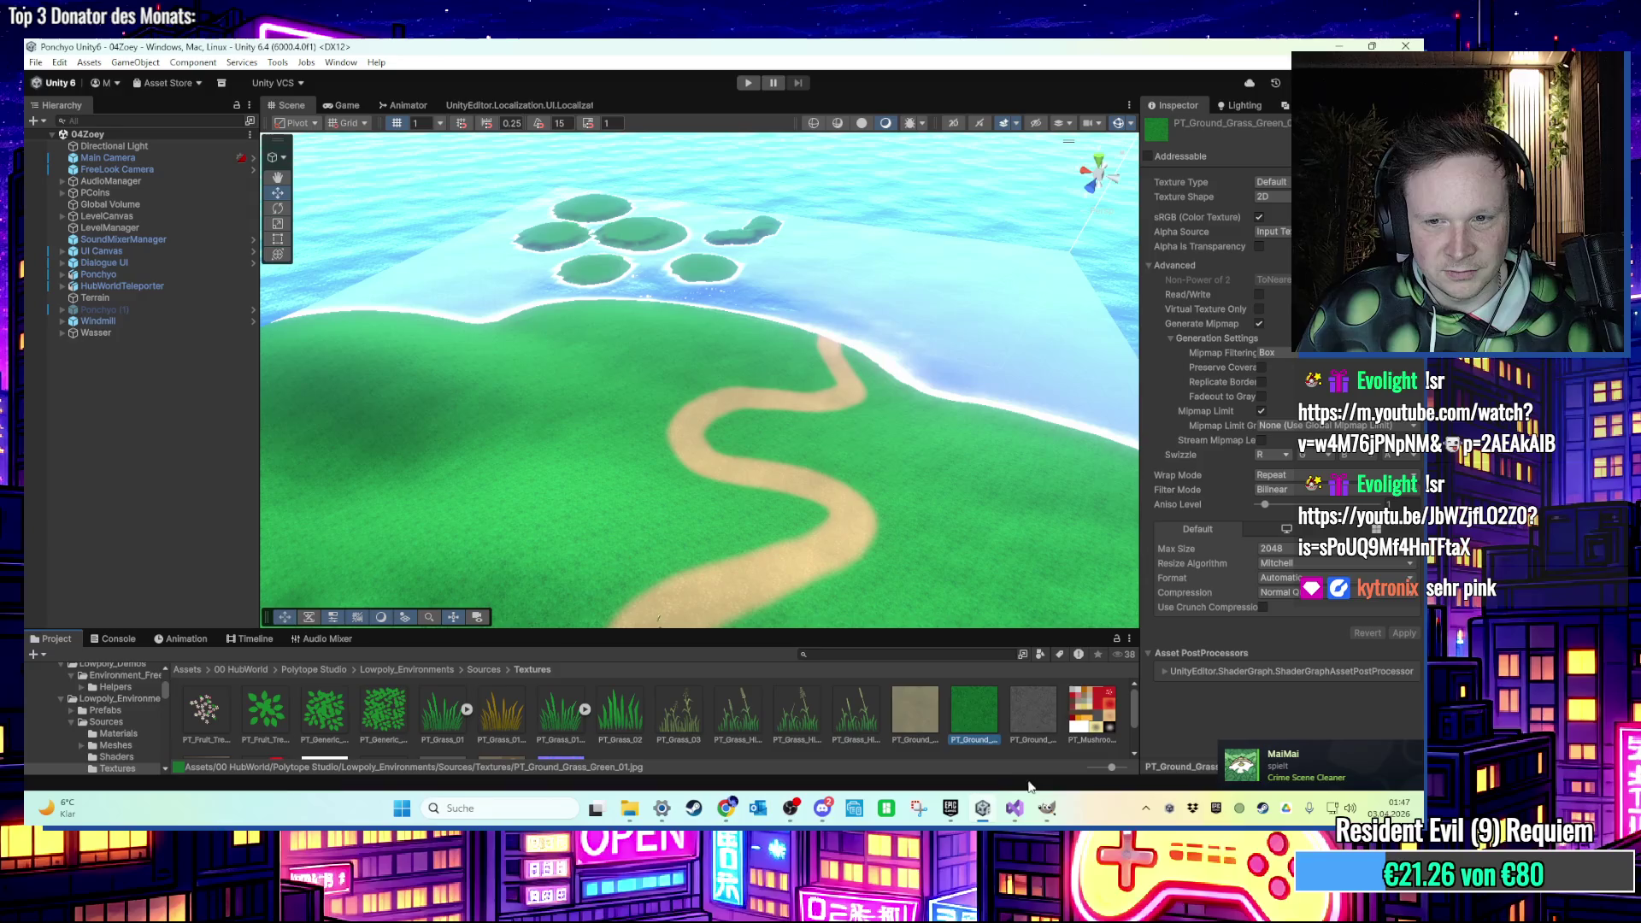
{"action": "left_click", "coordinate": [983, 810]}
{"action": "mouse_move", "coordinate": [505, 423]}
{"action": "left_mouse_down"}
{"action": "mouse_move", "coordinate": [983, 812]}
{"action": "mouse_move", "coordinate": [919, 722]}
{"action": "left_mouse_up"}
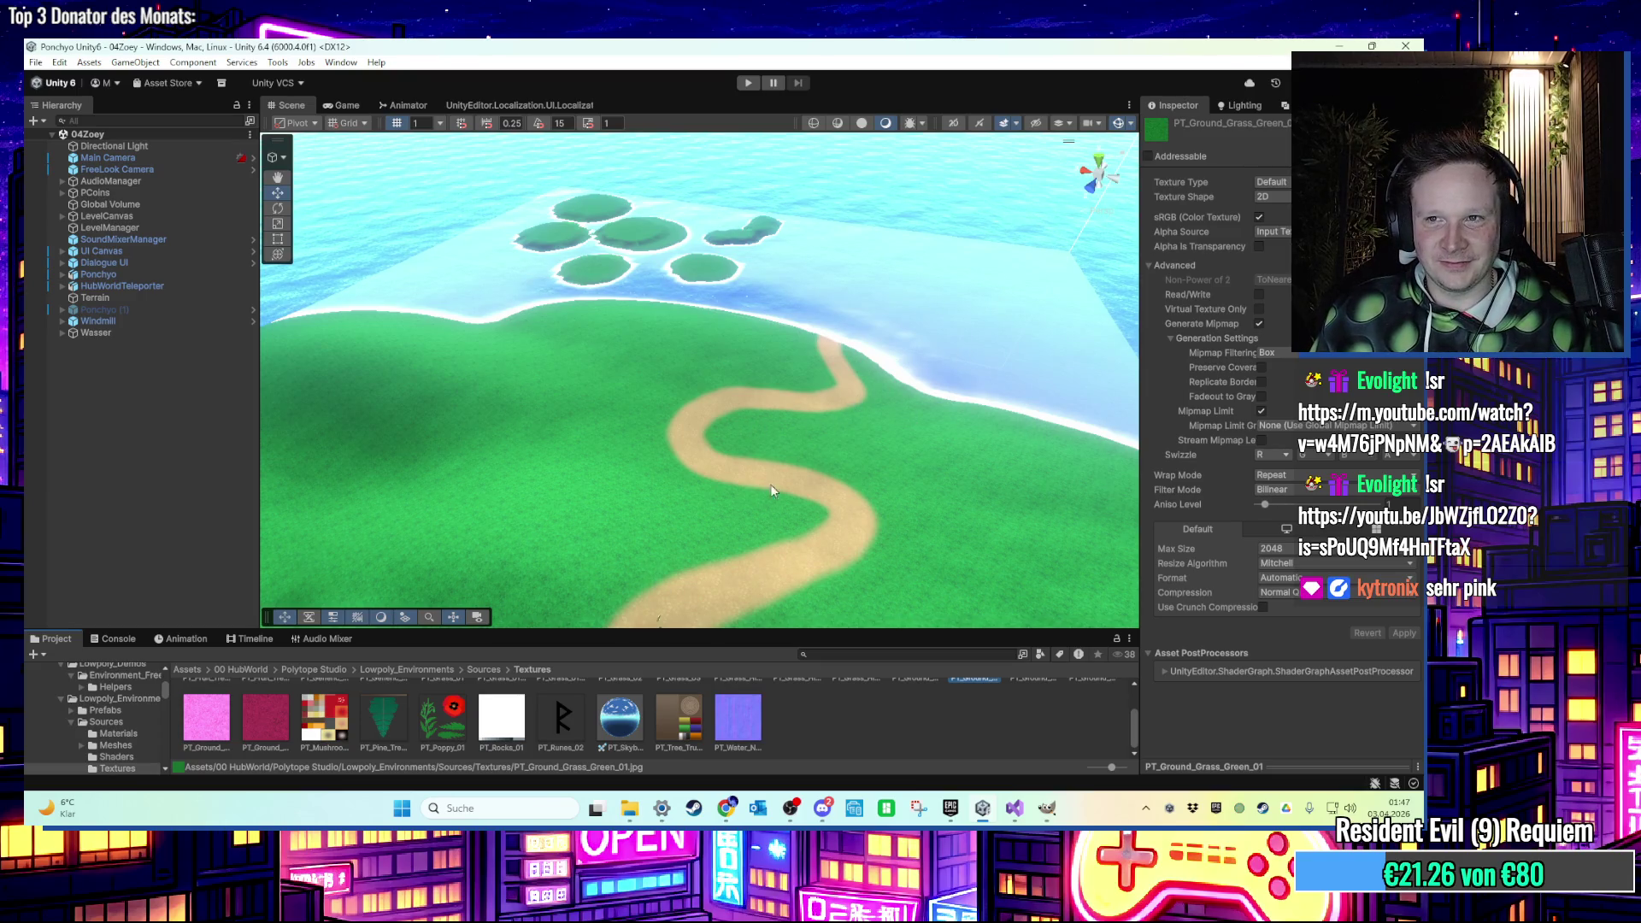
Duplicate the Ground_Layer_02 terrain layer and rename the copy Ground_Layer_pink.
{"action": "left_click", "coordinate": [884, 444]}
{"action": "scroll", "coordinate": [1249, 450], "scroll_direction": "down", "scroll_amount": 5}
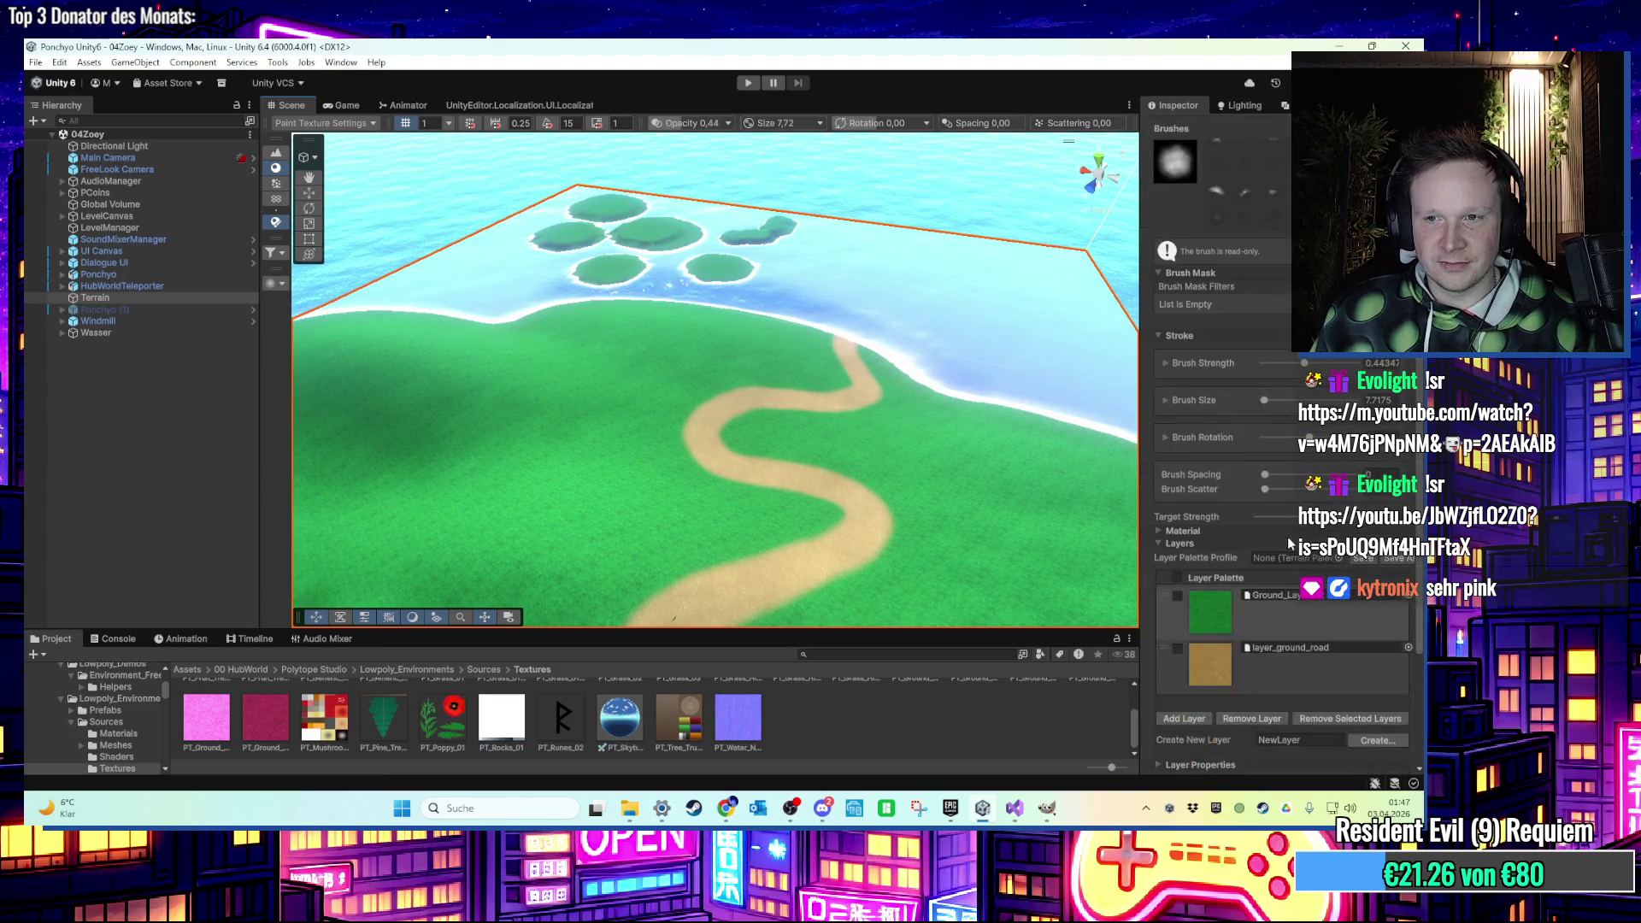
{"action": "left_click", "coordinate": [1284, 597]}
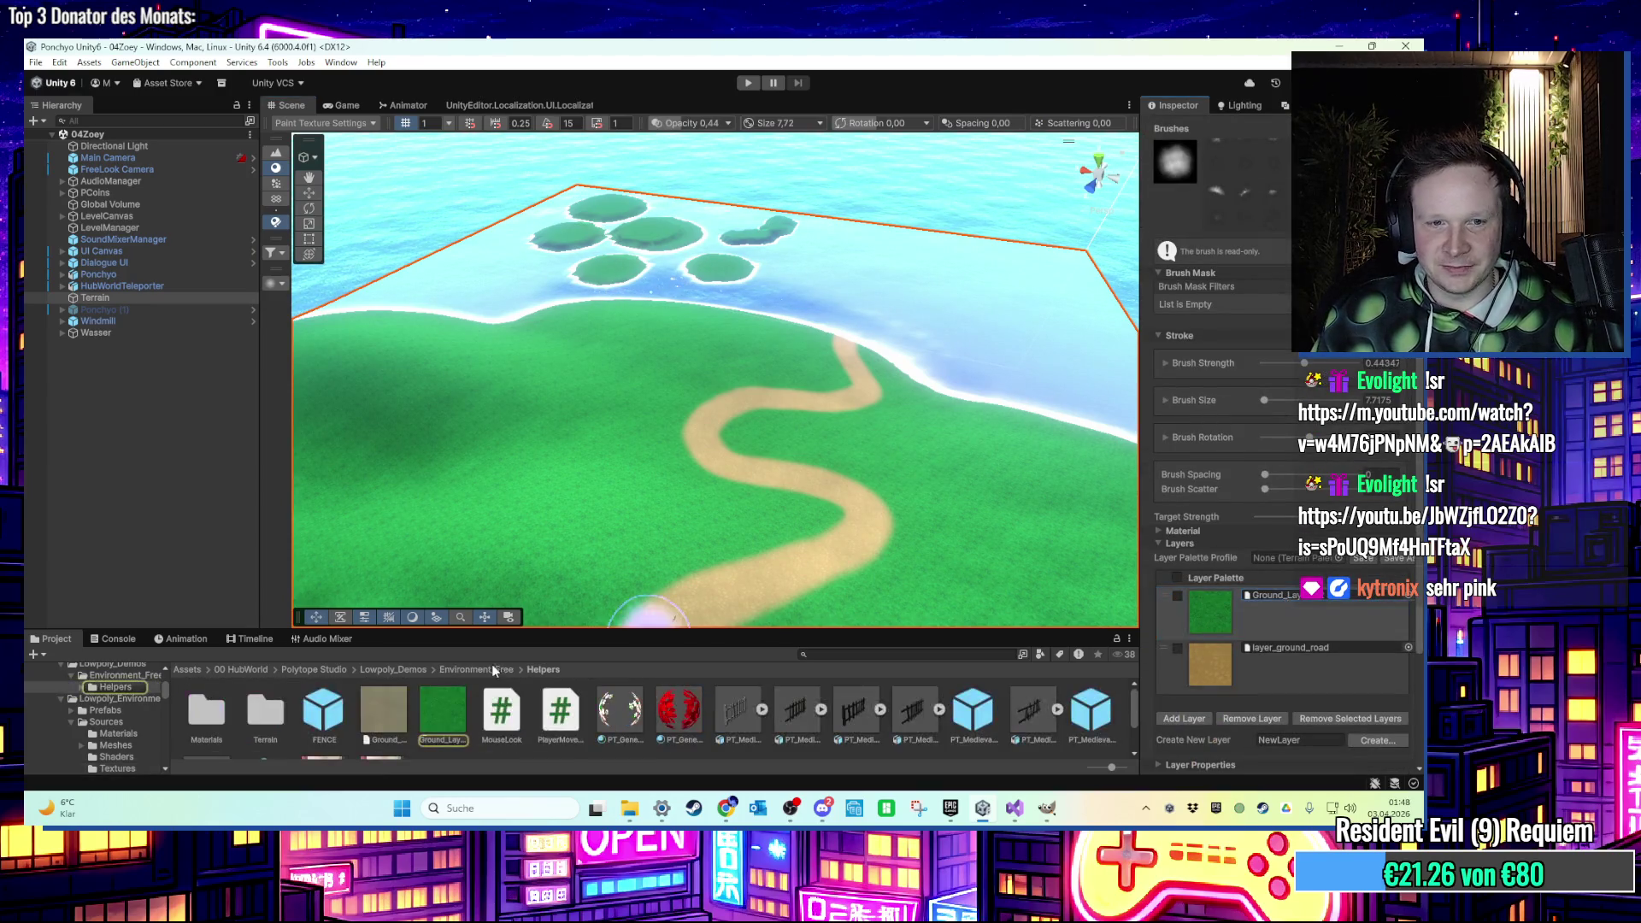
{"action": "left_click", "coordinate": [445, 711]}
{"action": "key", "text": "ctrl+d"}
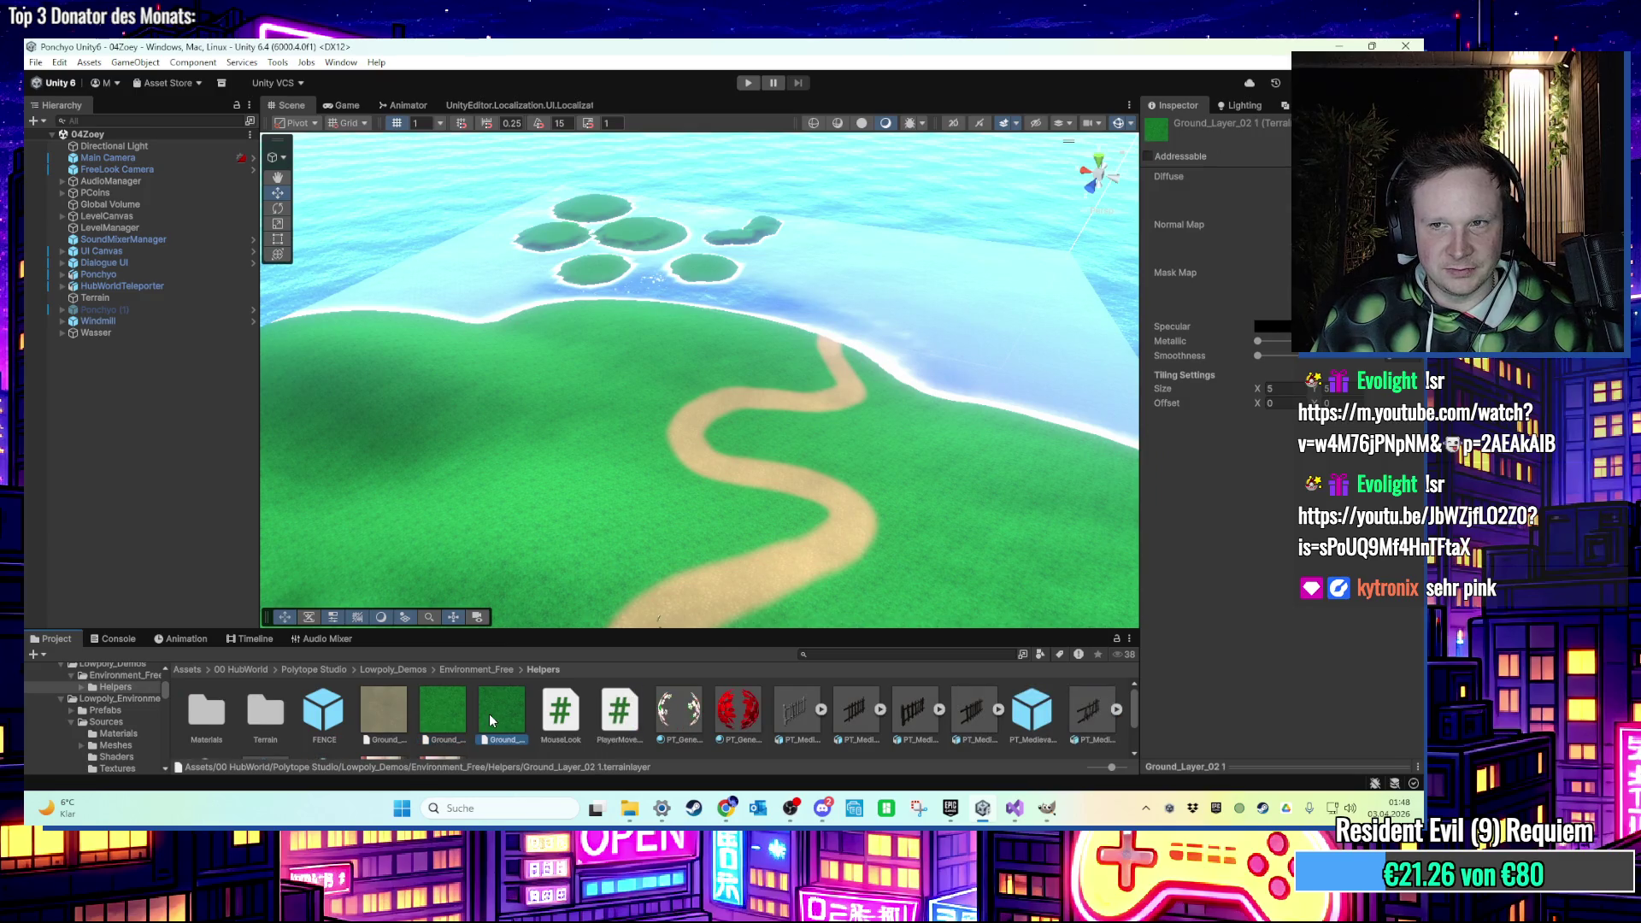
{"action": "right_click", "coordinate": [492, 720]}
{"action": "left_click", "coordinate": [555, 368]}
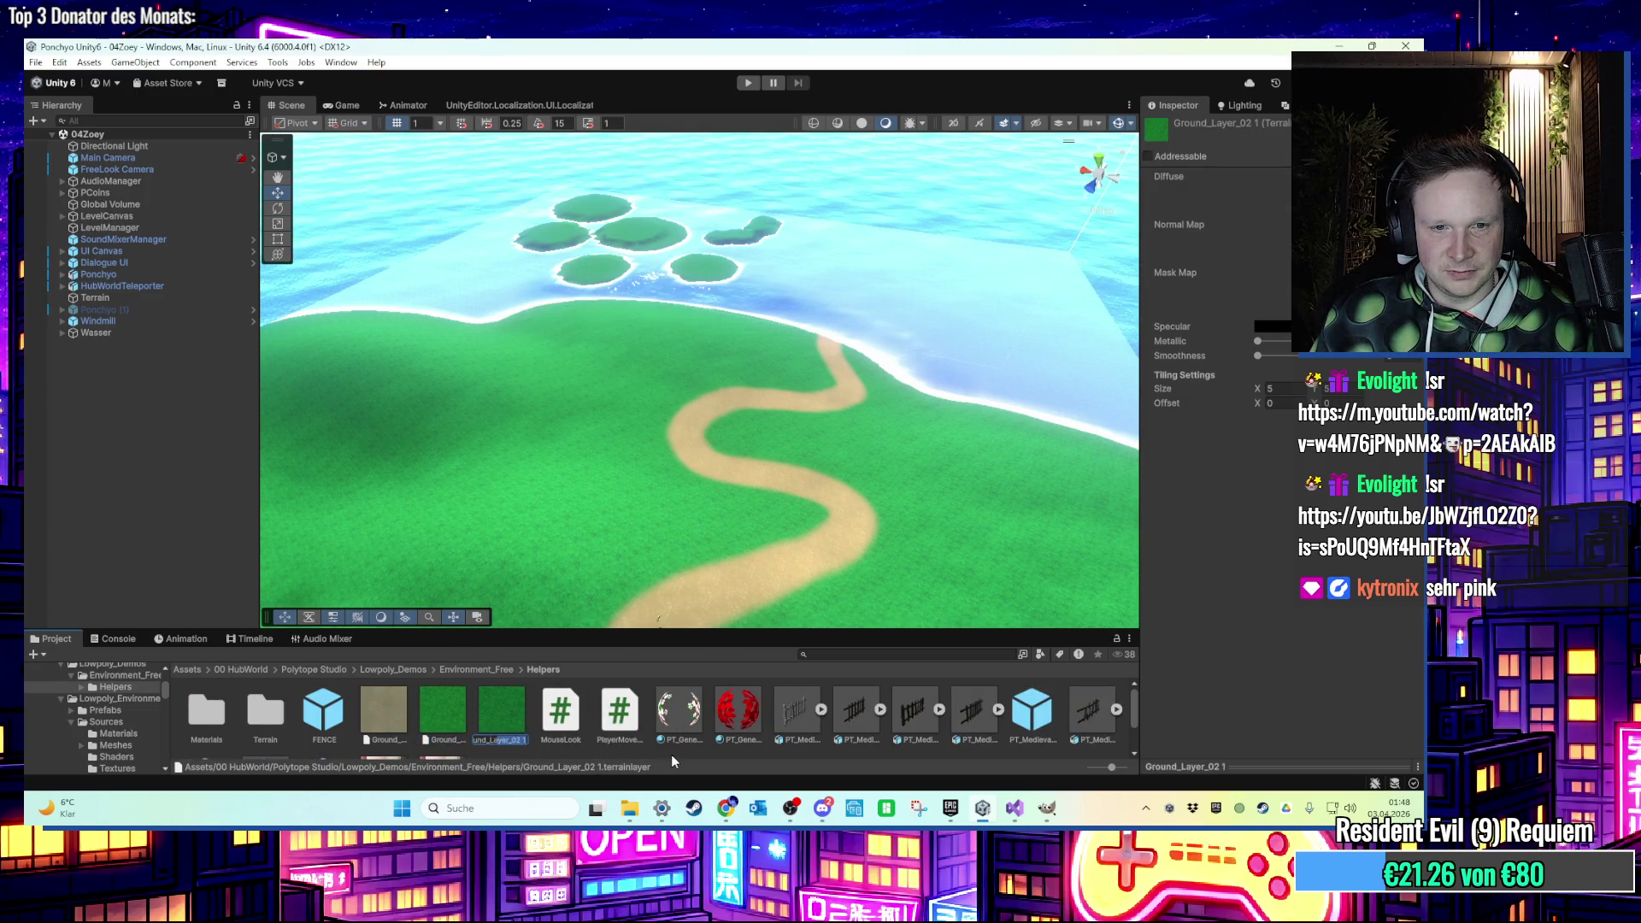
{"action": "key", "text": "Home"}
{"action": "type", "text": "ink"}
{"action": "key", "text": "Return"}
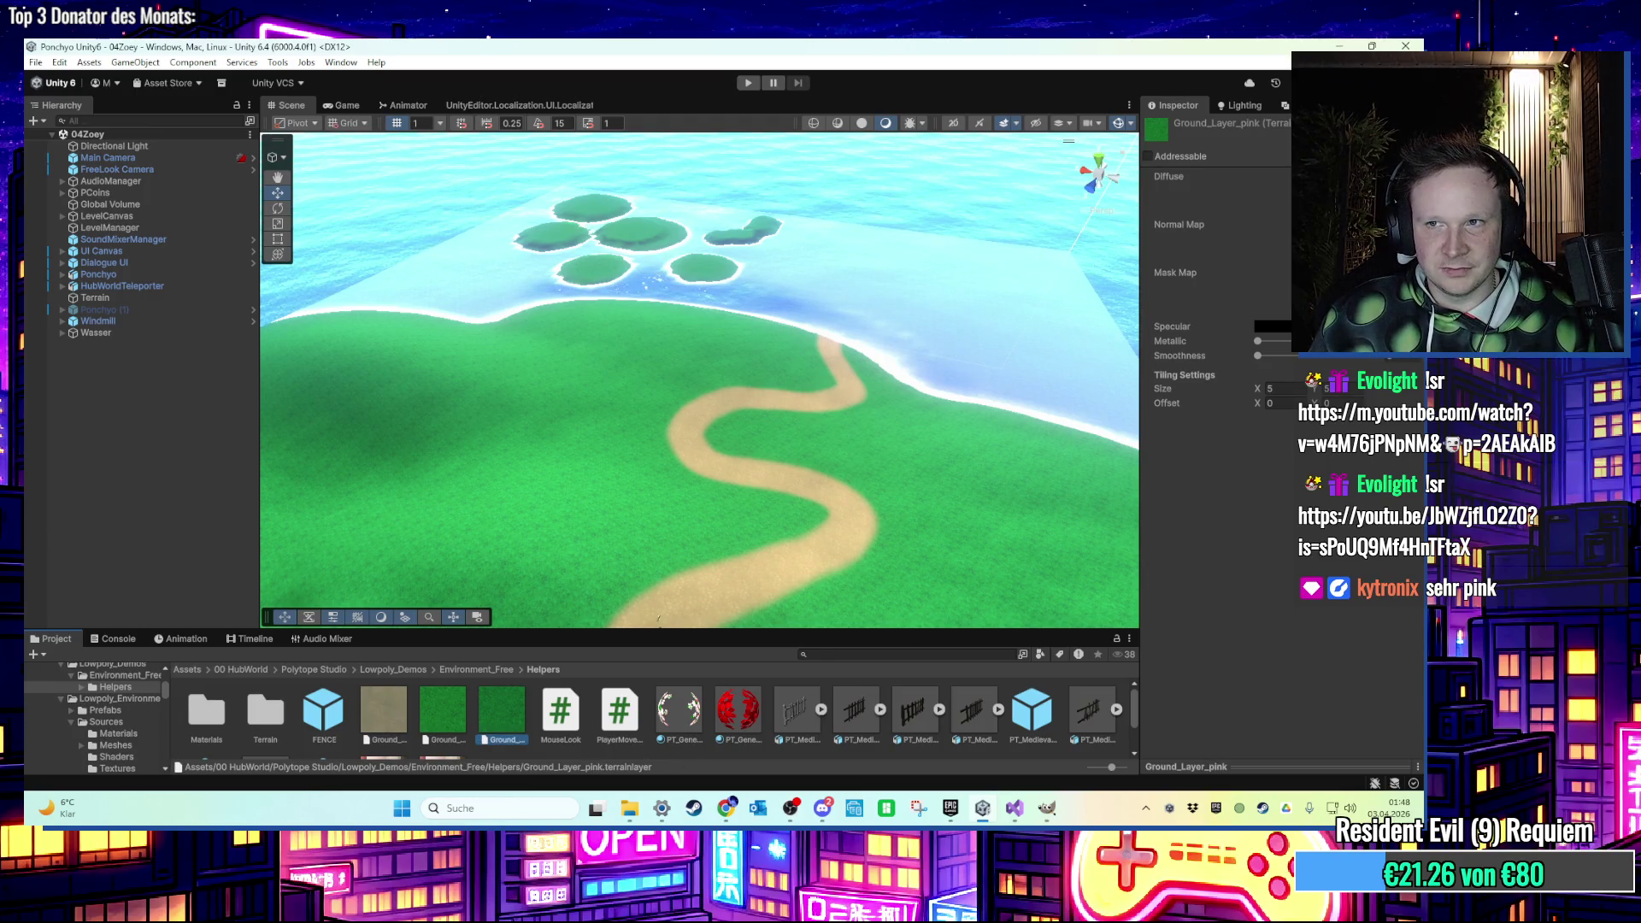
Assign a pink grass texture as Ground_Layer_pink's Diffuse.
{"action": "left_click", "coordinate": [1384, 195]}
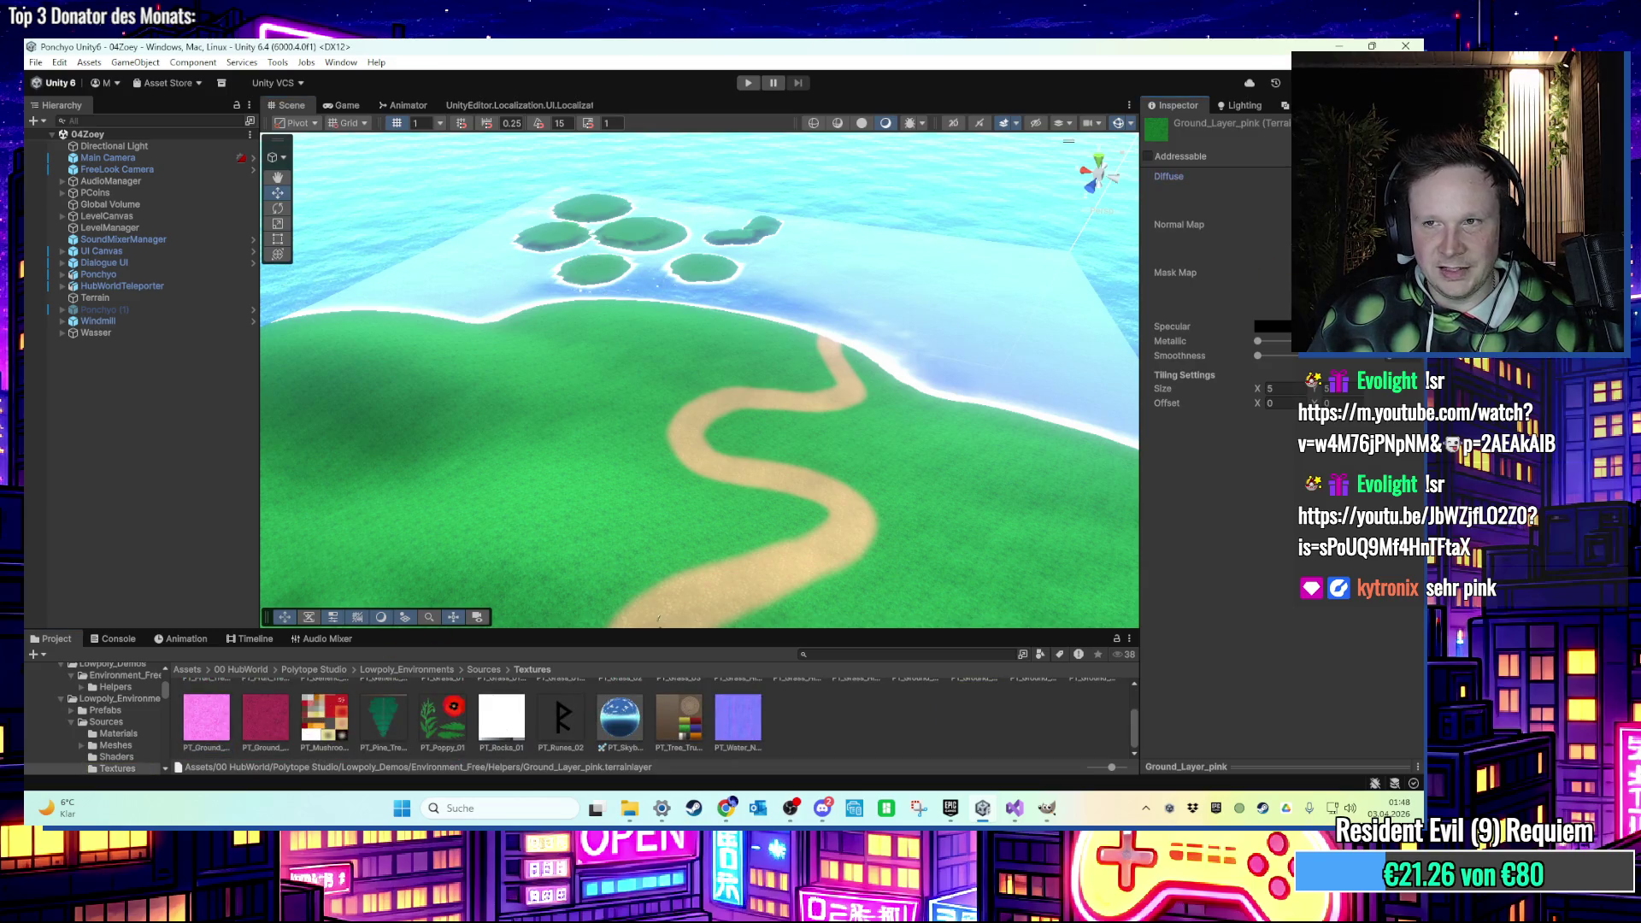
{"action": "left_click", "coordinate": [642, 530]}
{"action": "scroll", "coordinate": [556, 713], "scroll_direction": "up", "scroll_amount": 2}
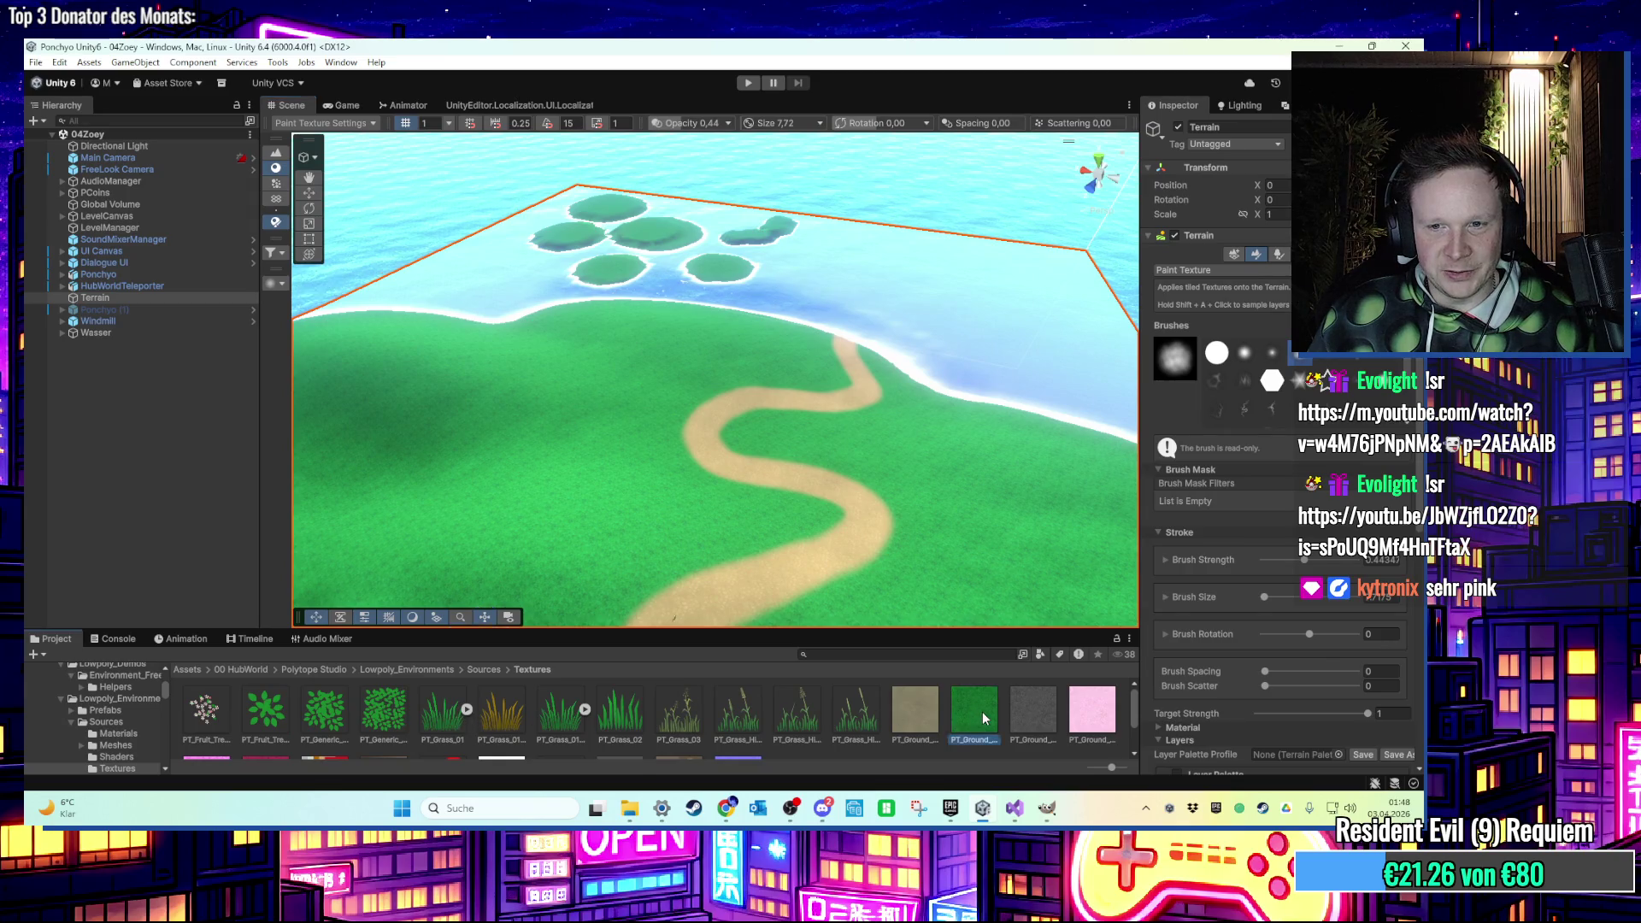
Duplicate Ground_Layer_pink and rename the copy Ground_Layer_hellpink.
{"action": "left_click", "coordinate": [982, 711]}
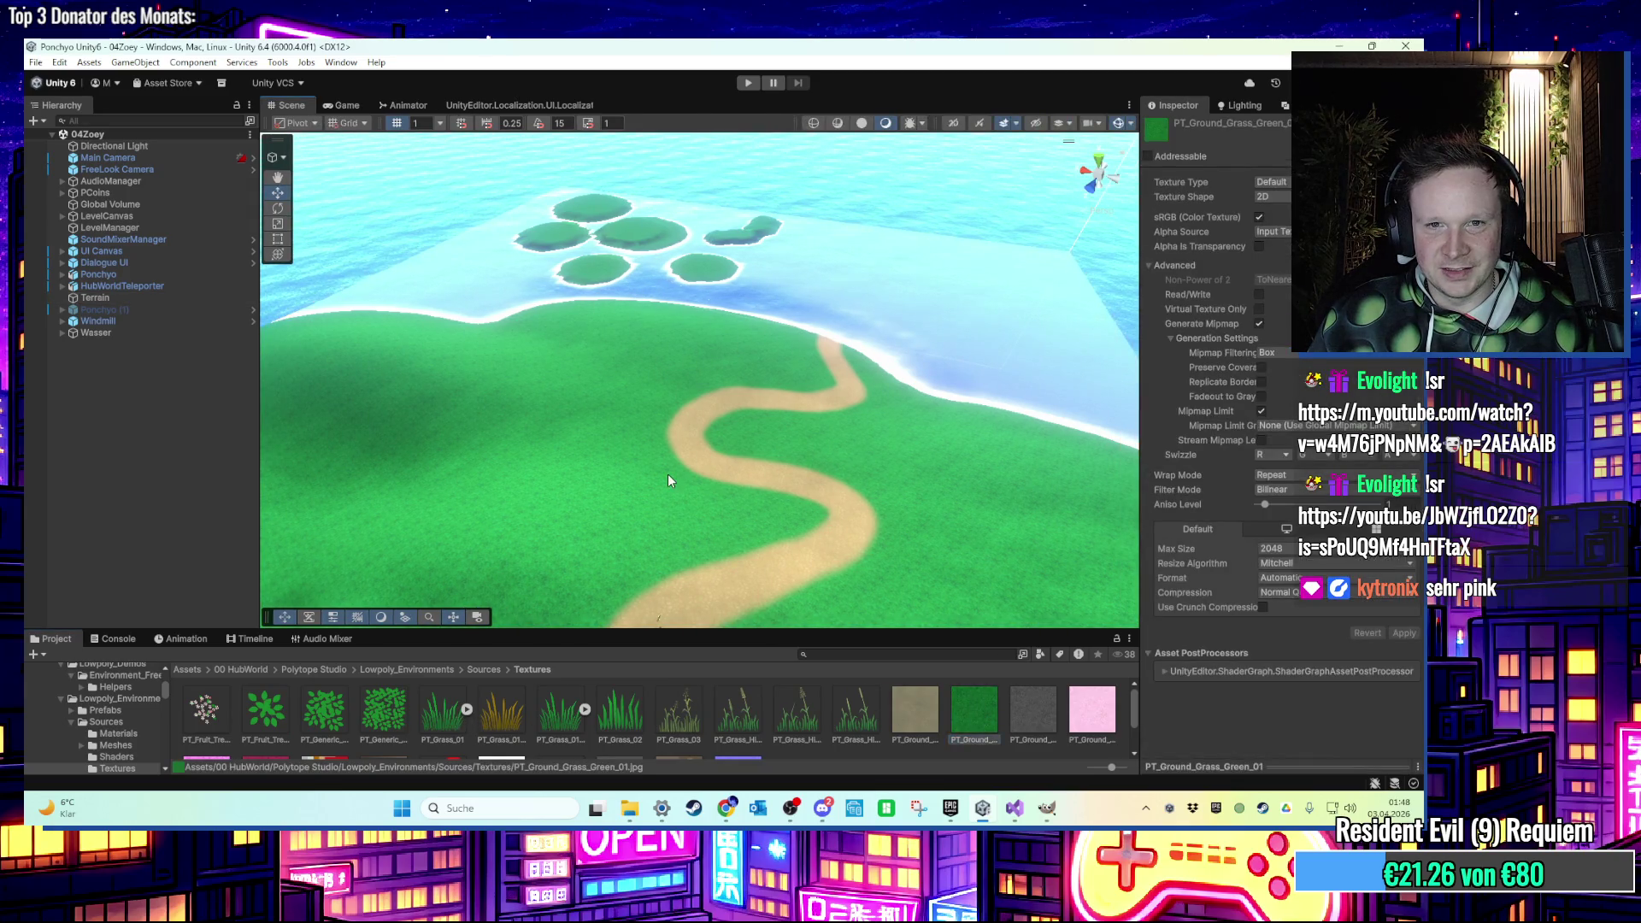
{"action": "left_click", "coordinate": [669, 480]}
{"action": "left_click", "coordinate": [1278, 636]}
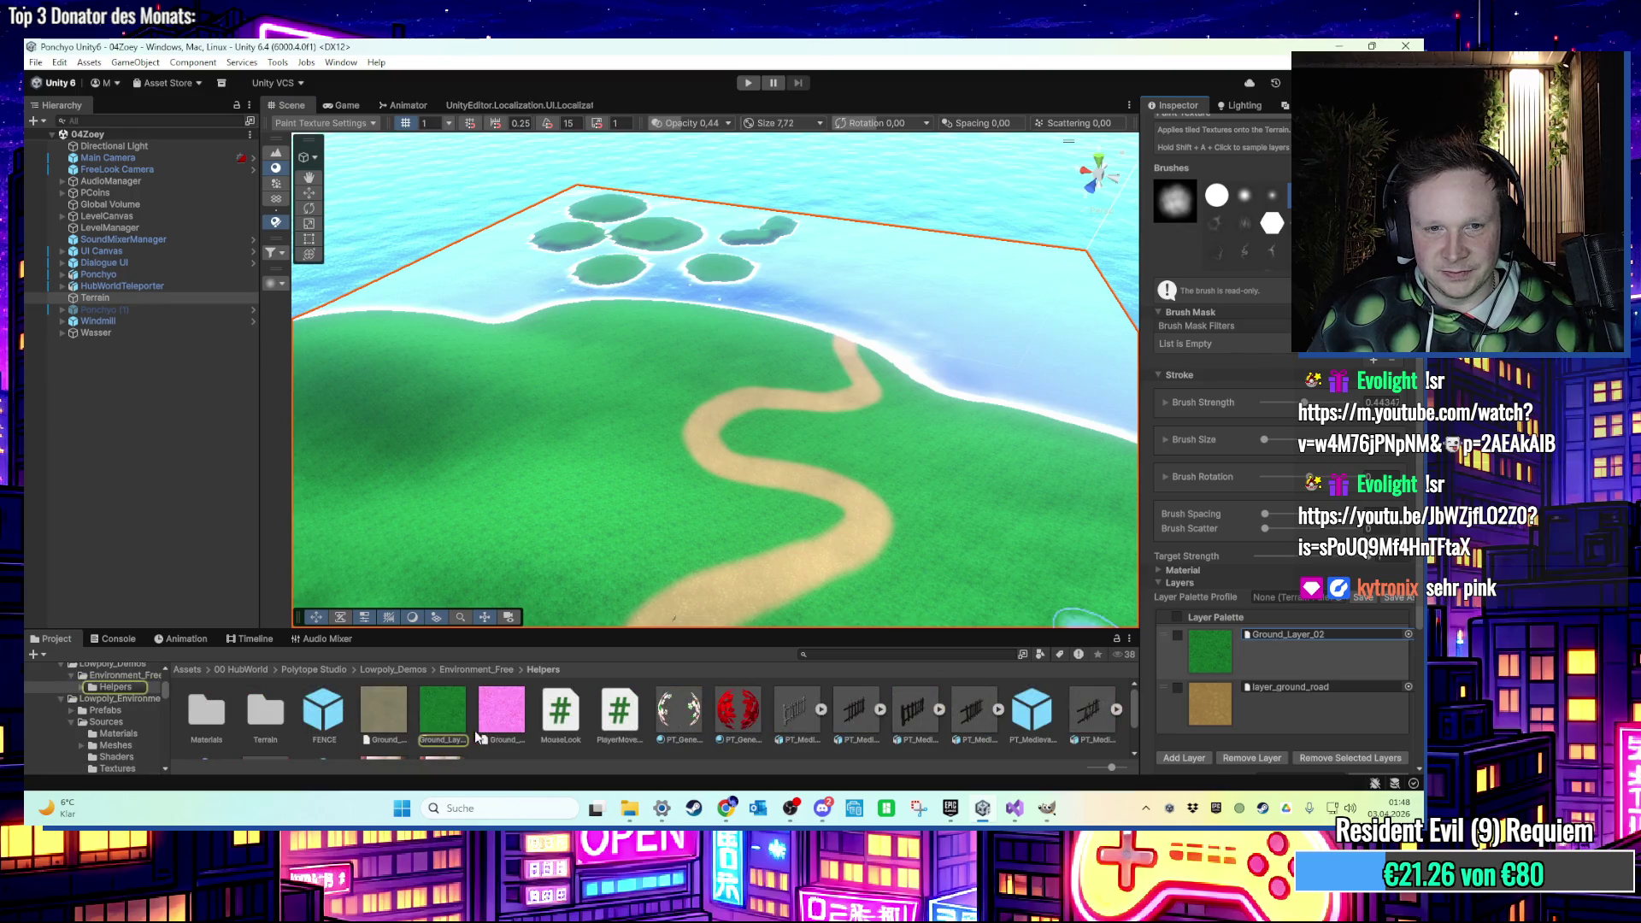
{"action": "left_click", "coordinate": [501, 714]}
{"action": "key", "text": "ctrl+d"}
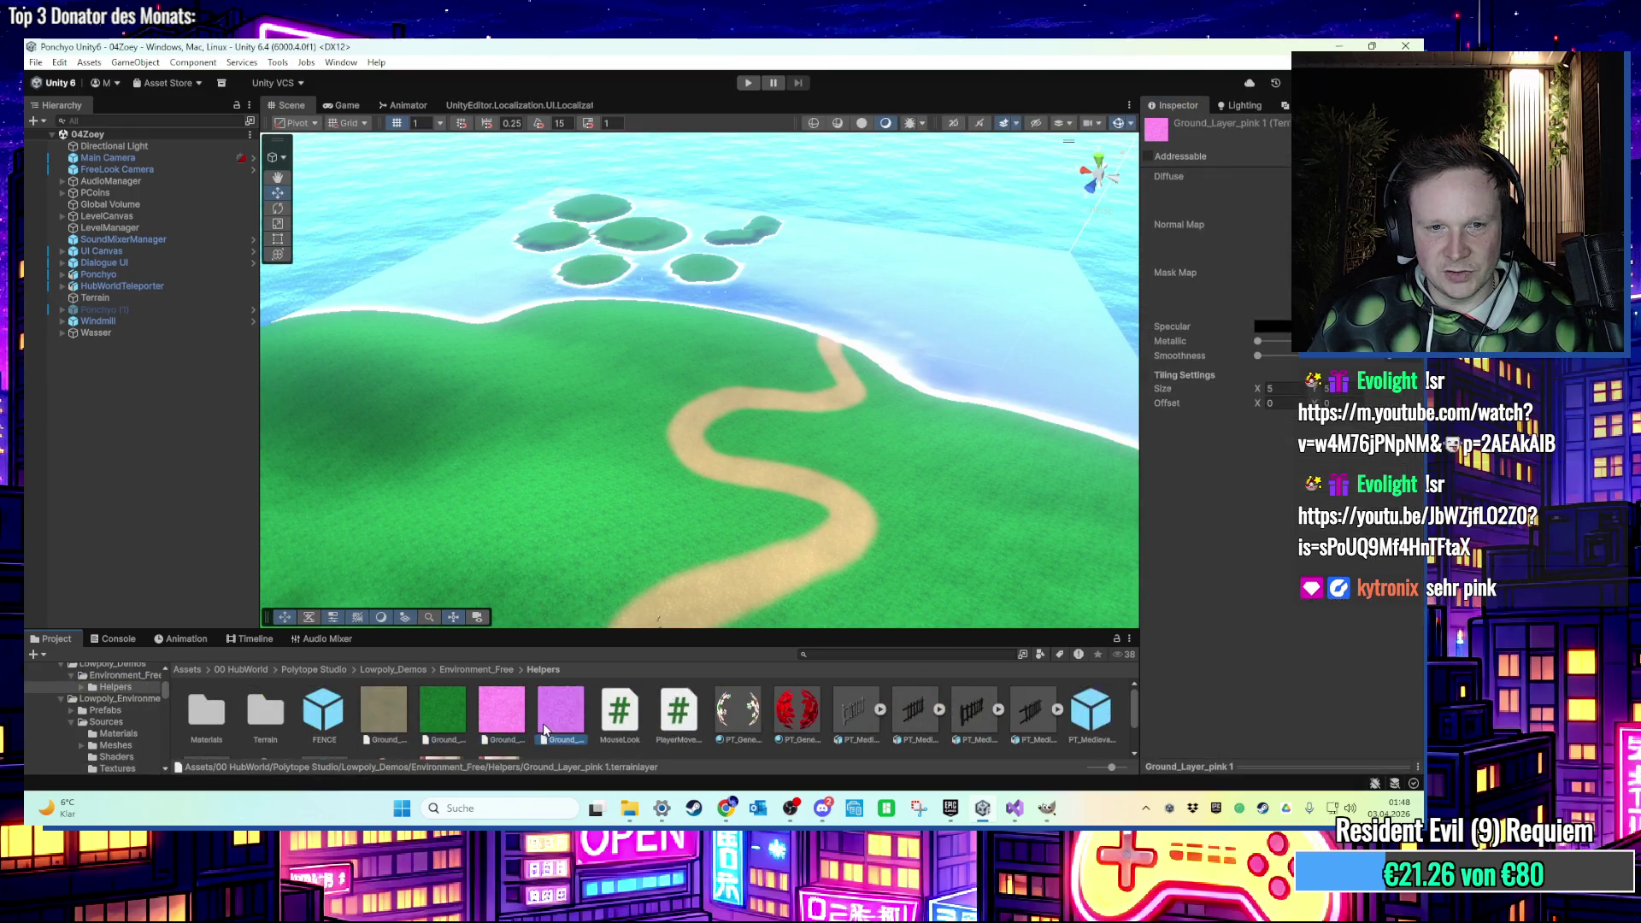
{"action": "right_click", "coordinate": [547, 727]}
{"action": "left_click", "coordinate": [643, 396]}
{"action": "key", "text": "F2"}
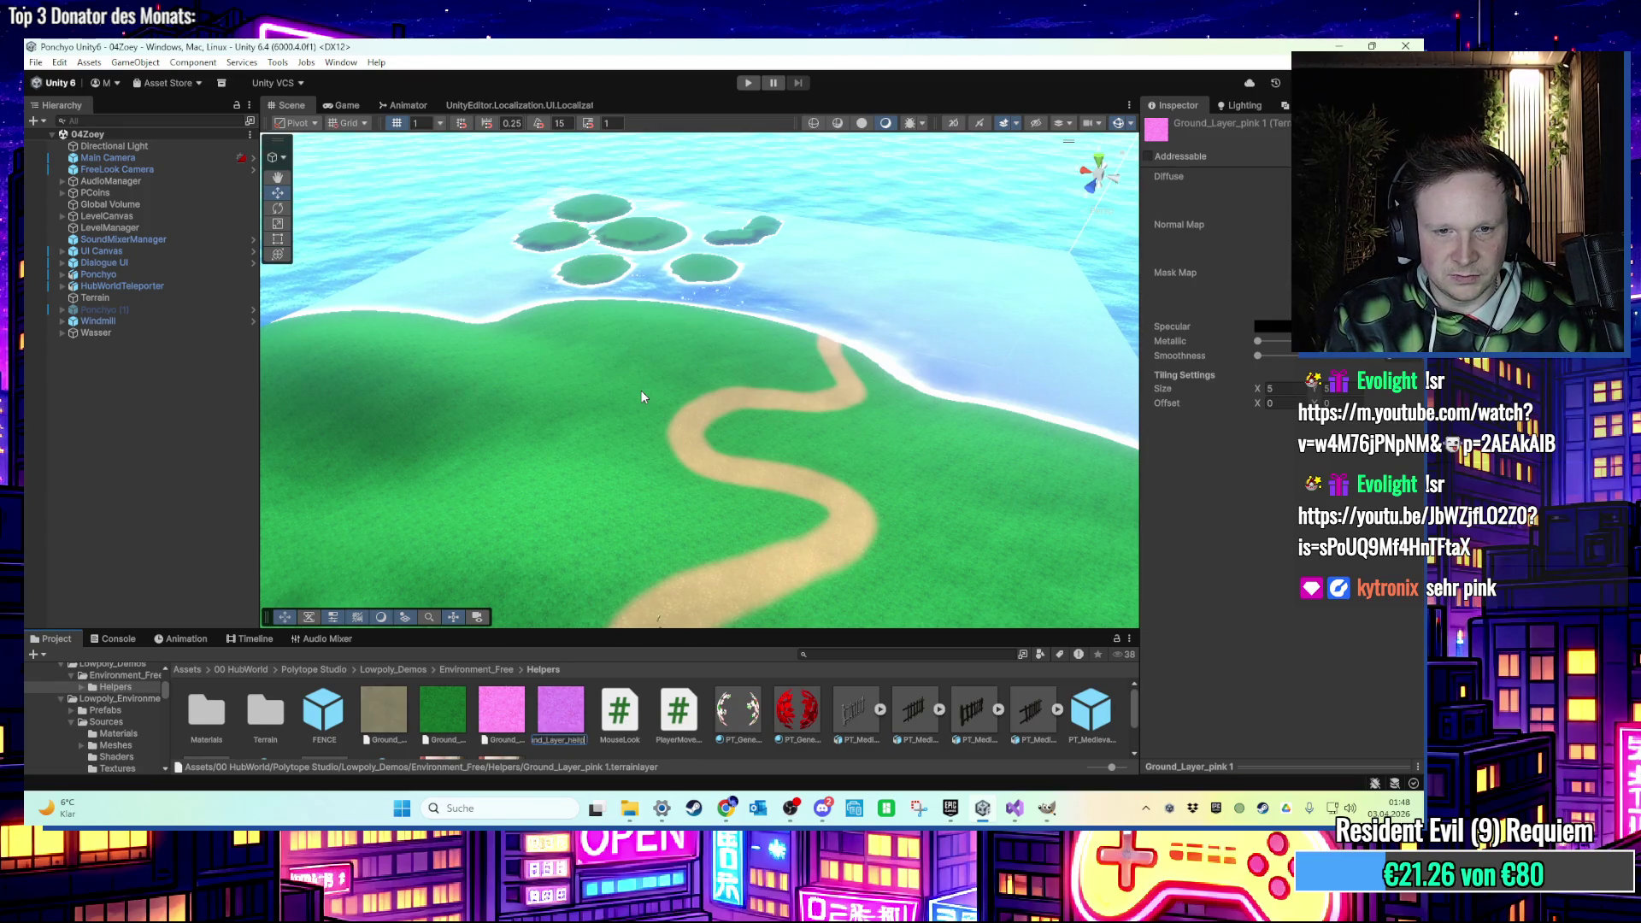
{"action": "key", "text": "Return"}
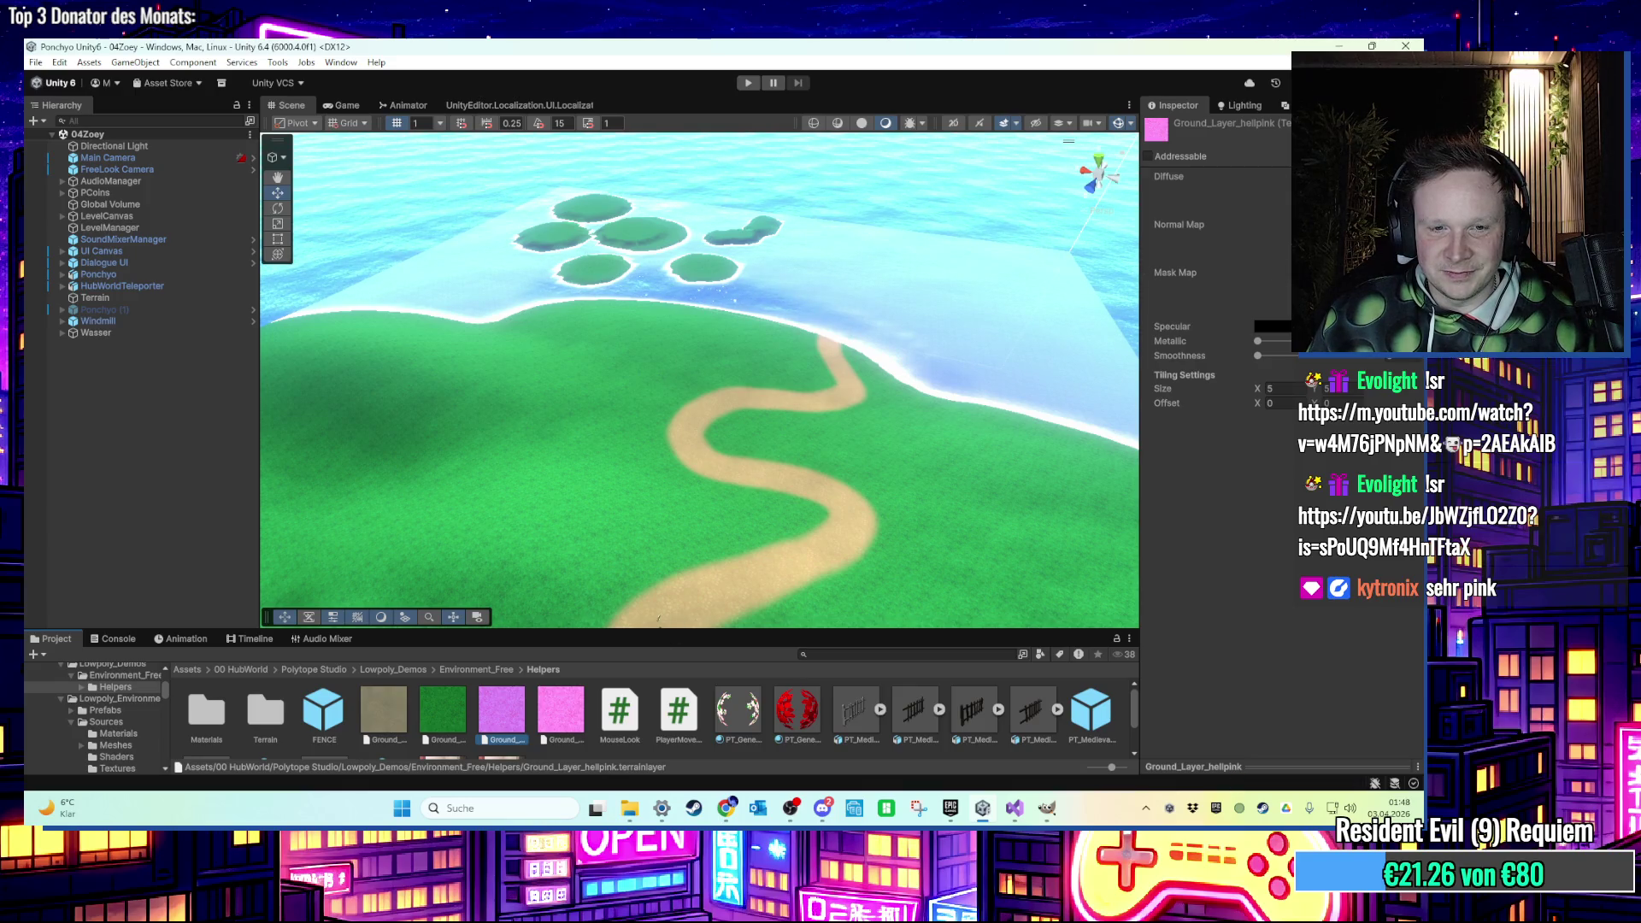
Give Ground_Layer_hellpink a lighter pink Diffuse texture.
{"action": "left_click", "coordinate": [1168, 176]}
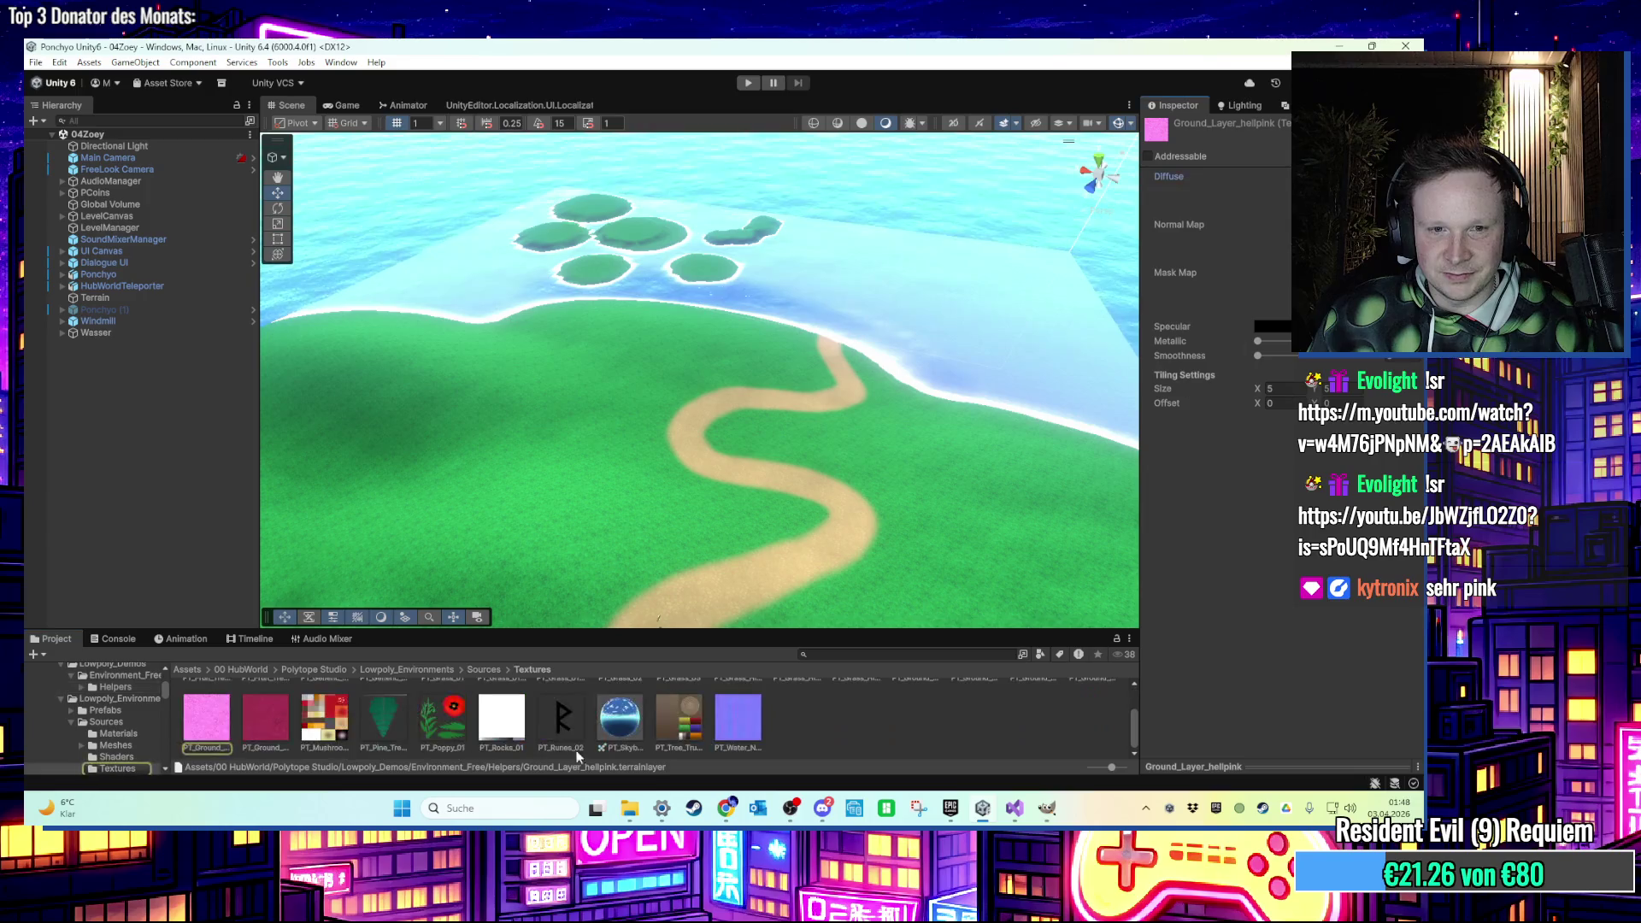
{"action": "scroll", "coordinate": [323, 745], "scroll_direction": "up", "scroll_amount": 1}
{"action": "scroll", "coordinate": [1101, 703], "scroll_direction": "up", "scroll_amount": 1, "text": "ctrl"}
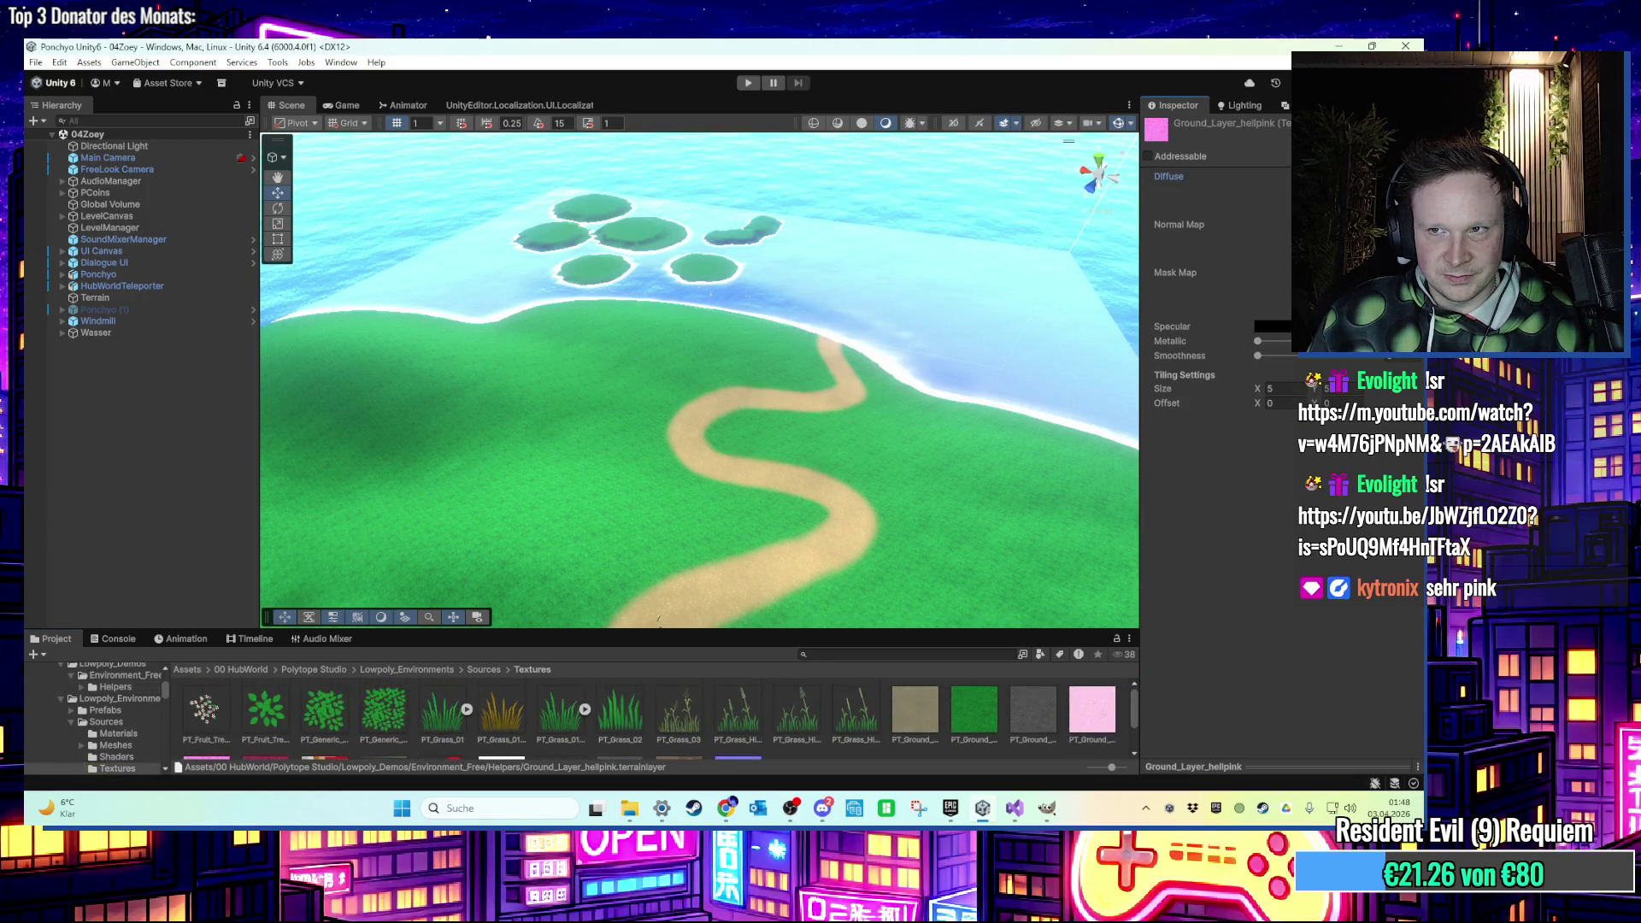
{"action": "scroll", "coordinate": [384, 708], "scroll_direction": "down", "scroll_amount": 2}
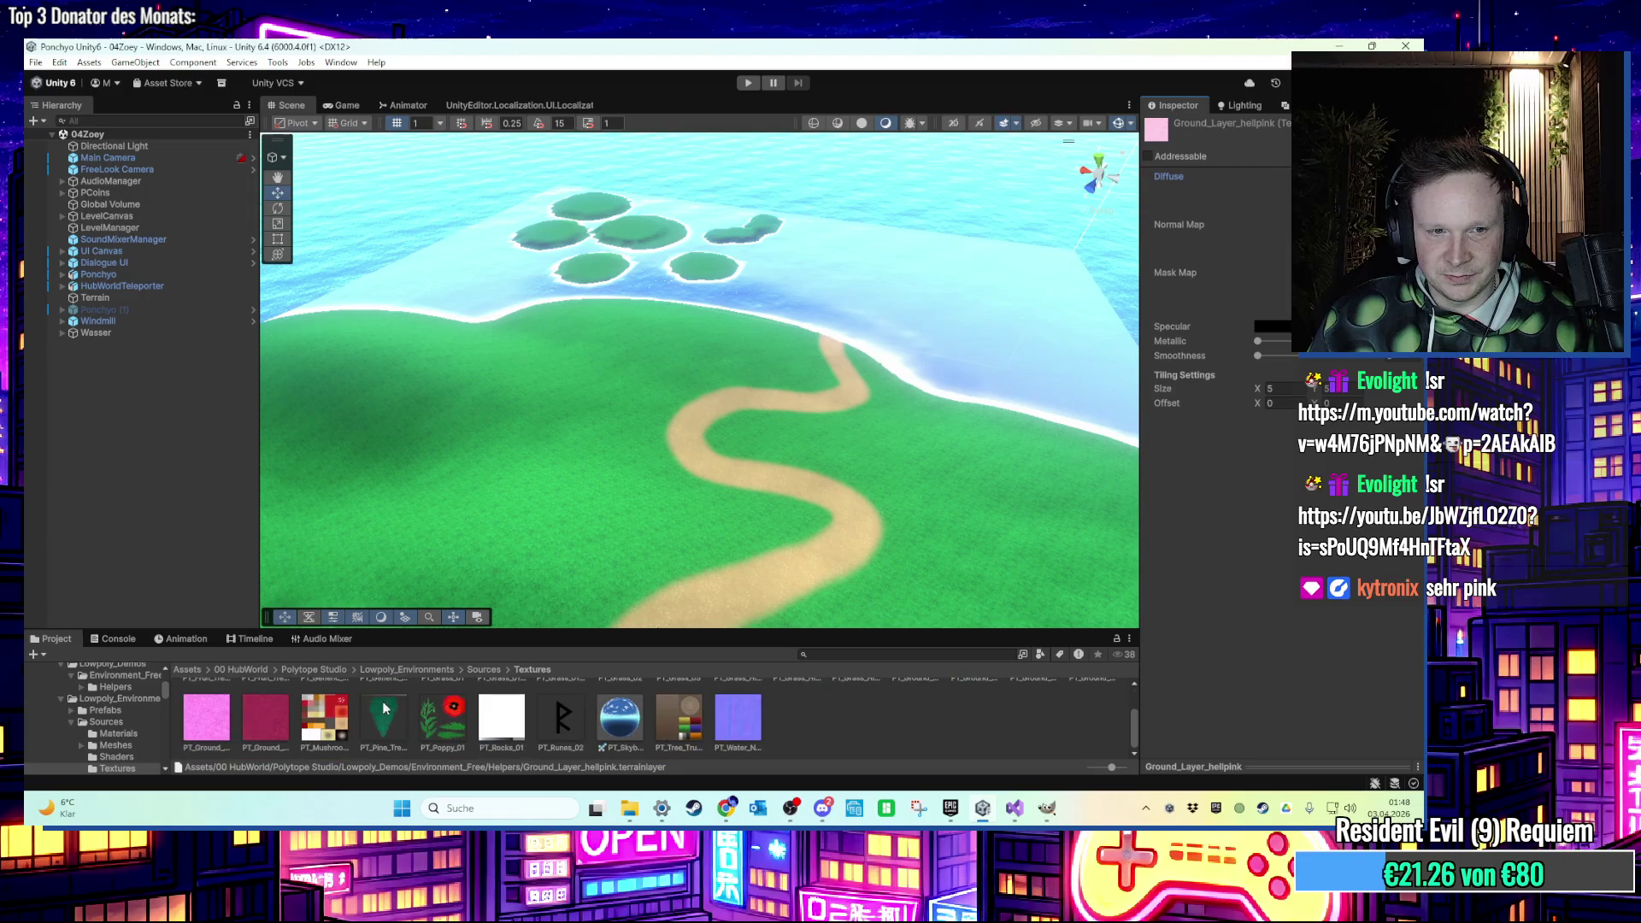
{"action": "scroll", "coordinate": [246, 735], "scroll_direction": "up", "scroll_amount": 1}
Duplicate Ground_Layer_02 again and rename the copy Ground_Layer_starkpink.
{"action": "left_click", "coordinate": [587, 531]}
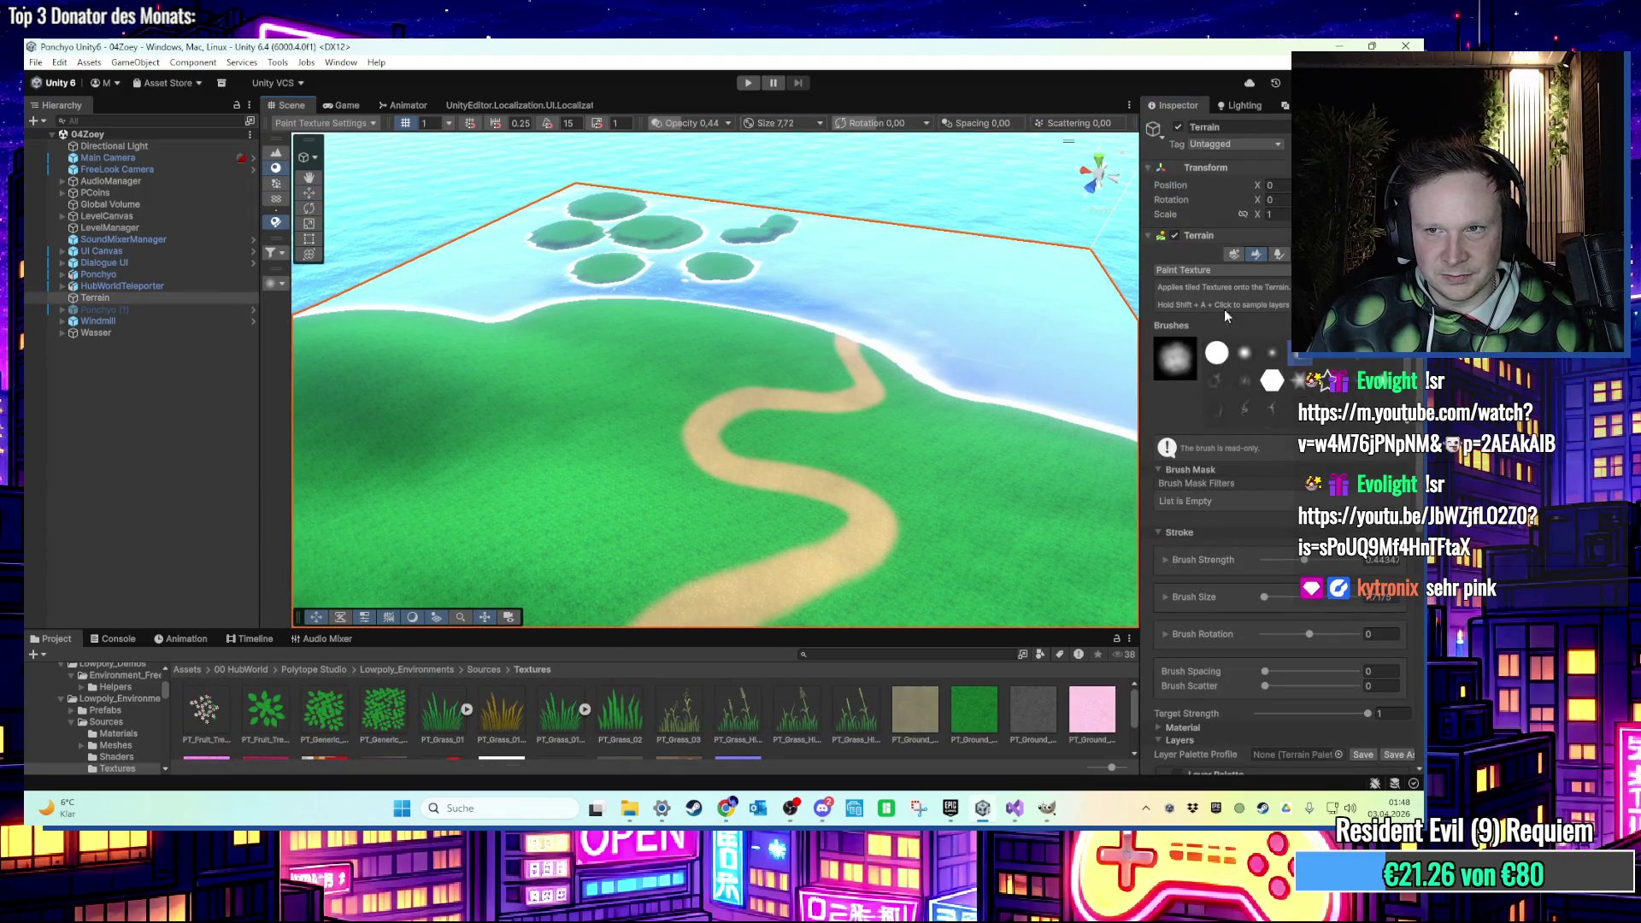
{"action": "scroll", "coordinate": [1239, 513], "scroll_direction": "down", "scroll_amount": 4}
{"action": "left_click", "coordinate": [1273, 596]}
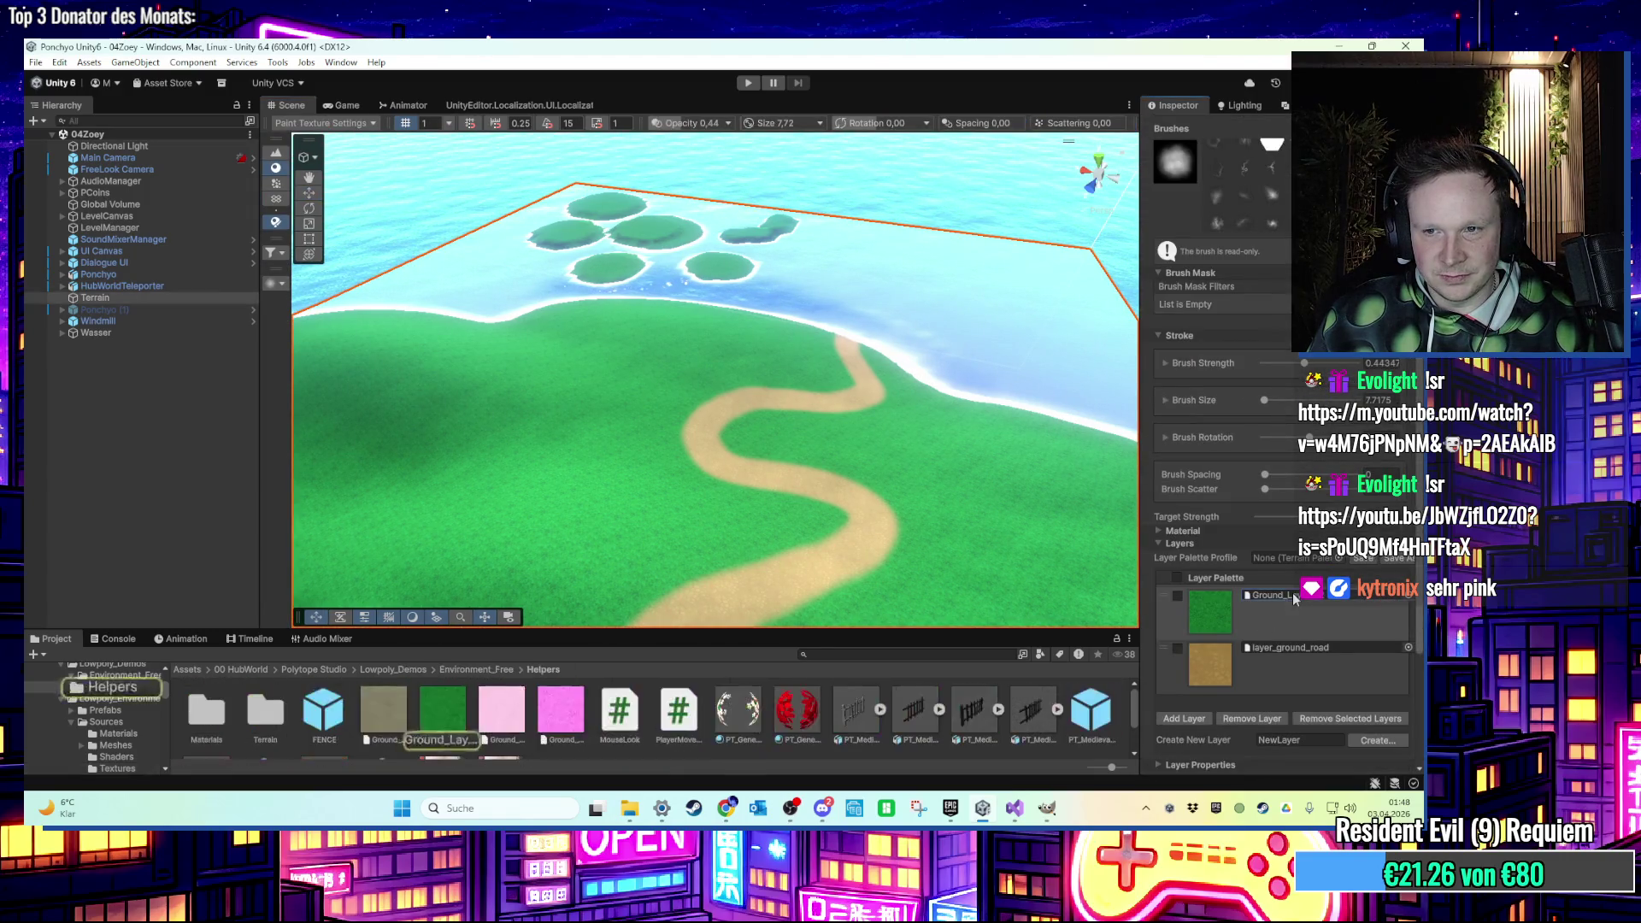
{"action": "left_click", "coordinate": [443, 711]}
{"action": "key", "text": "ctrl+d"}
{"action": "right_click", "coordinate": [495, 722]}
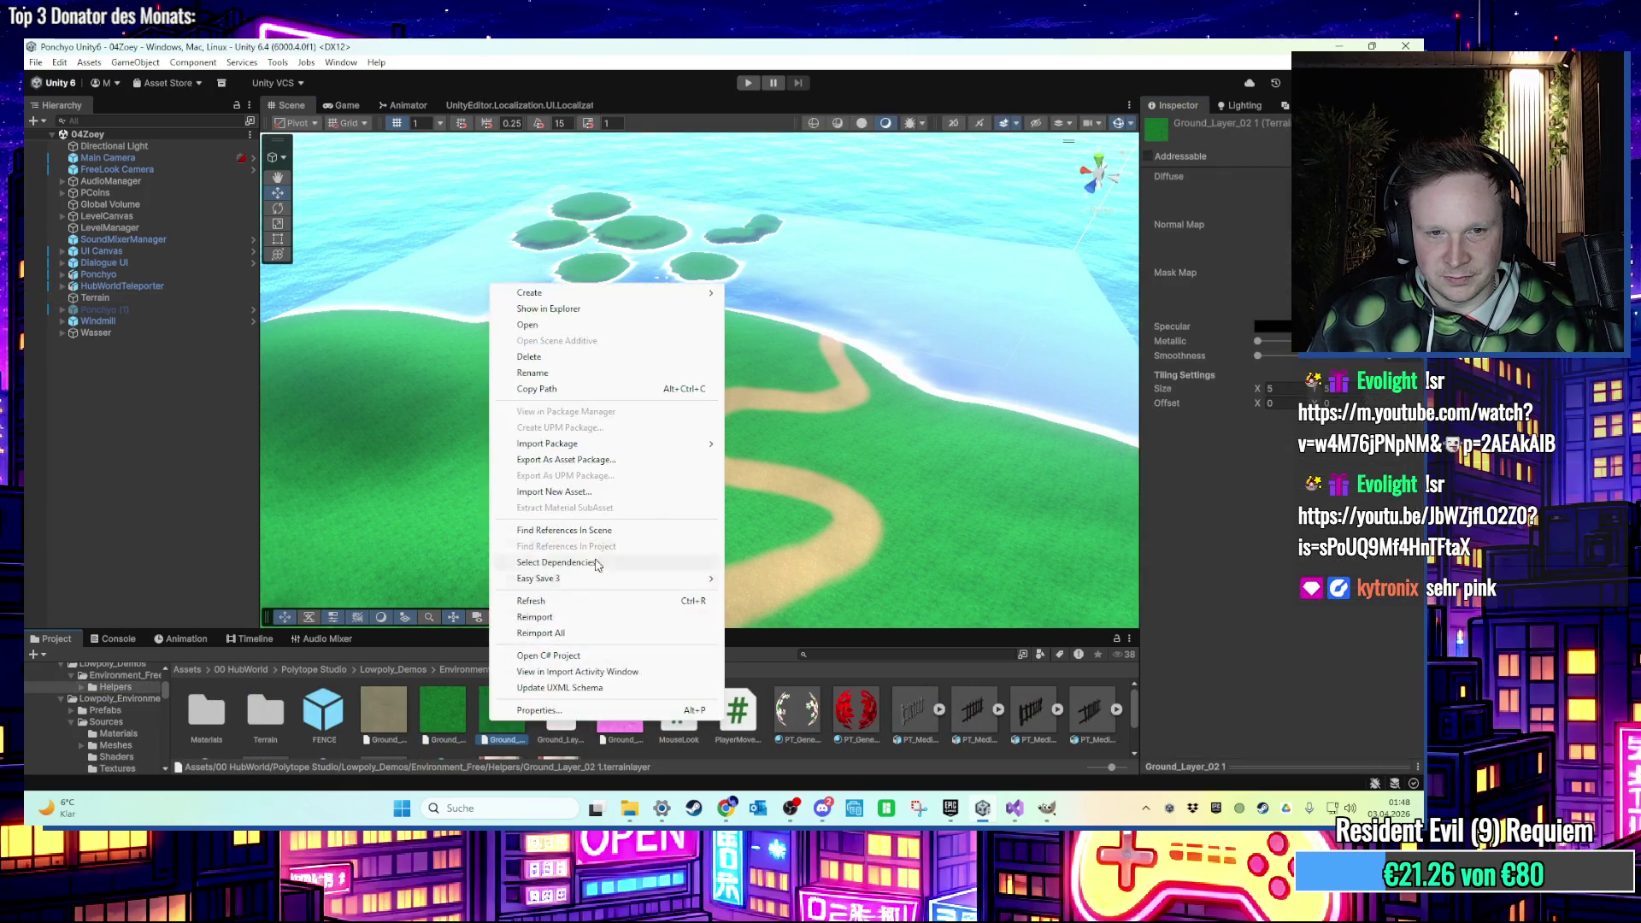
{"action": "left_click", "coordinate": [532, 373]}
{"action": "type", "text": "Ground_Layer_start"}
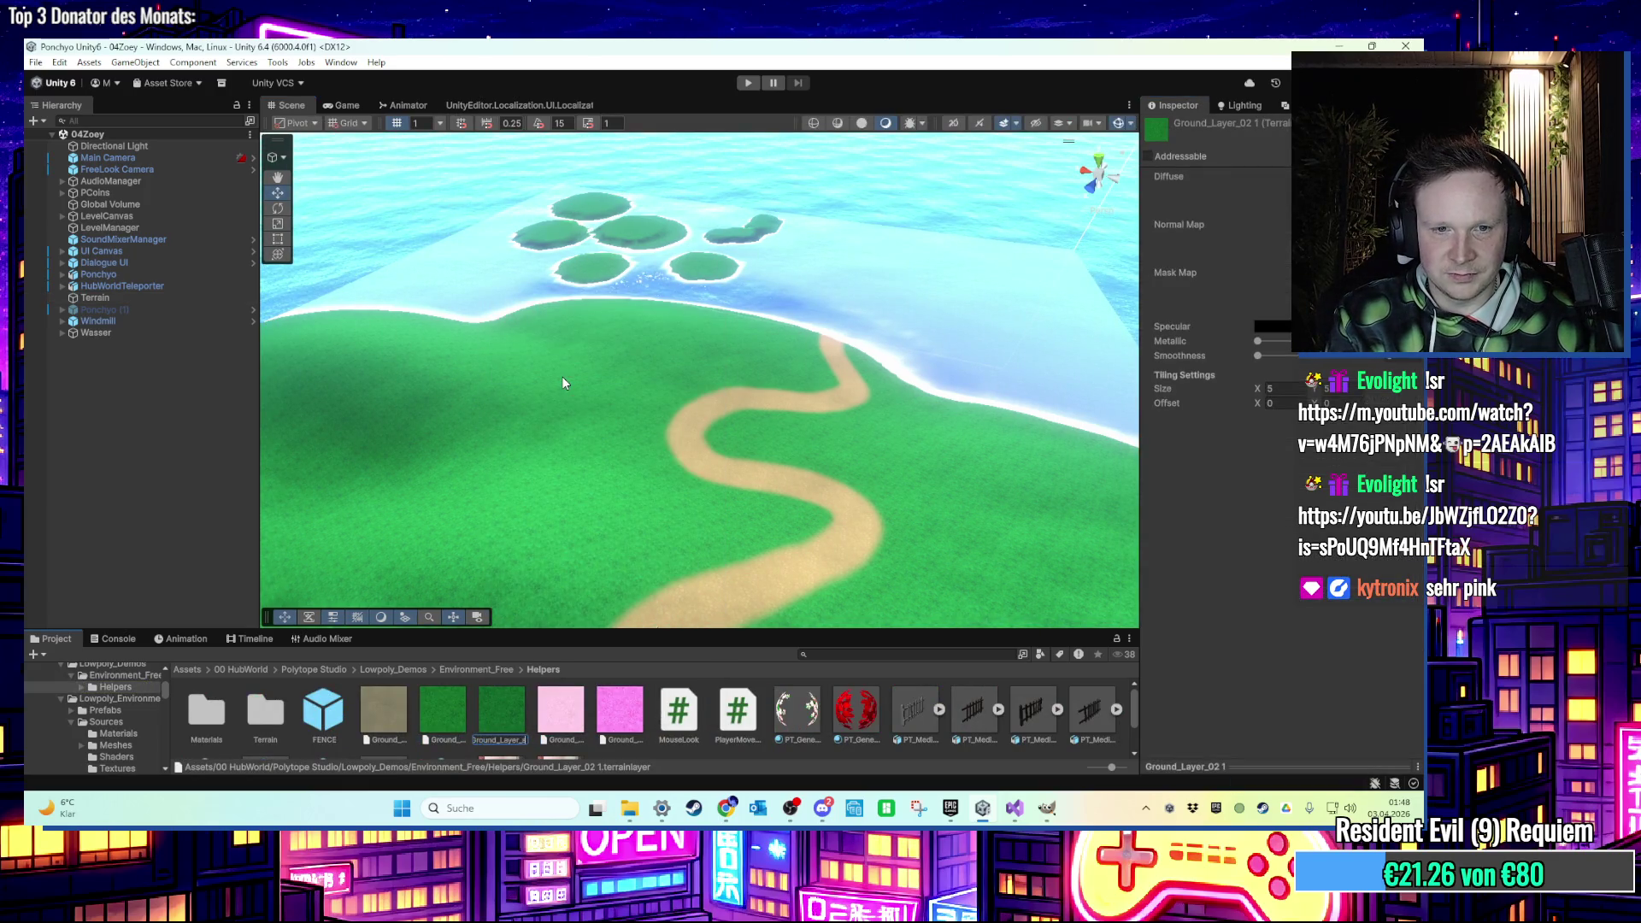
{"action": "type", "text": "kpink"}
{"action": "key", "text": "Return"}
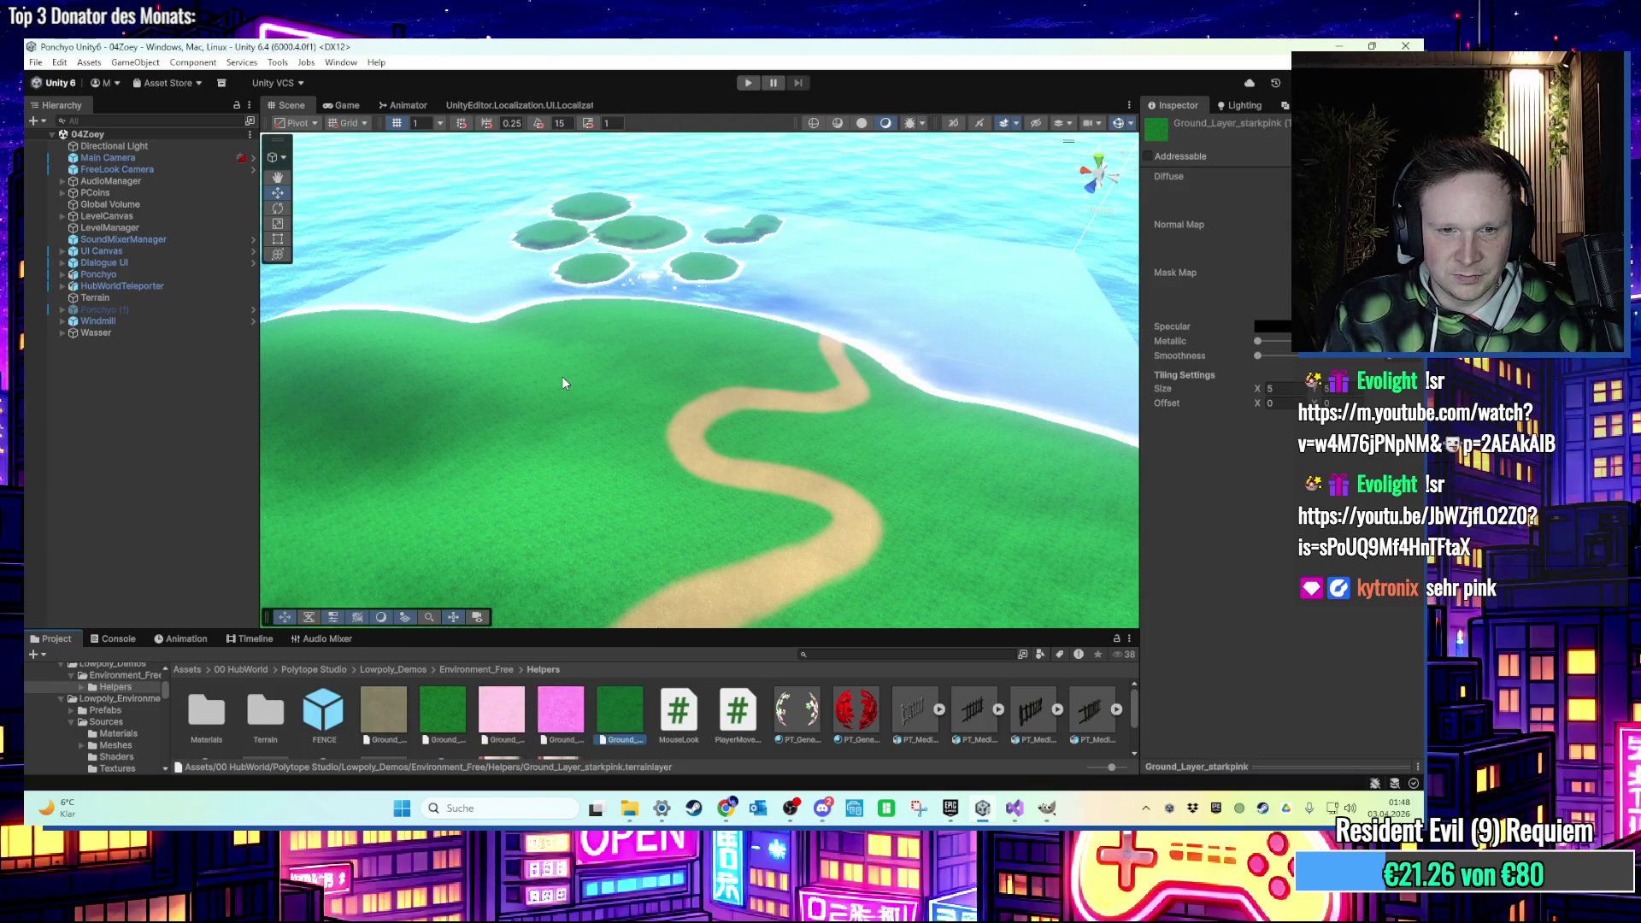
Give Ground_Layer_starkpink the deep pink Diffuse texture.
{"action": "left_click", "coordinate": [1367, 196]}
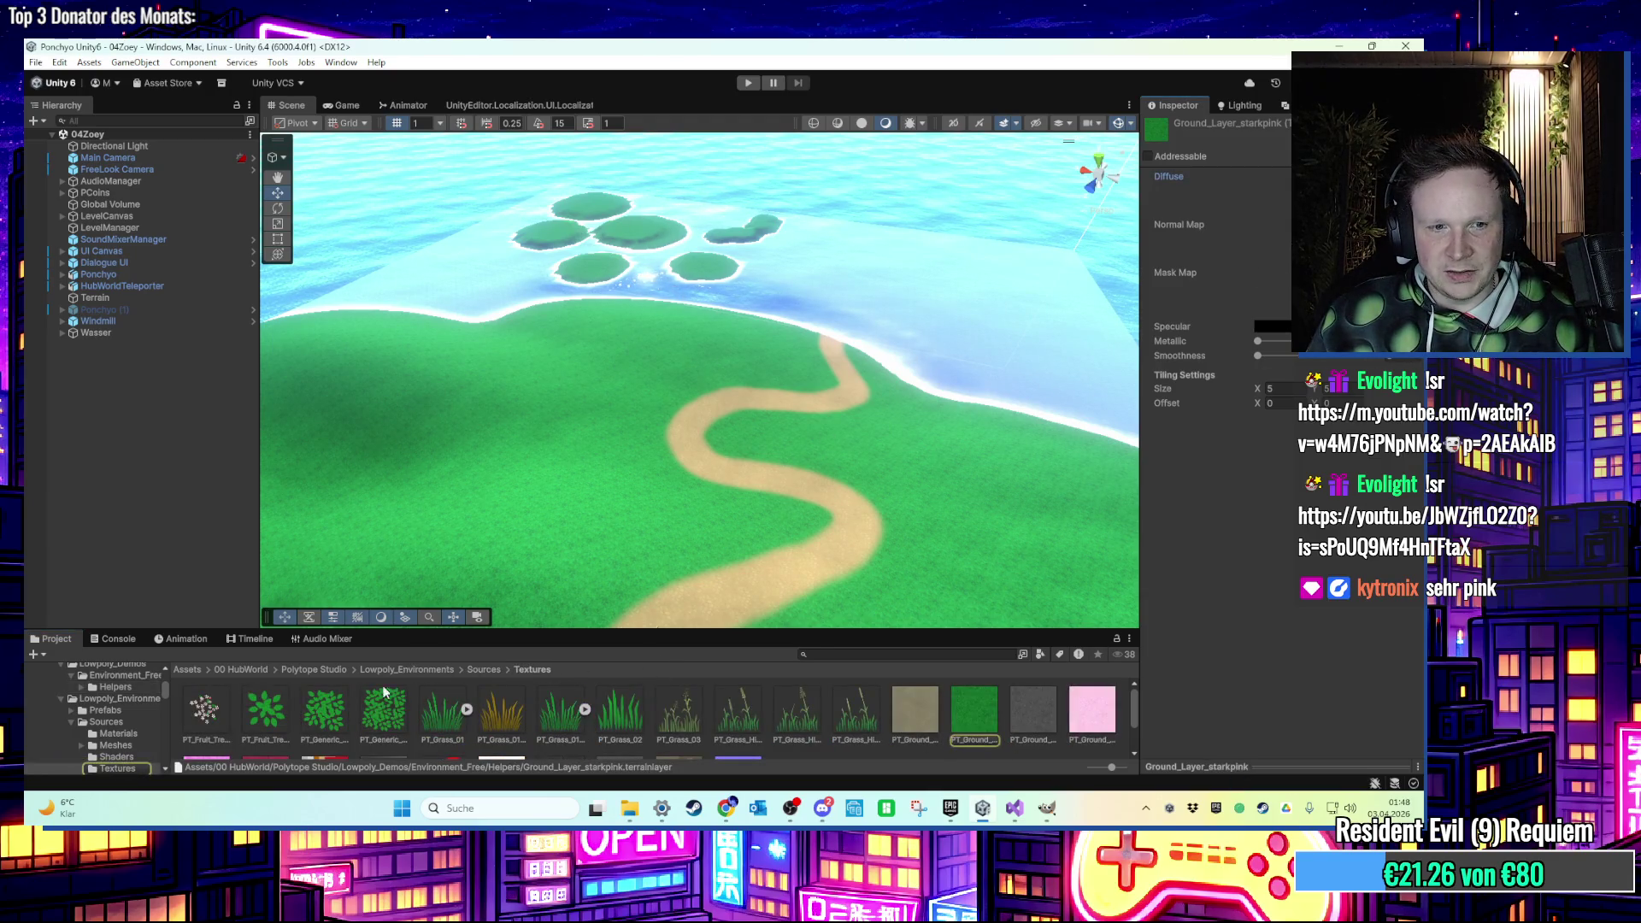
{"action": "scroll", "coordinate": [384, 692], "scroll_direction": "down", "scroll_amount": 2}
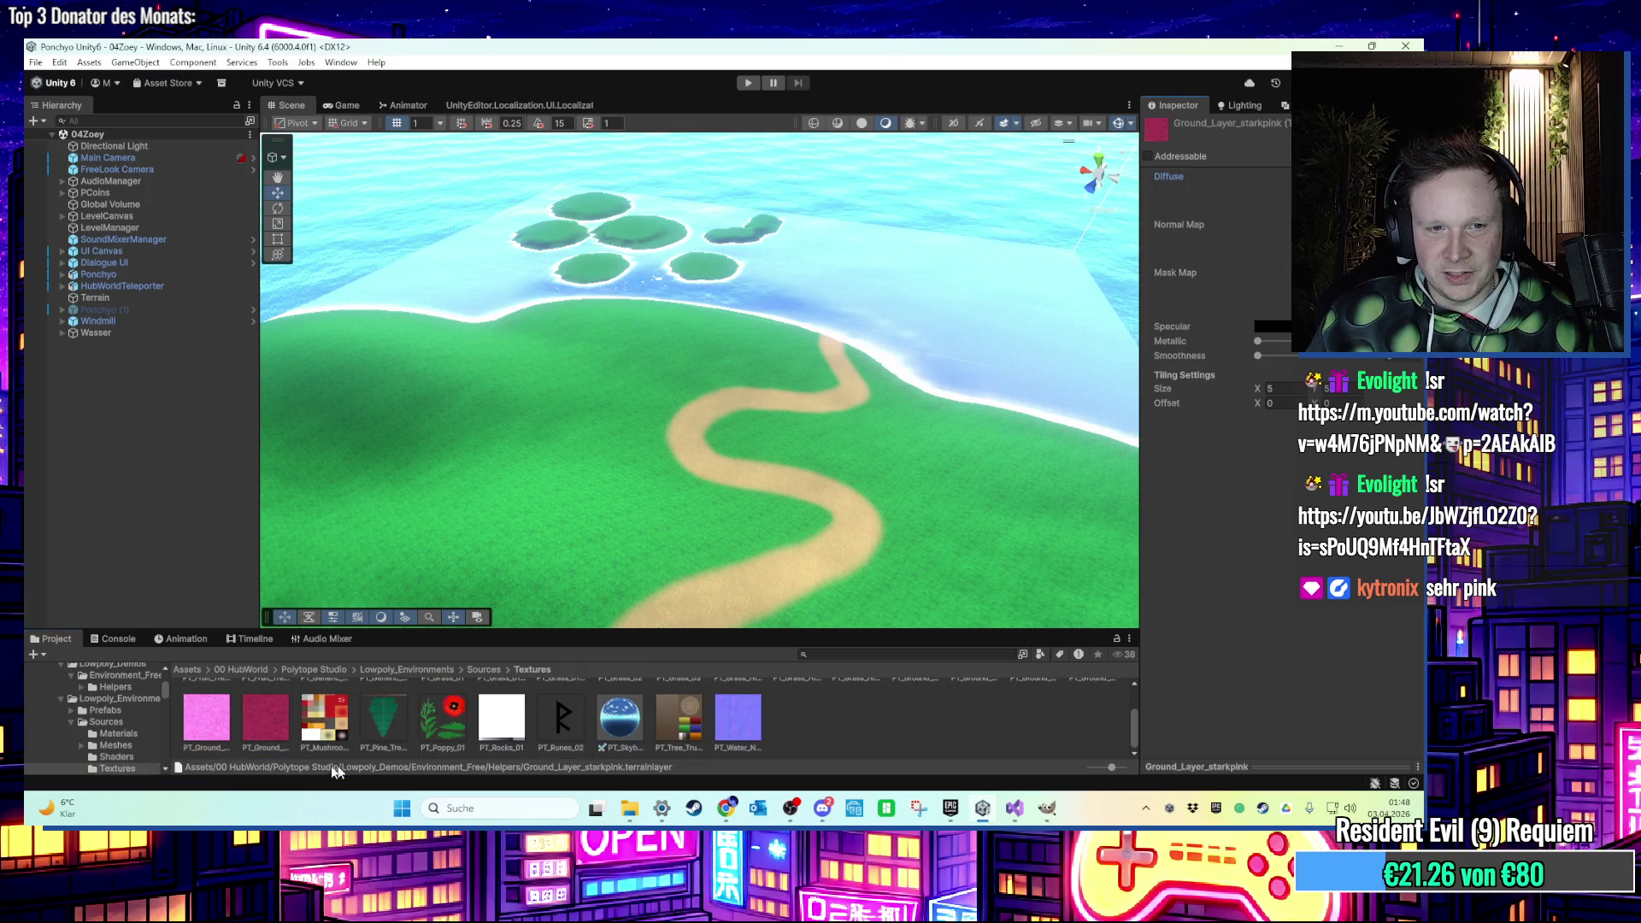
{"action": "left_click", "coordinate": [838, 357]}
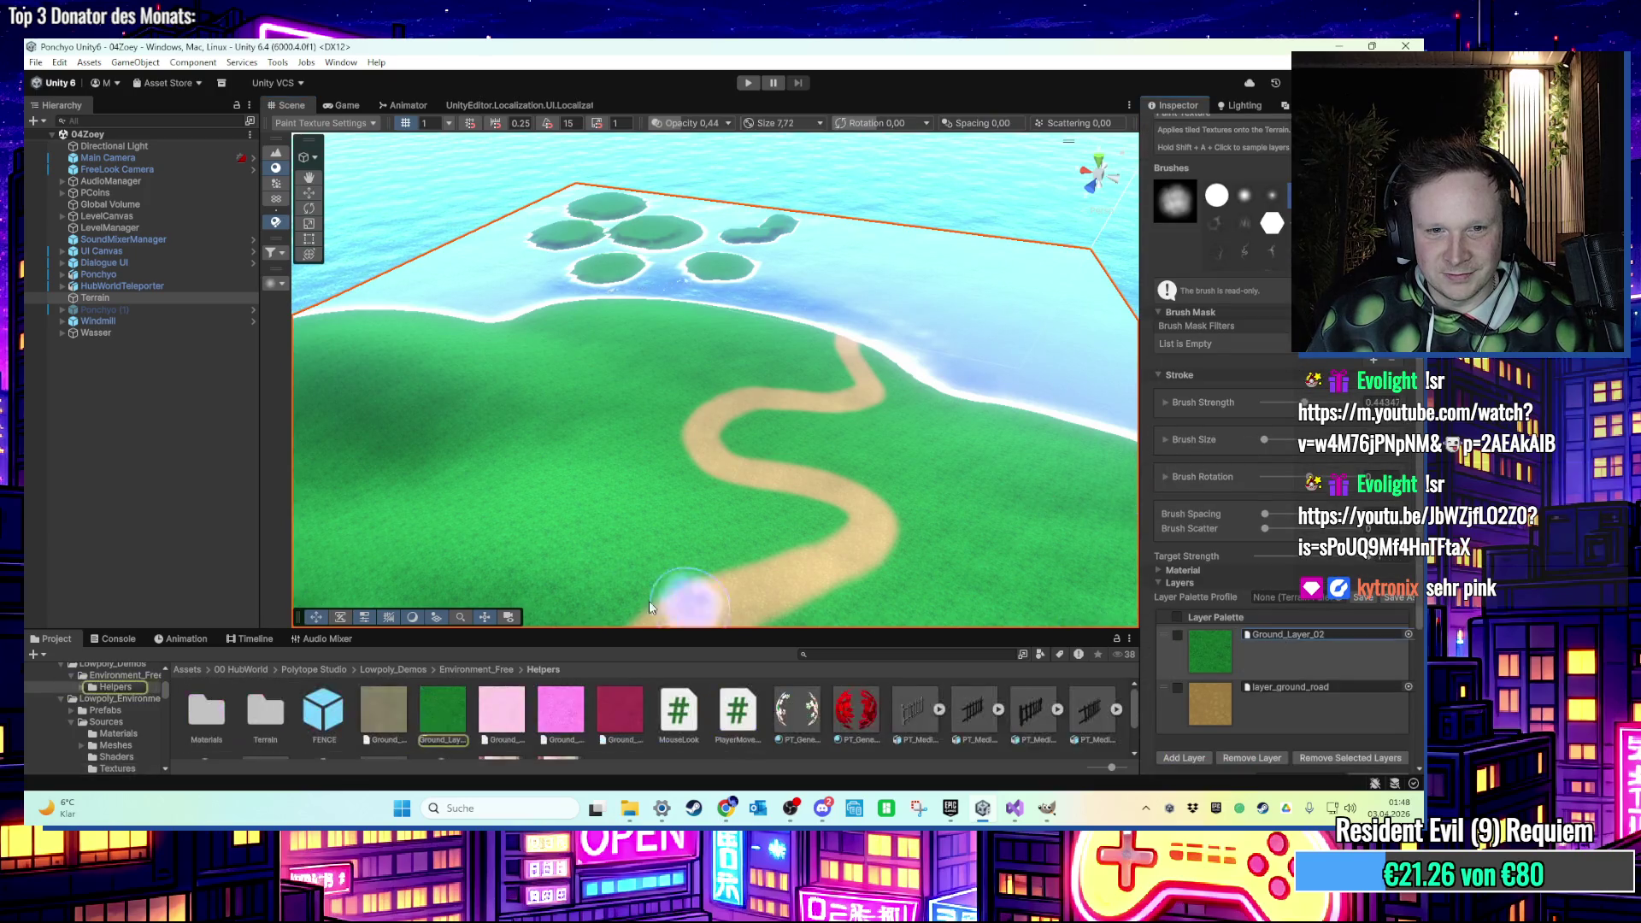
Try starkpink and hellpink in the terrain's ground slot, settling on Ground_Layer_pink.
{"action": "mouse_move", "coordinate": [641, 713]}
{"action": "left_mouse_down"}
{"action": "mouse_move", "coordinate": [1210, 638]}
{"action": "mouse_move", "coordinate": [1295, 647]}
{"action": "left_mouse_up"}
{"action": "scroll", "coordinate": [715, 428], "scroll_direction": "up", "scroll_amount": 5}
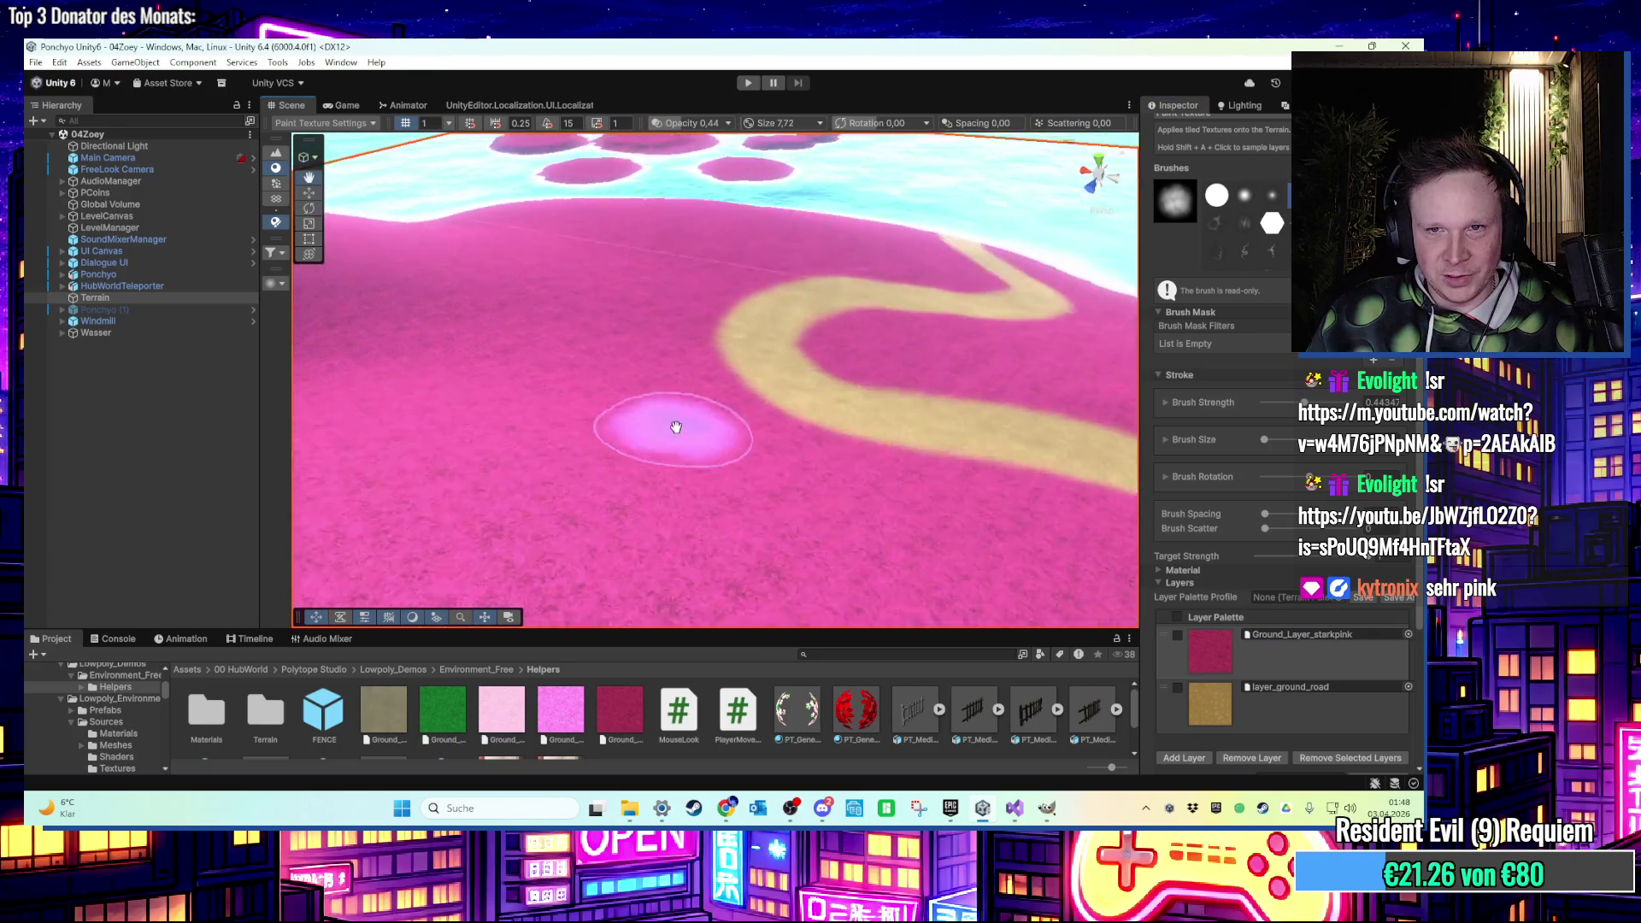
{"action": "scroll", "coordinate": [675, 385], "scroll_direction": "down", "scroll_amount": 5}
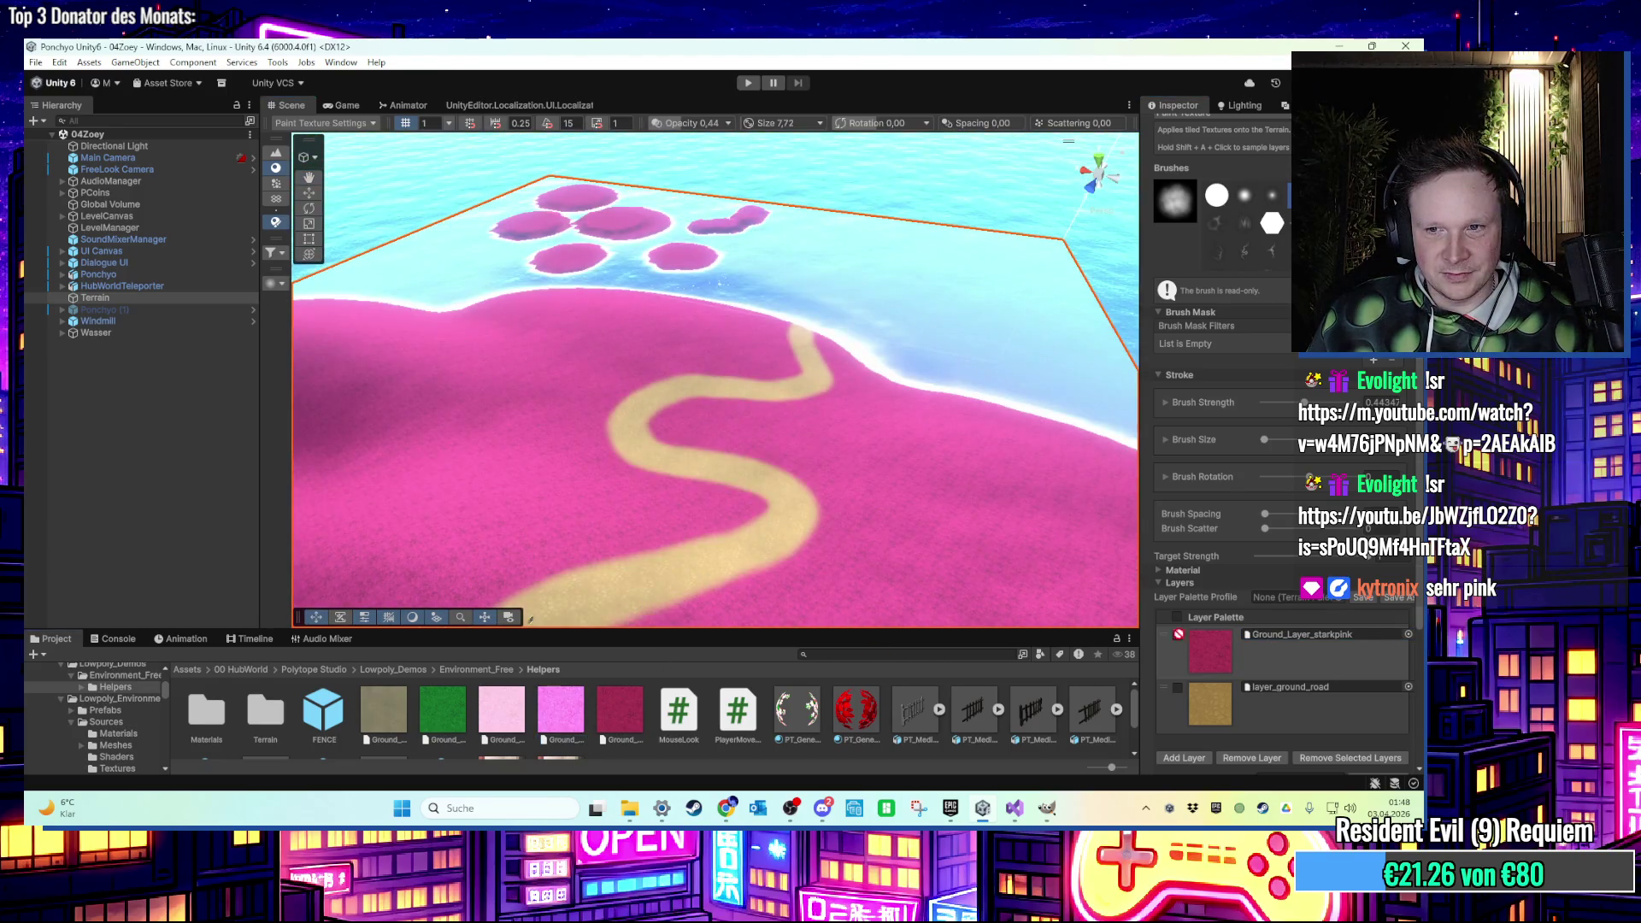
{"action": "left_click_drag", "start_coordinate": [1291, 643], "coordinate": [1291, 643]}
{"action": "scroll", "coordinate": [855, 483], "scroll_direction": "up", "scroll_amount": 4}
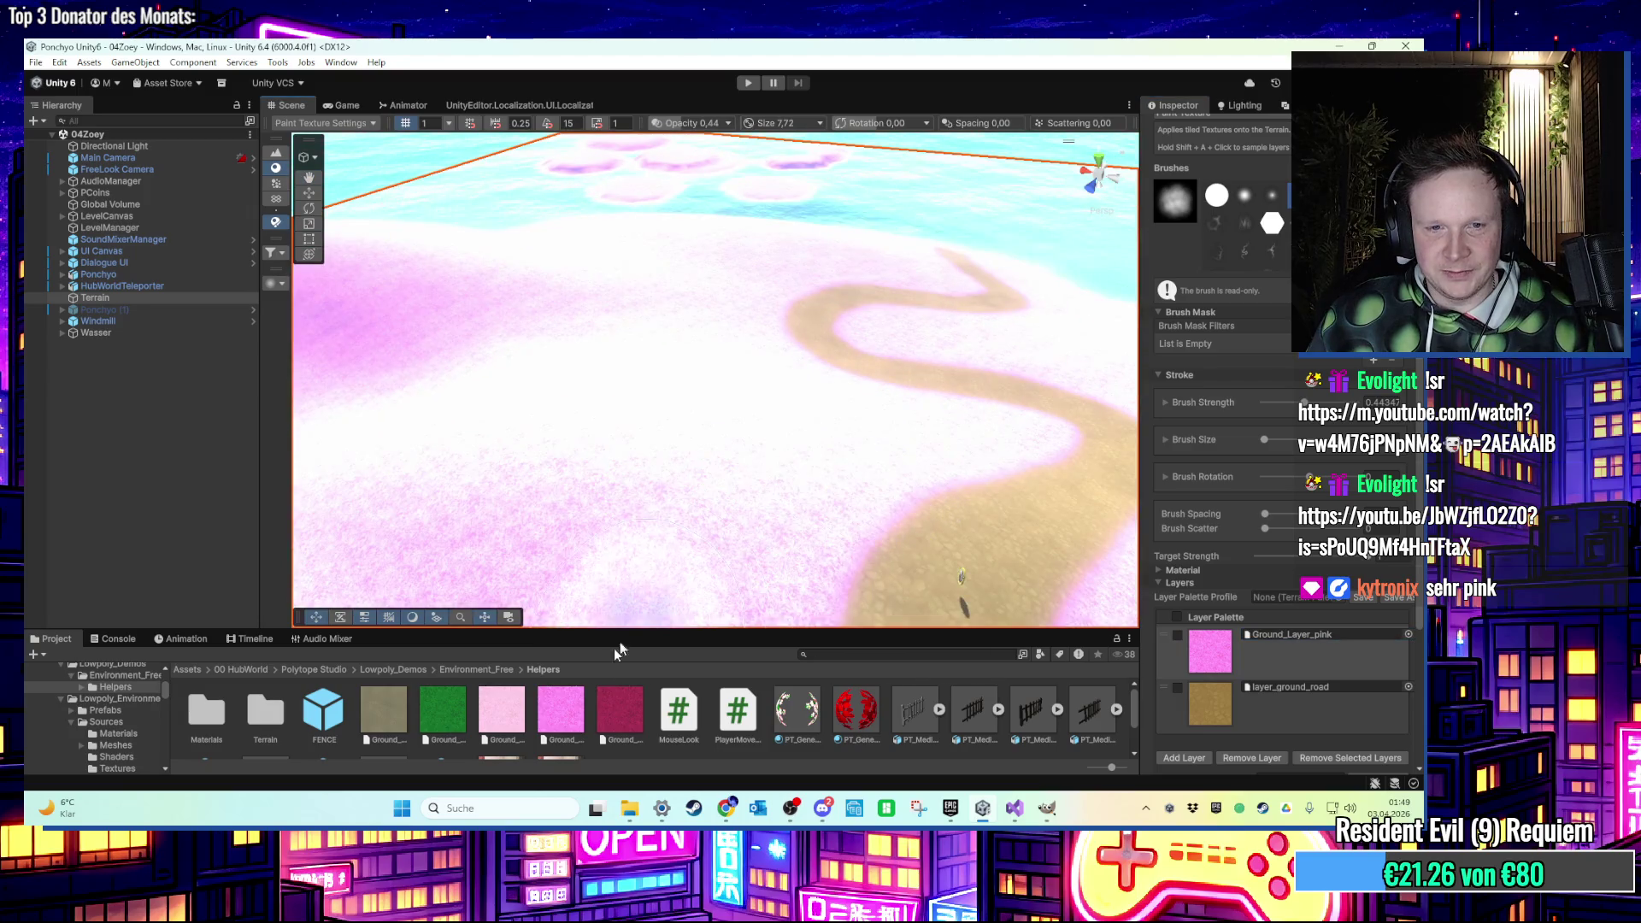
{"action": "mouse_move", "coordinate": [530, 722]}
{"action": "left_mouse_down"}
{"action": "mouse_move", "coordinate": [1258, 614]}
{"action": "mouse_move", "coordinate": [1287, 638]}
{"action": "left_mouse_up"}
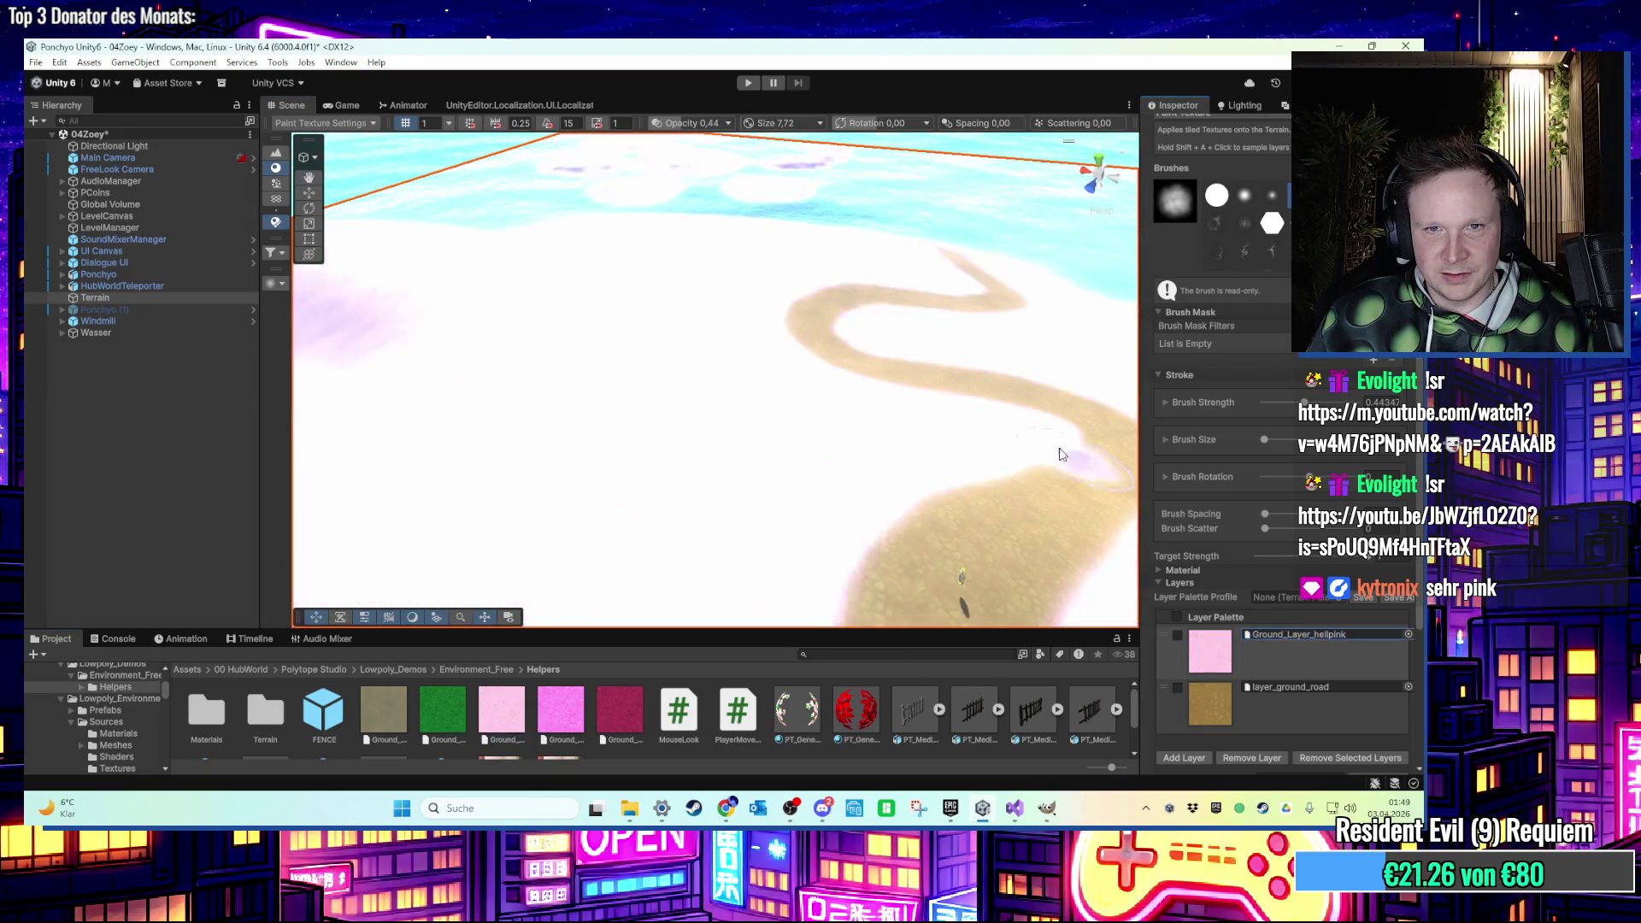
{"action": "scroll", "coordinate": [948, 397], "scroll_direction": "up", "scroll_amount": 3}
{"action": "mouse_move", "coordinate": [534, 705]}
{"action": "left_mouse_down"}
{"action": "mouse_move", "coordinate": [1284, 606]}
{"action": "mouse_move", "coordinate": [1292, 637]}
{"action": "left_mouse_up"}
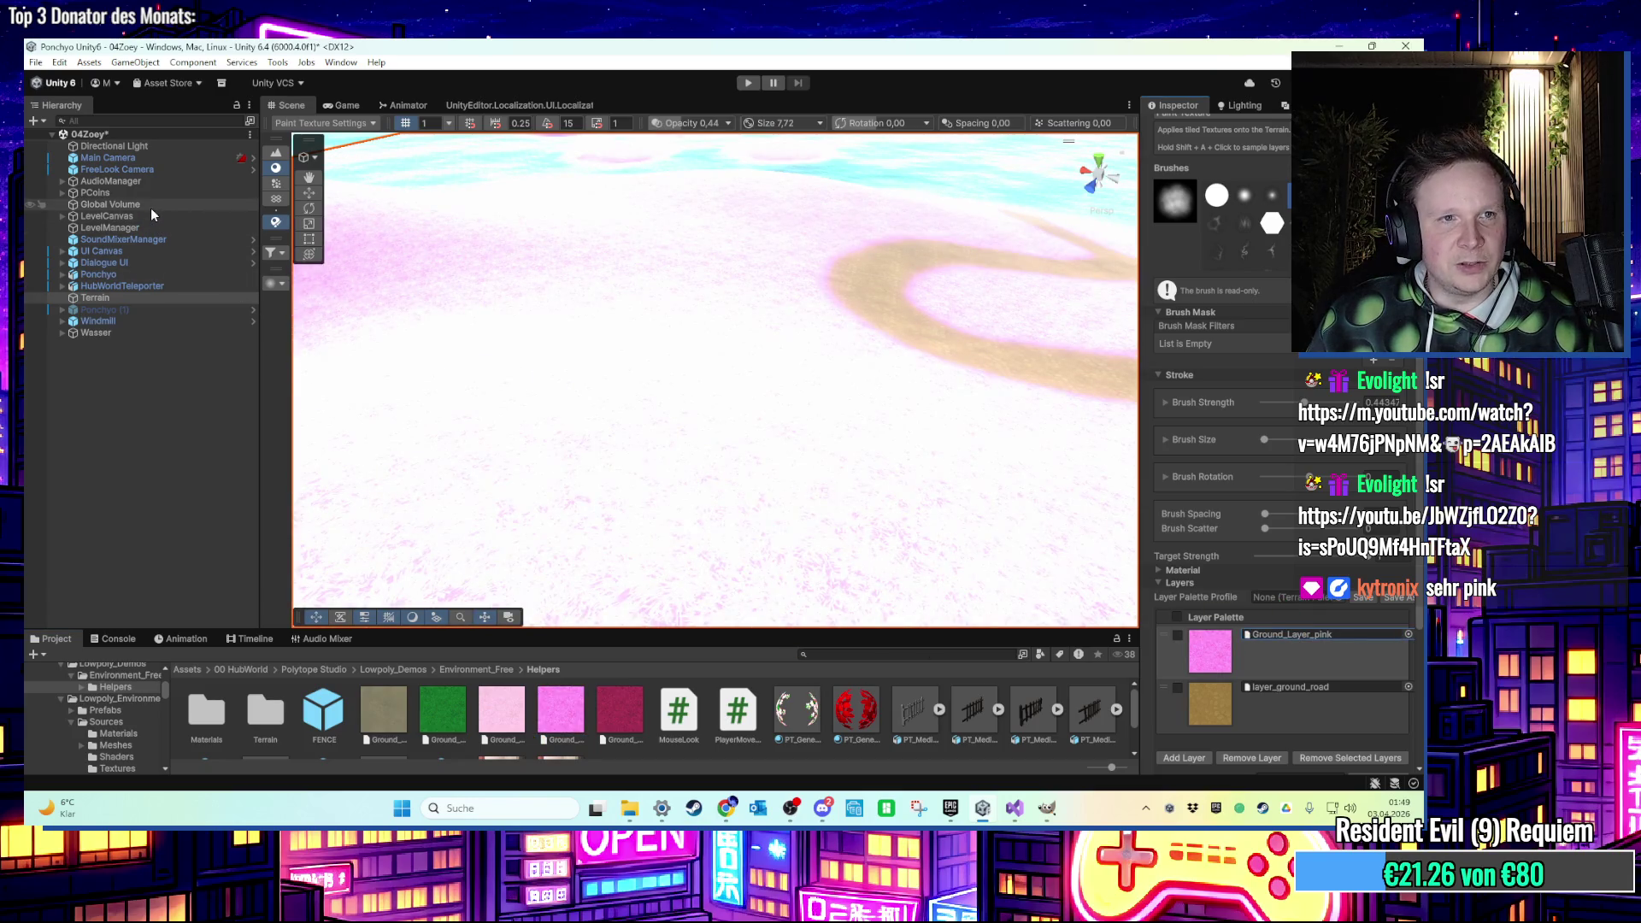
{"action": "left_click", "coordinate": [150, 208]}
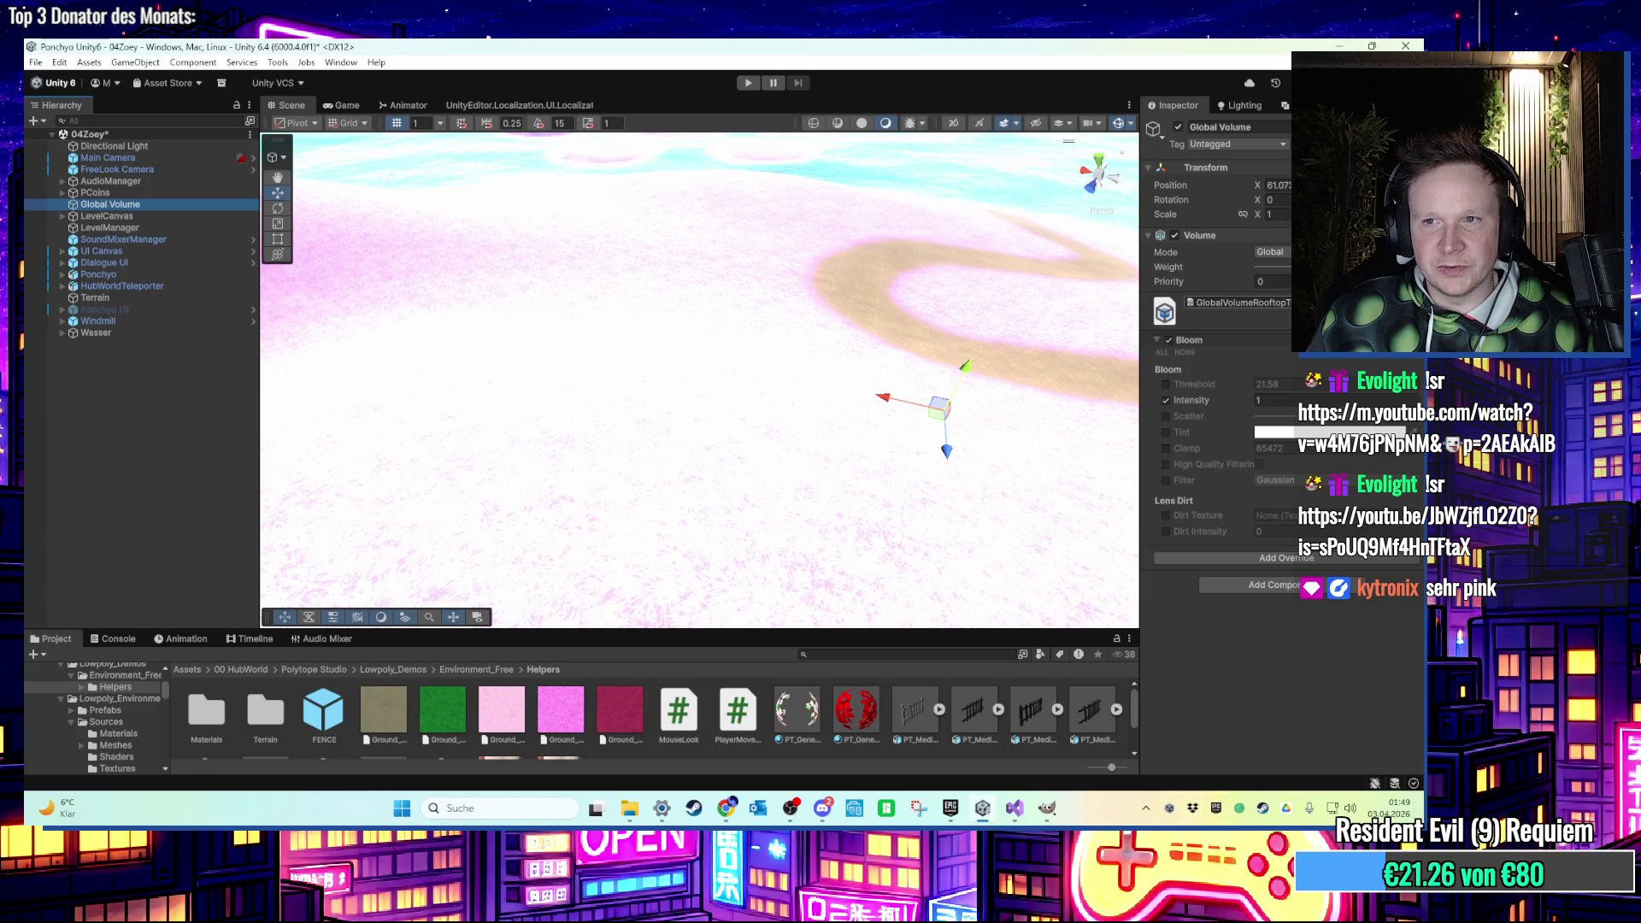
Toggle the Global Volume's bloom intensity override off and back on.
{"action": "left_click", "coordinate": [1166, 401]}
{"action": "scroll", "coordinate": [777, 290], "scroll_direction": "down", "scroll_amount": 5}
{"action": "scroll", "coordinate": [753, 315], "scroll_direction": "up", "scroll_amount": 4}
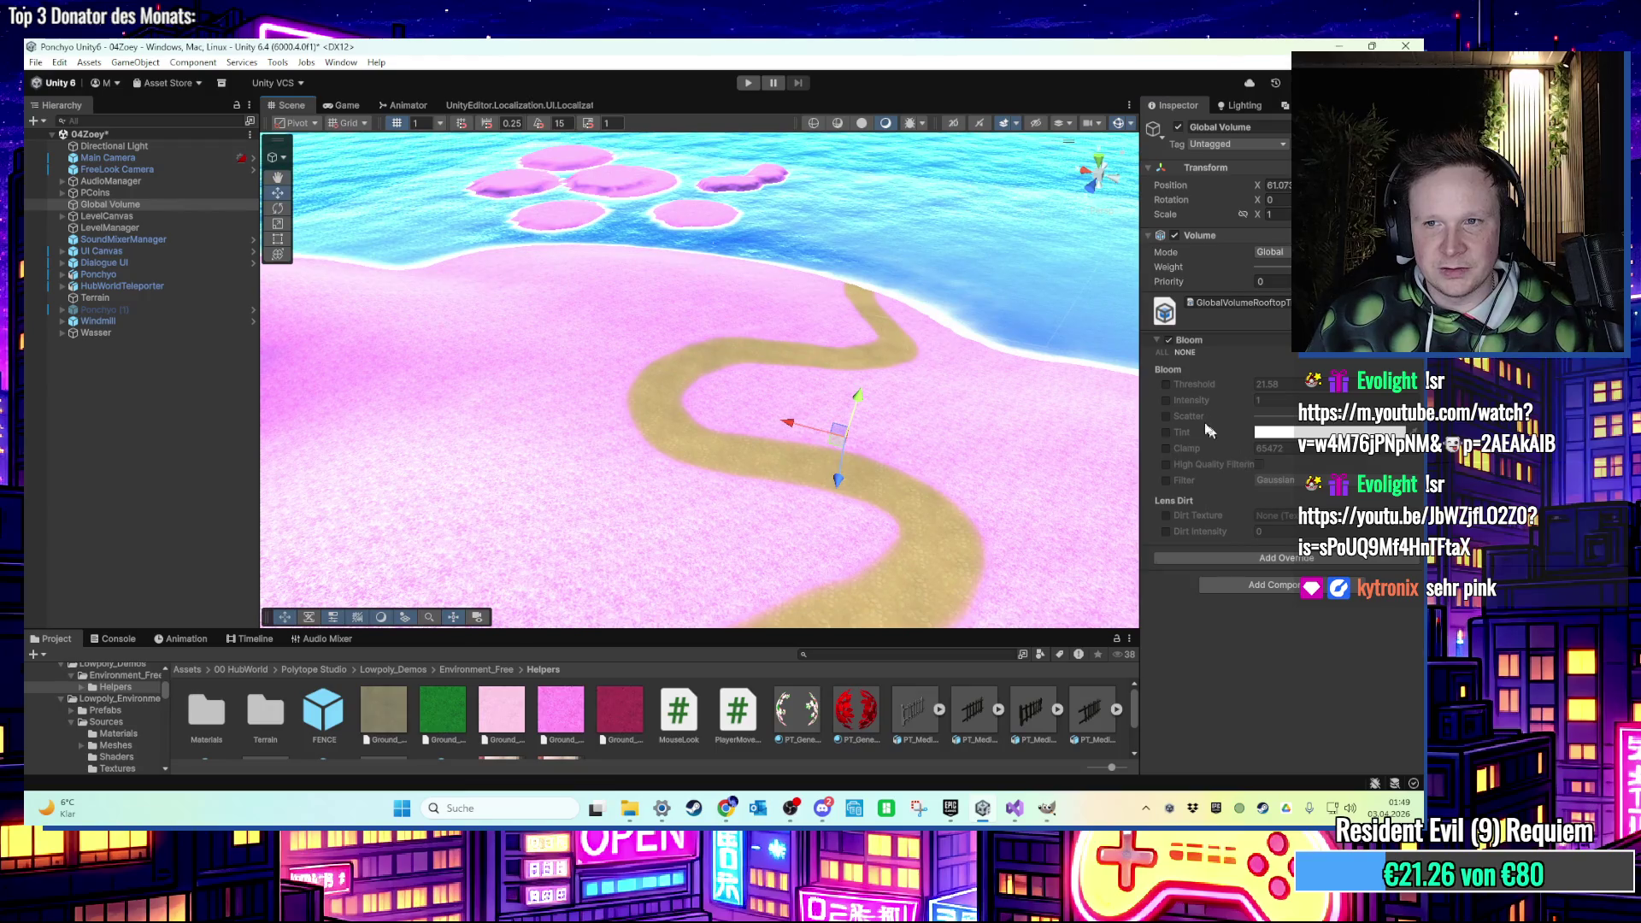
{"action": "left_click", "coordinate": [1166, 401]}
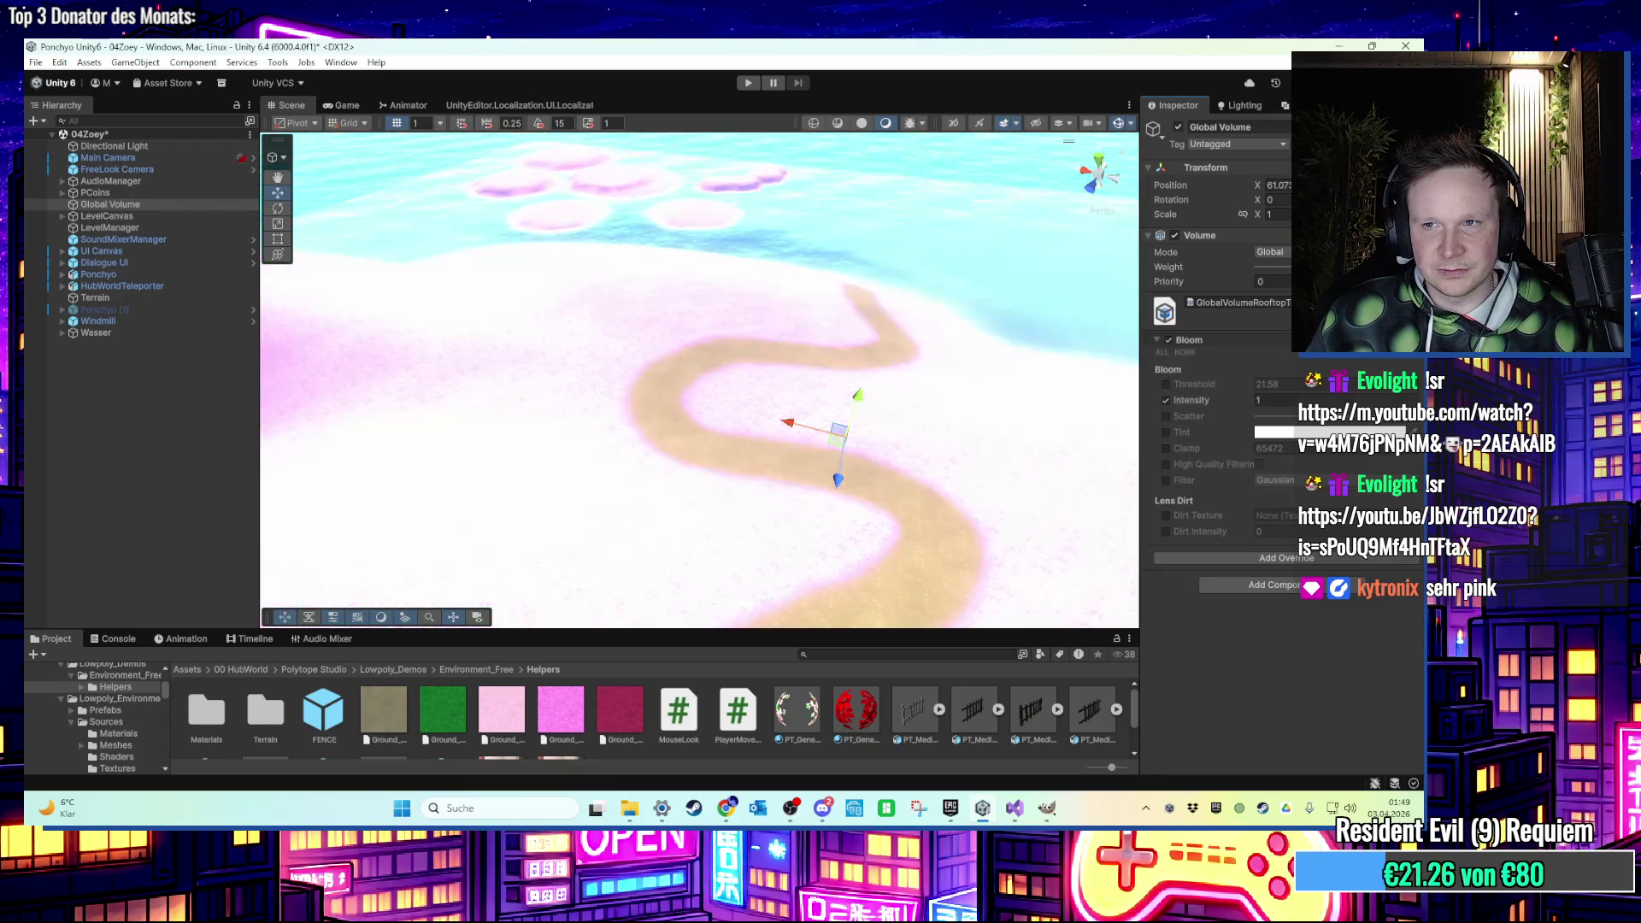
Set the Global Volume's Profile to Global Volume Profile instead of GlobalVolumeRooftopTrouble.
{"action": "left_click", "coordinate": [1239, 302]}
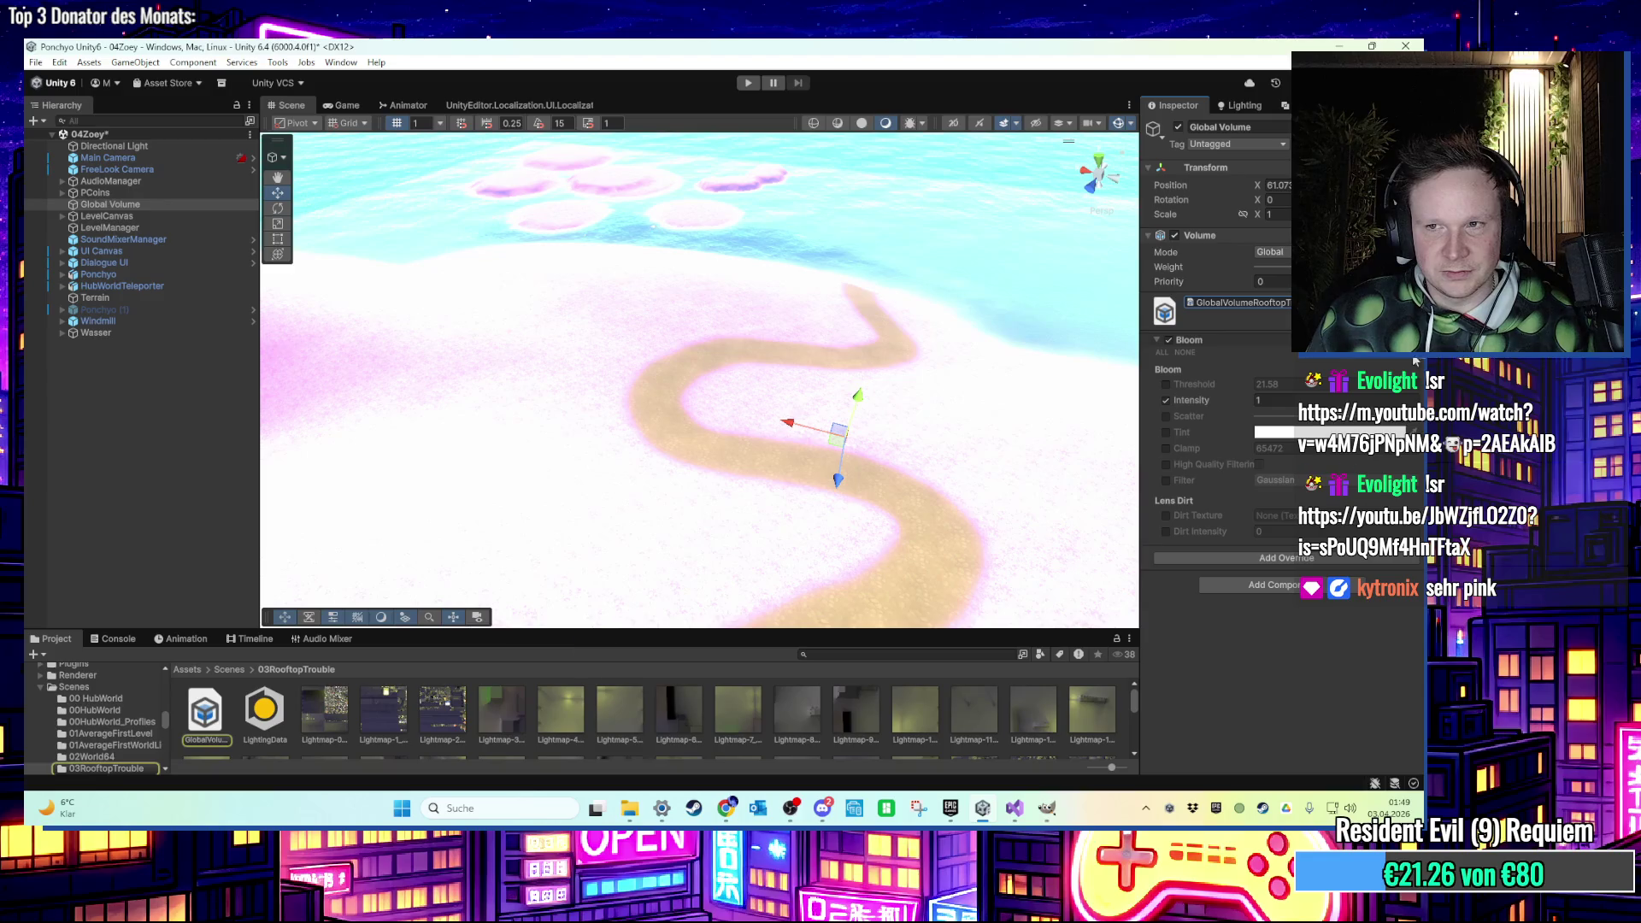
{"action": "left_click", "coordinate": [1410, 303]}
{"action": "key", "text": "Escape"}
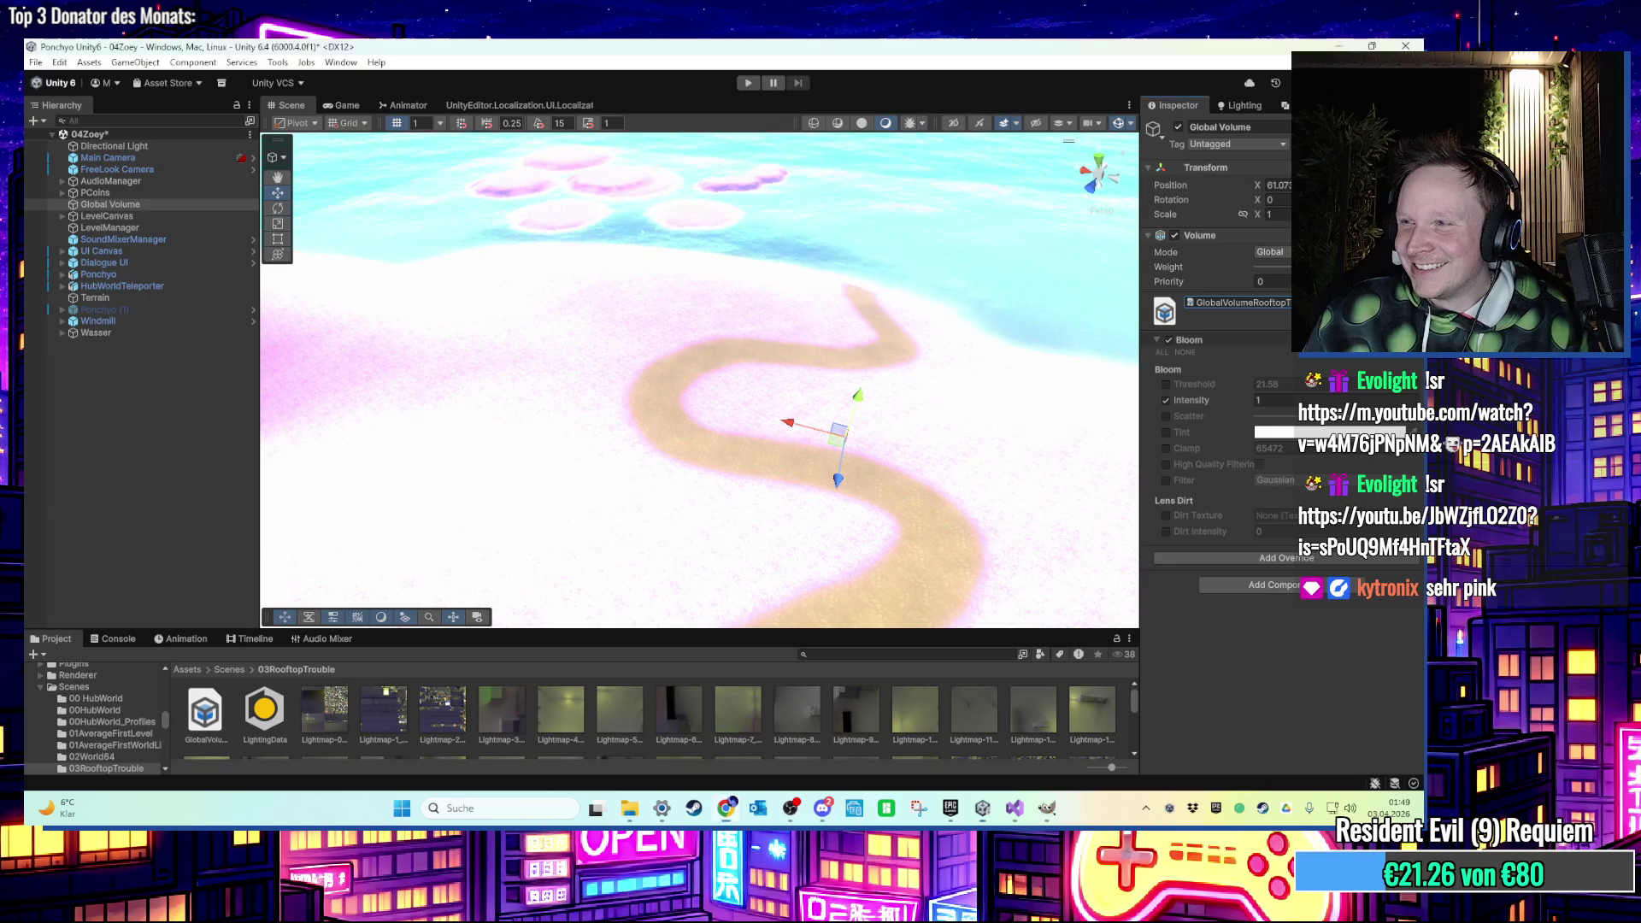
{"action": "left_click", "coordinate": [1410, 302]}
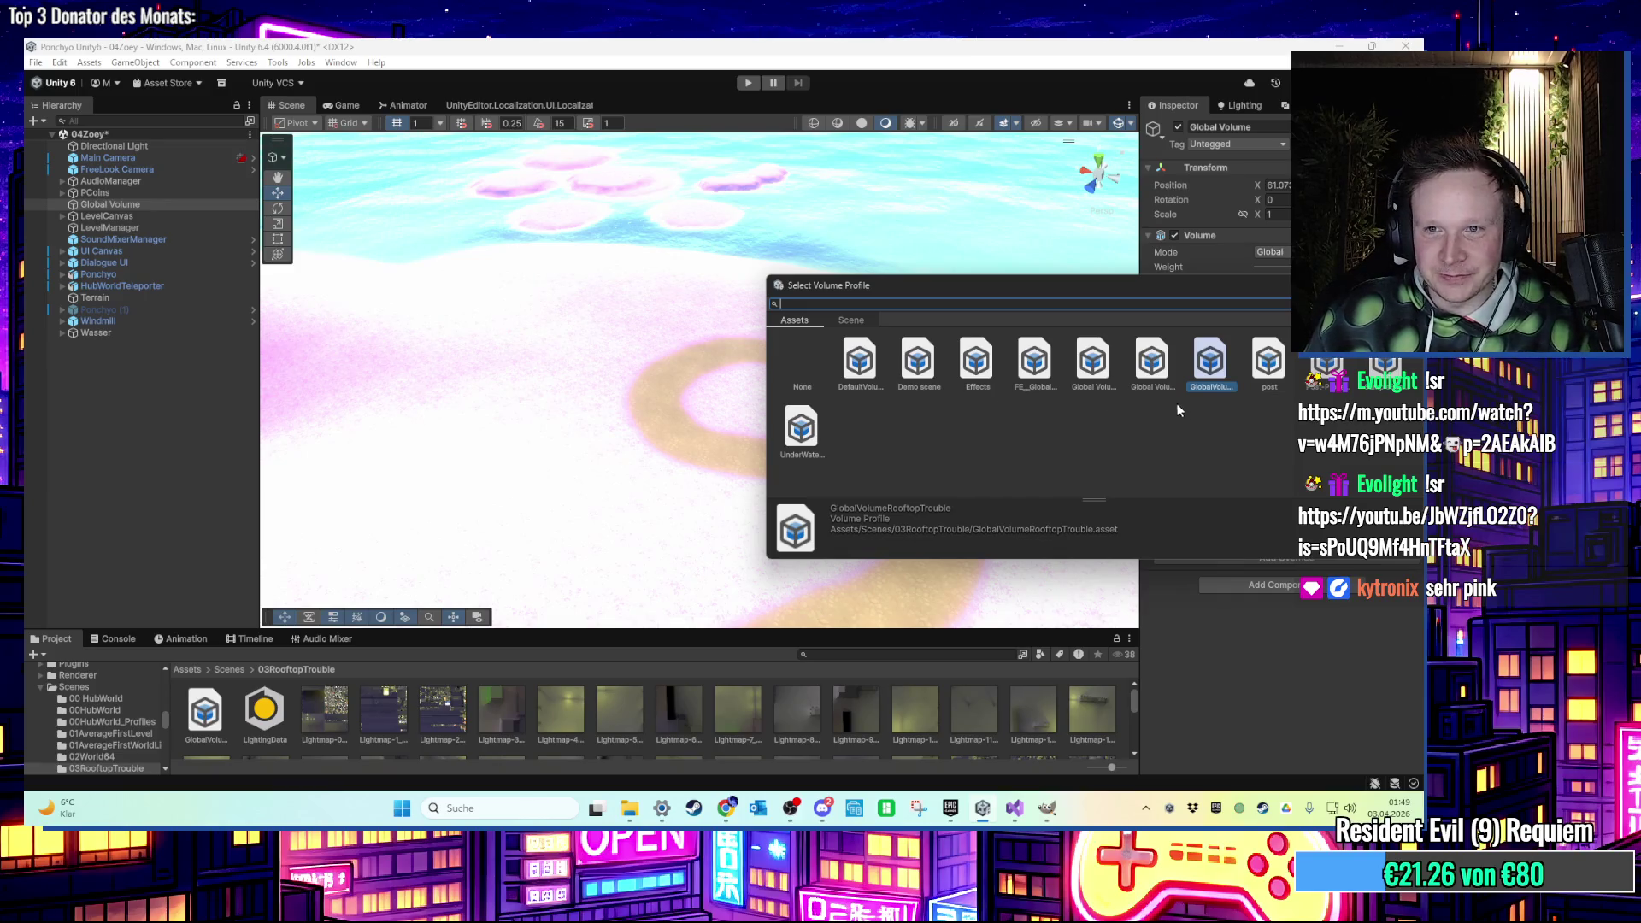
{"action": "left_click", "coordinate": [1152, 363]}
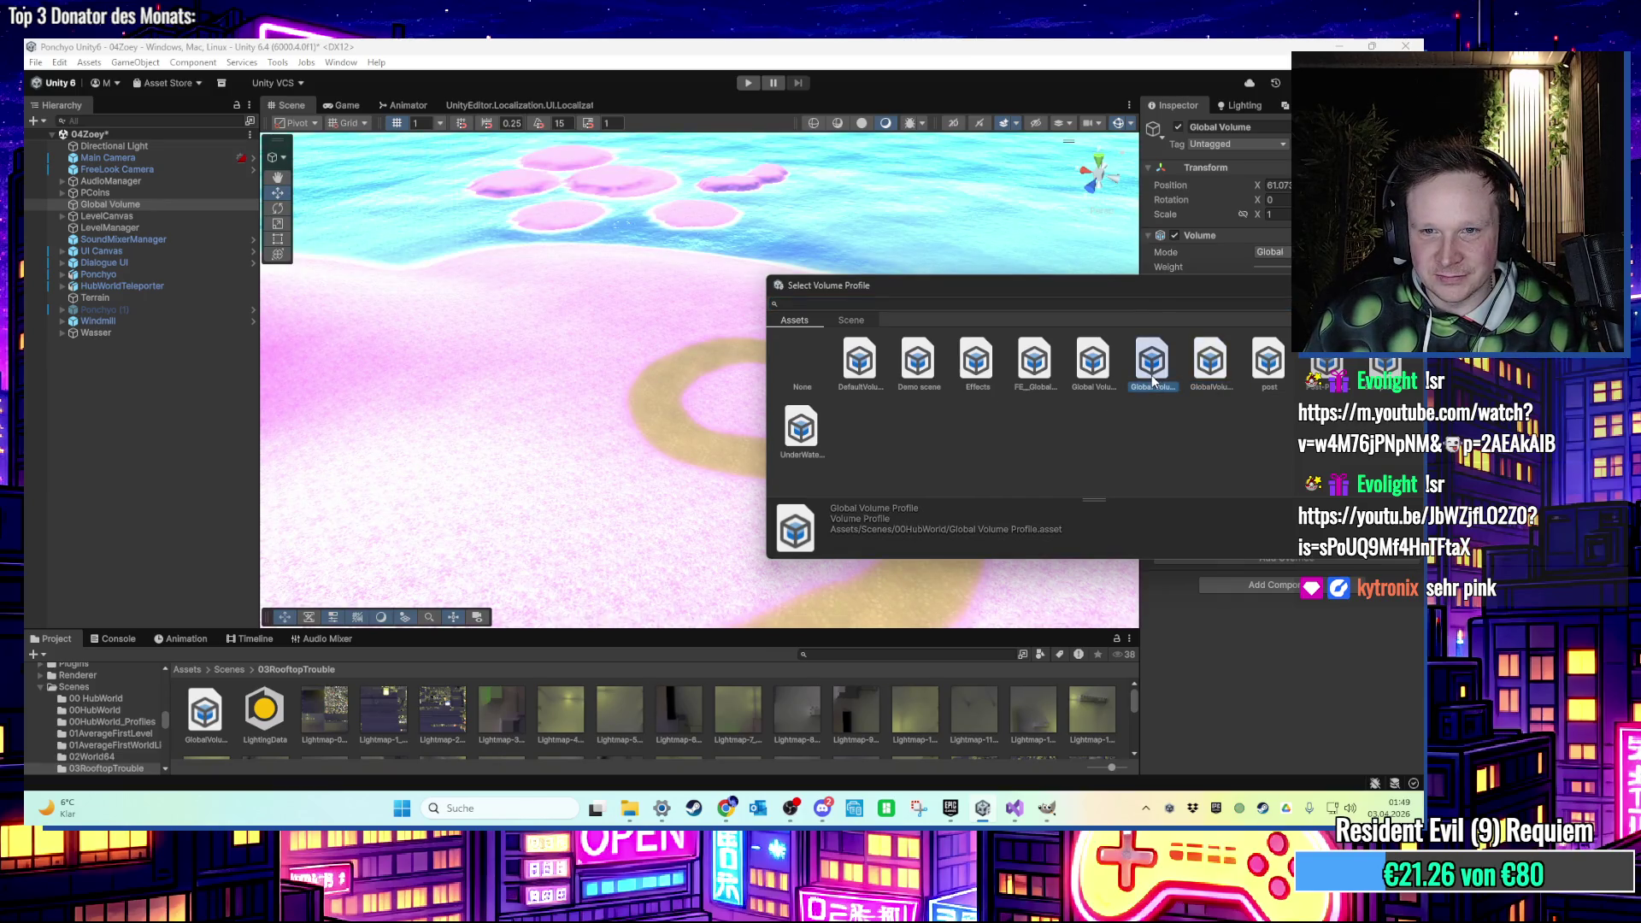
{"action": "double_click", "coordinate": [1152, 368]}
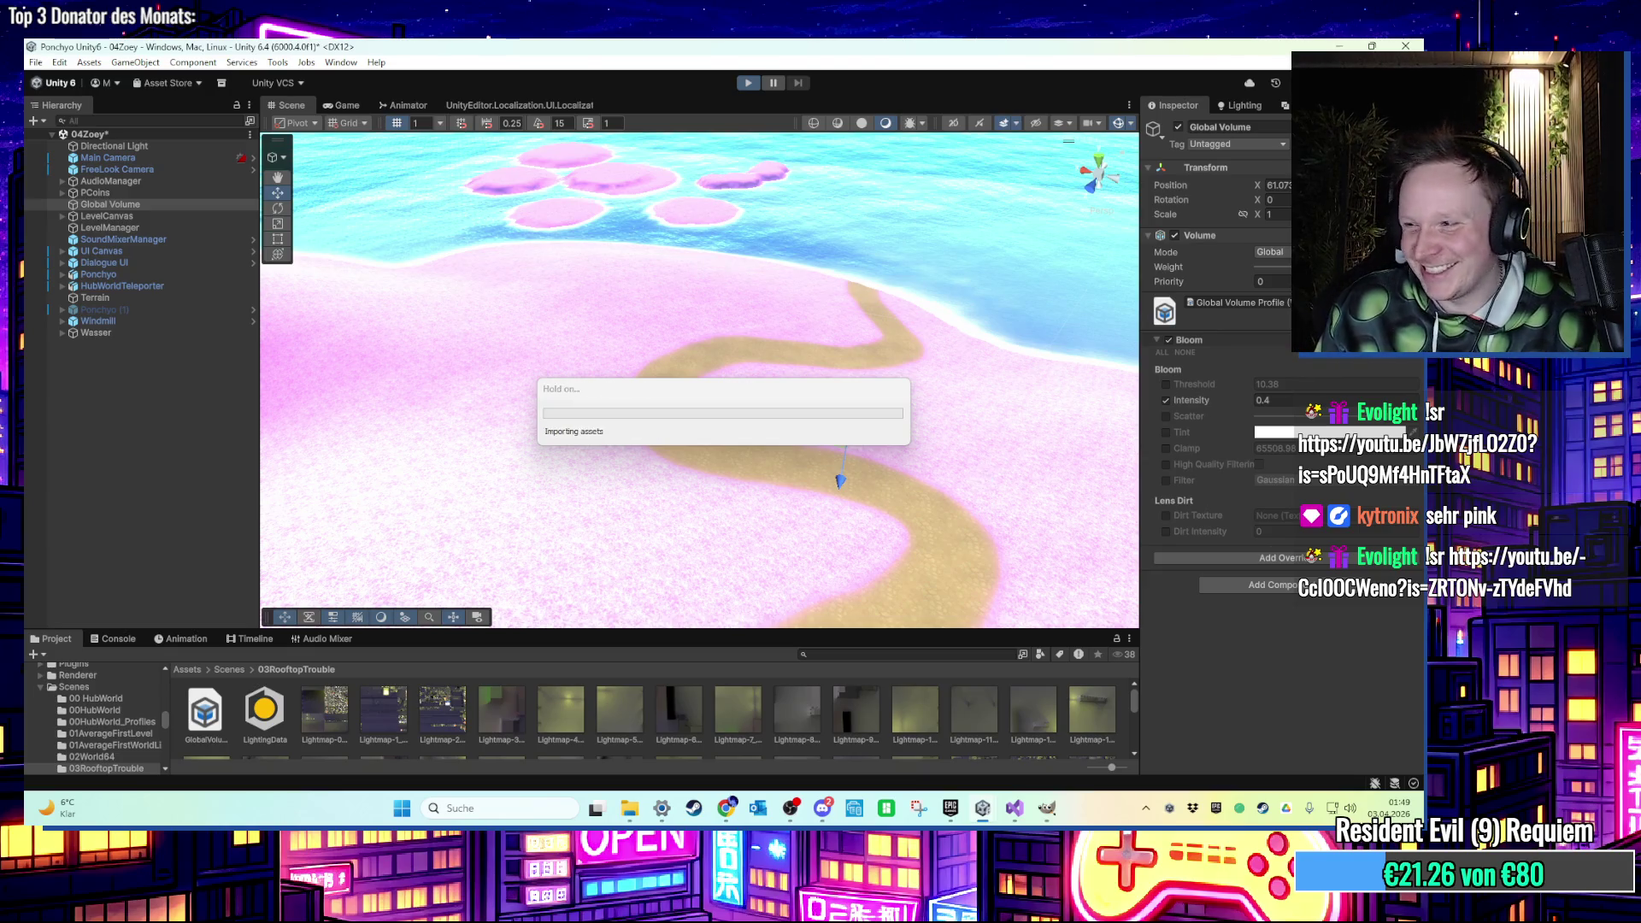
Start Play mode and run the character uphill across the pink grass, jumping onto the grey rock.
{"action": "key", "text": "ctrl+p"}
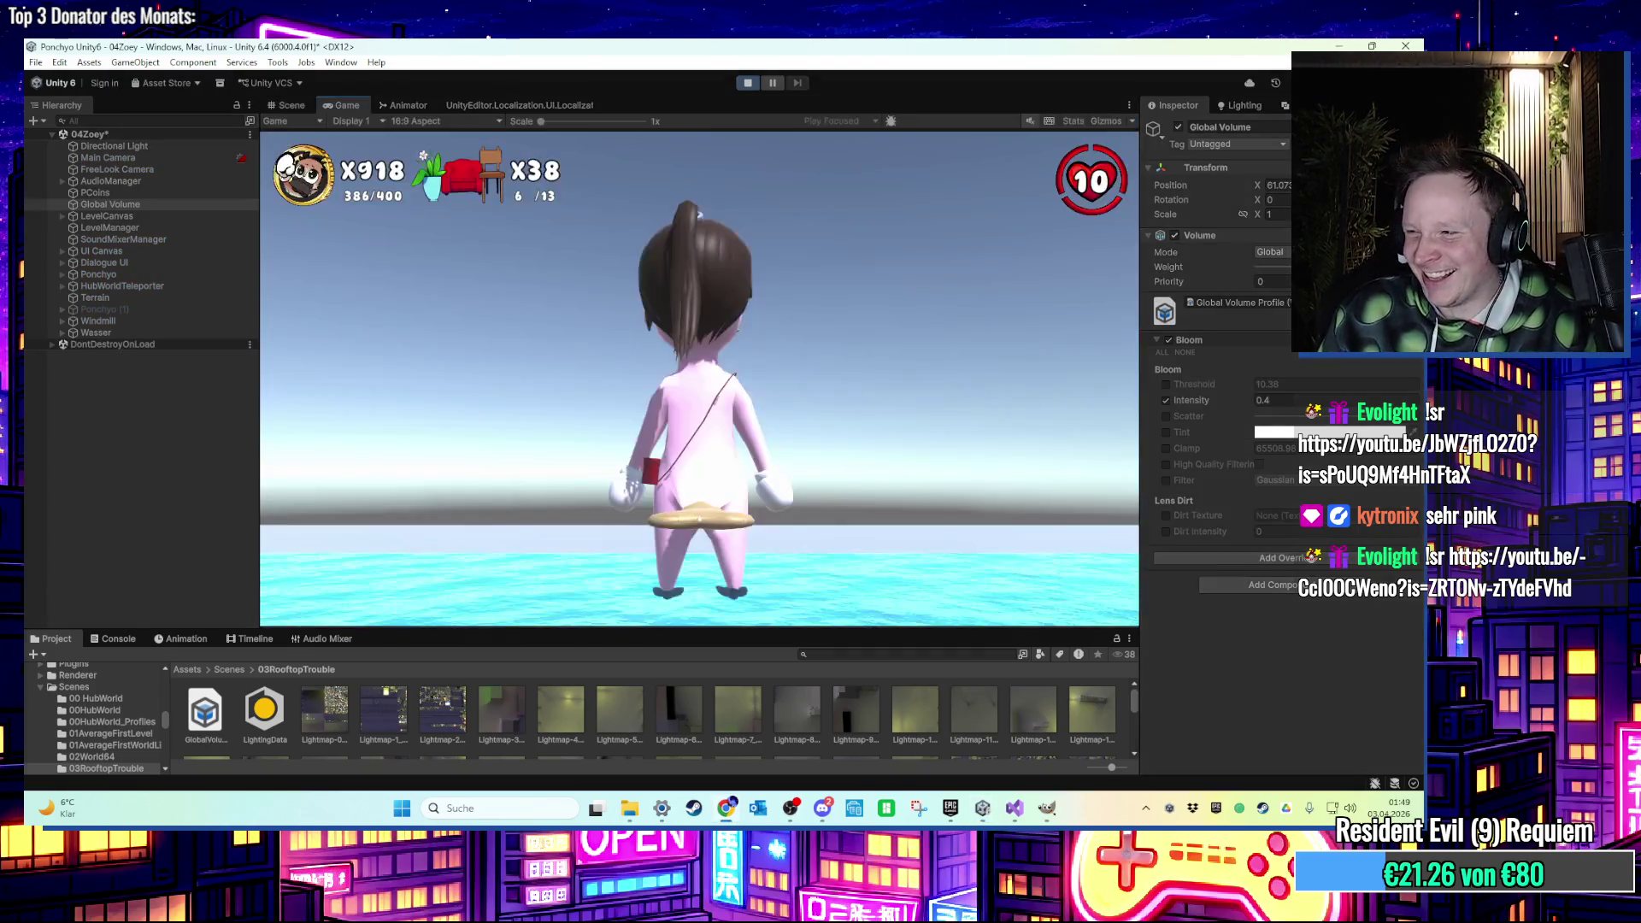
{"action": "key", "text": "w"}
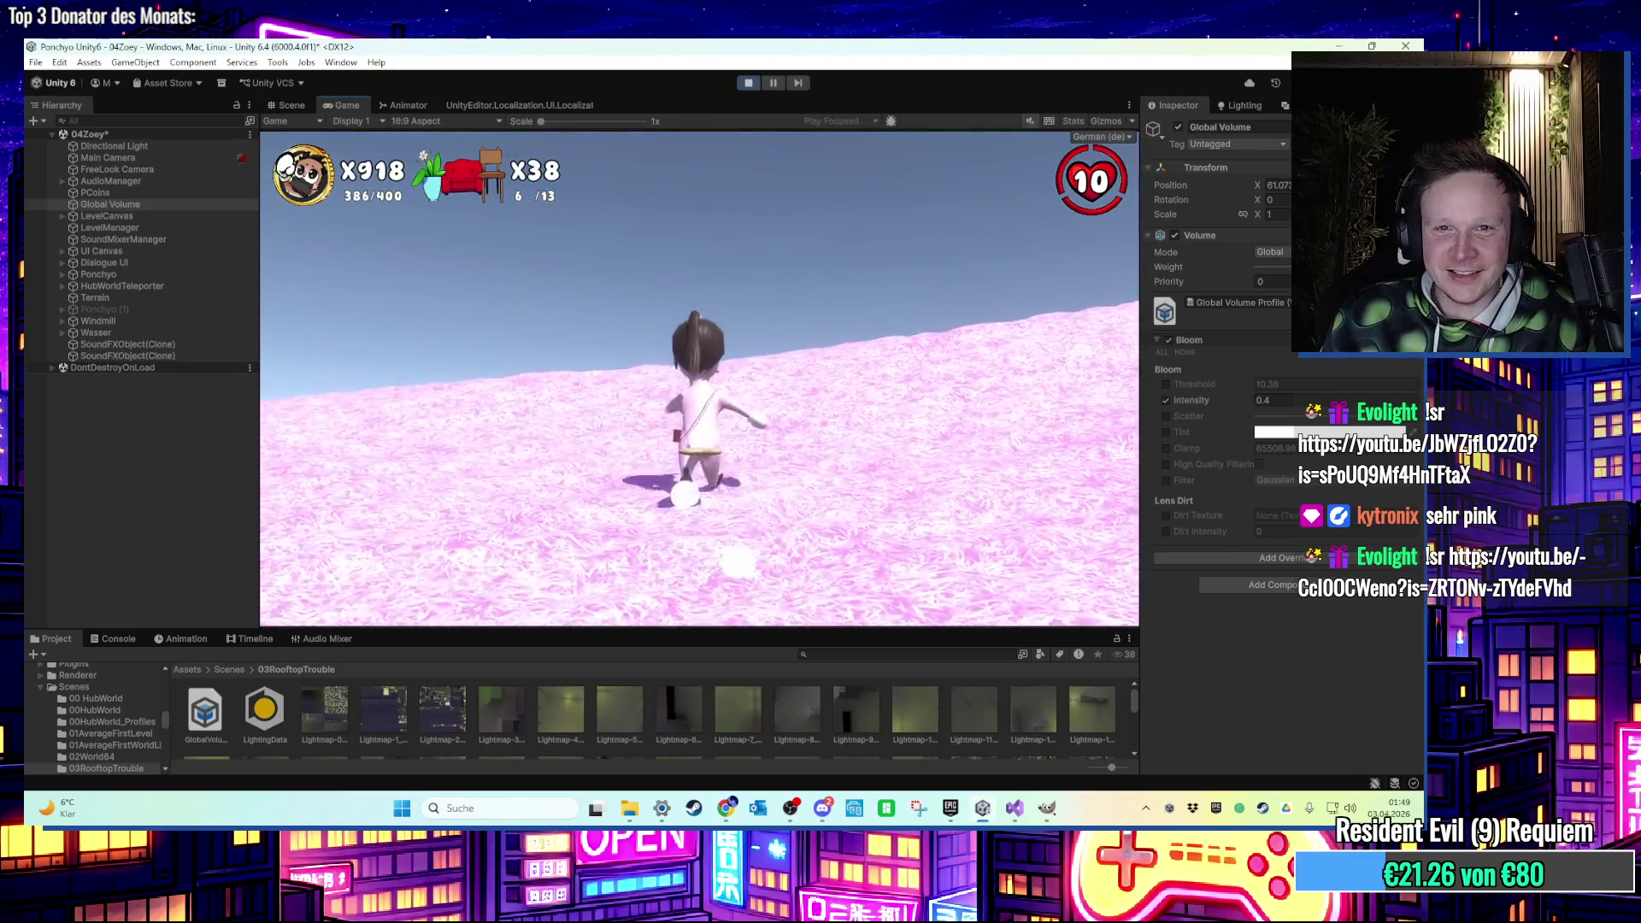
{"action": "key", "text": "w"}
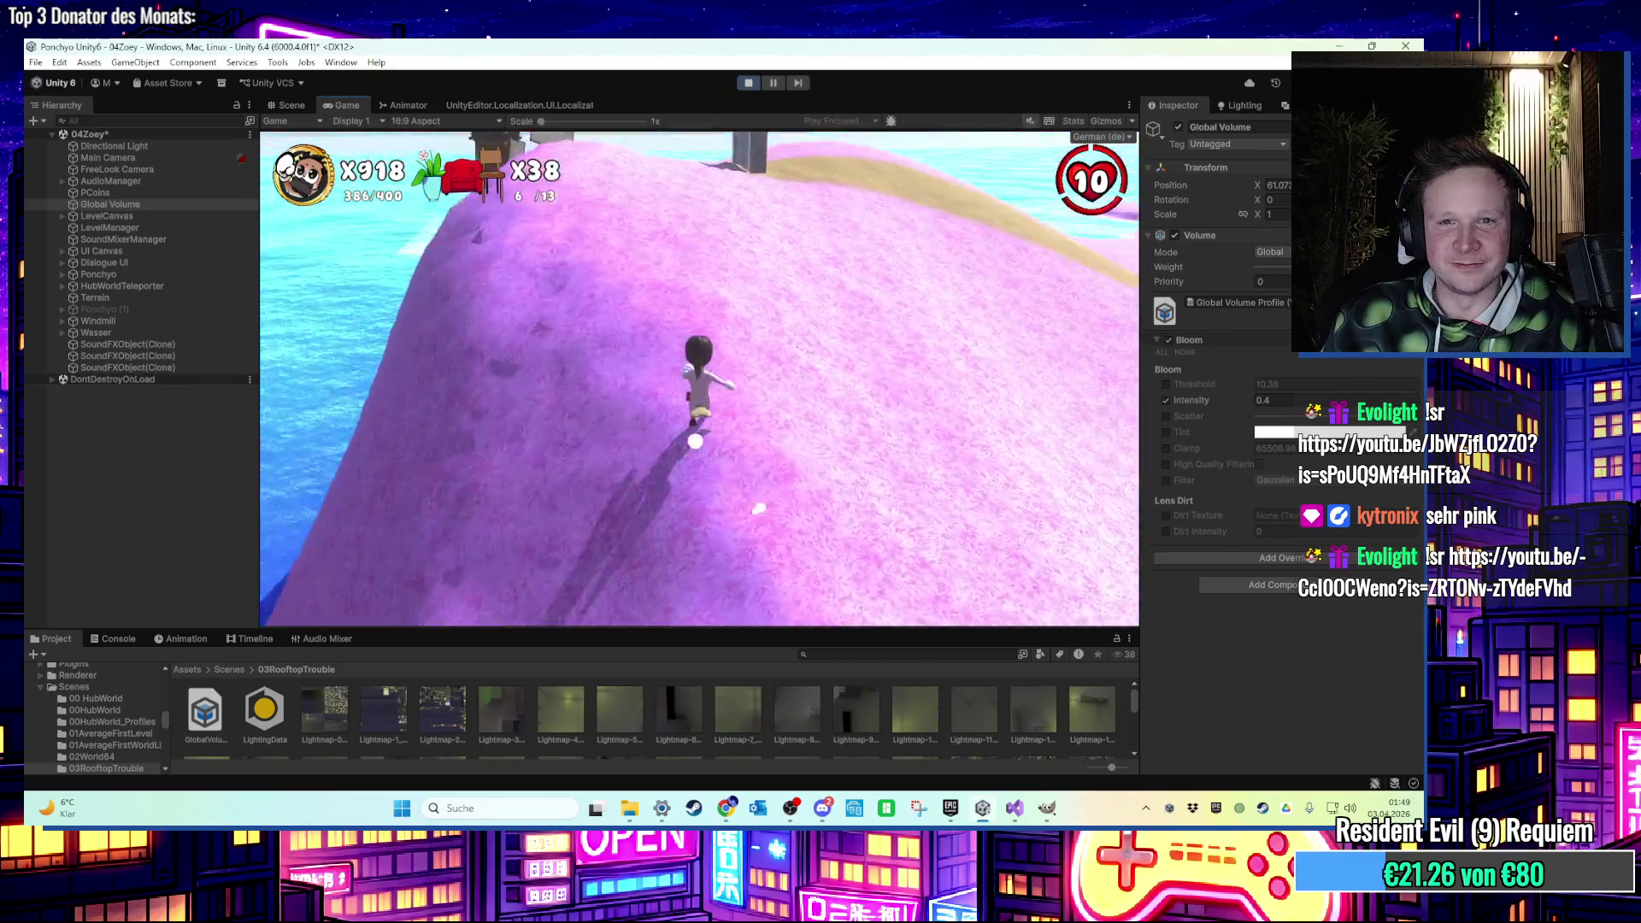
{"action": "key", "text": "w"}
{"action": "key", "text": "space"}
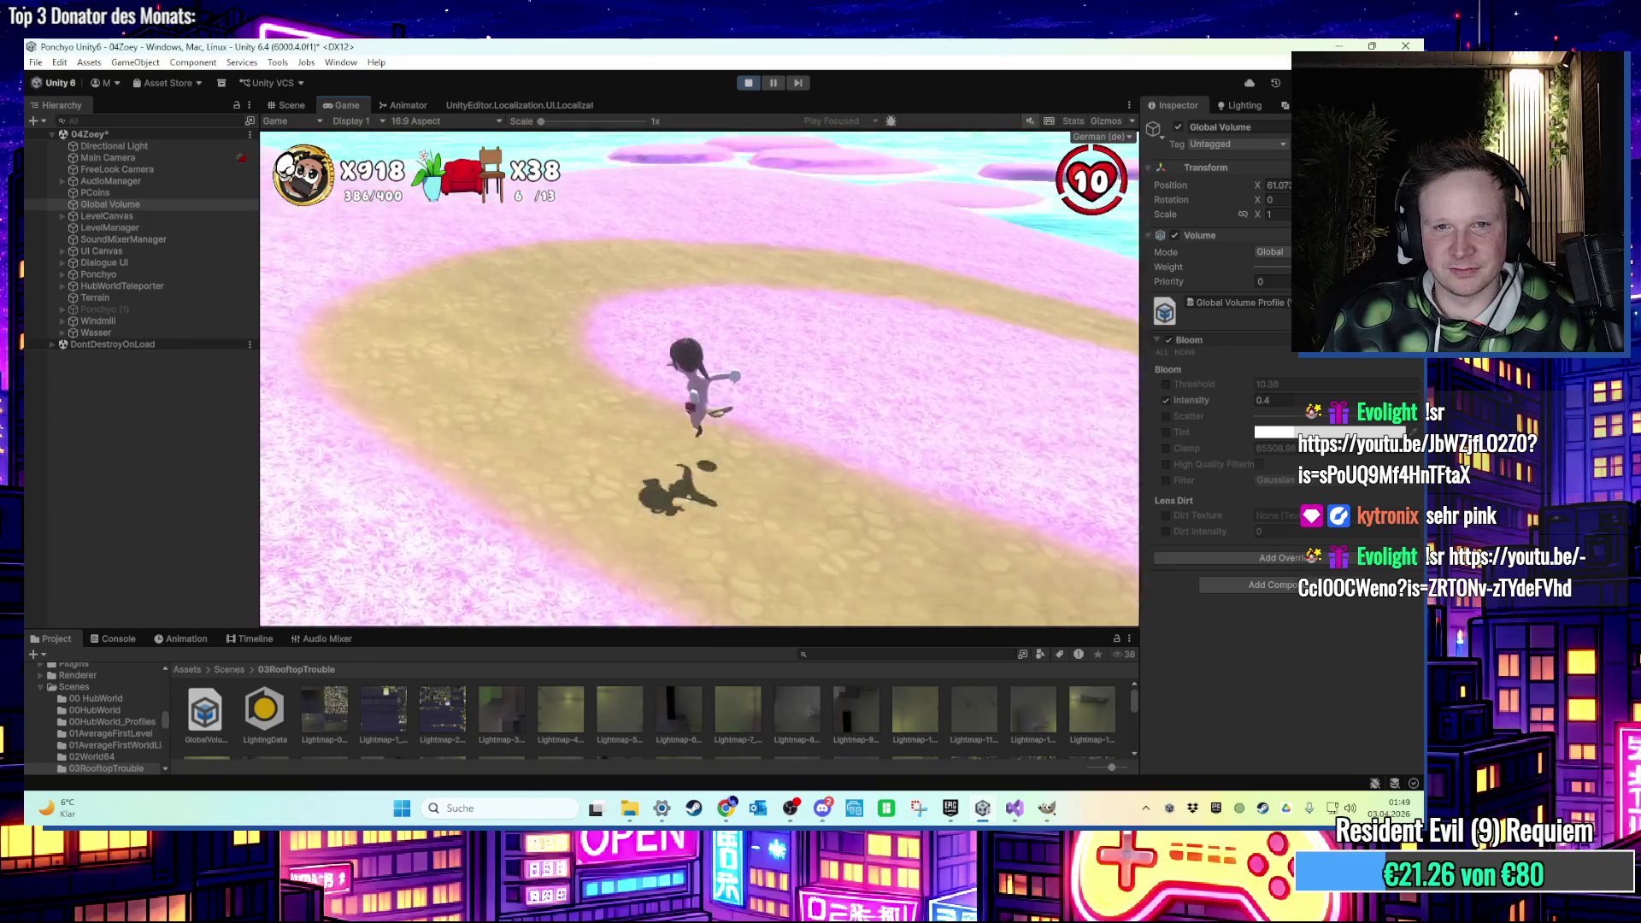
Run the character along the sand path and pink beach, jumping over the glowing ring.
{"action": "key", "text": "a"}
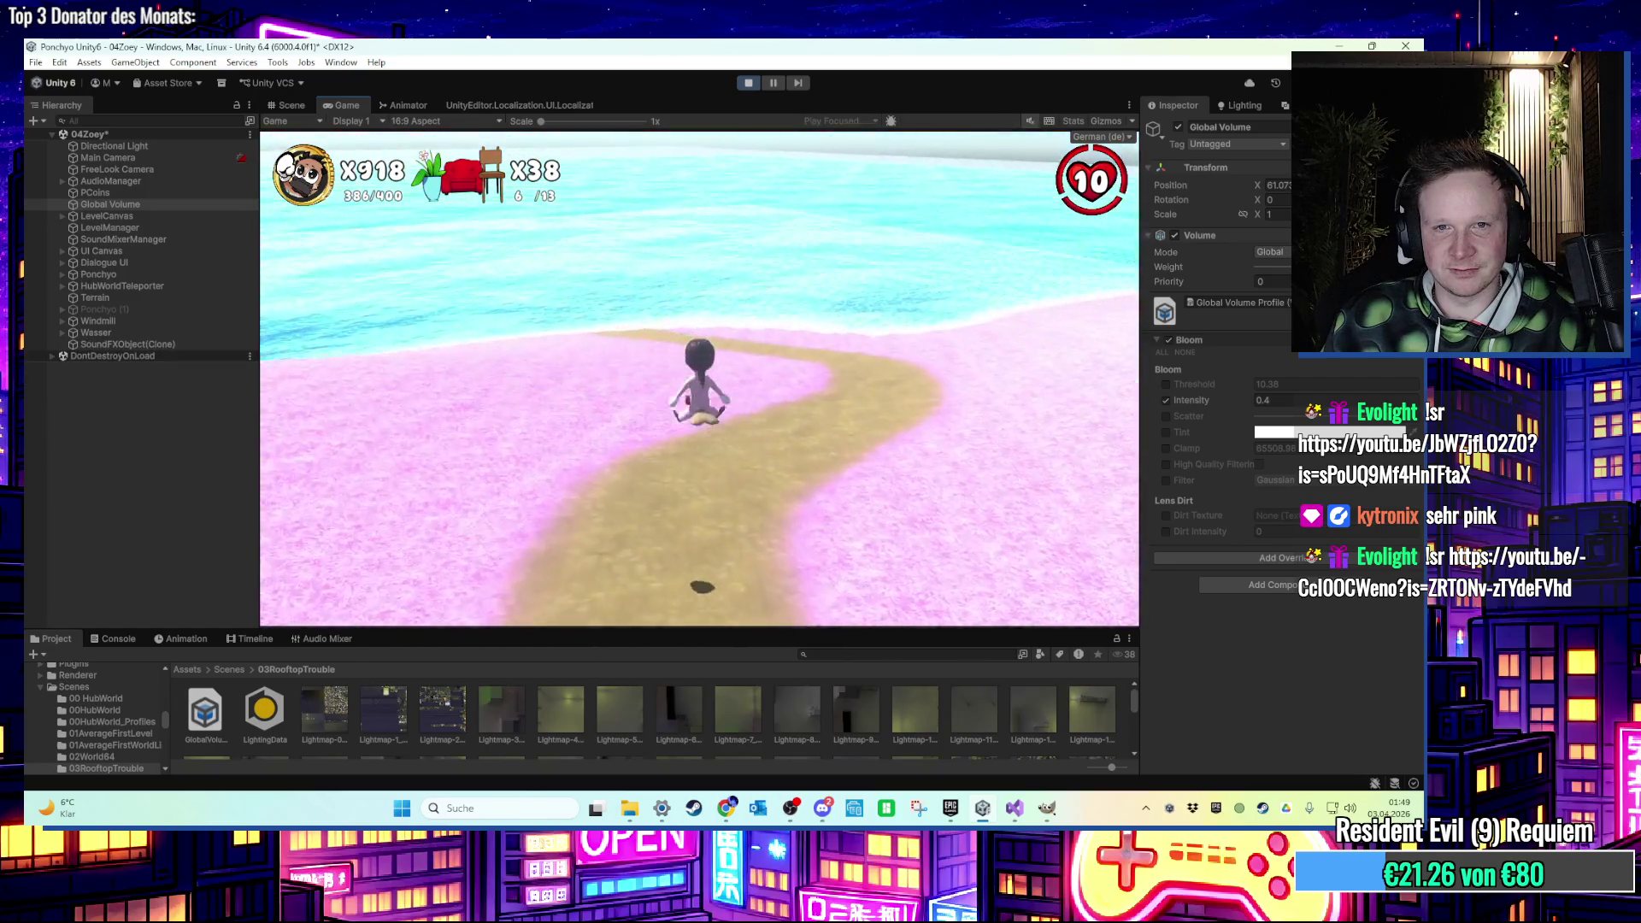
{"action": "key", "text": "a"}
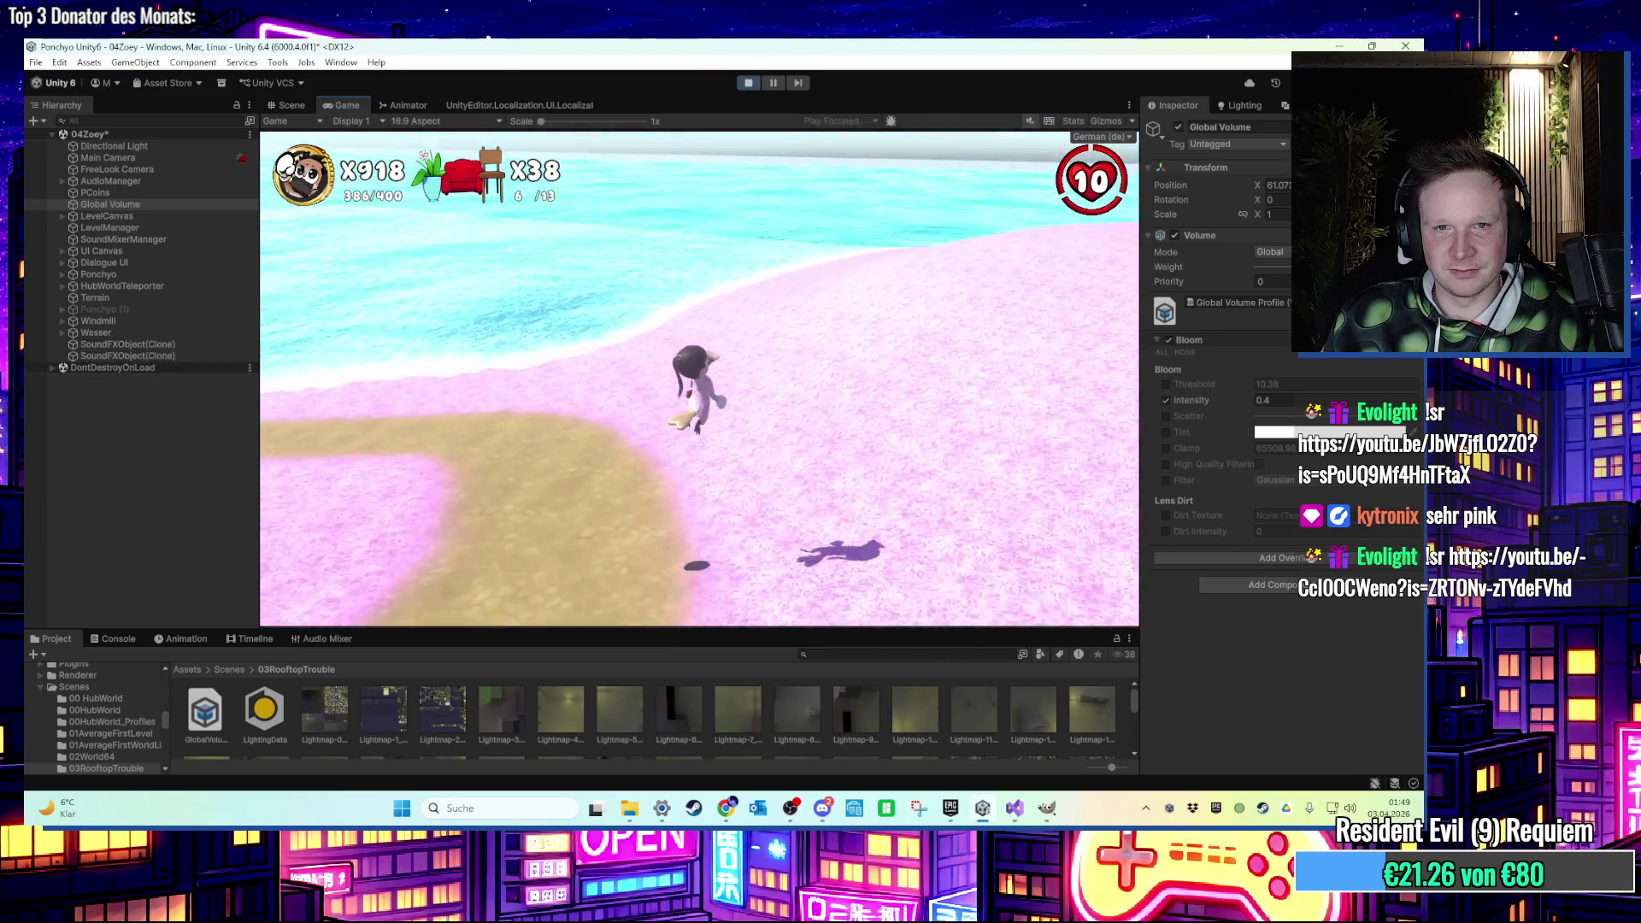
{"action": "key", "text": "a"}
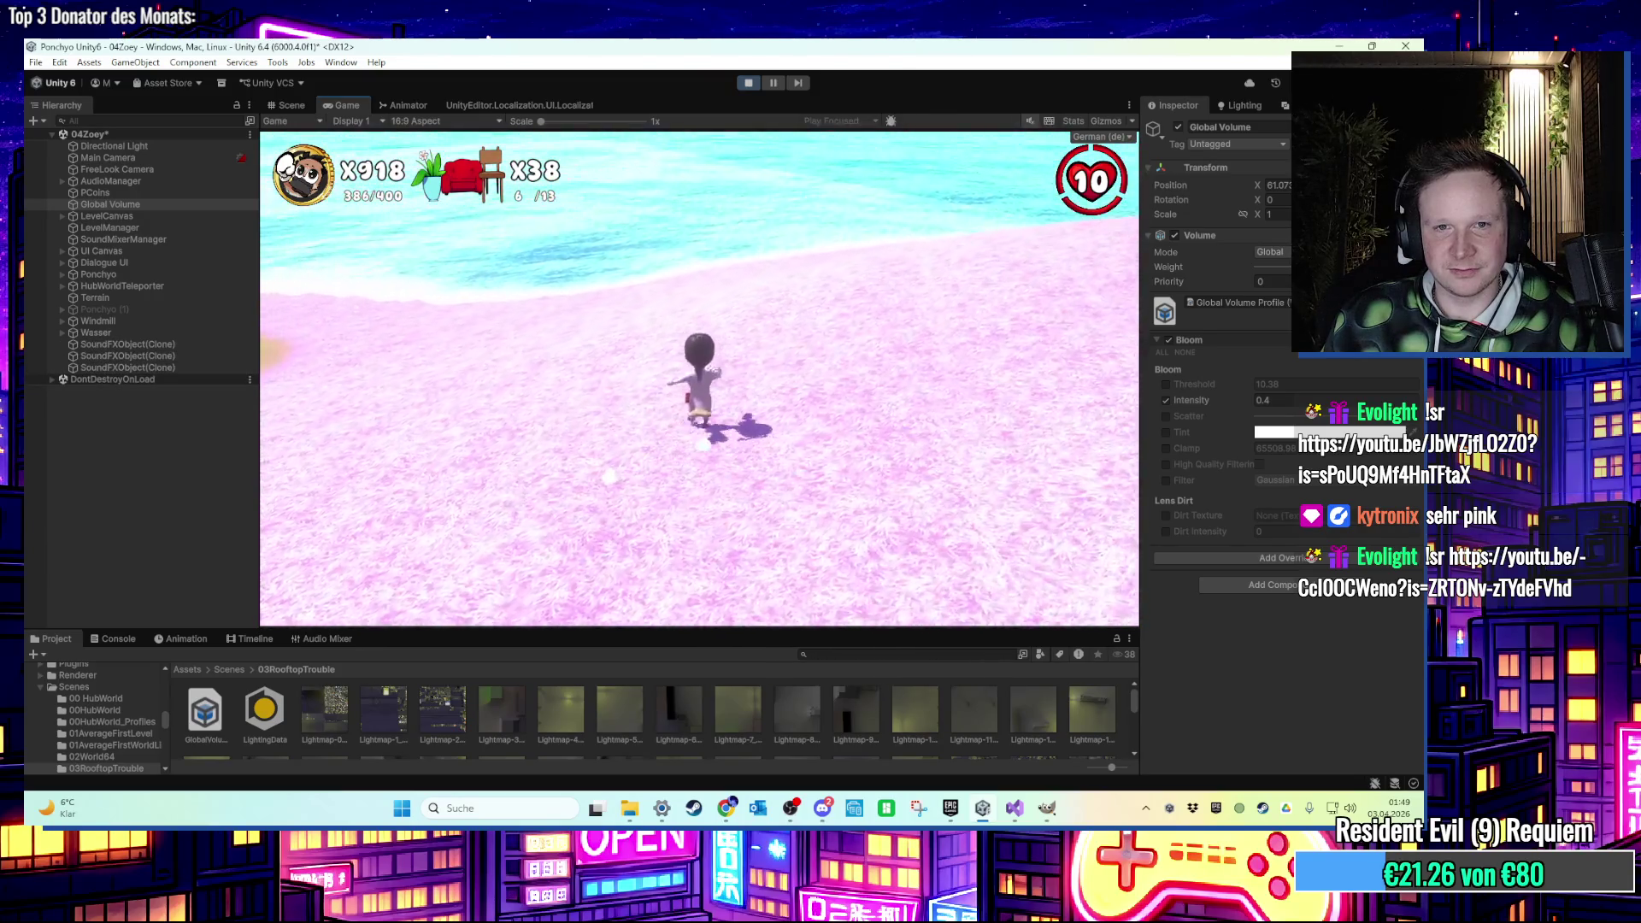
{"action": "key", "text": "w"}
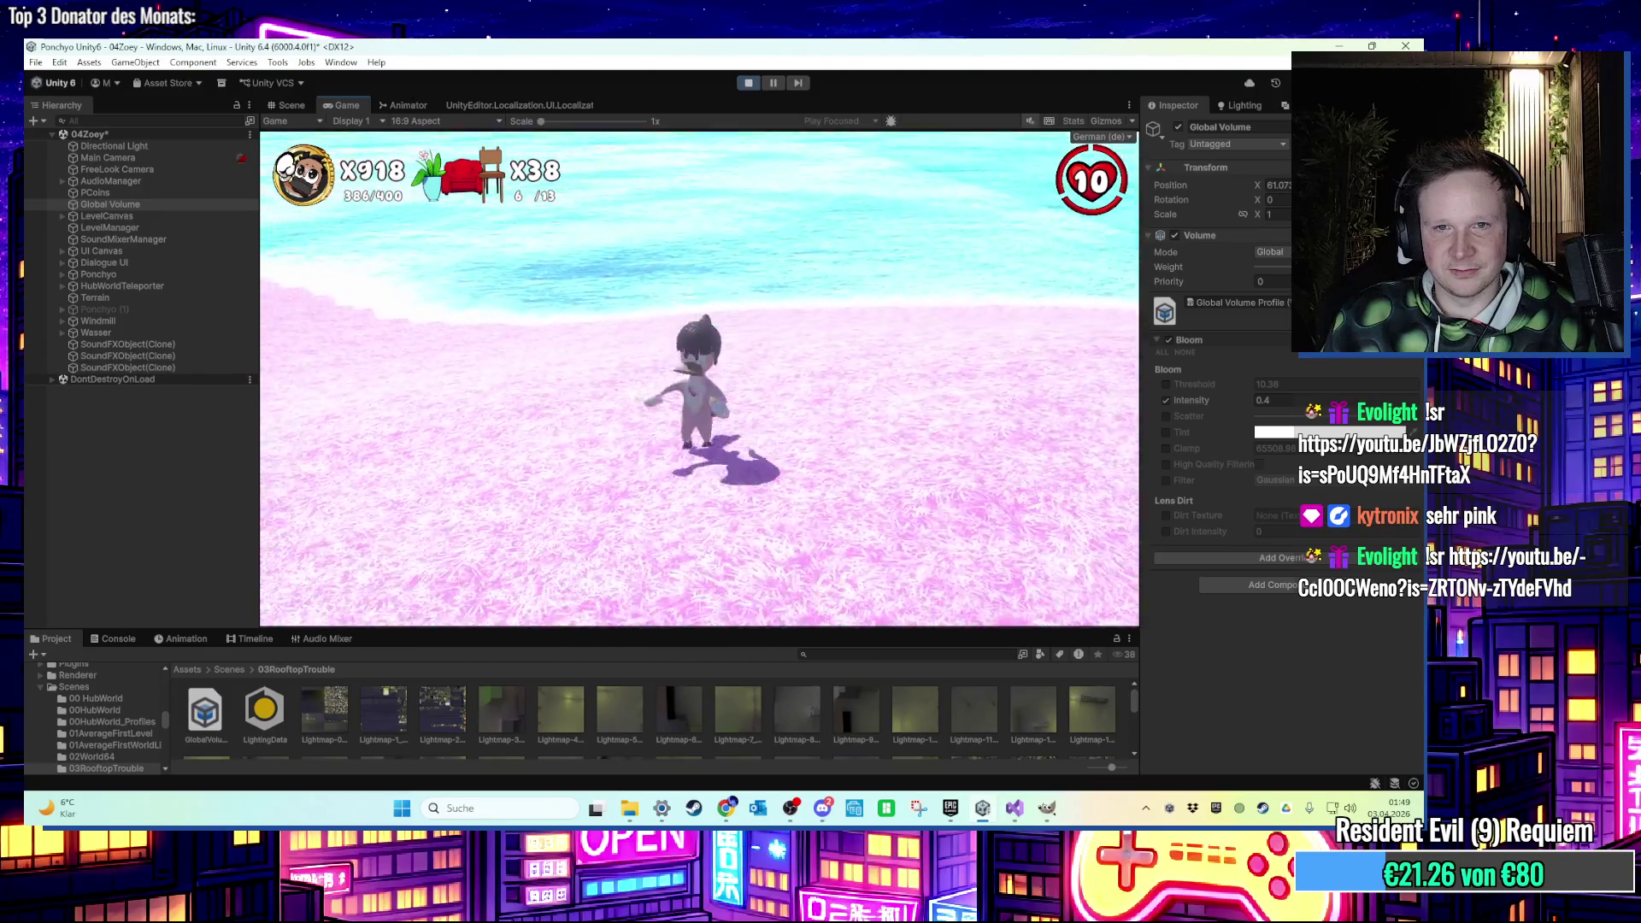
{"action": "key", "text": "a"}
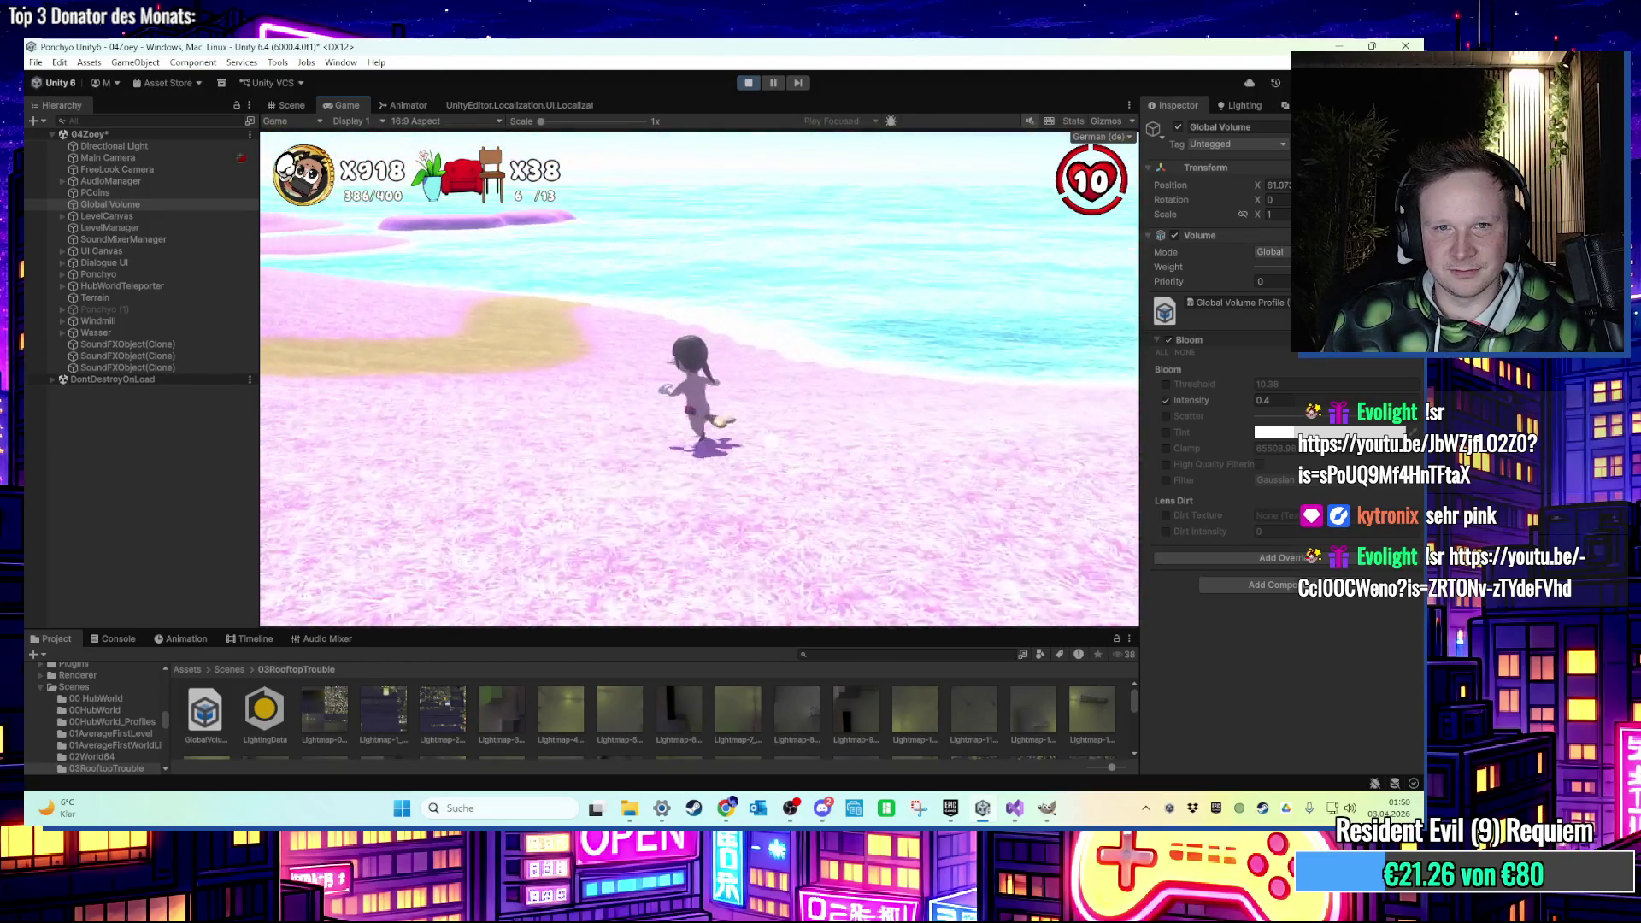
{"action": "key", "text": "w"}
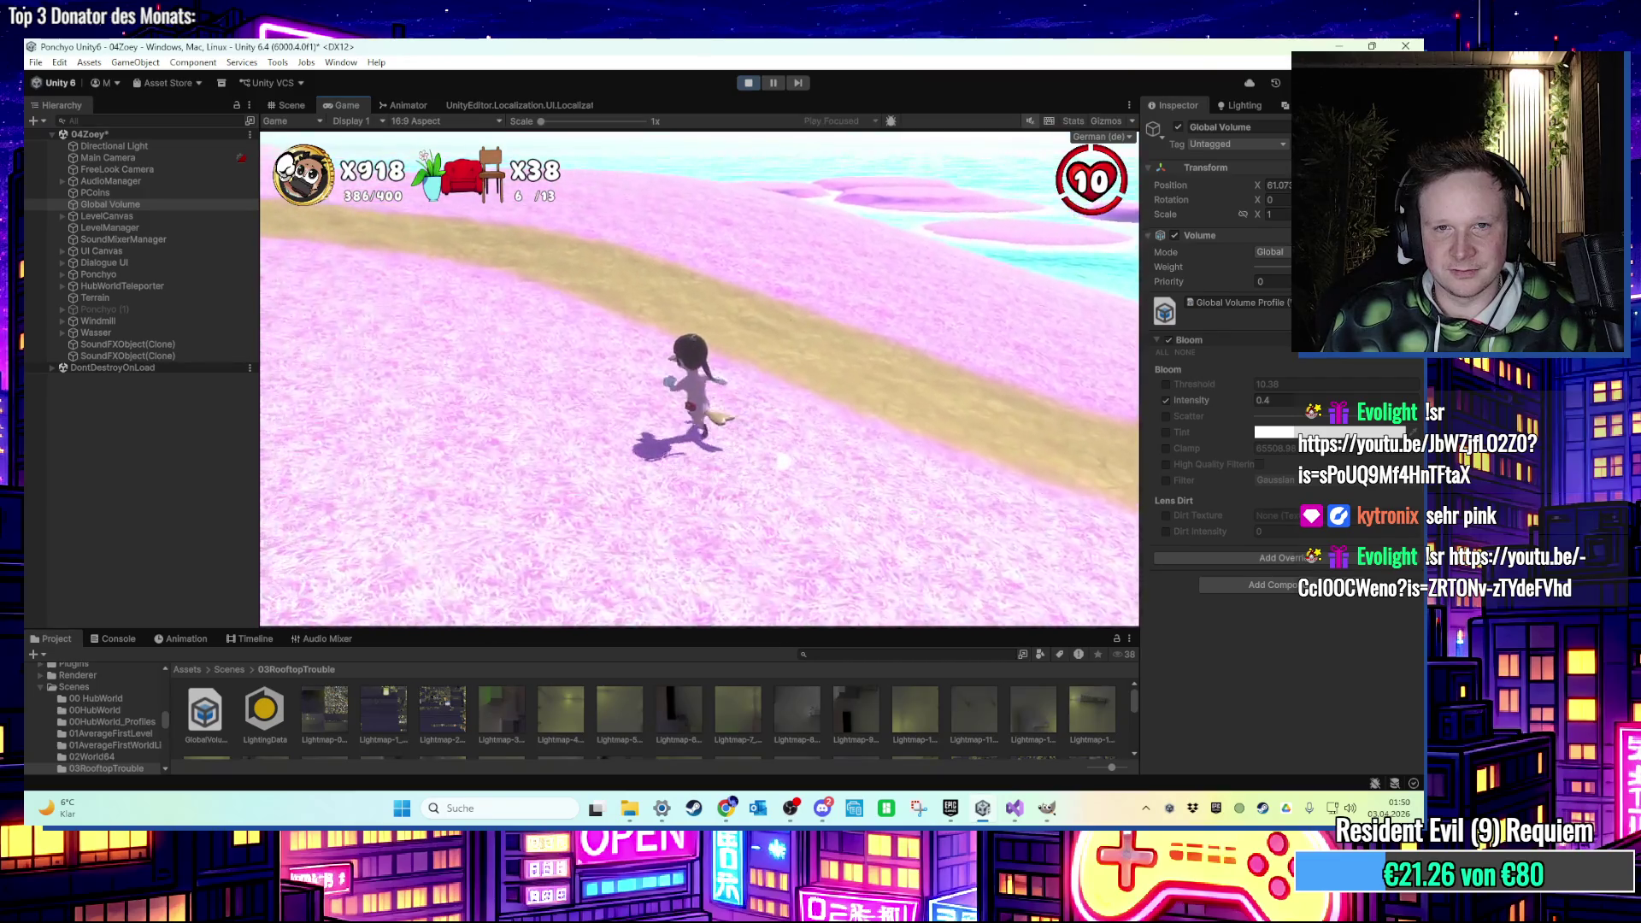
{"action": "key", "text": "space"}
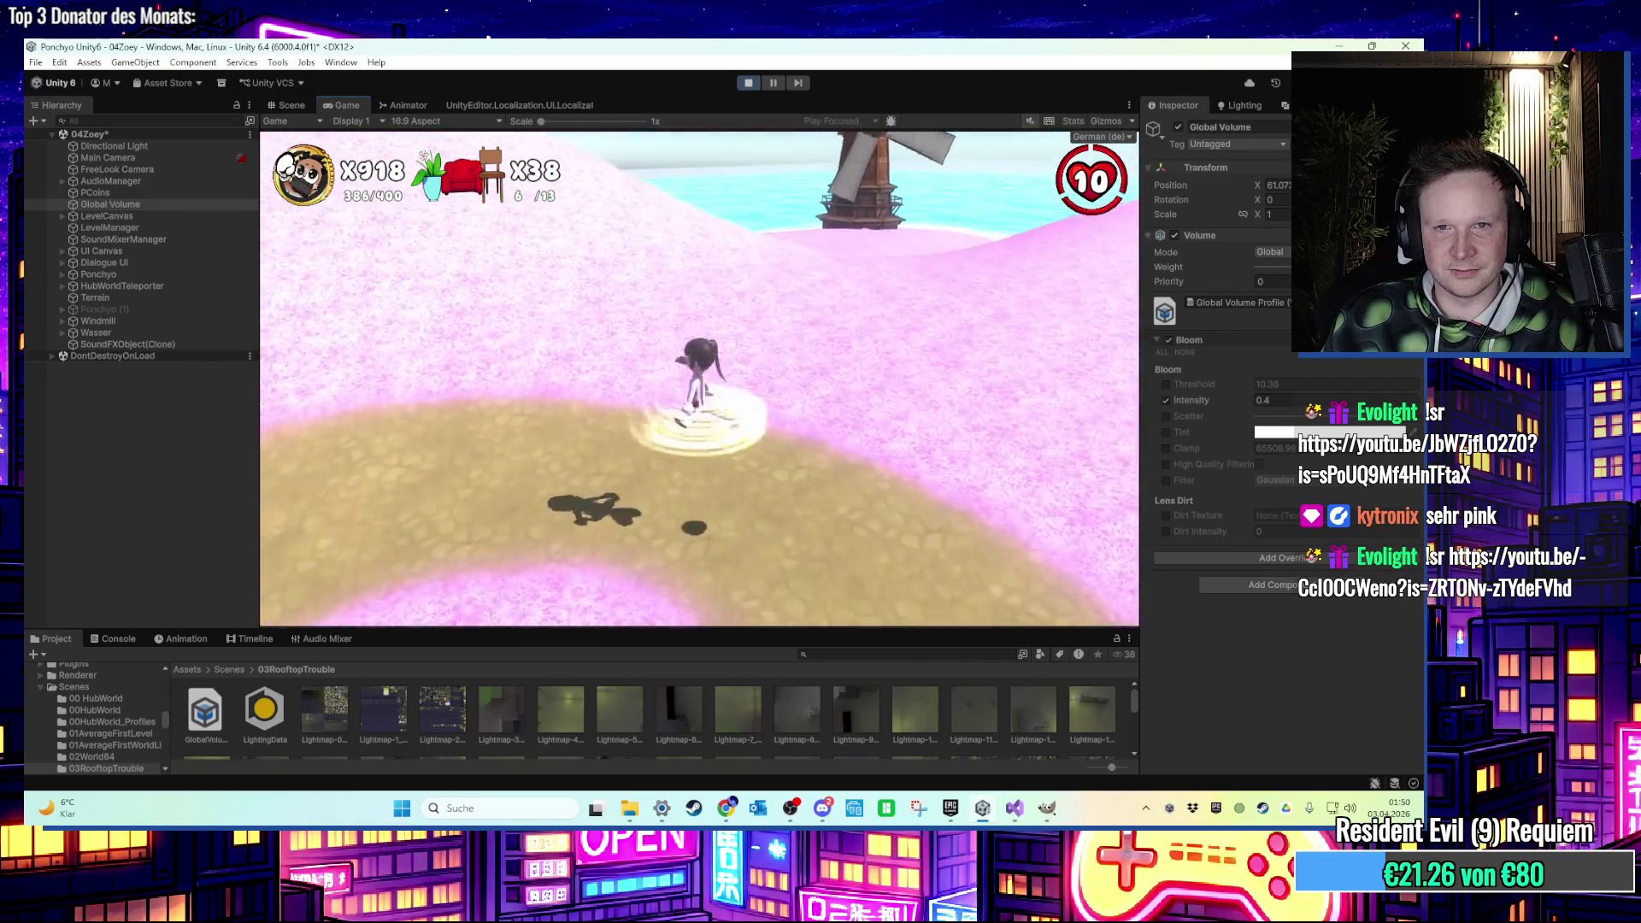
Run up and across the pink hill toward the windmill and stone arch, then back toward the beach.
{"action": "key", "text": "w"}
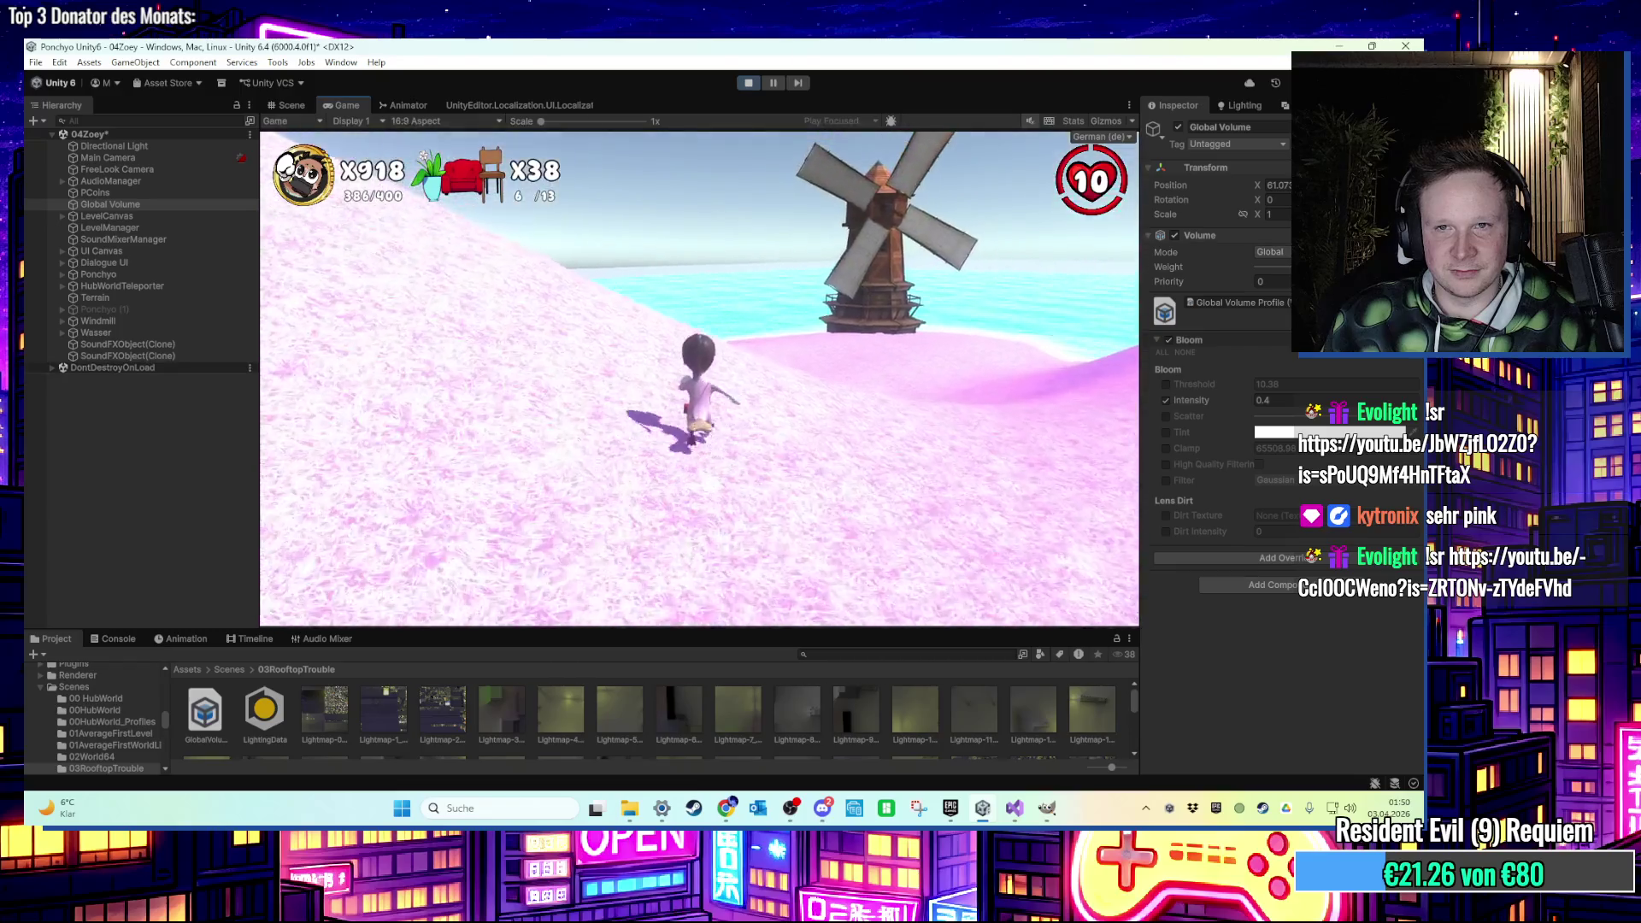
{"action": "key", "text": "a"}
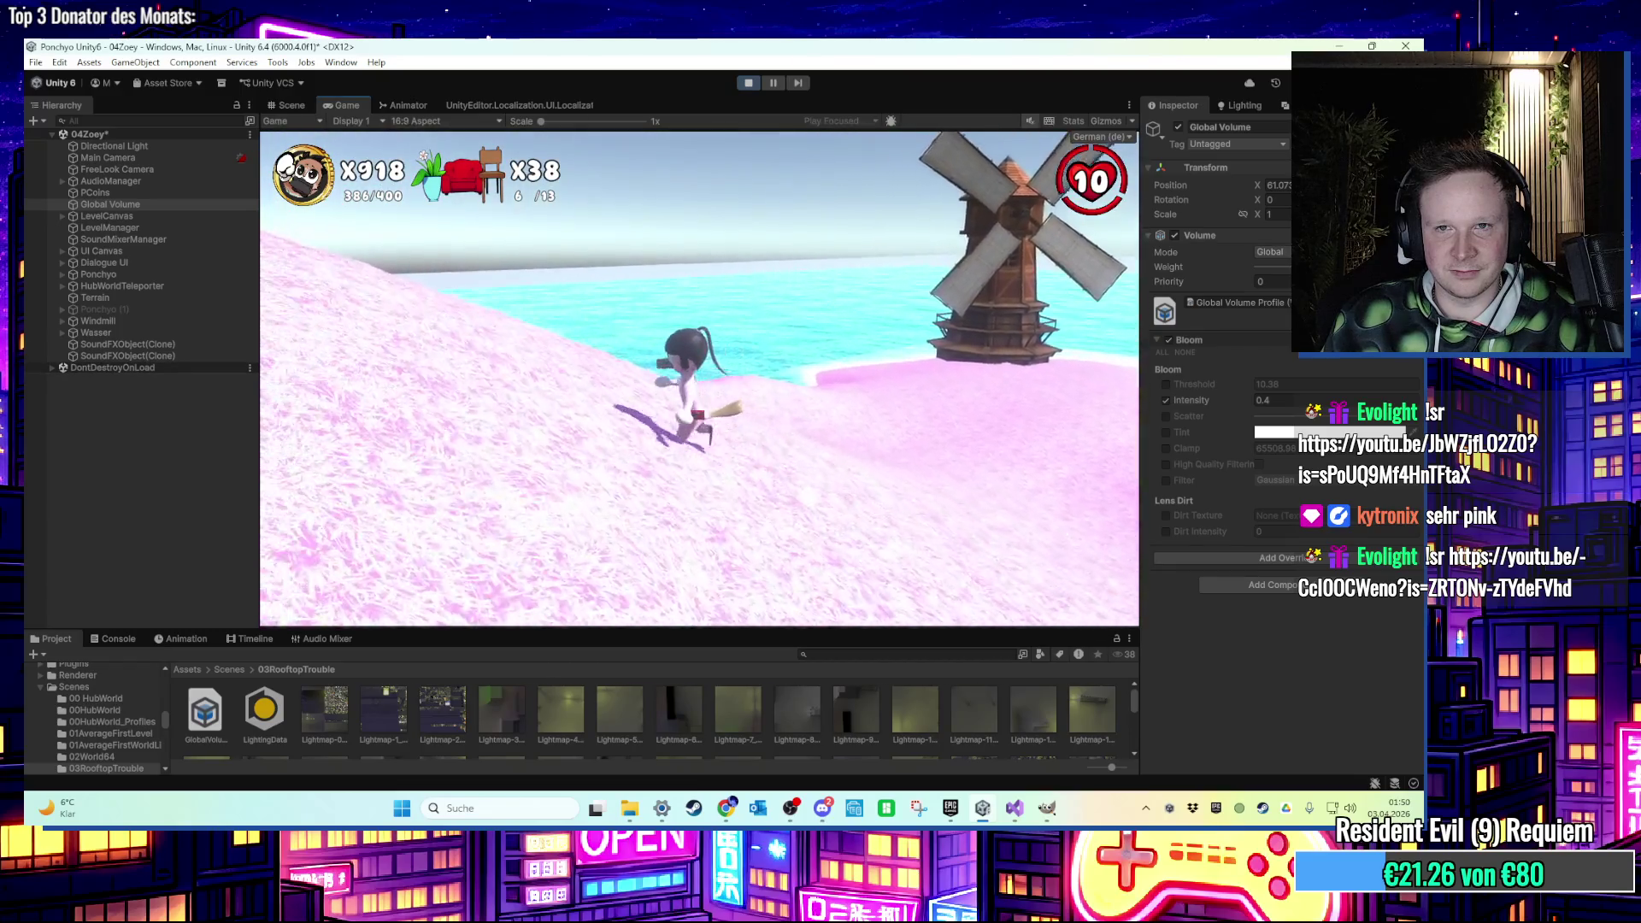
{"action": "key", "text": "w"}
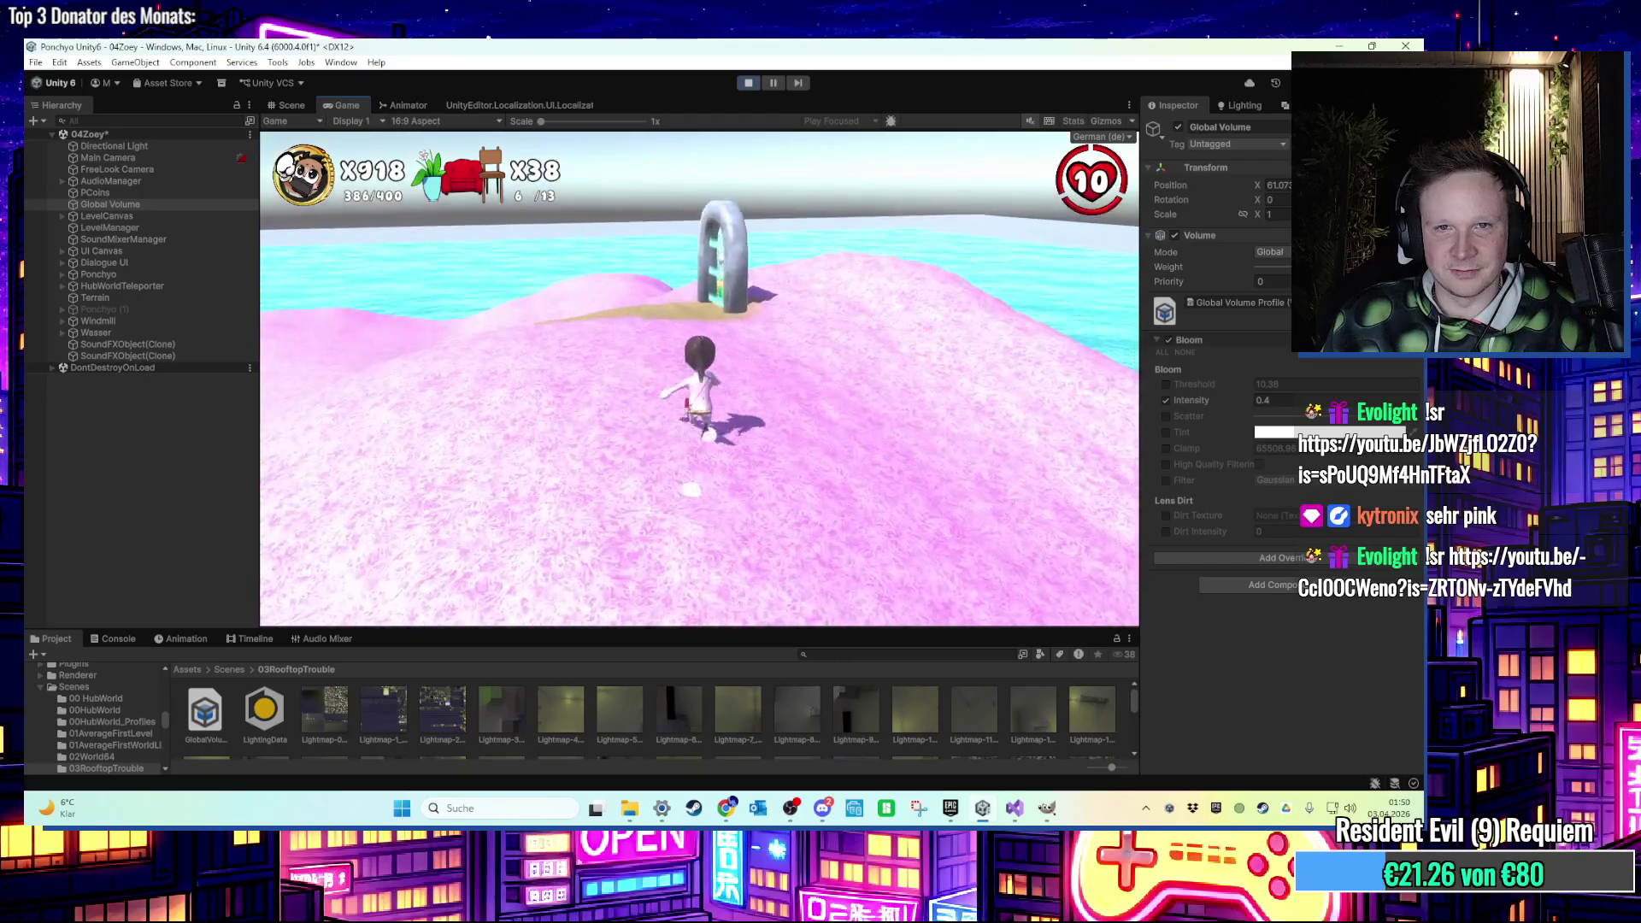
{"action": "key", "text": "a"}
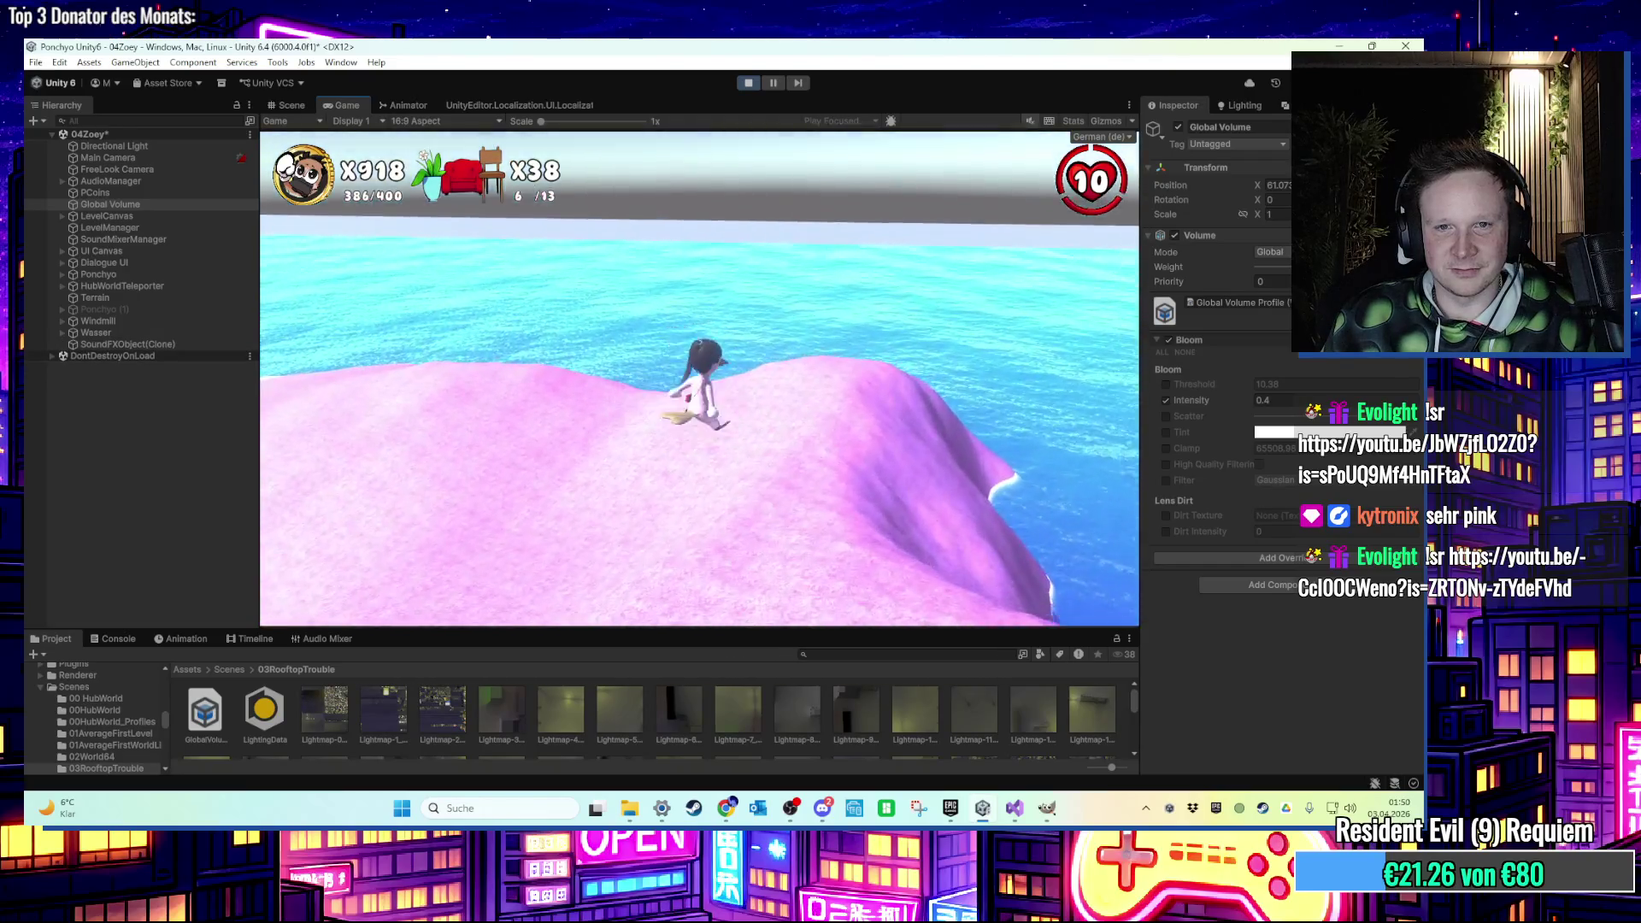
{"action": "key", "text": "w"}
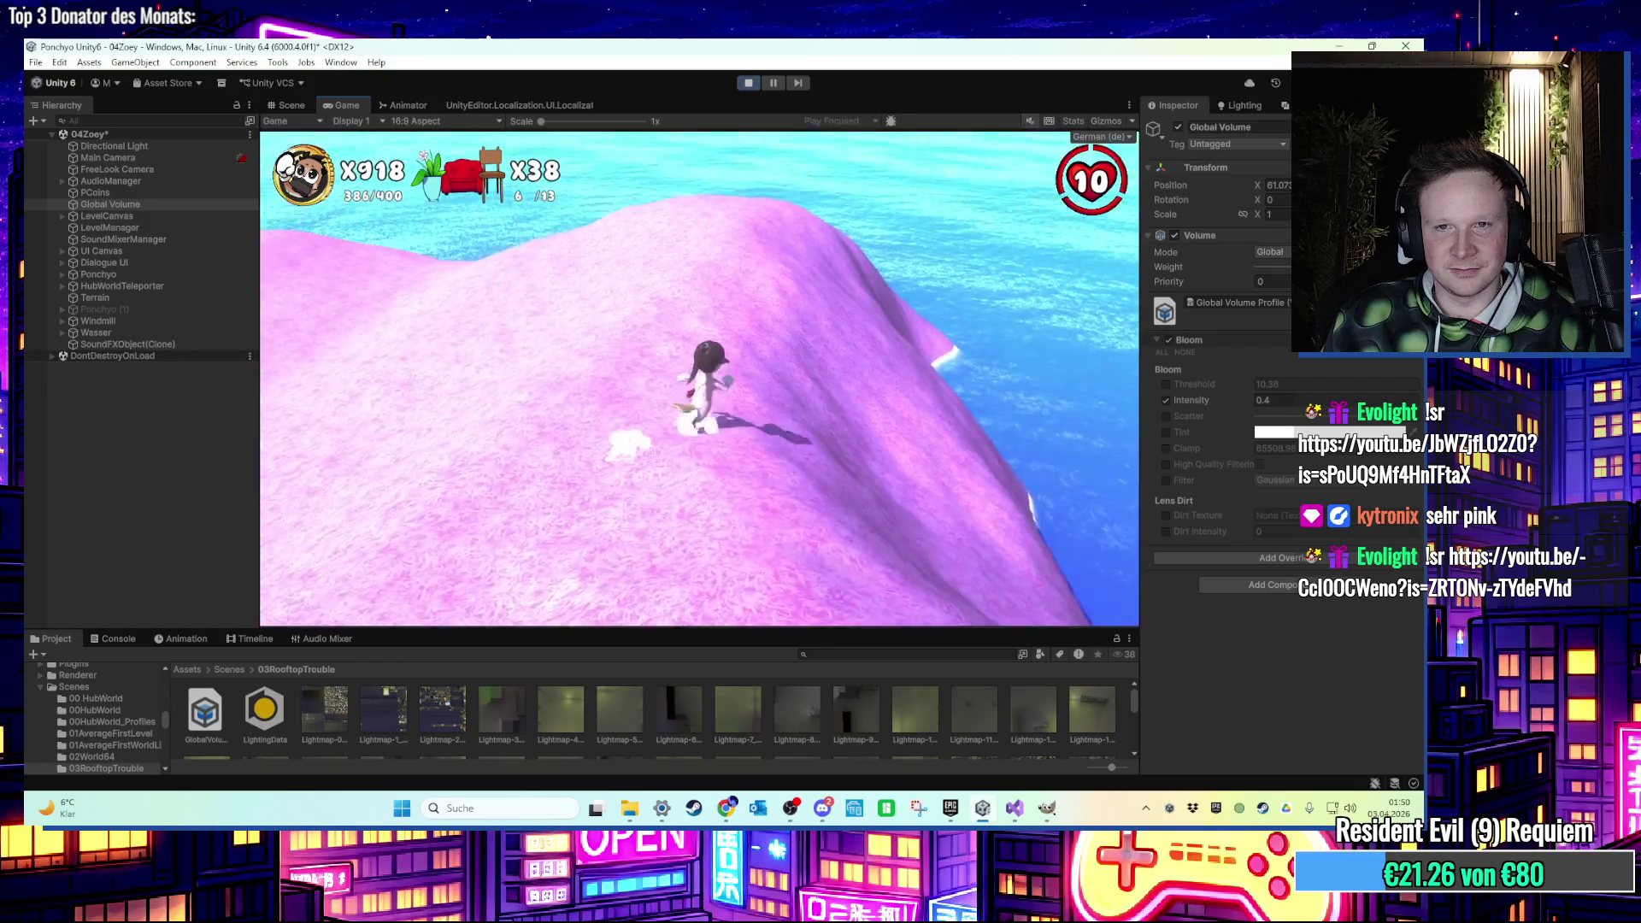
{"action": "key", "text": "w"}
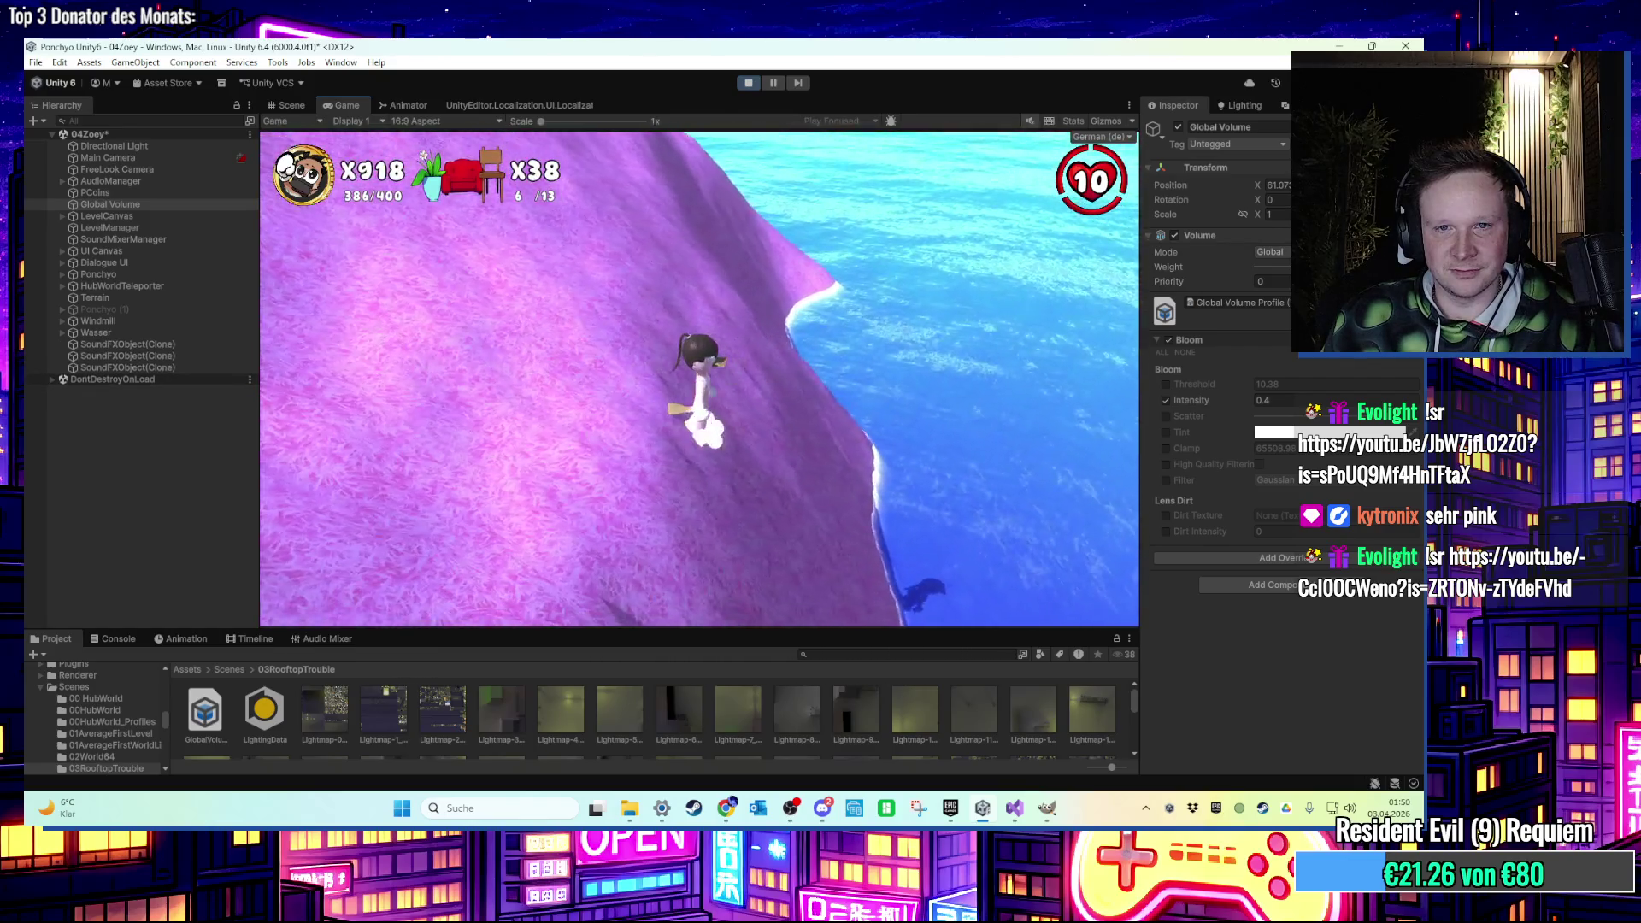
{"action": "key", "text": "w"}
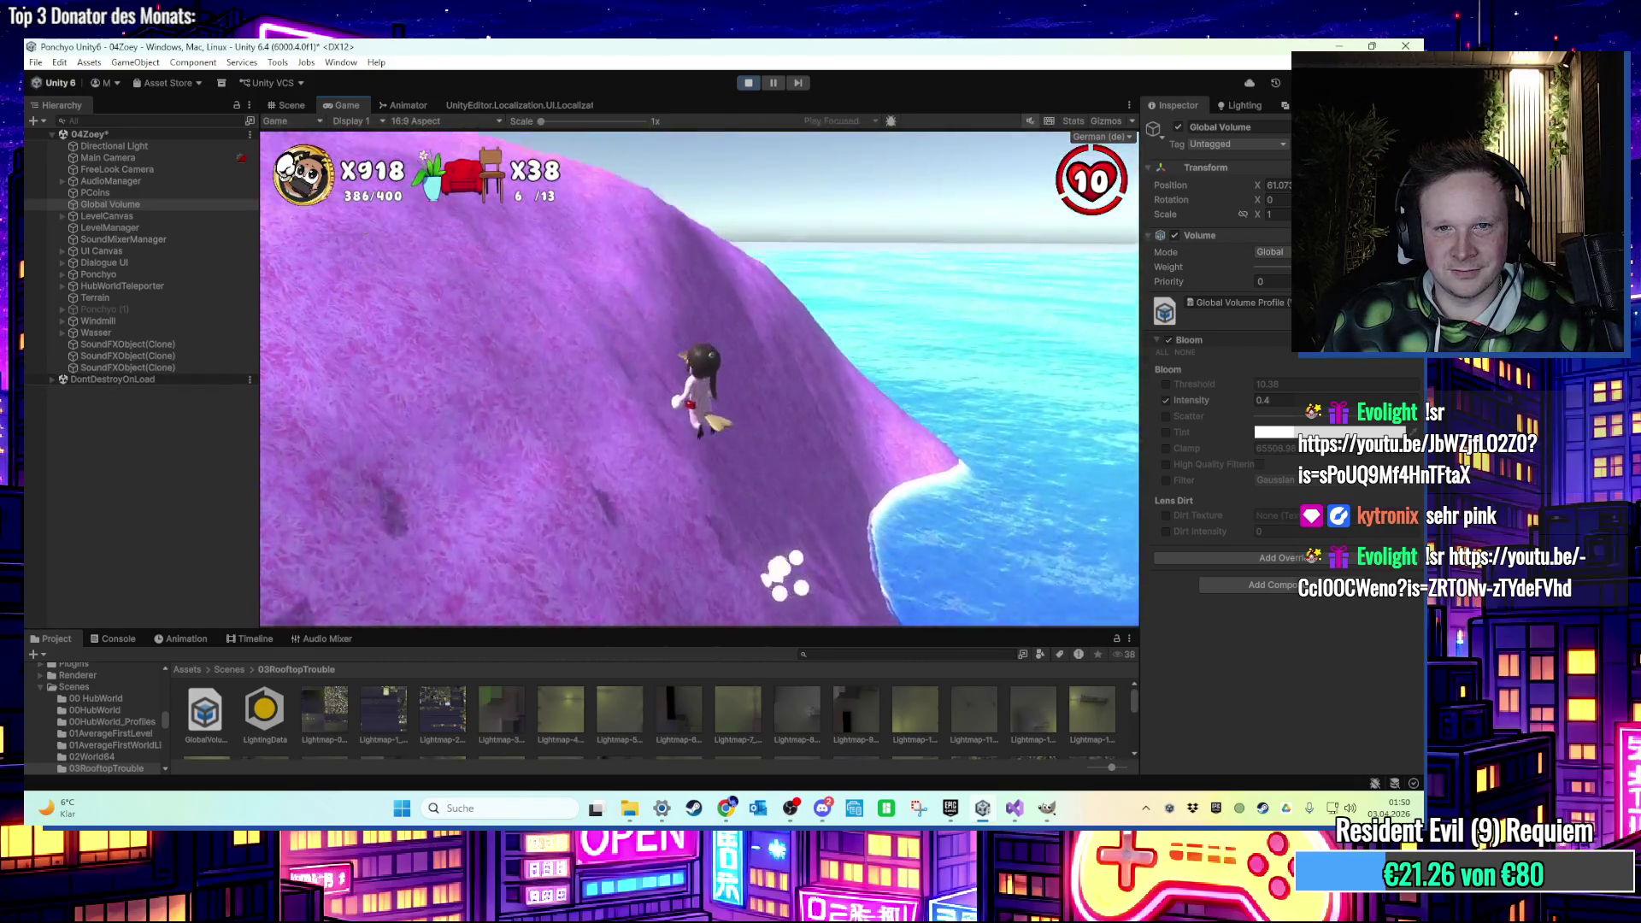
{"action": "key", "text": "w"}
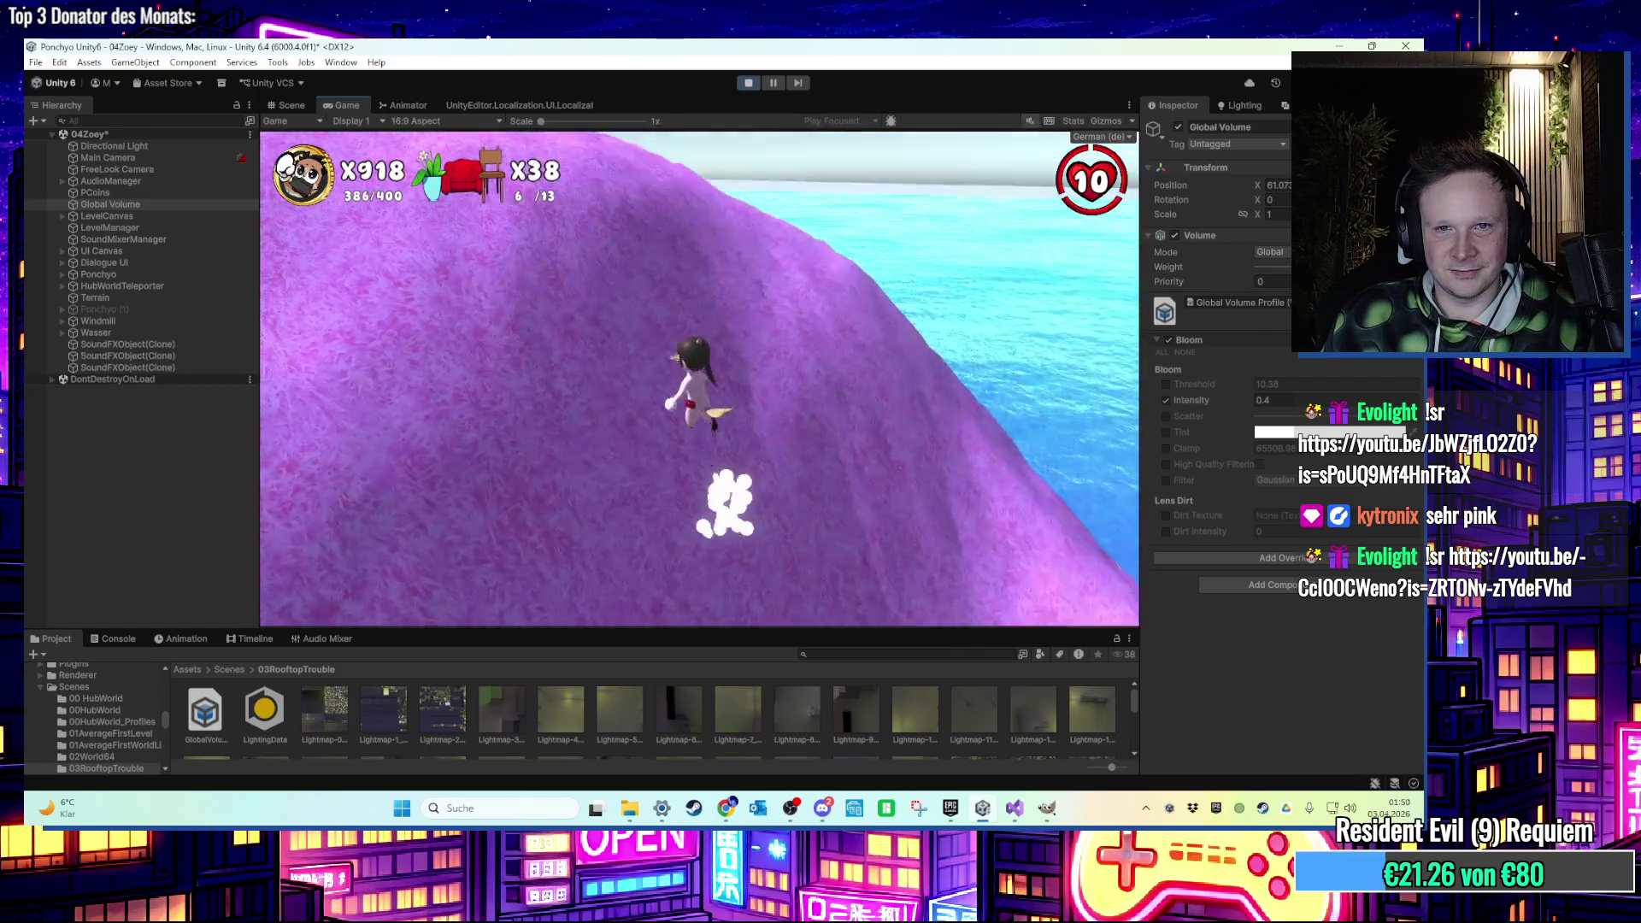
{"action": "key", "text": "w"}
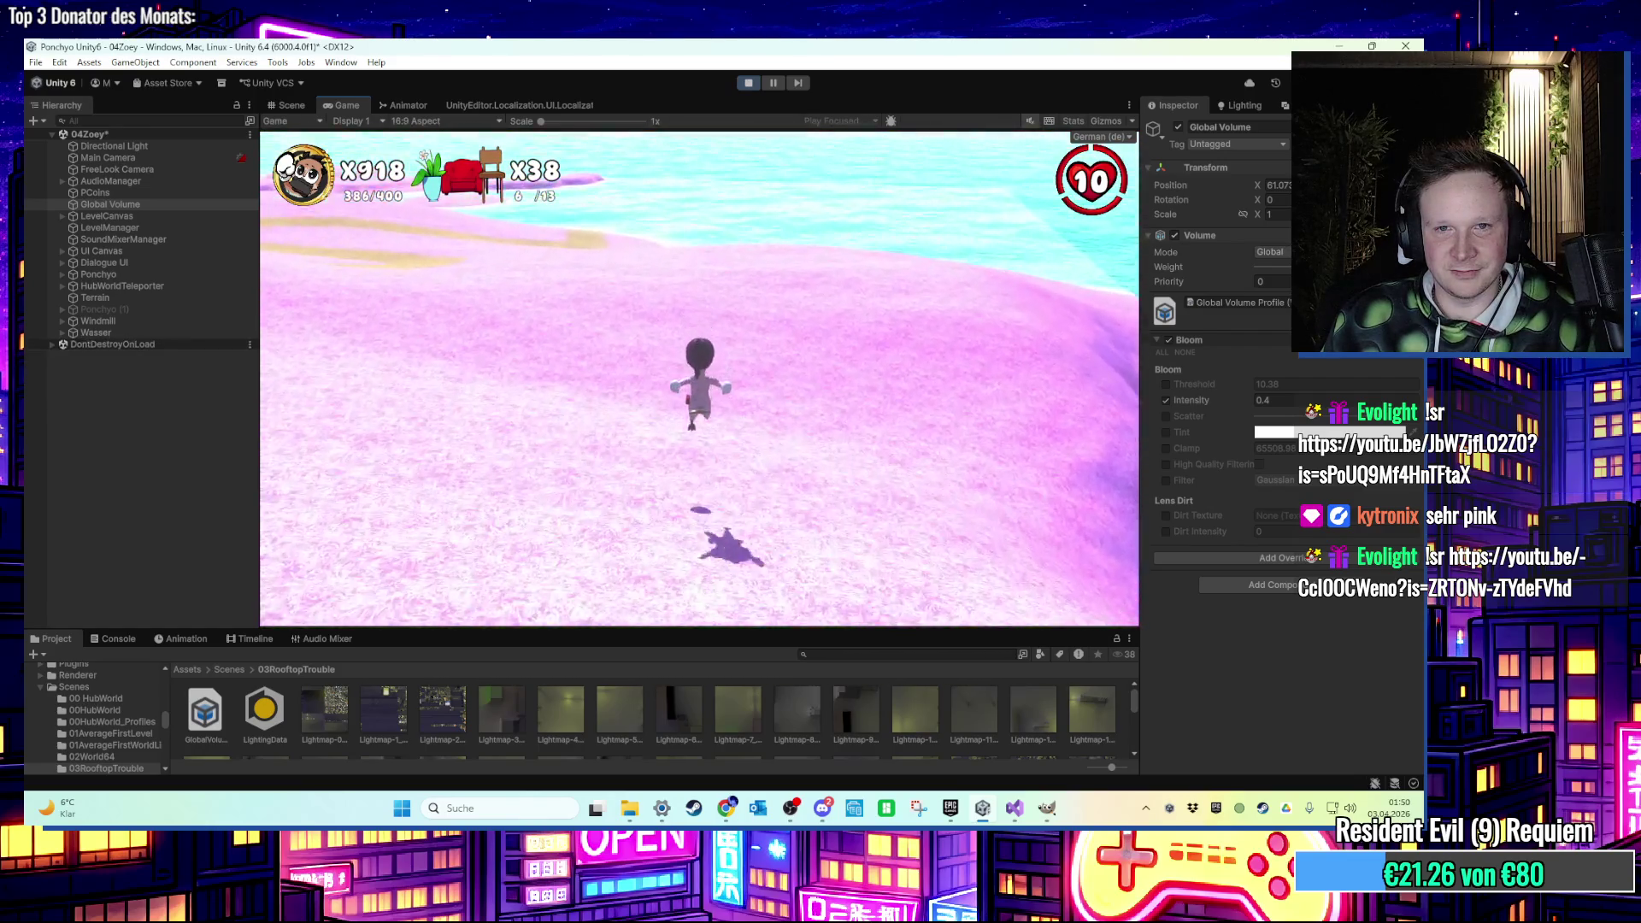
{"action": "key", "text": "w"}
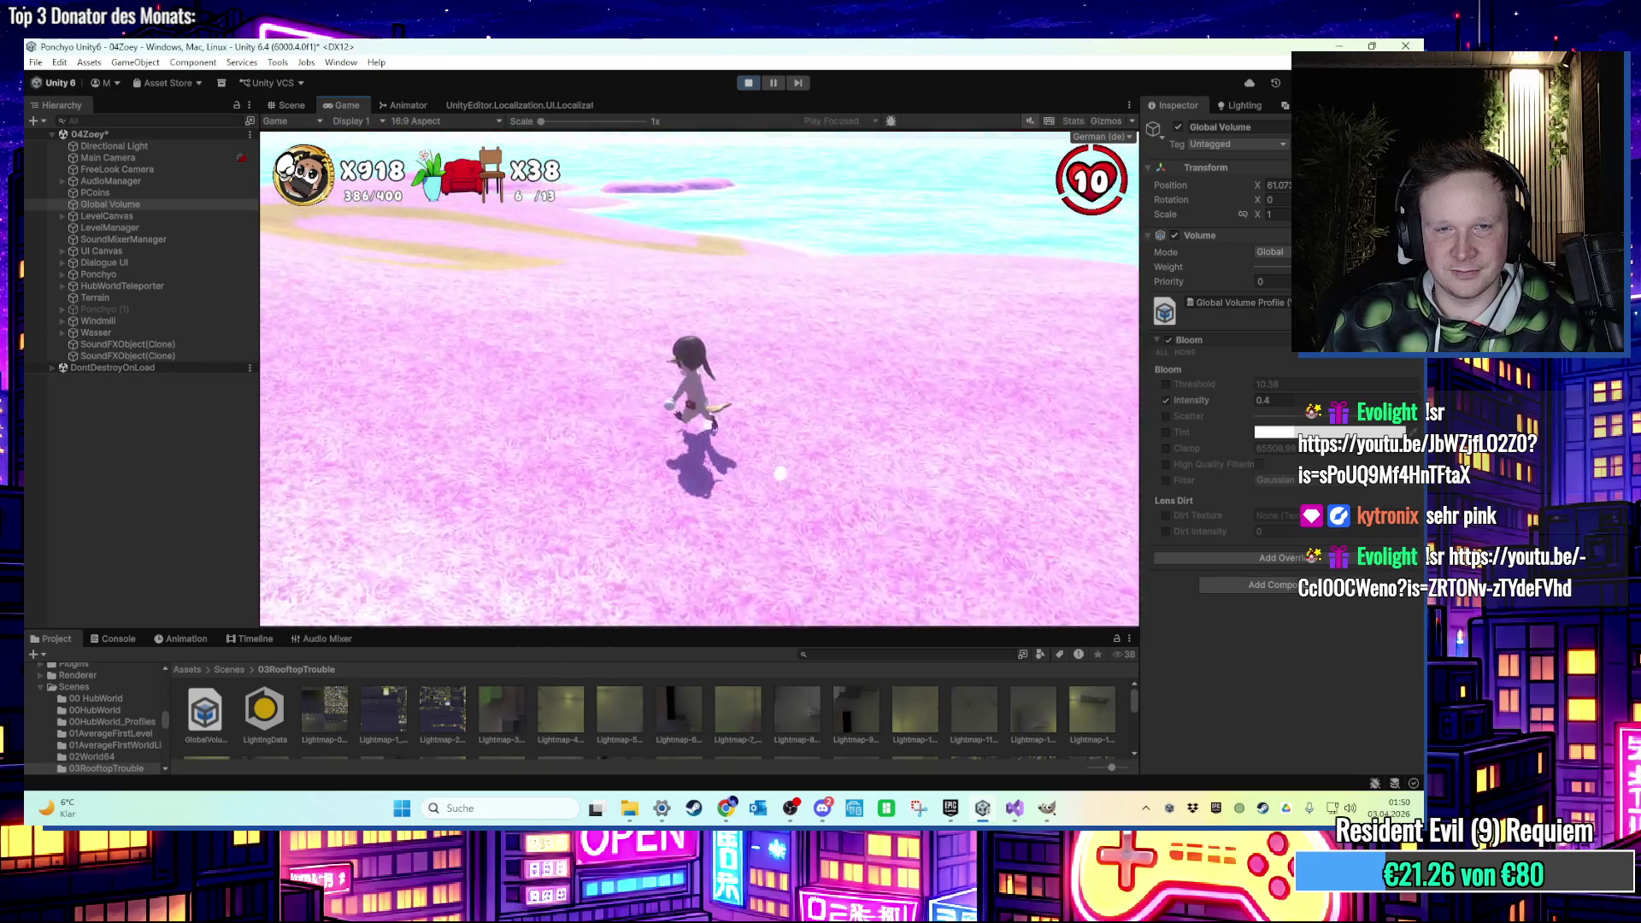
{"action": "key", "text": "super"}
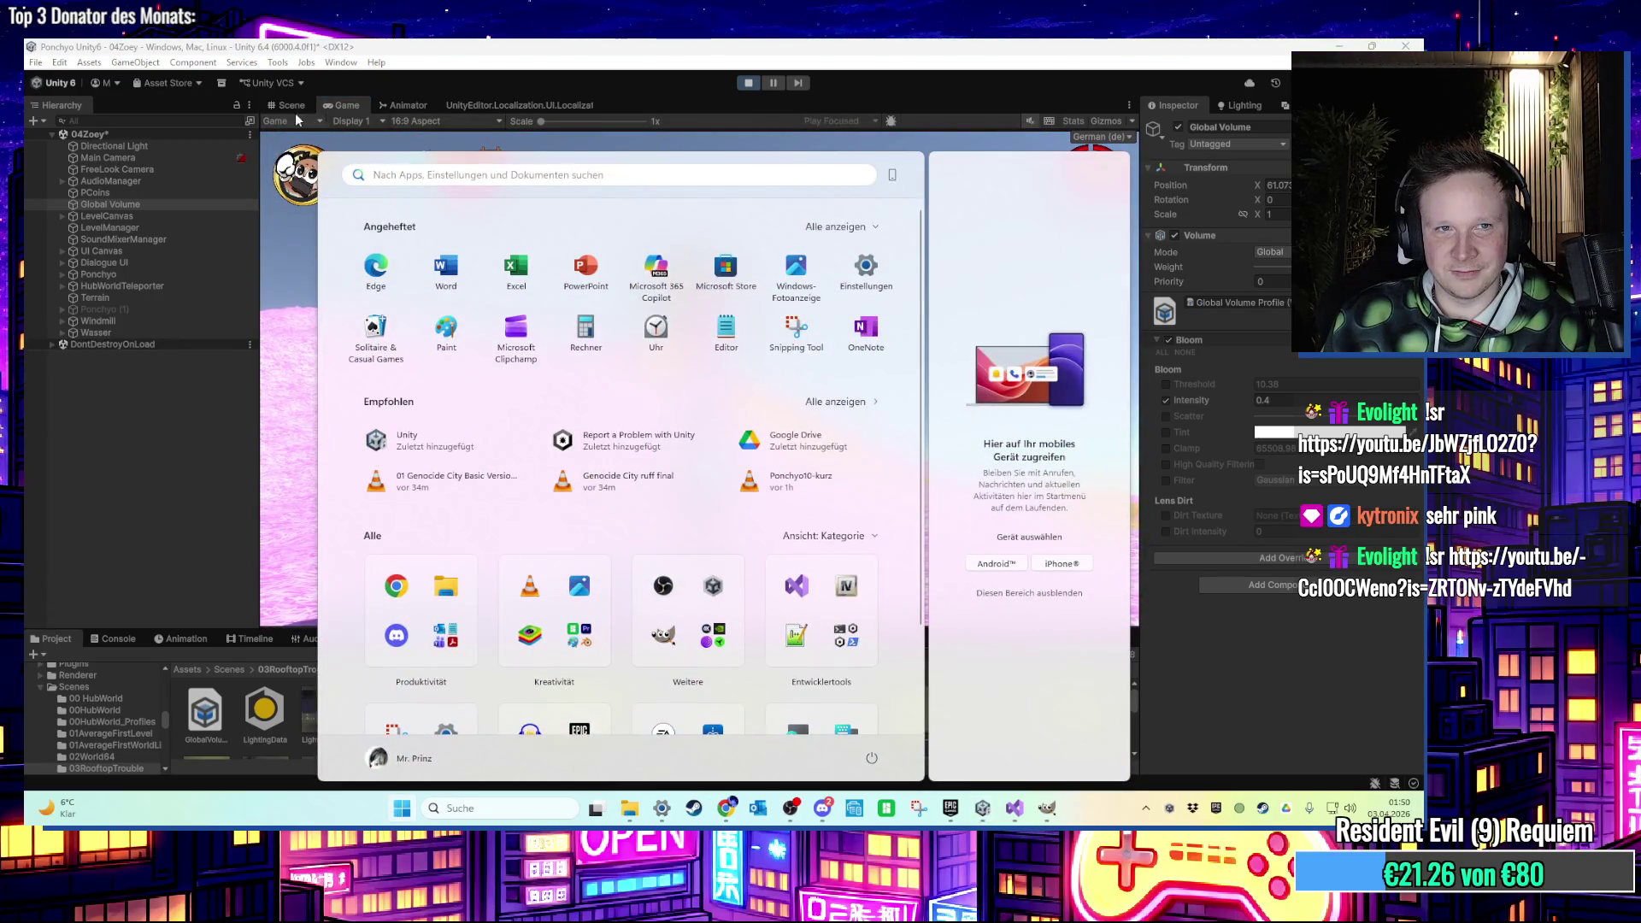
In the Scene view, select the Terrain and set its Tag to SlopeCheck while the game runs.
{"action": "left_click", "coordinate": [291, 105]}
{"action": "left_click", "coordinate": [600, 440]}
{"action": "scroll", "coordinate": [664, 451], "scroll_direction": "down", "scroll_amount": 3}
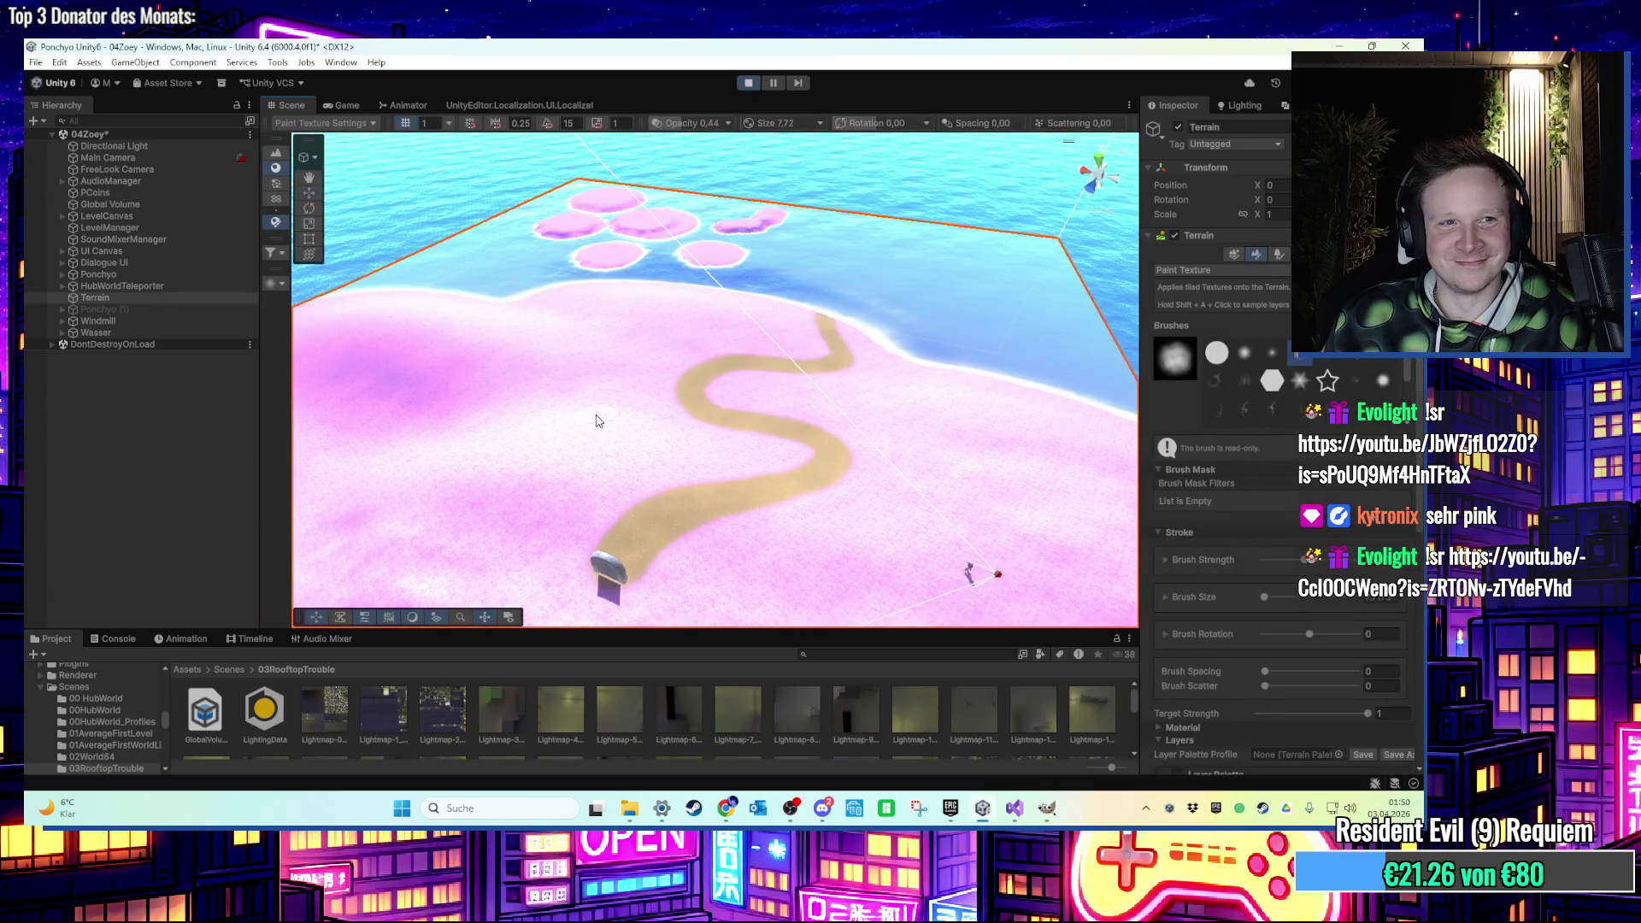
{"action": "left_click", "coordinate": [1230, 143]}
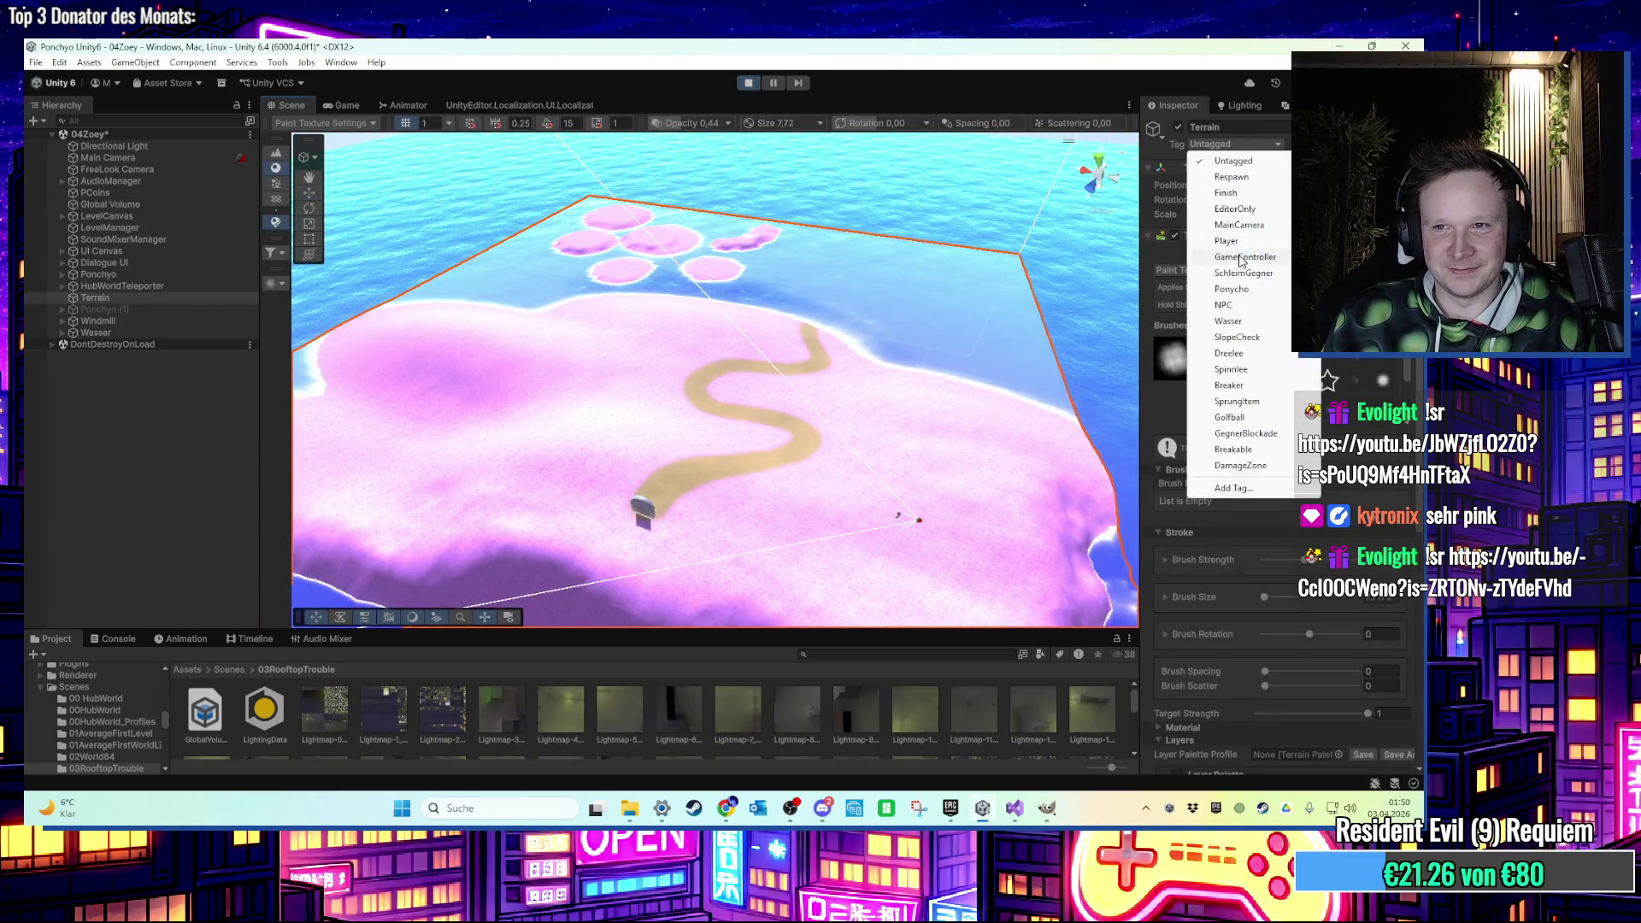
{"action": "left_click", "coordinate": [1237, 337]}
Stop Play mode and set the Terrain's Tag to SlopeCheck again in edit mode.
{"action": "left_click", "coordinate": [347, 106]}
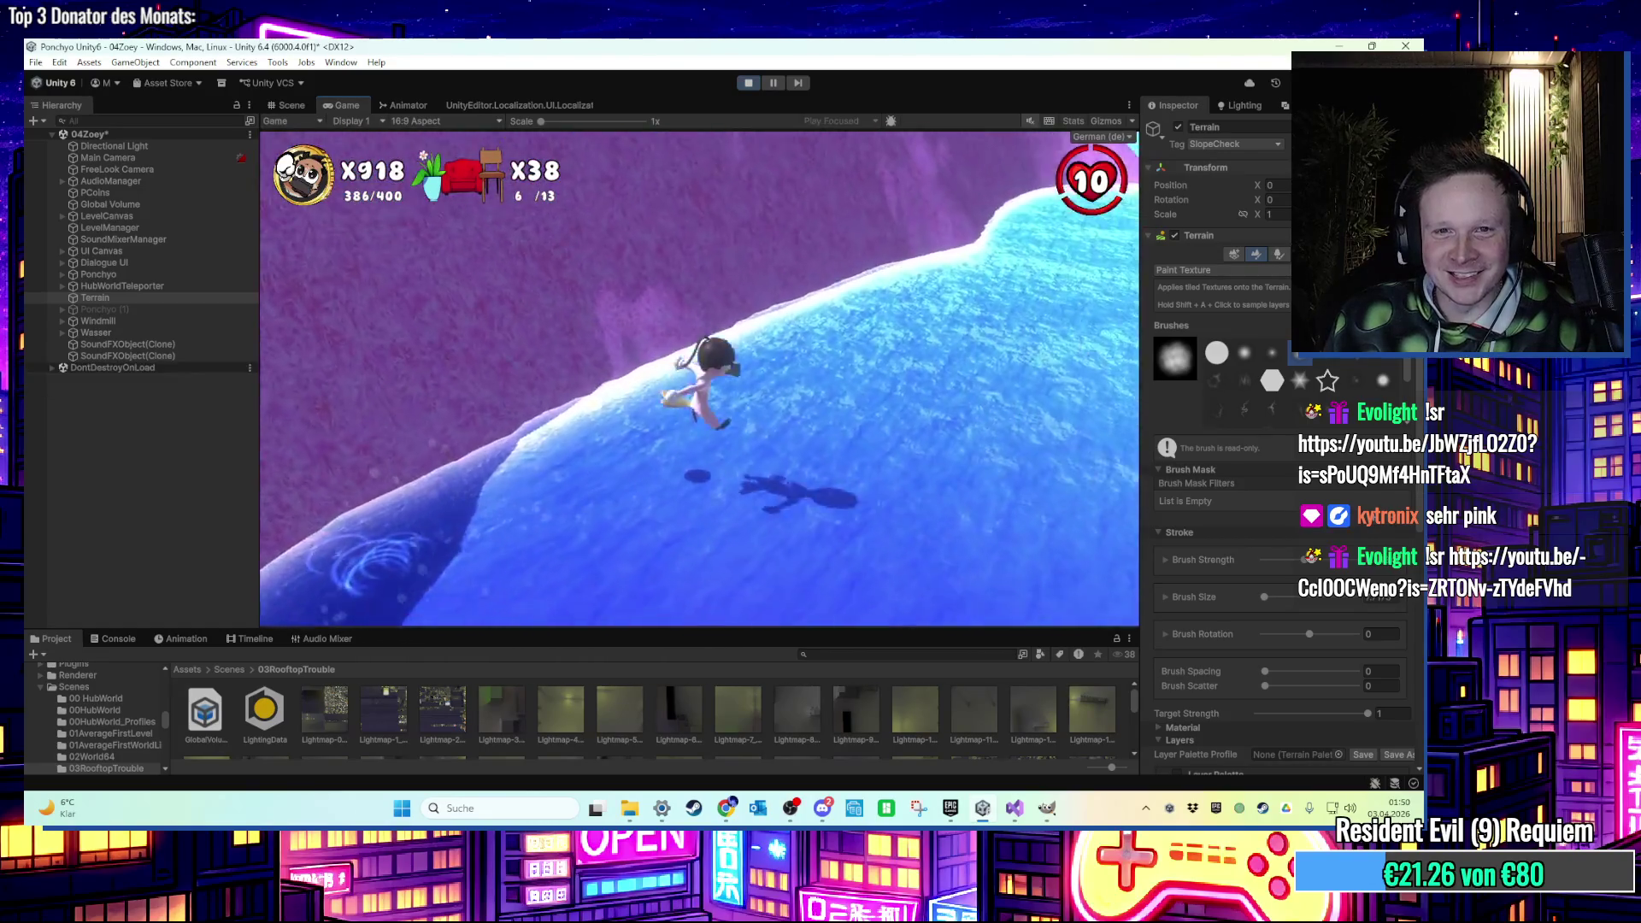
{"action": "key", "text": "super"}
{"action": "left_click", "coordinate": [461, 330]}
{"action": "key", "text": "ctrl+p"}
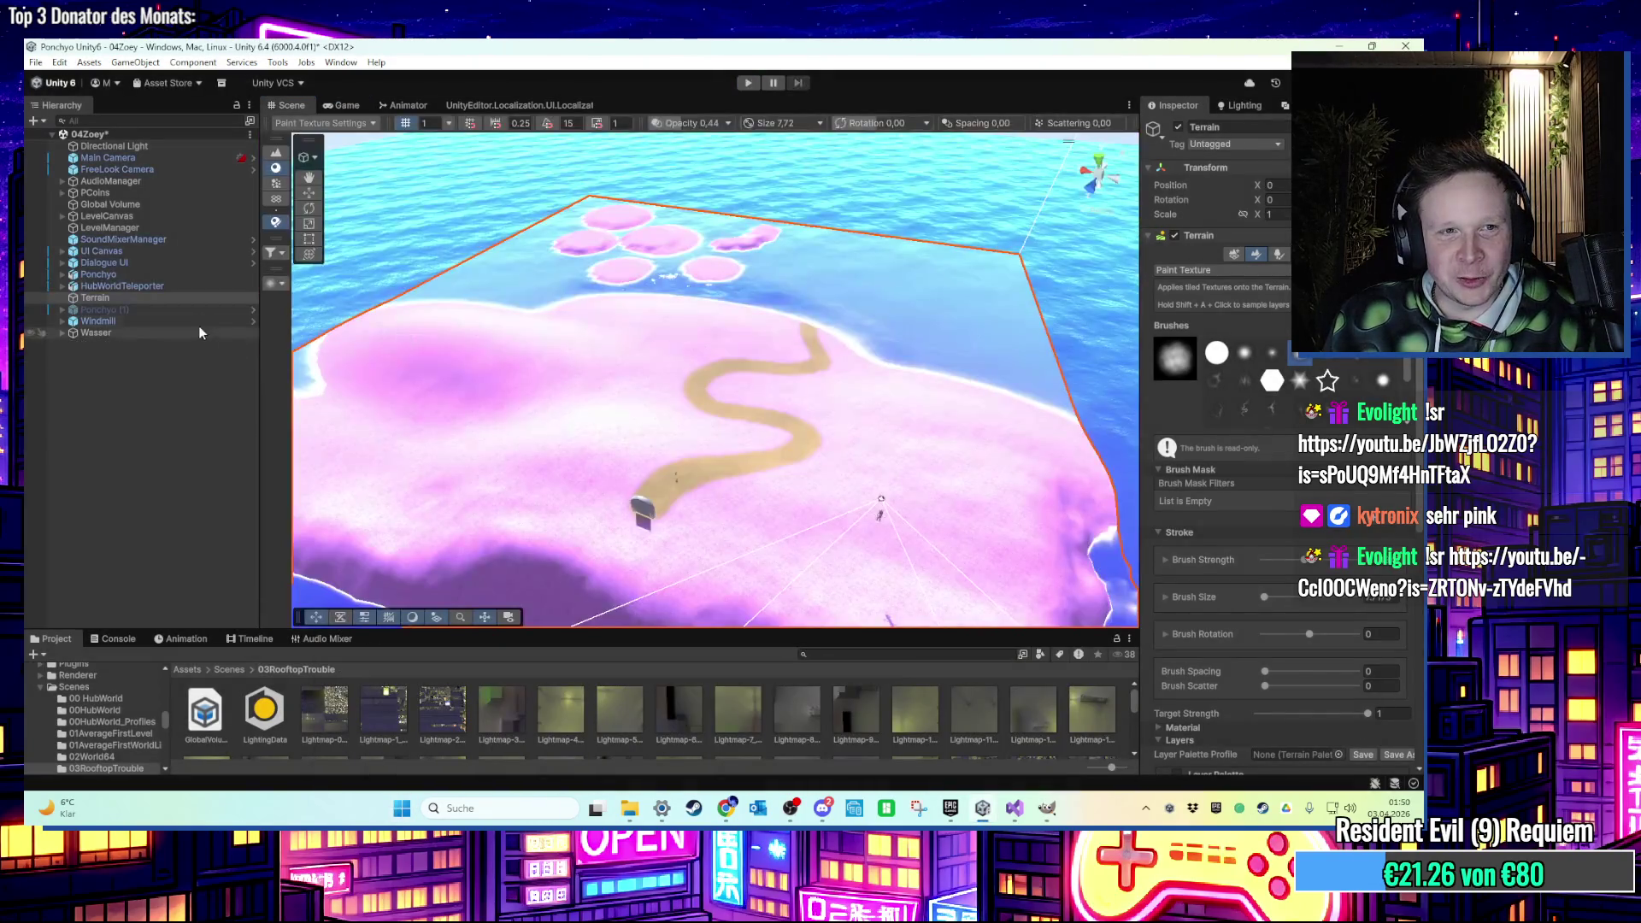
{"action": "left_click", "coordinate": [1241, 145]}
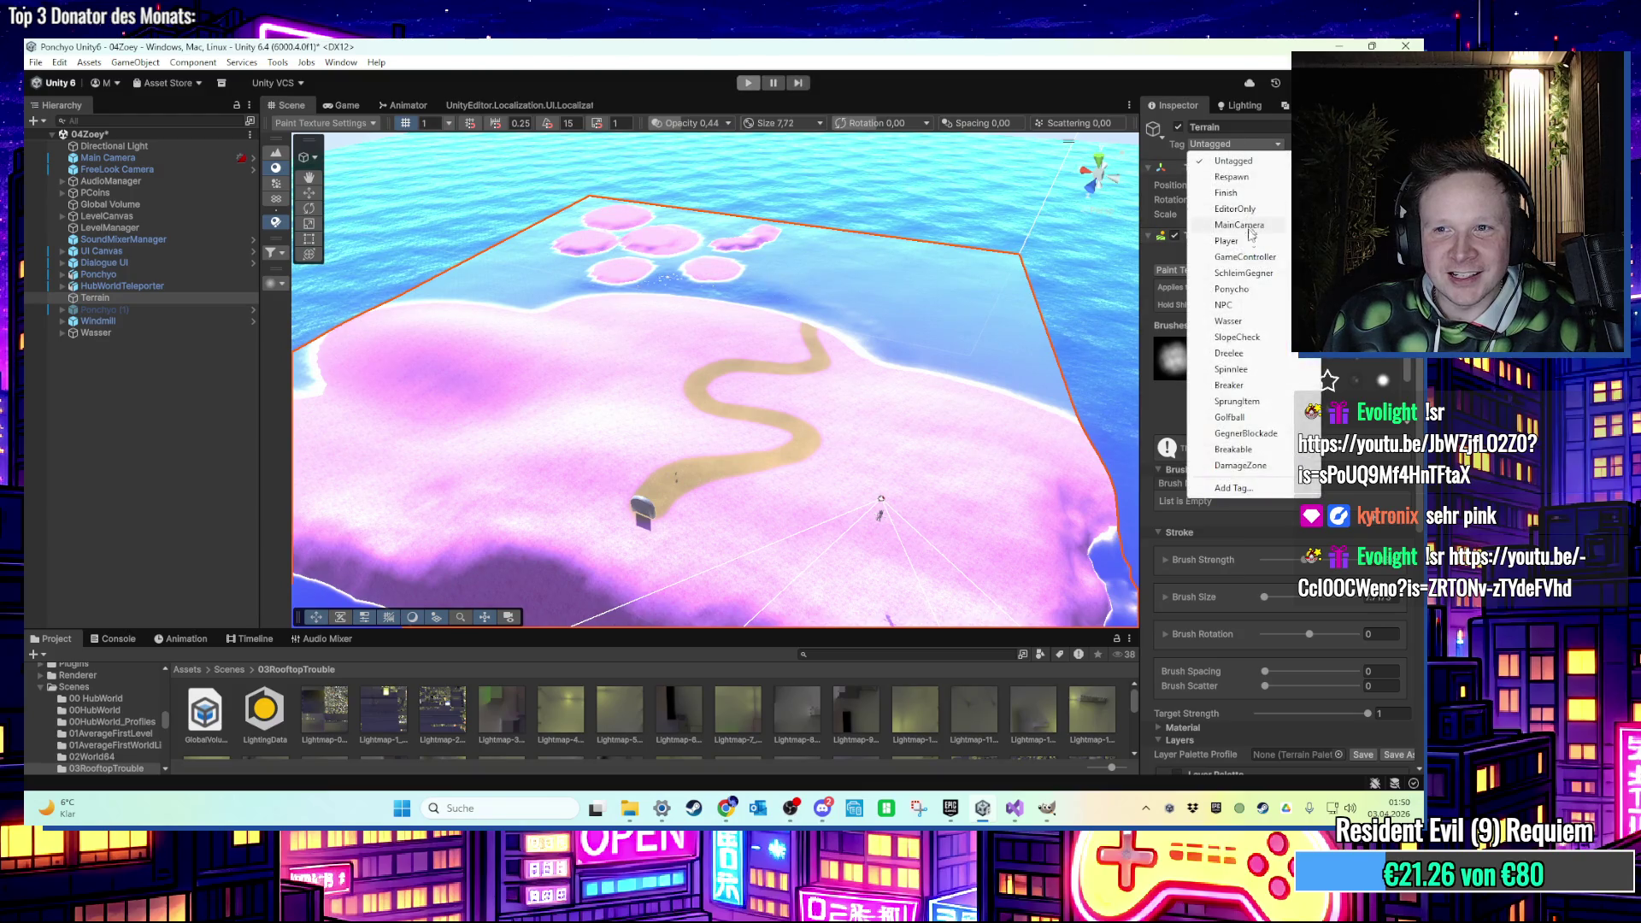
{"action": "left_click", "coordinate": [1260, 337]}
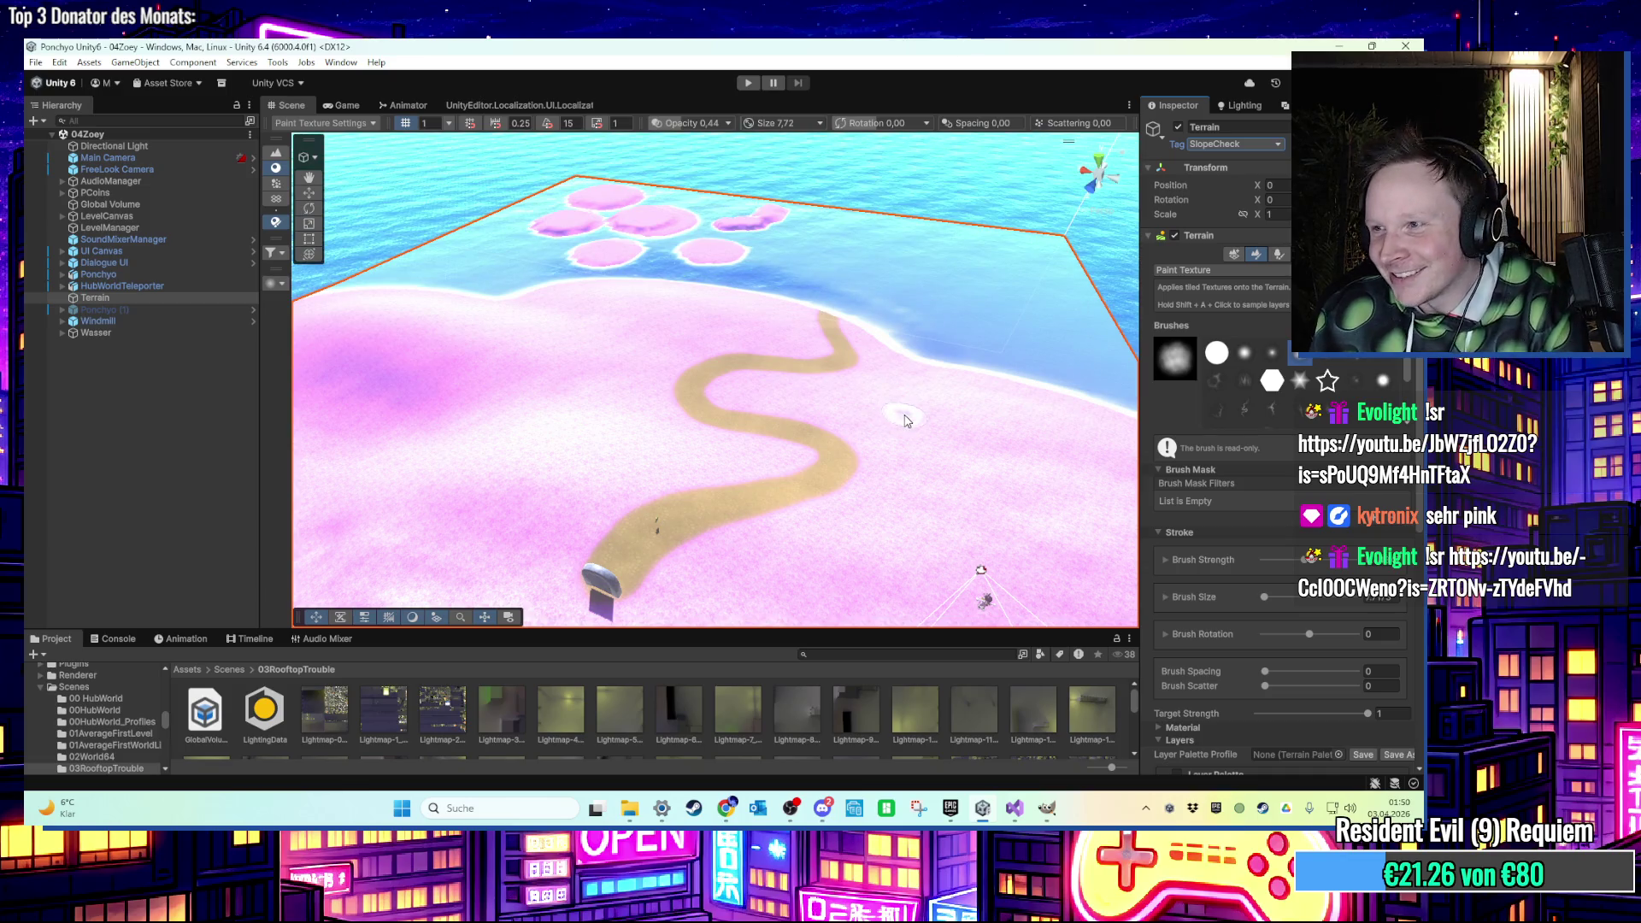
{"action": "mouse_move", "coordinate": [560, 483]}
{"action": "left_mouse_down"}
{"action": "mouse_move", "coordinate": [636, 513]}
{"action": "mouse_move", "coordinate": [657, 414]}
{"action": "left_mouse_up"}
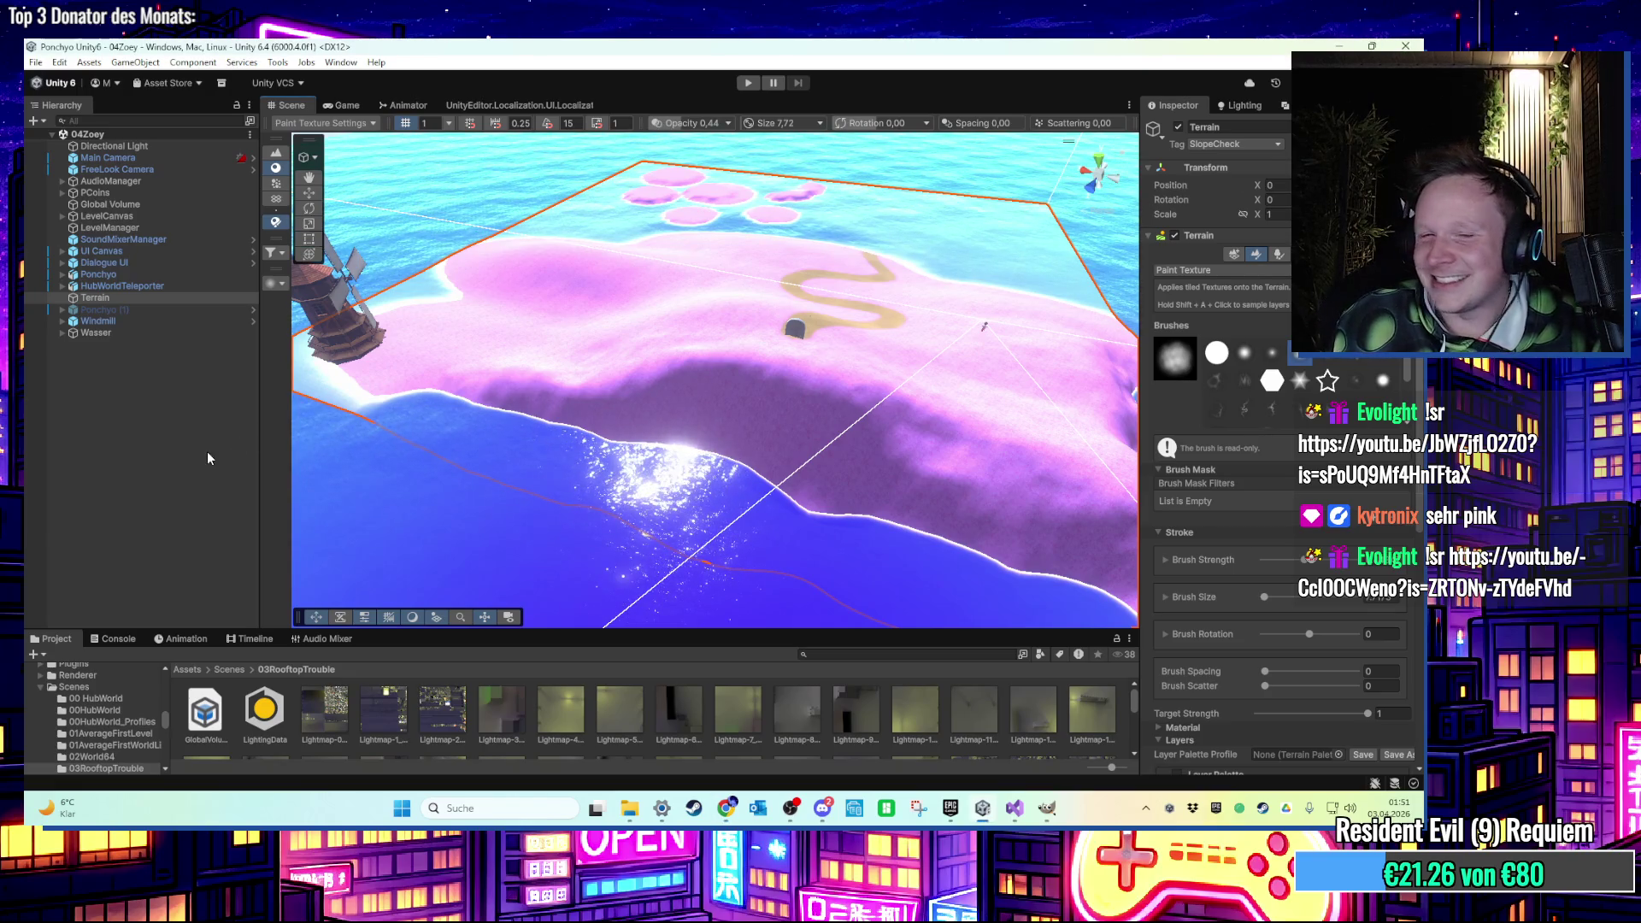
{"action": "mouse_move", "coordinate": [479, 393]}
{"action": "left_mouse_down"}
{"action": "mouse_move", "coordinate": [513, 385]}
{"action": "mouse_move", "coordinate": [462, 395]}
{"action": "mouse_move", "coordinate": [735, 395]}
{"action": "left_mouse_up"}
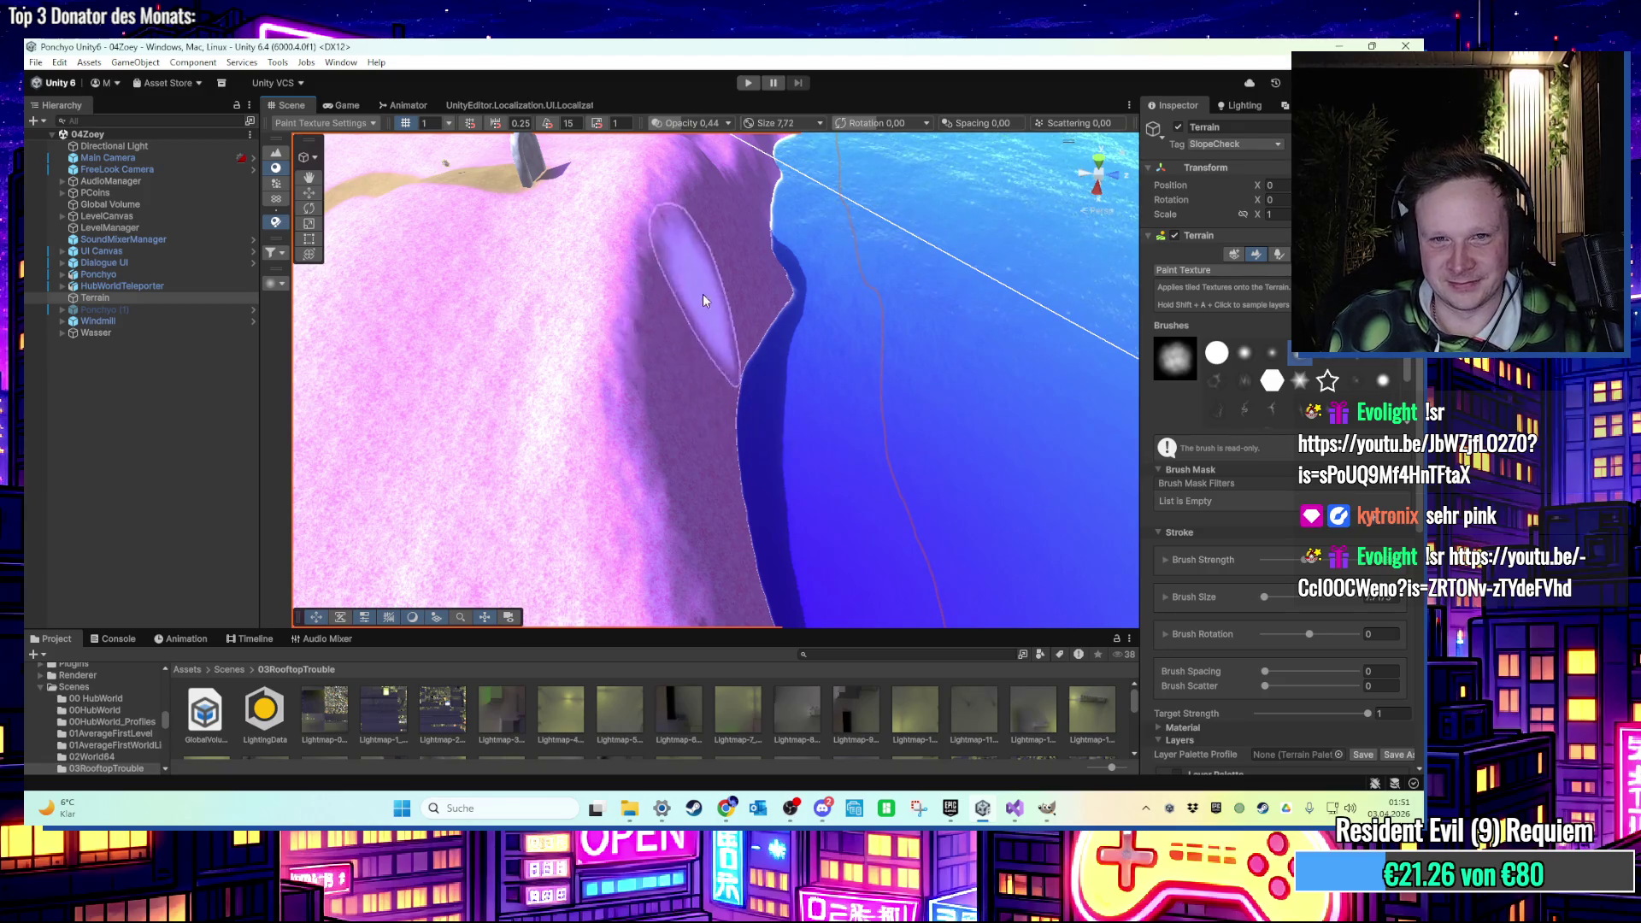
Switch the terrain brush to Raise or Lower Terrain and try a mound near the shore, undoing it.
{"action": "left_click", "coordinate": [1257, 270]}
{"action": "left_click", "coordinate": [1228, 335]}
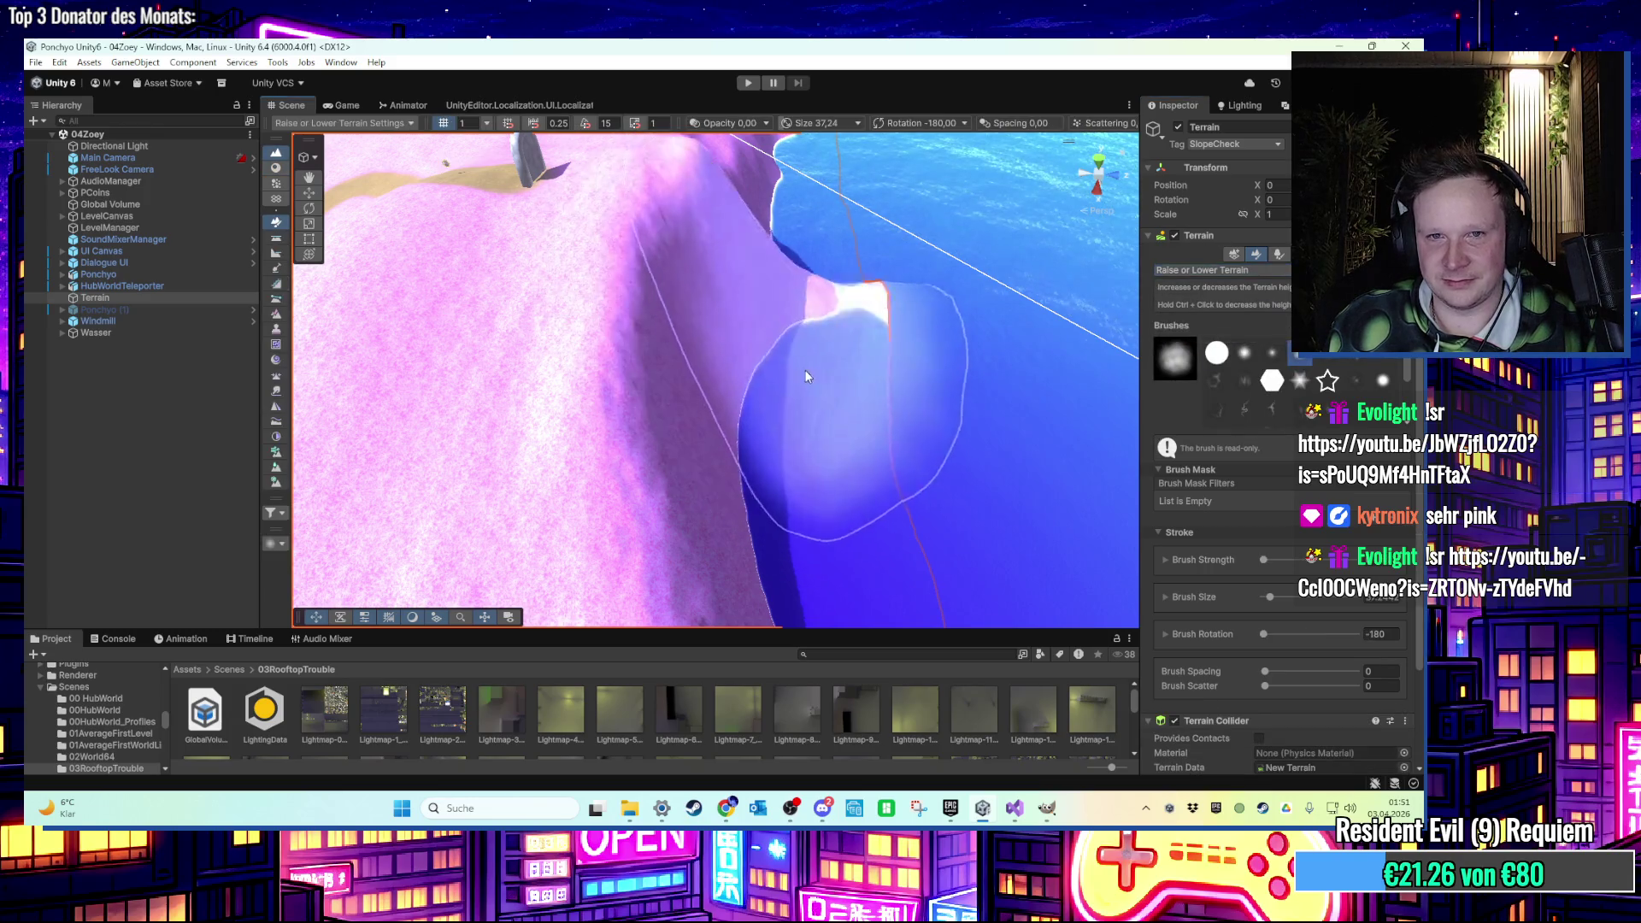
{"action": "left_click_drag", "start_coordinate": [875, 469], "coordinate": [843, 447]}
{"action": "key", "text": "ctrl+z"}
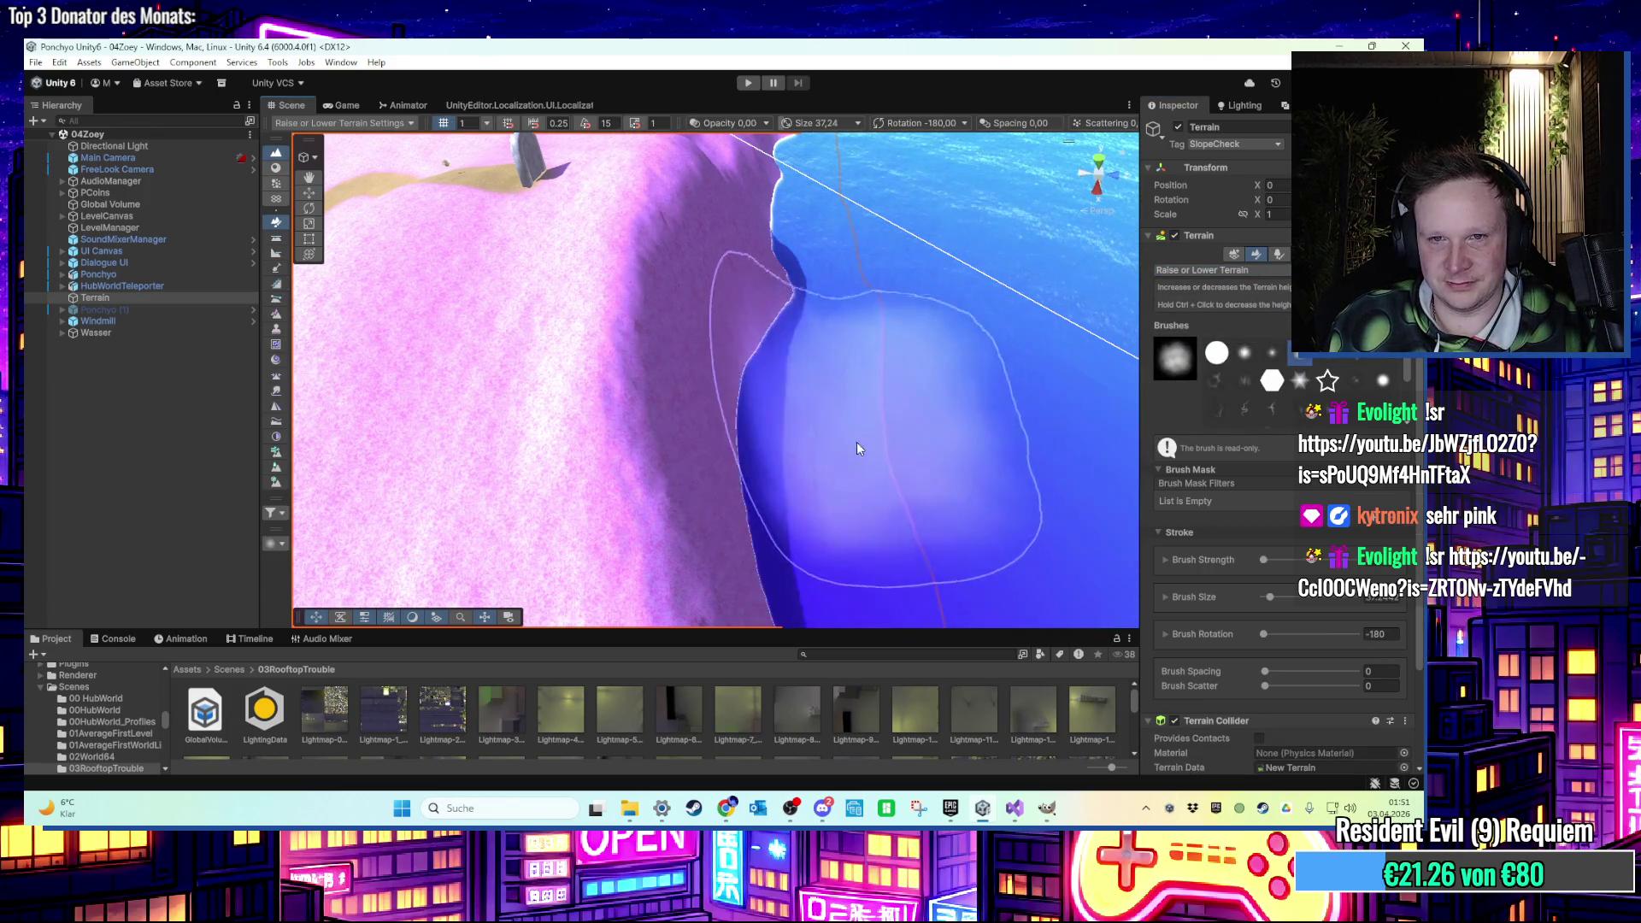
Move the view toward the open sea and raise an island bump, undoing it as too large.
{"action": "scroll", "coordinate": [777, 453], "scroll_direction": "down", "scroll_amount": 5}
{"action": "scroll", "coordinate": [777, 453], "scroll_direction": "up", "scroll_amount": 5}
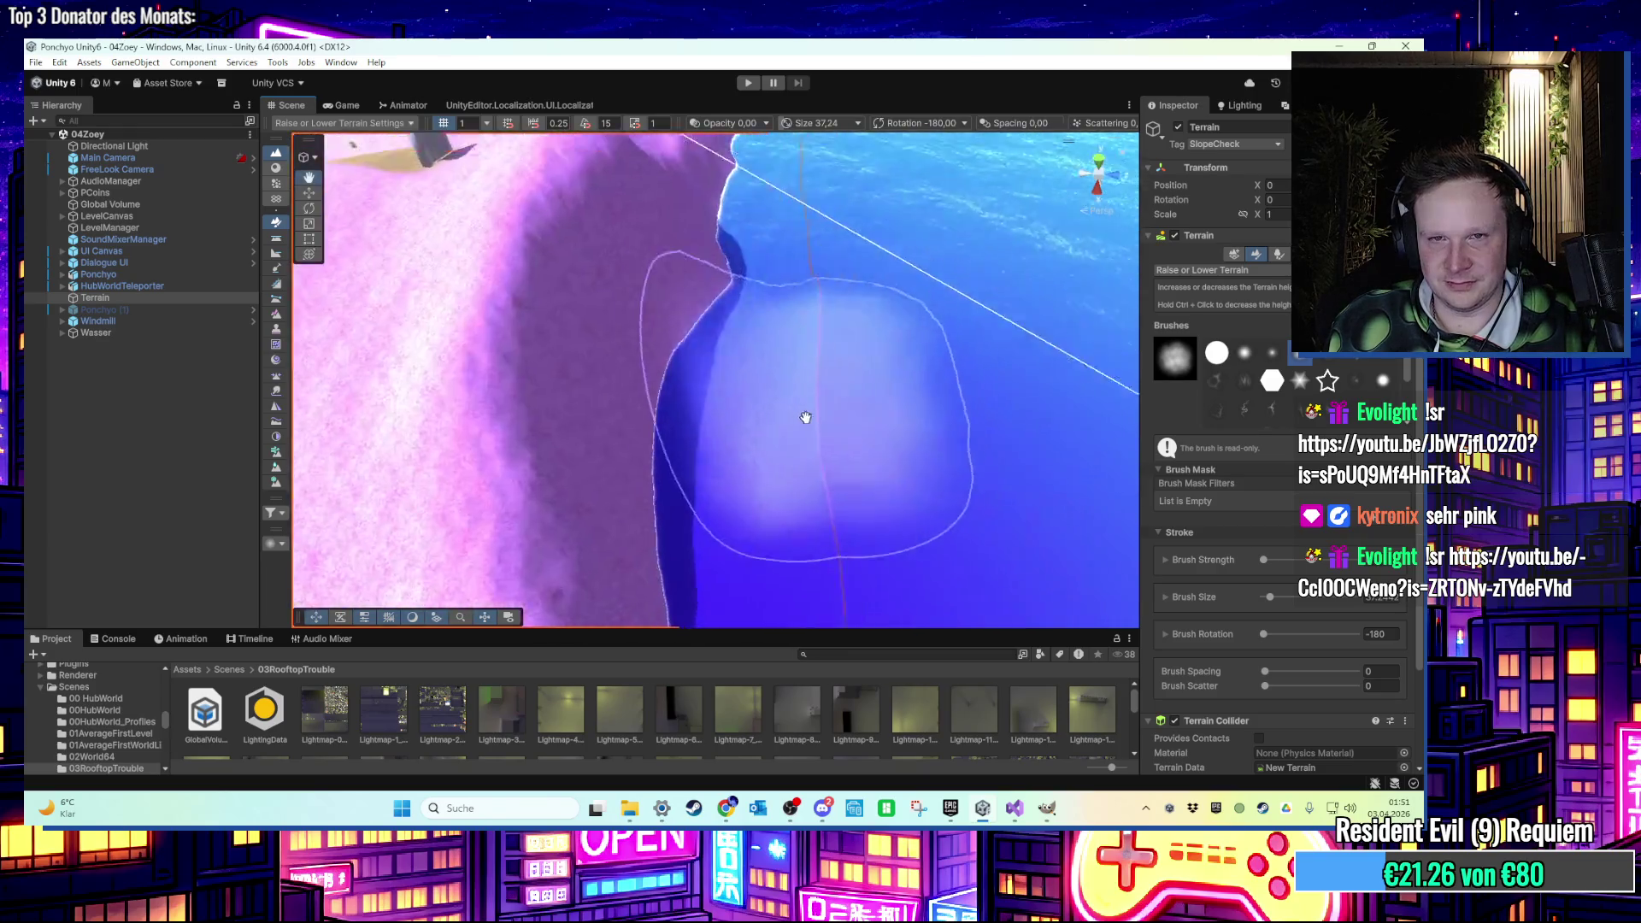
{"action": "scroll", "coordinate": [852, 432], "scroll_direction": "down", "scroll_amount": 5}
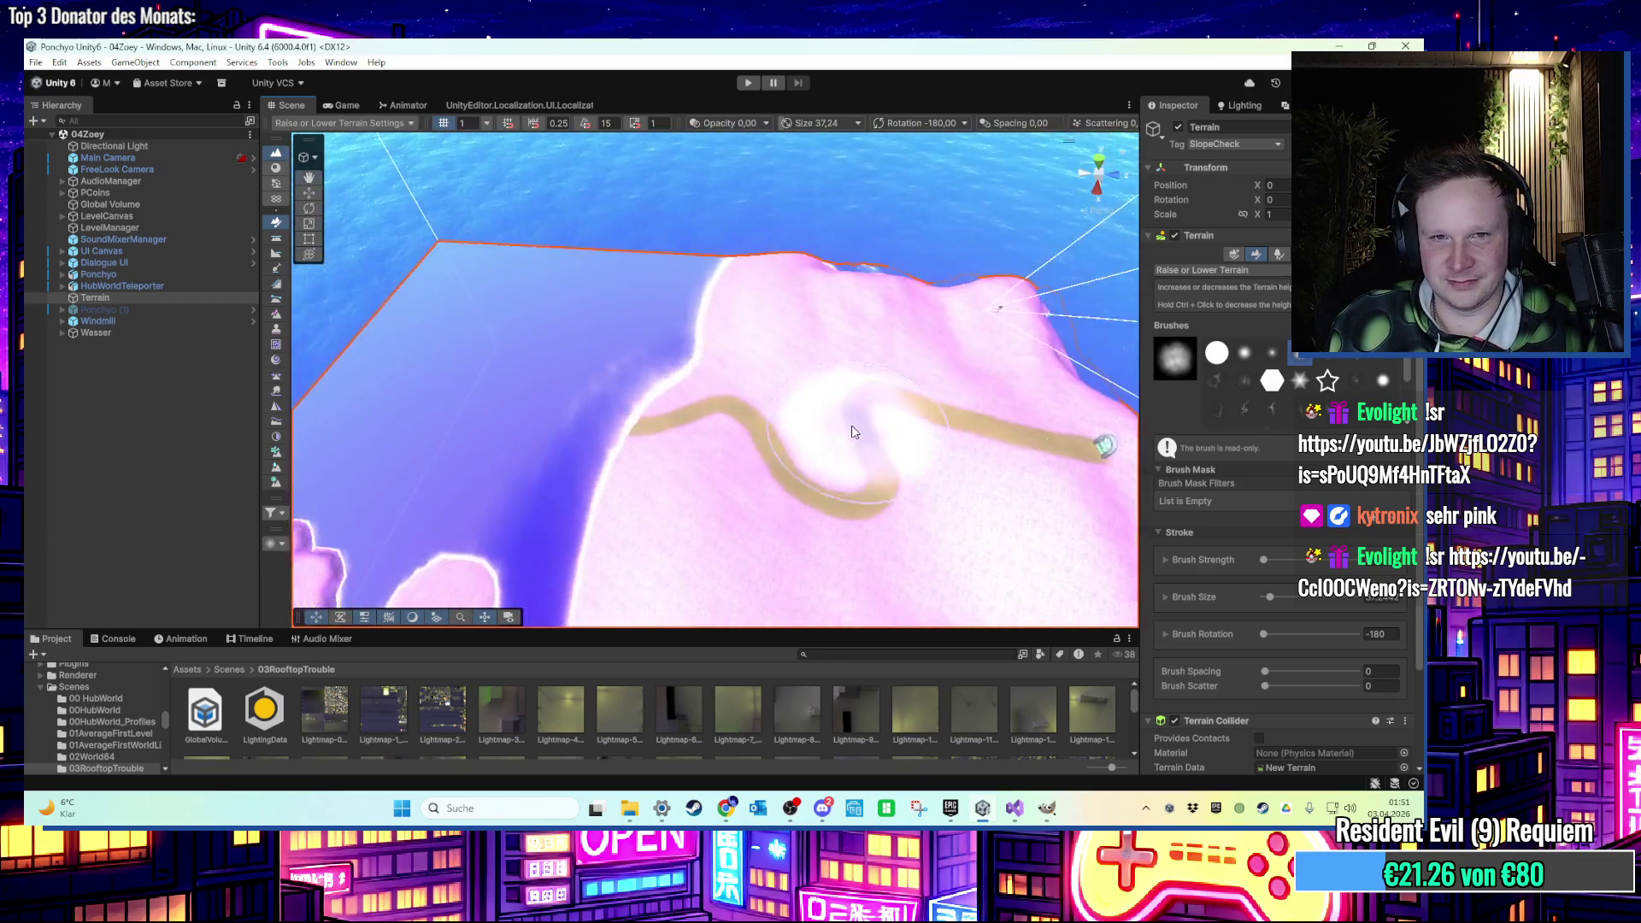
{"action": "scroll", "coordinate": [851, 431], "scroll_direction": "down", "scroll_amount": 5}
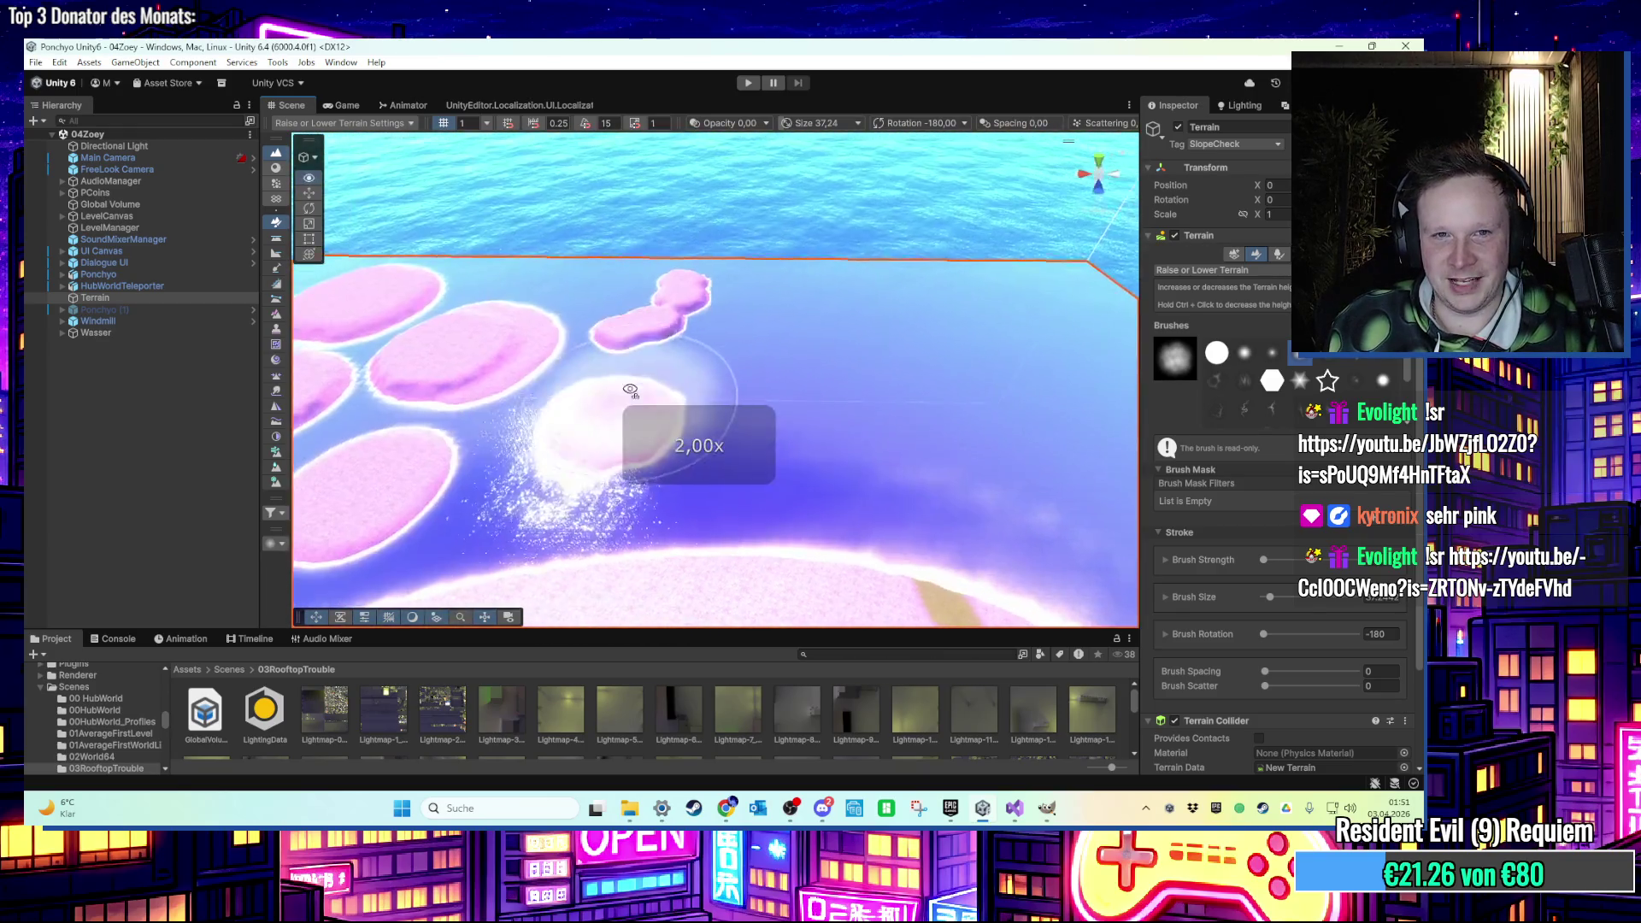
{"action": "scroll", "coordinate": [697, 392], "scroll_direction": "up", "scroll_amount": 5}
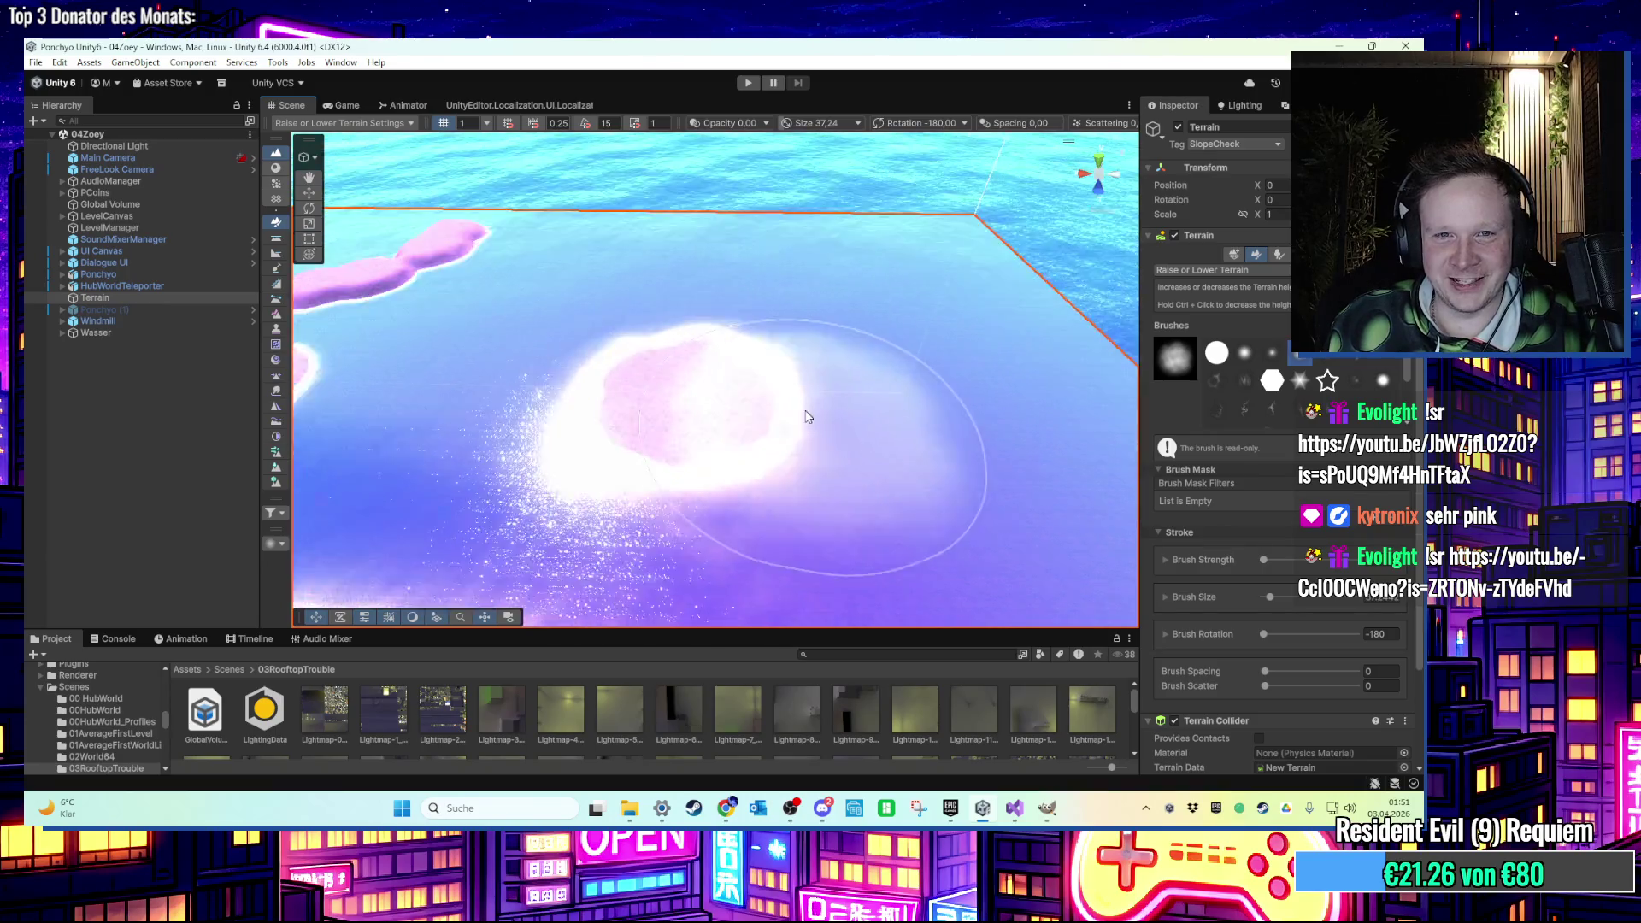
{"action": "scroll", "coordinate": [906, 392], "scroll_direction": "down", "scroll_amount": 3}
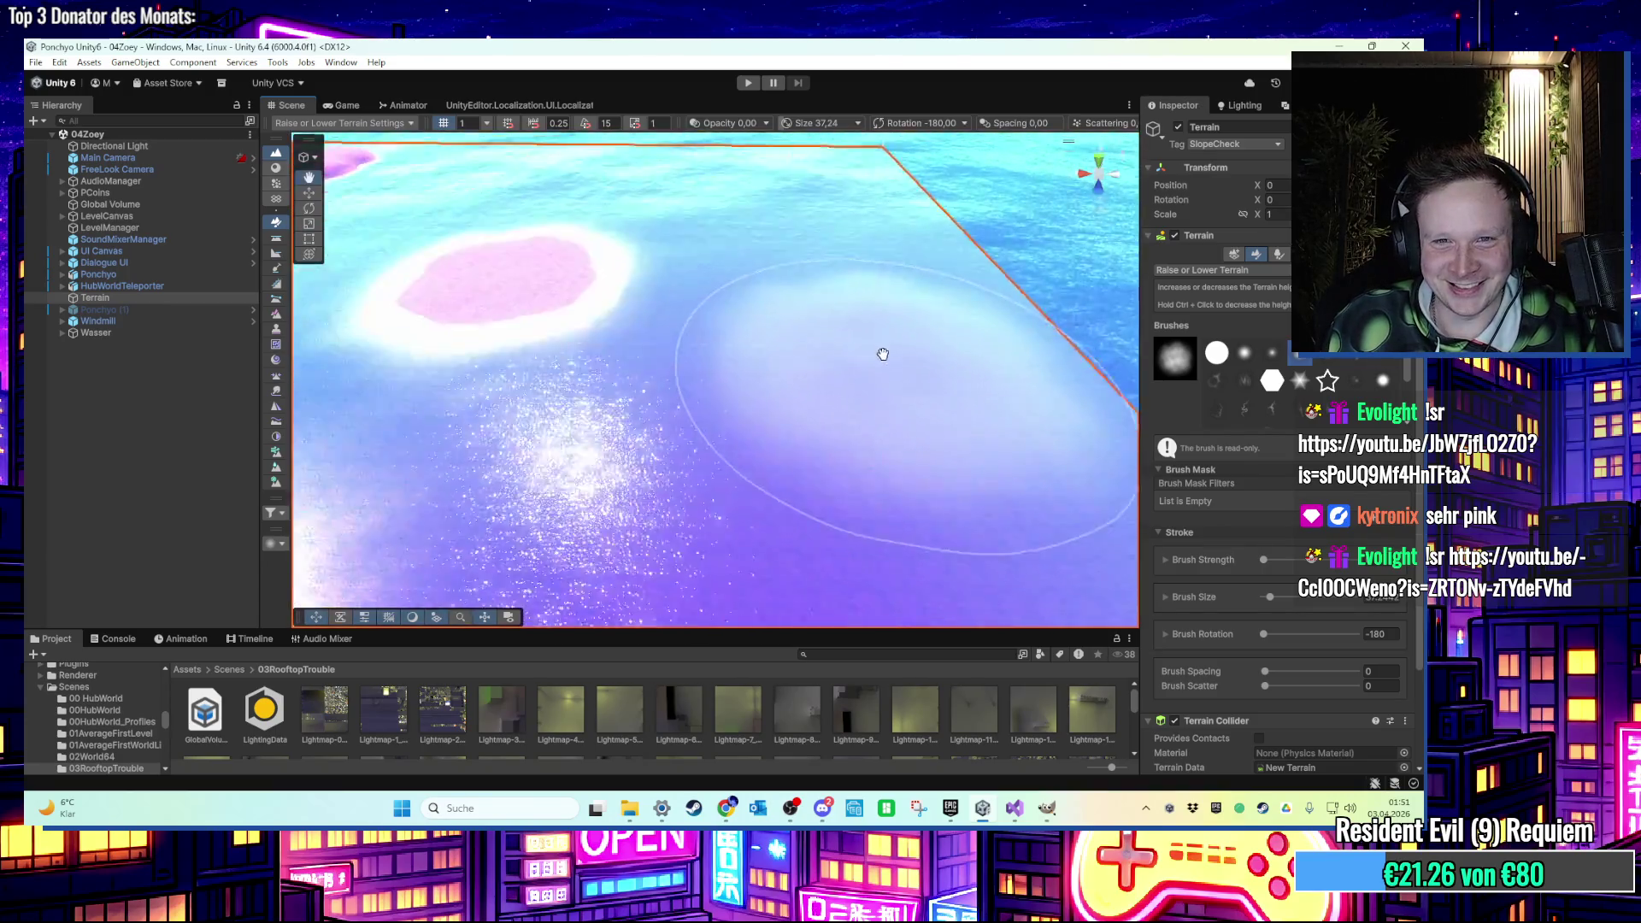
{"action": "left_click_drag", "start_coordinate": [882, 354], "coordinate": [843, 306]}
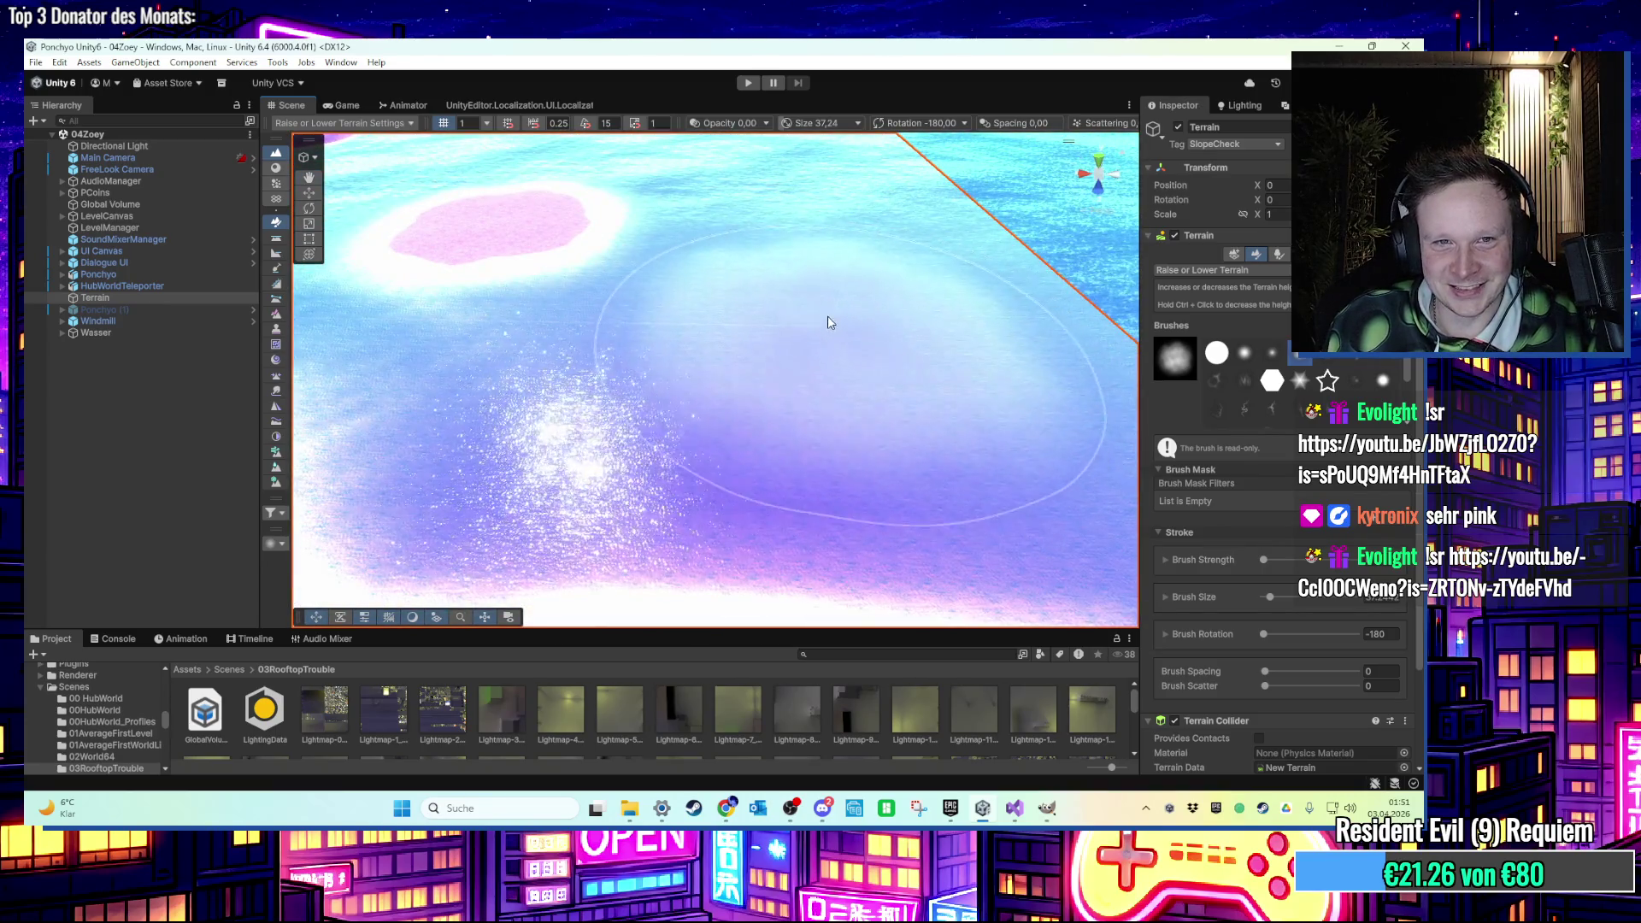
{"action": "mouse_move", "coordinate": [739, 333]}
{"action": "left_mouse_down"}
{"action": "mouse_move", "coordinate": [798, 327]}
{"action": "mouse_move", "coordinate": [836, 366]}
{"action": "left_mouse_up"}
{"action": "key", "text": "ctrl+z"}
Raise two small pink islands in the sea, then leave terrain editing.
{"action": "scroll", "coordinate": [833, 368], "scroll_direction": "down", "scroll_amount": 5}
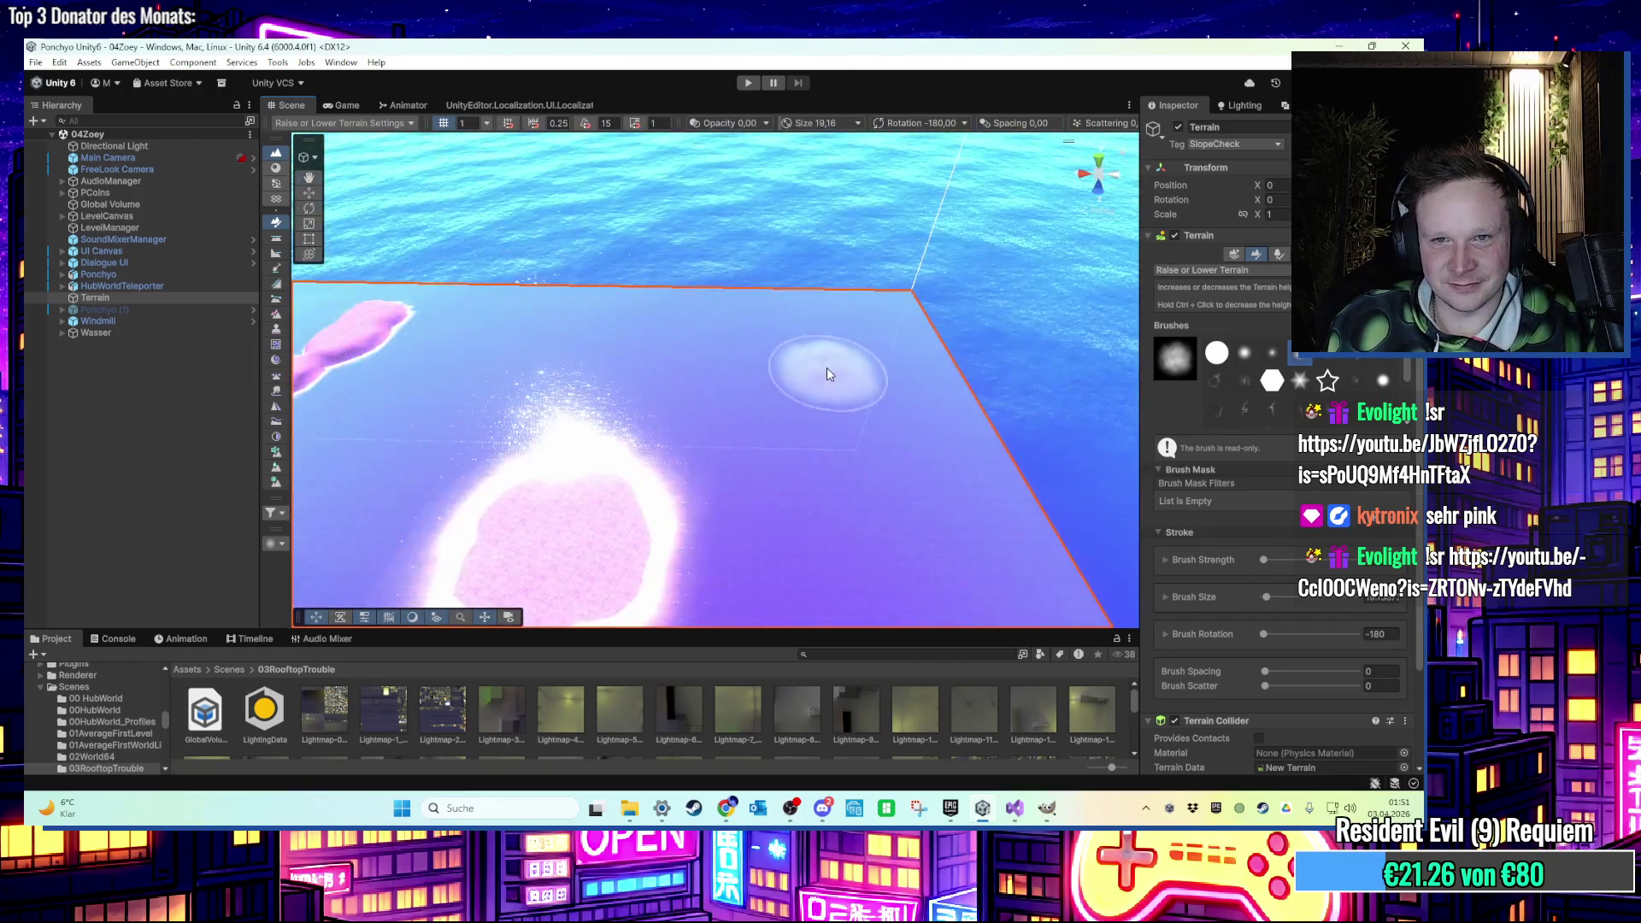
{"action": "left_click", "coordinate": [629, 347]}
{"action": "left_click", "coordinate": [817, 520]}
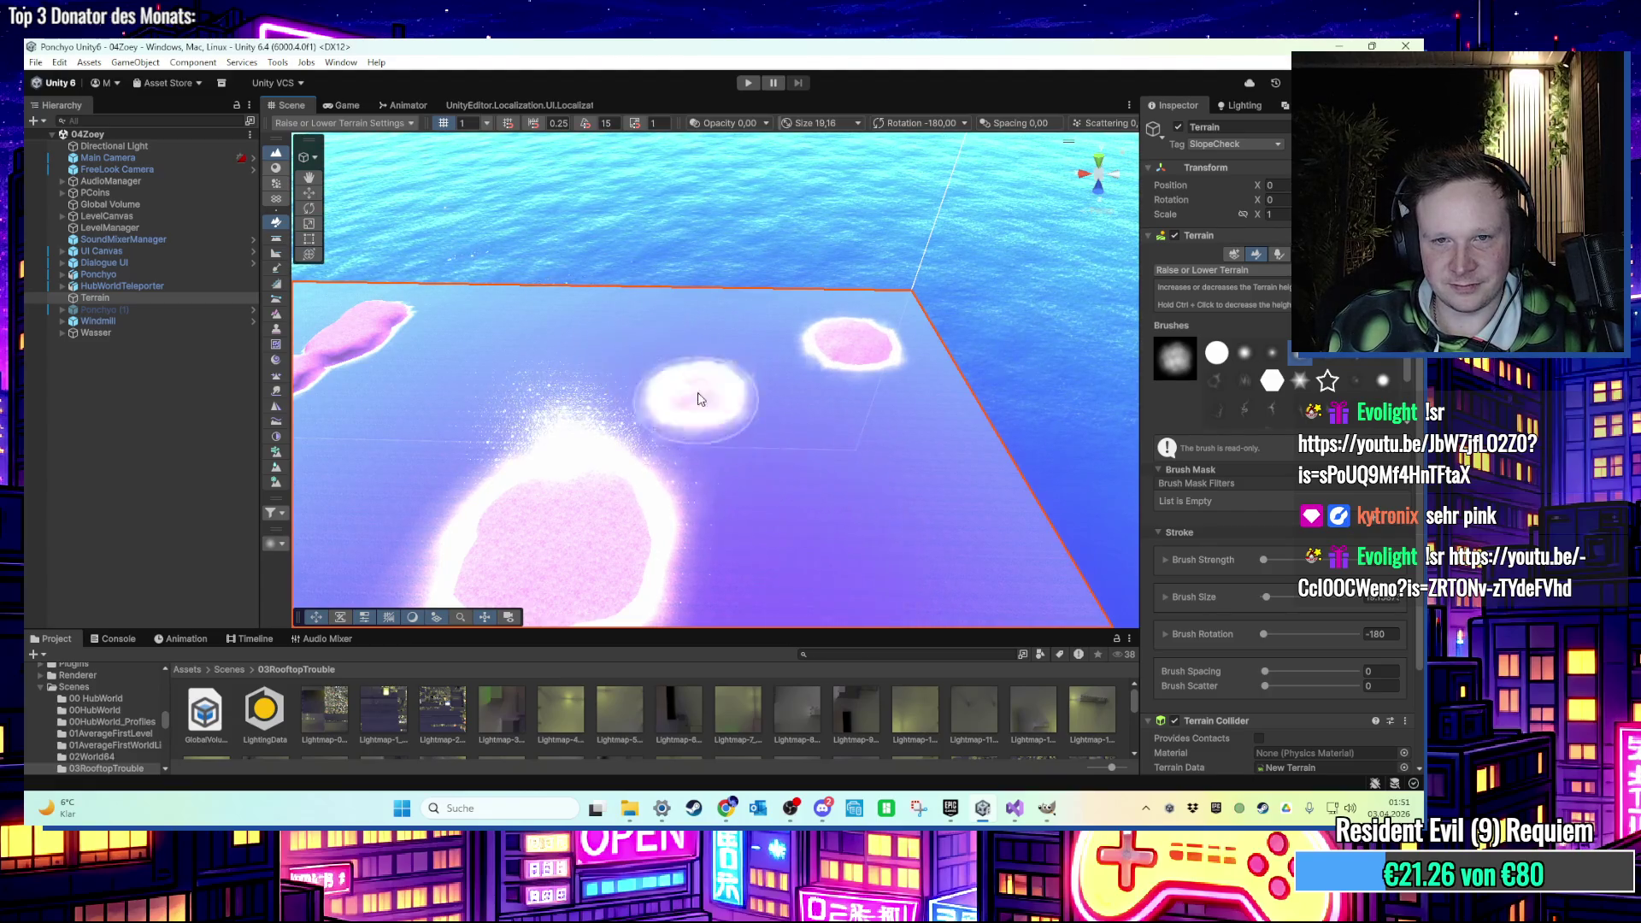
{"action": "scroll", "coordinate": [865, 514], "scroll_direction": "up", "scroll_amount": 6}
{"action": "scroll", "coordinate": [748, 392], "scroll_direction": "down", "scroll_amount": 6}
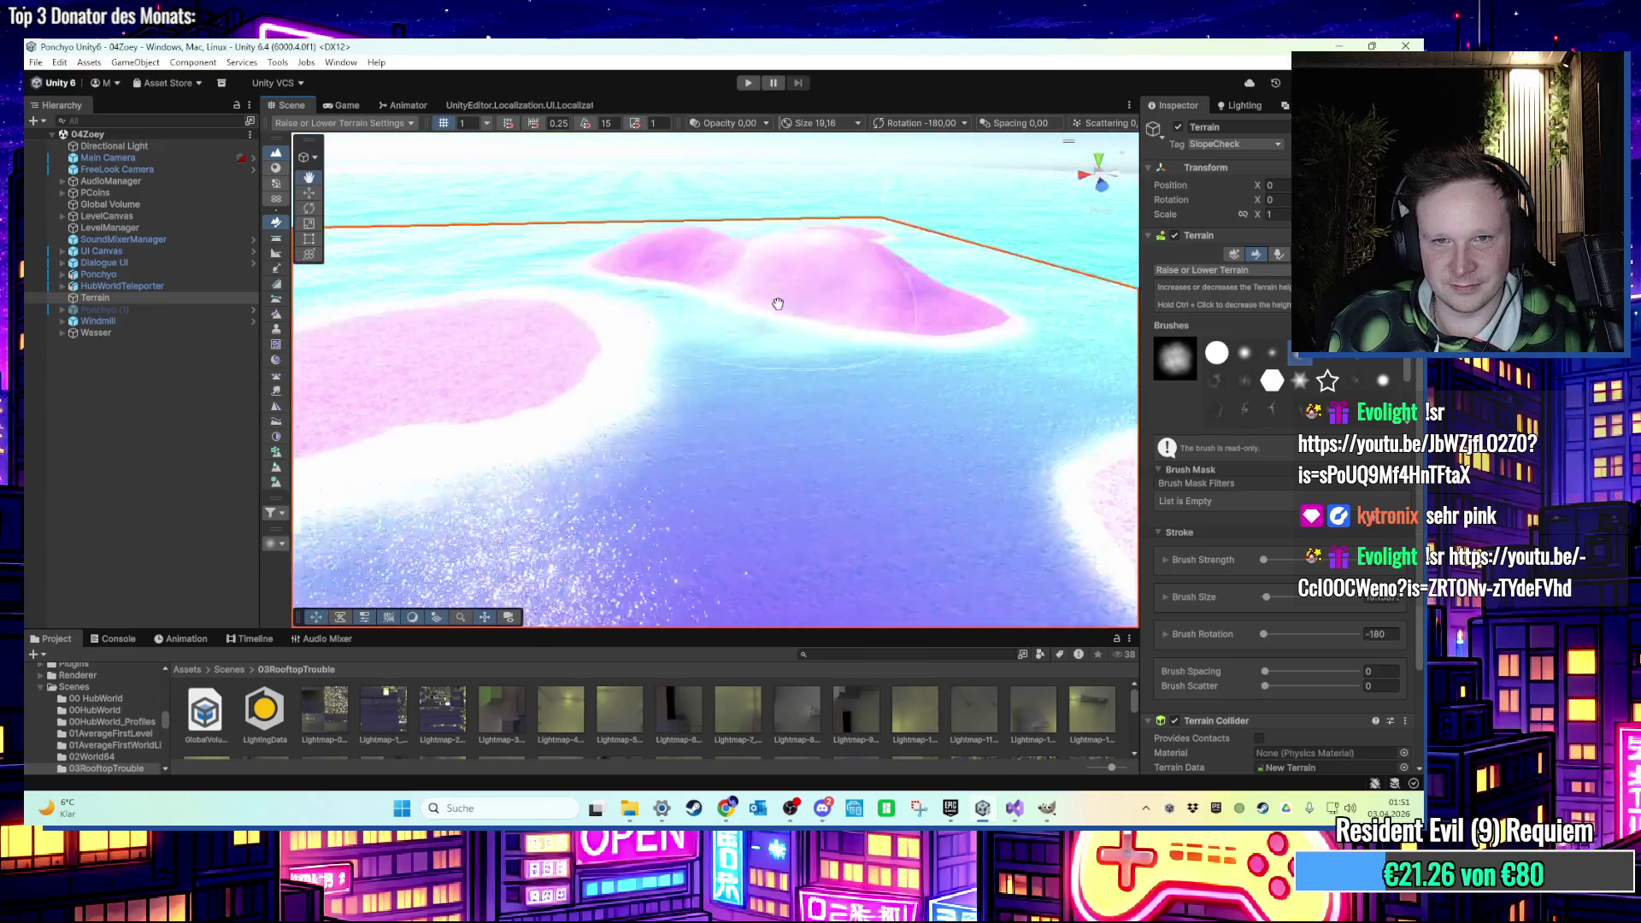
{"action": "left_click", "coordinate": [316, 193]}
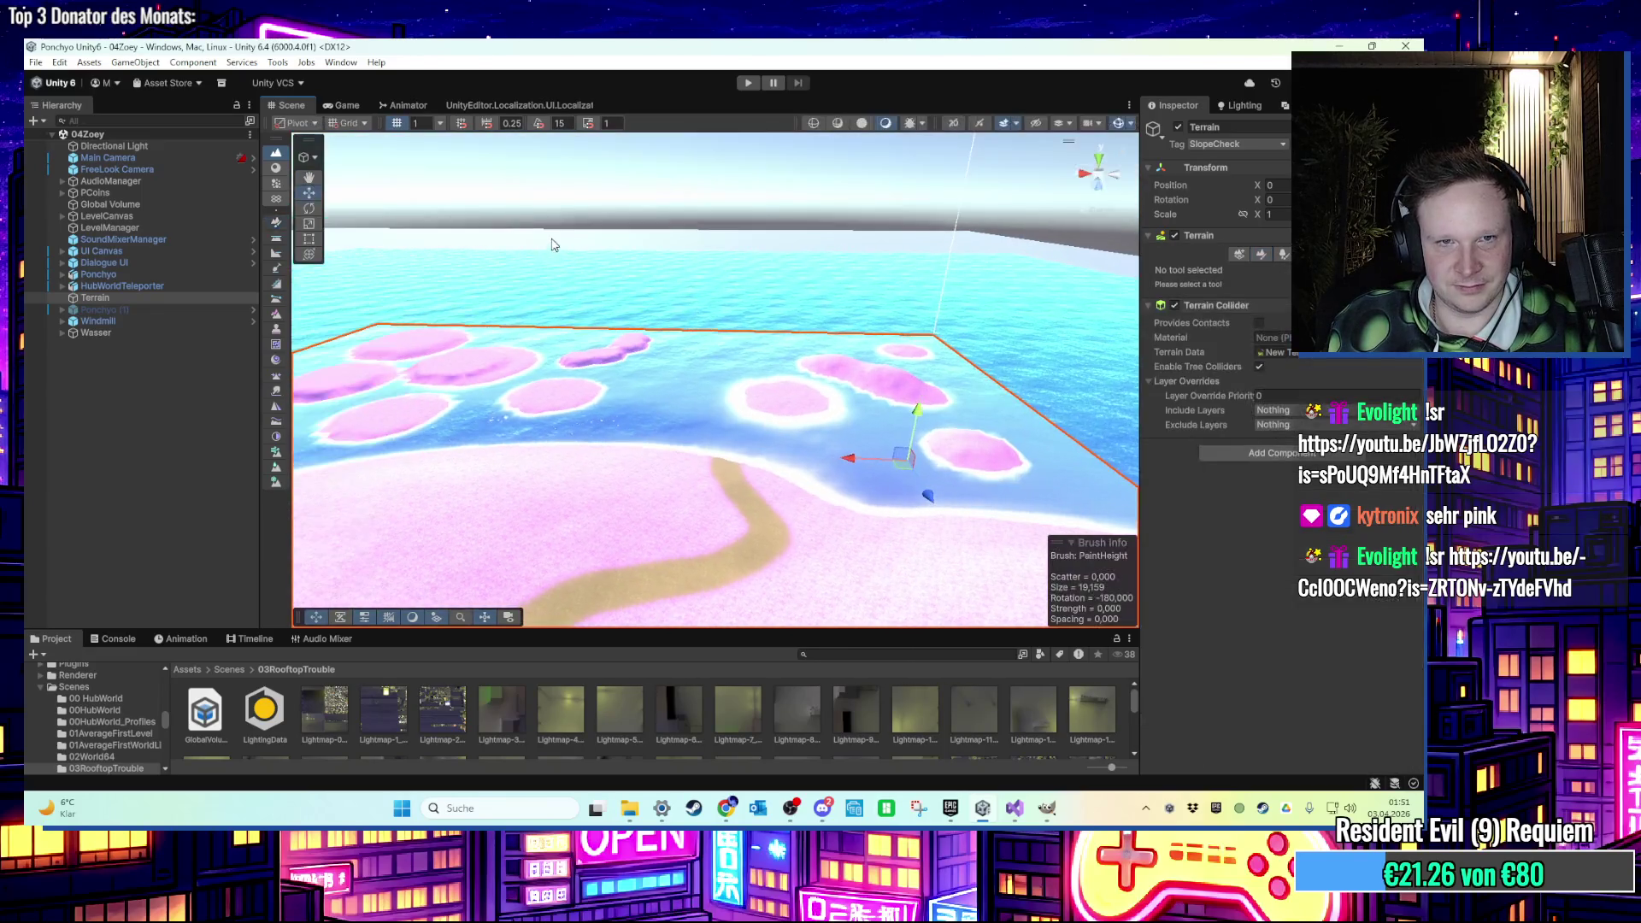
{"action": "left_click", "coordinate": [598, 205]}
{"action": "left_click_drag", "start_coordinate": [598, 205], "coordinate": [696, 303]}
{"action": "scroll", "coordinate": [672, 369], "scroll_direction": "down", "scroll_amount": 3}
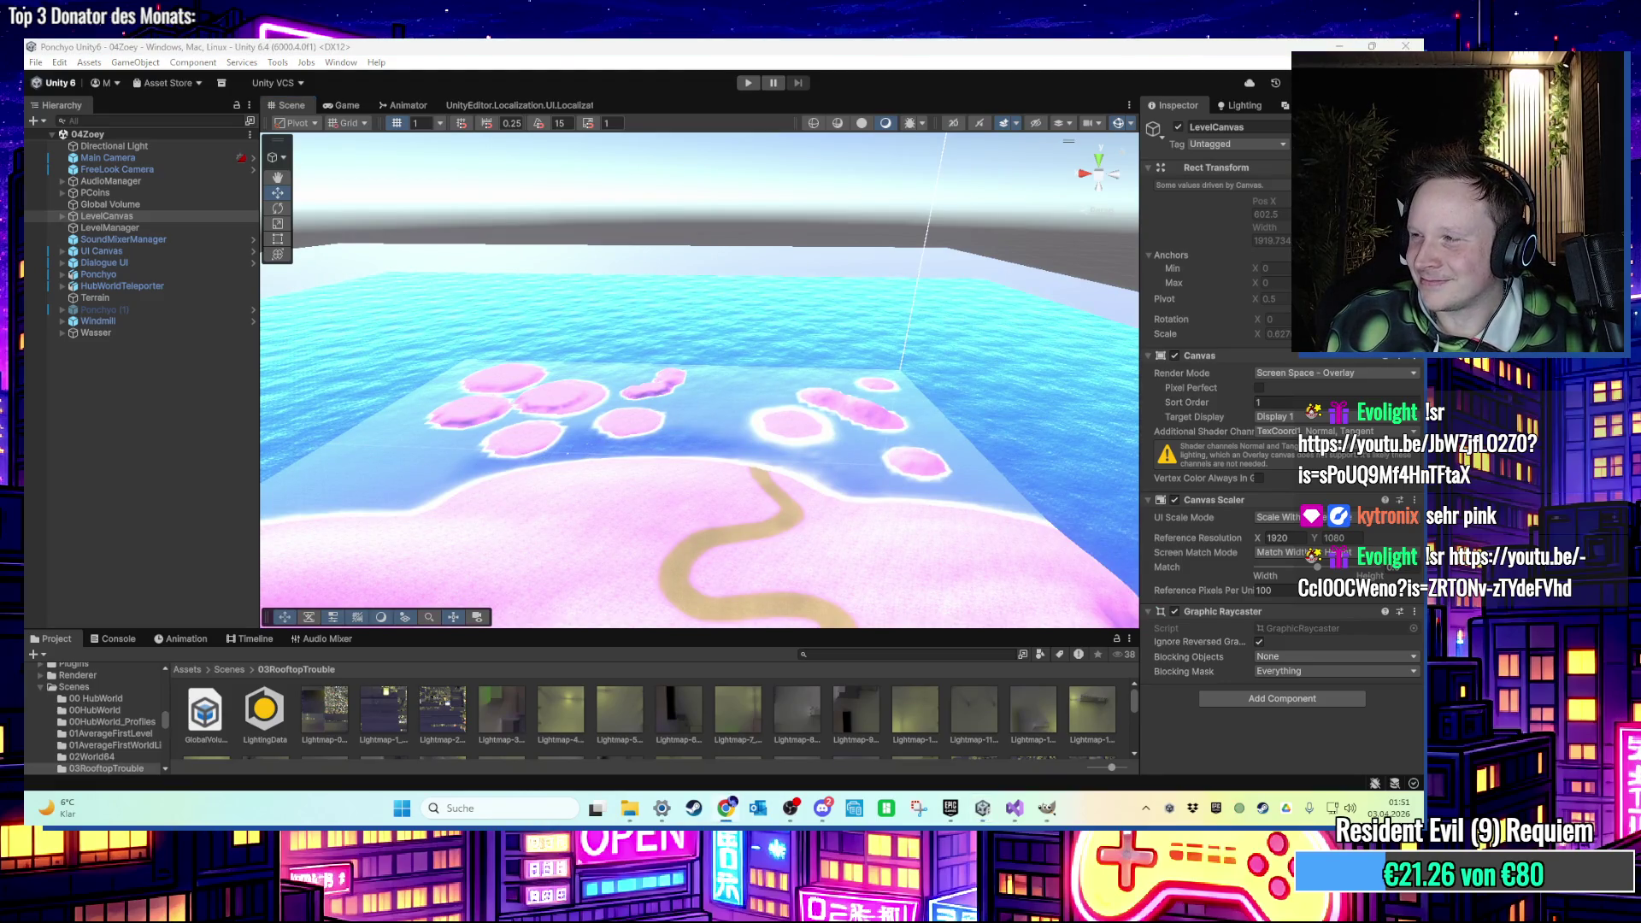
{"action": "scroll", "coordinate": [722, 433], "scroll_direction": "up", "scroll_amount": 10}
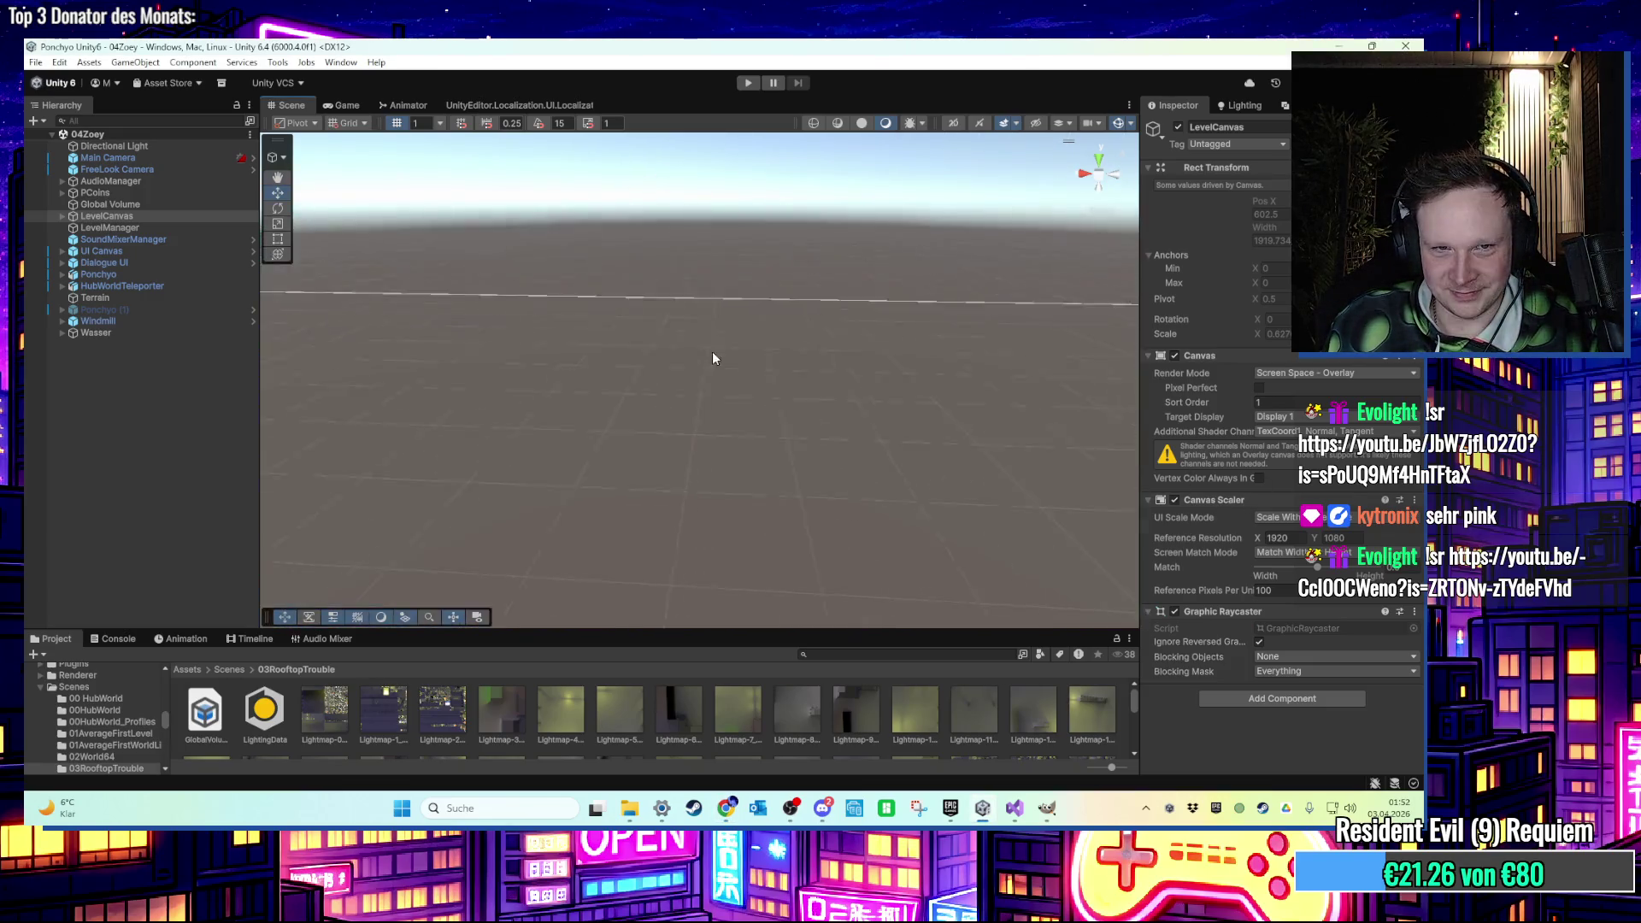
{"action": "scroll", "coordinate": [714, 358], "scroll_direction": "down", "scroll_amount": 10}
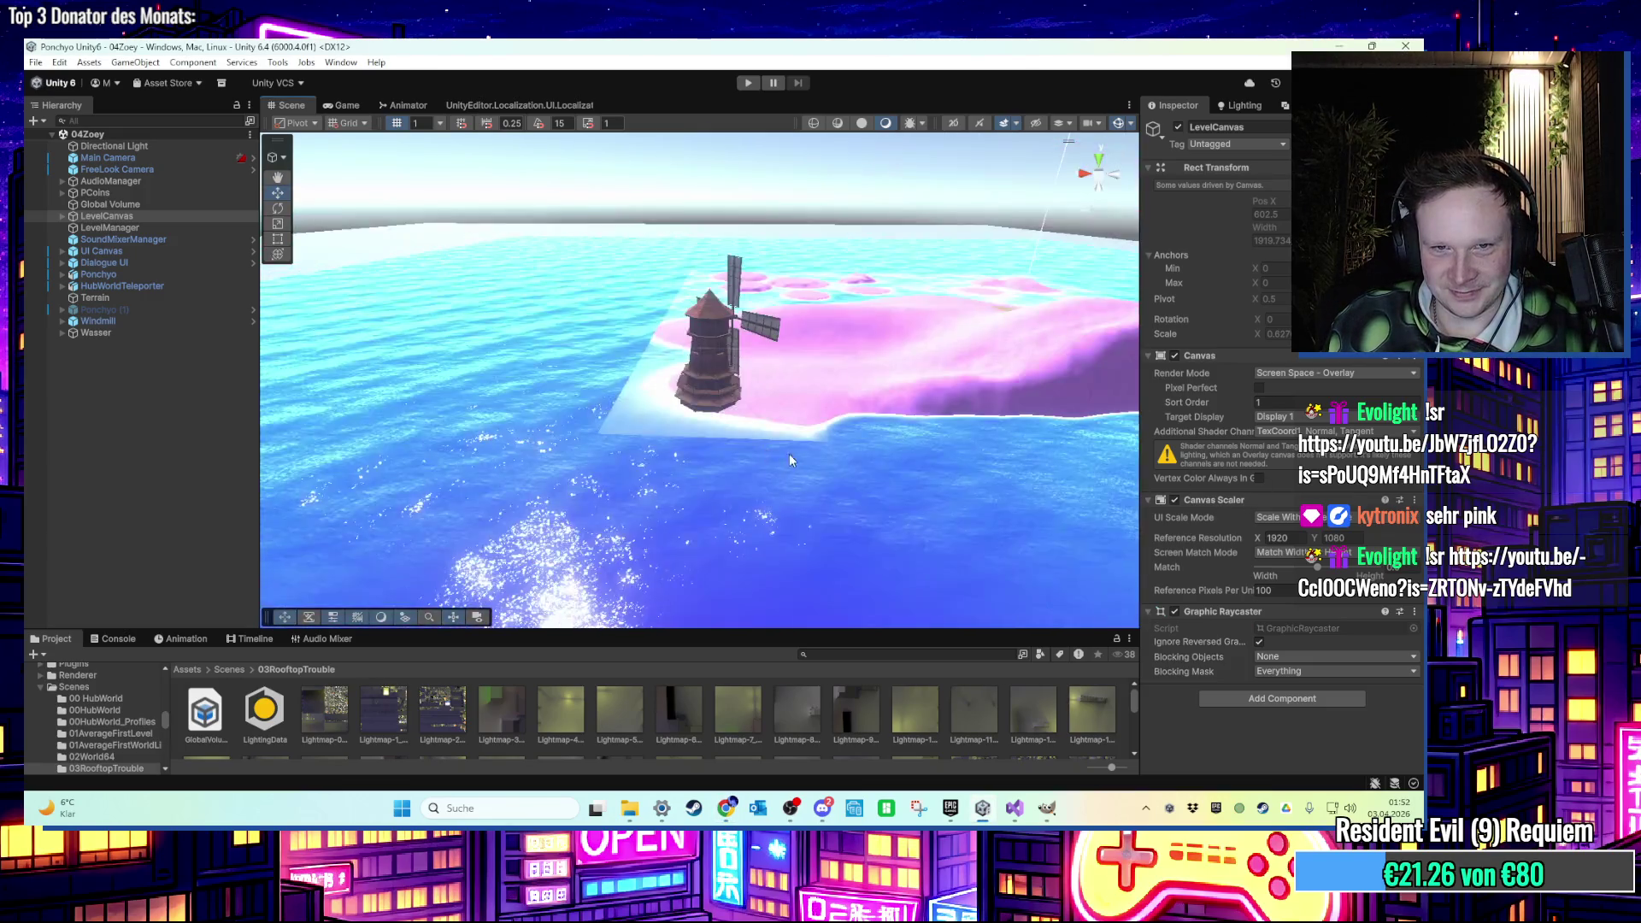
{"action": "scroll", "coordinate": [643, 450], "scroll_direction": "up", "scroll_amount": 5}
{"action": "scroll", "coordinate": [643, 450], "scroll_direction": "up", "scroll_amount": 5}
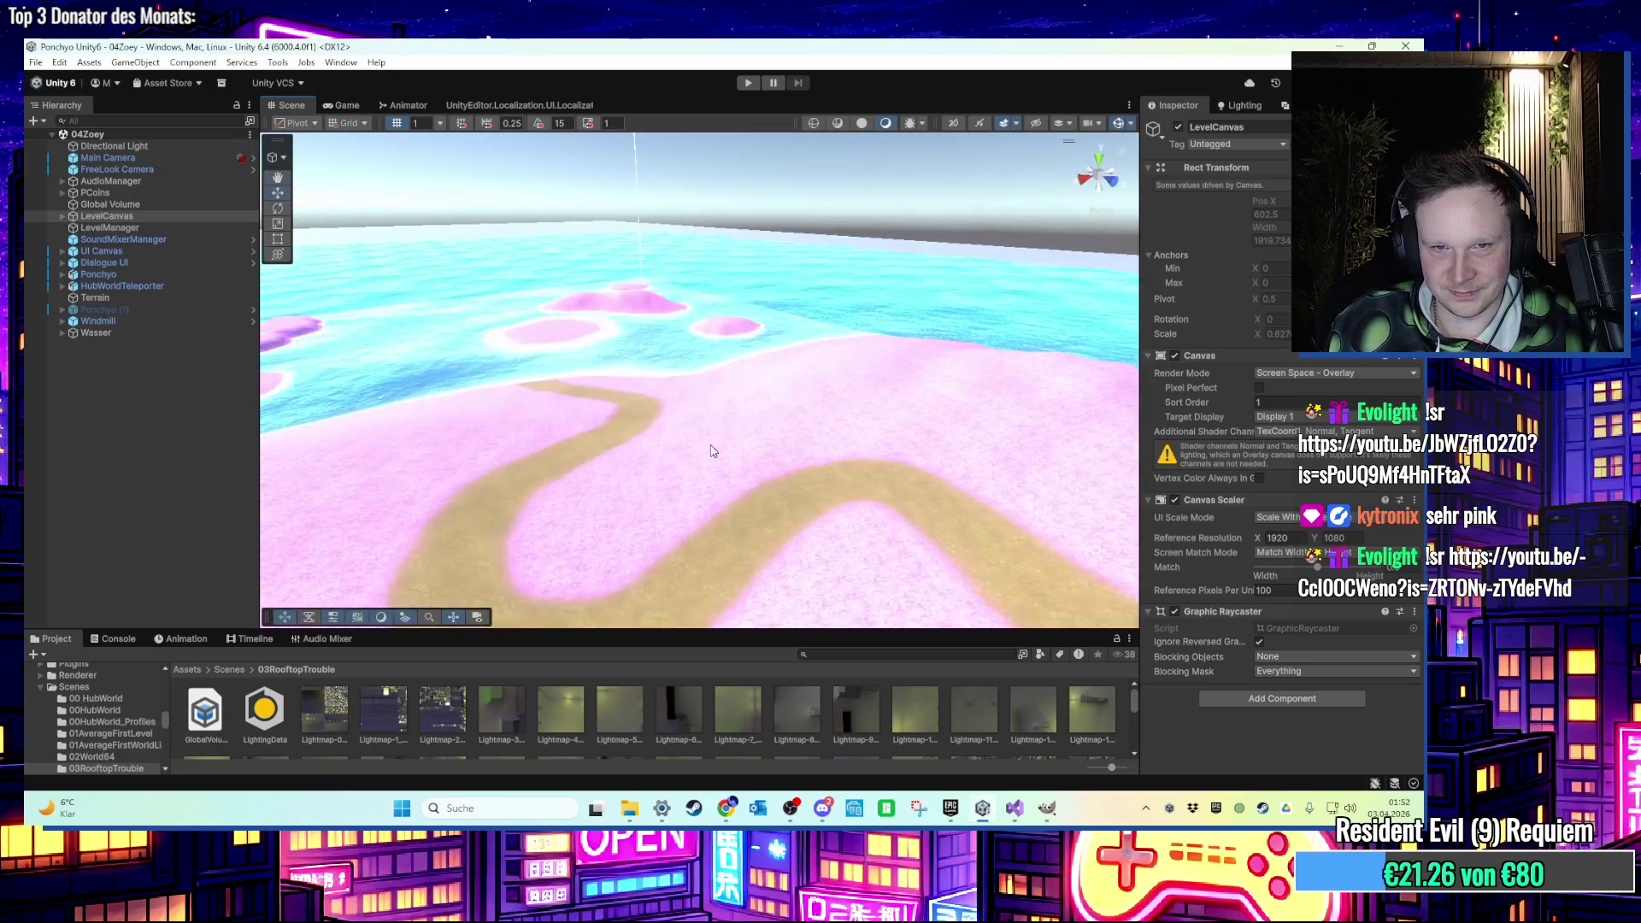
{"action": "scroll", "coordinate": [784, 479], "scroll_direction": "down", "scroll_amount": 5}
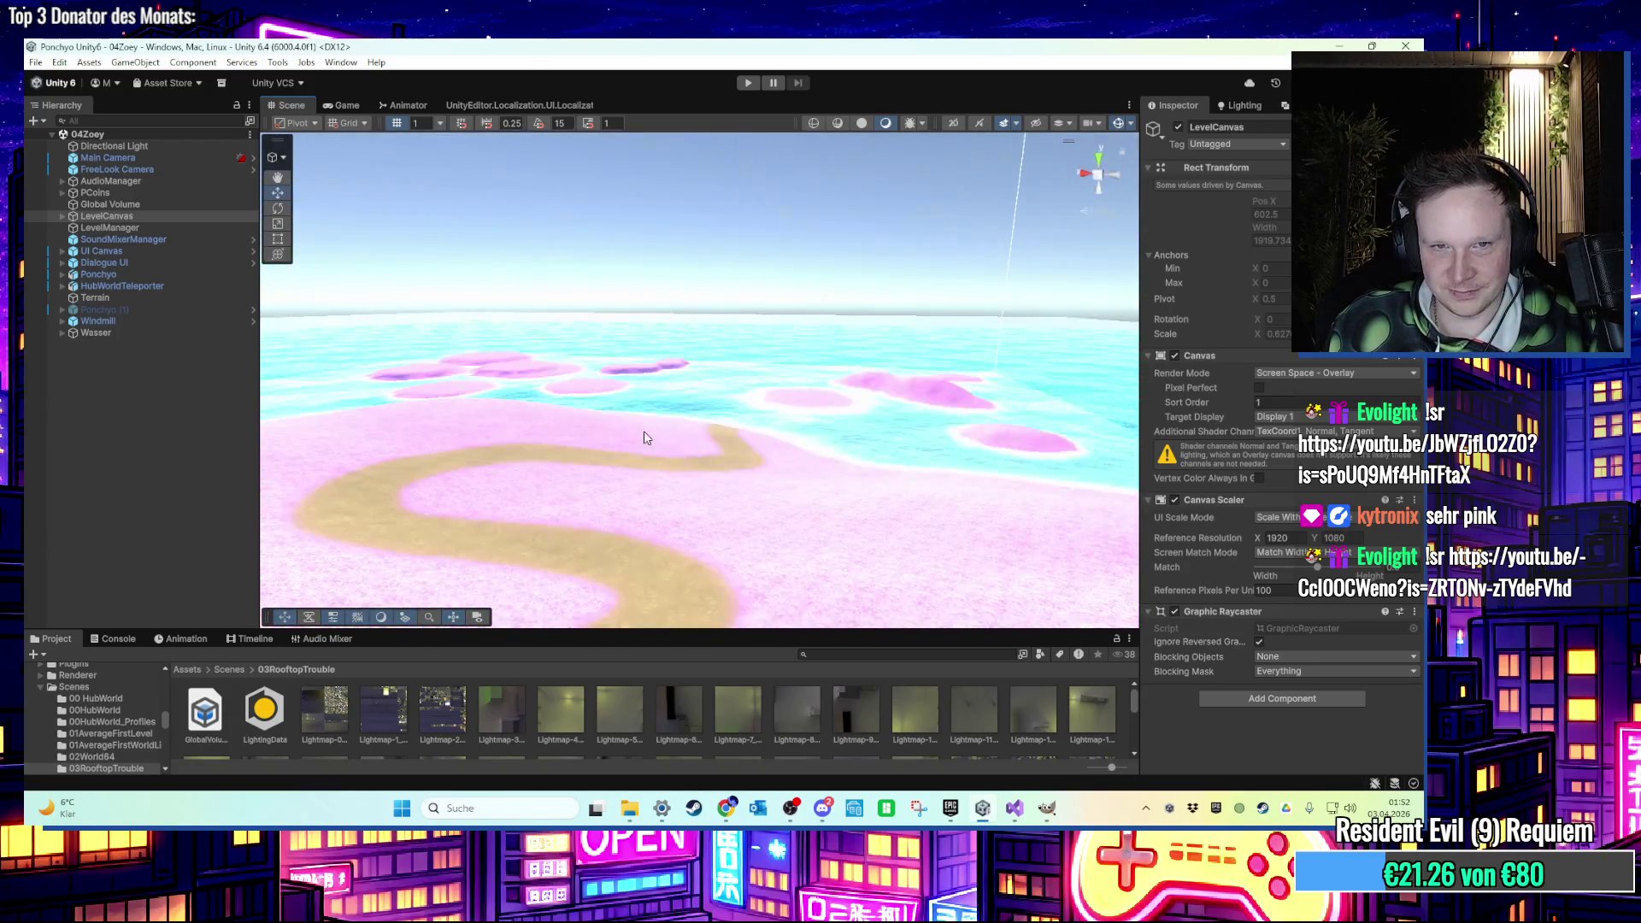
{"action": "scroll", "coordinate": [741, 514], "scroll_direction": "up", "scroll_amount": 5}
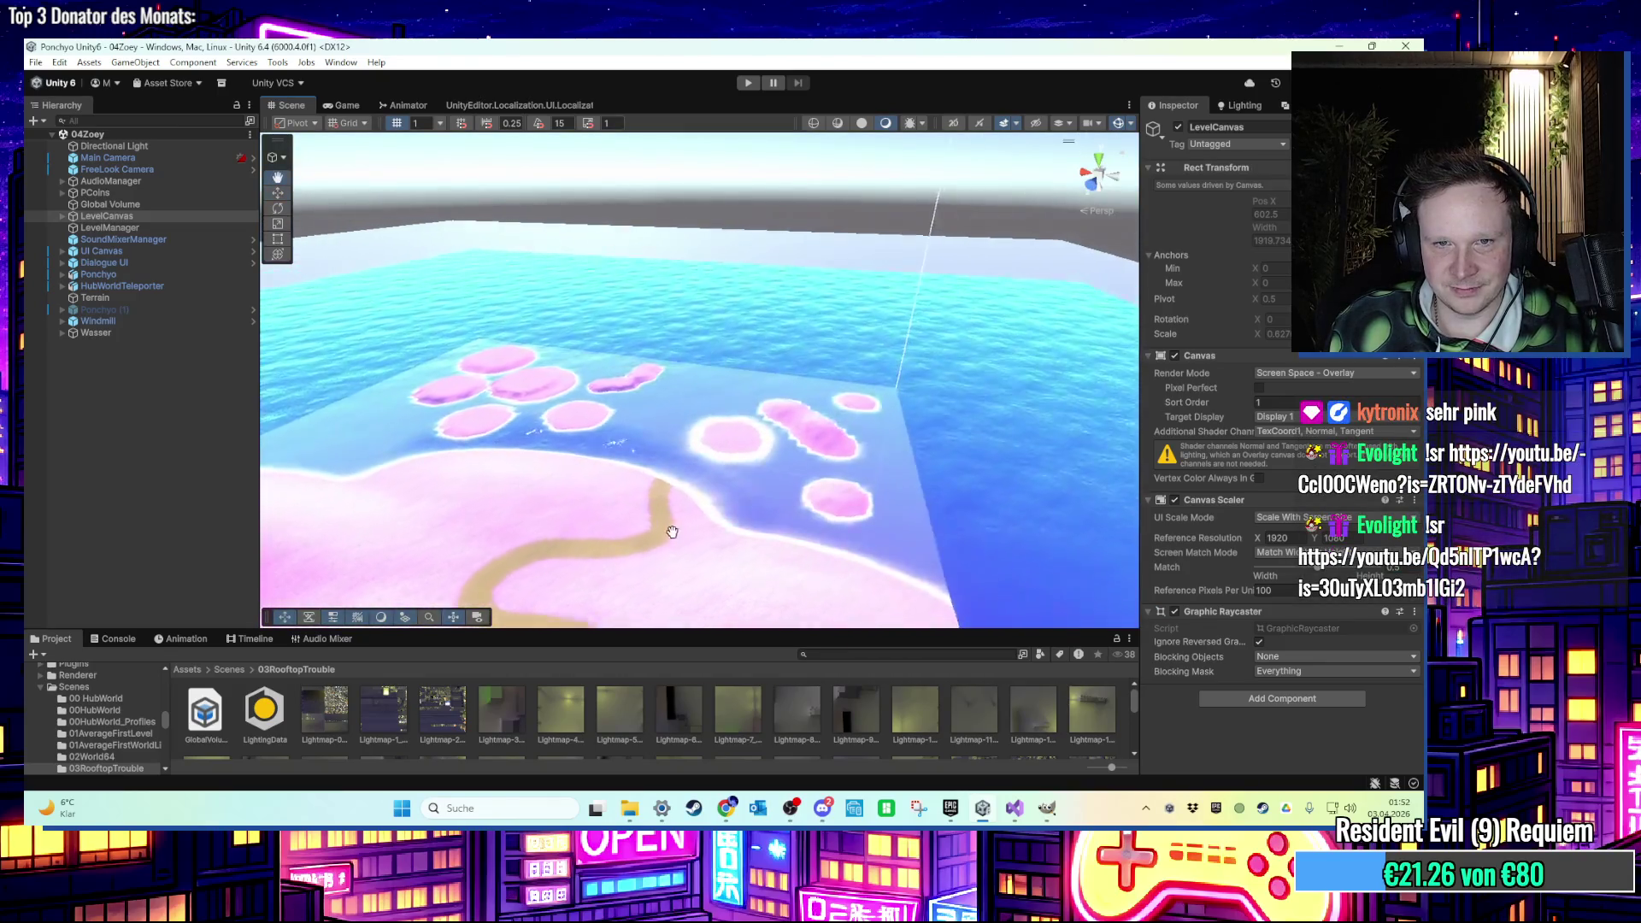
{"action": "left_click", "coordinate": [749, 84]}
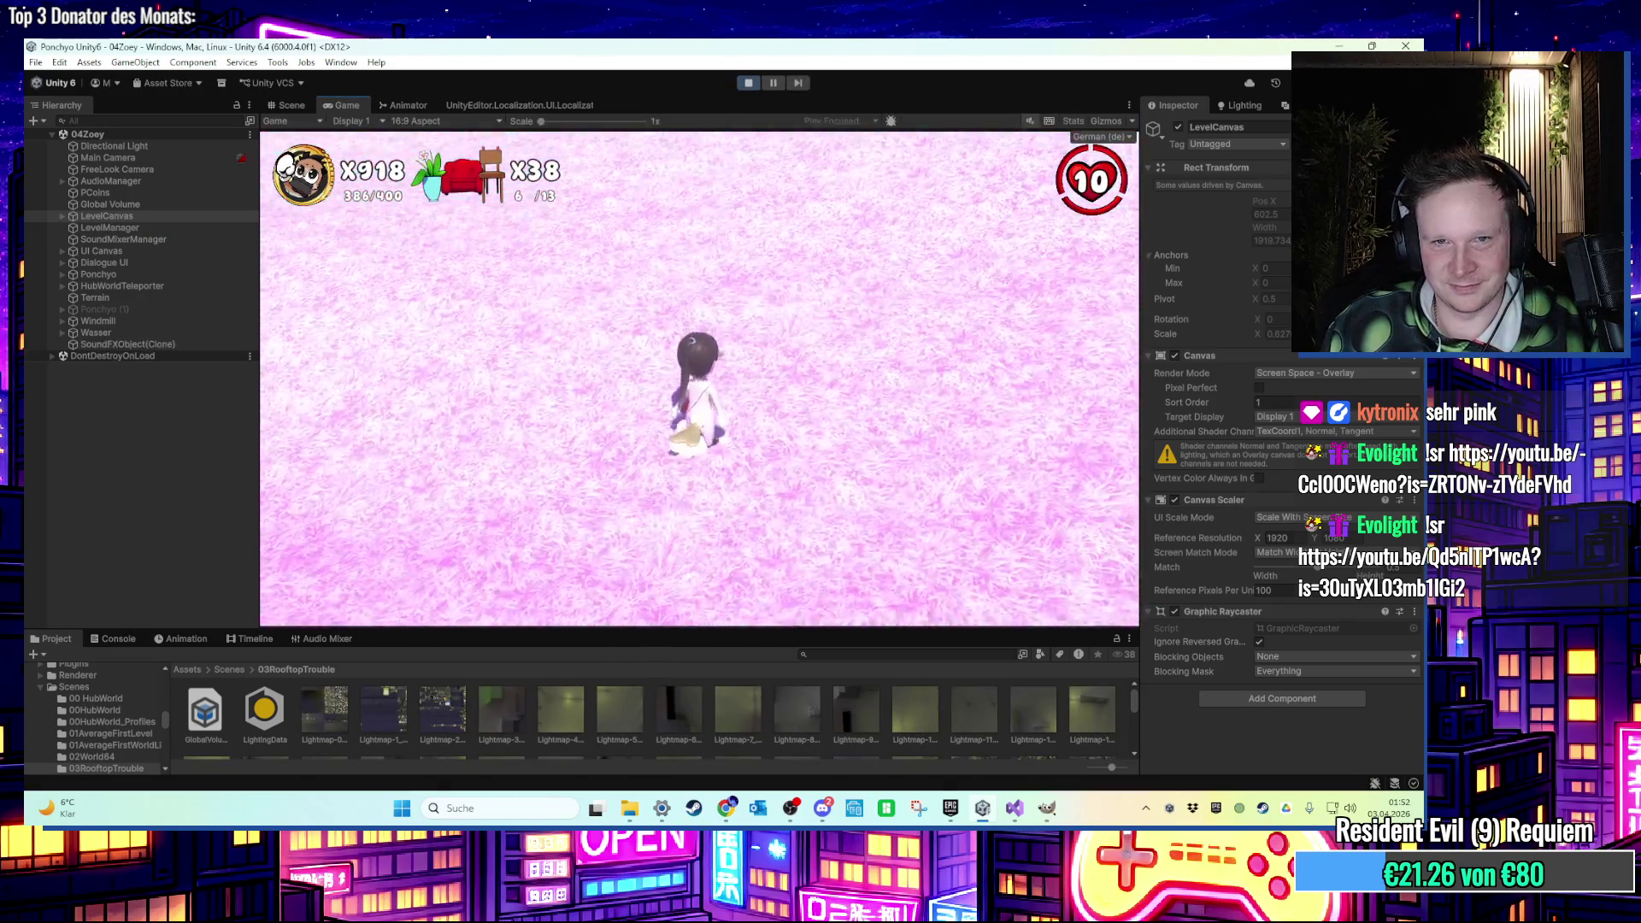
Run the character across the pink ground, sandy path and past the rock toward the sea, then stop Play.
{"action": "key", "text": "w"}
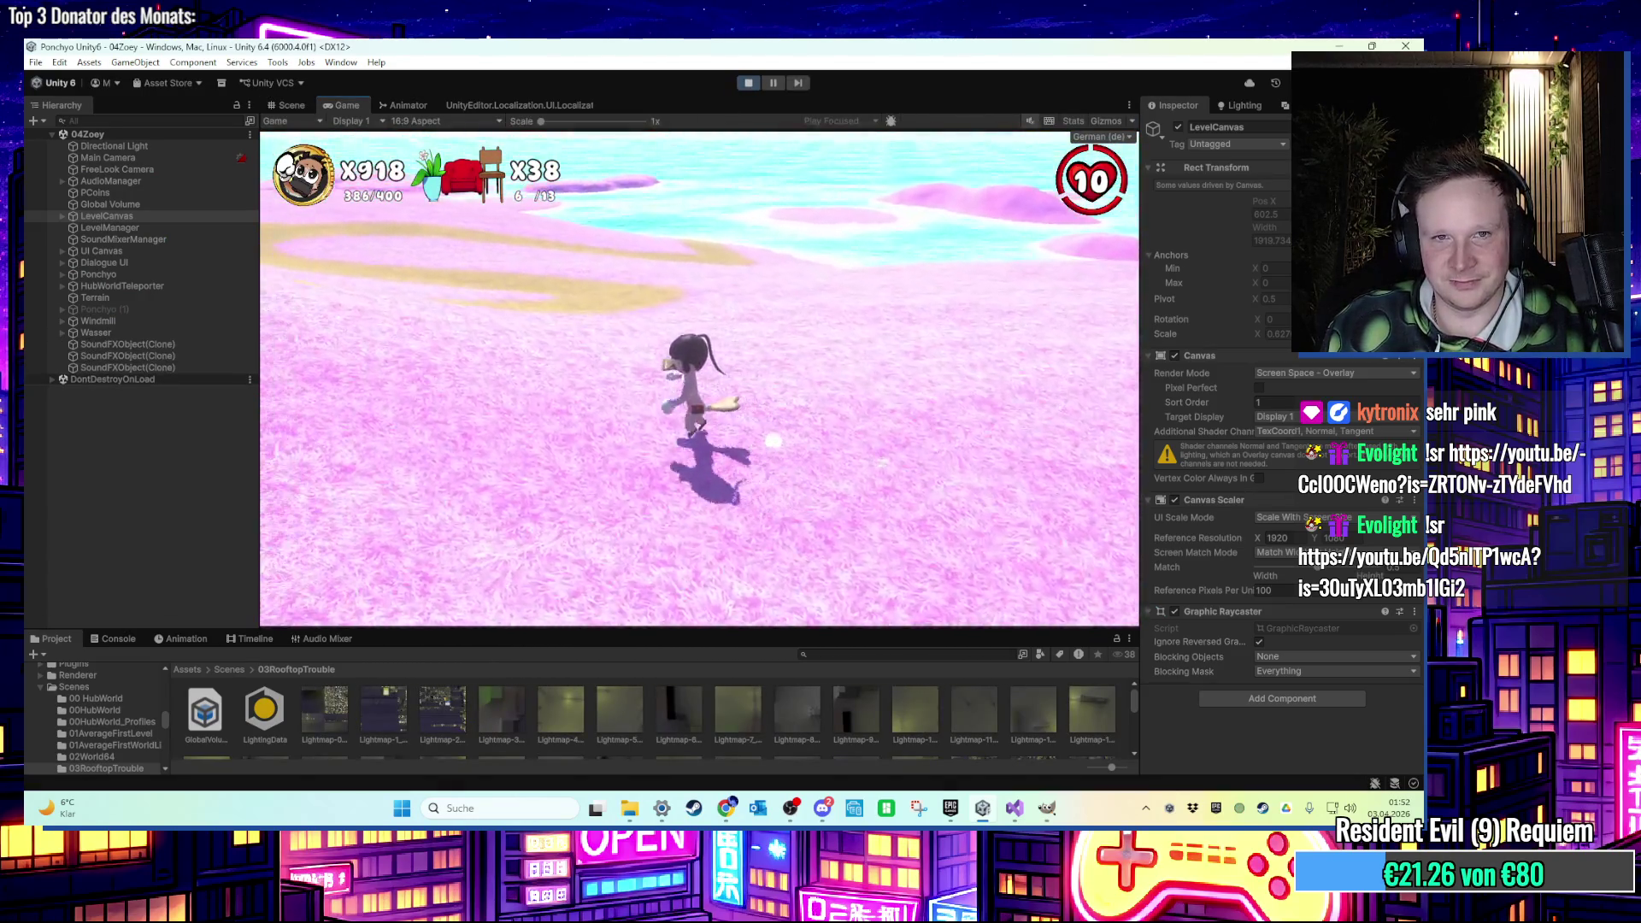
{"action": "key", "text": "w"}
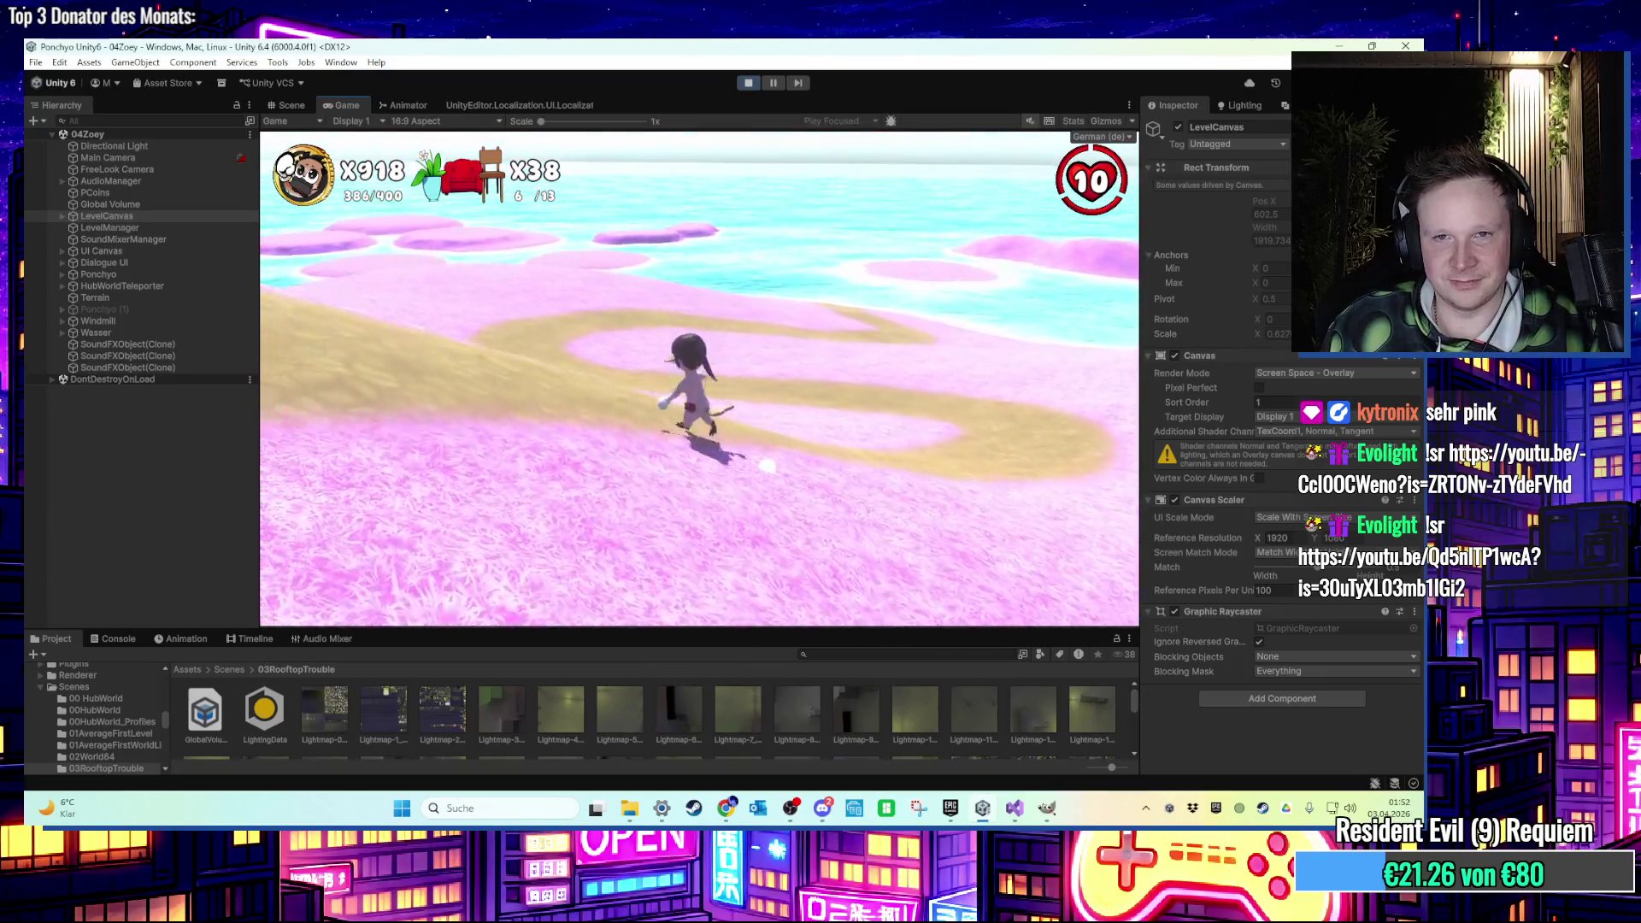
{"action": "key", "text": "w"}
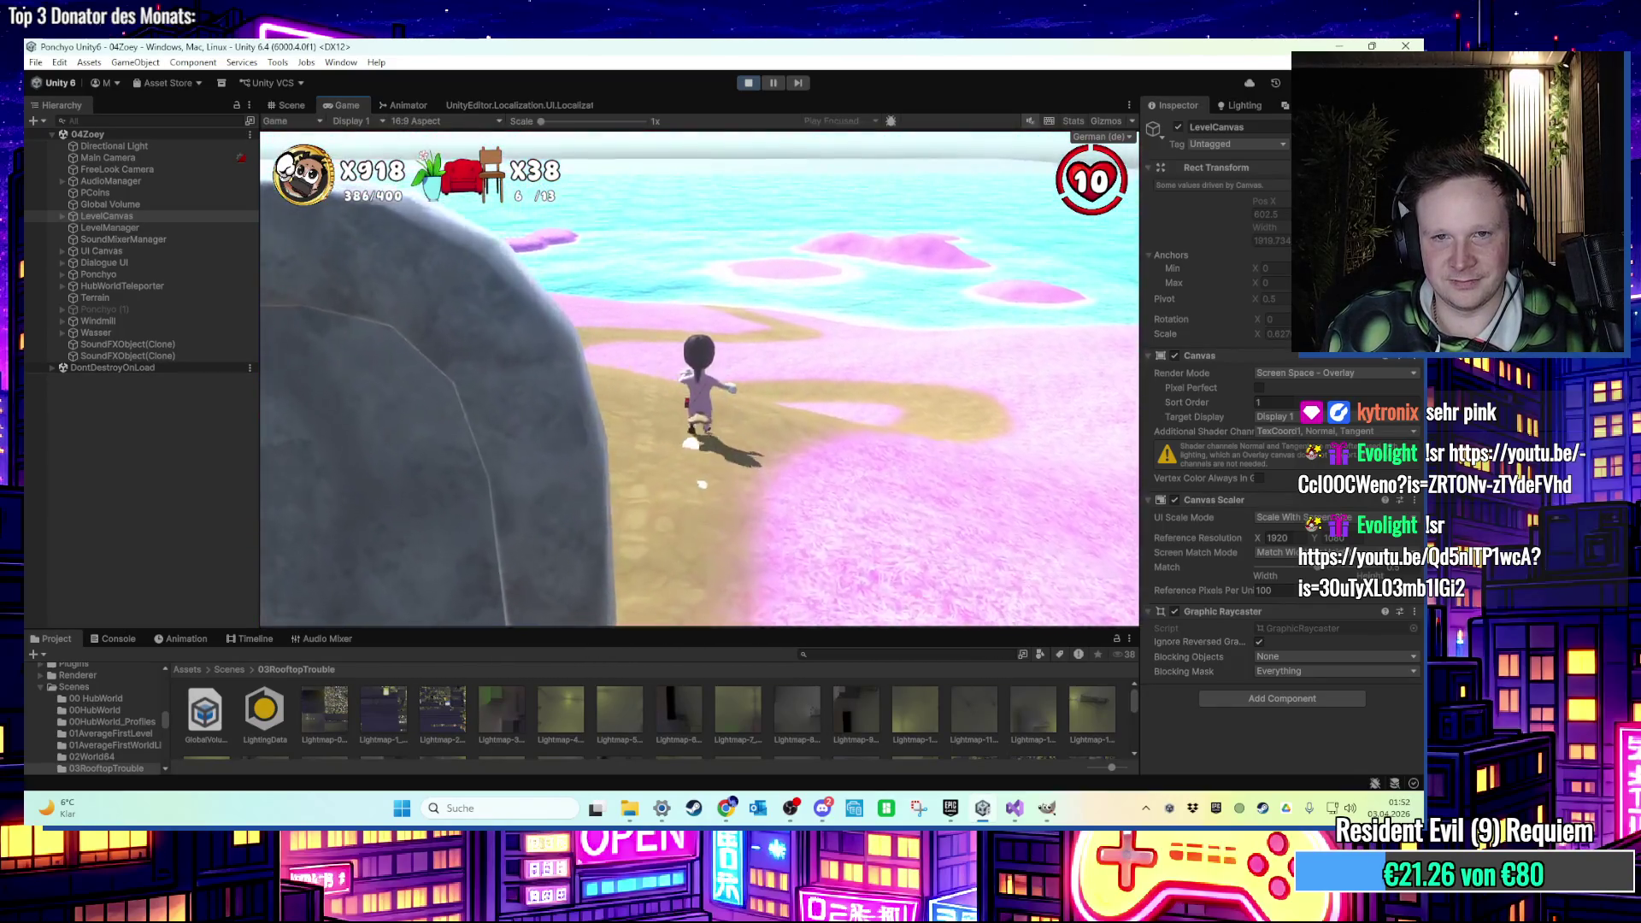
{"action": "key", "text": "w"}
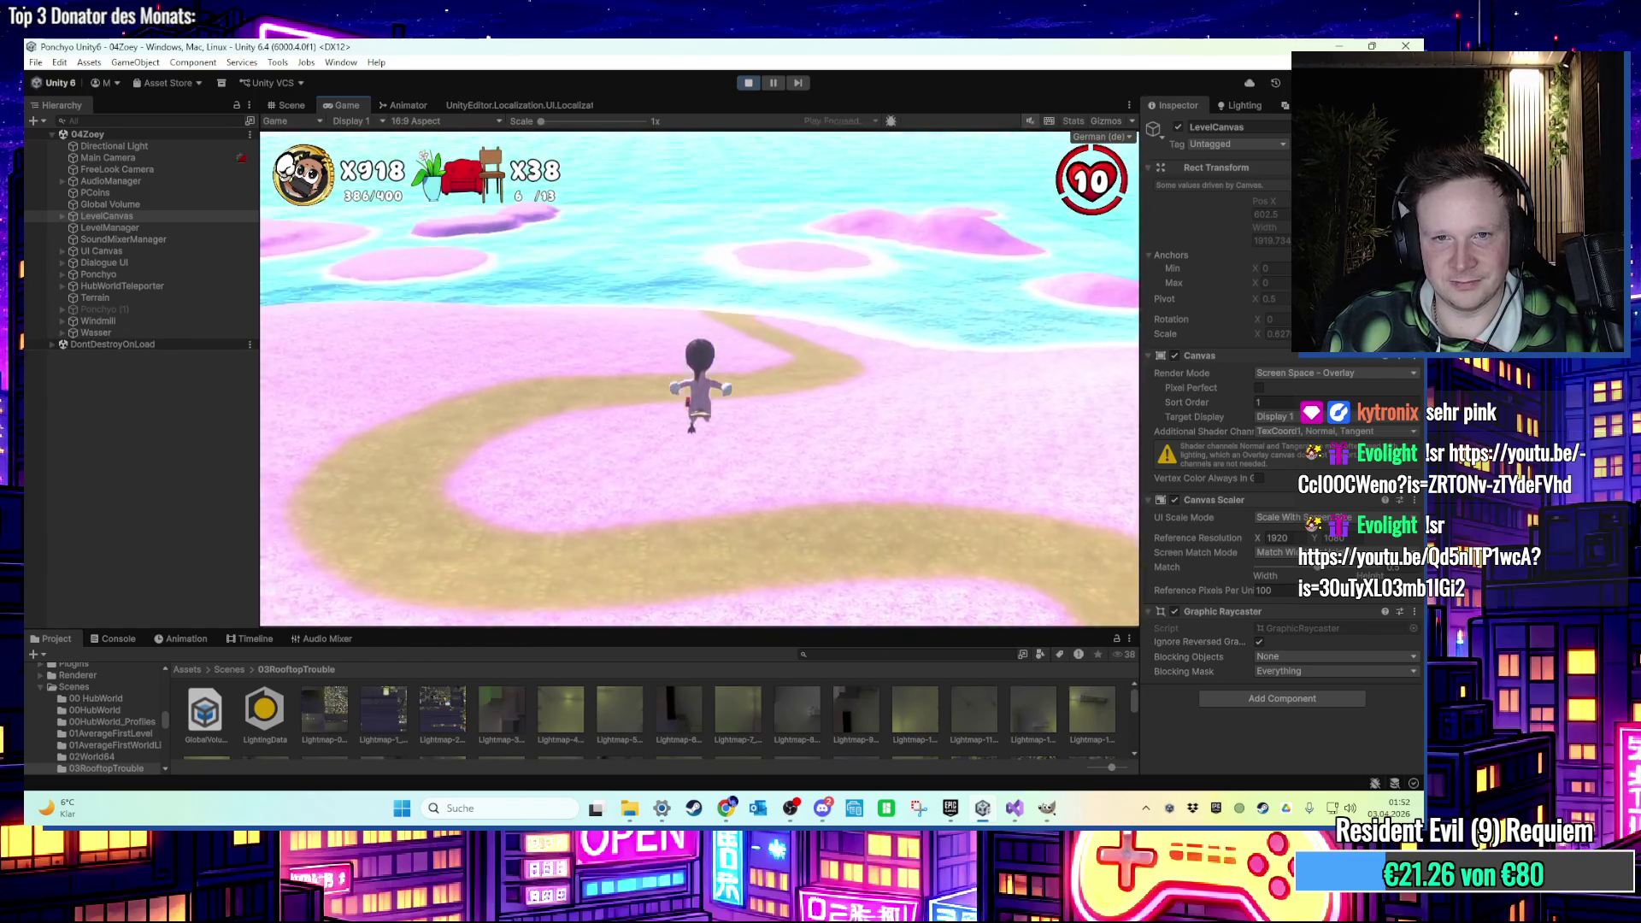
{"action": "key", "text": "w"}
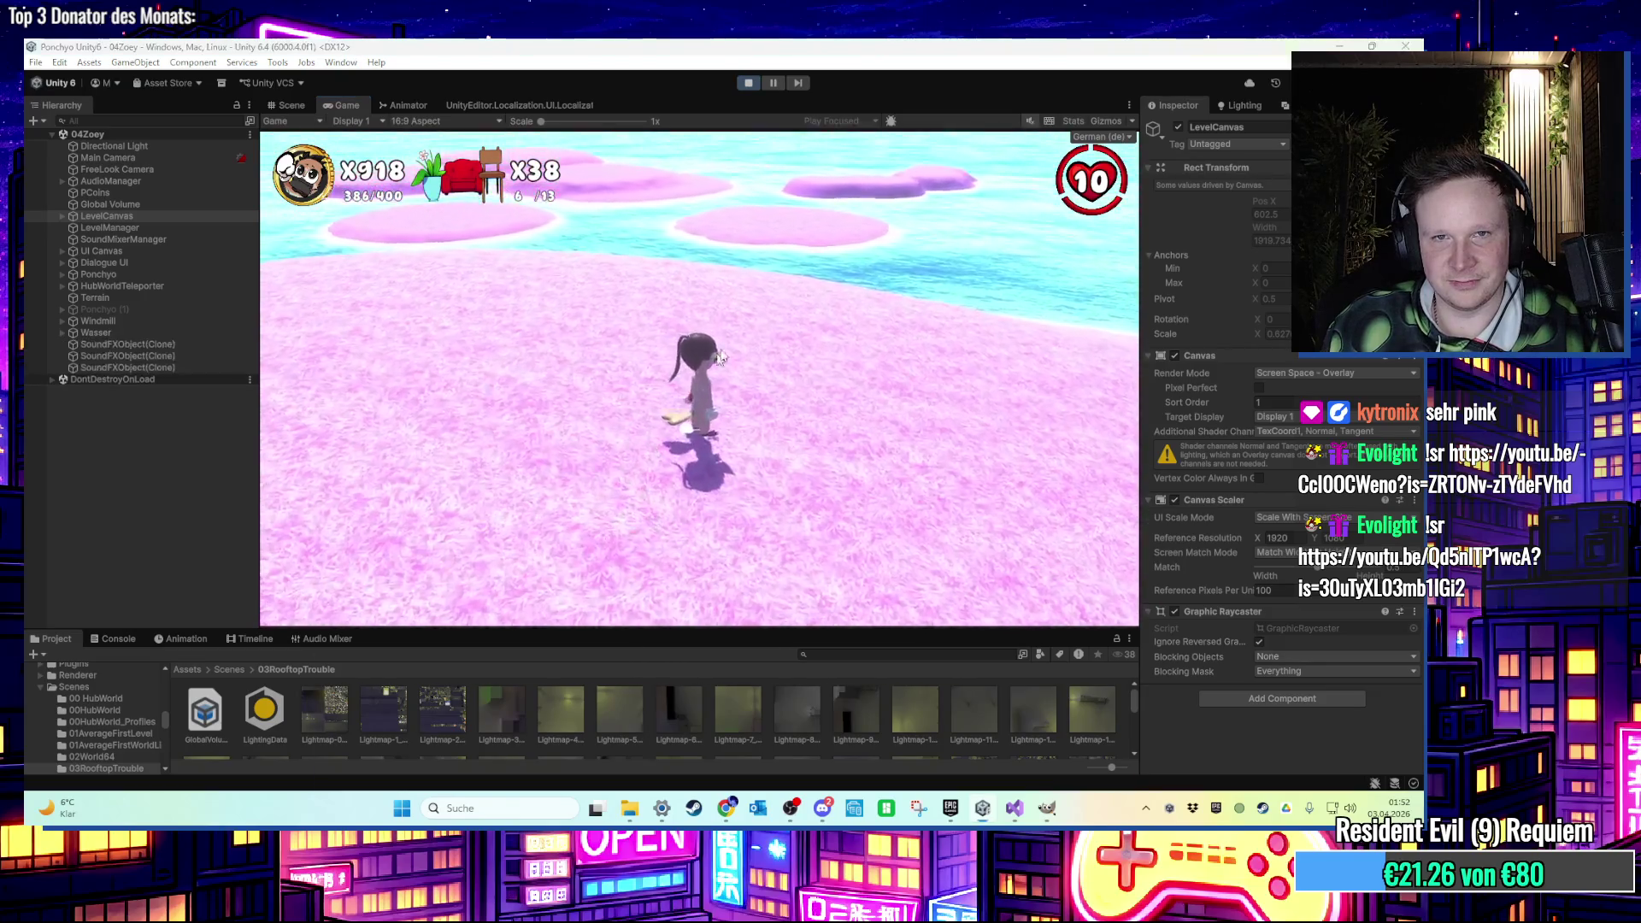
{"action": "key", "text": "super"}
{"action": "left_click", "coordinate": [748, 83]}
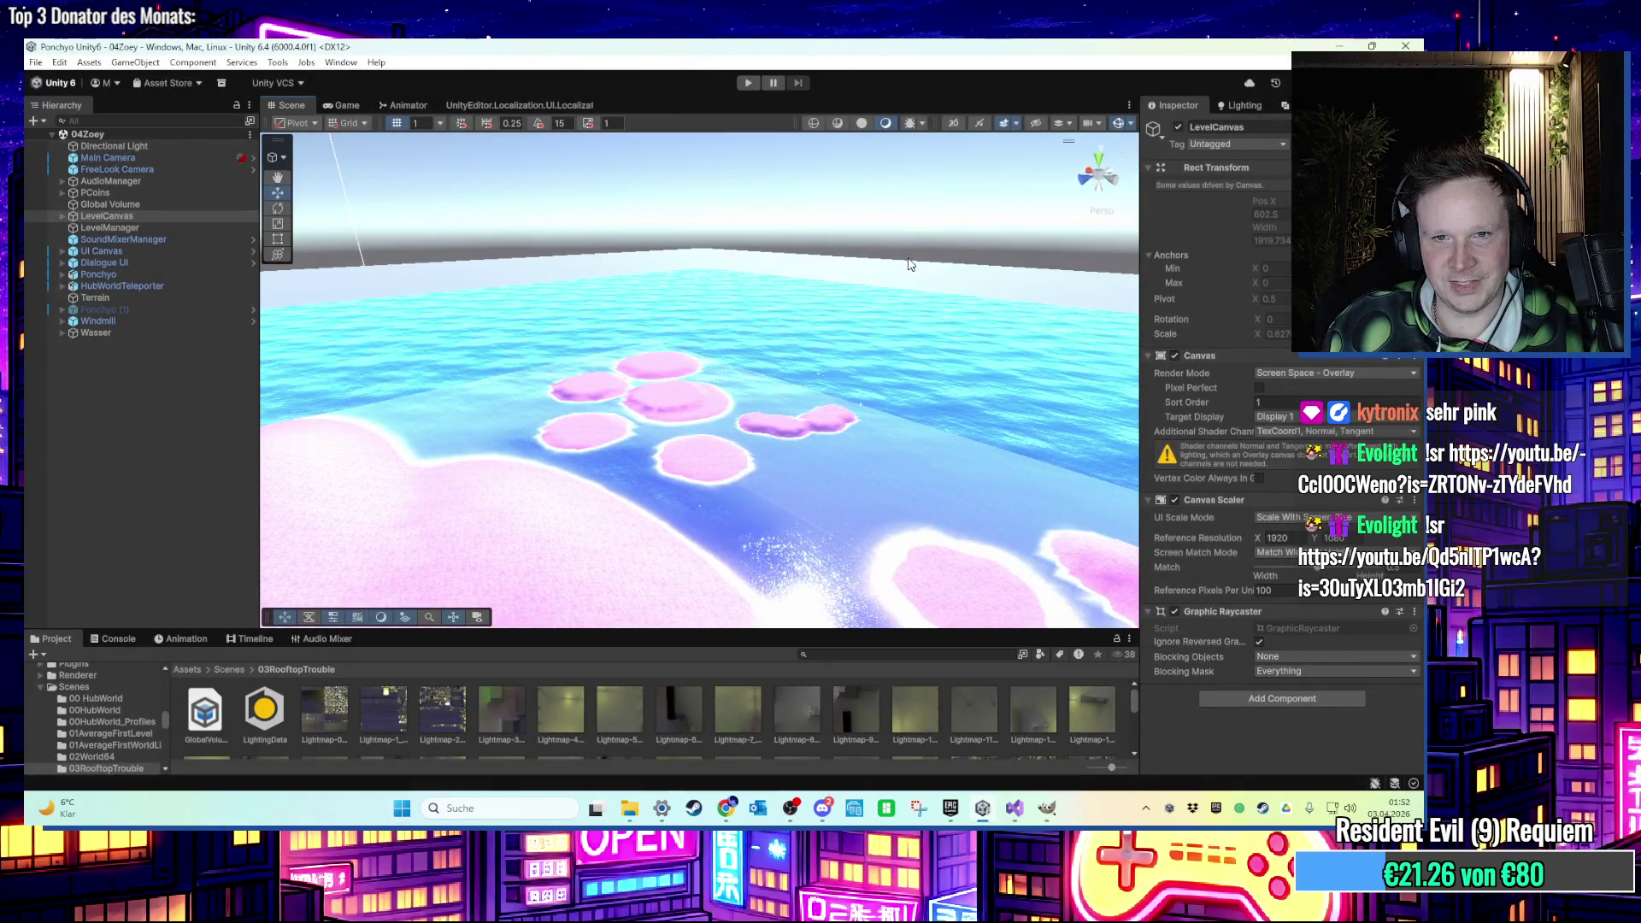
Smooth the islands' raised heights with the Smooth Height brush, frame the terrain, and start Play mode.
{"action": "left_click", "coordinate": [912, 265]}
{"action": "mouse_move", "coordinate": [911, 265]}
{"action": "left_mouse_down"}
{"action": "mouse_move", "coordinate": [568, 513]}
{"action": "mouse_move", "coordinate": [1025, 316]}
{"action": "mouse_move", "coordinate": [751, 356]}
{"action": "mouse_move", "coordinate": [812, 367]}
{"action": "left_mouse_up"}
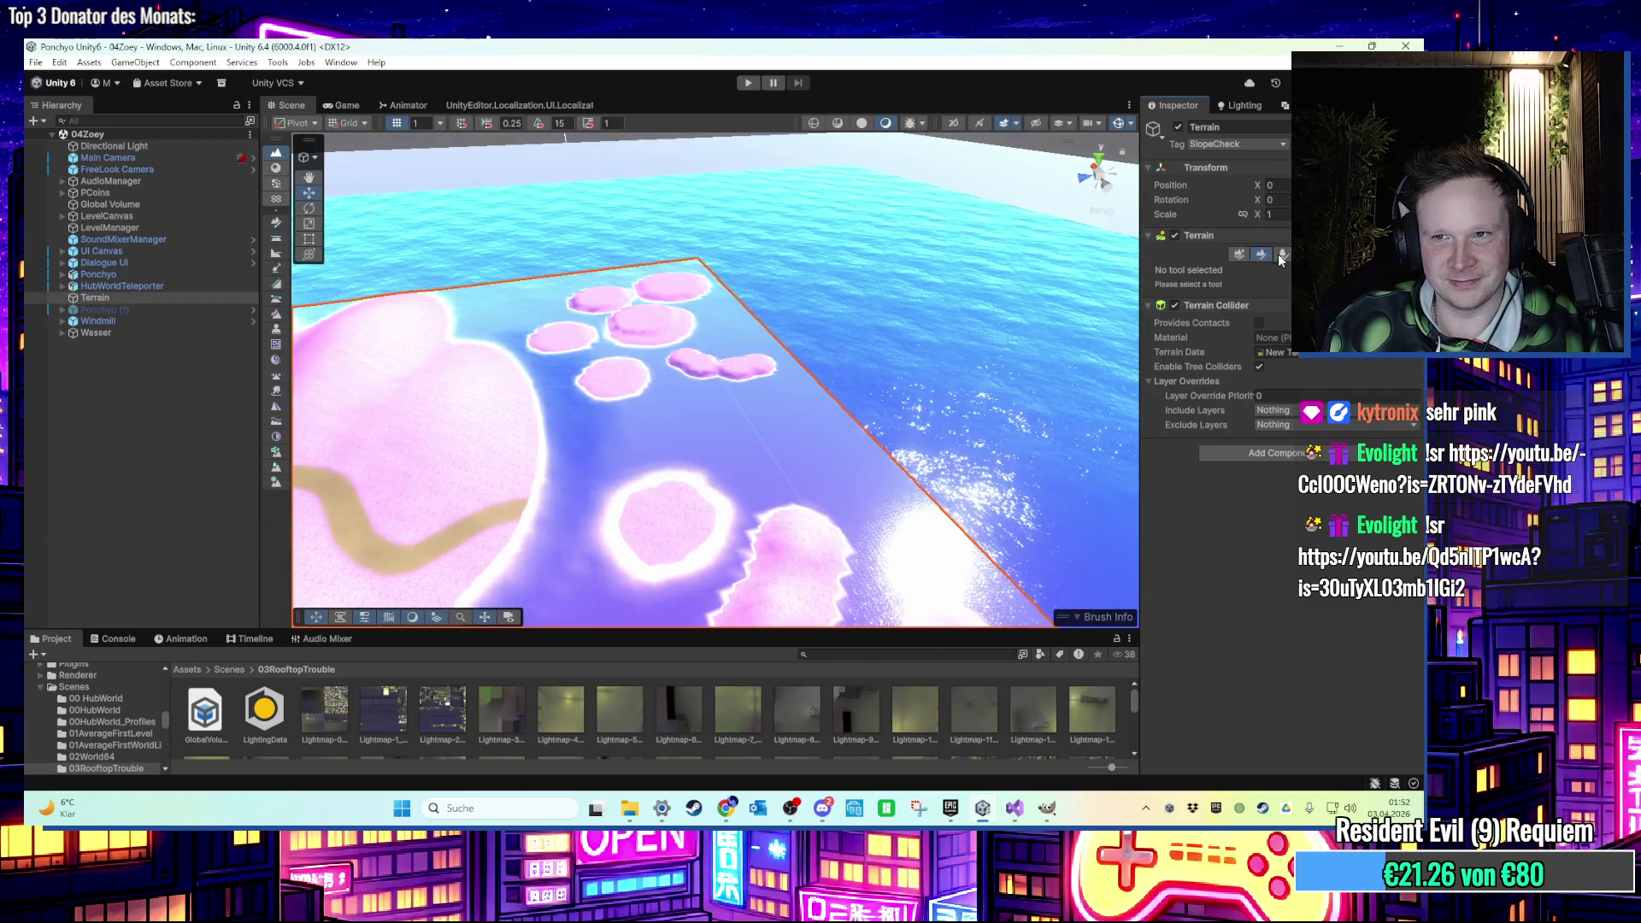
{"action": "left_click", "coordinate": [1262, 255]}
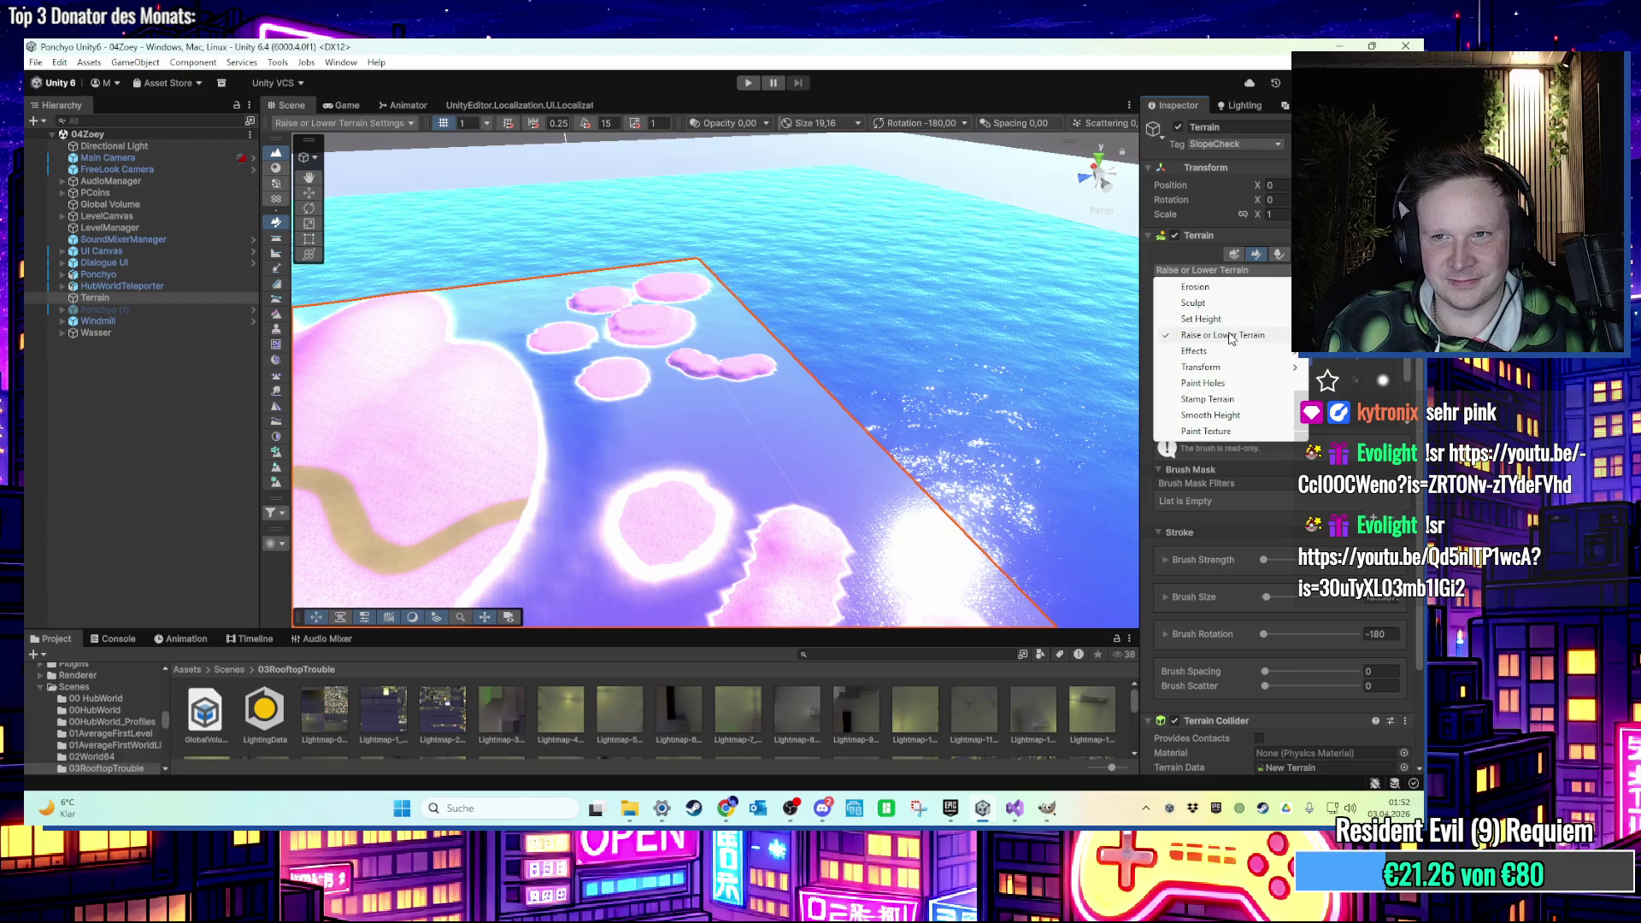
{"action": "left_click", "coordinate": [1210, 415]}
{"action": "mouse_move", "coordinate": [599, 402]}
{"action": "left_mouse_down"}
{"action": "mouse_move", "coordinate": [513, 381]}
{"action": "mouse_move", "coordinate": [750, 372]}
{"action": "left_mouse_up"}
{"action": "key", "text": "f"}
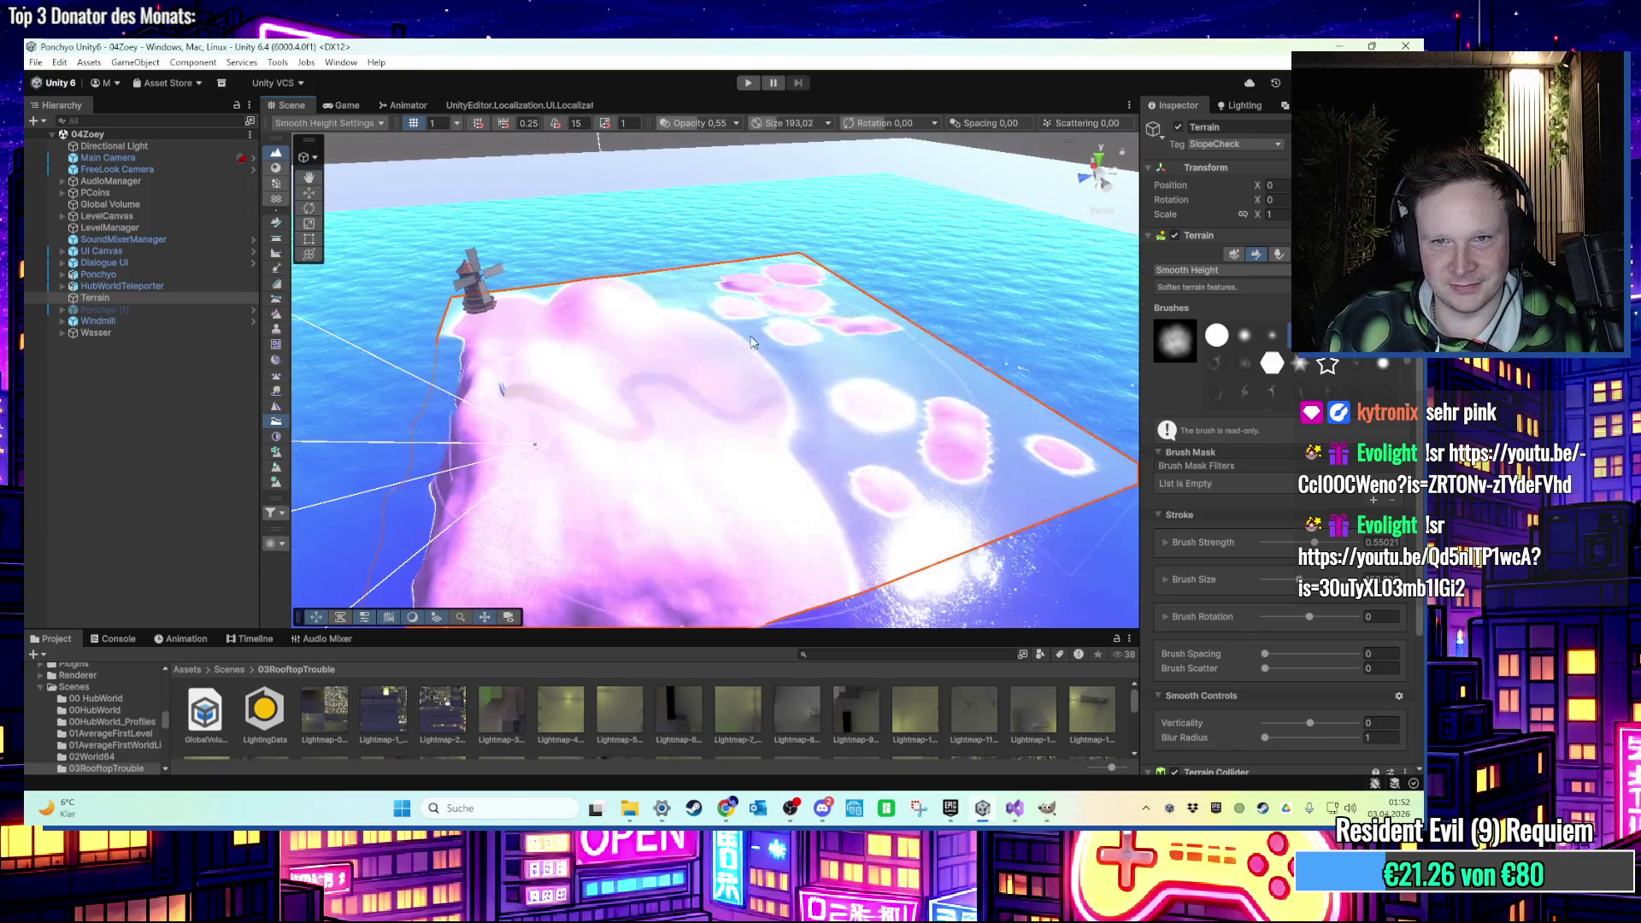
{"action": "key", "text": "ctrl+p"}
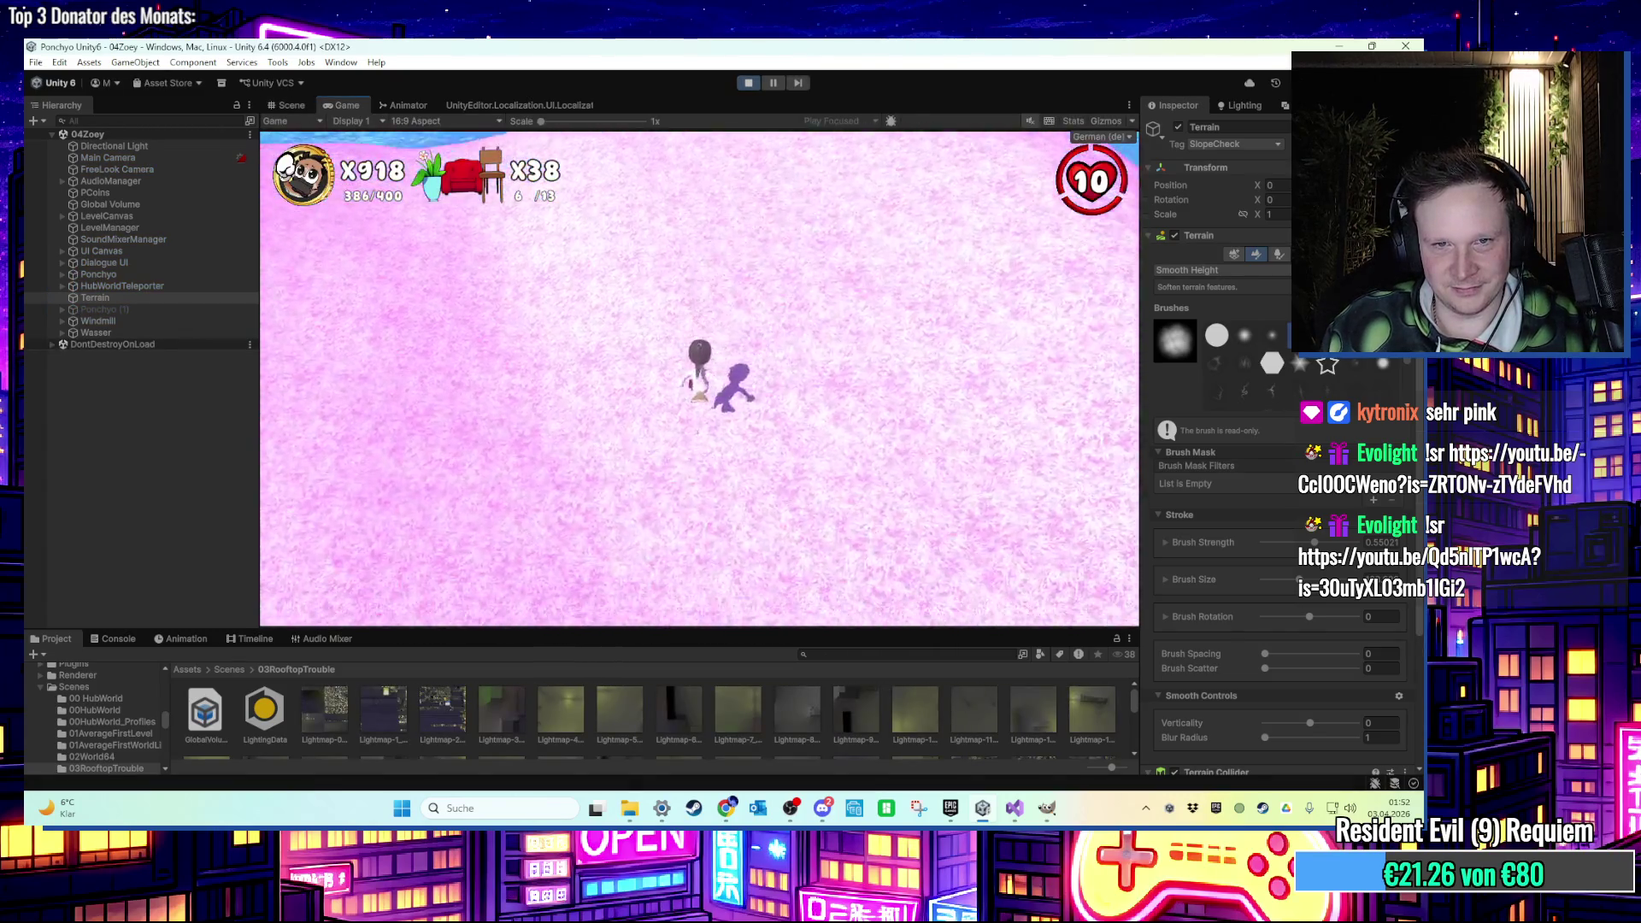
Run the character up the sandy path and across the pink grass, turning back and jumping.
{"action": "key", "text": "w"}
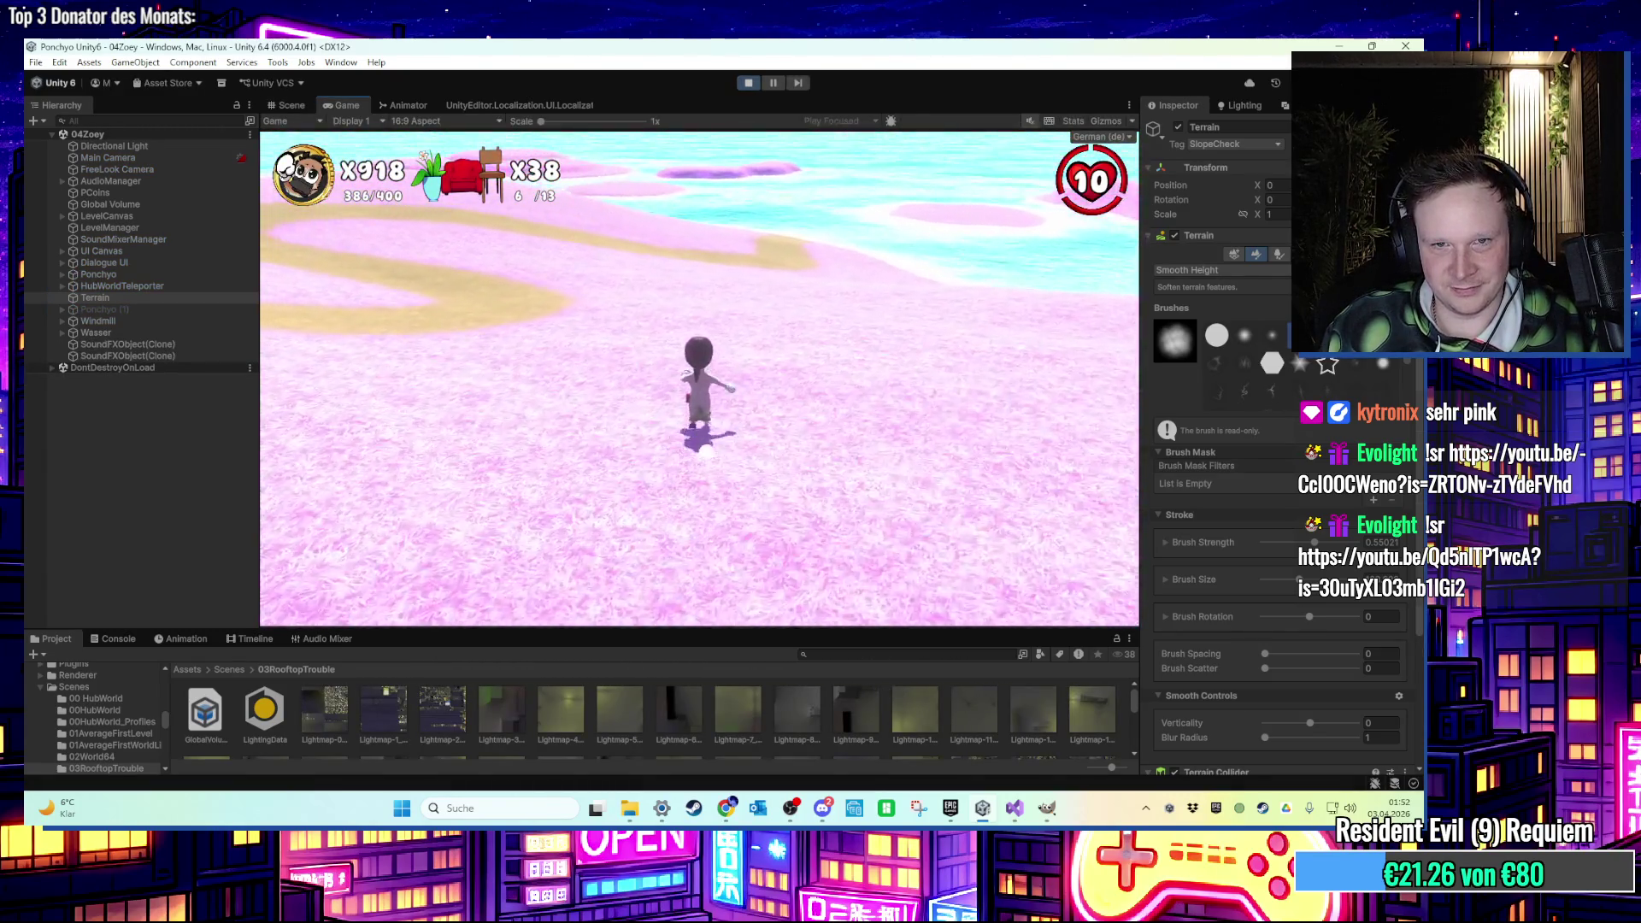
{"action": "key", "text": "w"}
{"action": "key", "text": "a"}
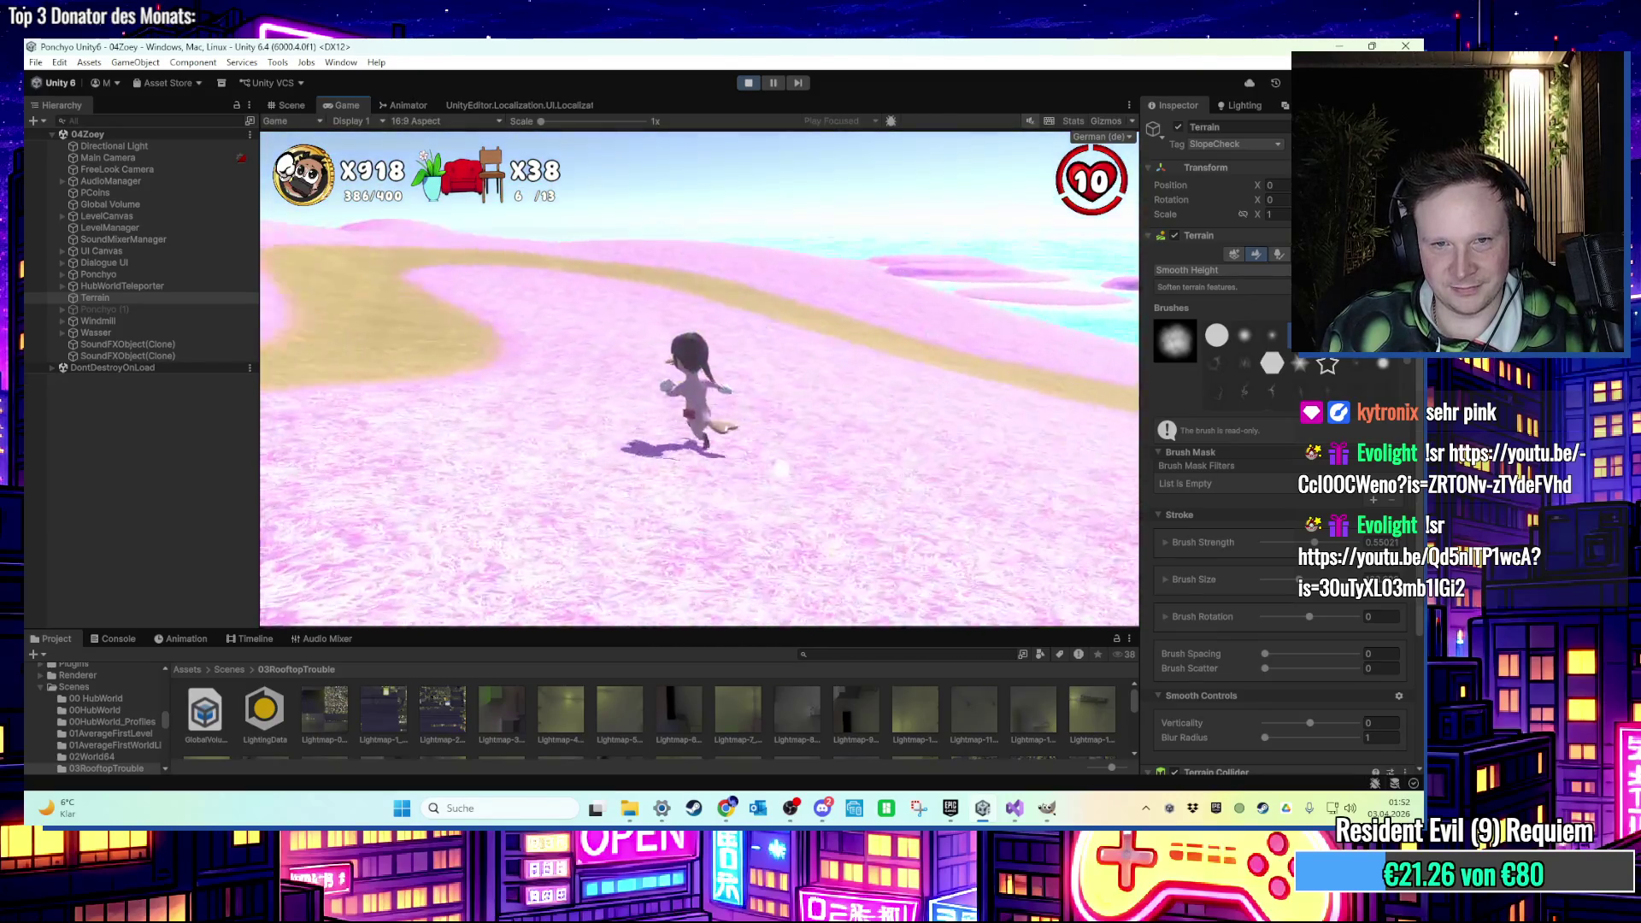
{"action": "key", "text": "d"}
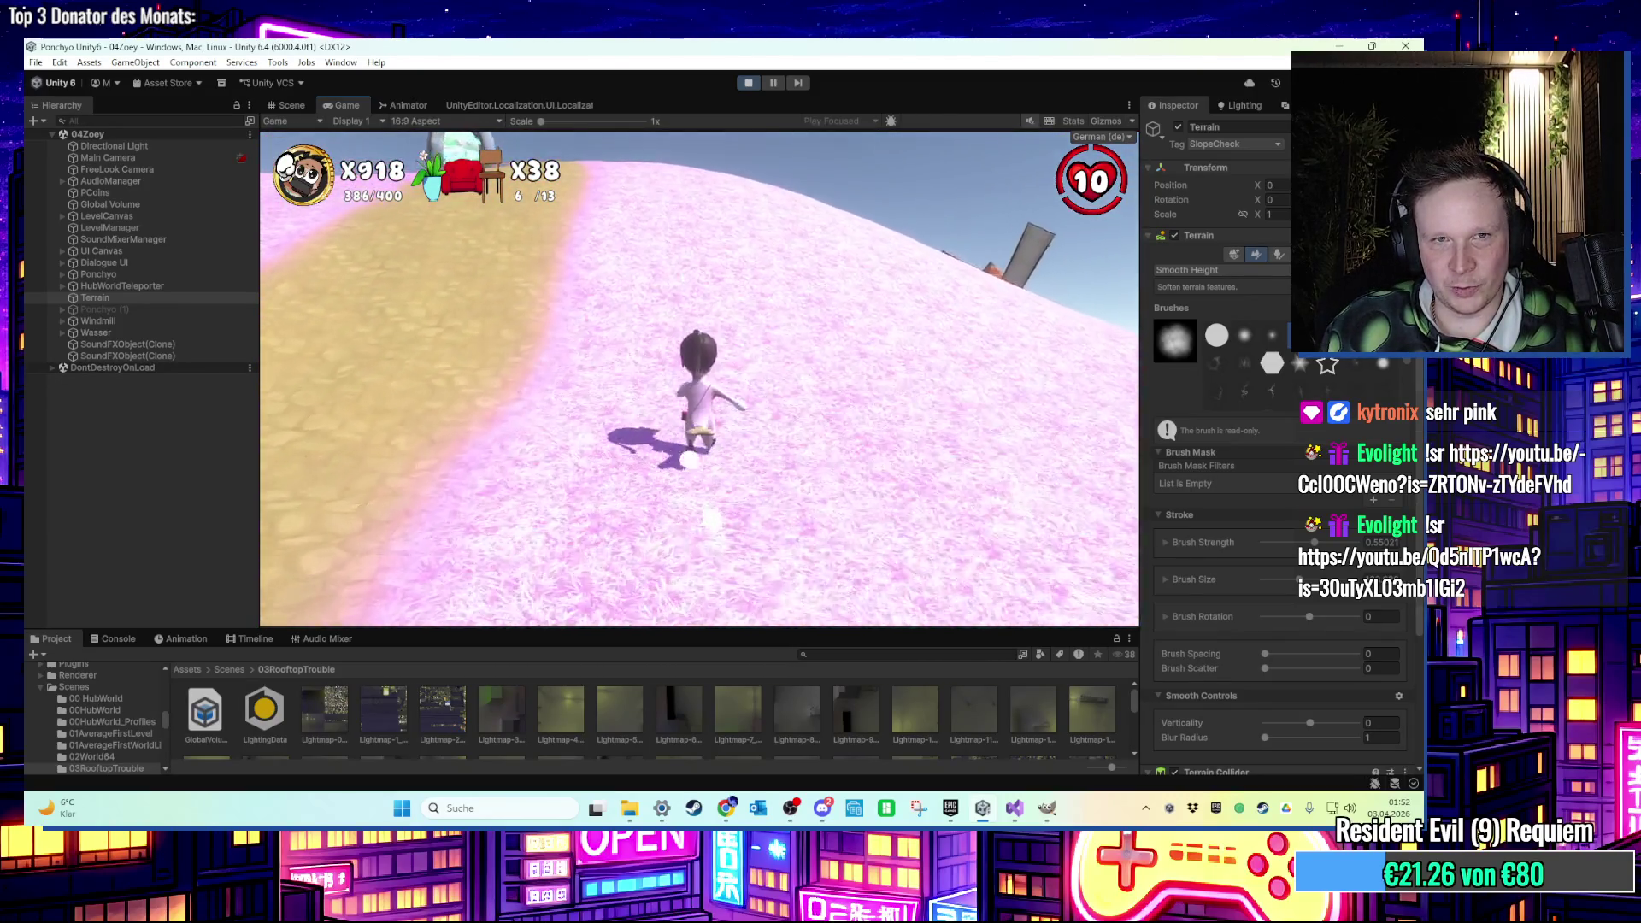
{"action": "key", "text": "w"}
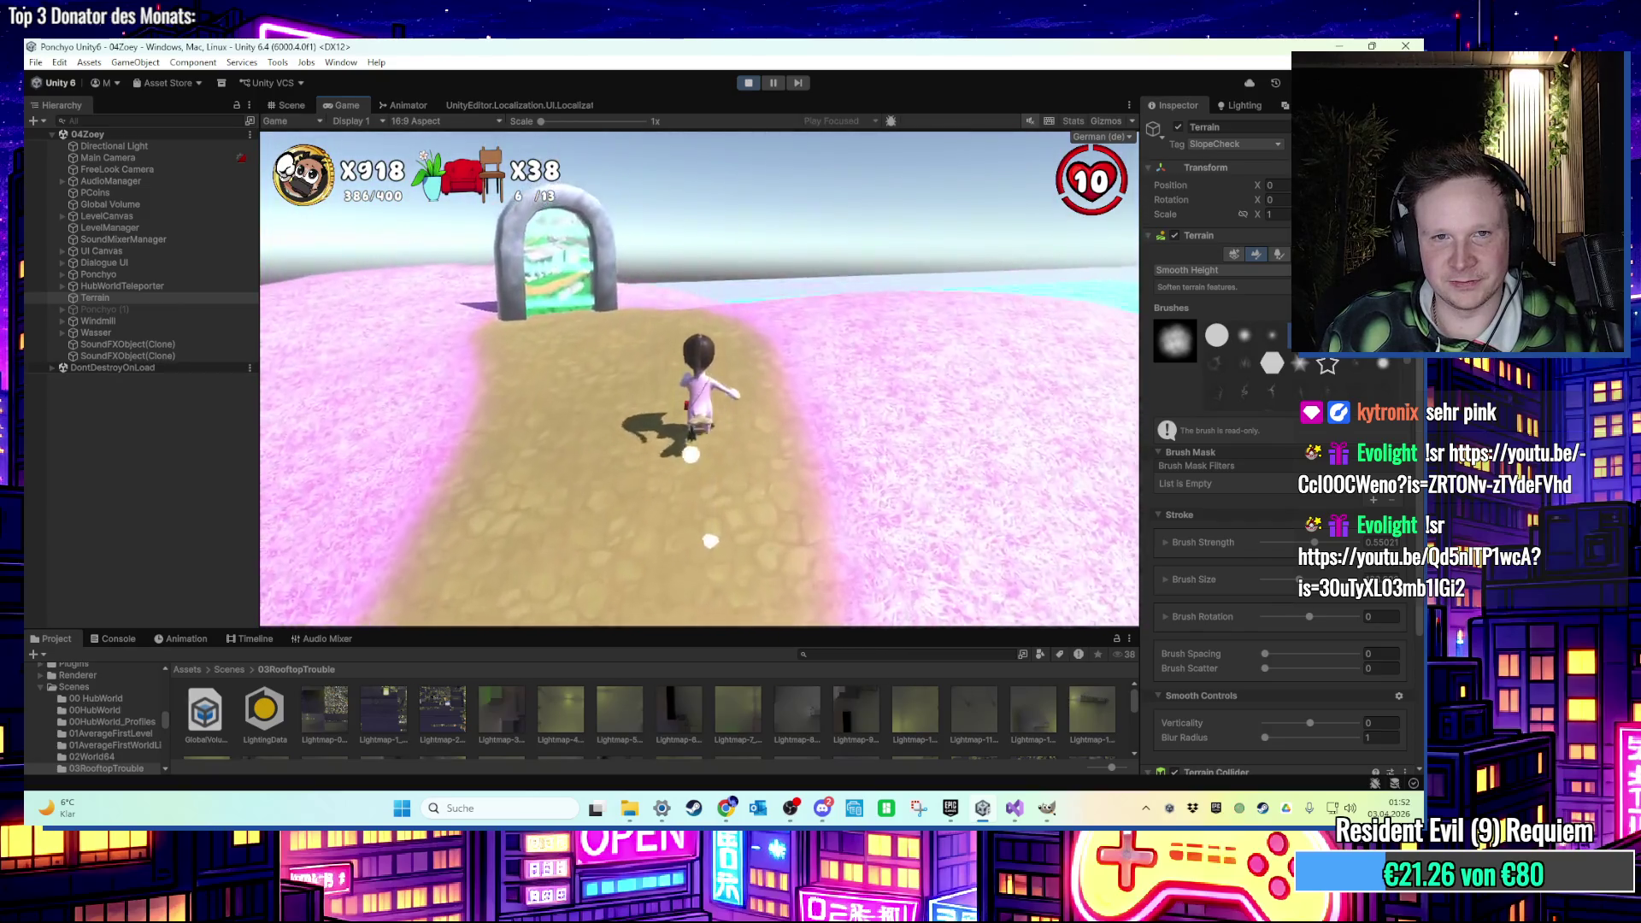
{"action": "key", "text": "d"}
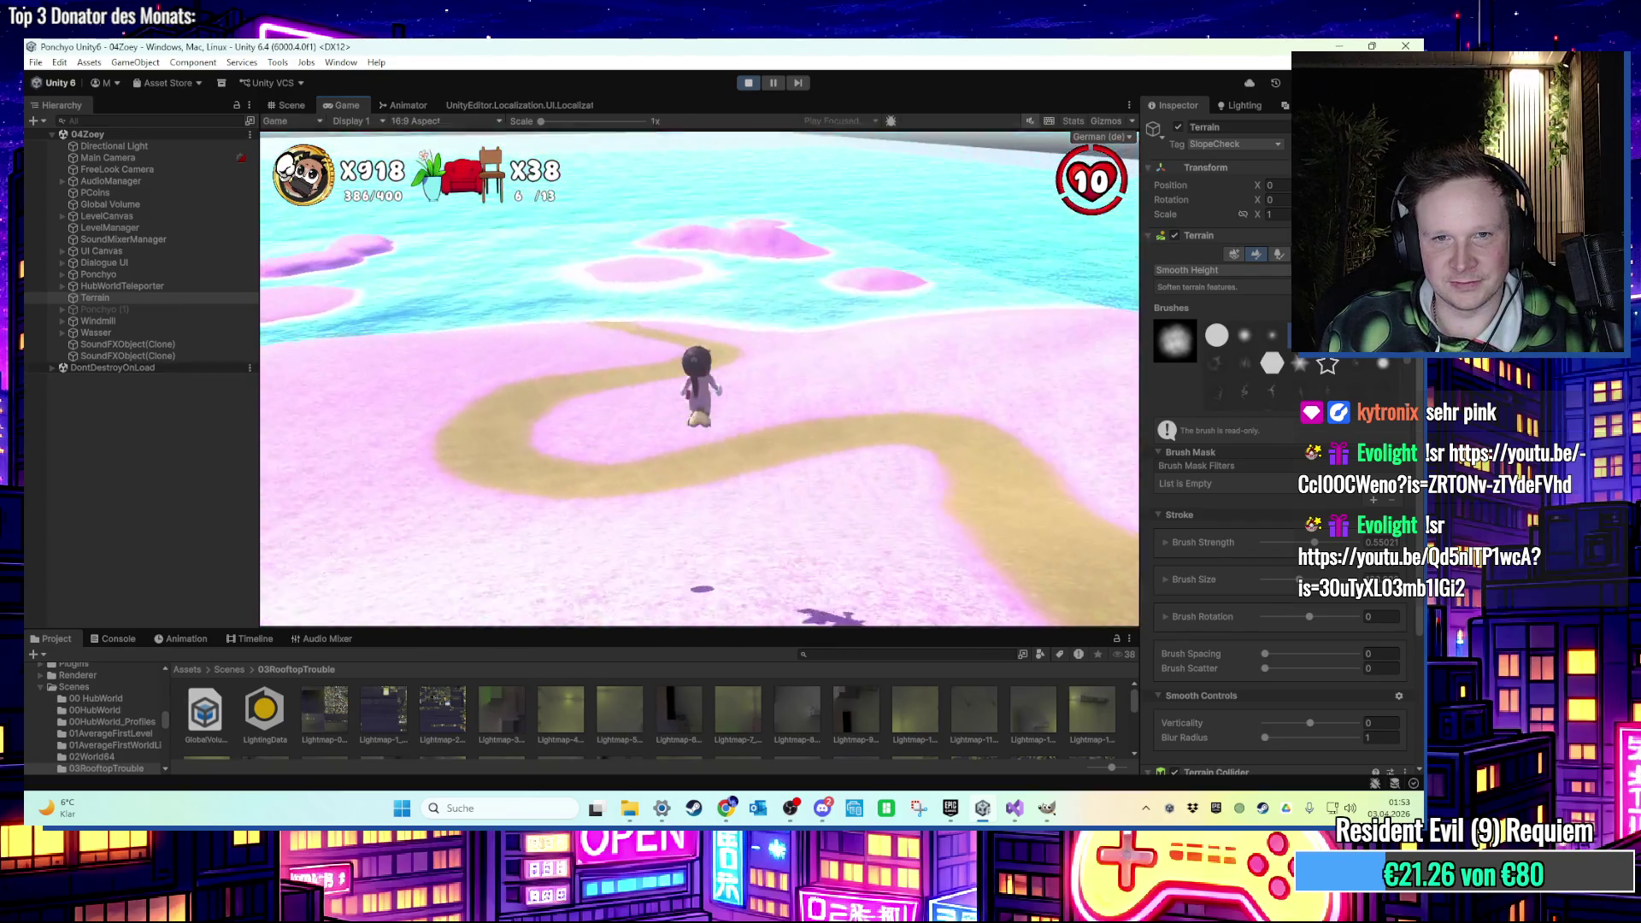
{"action": "key", "text": "s"}
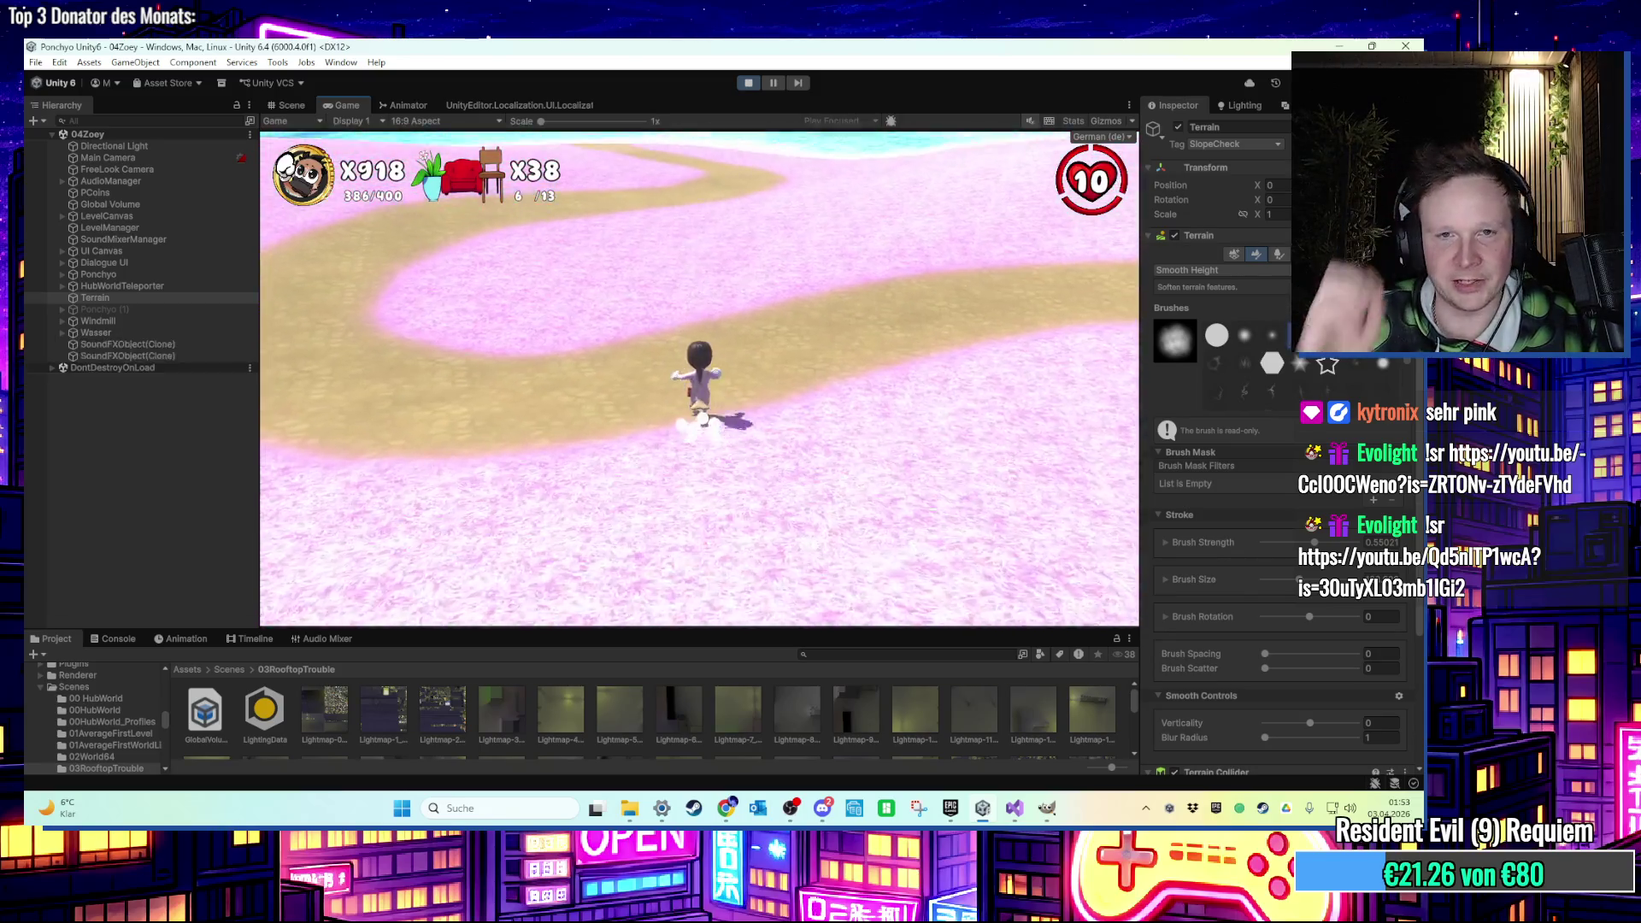
{"action": "key", "text": "w"}
{"action": "key", "text": "space"}
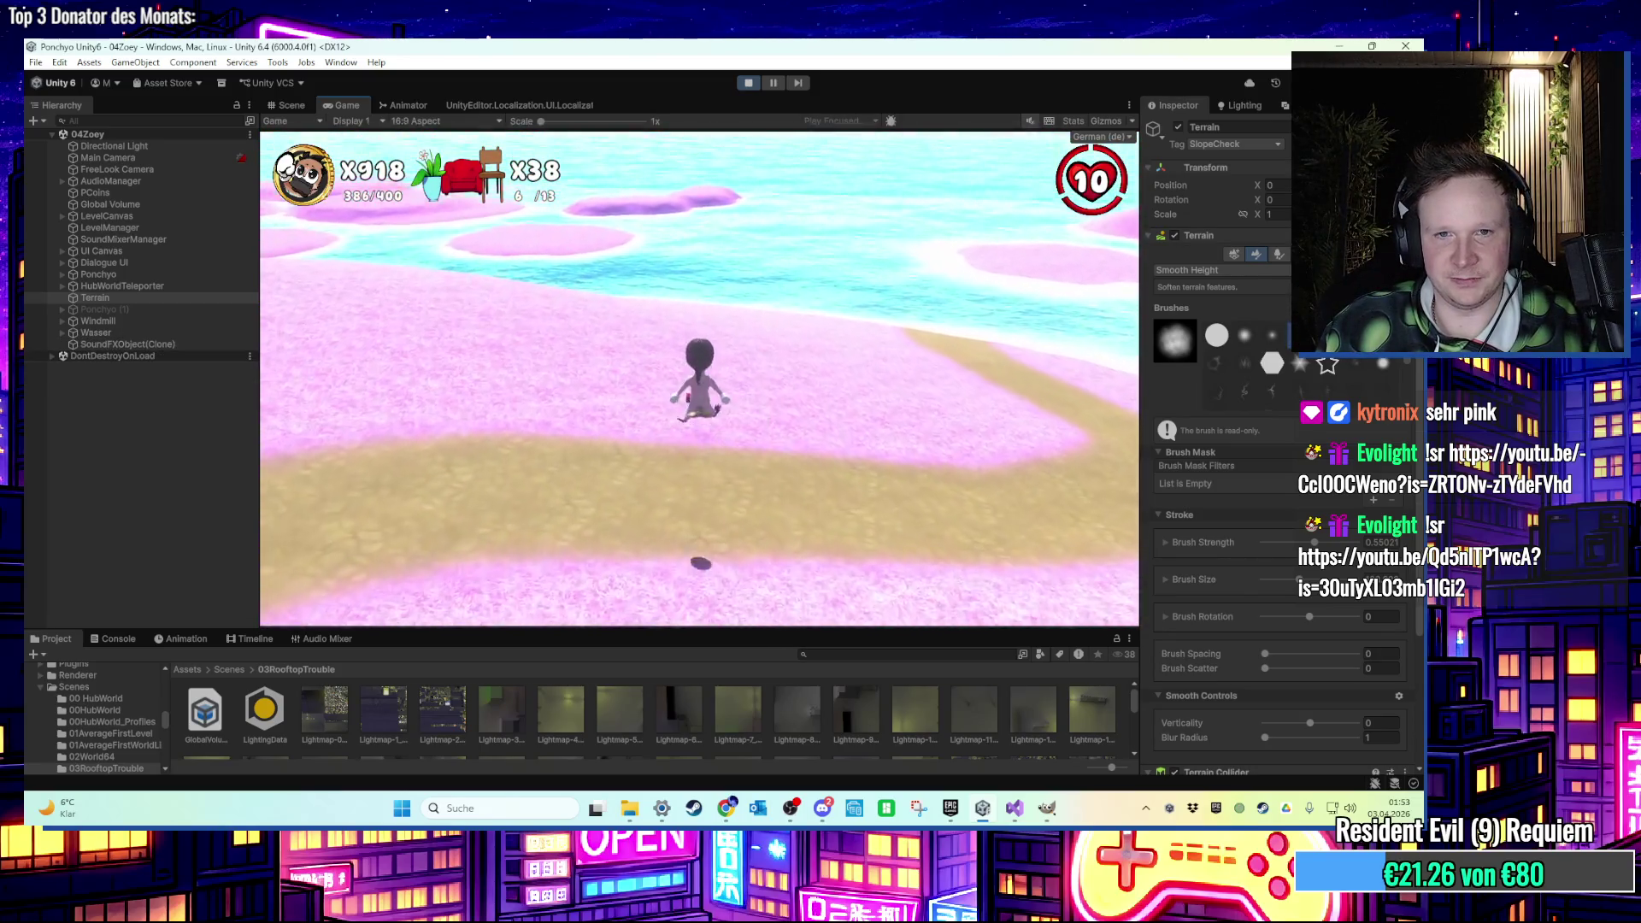
Leap from the pink shore into the sea, swim back toward the terrain, and stop the play test.
{"action": "key", "text": "w"}
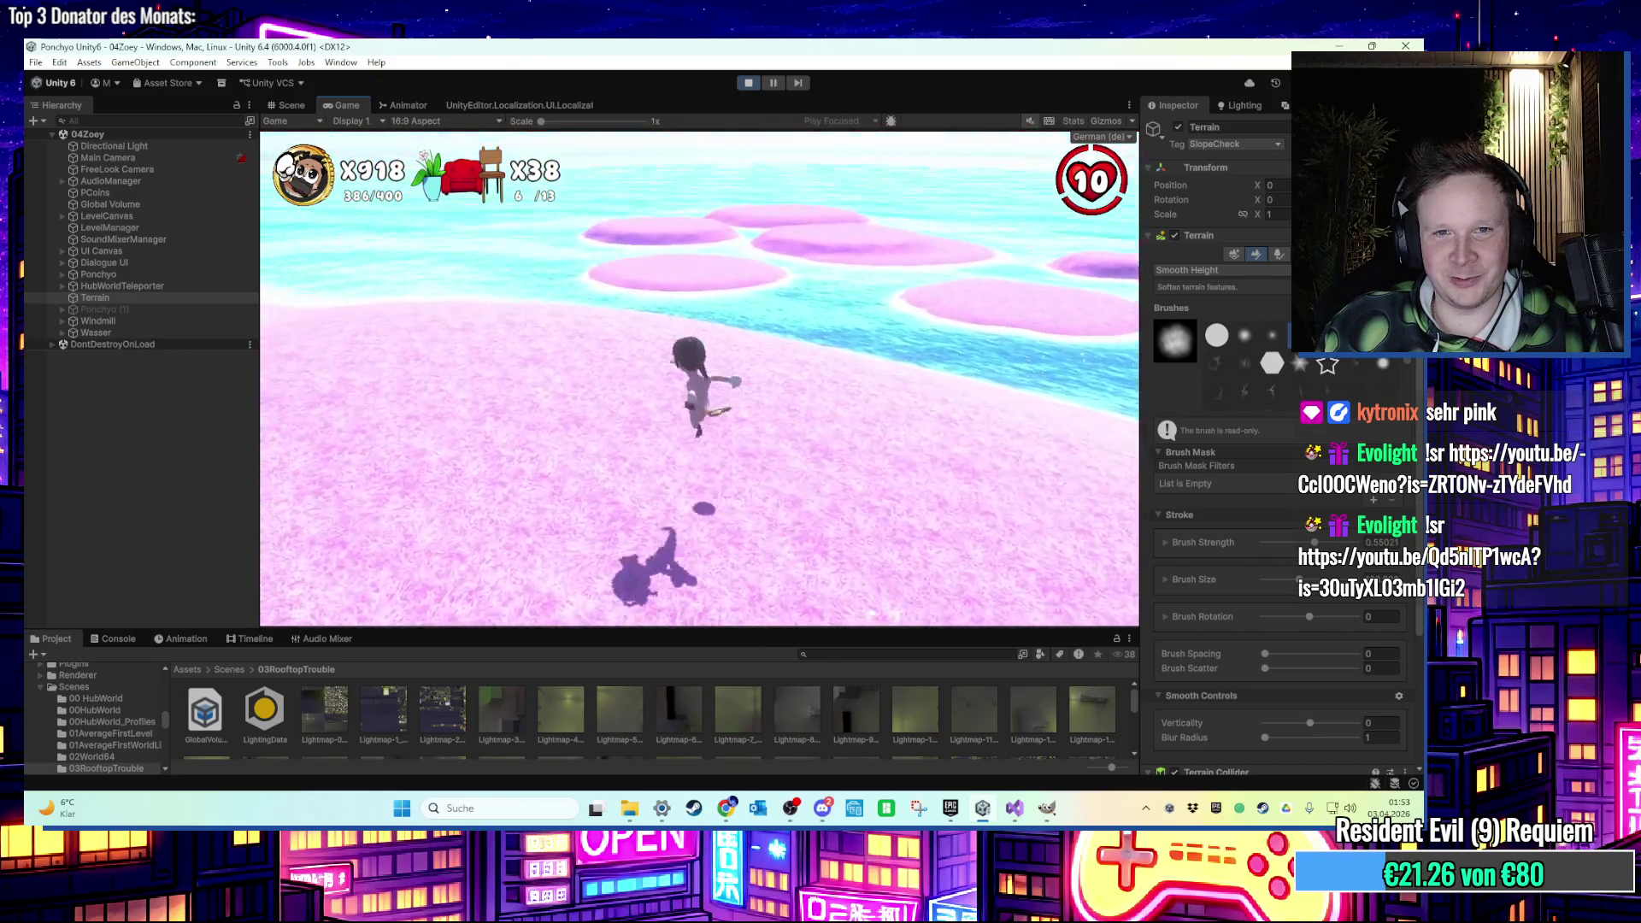
{"action": "key", "text": "w"}
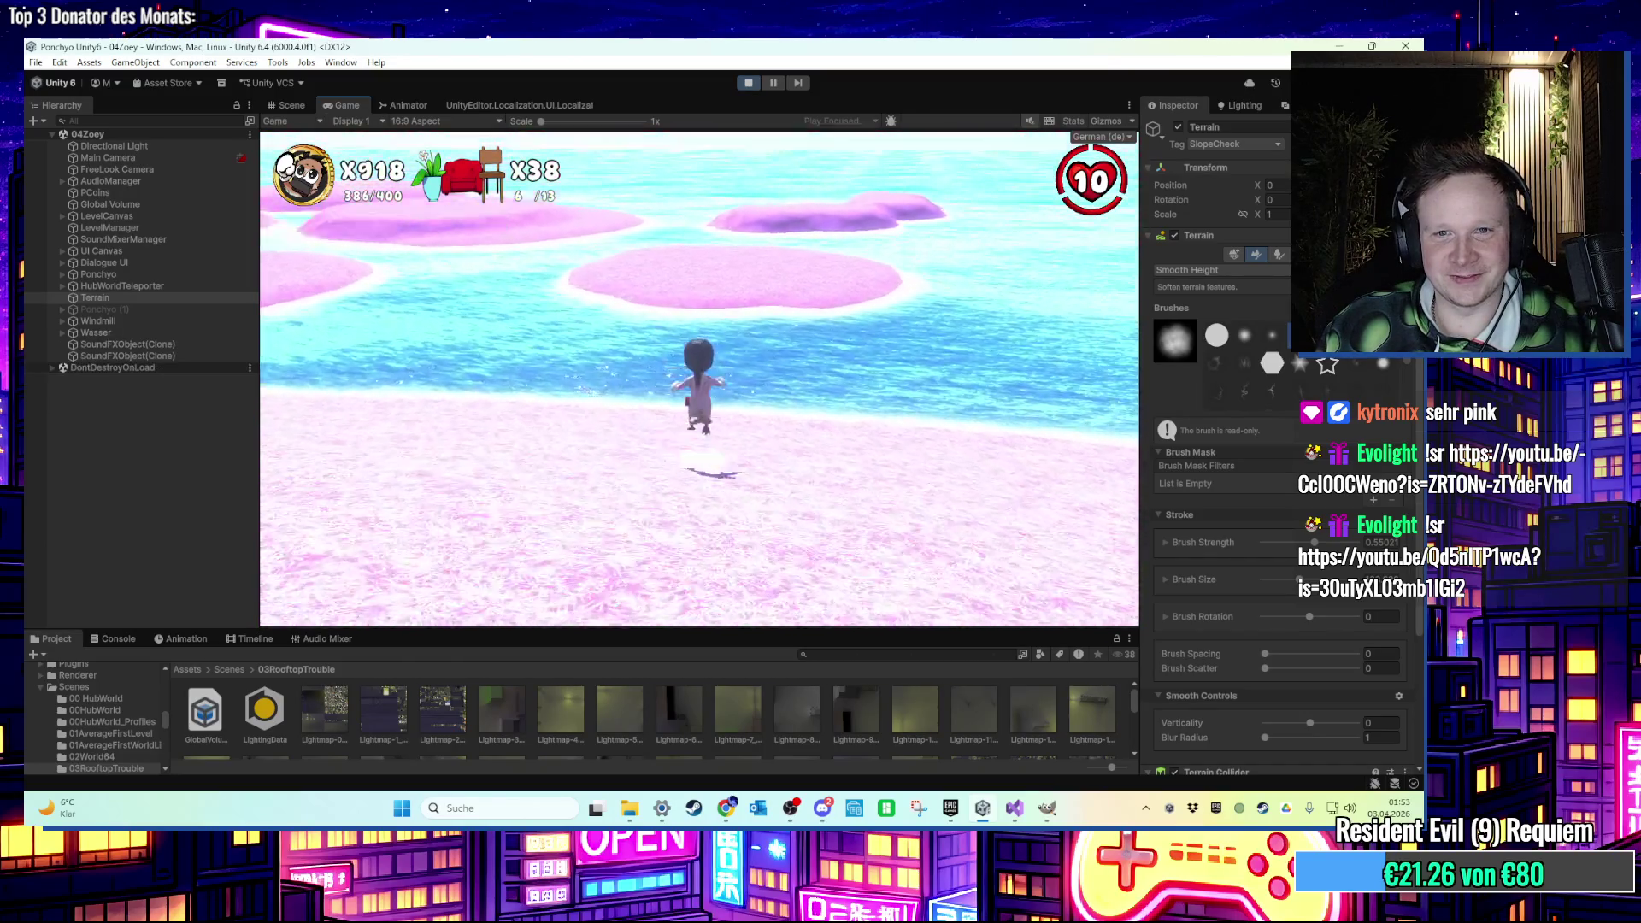
{"action": "key", "text": "space"}
{"action": "key", "text": "w"}
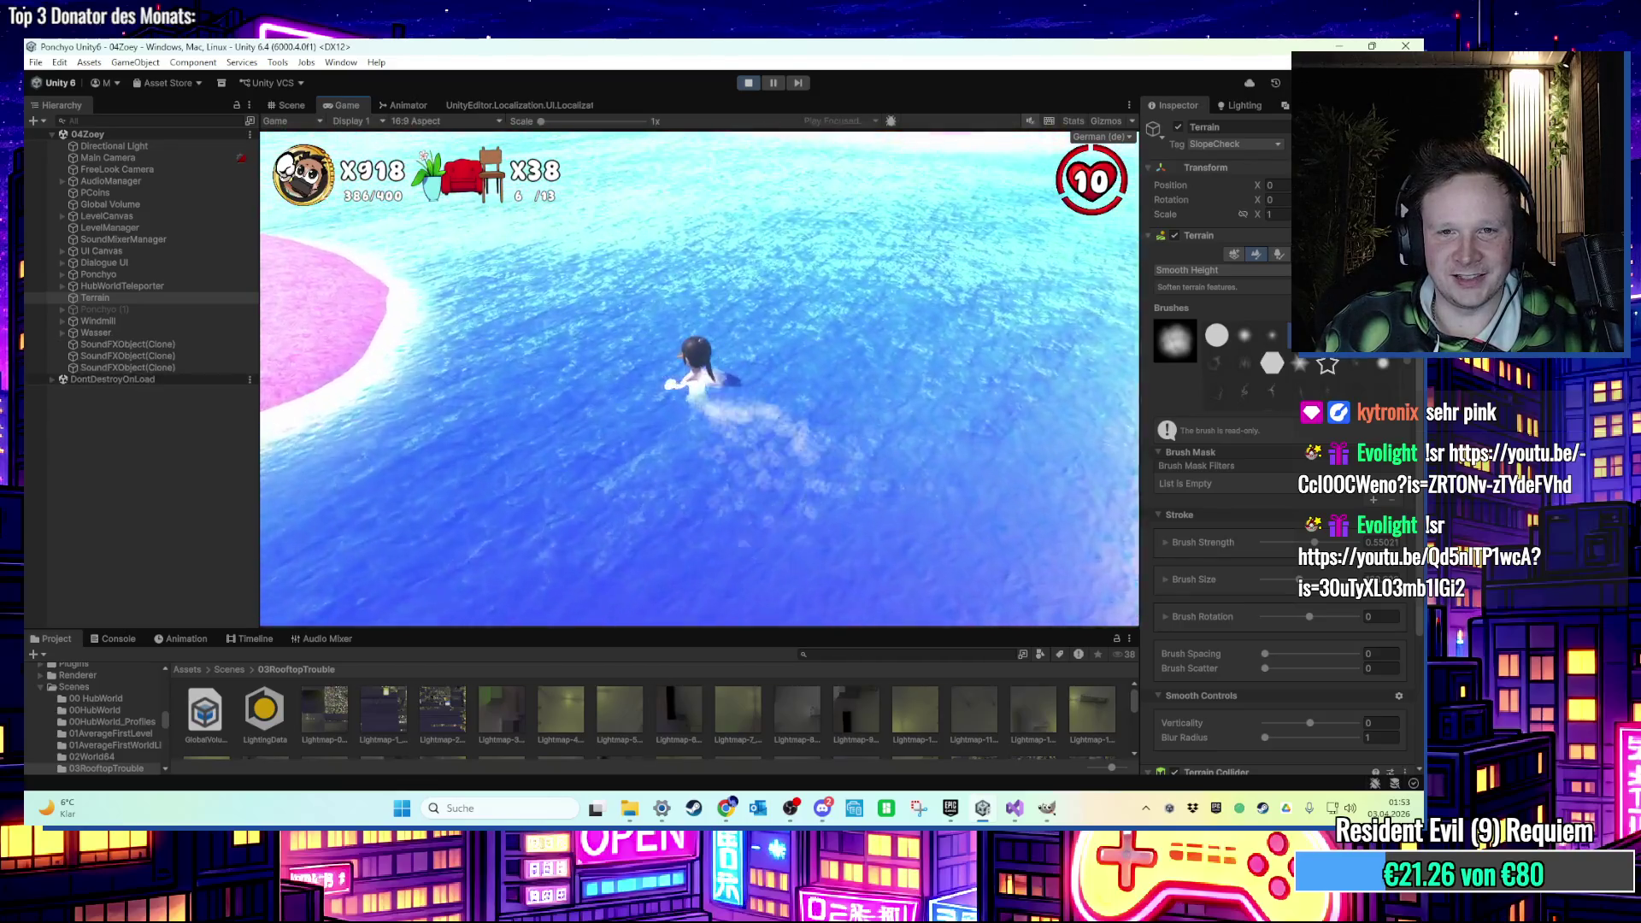
{"action": "key", "text": "w"}
{"action": "key", "text": "w"}
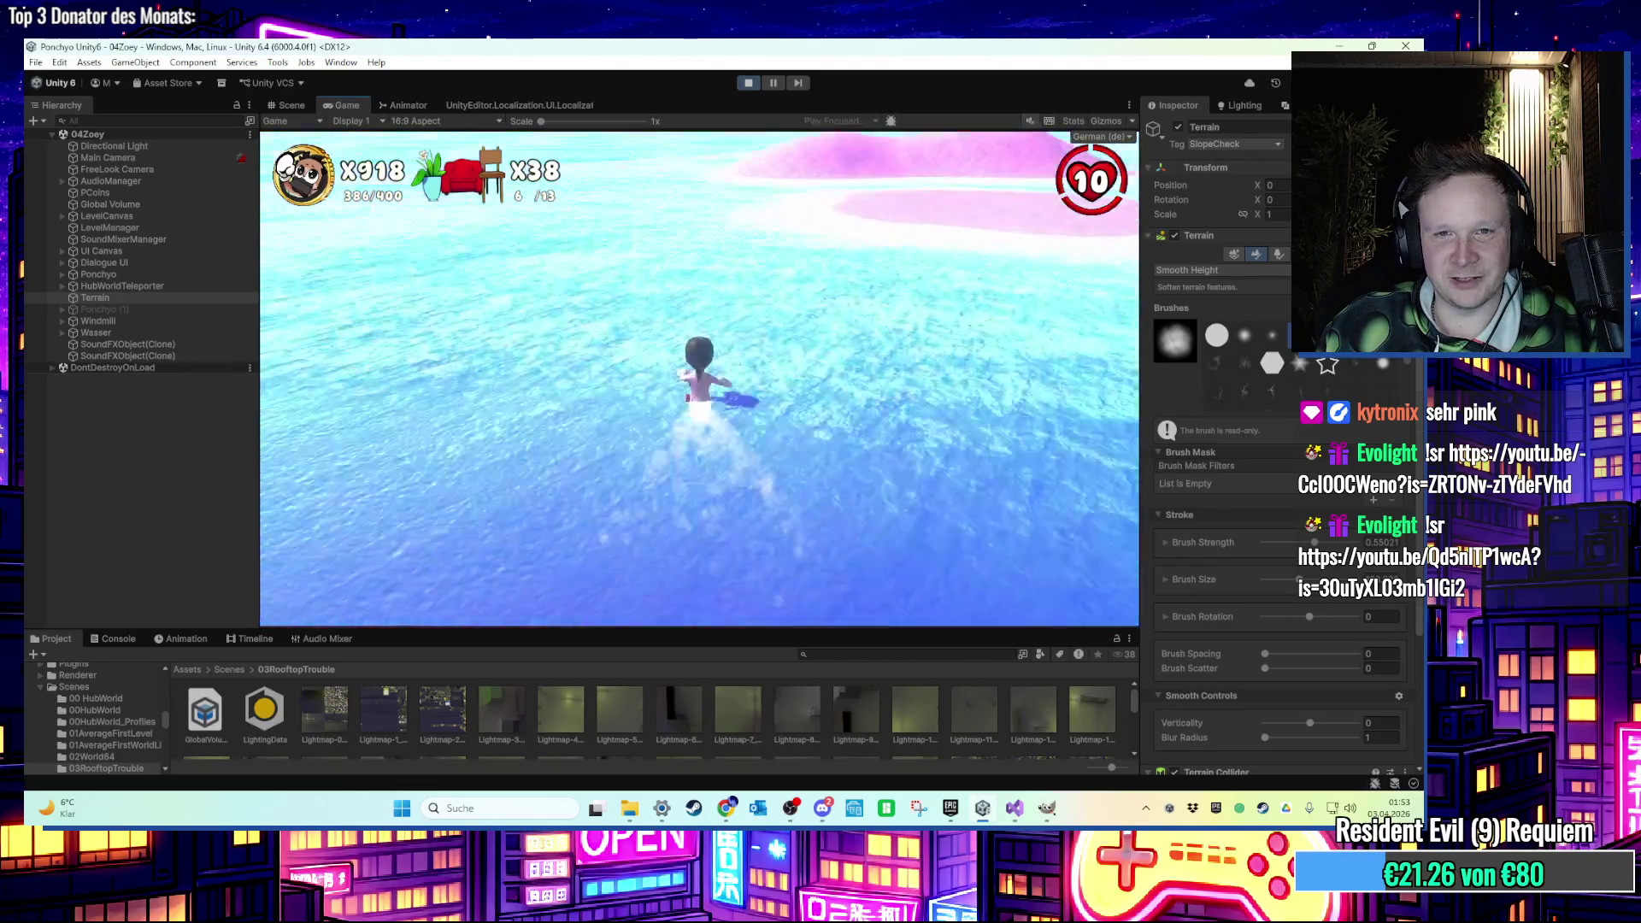
{"action": "key", "text": "w"}
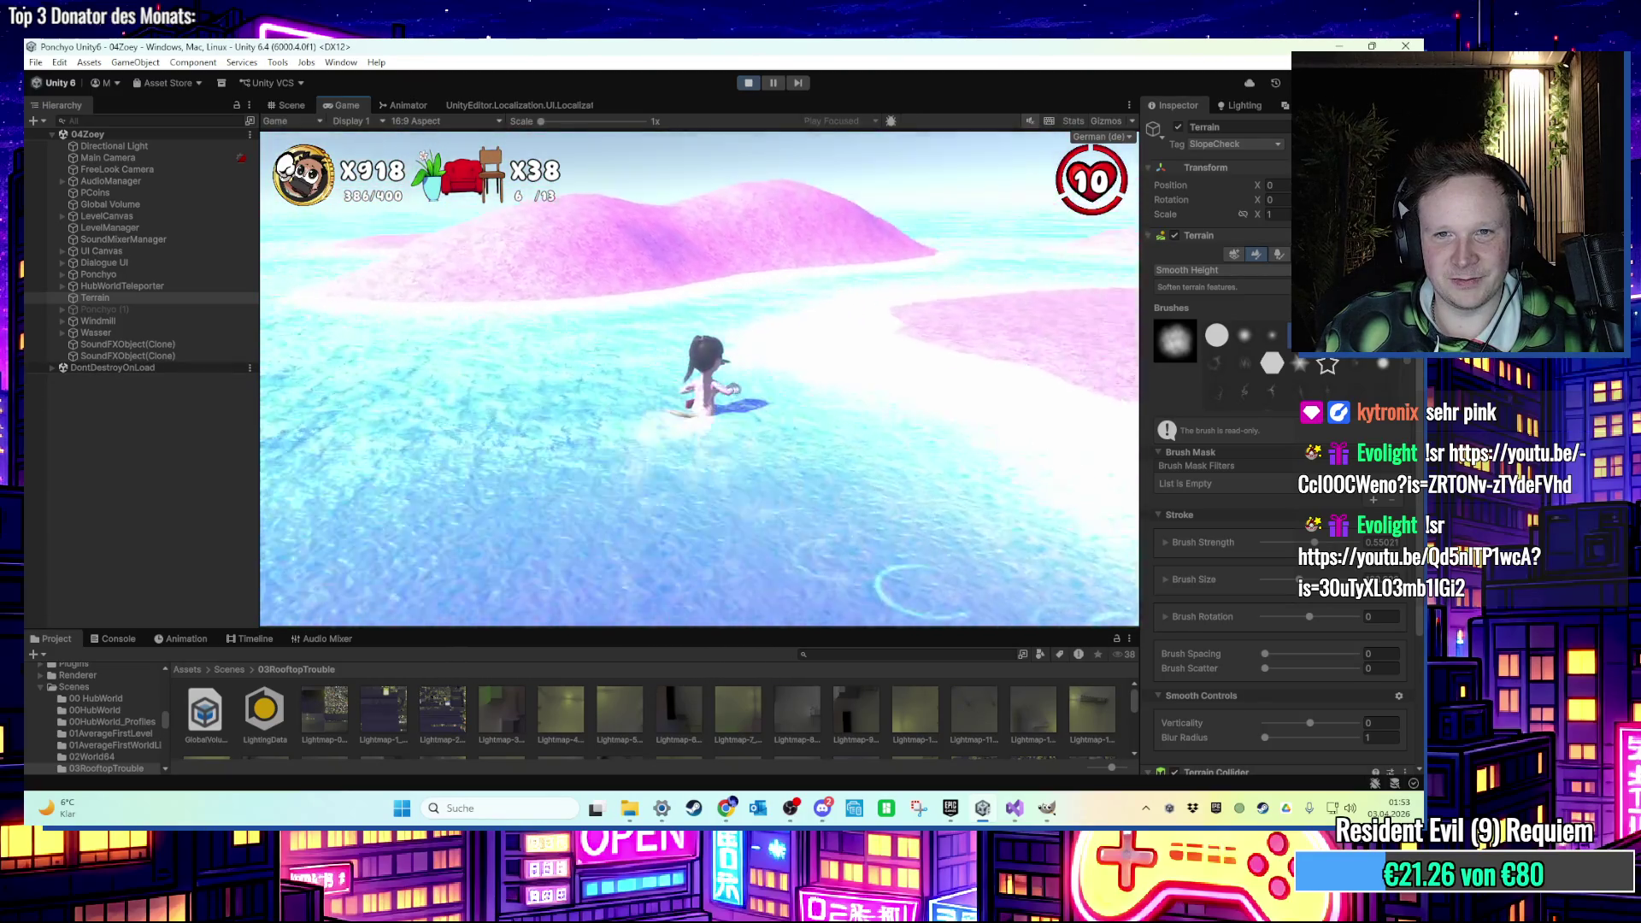
{"action": "key", "text": "super"}
{"action": "left_click", "coordinate": [748, 83]}
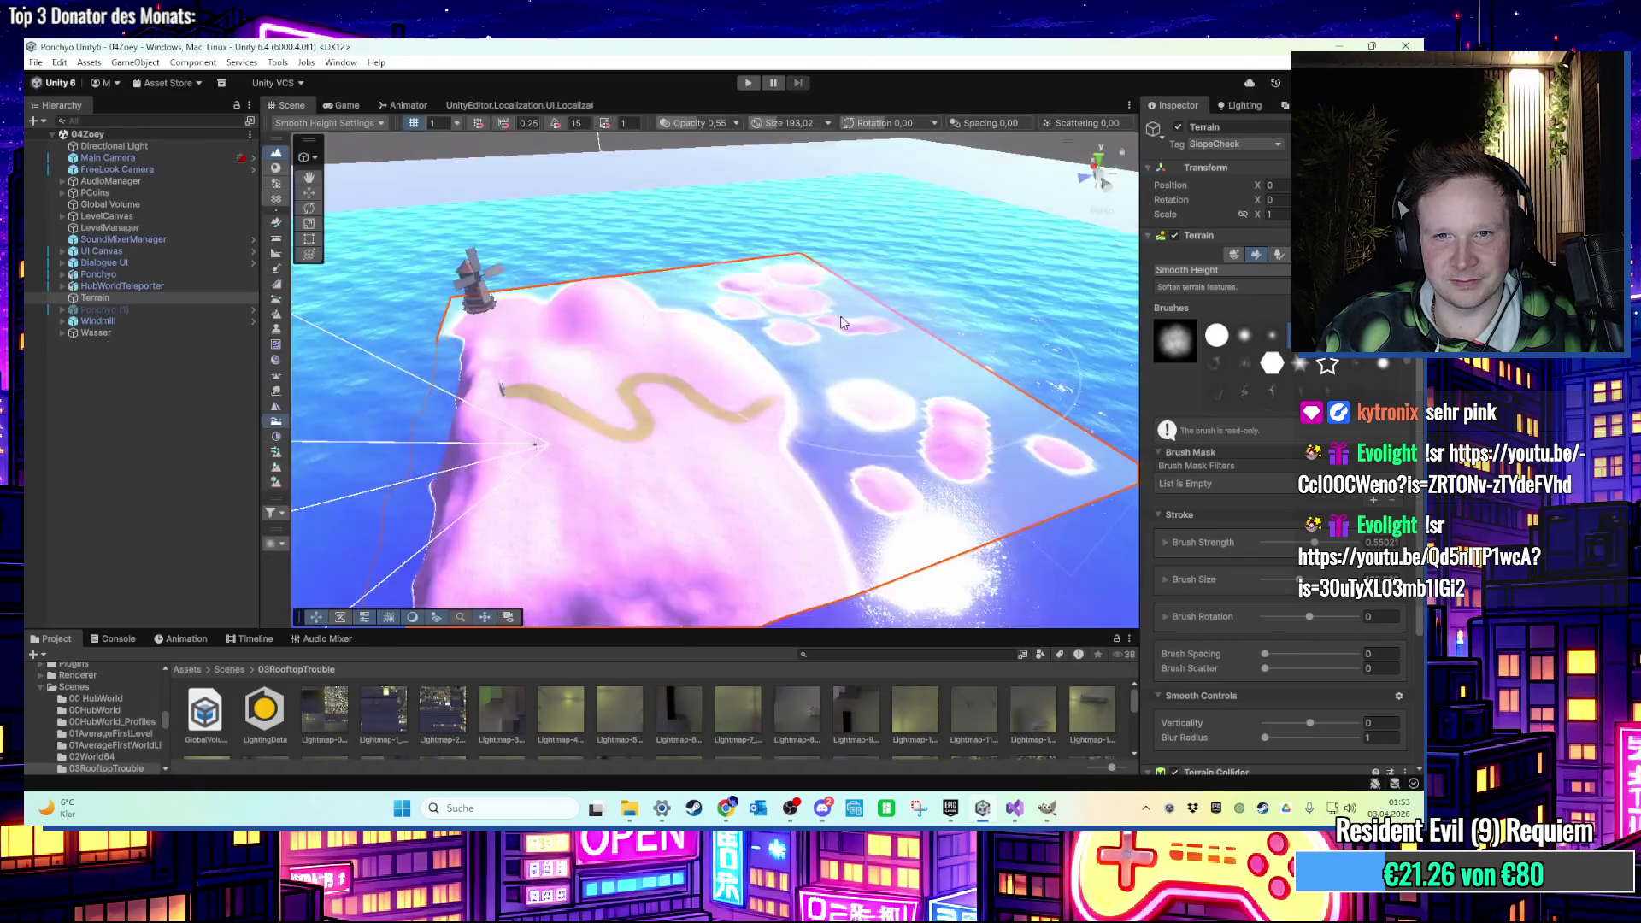
Select the water plane and orbit the view to see the horizon and sky.
{"action": "scroll", "coordinate": [747, 355], "scroll_direction": "up", "scroll_amount": 3}
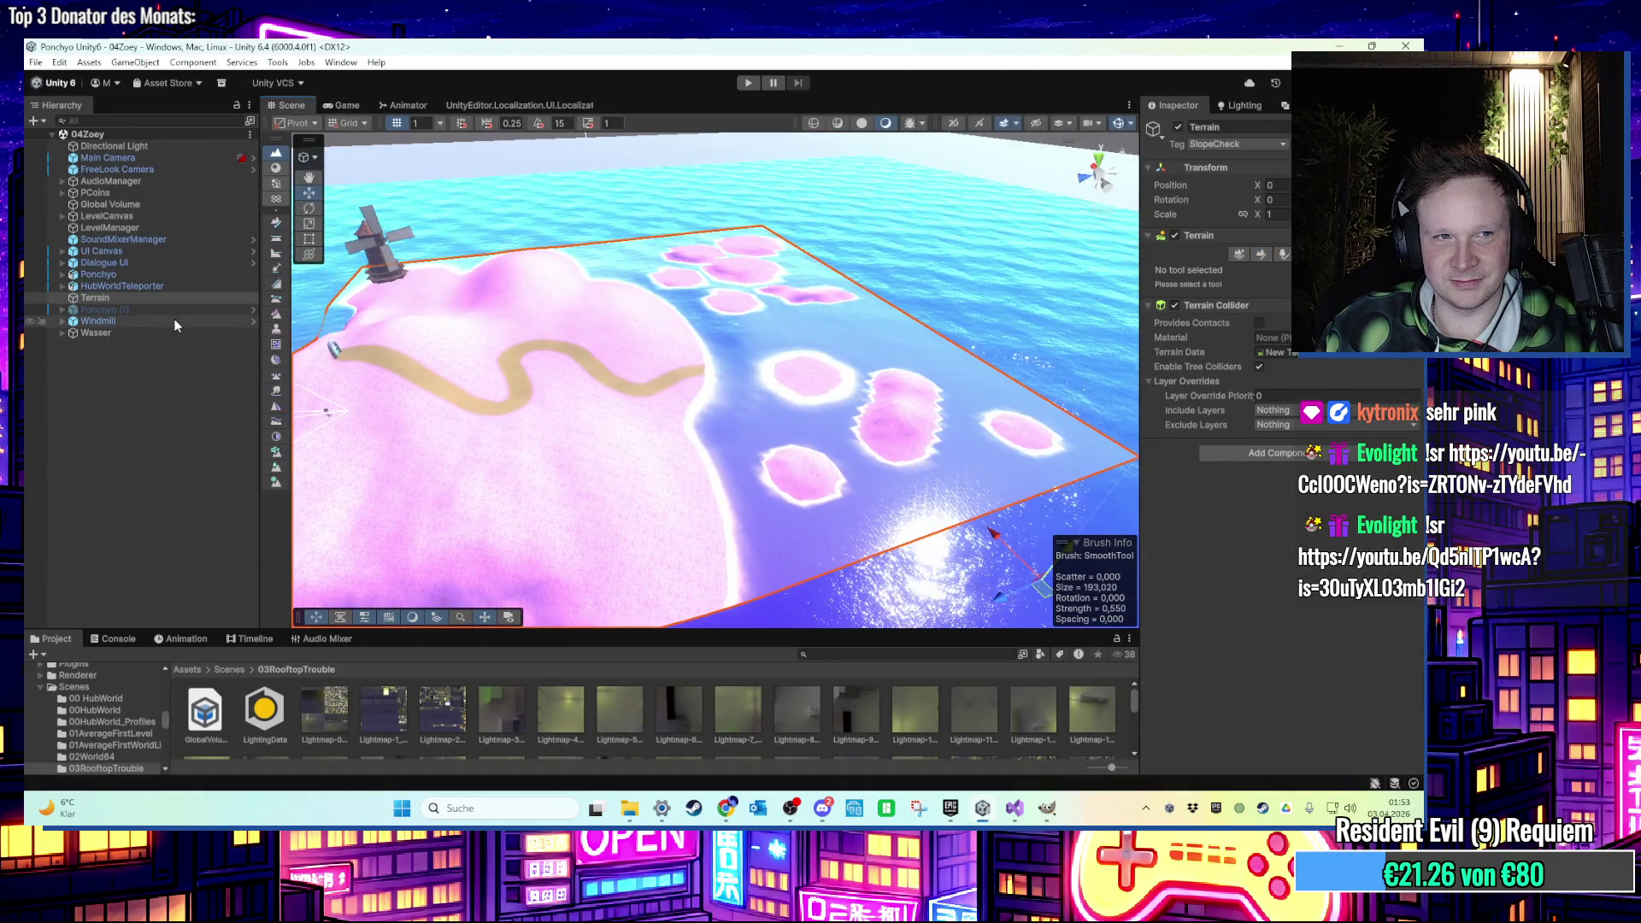
{"action": "left_click", "coordinate": [171, 332]}
{"action": "scroll", "coordinate": [731, 339], "scroll_direction": "up", "scroll_amount": 3}
{"action": "mouse_move", "coordinate": [731, 339]}
{"action": "left_mouse_down"}
{"action": "mouse_move", "coordinate": [769, 239]}
{"action": "mouse_move", "coordinate": [758, 209]}
{"action": "mouse_move", "coordinate": [846, 292]}
{"action": "mouse_move", "coordinate": [848, 273]}
{"action": "mouse_move", "coordinate": [838, 351]}
{"action": "left_mouse_up"}
Start Play mode and run the character across the sand into the sea toward the pink islands.
{"action": "left_click", "coordinate": [748, 83]}
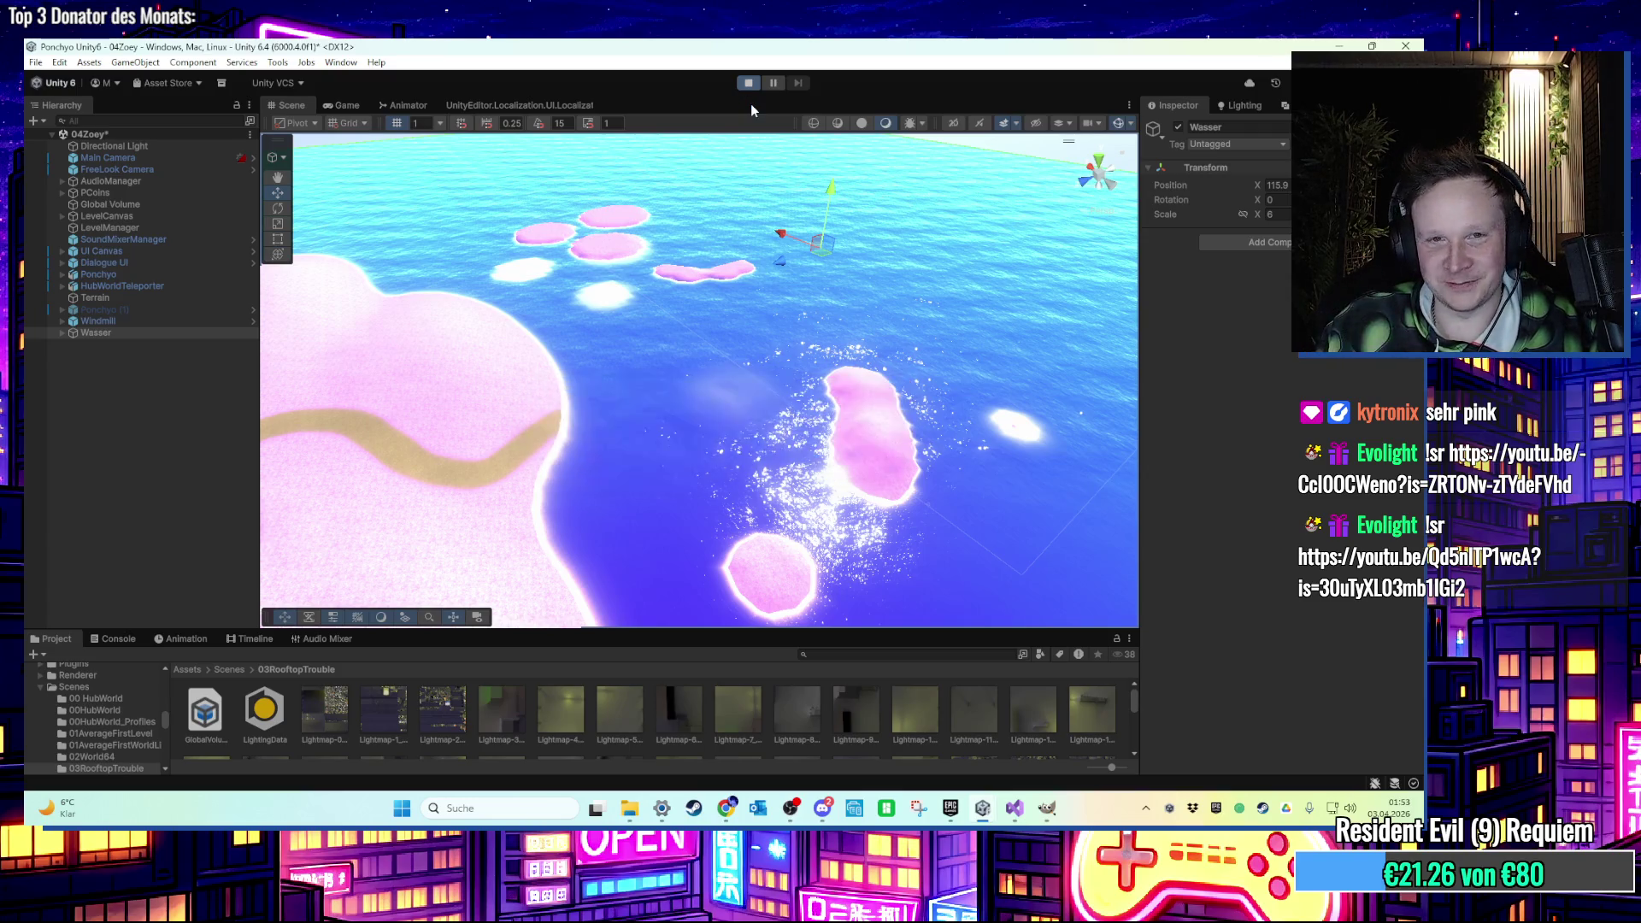
{"action": "left_click", "coordinate": [733, 356]}
{"action": "key", "text": "w"}
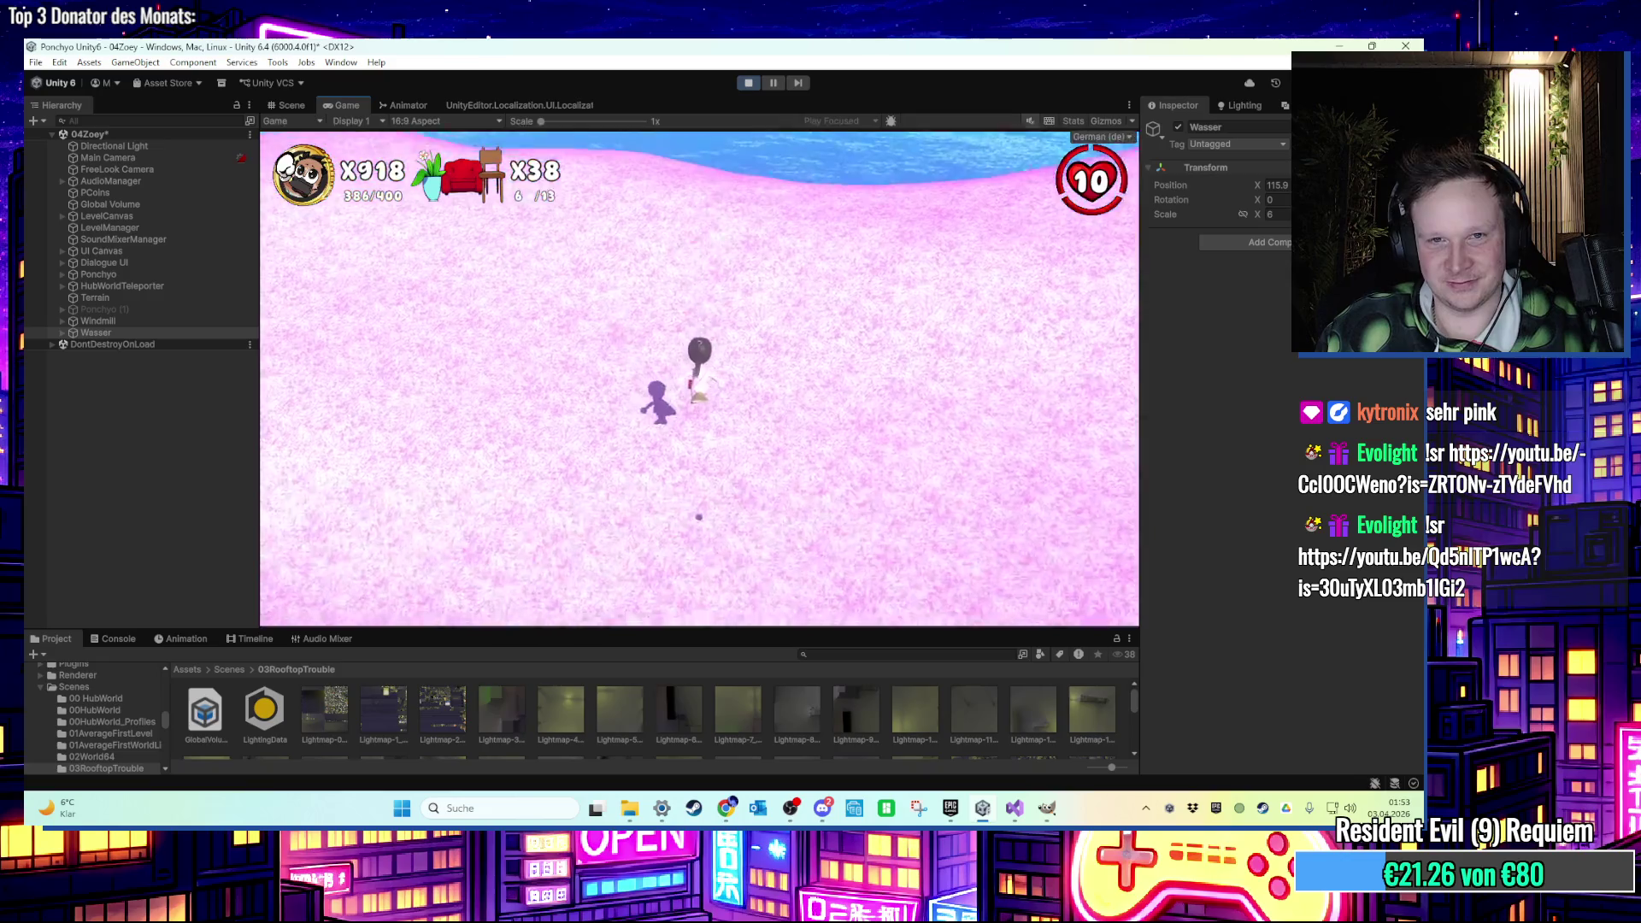
{"action": "key", "text": "w"}
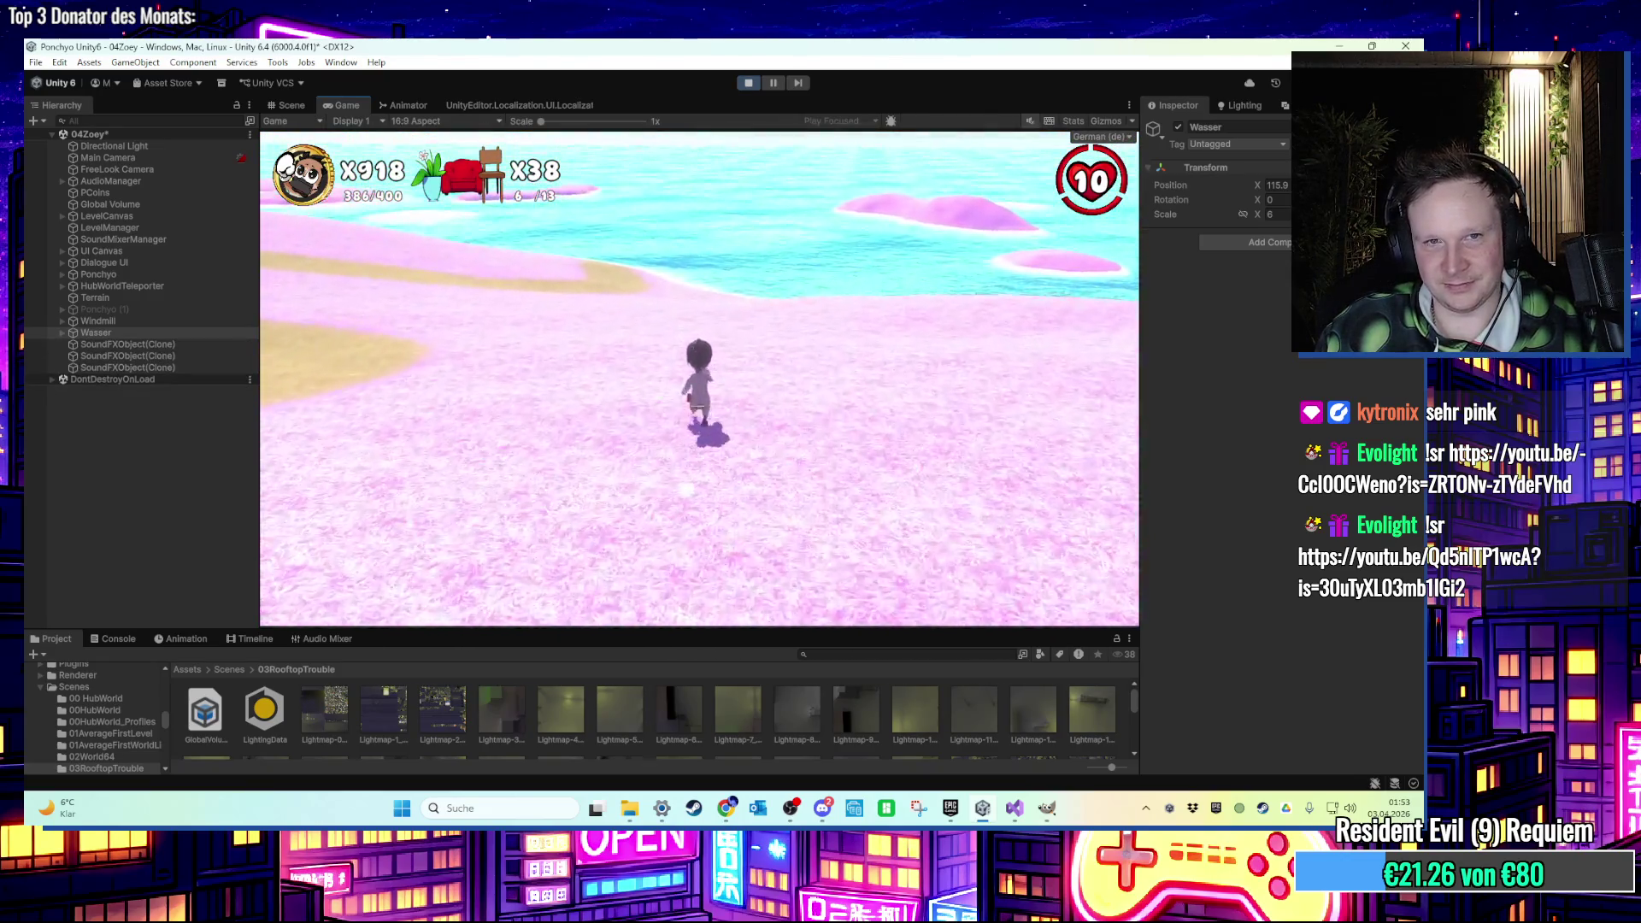
{"action": "key", "text": "w"}
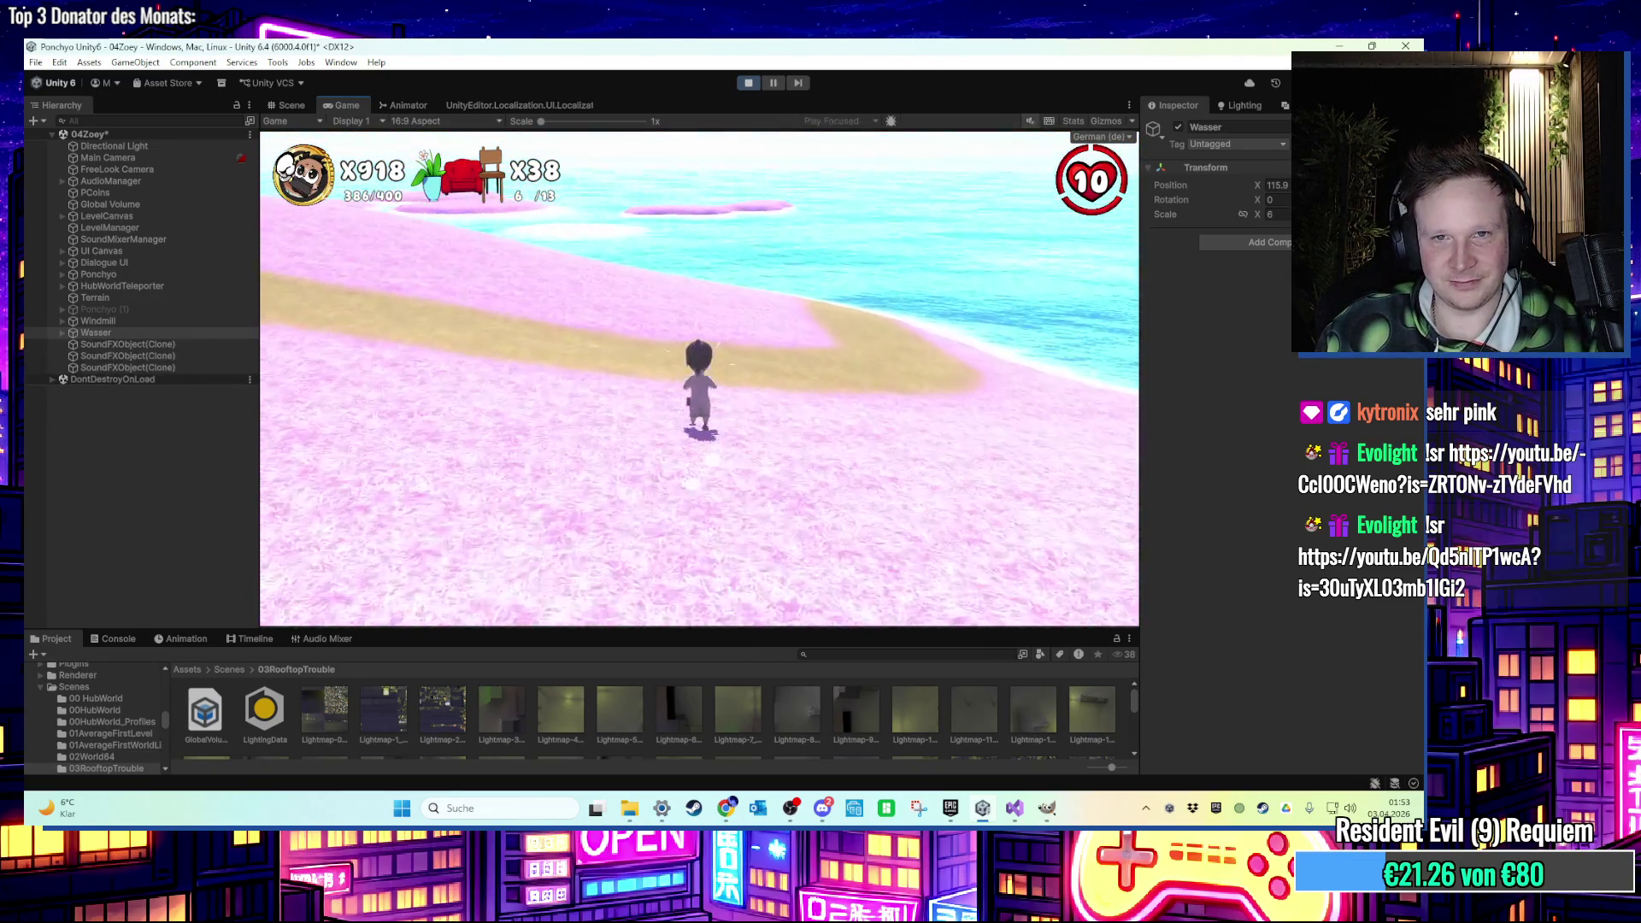
{"action": "key", "text": "w"}
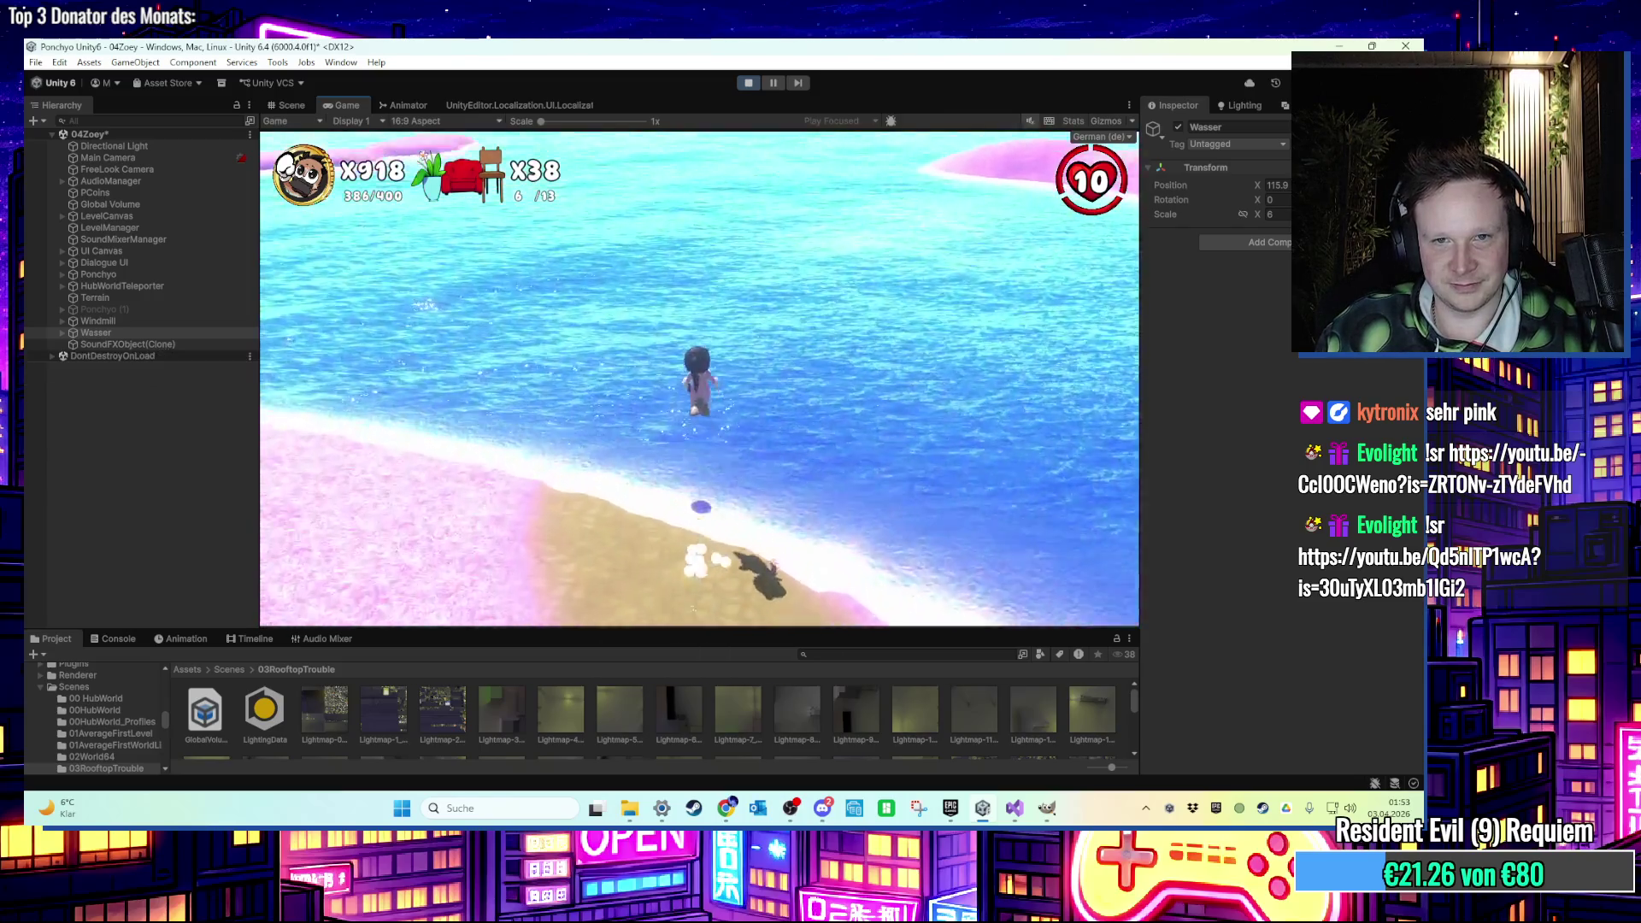
{"action": "key", "text": "w"}
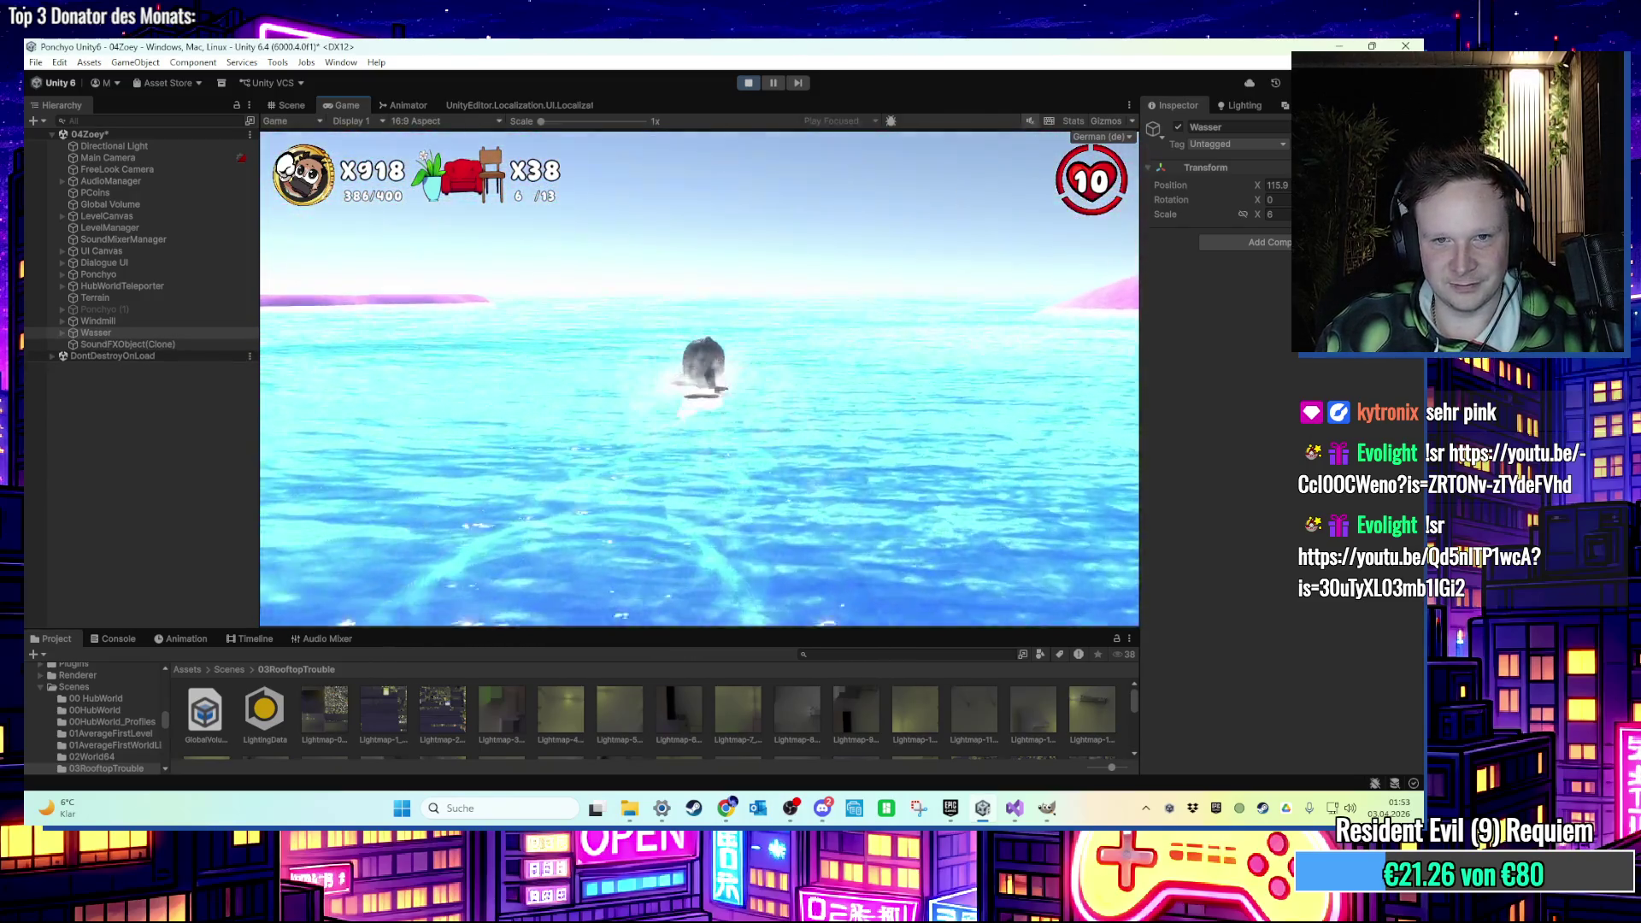
Swim up to a pink island, climb onto it, run across and jump off.
{"action": "key", "text": "w"}
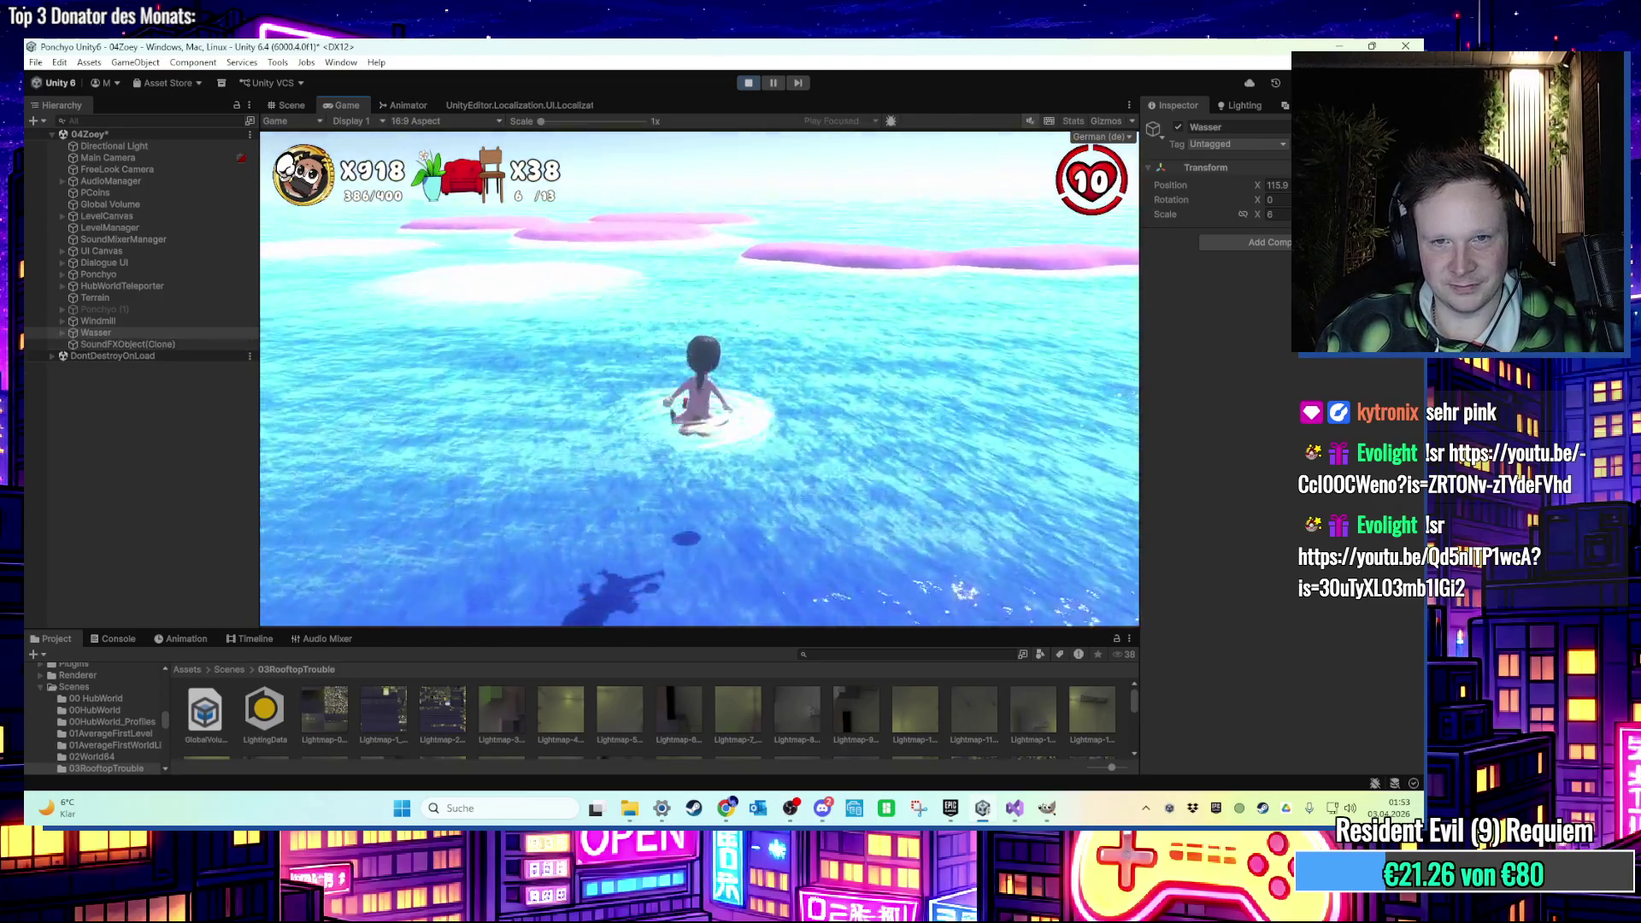
{"action": "key", "text": "w"}
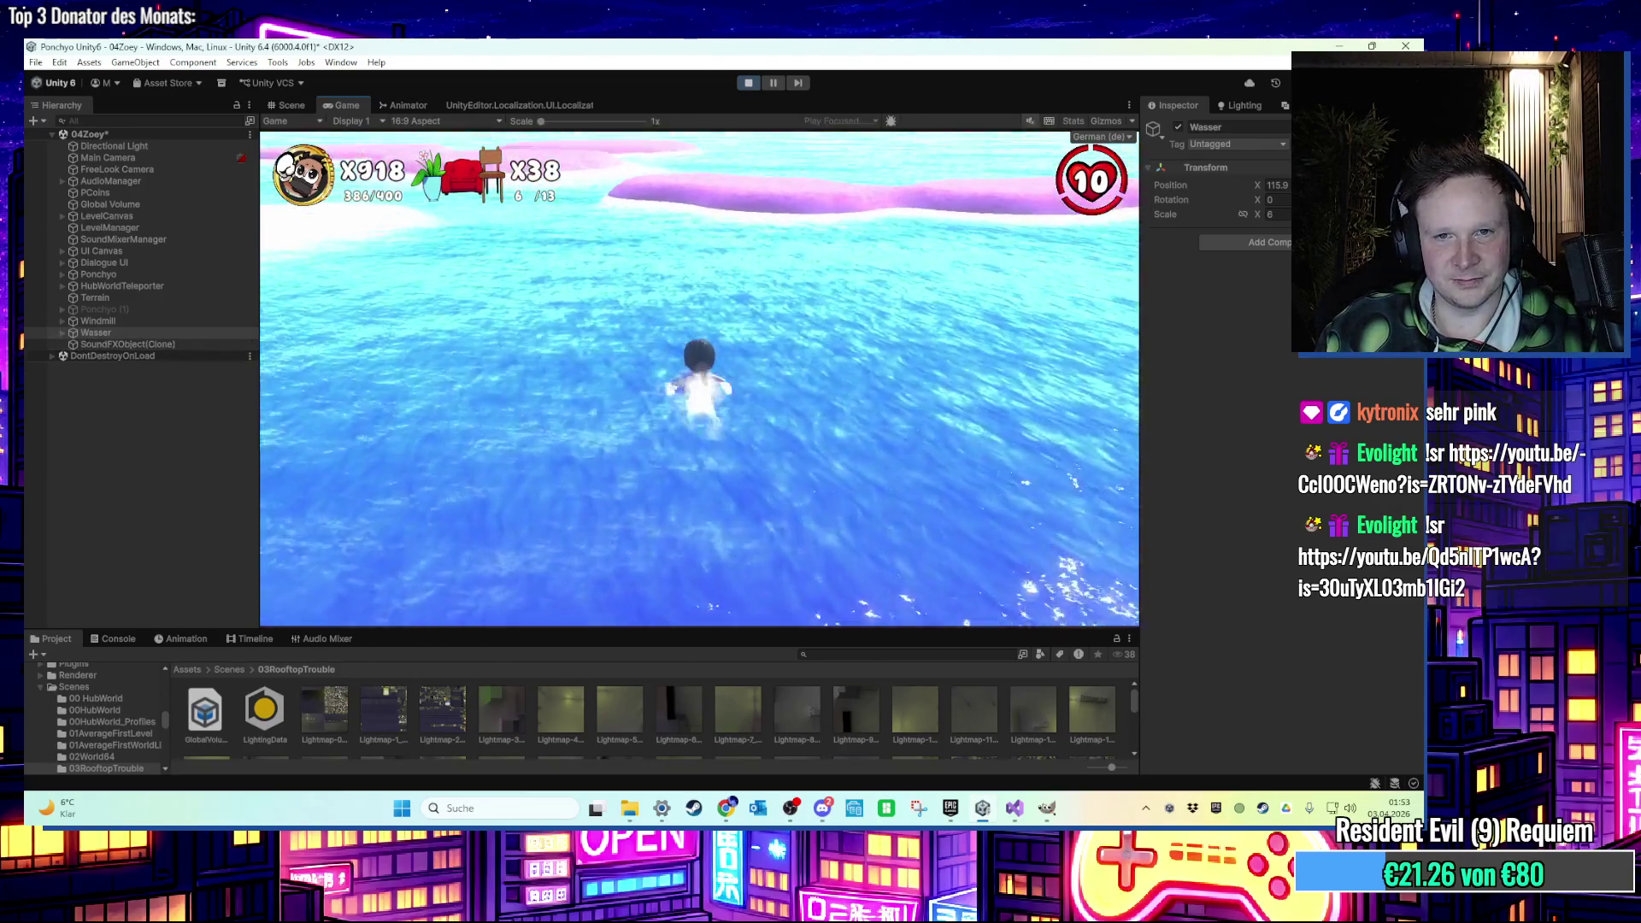
{"action": "key", "text": "w"}
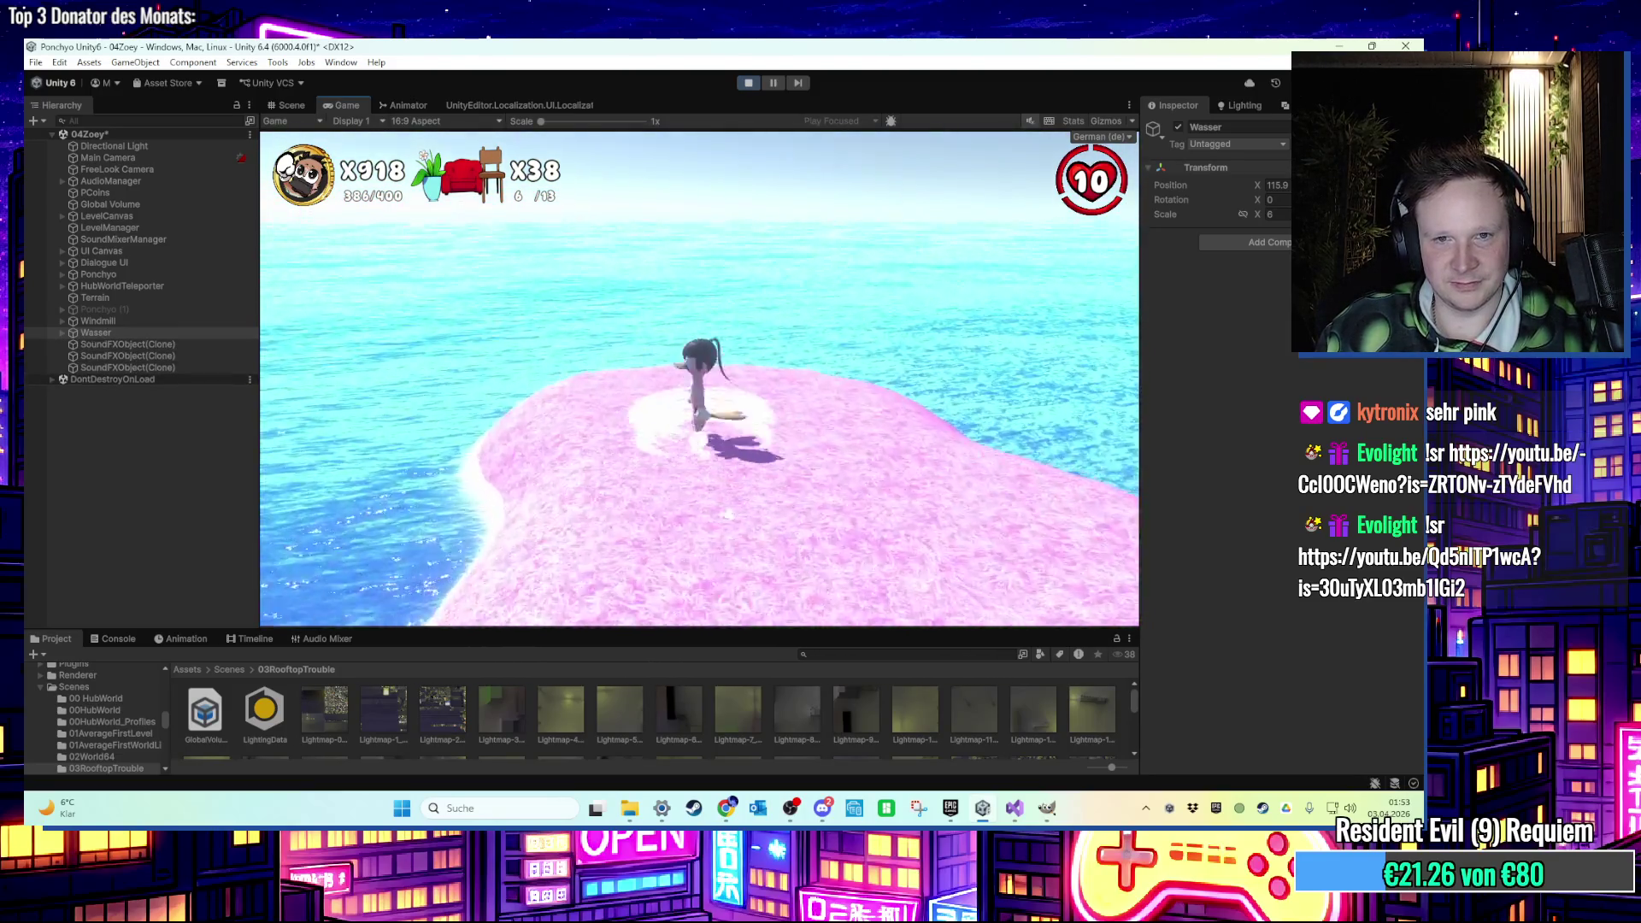
{"action": "key", "text": "w"}
{"action": "key", "text": "space"}
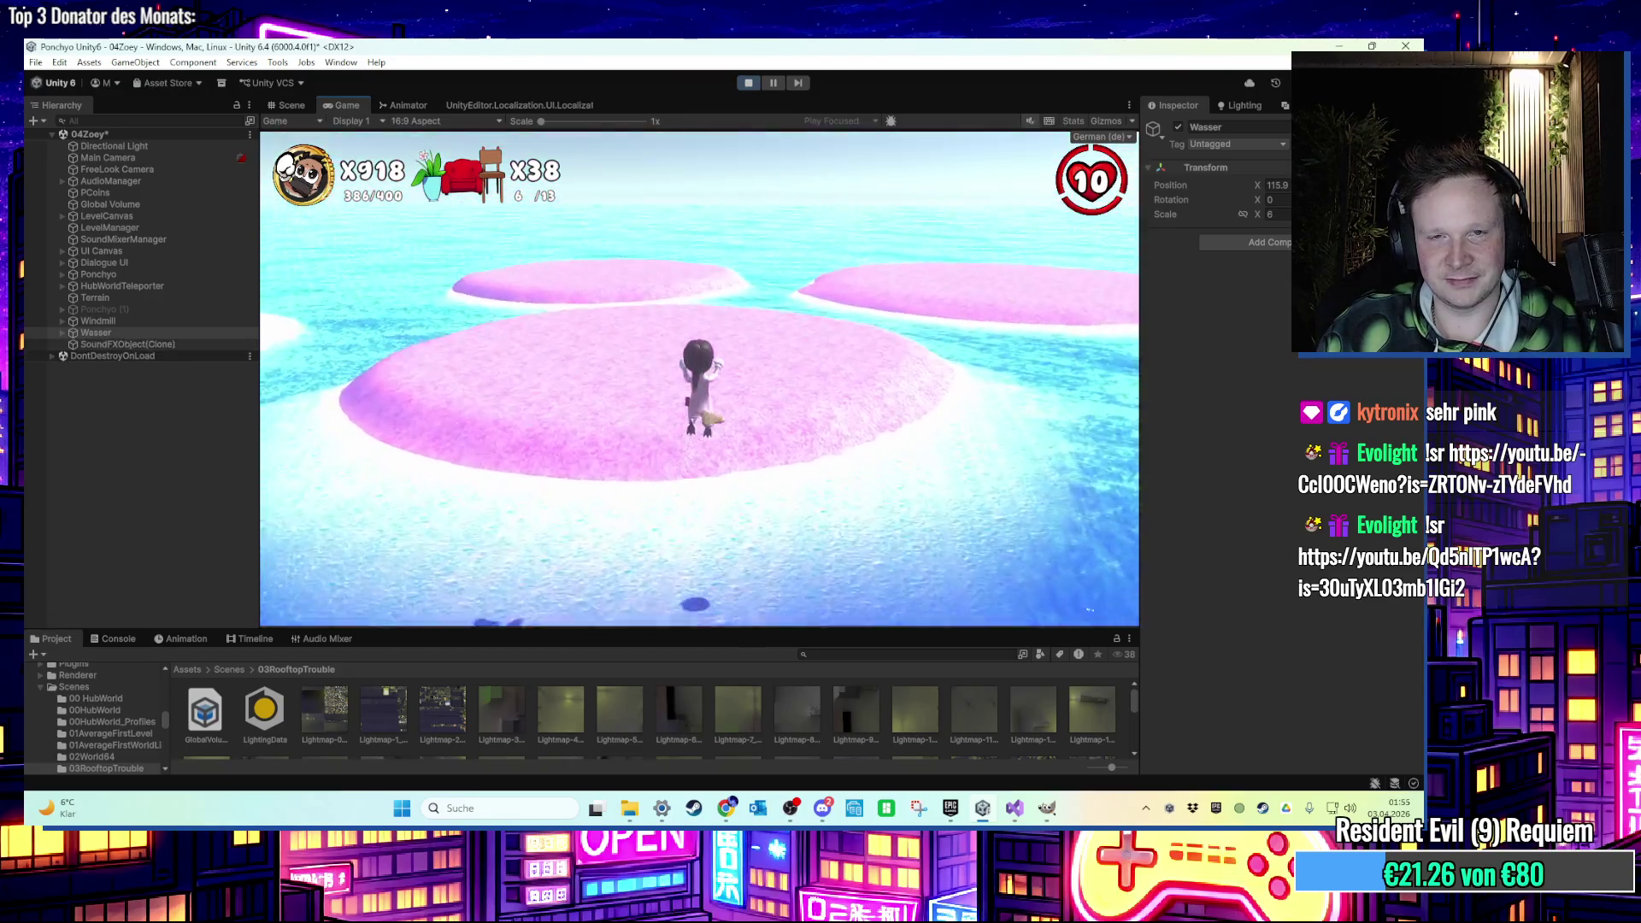
{"action": "key", "text": "super"}
Stop Play mode and select the Terrain in the scene.
{"action": "left_click", "coordinate": [748, 82]}
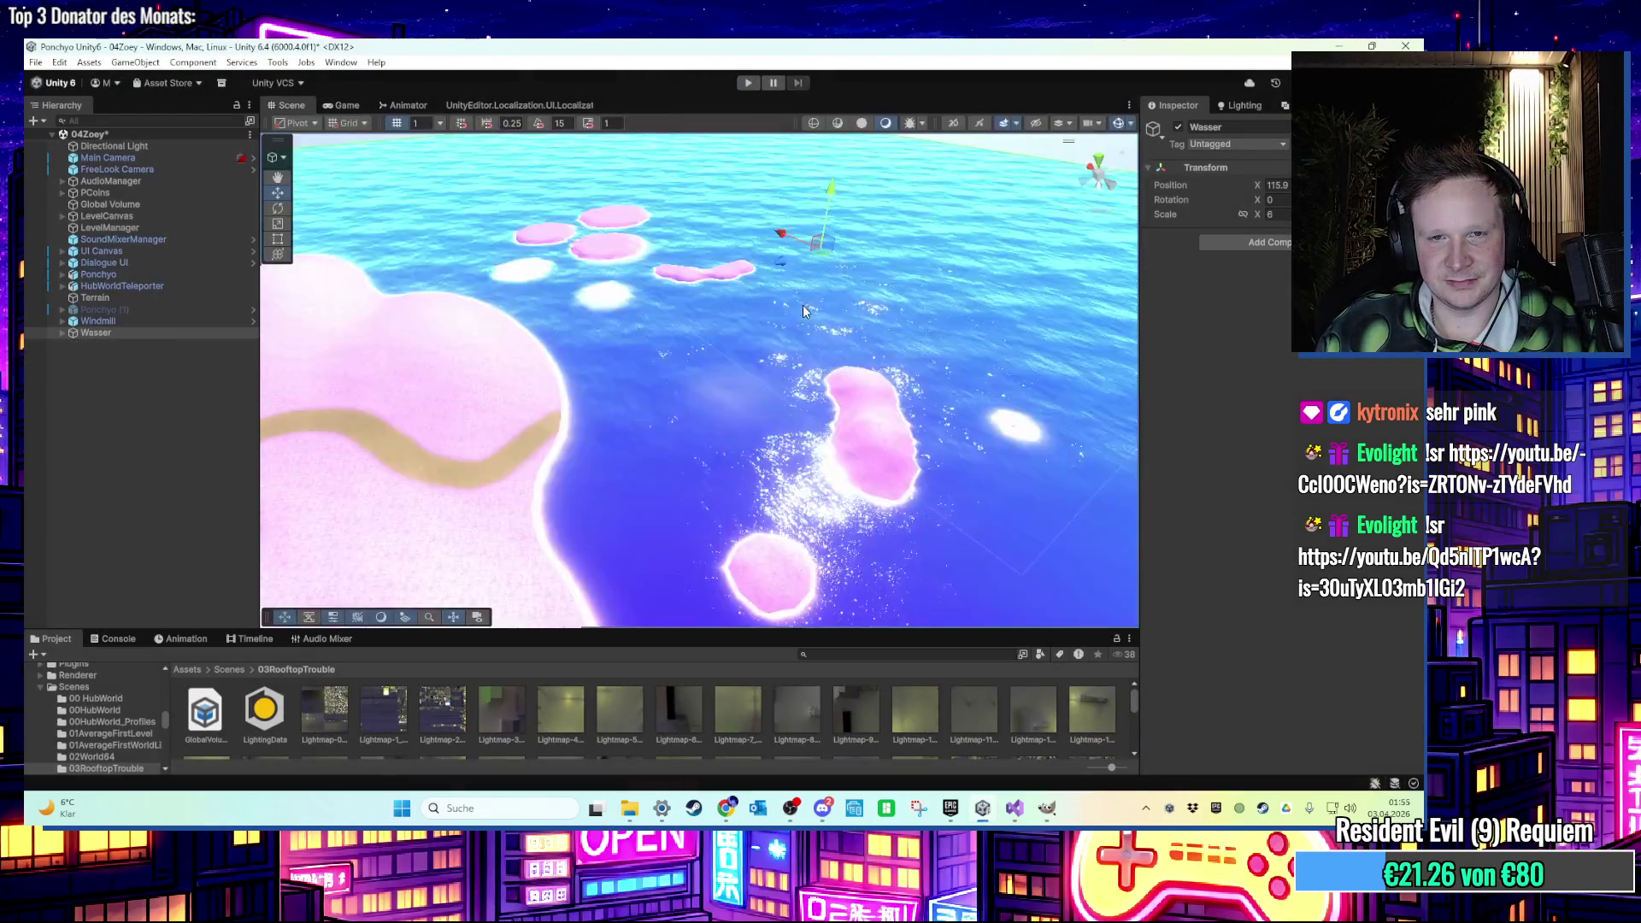
{"action": "scroll", "coordinate": [722, 378], "scroll_direction": "down", "scroll_amount": 3}
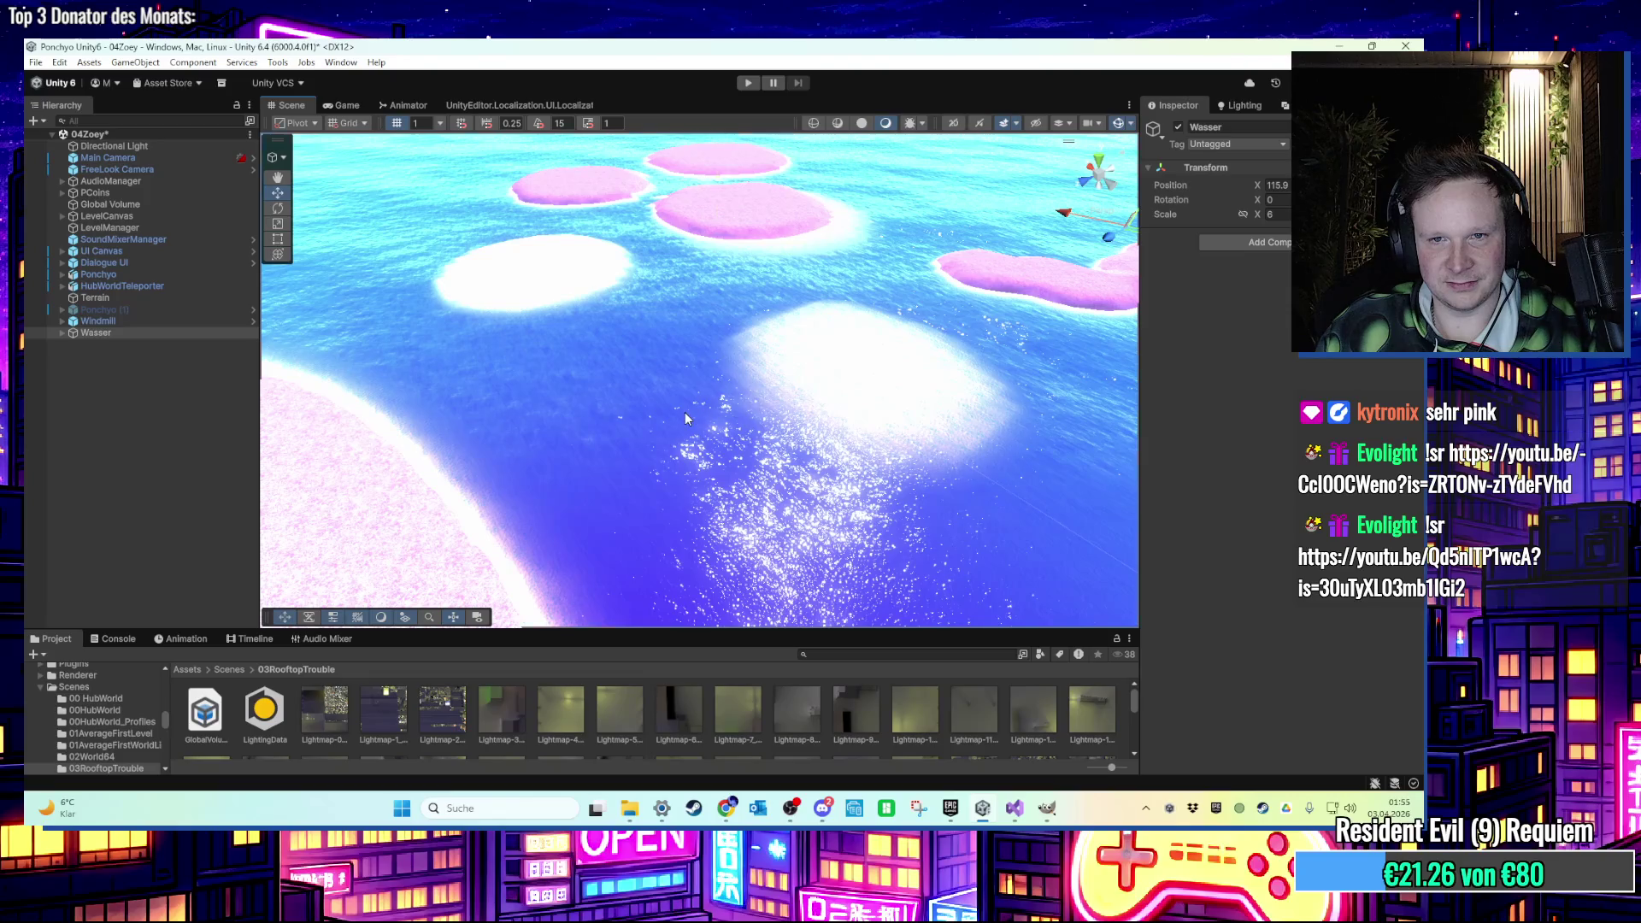
{"action": "left_click", "coordinate": [685, 412]}
{"action": "scroll", "coordinate": [407, 315], "scroll_direction": "up", "scroll_amount": 5}
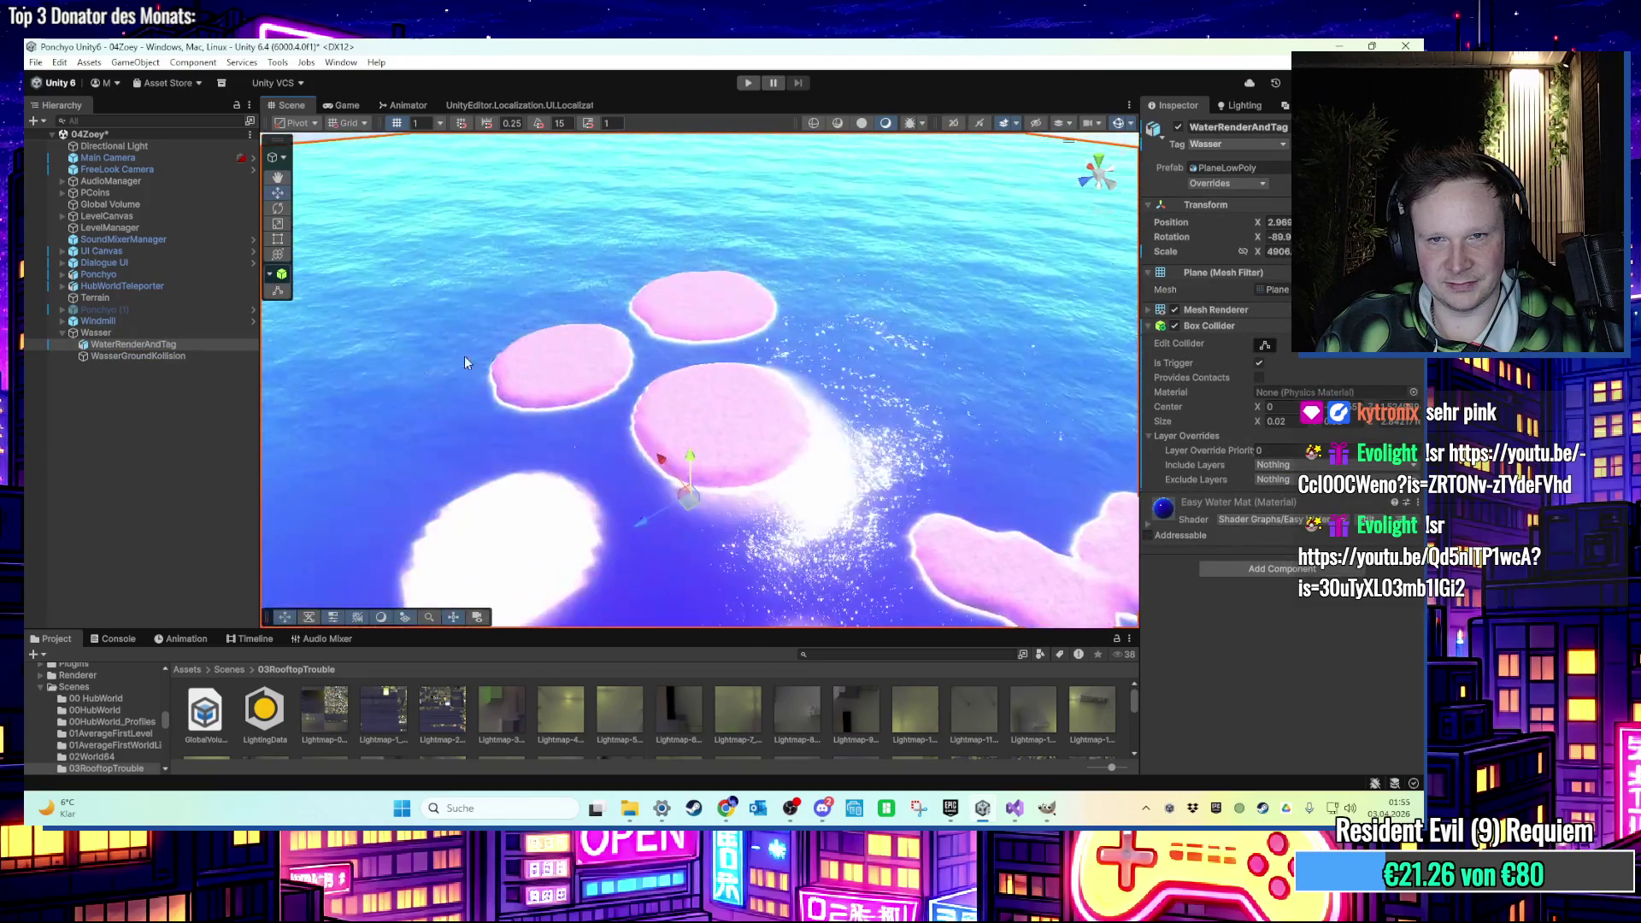
{"action": "scroll", "coordinate": [989, 268], "scroll_direction": "down", "scroll_amount": 5}
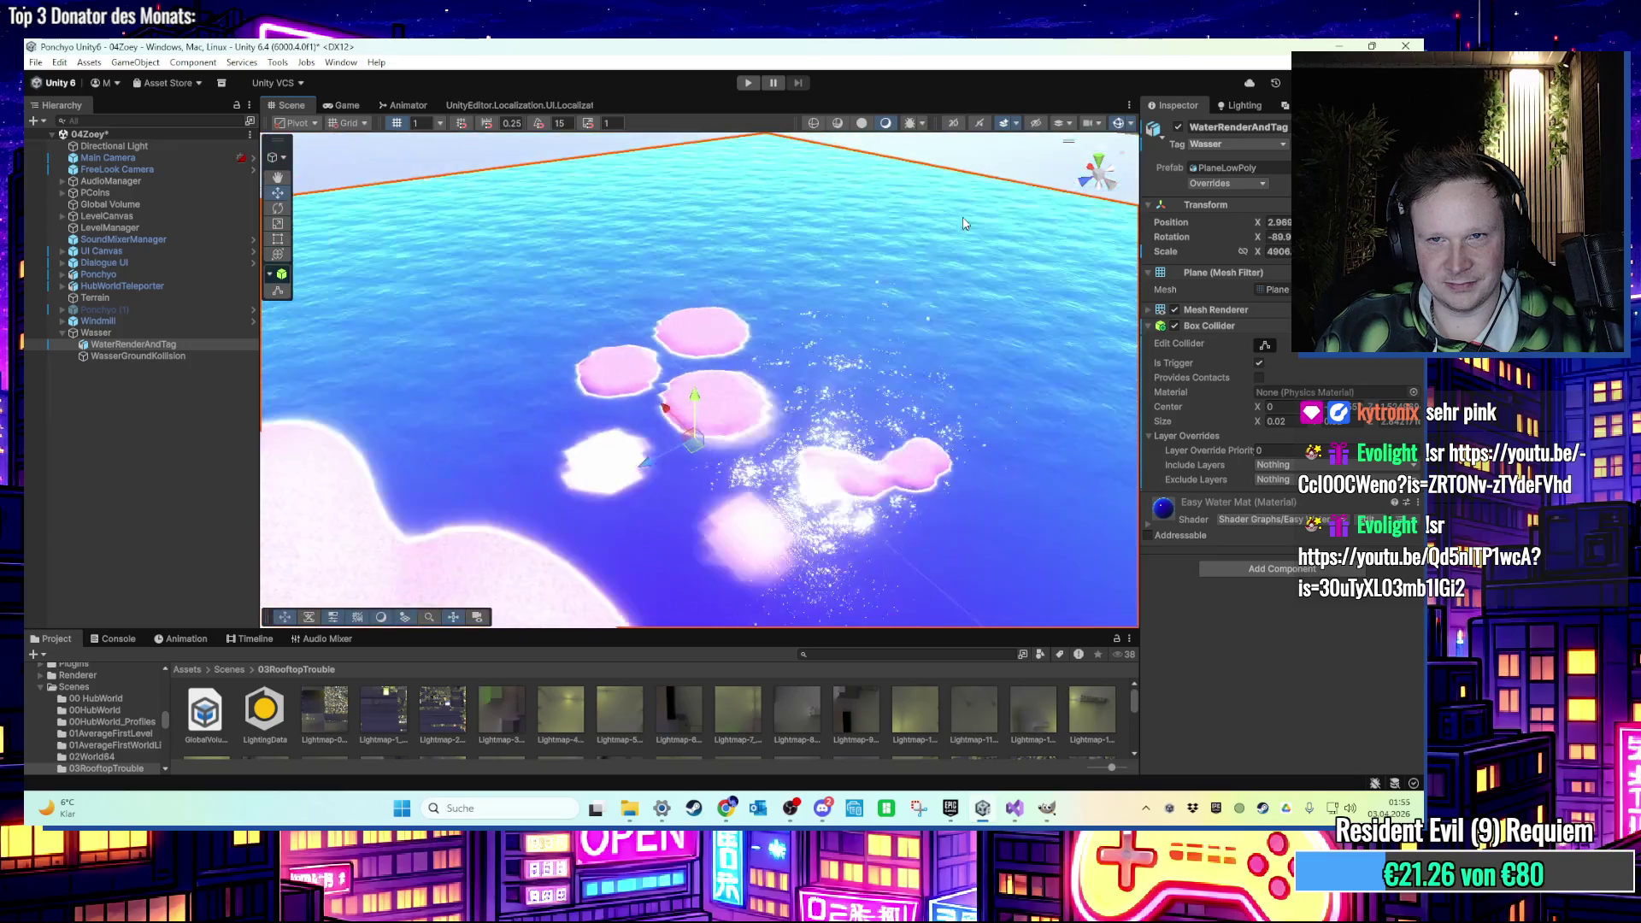
{"action": "left_click", "coordinate": [445, 542]}
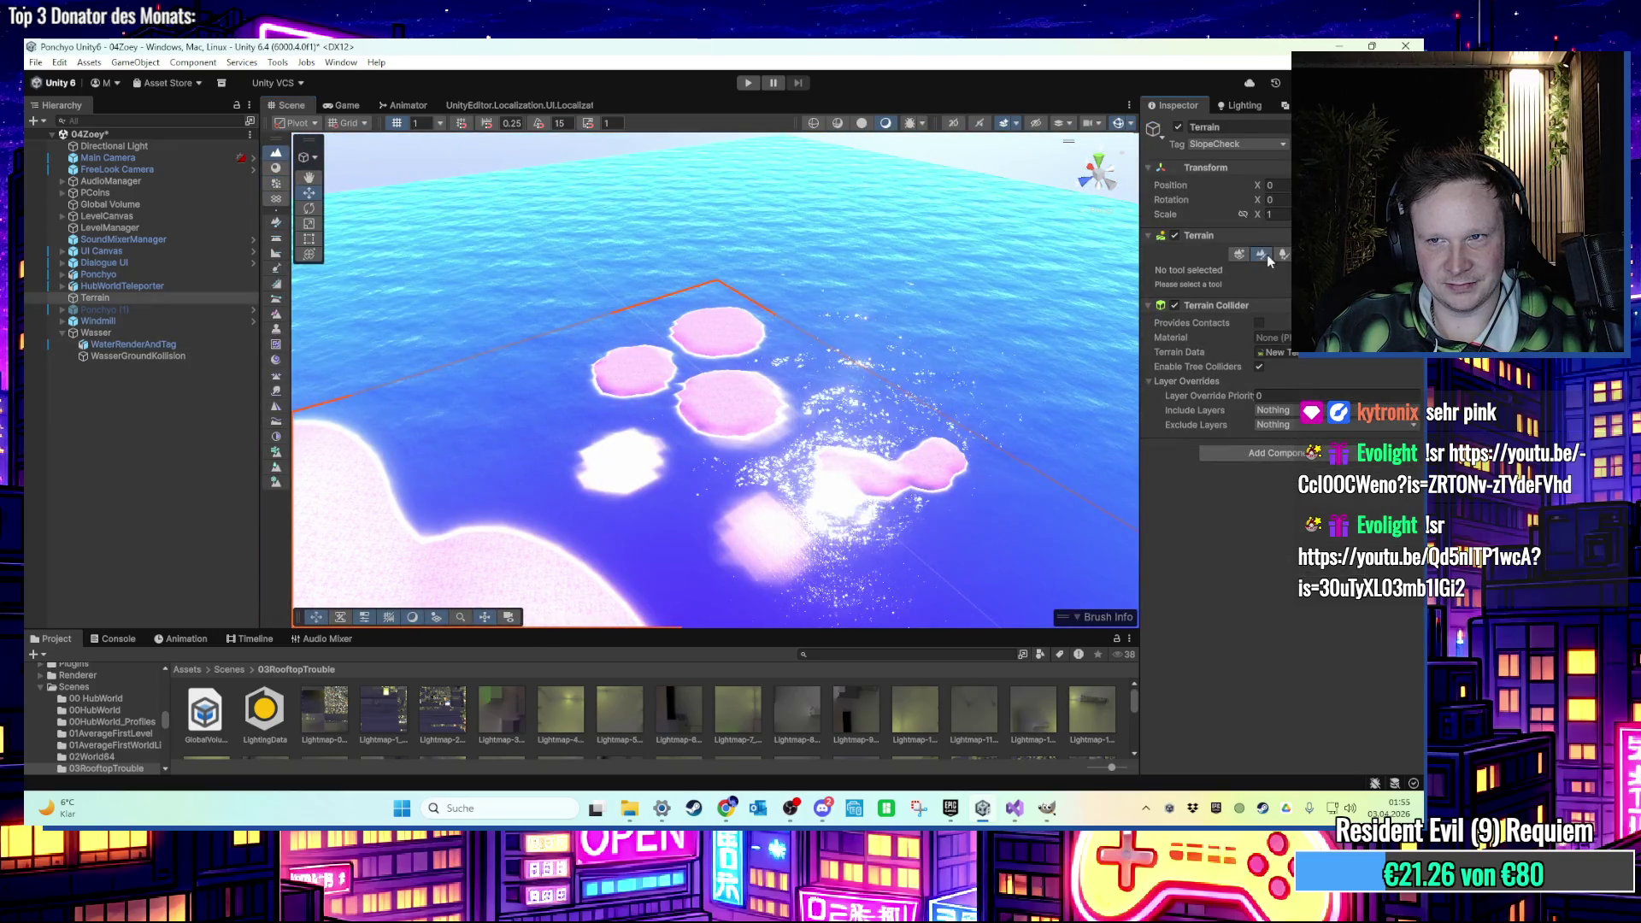
Switch the terrain sculpting mode from Raise or Lower Terrain to Set Height.
{"action": "left_click", "coordinate": [1263, 254]}
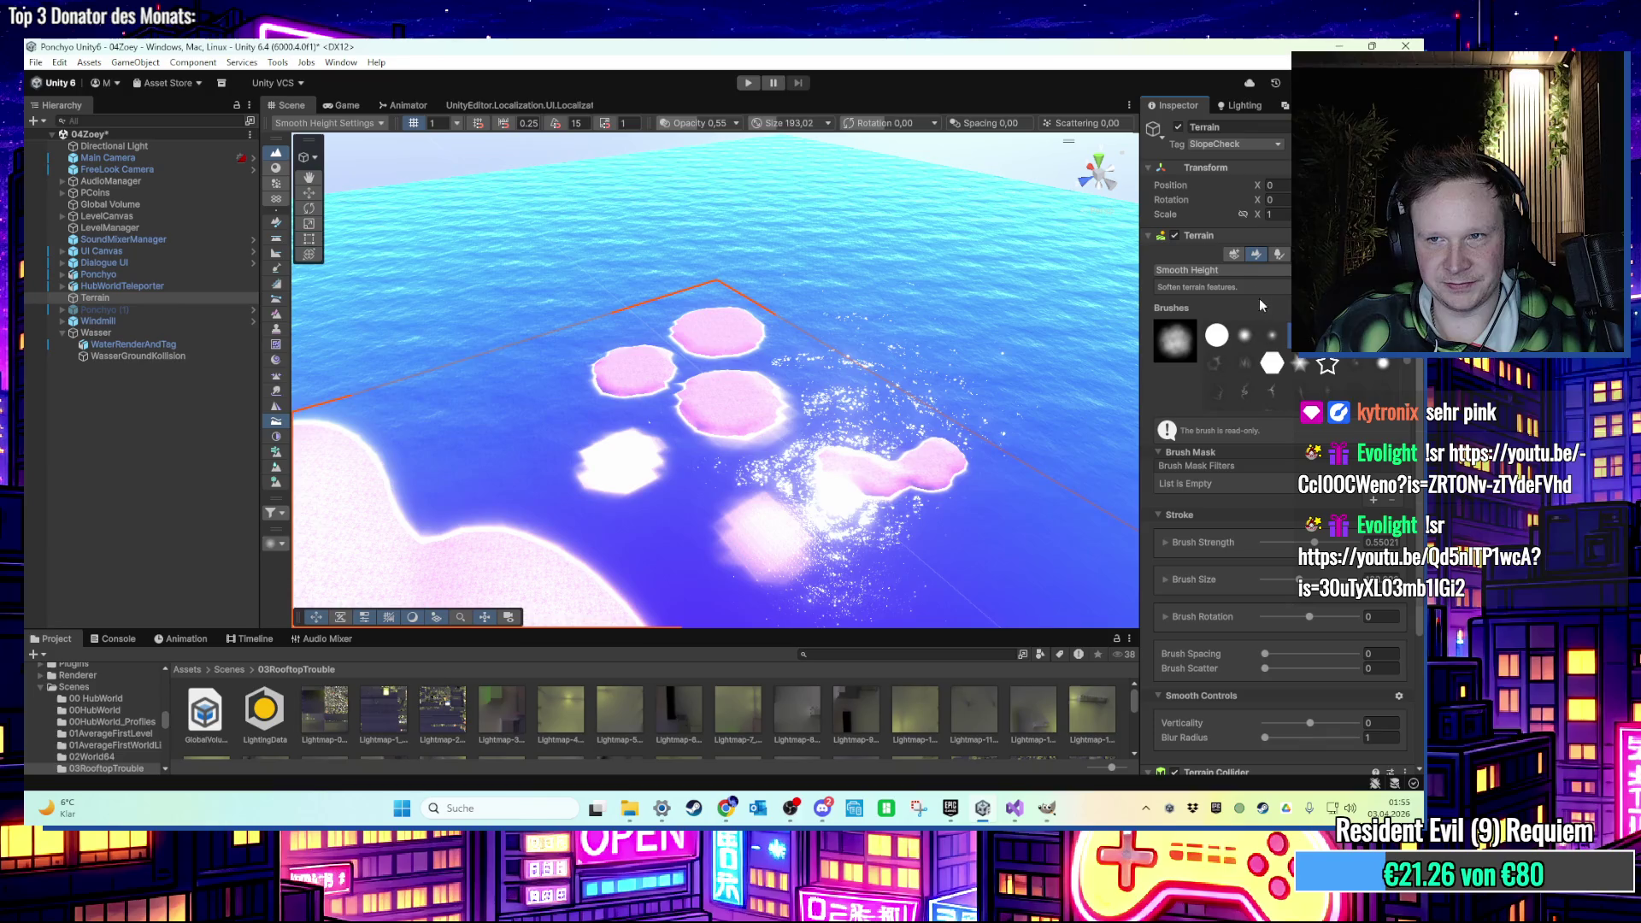
{"action": "left_click", "coordinate": [1249, 270]}
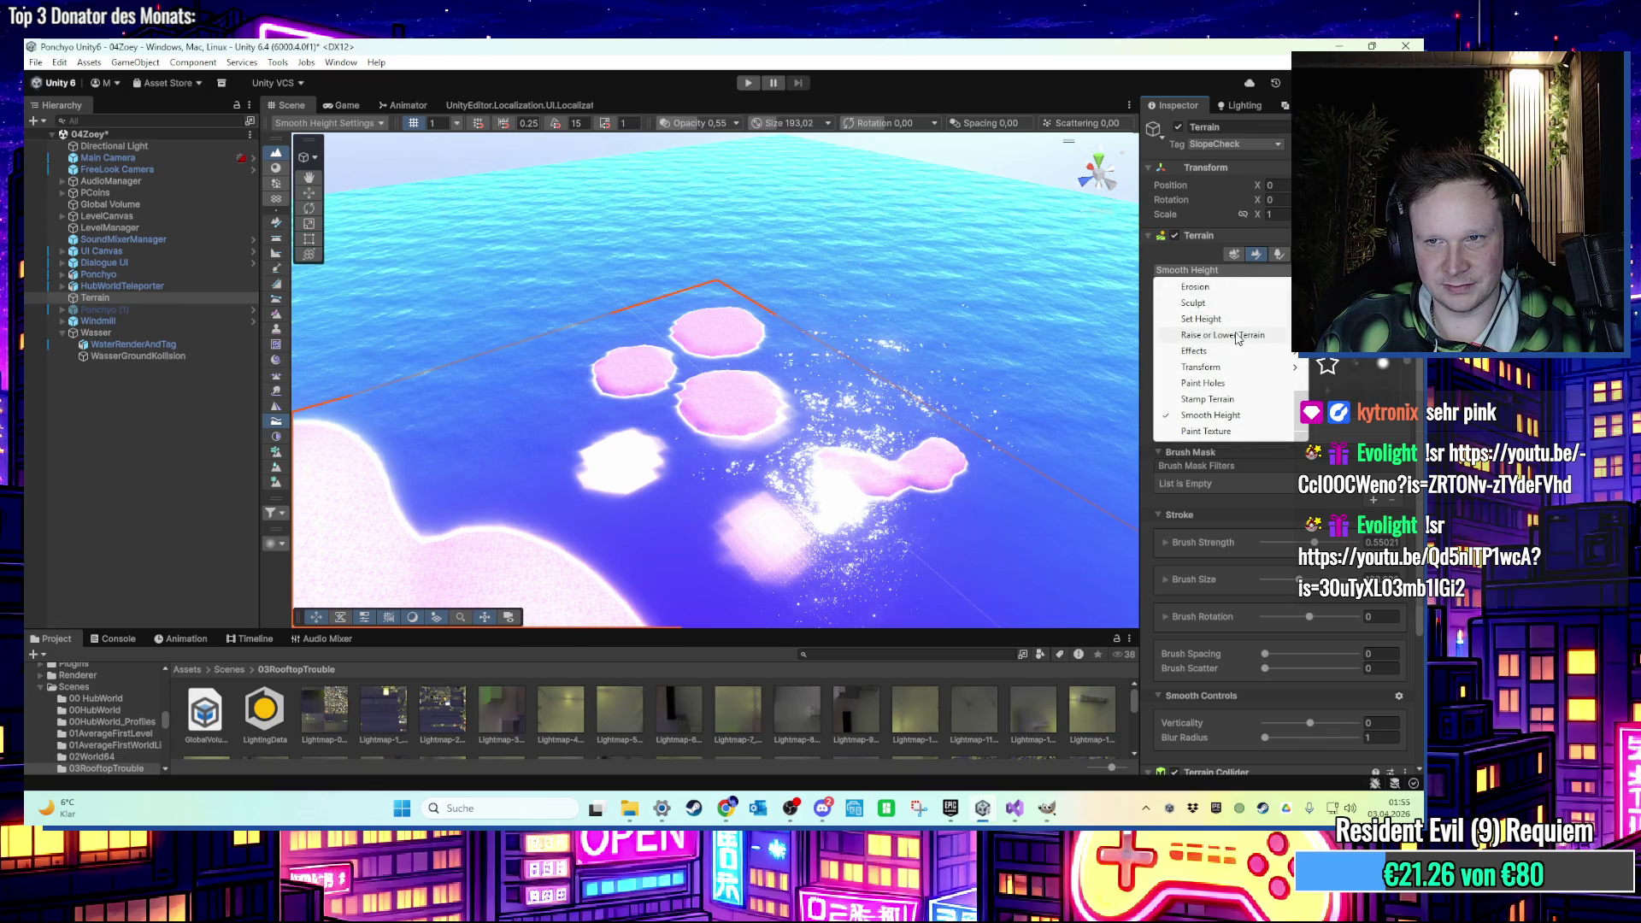
{"action": "left_click", "coordinate": [1236, 335]}
{"action": "scroll", "coordinate": [741, 422], "scroll_direction": "up", "scroll_amount": 5}
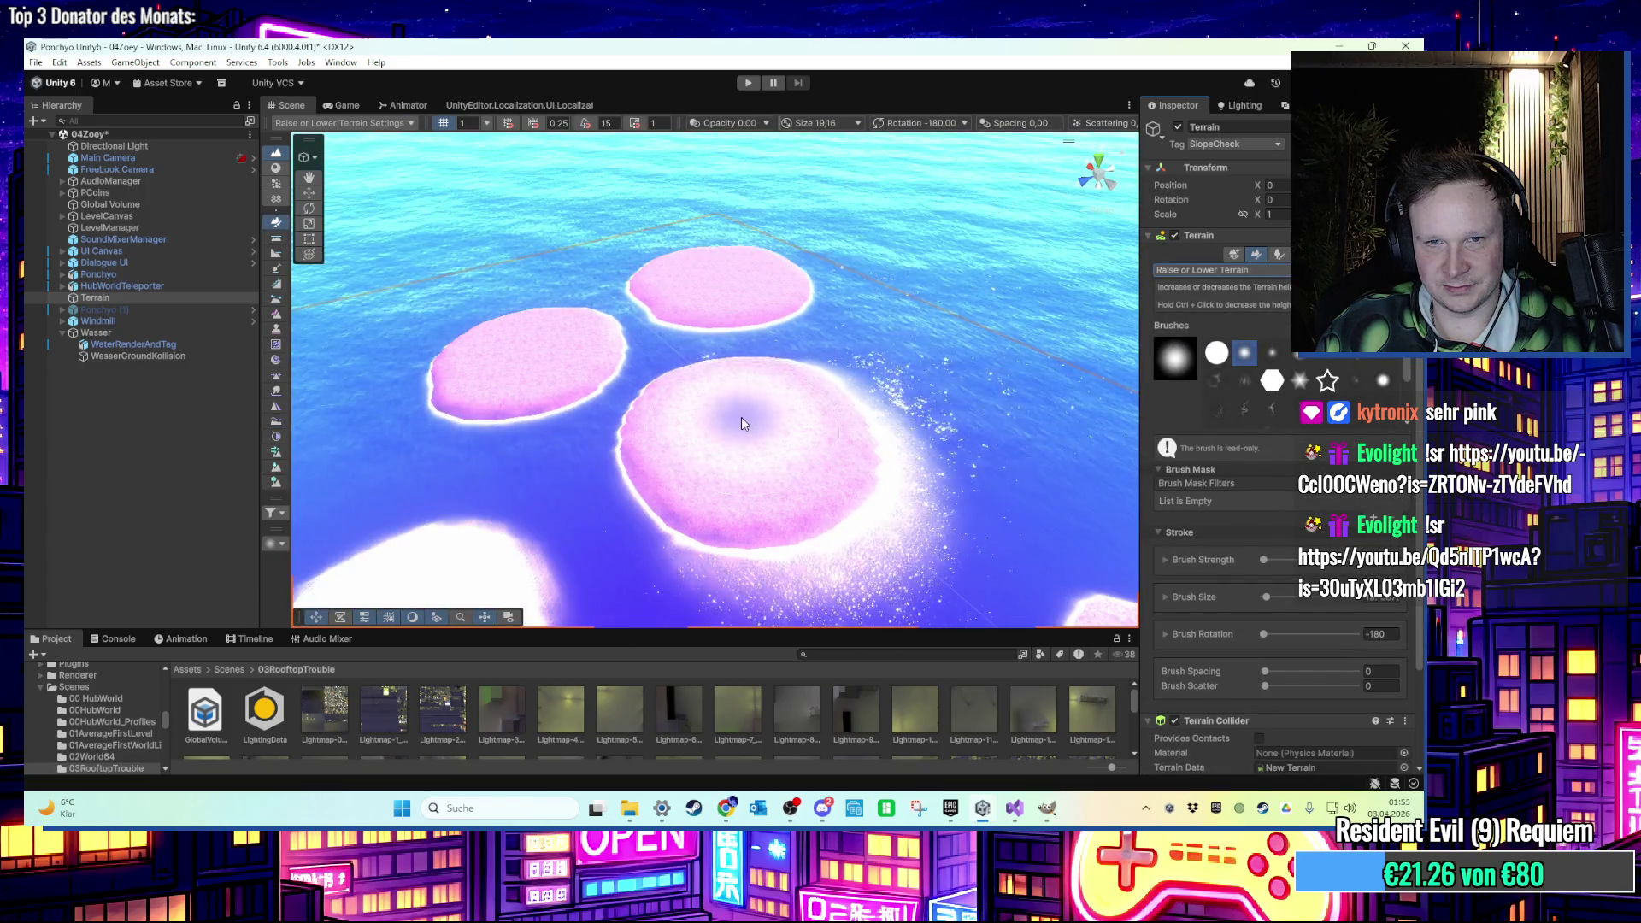
{"action": "scroll", "coordinate": [767, 436], "scroll_direction": "up", "scroll_amount": 3}
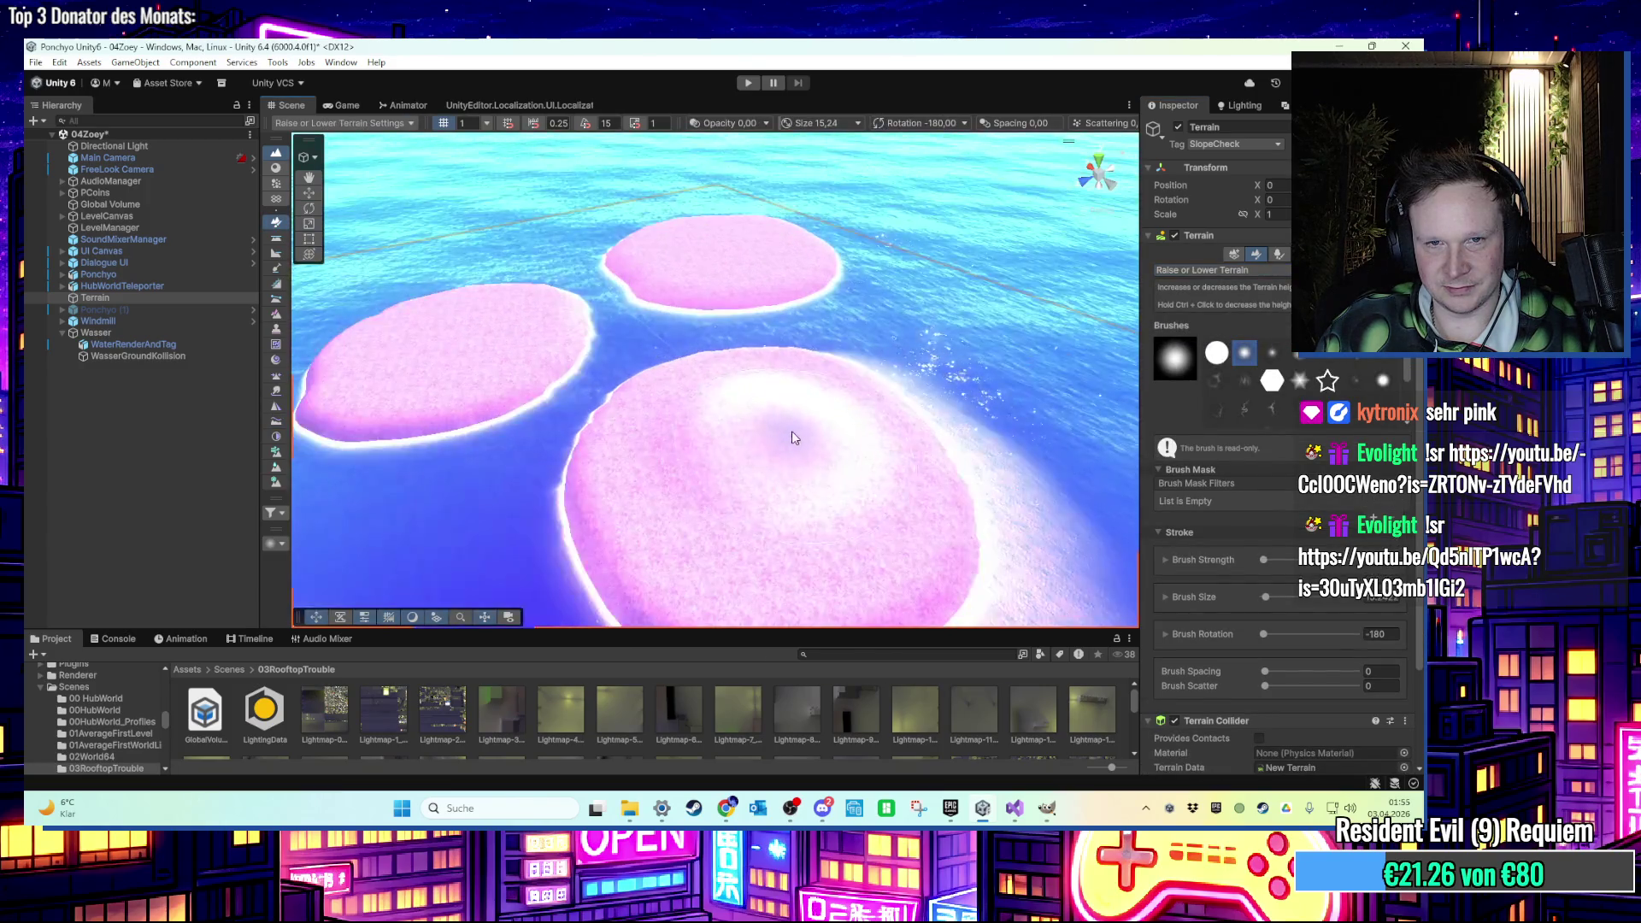
{"action": "left_click", "coordinate": [1236, 271]}
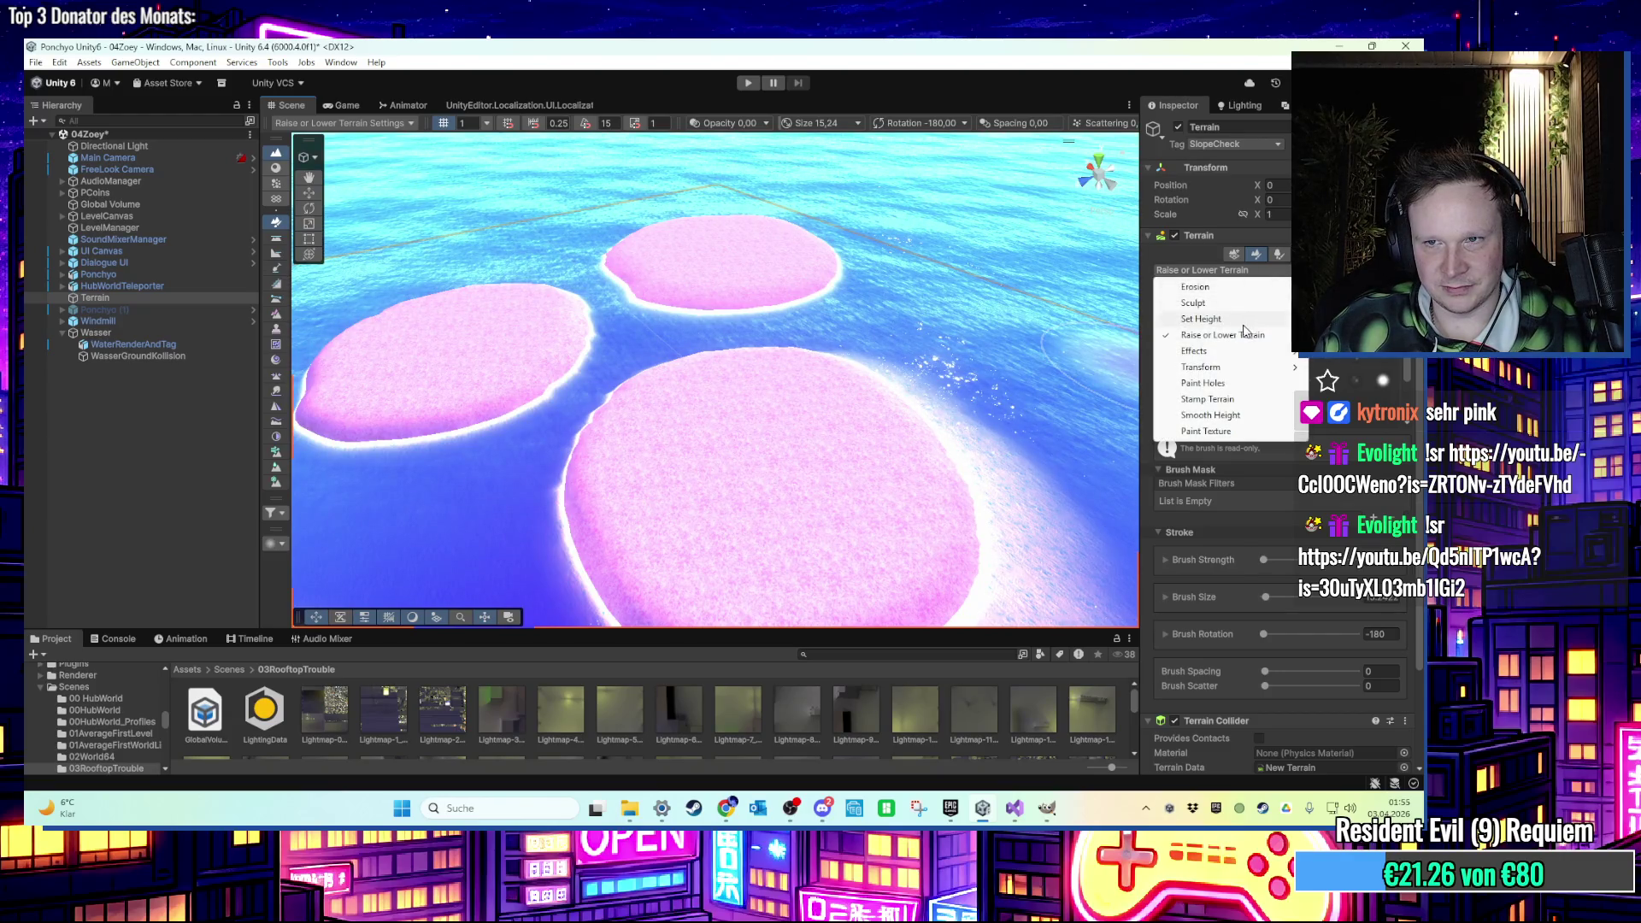
{"action": "left_click", "coordinate": [1235, 347]}
Set the Set Height target to about 54 and shrink the sculpting brush.
{"action": "scroll", "coordinate": [1308, 631], "scroll_direction": "down", "scroll_amount": 2}
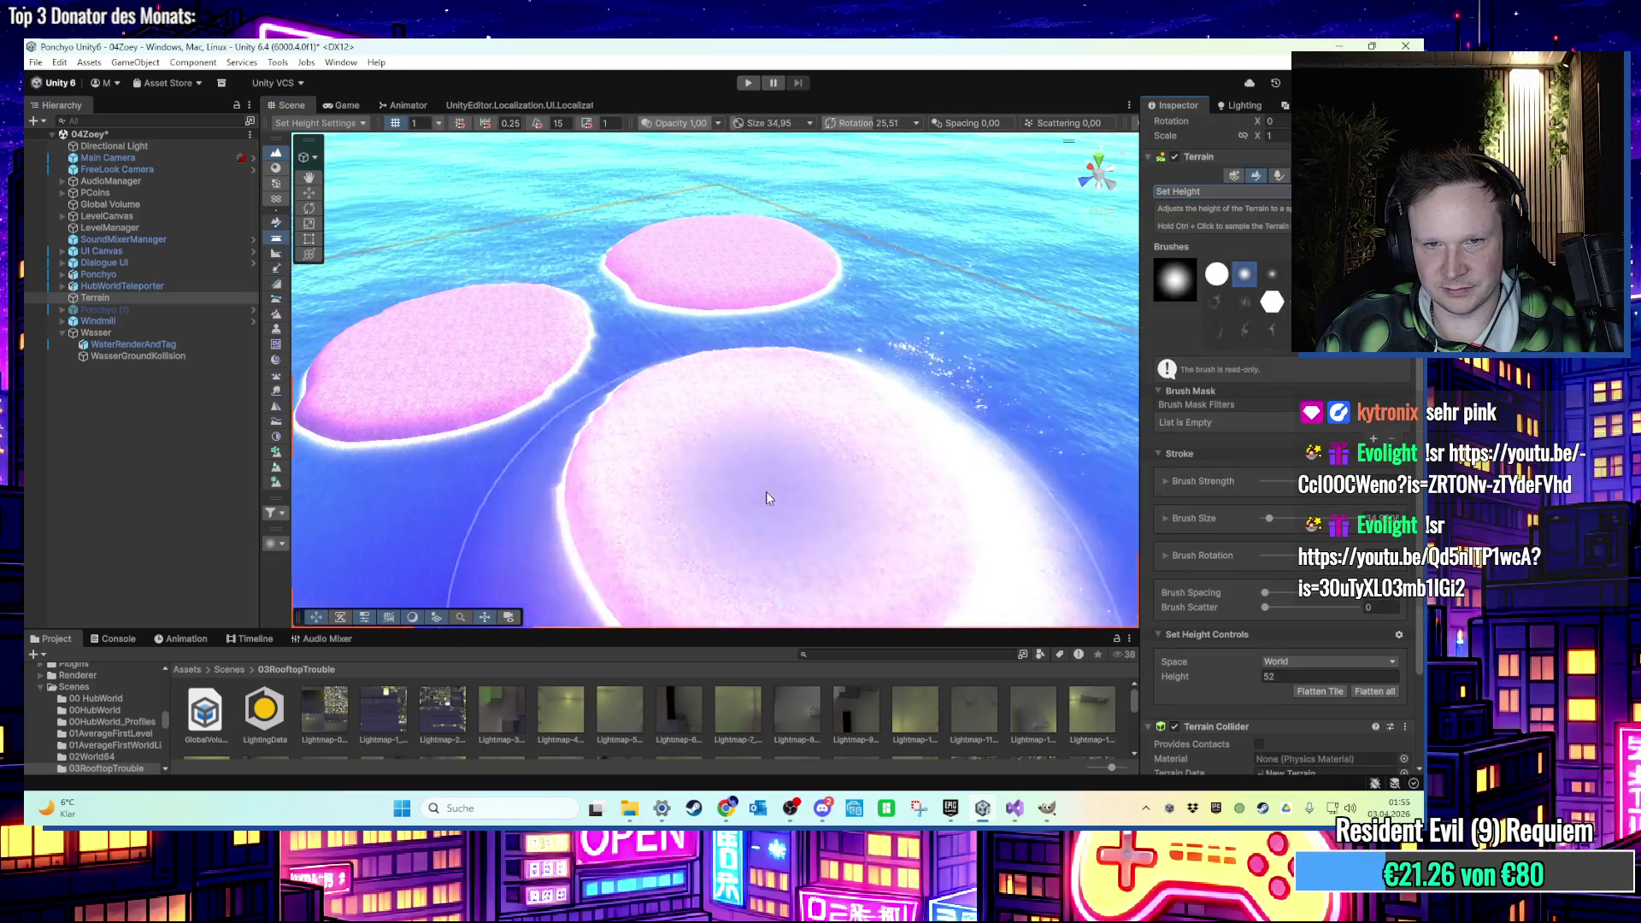
{"action": "left_click", "coordinate": [1271, 676]}
{"action": "type", "text": "53"}
{"action": "left_click", "coordinate": [389, 364]}
{"action": "type", "text": "ssss"}
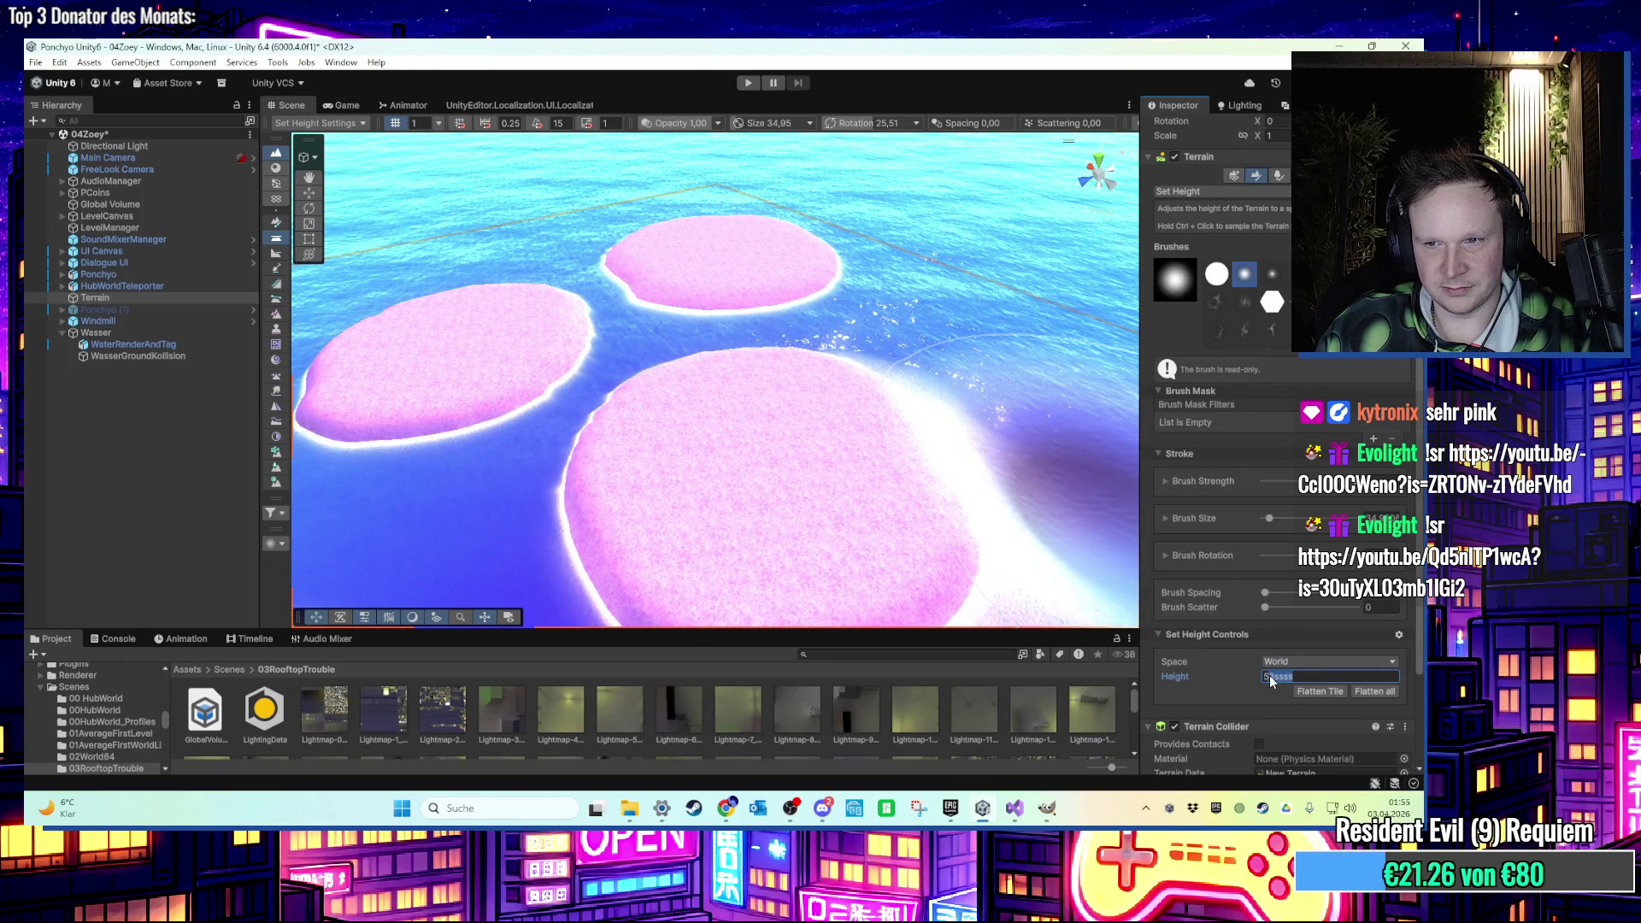
{"action": "key", "text": "BackSpace"}
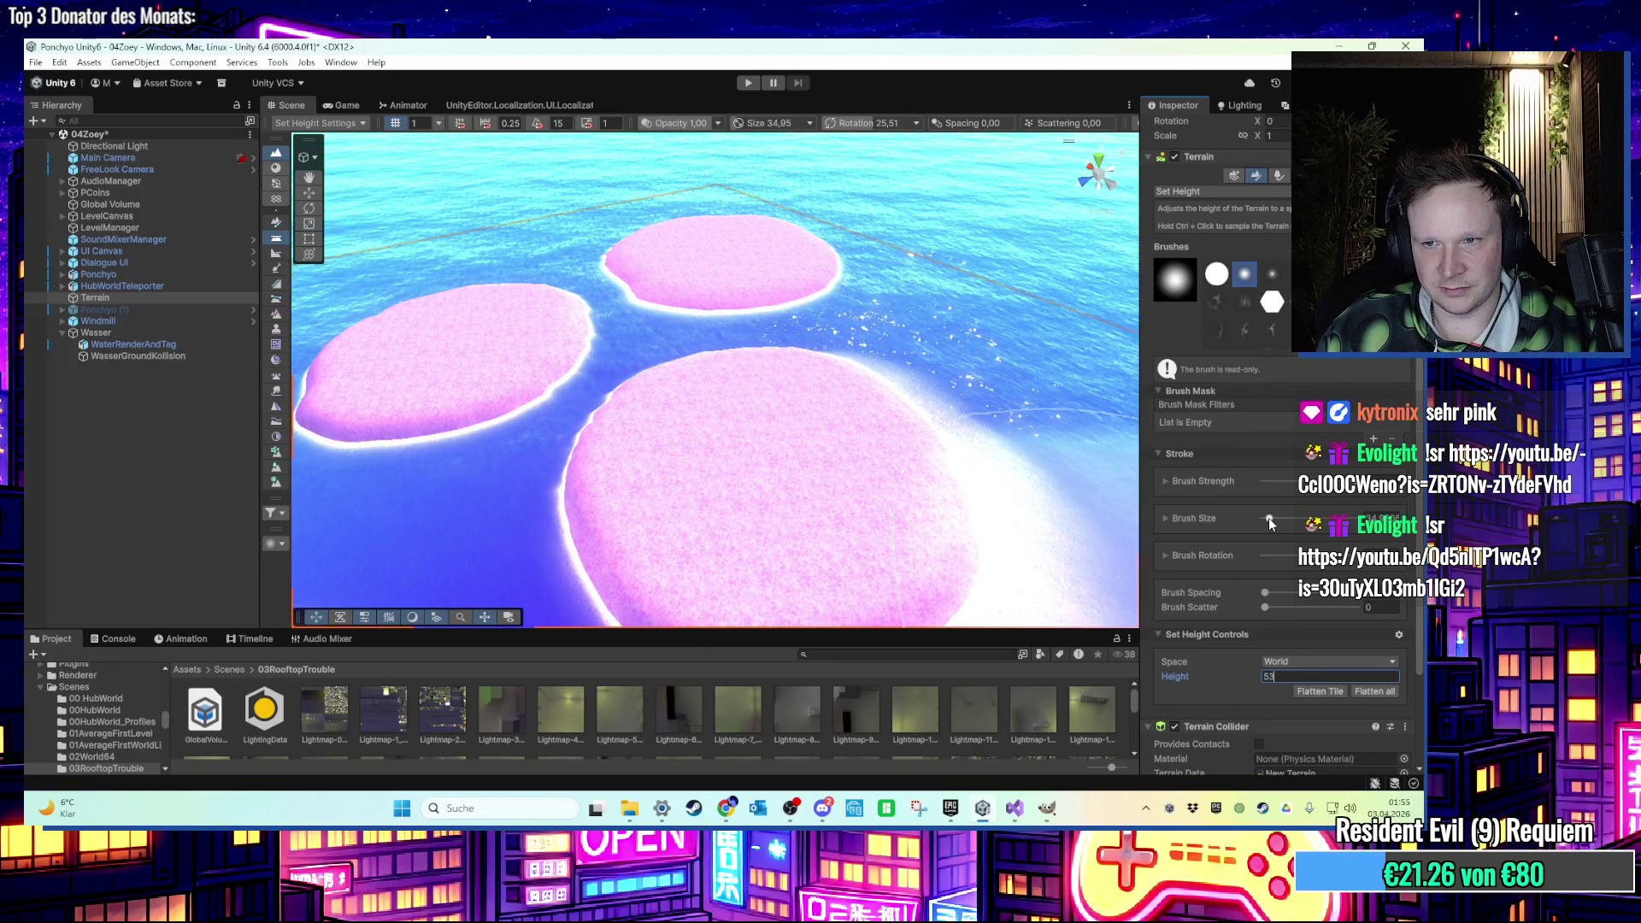
{"action": "left_click_drag", "start_coordinate": [1270, 523], "coordinate": [1266, 523]}
Carve a curved trench and a circular terrace into the large pink island.
{"action": "mouse_move", "coordinate": [835, 523]}
{"action": "left_mouse_down"}
{"action": "mouse_move", "coordinate": [689, 551]}
{"action": "mouse_move", "coordinate": [747, 446]}
{"action": "mouse_move", "coordinate": [680, 449]}
{"action": "mouse_move", "coordinate": [746, 502]}
{"action": "left_mouse_up"}
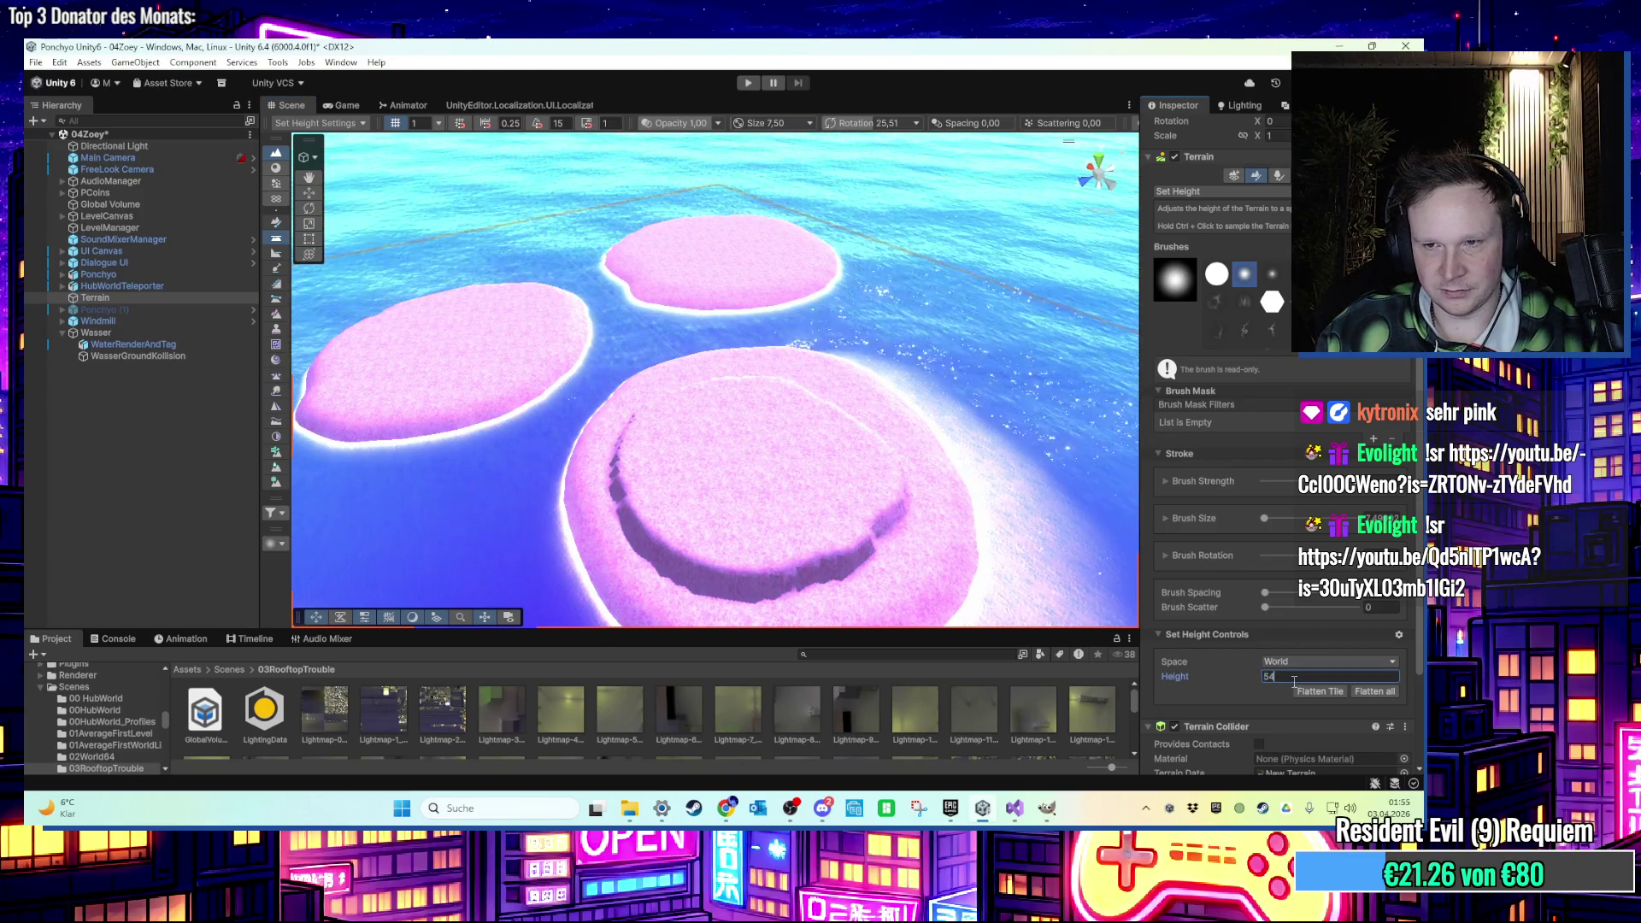
{"action": "left_click_drag", "start_coordinate": [751, 476], "coordinate": [724, 440]}
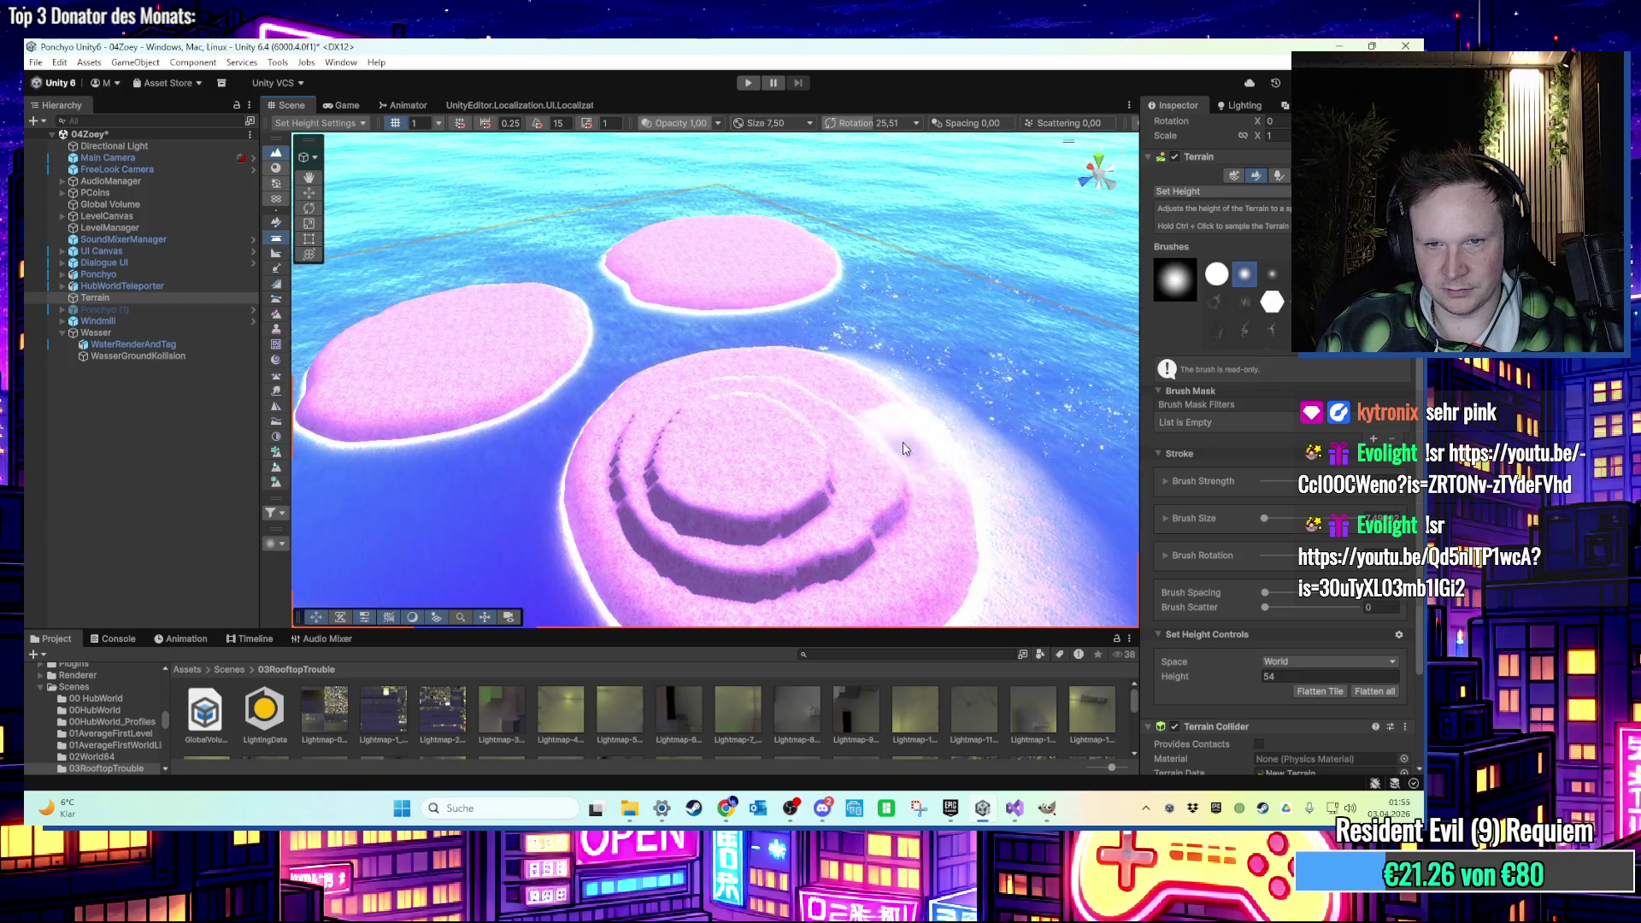
{"action": "scroll", "coordinate": [896, 438], "scroll_direction": "up", "scroll_amount": 3}
{"action": "scroll", "coordinate": [871, 417], "scroll_direction": "down", "scroll_amount": 3}
{"action": "scroll", "coordinate": [858, 397], "scroll_direction": "up", "scroll_amount": 3}
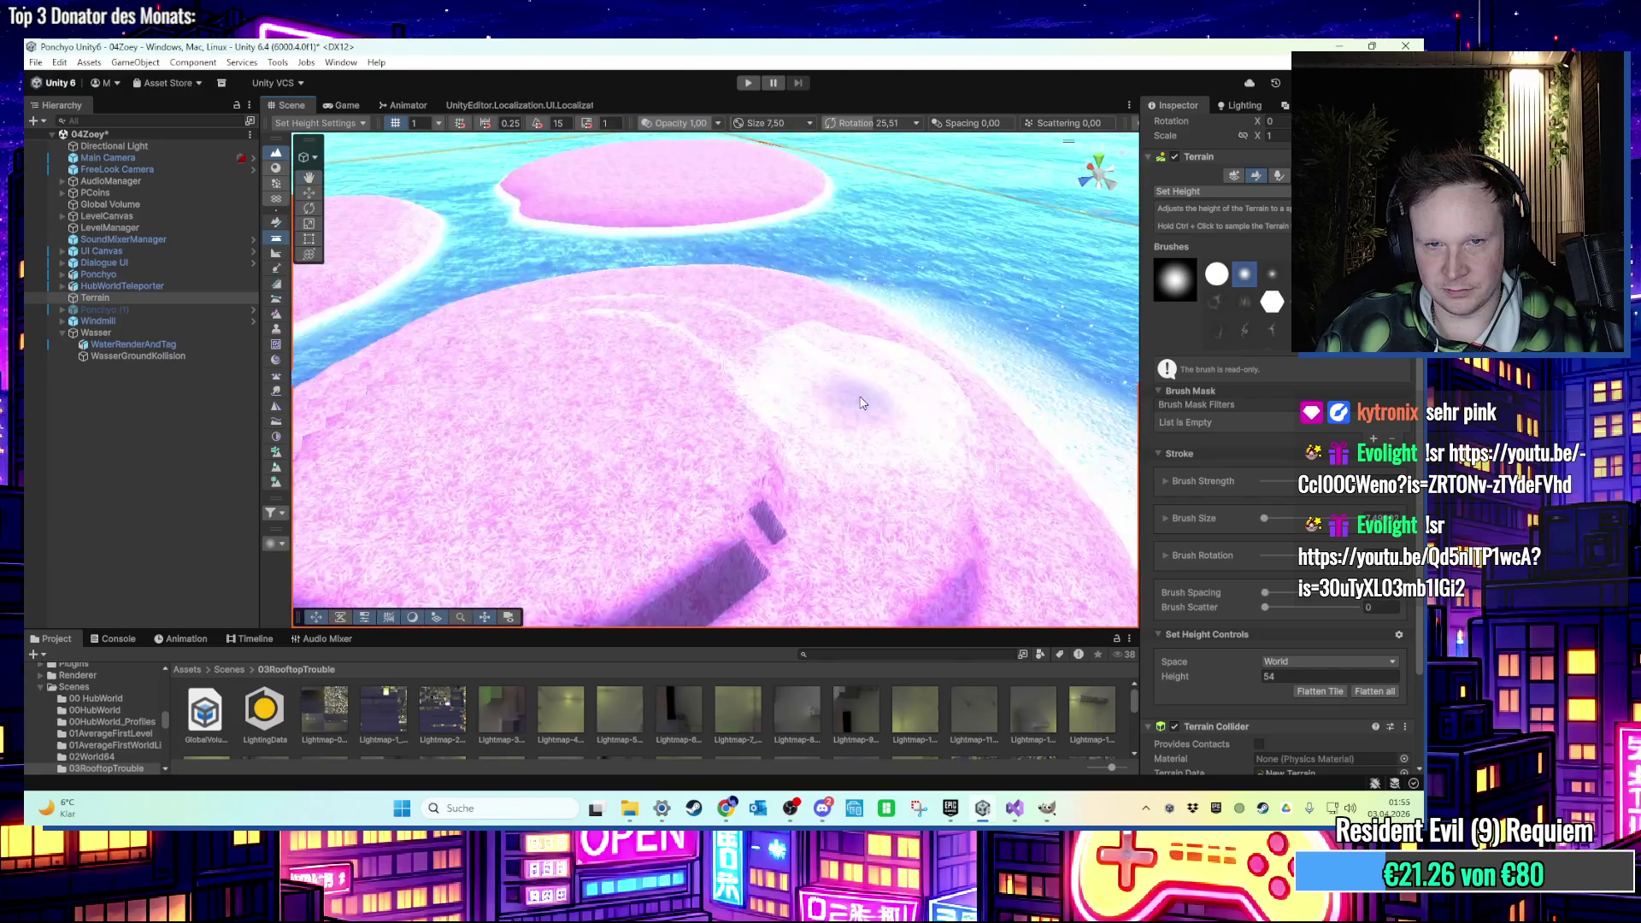
{"action": "scroll", "coordinate": [862, 402], "scroll_direction": "down", "scroll_amount": 10}
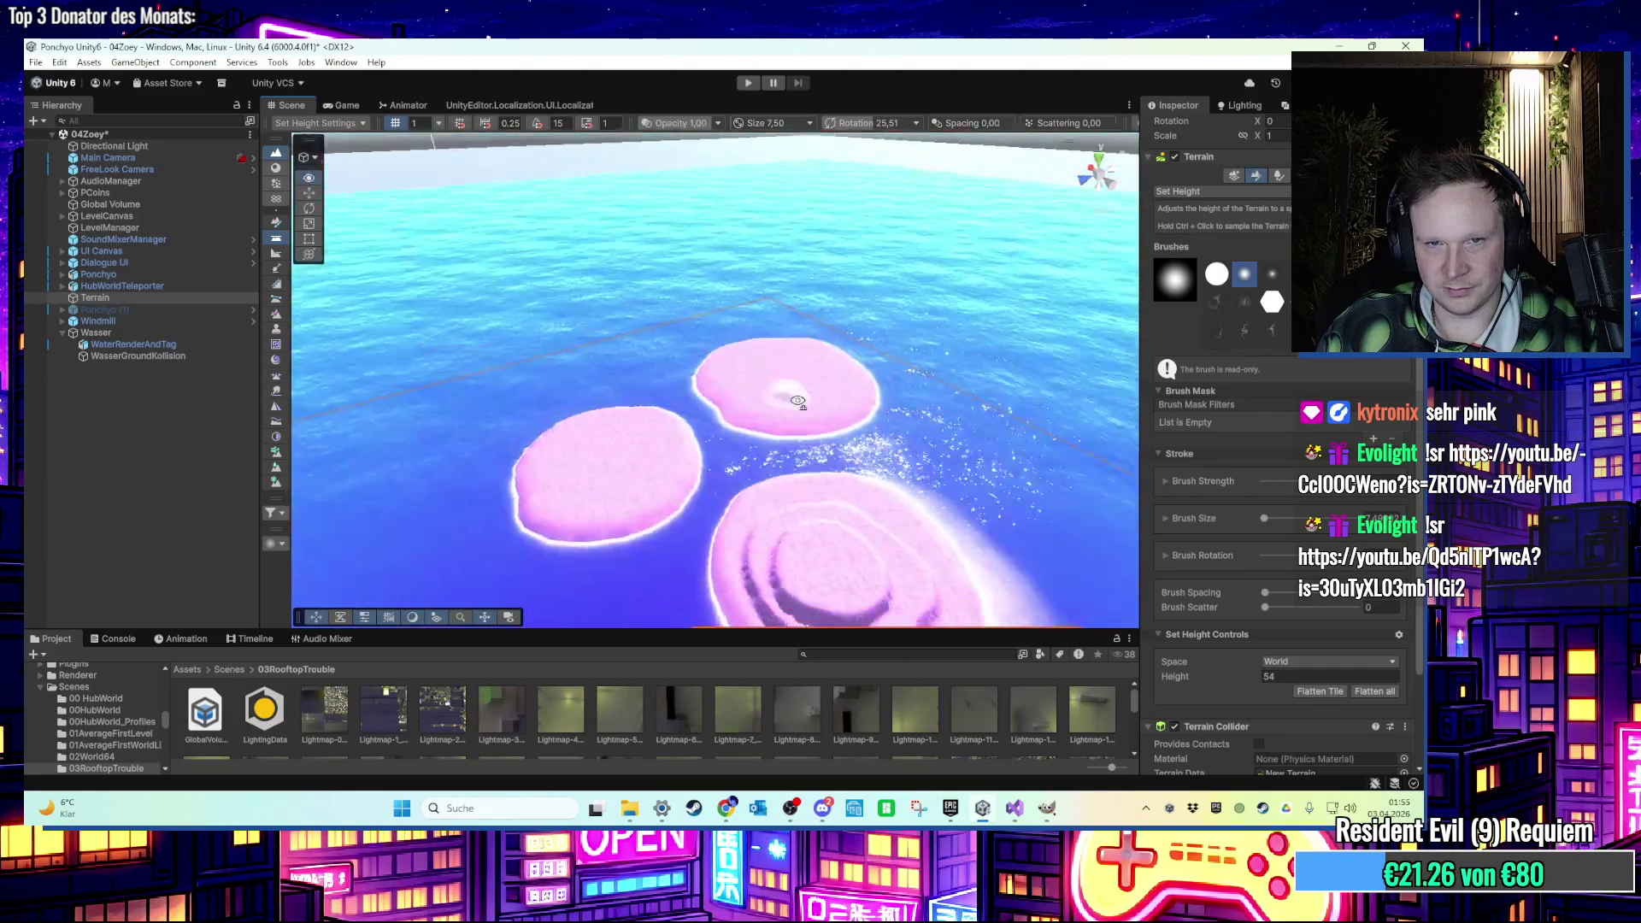
{"action": "scroll", "coordinate": [797, 402], "scroll_direction": "up", "scroll_amount": 5}
{"action": "scroll", "coordinate": [823, 381], "scroll_direction": "down", "scroll_amount": 5}
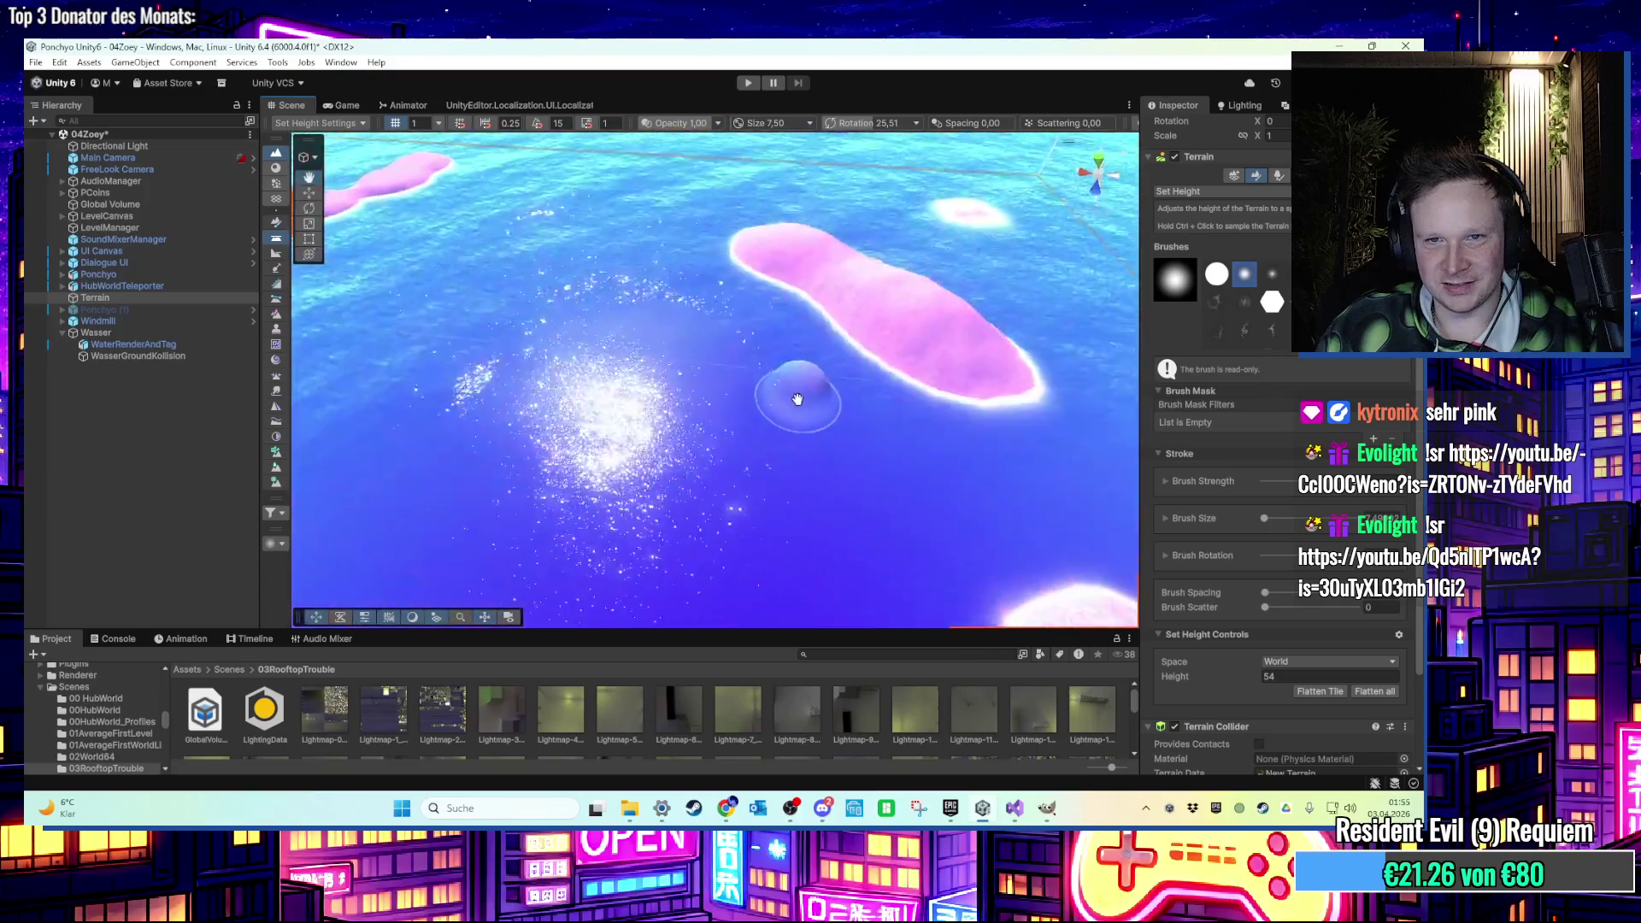
{"action": "scroll", "coordinate": [798, 399], "scroll_direction": "up", "scroll_amount": 5}
{"action": "scroll", "coordinate": [750, 431], "scroll_direction": "up", "scroll_amount": 10}
{"action": "scroll", "coordinate": [727, 336], "scroll_direction": "up", "scroll_amount": 10}
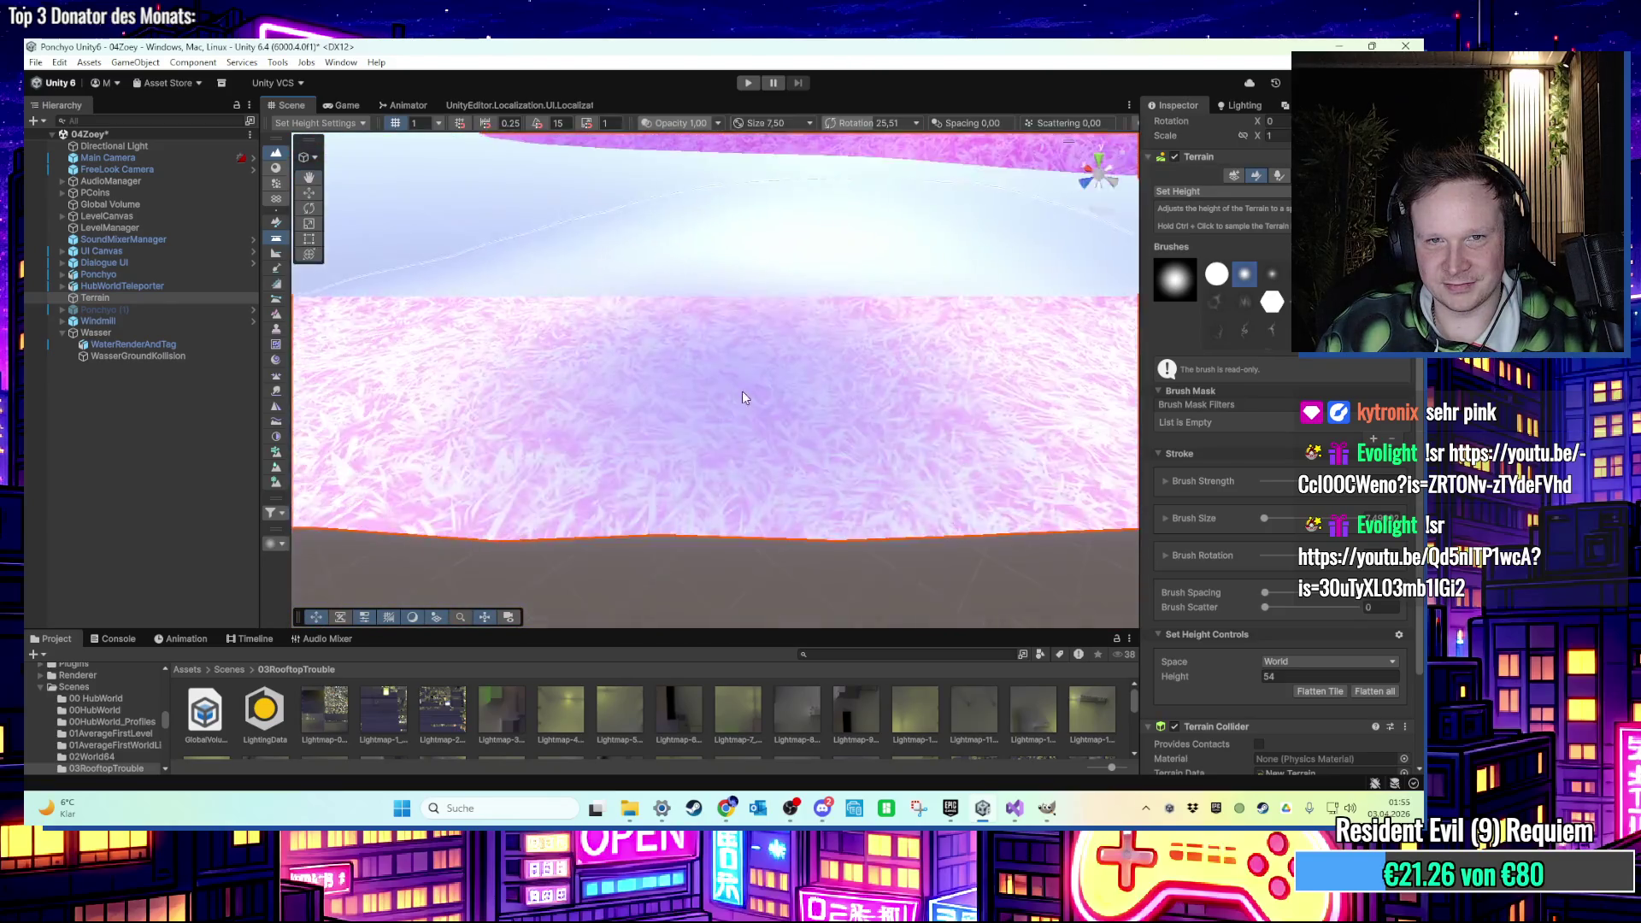
{"action": "scroll", "coordinate": [744, 397], "scroll_direction": "down", "scroll_amount": 10}
Undo the trench strokes and paint a raised curved plateau across another island.
{"action": "mouse_move", "coordinate": [827, 490]}
{"action": "left_mouse_down"}
{"action": "mouse_move", "coordinate": [859, 504]}
{"action": "mouse_move", "coordinate": [835, 535]}
{"action": "mouse_move", "coordinate": [920, 493]}
{"action": "left_mouse_up"}
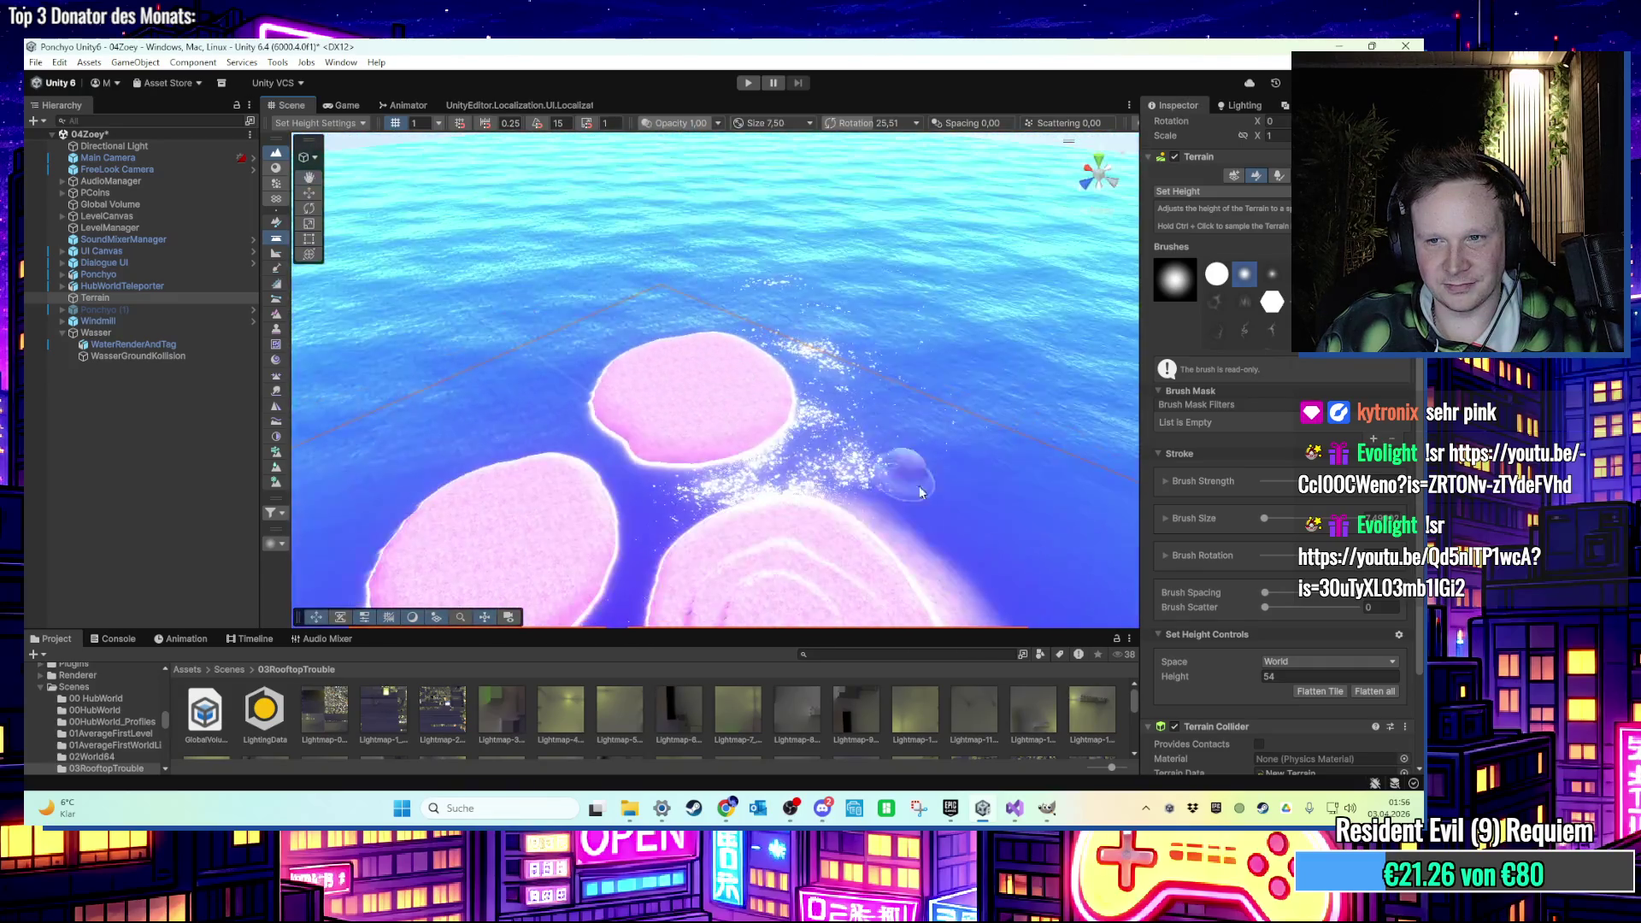
{"action": "mouse_move", "coordinate": [823, 466]}
{"action": "left_mouse_down"}
{"action": "mouse_move", "coordinate": [997, 541]}
{"action": "mouse_move", "coordinate": [845, 472]}
{"action": "mouse_move", "coordinate": [670, 454]}
{"action": "left_mouse_up"}
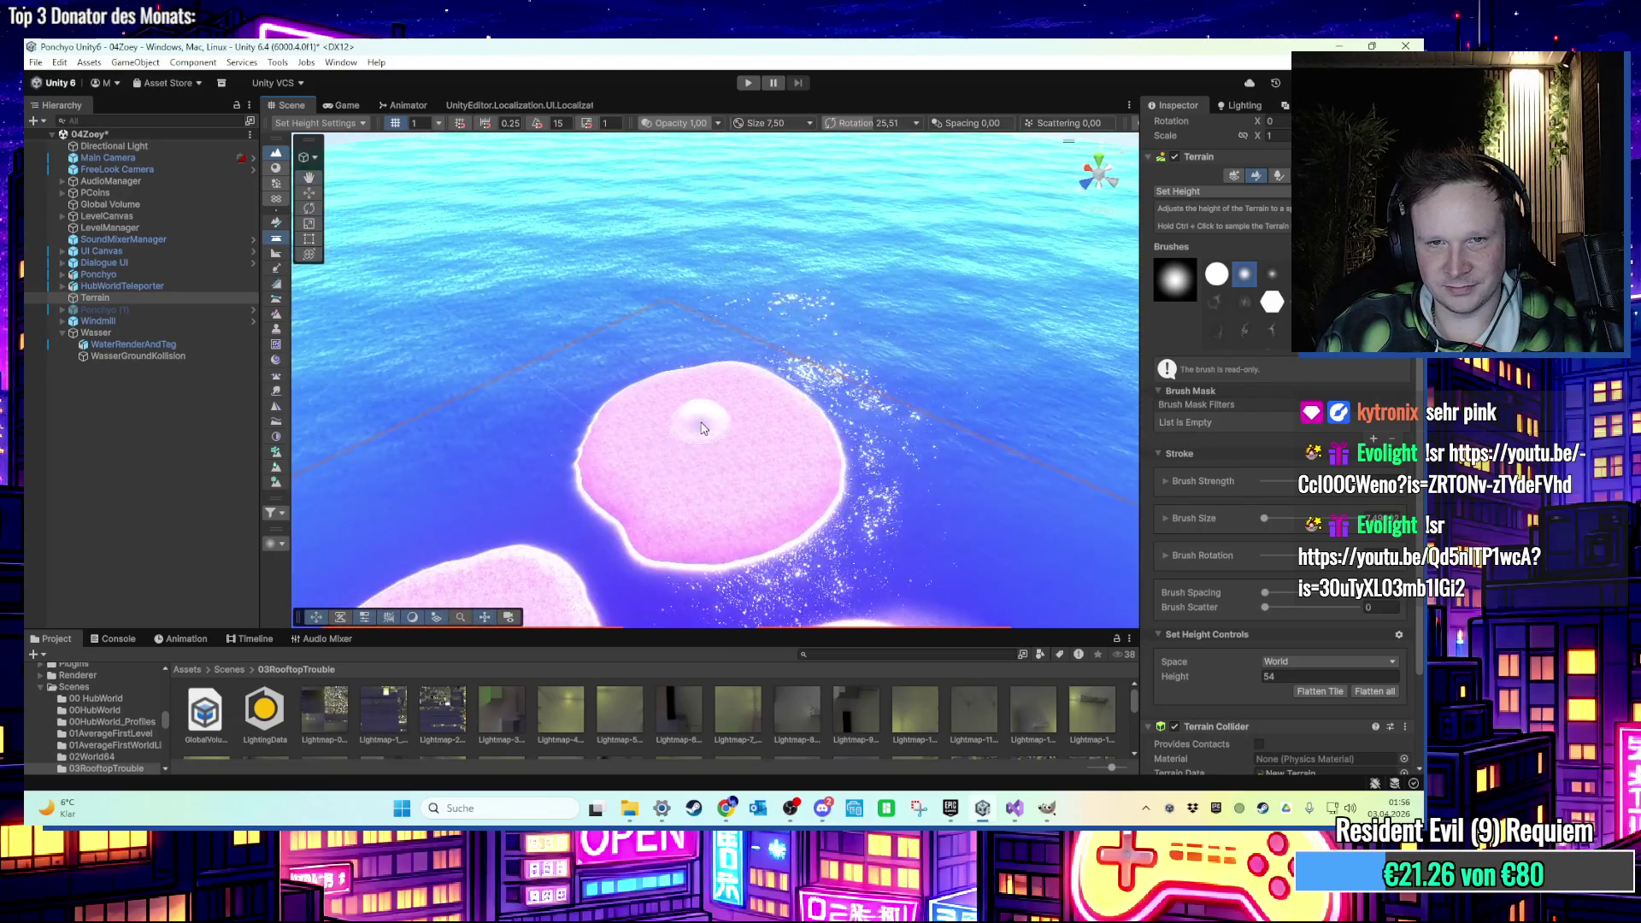
{"action": "key", "text": "ctrl+z"}
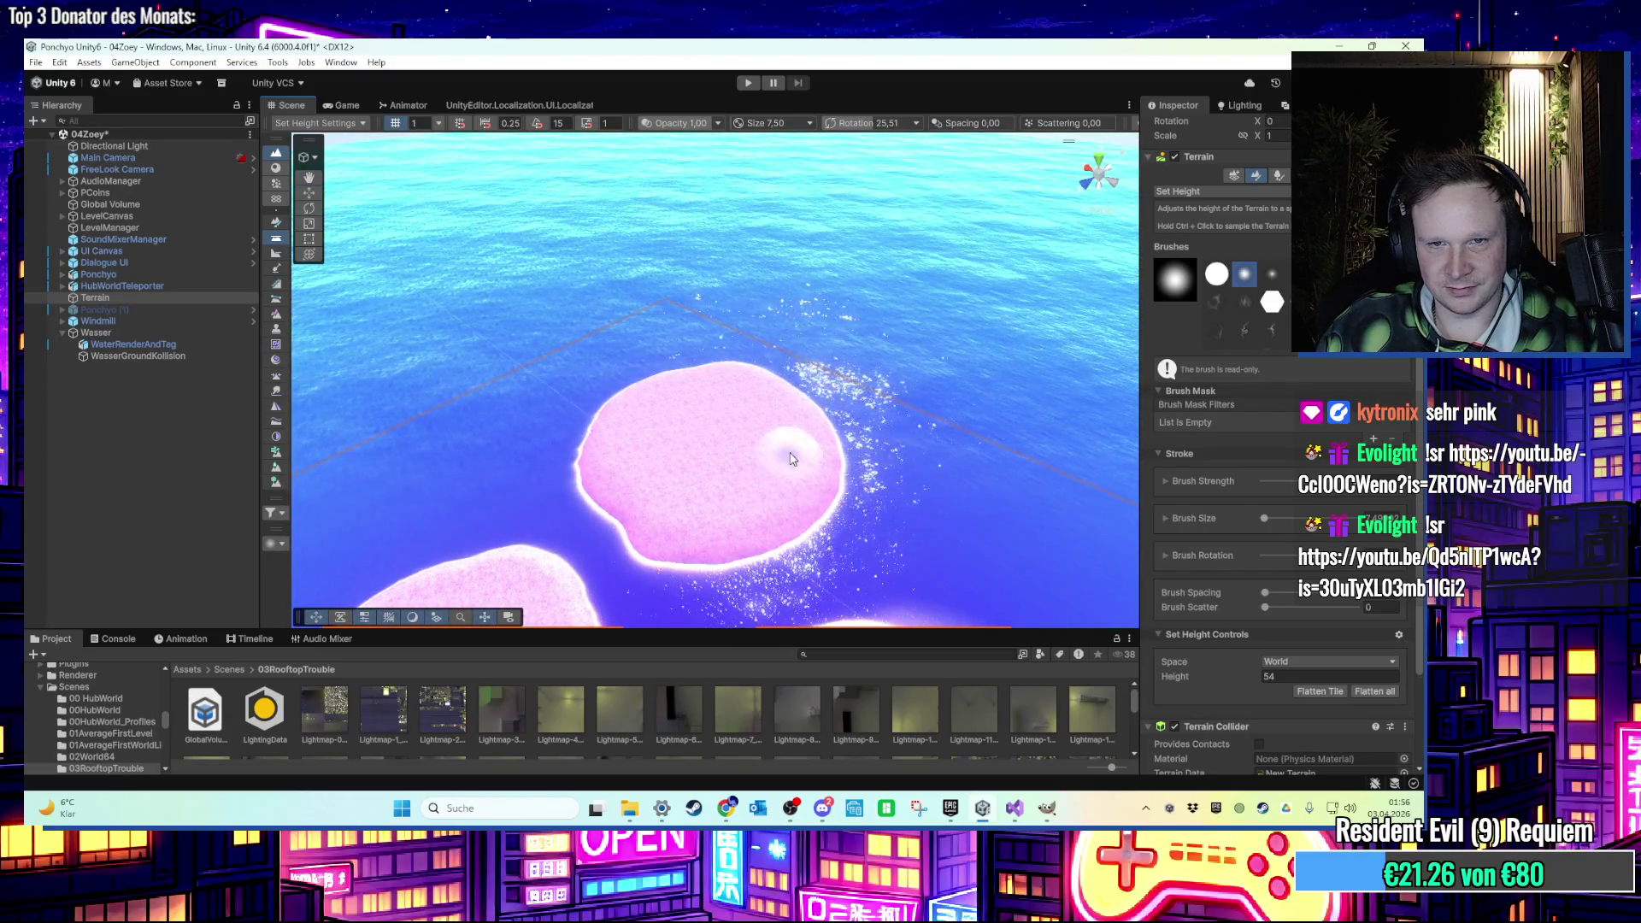
{"action": "key", "text": "ctrl+z"}
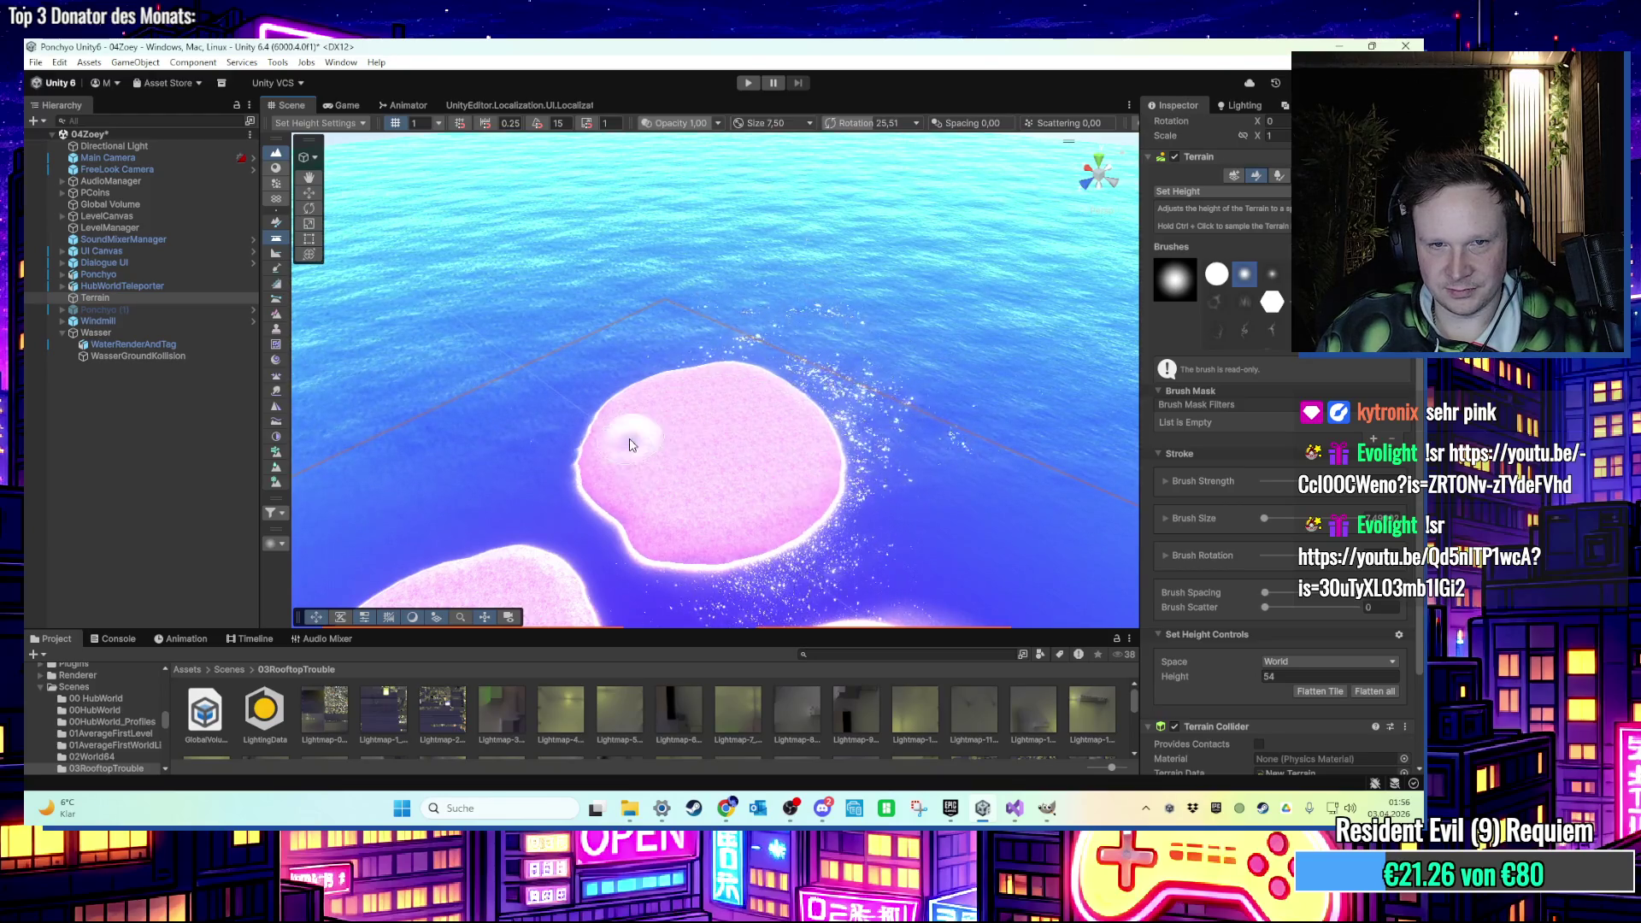
{"action": "scroll", "coordinate": [634, 443], "scroll_direction": "up", "scroll_amount": 5}
{"action": "left_click", "coordinate": [603, 414]}
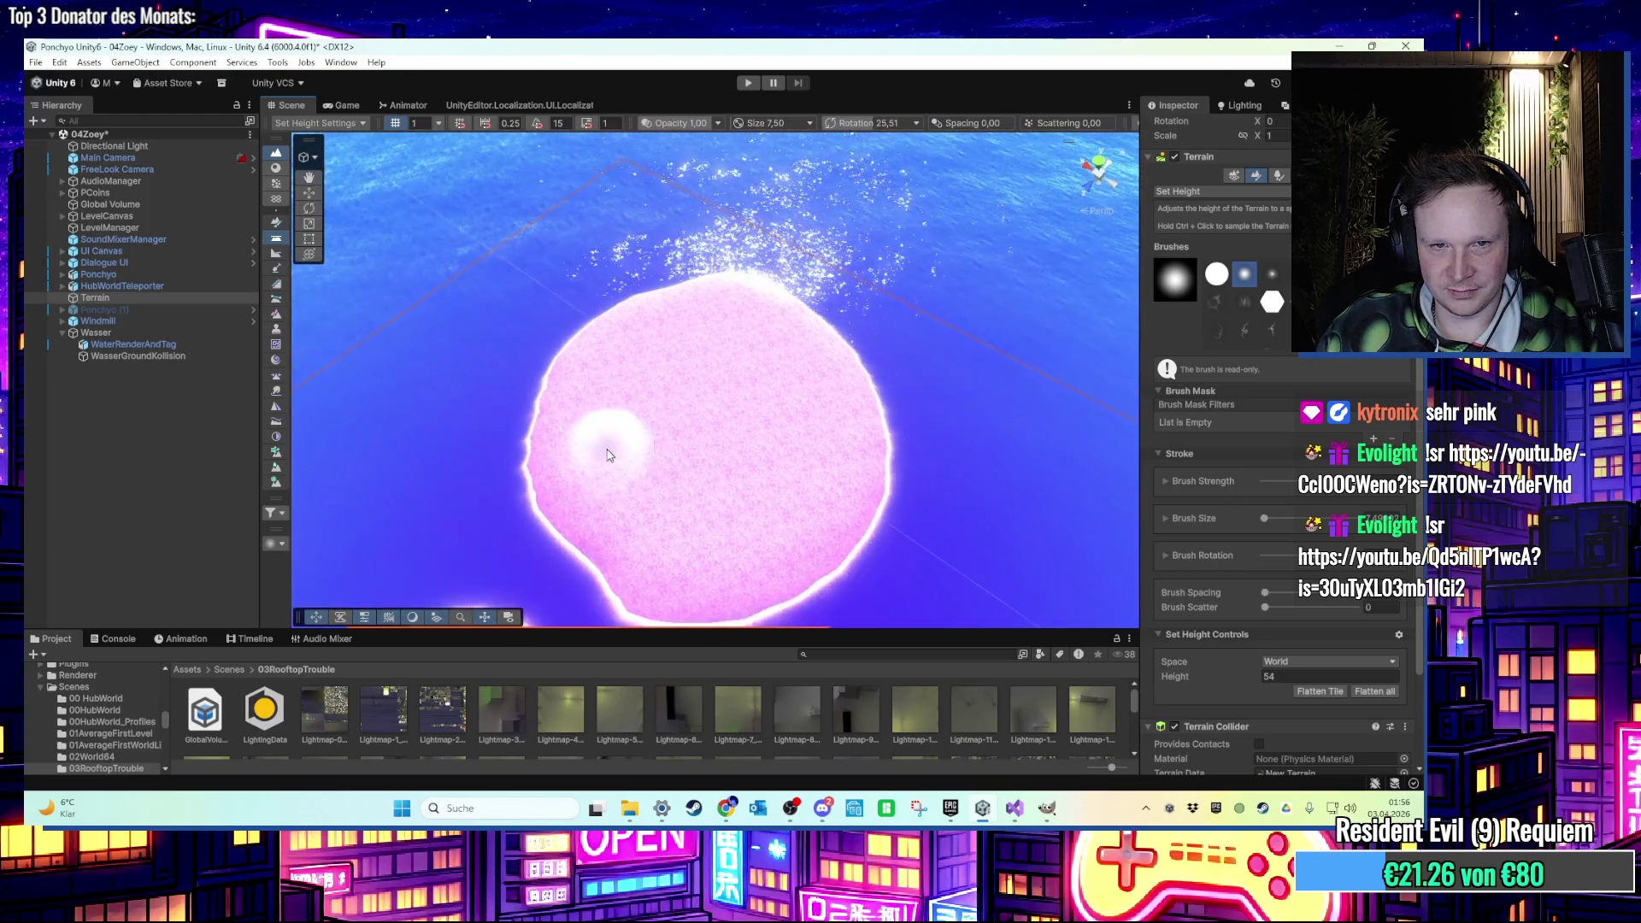
{"action": "left_click_drag", "start_coordinate": [604, 414], "coordinate": [684, 342]}
{"action": "key", "text": "ctrl+z"}
{"action": "mouse_move", "coordinate": [572, 438]}
{"action": "left_mouse_down"}
{"action": "mouse_move", "coordinate": [612, 373]}
{"action": "mouse_move", "coordinate": [761, 341]}
{"action": "mouse_move", "coordinate": [803, 389]}
{"action": "mouse_move", "coordinate": [812, 444]}
{"action": "left_mouse_up"}
{"action": "scroll", "coordinate": [791, 436], "scroll_direction": "up", "scroll_amount": 3}
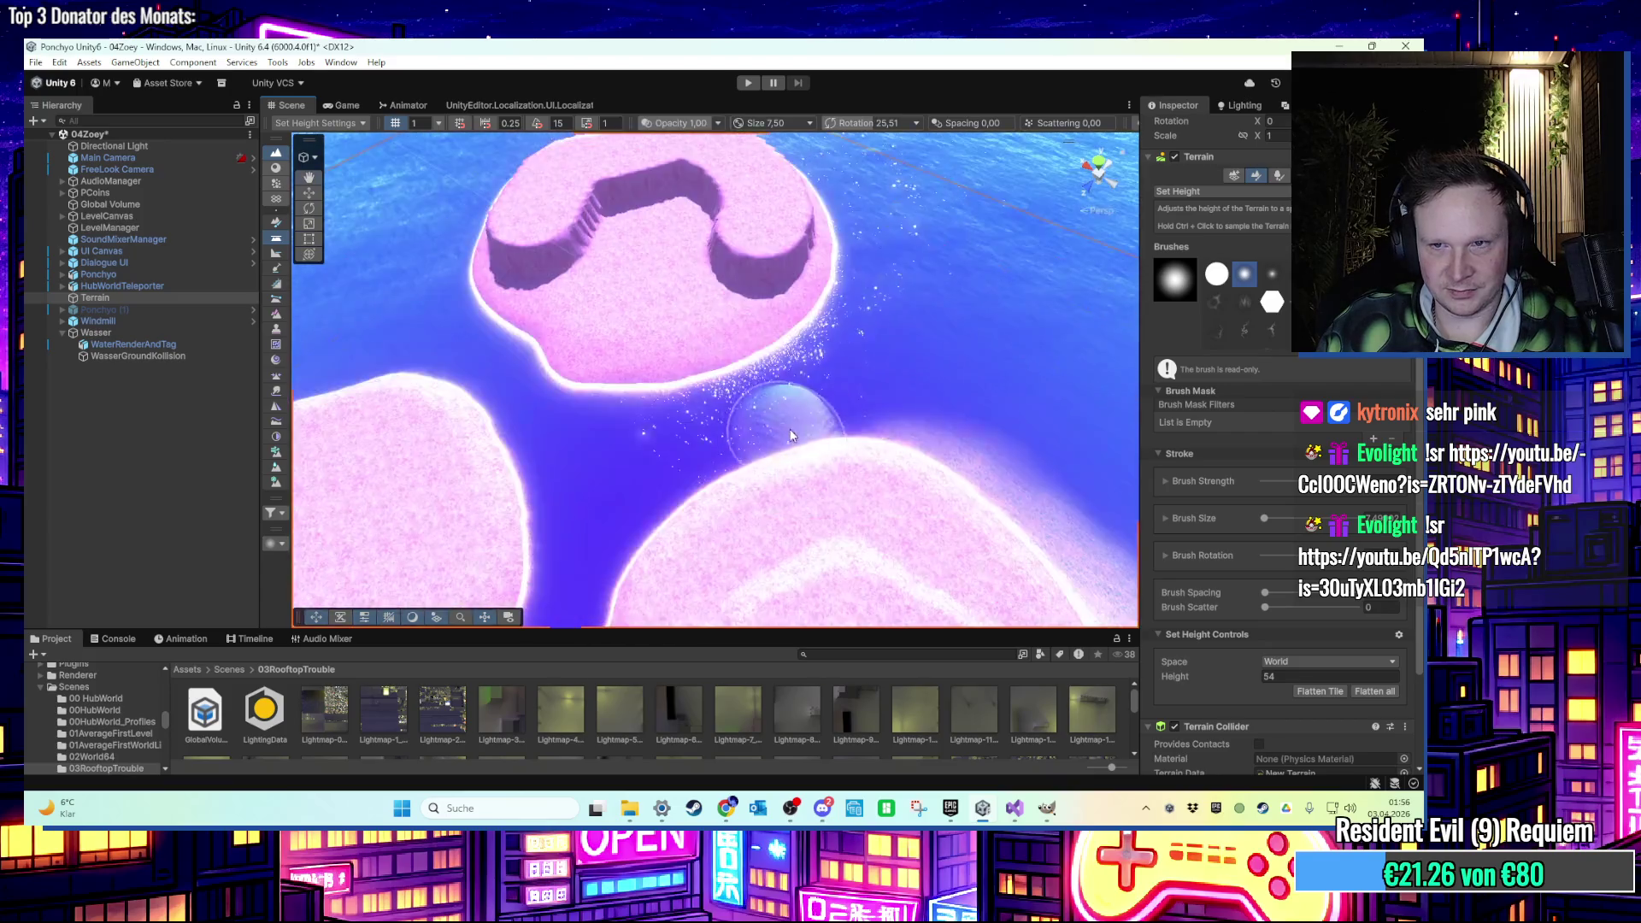
{"action": "scroll", "coordinate": [791, 436], "scroll_direction": "down", "scroll_amount": 3}
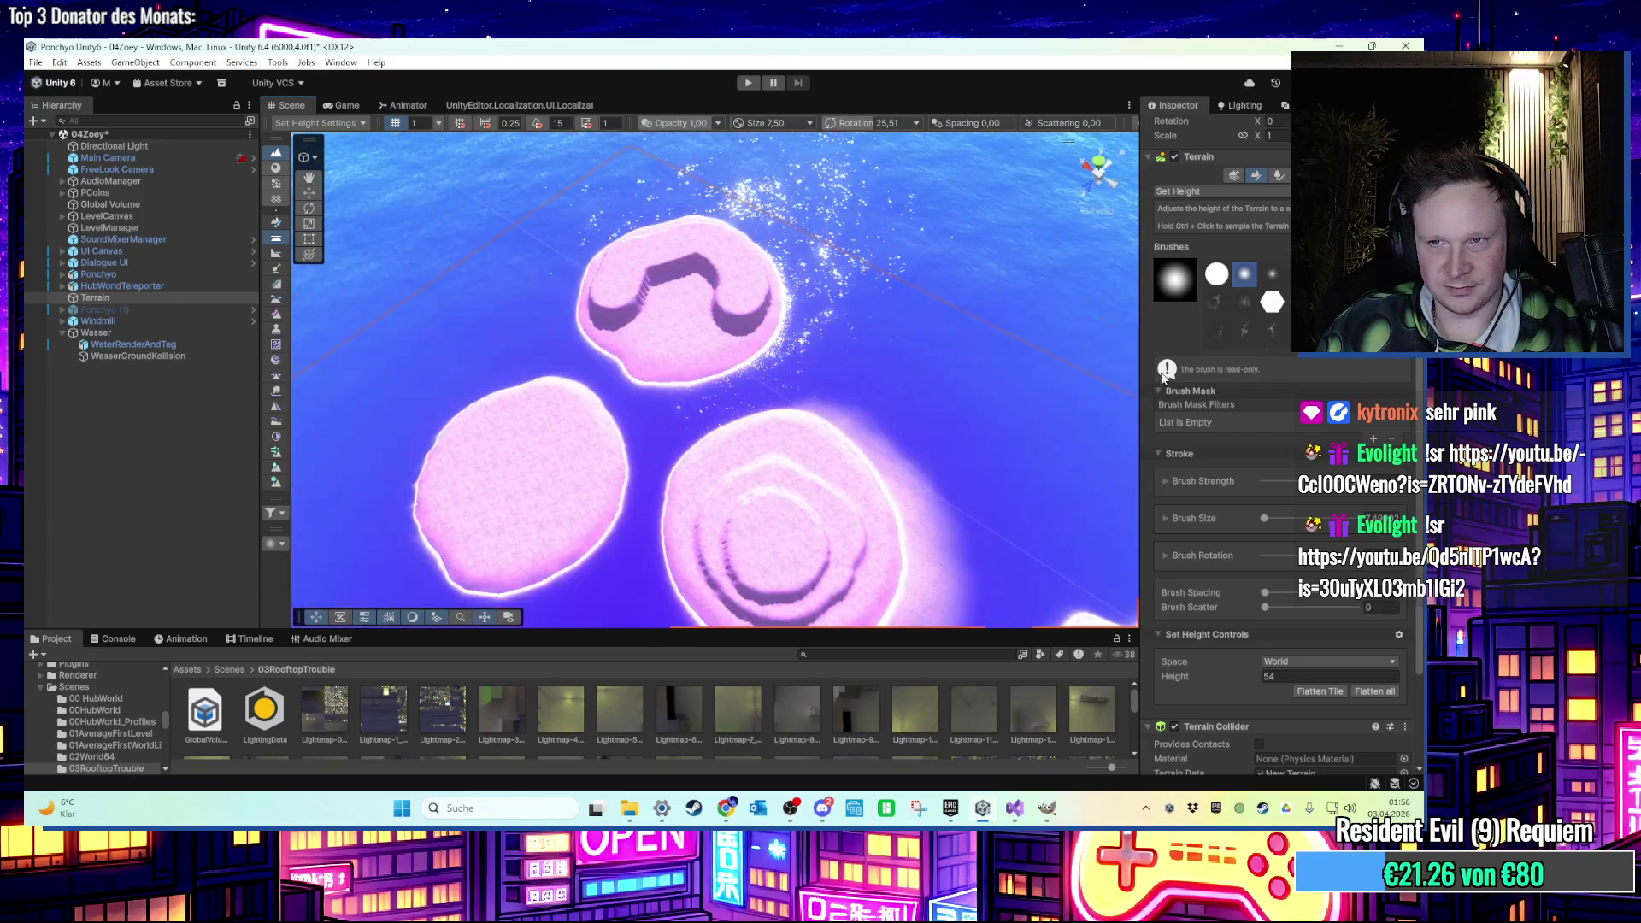
{"action": "left_click", "coordinate": [1233, 191]}
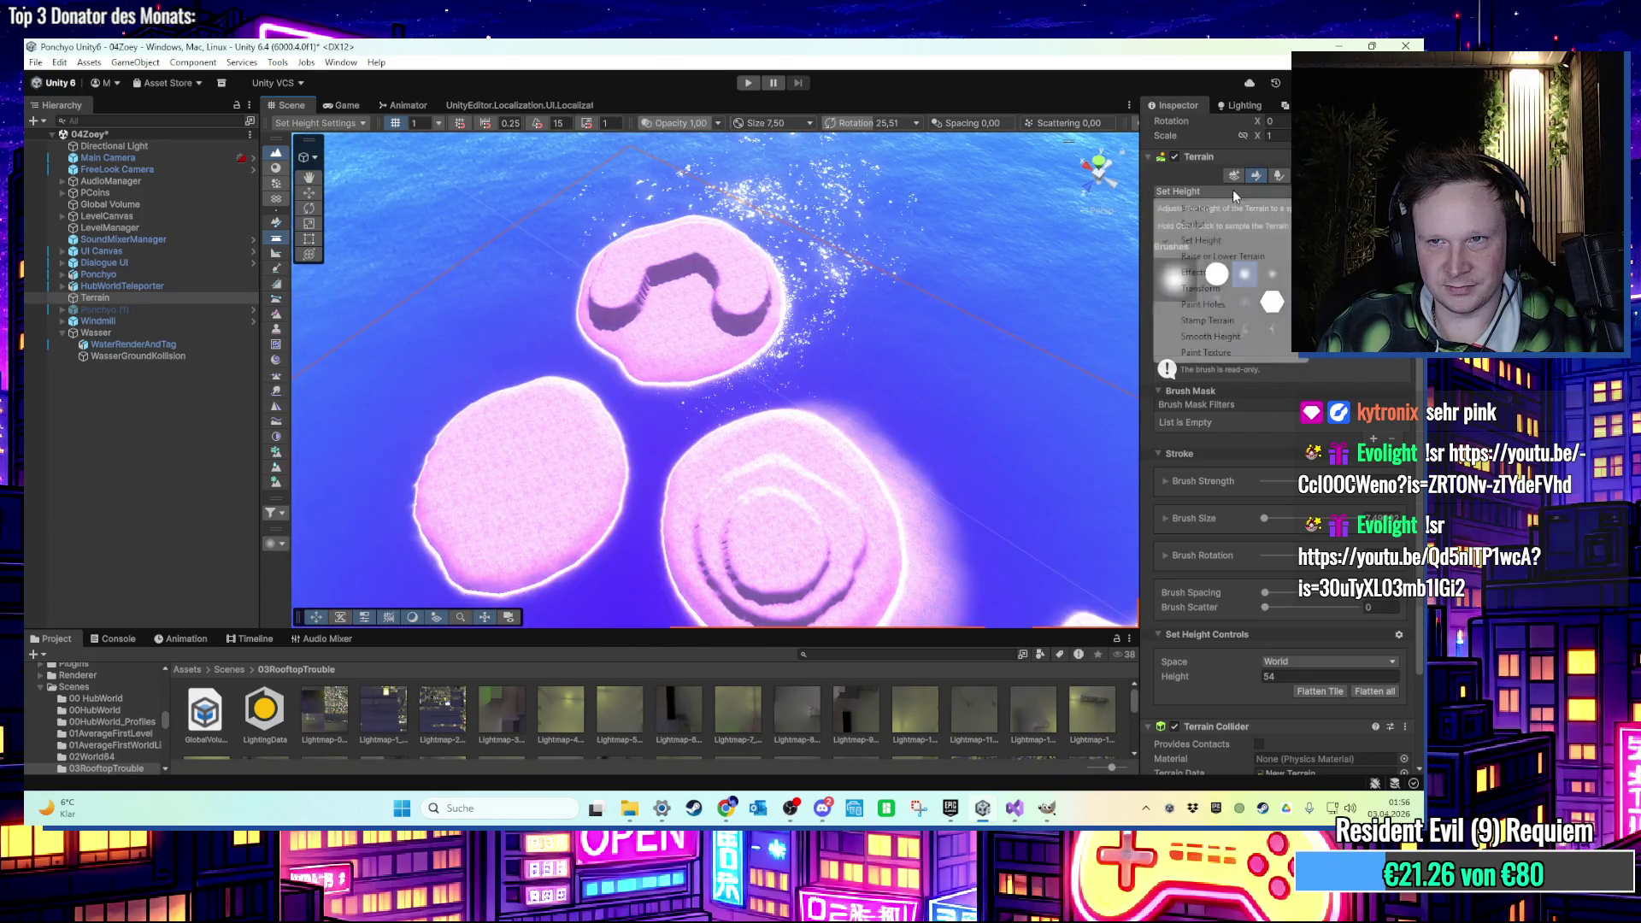
Smooth the terraced islands with Smooth Height, setting brush strength to about 0.13.
{"action": "left_click", "coordinate": [1229, 336]}
{"action": "mouse_move", "coordinate": [742, 398]}
{"action": "left_mouse_down"}
{"action": "mouse_move", "coordinate": [793, 345]}
{"action": "mouse_move", "coordinate": [741, 310]}
{"action": "mouse_move", "coordinate": [735, 206]}
{"action": "left_mouse_up"}
{"action": "scroll", "coordinate": [769, 346], "scroll_direction": "up", "scroll_amount": 3}
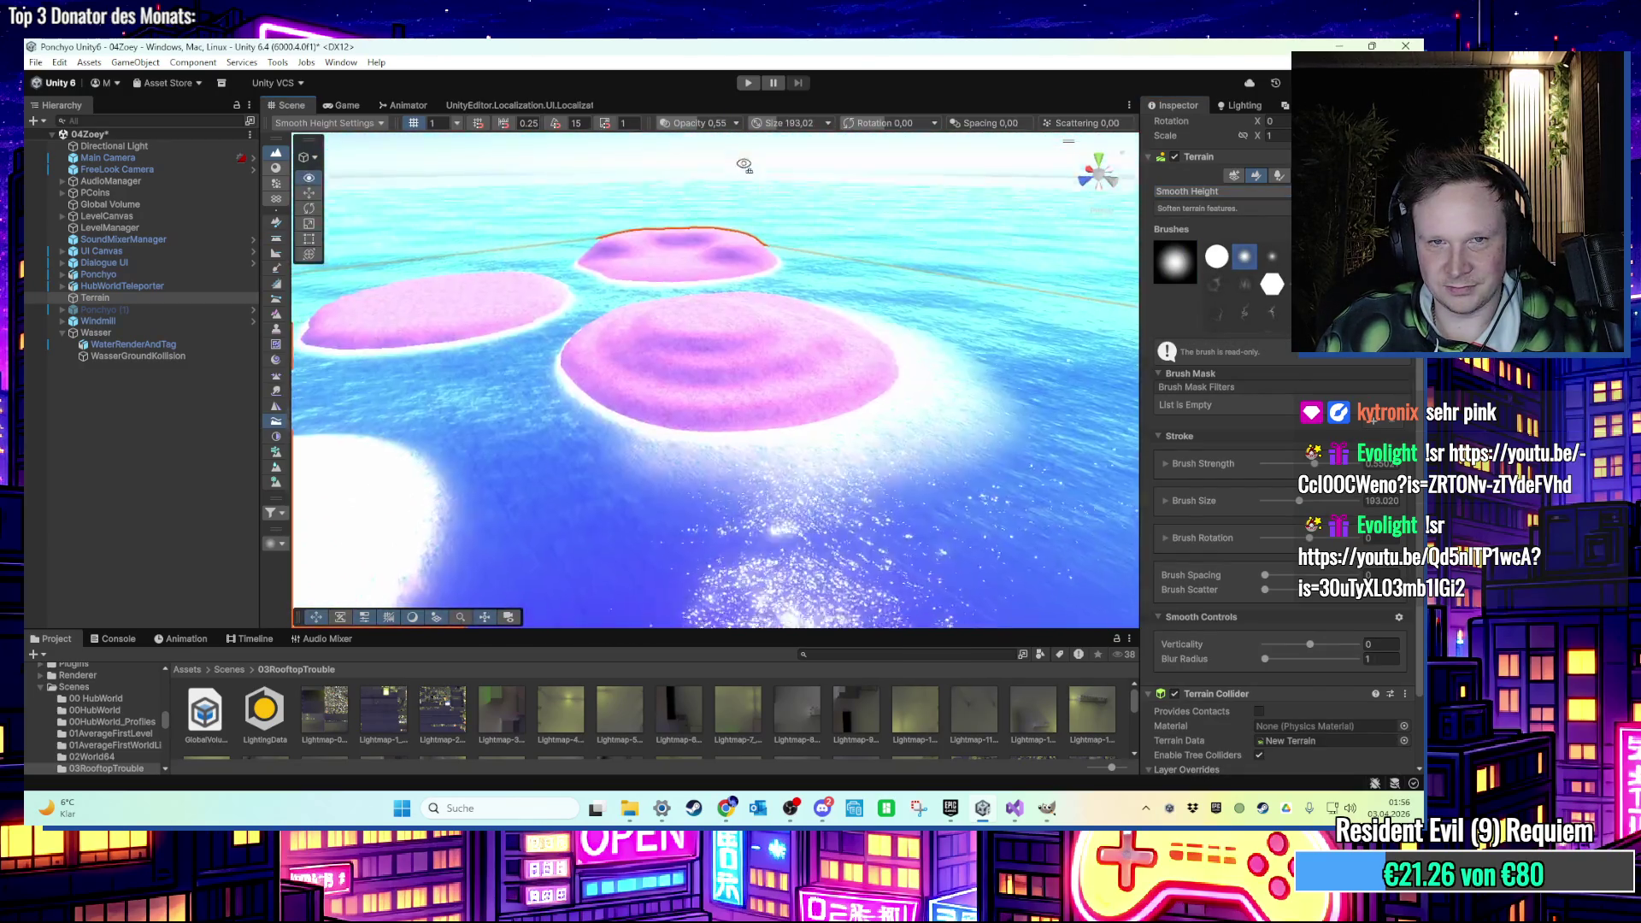
{"action": "scroll", "coordinate": [829, 299], "scroll_direction": "up", "scroll_amount": 3}
{"action": "scroll", "coordinate": [812, 271], "scroll_direction": "down", "scroll_amount": 2}
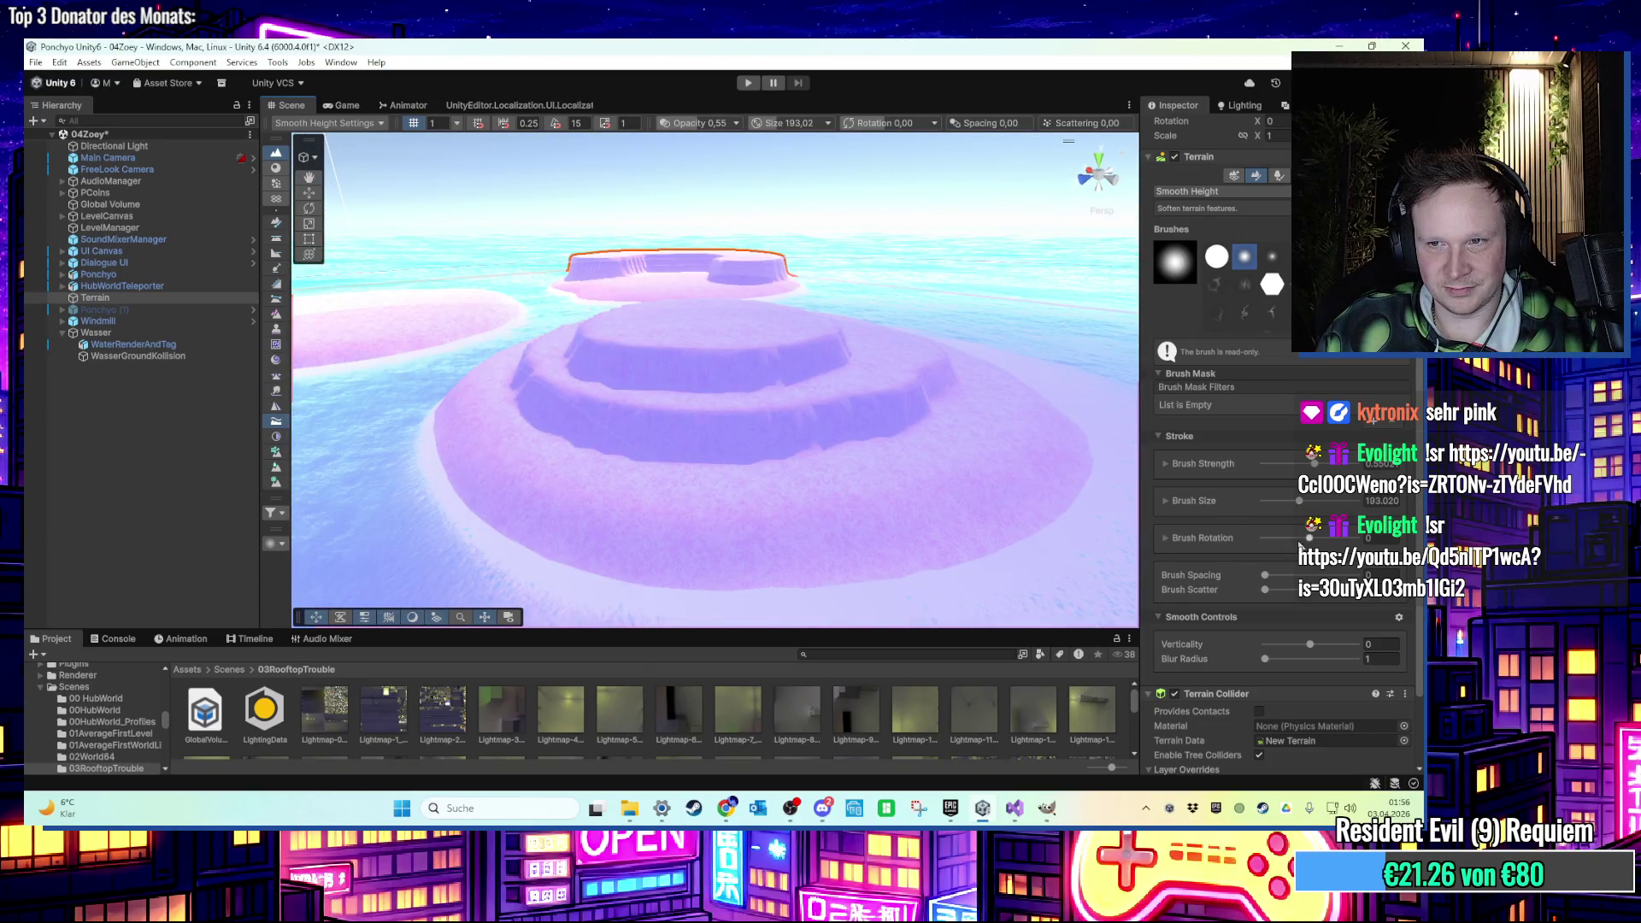
{"action": "left_click_drag", "start_coordinate": [1316, 463], "coordinate": [1260, 463]}
{"action": "scroll", "coordinate": [632, 327], "scroll_direction": "down", "scroll_amount": 3}
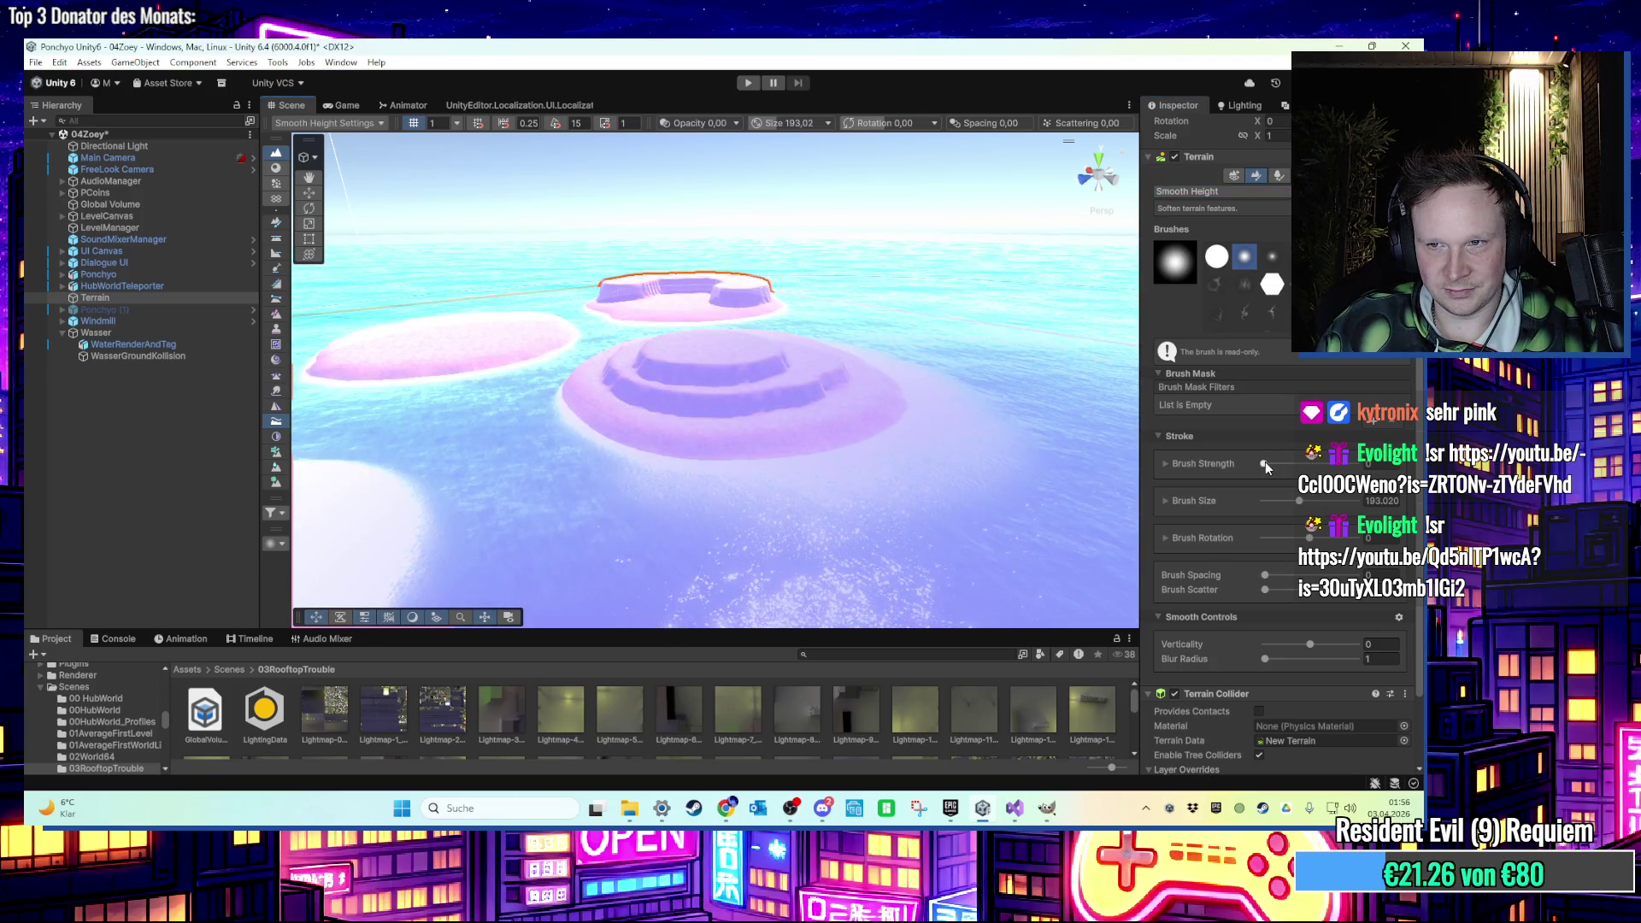
{"action": "left_click", "coordinate": [1265, 463]}
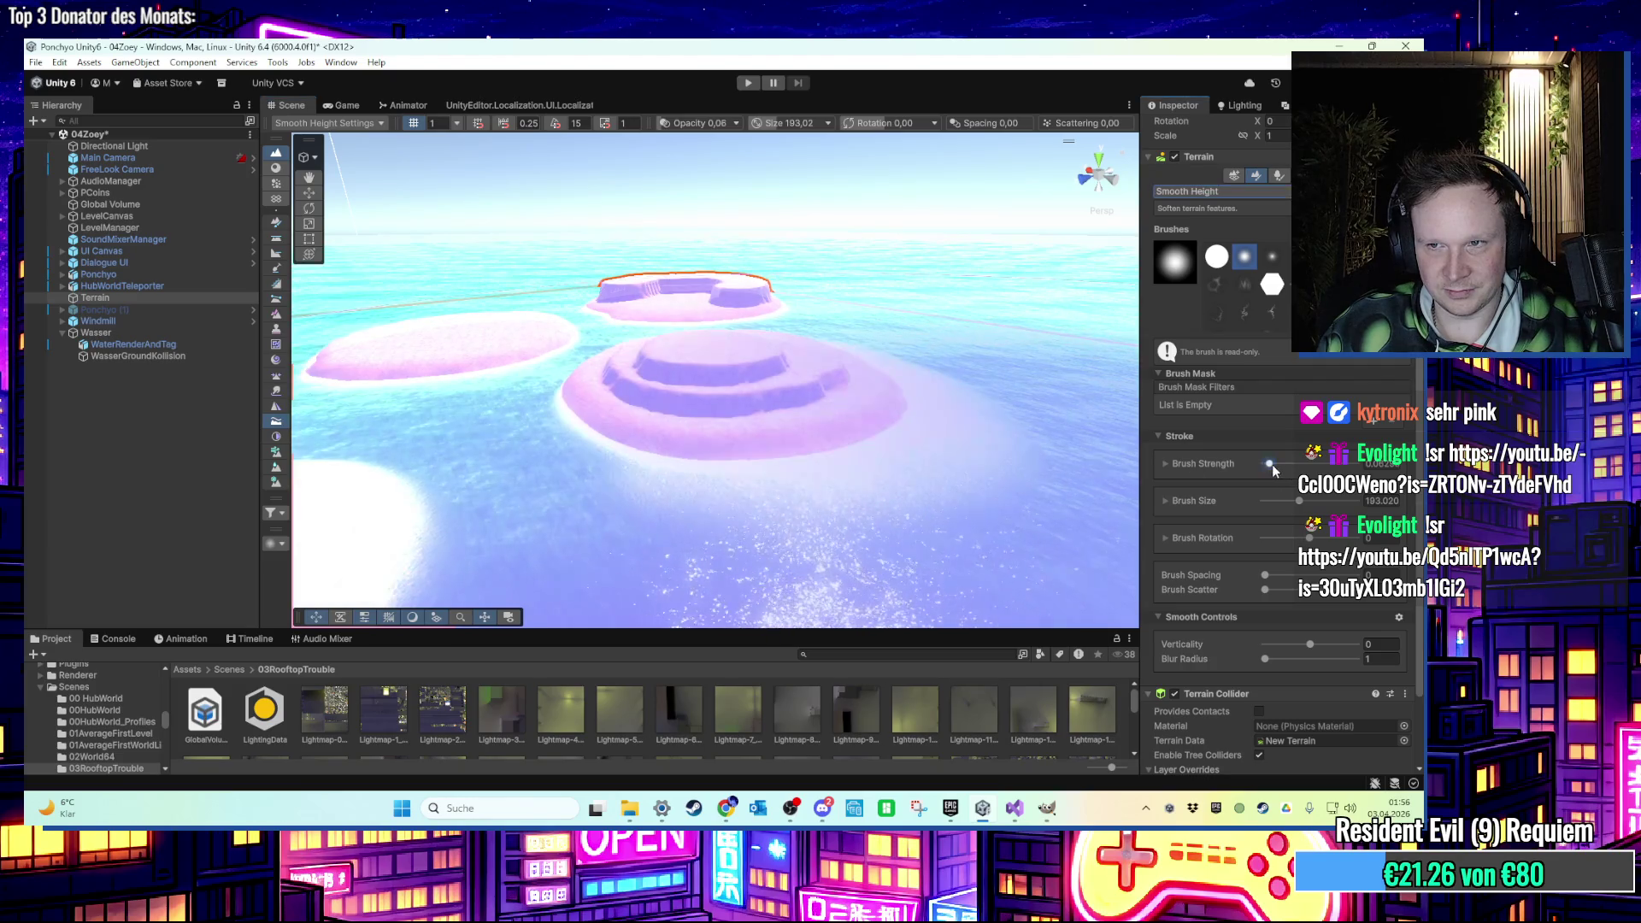
{"action": "left_click", "coordinate": [1272, 464]}
{"action": "left_click", "coordinate": [1275, 463]}
{"action": "scroll", "coordinate": [654, 322], "scroll_direction": "up", "scroll_amount": 5}
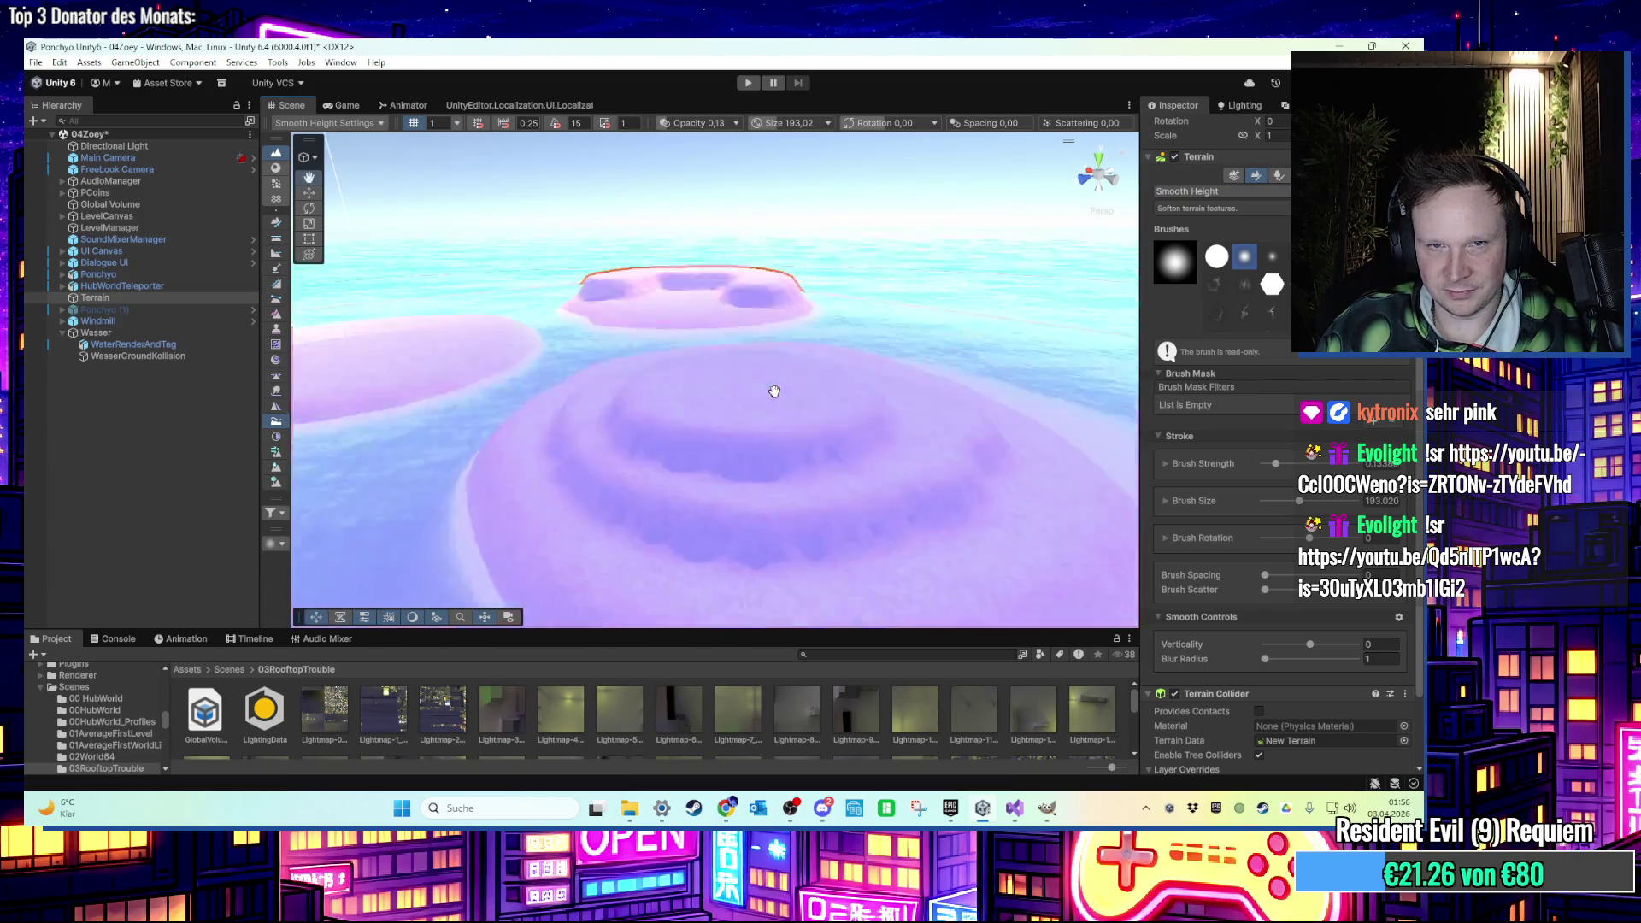
{"action": "scroll", "coordinate": [774, 392], "scroll_direction": "up", "scroll_amount": 3}
Check the WaterRenderAndTag and WasserGroundKollision objects, then reselect the Terrain.
{"action": "left_click", "coordinate": [301, 196]}
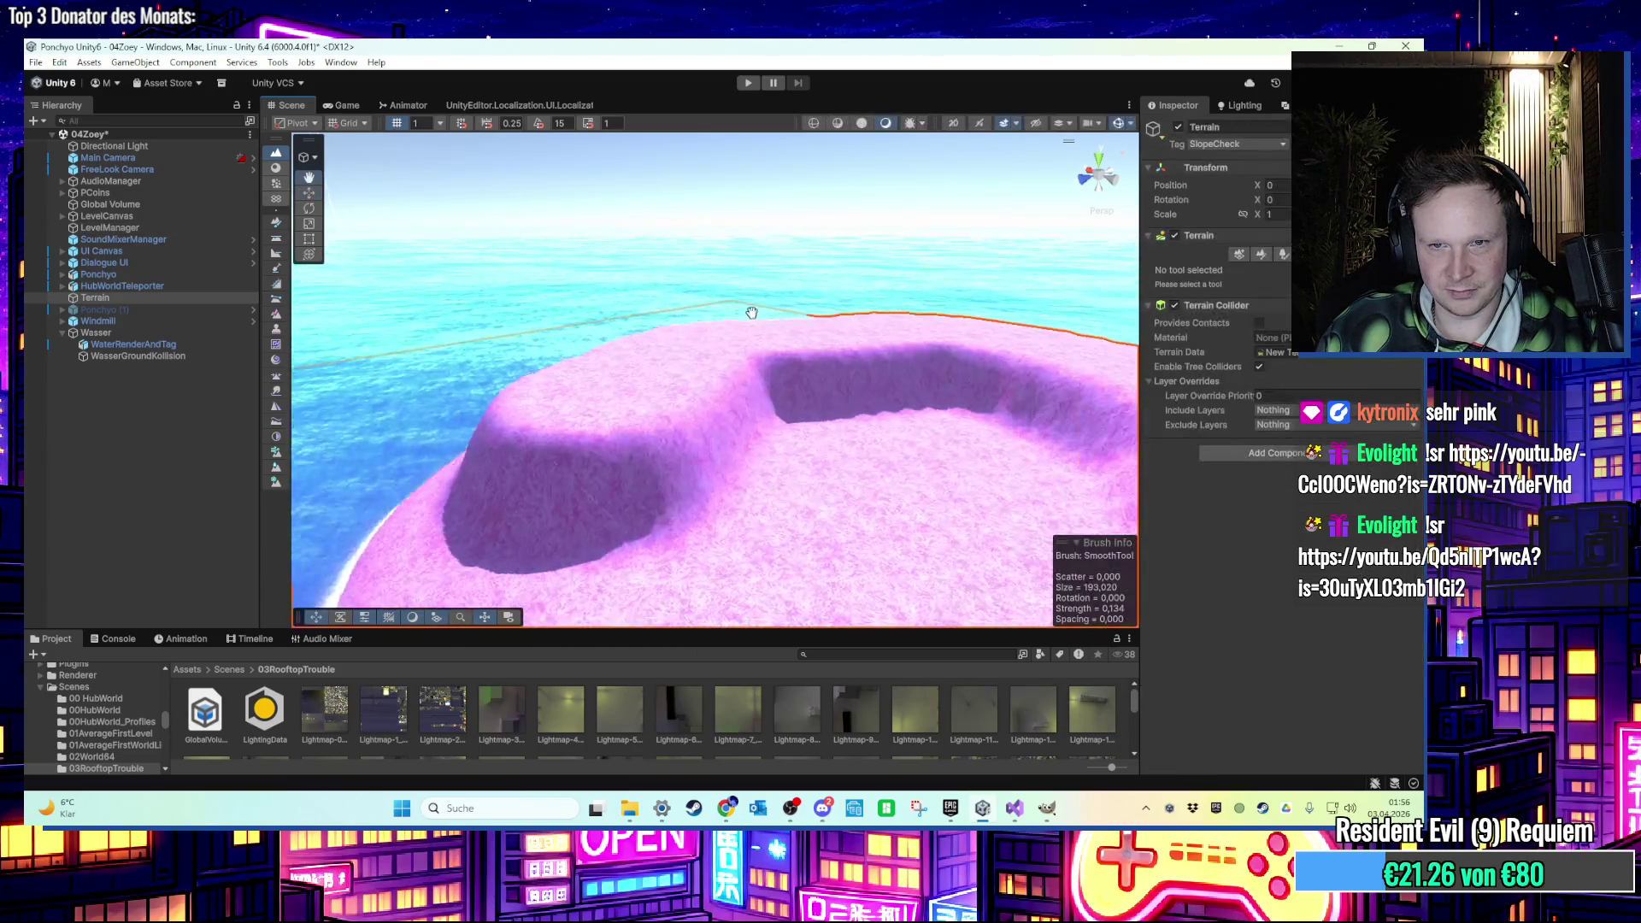
{"action": "scroll", "coordinate": [731, 316], "scroll_direction": "down", "scroll_amount": 5}
{"action": "scroll", "coordinate": [806, 446], "scroll_direction": "up", "scroll_amount": 5}
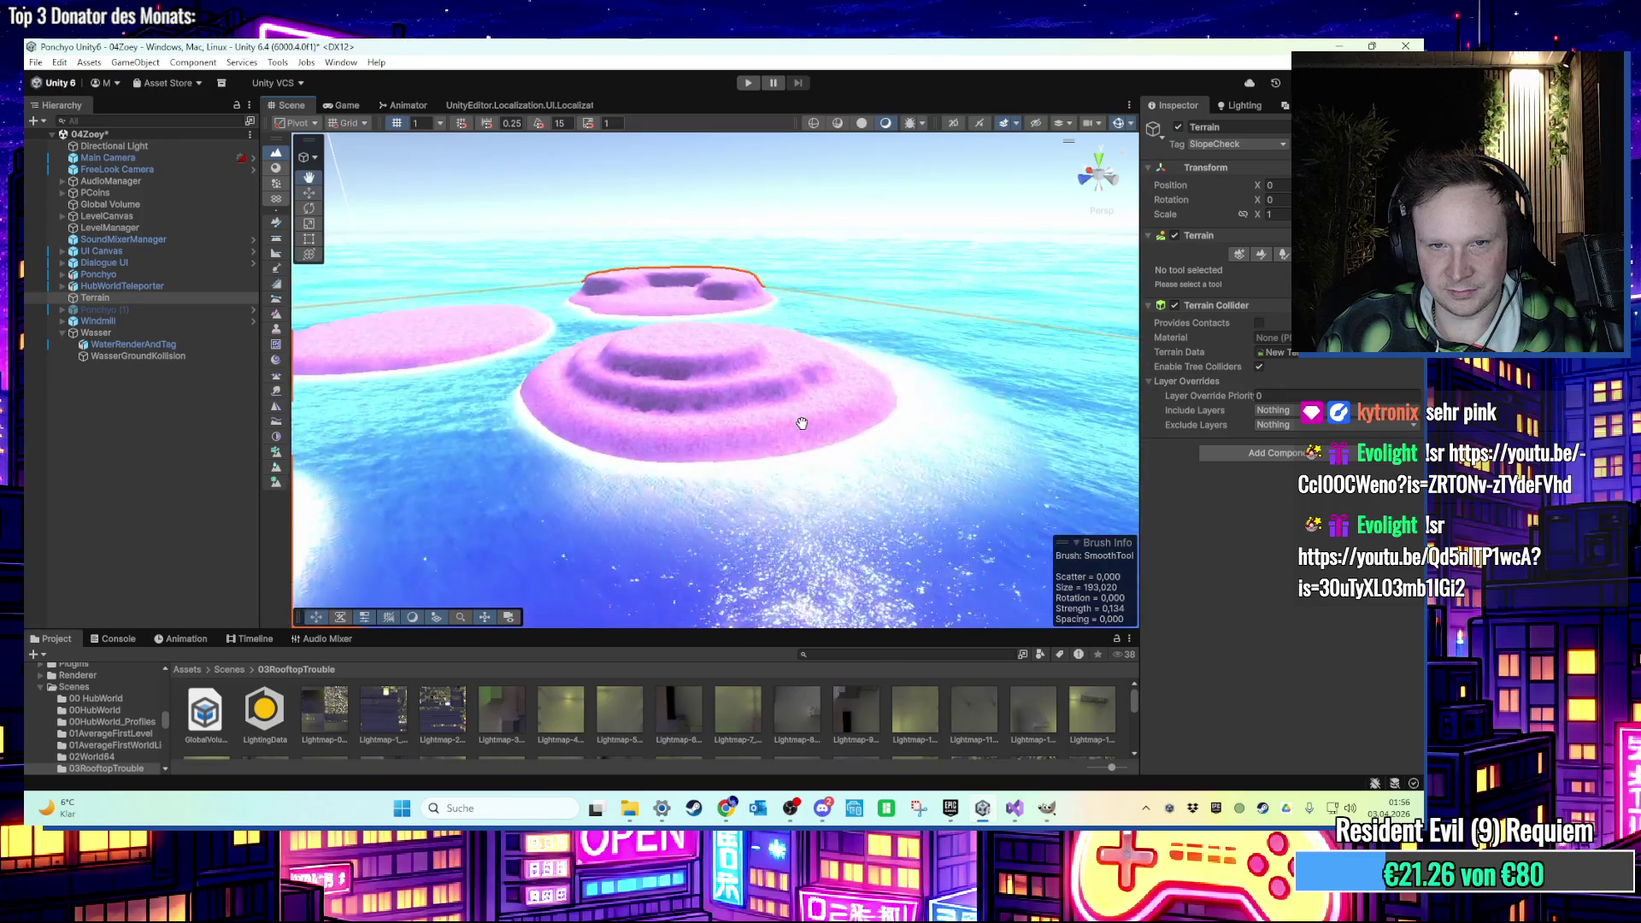
{"action": "left_click", "coordinate": [826, 414]}
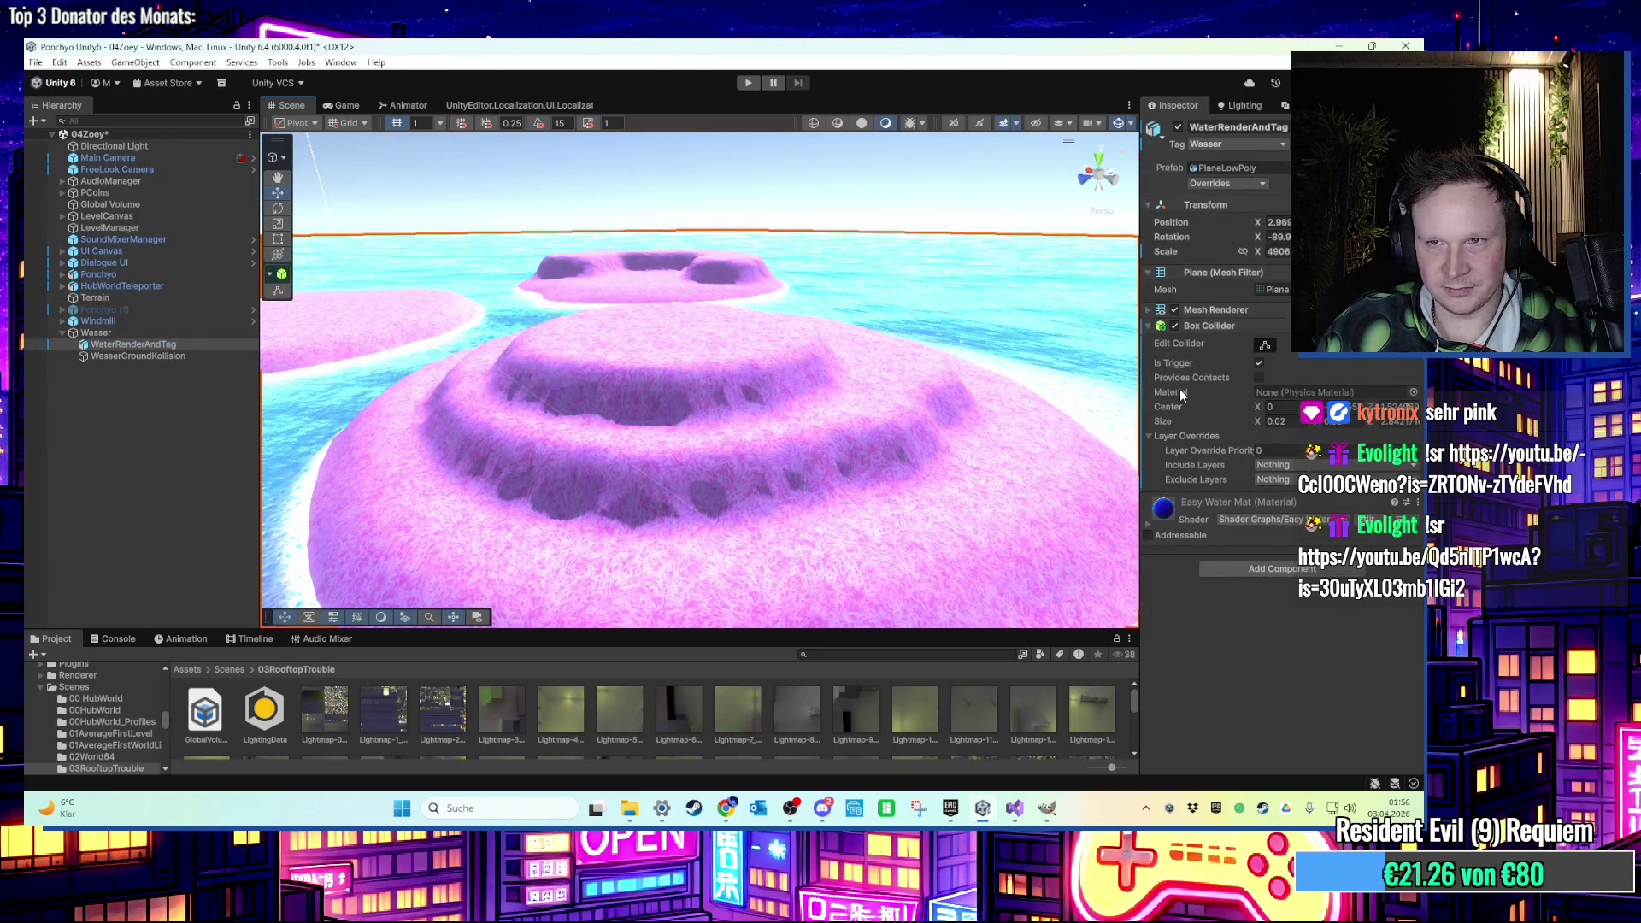
{"action": "scroll", "coordinate": [600, 456], "scroll_direction": "down", "scroll_amount": 3}
{"action": "left_click", "coordinate": [600, 456]}
{"action": "mouse_move", "coordinate": [600, 456]}
{"action": "left_mouse_down"}
{"action": "mouse_move", "coordinate": [577, 417]}
{"action": "mouse_move", "coordinate": [688, 436]}
{"action": "left_mouse_up"}
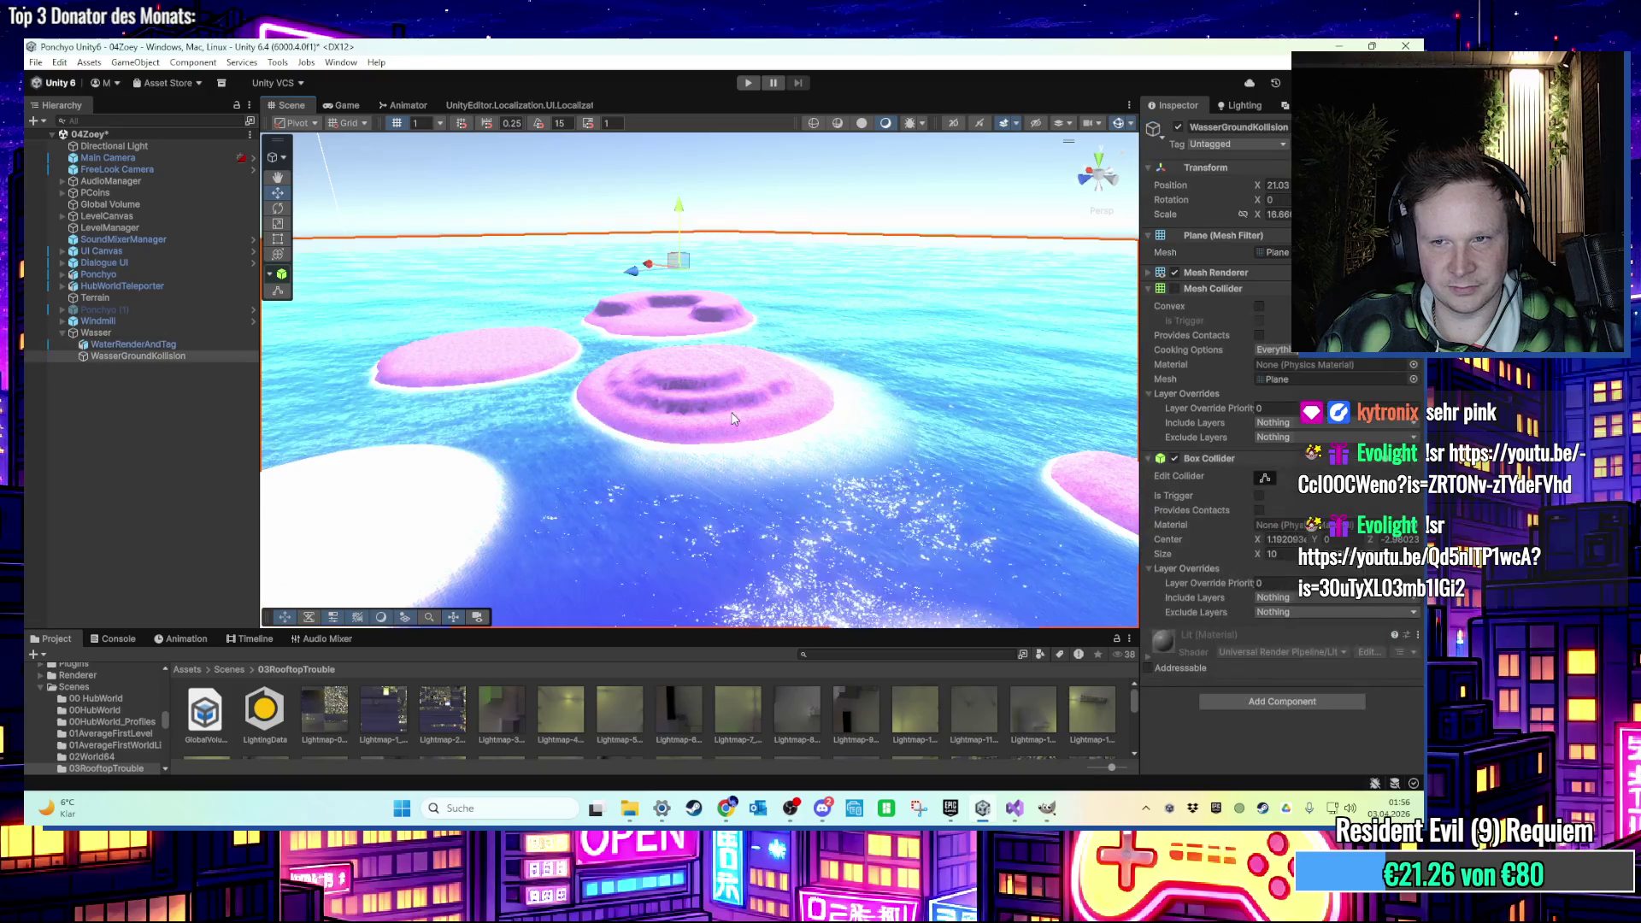
{"action": "left_click", "coordinate": [551, 385]}
{"action": "left_click_drag", "start_coordinate": [546, 382], "coordinate": [821, 418]}
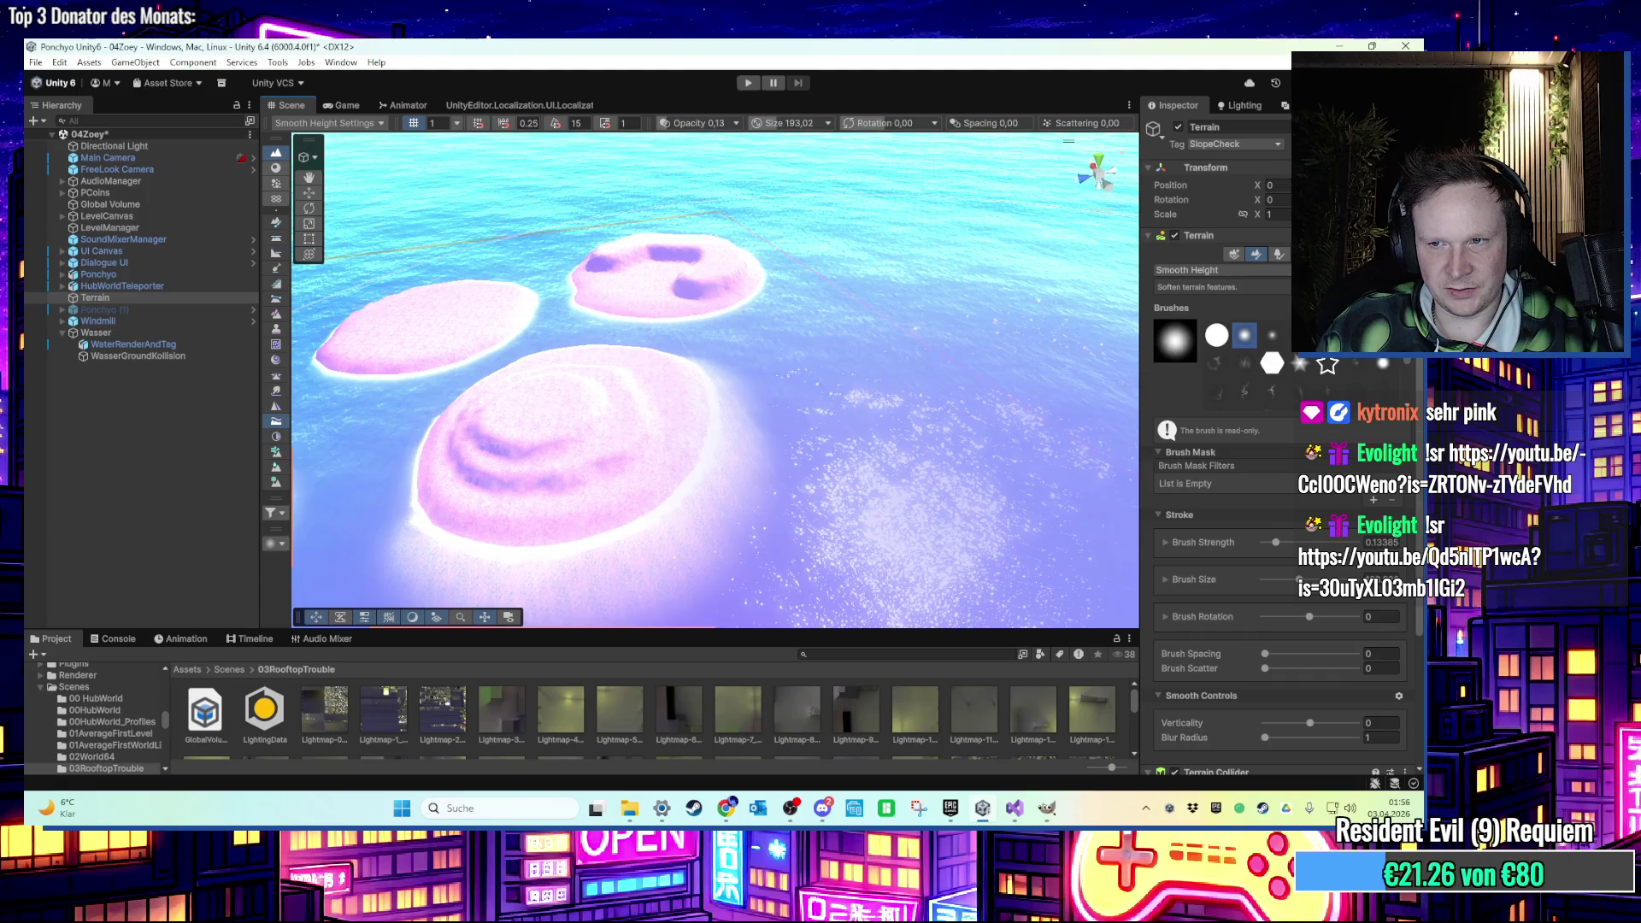
Set the smoothing brush strength to 0.2.
{"action": "left_click", "coordinate": [1375, 542]}
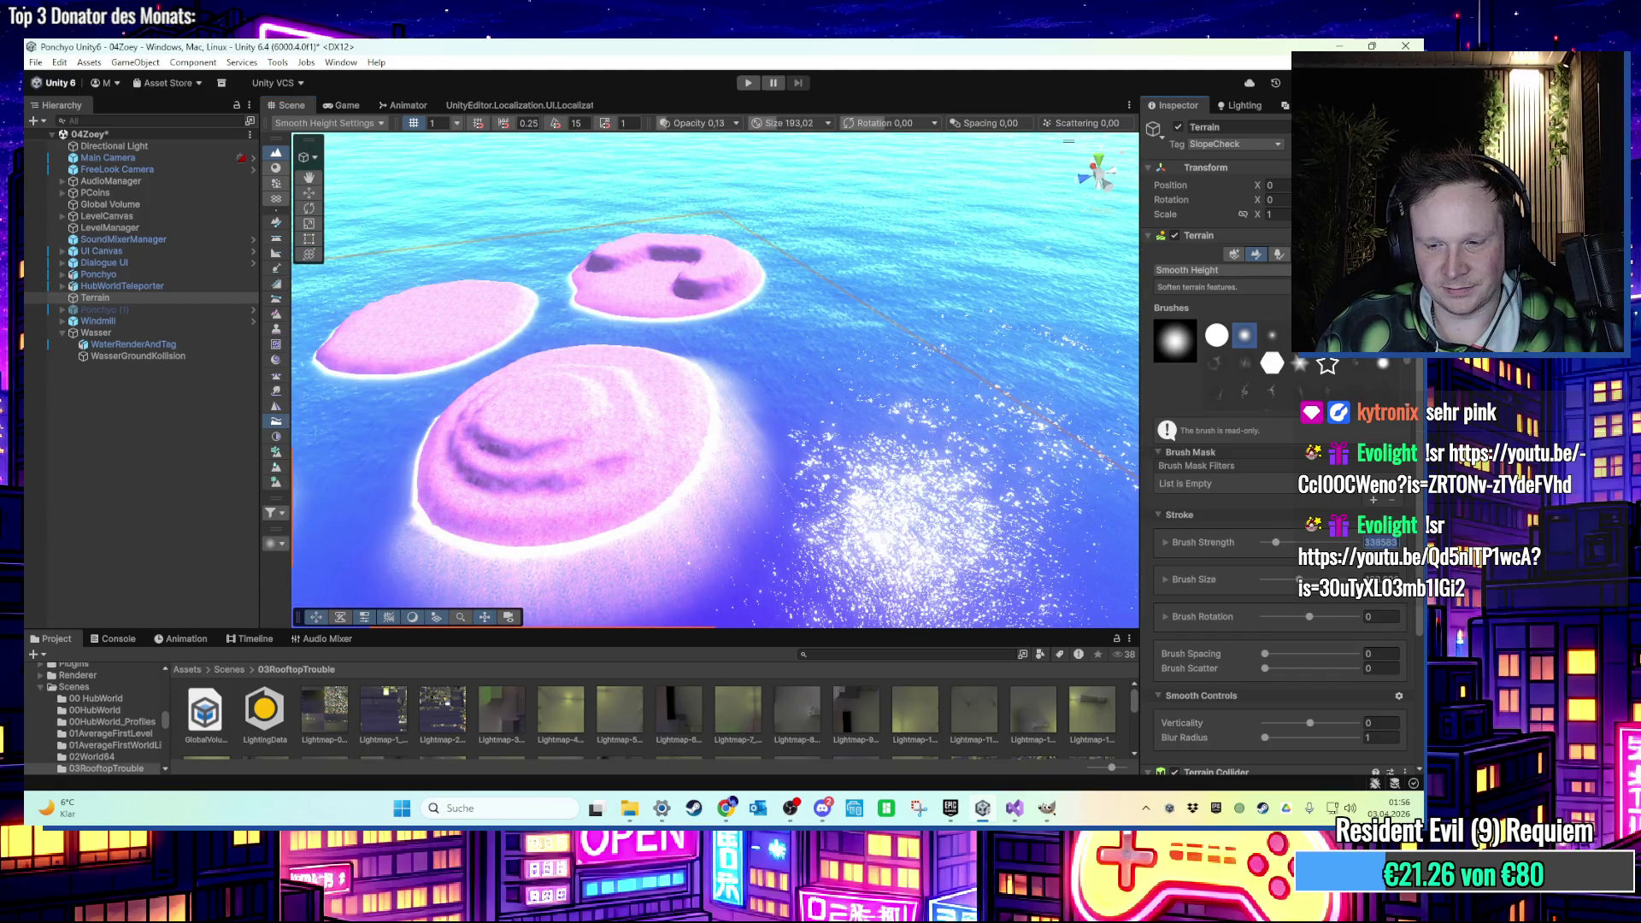
{"action": "type", "text": "0.2"}
{"action": "key", "text": "Return"}
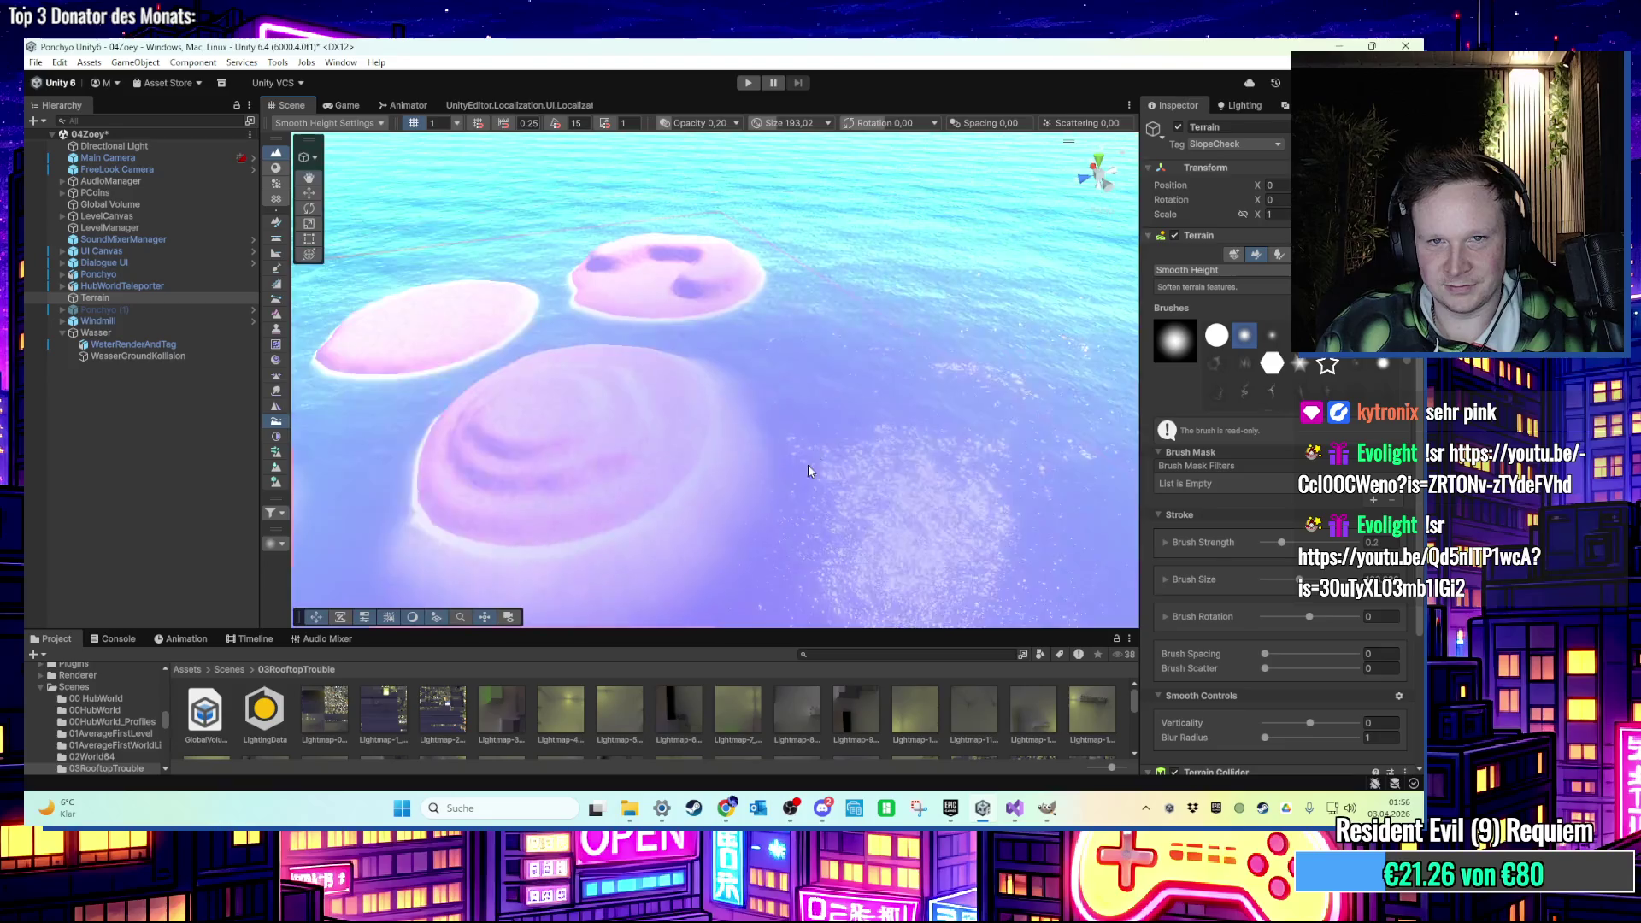
{"action": "scroll", "coordinate": [809, 469], "scroll_direction": "down", "scroll_amount": 3}
{"action": "mouse_move", "coordinate": [809, 469]}
{"action": "left_mouse_down"}
{"action": "mouse_move", "coordinate": [736, 506]}
{"action": "mouse_move", "coordinate": [882, 472]}
{"action": "mouse_move", "coordinate": [854, 392]}
{"action": "mouse_move", "coordinate": [581, 267]}
{"action": "mouse_move", "coordinate": [659, 347]}
{"action": "mouse_move", "coordinate": [1124, 474]}
{"action": "mouse_move", "coordinate": [938, 439]}
{"action": "mouse_move", "coordinate": [1051, 392]}
{"action": "left_mouse_up"}
{"action": "left_click", "coordinate": [1207, 270]}
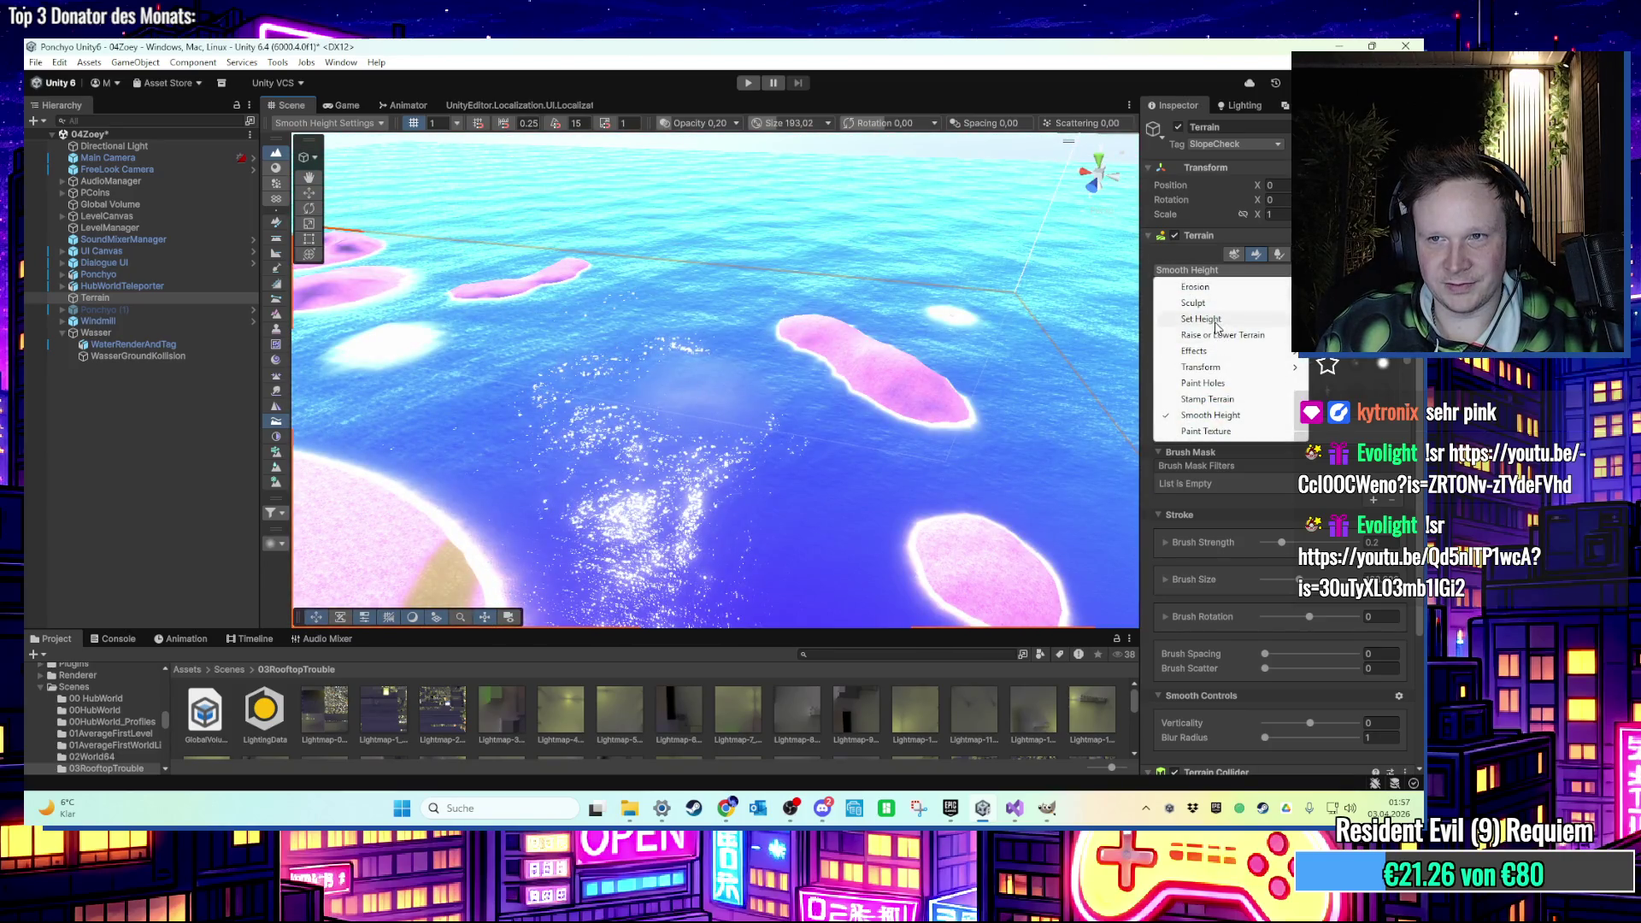
Switch to Set Height, undo a stray patch, and set the target height to 50.5.
{"action": "left_click", "coordinate": [1201, 319]}
{"action": "mouse_move", "coordinate": [599, 427]}
{"action": "left_mouse_down"}
{"action": "mouse_move", "coordinate": [615, 436]}
{"action": "mouse_move", "coordinate": [590, 423]}
{"action": "mouse_move", "coordinate": [602, 431]}
{"action": "left_mouse_up"}
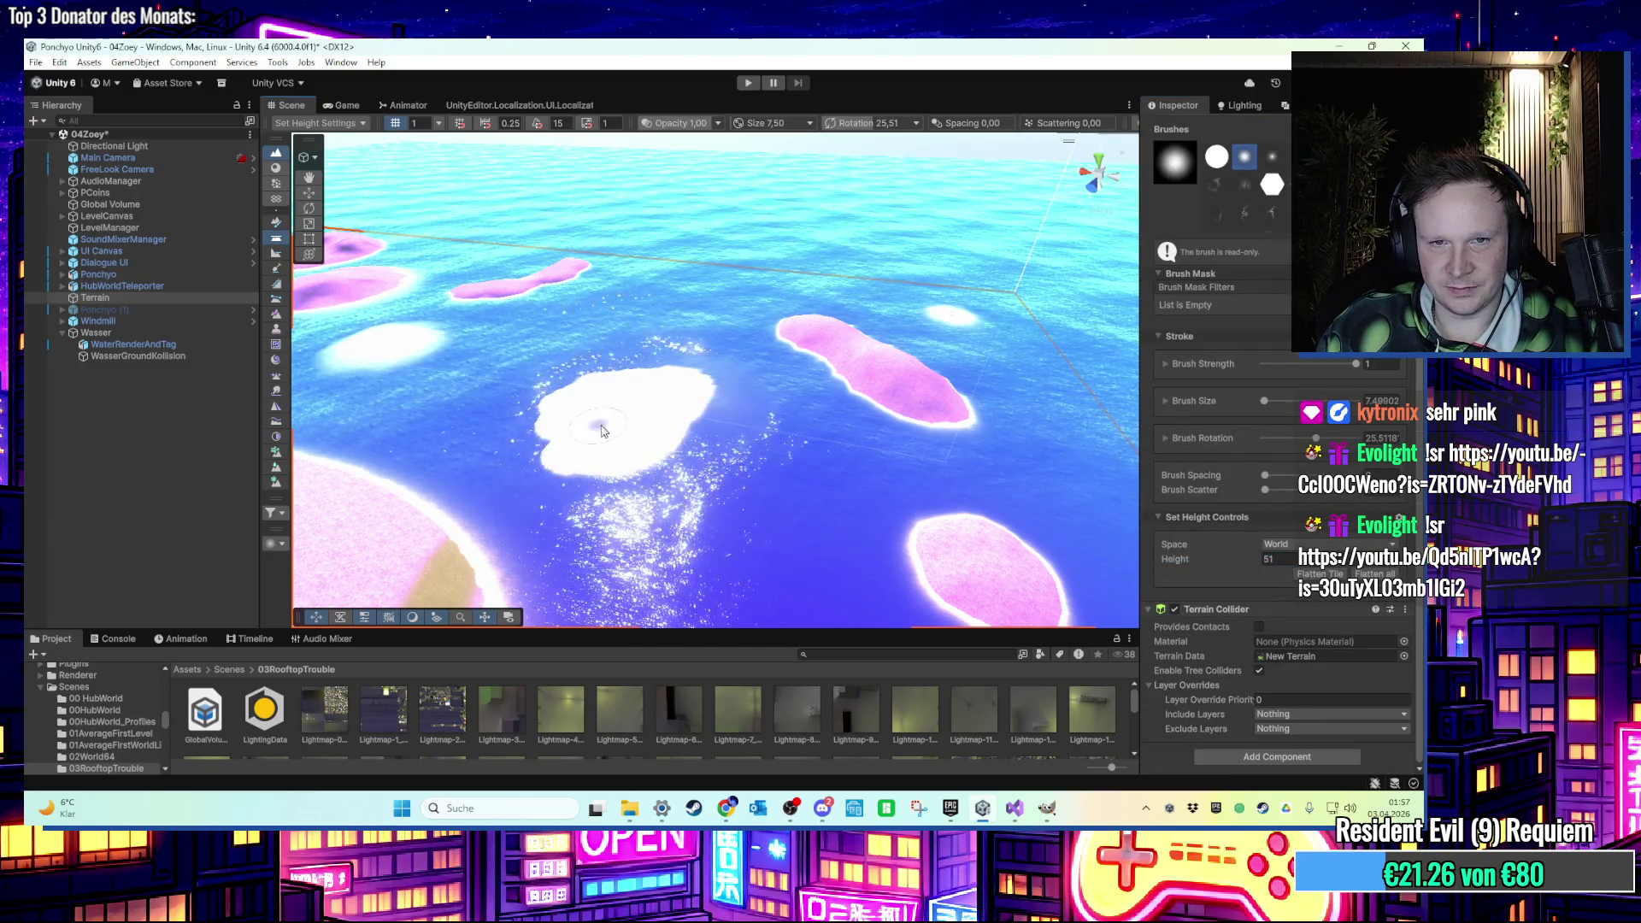
{"action": "scroll", "coordinate": [602, 431], "scroll_direction": "up", "scroll_amount": 3}
{"action": "key", "text": "ctrl+z"}
{"action": "double_click", "coordinate": [1272, 560]}
{"action": "type", "text": "50.5"}
{"action": "key", "text": "Return"}
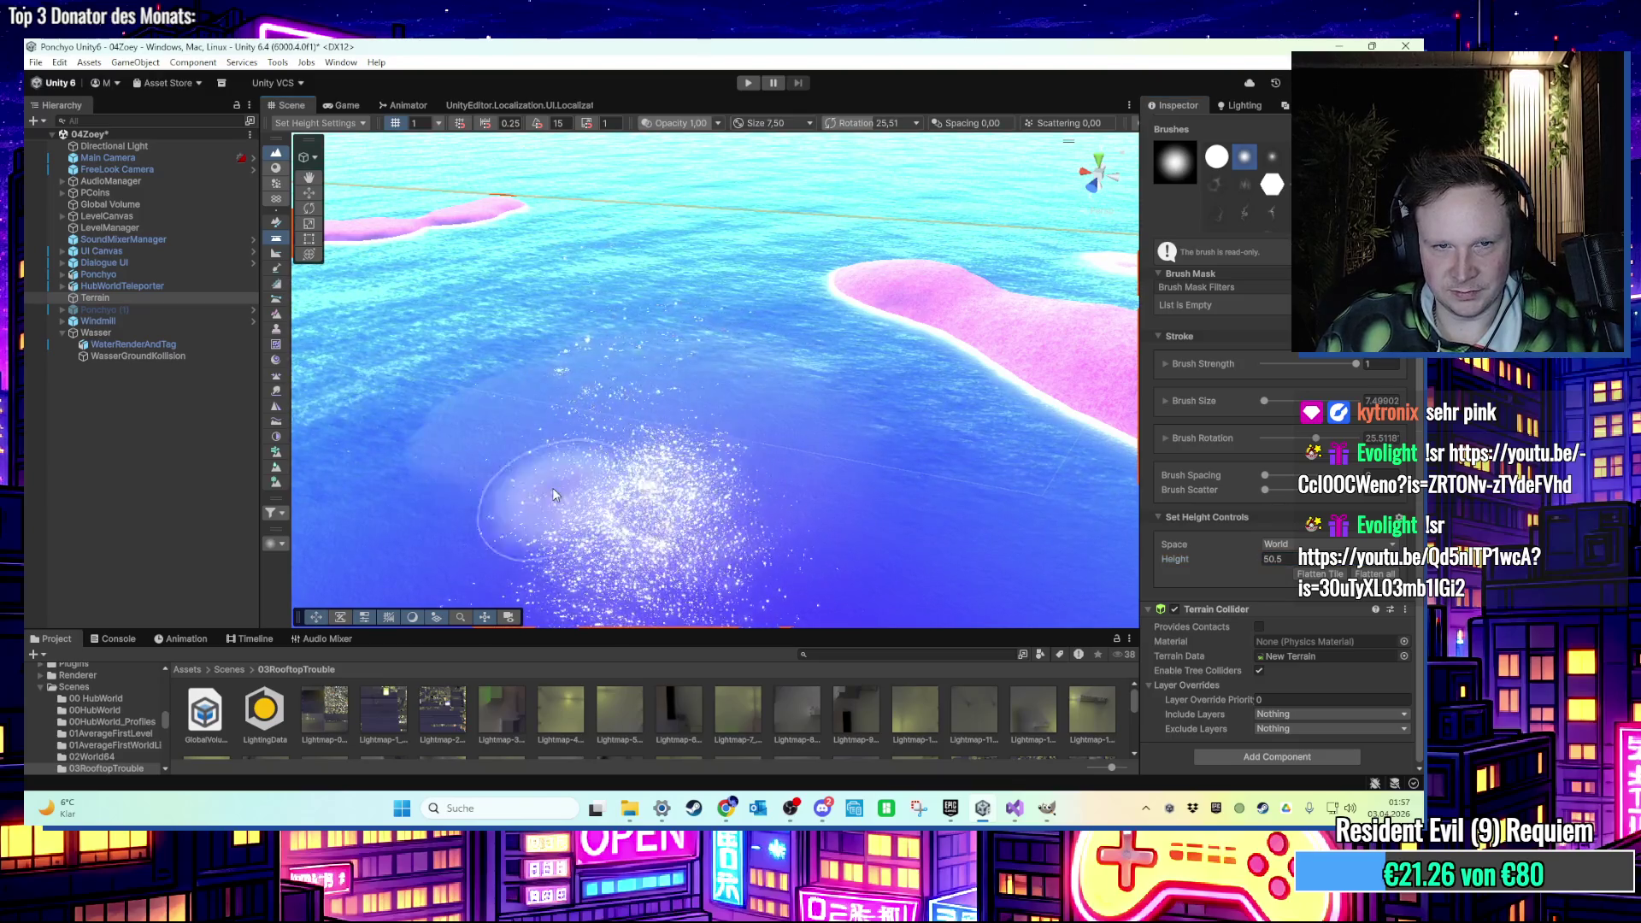
Resize the height brush to about 13.5 and adjust the target height to 50.
{"action": "left_click", "coordinate": [1275, 559]}
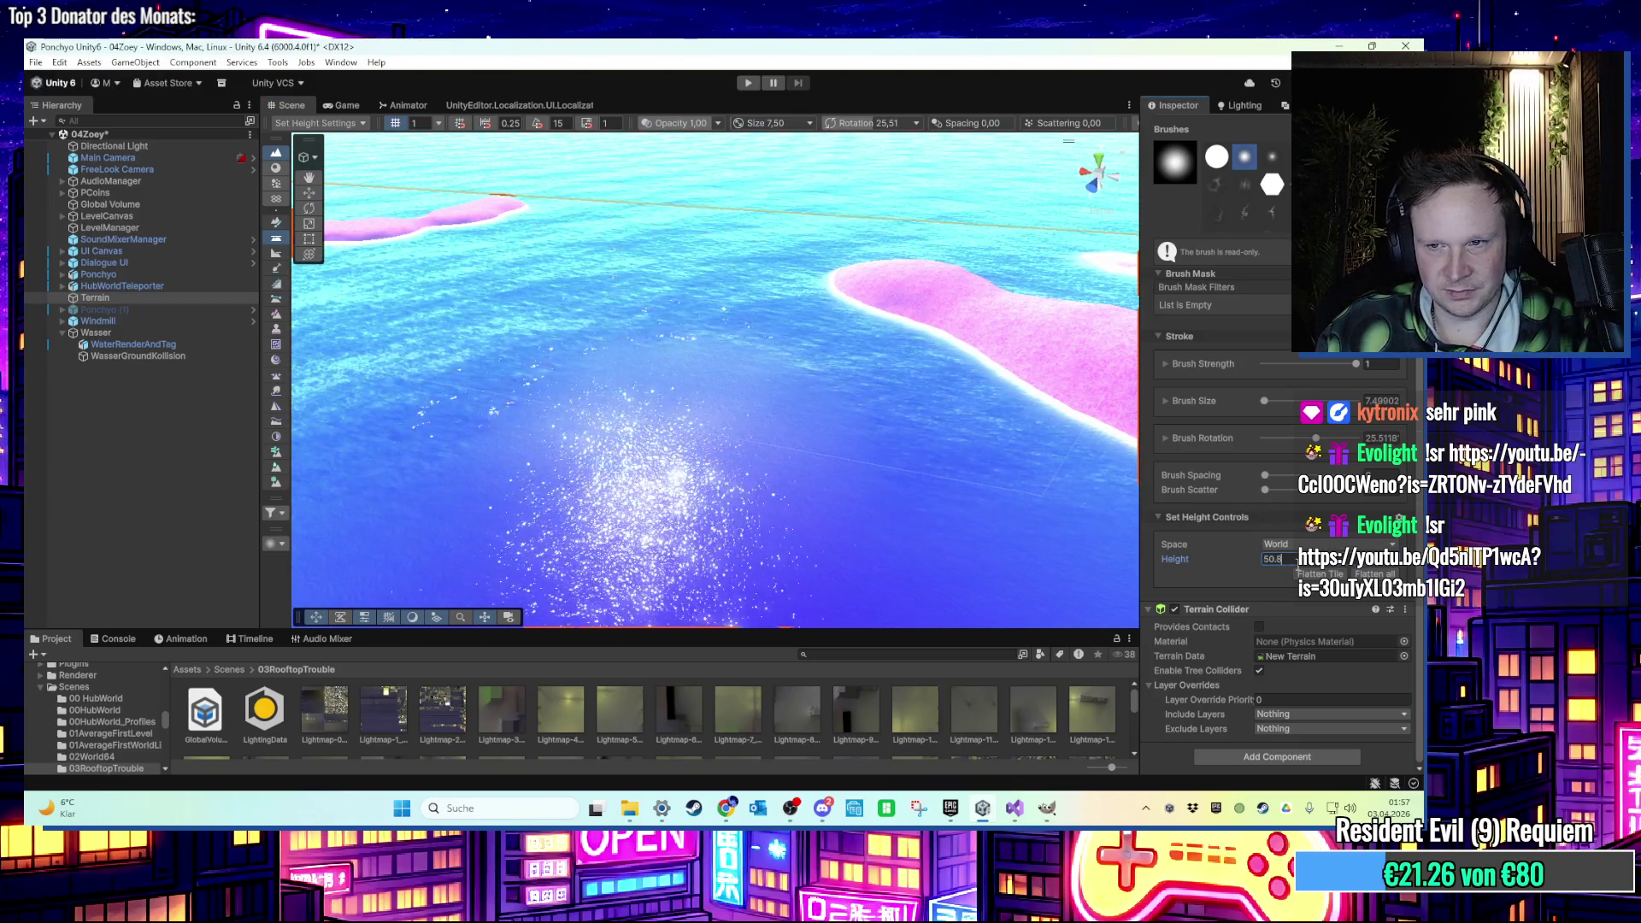
{"action": "mouse_move", "coordinate": [549, 476]}
{"action": "left_mouse_down"}
{"action": "mouse_move", "coordinate": [647, 506]}
{"action": "mouse_move", "coordinate": [421, 513]}
{"action": "left_mouse_up"}
{"action": "left_click_drag", "start_coordinate": [689, 466], "coordinate": [549, 496]}
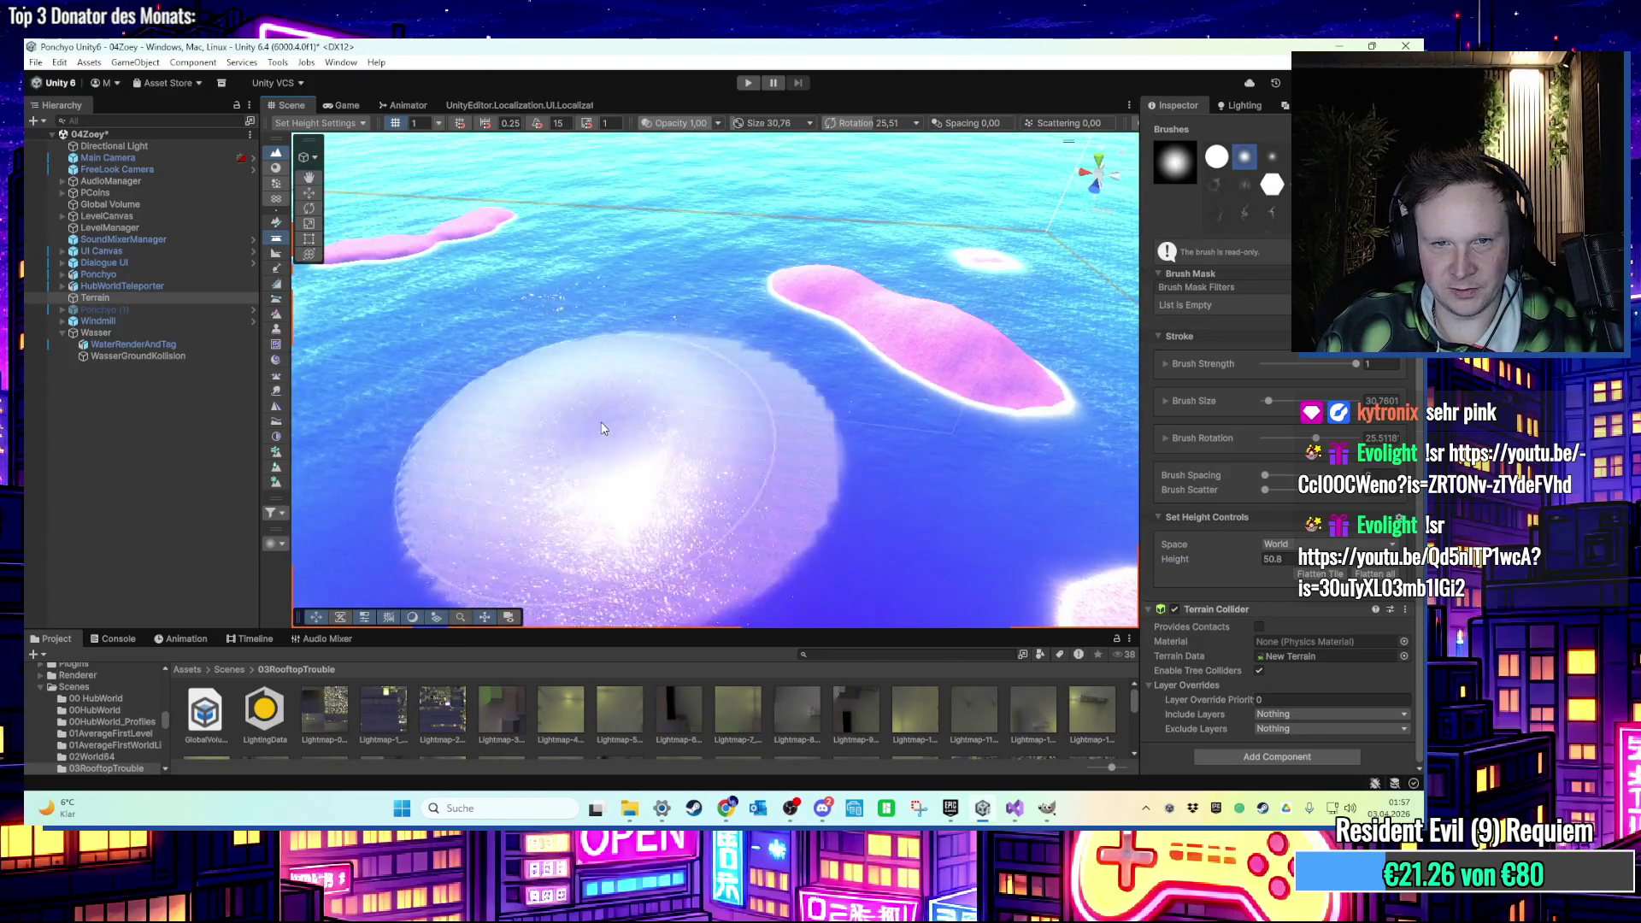
{"action": "left_click_drag", "start_coordinate": [734, 496], "coordinate": [694, 429]}
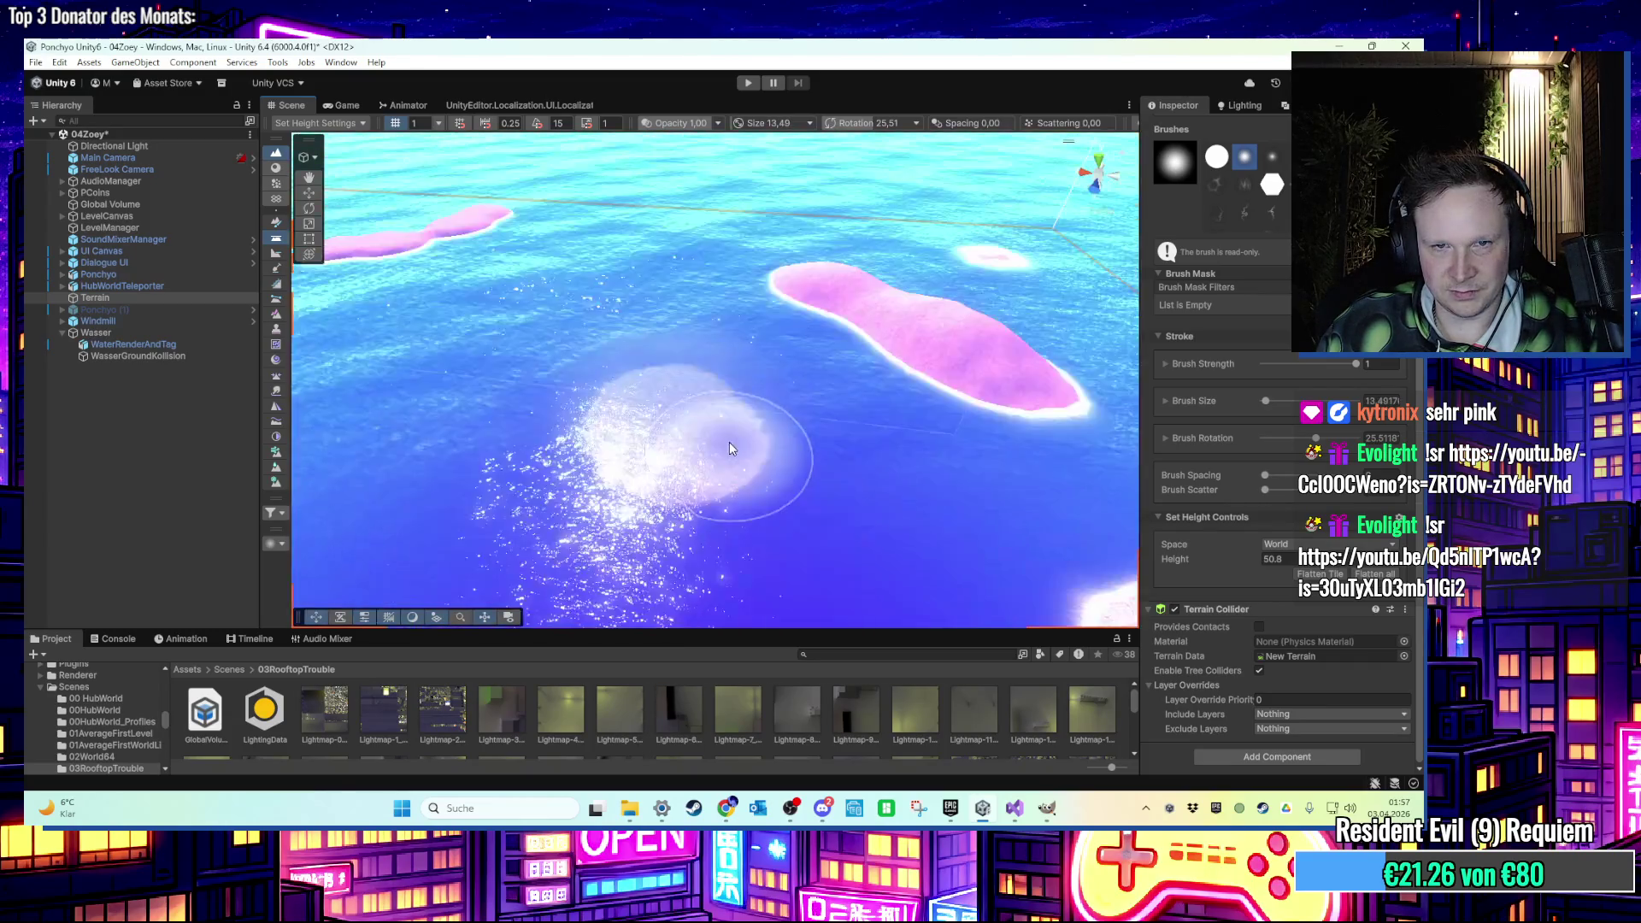
{"action": "scroll", "coordinate": [730, 443], "scroll_direction": "down", "scroll_amount": 3}
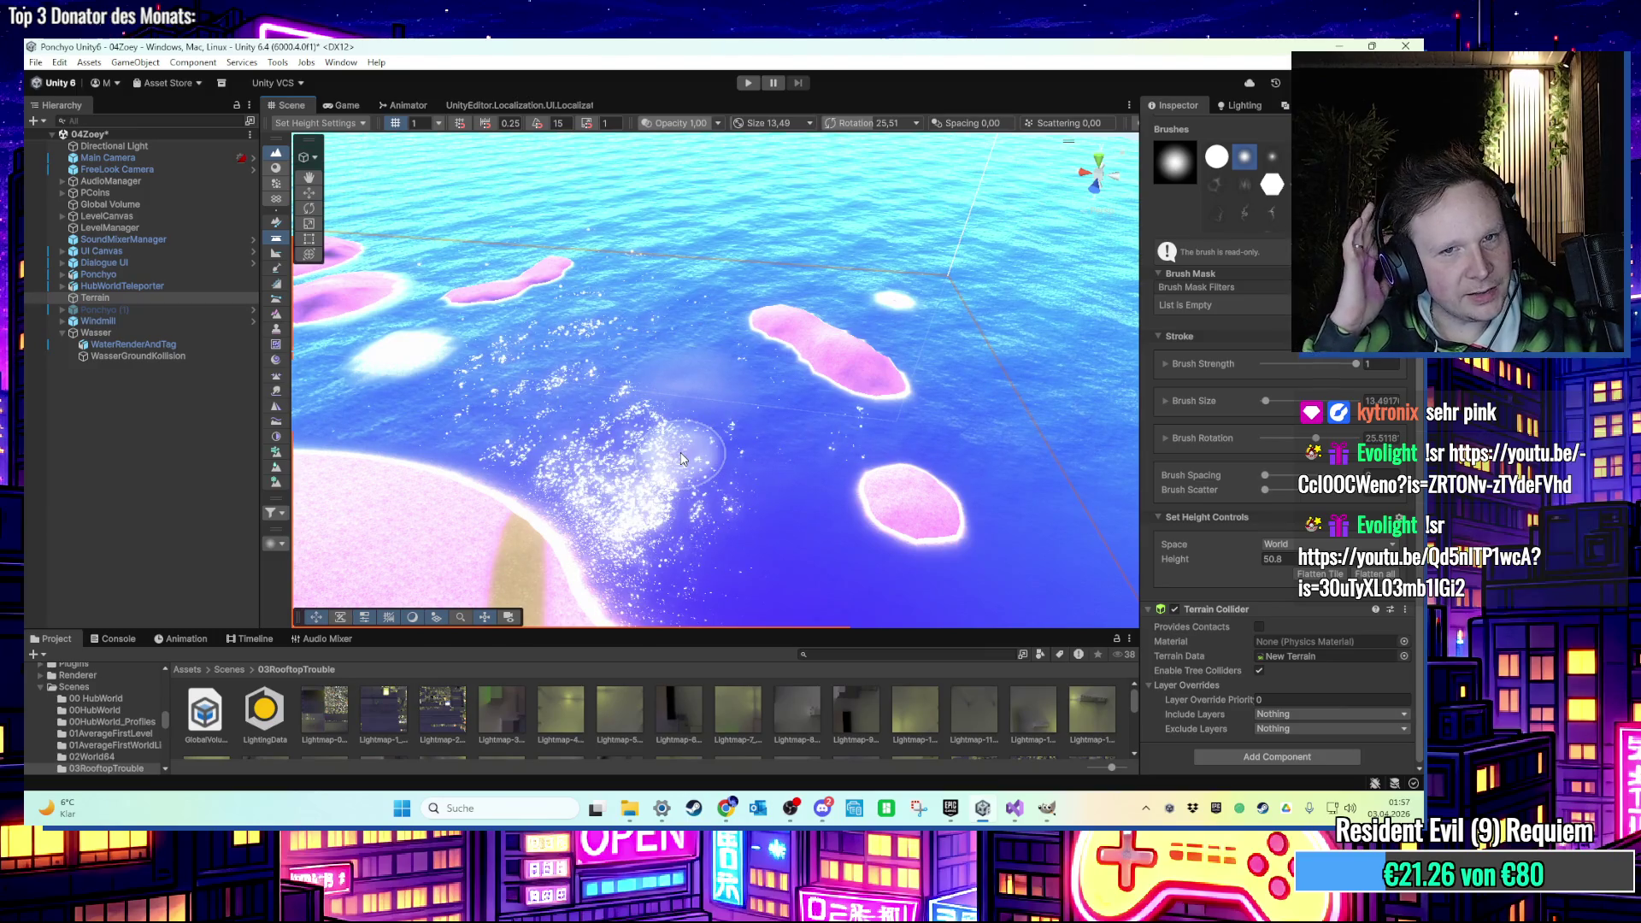
{"action": "scroll", "coordinate": [681, 459], "scroll_direction": "up", "scroll_amount": 5}
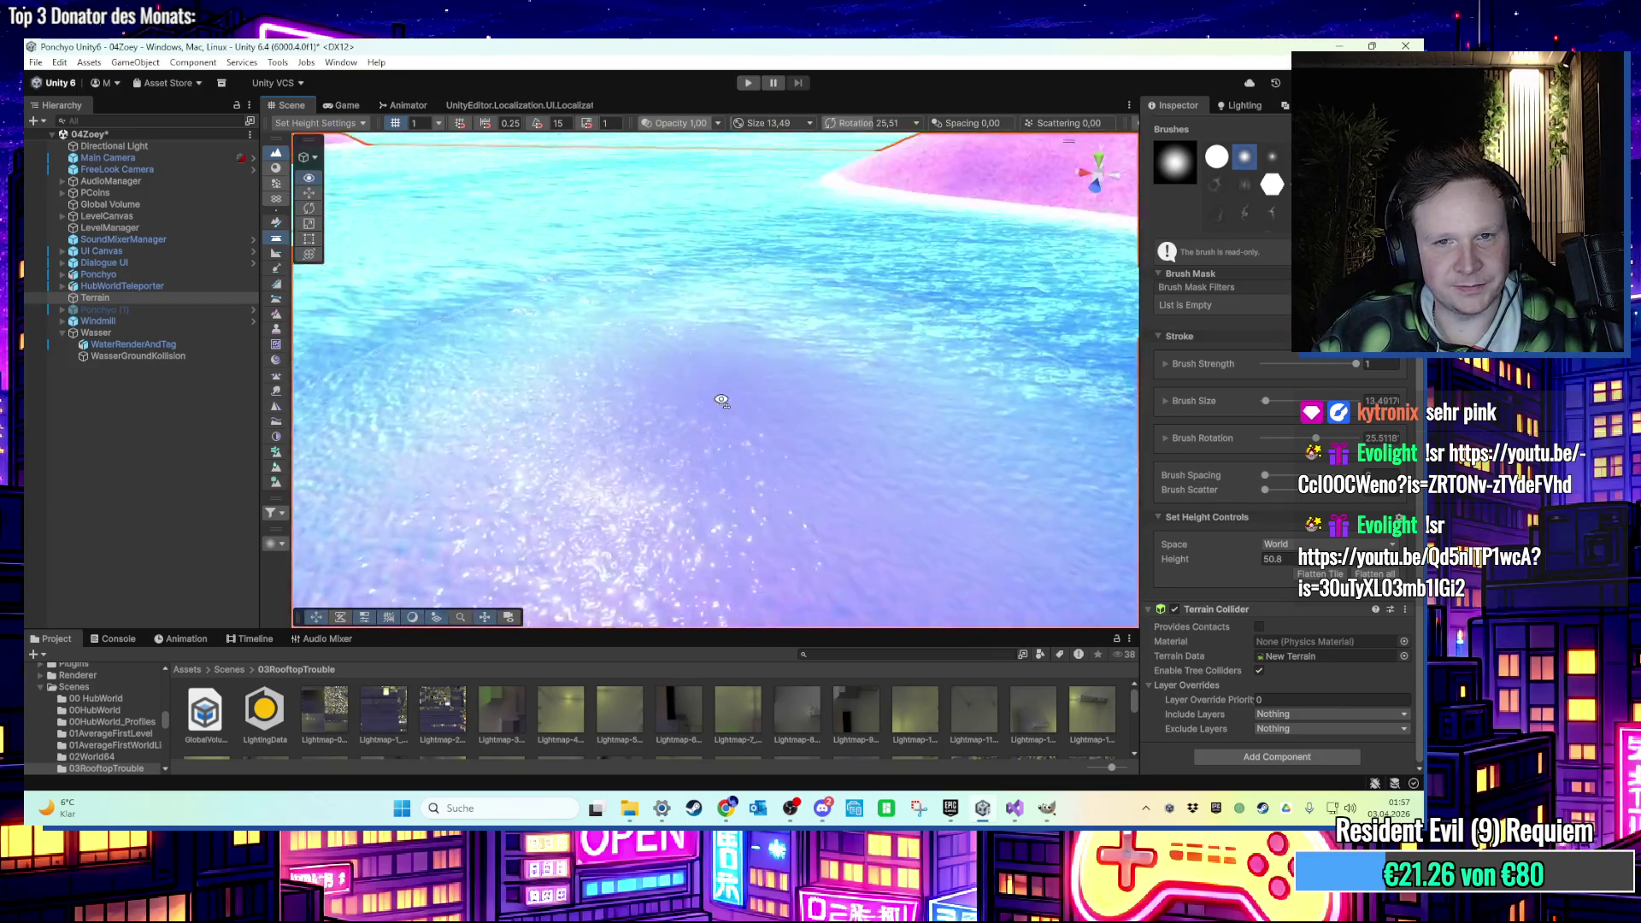
{"action": "scroll", "coordinate": [682, 459], "scroll_direction": "down", "scroll_amount": 5}
{"action": "left_click_drag", "start_coordinate": [1231, 561], "coordinate": [1228, 561]}
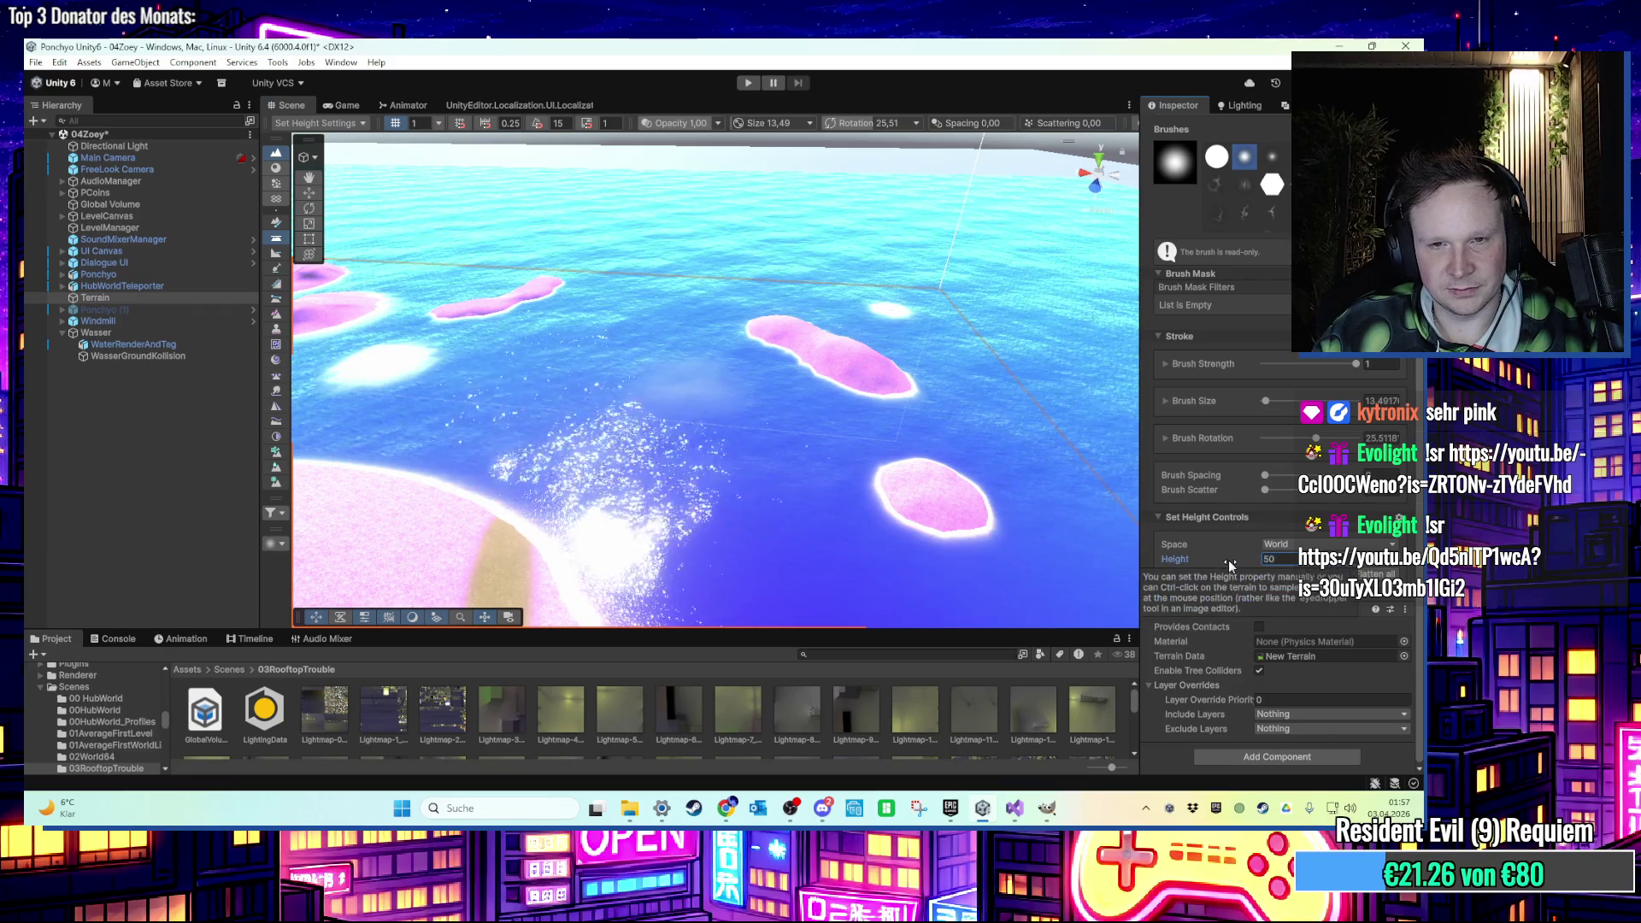
{"action": "scroll", "coordinate": [733, 445], "scroll_direction": "up", "scroll_amount": 3}
{"action": "scroll", "coordinate": [733, 445], "scroll_direction": "down", "scroll_amount": 3}
{"action": "mouse_move", "coordinate": [722, 455]}
{"action": "left_mouse_down"}
{"action": "mouse_move", "coordinate": [609, 341]}
{"action": "mouse_move", "coordinate": [628, 410]}
{"action": "mouse_move", "coordinate": [723, 468]}
{"action": "mouse_move", "coordinate": [1135, 479]}
{"action": "left_mouse_up"}
{"action": "scroll", "coordinate": [752, 470], "scroll_direction": "up", "scroll_amount": 5}
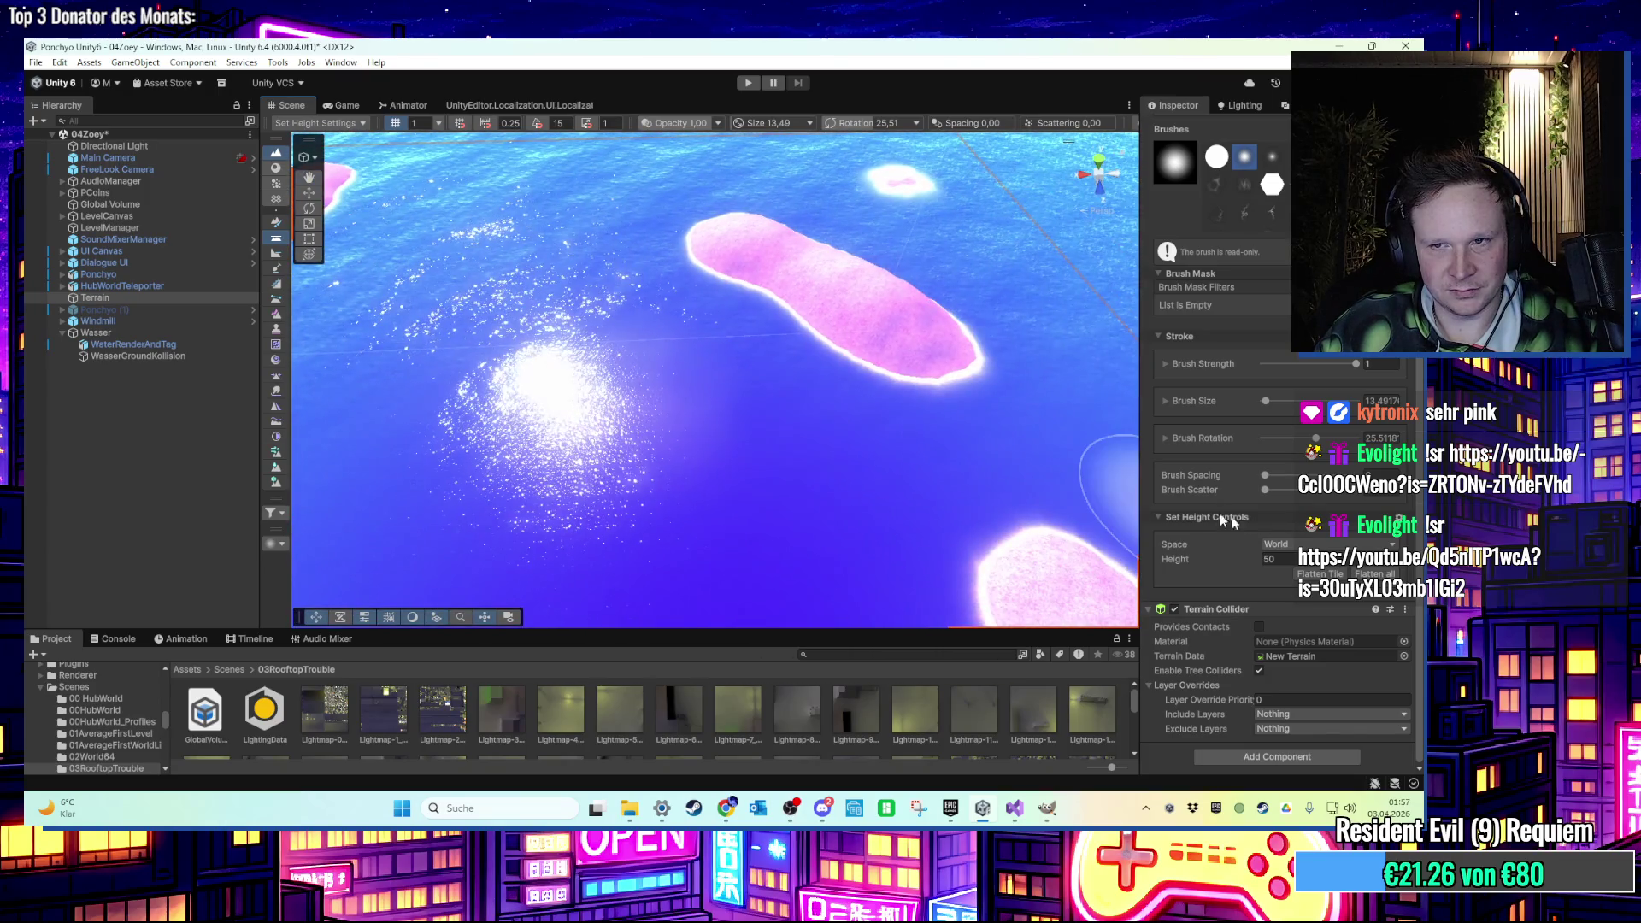
Set the target height to 50.8 and paint a two-lobed shoal in the water.
{"action": "left_click", "coordinate": [1290, 561]}
{"action": "left_click", "coordinate": [1290, 561]}
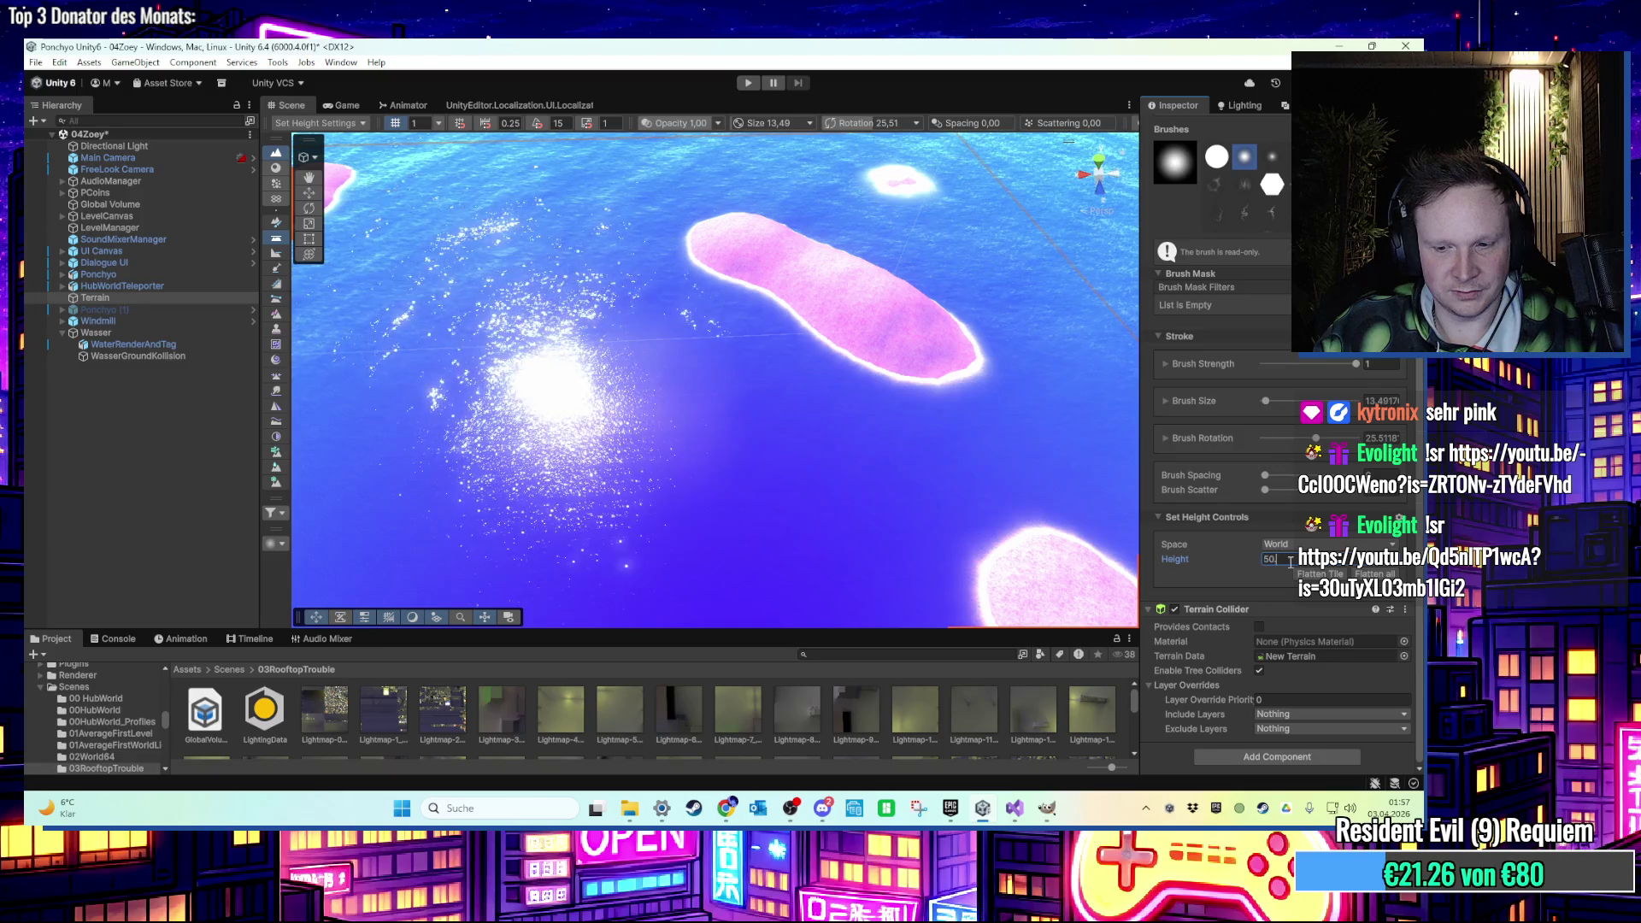
{"action": "type", "text": ".8"}
{"action": "scroll", "coordinate": [654, 384], "scroll_direction": "up", "scroll_amount": 3}
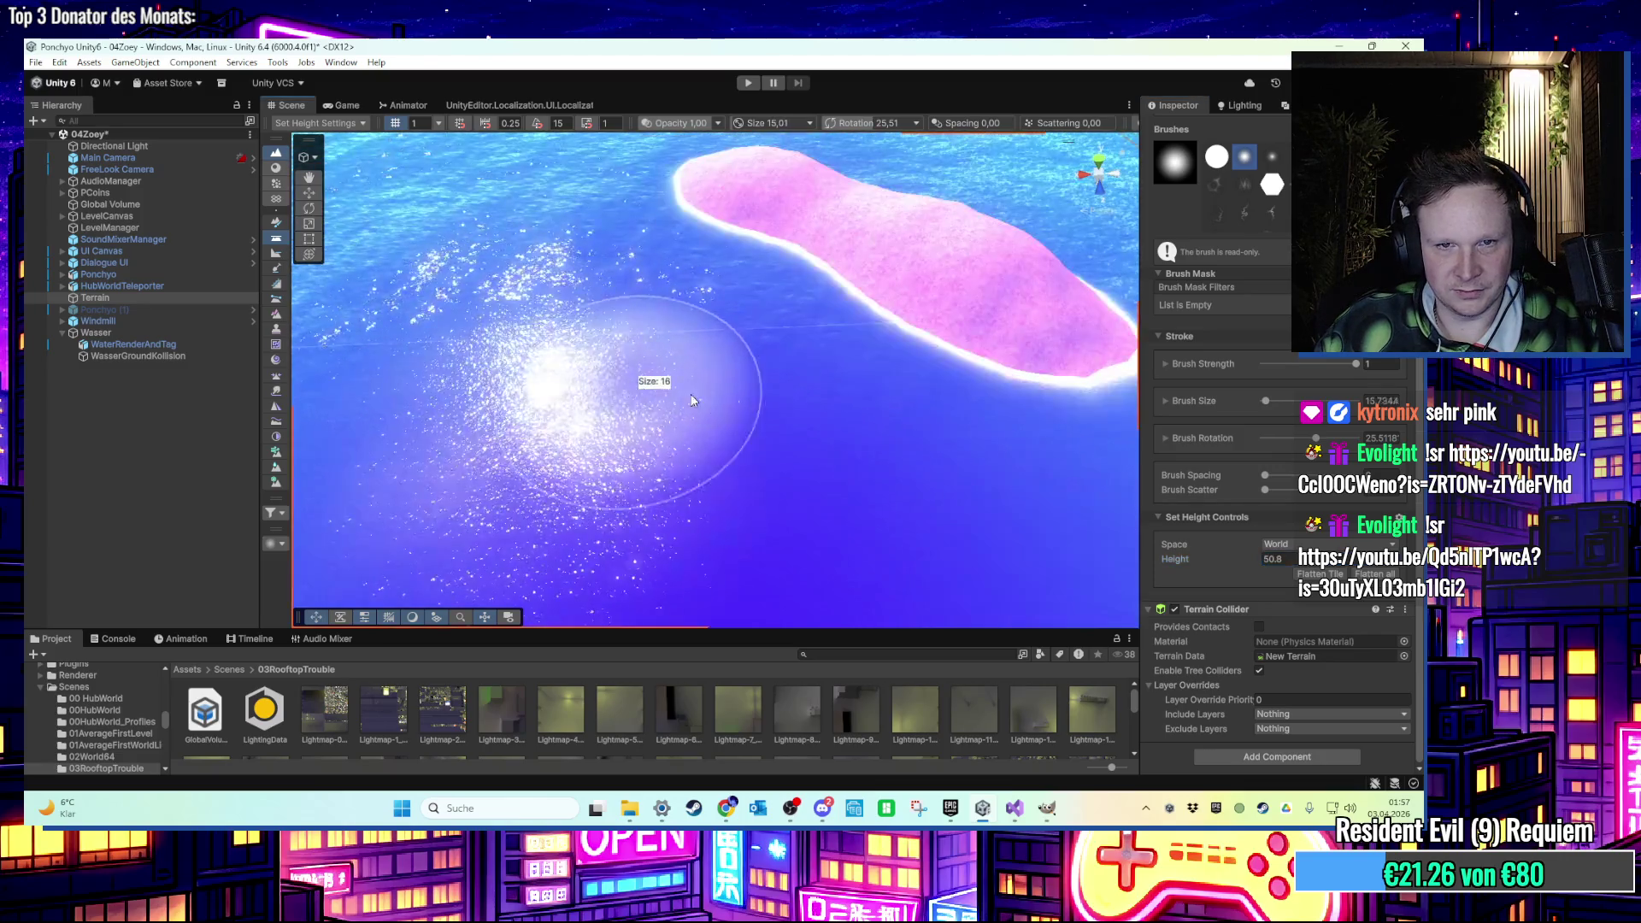
{"action": "scroll", "coordinate": [624, 401], "scroll_direction": "up", "scroll_amount": 2}
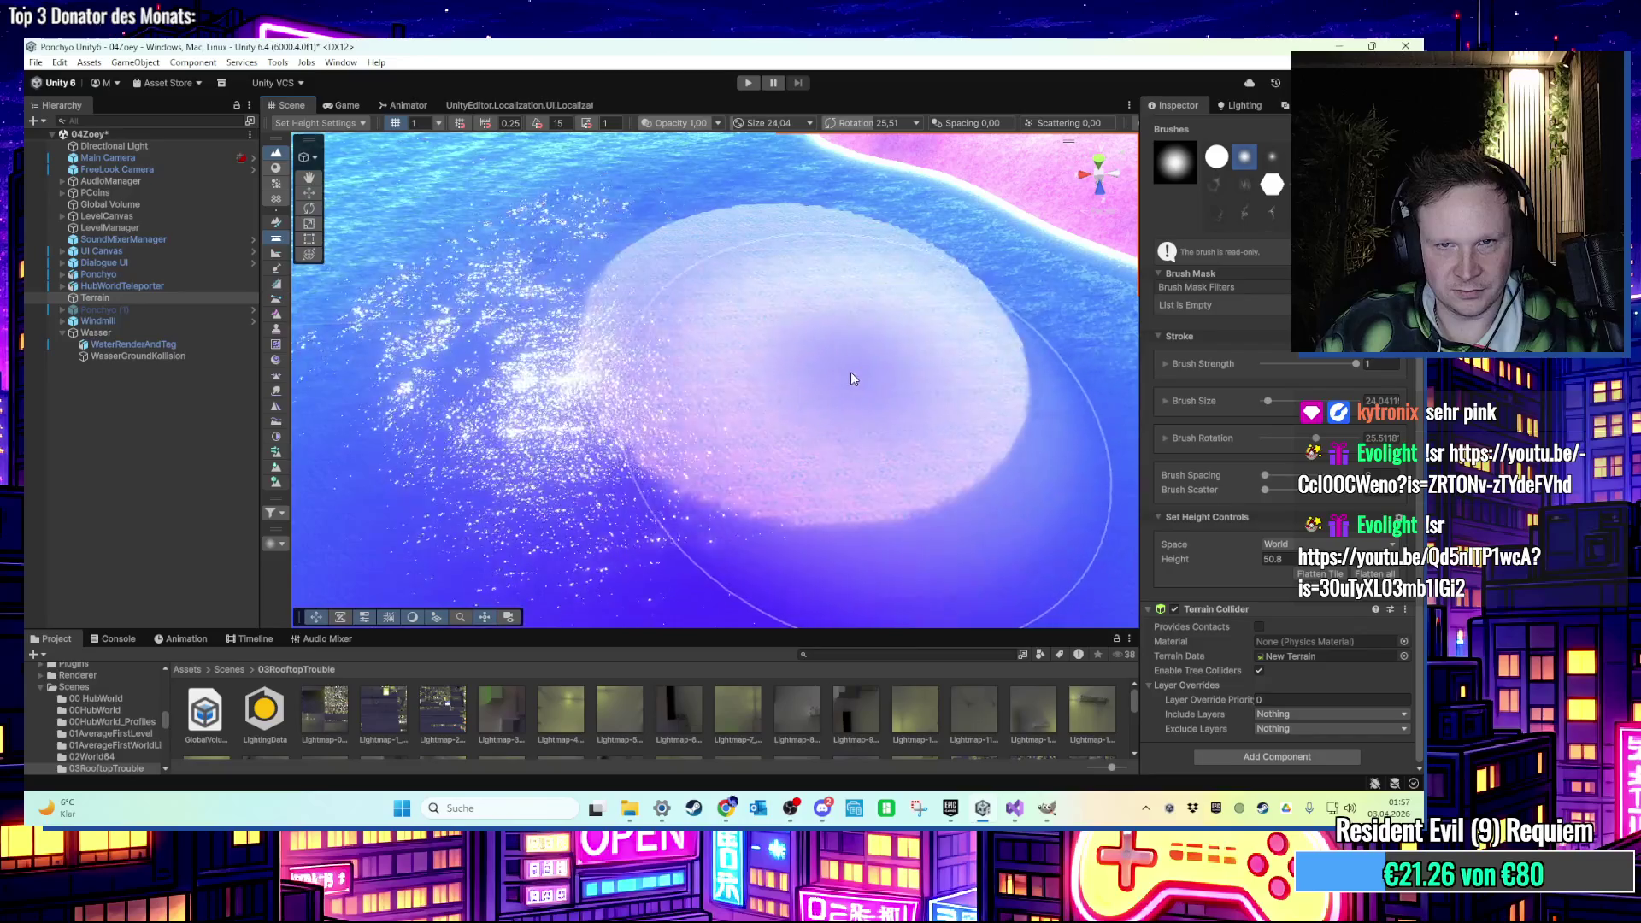
{"action": "left_click", "coordinate": [743, 367]}
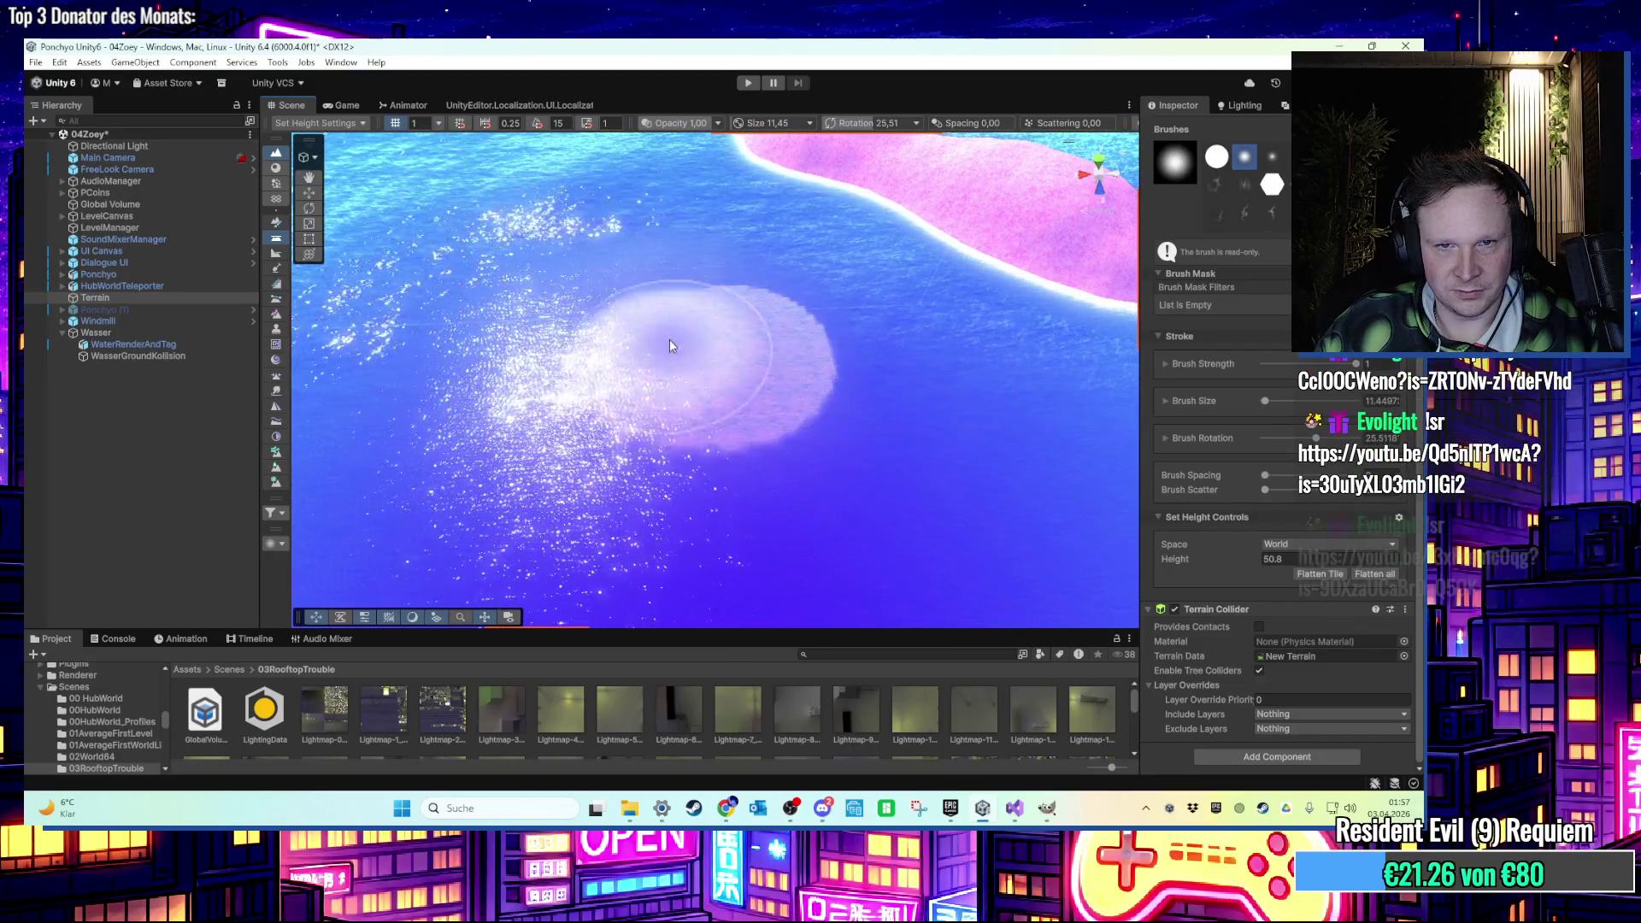
{"action": "left_click_drag", "start_coordinate": [607, 327], "coordinate": [674, 403]}
{"action": "key", "text": "Right"}
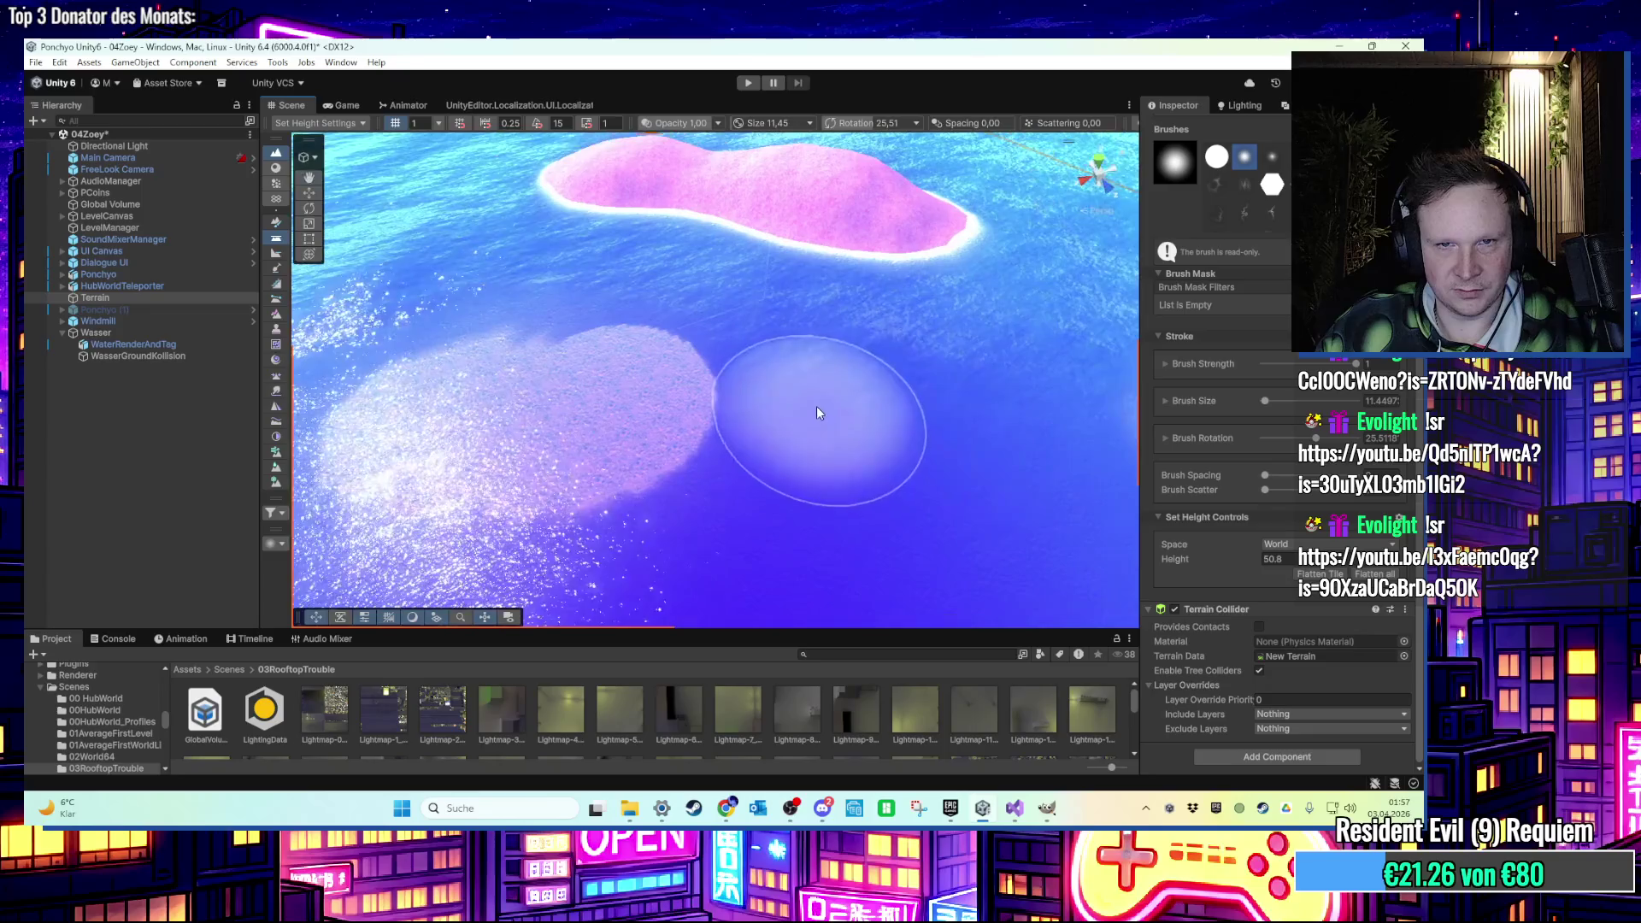
{"action": "mouse_move", "coordinate": [810, 402]}
{"action": "left_mouse_down"}
{"action": "mouse_move", "coordinate": [727, 376]}
{"action": "mouse_move", "coordinate": [661, 330]}
{"action": "mouse_move", "coordinate": [846, 377]}
{"action": "mouse_move", "coordinate": [617, 306]}
{"action": "left_mouse_up"}
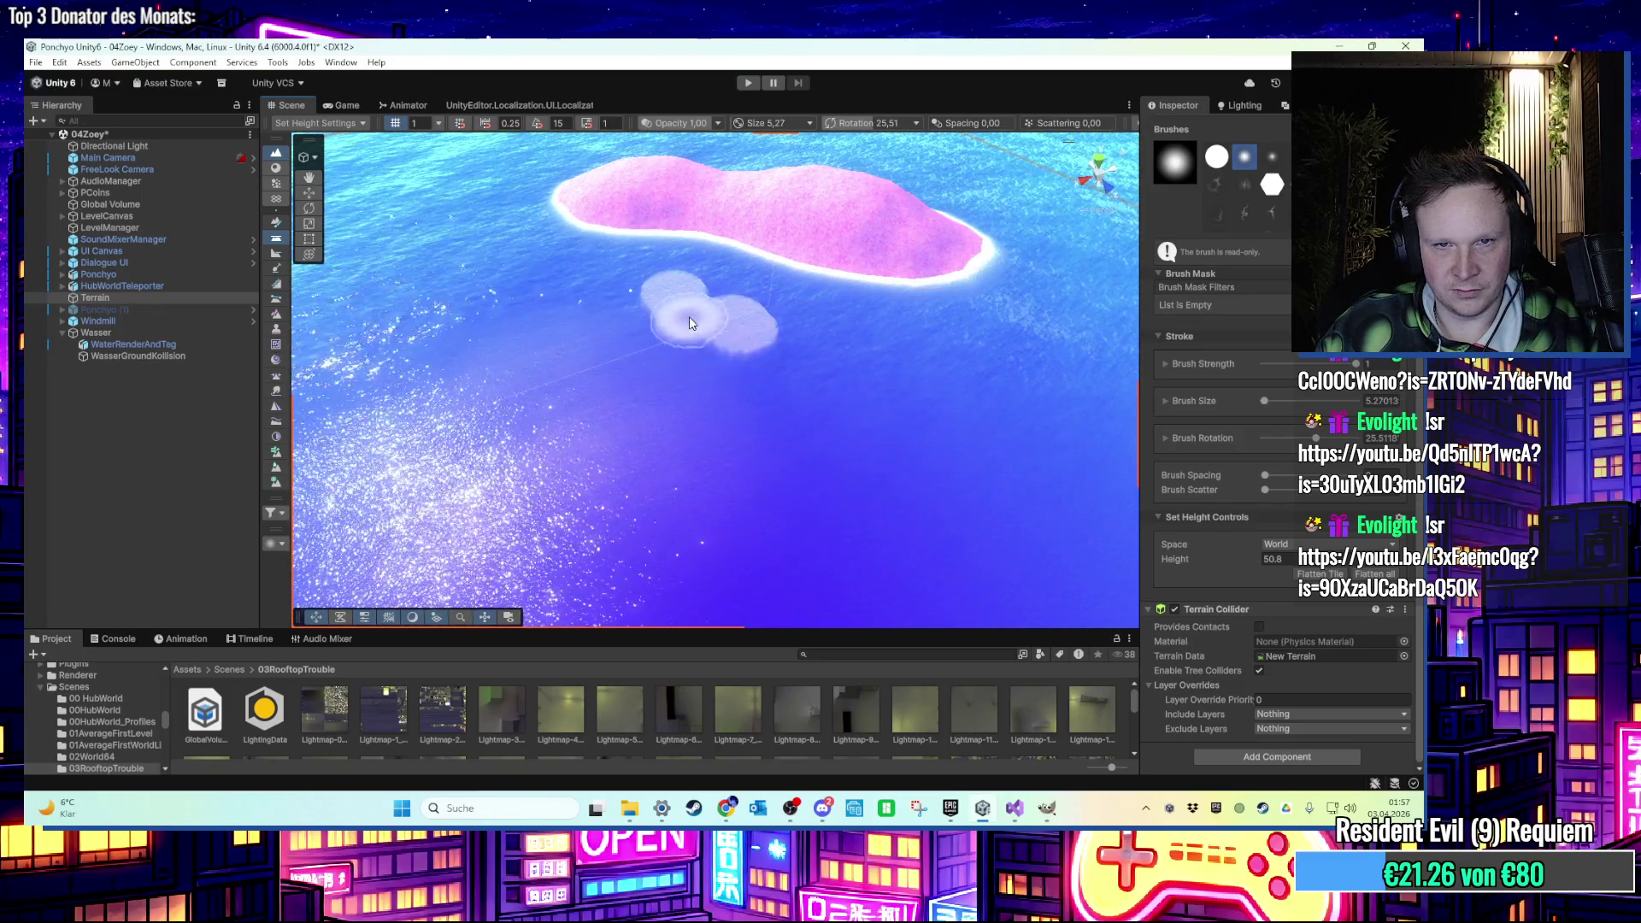
{"action": "scroll", "coordinate": [720, 354], "scroll_direction": "up", "scroll_amount": 3}
{"action": "scroll", "coordinate": [736, 351], "scroll_direction": "down", "scroll_amount": 3}
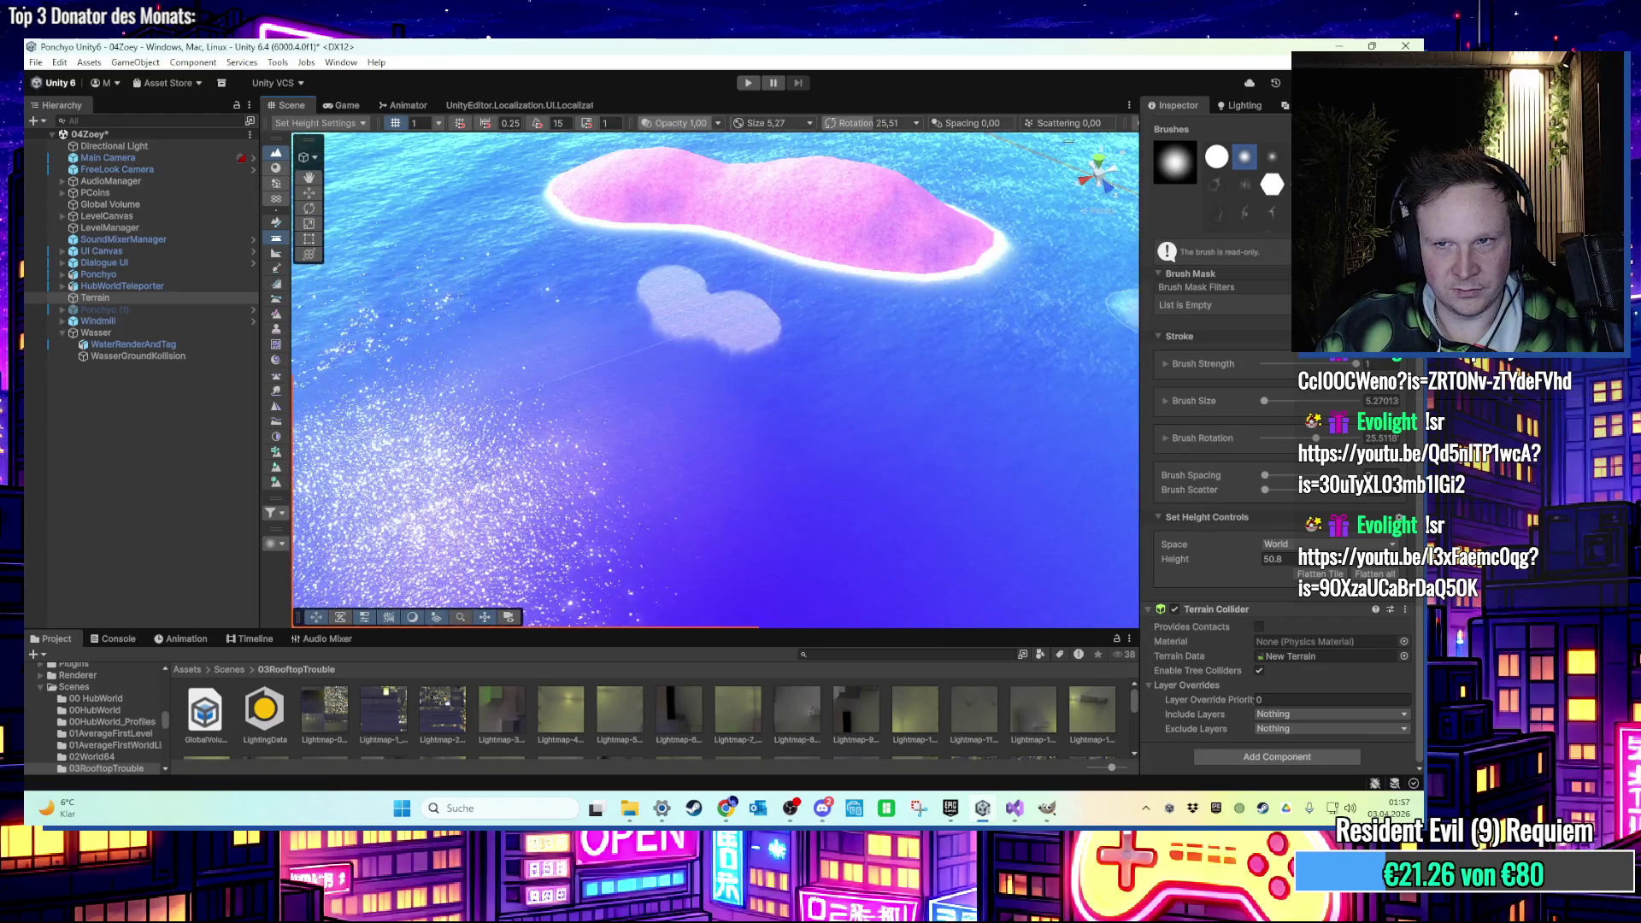
{"action": "scroll", "coordinate": [1270, 220], "scroll_direction": "up", "scroll_amount": 2}
{"action": "left_click", "coordinate": [1214, 152]}
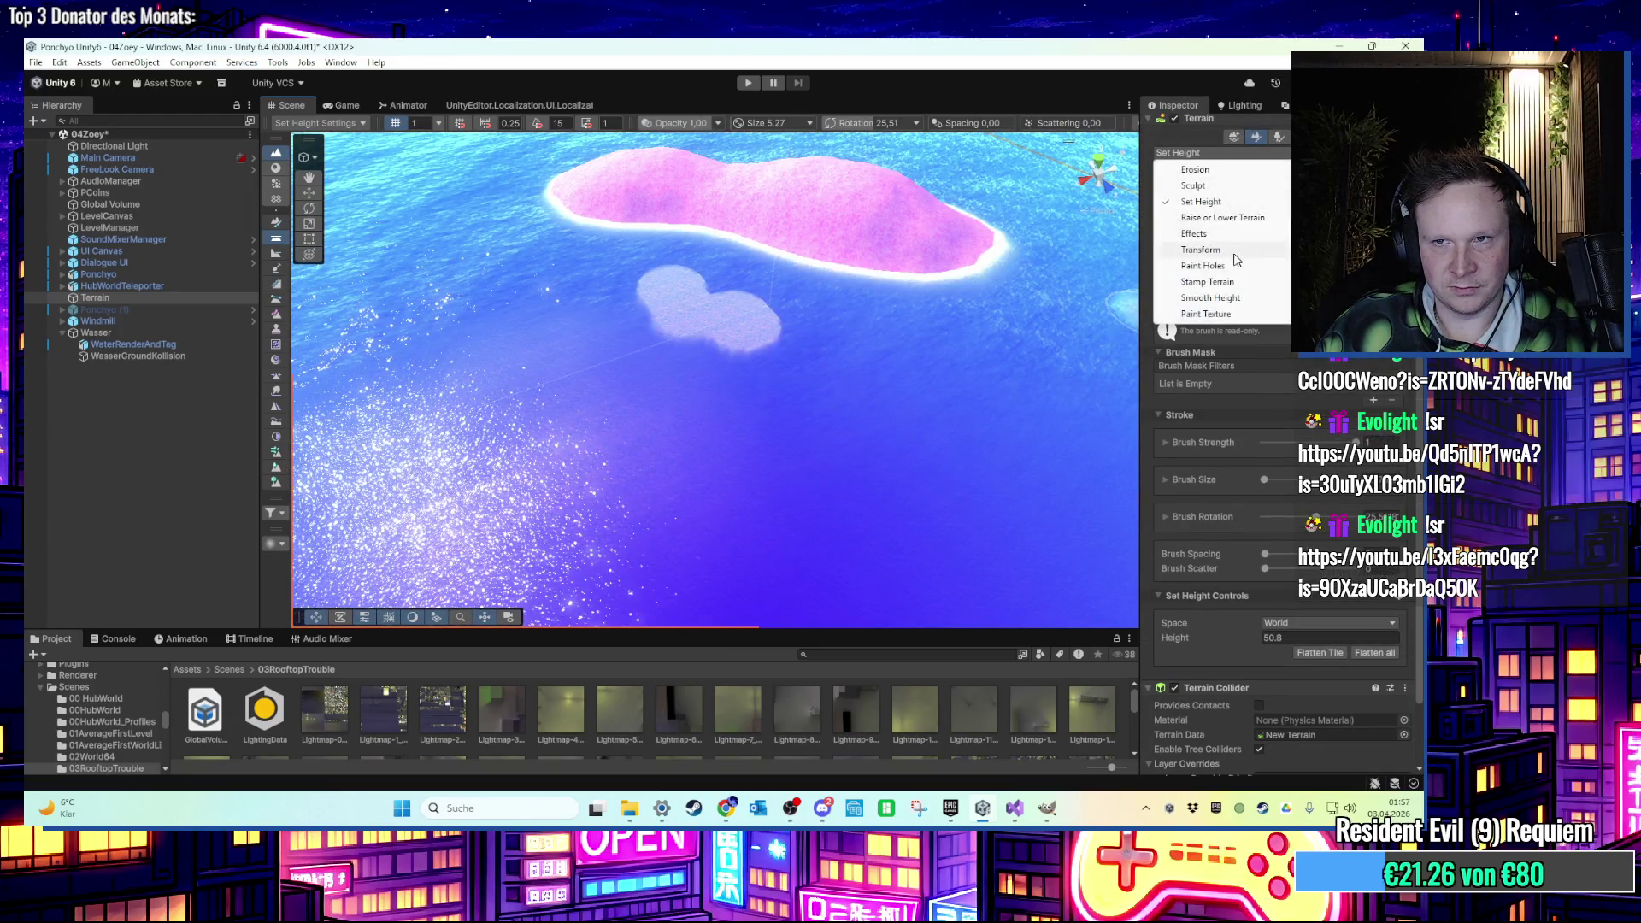
Switch to Smooth Height with a brush size of about 10.5, then start Play mode.
{"action": "left_click", "coordinate": [1229, 296]}
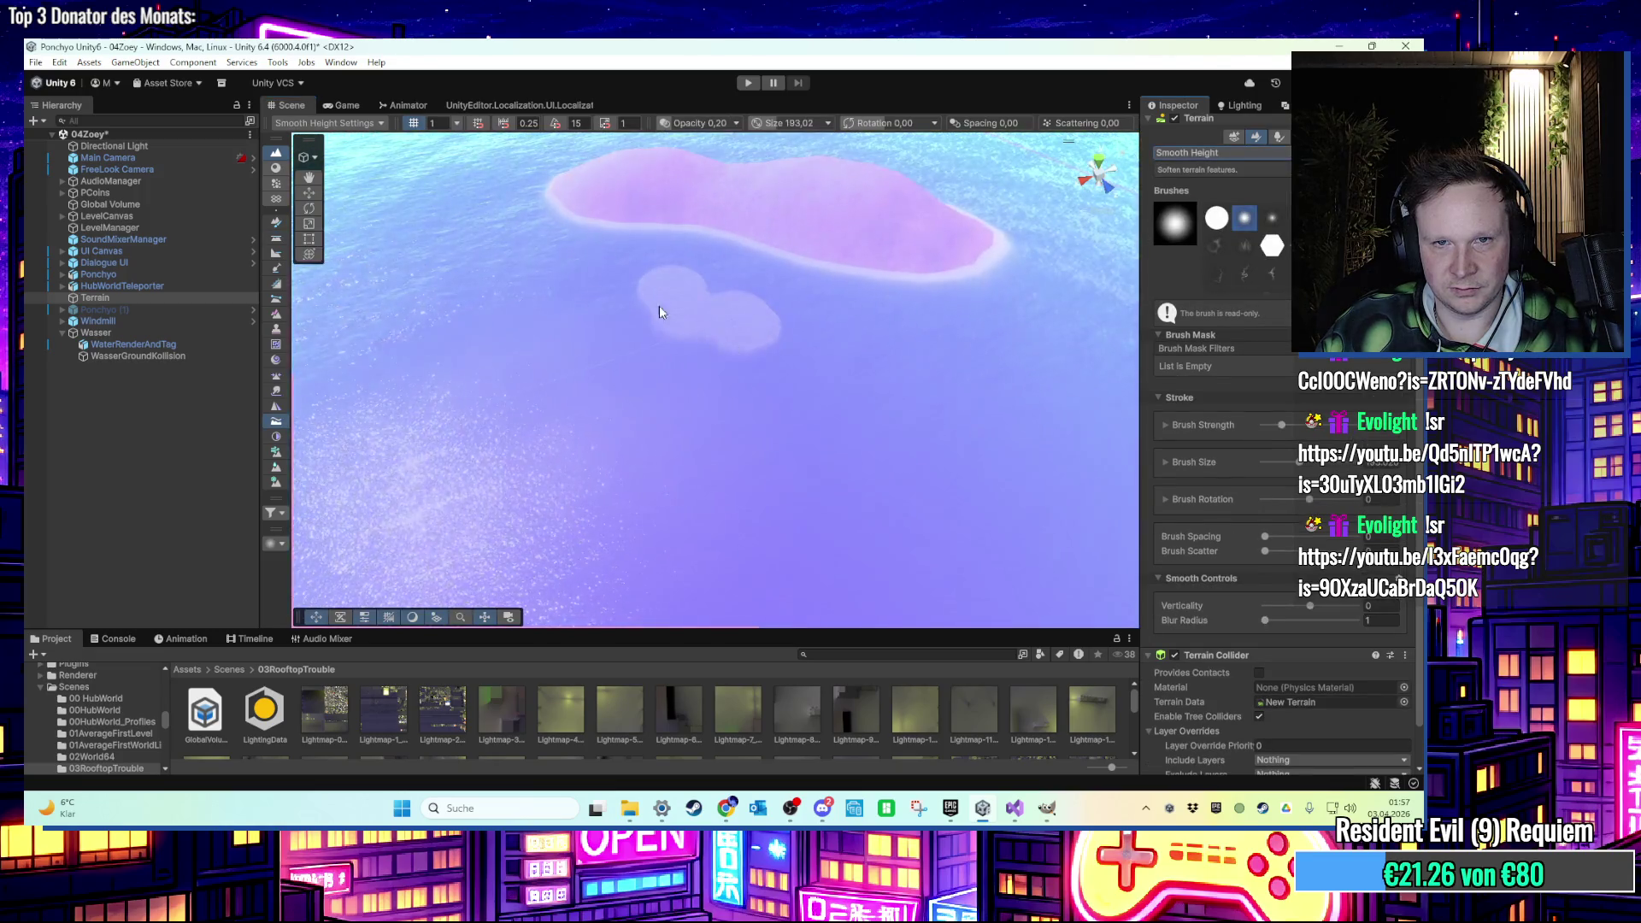
{"action": "left_click_drag", "start_coordinate": [659, 312], "coordinate": [396, 299]}
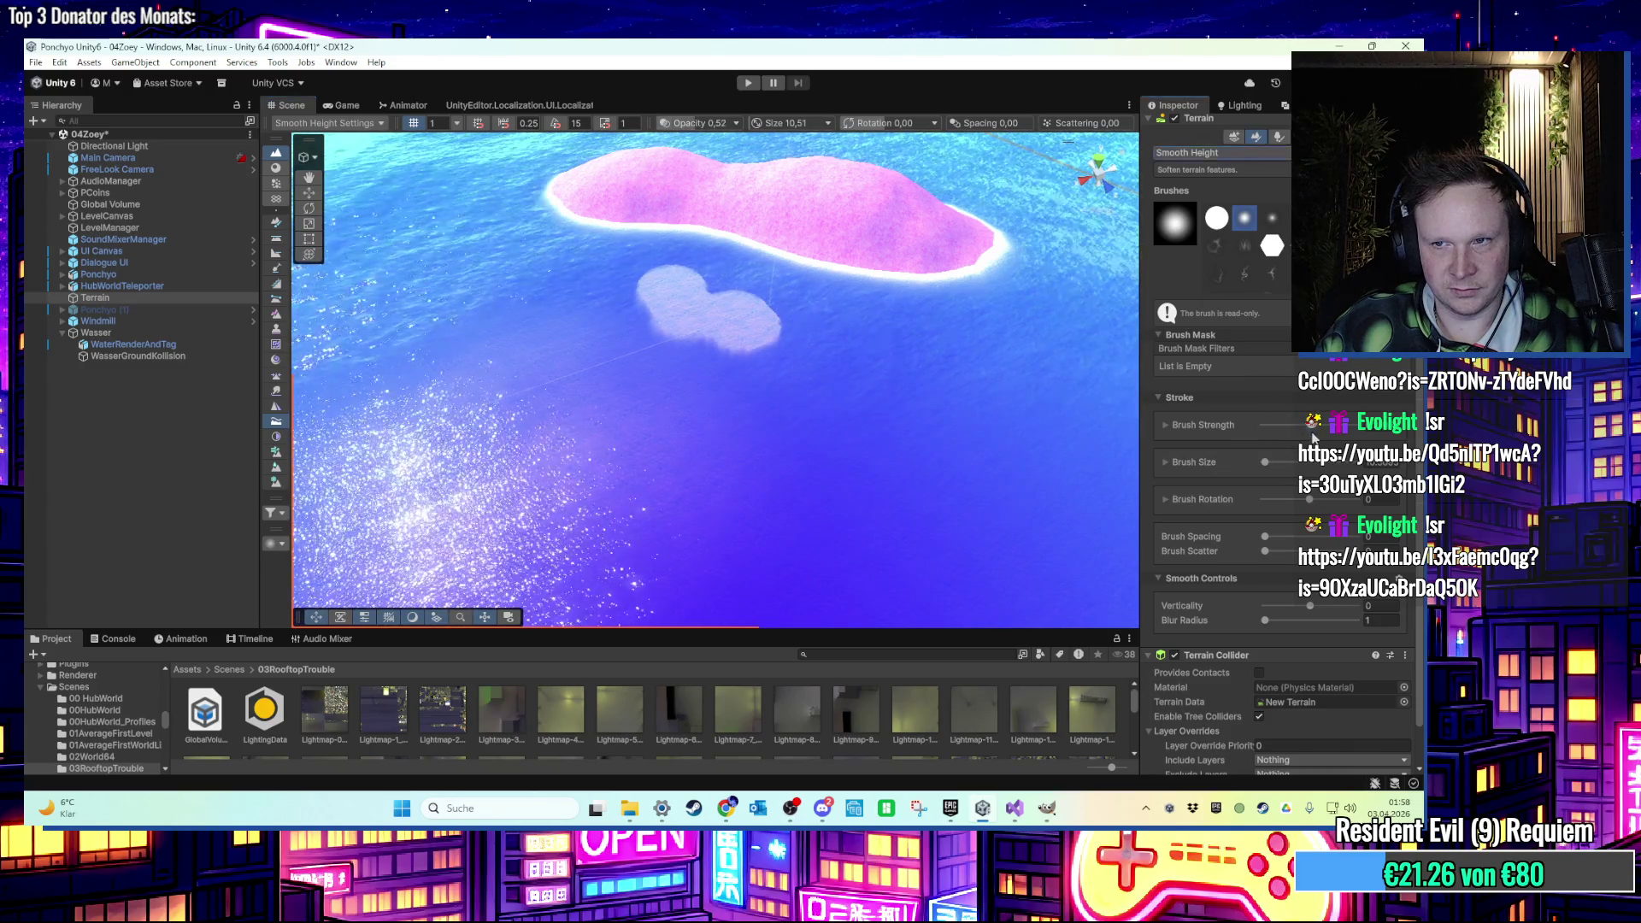
{"action": "scroll", "coordinate": [812, 376], "scroll_direction": "up", "scroll_amount": 5}
{"action": "scroll", "coordinate": [771, 364], "scroll_direction": "down", "scroll_amount": 6}
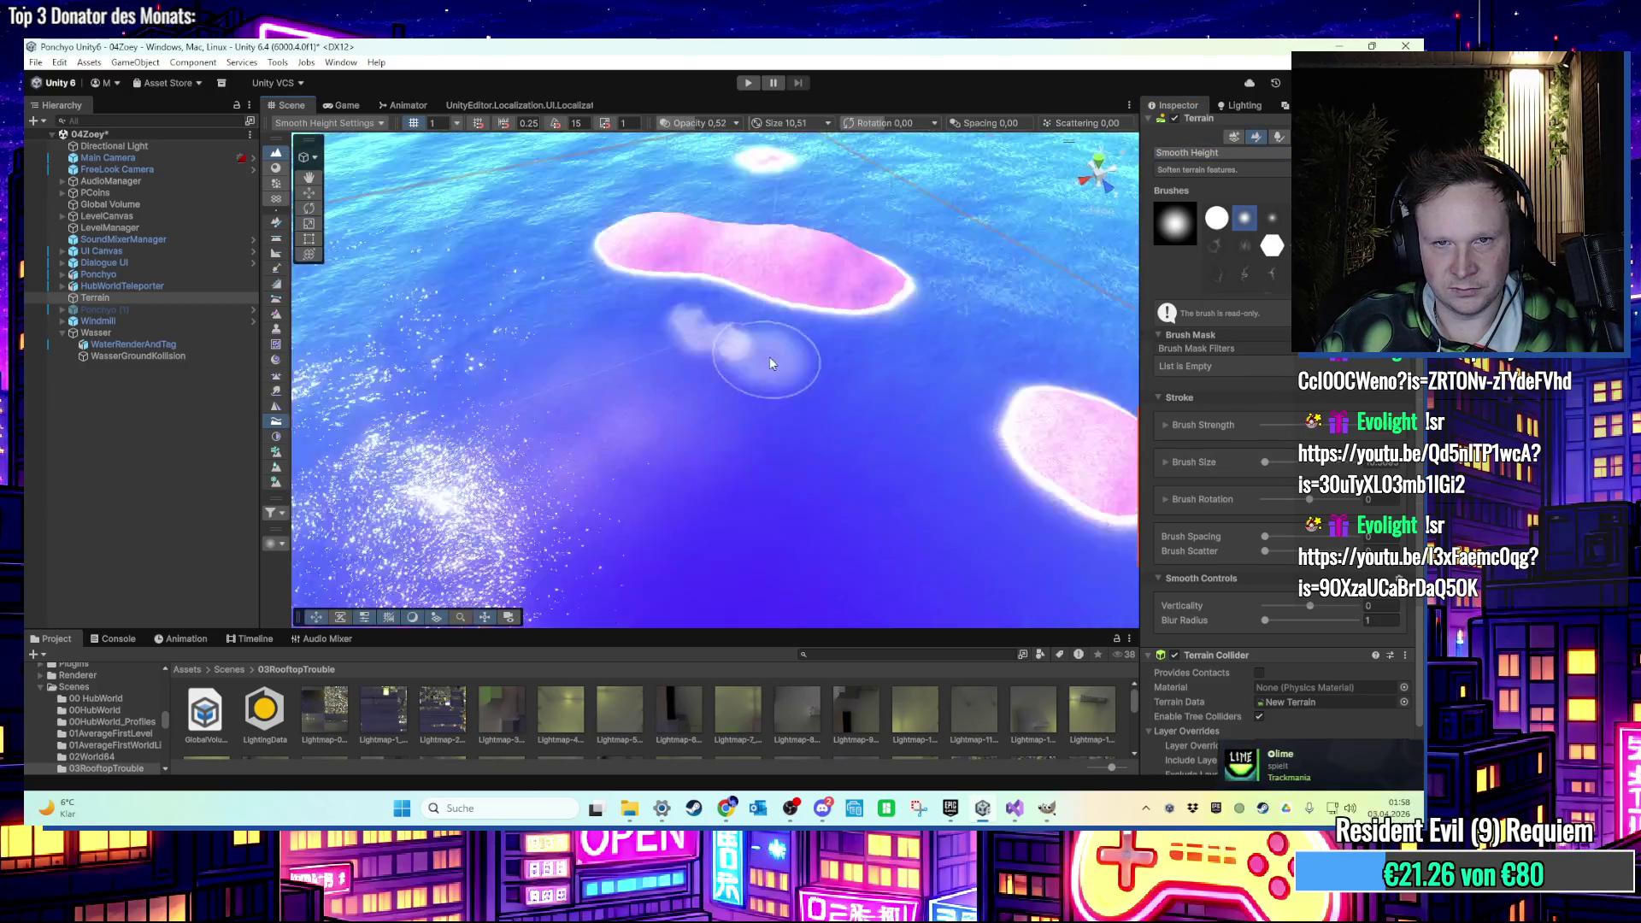
{"action": "mouse_move", "coordinate": [771, 363]}
{"action": "left_mouse_down"}
{"action": "mouse_move", "coordinate": [598, 307]}
{"action": "mouse_move", "coordinate": [649, 398]}
{"action": "left_mouse_up"}
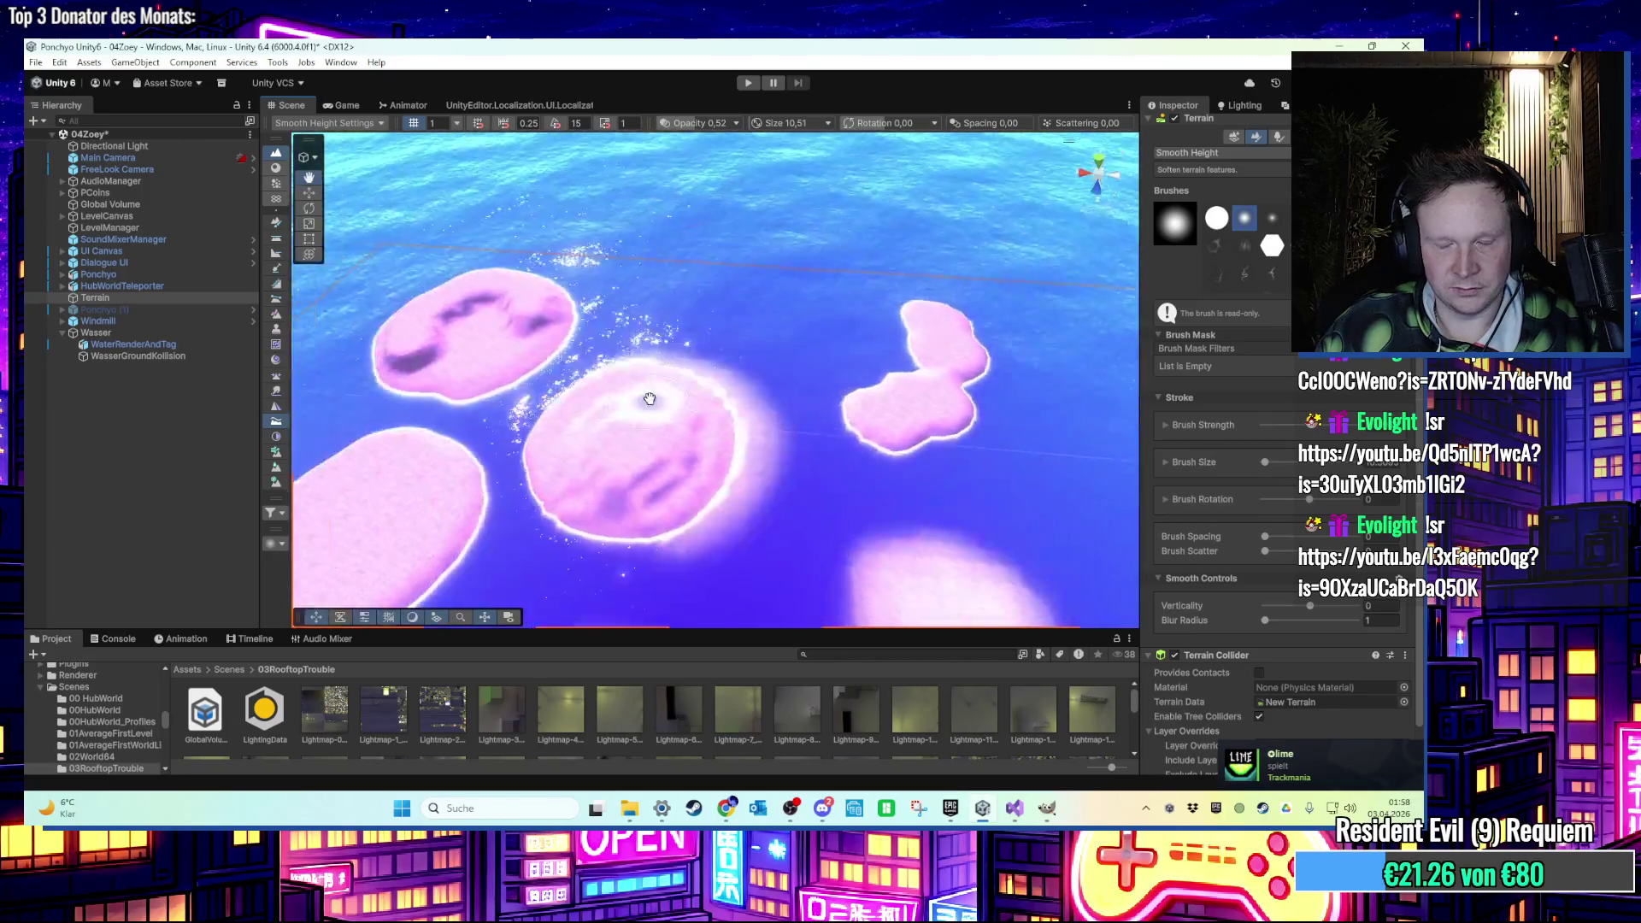
{"action": "scroll", "coordinate": [598, 291], "scroll_direction": "up", "scroll_amount": 5}
{"action": "scroll", "coordinate": [586, 274], "scroll_direction": "down", "scroll_amount": 5}
{"action": "scroll", "coordinate": [590, 282], "scroll_direction": "up", "scroll_amount": 4}
{"action": "scroll", "coordinate": [604, 304], "scroll_direction": "down", "scroll_amount": 4}
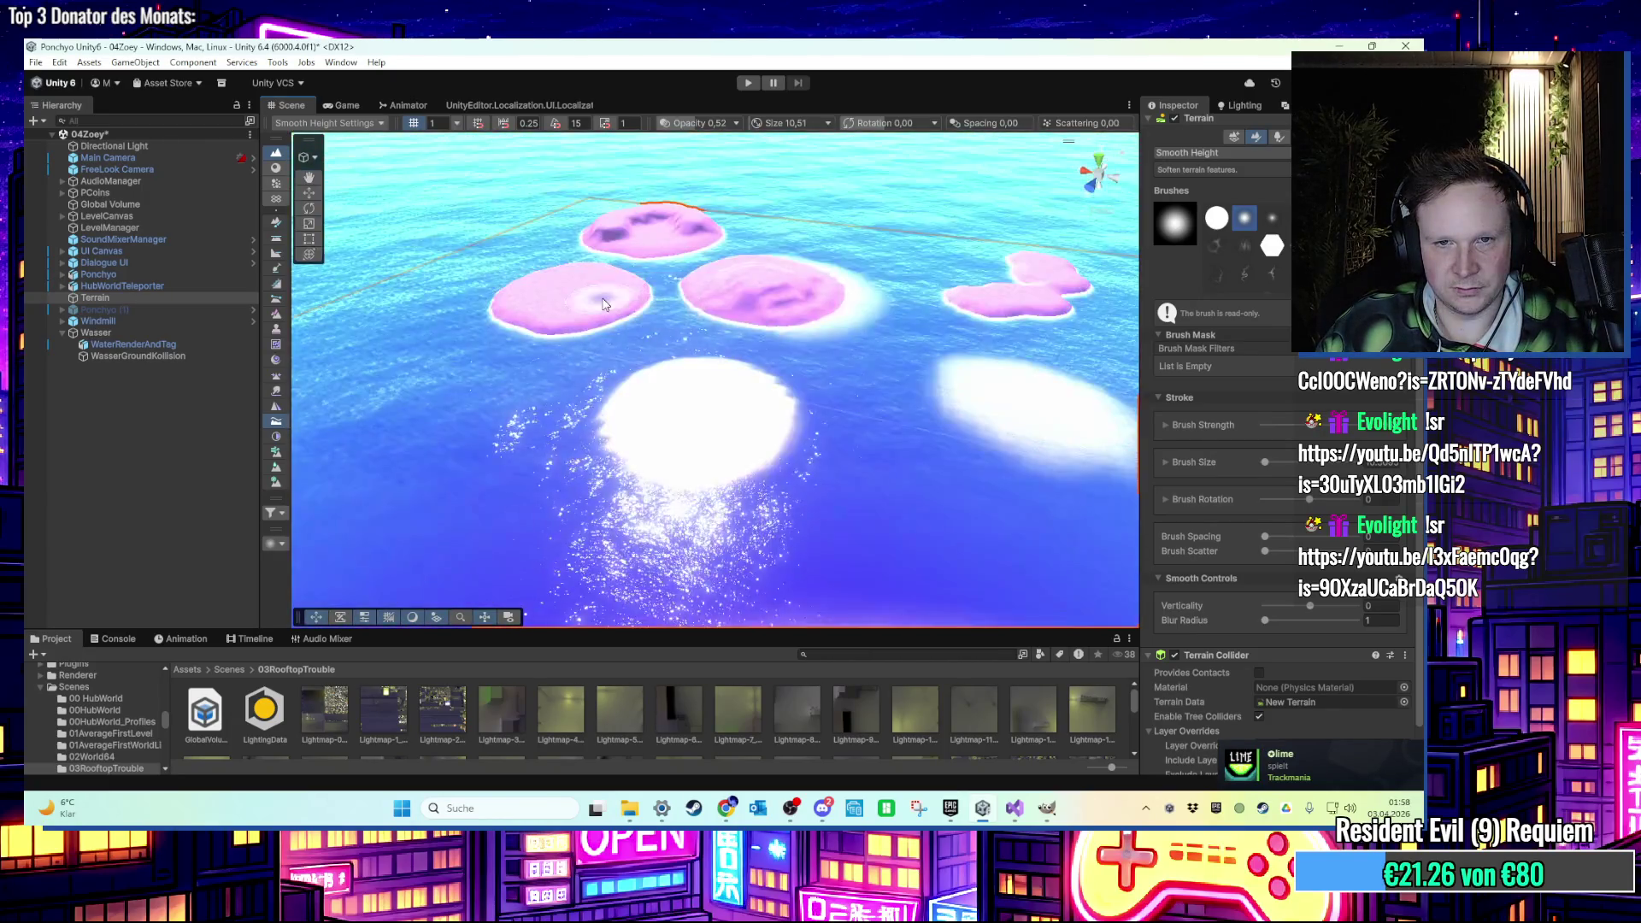
{"action": "scroll", "coordinate": [604, 305], "scroll_direction": "up", "scroll_amount": 5}
{"action": "scroll", "coordinate": [604, 305], "scroll_direction": "down", "scroll_amount": 2}
{"action": "left_click", "coordinate": [747, 82]}
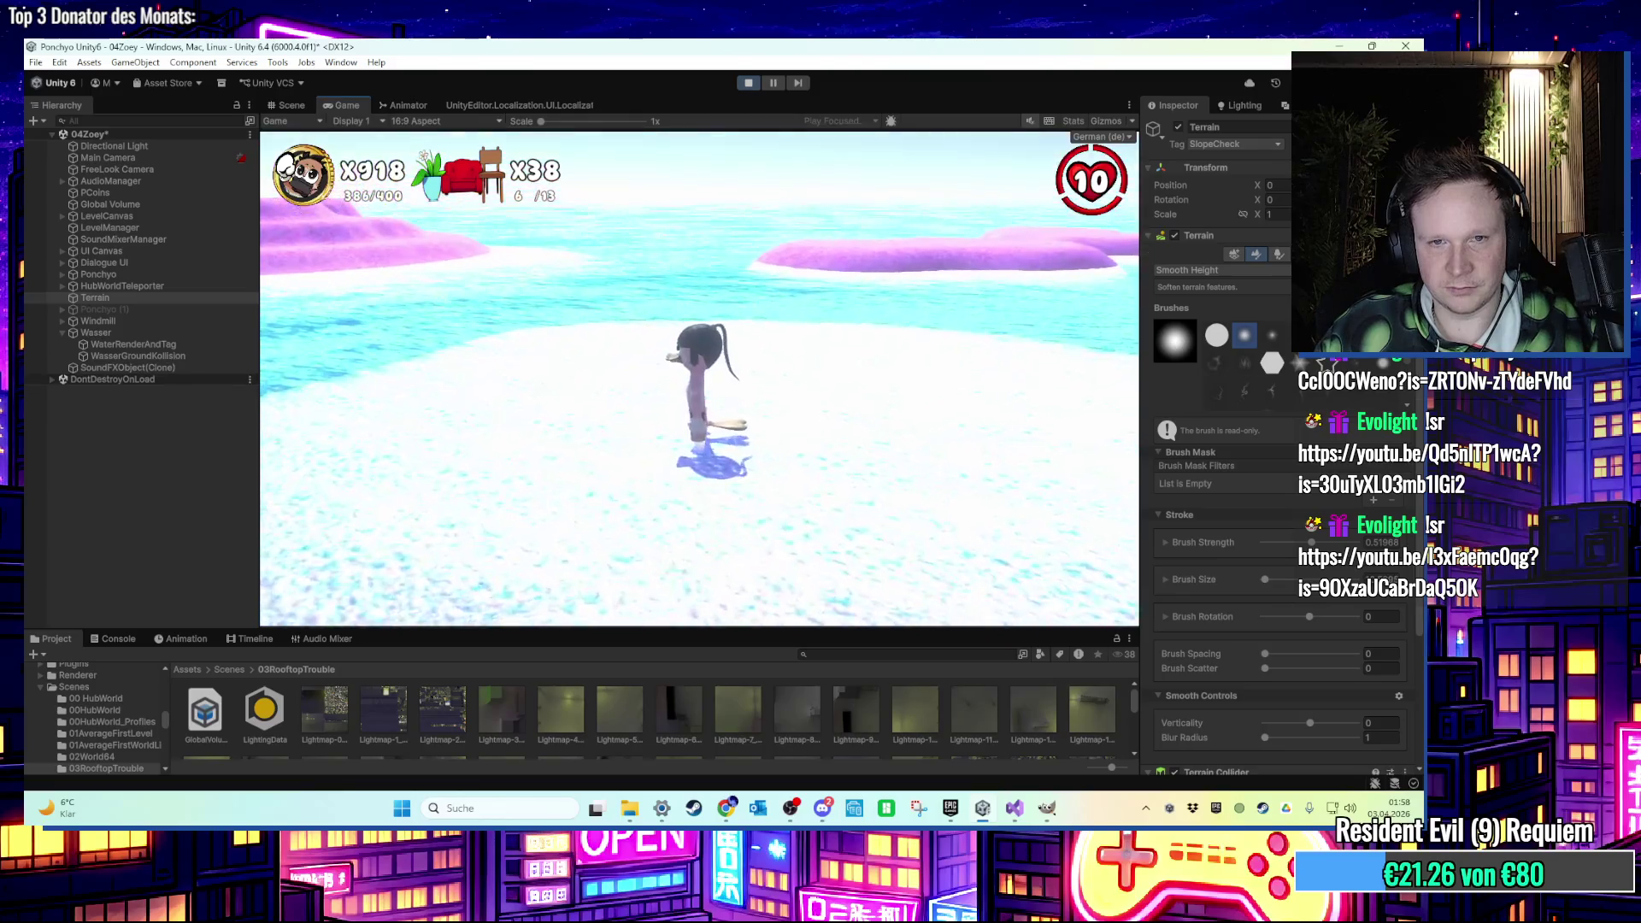
Run and jump the character across the pink islands and water, then stop playing.
{"action": "key", "text": "w"}
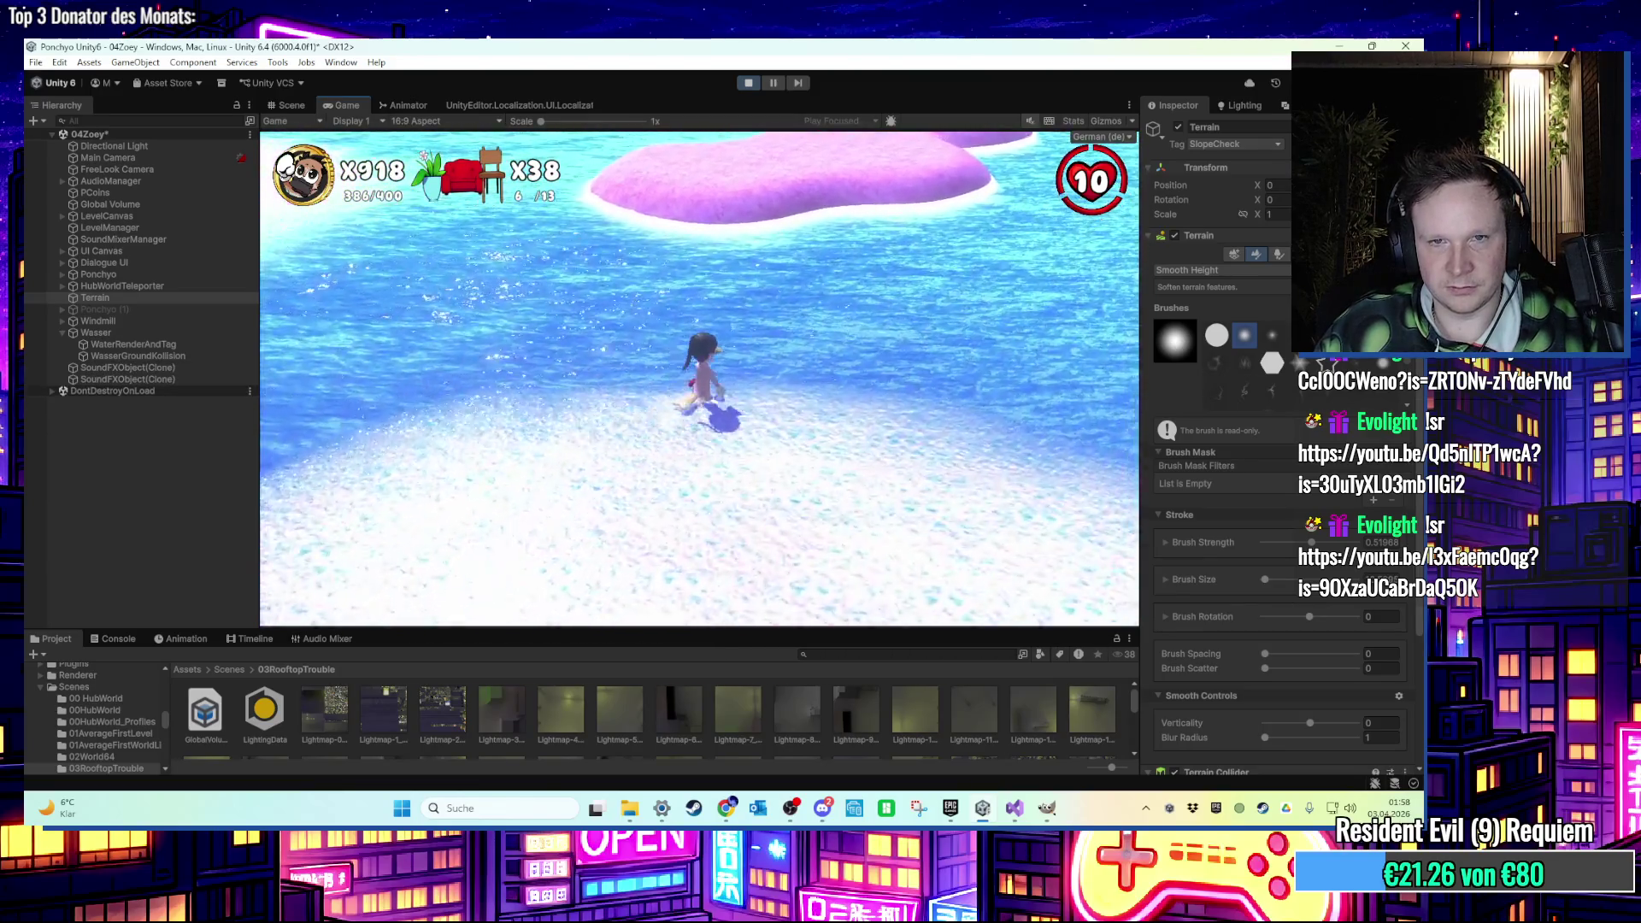
{"action": "key", "text": "w"}
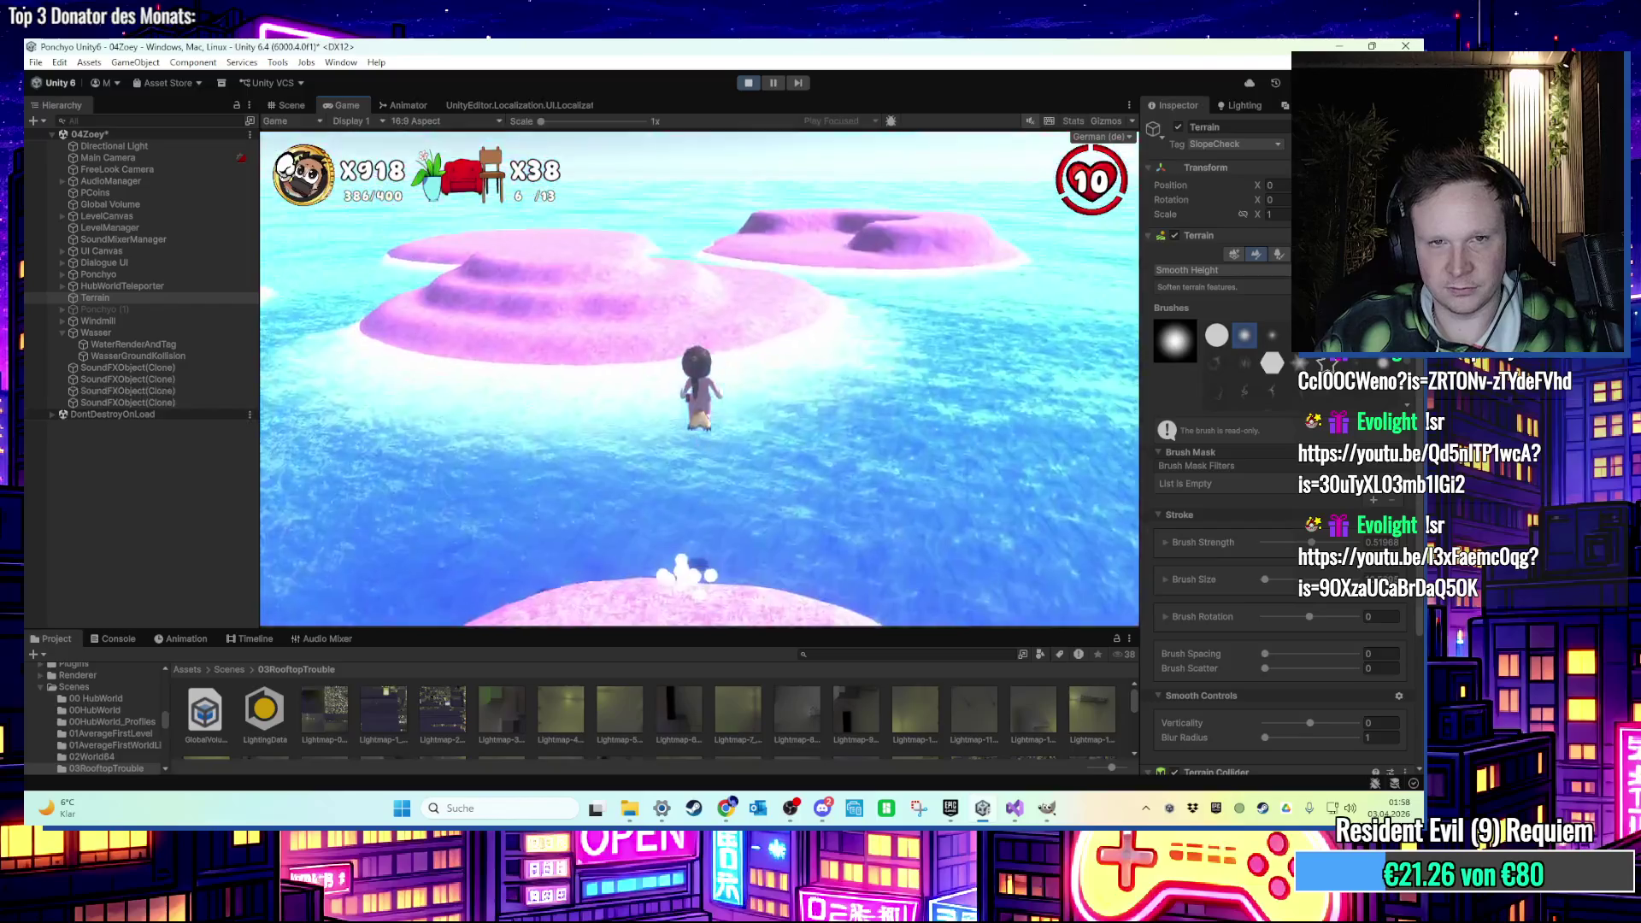
{"action": "key", "text": "w"}
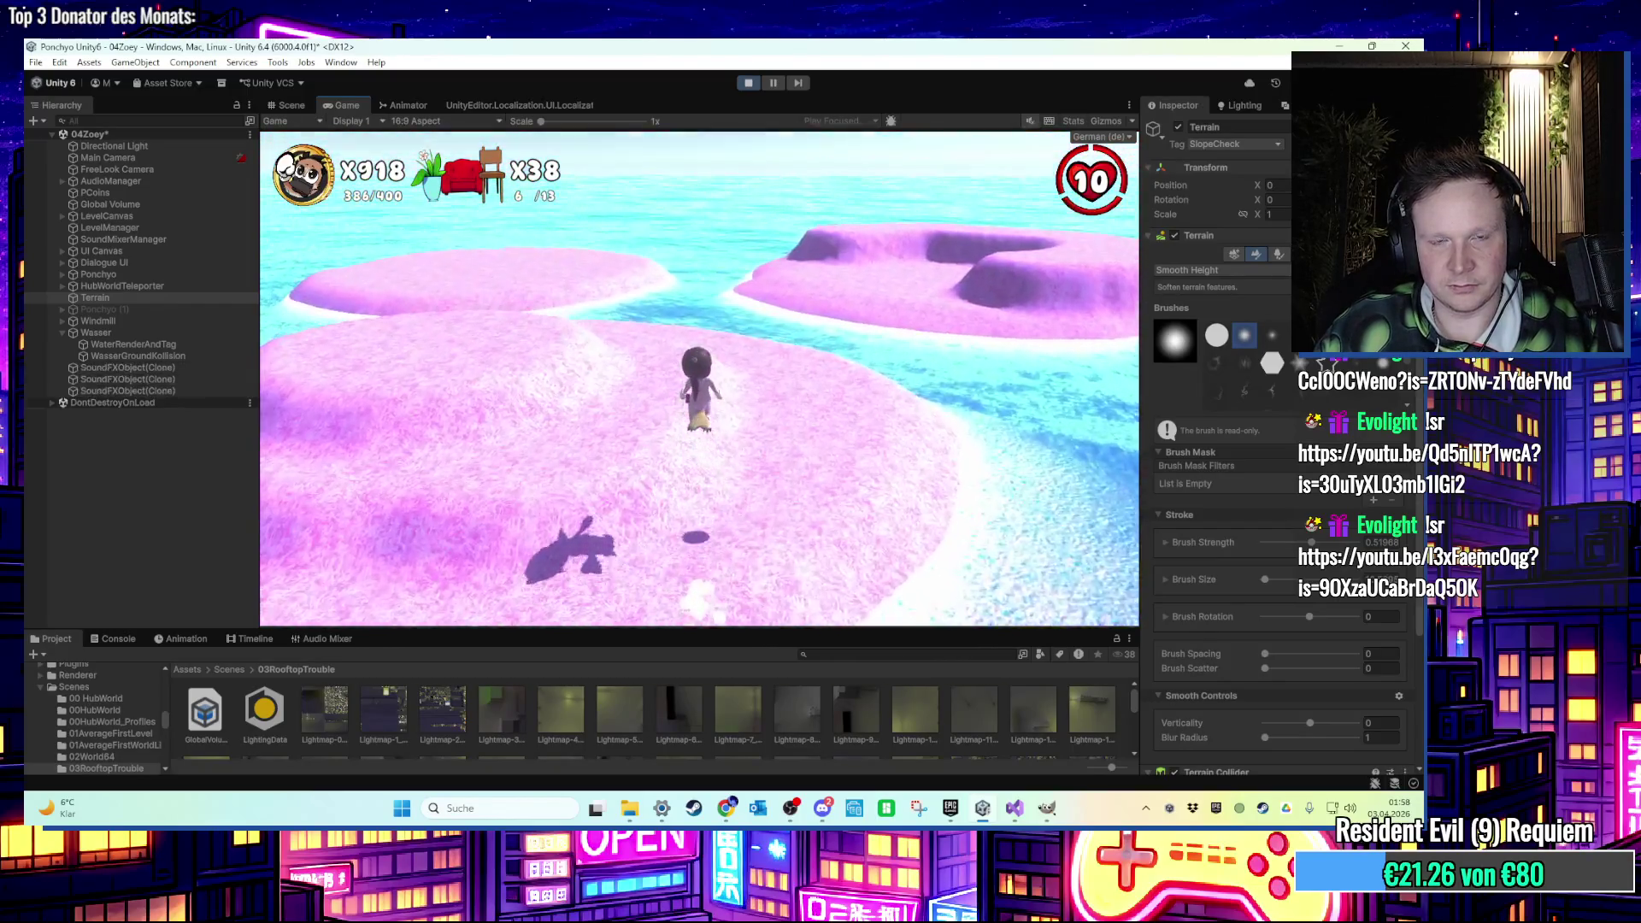
{"action": "key", "text": "w"}
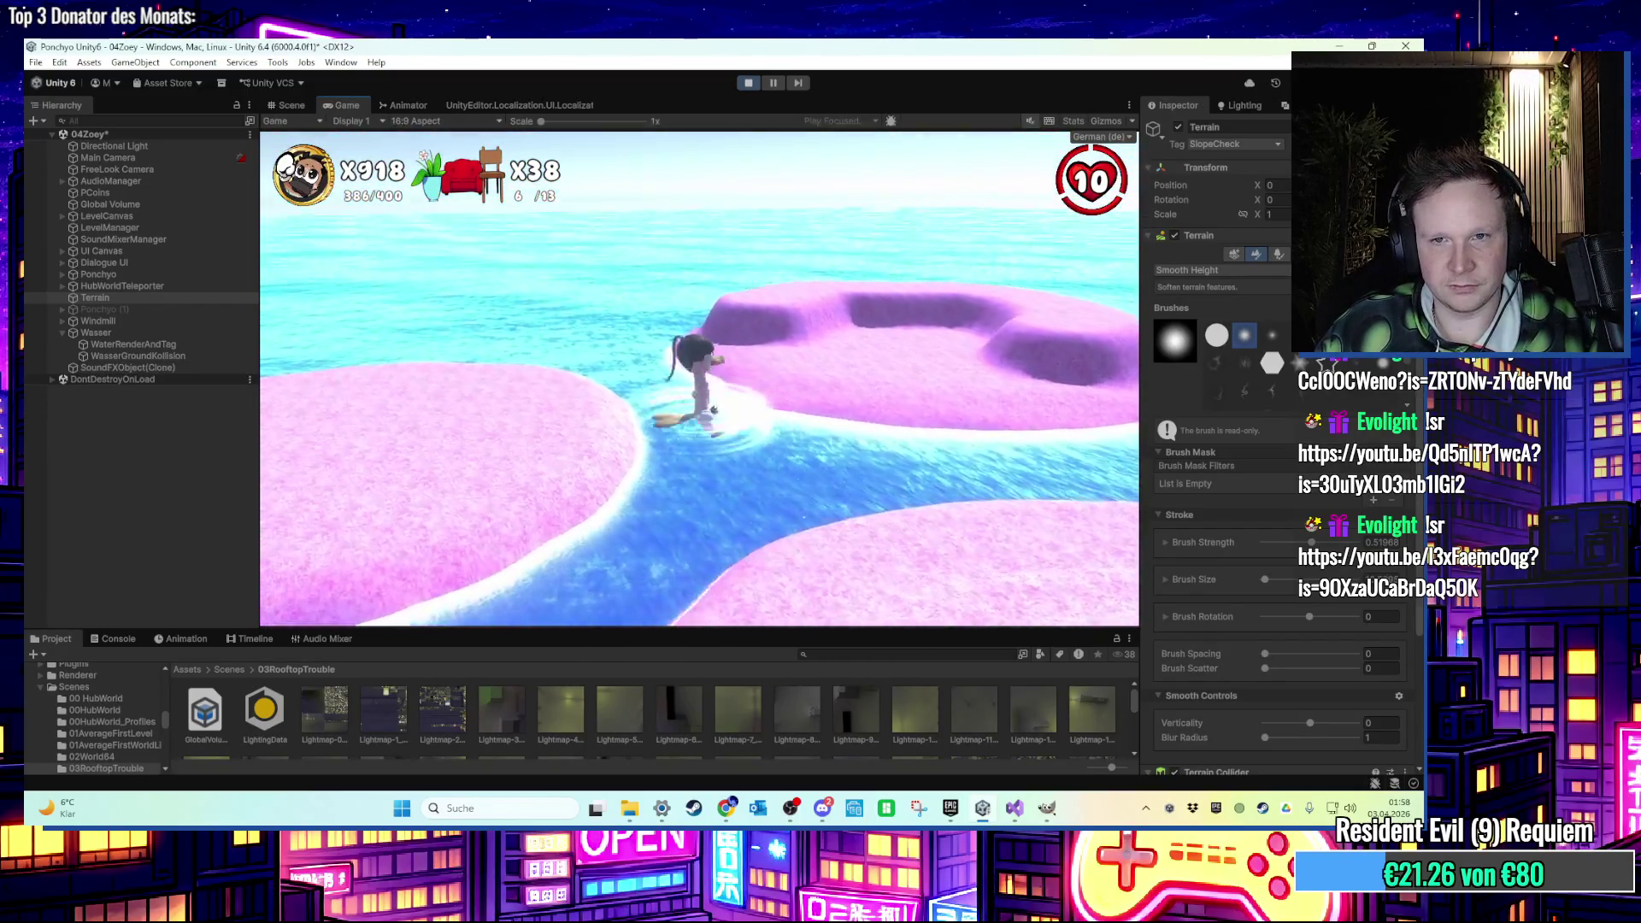
{"action": "key", "text": "w"}
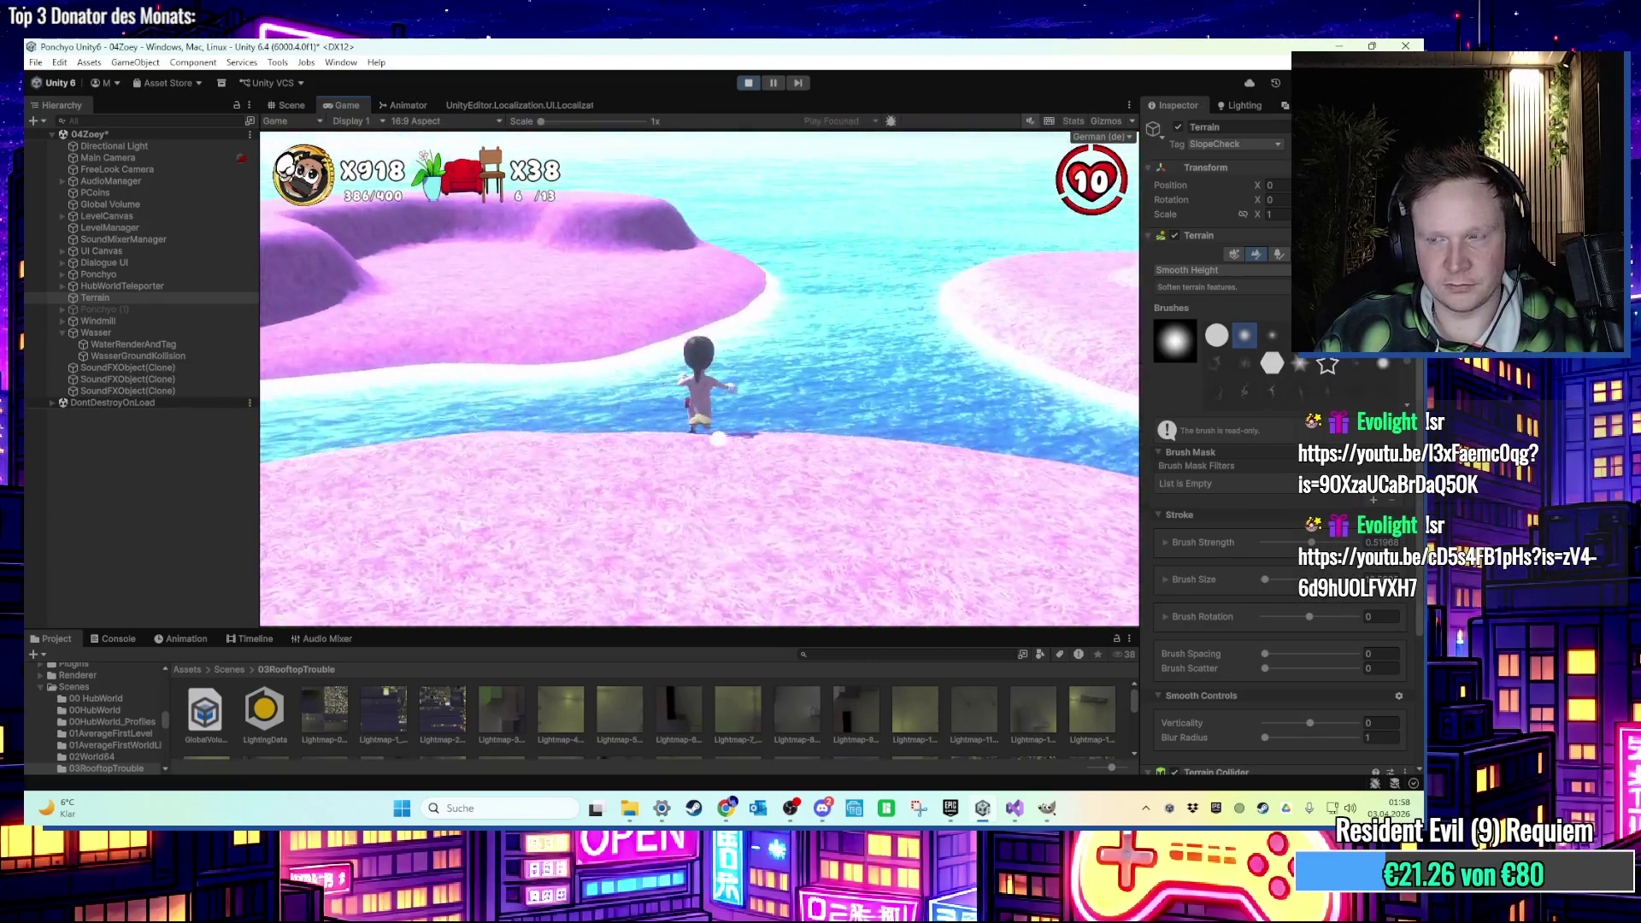
{"action": "key", "text": "space"}
{"action": "key", "text": "w"}
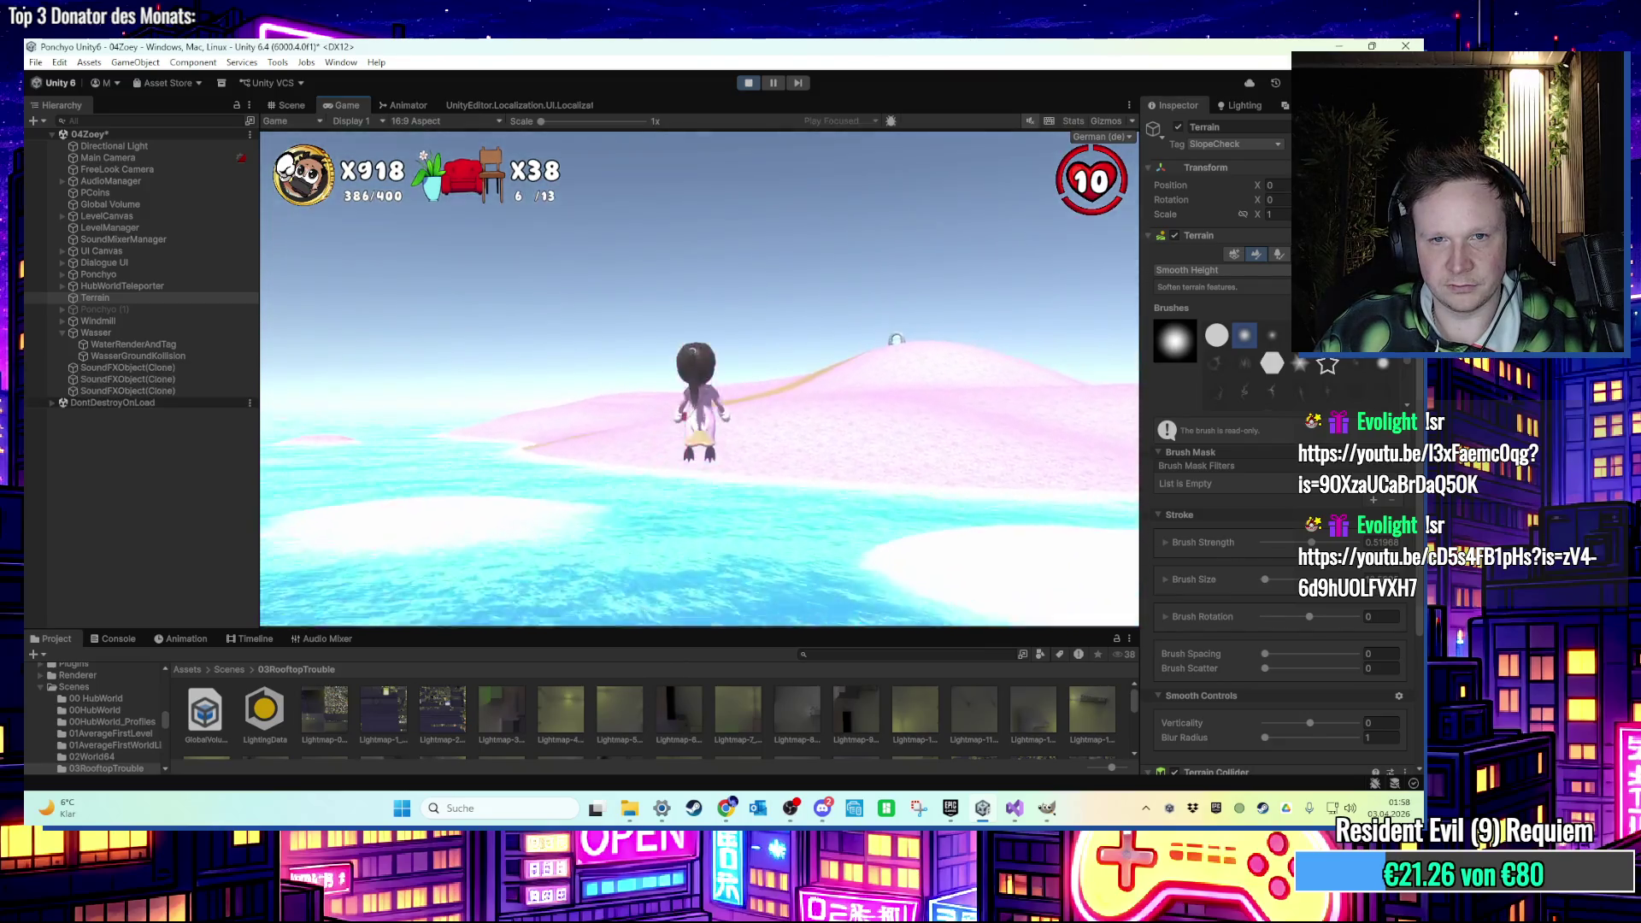
{"action": "key", "text": "super"}
{"action": "key", "text": "super"}
{"action": "key", "text": "ctrl+p"}
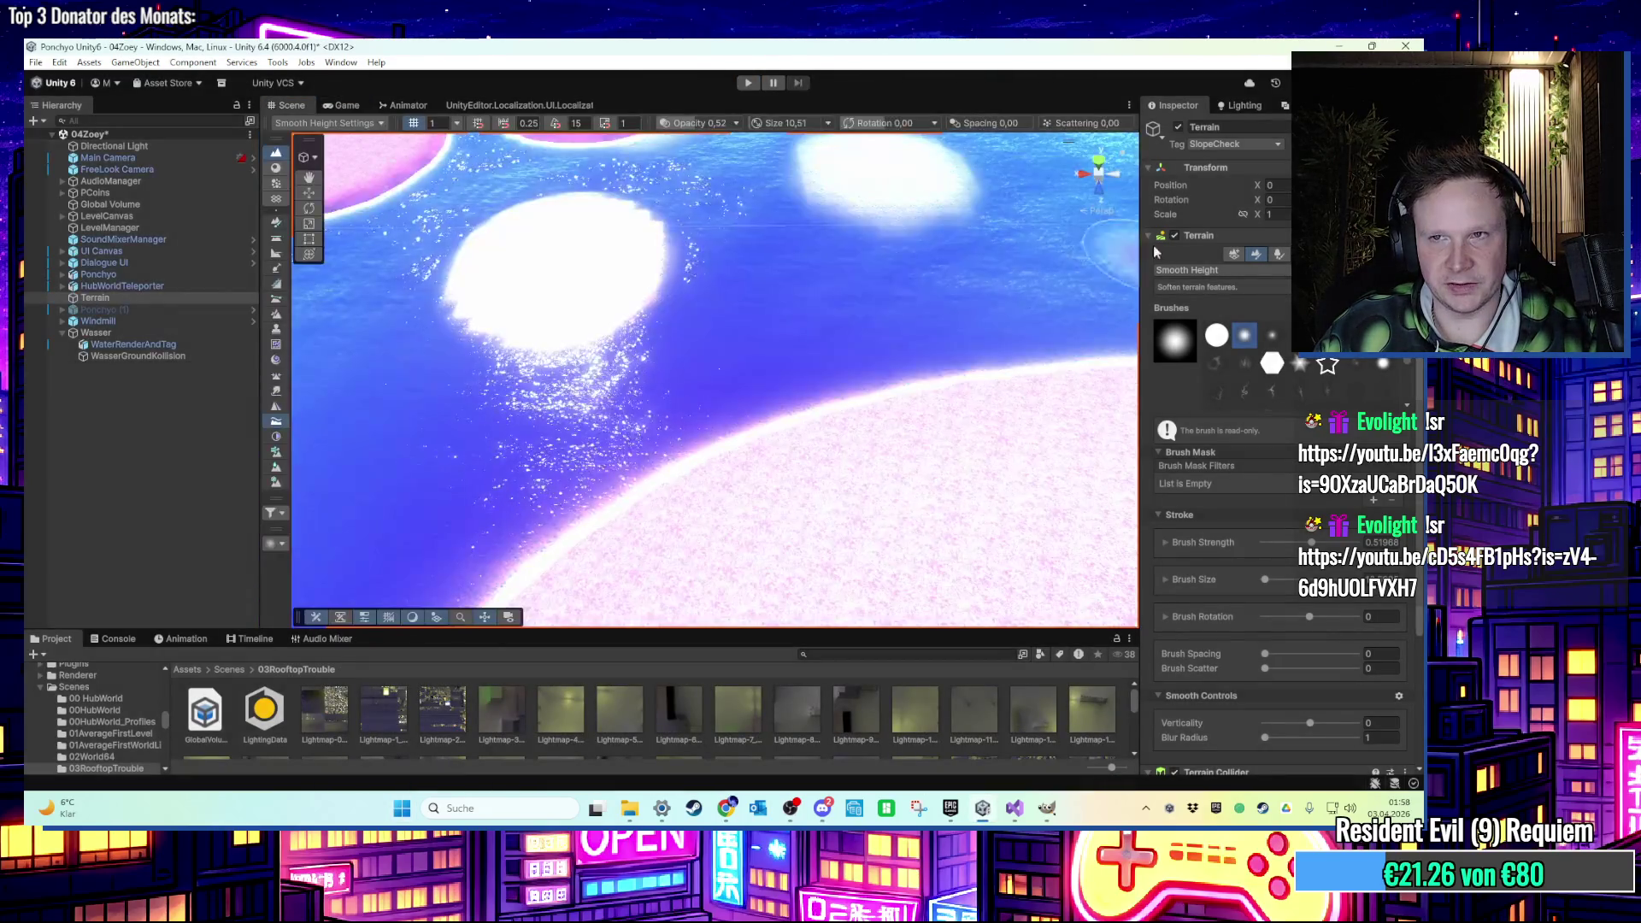
Exit Play mode, open the Environment lighting settings, and search the project for 'skybox'.
{"action": "left_click", "coordinate": [1240, 105]}
{"action": "left_click", "coordinate": [1312, 128]}
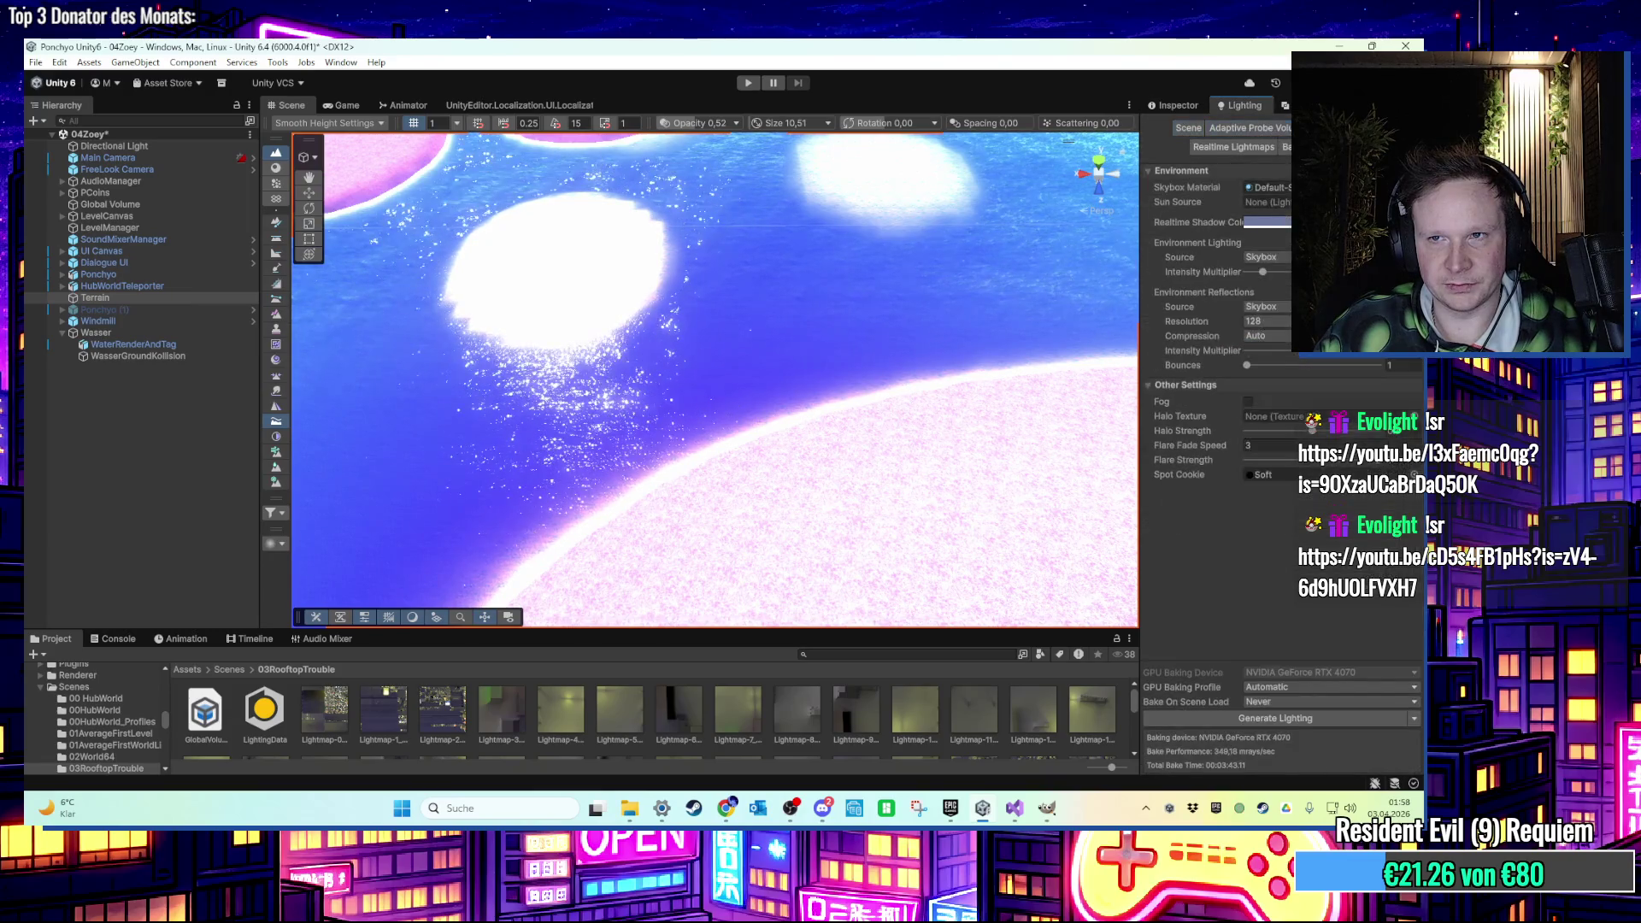
{"action": "left_click", "coordinate": [851, 653]}
{"action": "type", "text": "skybox"}
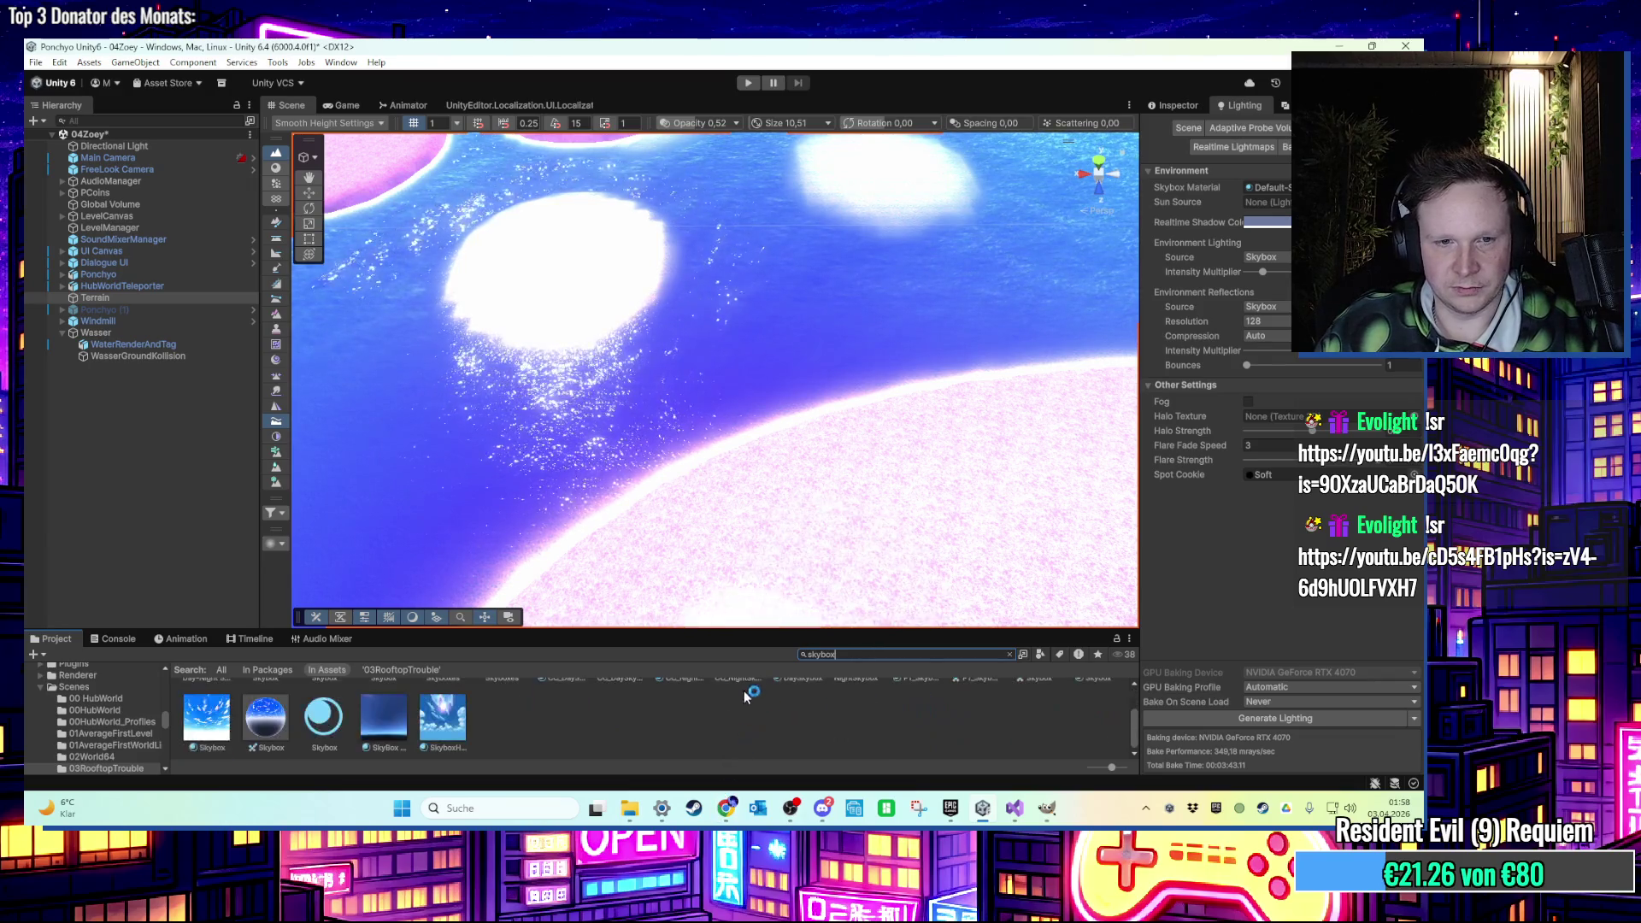
{"action": "scroll", "coordinate": [399, 721], "scroll_direction": "down", "scroll_amount": 1}
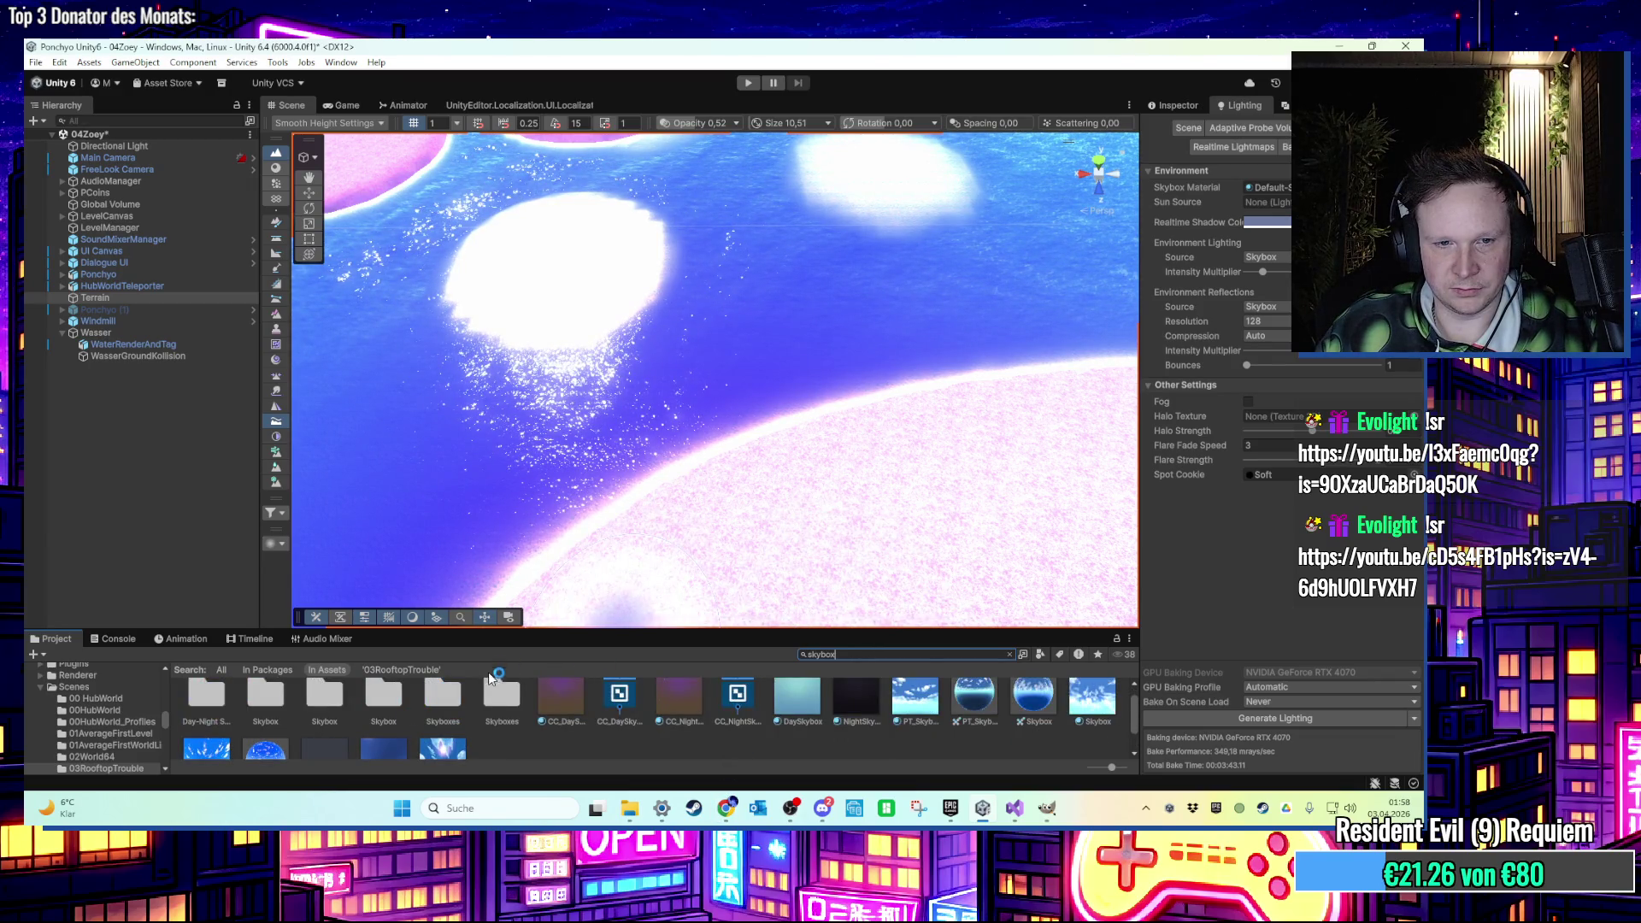
Apply the SkyNoon material from Skyboxes/Day-Night Skyboxes/Materials as the scene's sky.
{"action": "double_click", "coordinate": [455, 710]}
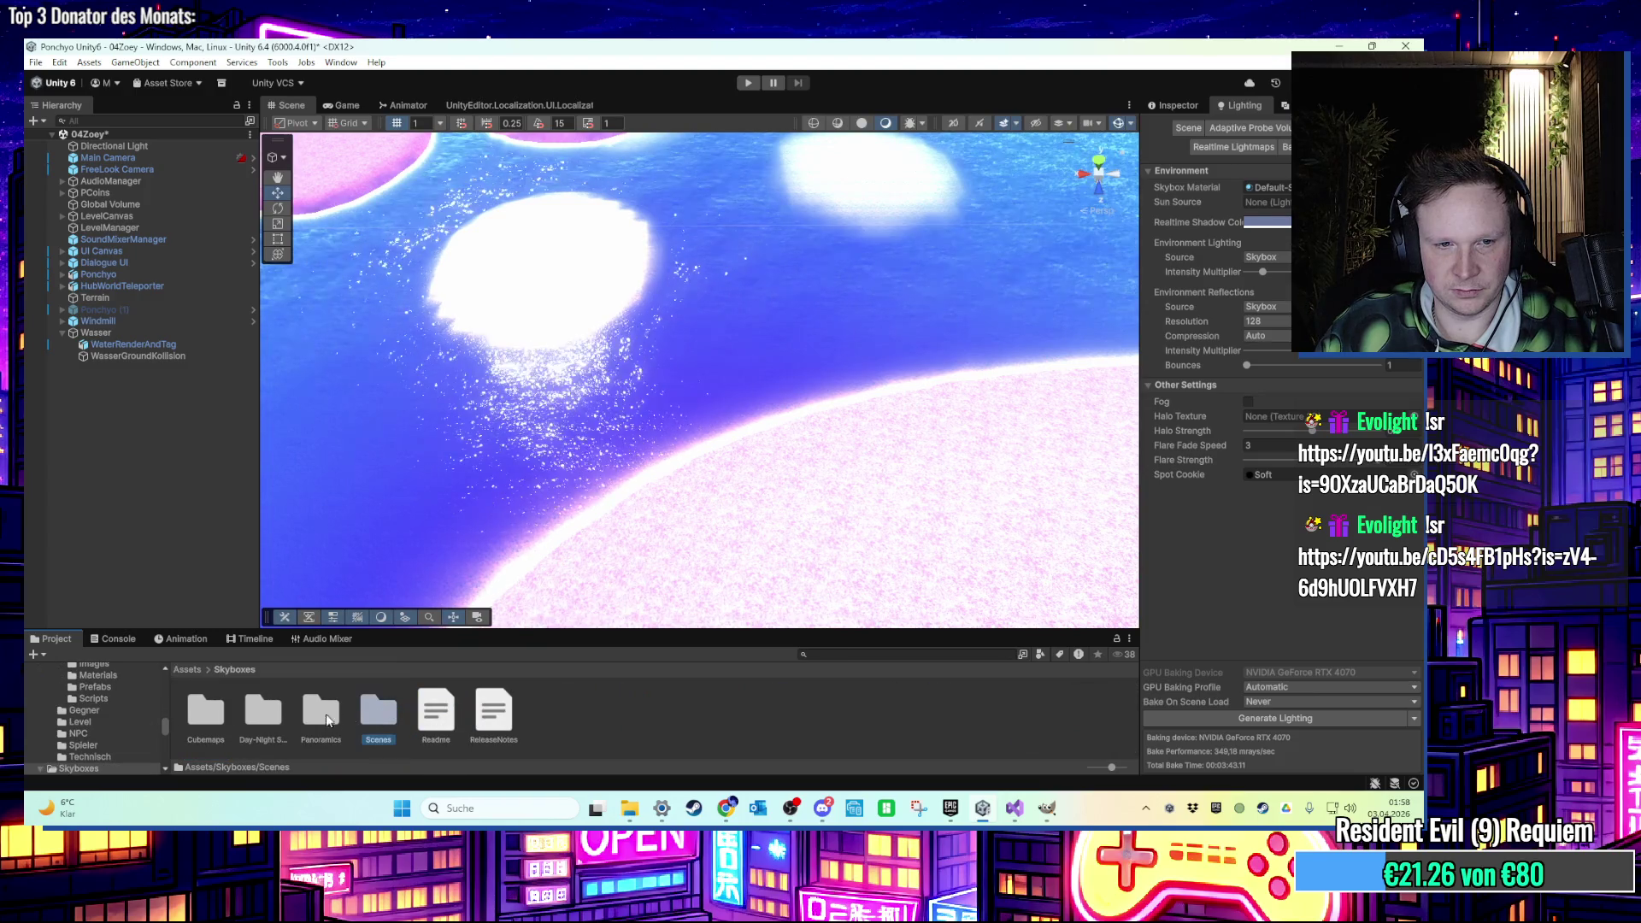
{"action": "double_click", "coordinate": [265, 719]}
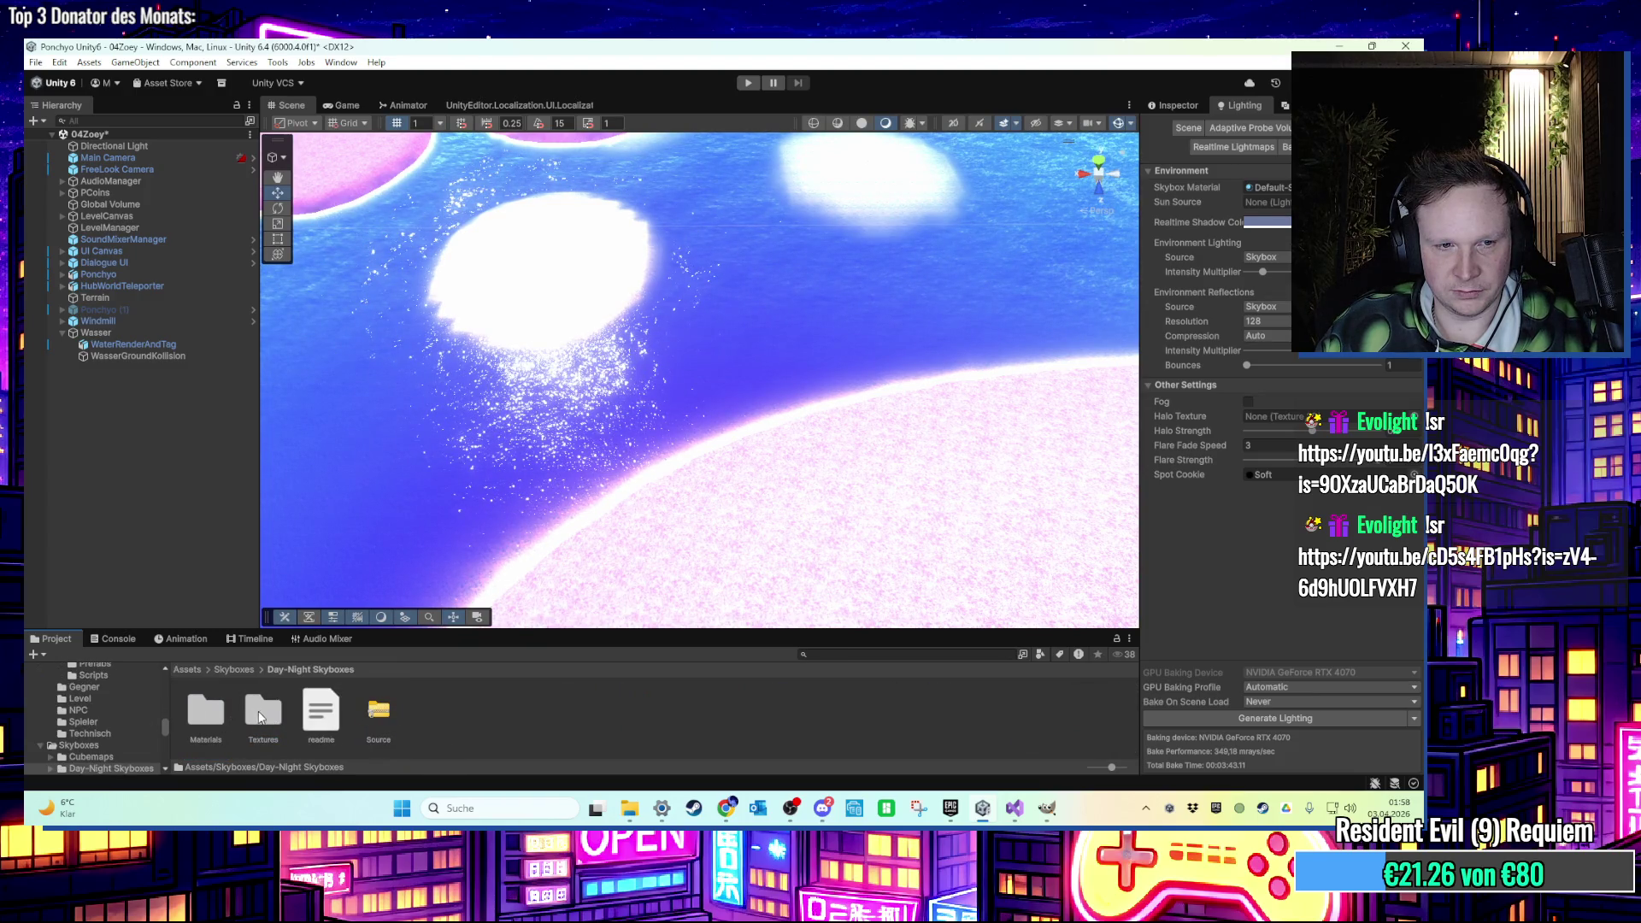
{"action": "double_click", "coordinate": [205, 711]}
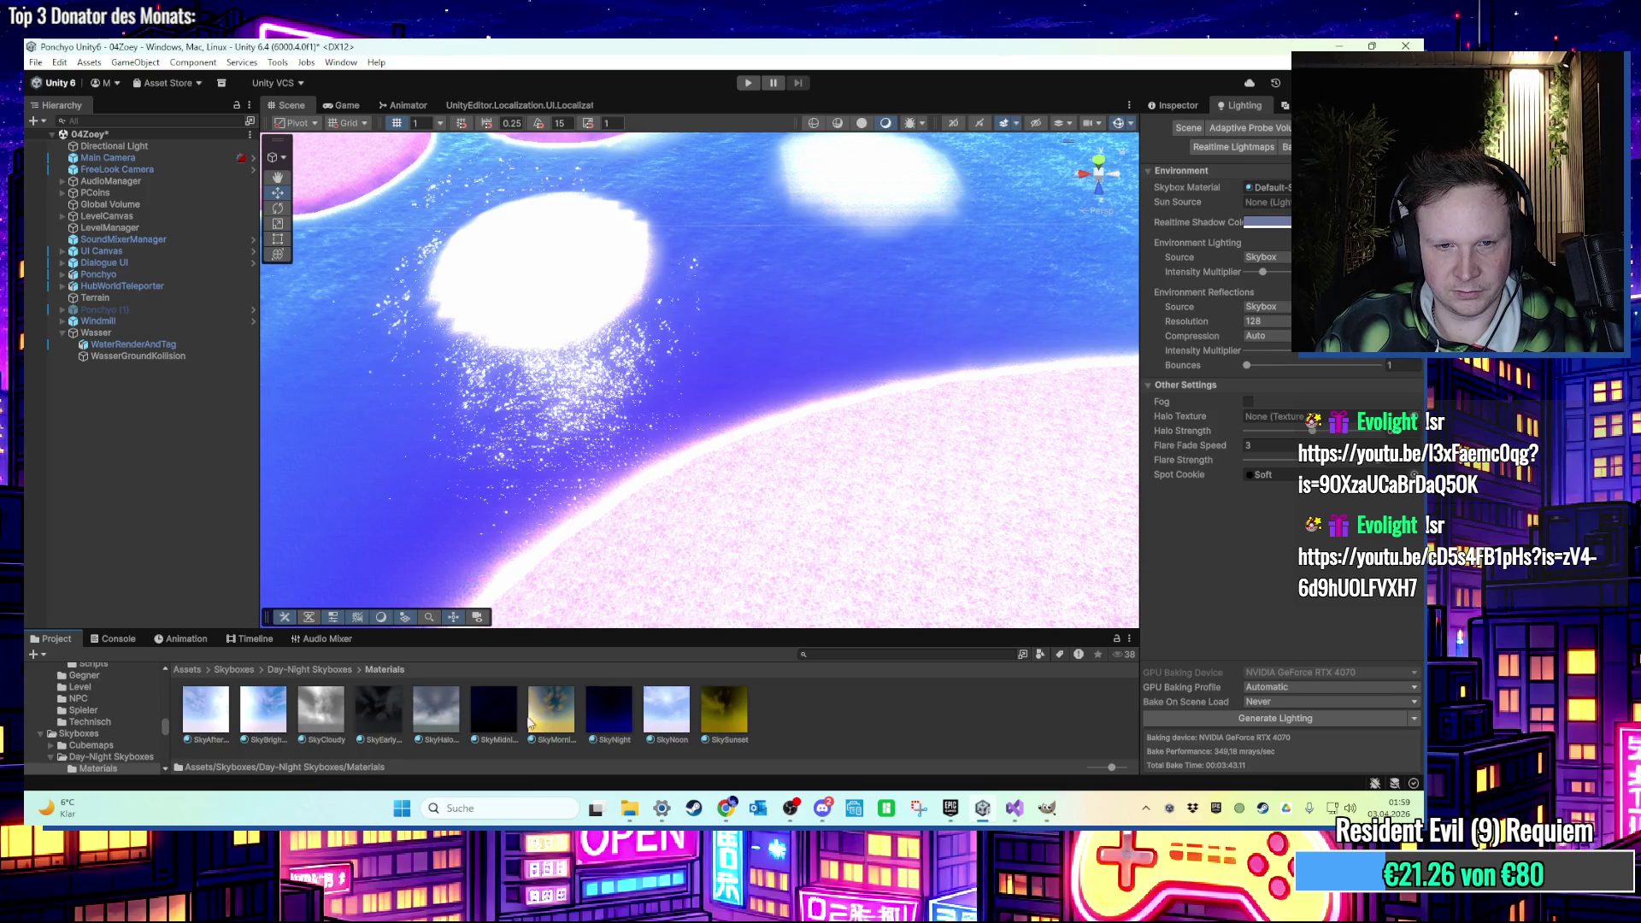
{"action": "mouse_move", "coordinate": [667, 730]}
{"action": "left_mouse_down"}
{"action": "mouse_move", "coordinate": [764, 263]}
{"action": "mouse_move", "coordinate": [766, 303]}
{"action": "left_mouse_up"}
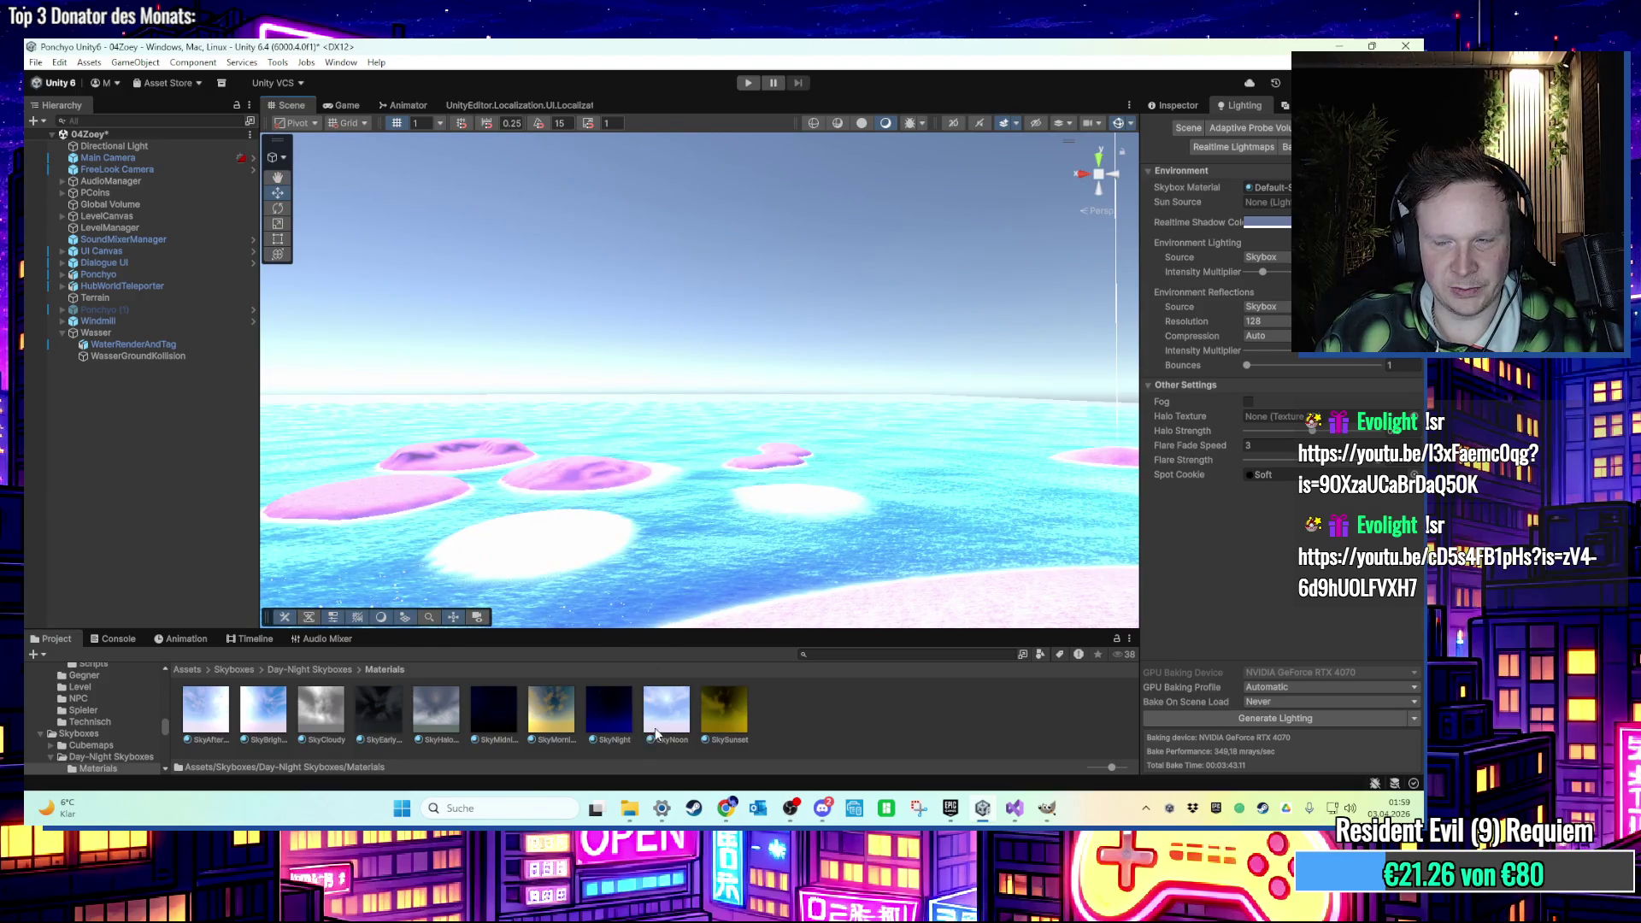
{"action": "left_click_drag", "start_coordinate": [1269, 187], "coordinate": [1269, 187]}
{"action": "mouse_move", "coordinate": [769, 325]}
{"action": "left_mouse_down"}
{"action": "mouse_move", "coordinate": [777, 366]}
{"action": "mouse_move", "coordinate": [751, 433]}
{"action": "mouse_move", "coordinate": [761, 496]}
{"action": "mouse_move", "coordinate": [780, 410]}
{"action": "mouse_move", "coordinate": [773, 557]}
{"action": "mouse_move", "coordinate": [747, 470]}
{"action": "left_mouse_up"}
{"action": "scroll", "coordinate": [802, 439], "scroll_direction": "up", "scroll_amount": 5}
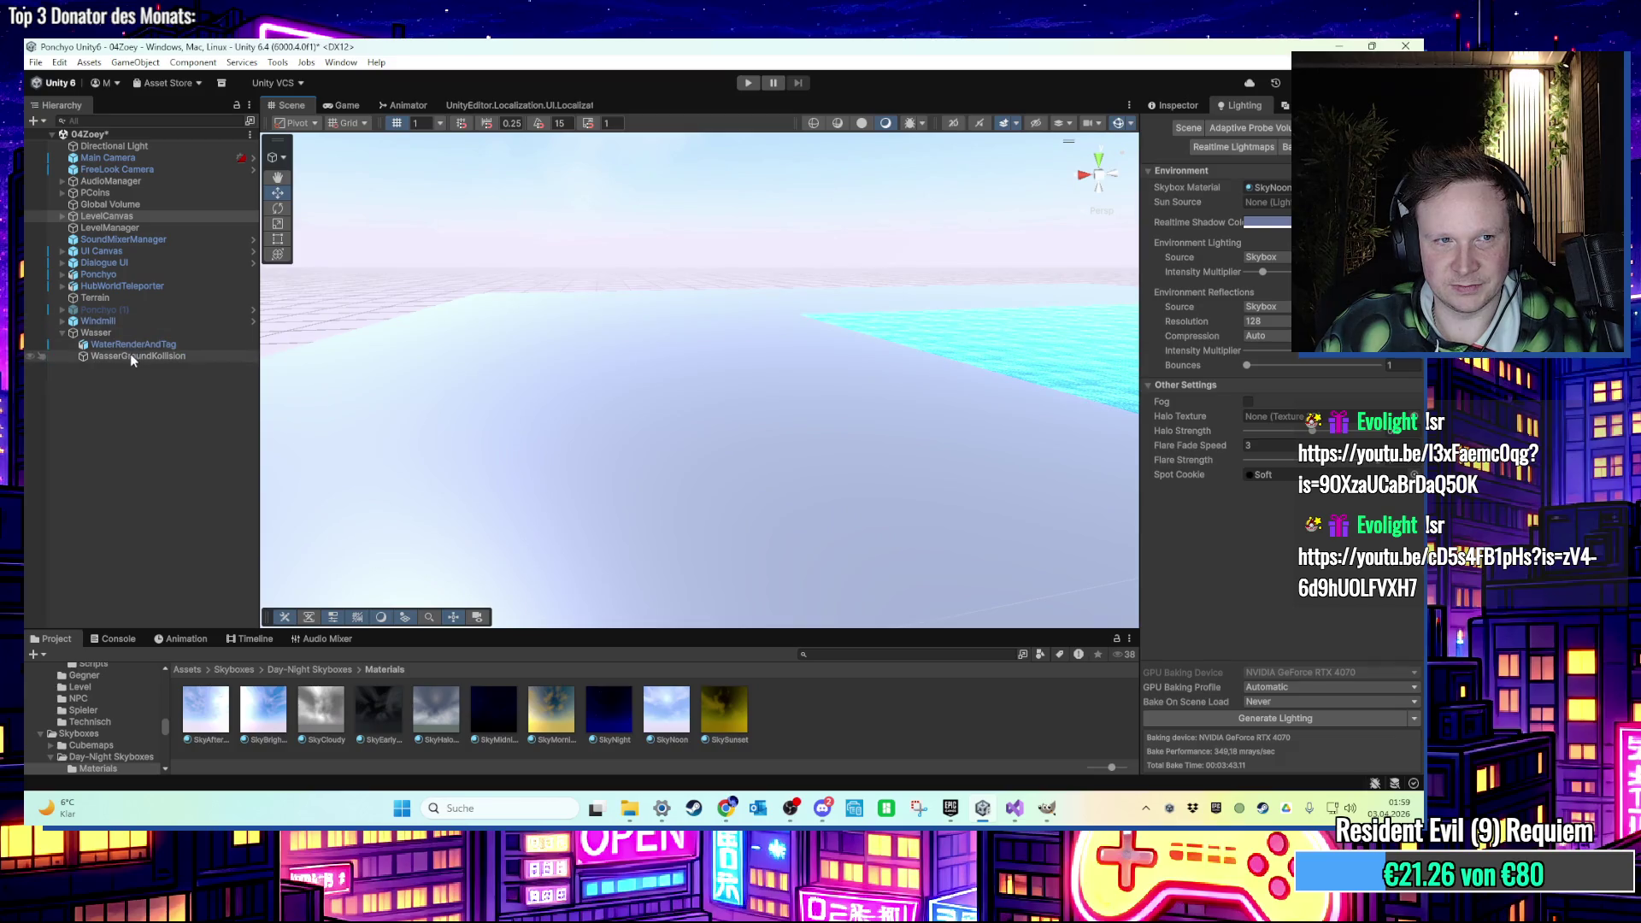
Hide the WasserGroundKollision plane by disabling its Mesh Renderer.
{"action": "left_click", "coordinate": [130, 354]}
{"action": "left_click", "coordinate": [1186, 104]}
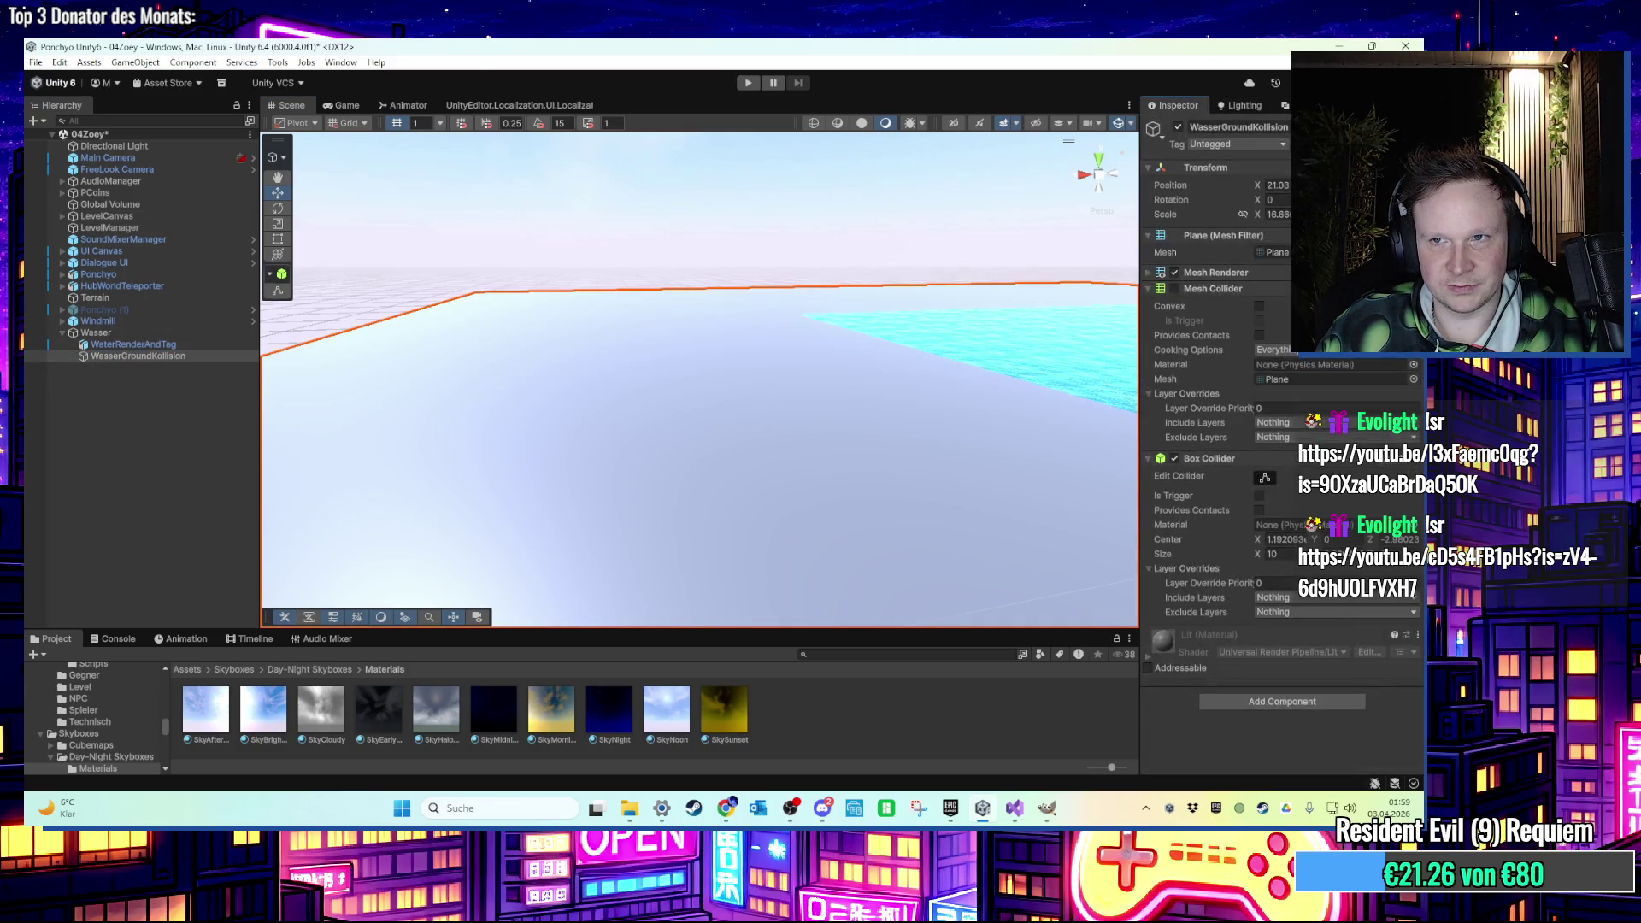
{"action": "left_click", "coordinate": [1175, 272]}
{"action": "scroll", "coordinate": [1045, 313], "scroll_direction": "down", "scroll_amount": 5}
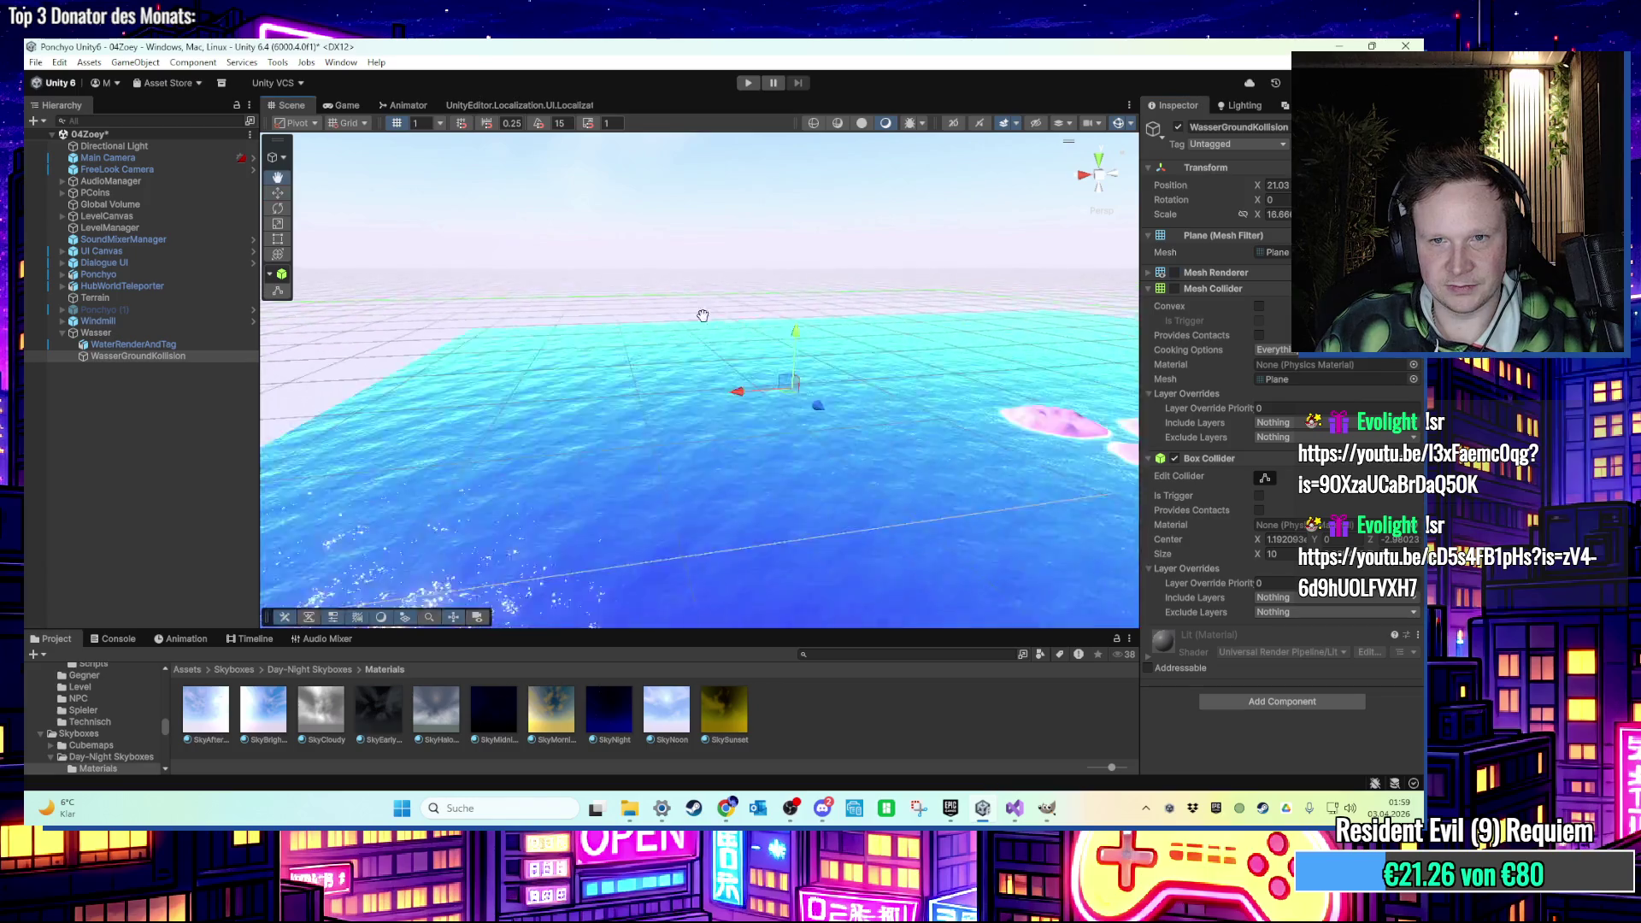
{"action": "left_click", "coordinate": [765, 239]}
{"action": "scroll", "coordinate": [686, 222], "scroll_direction": "down", "scroll_amount": 10}
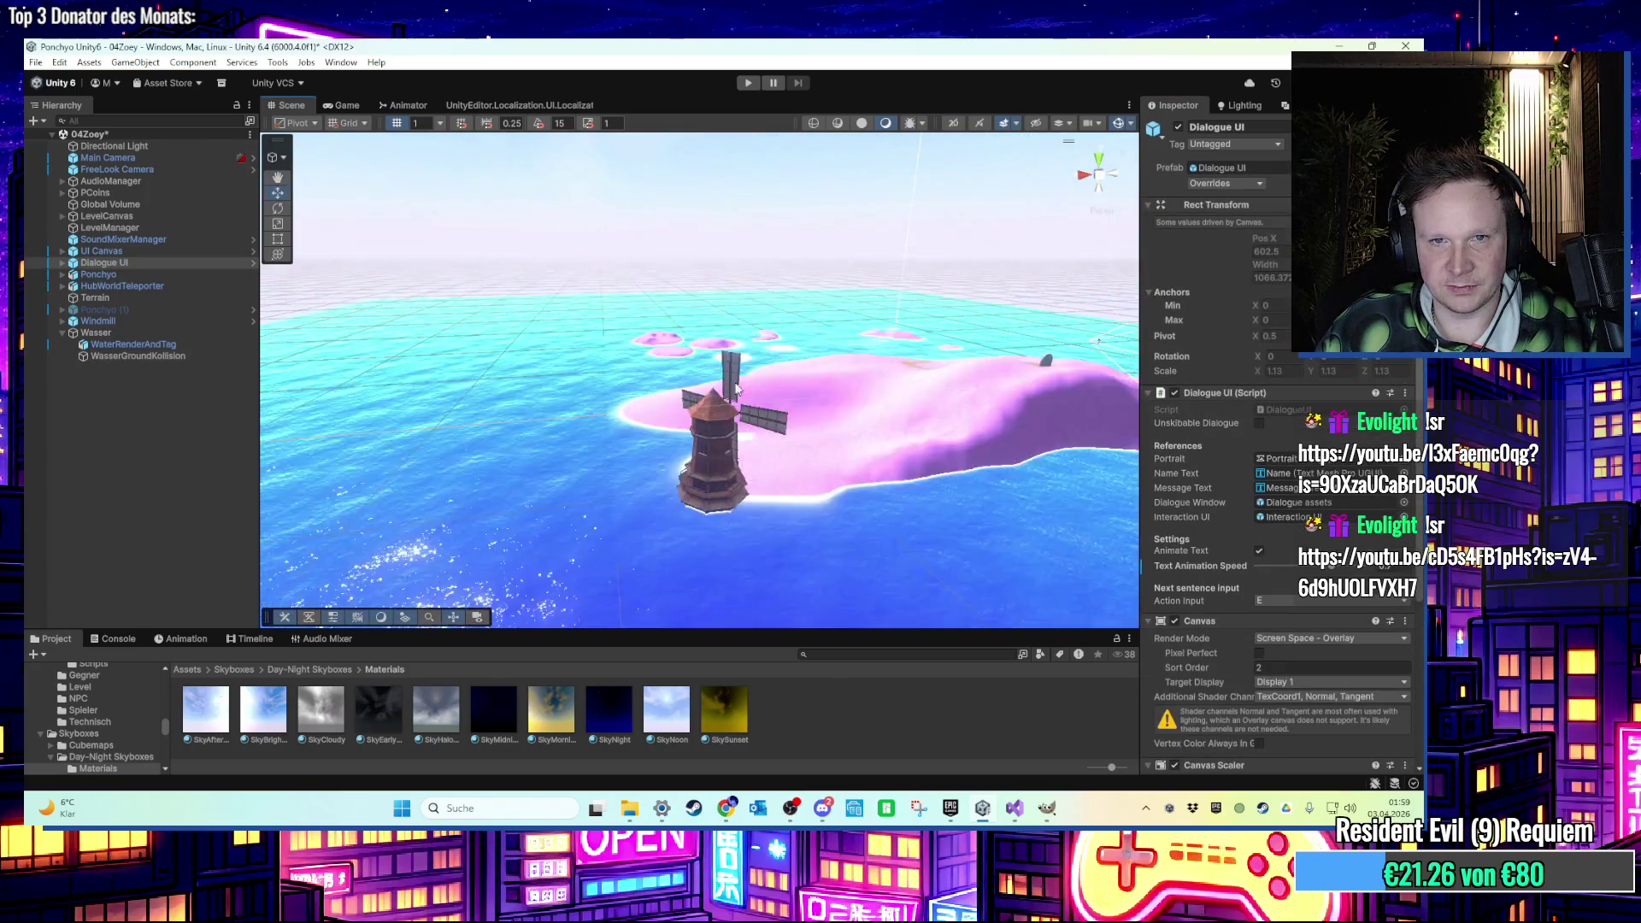
{"action": "scroll", "coordinate": [727, 395], "scroll_direction": "down", "scroll_amount": 3}
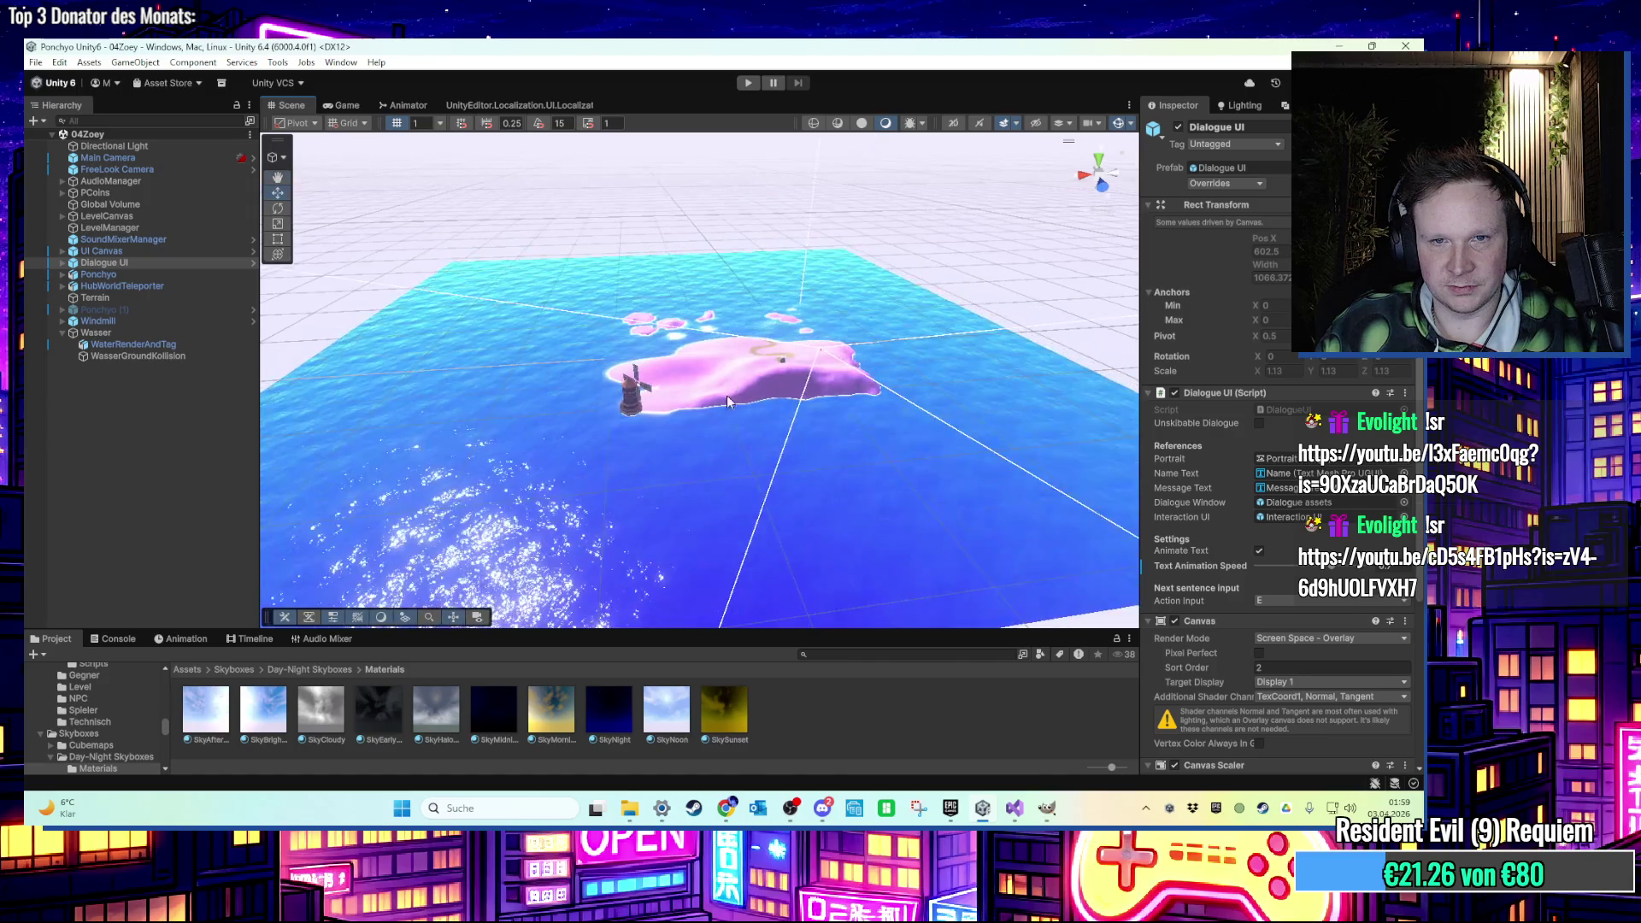
Scale the WaterRenderAndTag plane up to about 9588 using local-space handles.
{"action": "left_click", "coordinate": [545, 445]}
{"action": "scroll", "coordinate": [546, 444], "scroll_direction": "down", "scroll_amount": 3}
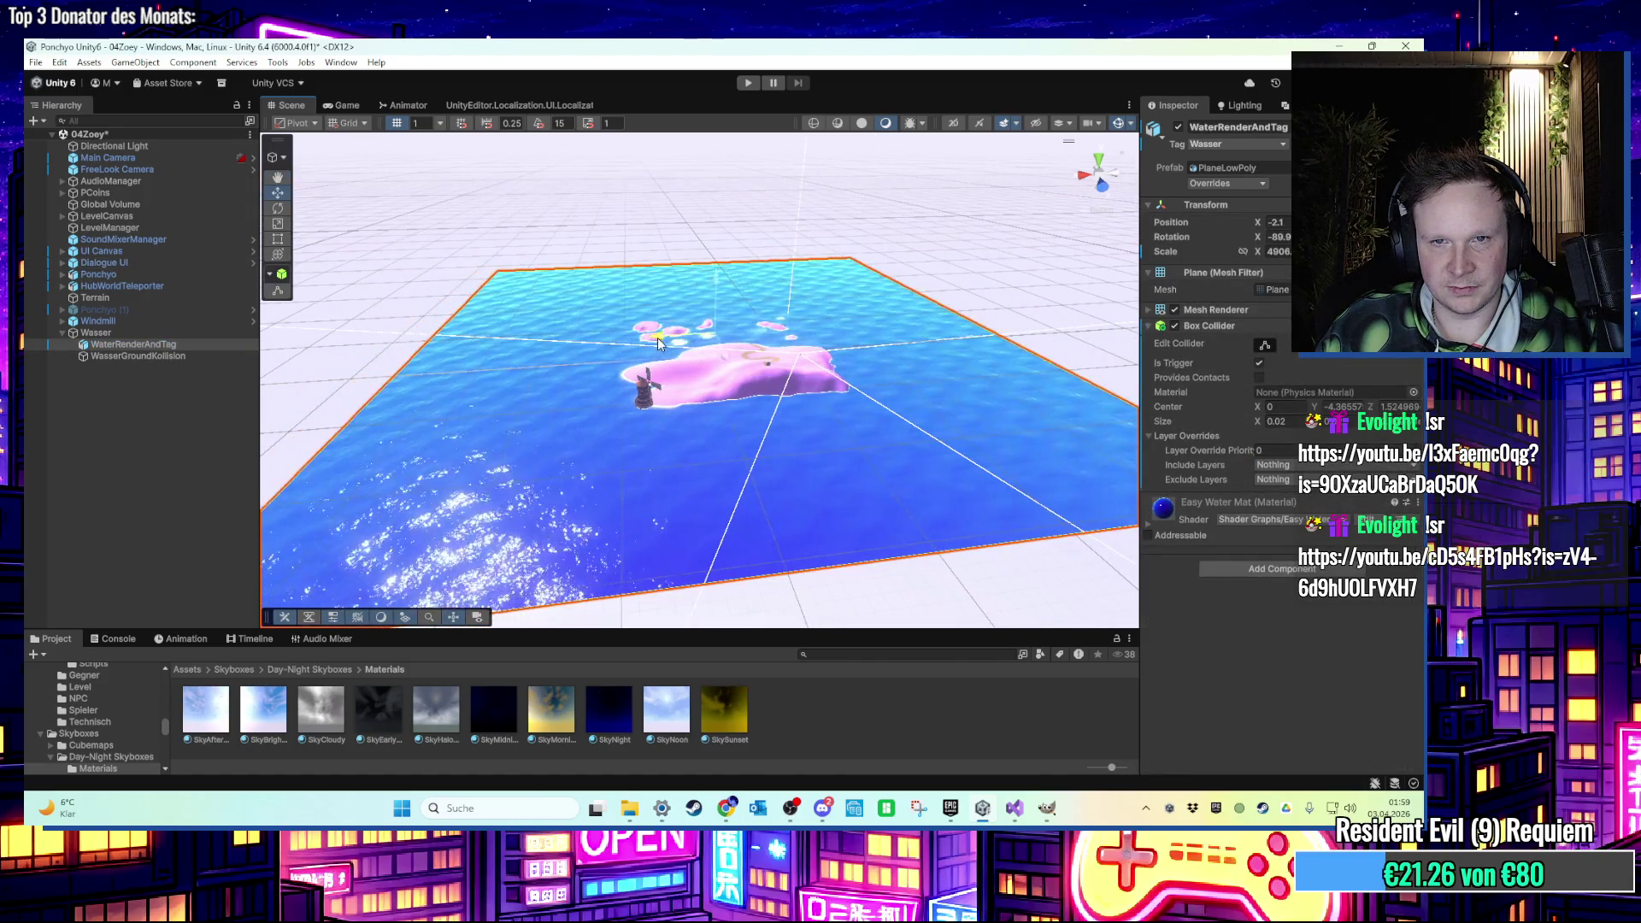
{"action": "key", "text": "ctrl+z"}
{"action": "left_click", "coordinate": [278, 254]}
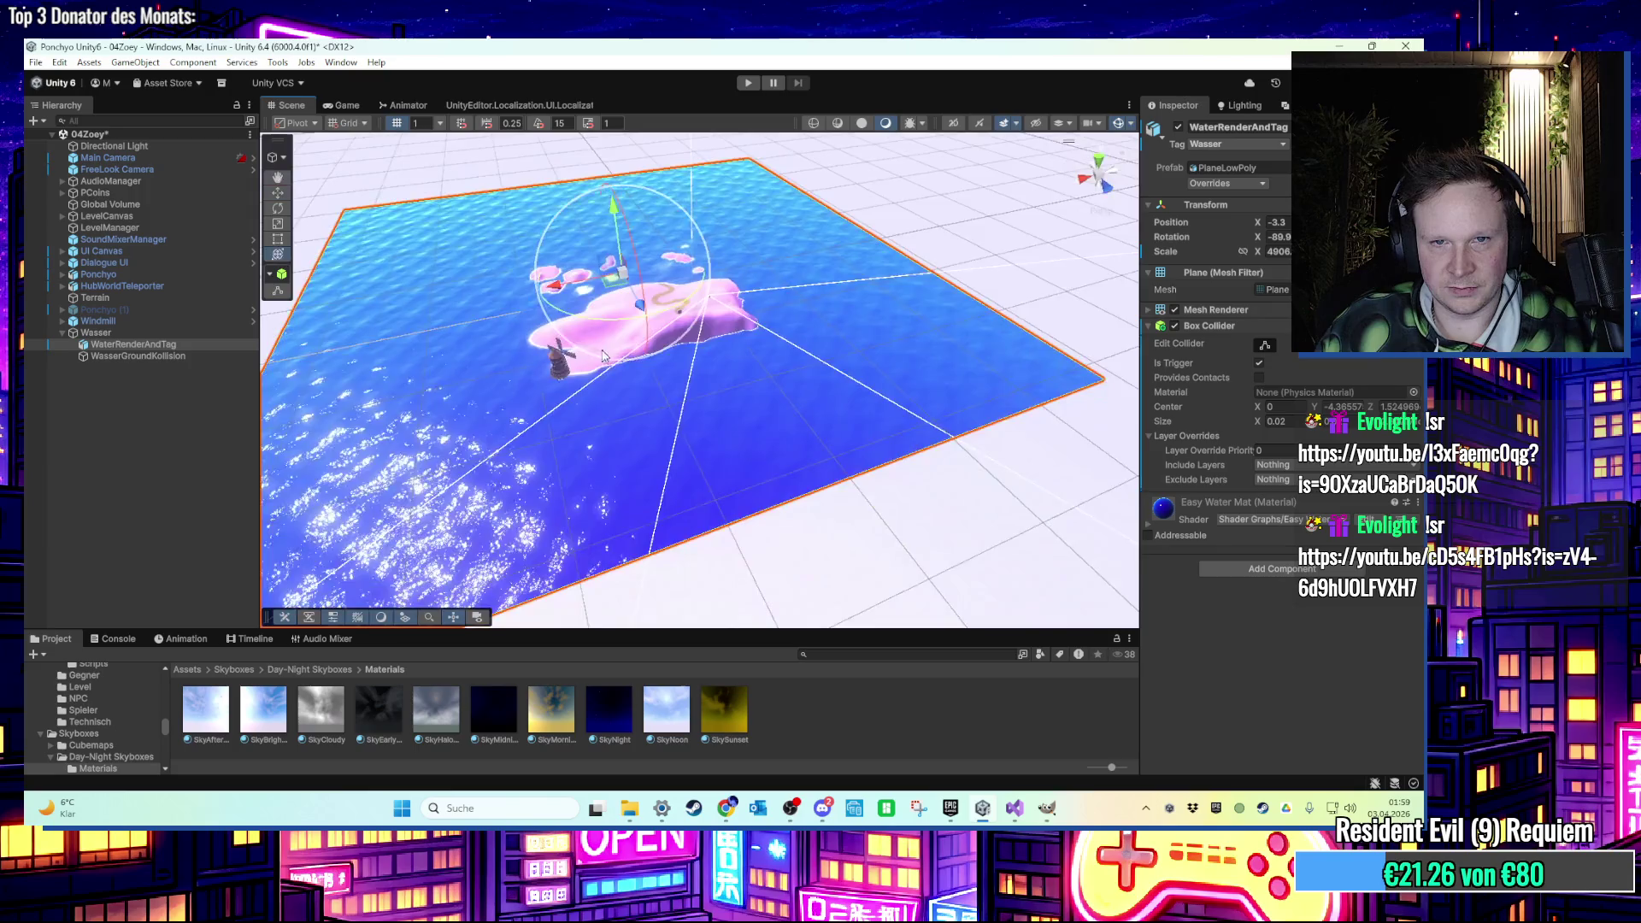
{"action": "scroll", "coordinate": [719, 383], "scroll_direction": "up", "scroll_amount": 3}
{"action": "scroll", "coordinate": [720, 383], "scroll_direction": "up", "scroll_amount": 2}
{"action": "left_click", "coordinate": [350, 122]}
{"action": "left_click", "coordinate": [359, 152]}
{"action": "mouse_move", "coordinate": [701, 310]}
{"action": "left_mouse_down"}
{"action": "mouse_move", "coordinate": [621, 395]}
{"action": "mouse_move", "coordinate": [601, 396]}
{"action": "mouse_move", "coordinate": [590, 322]}
{"action": "left_mouse_up"}
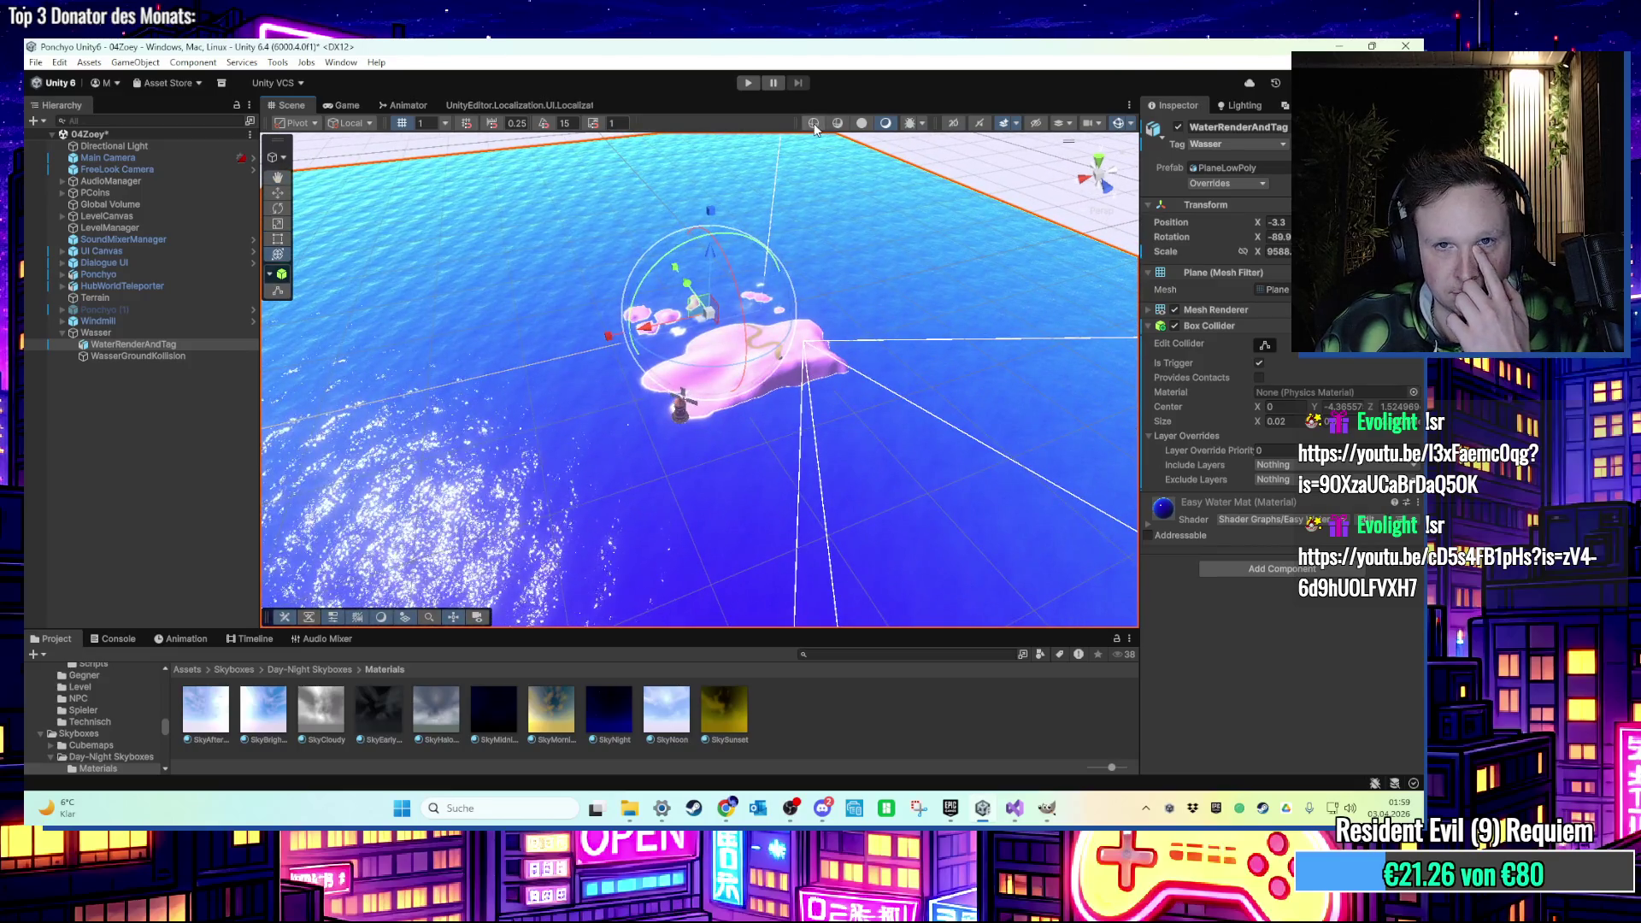
{"action": "left_click", "coordinate": [813, 123]}
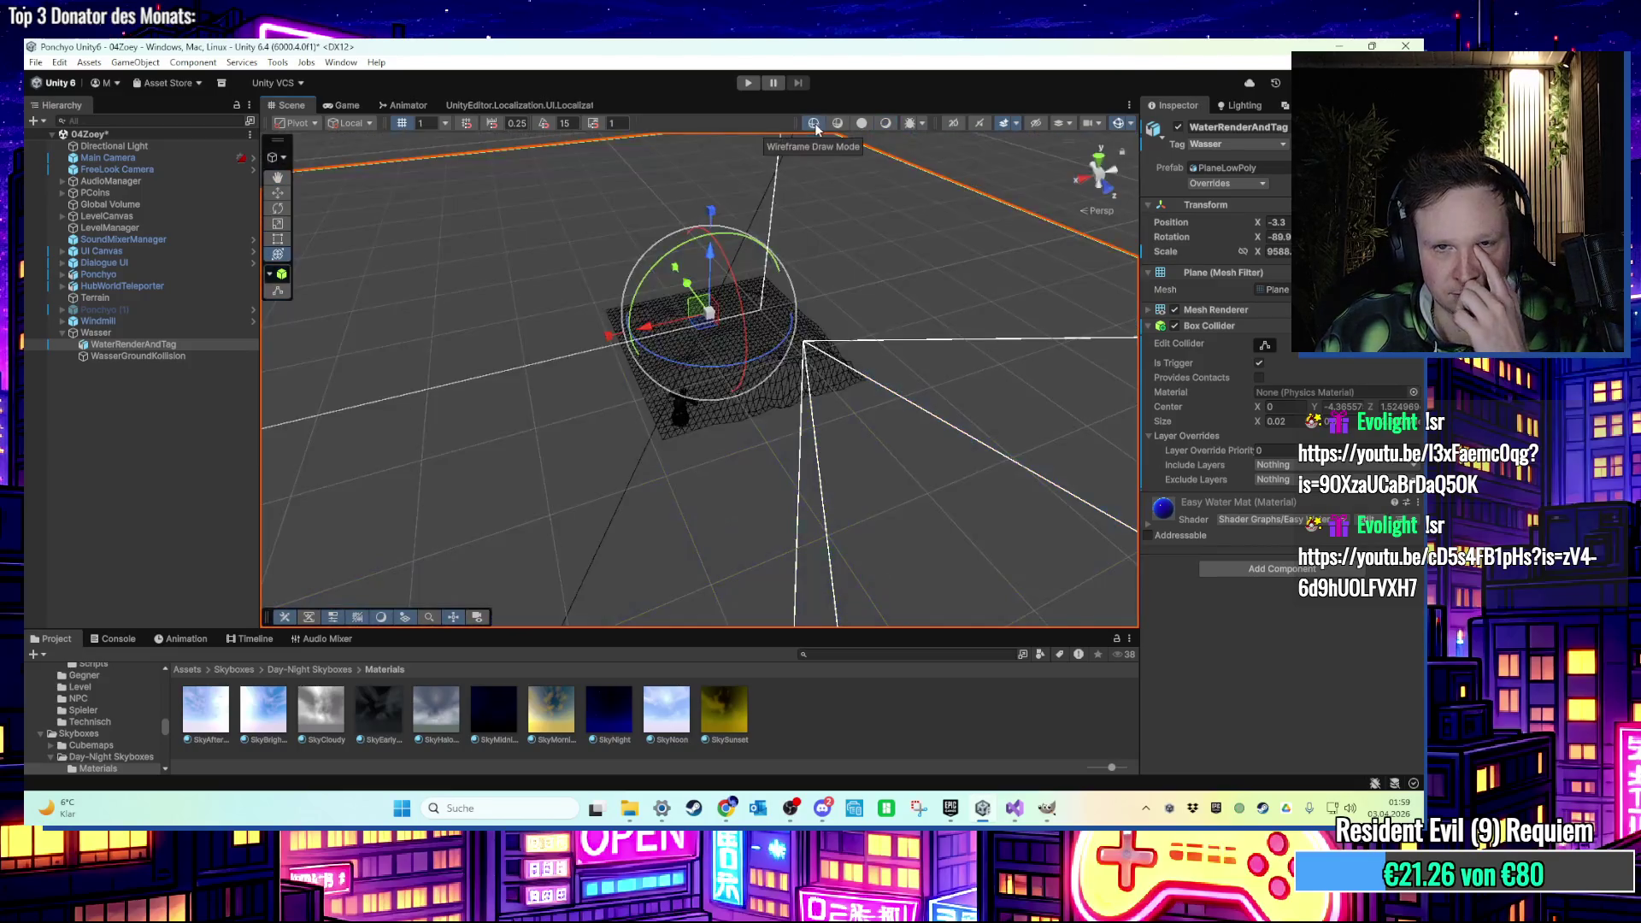
Return the Scene view to Shaded display and start a Play test of the island scene.
{"action": "left_click_drag", "start_coordinate": [724, 242], "coordinate": [736, 305]}
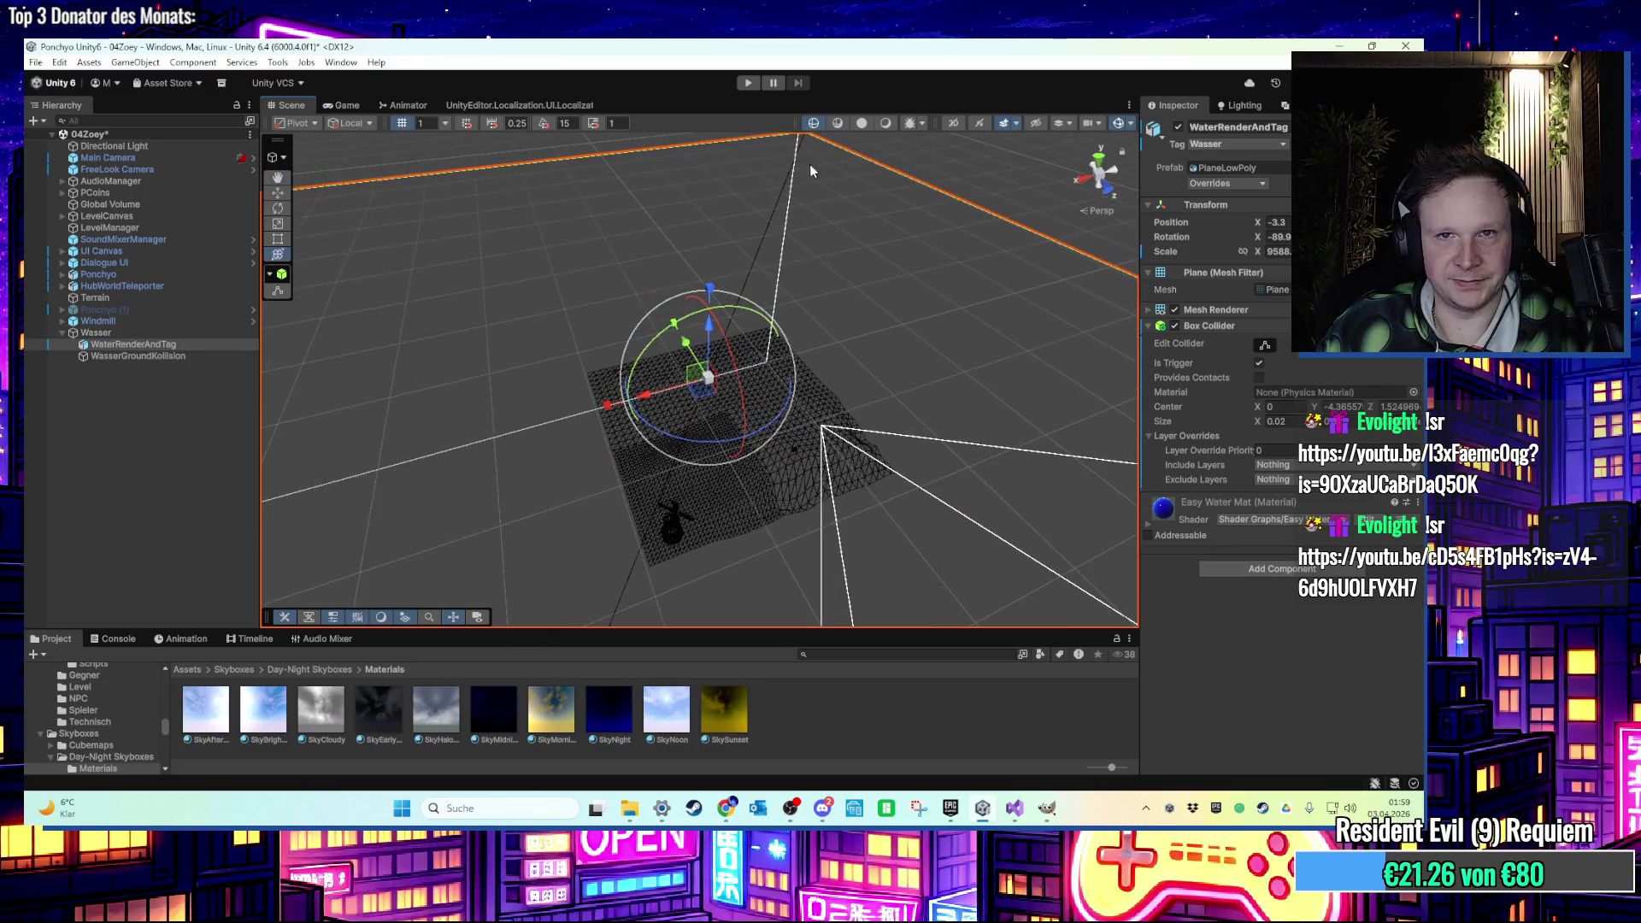
{"action": "left_click", "coordinate": [861, 124]}
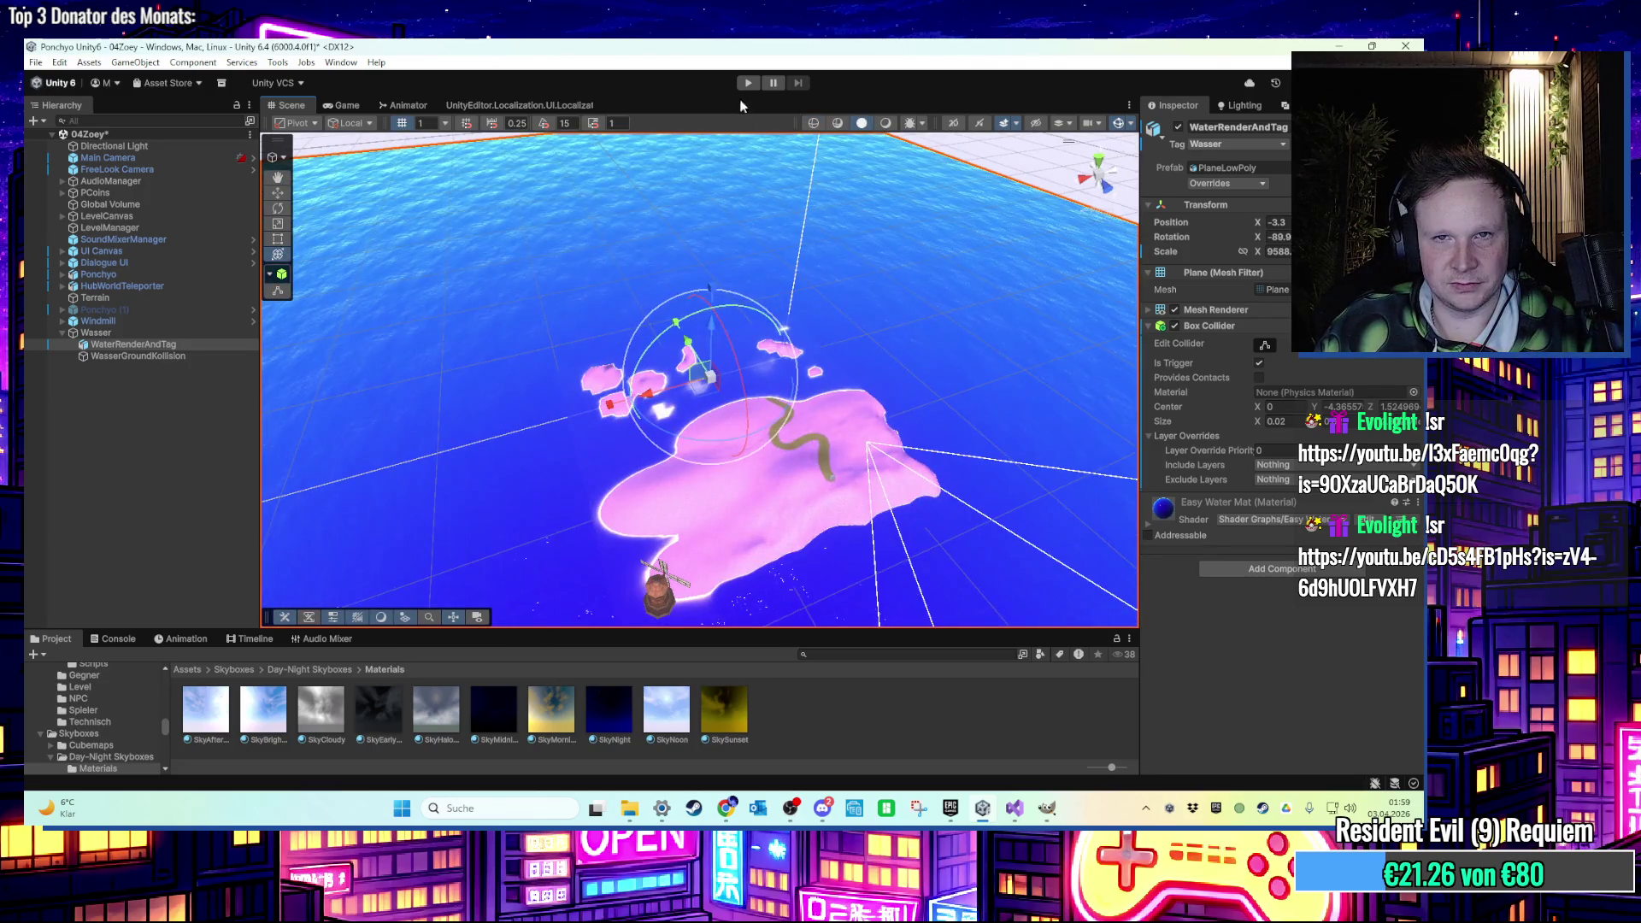
{"action": "left_click", "coordinate": [748, 83]}
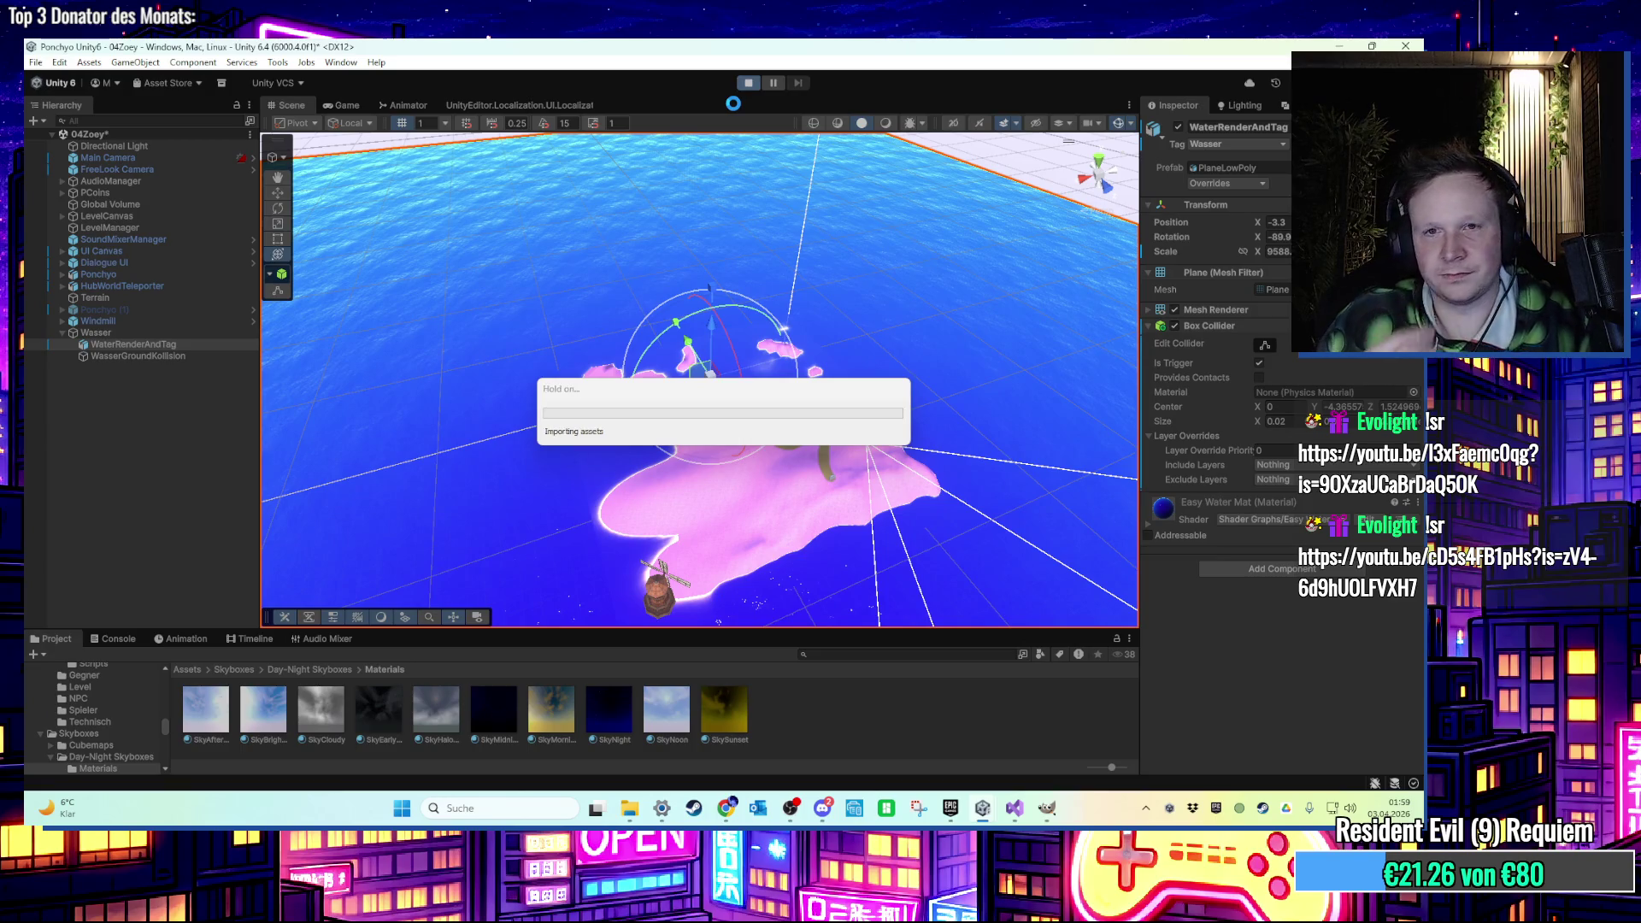
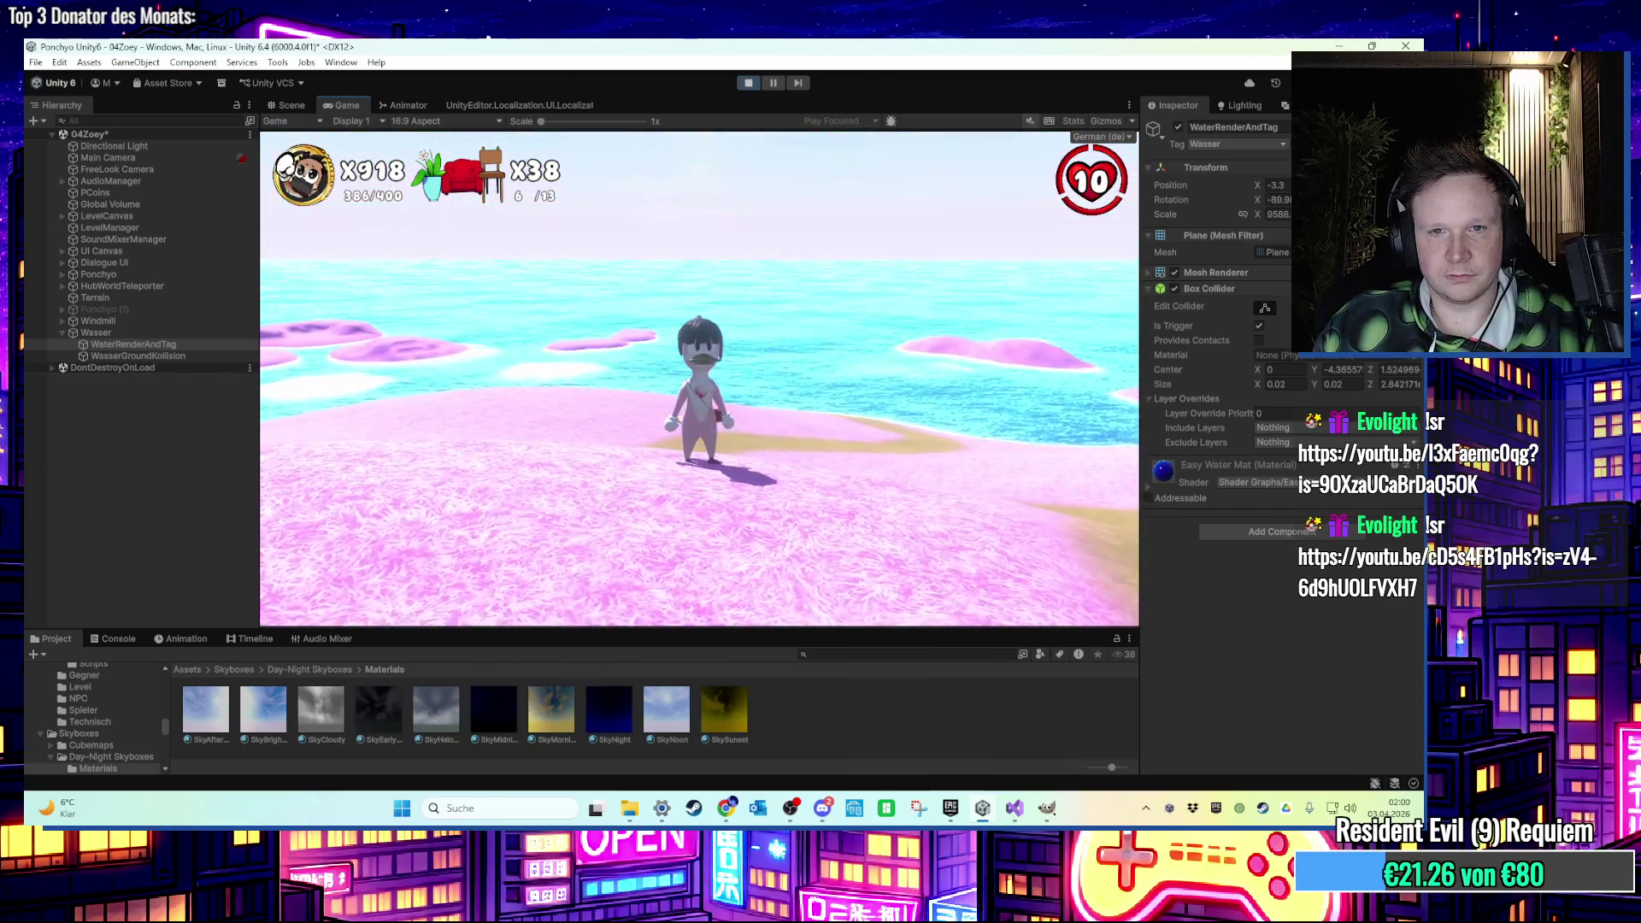
Snip the running Game view with the character on the pink island, then jump toward the windmill.
{"action": "key", "text": "super"}
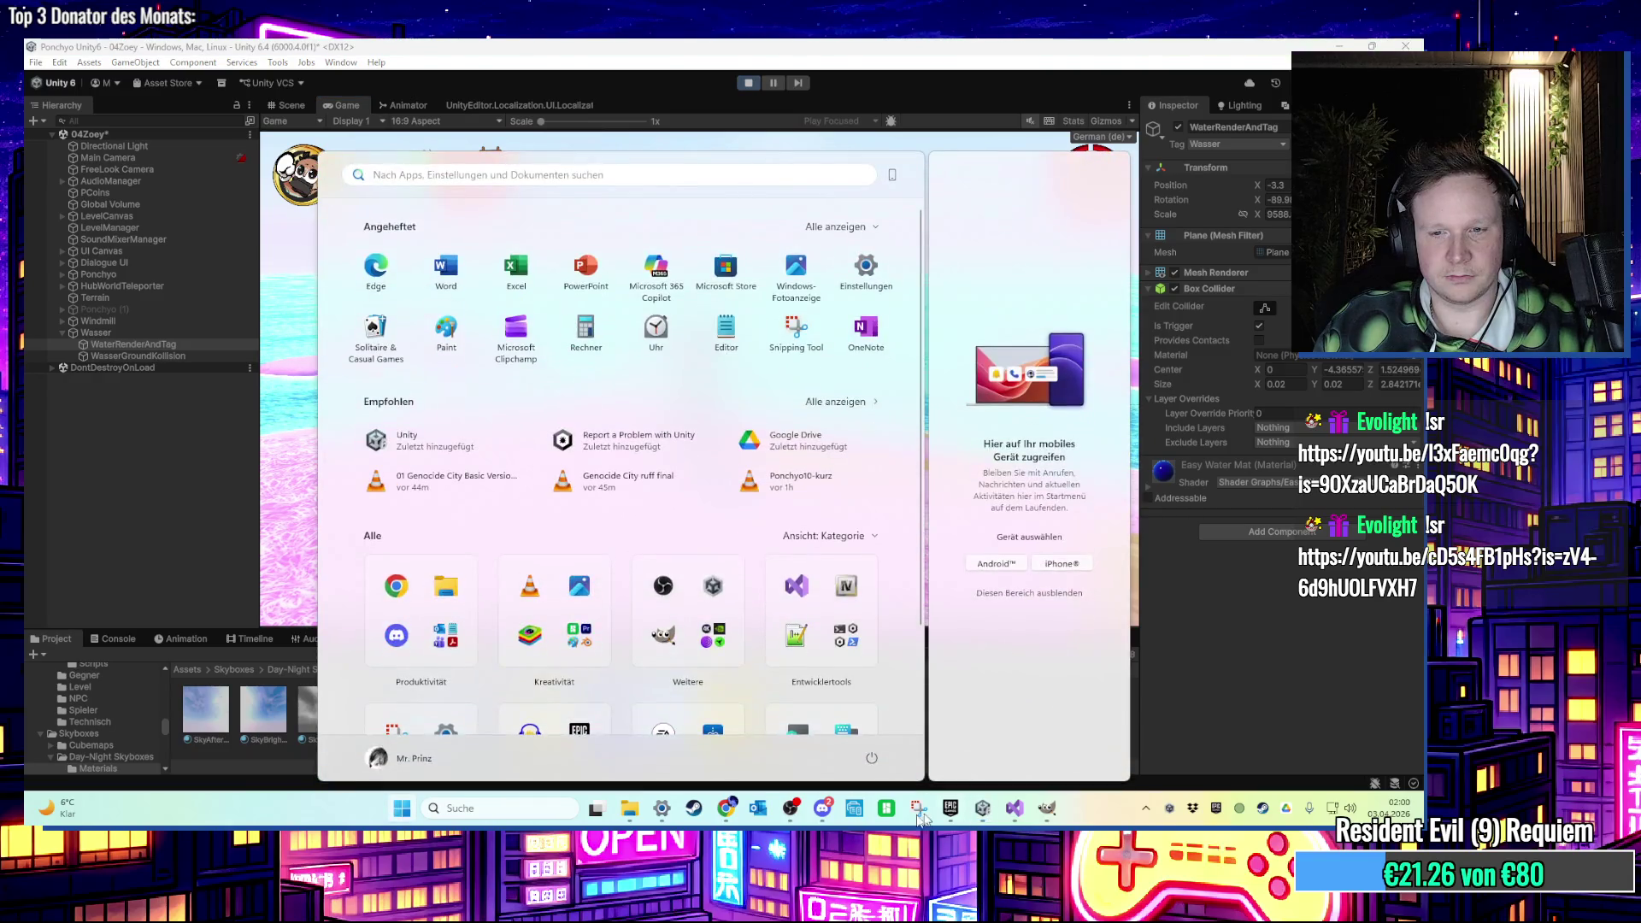
{"action": "left_click", "coordinate": [911, 818]}
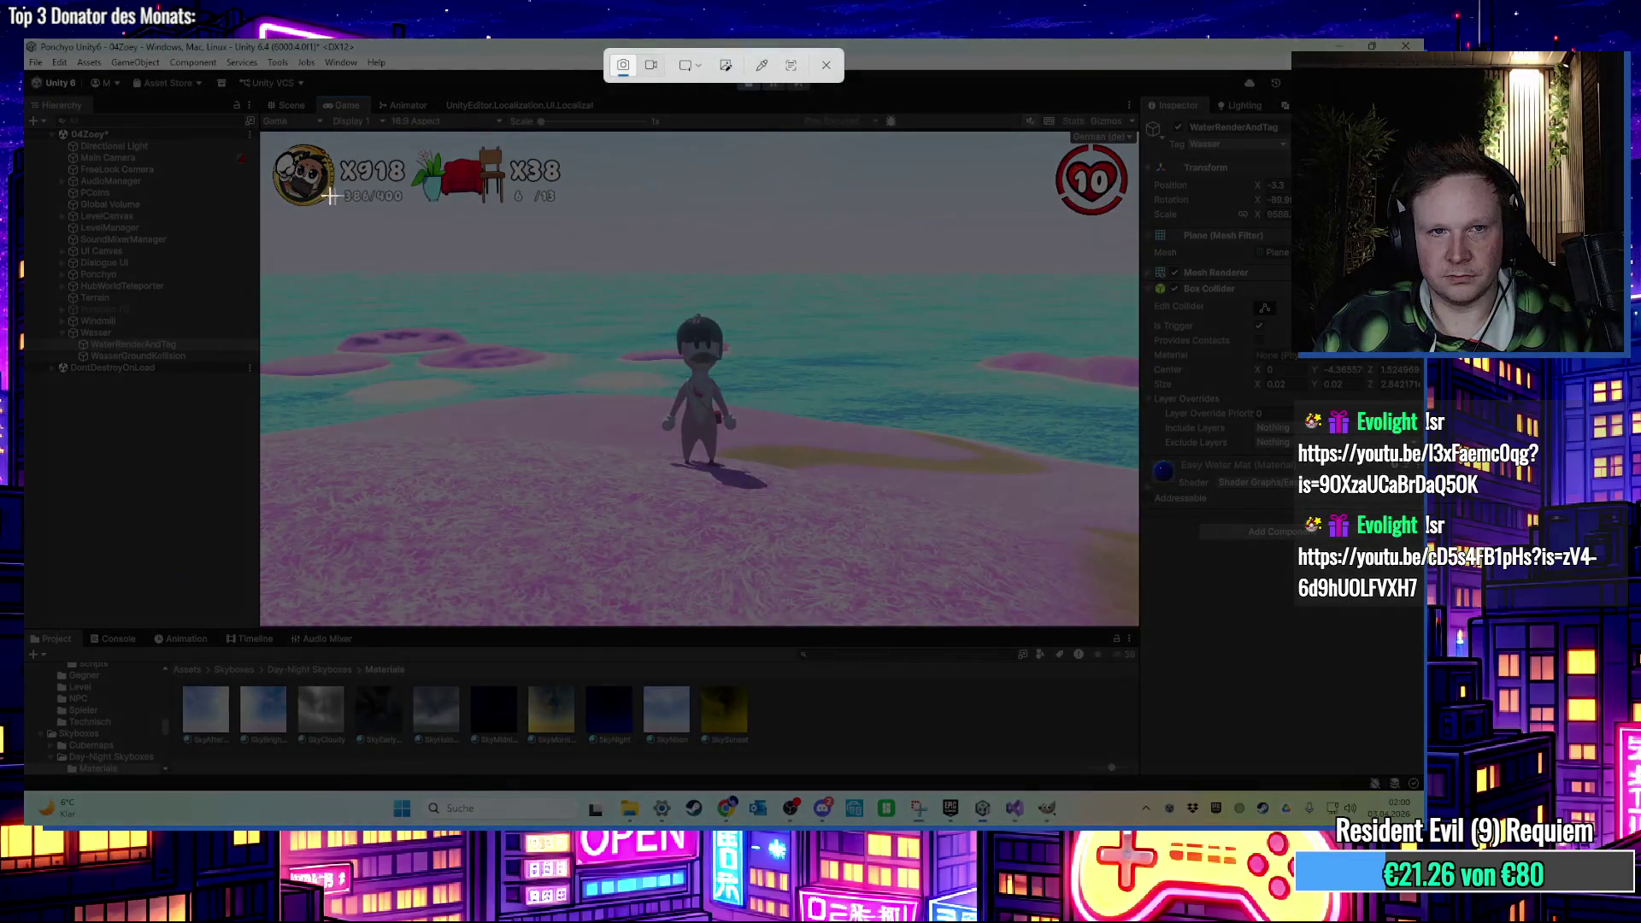
{"action": "mouse_move", "coordinate": [264, 138]}
{"action": "left_mouse_down"}
{"action": "mouse_move", "coordinate": [1030, 547]}
{"action": "mouse_move", "coordinate": [1138, 626]}
{"action": "left_mouse_up"}
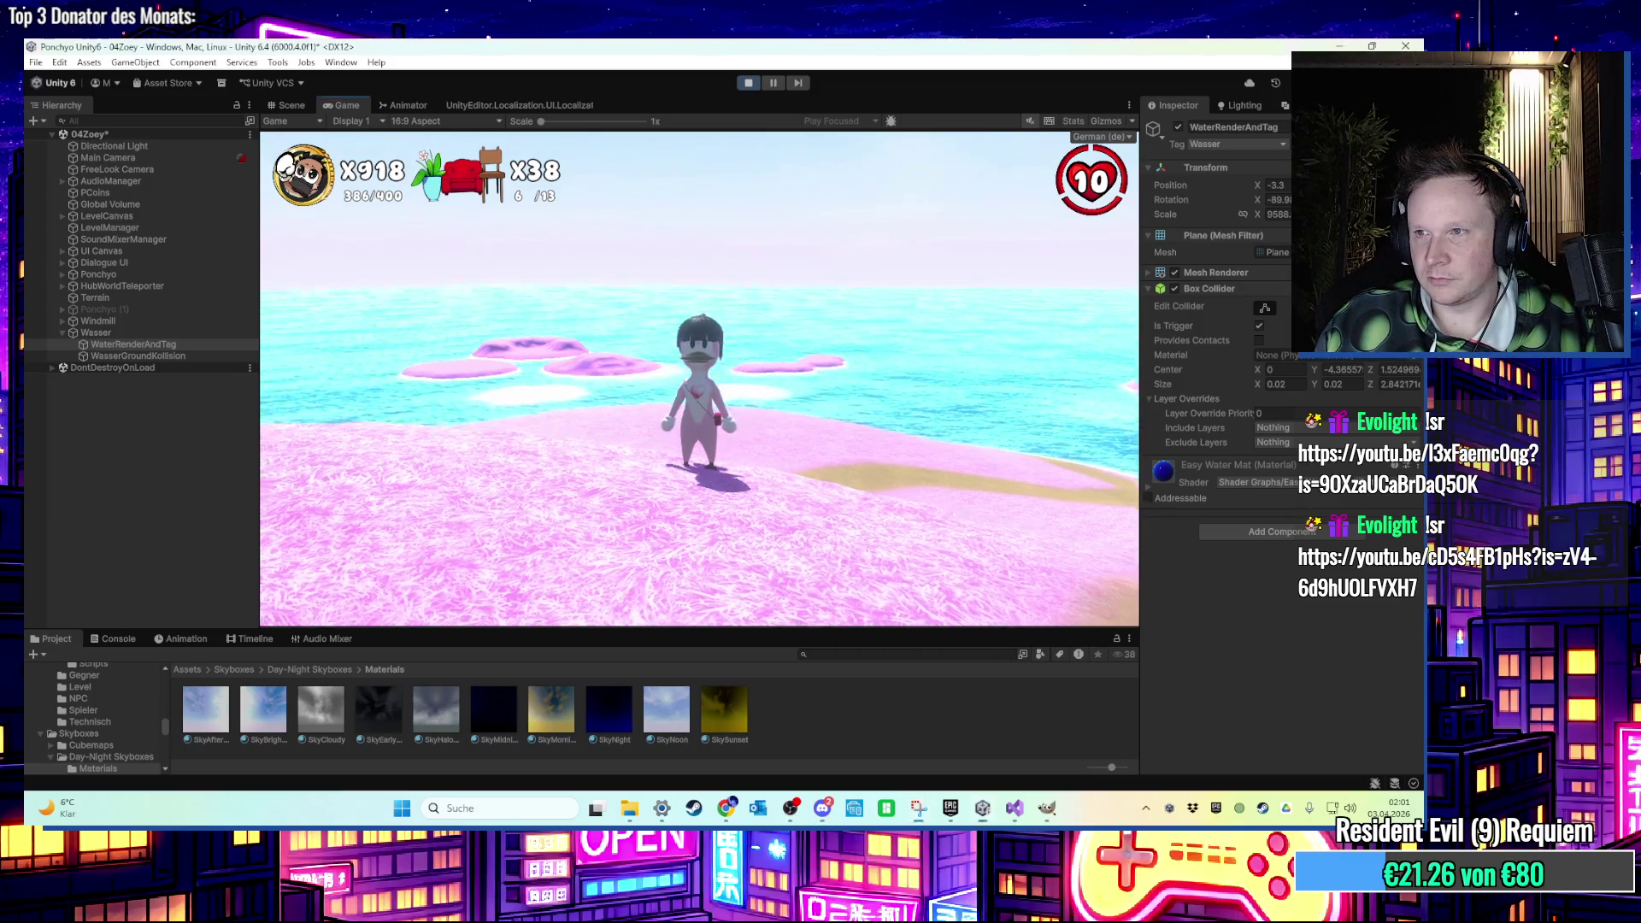
{"action": "key", "text": "space"}
Run the character to the windmill and climb onto its balcony and upper platform.
{"action": "key", "text": "w"}
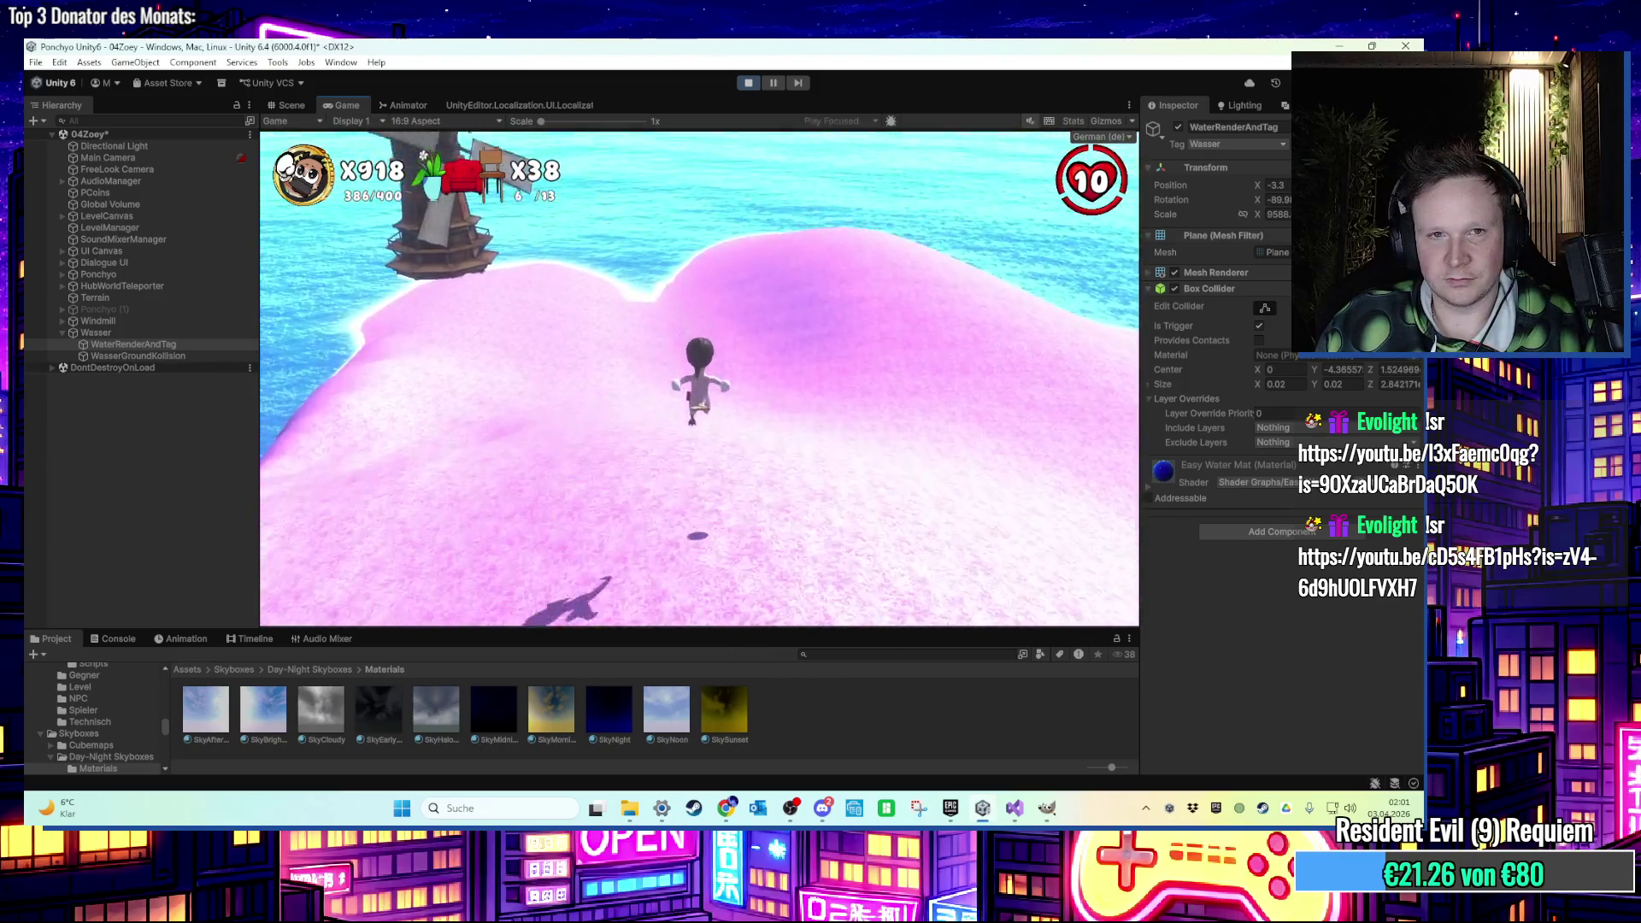
{"action": "key", "text": "w"}
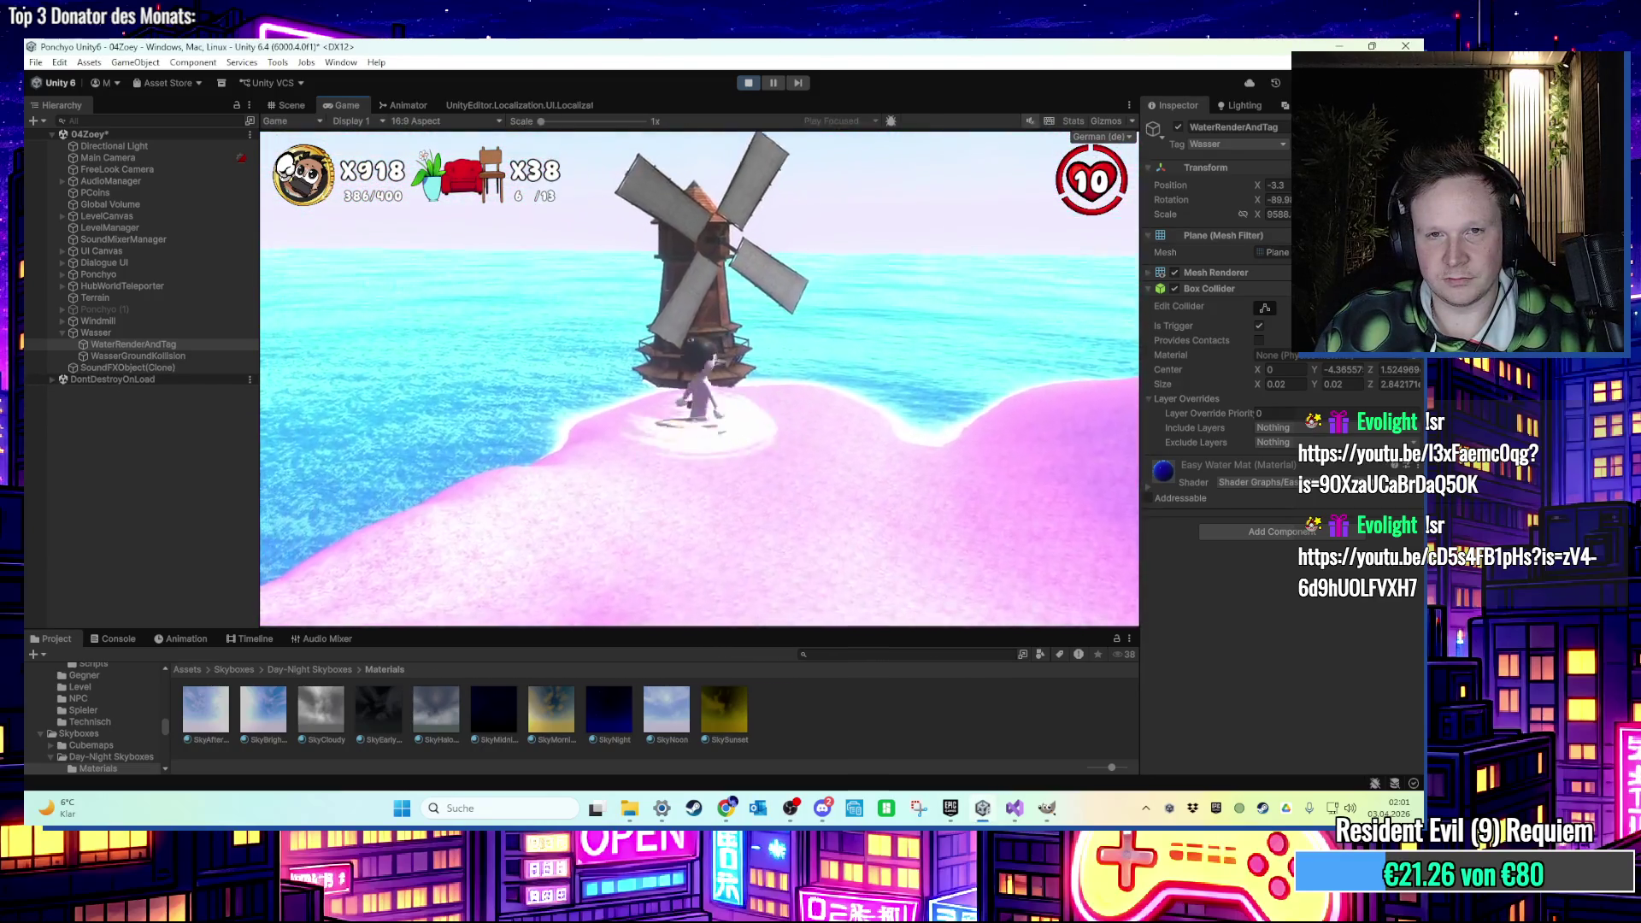
{"action": "key", "text": "w"}
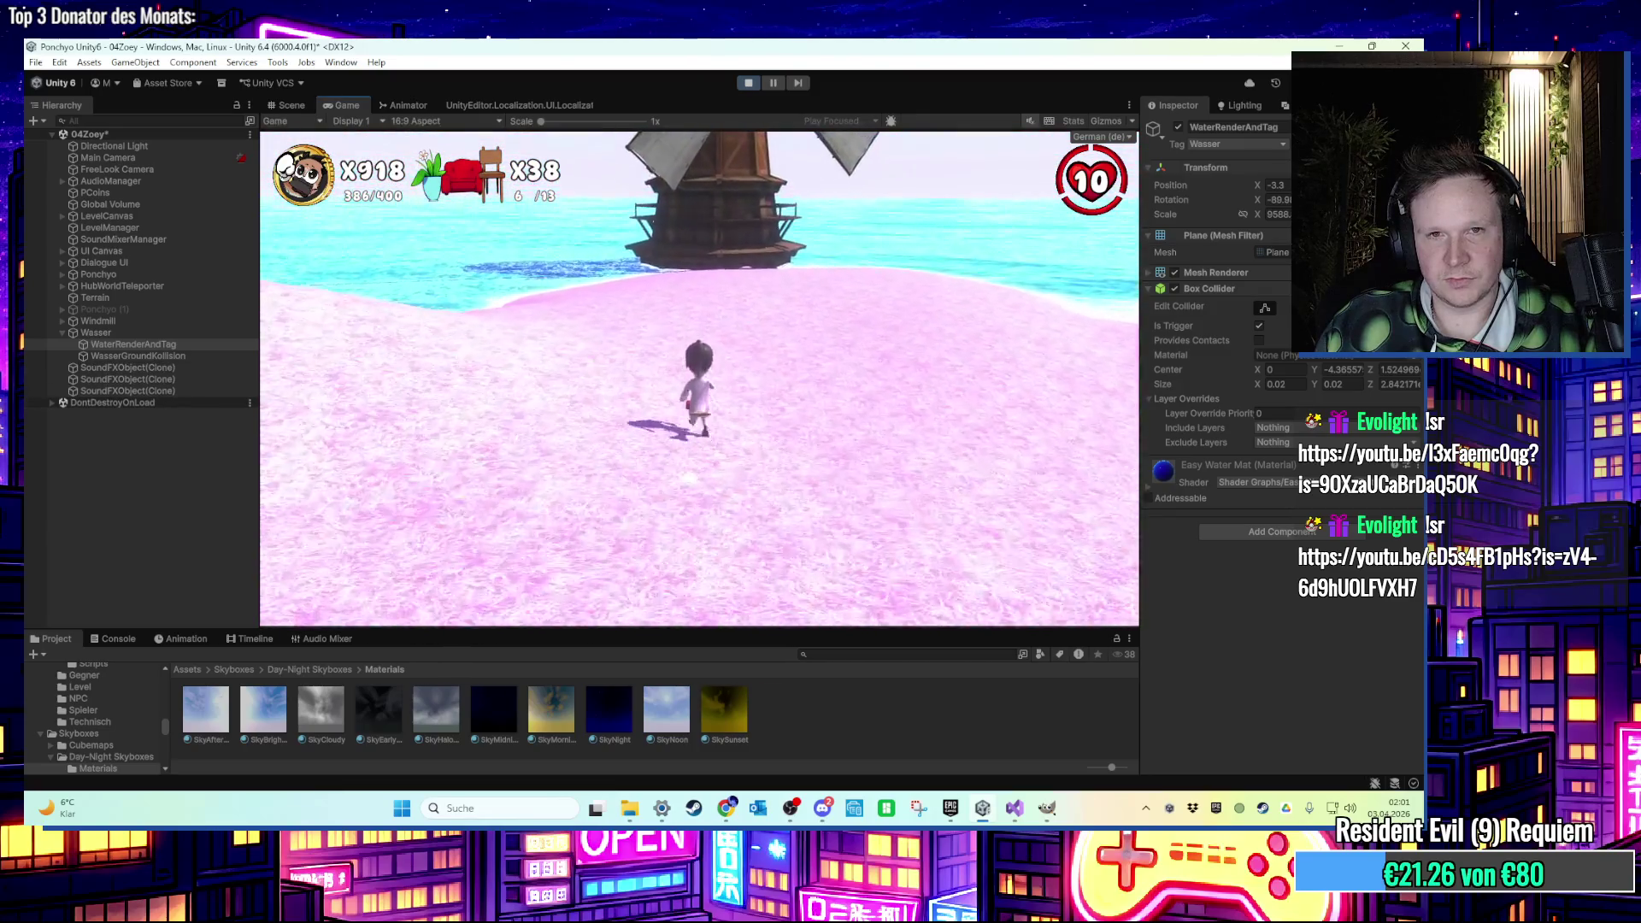
{"action": "key", "text": "w"}
{"action": "key", "text": "space"}
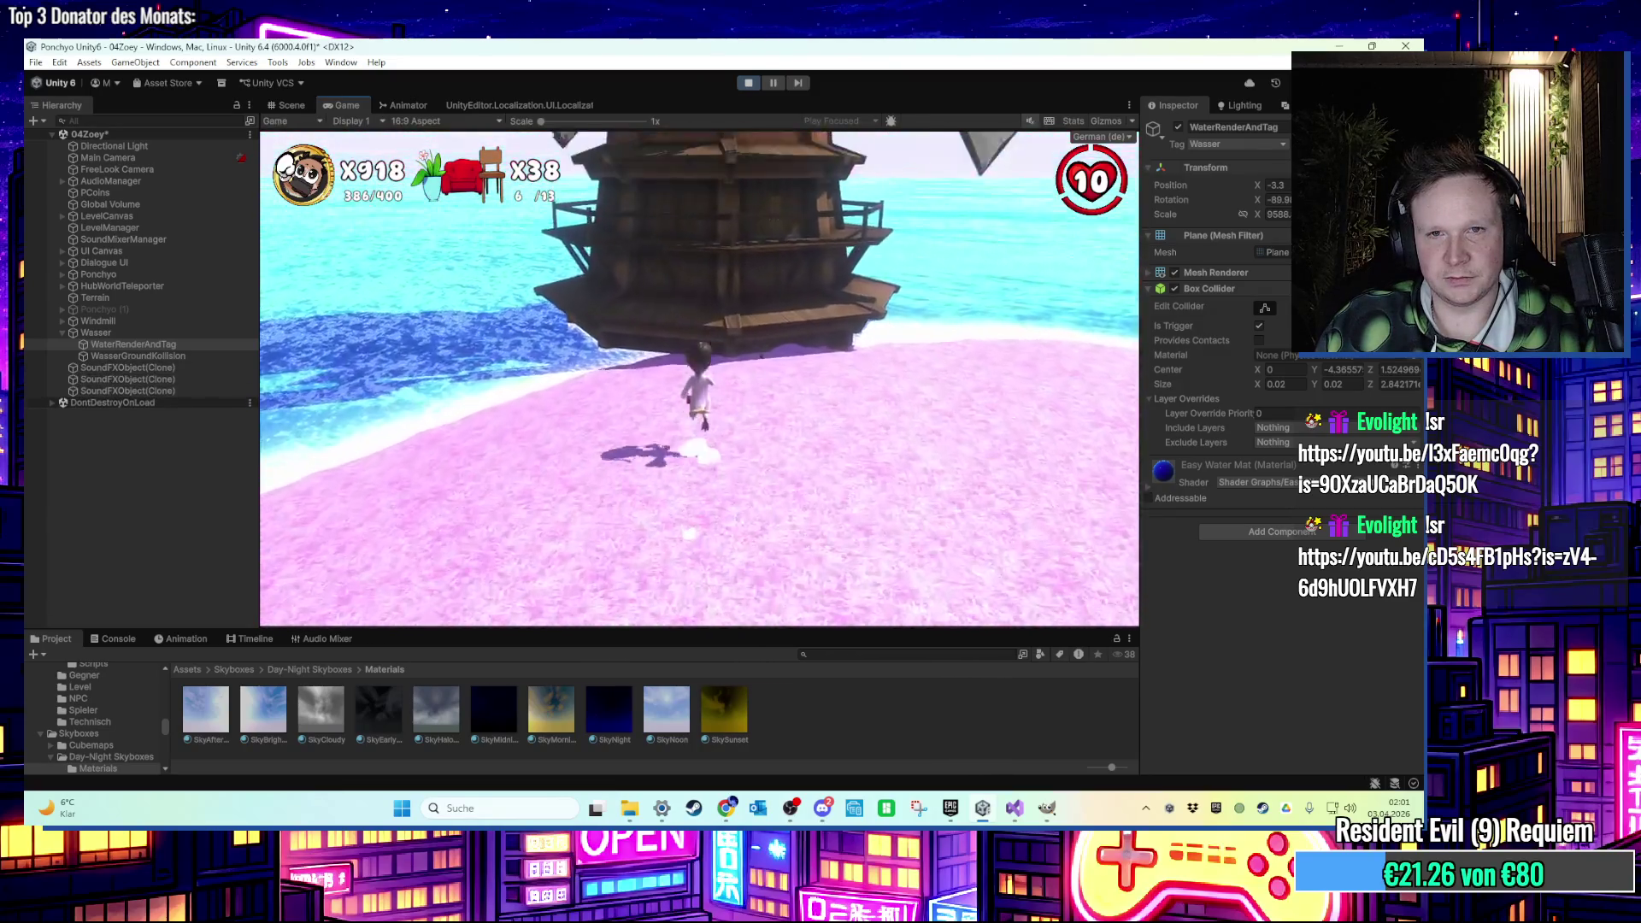
{"action": "key", "text": "w"}
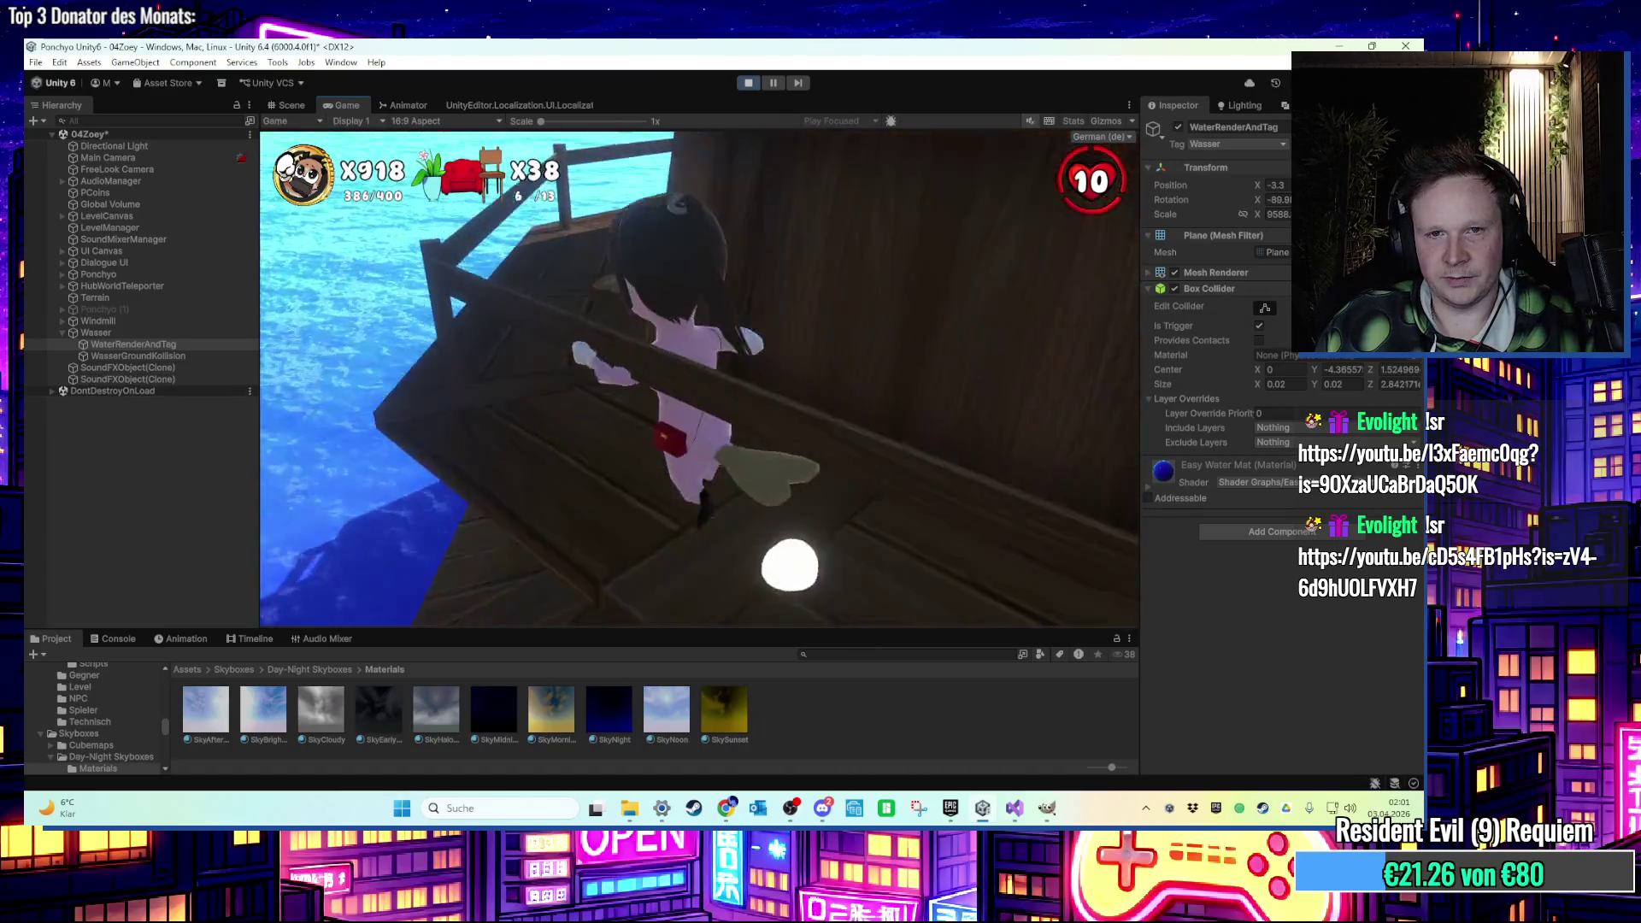
{"action": "key", "text": "w"}
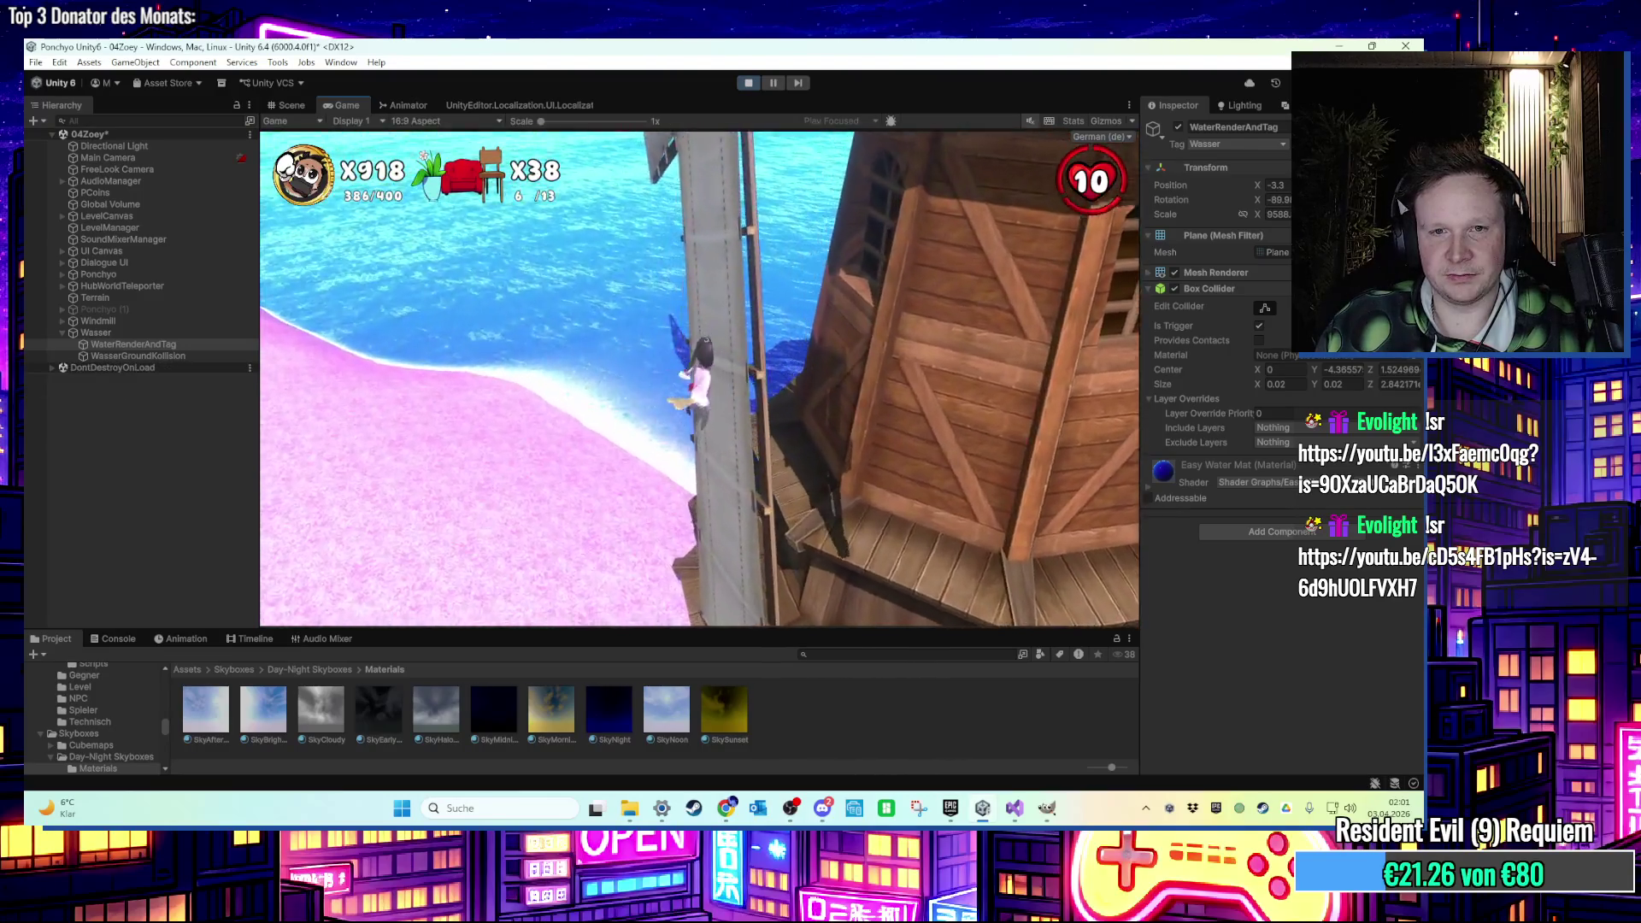
{"action": "key", "text": "w"}
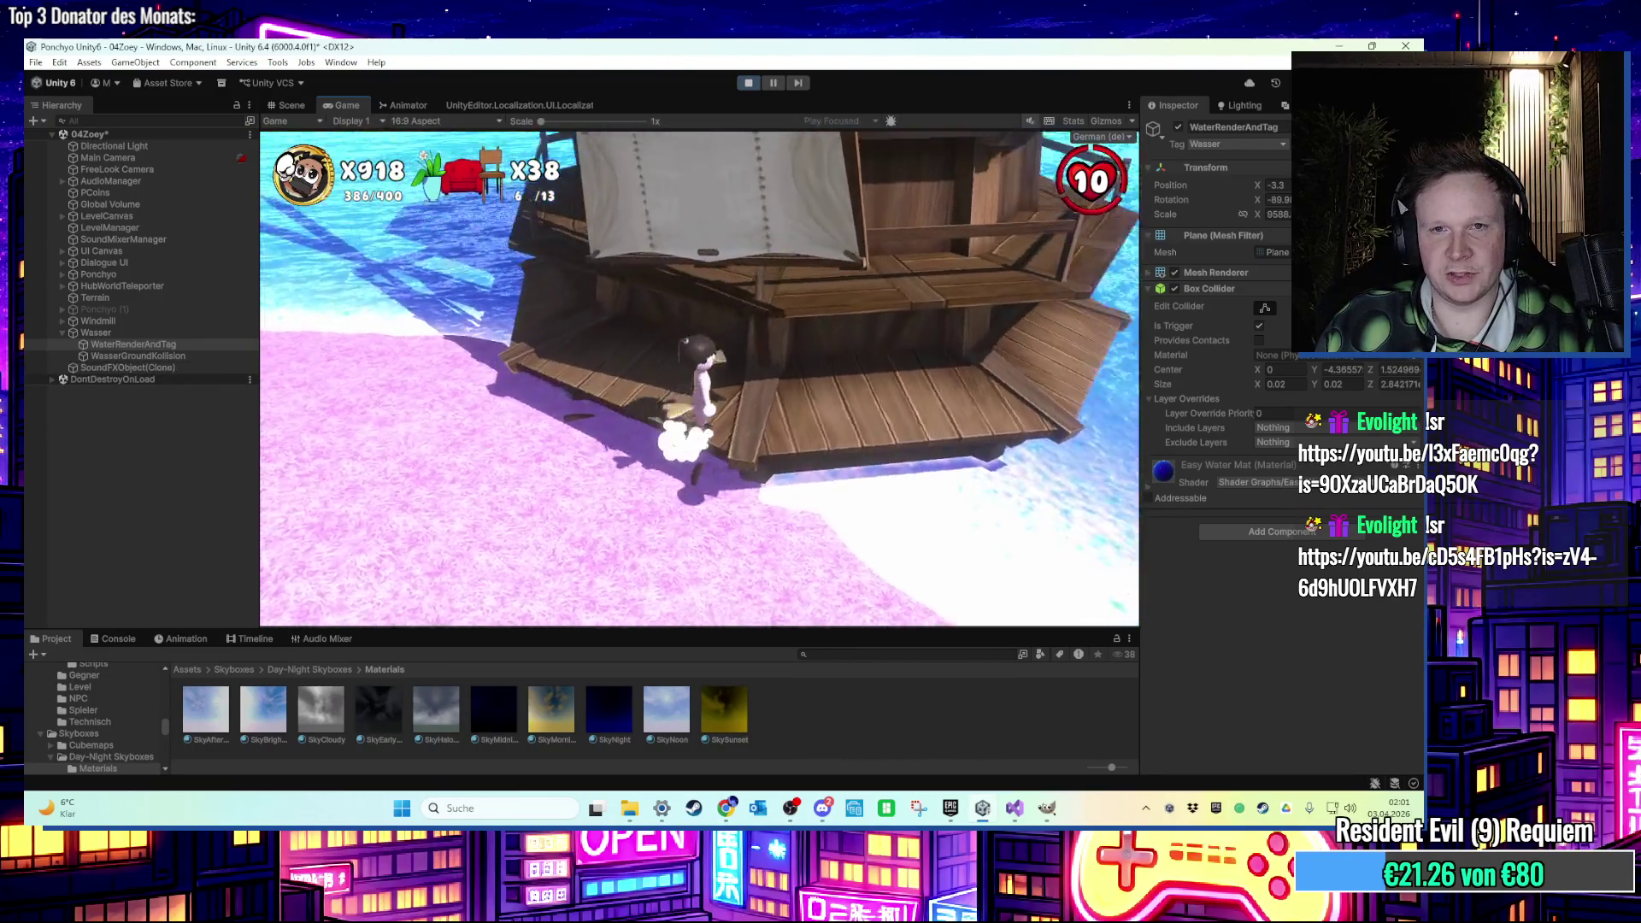
{"action": "key", "text": "w"}
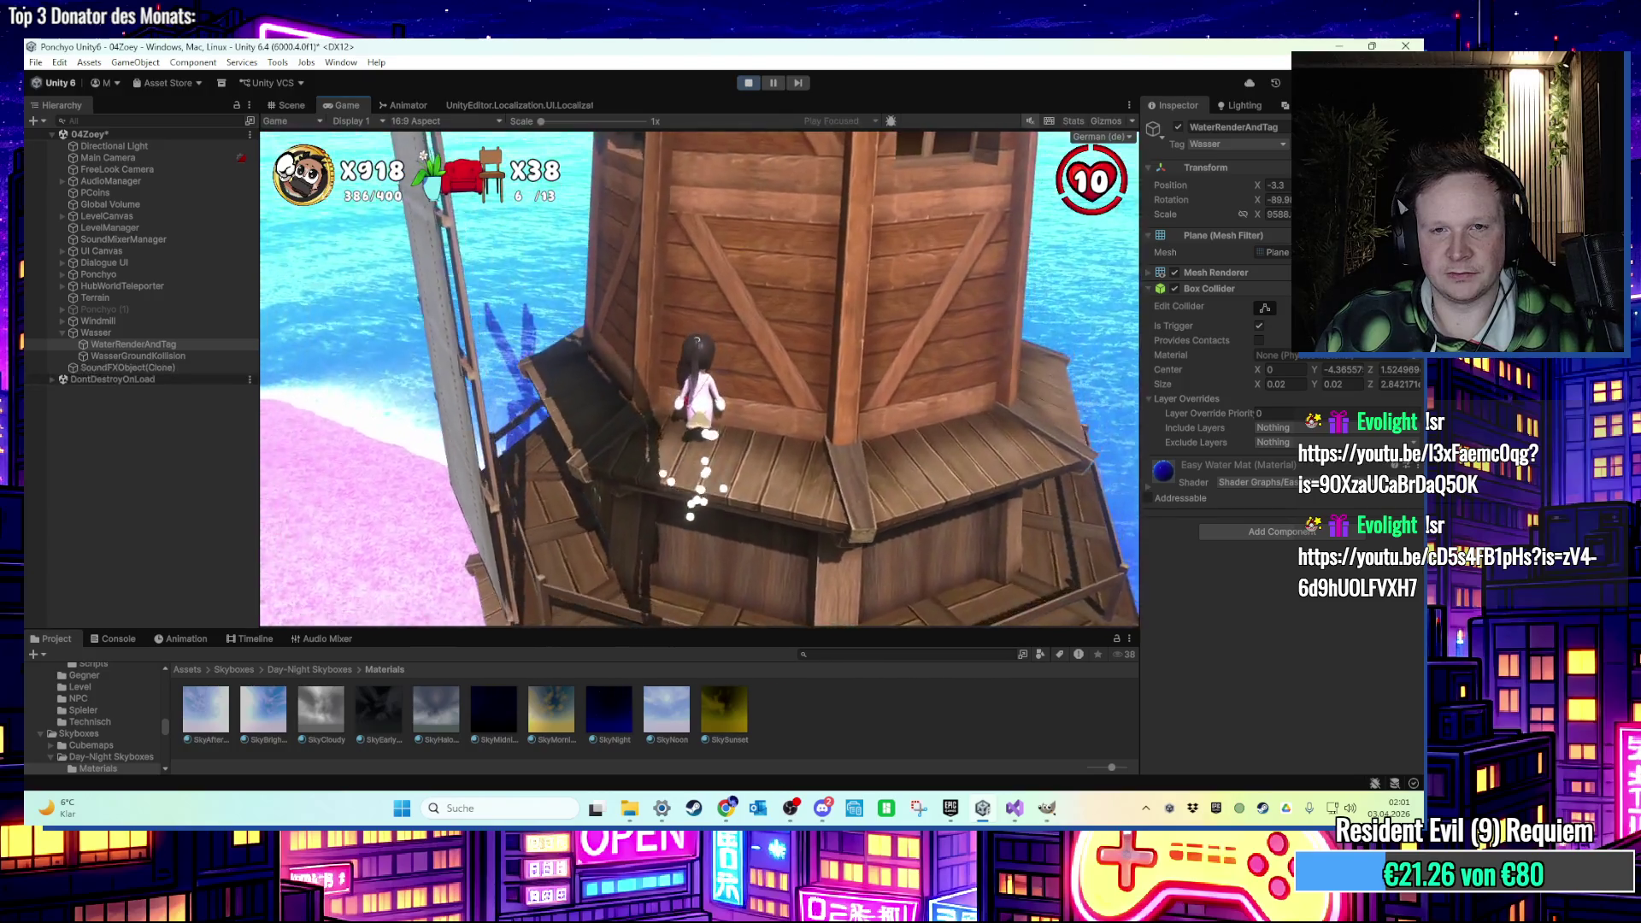
{"action": "key", "text": "w"}
{"action": "key", "text": "w"}
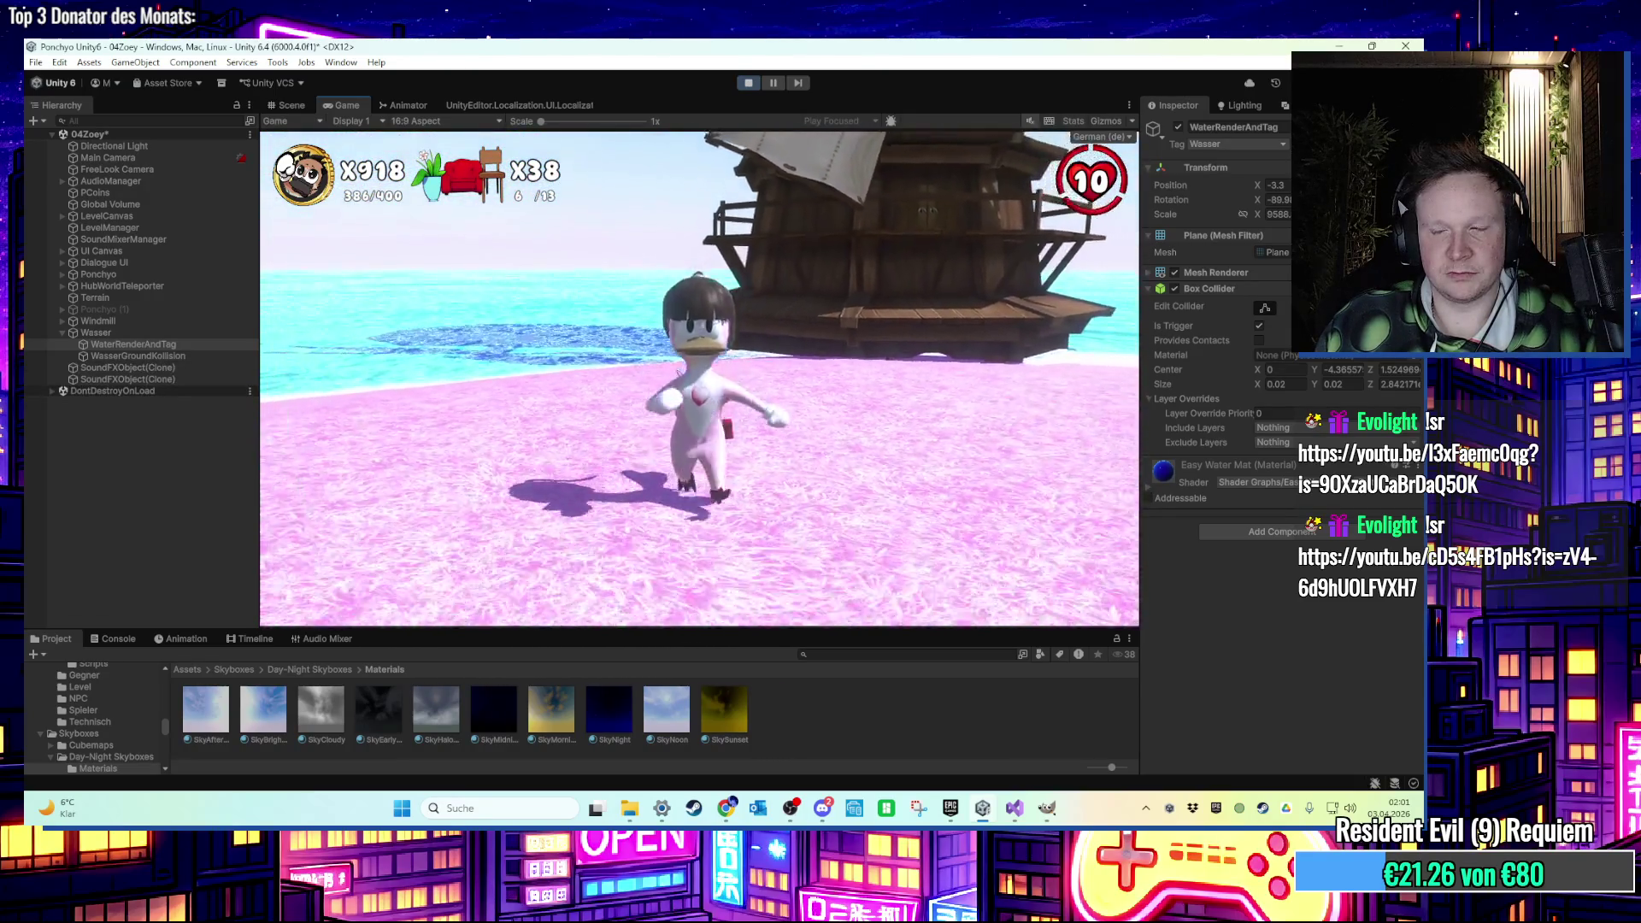
Run up the pink hill through the stone portal arch, then exit Play mode.
{"action": "key", "text": "w"}
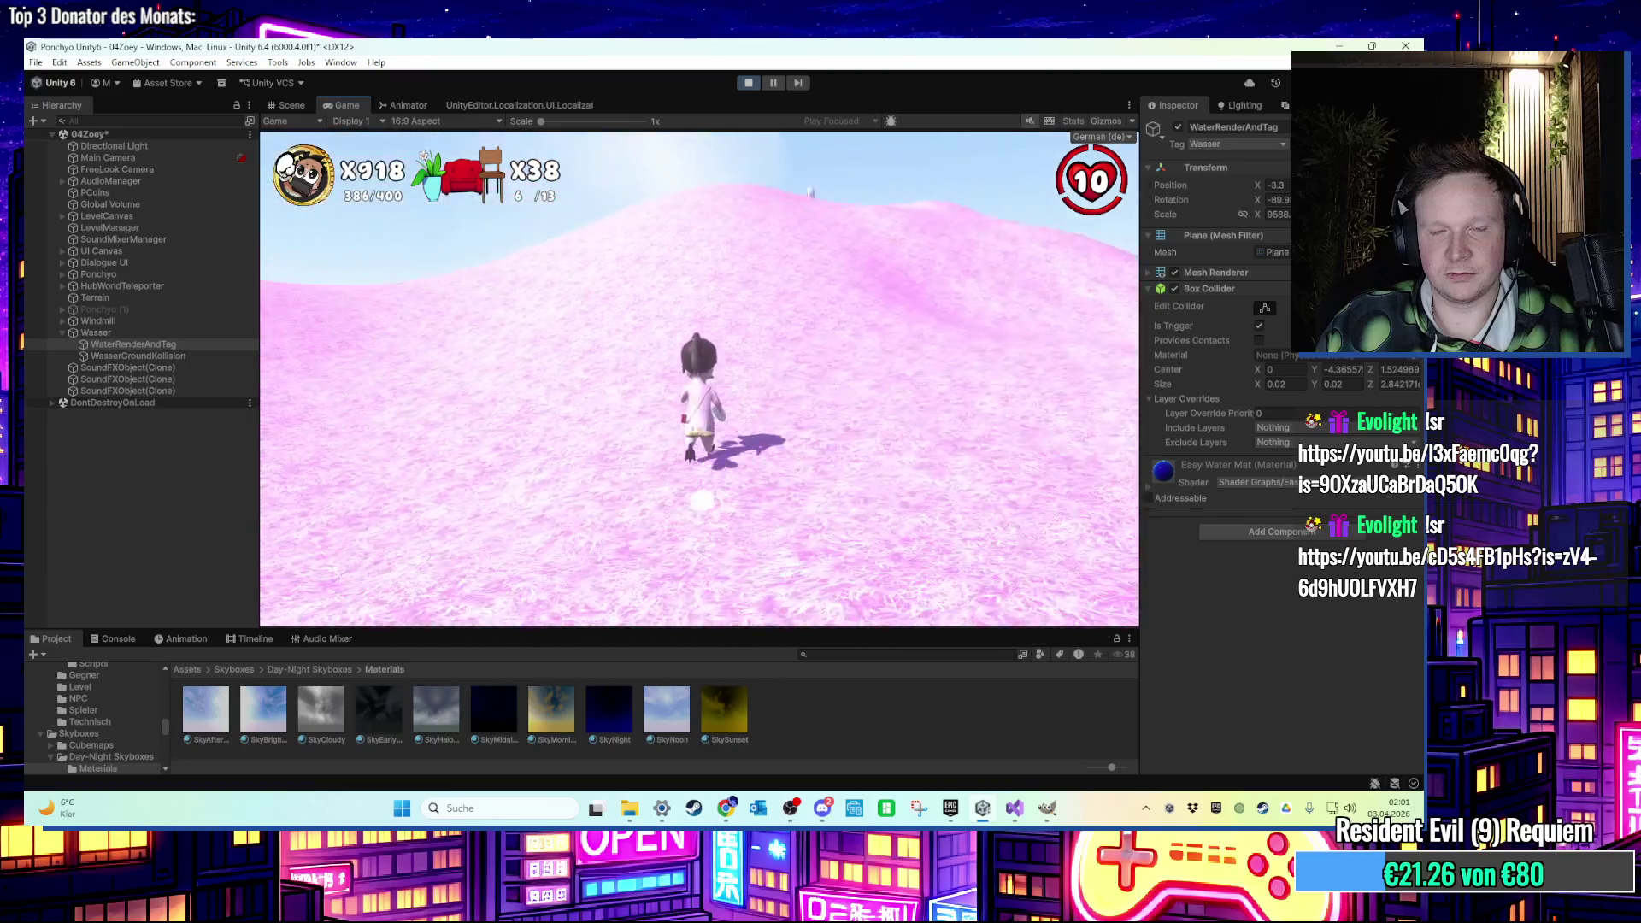
{"action": "key", "text": "w"}
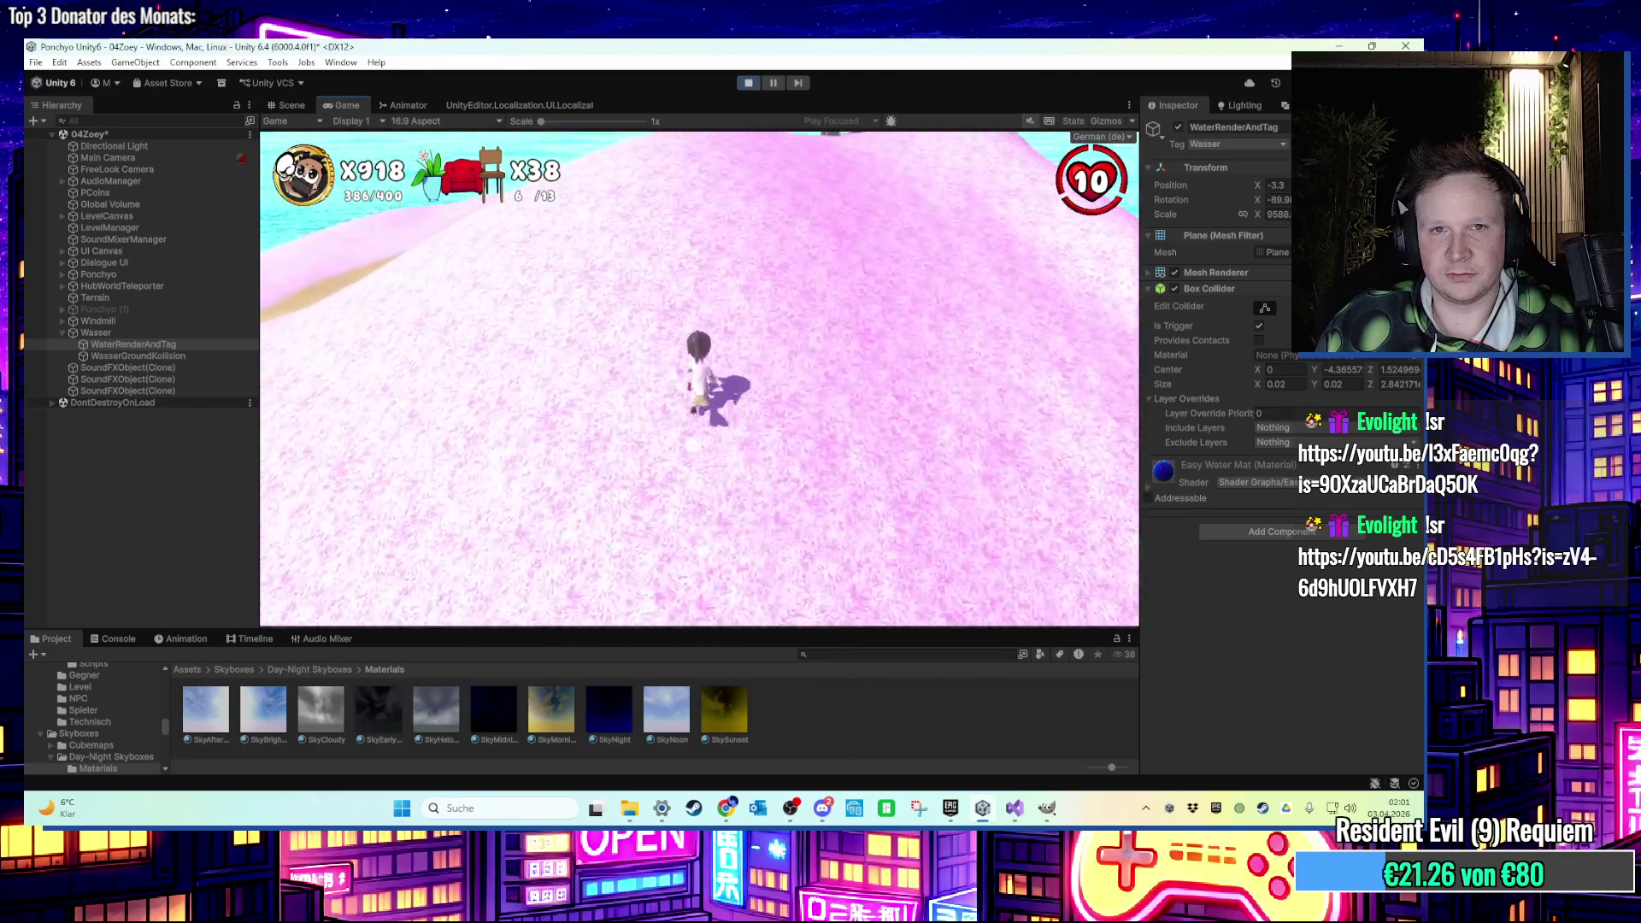
{"action": "key", "text": "w"}
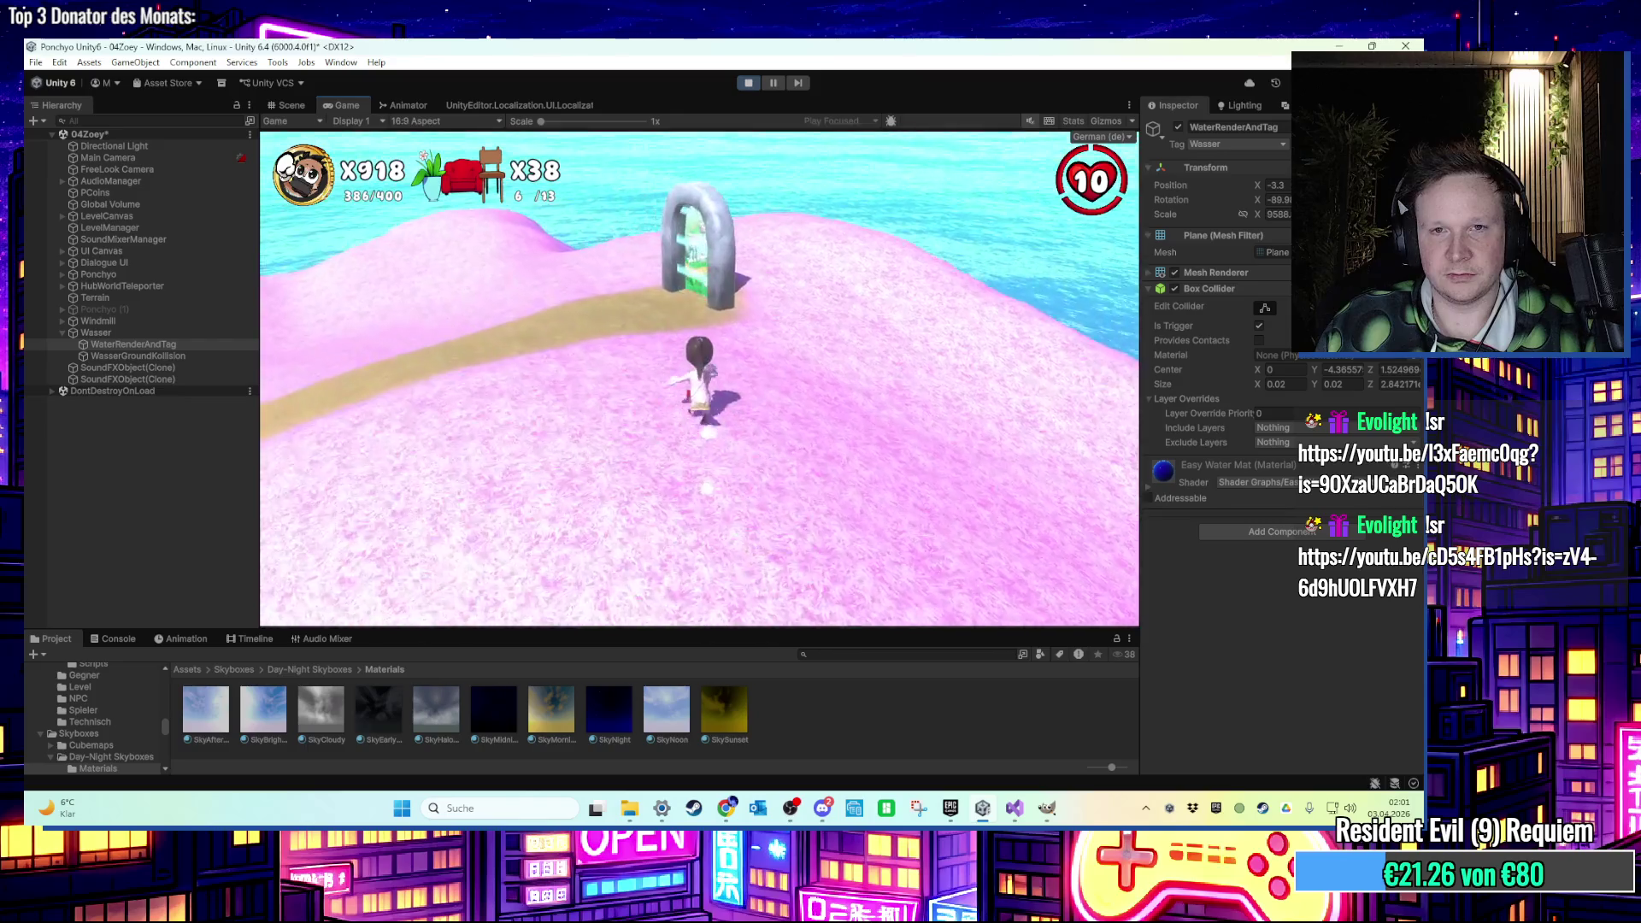
{"action": "key", "text": "w"}
{"action": "left_click", "coordinate": [755, 86]}
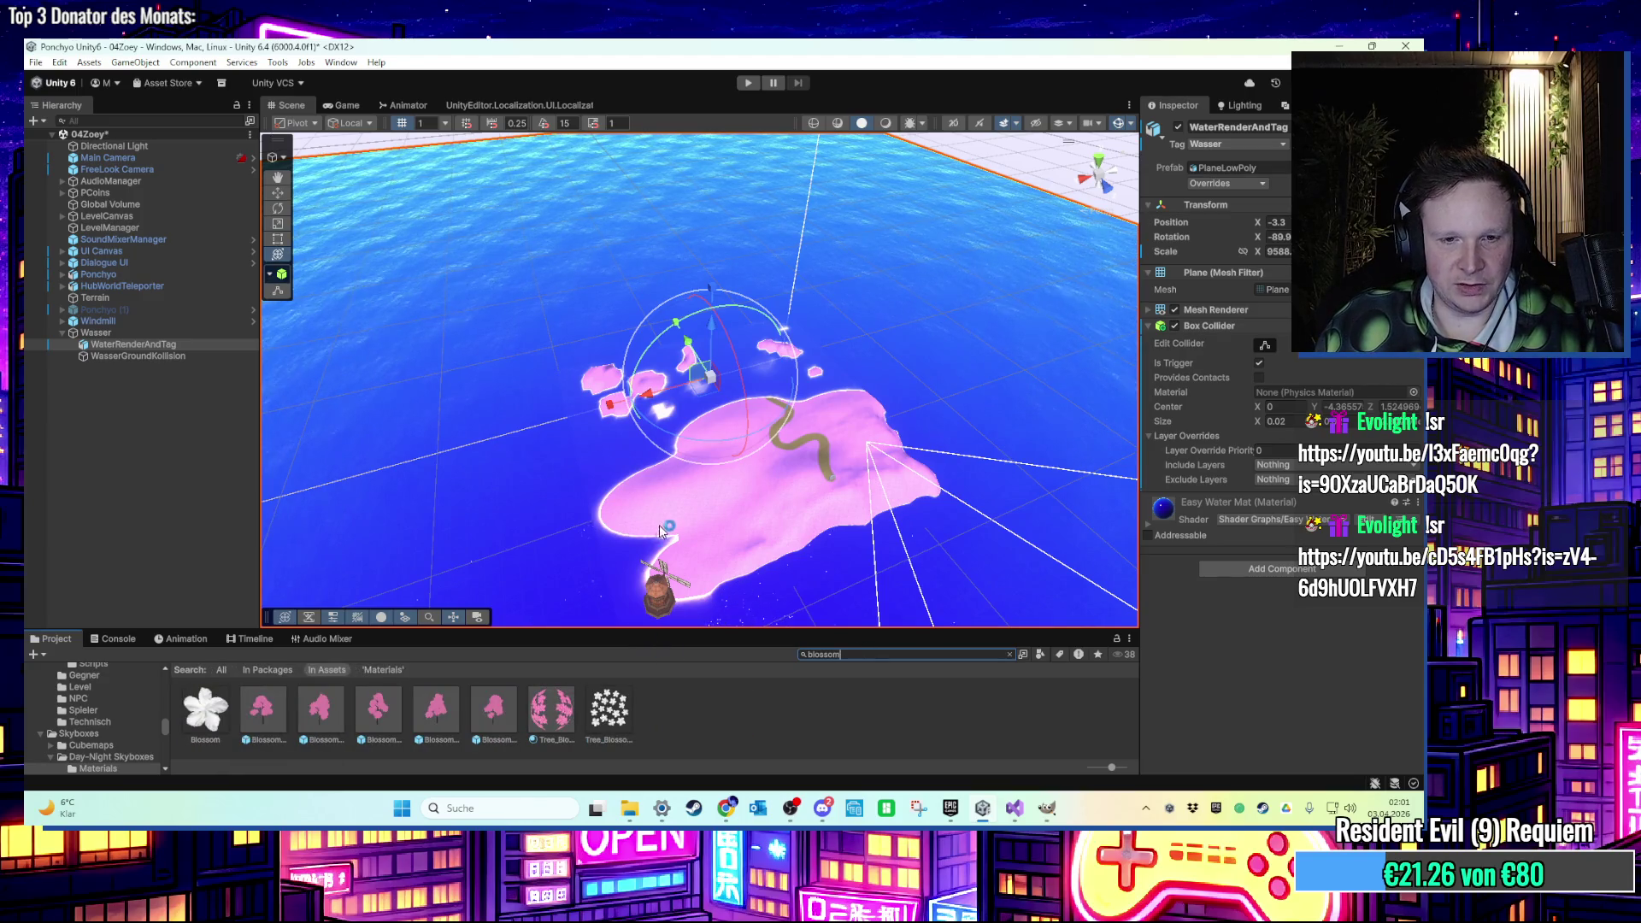
Place a BlossomTree_05 on the pink island.
{"action": "scroll", "coordinate": [659, 525], "scroll_direction": "up", "scroll_amount": 5}
{"action": "left_click", "coordinate": [492, 726]}
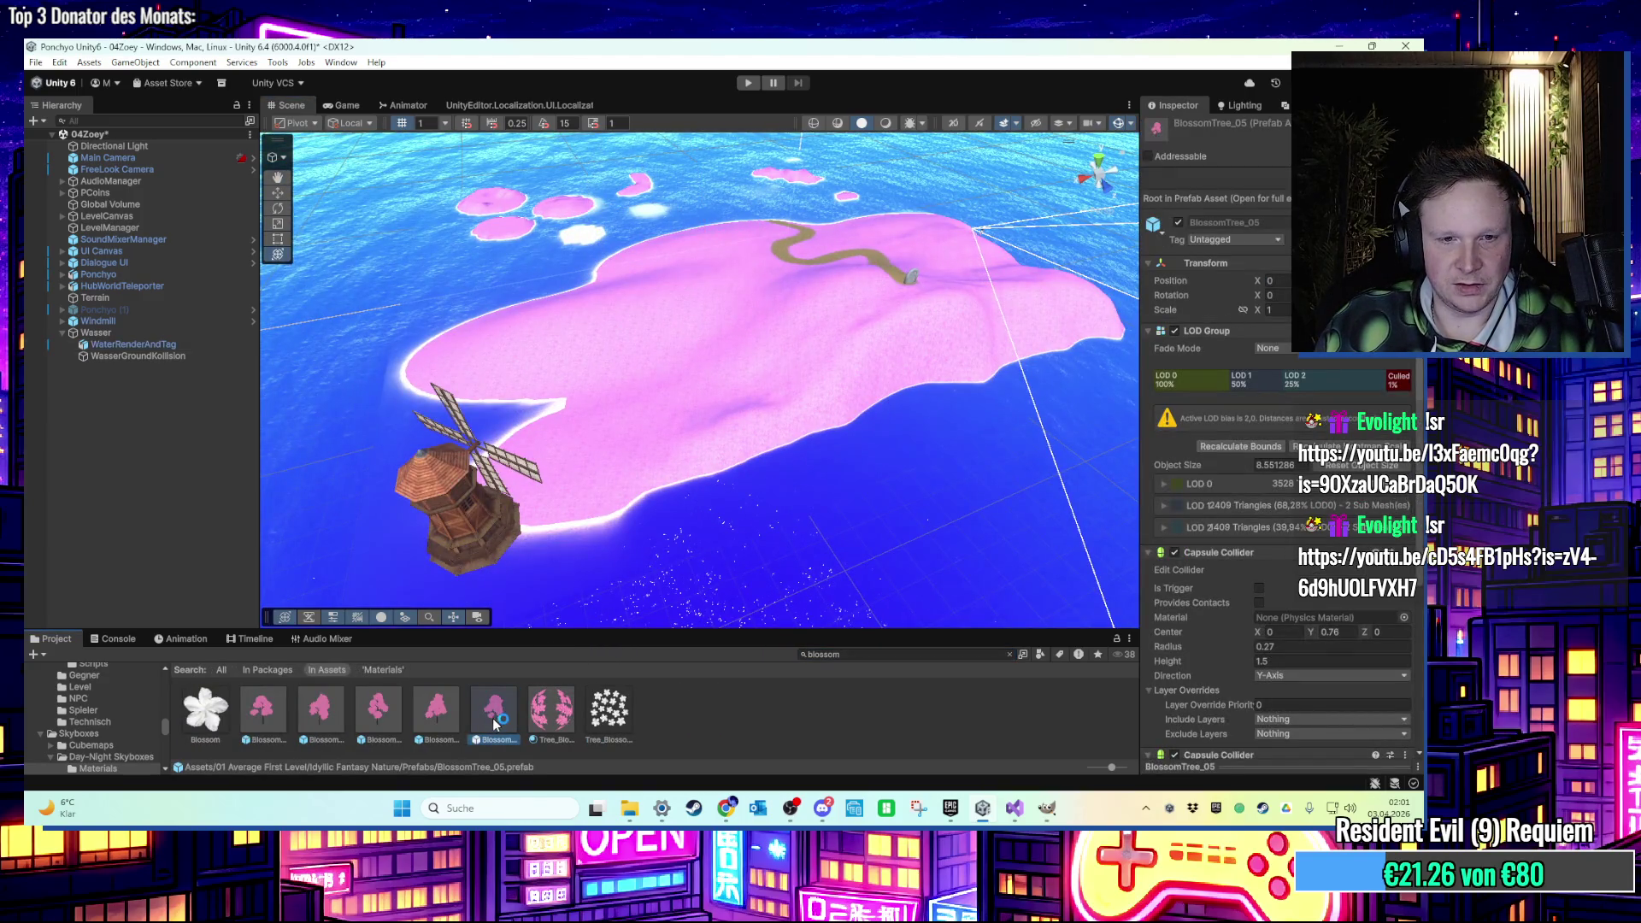
{"action": "mouse_move", "coordinate": [495, 725]}
{"action": "left_mouse_down"}
{"action": "mouse_move", "coordinate": [672, 528]}
{"action": "mouse_move", "coordinate": [645, 462]}
{"action": "left_mouse_up"}
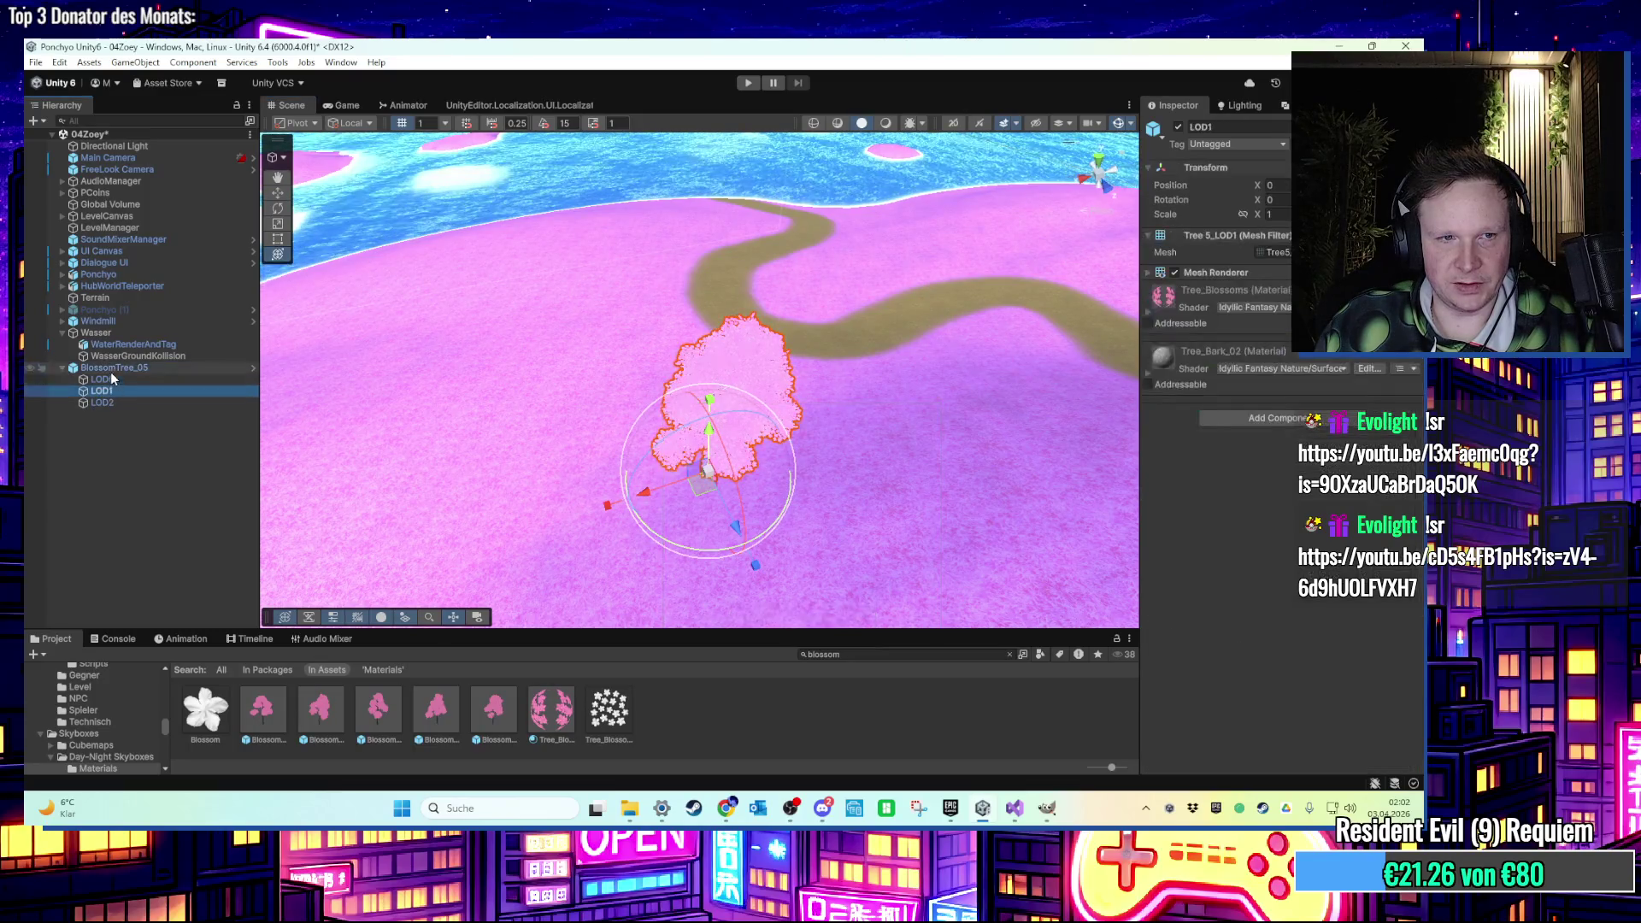
Add a purple broadleaf tree to the island and expand its LOD levels.
{"action": "scroll", "coordinate": [1282, 513], "scroll_direction": "down", "scroll_amount": 3}
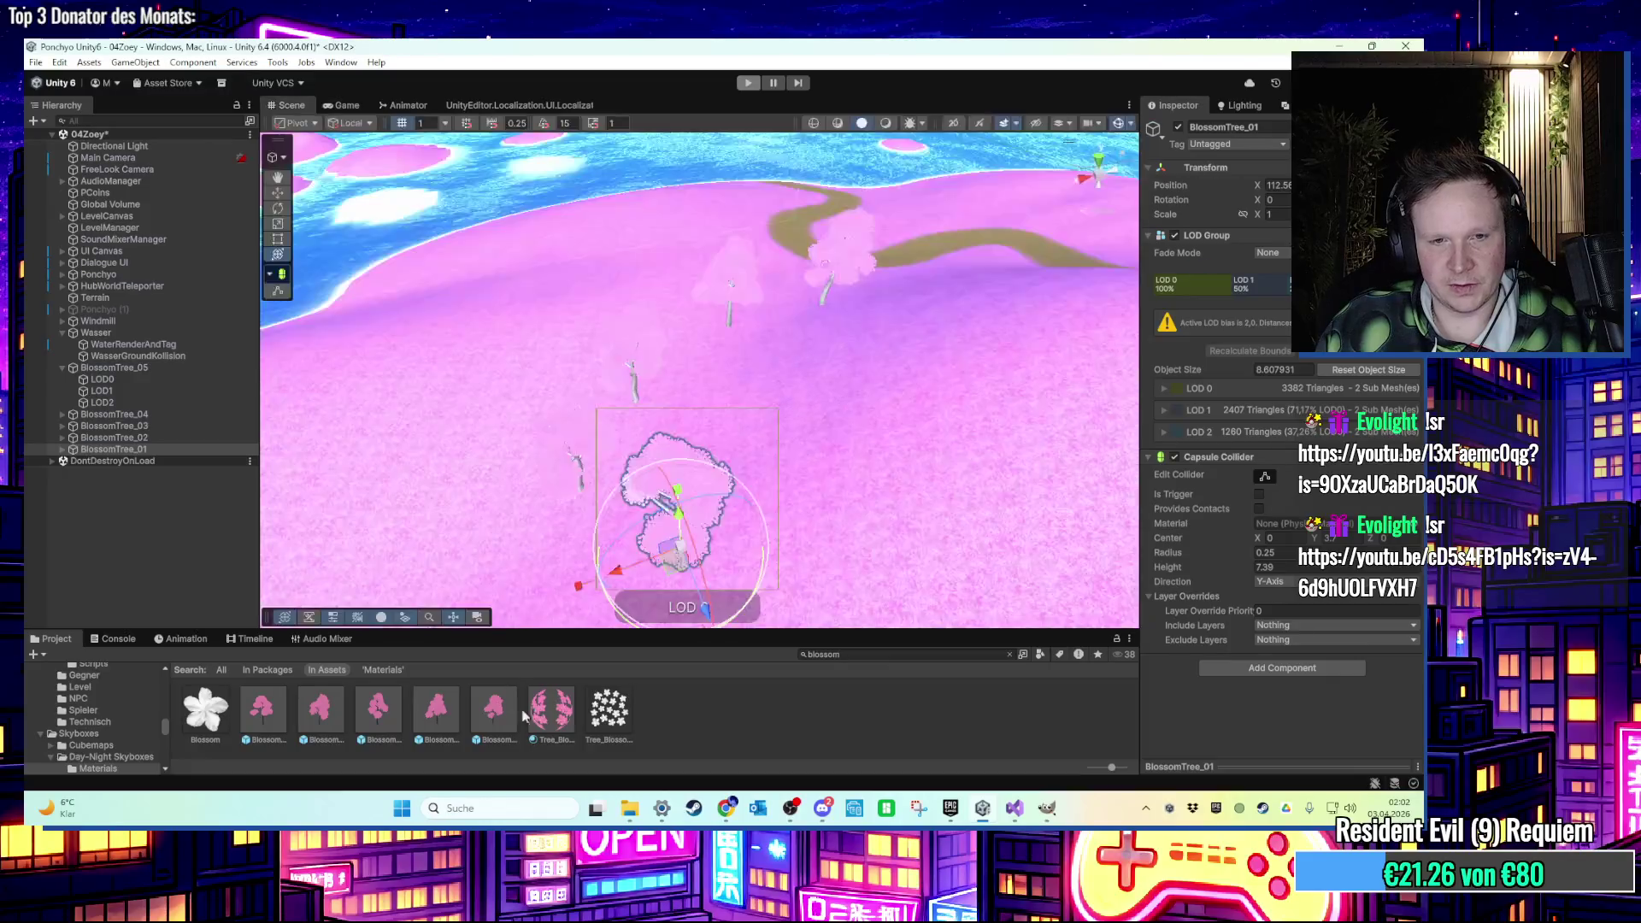
{"action": "scroll", "coordinate": [783, 718], "scroll_direction": "down", "scroll_amount": 3}
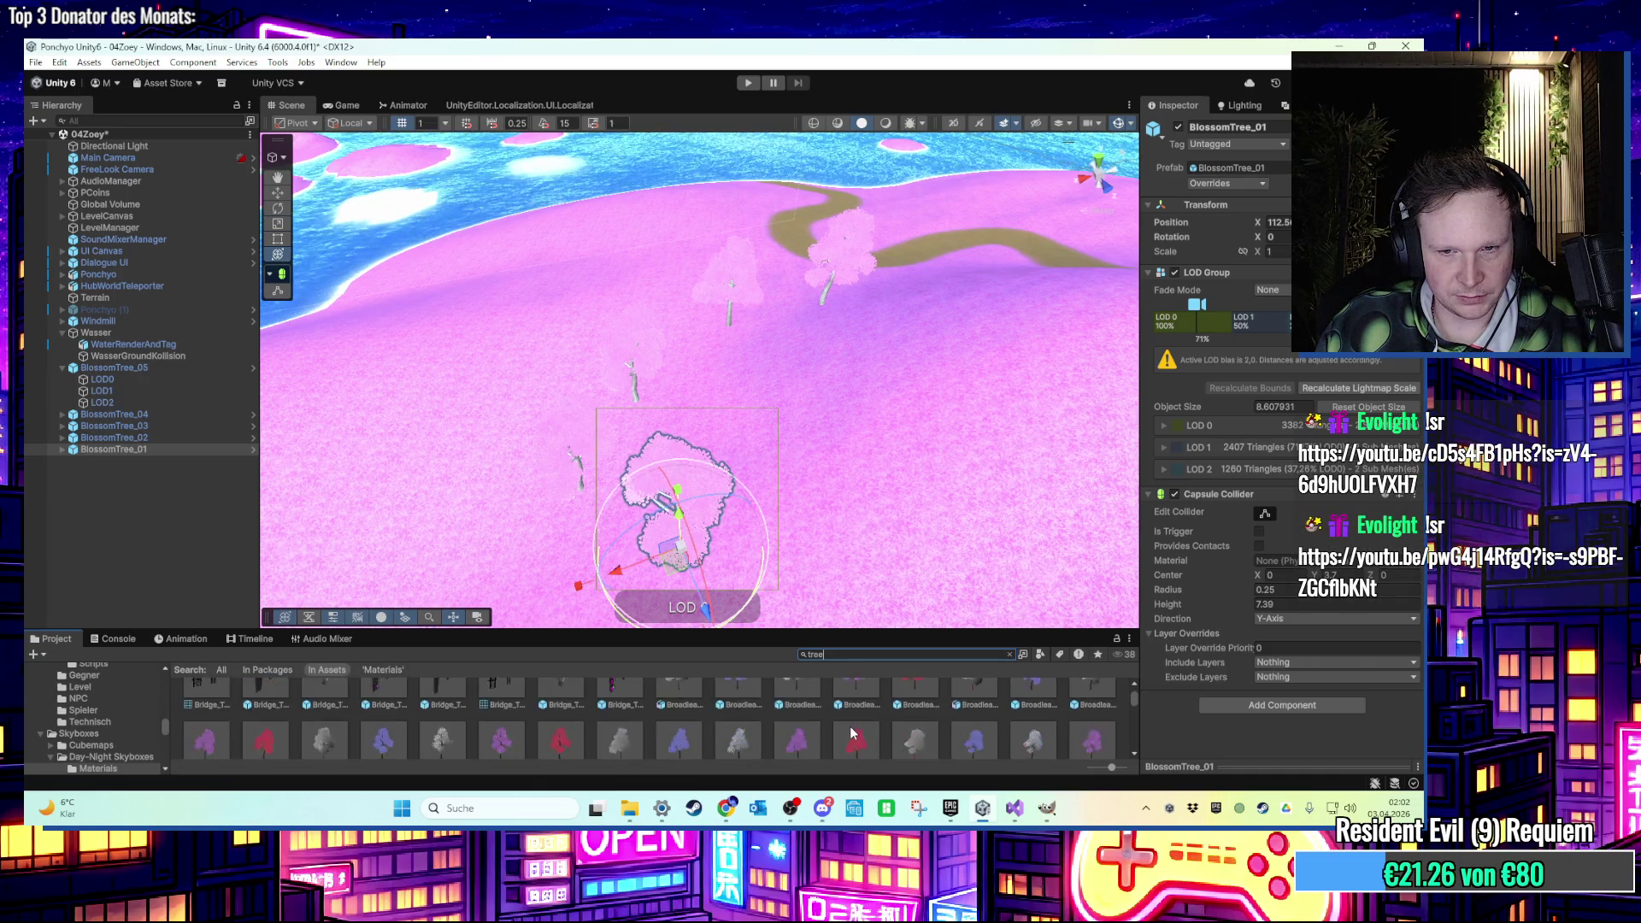
{"action": "mouse_move", "coordinate": [852, 732]}
{"action": "left_mouse_down"}
{"action": "mouse_move", "coordinate": [837, 480]}
{"action": "mouse_move", "coordinate": [813, 479]}
{"action": "mouse_move", "coordinate": [828, 501]}
{"action": "mouse_move", "coordinate": [725, 548]}
{"action": "mouse_move", "coordinate": [767, 435]}
{"action": "mouse_move", "coordinate": [711, 455]}
{"action": "left_mouse_up"}
{"action": "scroll", "coordinate": [724, 548], "scroll_direction": "up", "scroll_amount": 5}
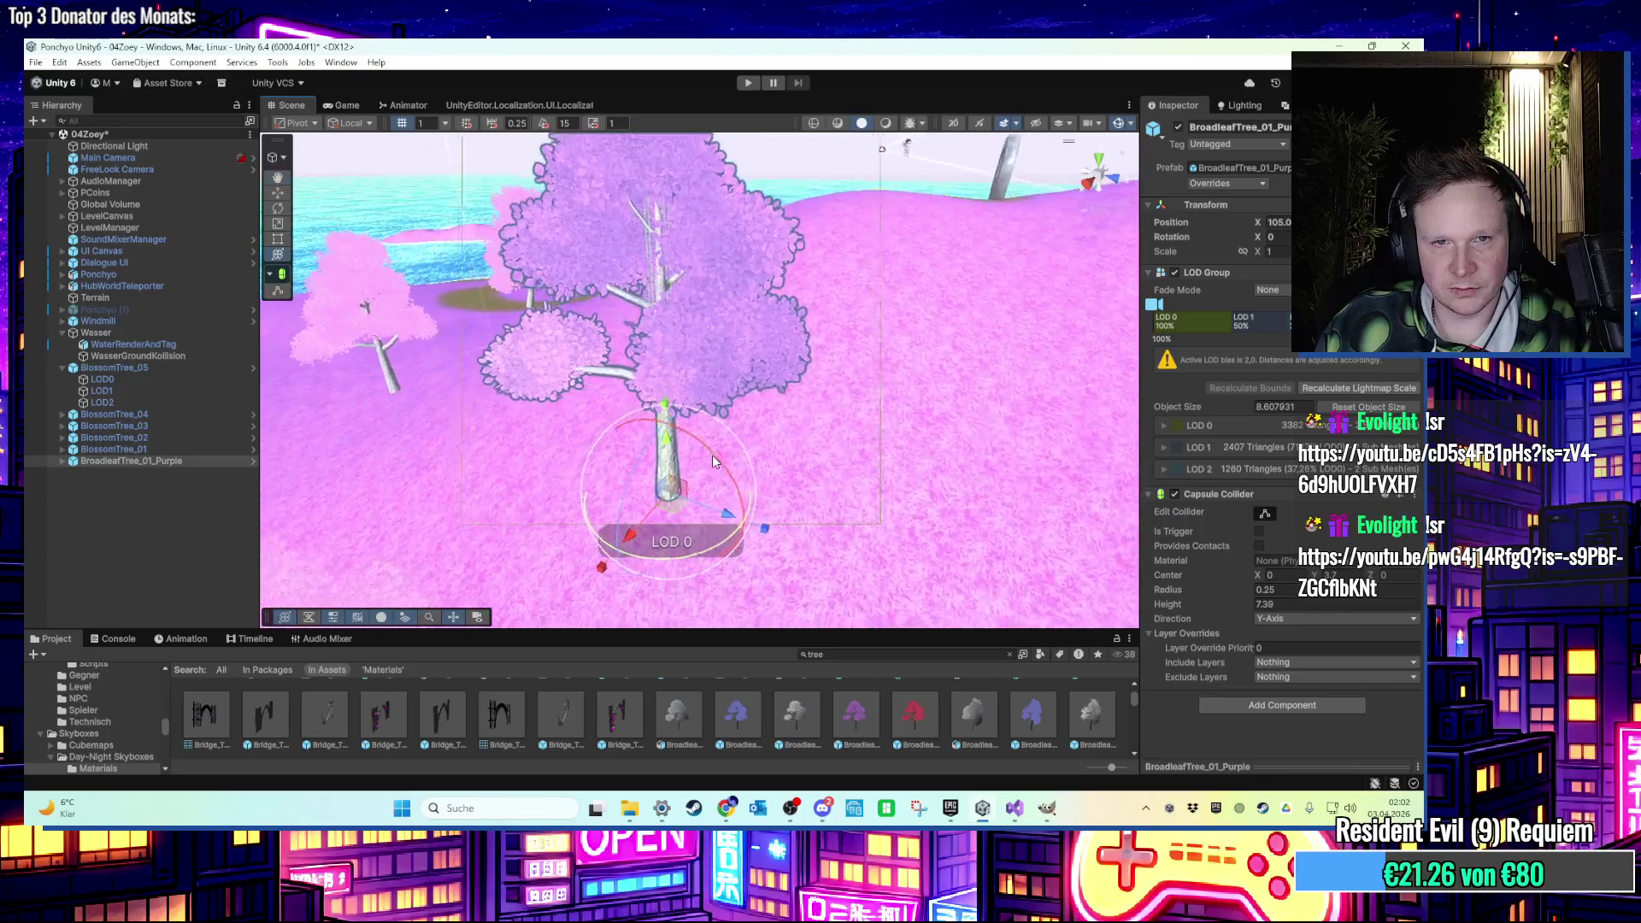
{"action": "scroll", "coordinate": [712, 455], "scroll_direction": "up", "scroll_amount": 2}
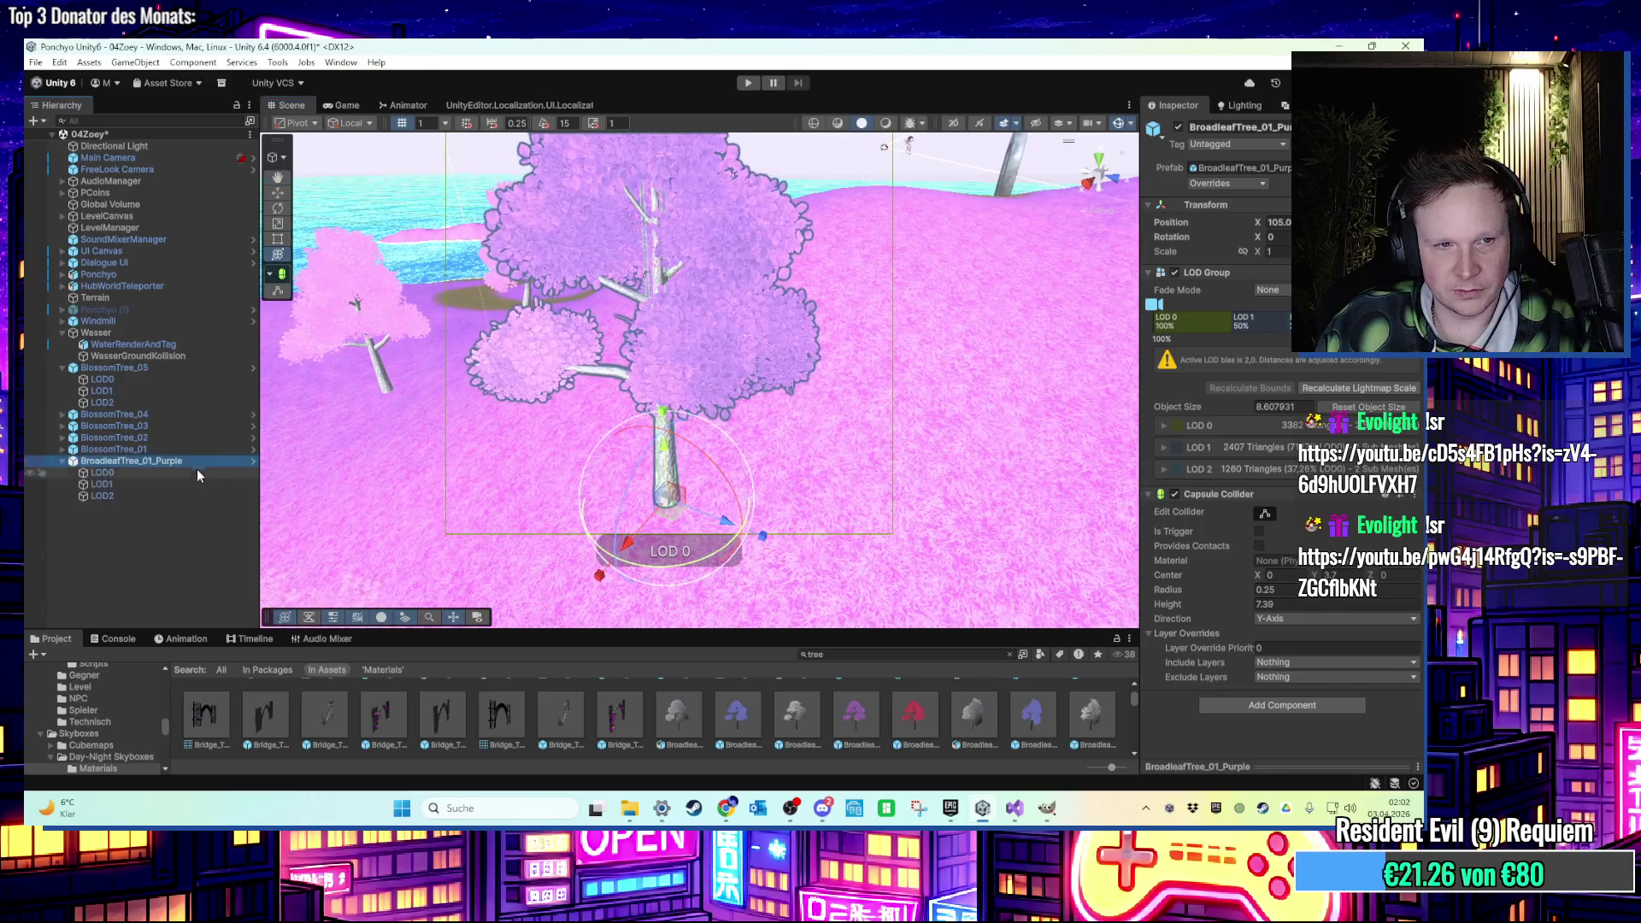
{"action": "left_click", "coordinate": [197, 463]}
{"action": "scroll", "coordinate": [865, 727], "scroll_direction": "down", "scroll_amount": 3}
{"action": "scroll", "coordinate": [865, 728], "scroll_direction": "down", "scroll_amount": 5}
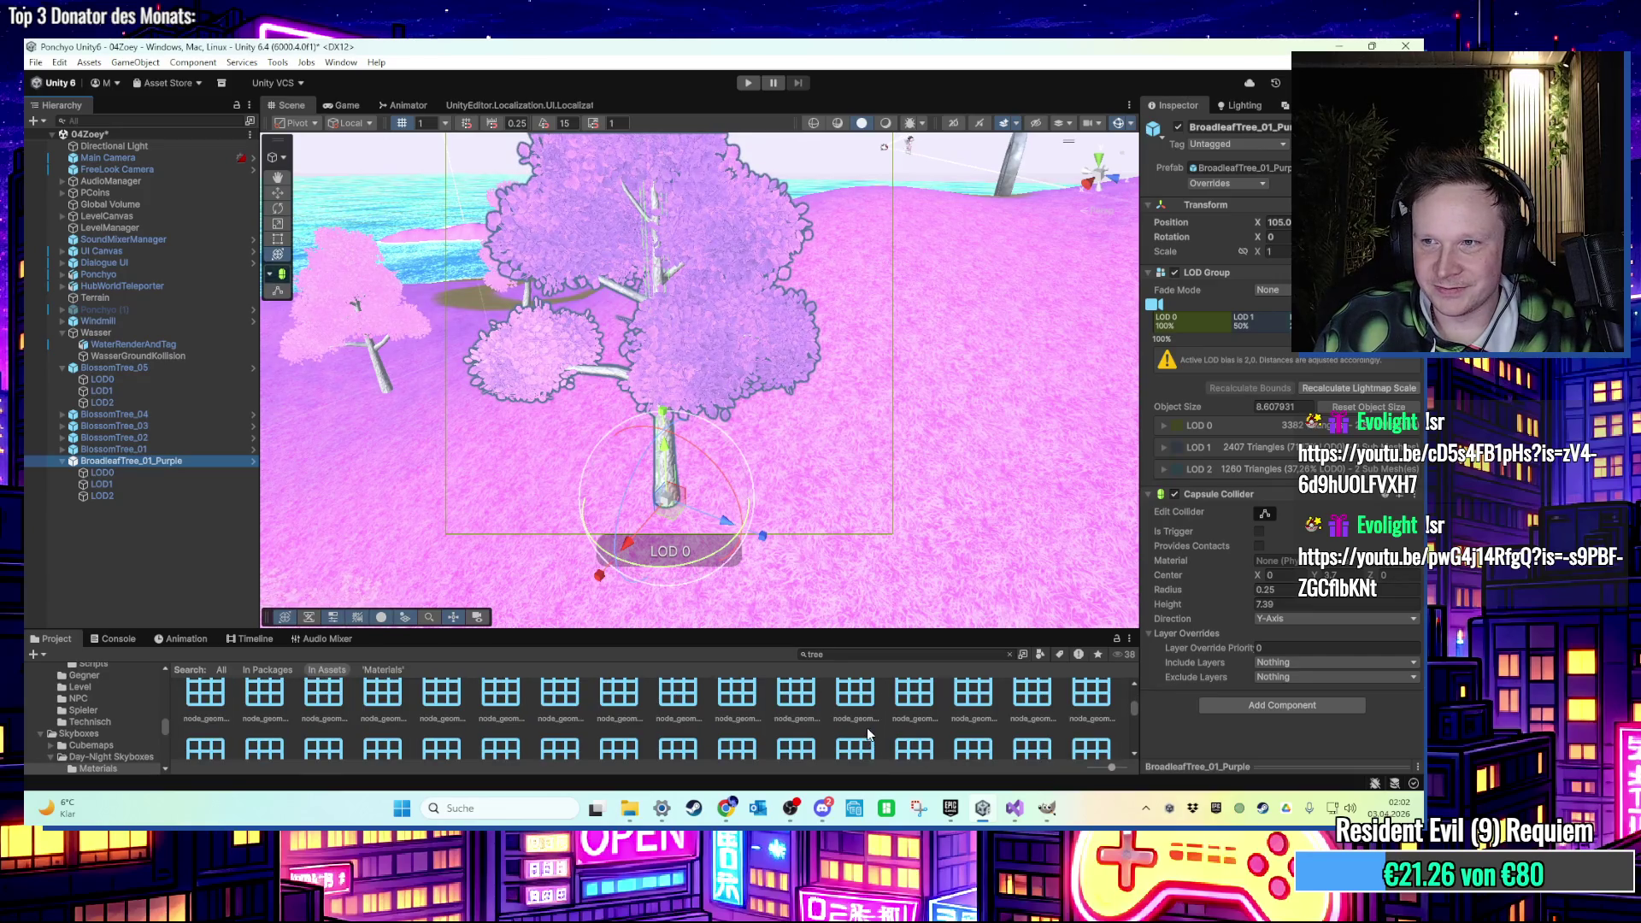
{"action": "scroll", "coordinate": [866, 727], "scroll_direction": "up", "scroll_amount": 5}
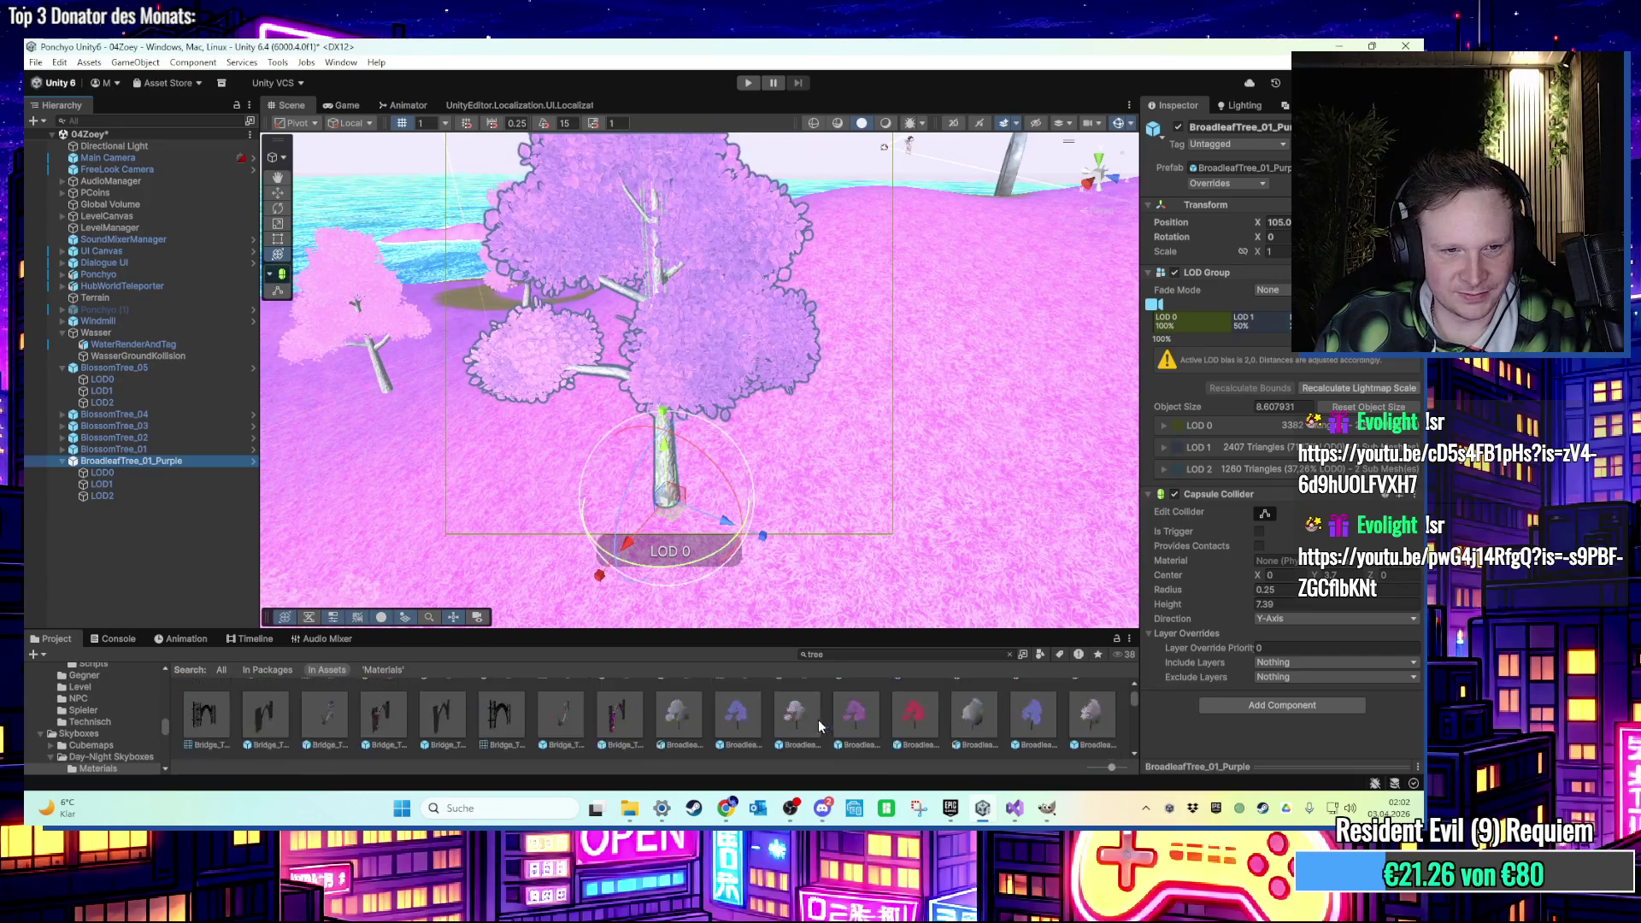
Place the red broadleaf tree on the island and frame it in the Scene view.
{"action": "left_click", "coordinate": [265, 699]}
{"action": "scroll", "coordinate": [265, 722], "scroll_direction": "up", "scroll_amount": 1}
{"action": "mouse_move", "coordinate": [265, 722]}
{"action": "left_mouse_down"}
{"action": "mouse_move", "coordinate": [537, 551]}
{"action": "mouse_move", "coordinate": [535, 511]}
{"action": "left_mouse_up"}
{"action": "left_click", "coordinate": [578, 474]}
{"action": "key", "text": "f"}
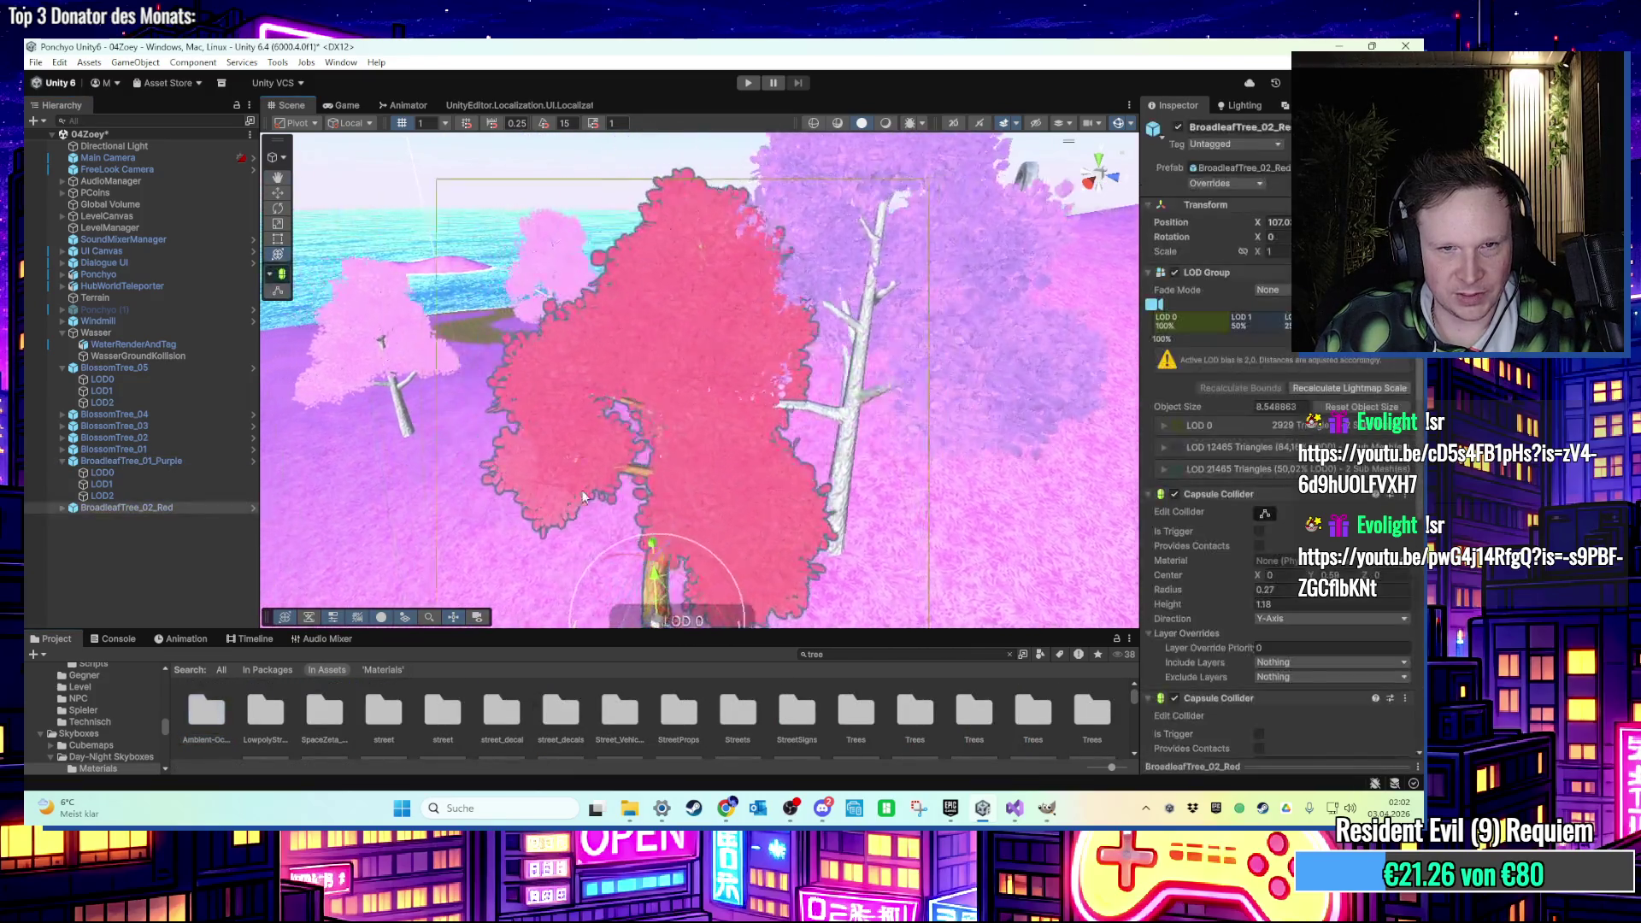
{"action": "left_click", "coordinate": [745, 85]}
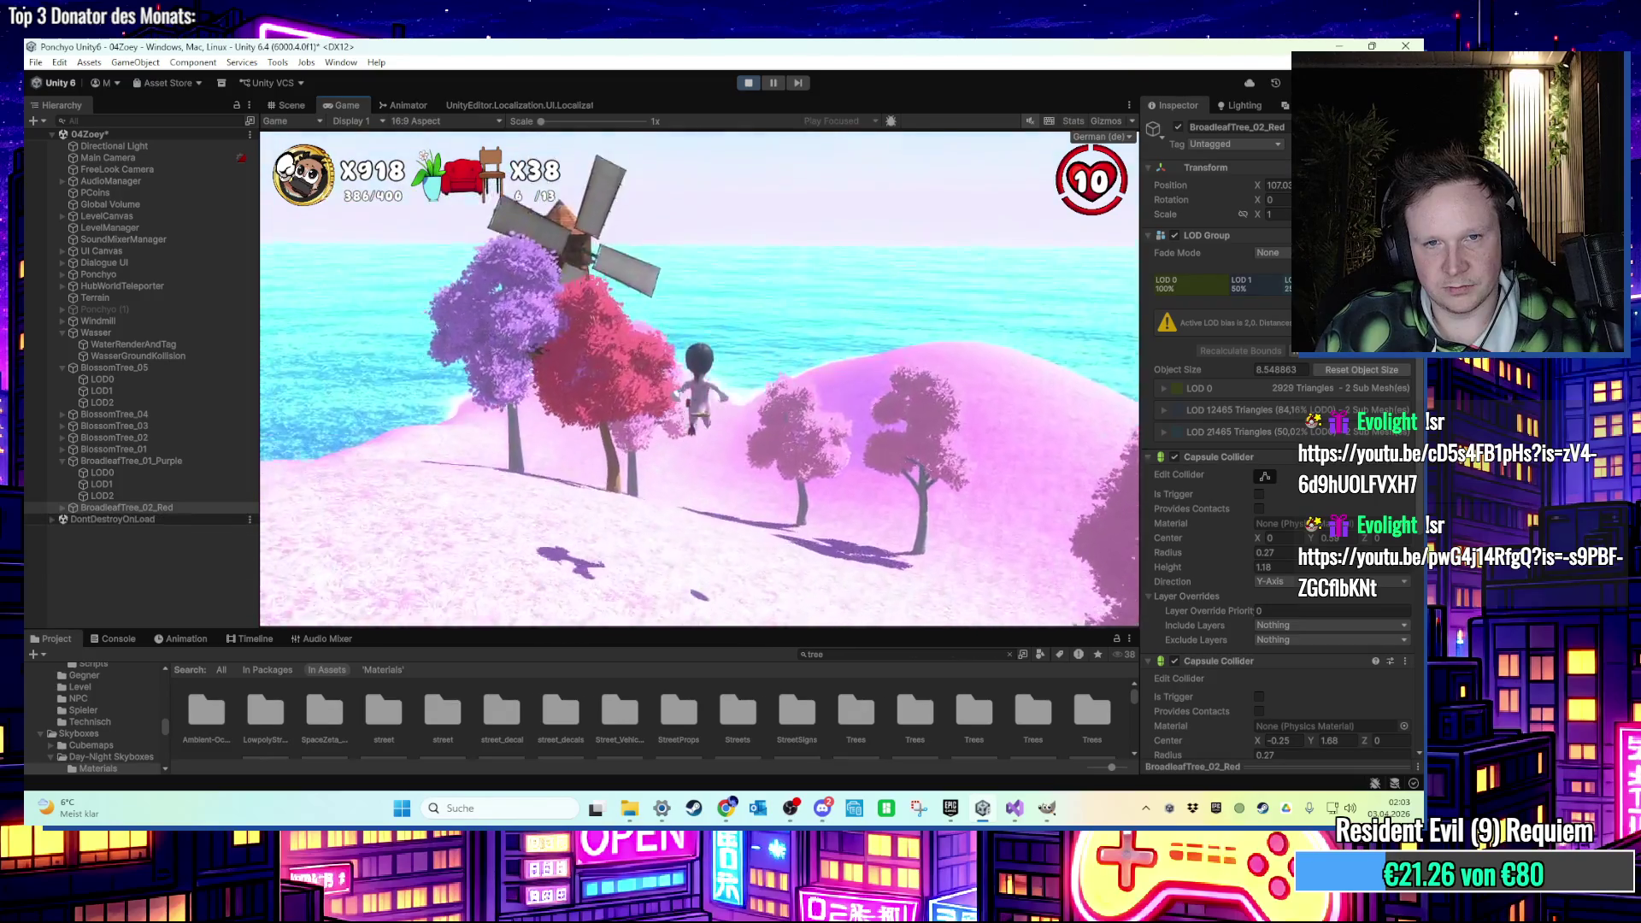
{"action": "key", "text": "super"}
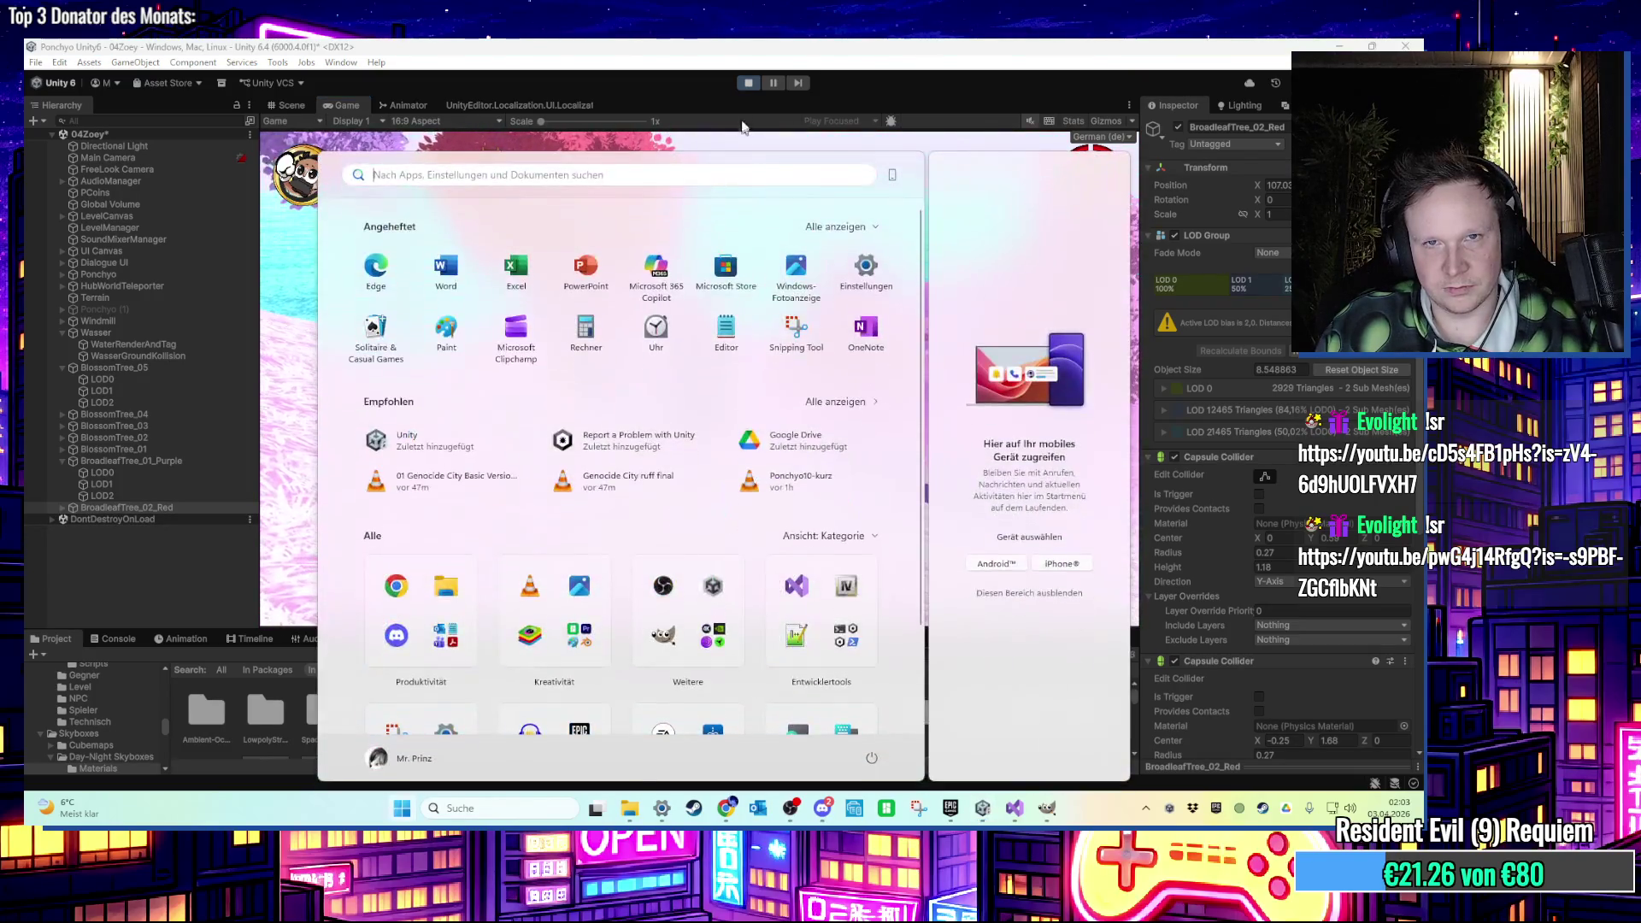
{"action": "key", "text": "super"}
{"action": "key", "text": "ctrl+p"}
{"action": "left_click", "coordinate": [838, 653]}
{"action": "scroll", "coordinate": [754, 496], "scroll_direction": "down", "scroll_amount": 5}
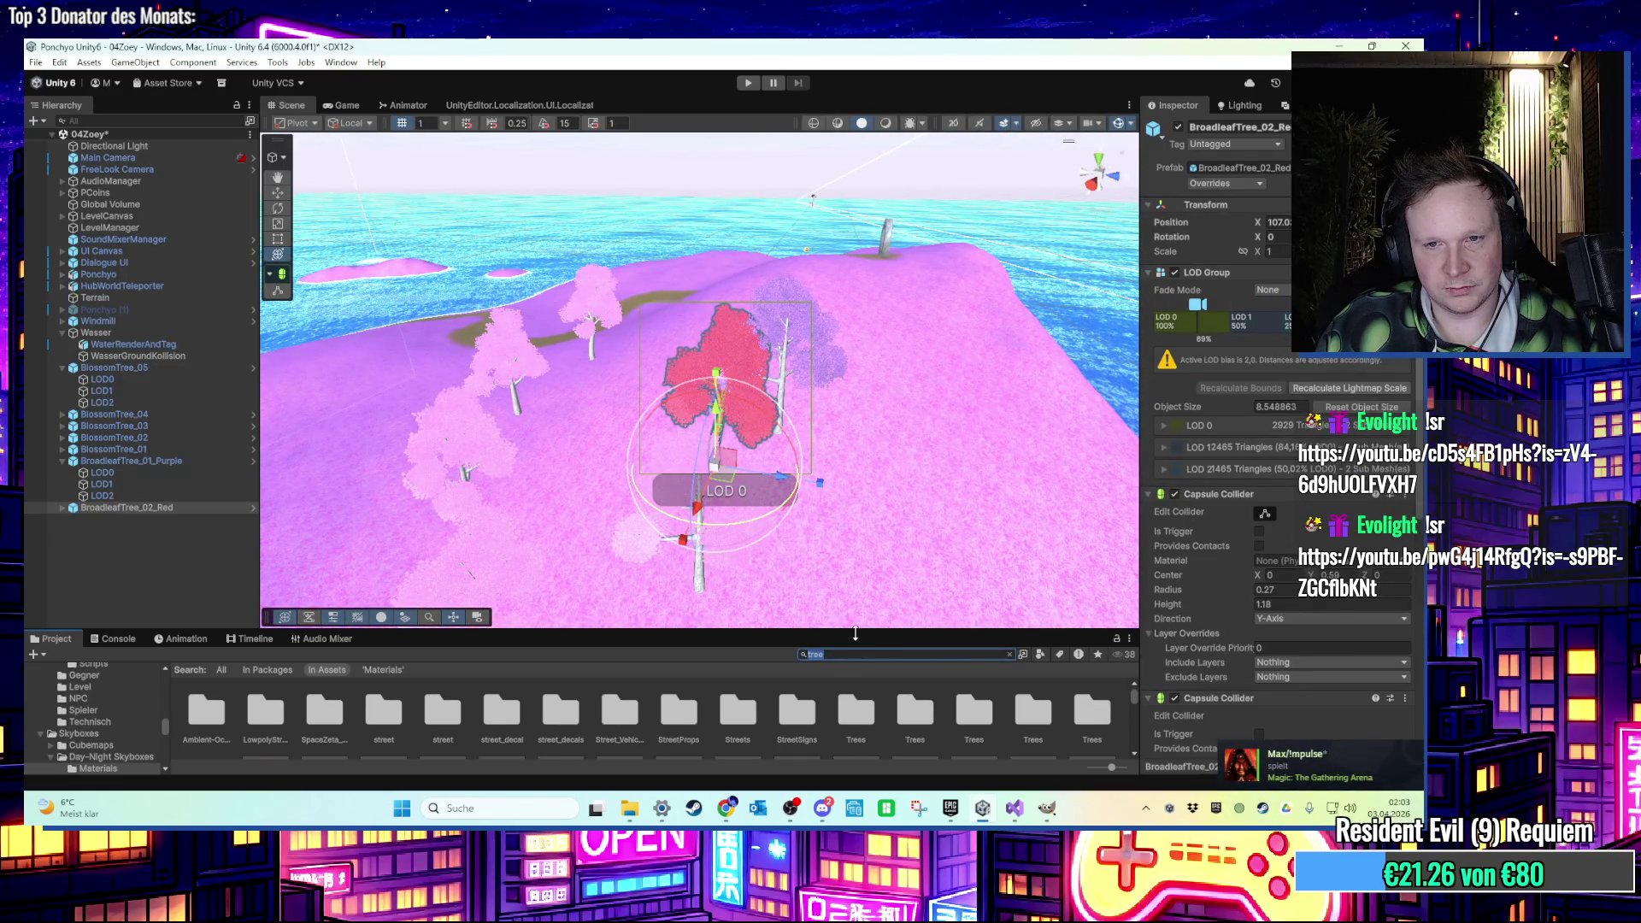
Scroll through the leaf materials and select the pink tree leaf material.
{"action": "left_click_drag", "start_coordinate": [854, 632], "coordinate": [859, 554]}
{"action": "scroll", "coordinate": [863, 660], "scroll_direction": "down", "scroll_amount": 3}
{"action": "scroll", "coordinate": [864, 659], "scroll_direction": "down", "scroll_amount": 5}
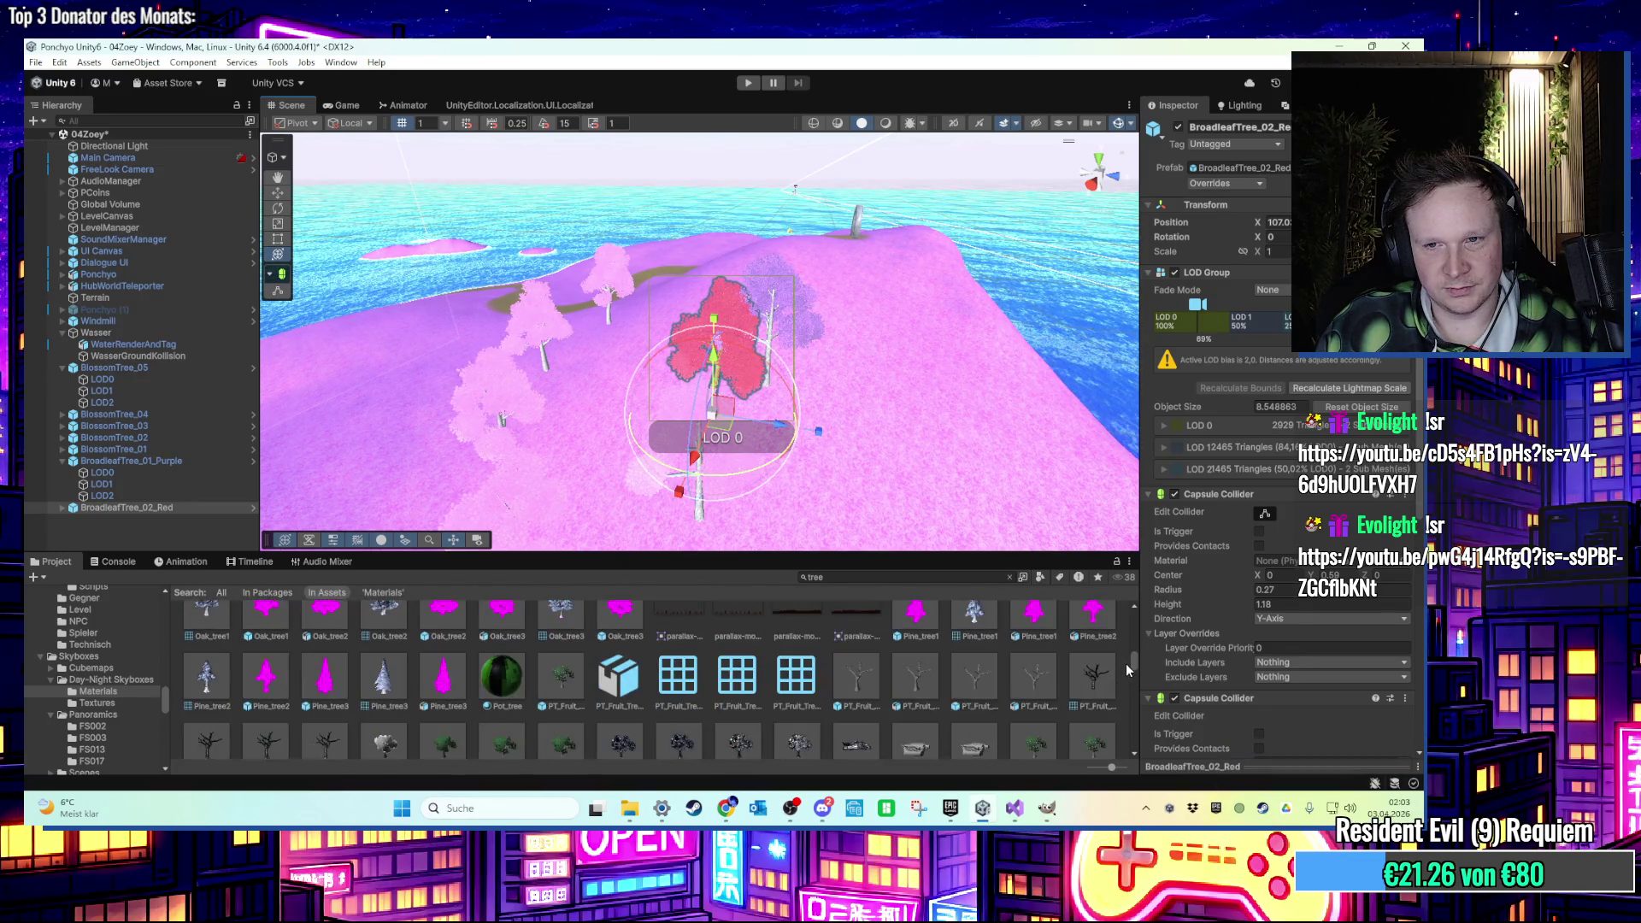
{"action": "scroll", "coordinate": [1125, 663], "scroll_direction": "down", "scroll_amount": 5}
{"action": "scroll", "coordinate": [1124, 680], "scroll_direction": "down", "scroll_amount": 5}
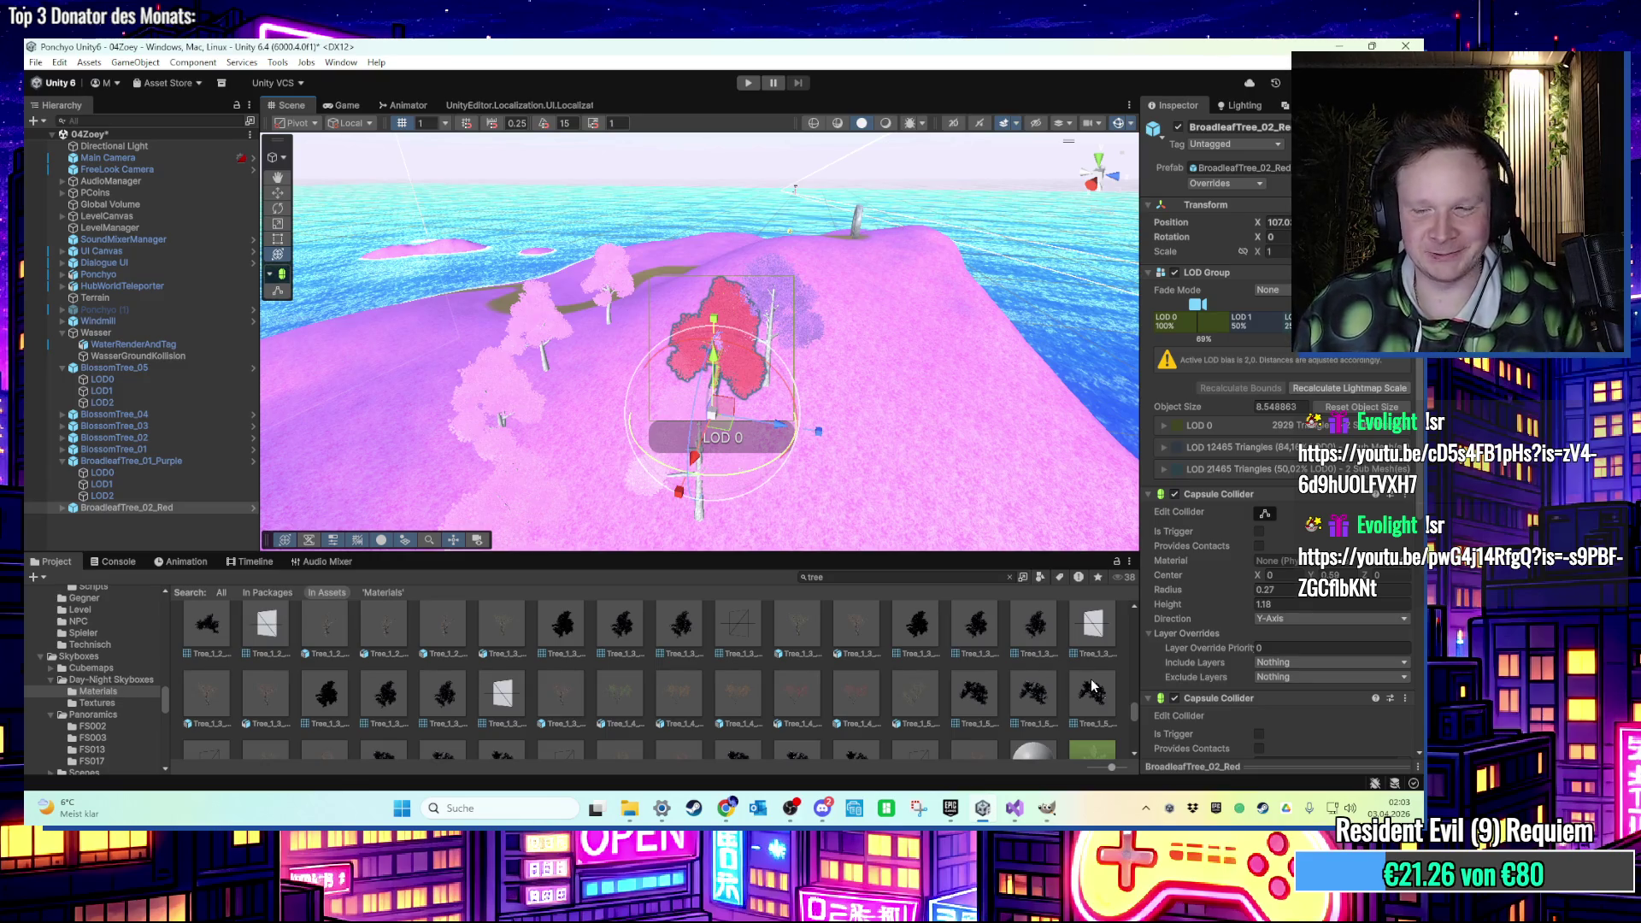
{"action": "scroll", "coordinate": [807, 641], "scroll_direction": "down", "scroll_amount": 8}
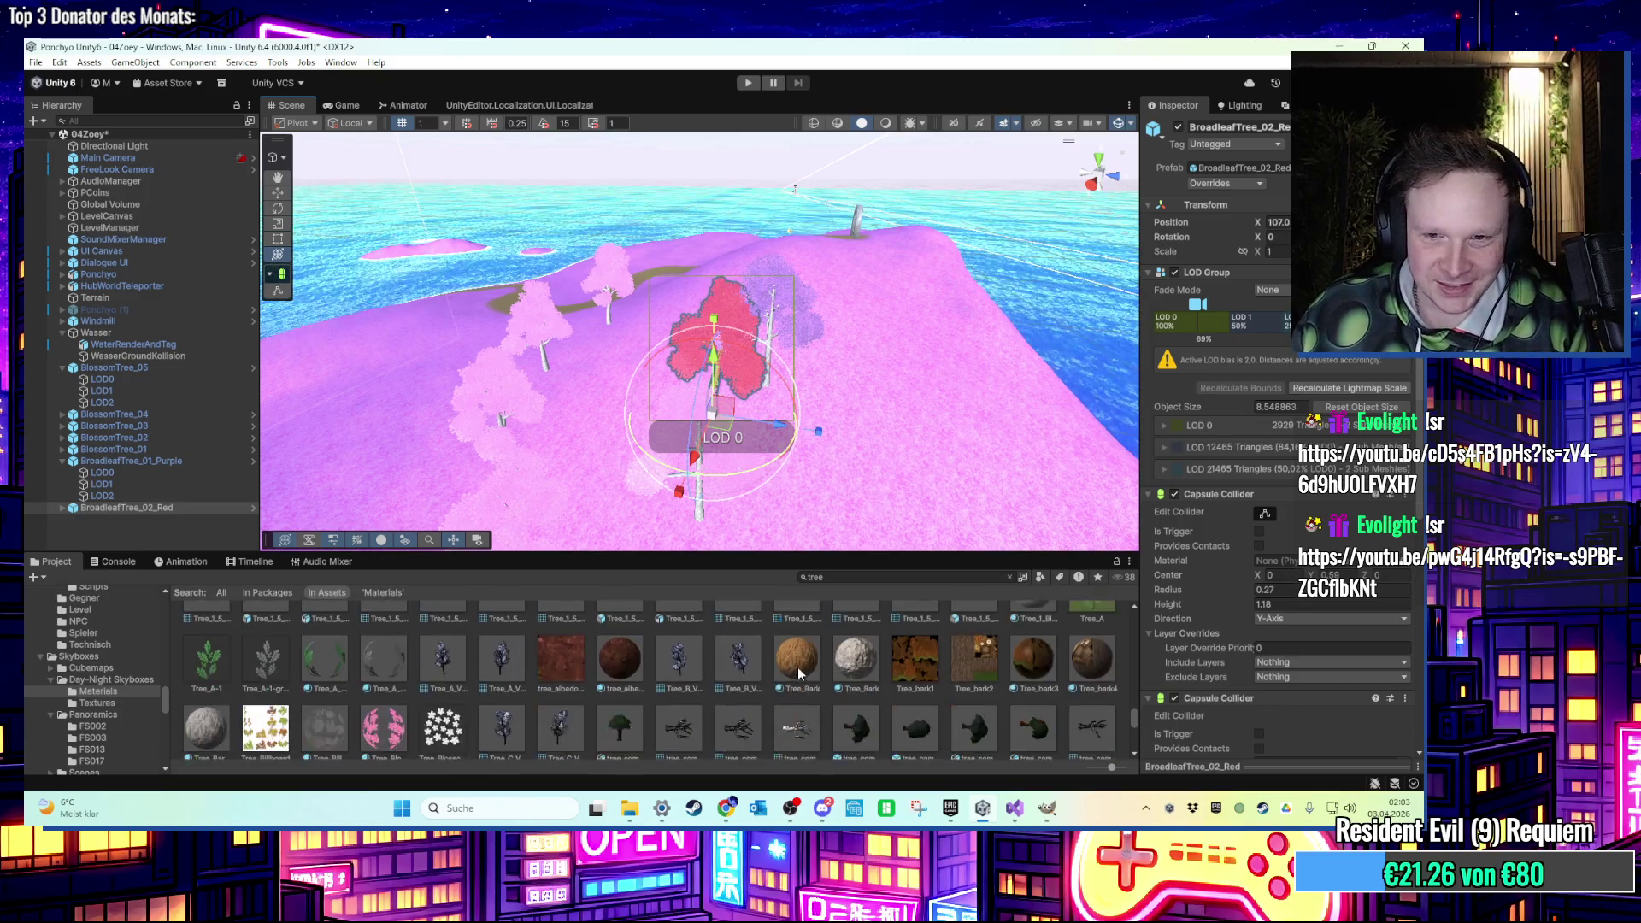
{"action": "scroll", "coordinate": [814, 686], "scroll_direction": "up", "scroll_amount": 2}
{"action": "scroll", "coordinate": [940, 675], "scroll_direction": "down", "scroll_amount": 2}
{"action": "left_click", "coordinate": [1042, 673]}
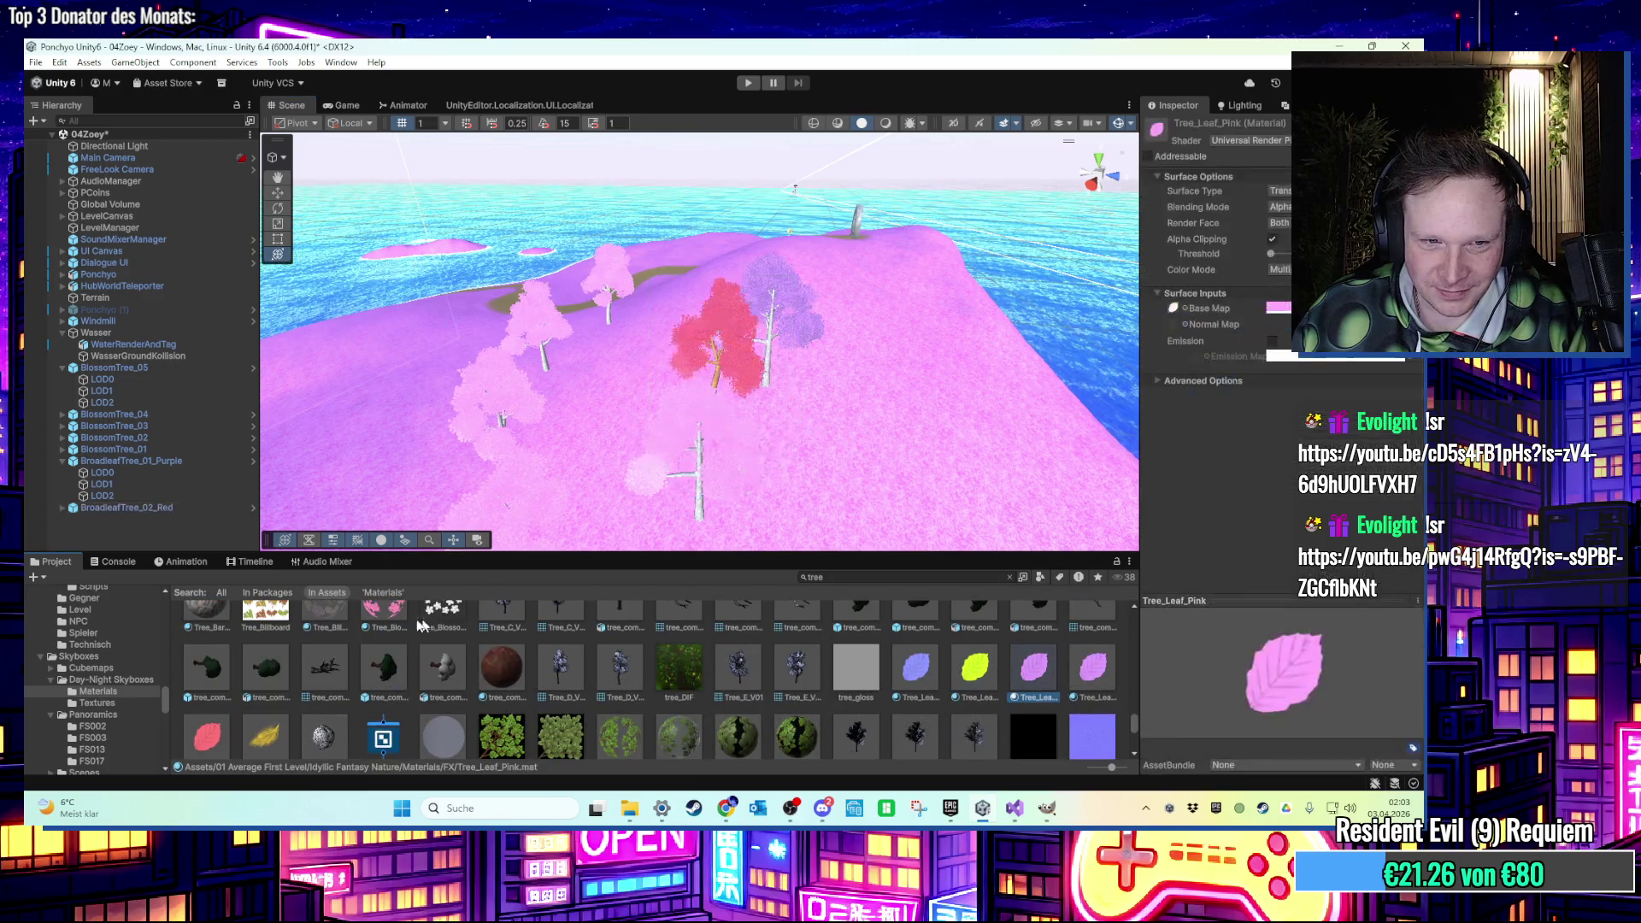
Navigate up from FX through Materials to the Idyllic Fantasy Nature folder.
{"action": "left_click", "coordinate": [1010, 578]}
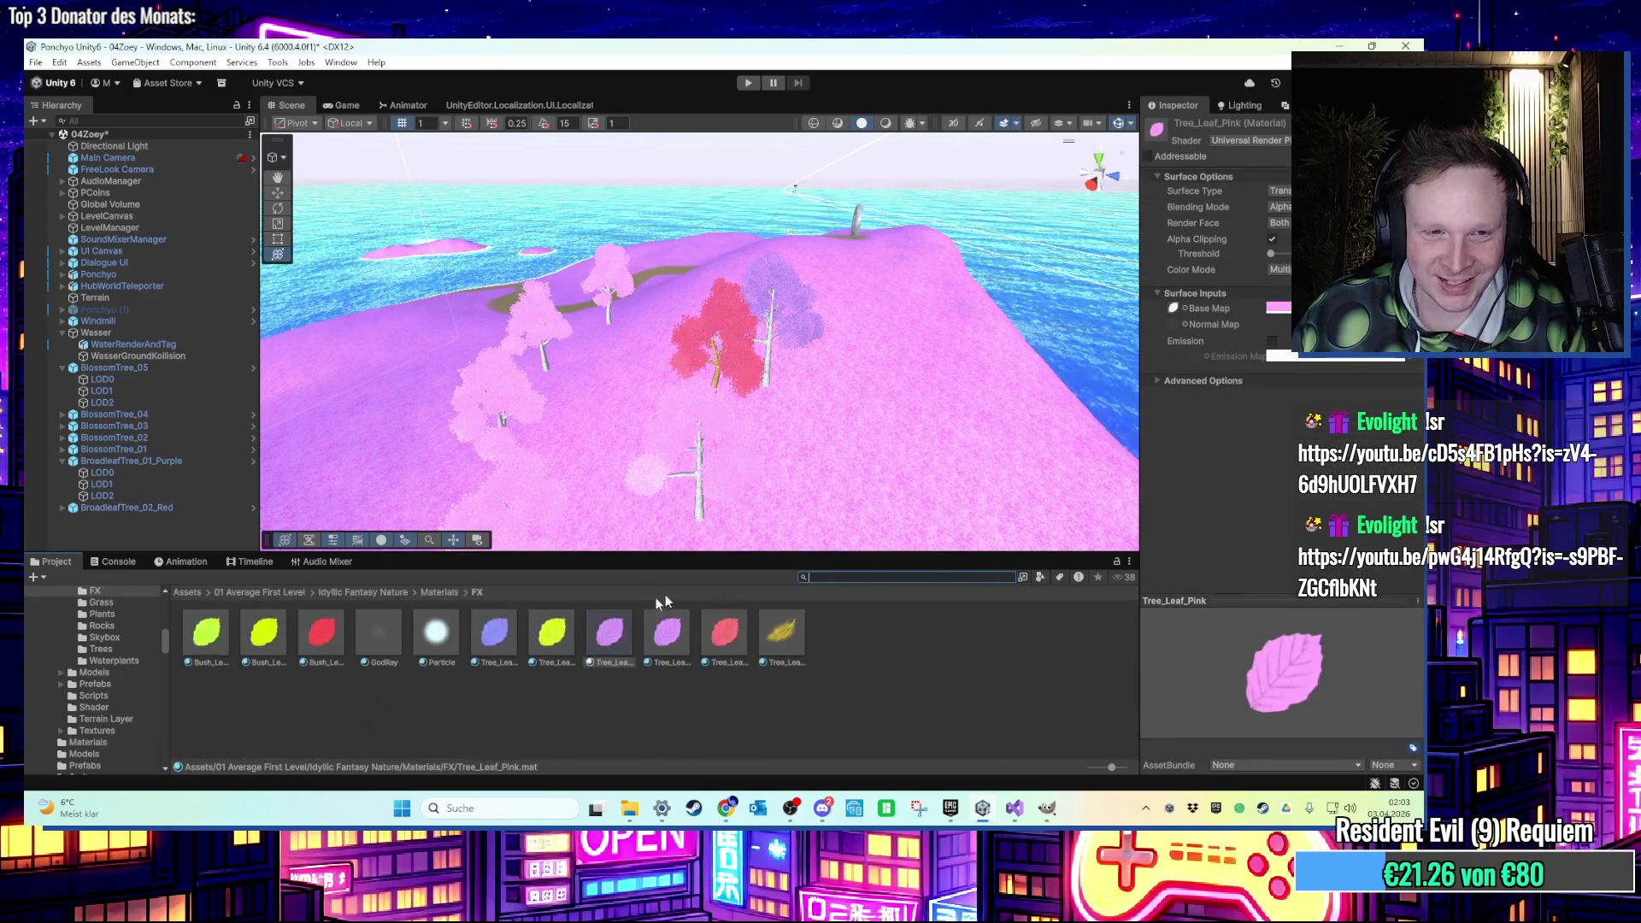
{"action": "left_click", "coordinate": [436, 592]}
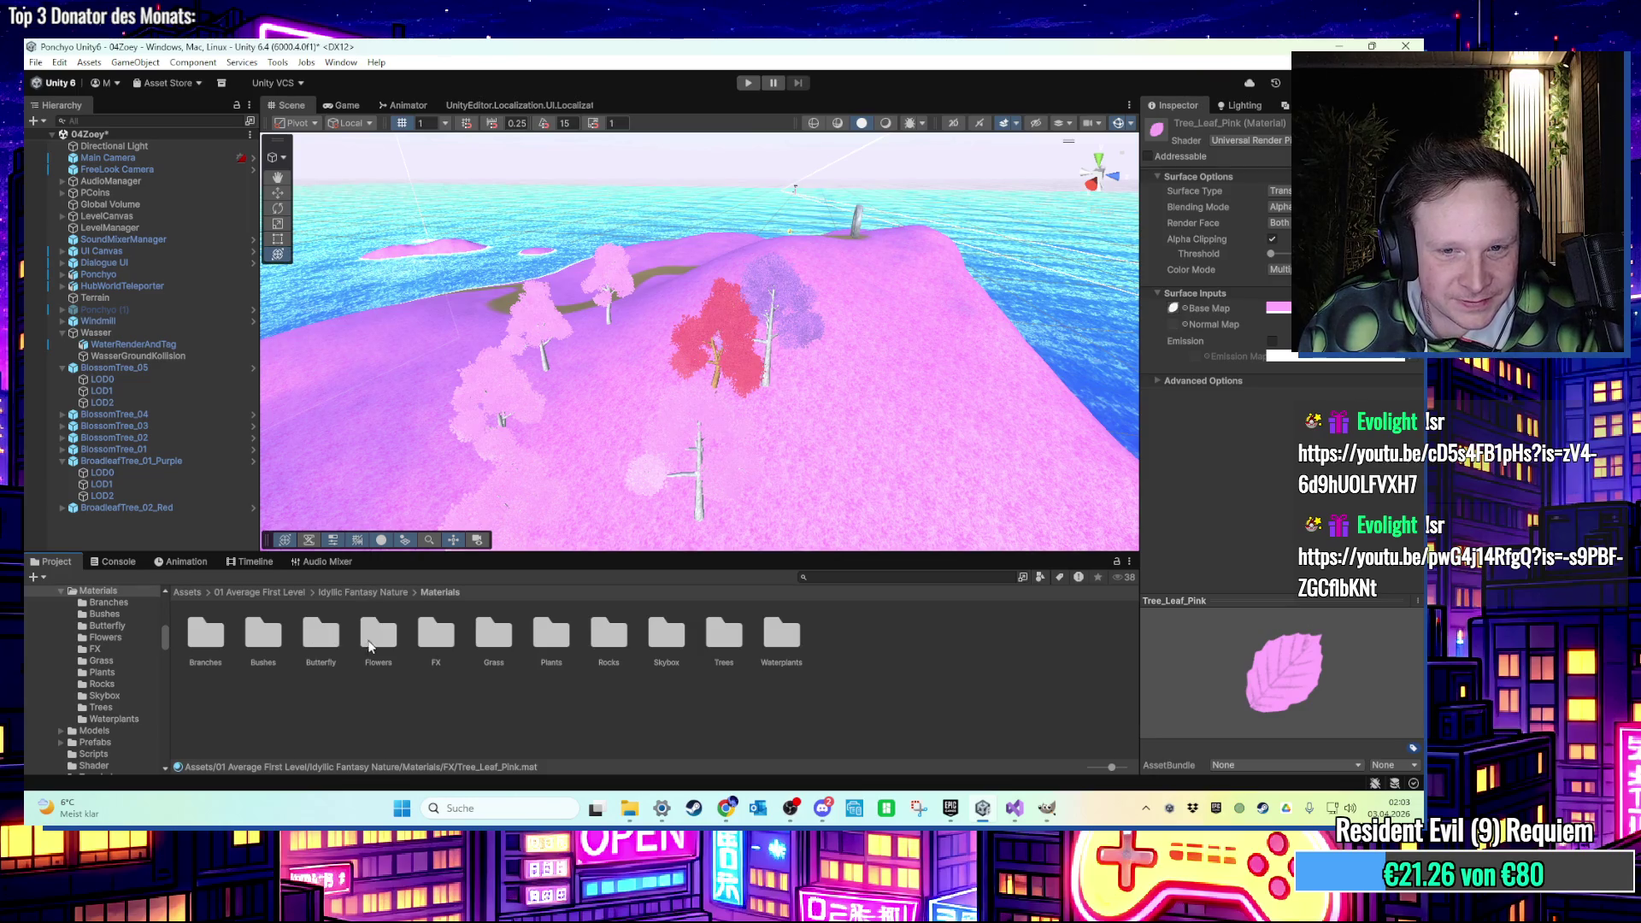
{"action": "left_click", "coordinate": [368, 589]}
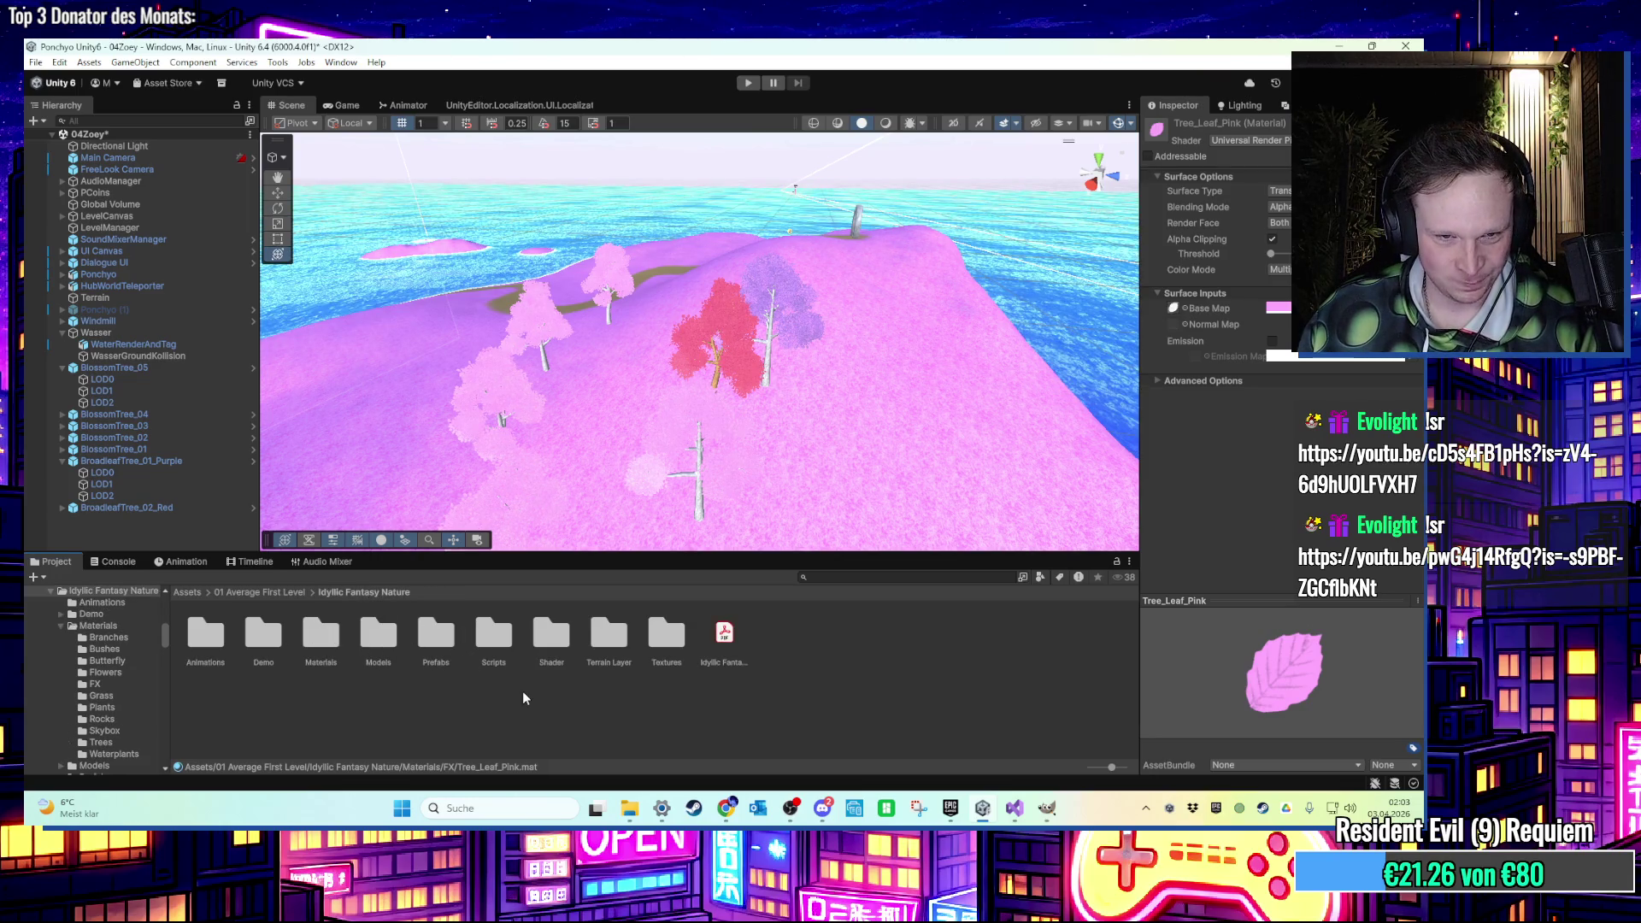
Search the project for particles and open ULTIMATE PARTICLE PACK > Falling Leafs.
{"action": "left_click", "coordinate": [899, 579]}
{"action": "type", "text": "p"}
{"action": "type", "text": "le"}
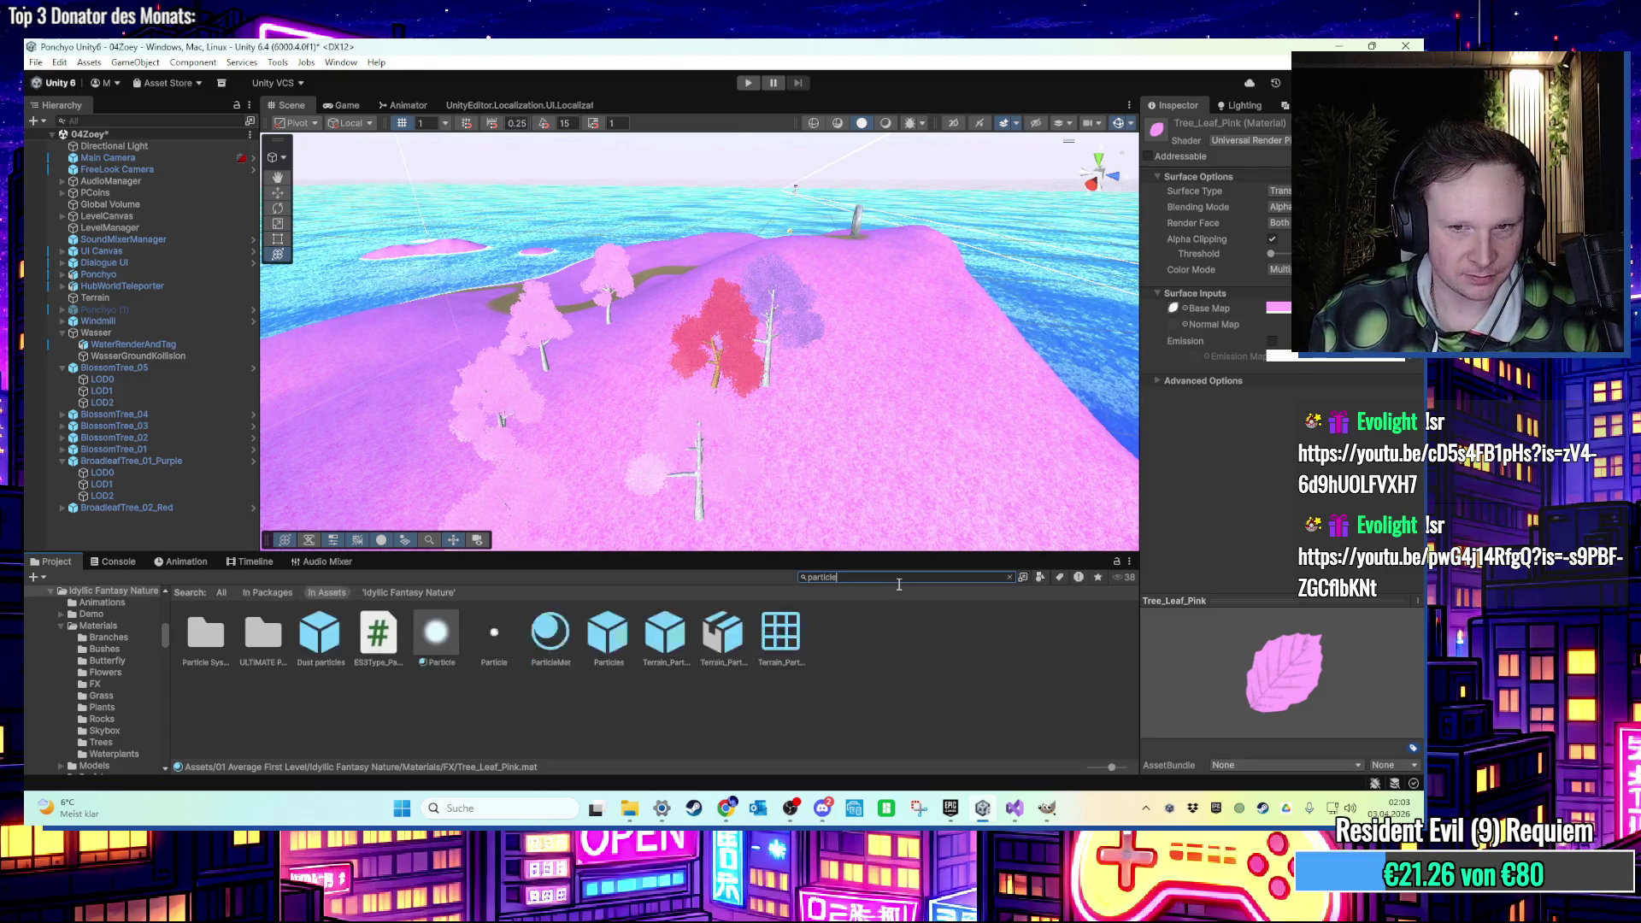
{"action": "double_click", "coordinate": [274, 652]}
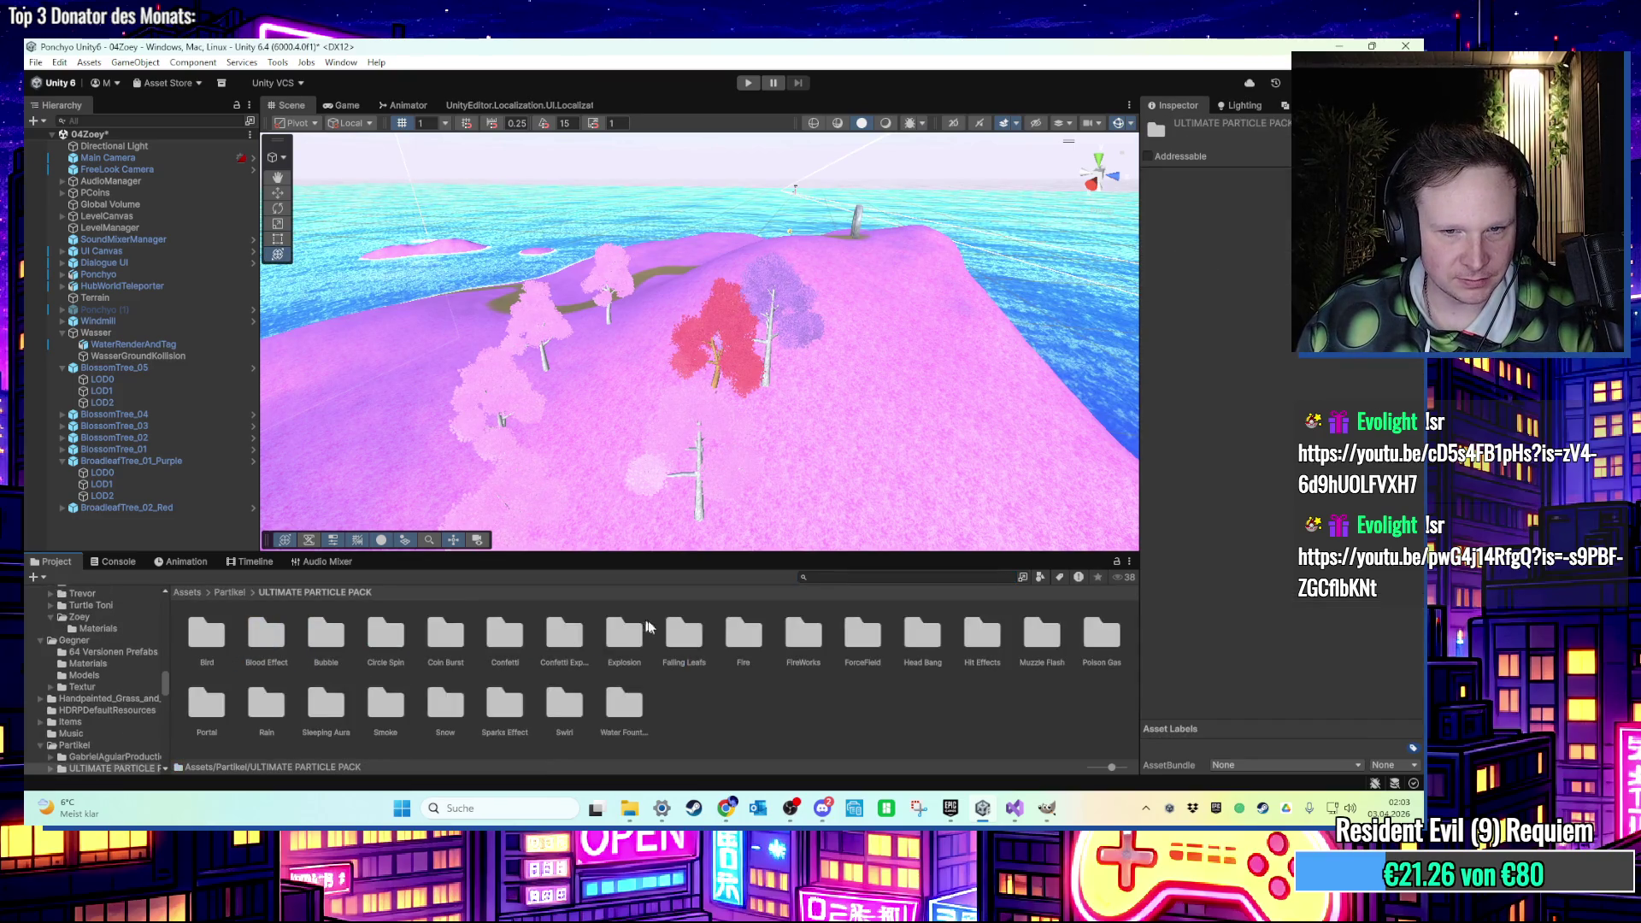
{"action": "double_click", "coordinate": [684, 634]}
{"action": "left_click", "coordinate": [403, 624]}
Drop Falling Leaves_2, then Falling Leaves_1, into the scene over the island.
{"action": "mouse_move", "coordinate": [700, 492]}
{"action": "left_mouse_down"}
{"action": "mouse_move", "coordinate": [802, 470]}
{"action": "mouse_move", "coordinate": [766, 420]}
{"action": "mouse_move", "coordinate": [713, 434]}
{"action": "mouse_move", "coordinate": [787, 480]}
{"action": "left_mouse_up"}
{"action": "scroll", "coordinate": [732, 465], "scroll_direction": "up", "scroll_amount": 5}
{"action": "scroll", "coordinate": [732, 465], "scroll_direction": "down", "scroll_amount": 5}
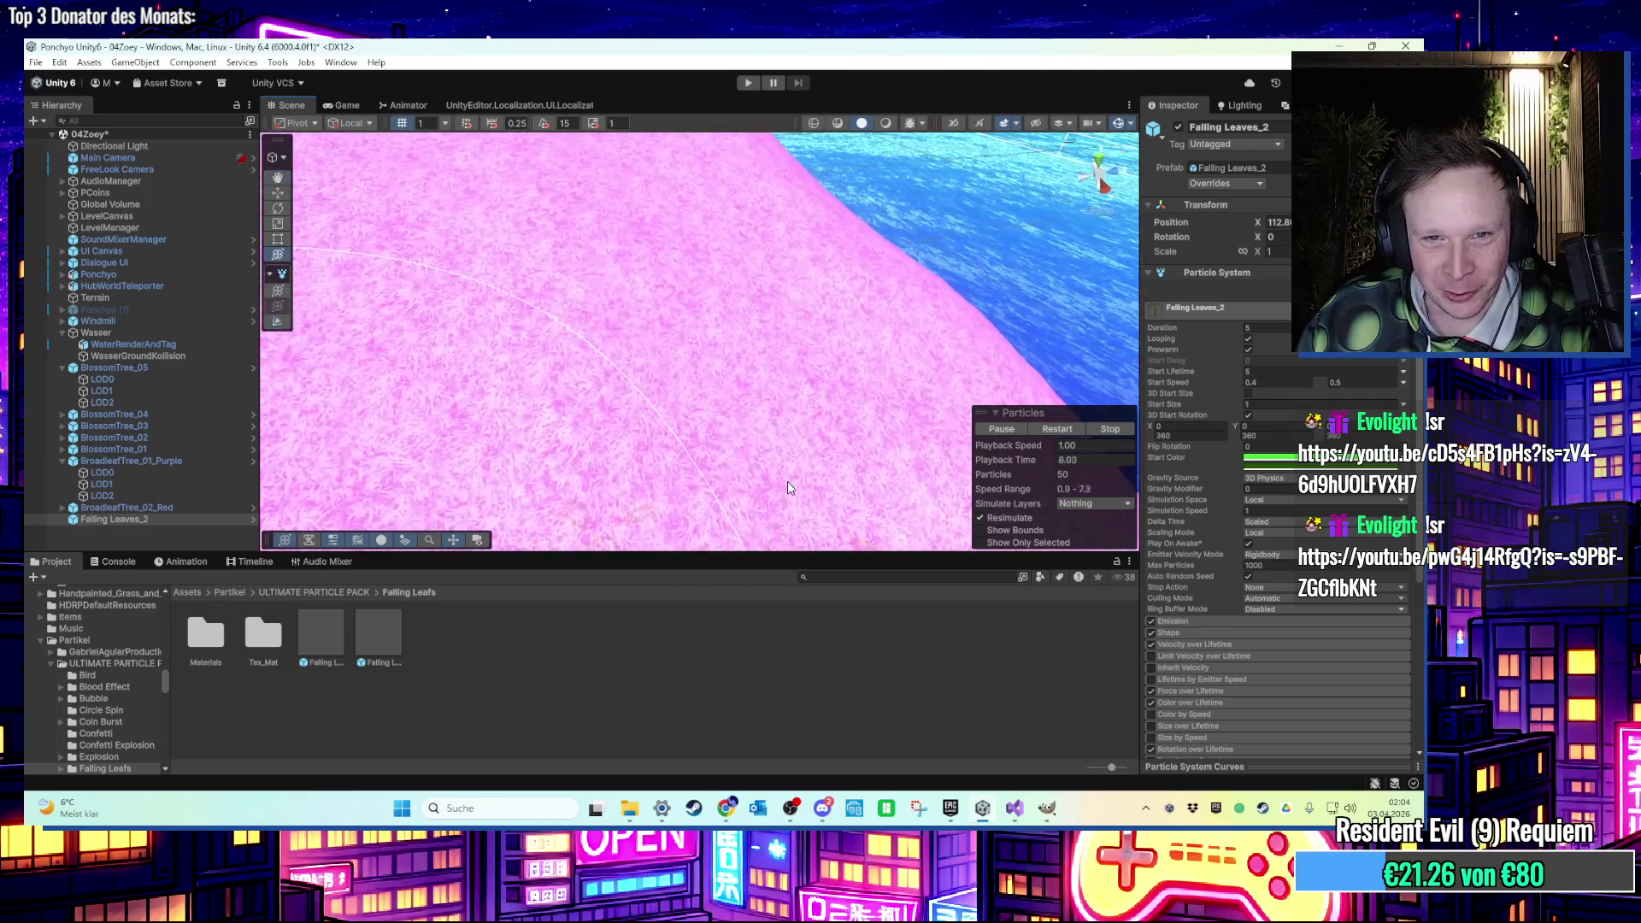
{"action": "left_click", "coordinate": [321, 629]}
{"action": "scroll", "coordinate": [612, 490], "scroll_direction": "down", "scroll_amount": 10}
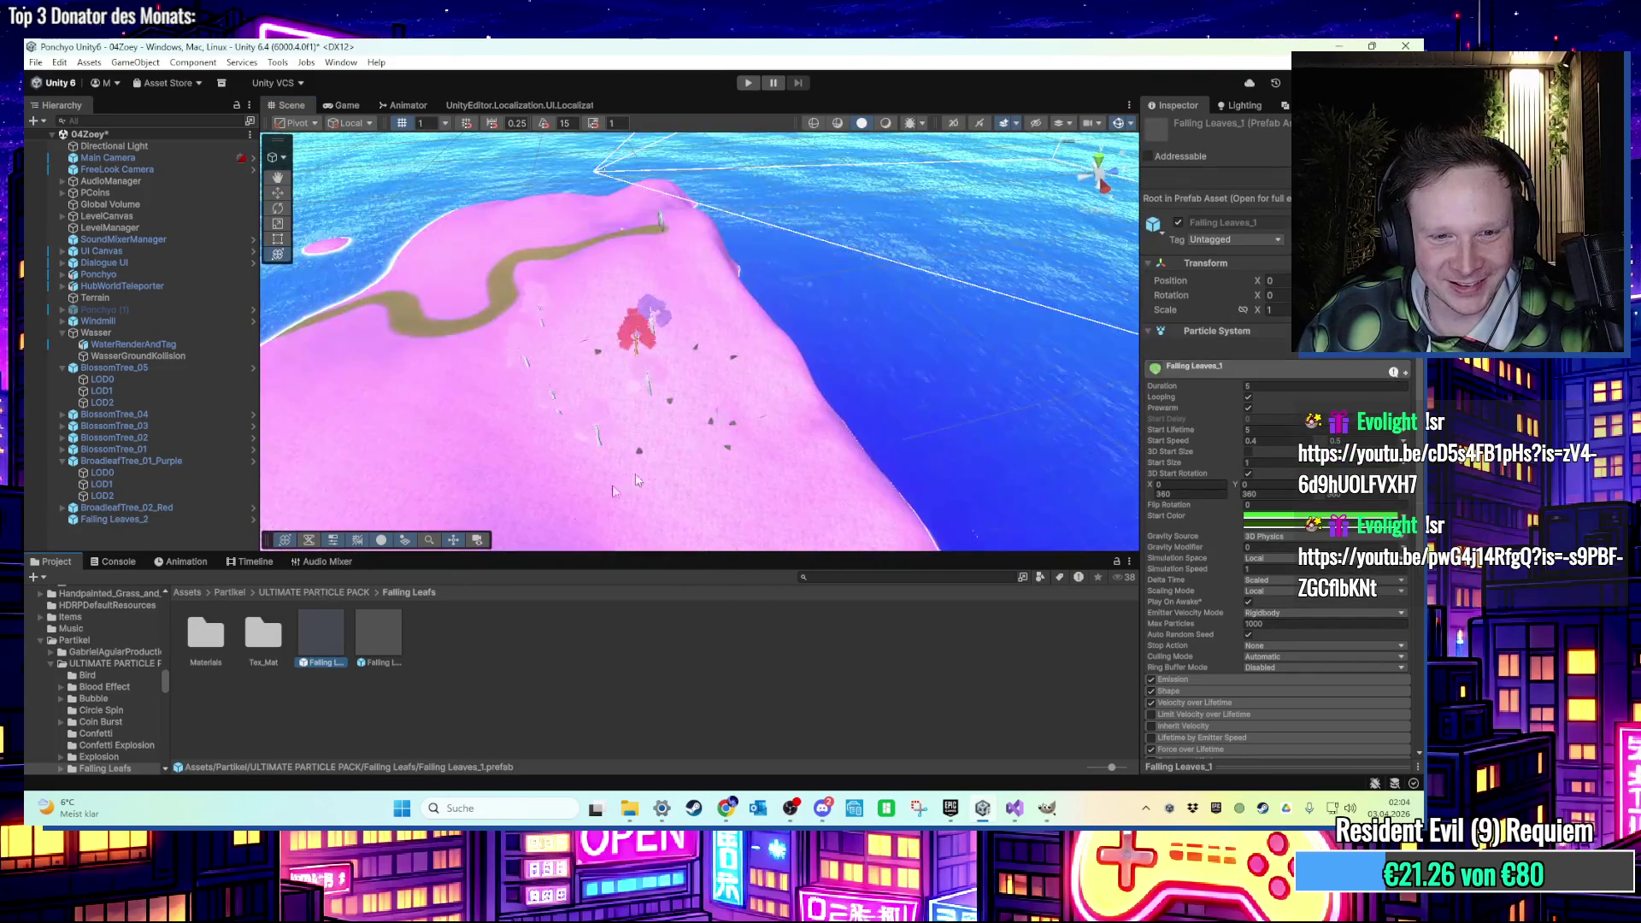
{"action": "left_click_drag", "start_coordinate": [174, 485], "coordinate": [175, 519]}
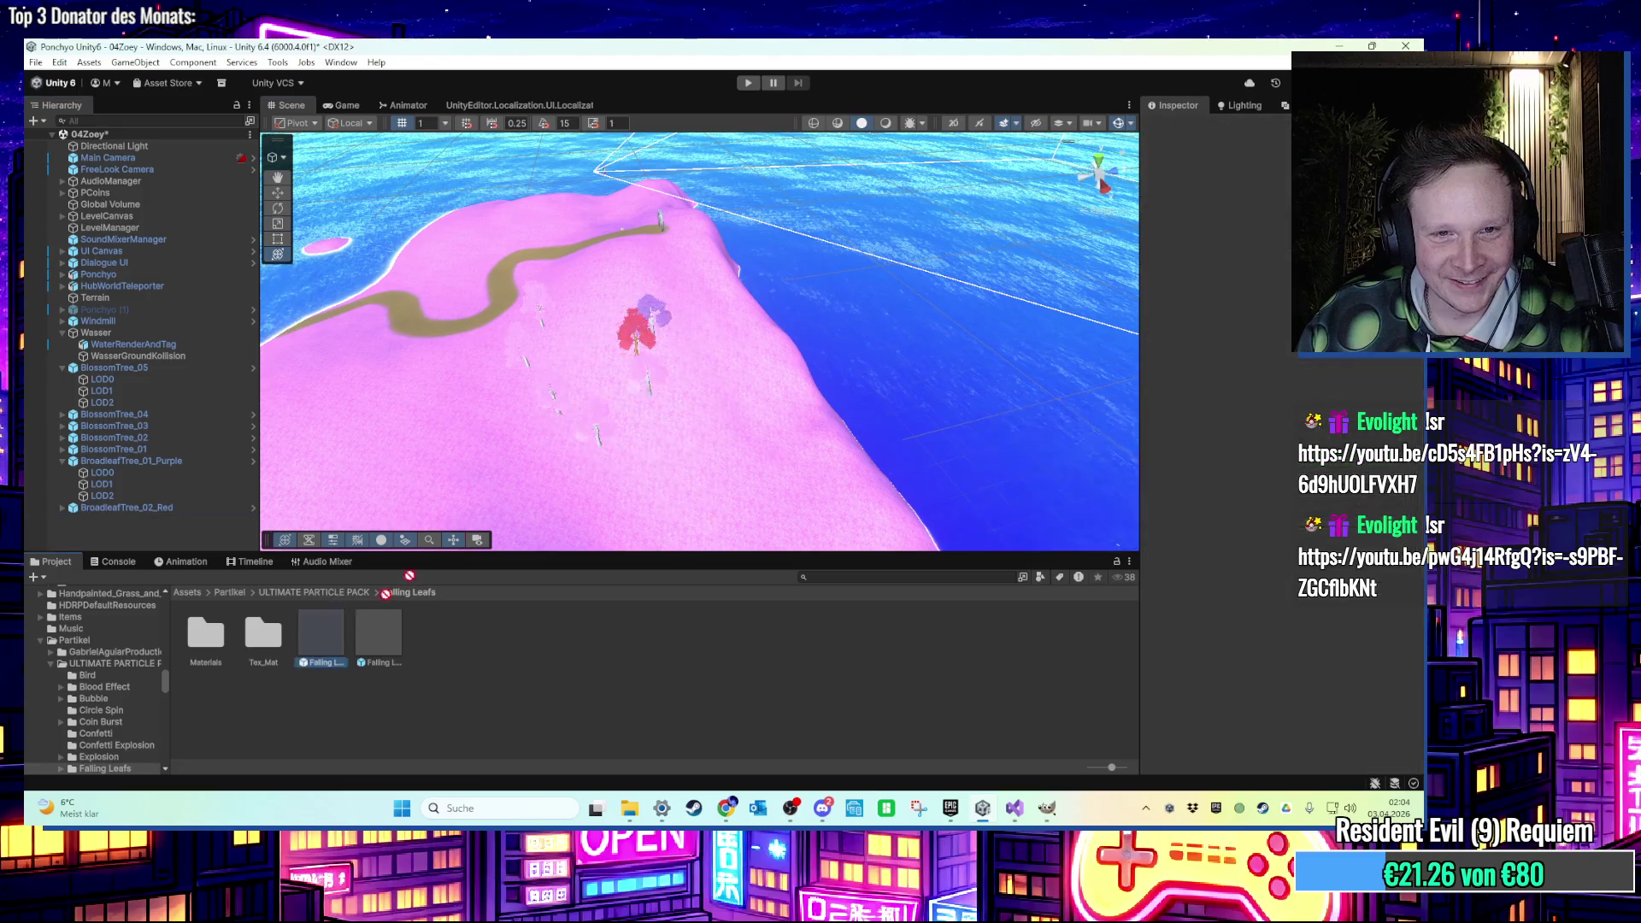
{"action": "scroll", "coordinate": [598, 342], "scroll_direction": "up", "scroll_amount": 6}
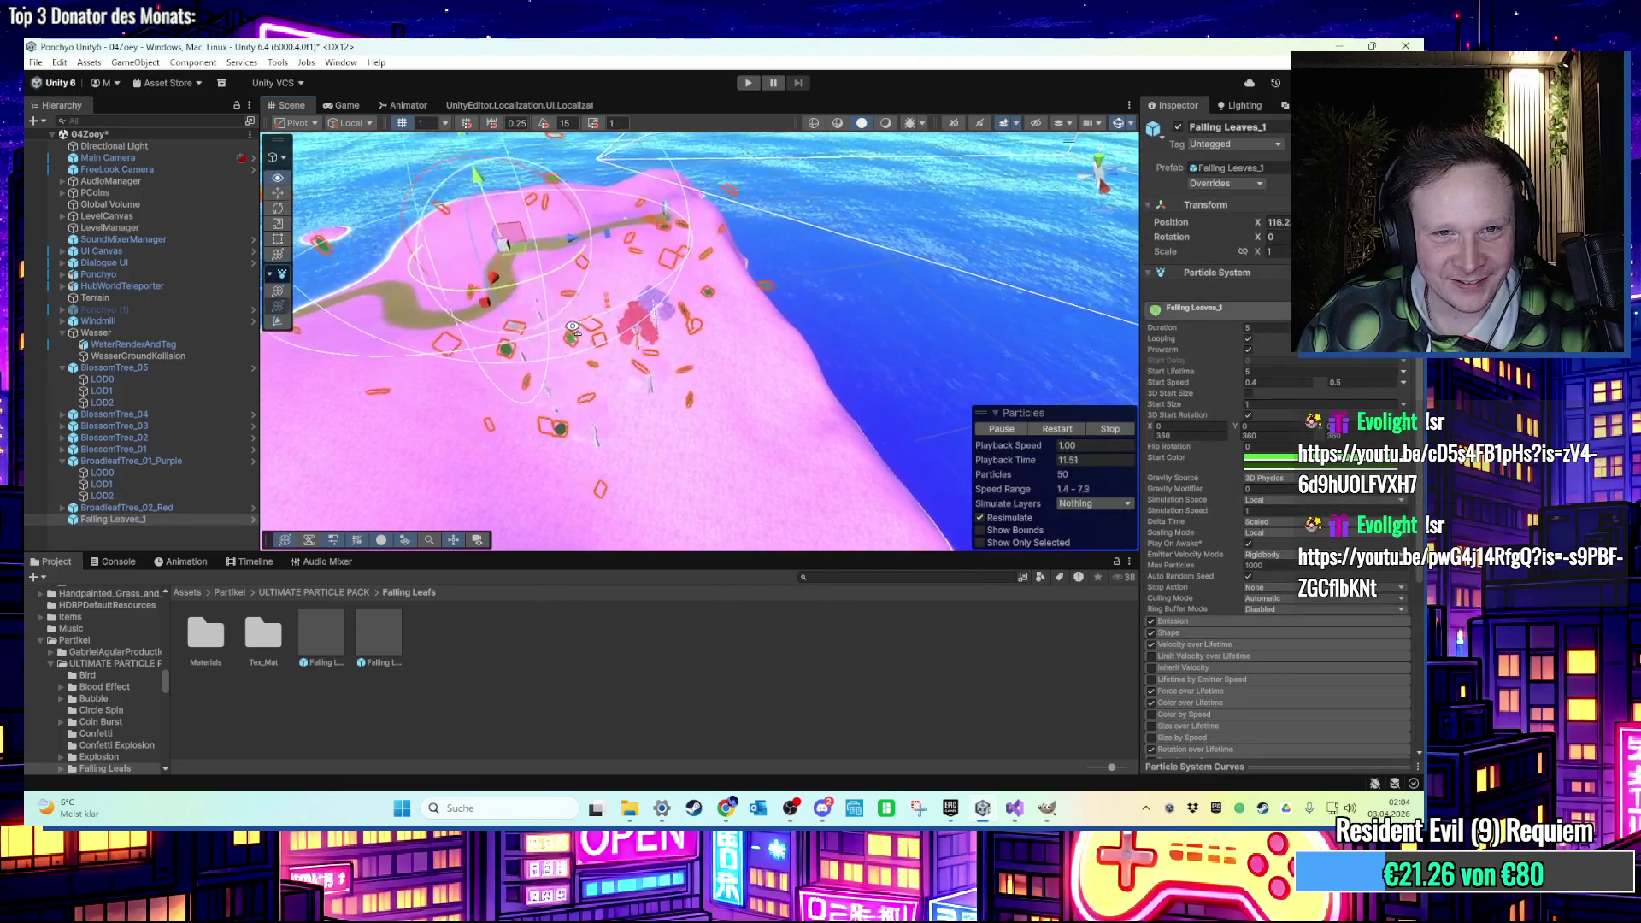
{"action": "scroll", "coordinate": [658, 395], "scroll_direction": "down", "scroll_amount": 8}
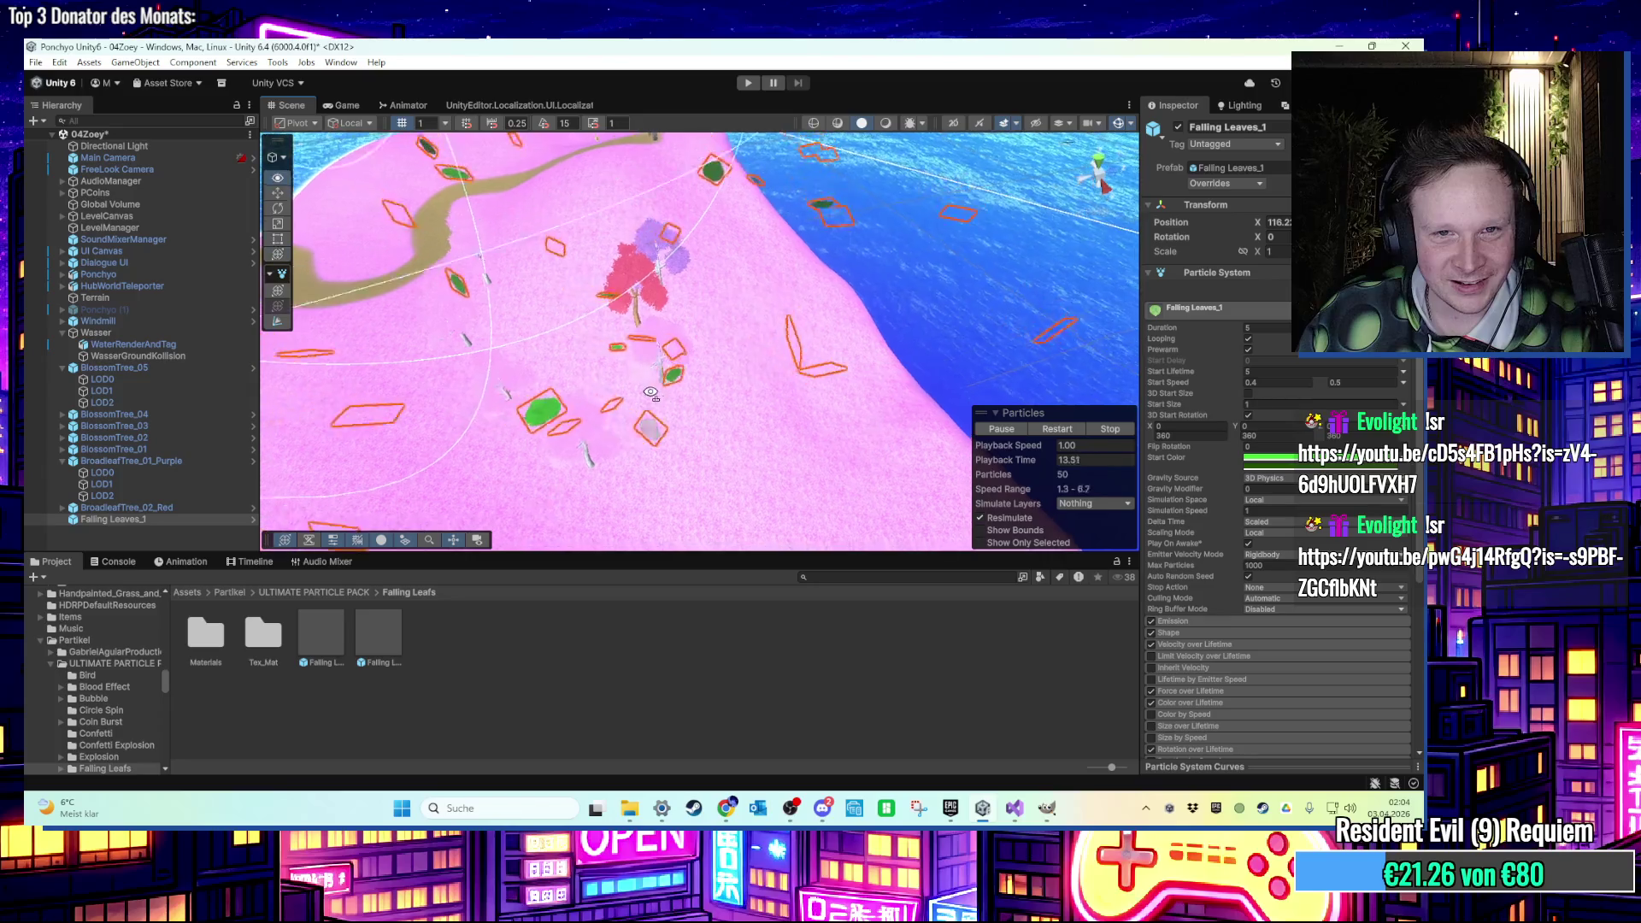
Replace the particles' Renderer material Leaf1_Mat with Tree_Leaf_Purple, after trying the red leaf material.
{"action": "scroll", "coordinate": [629, 366], "scroll_direction": "up", "scroll_amount": 5}
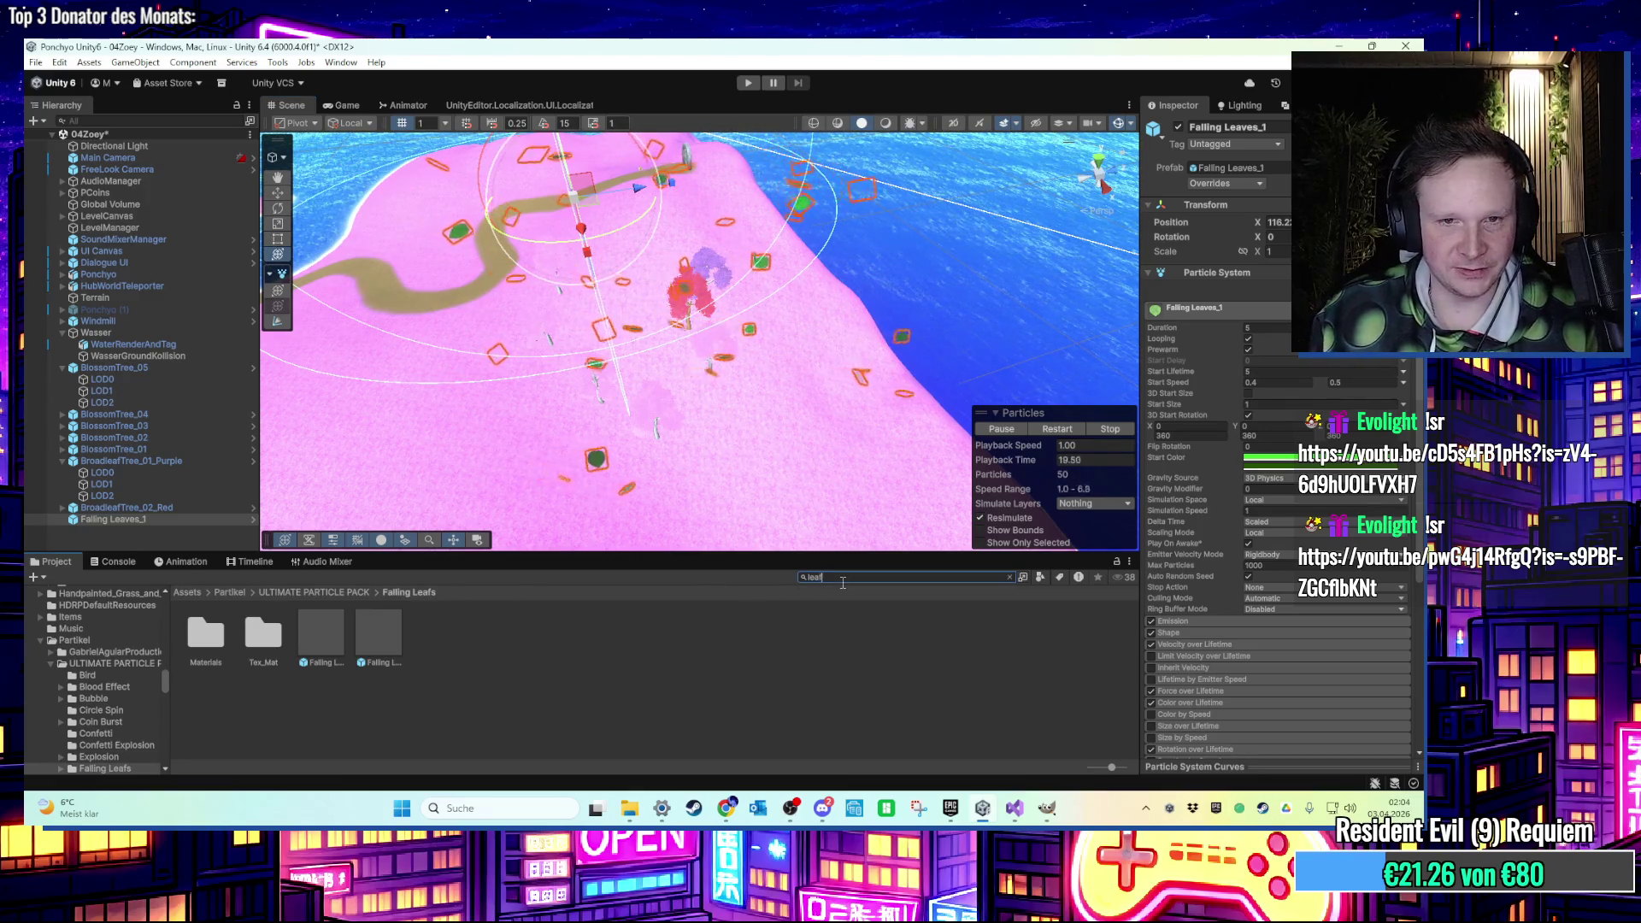
{"action": "scroll", "coordinate": [634, 663], "scroll_direction": "down", "scroll_amount": 3}
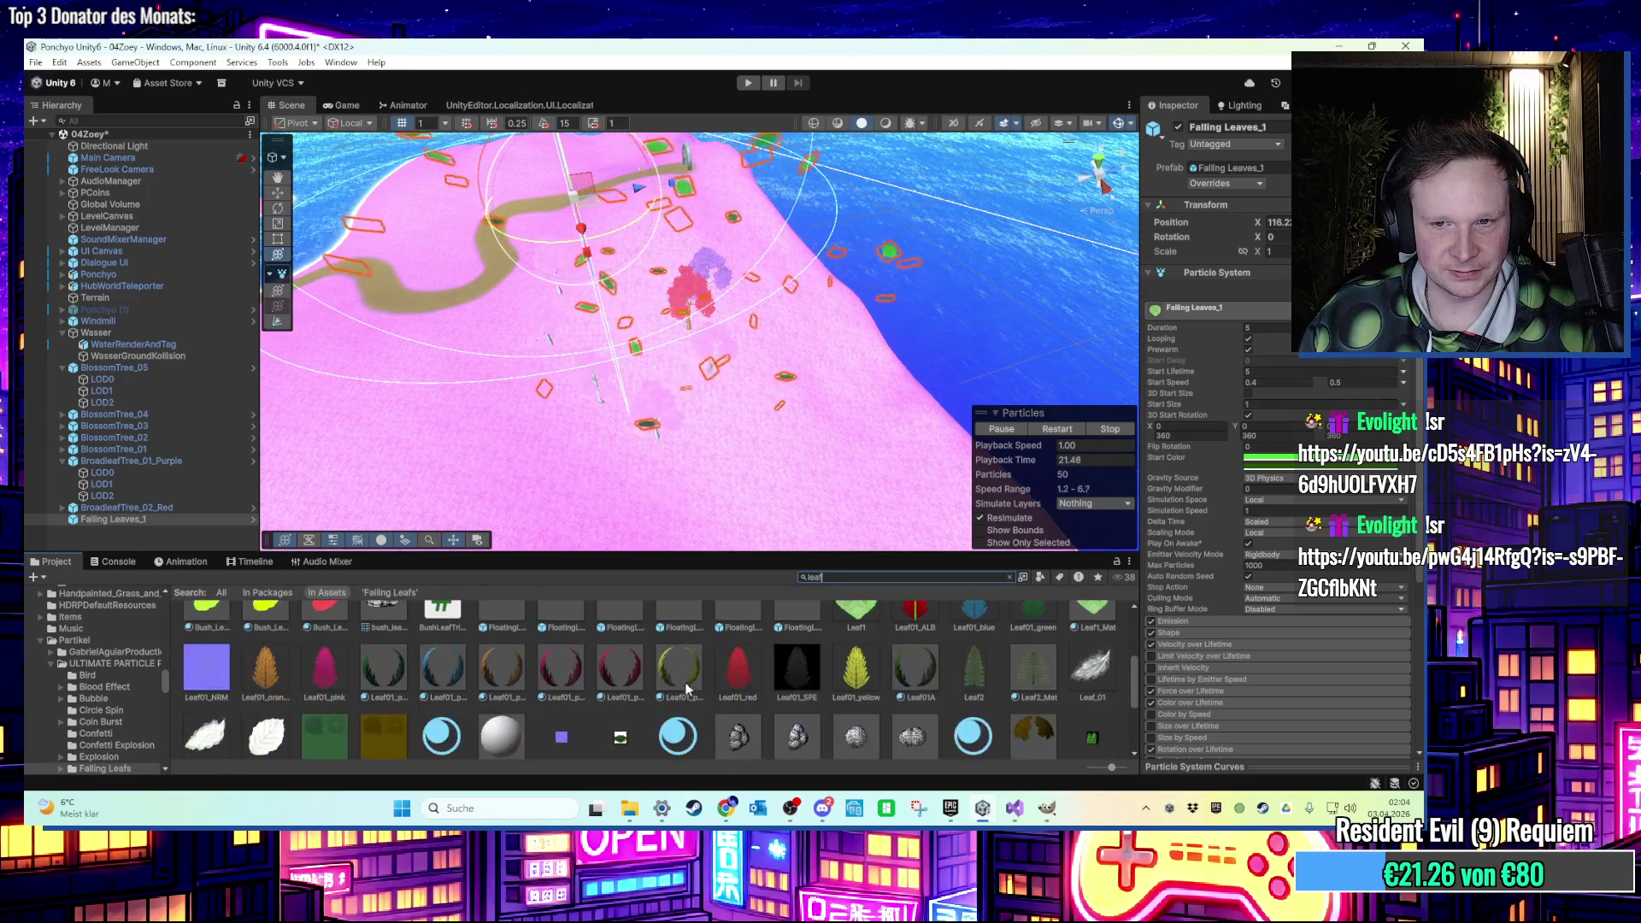
{"action": "mouse_move", "coordinate": [502, 708]}
{"action": "left_mouse_down"}
{"action": "mouse_move", "coordinate": [1178, 307]}
{"action": "mouse_move", "coordinate": [1243, 586]}
{"action": "left_mouse_up"}
{"action": "scroll", "coordinate": [1197, 643], "scroll_direction": "down", "scroll_amount": 10}
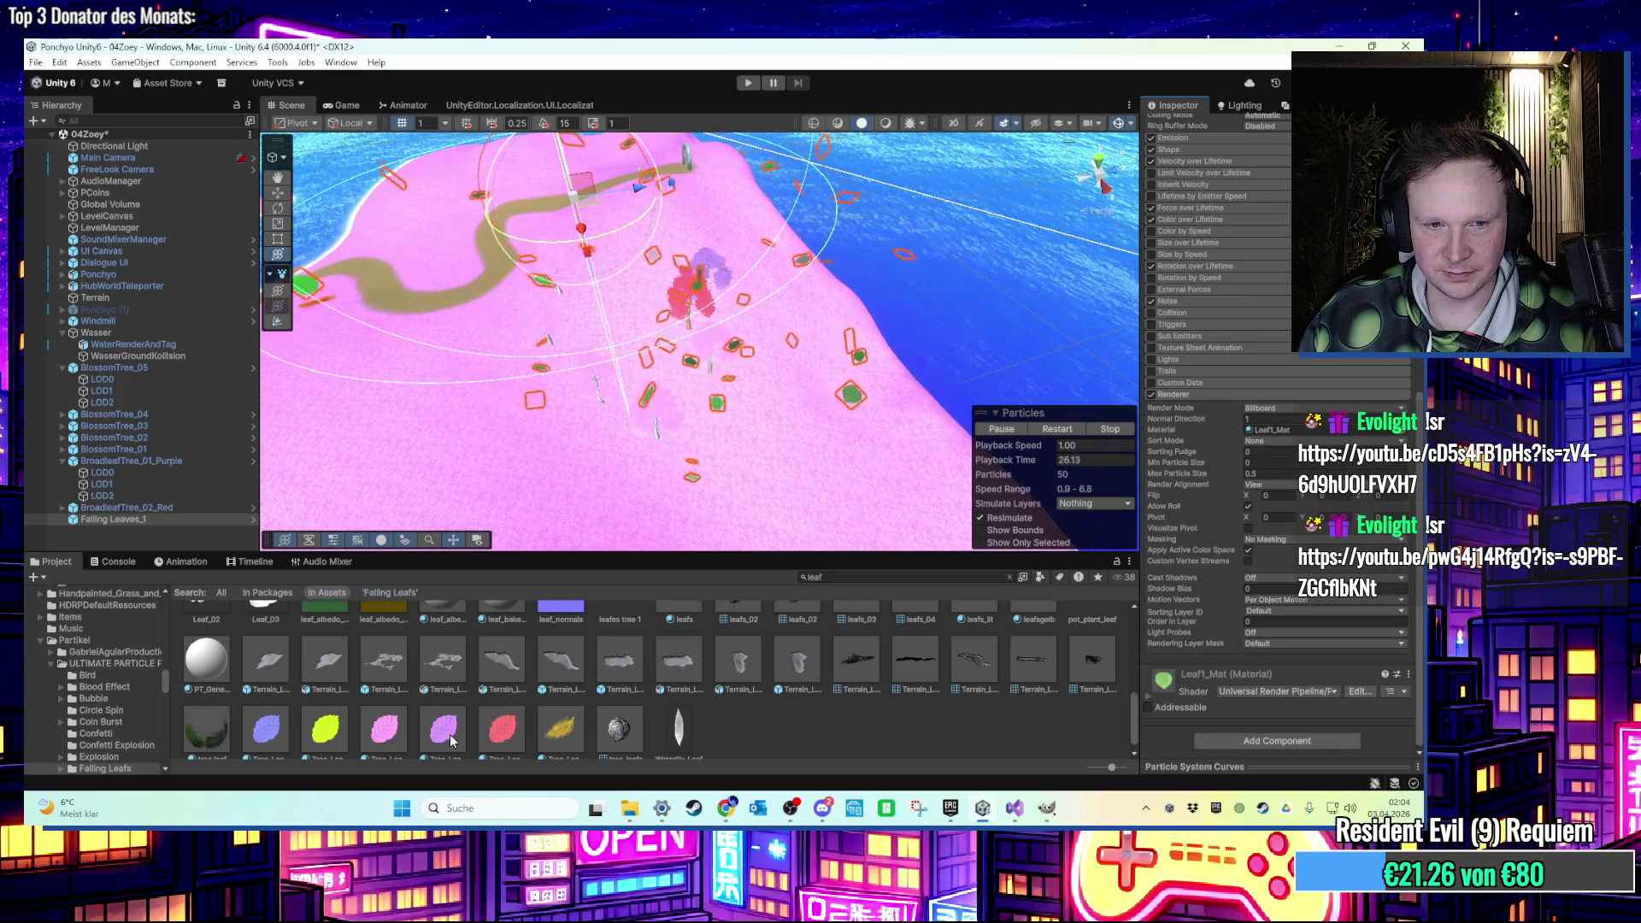
{"action": "scroll", "coordinate": [451, 742], "scroll_direction": "down", "scroll_amount": 1}
{"action": "mouse_move", "coordinate": [452, 731]}
{"action": "left_mouse_down"}
{"action": "mouse_move", "coordinate": [1279, 434]}
{"action": "mouse_move", "coordinate": [1263, 434]}
{"action": "left_mouse_up"}
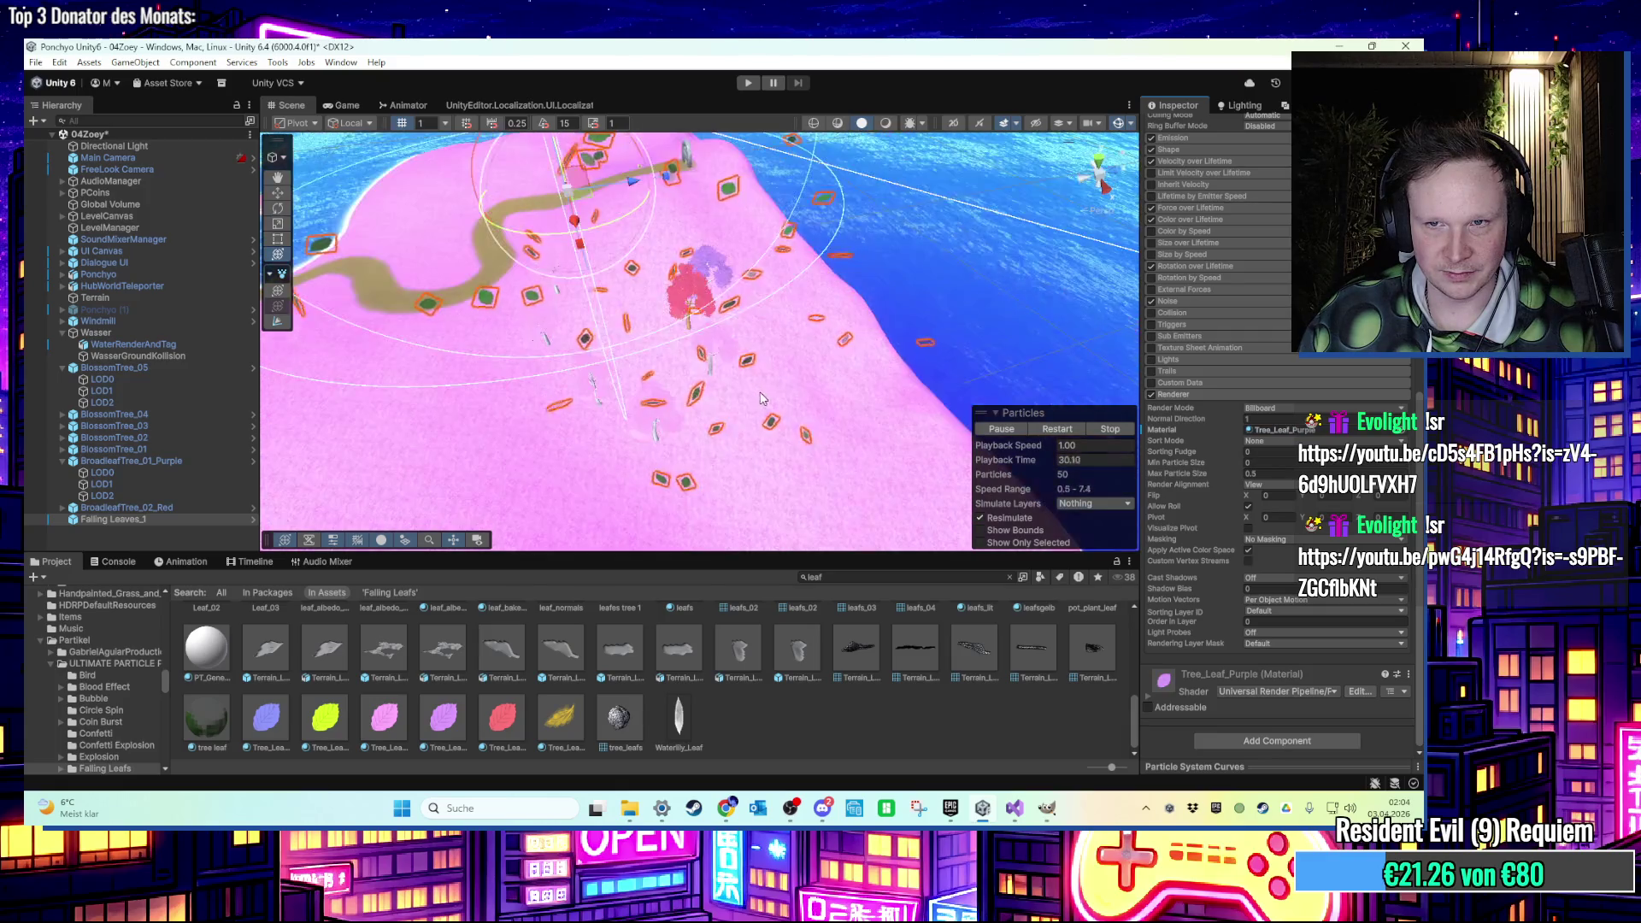
{"action": "scroll", "coordinate": [1151, 376], "scroll_direction": "up", "scroll_amount": 10}
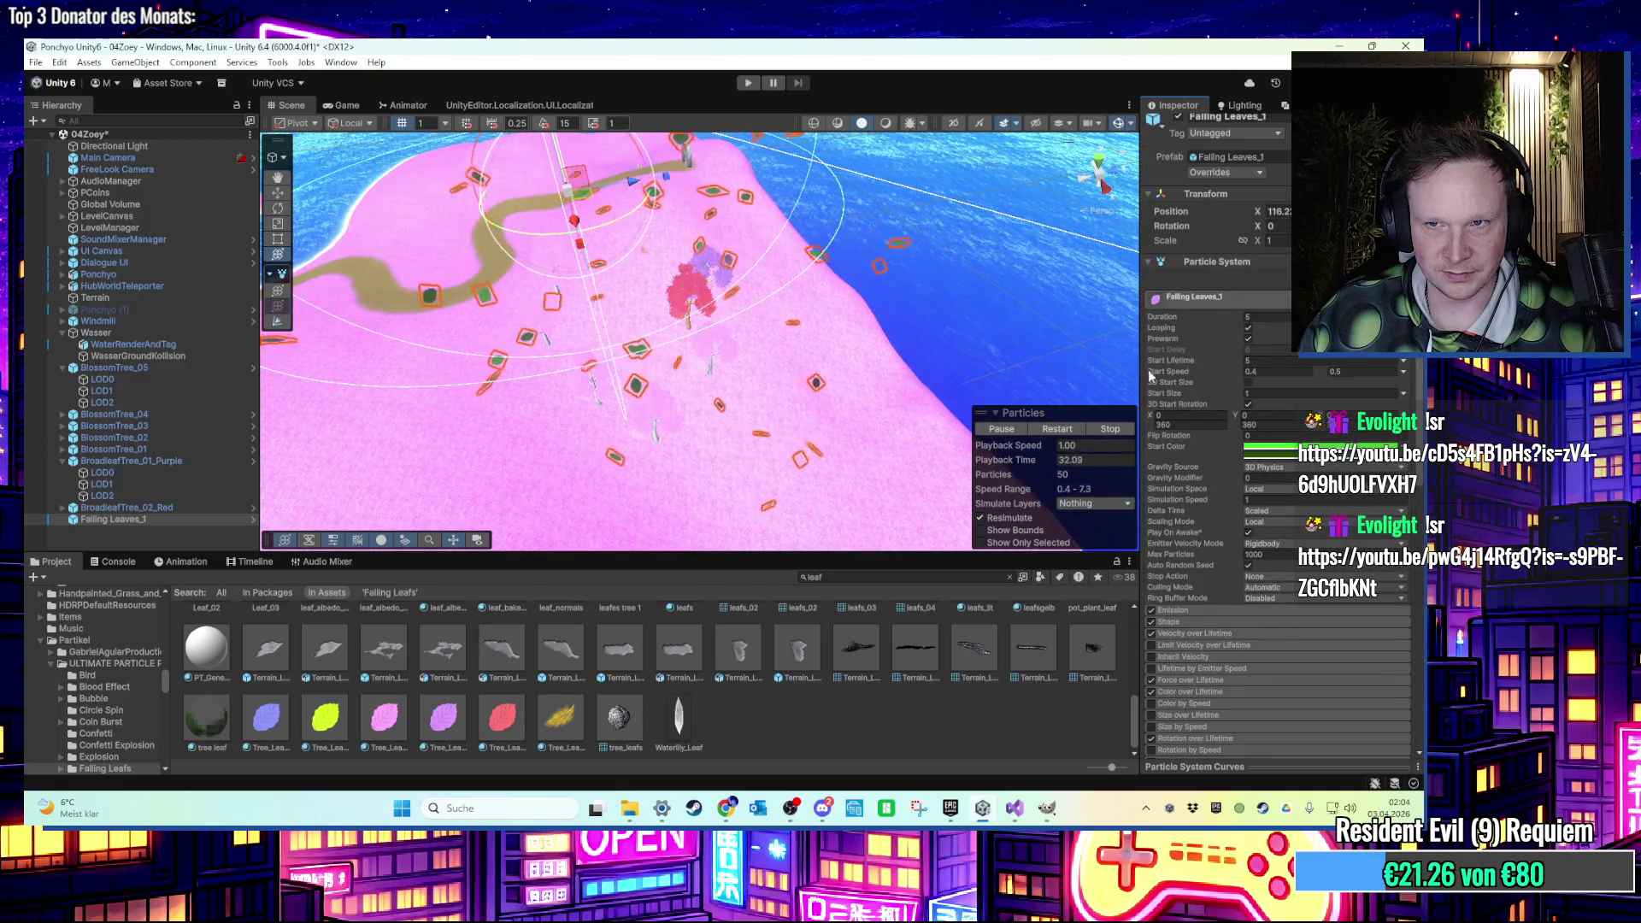
Restart the leaf simulation and set the Start Color to light grey BFBFBF.
{"action": "left_click", "coordinate": [1075, 428]}
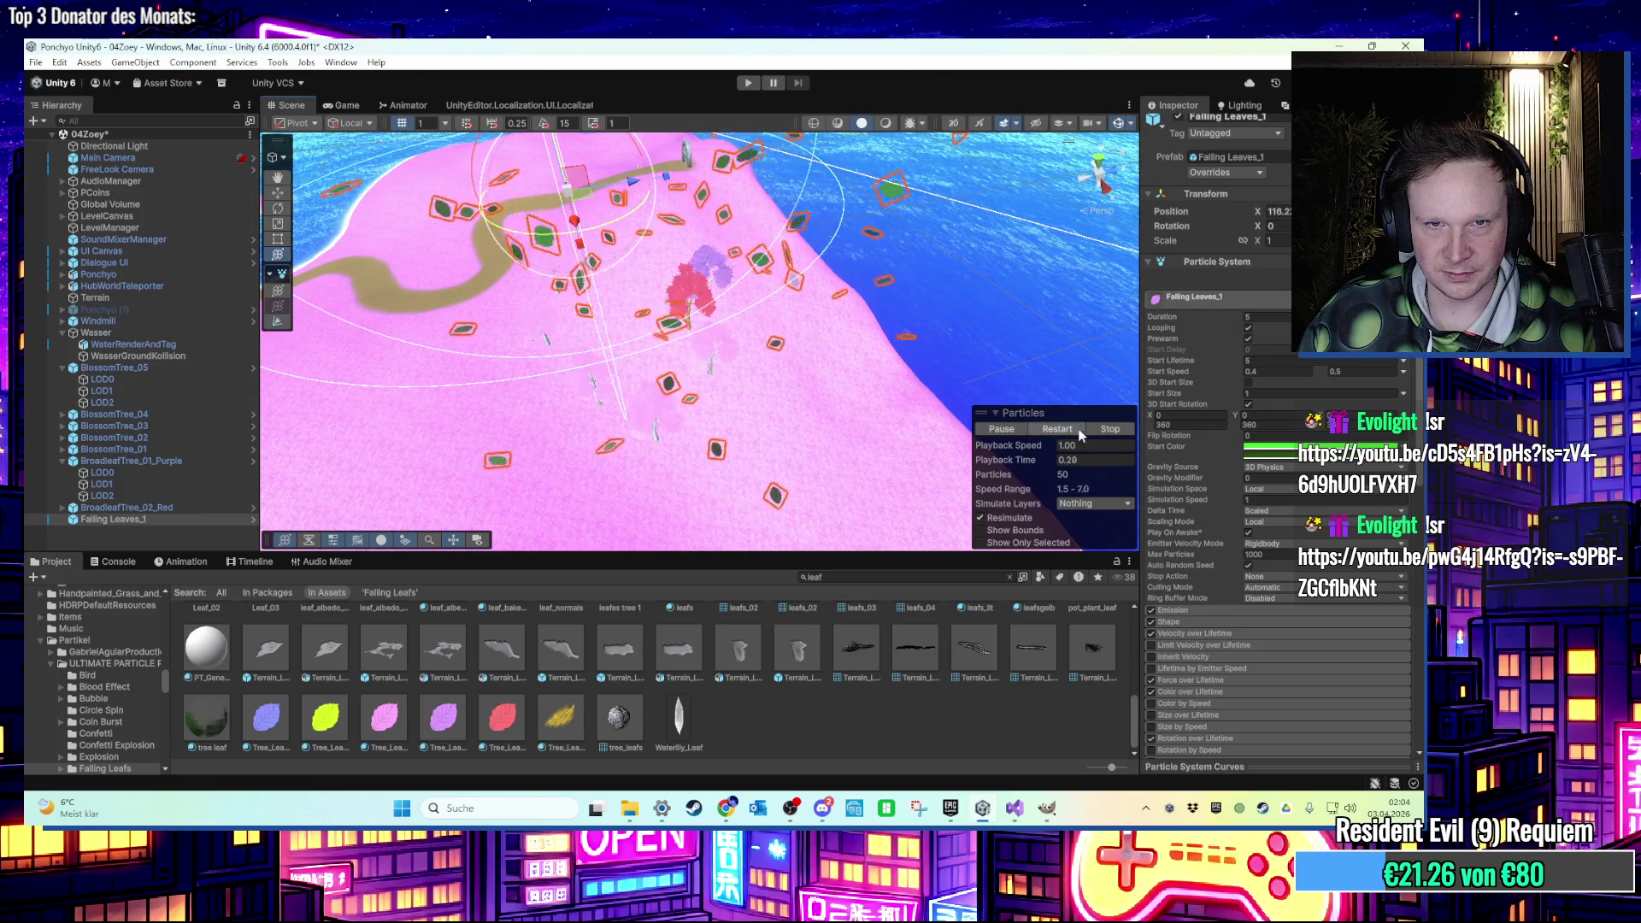
{"action": "left_click", "coordinate": [1269, 446]}
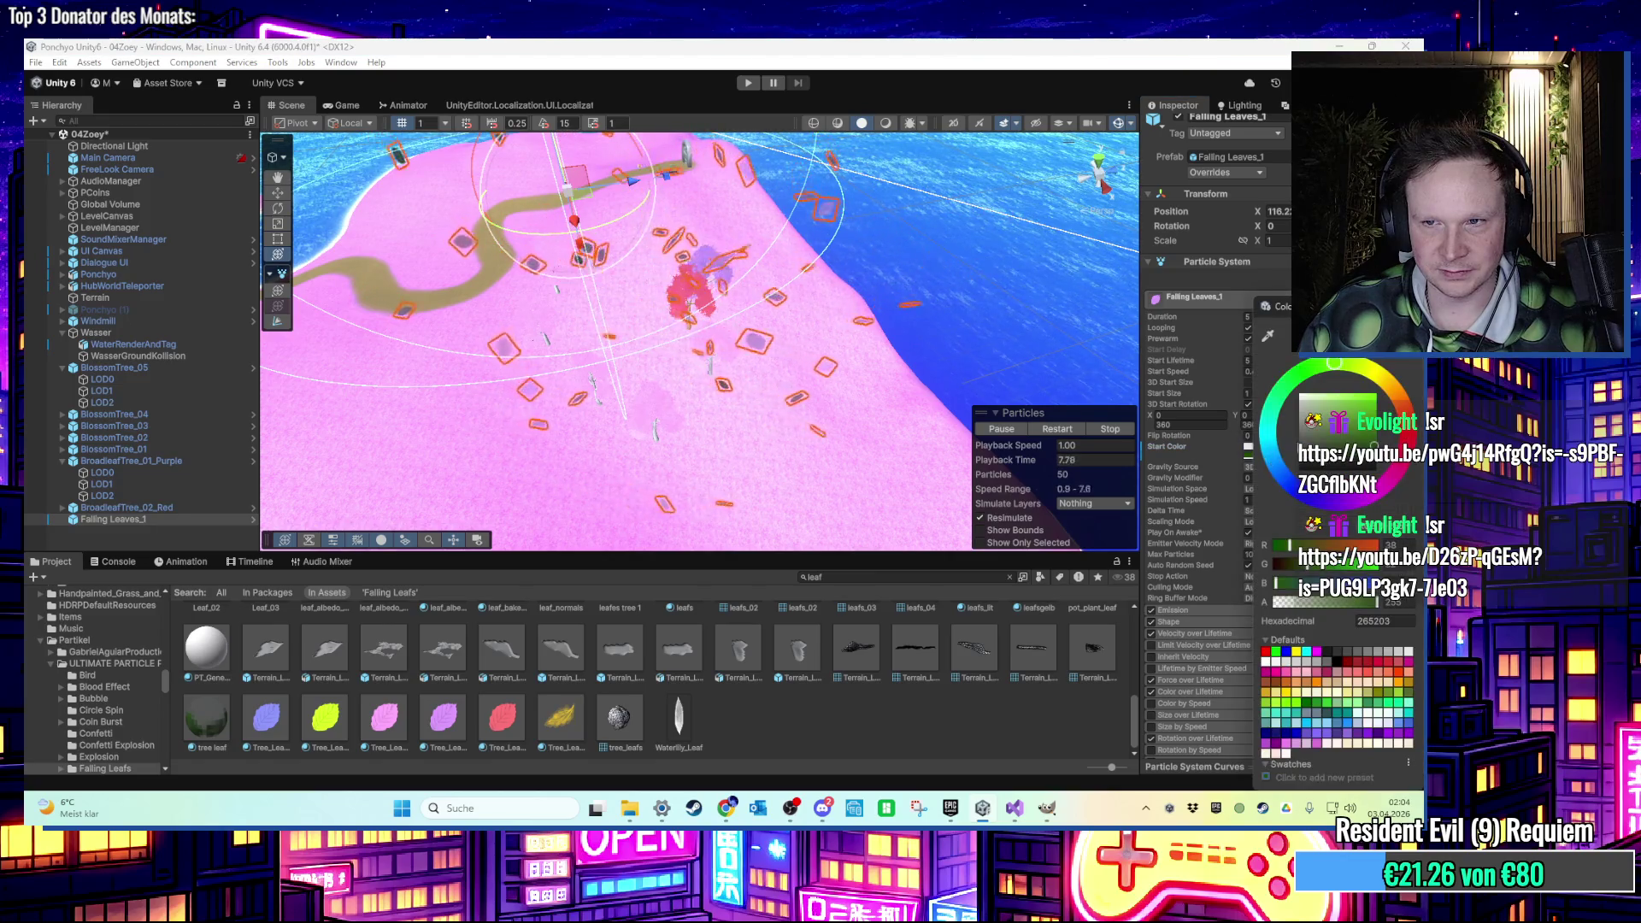
{"action": "left_click", "coordinate": [1288, 438]}
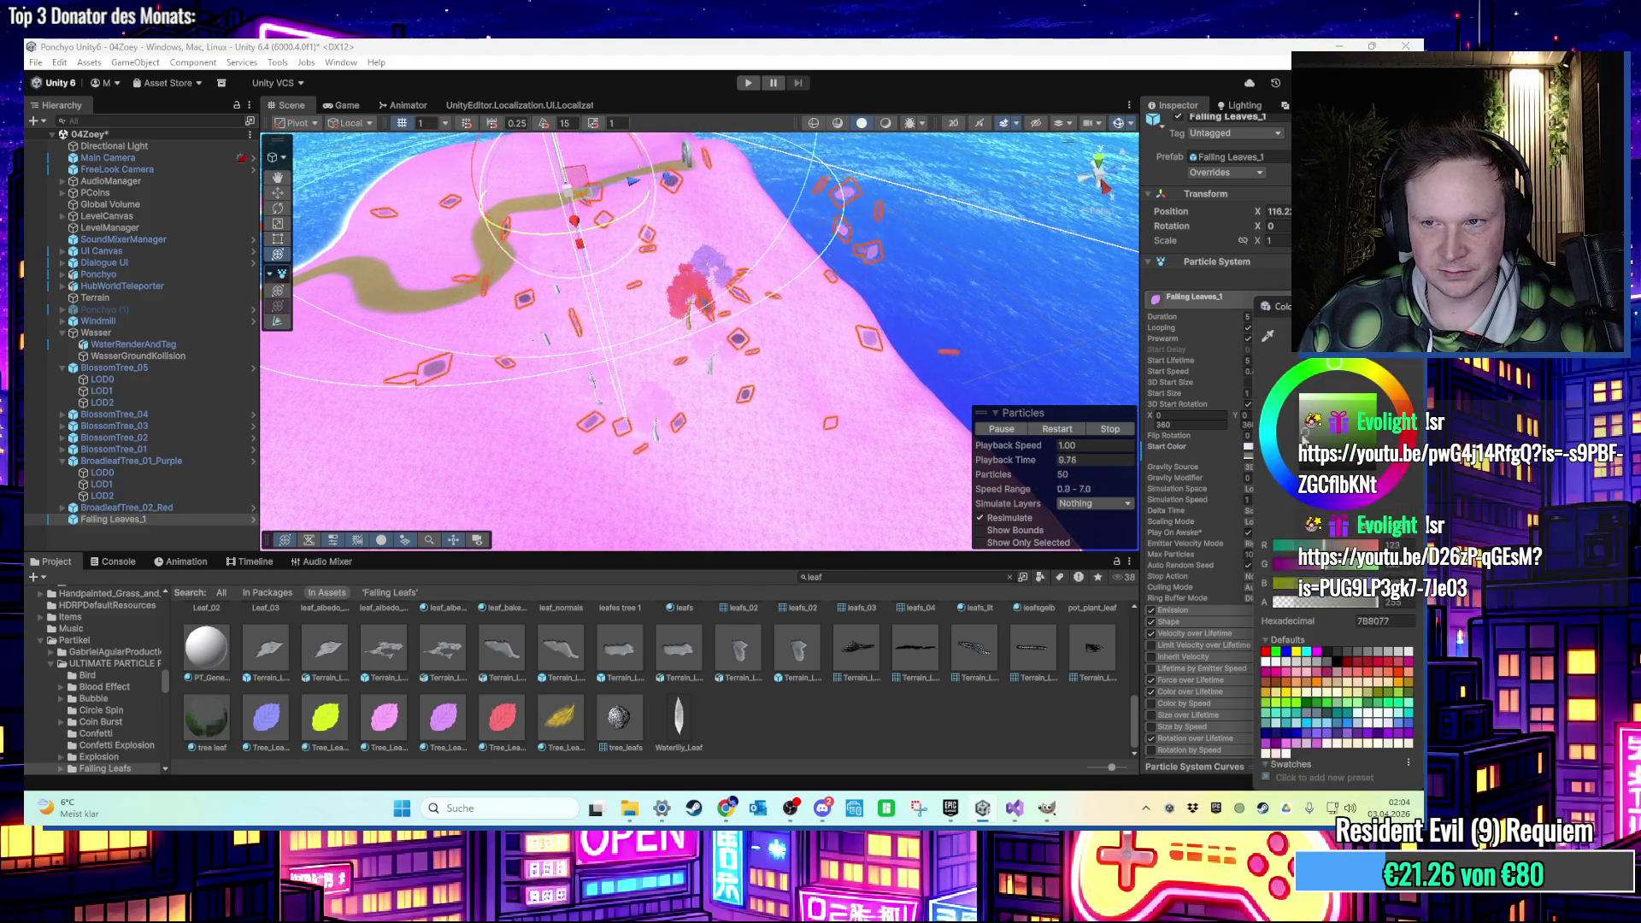
{"action": "left_click", "coordinate": [1300, 417]}
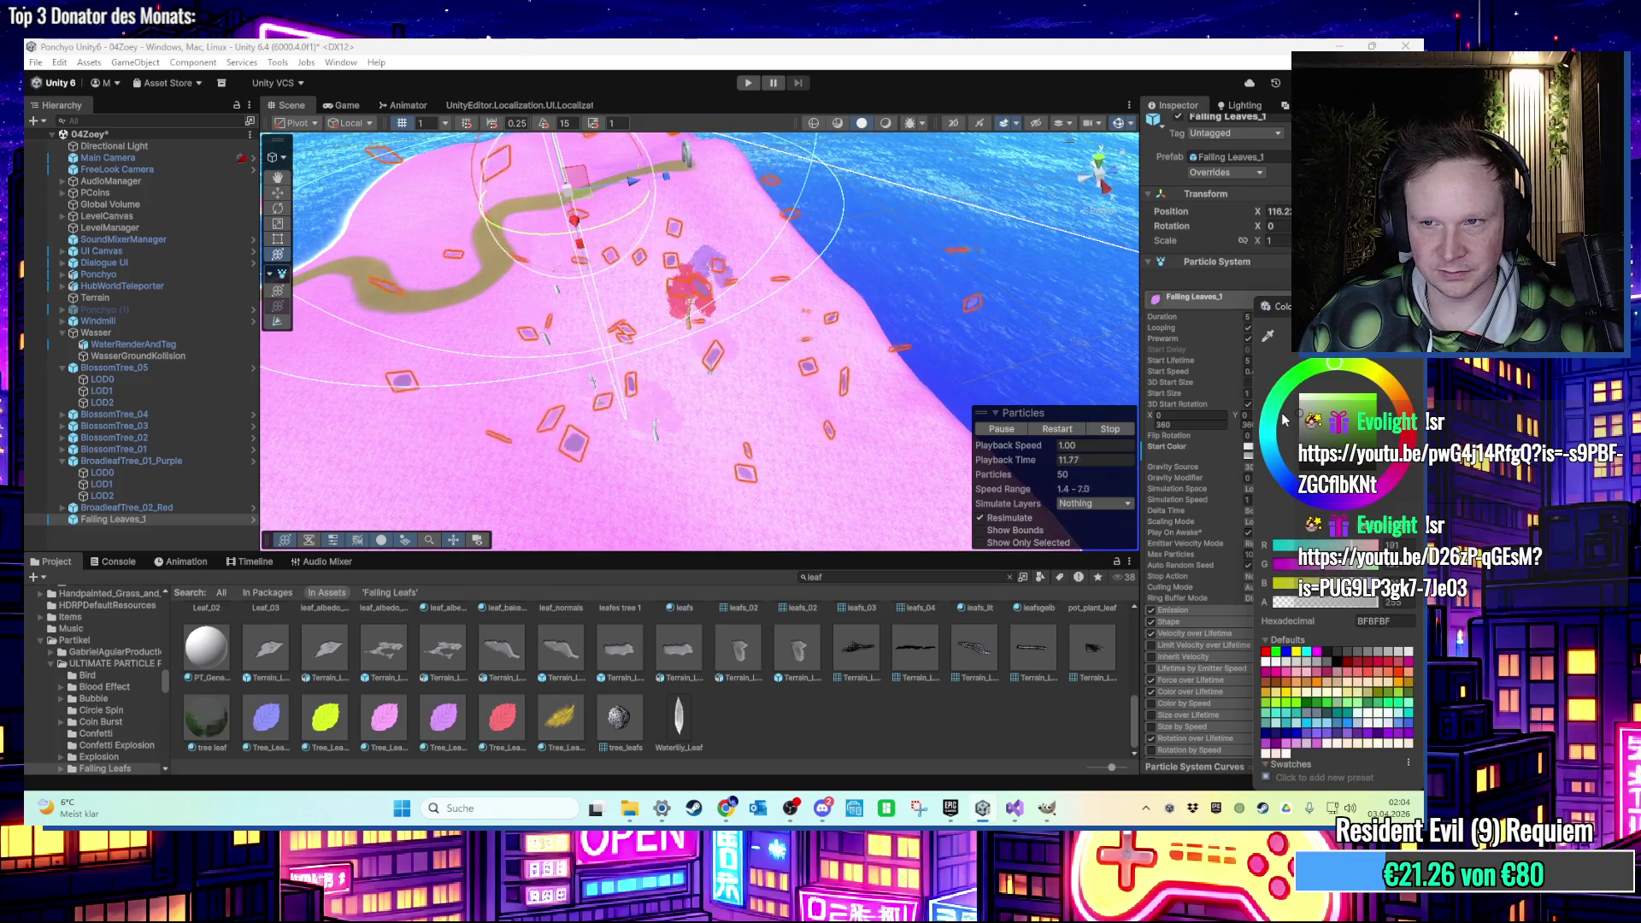
{"action": "key", "text": "Escape"}
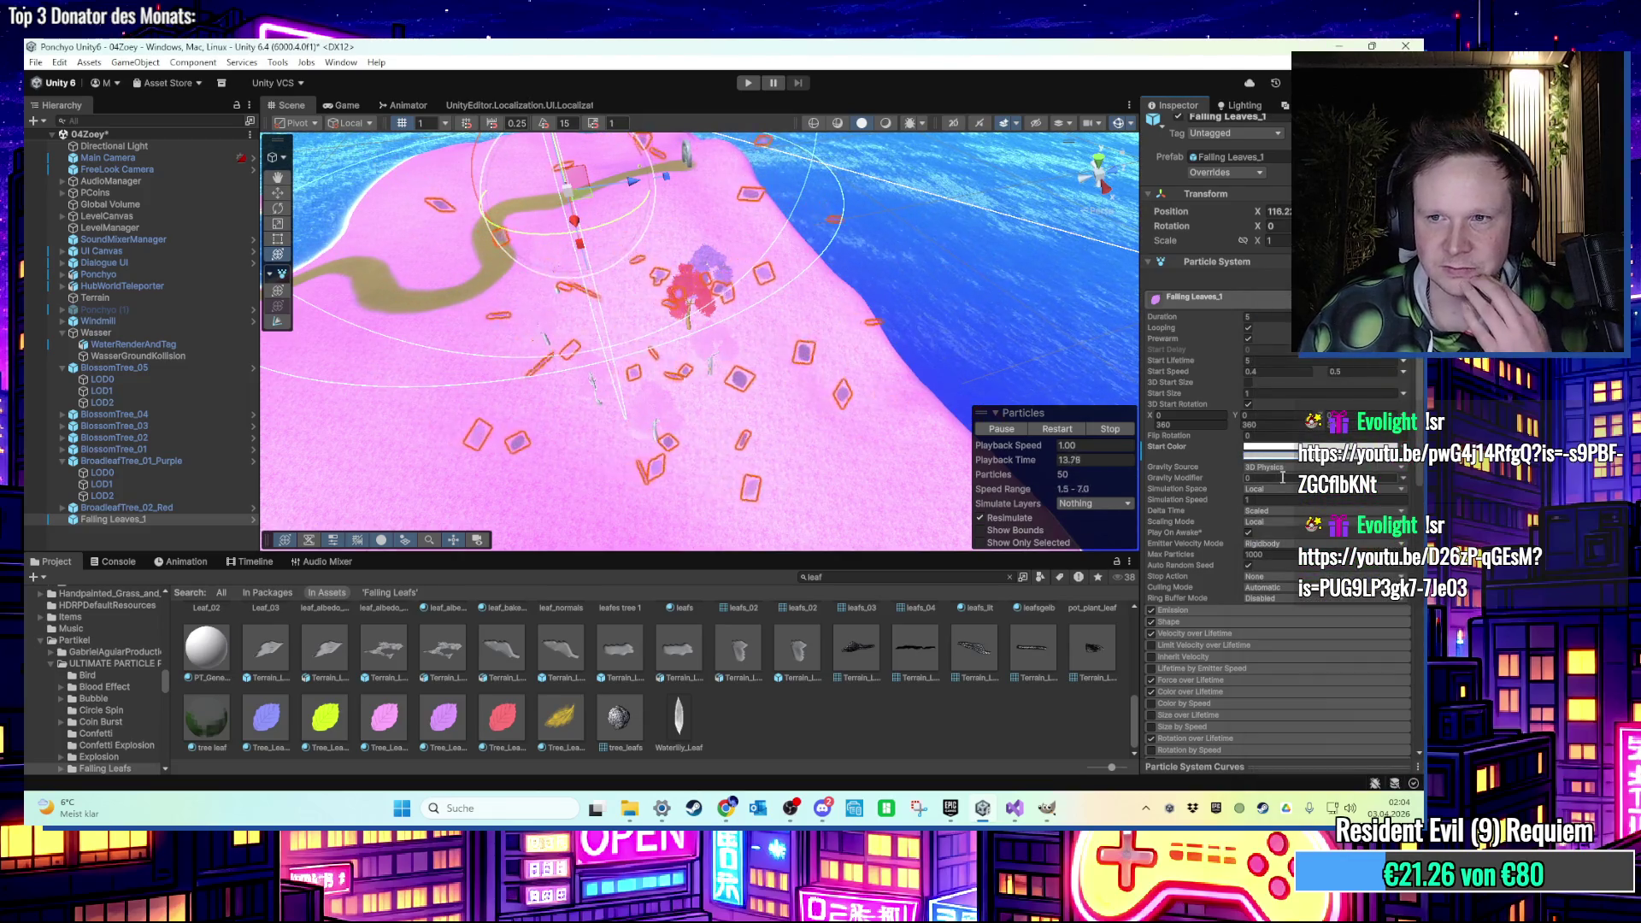
Frame the leaf emitter over the island and stop the particle preview.
{"action": "scroll", "coordinate": [1265, 522], "scroll_direction": "down", "scroll_amount": 5}
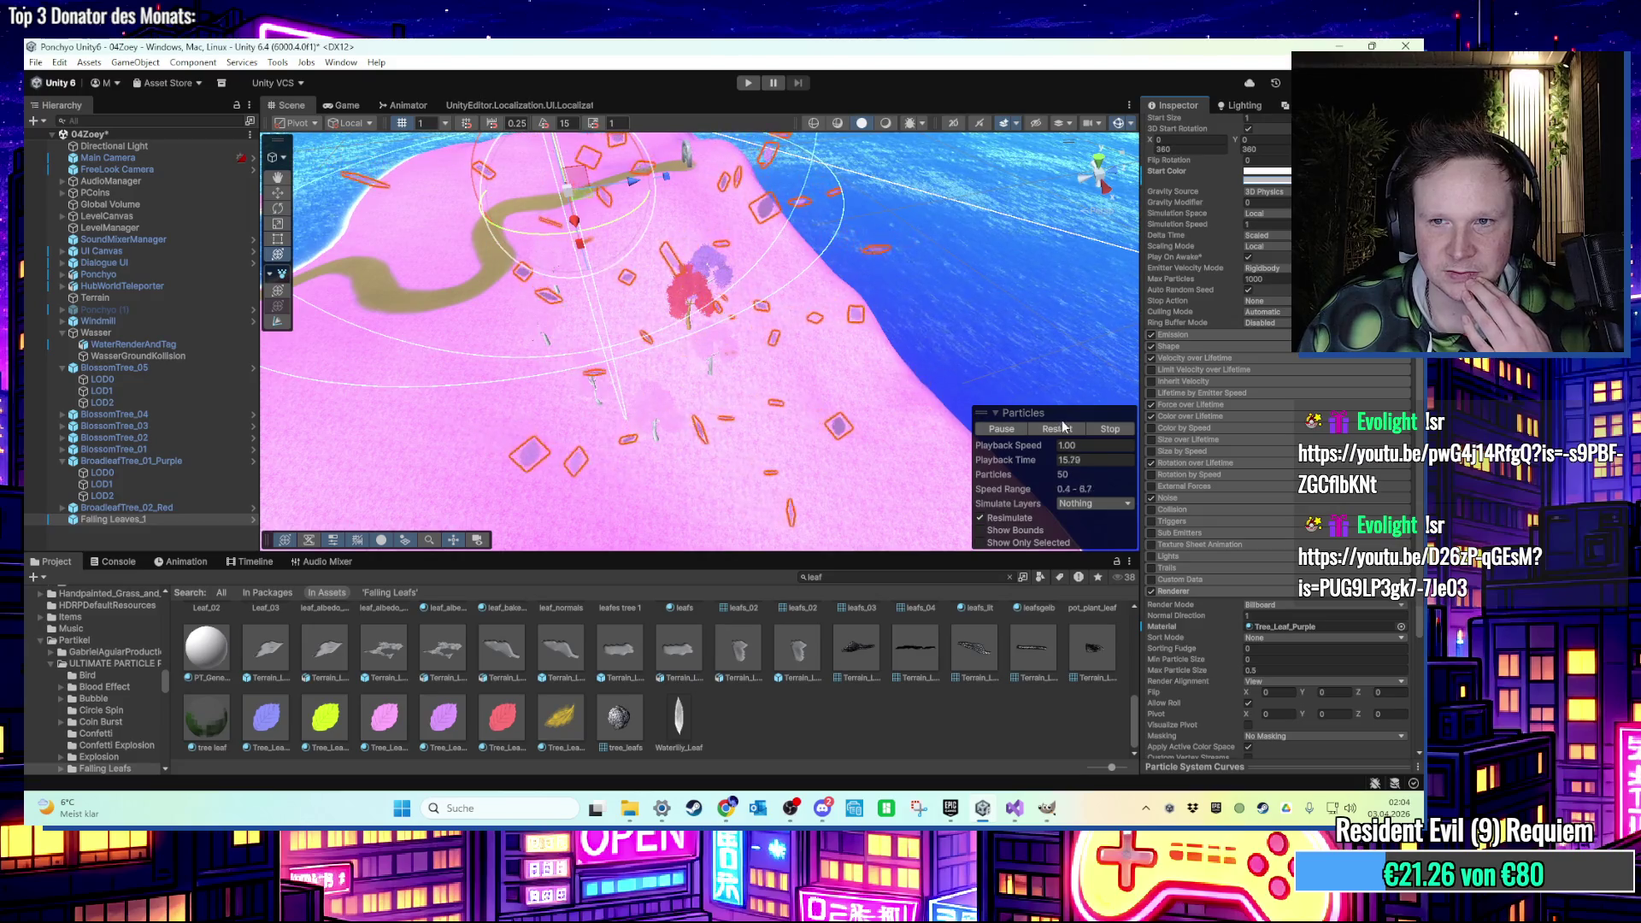
{"action": "key", "text": "f"}
{"action": "left_click", "coordinate": [1109, 429]}
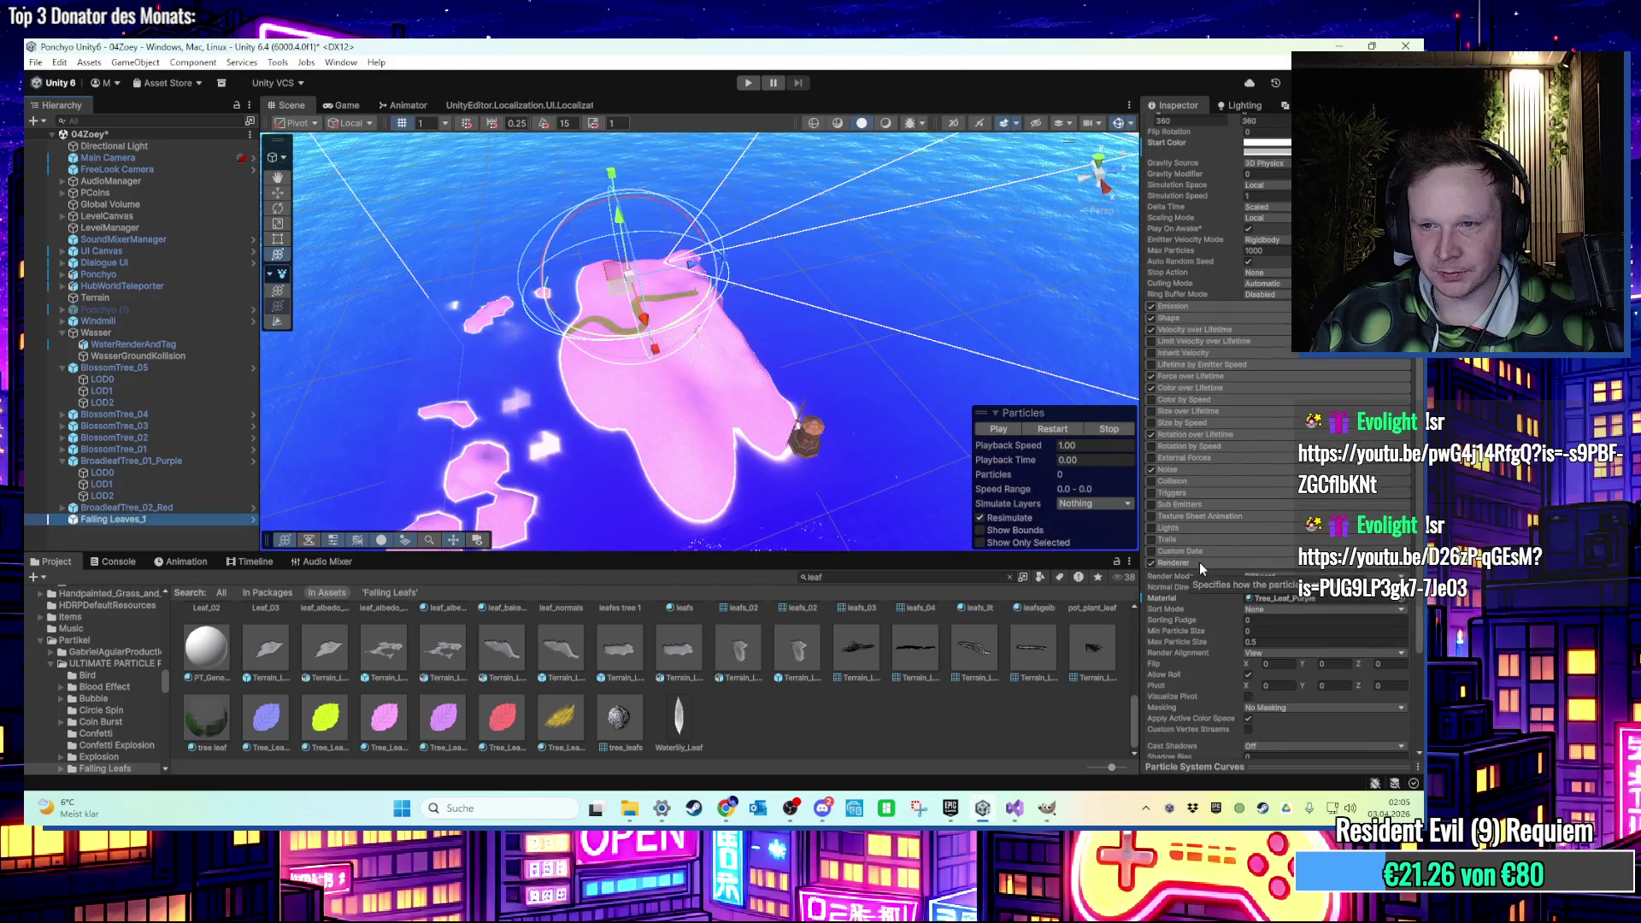
Select the minimum and maximum particle size fields in the main module.
{"action": "left_click", "coordinate": [1254, 642]}
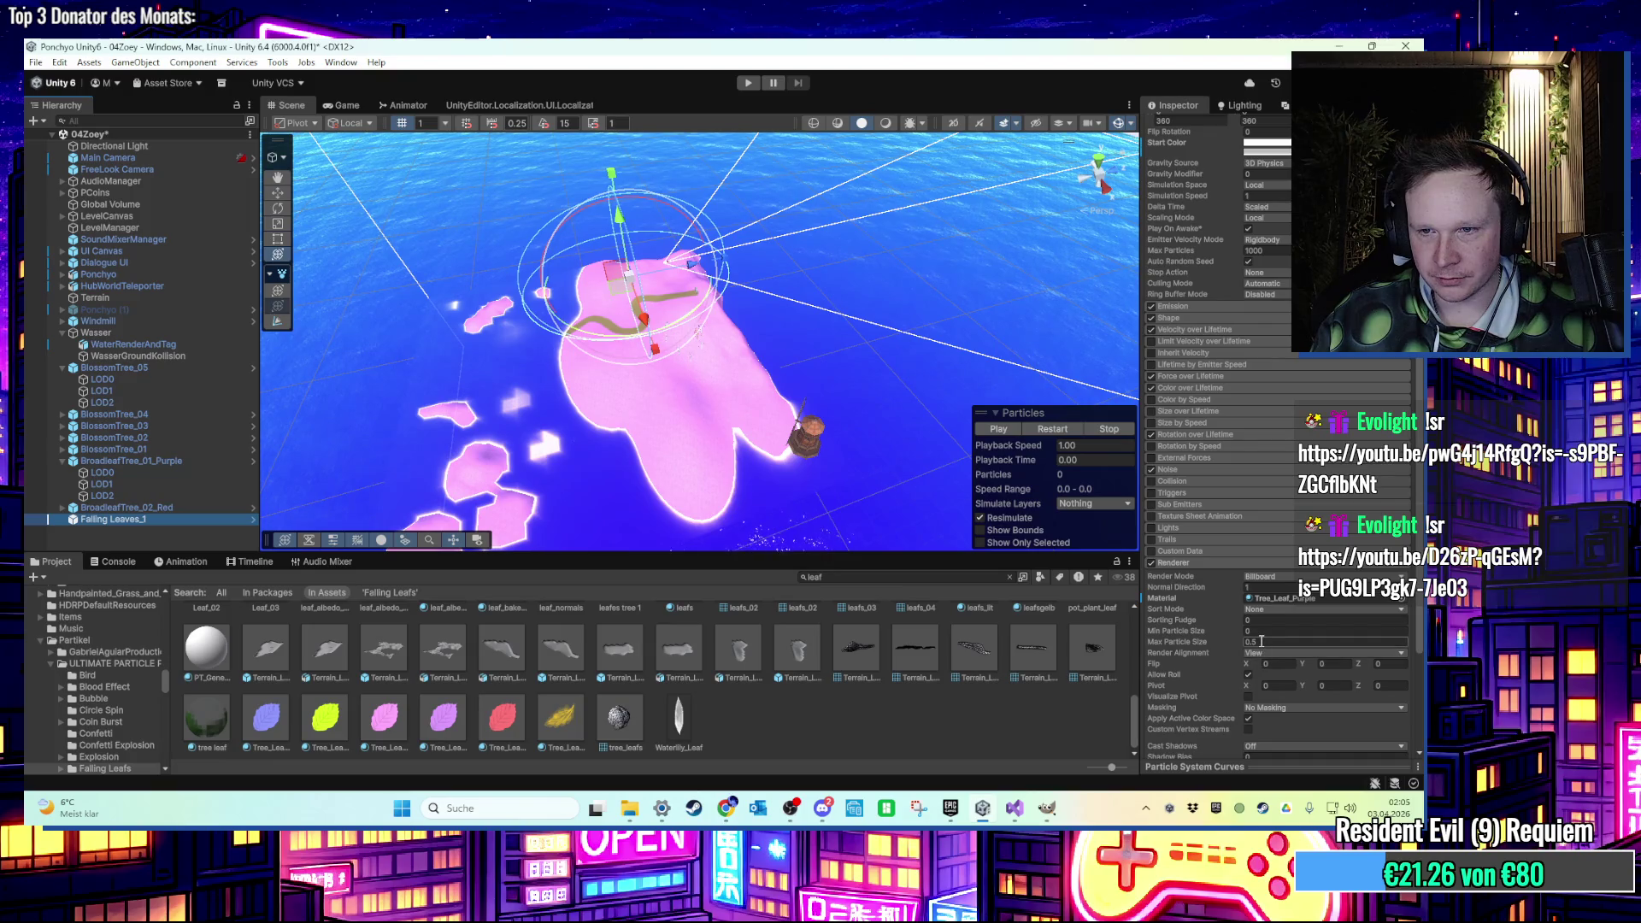
{"action": "left_click", "coordinate": [1259, 631]}
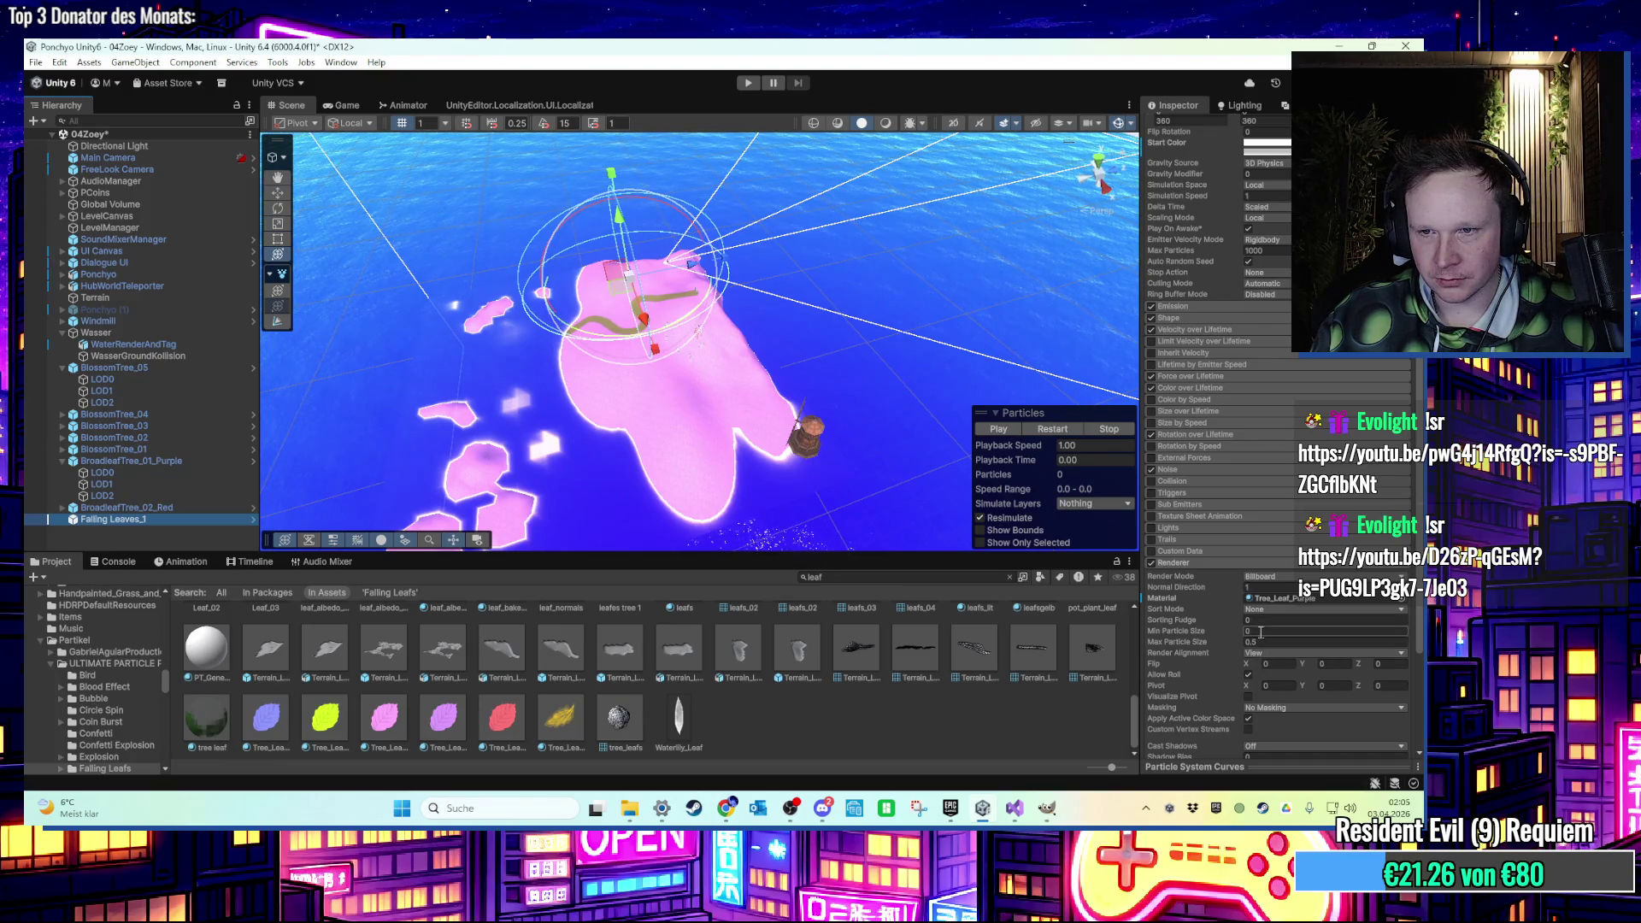
{"action": "scroll", "coordinate": [689, 428], "scroll_direction": "up", "scroll_amount": 5}
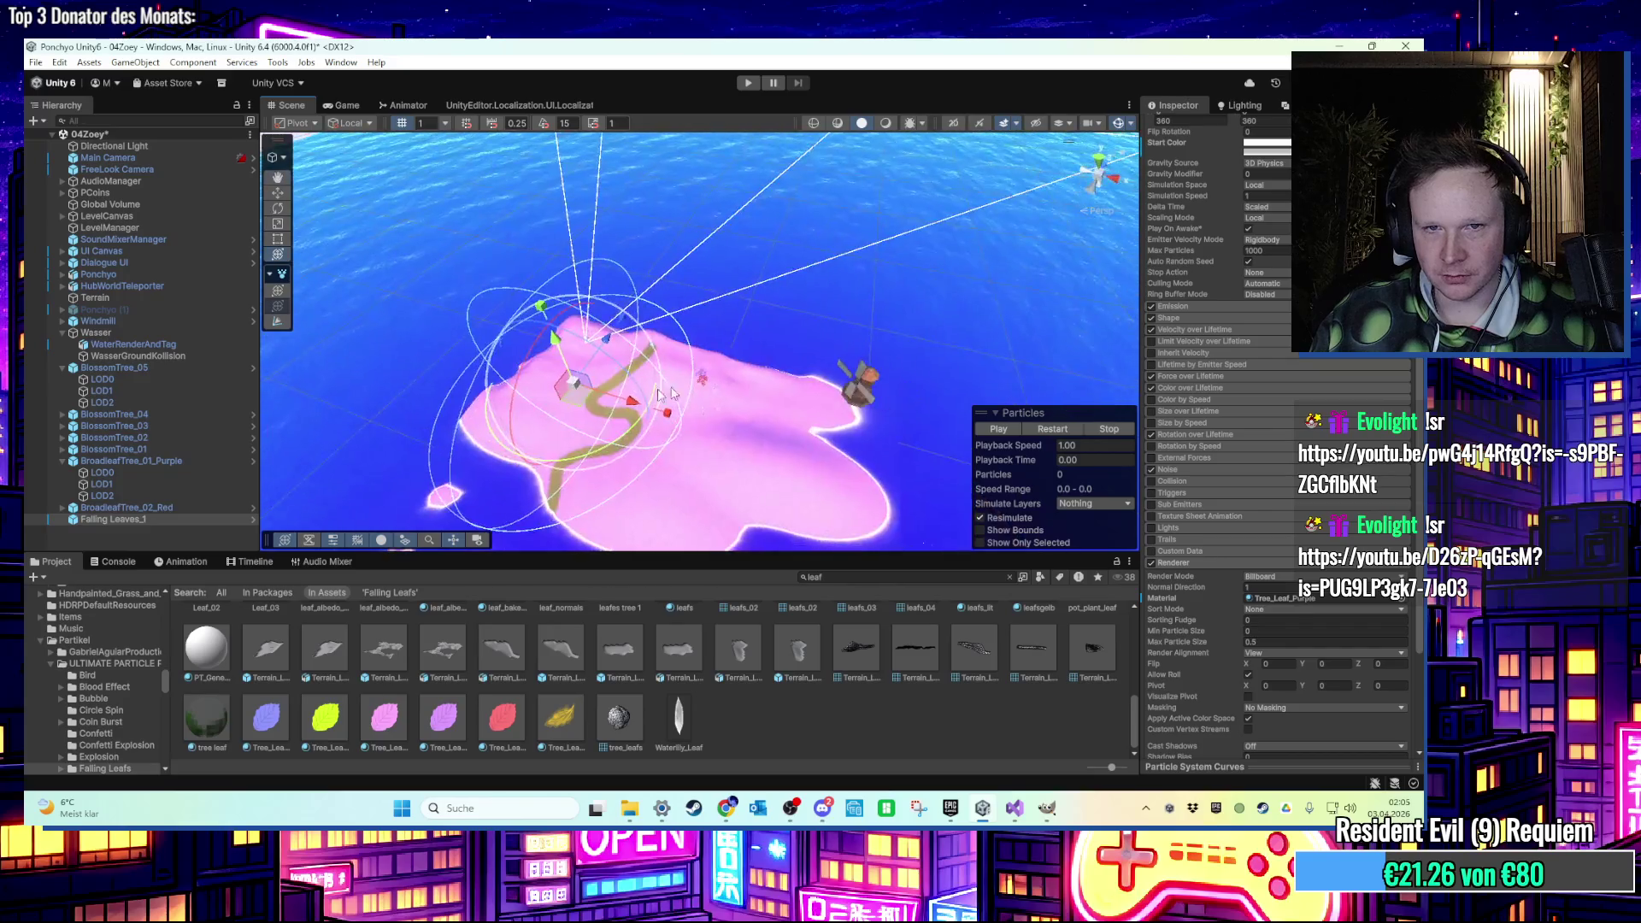
{"action": "scroll", "coordinate": [658, 390], "scroll_direction": "up", "scroll_amount": 5}
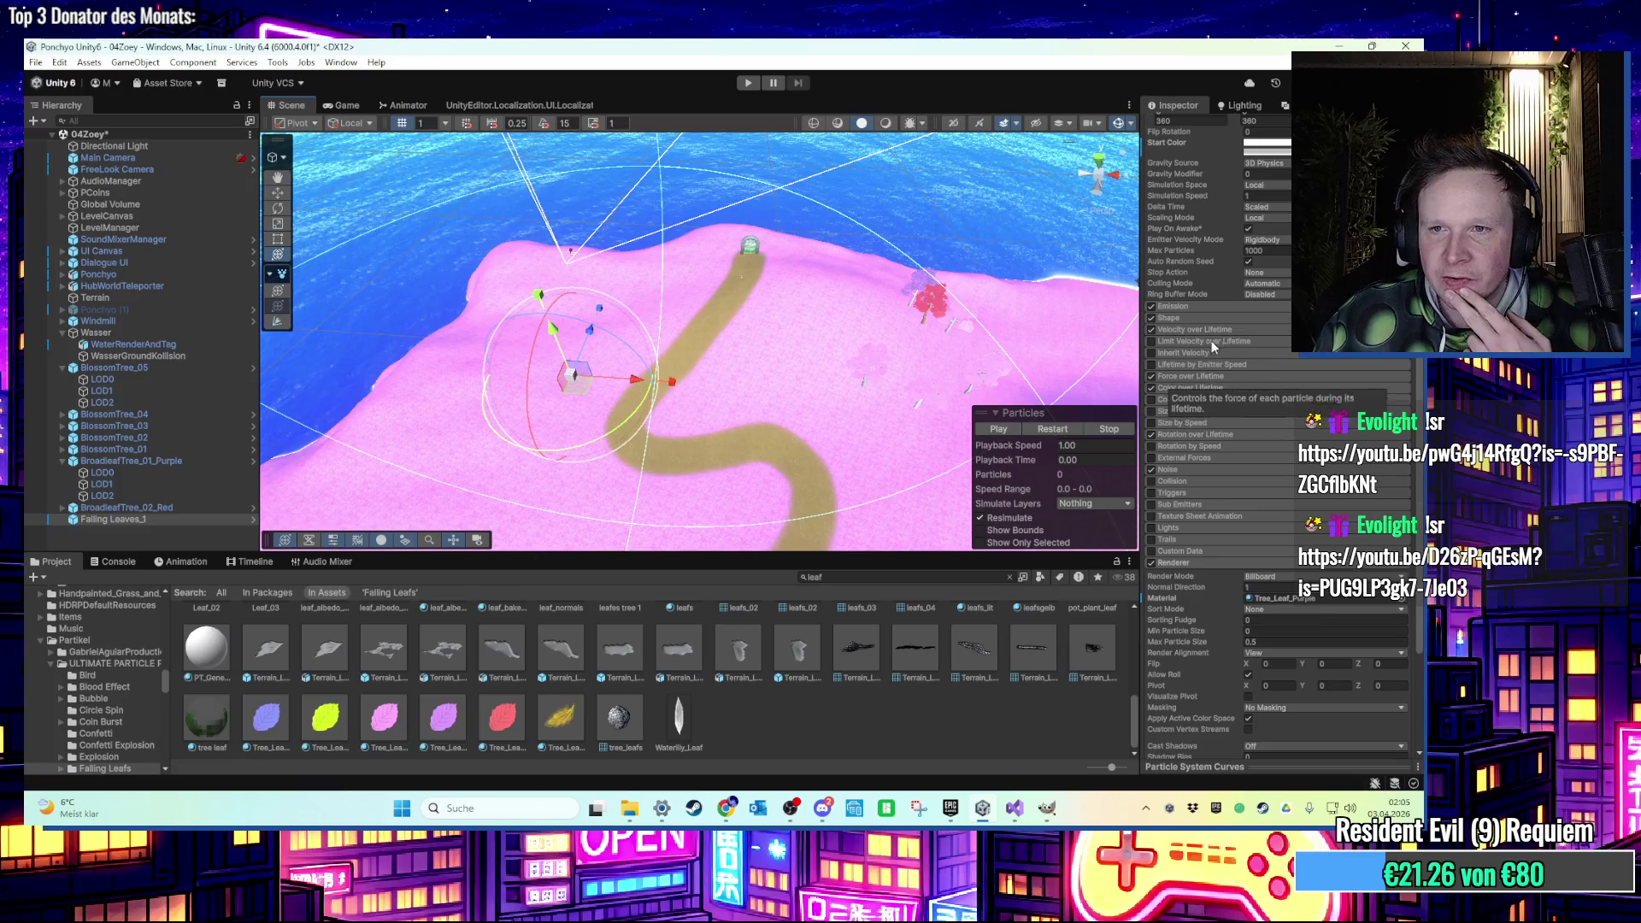
Peek at the Emission, Rotation over Lifetime and Renderer modules, leaving Noise expanded.
{"action": "left_click", "coordinate": [1199, 306]}
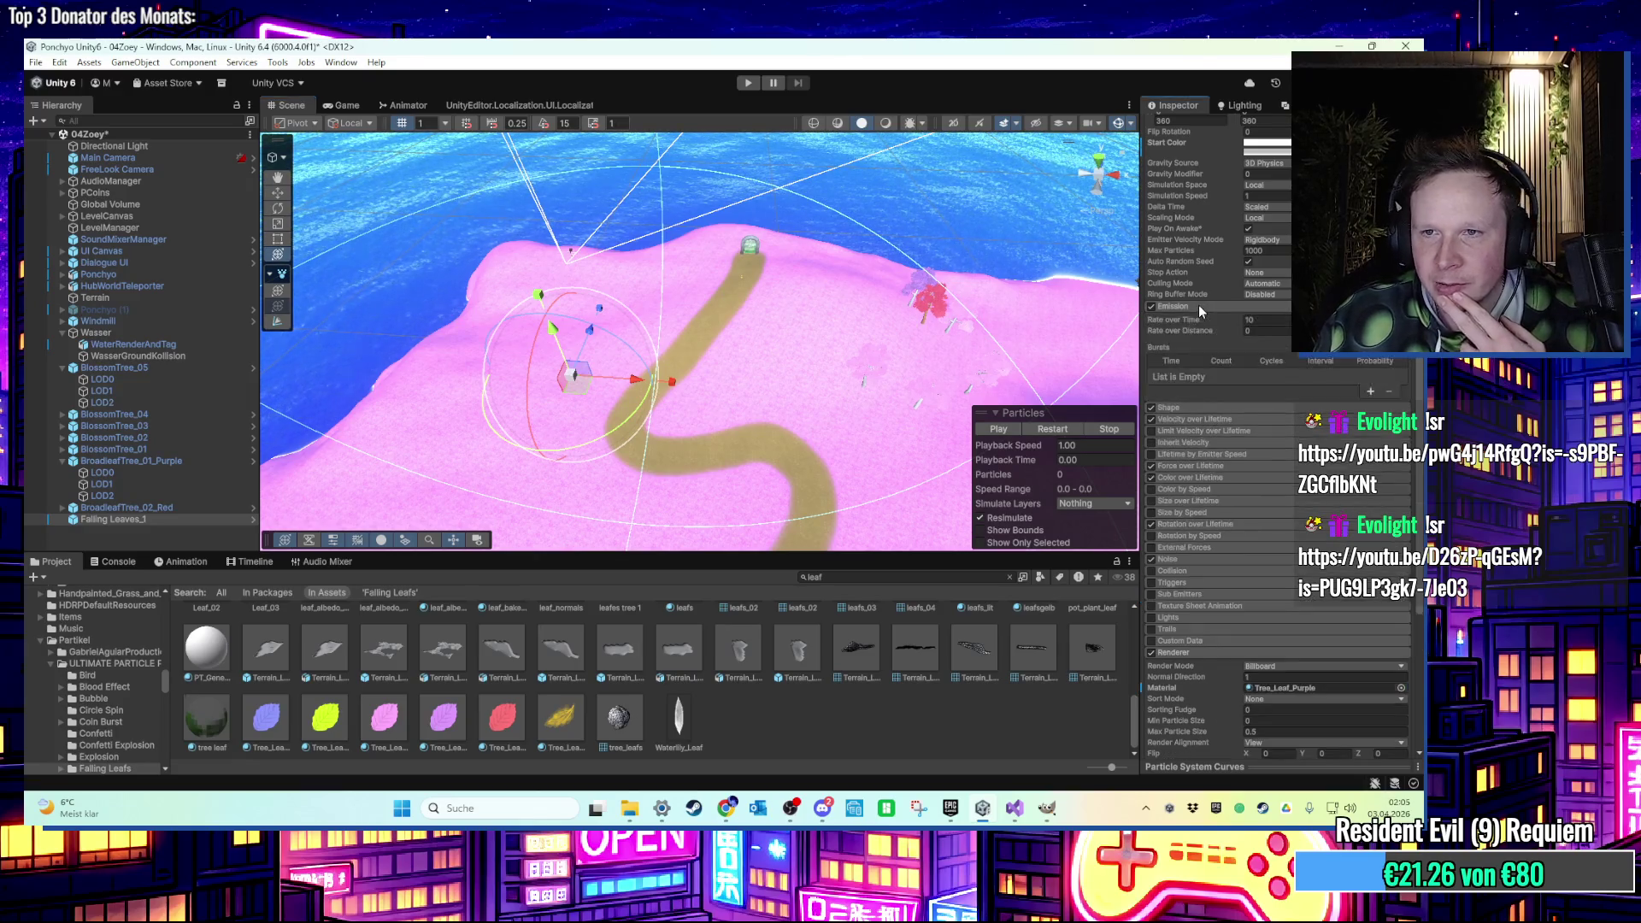
{"action": "left_click", "coordinate": [1199, 306]}
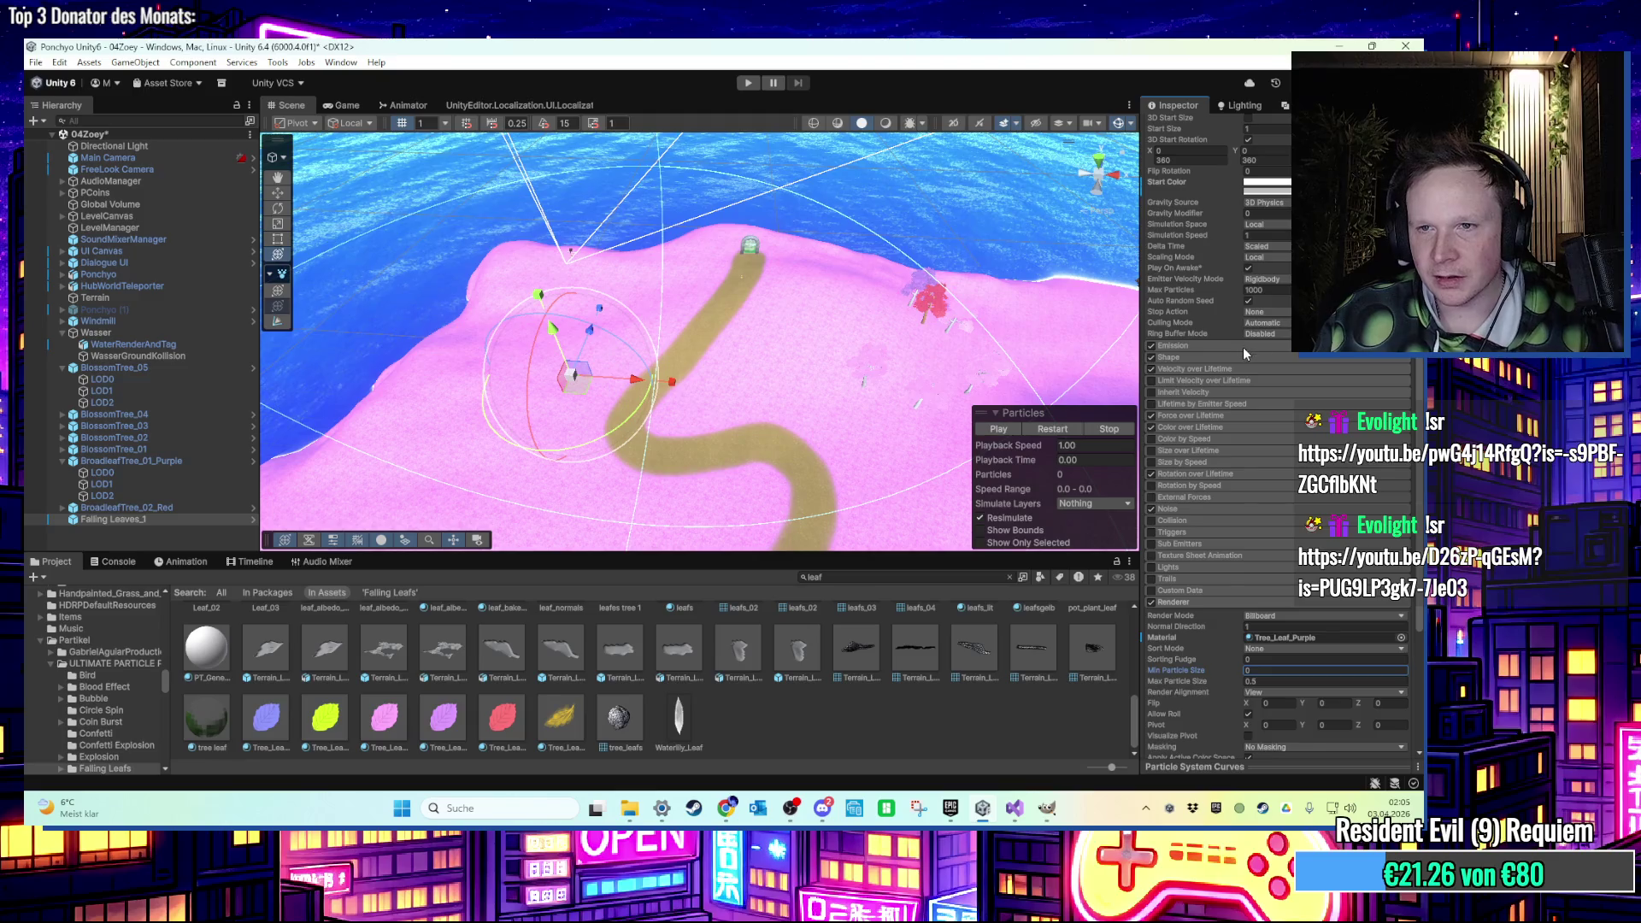
{"action": "left_click", "coordinate": [1212, 475]}
{"action": "left_click", "coordinate": [1214, 475]}
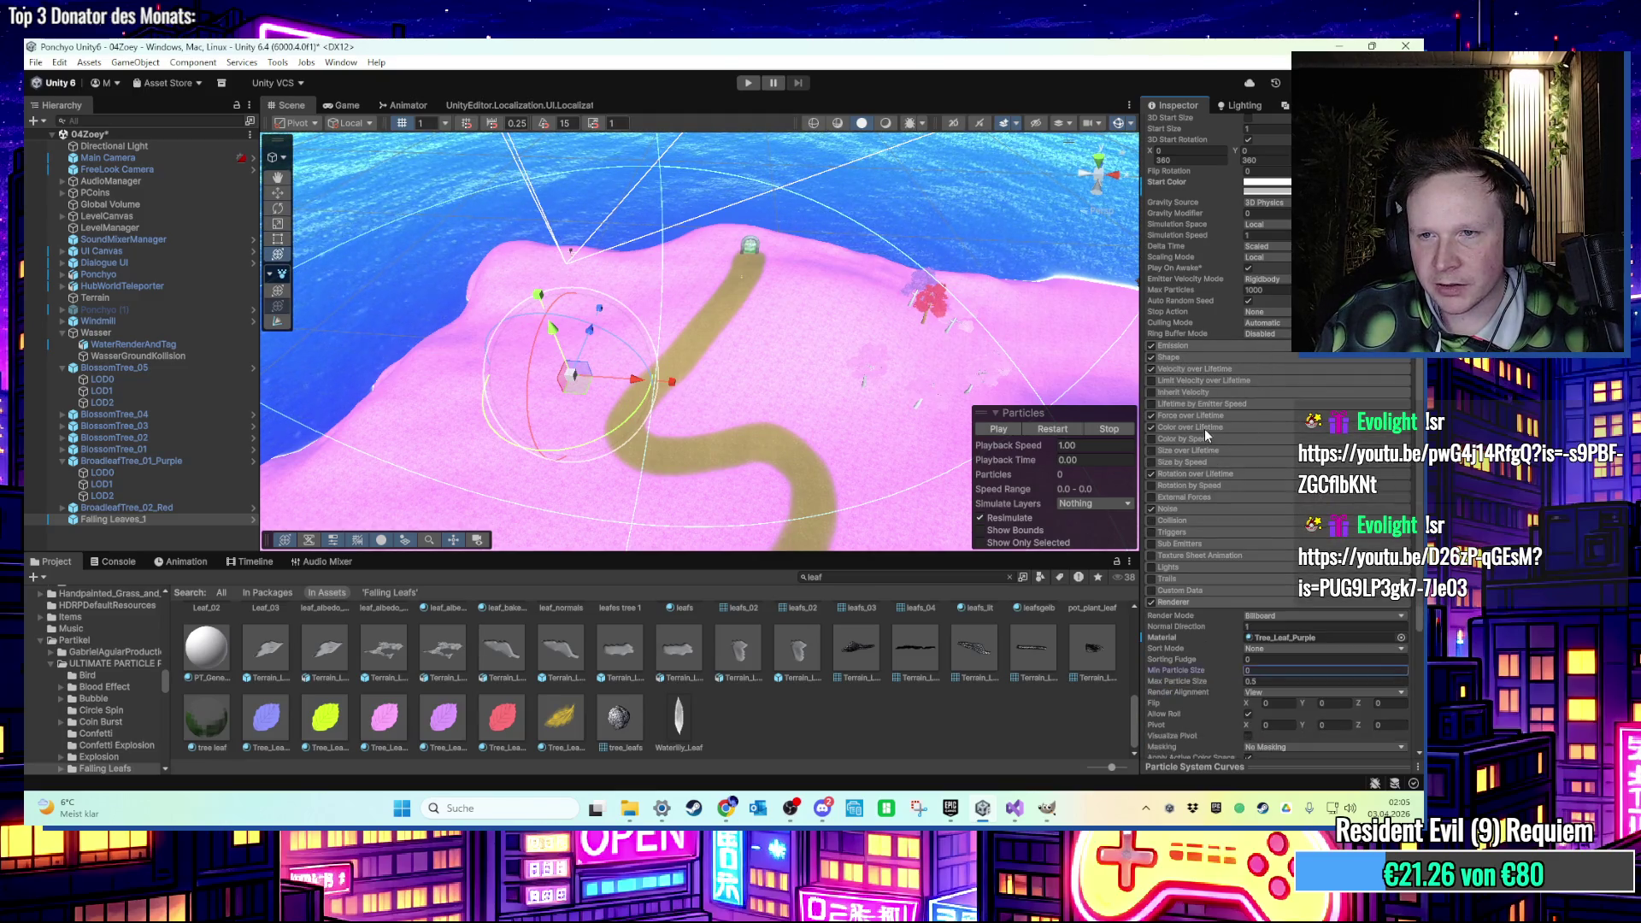
{"action": "left_click", "coordinate": [1205, 509]}
{"action": "left_click", "coordinate": [1205, 507]}
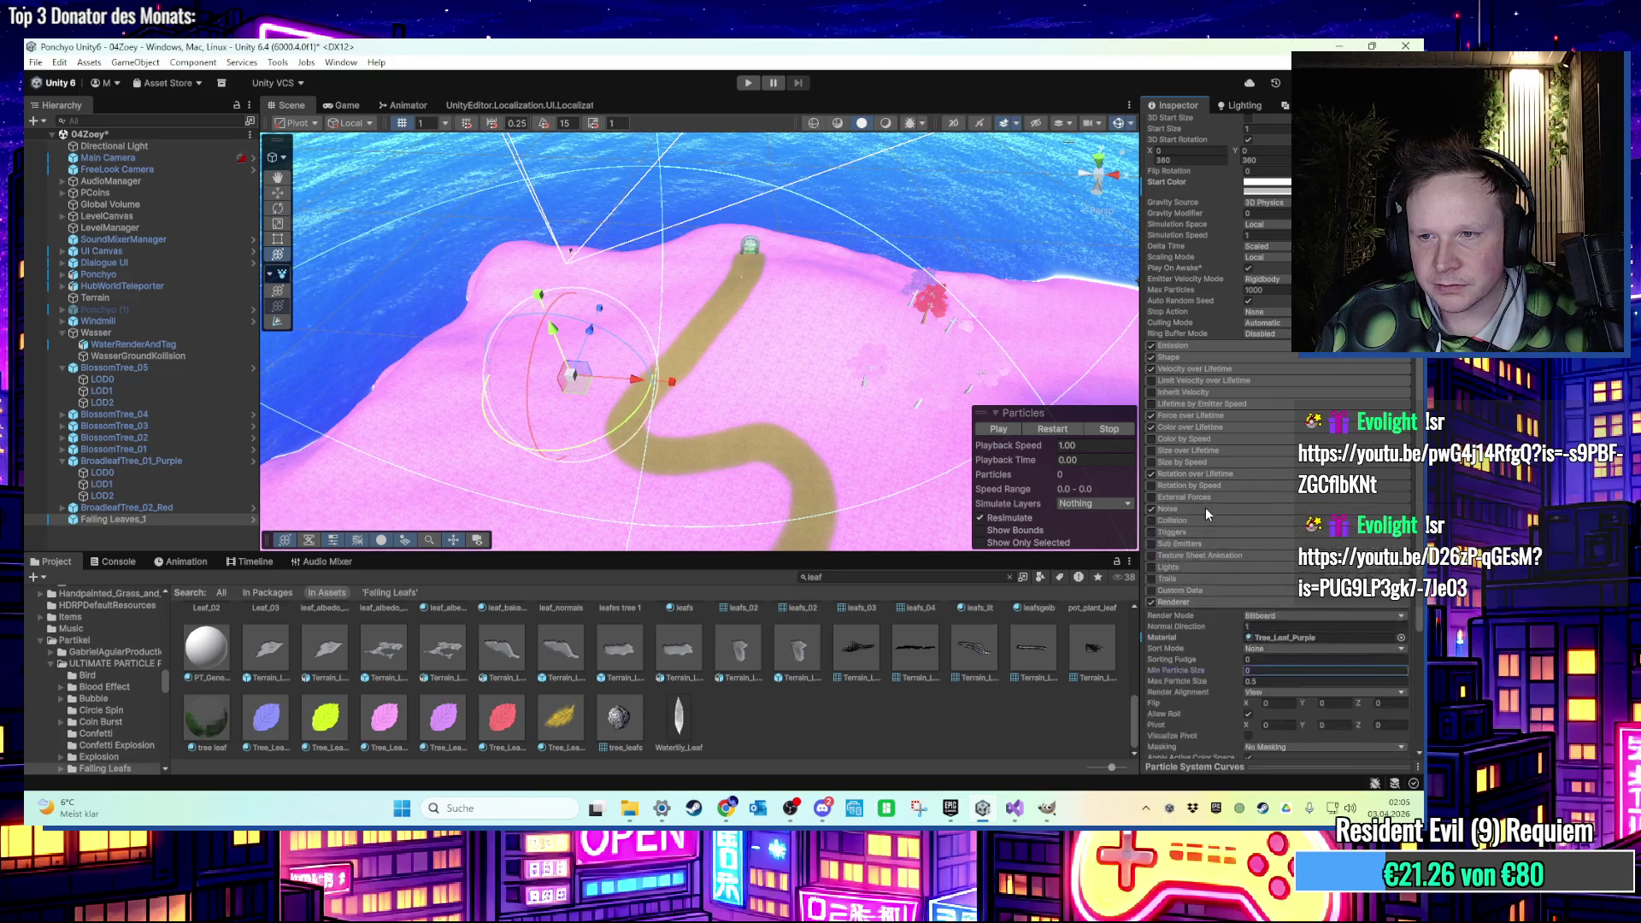
{"action": "scroll", "coordinate": [1206, 521], "scroll_direction": "down", "scroll_amount": 3}
{"action": "left_click", "coordinate": [1207, 523]}
{"action": "left_click", "coordinate": [1168, 430]}
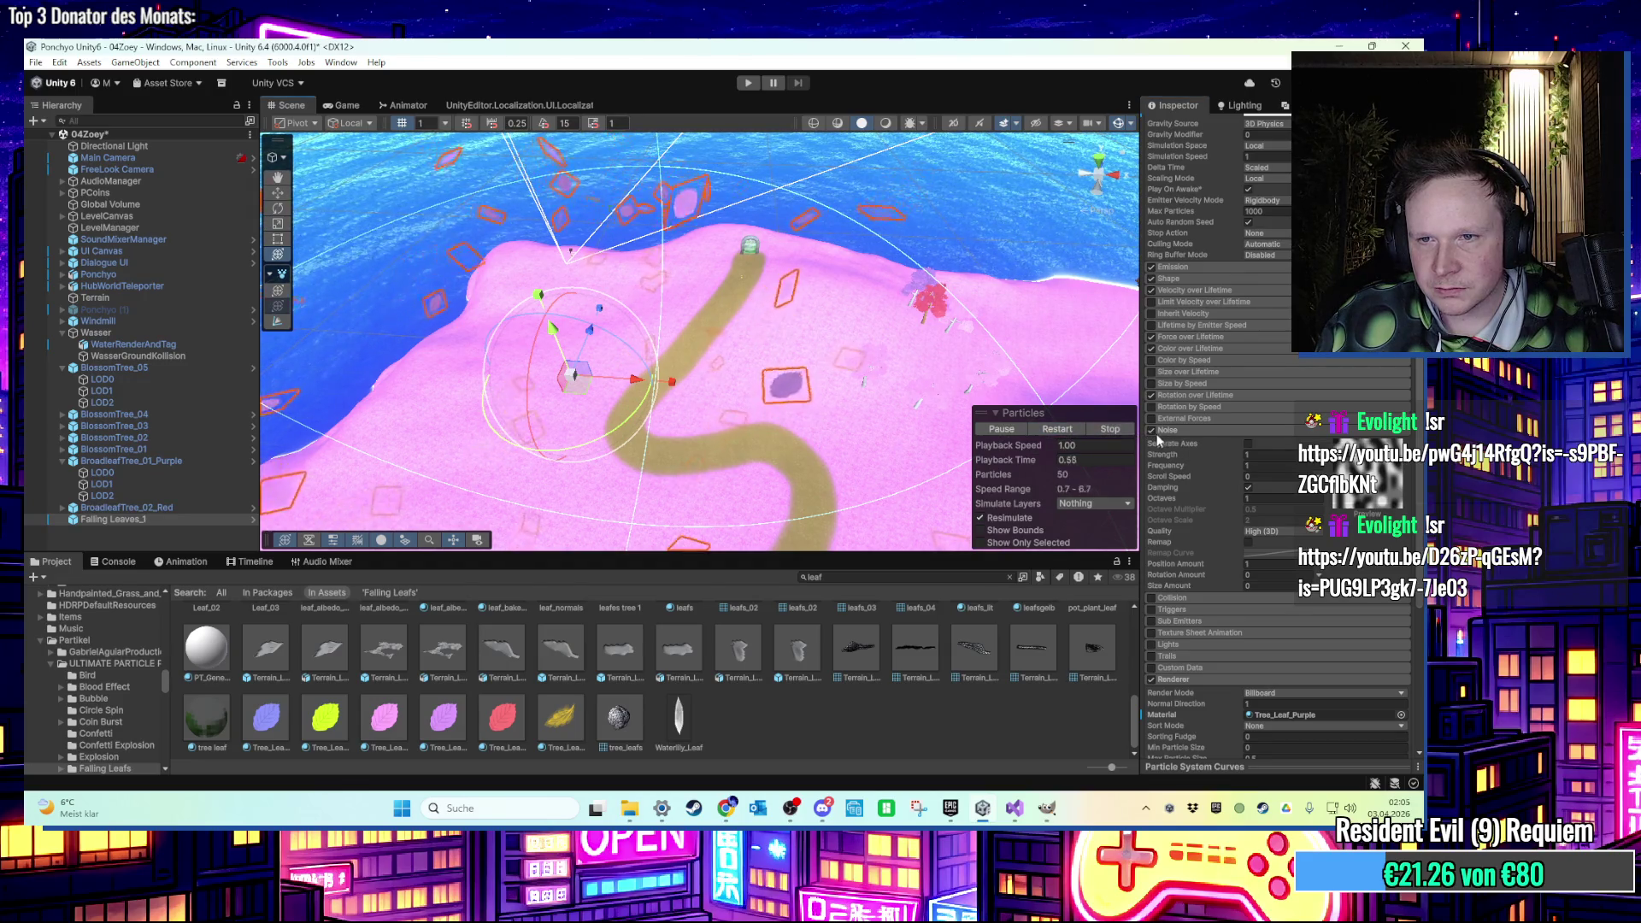
Turn the Noise module off and back on, then collapse it.
{"action": "left_click", "coordinate": [1151, 430]}
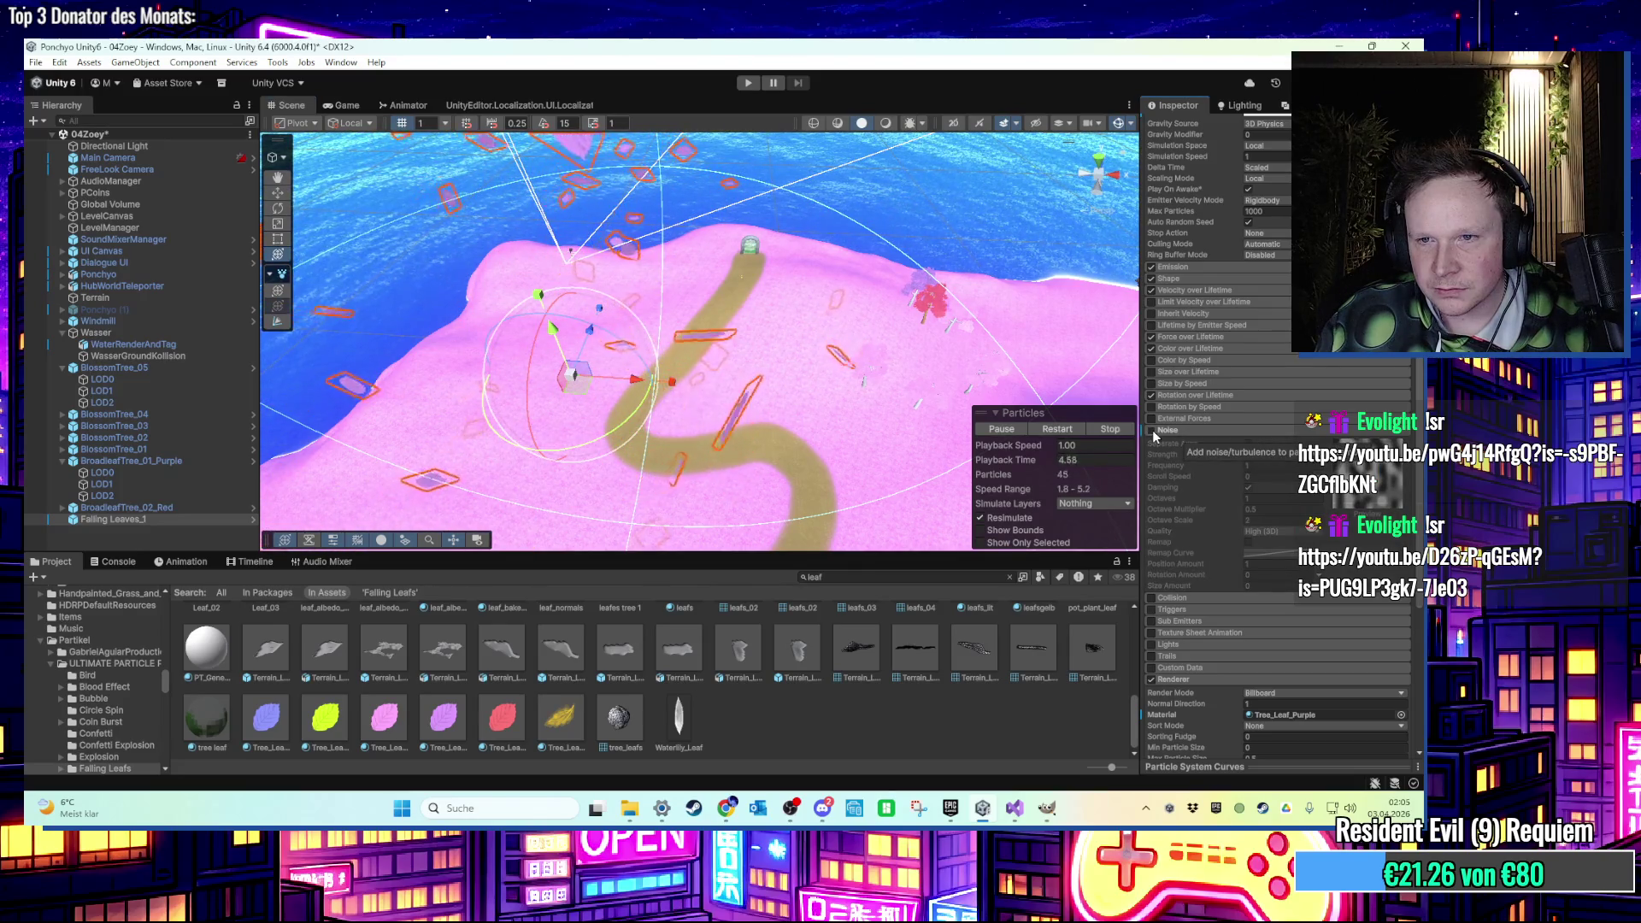
{"action": "left_click", "coordinate": [1151, 430]}
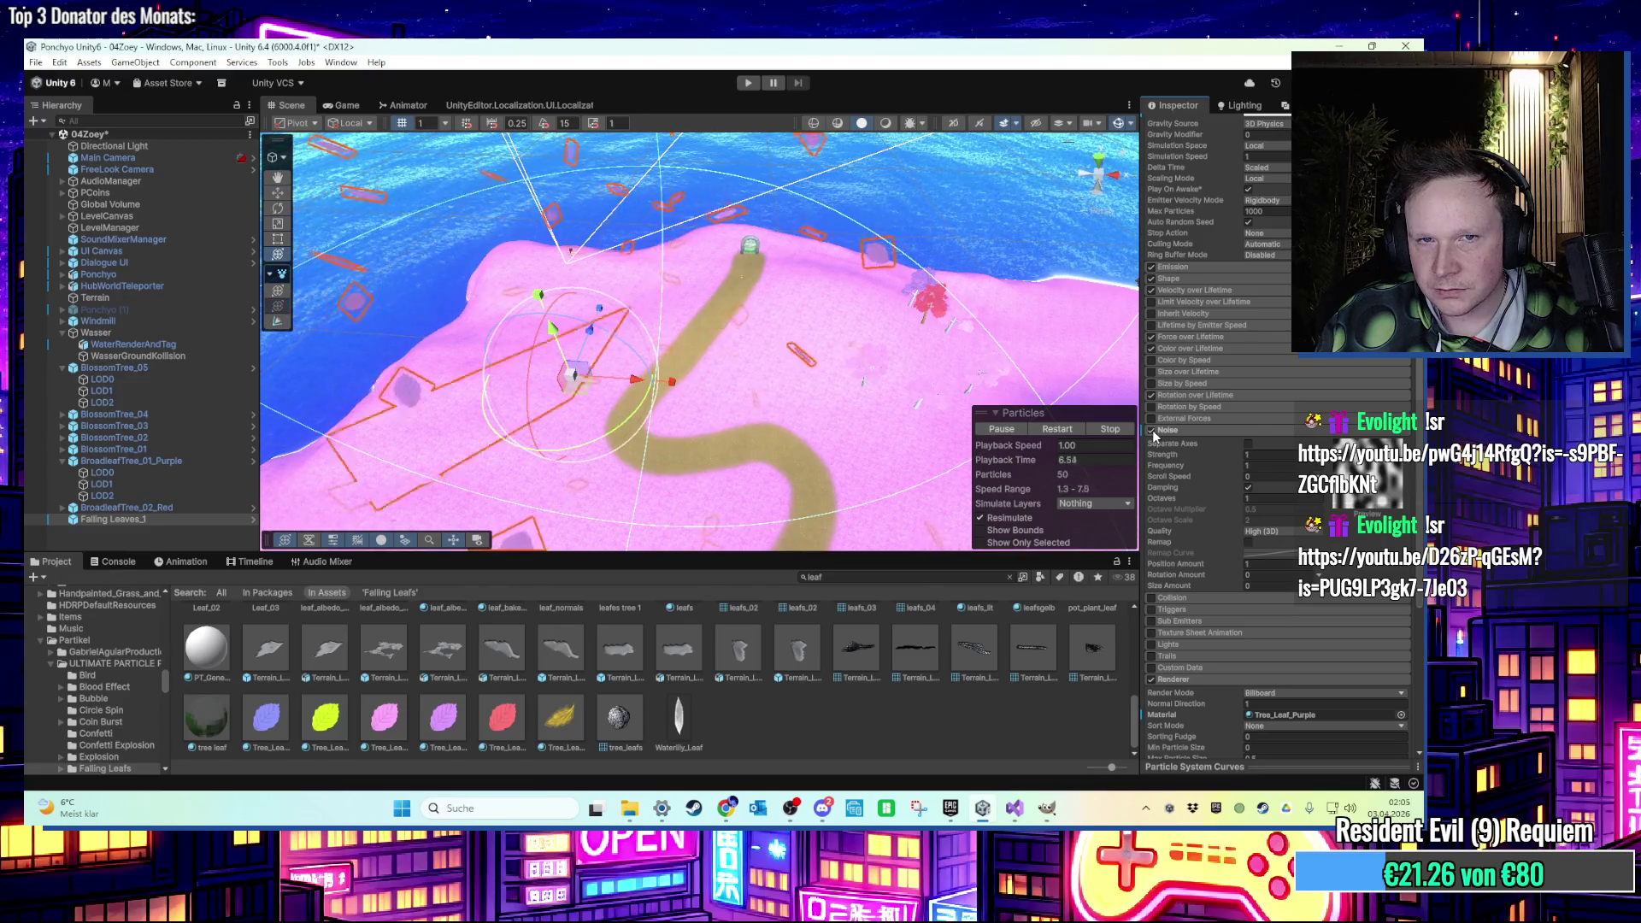
{"action": "left_click", "coordinate": [1164, 431]}
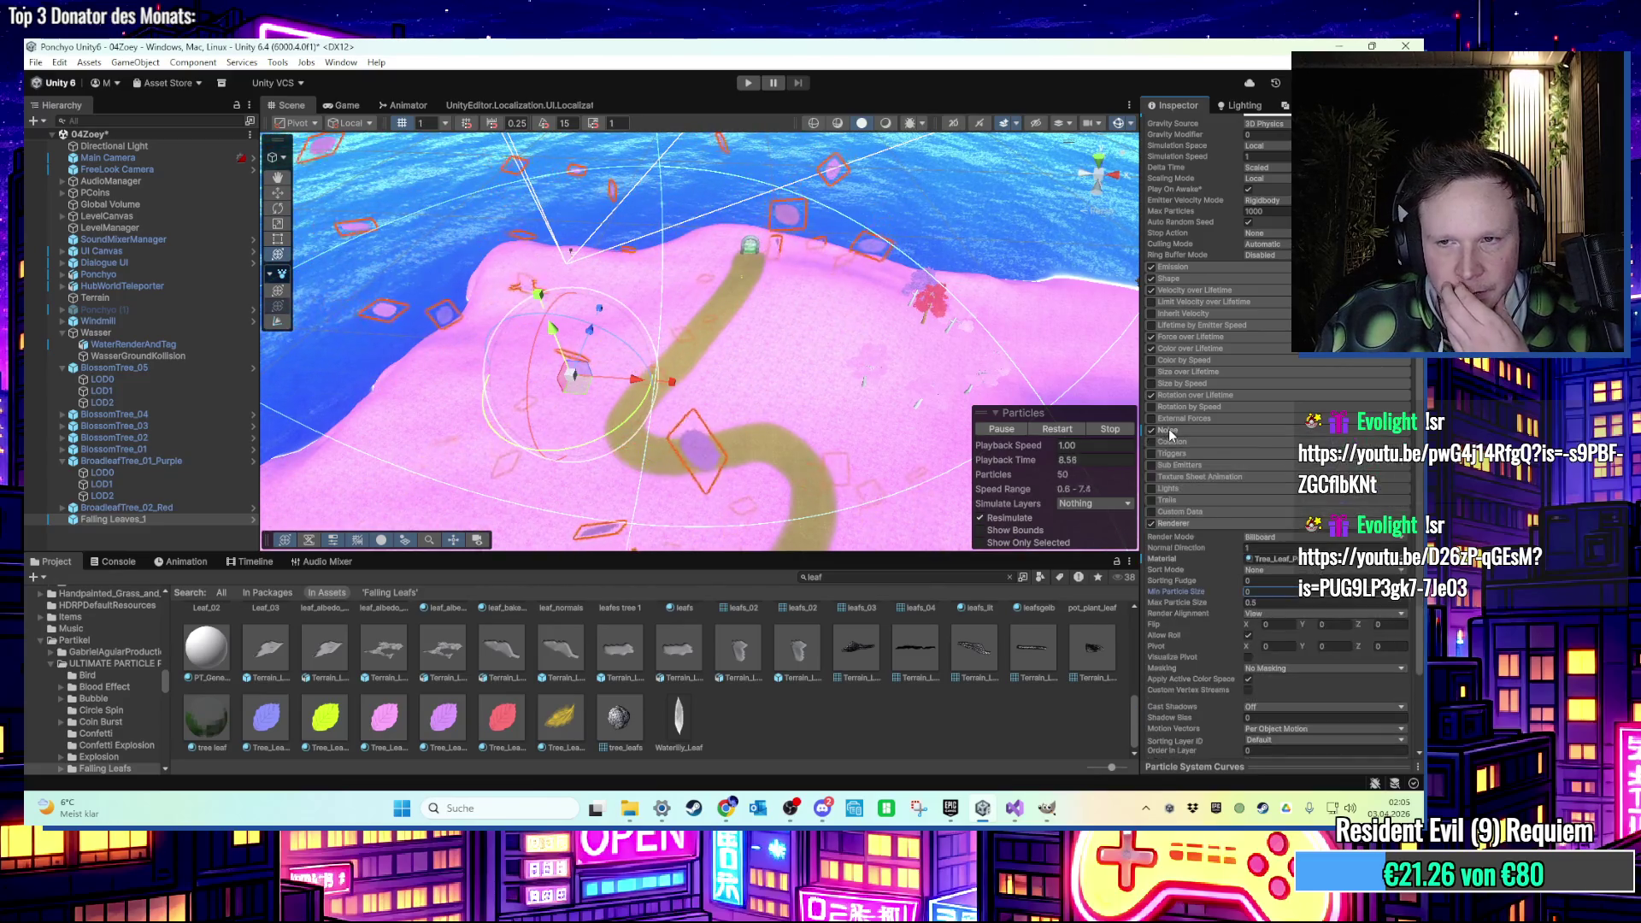
{"action": "left_click", "coordinate": [1171, 431]}
{"action": "left_click", "coordinate": [1169, 432]}
Set the Renderer Max Particle Size to 0.001 and start a play test.
{"action": "scroll", "coordinate": [1248, 547], "scroll_direction": "down", "scroll_amount": 2}
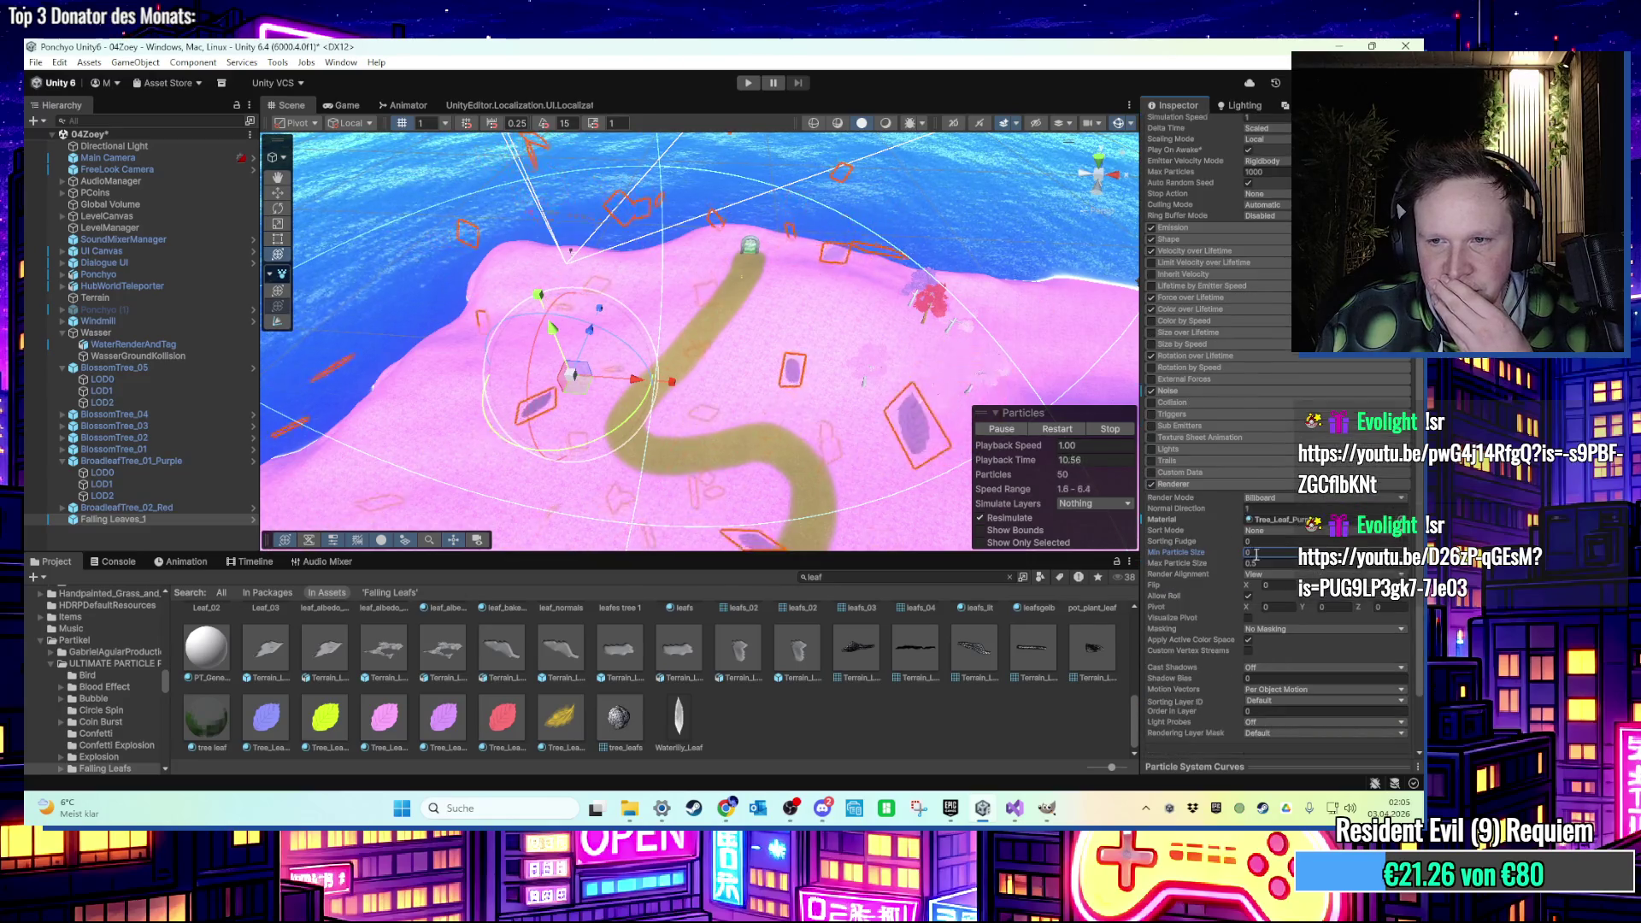
{"action": "type", "text": "0.1"}
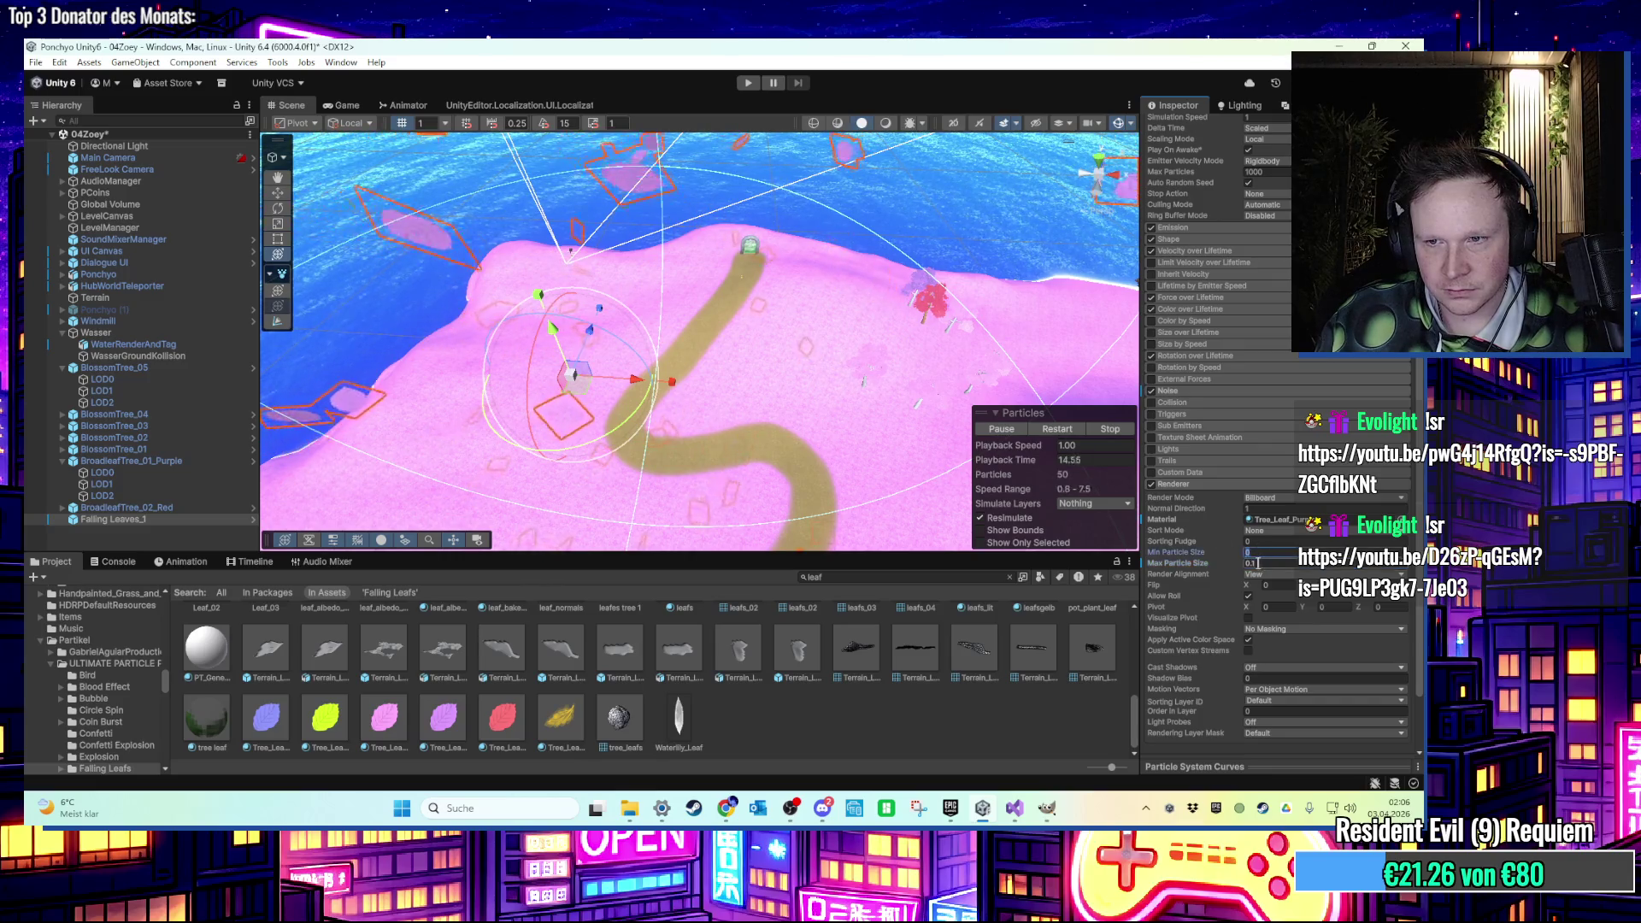
{"action": "key", "text": "BackSpace"}
{"action": "type", "text": "001"}
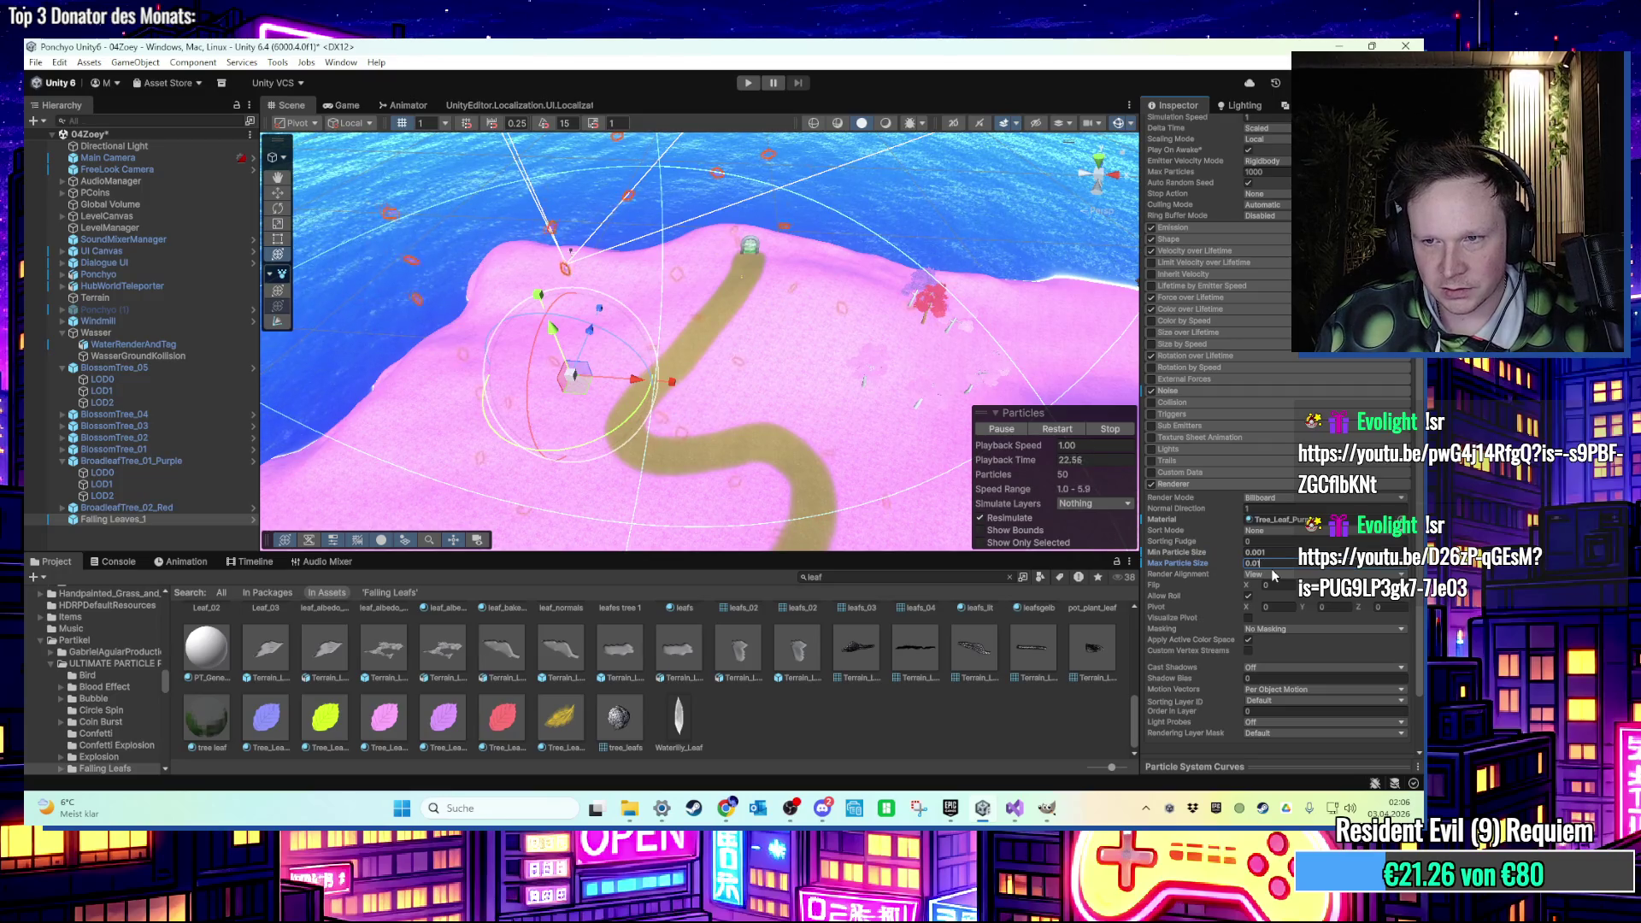
{"action": "left_click", "coordinate": [755, 83]}
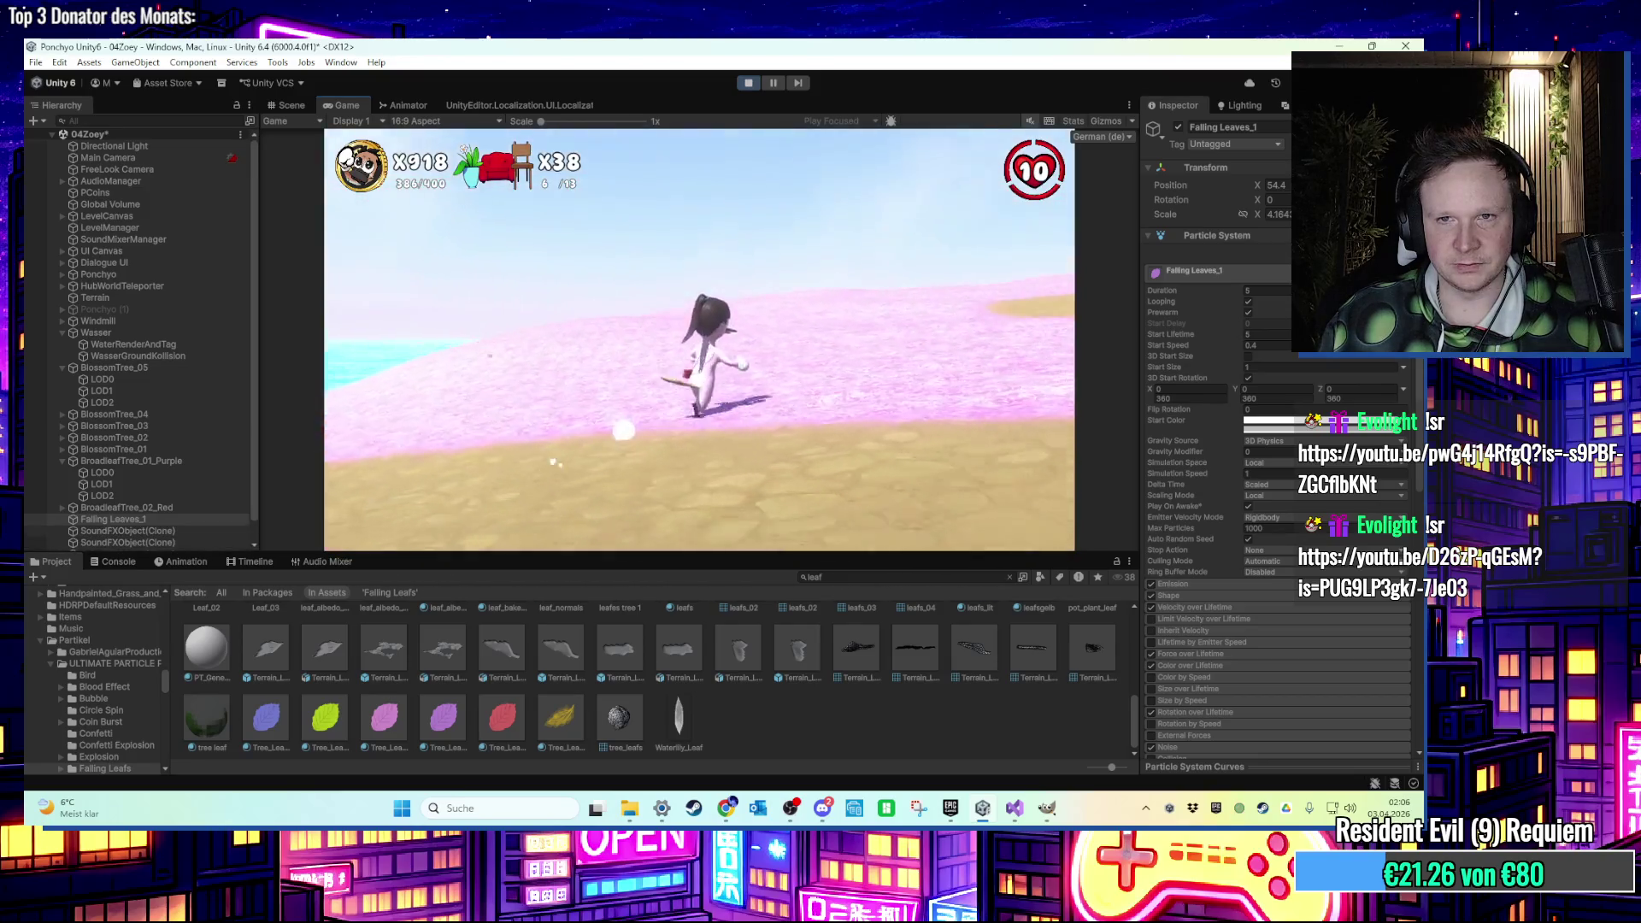
Stop the play test and rerun it with the slower leaf start speed.
{"action": "key", "text": "super"}
{"action": "key", "text": "super"}
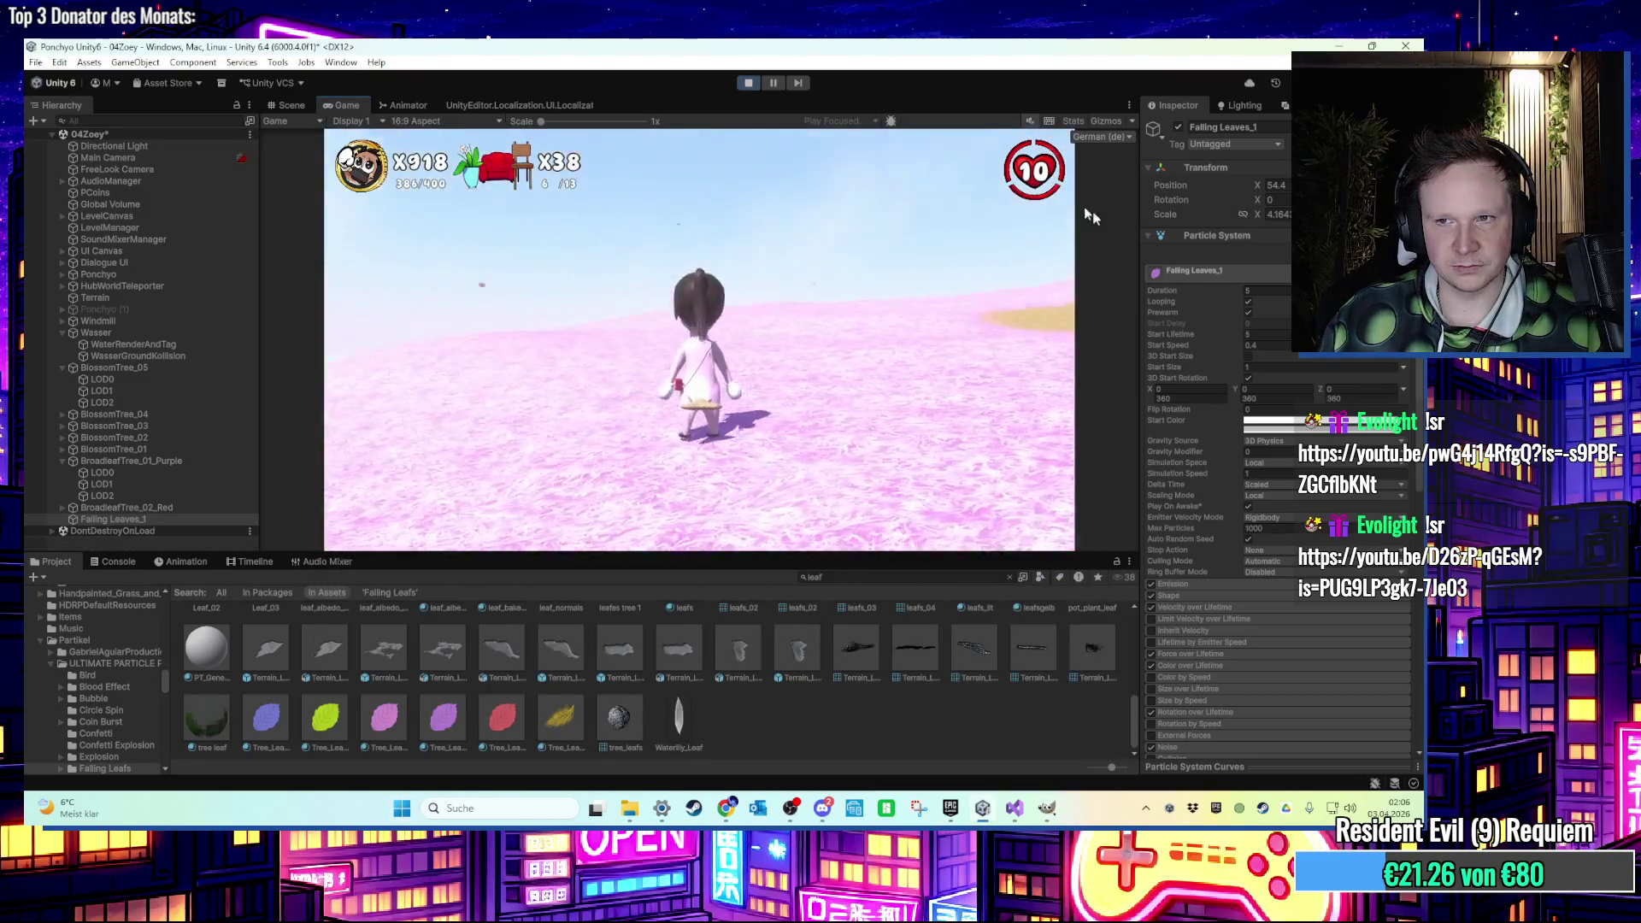
{"action": "key", "text": "ctrl+p"}
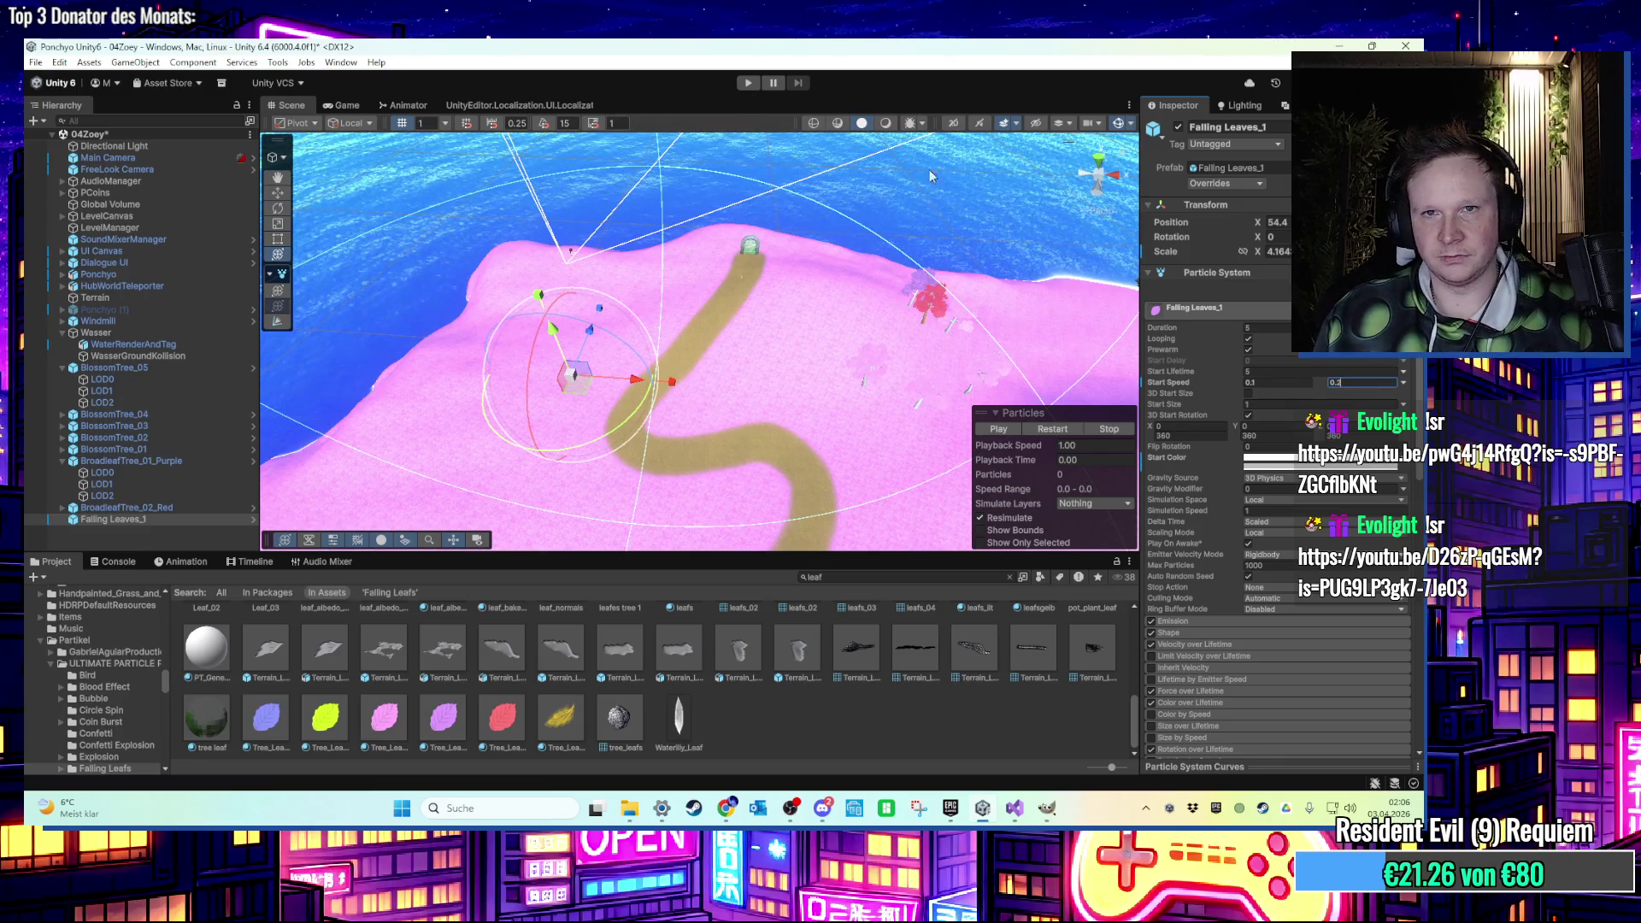
{"action": "left_click", "coordinate": [750, 83]}
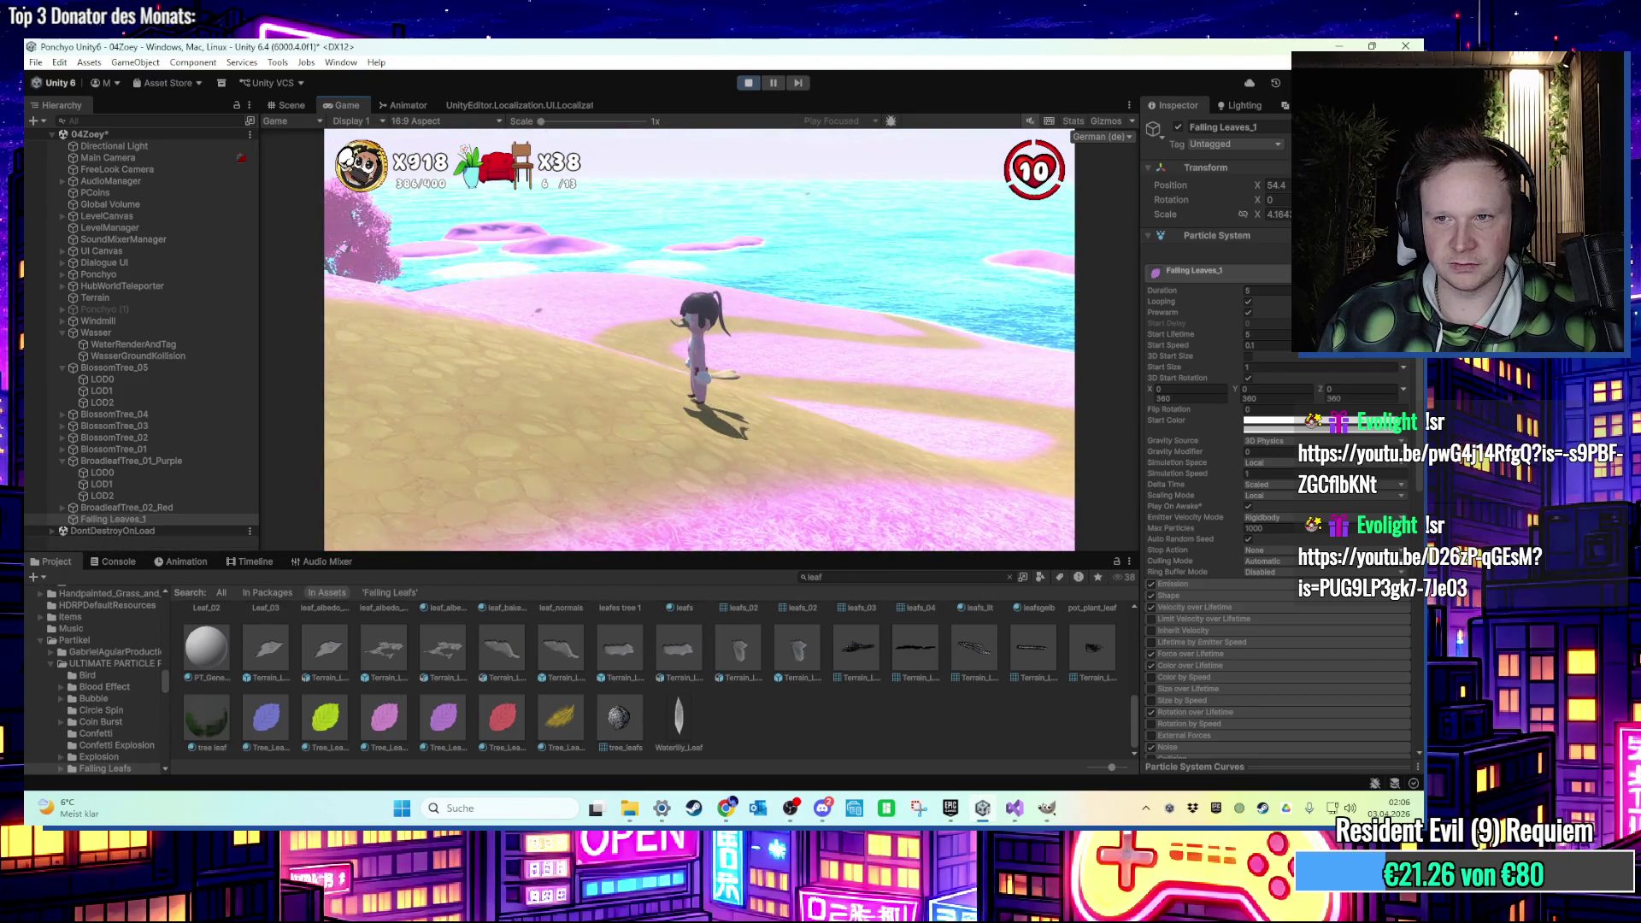
While play-testing, enable Velocity over Lifetime with a Linear Y of -1 for the leaves.
{"action": "key", "text": "super"}
{"action": "key", "text": "super"}
{"action": "left_click", "coordinate": [1210, 608]}
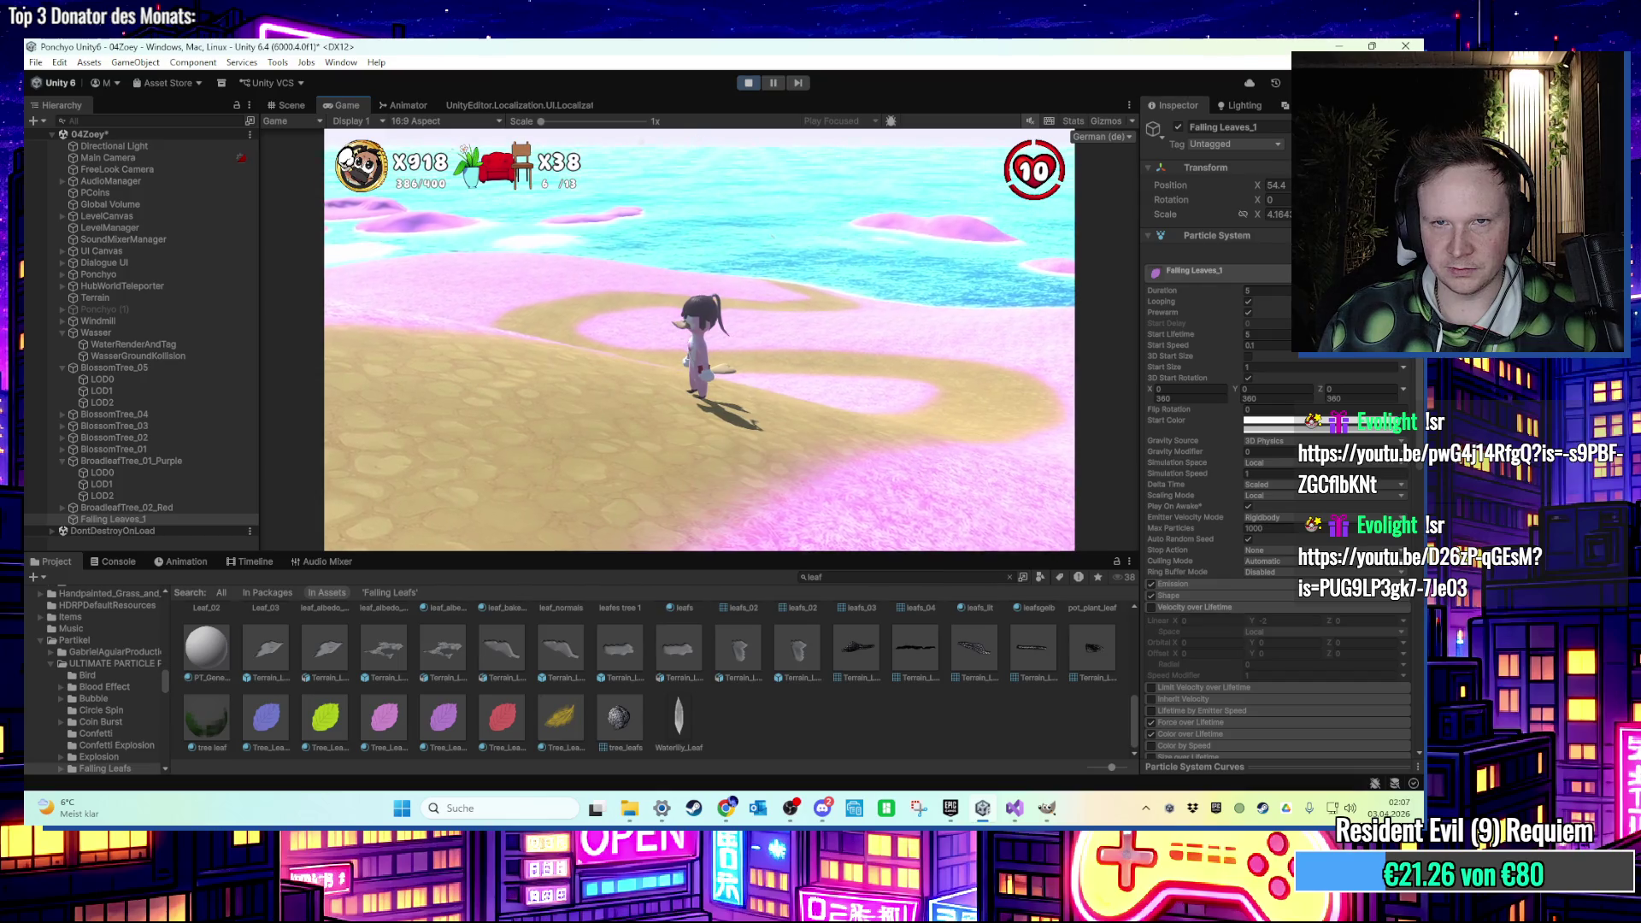
{"action": "key", "text": "a"}
{"action": "key", "text": "w"}
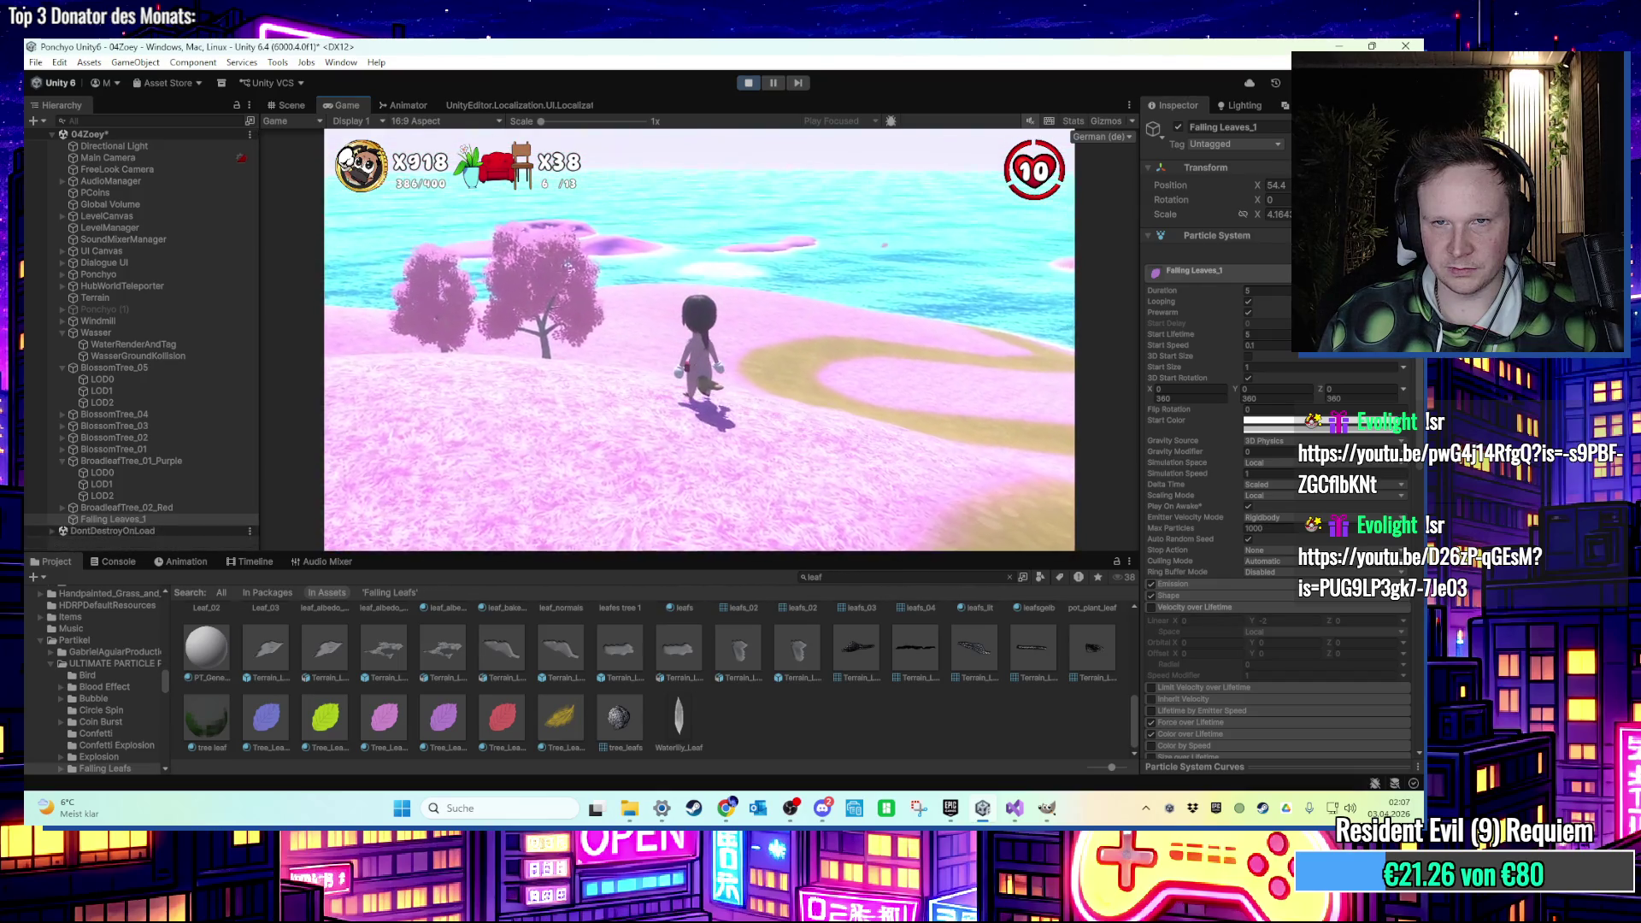
{"action": "key", "text": "w"}
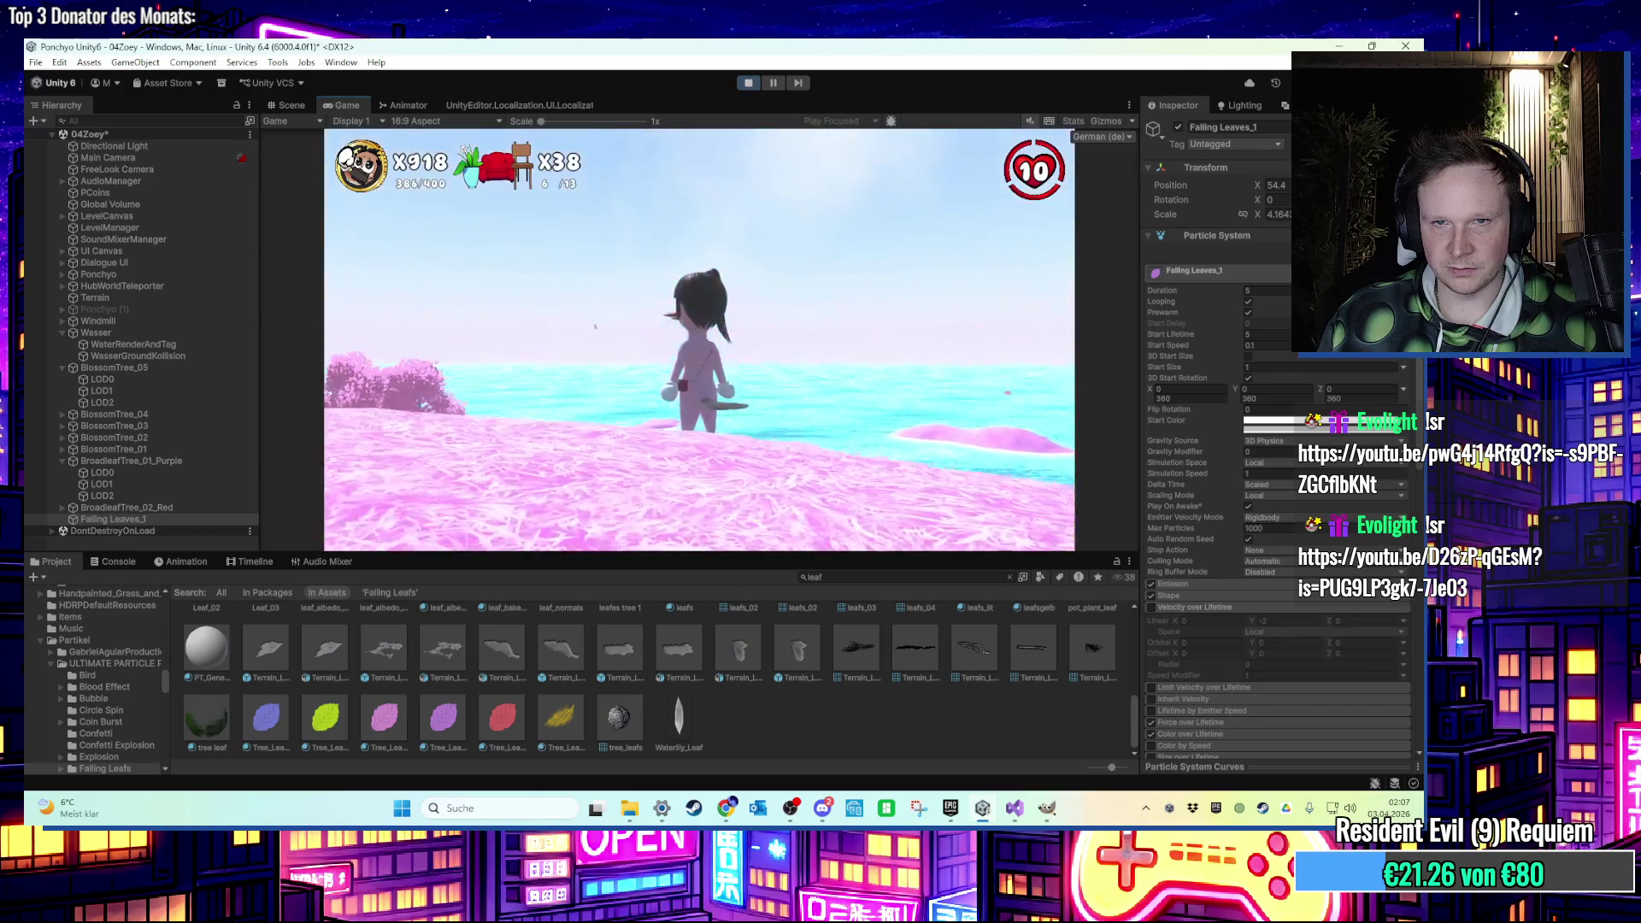
{"action": "key", "text": "super"}
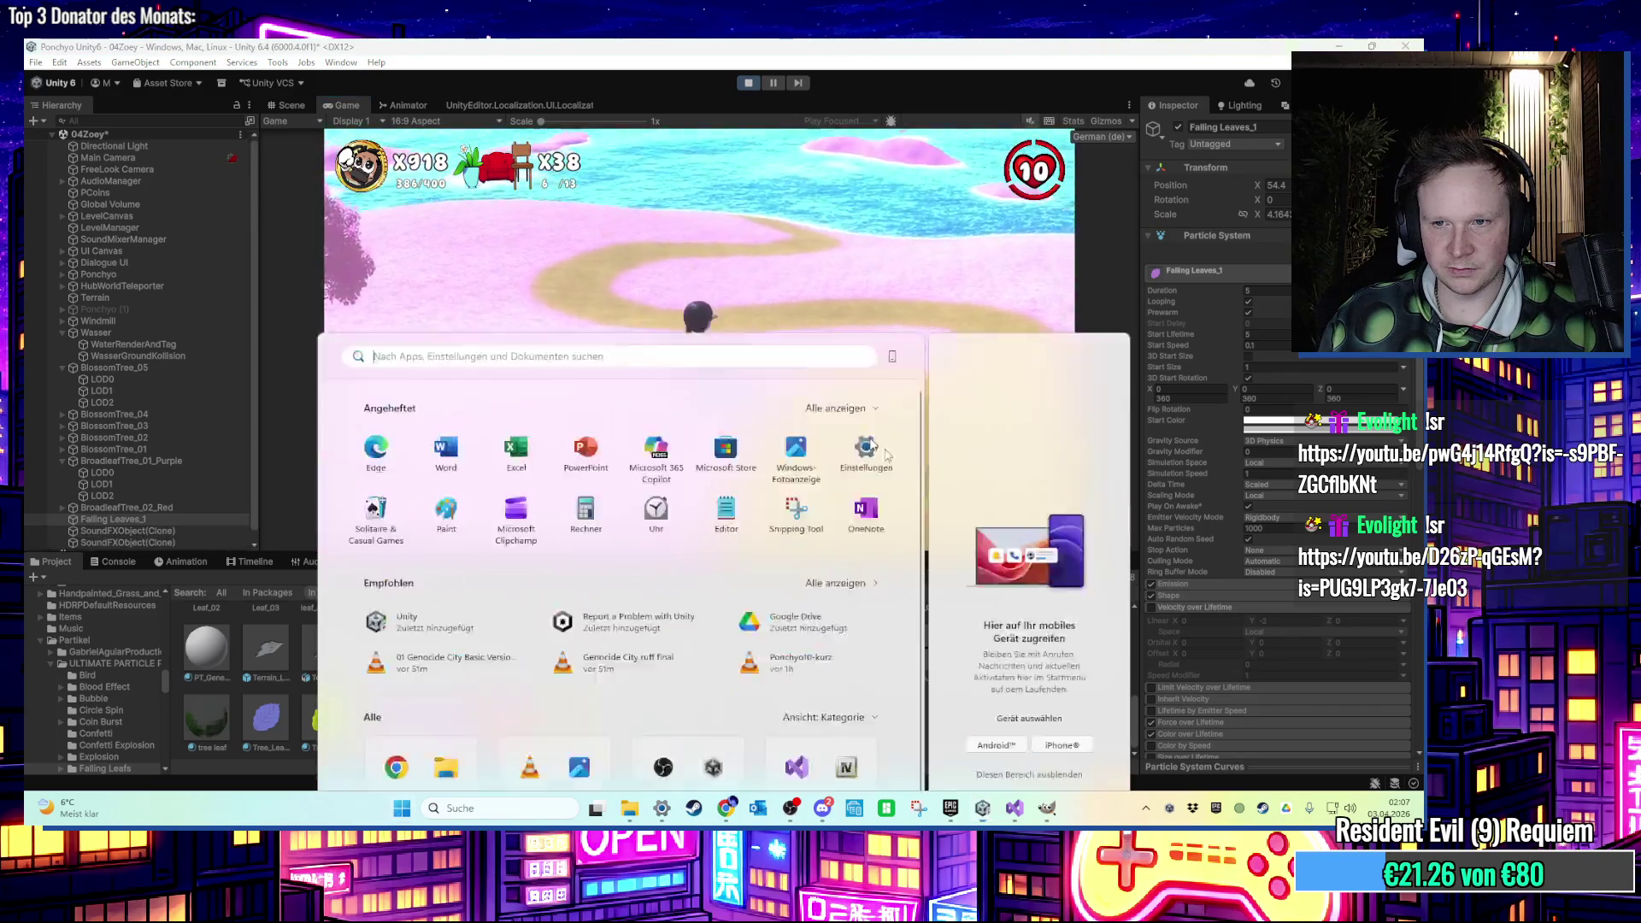
{"action": "left_click", "coordinate": [1152, 607]}
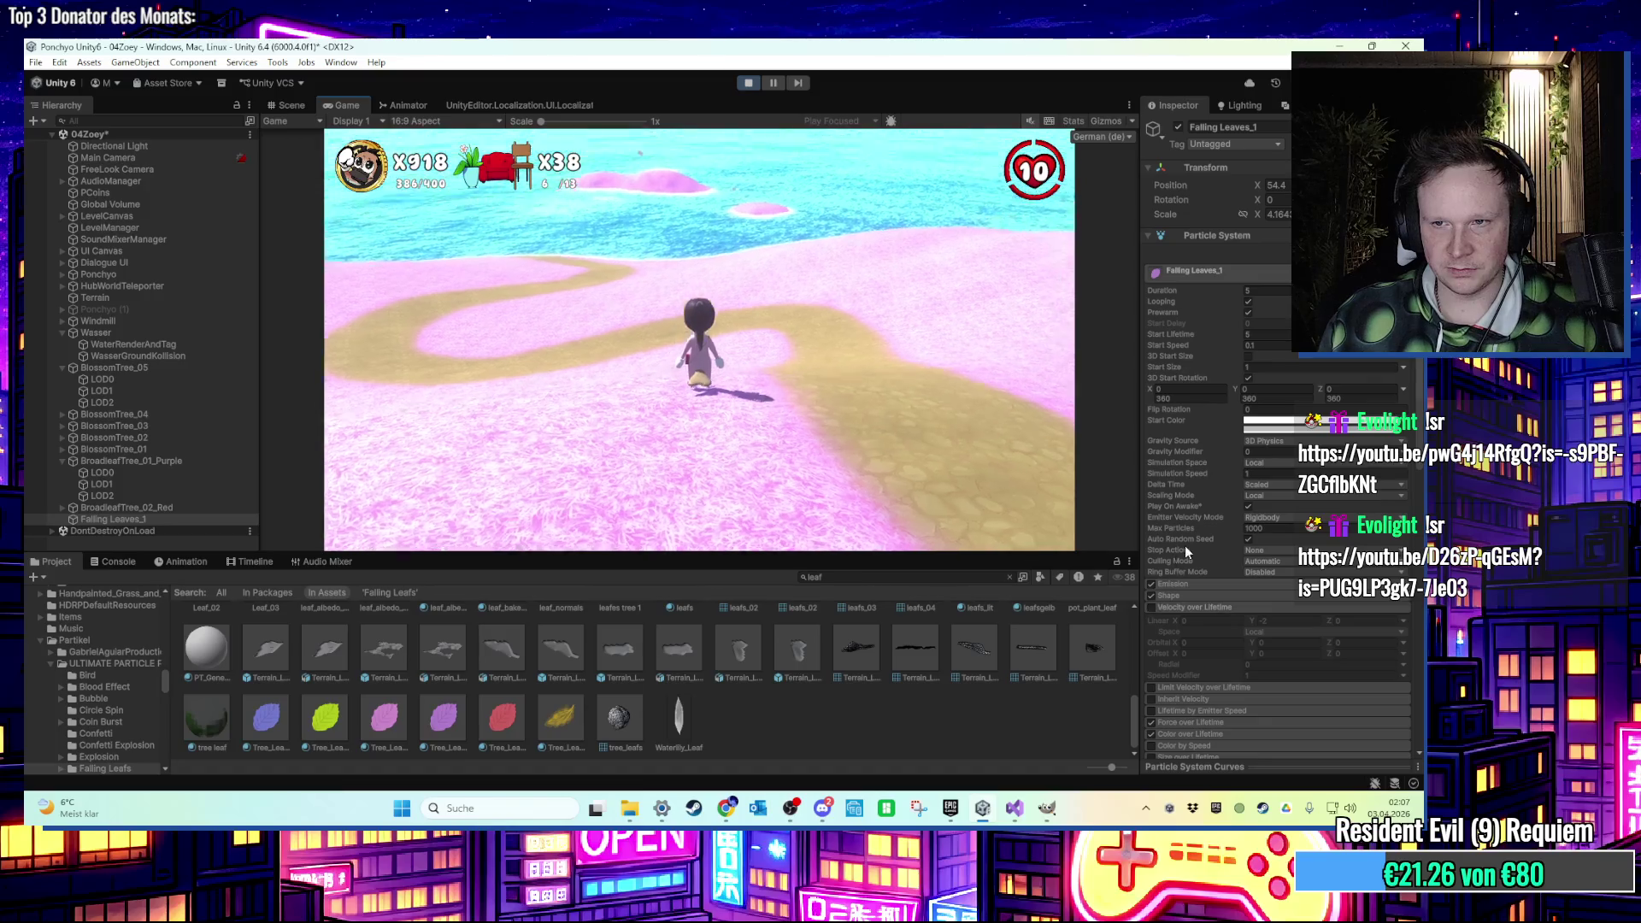
{"action": "left_click", "coordinate": [1152, 608]}
{"action": "left_click", "coordinate": [1272, 621]}
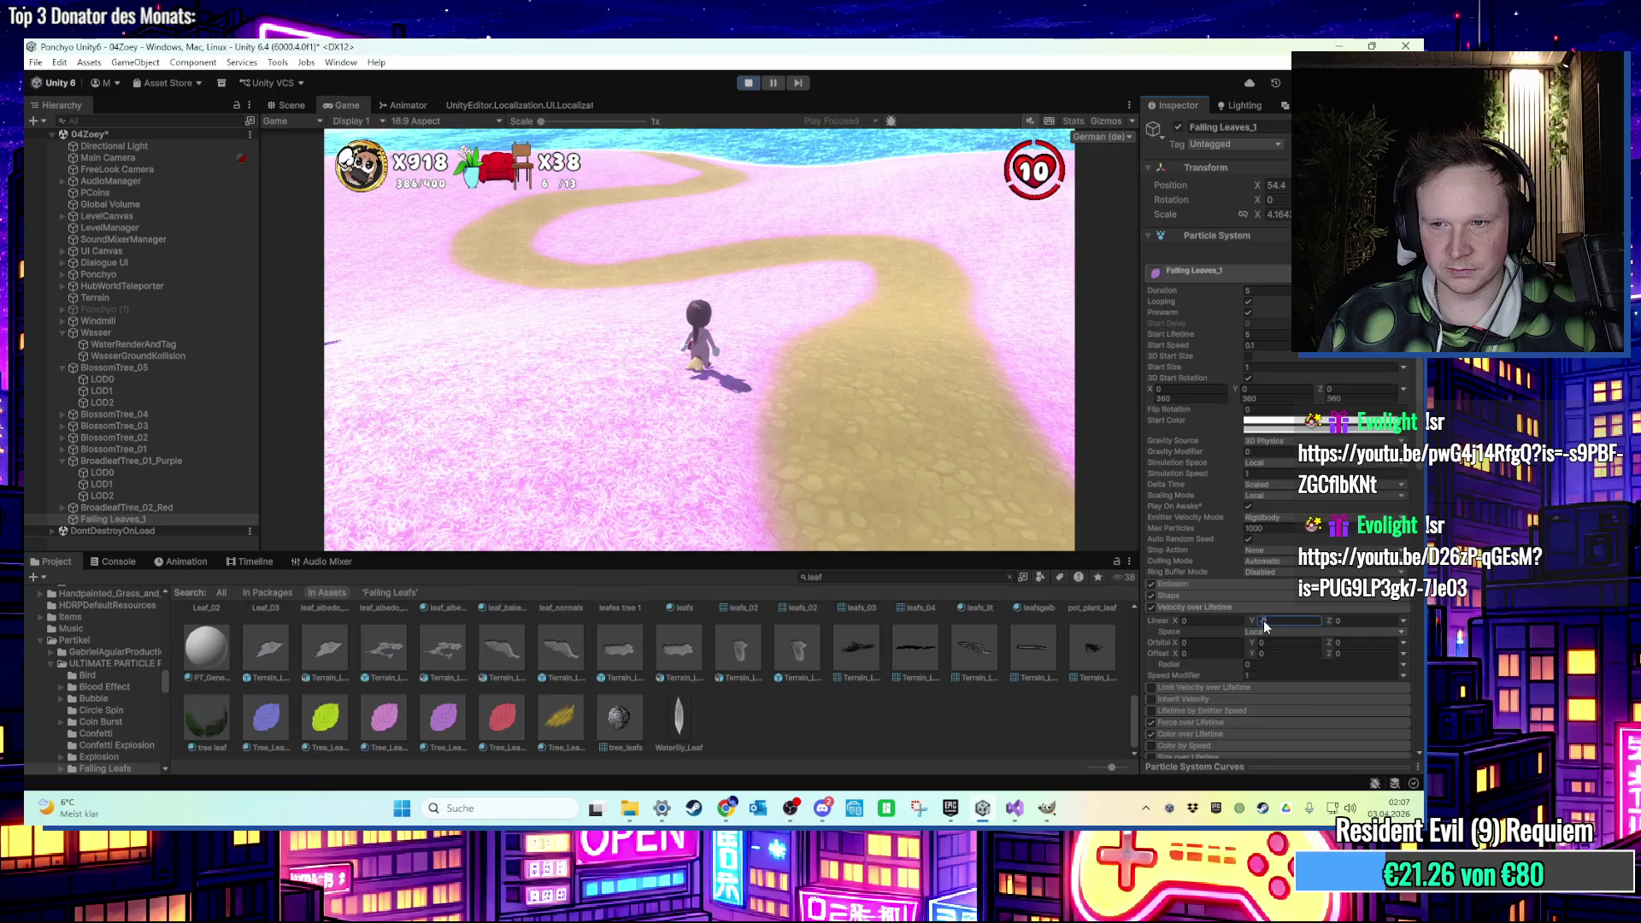
{"action": "type", "text": "1"}
{"action": "key", "text": "Return"}
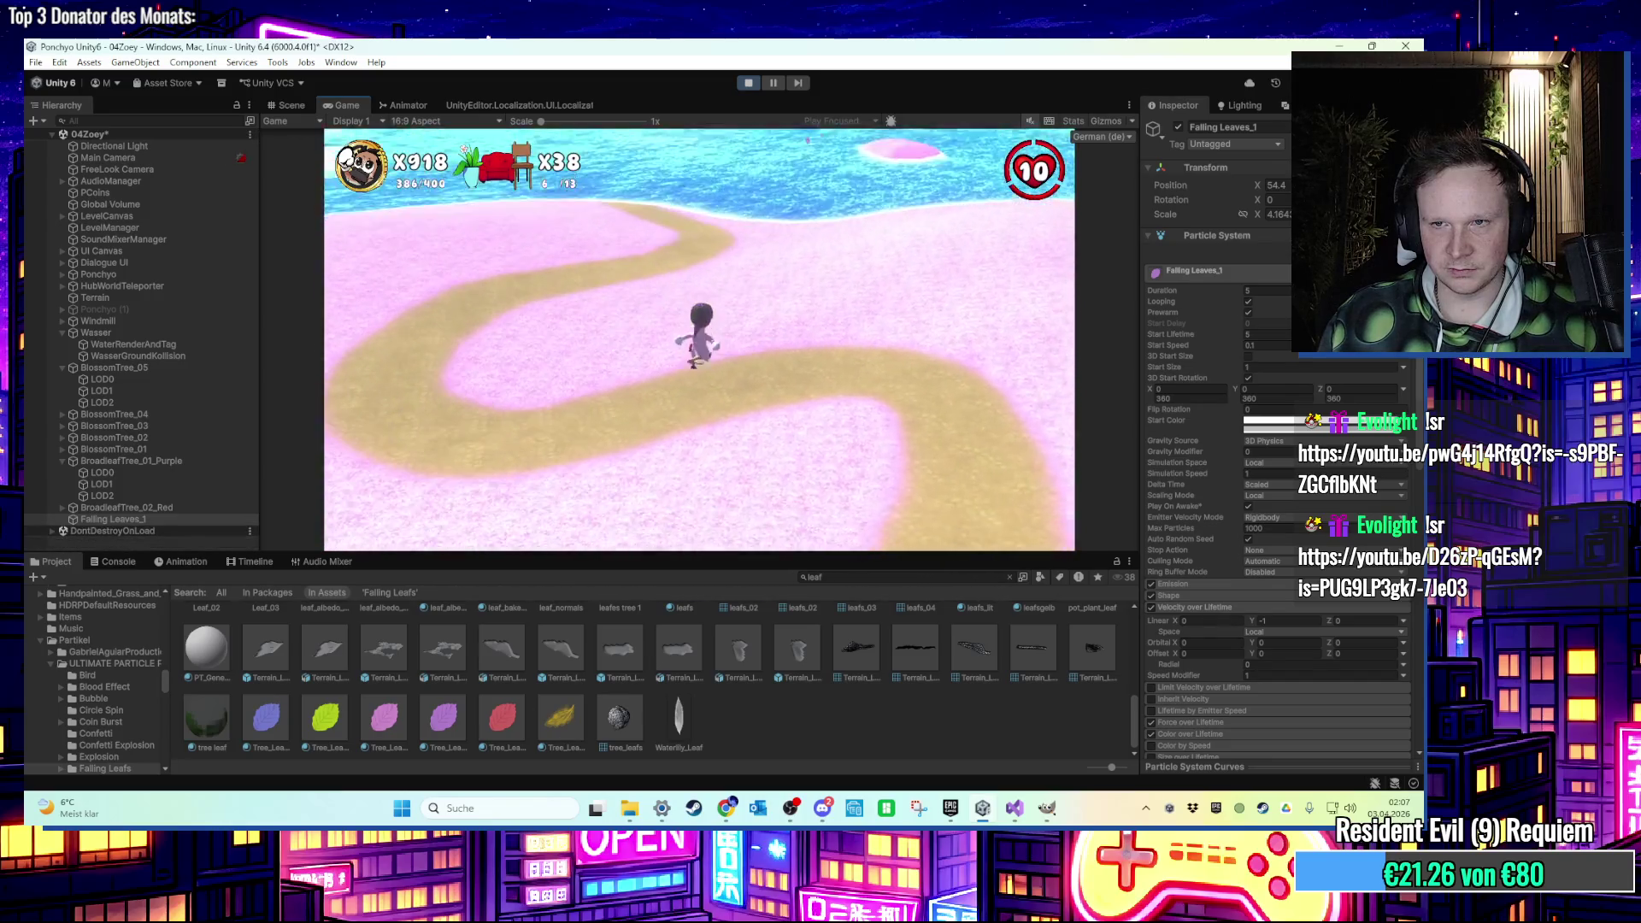
Raise the leaves' Start Lifetime to 100.
{"action": "key", "text": "super"}
{"action": "key", "text": "super"}
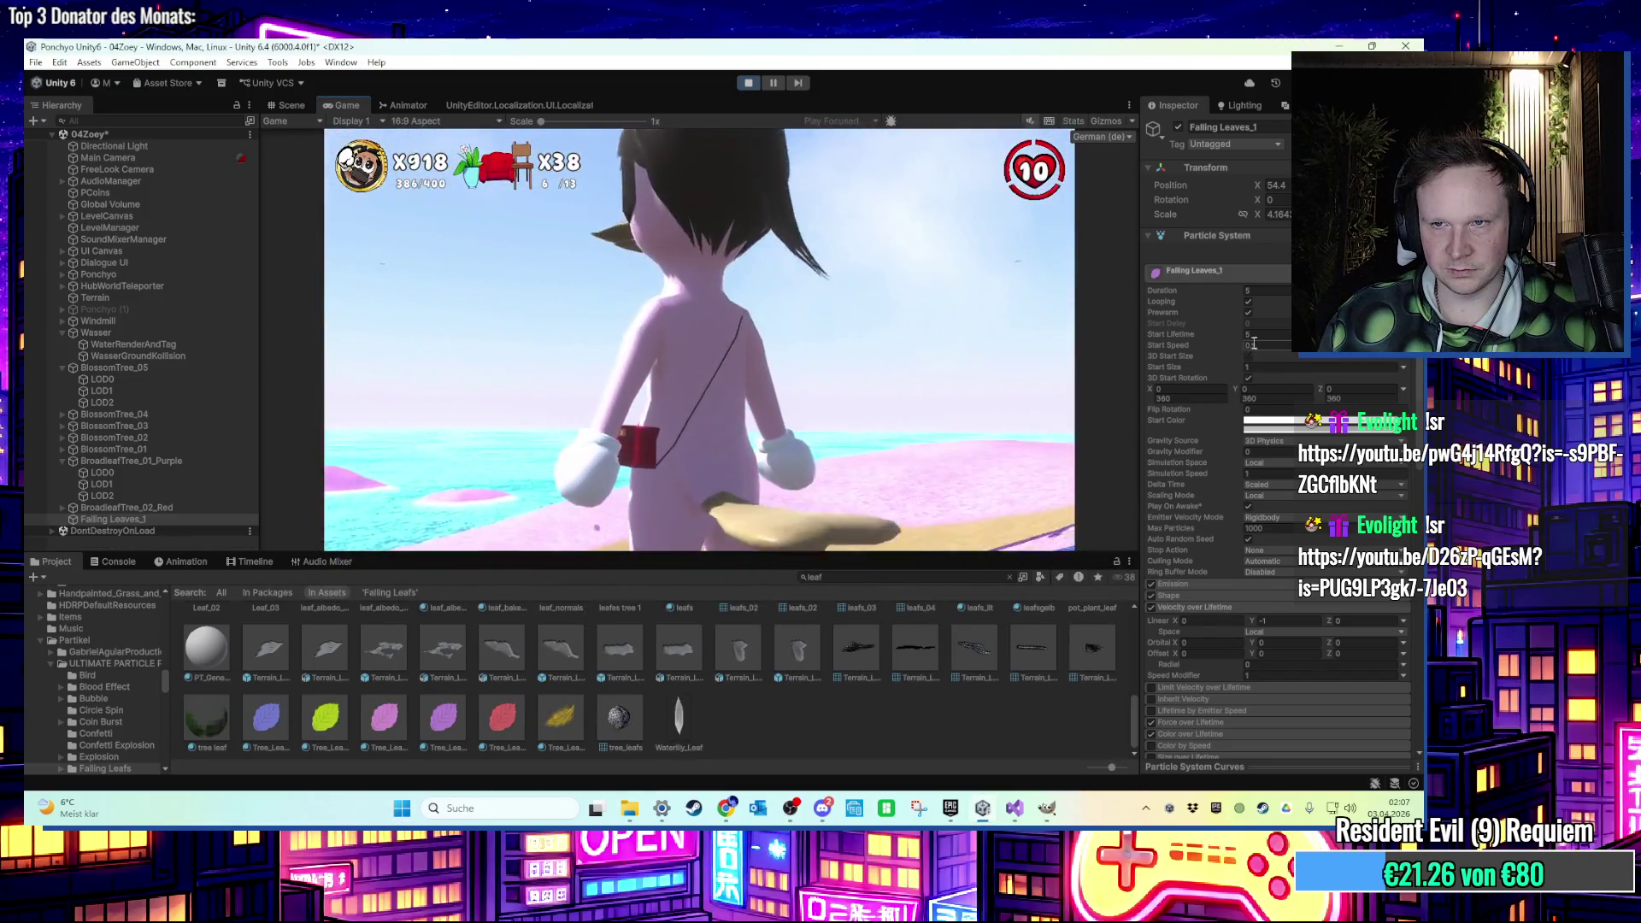
{"action": "left_click", "coordinate": [1234, 333]}
{"action": "left_click", "coordinate": [924, 348]}
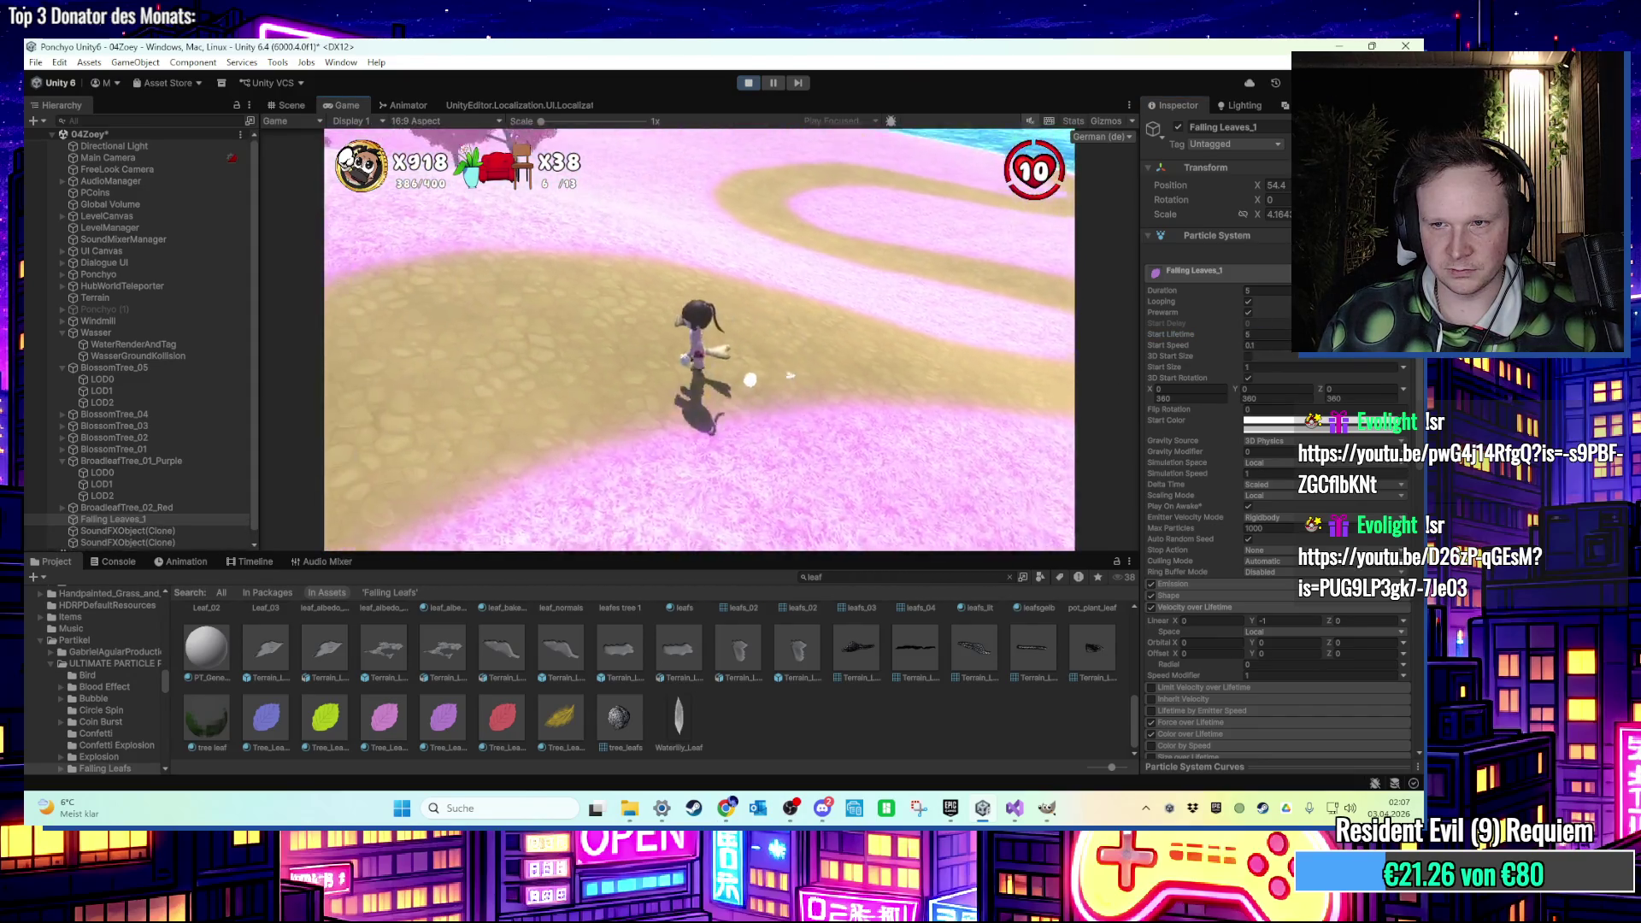
{"action": "key", "text": "super"}
{"action": "left_click", "coordinate": [1213, 333]}
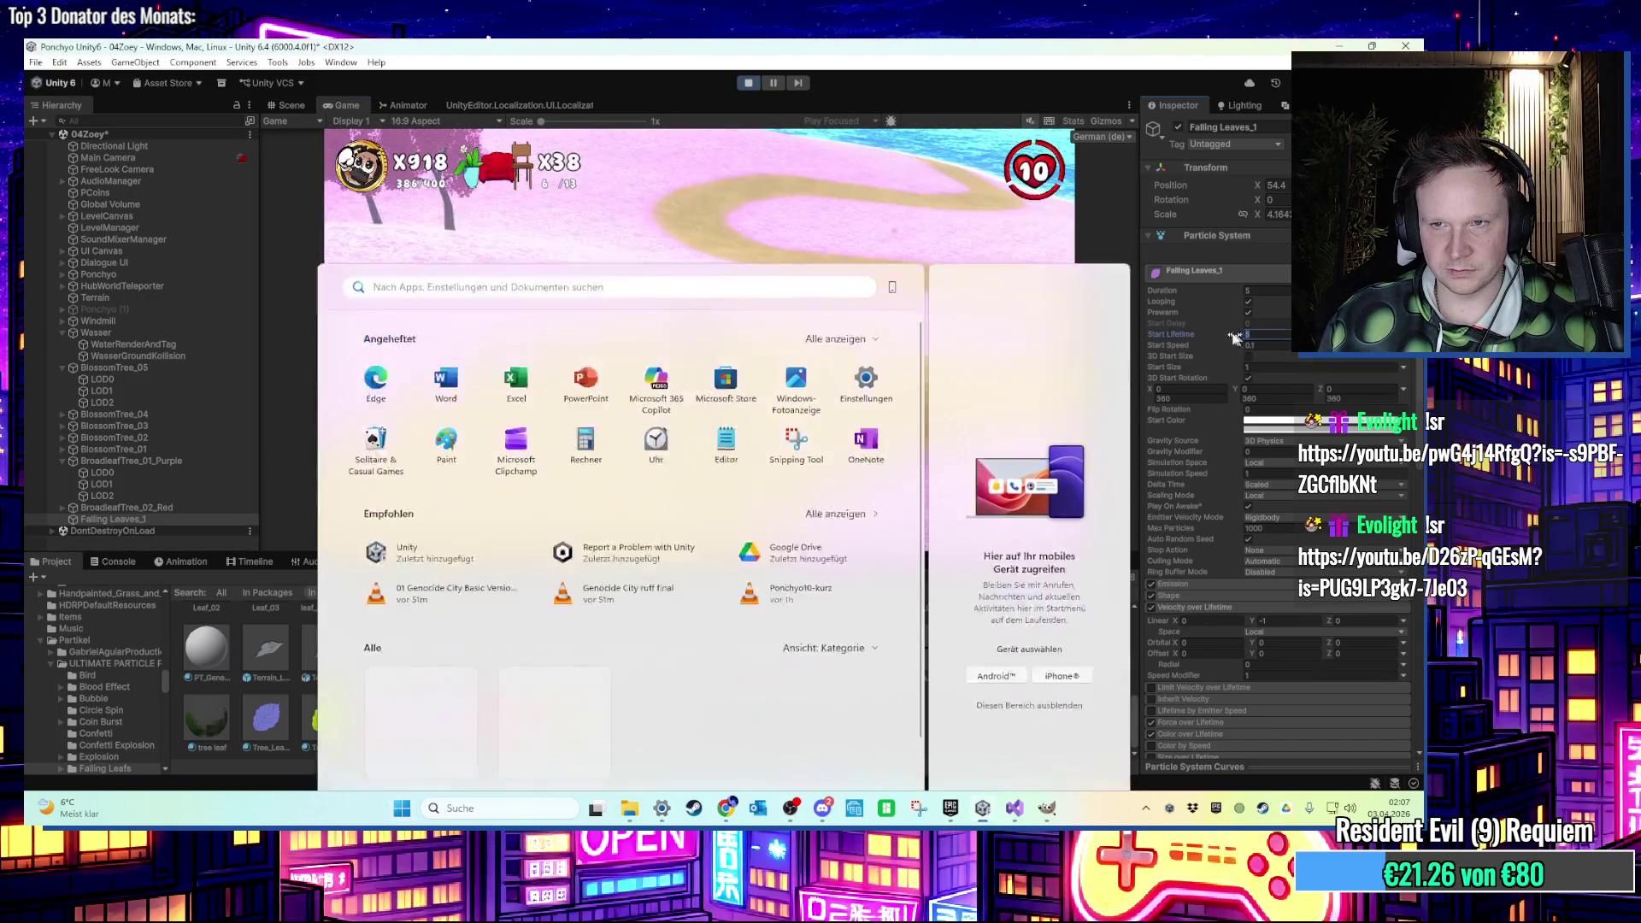
{"action": "type", "text": "100"}
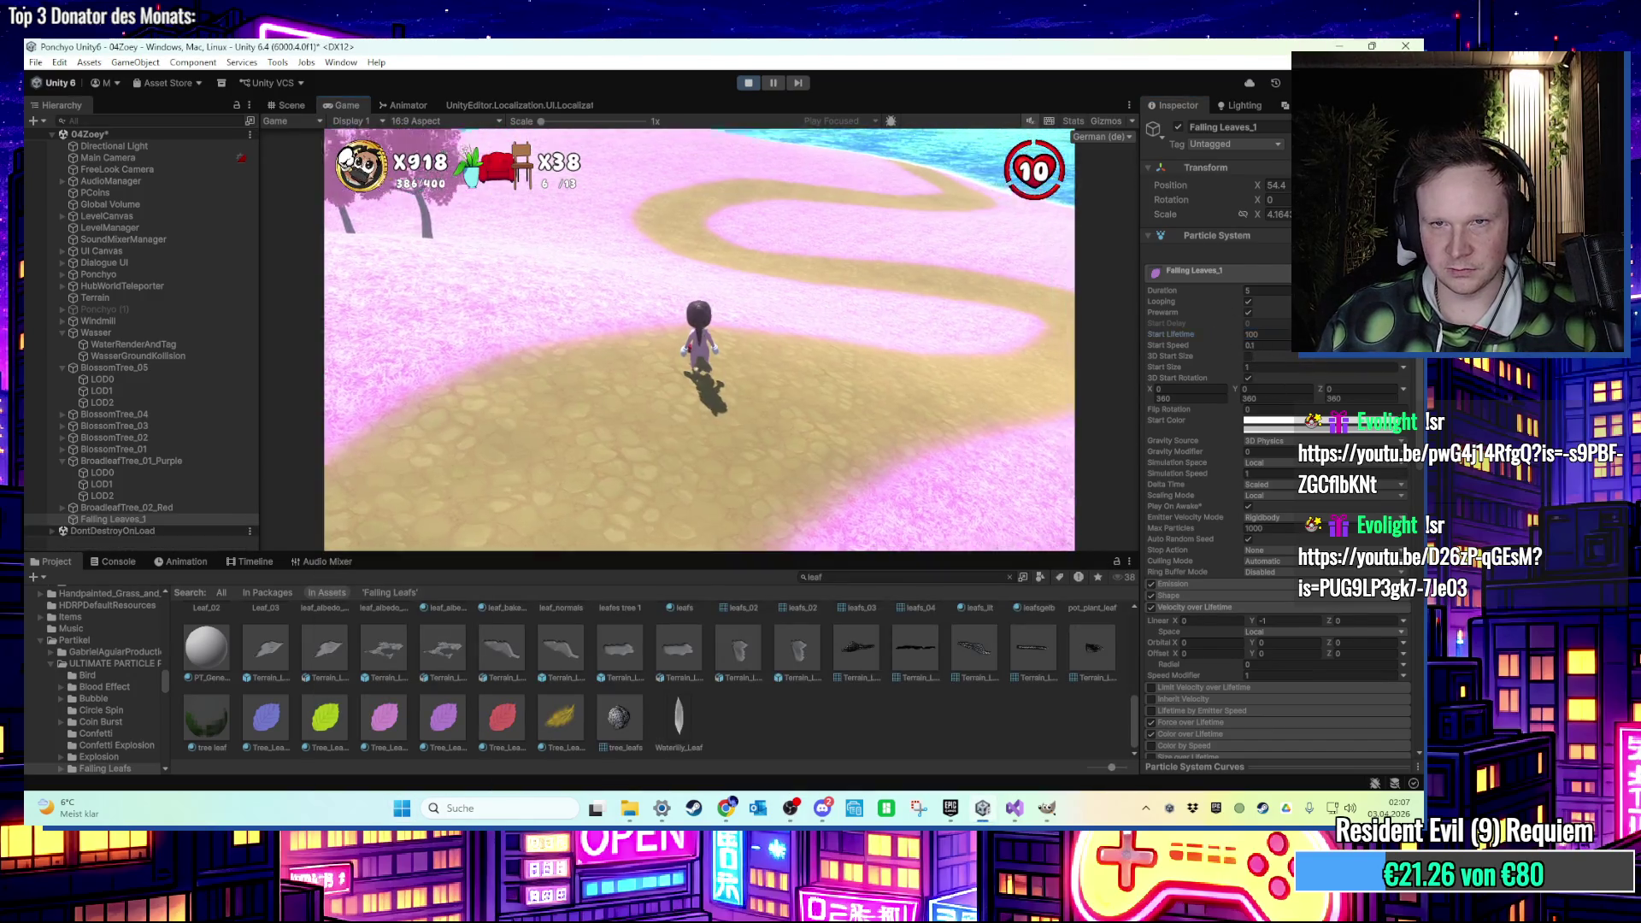
Set Emission Rate over Time to 50 and stop the play test.
{"action": "key", "text": "super"}
{"action": "left_click", "coordinate": [1207, 335]}
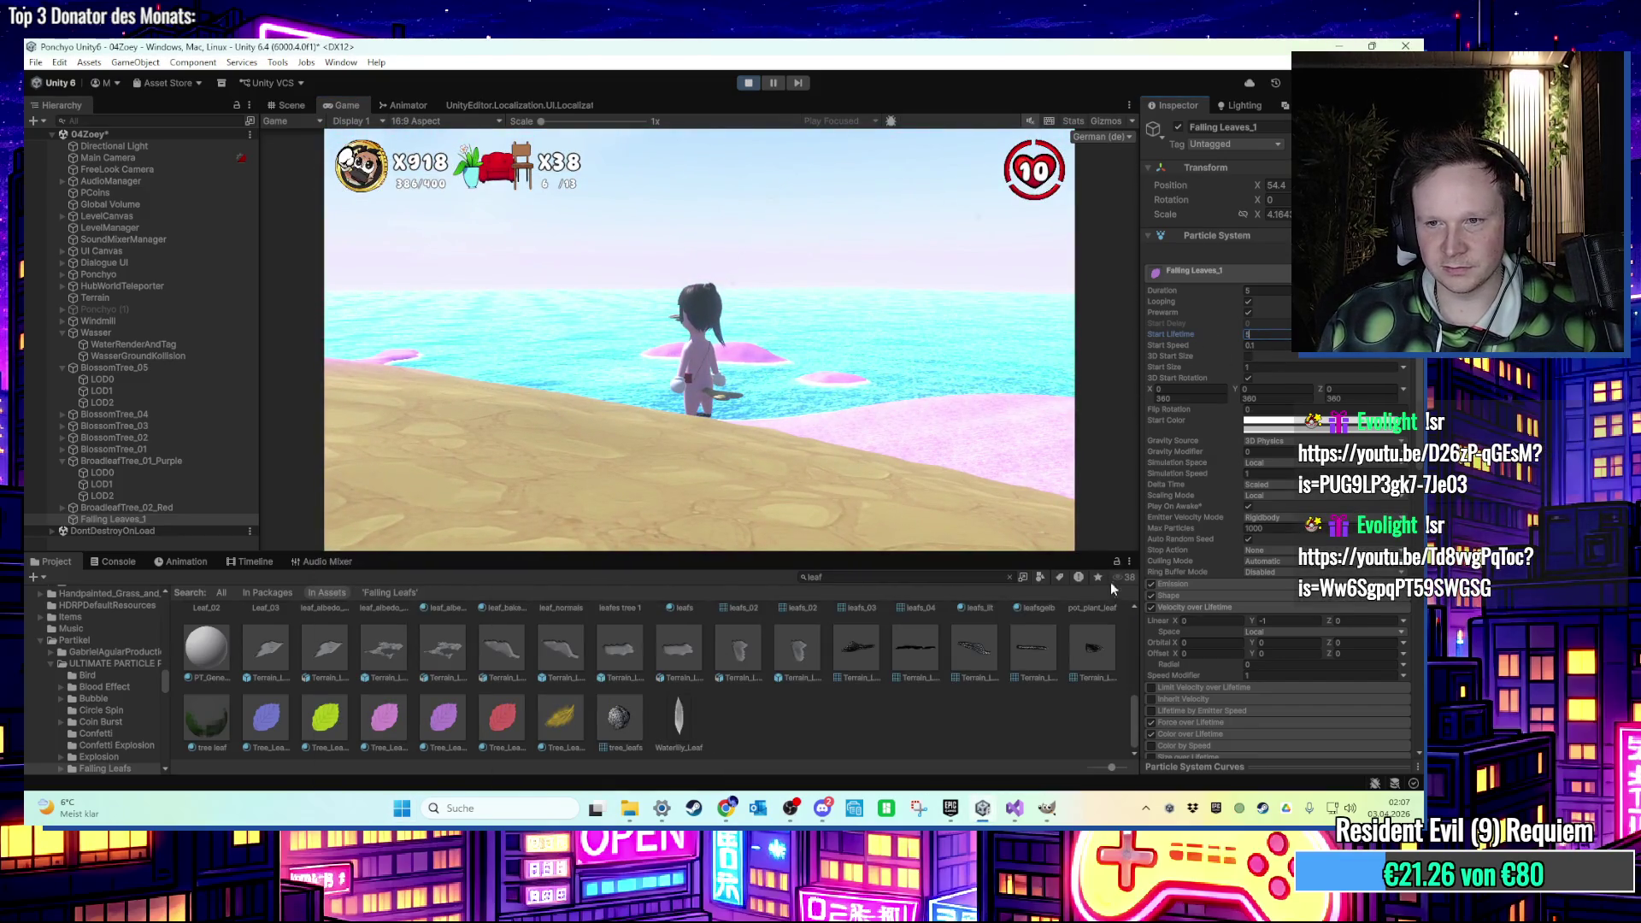
{"action": "left_click", "coordinate": [1185, 585]}
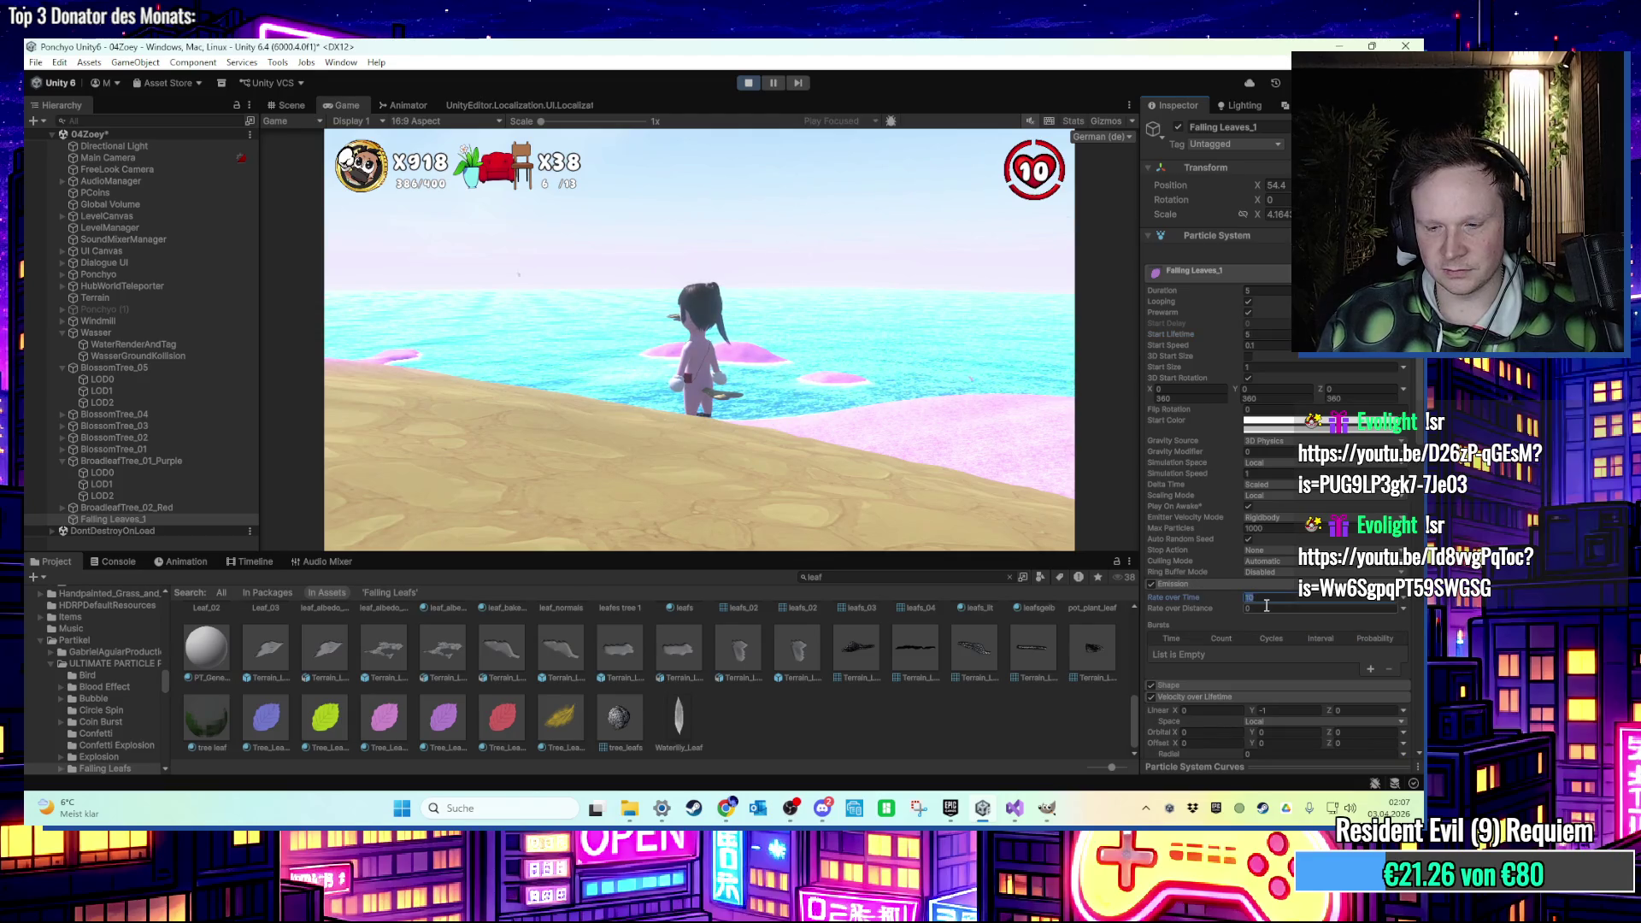
{"action": "type", "text": "50"}
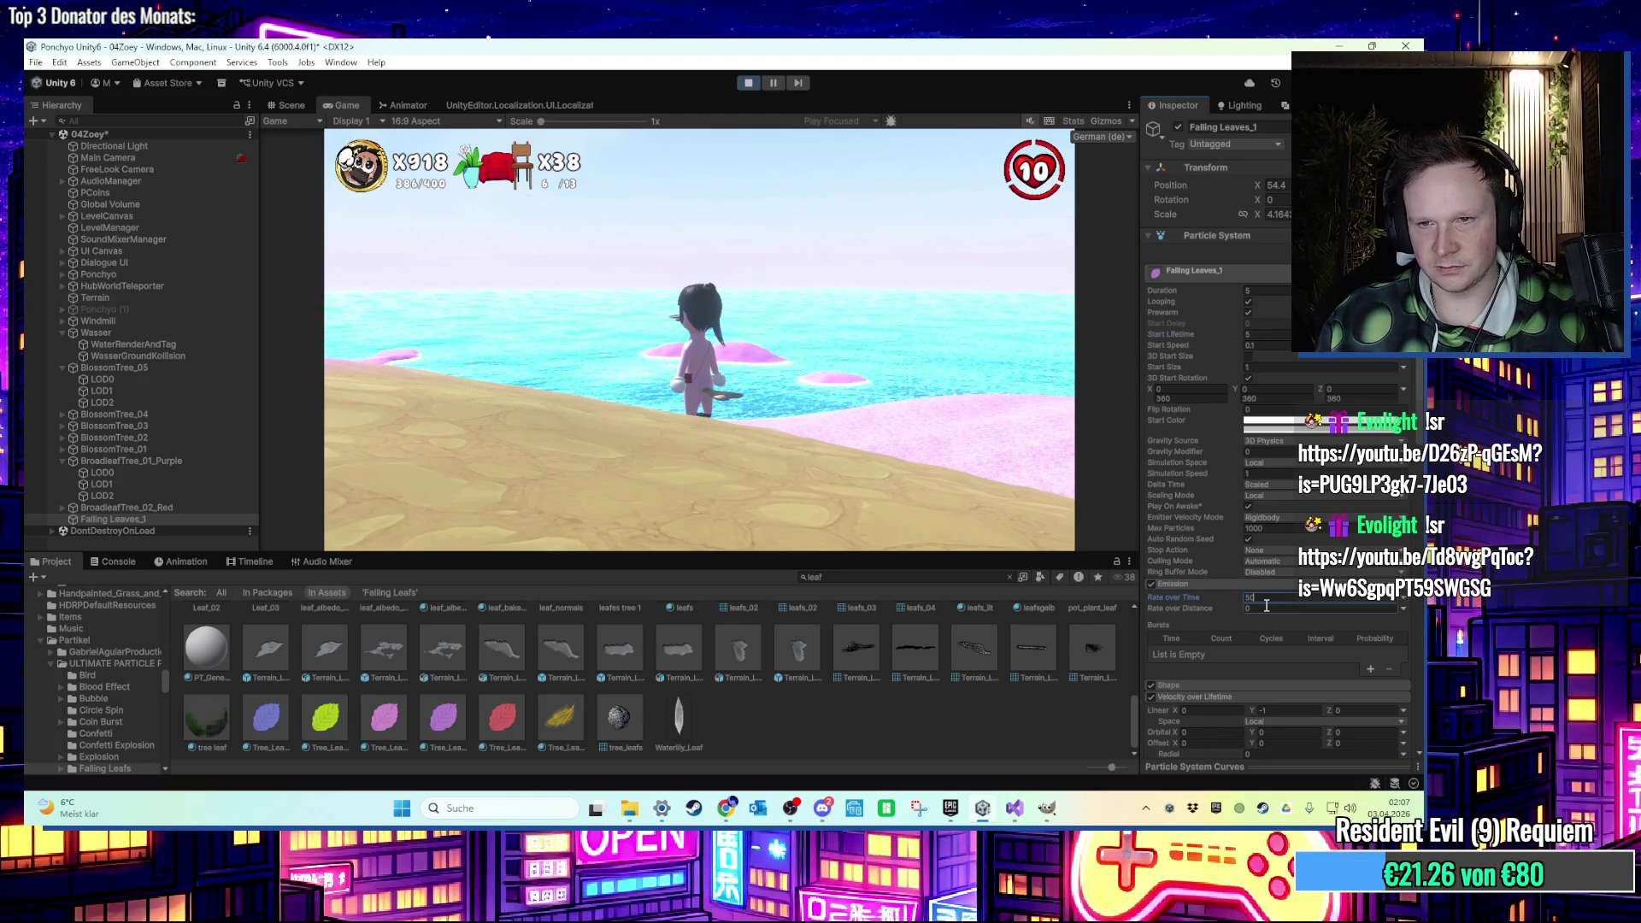
{"action": "scroll", "coordinate": [1237, 602], "scroll_direction": "down", "scroll_amount": 3}
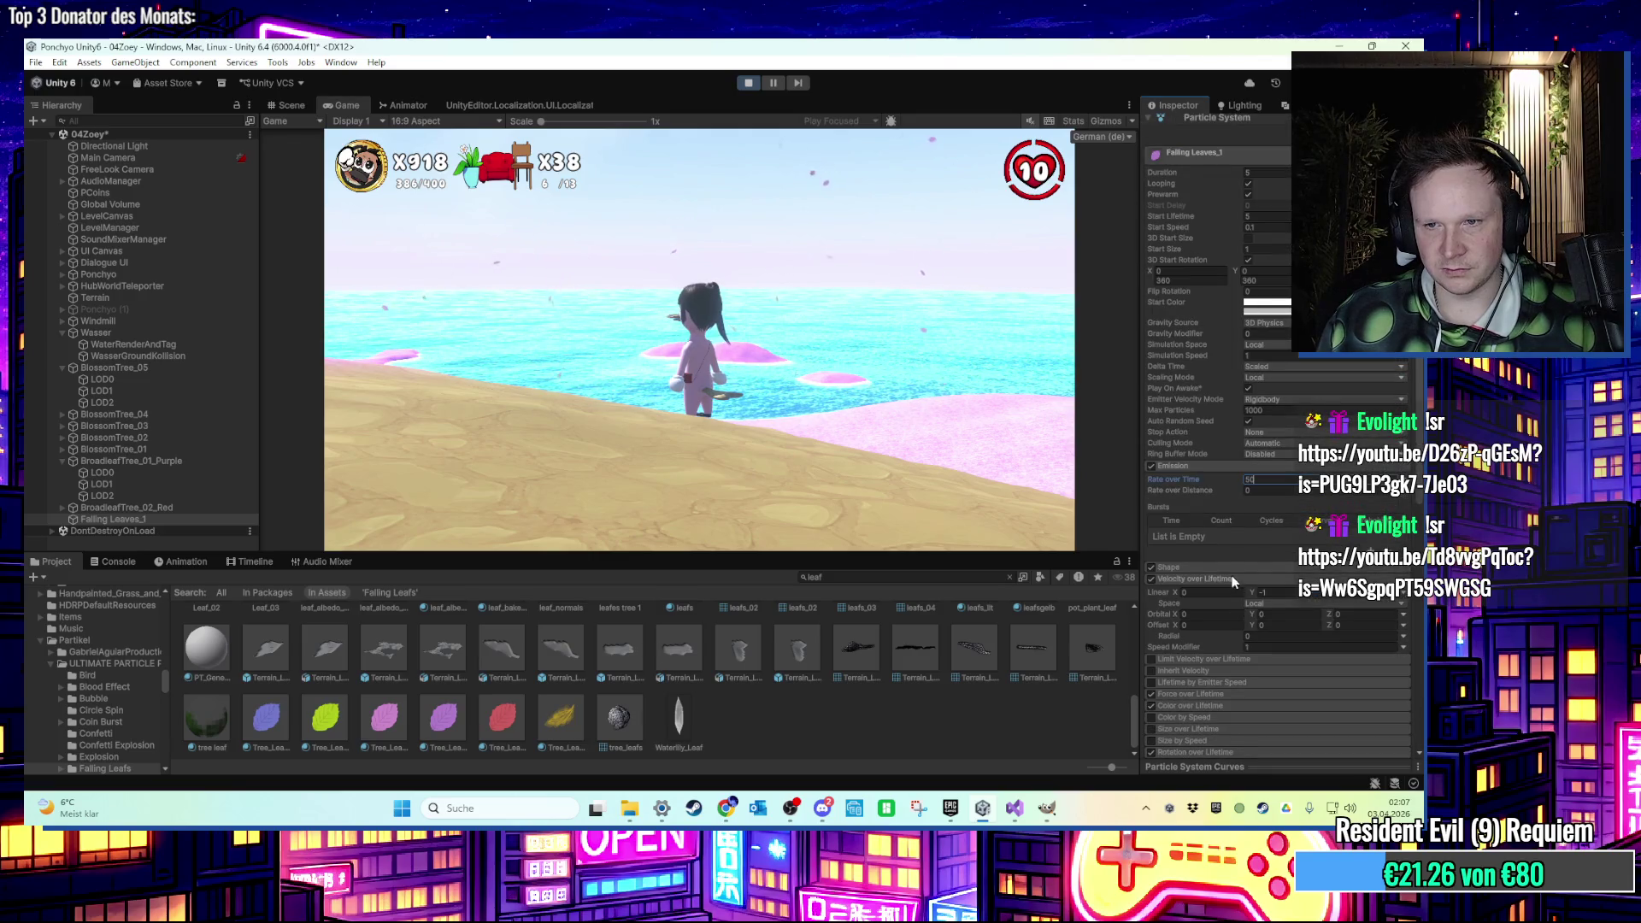
{"action": "left_click", "coordinate": [1060, 479]}
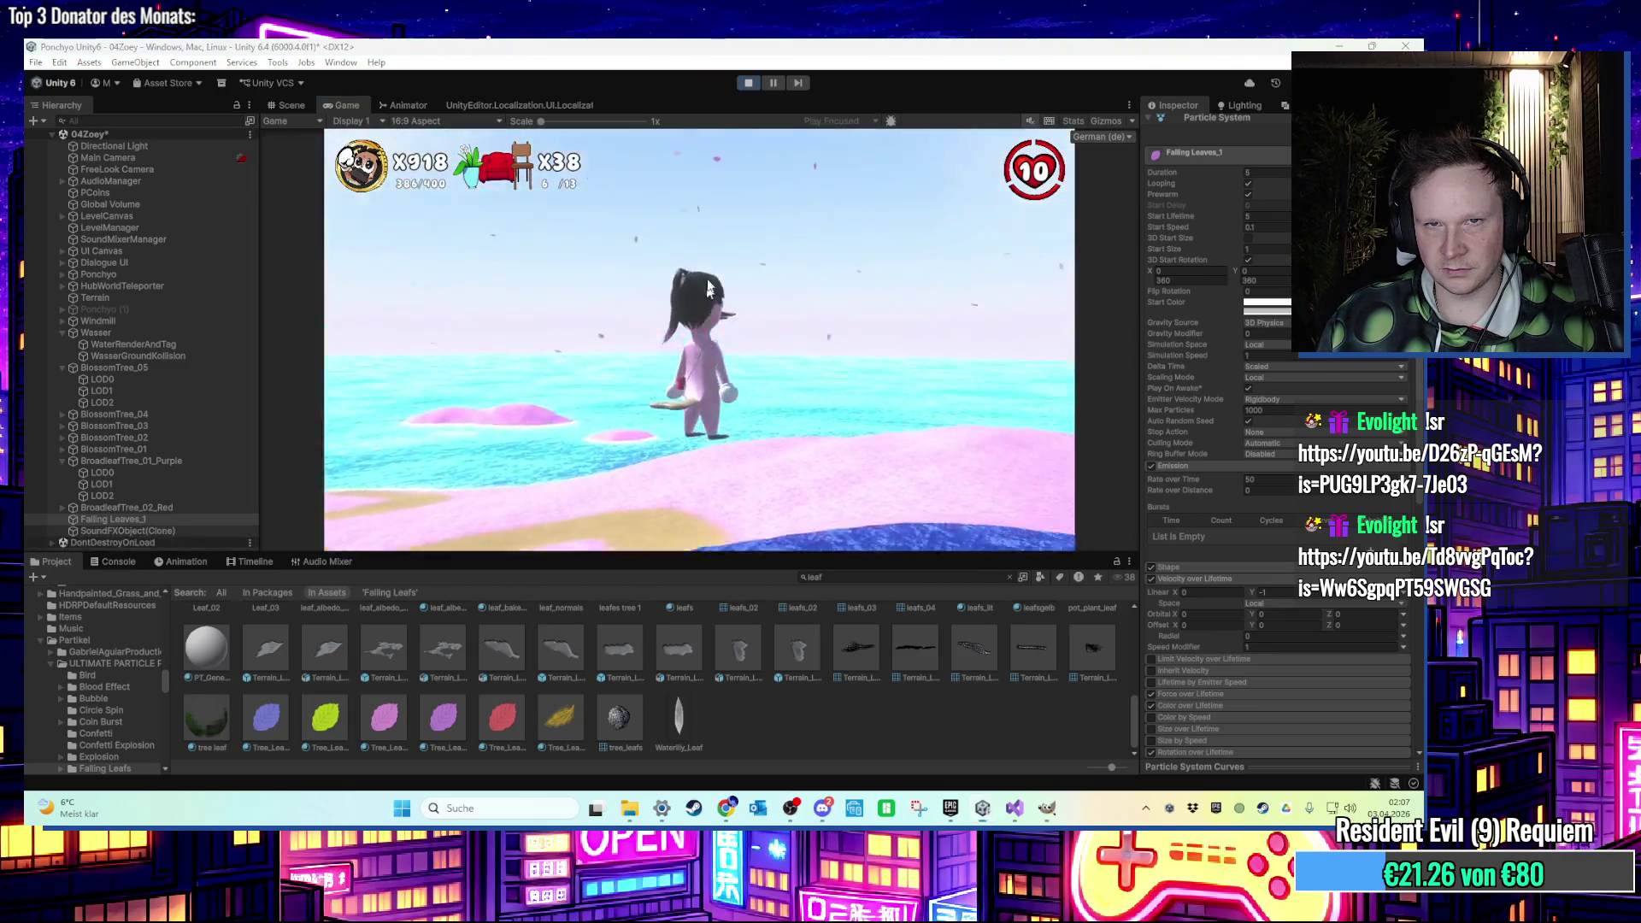
{"action": "key", "text": "super"}
{"action": "left_click", "coordinate": [749, 84]}
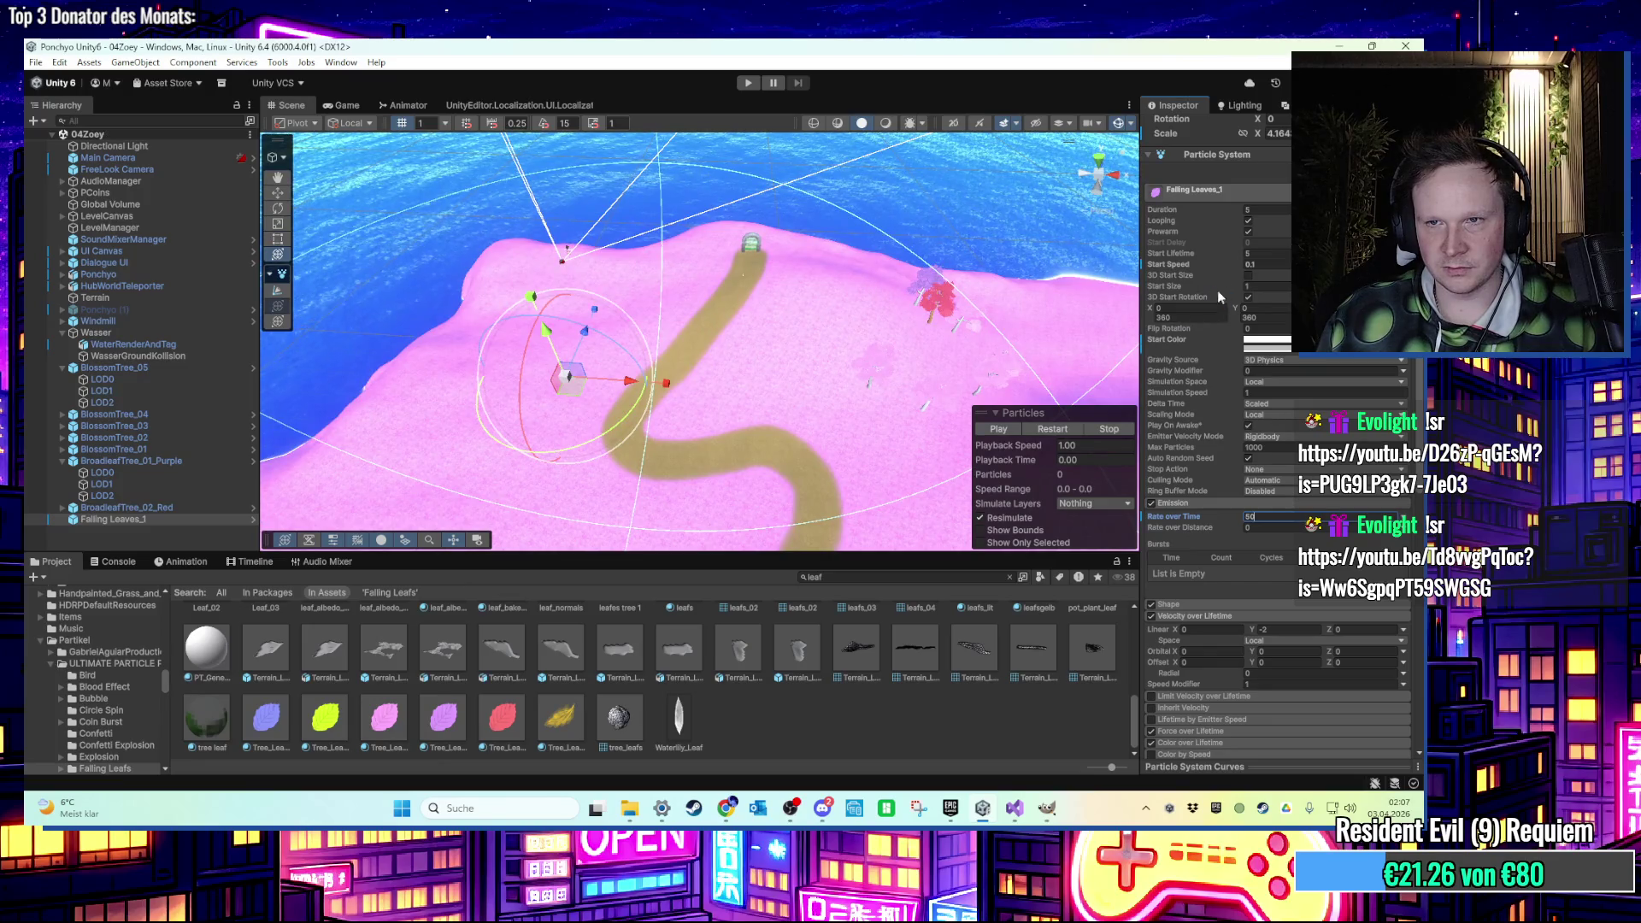
Reapply 50 per second as the Emission Rate over Time and start a new play test.
{"action": "left_click", "coordinate": [1276, 630]}
{"action": "left_click", "coordinate": [752, 83]}
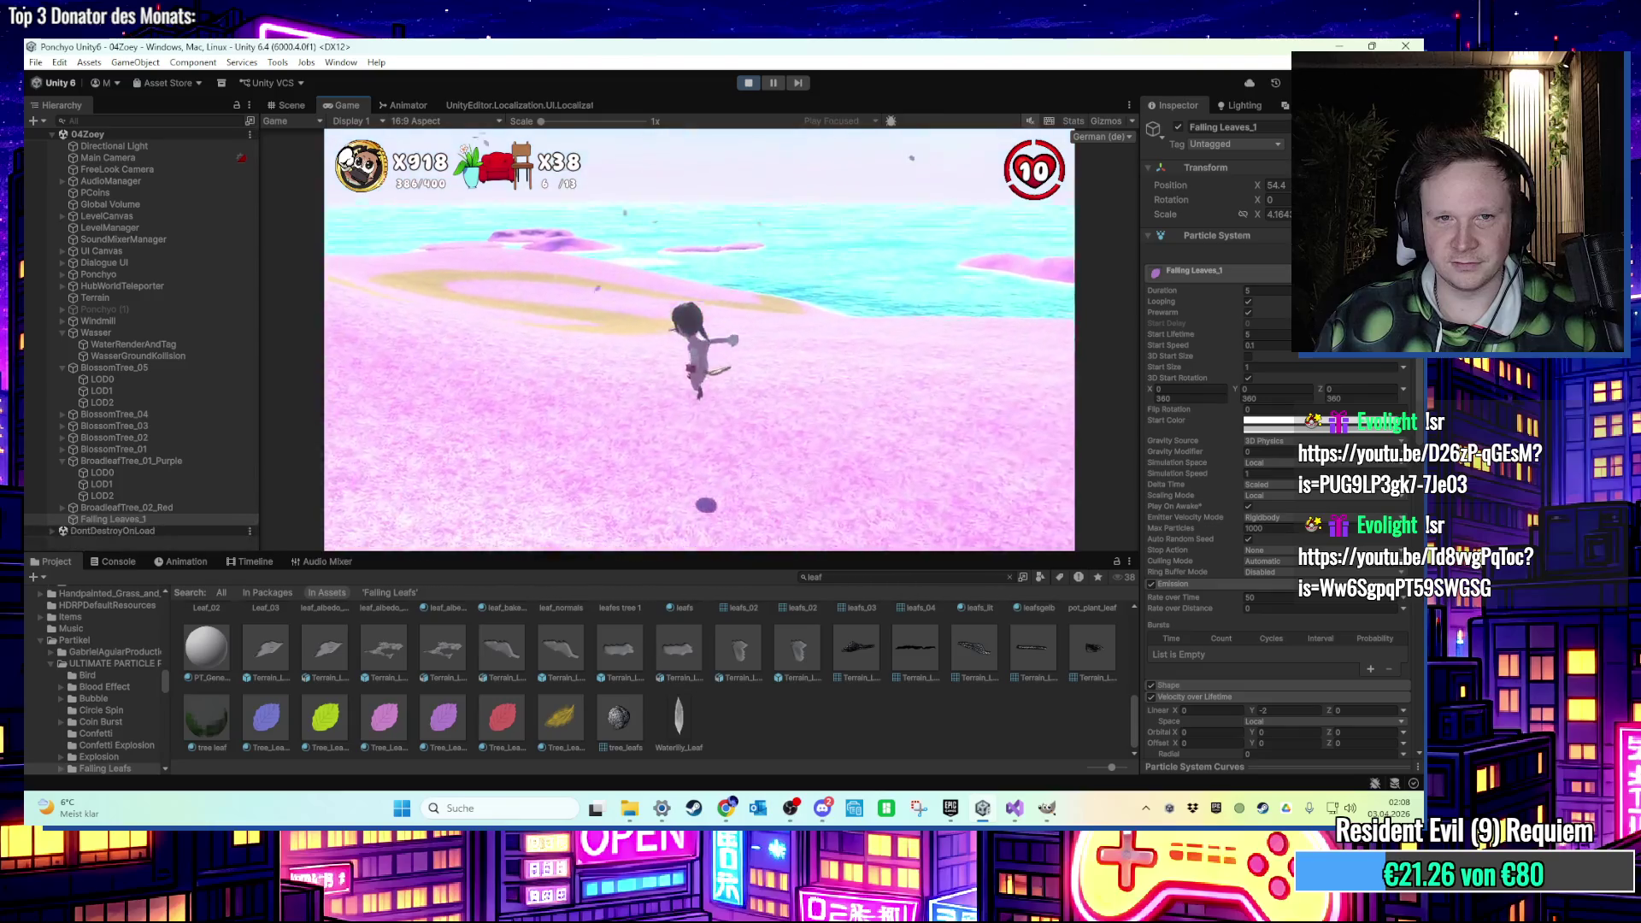
Reset the leaves' Velocity over Lifetime Linear Y to 0 during play.
{"action": "key", "text": "w"}
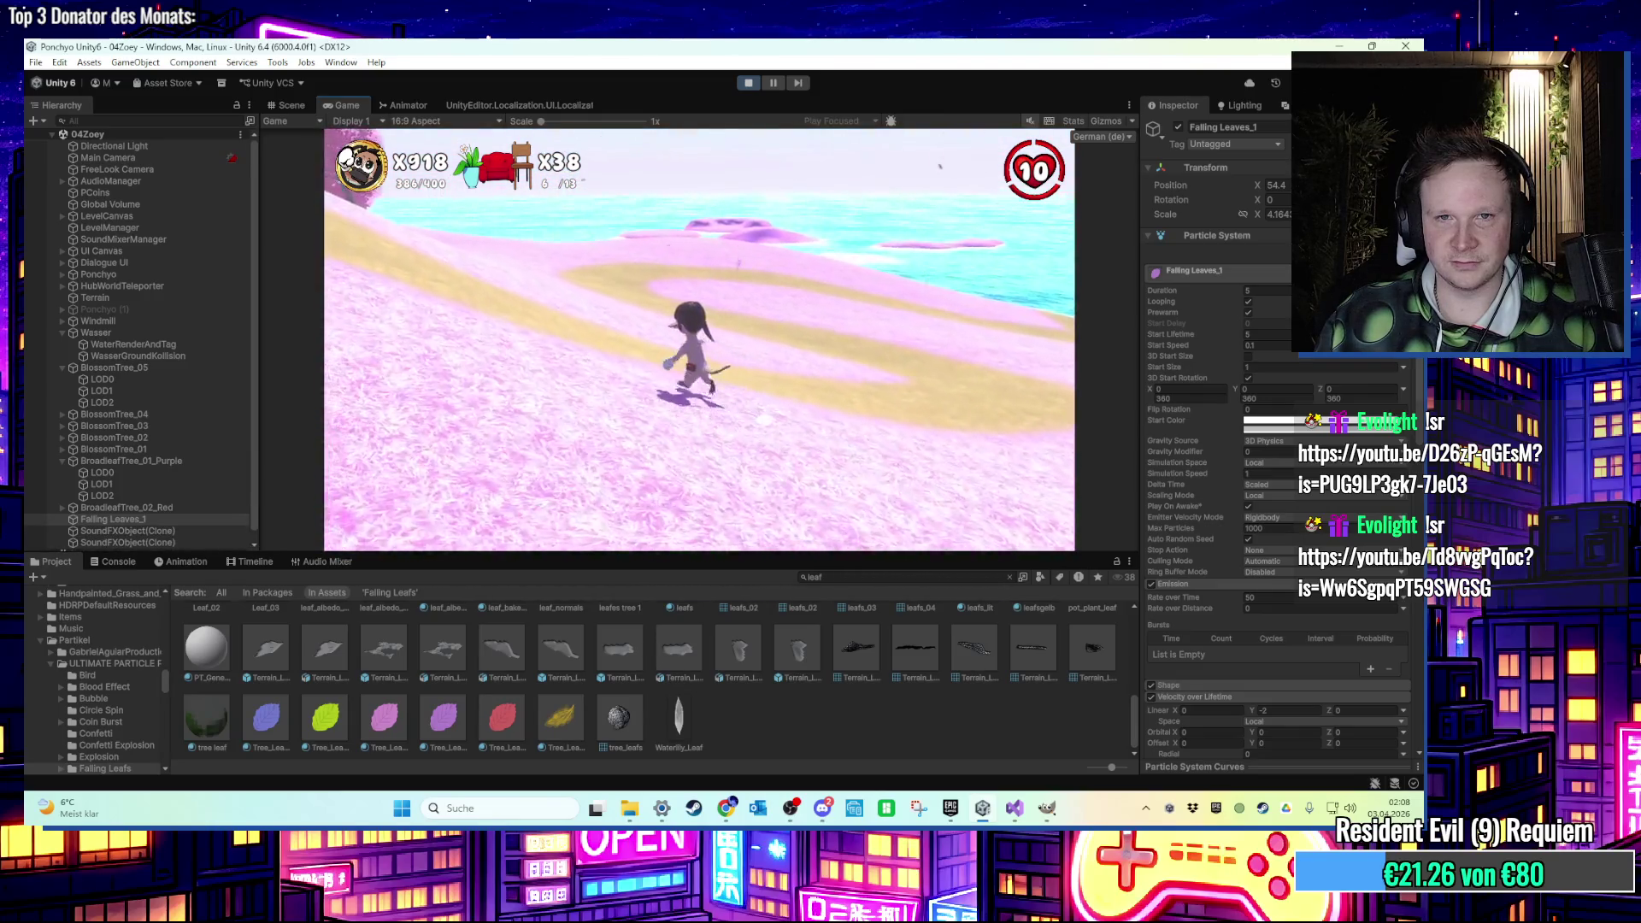
{"action": "key", "text": "super"}
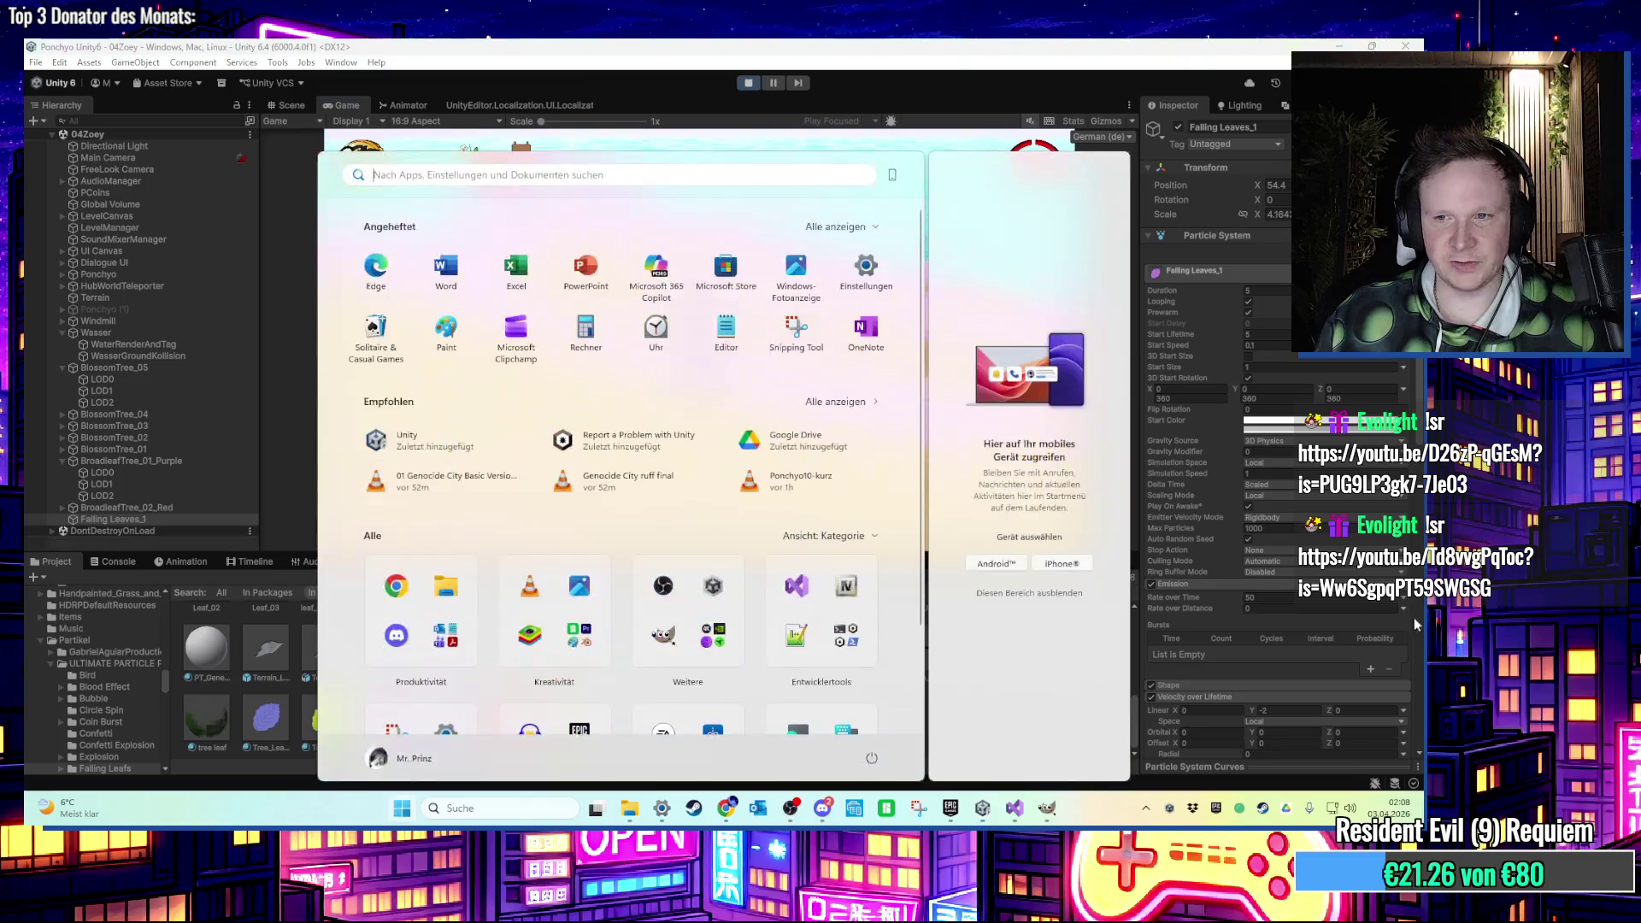
{"action": "left_click", "coordinate": [1291, 708]}
{"action": "left_click", "coordinate": [1290, 710]}
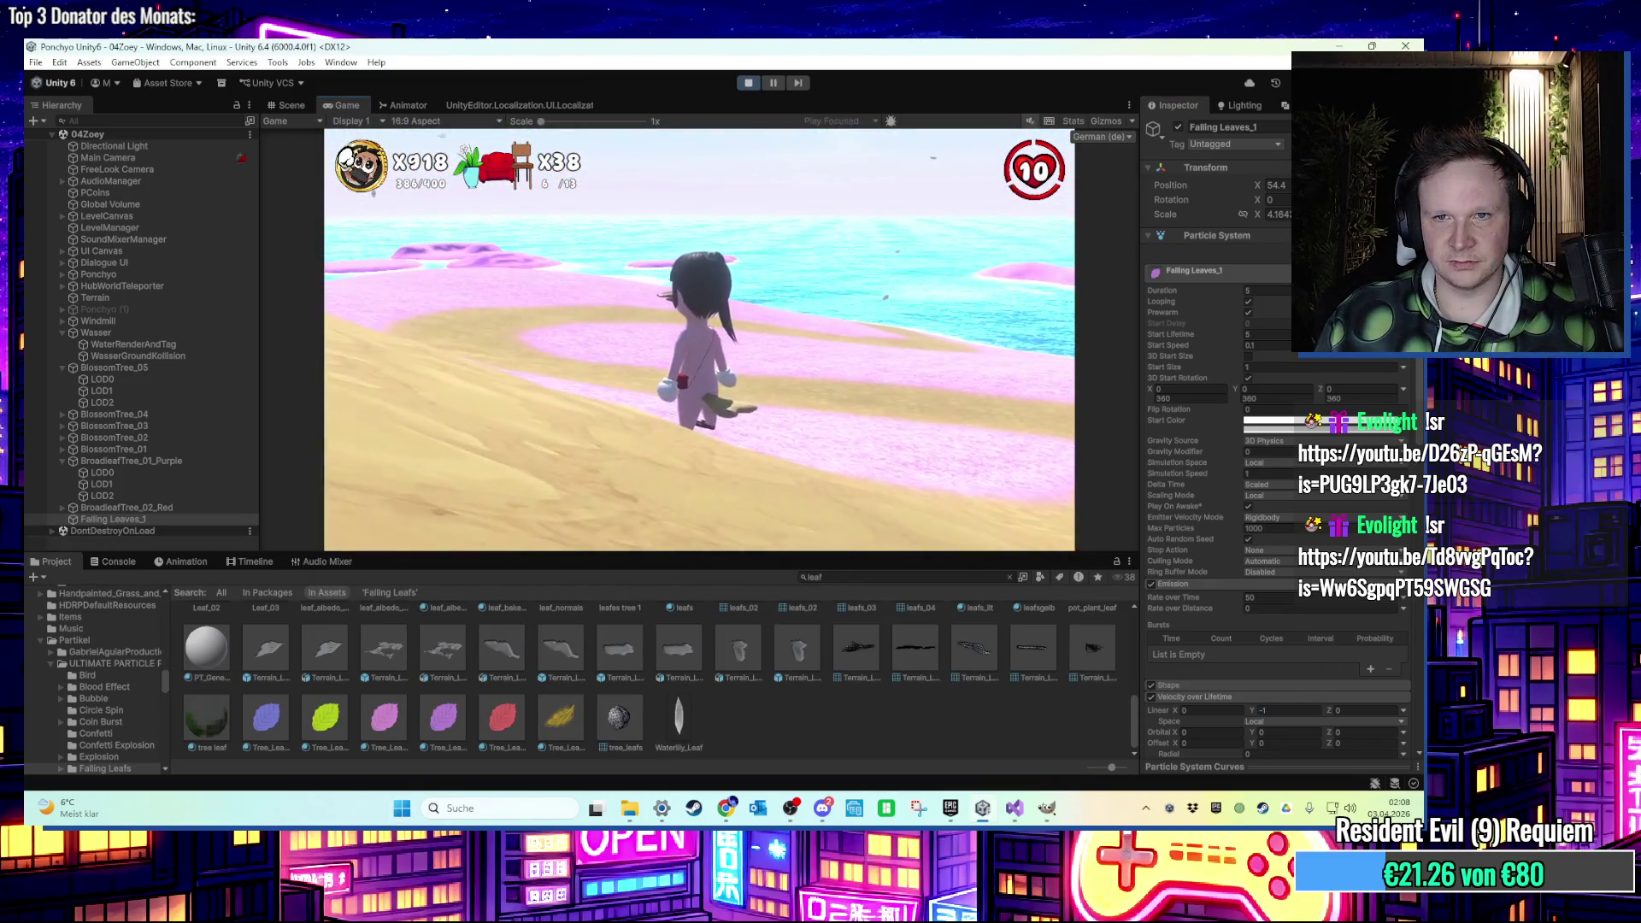
{"action": "key", "text": "super"}
{"action": "left_click", "coordinate": [1283, 711]}
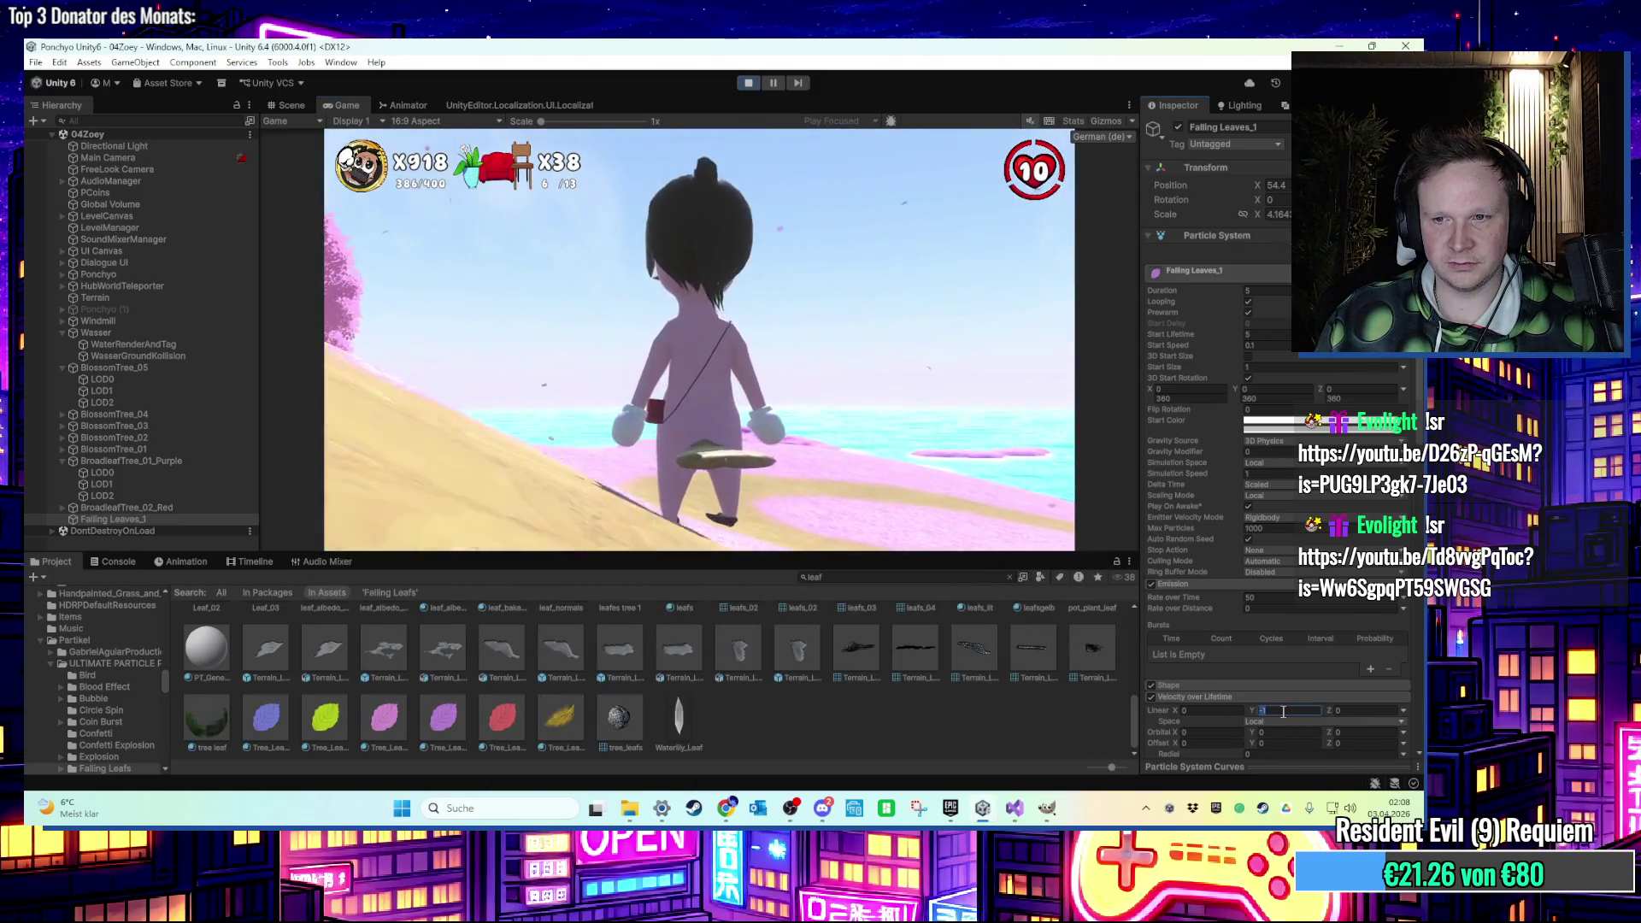
{"action": "type", "text": "000"}
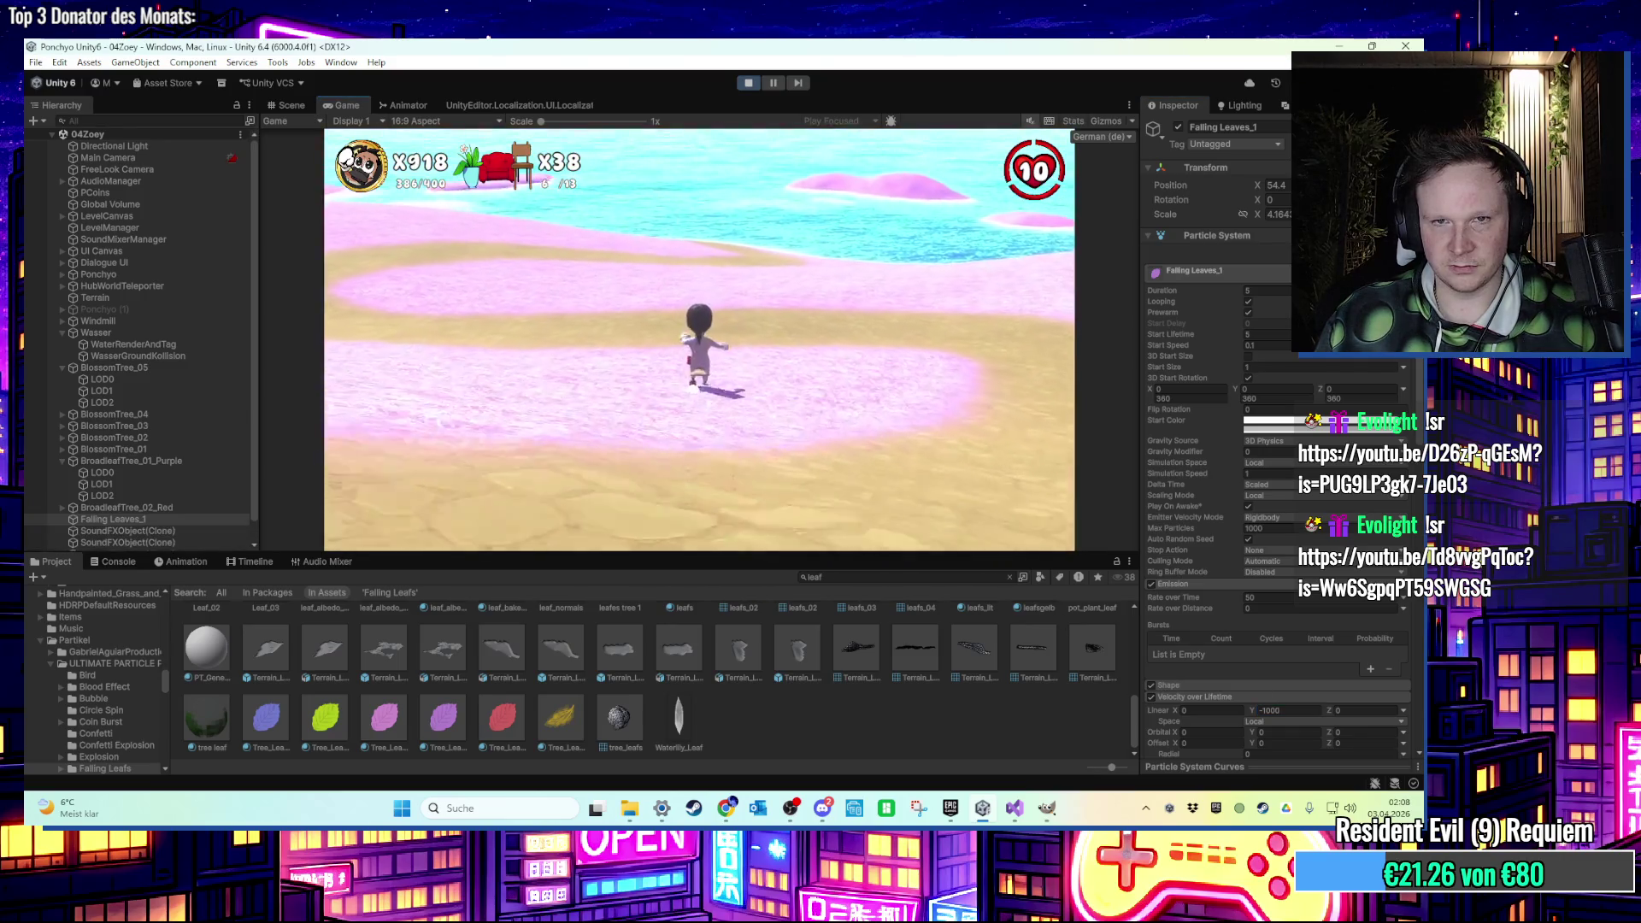
{"action": "key", "text": "super"}
{"action": "left_click", "coordinate": [1281, 711]}
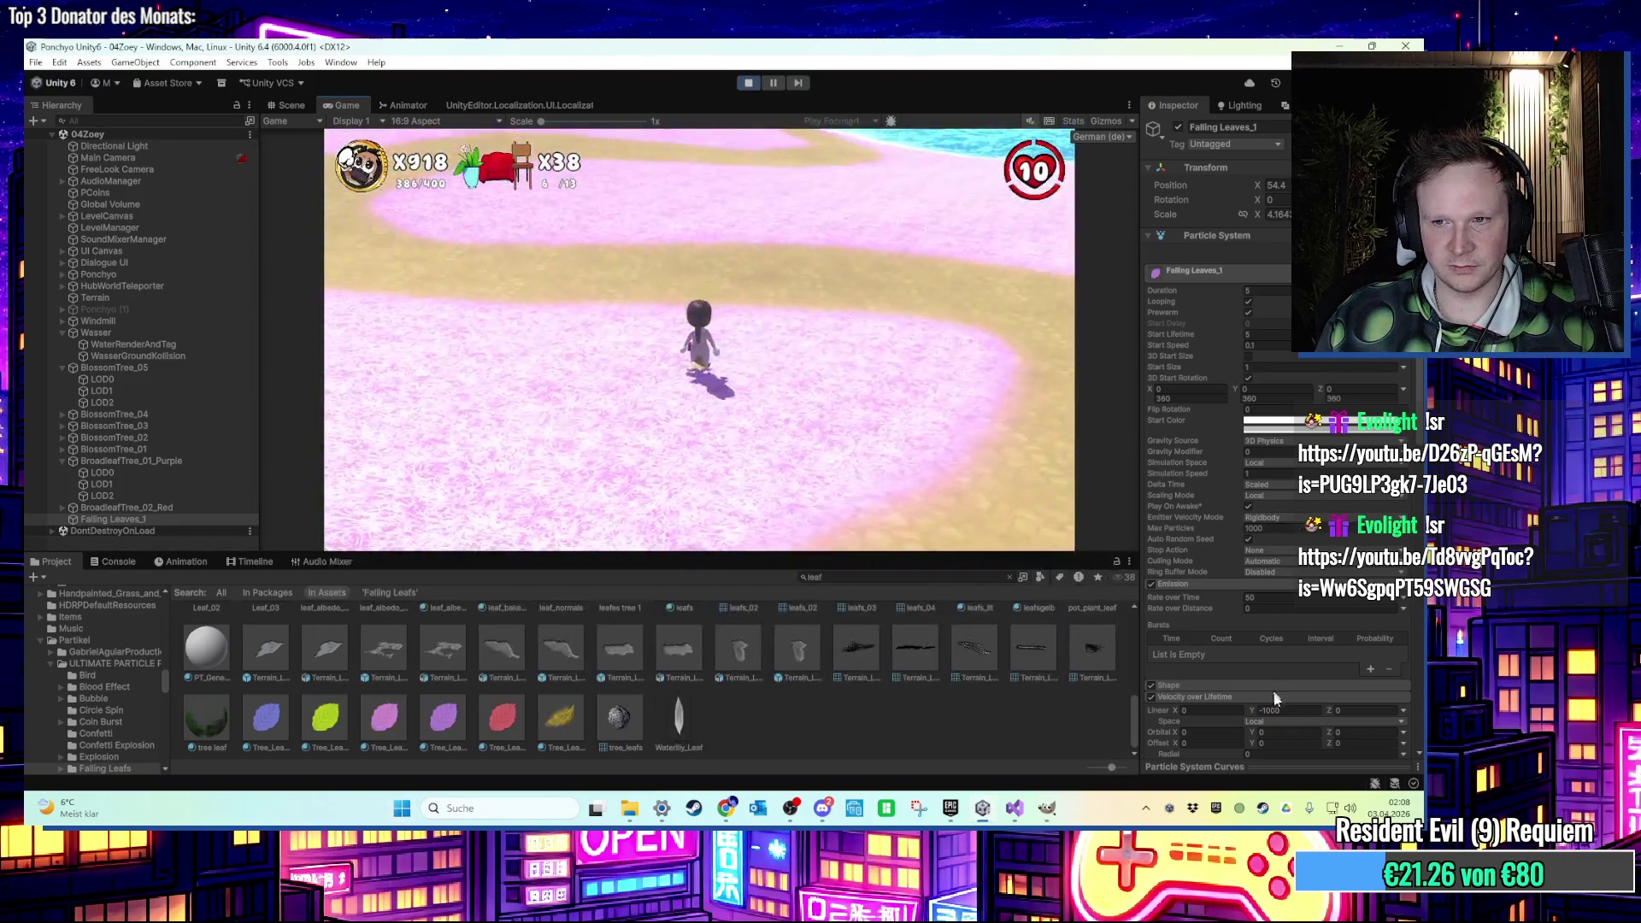
{"action": "type", "text": "0"}
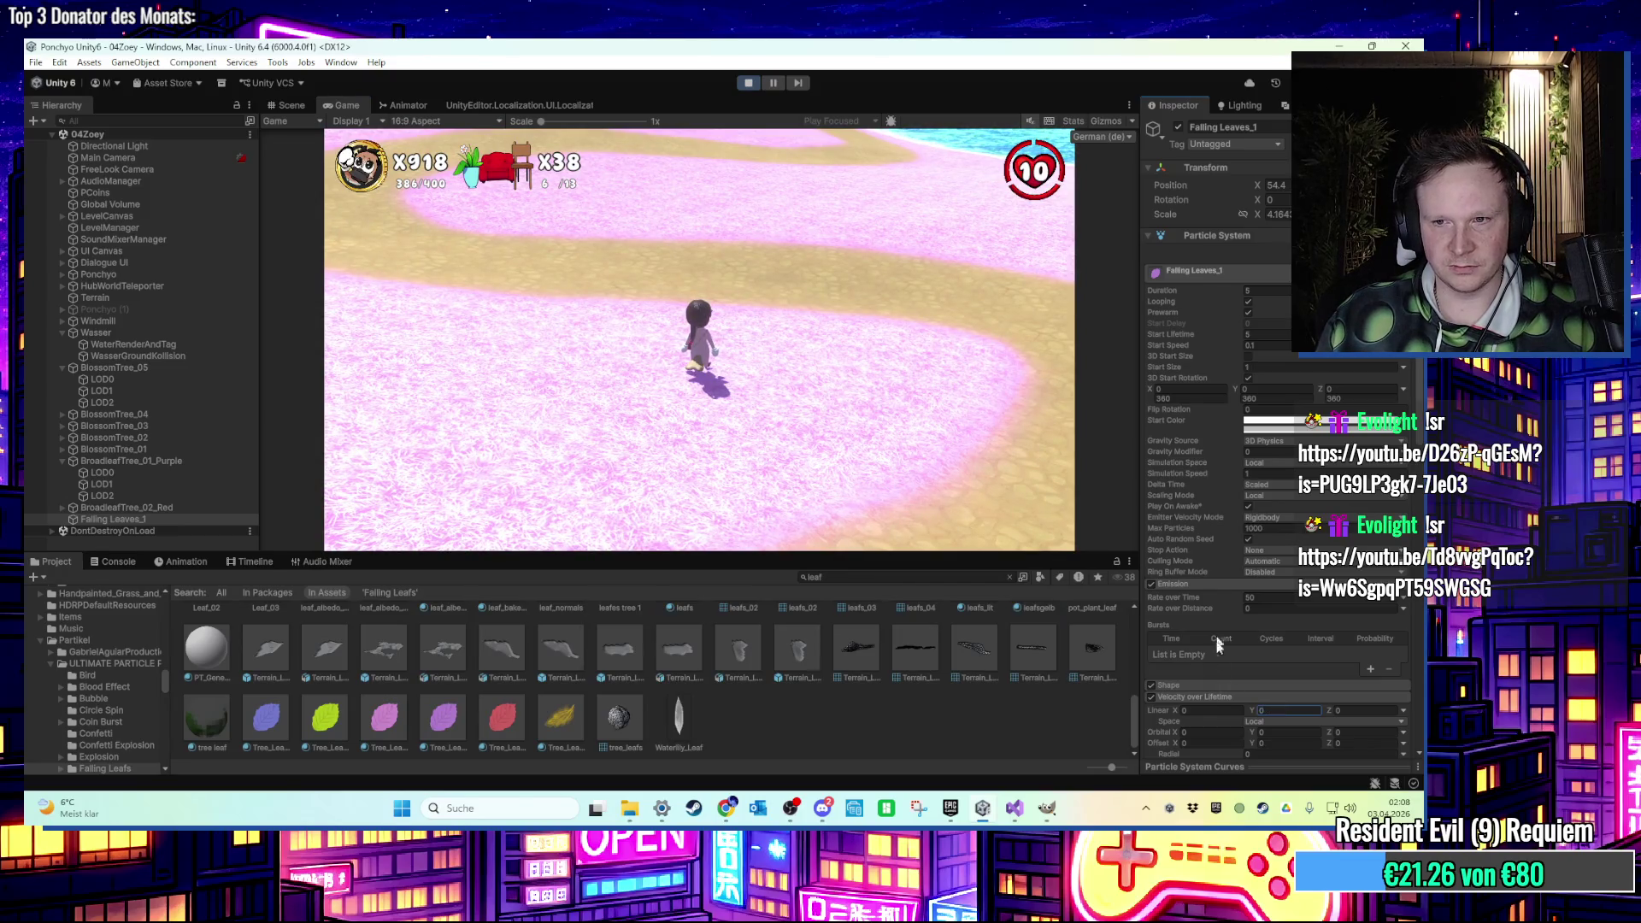
Turn off Velocity over Lifetime and walk the character across the sand to test.
{"action": "left_click", "coordinate": [1151, 696]}
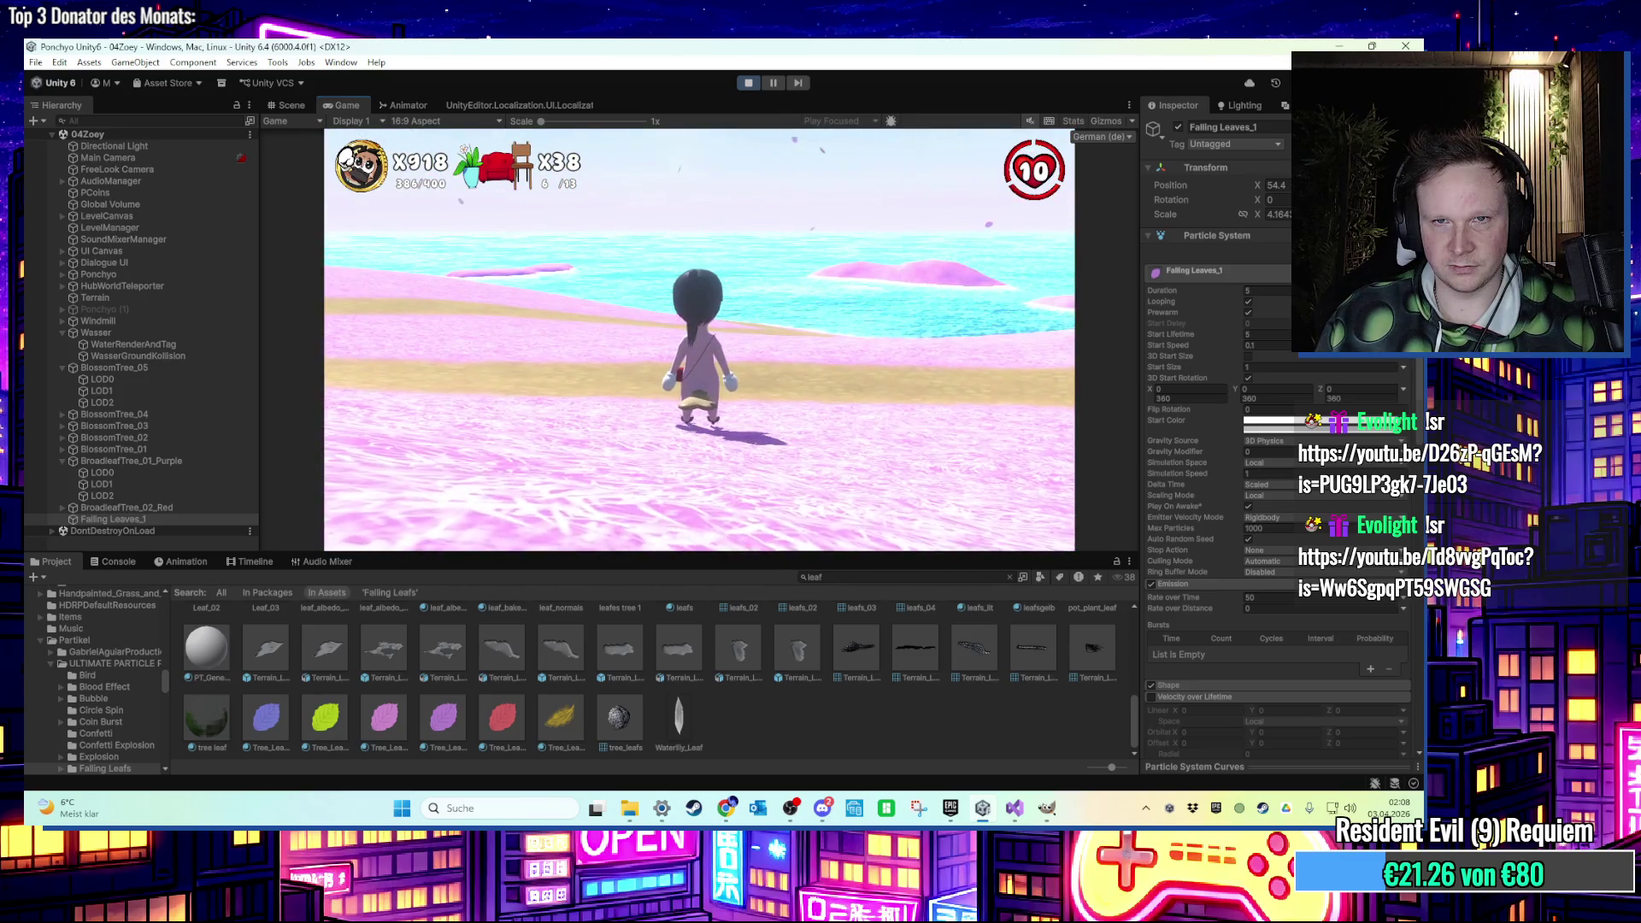
{"action": "key", "text": "w"}
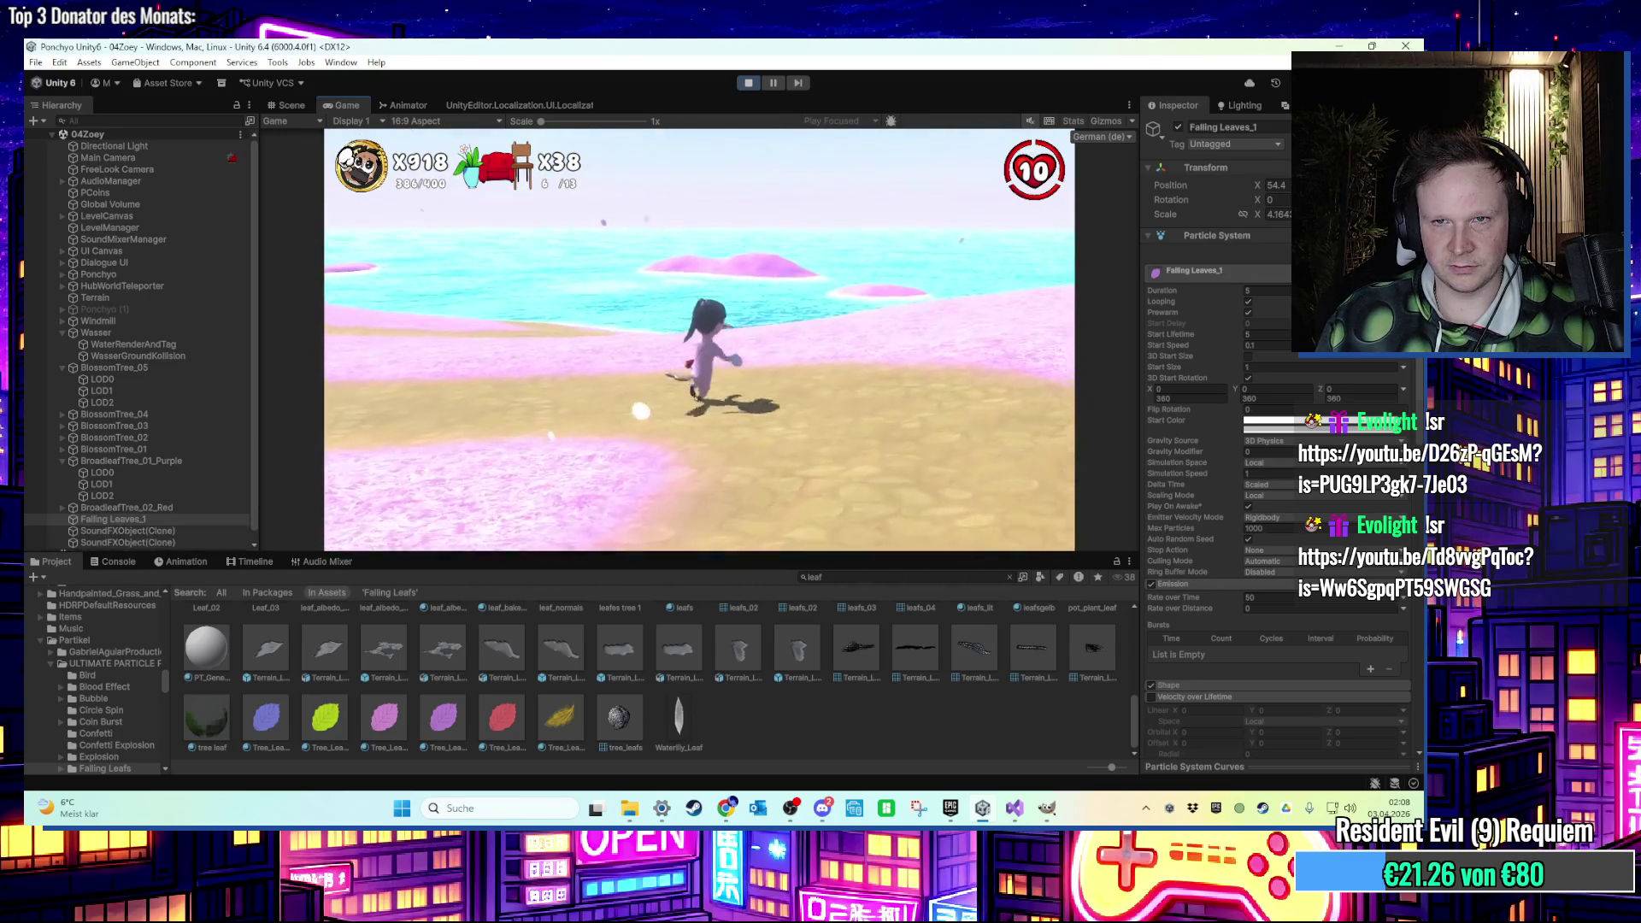
{"action": "key", "text": "s"}
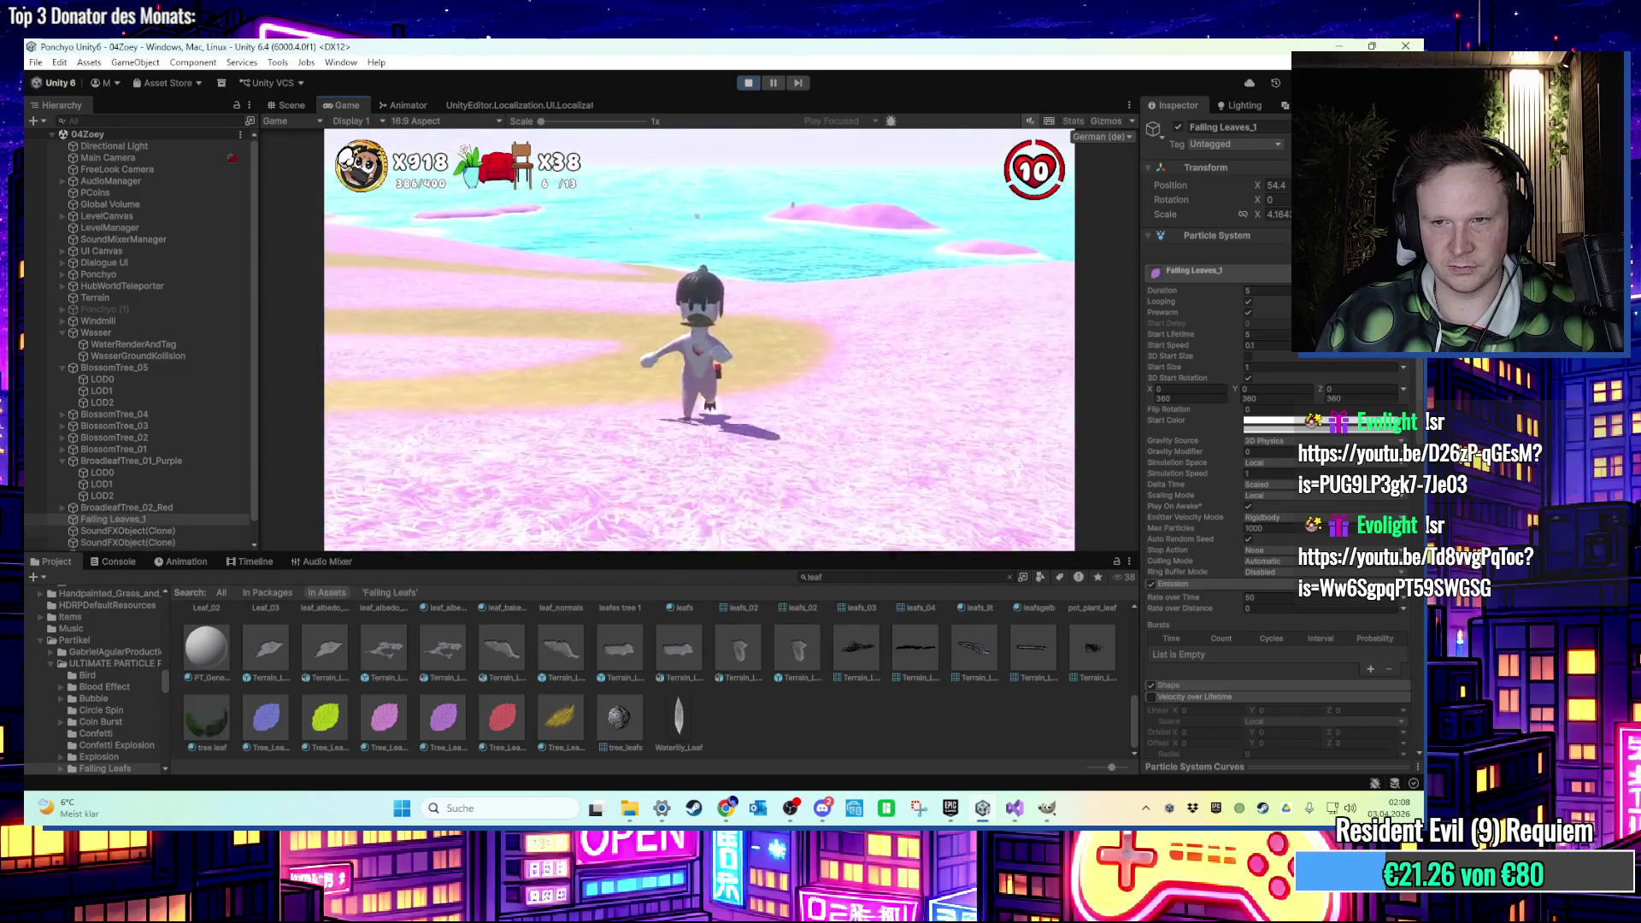
{"action": "key", "text": "super"}
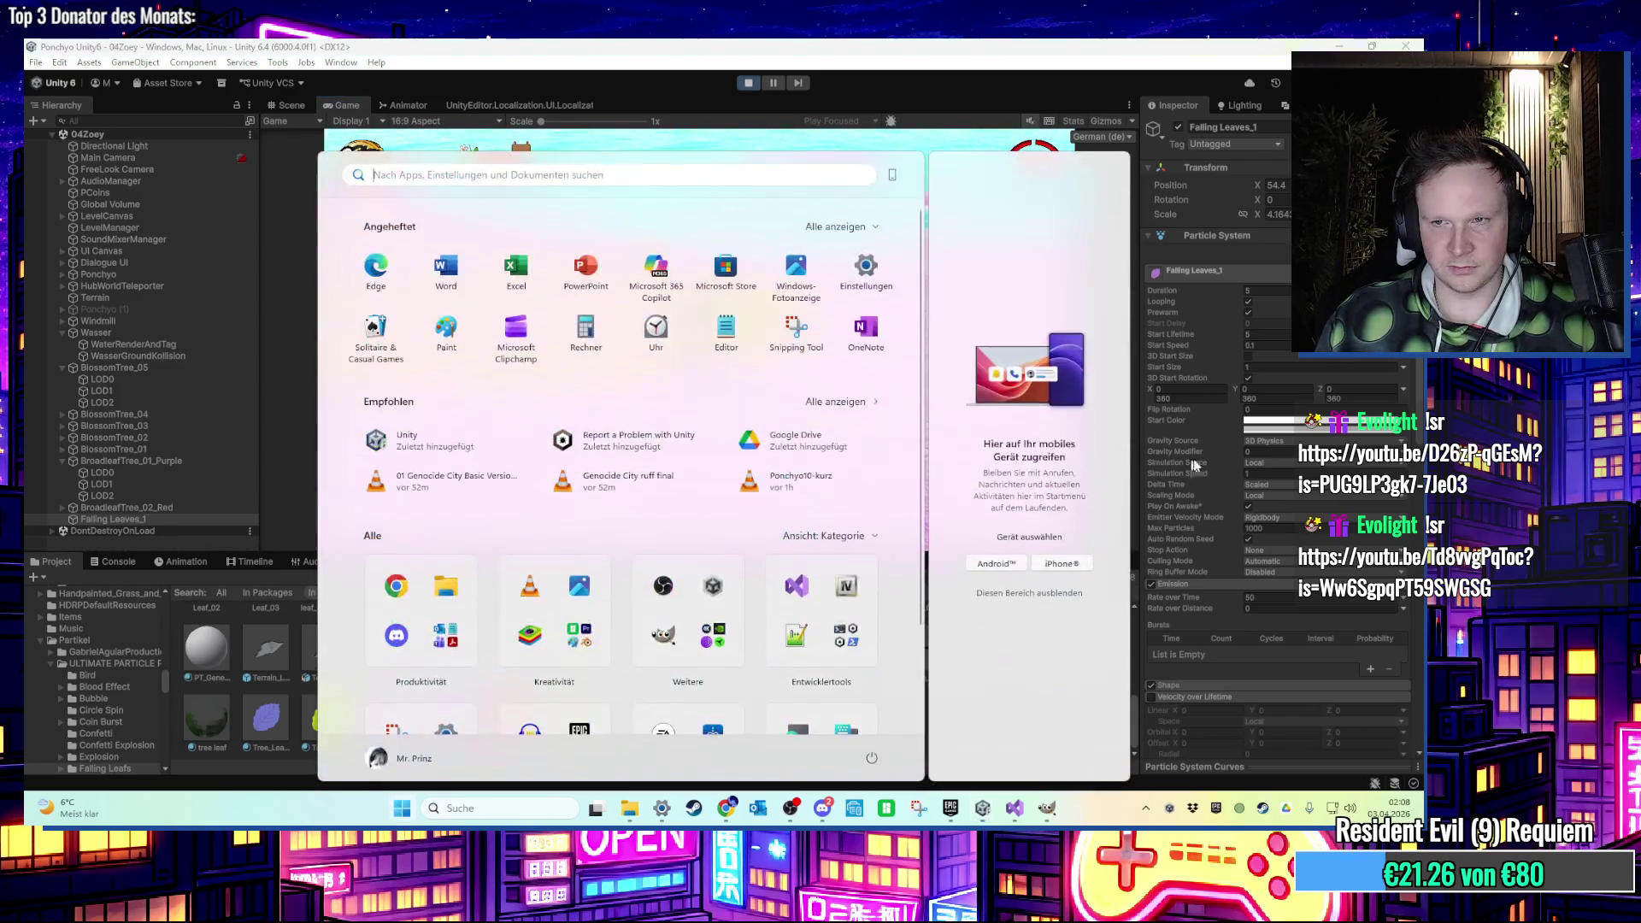
{"action": "key", "text": "super"}
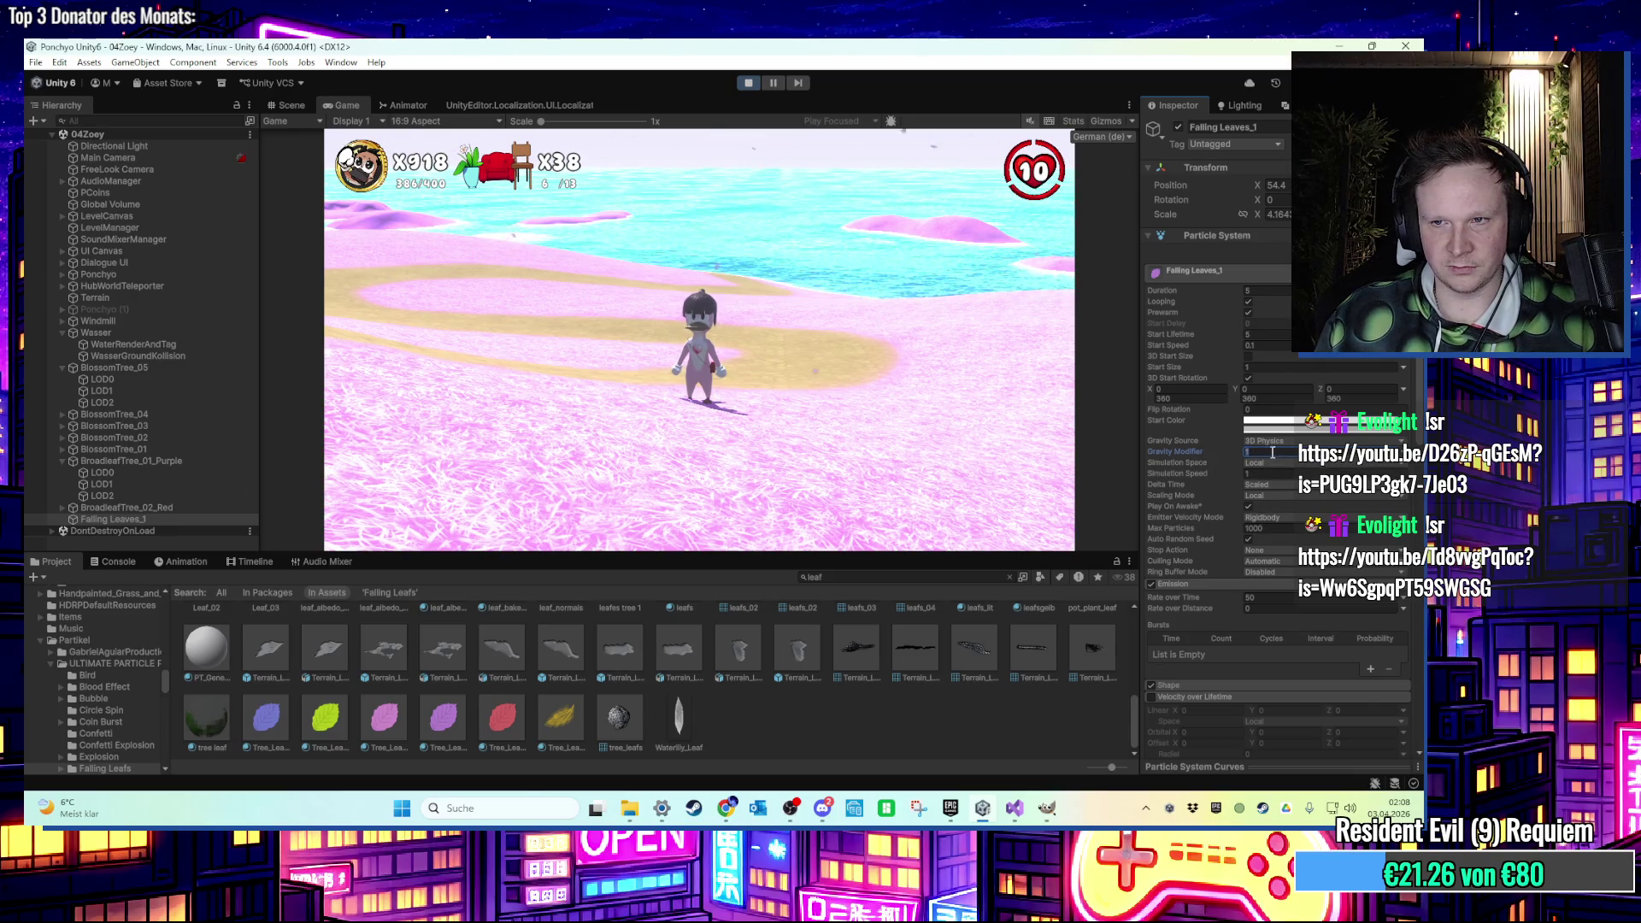
Run the character across the sand toward the blossom trees and water to watch the leaves.
{"action": "left_click", "coordinate": [892, 357]}
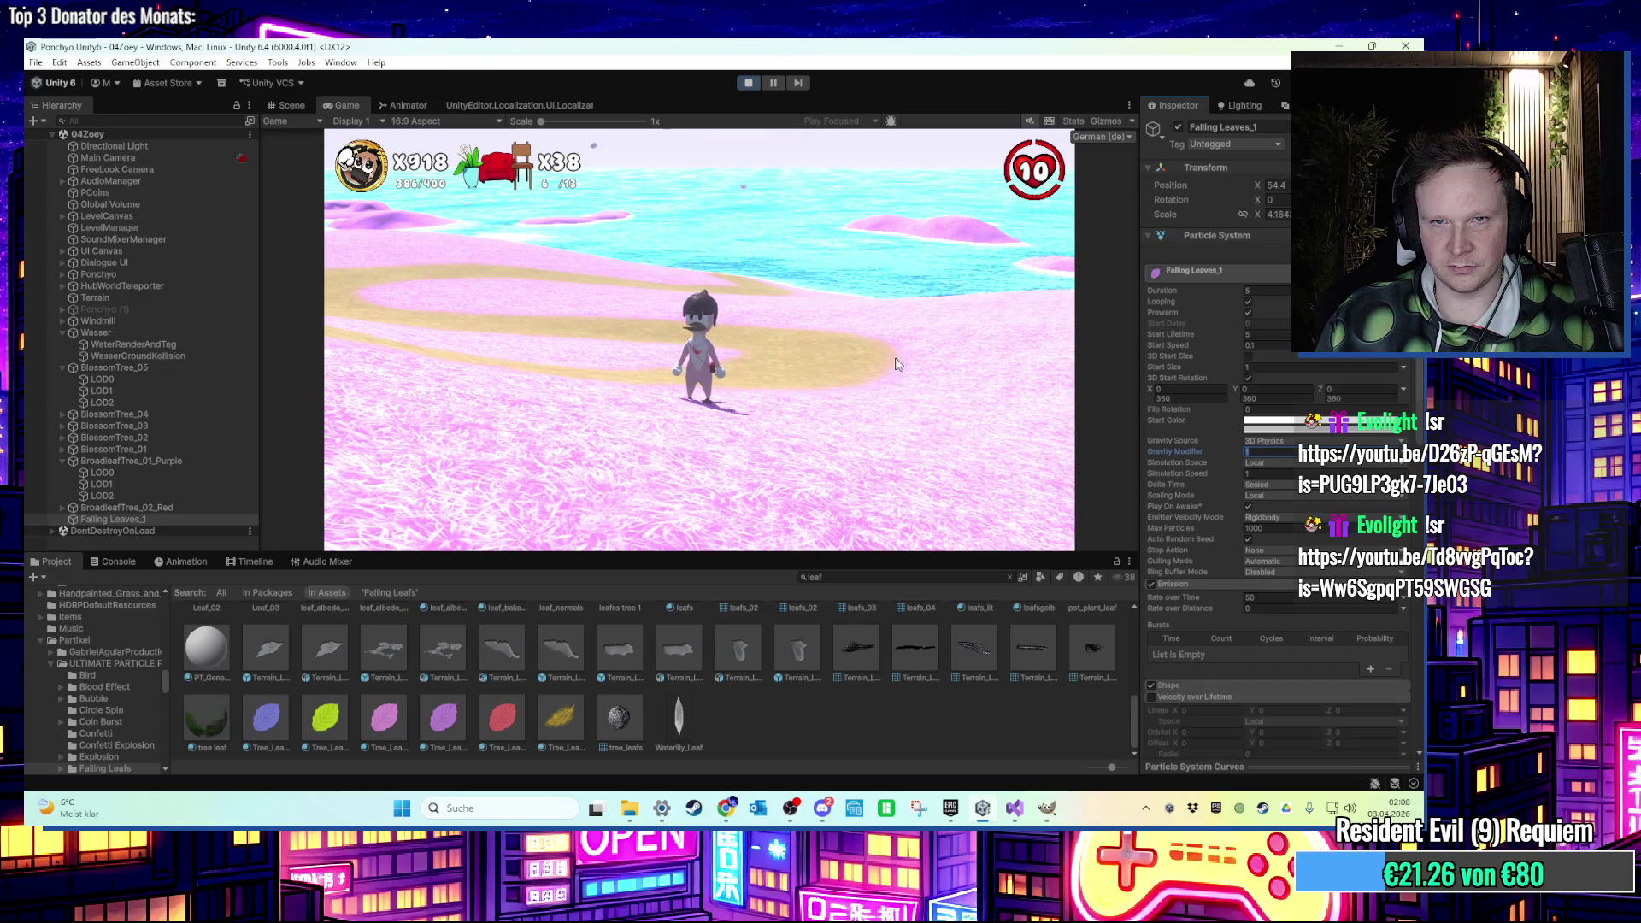
{"action": "key", "text": "a"}
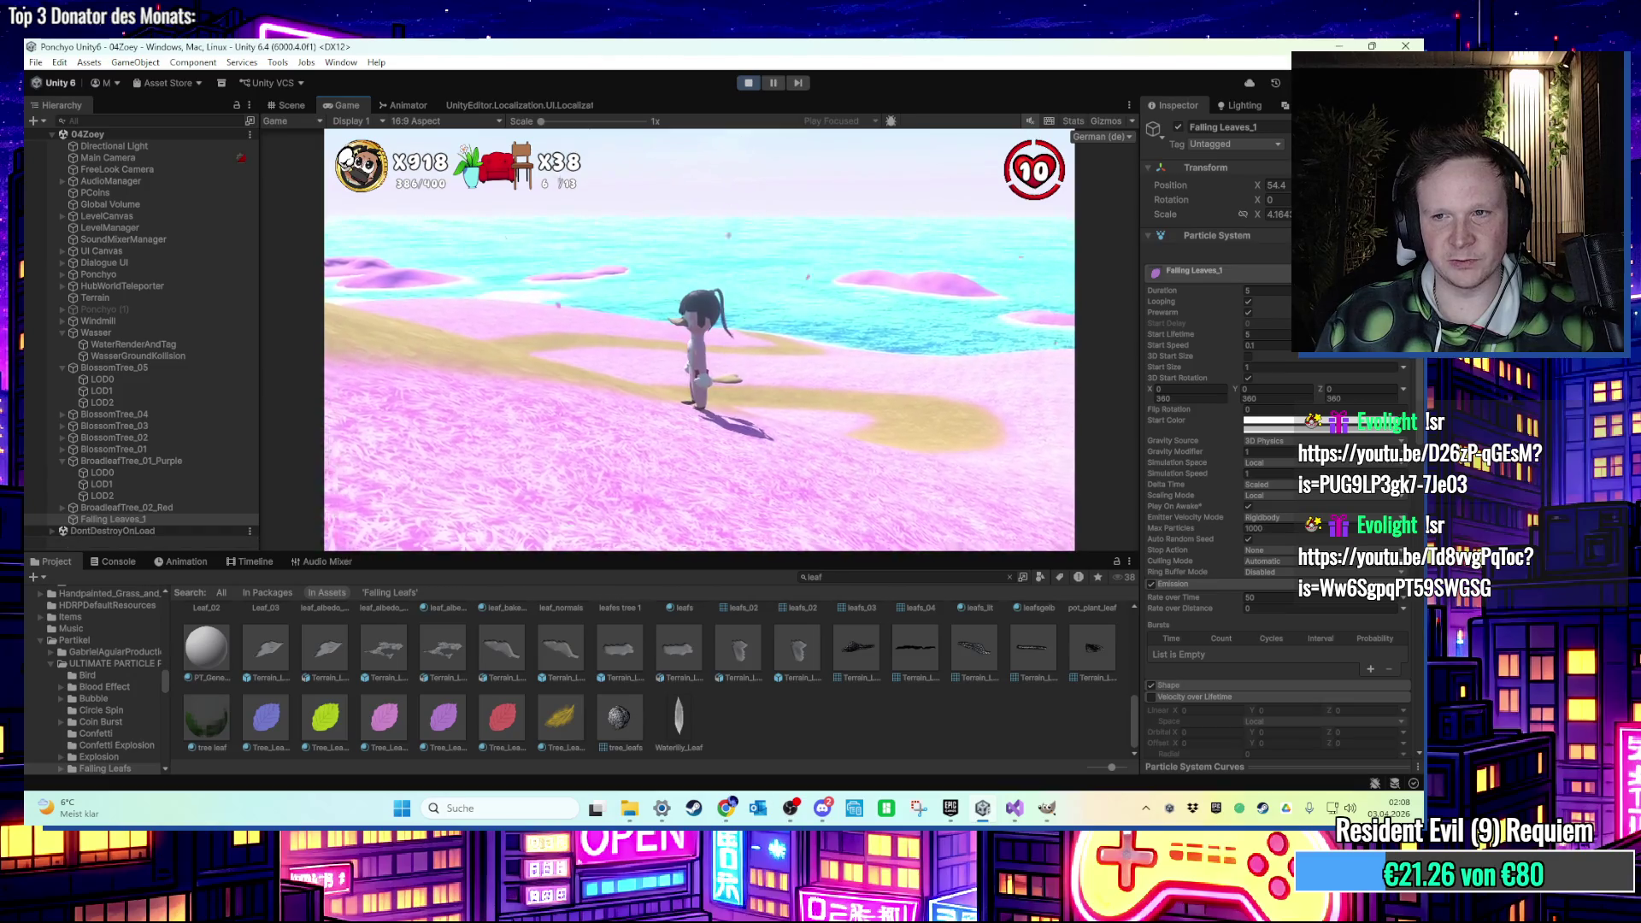
{"action": "key", "text": "super"}
{"action": "key", "text": "Escape"}
{"action": "left_click", "coordinate": [1254, 453]}
{"action": "left_click", "coordinate": [431, 526]}
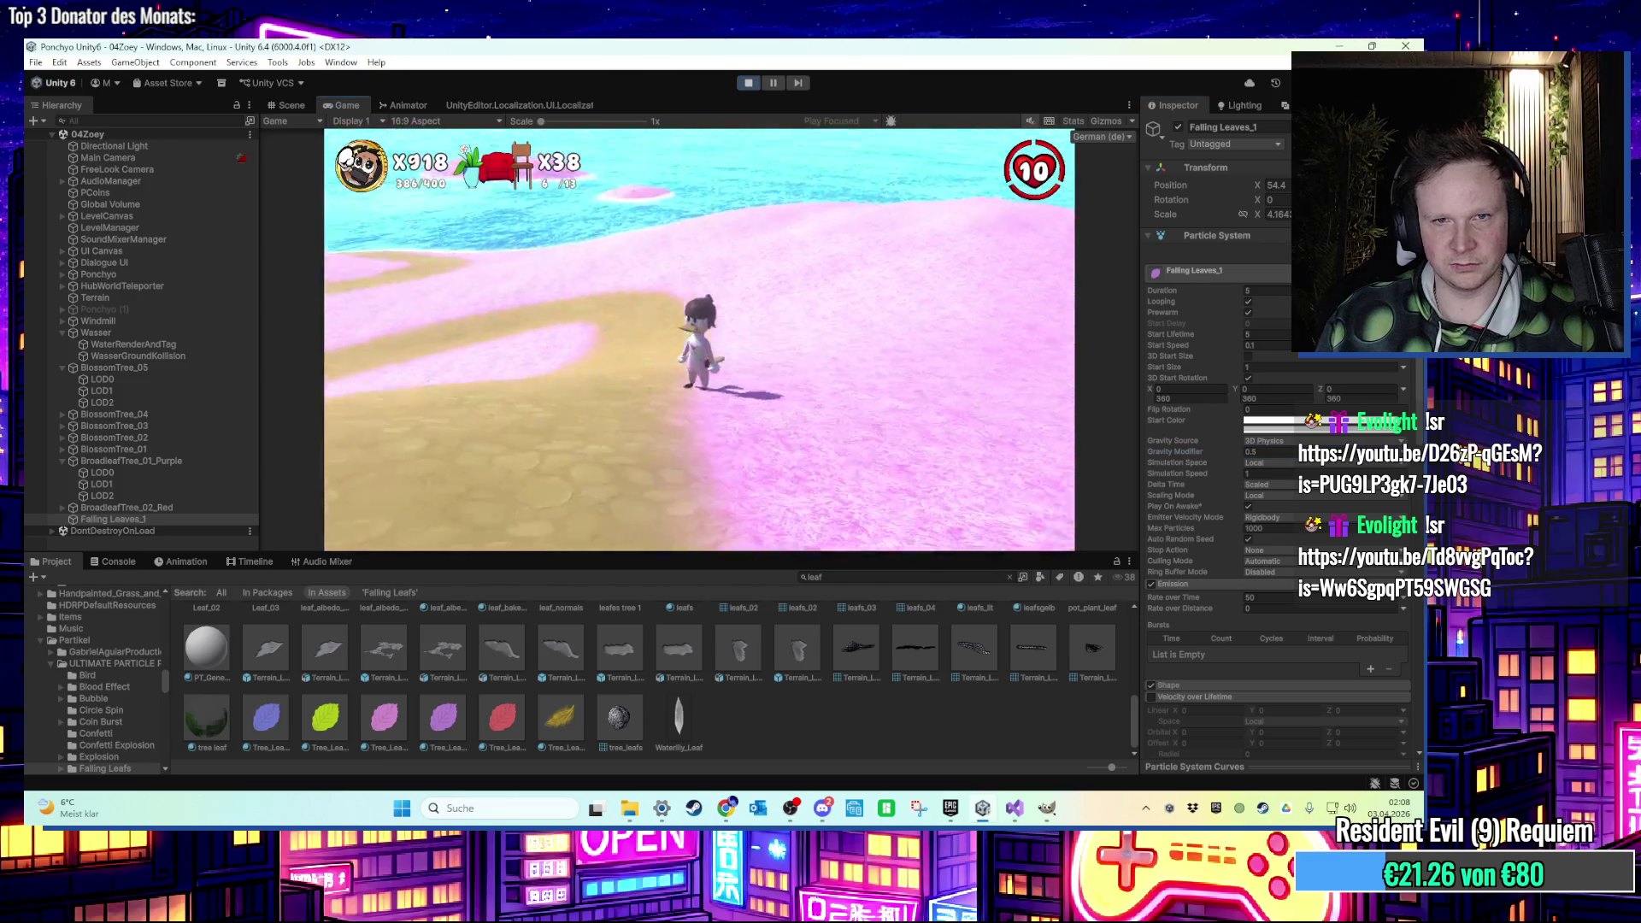
{"action": "key", "text": "w"}
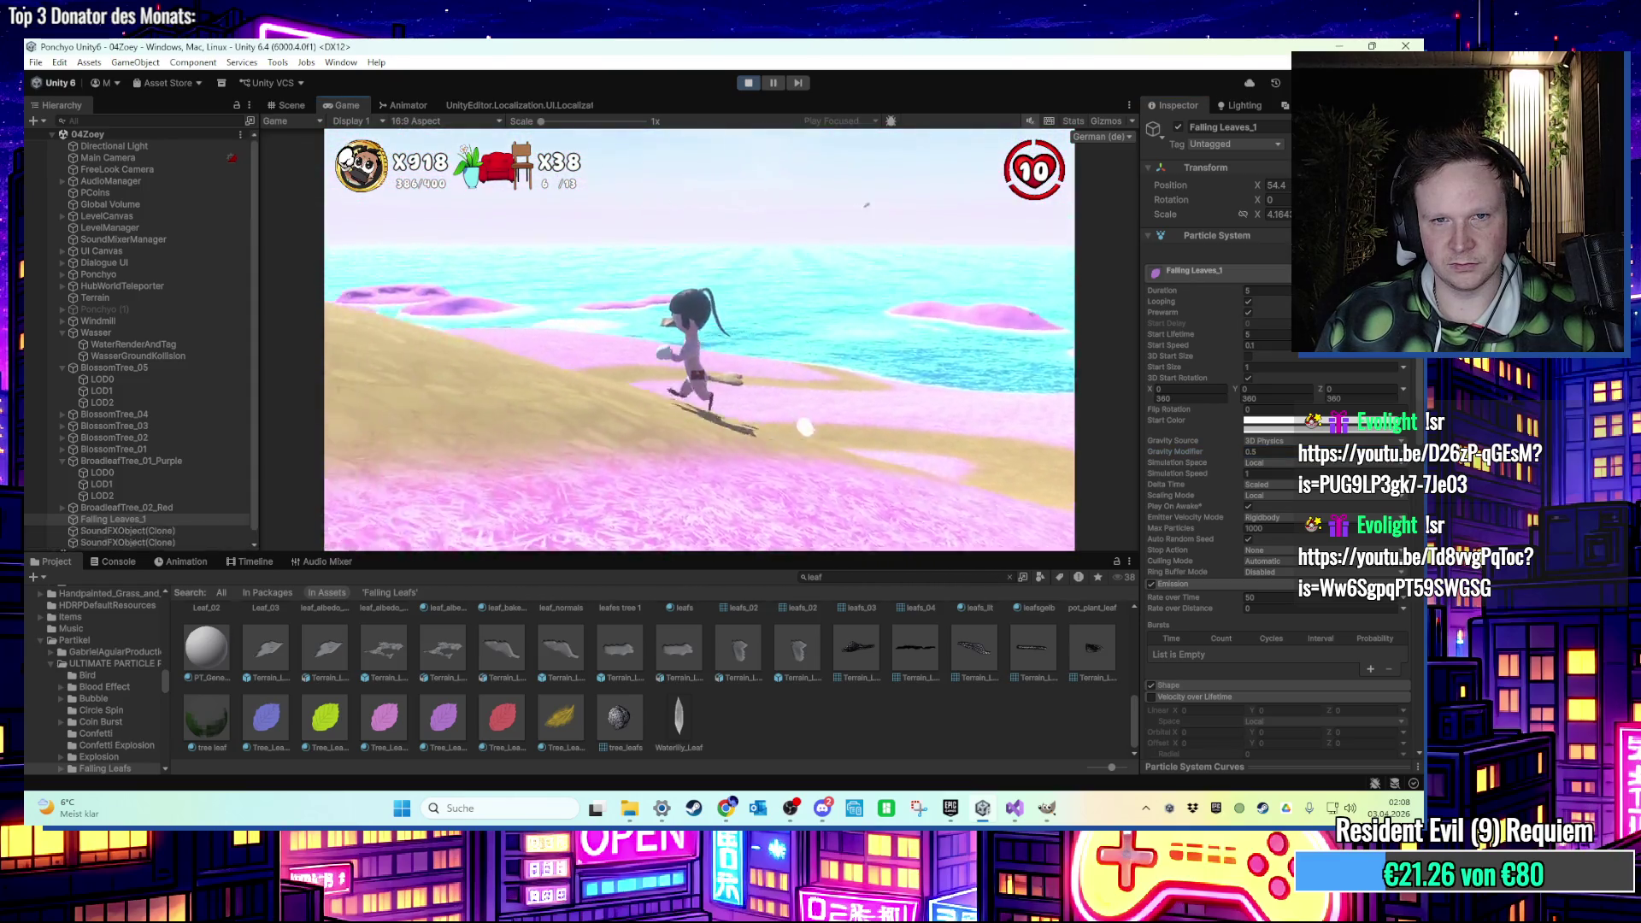
{"action": "key", "text": "w"}
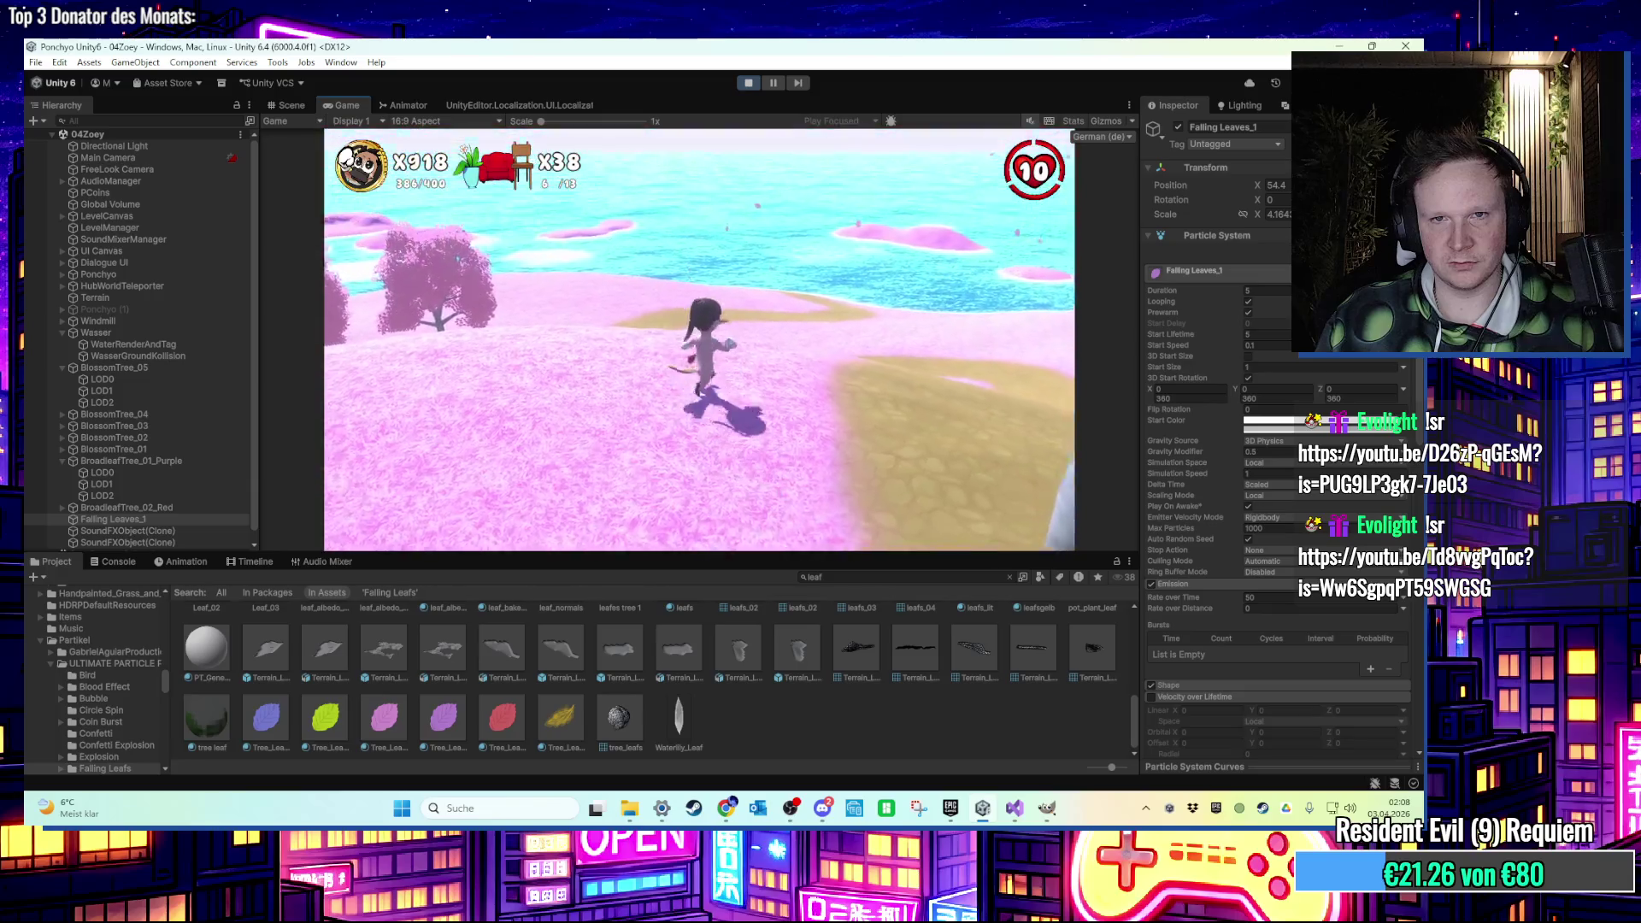
{"action": "key", "text": "w"}
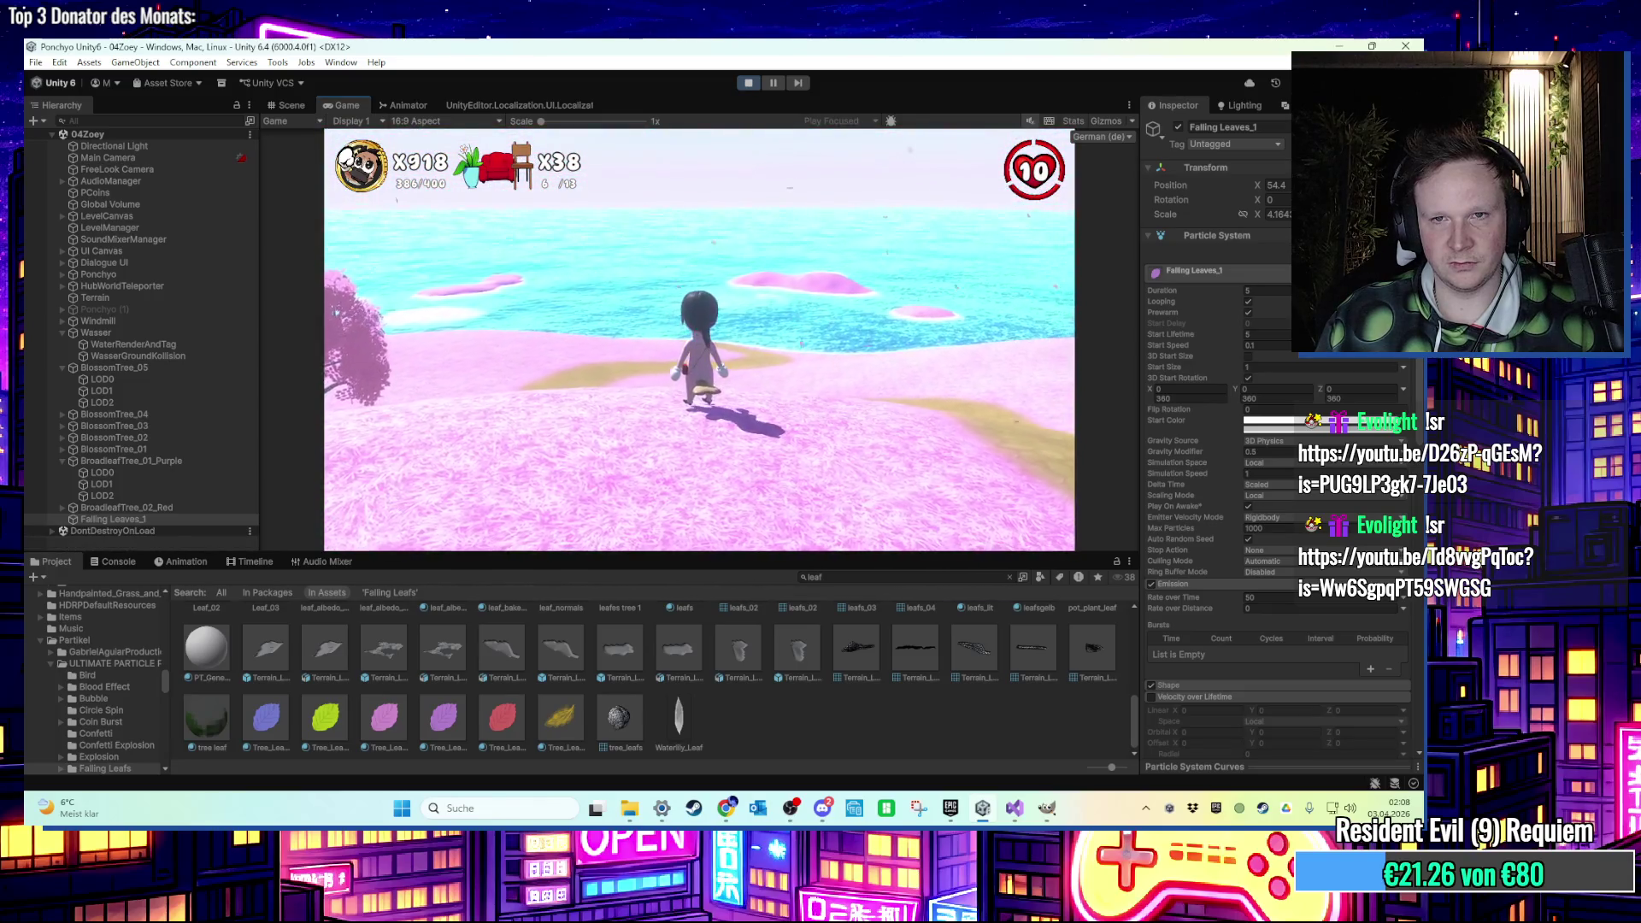
Change the particles' Gravity Modifier to 0.01 and try saving the scene.
{"action": "key", "text": "super"}
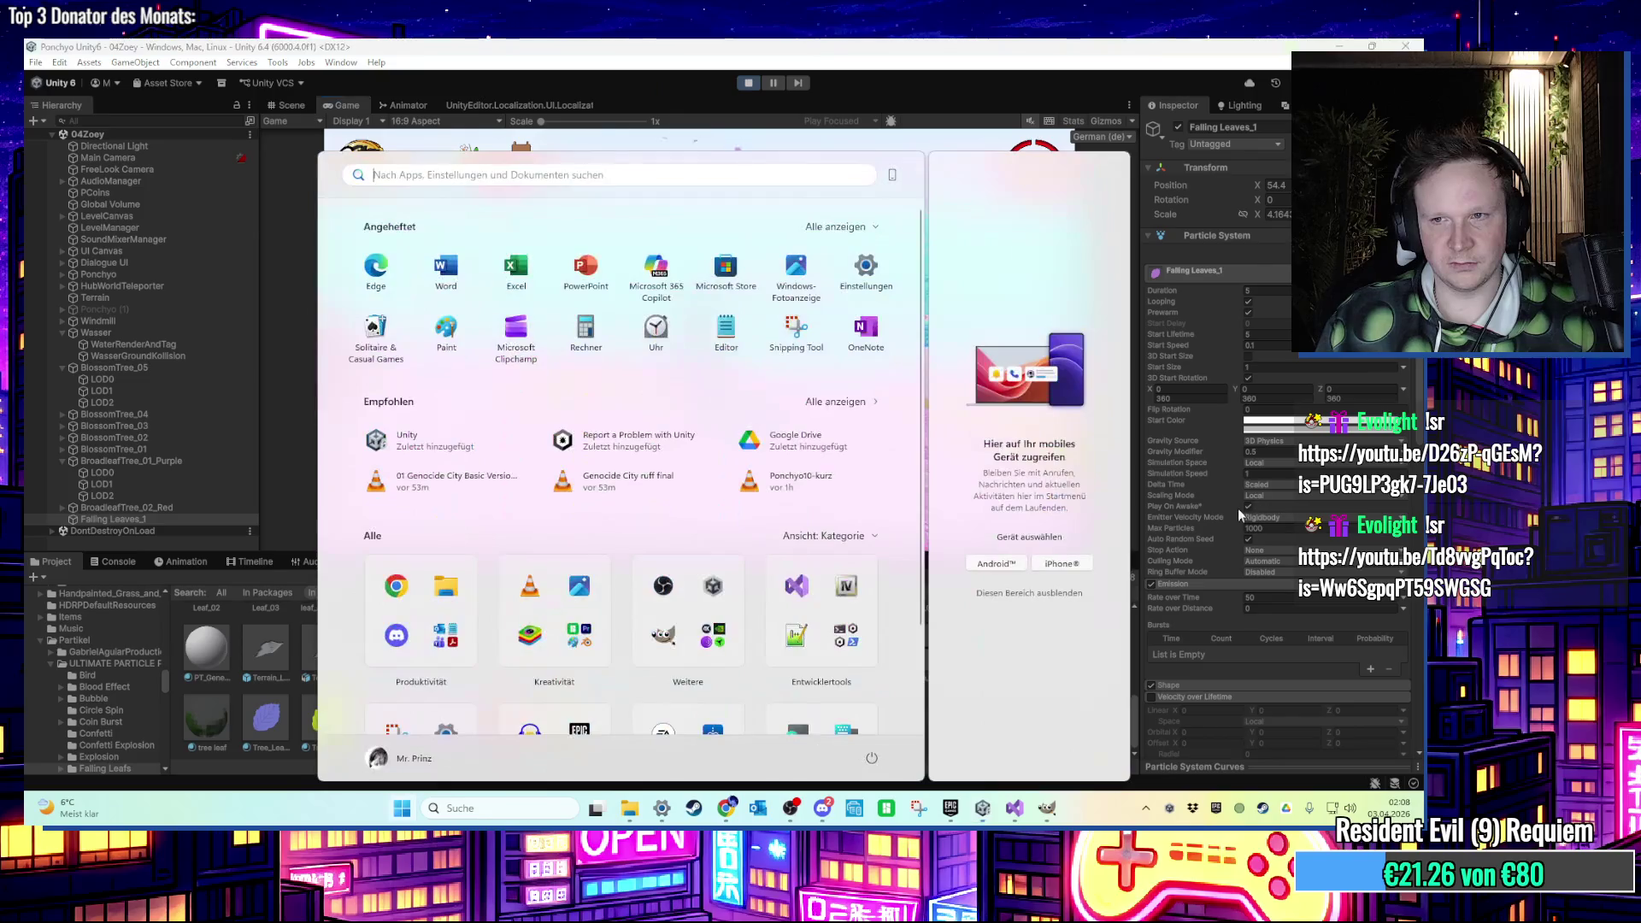
{"action": "left_click", "coordinate": [1265, 450]}
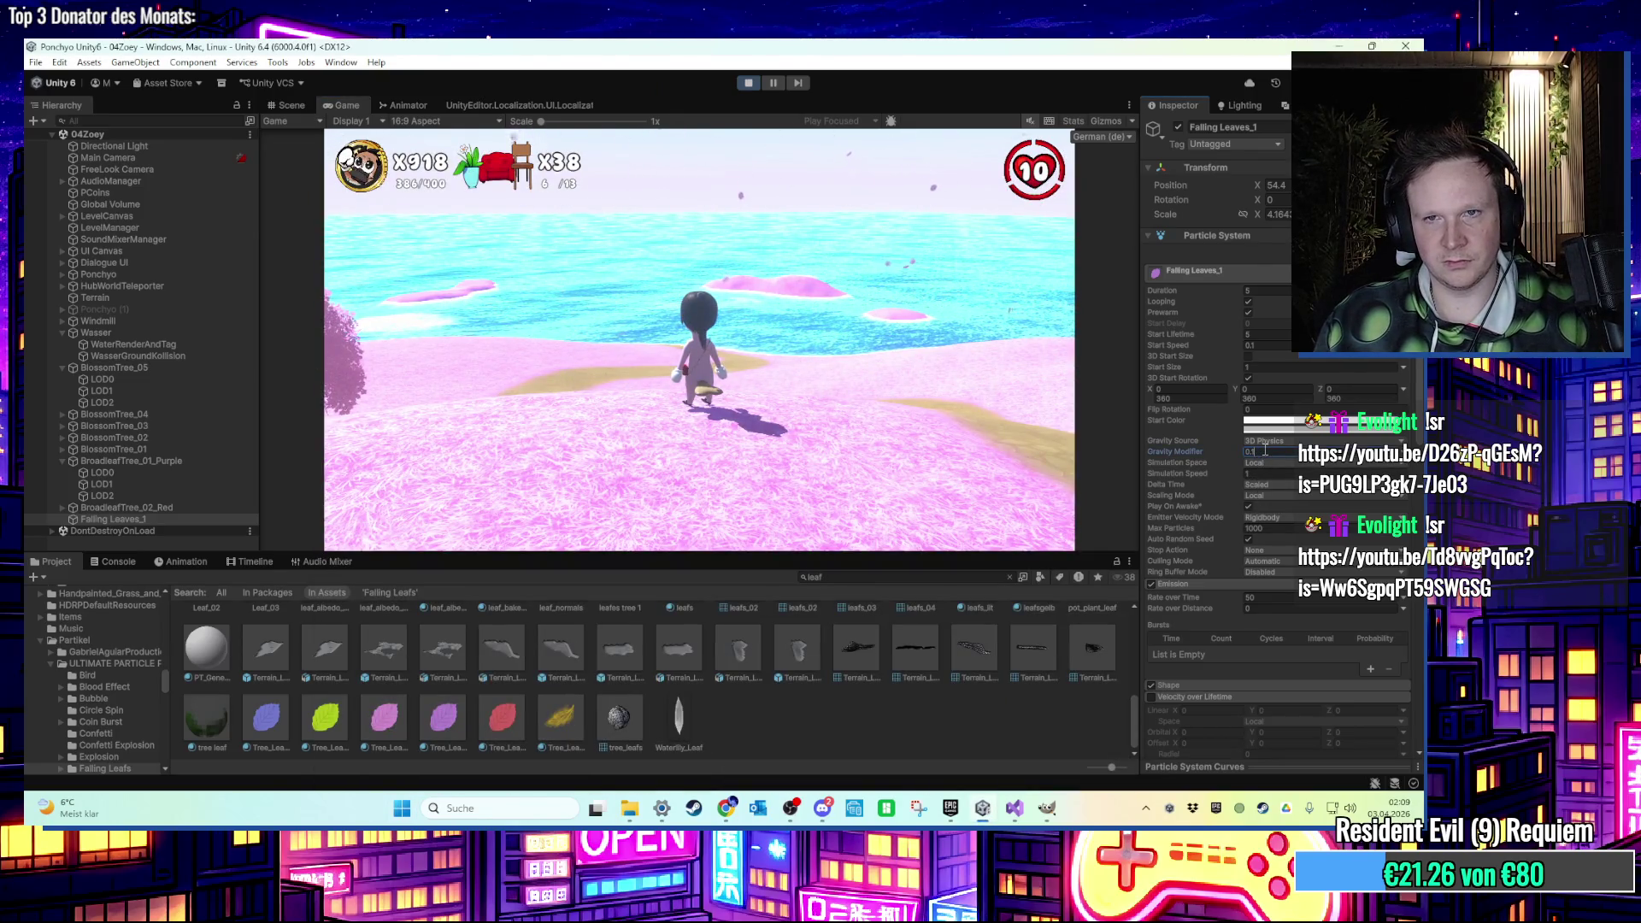
{"action": "key", "text": "BackSpace"}
{"action": "type", "text": "01"}
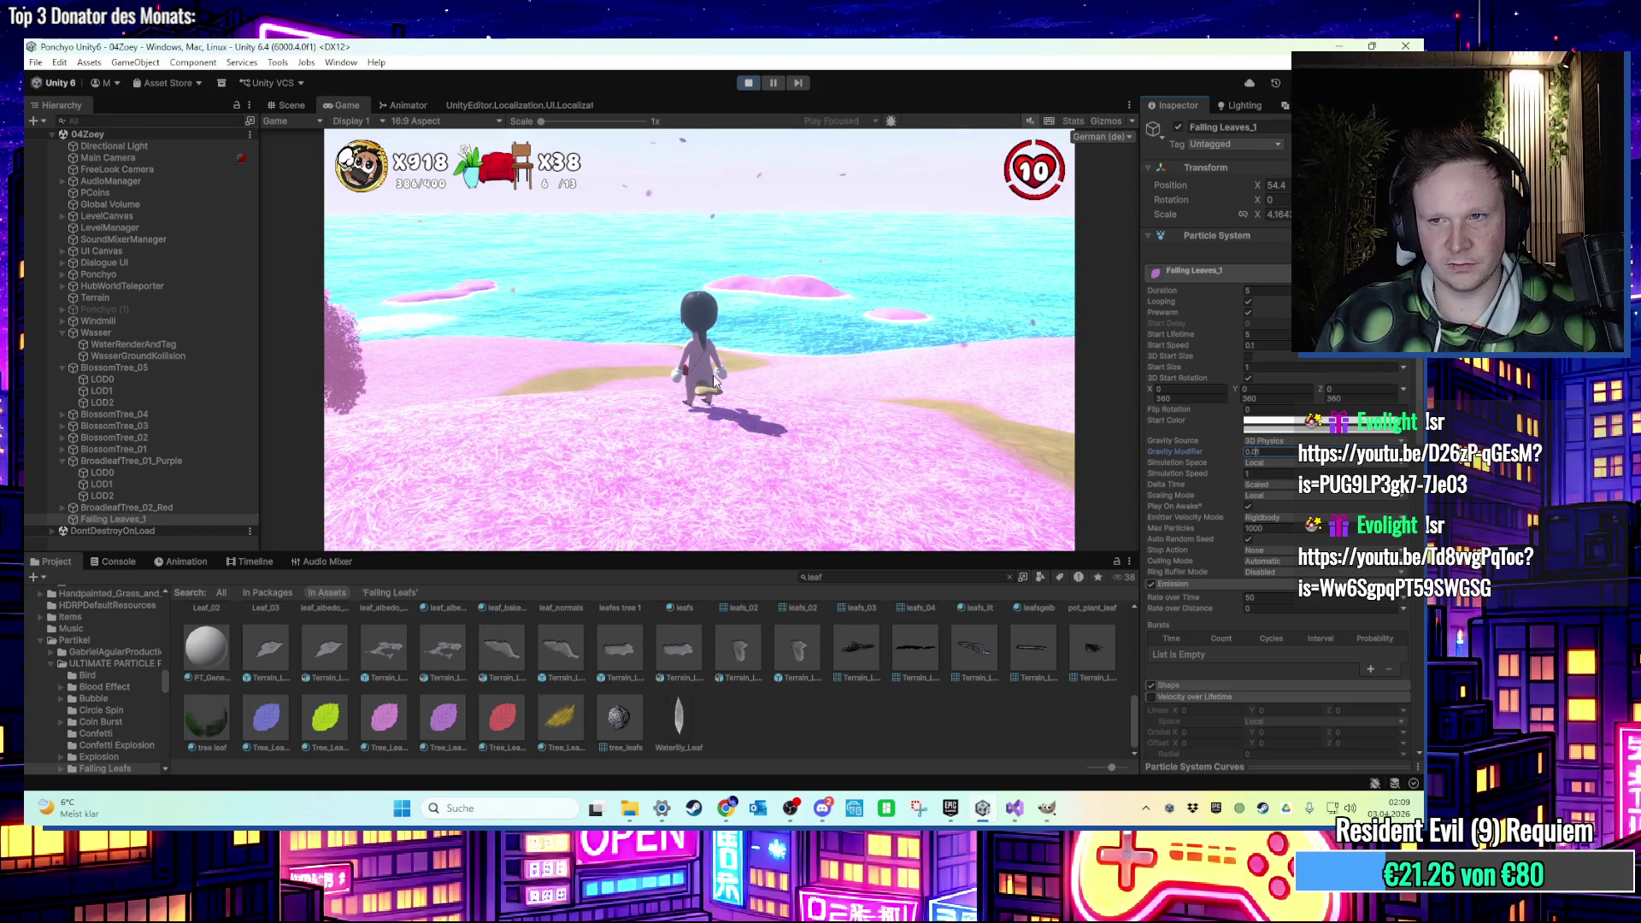
{"action": "key", "text": "BackSpace"}
{"action": "key", "text": "BackSpace"}
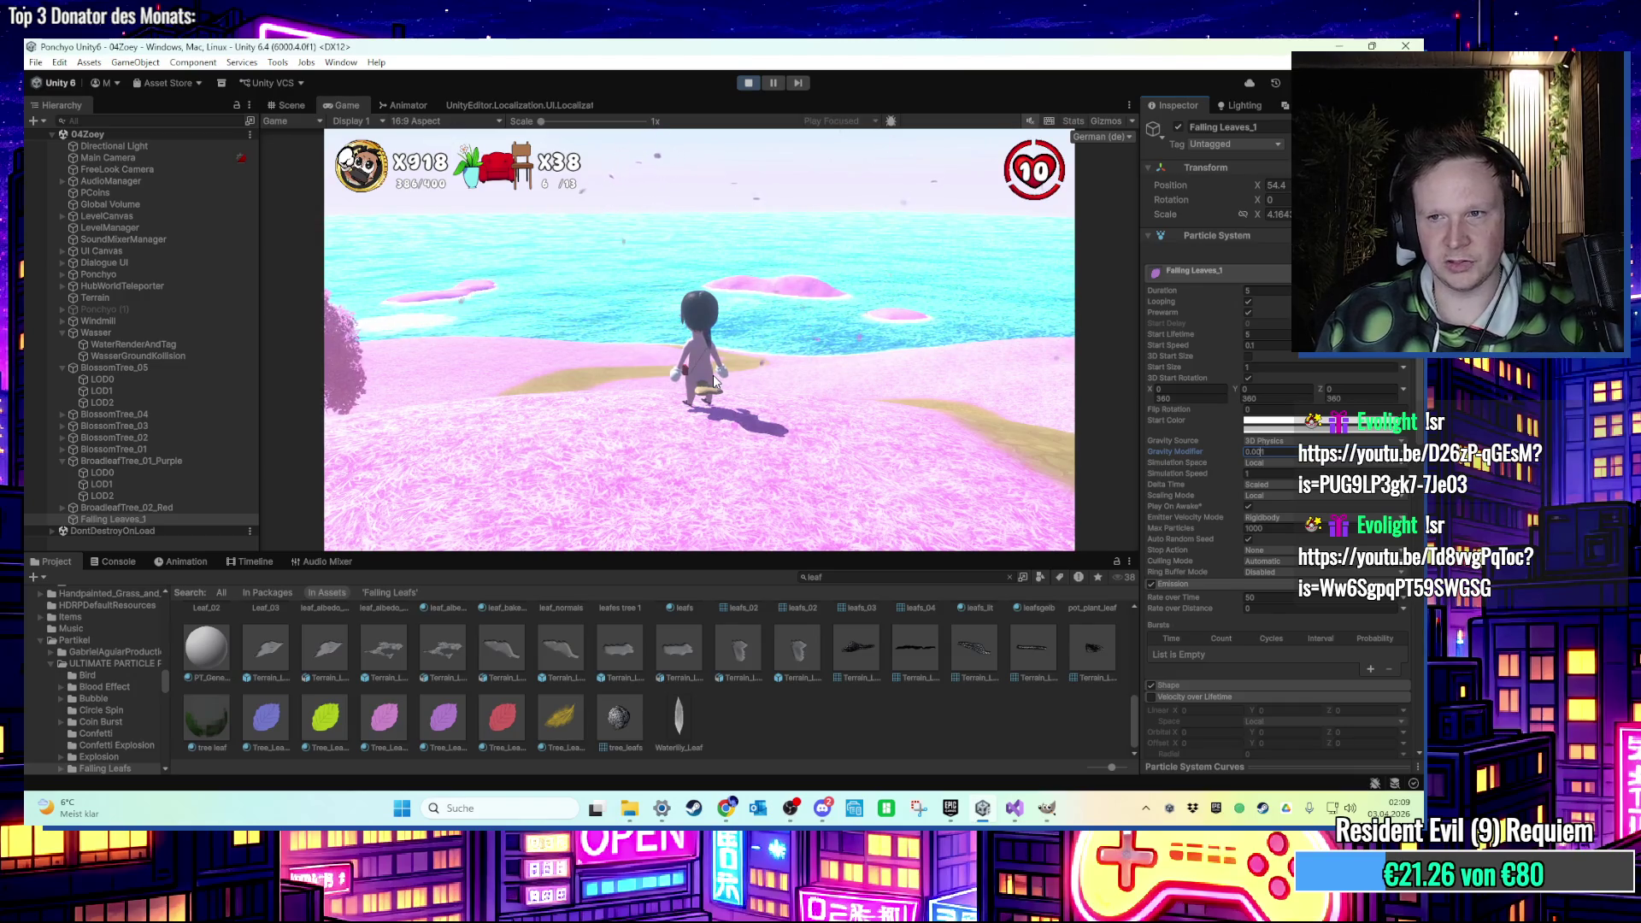
{"action": "key", "text": "ctrl+s"}
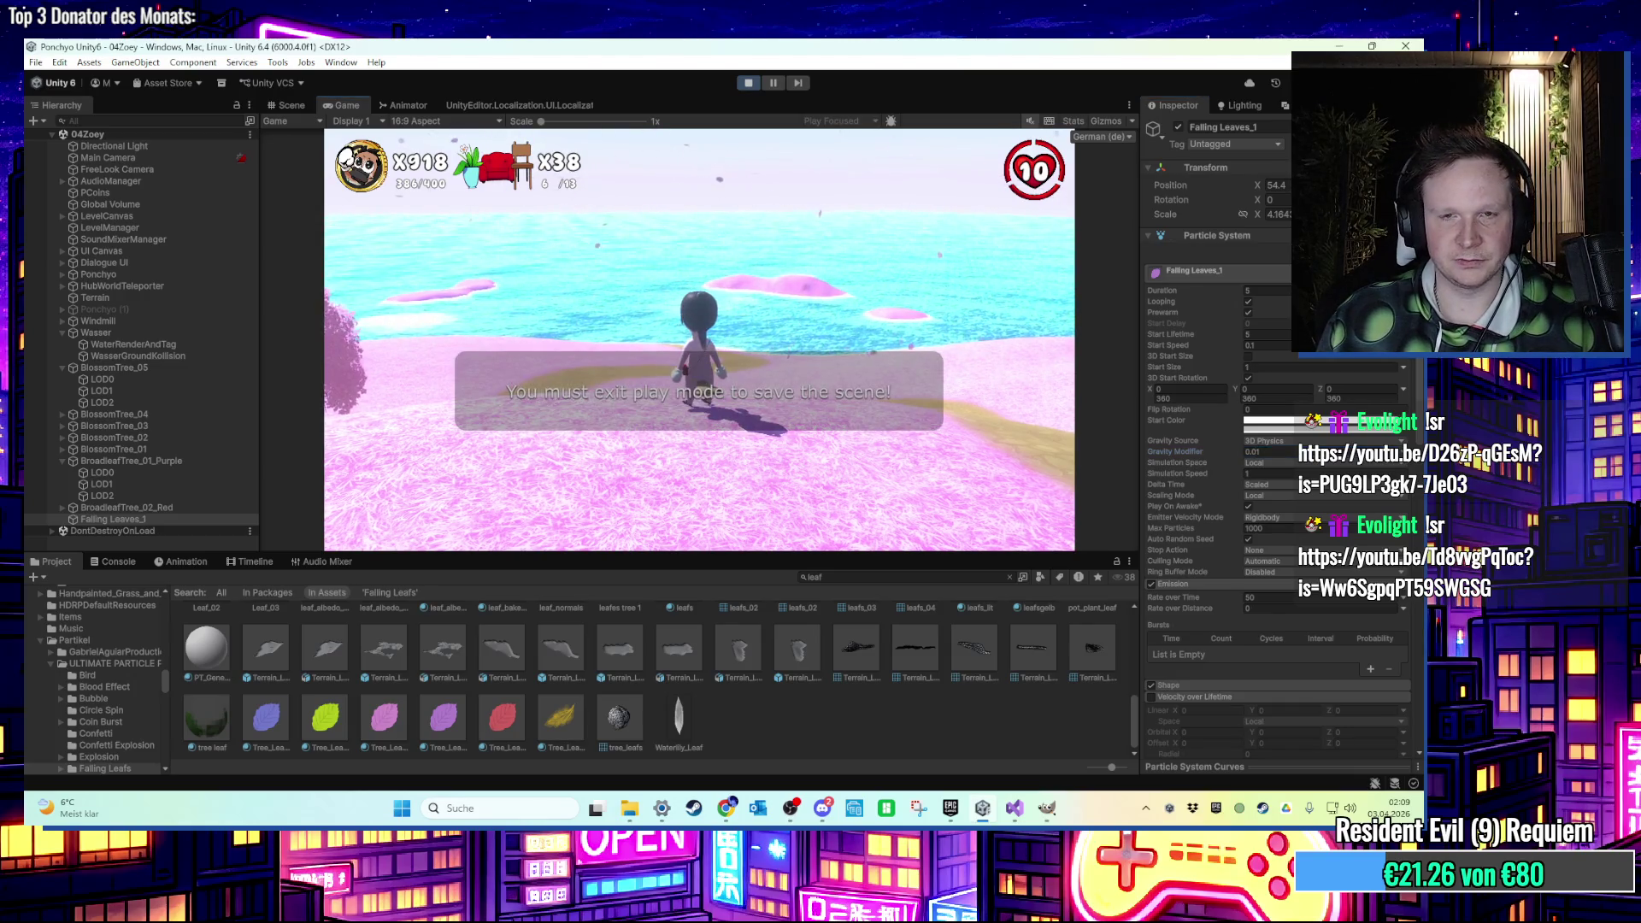
Walk the character along the winding sandy path to test the slow-falling leaves.
{"action": "key", "text": "a"}
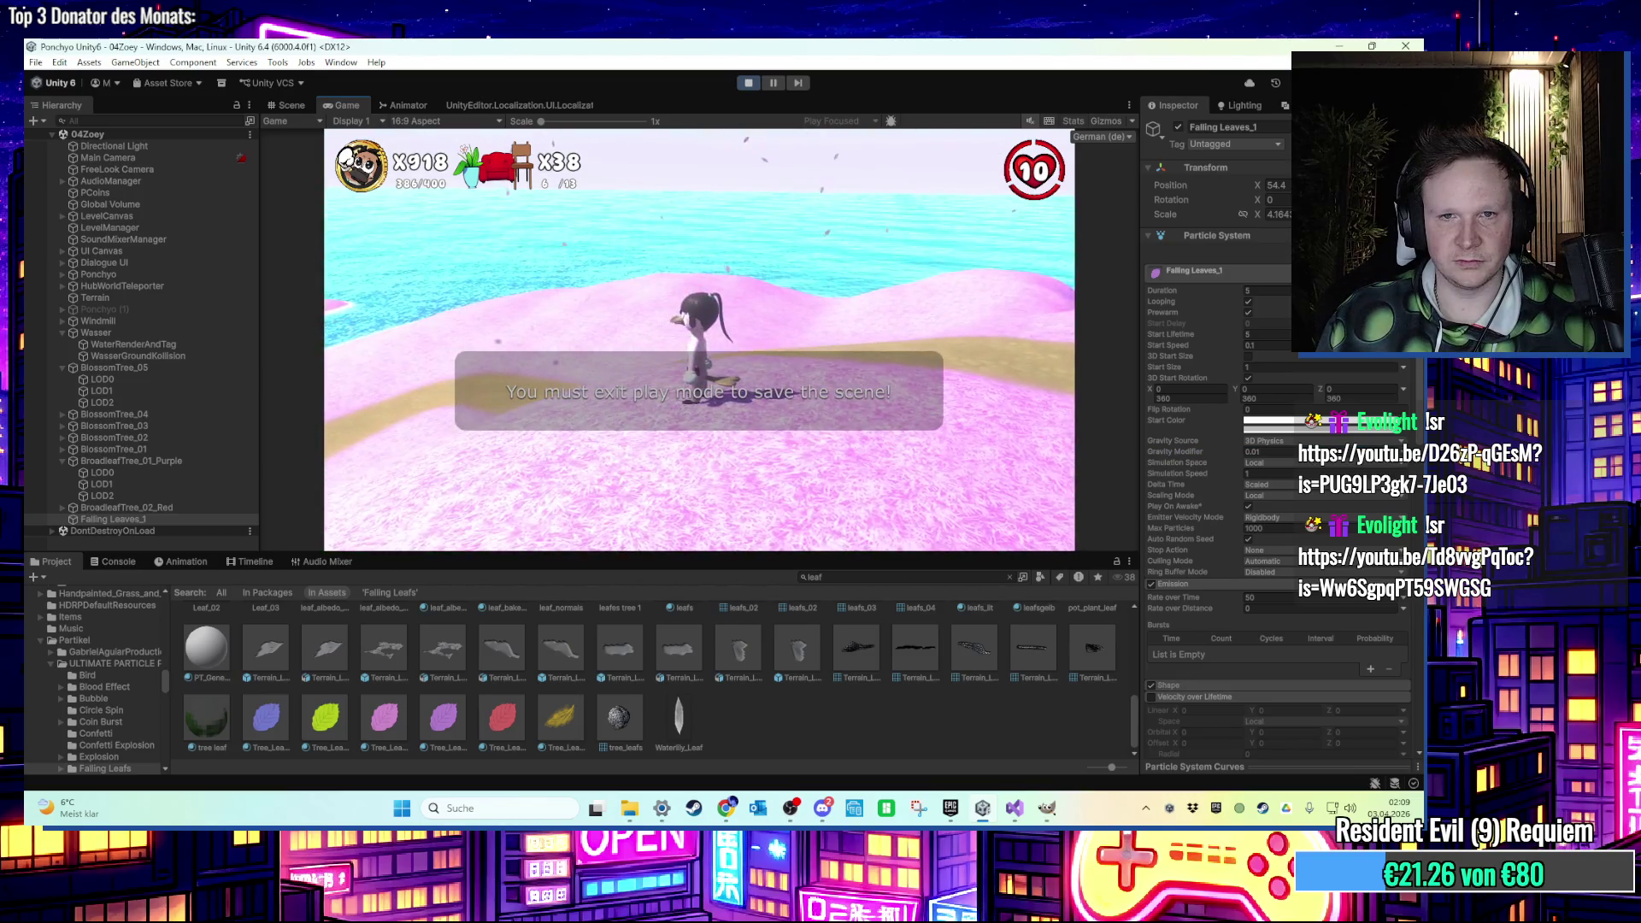
{"action": "key", "text": "w"}
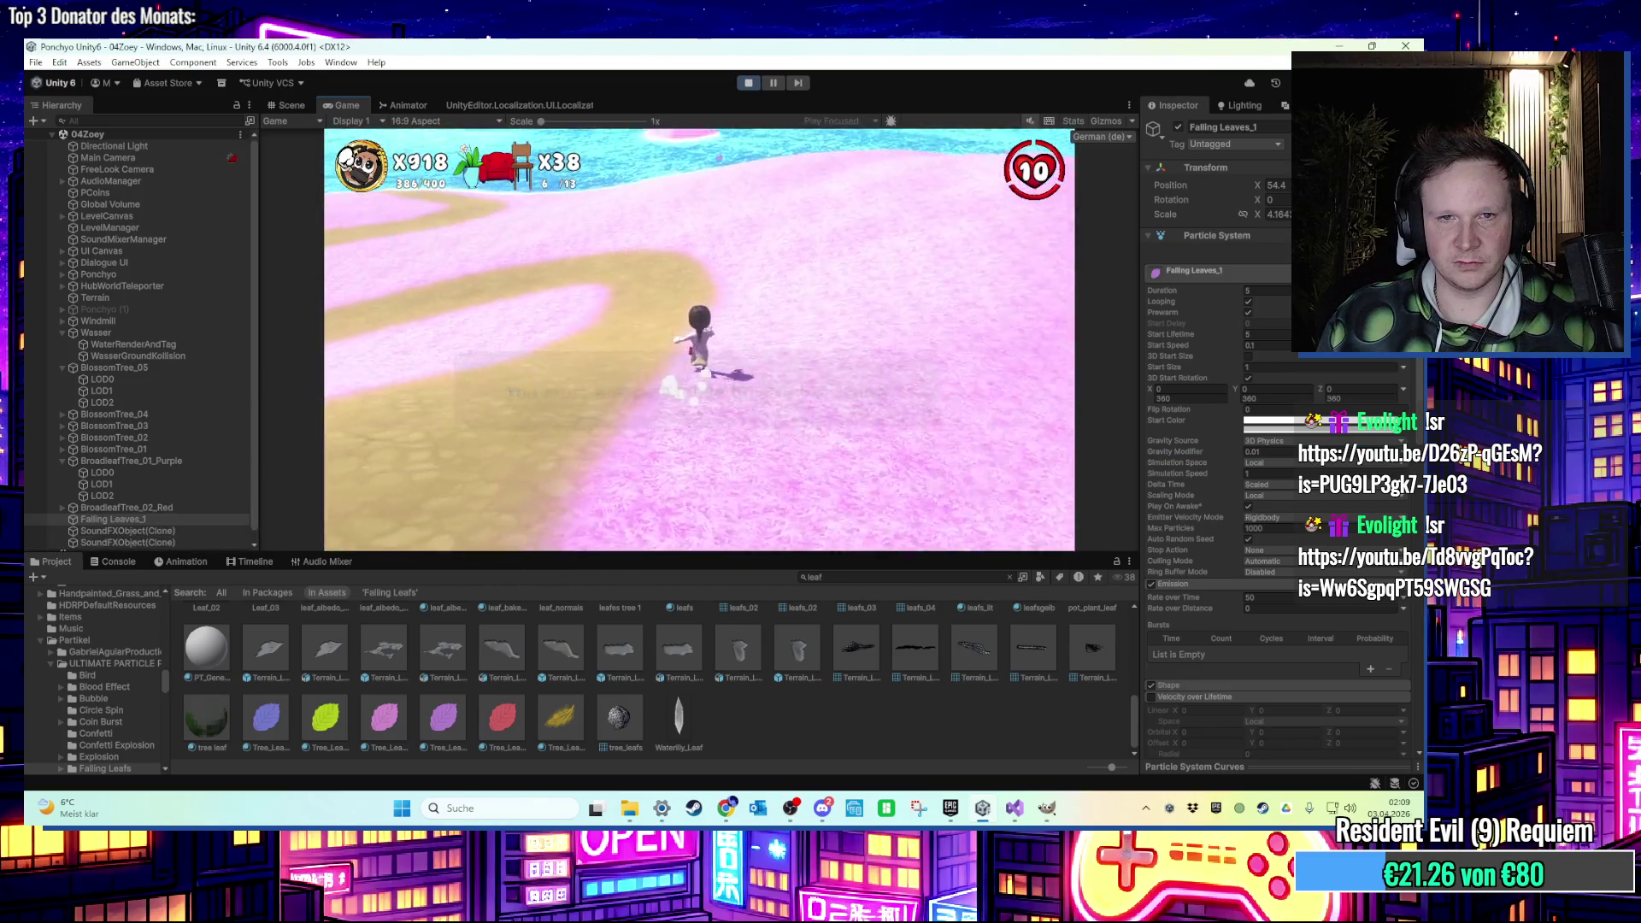
{"action": "key", "text": "w"}
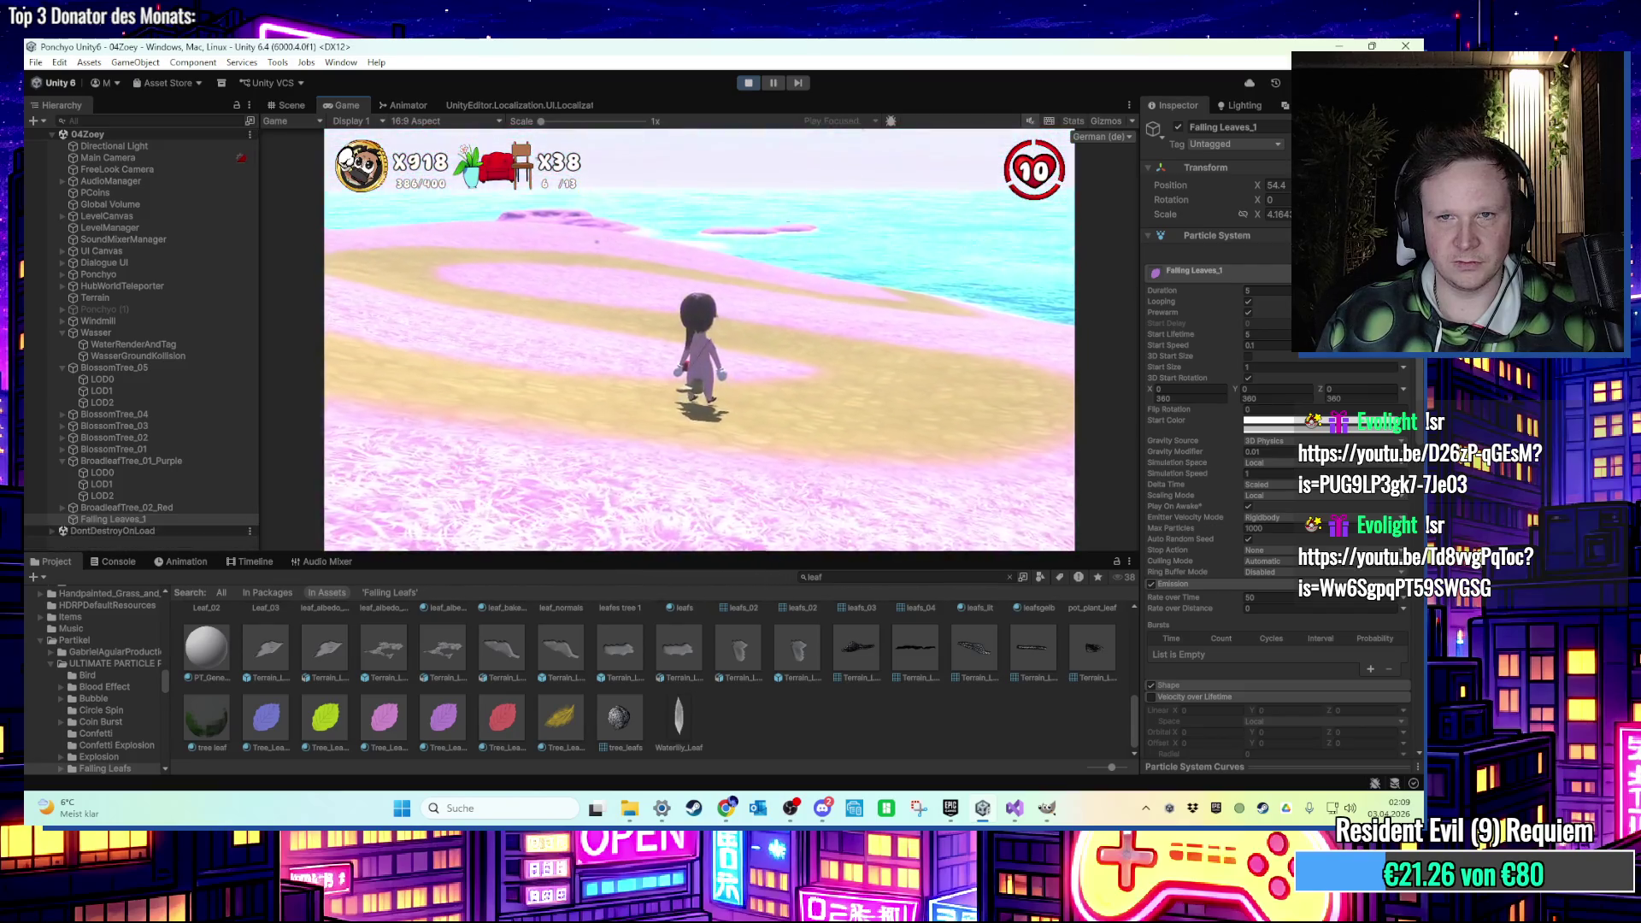
{"action": "key", "text": "a"}
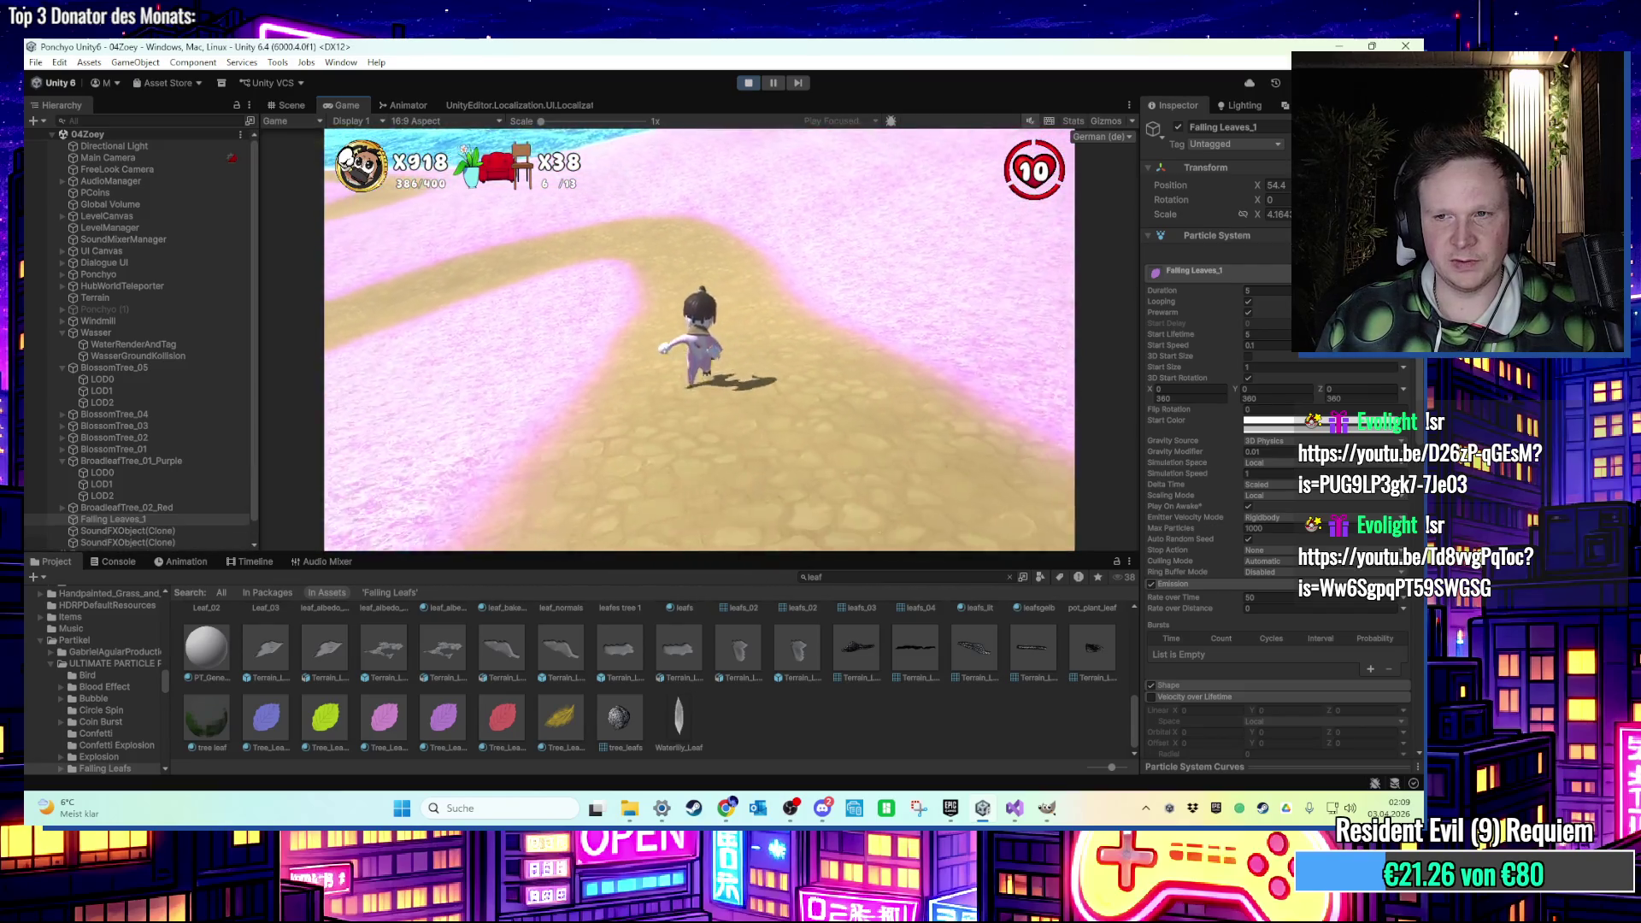
{"action": "key", "text": "w"}
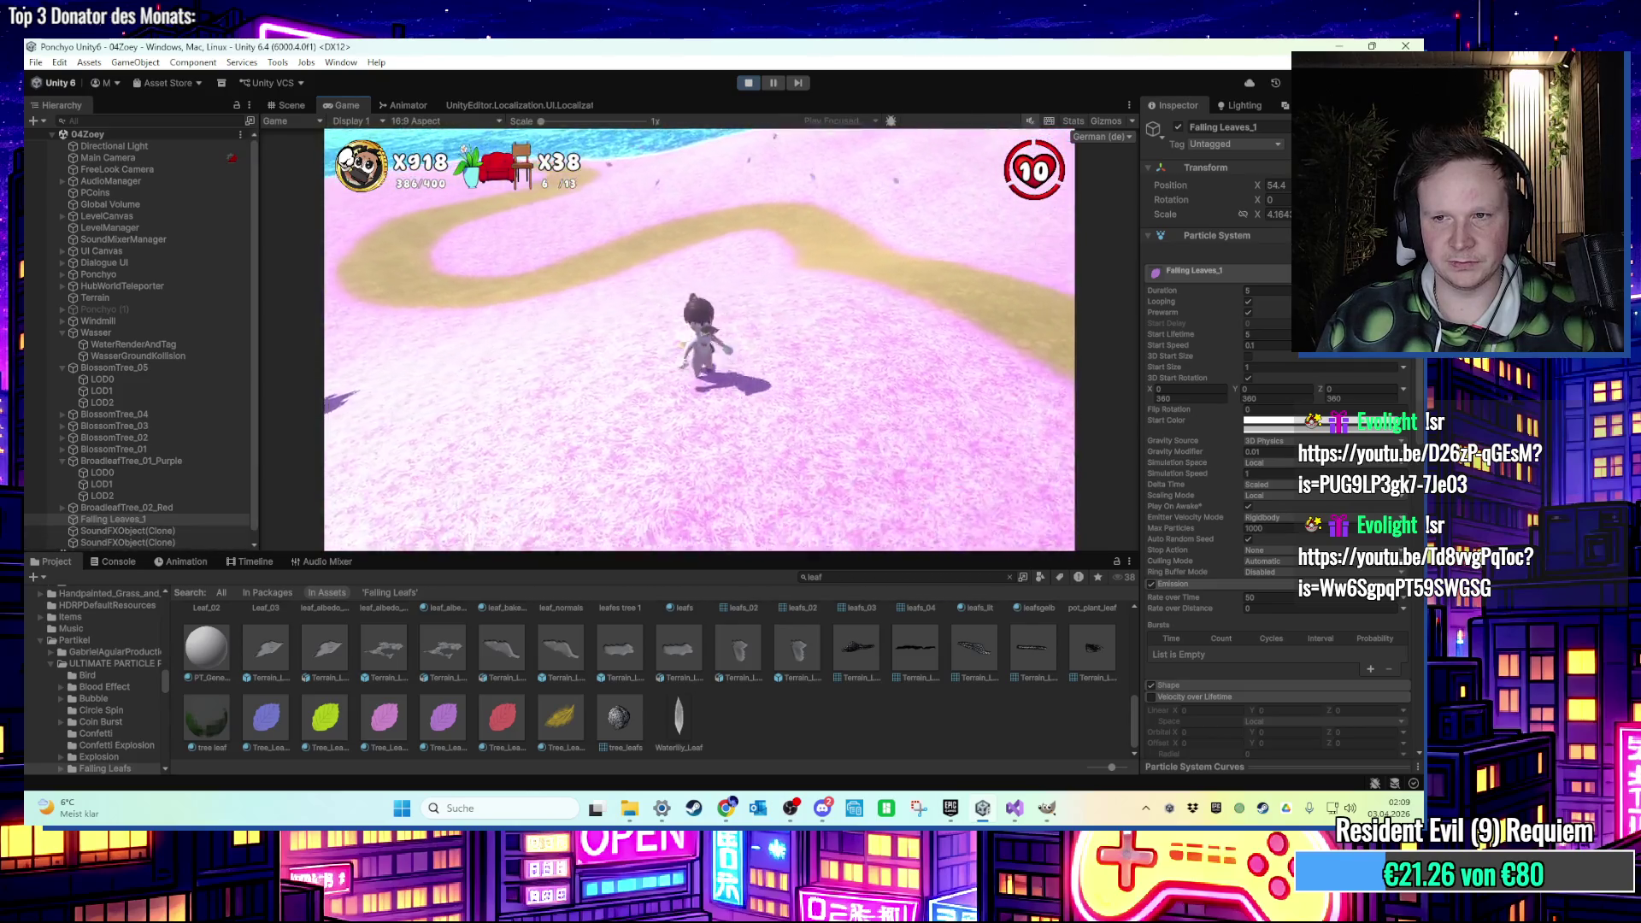
{"action": "key", "text": "super"}
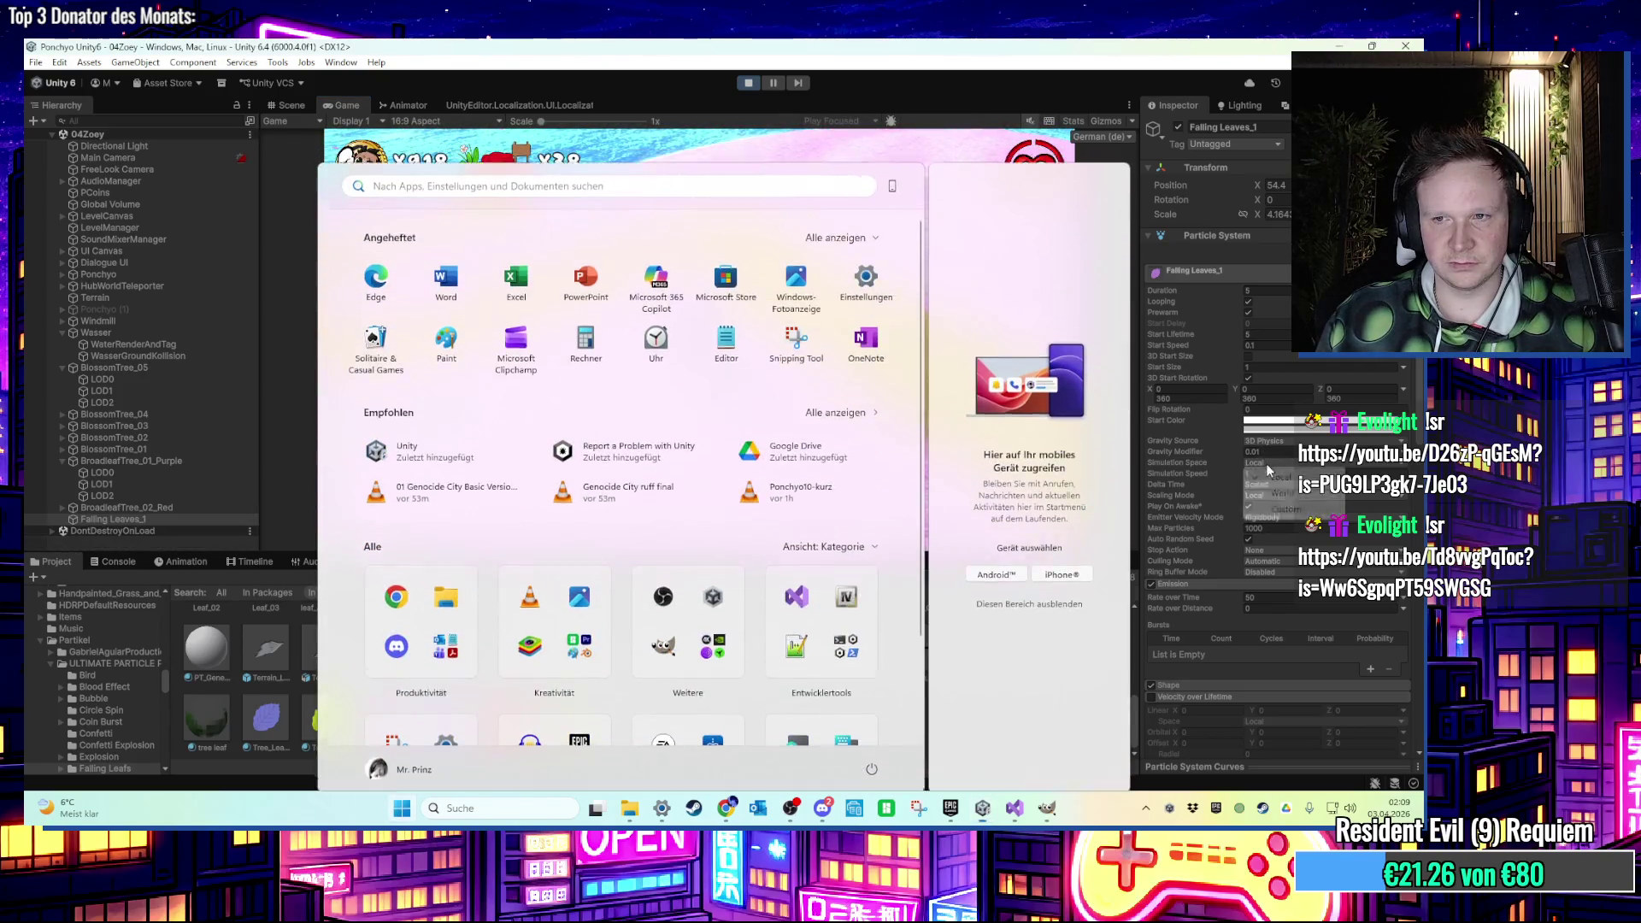
{"action": "key", "text": "super"}
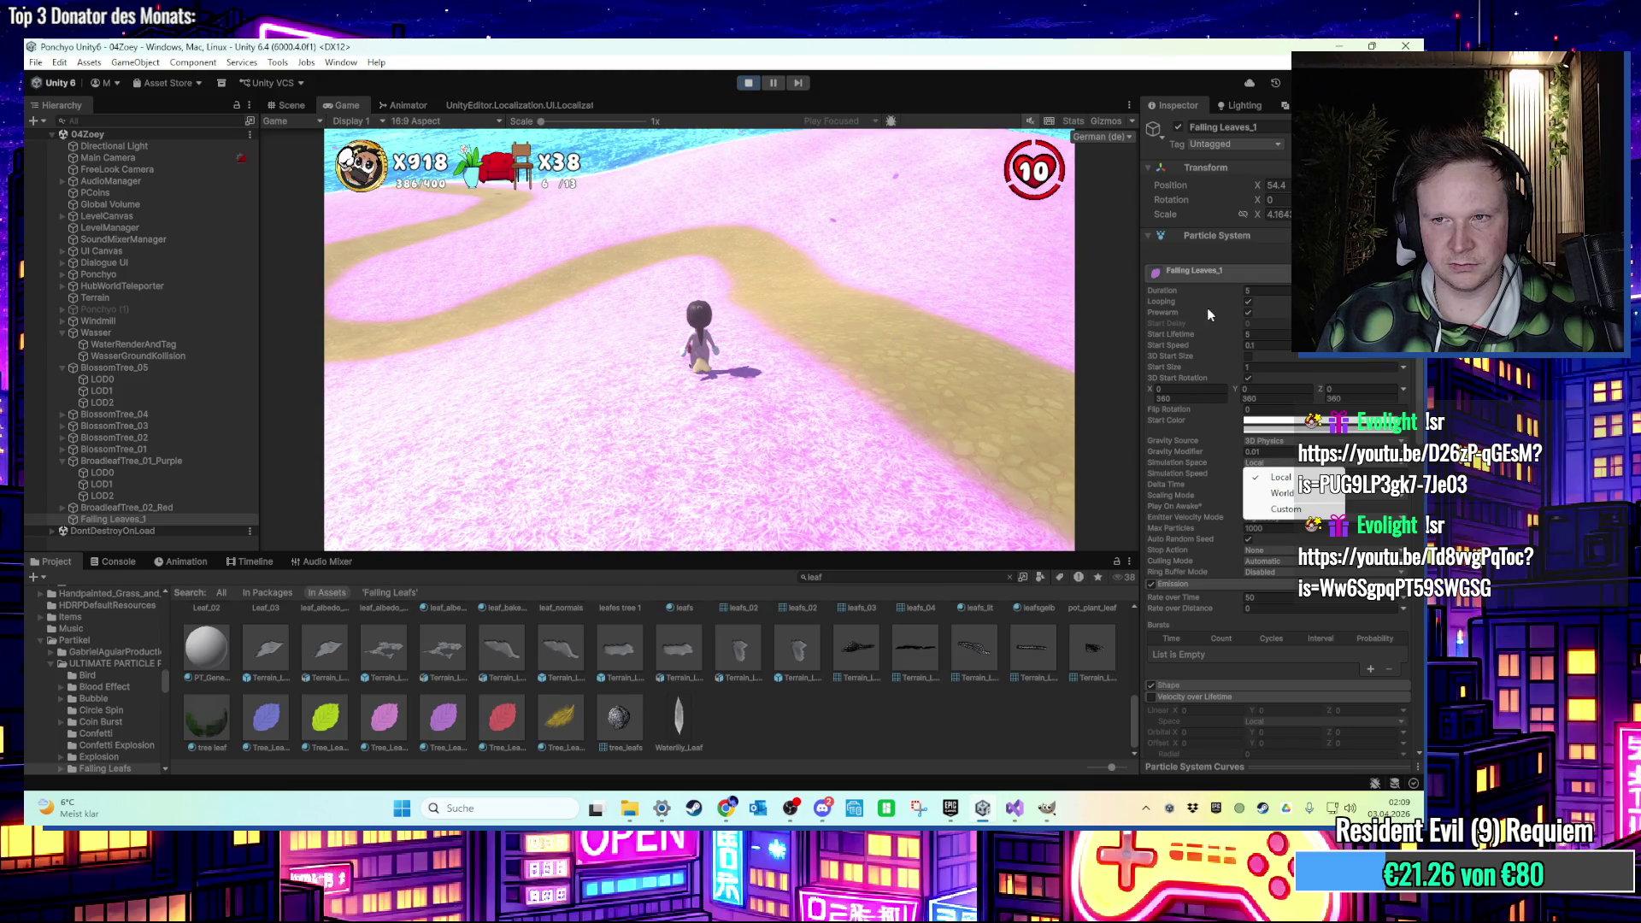
Set Emission Rate over Time to 10000 after briefly expanding the Shape module.
{"action": "left_click", "coordinate": [1203, 685]}
{"action": "scroll", "coordinate": [1204, 686], "scroll_direction": "down", "scroll_amount": 1}
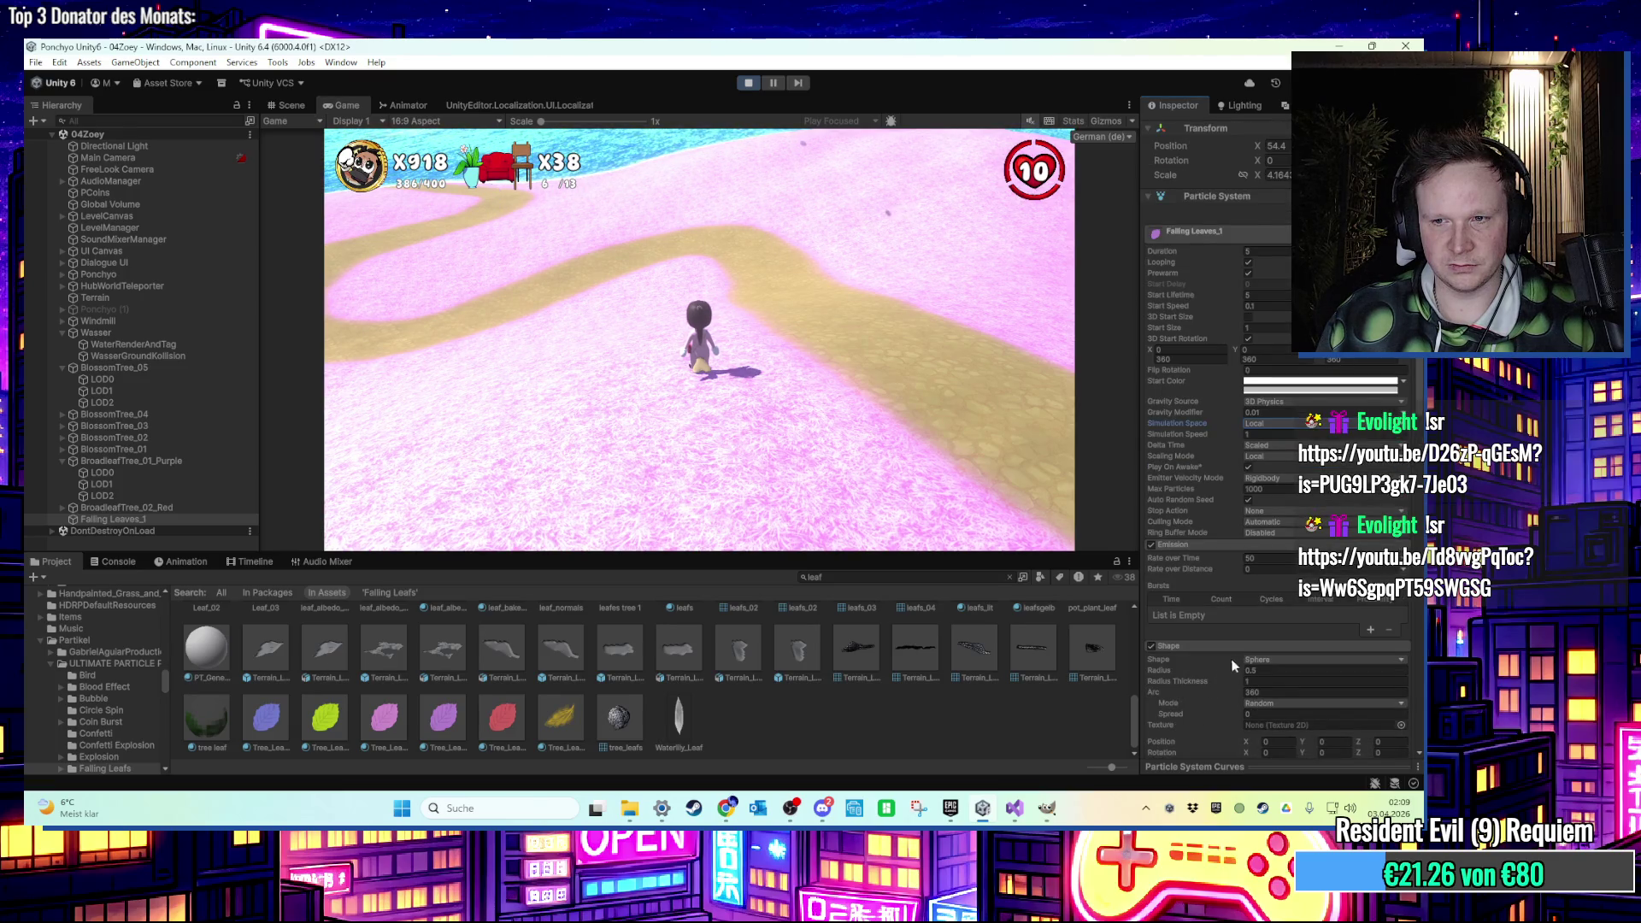
{"action": "left_click", "coordinate": [1227, 644]}
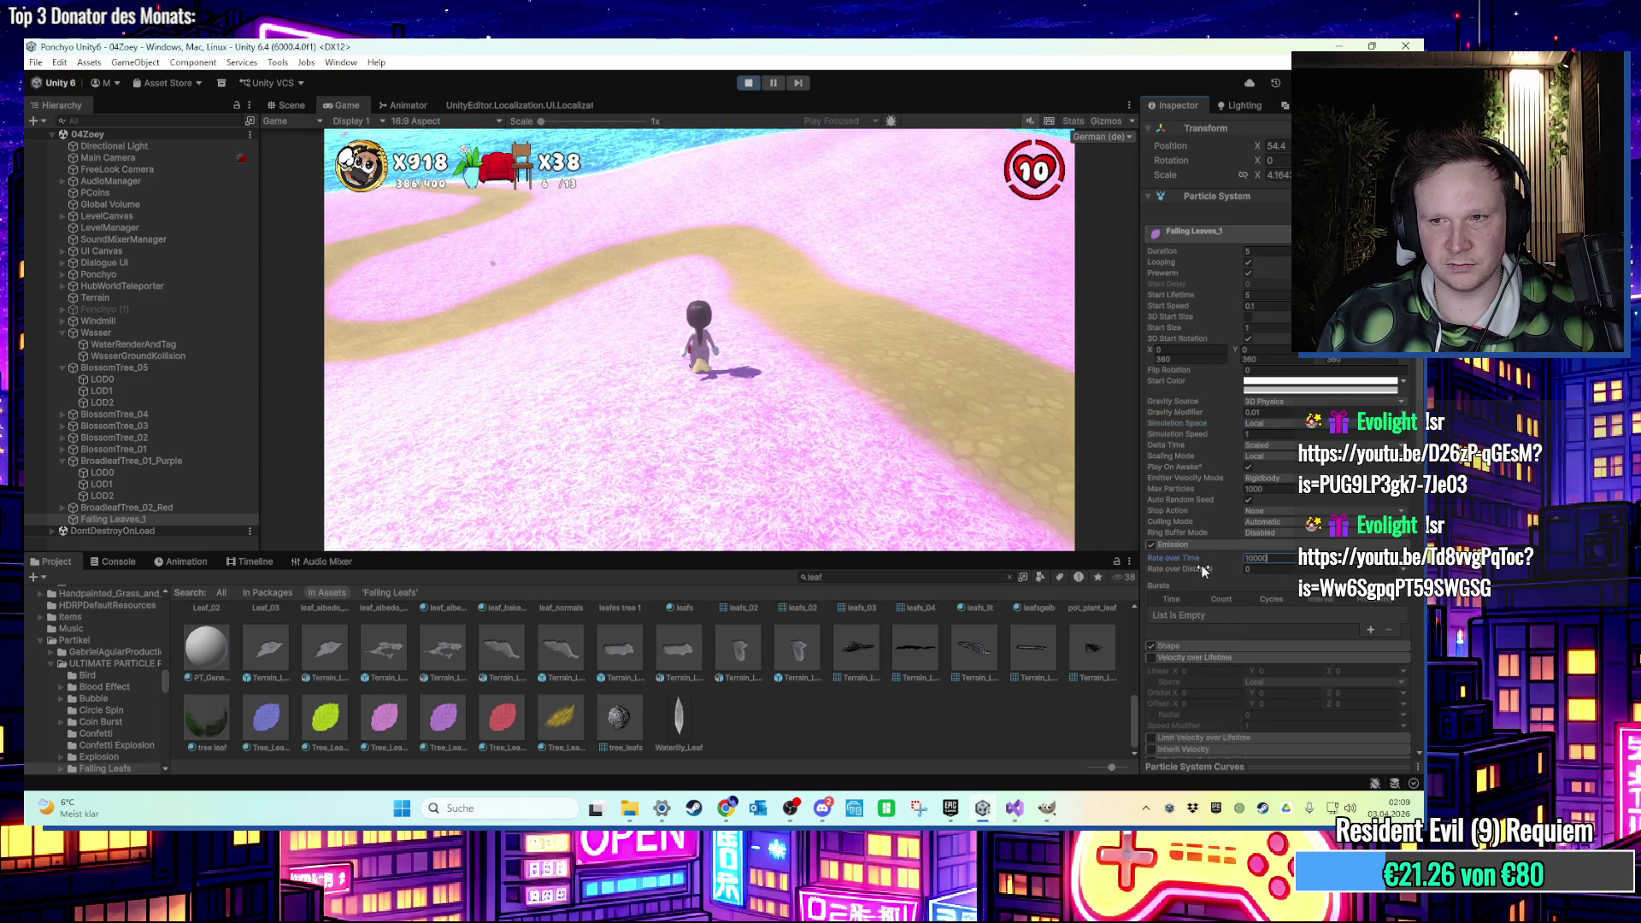
{"action": "key", "text": "Return"}
{"action": "key", "text": "w"}
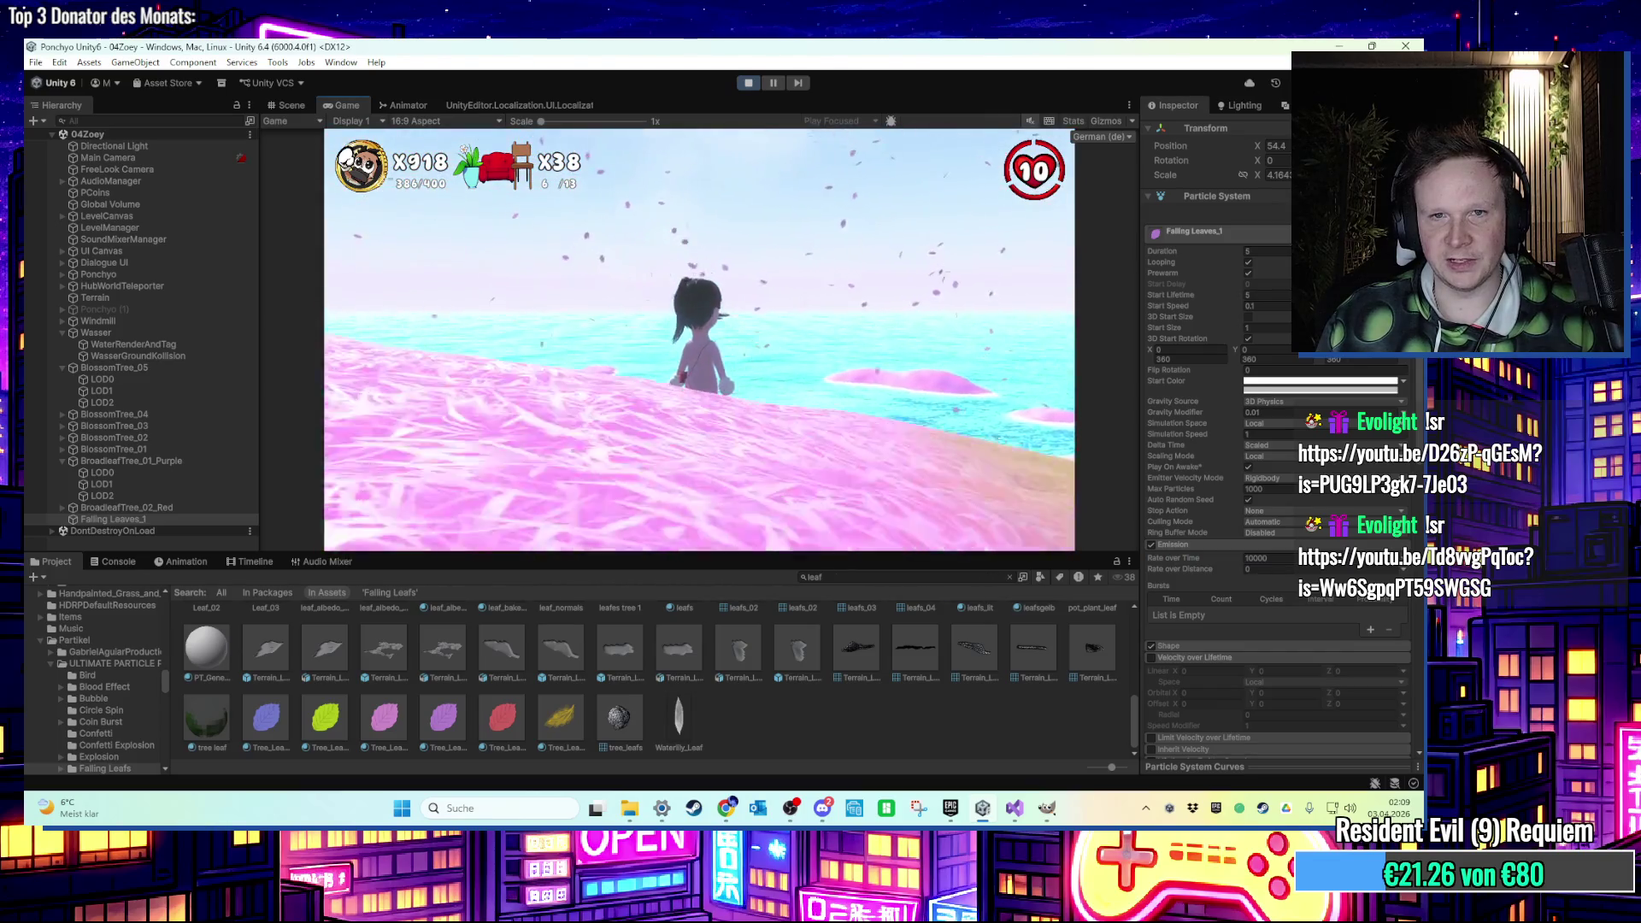
Set Max Particles to 0 and test it by running and jumping the character.
{"action": "key", "text": "s"}
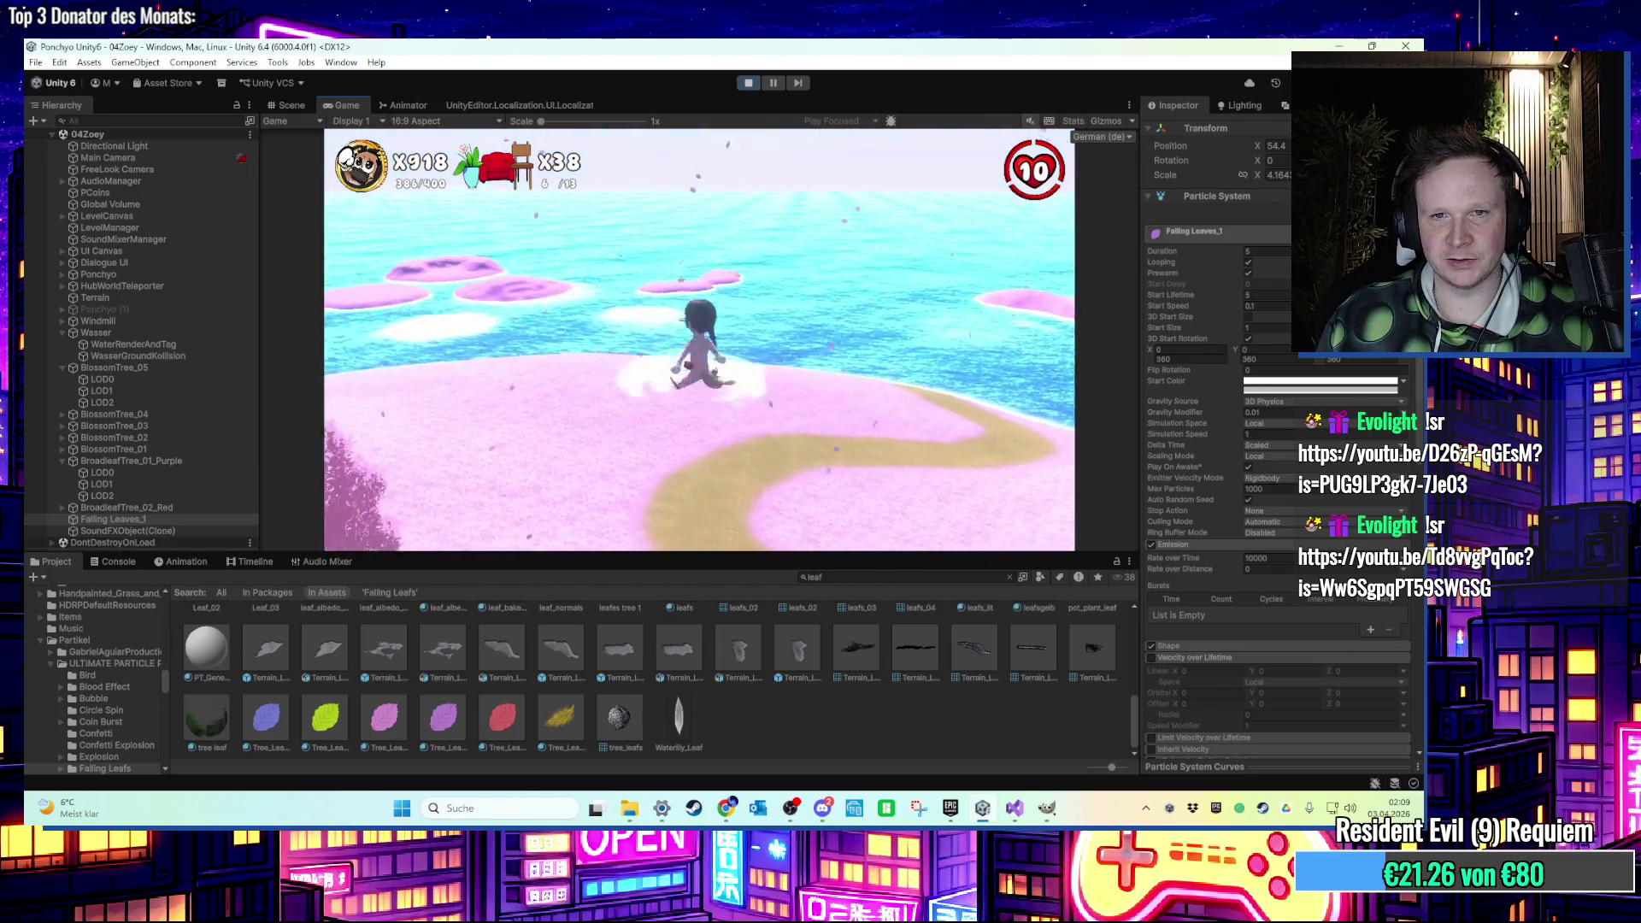
{"action": "key", "text": "w"}
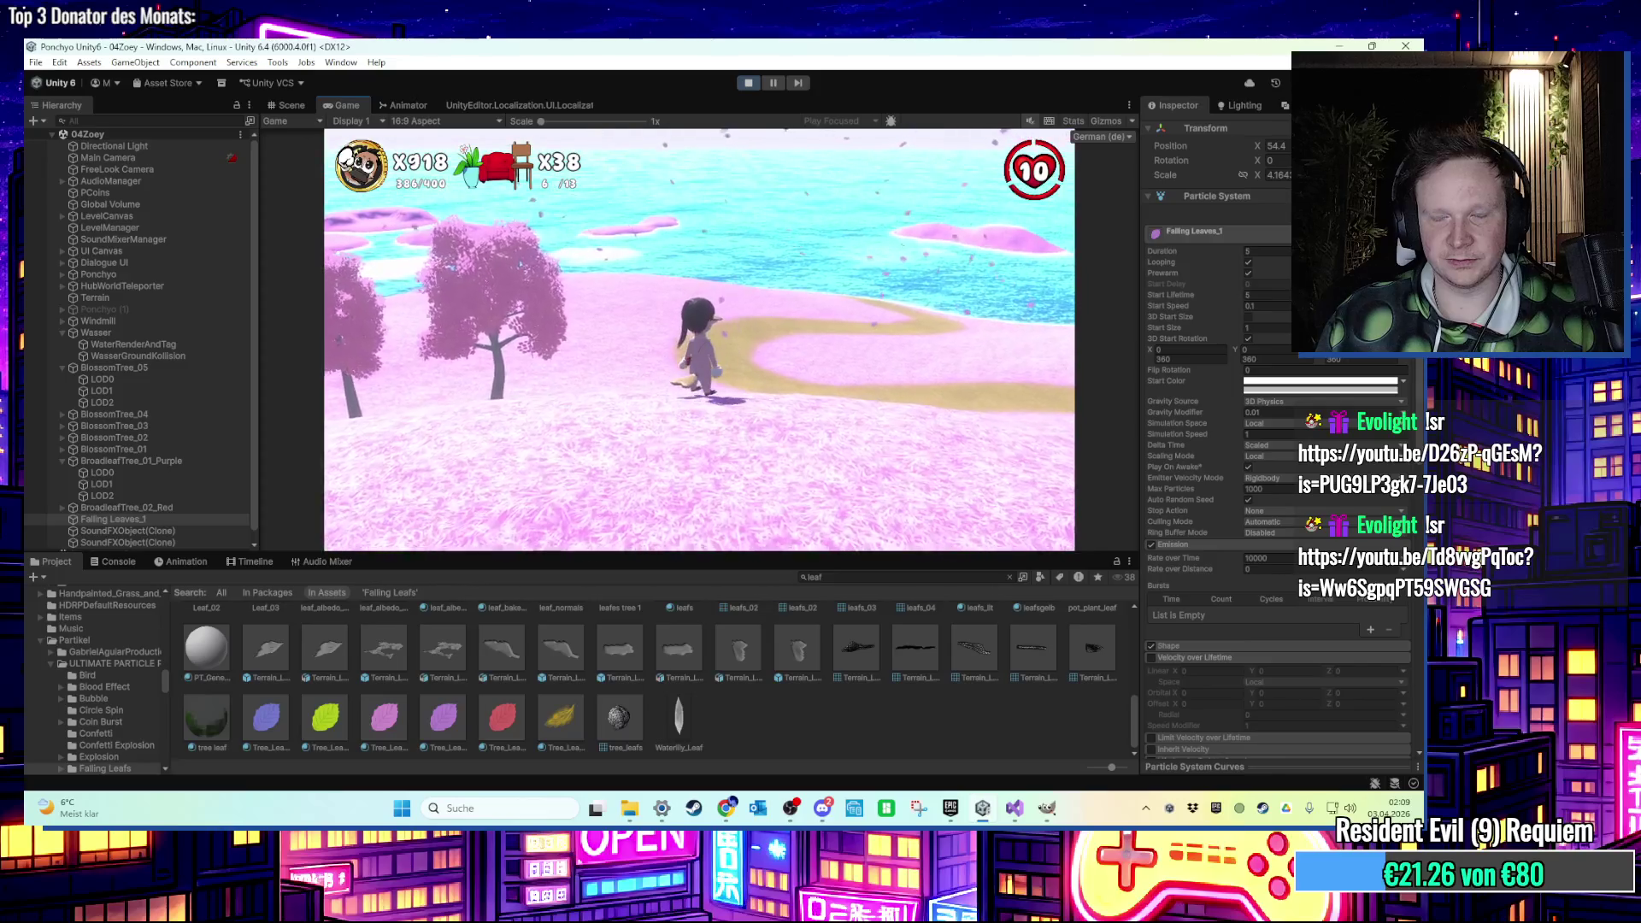
{"action": "key", "text": "super"}
{"action": "left_click", "coordinate": [1270, 485]}
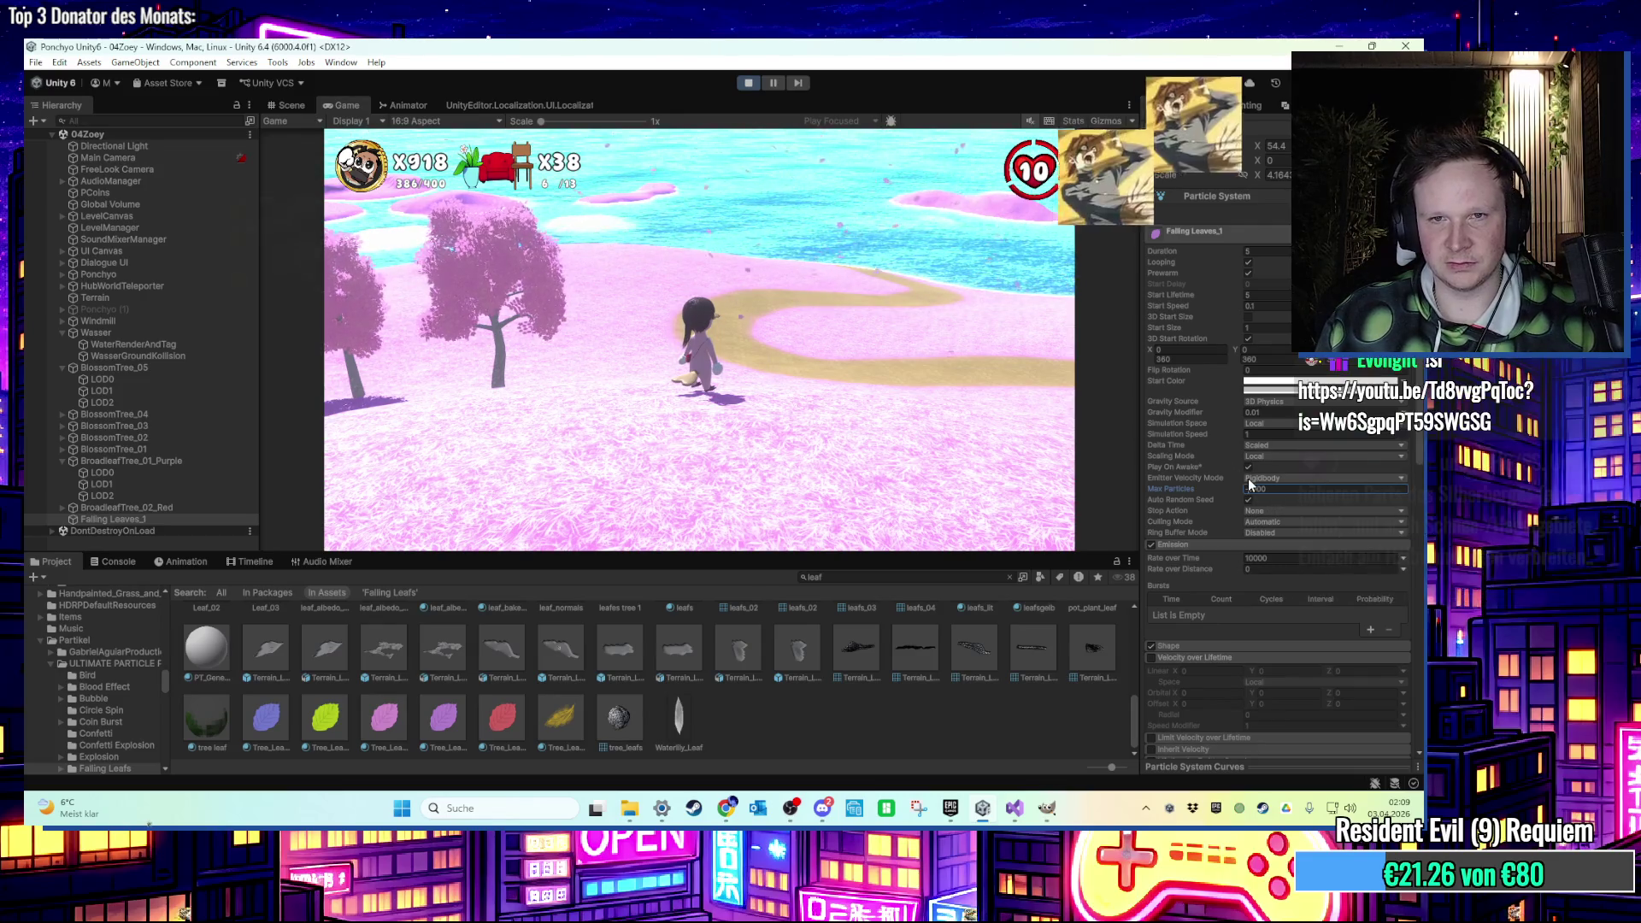
{"action": "left_click", "coordinate": [956, 382]}
{"action": "key", "text": "w"}
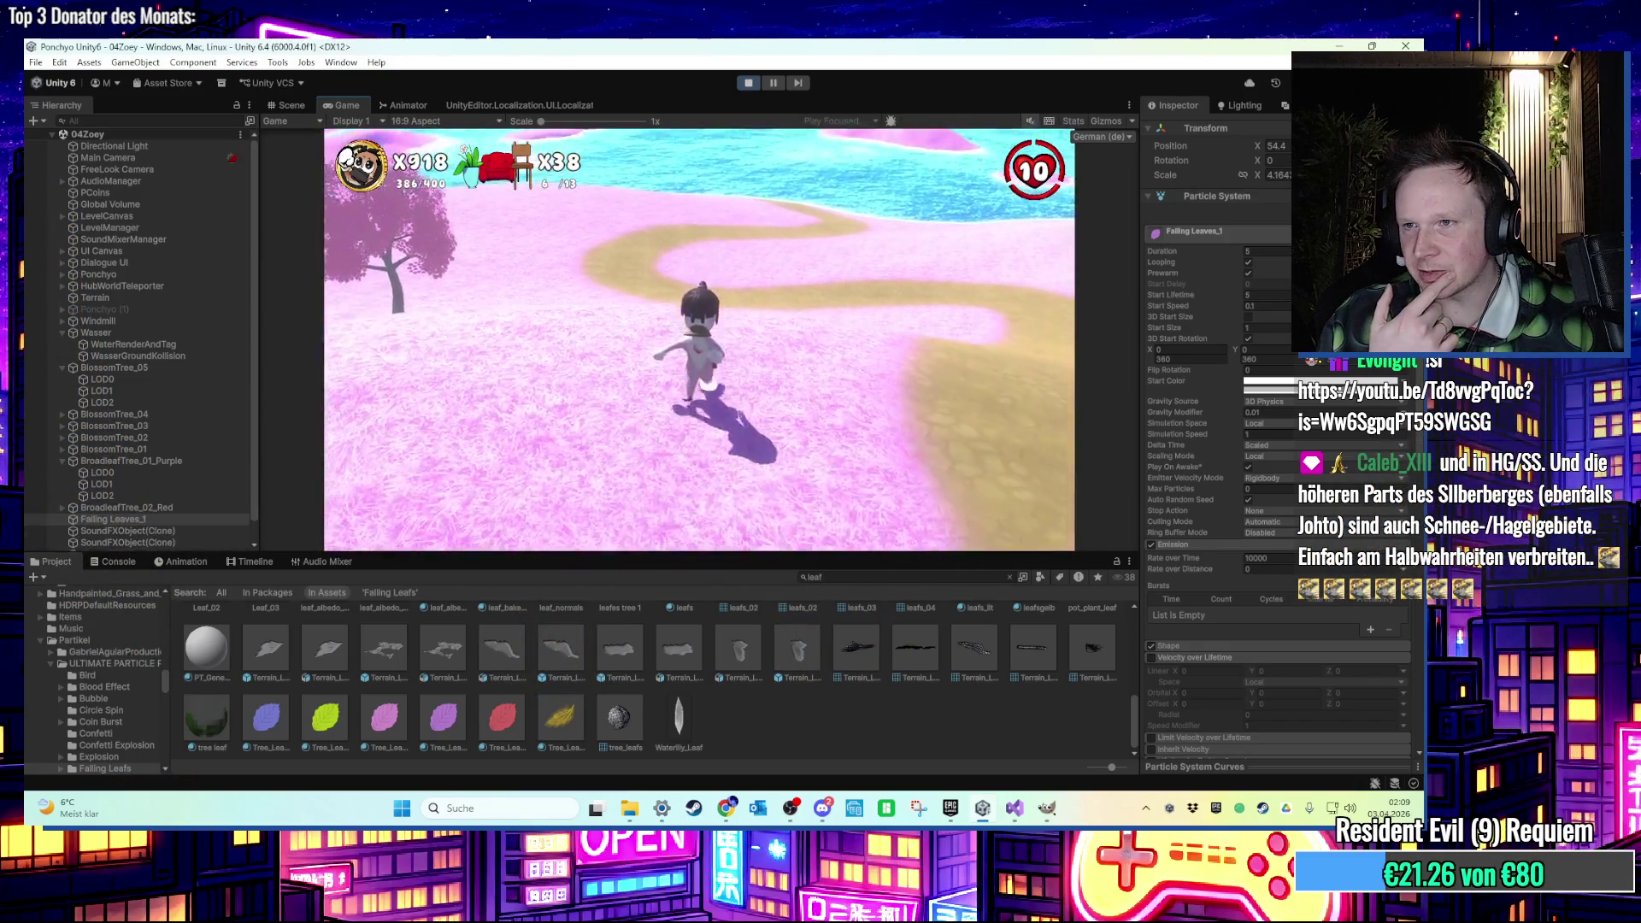
{"action": "key", "text": "space"}
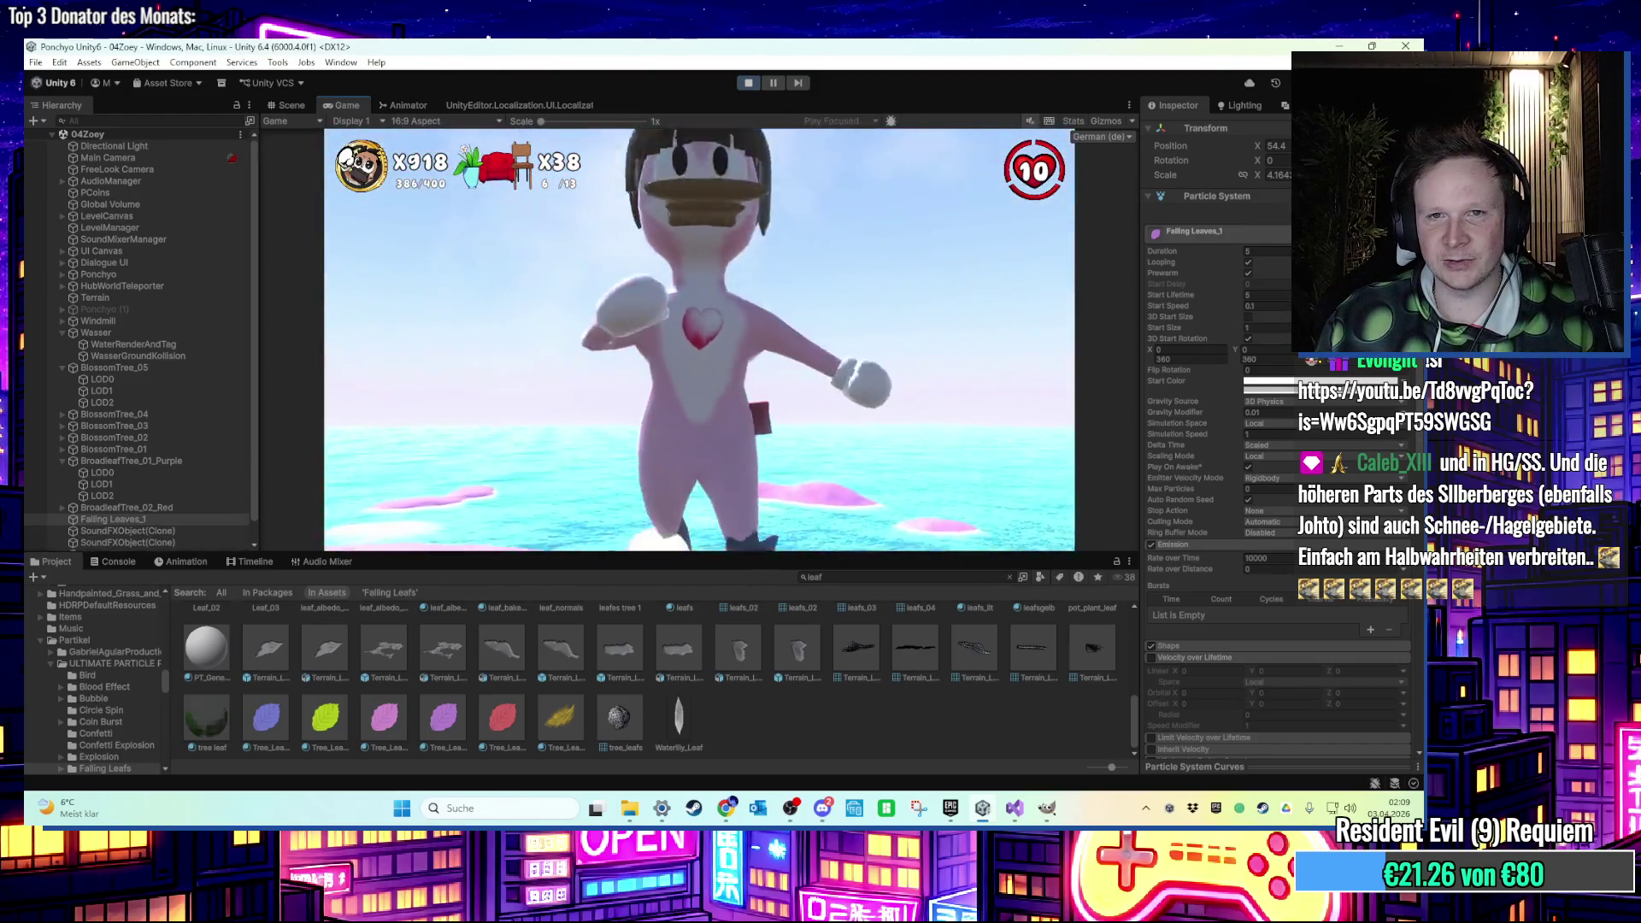
Restore the leaves' Max Particles to 1000.
{"action": "key", "text": "super"}
{"action": "key", "text": "super"}
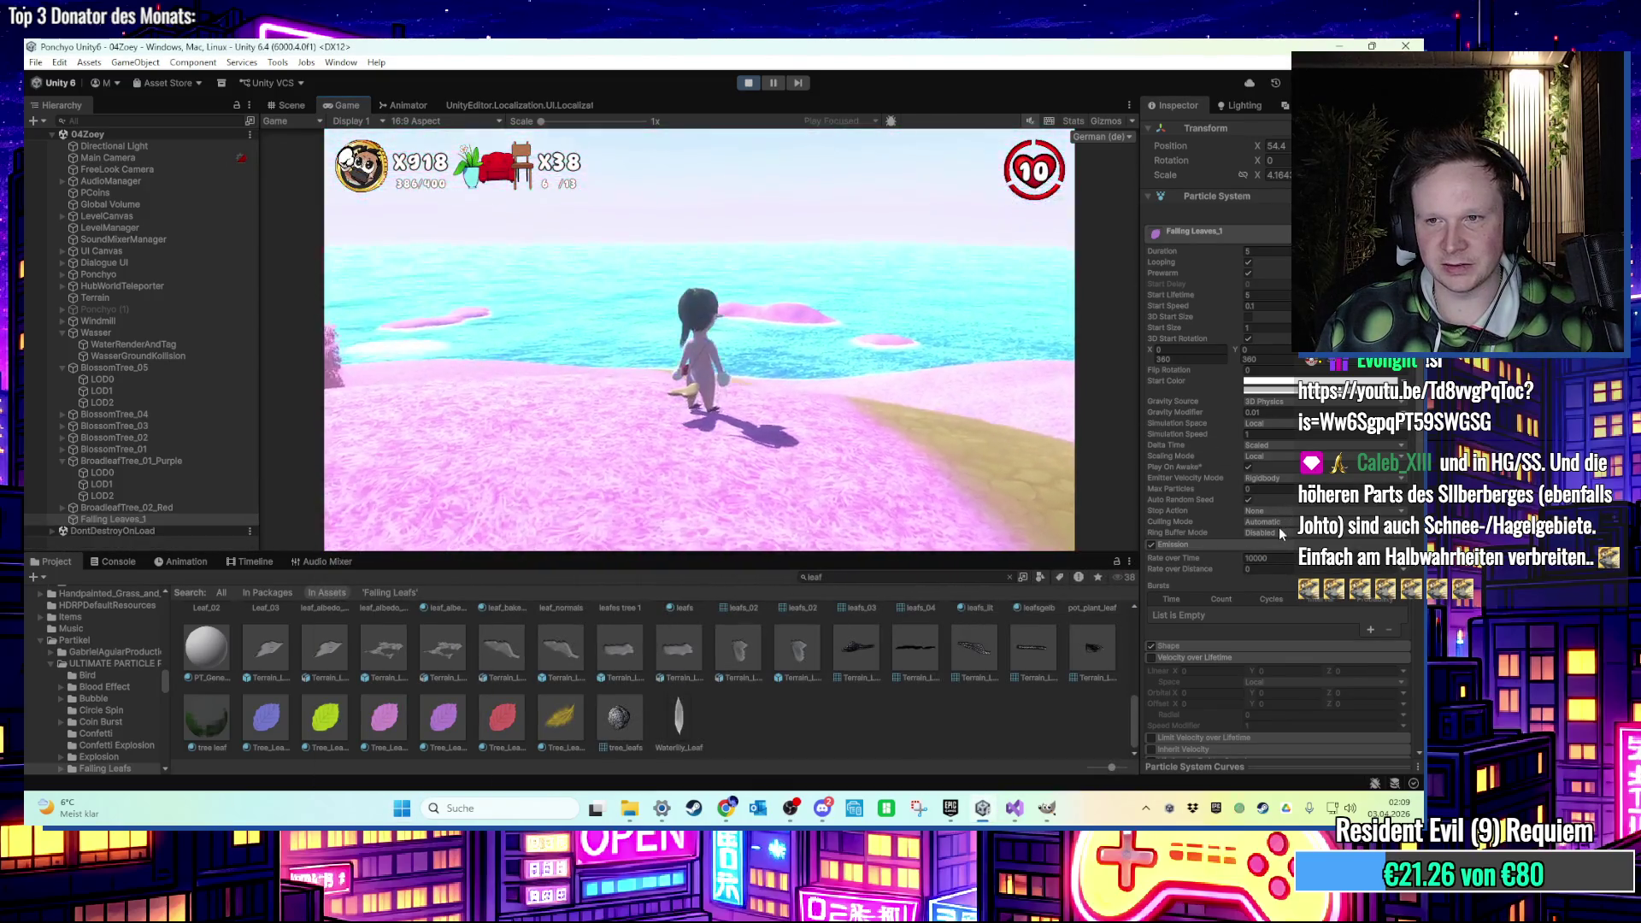
{"action": "left_click", "coordinate": [1265, 488]}
{"action": "type", "text": "1000"}
{"action": "key", "text": "Return"}
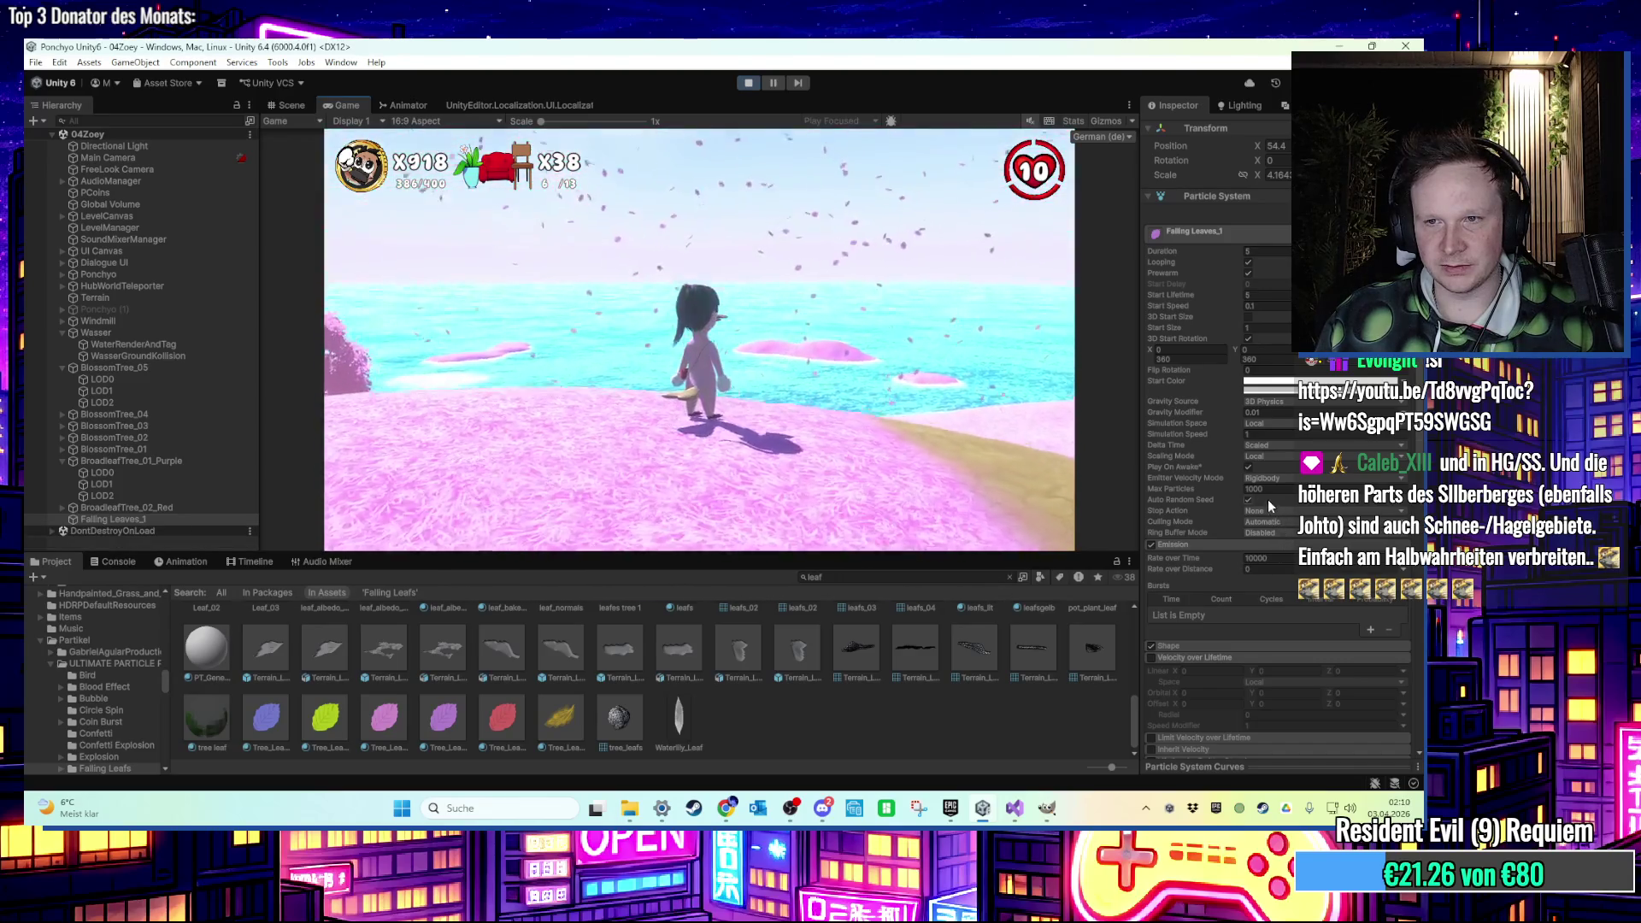
Lower the leaves' Emission Rate over Time and stop the play test.
{"action": "left_click", "coordinate": [1266, 558]}
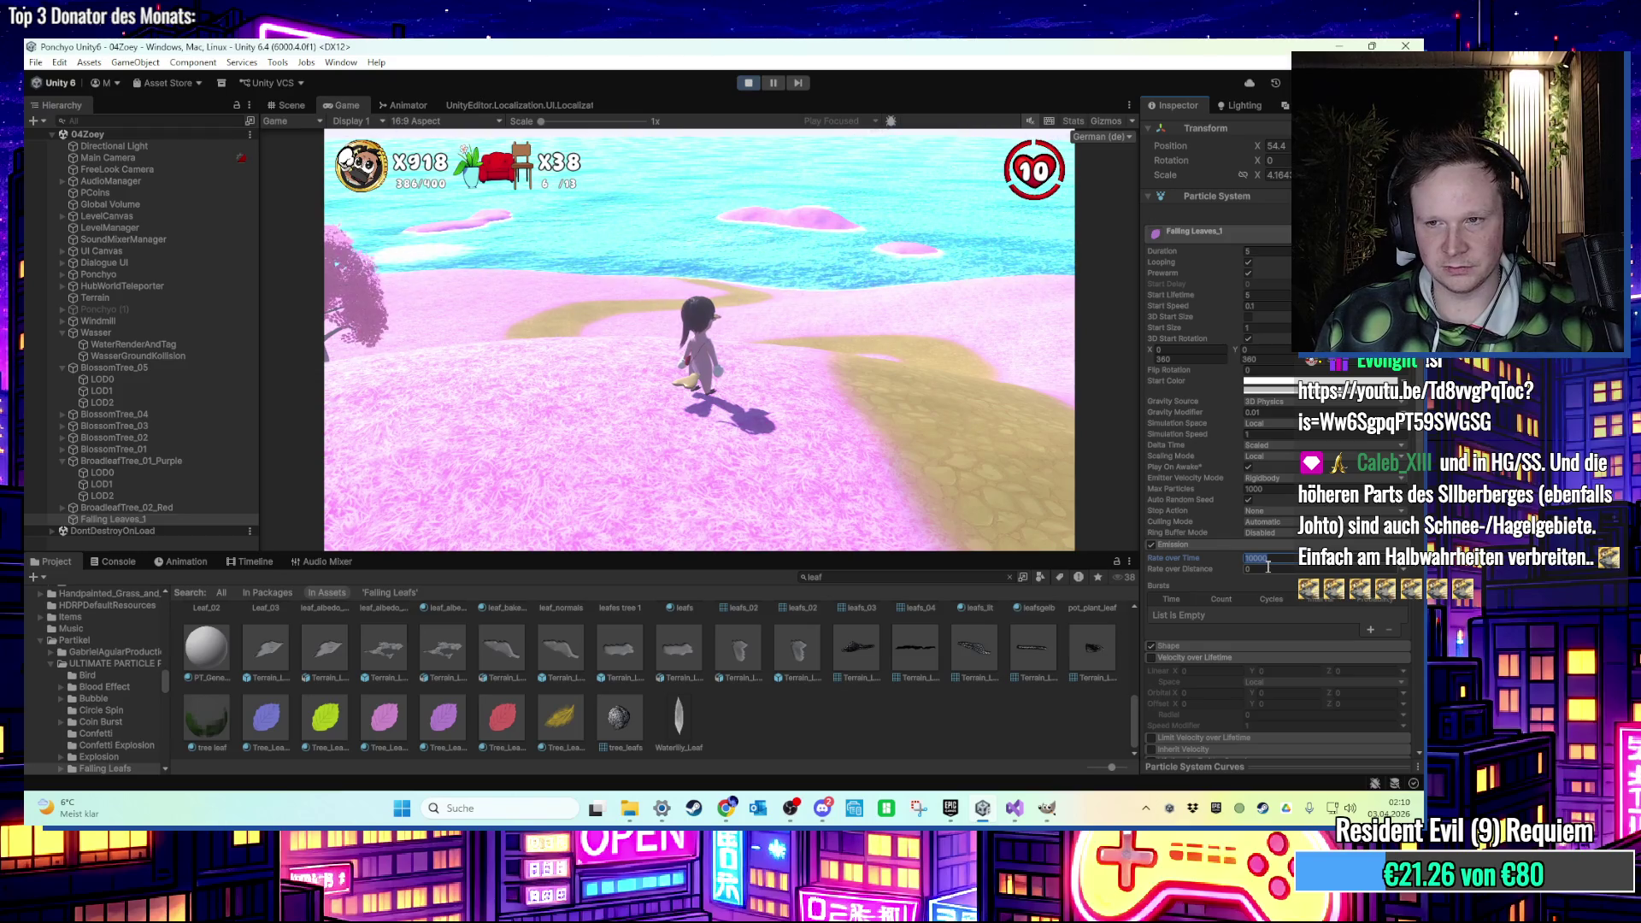
{"action": "type", "text": "300"}
{"action": "key", "text": "Return"}
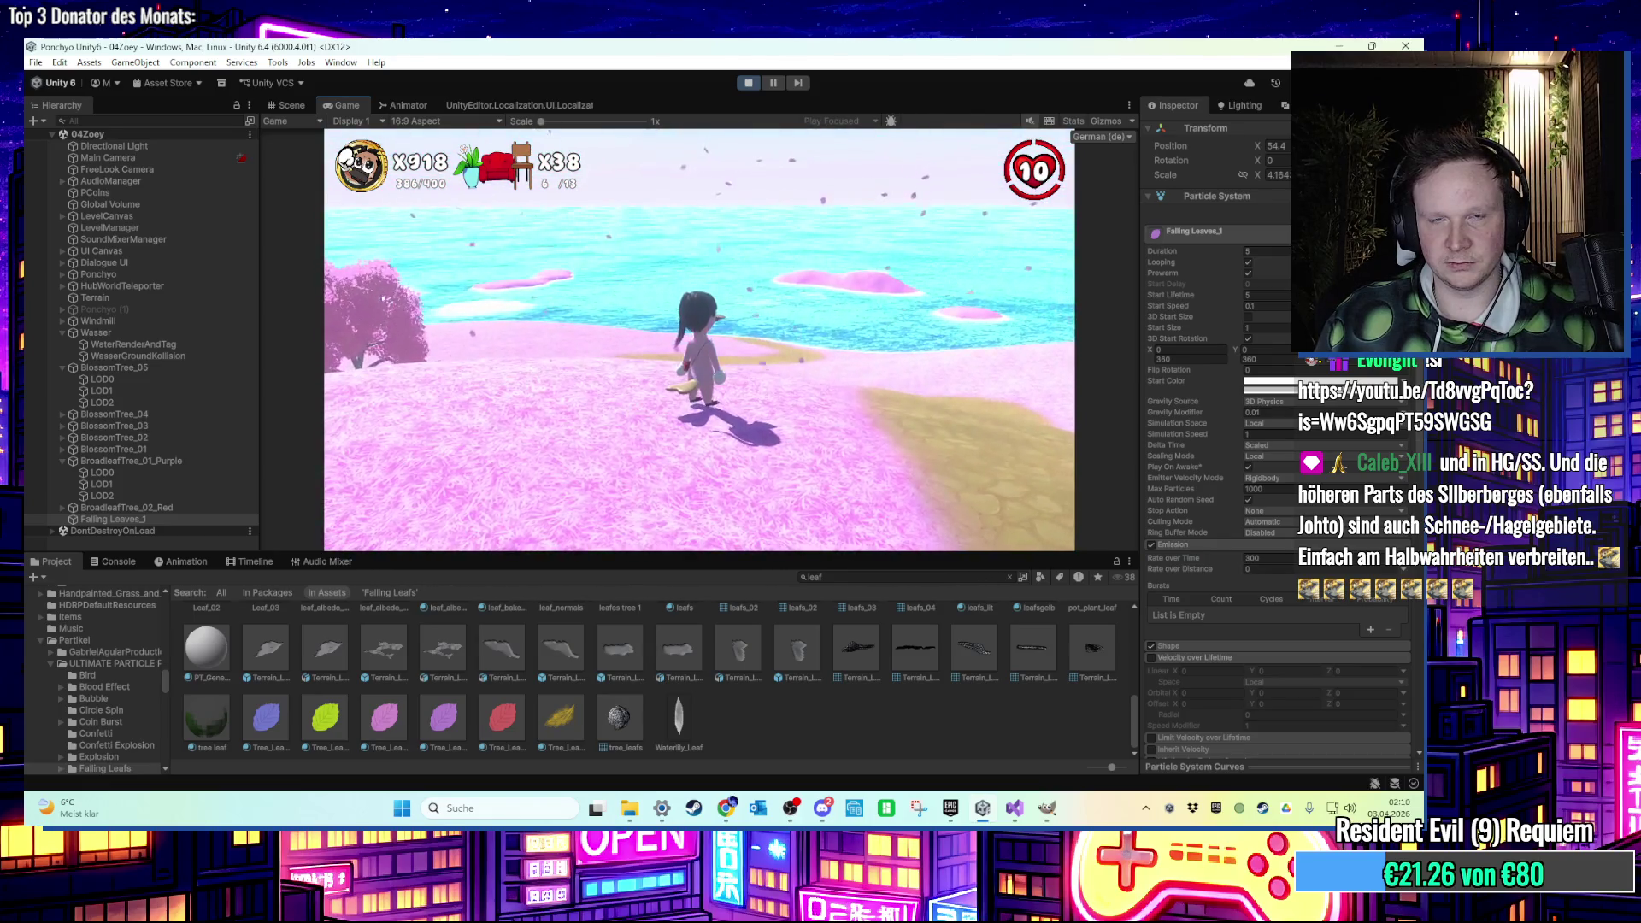
{"action": "key", "text": "super"}
{"action": "left_click", "coordinate": [748, 82]}
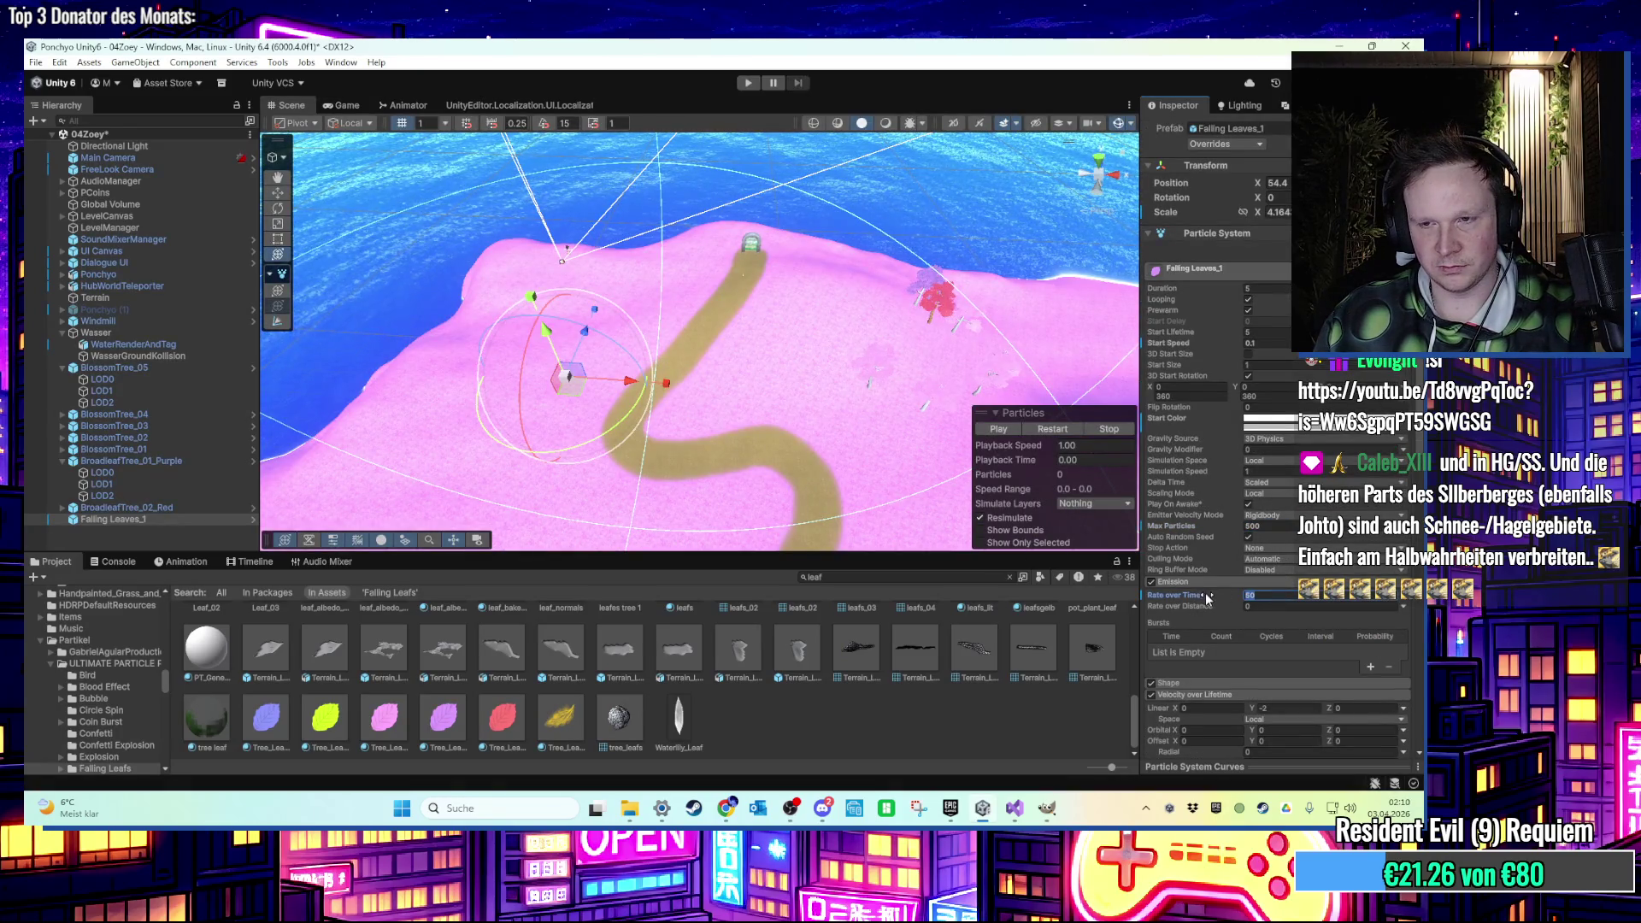
Play-test the 100-per-second leaves near the water, then stop and return to the scene.
{"action": "key", "text": "ctrl+p"}
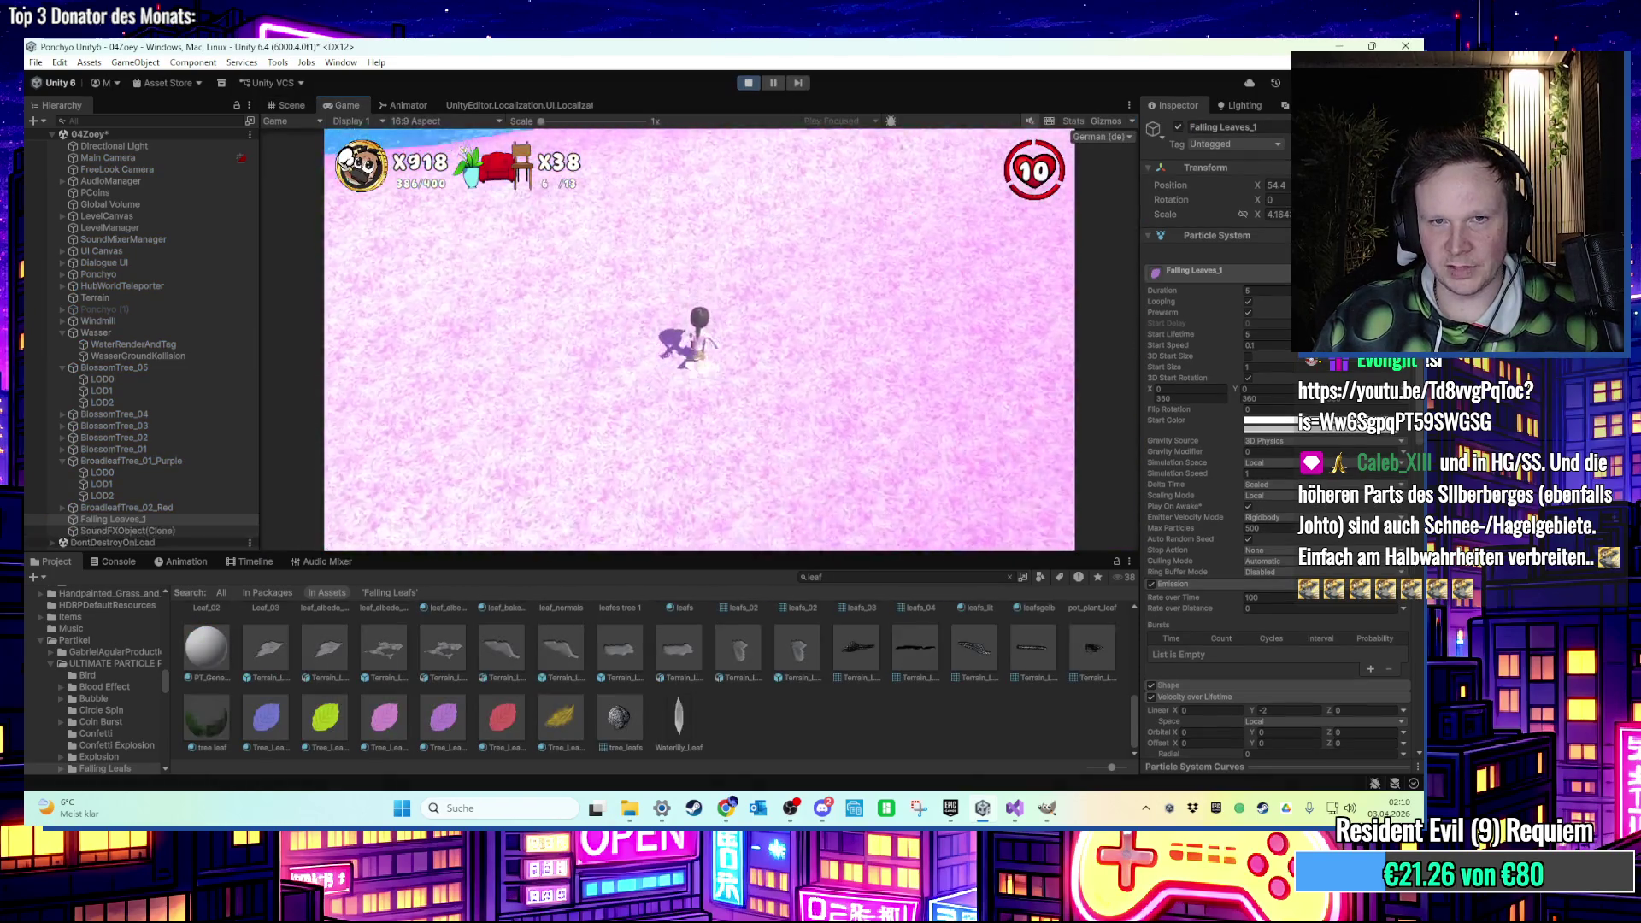
{"action": "key", "text": "w"}
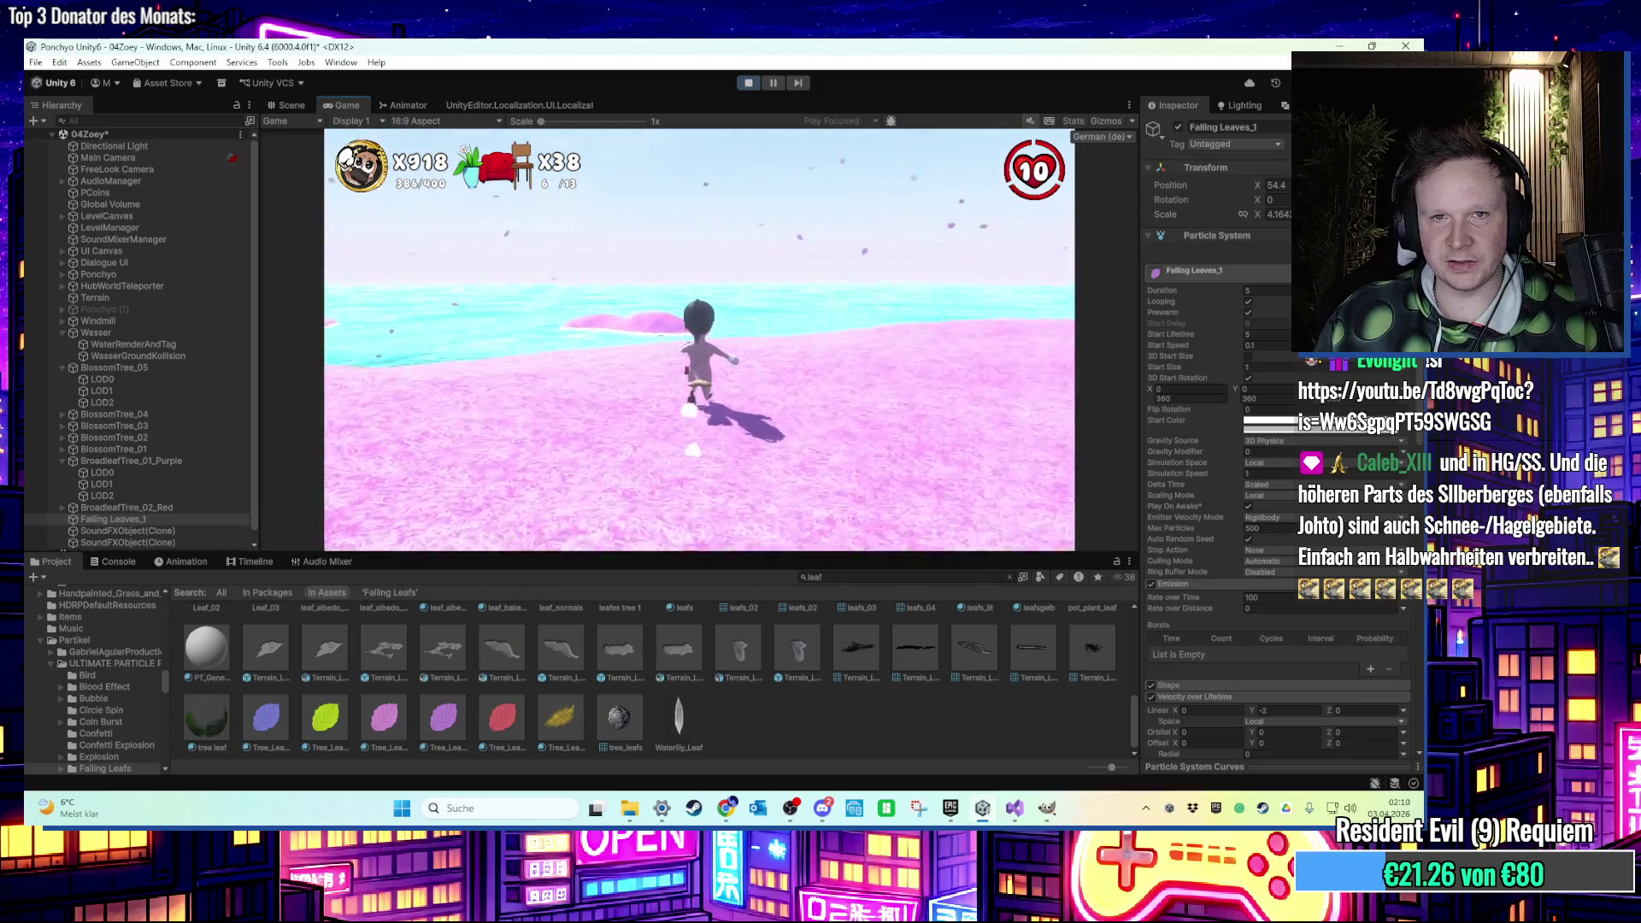
{"action": "key", "text": "w"}
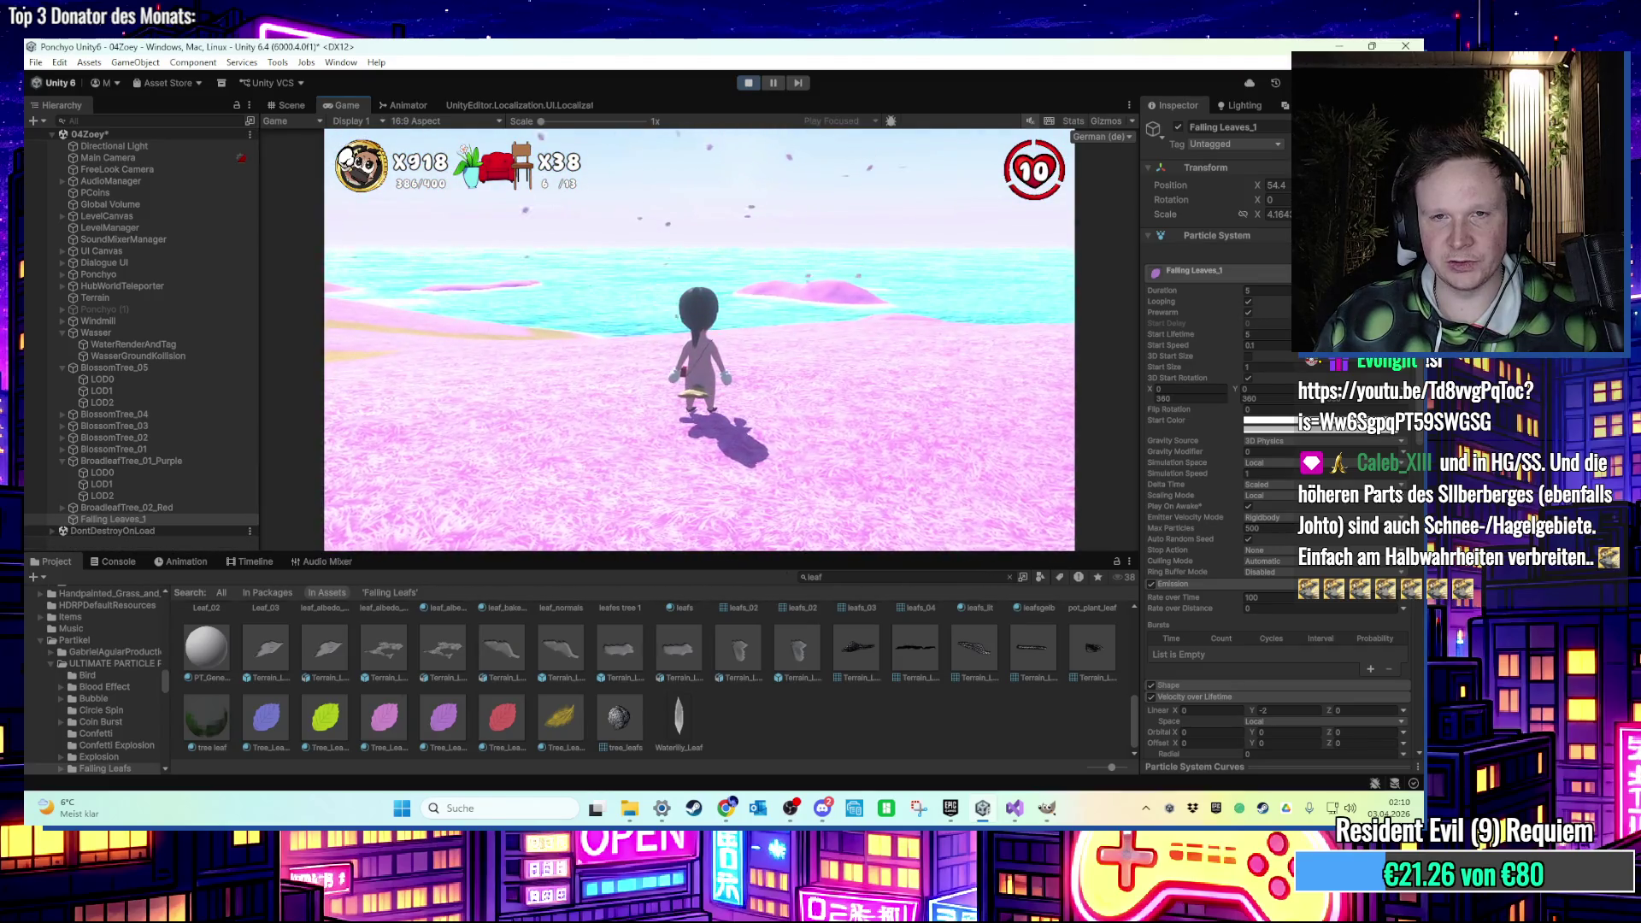
{"action": "key", "text": "super"}
{"action": "left_click", "coordinate": [748, 83]}
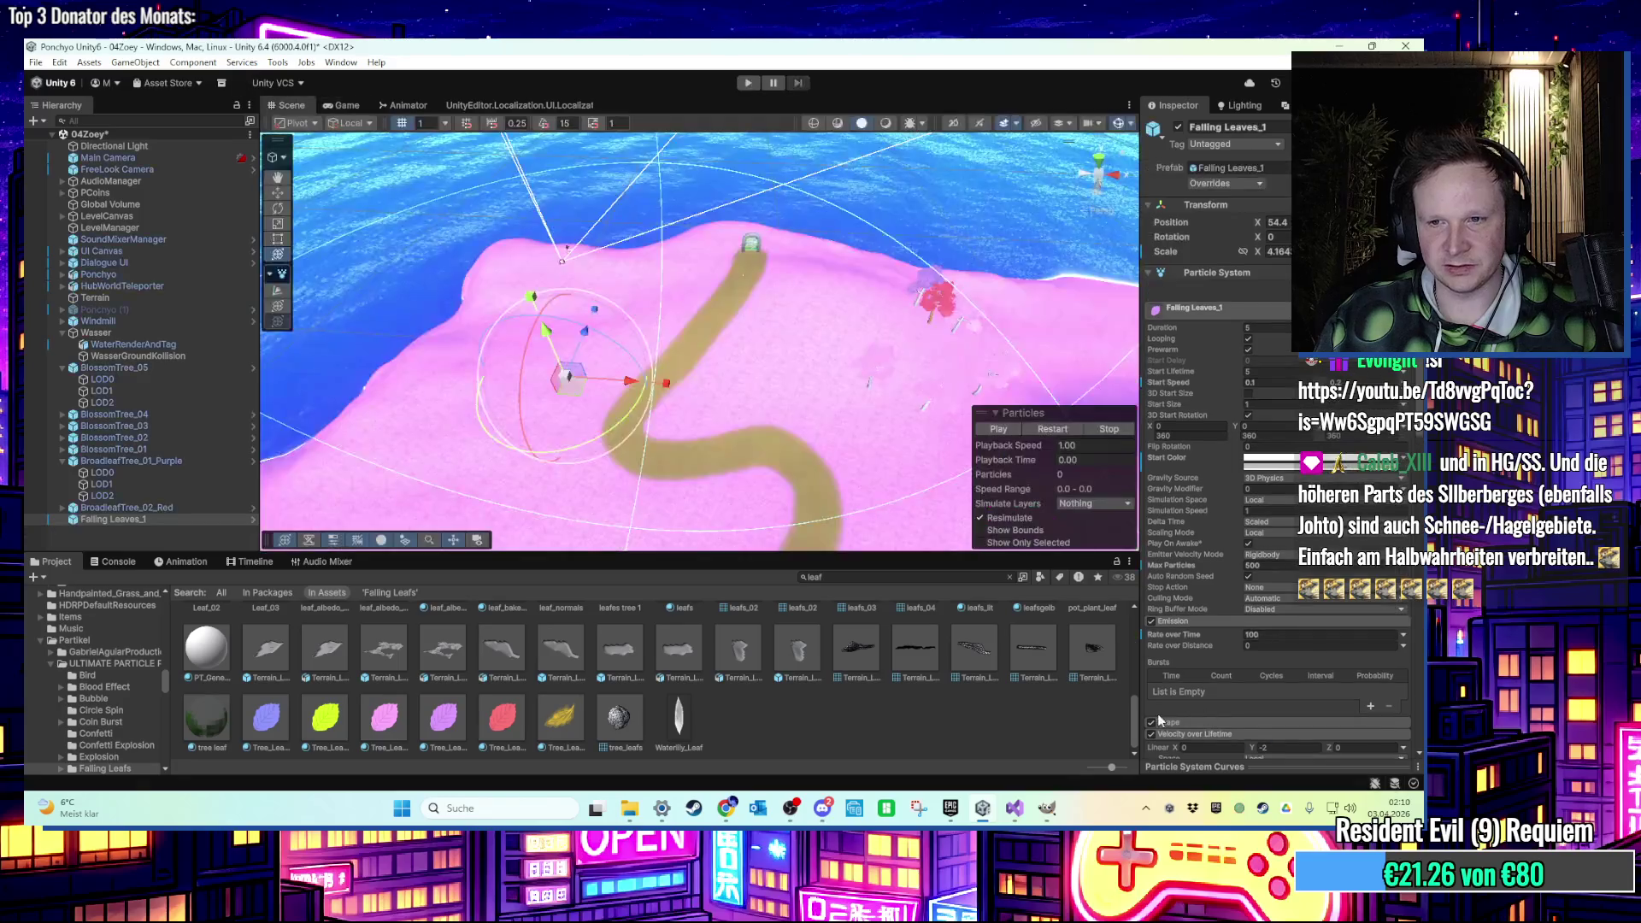
Disable Velocity over Lifetime and enable Force over Lifetime with X 0.25.
{"action": "left_click", "coordinate": [1150, 735]}
{"action": "scroll", "coordinate": [1206, 696], "scroll_direction": "down", "scroll_amount": 8}
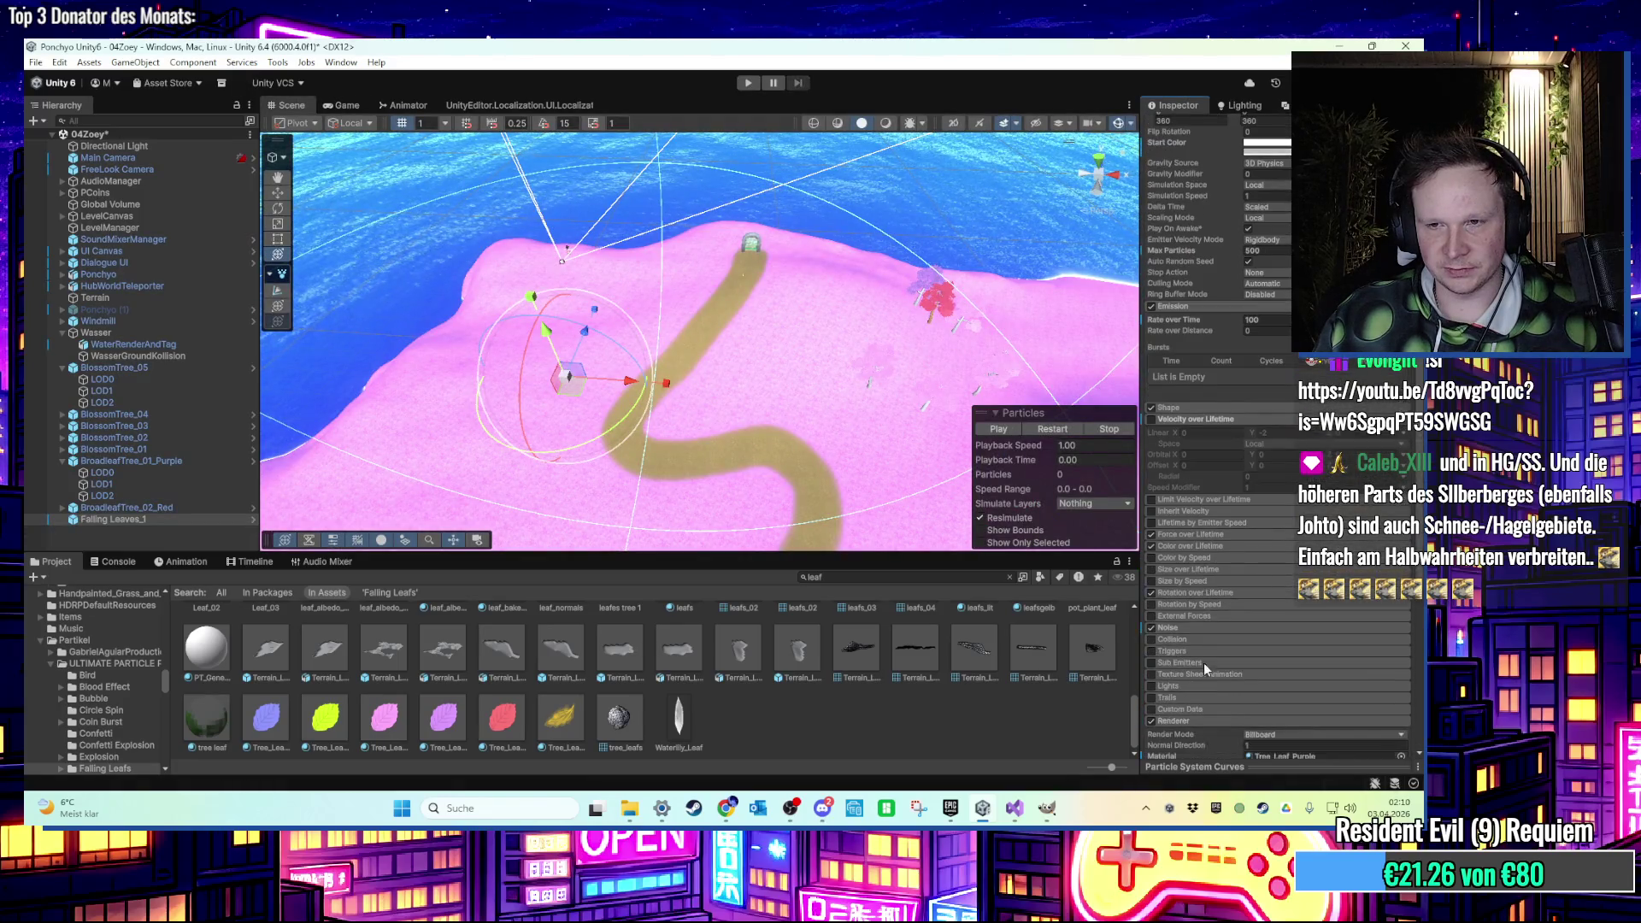
{"action": "left_click", "coordinate": [1196, 535]}
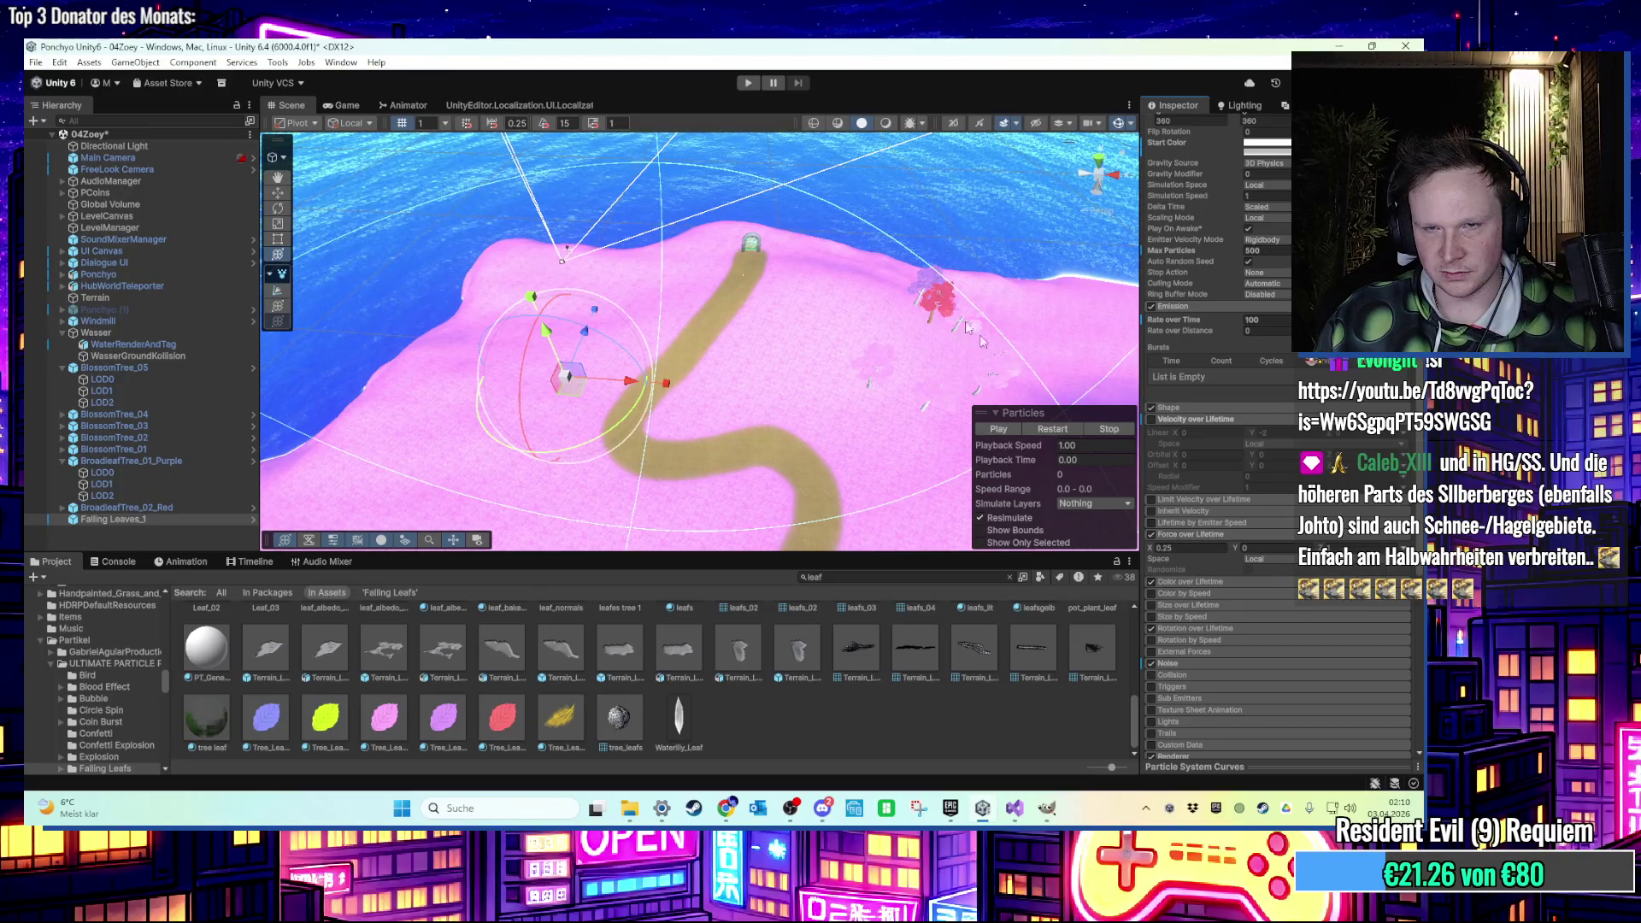
Play-test the leaves, then turn Velocity over Lifetime off and select the Gravity Modifier.
{"action": "key", "text": "ctrl+p"}
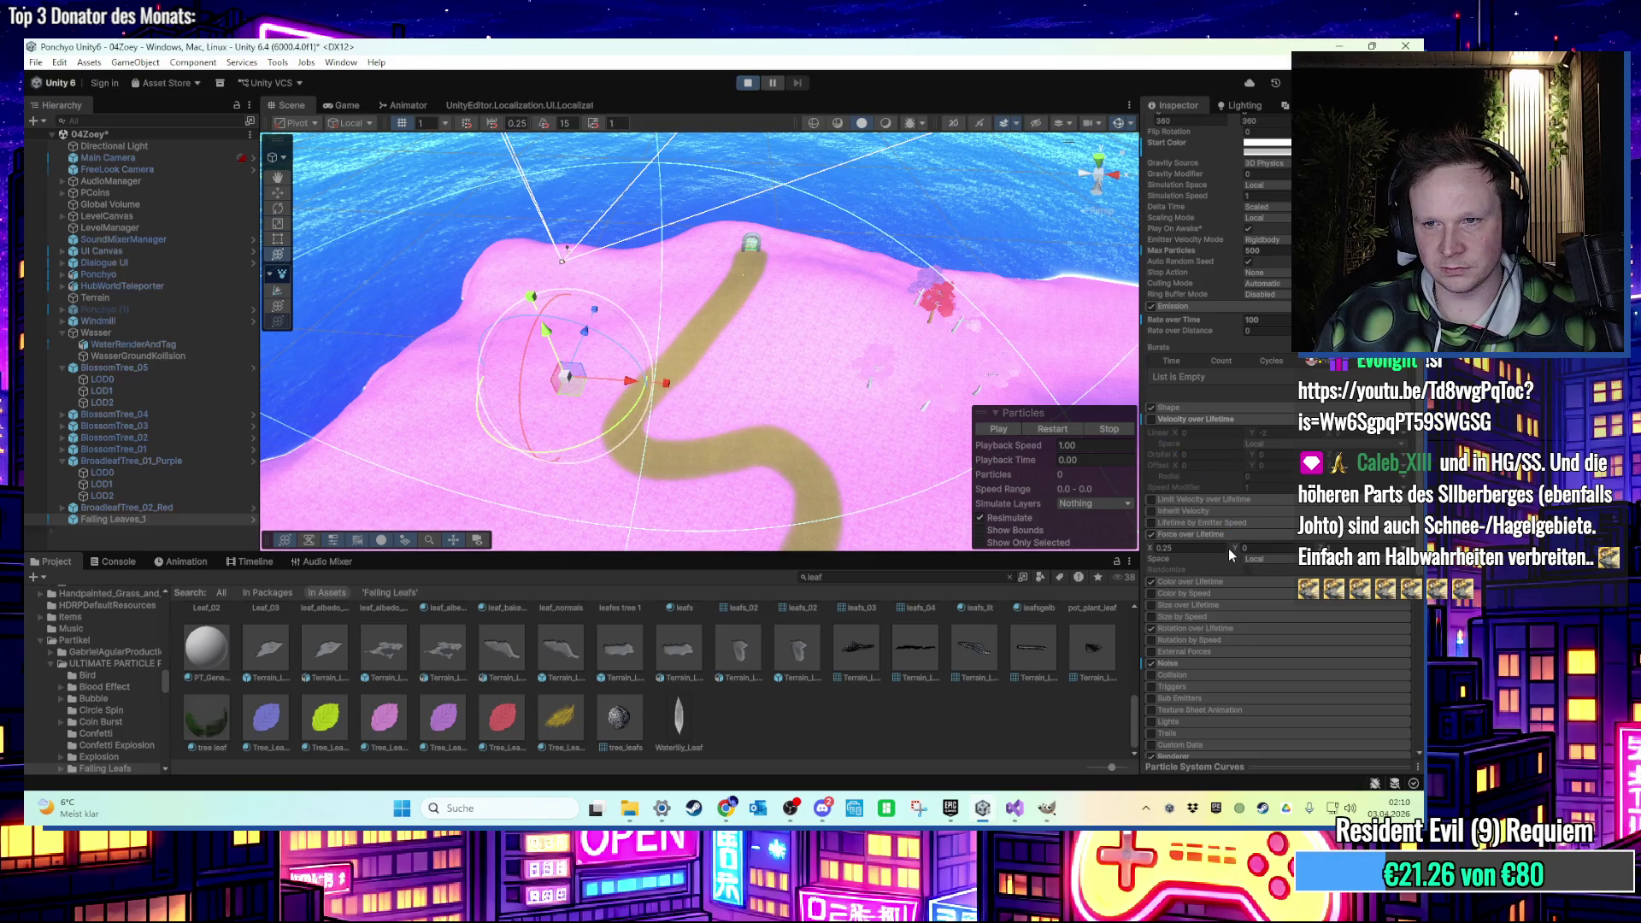
{"action": "scroll", "coordinate": [1221, 569], "scroll_direction": "down", "scroll_amount": 2}
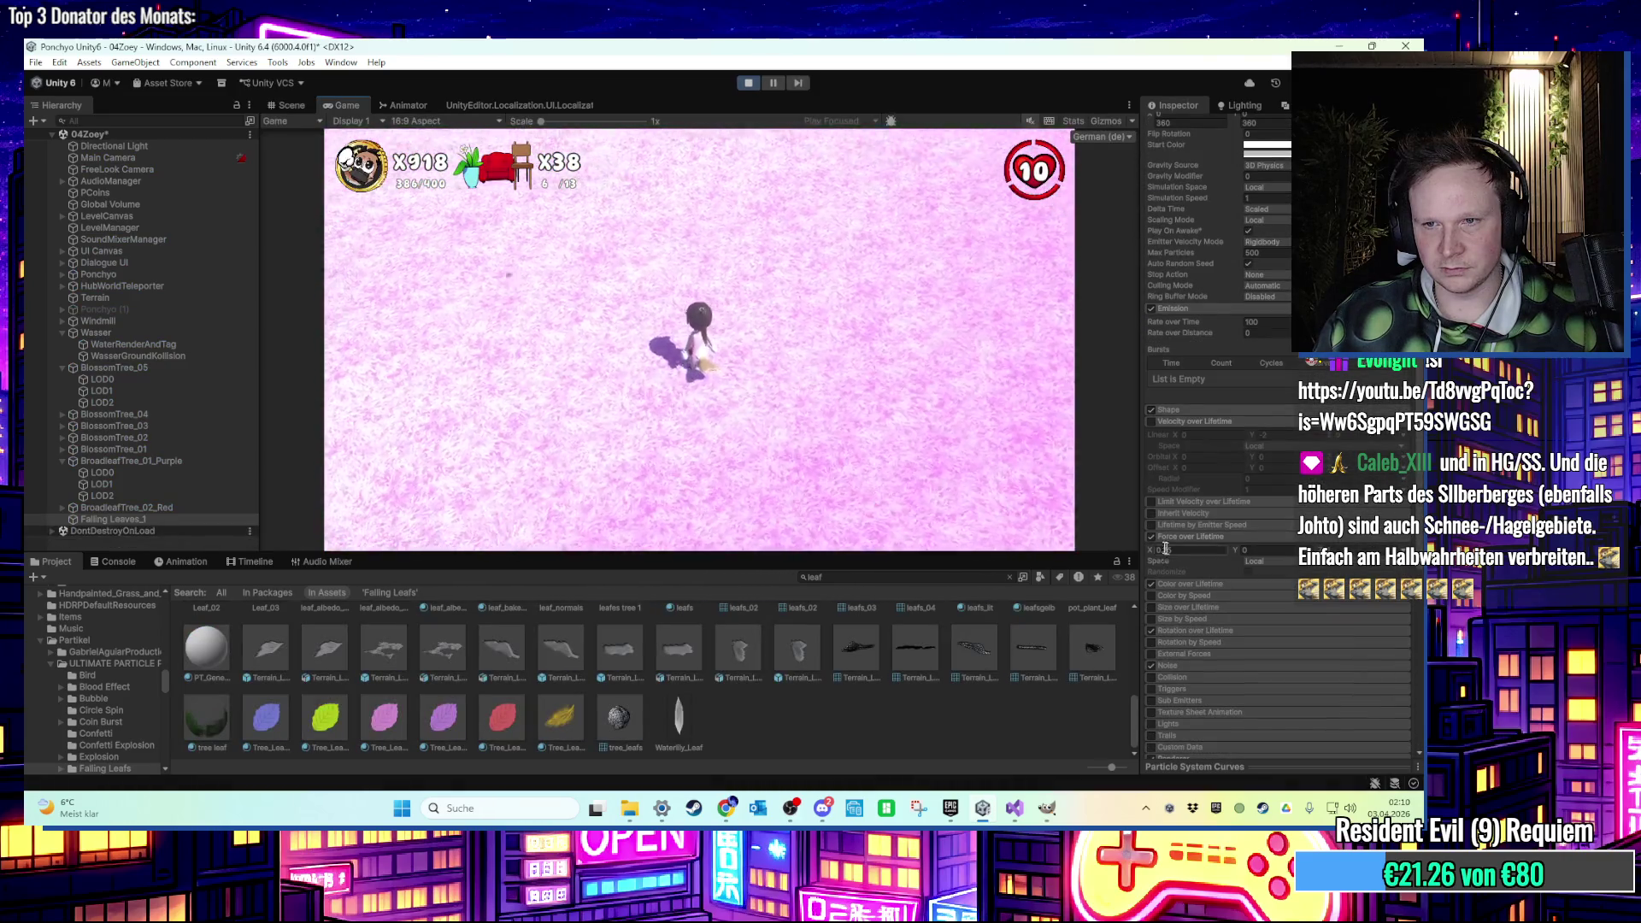
{"action": "key", "text": "w"}
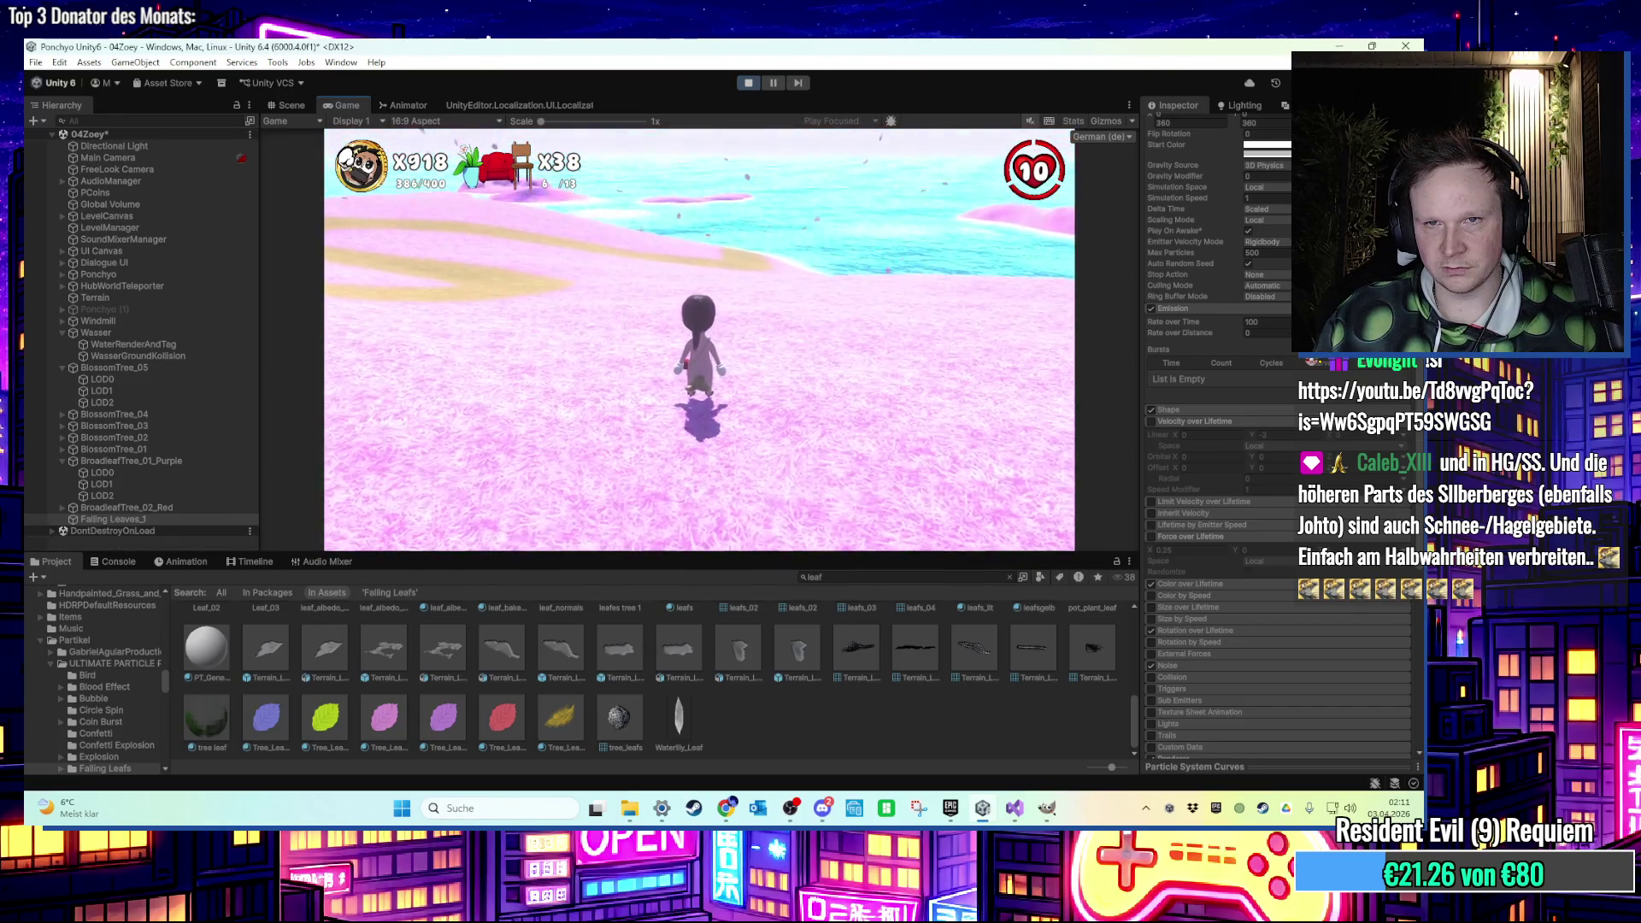
{"action": "key", "text": "super"}
{"action": "key", "text": "super"}
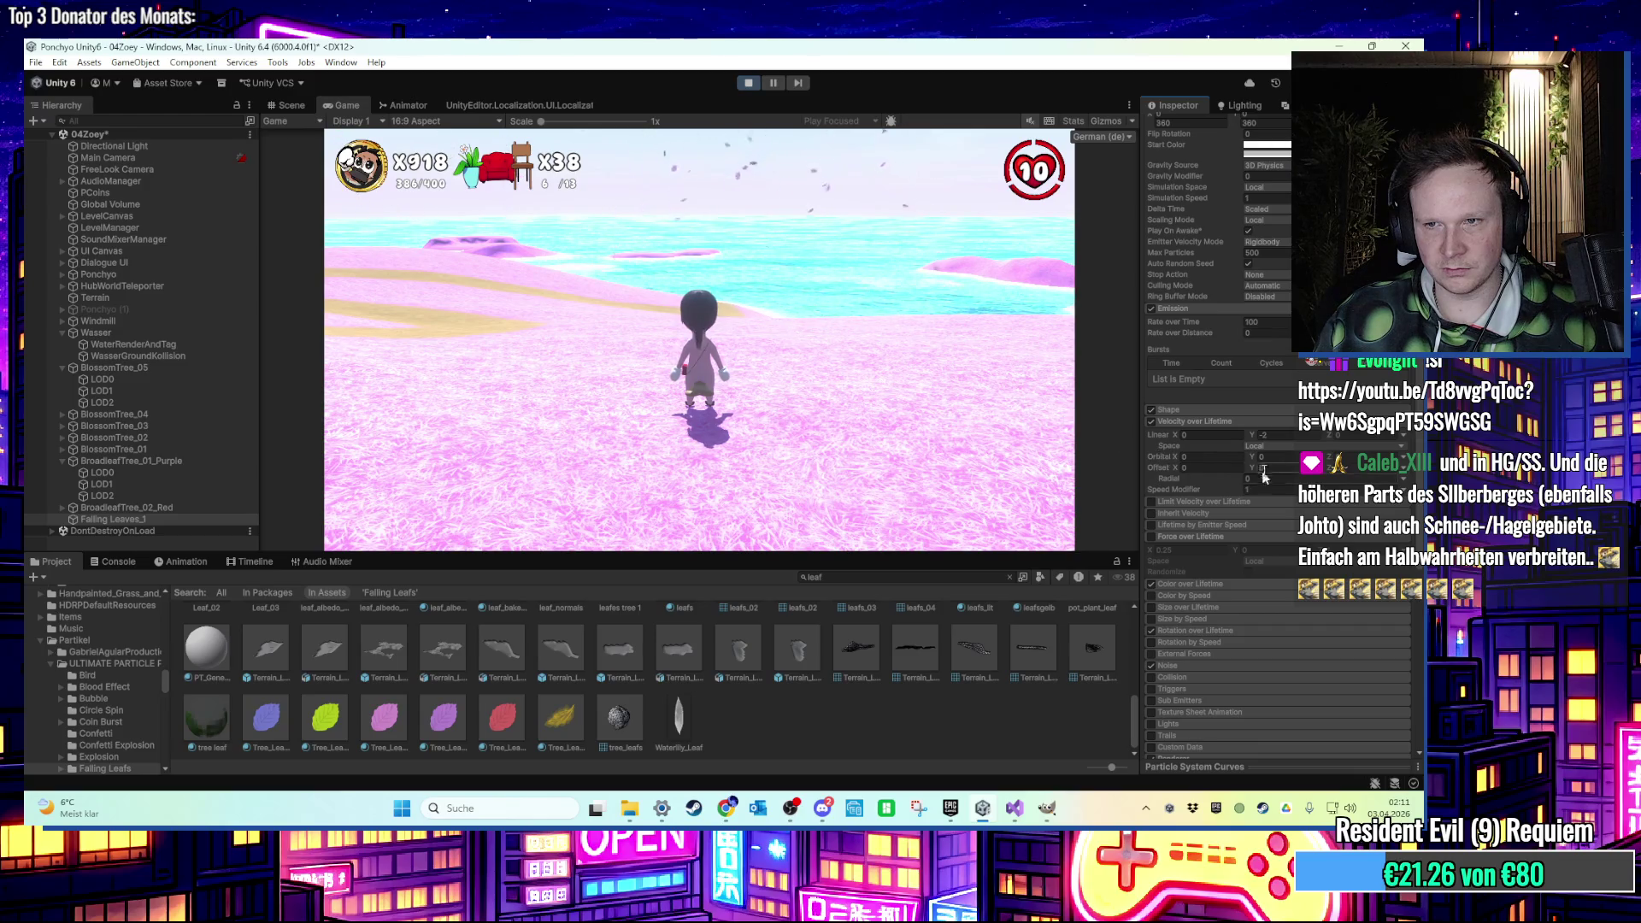
{"action": "type", "text": "-"}
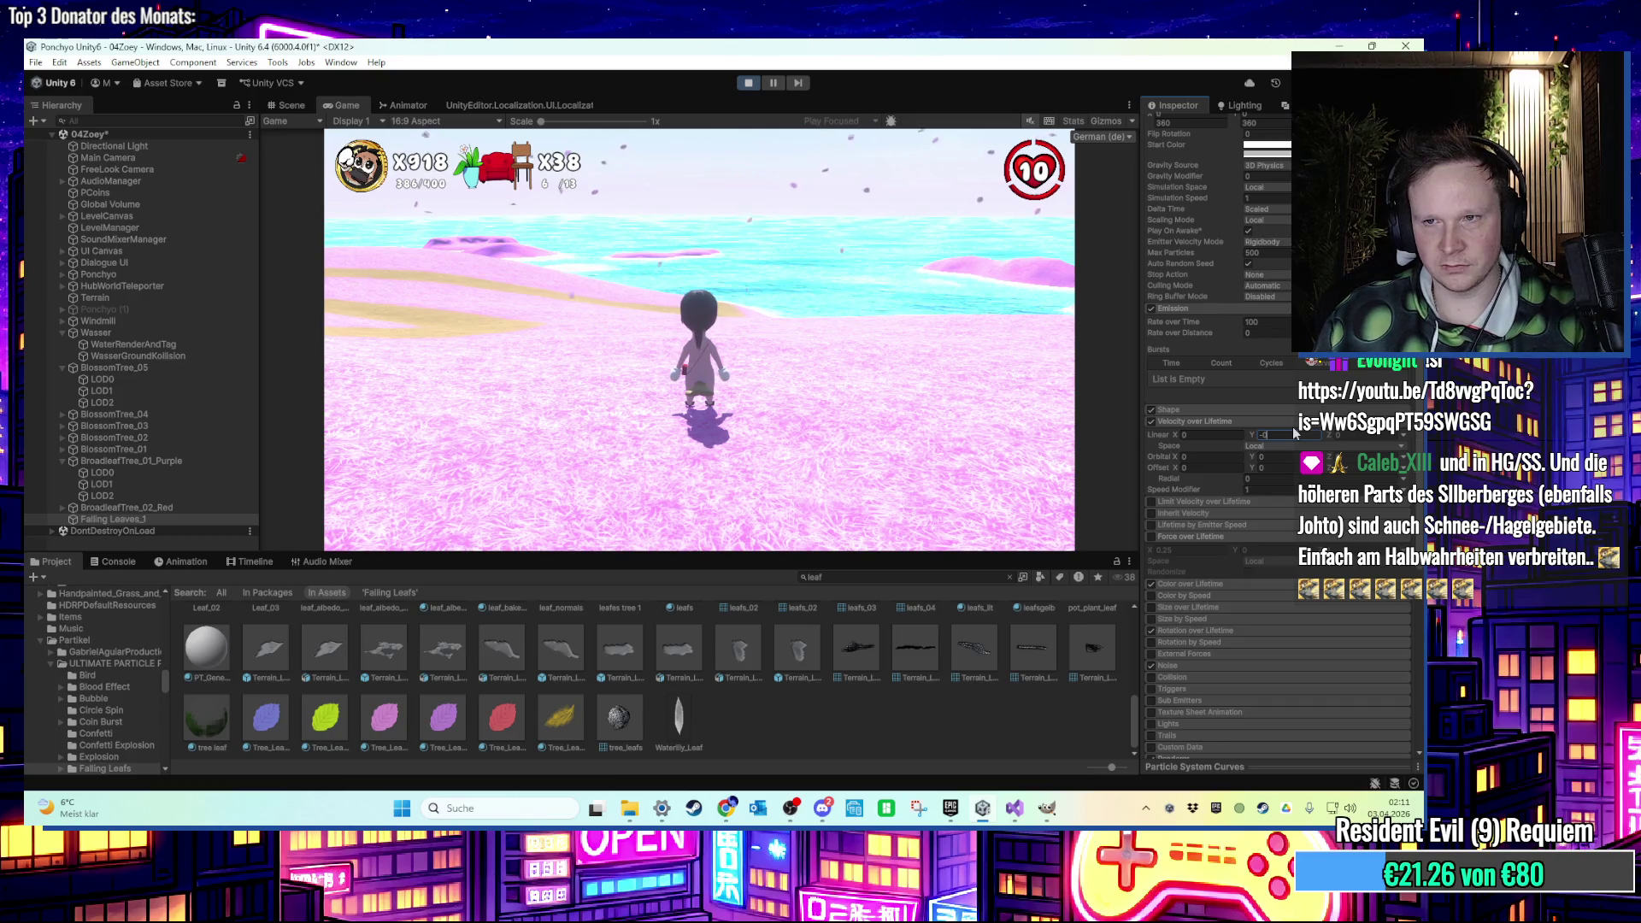
{"action": "left_click", "coordinate": [1152, 421]}
{"action": "scroll", "coordinate": [1266, 325], "scroll_direction": "up", "scroll_amount": 3}
{"action": "left_click", "coordinate": [1267, 294]}
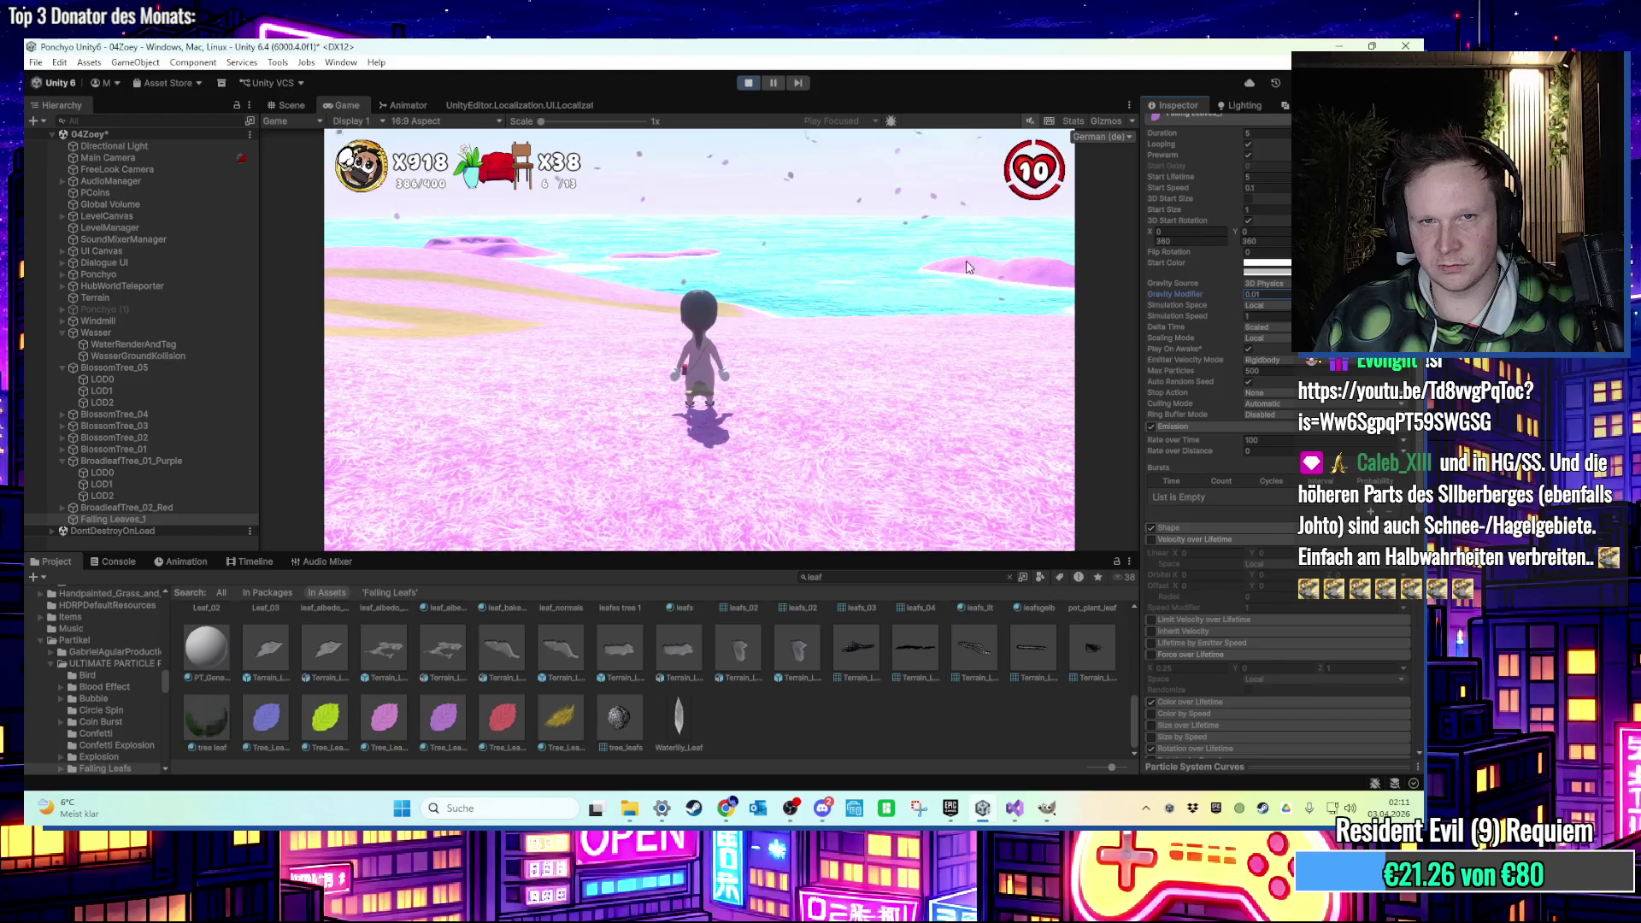
Stop the test, enter a near-zero Gravity Modifier (0.0…), and play-test again.
{"action": "left_click", "coordinate": [749, 84]}
{"action": "type", "text": "0.0"}
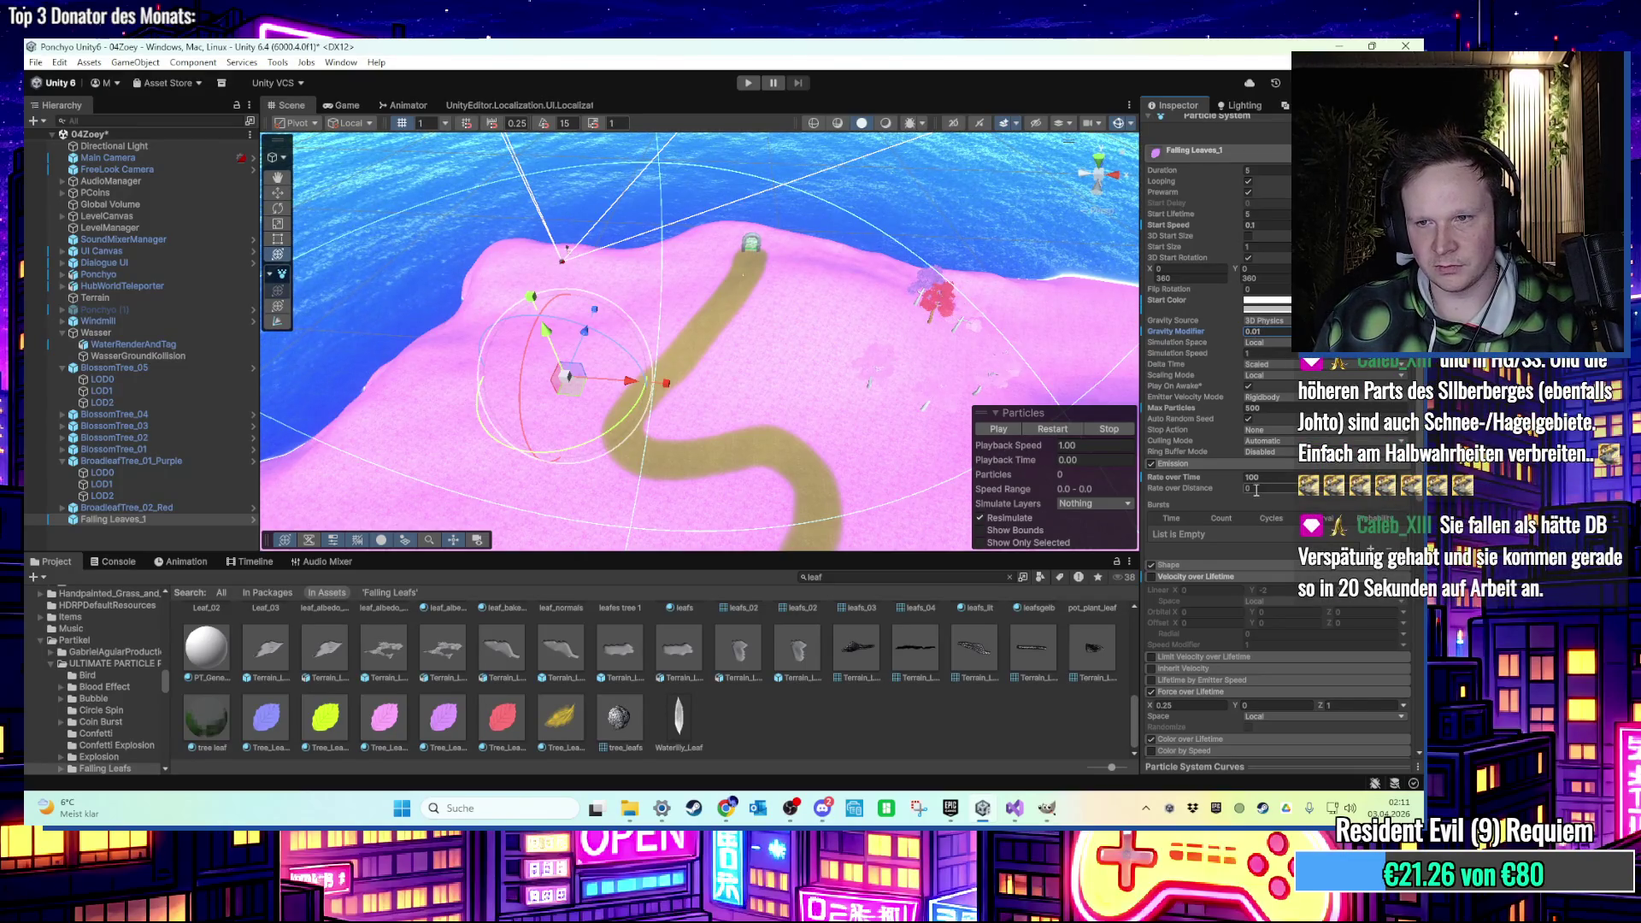
{"action": "scroll", "coordinate": [1266, 539], "scroll_direction": "down", "scroll_amount": 3}
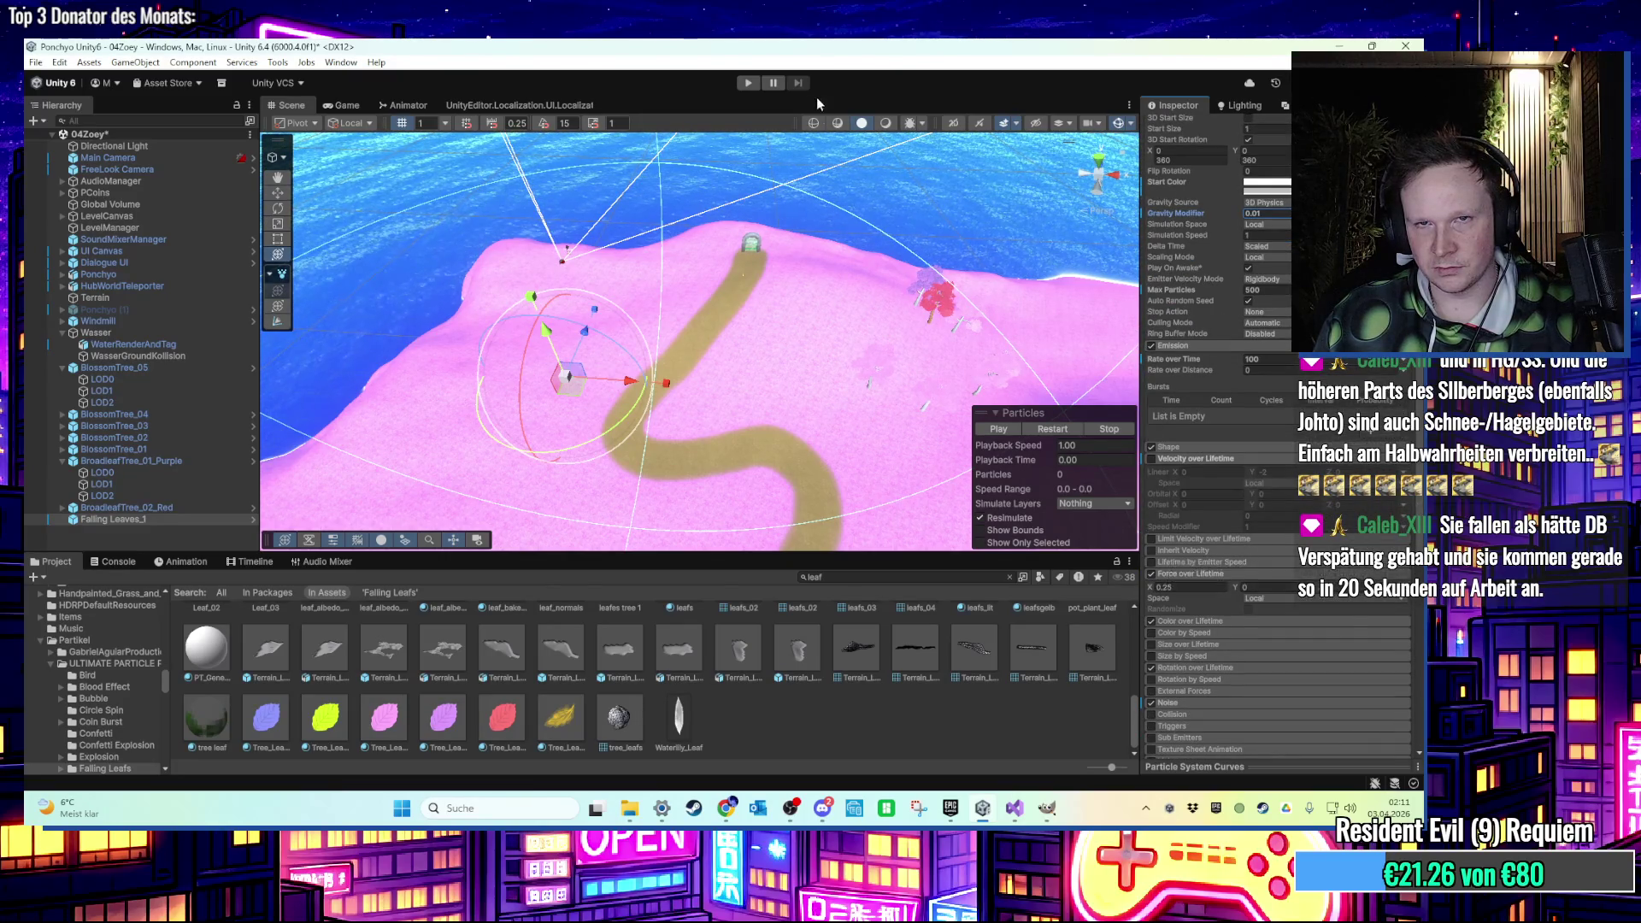
{"action": "scroll", "coordinate": [1215, 626], "scroll_direction": "down", "scroll_amount": 2}
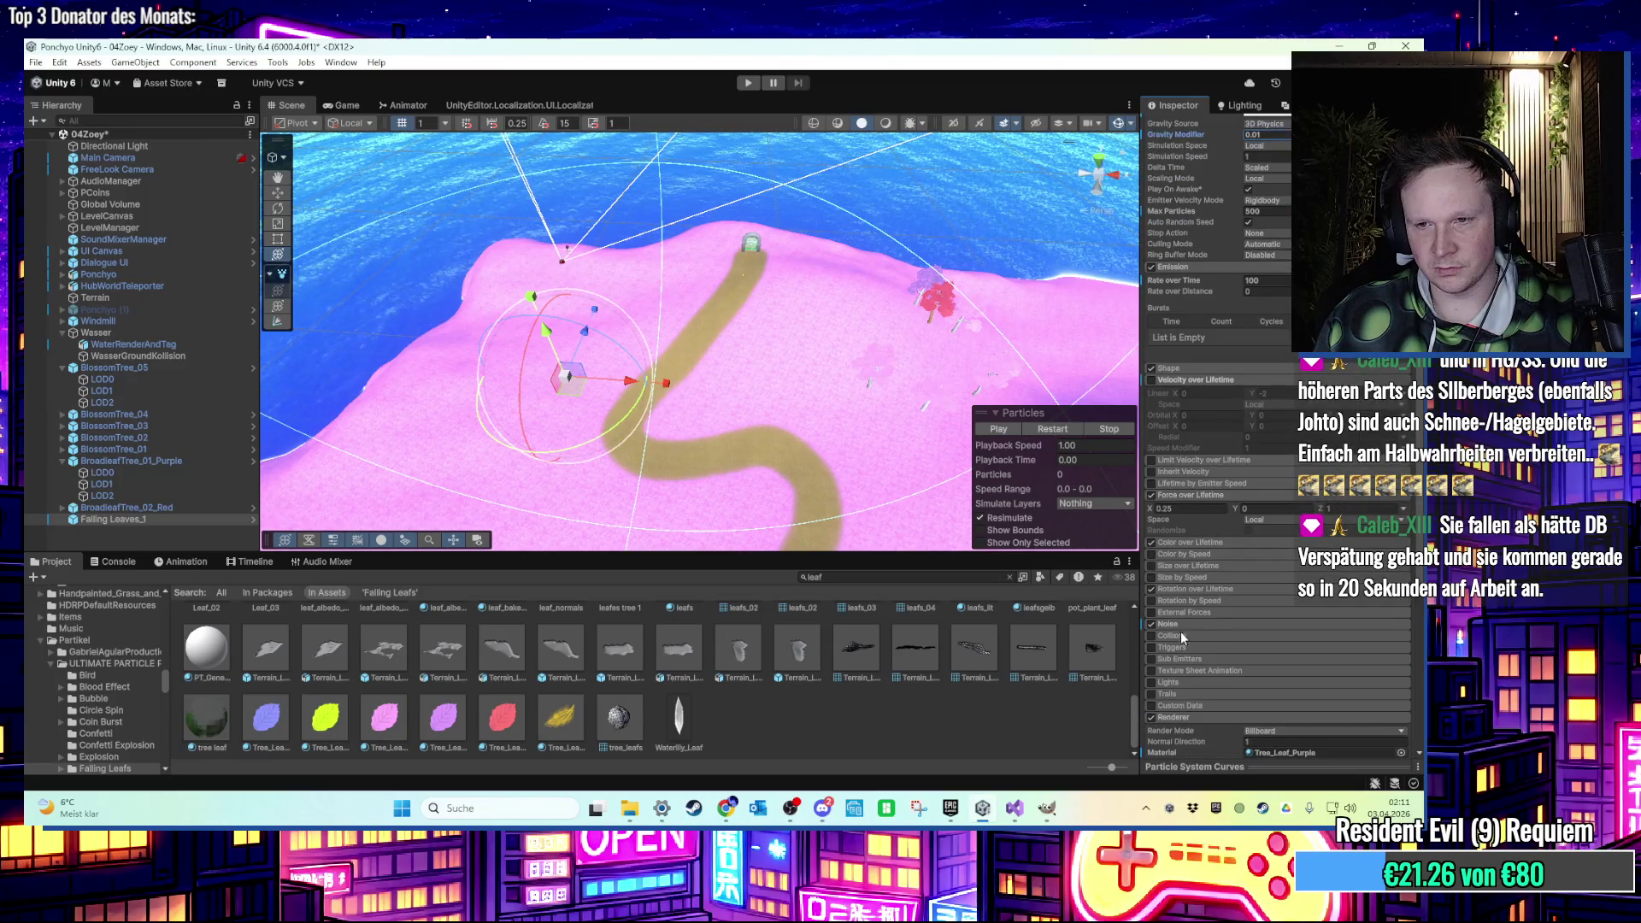
{"action": "left_click", "coordinate": [742, 89]}
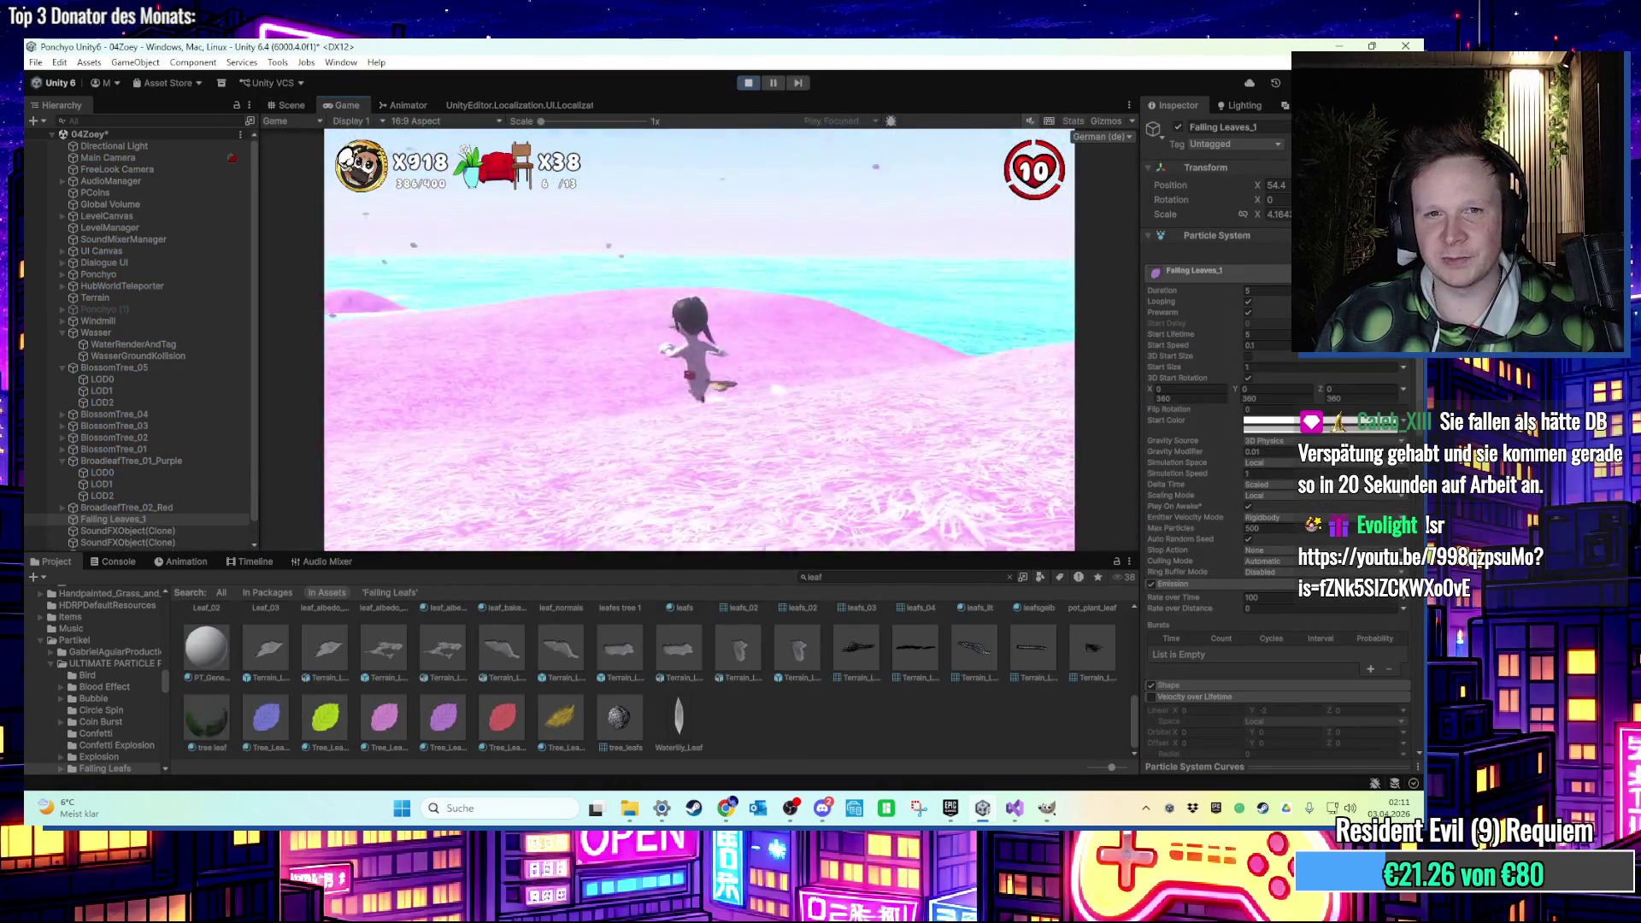
Frame the Falling Leaves_1 emitter in the Scene view and keep its sort mode at None.
{"action": "key", "text": "super"}
{"action": "left_click", "coordinate": [291, 104]}
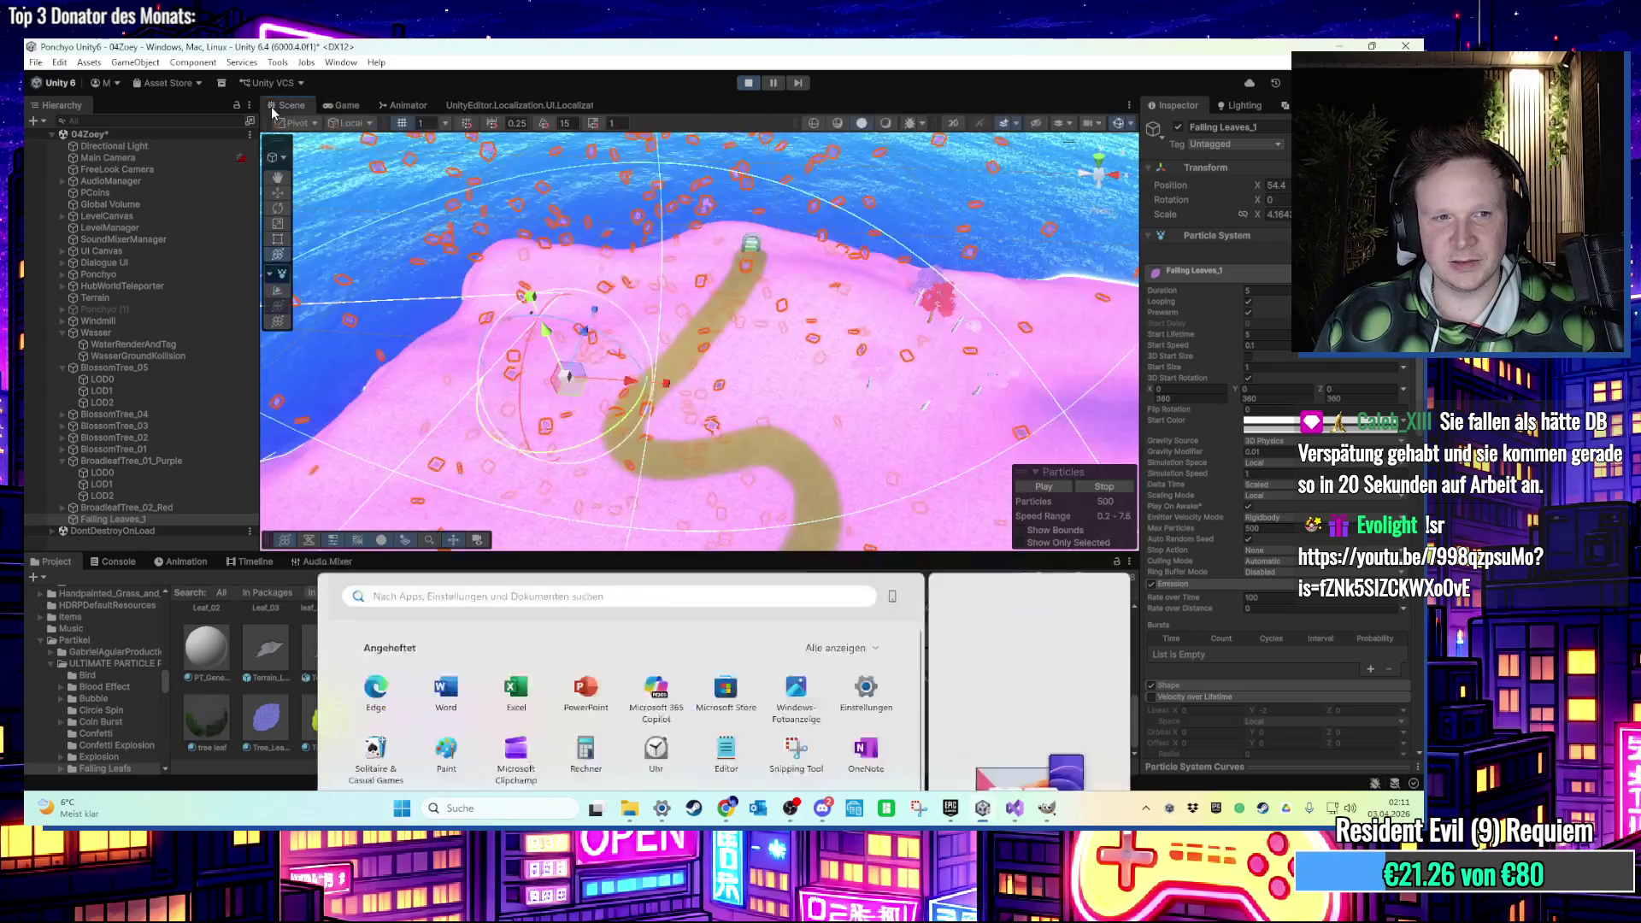
{"action": "key", "text": "f"}
{"action": "mouse_move", "coordinate": [609, 412]}
{"action": "left_mouse_down"}
{"action": "mouse_move", "coordinate": [671, 240]}
{"action": "mouse_move", "coordinate": [694, 276]}
{"action": "left_mouse_up"}
{"action": "left_click", "coordinate": [670, 264]}
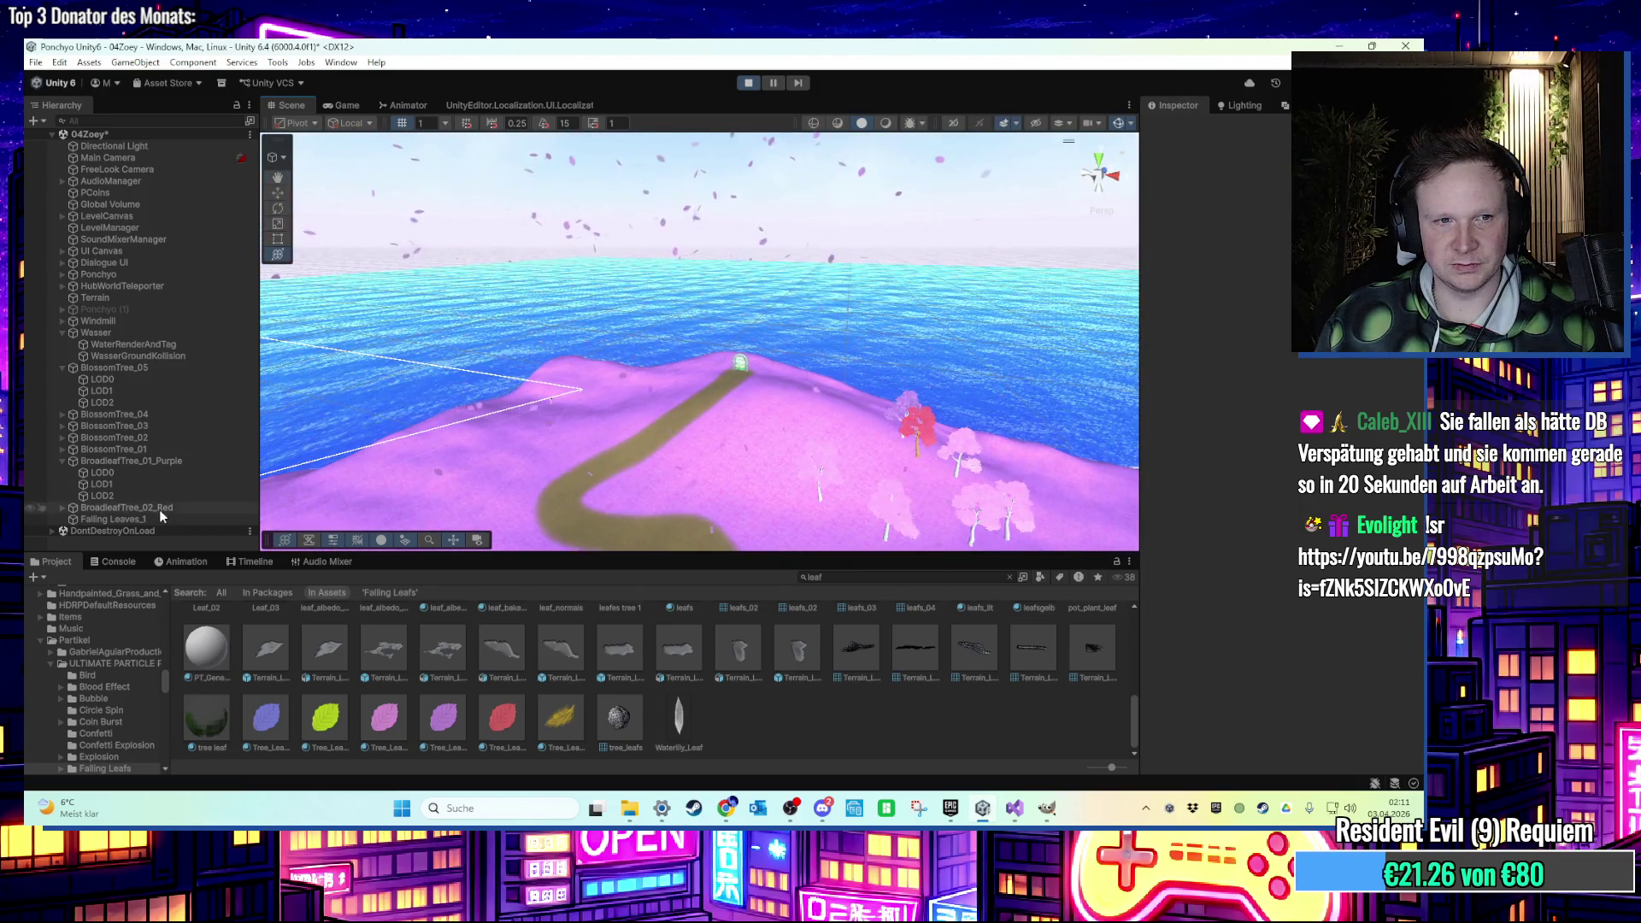
{"action": "left_click", "coordinate": [159, 518]}
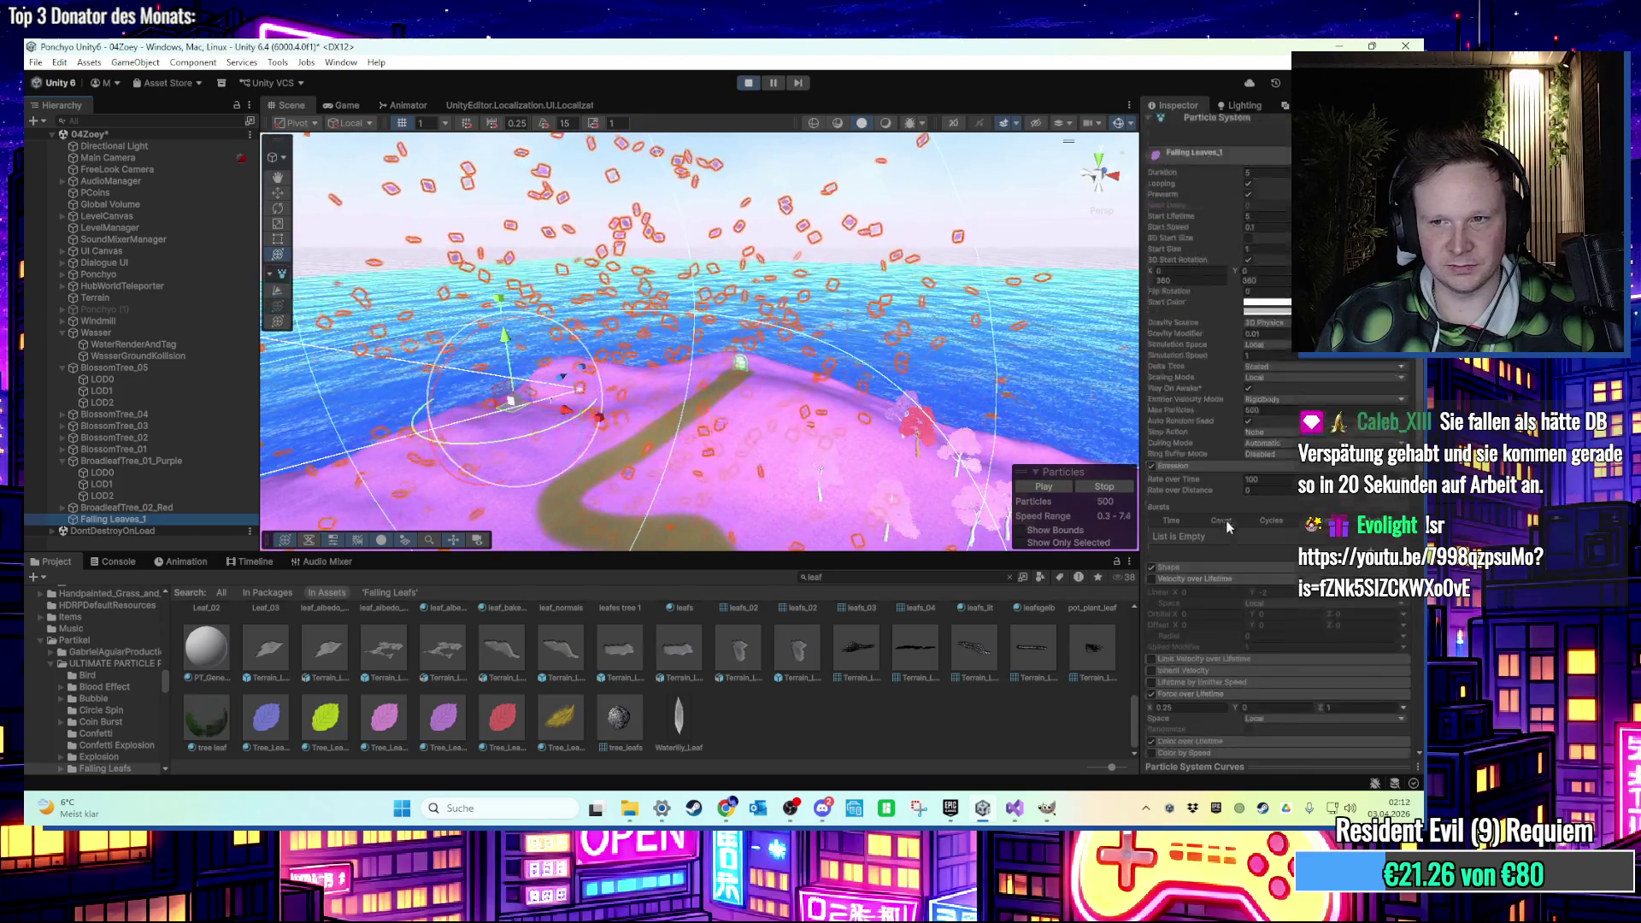
{"action": "scroll", "coordinate": [1228, 526], "scroll_direction": "down", "scroll_amount": 10}
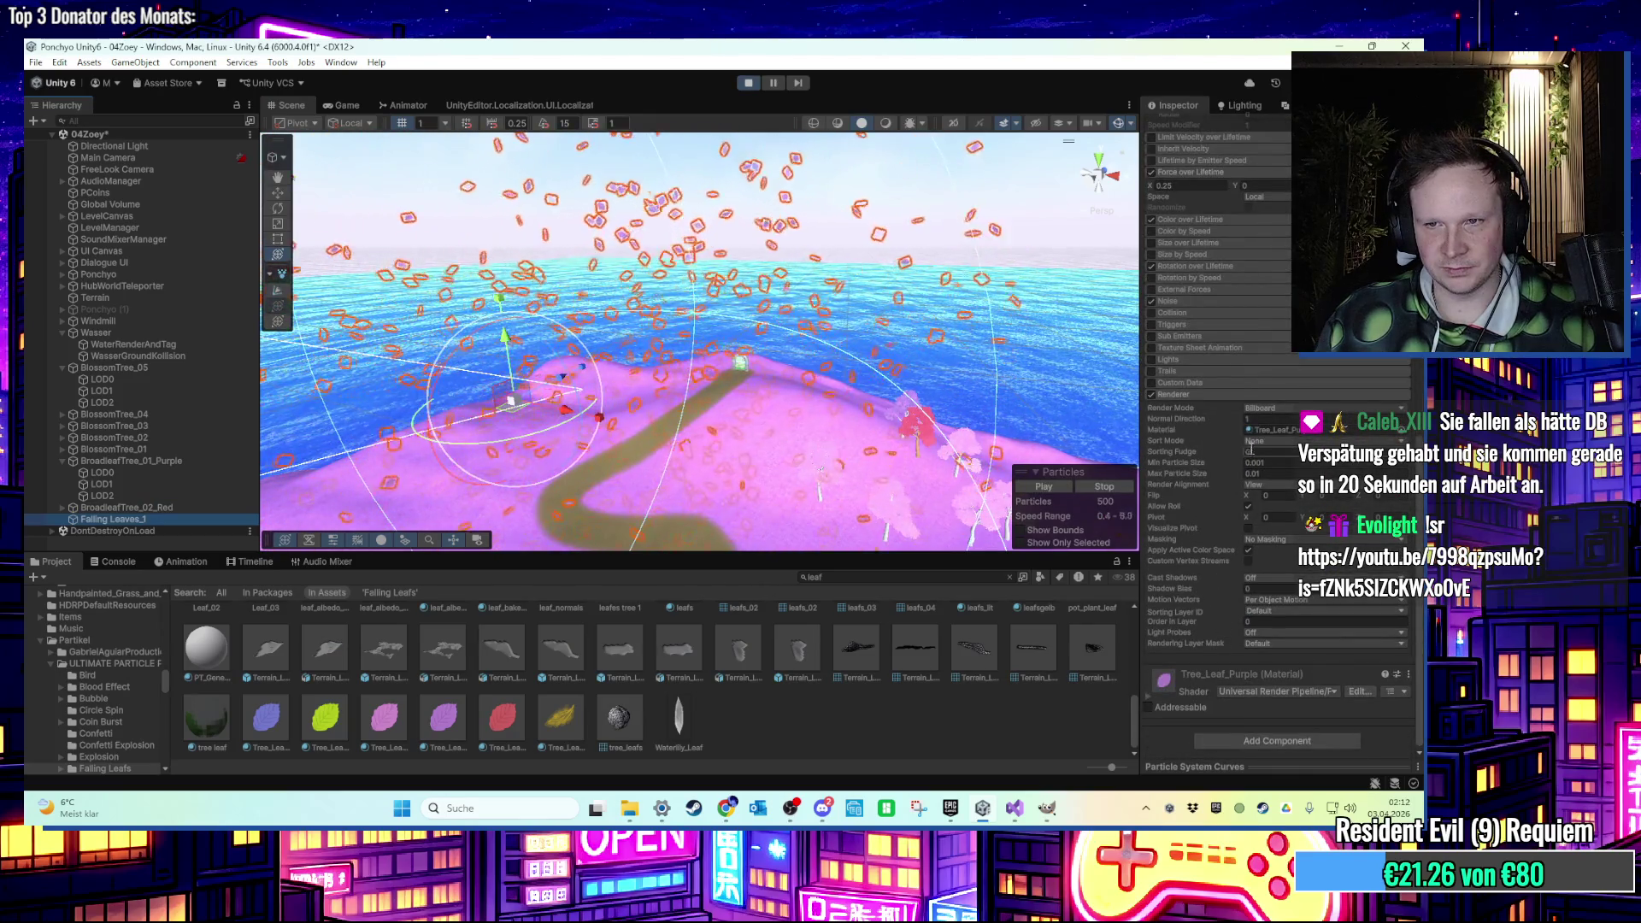
{"action": "left_click", "coordinate": [1277, 441]}
{"action": "left_click", "coordinate": [1171, 385]}
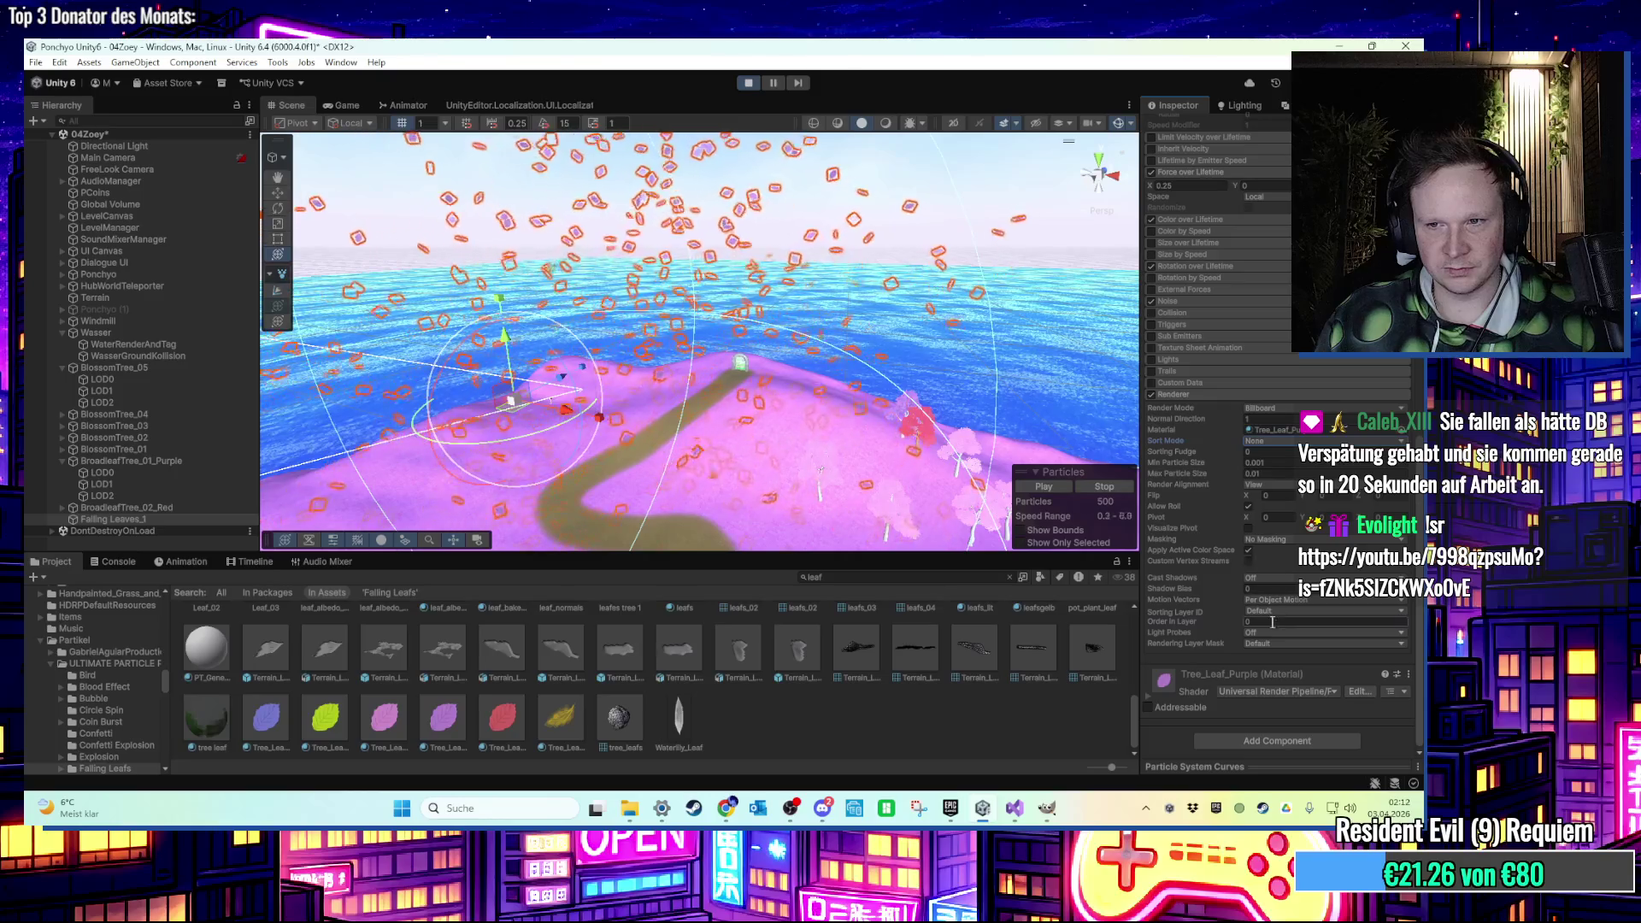
Pan across the island, exit Play mode and start a fresh play test.
{"action": "left_click_drag", "start_coordinate": [833, 288], "coordinate": [970, 288]}
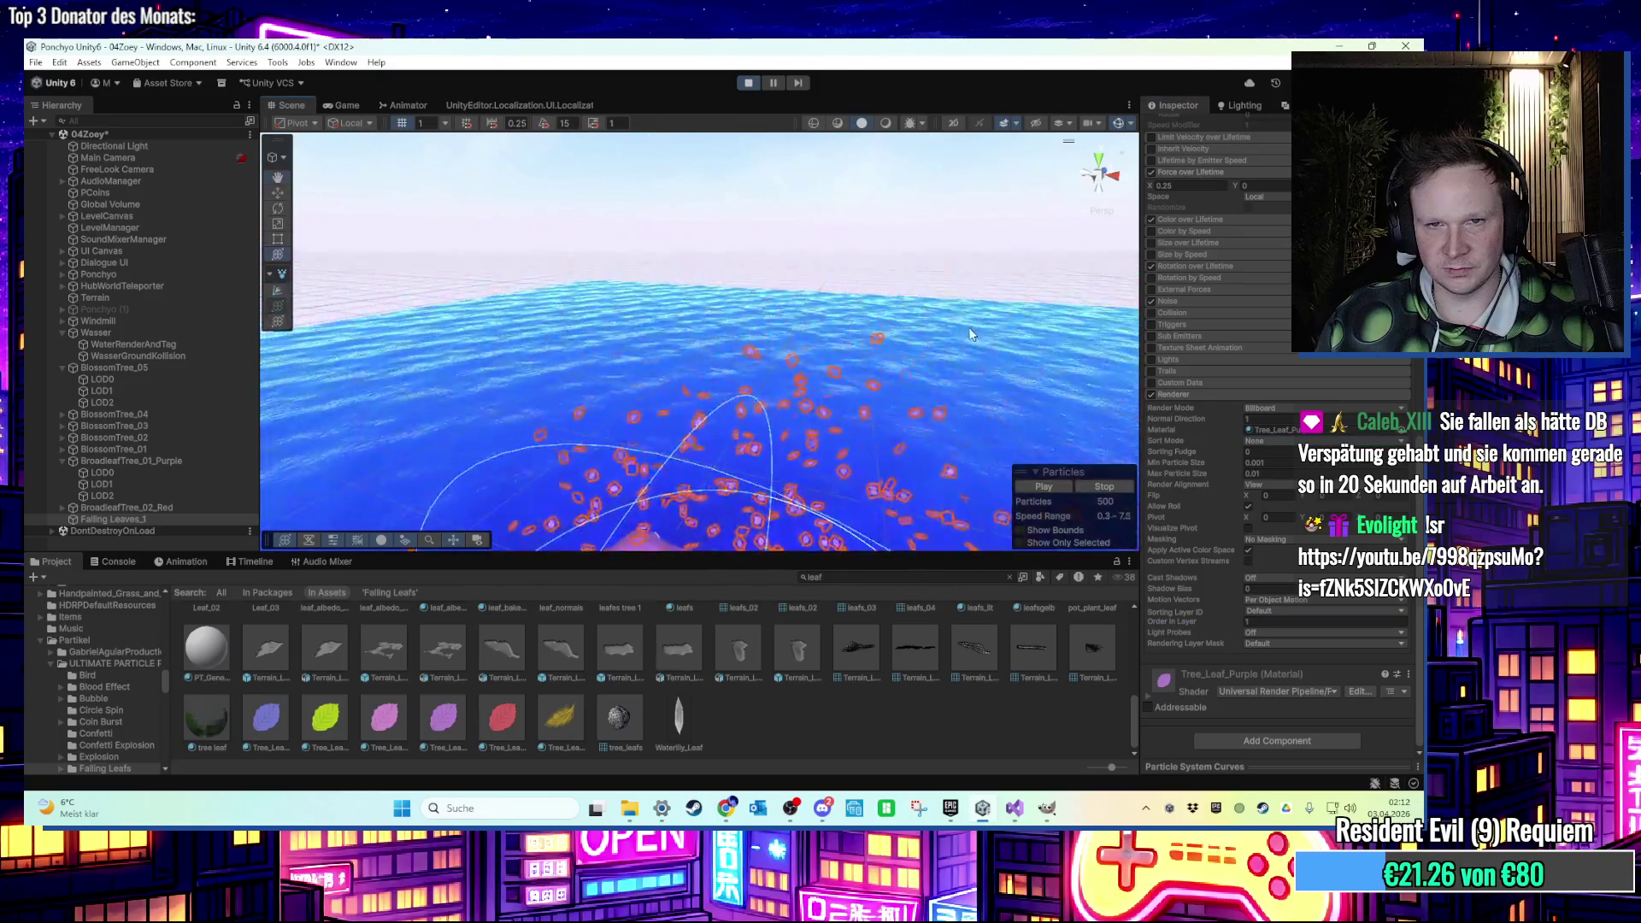
{"action": "key", "text": "ctrl+p"}
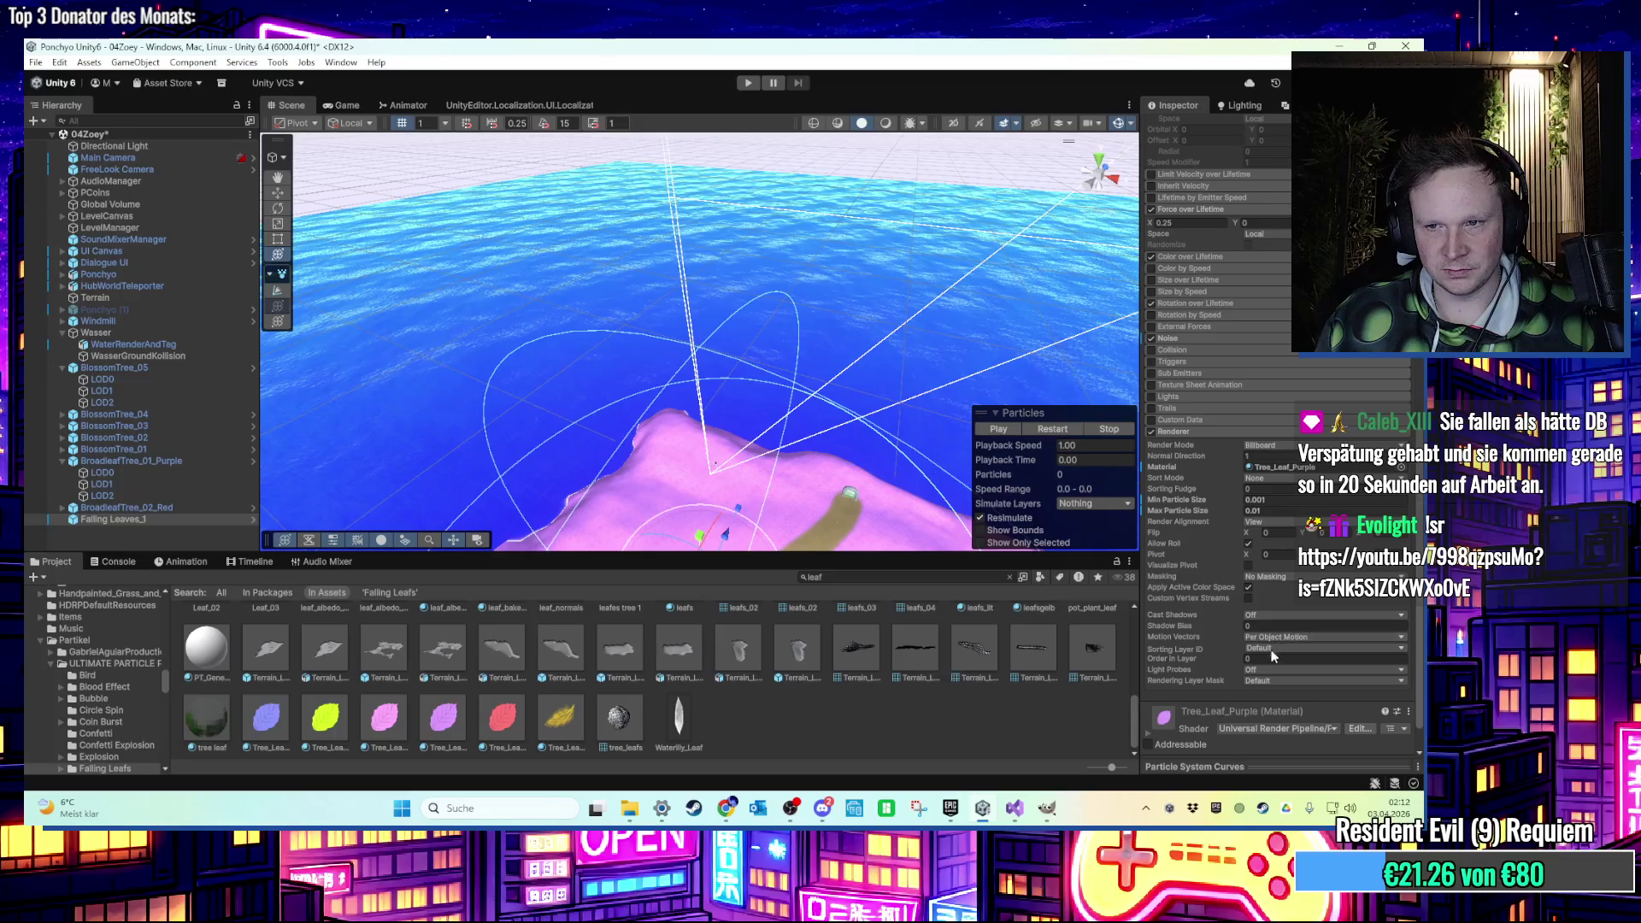
{"action": "left_click", "coordinate": [748, 83]}
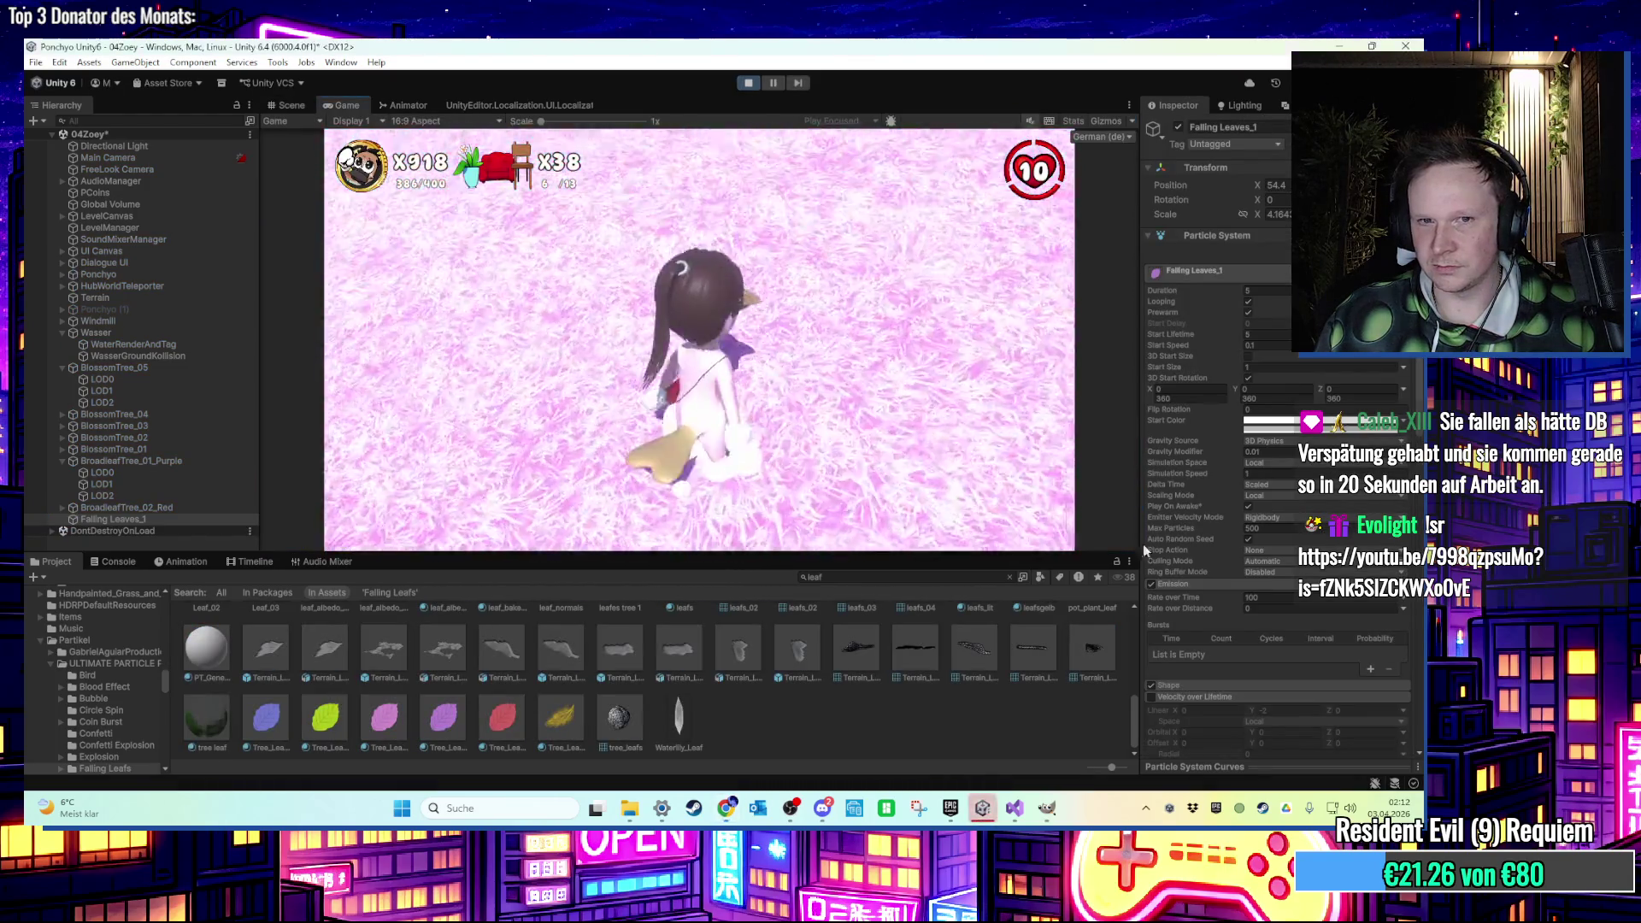
Run the character across the meadow, up the pink slope and down to the beach.
{"action": "key", "text": "w"}
{"action": "key", "text": "a"}
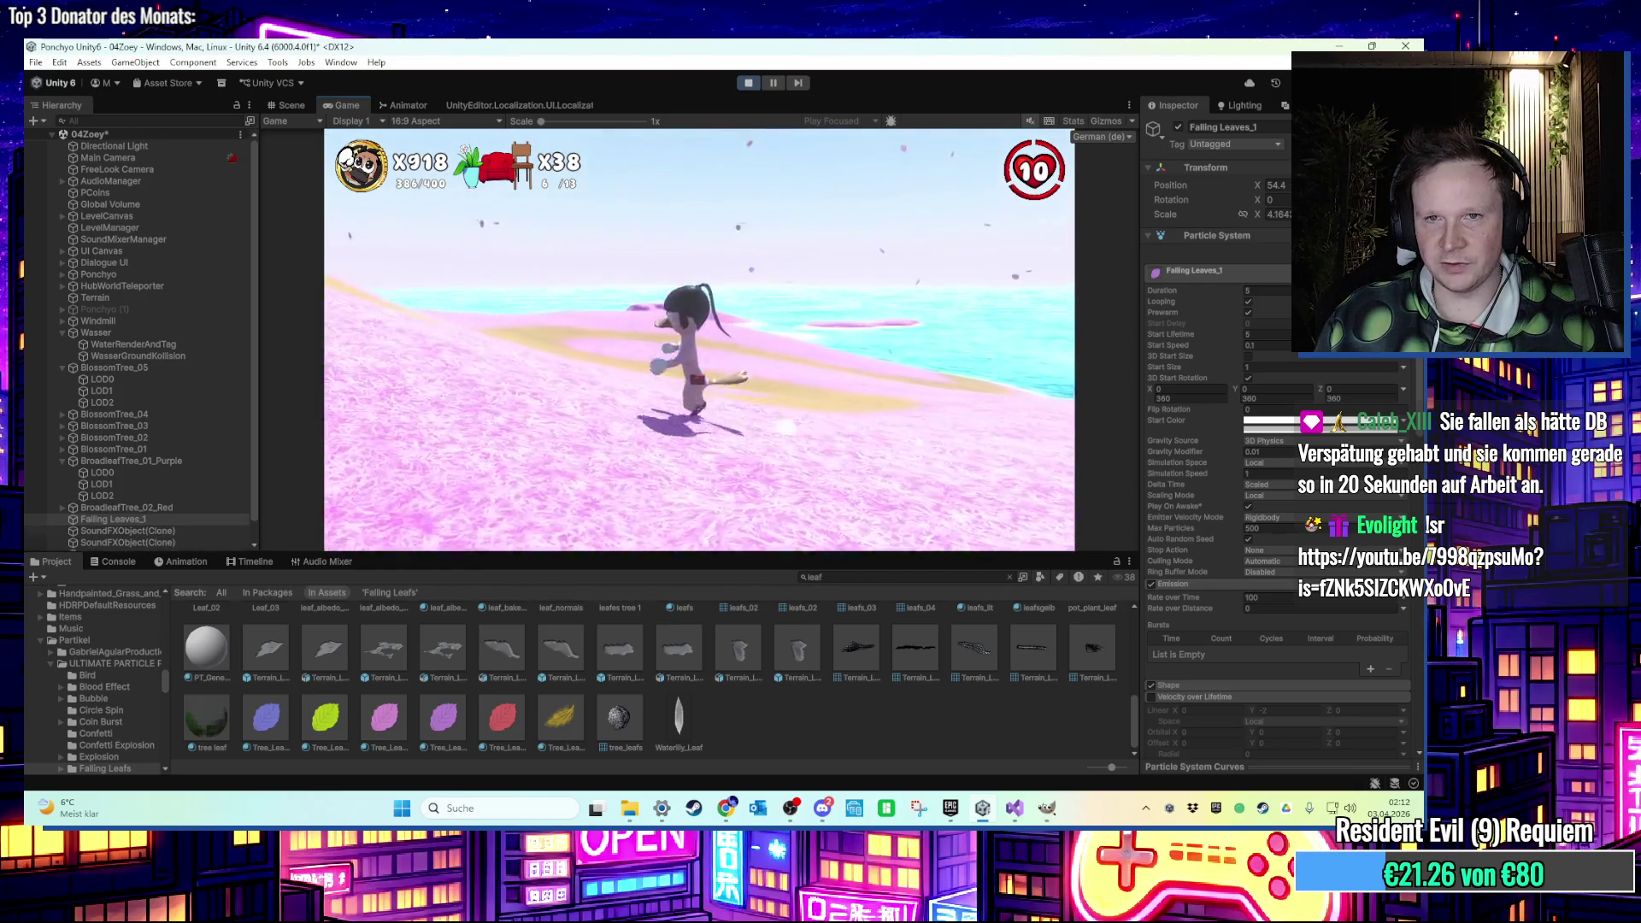
{"action": "key", "text": "w"}
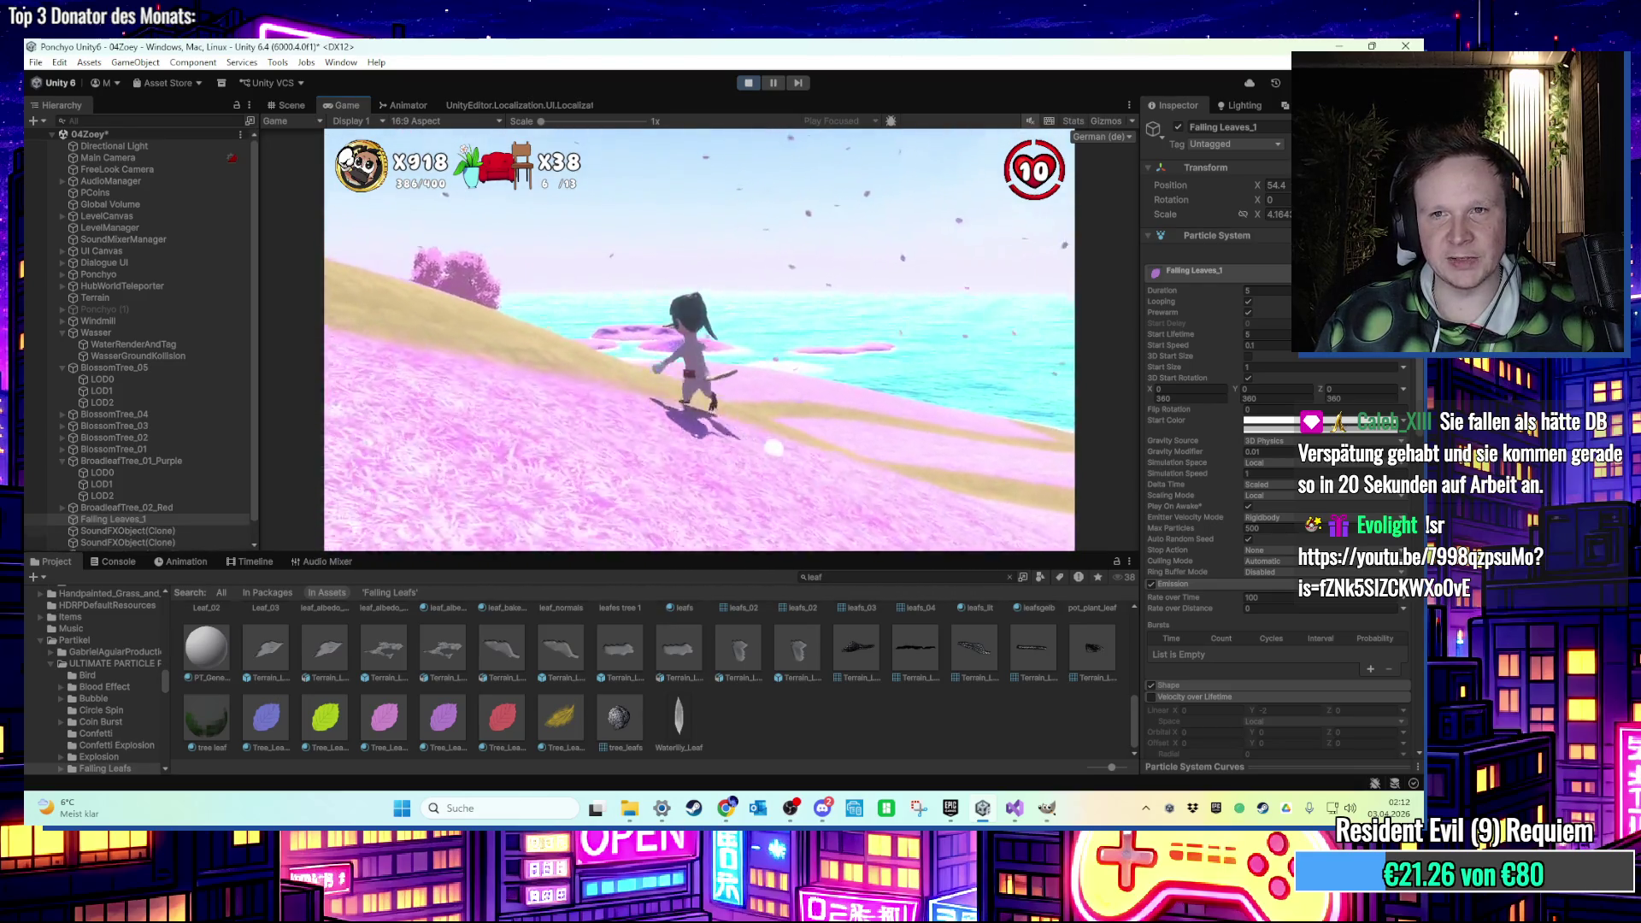
{"action": "key", "text": "w"}
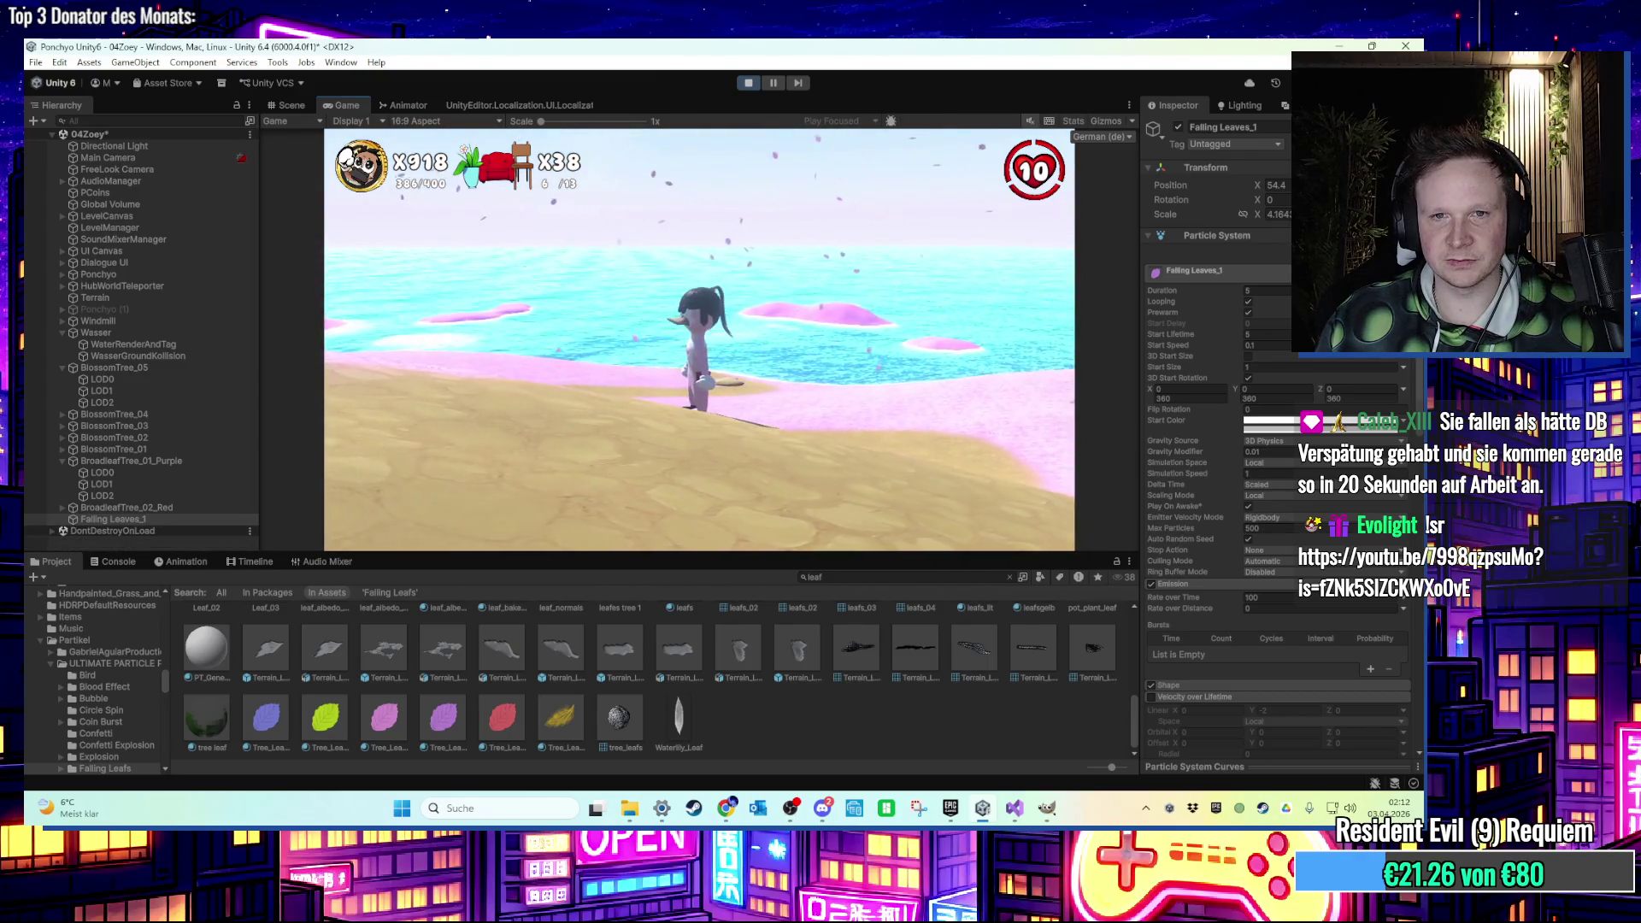
{"action": "key", "text": "s"}
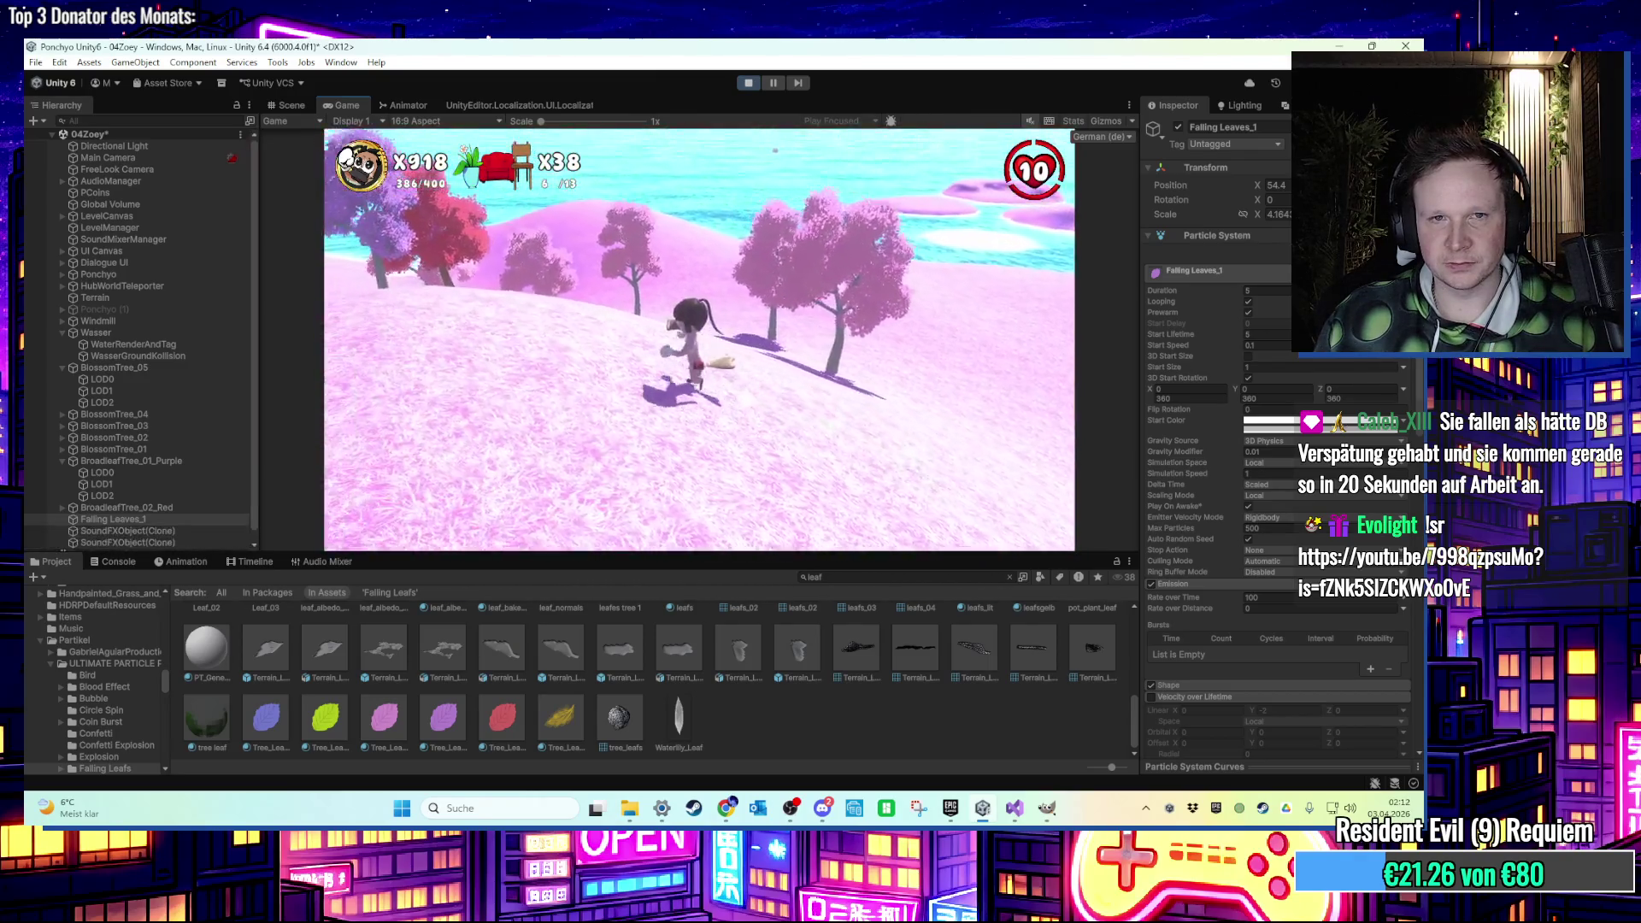
{"action": "key", "text": "w"}
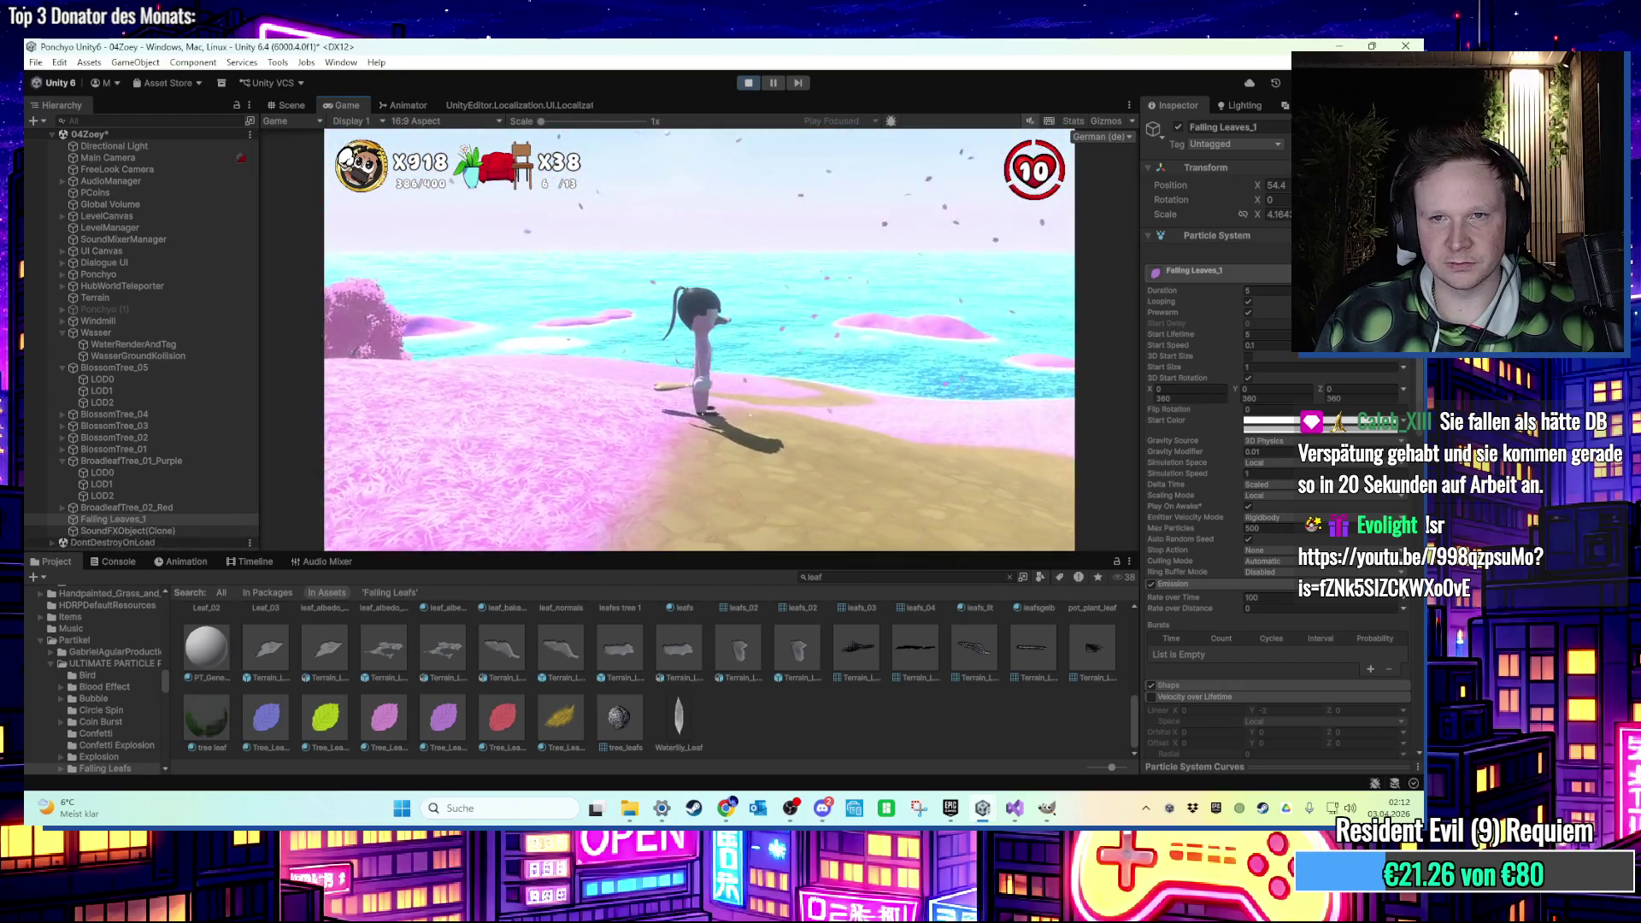
{"action": "key", "text": "s"}
{"action": "key", "text": "w"}
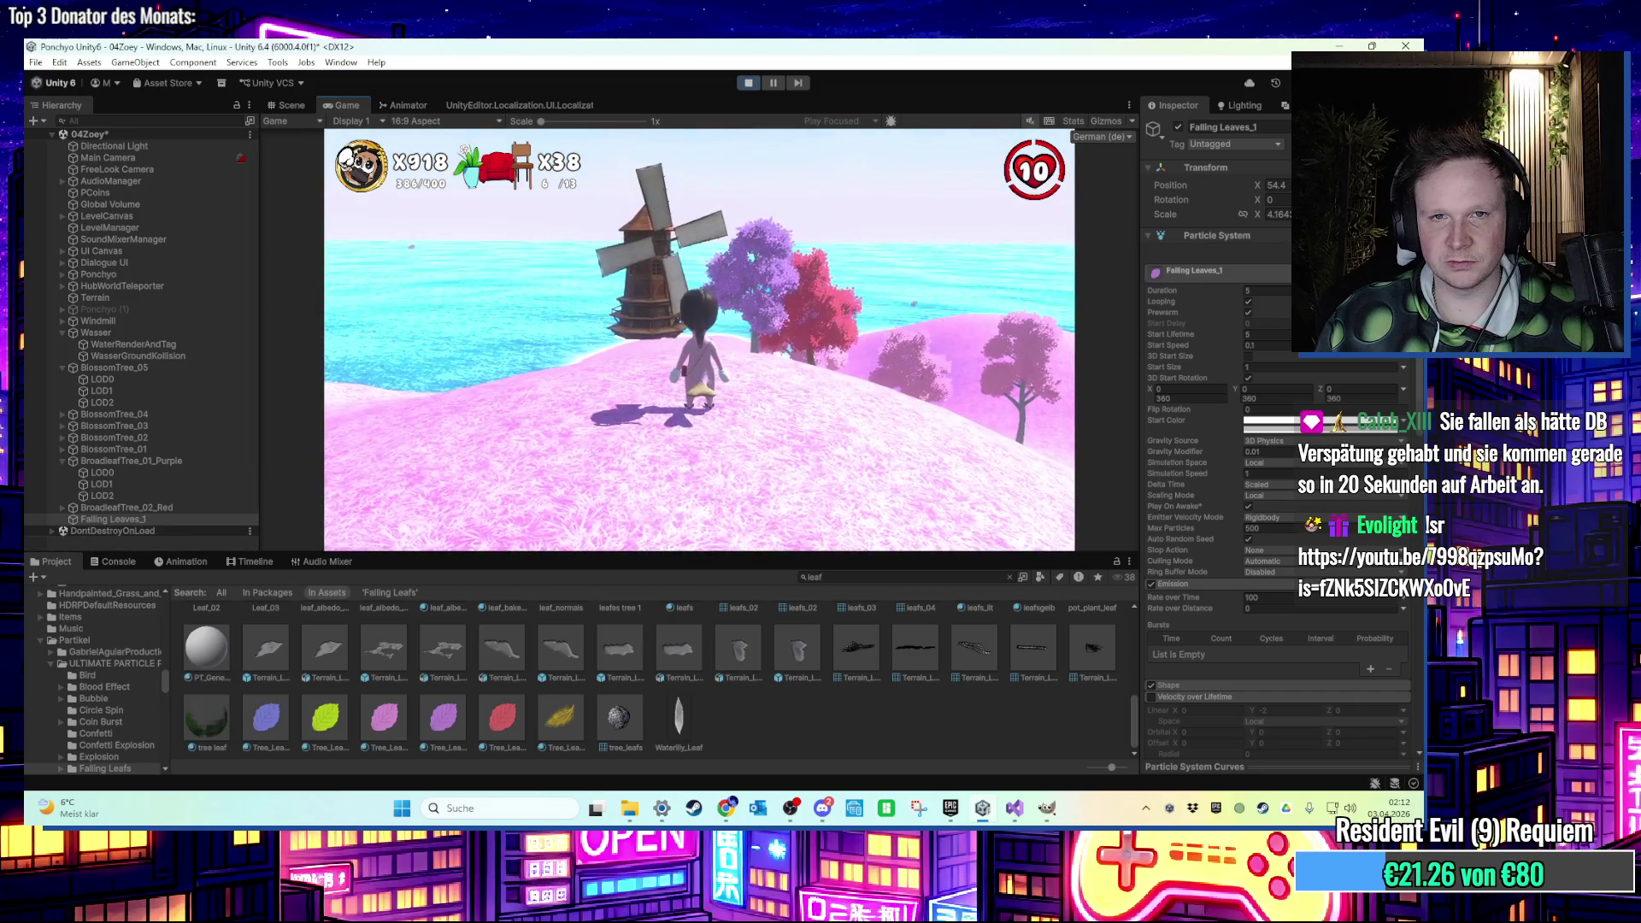
Run the character right across the hill toward the windmill and stone arch.
{"action": "key", "text": "d"}
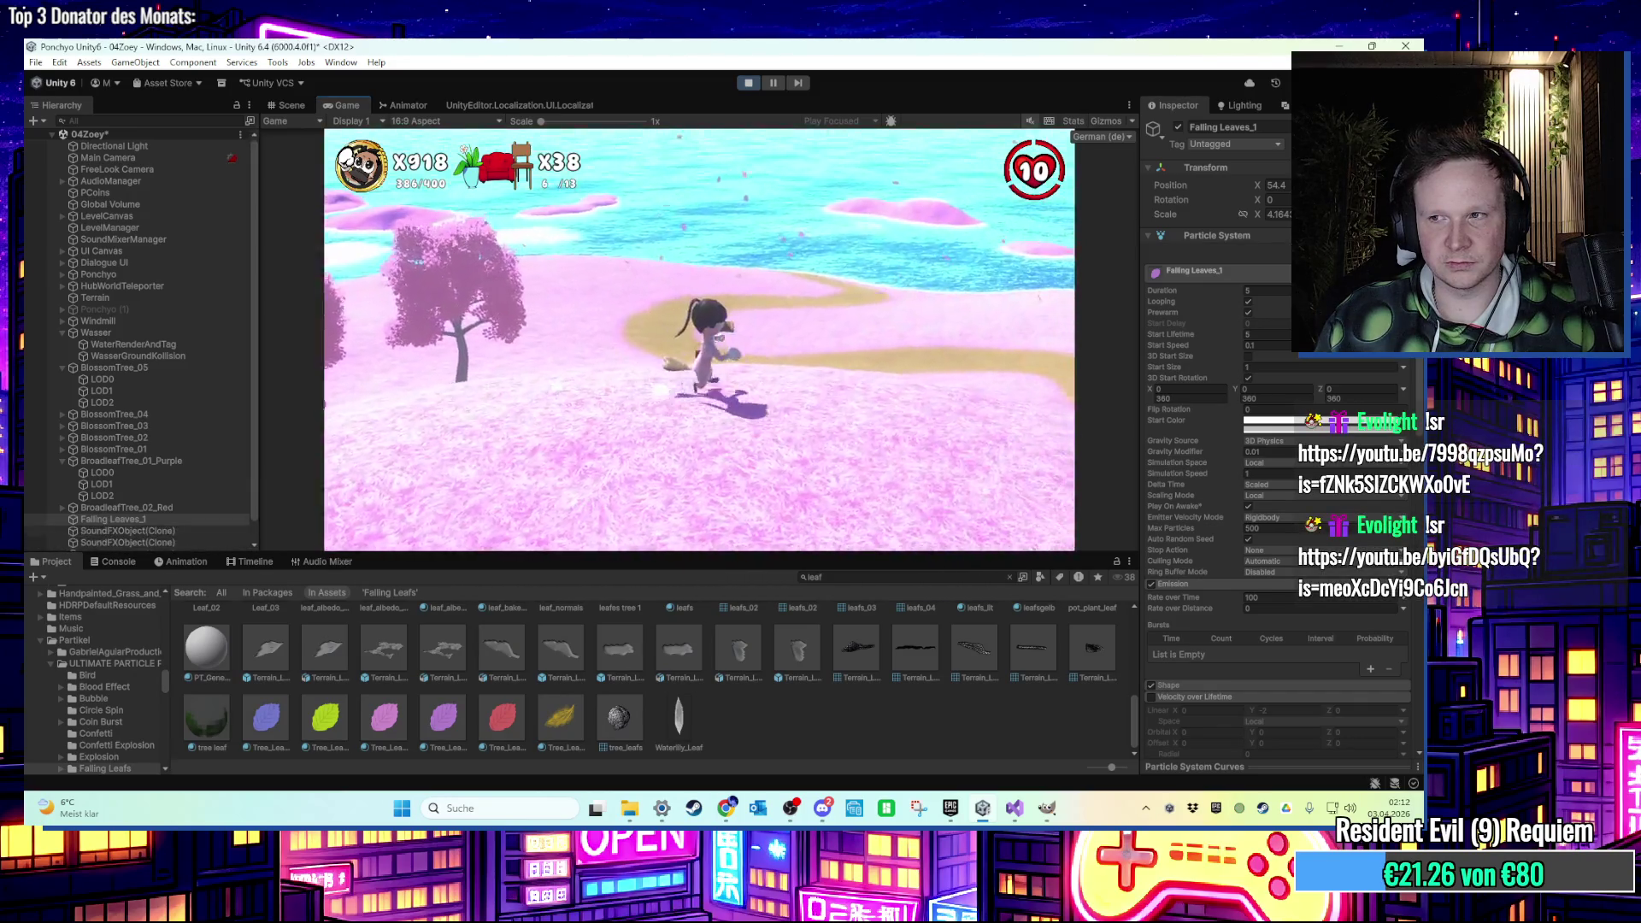
{"action": "key", "text": "d"}
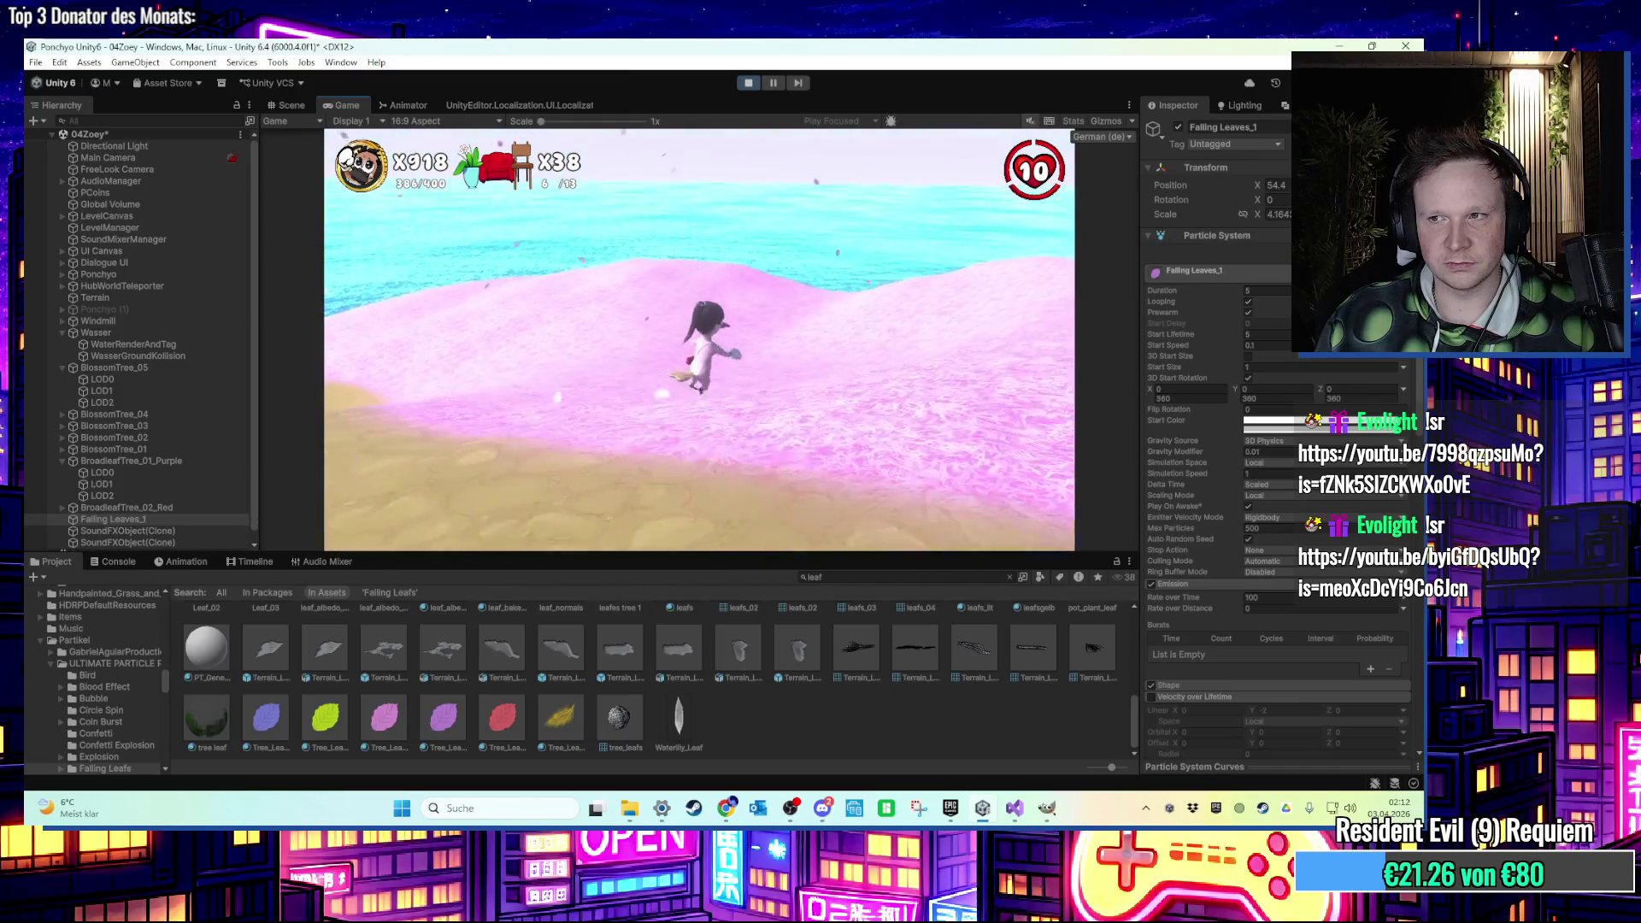
{"action": "key", "text": "w"}
{"action": "key", "text": "w"}
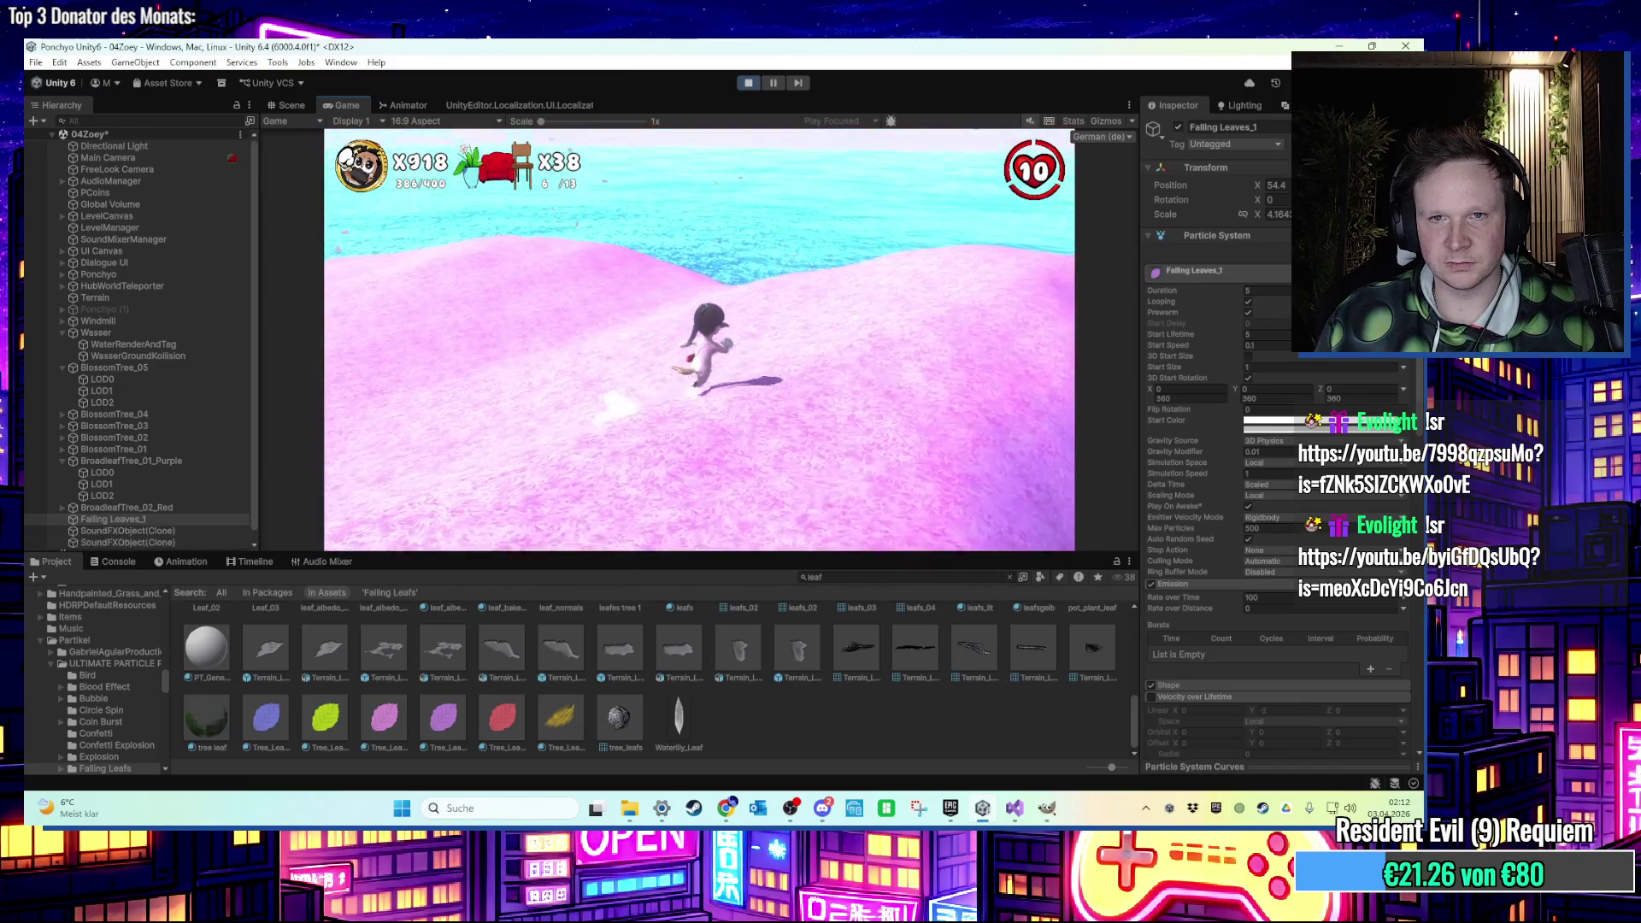
{"action": "key", "text": "w"}
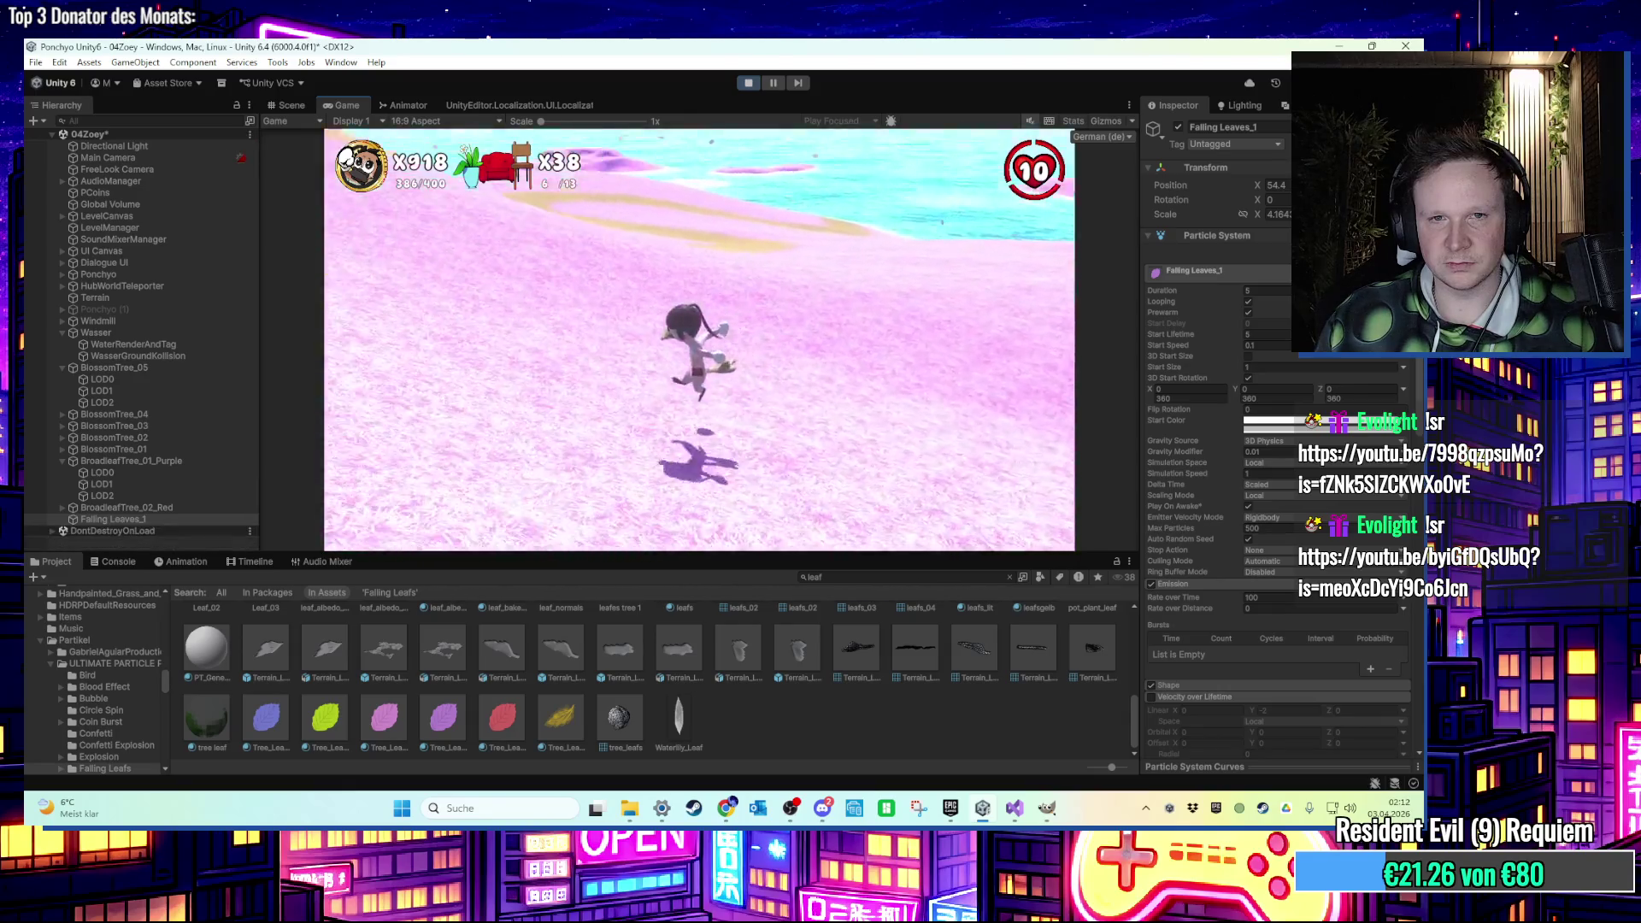
{"action": "key", "text": "w"}
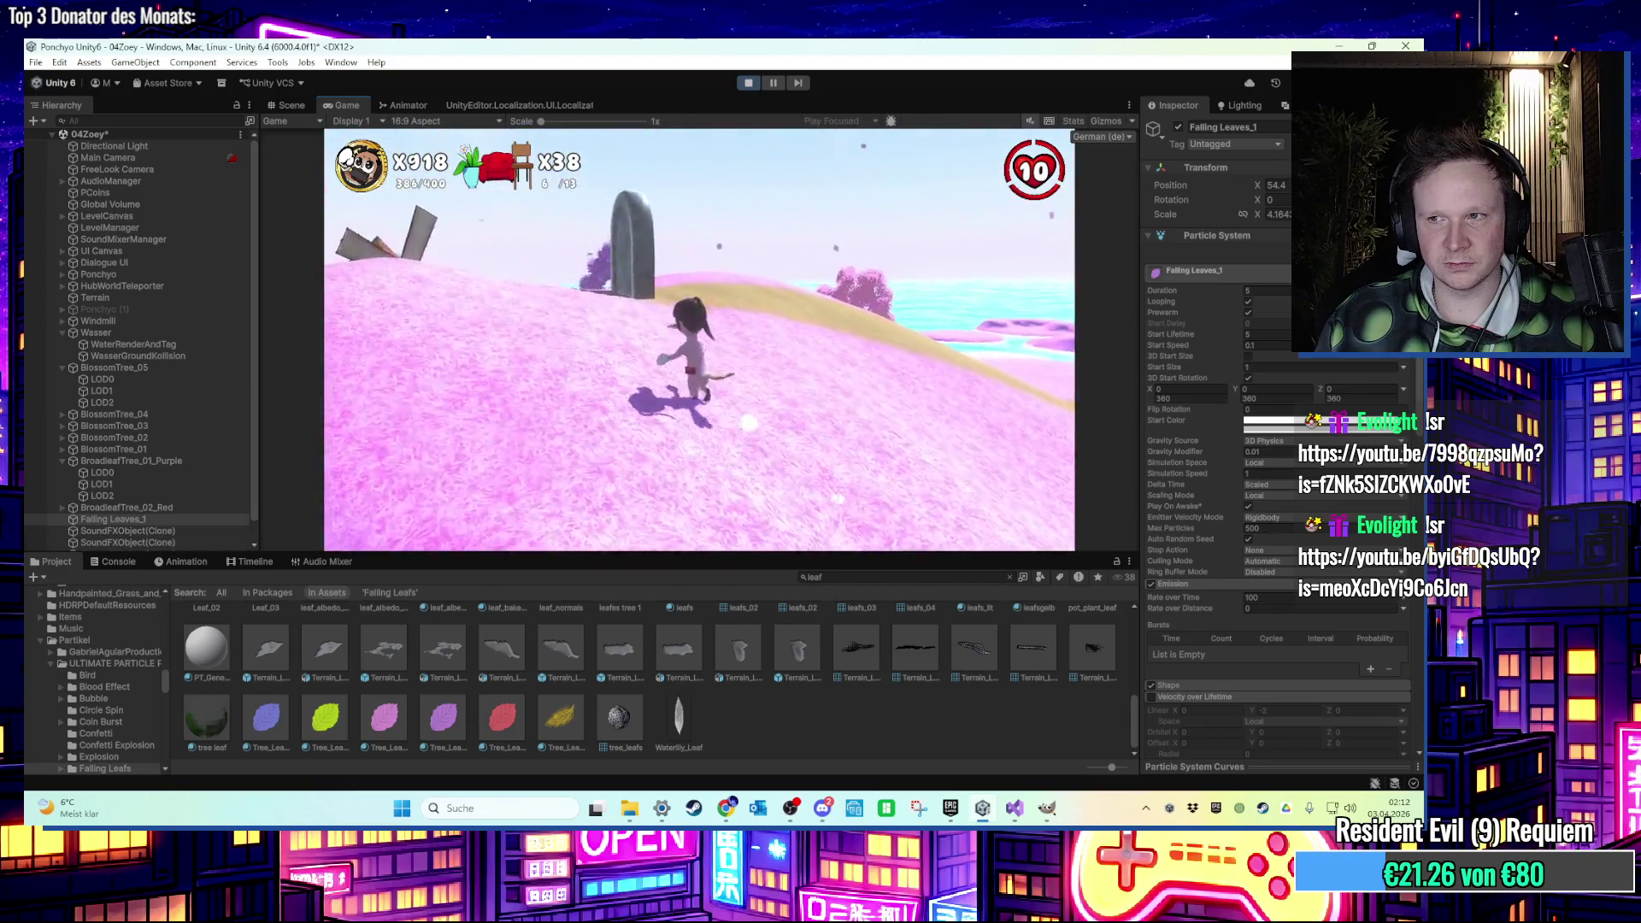
{"action": "key", "text": "w"}
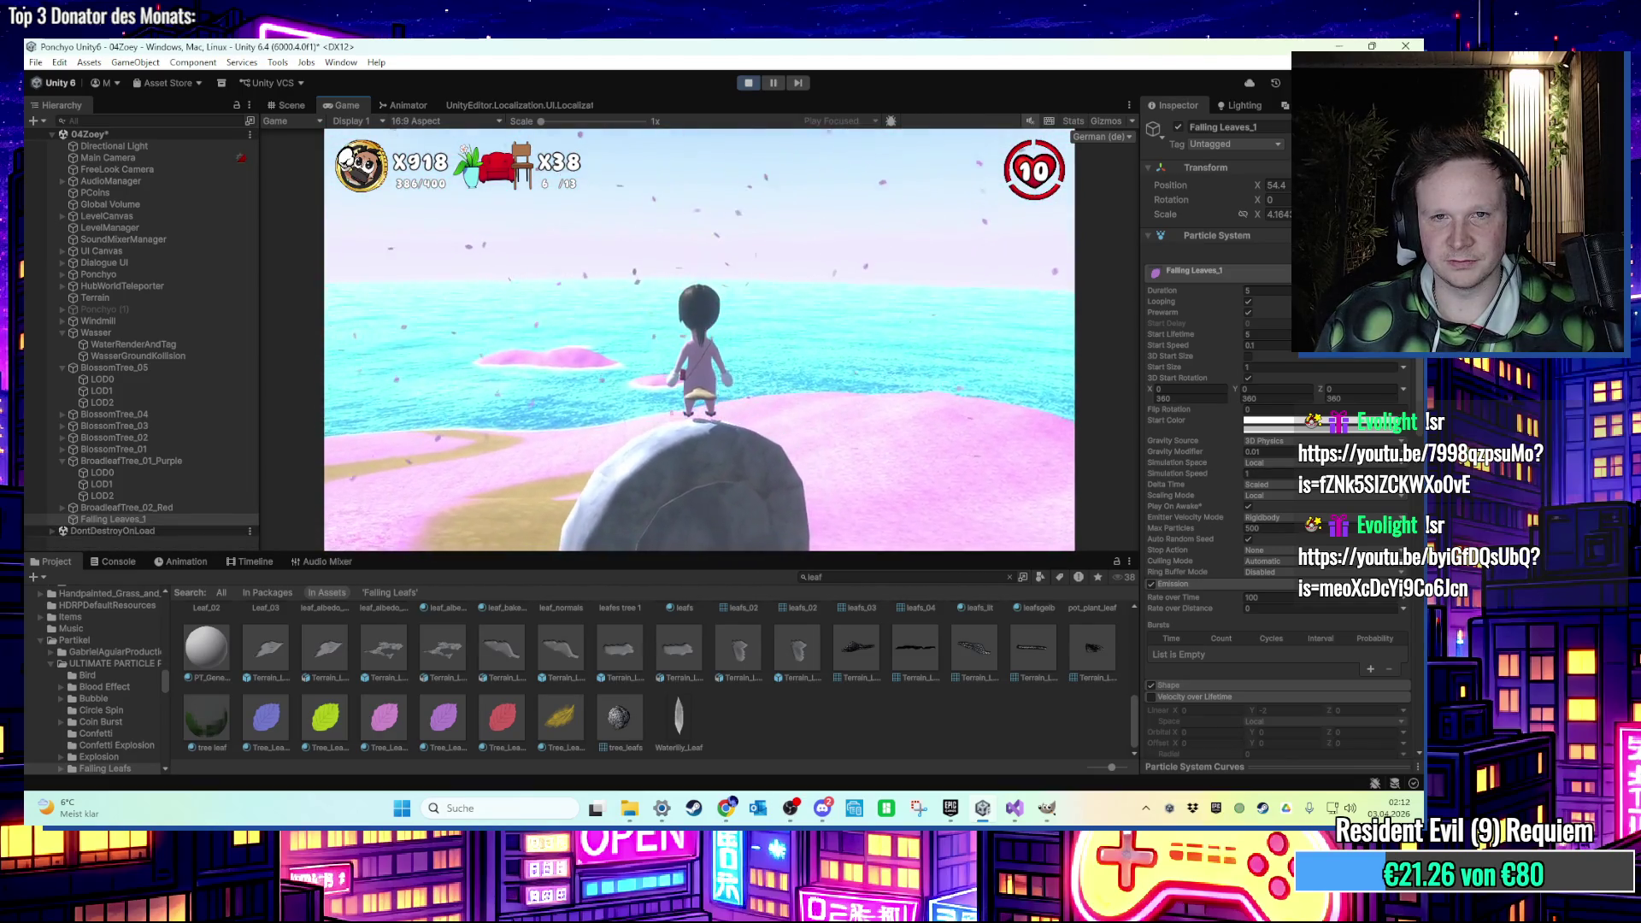
Expand Rotation over Lifetime in the Inspector and turn the game camera toward the water.
{"action": "key", "text": "super"}
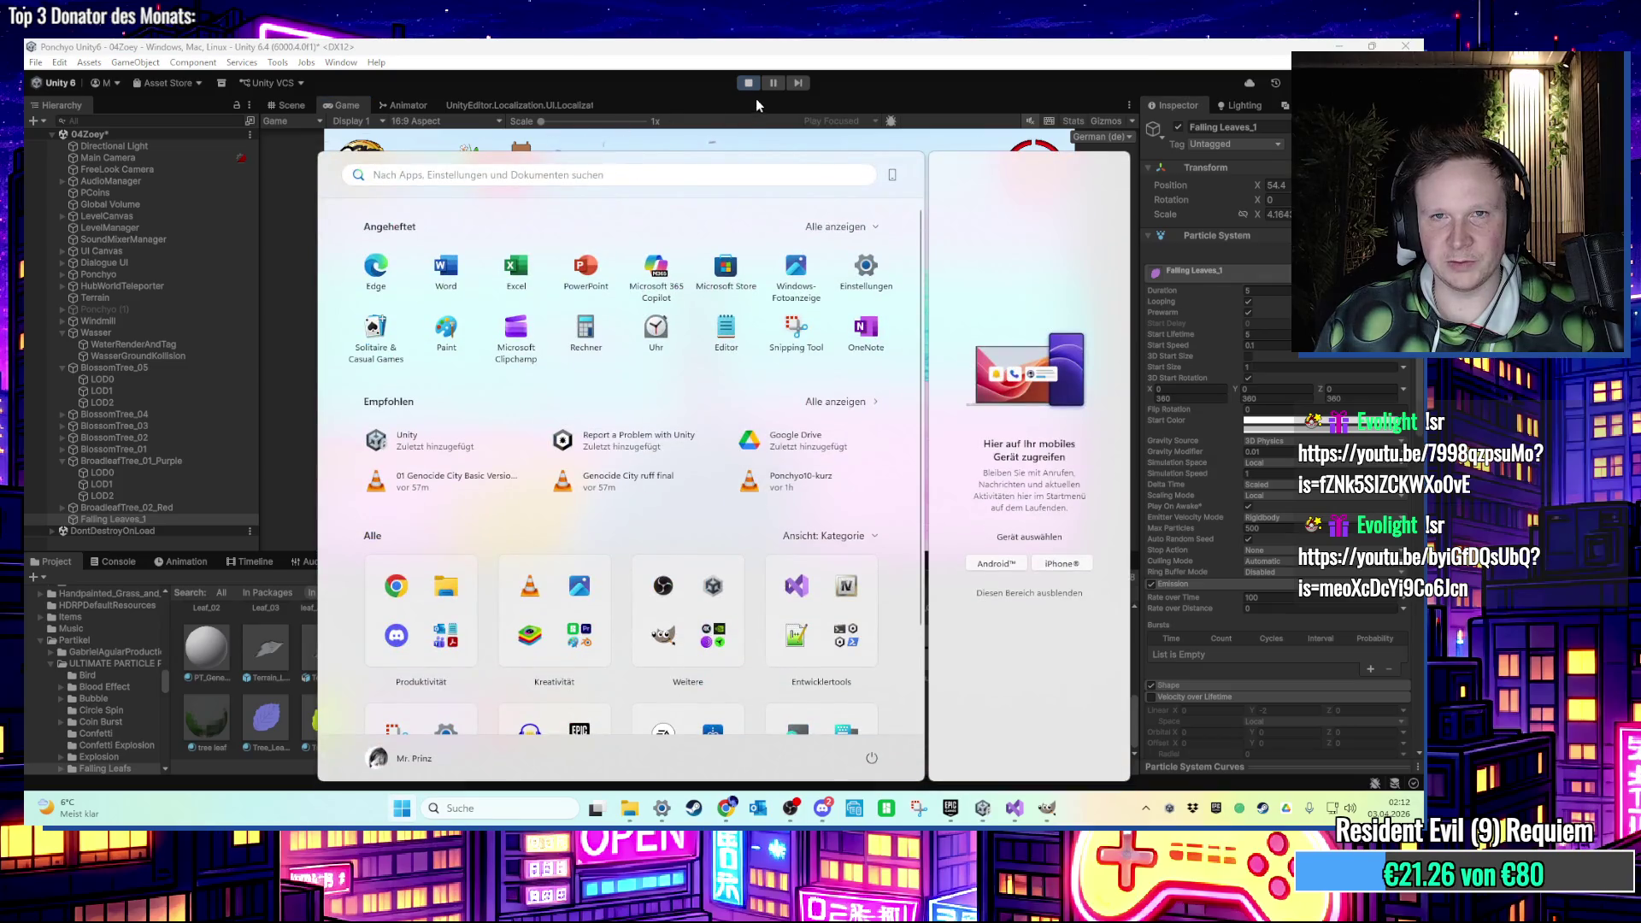
{"action": "key", "text": "super"}
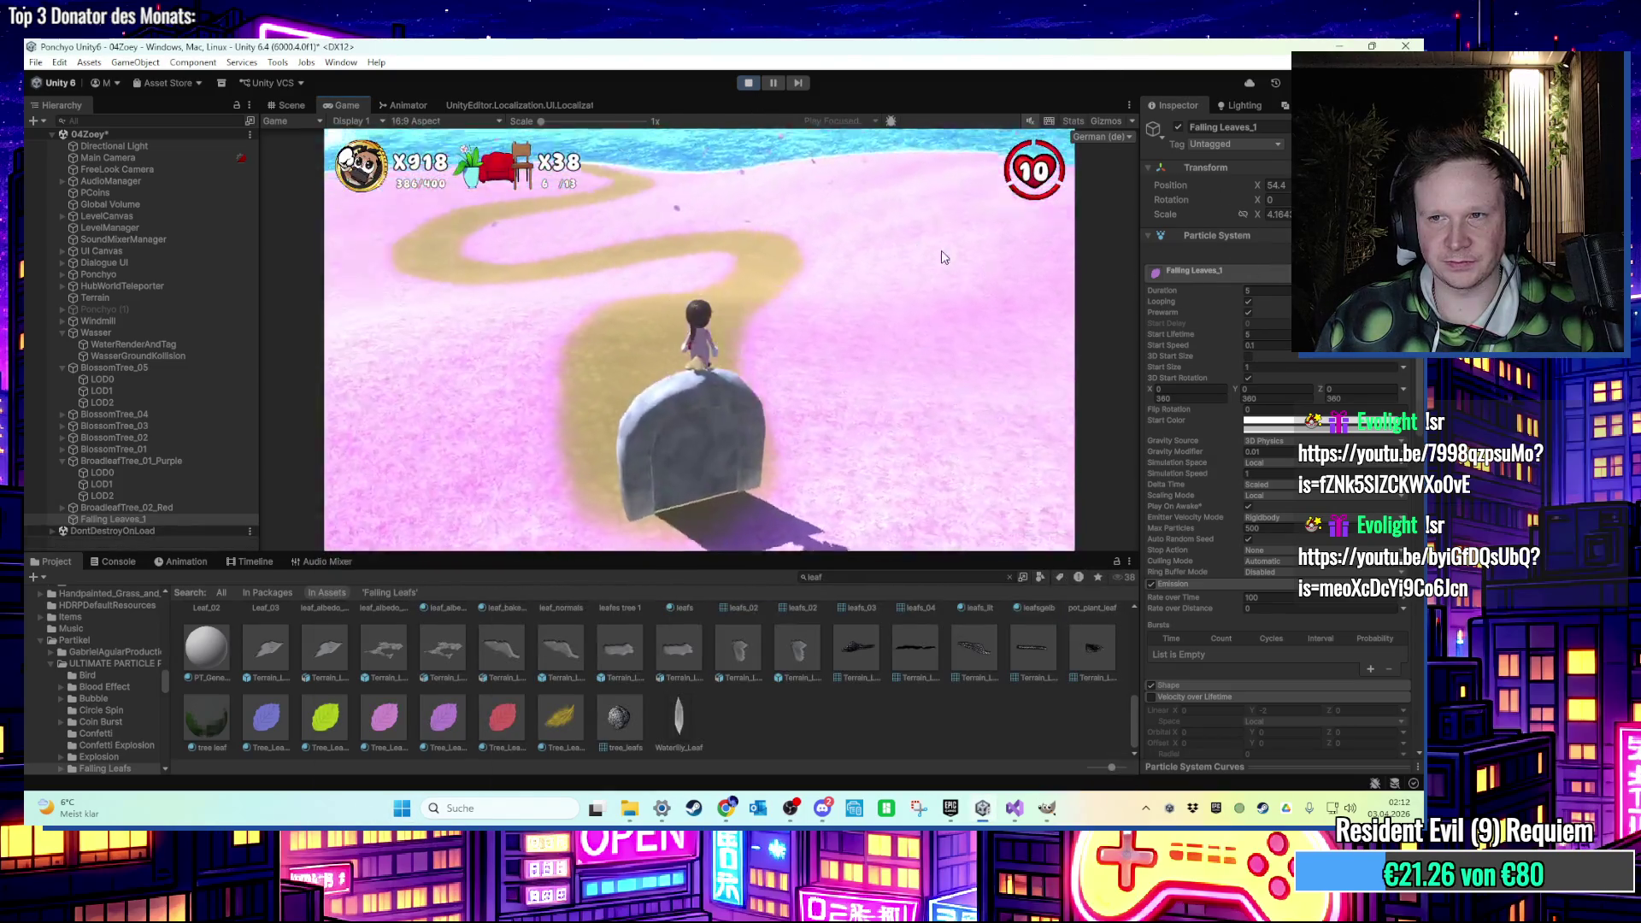
{"action": "key", "text": "super"}
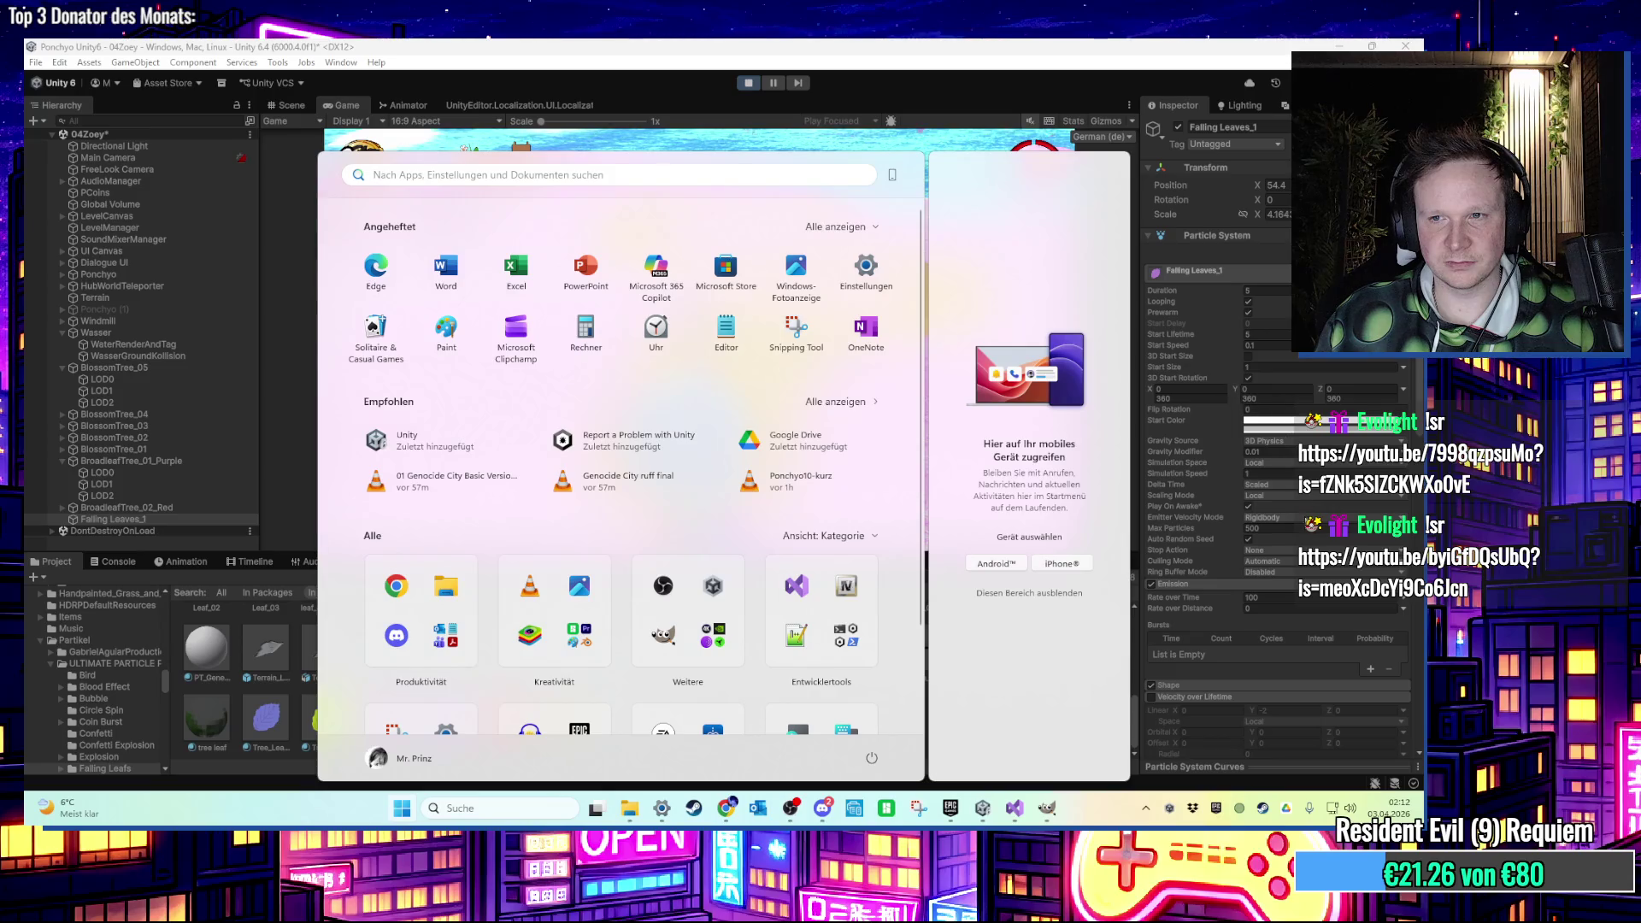
{"action": "key", "text": "super"}
{"action": "scroll", "coordinate": [1282, 570], "scroll_direction": "down", "scroll_amount": 5}
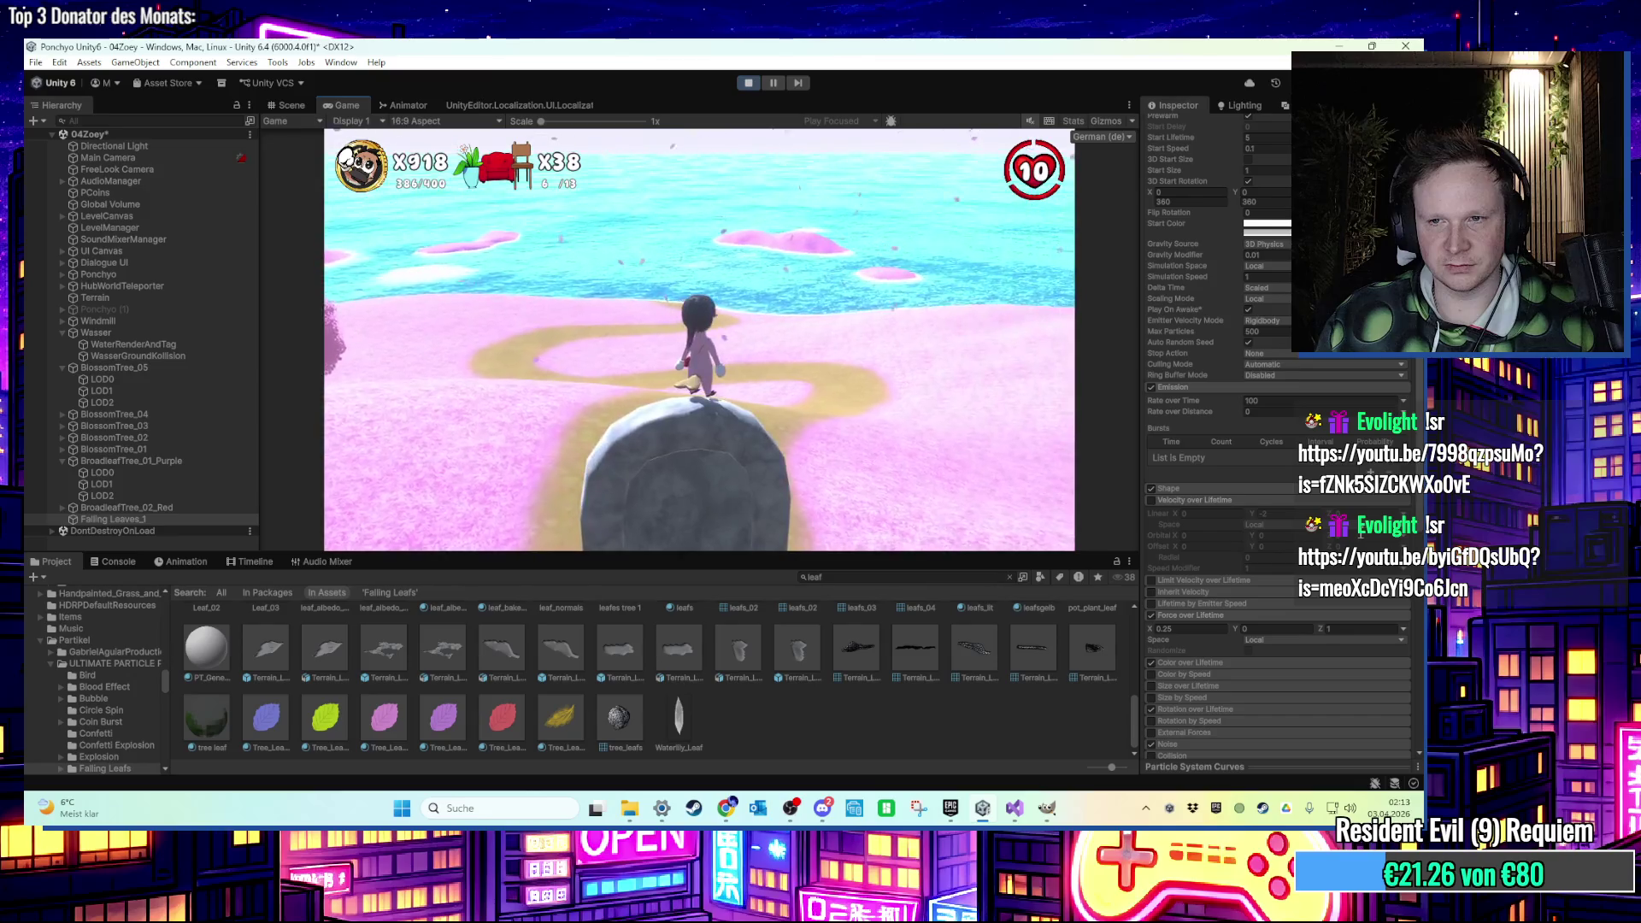
{"action": "scroll", "coordinate": [1265, 604], "scroll_direction": "down", "scroll_amount": 3}
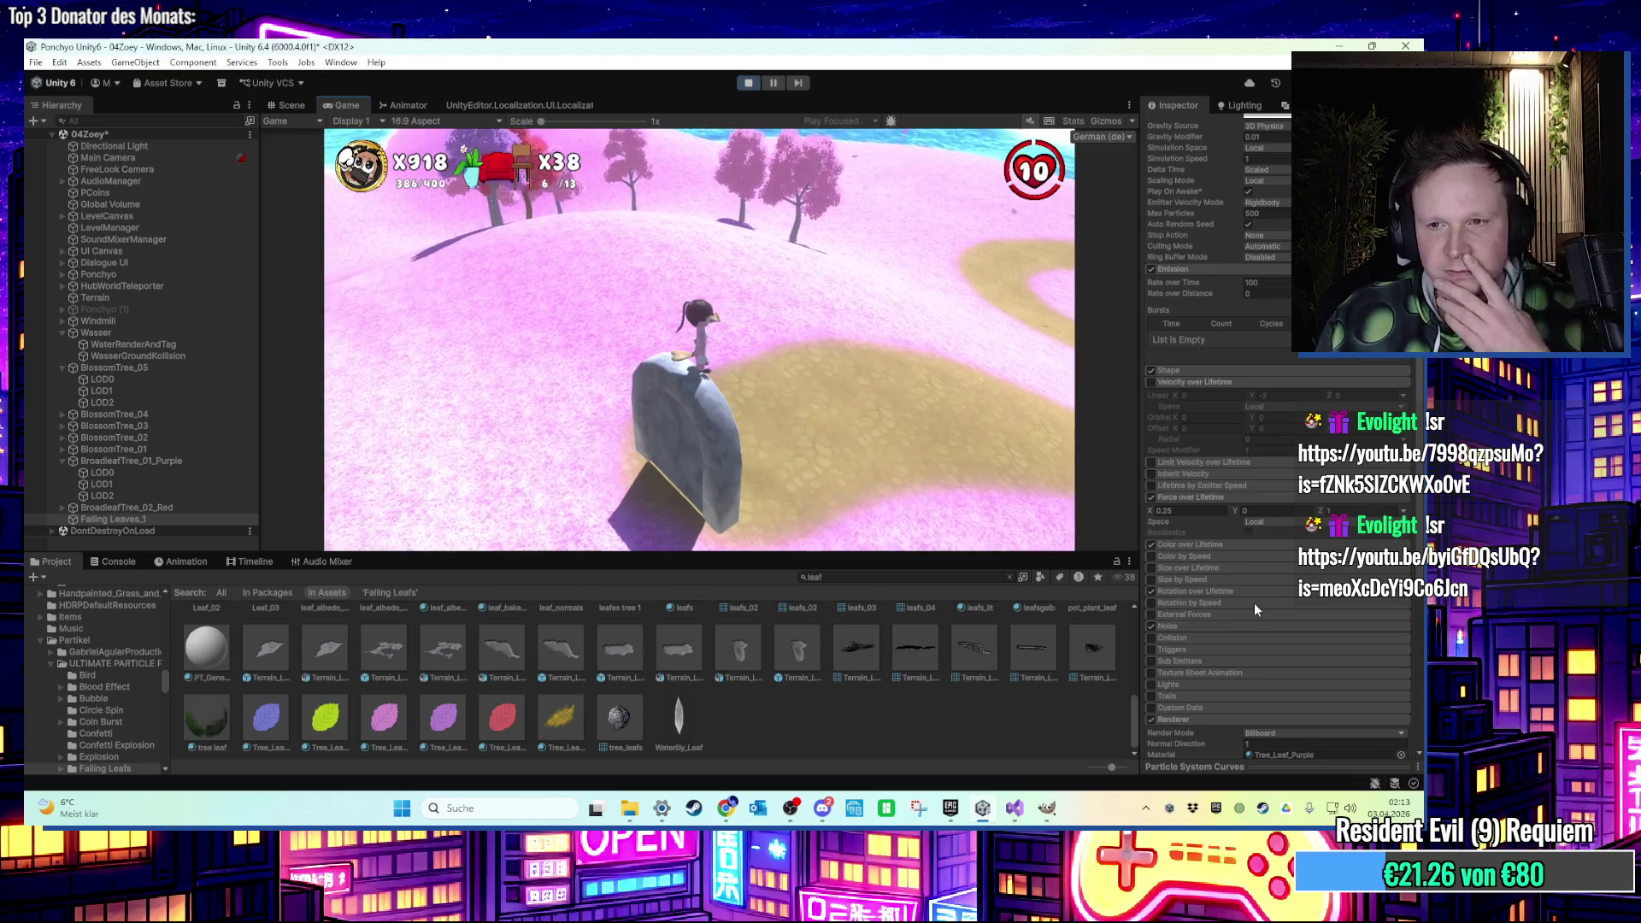
{"action": "left_click", "coordinate": [1246, 591]}
{"action": "scroll", "coordinate": [1246, 592], "scroll_direction": "up", "scroll_amount": 8}
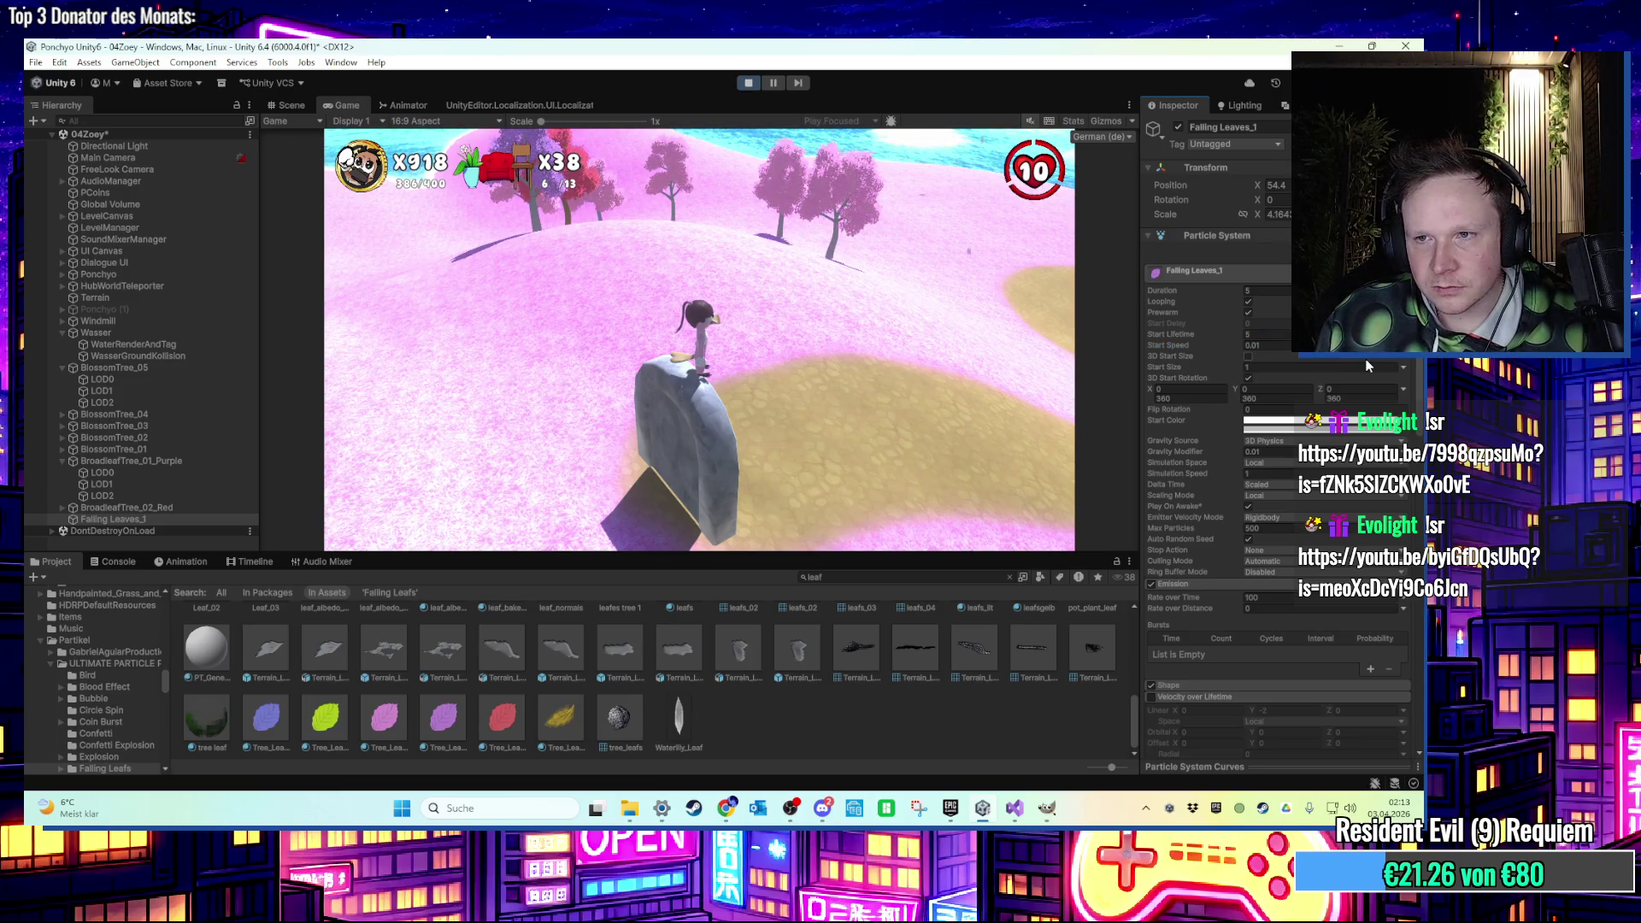
{"action": "key", "text": "s"}
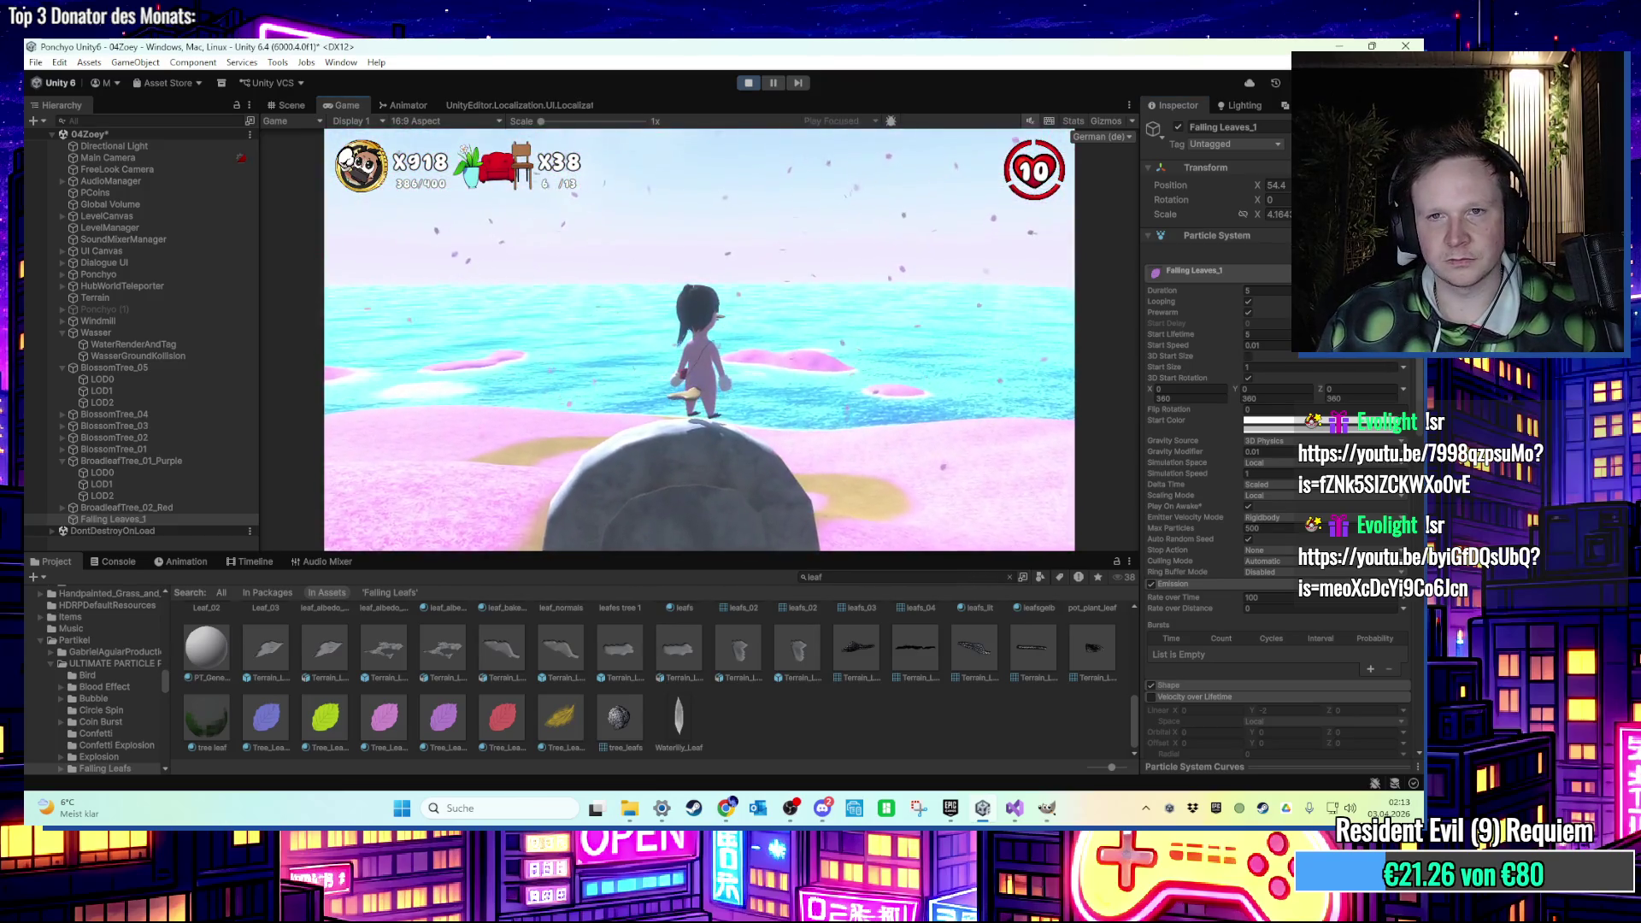
{"action": "key", "text": "super"}
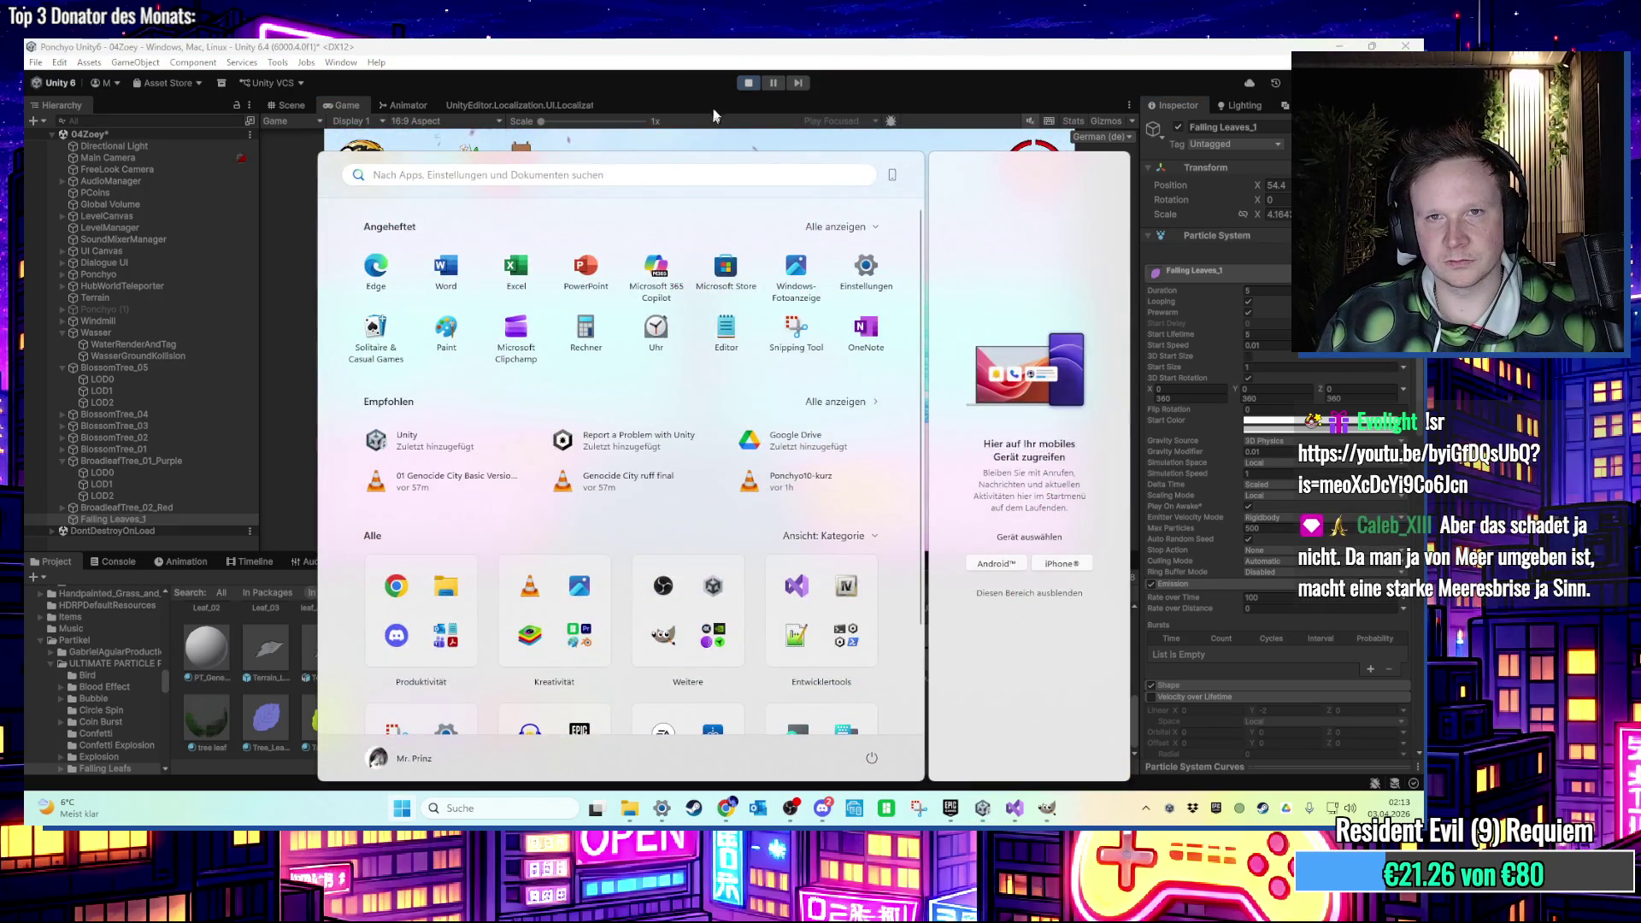
{"action": "left_click", "coordinate": [746, 84]}
Stop the game, preview the leaves, and try a start speed of 0.05 to 0.02.
{"action": "left_click", "coordinate": [748, 83]}
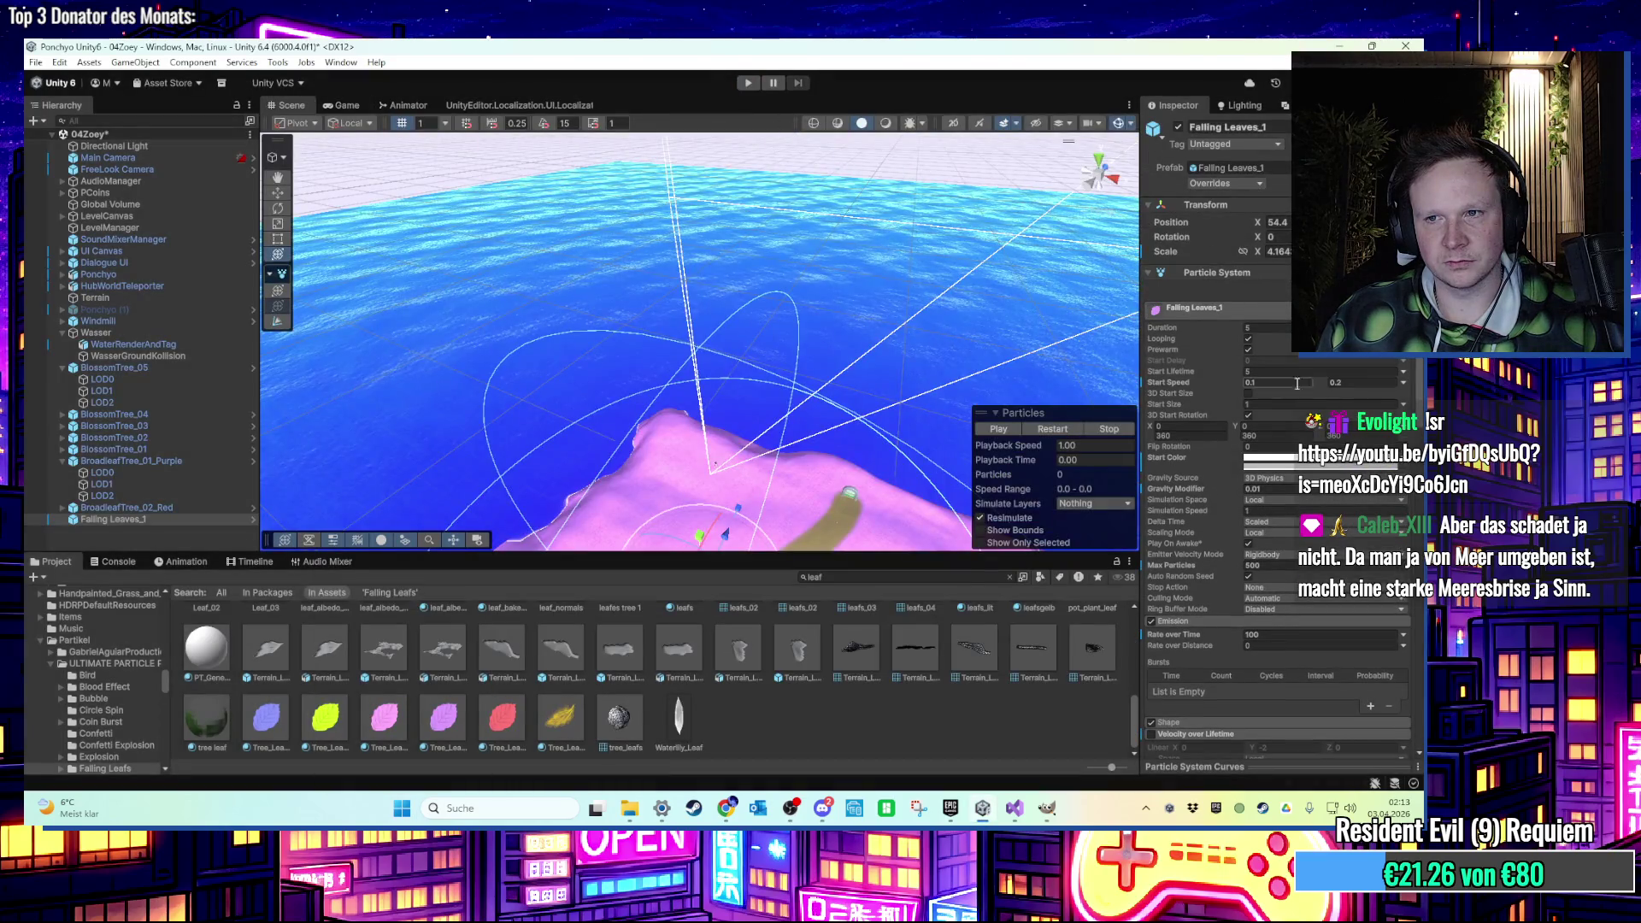
{"action": "left_click", "coordinate": [1053, 427]}
{"action": "mouse_move", "coordinate": [684, 342]}
{"action": "left_mouse_down"}
{"action": "mouse_move", "coordinate": [476, 276]}
{"action": "mouse_move", "coordinate": [570, 278]}
{"action": "left_mouse_up"}
{"action": "left_click", "coordinate": [1268, 382]}
{"action": "type", "text": "0.05"}
{"action": "left_click", "coordinate": [1340, 383]}
{"action": "type", "text": "0.02"}
{"action": "key", "text": "Return"}
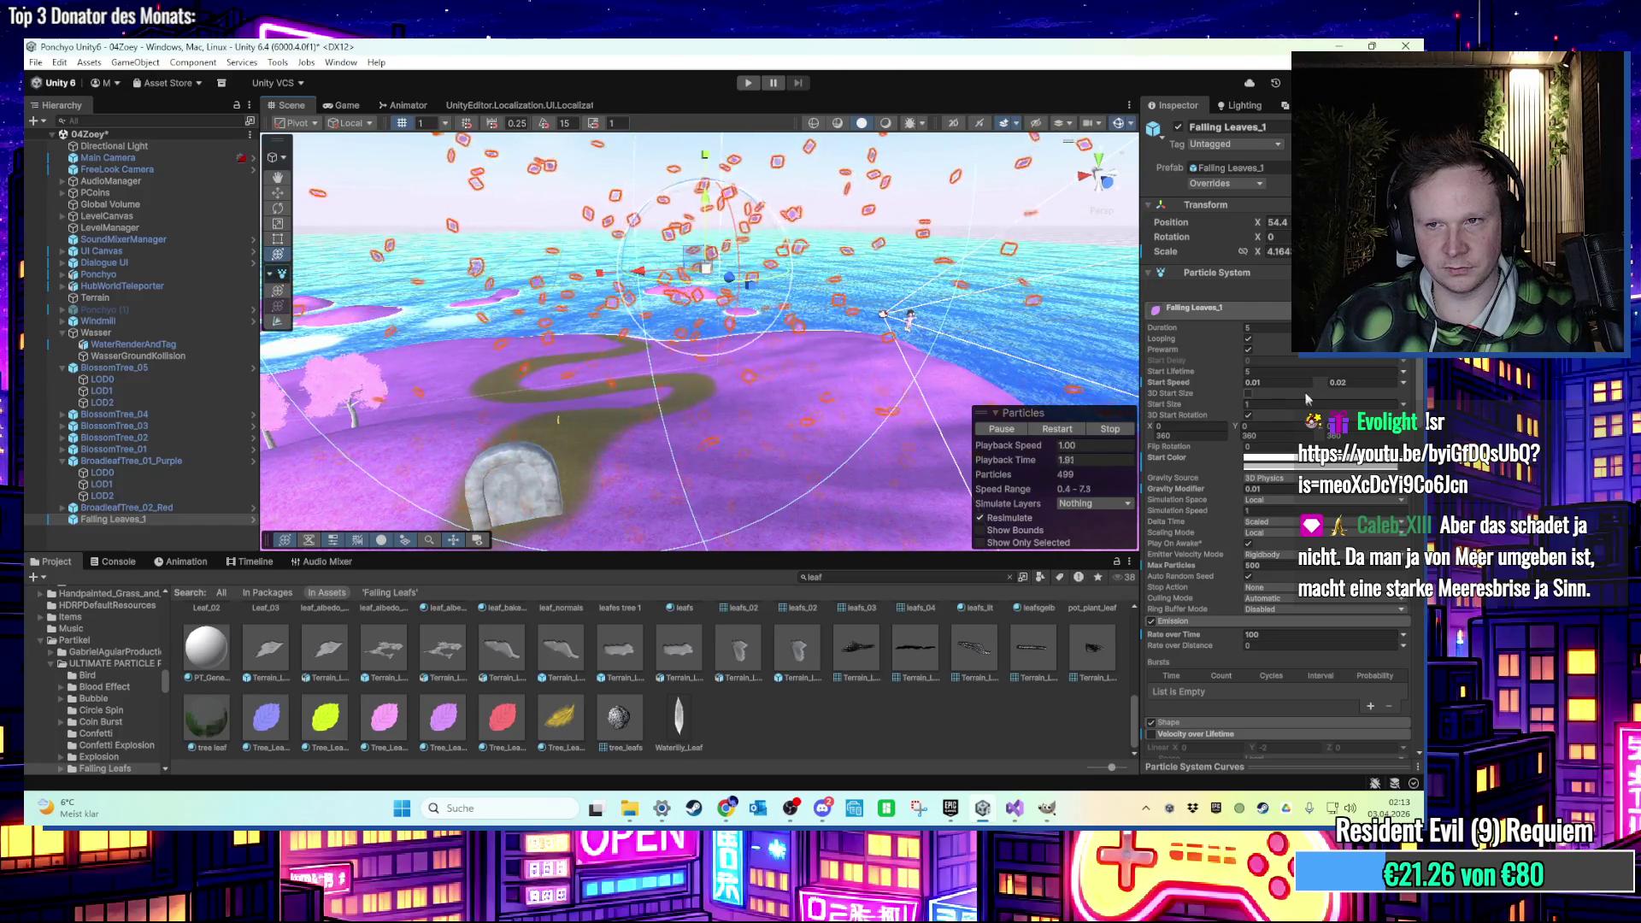
Change the leaves' start speed to 10 for both minimum and maximum.
{"action": "left_click", "coordinate": [1278, 382]}
{"action": "type", "text": "10"}
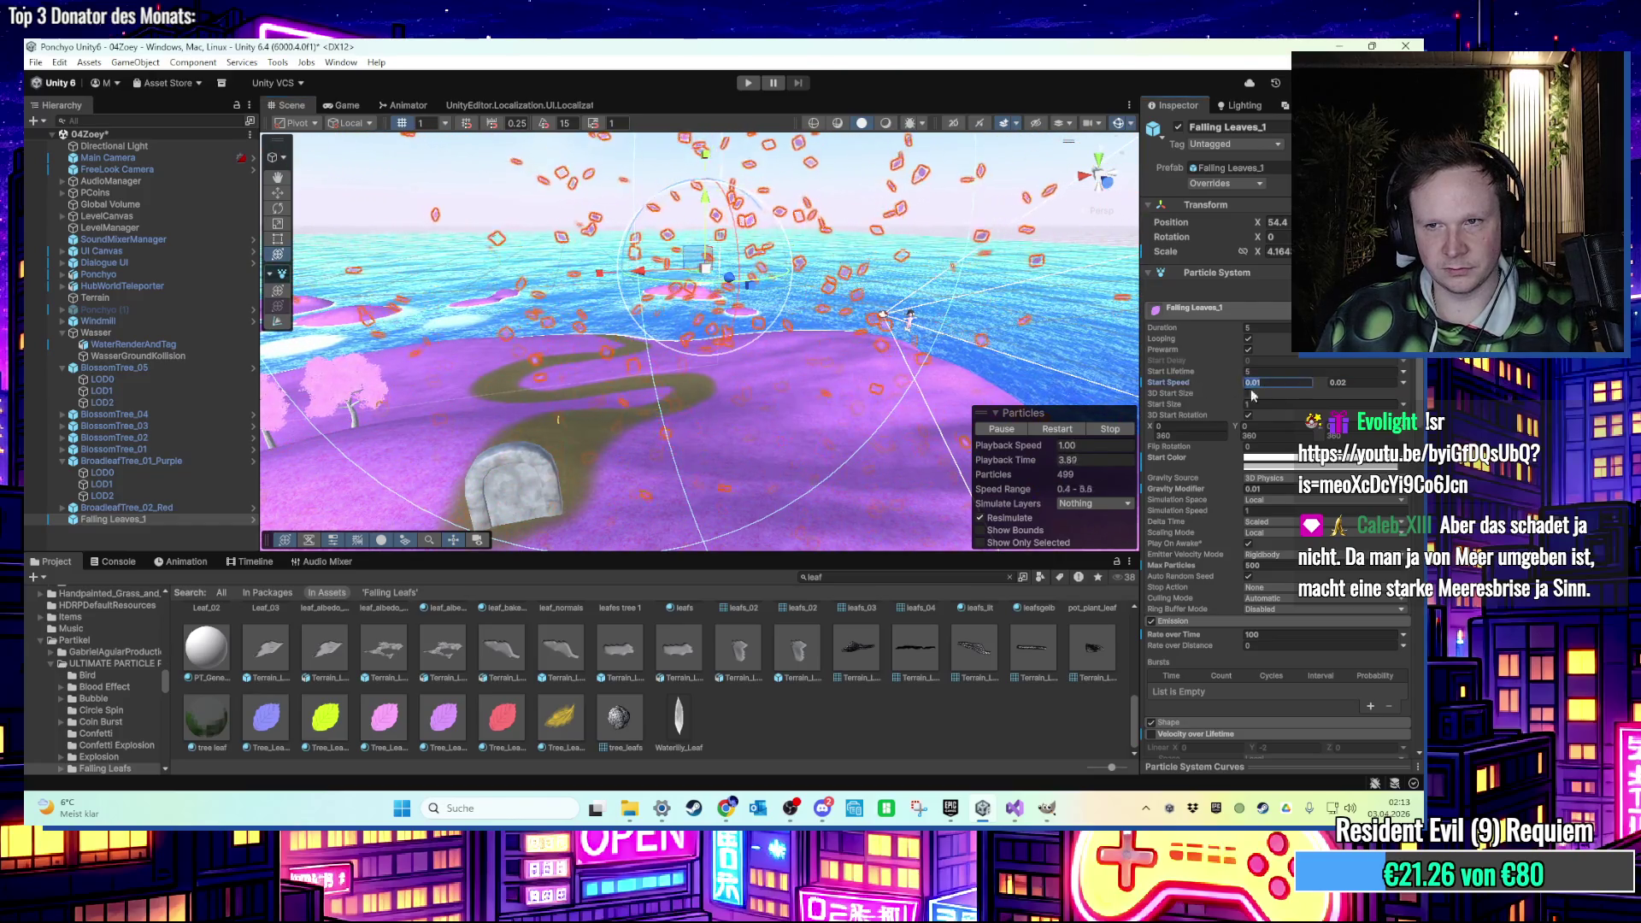
{"action": "left_click", "coordinate": [1351, 382]}
{"action": "type", "text": "10"}
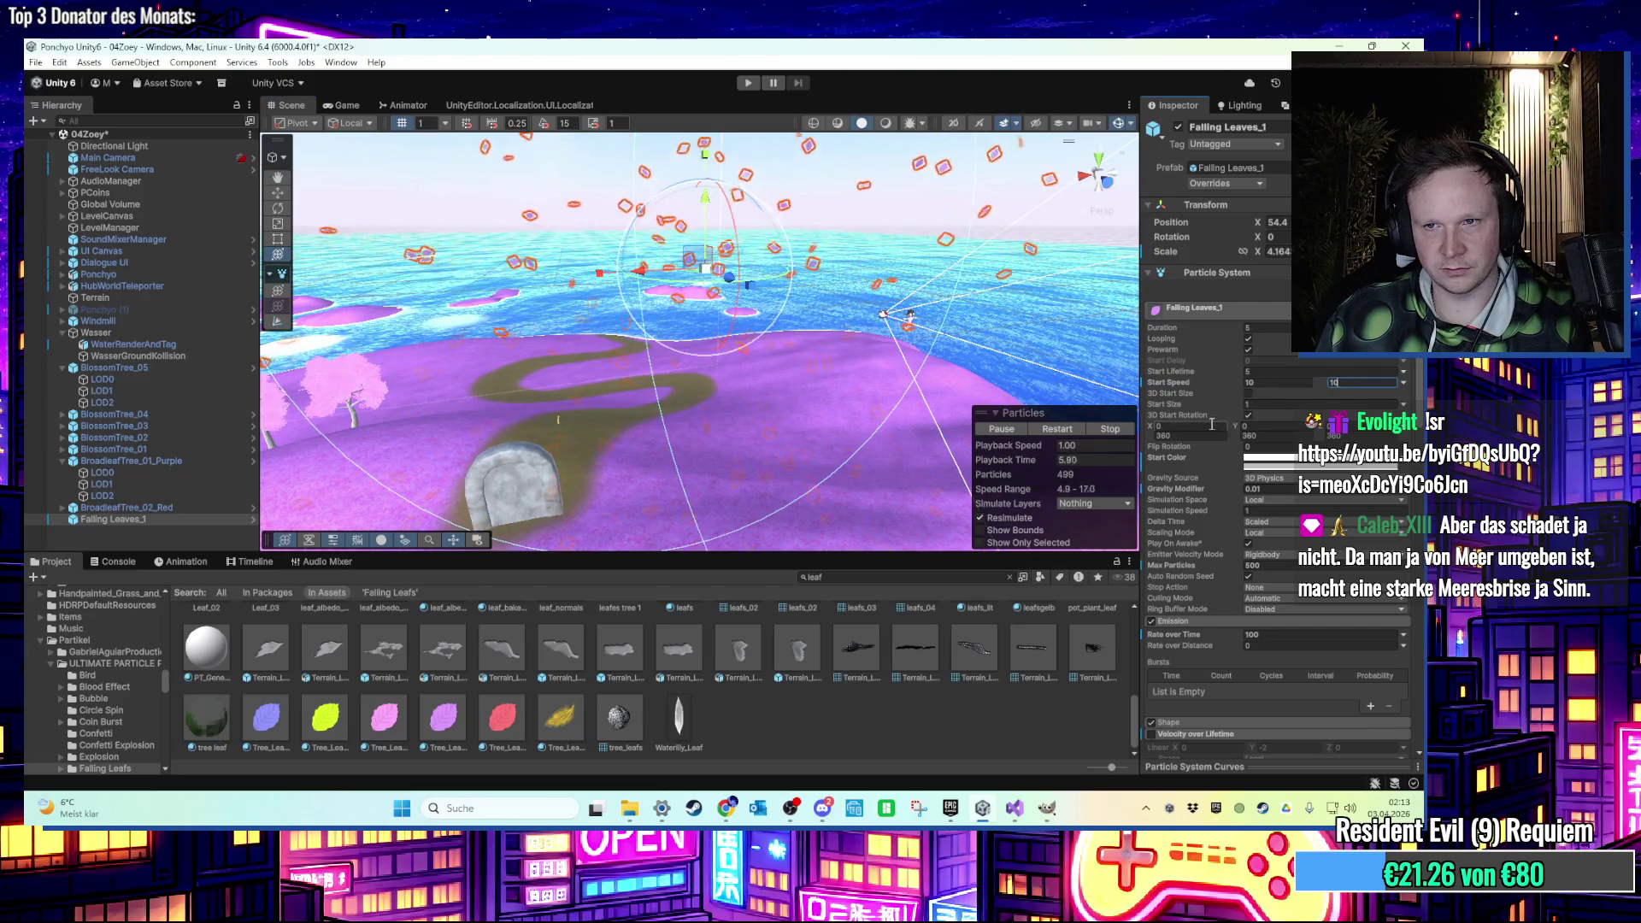
{"action": "left_click", "coordinate": [1057, 429]}
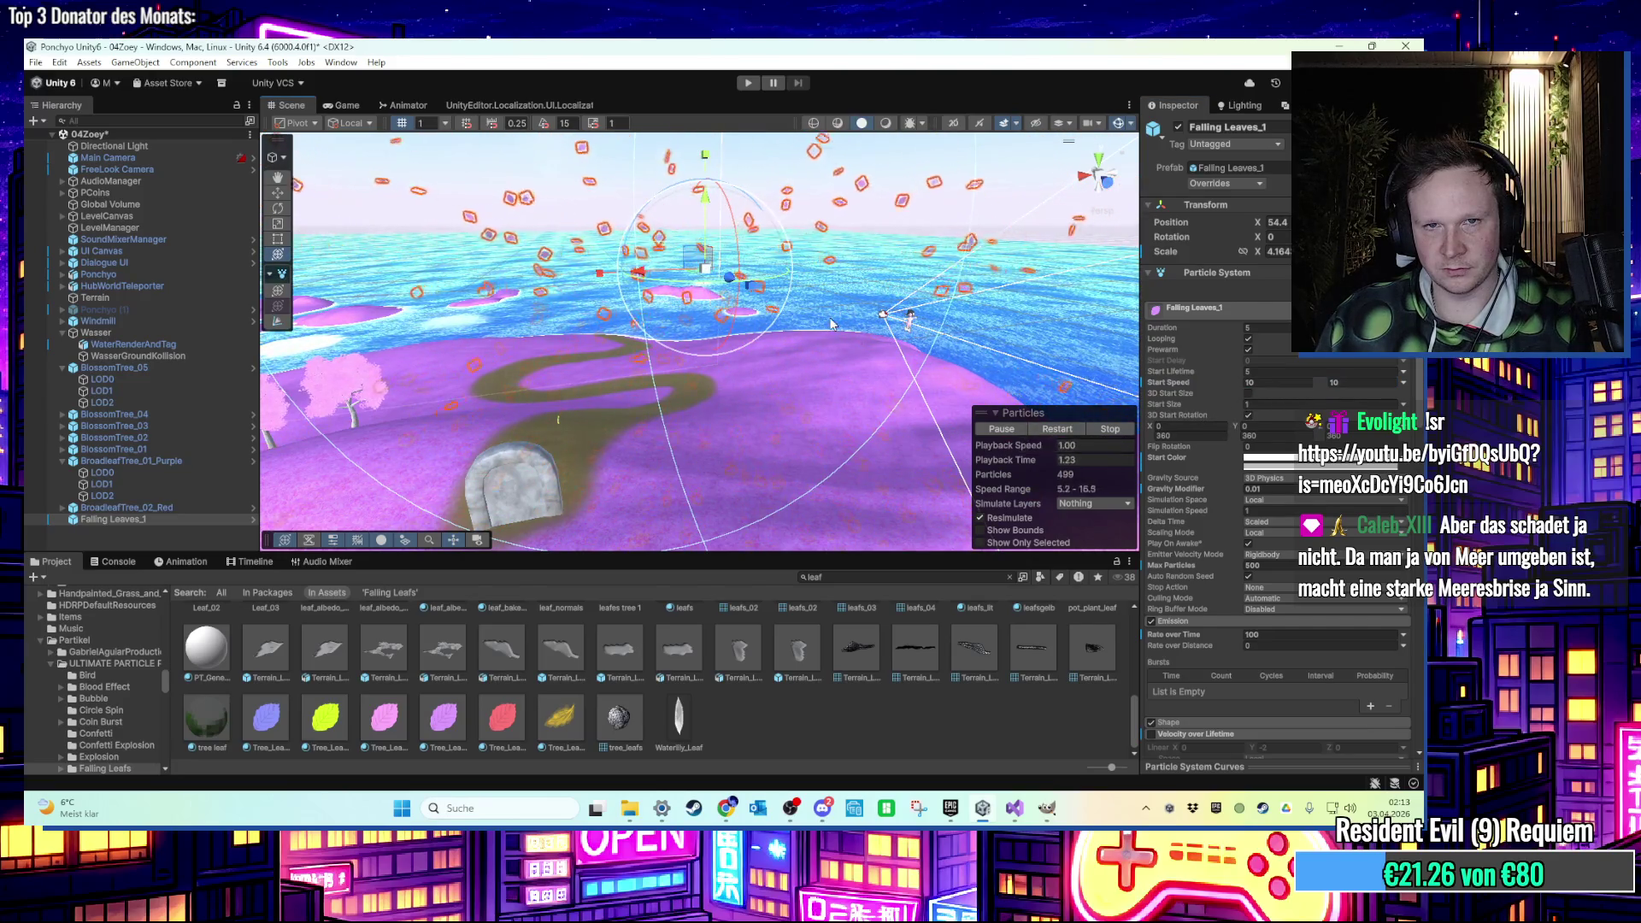
Set the Start Speed range to 1–2 and run the game.
{"action": "scroll", "coordinate": [829, 325], "scroll_direction": "up", "scroll_amount": 3}
{"action": "scroll", "coordinate": [829, 325], "scroll_direction": "down", "scroll_amount": 2}
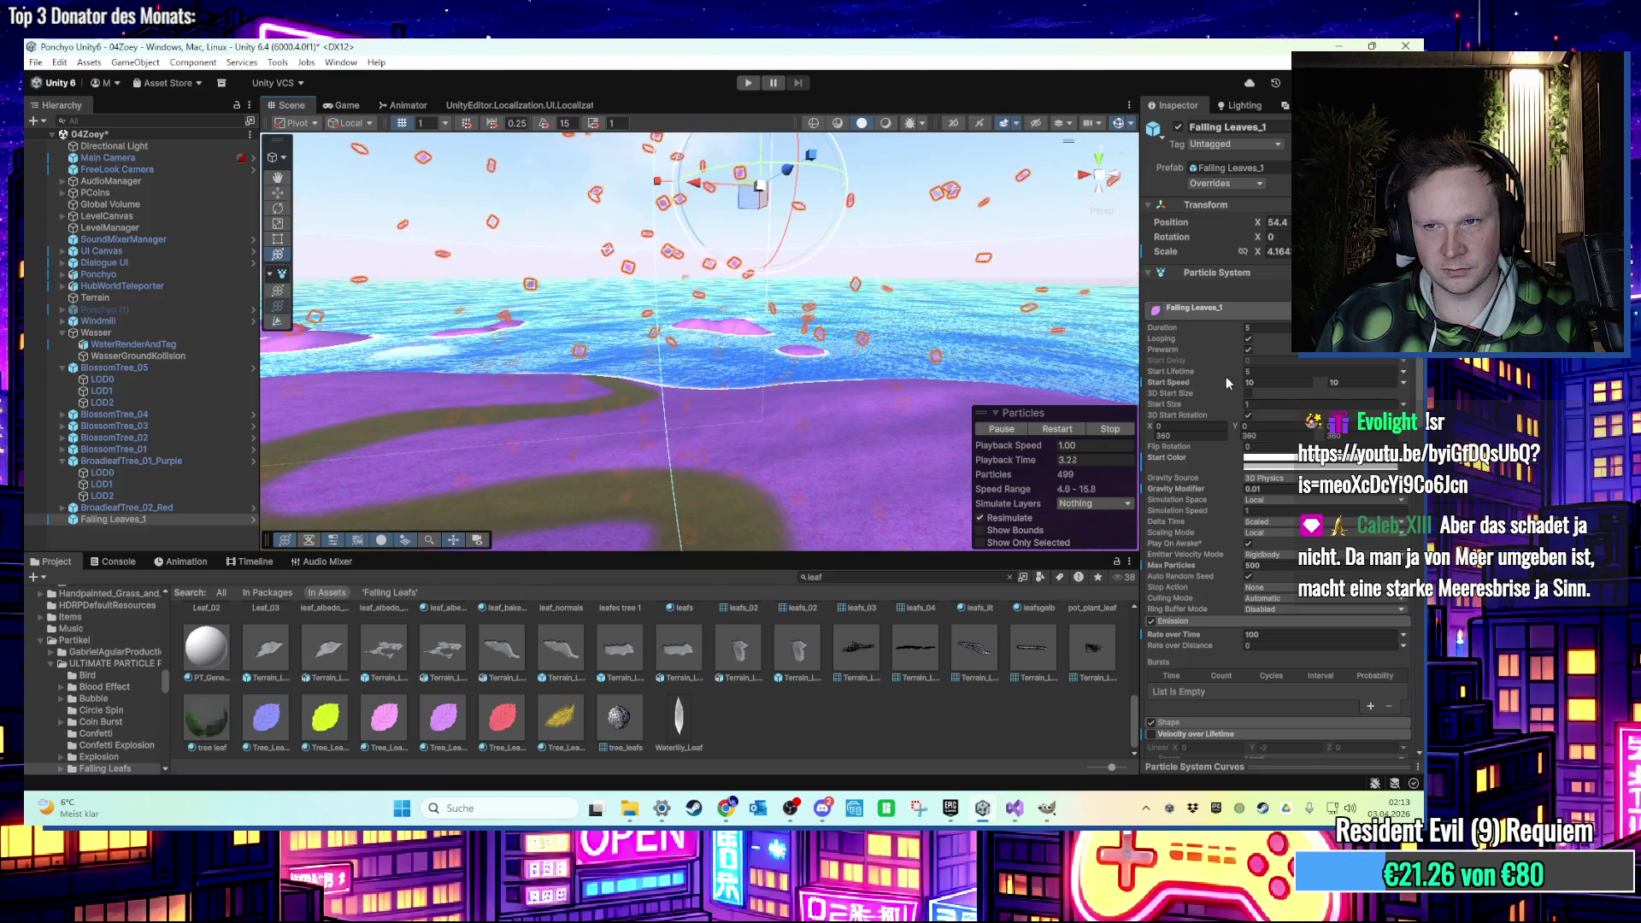
{"action": "double_click", "coordinate": [1254, 382]}
{"action": "type", "text": "1"}
{"action": "key", "text": "Tab"}
{"action": "type", "text": "2"}
{"action": "key", "text": "ctrl+p"}
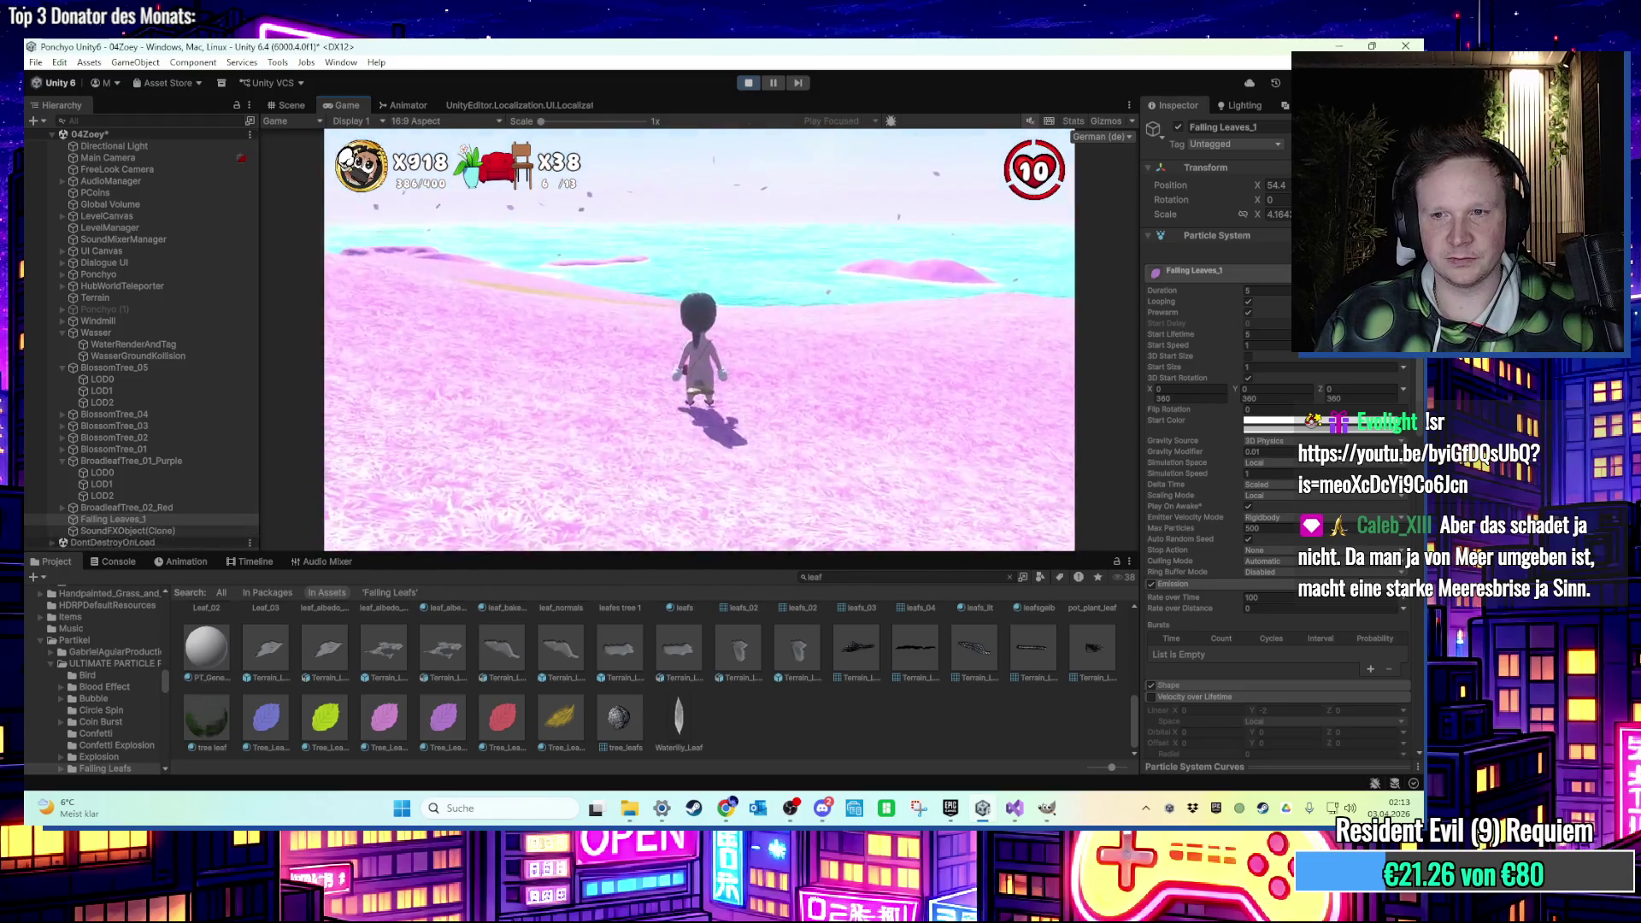
Expand the Noise module, enter Strength 0.1, then stop and restart the game.
{"action": "key", "text": "super"}
{"action": "scroll", "coordinate": [1243, 639], "scroll_direction": "down", "scroll_amount": 5}
{"action": "scroll", "coordinate": [1239, 624], "scroll_direction": "down", "scroll_amount": 6}
{"action": "left_click", "coordinate": [1229, 596]}
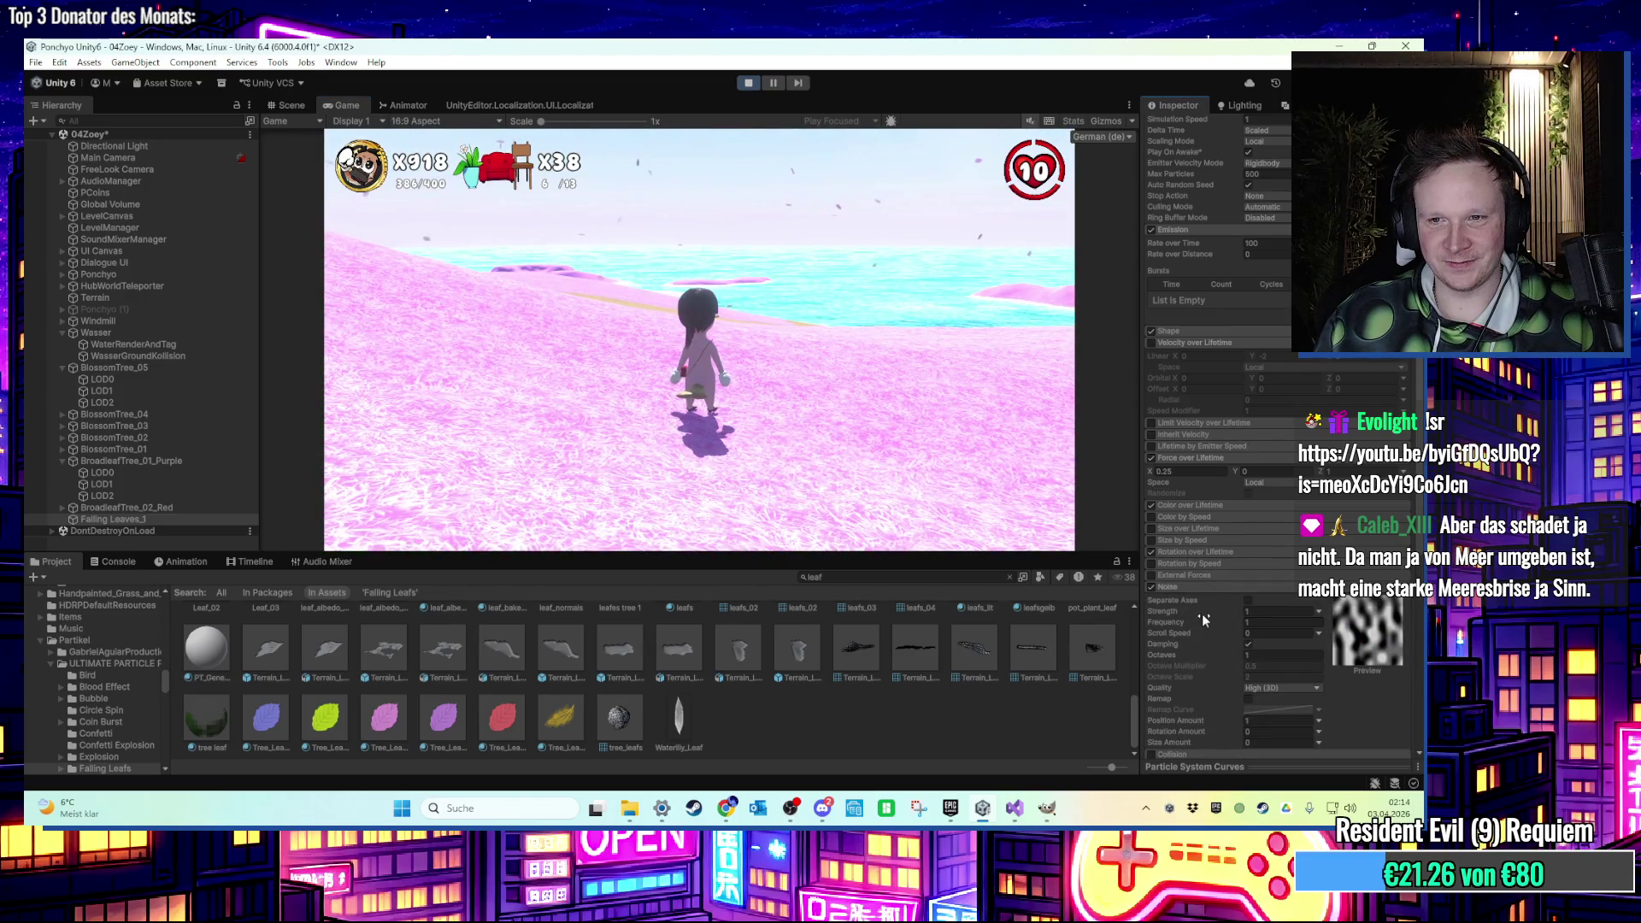
{"action": "left_click", "coordinate": [1247, 612]}
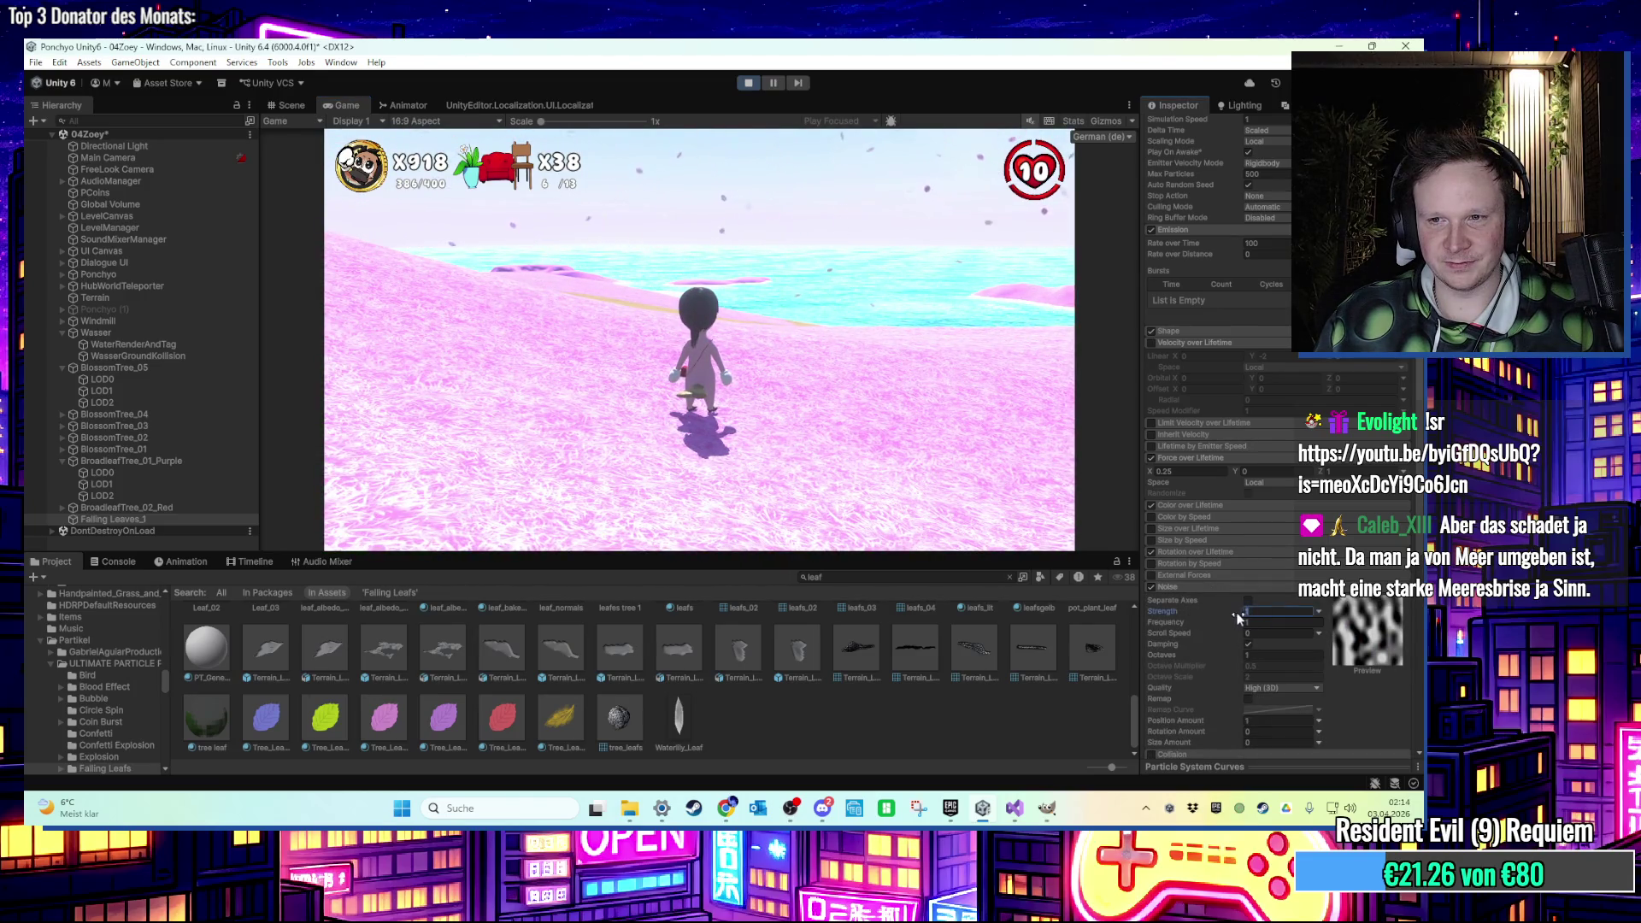
{"action": "type", "text": "0.1"}
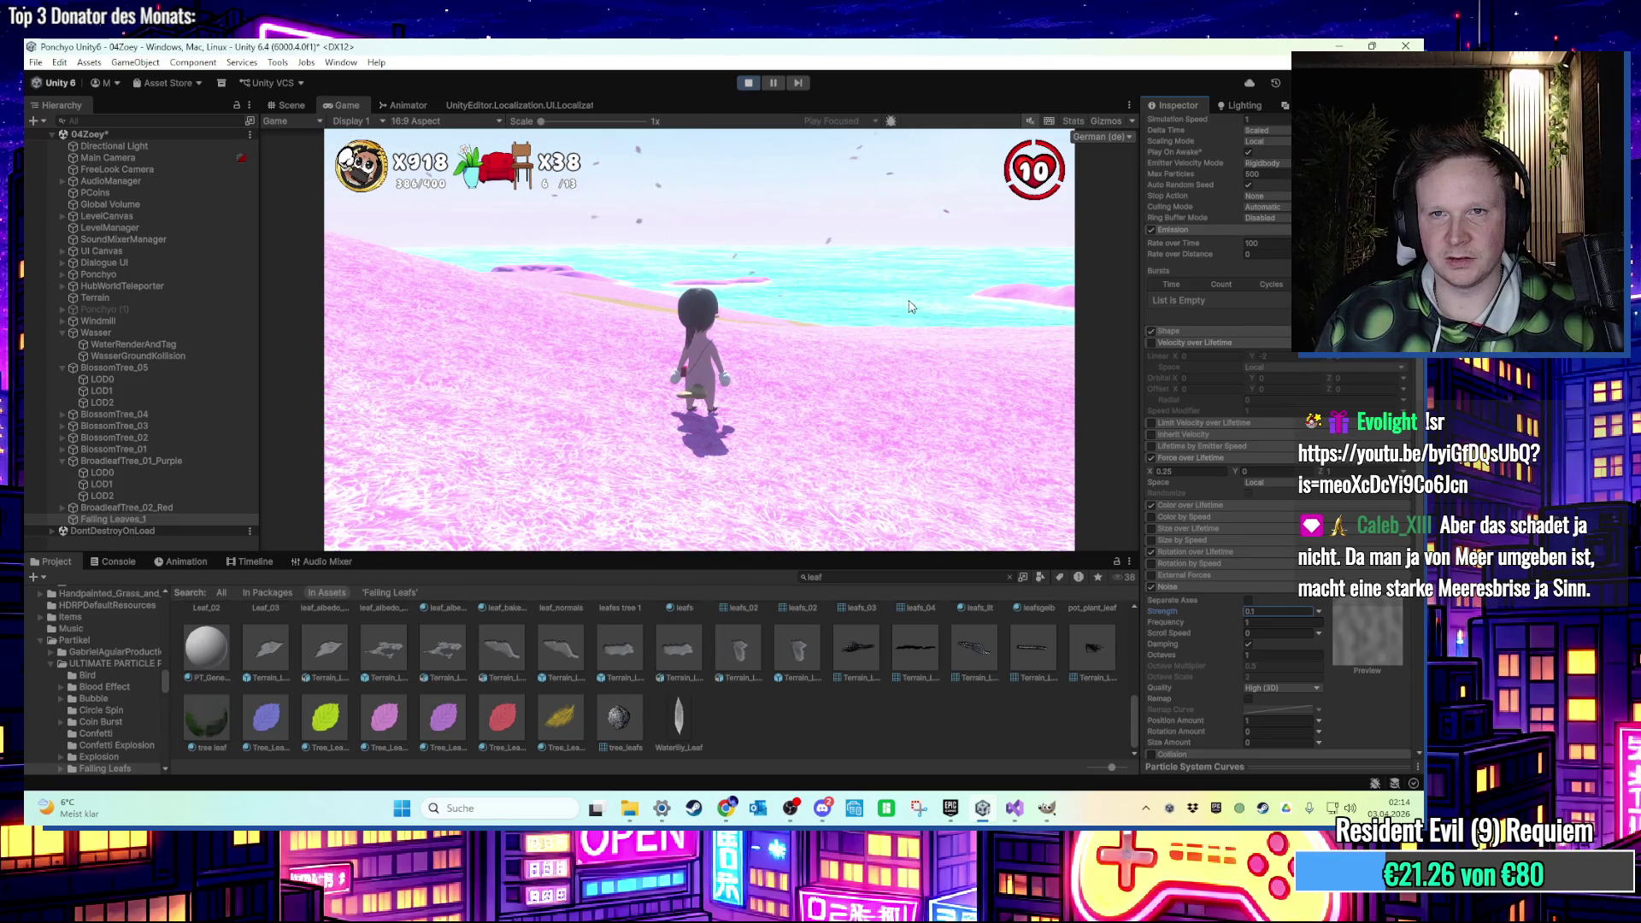
{"action": "key", "text": "ctrl+p"}
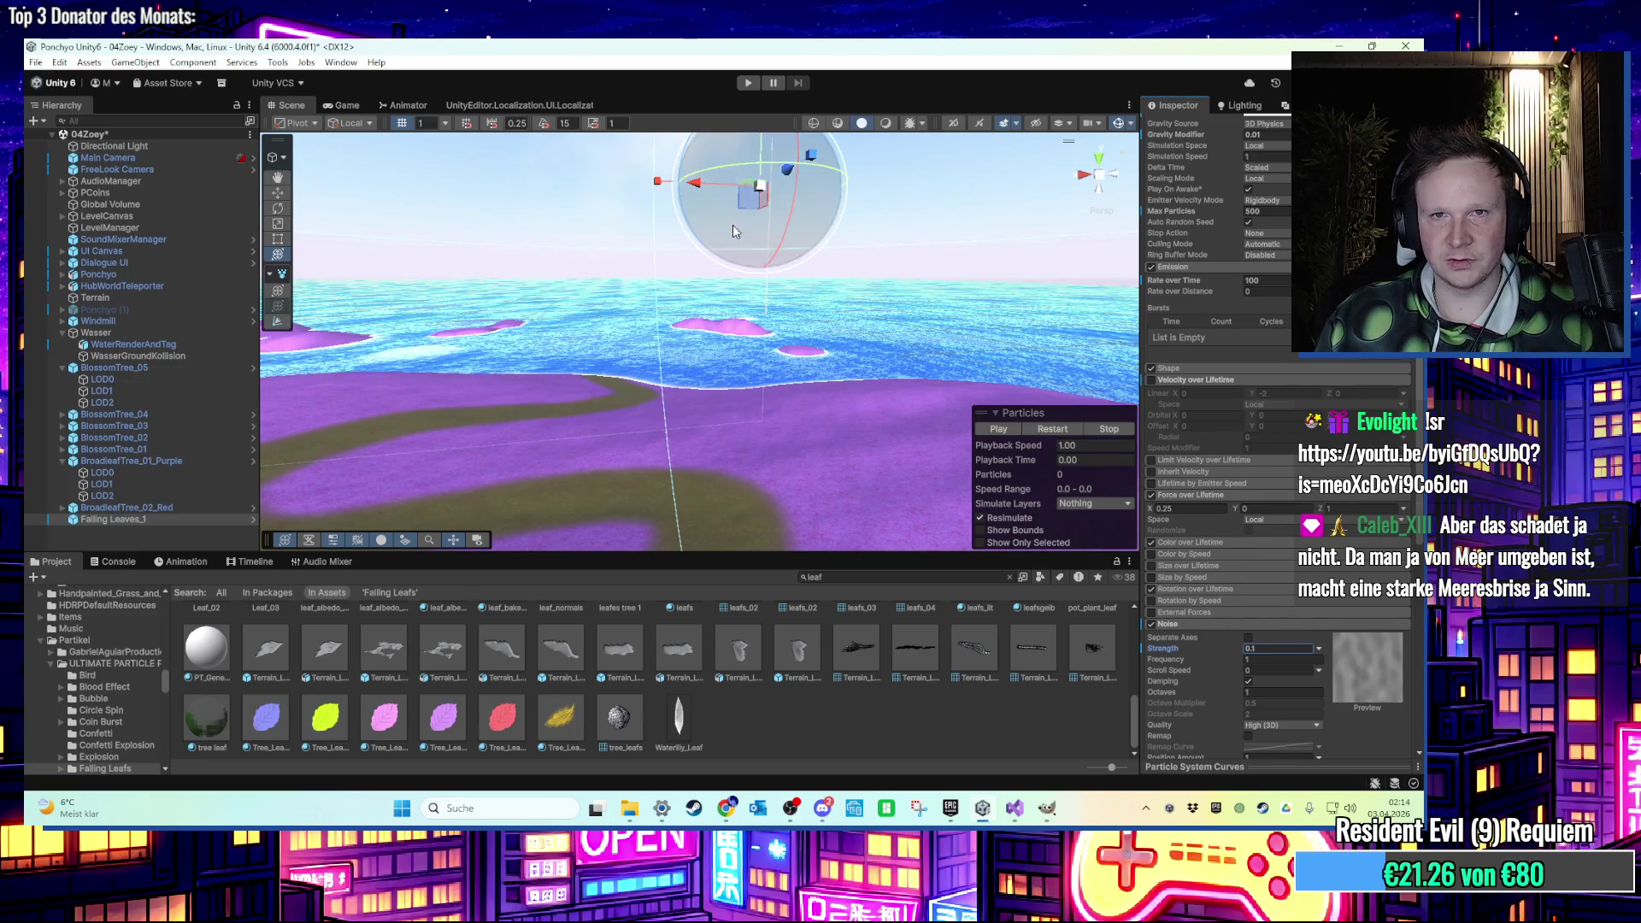
{"action": "left_click", "coordinate": [747, 83]}
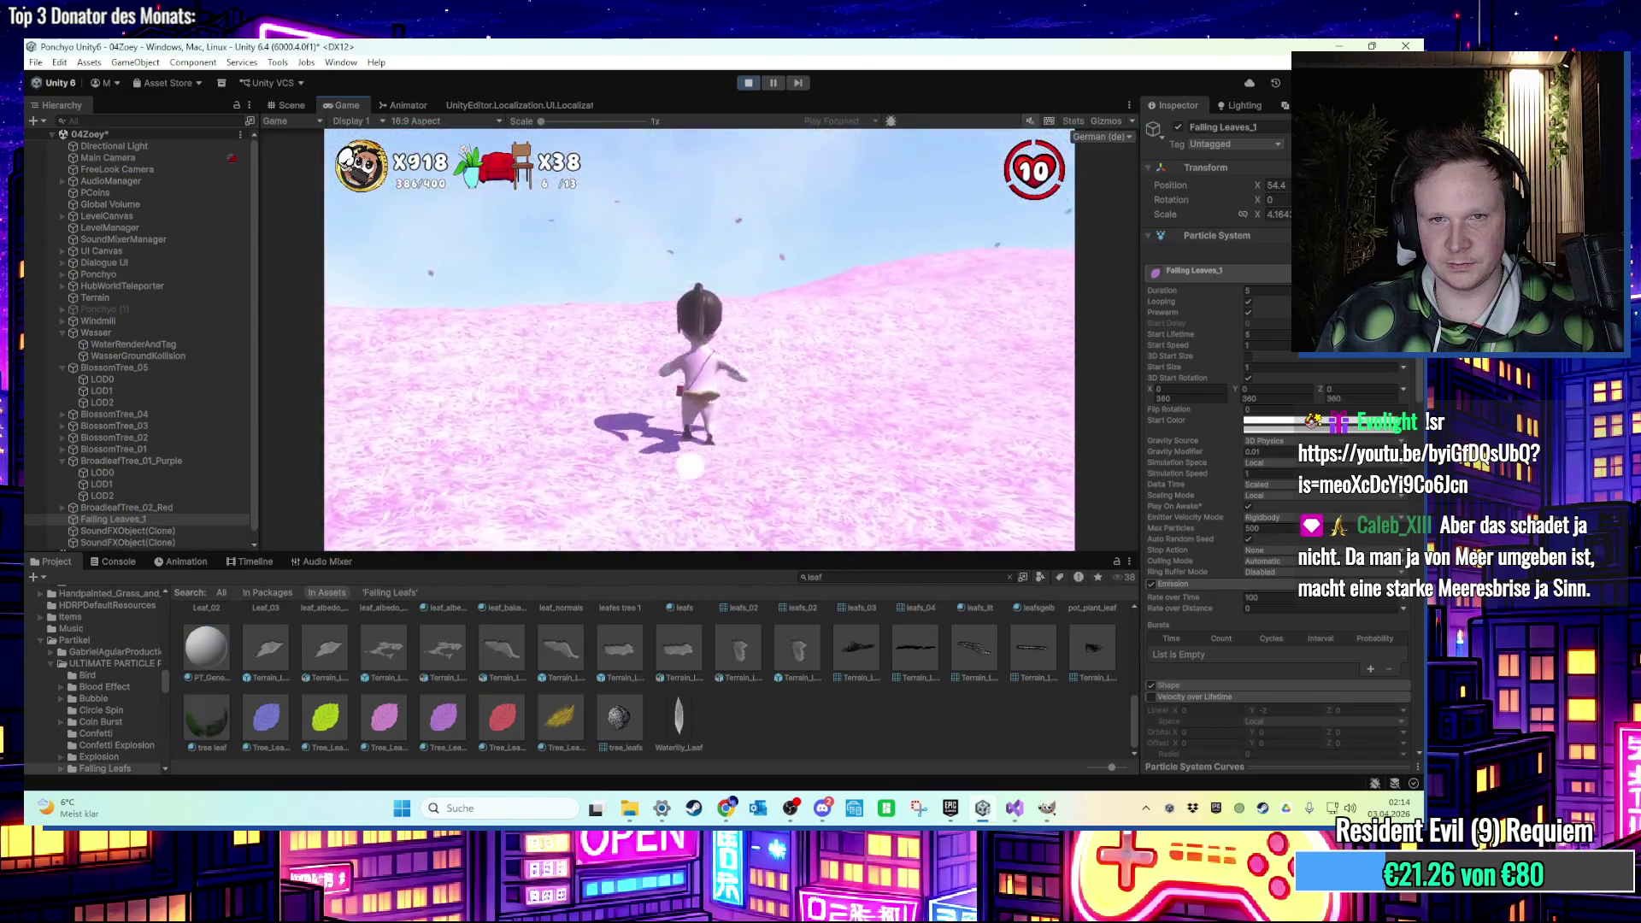
{"action": "key", "text": "w"}
{"action": "key", "text": "w"}
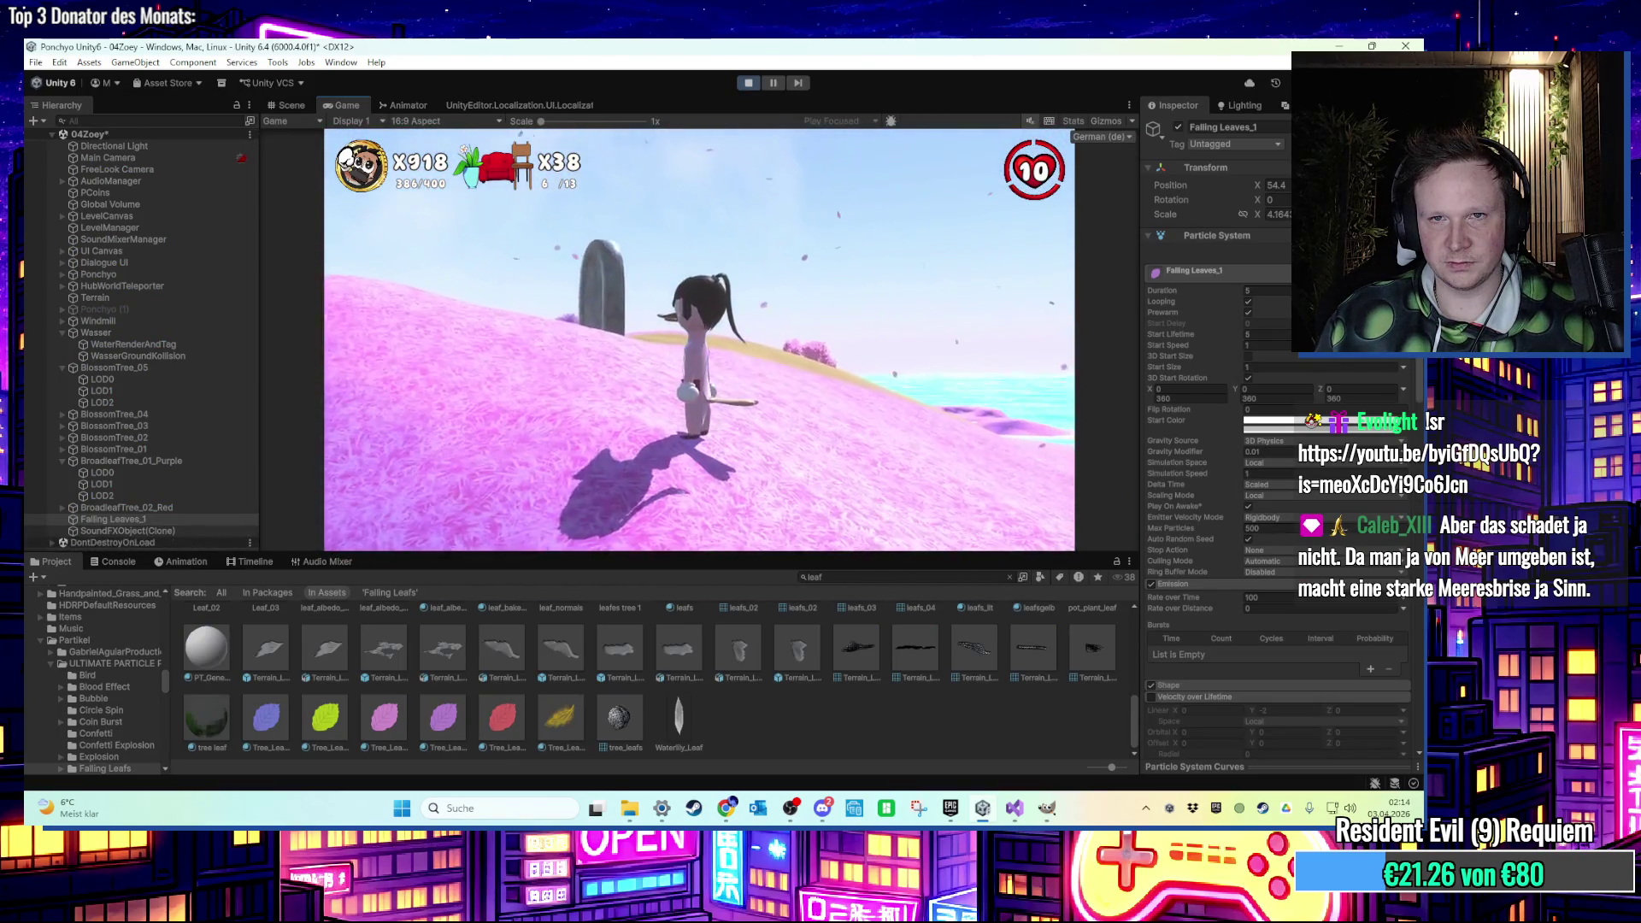
{"action": "key", "text": "w"}
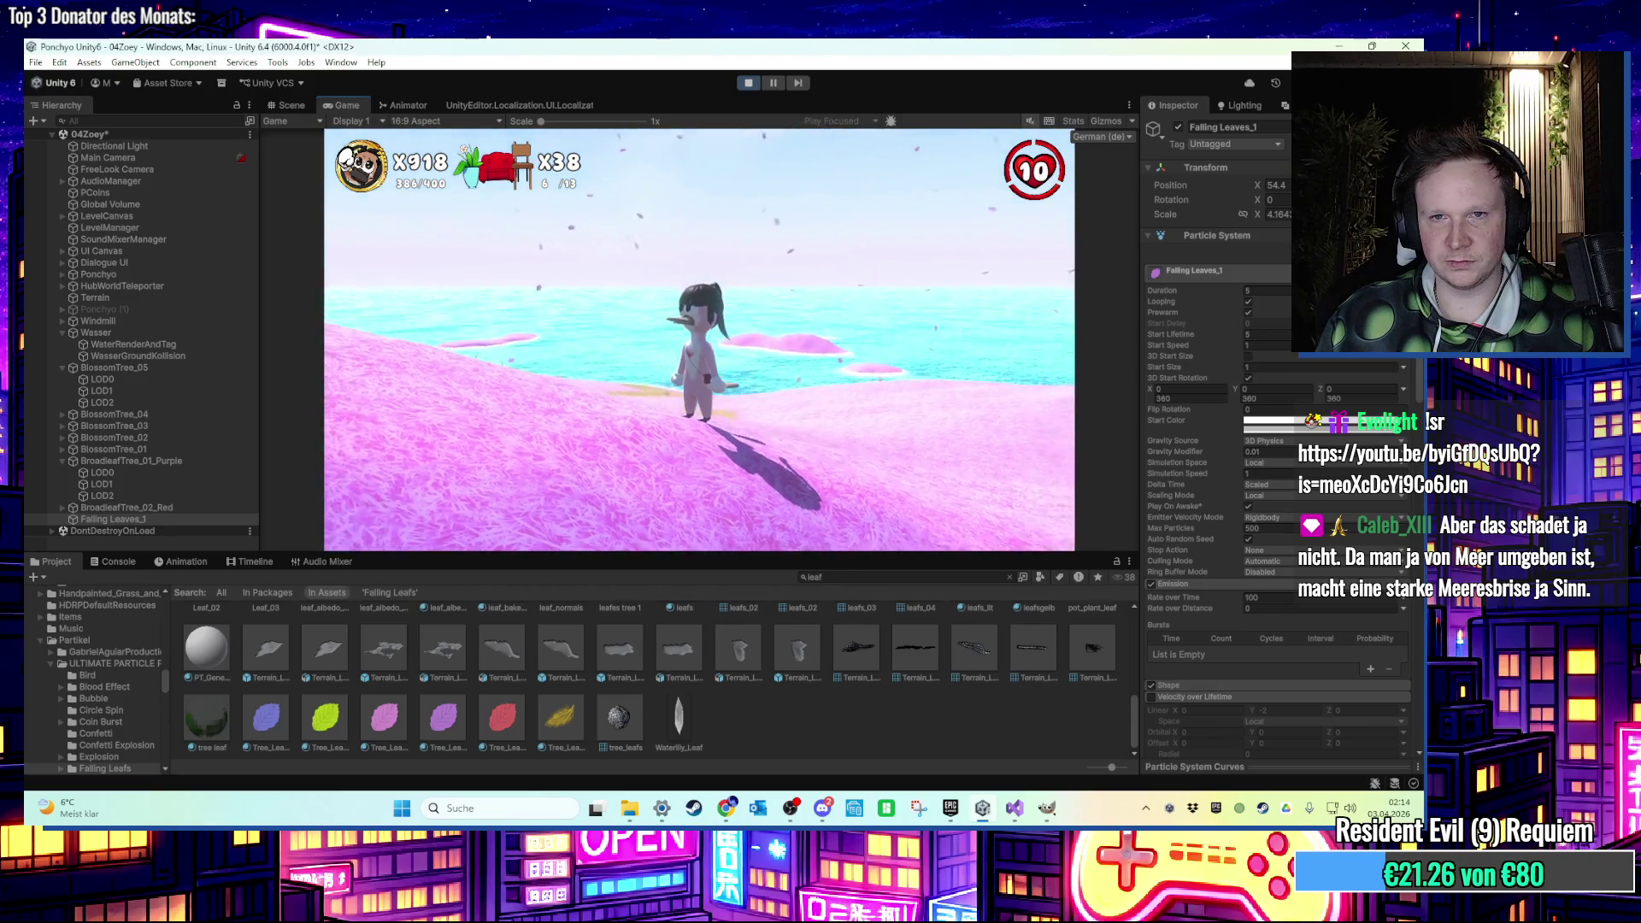
{"action": "key", "text": "s"}
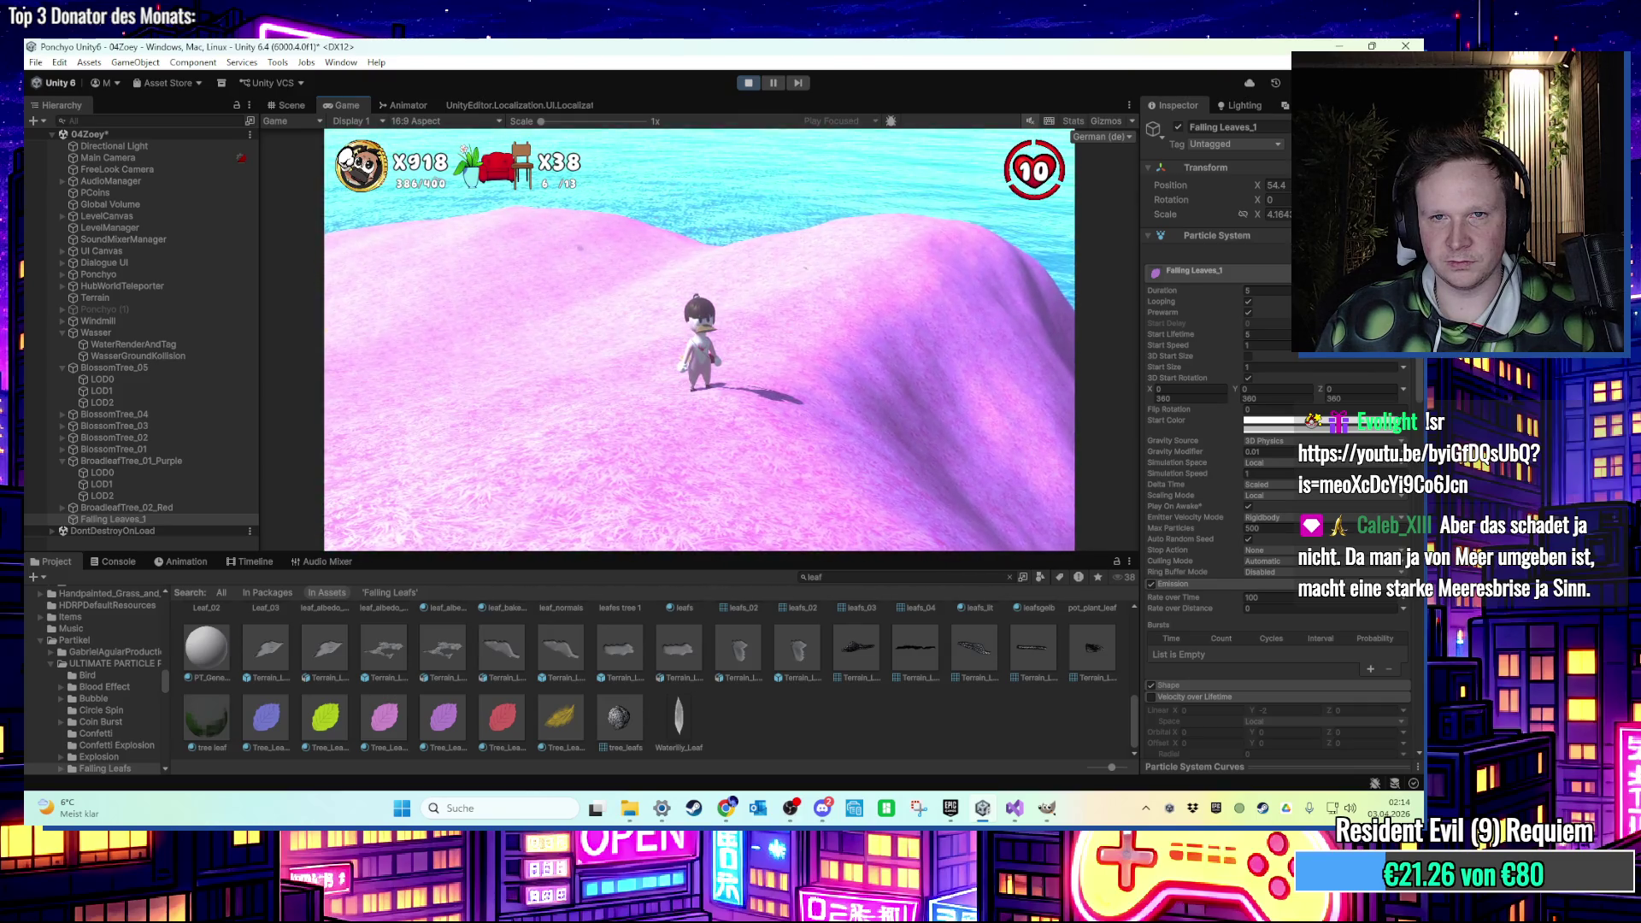
{"action": "key", "text": "a"}
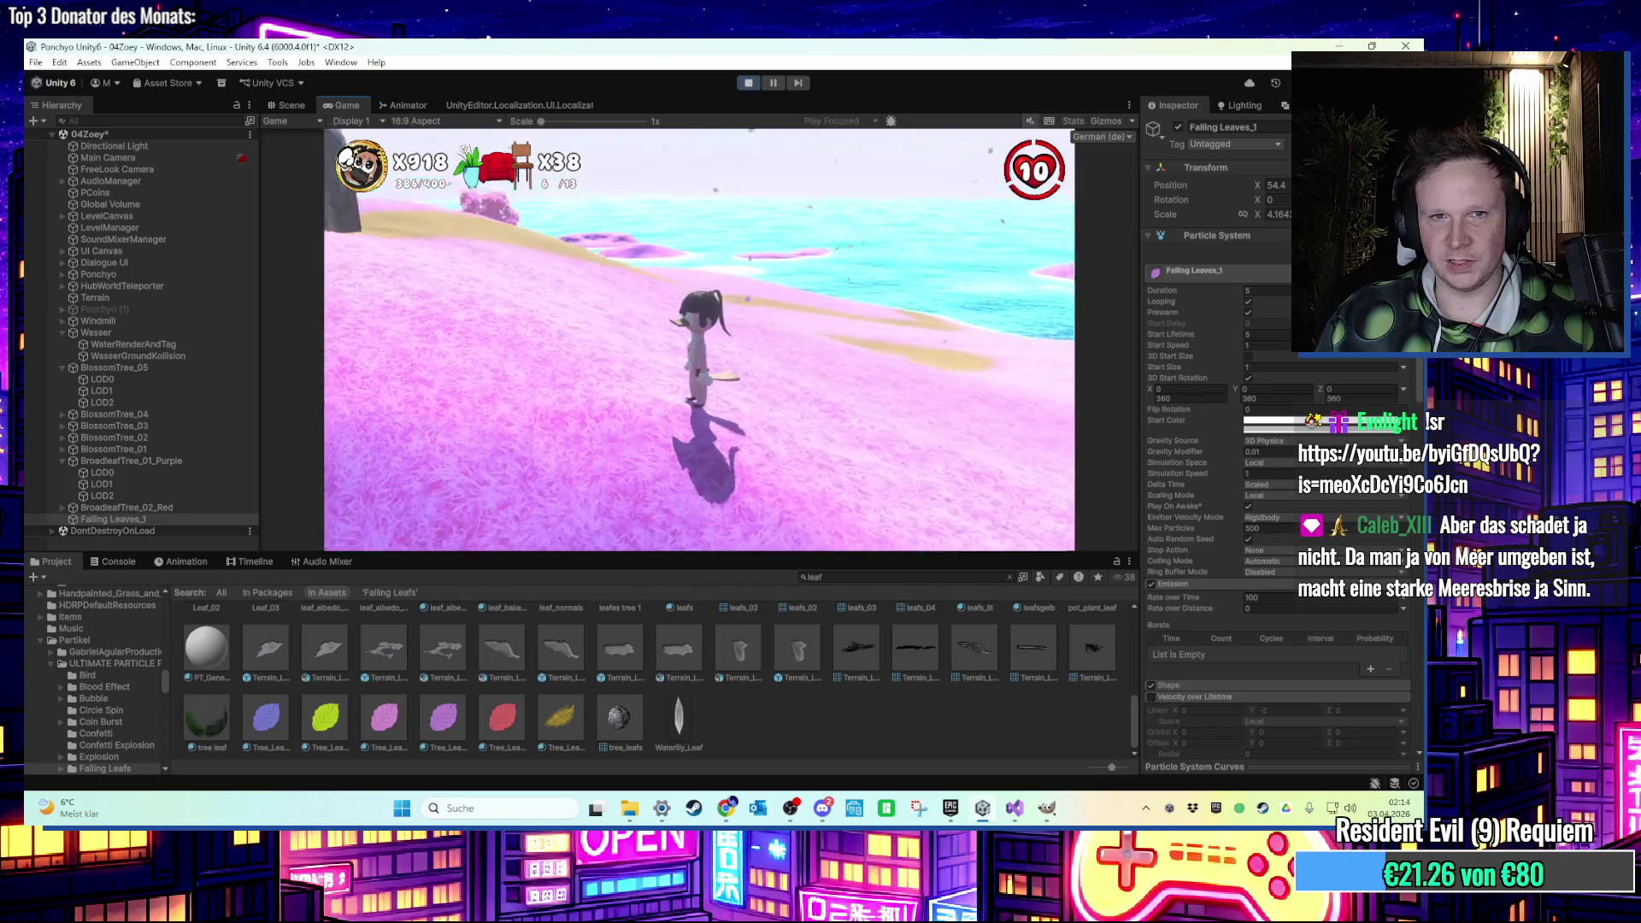
{"action": "key", "text": "w"}
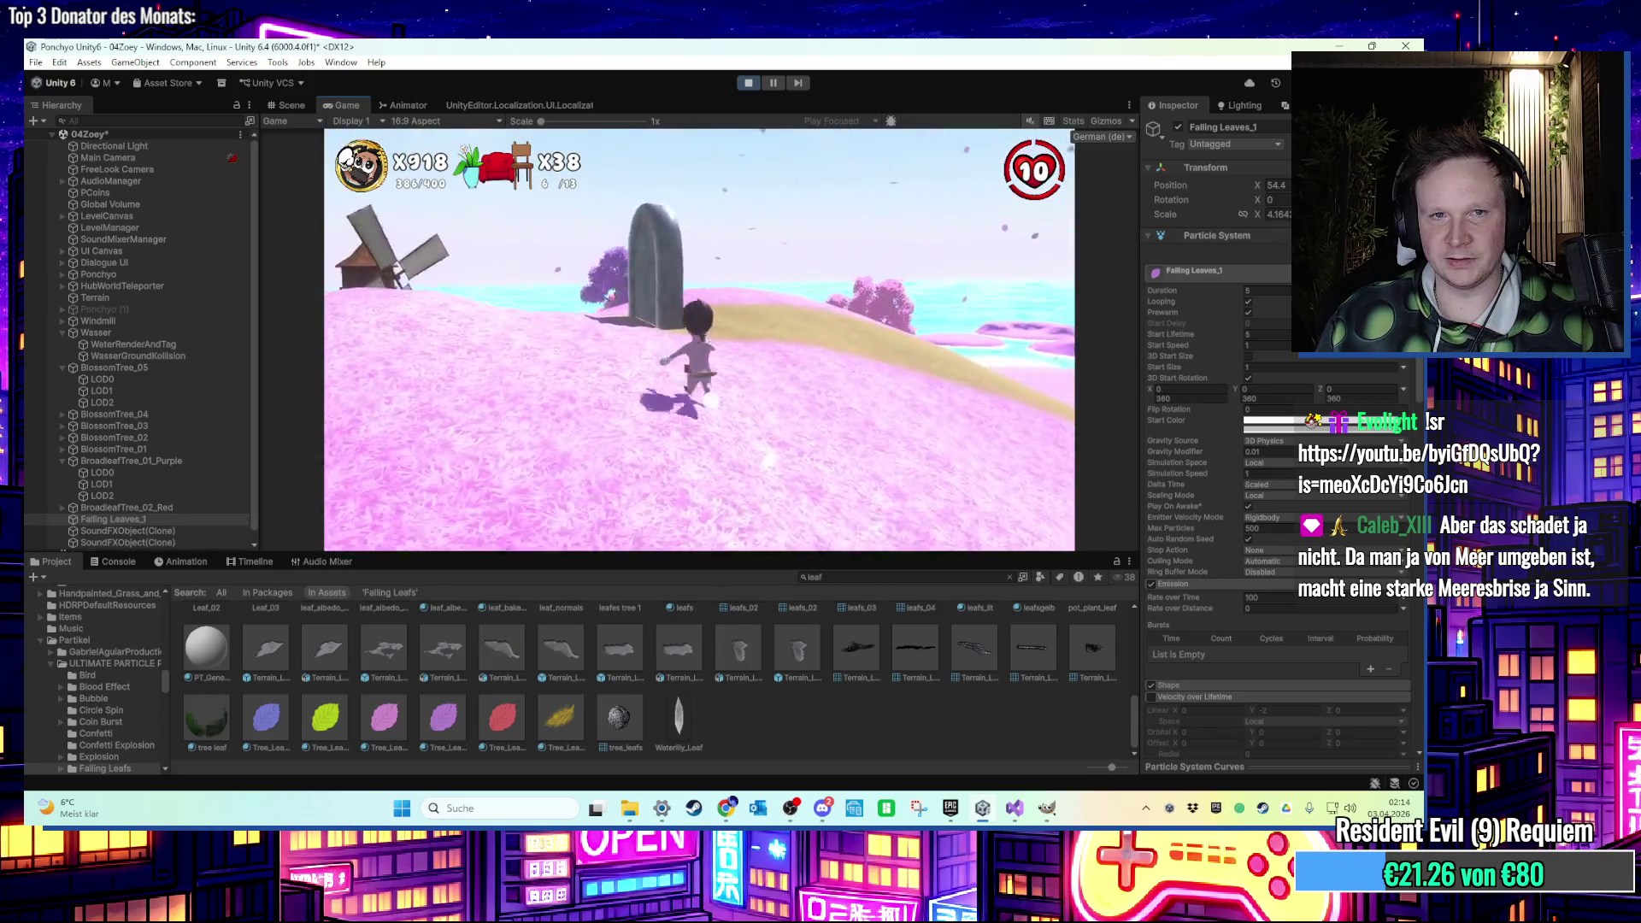
{"action": "key", "text": "a"}
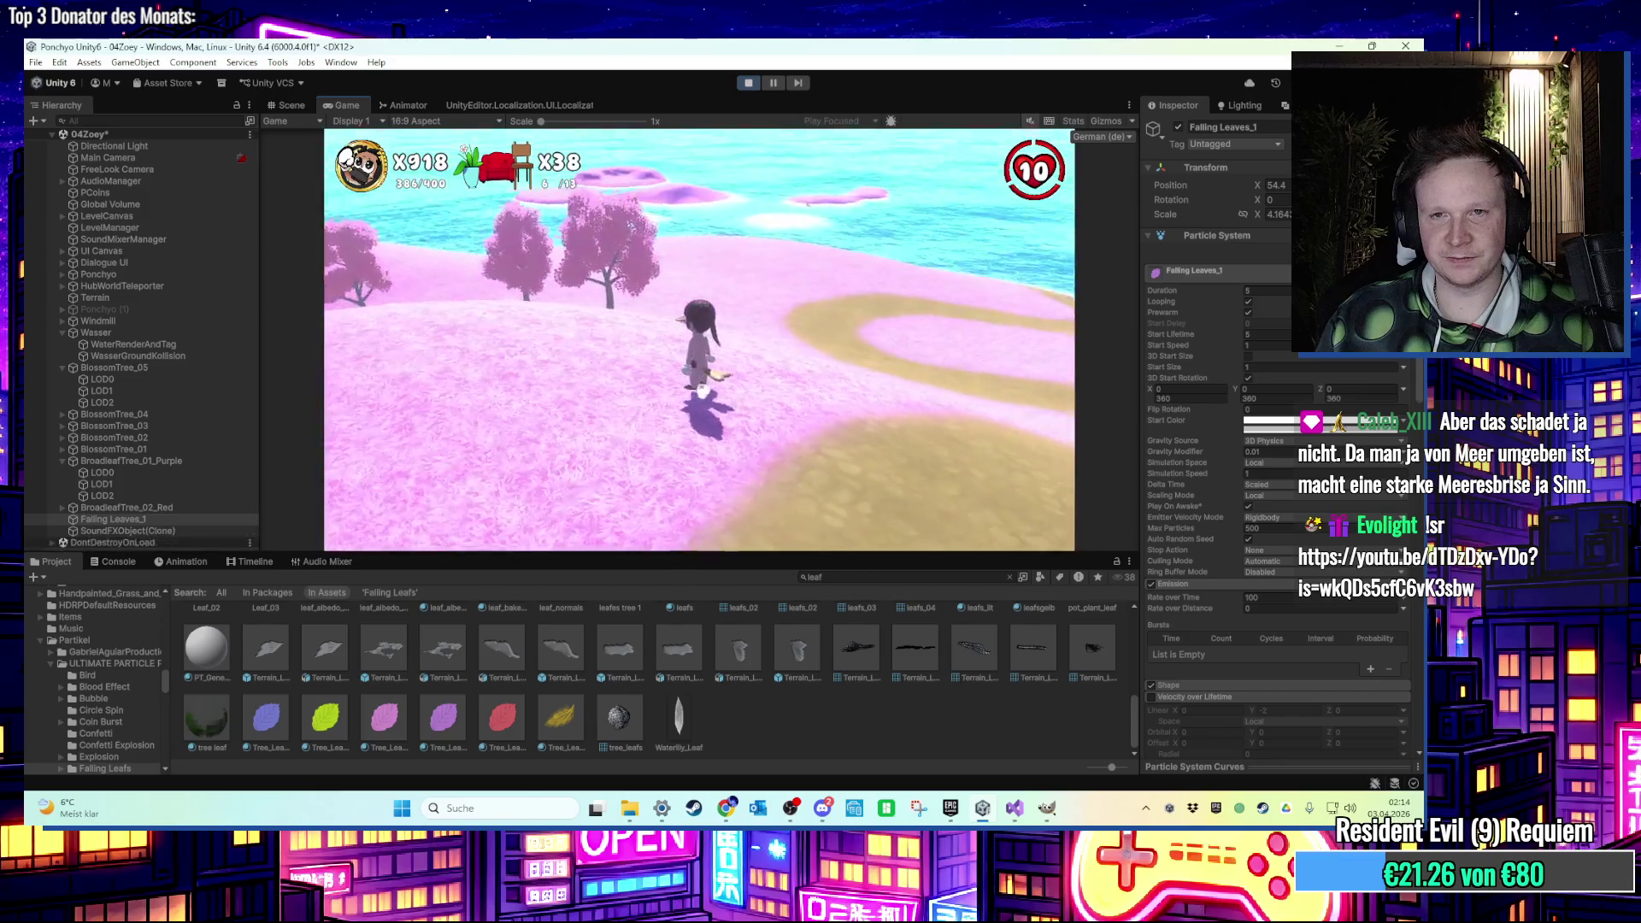
{"action": "key", "text": "w"}
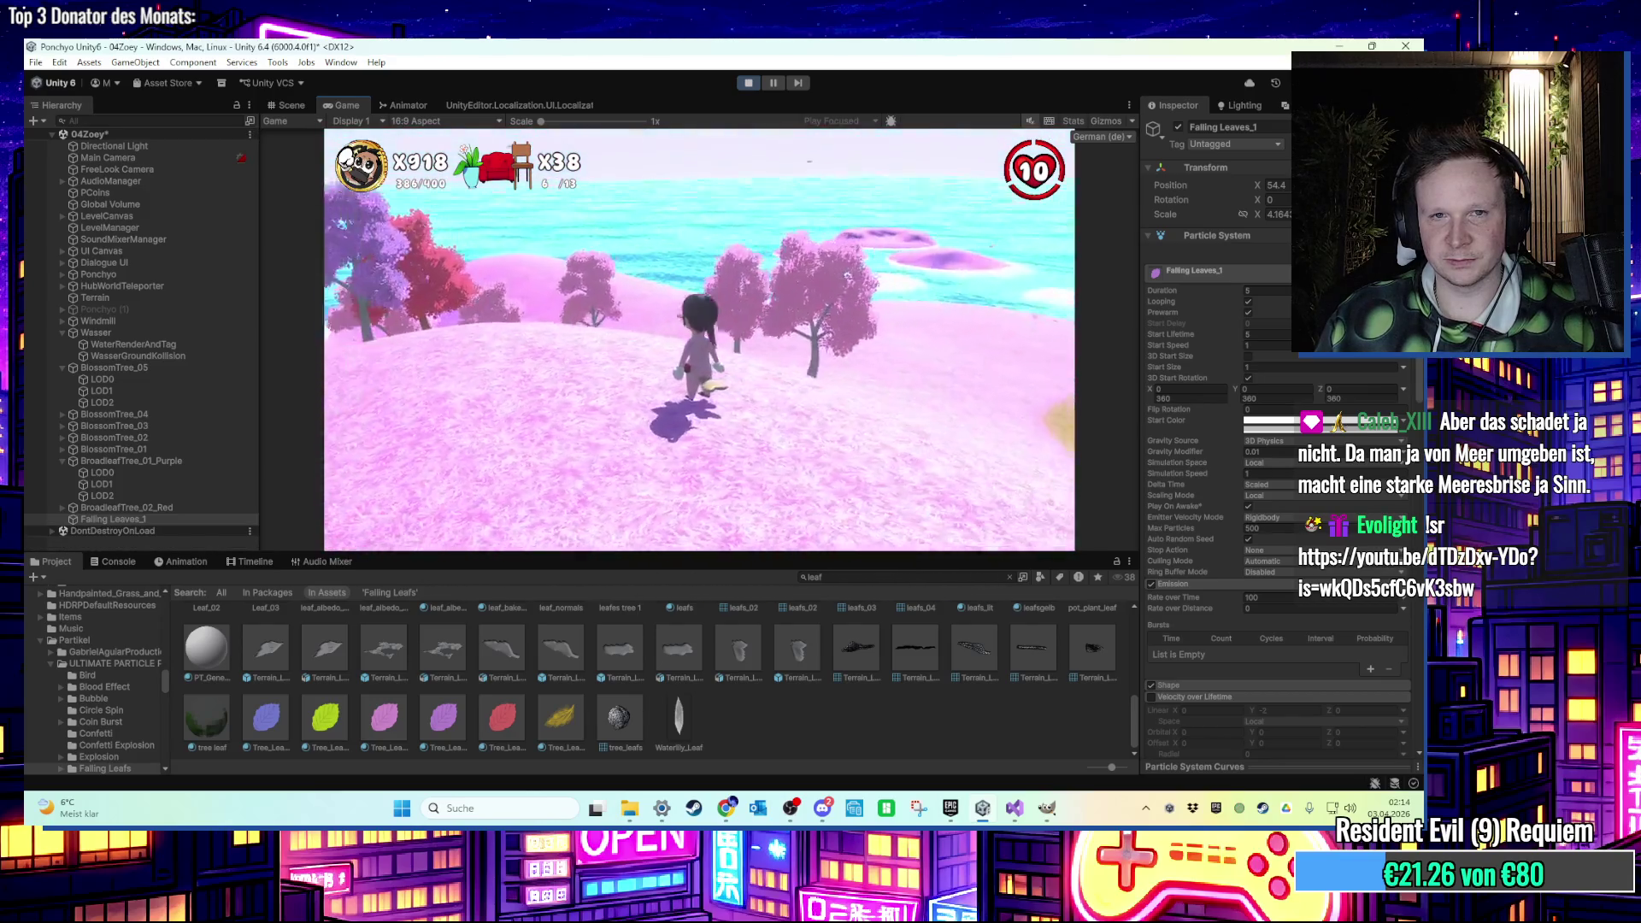
{"action": "key", "text": "s"}
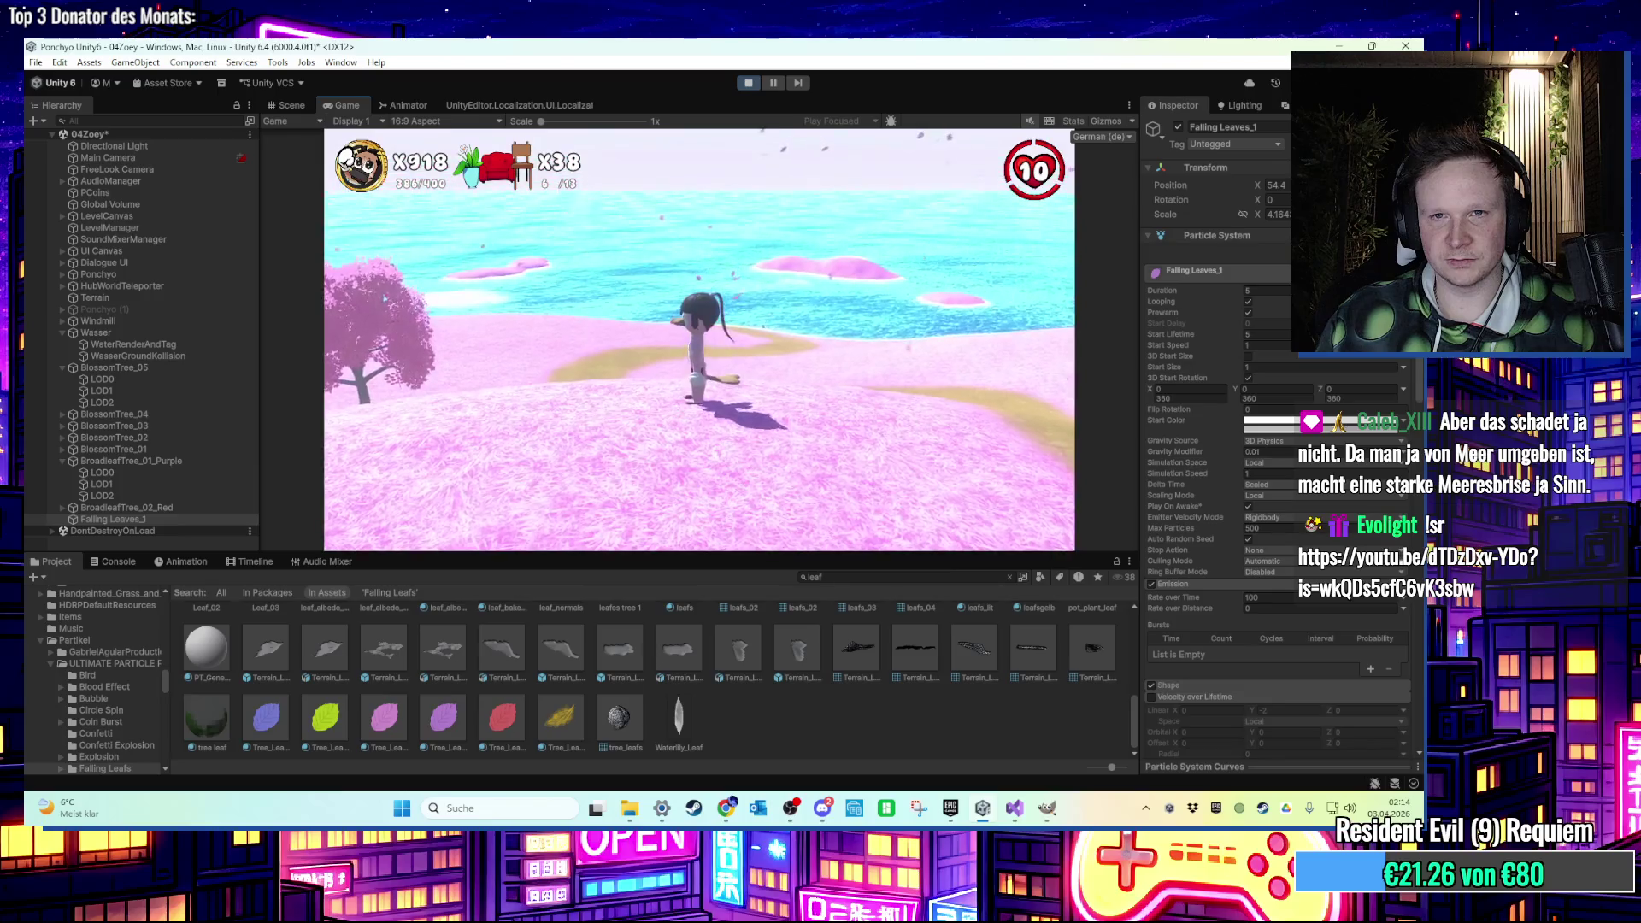
{"action": "key", "text": "w"}
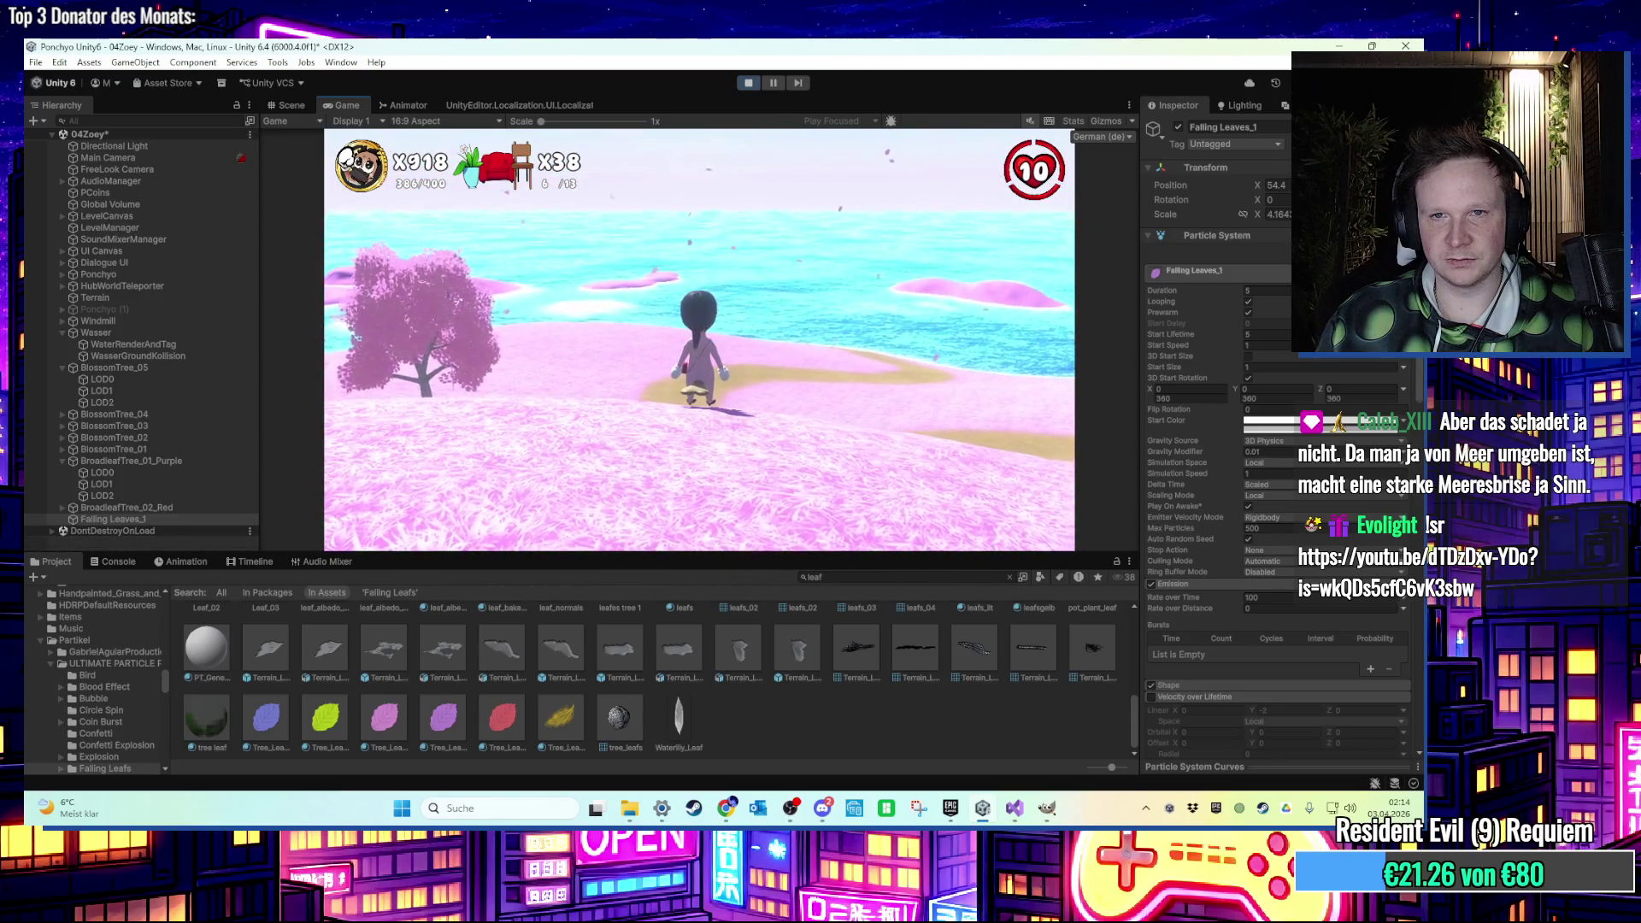
{"action": "key", "text": "super"}
Stop the game, set the leaves' Start Speed maximum to 0.2, and play again.
{"action": "left_click", "coordinate": [1243, 320]}
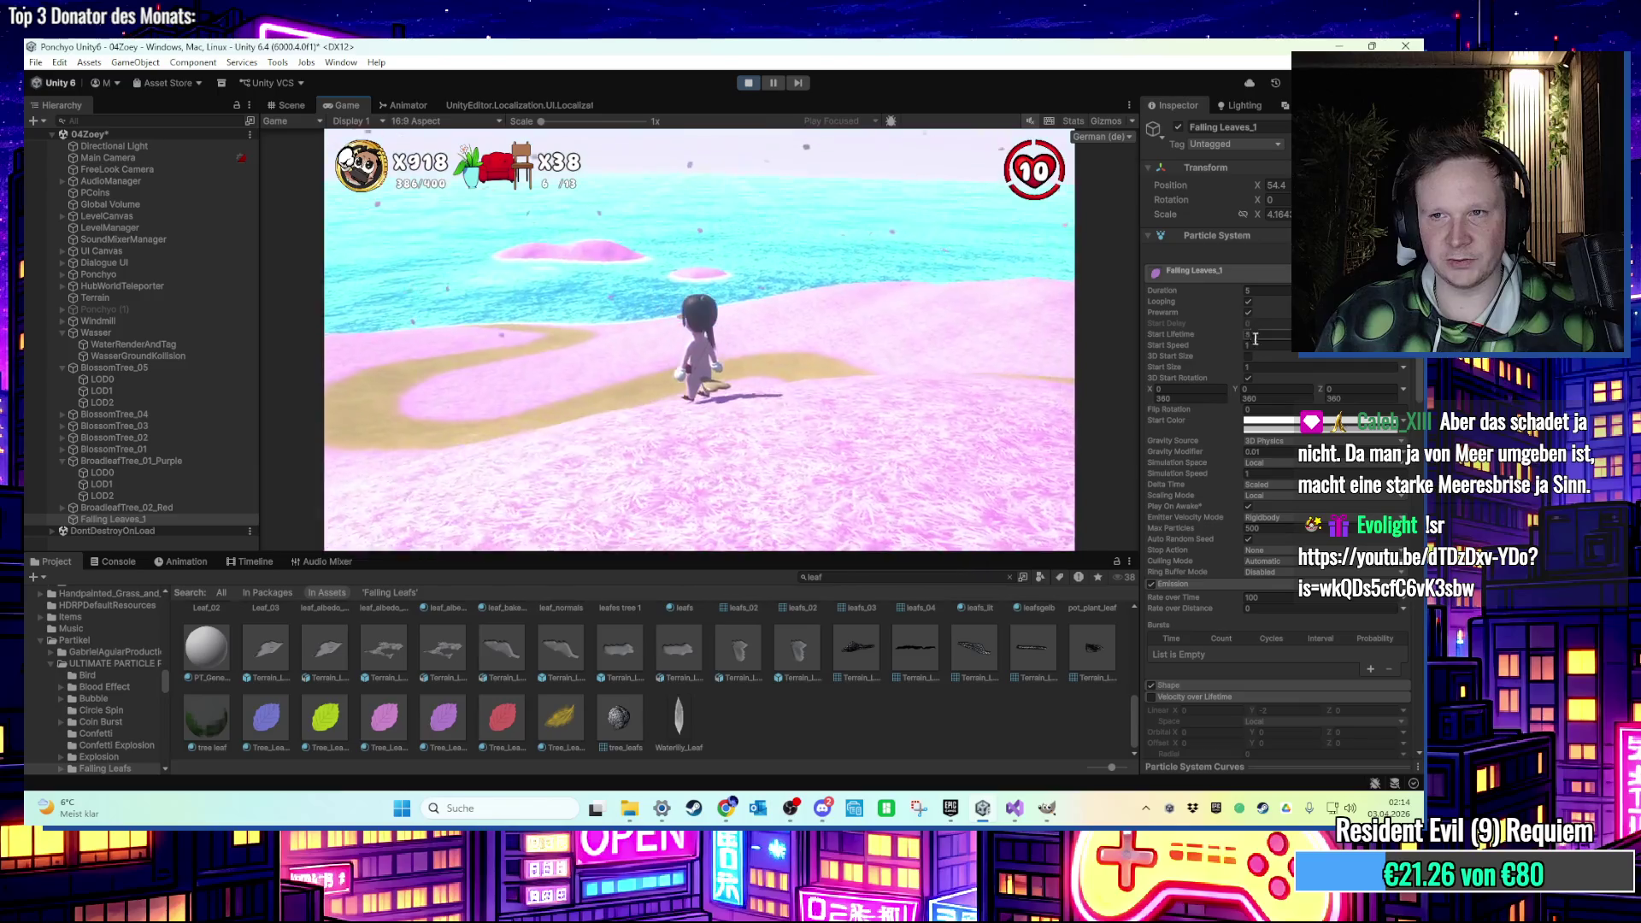
{"action": "left_click", "coordinate": [1211, 346]}
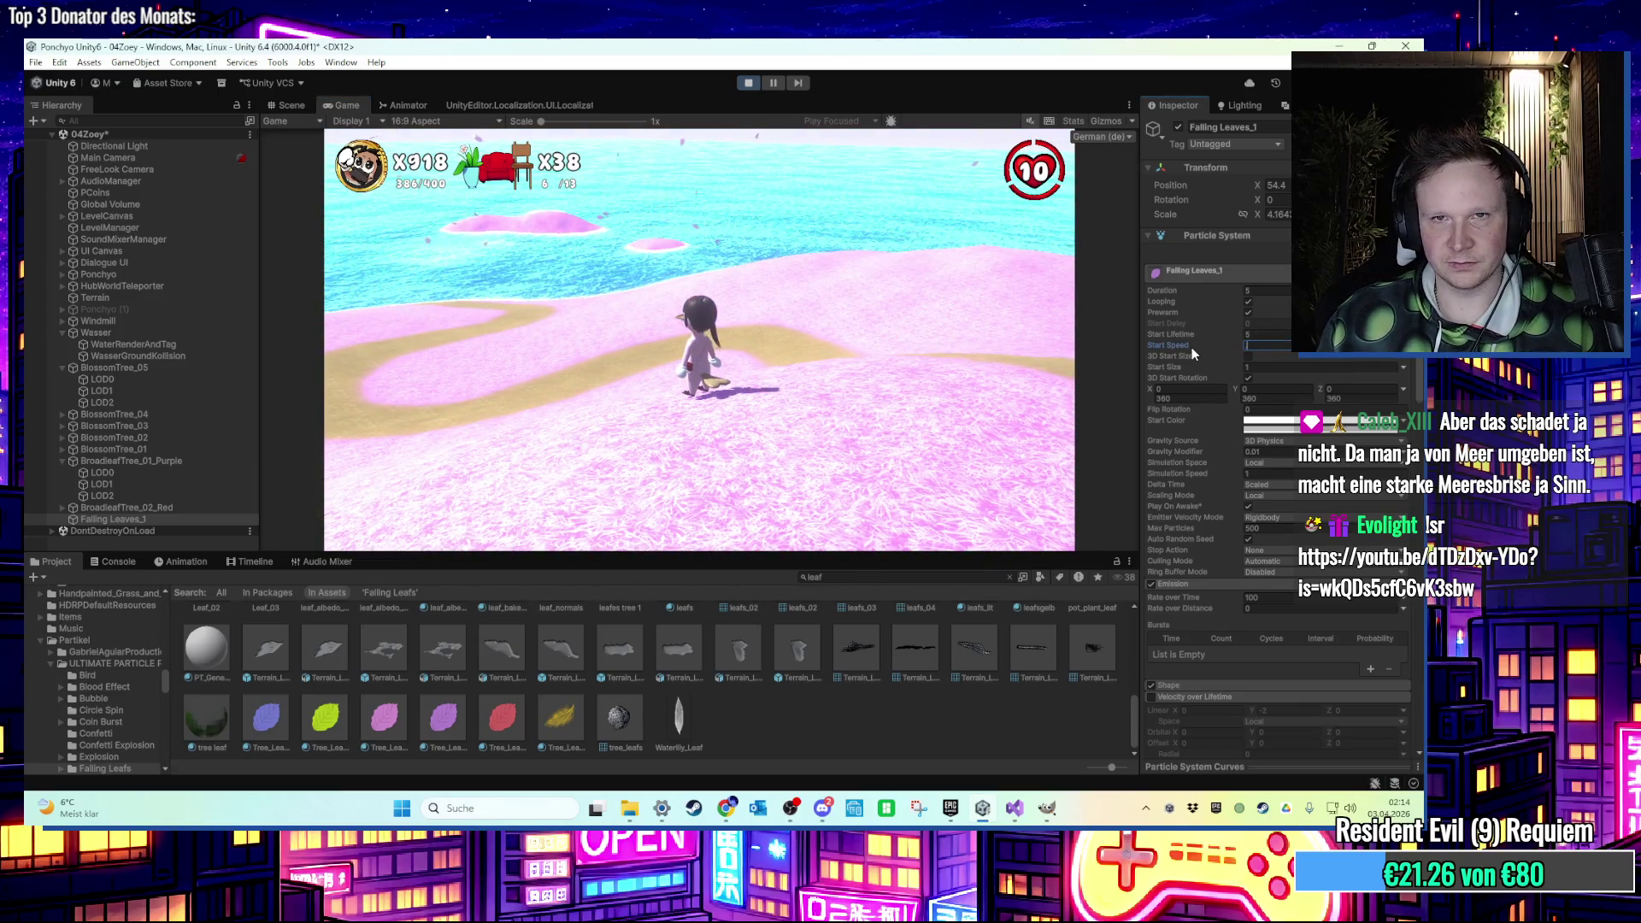
{"action": "left_click", "coordinate": [749, 82]}
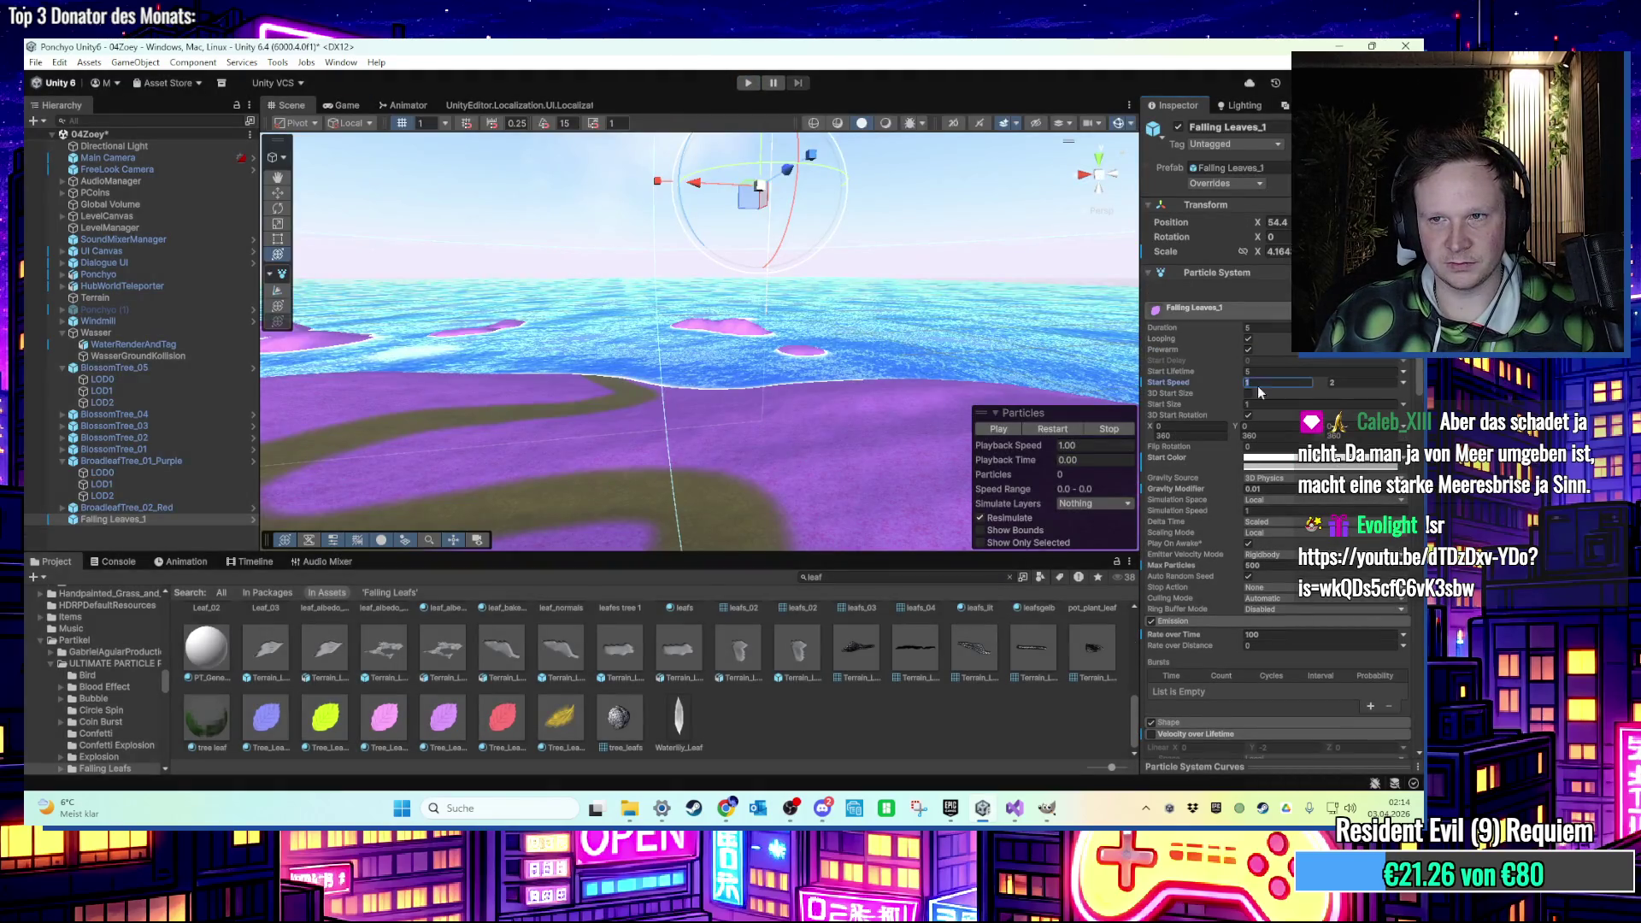
{"action": "type", "text": "0.2"}
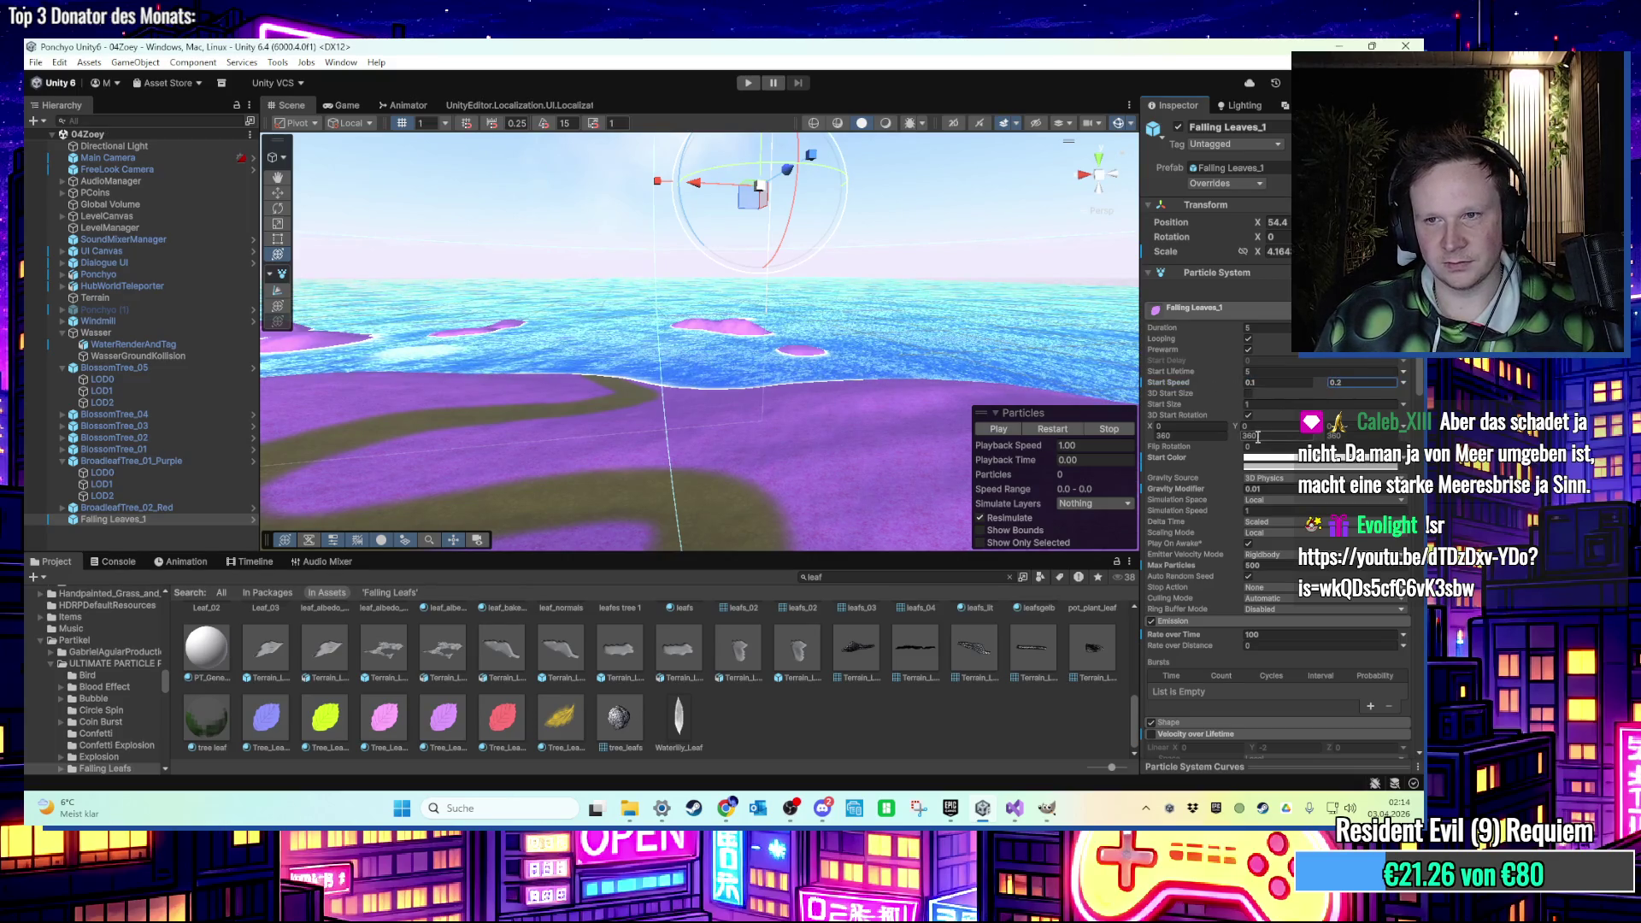
{"action": "scroll", "coordinate": [1250, 460], "scroll_direction": "down", "scroll_amount": 5}
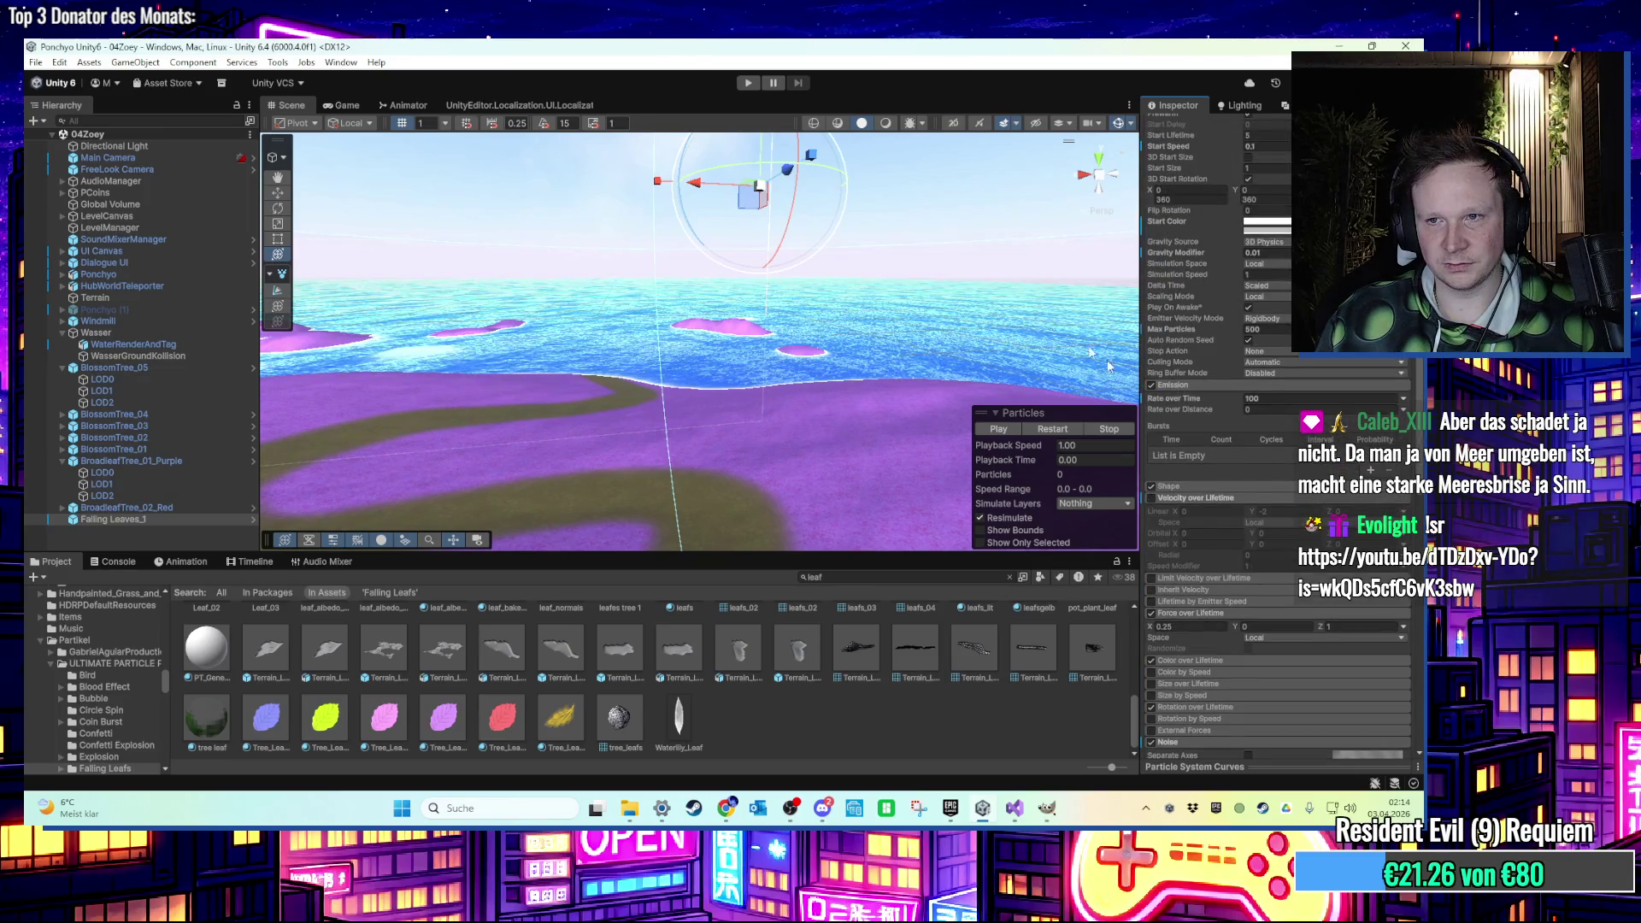
{"action": "left_click", "coordinate": [749, 85]}
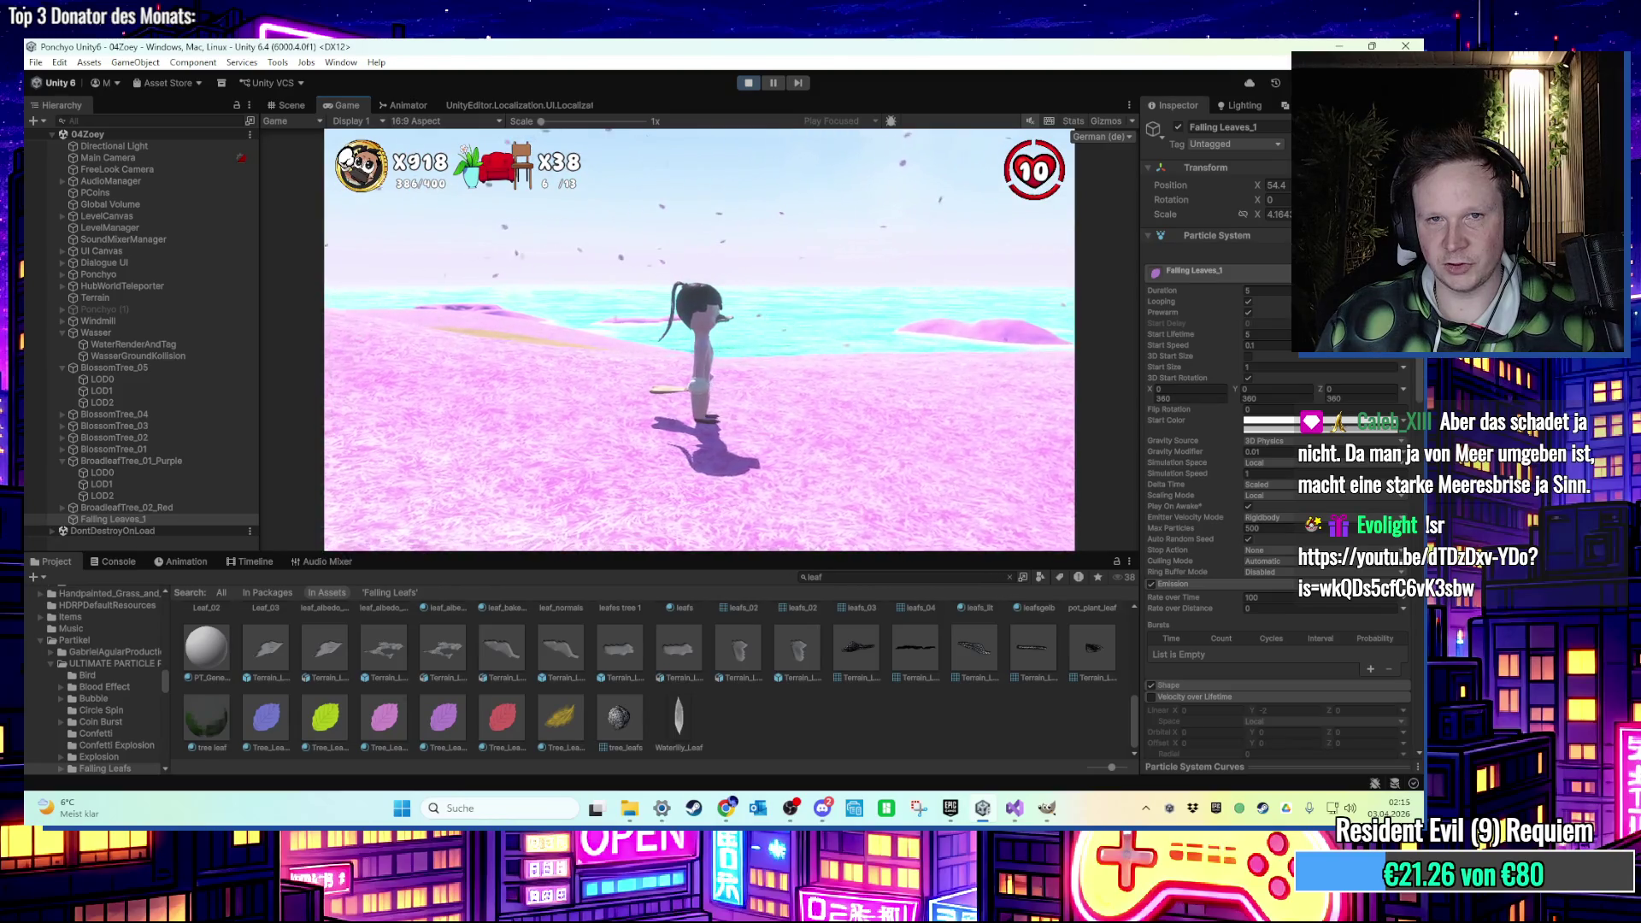
Set the Gravity Modifier to 0.11 while the game is running.
{"action": "key", "text": "super"}
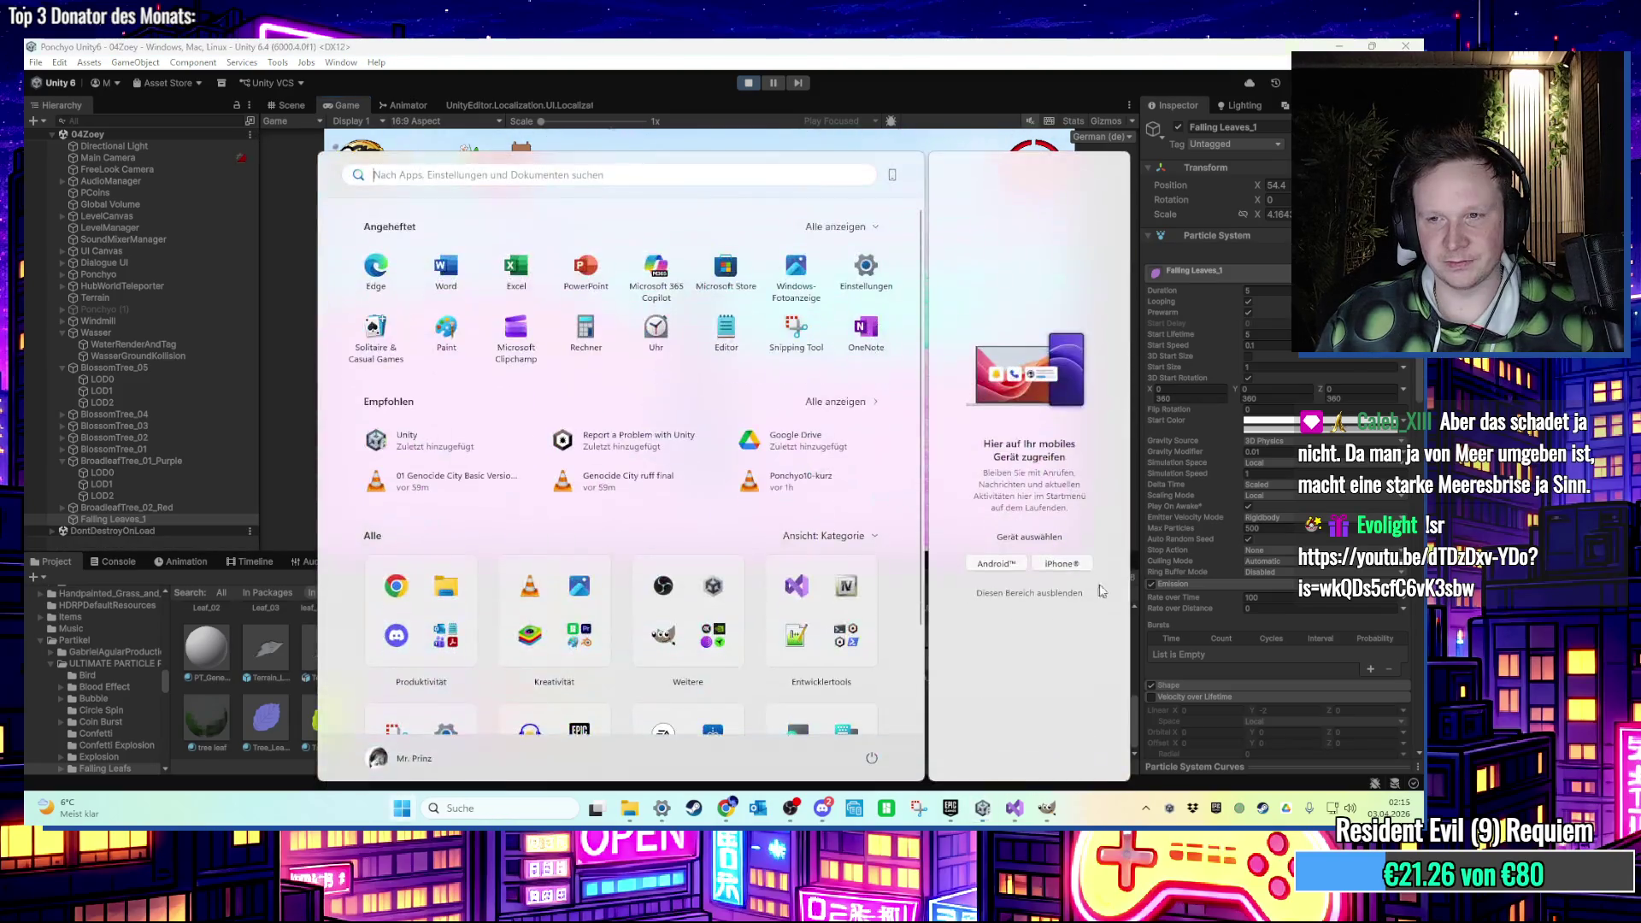
{"action": "key", "text": "super"}
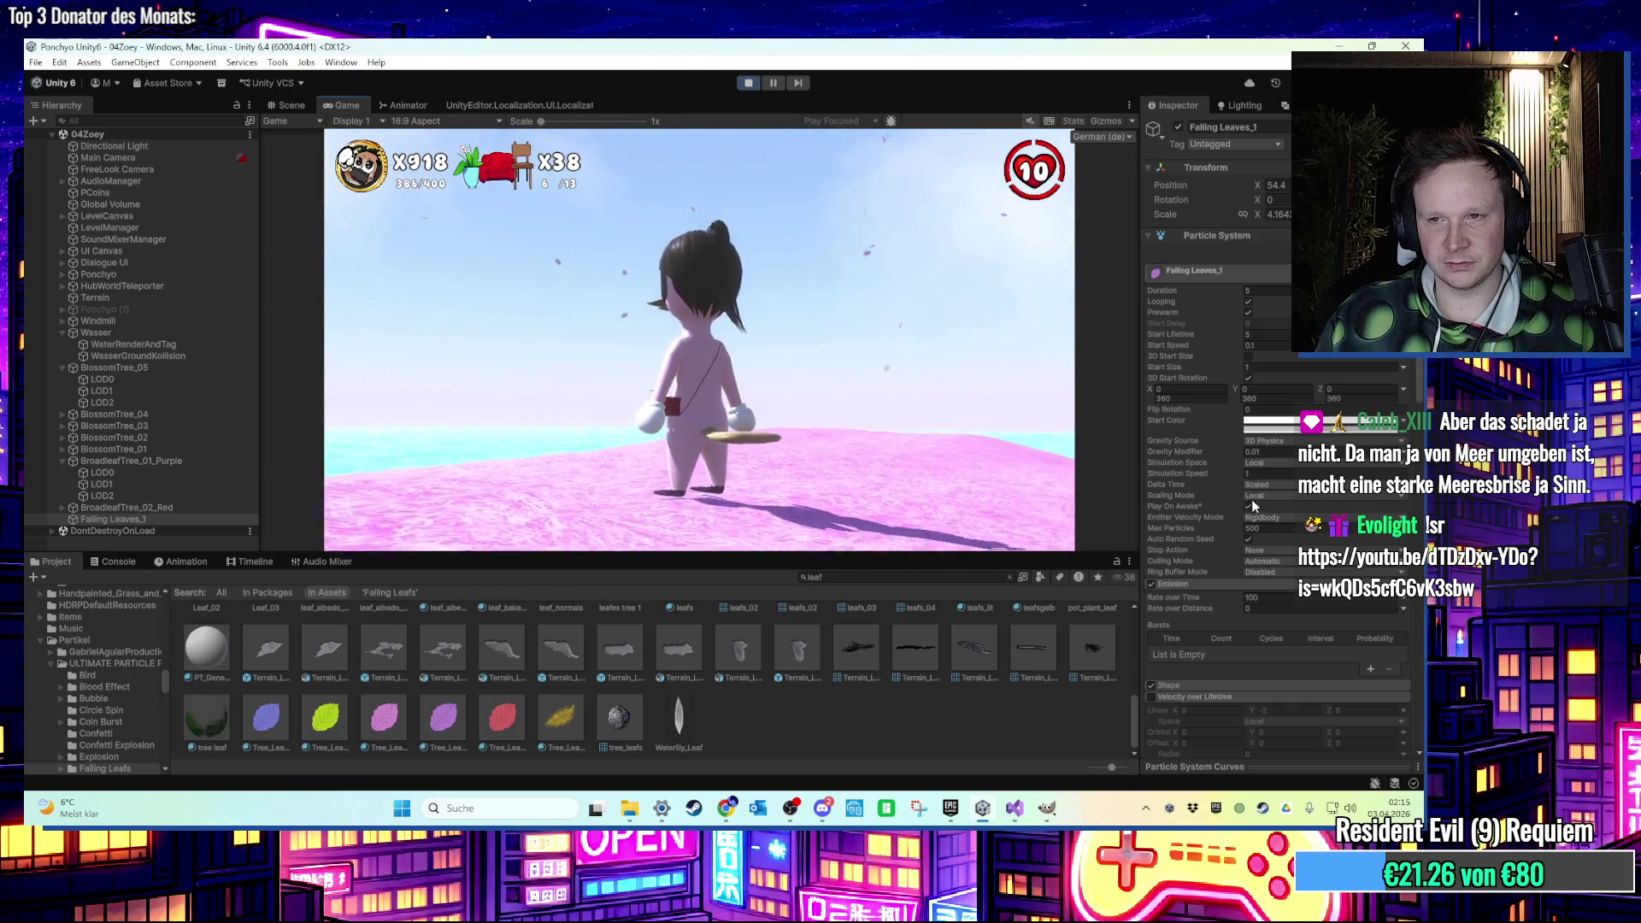
{"action": "left_click", "coordinate": [1253, 451]}
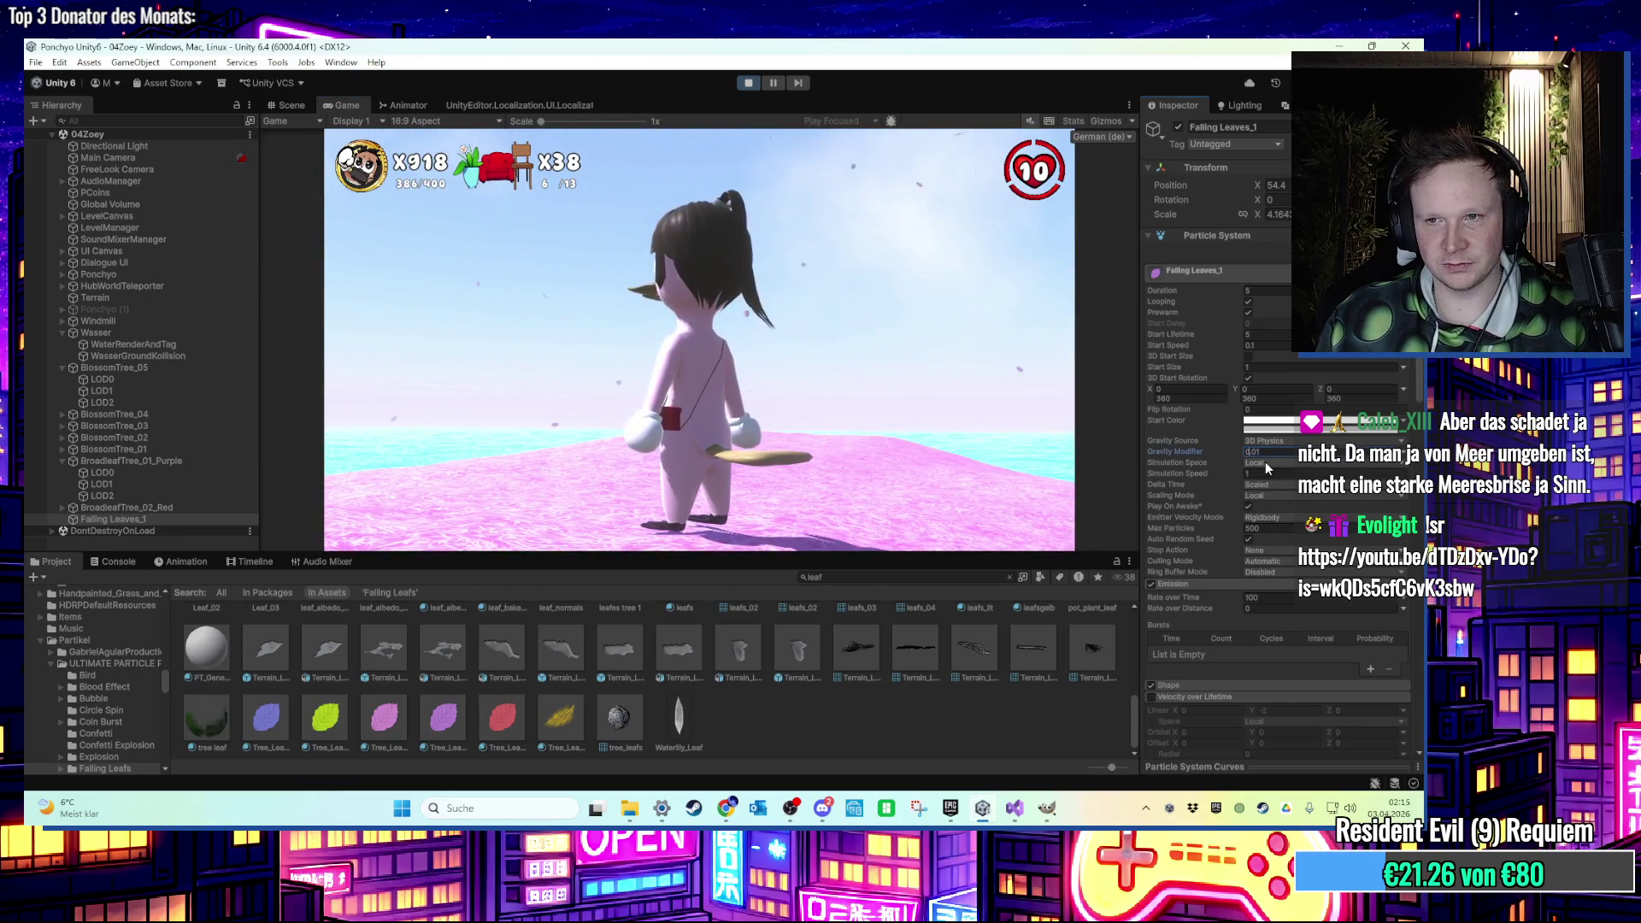
{"action": "type", "text": "0.11"}
{"action": "key", "text": "Return"}
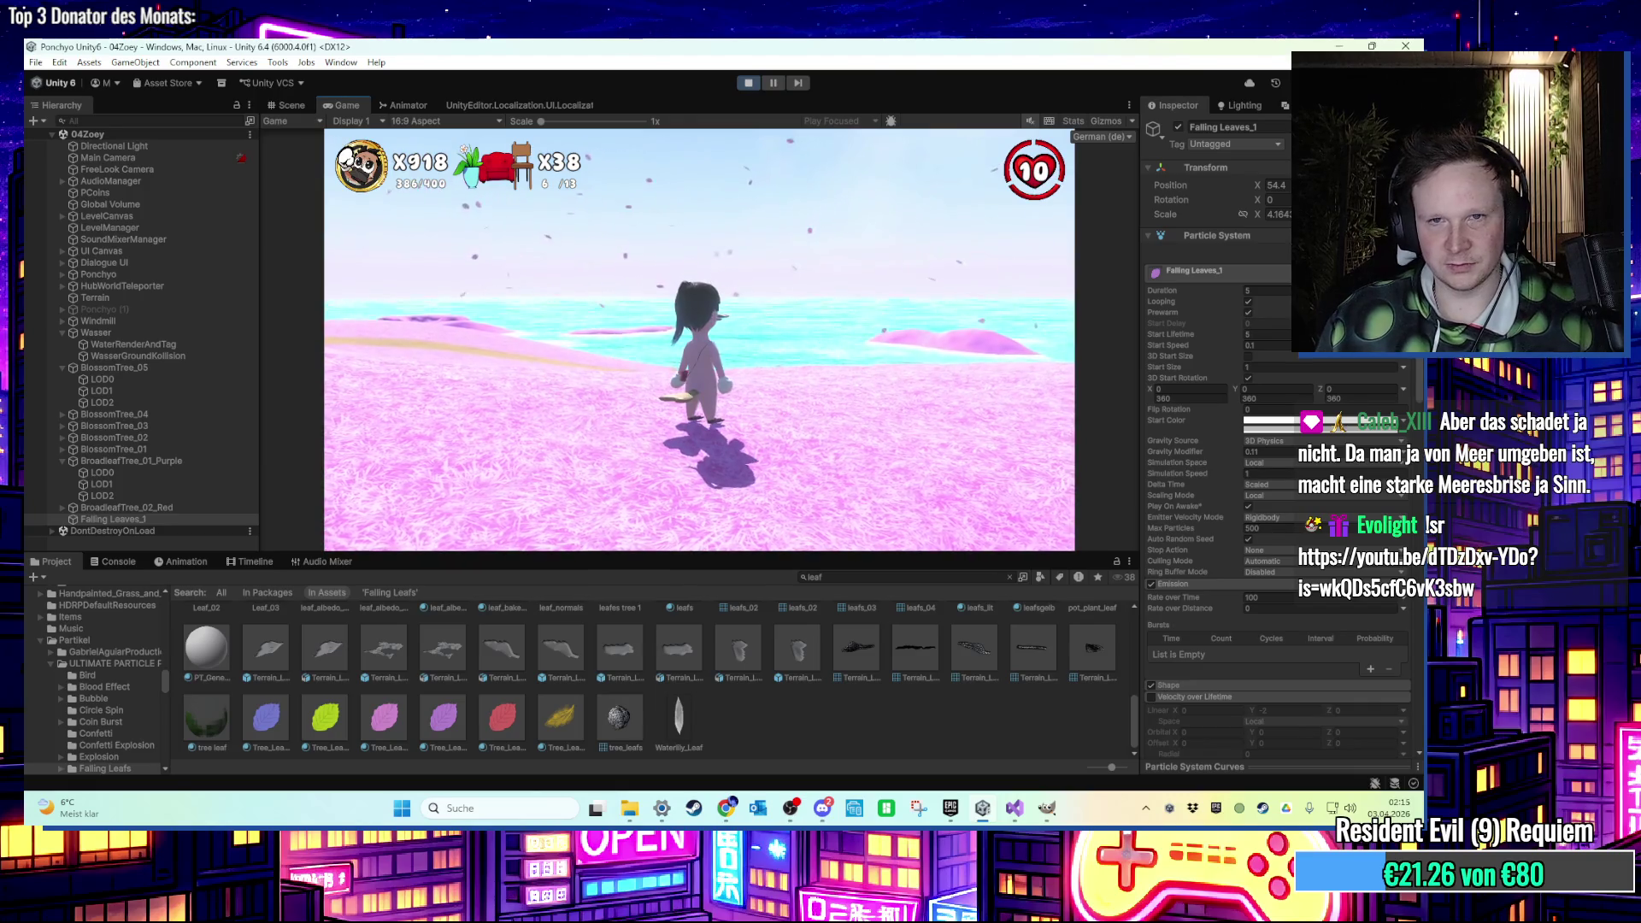
{"action": "key", "text": "super"}
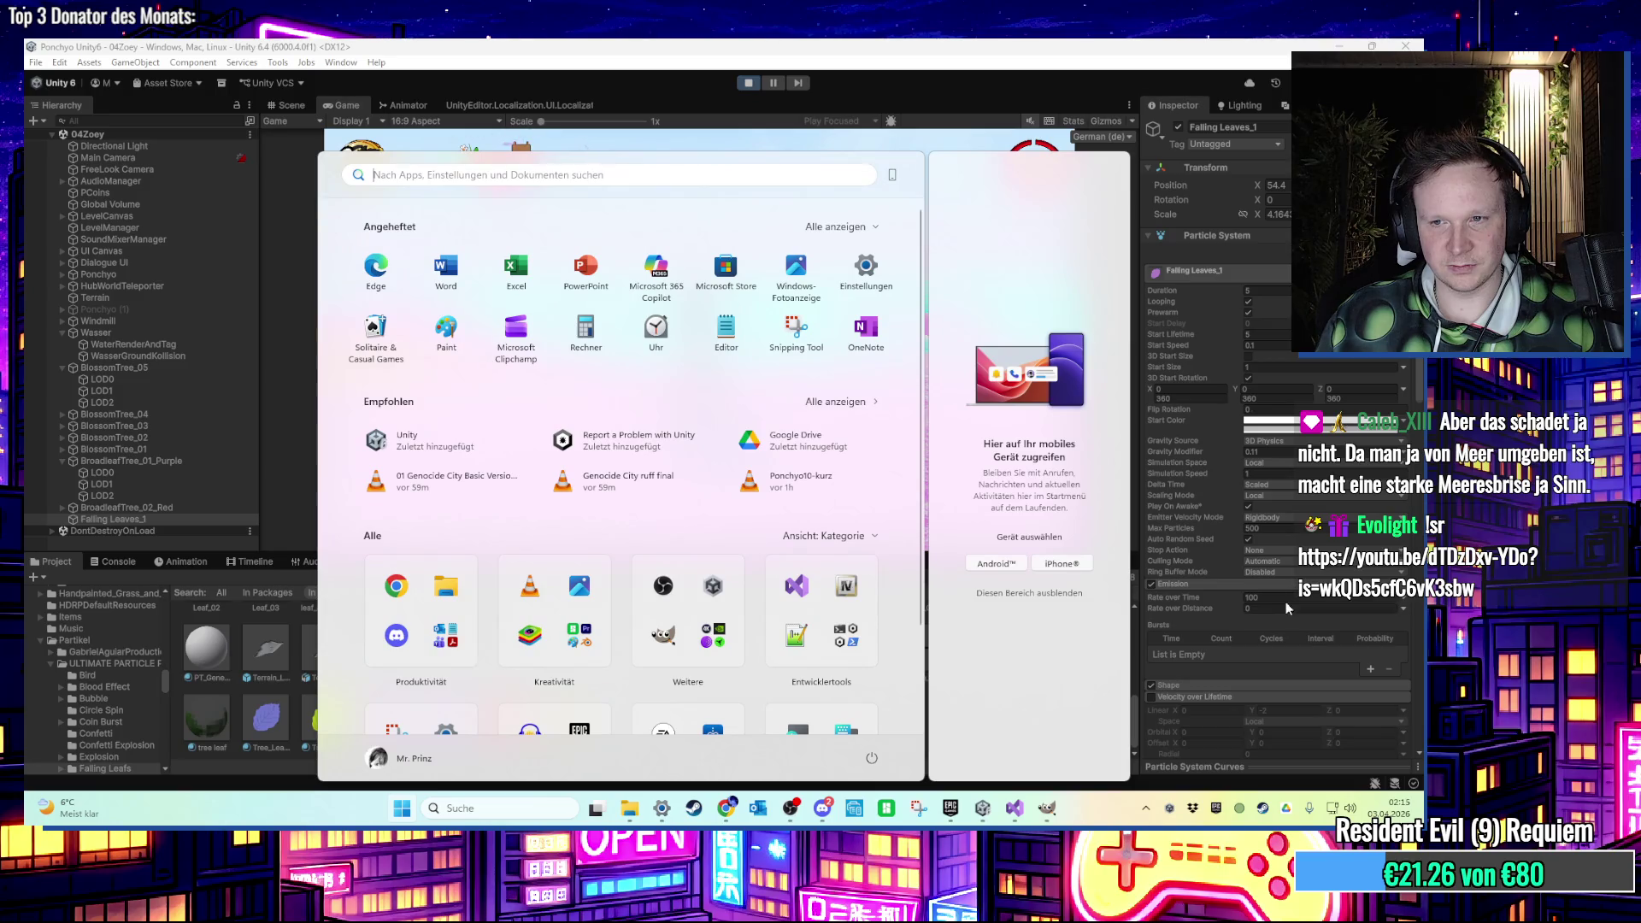
{"action": "scroll", "coordinate": [1285, 605], "scroll_direction": "down", "scroll_amount": 5}
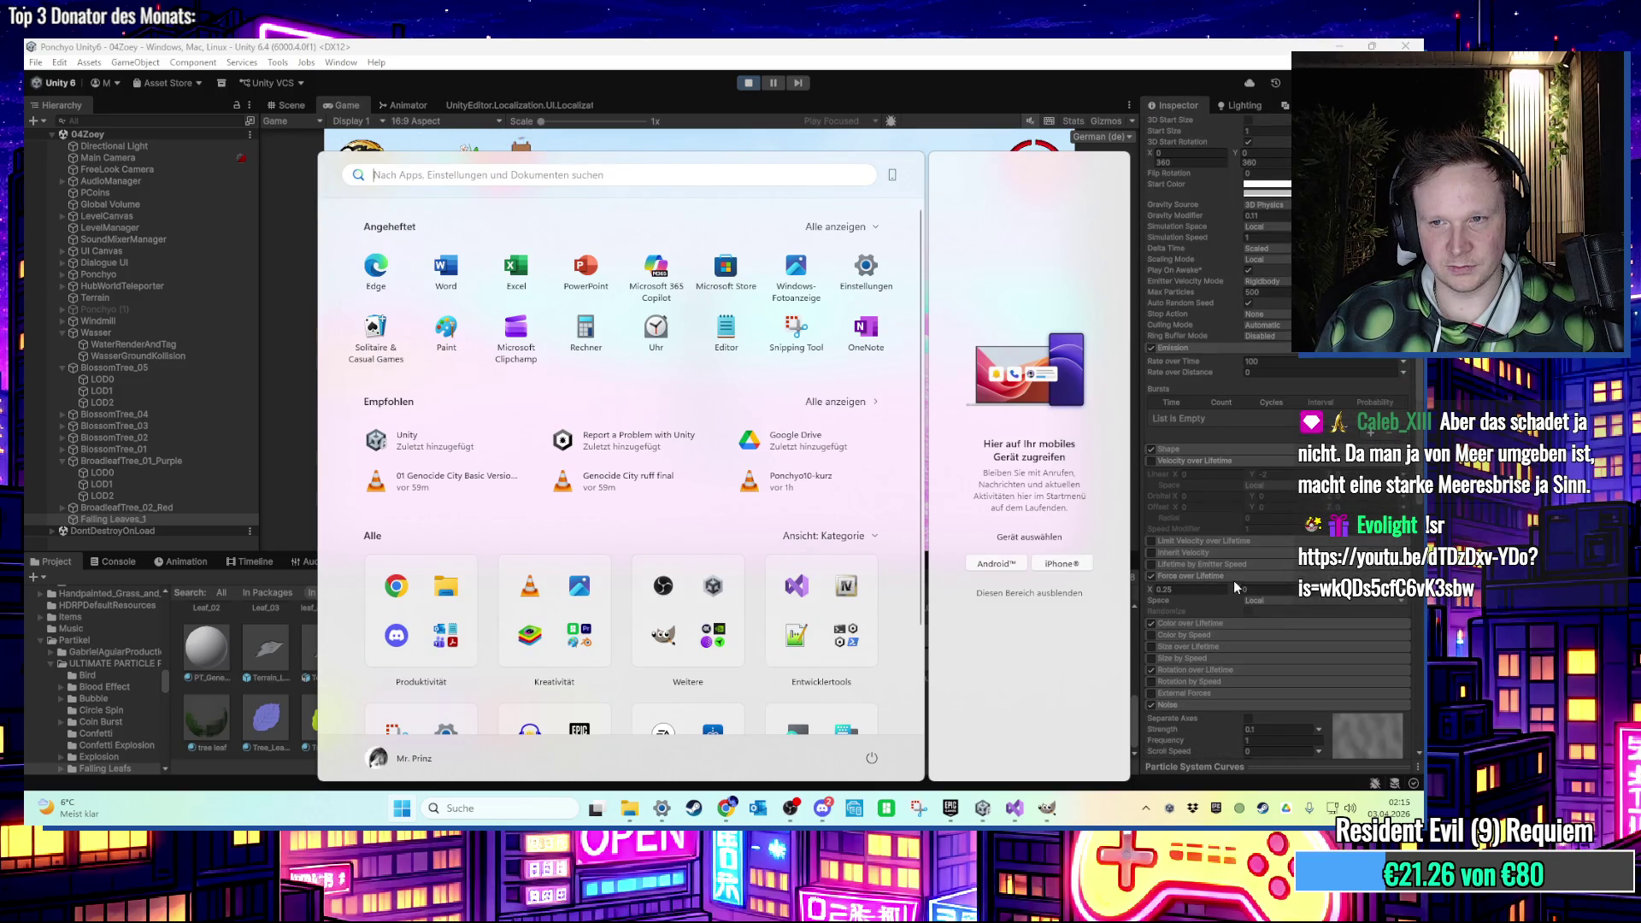
Collapse Force over Lifetime and run the character left across the island.
{"action": "left_click", "coordinate": [1154, 578]}
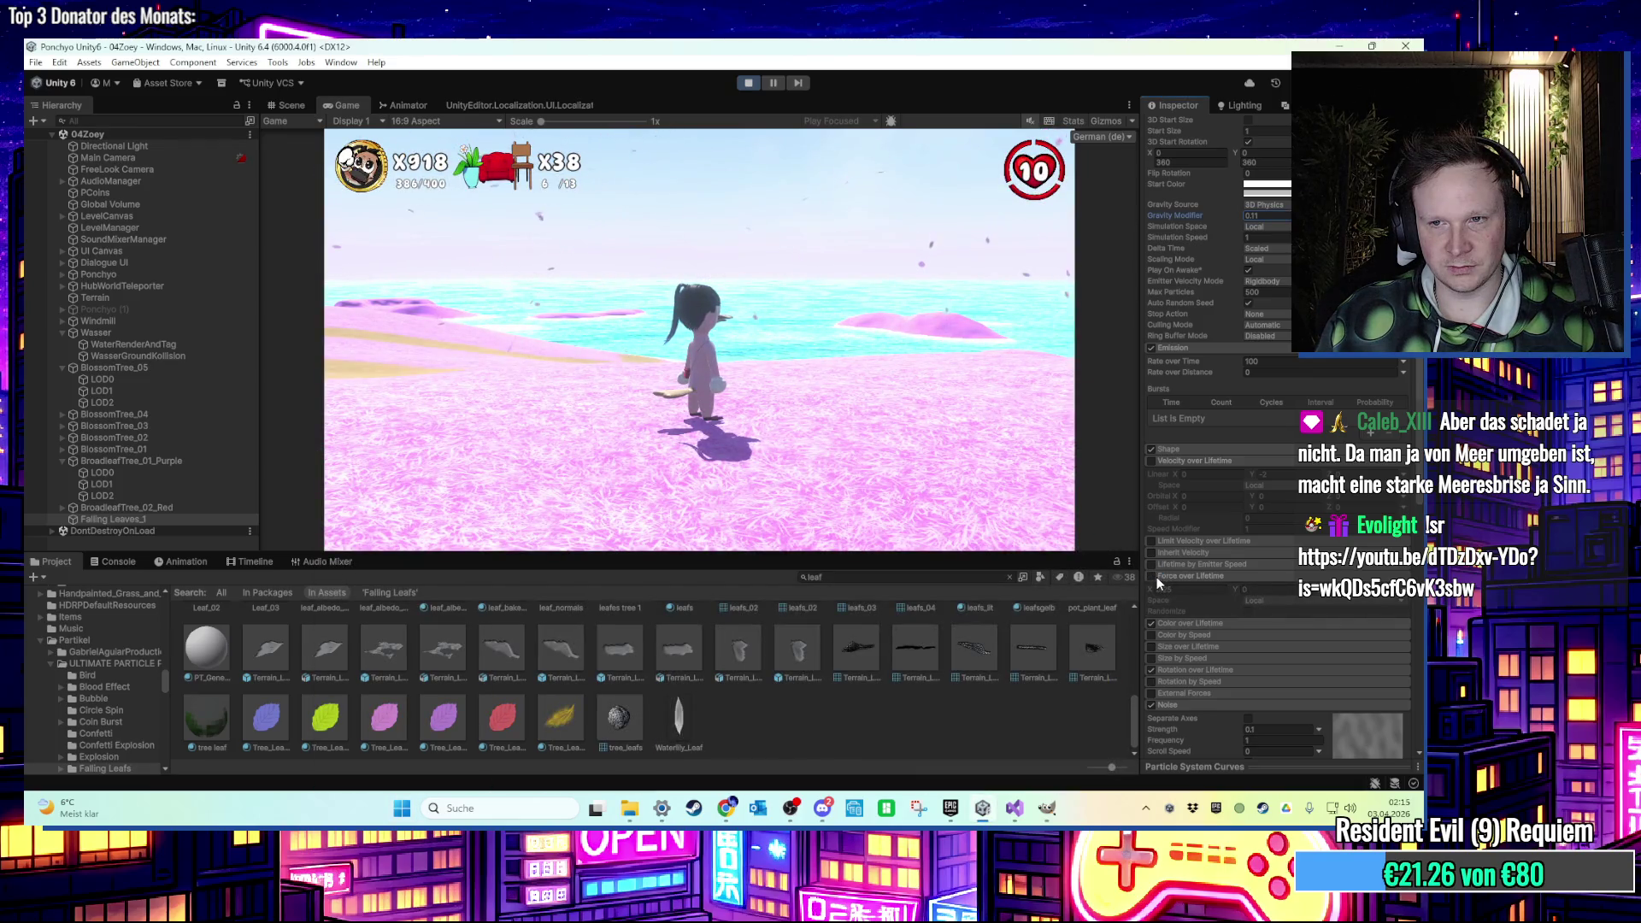
{"action": "left_click", "coordinate": [1157, 577]}
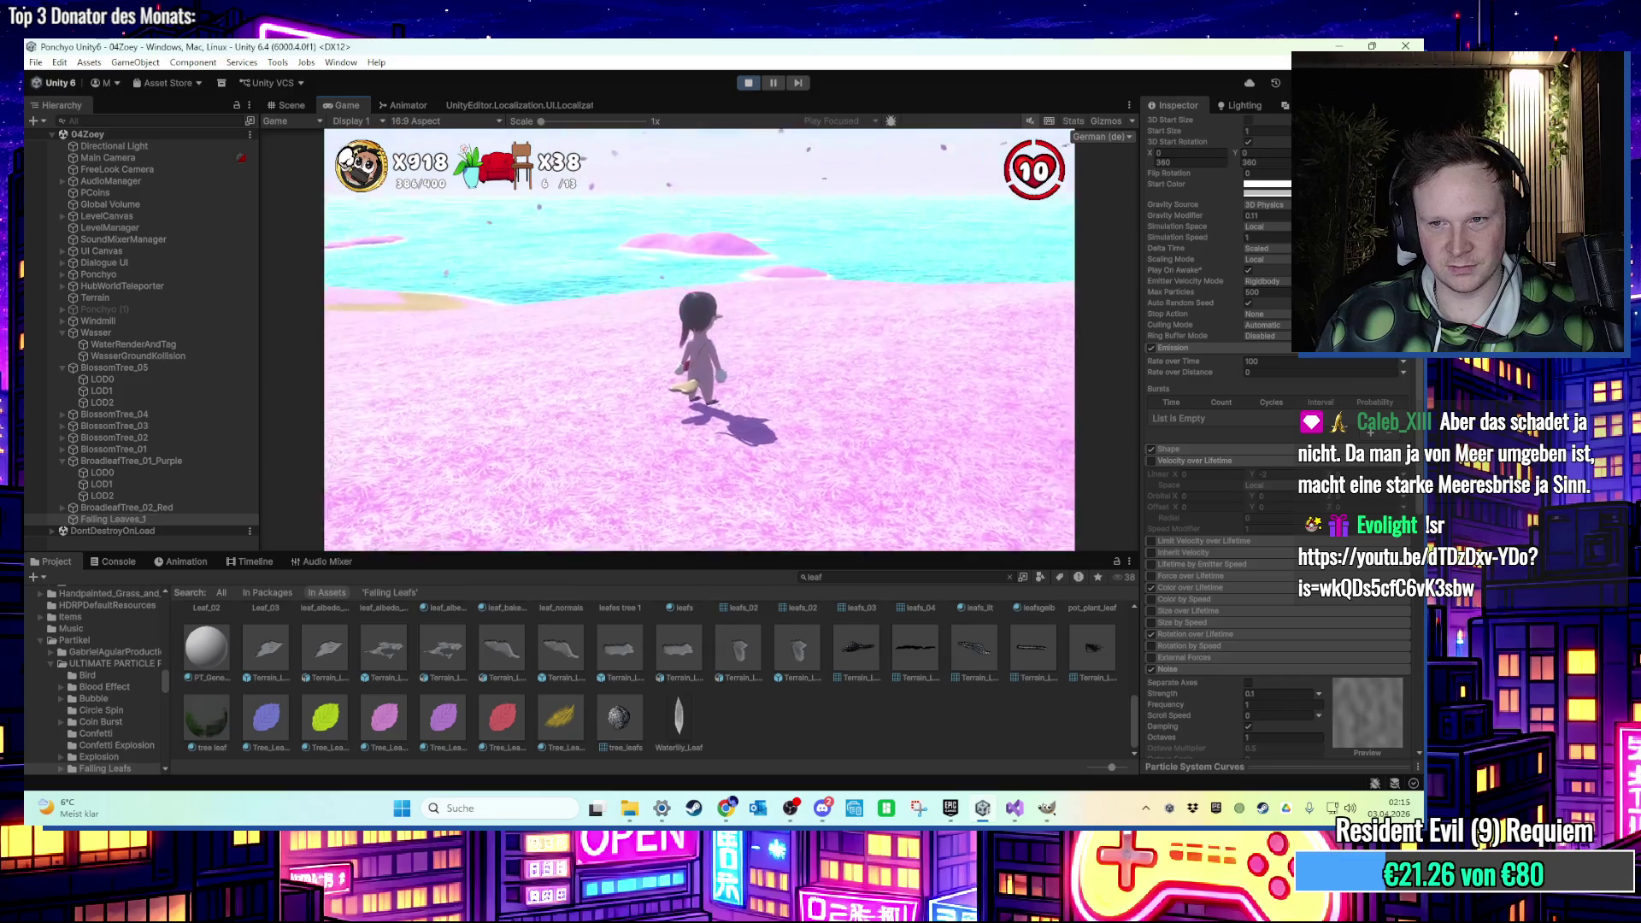
{"action": "key", "text": "super"}
{"action": "left_click", "coordinate": [551, 220]}
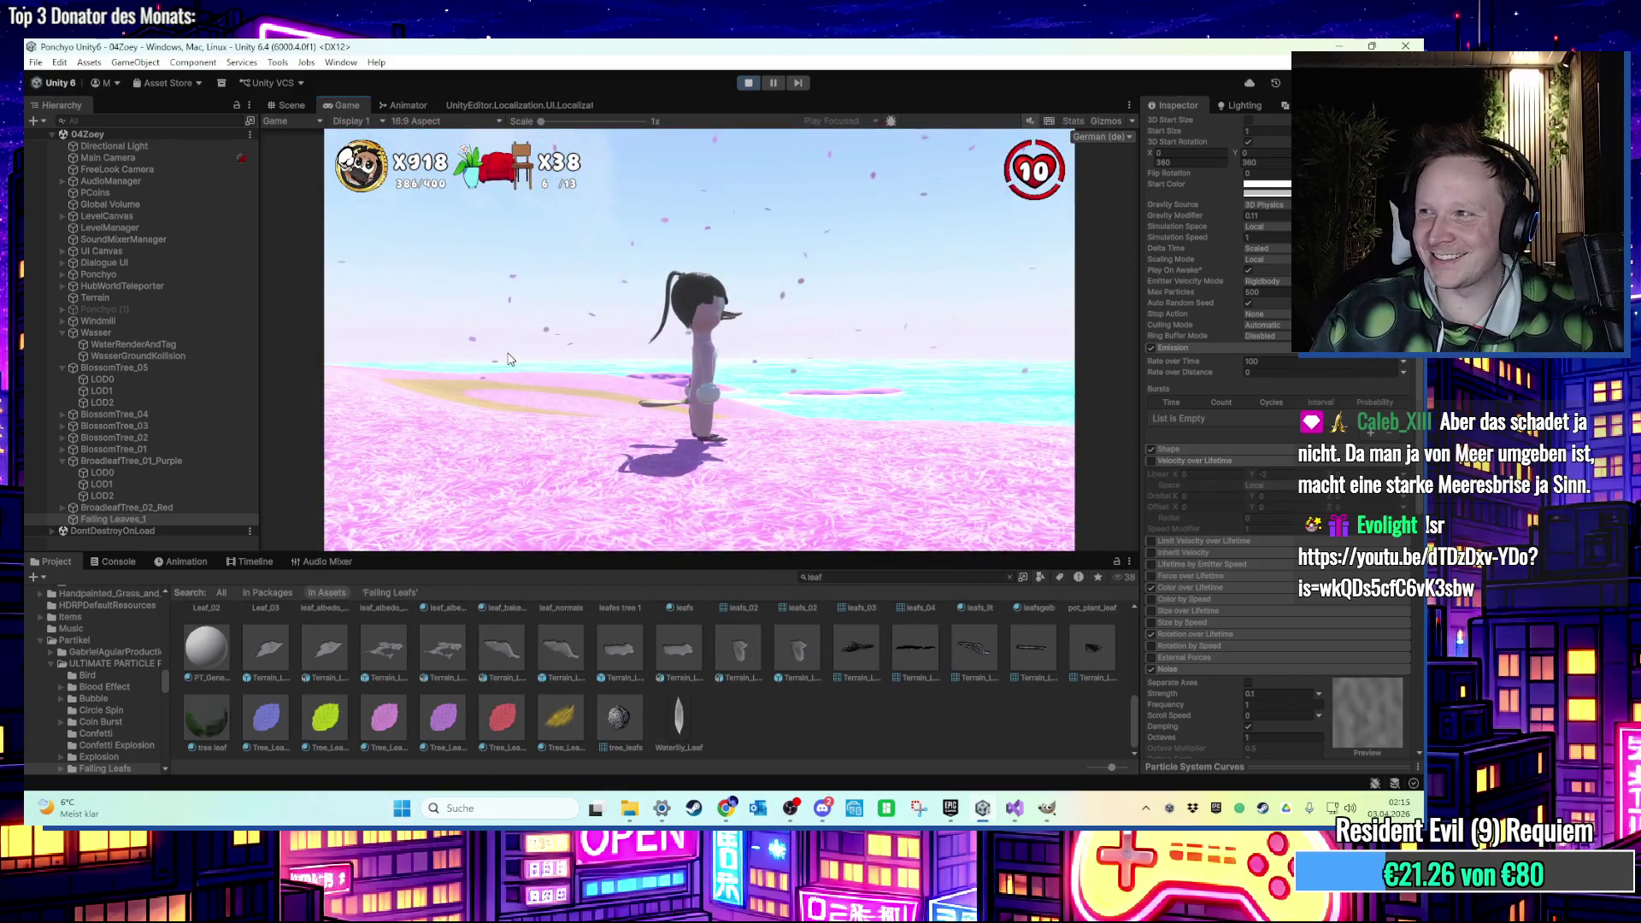
{"action": "key", "text": "a"}
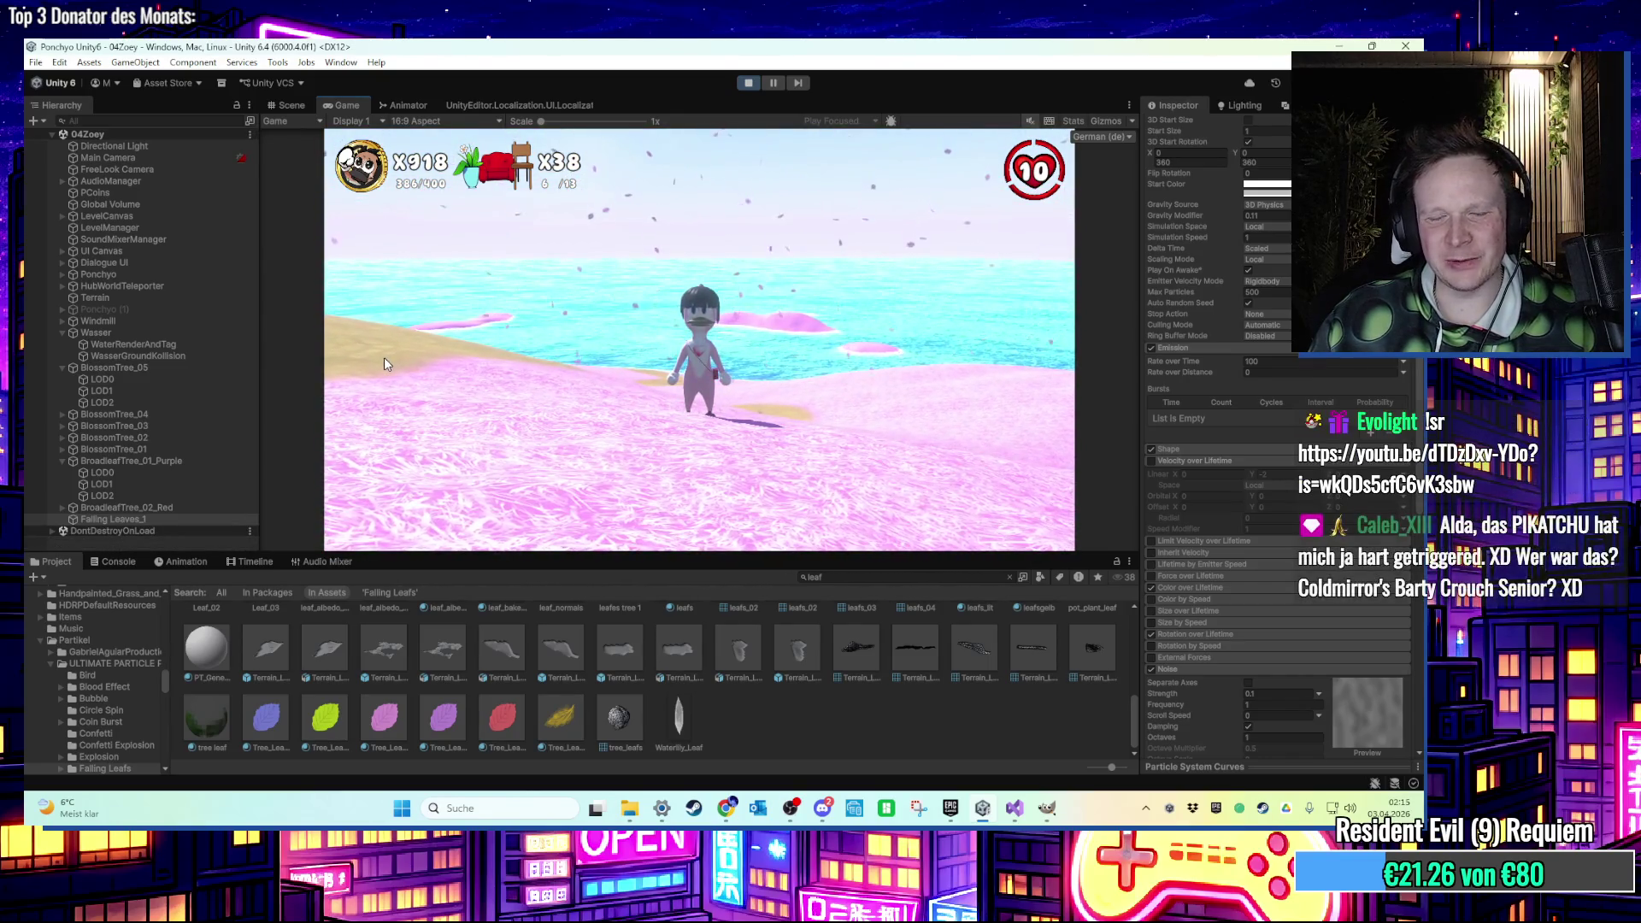
{"action": "key", "text": "super"}
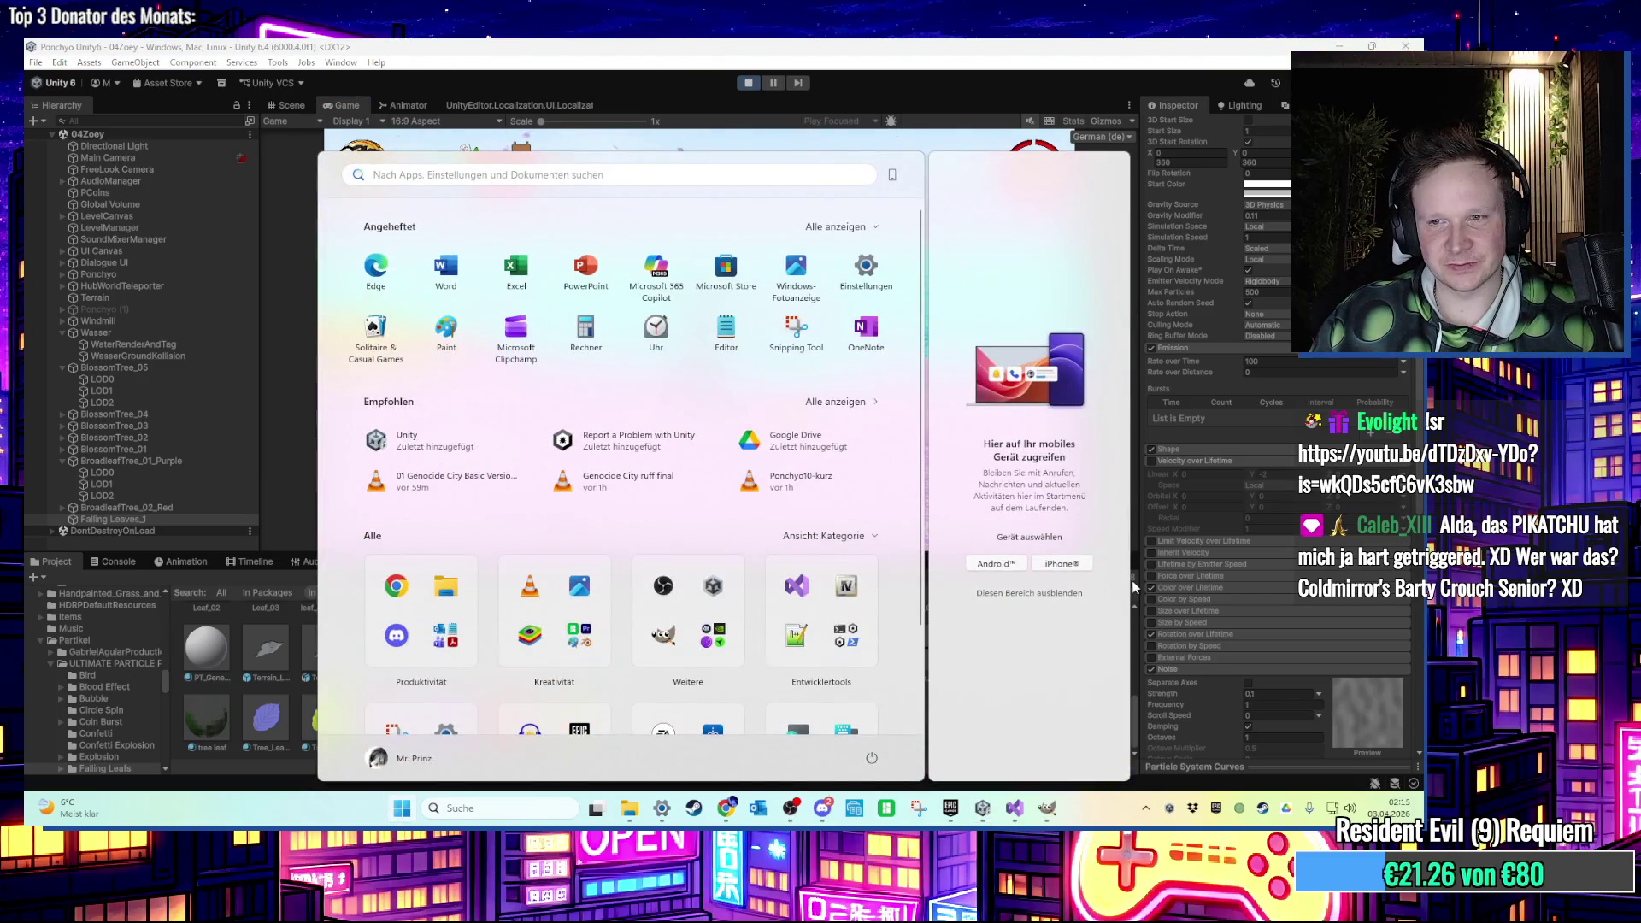
{"action": "key", "text": "Escape"}
Turn on Force over Lifetime in Local space and steer the character across the pink field.
{"action": "left_click", "coordinate": [1150, 576]}
{"action": "left_click", "coordinate": [1176, 577]}
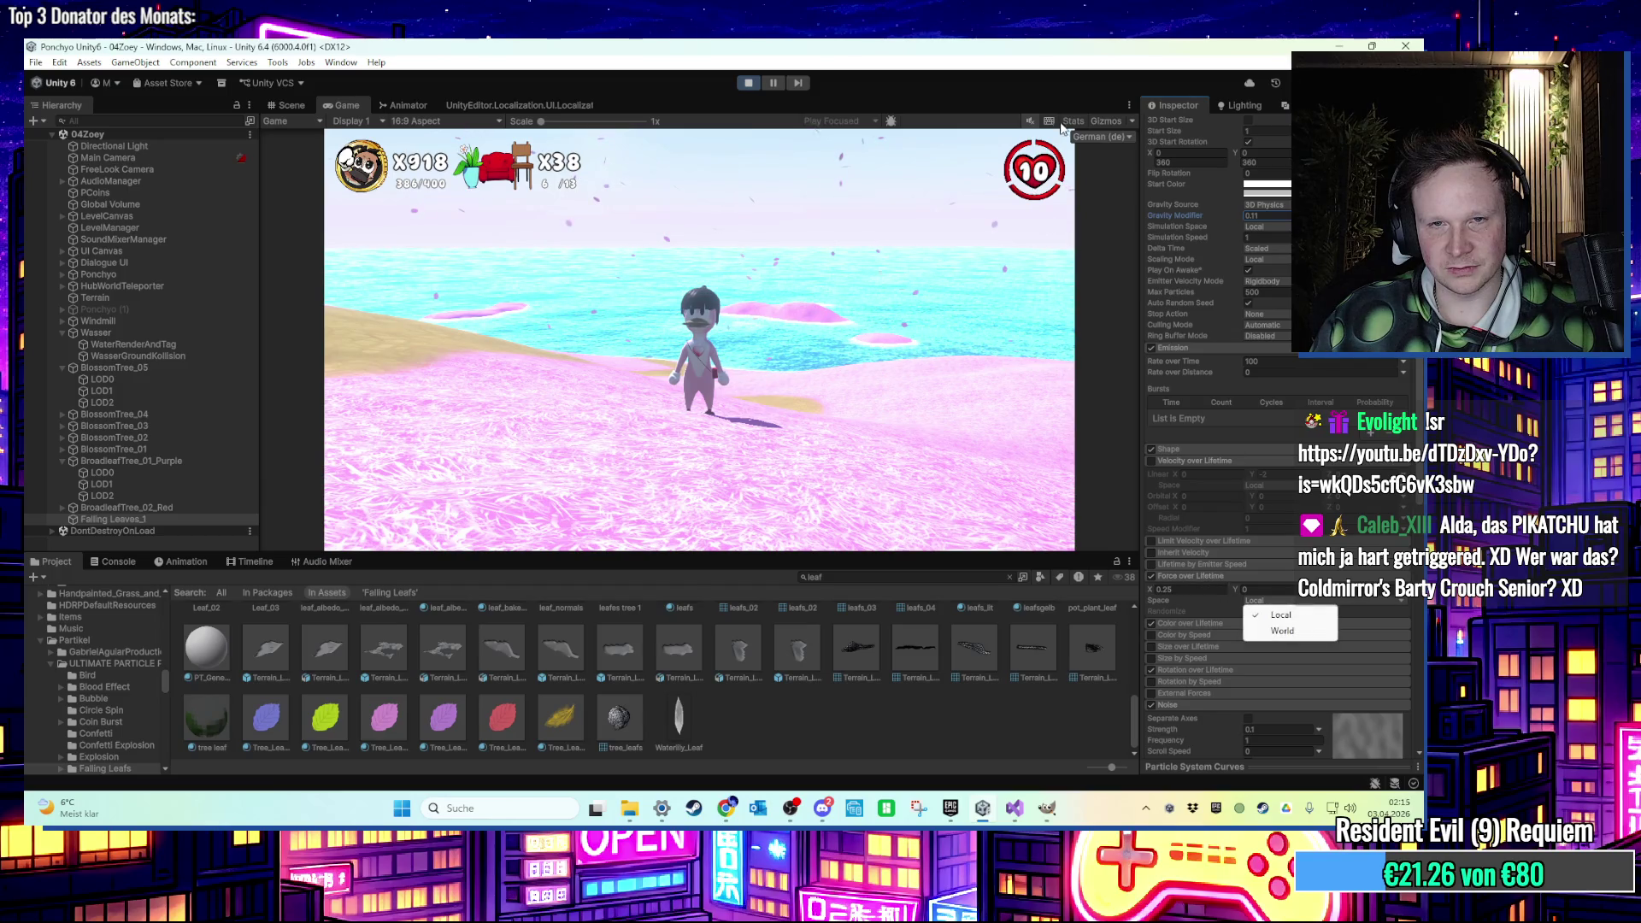
{"action": "left_click", "coordinate": [983, 214]}
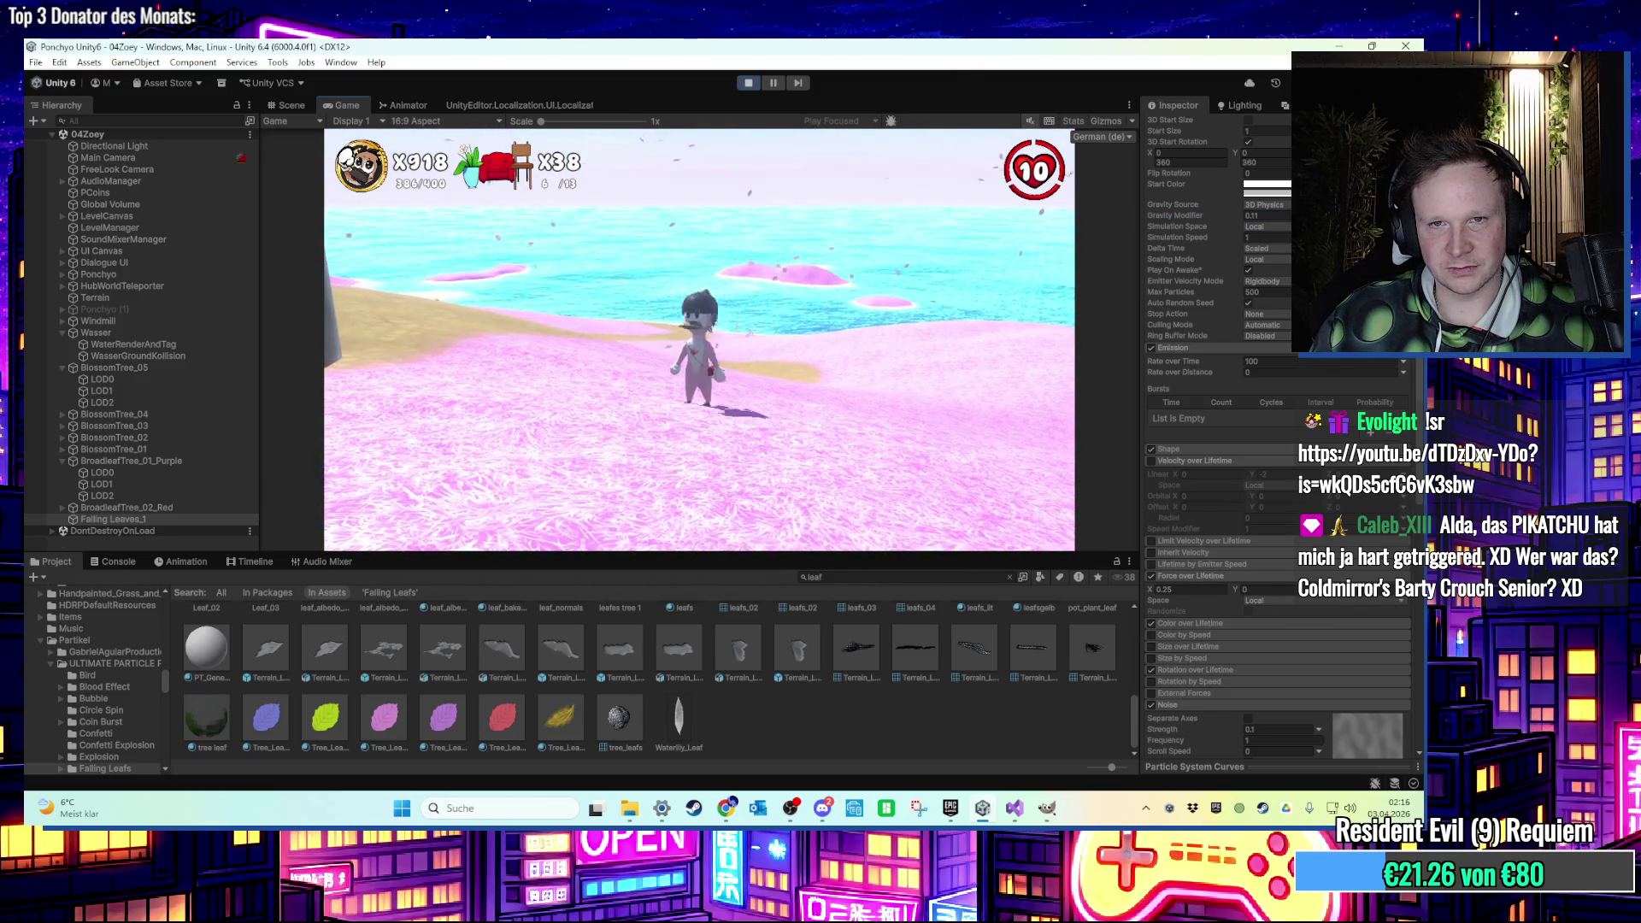
{"action": "key", "text": "a"}
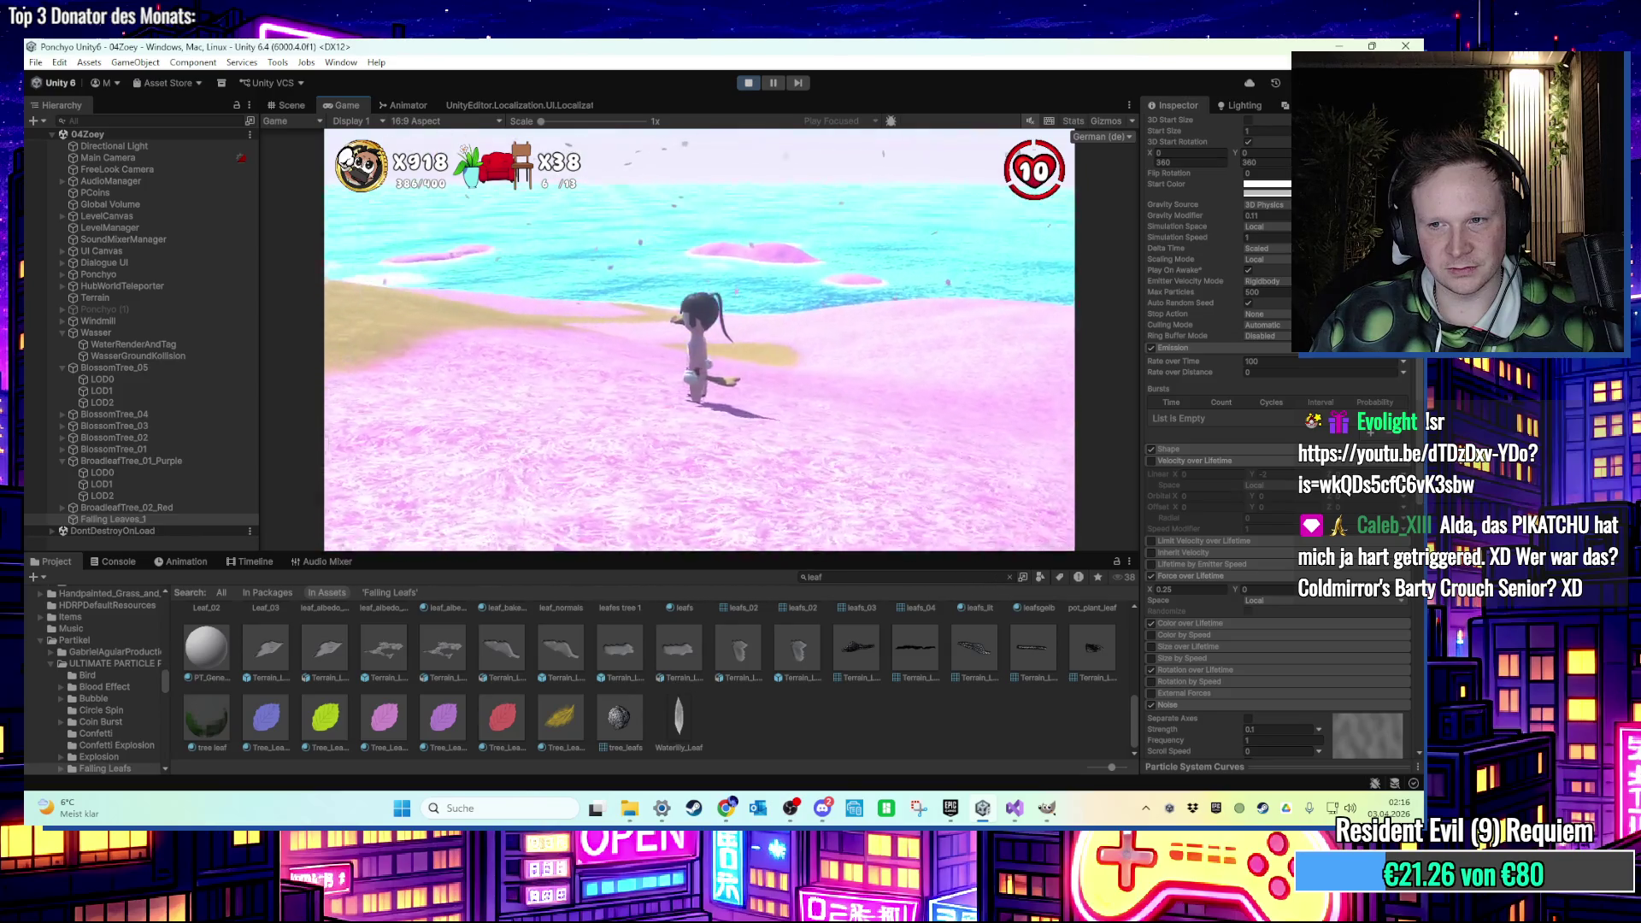
{"action": "key", "text": "super"}
{"action": "left_click", "coordinate": [1050, 517]}
{"action": "key", "text": "super"}
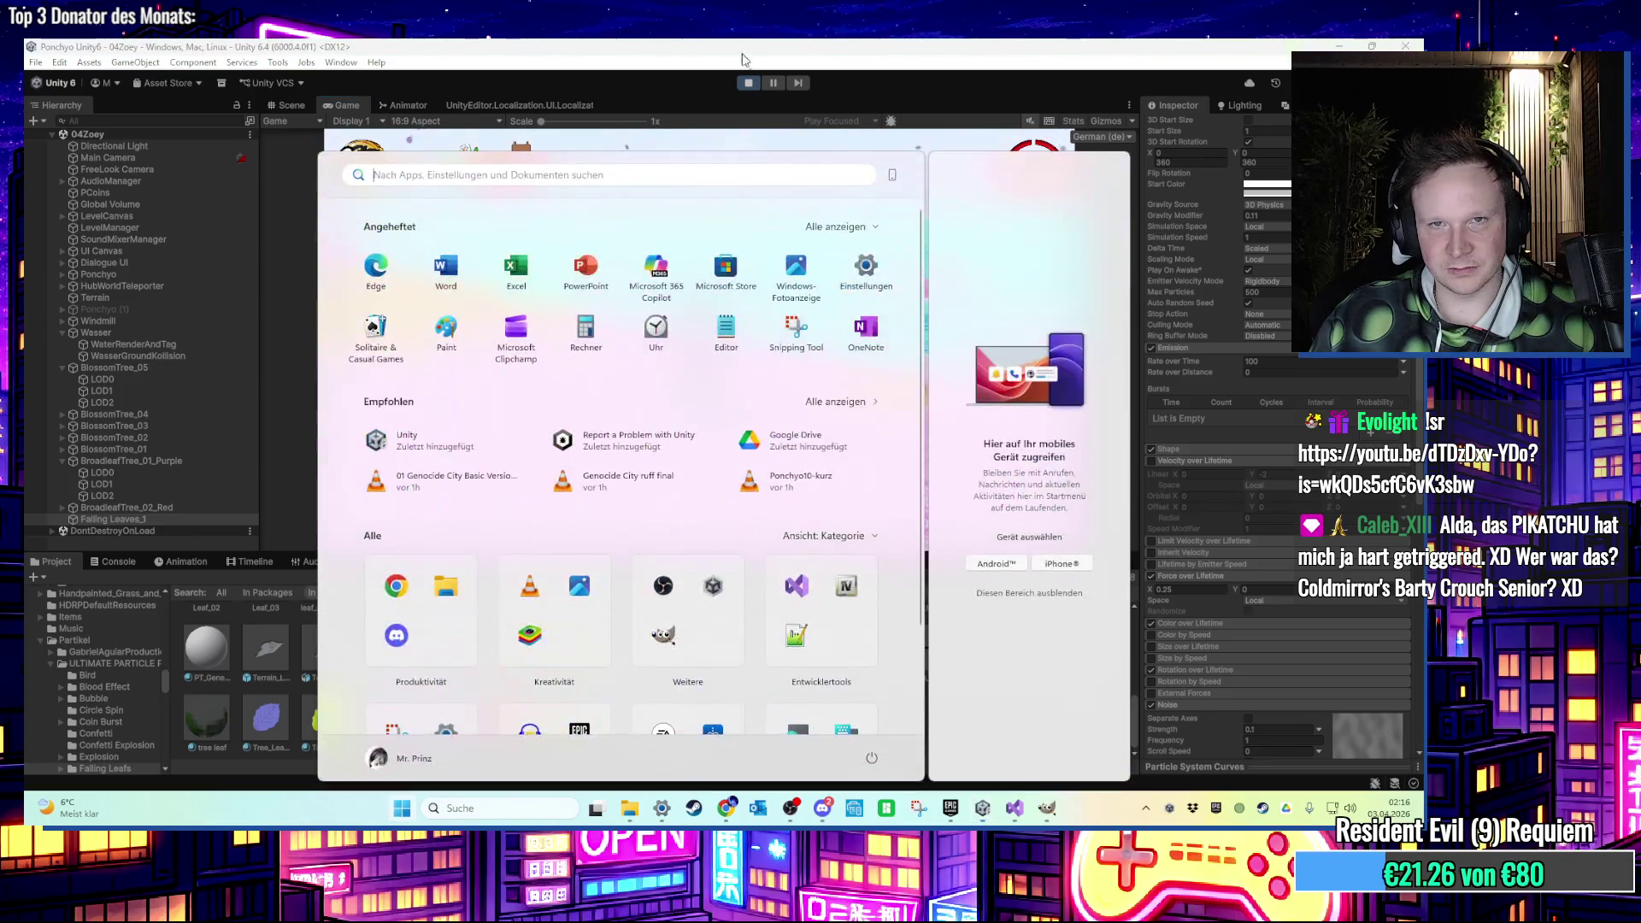
Stop play, scroll the Inspector to the Noise and Renderer modules, and start the game.
{"action": "key", "text": "ctrl+p"}
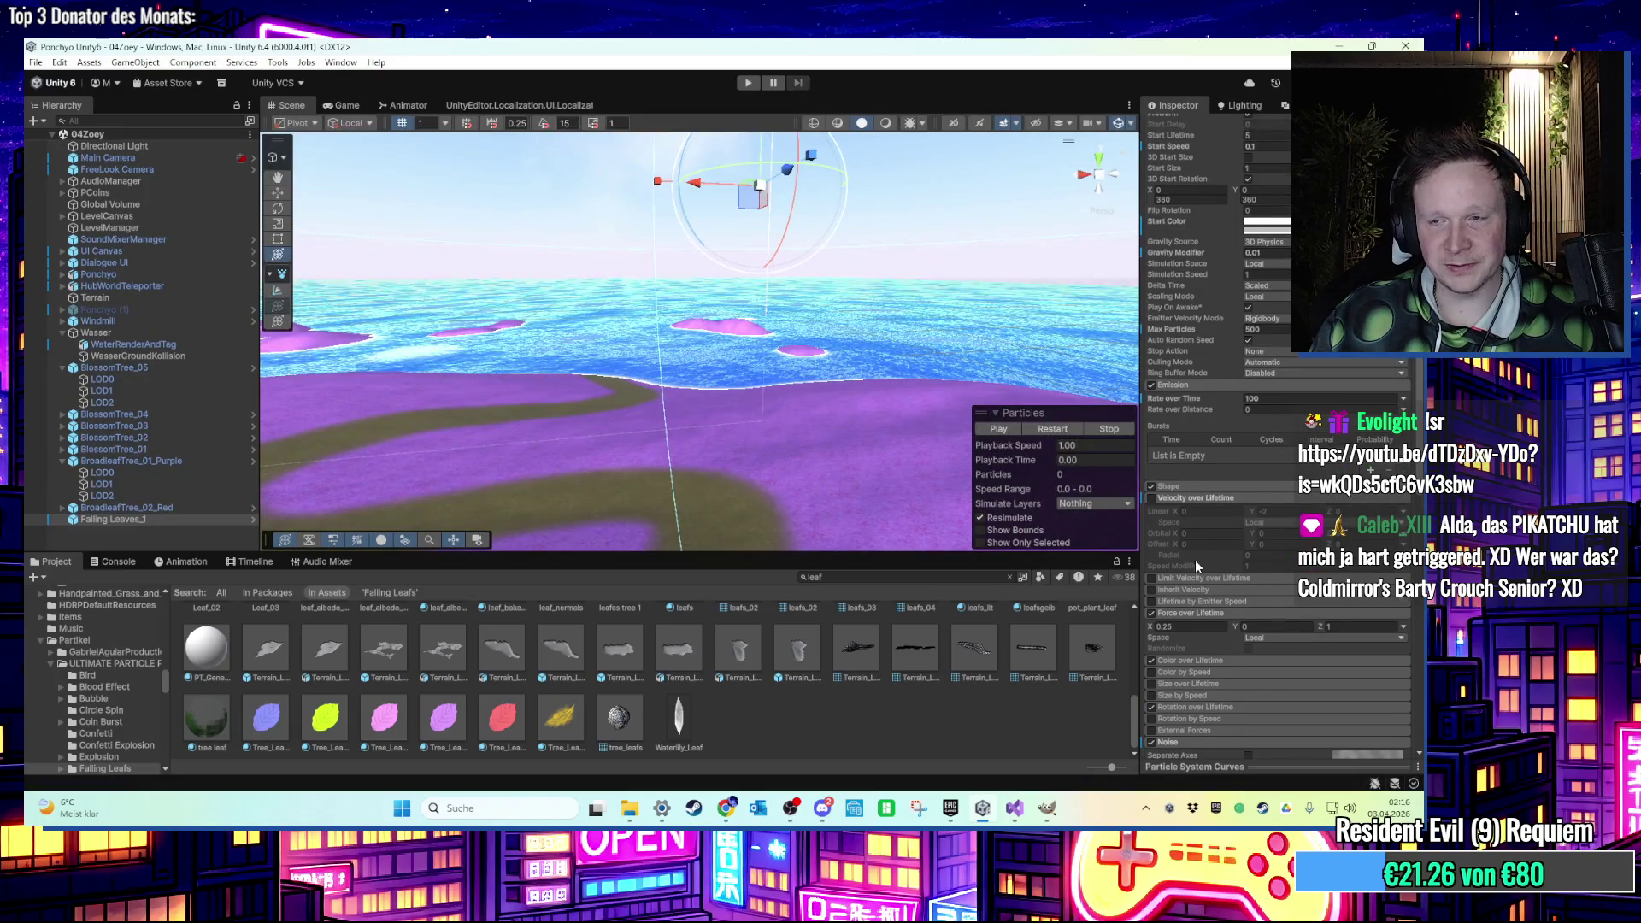
{"action": "scroll", "coordinate": [1196, 566], "scroll_direction": "down", "scroll_amount": 5}
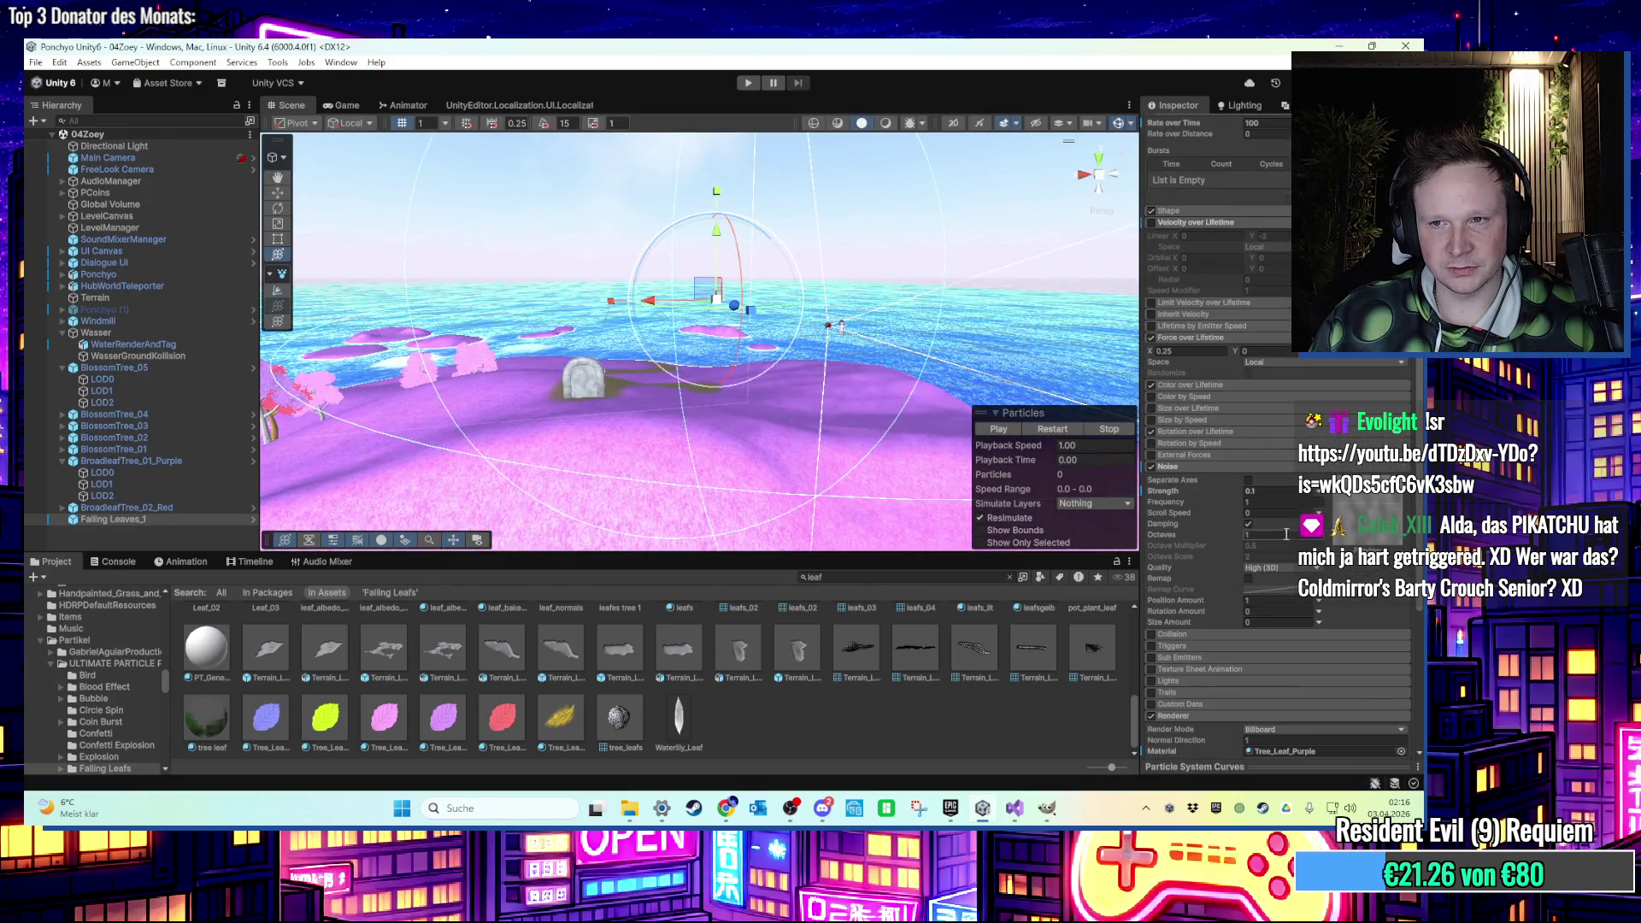
{"action": "scroll", "coordinate": [1285, 534], "scroll_direction": "down", "scroll_amount": 5}
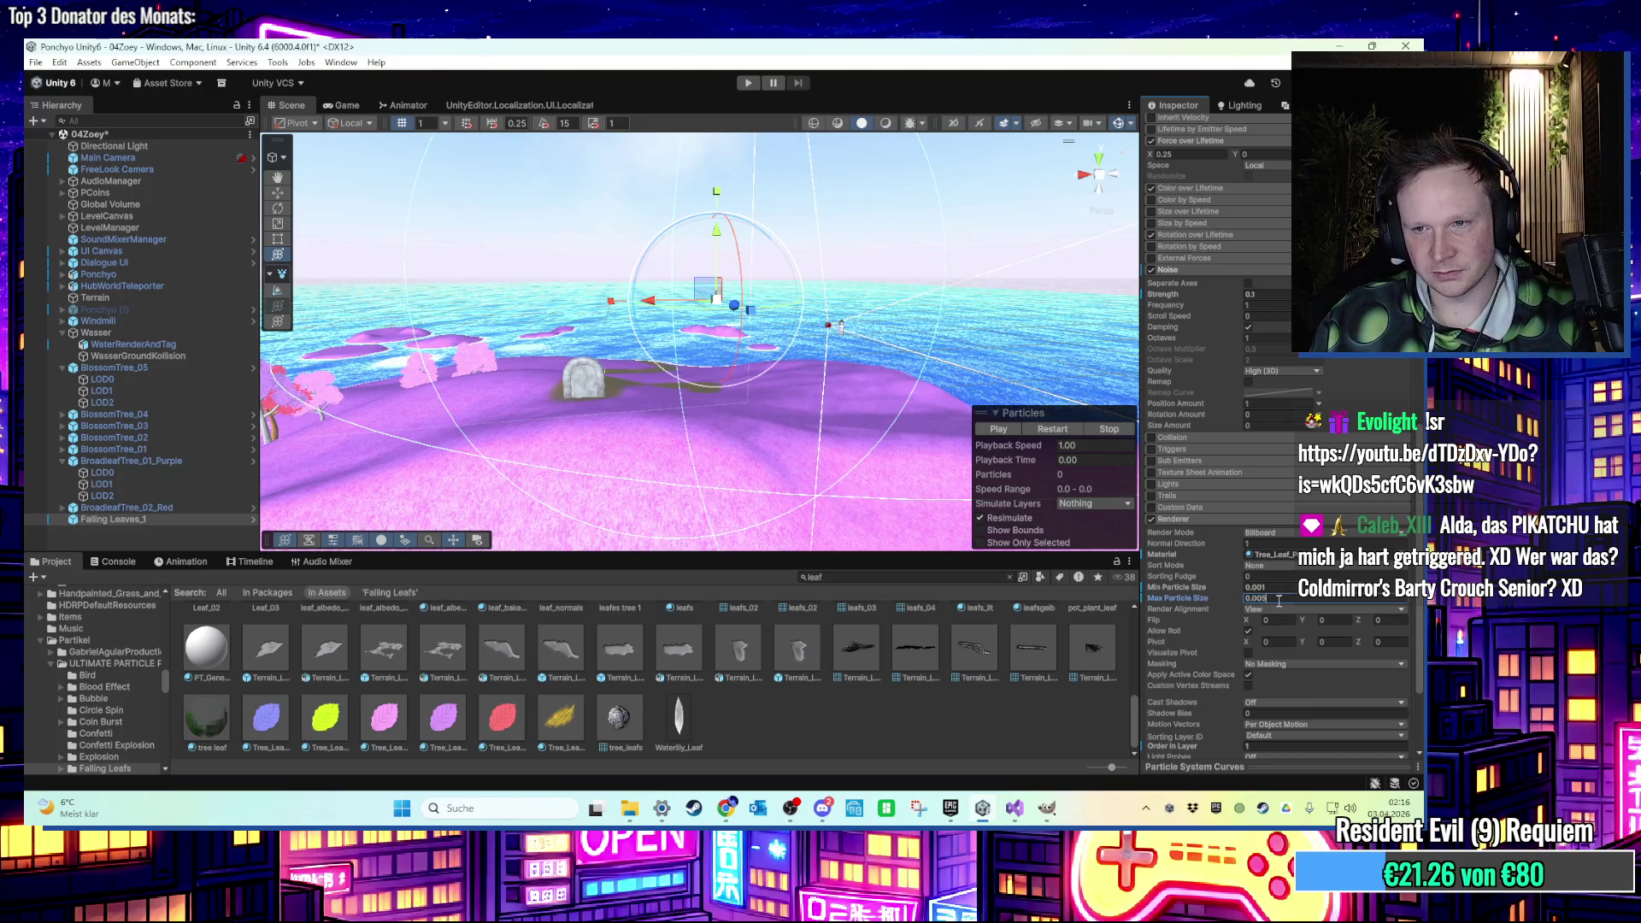
{"action": "left_click", "coordinate": [750, 83]}
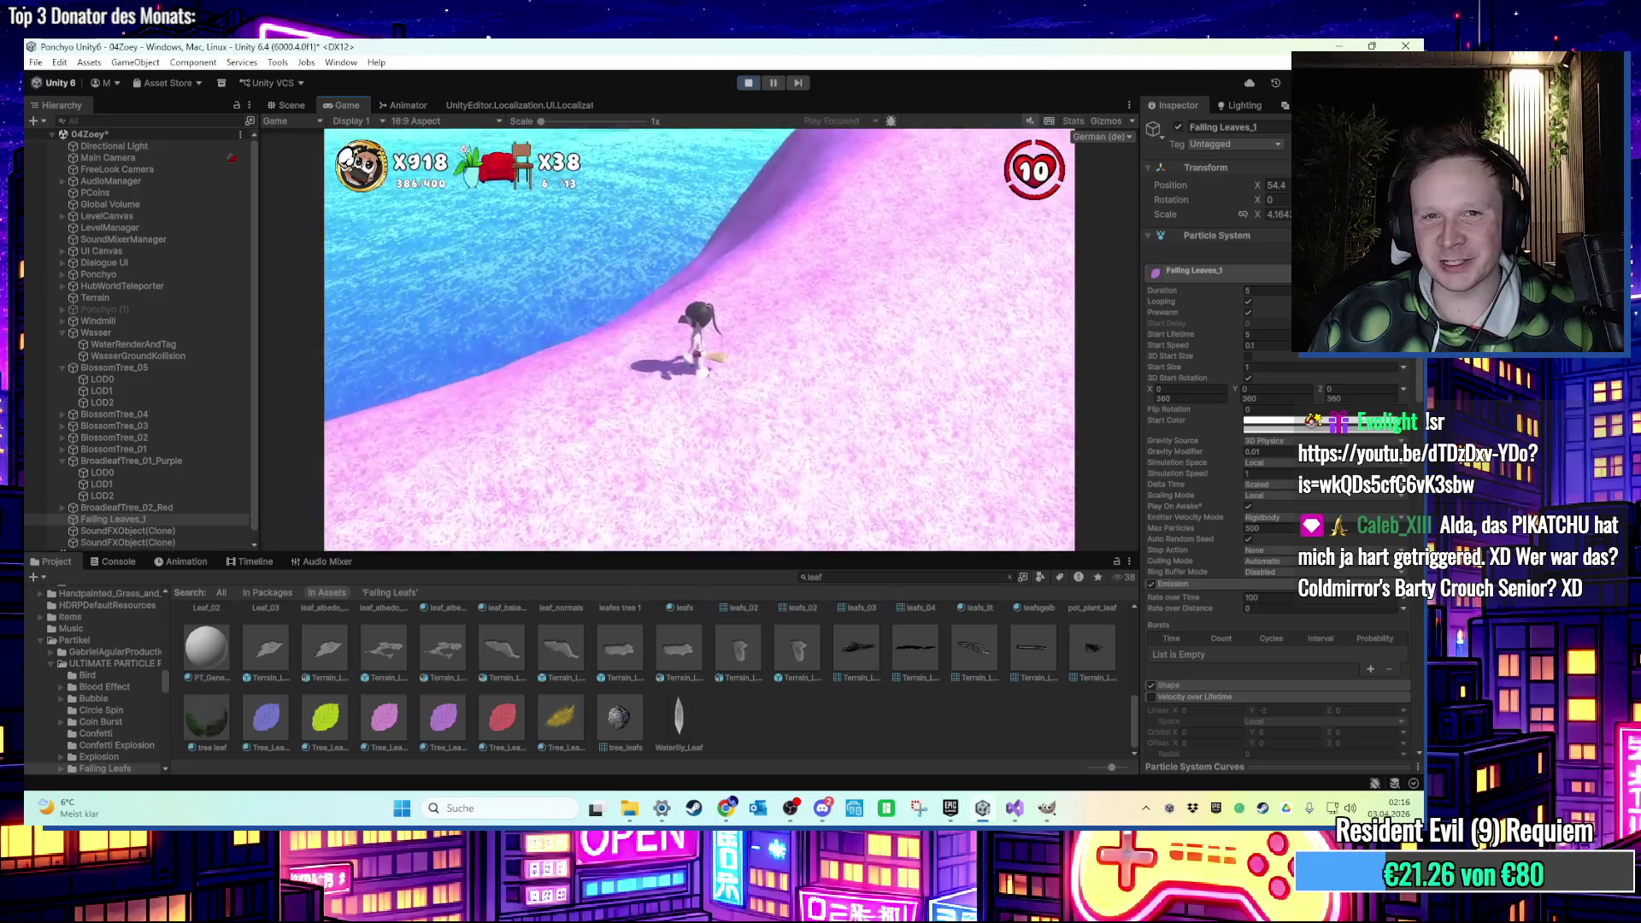
Run the character left along the shore and forward into the water while leaves fall.
{"action": "key", "text": "w"}
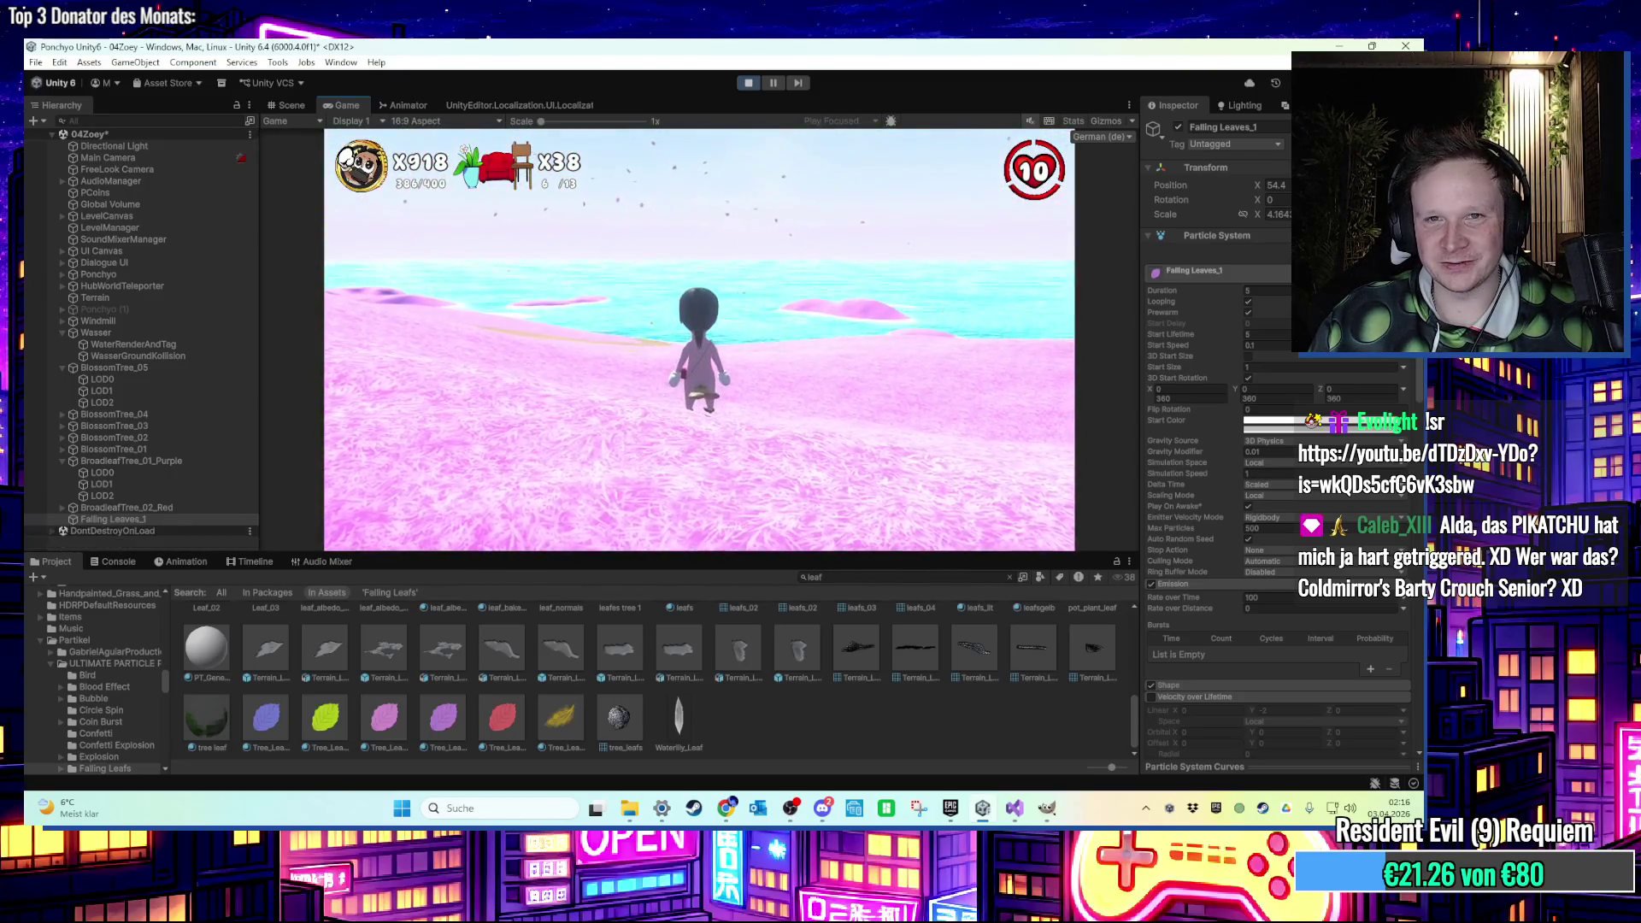
{"action": "key", "text": "a"}
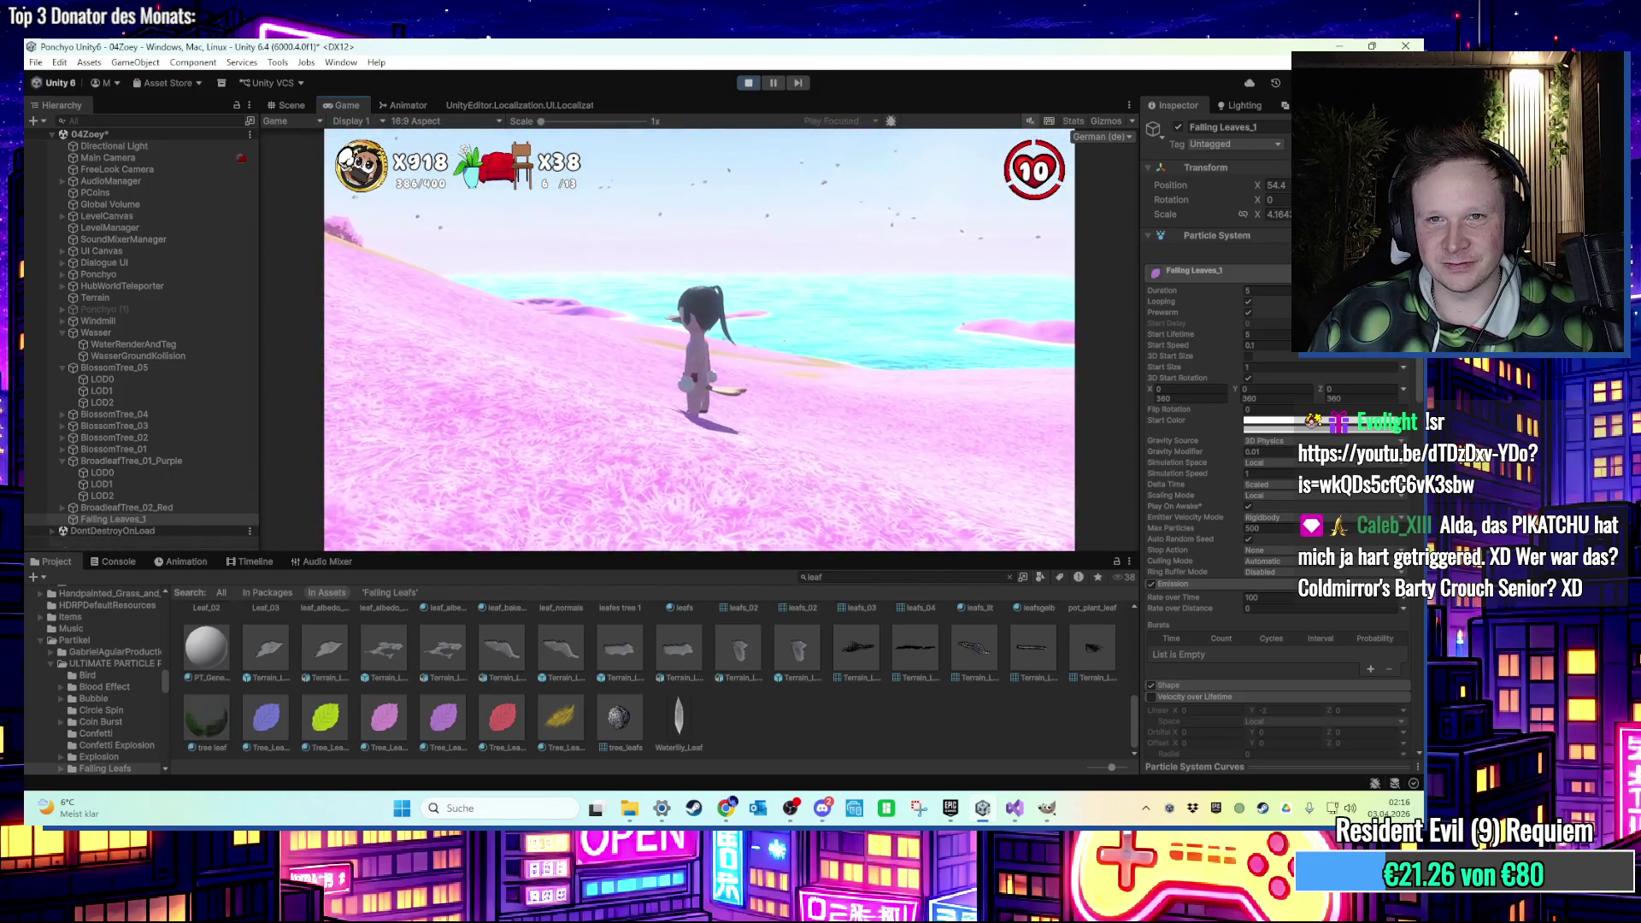
{"action": "key", "text": "d"}
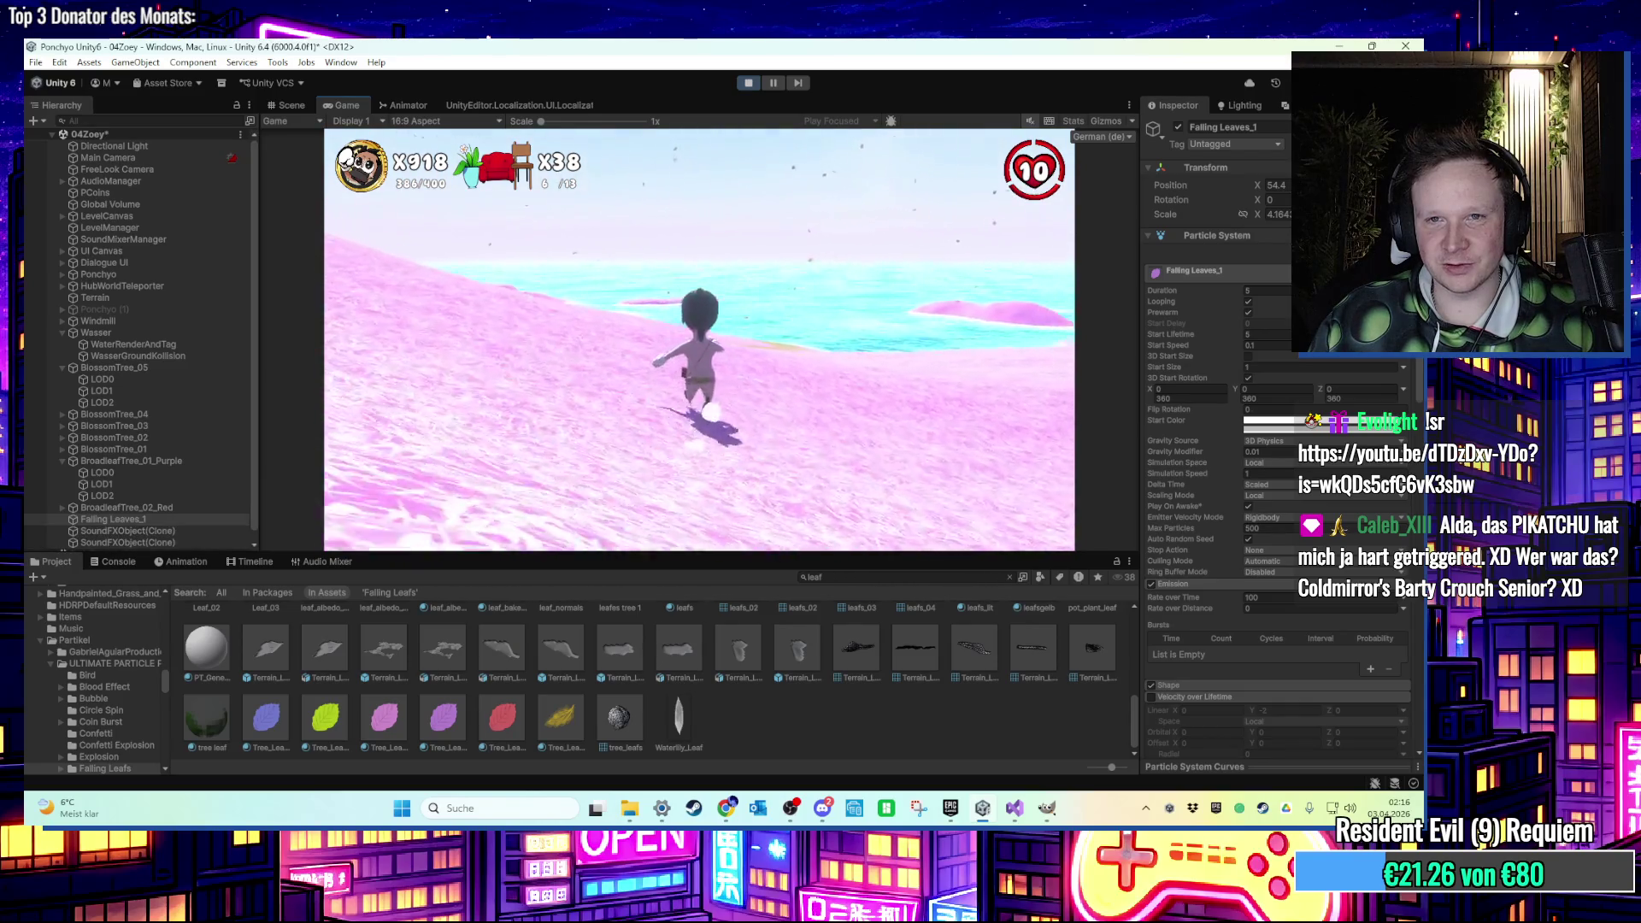
{"action": "key", "text": "w"}
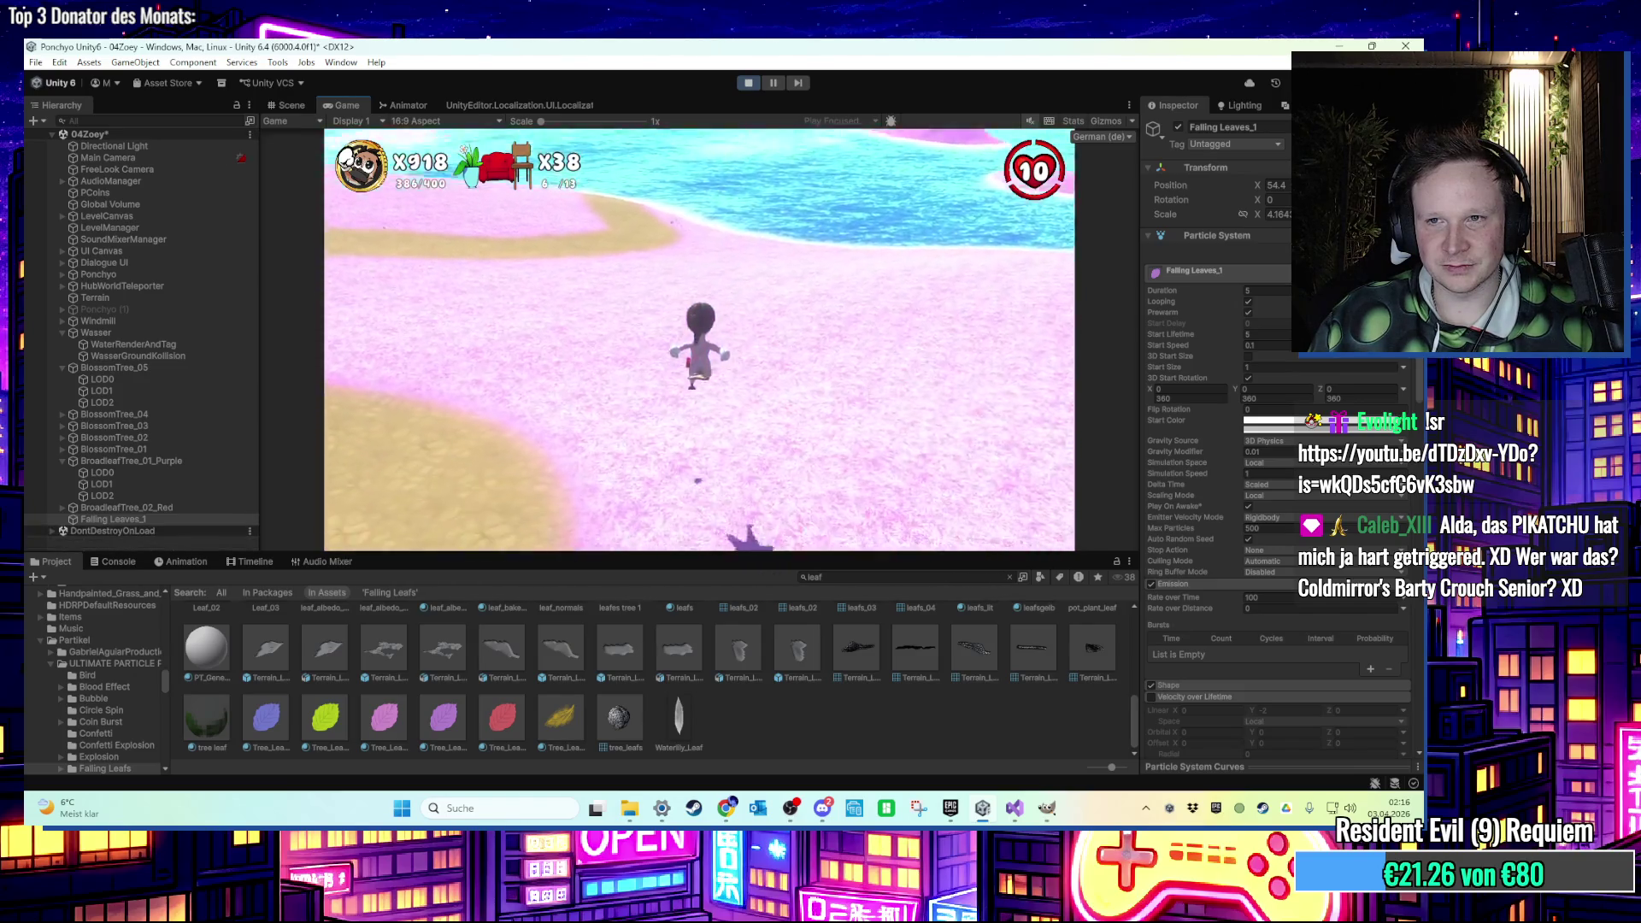
{"action": "key", "text": "super"}
{"action": "scroll", "coordinate": [1234, 675], "scroll_direction": "down", "scroll_amount": 3}
{"action": "scroll", "coordinate": [1234, 675], "scroll_direction": "down", "scroll_amount": 1}
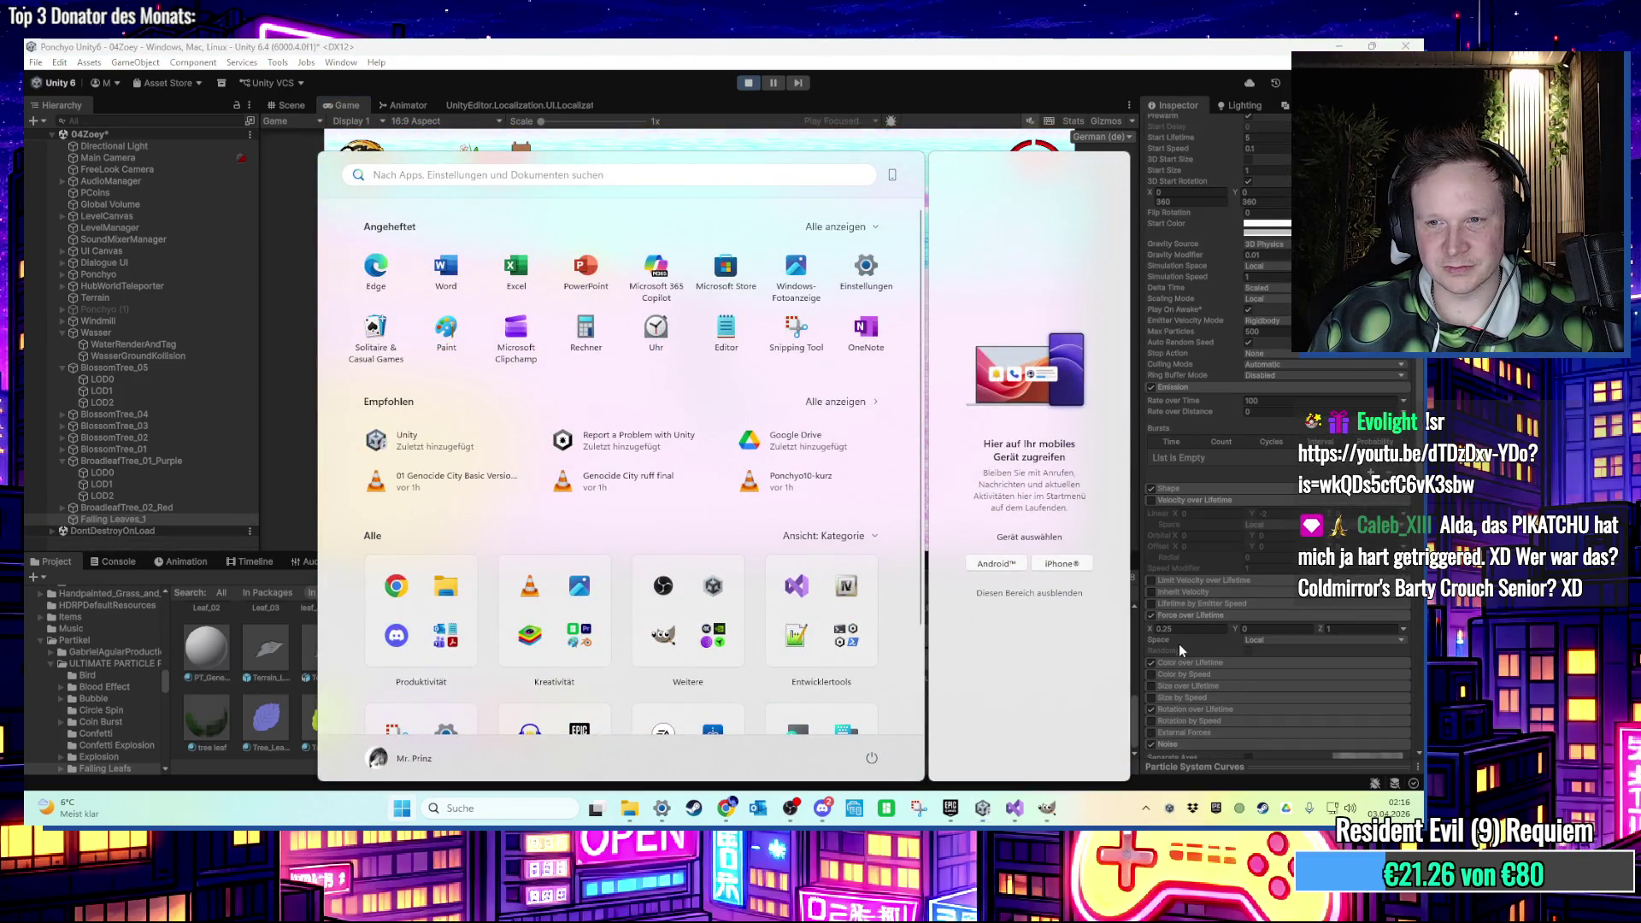
{"action": "left_click", "coordinate": [1157, 662]}
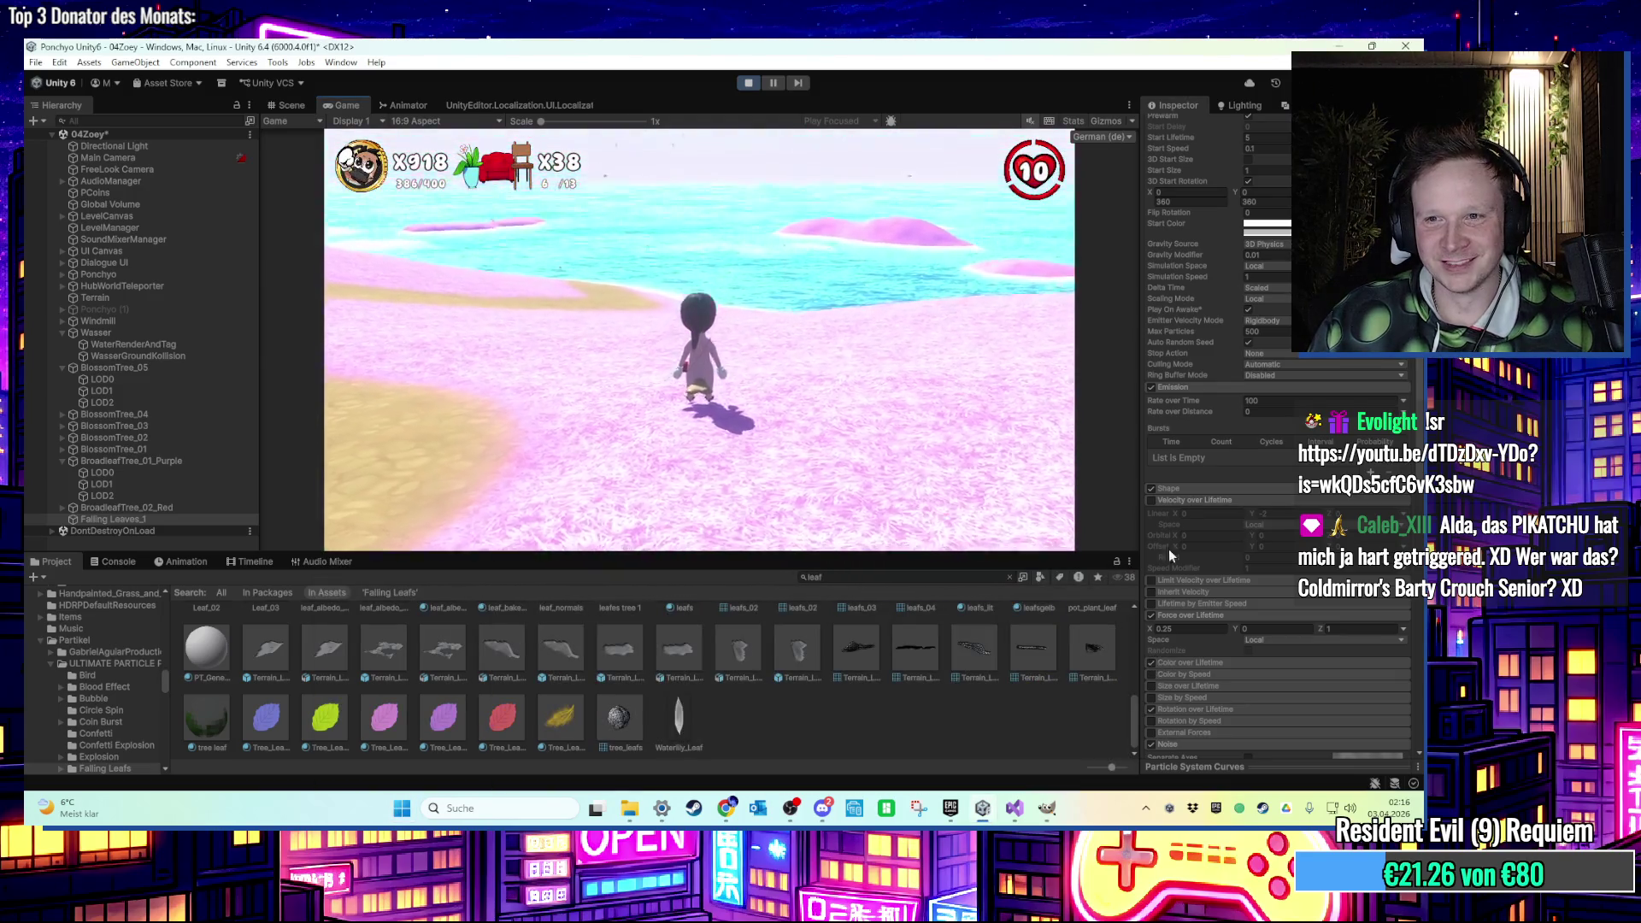
{"action": "scroll", "coordinate": [1176, 513], "scroll_direction": "up", "scroll_amount": 3}
{"action": "scroll", "coordinate": [1246, 430], "scroll_direction": "up", "scroll_amount": 1}
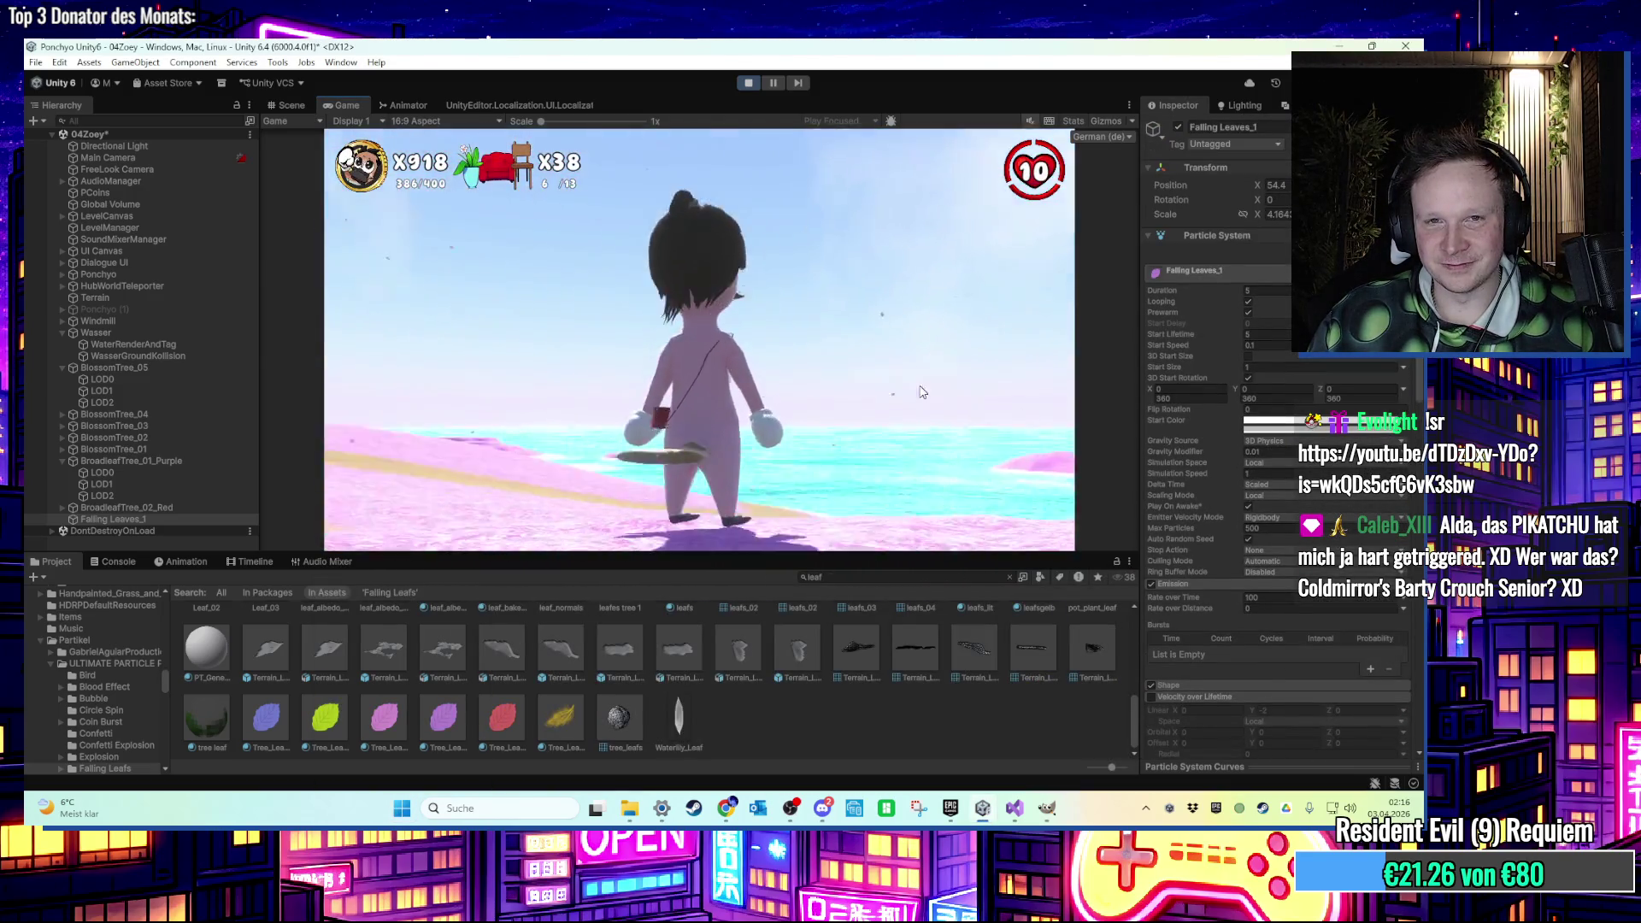
{"action": "key", "text": "super"}
{"action": "key", "text": "super"}
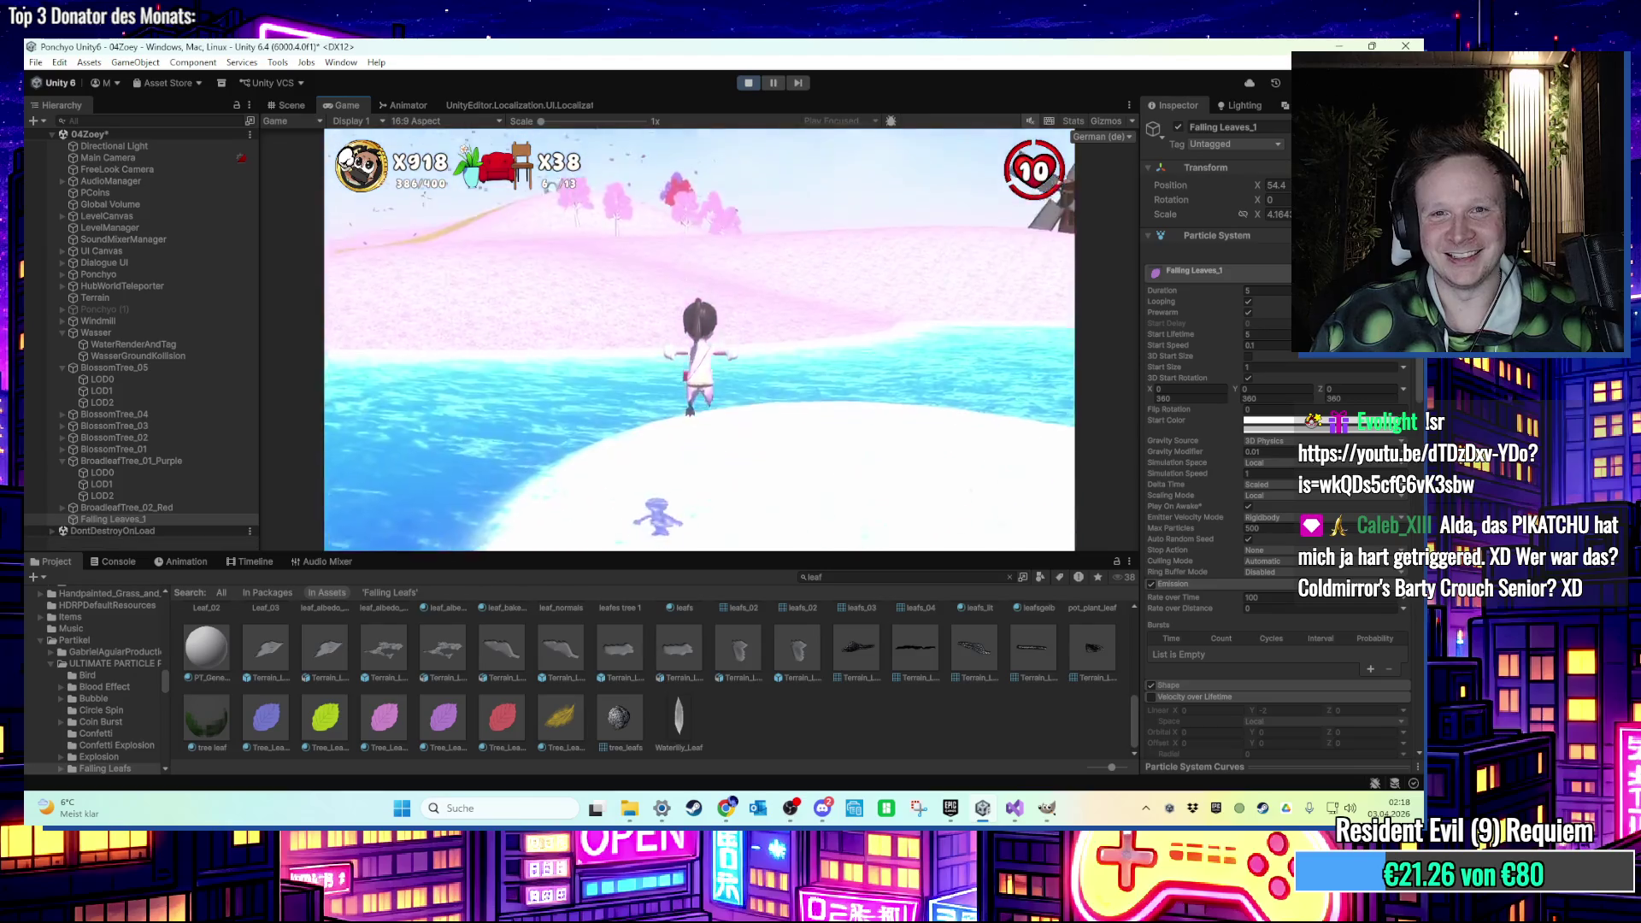
Stop play, drag the Falling Leaves_1 emitter up over the pink island, and play-test.
{"action": "key", "text": "super"}
{"action": "left_click", "coordinate": [746, 86]}
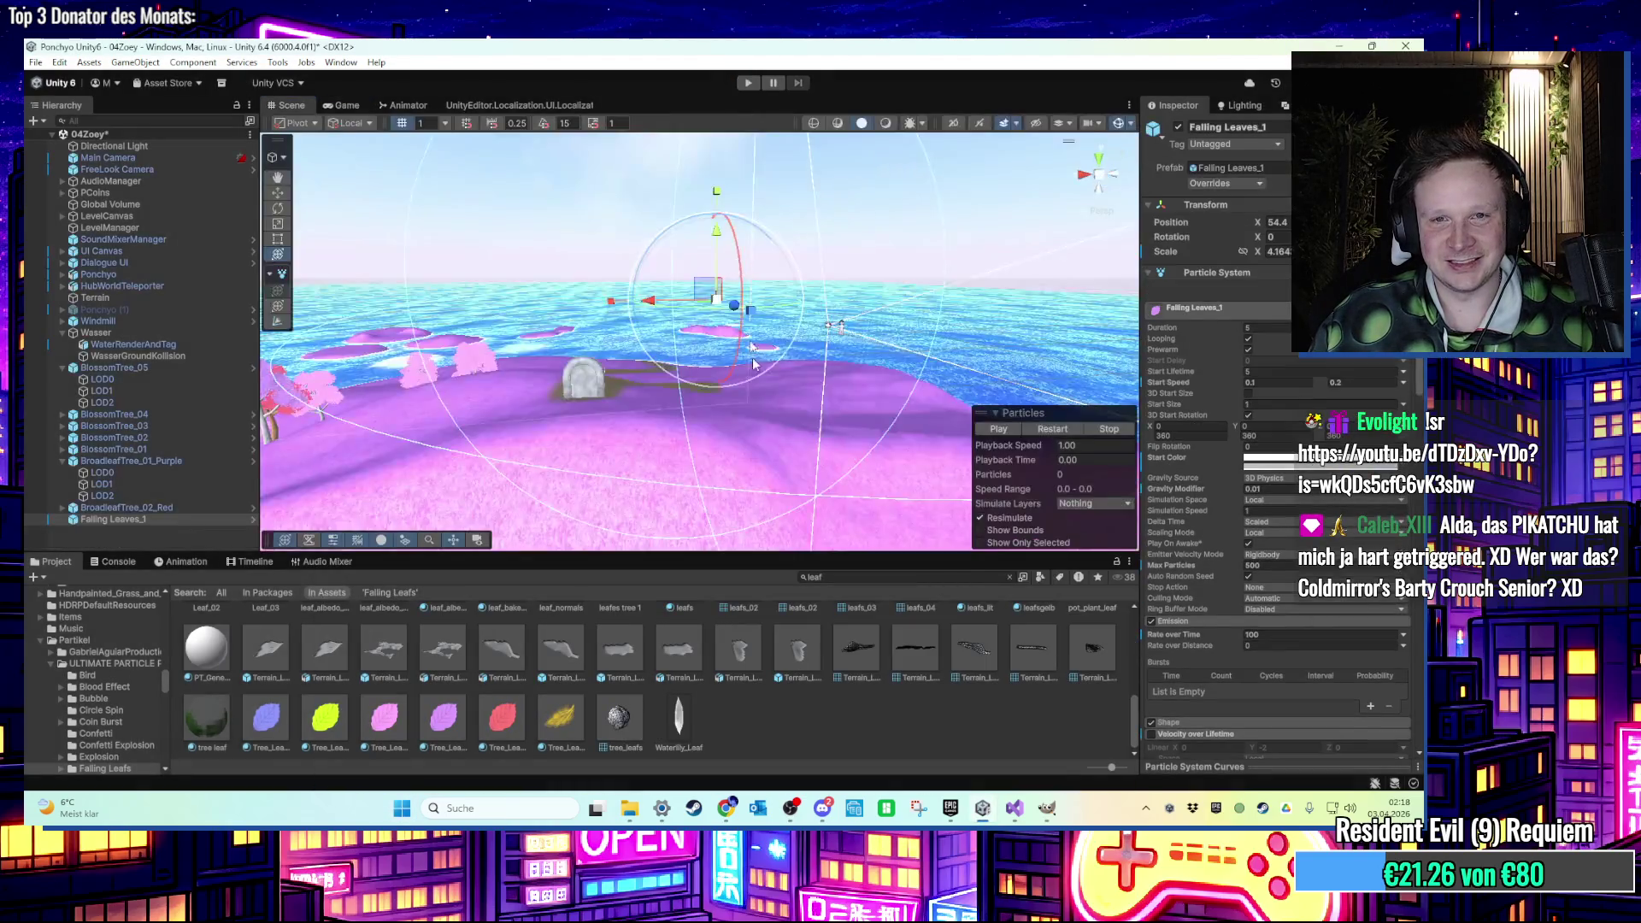
{"action": "left_click_drag", "start_coordinate": [698, 398], "coordinate": [769, 409]}
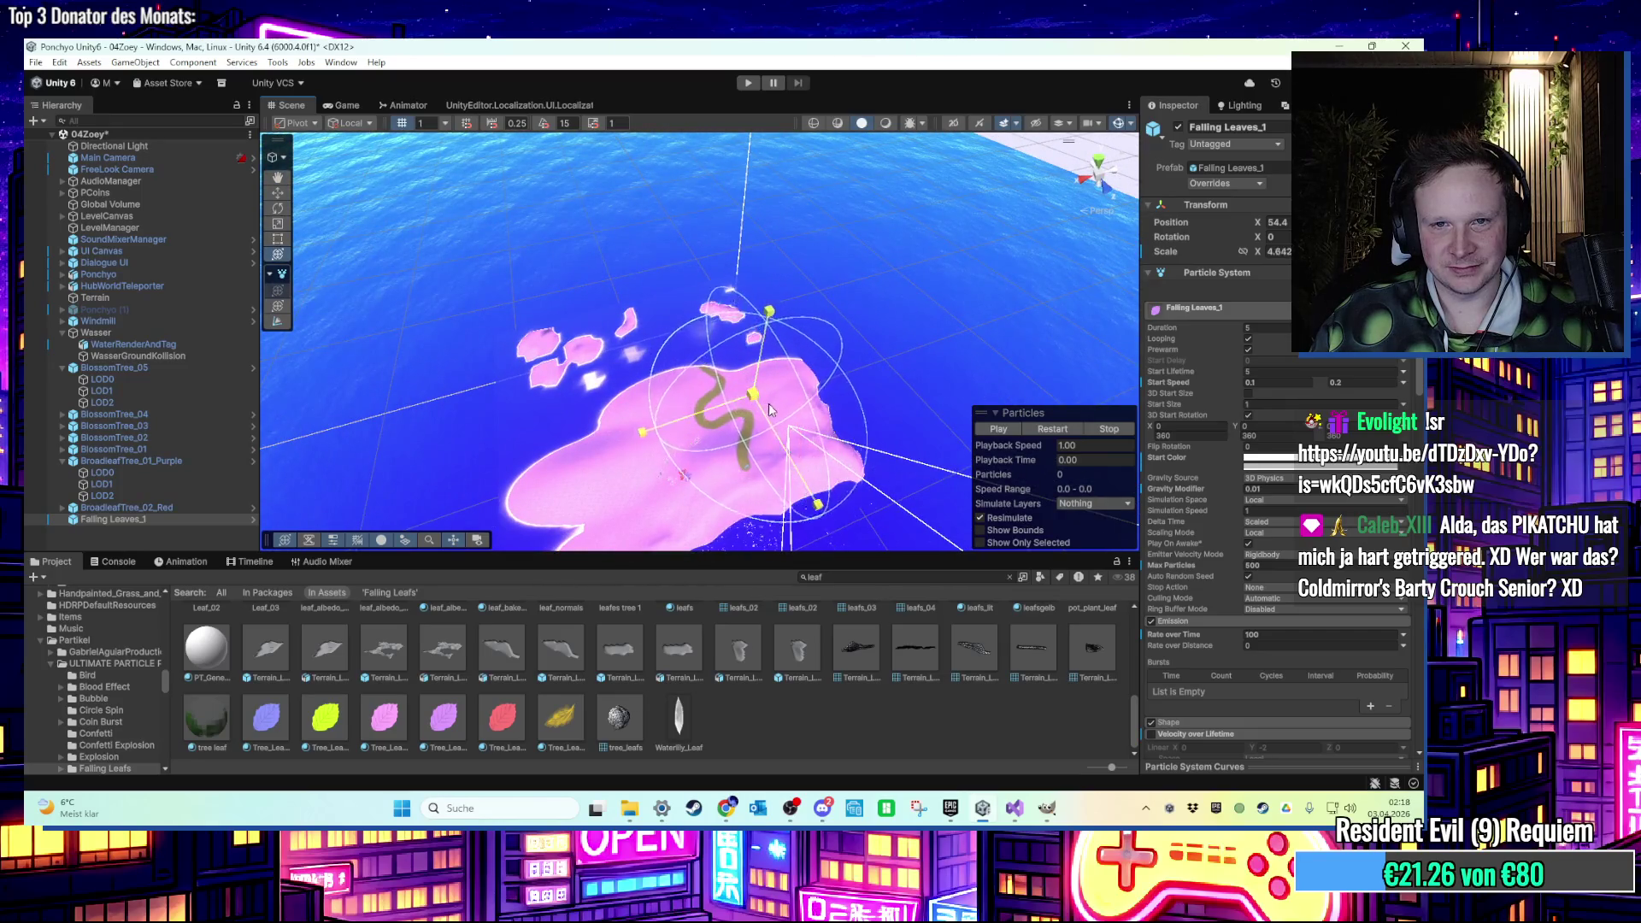
{"action": "left_click_drag", "start_coordinate": [654, 359], "coordinate": [677, 222]}
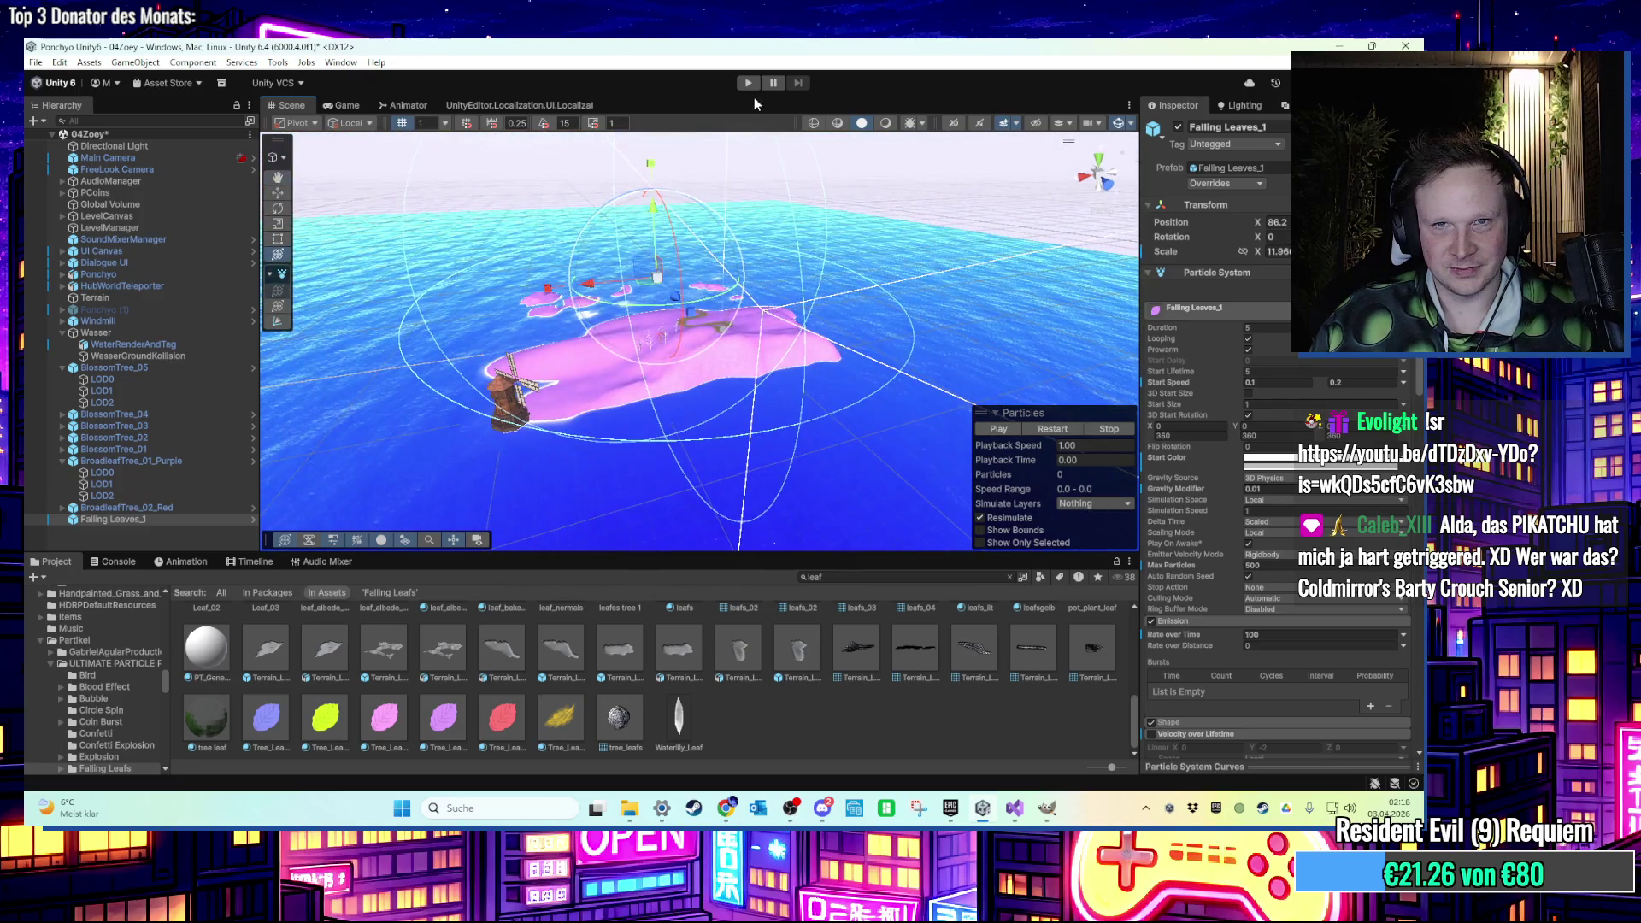
{"action": "left_click", "coordinate": [748, 83]}
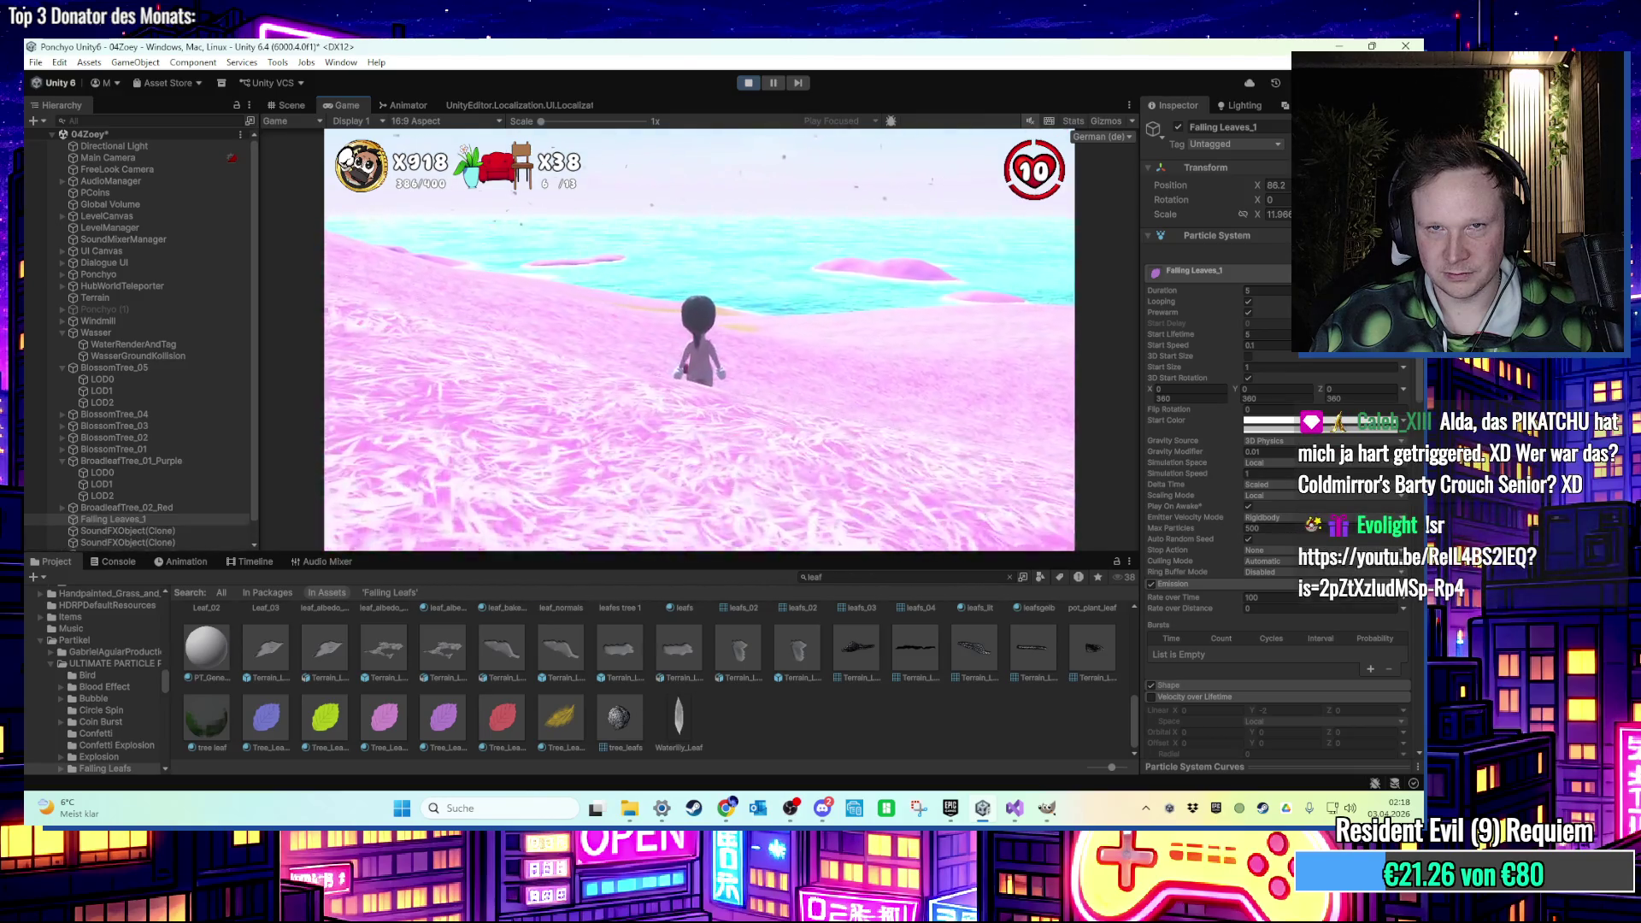
Stop play and expand the Shape module to set the sphere radius to 1.25.
{"action": "key", "text": "super"}
{"action": "key", "text": "Escape"}
{"action": "key", "text": "ctrl+p"}
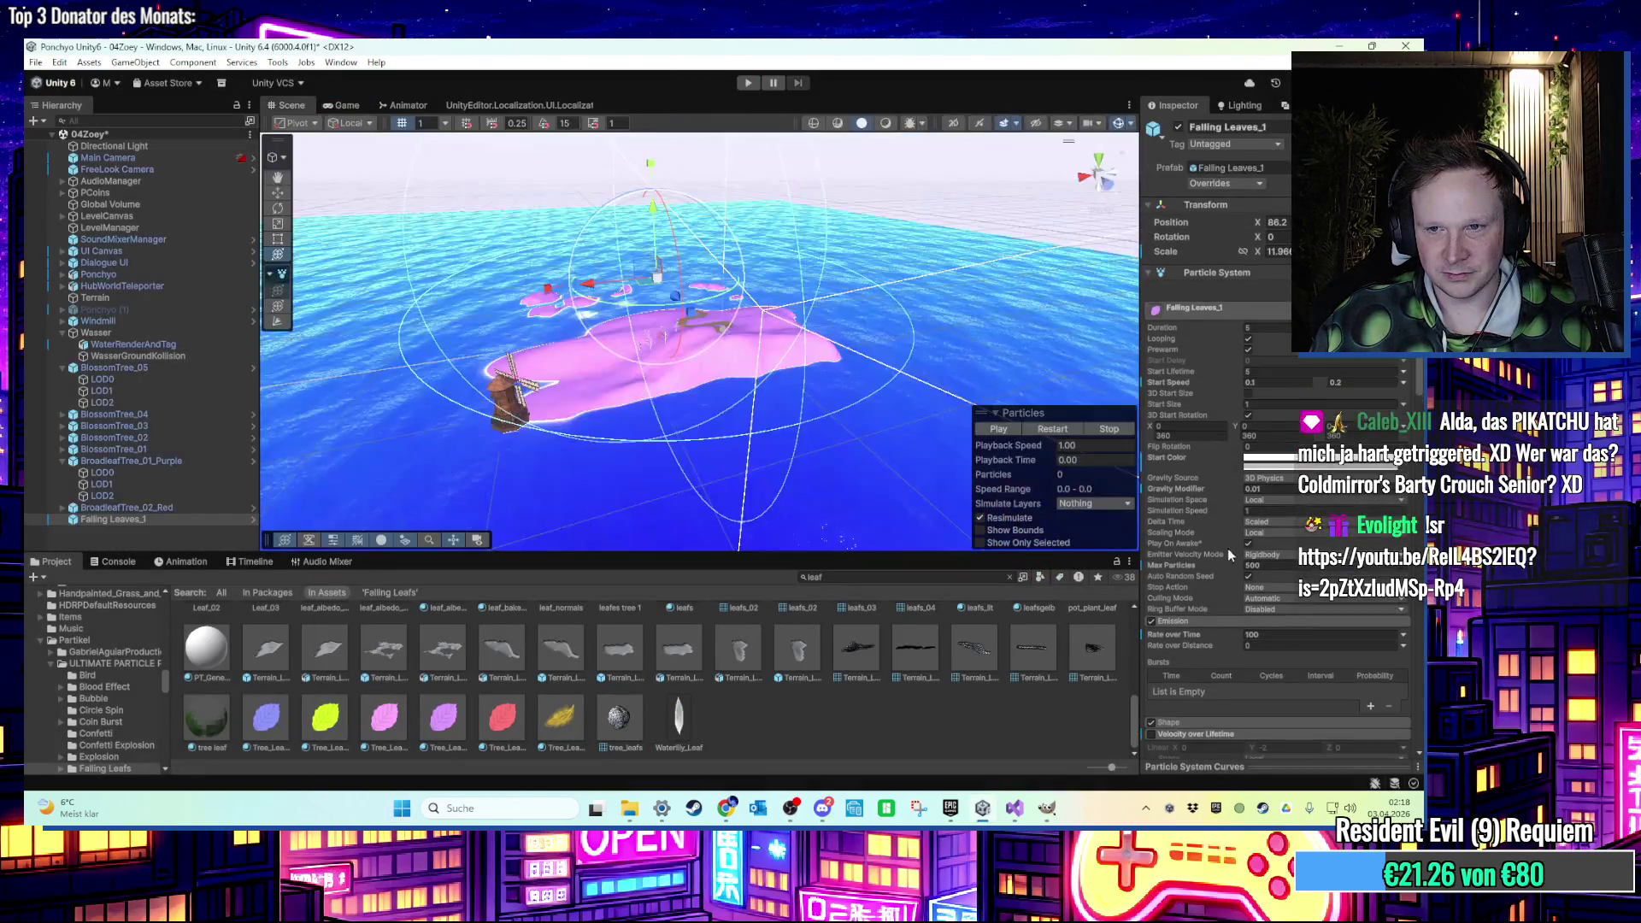
{"action": "left_click", "coordinate": [1180, 527]}
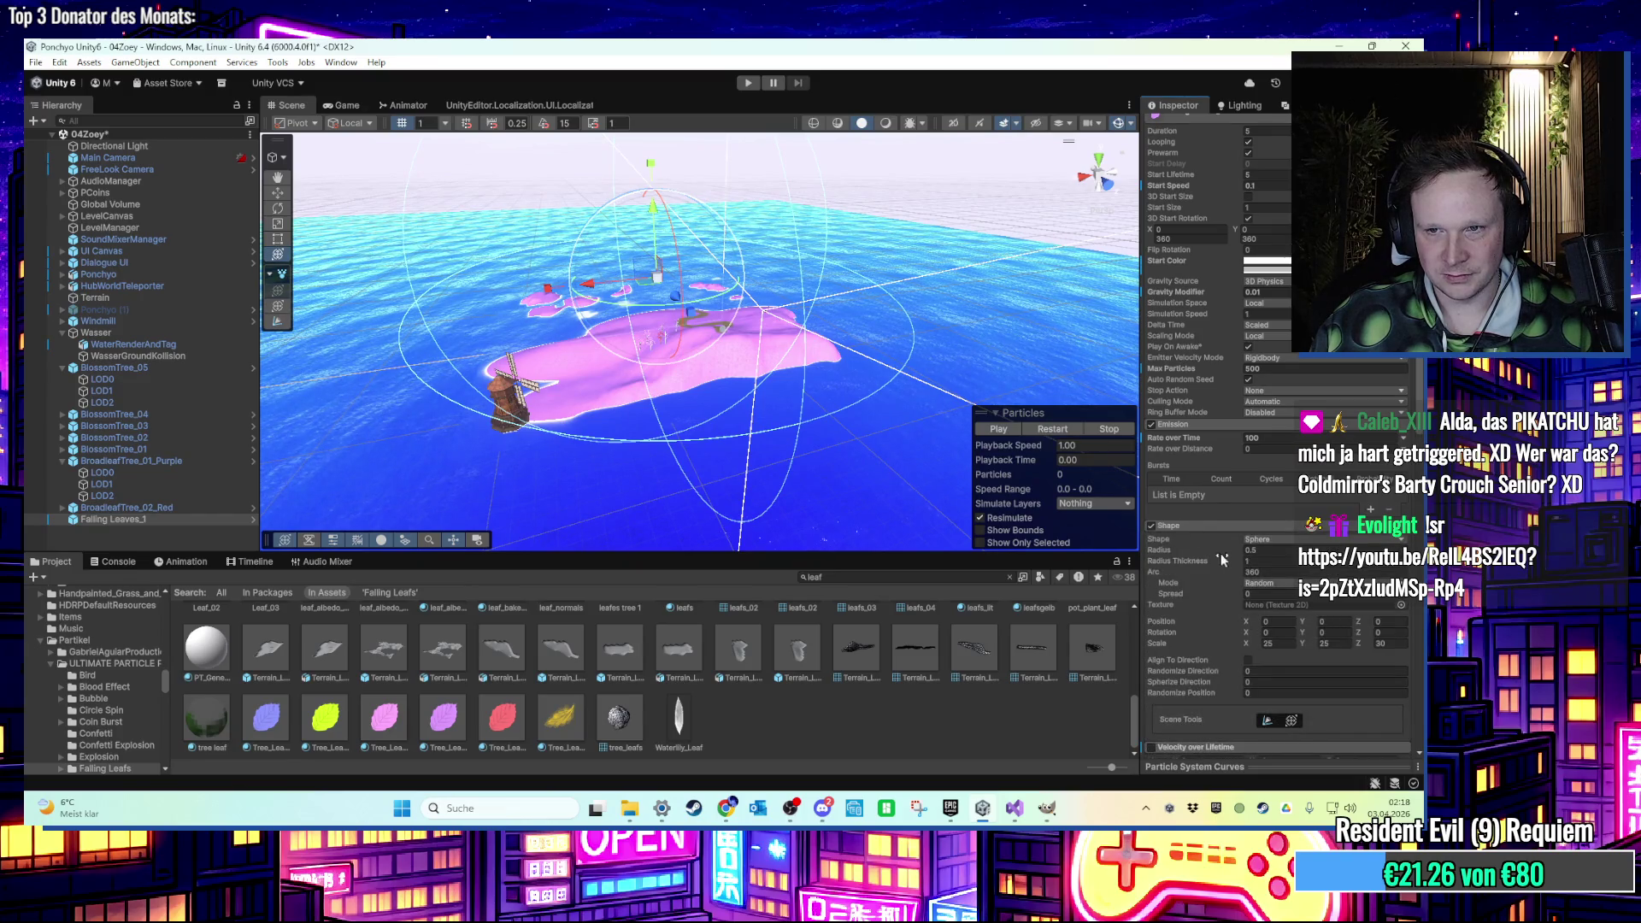
{"action": "scroll", "coordinate": [933, 459], "scroll_direction": "down", "scroll_amount": 1}
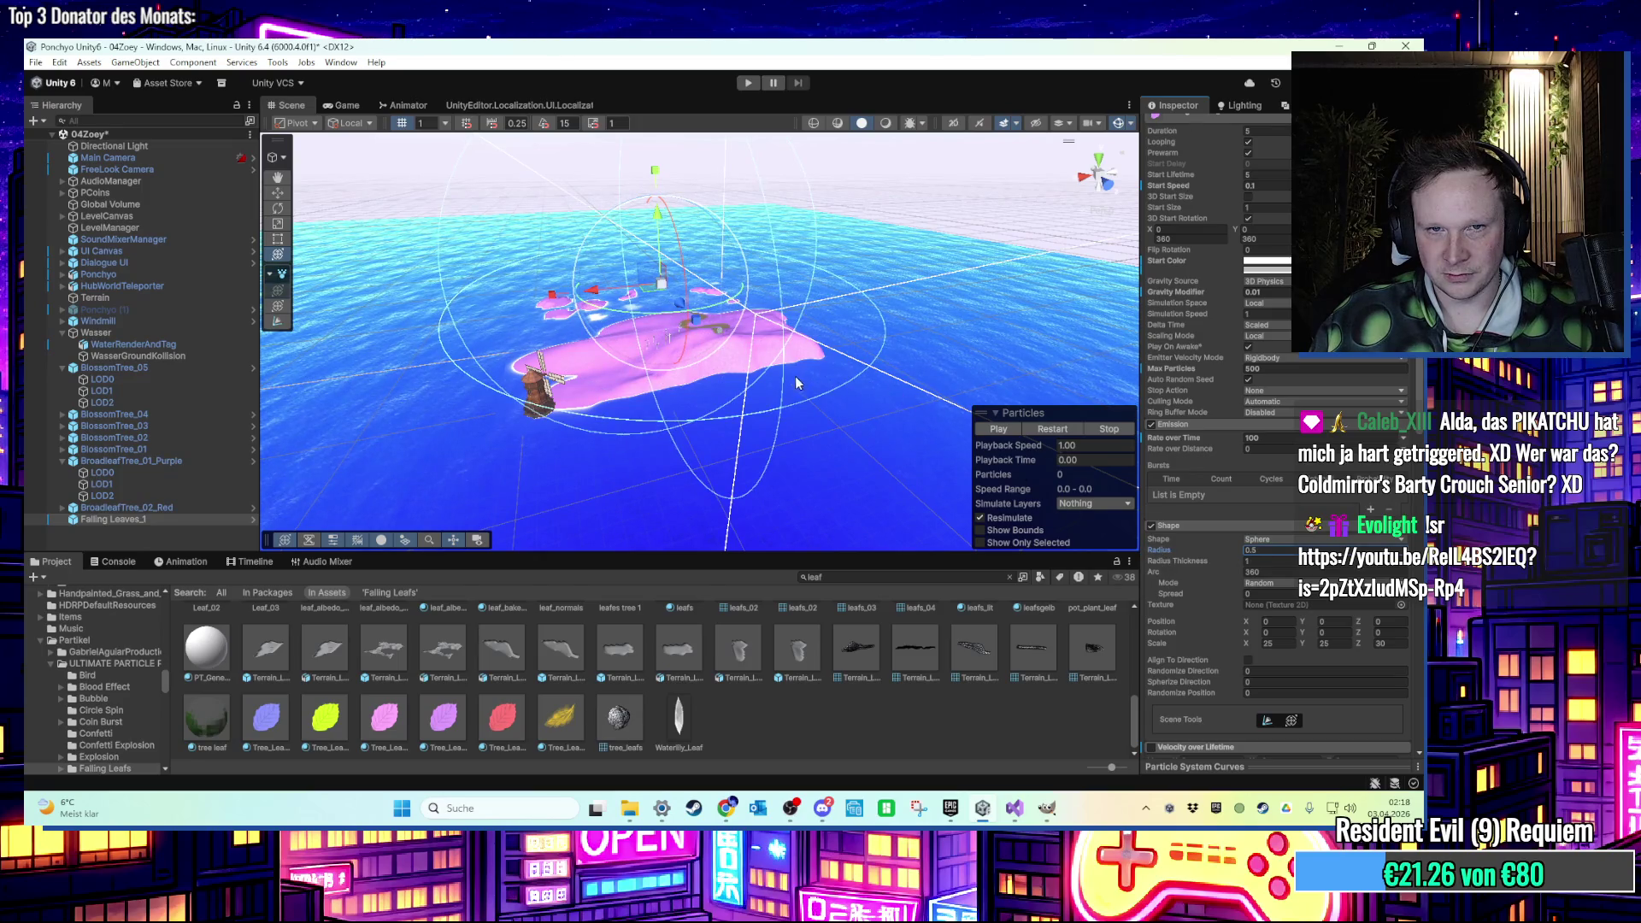
{"action": "left_click_drag", "start_coordinate": [796, 383], "coordinate": [942, 462]}
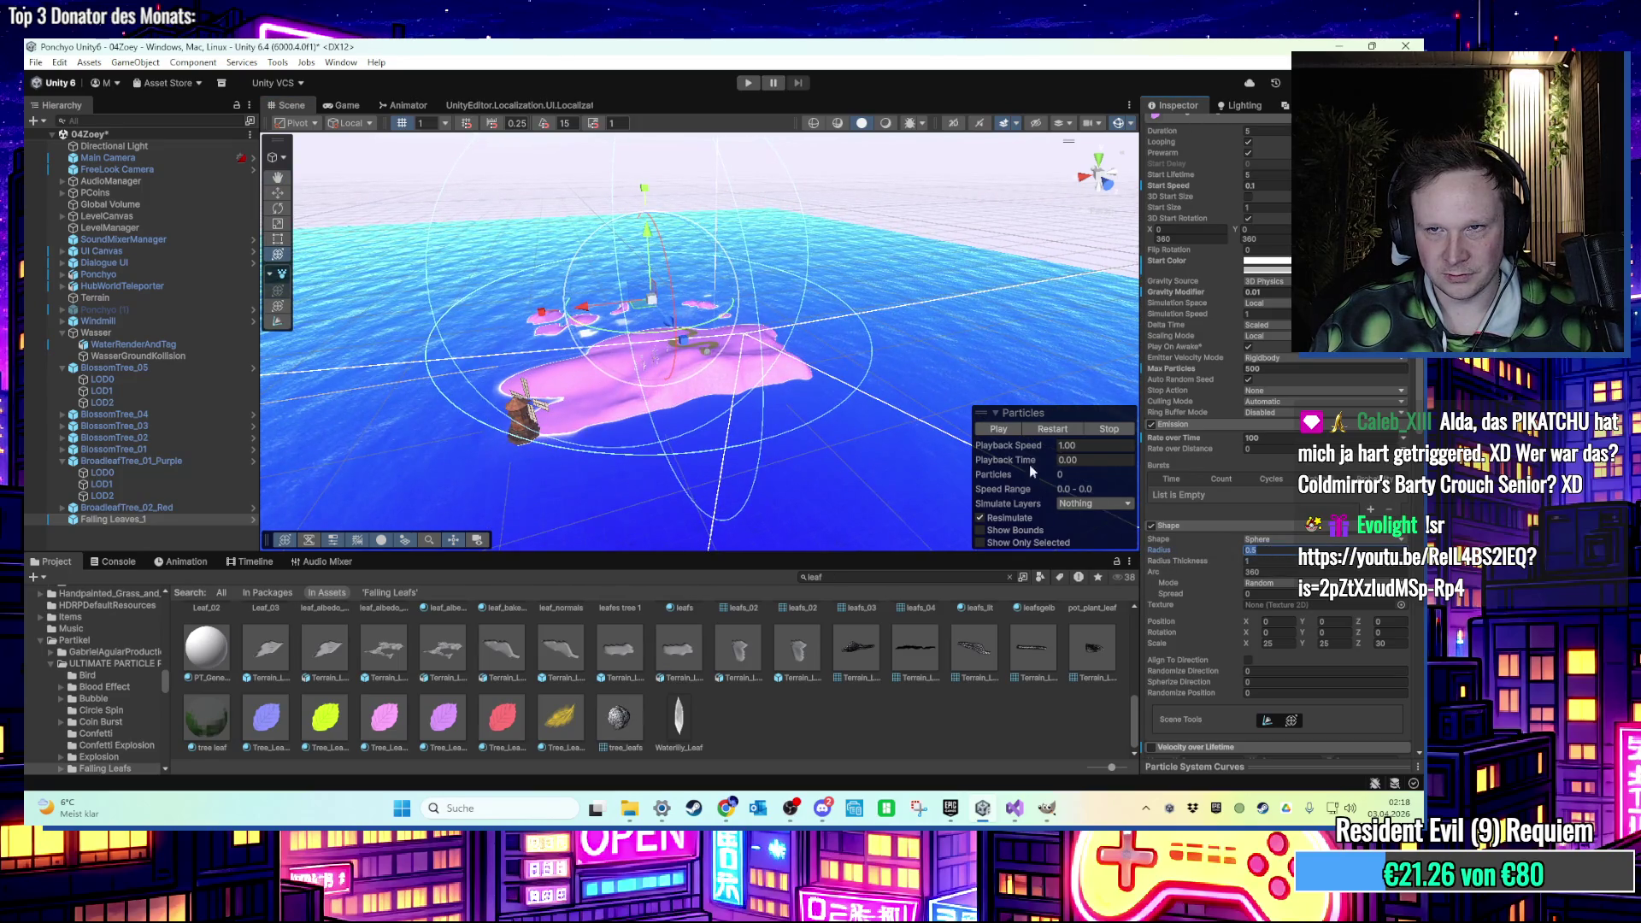
{"action": "scroll", "coordinate": [1217, 316], "scroll_direction": "up", "scroll_amount": 5}
Shrink the emitter's scale to about 5.4, then play-test and stop the game.
{"action": "left_click_drag", "start_coordinate": [822, 324], "coordinate": [650, 331]}
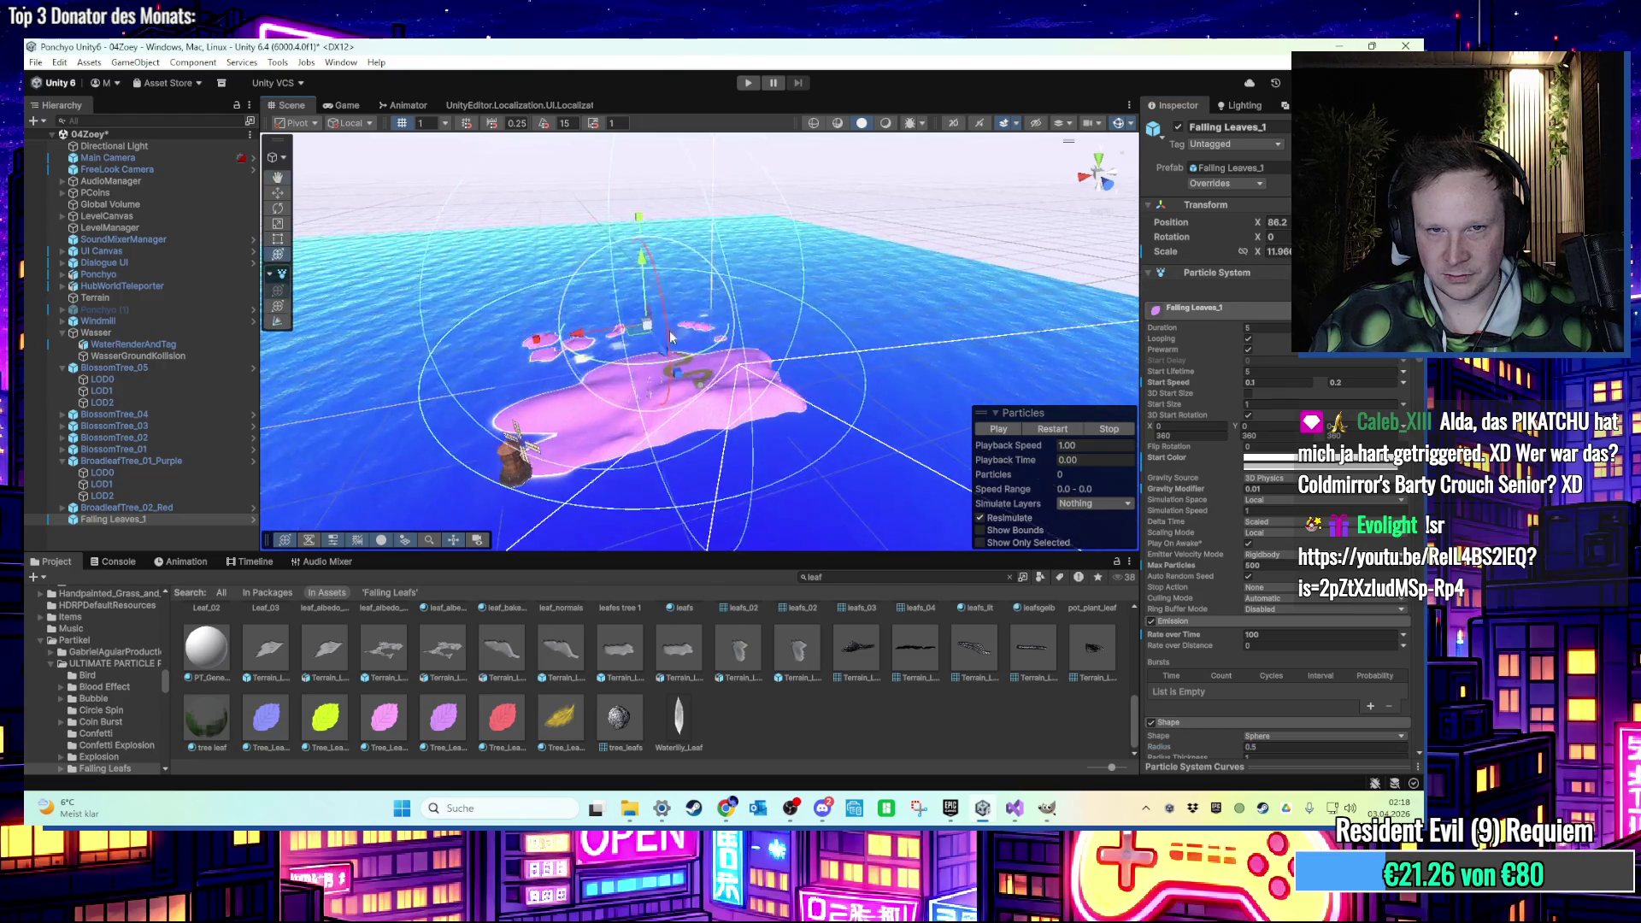
{"action": "key", "text": "w"}
{"action": "scroll", "coordinate": [663, 342], "scroll_direction": "up", "scroll_amount": 5}
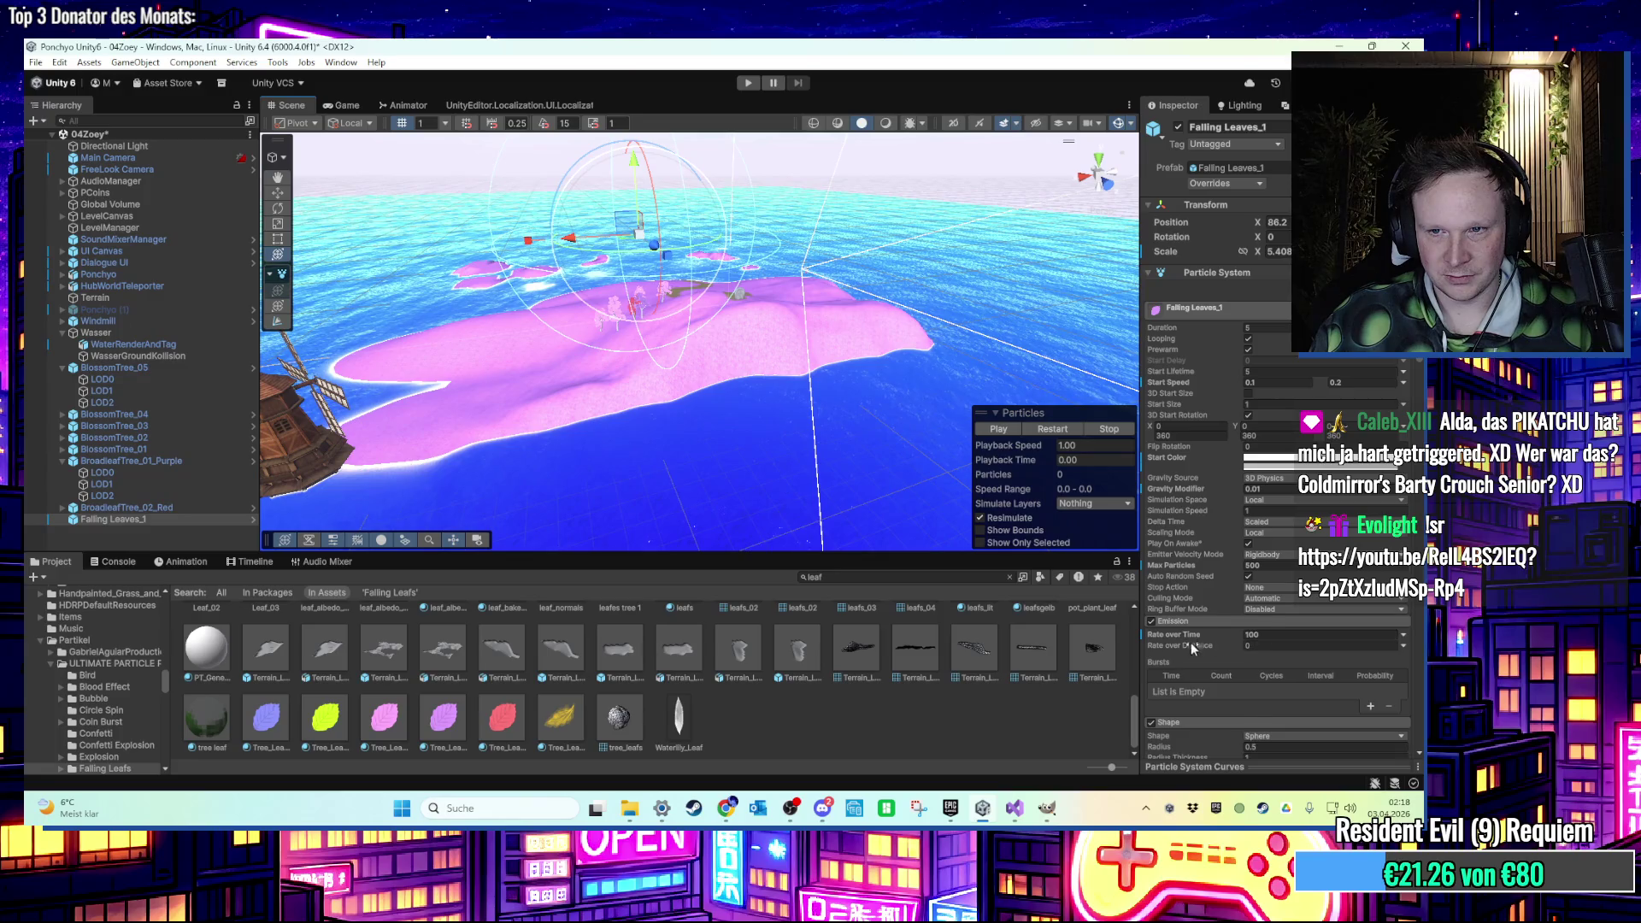
{"action": "scroll", "coordinate": [1191, 643], "scroll_direction": "down", "scroll_amount": 1}
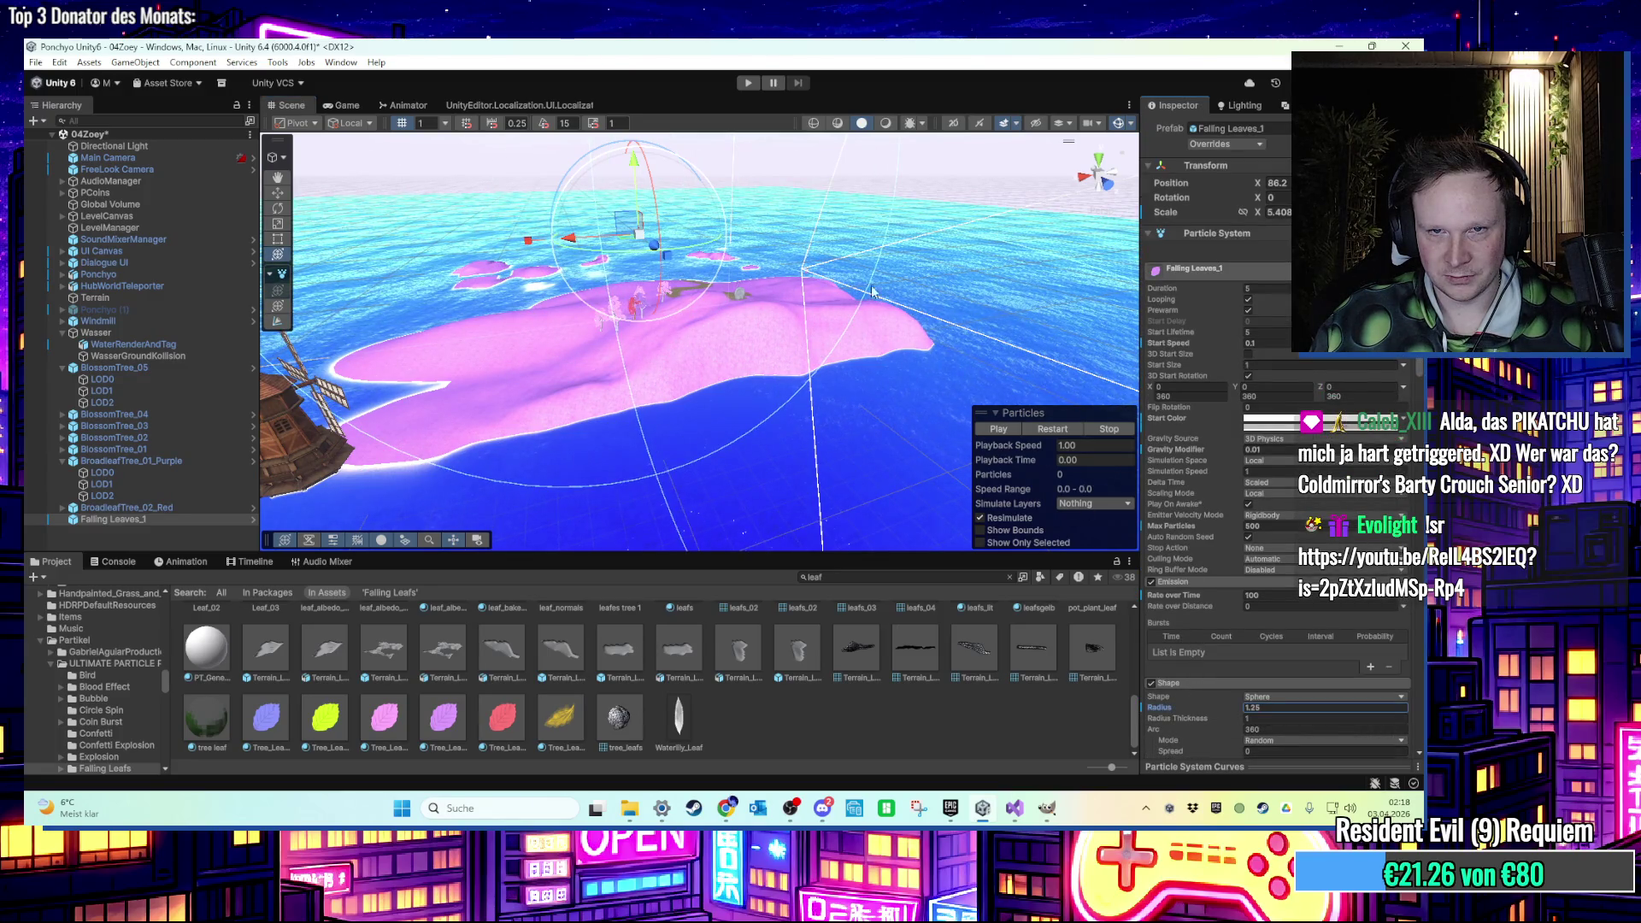
{"action": "left_click", "coordinate": [748, 83]}
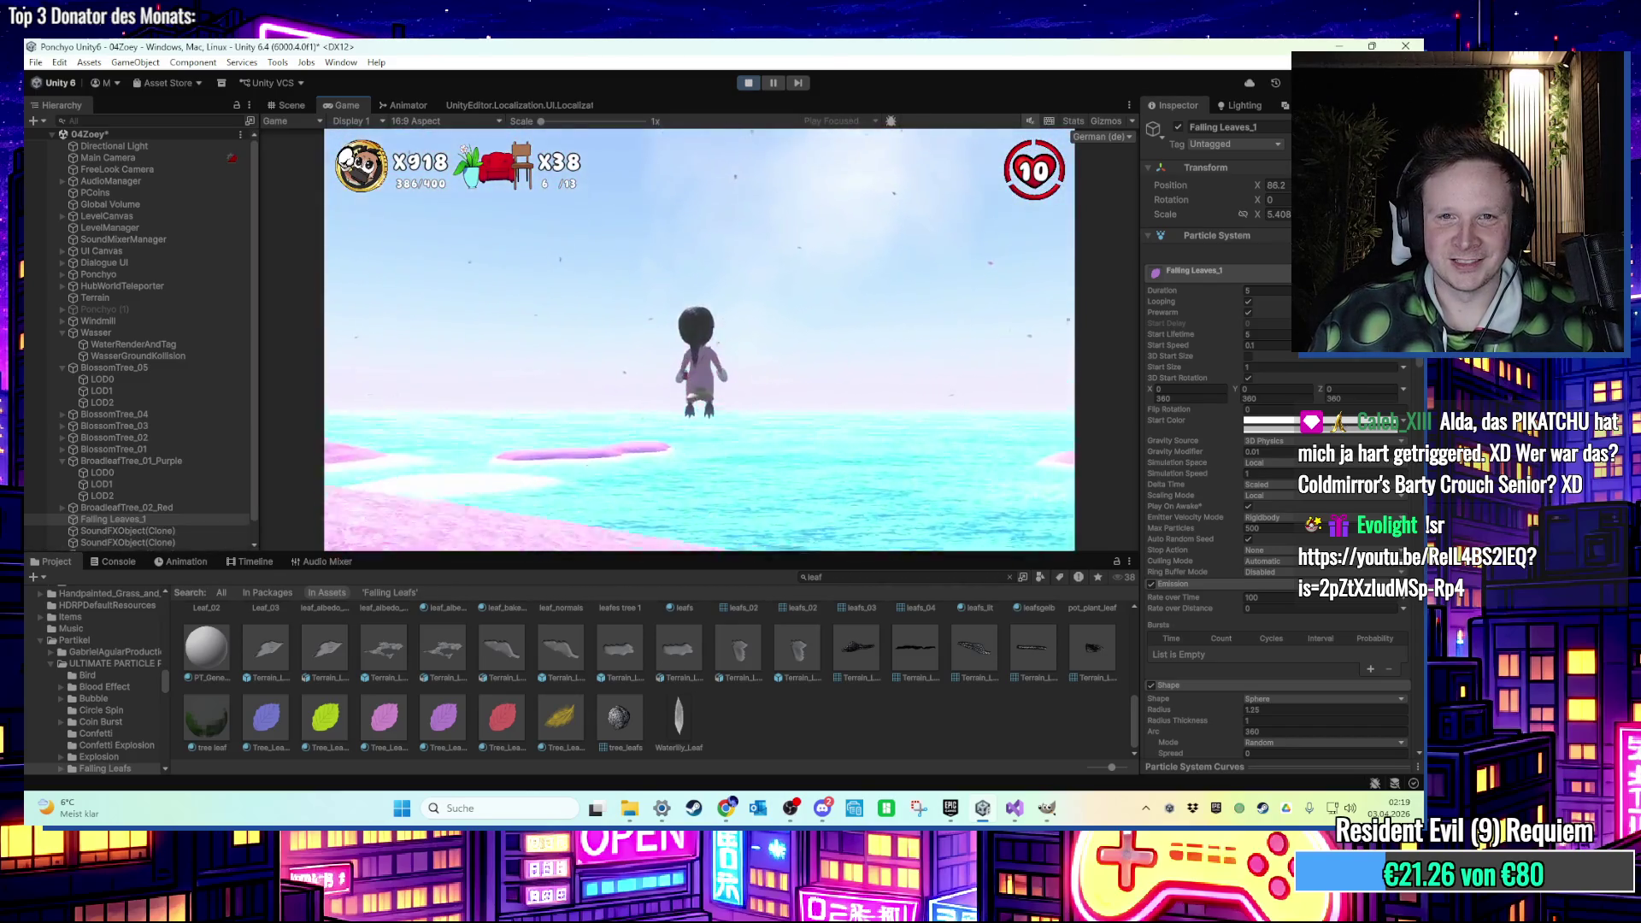
{"action": "key", "text": "super"}
{"action": "key", "text": "super"}
{"action": "left_click", "coordinate": [750, 84]}
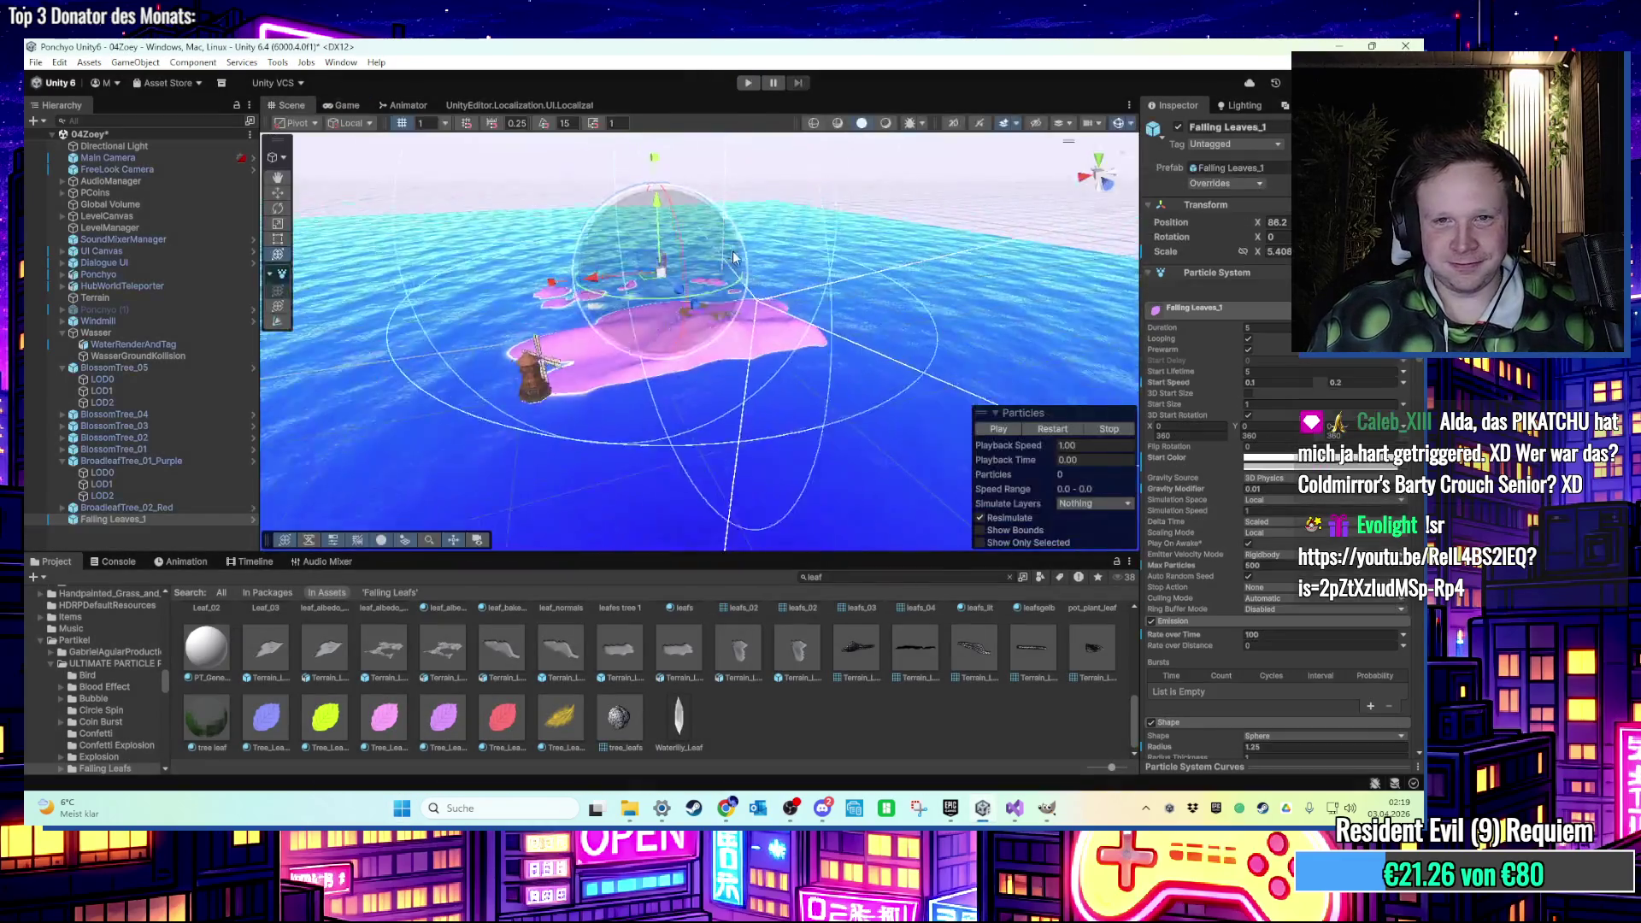